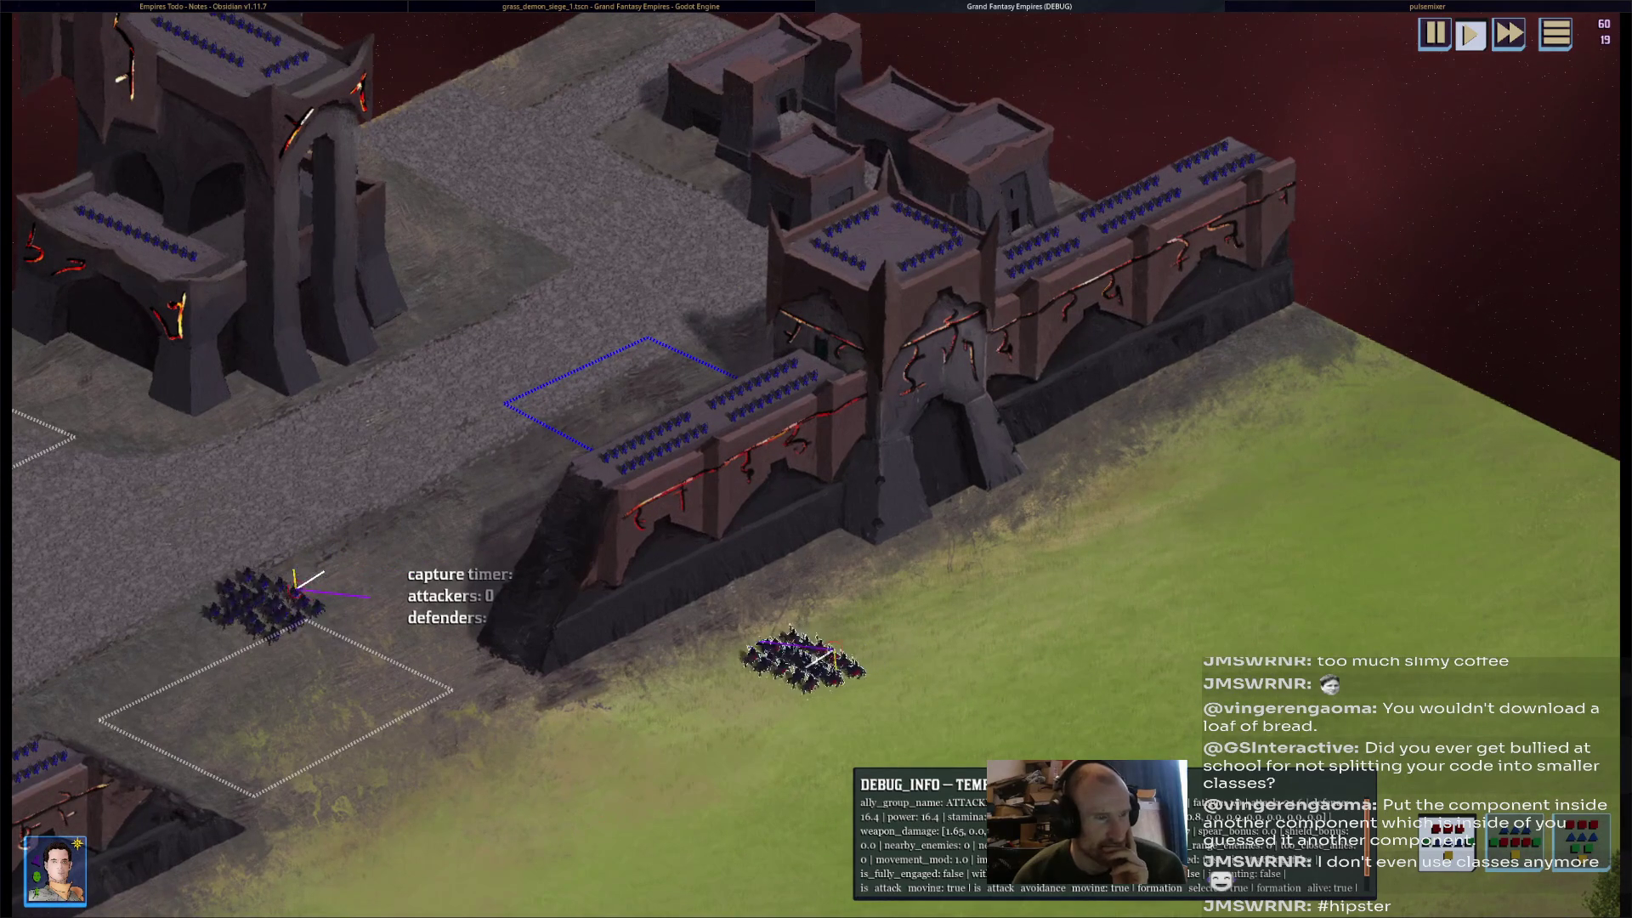
# - Pan the battle camera across the demon siege walls, then quit the game back to the editor
pyautogui.press('a')
pyautogui.press('s')
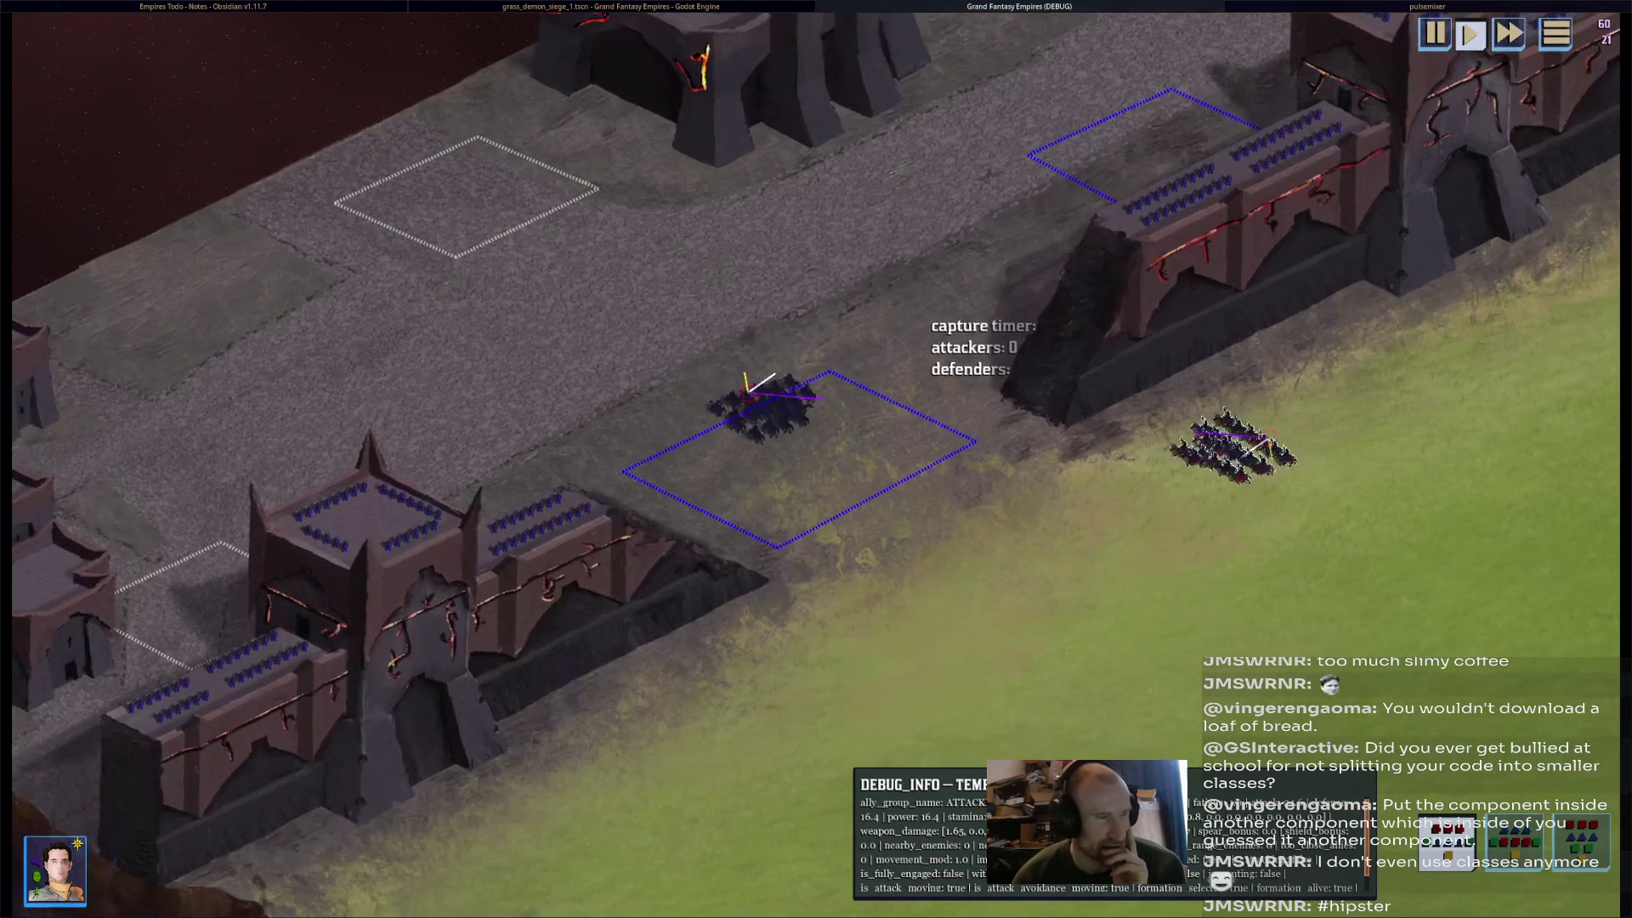
pyautogui.press('Escape')
pyautogui.scroll(5, 959, 203)
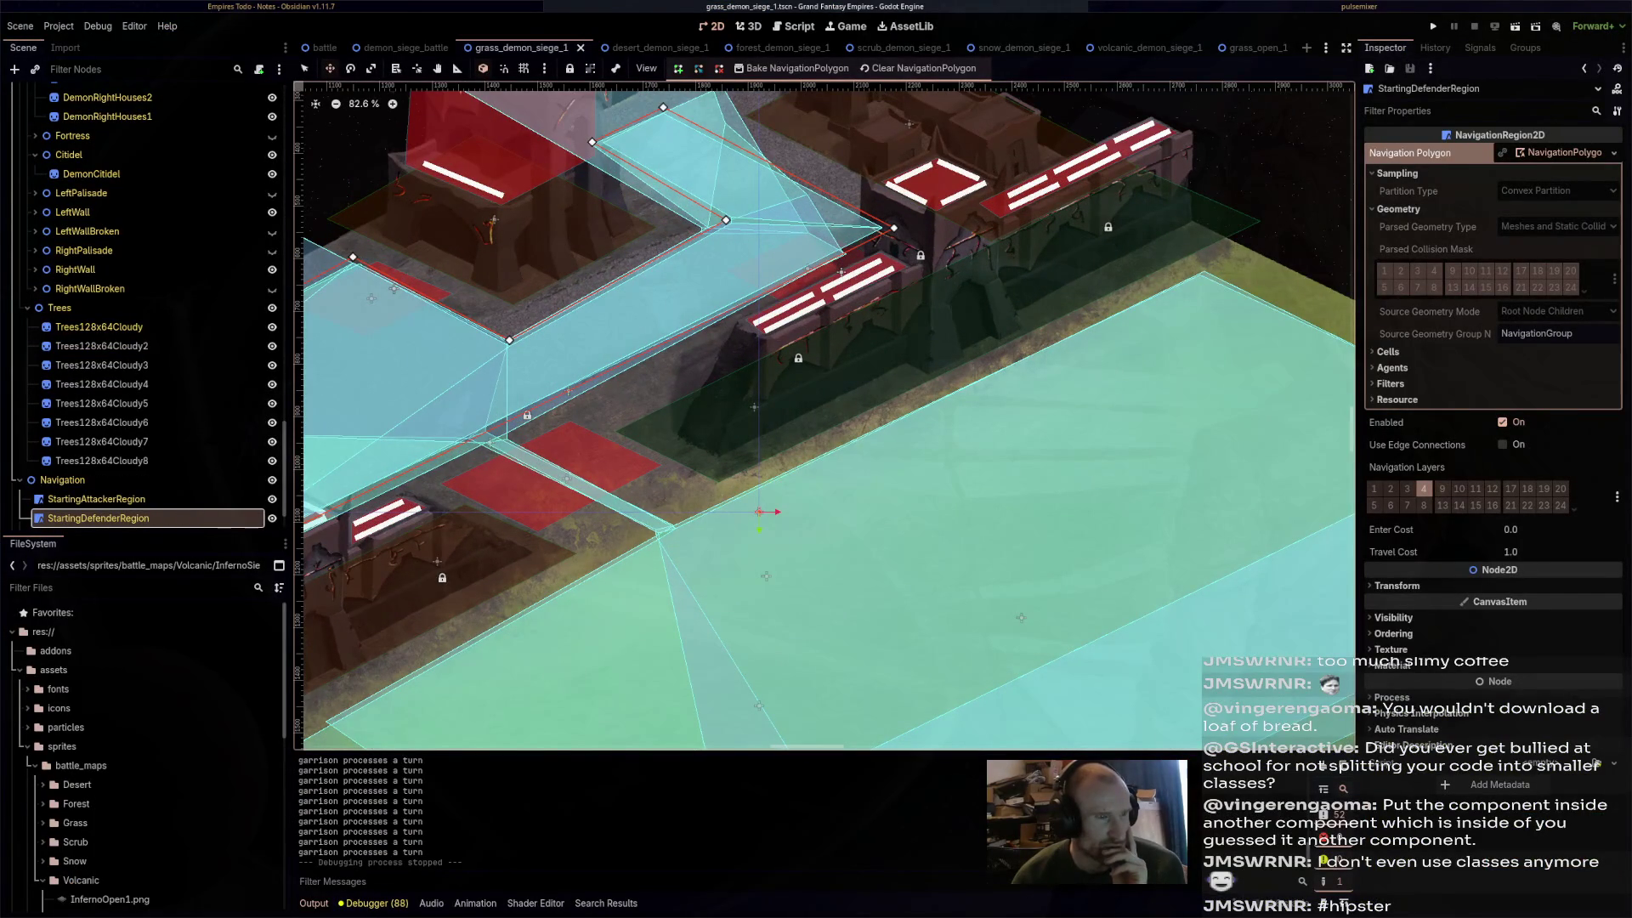
# - Zoom the 2D view and select the middle wall's collision shape and TowerCapturePoint2
pyautogui.scroll(2, 824, 416)
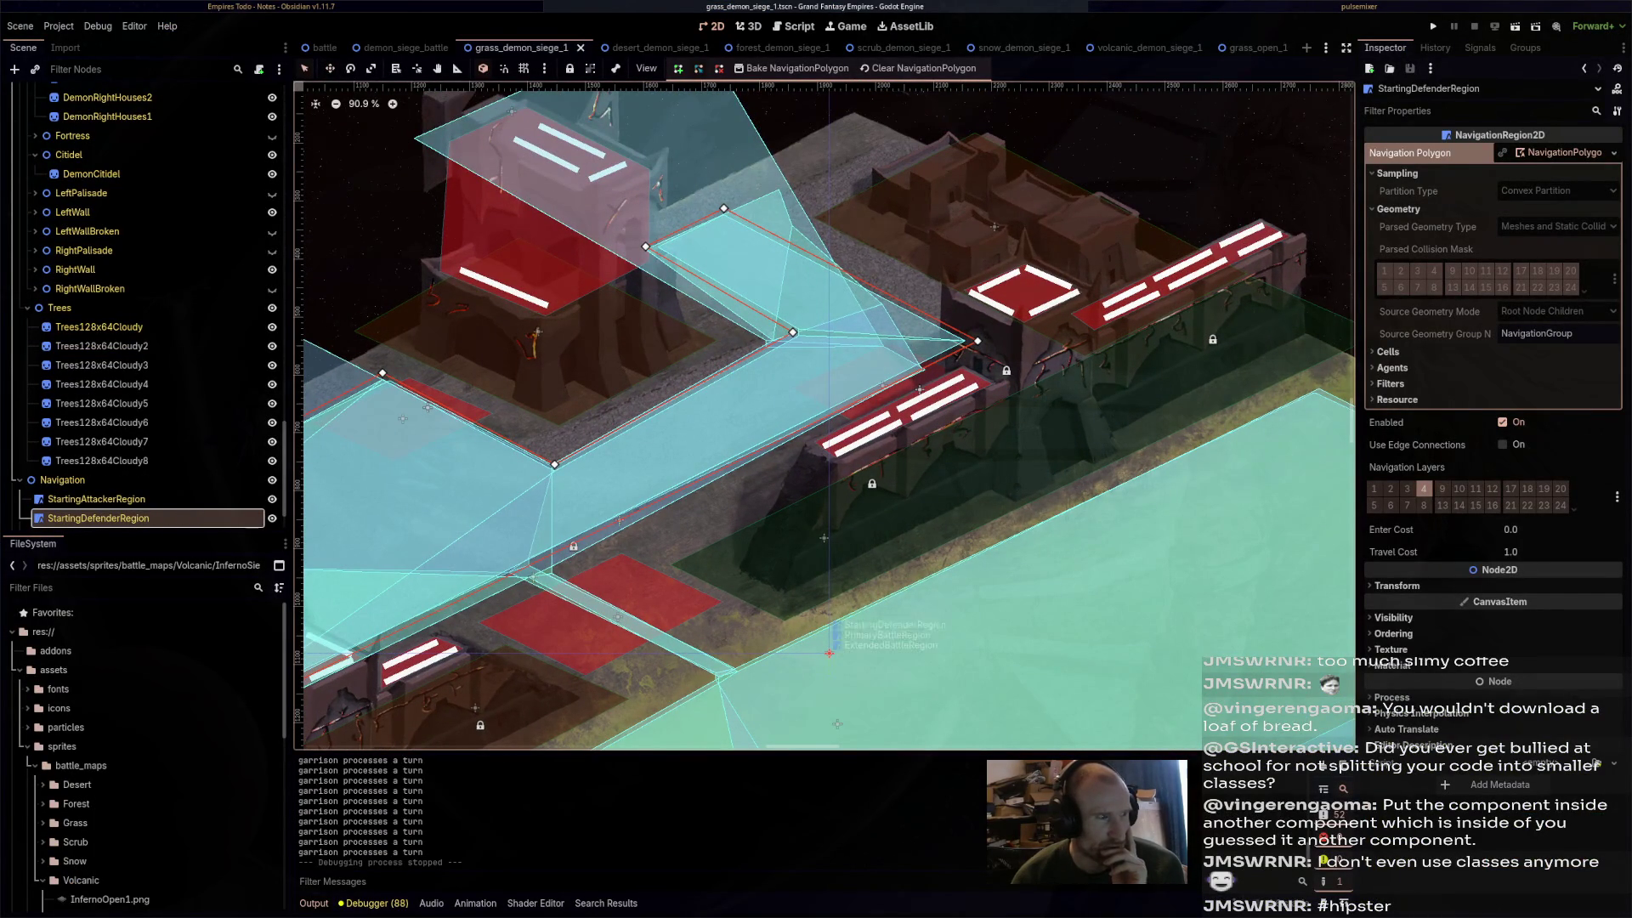
pyautogui.click(884, 387)
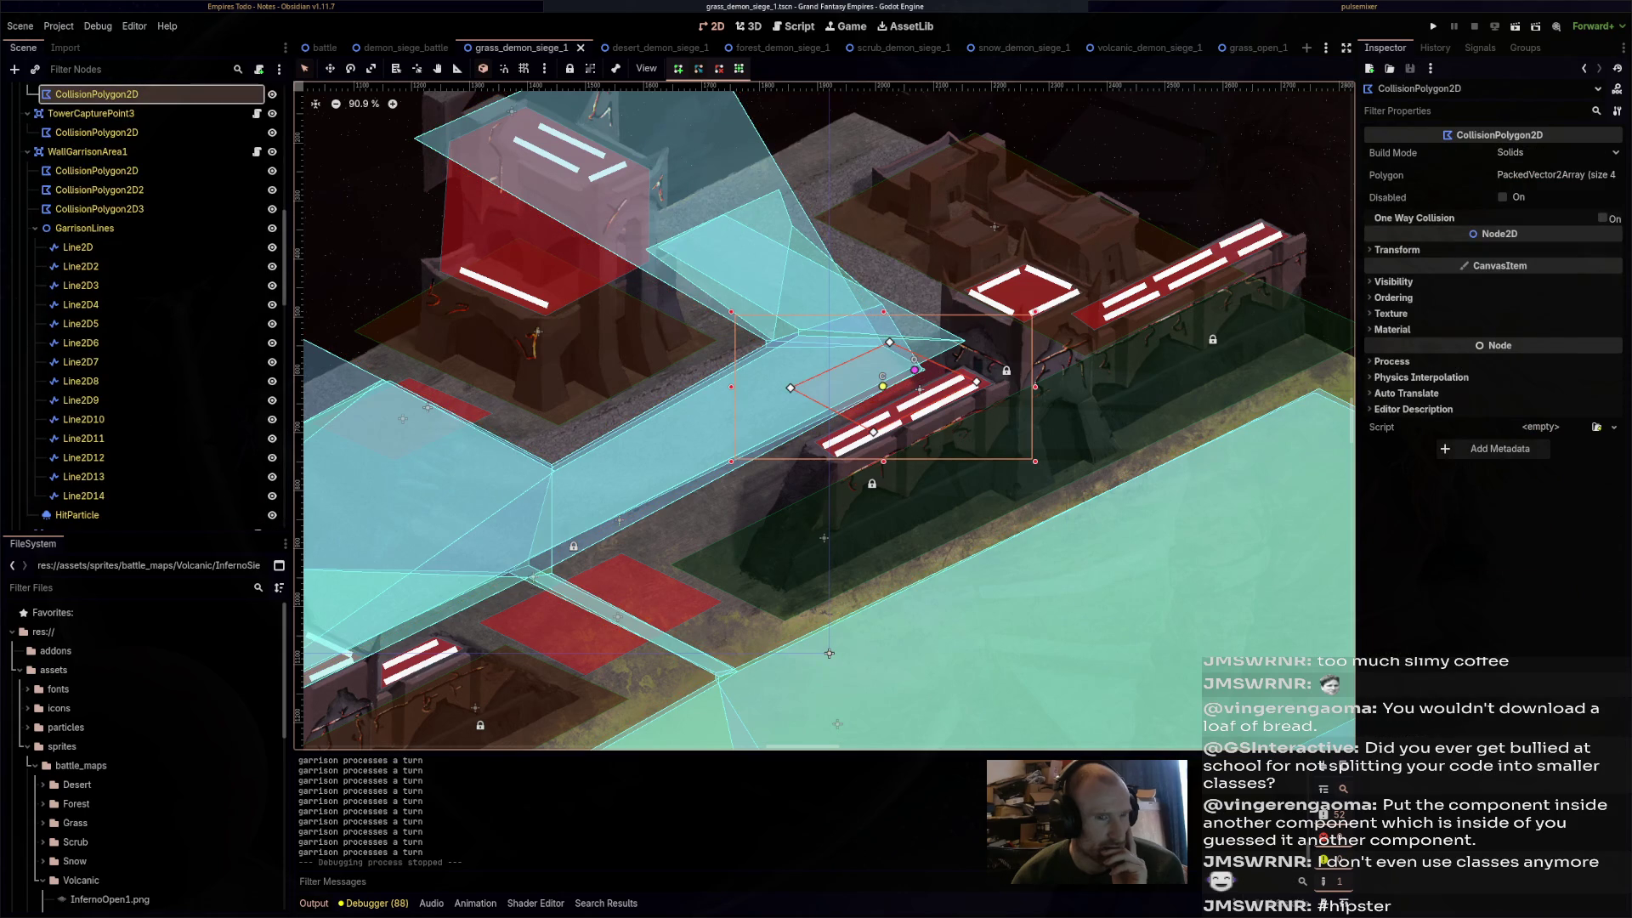
pyautogui.scroll(3, 127, 170)
pyautogui.click(91, 186)
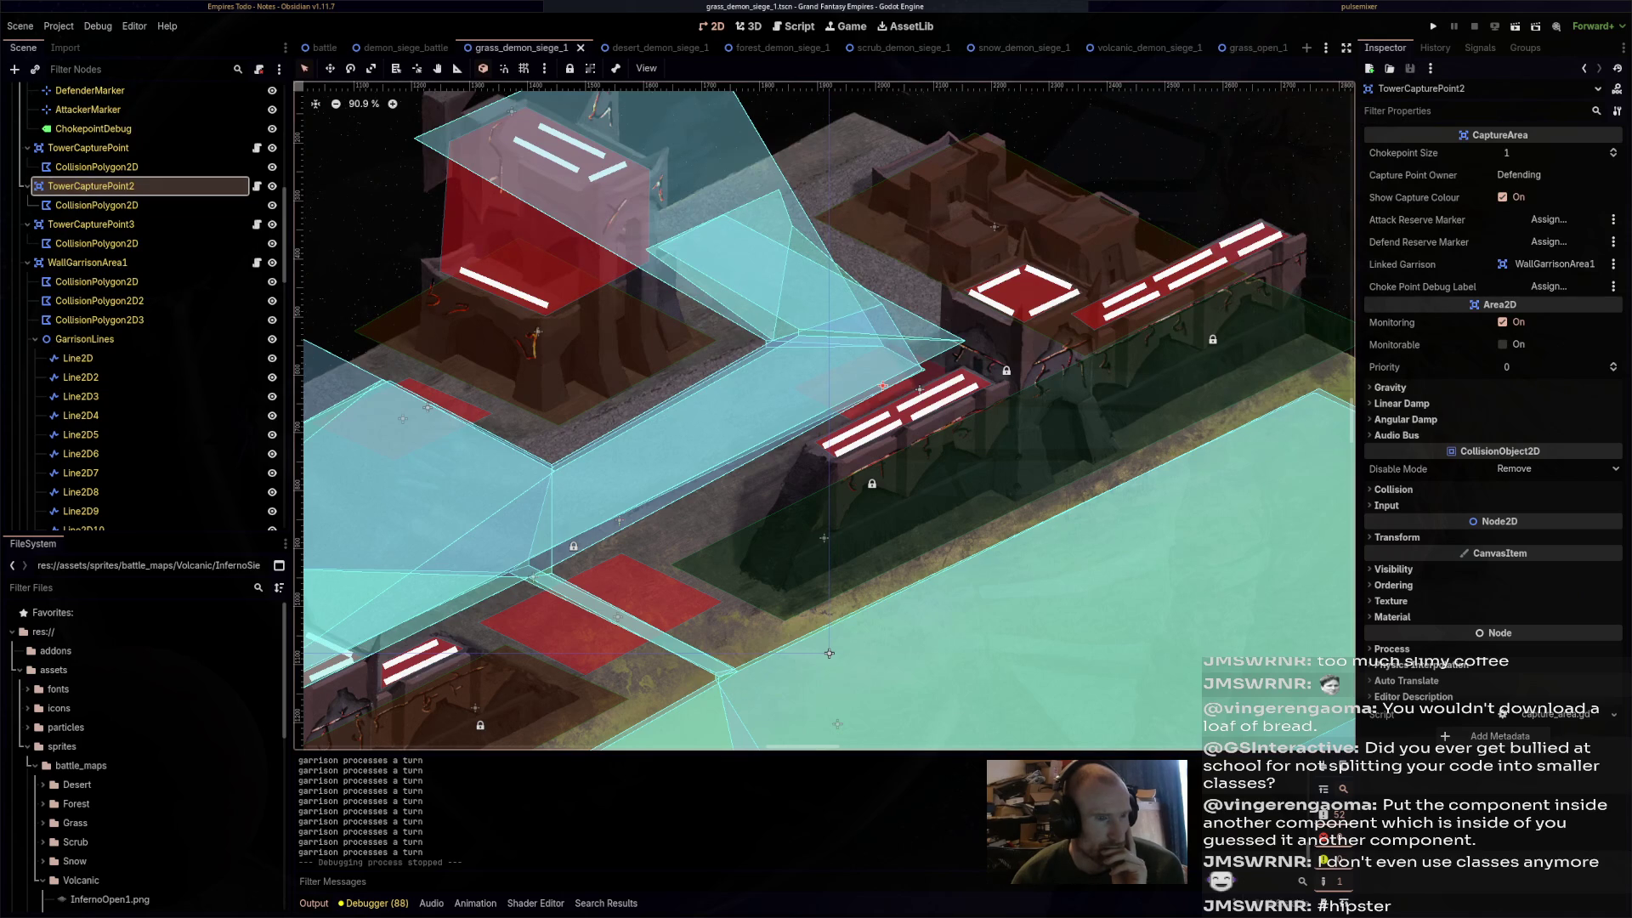
# - Inspect WallGarrisonArea1's three collision polygons, then TowerCapturePoint3 and TowerCapturePoint2
pyautogui.click(87, 263)
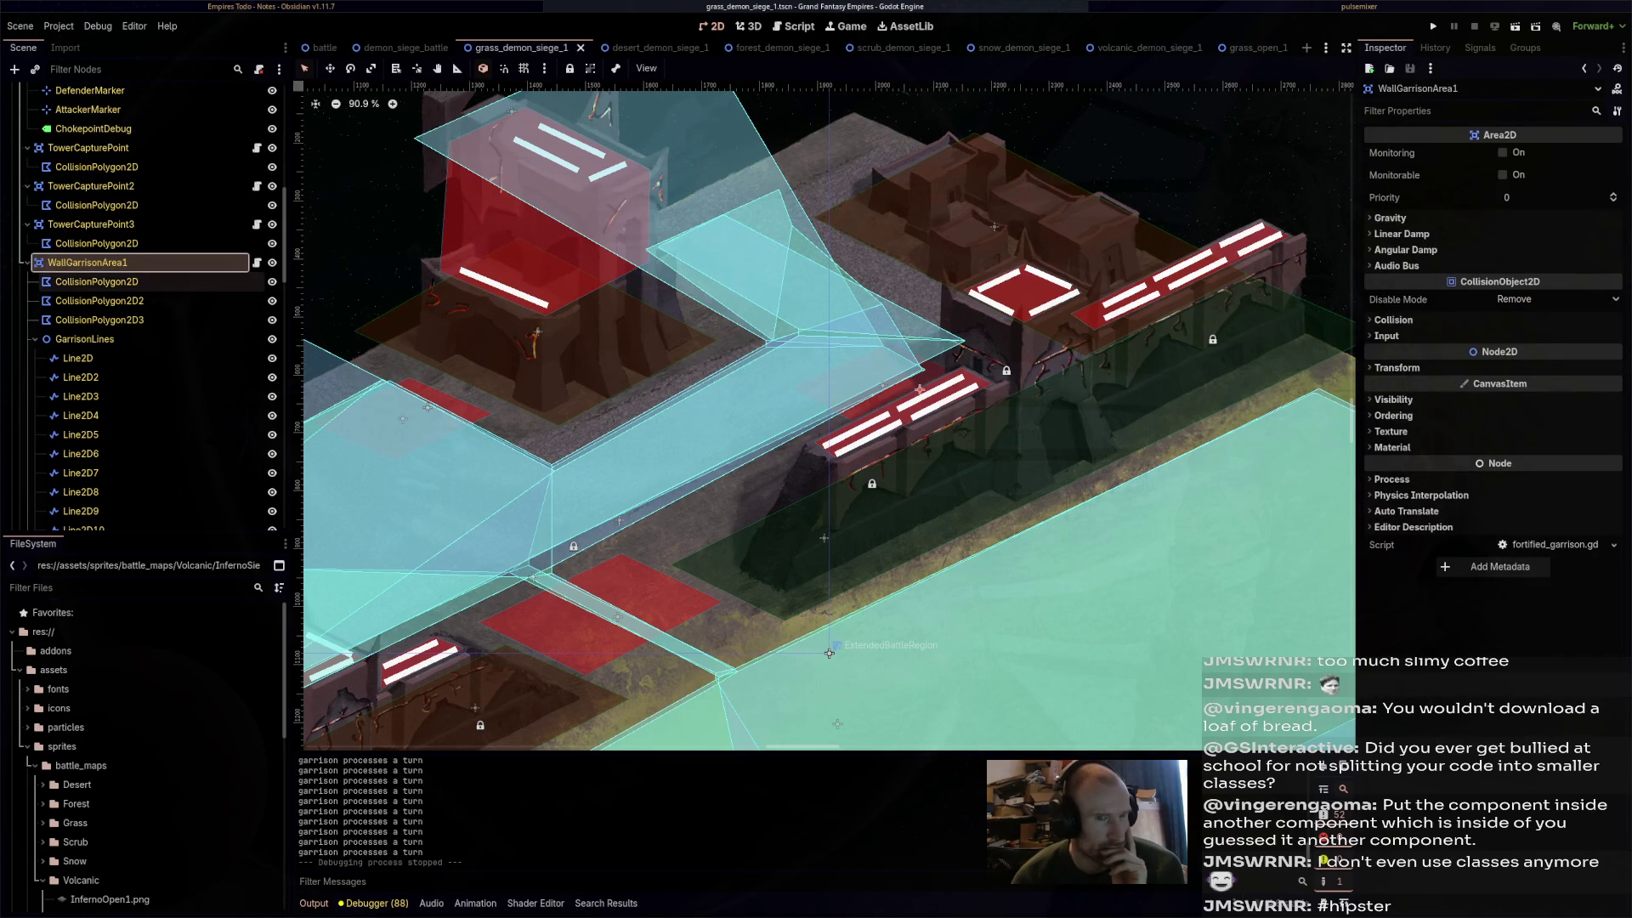
pyautogui.click(96, 281)
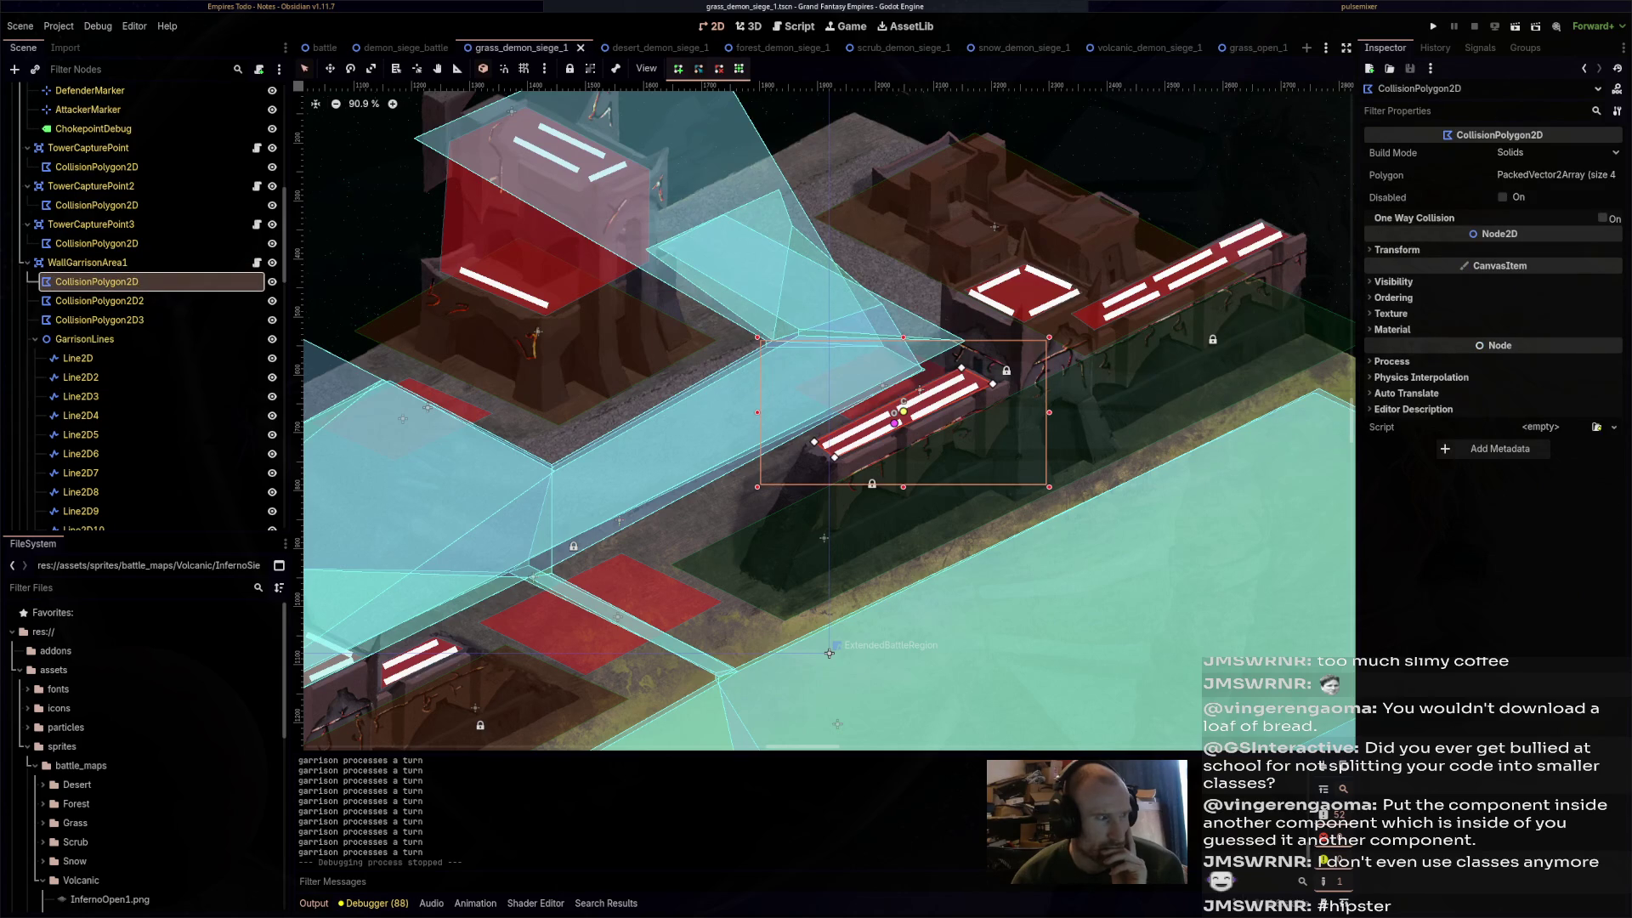
pyautogui.click(99, 300)
pyautogui.click(100, 319)
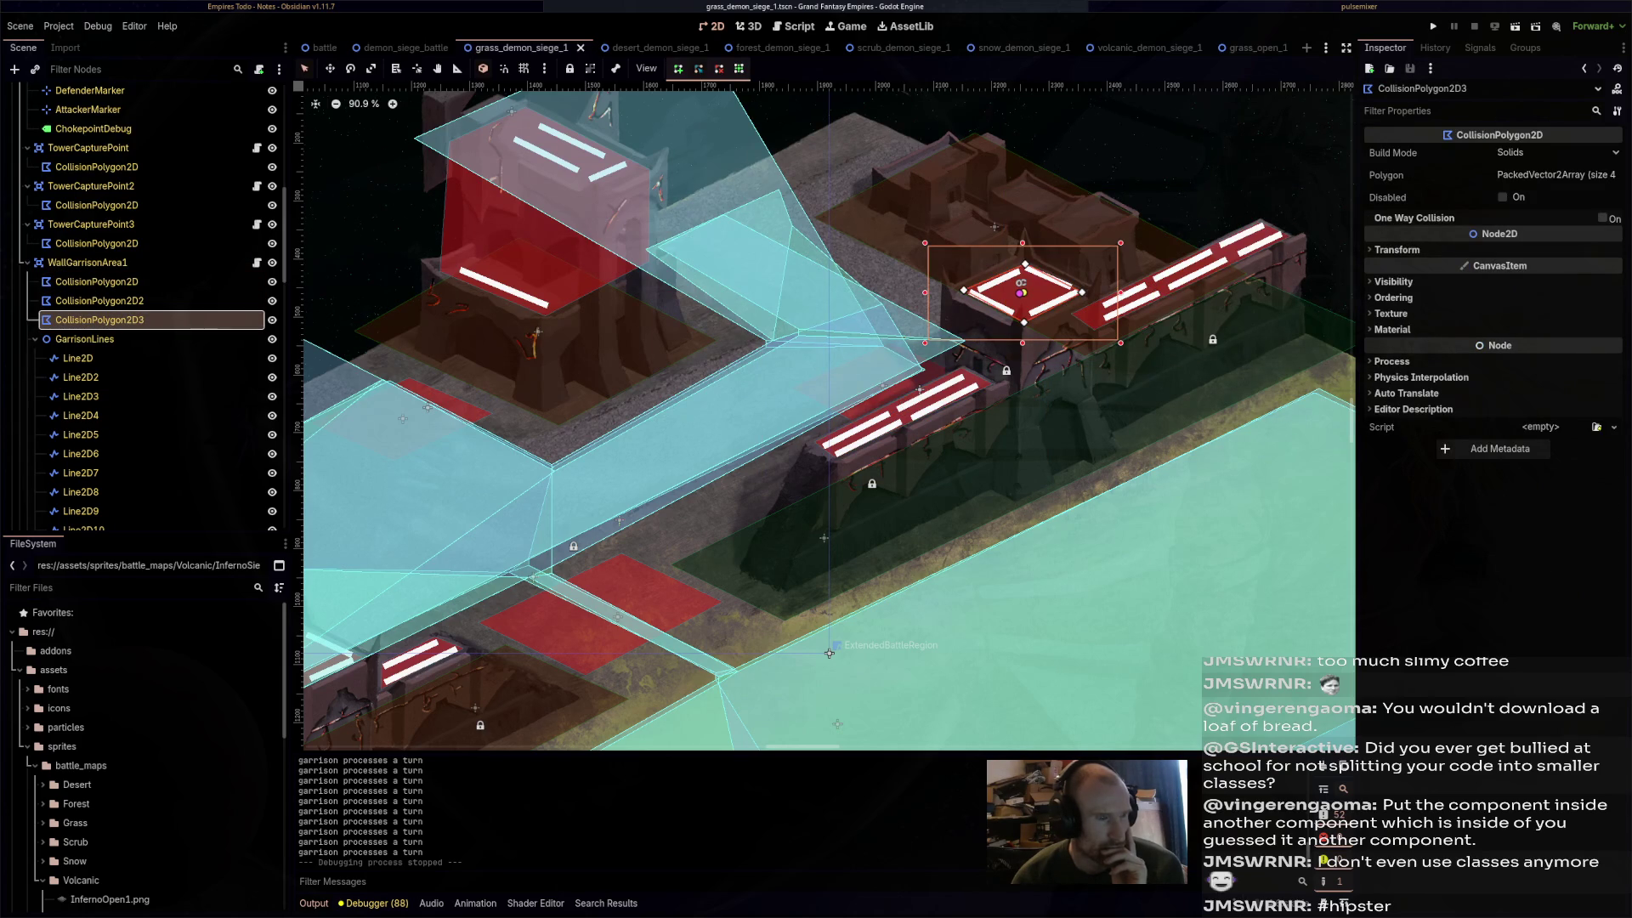
pyautogui.click(88, 263)
pyautogui.click(96, 243)
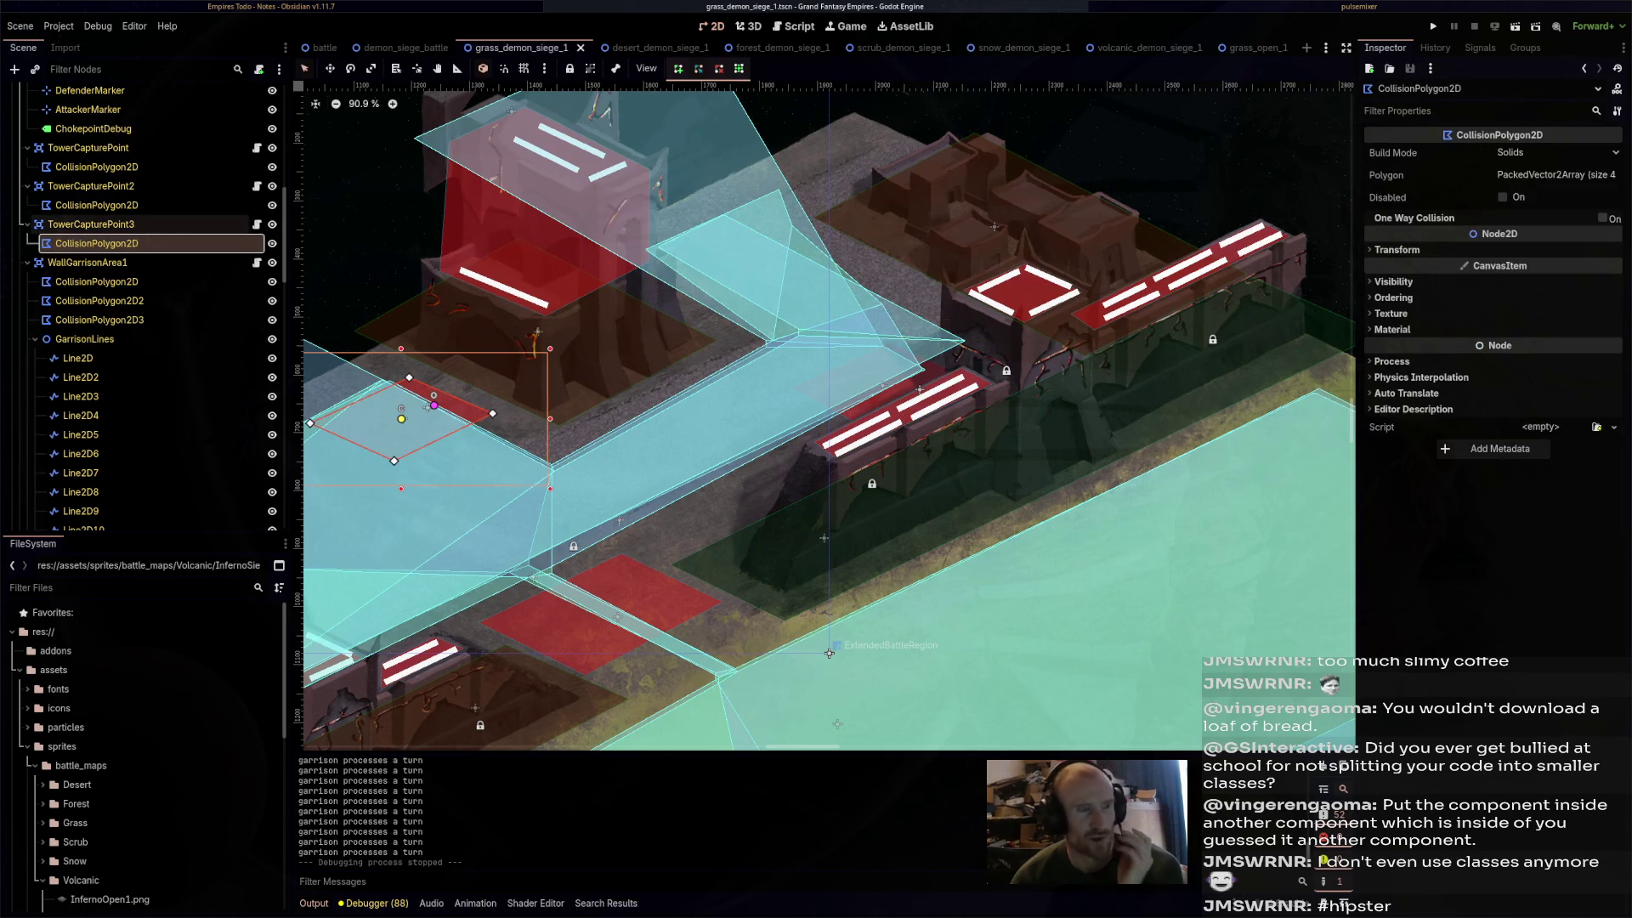
pyautogui.click(91, 223)
pyautogui.click(91, 185)
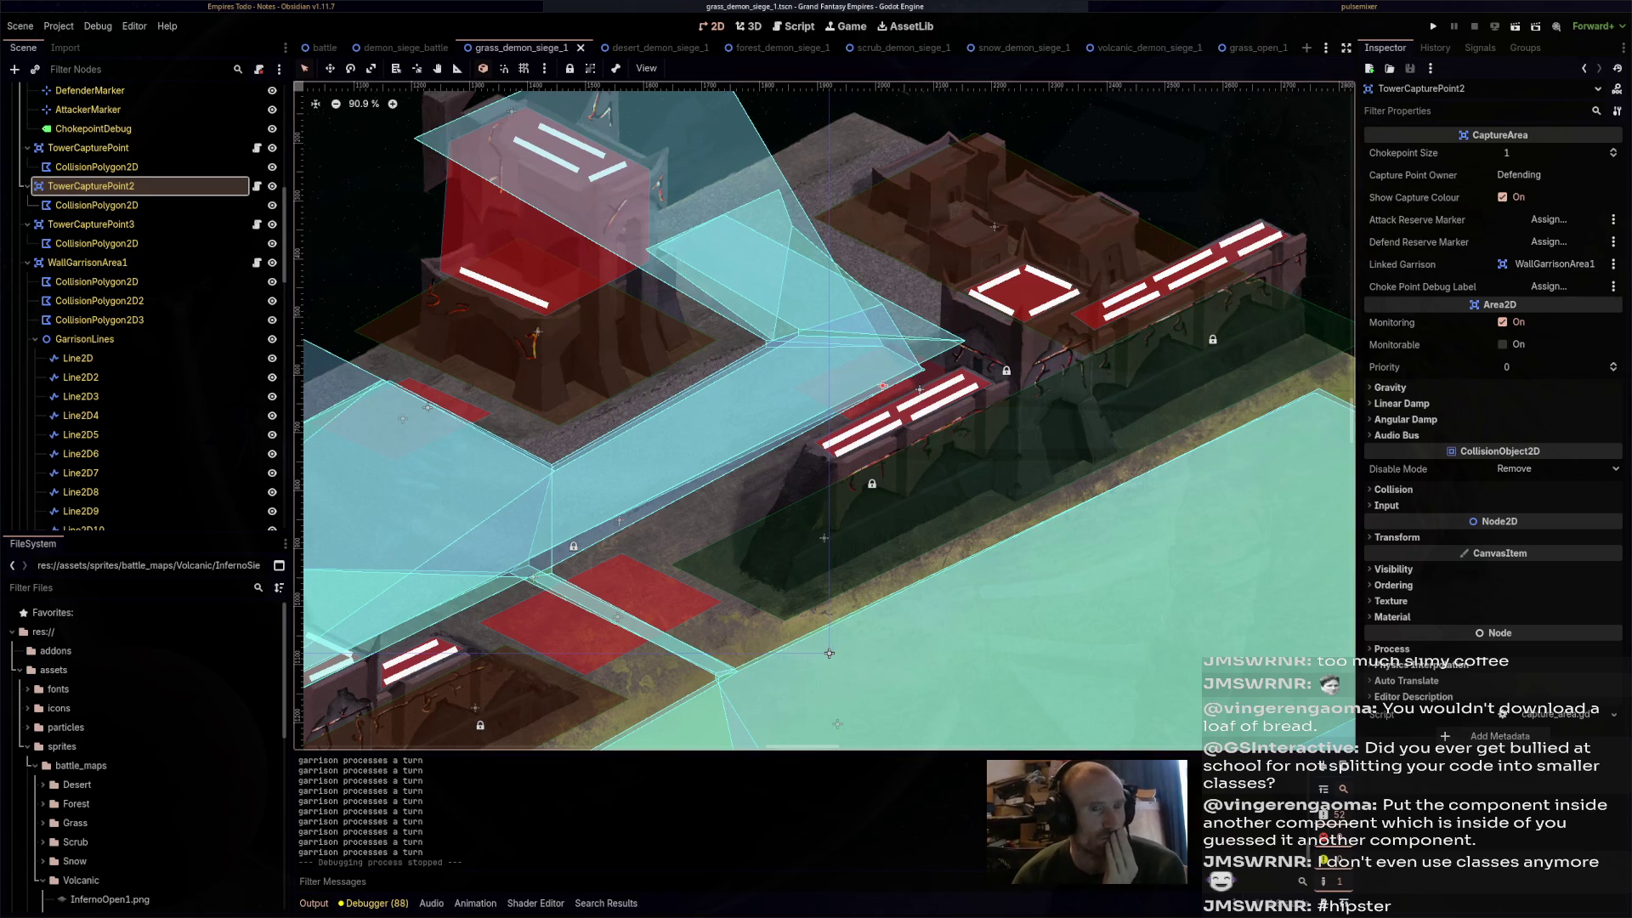
# - Check CollisionPolygon2D3 and GarrisonLines, then open WallGarrisonArea1's fortified_garrison.gd script
pyautogui.scroll(-3, 1214, 342)
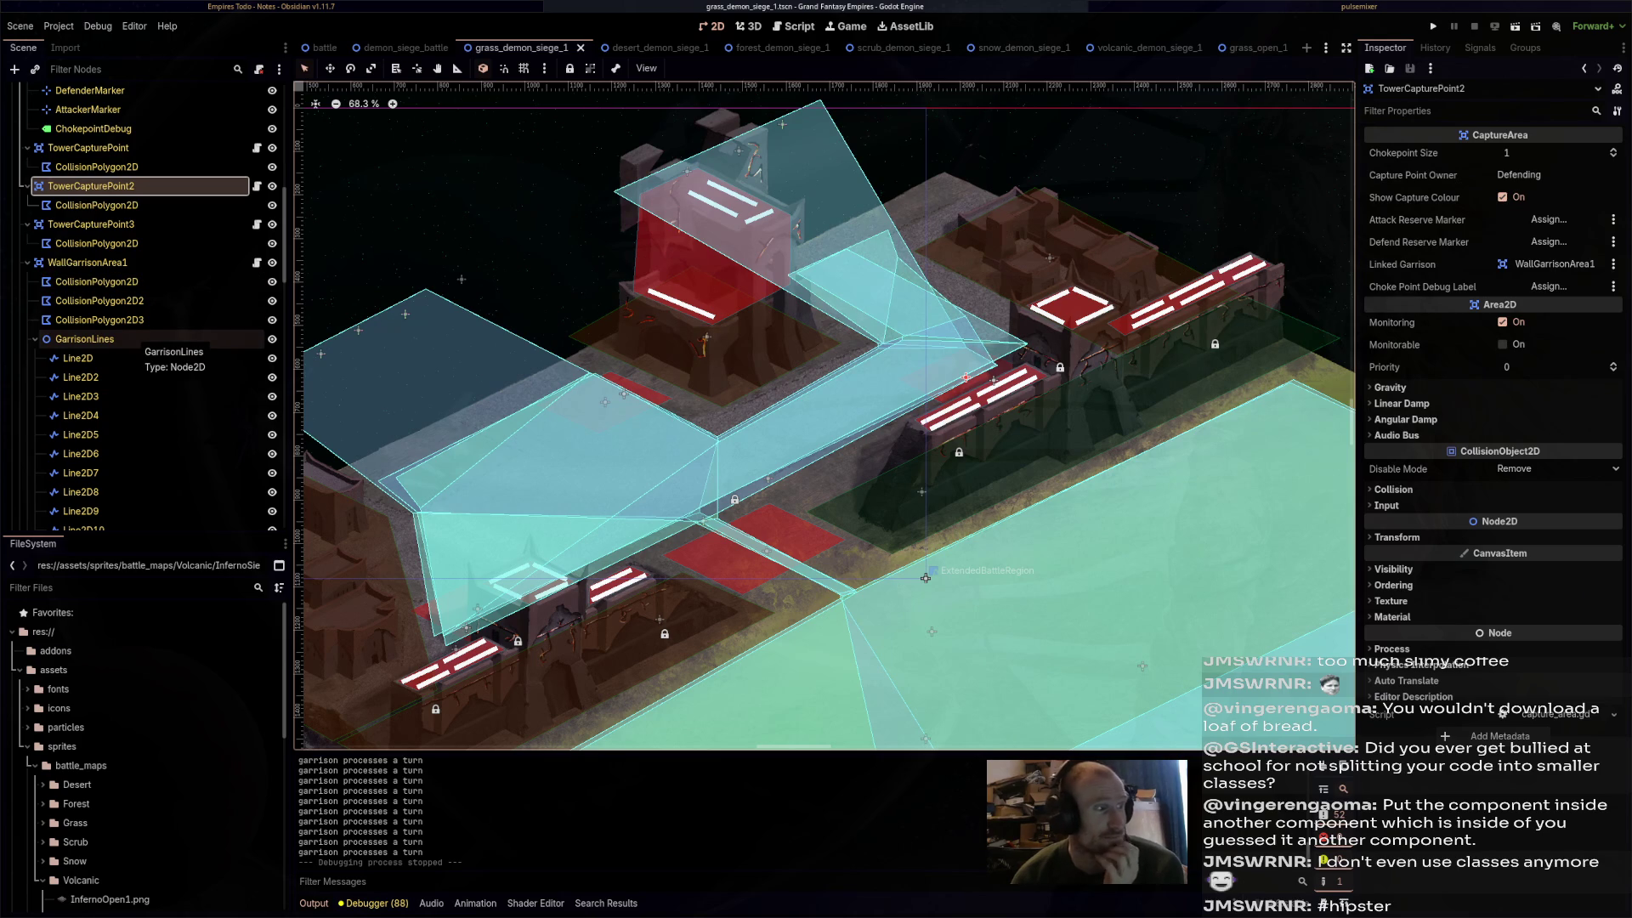
pyautogui.click(148, 321)
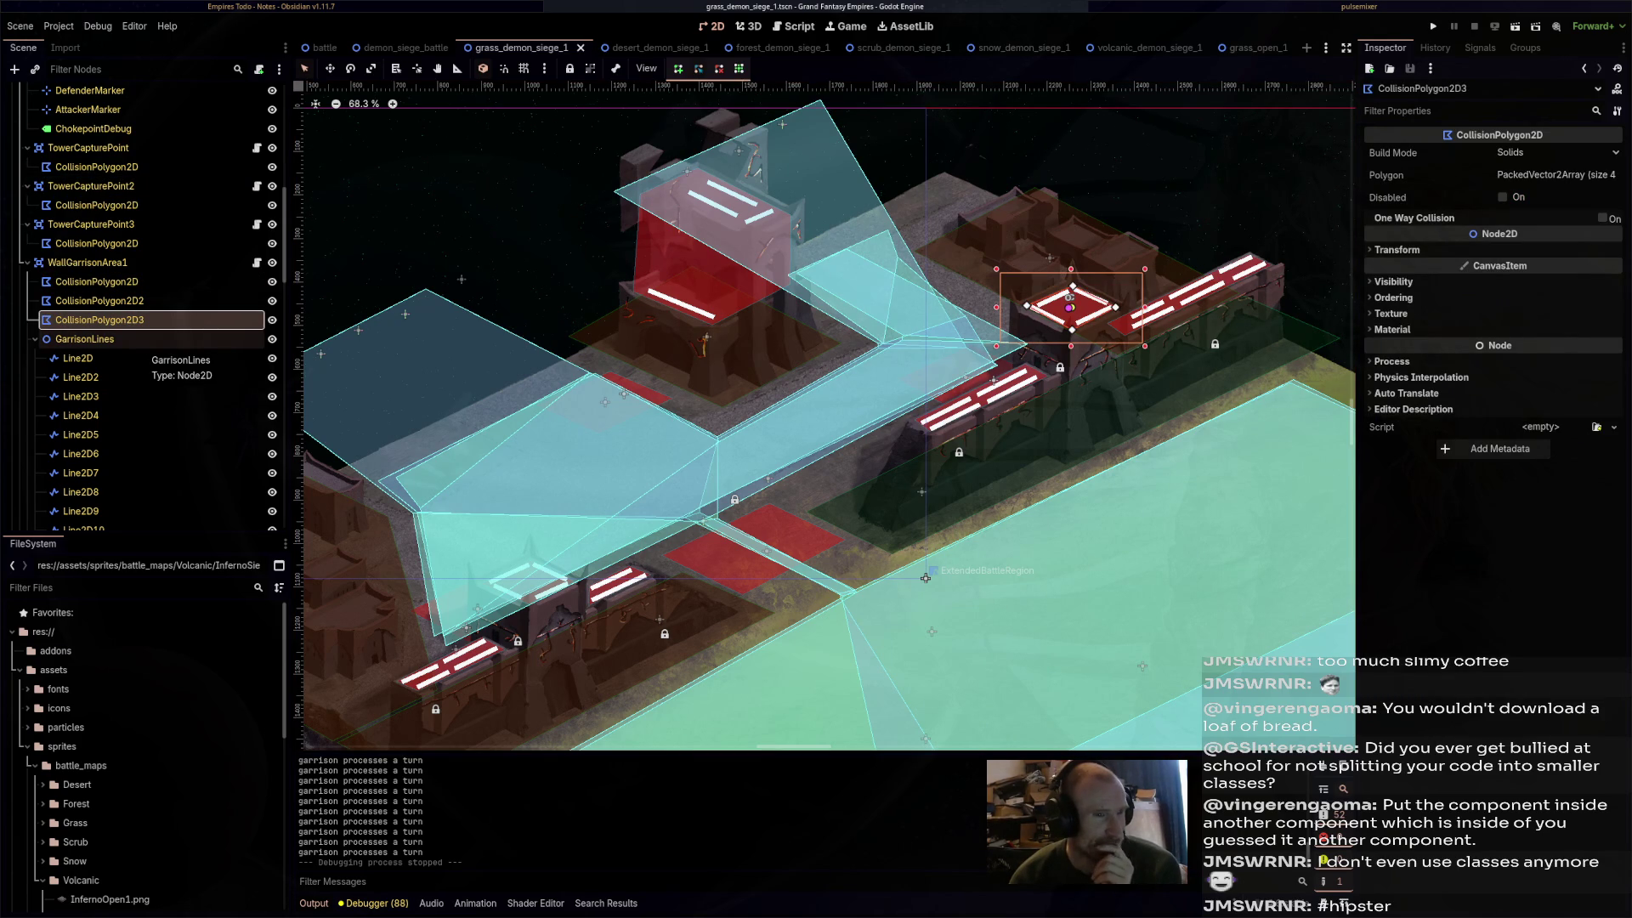
pyautogui.click(141, 339)
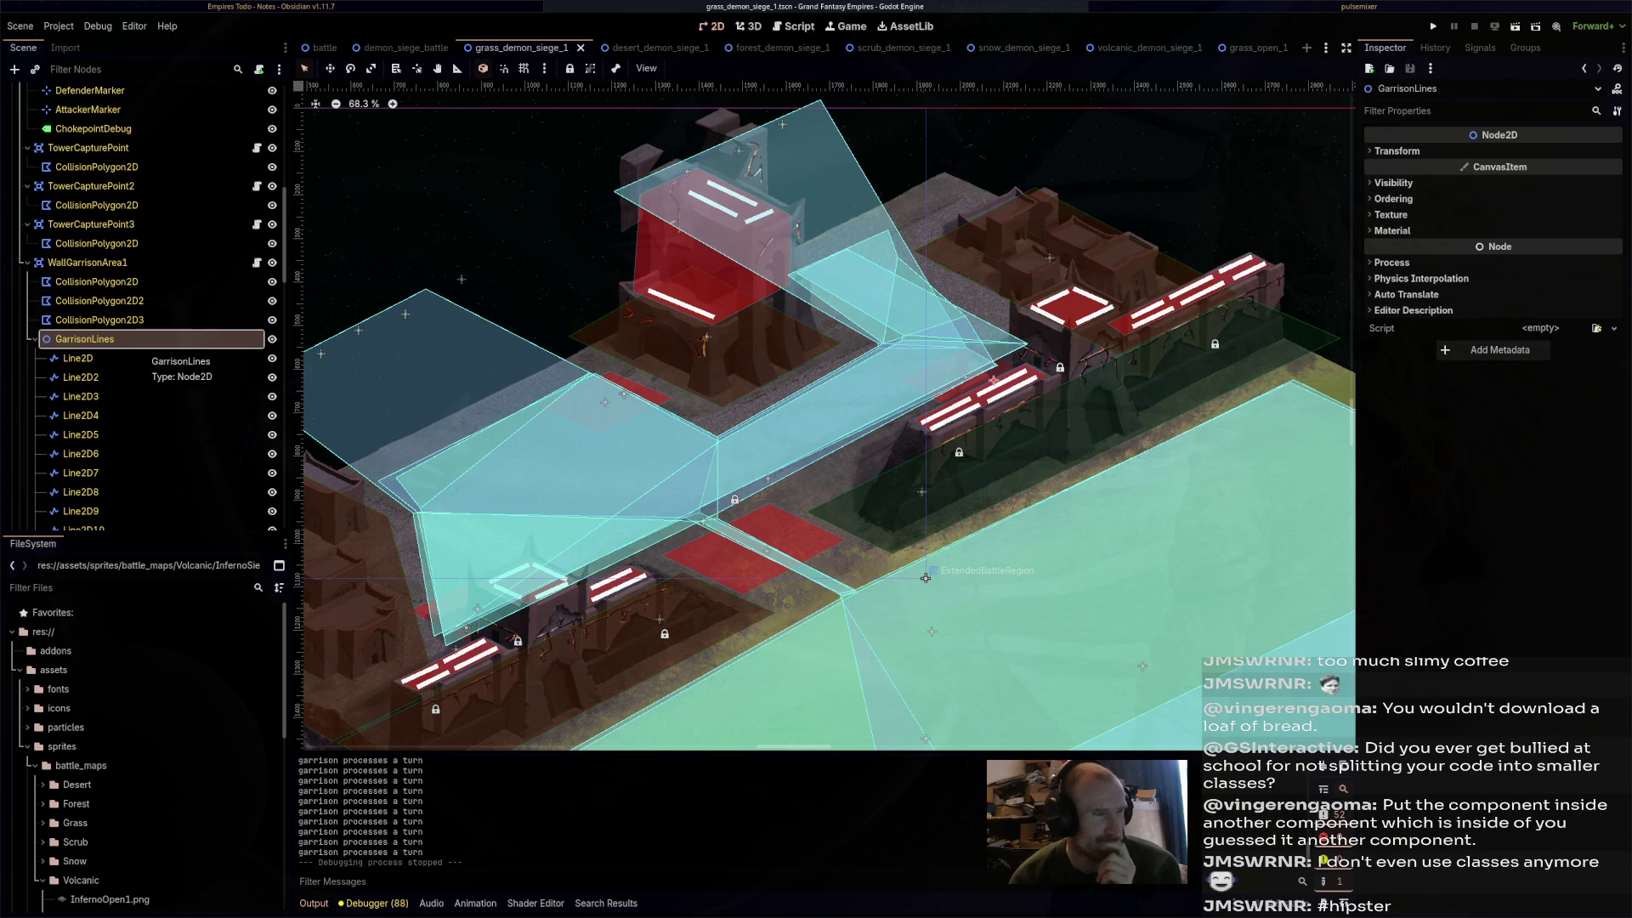
pyautogui.click(35, 339)
pyautogui.click(88, 263)
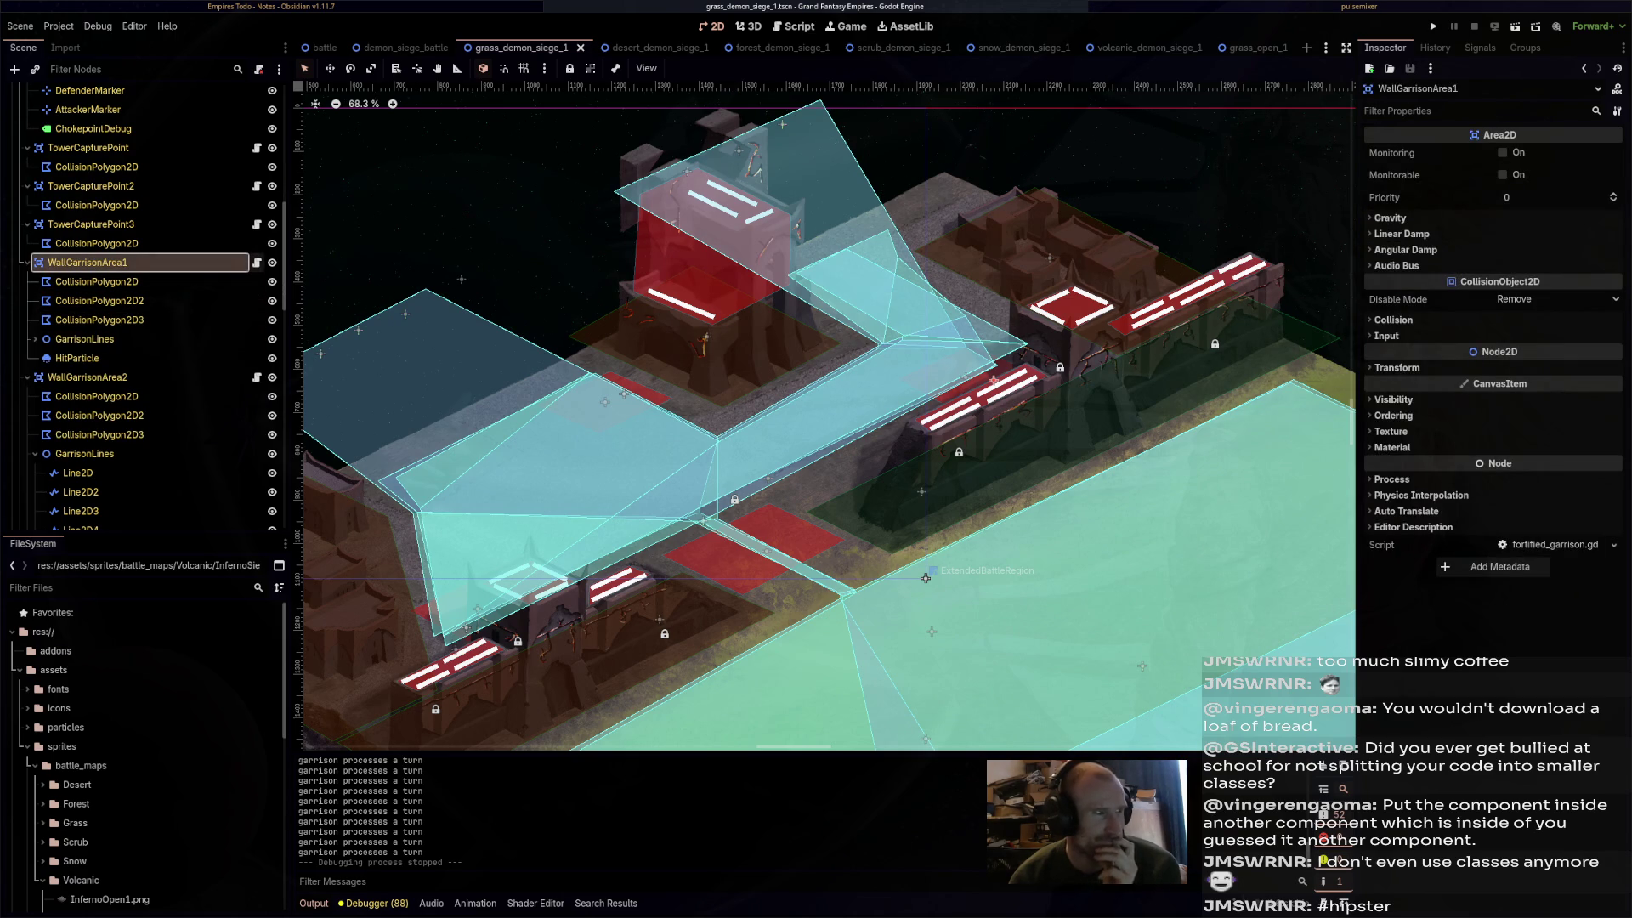
pyautogui.click(257, 262)
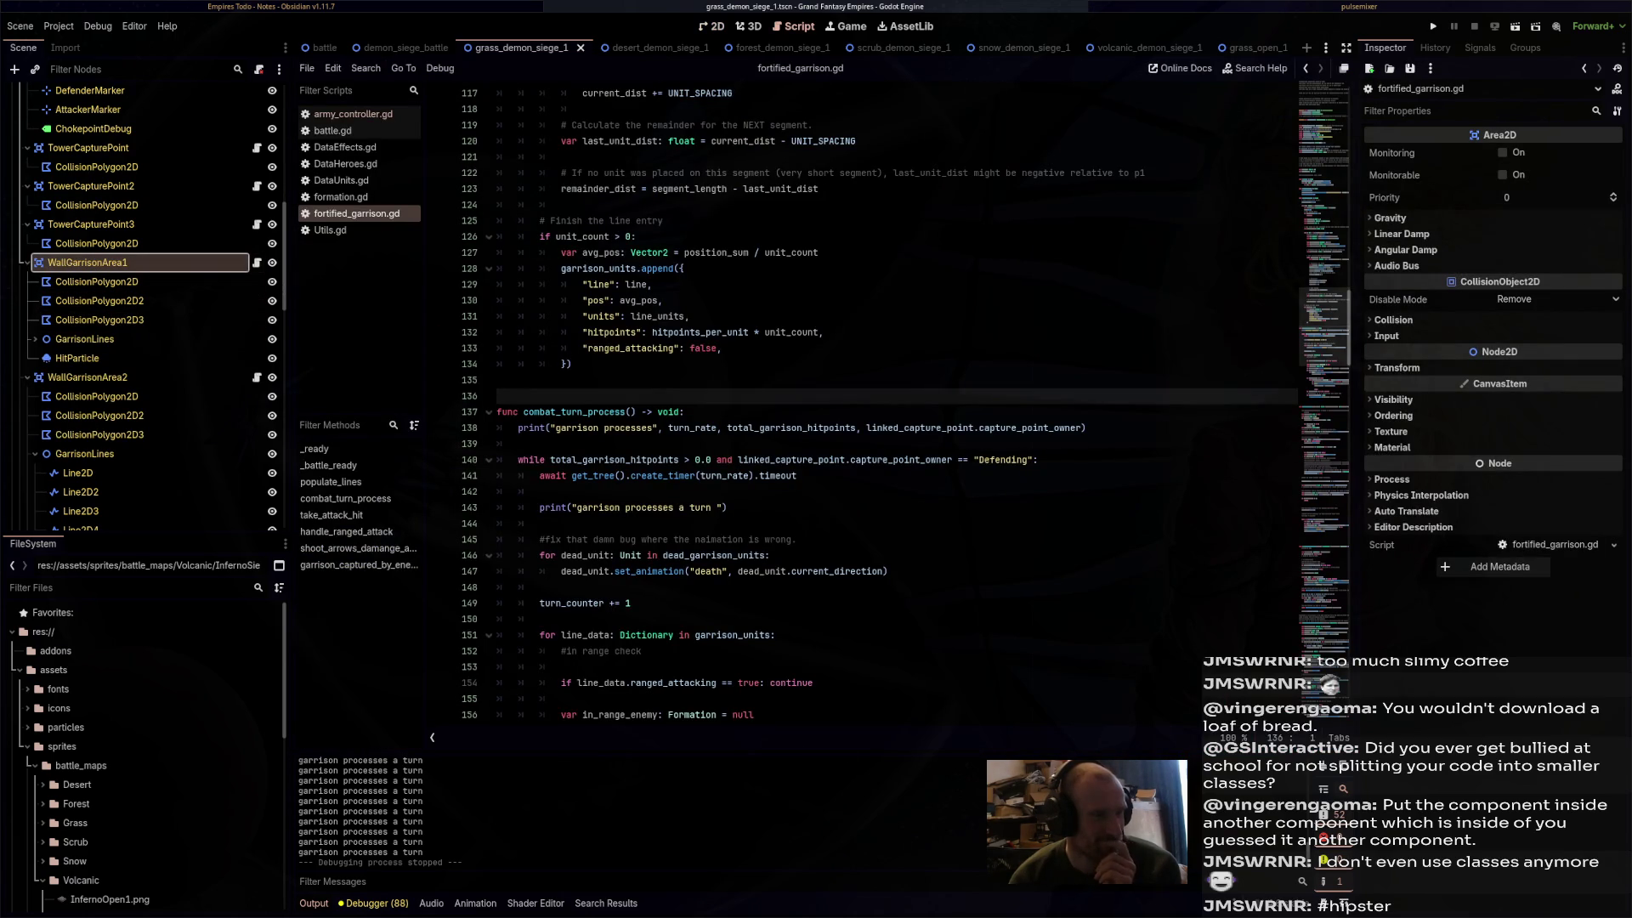
# - Rerun and stop the battle, then delete the "garrison processes a turn" print on line 143
pyautogui.press('F6')
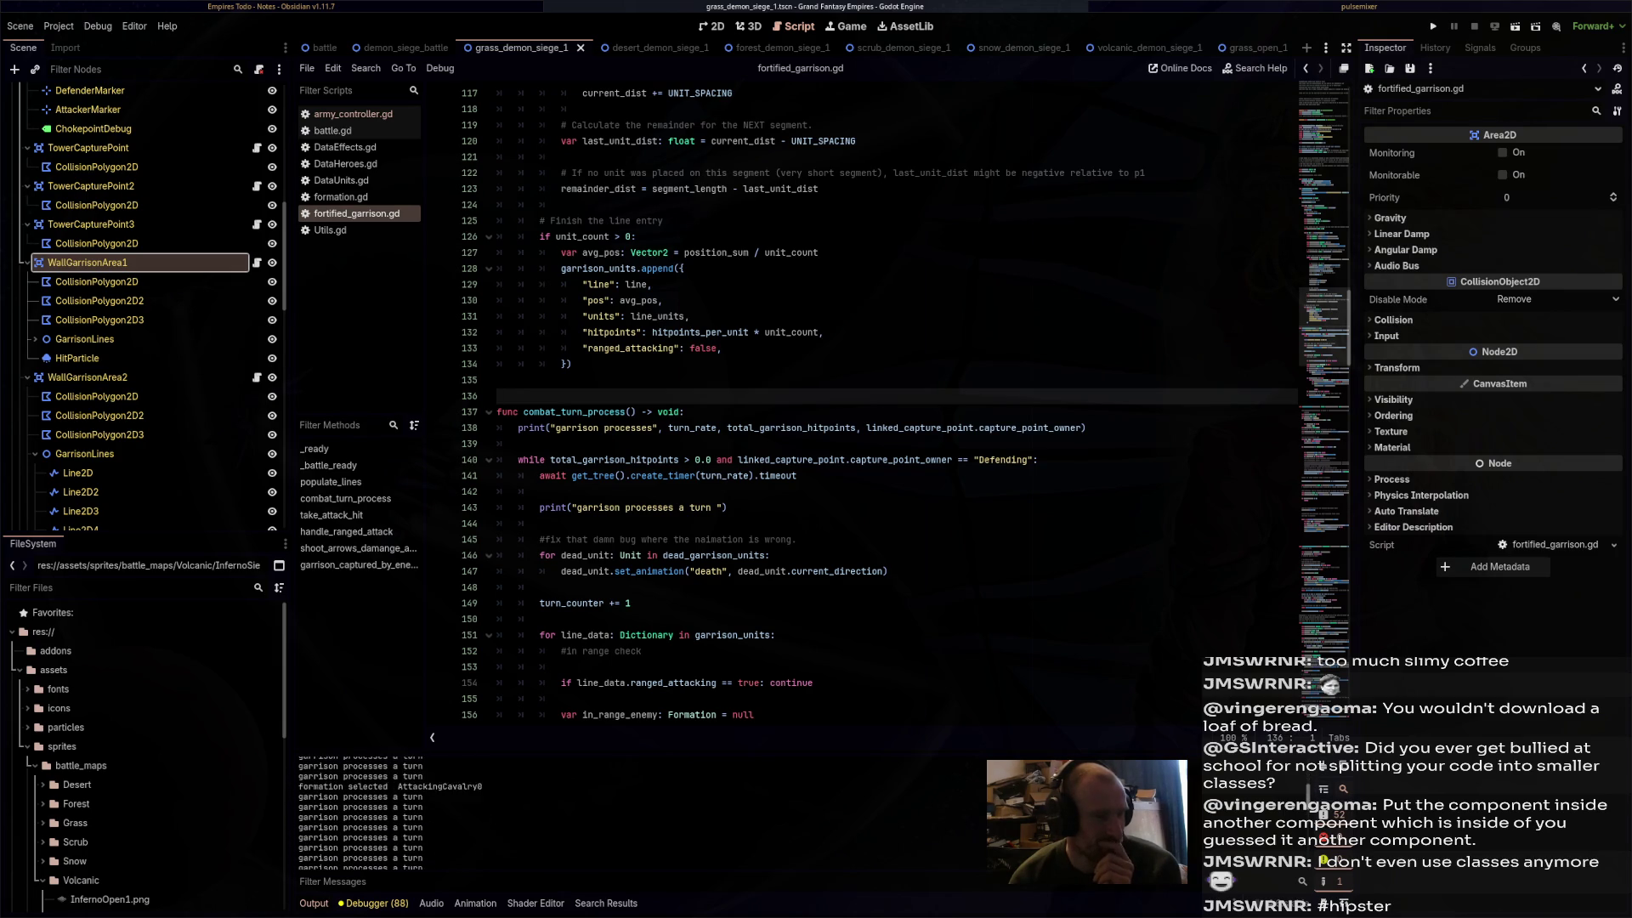
pyautogui.press('F8')
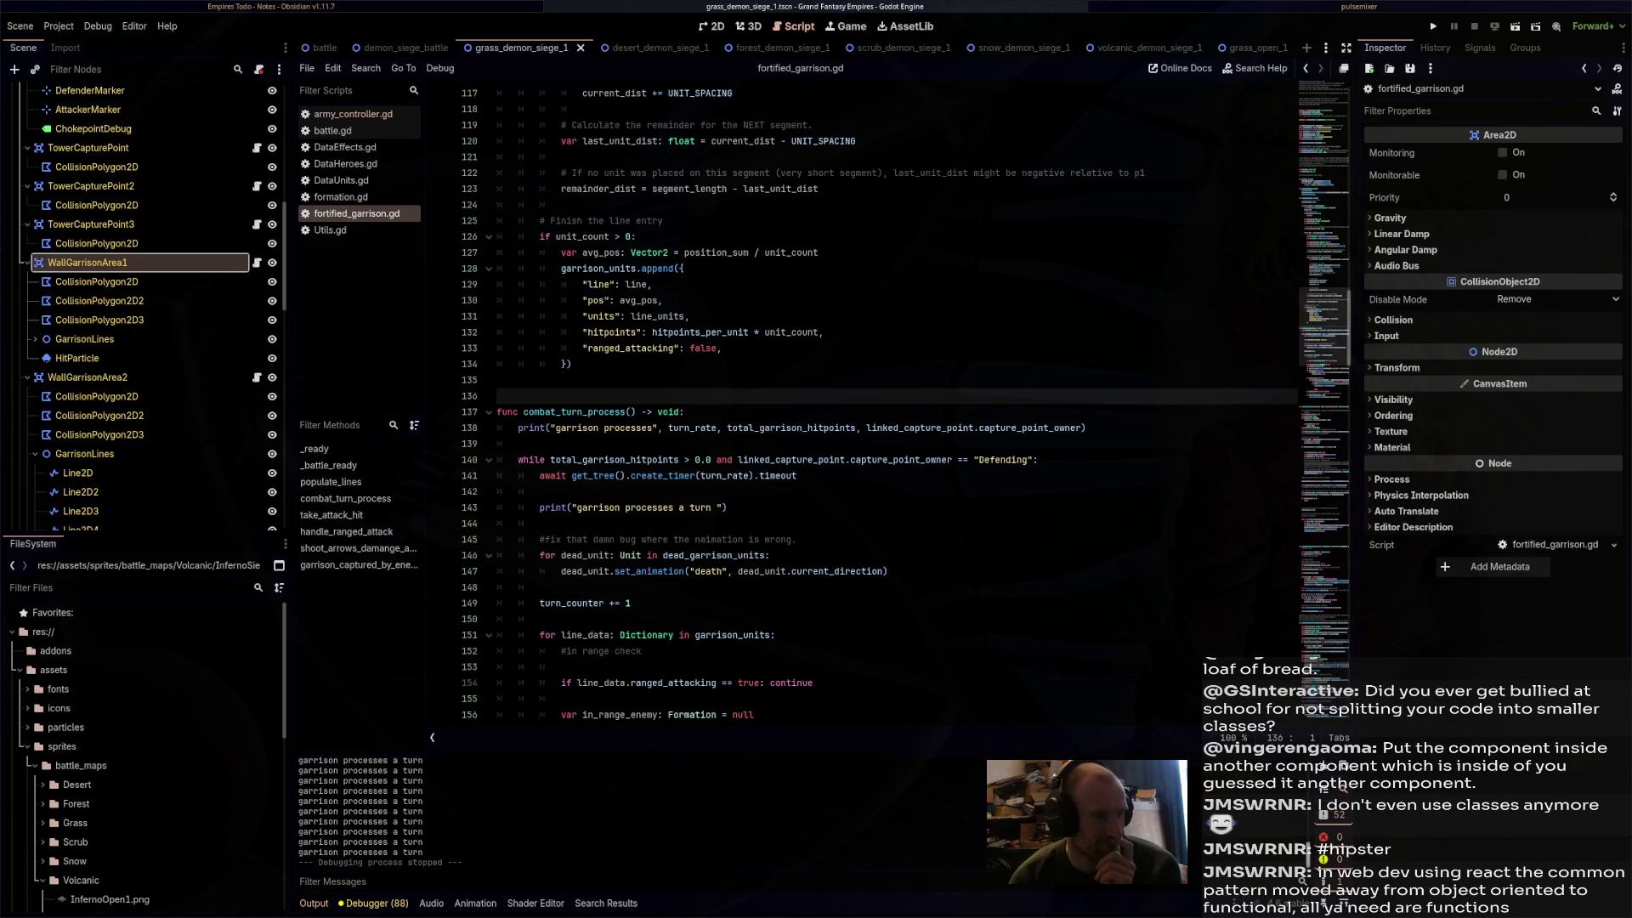
pyautogui.moveTo(727, 508); pyautogui.dragTo(554, 508)
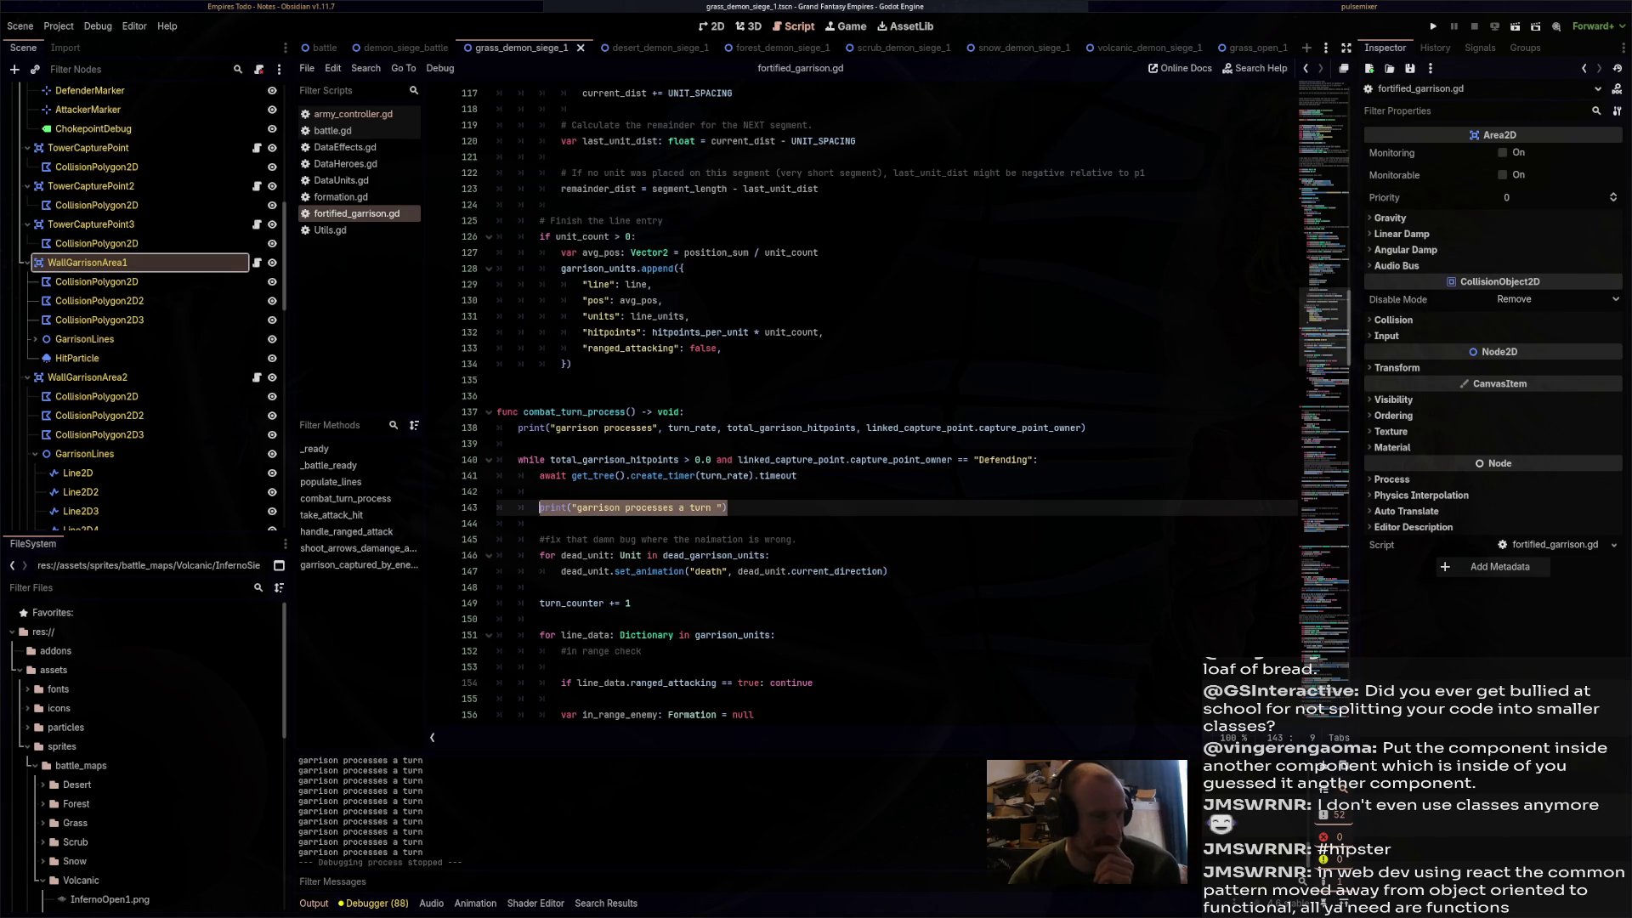
pyautogui.press('BackSpace')
pyautogui.press('BackSpace')
pyautogui.press('BackSpace')
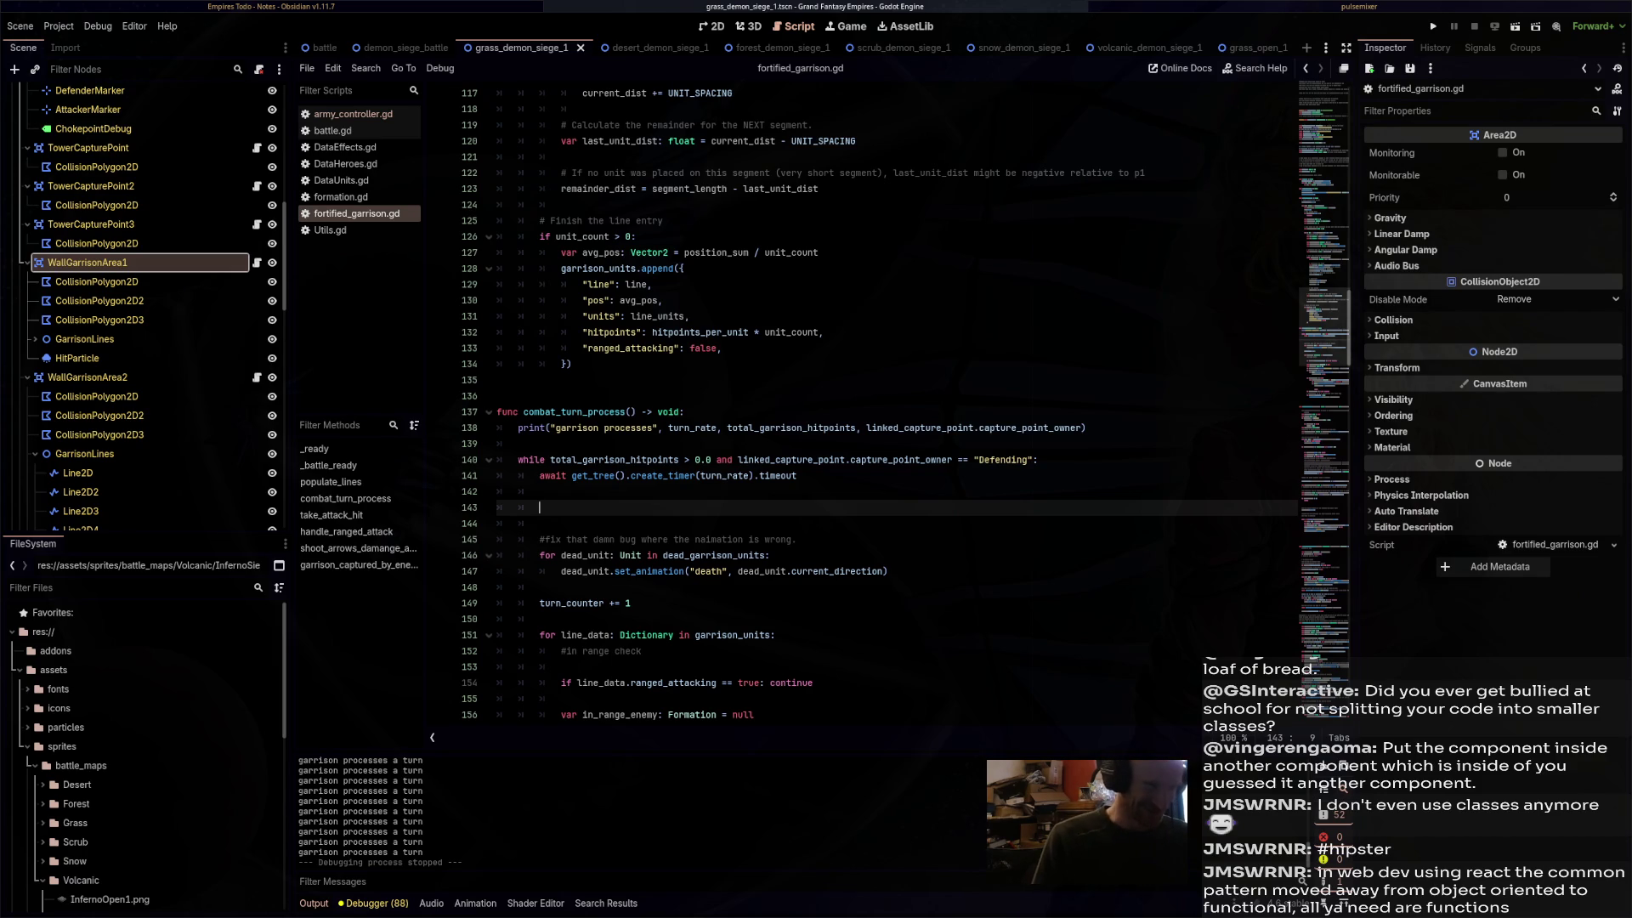
# - Look over the dead unit and range check comments, then return to the emptied line 143
pyautogui.press('Down')
pyautogui.press('Down')
pyautogui.hotkey('shift', 'End')
pyautogui.scroll(-5, 680, 559)
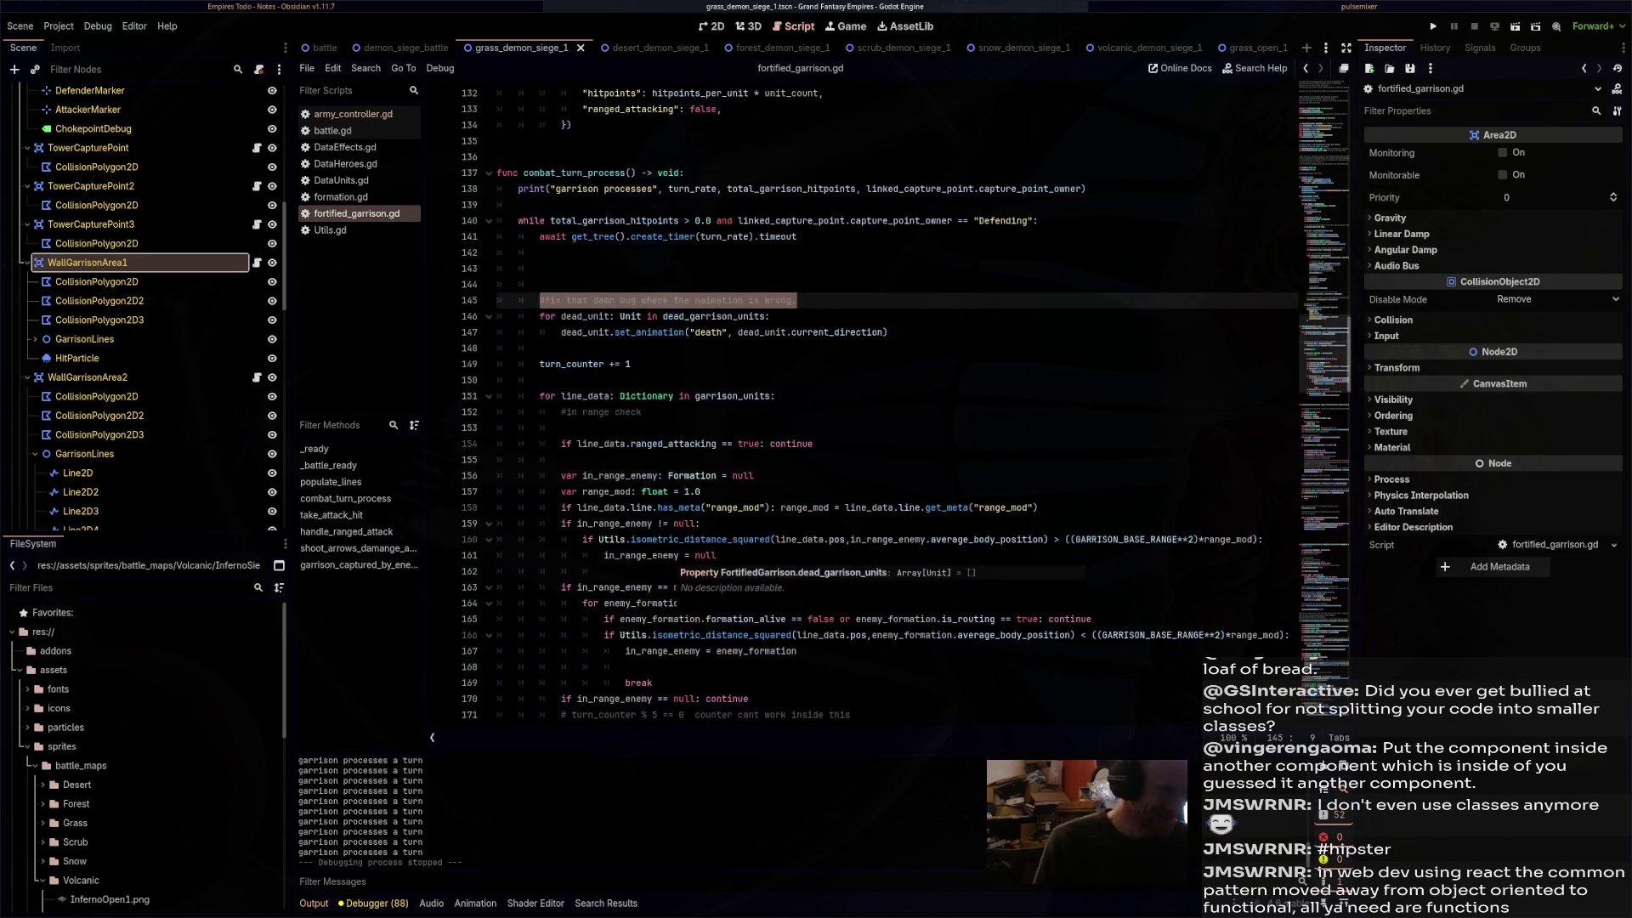
pyautogui.moveTo(561, 427); pyautogui.dragTo(645, 412)
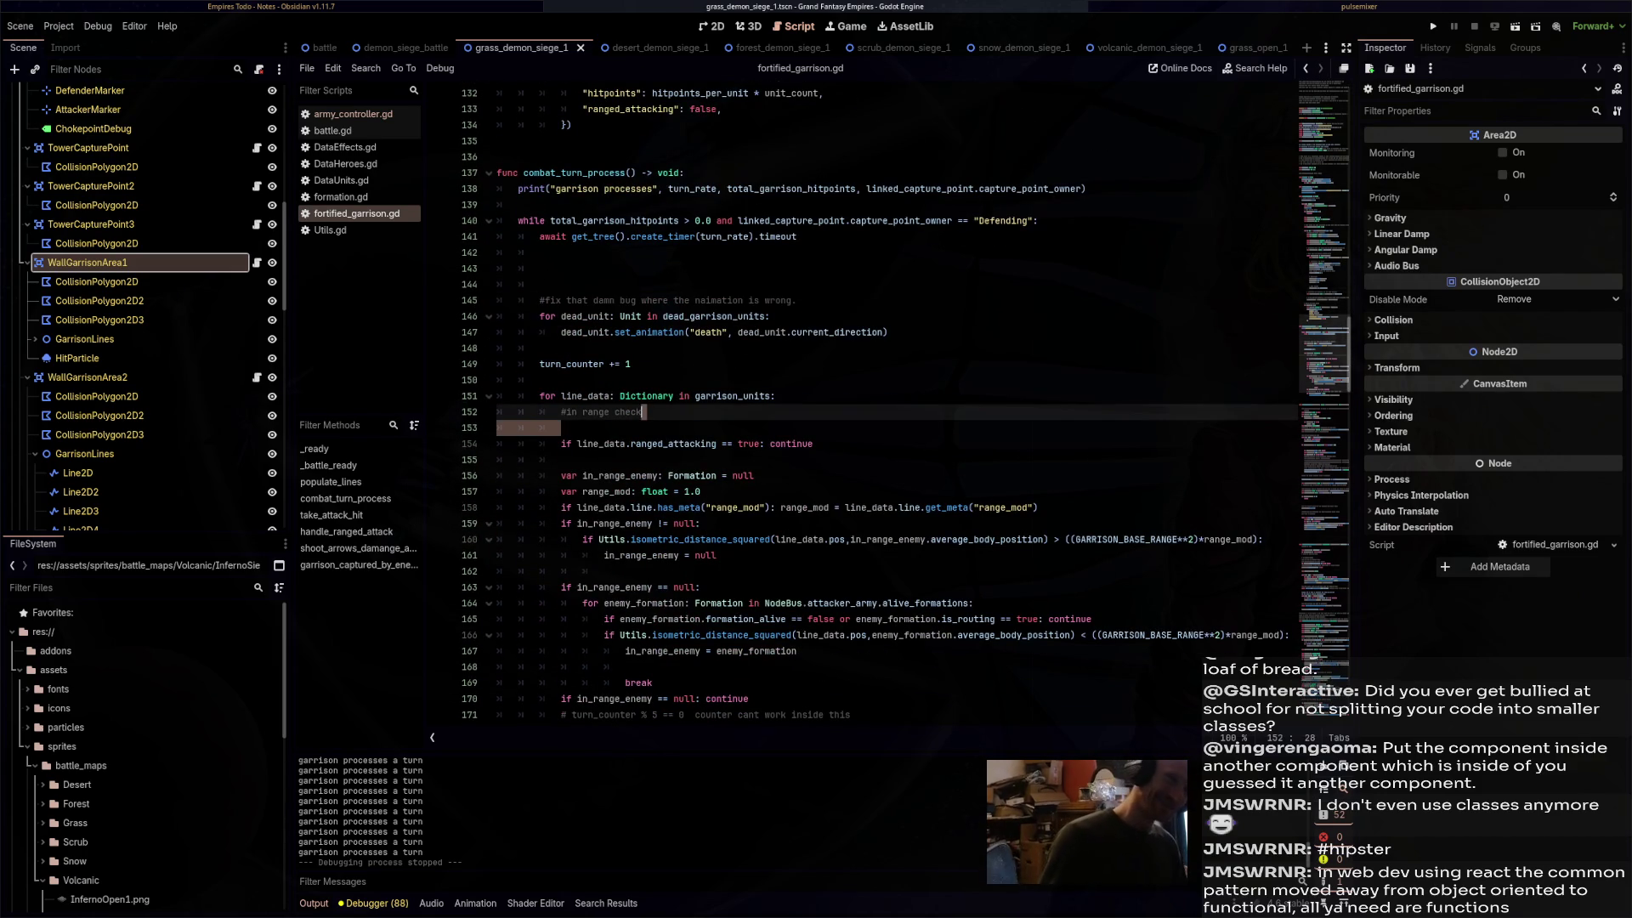
pyautogui.click(644, 411)
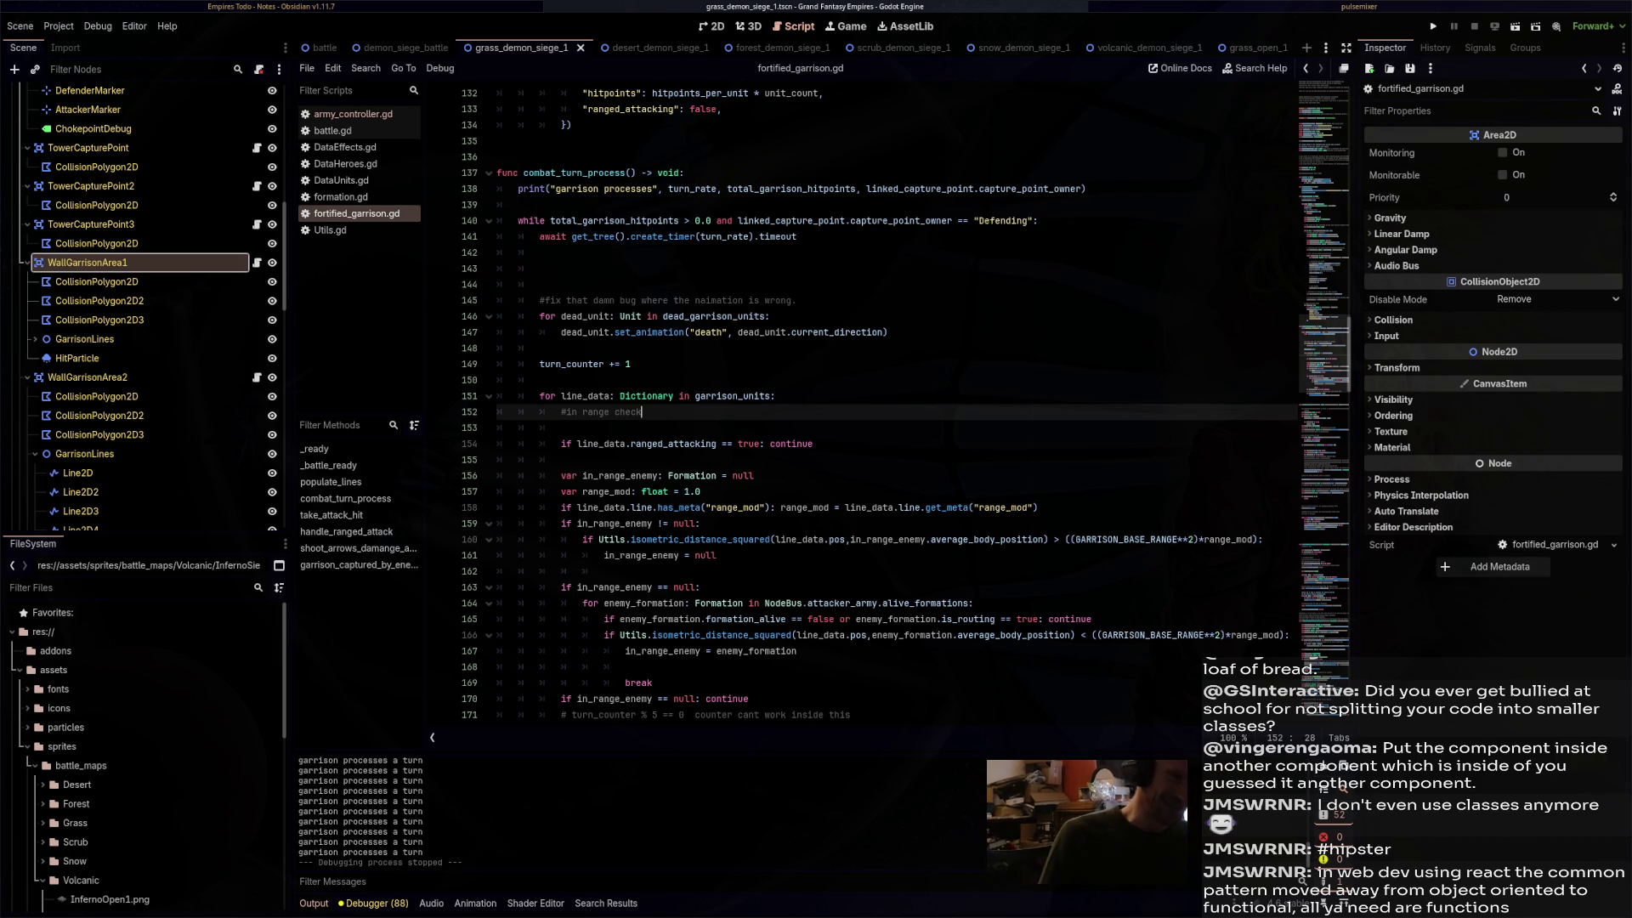
pyautogui.scroll(-3, 879, 401)
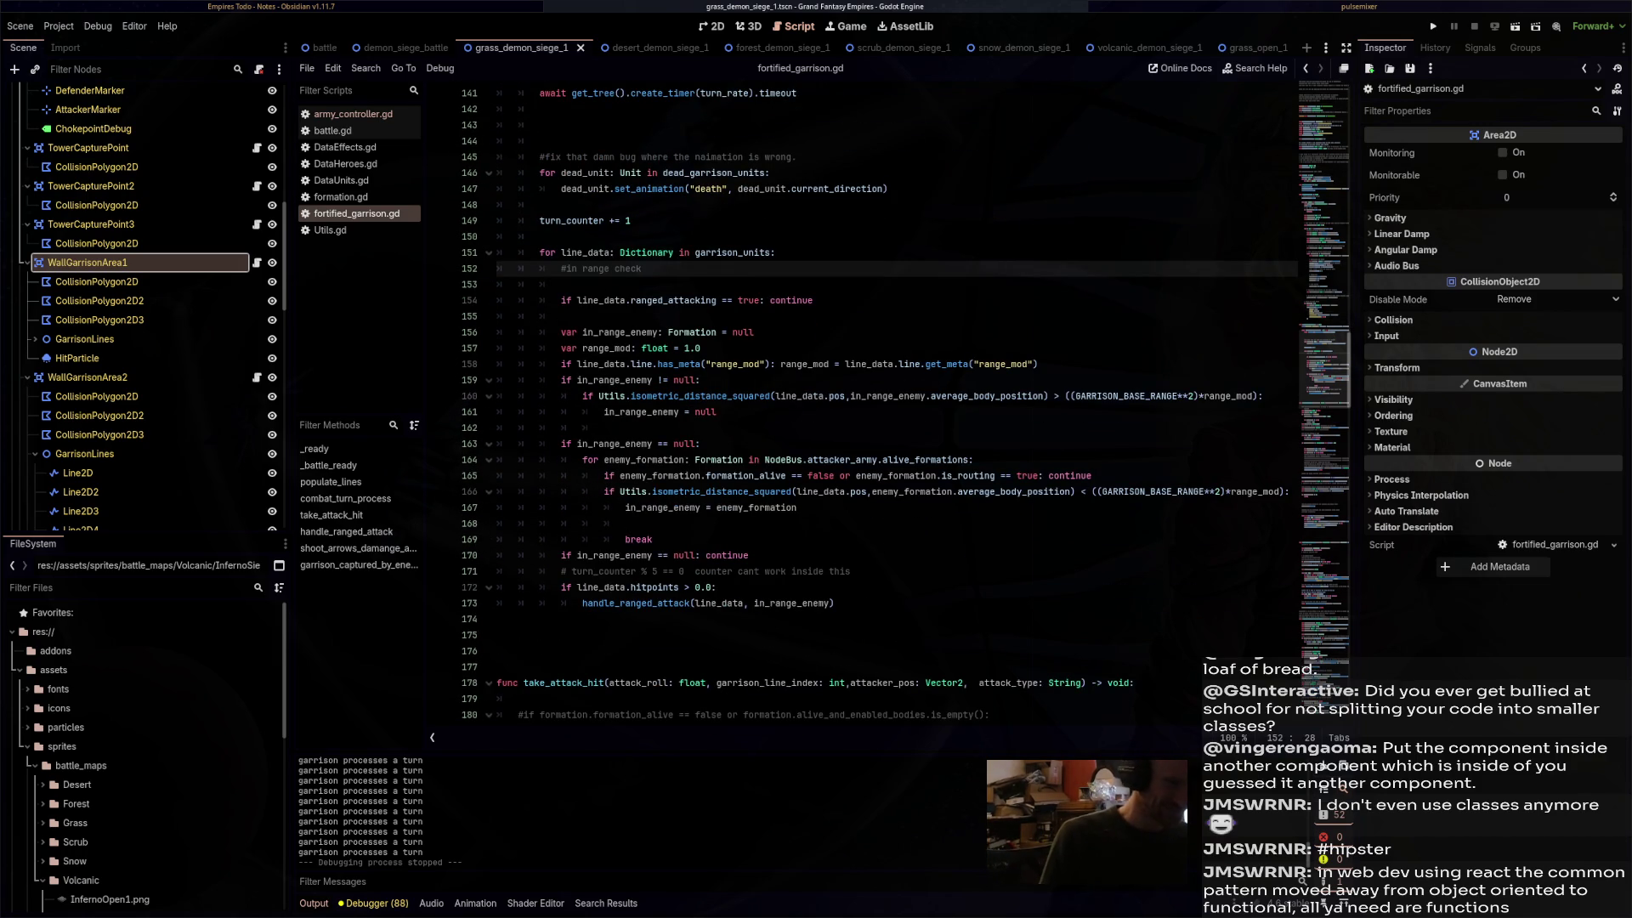
pyautogui.scroll(1, 879, 401)
pyautogui.scroll(3, 880, 401)
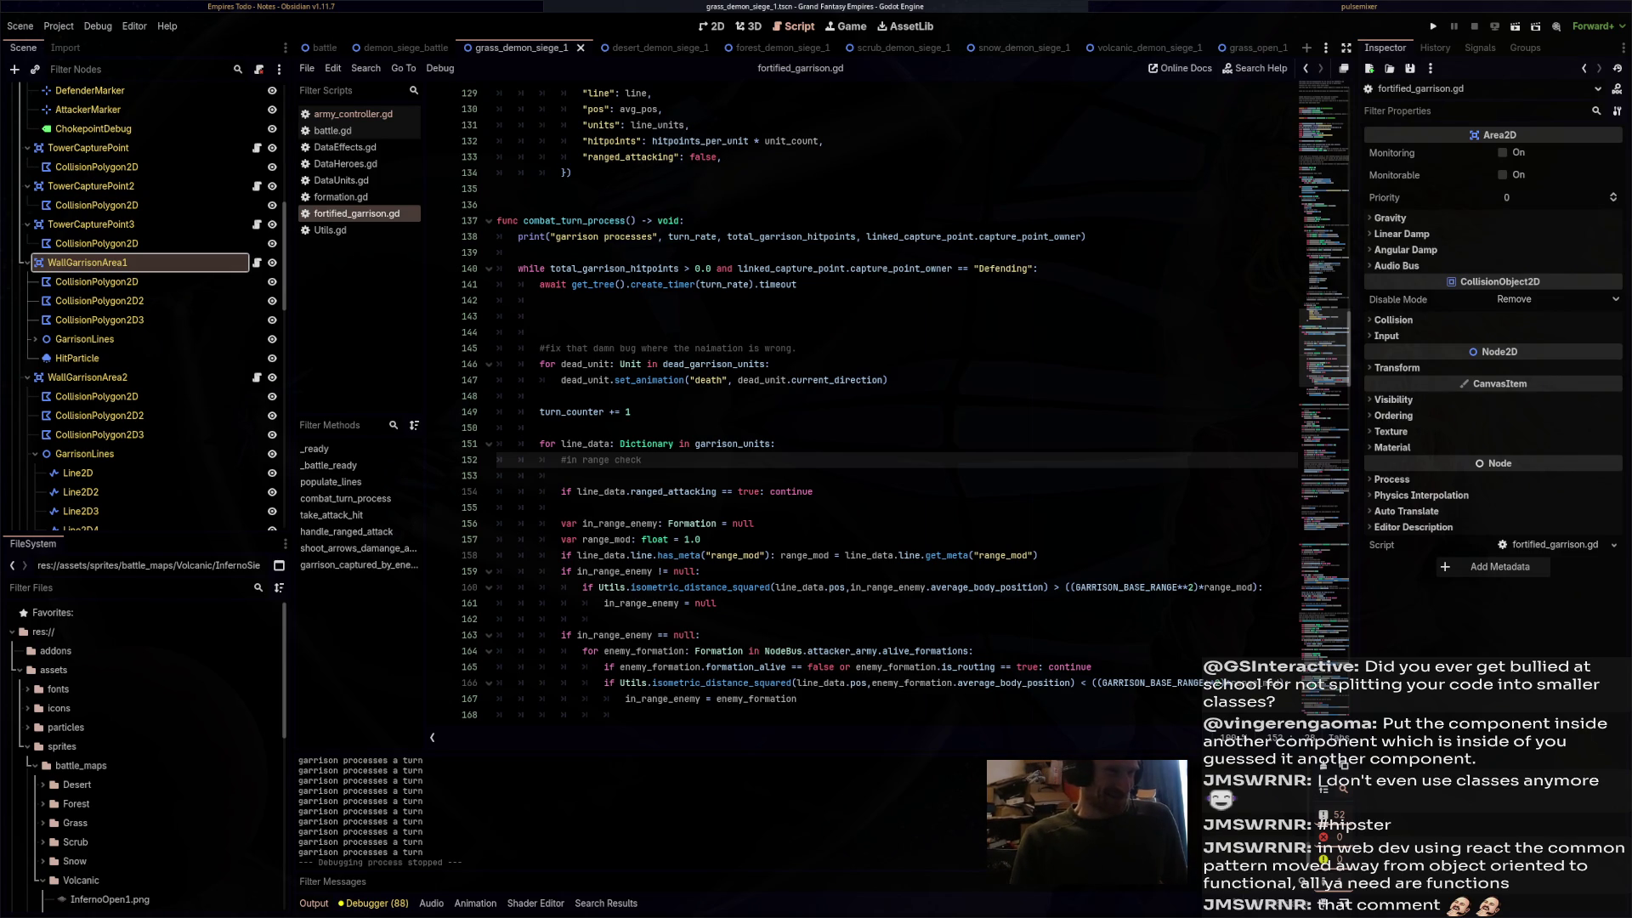
pyautogui.click(539, 316)
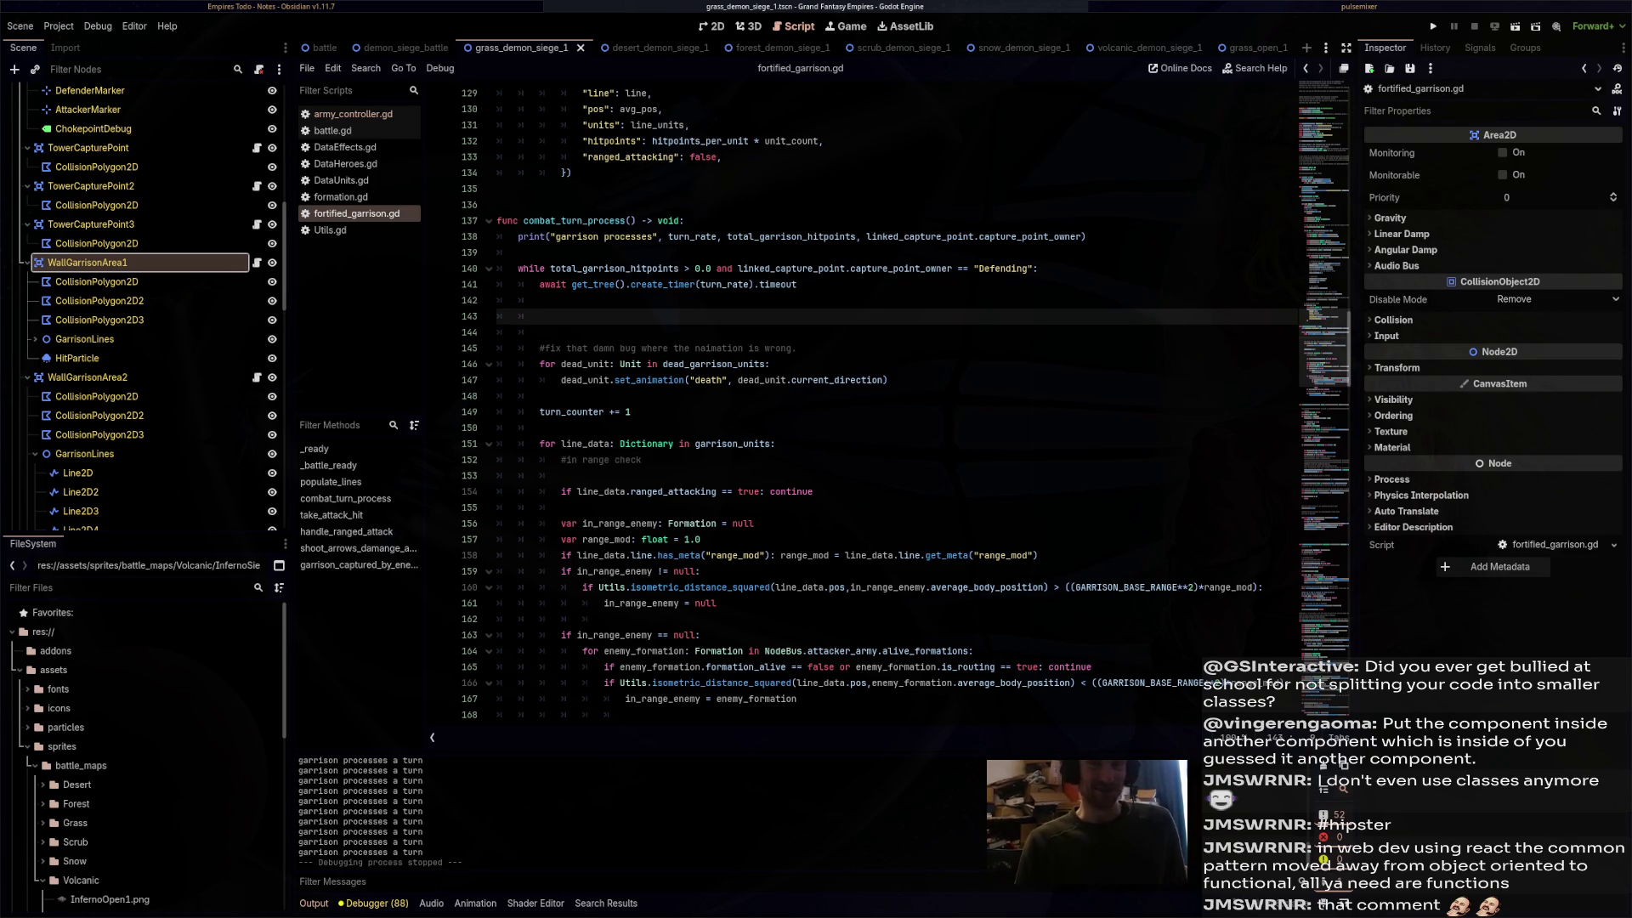
# - Scroll fortified_garrison.gd up to the header comments and variable declarations near line 17
pyautogui.scroll(5, 906, 403)
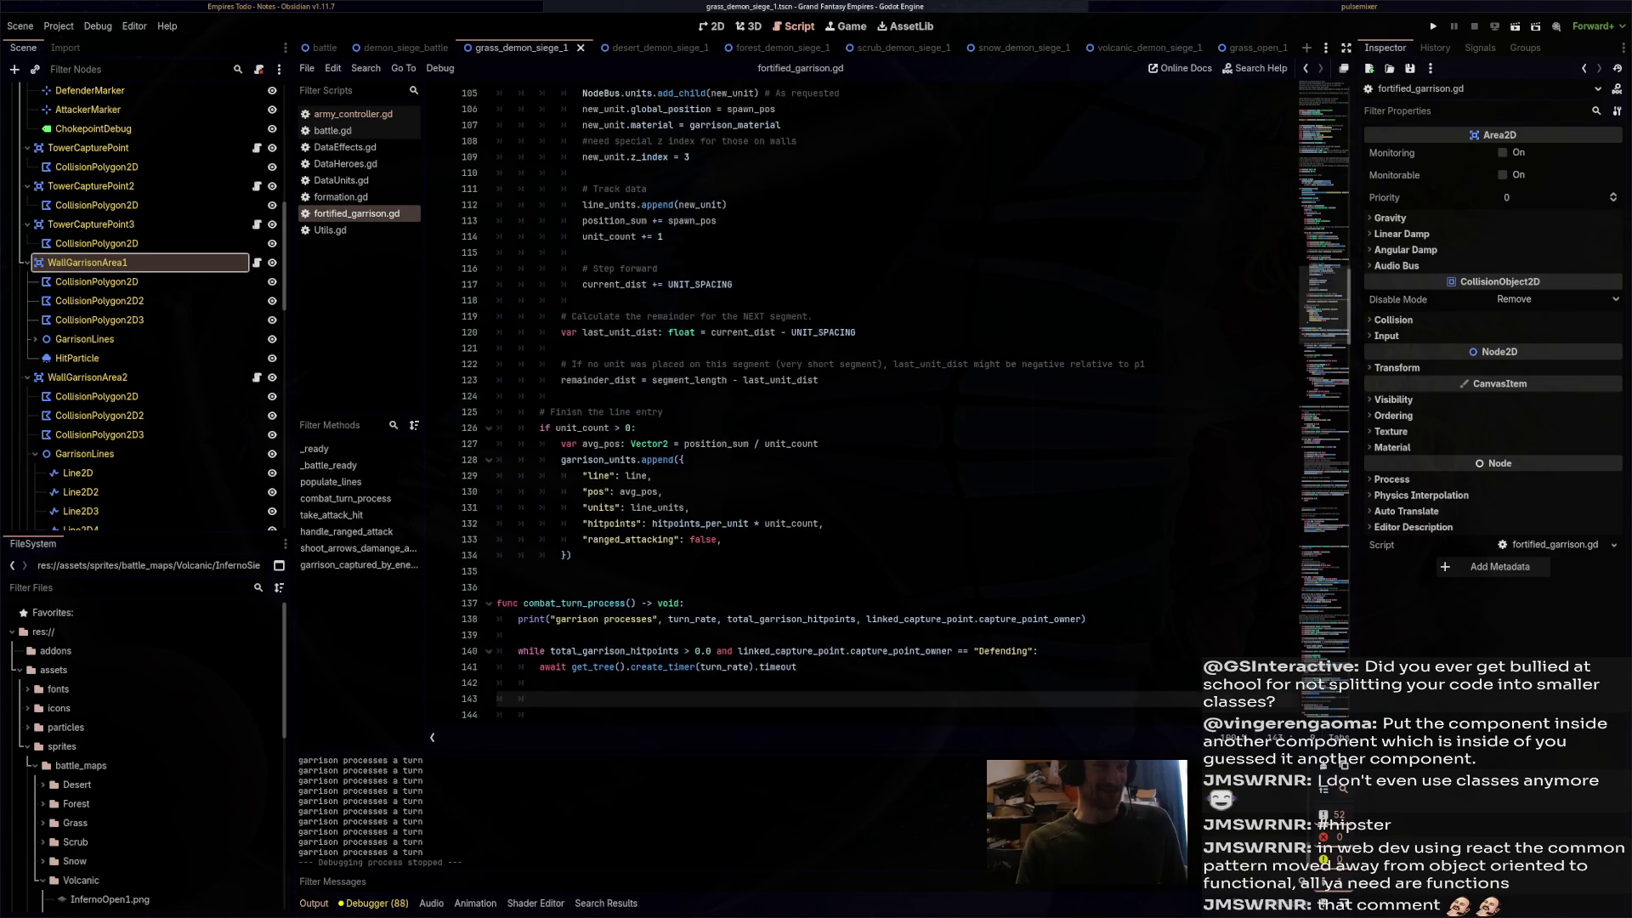
pyautogui.scroll(-10, 906, 403)
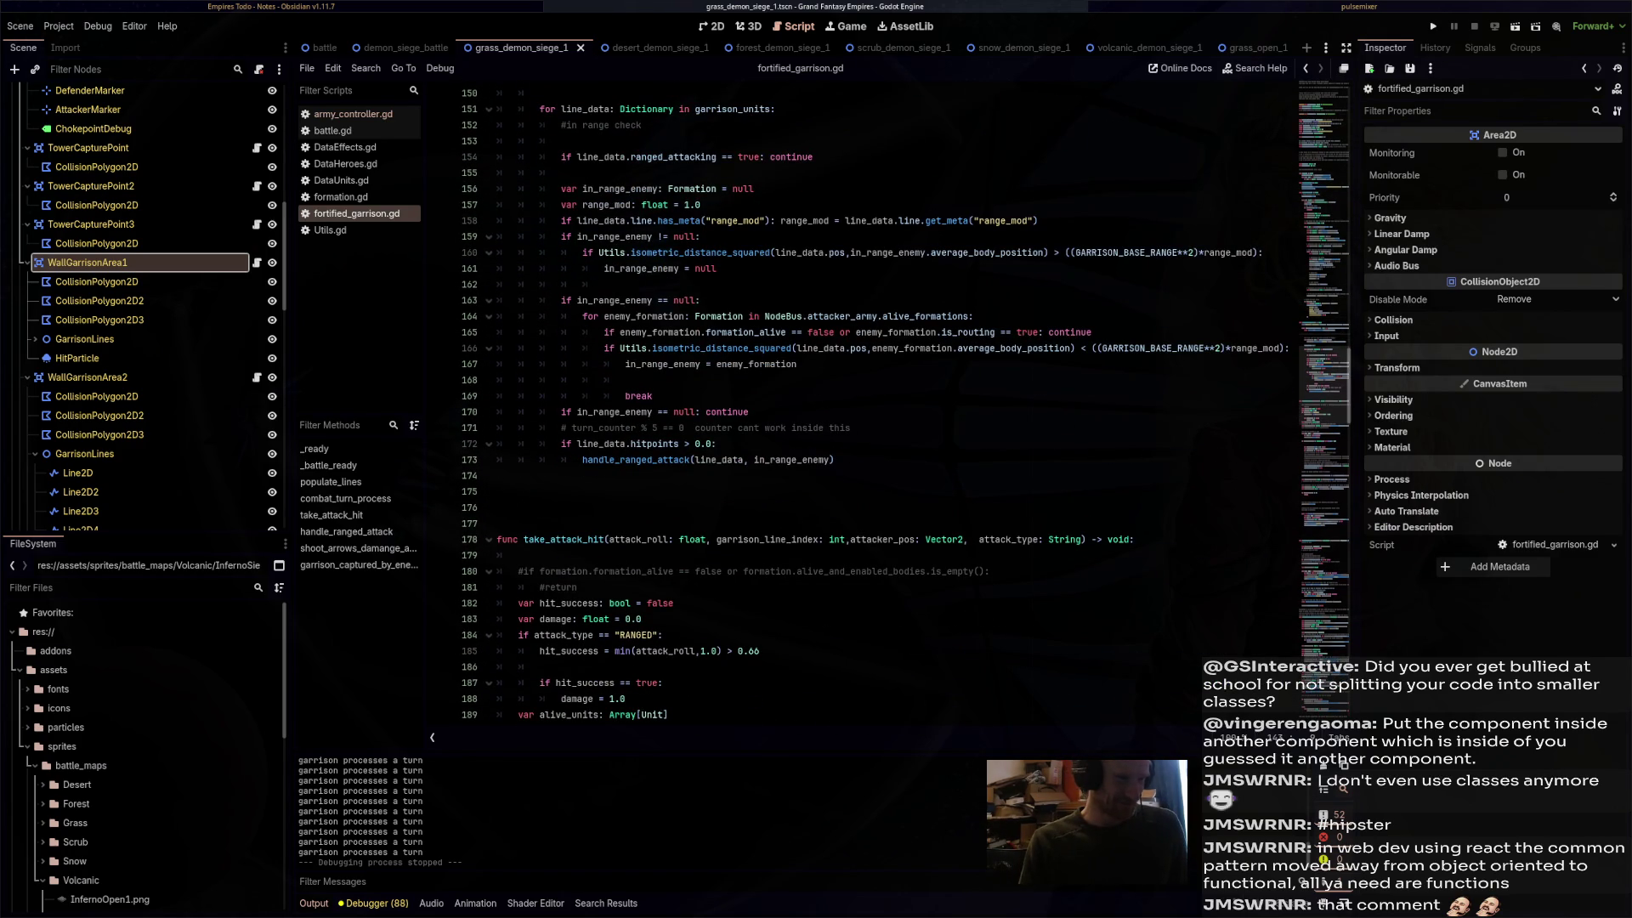
pyautogui.scroll(4, 906, 403)
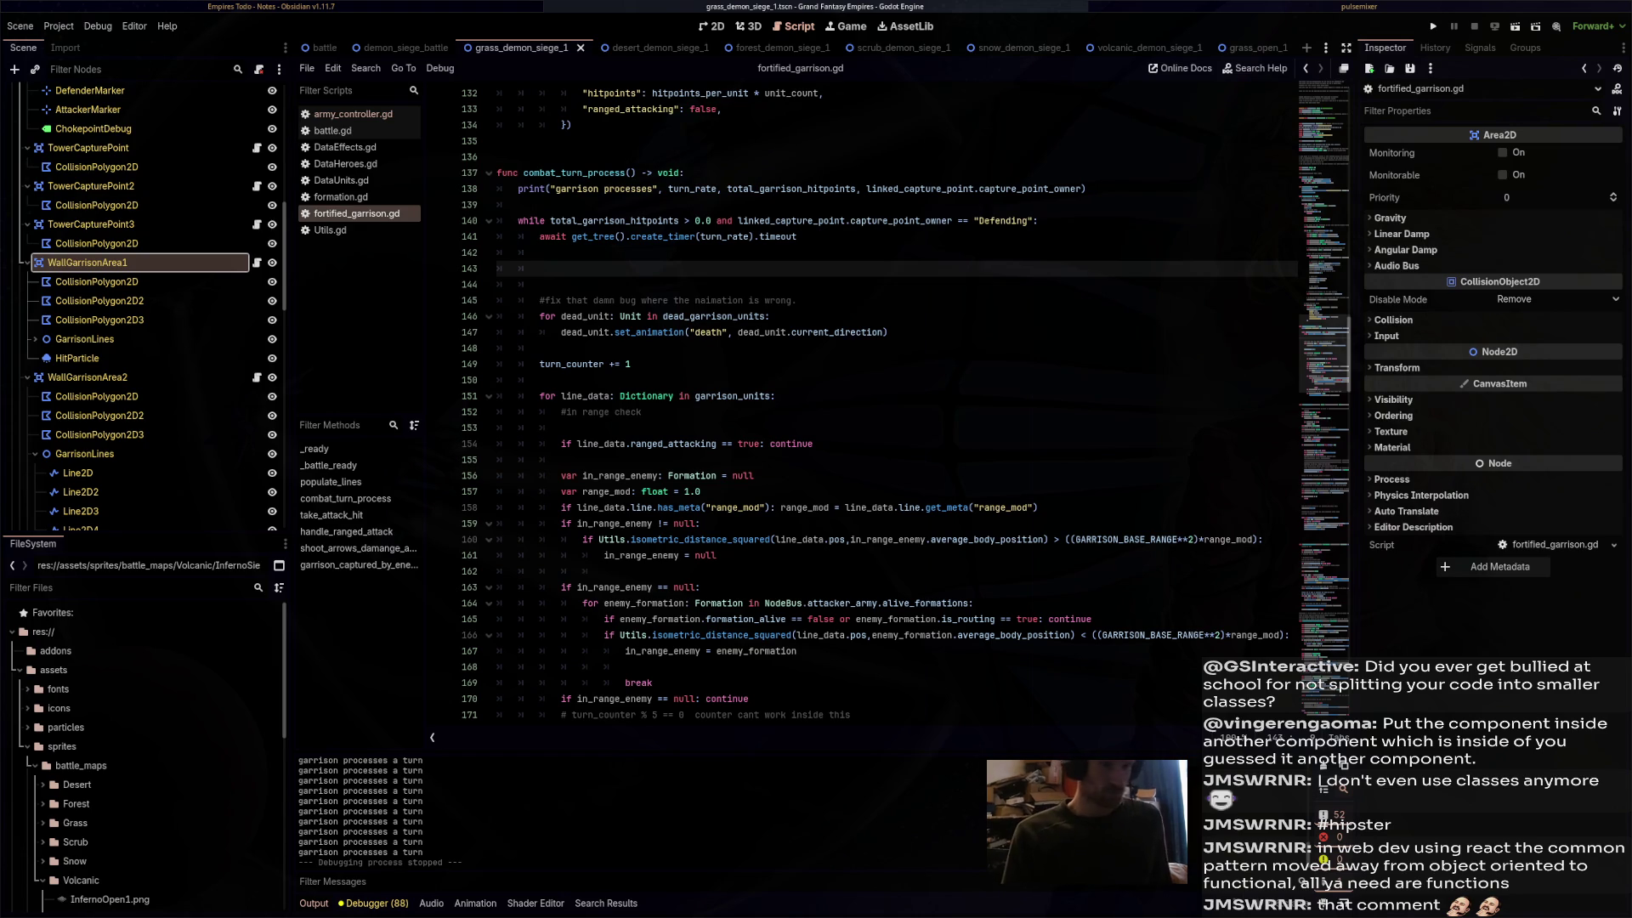
pyautogui.scroll(1, 906, 427)
pyautogui.scroll(20, 906, 427)
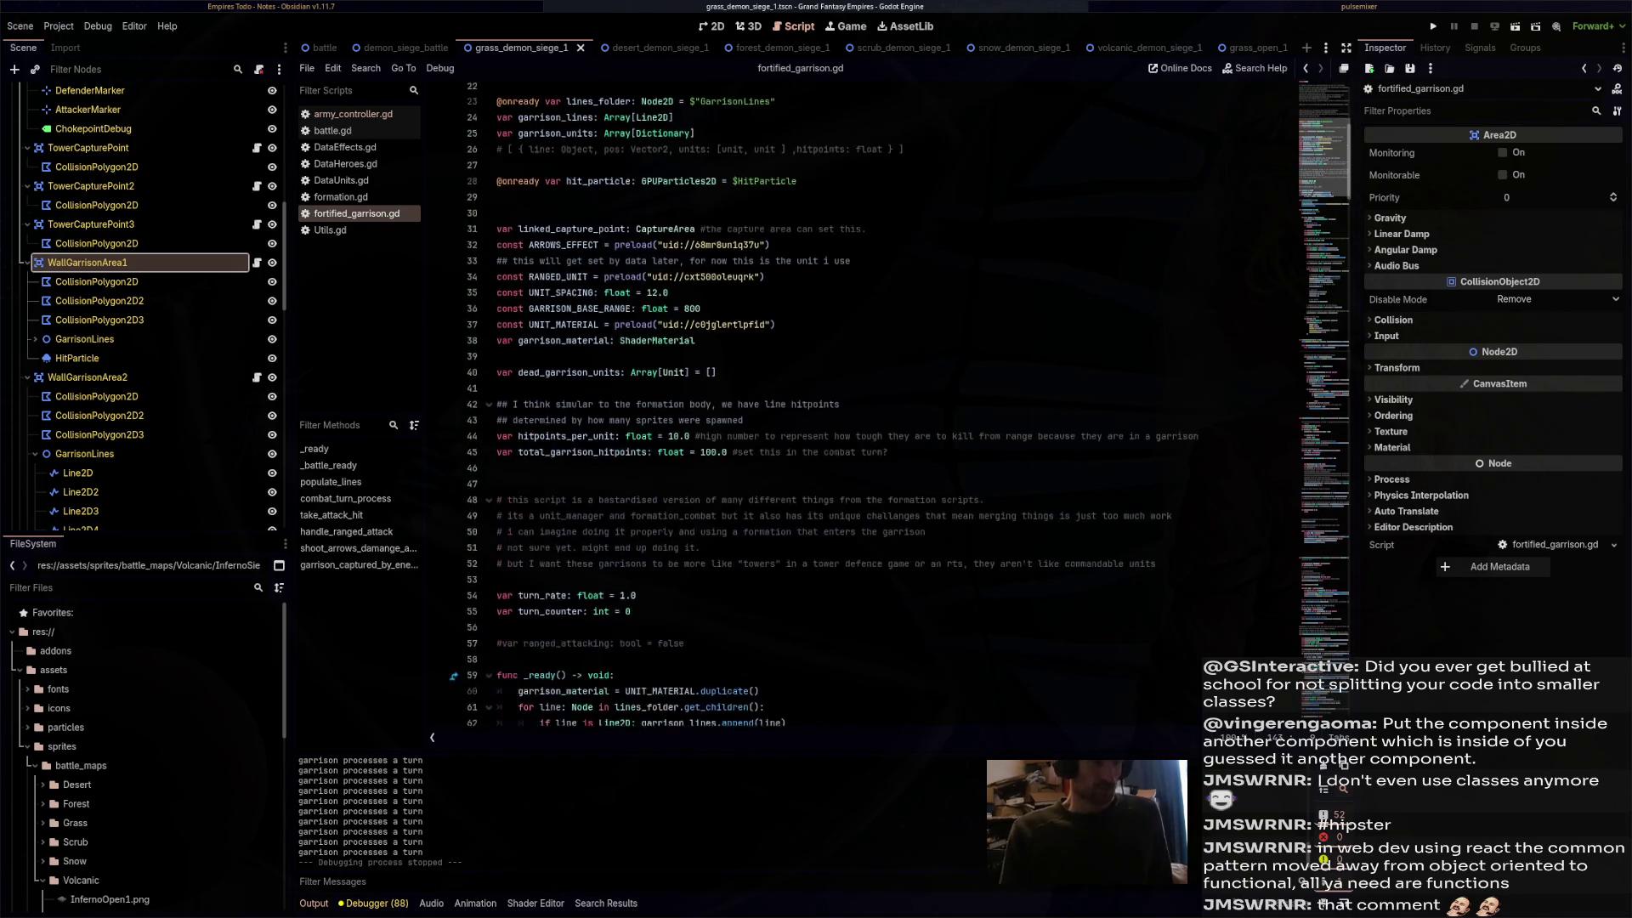
pyautogui.scroll(2, 906, 427)
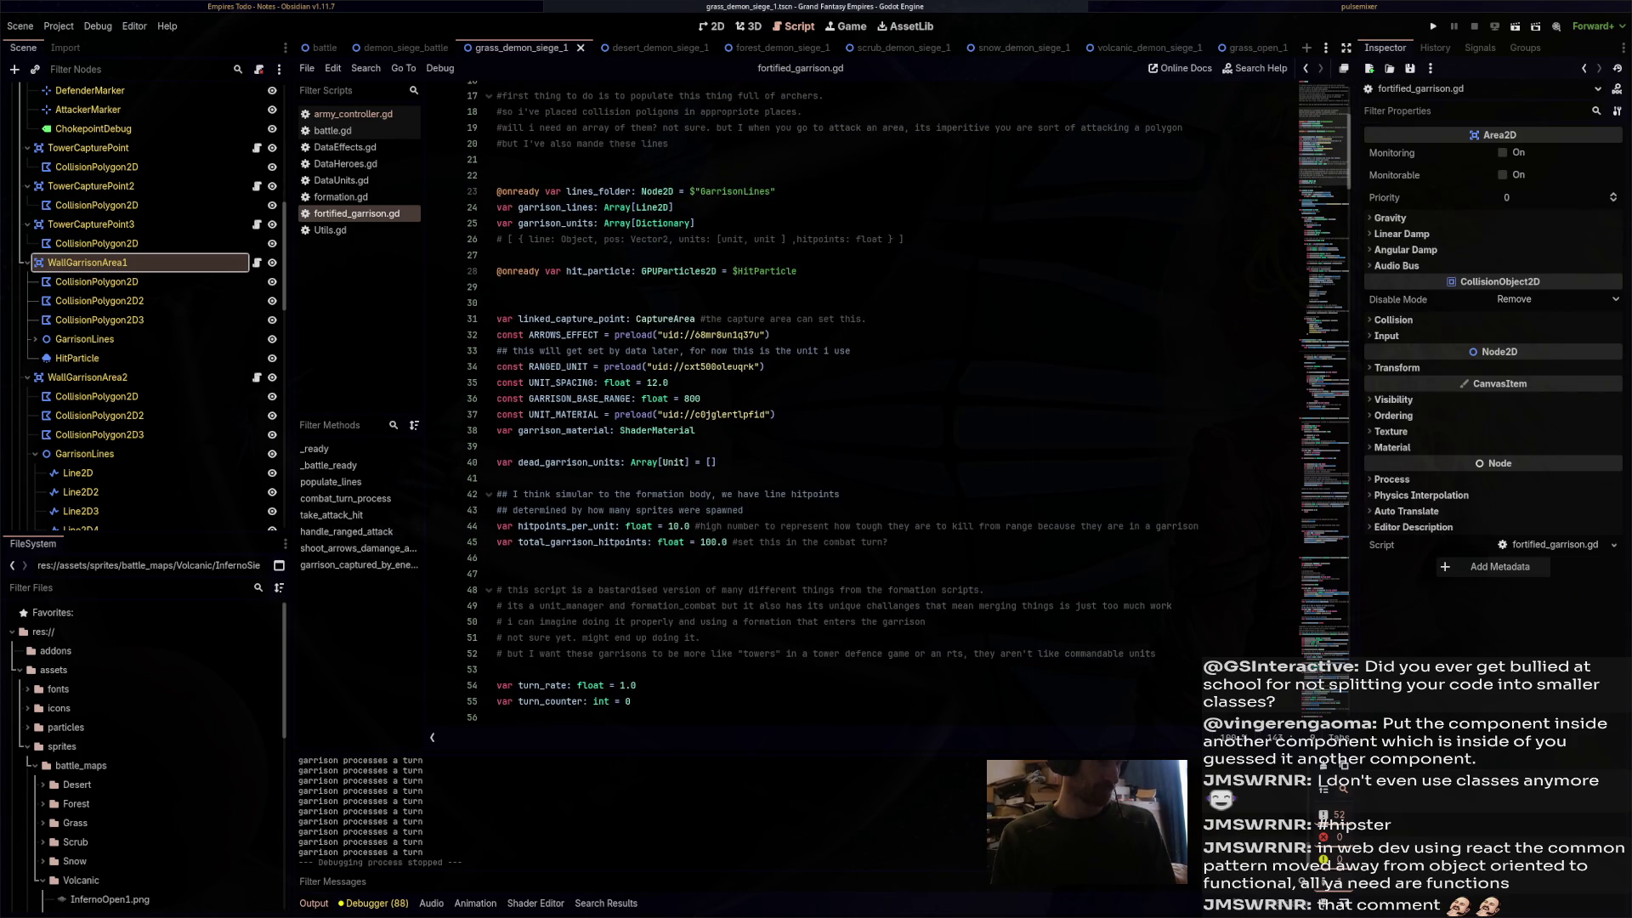
pyautogui.click(497, 175)
pyautogui.press('Return')
pyautogui.press('Return')
pyautogui.press('Up')
pyautogui.press('Up')
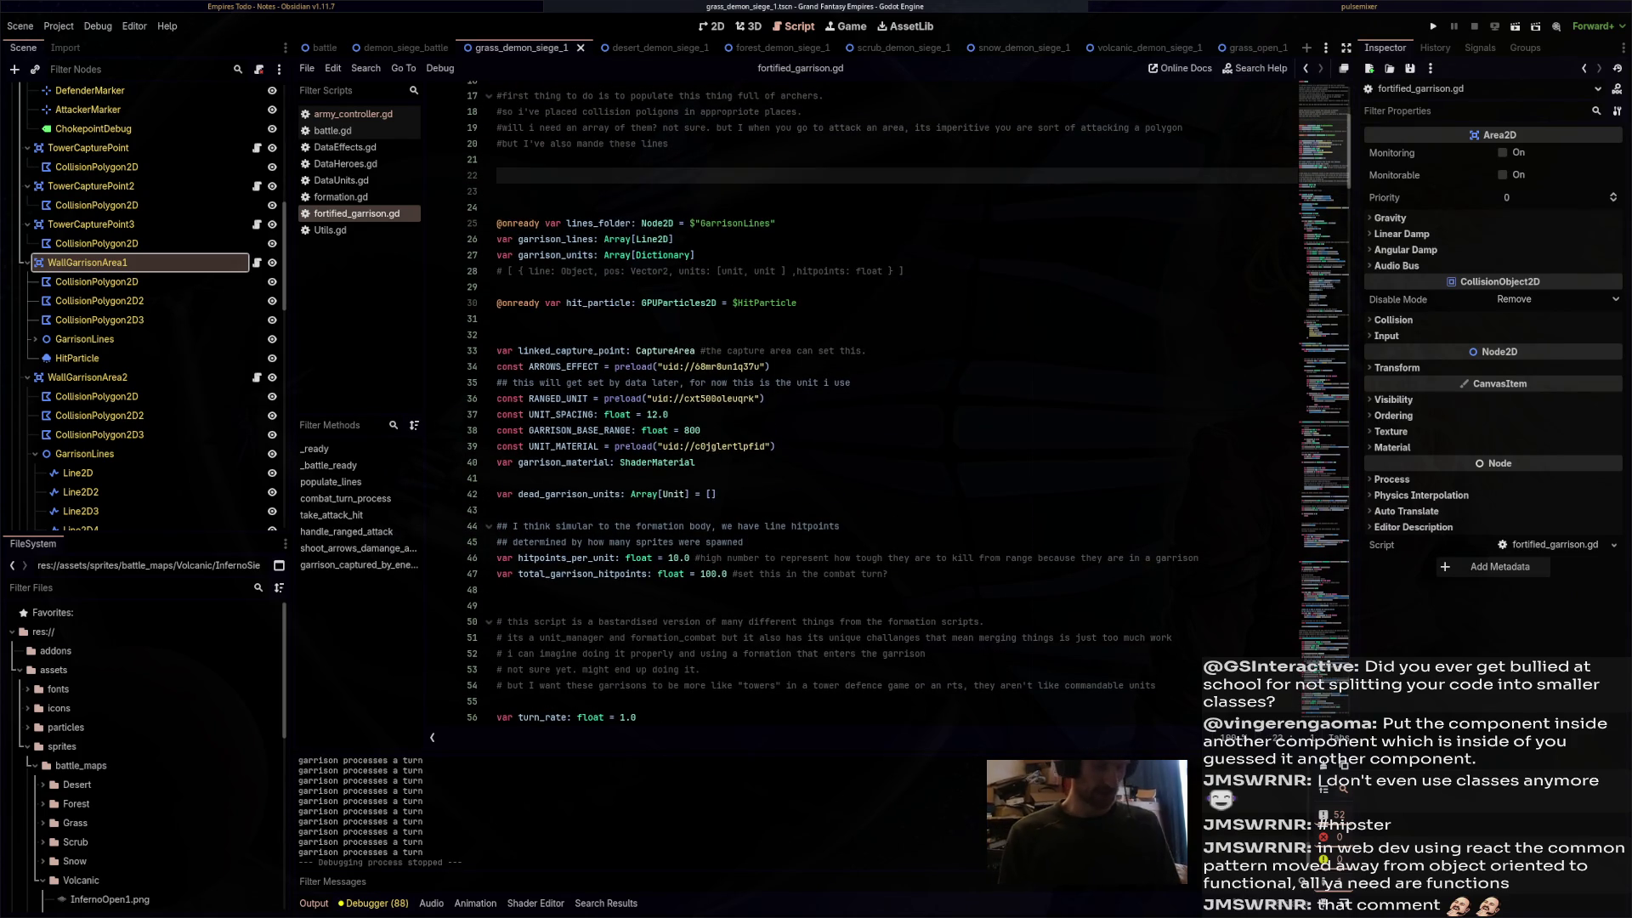
pyautogui.write('@ex')
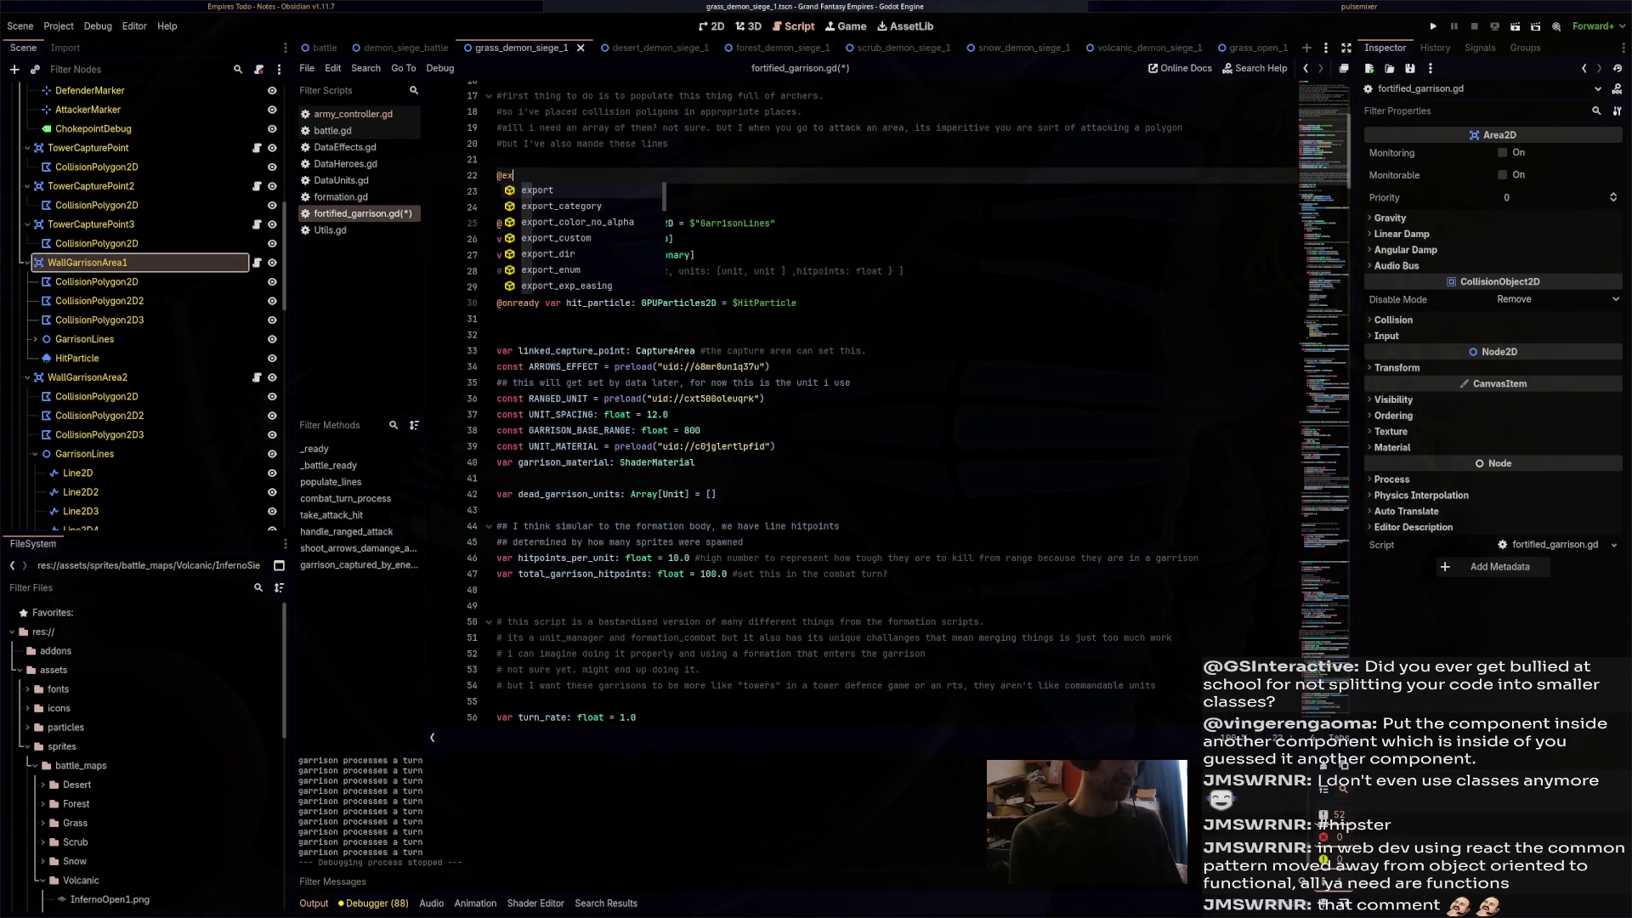
pyautogui.press('Return')
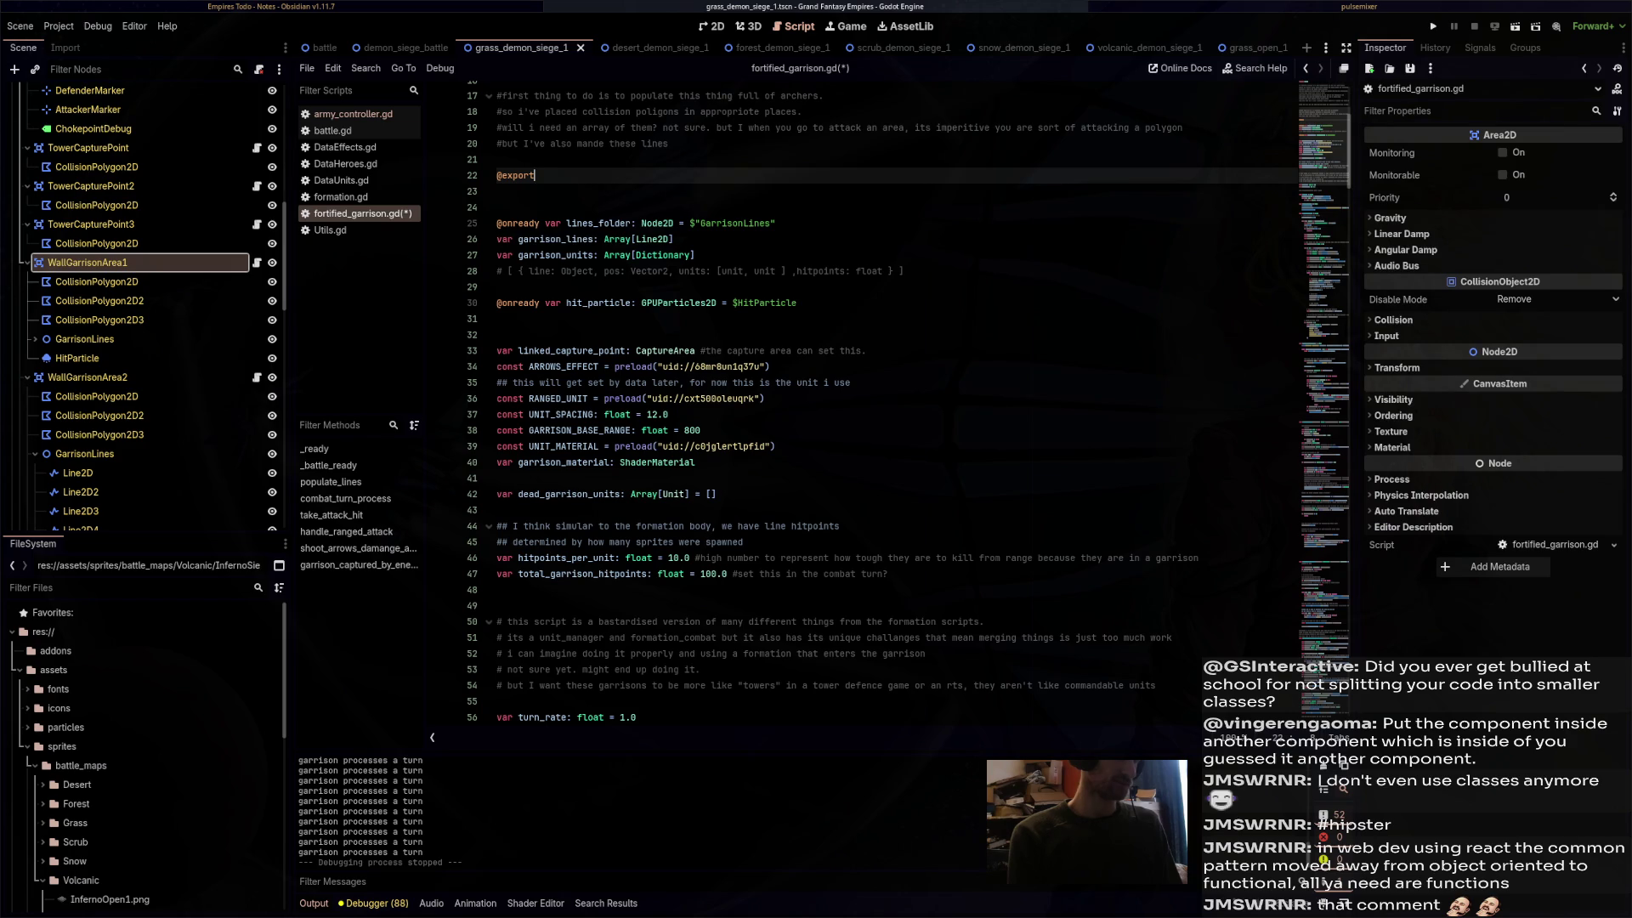
pyautogui.write(' var deu')
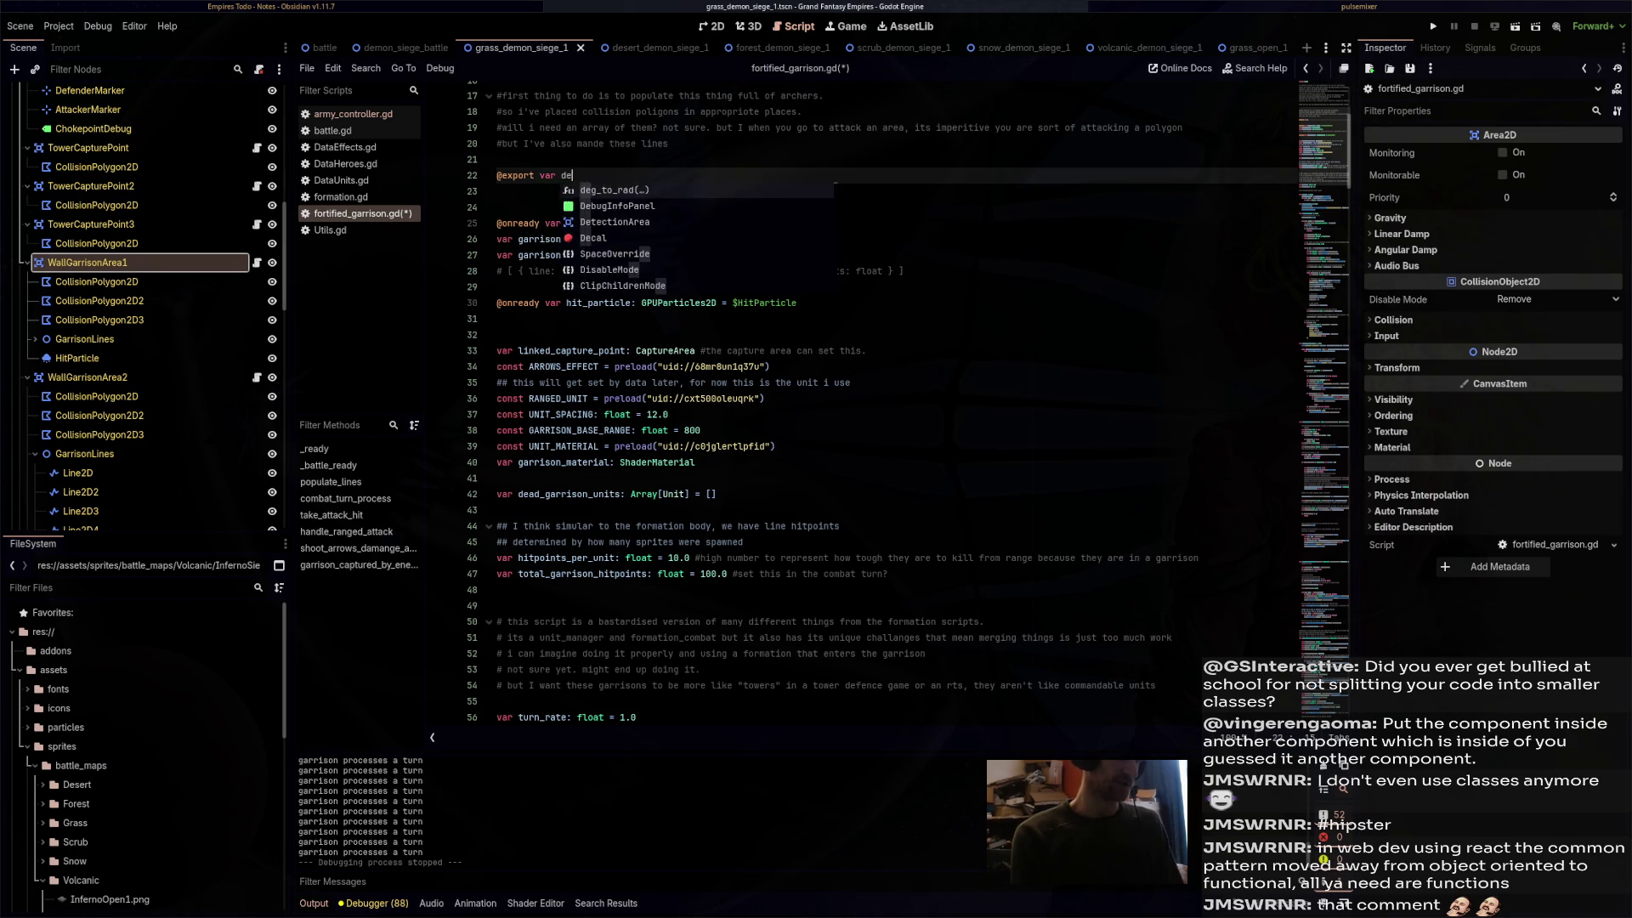
pyautogui.press('BackSpace')
pyautogui.write('bug: bool = f')
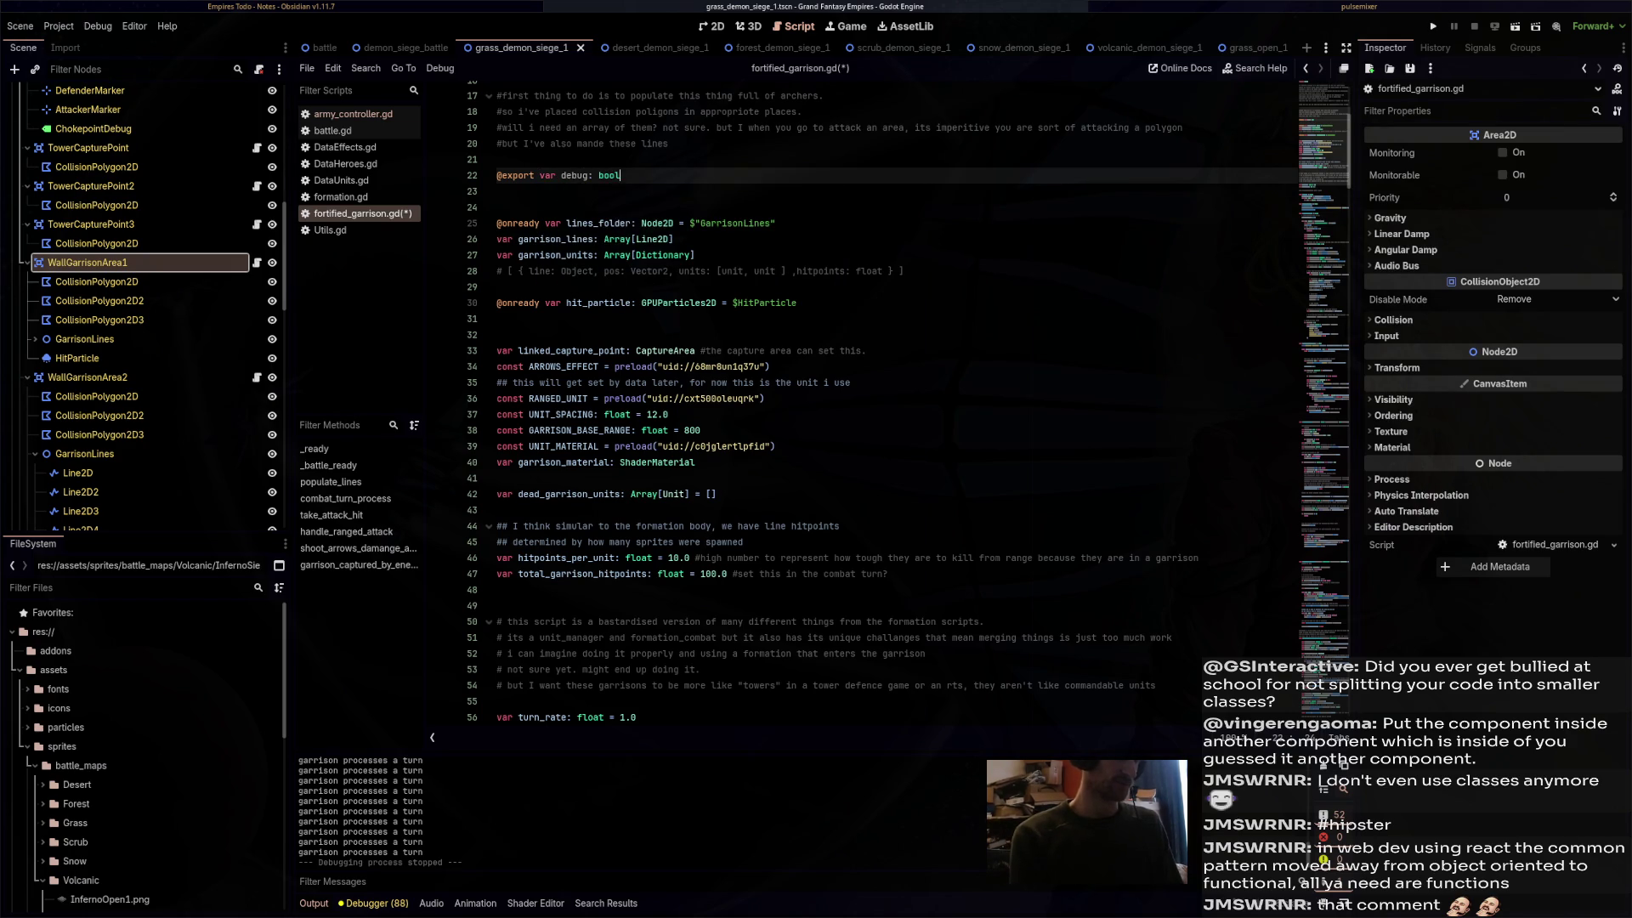
pyautogui.write('alse')
pyautogui.hotkey('ctrl', 's')
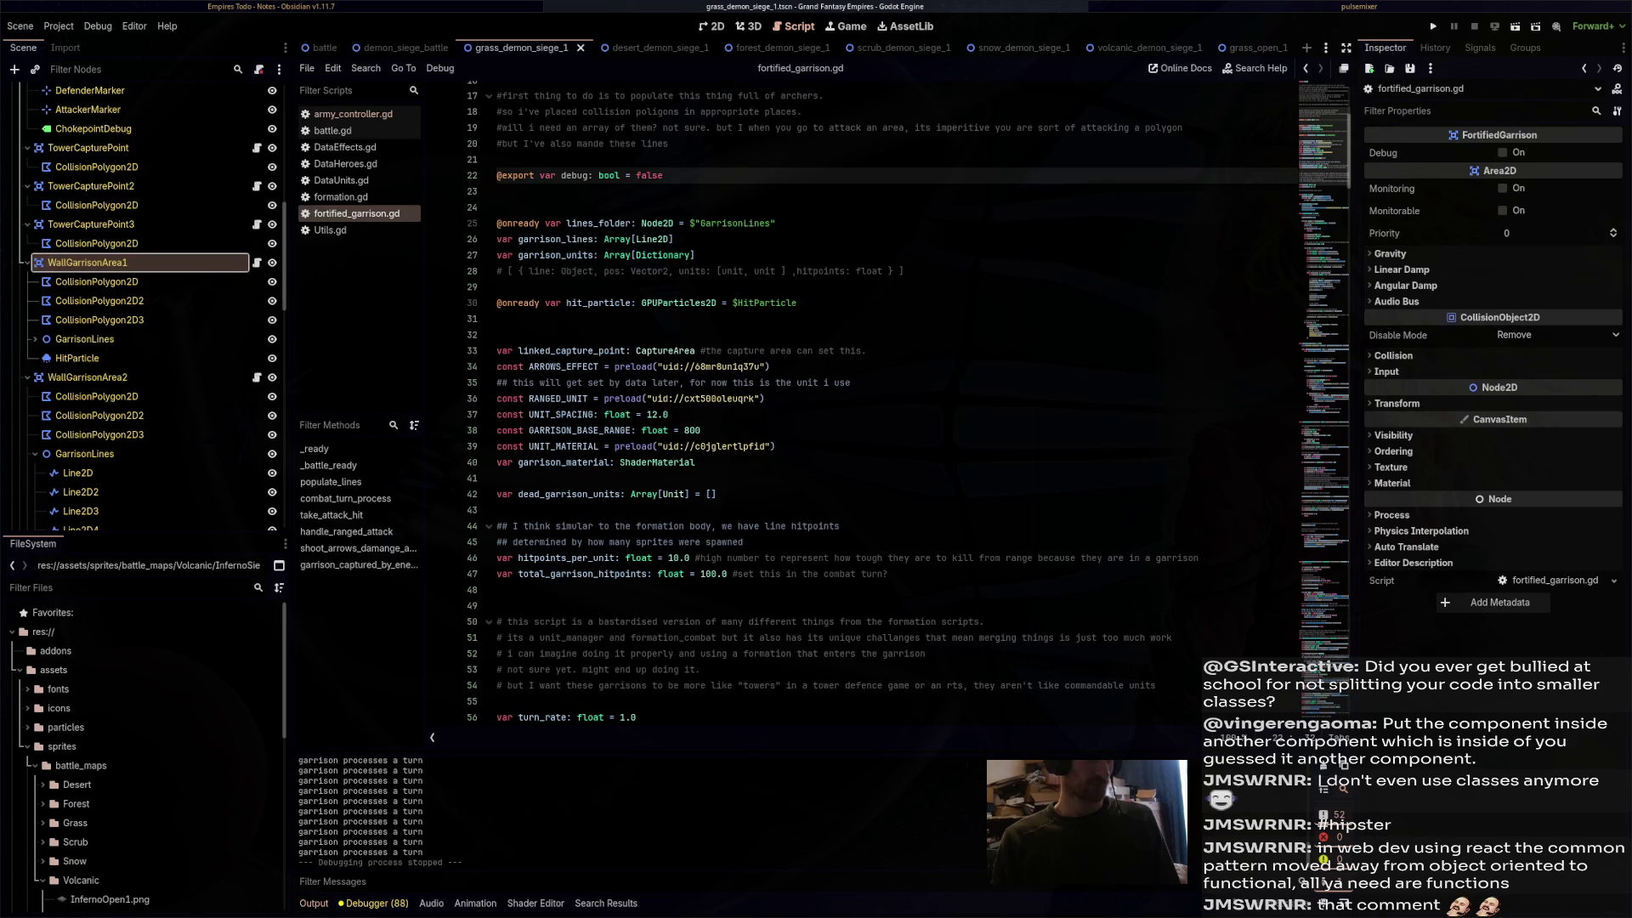
# - Enable Debug on WallGarrisonArea1, add `if debug: print("debug")` at line 145, and run the scene
pyautogui.click(1503, 152)
pyautogui.scroll(-15, 850, 382)
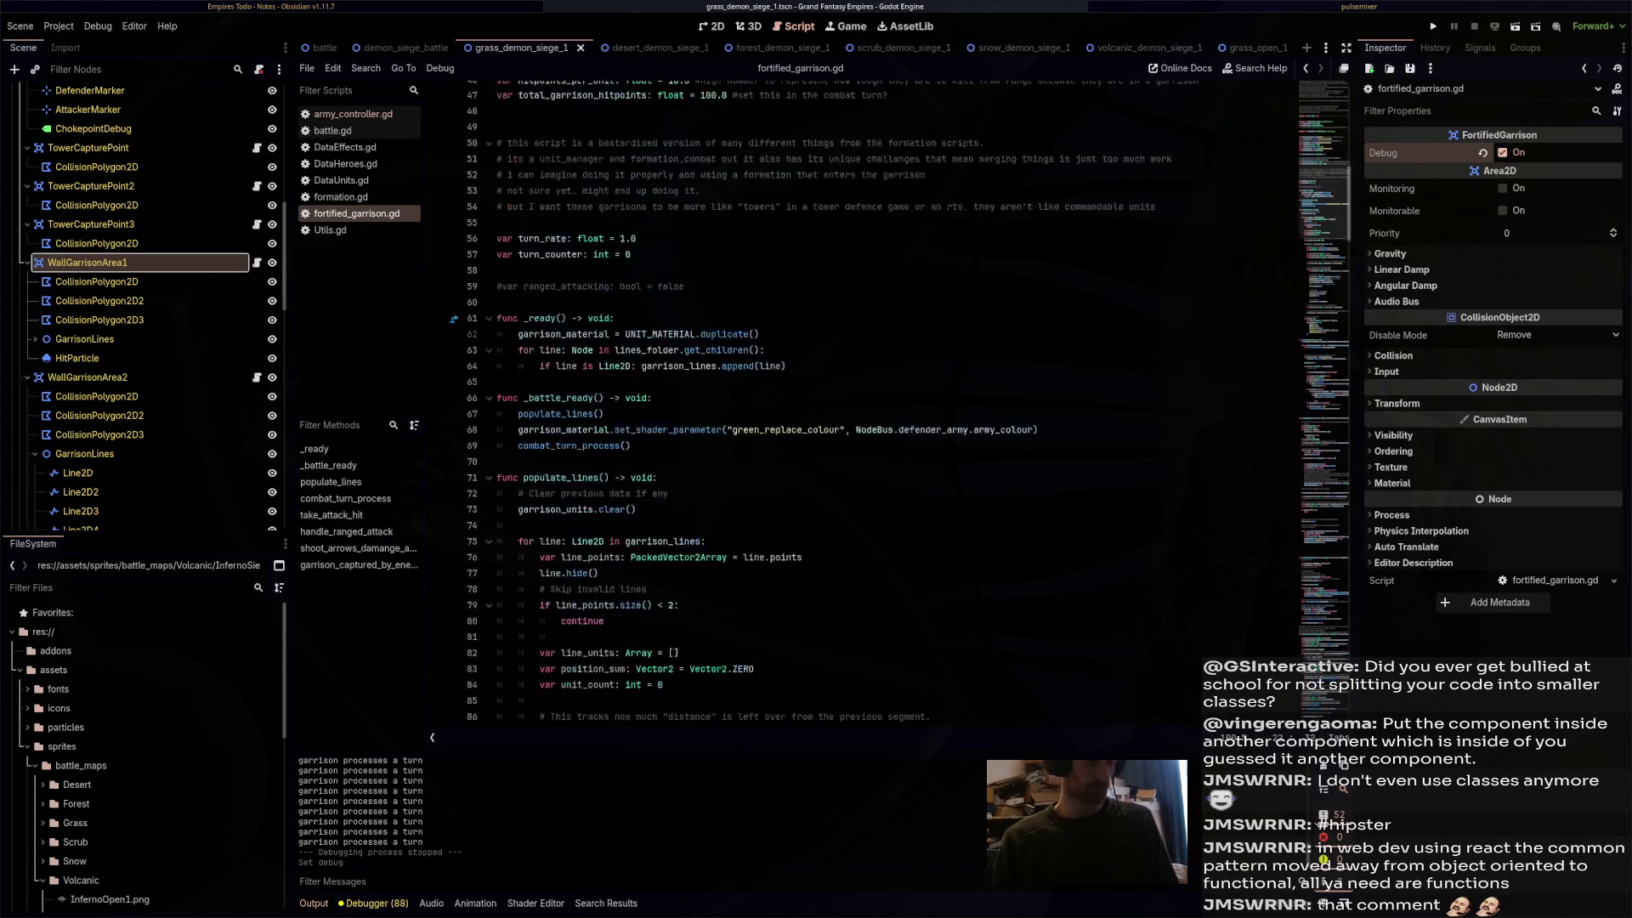
pyautogui.scroll(-20, 748, 399)
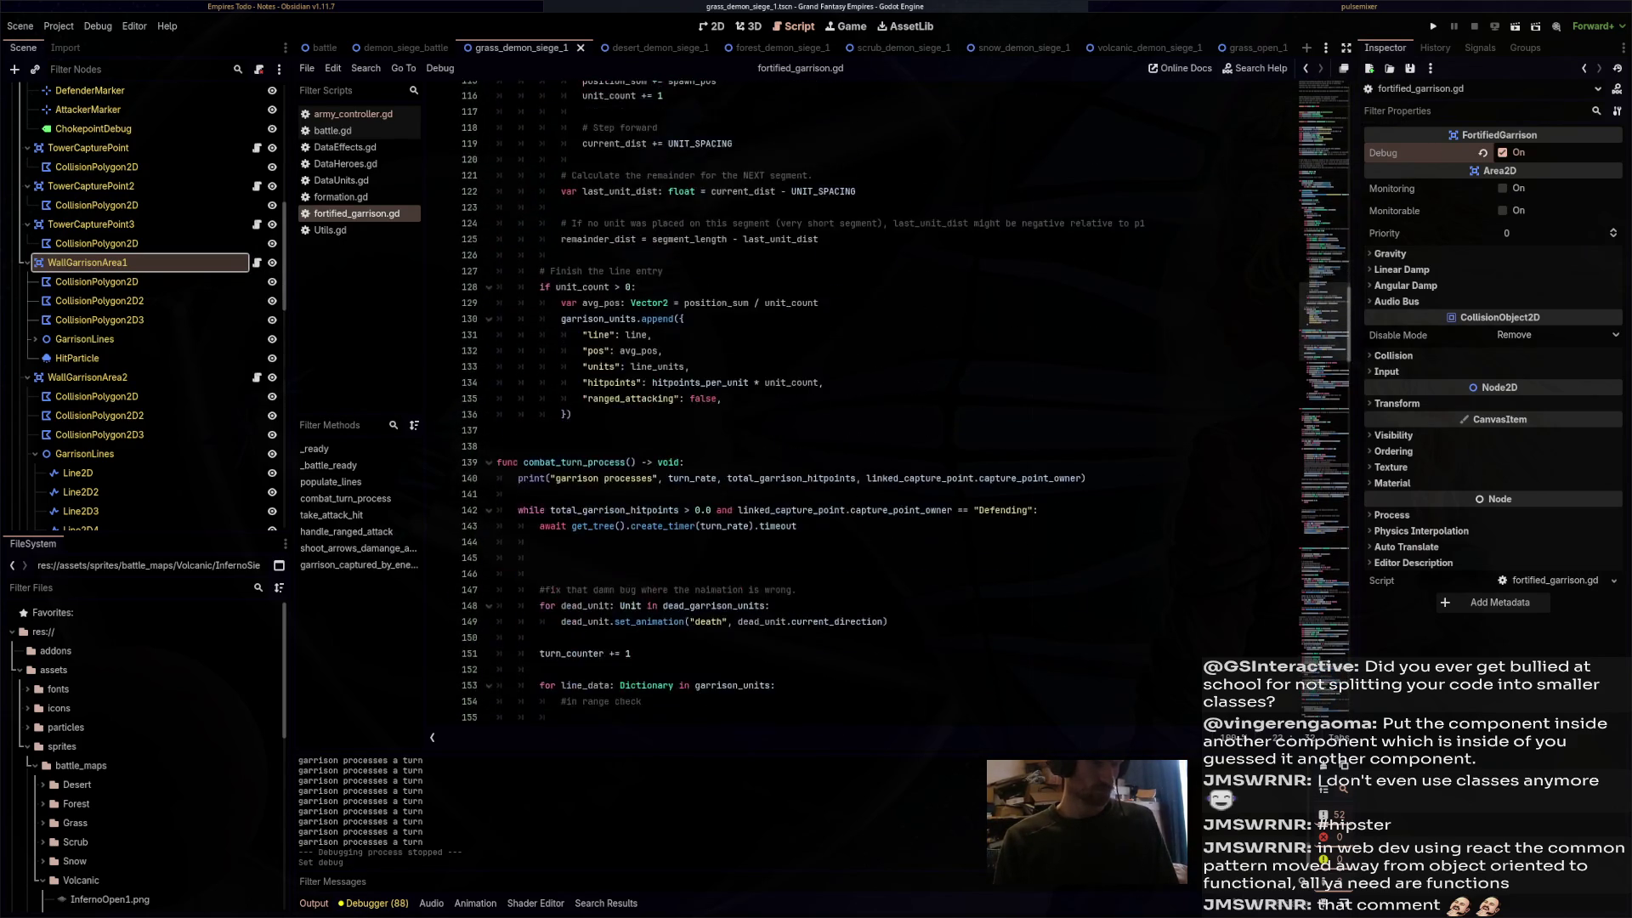
pyautogui.scroll(-1, 540, 270)
pyautogui.click(540, 270)
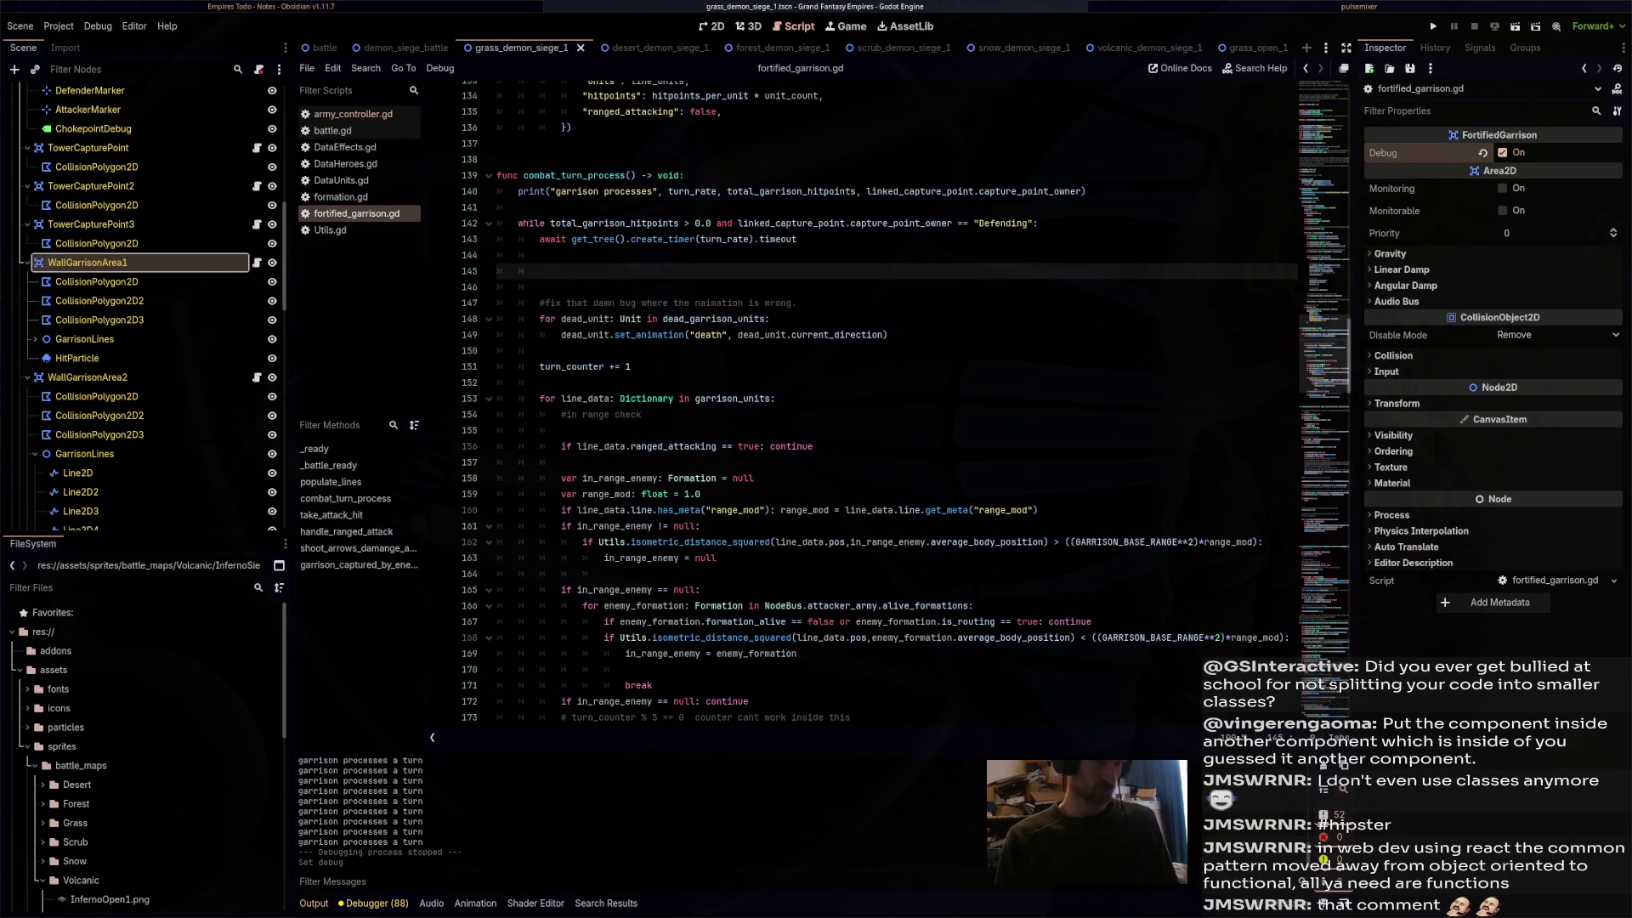
pyautogui.write('uif de')
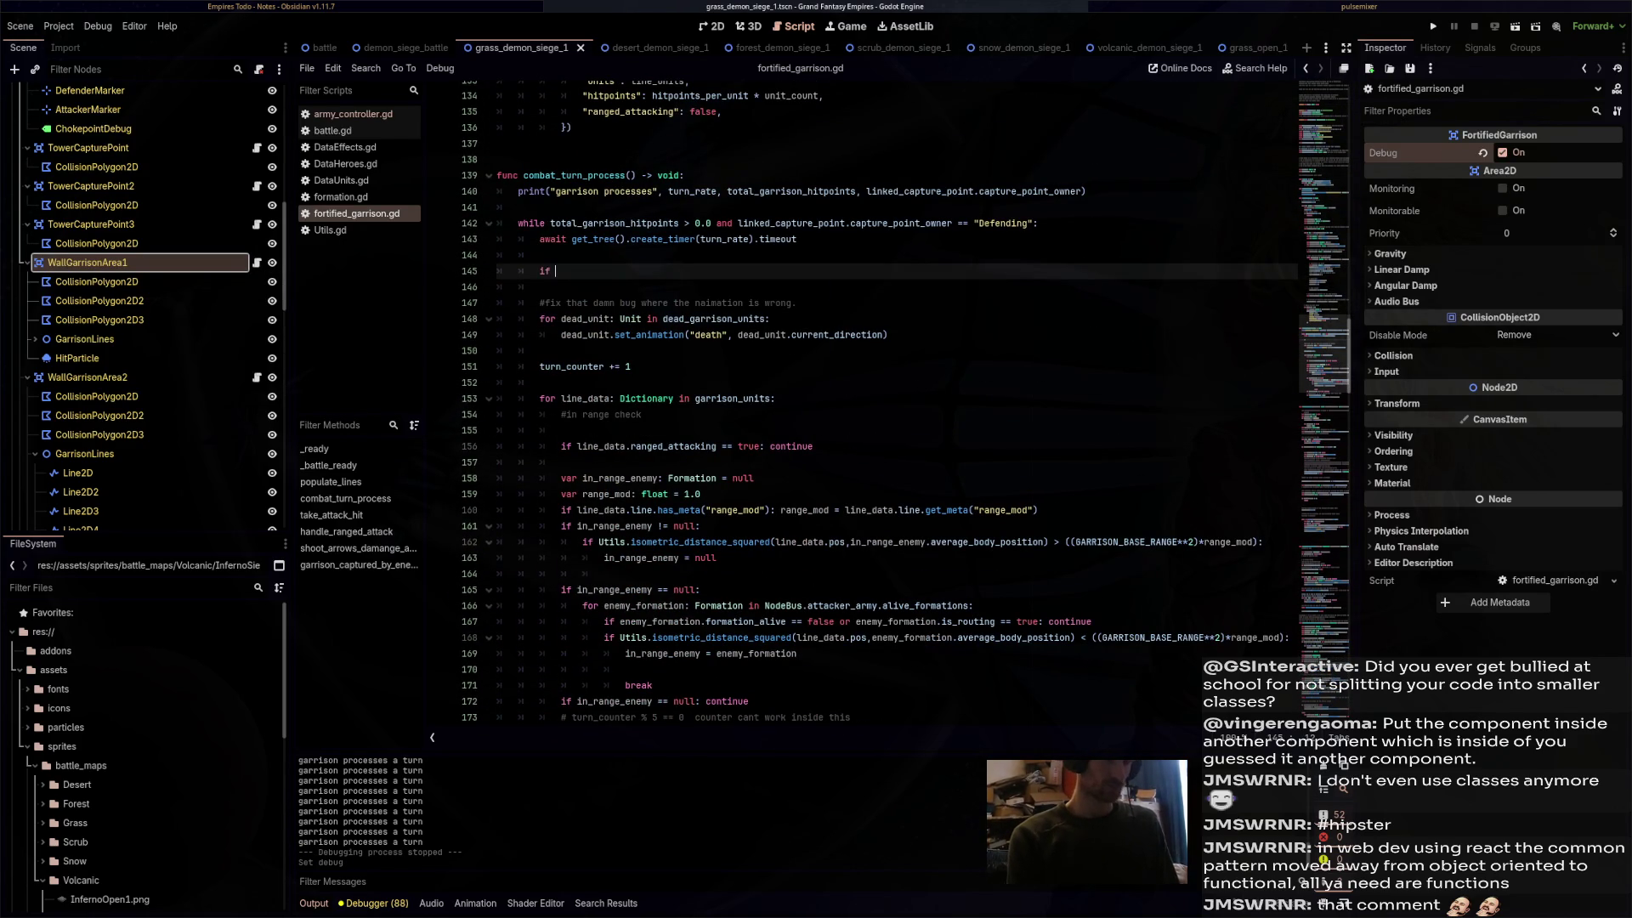
pyautogui.write('bug: ')
pyautogui.write('print("')
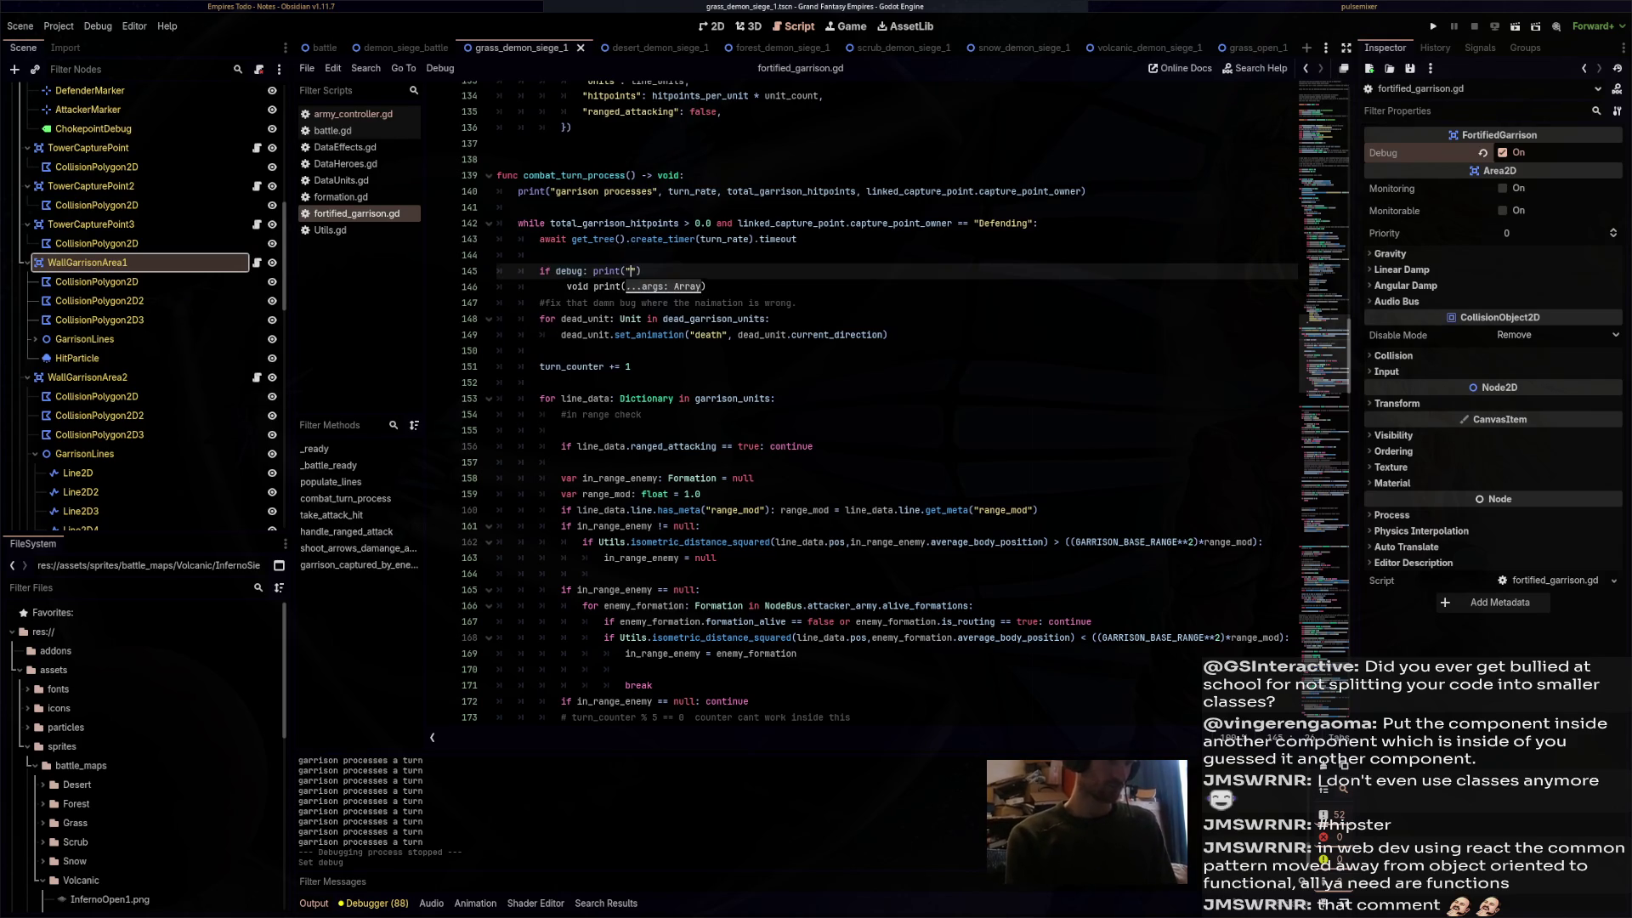
pyautogui.write('debug')
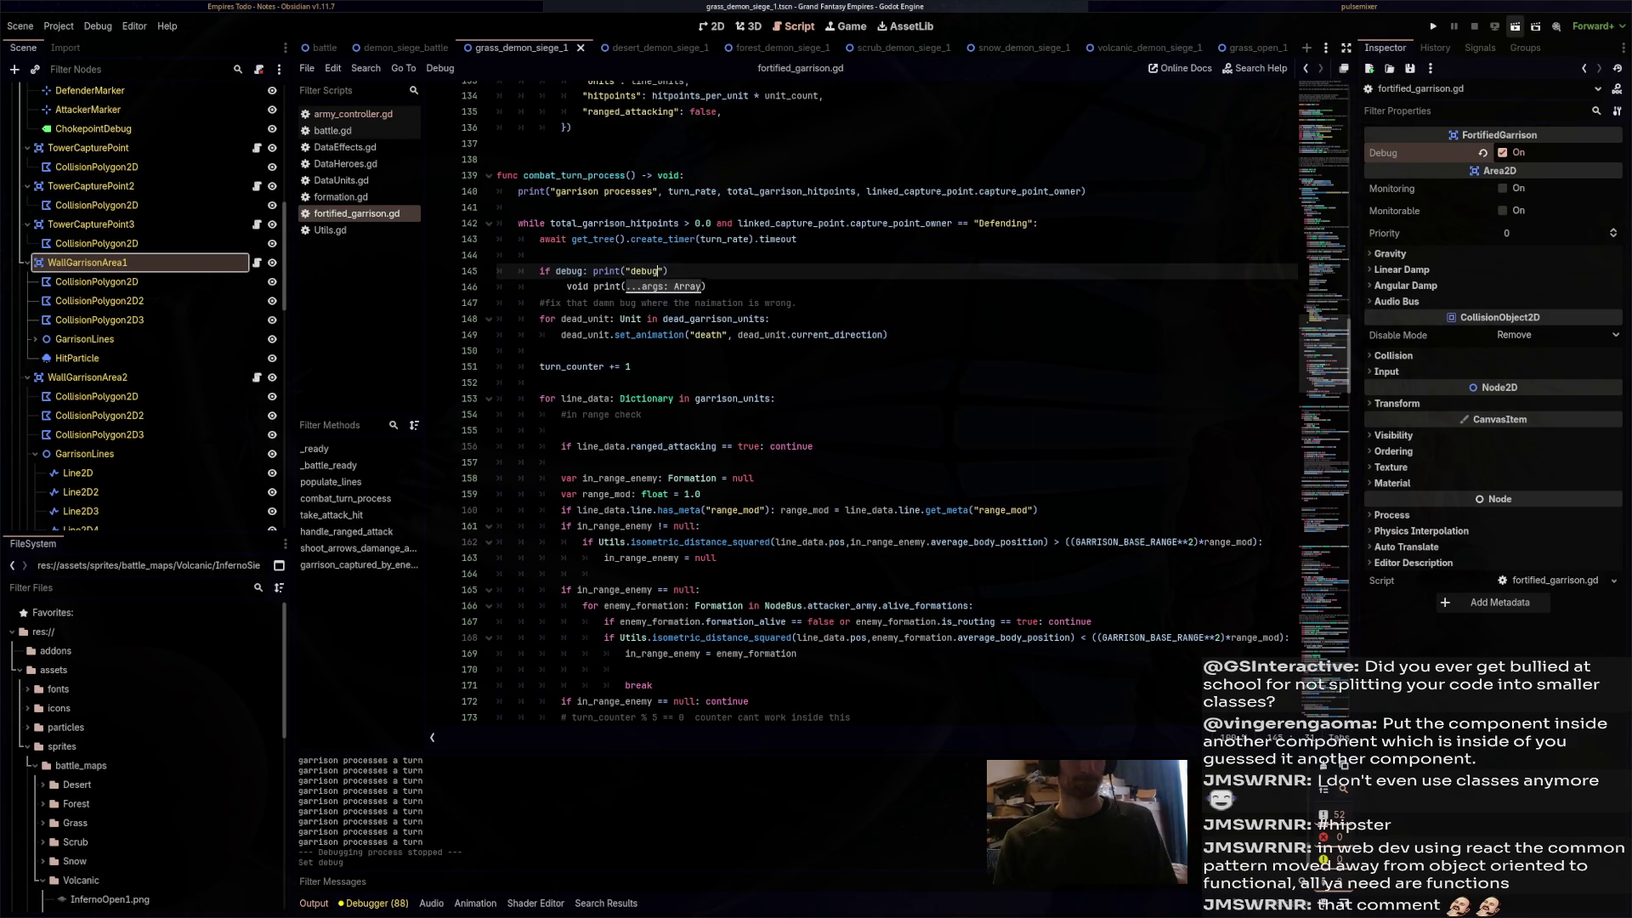
pyautogui.click(1516, 25)
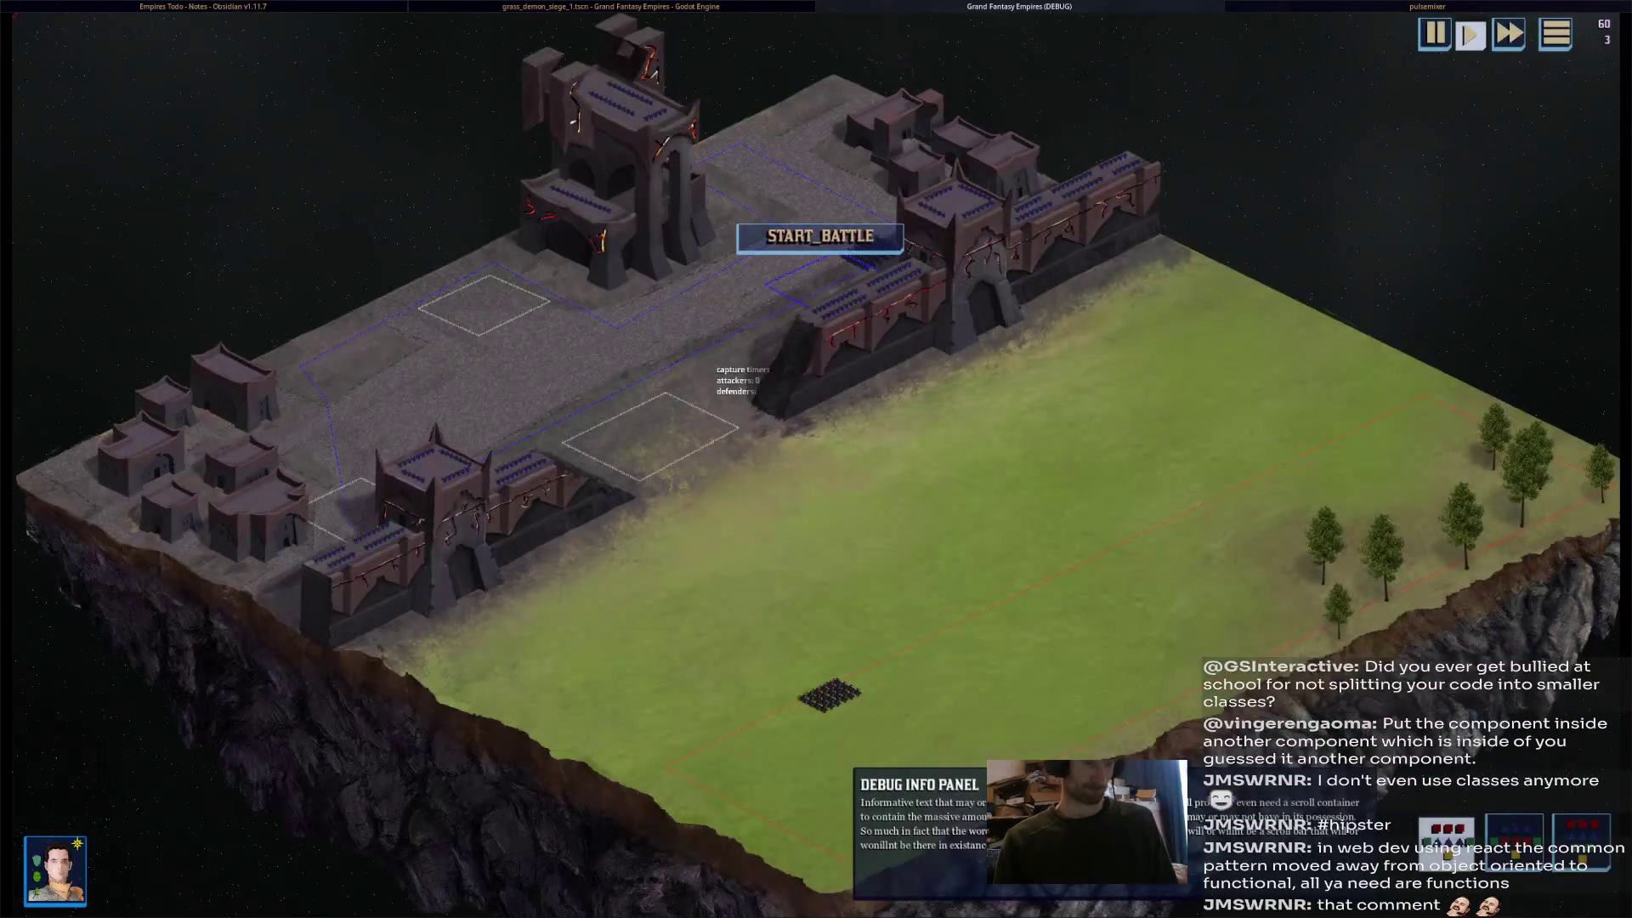
# - Start the battle with START_BATTLE and switch back to the Godot editor while it runs
pyautogui.click(820, 236)
pyautogui.press('super+Left')
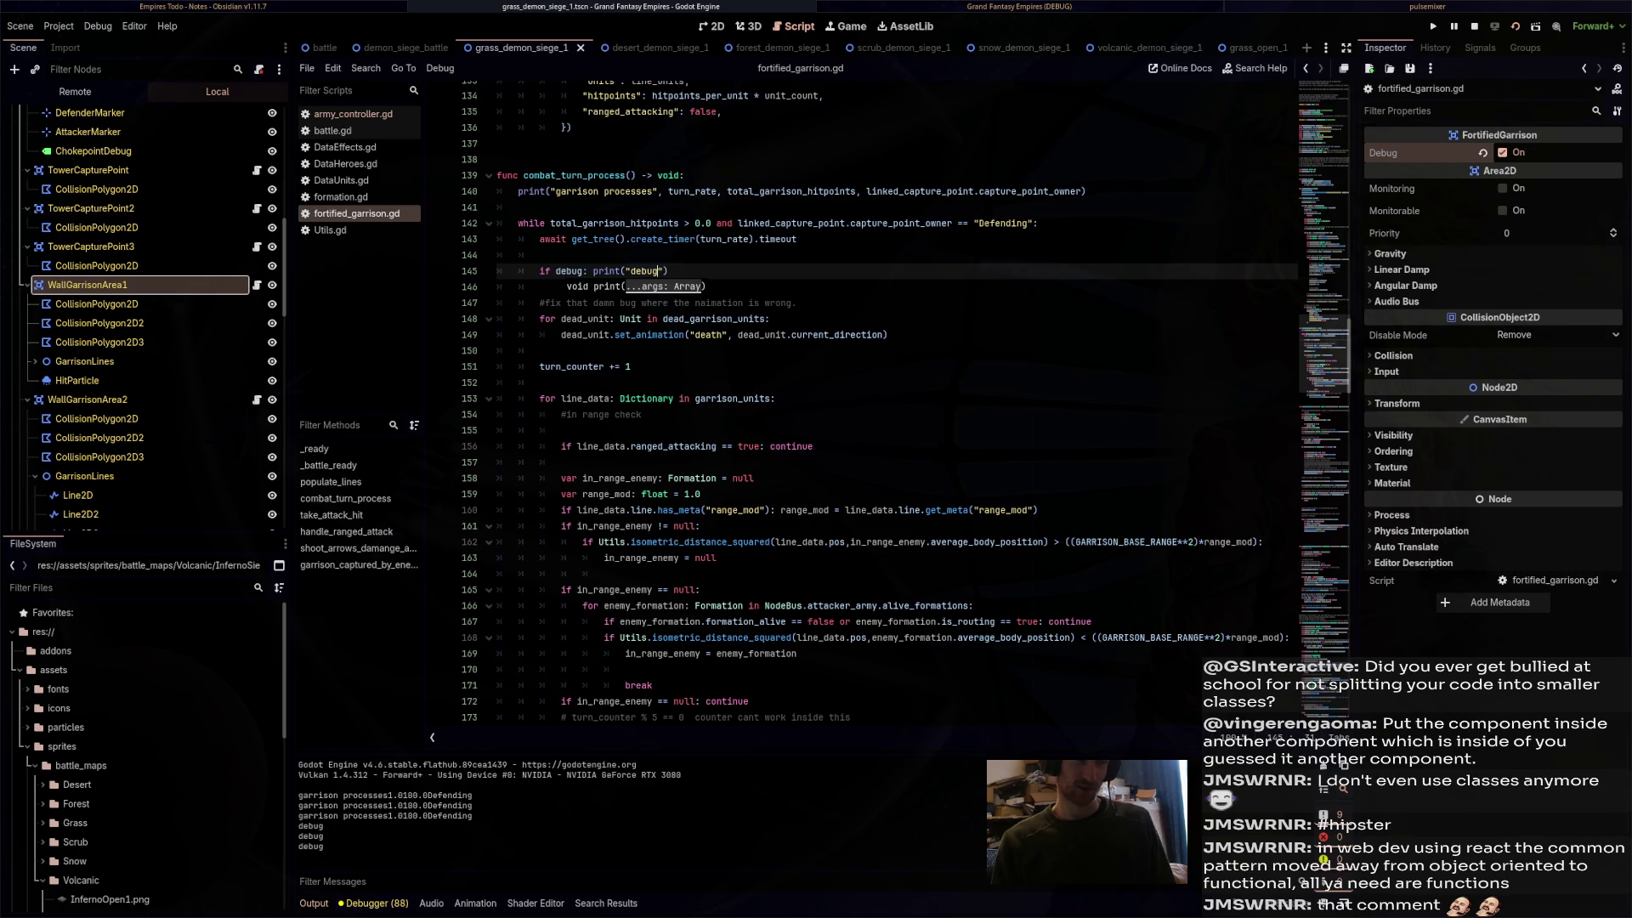
# - Check WallGarrisonArea2's debug setting, collapse WallGarrisonArea2 and CitidelGarrisonArea, and reselect WallGarrisonArea1
pyautogui.moveTo(614, 272)
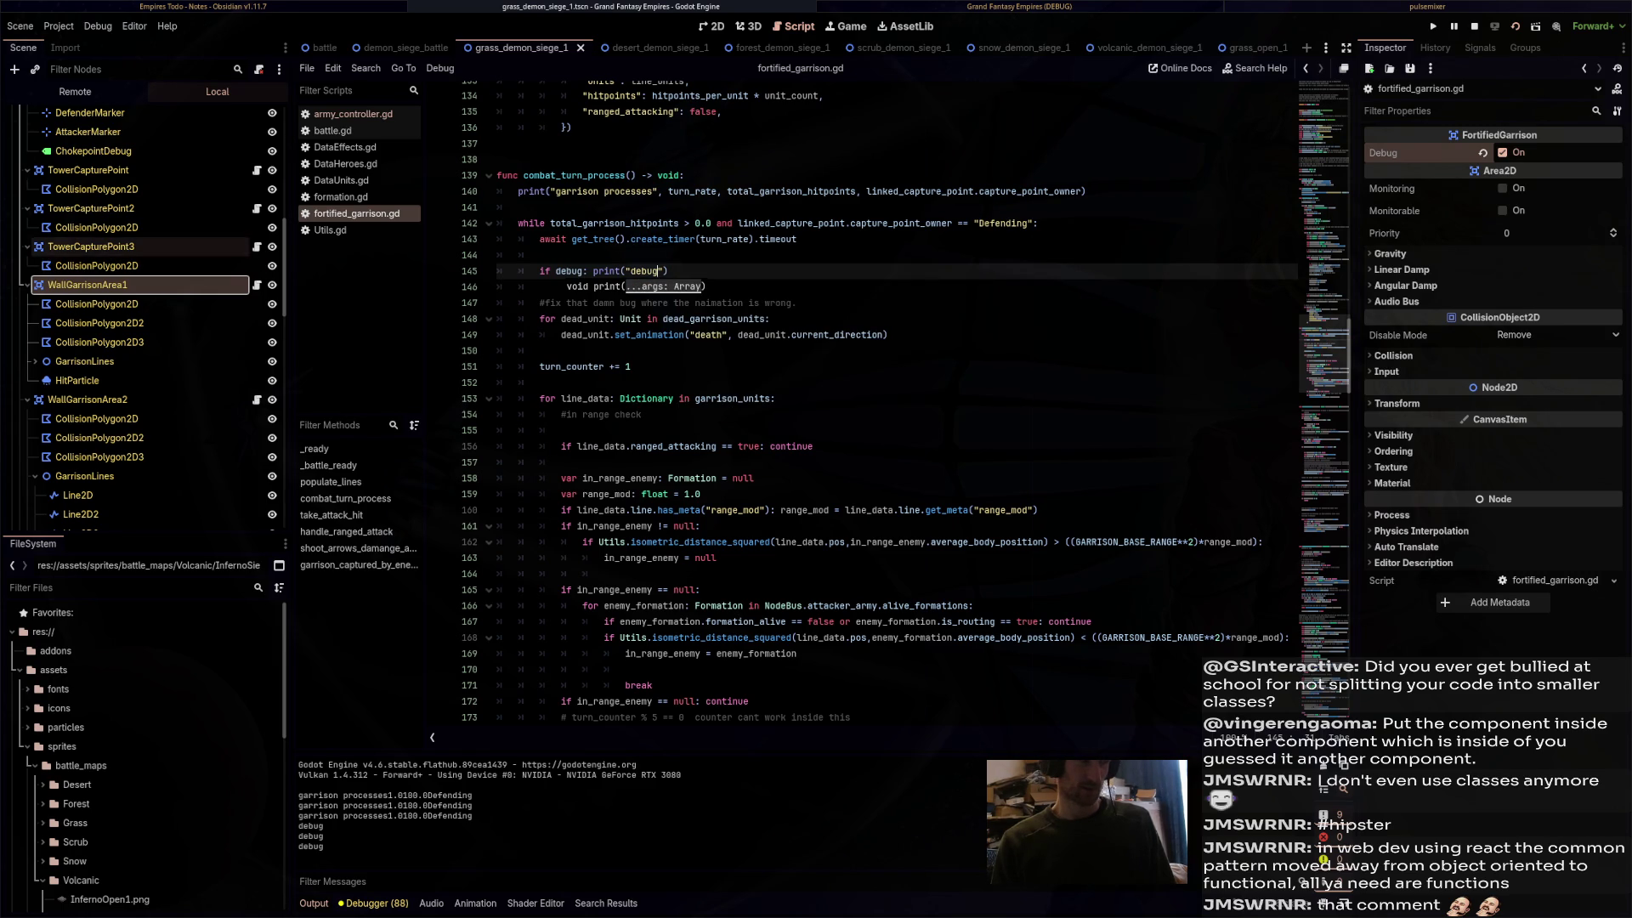
pyautogui.scroll(-2, 128, 332)
pyautogui.click(93, 294)
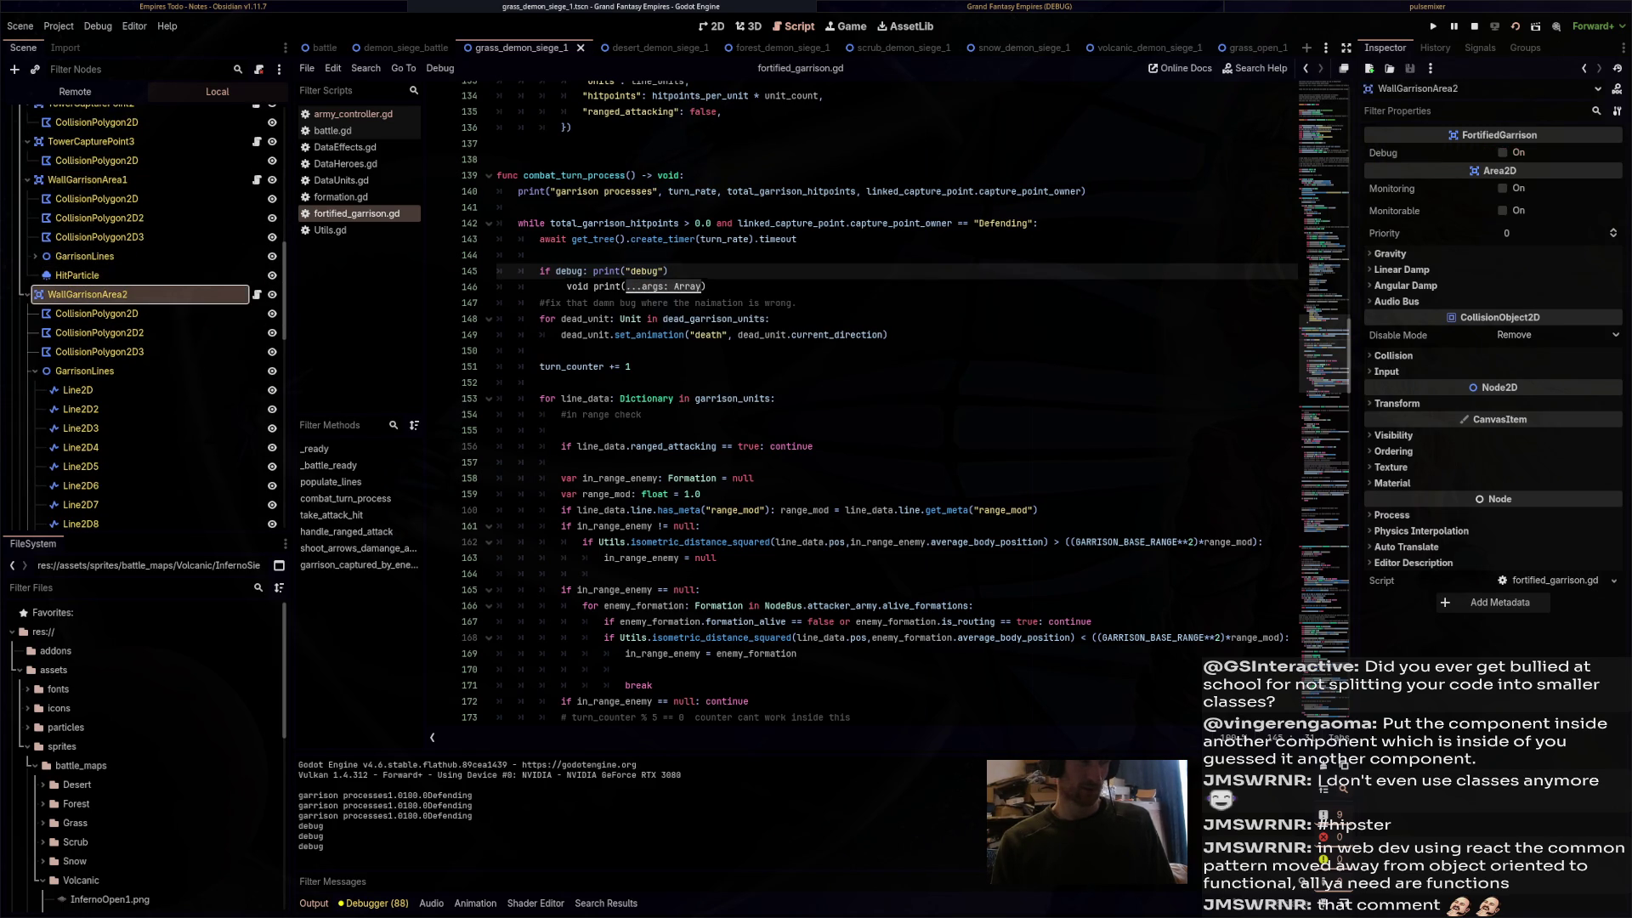
pyautogui.scroll(-3, 128, 289)
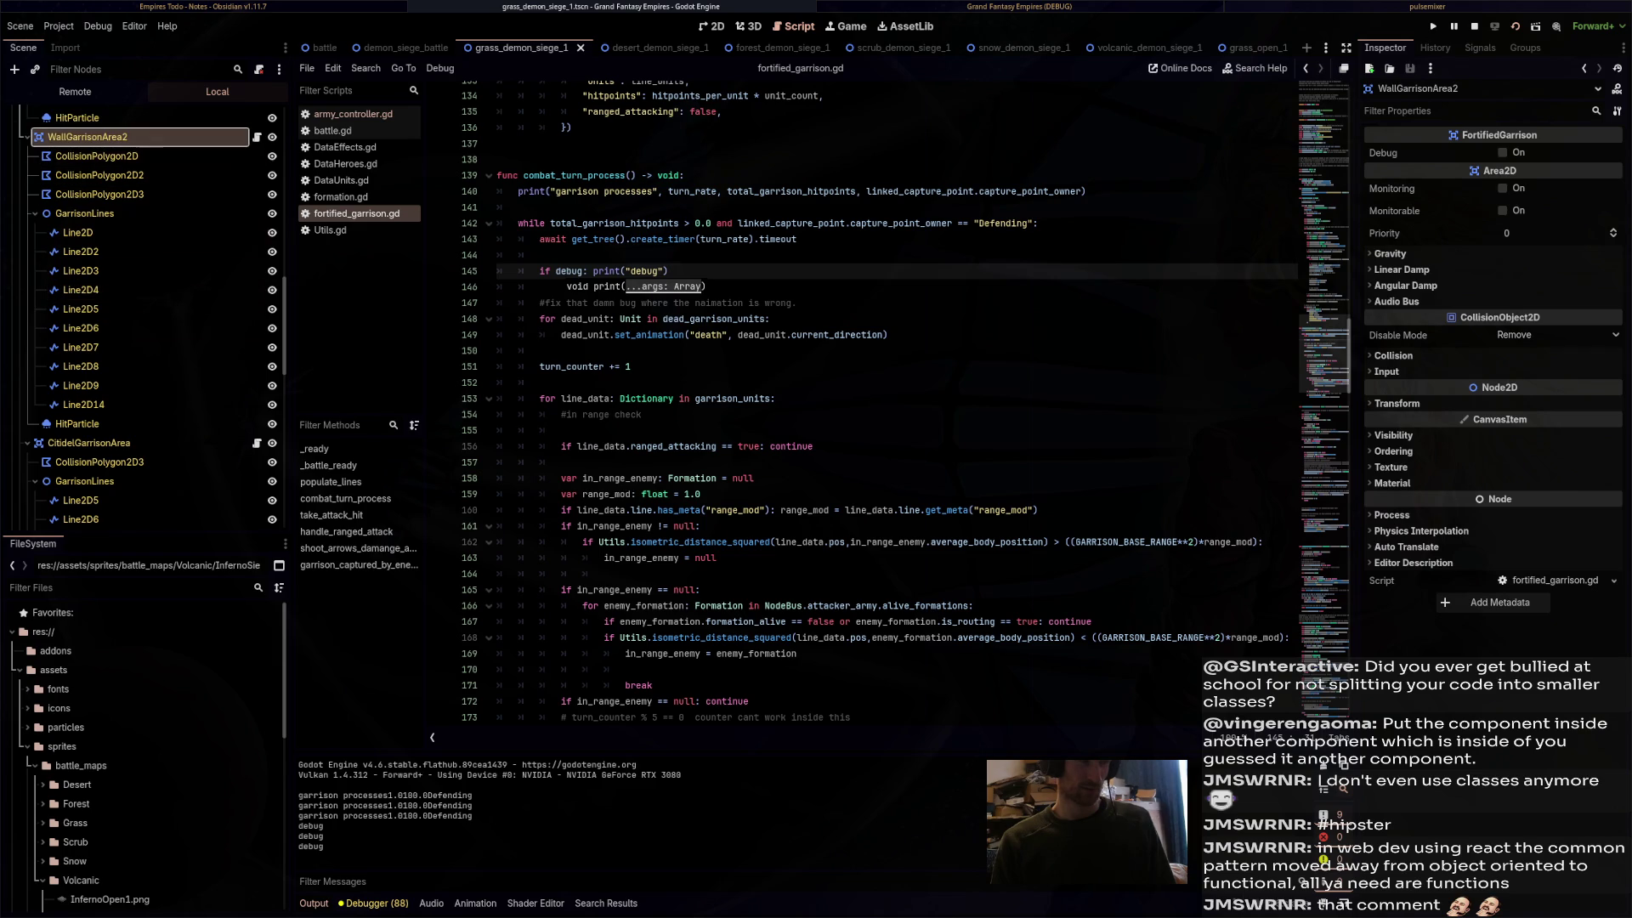
pyautogui.click(27, 137)
pyautogui.click(26, 155)
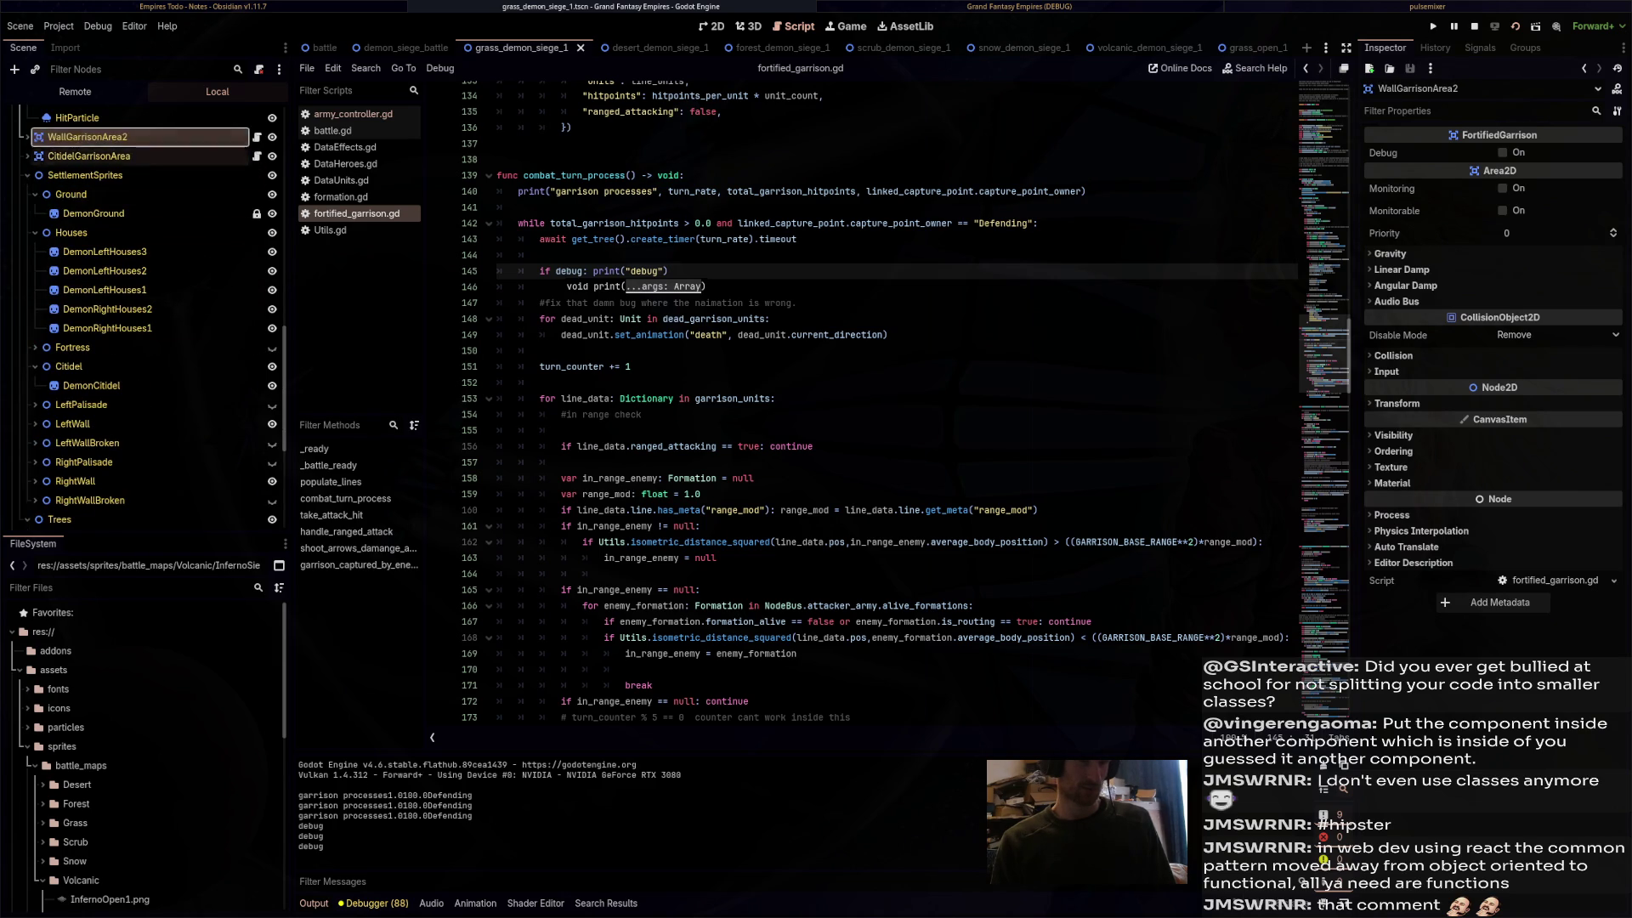
pyautogui.scroll(4, 127, 156)
pyautogui.scroll(1, 127, 289)
pyautogui.click(88, 284)
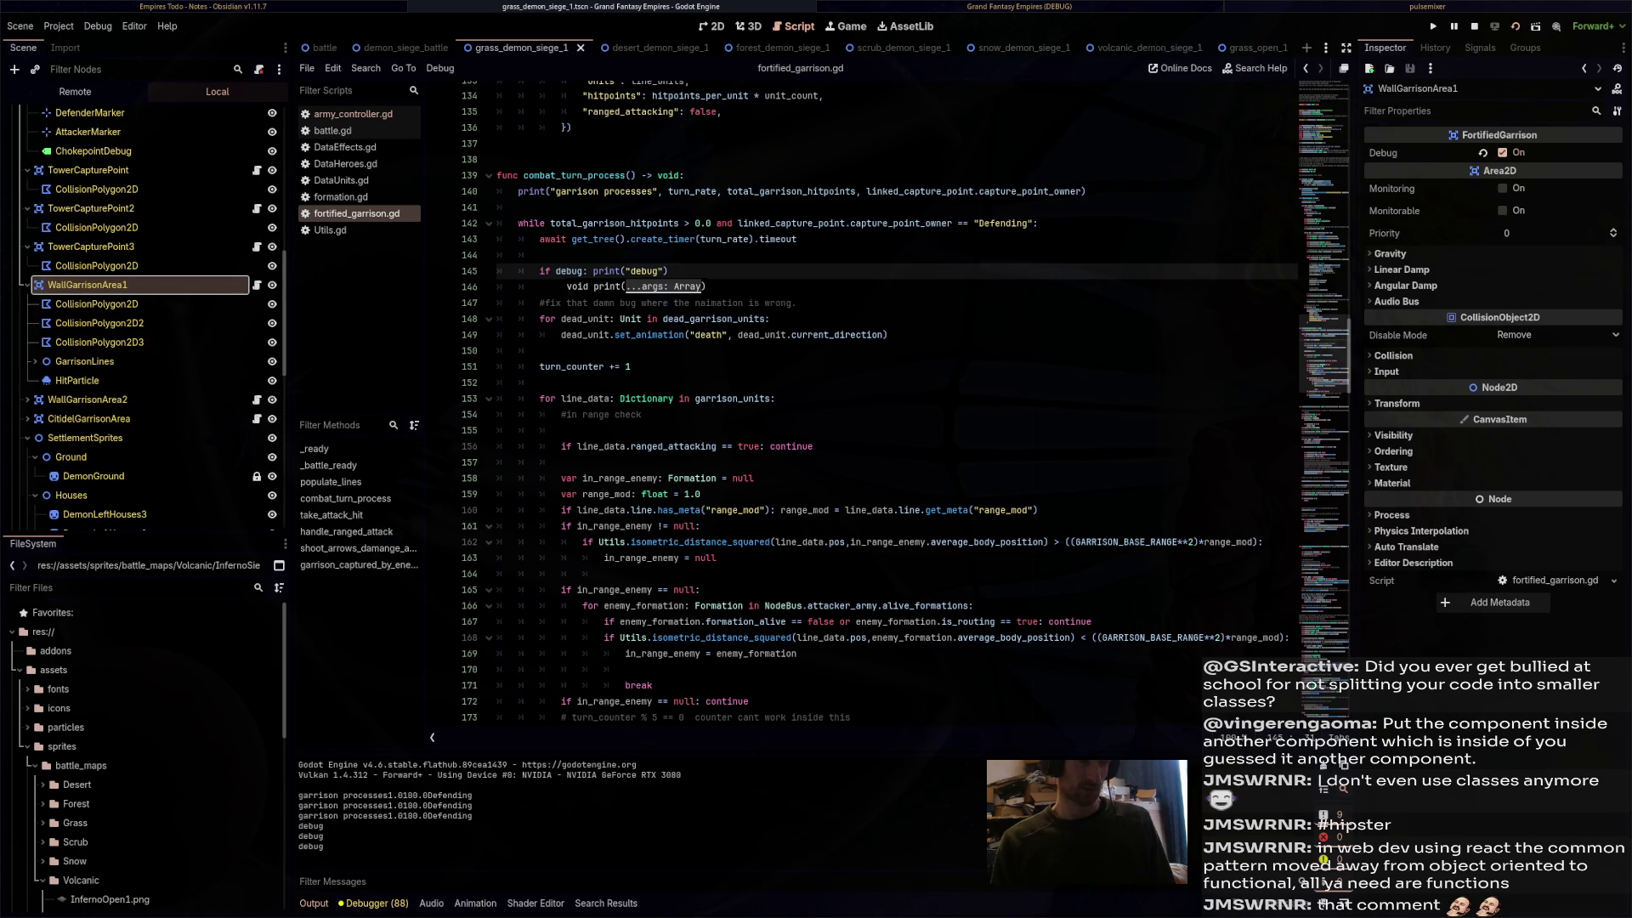
# - Select the debug lines in the Output log, then place the caret after line 145's print
pyautogui.moveTo(299, 815); pyautogui.dragTo(323, 848)
pyautogui.click(561, 383)
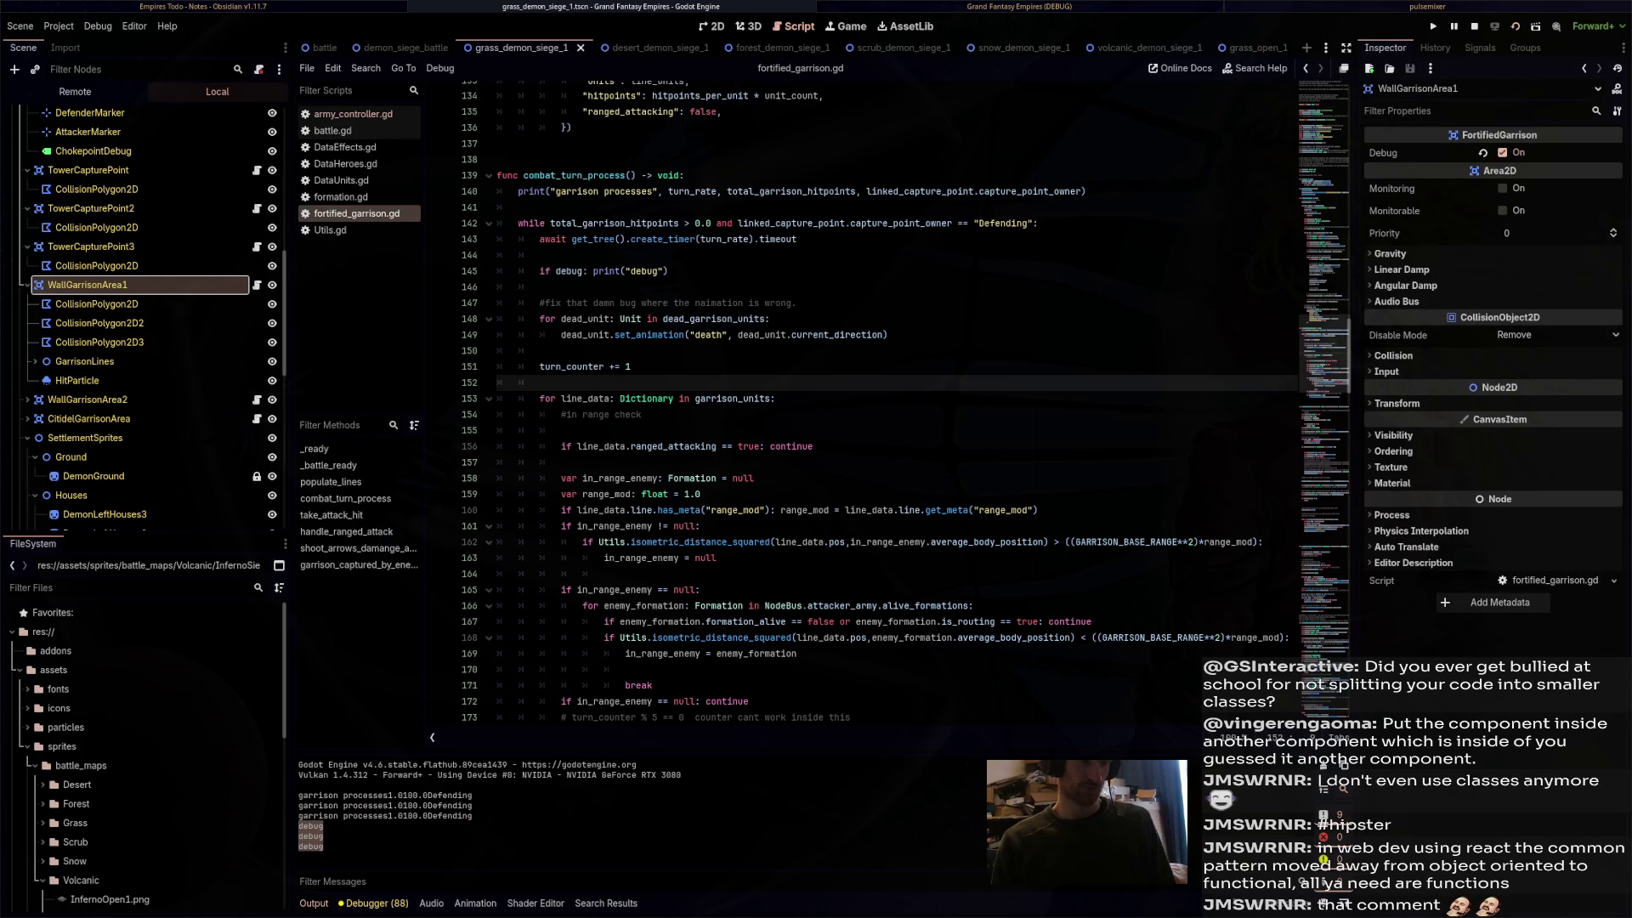
pyautogui.click(671, 271)
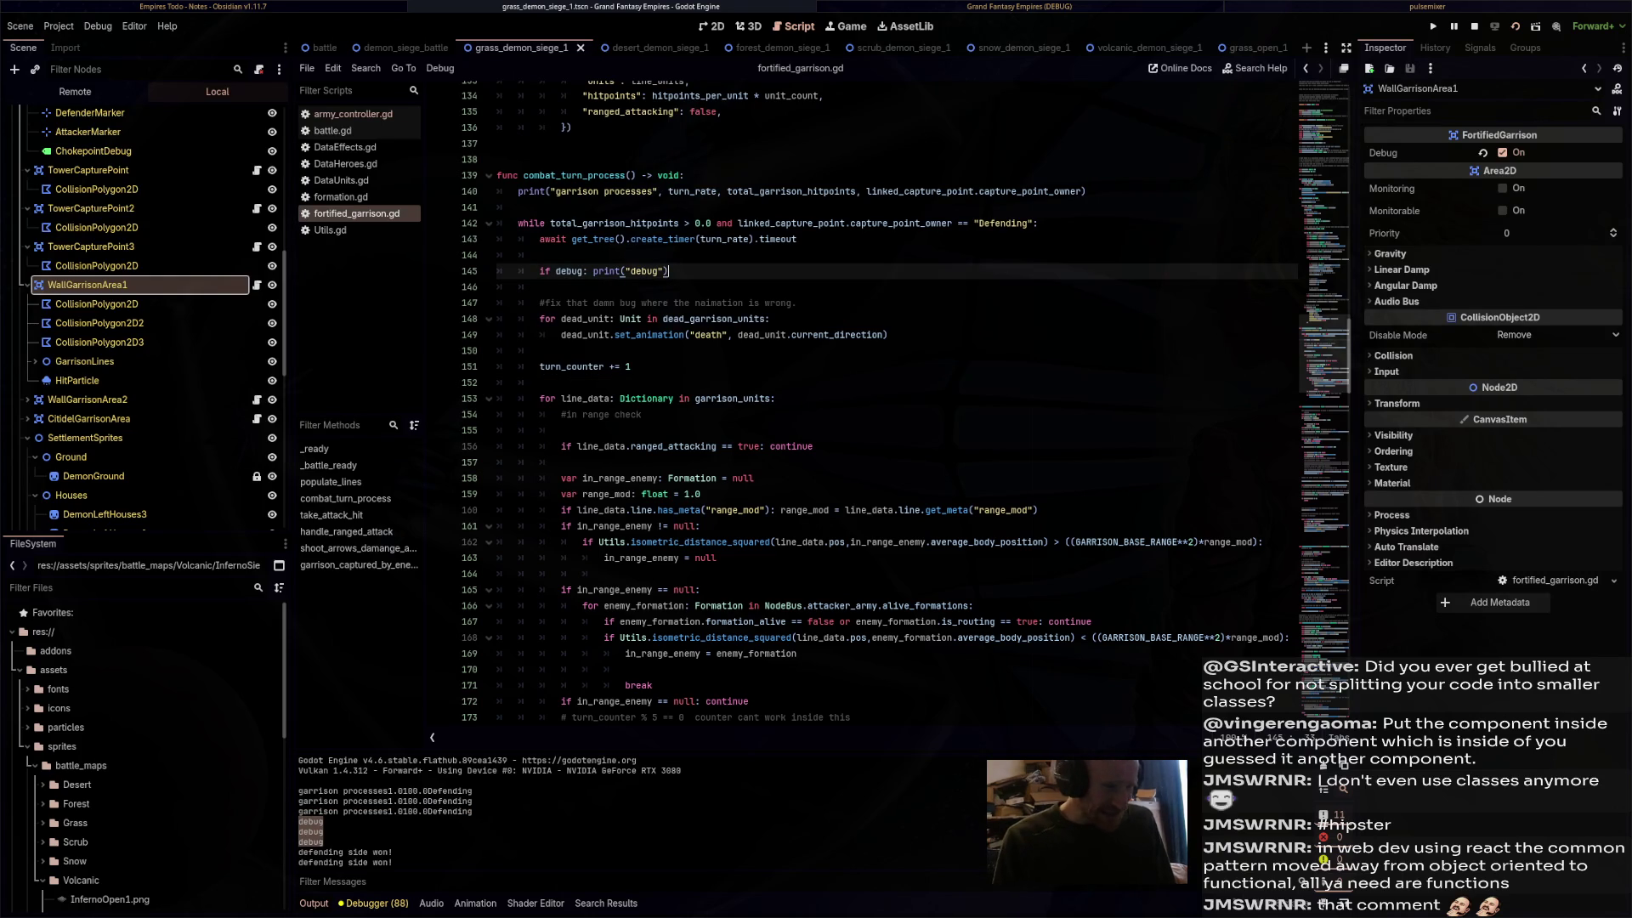
# - Move the break statement on line 171 up one line
pyautogui.scroll(-3, 905, 401)
pyautogui.scroll(-1, 897, 402)
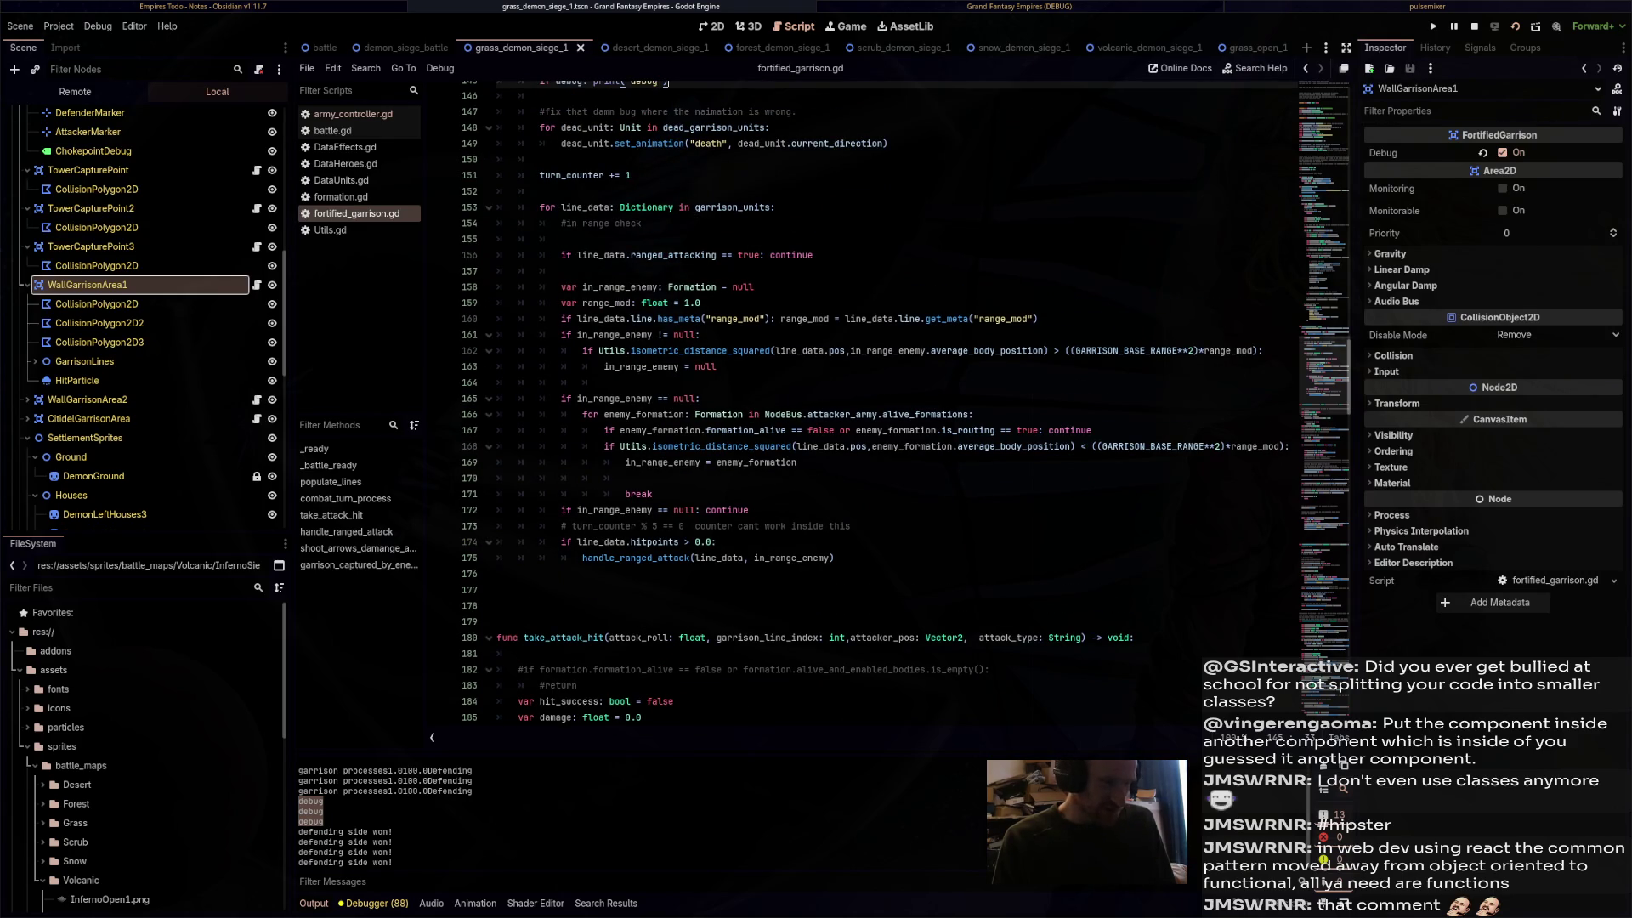
pyautogui.scroll(-3, 906, 401)
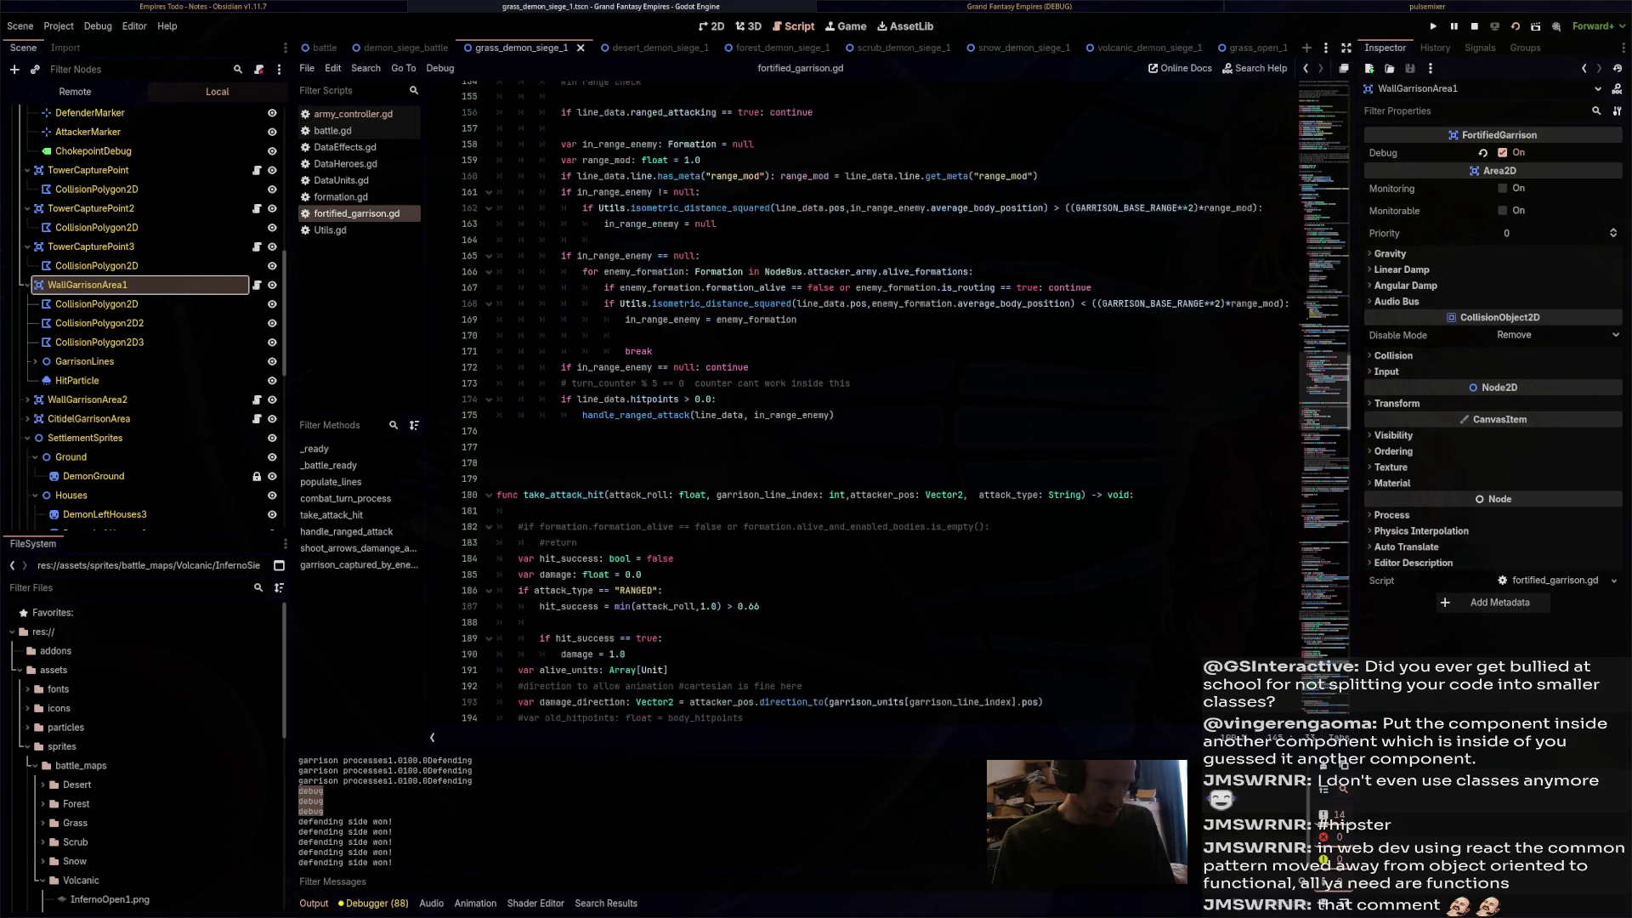
pyautogui.scroll(5, 906, 401)
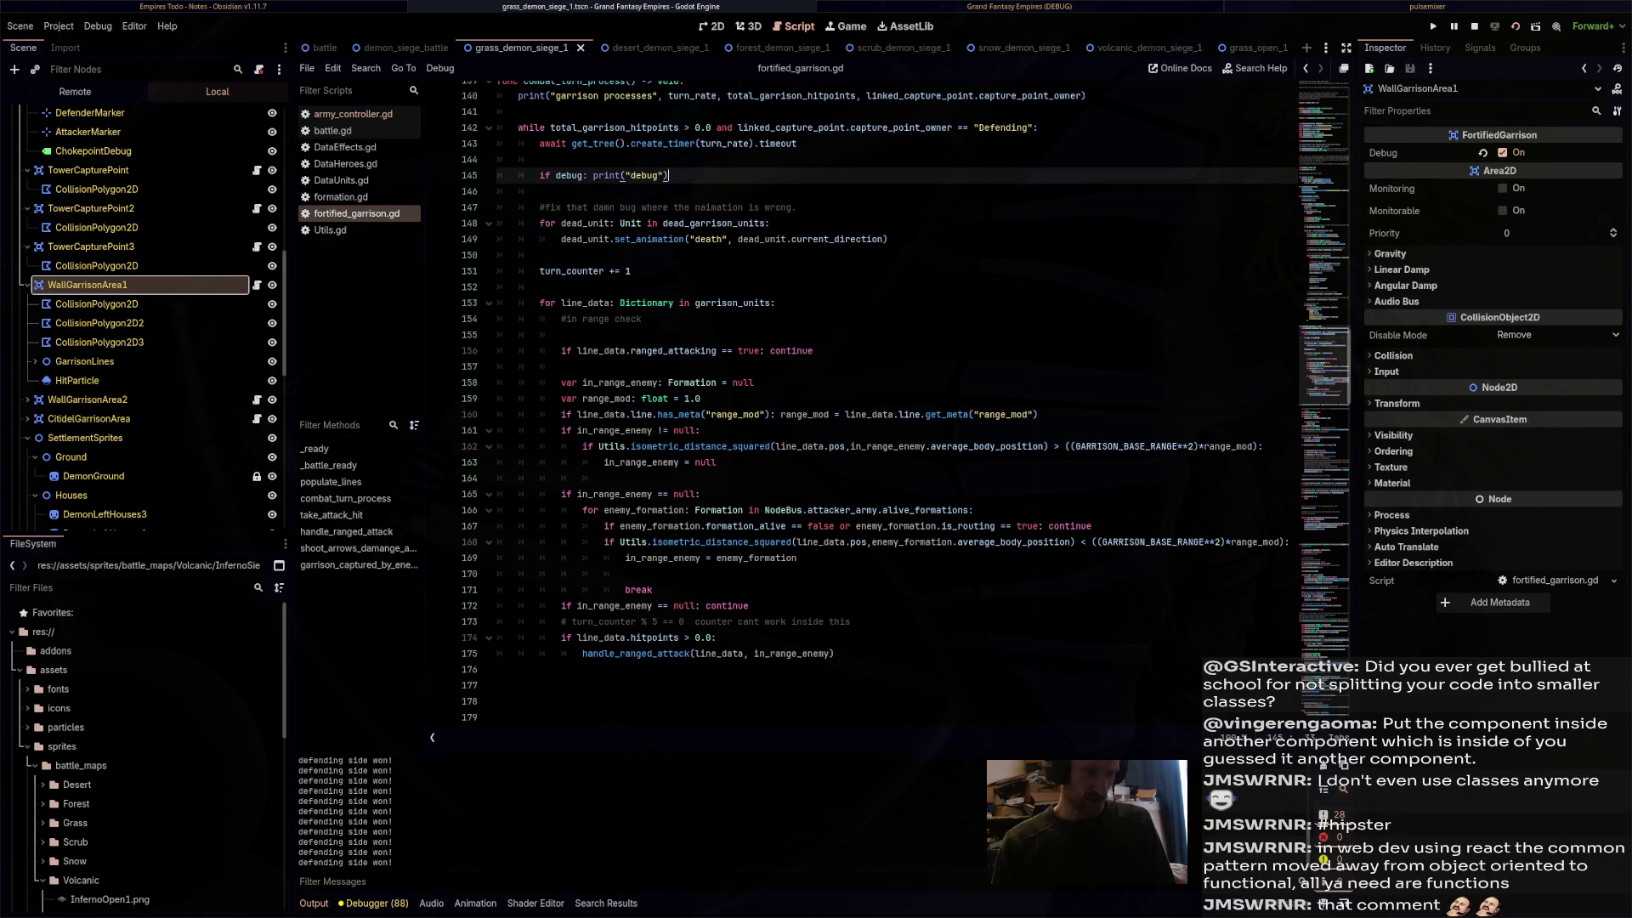
pyautogui.doubleClick(639, 590)
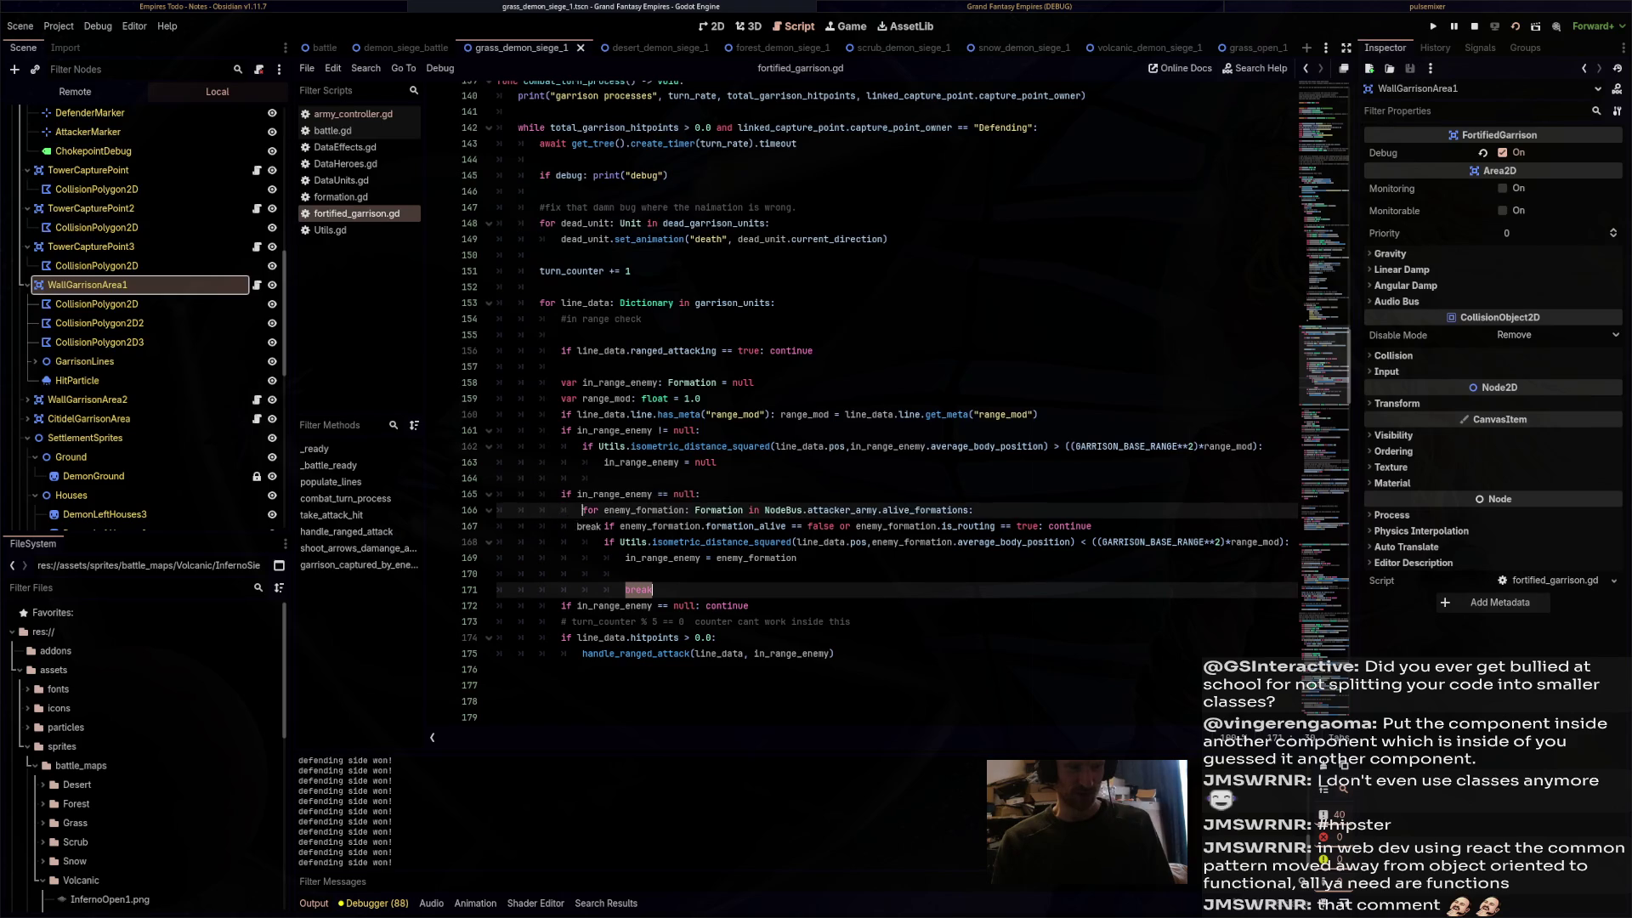
pyautogui.hotkey('alt', 'Up')
pyautogui.click(625, 589)
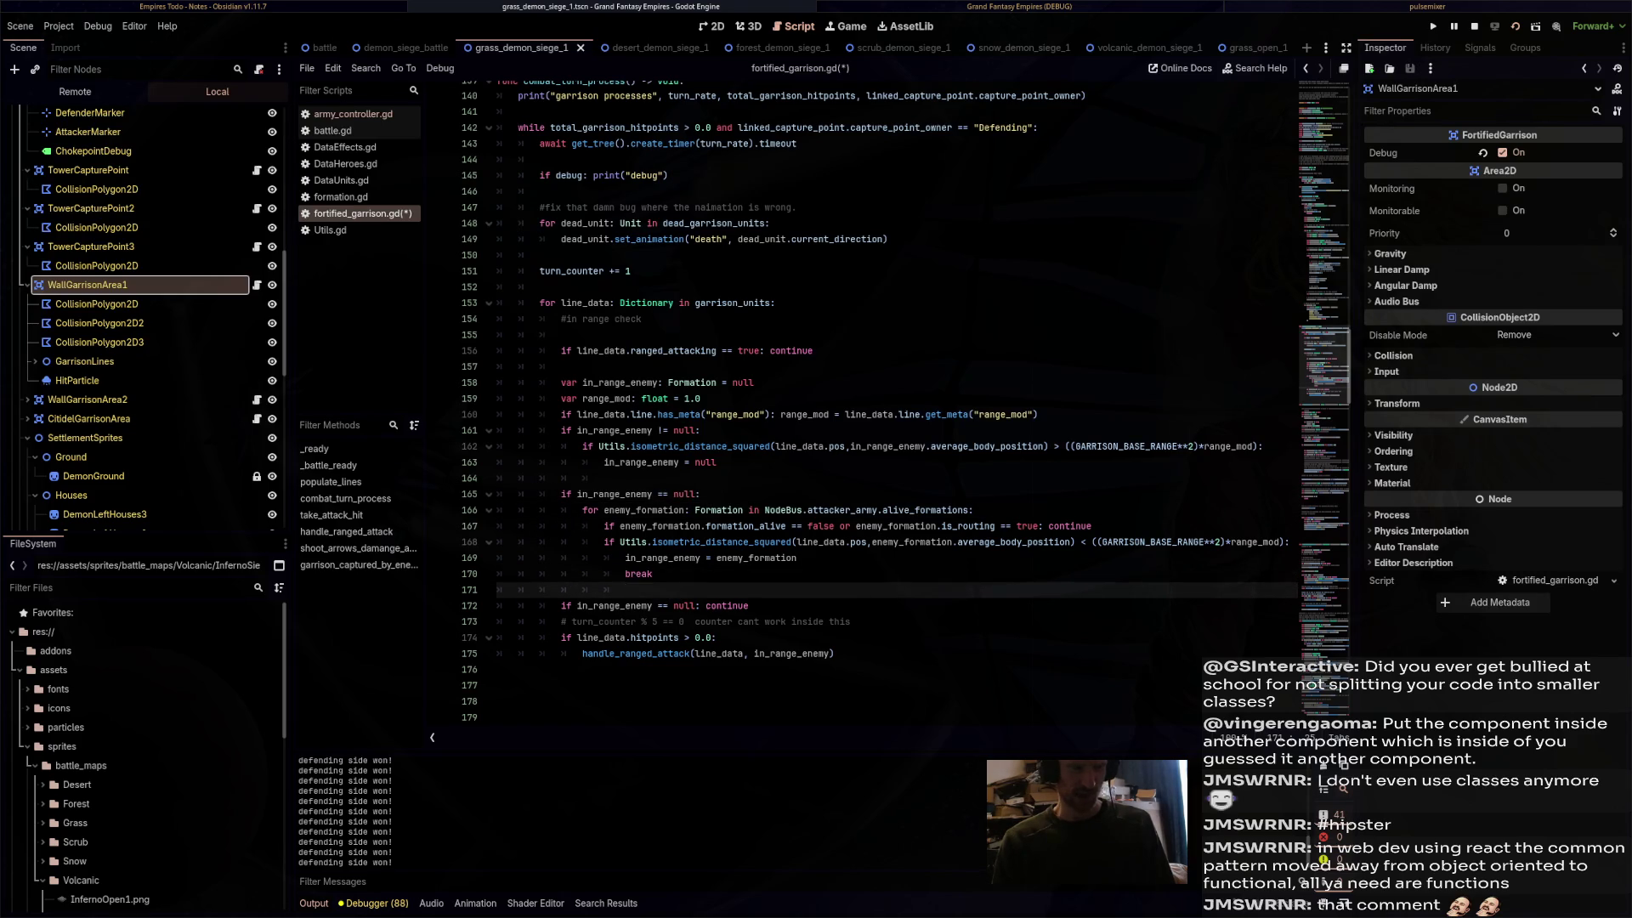
# - Review the enemy search loop on lines 166–170, then launch the battle with F5
pyautogui.moveTo(652, 574)
pyautogui.mouseDown()
pyautogui.moveTo(509, 510)
pyautogui.moveTo(544, 494)
pyautogui.moveTo(582, 510)
pyautogui.mouseUp()
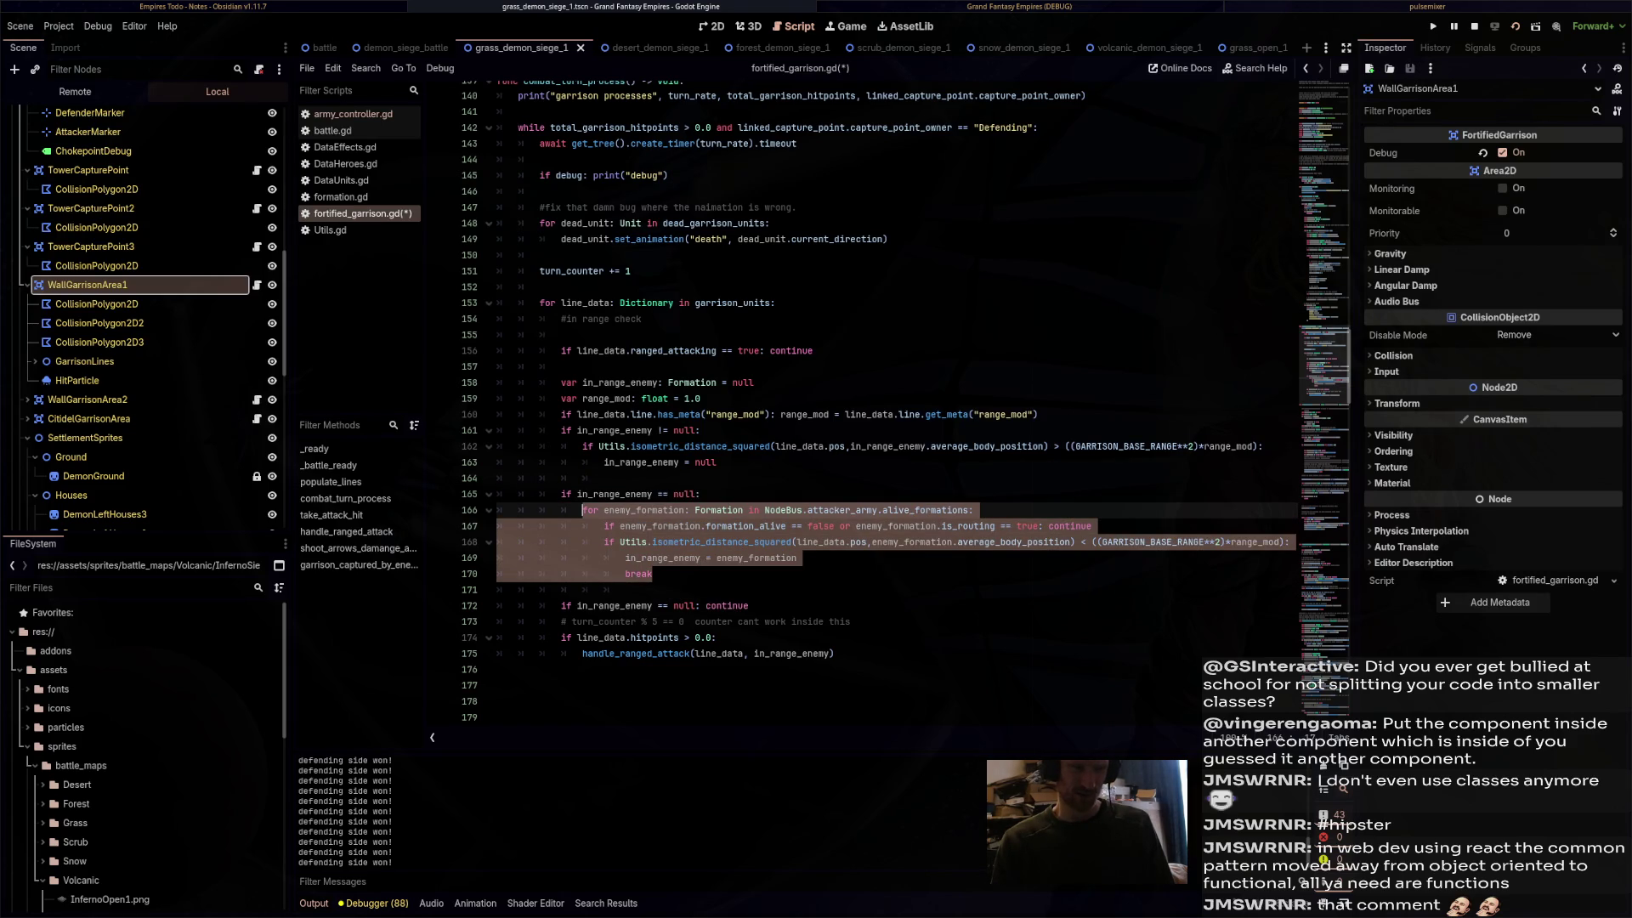
pyautogui.click(652, 574)
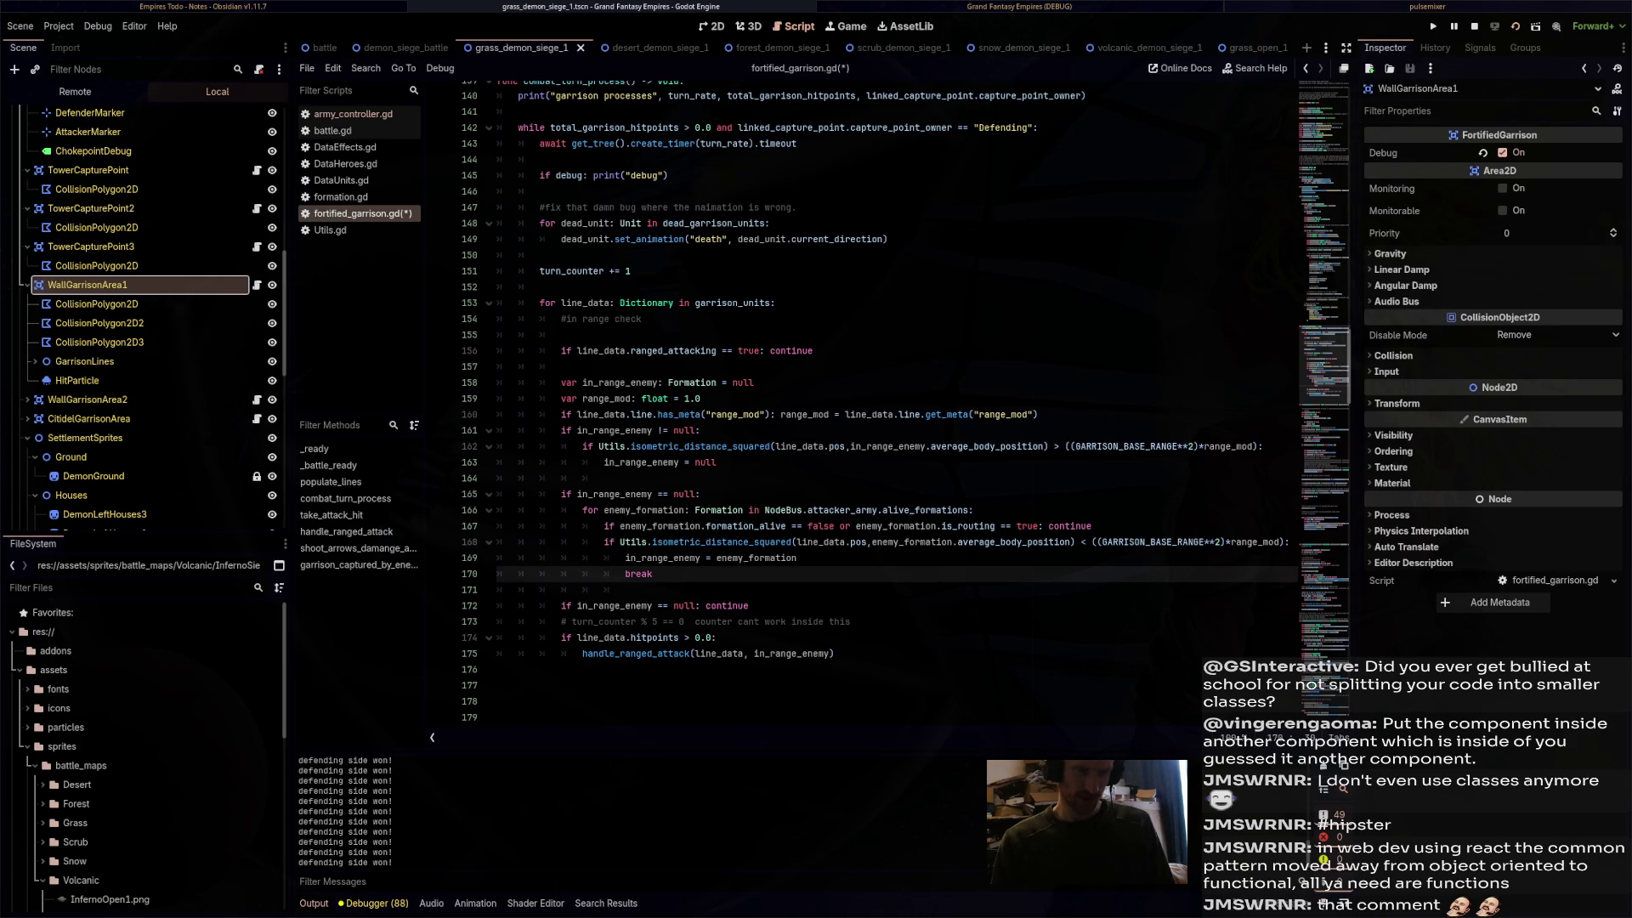
pyautogui.press('F5')
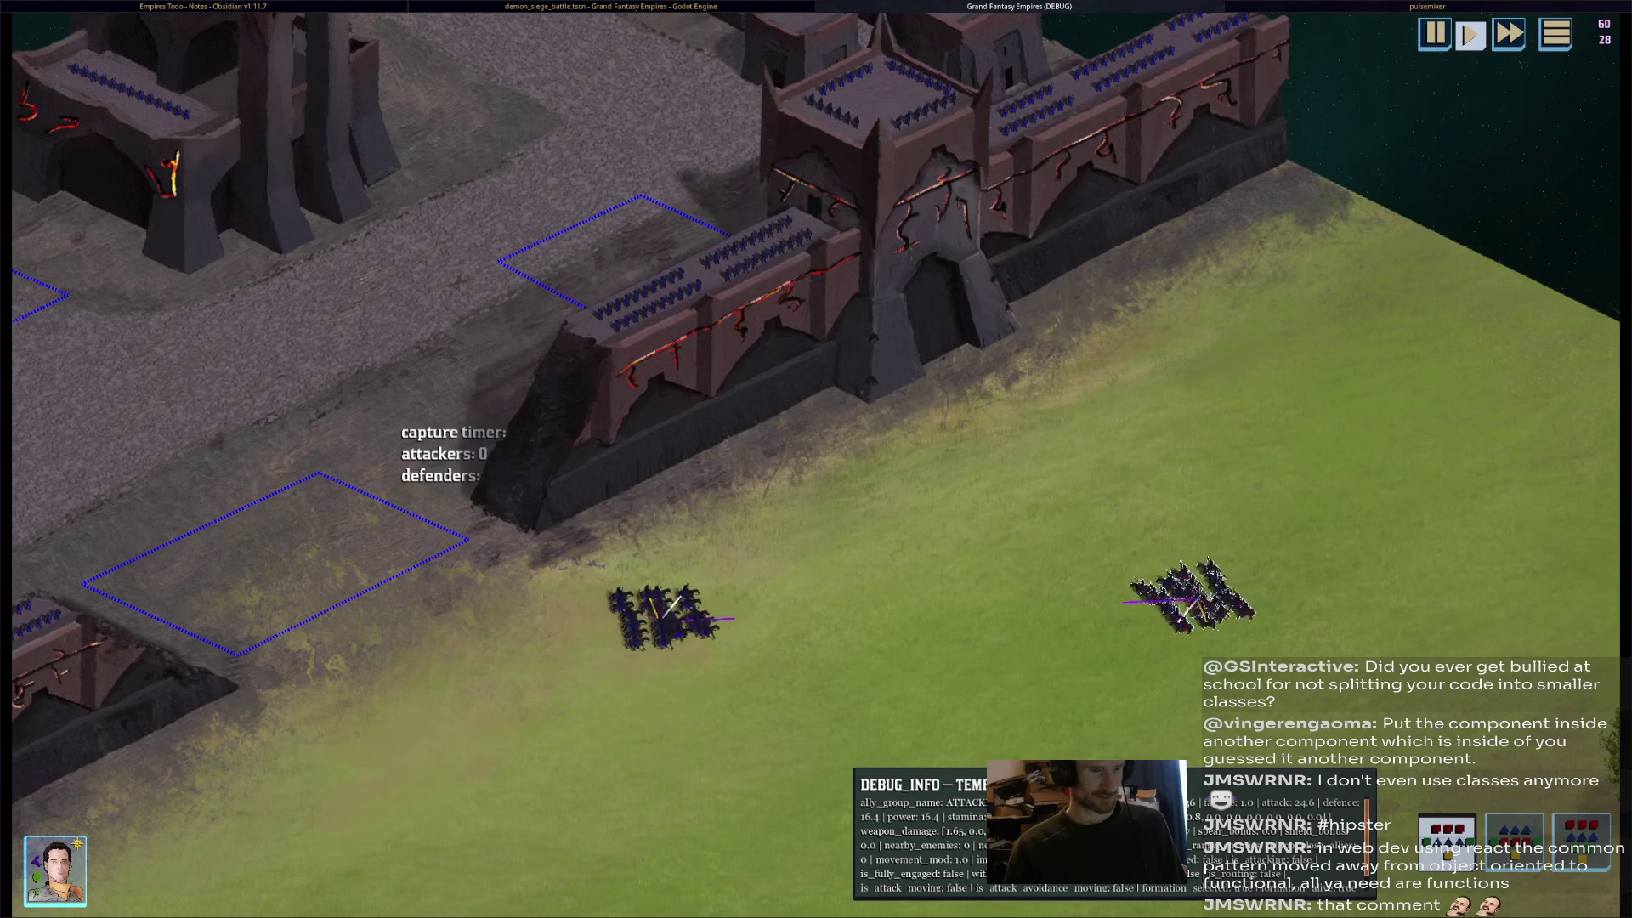
# - Zoom the game camera out and back in, then stop the run with F8
pyautogui.scroll(-5, 873, 497)
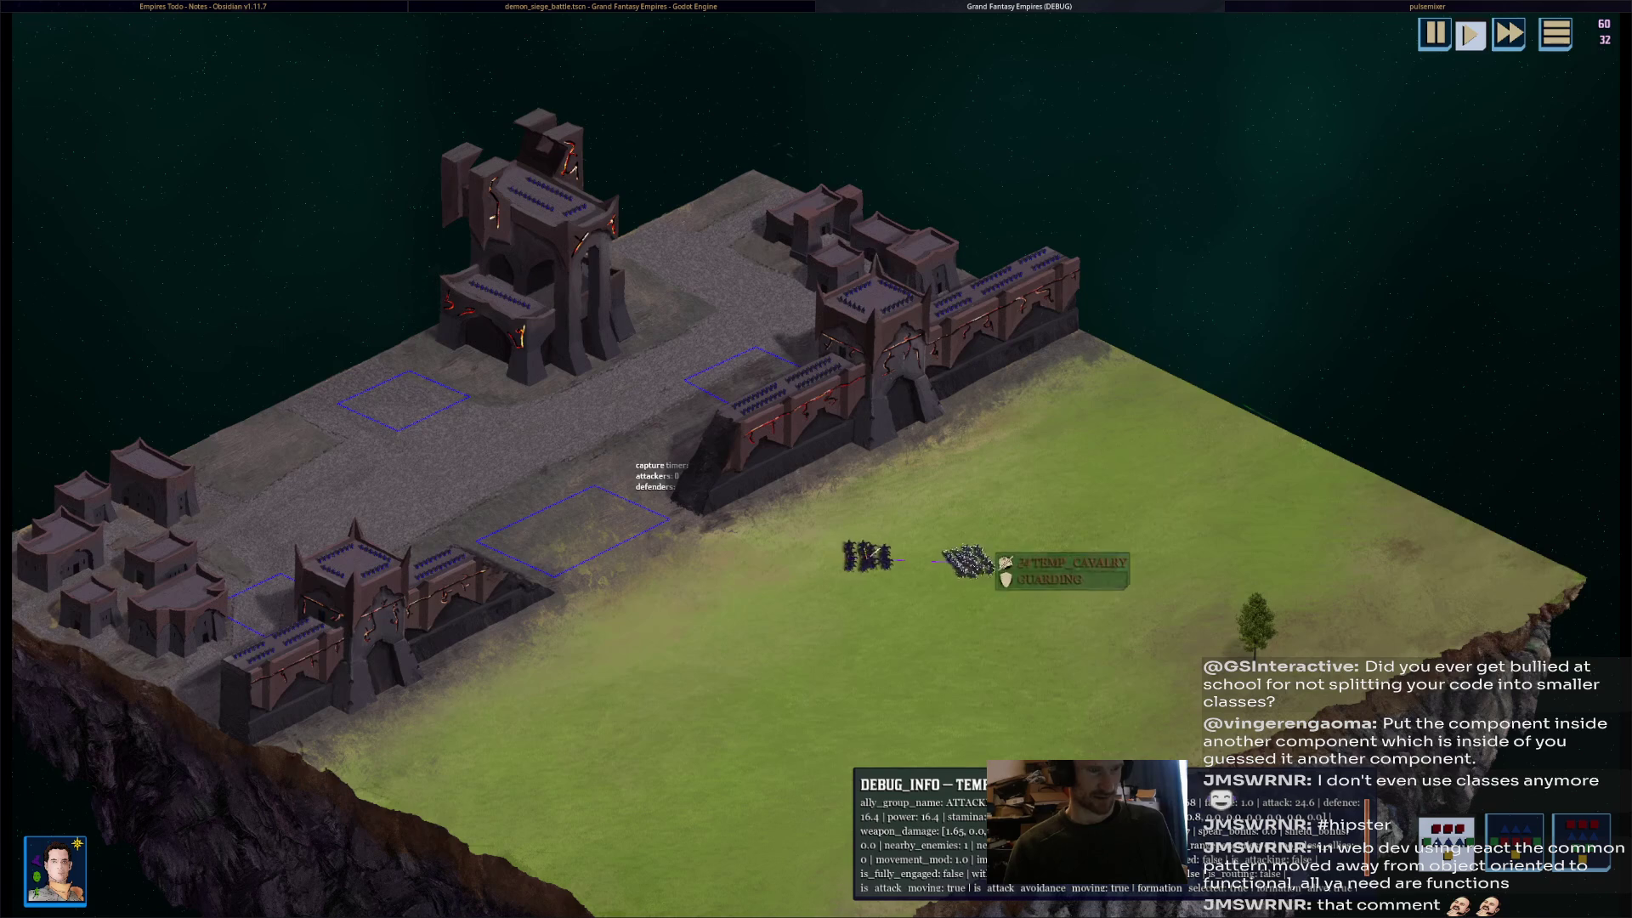
pyautogui.scroll(5, 925, 581)
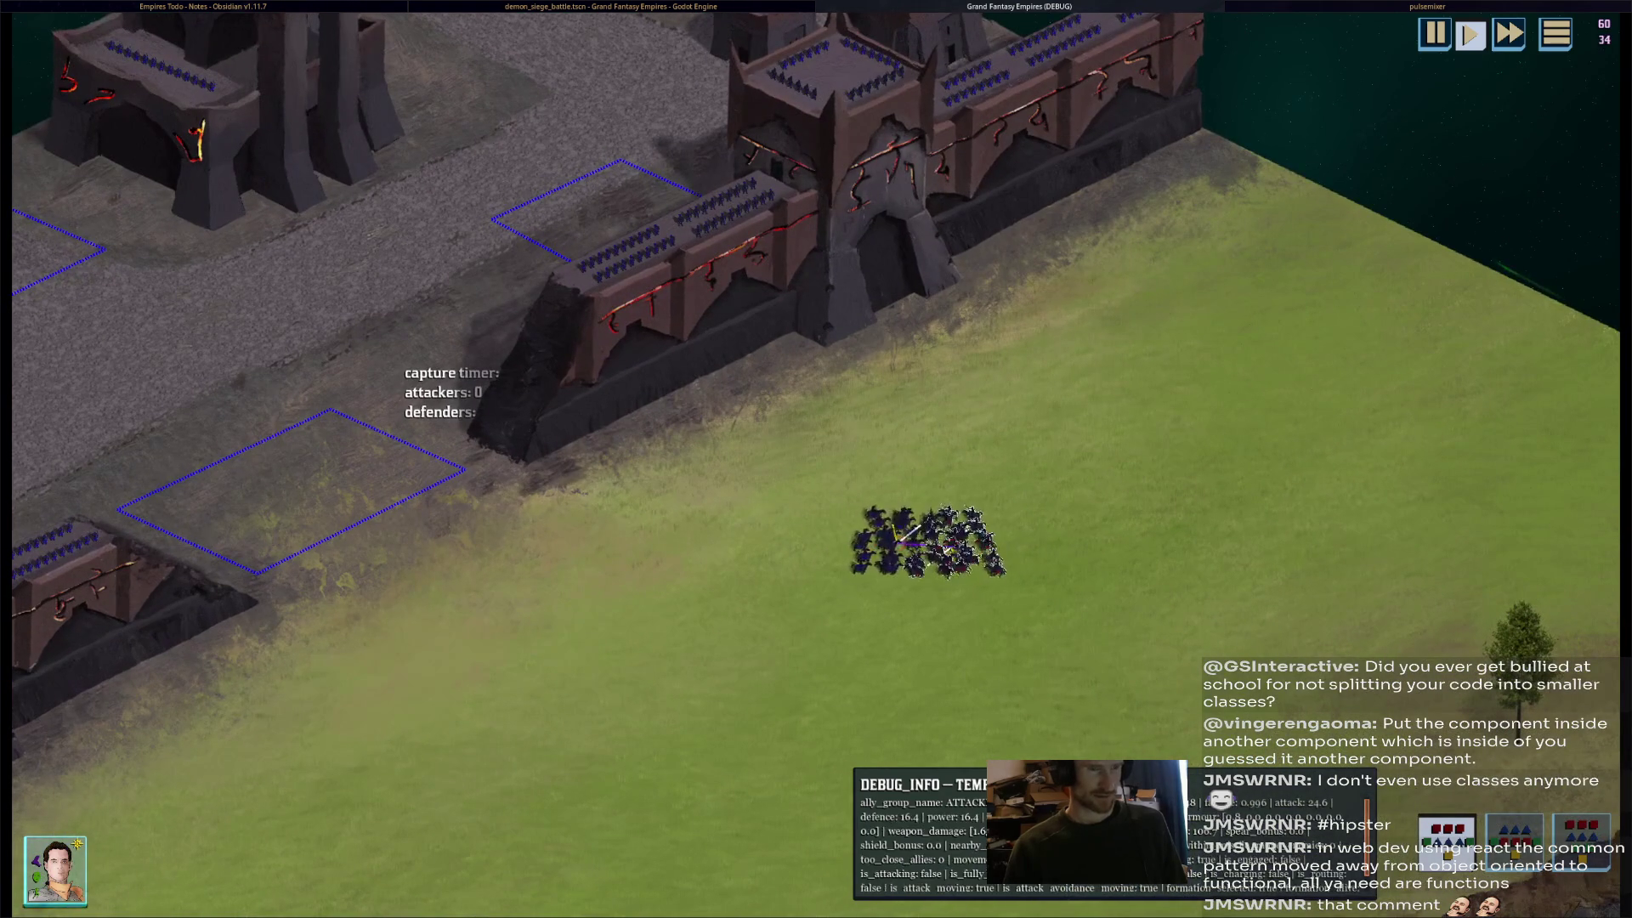
pyautogui.press('F8')
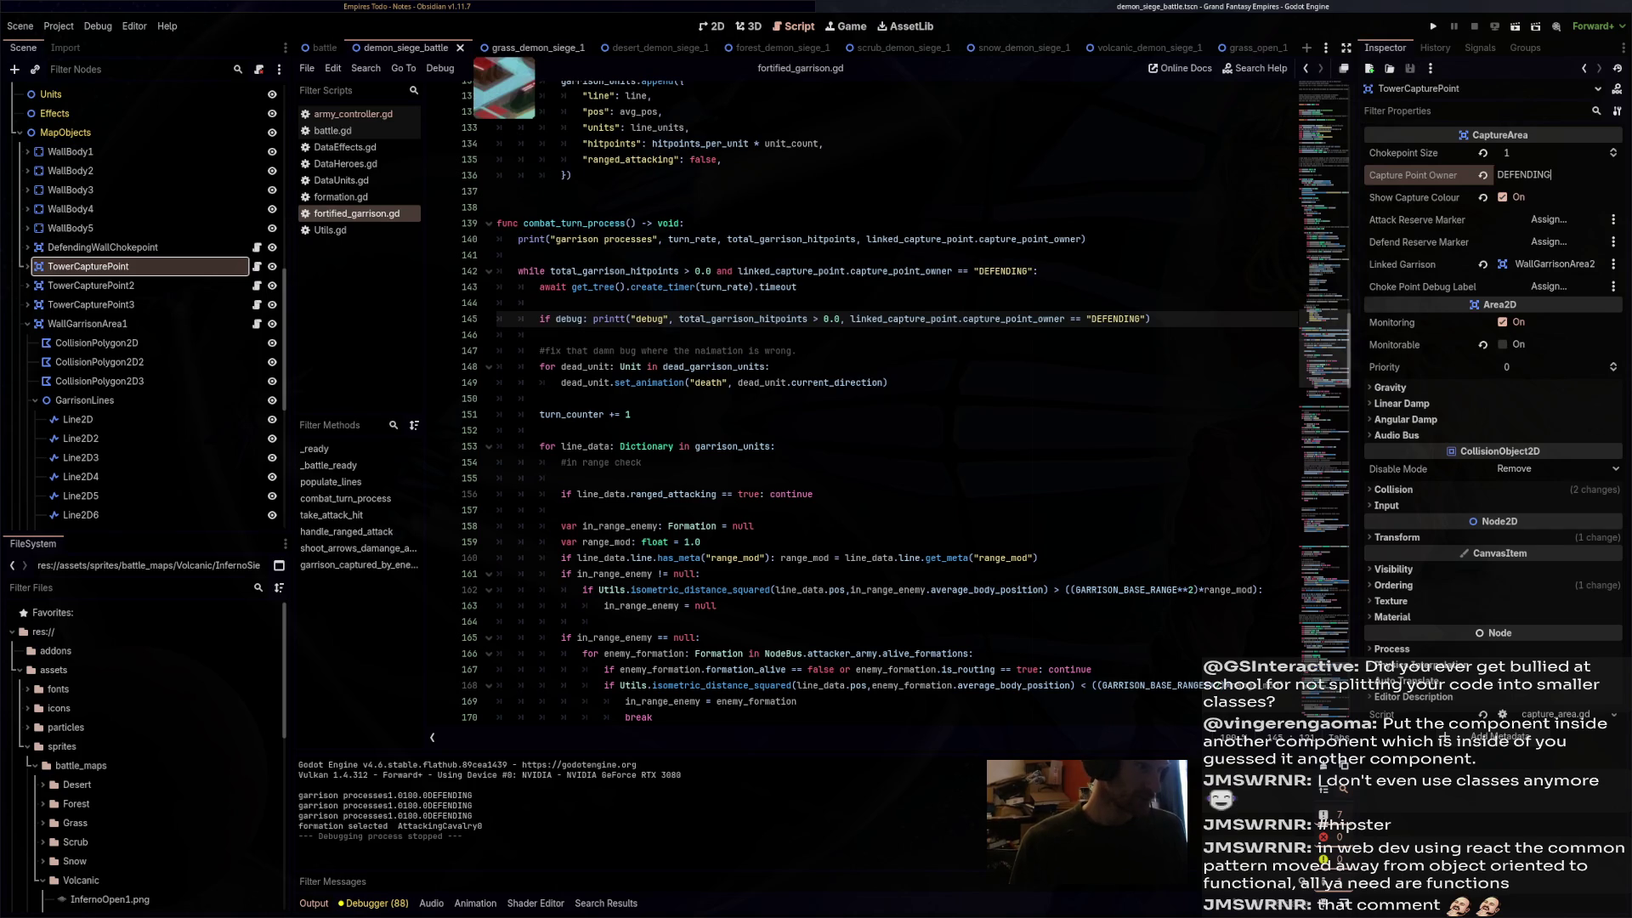
# - Open grass_demon_siege_1 in the 2D view and pan over to its grassy field
pyautogui.click(531, 48)
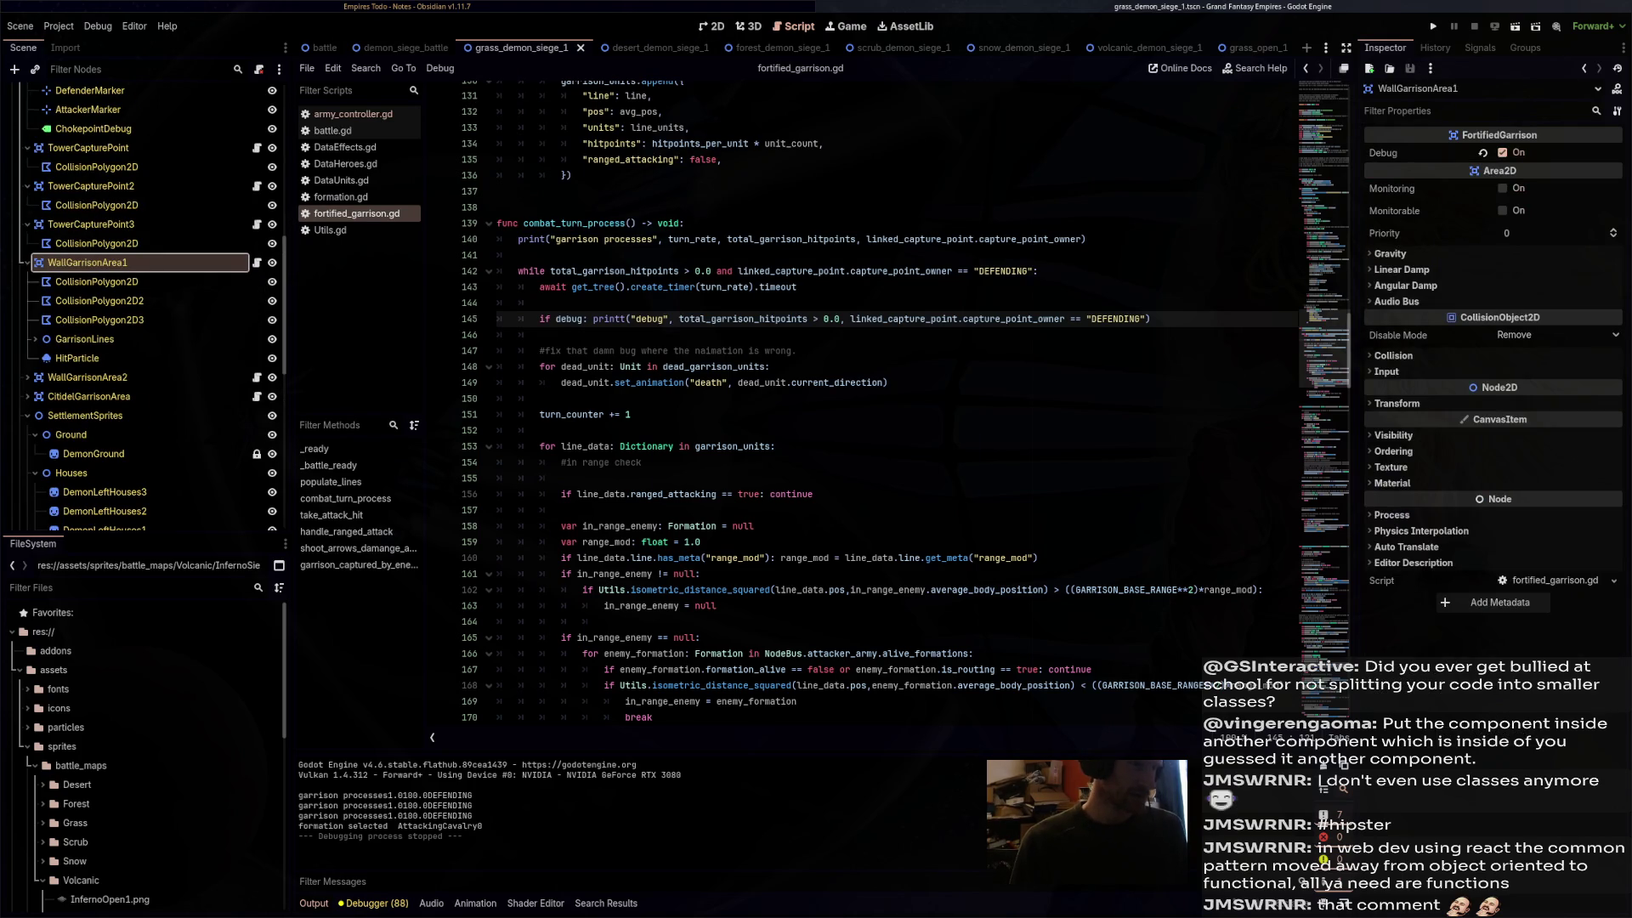
pyautogui.click(711, 27)
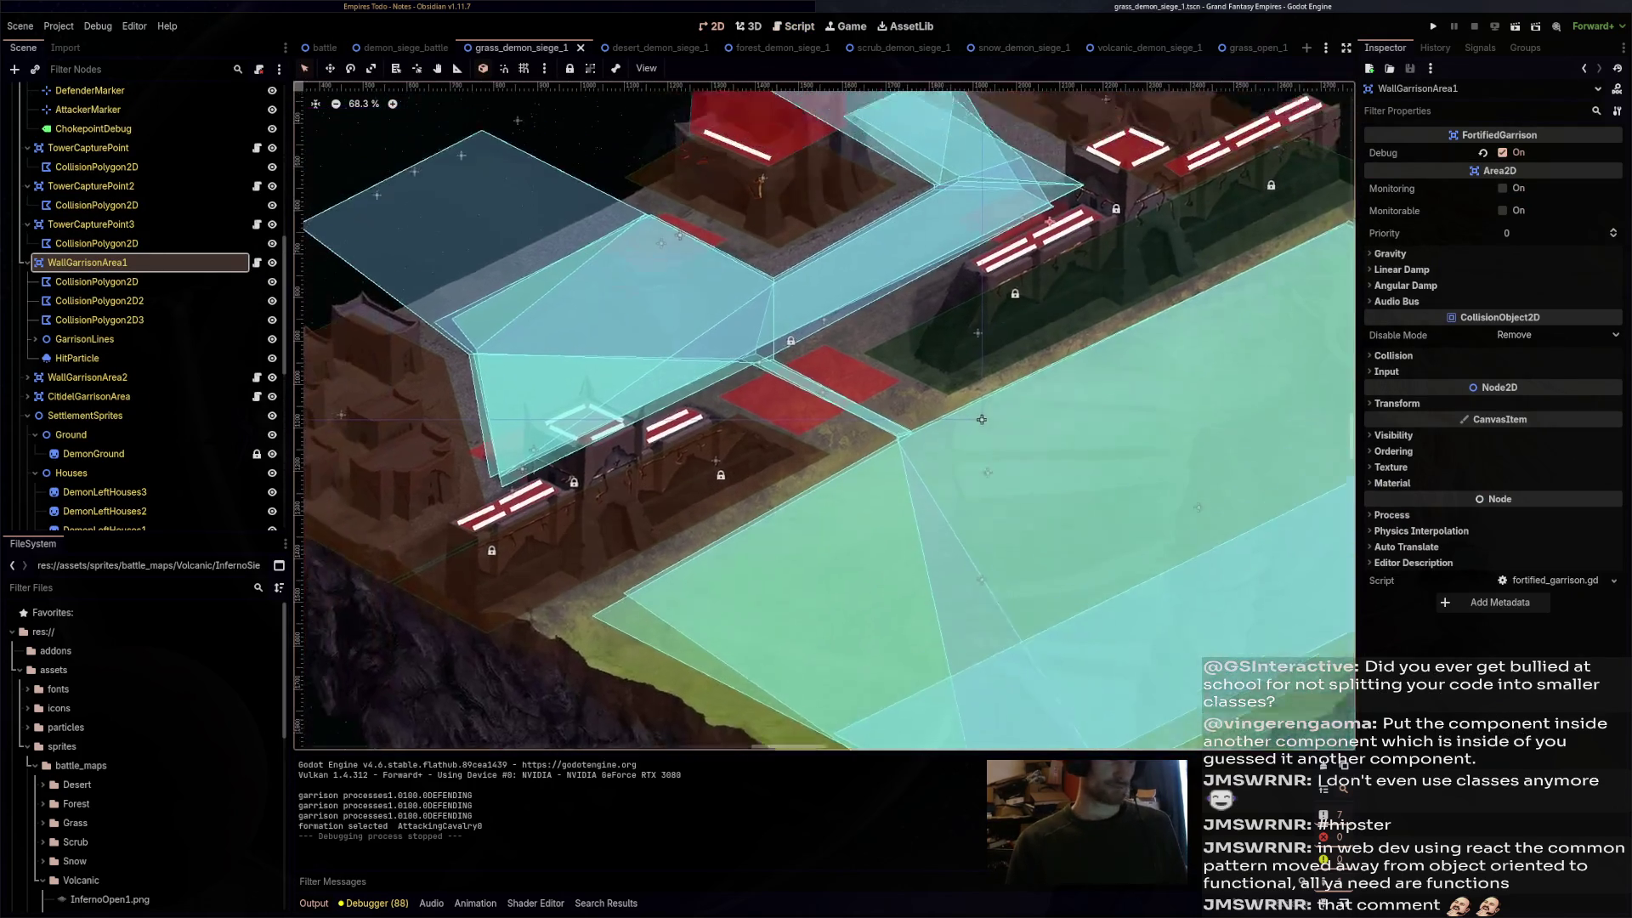
pyautogui.moveTo(981, 418); pyautogui.dragTo(987, 452)
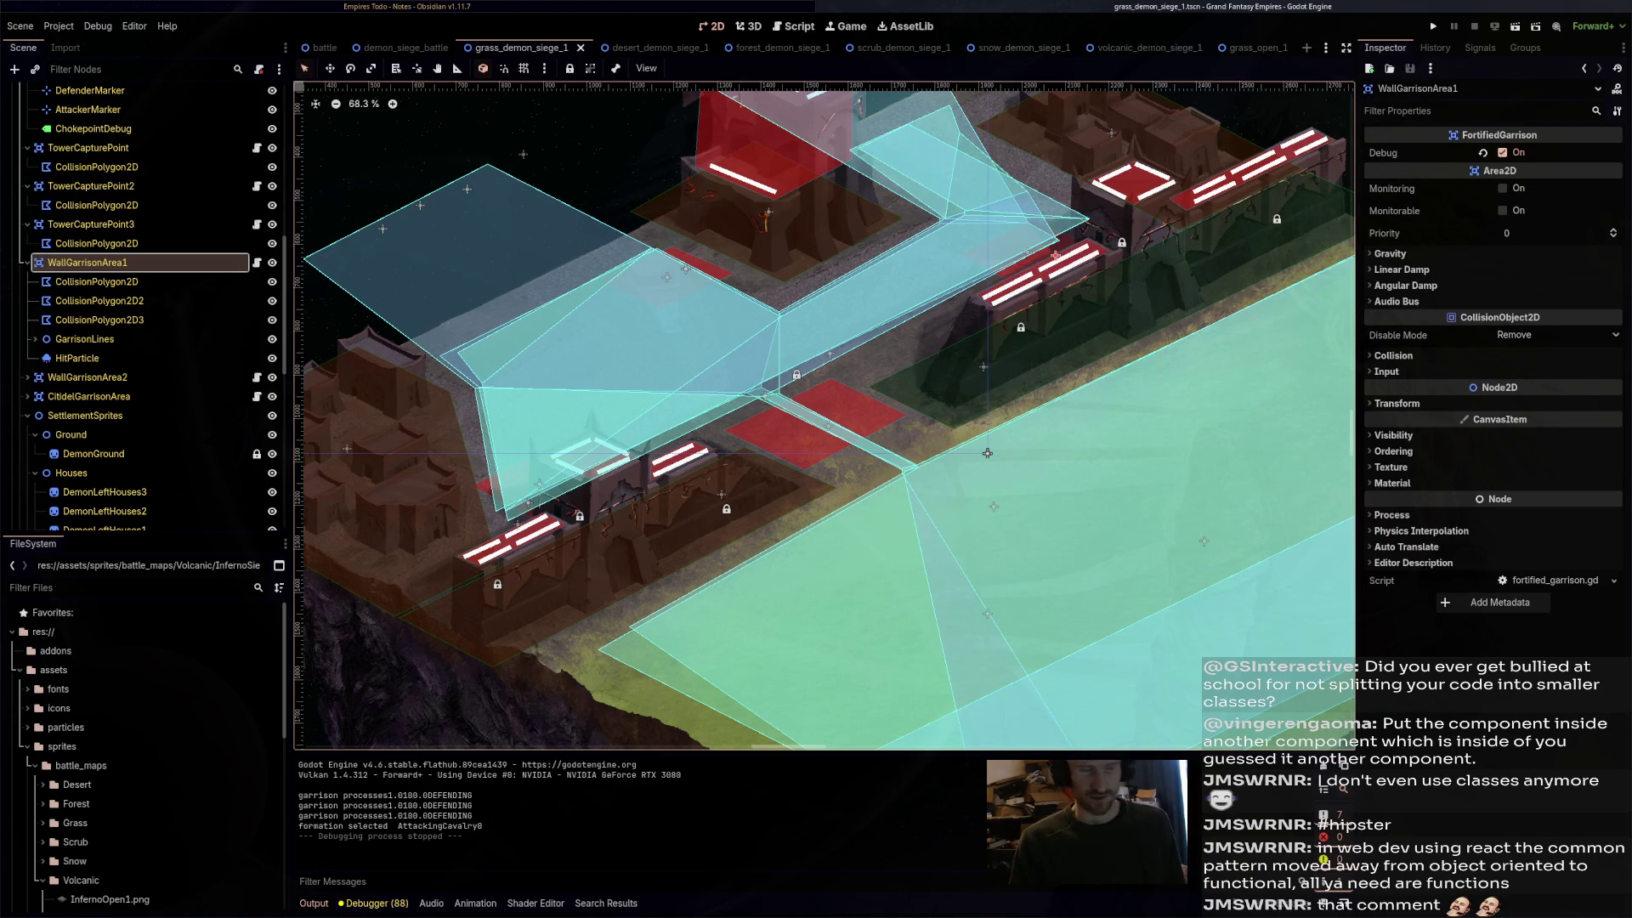
pyautogui.moveTo(987, 453)
pyautogui.mouseDown()
pyautogui.moveTo(748, 293)
pyautogui.moveTo(745, 267)
pyautogui.mouseUp()
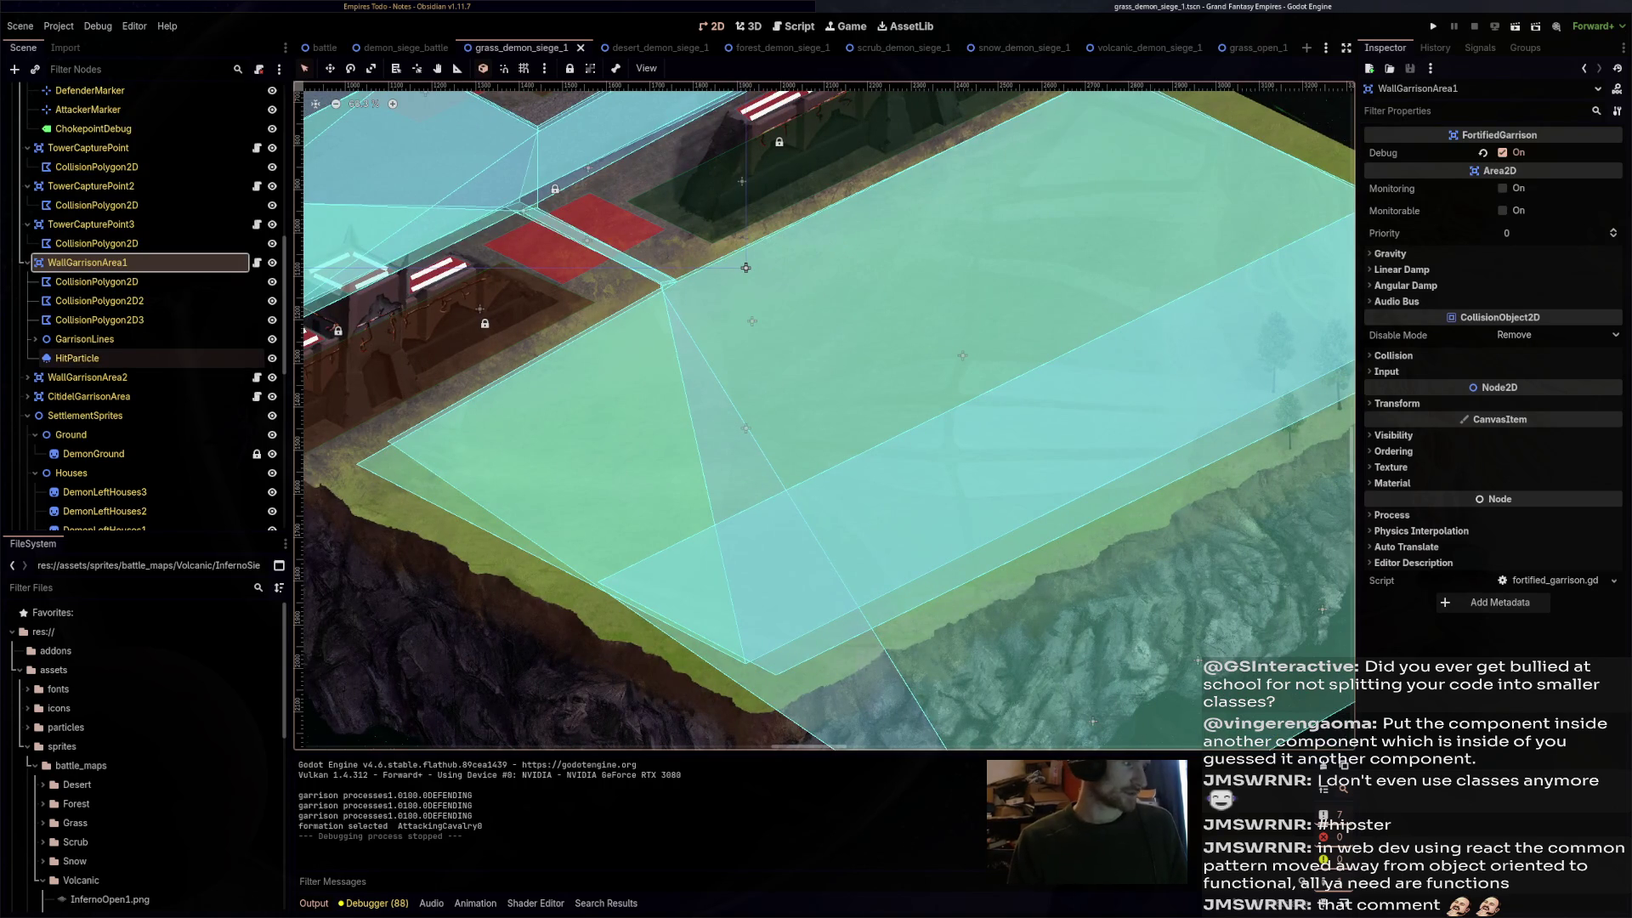
pyautogui.scroll(10, 136, 324)
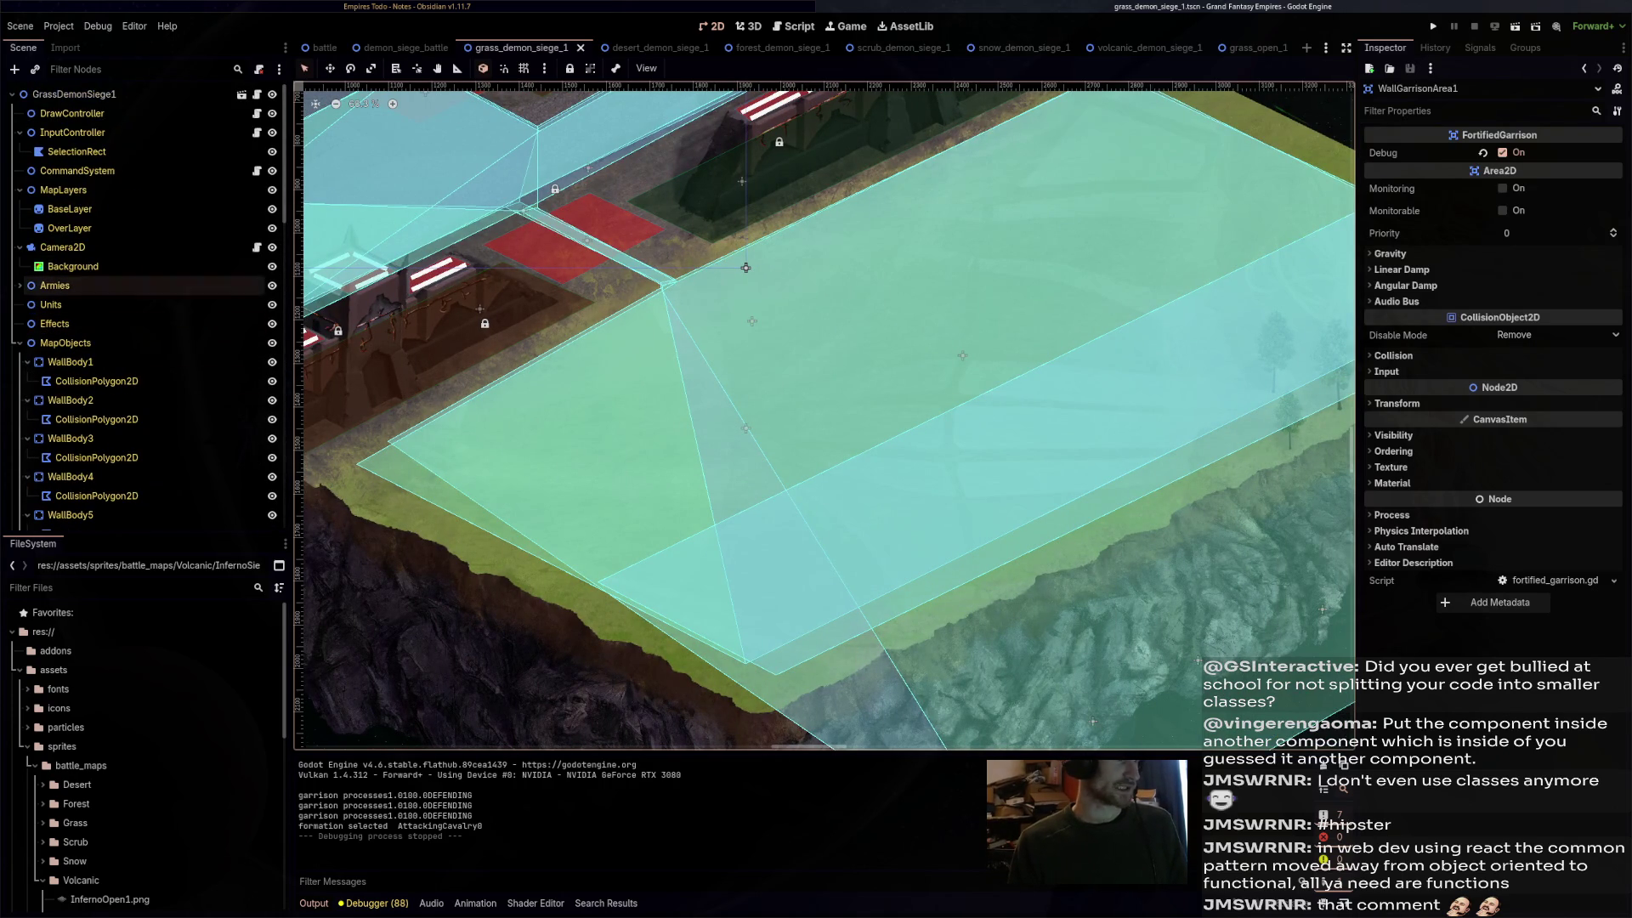
# - On GrassDemonSiege1, set the first attacker entry's unit_key and hero_key to RED_DRAGON
pyautogui.click(77, 94)
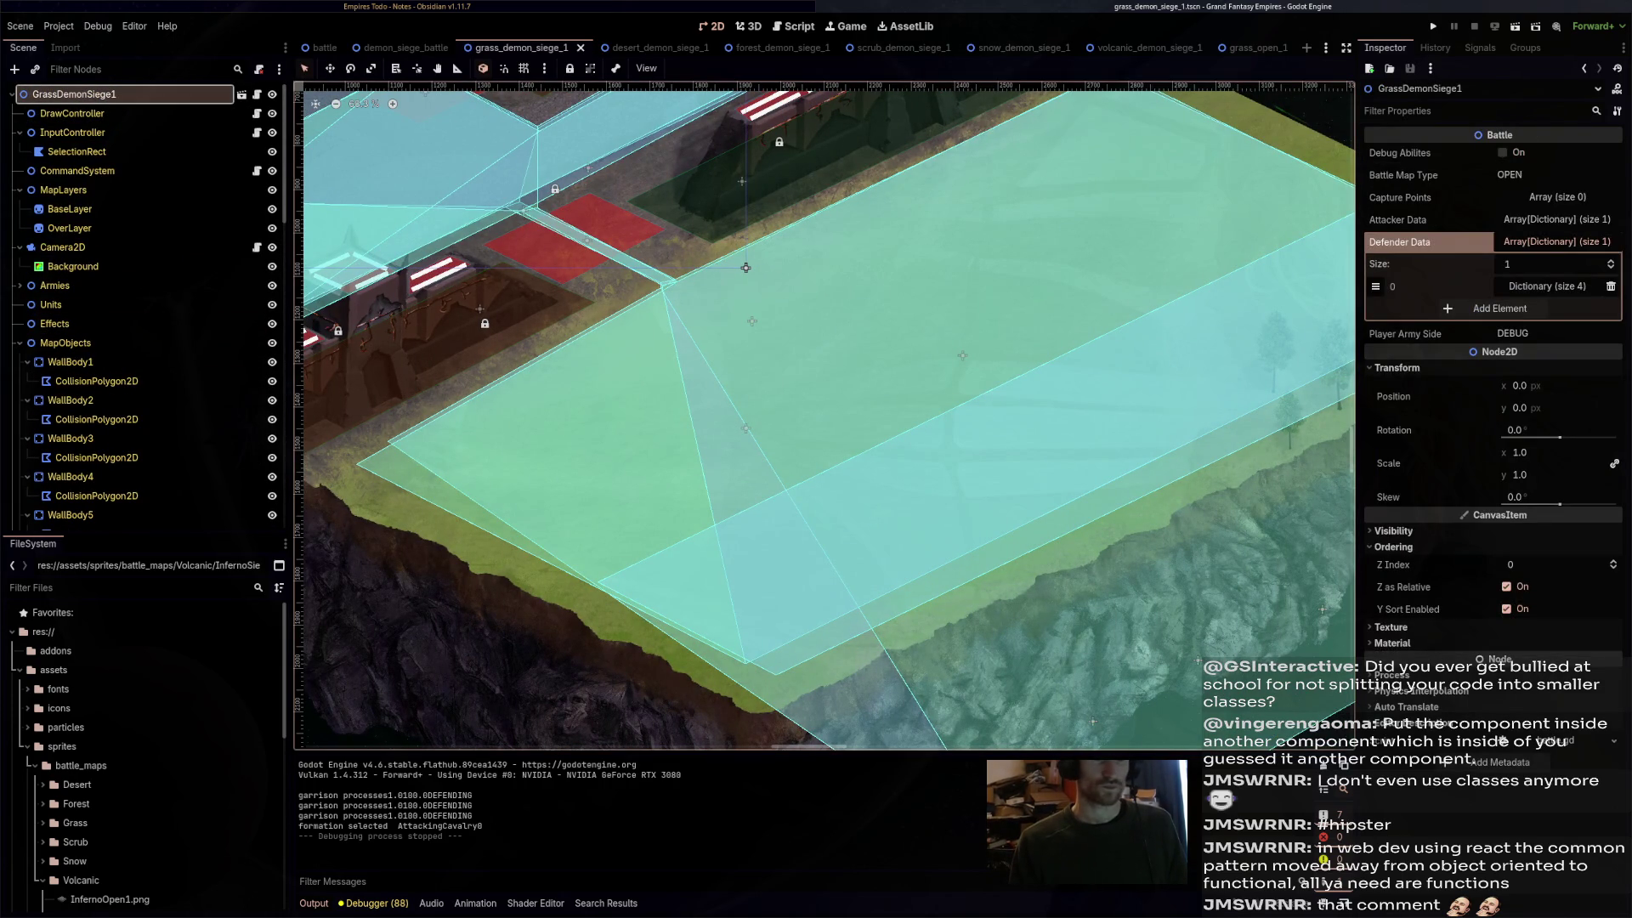
pyautogui.click(1557, 219)
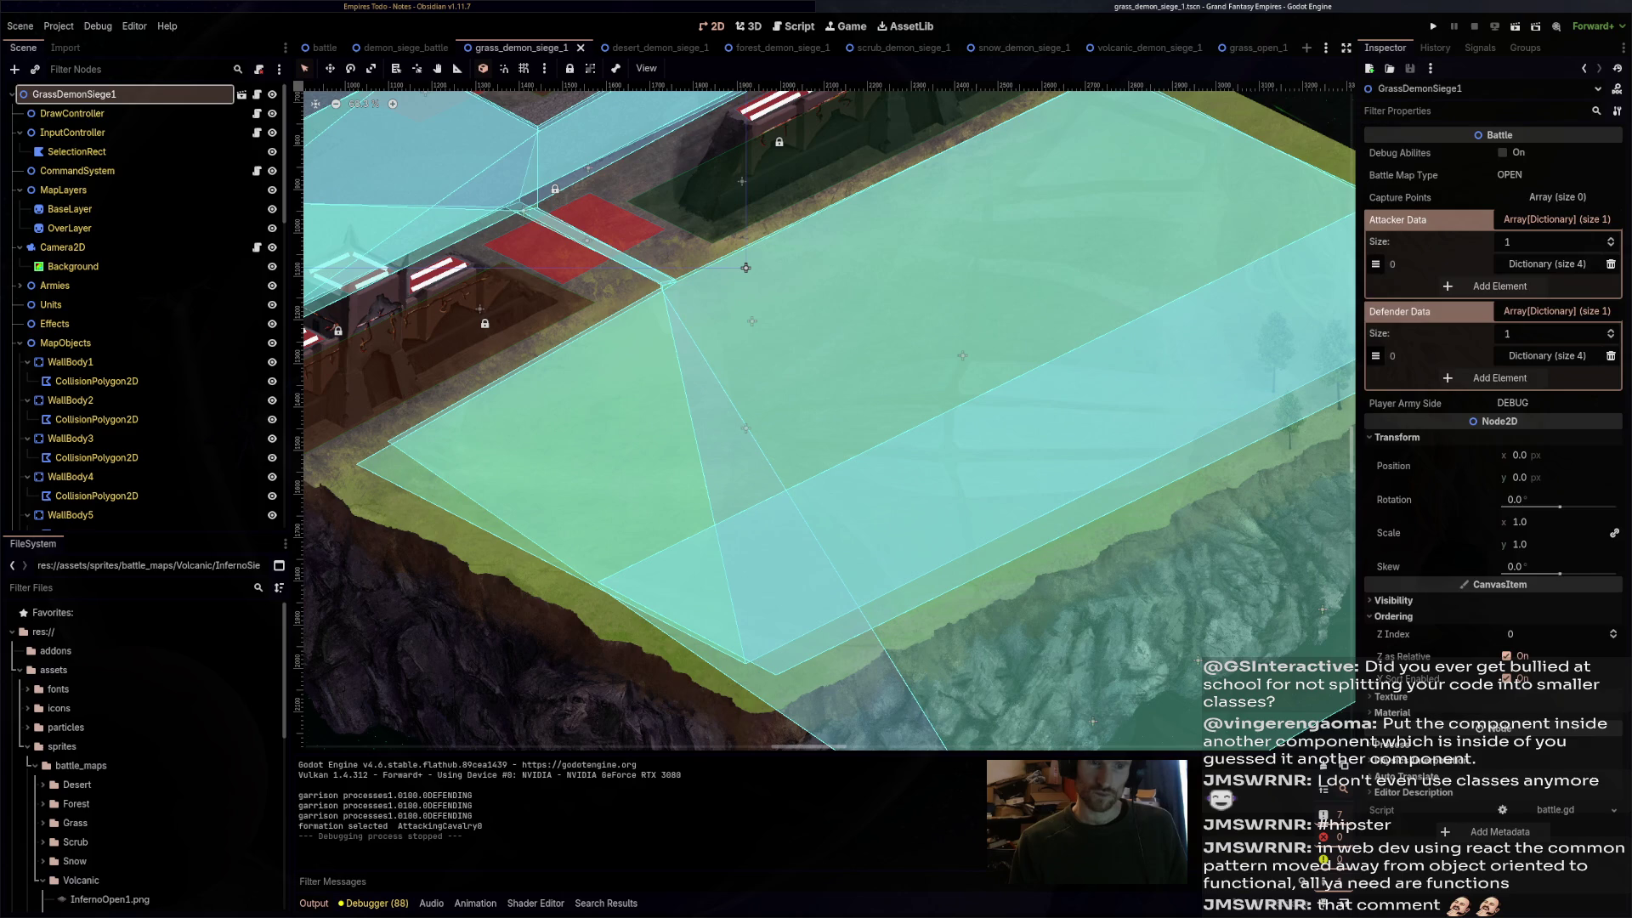
pyautogui.click(1541, 264)
pyautogui.click(1529, 352)
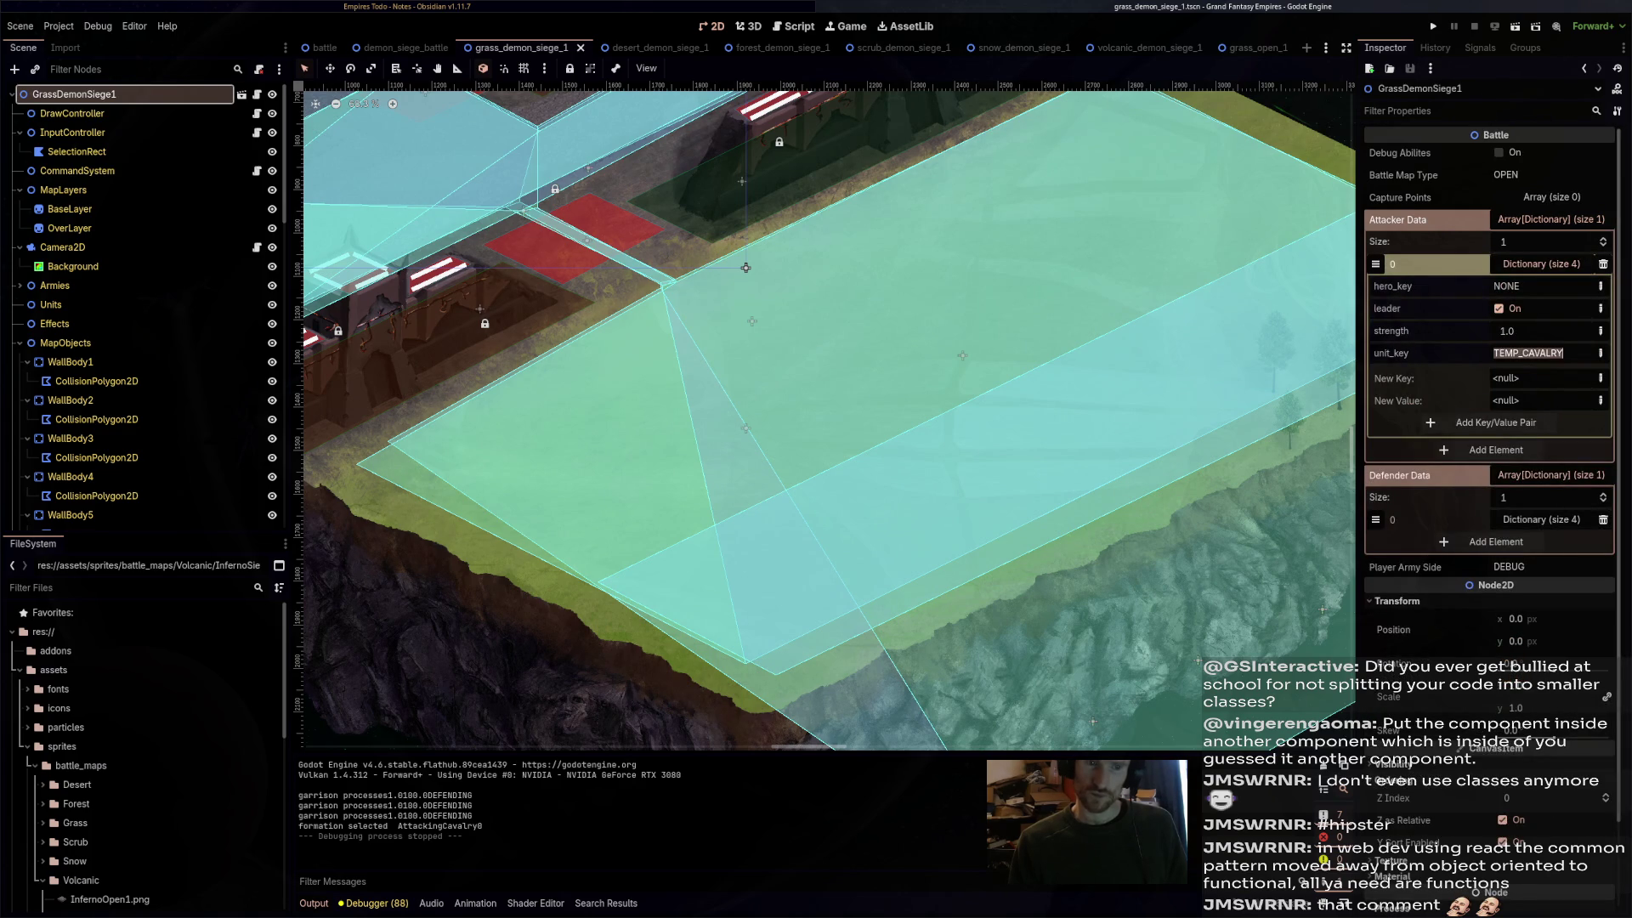
pyautogui.write('RED_DRA')
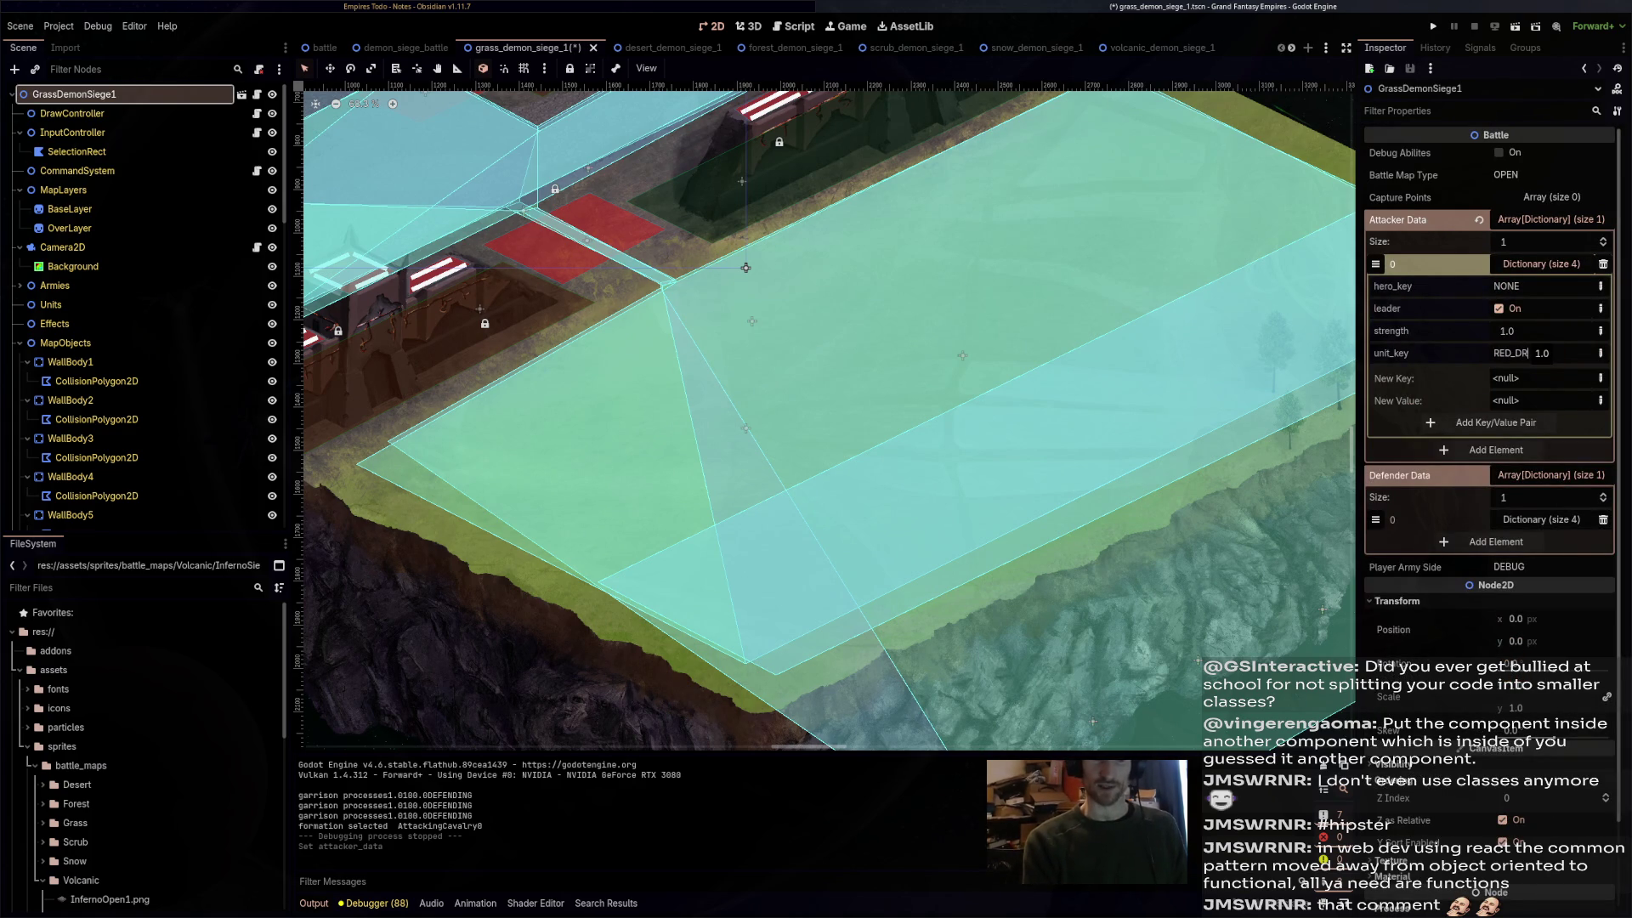
pyautogui.write('GON')
pyautogui.click(1529, 285)
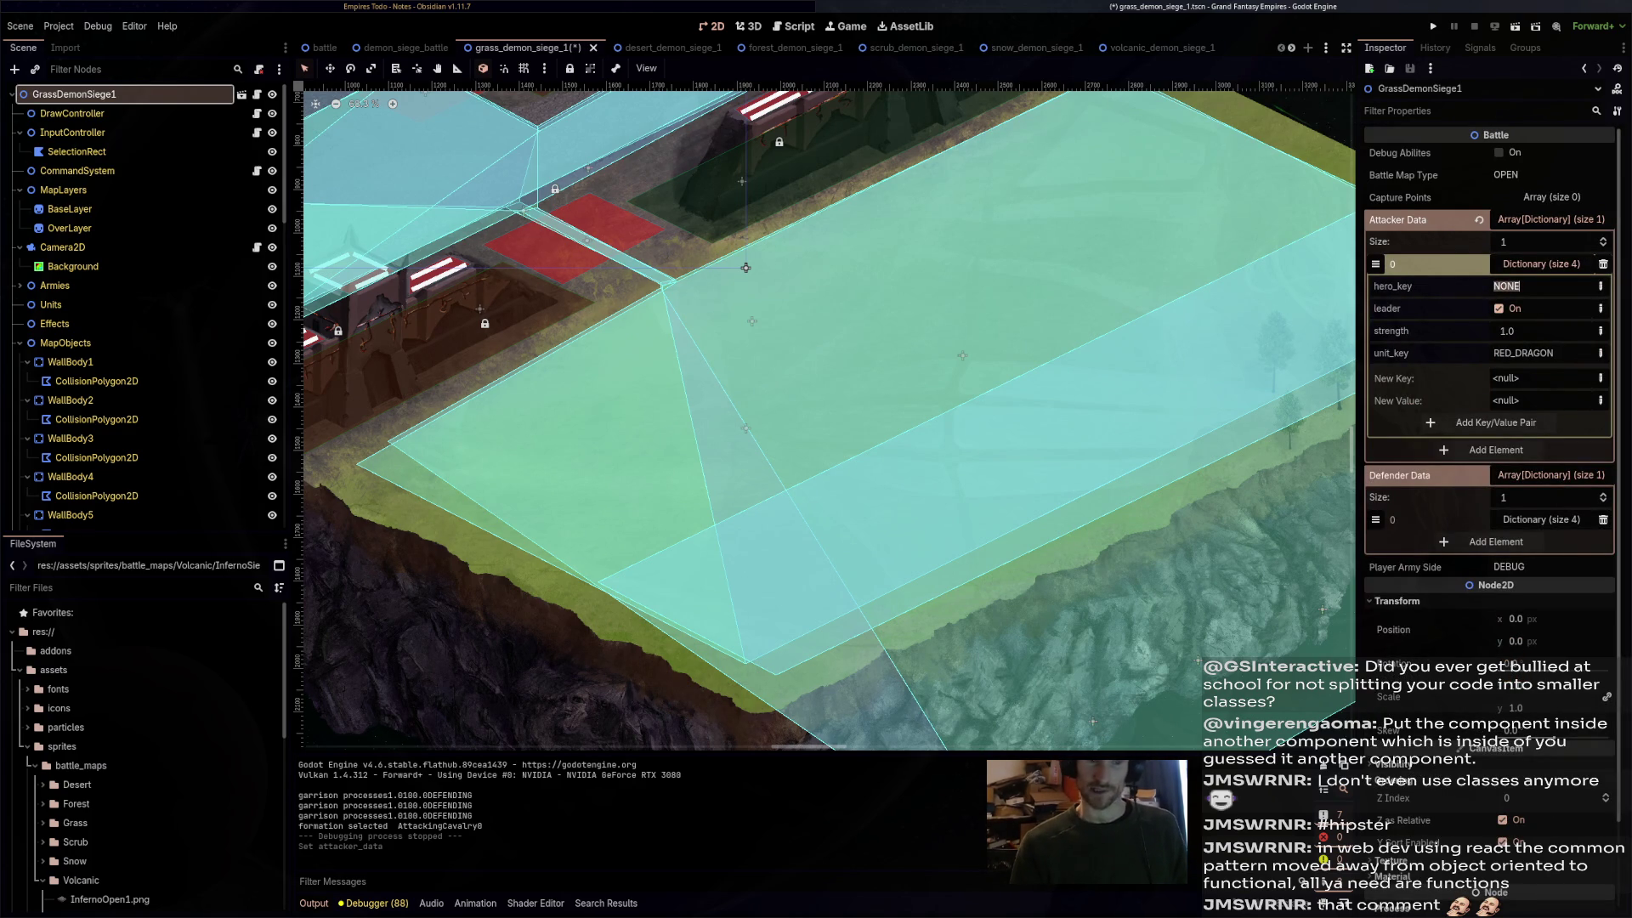
pyautogui.write('RED_')
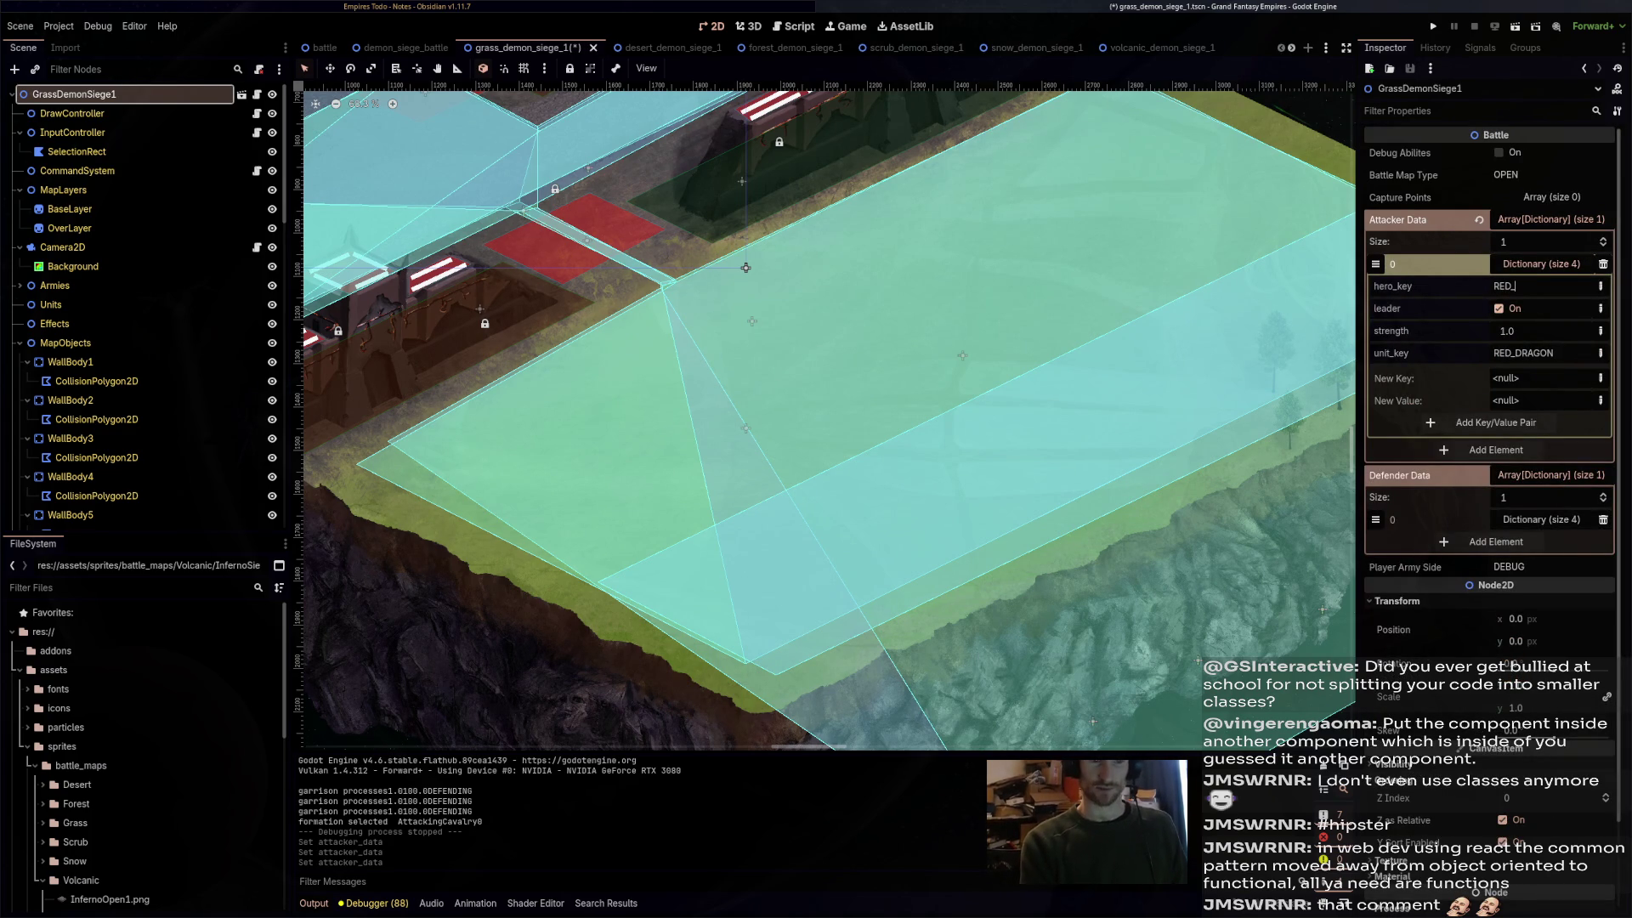
pyautogui.write('DRAGON')
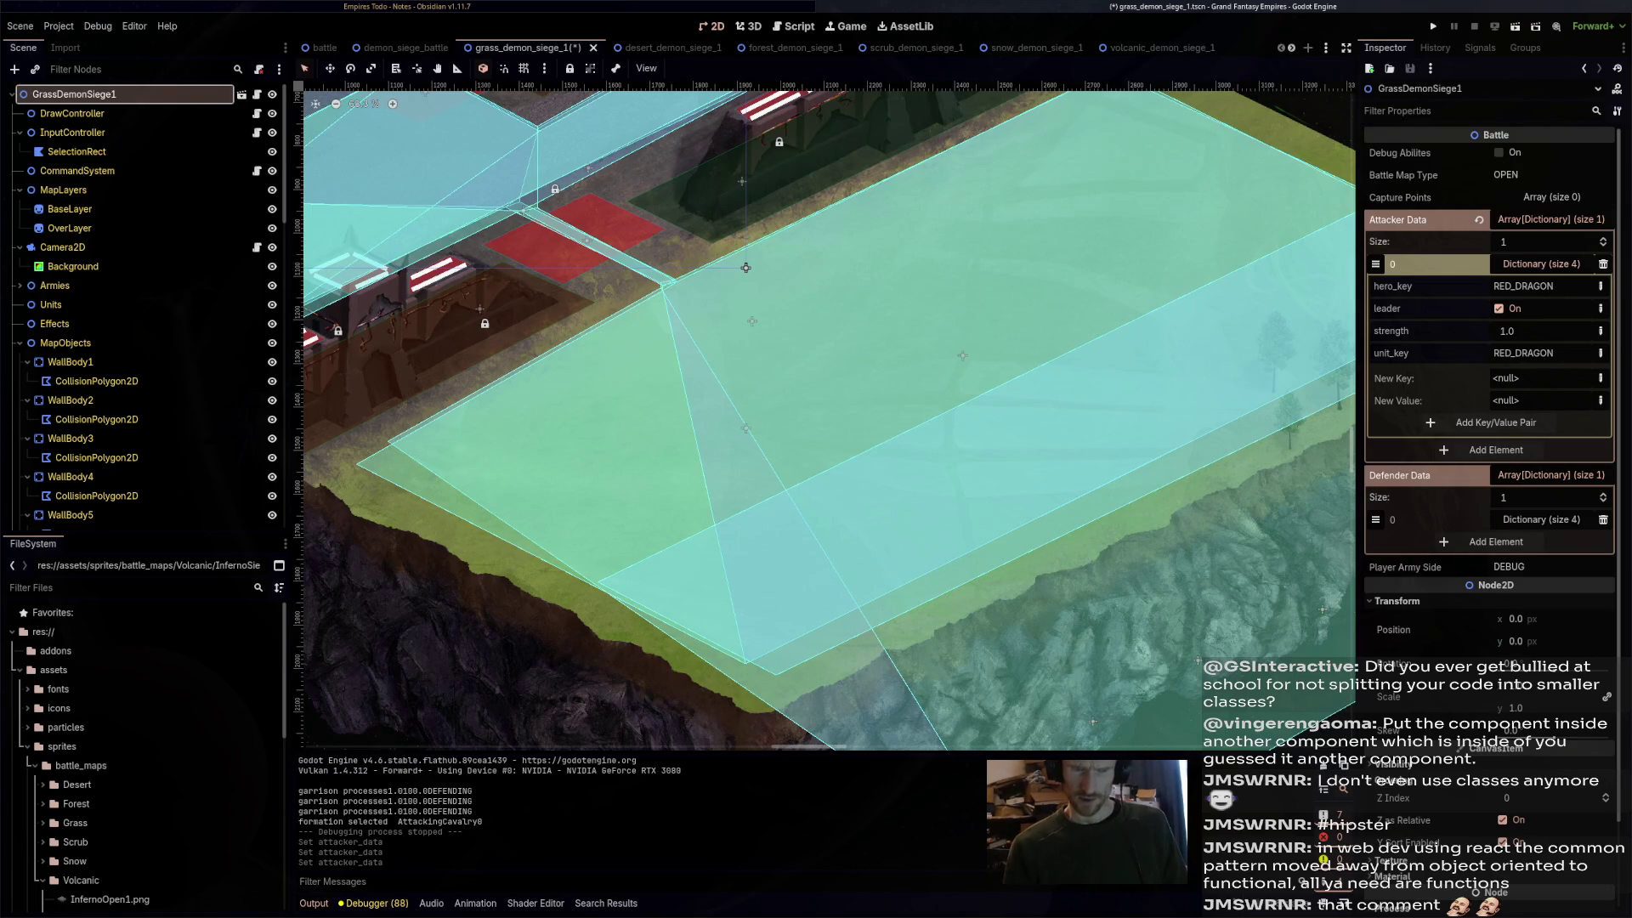
pyautogui.press('Return')
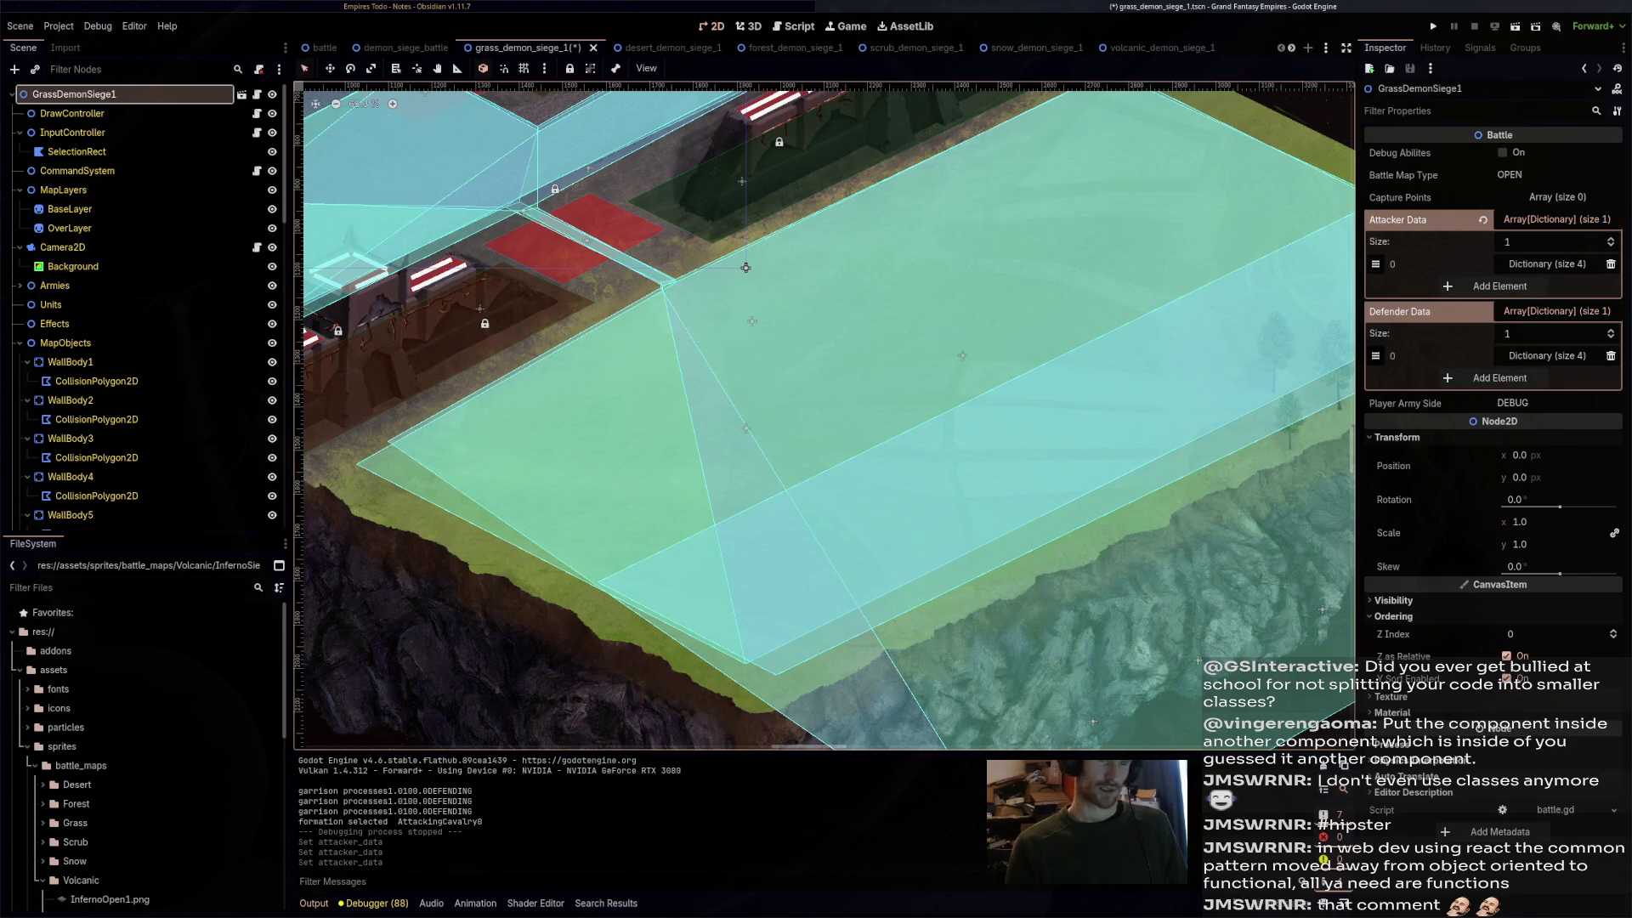
# - Set Player Army Side to ATTACKING and save the battle scene
pyautogui.click(1513, 403)
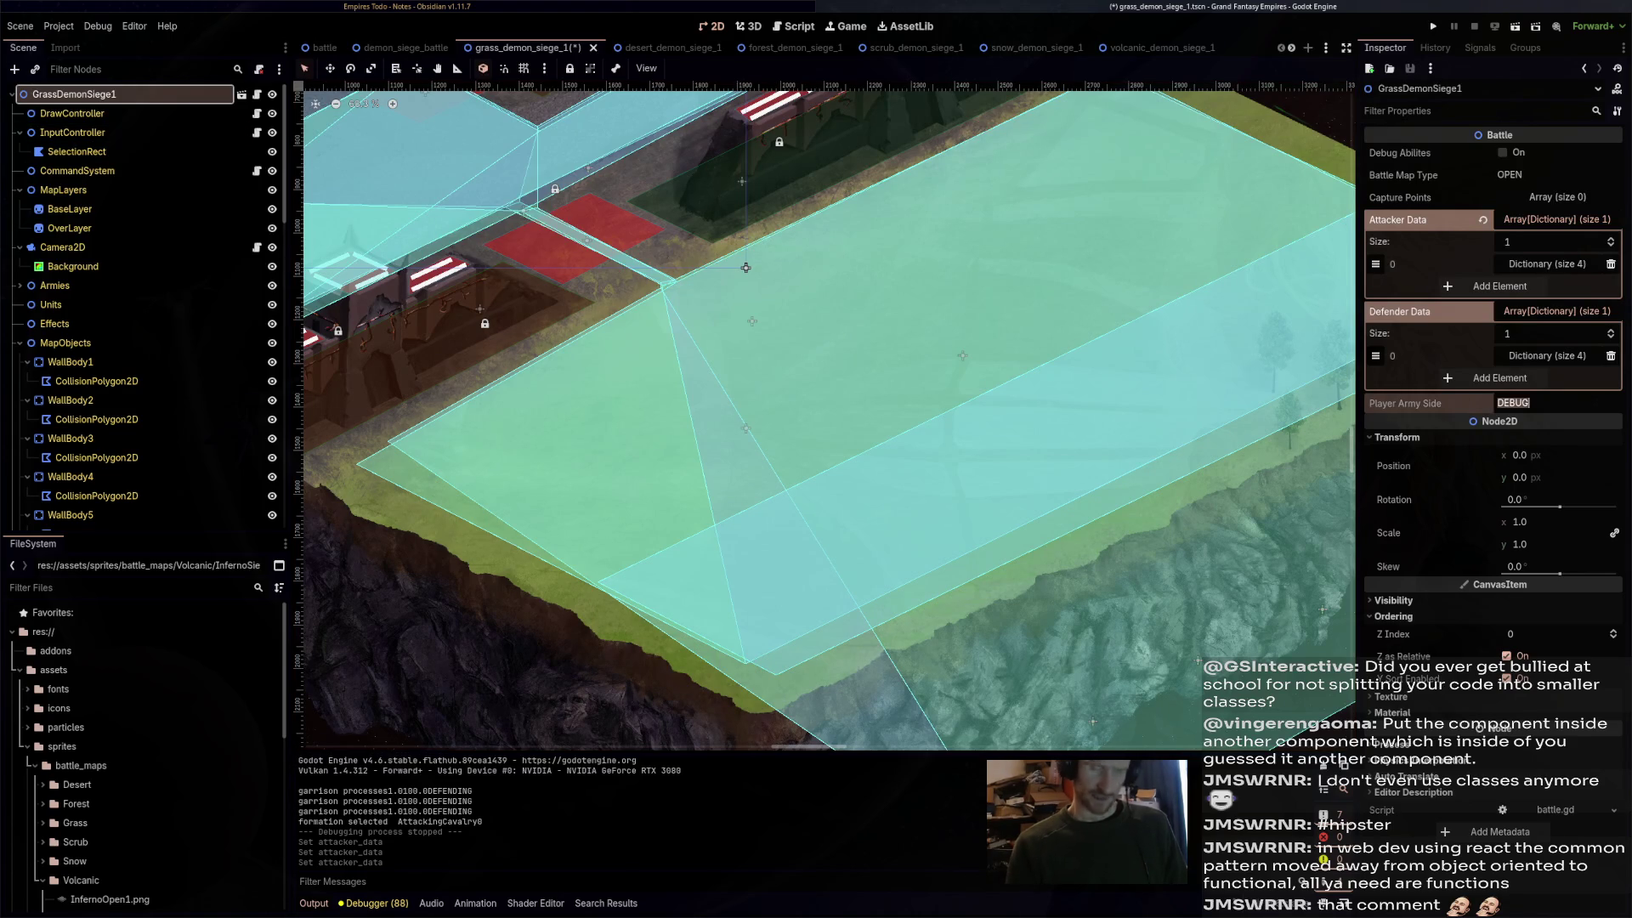
pyautogui.write('ATTACKING')
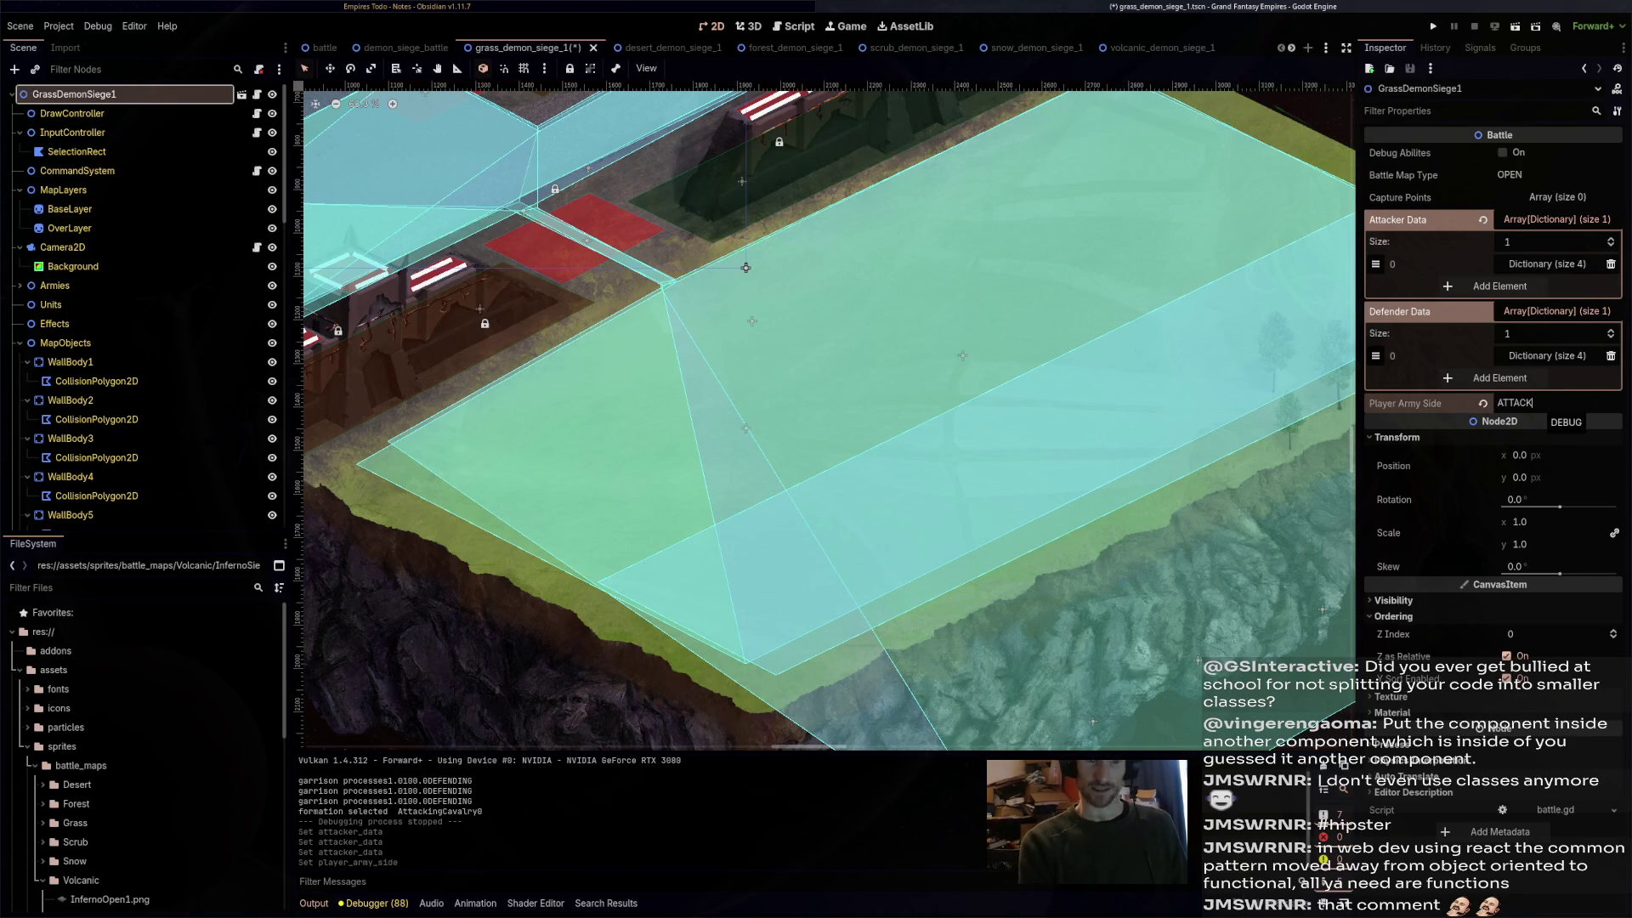
pyautogui.hotkey('ctrl', 's')
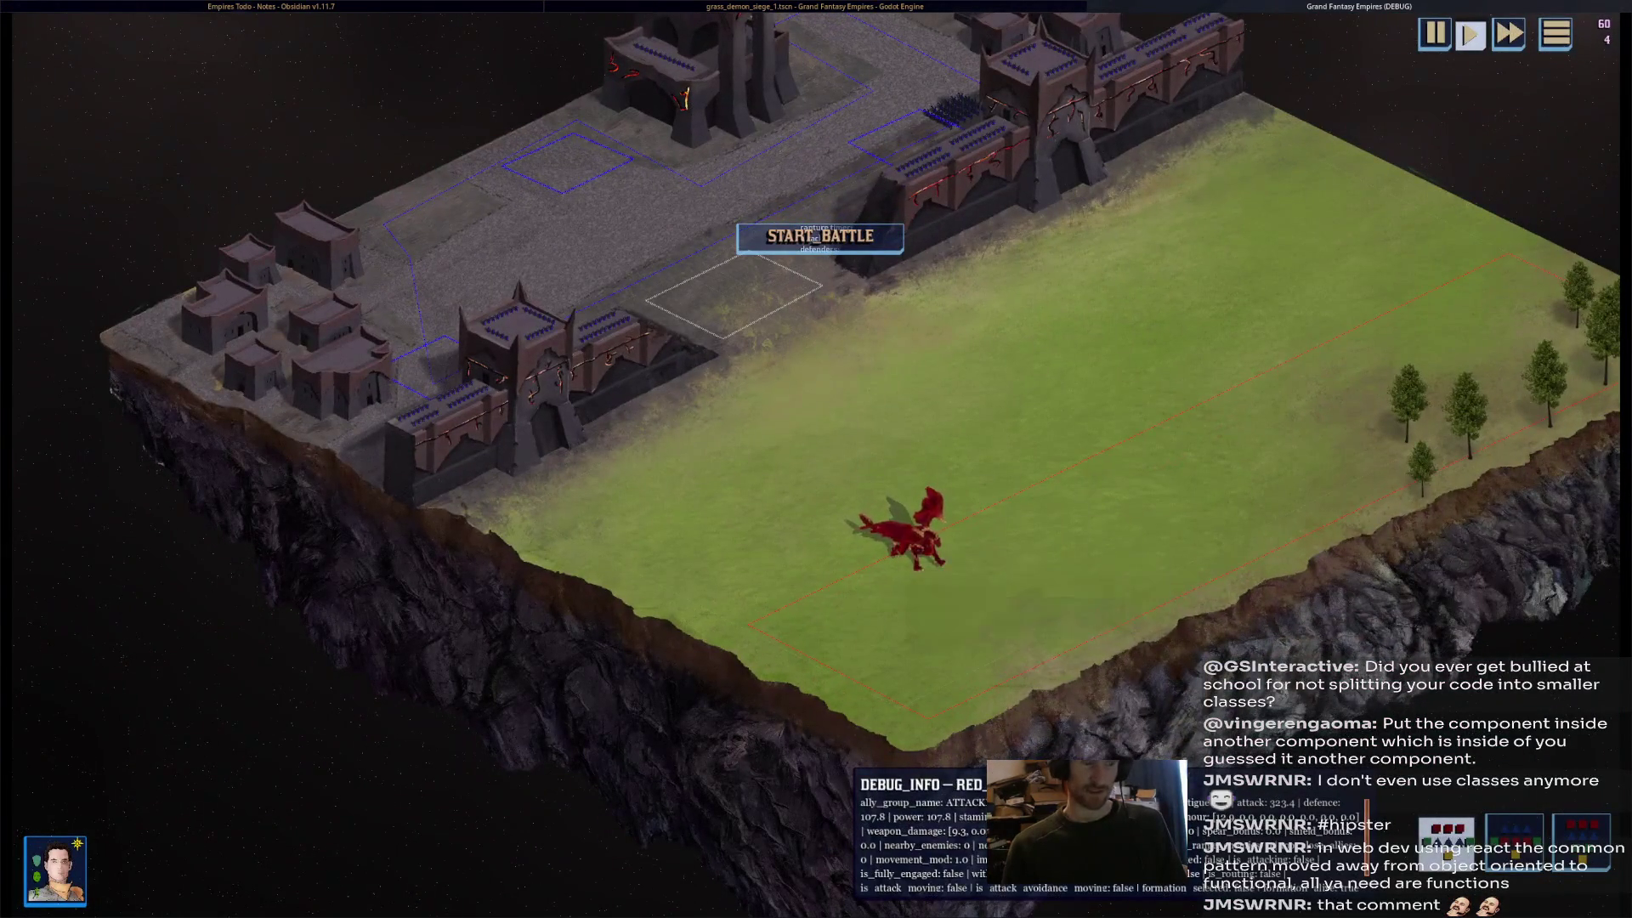
# - In the running game, select the red dragon unit and start the battle
pyautogui.click(918, 565)
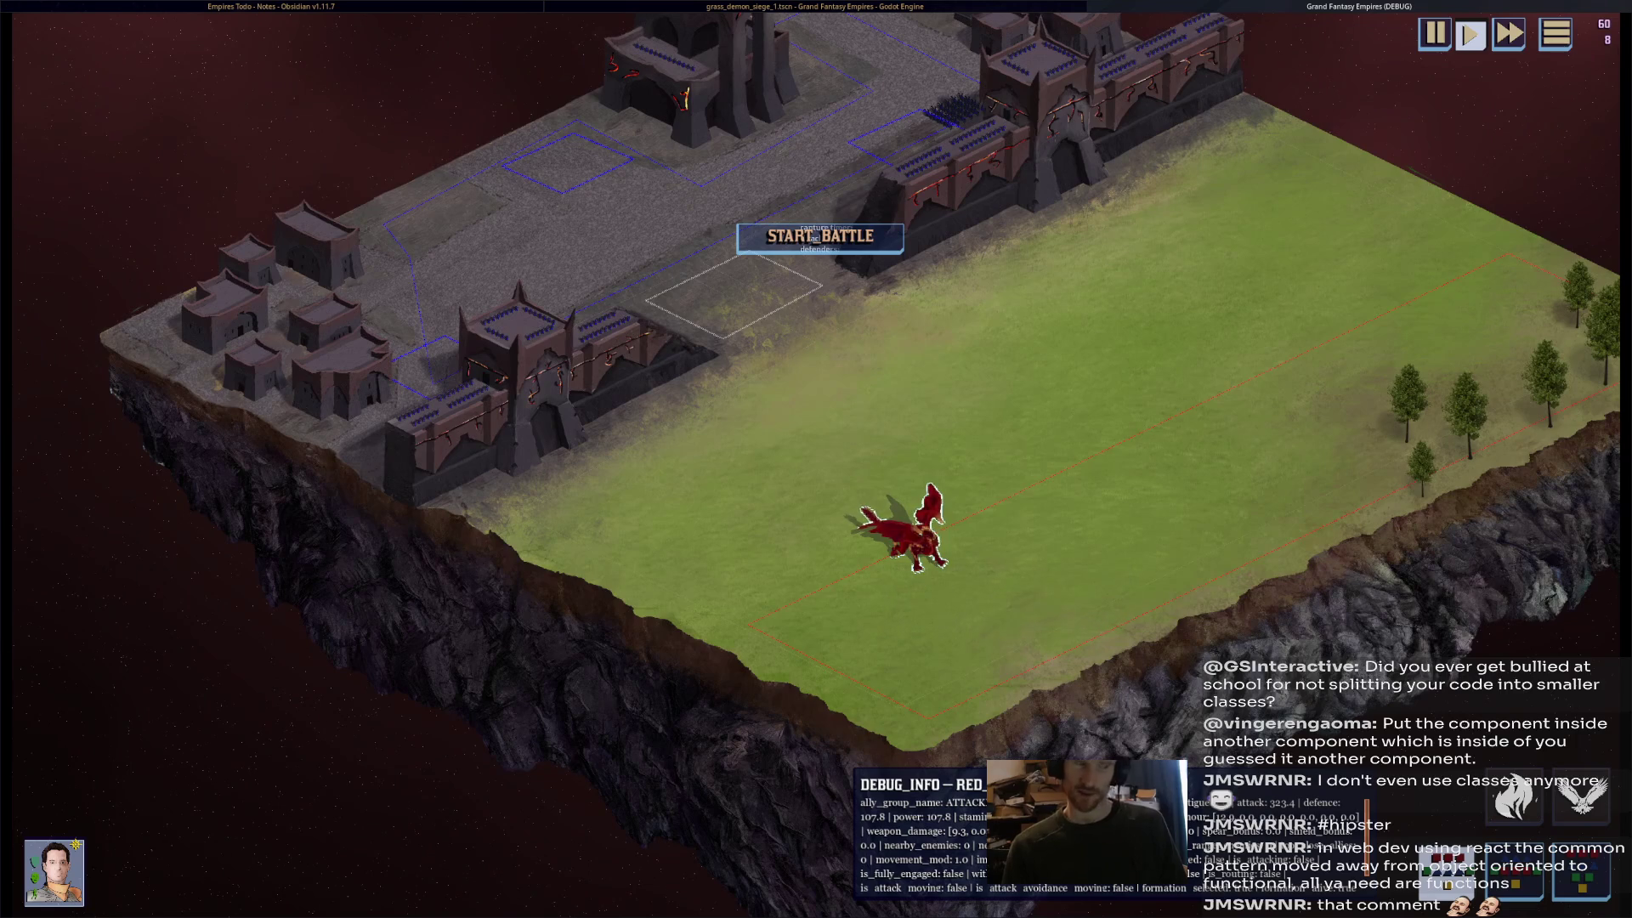
pyautogui.moveTo(932, 554)
pyautogui.click(818, 238)
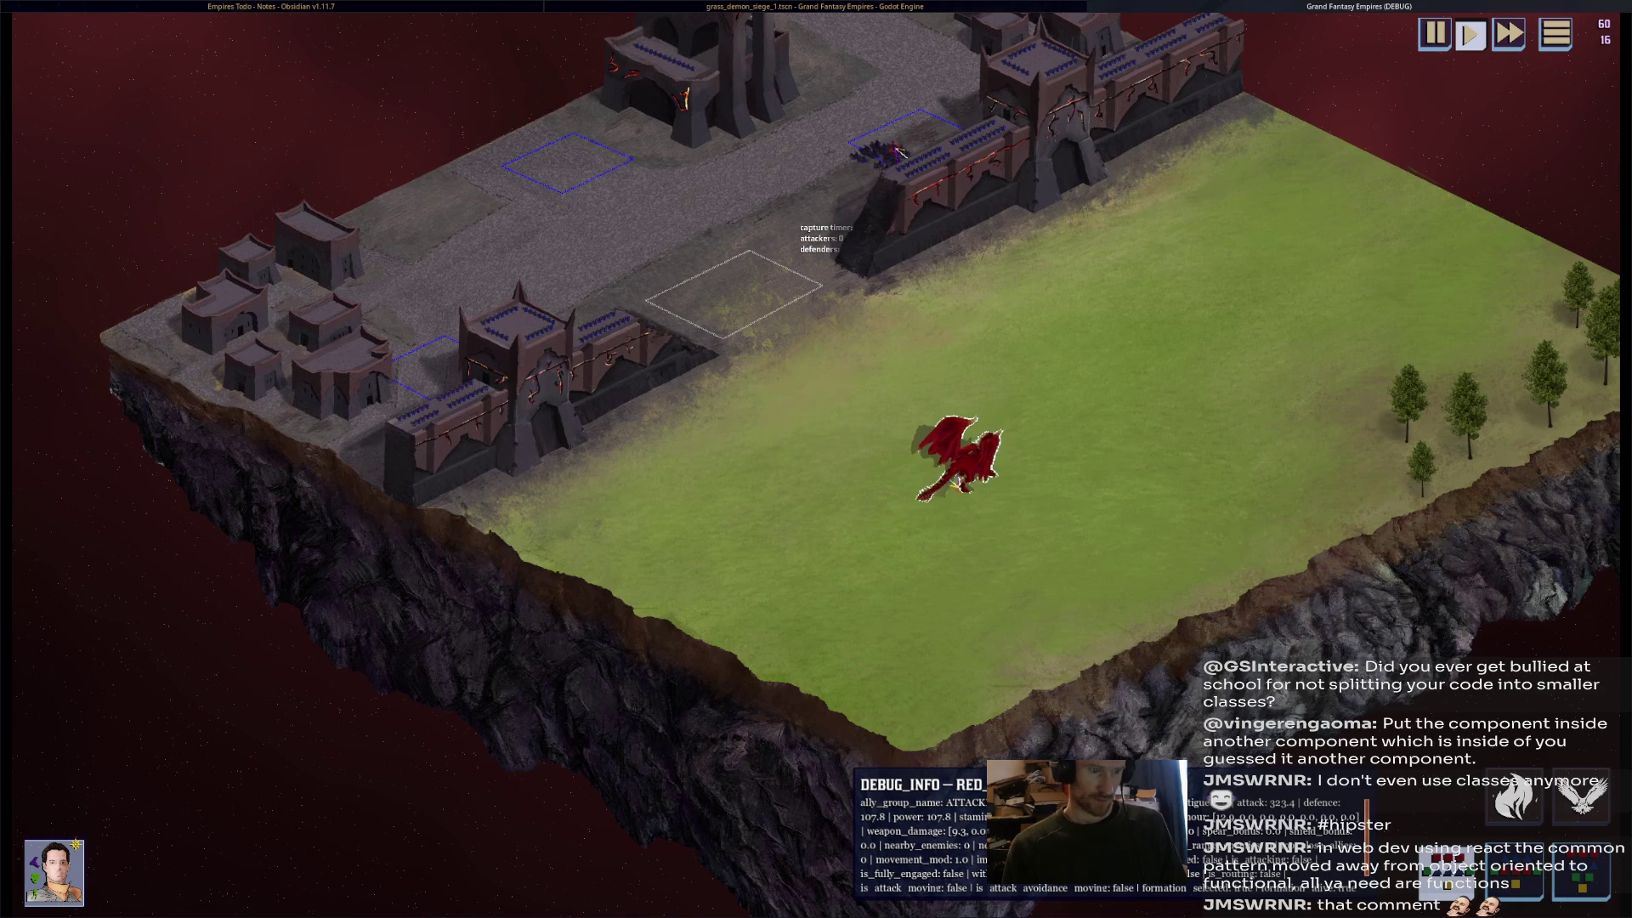
# - Zoom in and follow the dragon past the settlements toward the citadel, then close the game
pyautogui.scroll(3, 871, 476)
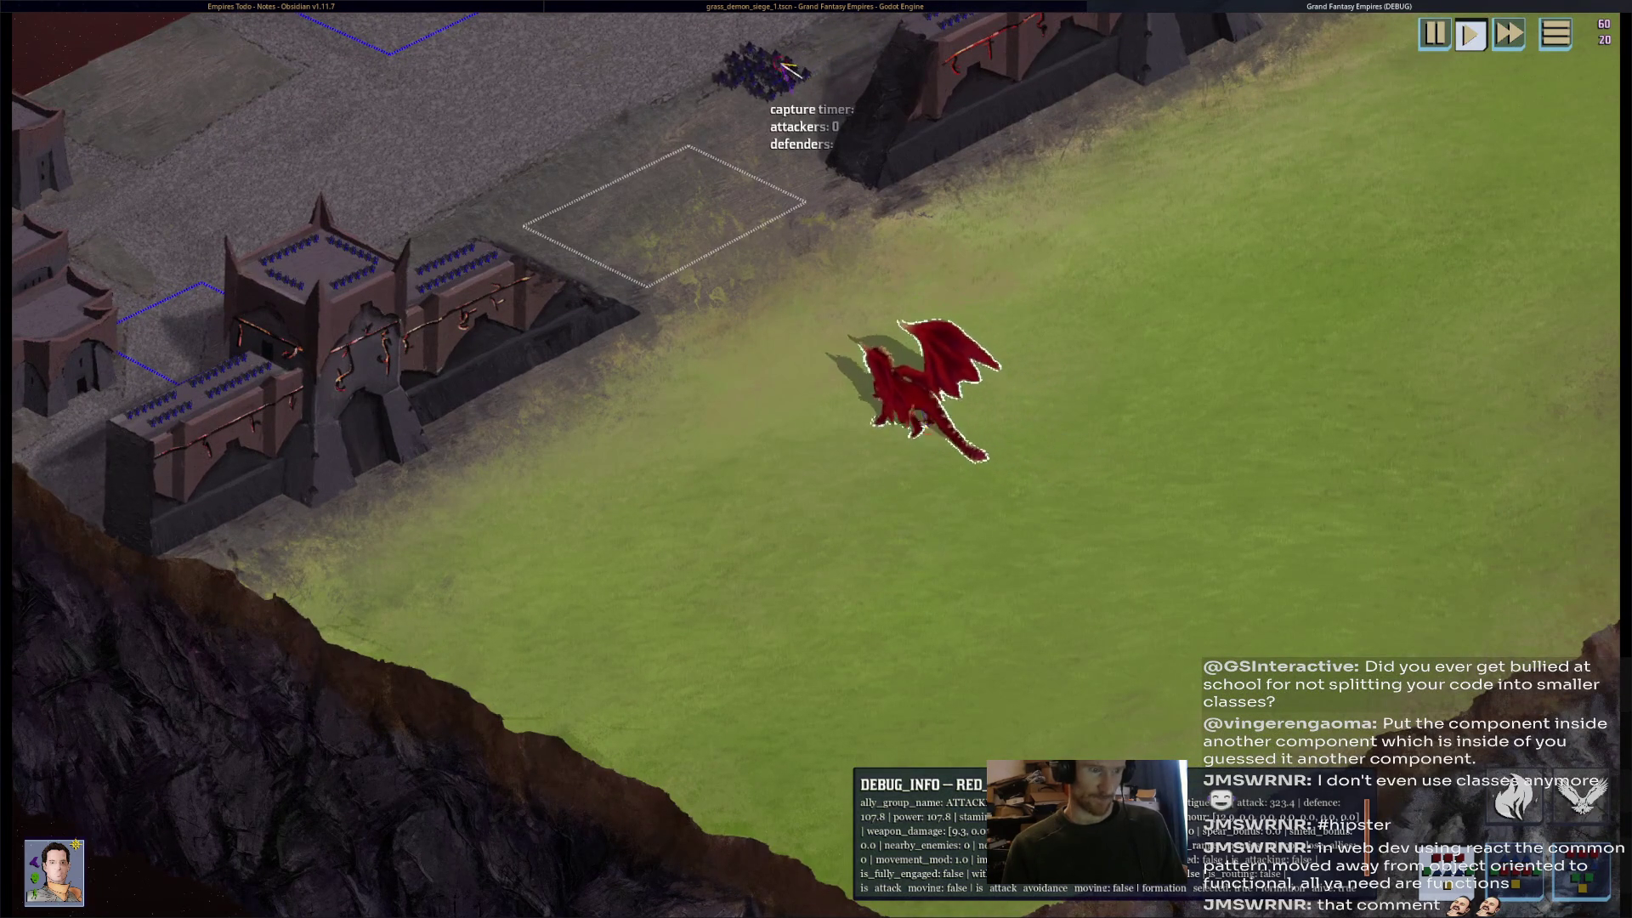
pyautogui.scroll(2, 816, 458)
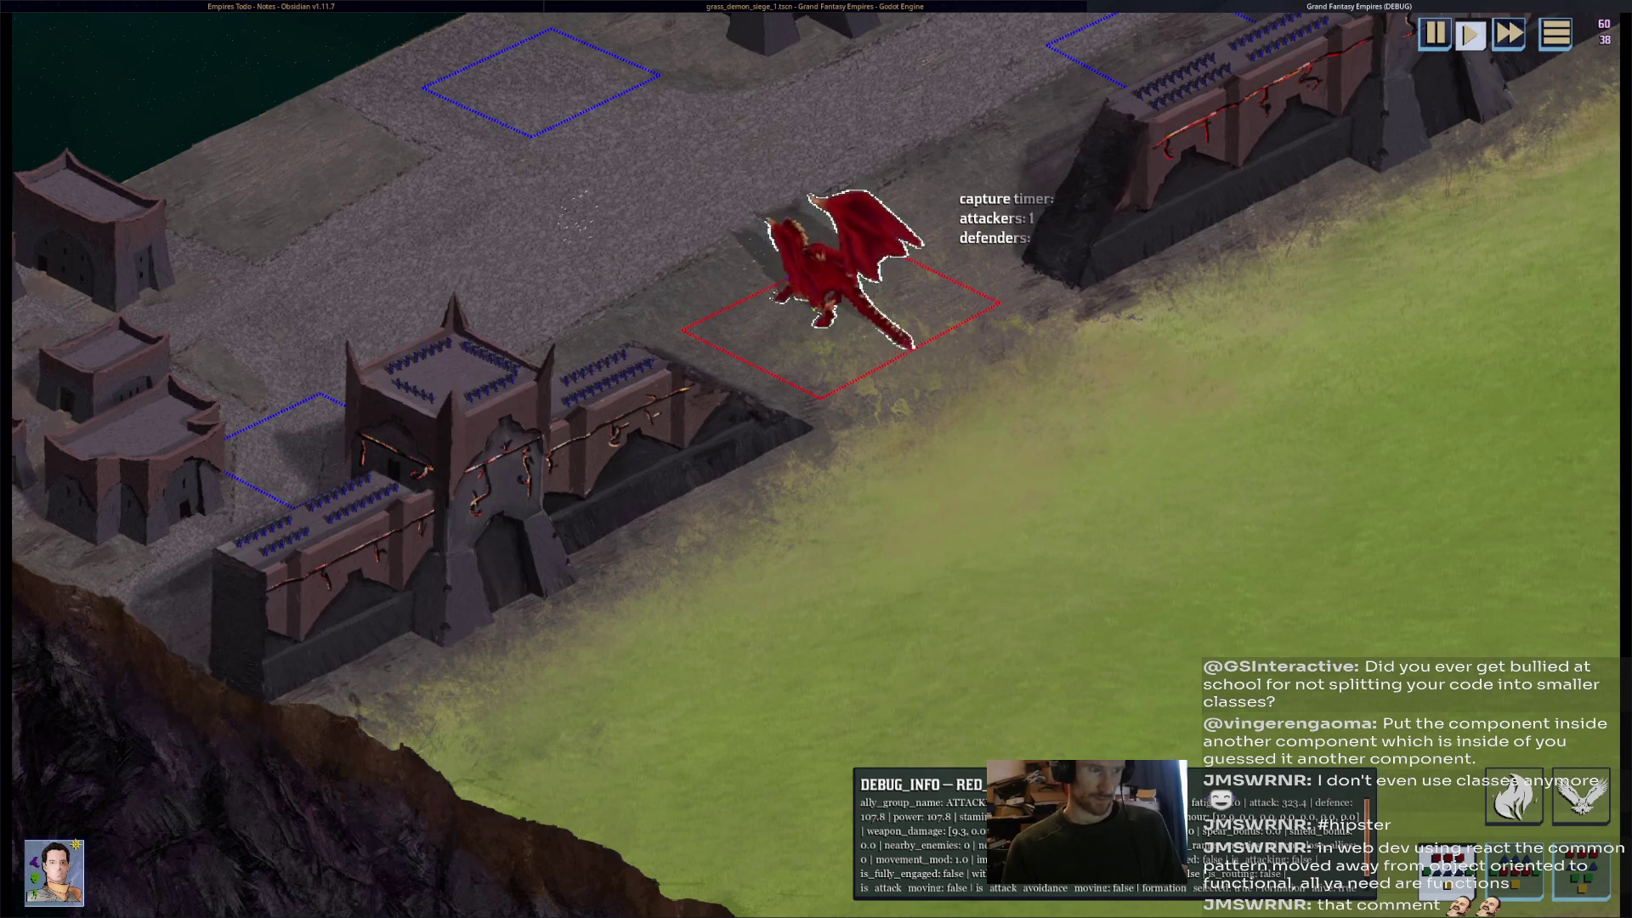
pyautogui.press('Left')
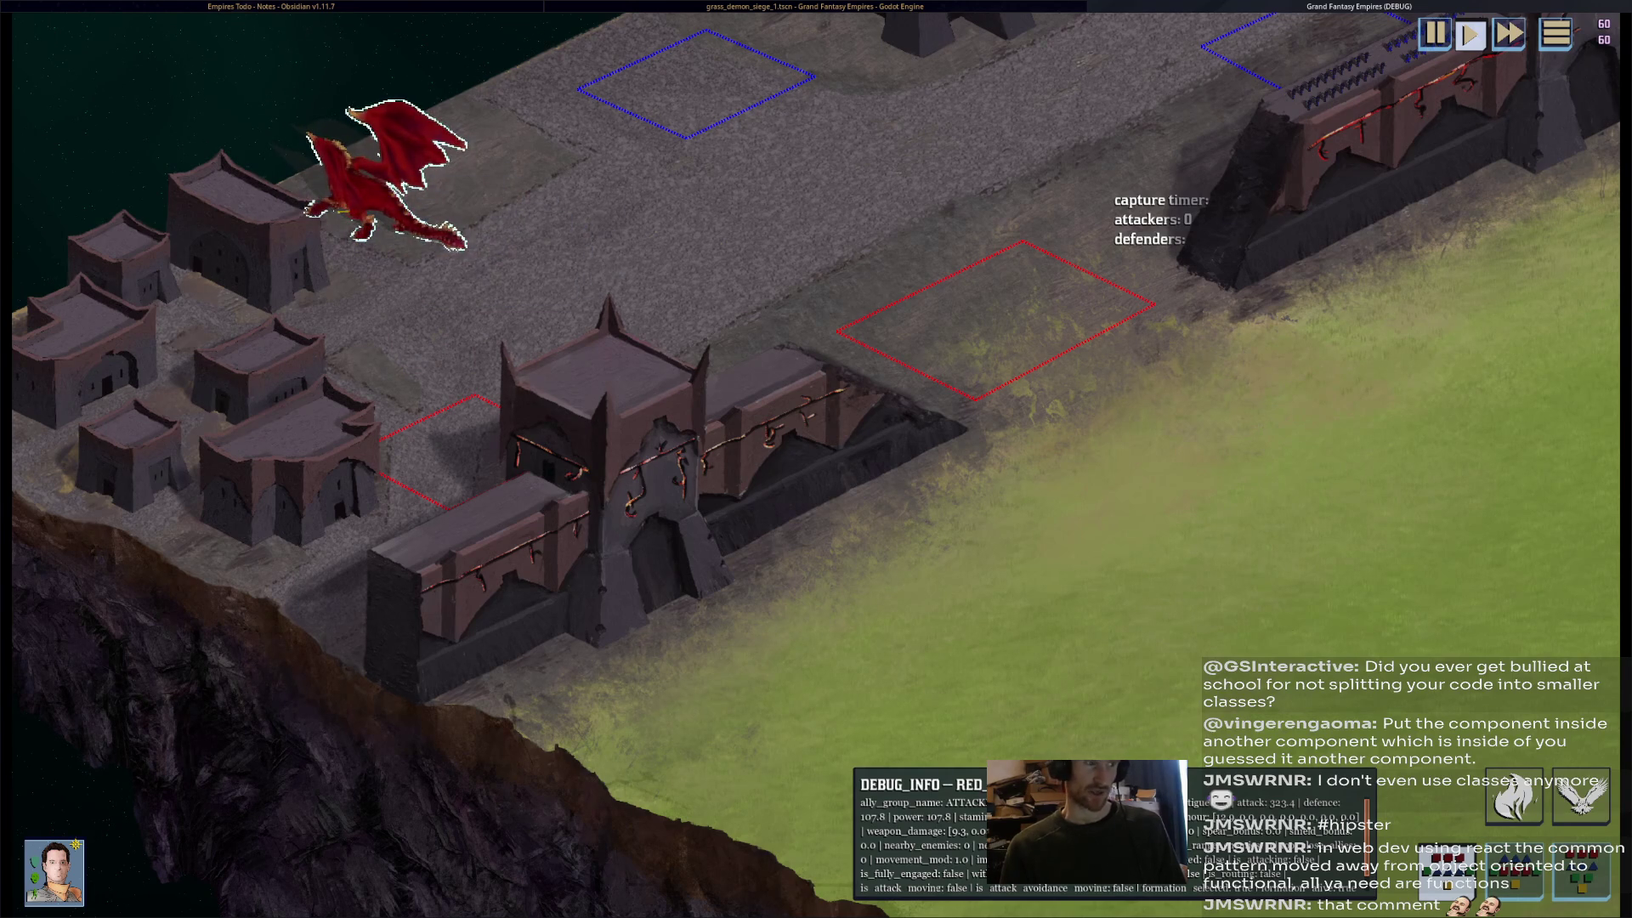
pyautogui.press('w')
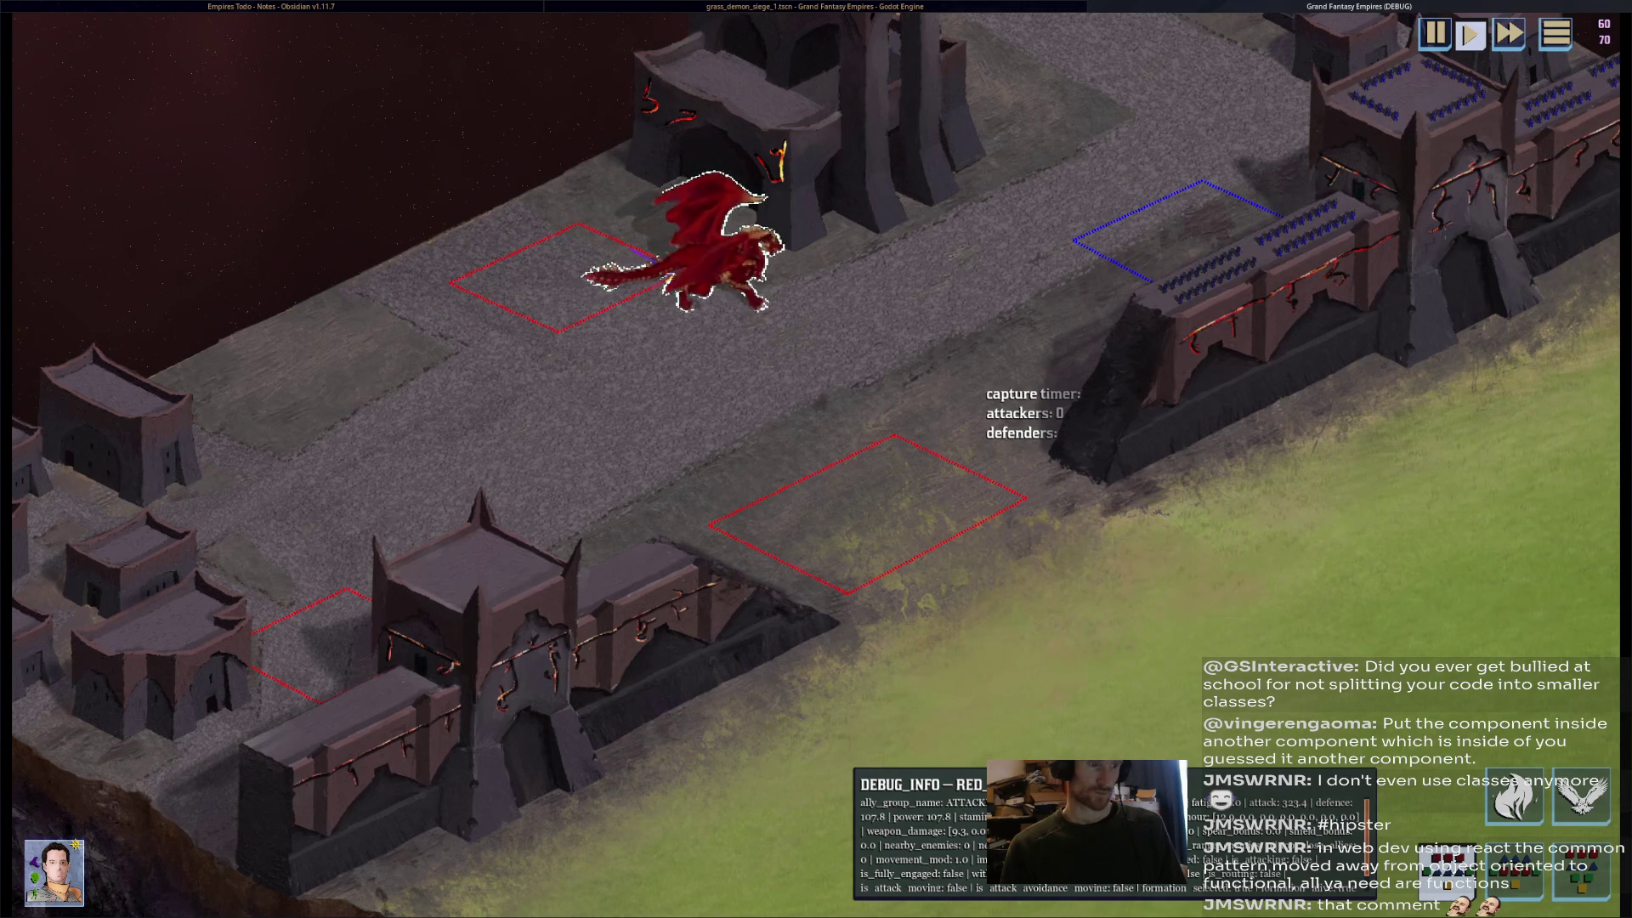
pyautogui.press('Up')
pyautogui.press('Right')
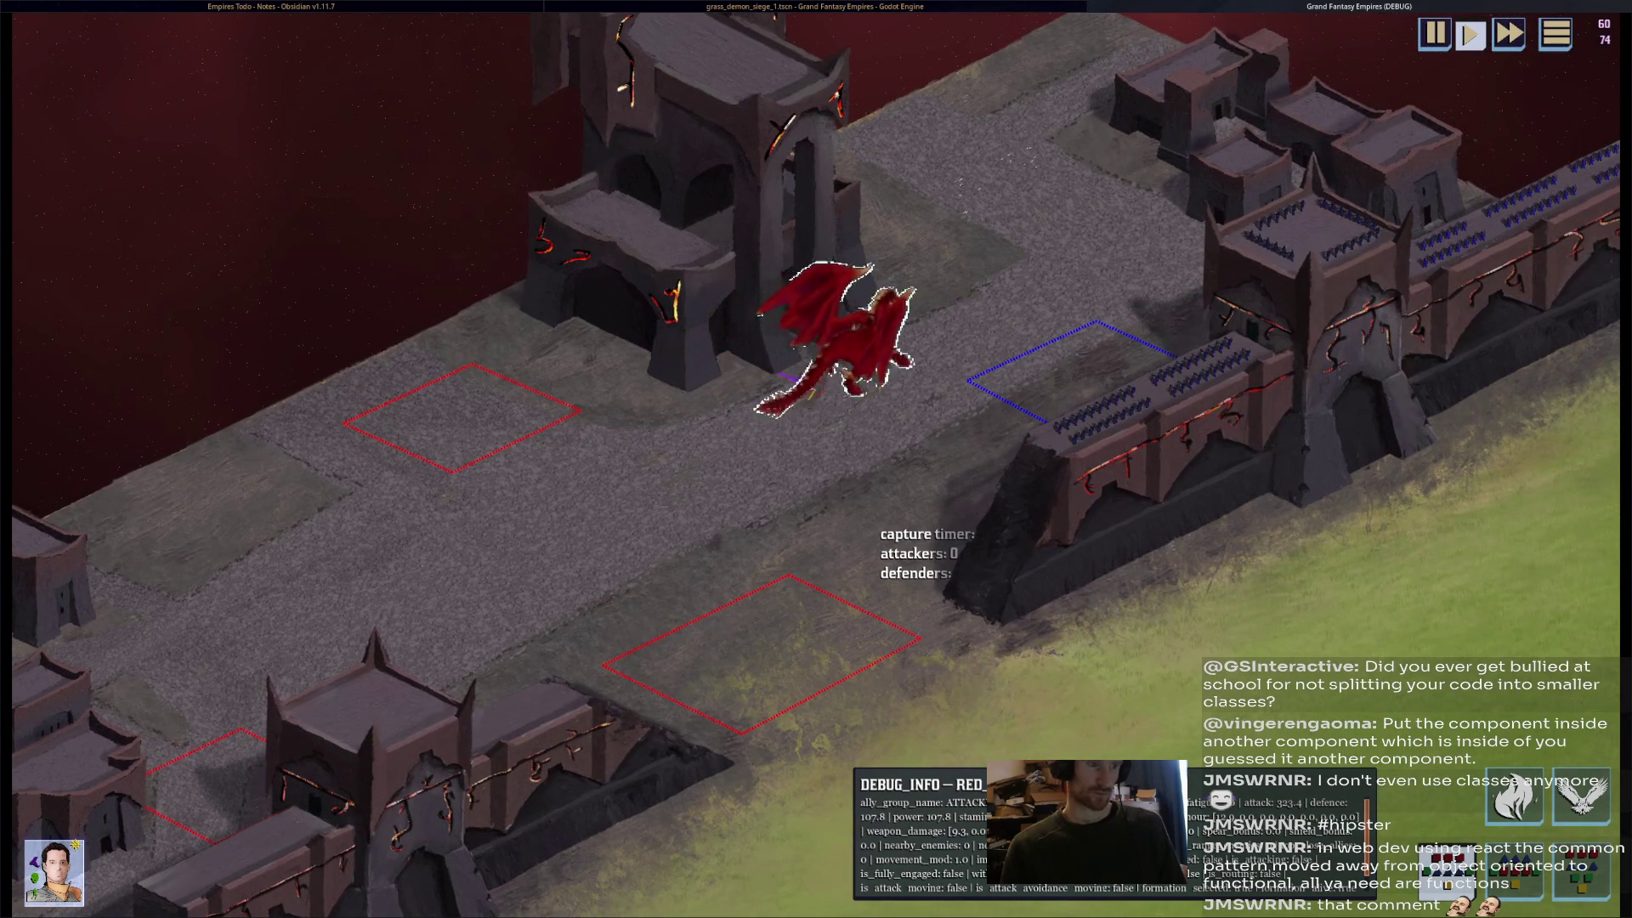
pyautogui.moveTo(950, 266)
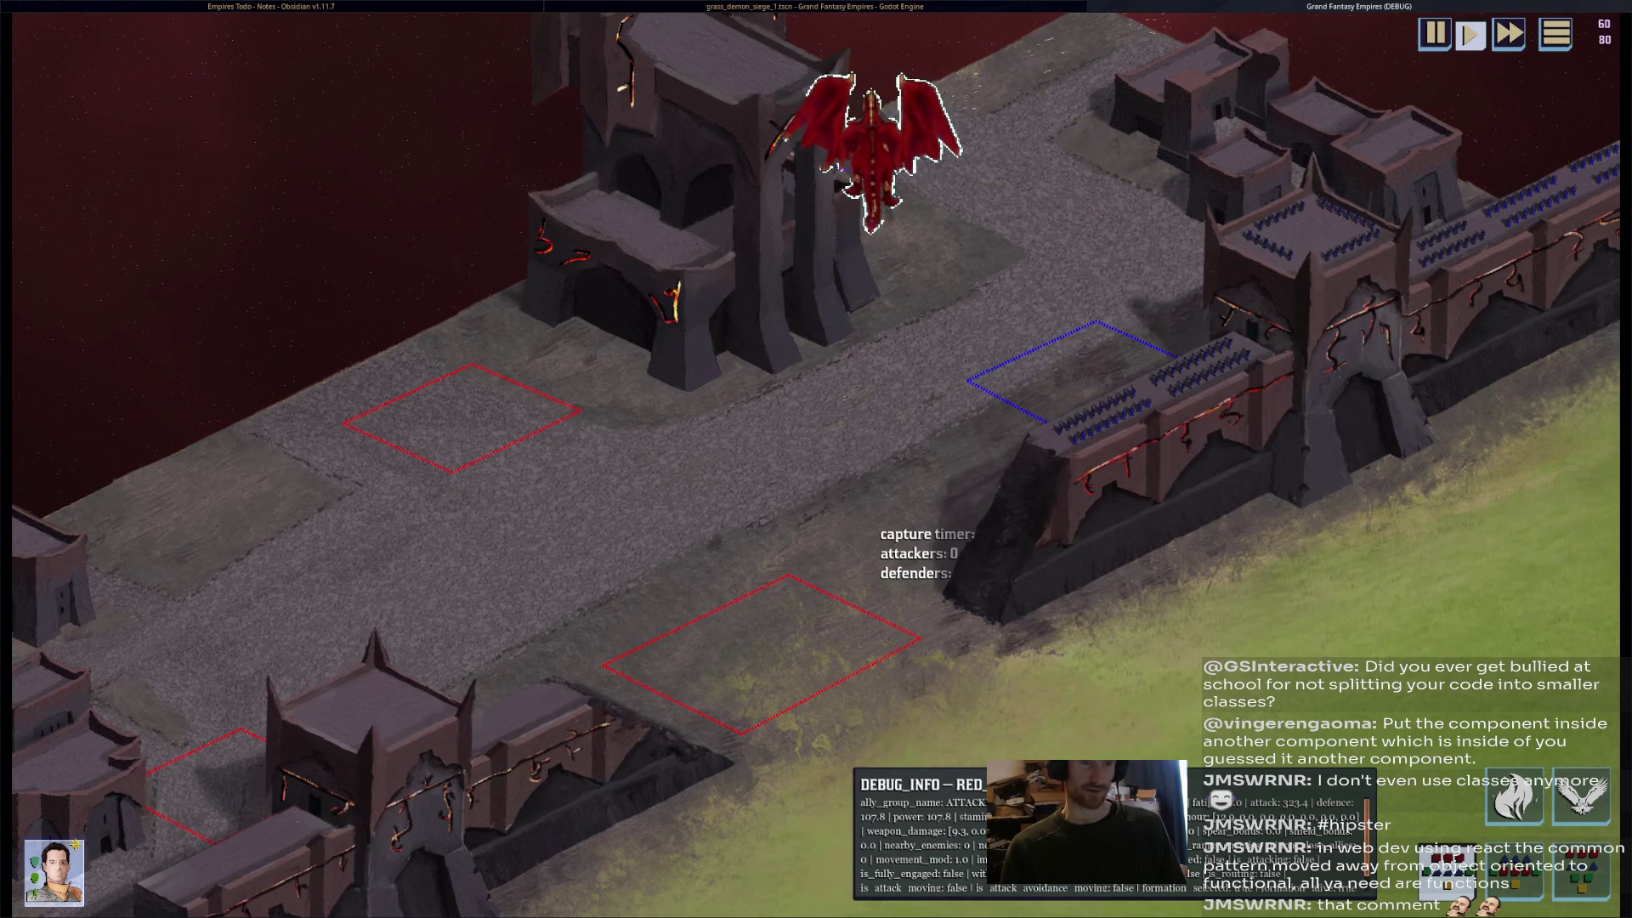
pyautogui.press('F8')
pyautogui.scroll(-5, 745, 267)
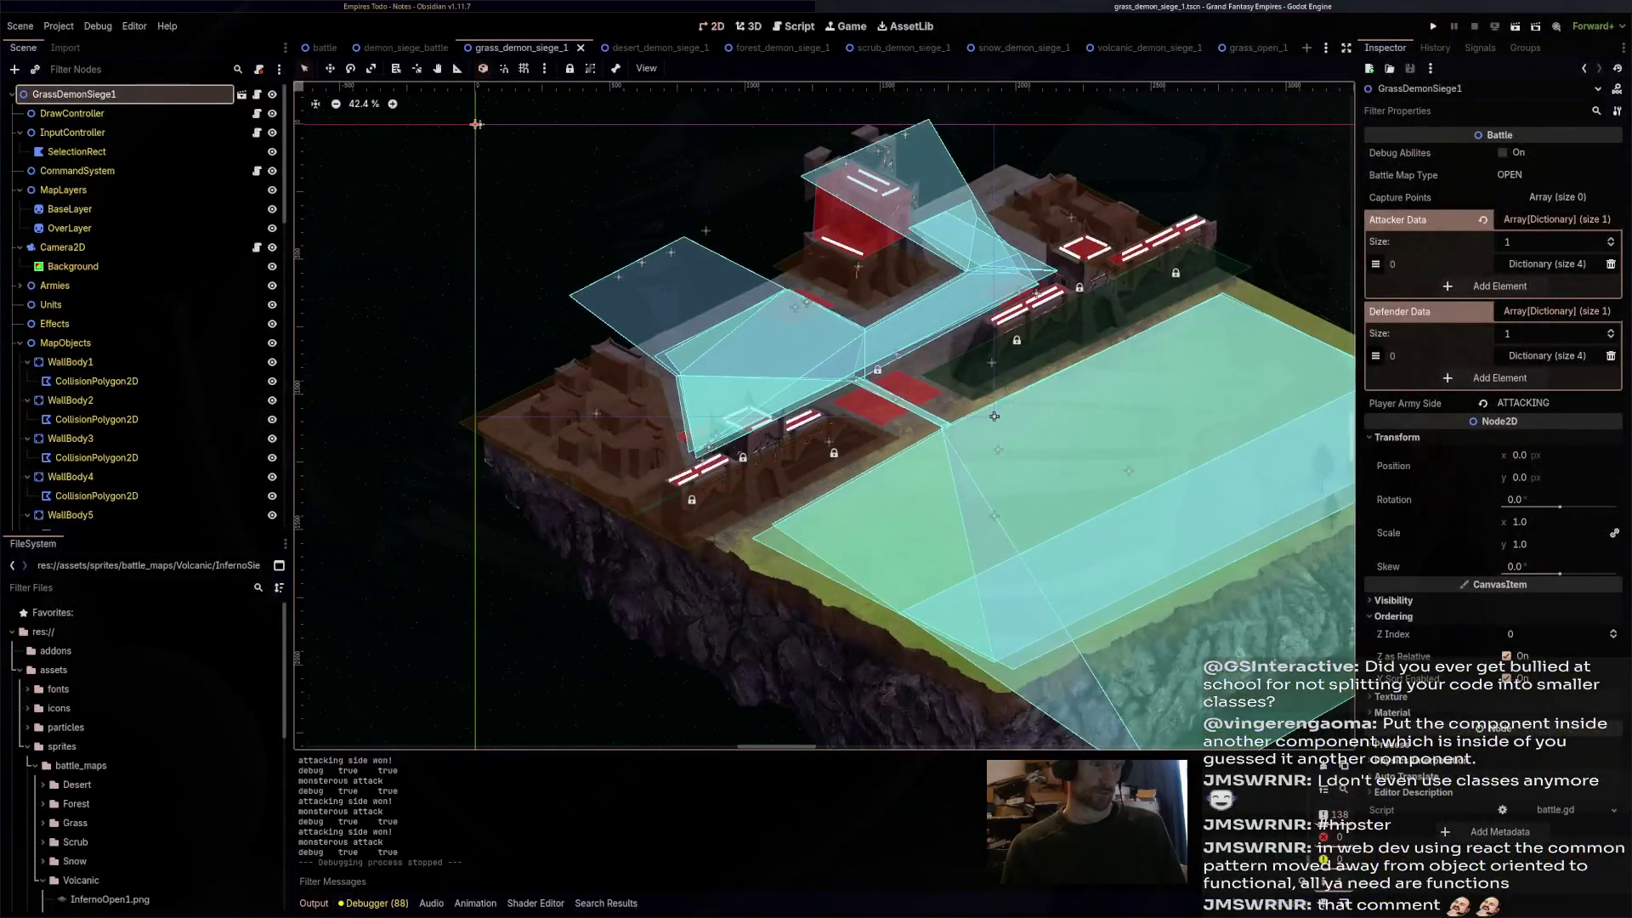
# - Expand the MapObjects group in the scene tree and collapse SettlementSprites
pyautogui.scroll(6, 1186, 362)
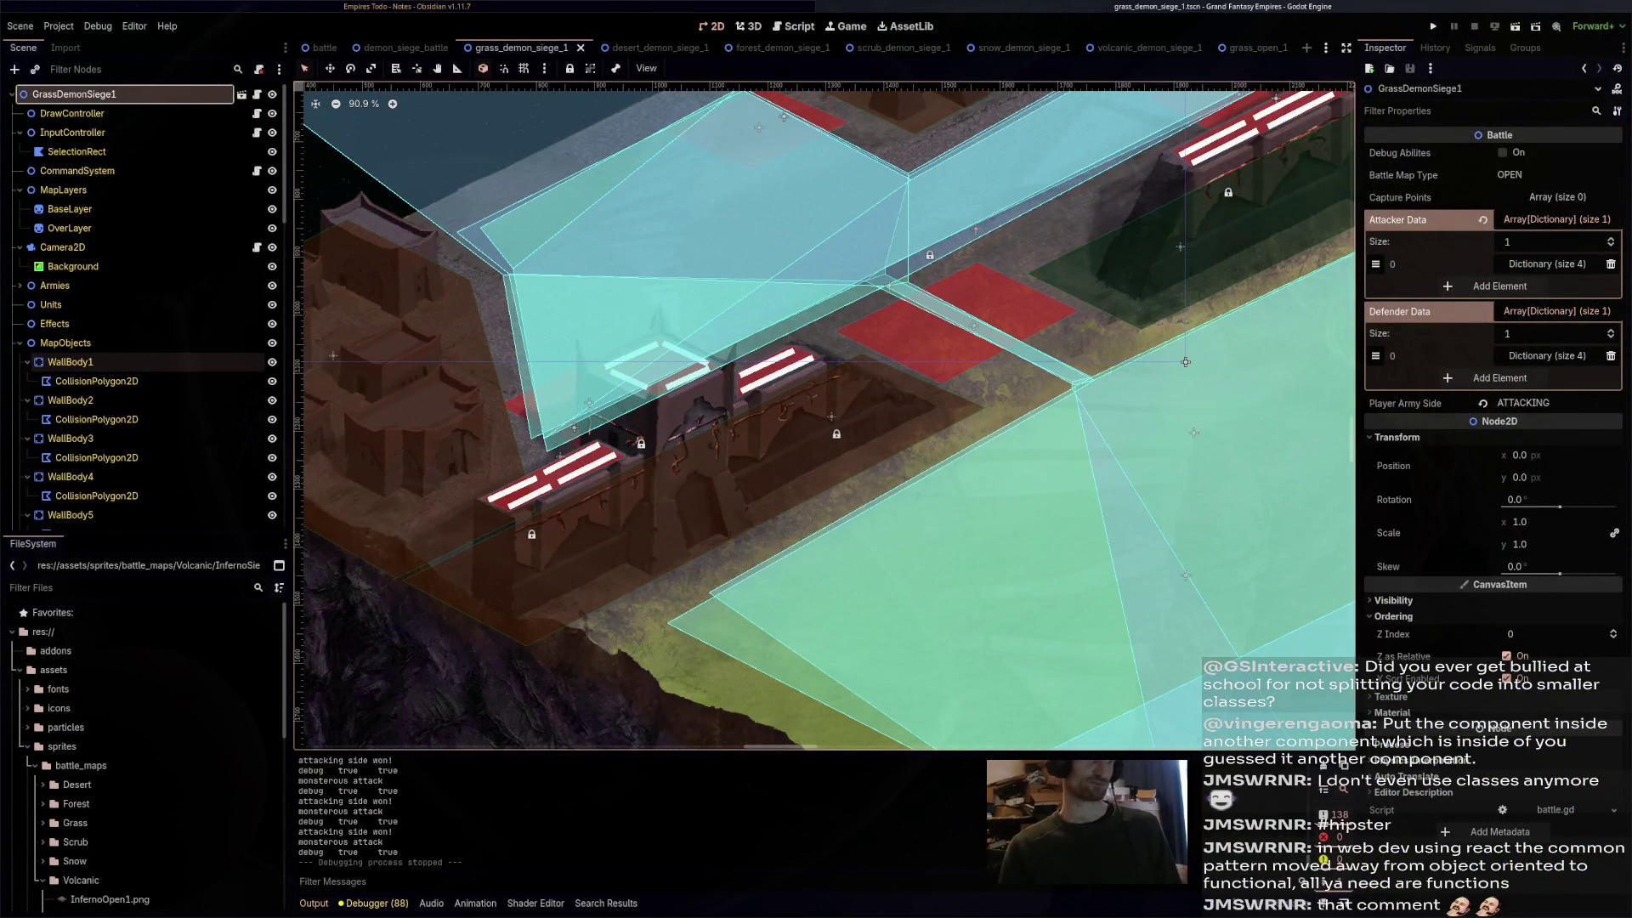
pyautogui.click(65, 342)
pyautogui.click(19, 342)
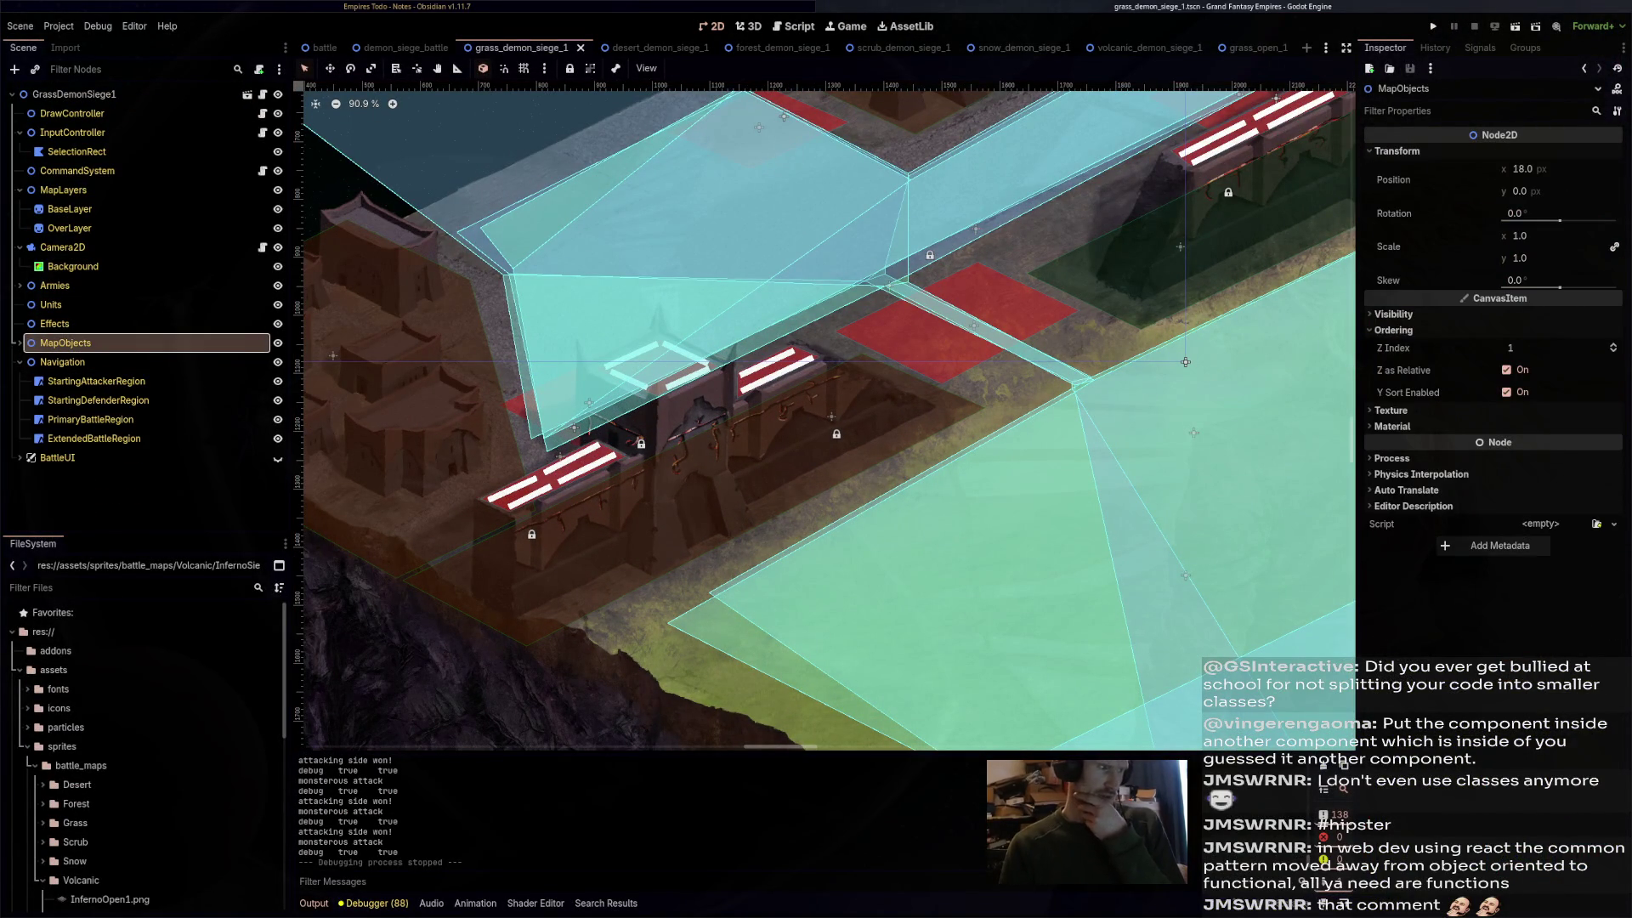
pyautogui.click(19, 342)
pyautogui.scroll(-5, 21, 361)
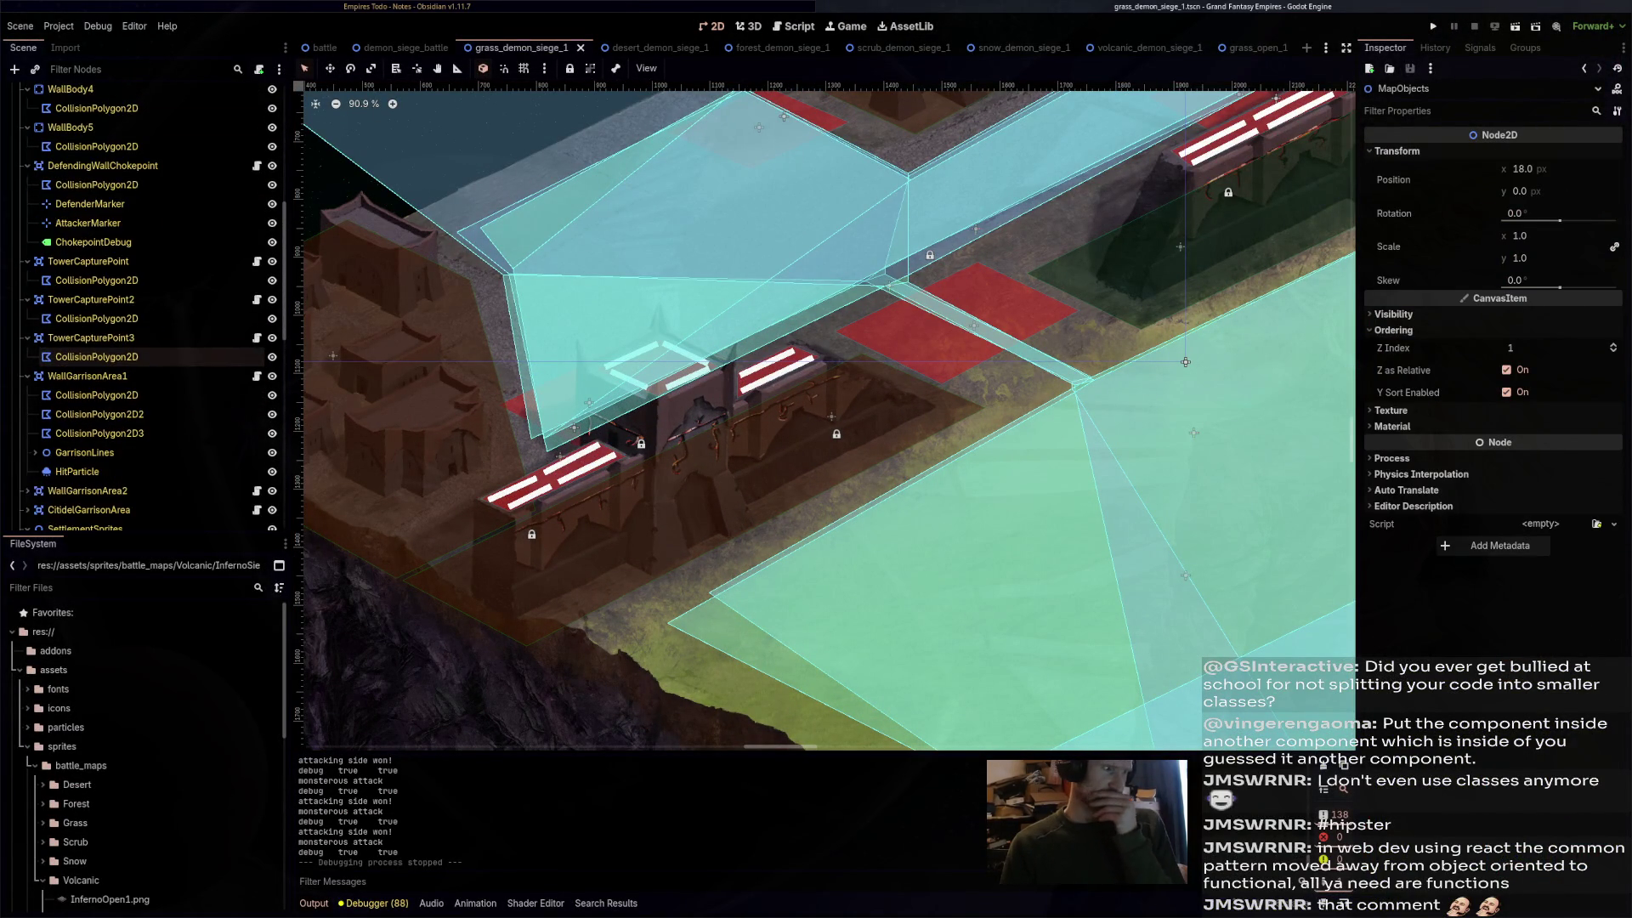
pyautogui.scroll(-4, 22, 361)
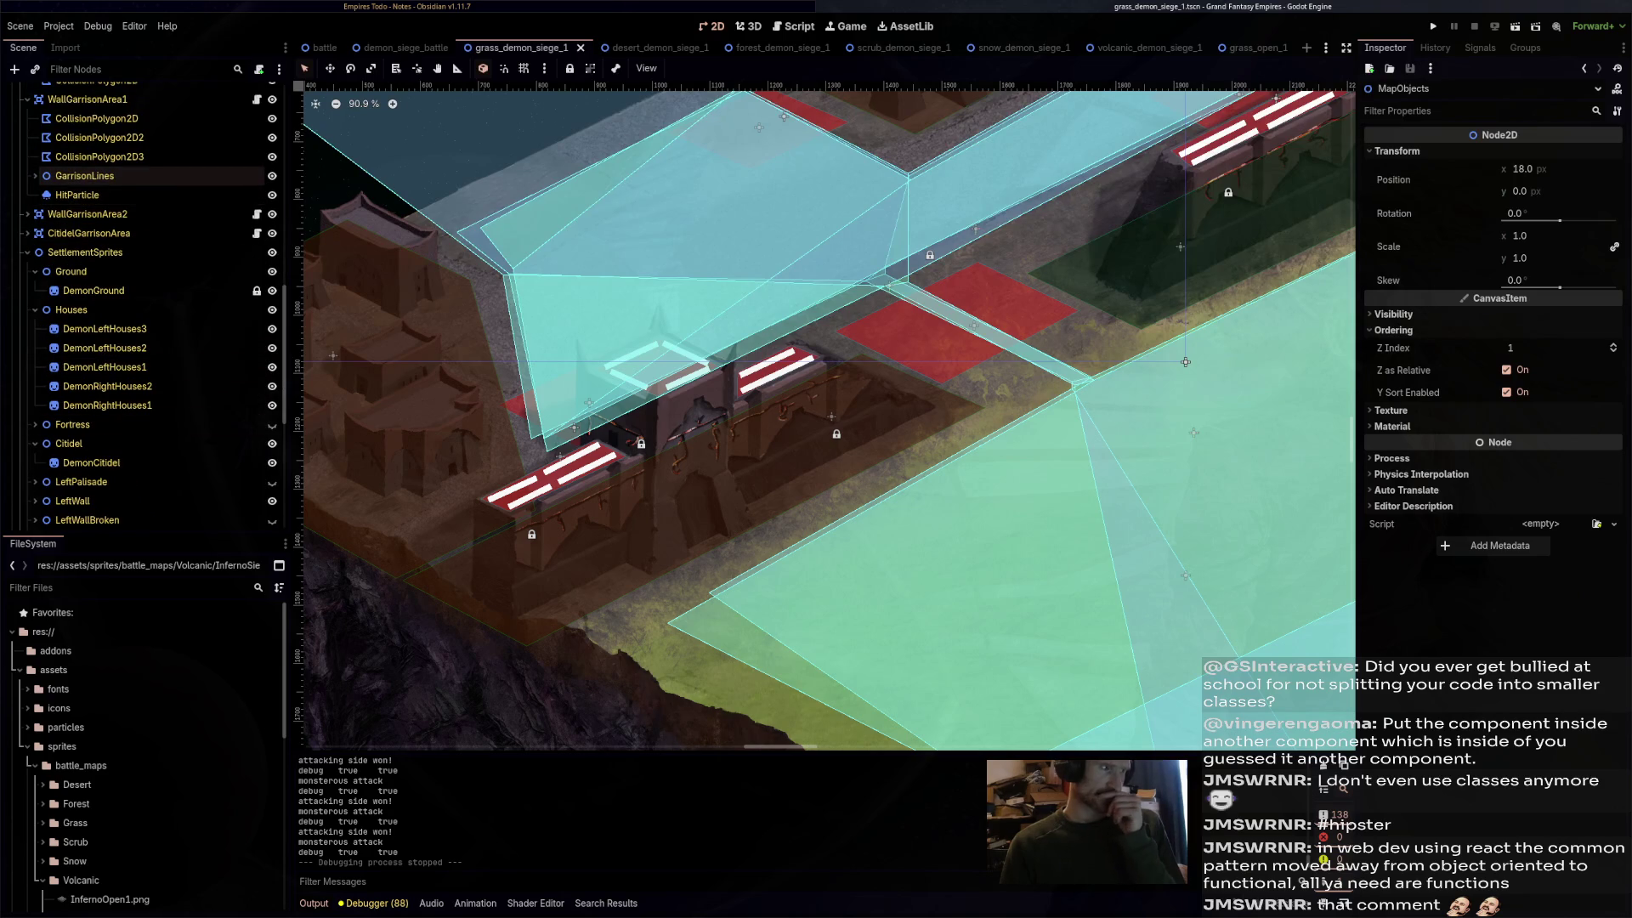
pyautogui.click(27, 252)
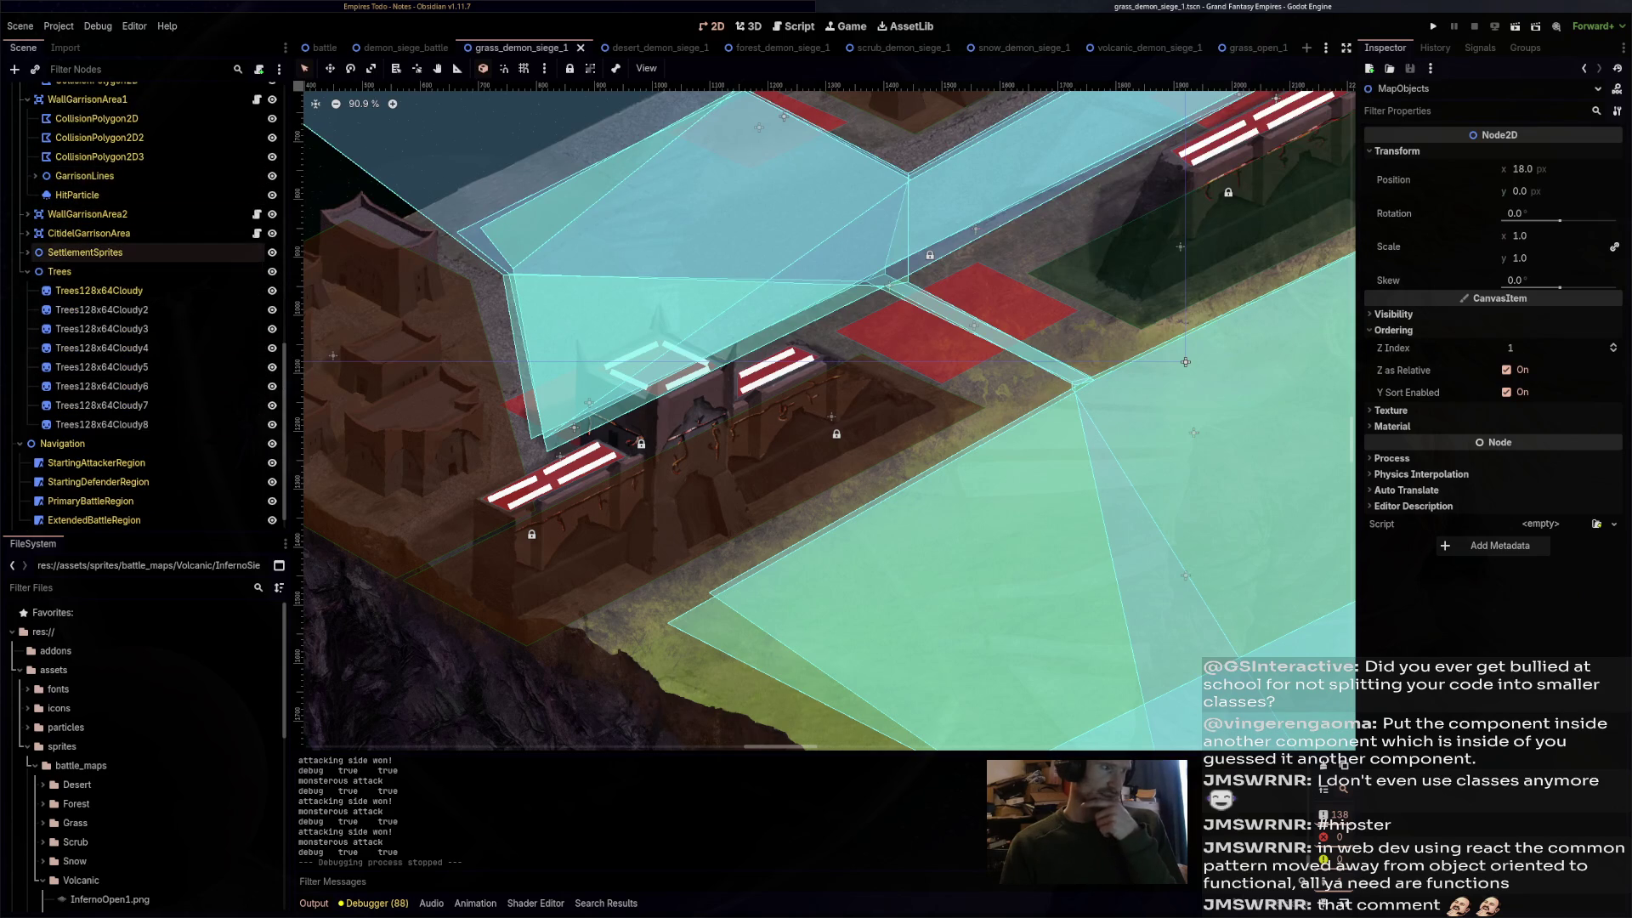
# - In demon_siege_battle, set SettlementSprites' Z Index to 1 and save the scene
pyautogui.hotkey('ctrl', 'shift', 'Tab')
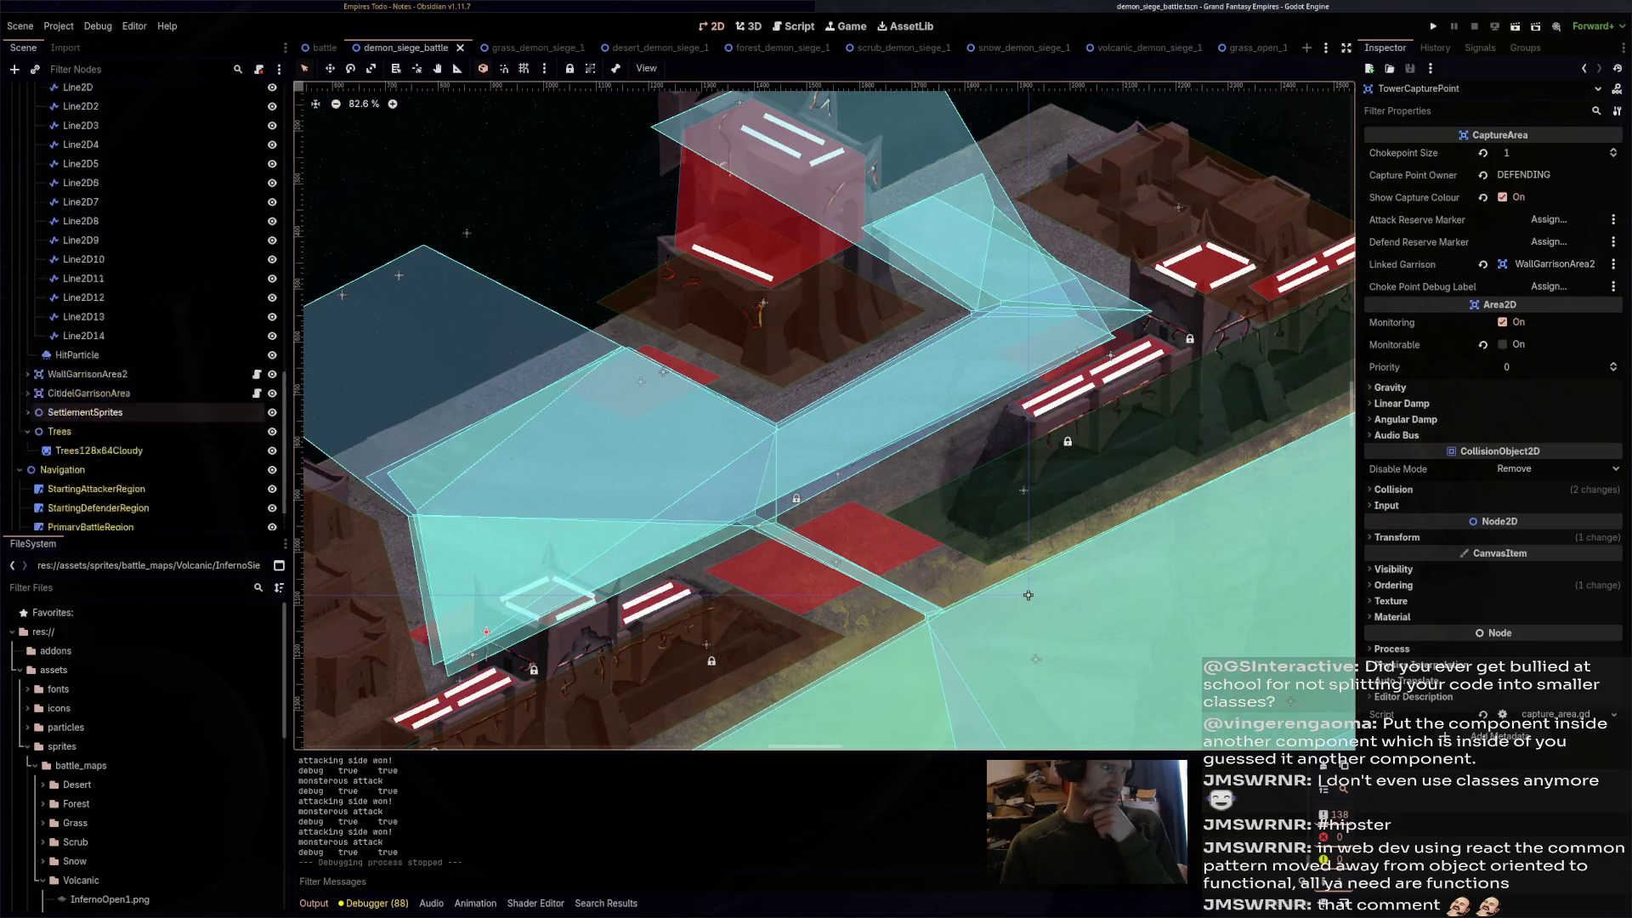
pyautogui.click(1028, 595)
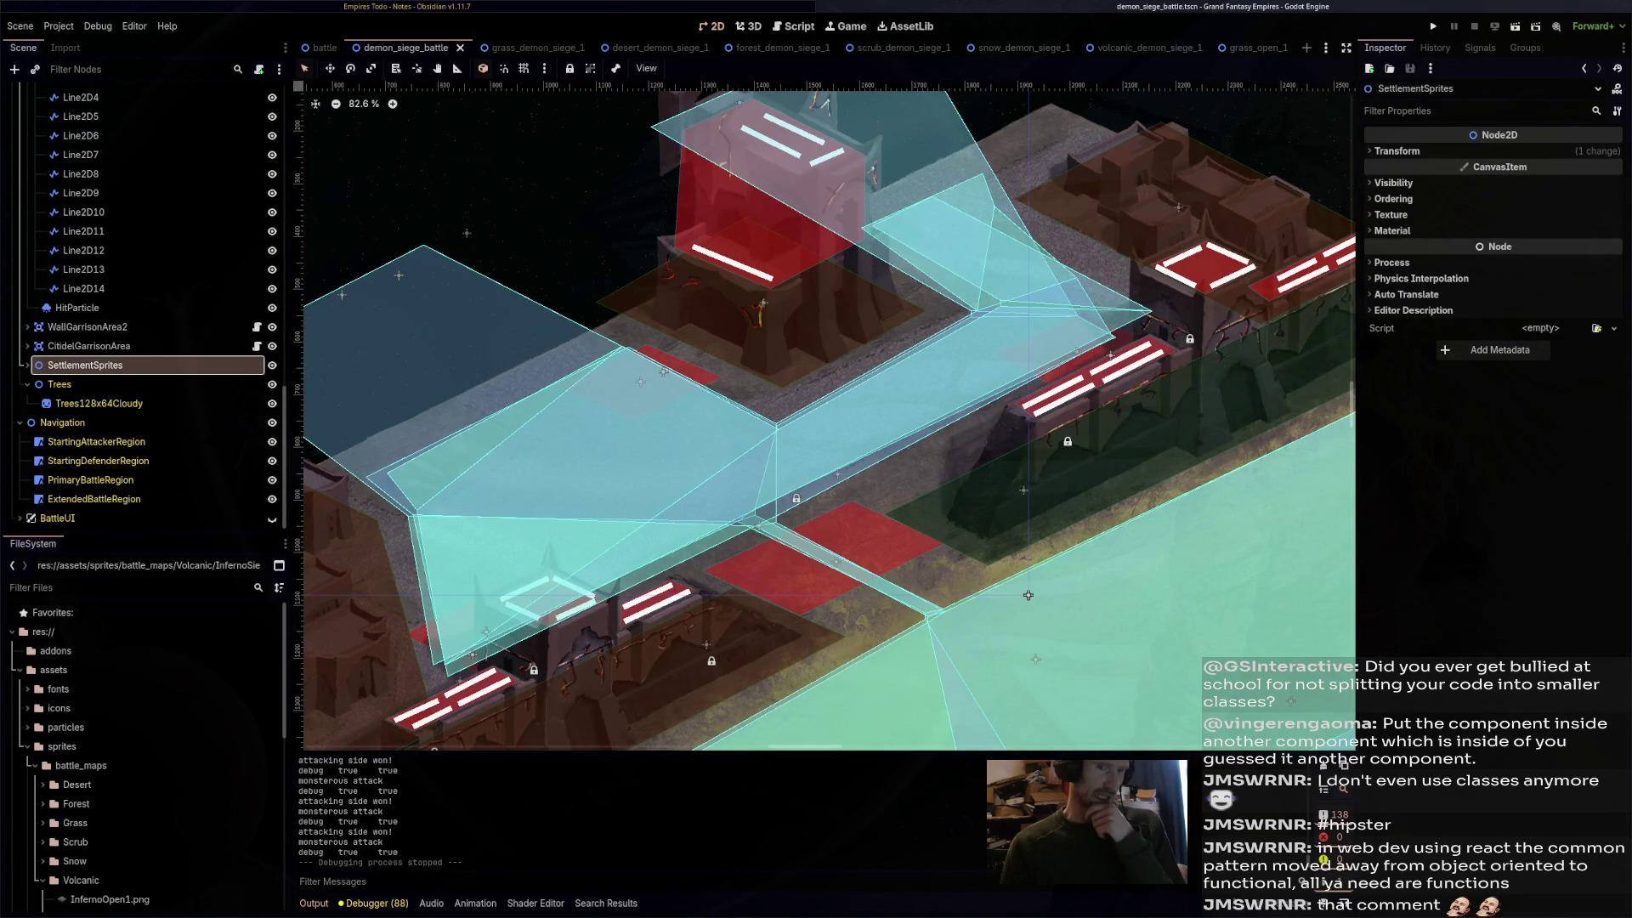
pyautogui.click(1392, 198)
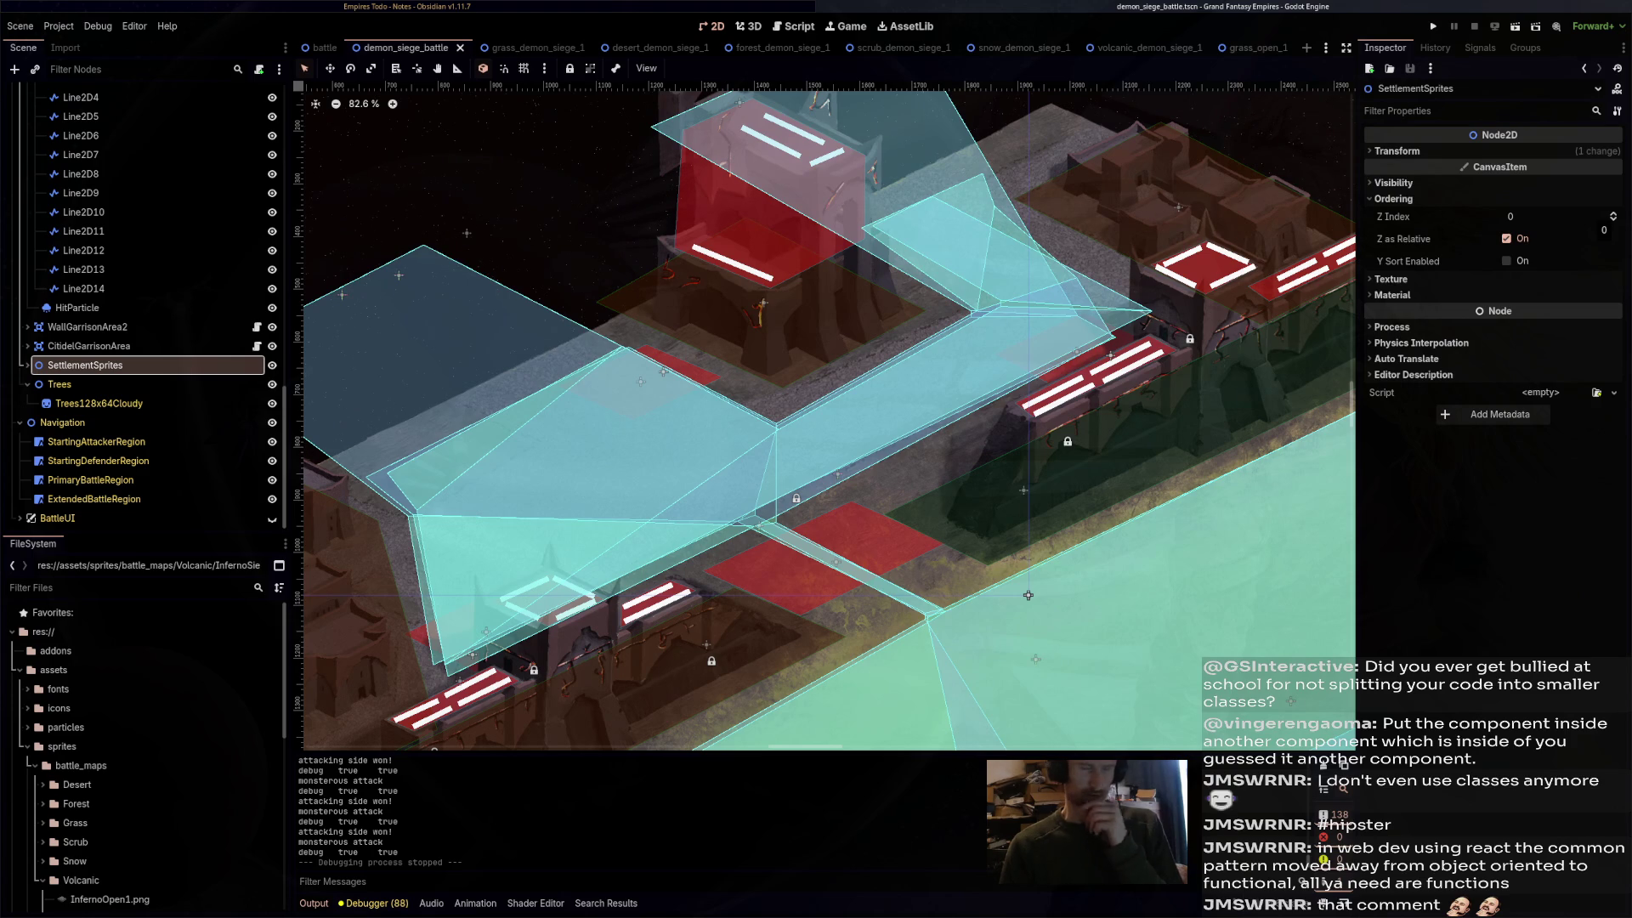
pyautogui.click(1613, 214)
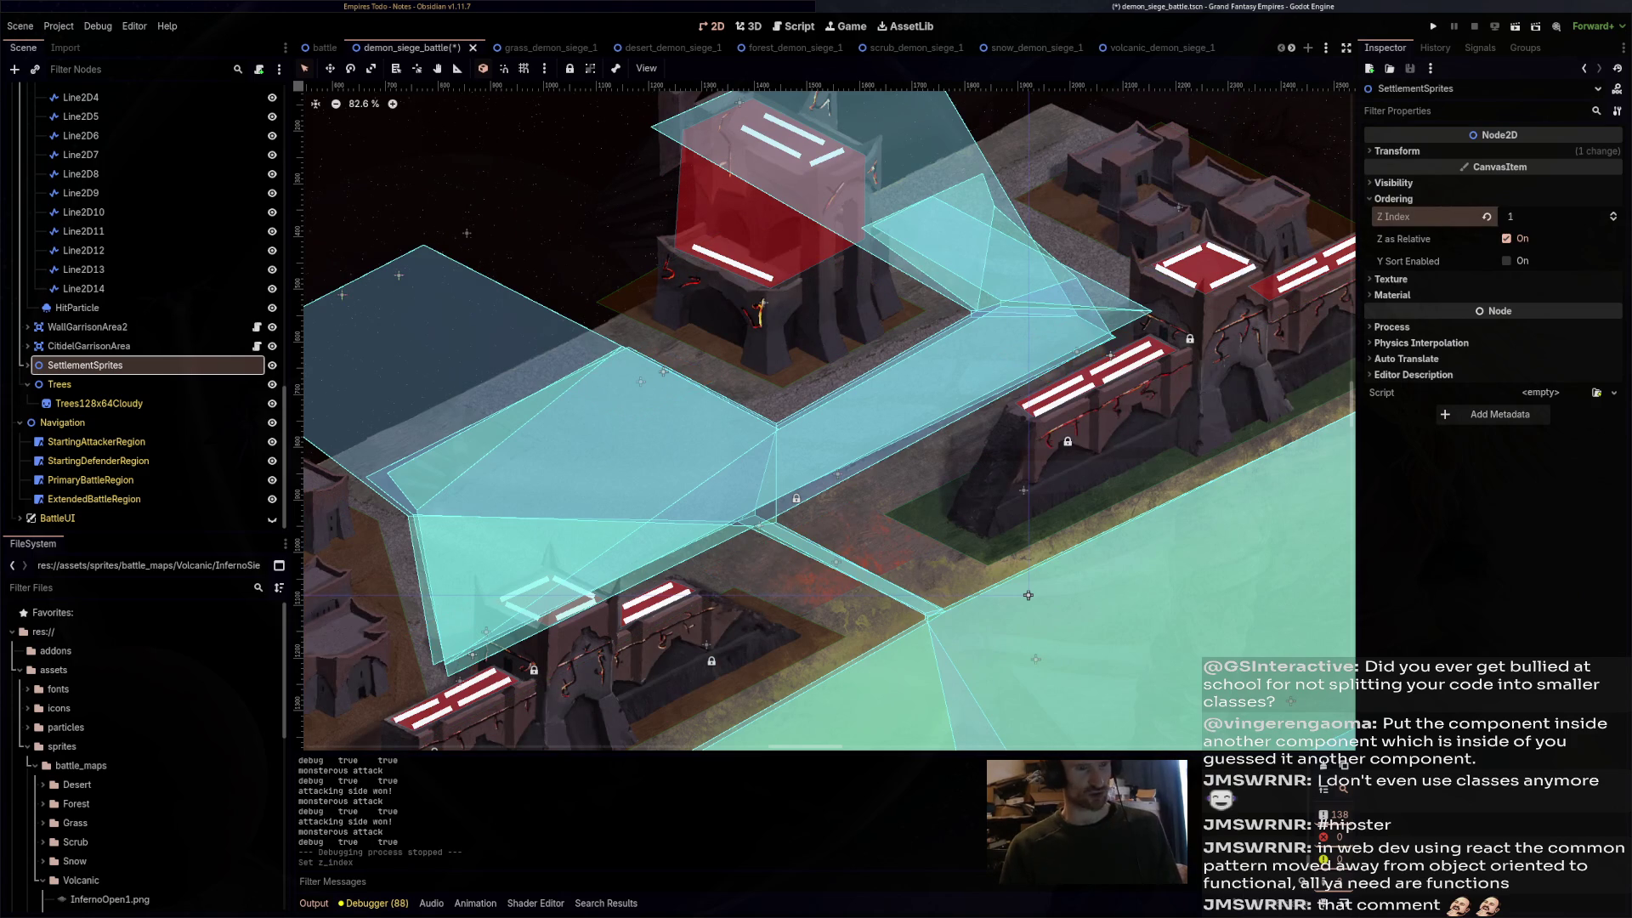
pyautogui.hotkey('ctrl', 's')
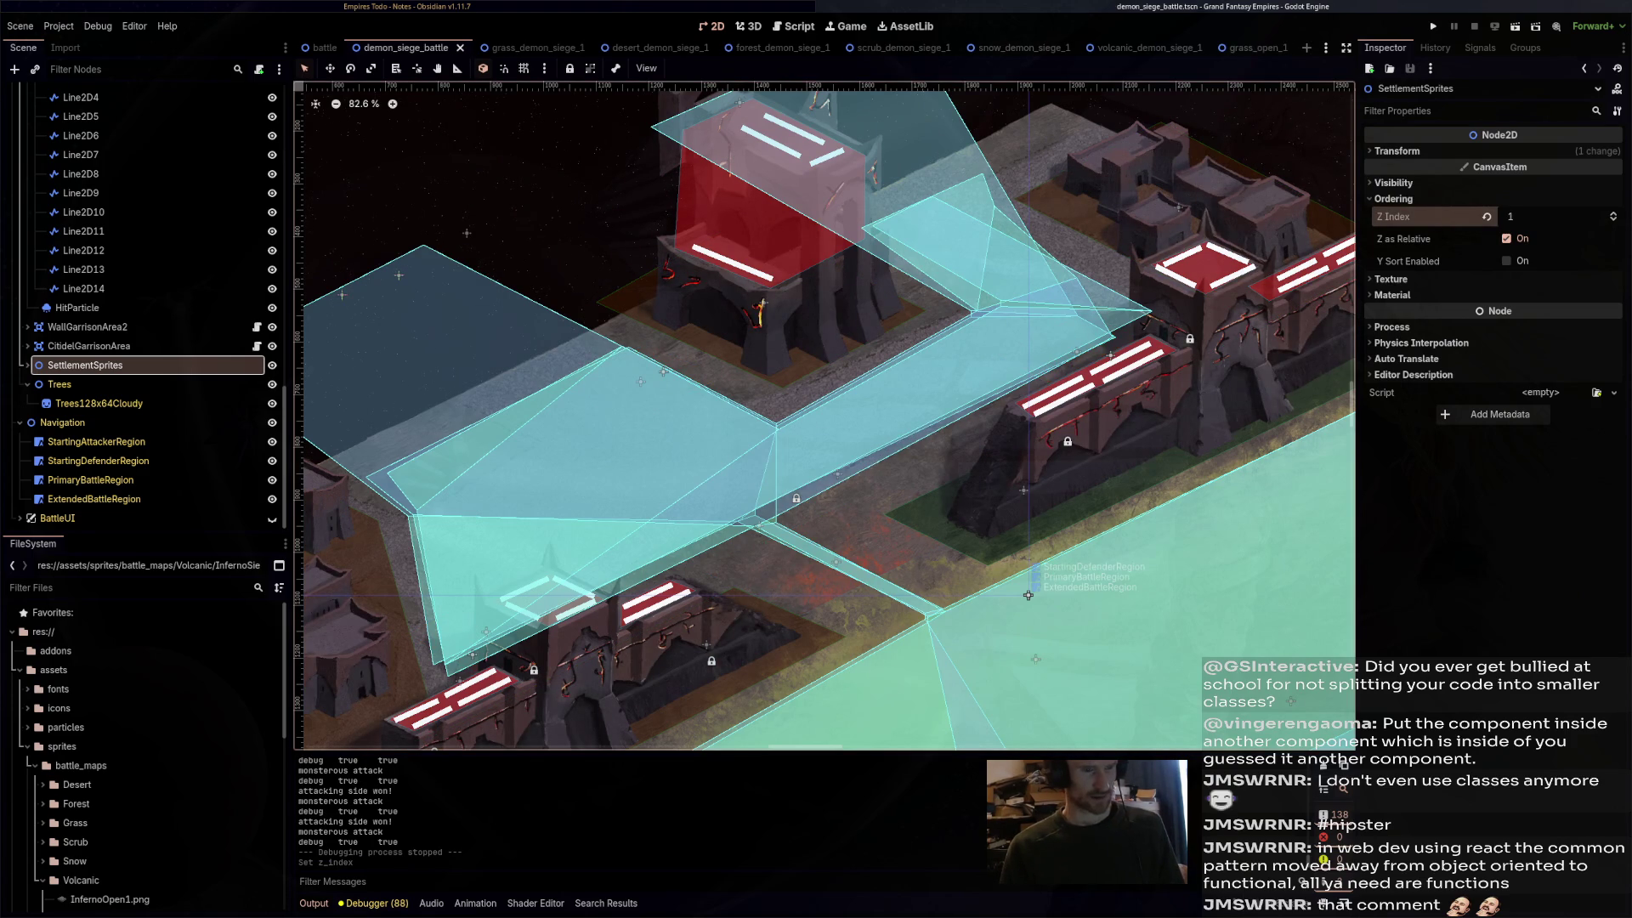
# - Return to grass_demon_siege_1 and launch it with F6 to test the layering
pyautogui.moveTo(1028, 595); pyautogui.dragTo(1187, 366)
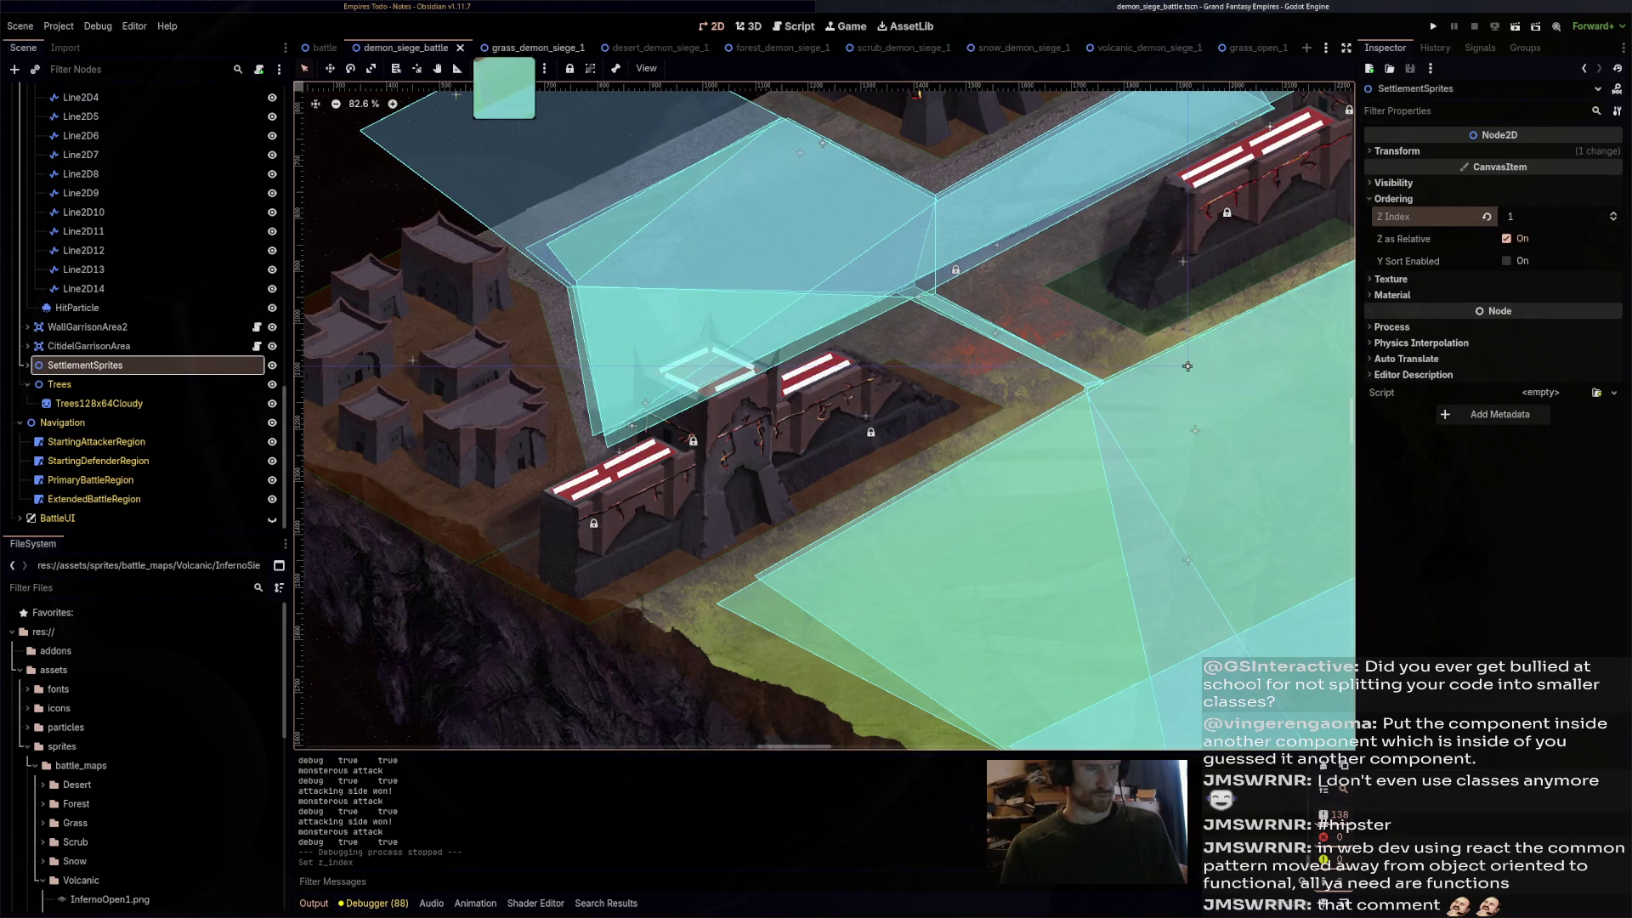
pyautogui.hotkey('ctrl', 'Tab')
pyautogui.press('F6')
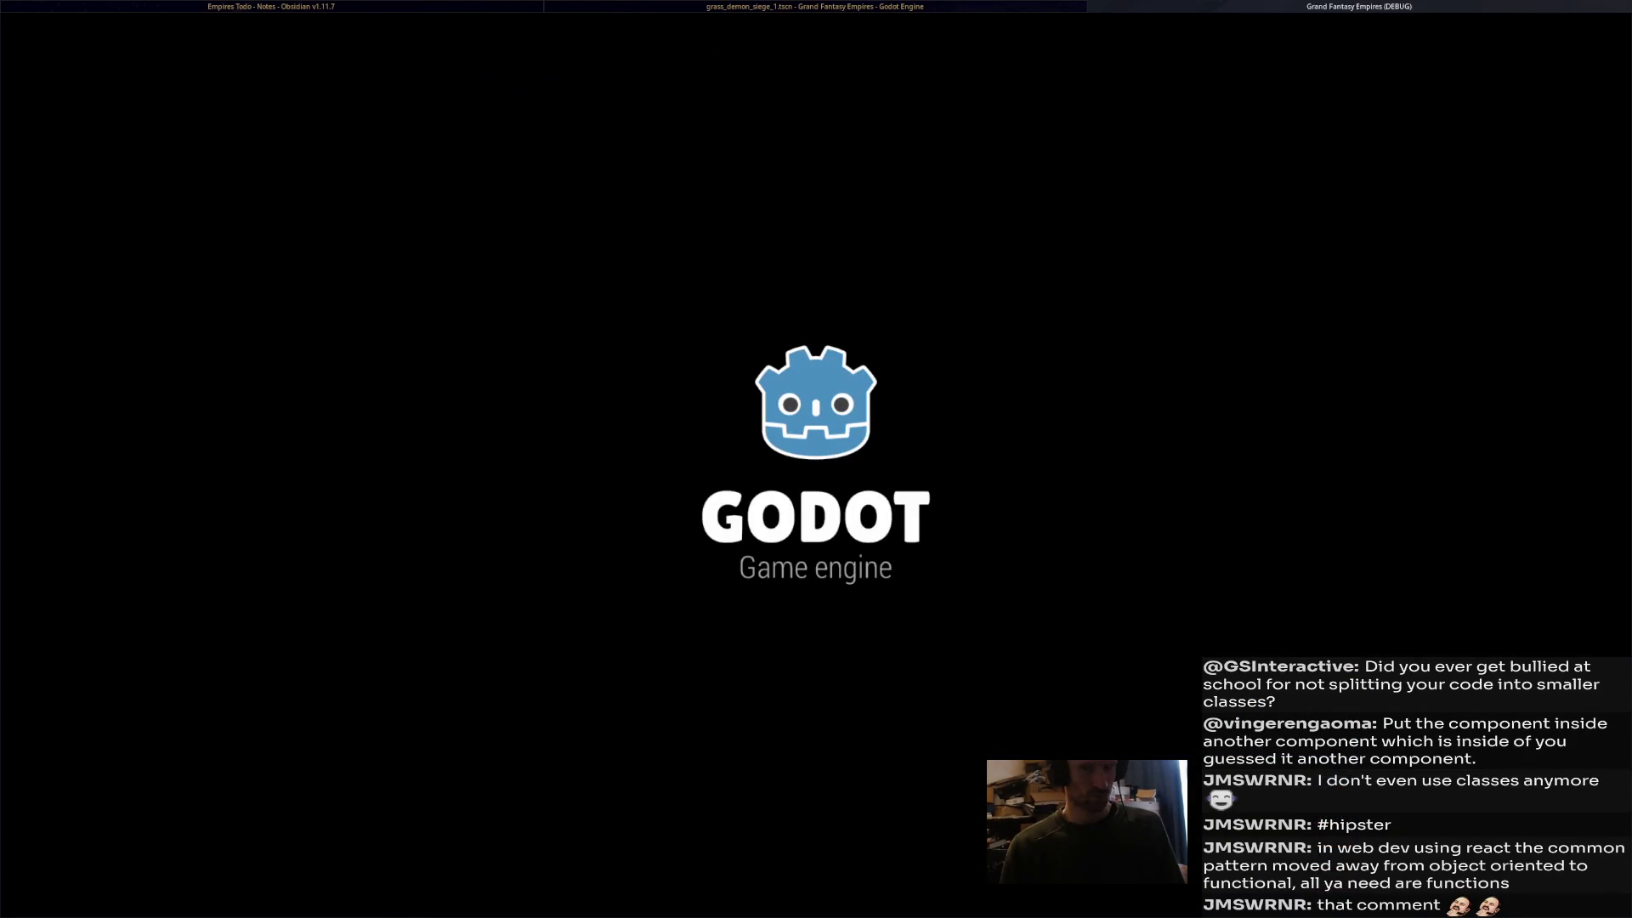
# - Back in demon_siege_battle, inspect the second and third tower capture points
pyautogui.hotkey('alt', 'Tab')
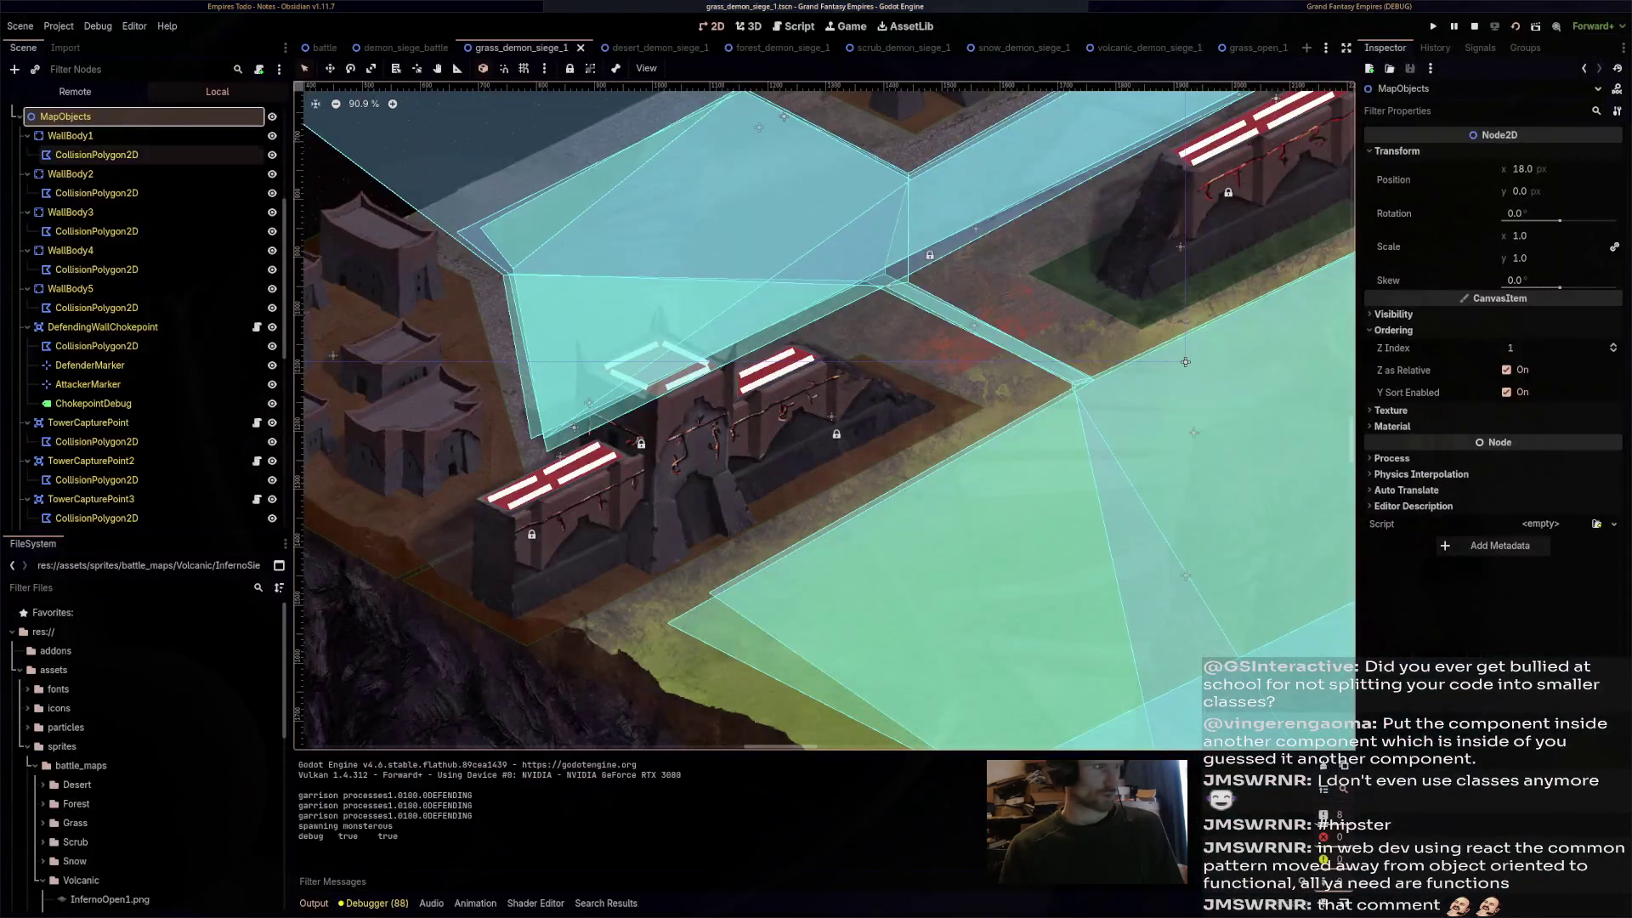
pyautogui.hotkey('ctrl', 'shift', 'Tab')
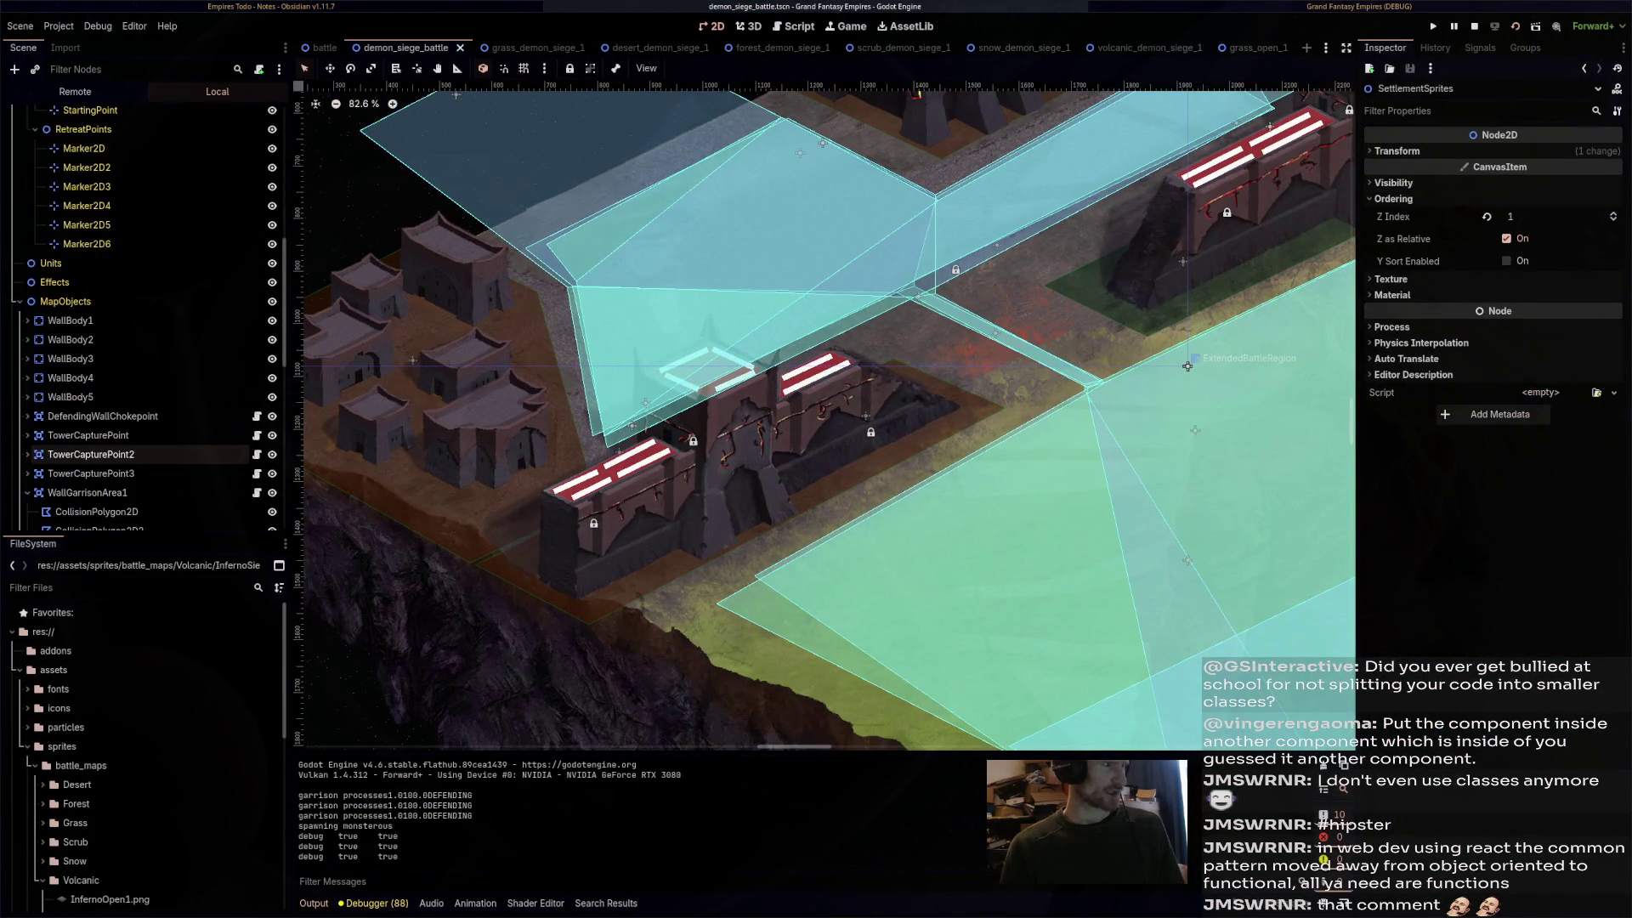
pyautogui.click(90, 348)
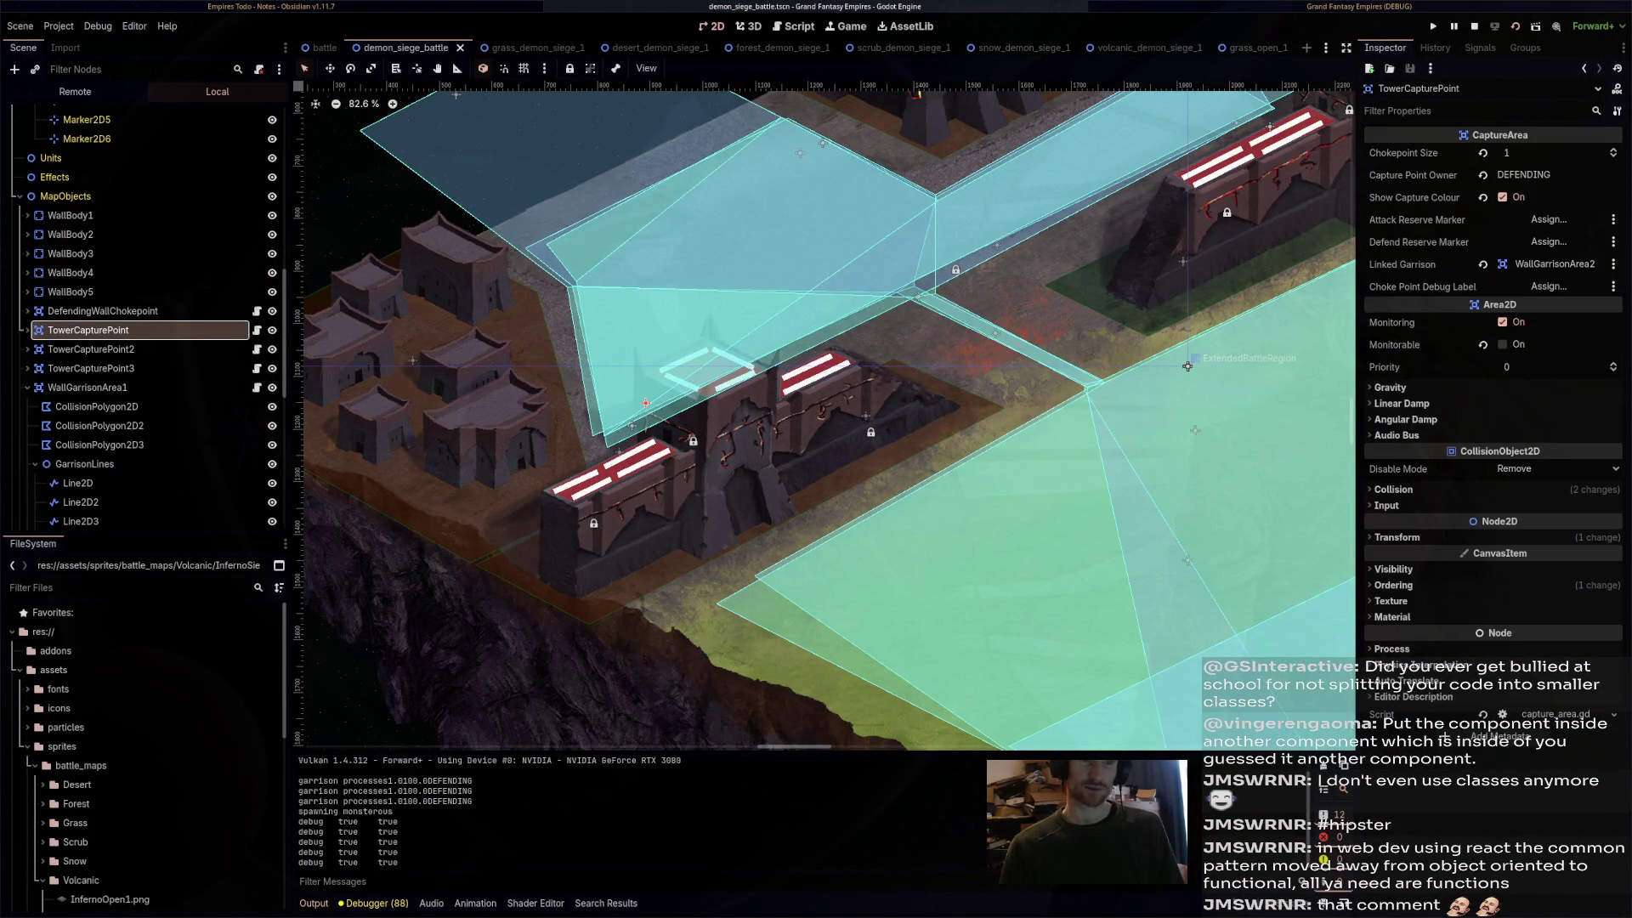
pyautogui.click(91, 368)
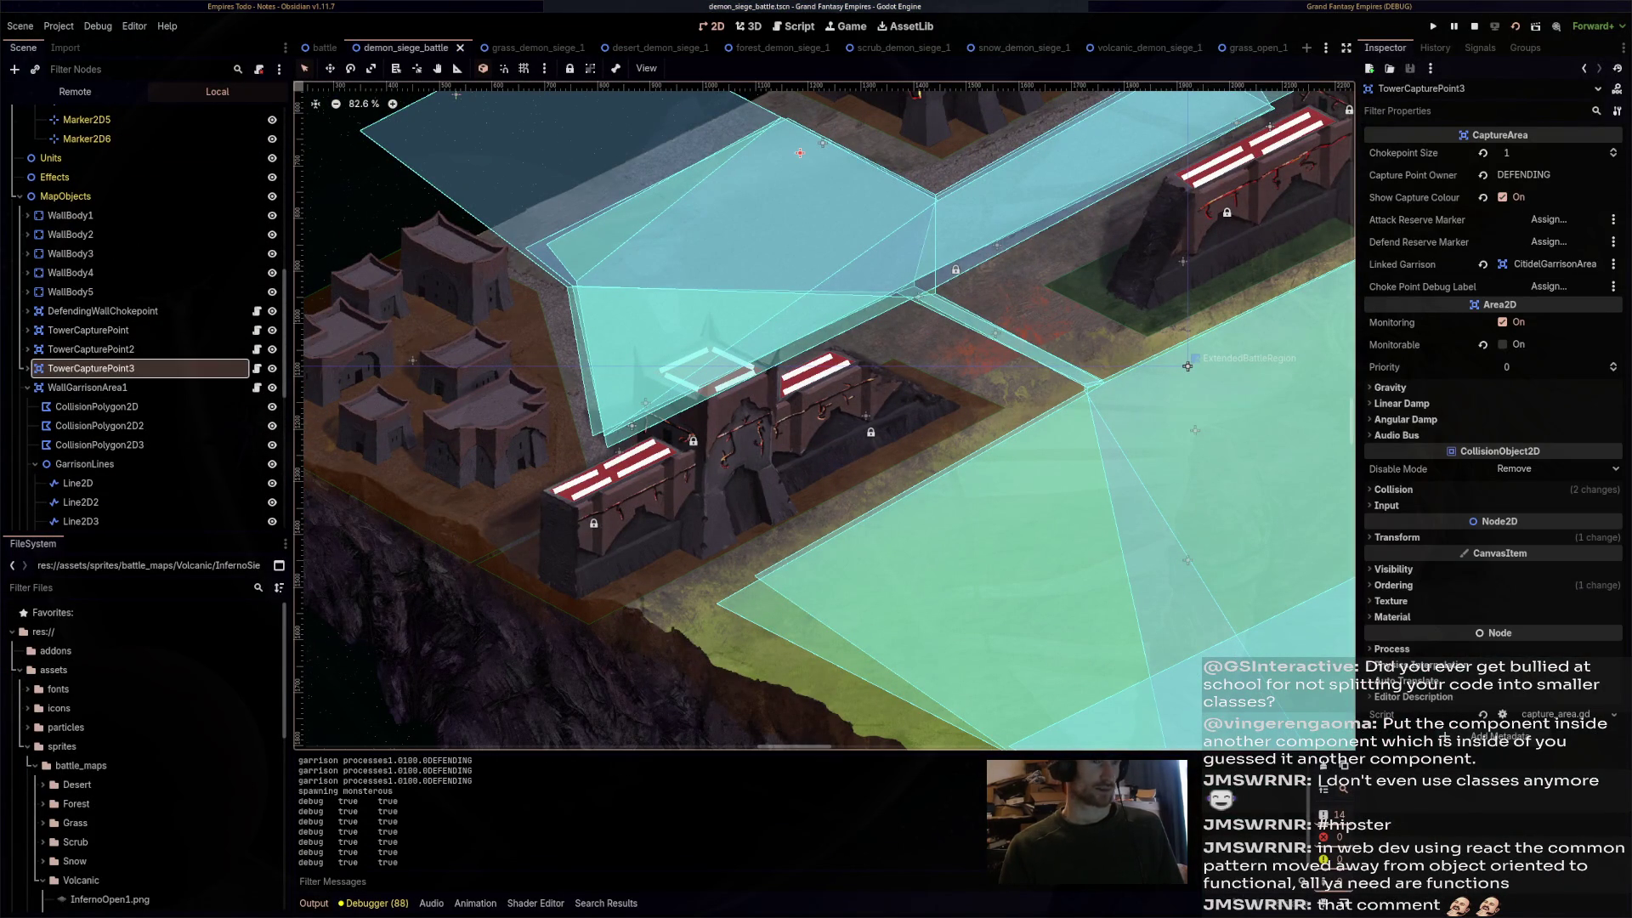
# - In the running game, pan the battlefield, select the red dragon and zoom in
pyautogui.hotkey('alt', 'Tab')
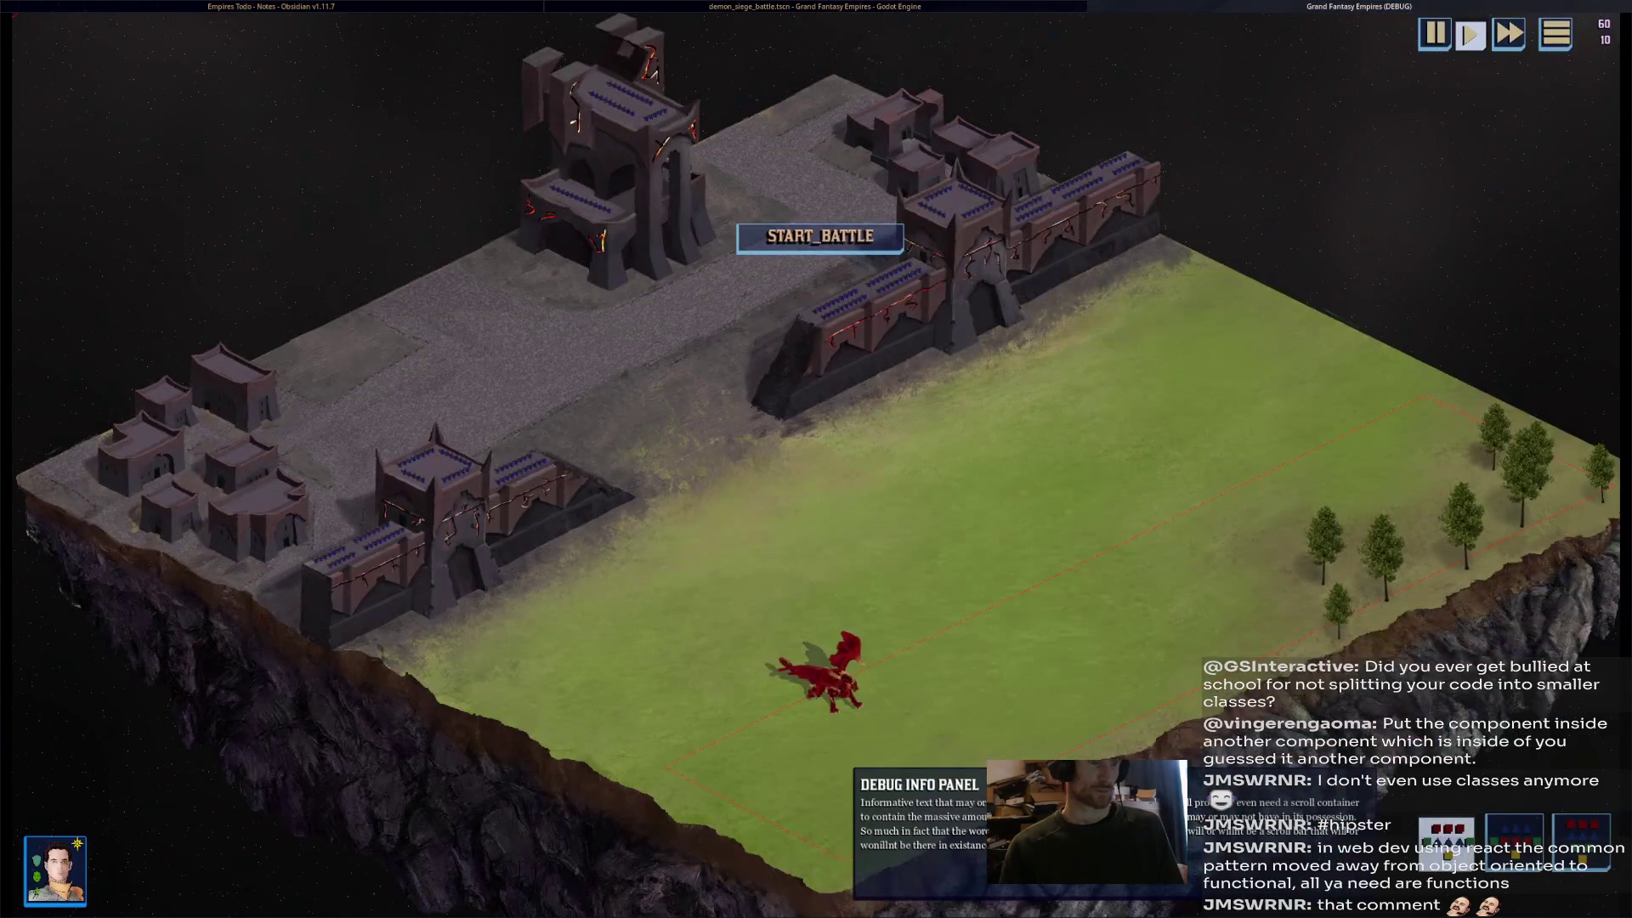
pyautogui.press('Left')
pyautogui.press('Down')
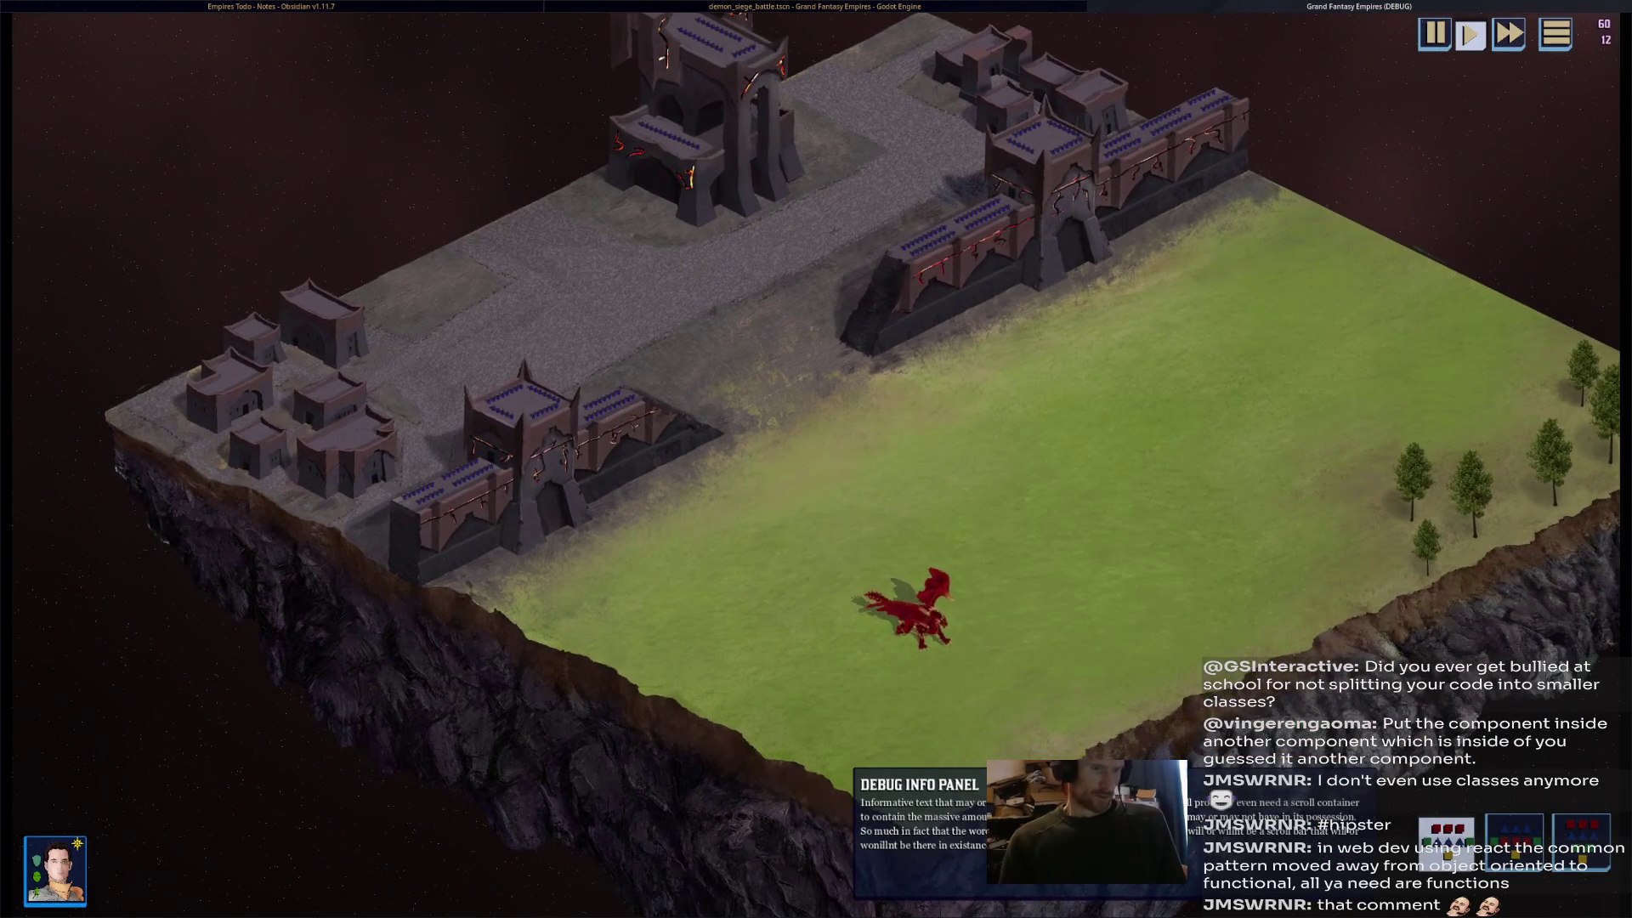
pyautogui.click(946, 618)
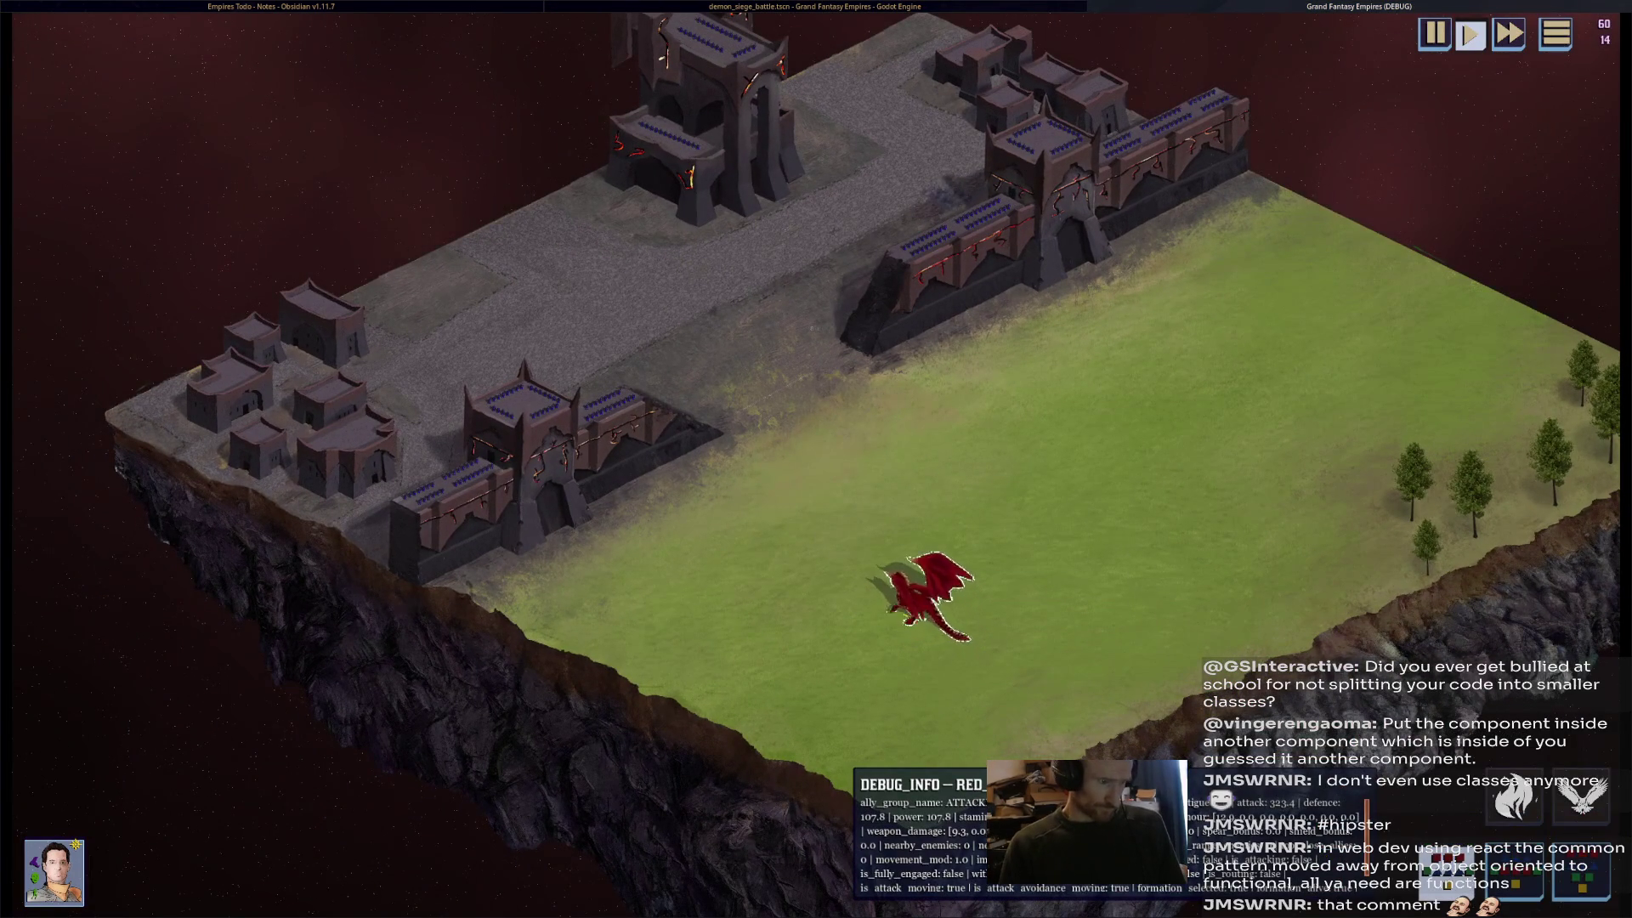
pyautogui.scroll(2, 714, 388)
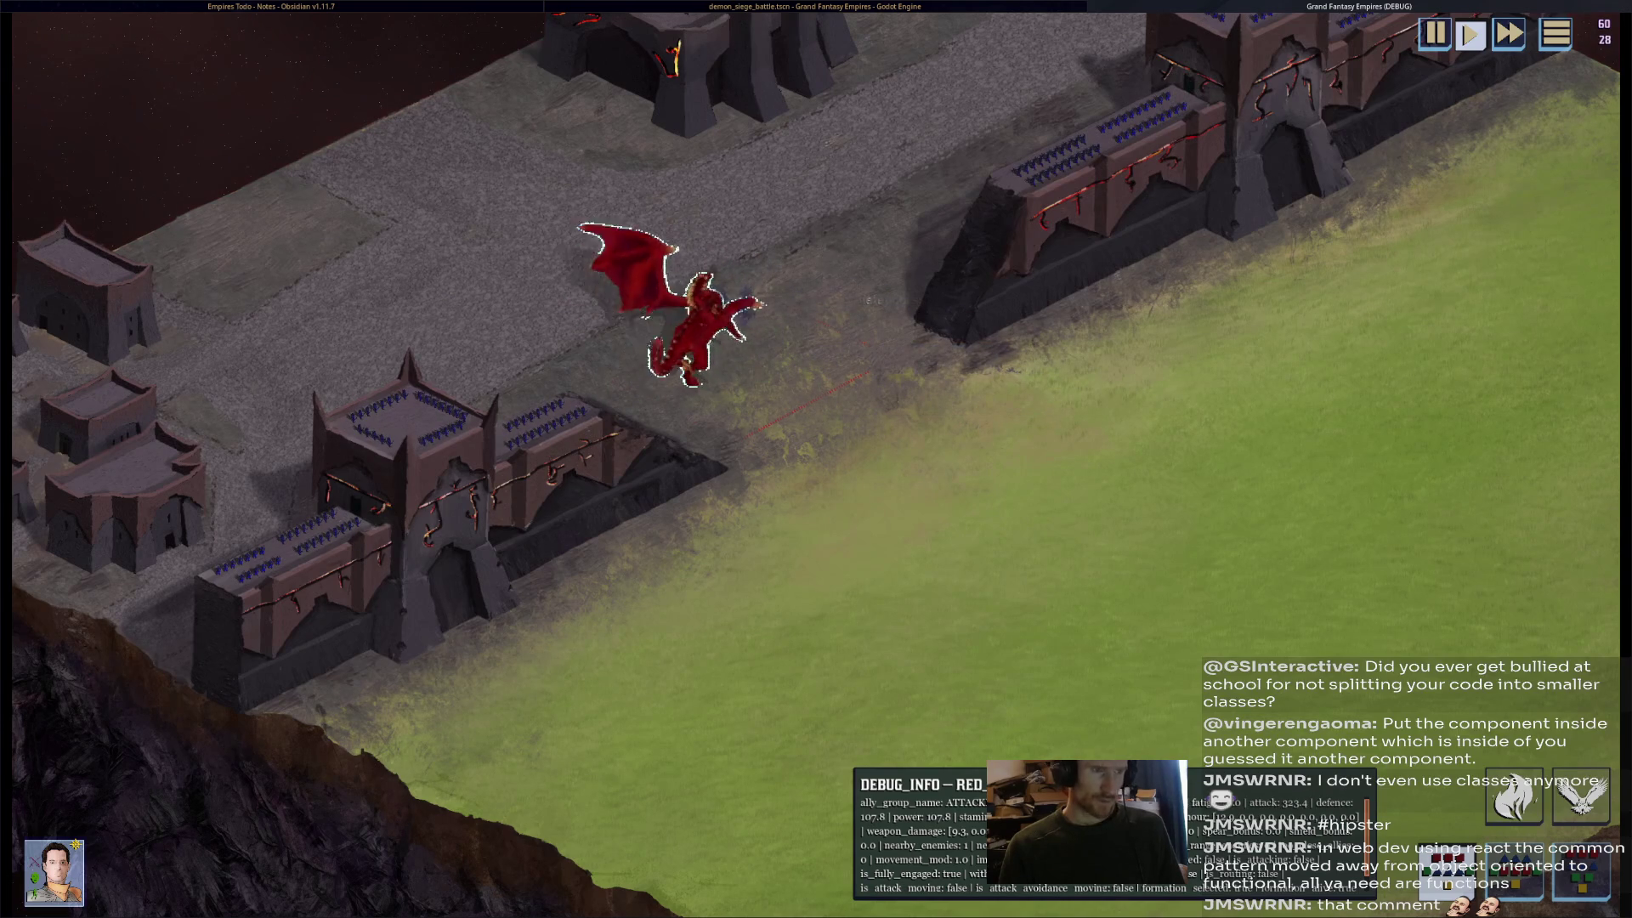
# - Stop the game and compare the Z Index change on the chokepoint polygon with undo and redo
pyautogui.press('F8')
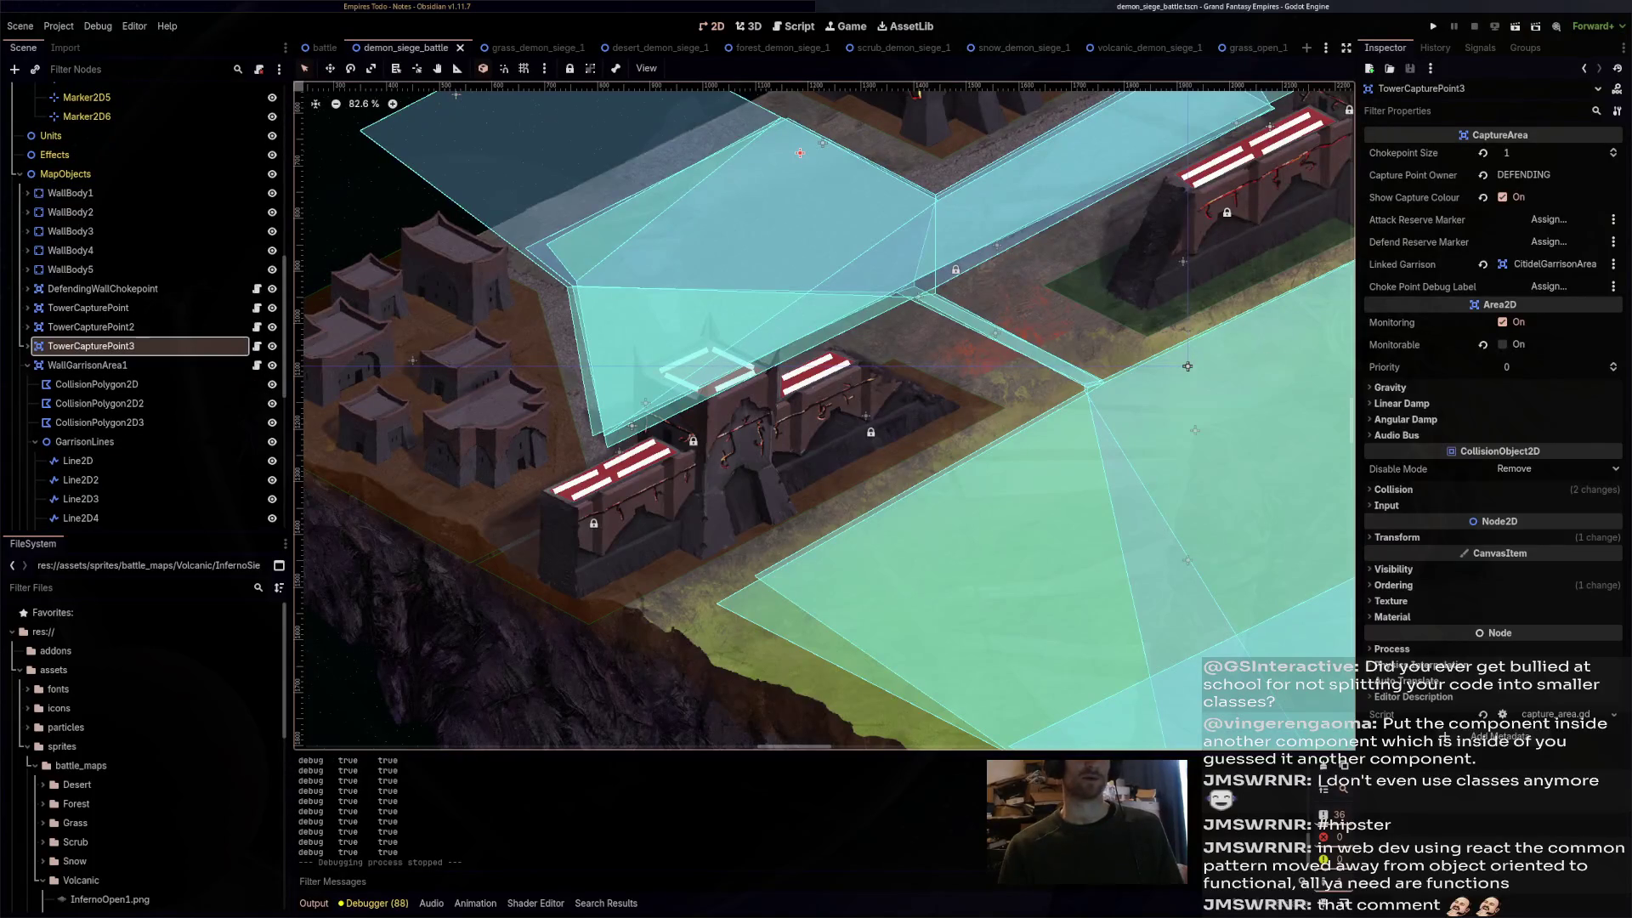
pyautogui.click(1187, 366)
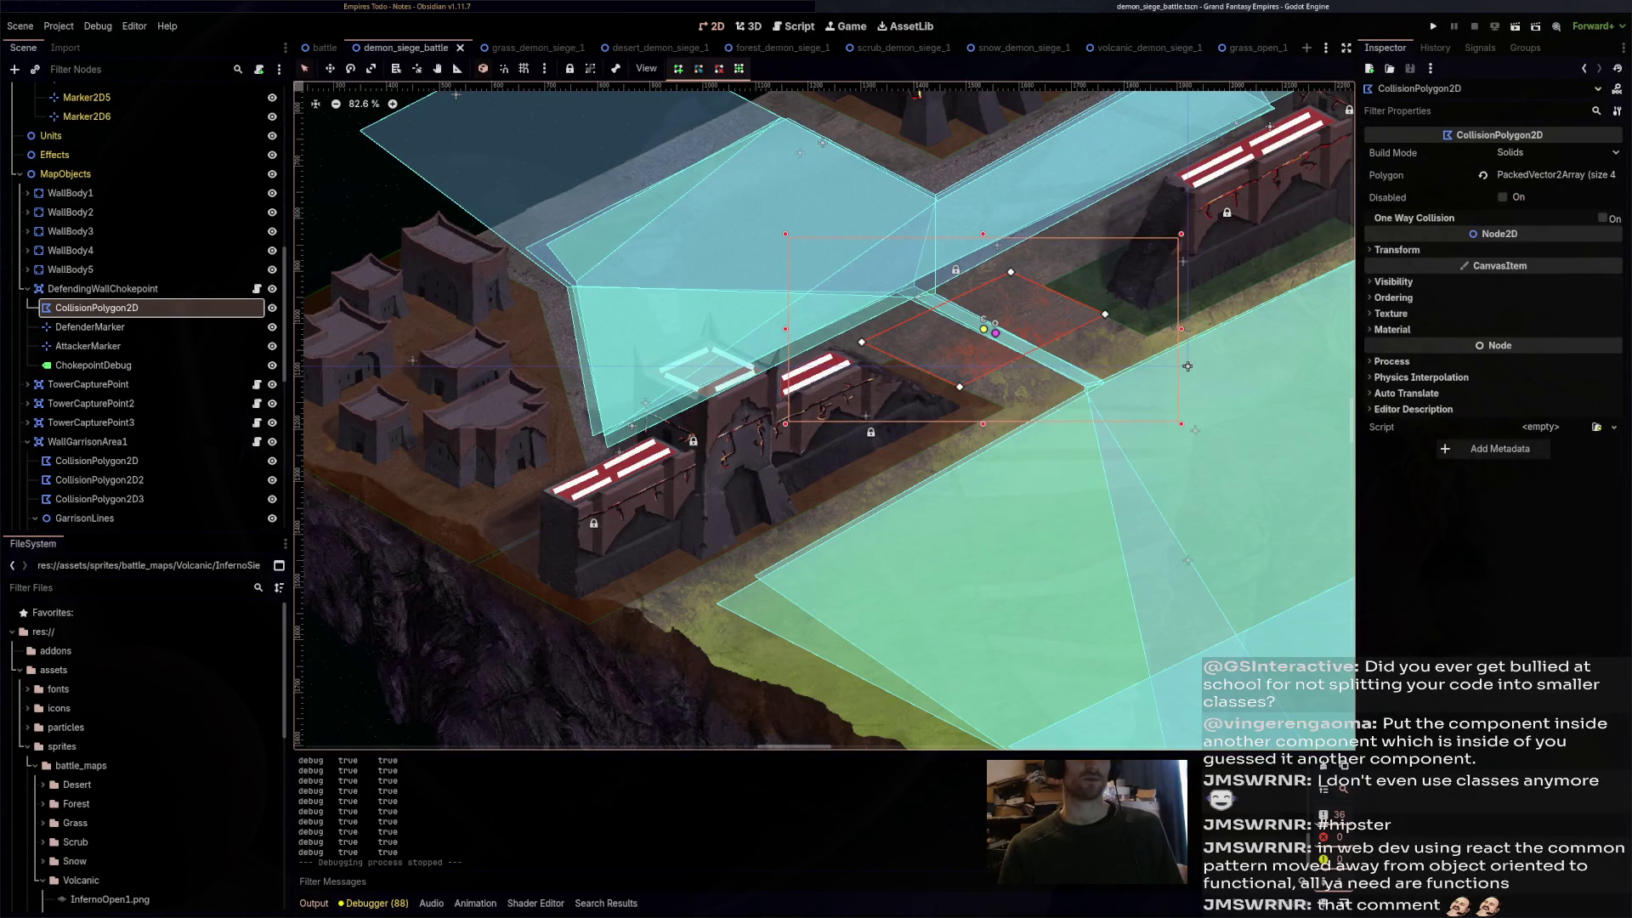
pyautogui.rightClick(143, 402)
pyautogui.press('Escape')
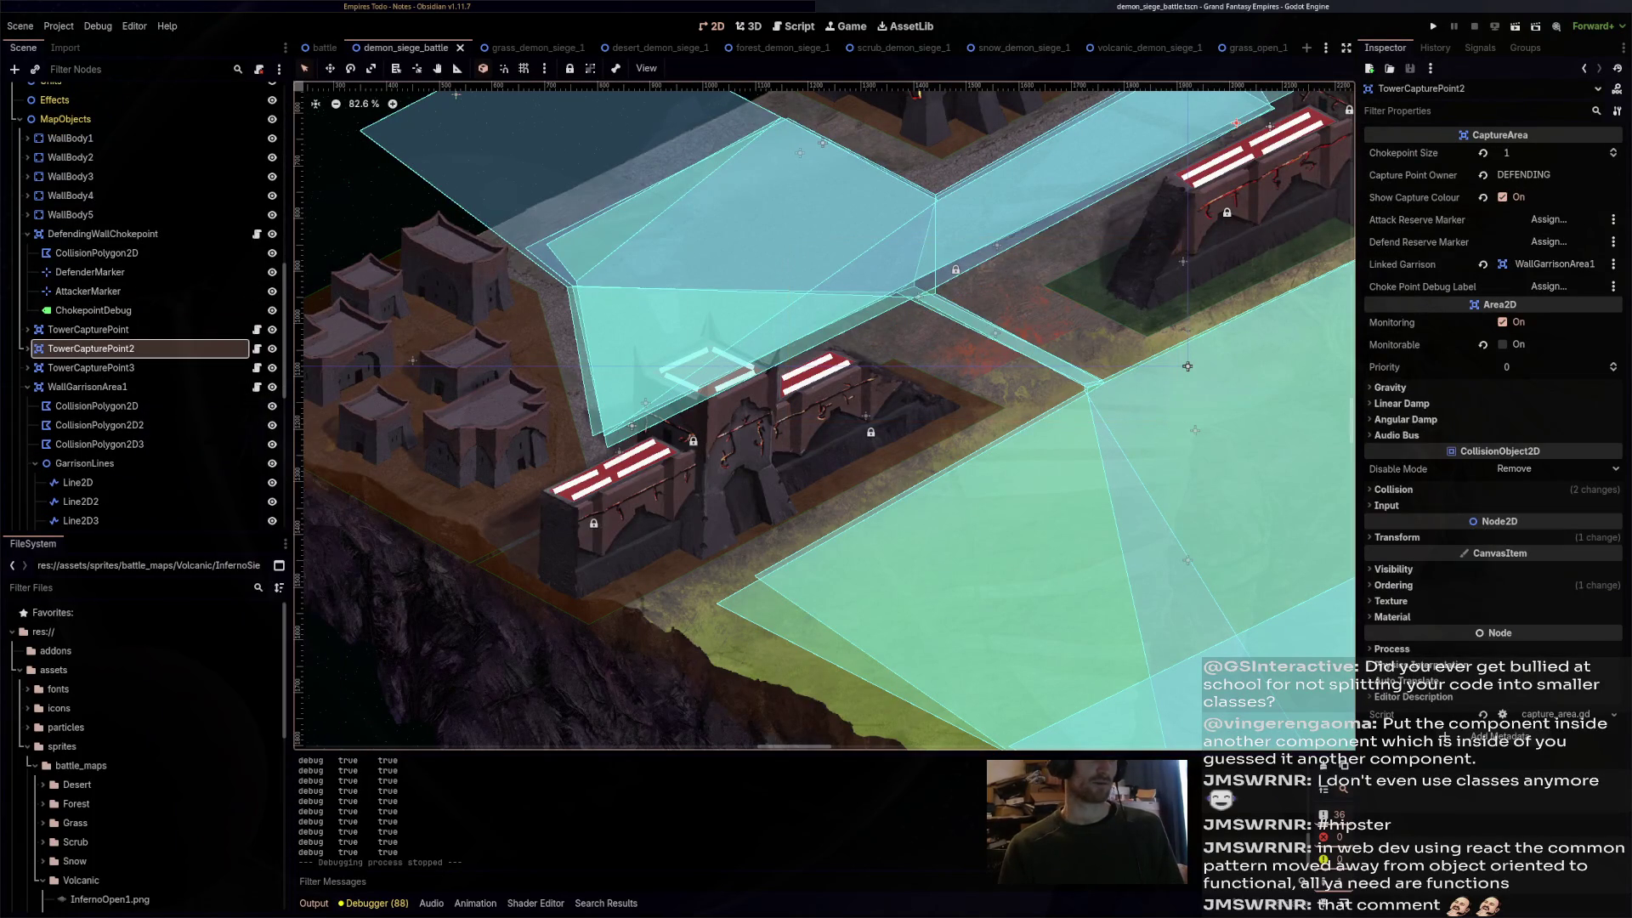
pyautogui.hotkey('ctrl', 'z')
pyautogui.hotkey('ctrl', 'shift', 'z')
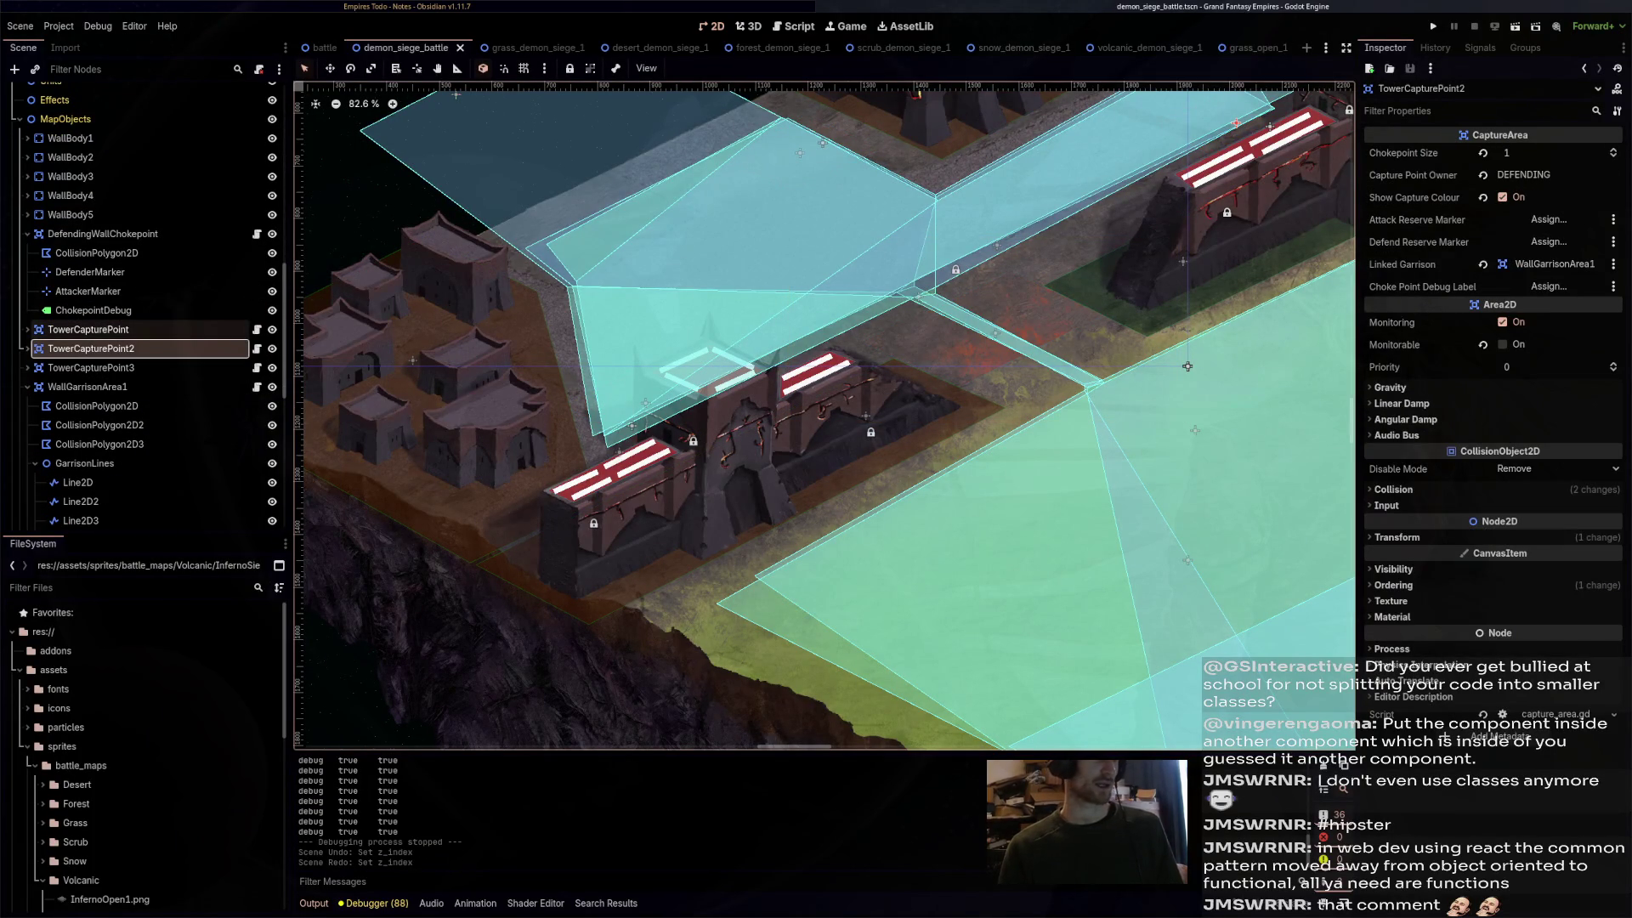
# - Lower the Ground node under SettlementSprites to Z Index -2
pyautogui.scroll(-10, 144, 306)
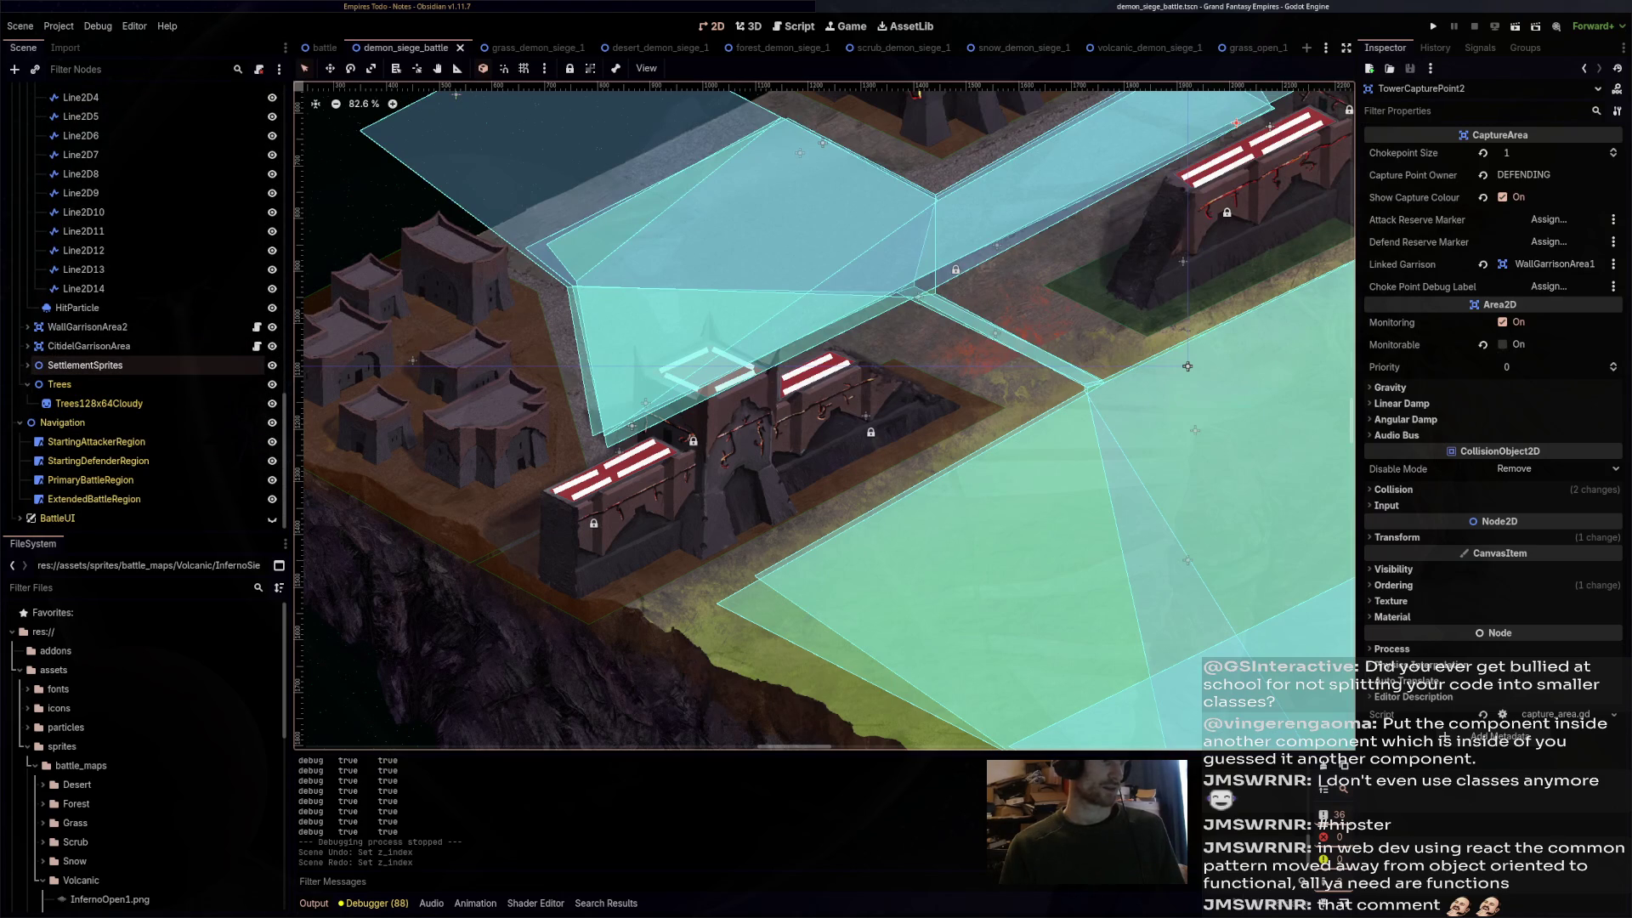
pyautogui.click(27, 365)
pyautogui.scroll(-4, 85, 255)
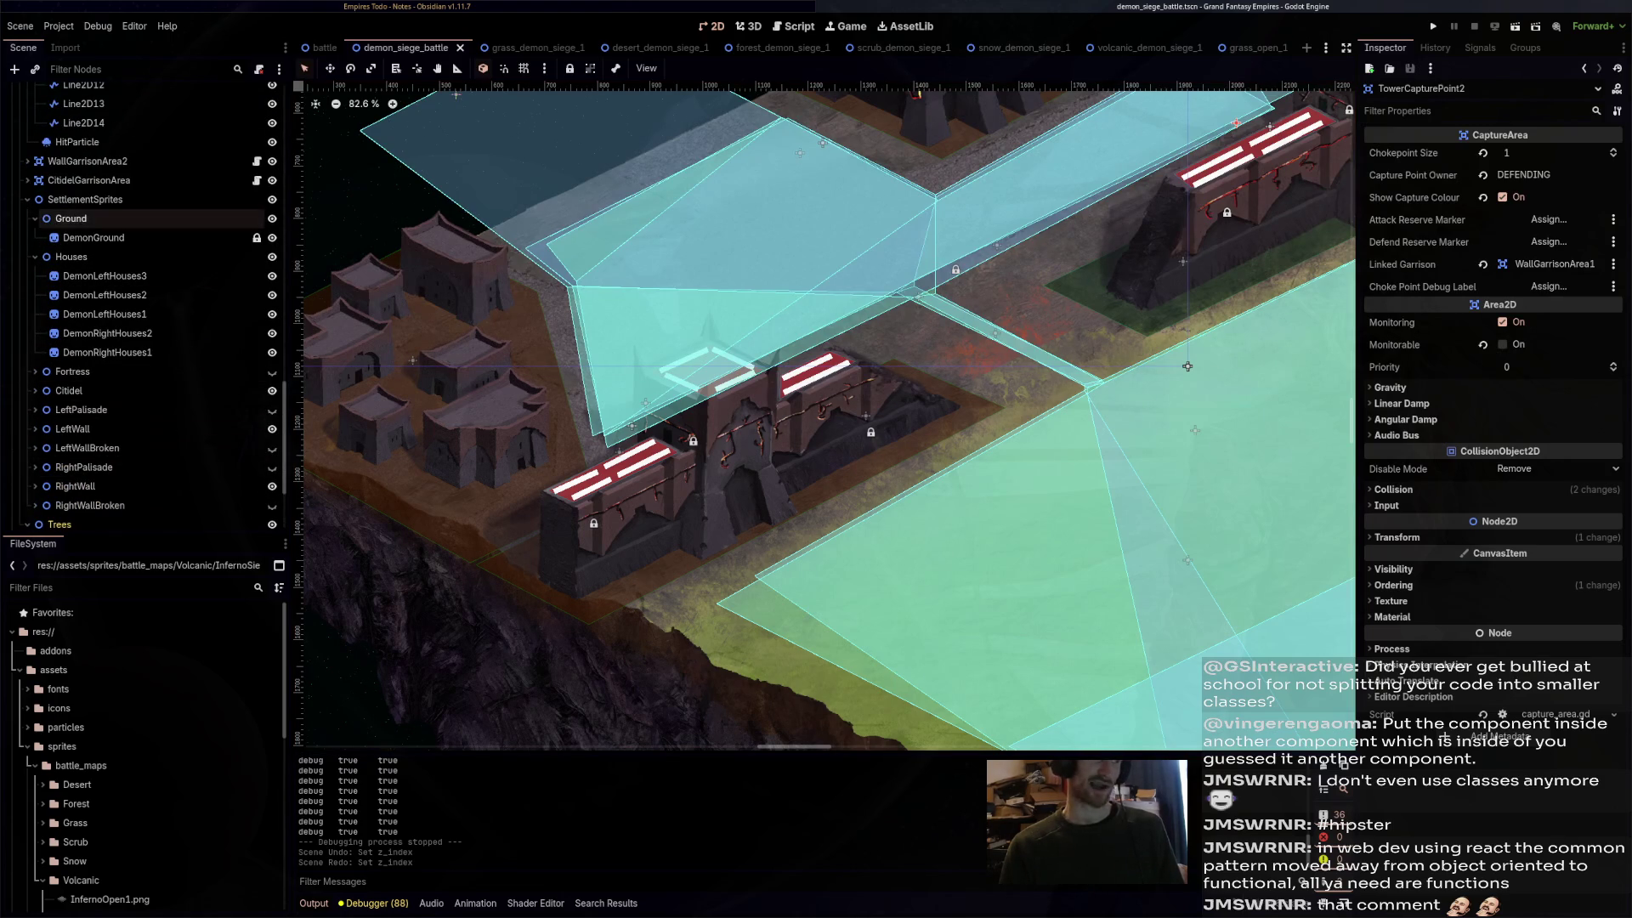
pyautogui.click(71, 219)
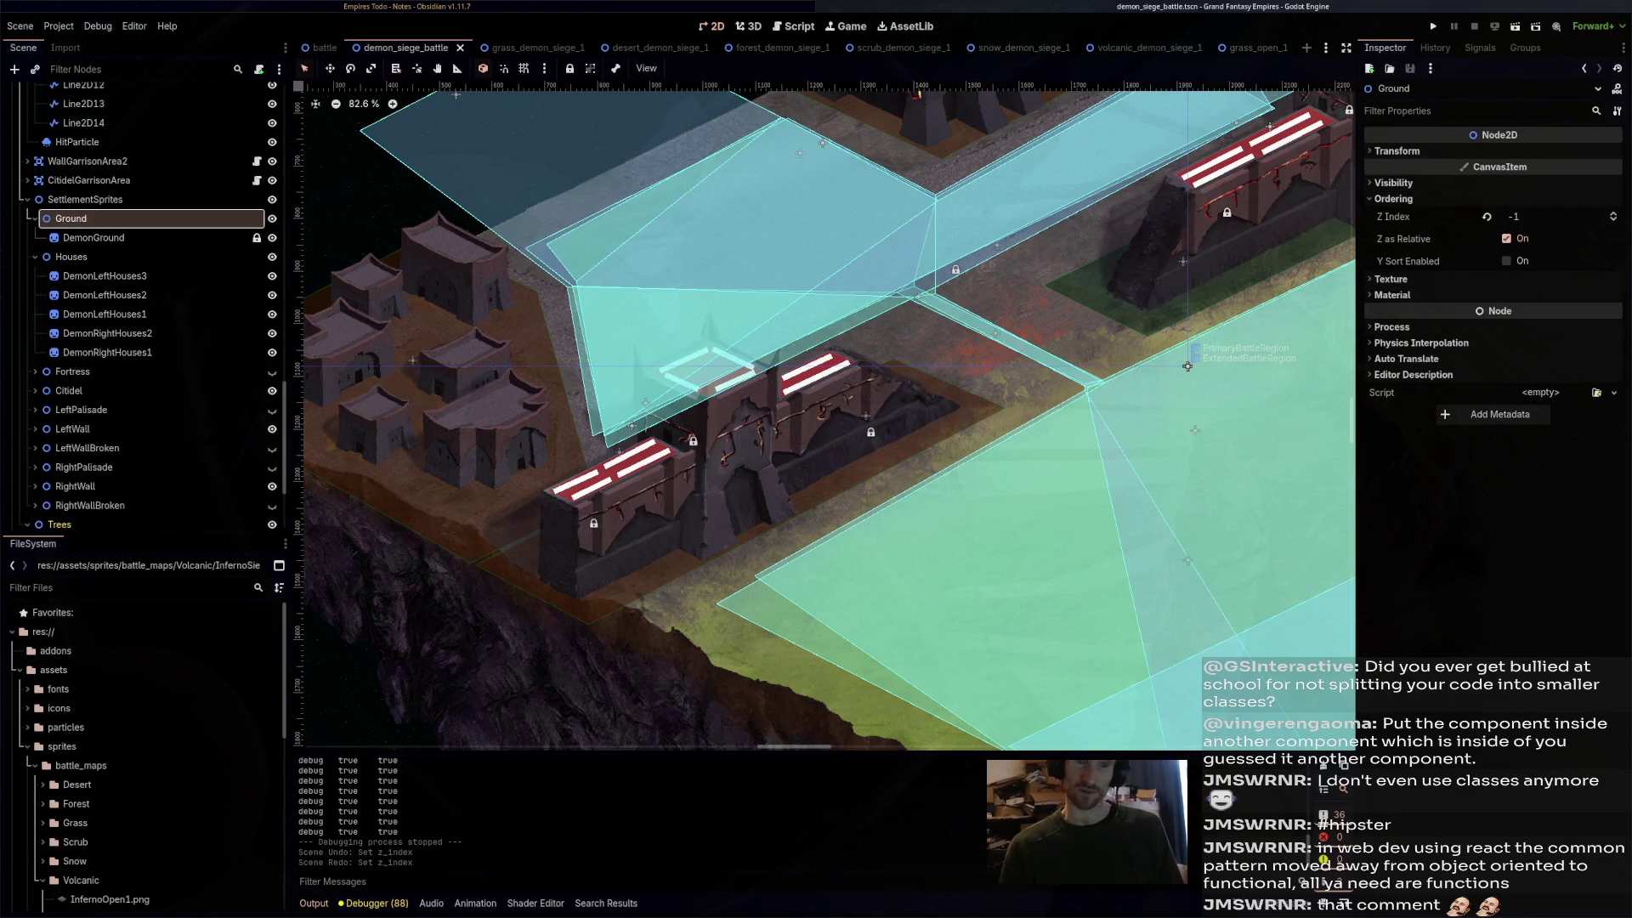
pyautogui.click(1612, 221)
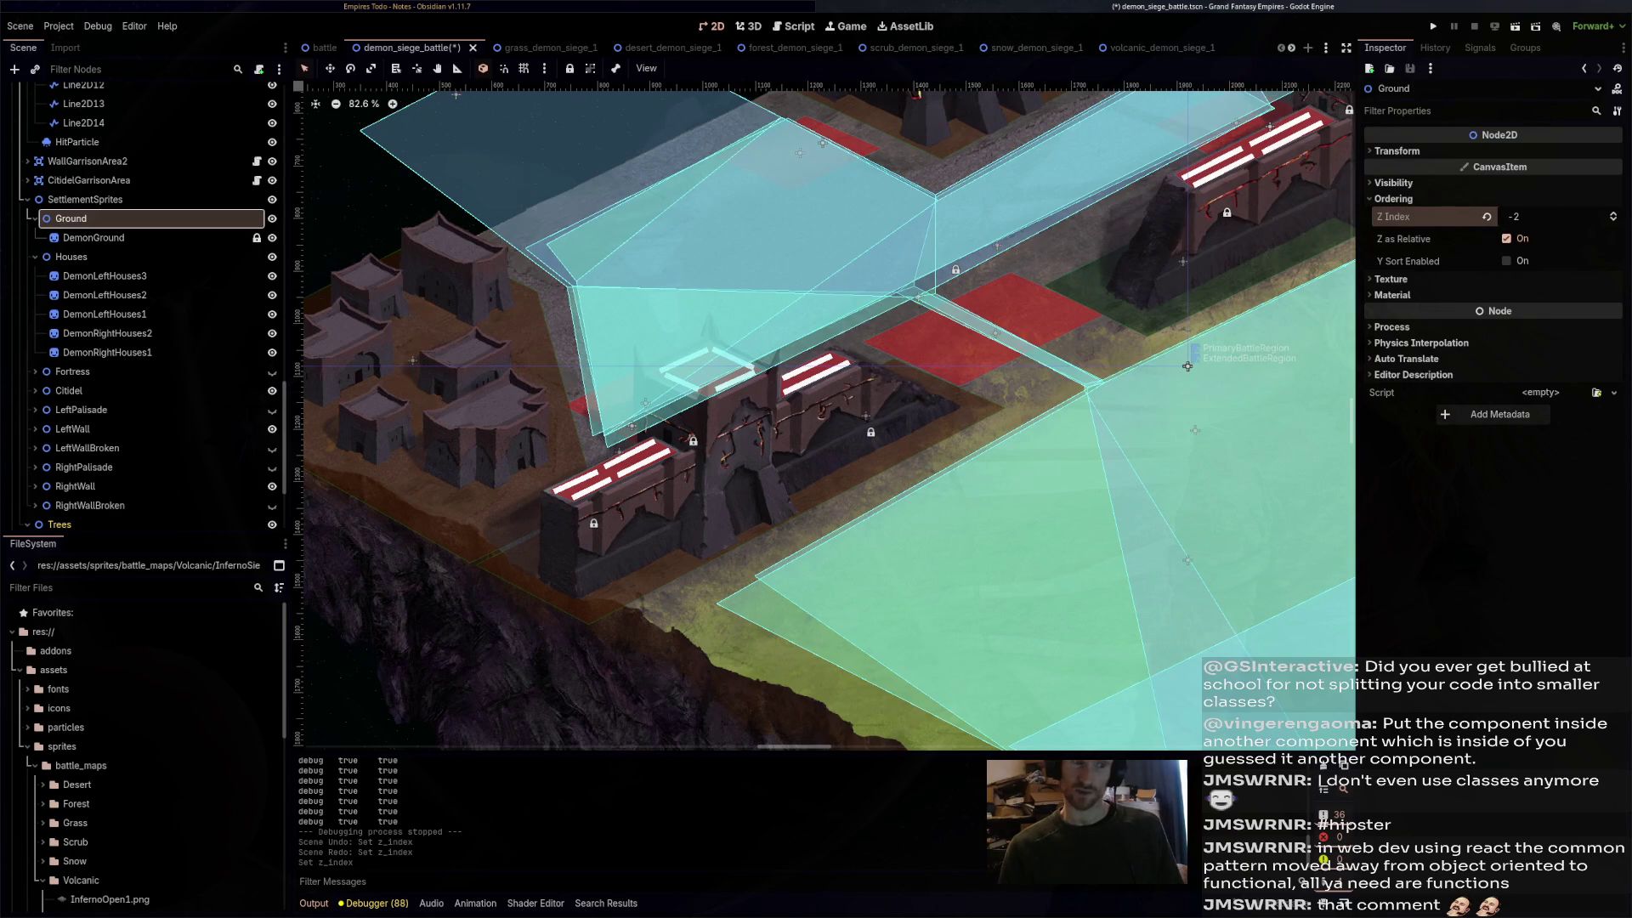
# - Switch to grass_demon_siege_1 and run it in the game
pyautogui.moveTo(1188, 367); pyautogui.dragTo(1016, 494)
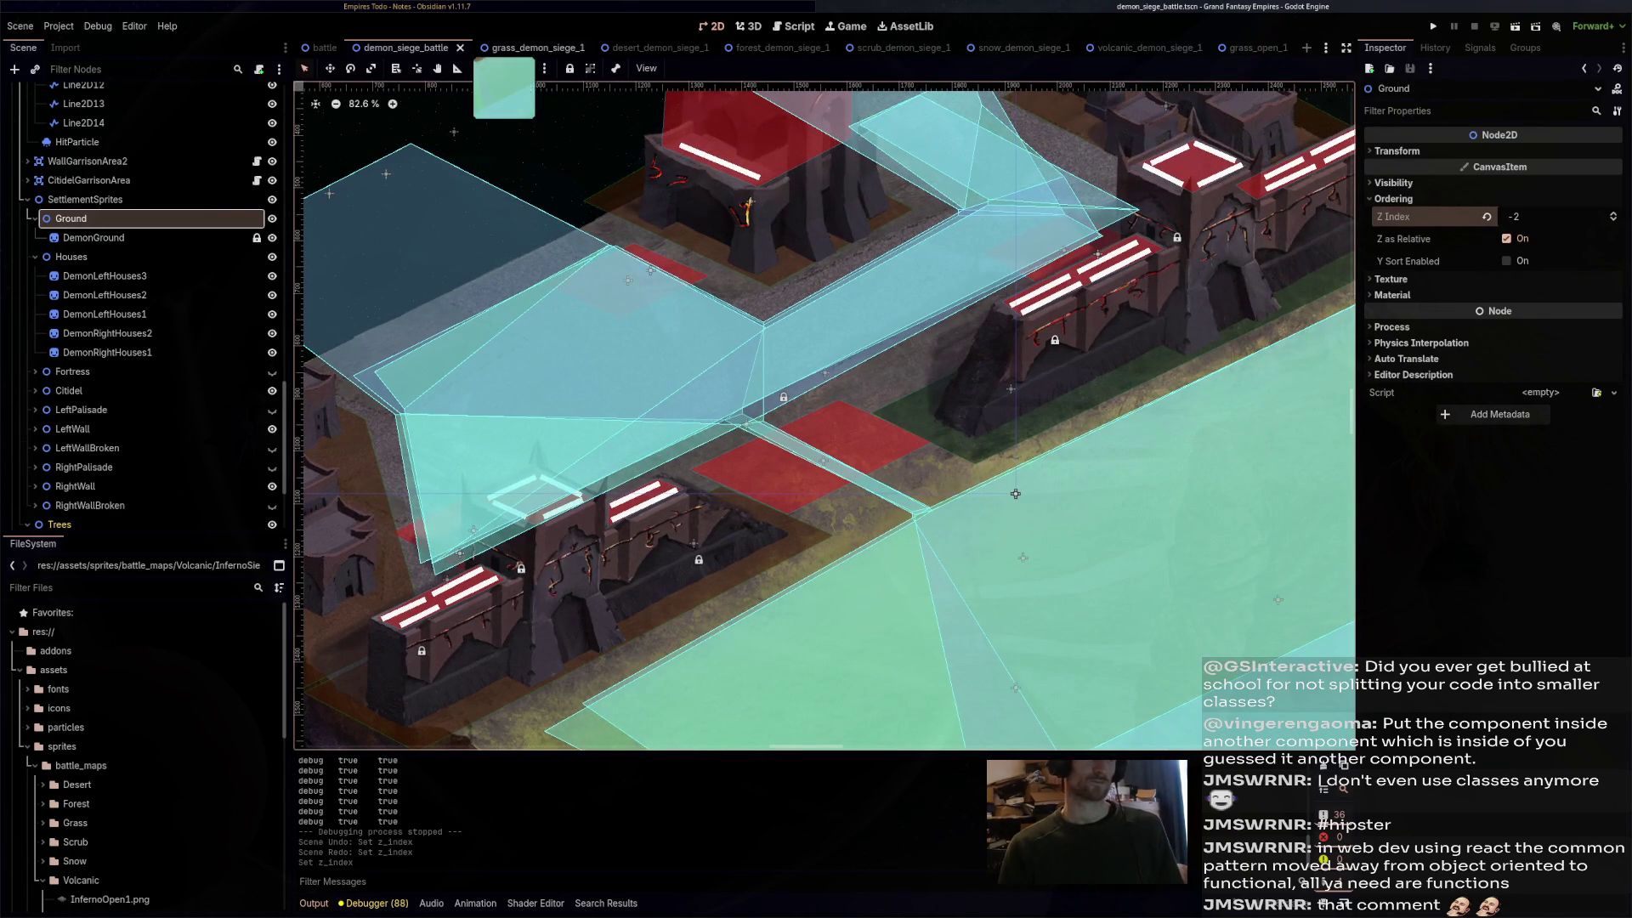
pyautogui.hotkey('ctrl', 'Tab')
pyautogui.click(1514, 27)
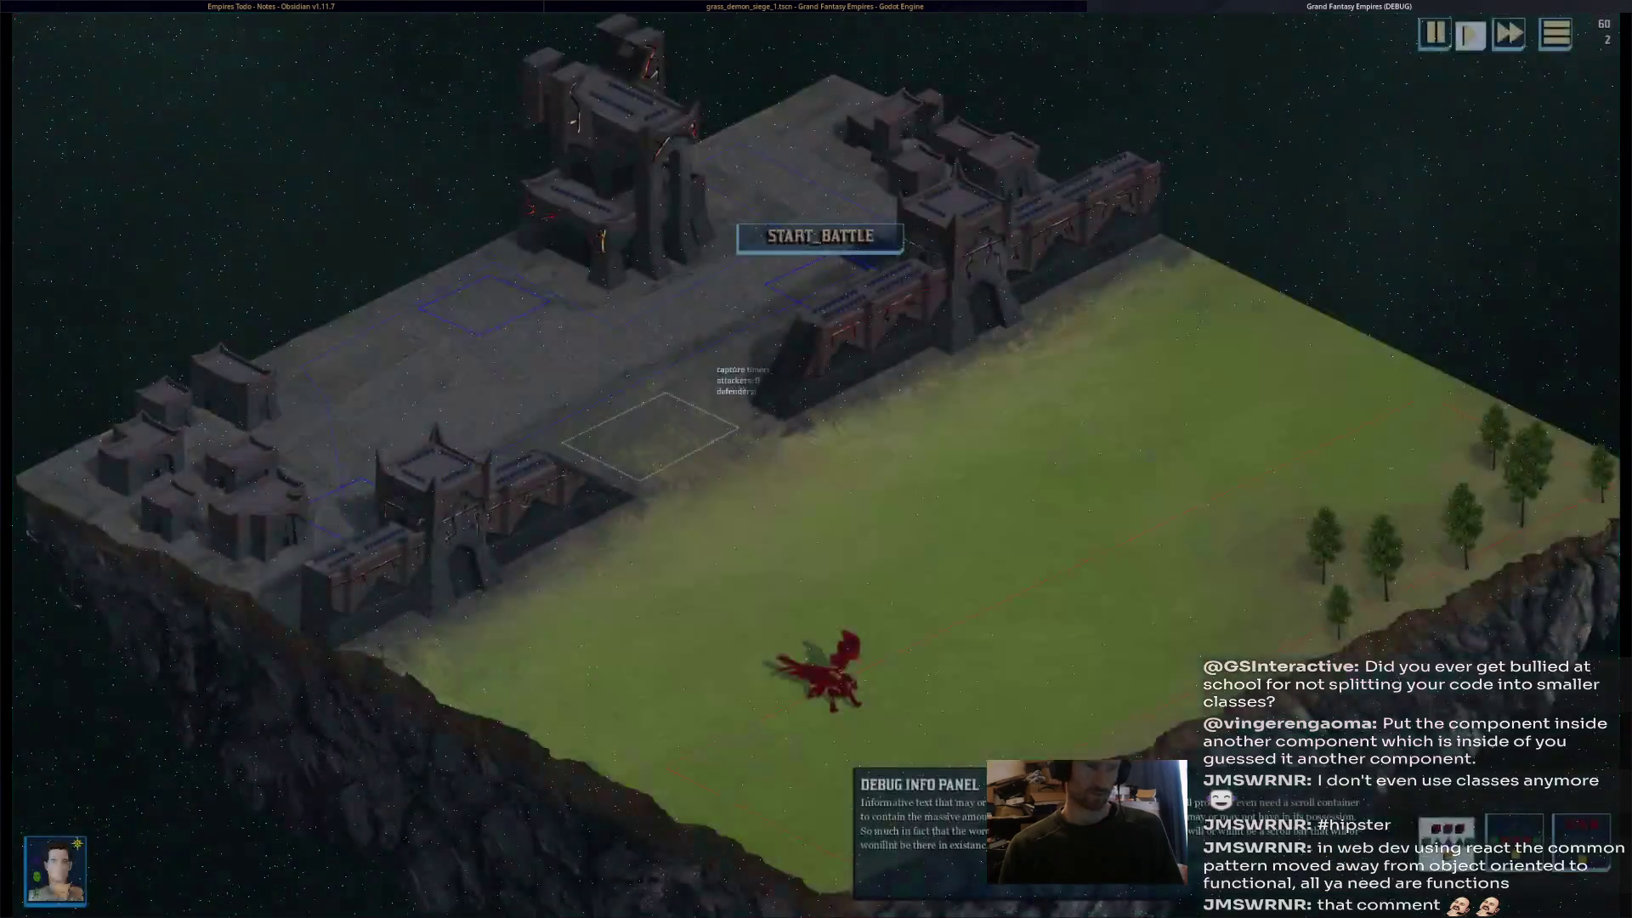
# - Start the battle, zoom in and pan left and up to follow the red dragon over the town
pyautogui.click(820, 237)
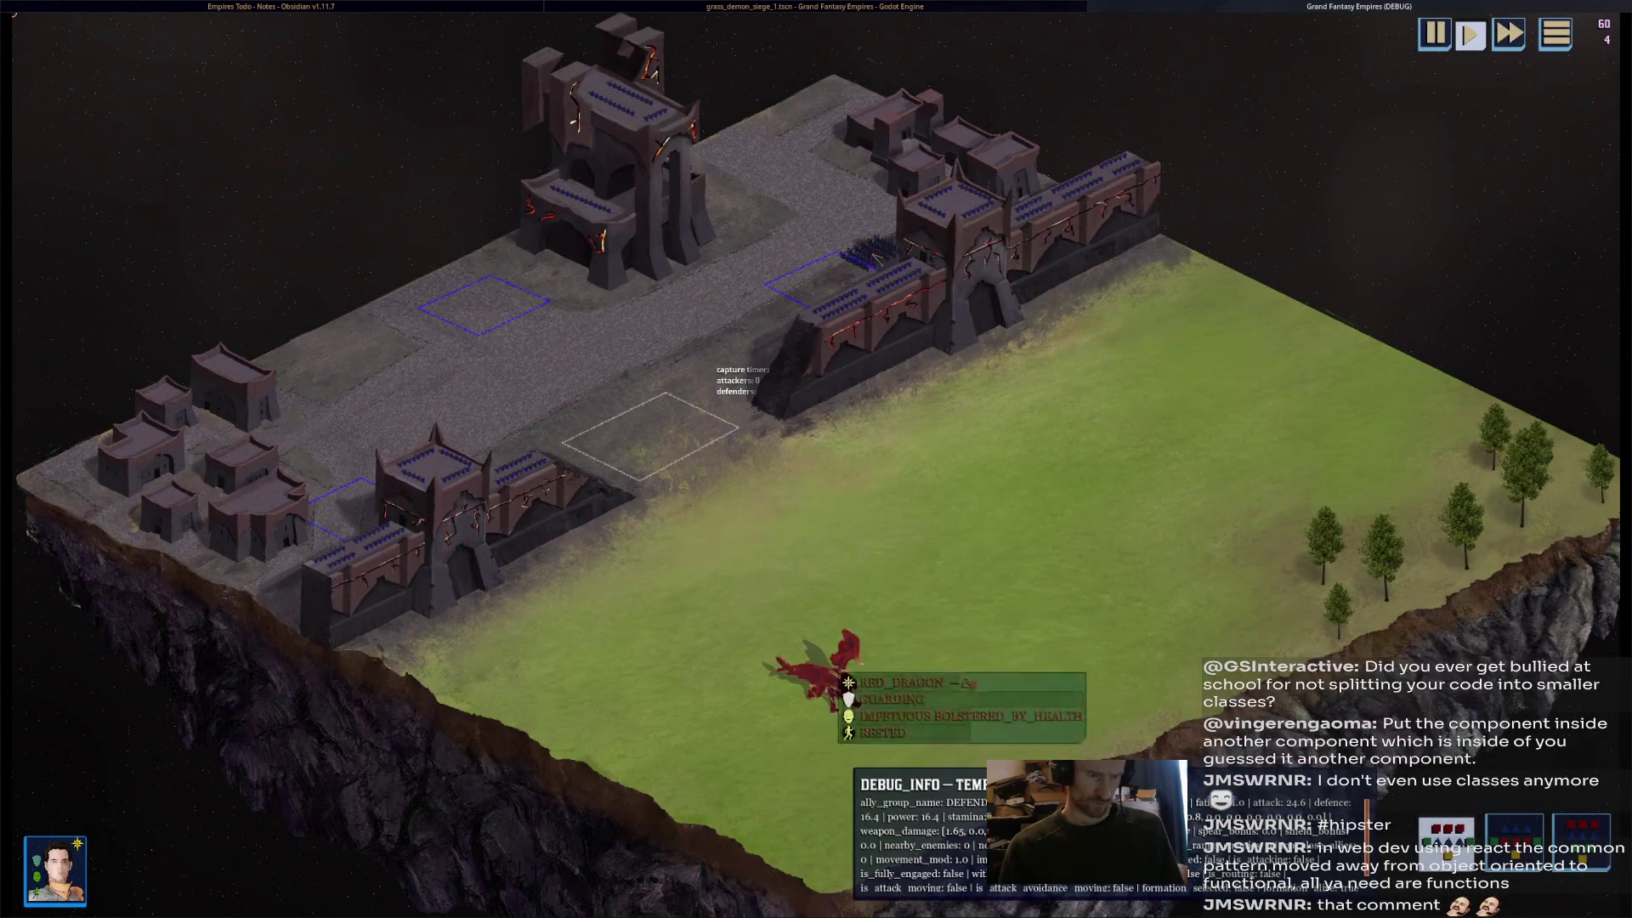
pyautogui.scroll(3, 733, 535)
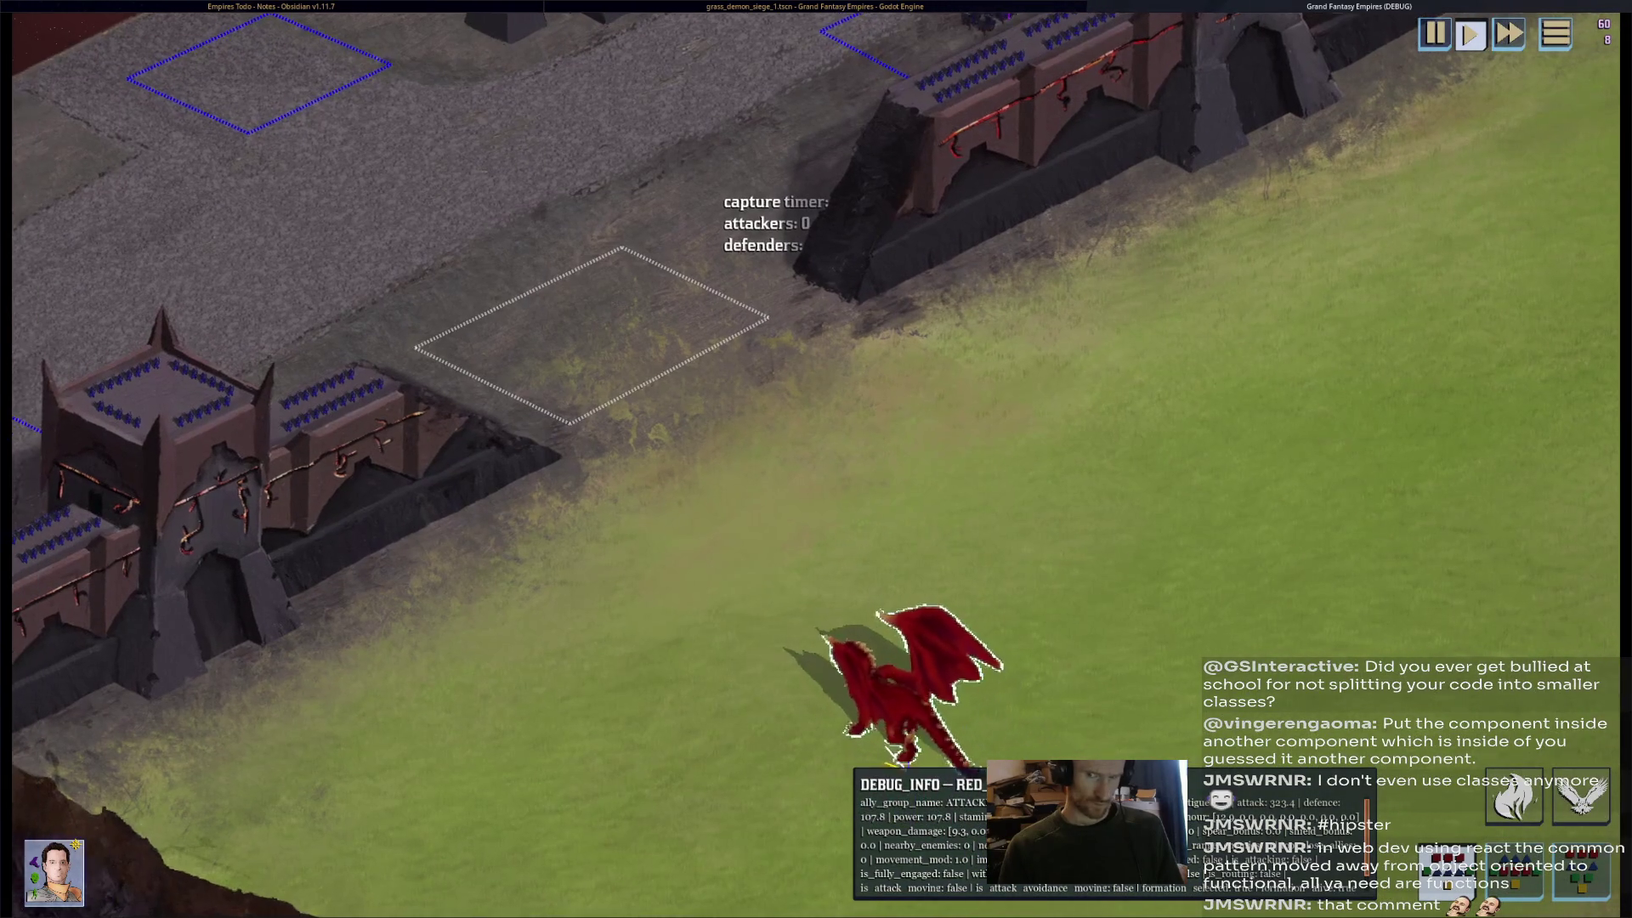
pyautogui.press('Left')
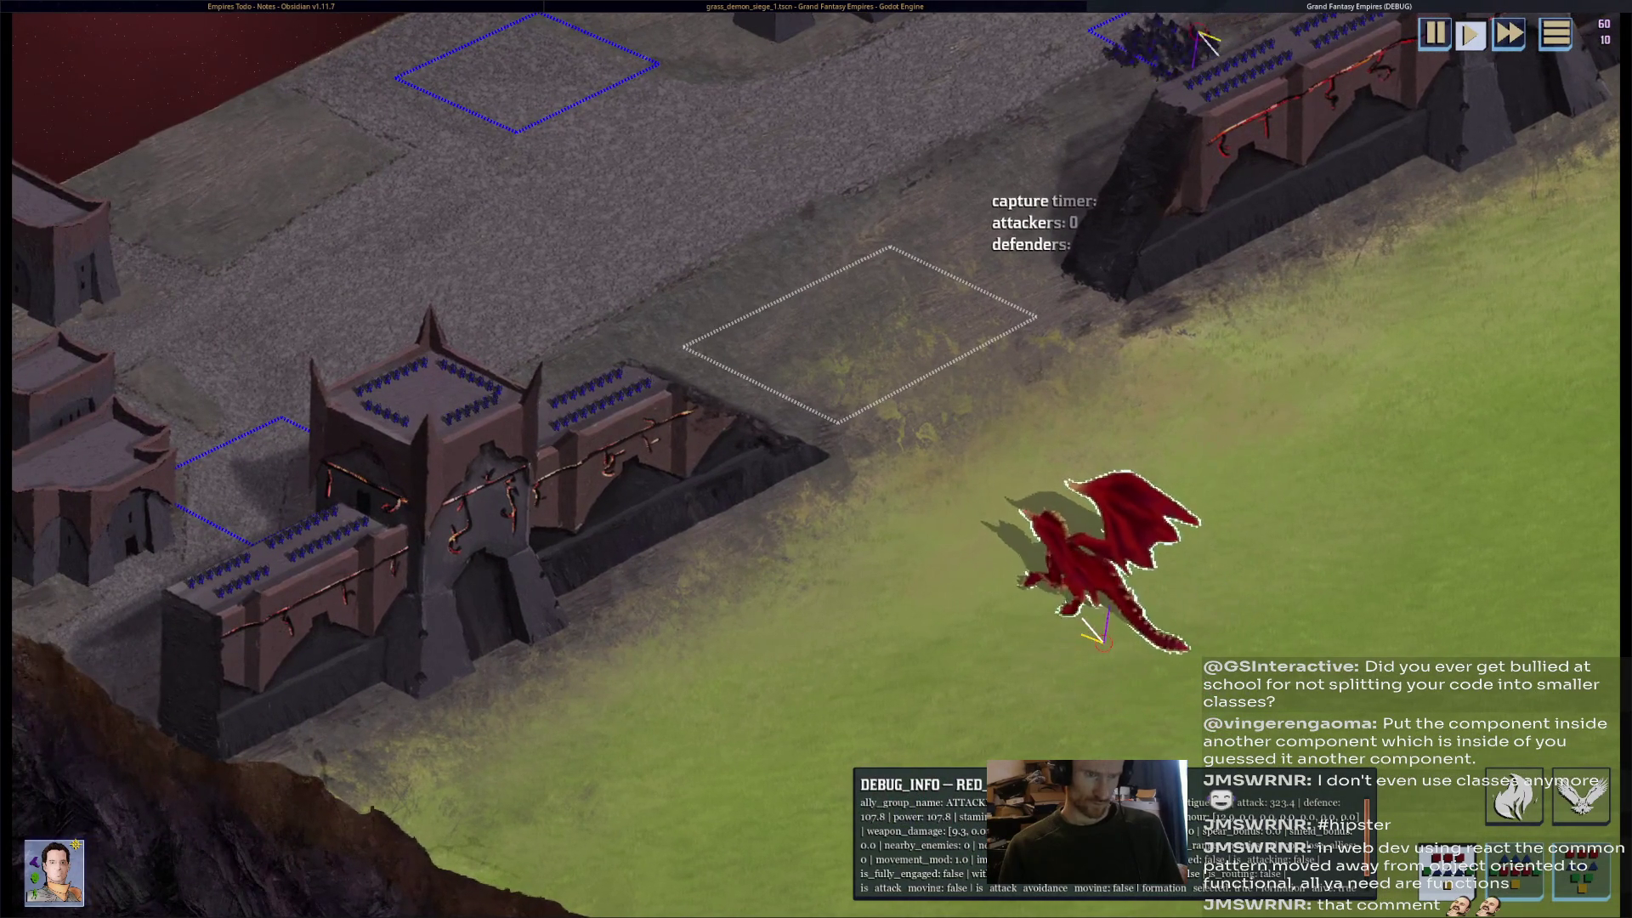
pyautogui.press('Up')
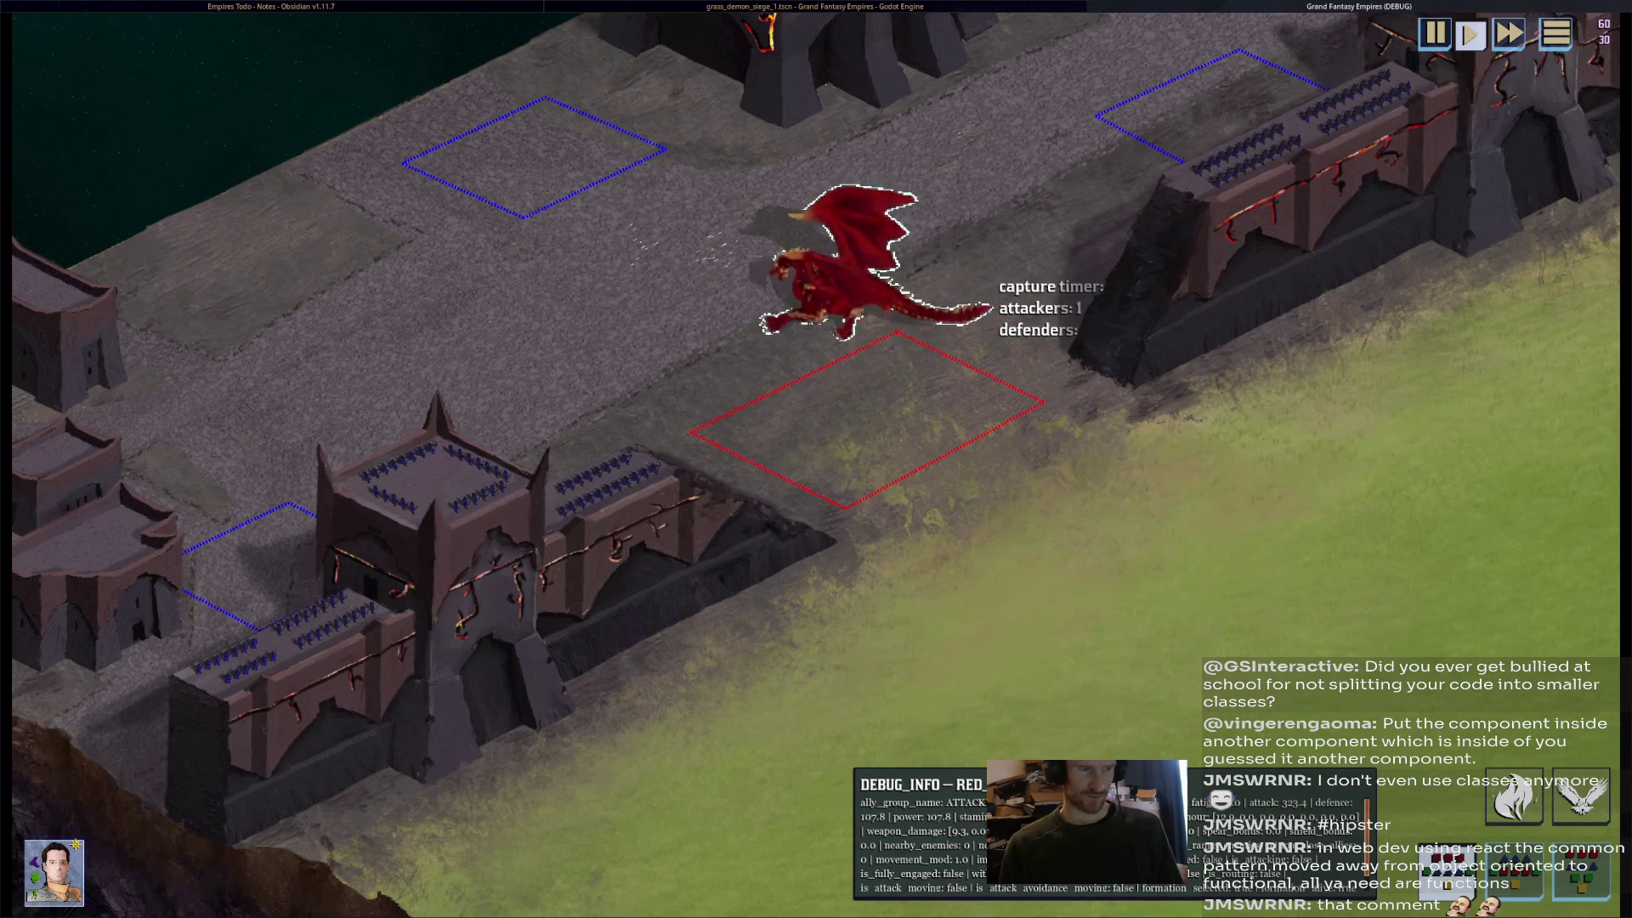
pyautogui.press('Left')
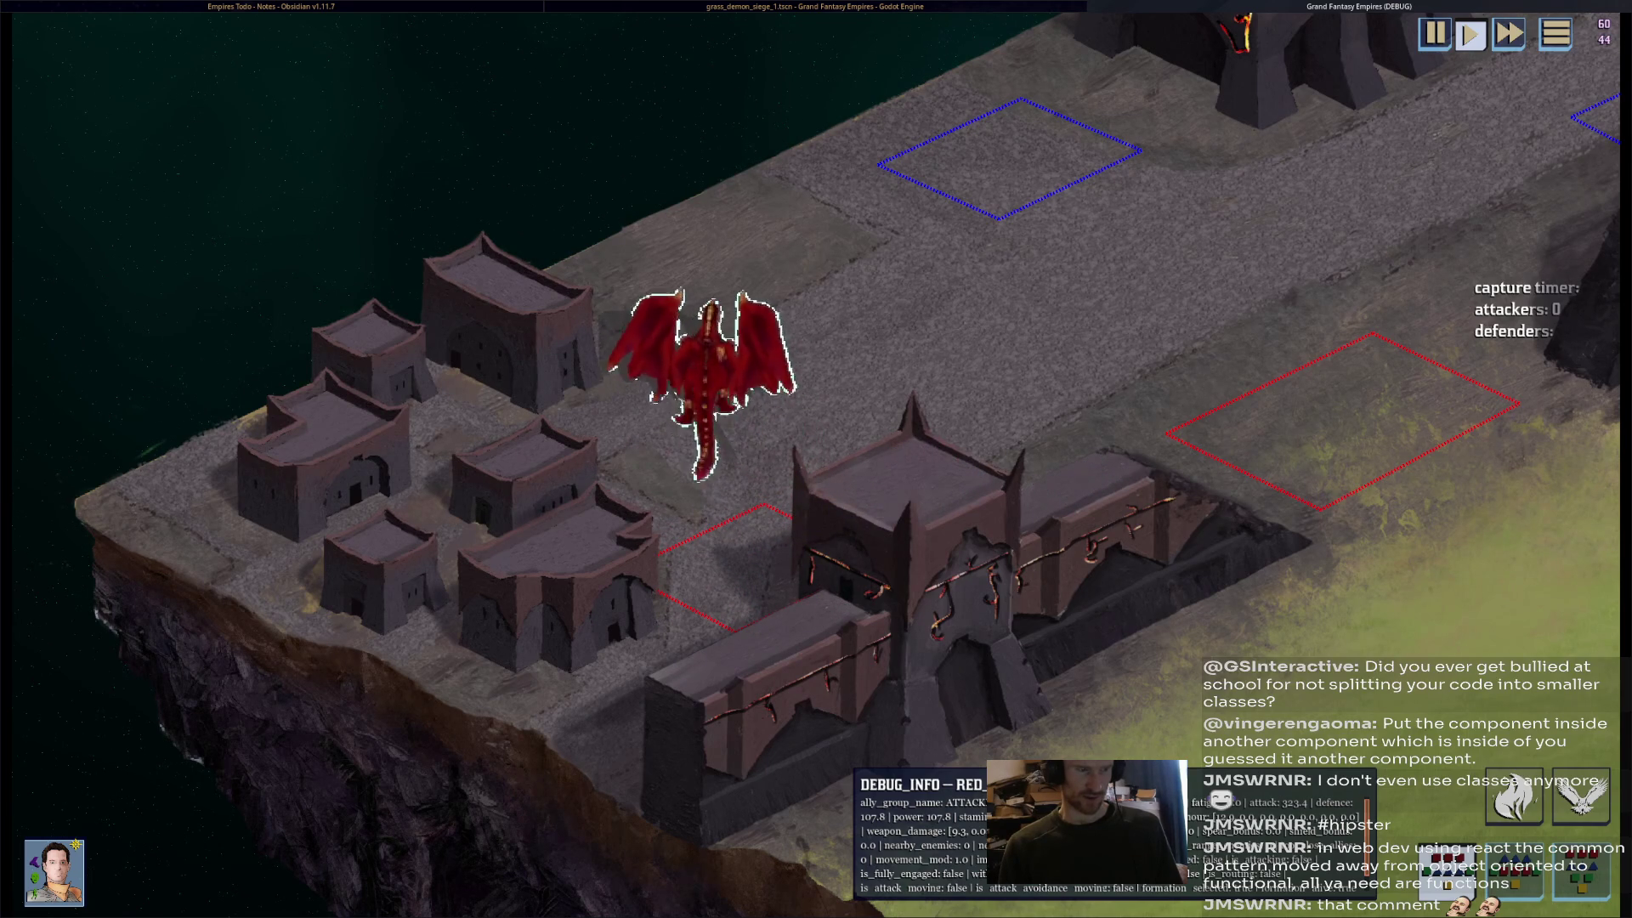
pyautogui.moveTo(617, 333)
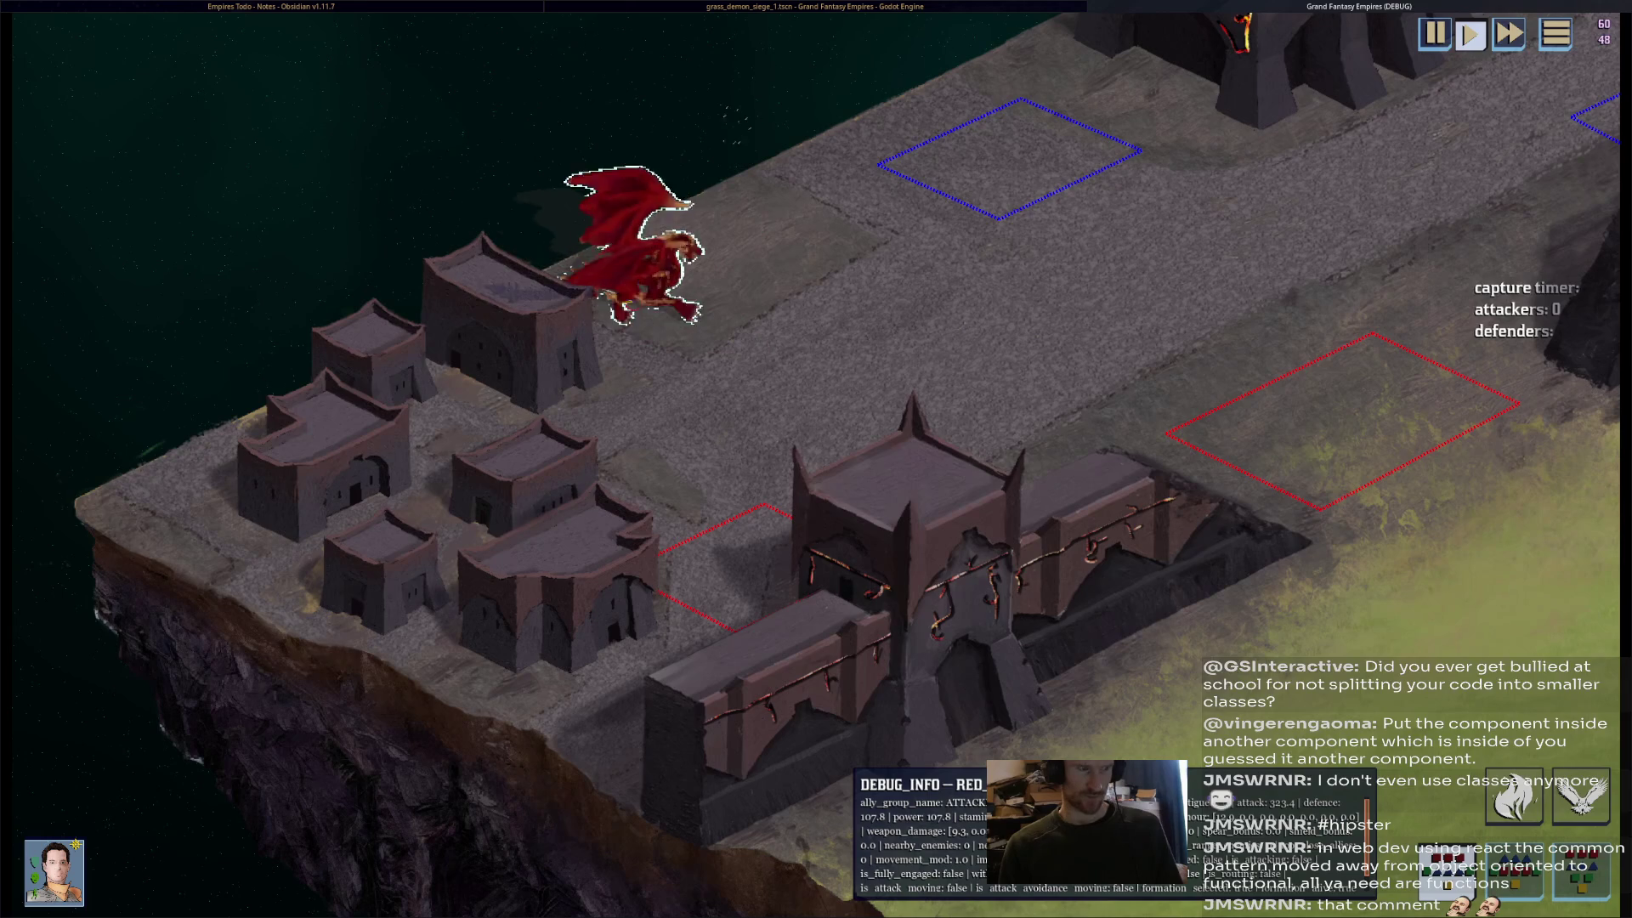
pyautogui.press('d')
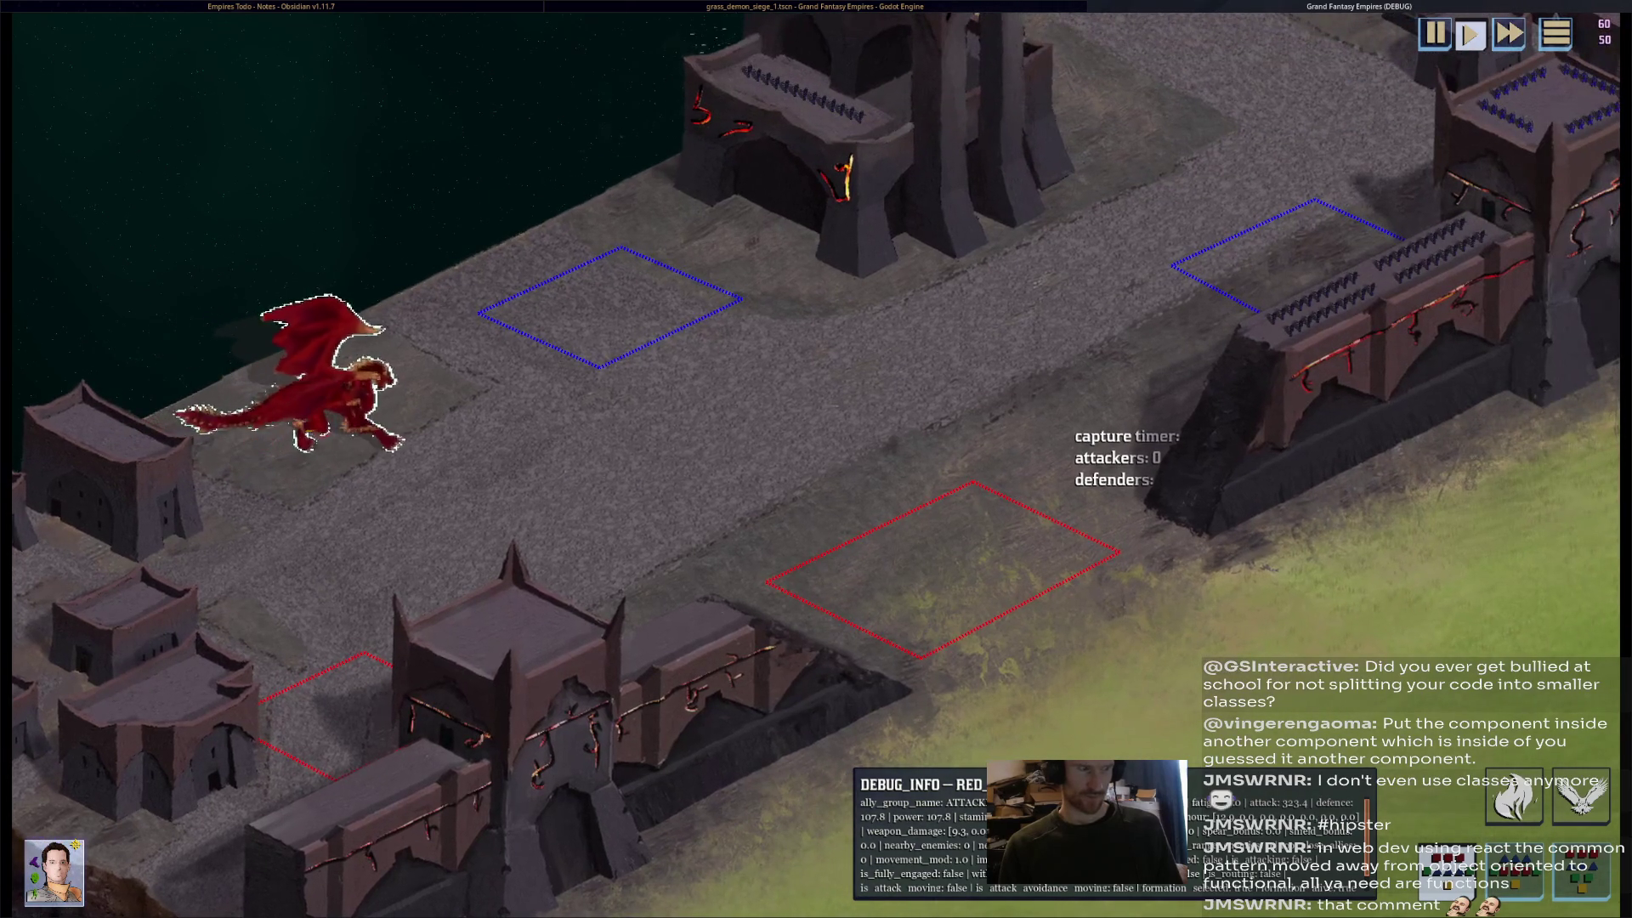
pyautogui.press('w')
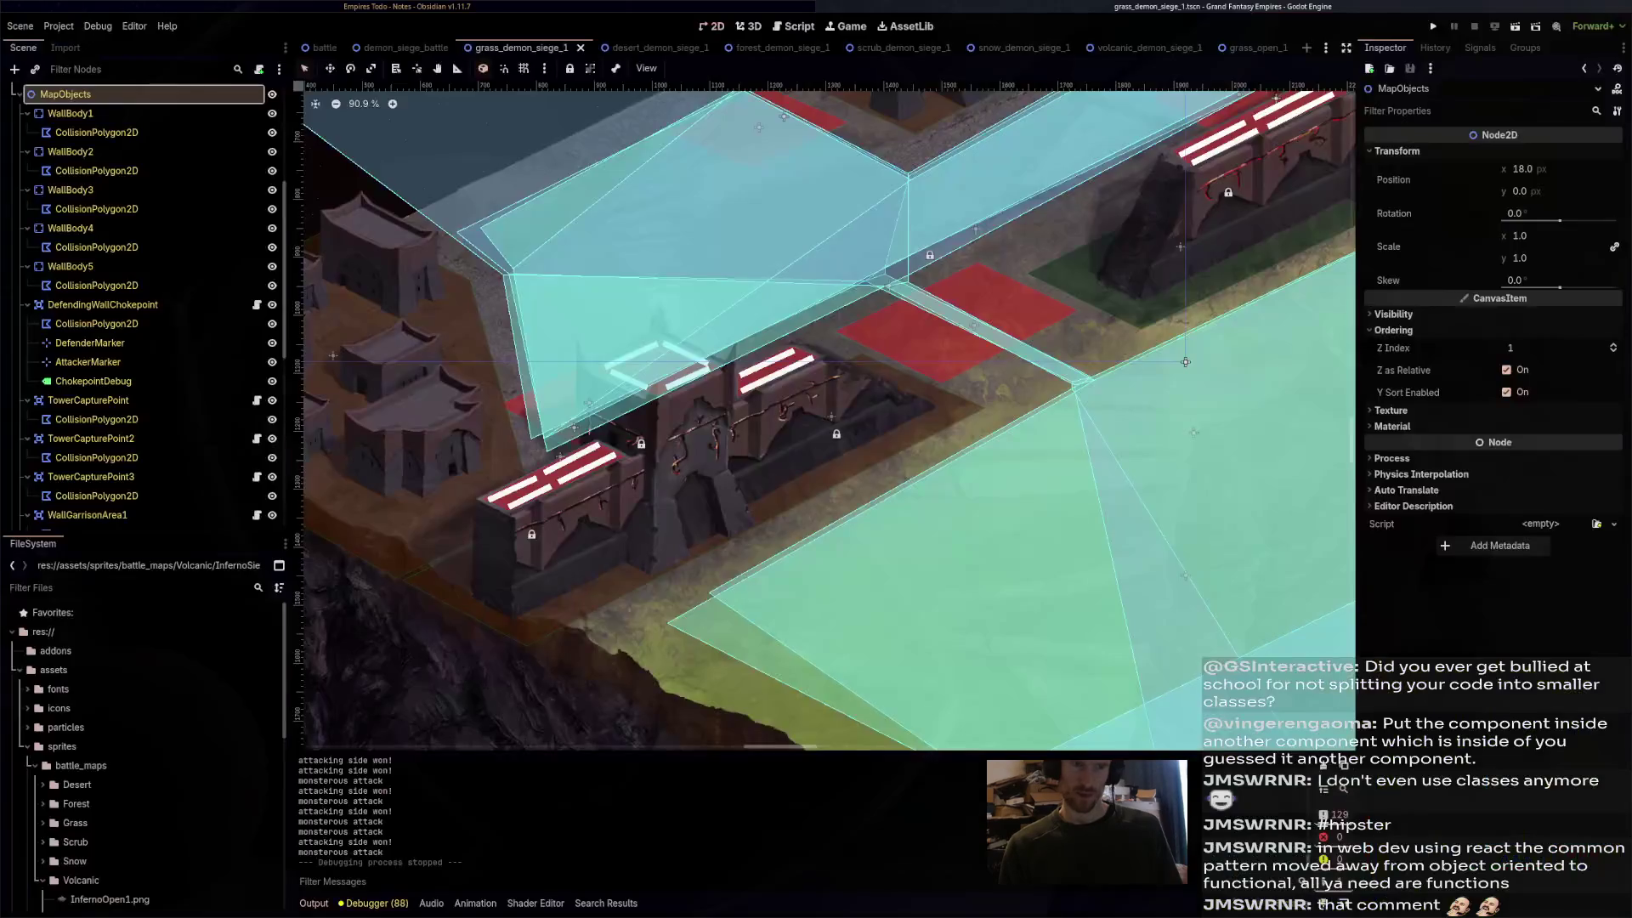
# - Stop the game and browse the MapObjects branch in grass_demon_siege_1's scene tree
pyautogui.press('F8')
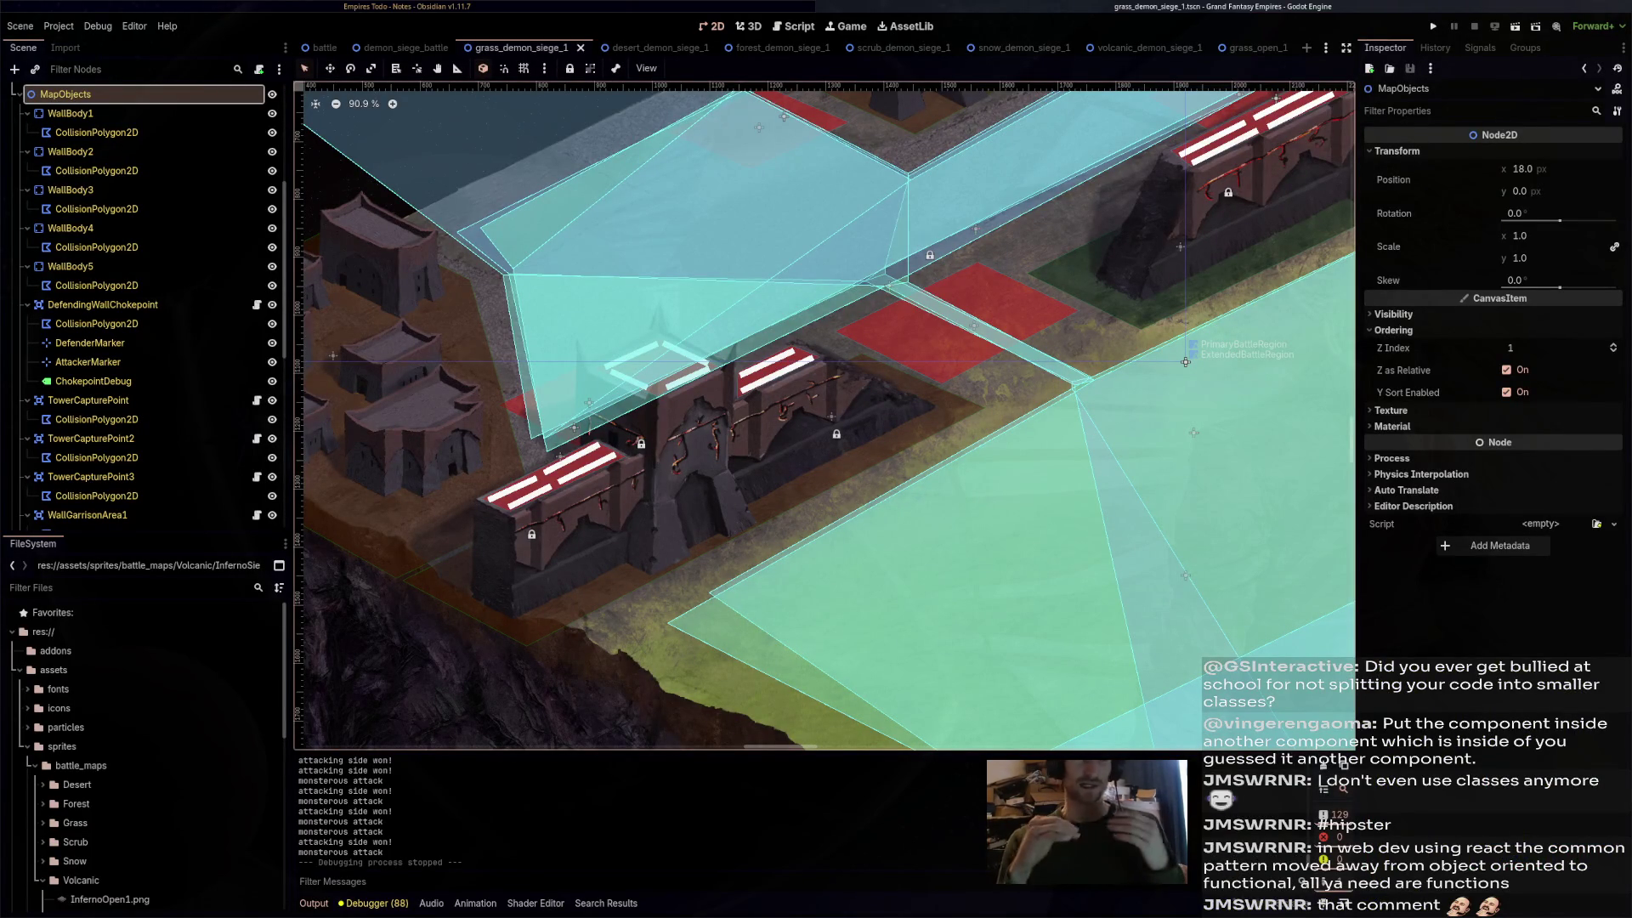
pyautogui.moveTo(850, 340); pyautogui.dragTo(738, 426)
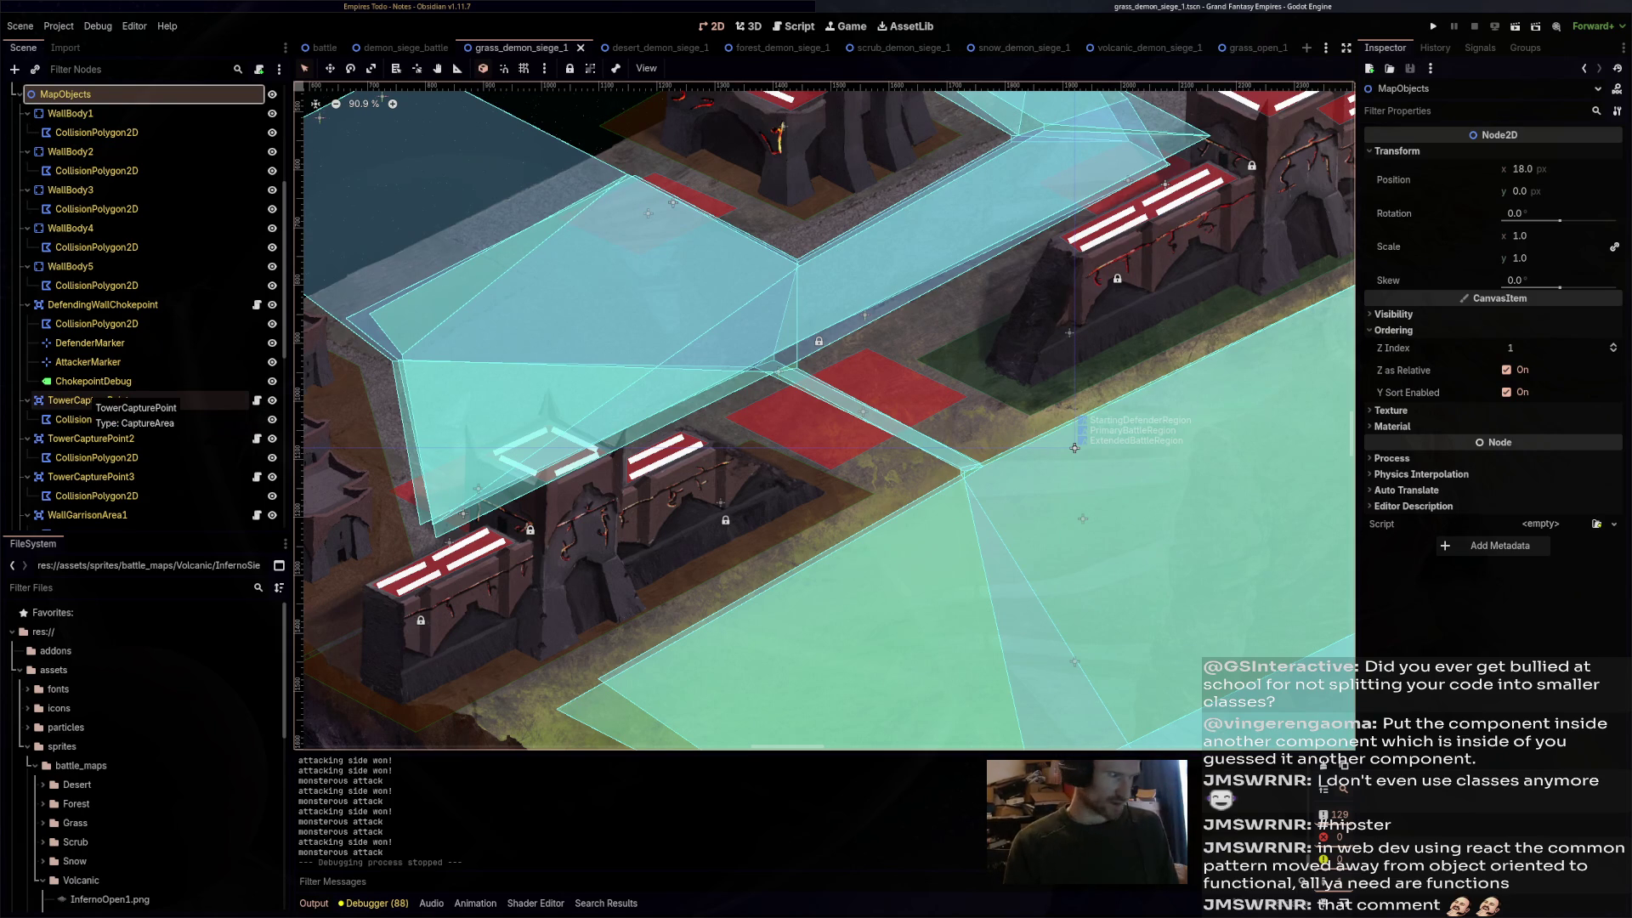
pyautogui.scroll(3, 127, 465)
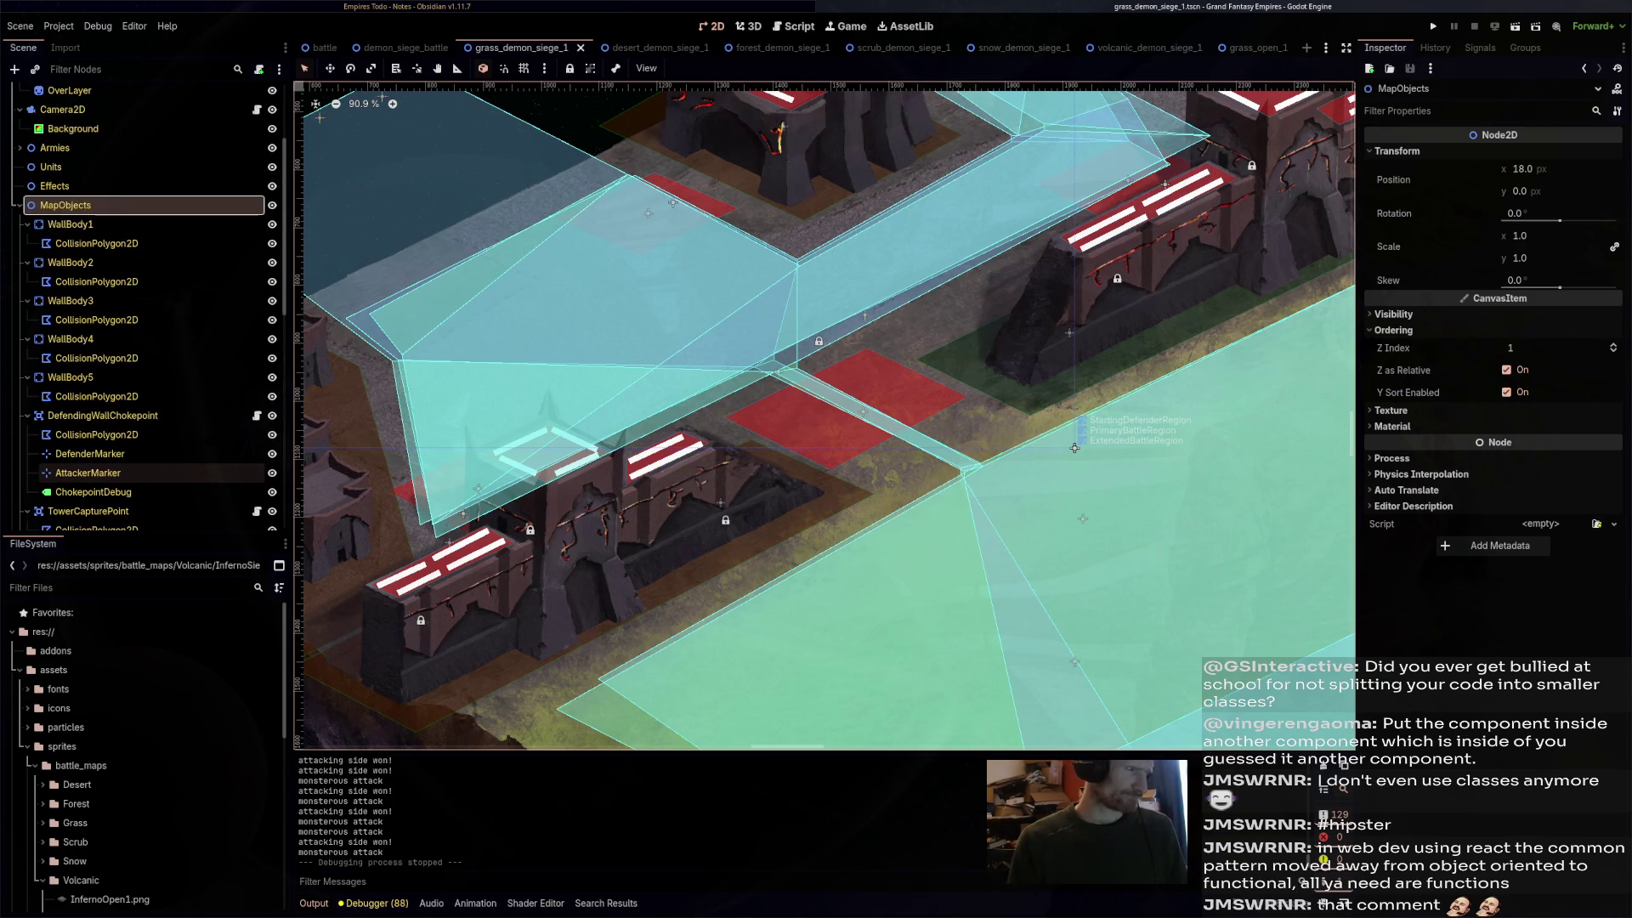
pyautogui.click(19, 205)
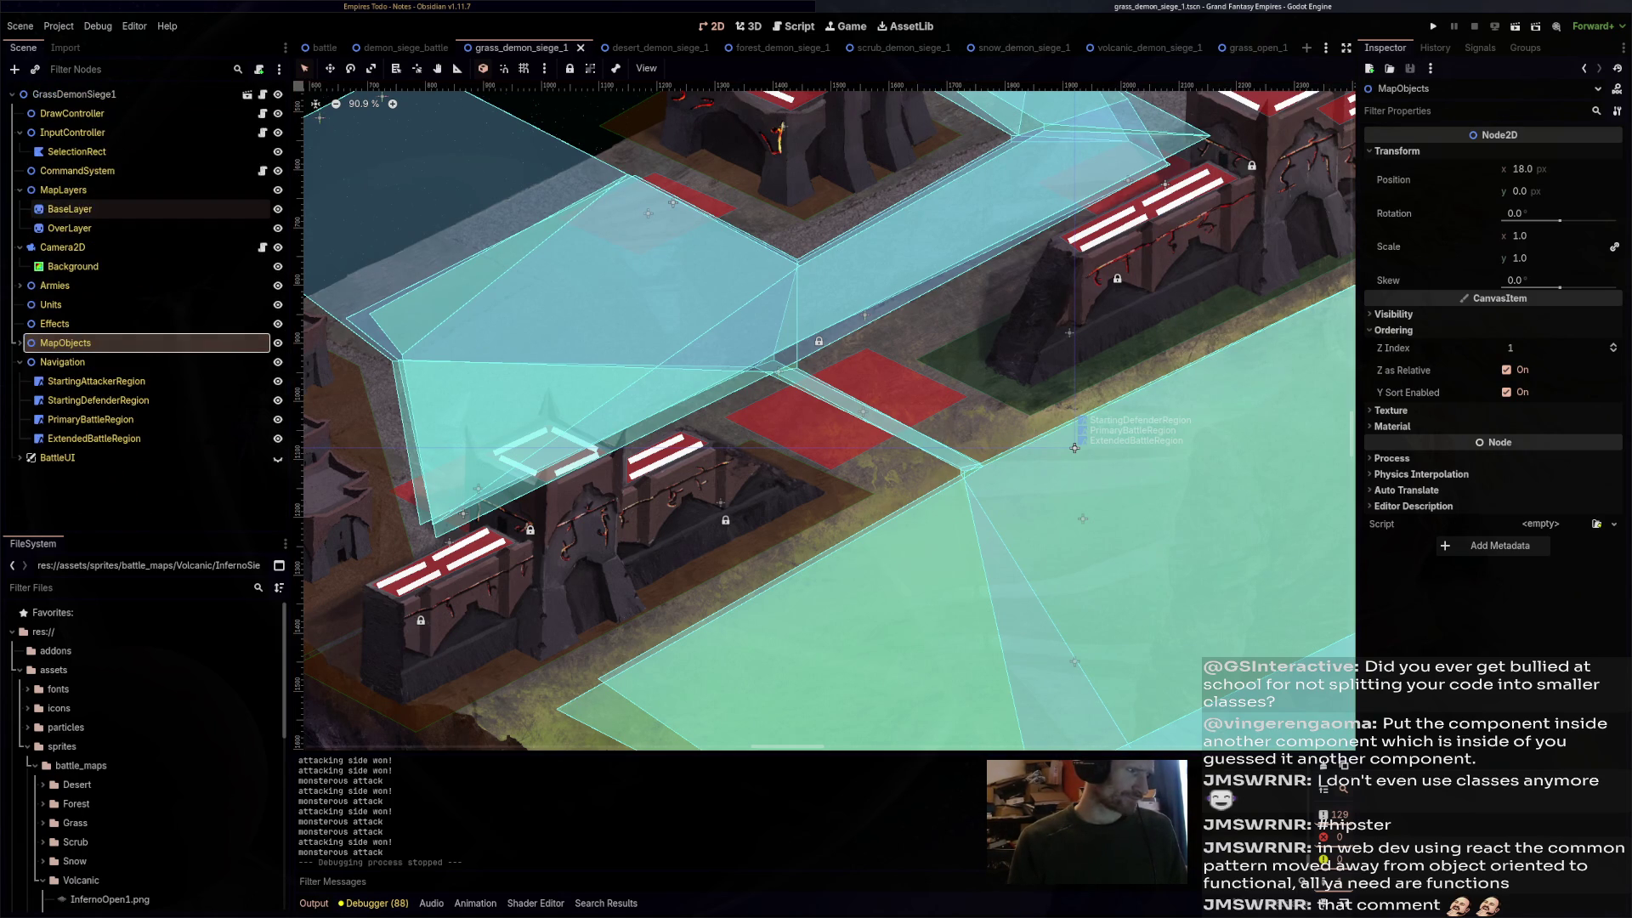
pyautogui.click(19, 342)
pyautogui.scroll(-5, 85, 294)
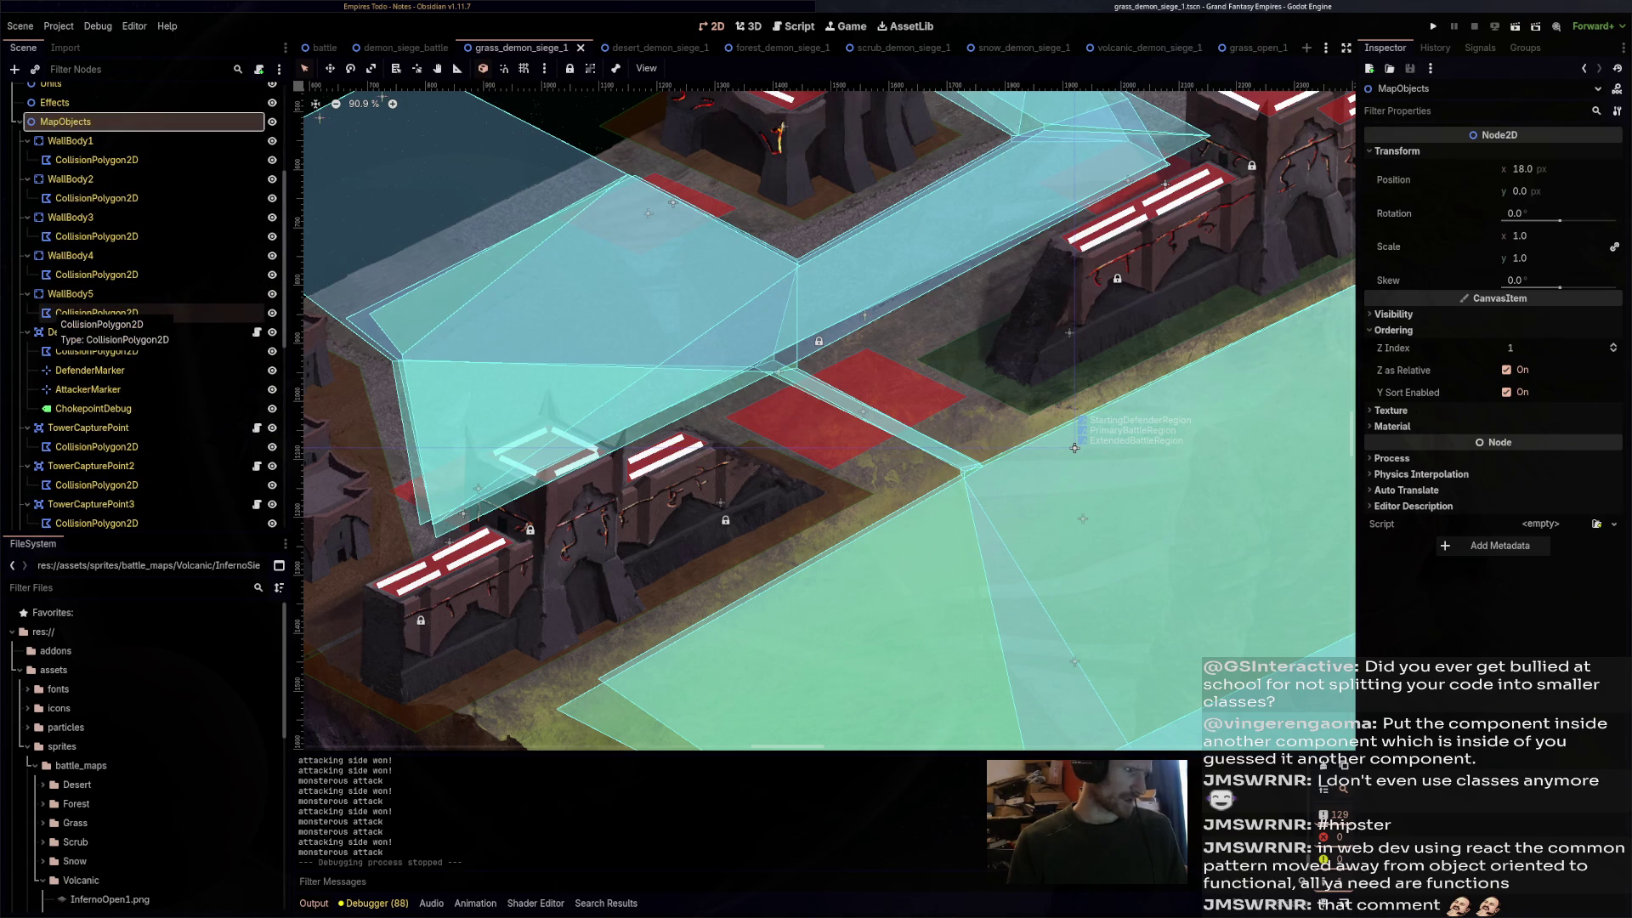
pyautogui.scroll(3, 51, 314)
pyautogui.click(19, 234)
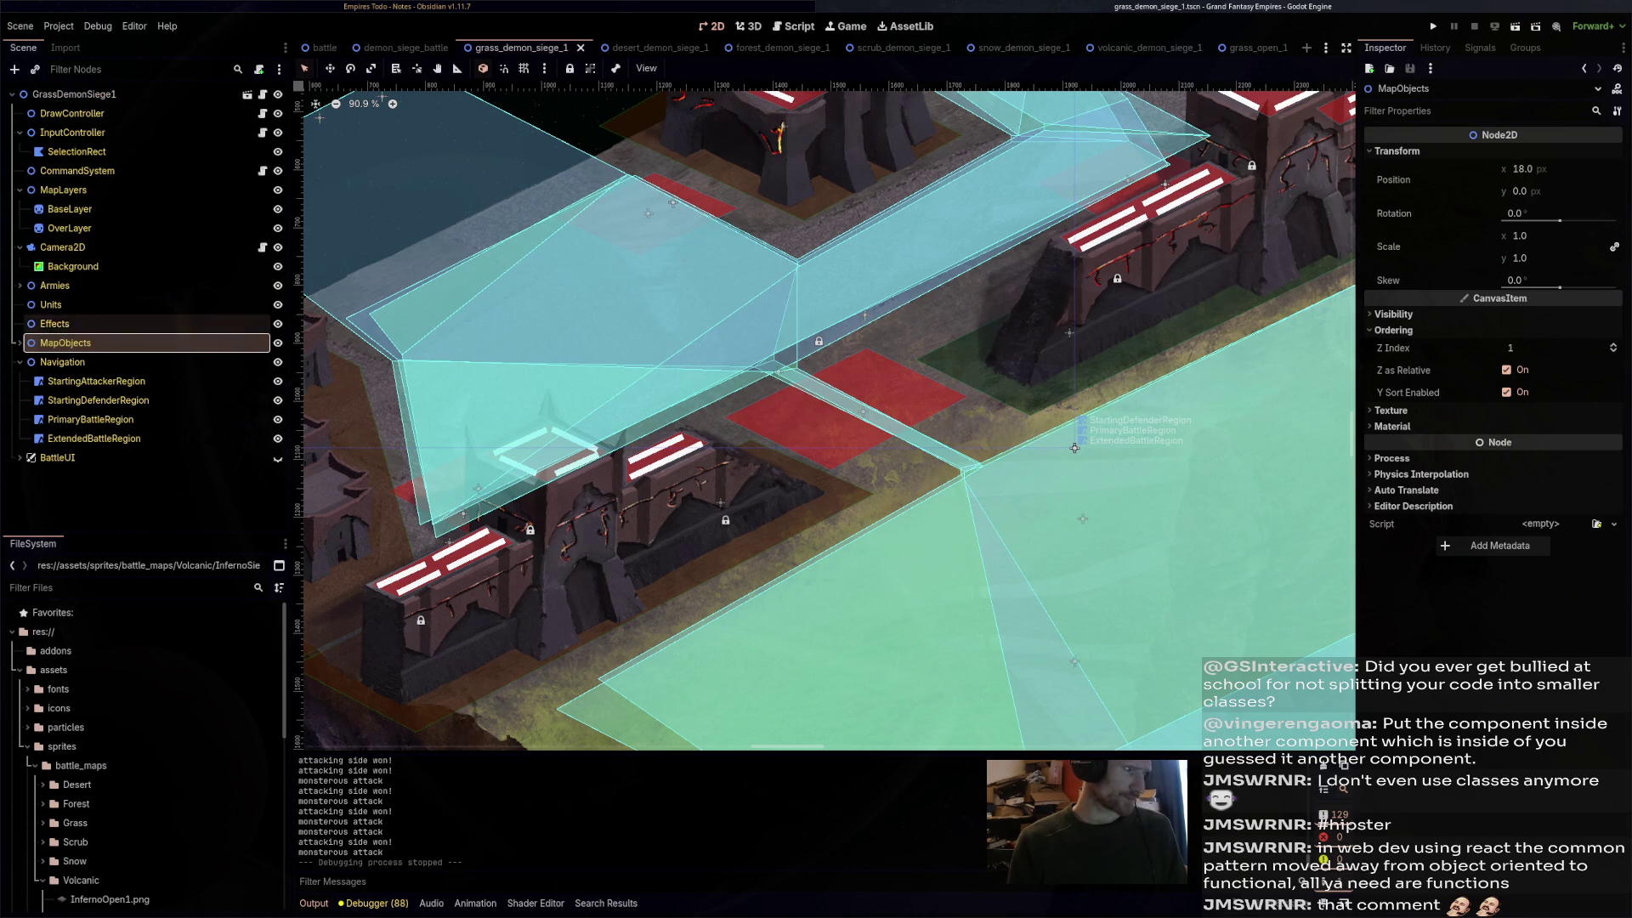
# - Check the Units ordering, return MapObjects to Z Index 0, and save
pyautogui.click(51, 304)
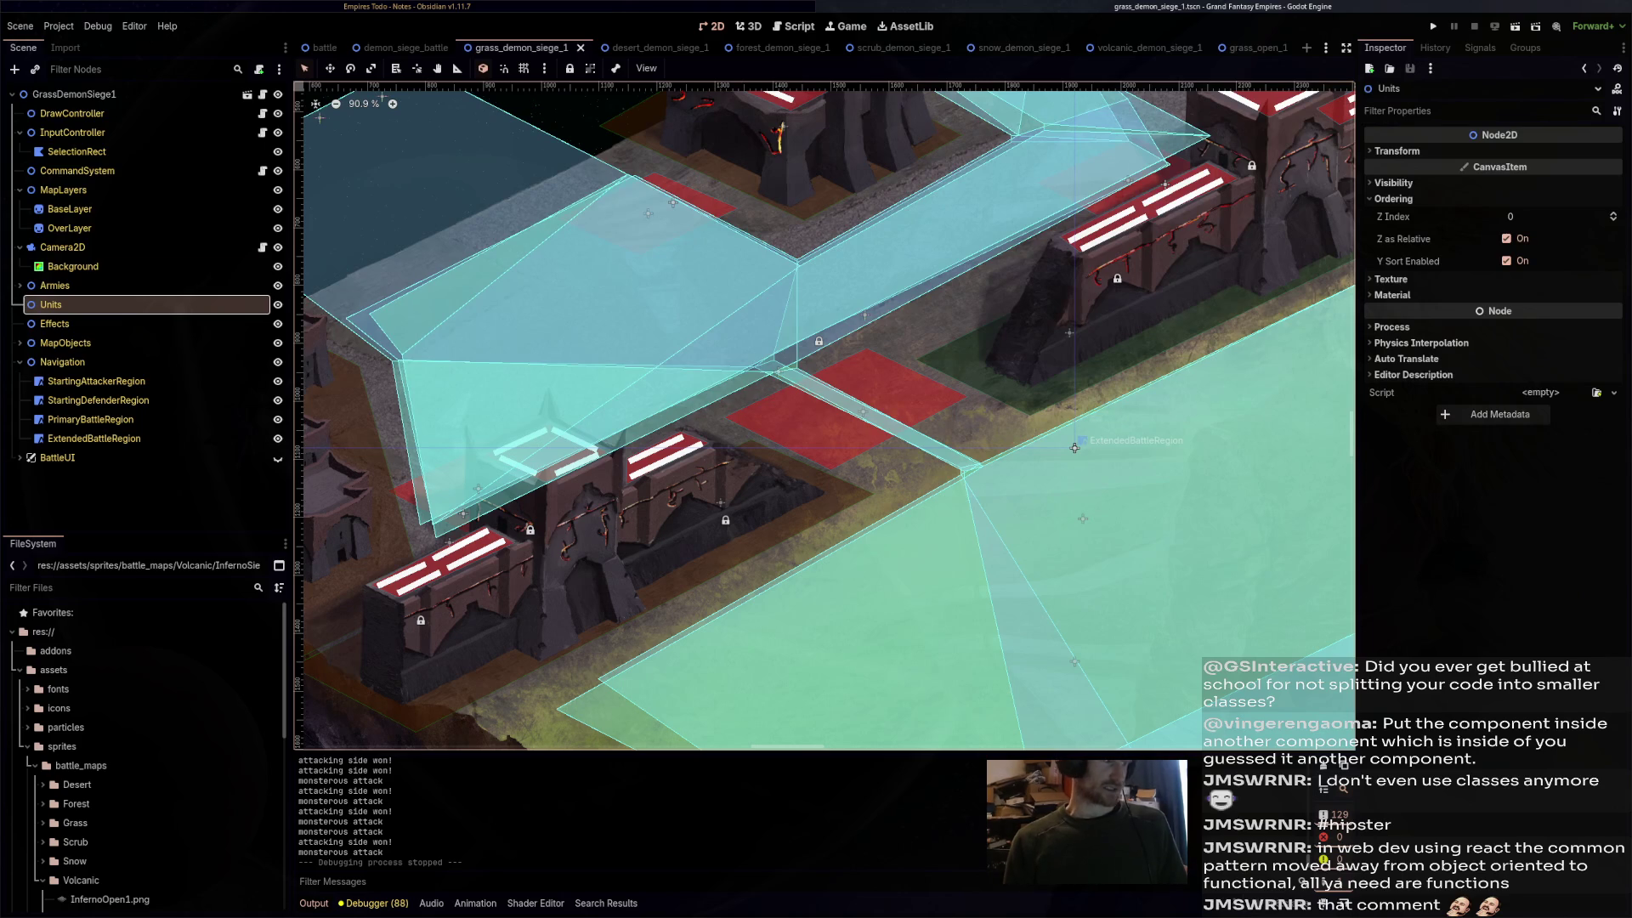
pyautogui.click(1075, 447)
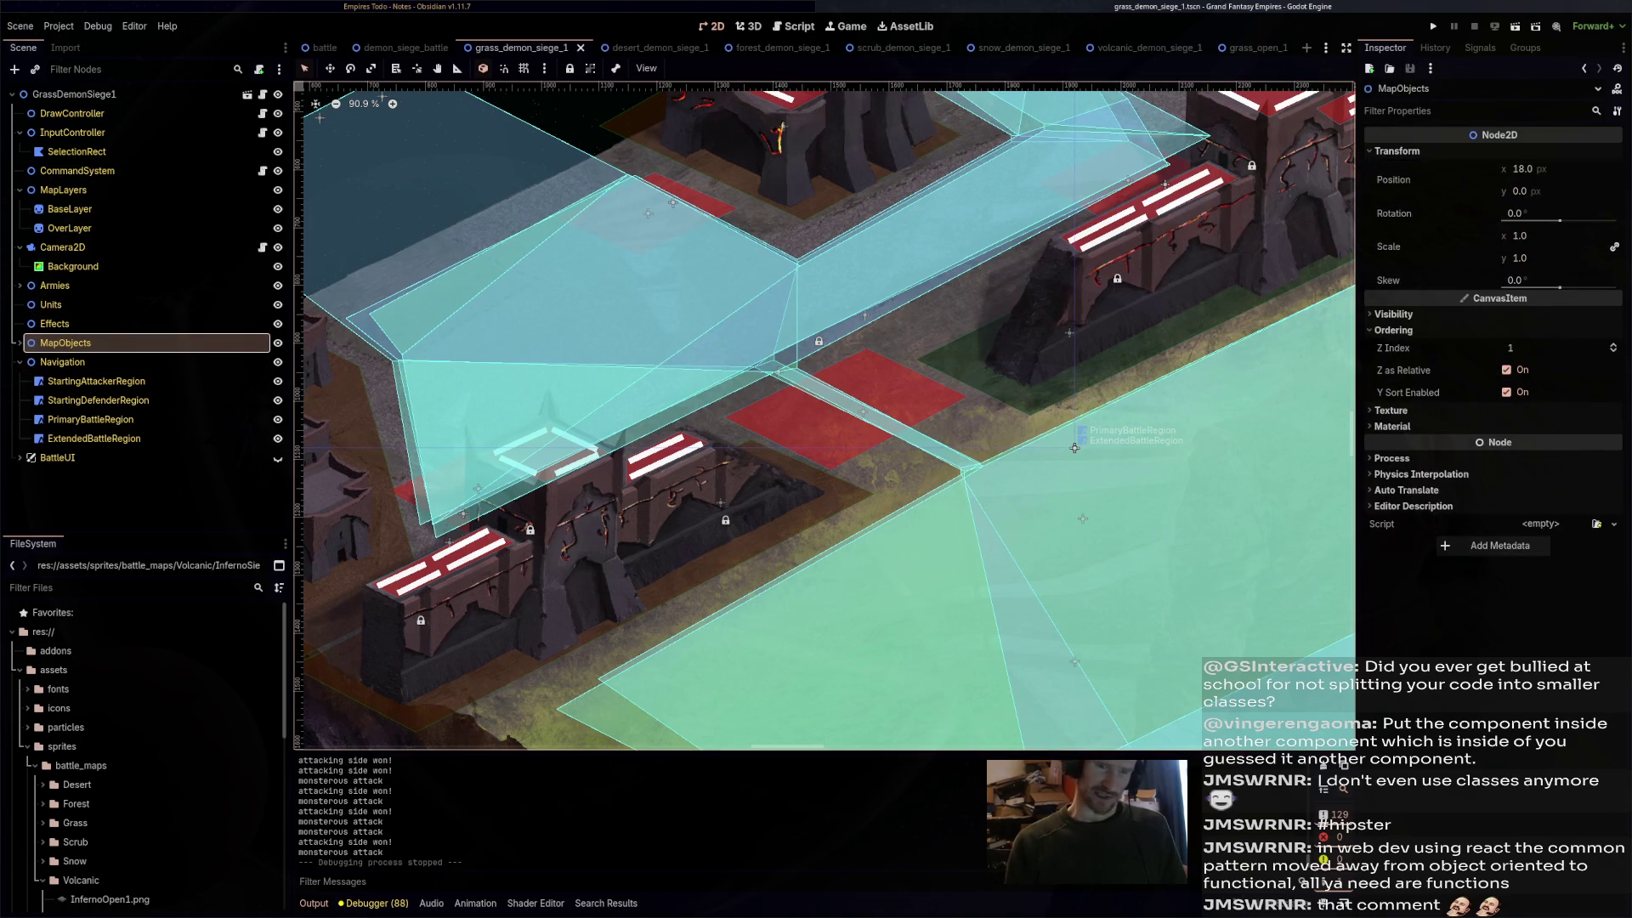
pyautogui.hotkey('ctrl', 'z')
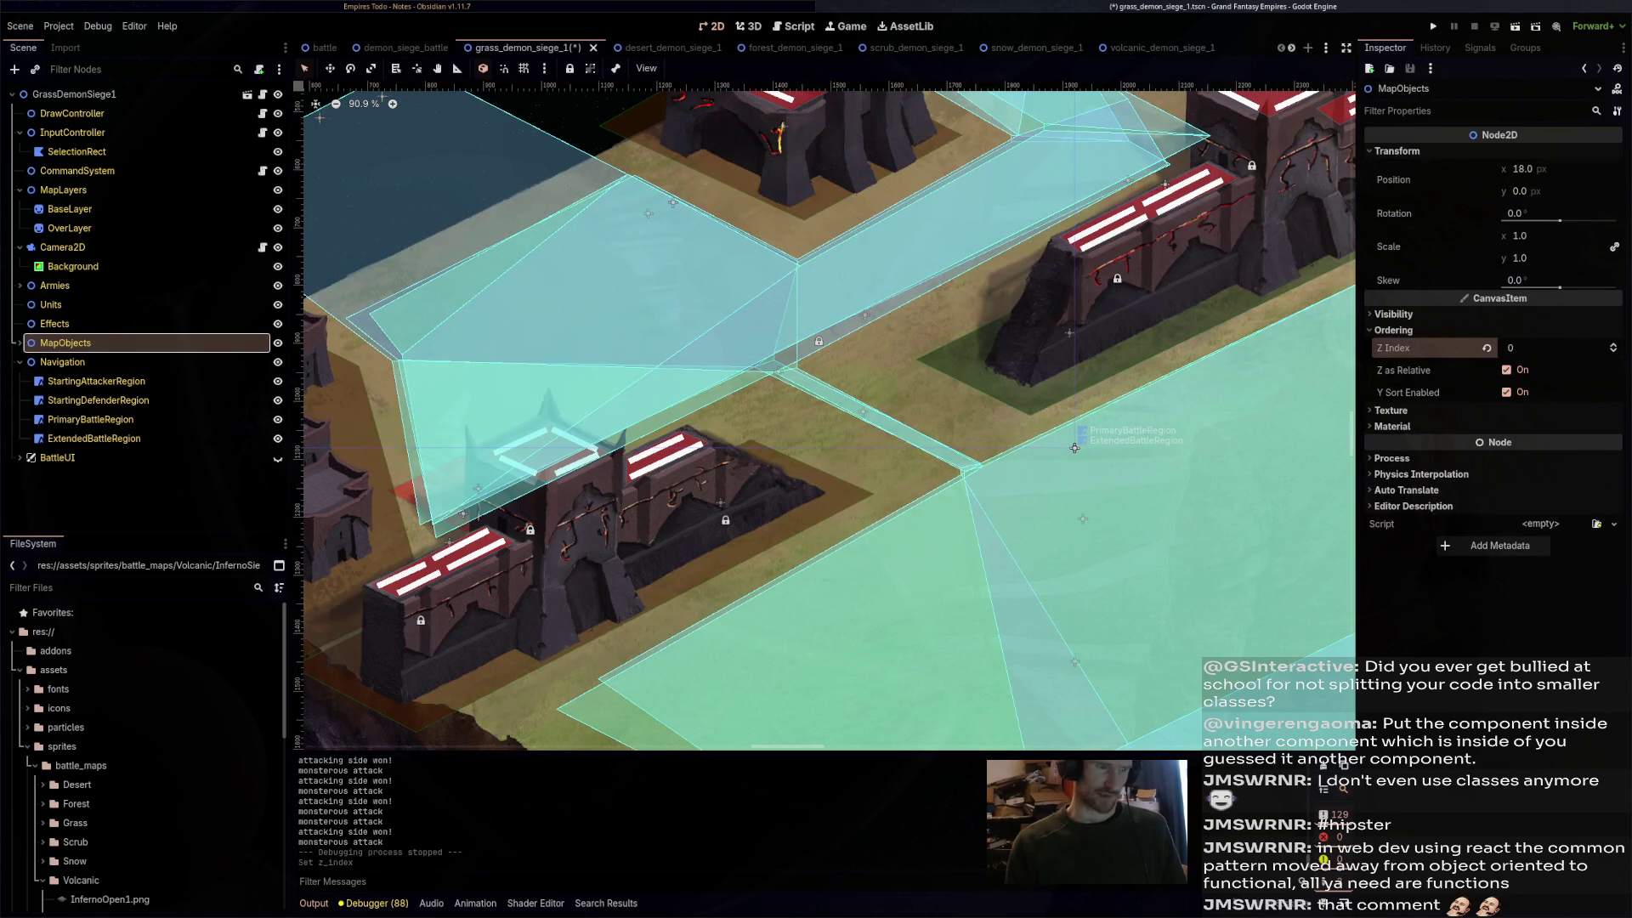
pyautogui.moveTo(1074, 448); pyautogui.dragTo(1150, 406)
pyautogui.hotkey('ctrl', 's')
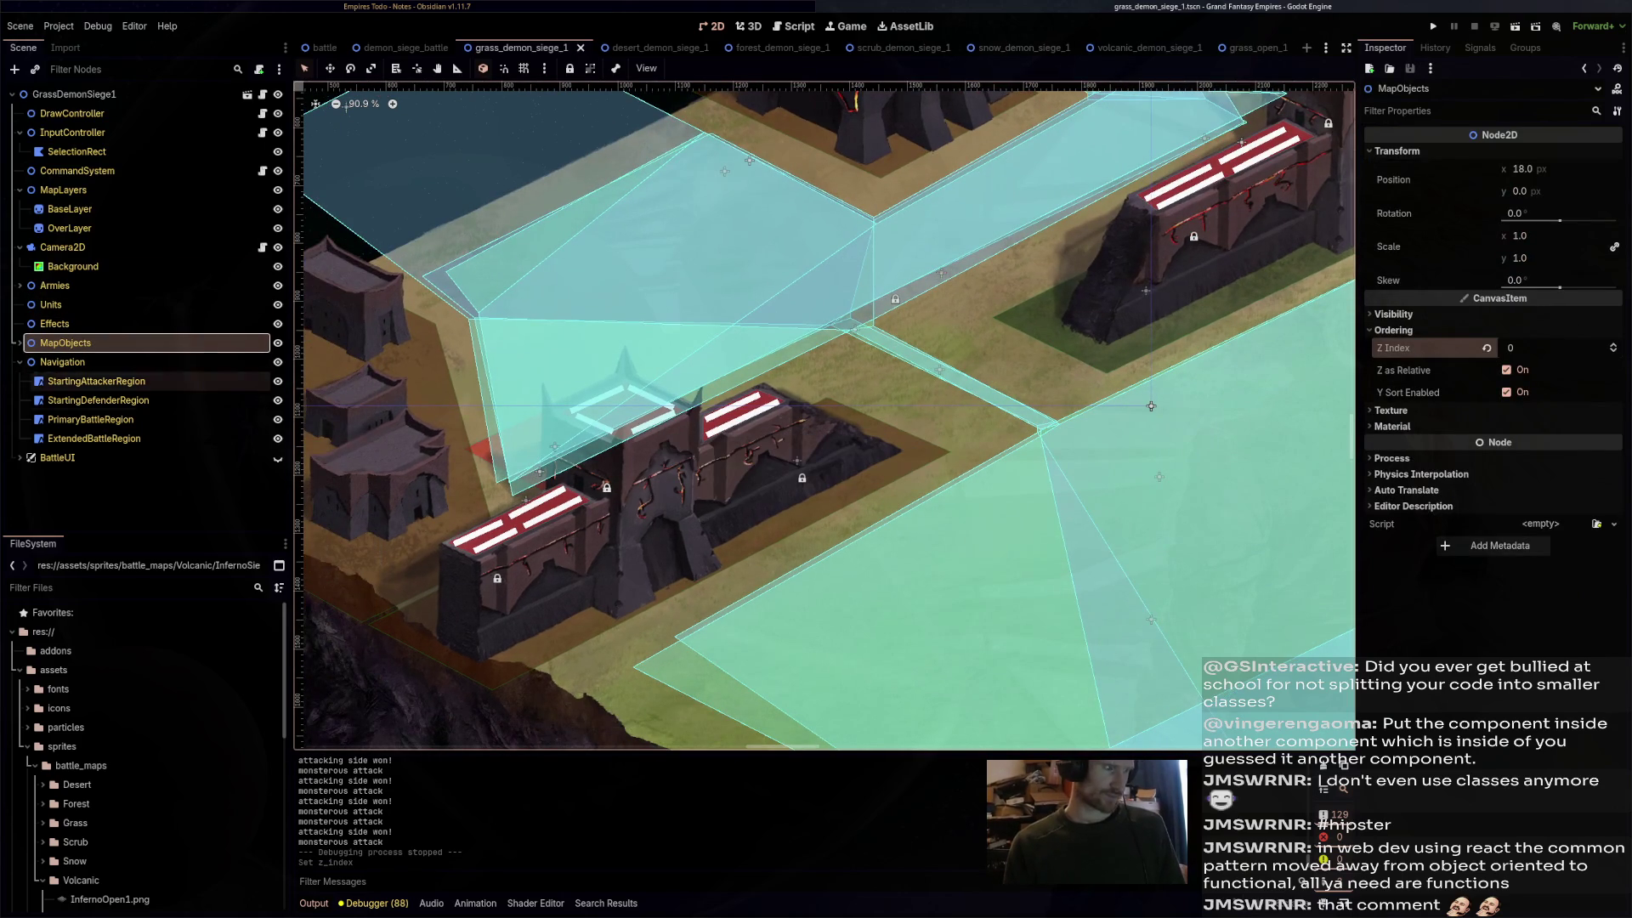
# - Collapse WallBody1–5, DefendingWallChokepoint, the three TowerCapturePoints and WallGarrisonArea1
pyautogui.click(20, 342)
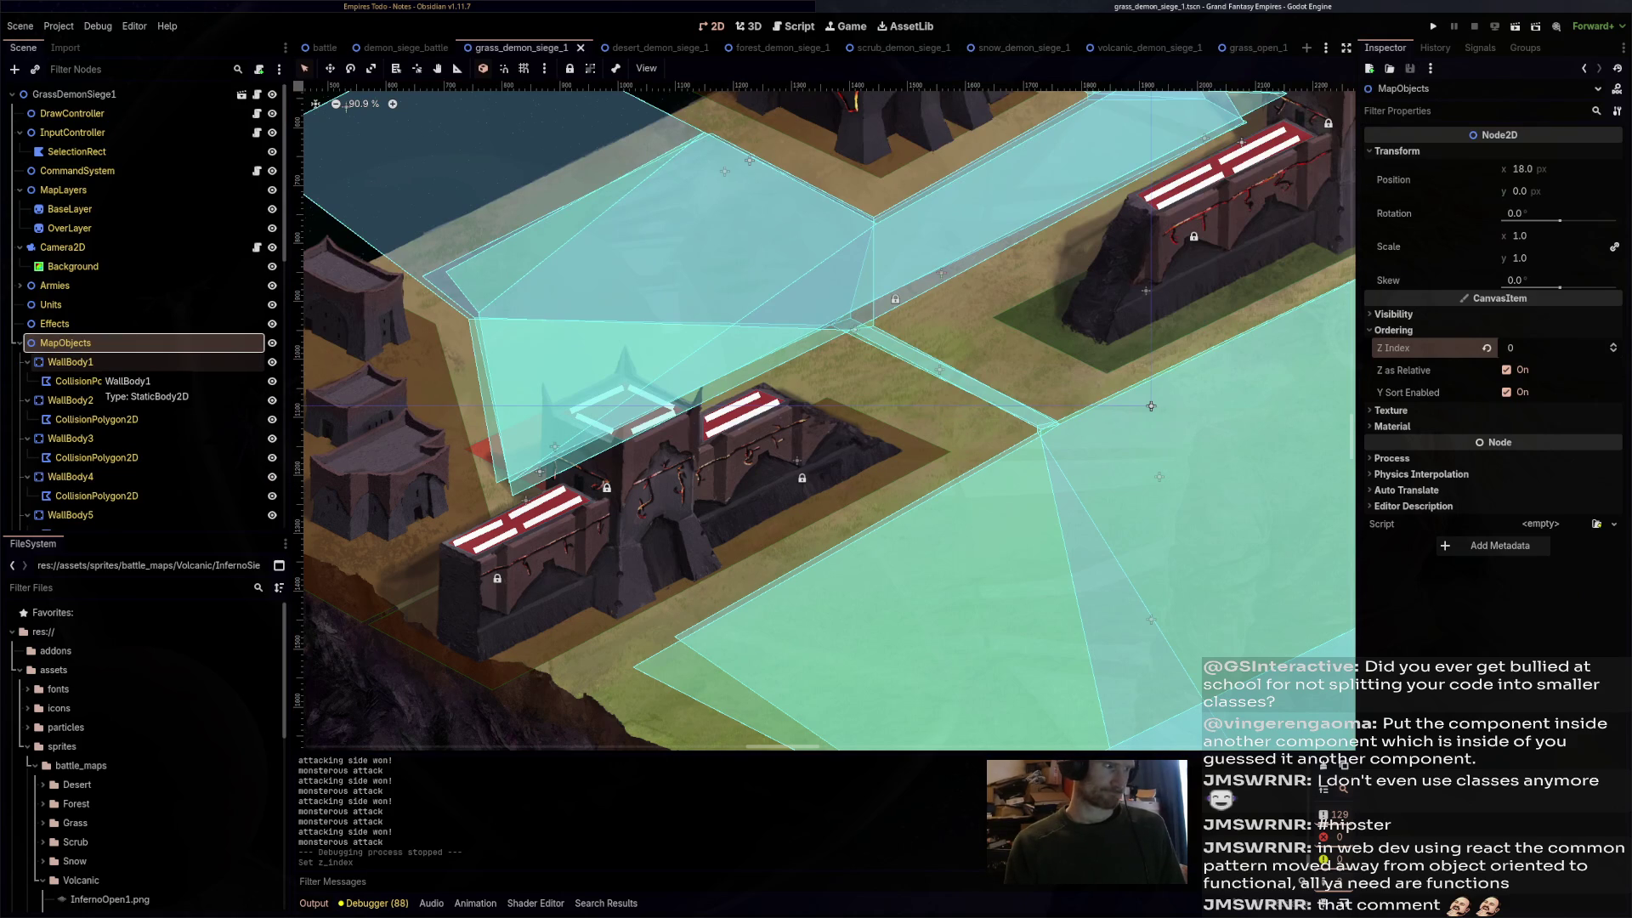
pyautogui.click(27, 362)
pyautogui.click(27, 380)
pyautogui.click(27, 401)
pyautogui.click(27, 419)
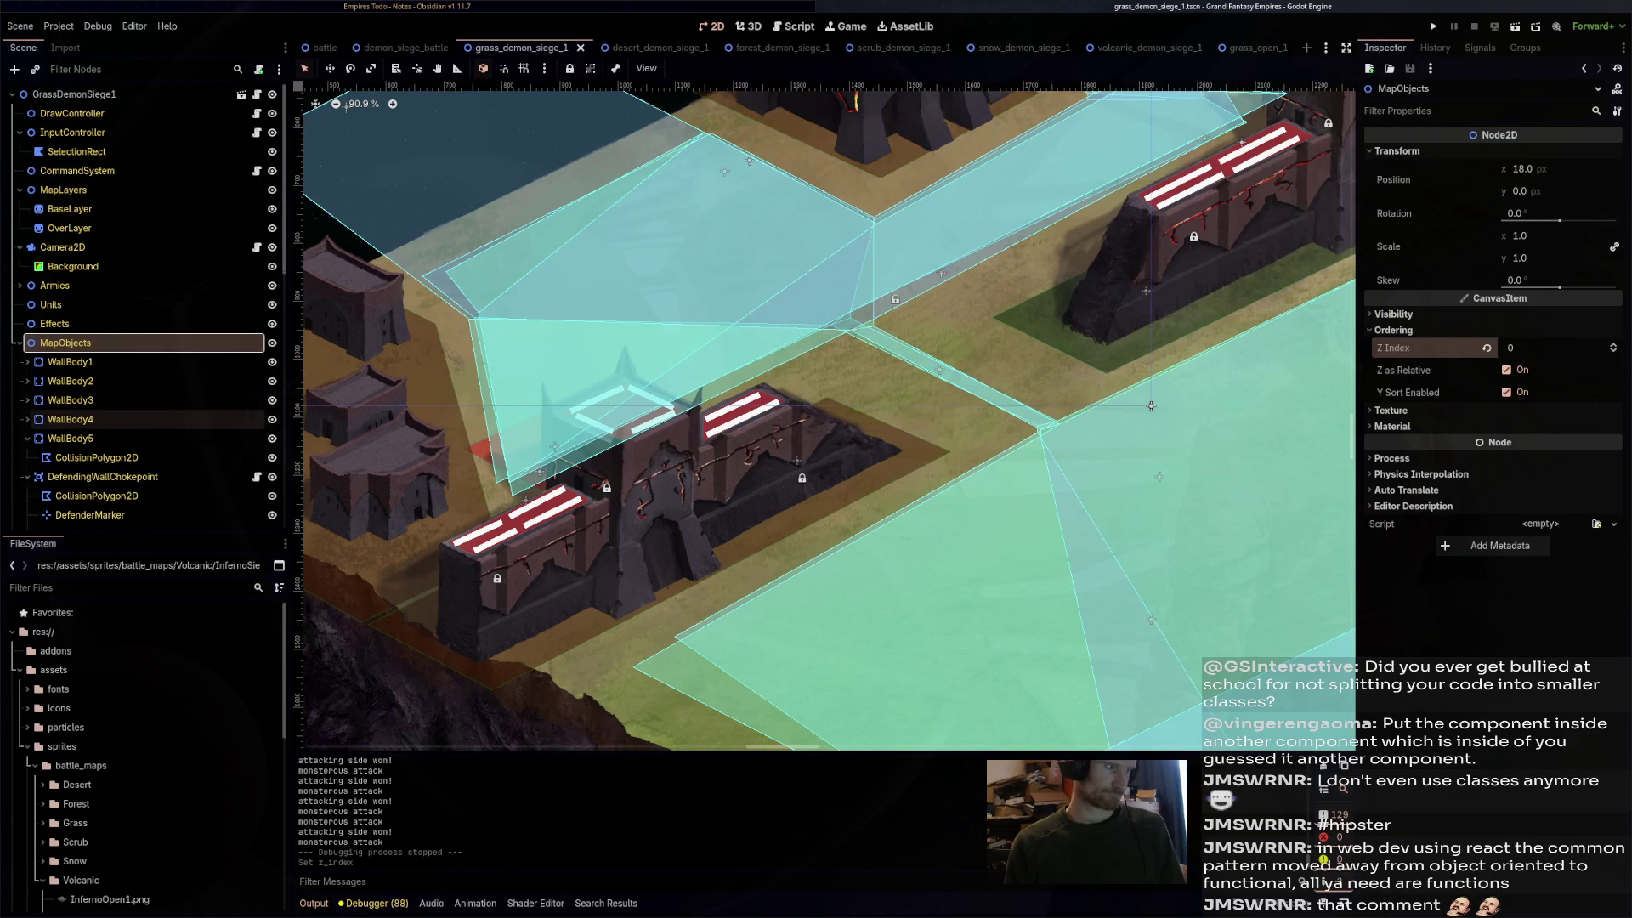
pyautogui.click(27, 439)
pyautogui.click(28, 457)
pyautogui.scroll(-3, 34, 458)
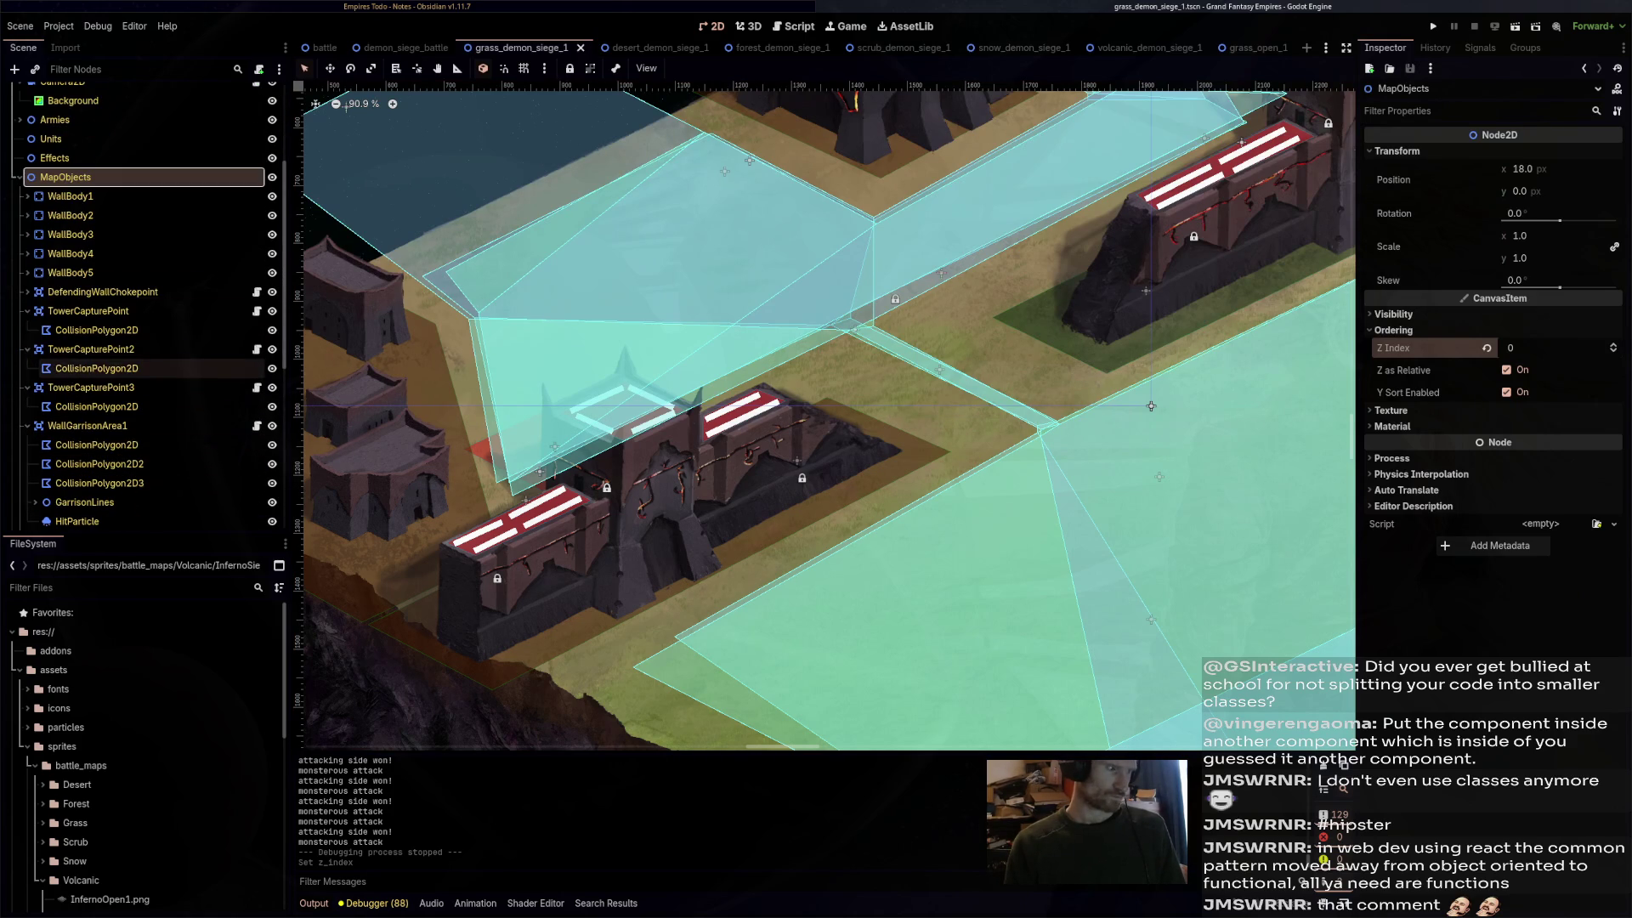
pyautogui.click(28, 311)
pyautogui.click(28, 330)
pyautogui.click(27, 350)
pyautogui.click(27, 368)
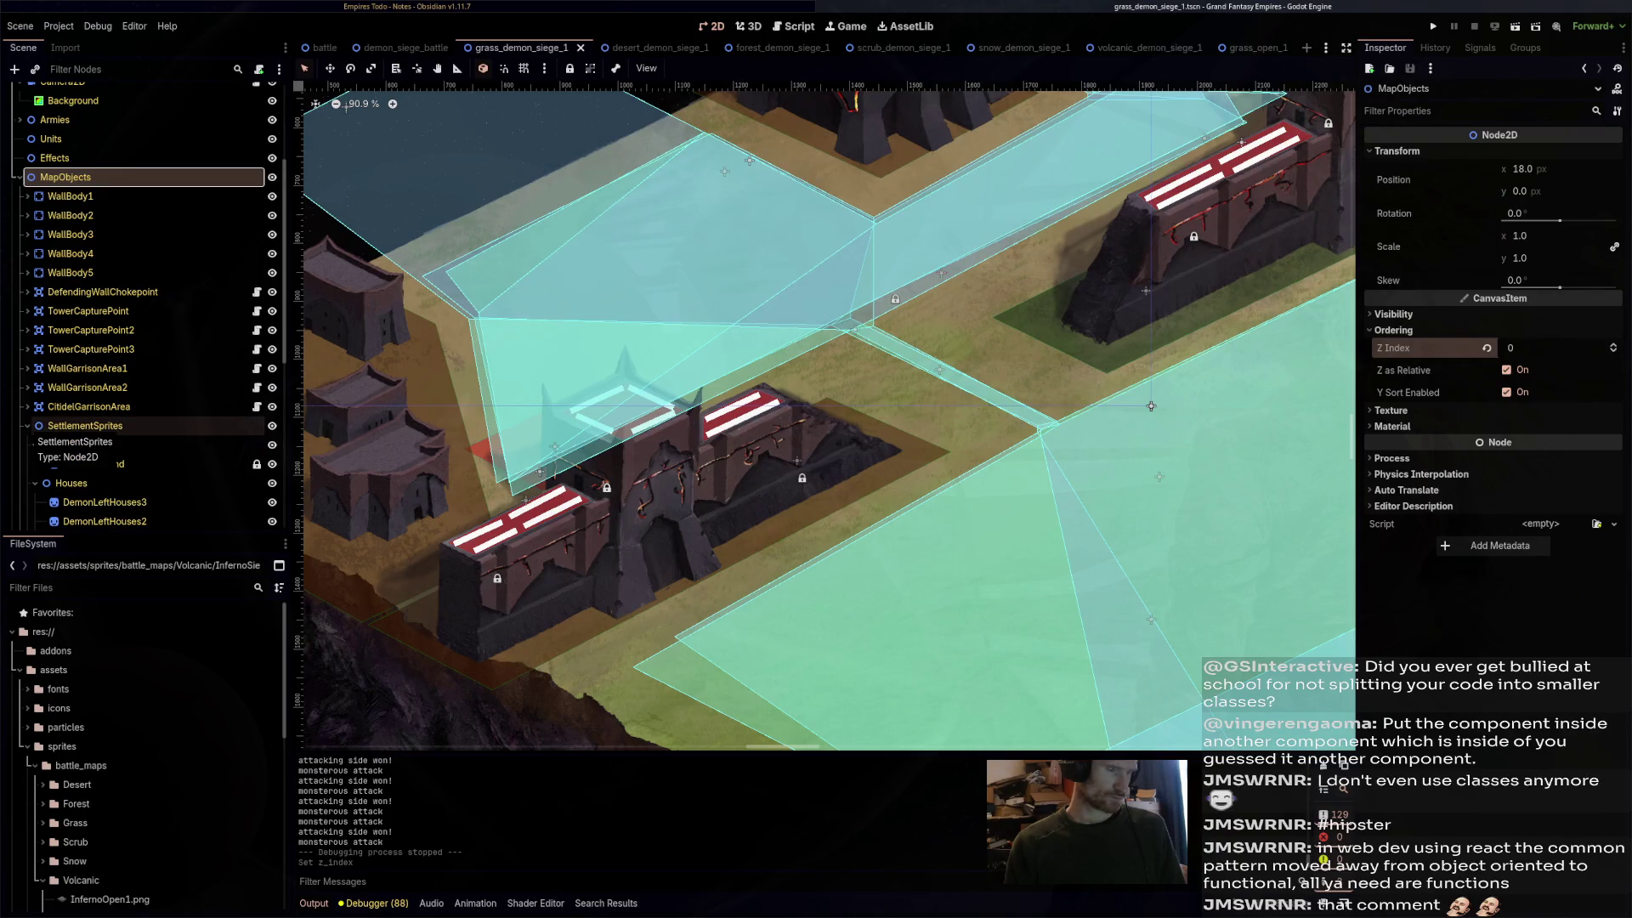
# - Inspect Ground's ordering under SettlementSprites, then return to demon_siege_battle
pyautogui.scroll(-3, 34, 425)
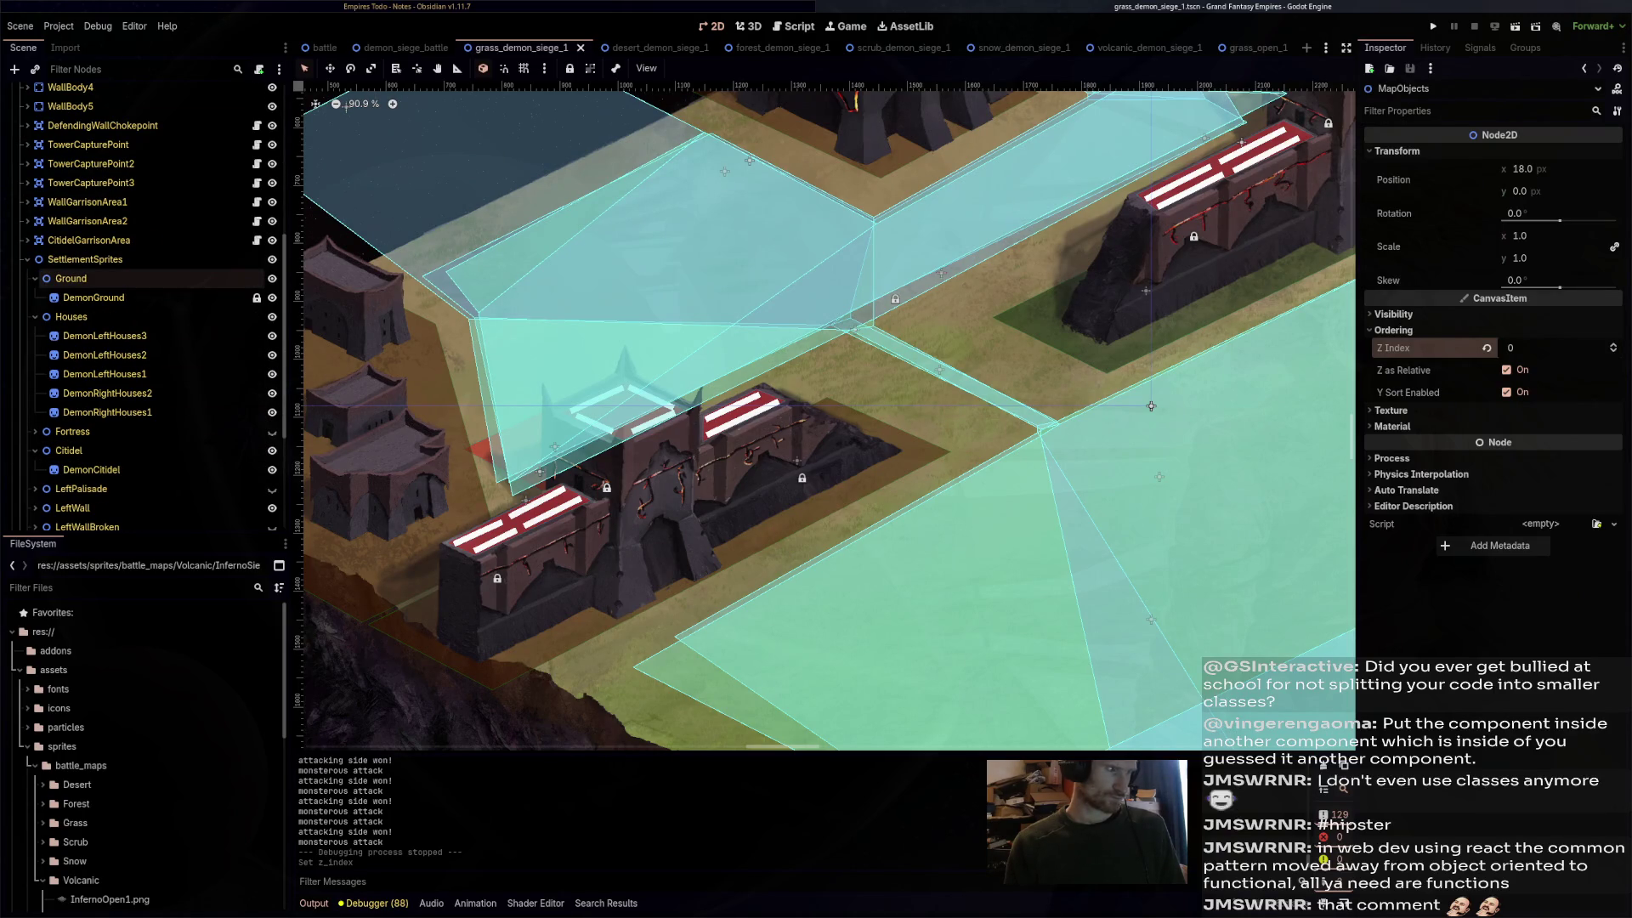
pyautogui.click(71, 278)
pyautogui.click(1394, 198)
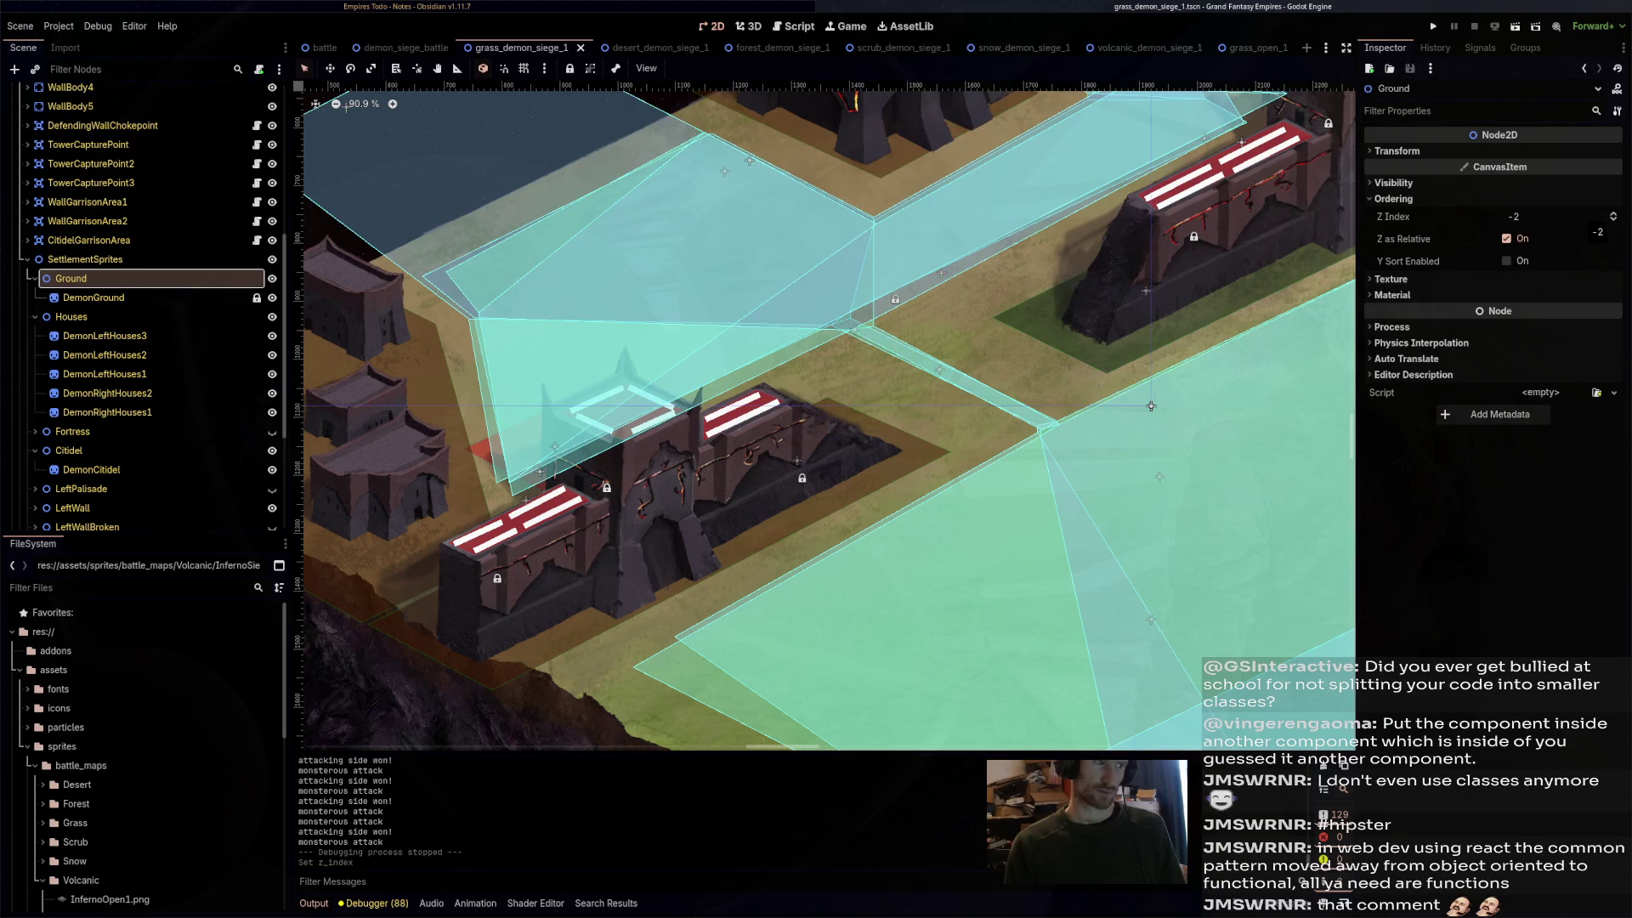
pyautogui.hotkey('ctrl', 'shift', 'Tab')
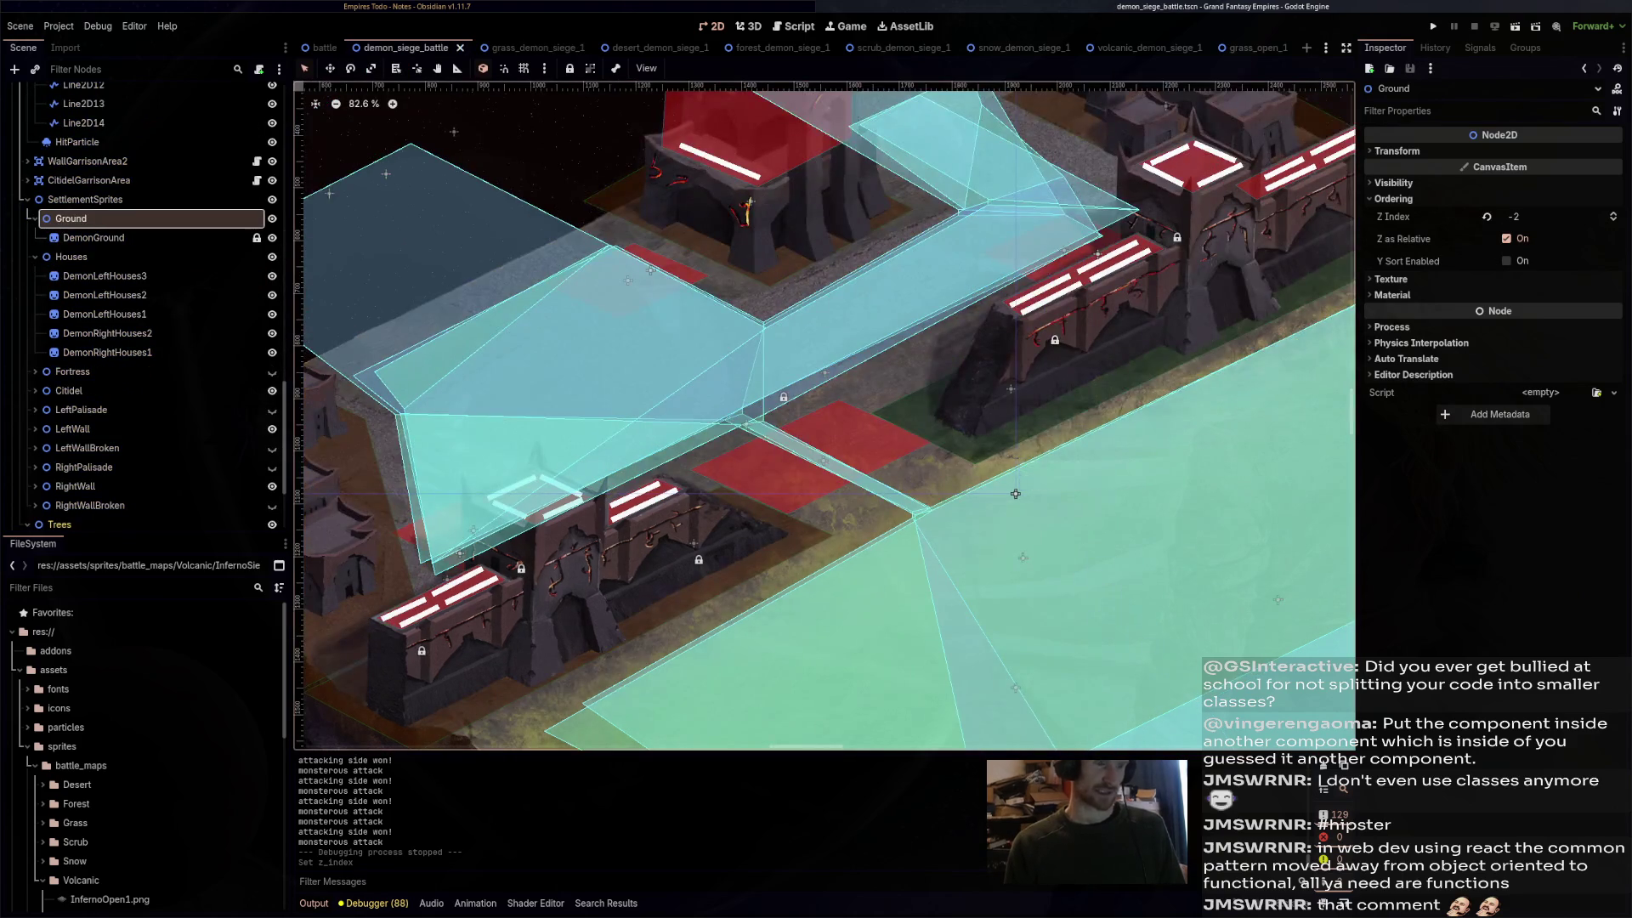
# - Change the Ground layer's Z Index from -2 to -1 and save demon_siege_battle
pyautogui.moveTo(1014, 494); pyautogui.dragTo(1043, 430)
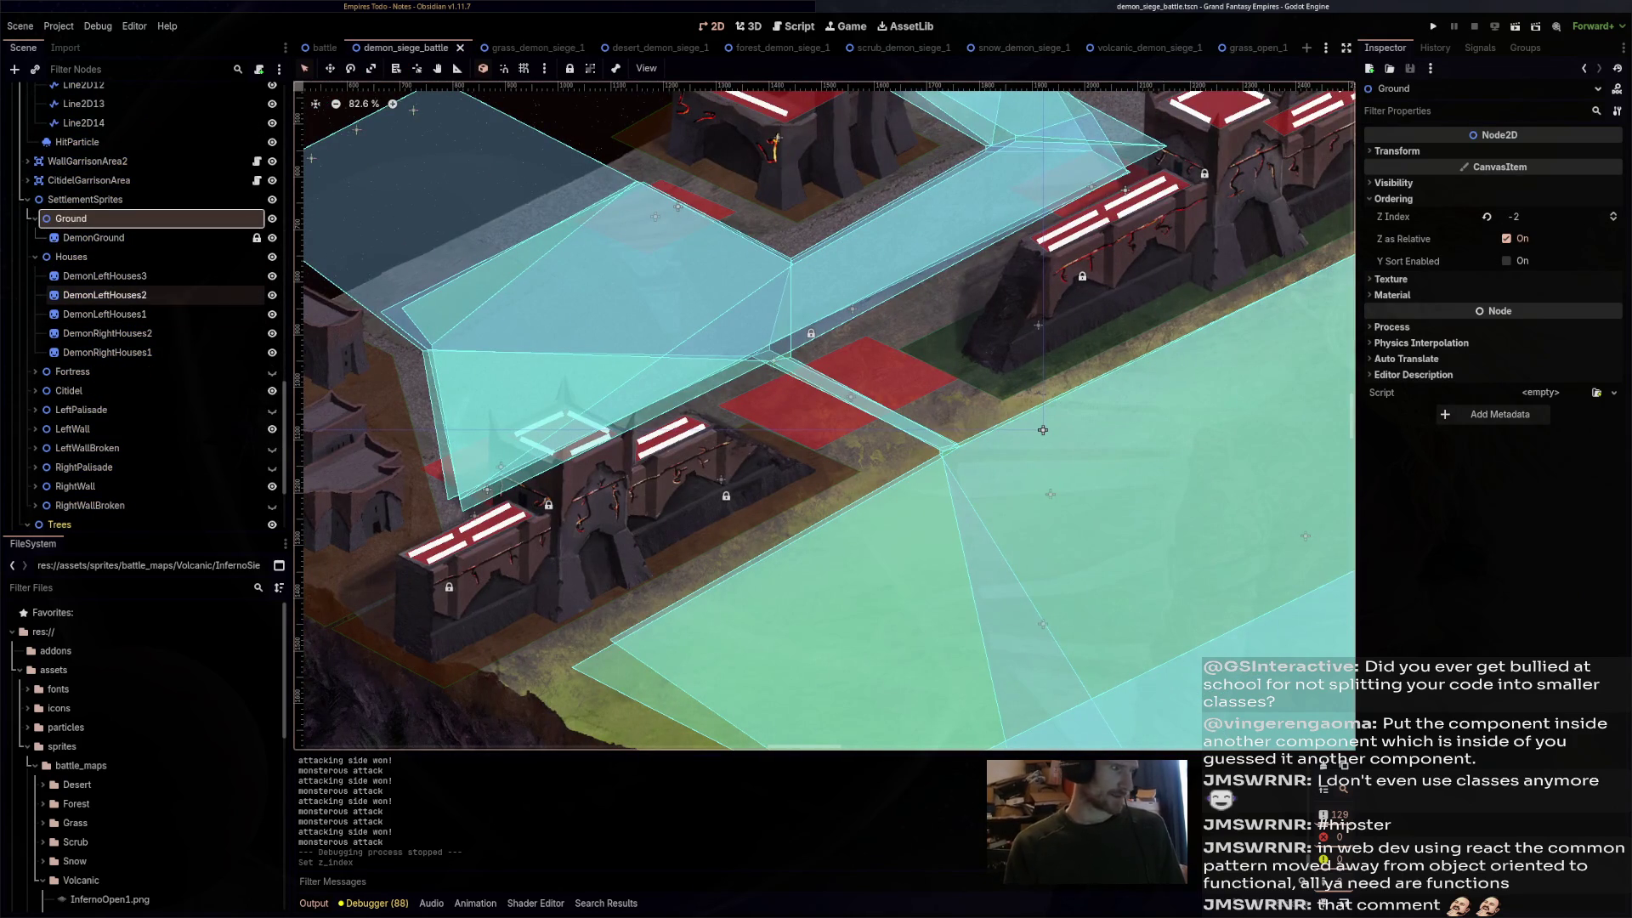
pyautogui.click(1486, 217)
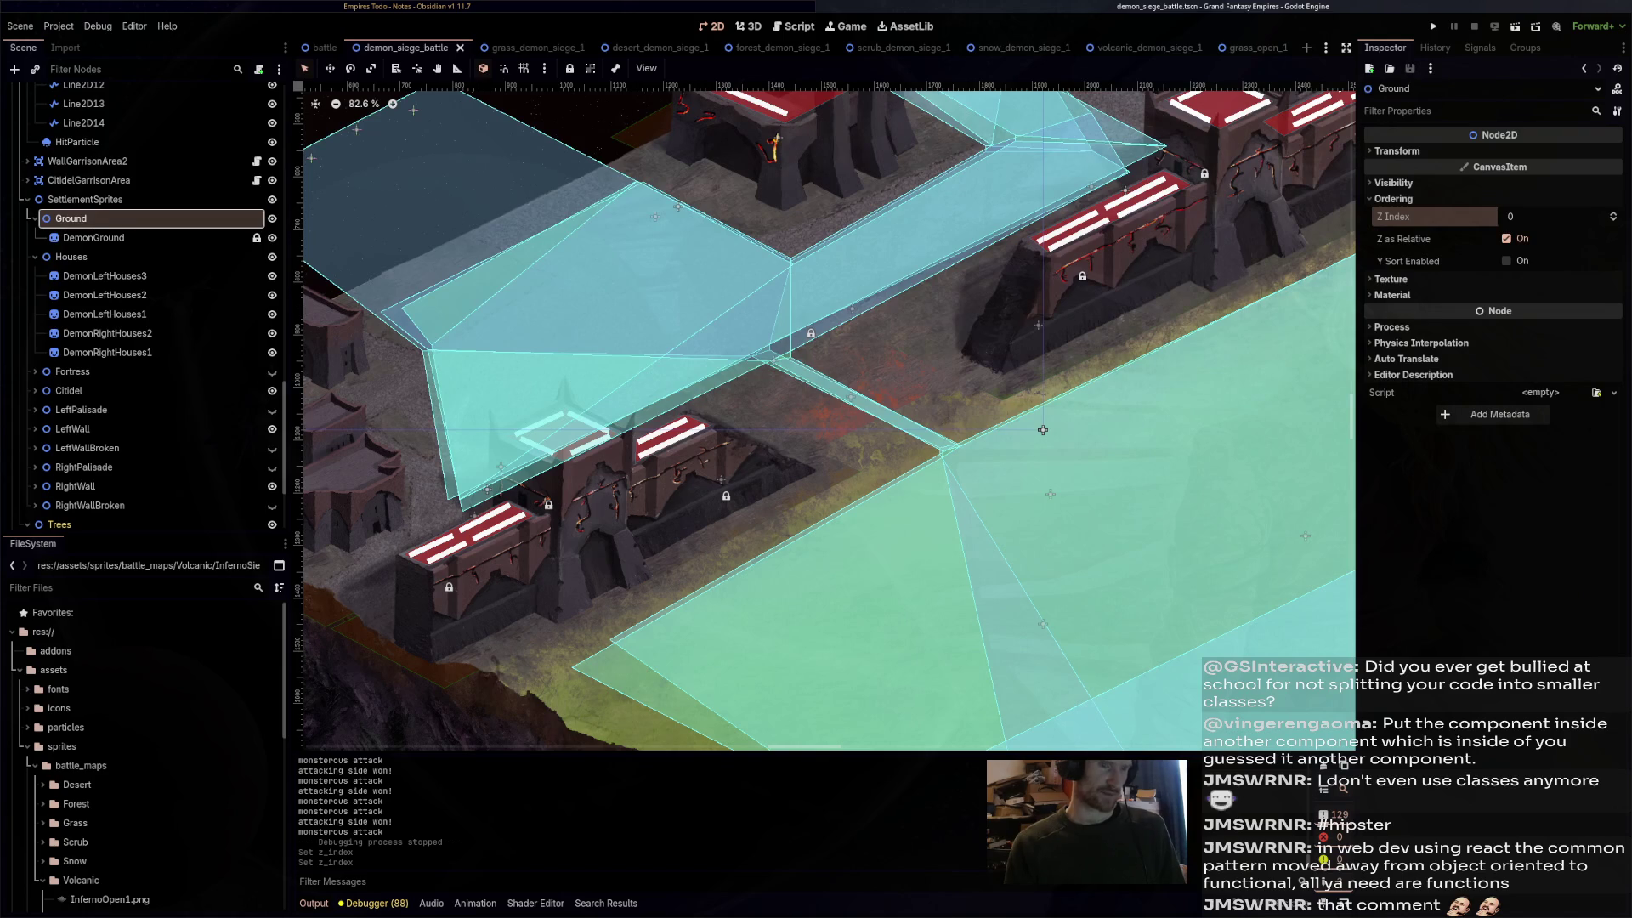
pyautogui.moveTo(1530, 216); pyautogui.dragTo(1512, 216)
pyautogui.hotkey('ctrl', 's')
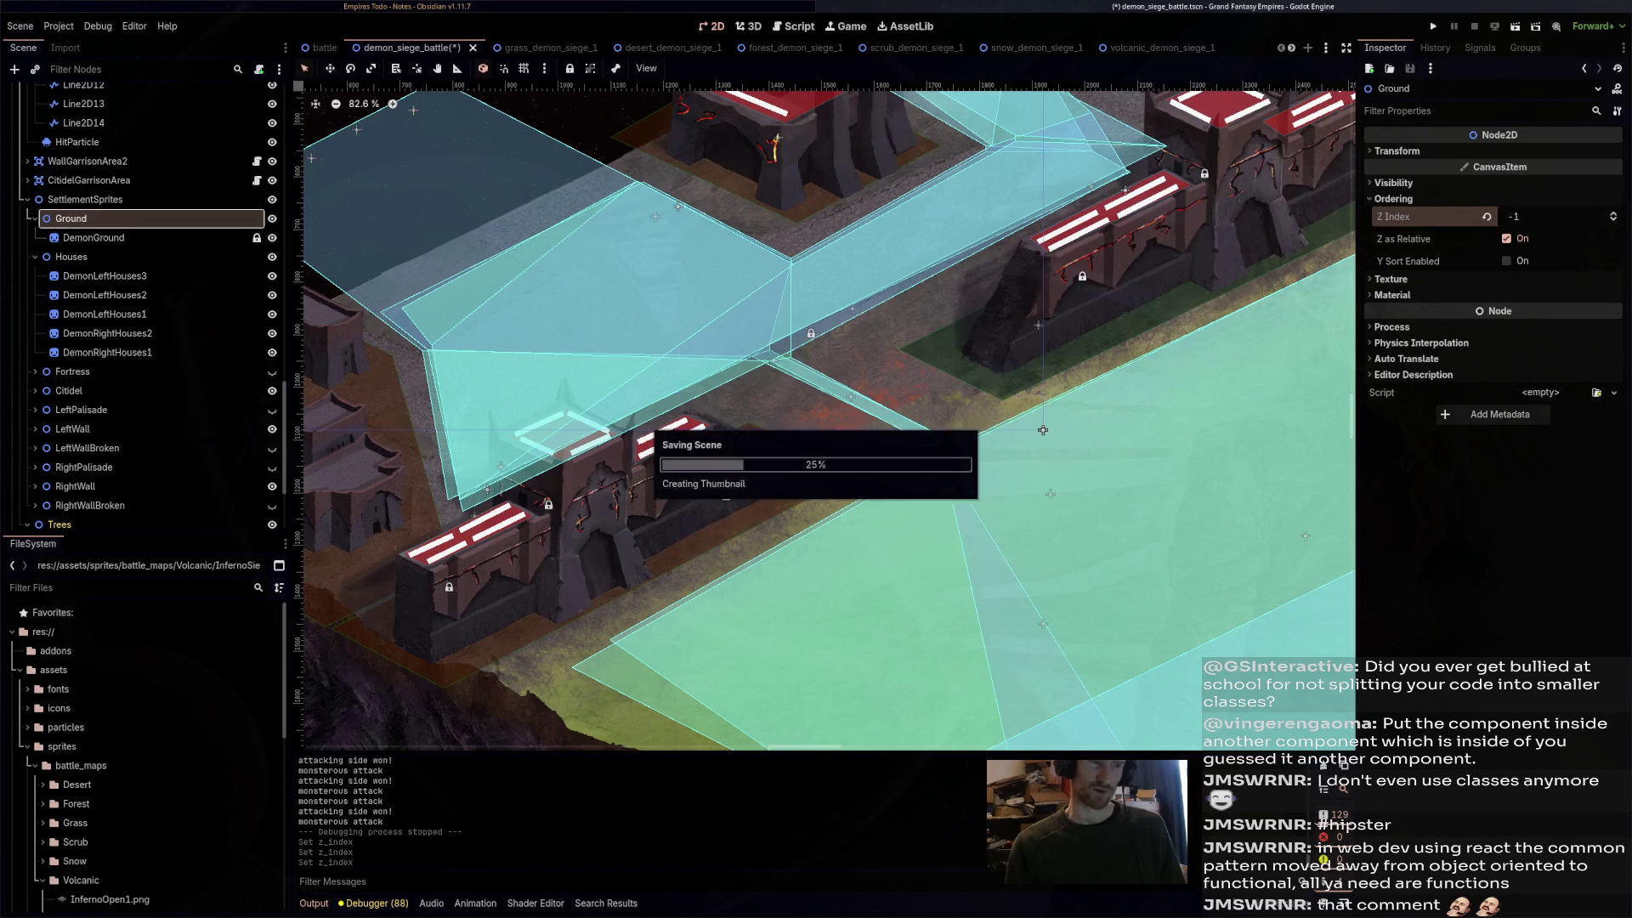
# - Check the MapObjects node's ordering, confirming Z Index 0
pyautogui.scroll(3, 144, 297)
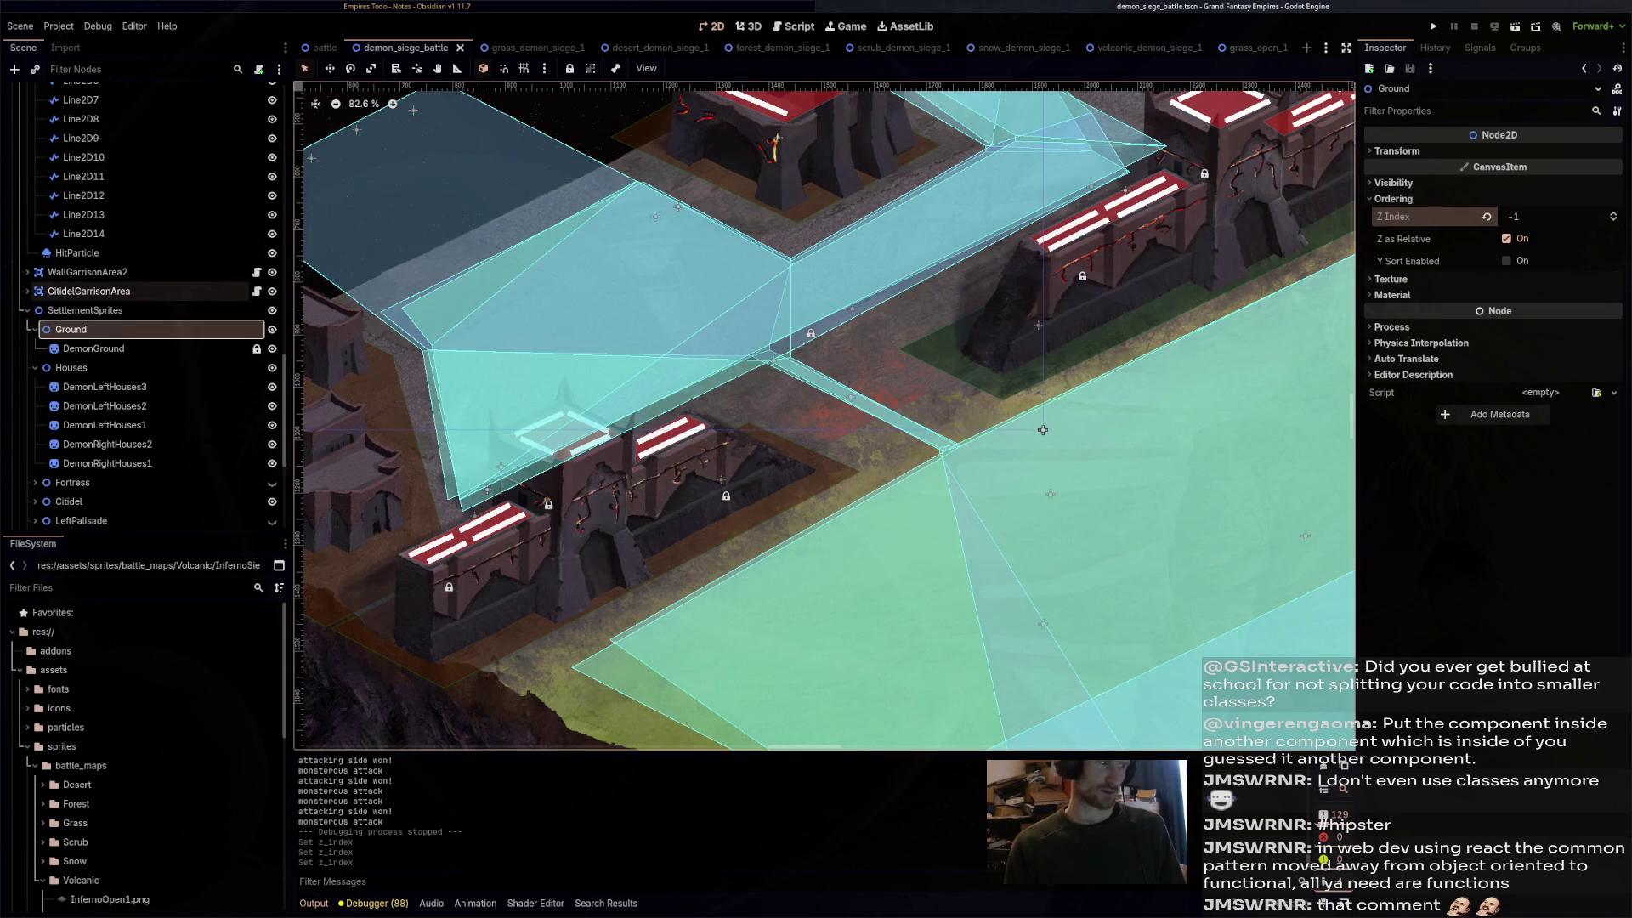
pyautogui.scroll(10, 144, 298)
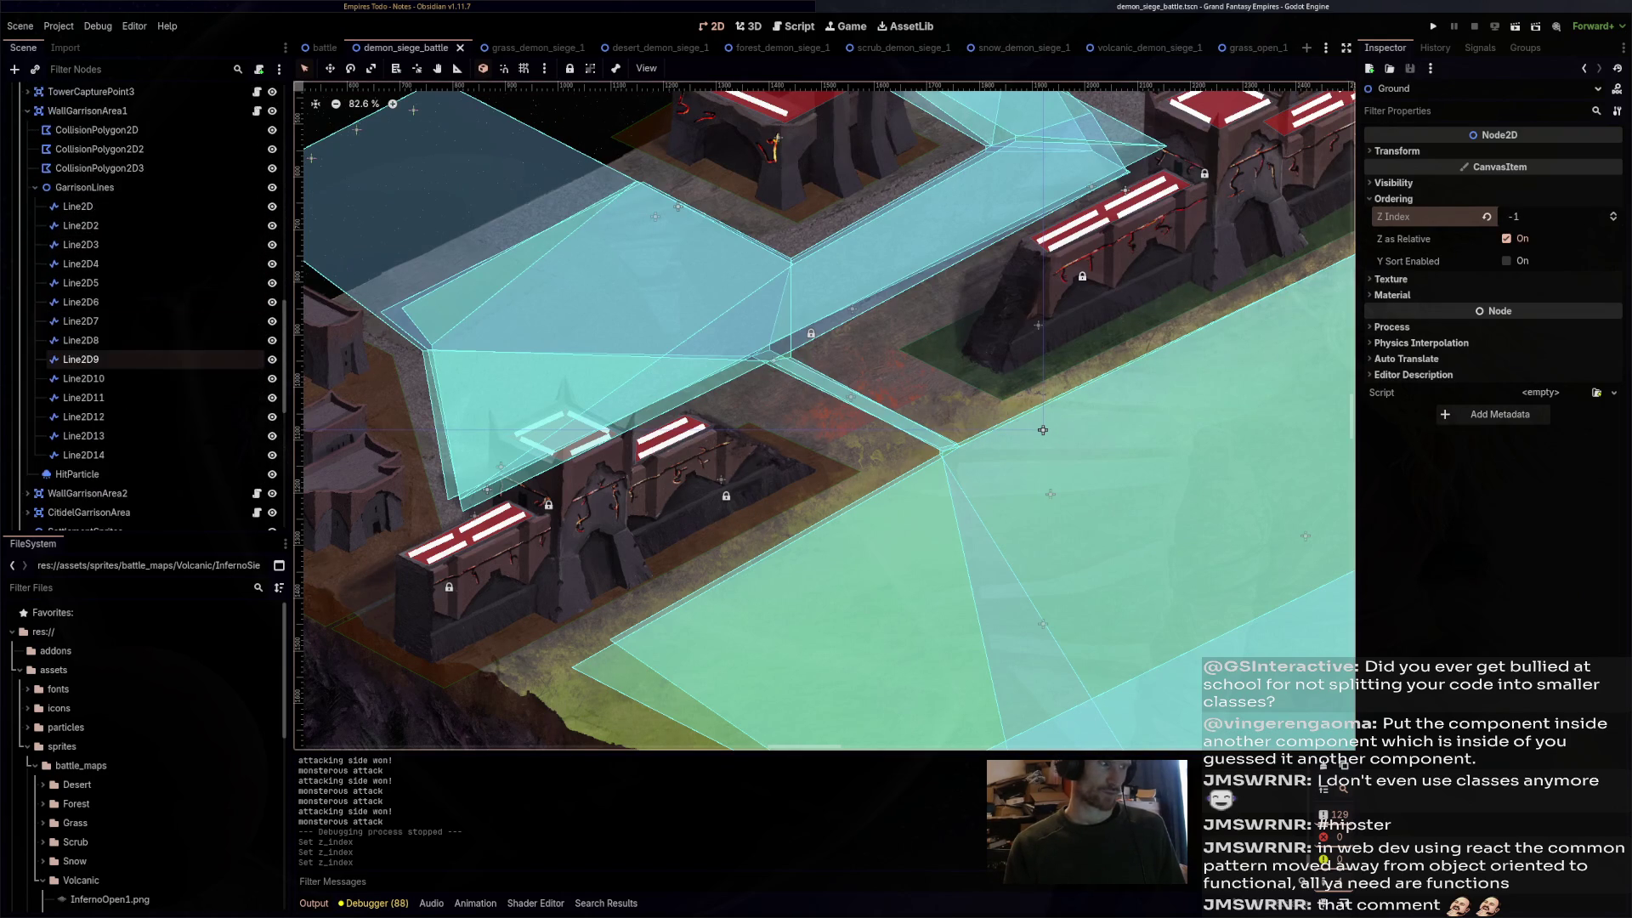
pyautogui.click(65, 175)
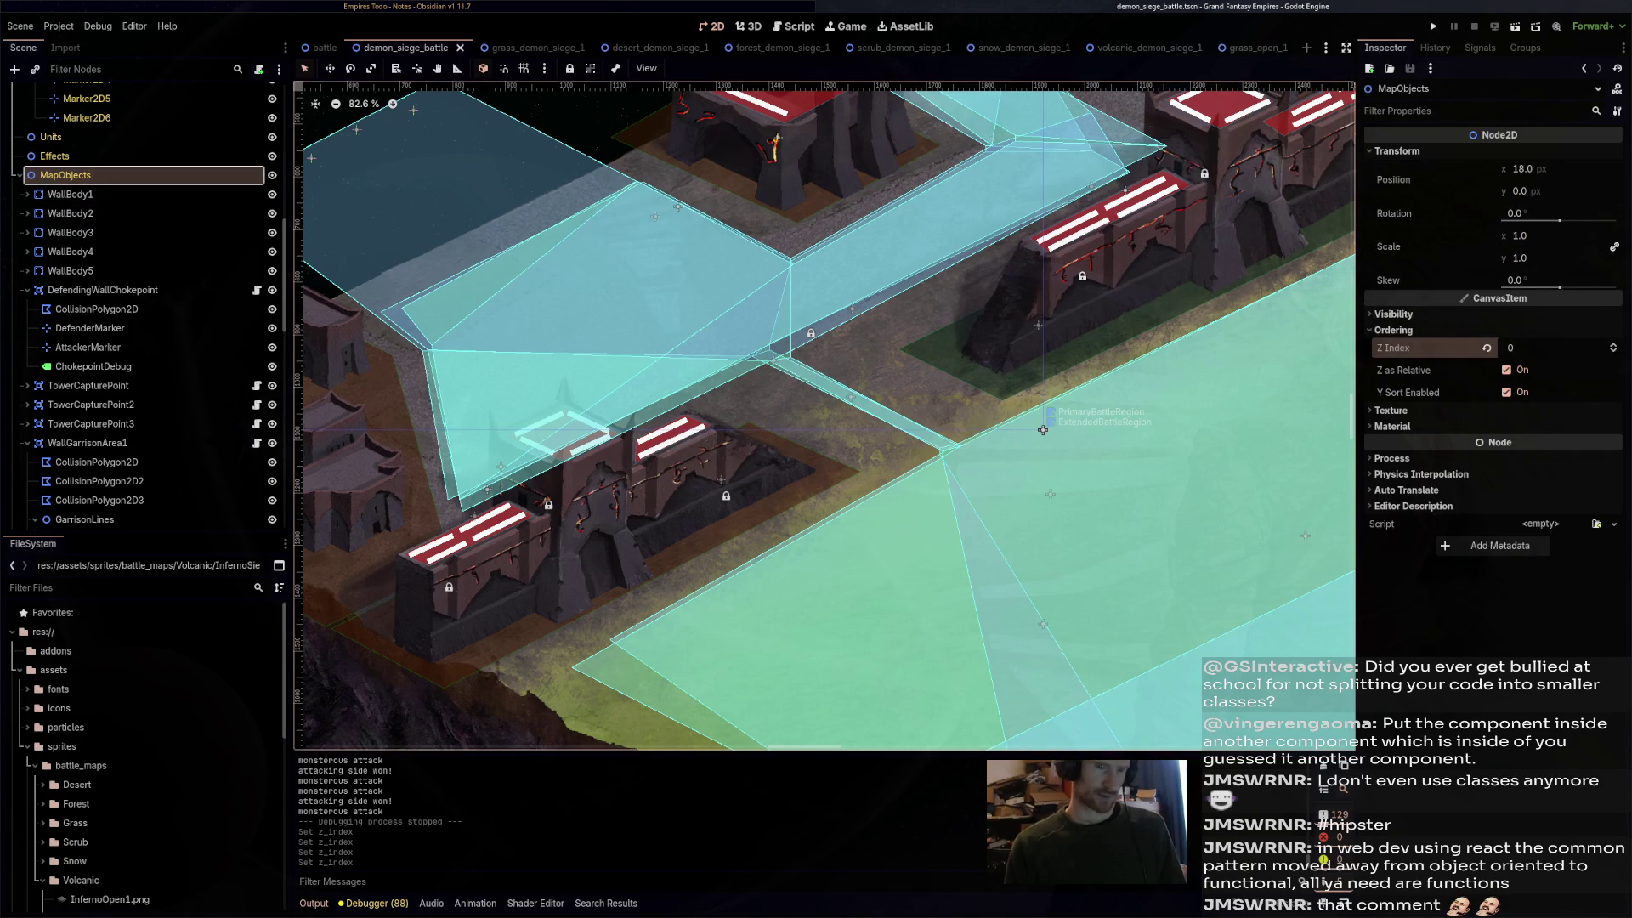
pyautogui.scroll(-5, 145, 382)
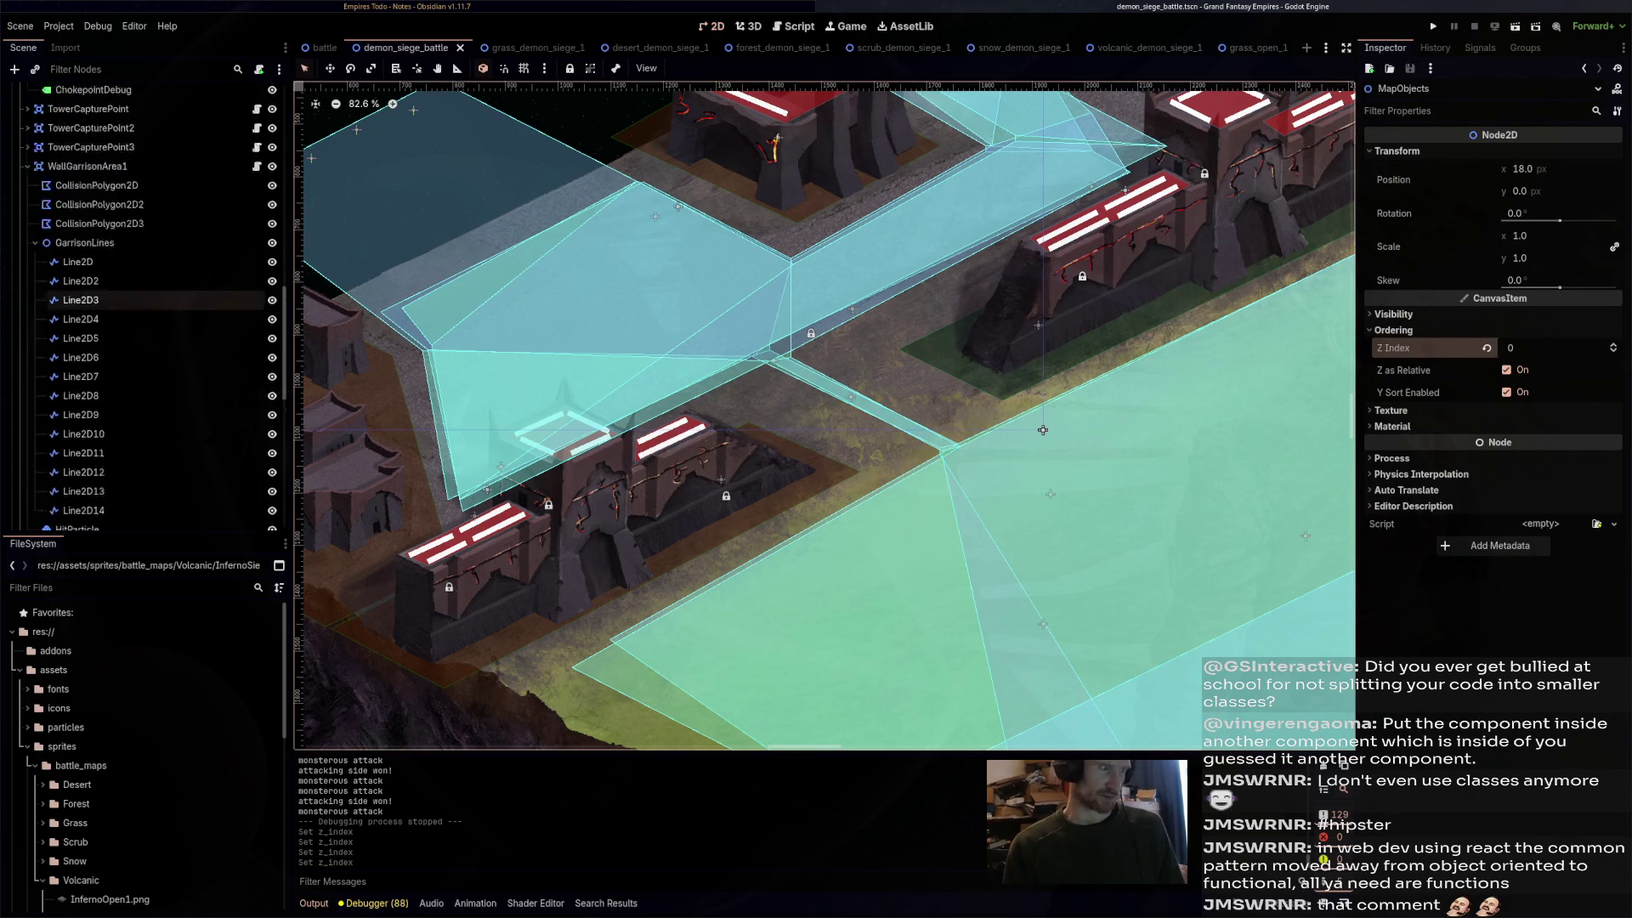
# - Enable Y Sort on SettlementSprites and on all 16 settlement groups from Ground to RightWallBroken
pyautogui.click(85, 421)
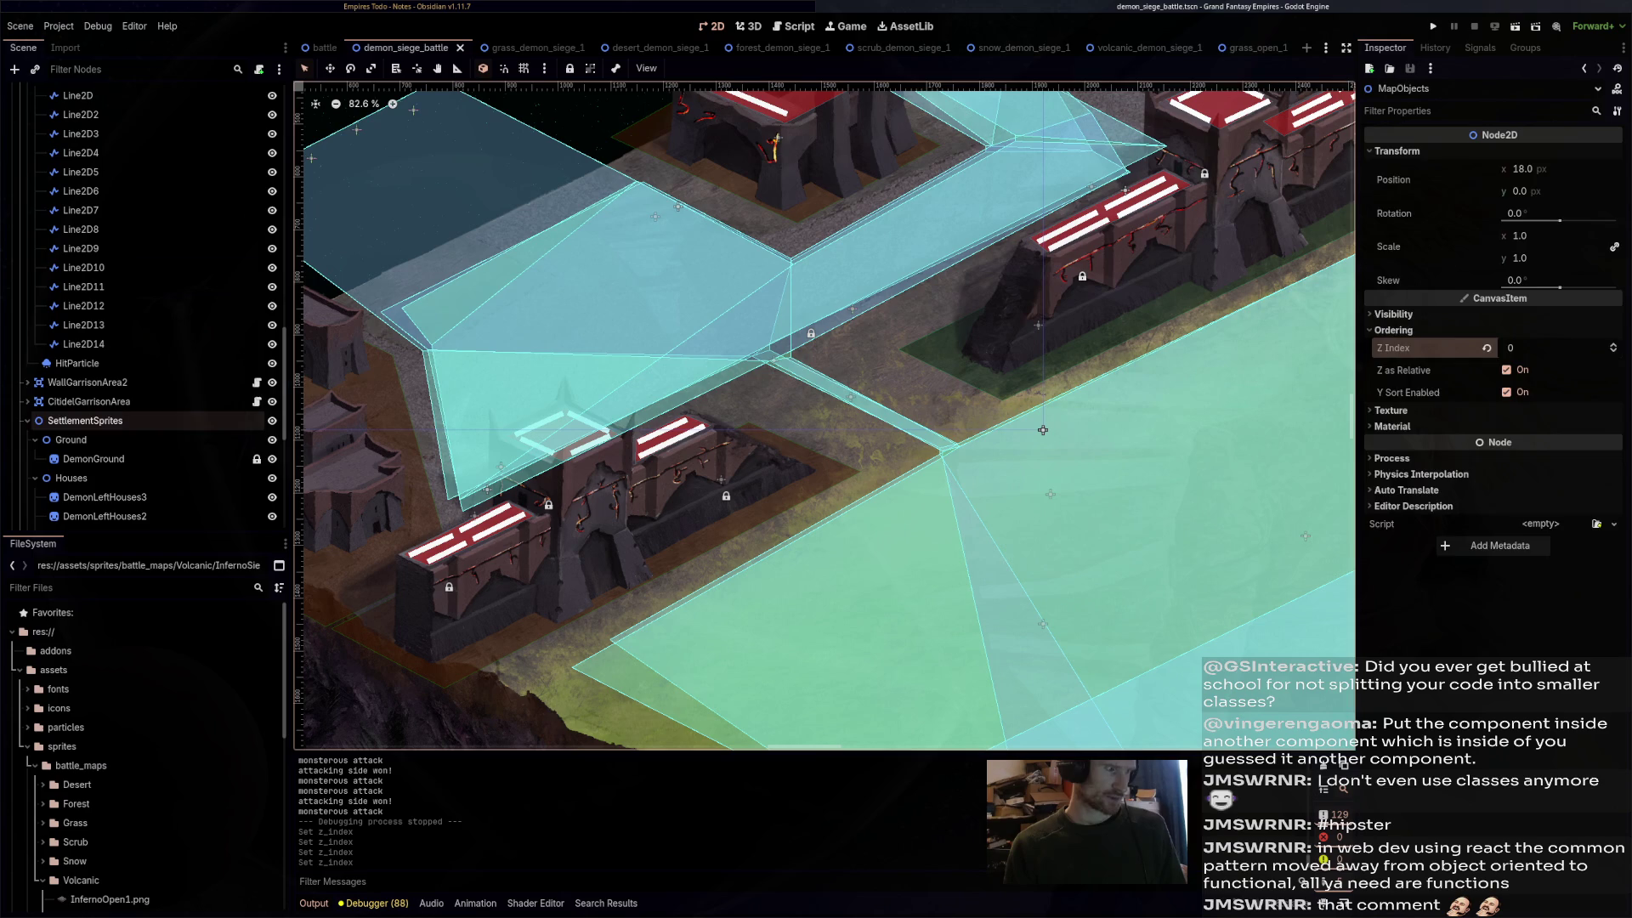
pyautogui.click(1506, 261)
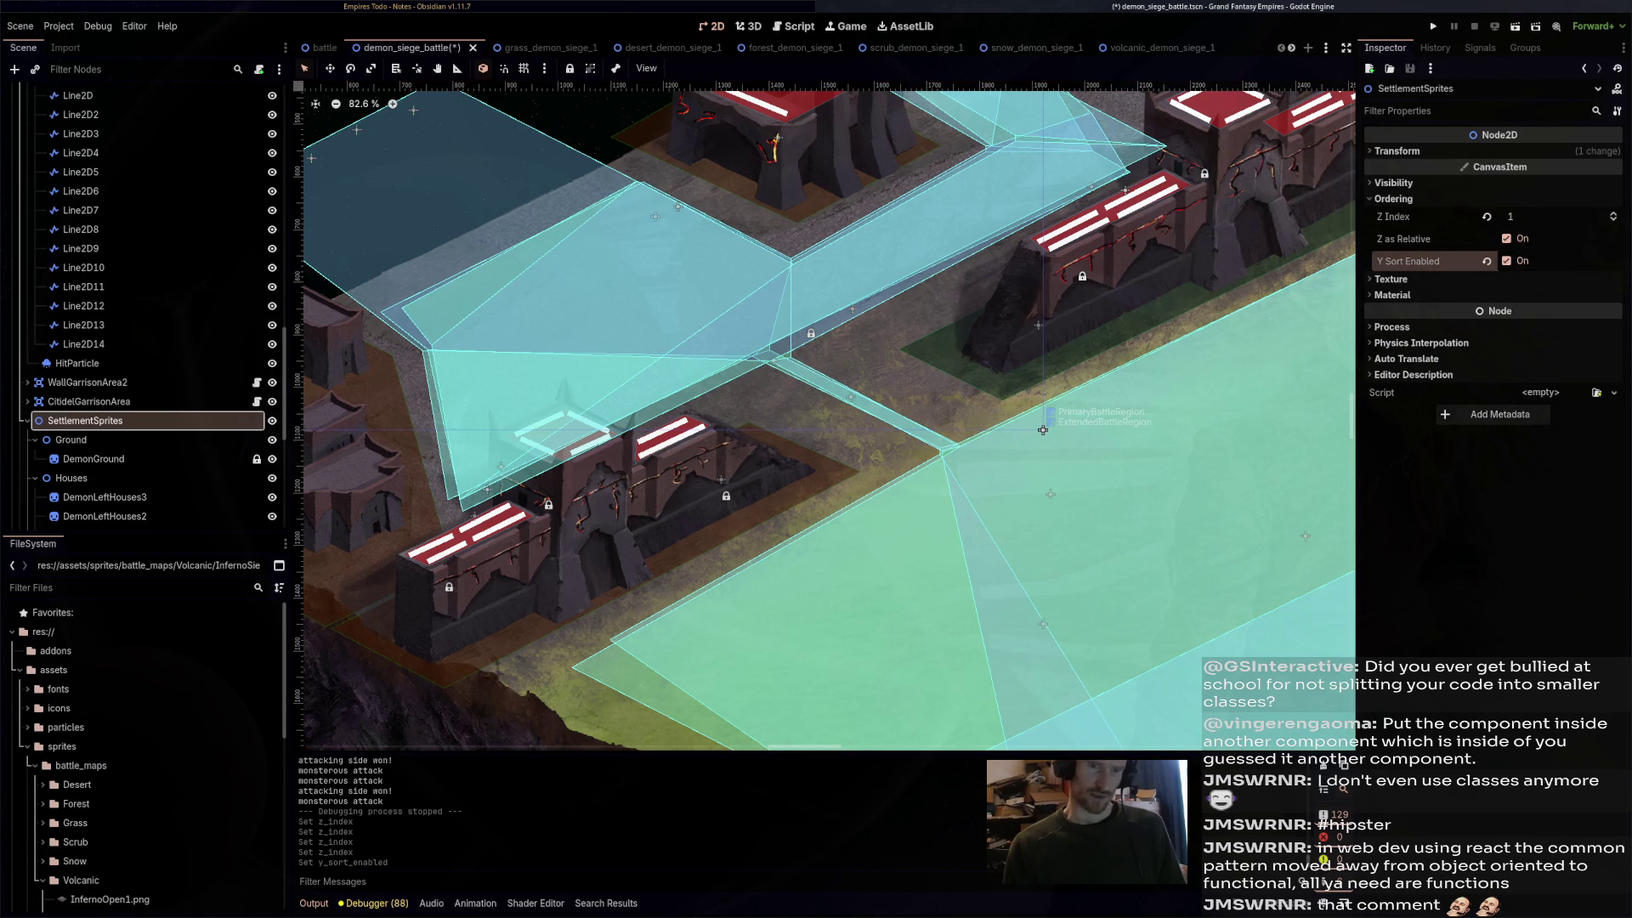
pyautogui.scroll(-3, 144, 340)
pyautogui.click(72, 274)
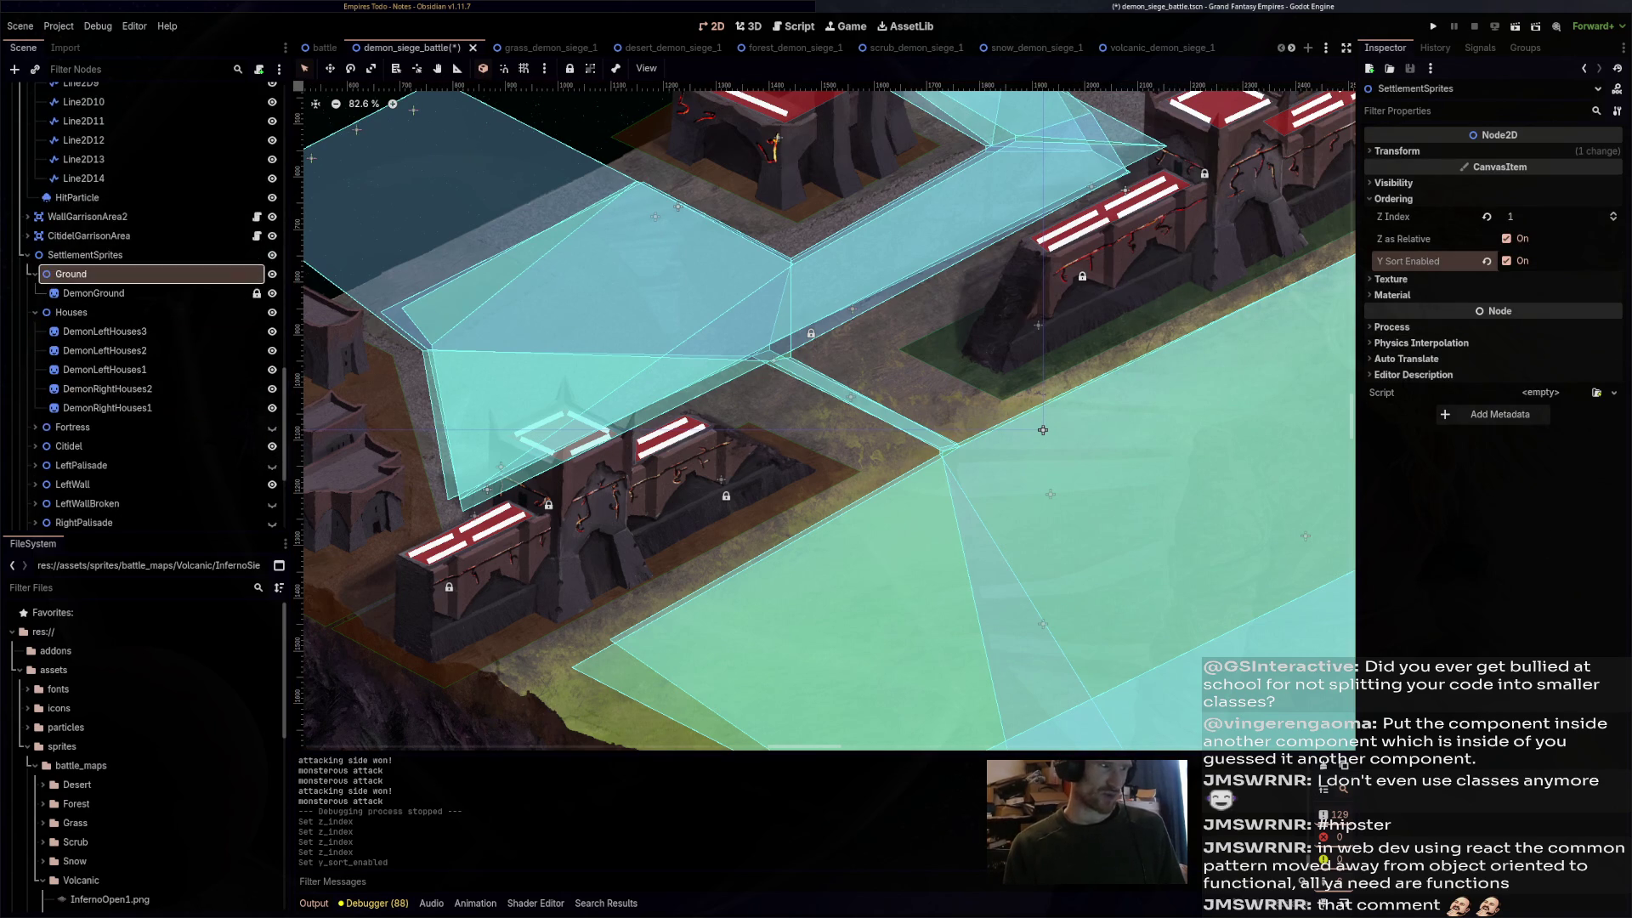
pyautogui.scroll(-3, 145, 340)
pyautogui.keyDown('shift'); pyautogui.click(90, 394); pyautogui.keyUp('shift')
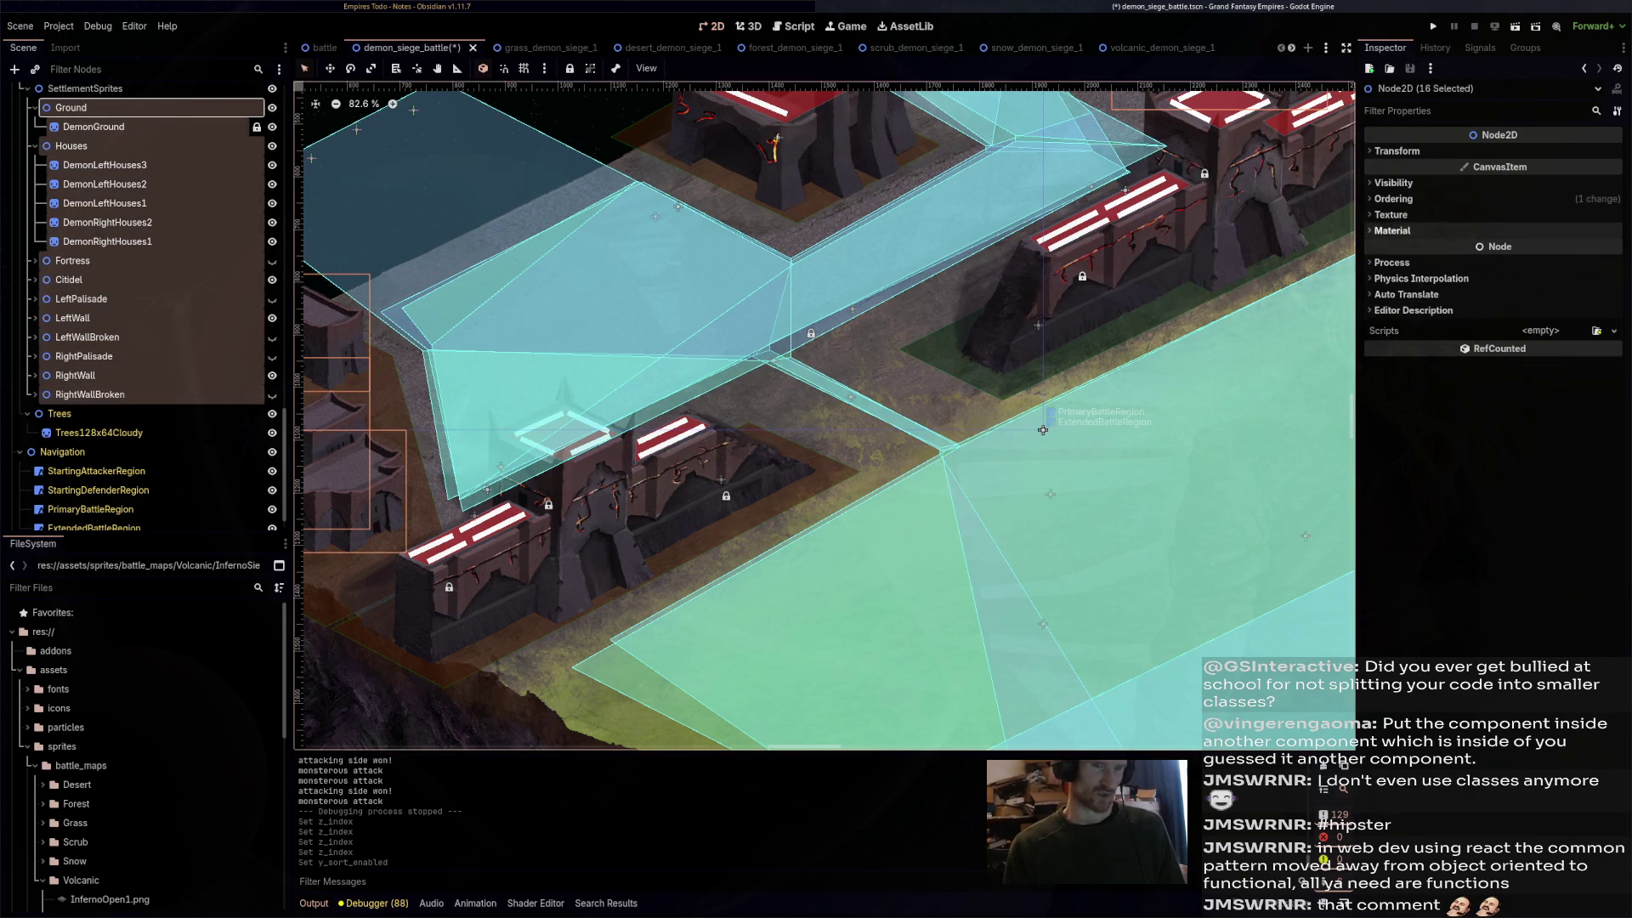
pyautogui.click(1393, 198)
pyautogui.click(1506, 261)
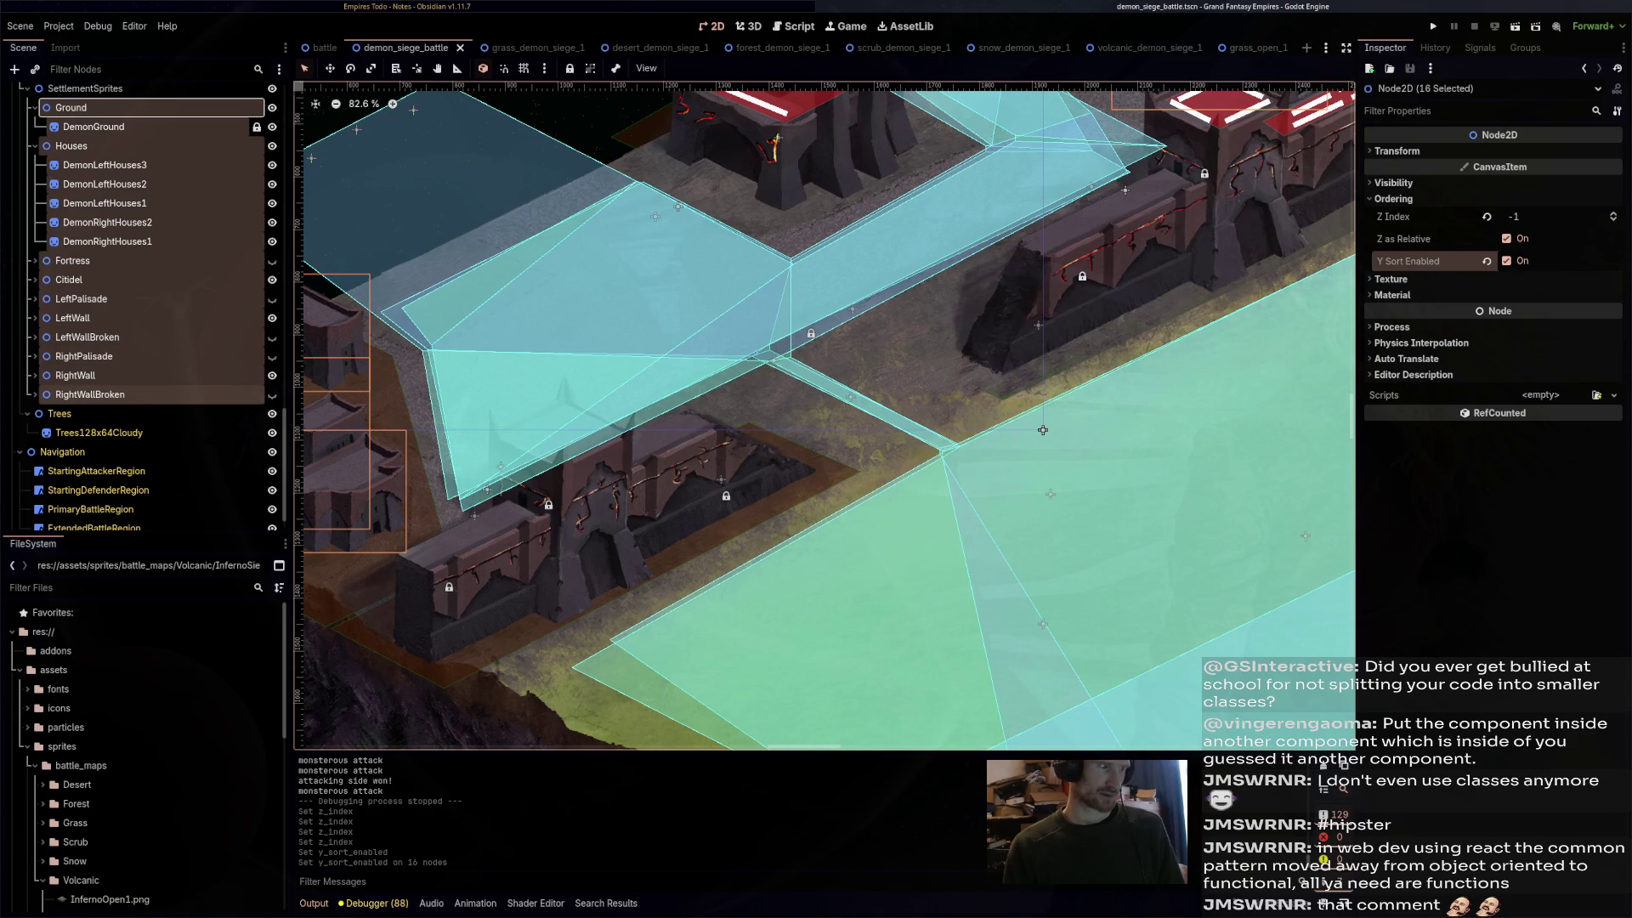
# - Turn on Y Sort for the three DemonRightWallBroken sprites
pyautogui.click(90, 395)
pyautogui.click(35, 394)
pyautogui.click(114, 413)
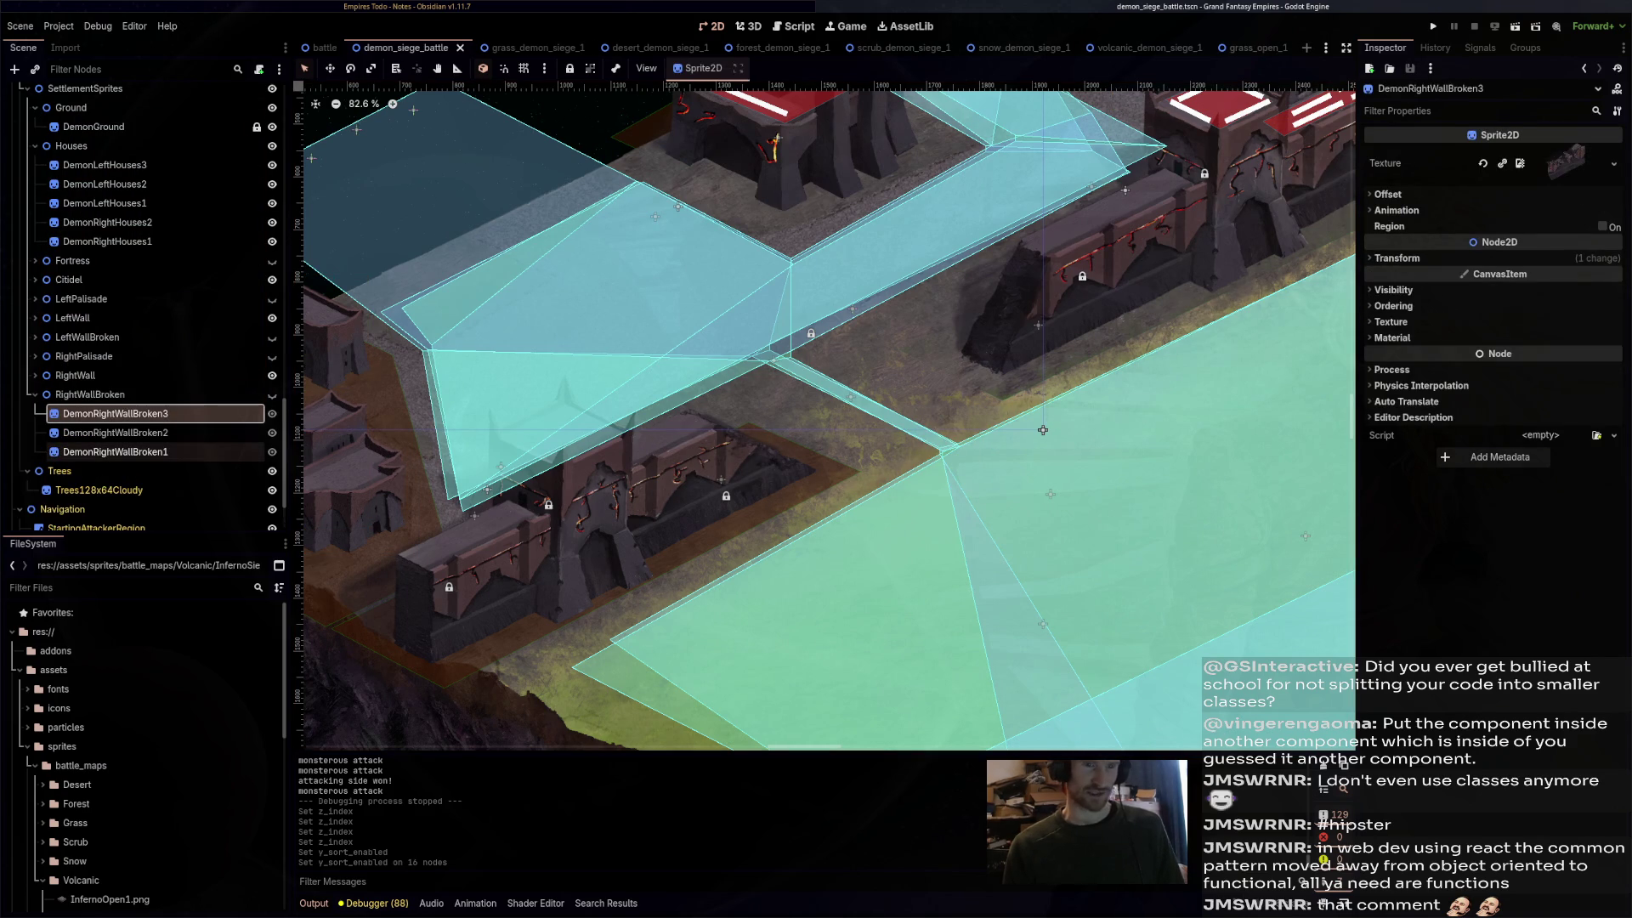
pyautogui.click(1393, 306)
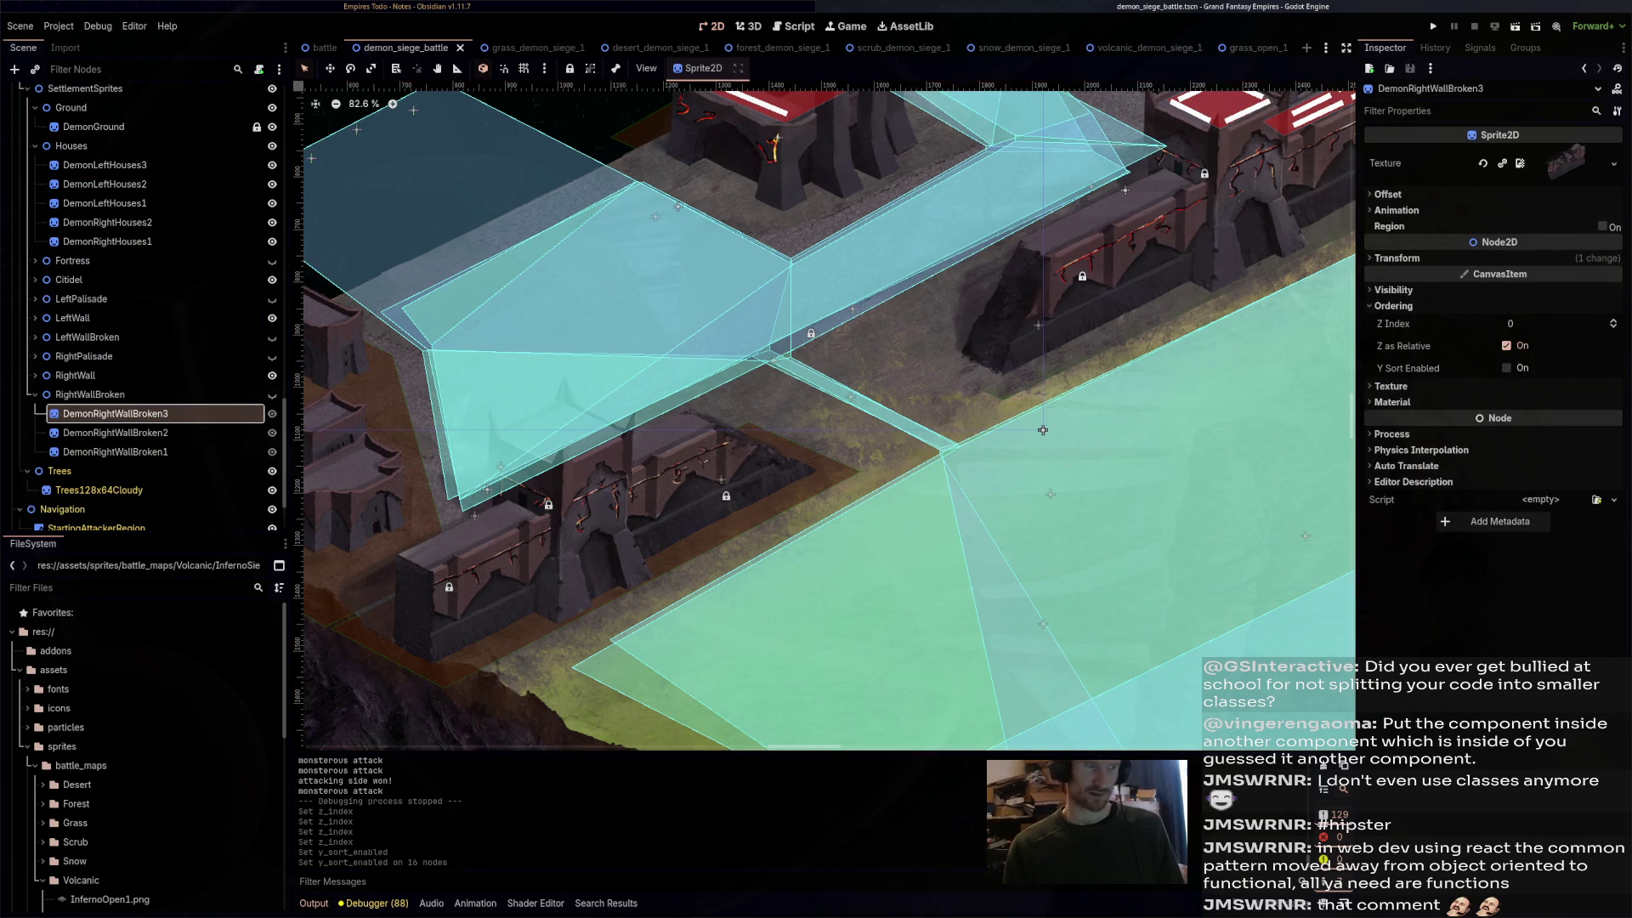
pyautogui.keyDown('shift'); pyautogui.click(115, 452); pyautogui.keyUp('shift')
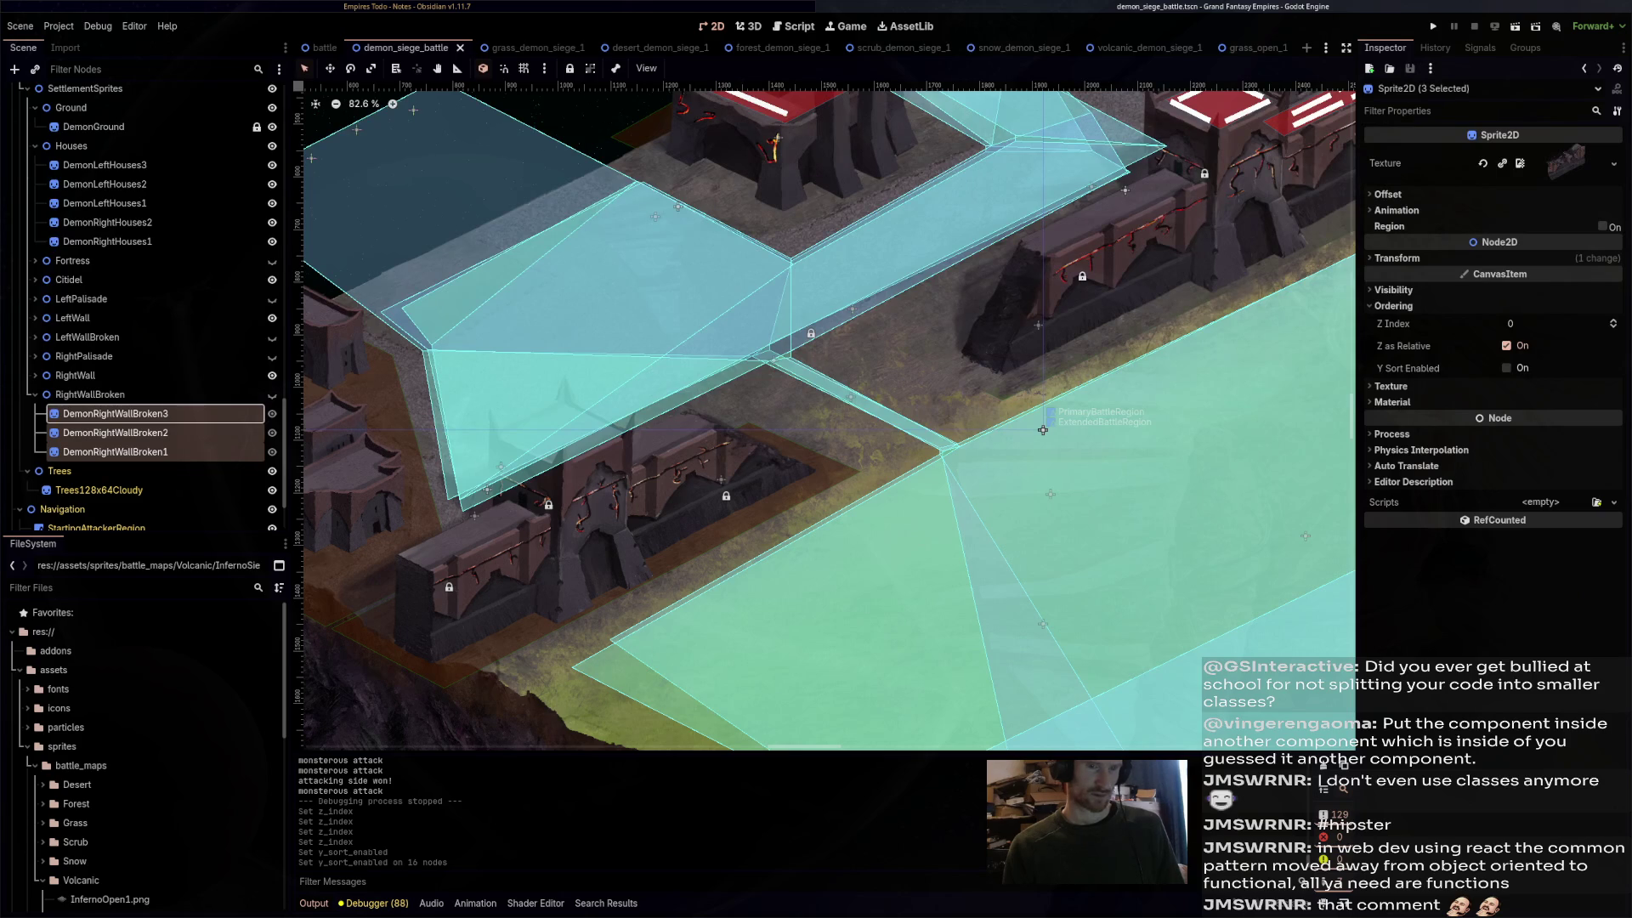
pyautogui.click(1506, 368)
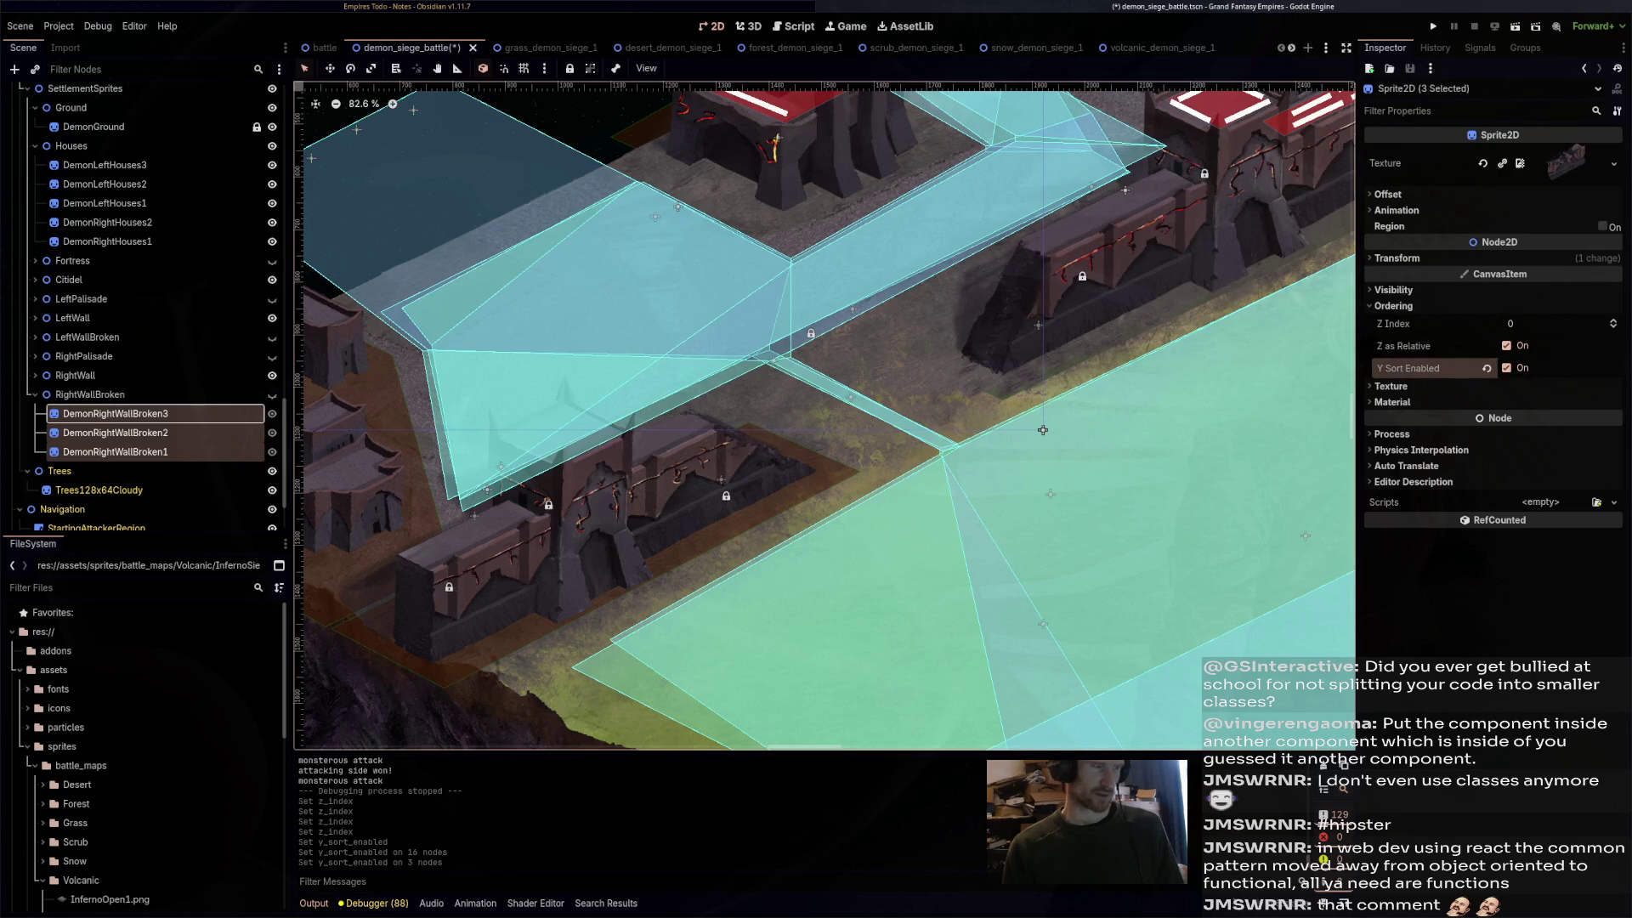
# - Select the DemonRightWall3, 2 and 1 sprites and save the scene
pyautogui.click(35, 374)
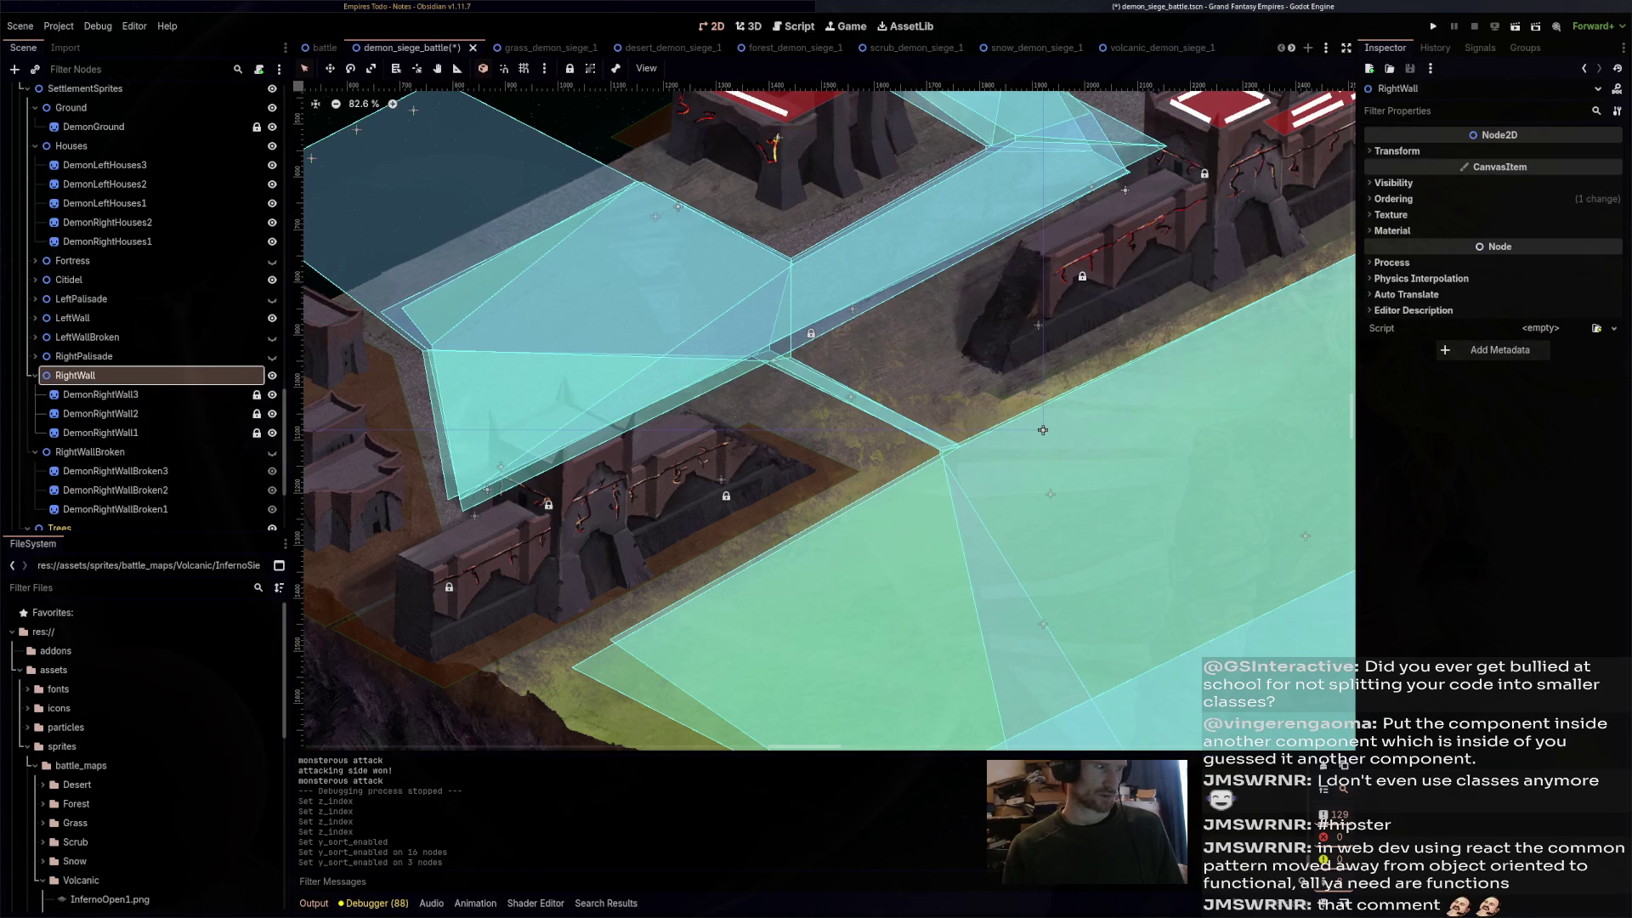
pyautogui.click(100, 395)
pyautogui.keyDown('shift'); pyautogui.click(100, 432); pyautogui.keyUp('shift')
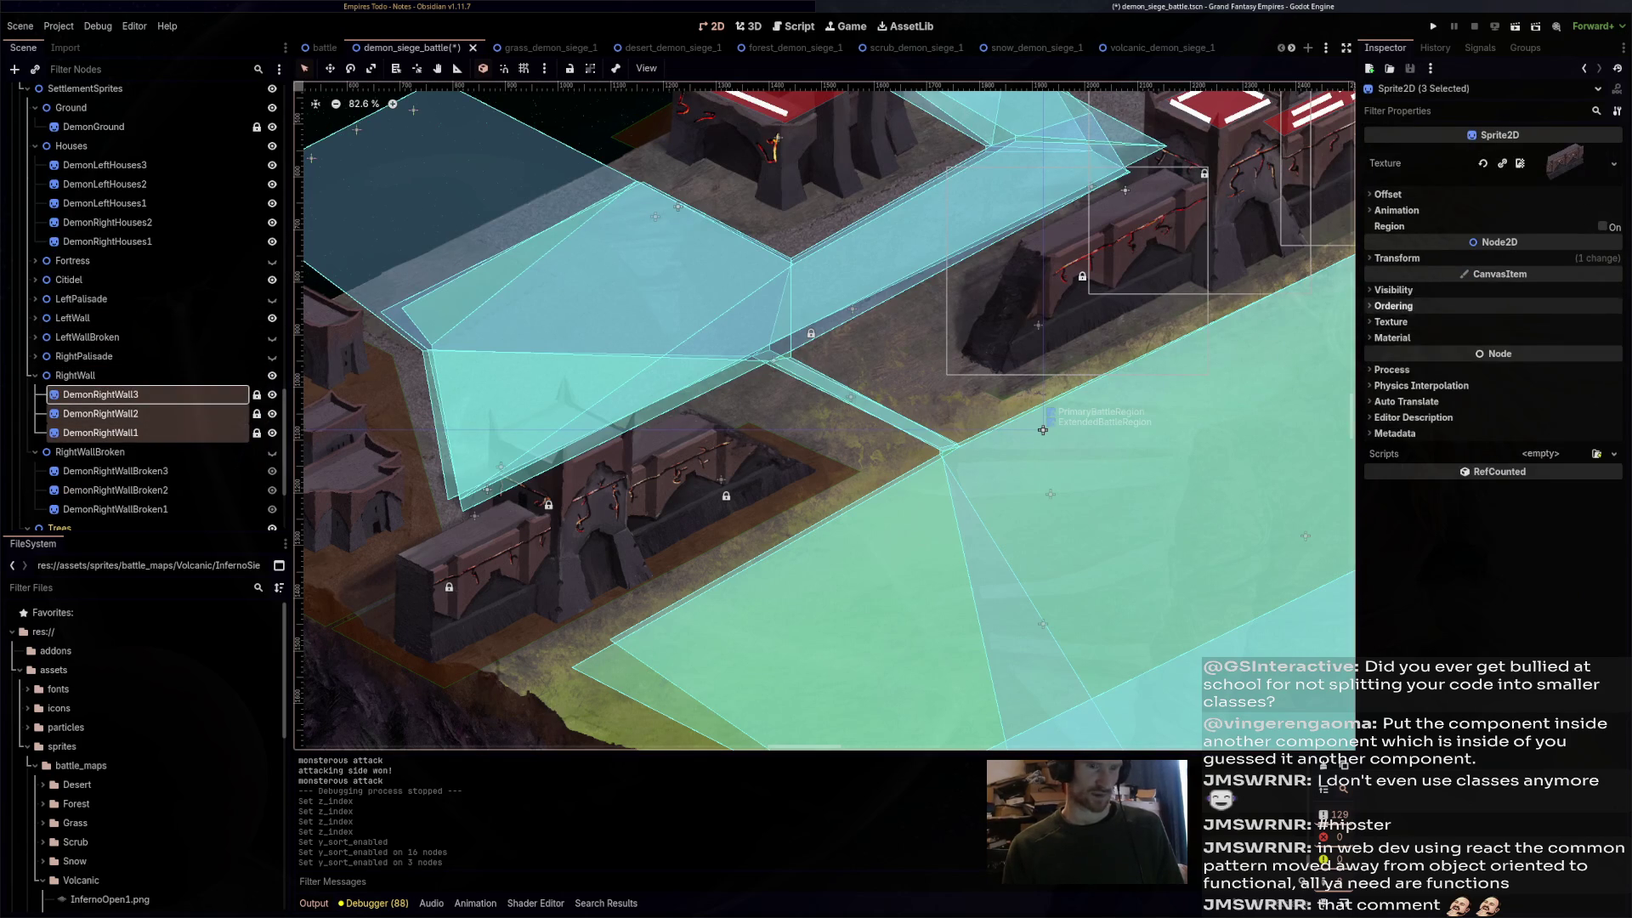
pyautogui.hotkey('ctrl', 's')
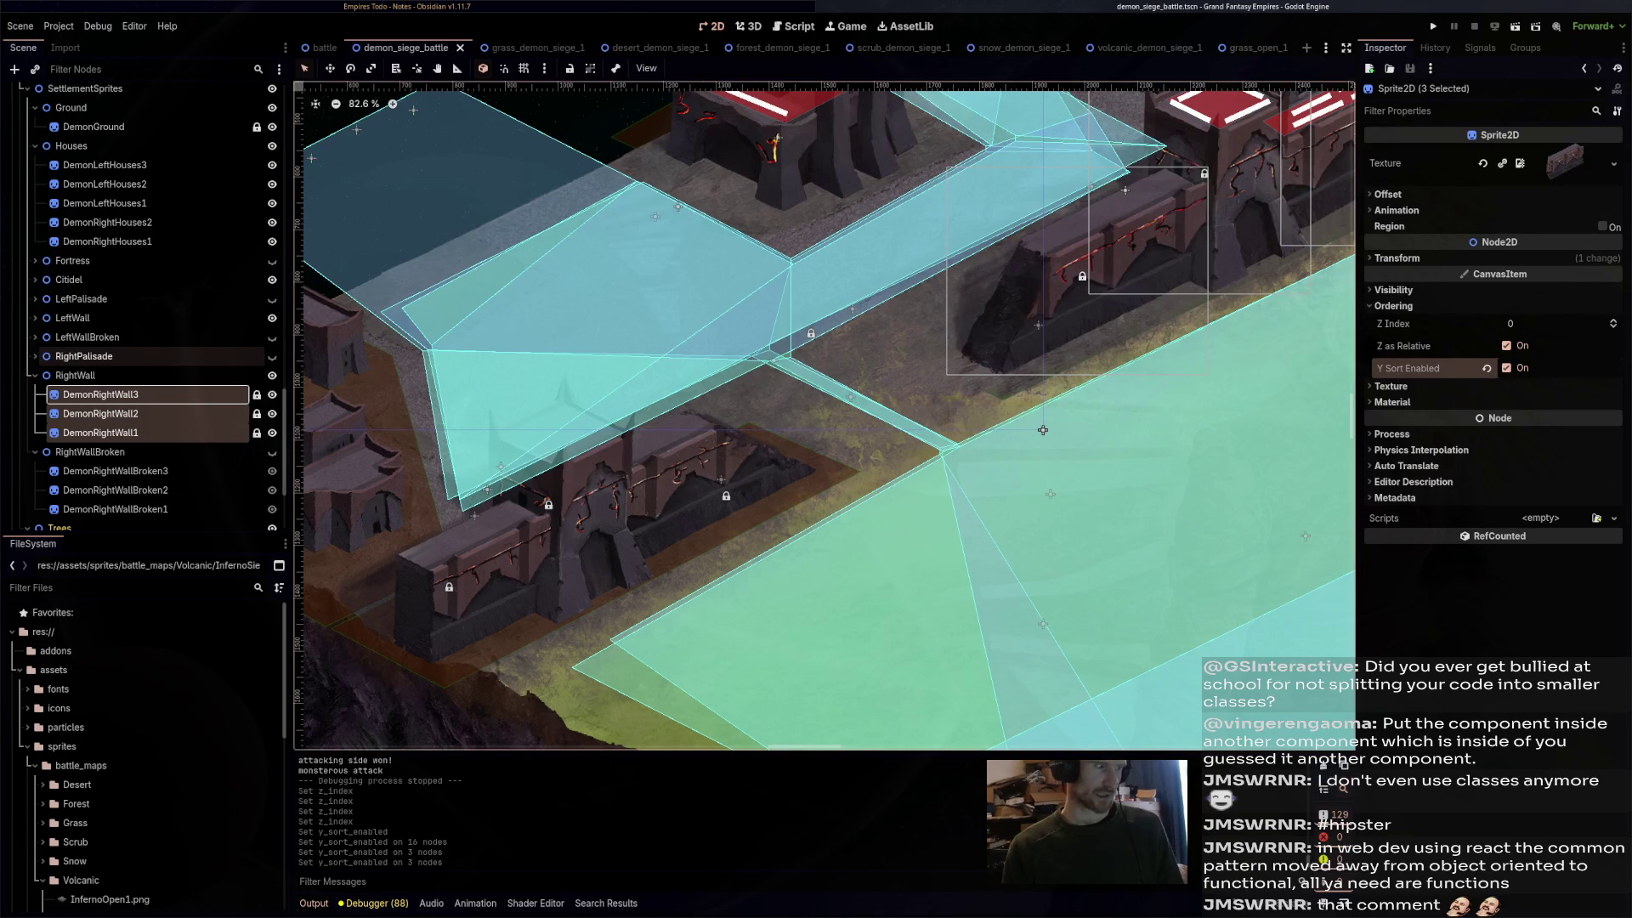
# - Turn on Y Sort for both right palisade sprites
pyautogui.press('Up')
pyautogui.press('Up')
pyautogui.press('Right')
pyautogui.press('Down')
pyautogui.hotkey('shift', 'Down')
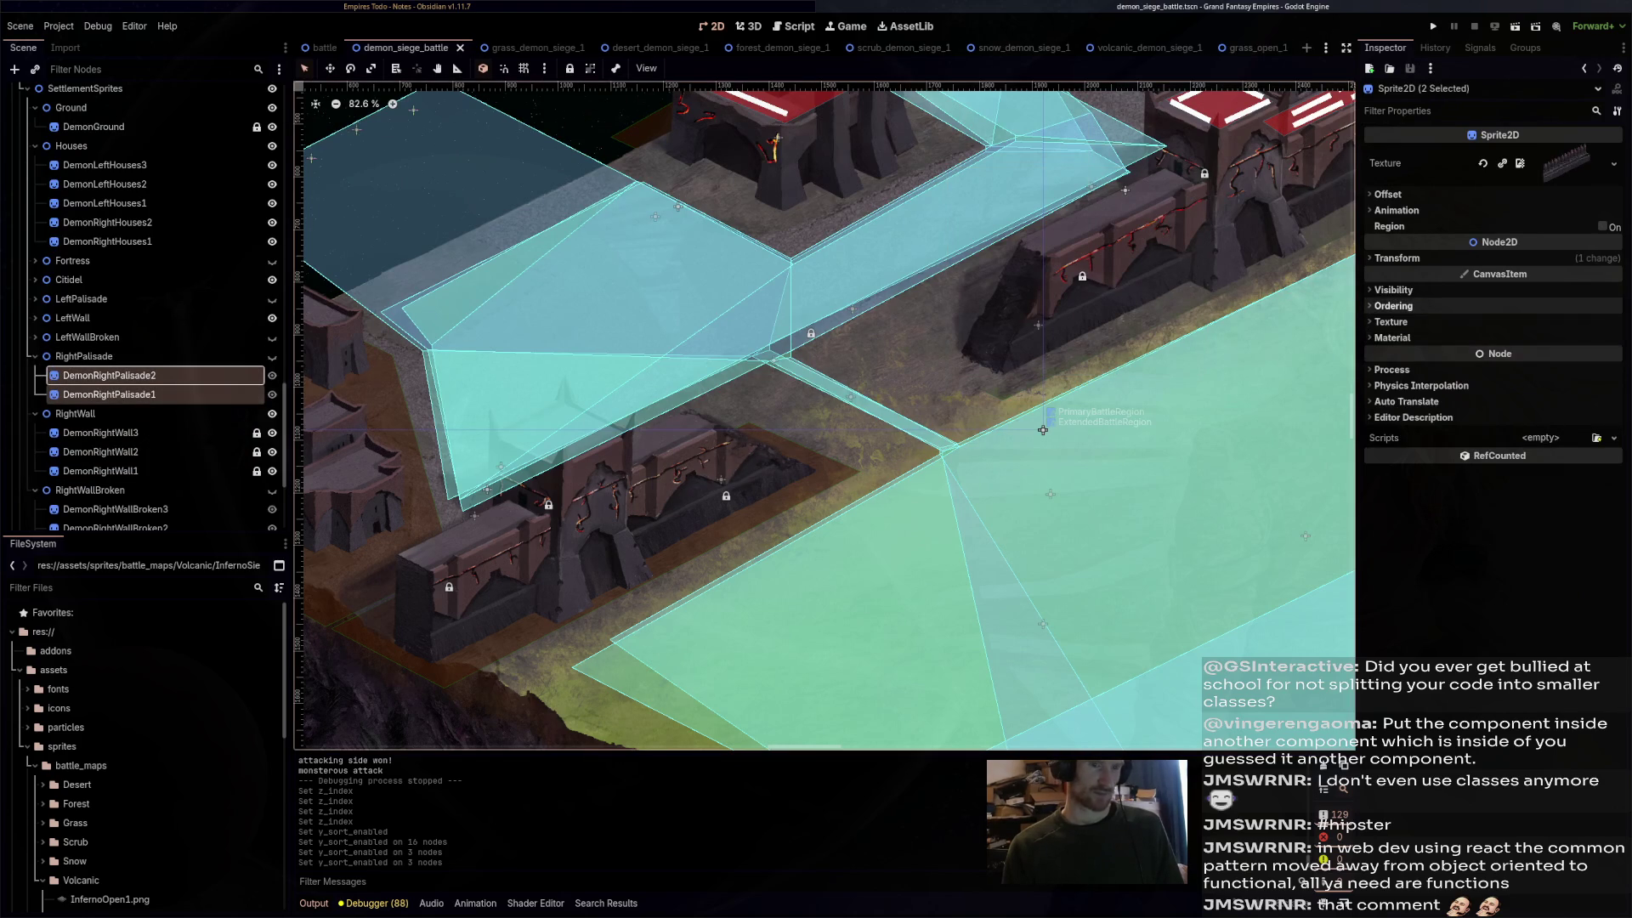
pyautogui.click(1394, 306)
pyautogui.click(1506, 368)
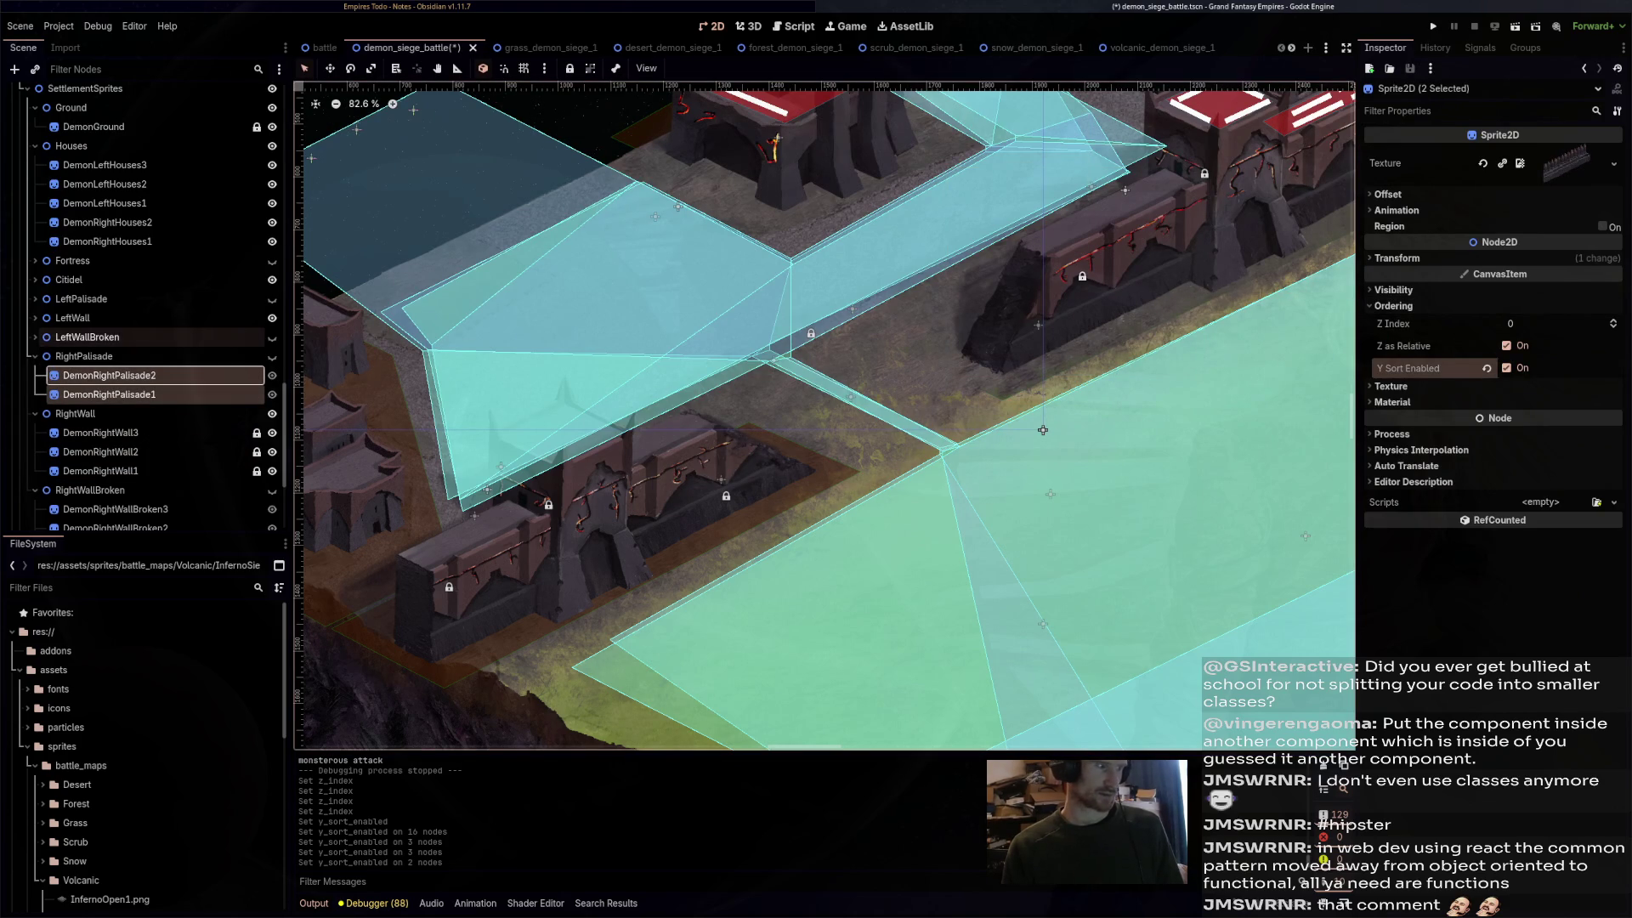
# - Turn on Y Sort for the three broken left-wall sprites and save
pyautogui.press('Up')
pyautogui.press('Up')
pyautogui.press('Up')
pyautogui.press('Right')
pyautogui.press('Down')
pyautogui.hotkey('shift', 'Down')
pyautogui.hotkey('shift', 'Down')
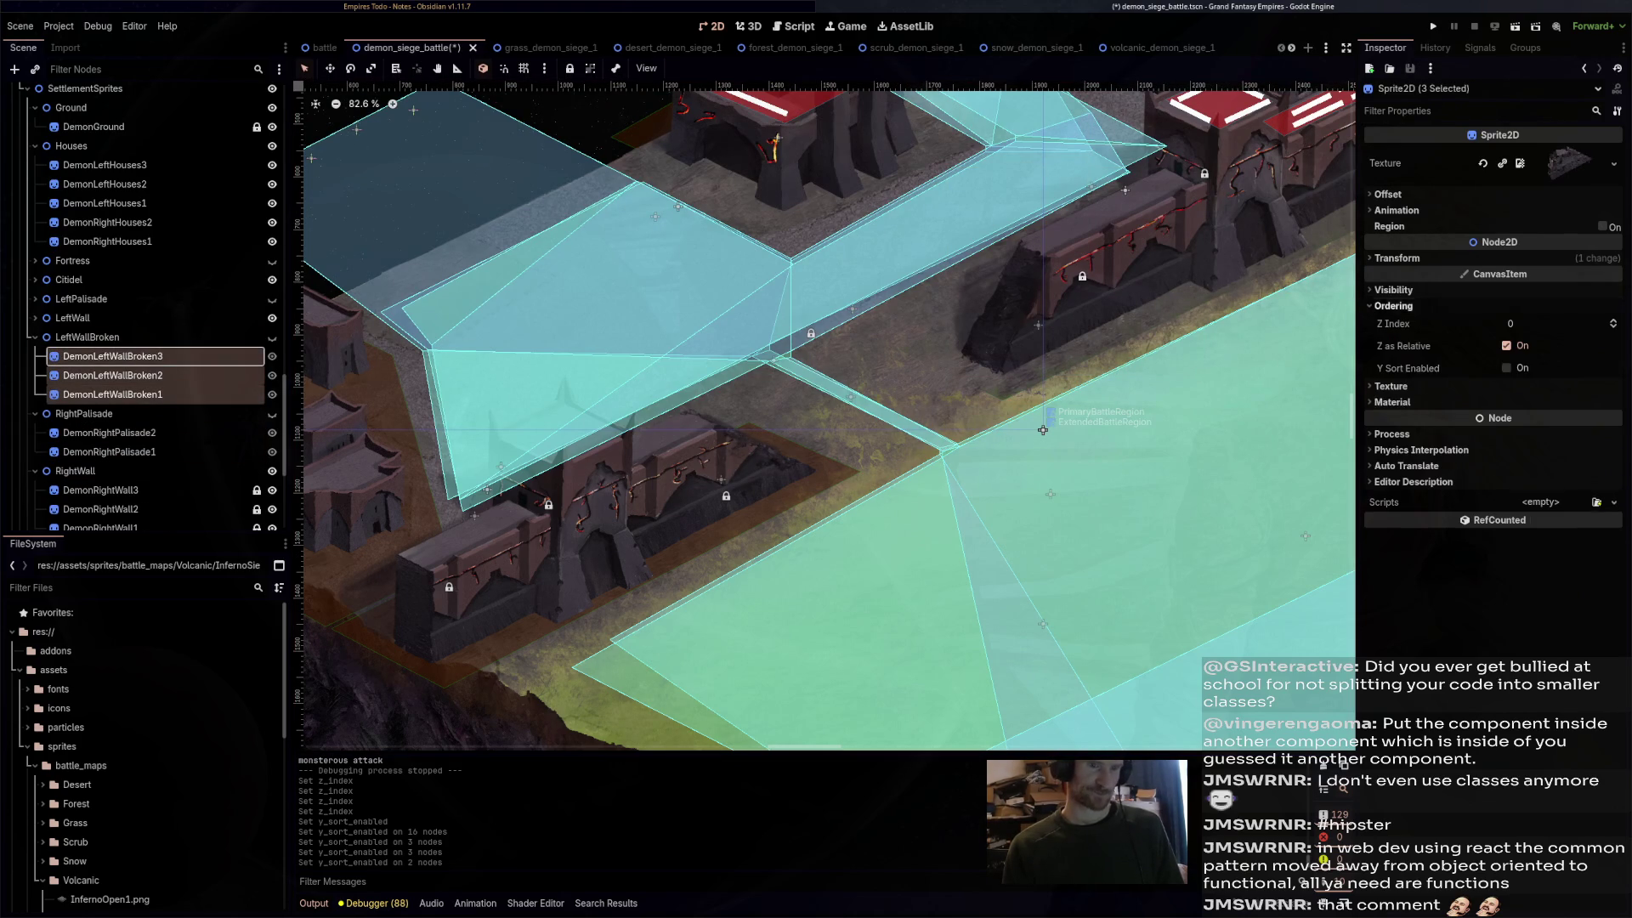
pyautogui.click(1506, 368)
pyautogui.hotkey('ctrl', 's')
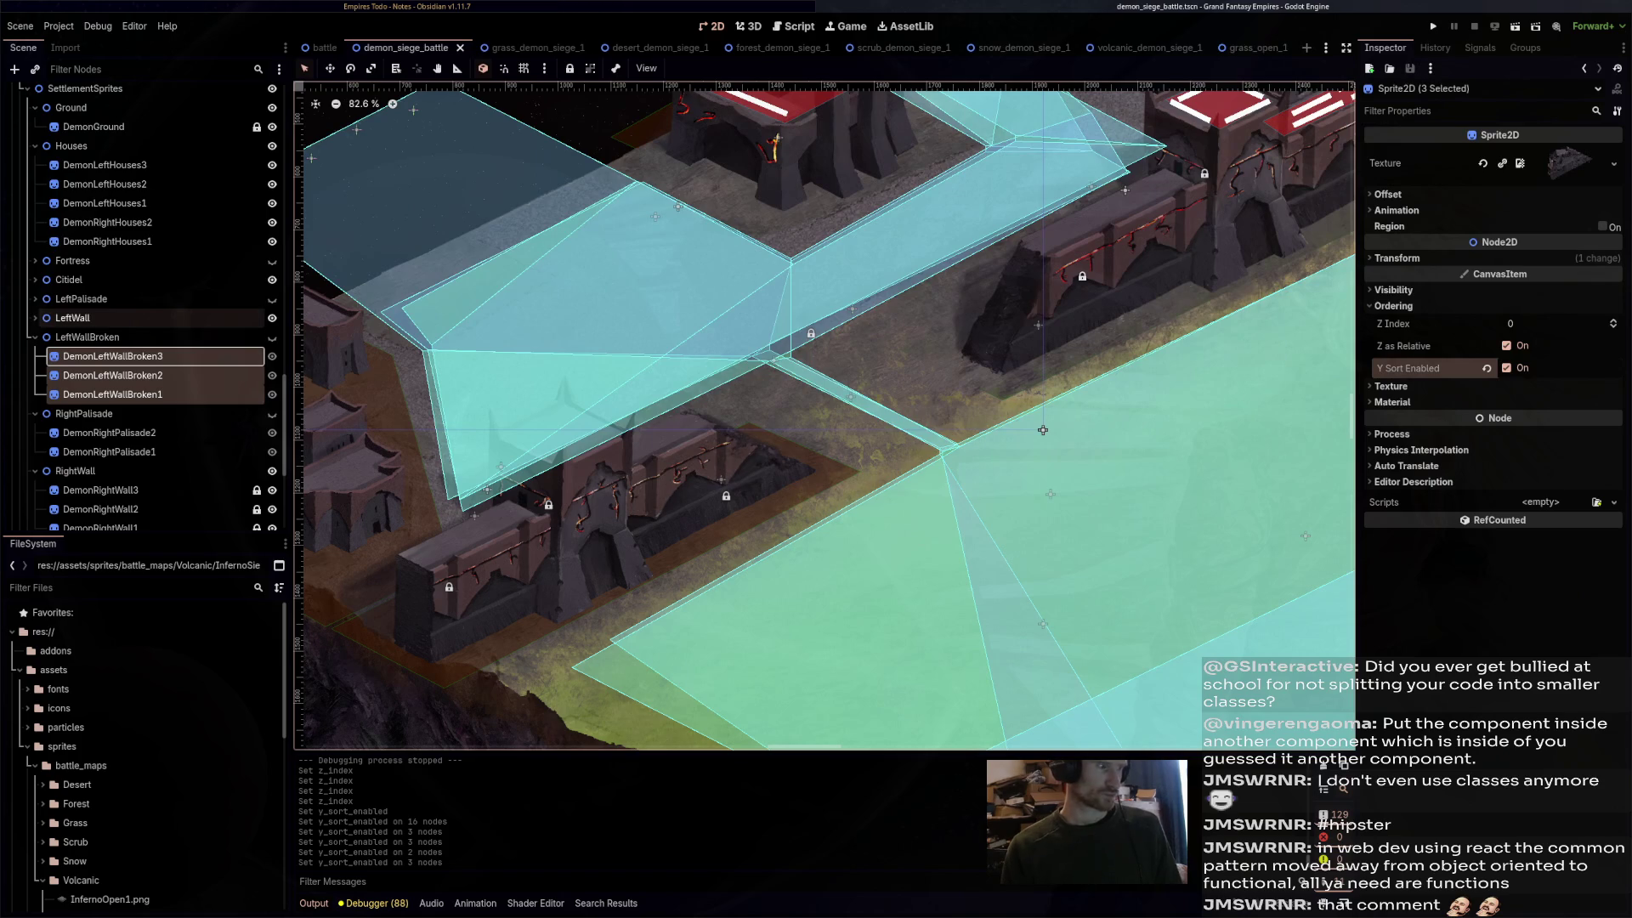
# - Turn on Y Sort for the three left-wall sprites and save
pyautogui.press('Up')
pyautogui.press('Up')
pyautogui.press('Up')
pyautogui.hotkey('shift', 'Down')
pyautogui.hotkey('shift', 'Down')
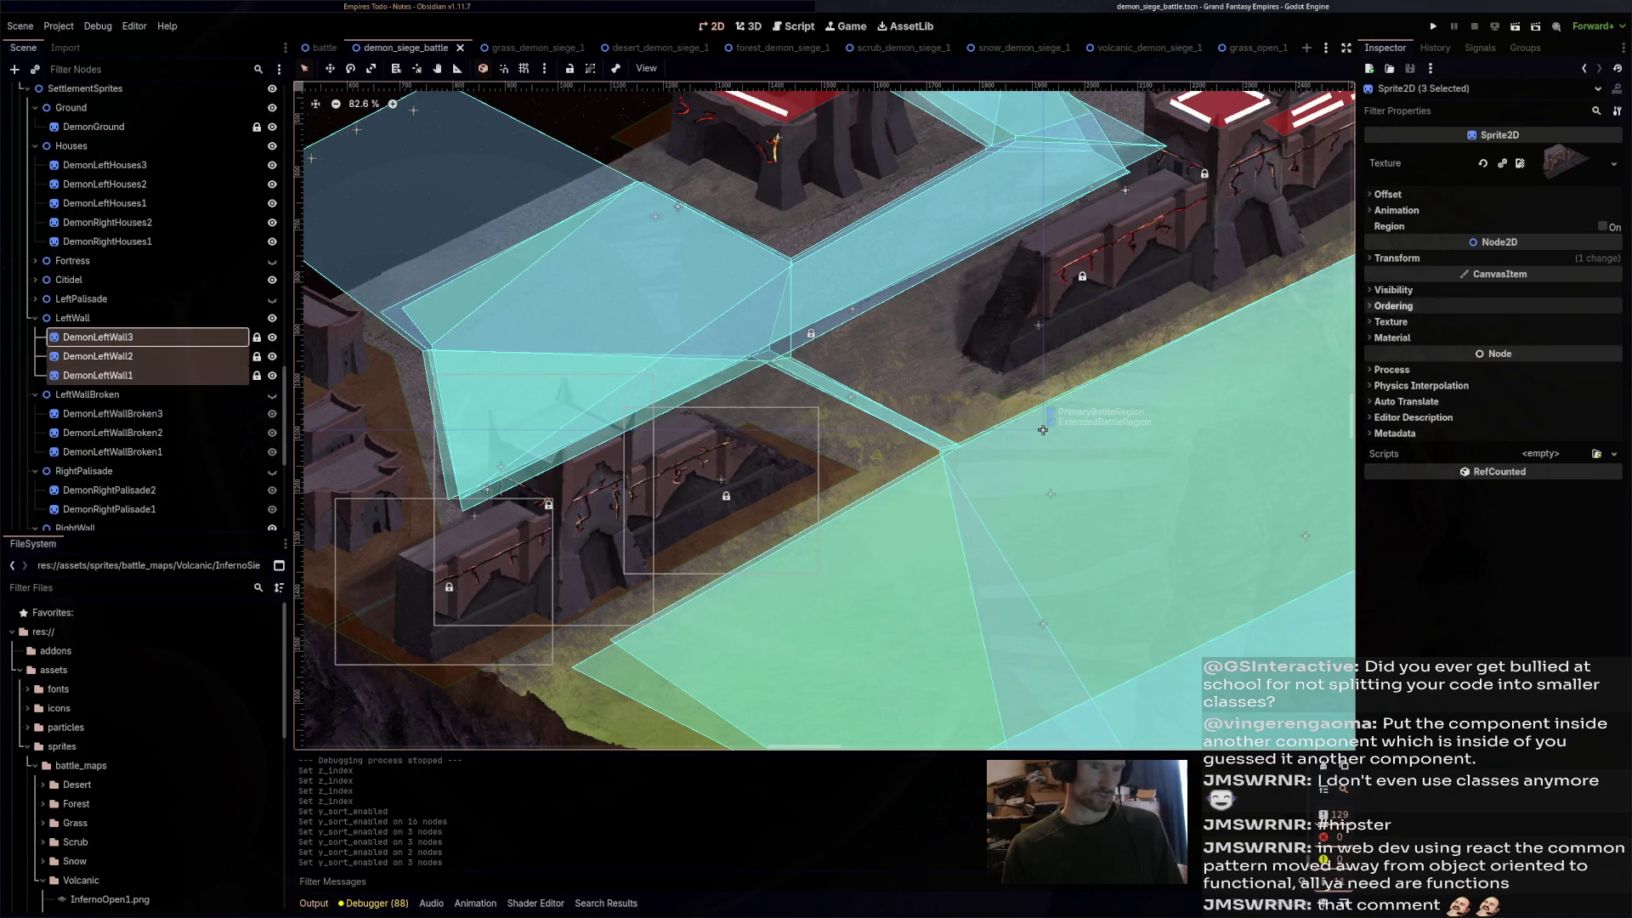
pyautogui.click(1394, 305)
pyautogui.click(1507, 368)
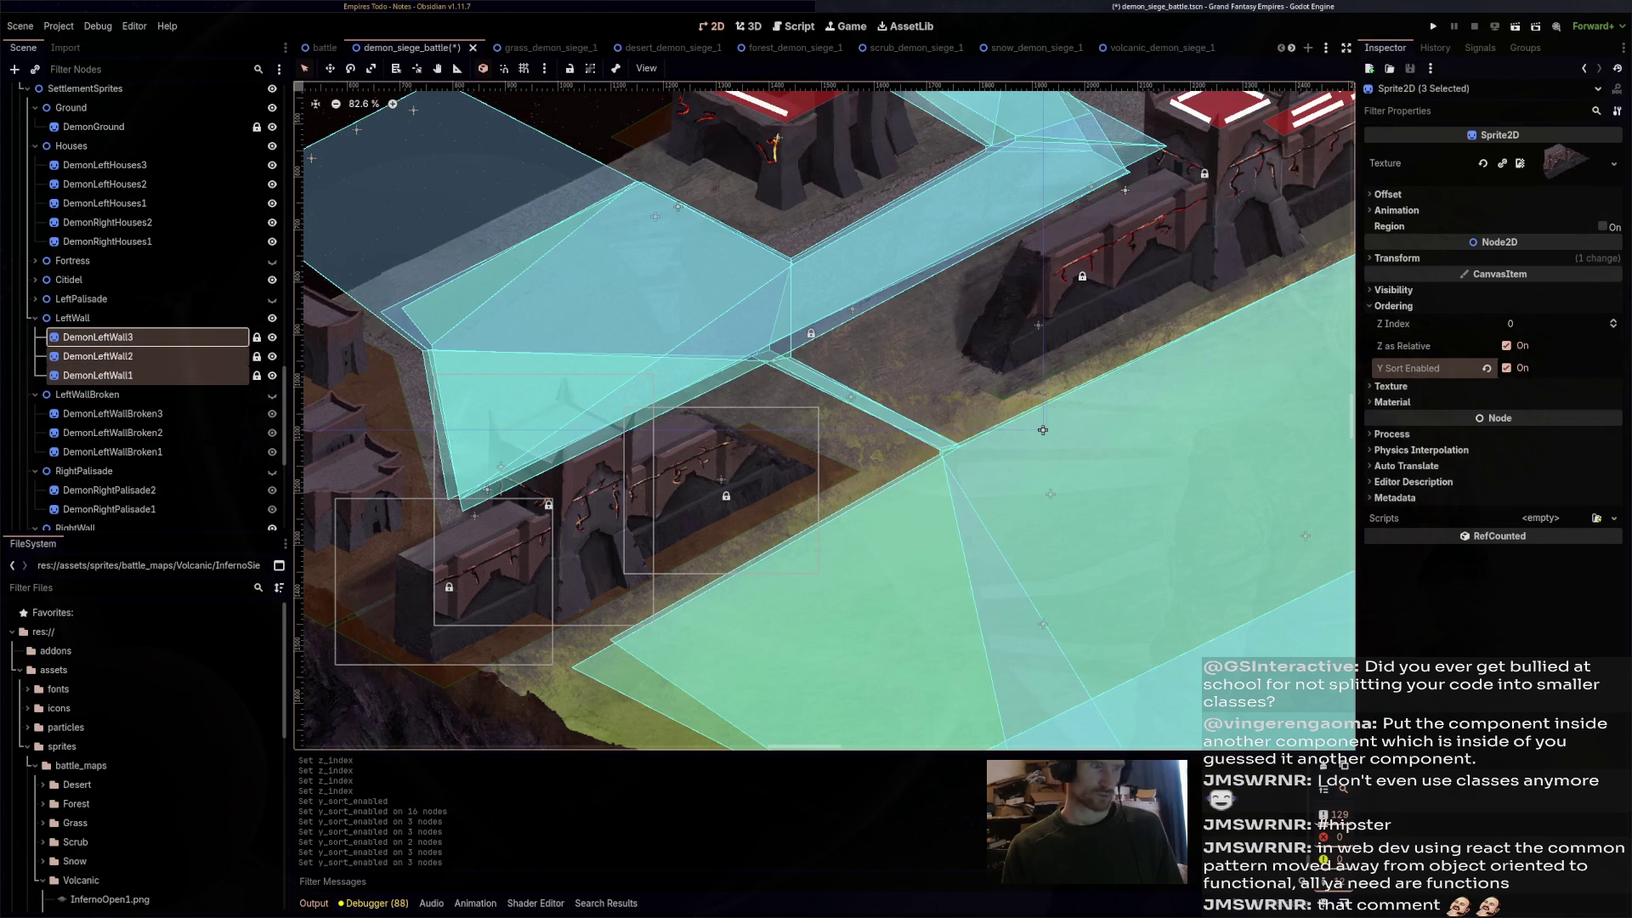
pyautogui.hotkey('ctrl', 's')
# - Turn on Y Sort for the left palisade sprites and save the scene
pyautogui.press('Up')
pyautogui.press('Up')
pyautogui.press('Right')
pyautogui.press('Down')
pyautogui.hotkey('shift', 'Down')
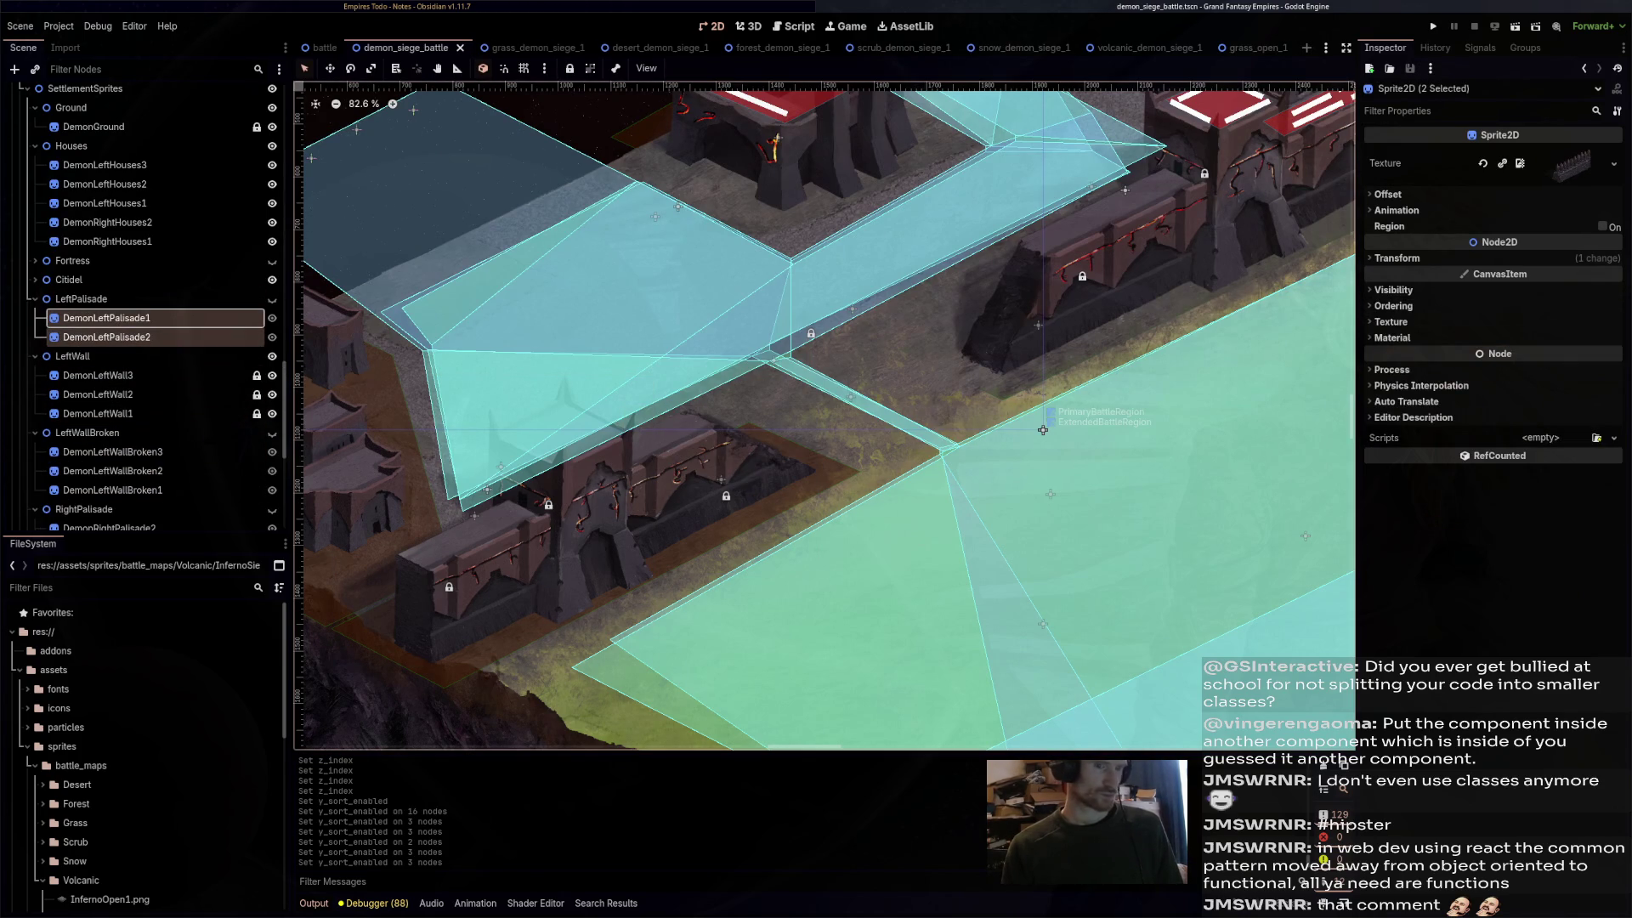
pyautogui.click(1394, 305)
pyautogui.click(1506, 346)
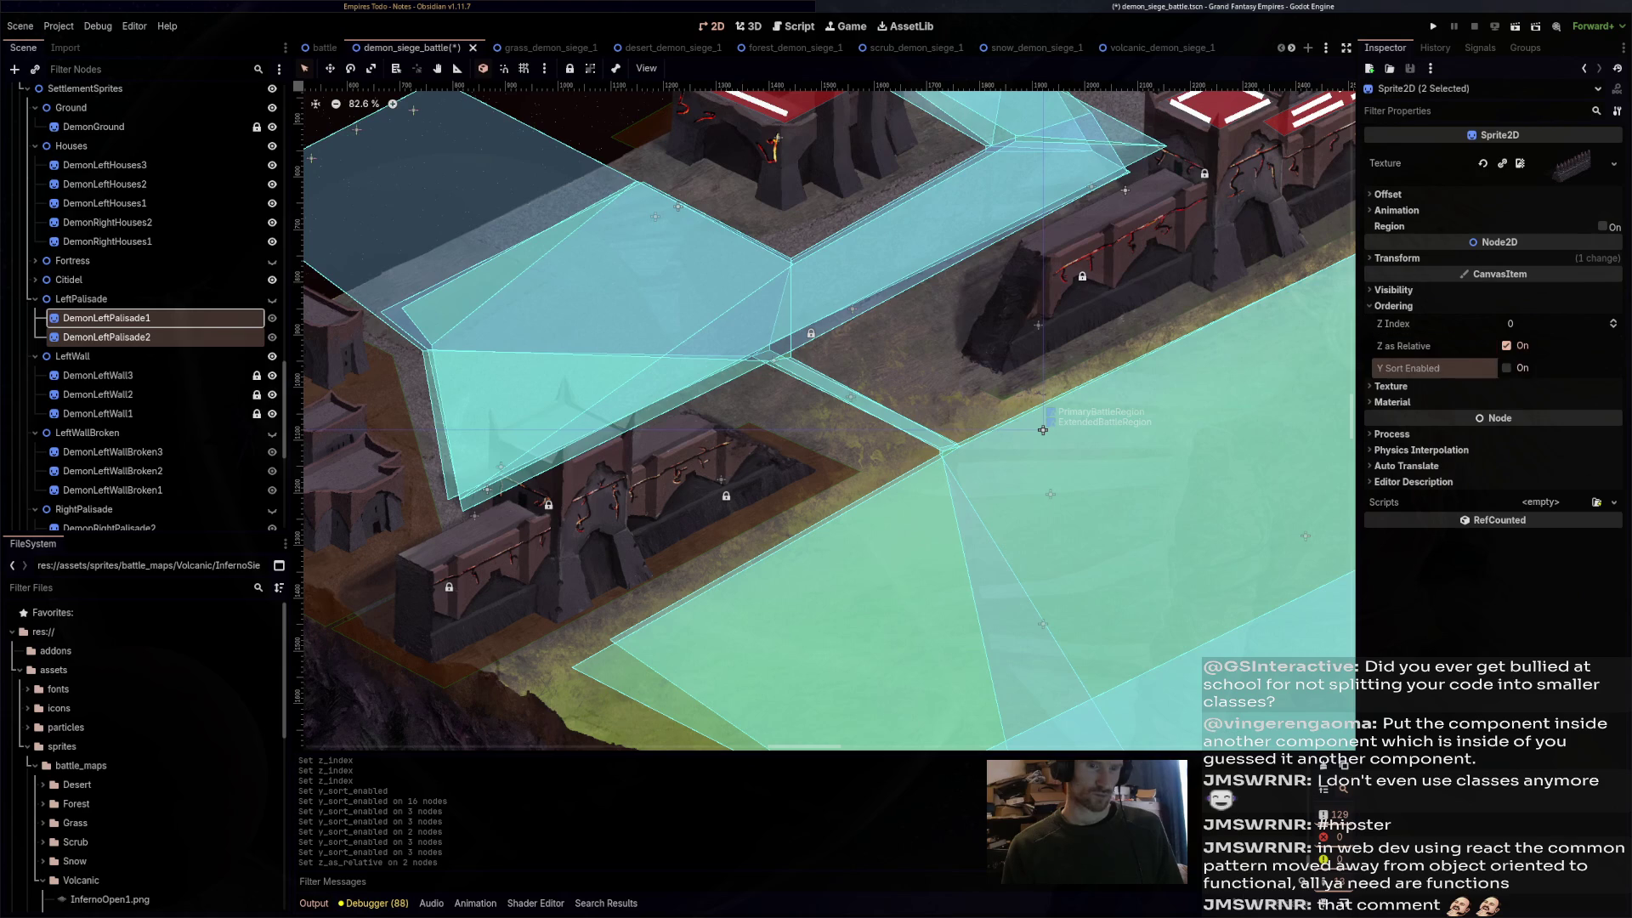
pyautogui.press('space')
pyautogui.hotkey('ctrl', 's')
# - Turn on Y Sort for the DemonCitidel sprite
pyautogui.press('Up')
pyautogui.press('Up')
pyautogui.press('Right')
pyautogui.press('Down')
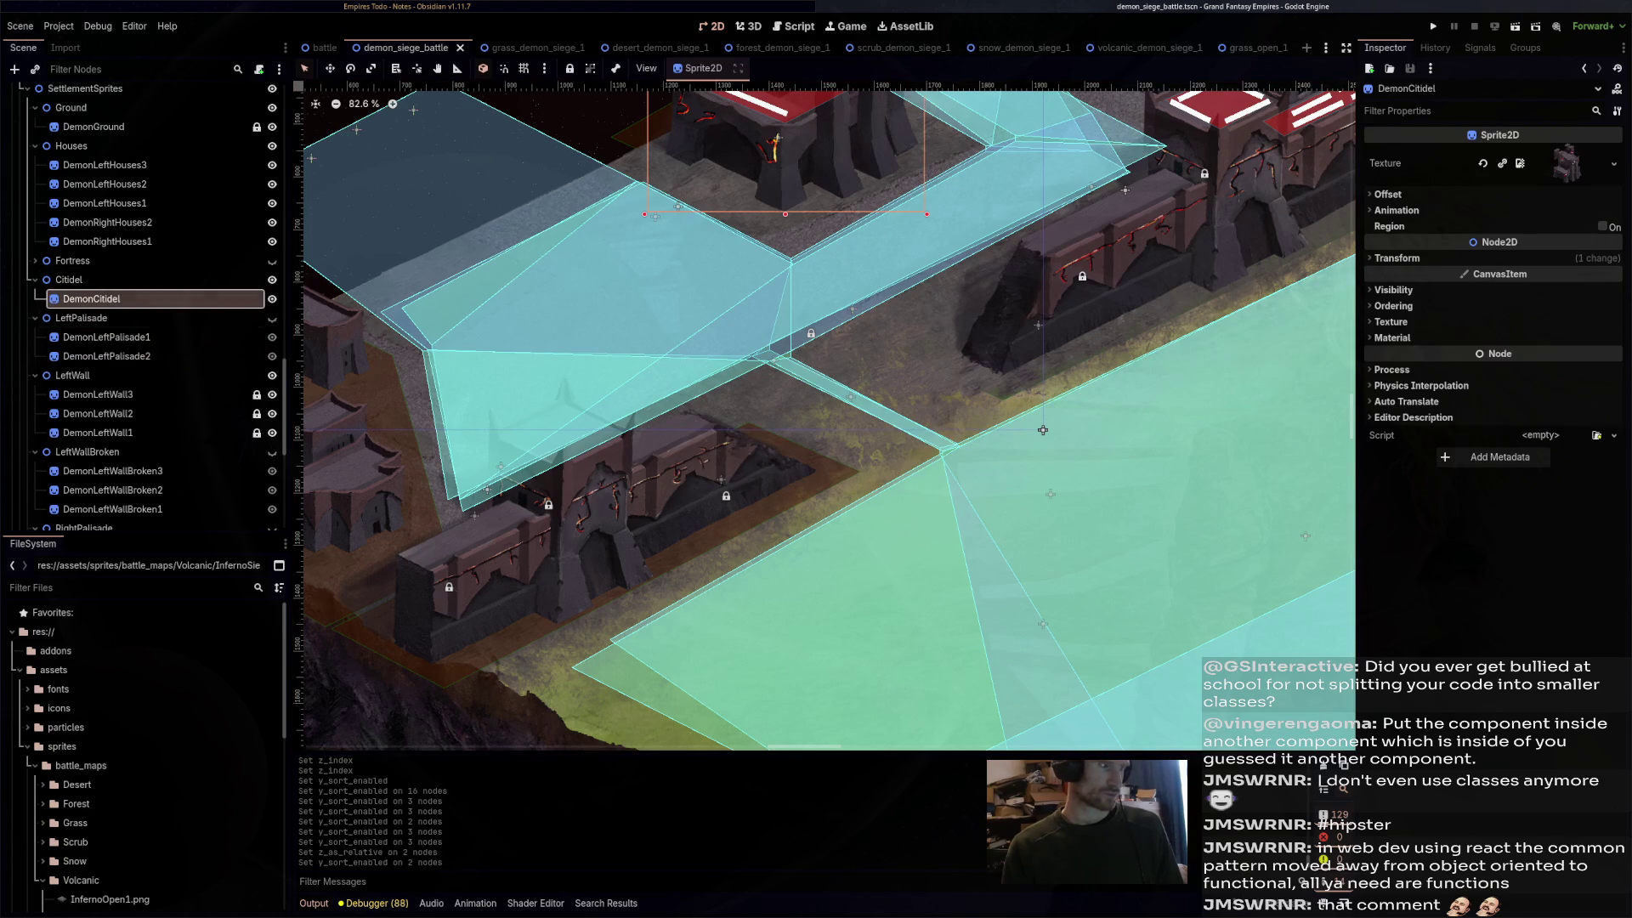
pyautogui.click(1394, 305)
pyautogui.click(1507, 367)
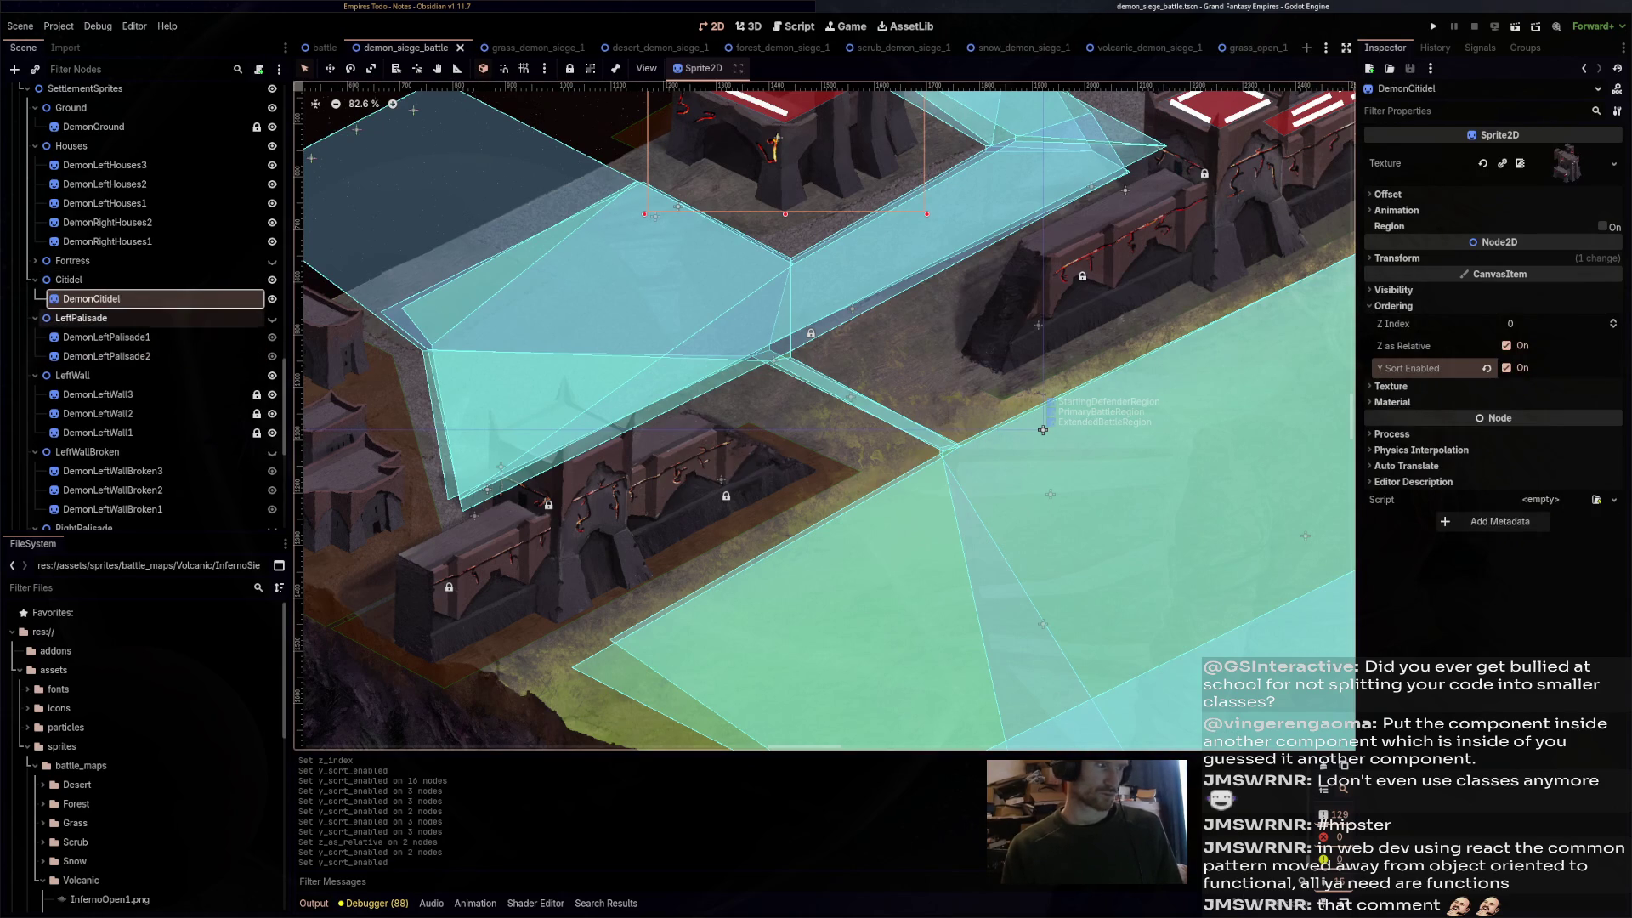
# - Turn on Y Sort for the DemonFort sprite and save
pyautogui.press('Up')
pyautogui.press('Up')
pyautogui.press('Right')
pyautogui.press('Down')
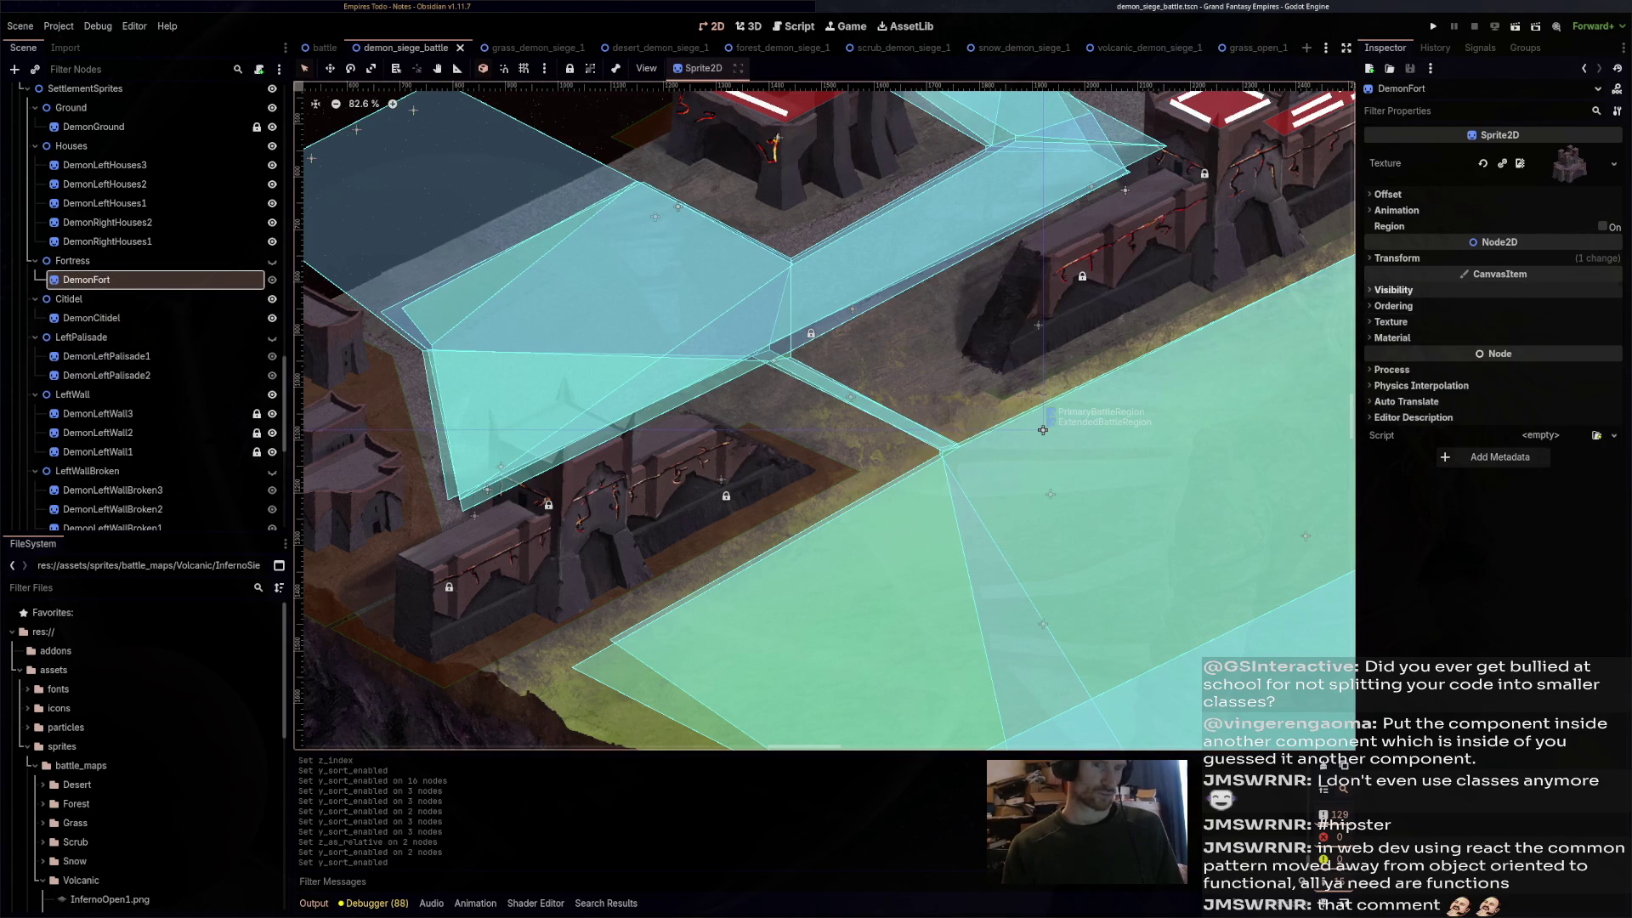
pyautogui.click(1394, 305)
pyautogui.click(1507, 368)
pyautogui.hotkey('ctrl', 's')
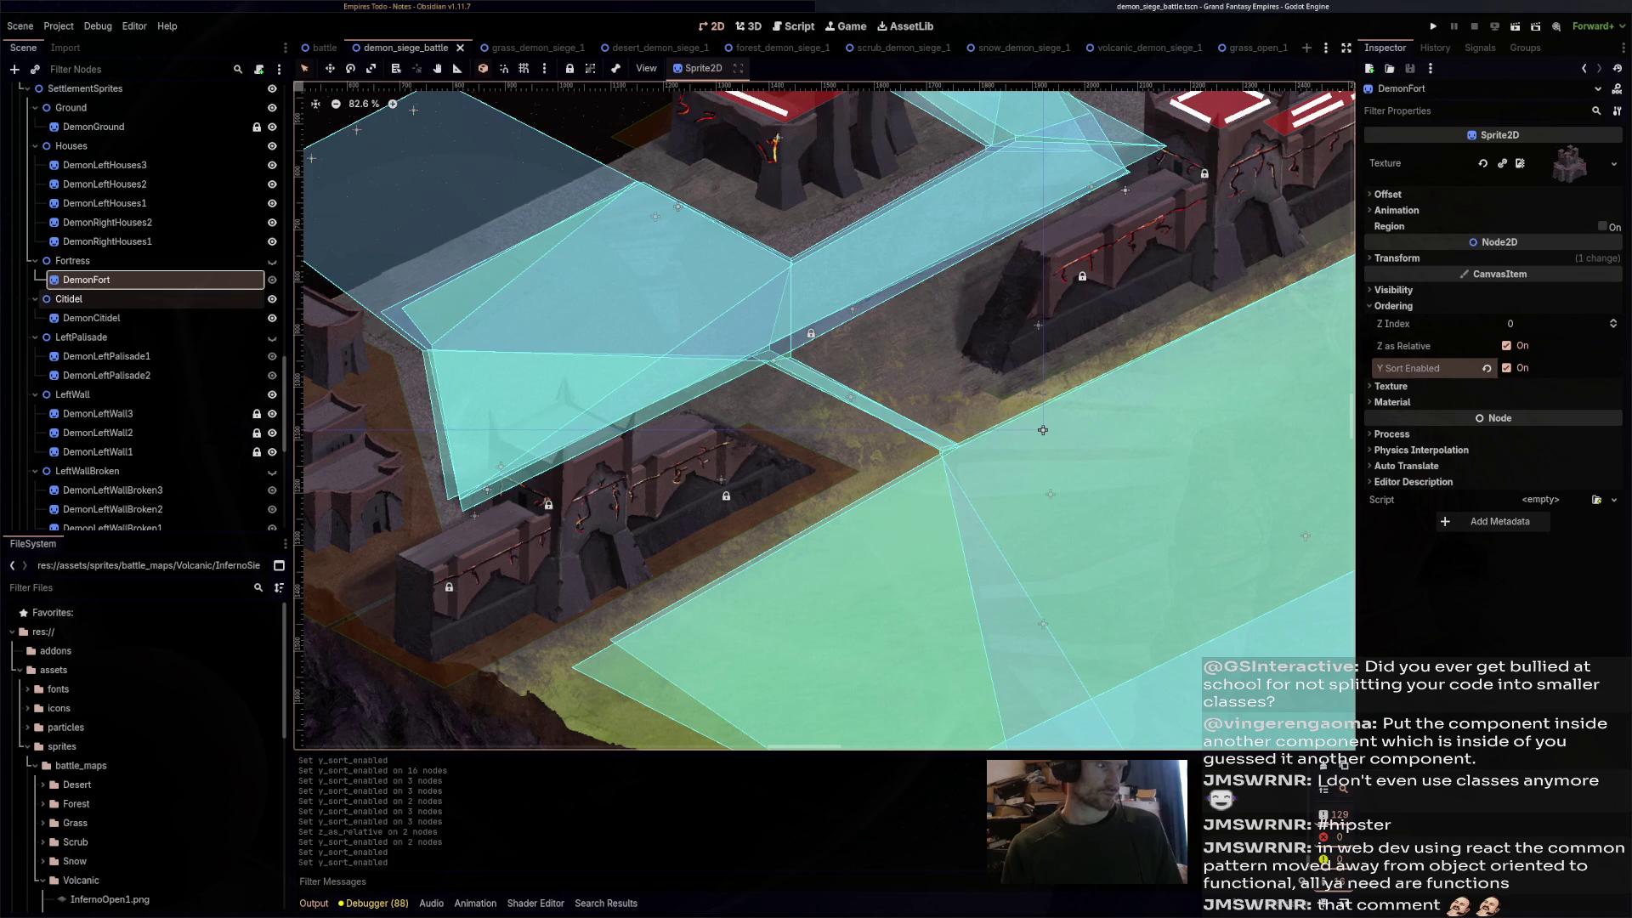
# - Turn Y Sort off for the DemonGround sprite and save the demon siege battle scene
pyautogui.click(107, 241)
pyautogui.keyDown('shift'); pyautogui.click(104, 164); pyautogui.keyUp('shift')
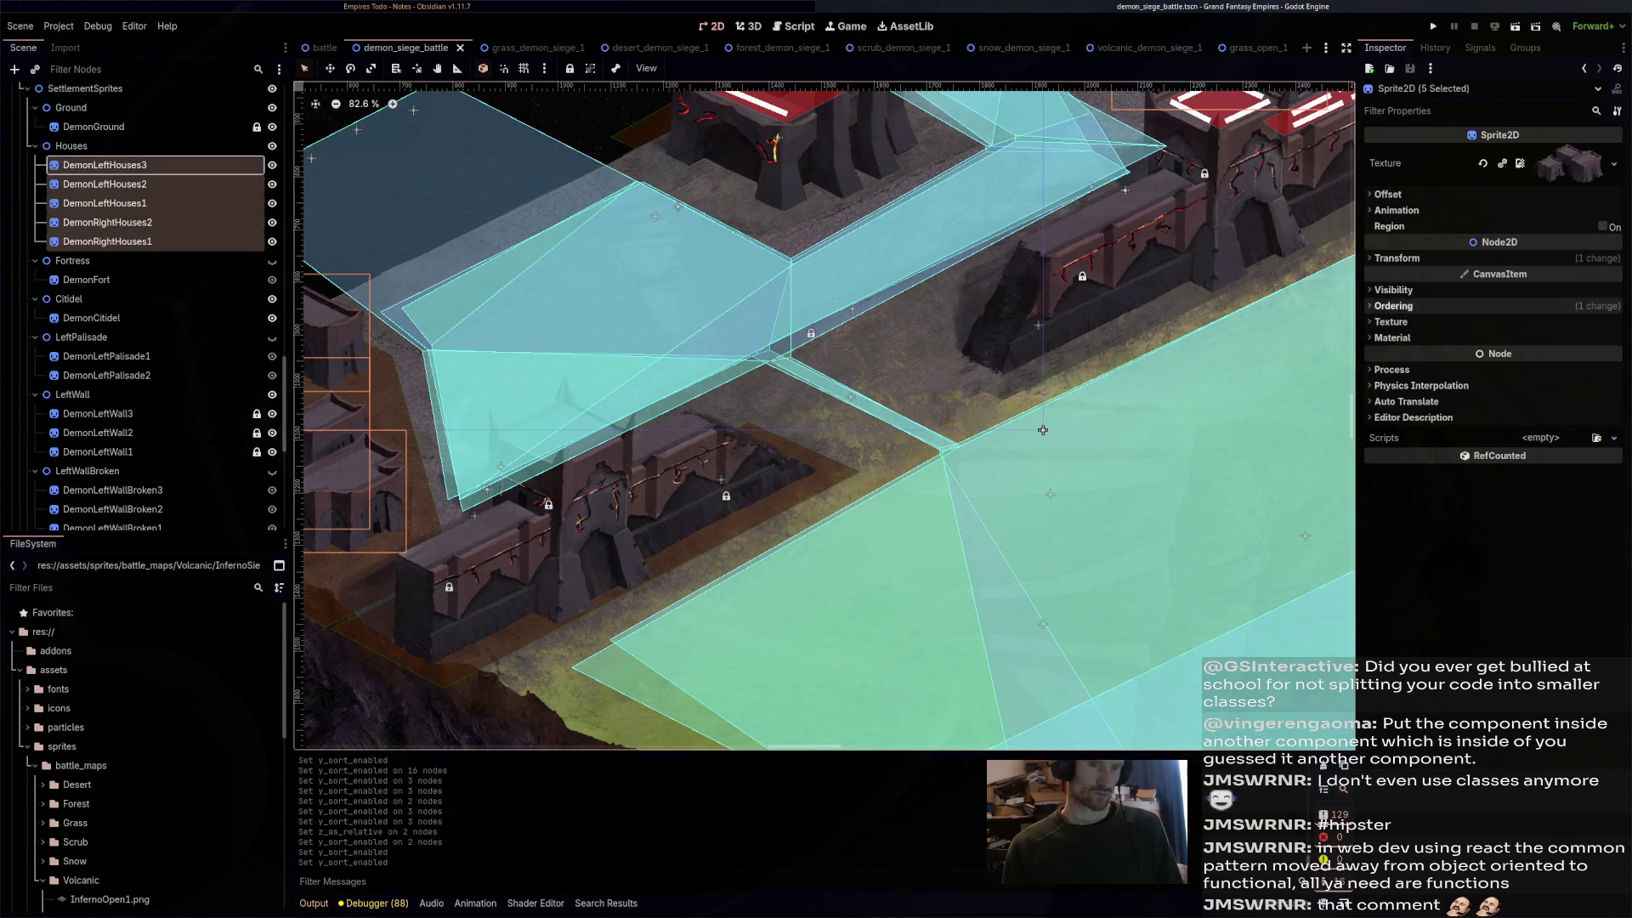
pyautogui.press('Up')
pyautogui.press('Up')
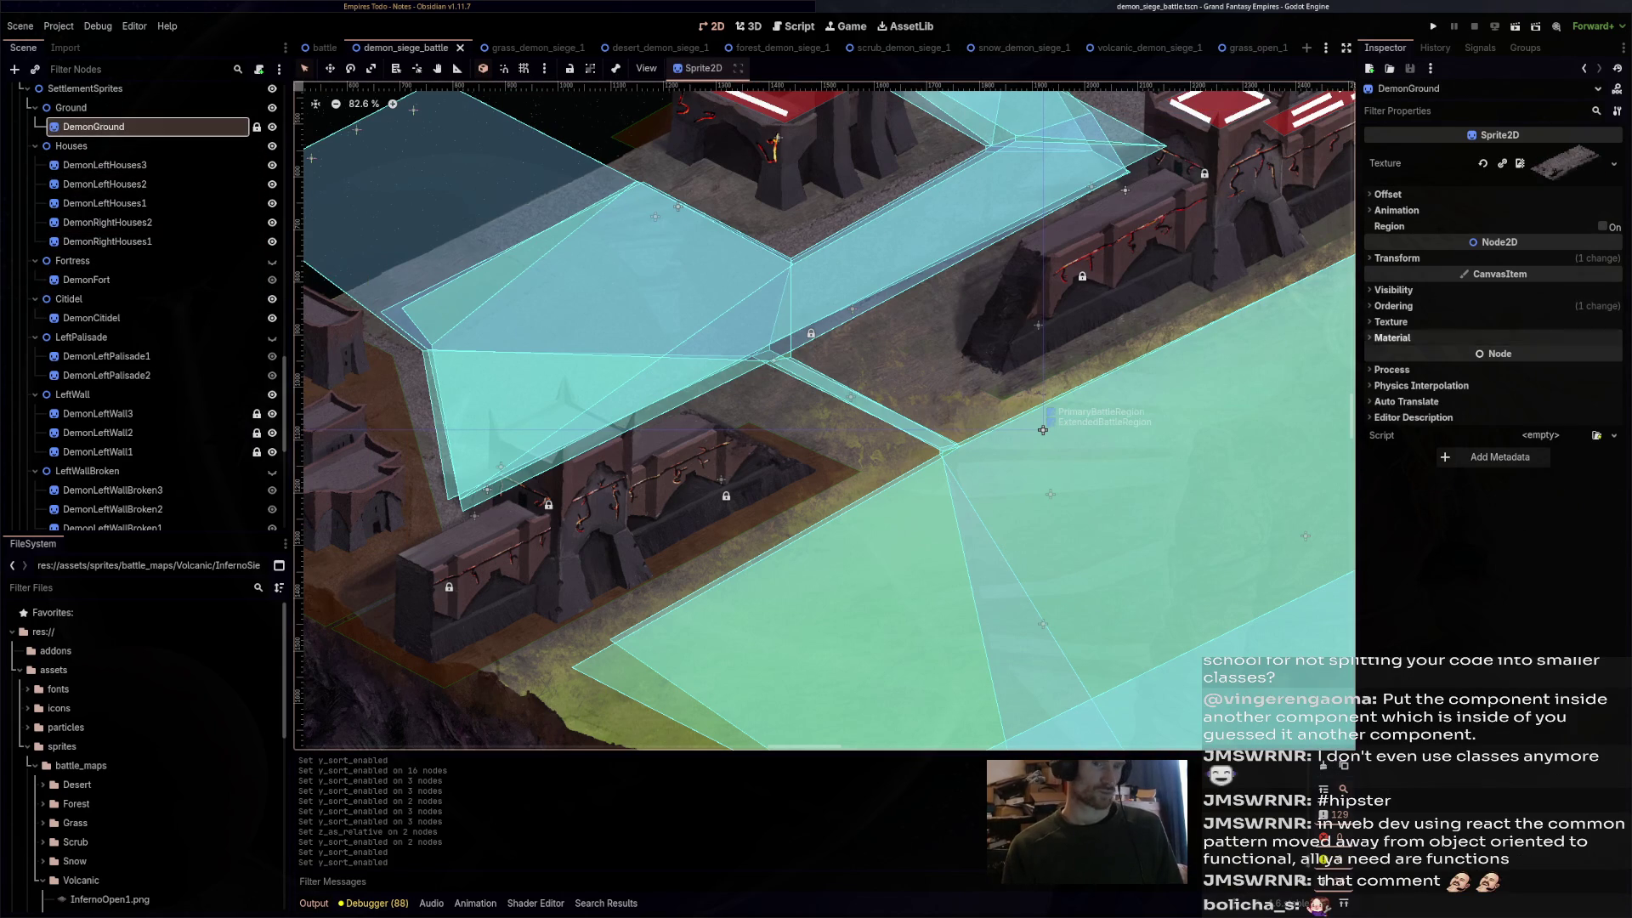
pyautogui.hotkey('ctrl', 's')
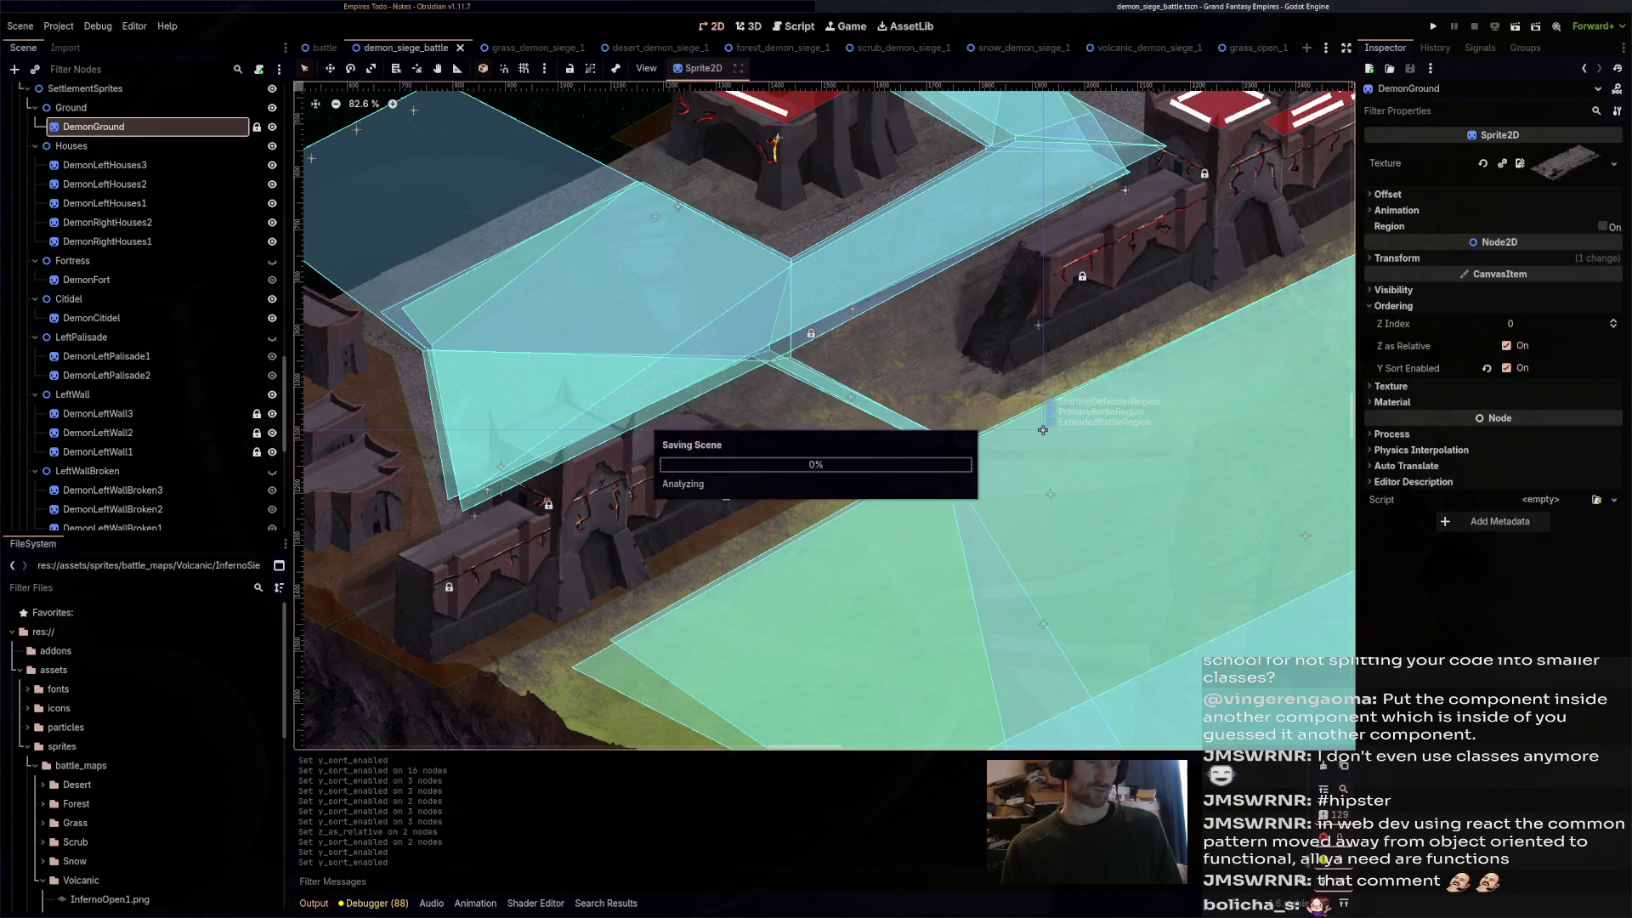
pyautogui.click(1506, 368)
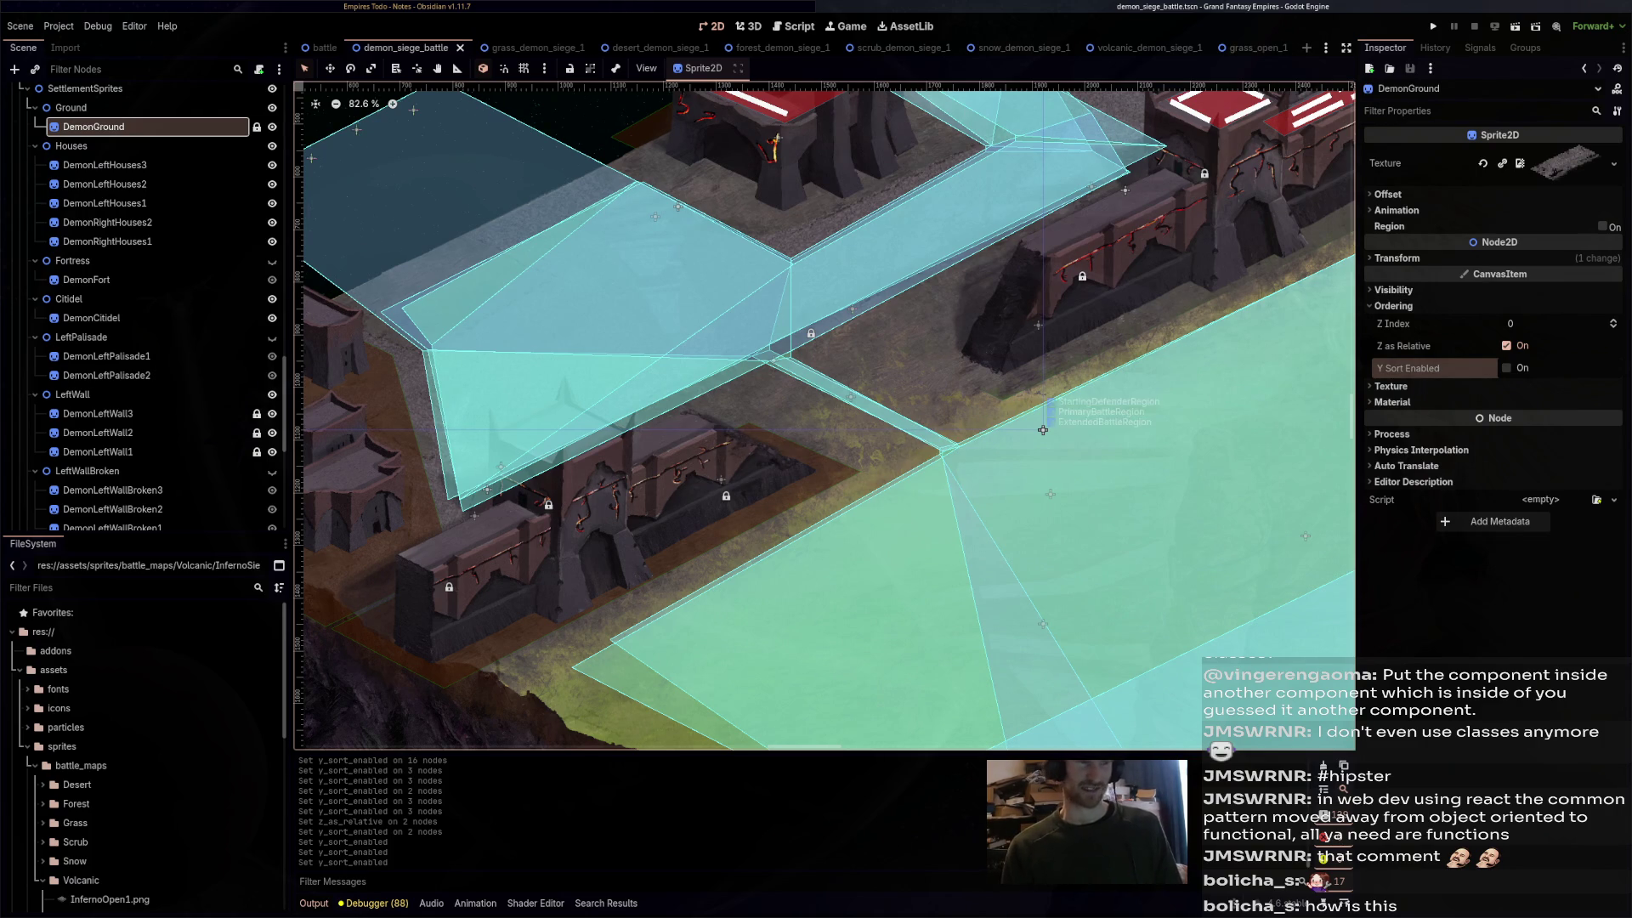
# - Check the Ground layer's ordering in demon_siege_battle, then switch to grass_demon_siege_1
pyautogui.scroll(-4, 1042, 430)
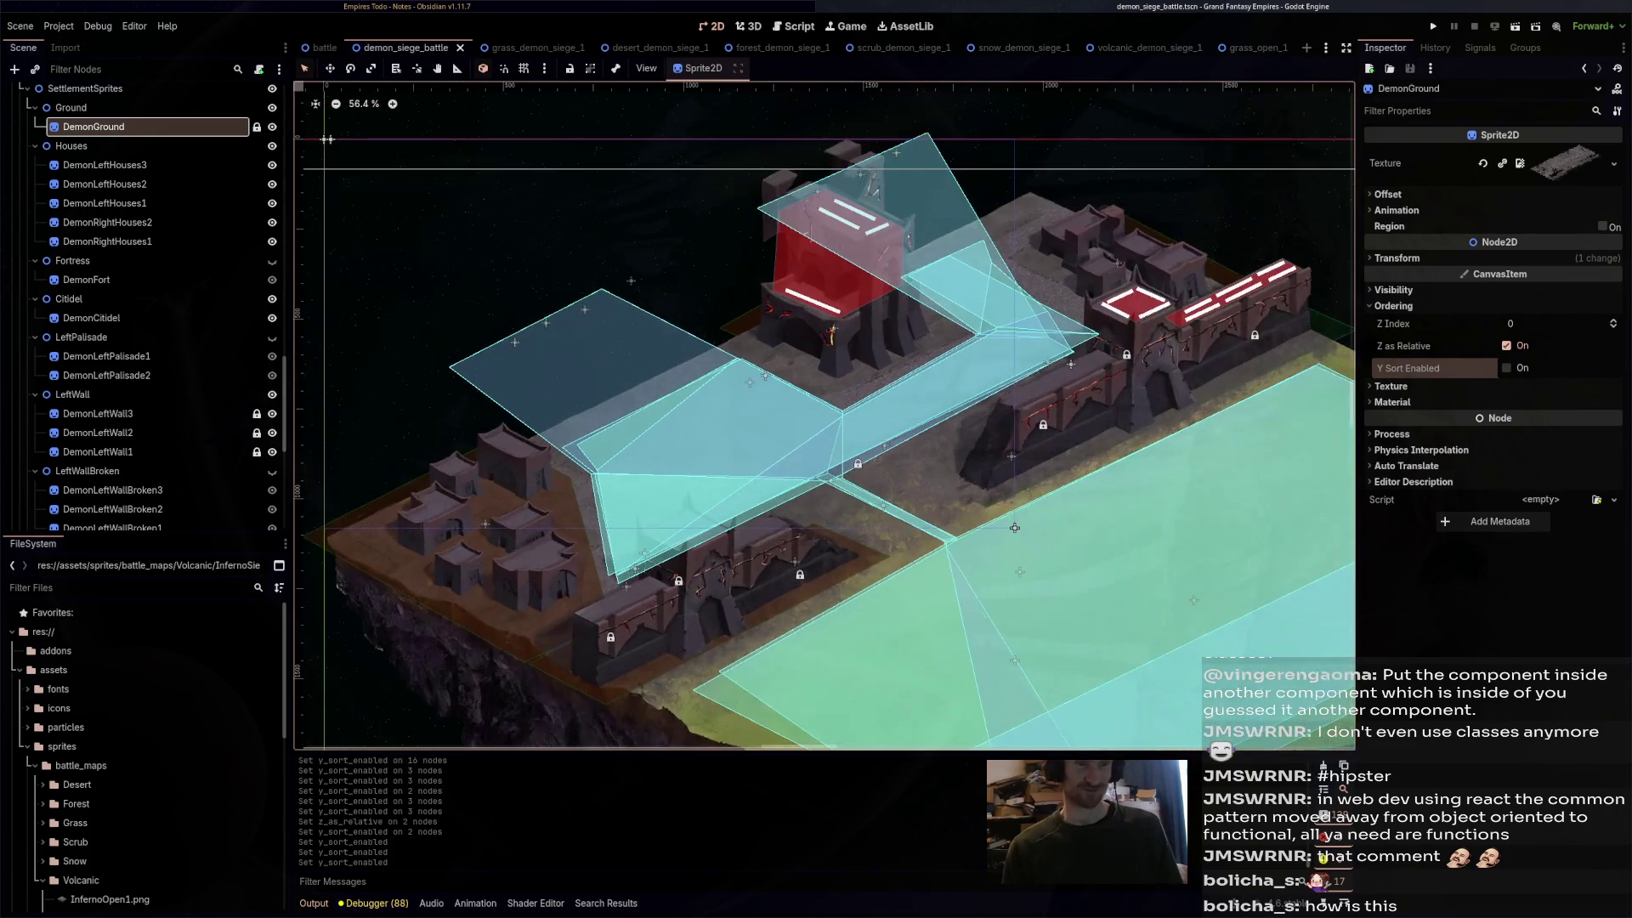
pyautogui.scroll(1, 1015, 528)
pyautogui.moveTo(1015, 528); pyautogui.dragTo(1178, 404)
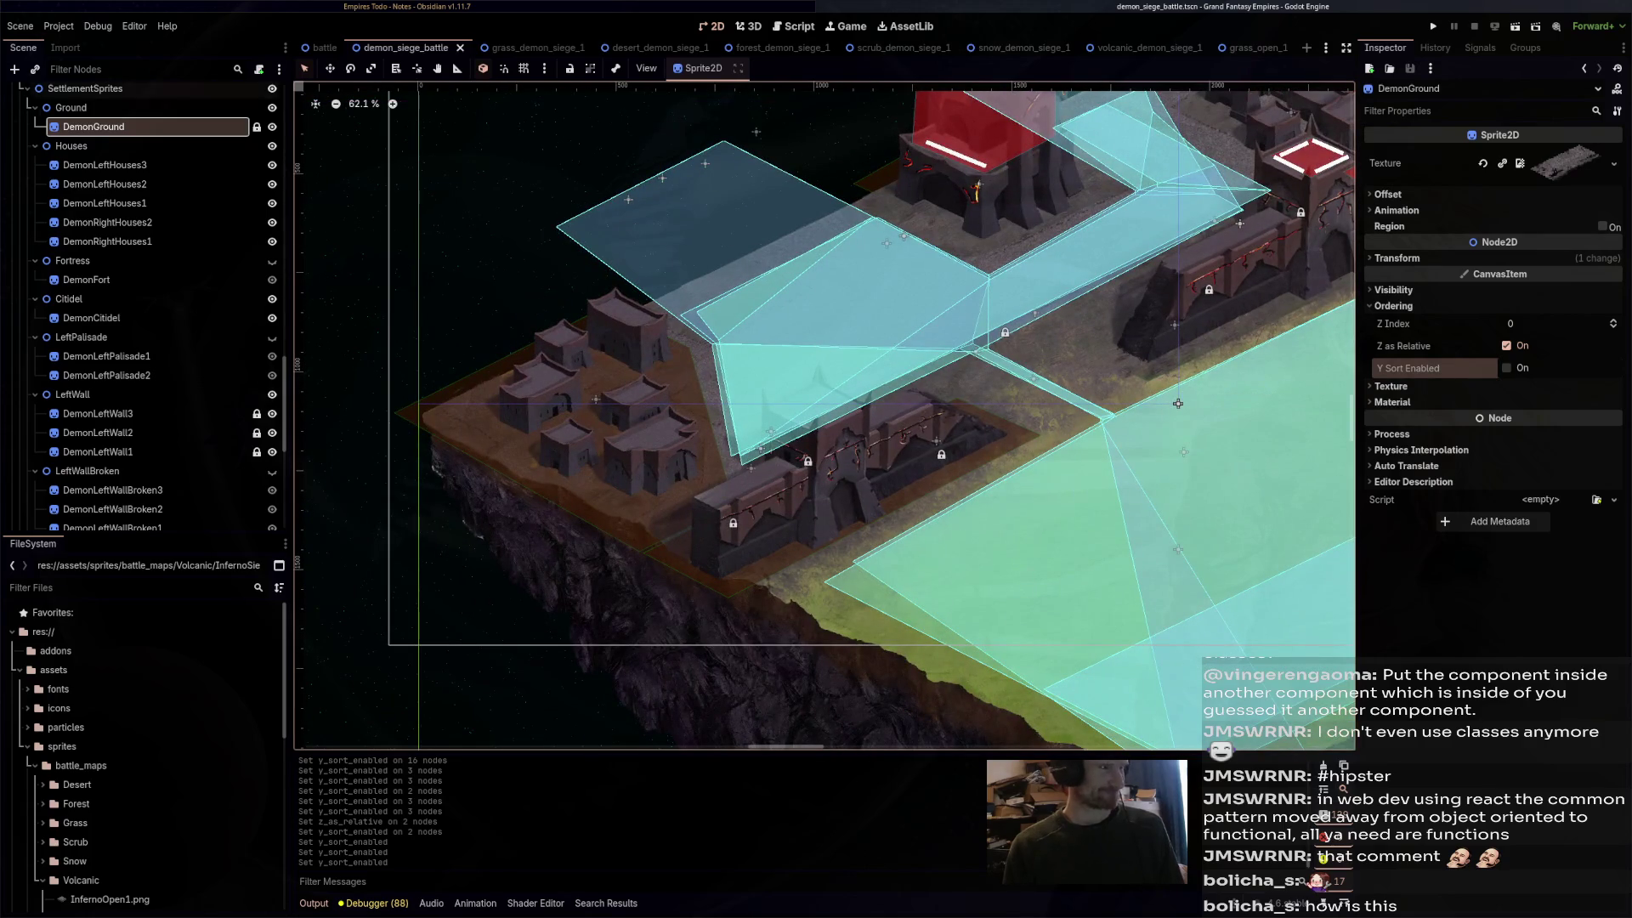
pyautogui.scroll(5, 144, 306)
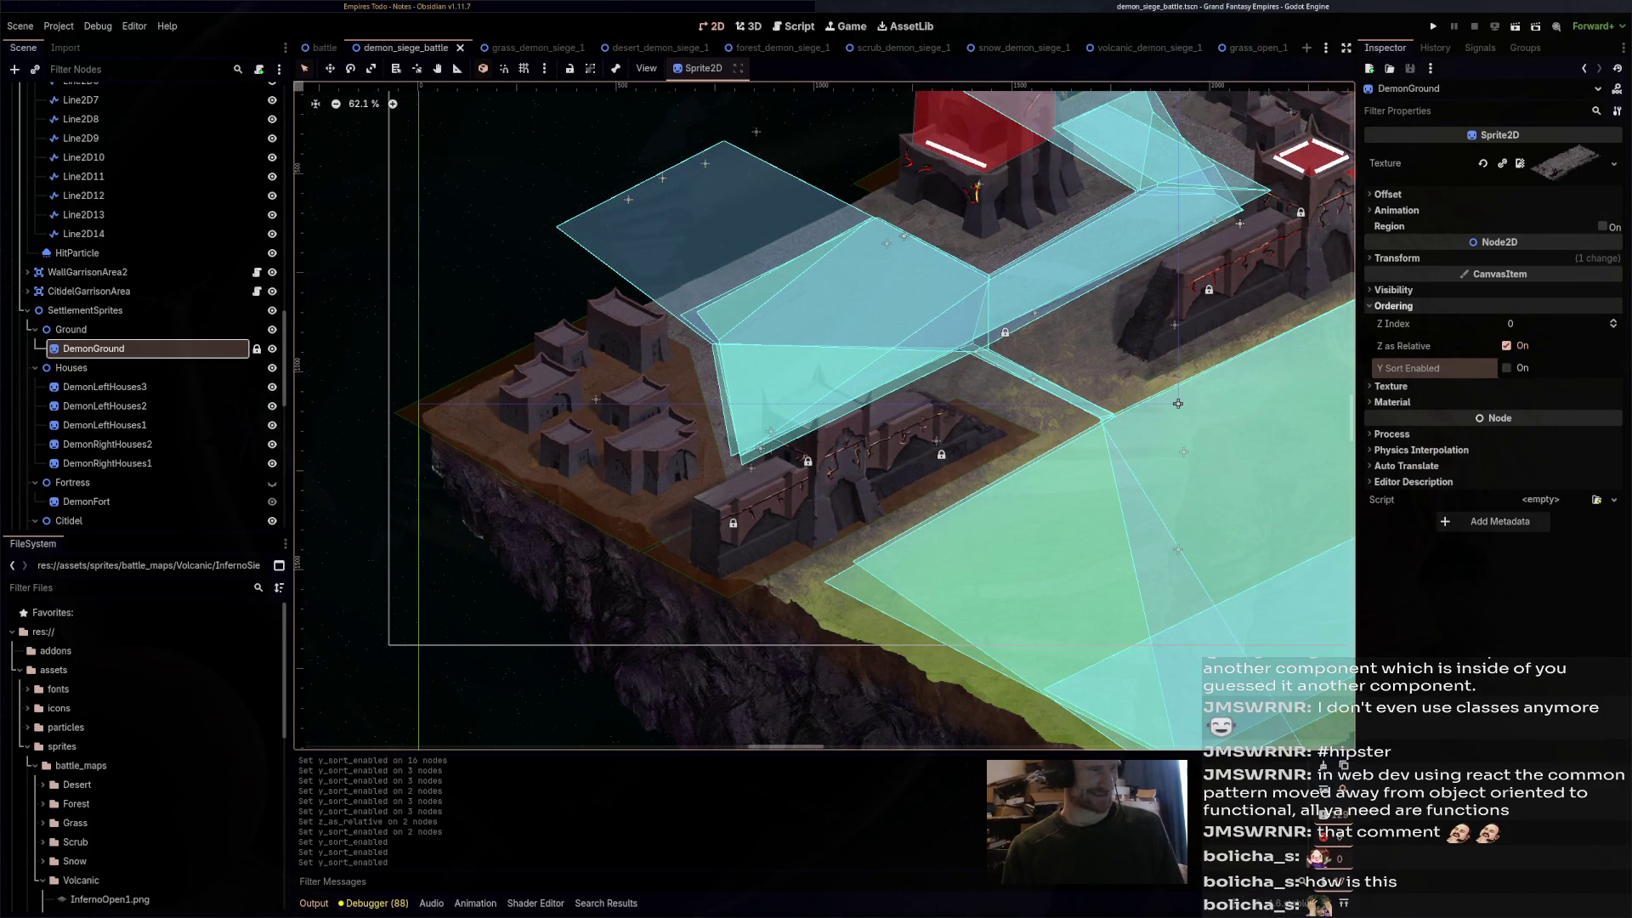
pyautogui.click(72, 329)
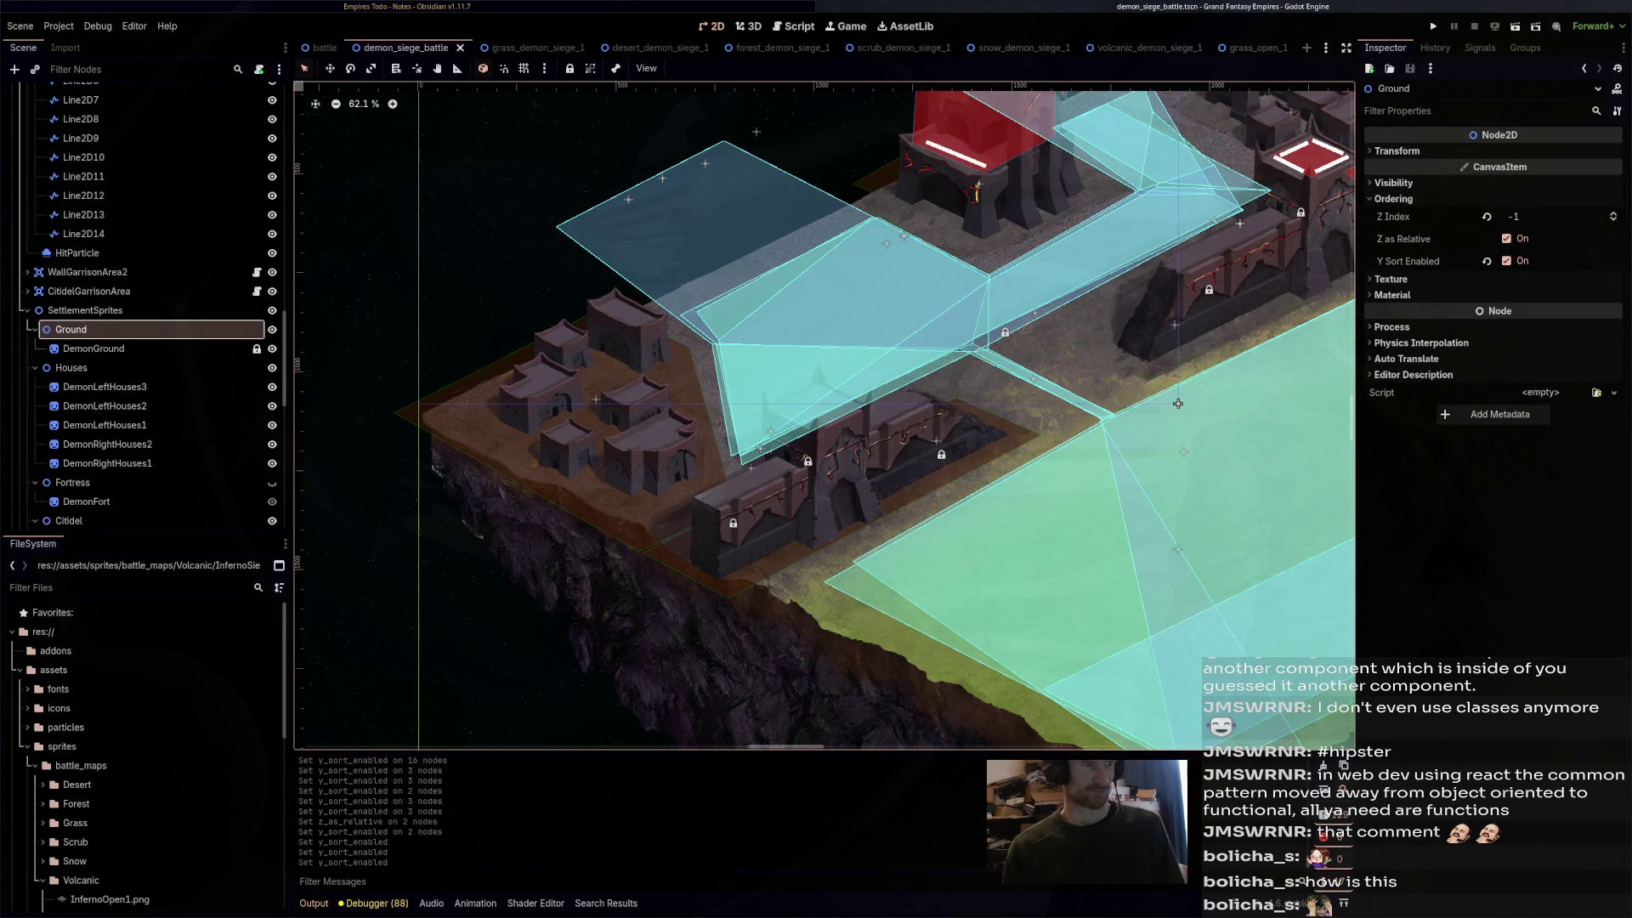
pyautogui.hotkey('ctrl', 'Tab')
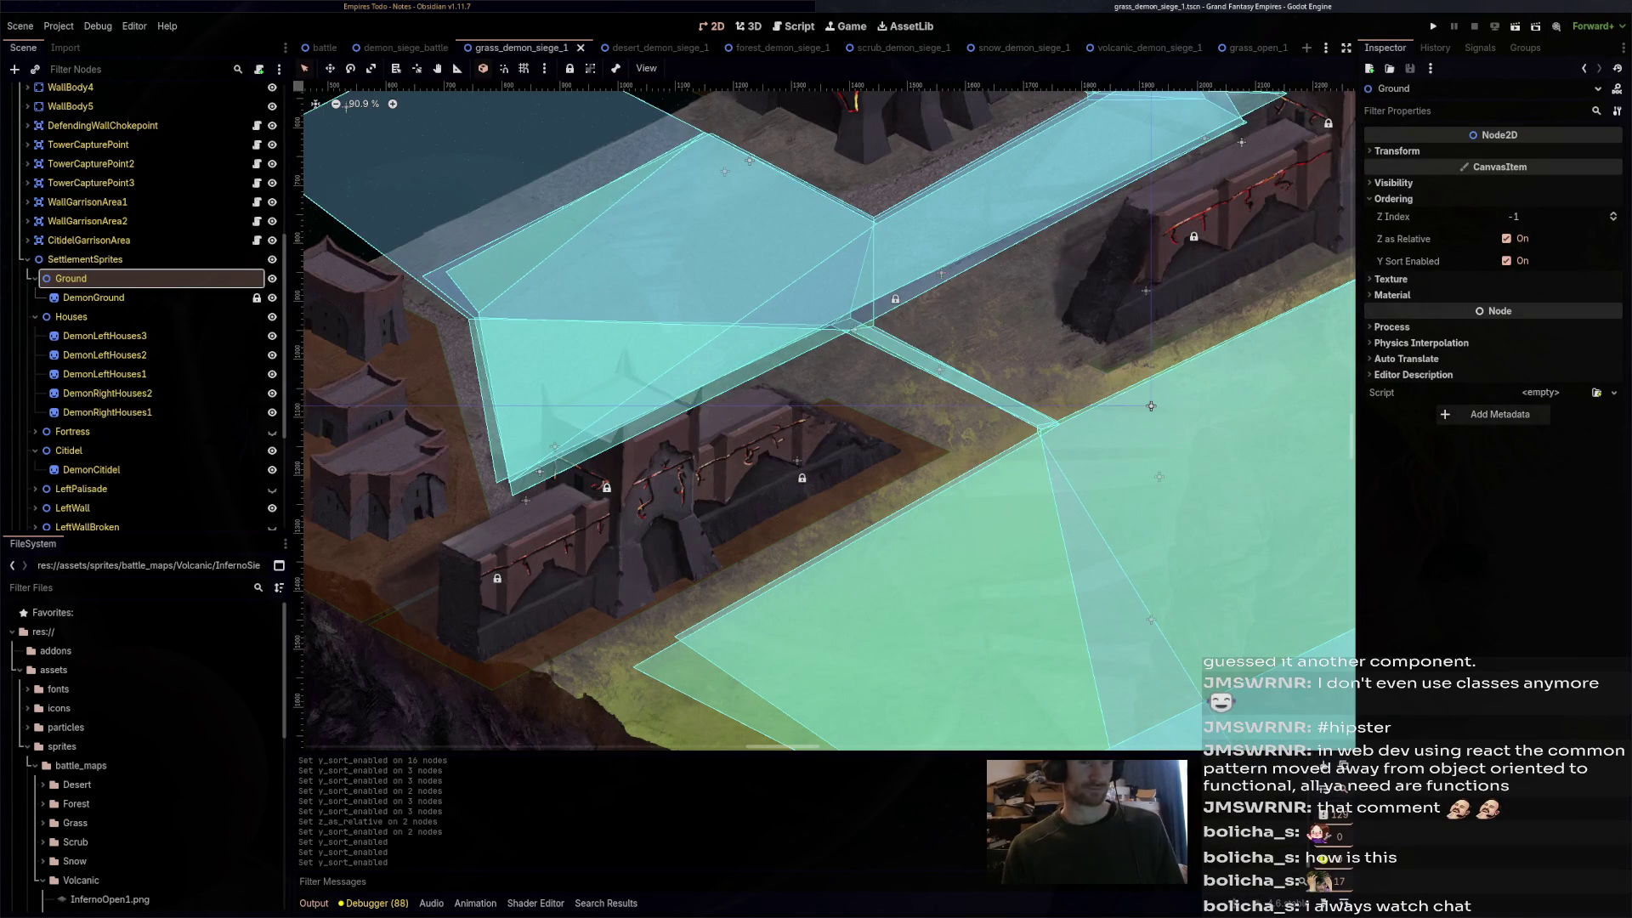
pyautogui.press('F6')
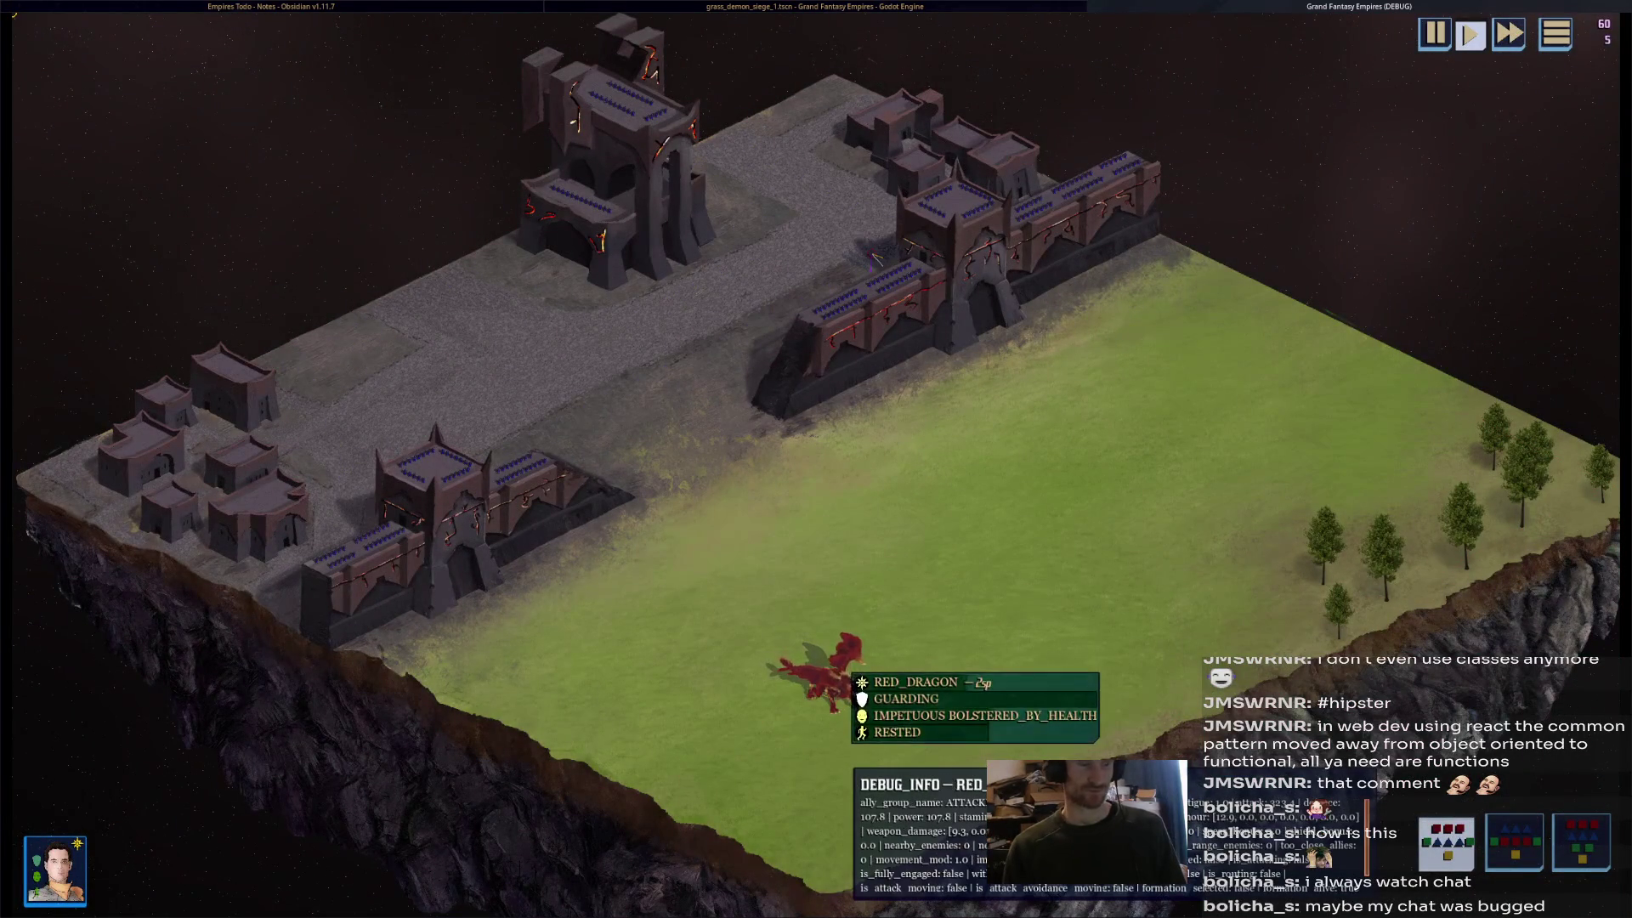
pyautogui.click(829, 675)
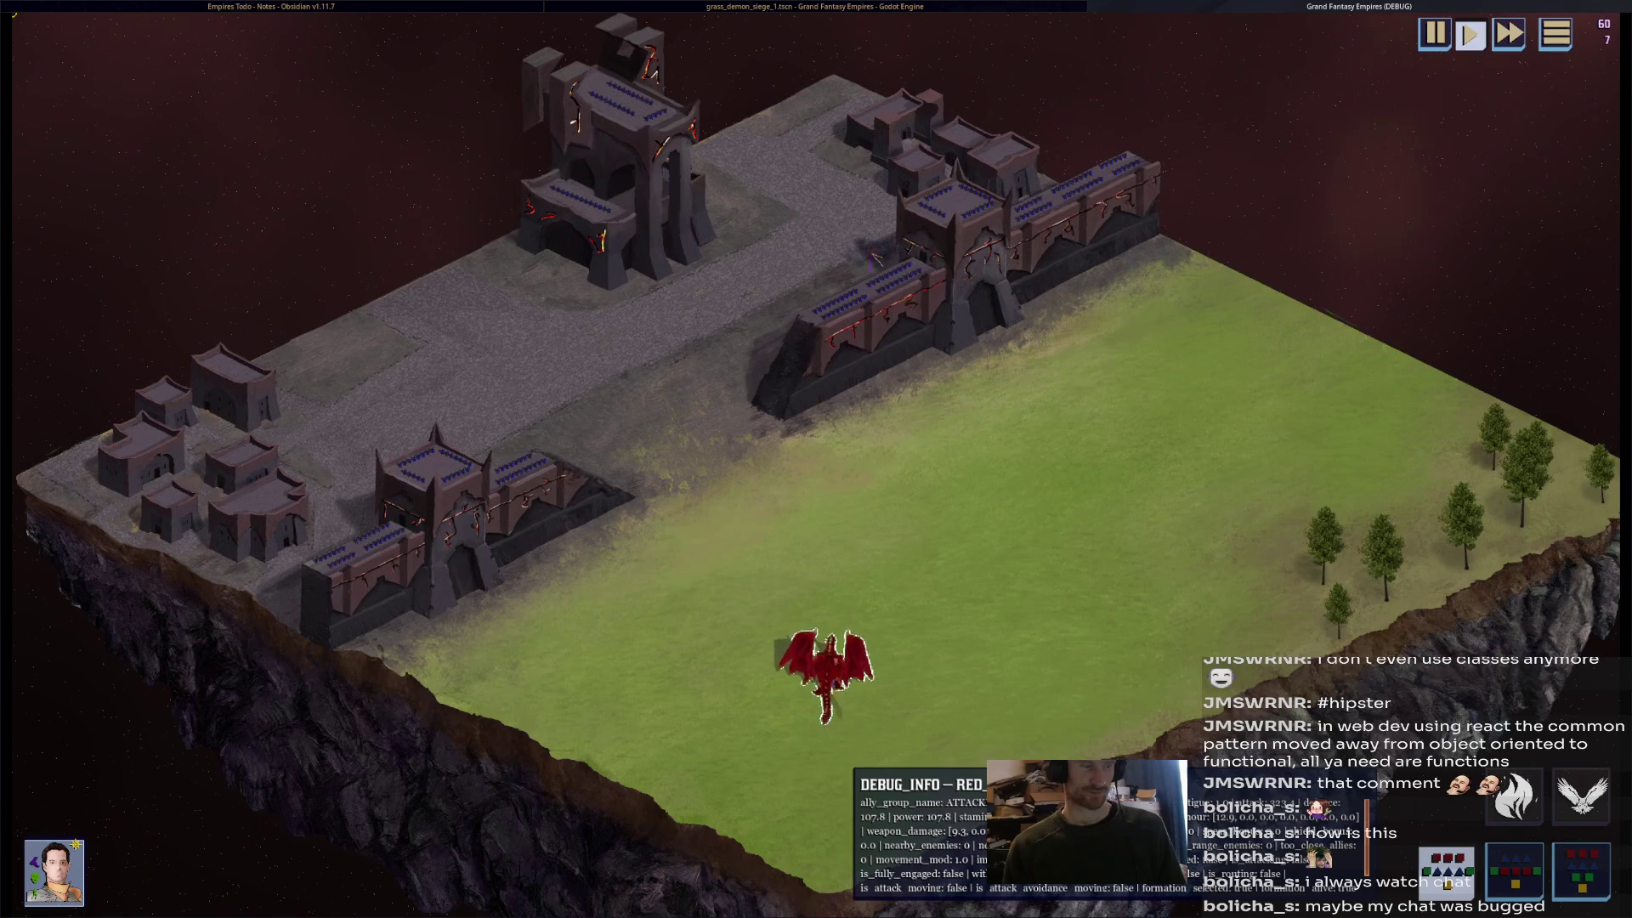
pyautogui.scroll(2, 850, 659)
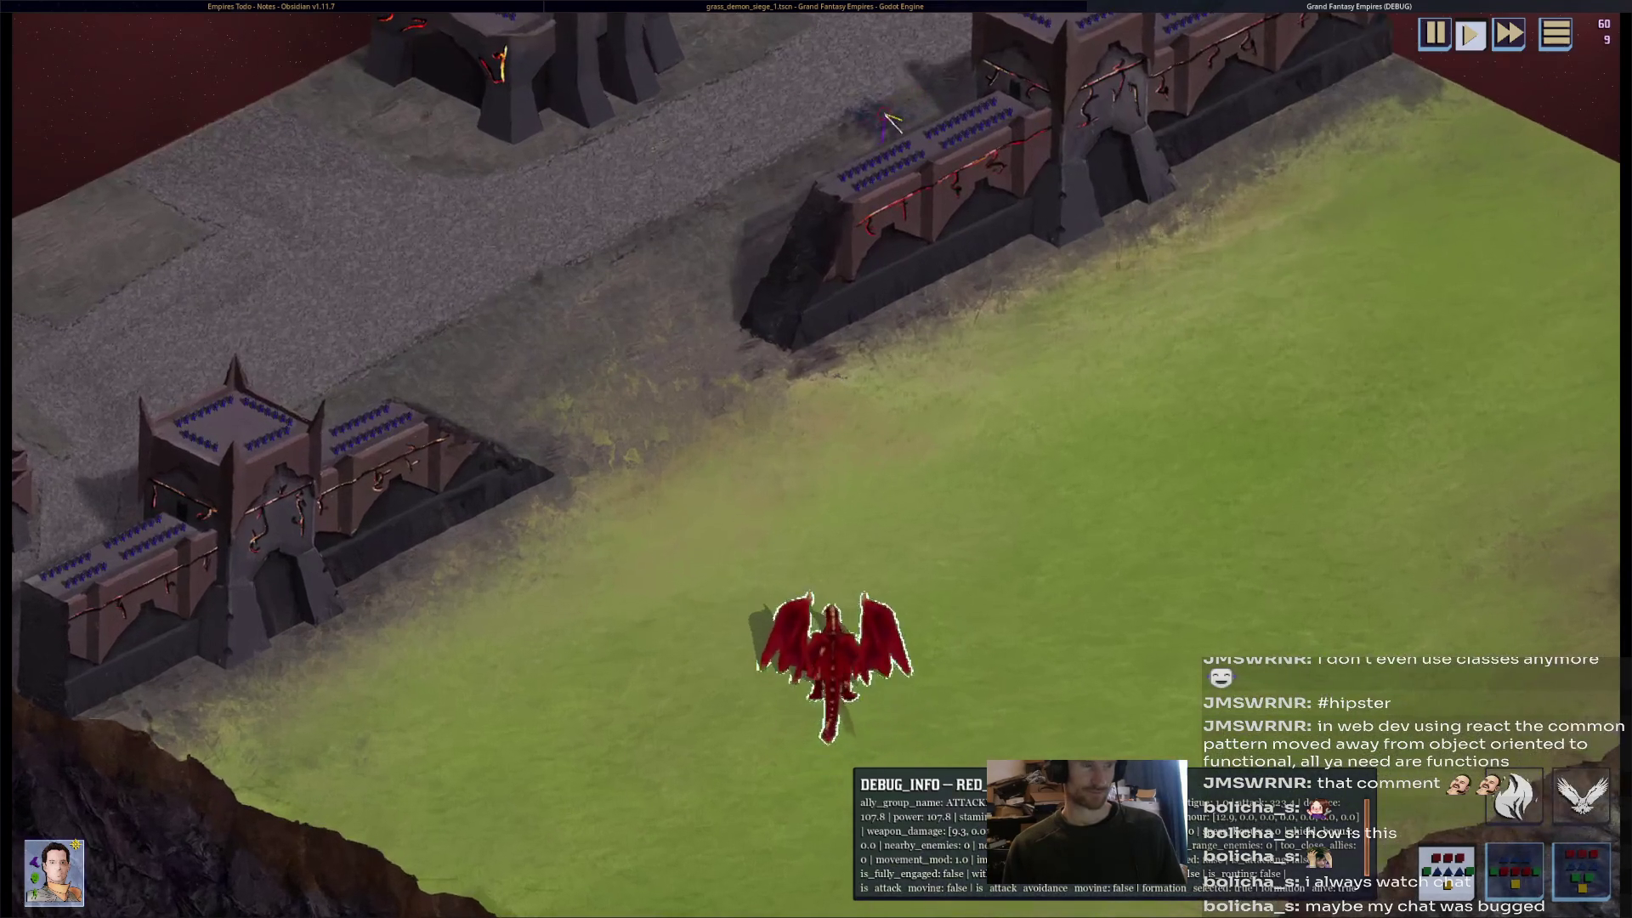
pyautogui.moveTo(850, 140)
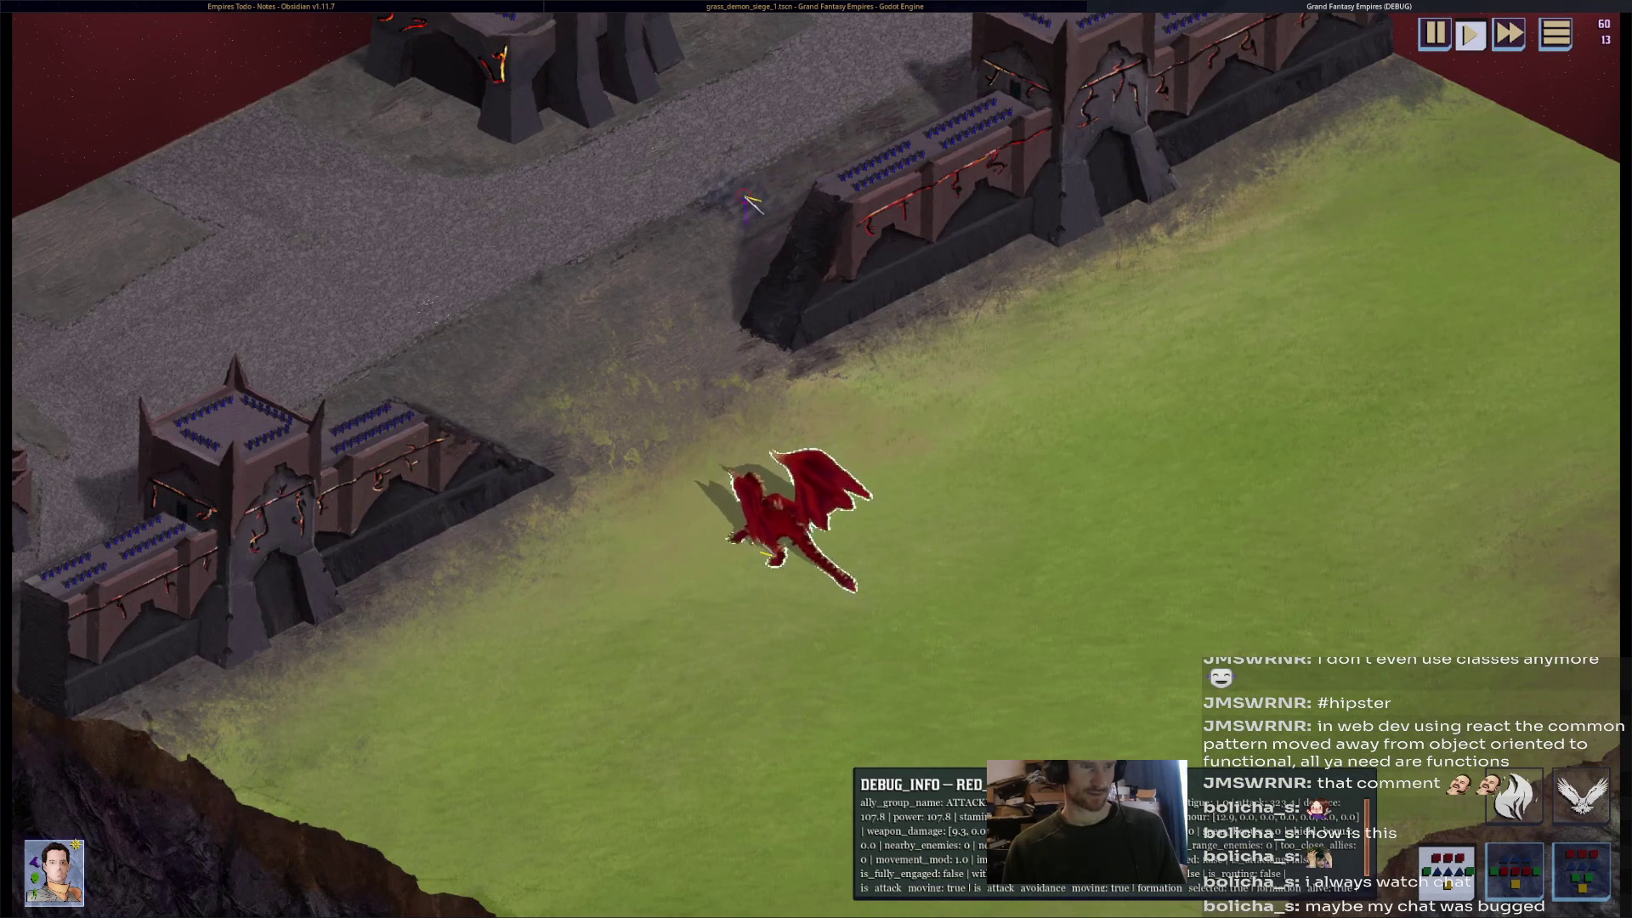
pyautogui.press('F8')
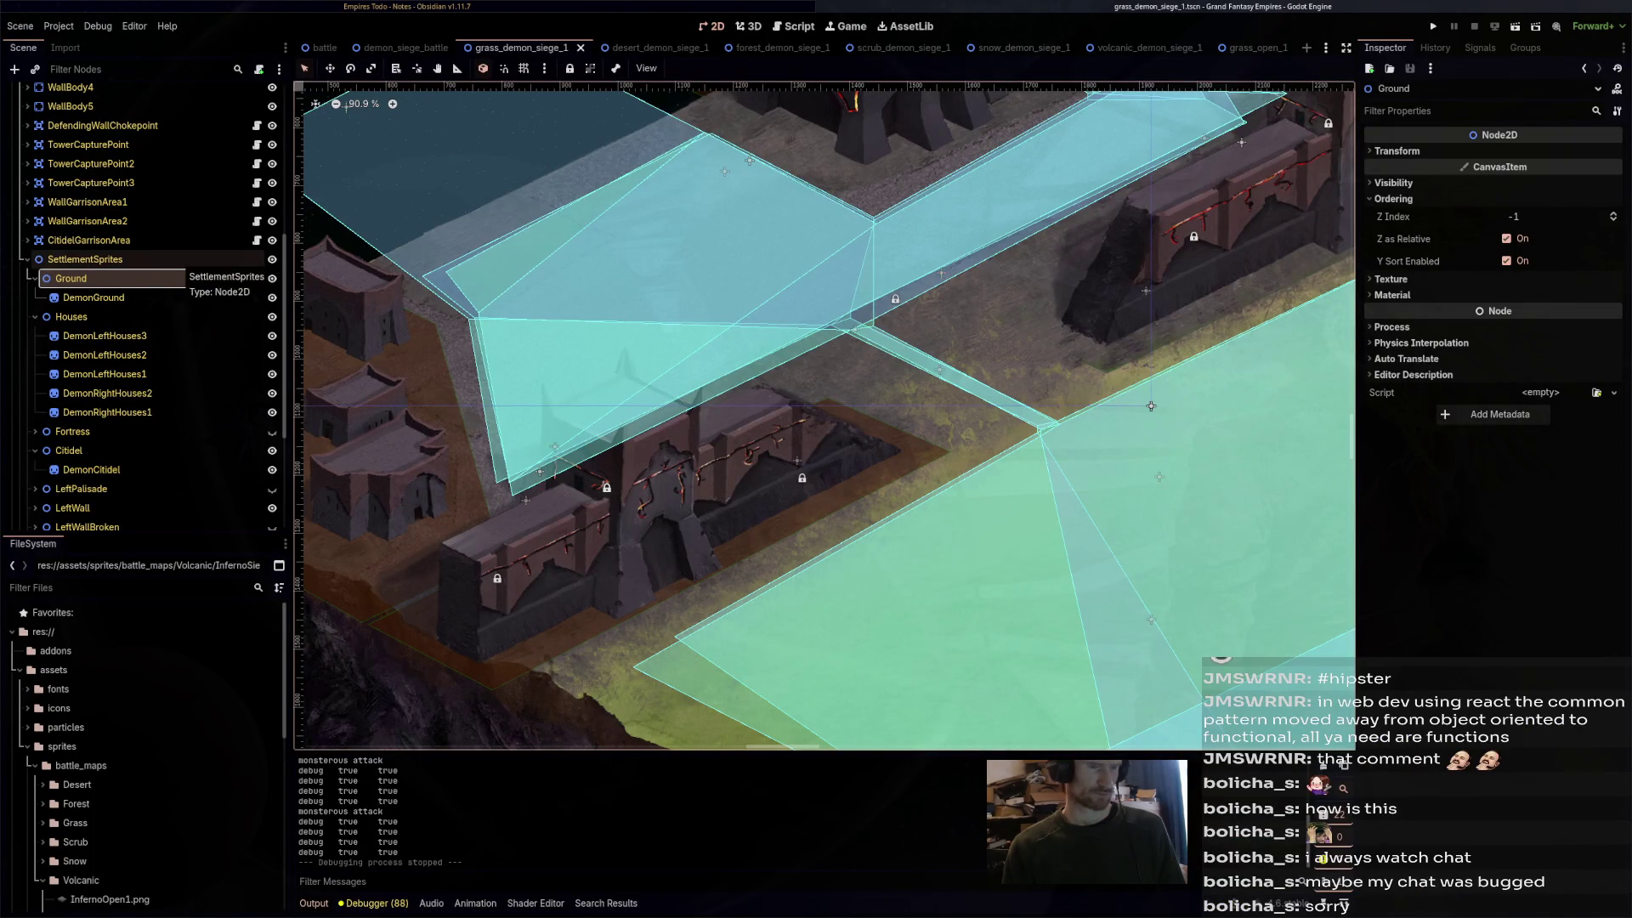
# - Lower SettlementSprites' Z Index from 1 to 0 and save the scene
pyautogui.click(174, 259)
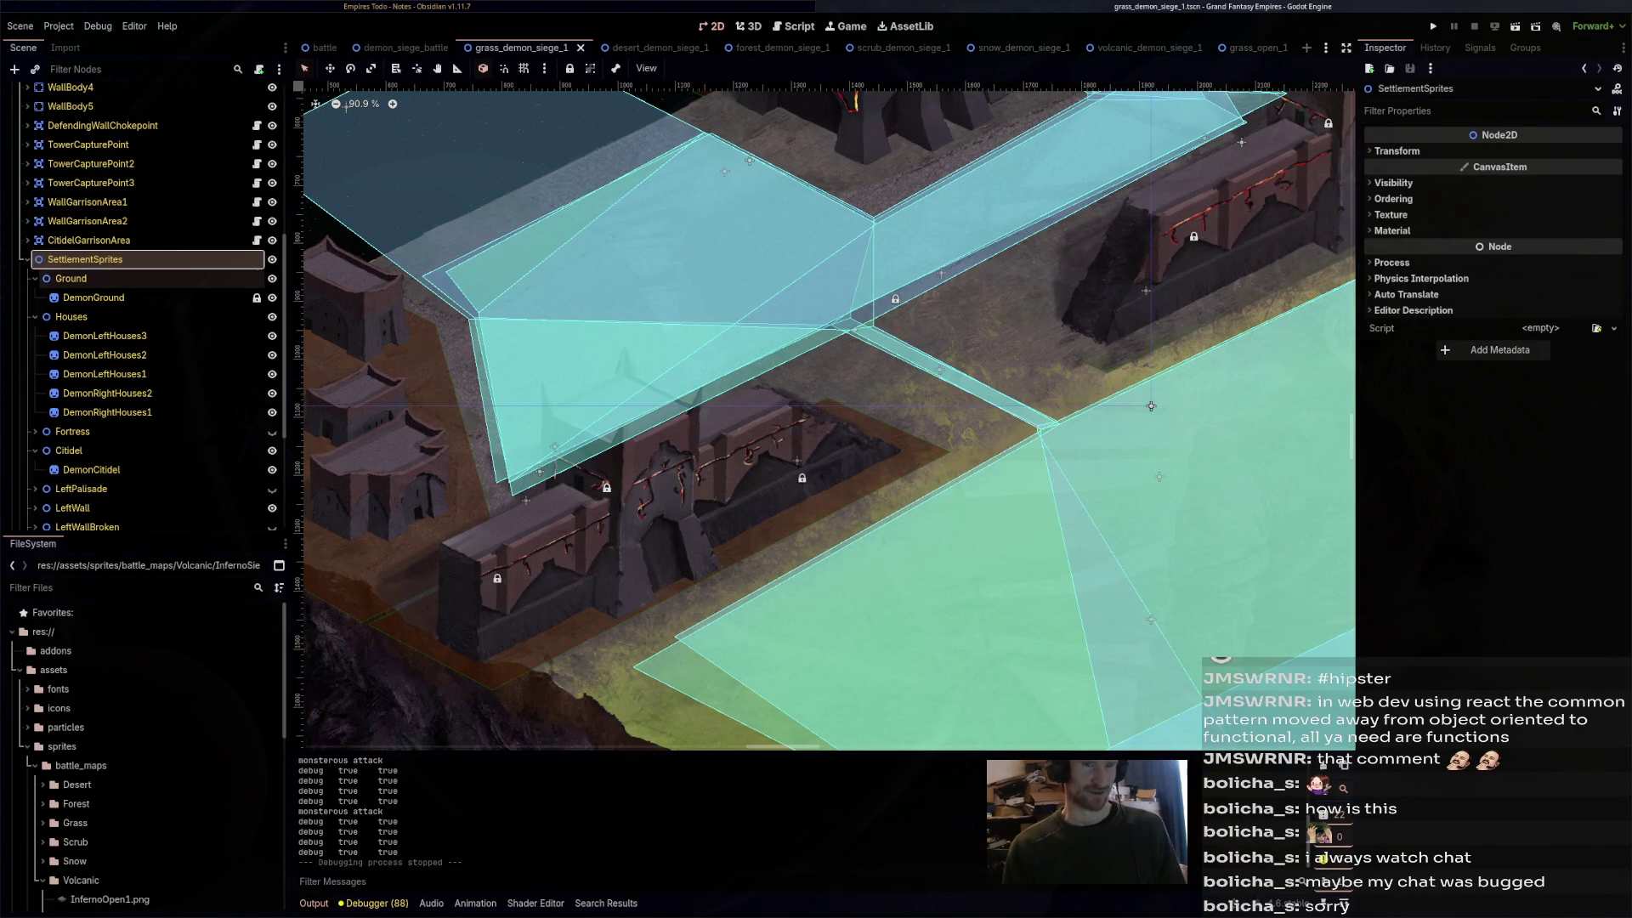
pyautogui.click(1392, 198)
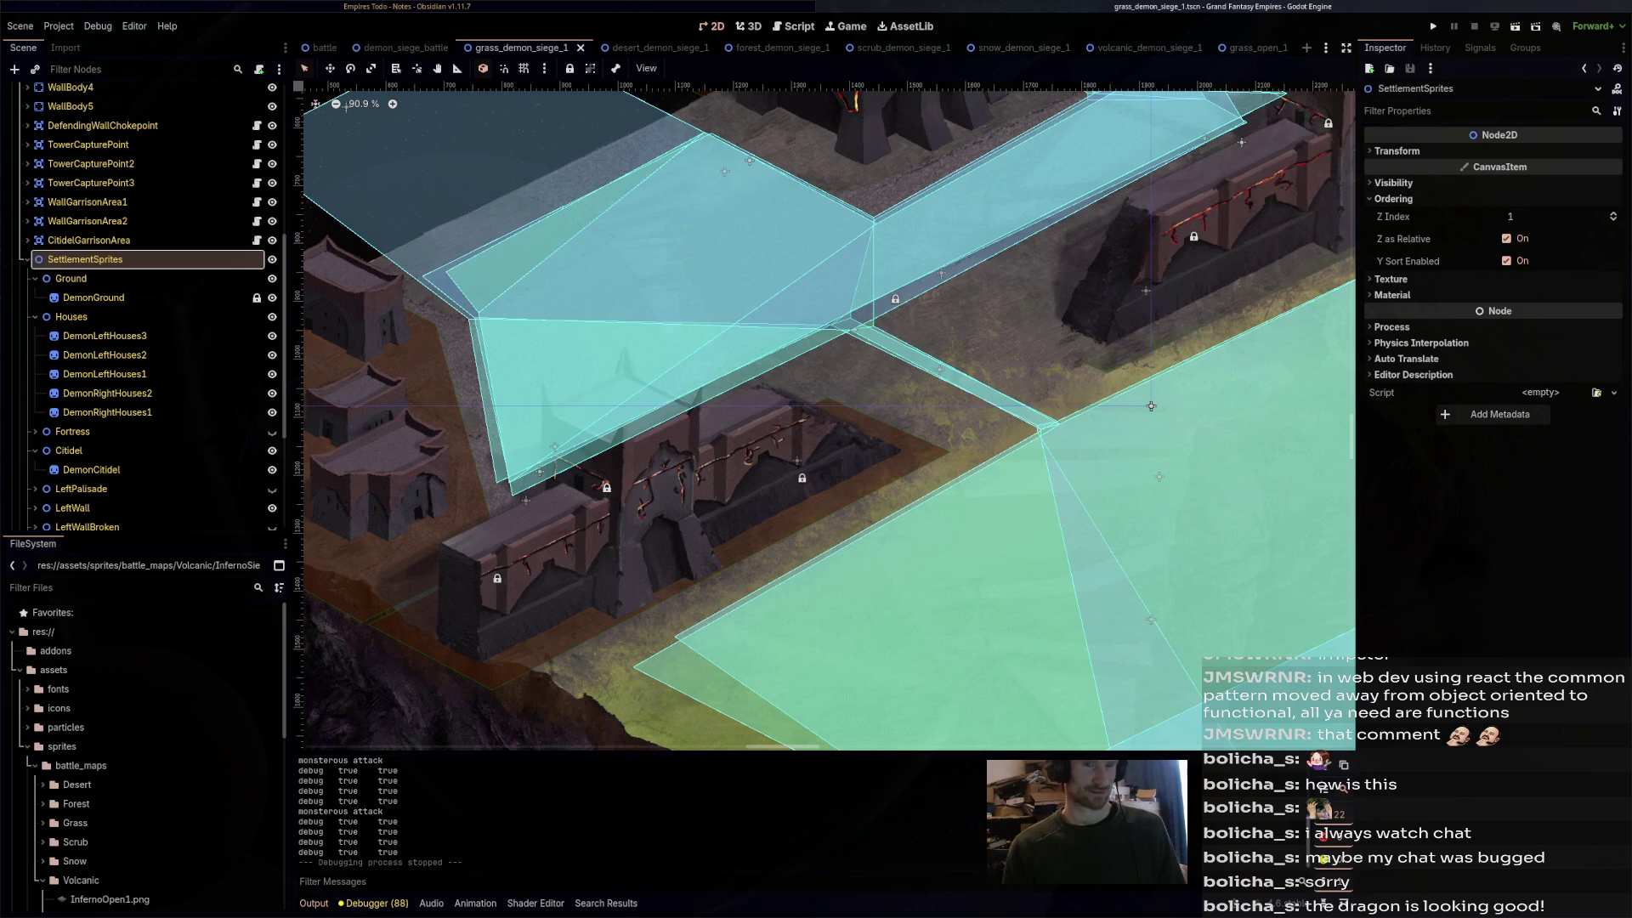
pyautogui.click(1612, 220)
pyautogui.click(1612, 213)
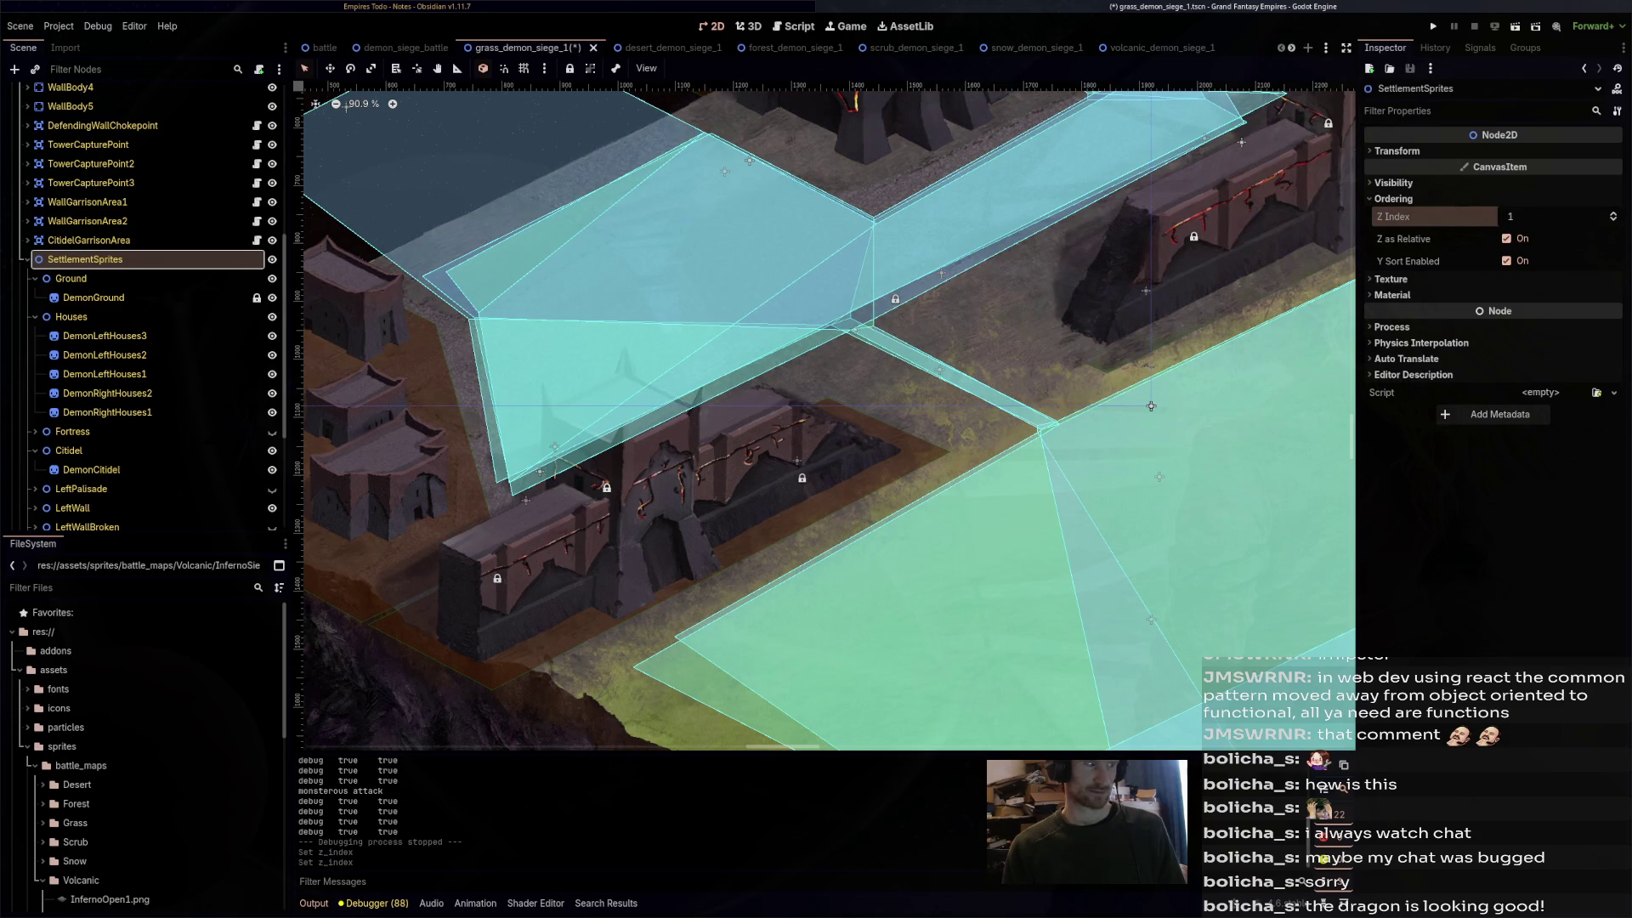
pyautogui.click(1612, 219)
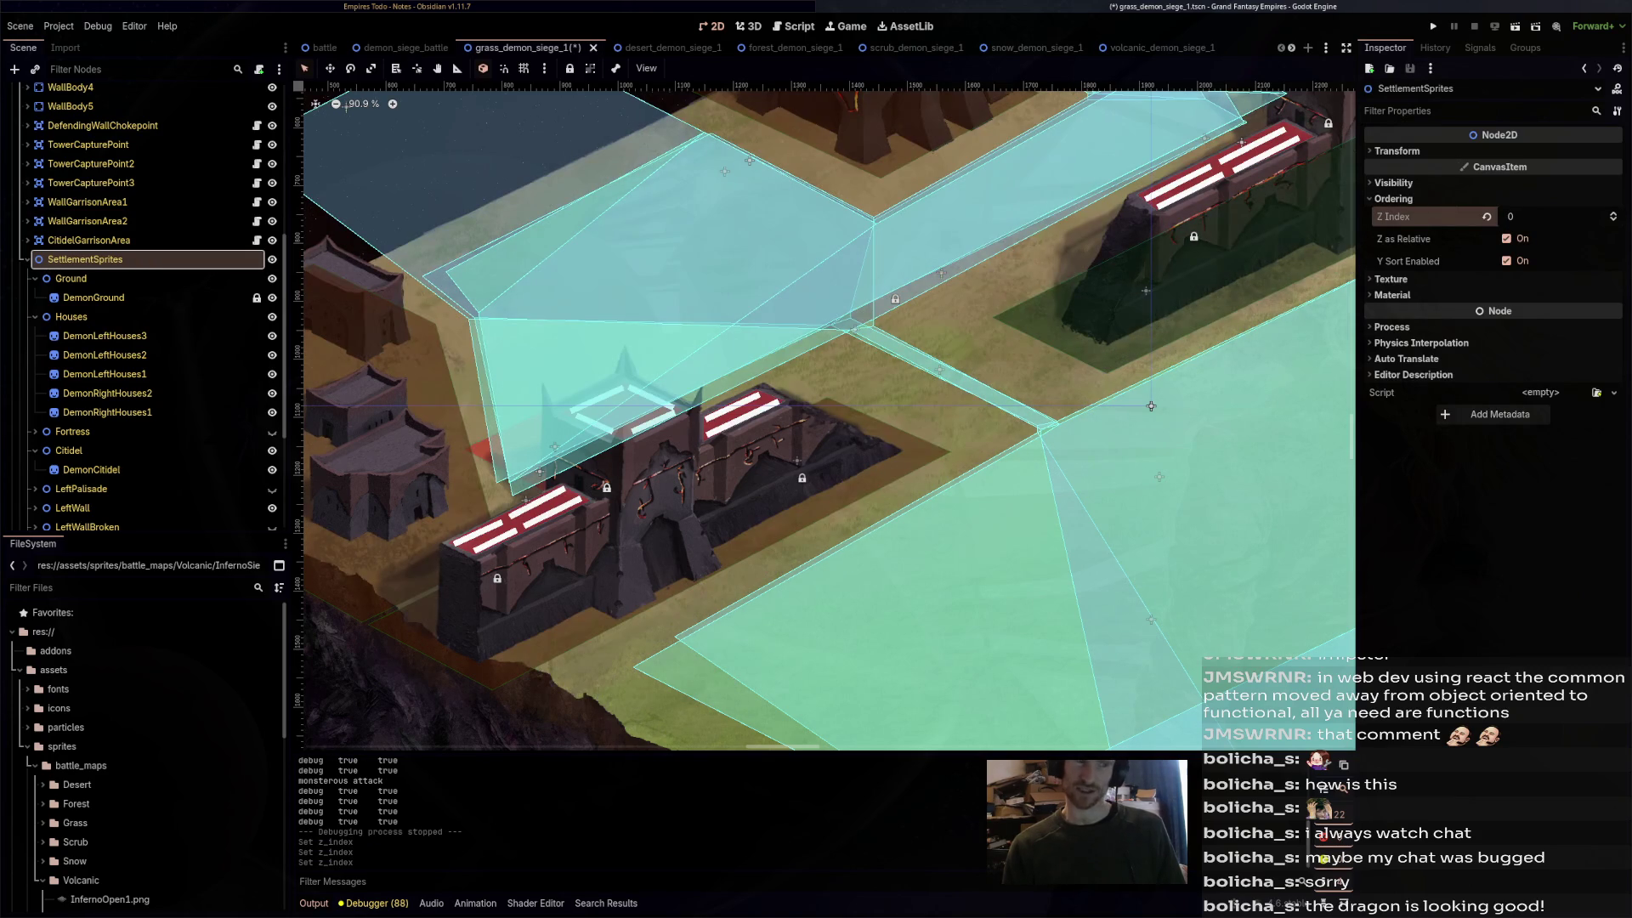
pyautogui.hotkey('ctrl', 's')
# - Try Ground at Z Index 0, revert it to -1, and save
pyautogui.click(94, 297)
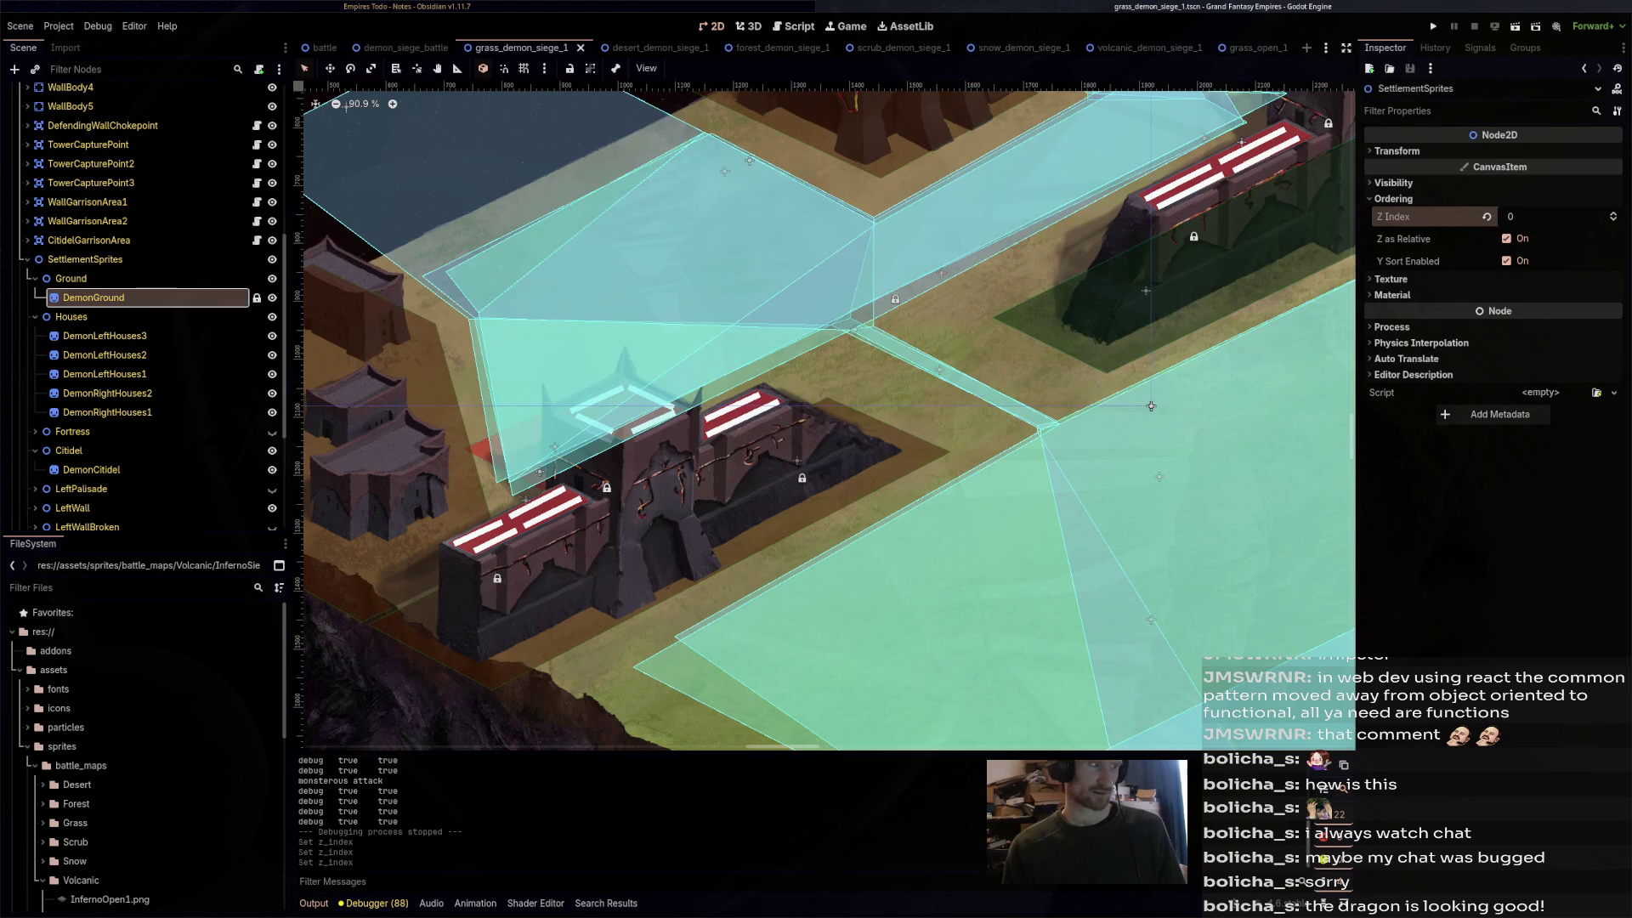
pyautogui.click(71, 278)
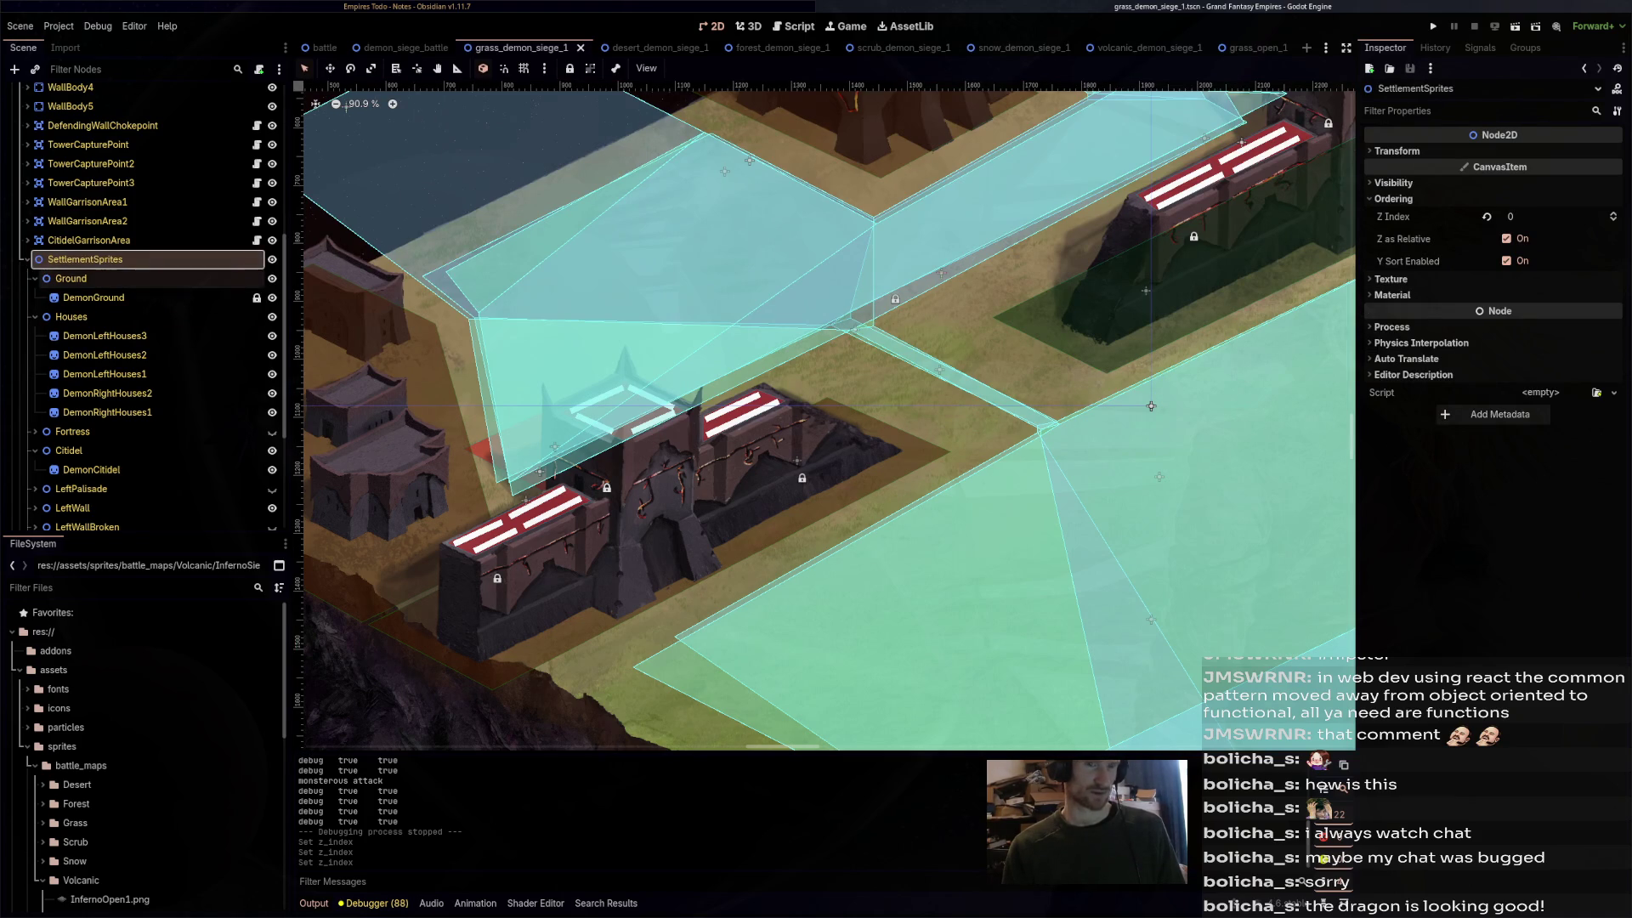
pyautogui.click(72, 316)
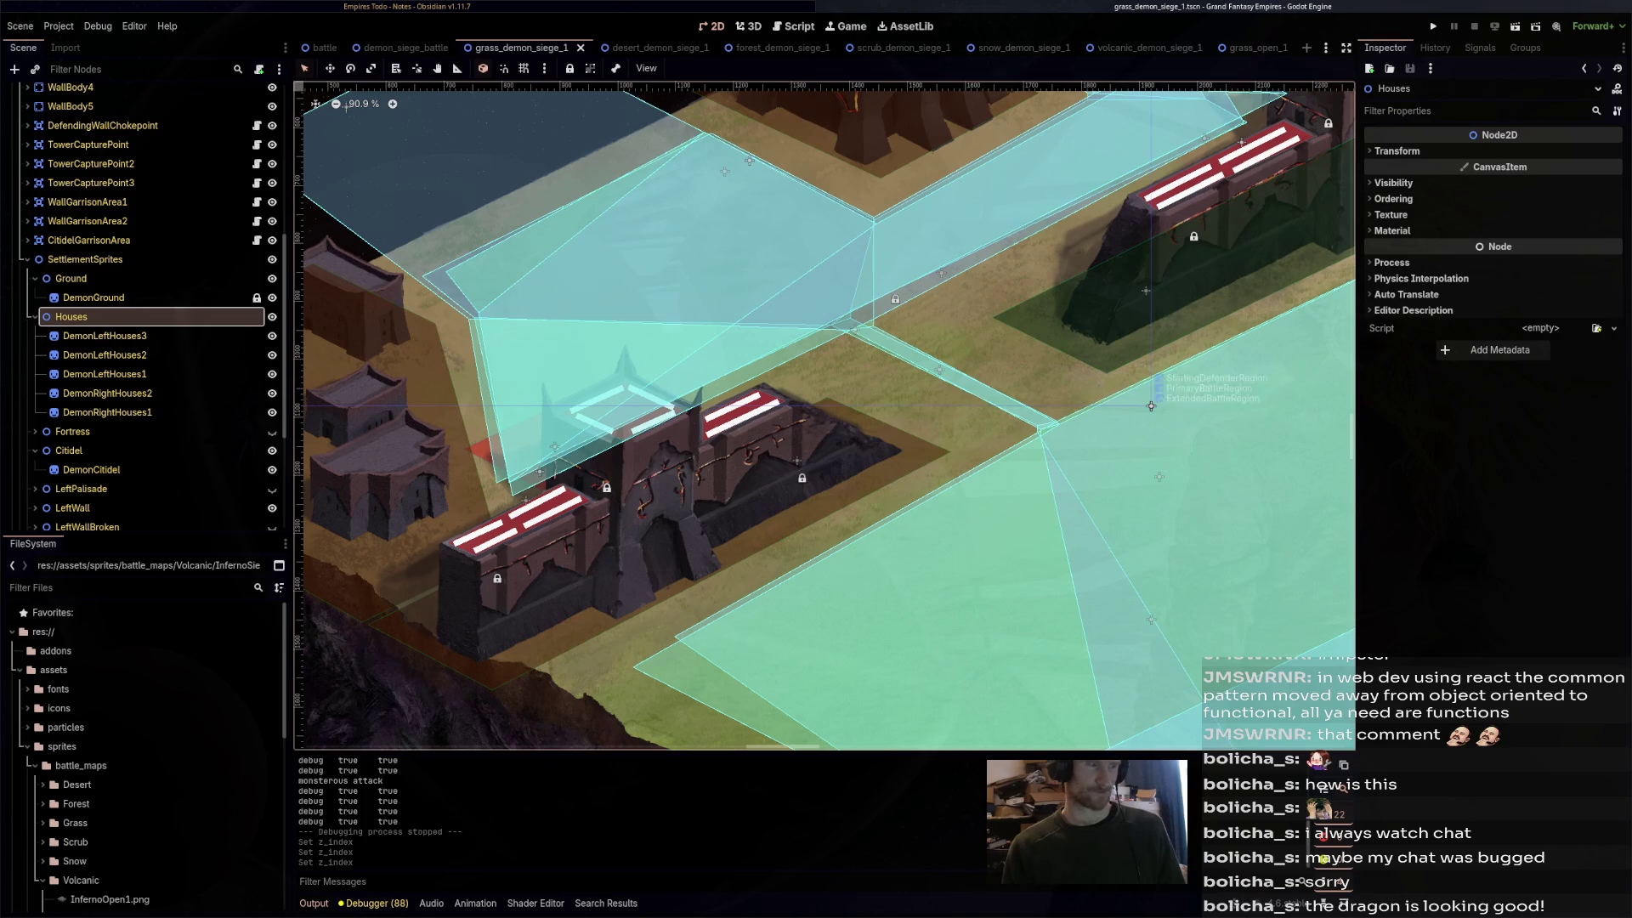
pyautogui.click(71, 278)
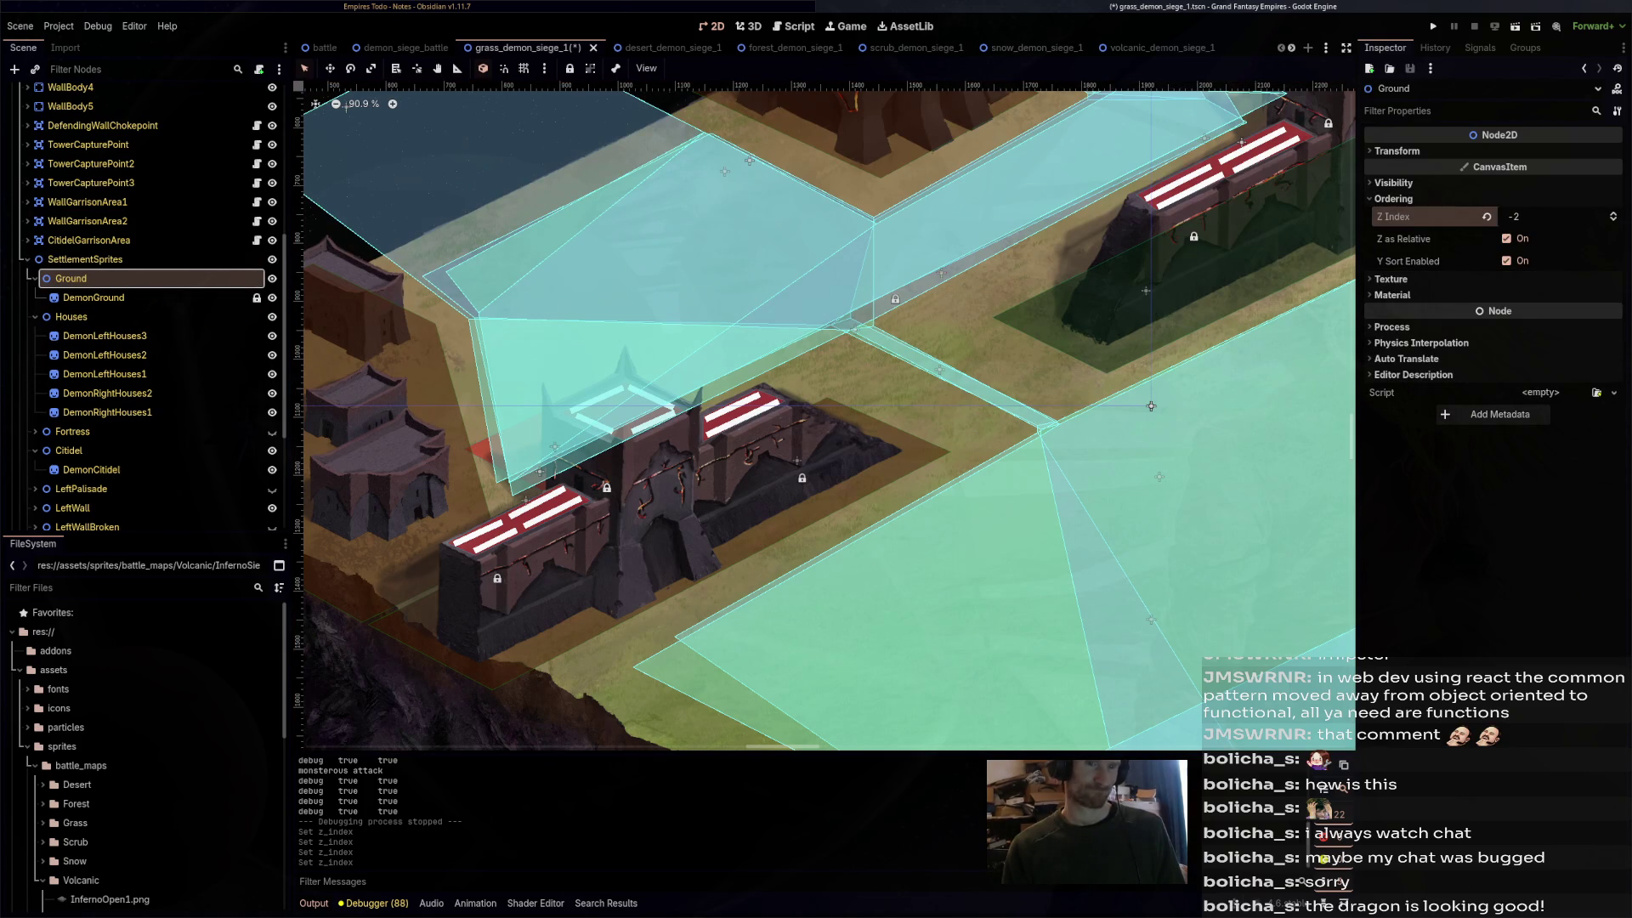
pyautogui.click(1612, 213)
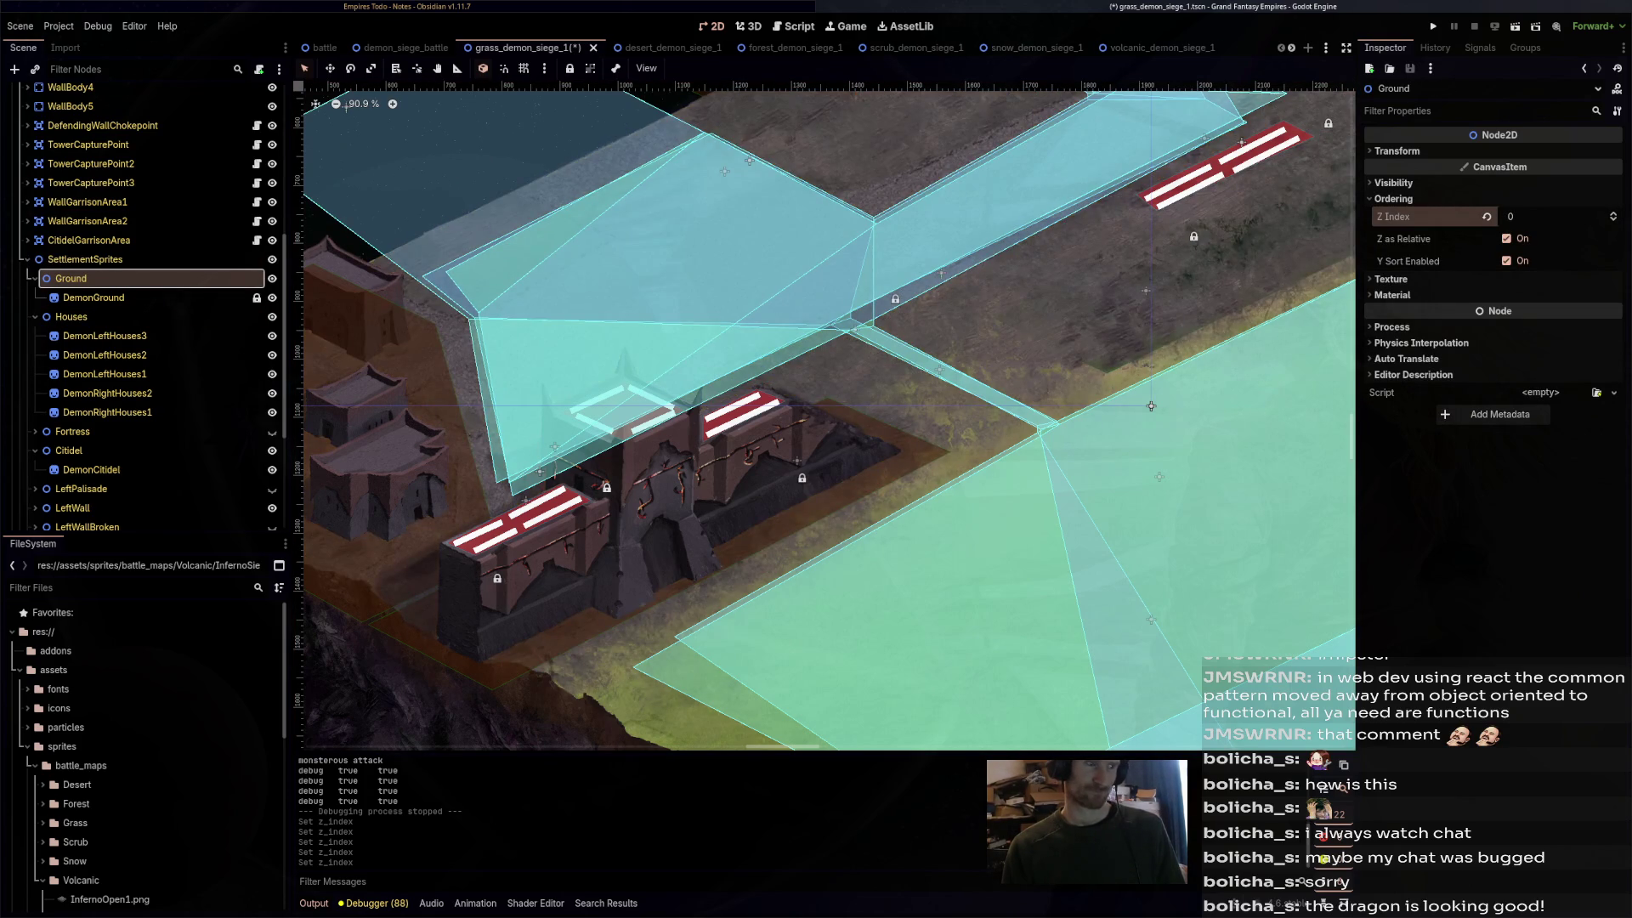
pyautogui.moveTo(1150, 405); pyautogui.dragTo(1009, 599)
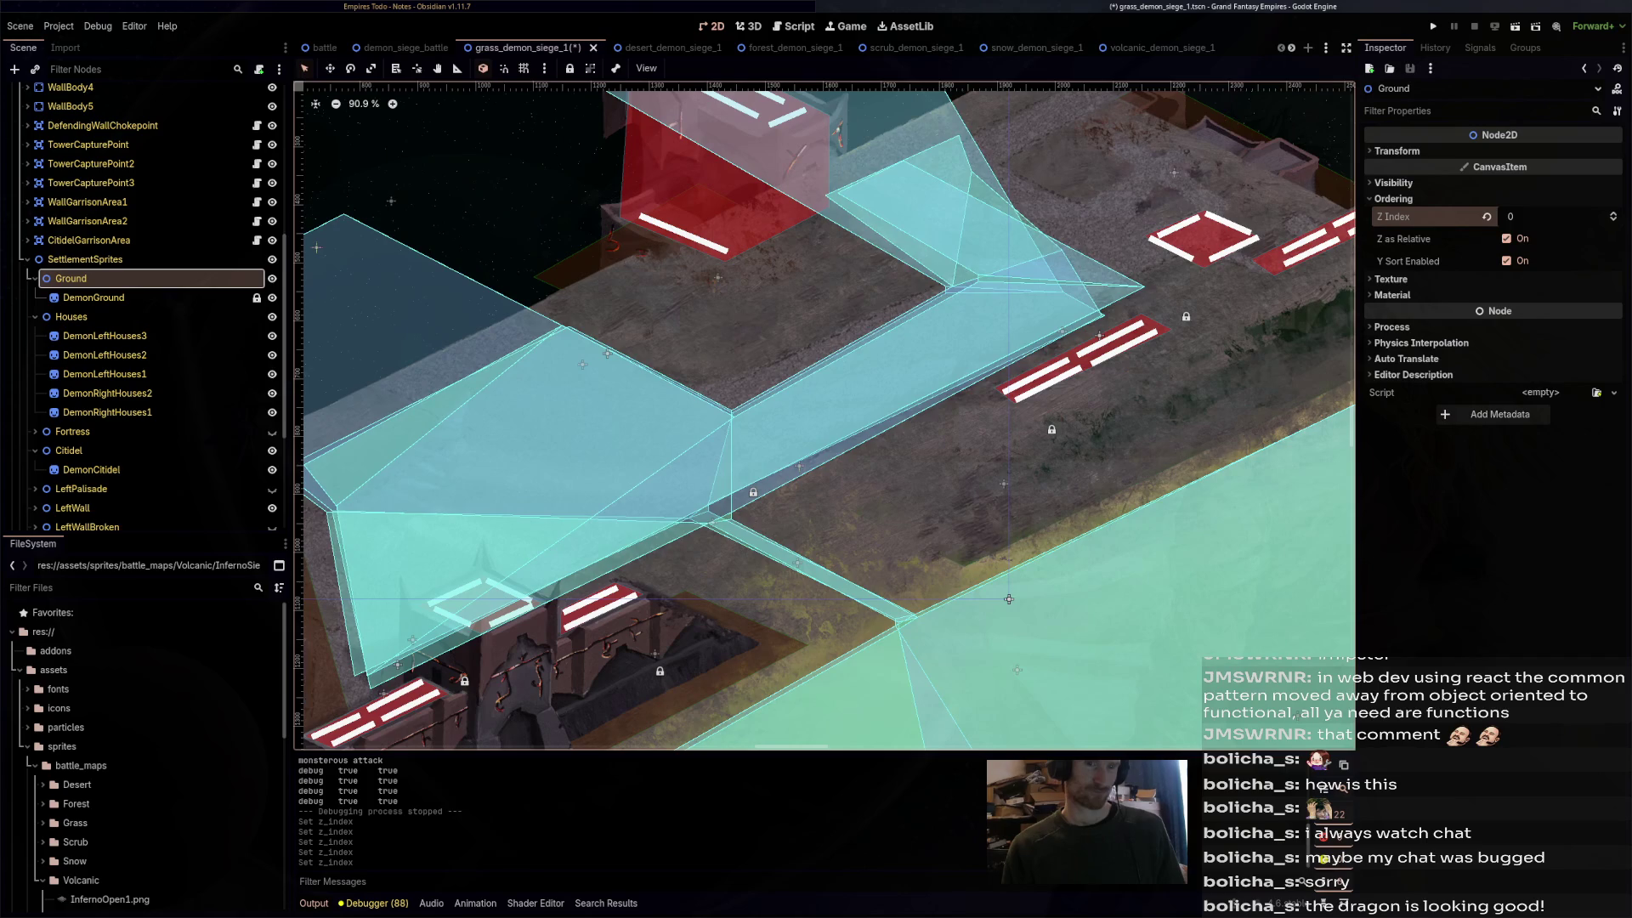
pyautogui.hotkey('ctrl', 'z')
pyautogui.hotkey('ctrl', 's')
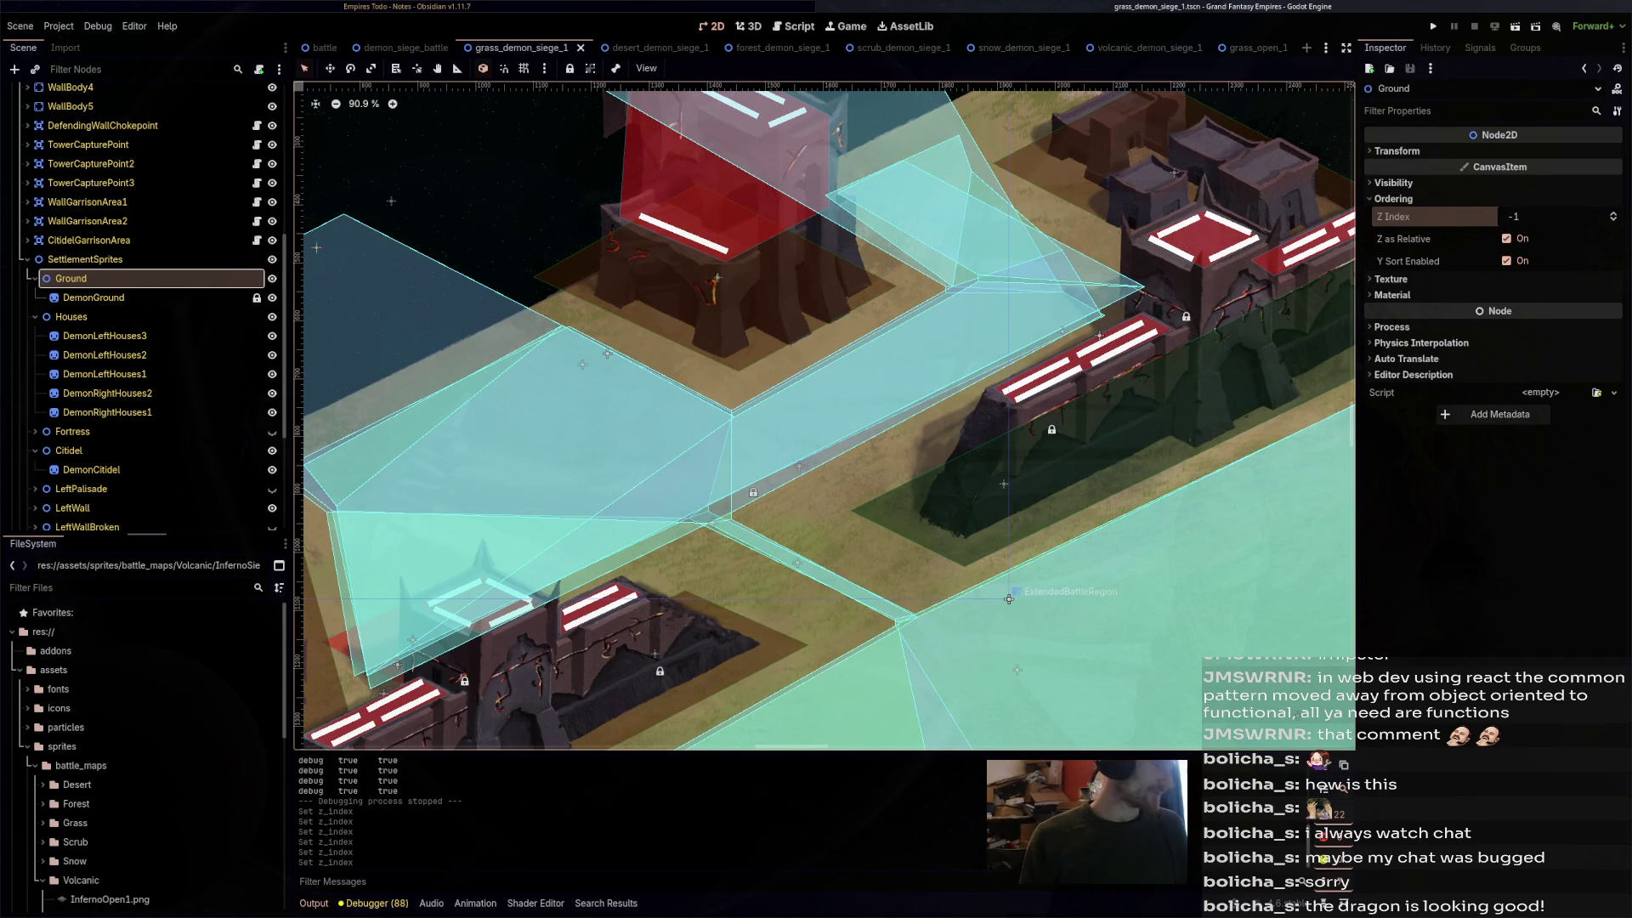
# - Collapse SettlementSprites in the Scene dock so the Trees and Navigation regions show
pyautogui.scroll(-4, 144, 493)
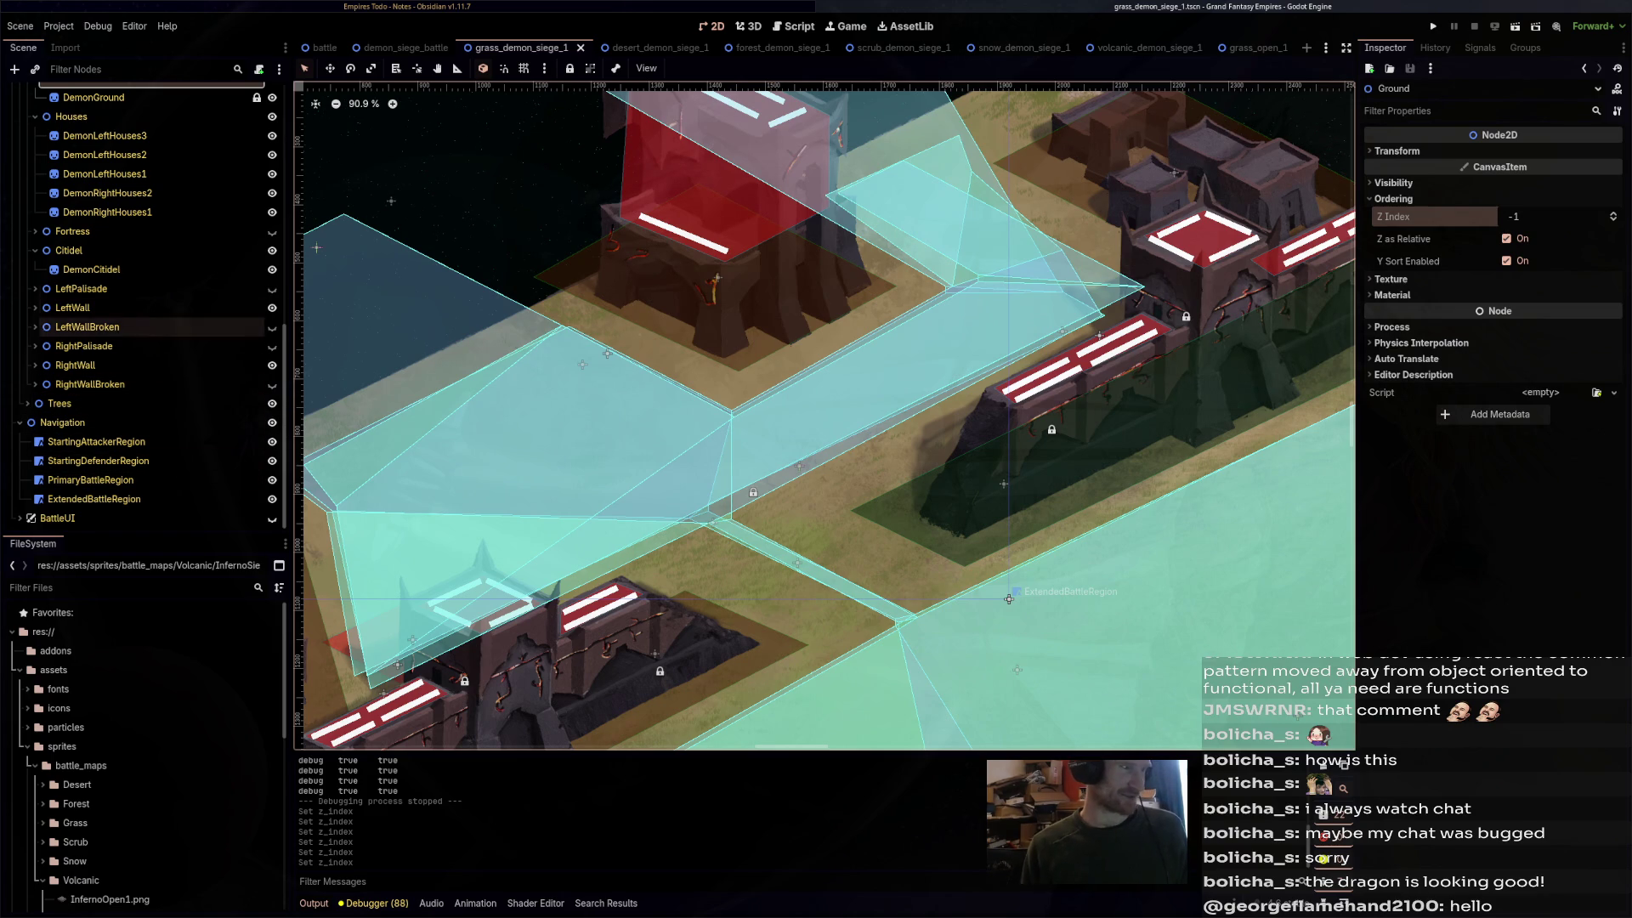
pyautogui.press('Left')
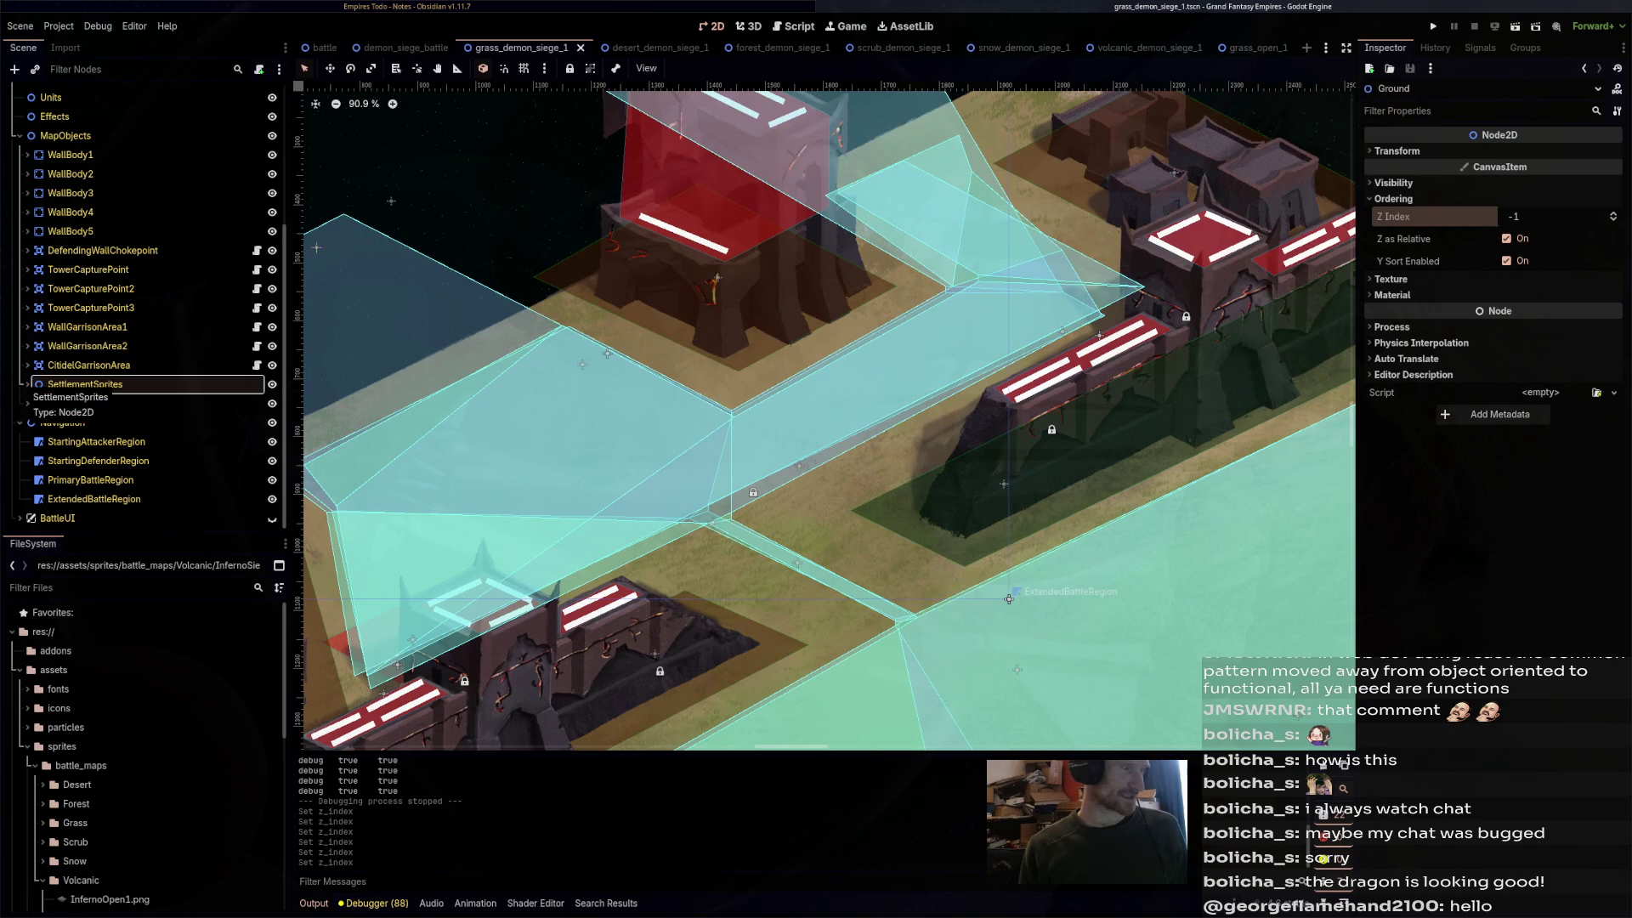
pyautogui.click(28, 384)
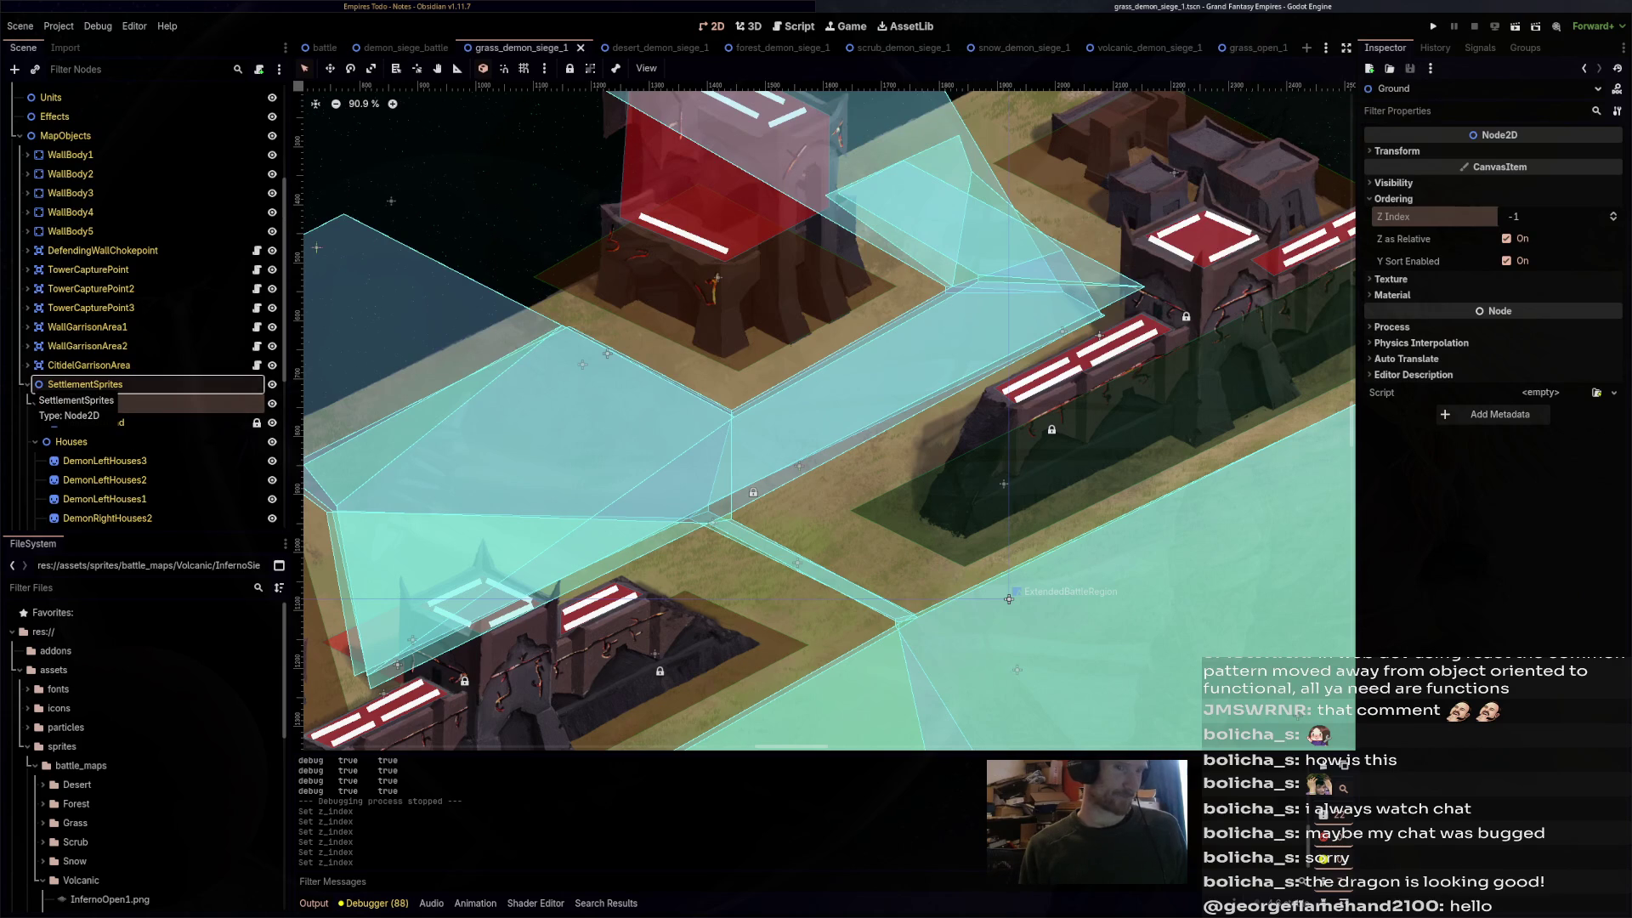
pyautogui.click(28, 384)
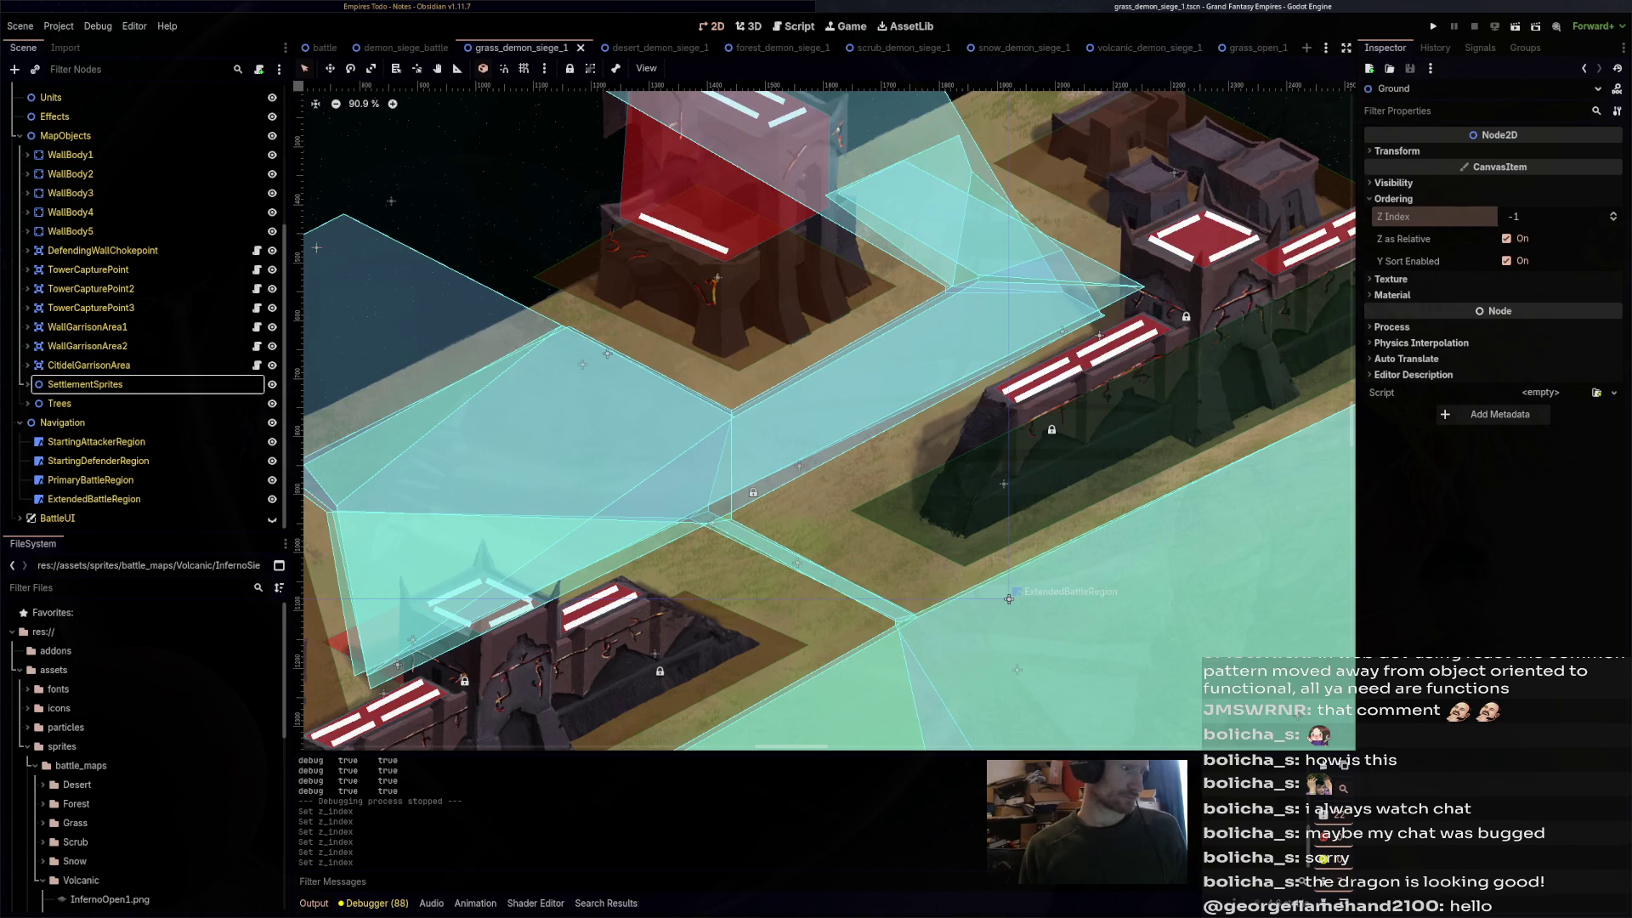
pyautogui.scroll(3, 145, 442)
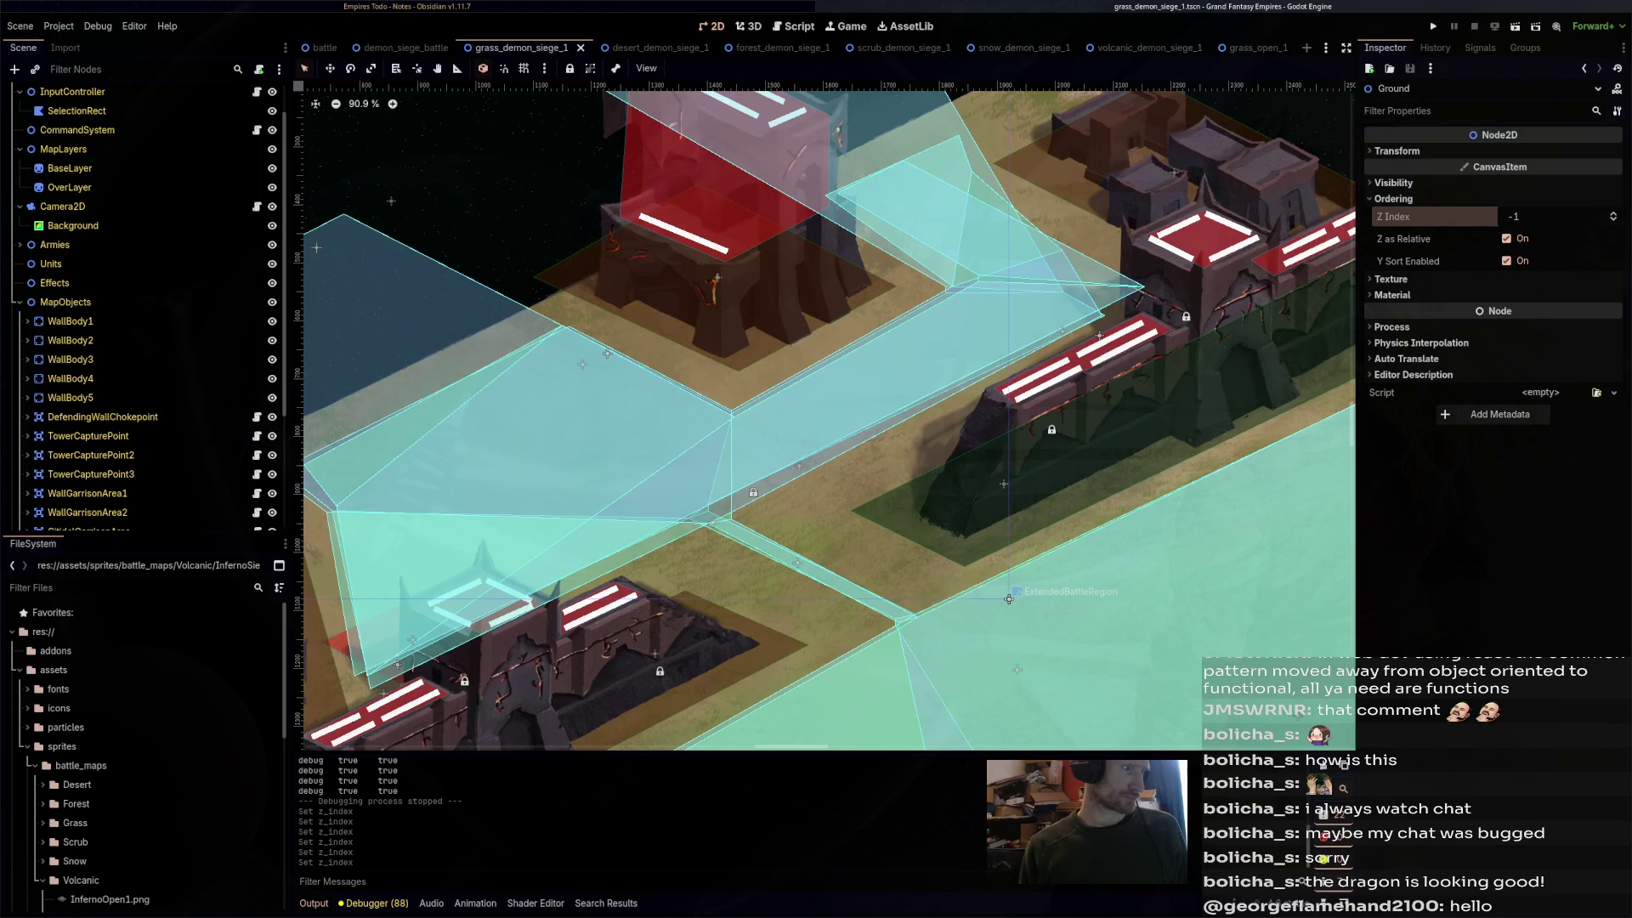
# - Set the grass map's BaseLayer to Z Index -2, then go to the demon_siege_battle scene
pyautogui.click(64, 149)
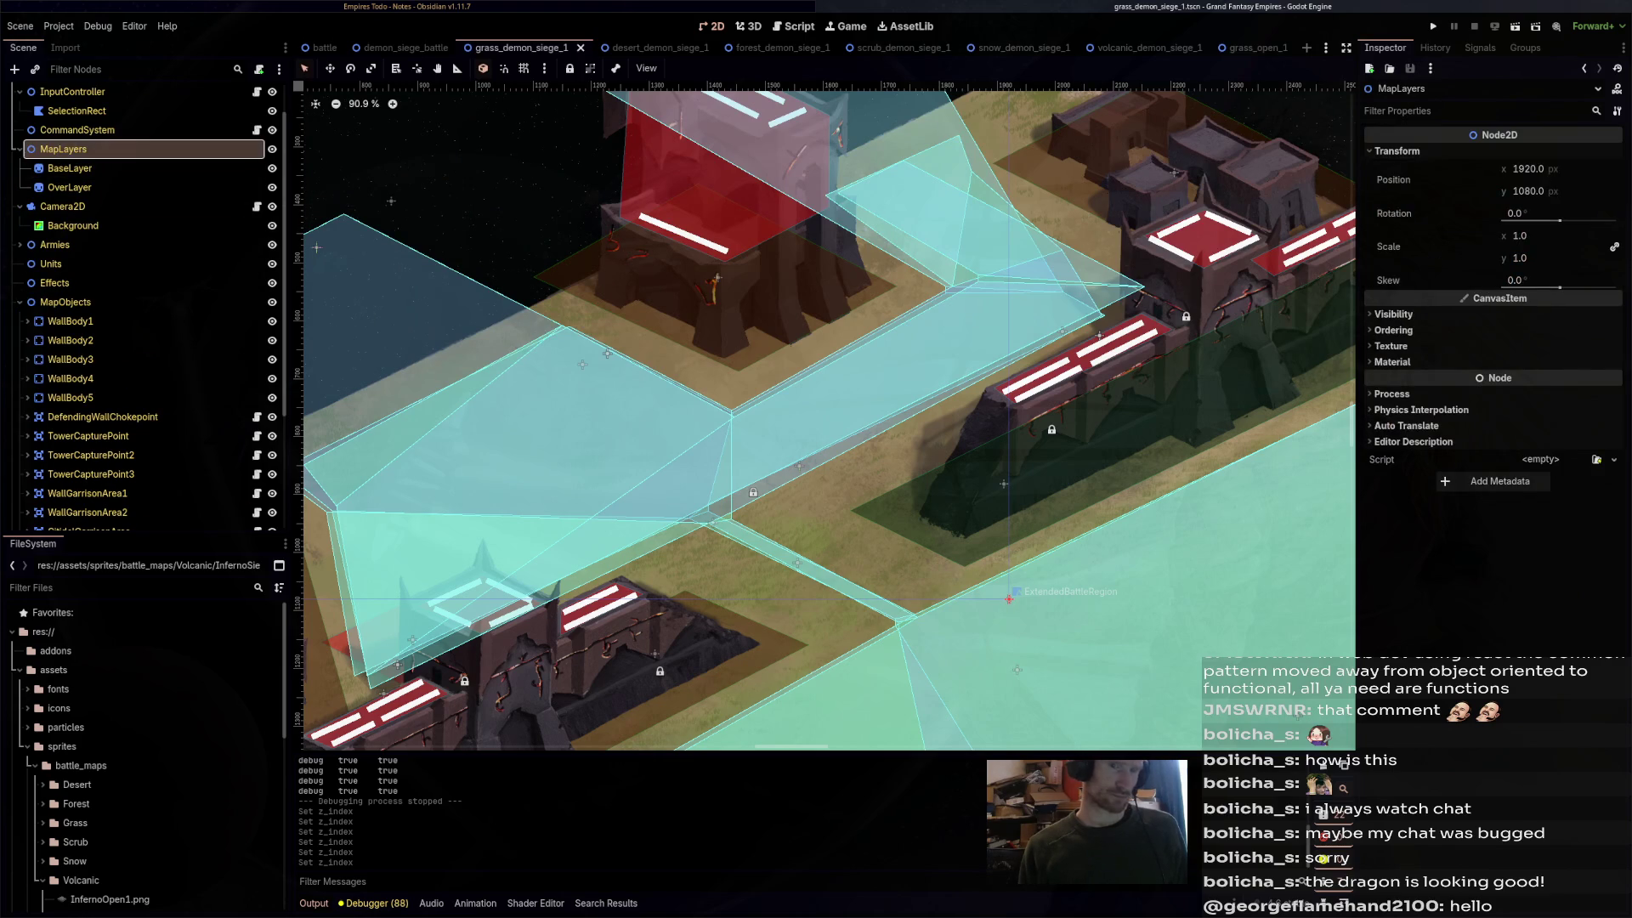
pyautogui.click(1009, 599)
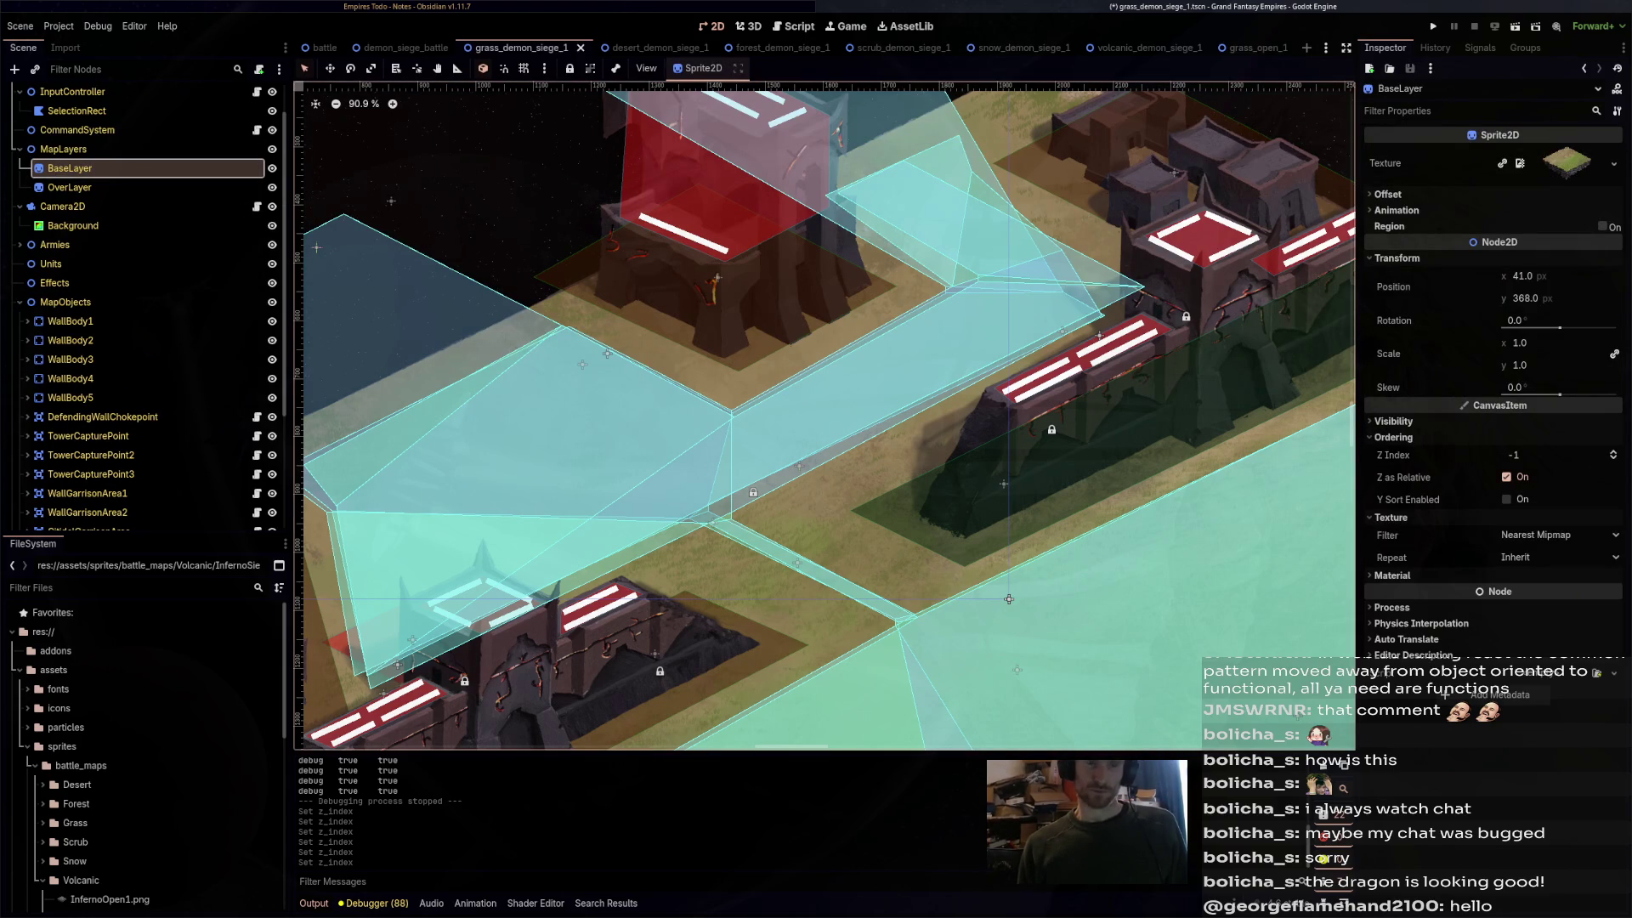
pyautogui.hotkey('ctrl', 'z')
pyautogui.scroll(-3, 993, 543)
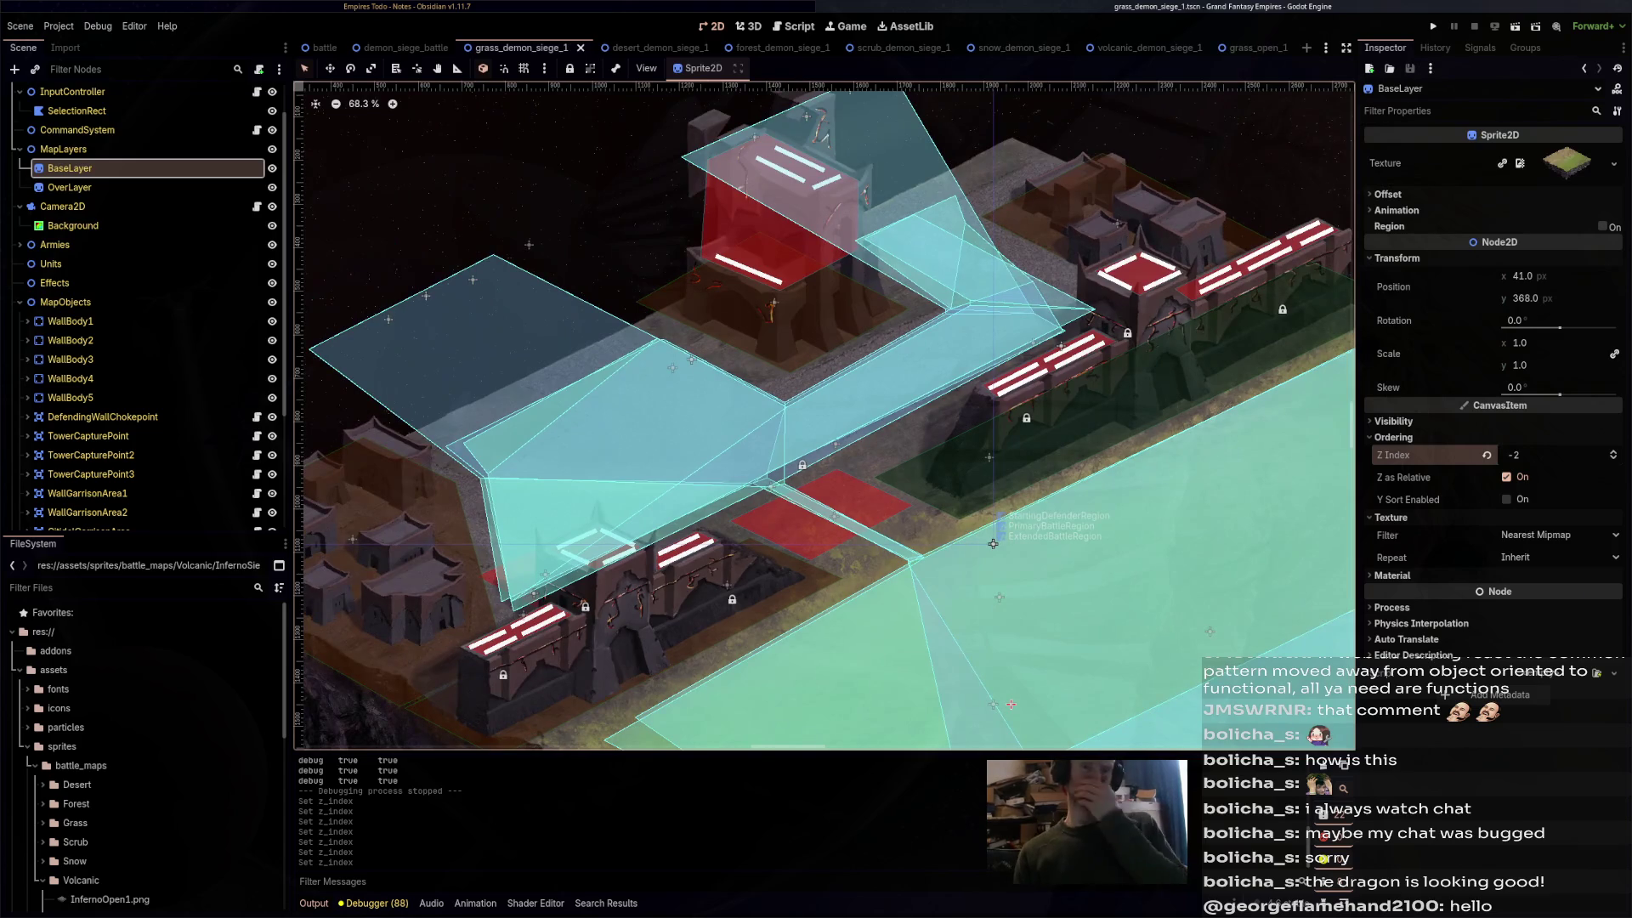
pyautogui.scroll(-2, 992, 543)
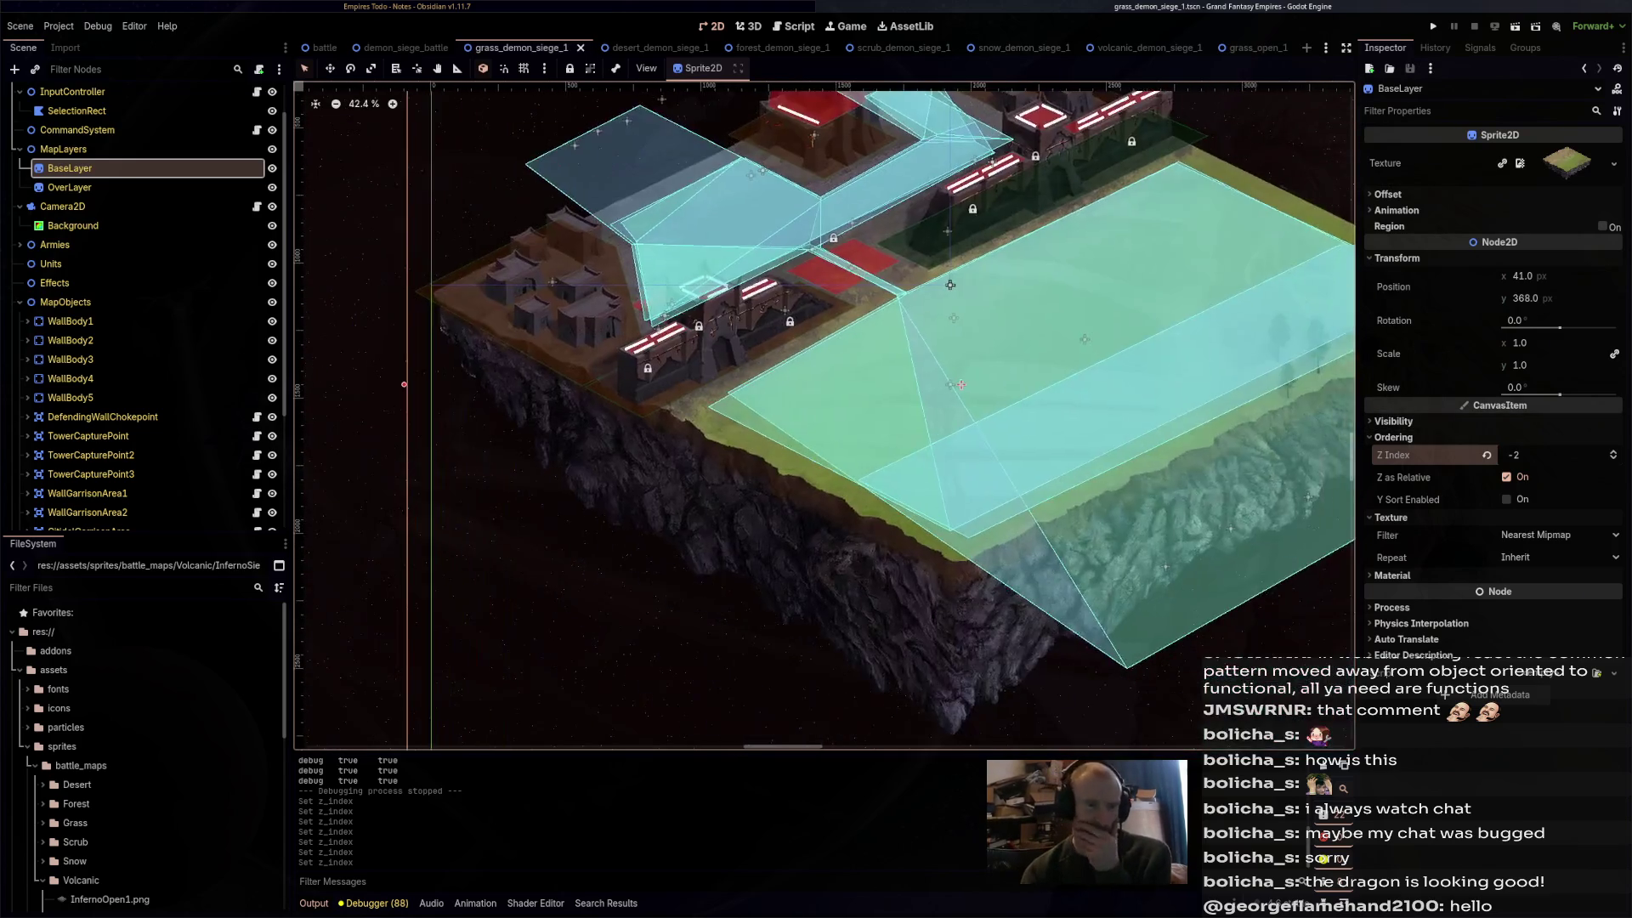
pyautogui.moveTo(950, 284)
pyautogui.mouseDown()
pyautogui.moveTo(850, 351)
pyautogui.moveTo(886, 369)
pyautogui.mouseUp()
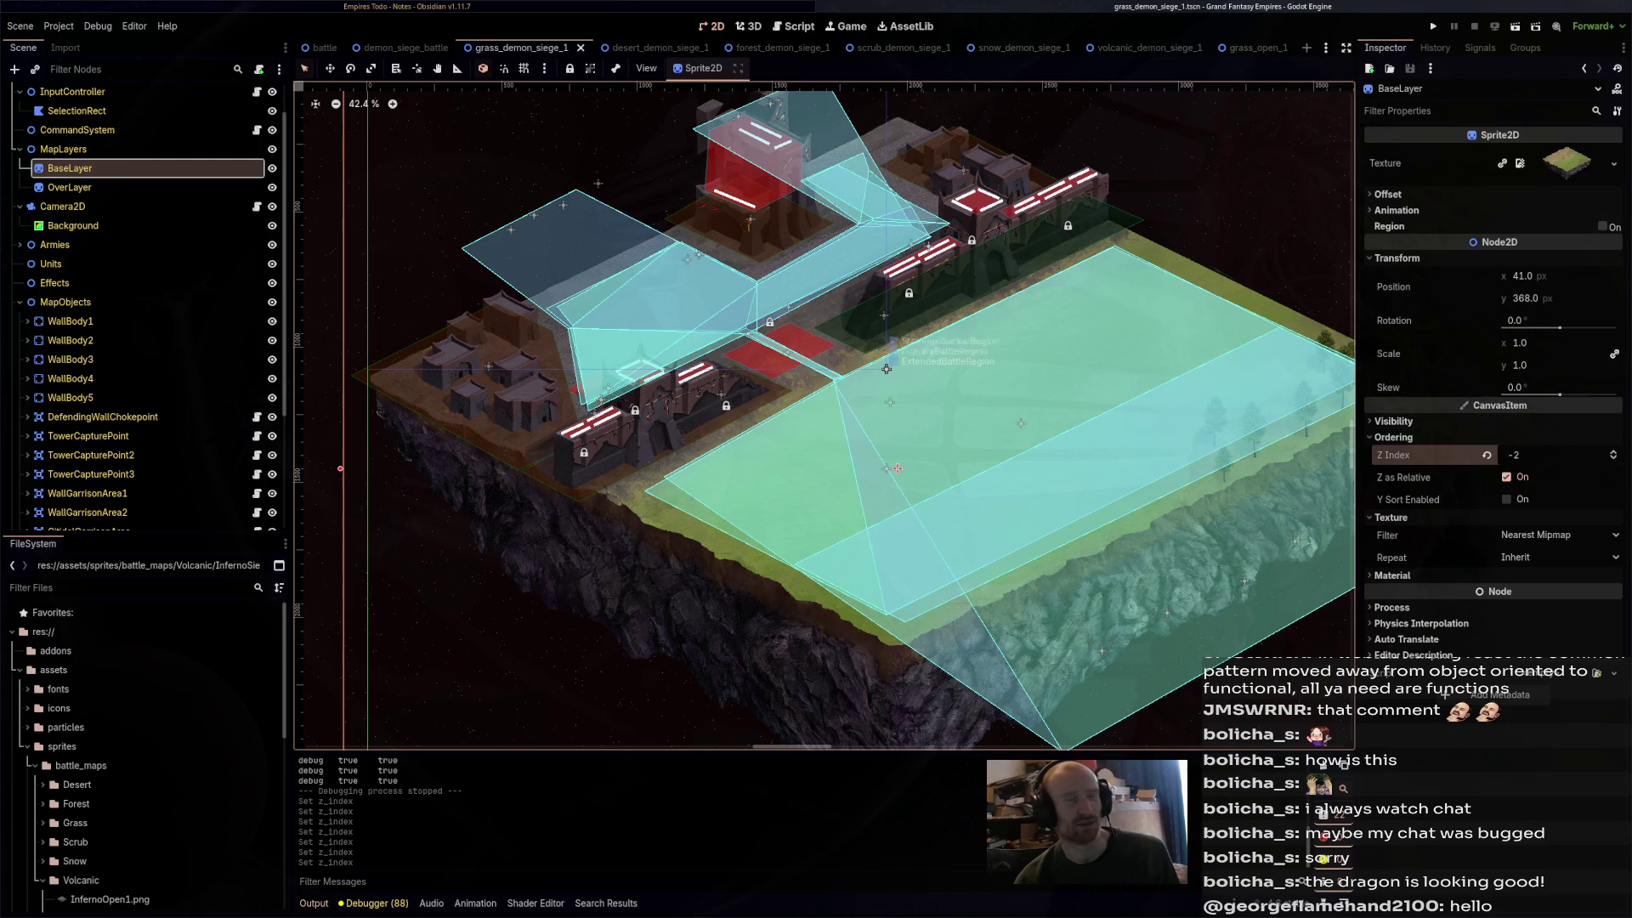
pyautogui.click(405, 48)
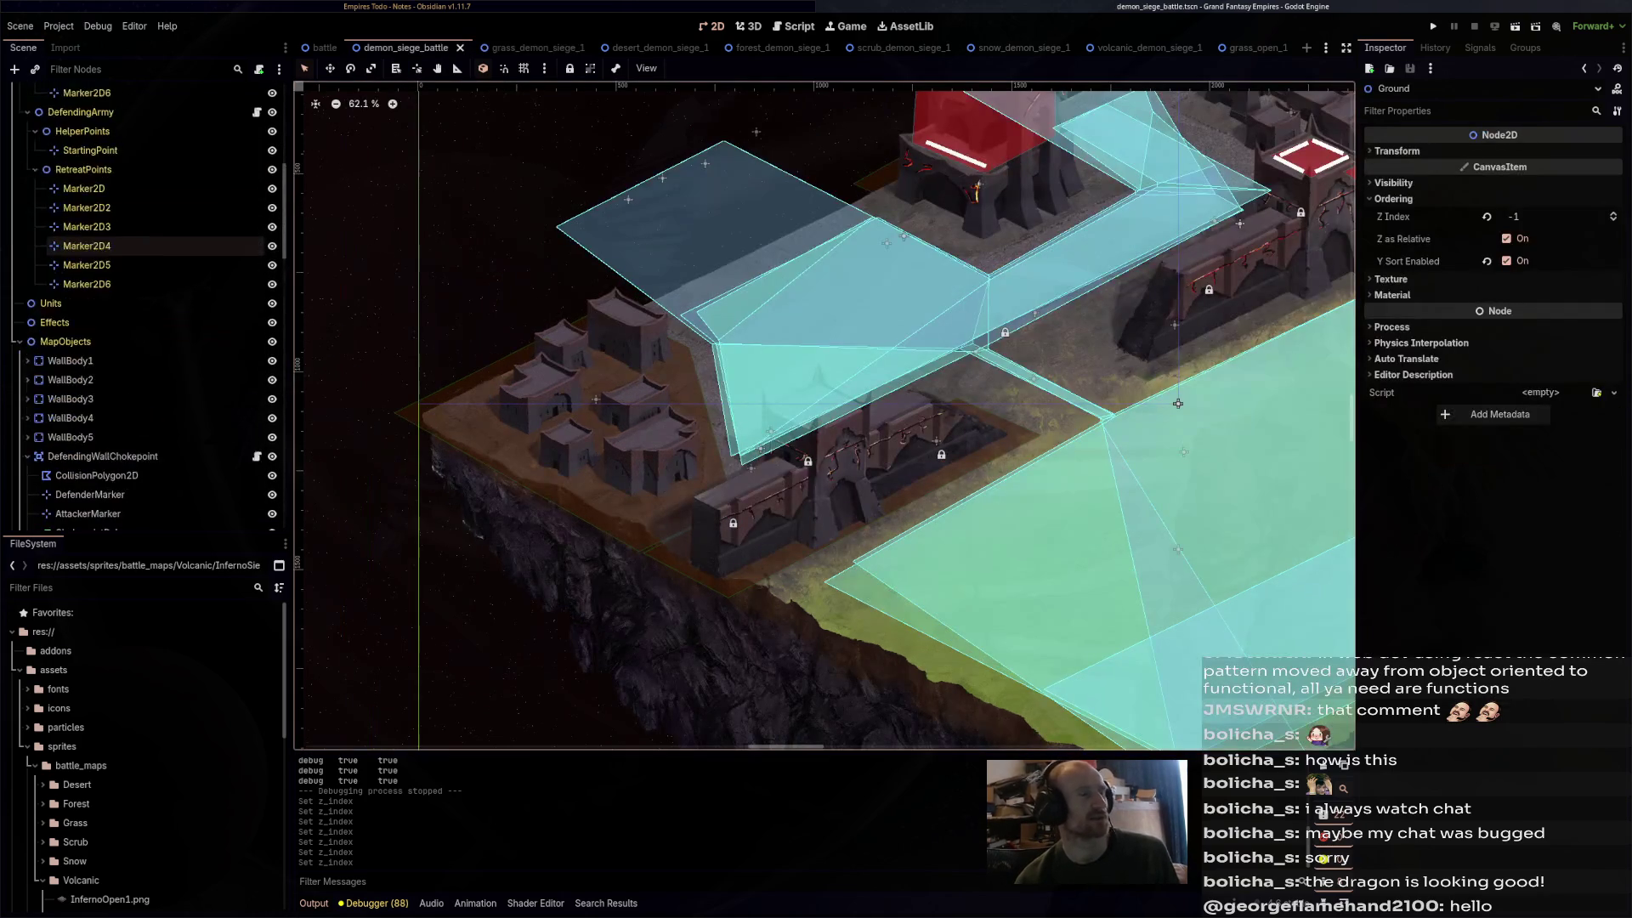
# - Lower the battle scene's BaseLayer Z Index from -1 to -2 and save
pyautogui.click(324, 48)
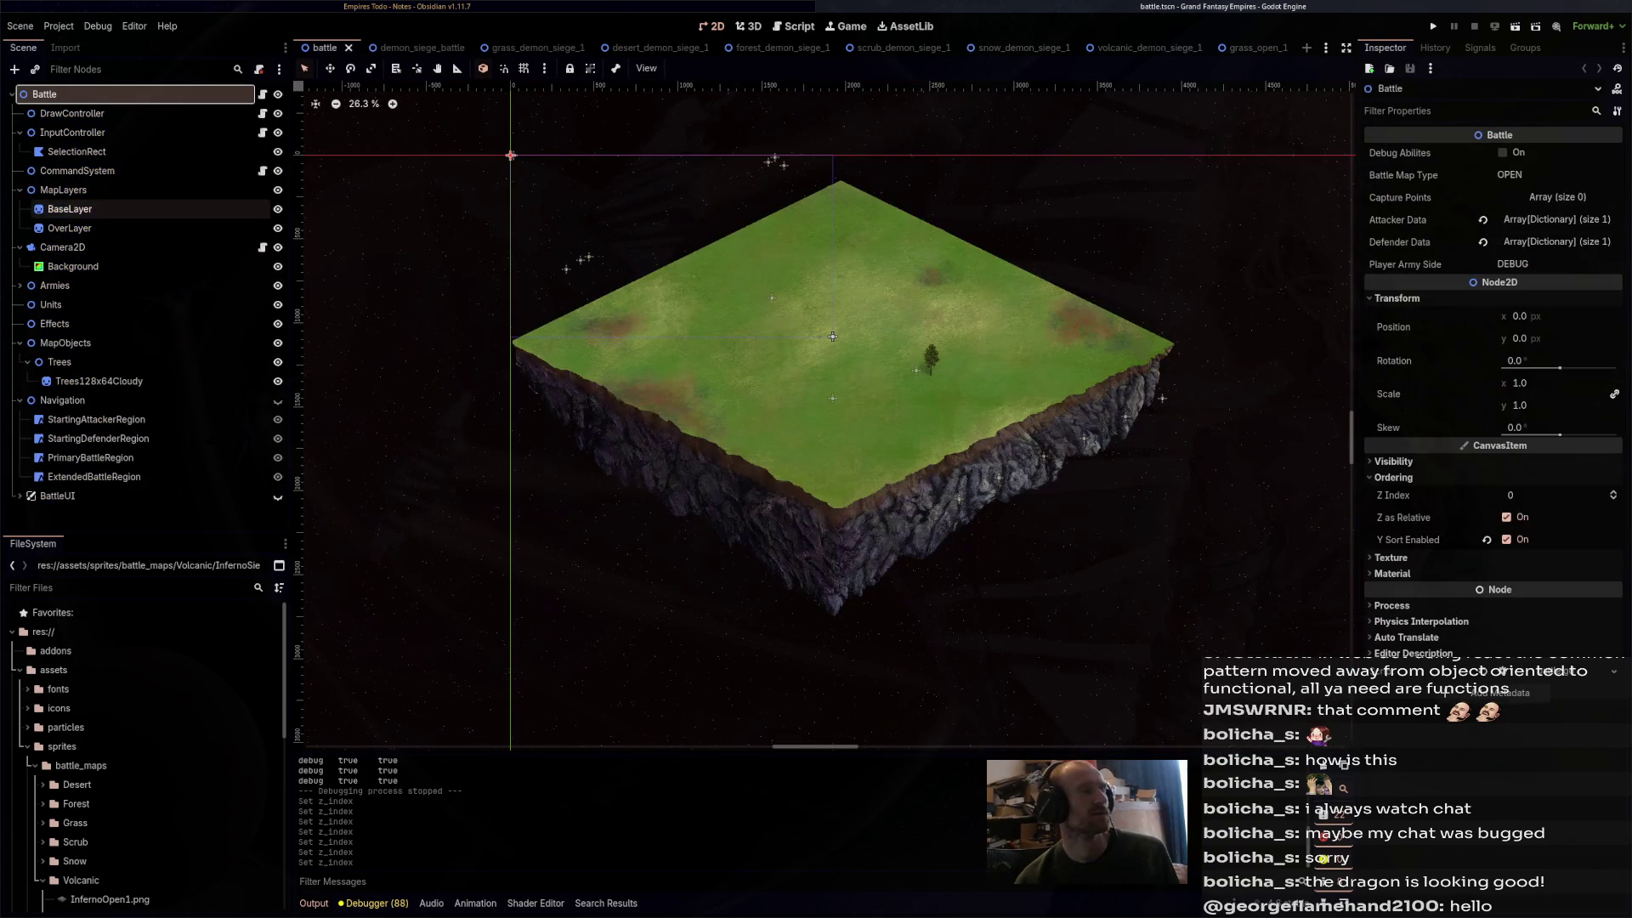
pyautogui.click(70, 208)
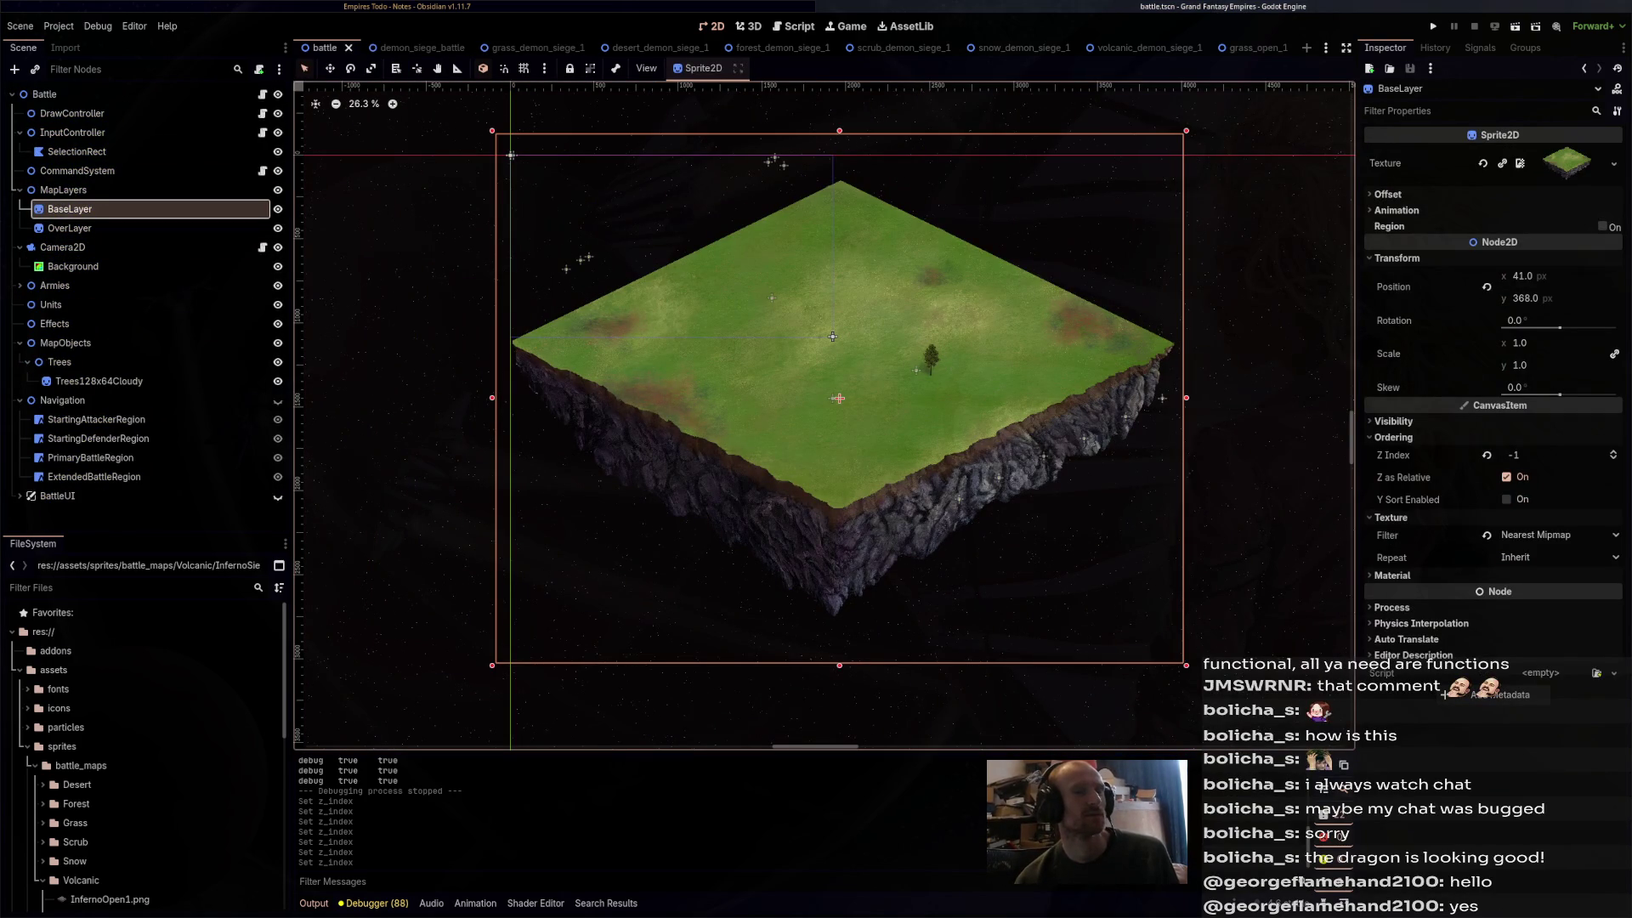
pyautogui.click(1612, 459)
pyautogui.hotkey('ctrl', 's')
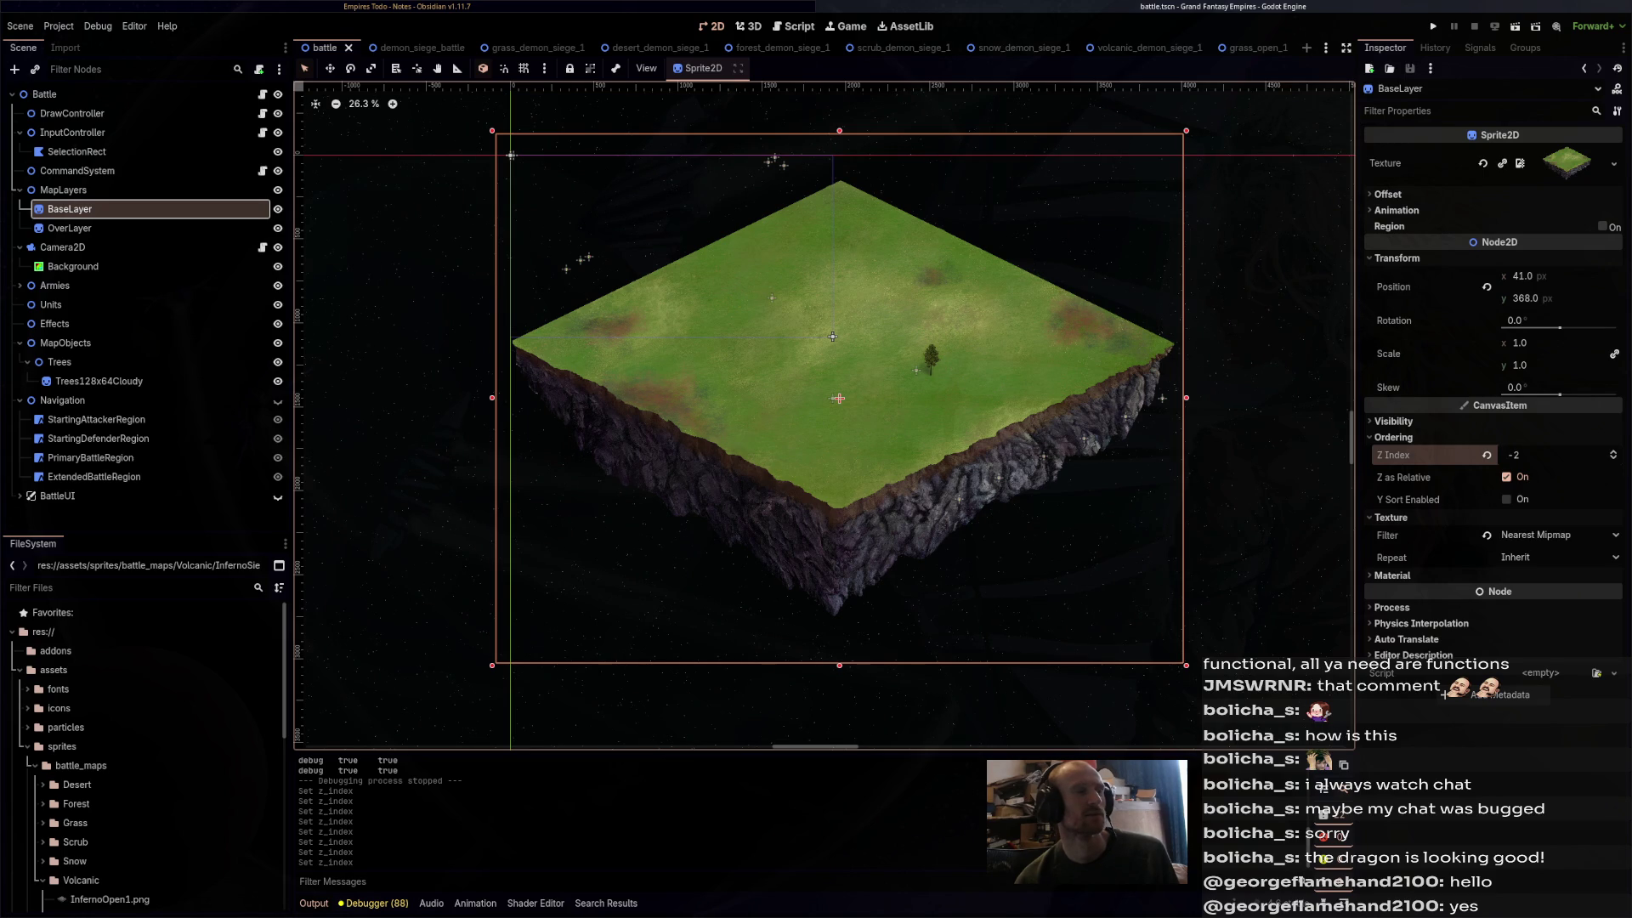
# - Run the demon_siege_battle scene with F6 to test it
pyautogui.hotkey('ctrl', 'Tab')
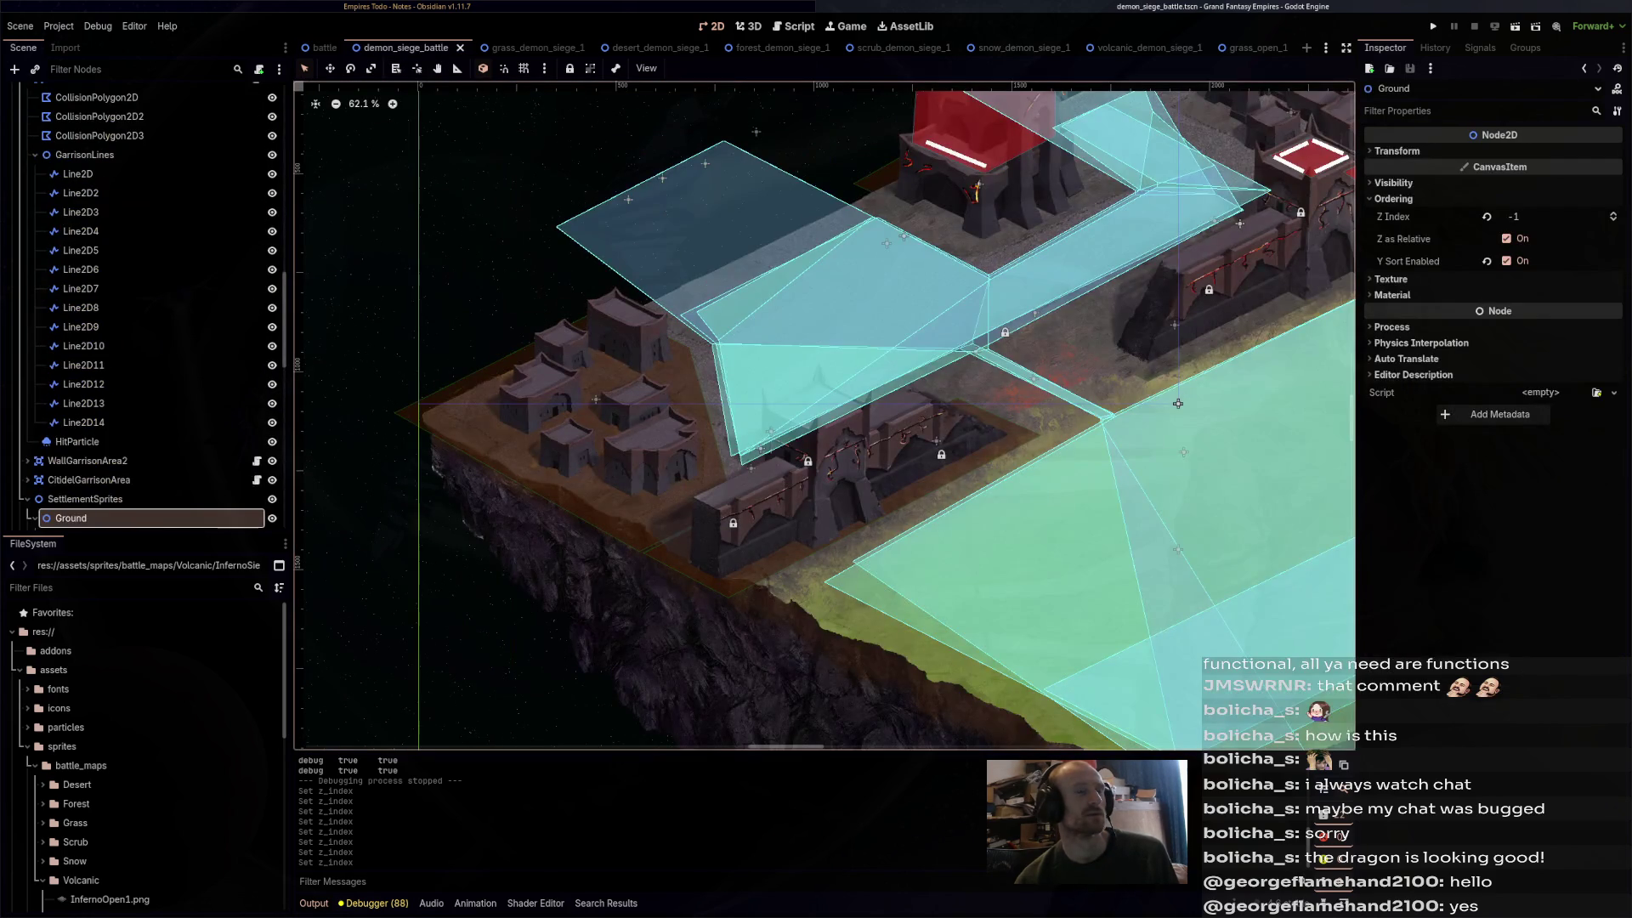
pyautogui.moveTo(1178, 403); pyautogui.dragTo(985, 403)
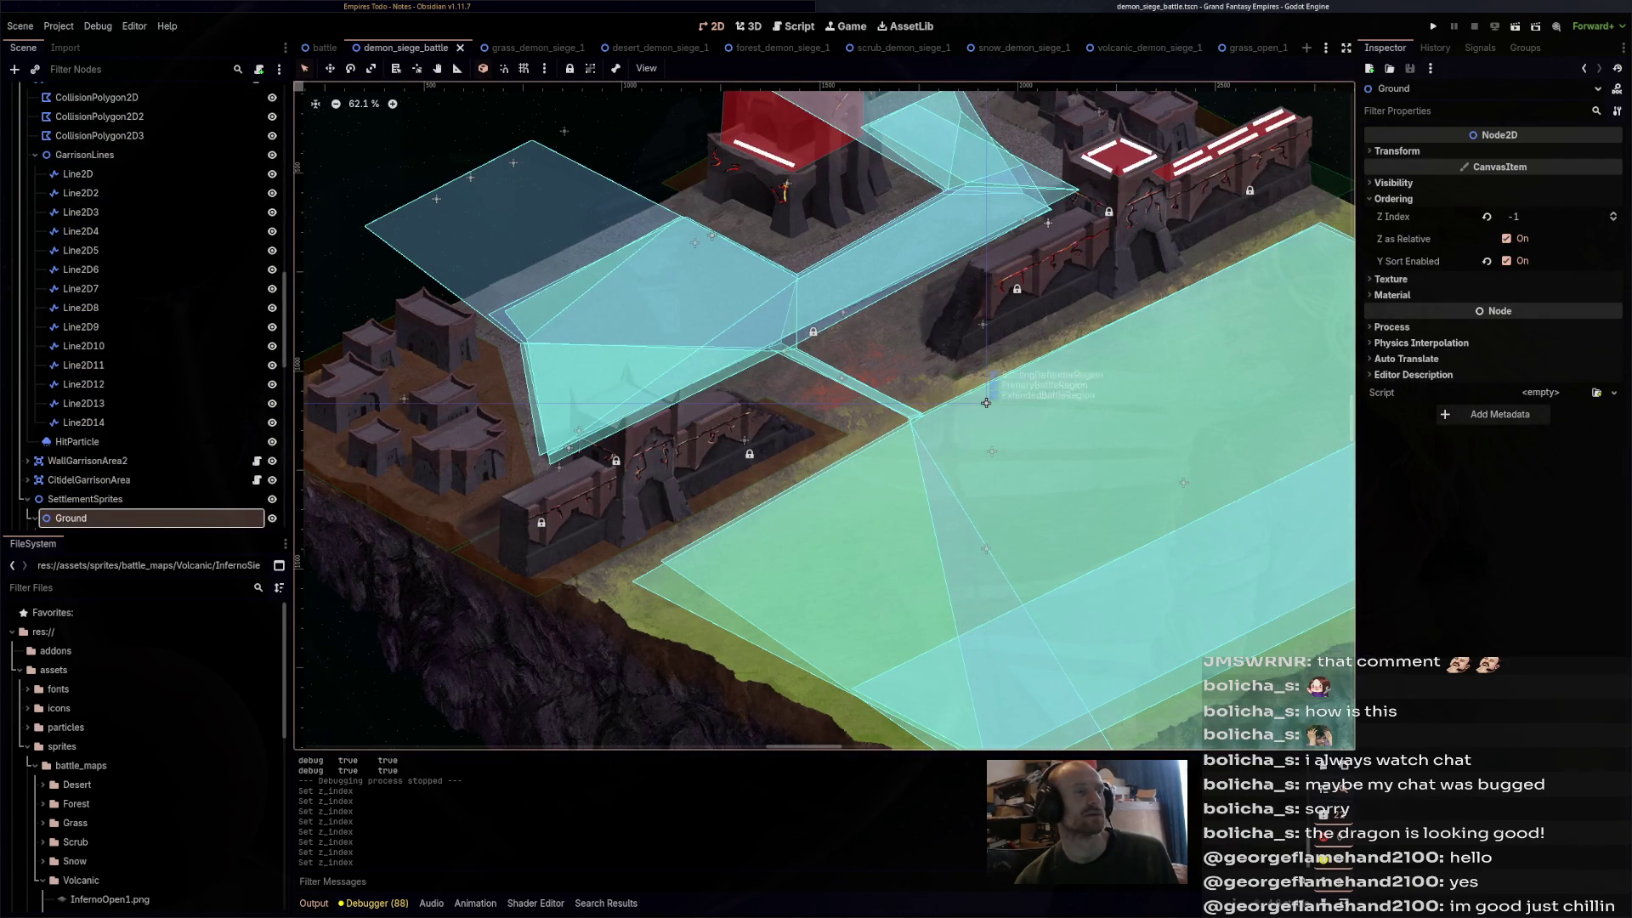
pyautogui.press('F6')
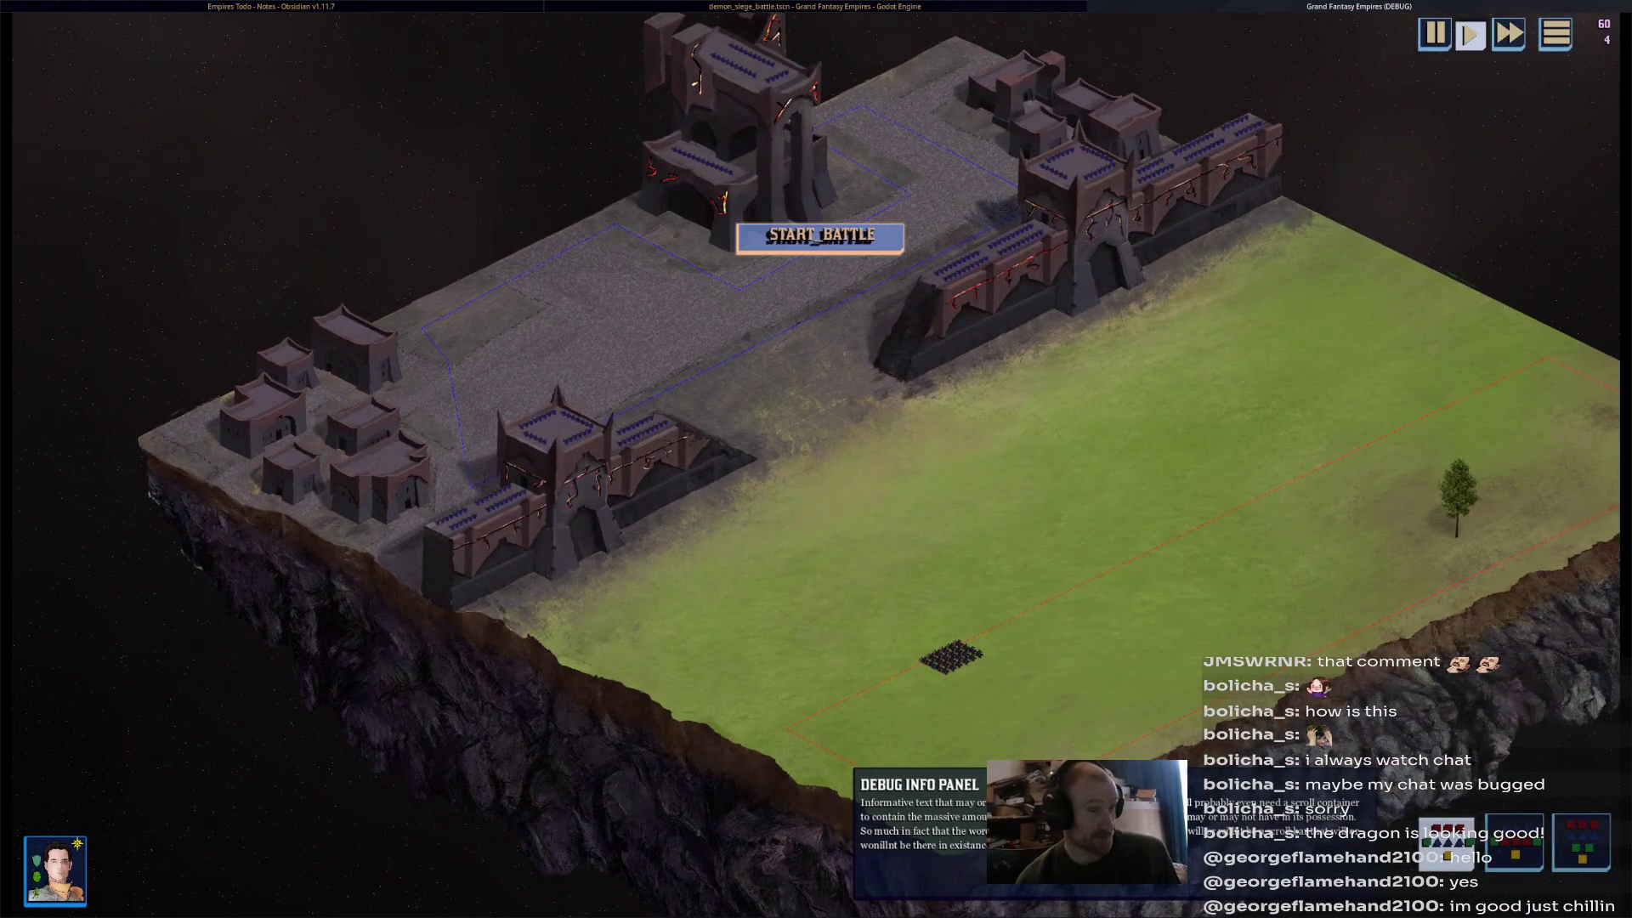
# - Stop the running game and run the grass_demon_siege_1 scene instead
pyautogui.press('F8')
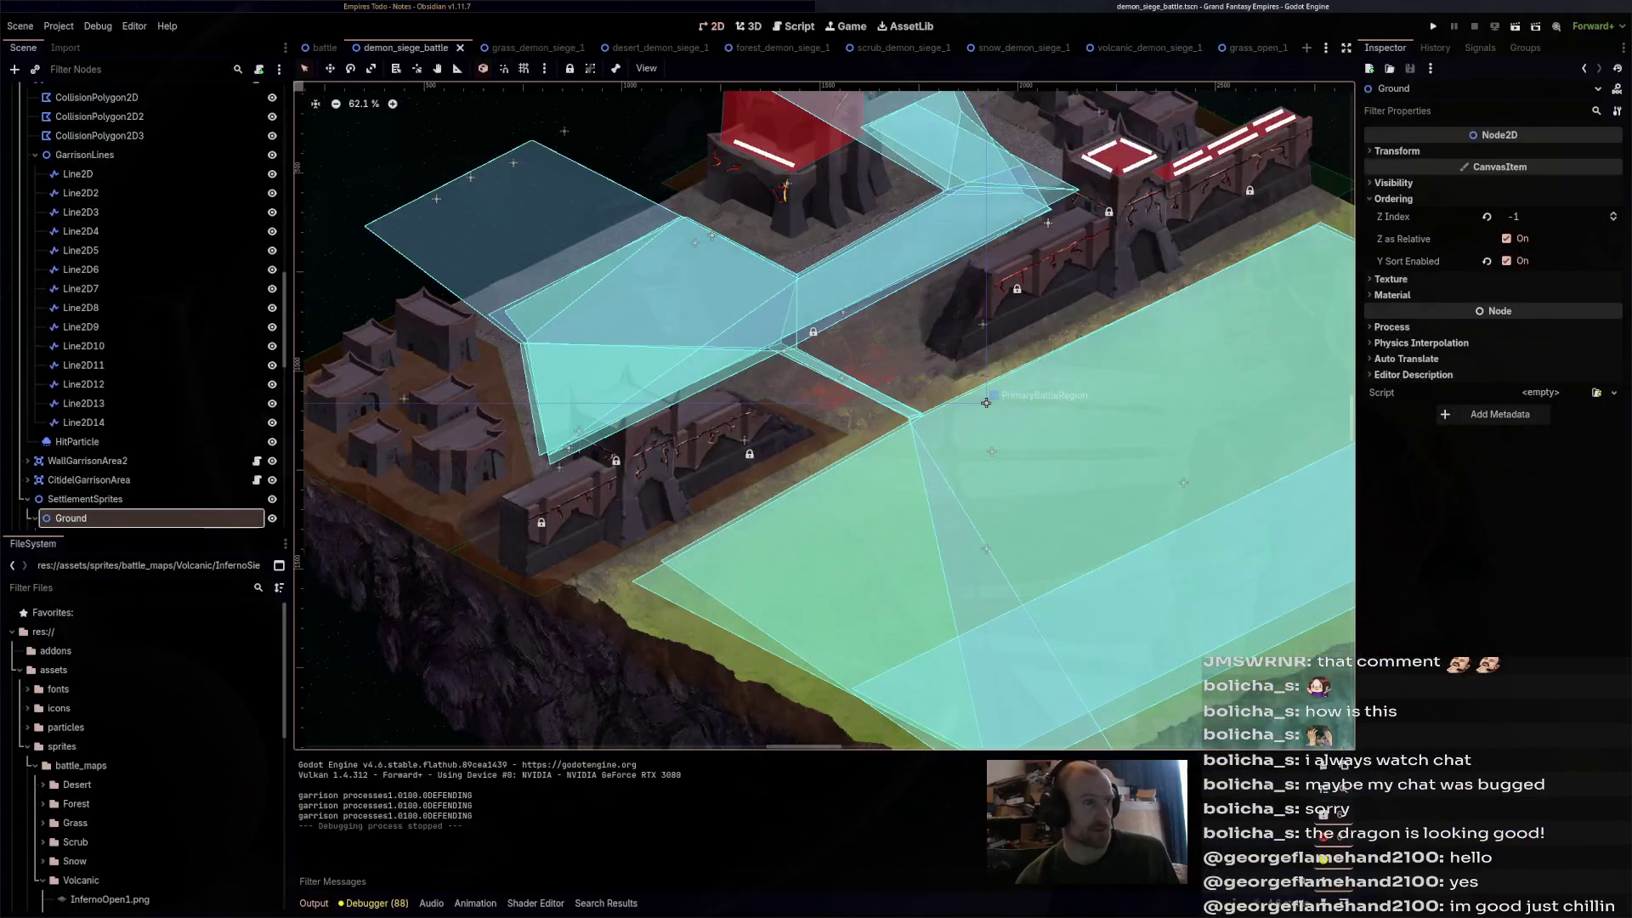
pyautogui.click(501, 53)
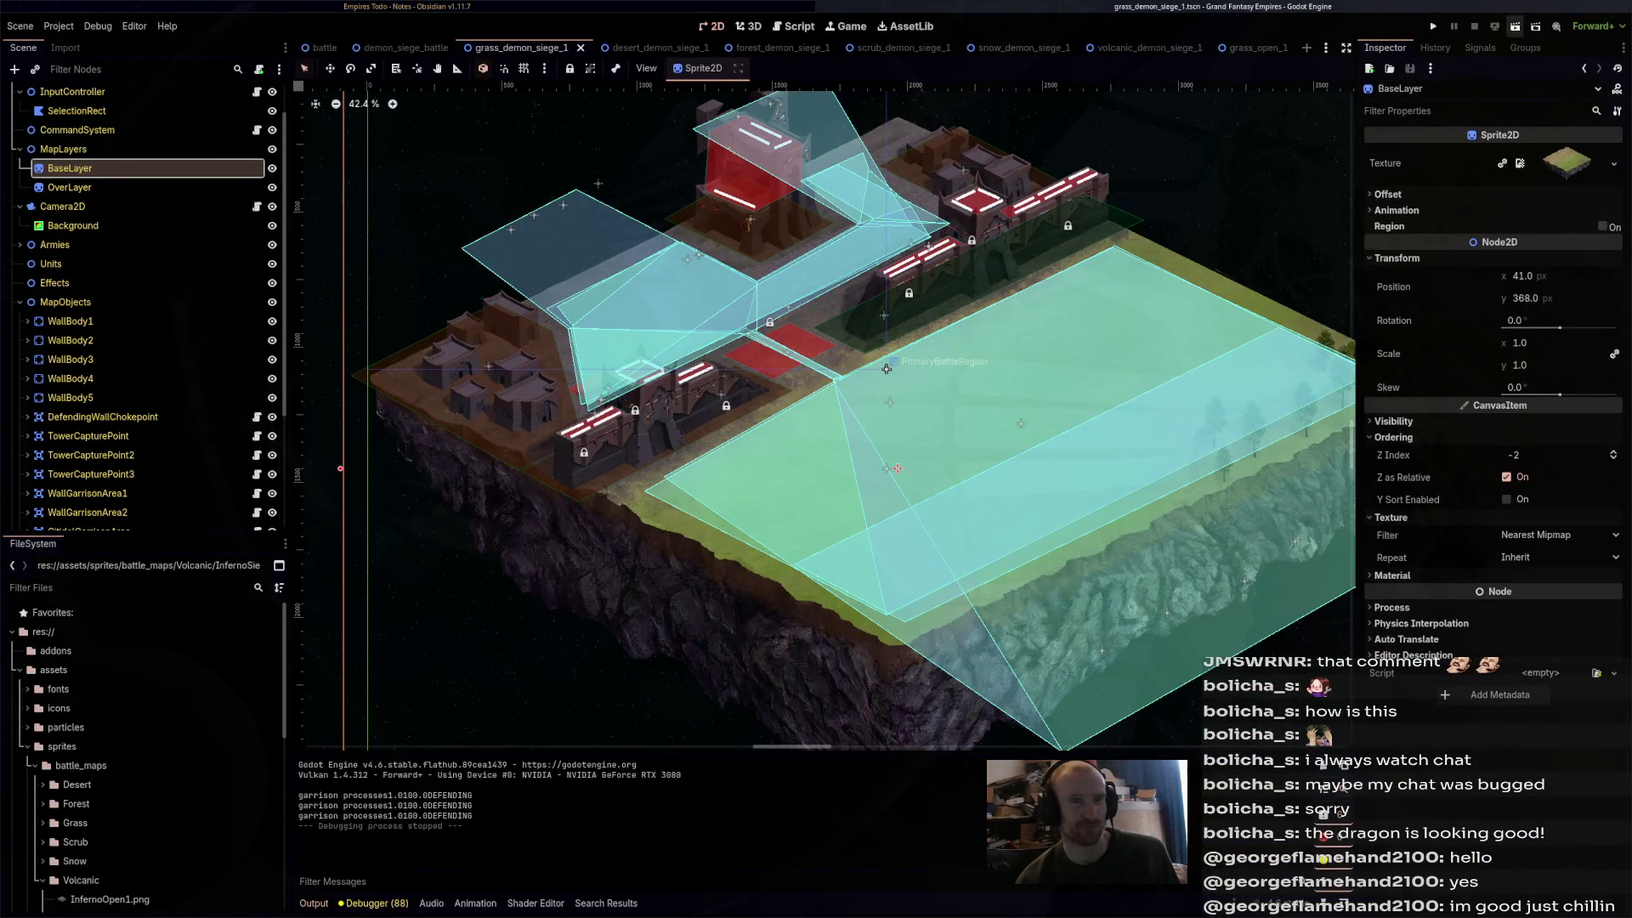
pyautogui.press('F6')
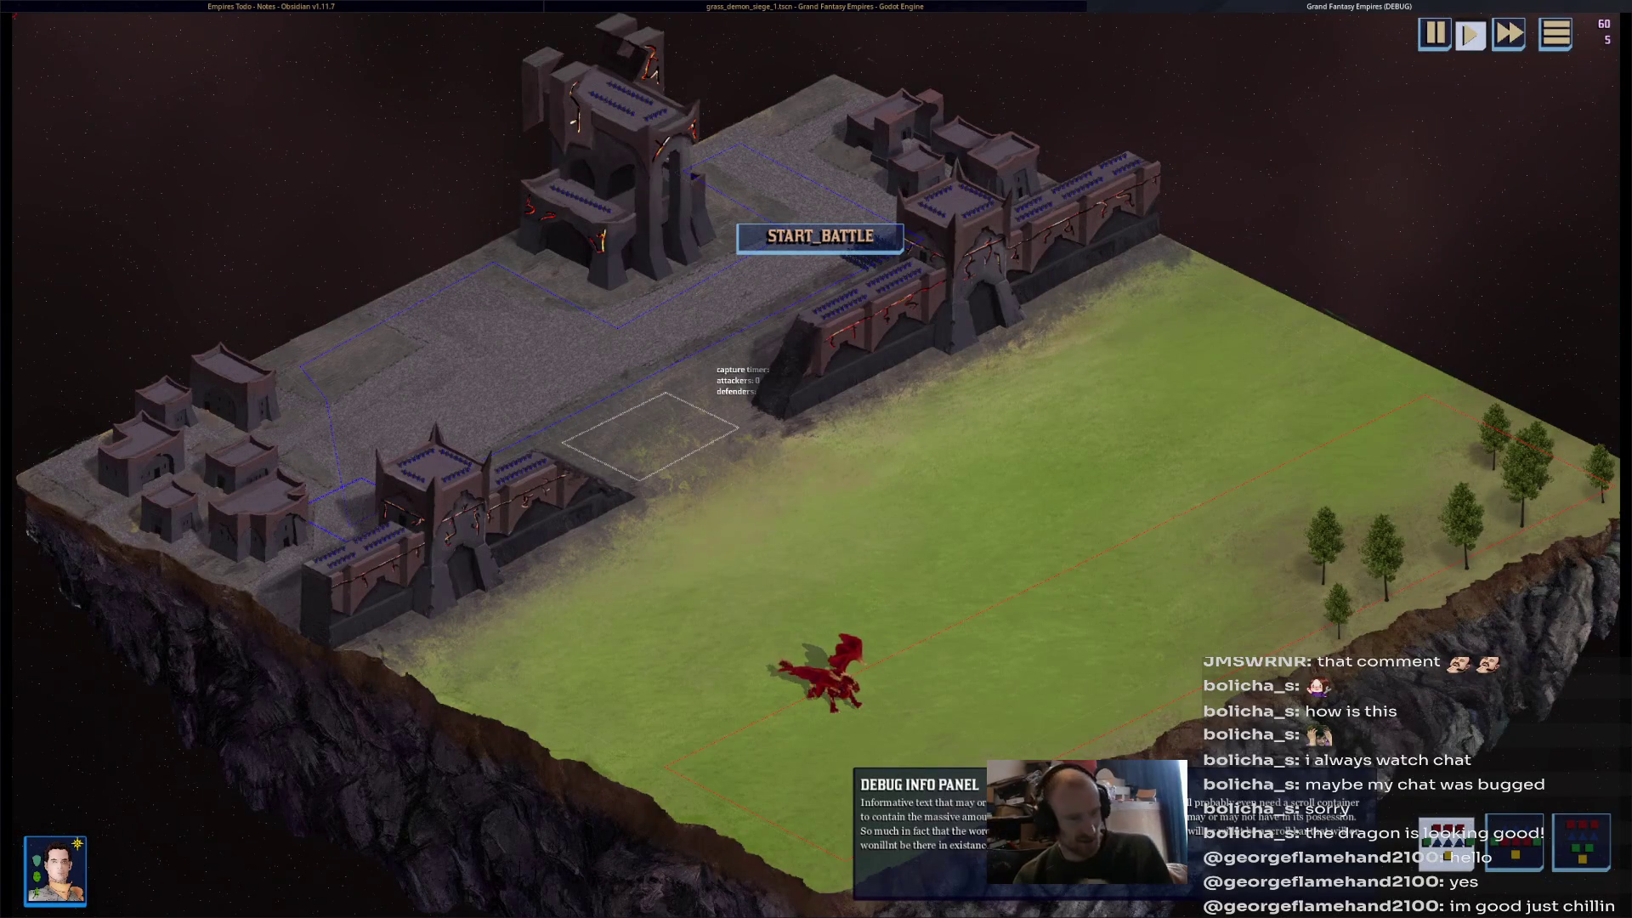
# - Select the red dragon unit and start the battle
pyautogui.click(828, 676)
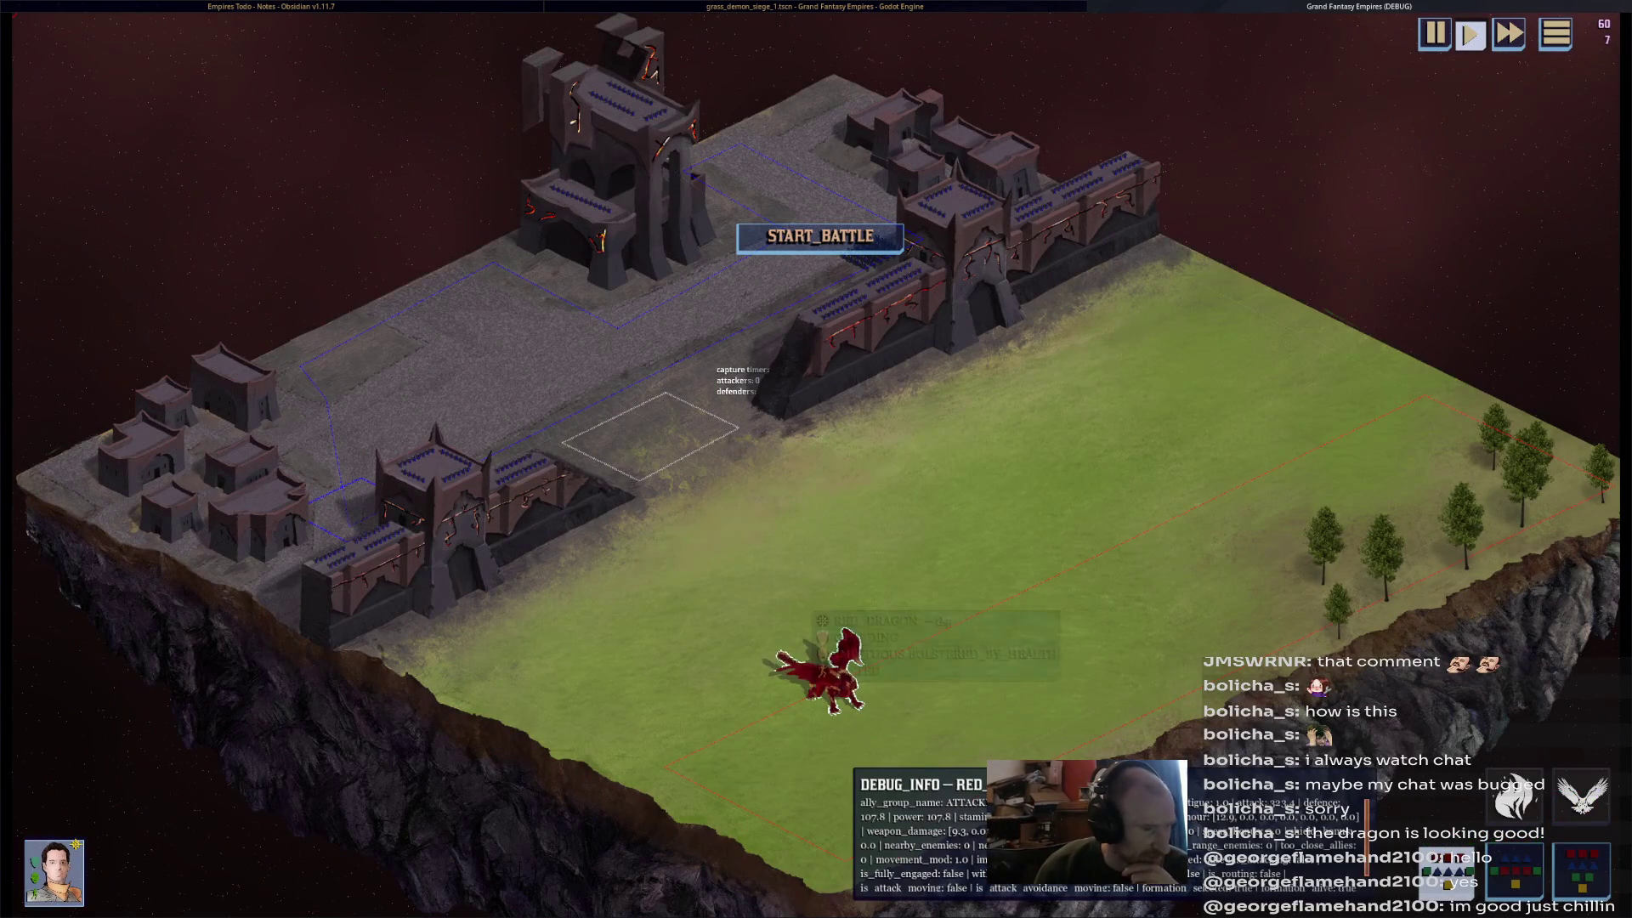
pyautogui.click(871, 246)
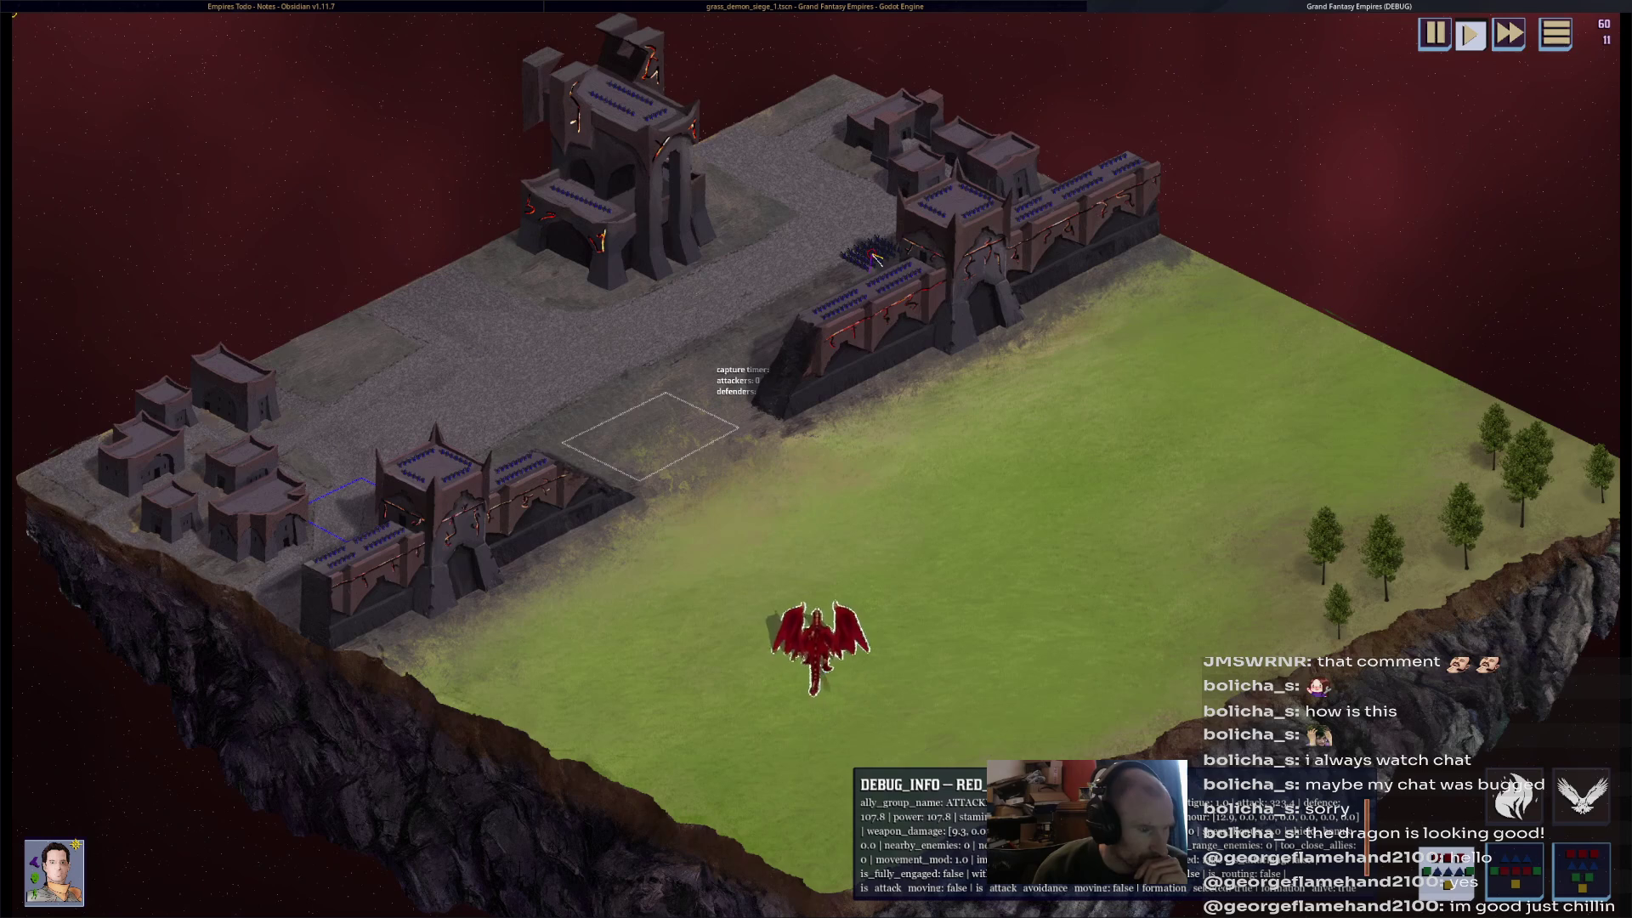
pyautogui.scroll(3, 866, 262)
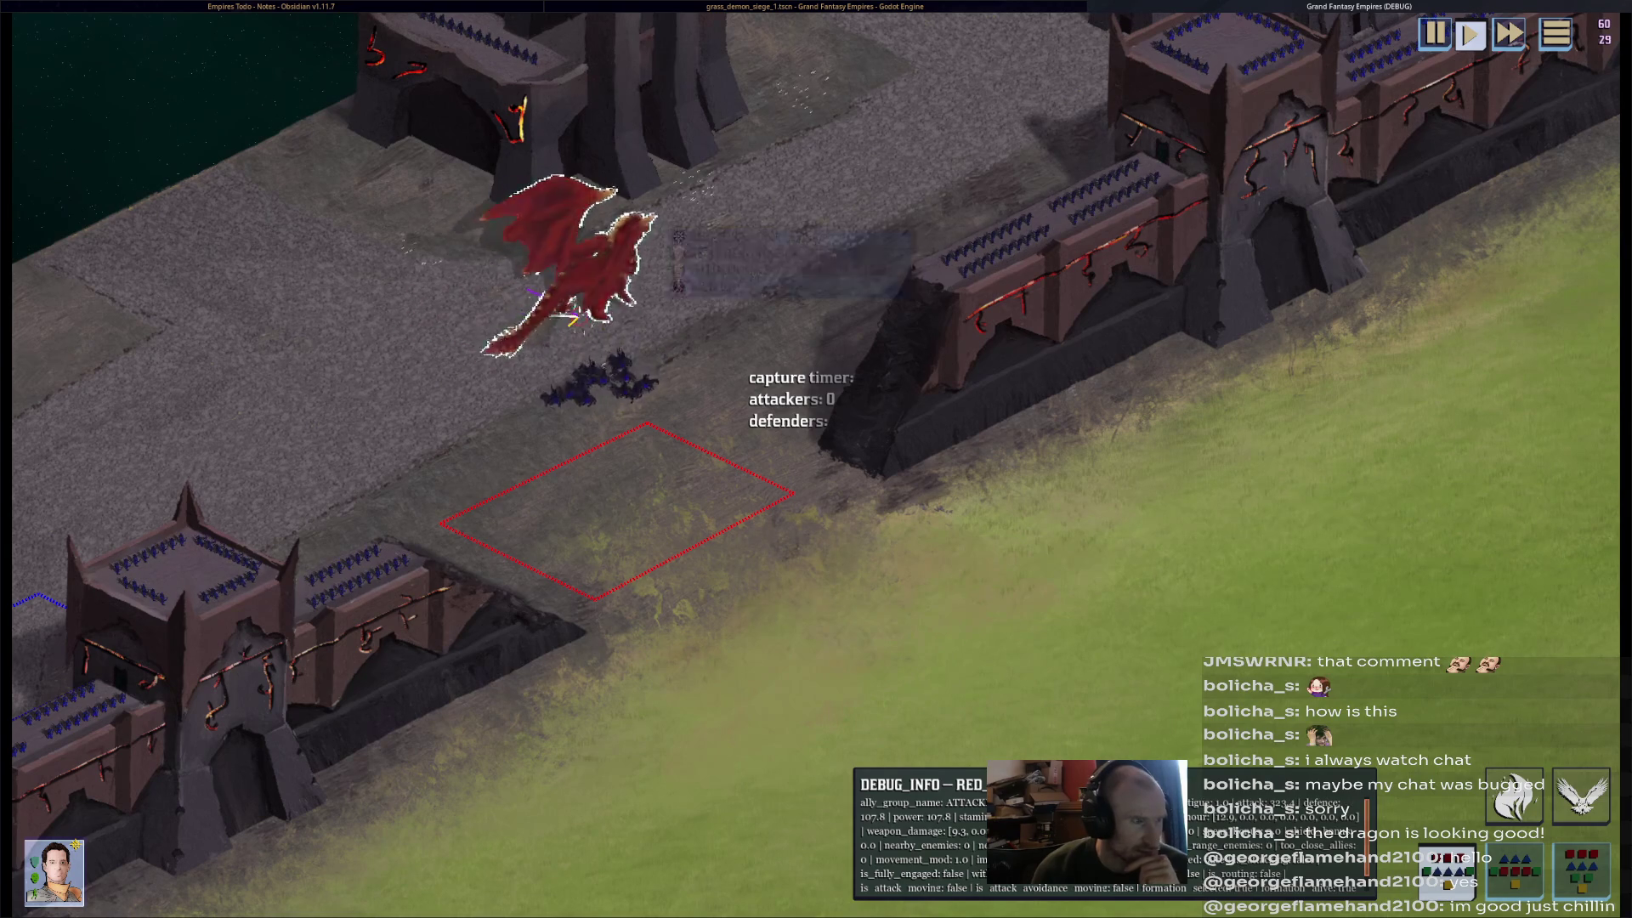
# - Follow the dragon with the camera to the citadel, then stop the game
pyautogui.press('Up')
pyautogui.press('Left')
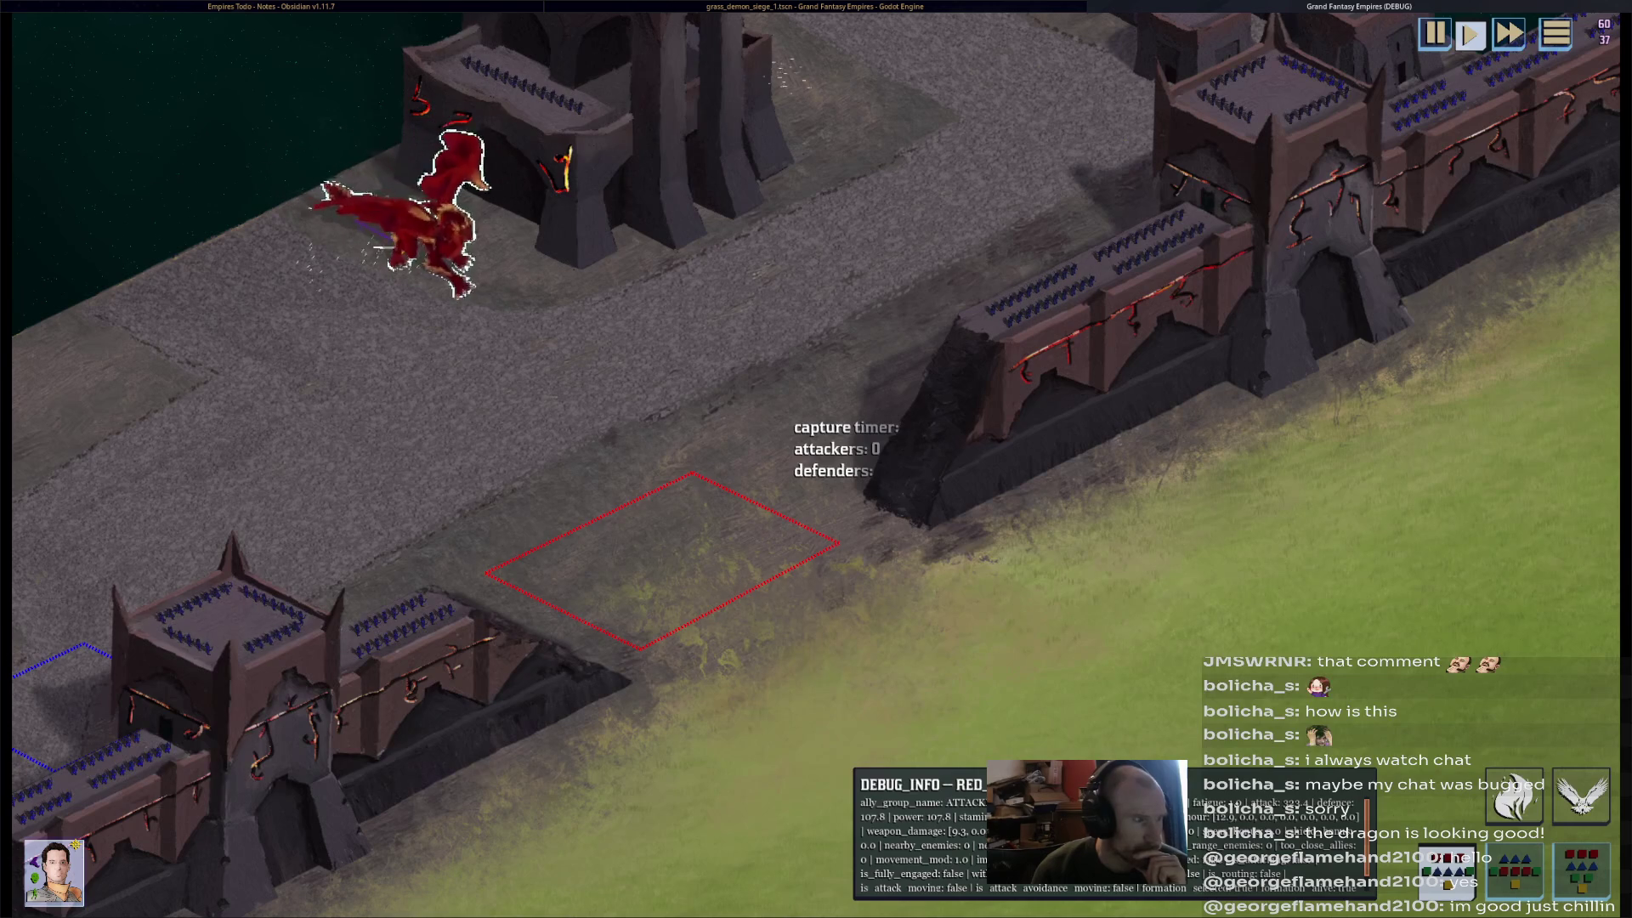
pyautogui.press('Up')
pyautogui.press('Right')
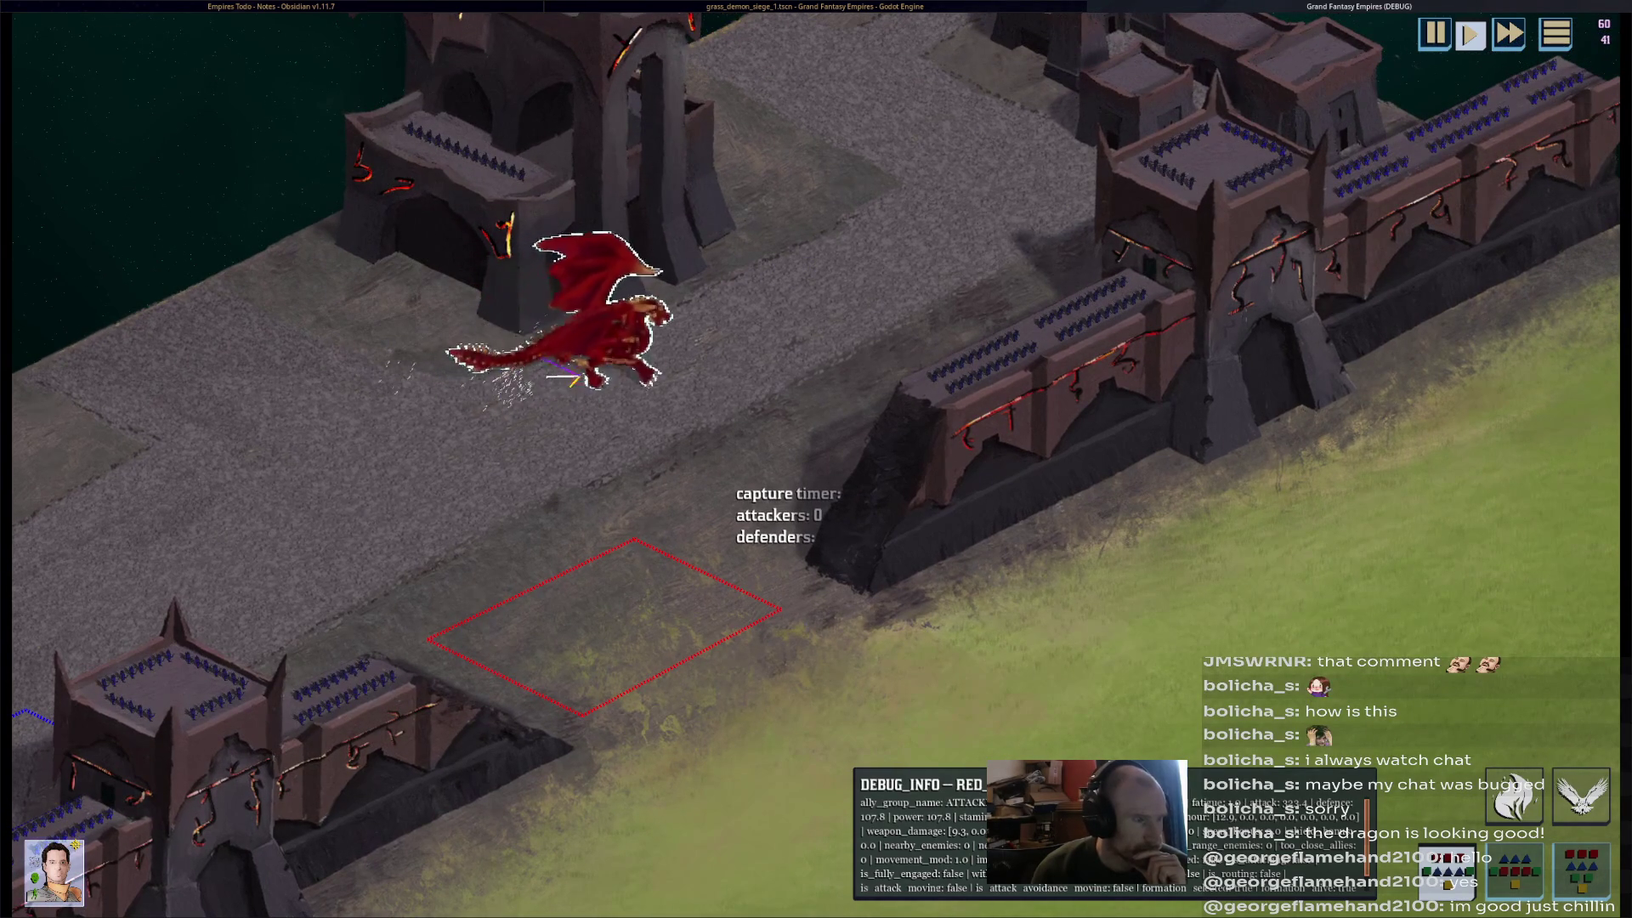
pyautogui.press('Up')
pyautogui.press('Right')
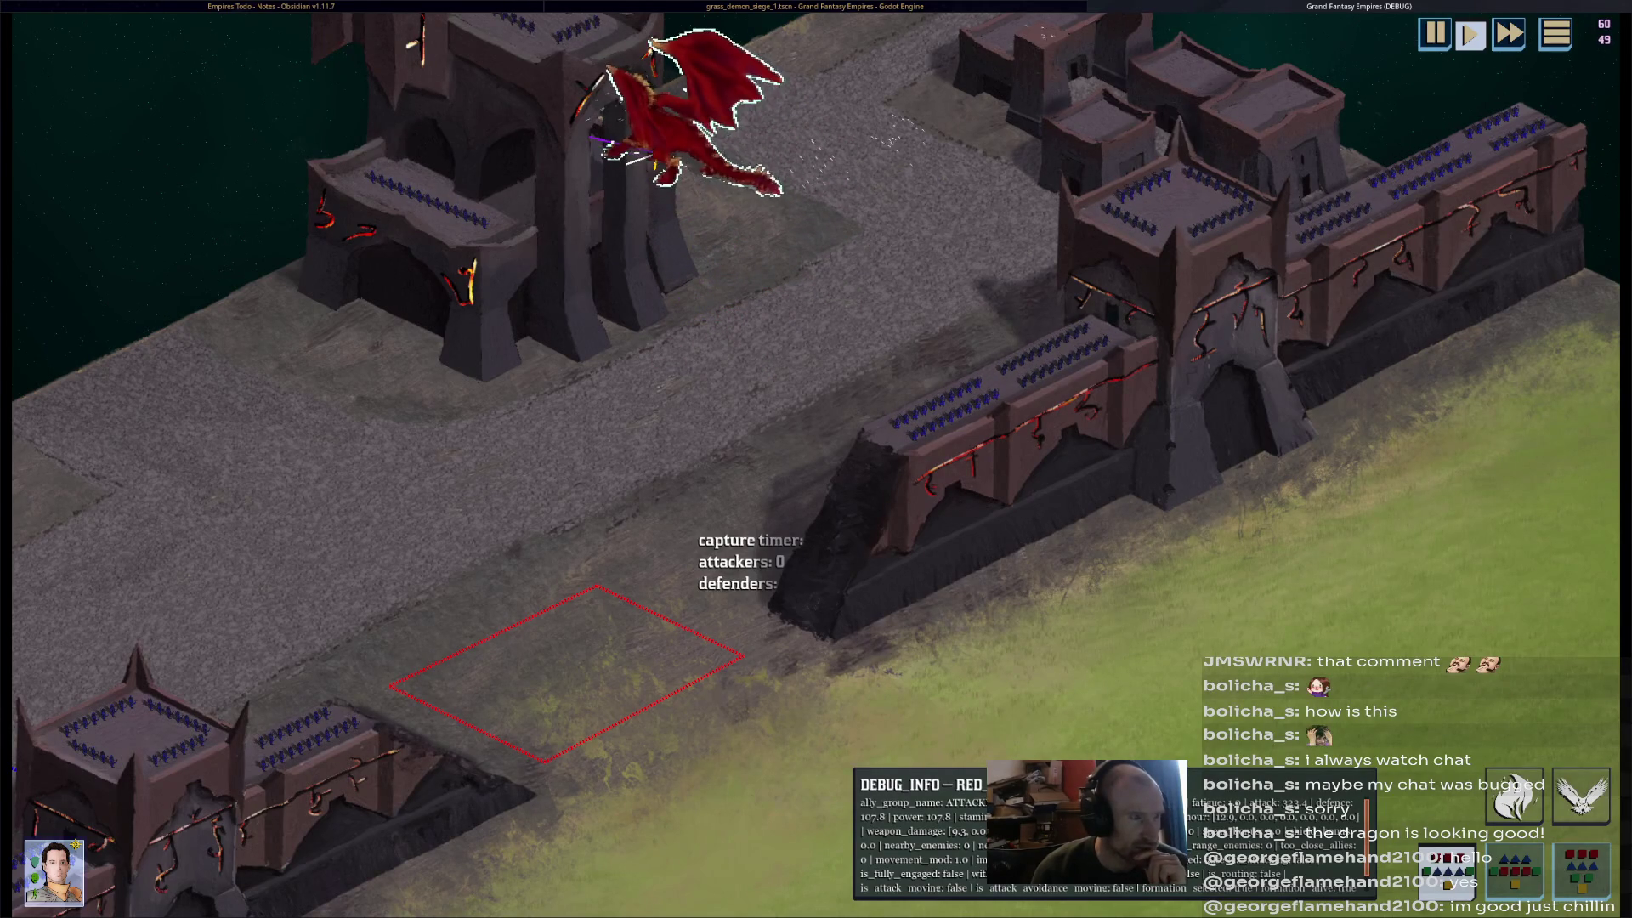
pyautogui.moveTo(699, 174)
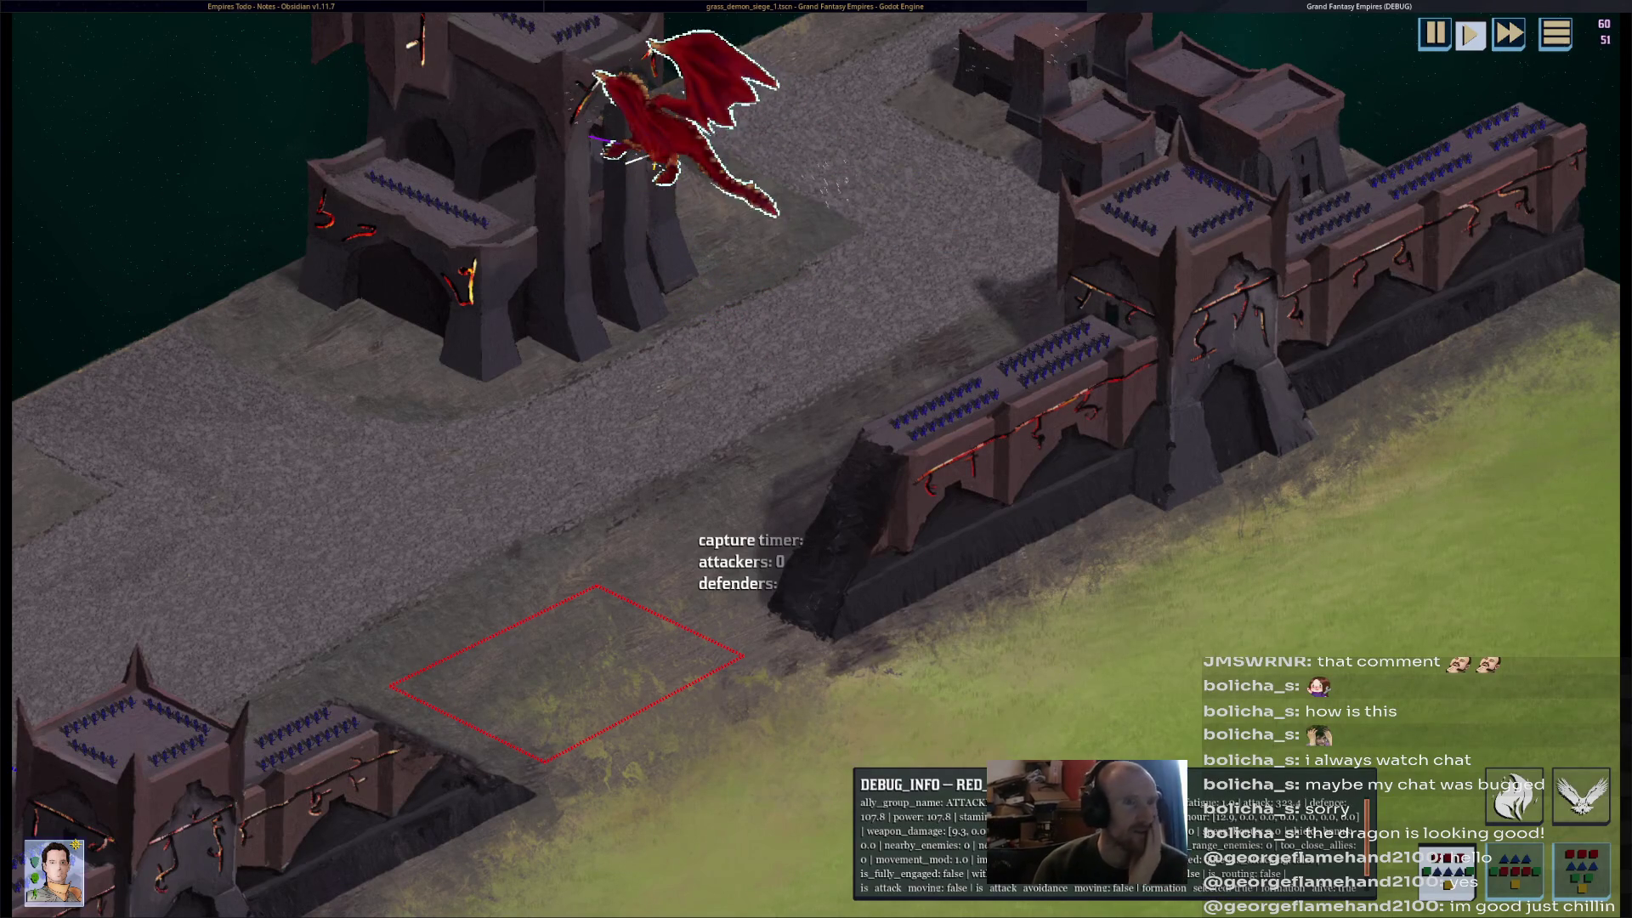
pyautogui.press('F8')
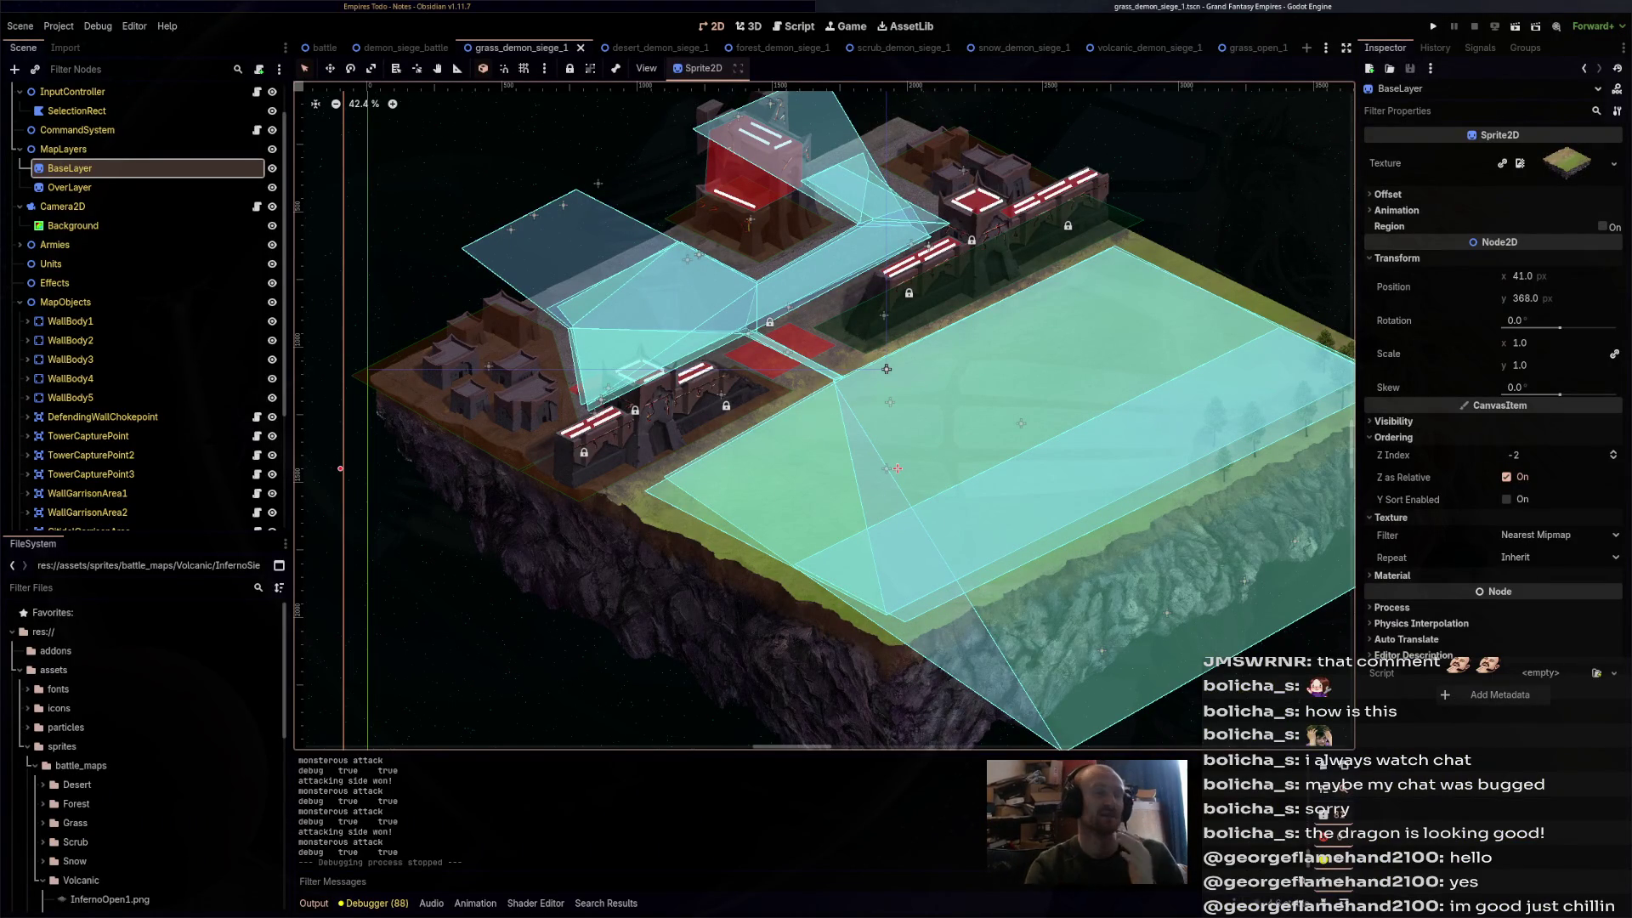
# - Check the demon citadel's ordering settings, then select Units in the battle scene
pyautogui.scroll(6, 716, 291)
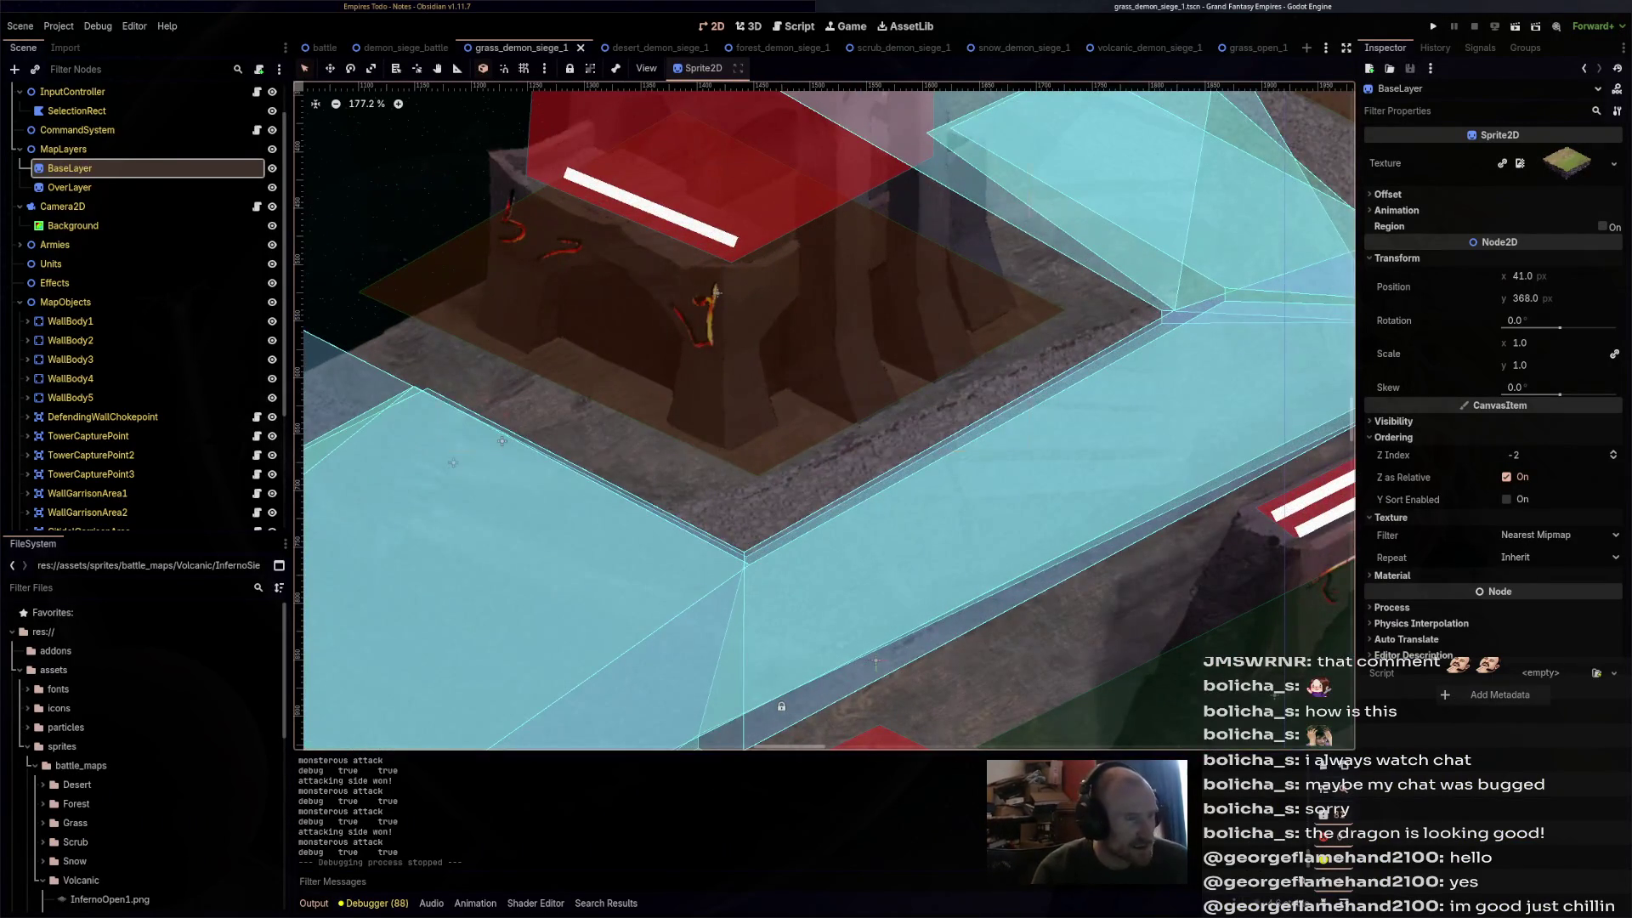
pyautogui.click(716, 291)
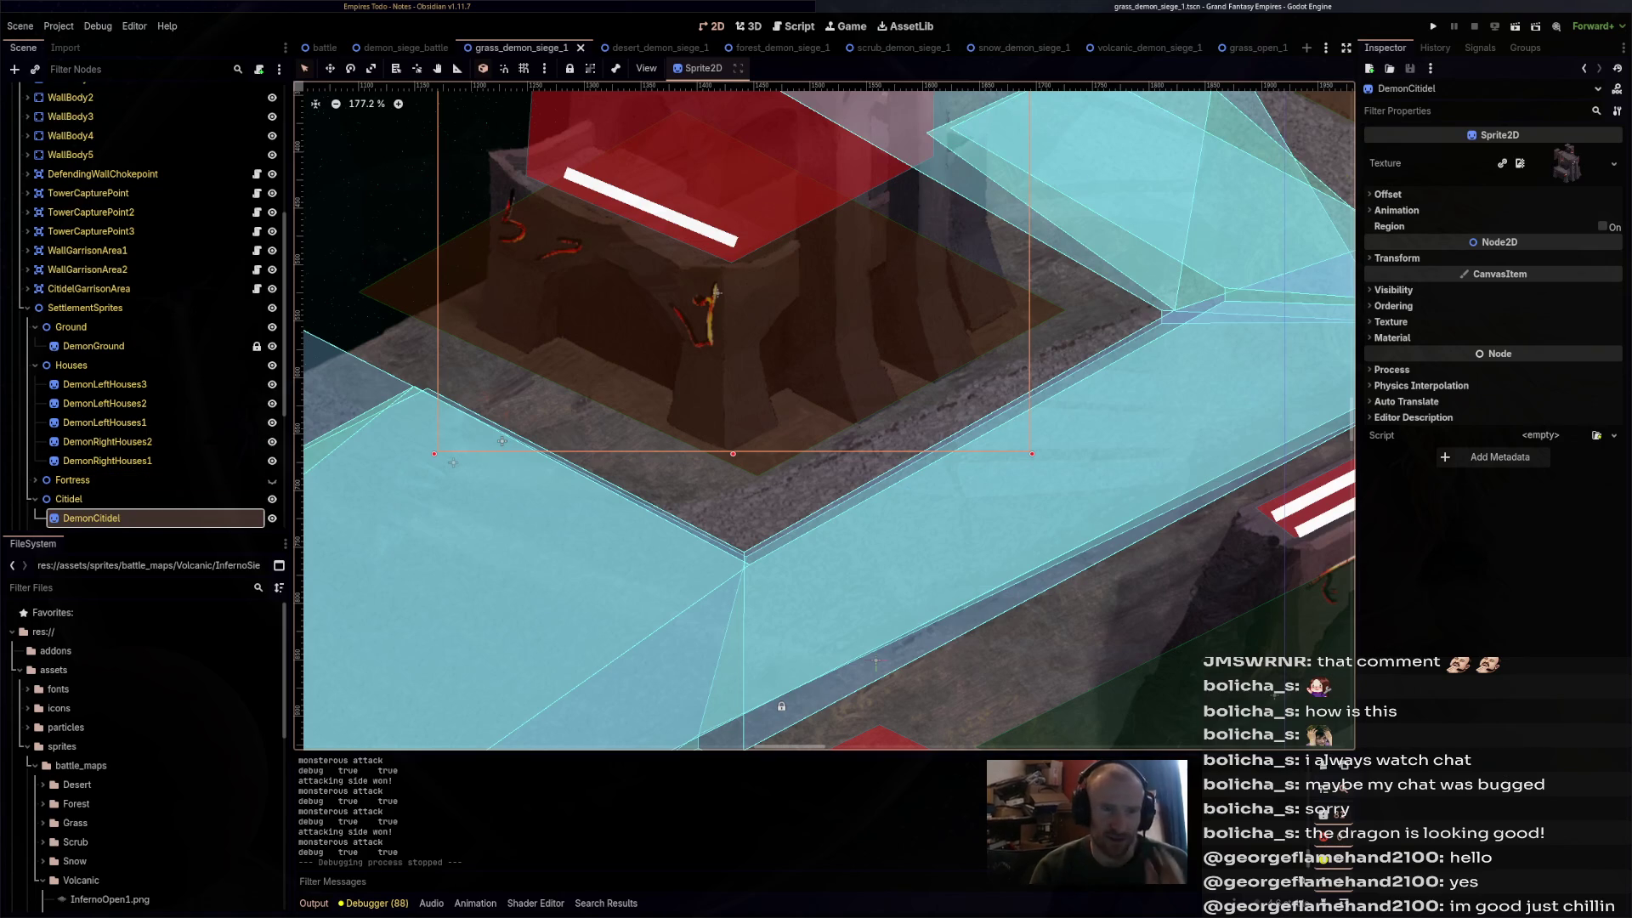
pyautogui.click(1394, 306)
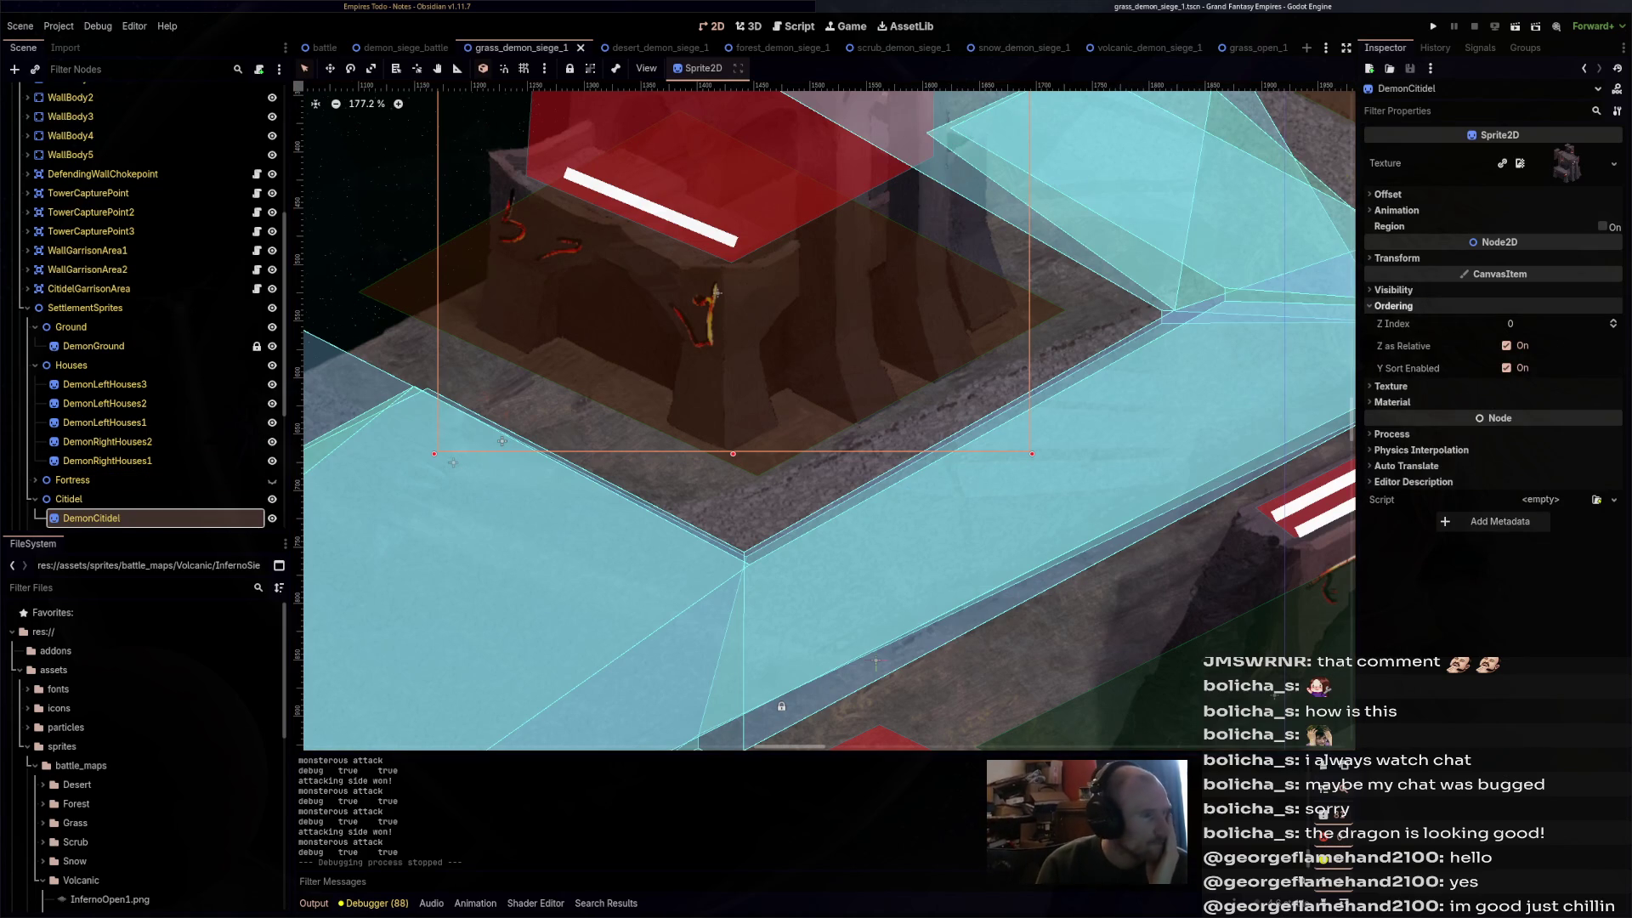
pyautogui.scroll(-4, 128, 498)
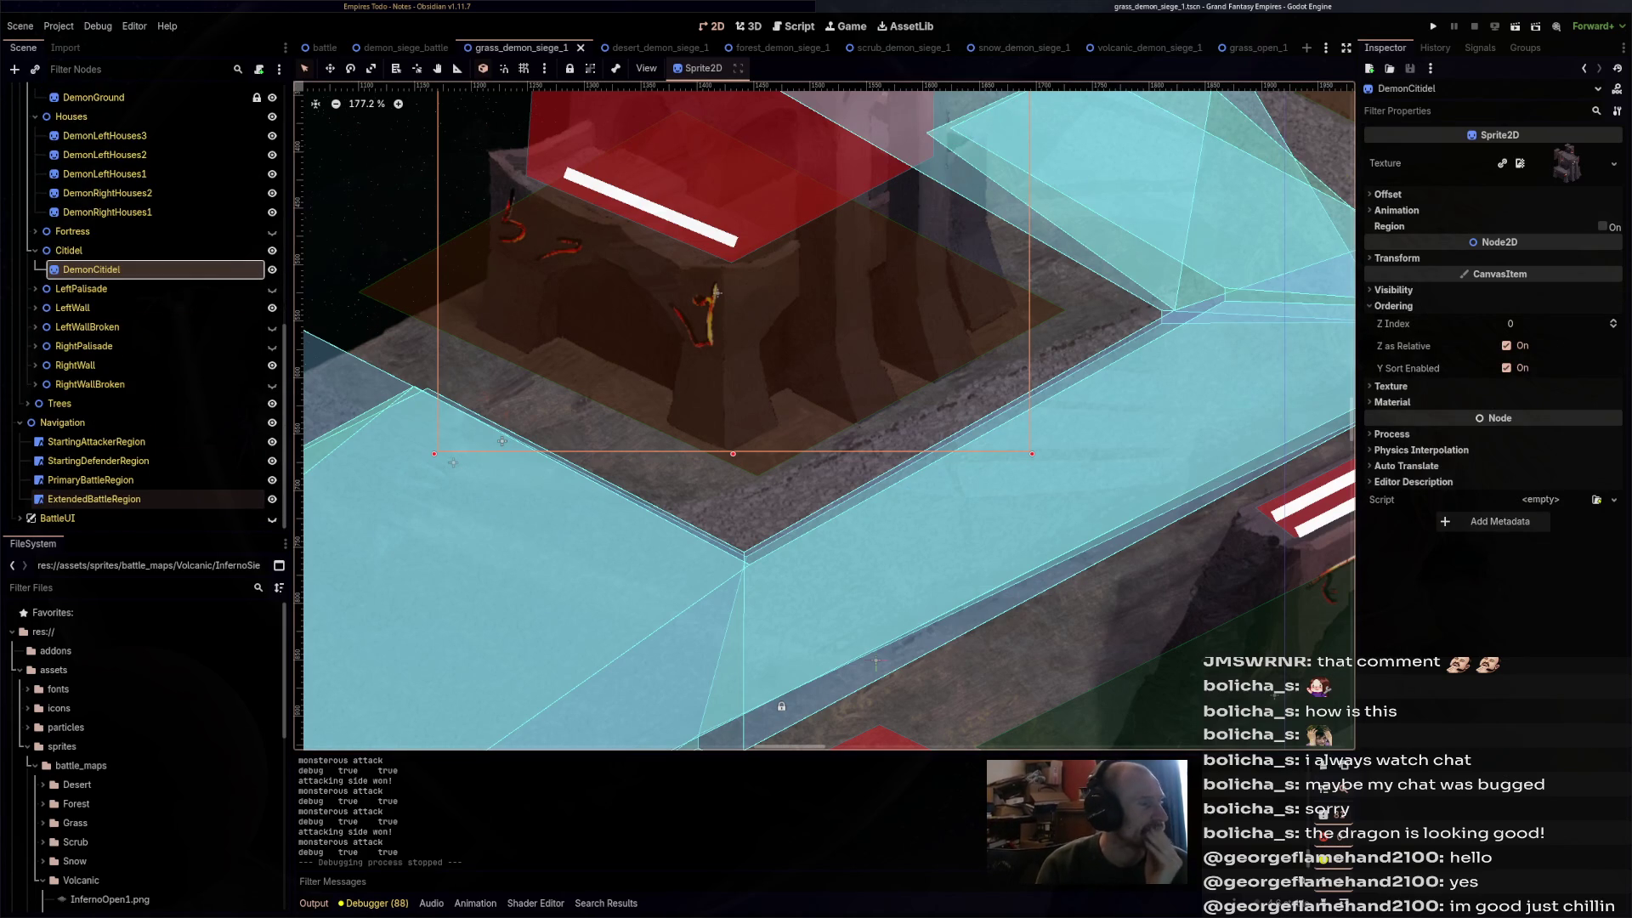
pyautogui.scroll(3, 136, 502)
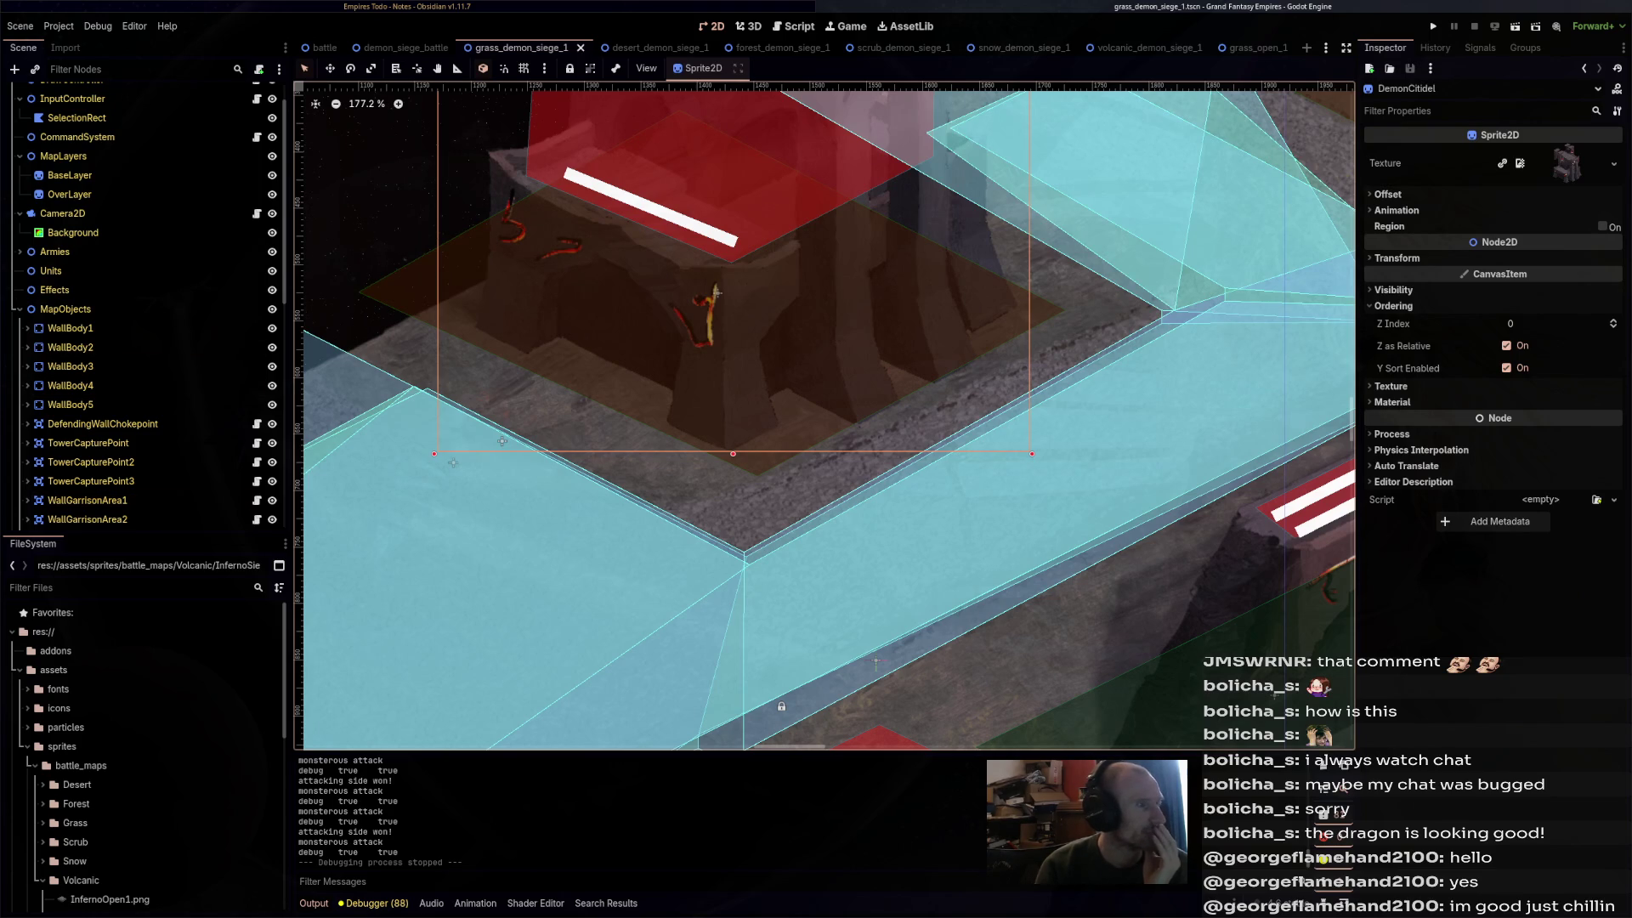
pyautogui.click(325, 47)
pyautogui.click(51, 304)
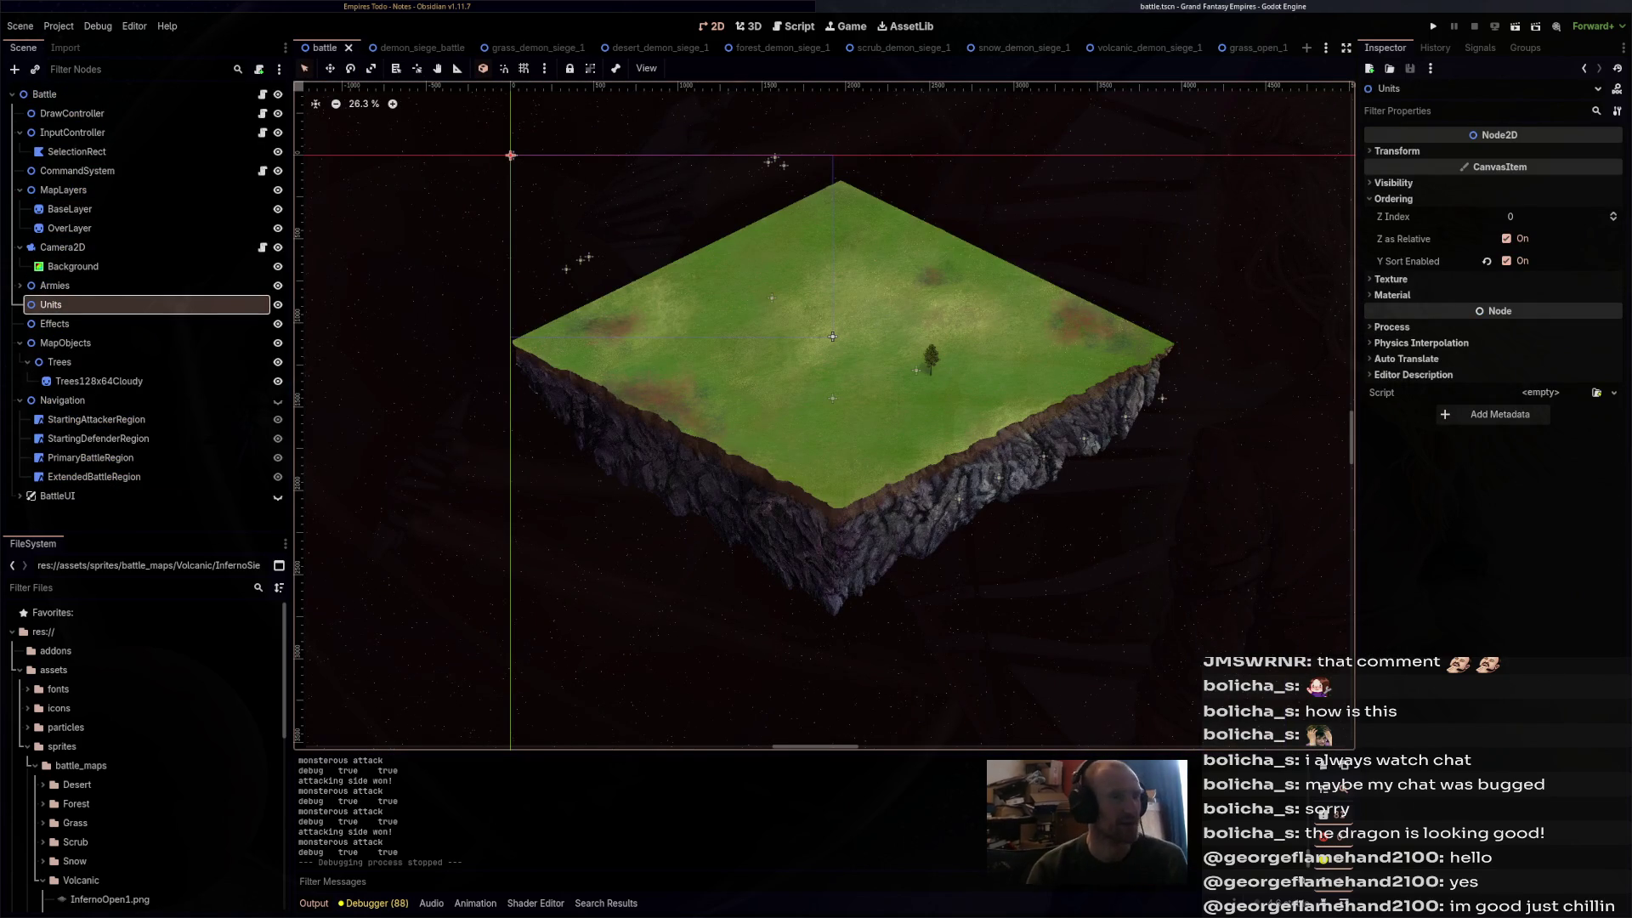
# - Open the red_dragon_unit scene via quick search for 'red_dragon'
pyautogui.hotkey('ctrl', 'shift', 'o')
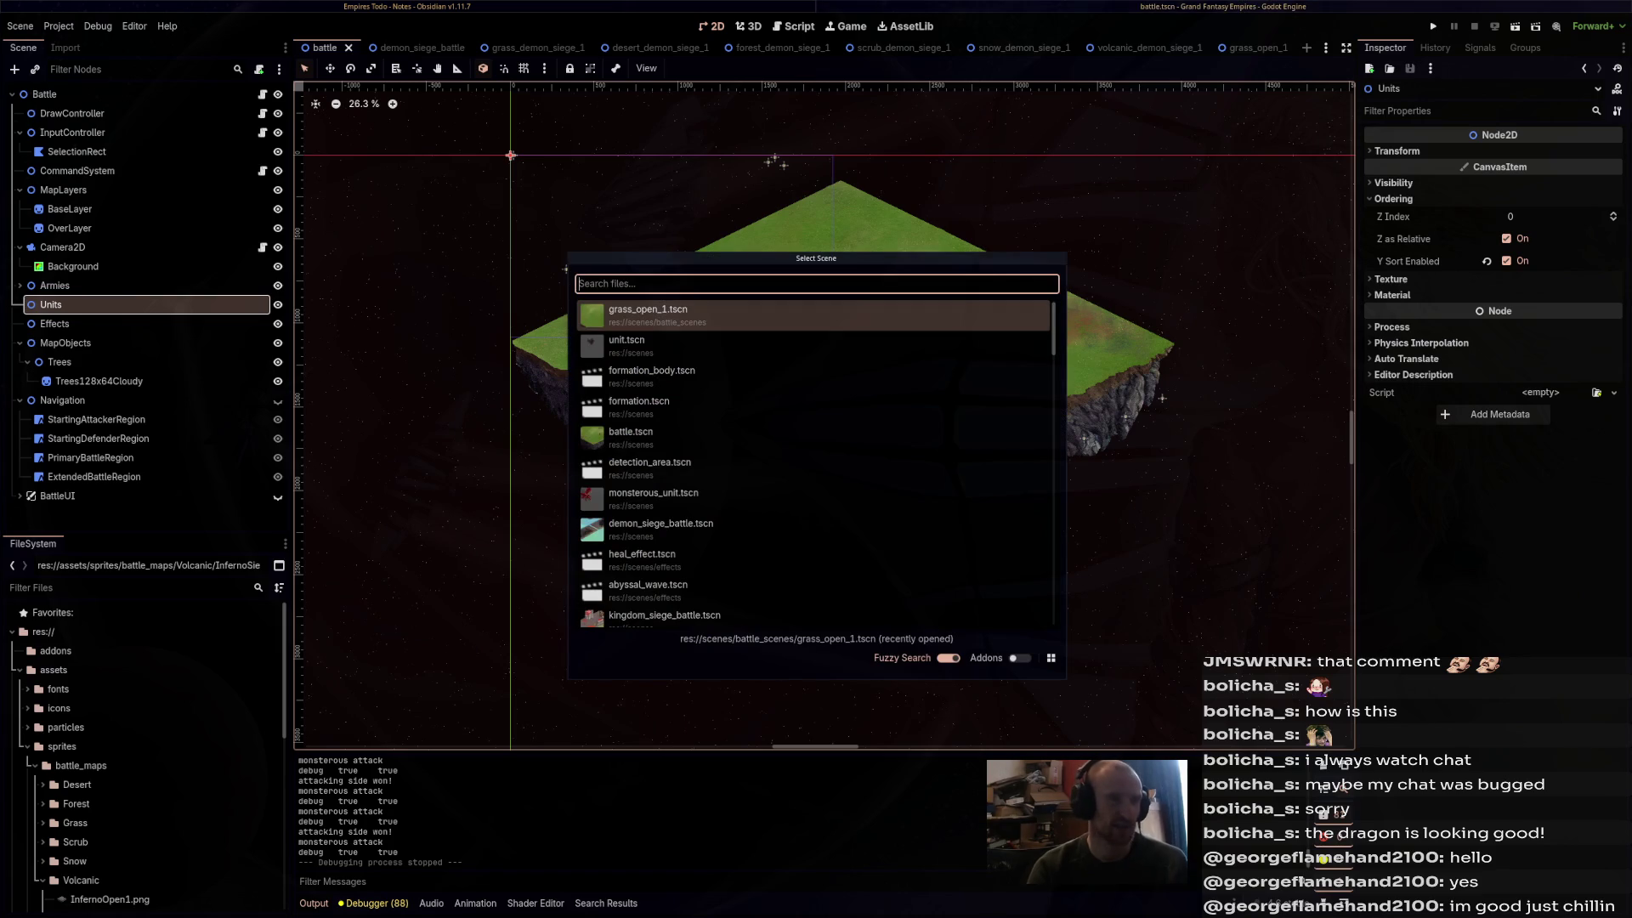
pyautogui.write('red_dragon')
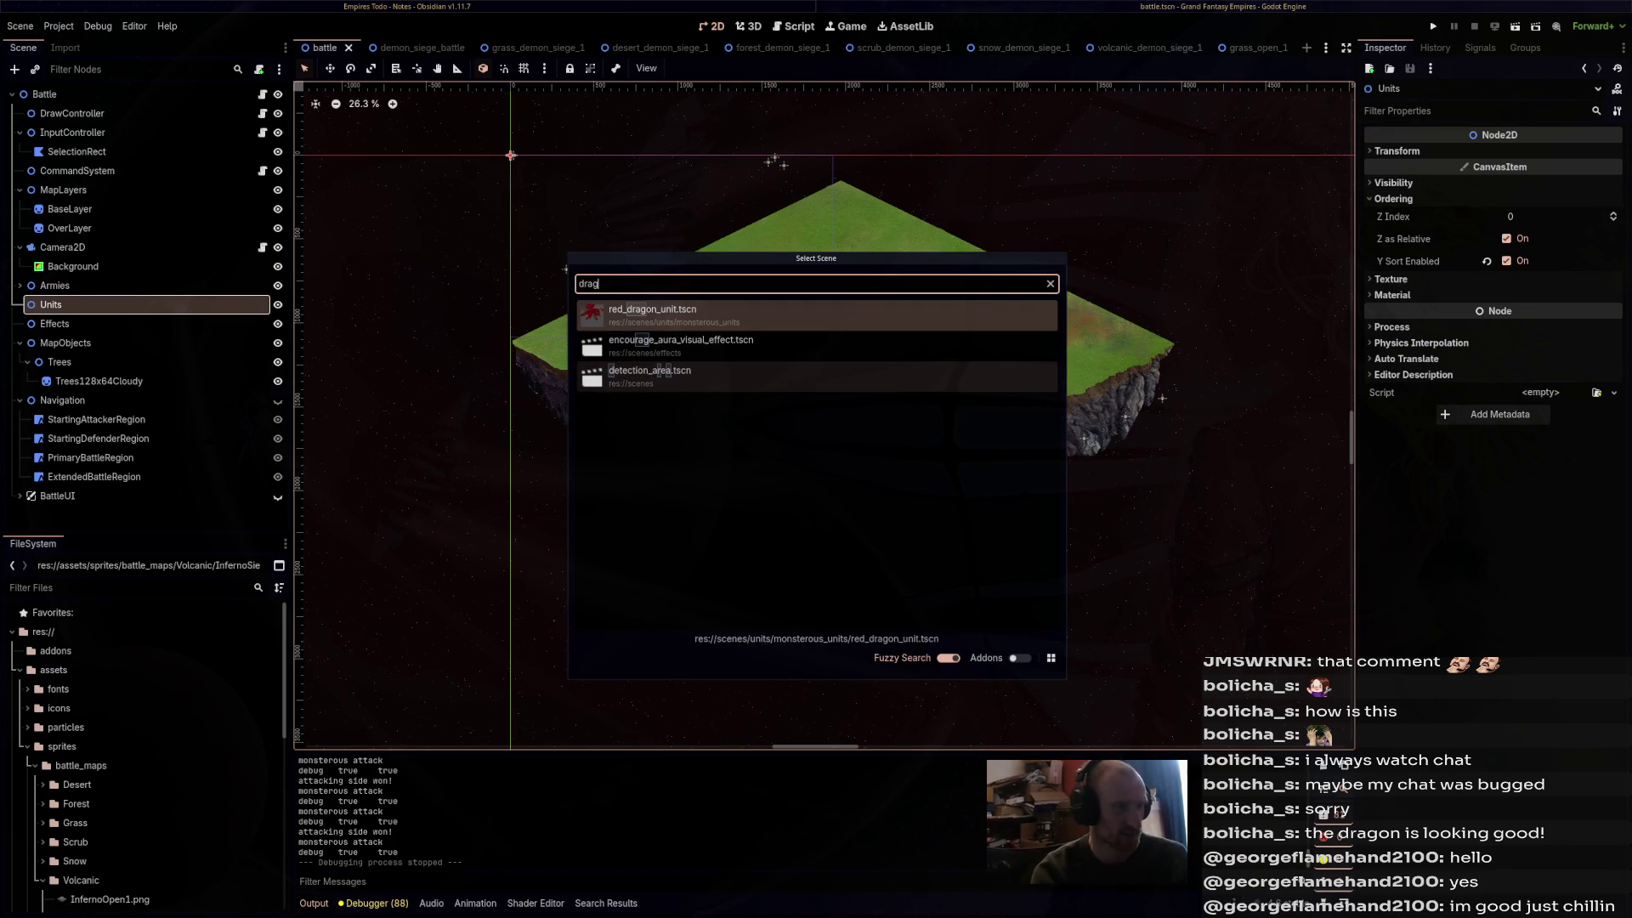
pyautogui.press('Return')
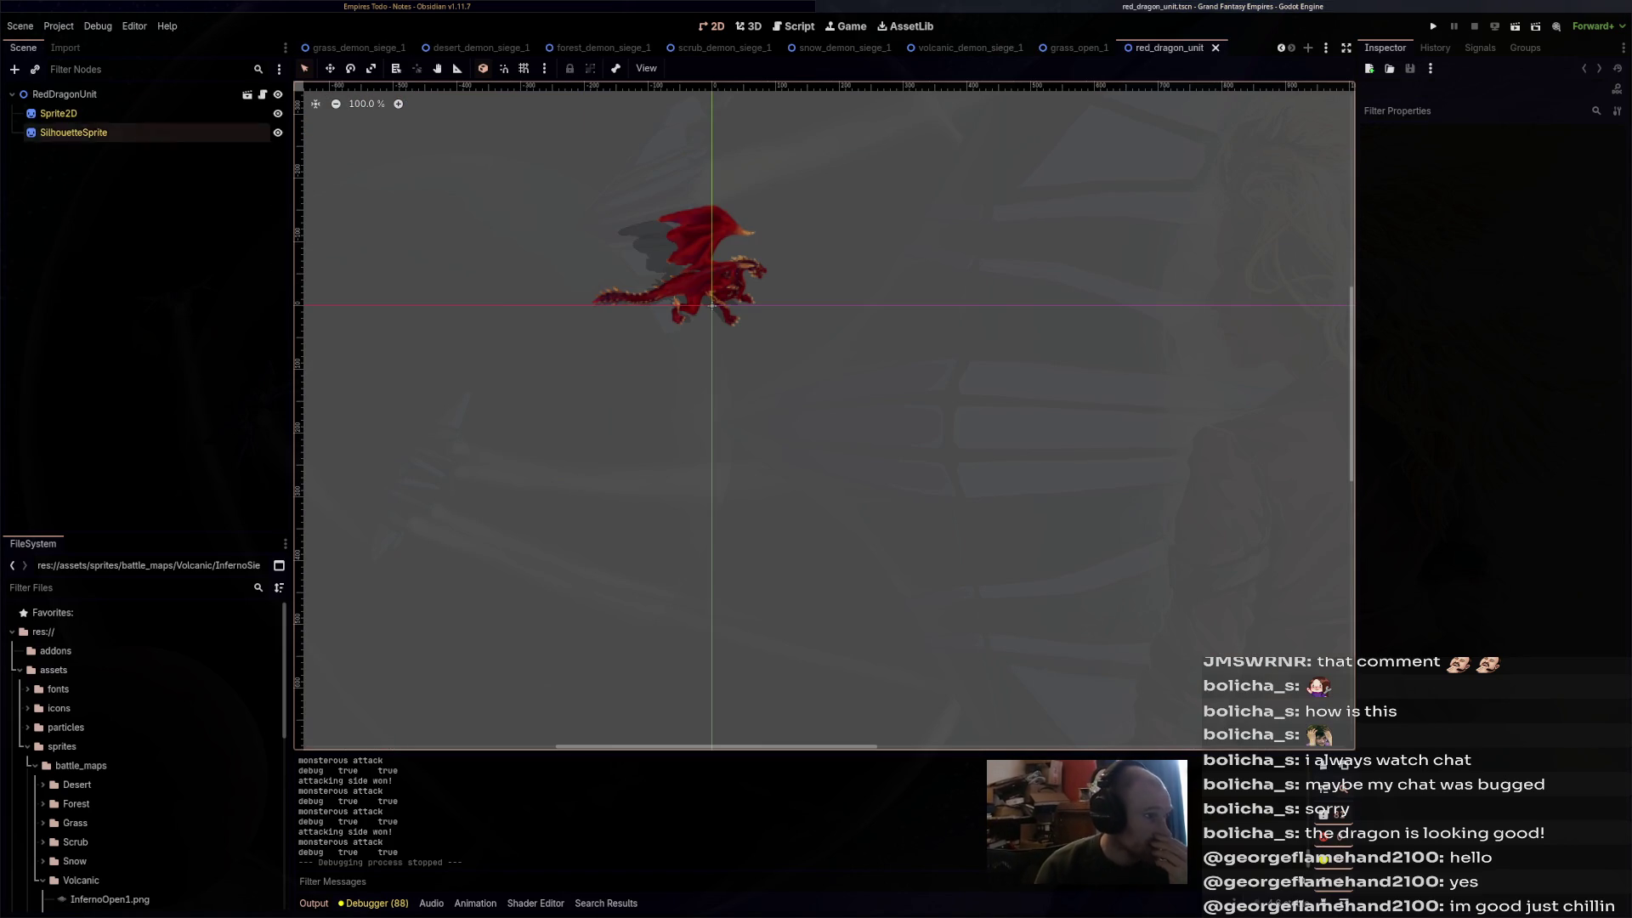
# - Inspect the ordering of RedDragonUnit, its Sprite2D and SilhouetteSprite
pyautogui.click(65, 94)
pyautogui.click(1393, 434)
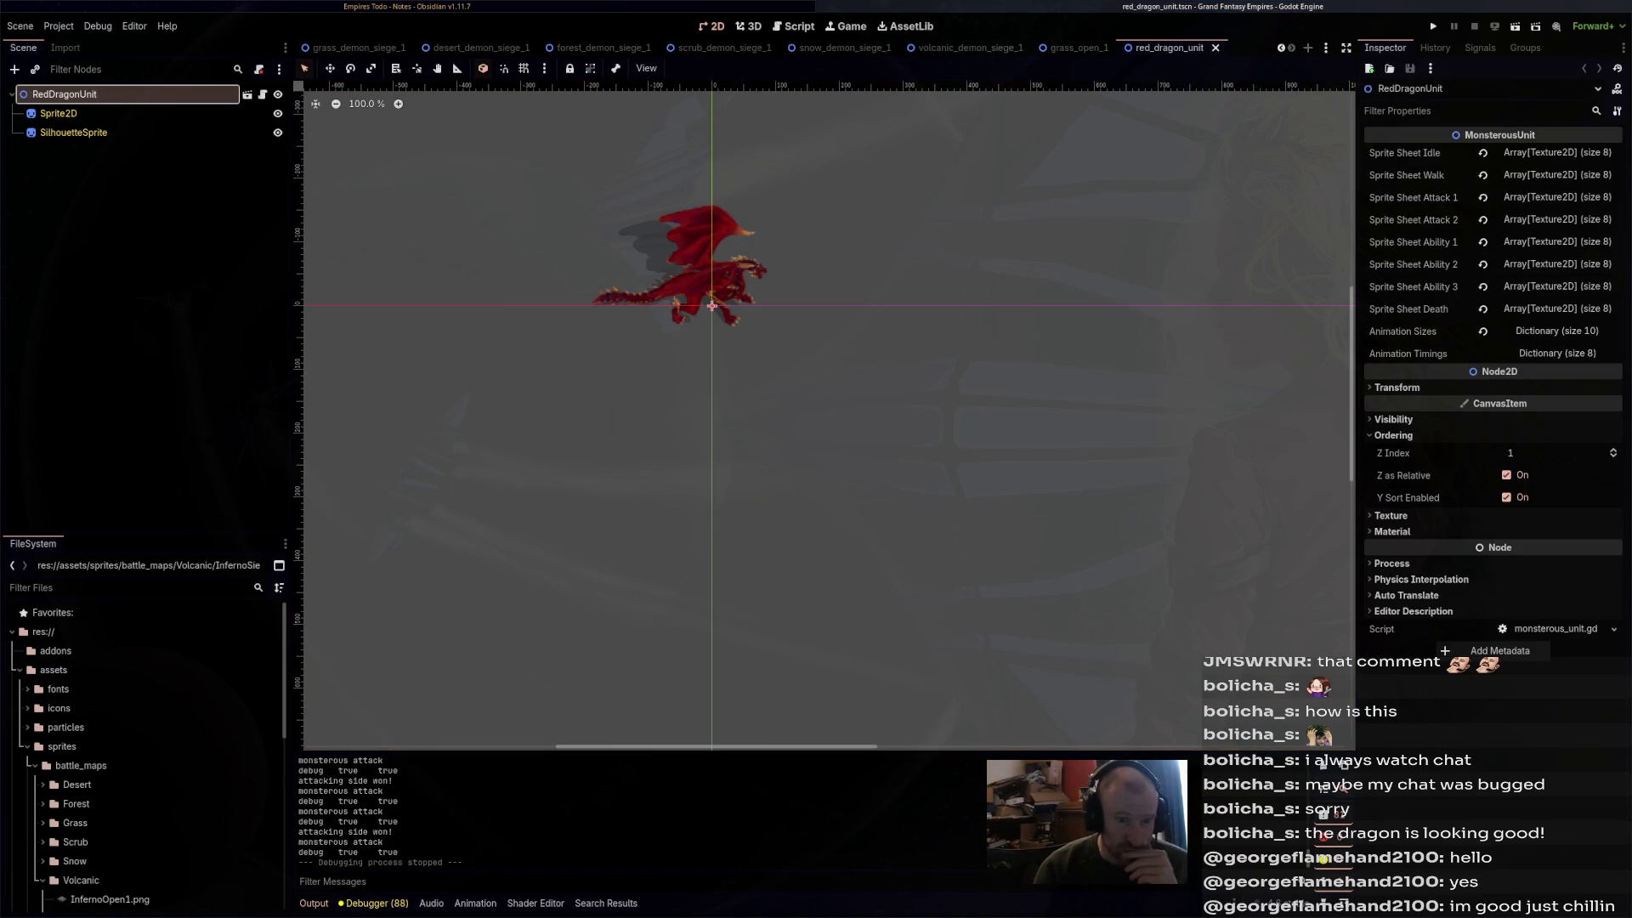
pyautogui.click(58, 113)
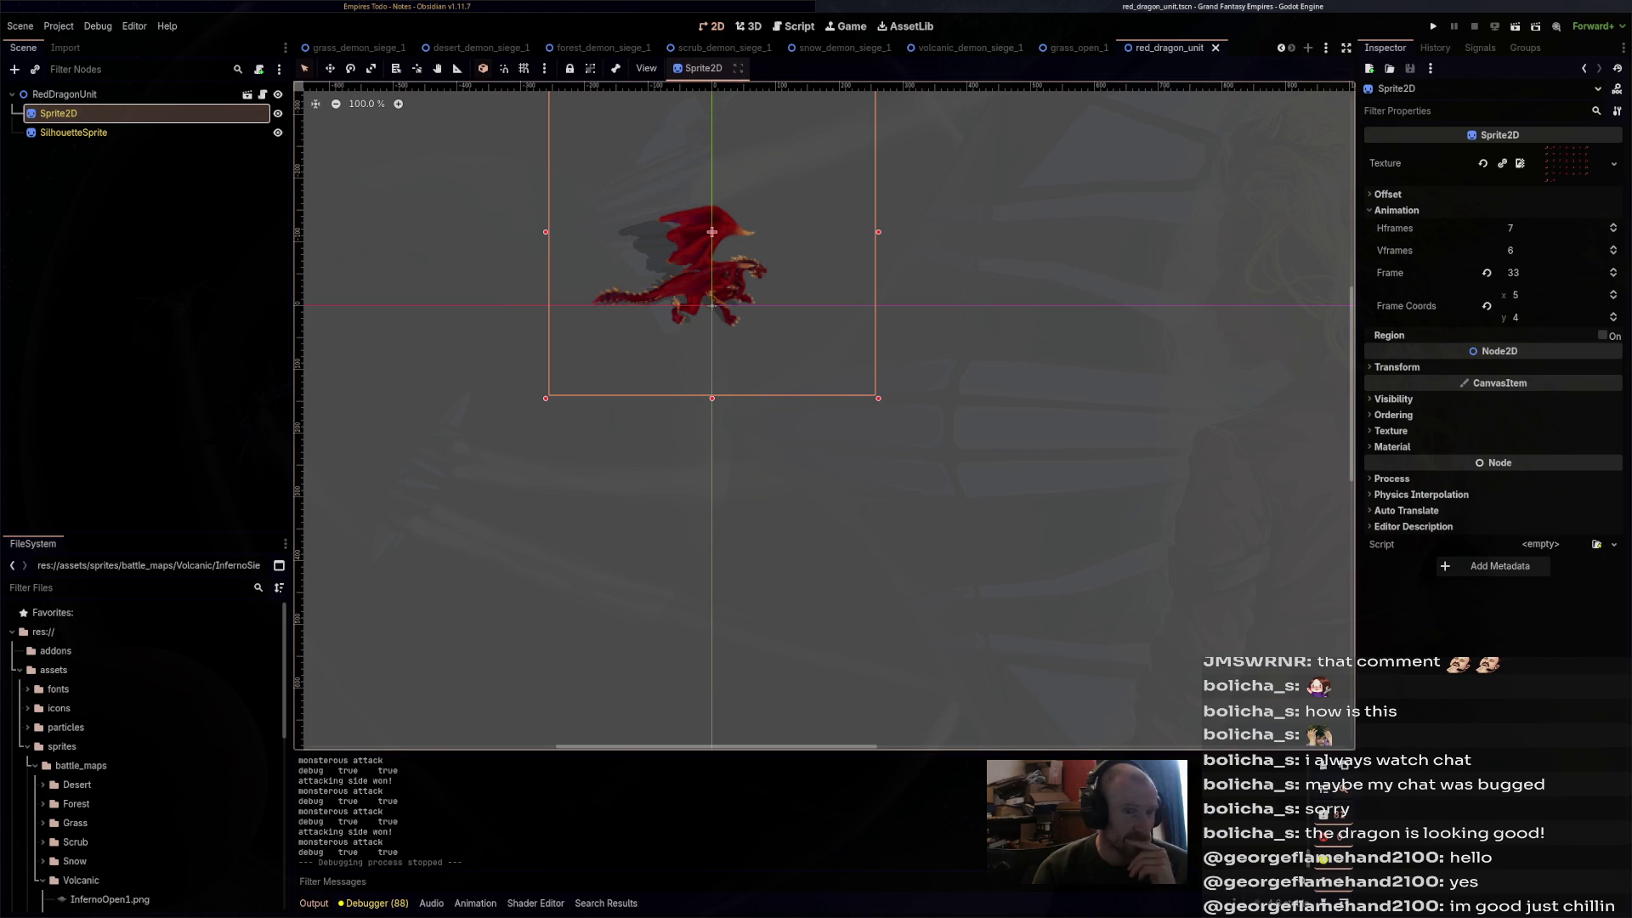
pyautogui.click(65, 93)
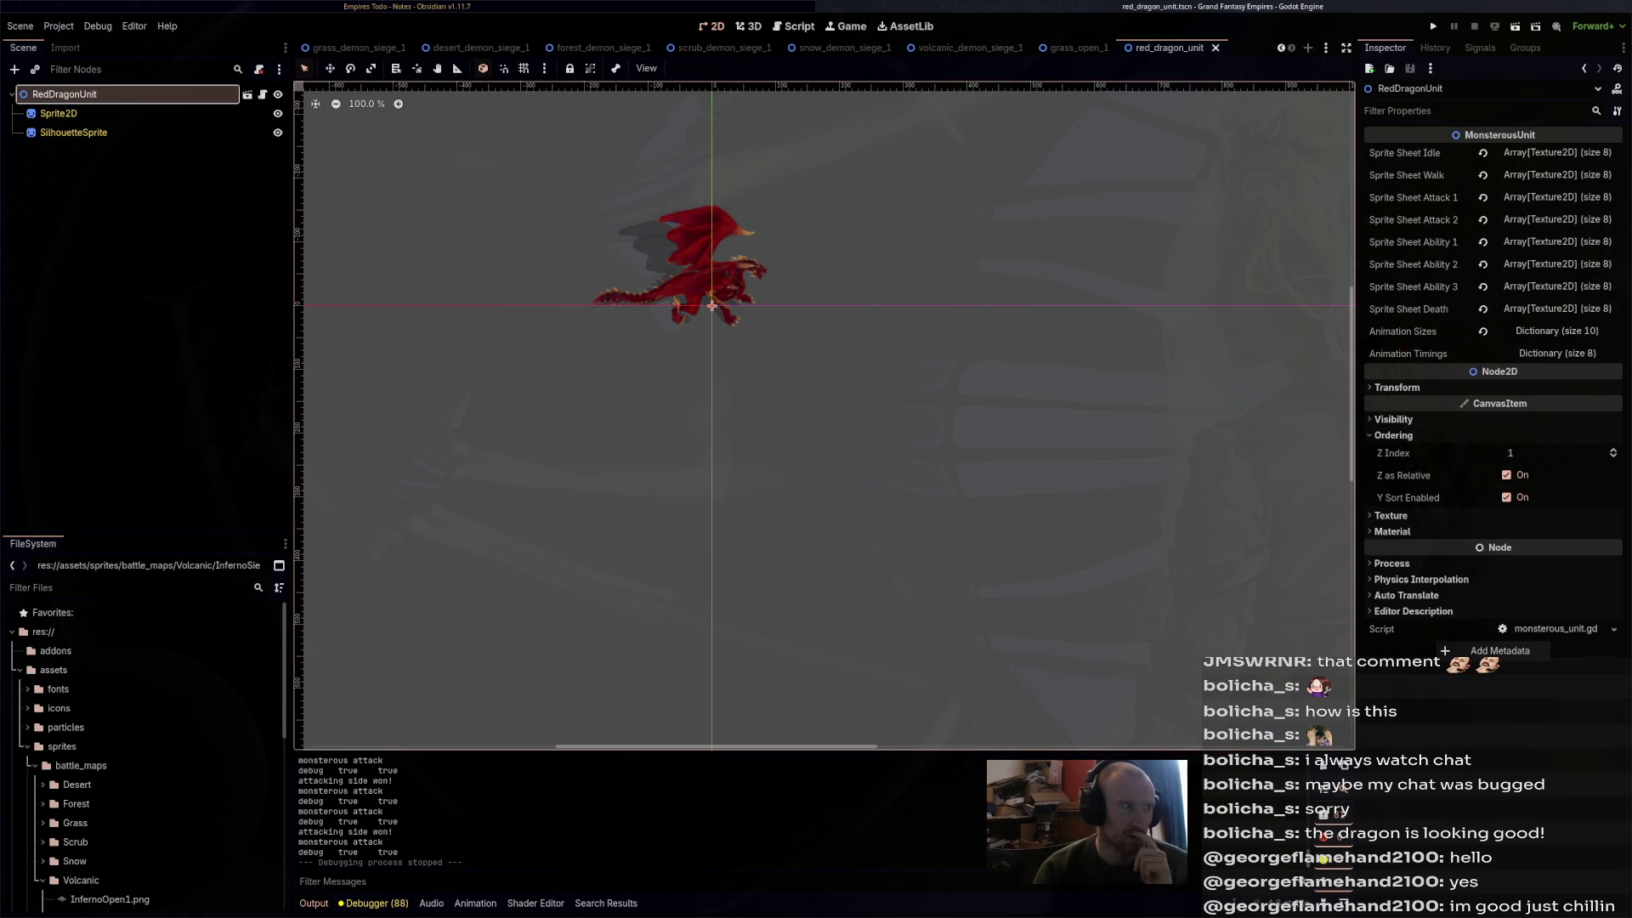
pyautogui.click(58, 113)
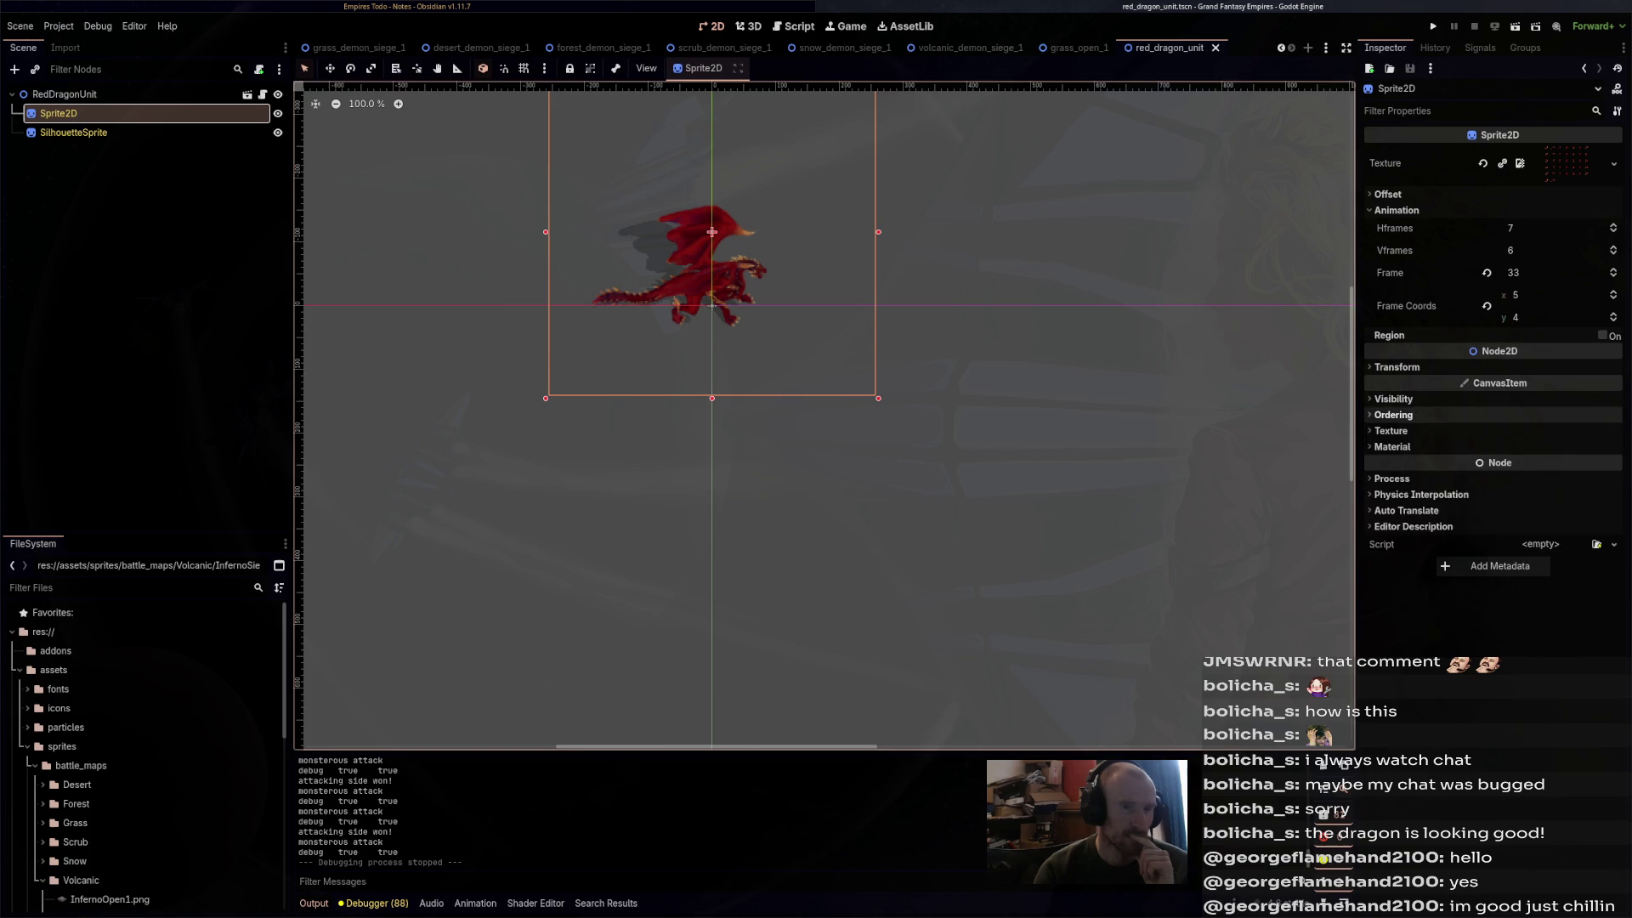
pyautogui.click(73, 131)
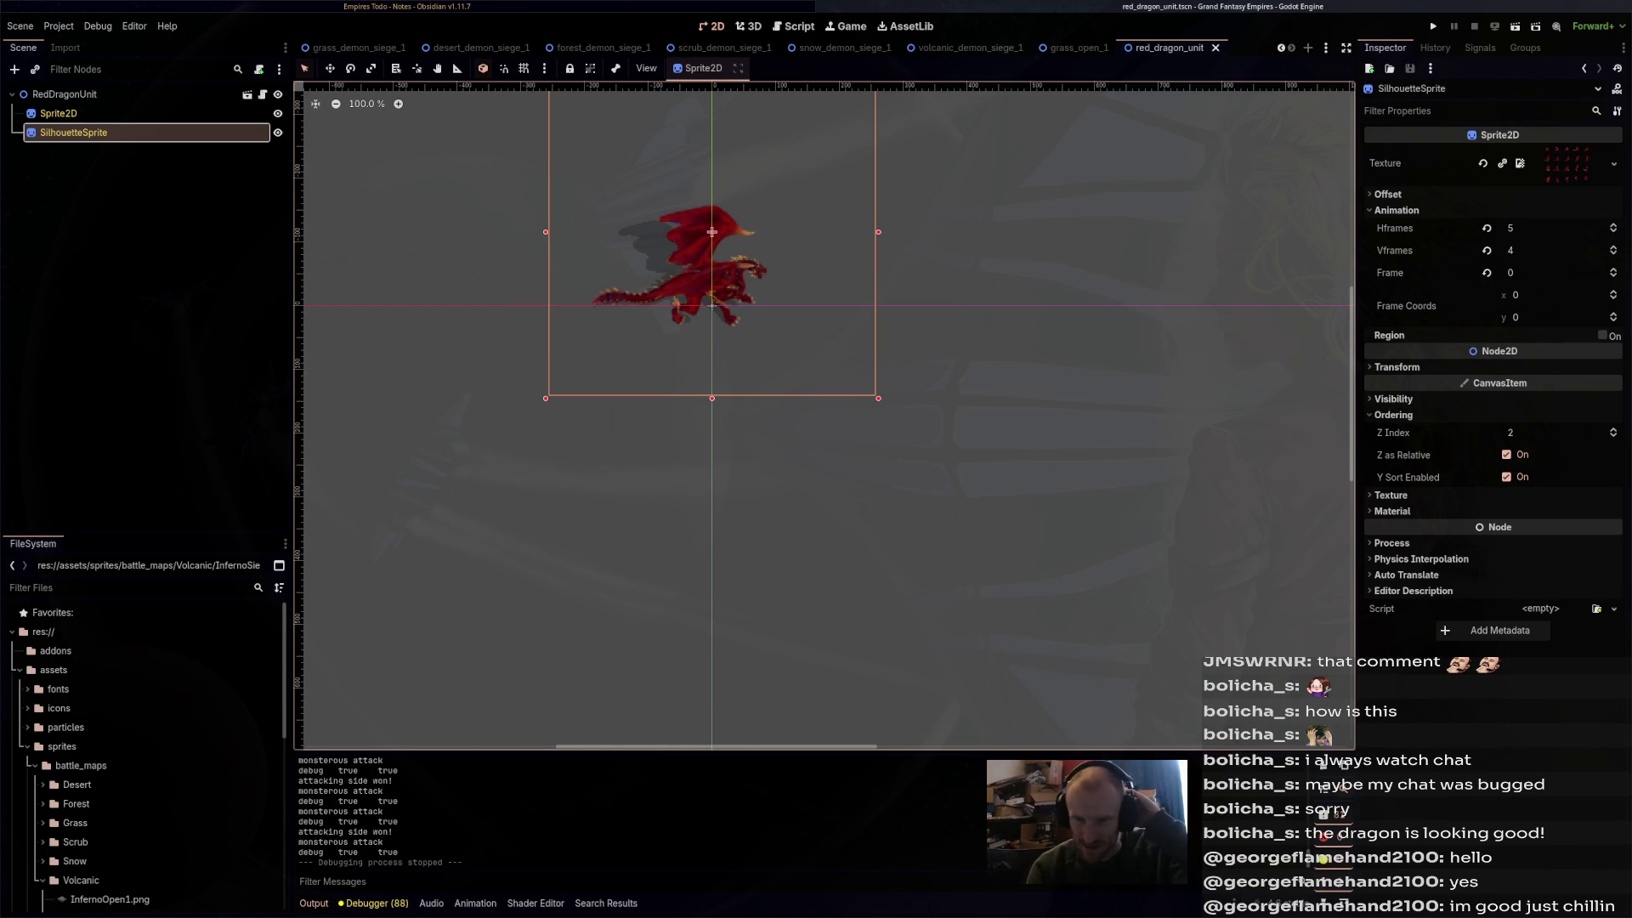
pyautogui.click(65, 94)
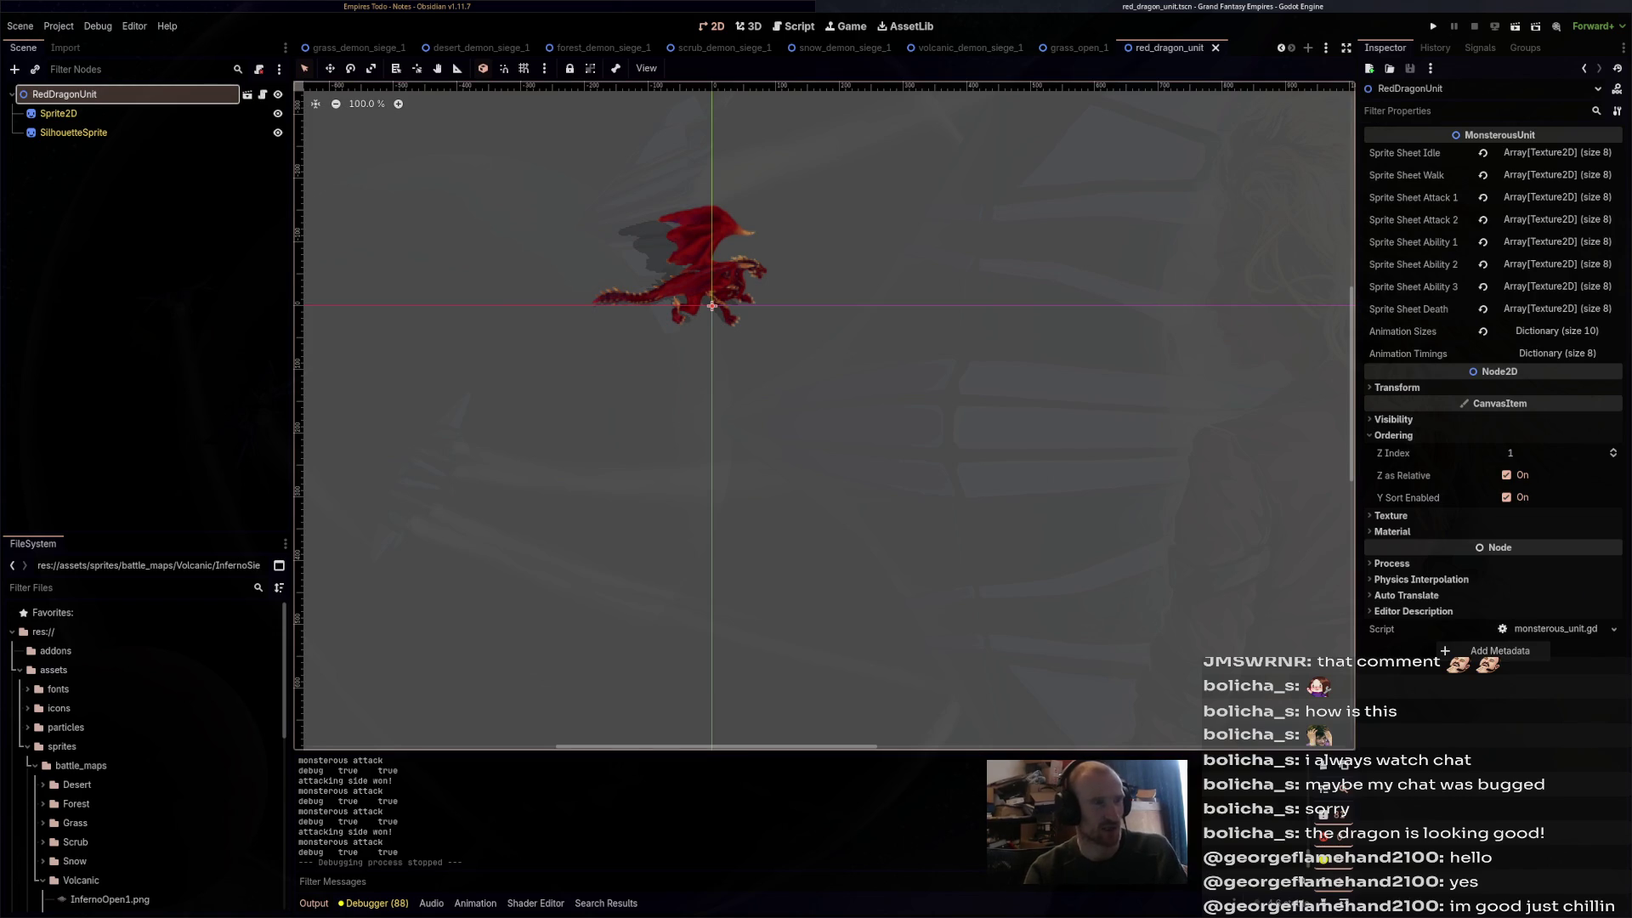
pyautogui.hotkey('ctrl', 'F2')
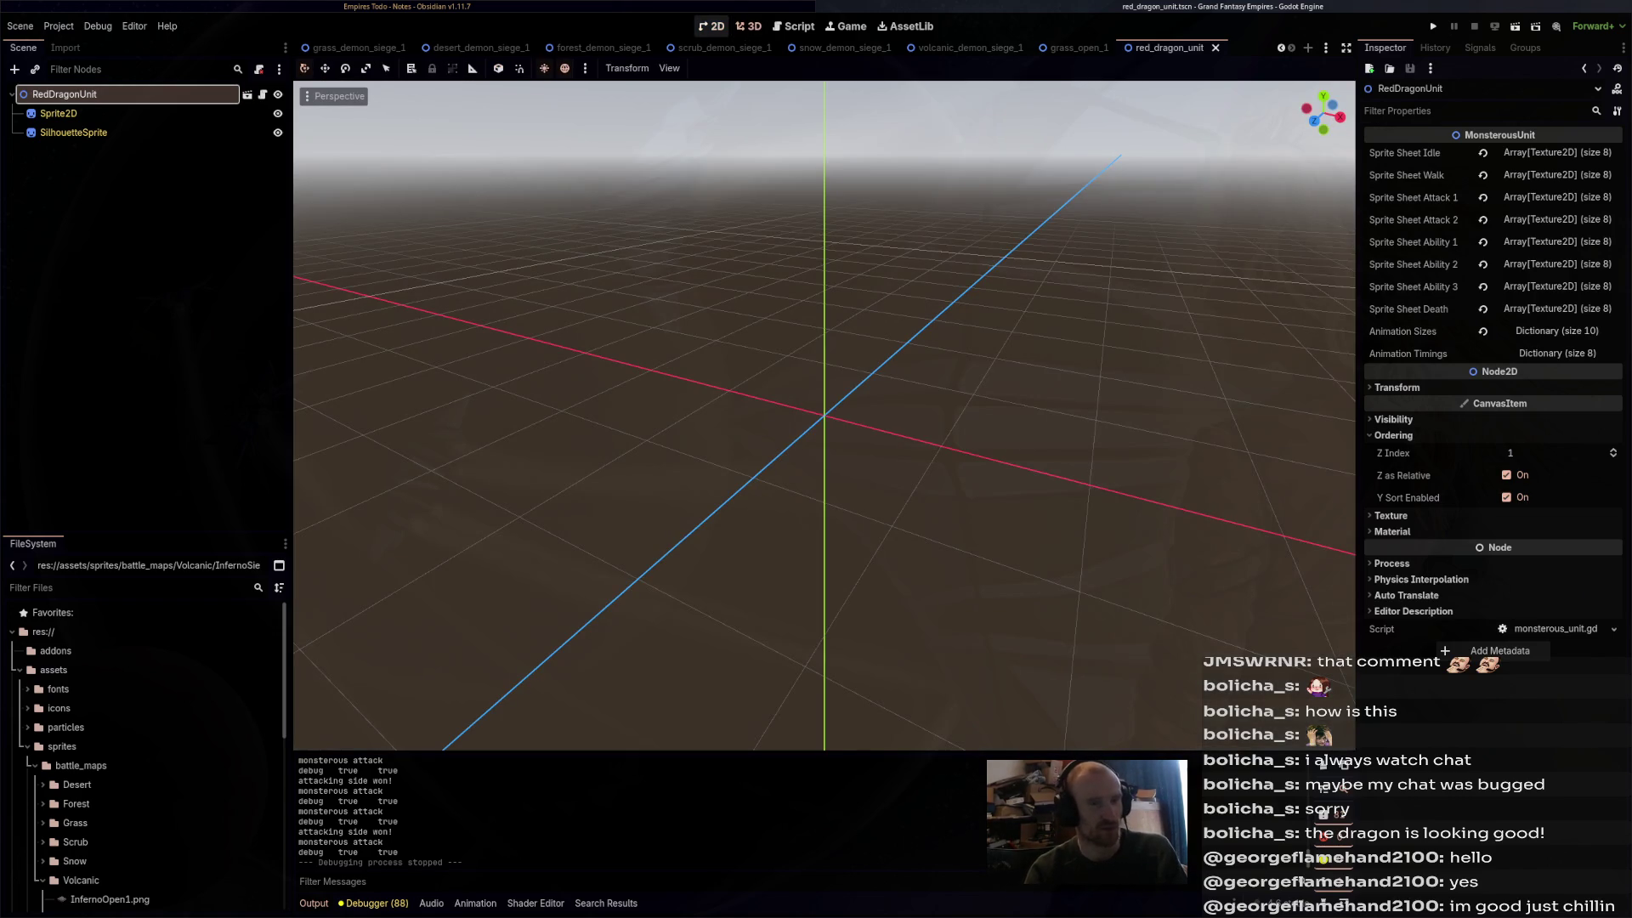
# - Select SettlementSprites in grass_demon_siege_1, comparing it against the battle scene tabs
pyautogui.click(708, 27)
pyautogui.hotkey('ctrl', 'Tab')
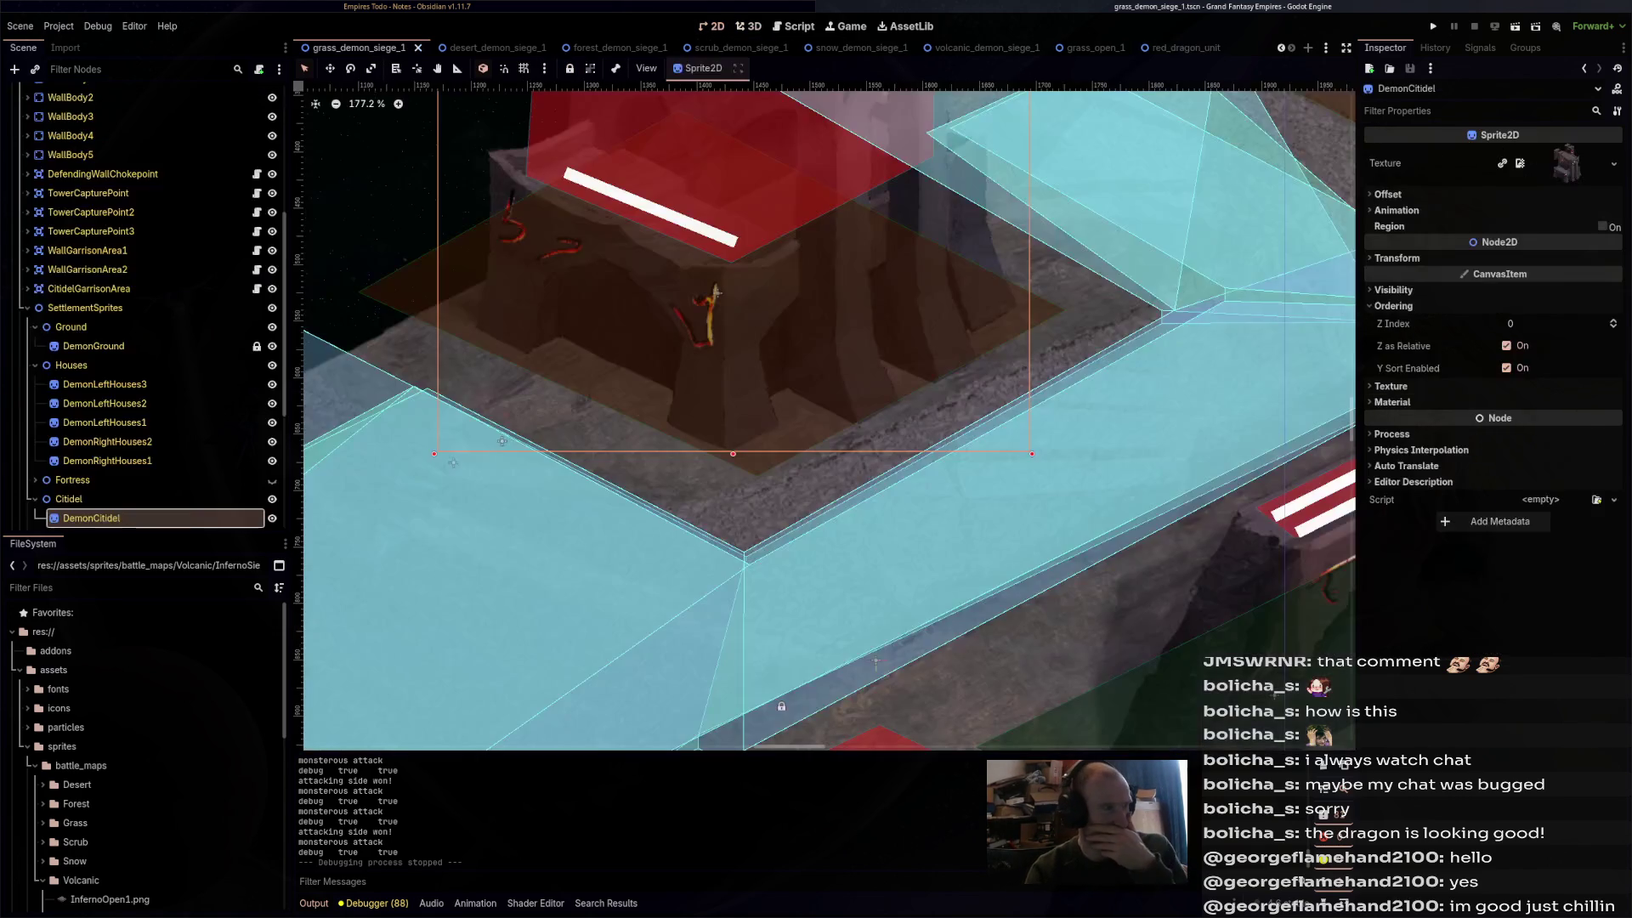
pyautogui.click(85, 308)
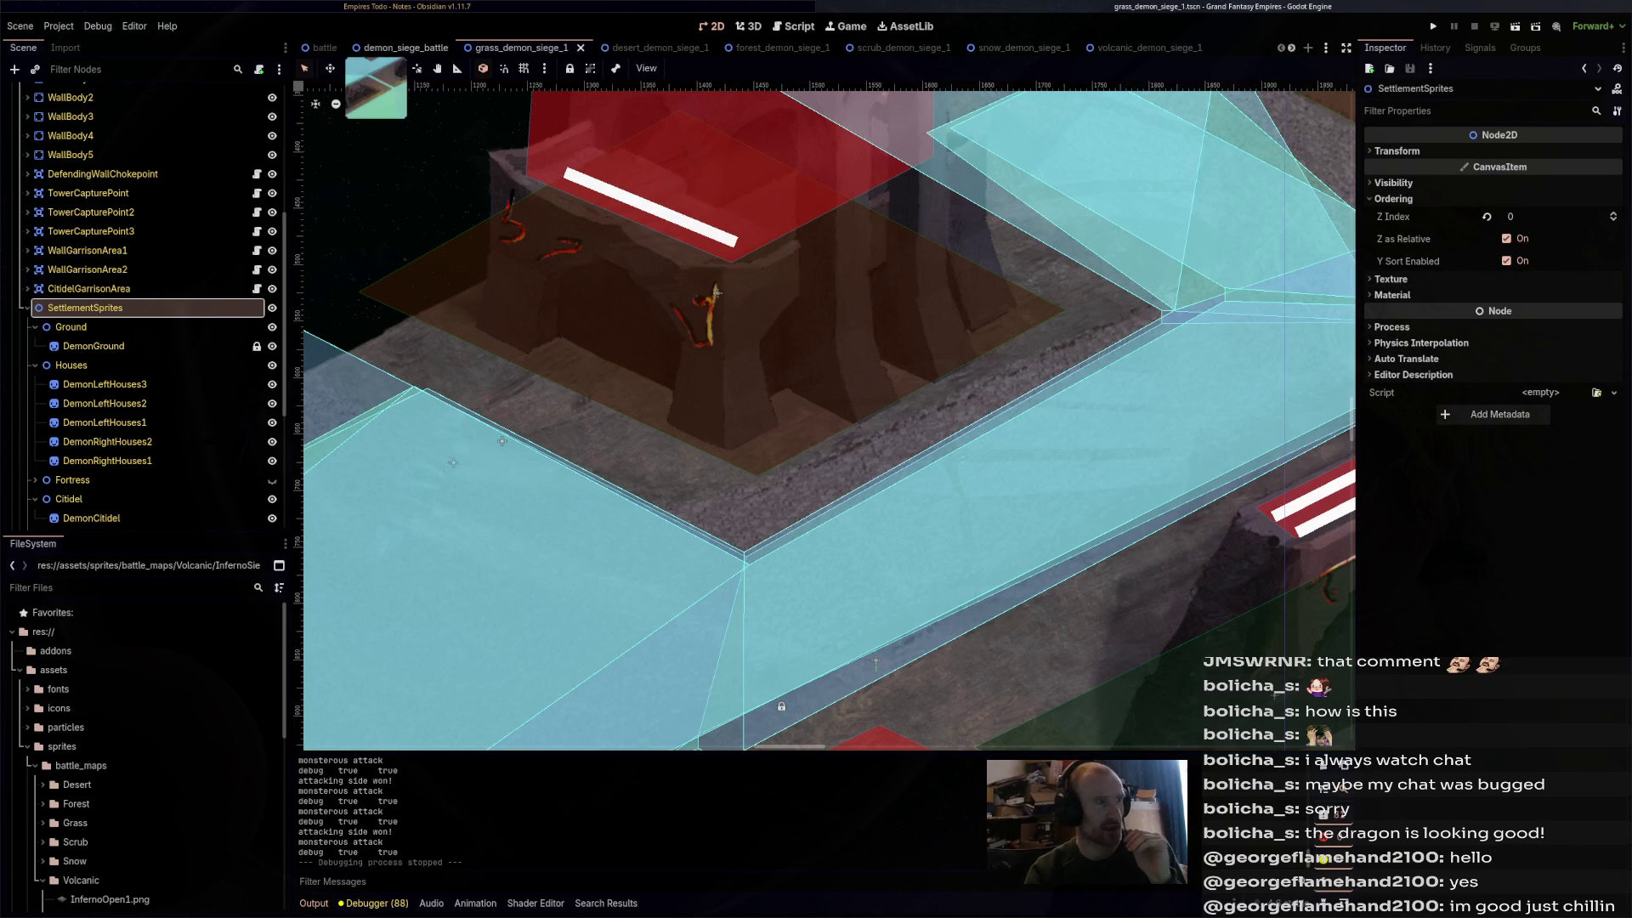
pyautogui.hotkey('ctrl', 'shift', 'Tab')
pyautogui.hotkey('ctrl', 'shift', 'Tab')
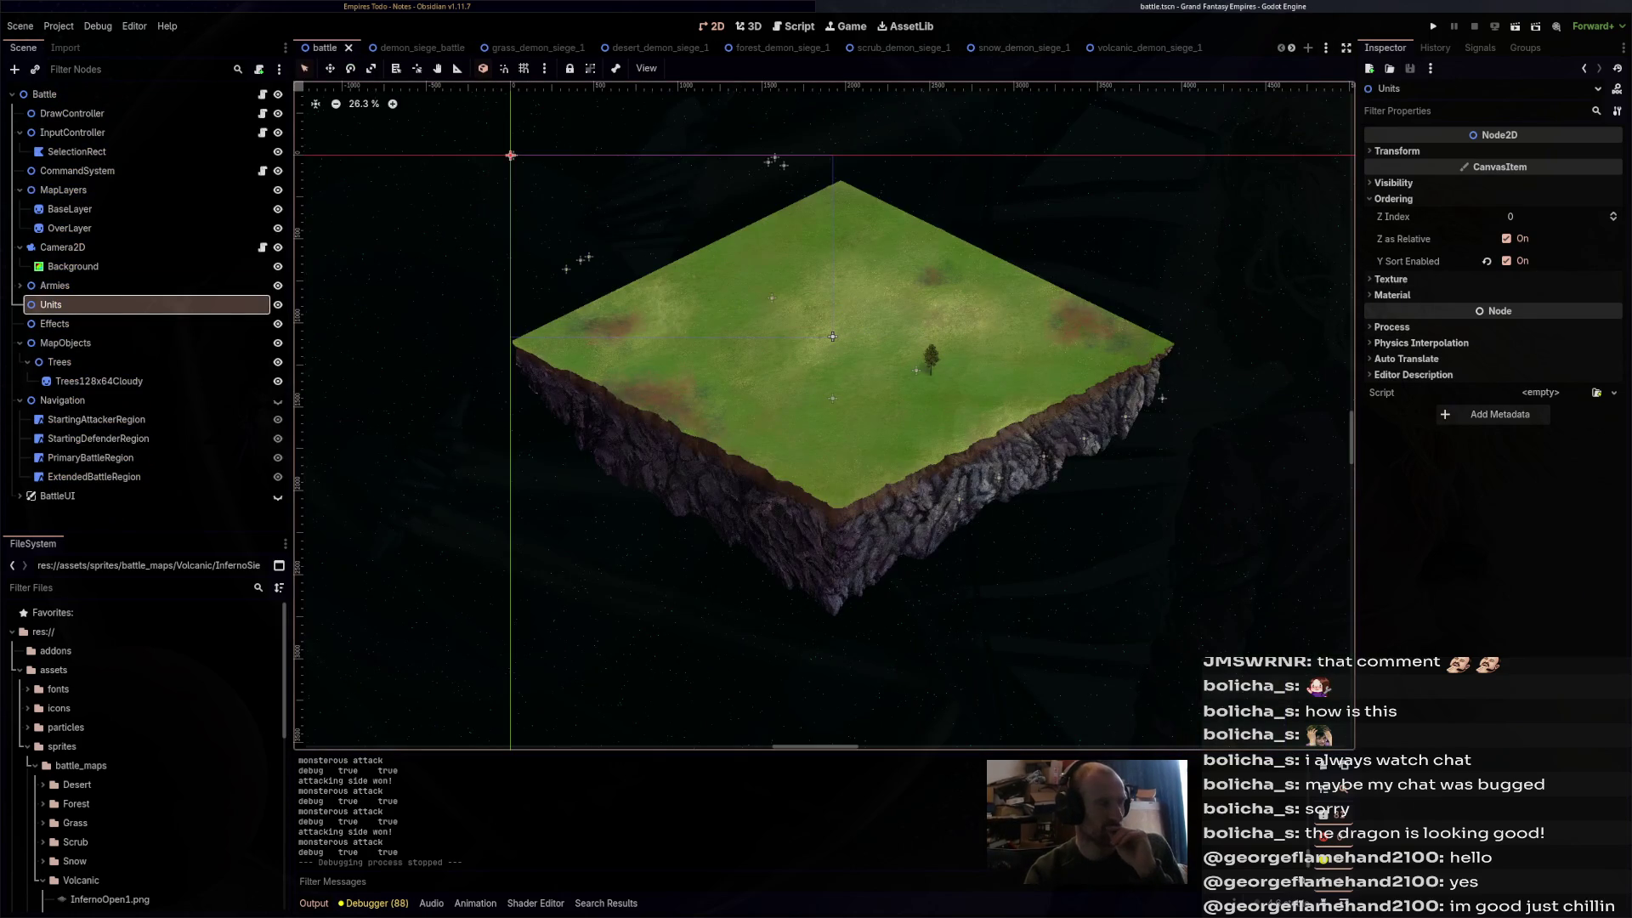
pyautogui.hotkey('ctrl', 'Tab')
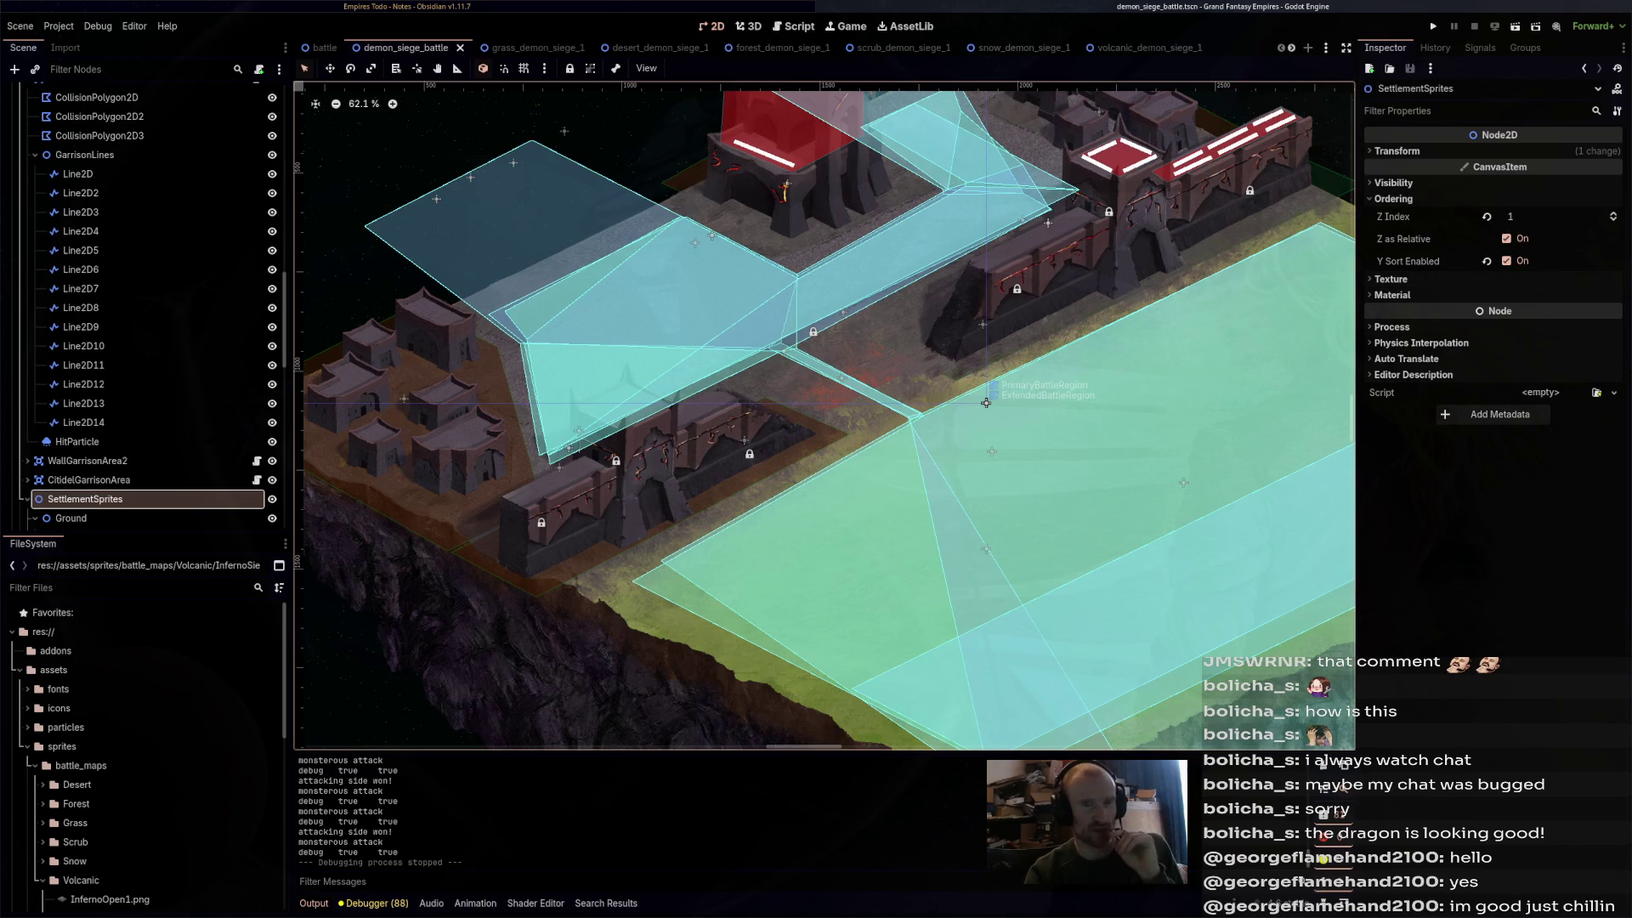
pyautogui.hotkey('ctrl', 'Tab')
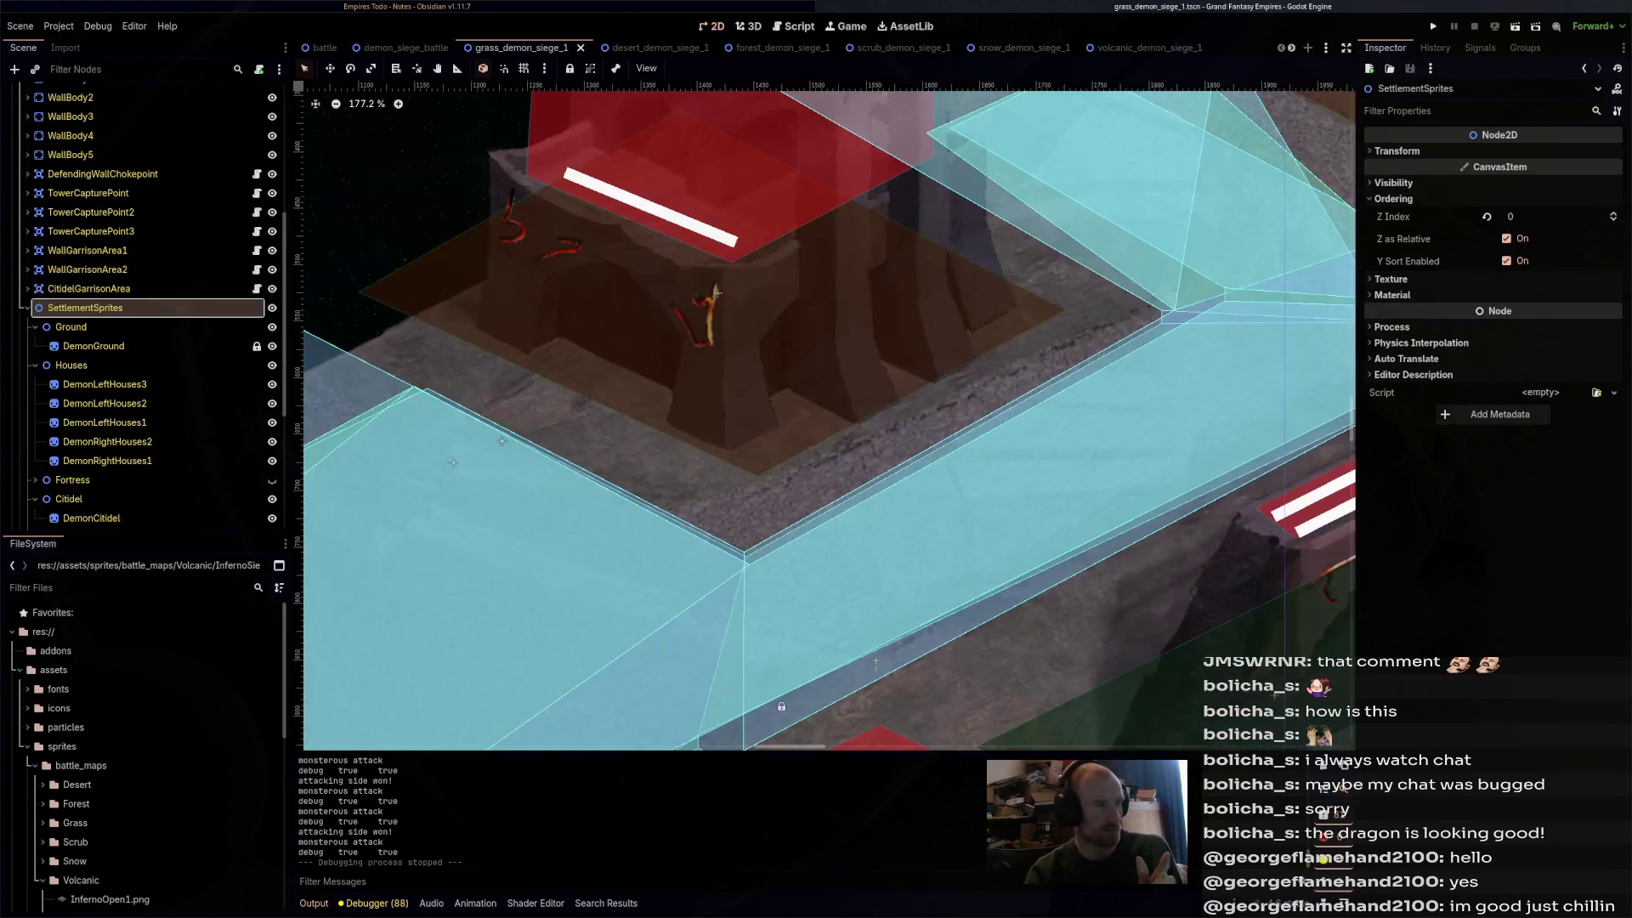
# - Change SettlementSprites Z Index from 0 to 1 and launch the game to test layering
pyautogui.click(1510, 216)
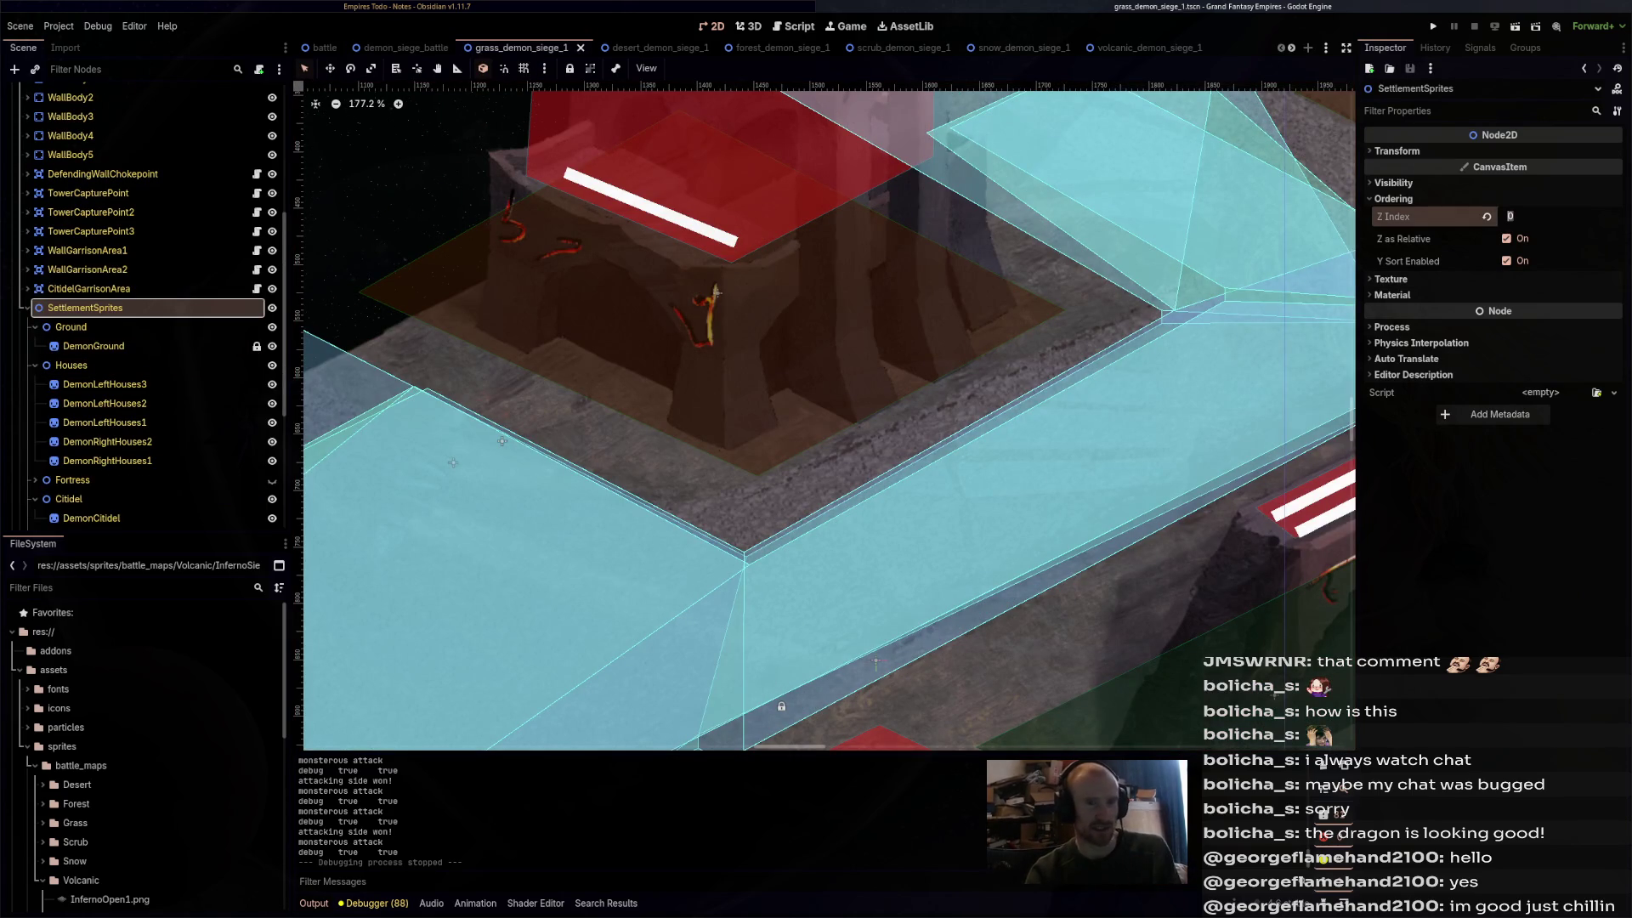
pyautogui.write('1')
pyautogui.press('Return')
pyautogui.scroll(-5, 1058, 565)
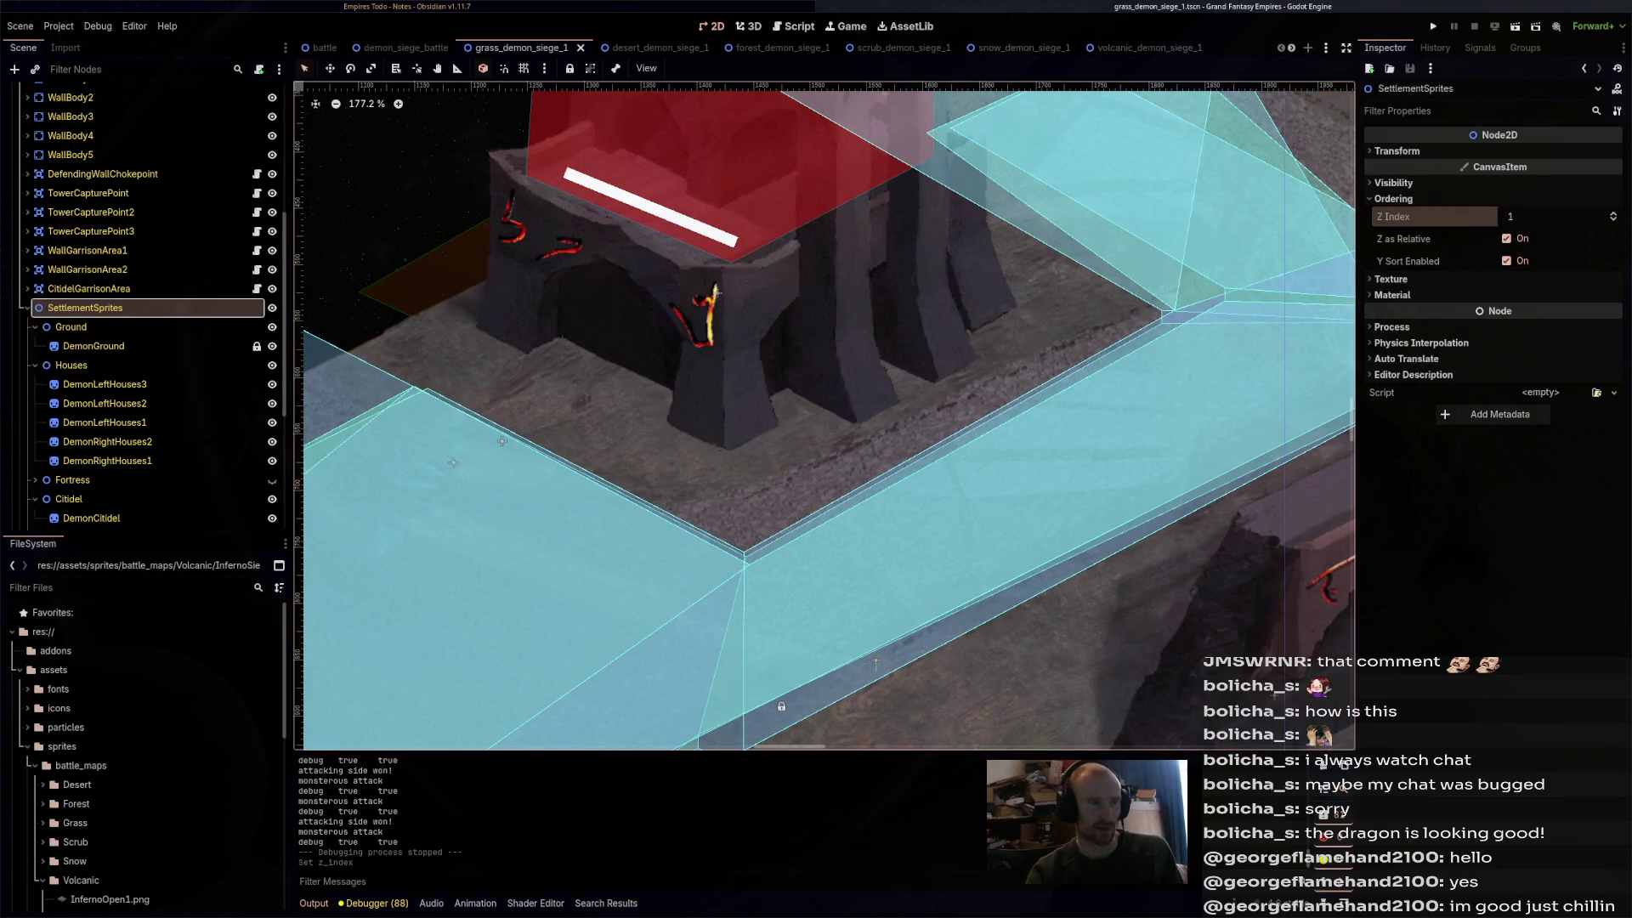
pyautogui.scroll(-1, 1058, 565)
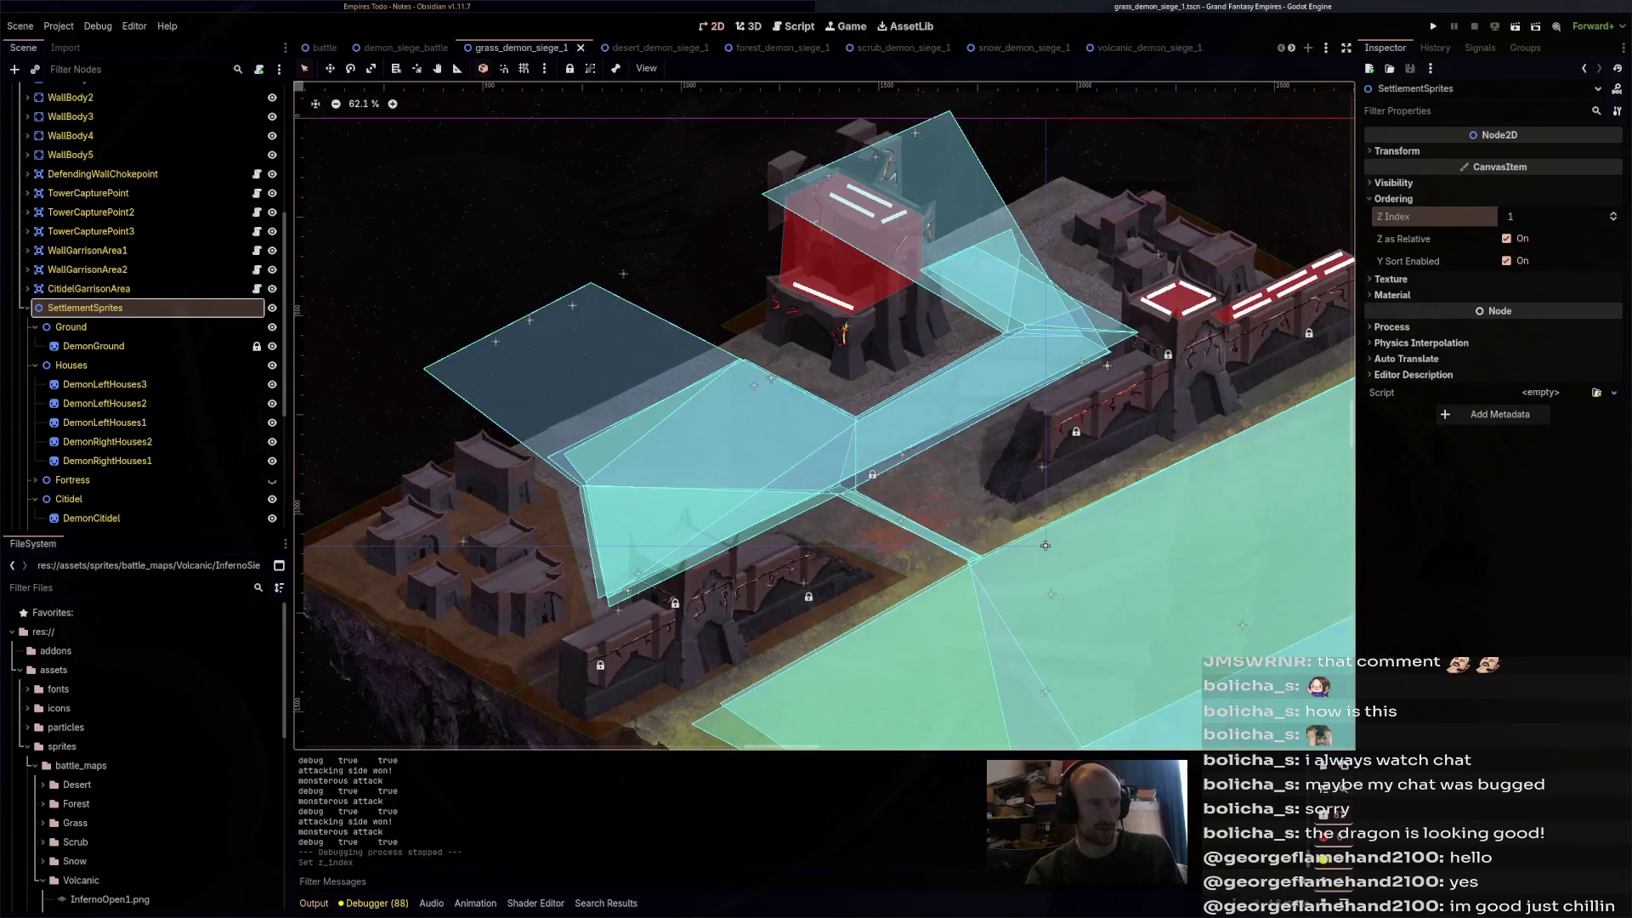
pyautogui.press('F6')
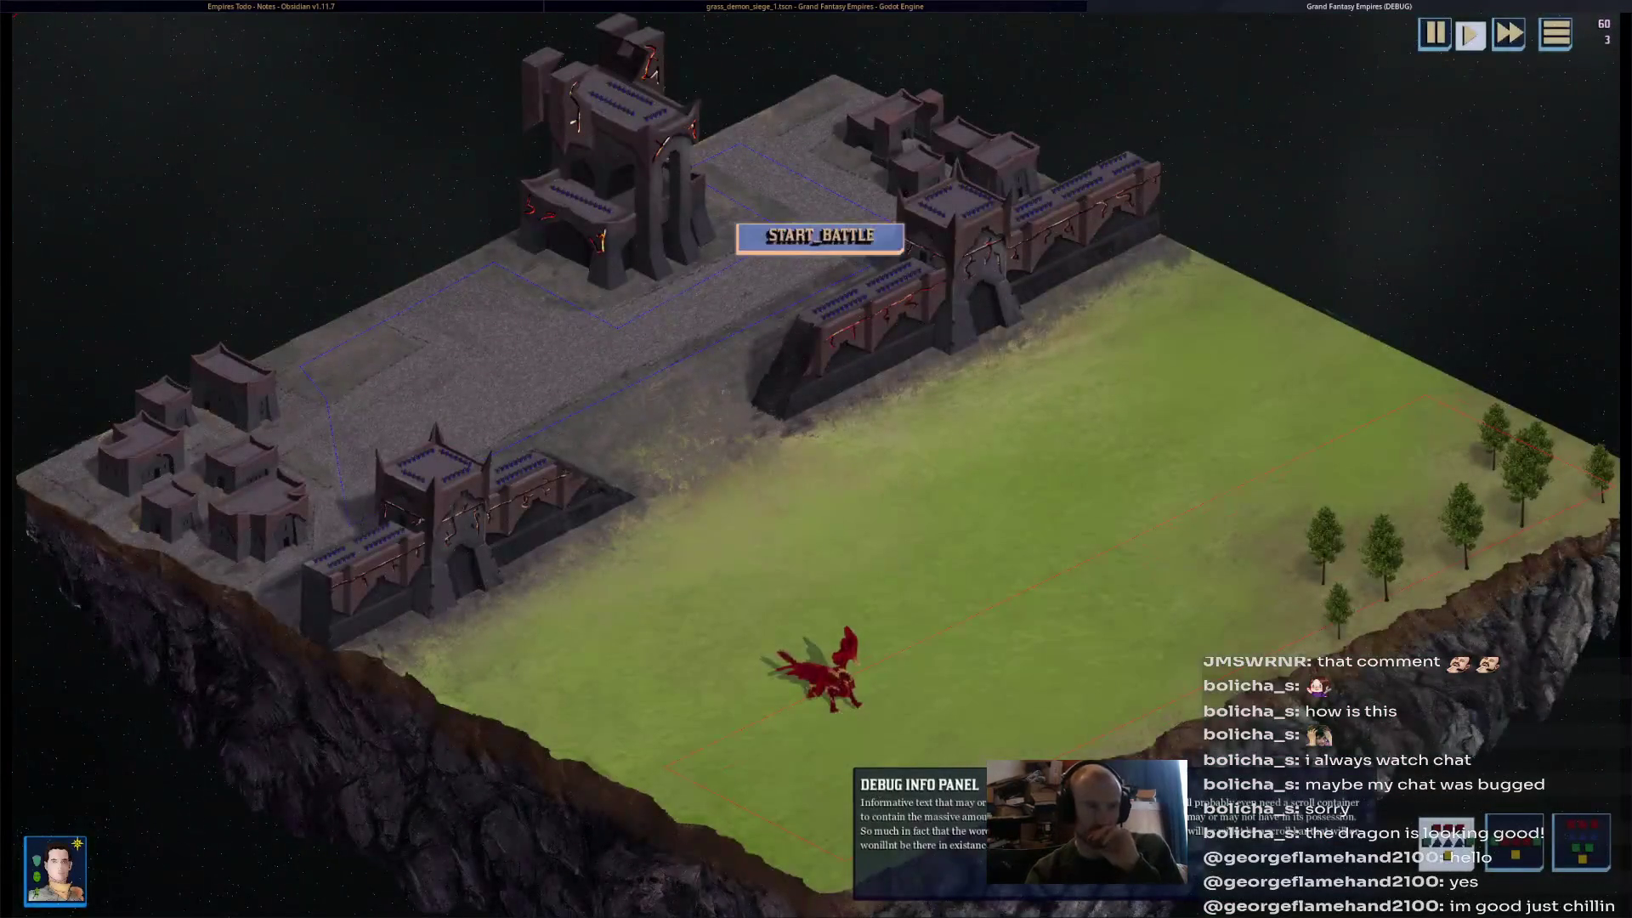
# - Start the battle, select the red dragon, then zoom and pan to follow it toward the demon walls
pyautogui.click(820, 236)
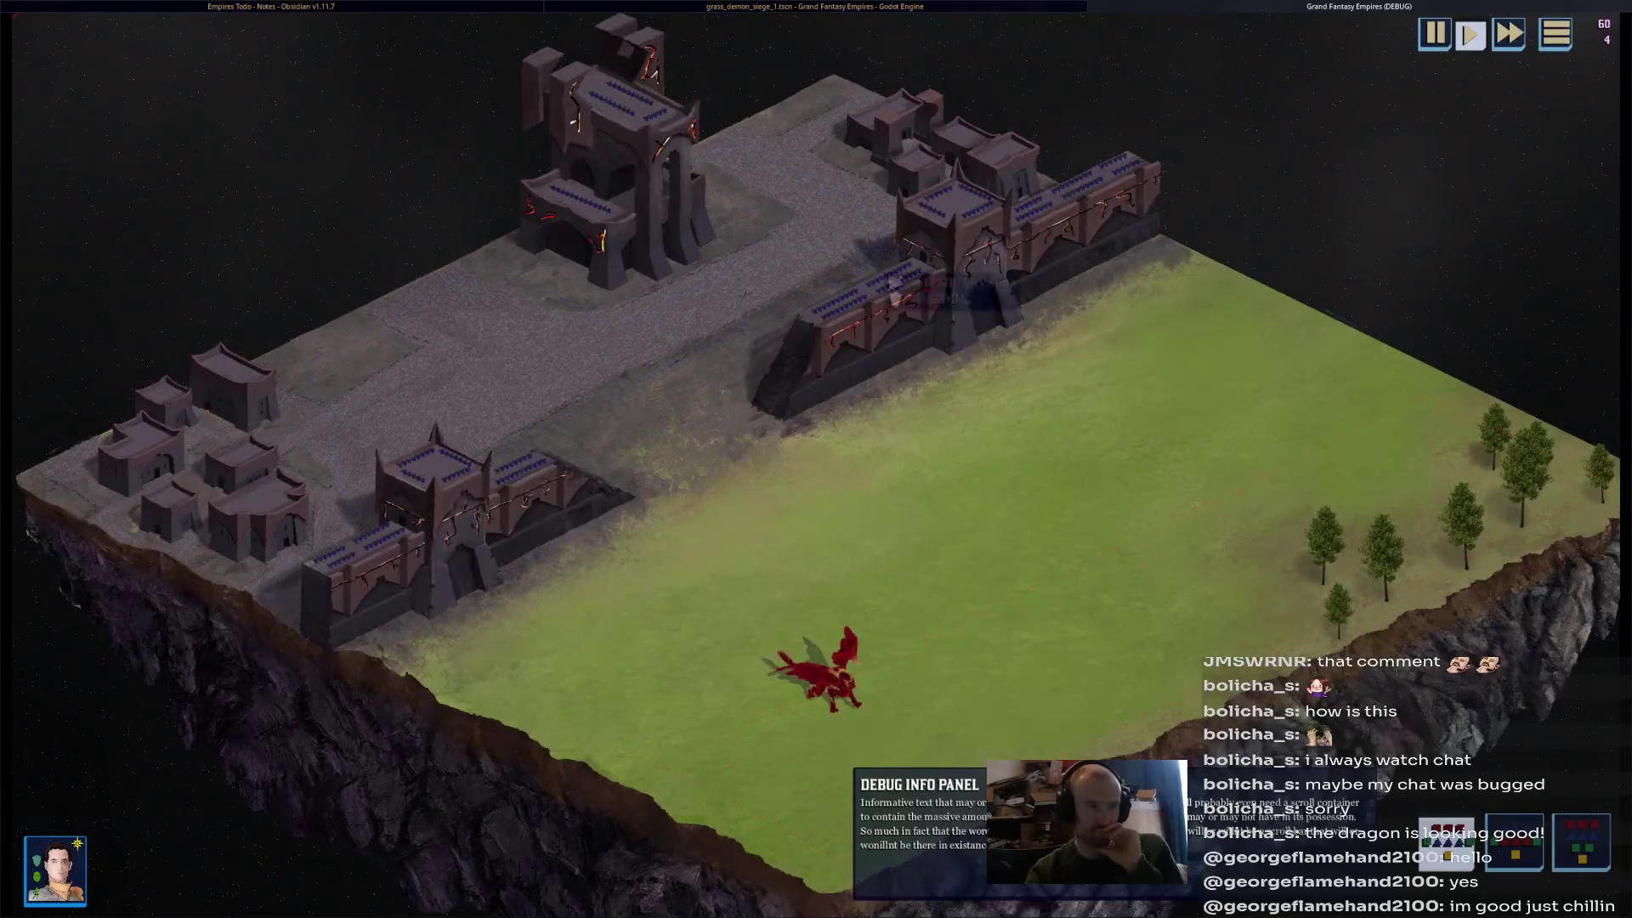
pyautogui.click(822, 673)
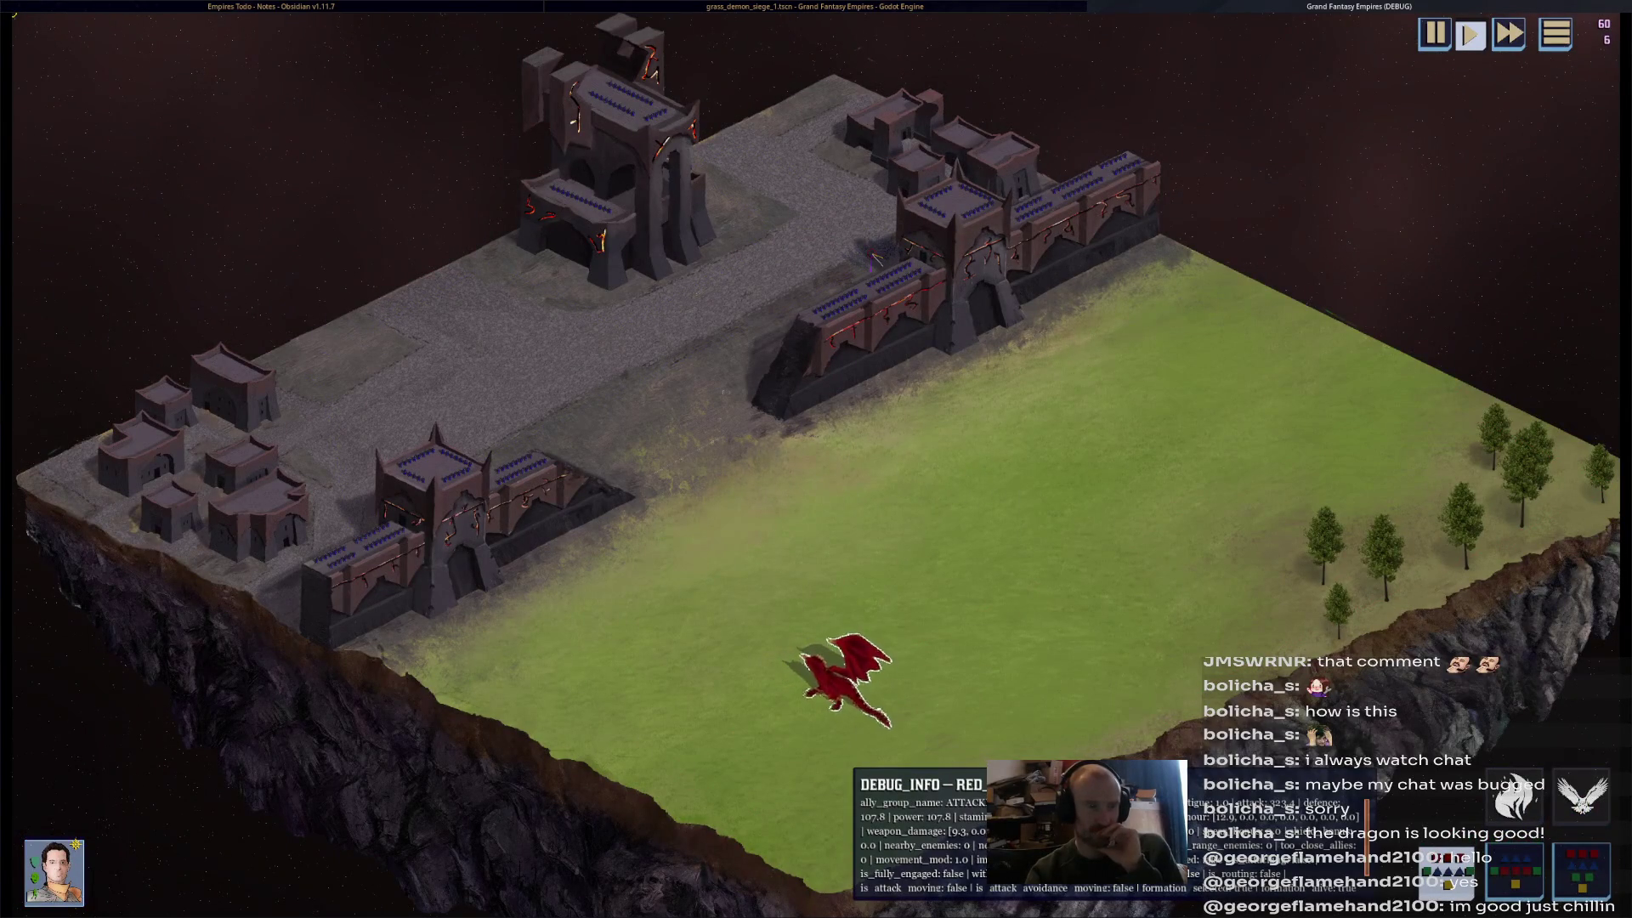
pyautogui.scroll(2, 875, 257)
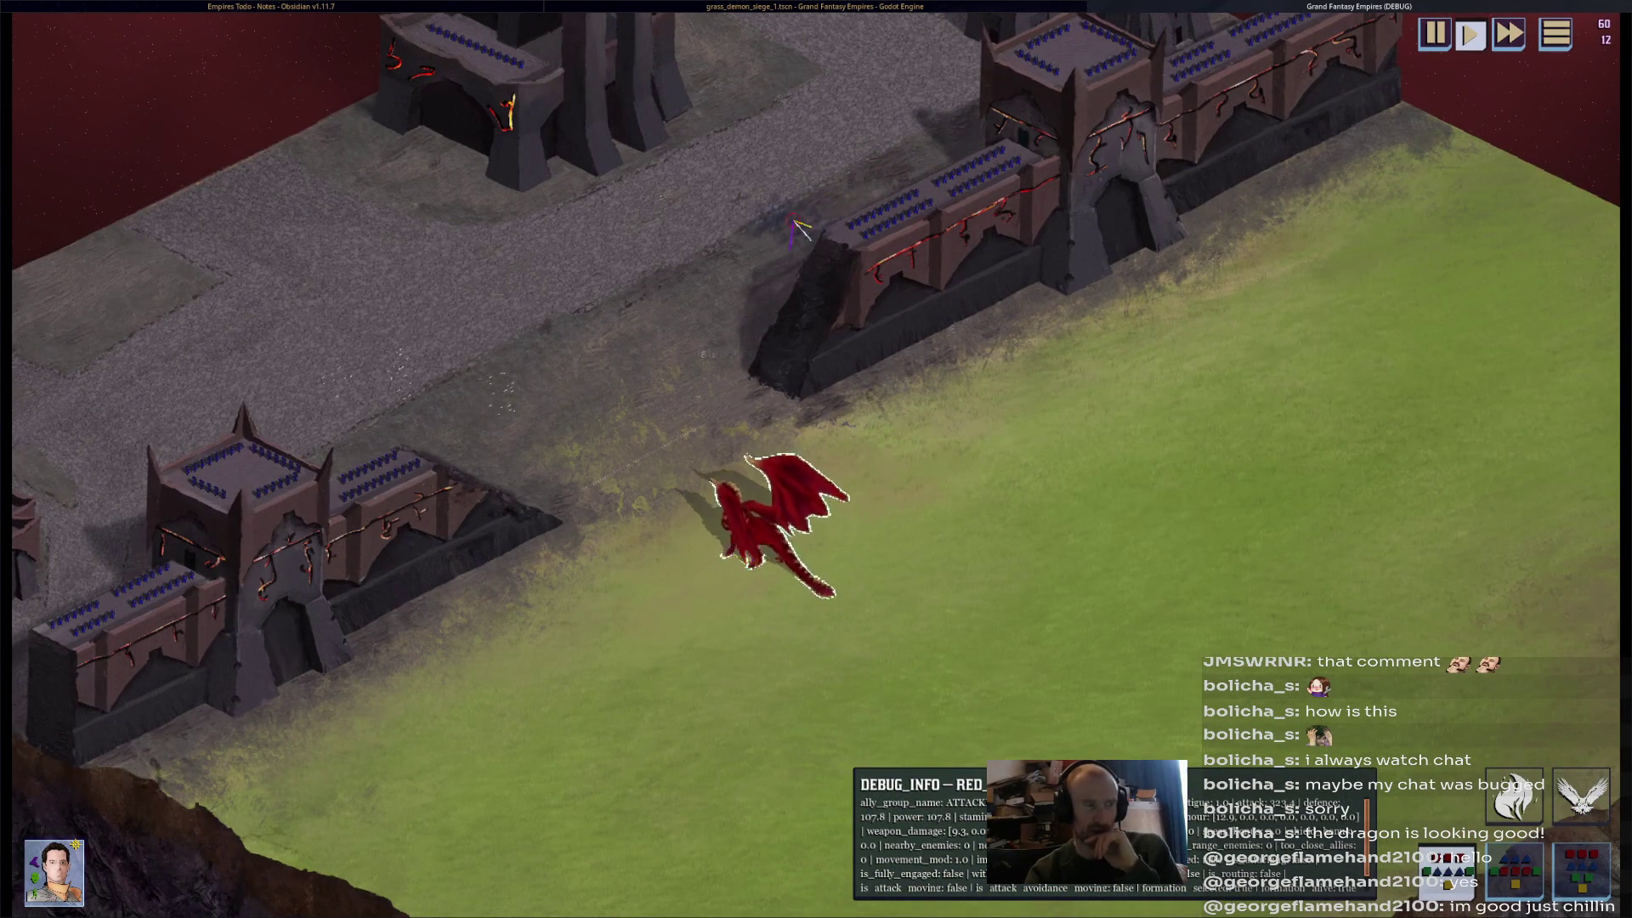
pyautogui.press('Up')
pyautogui.press('Left')
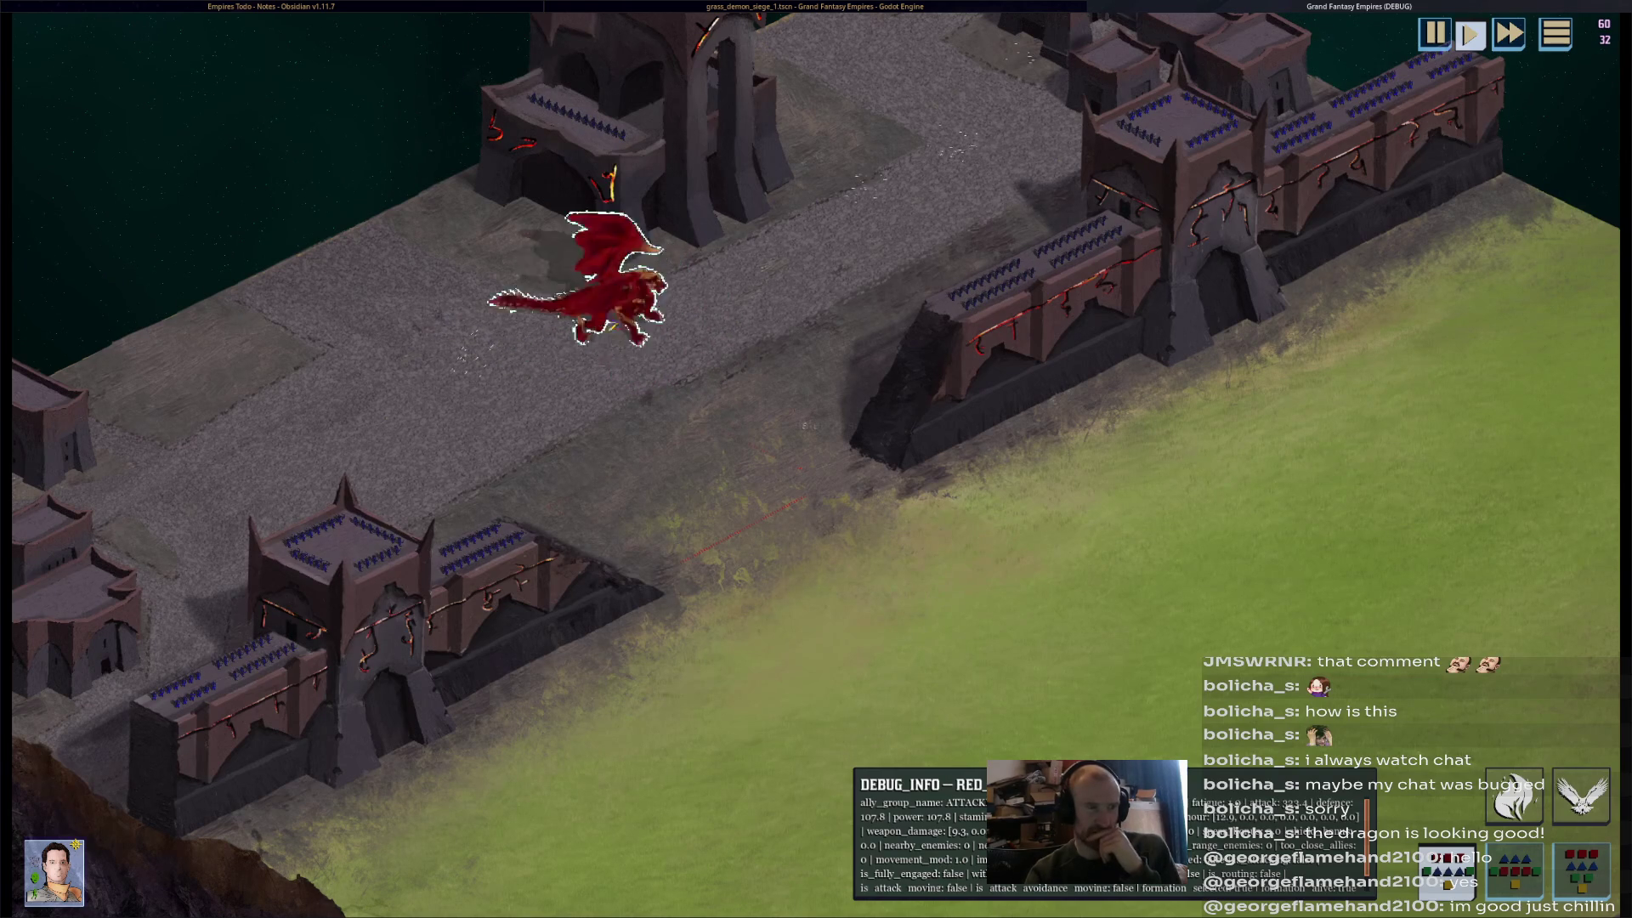
pyautogui.press('w')
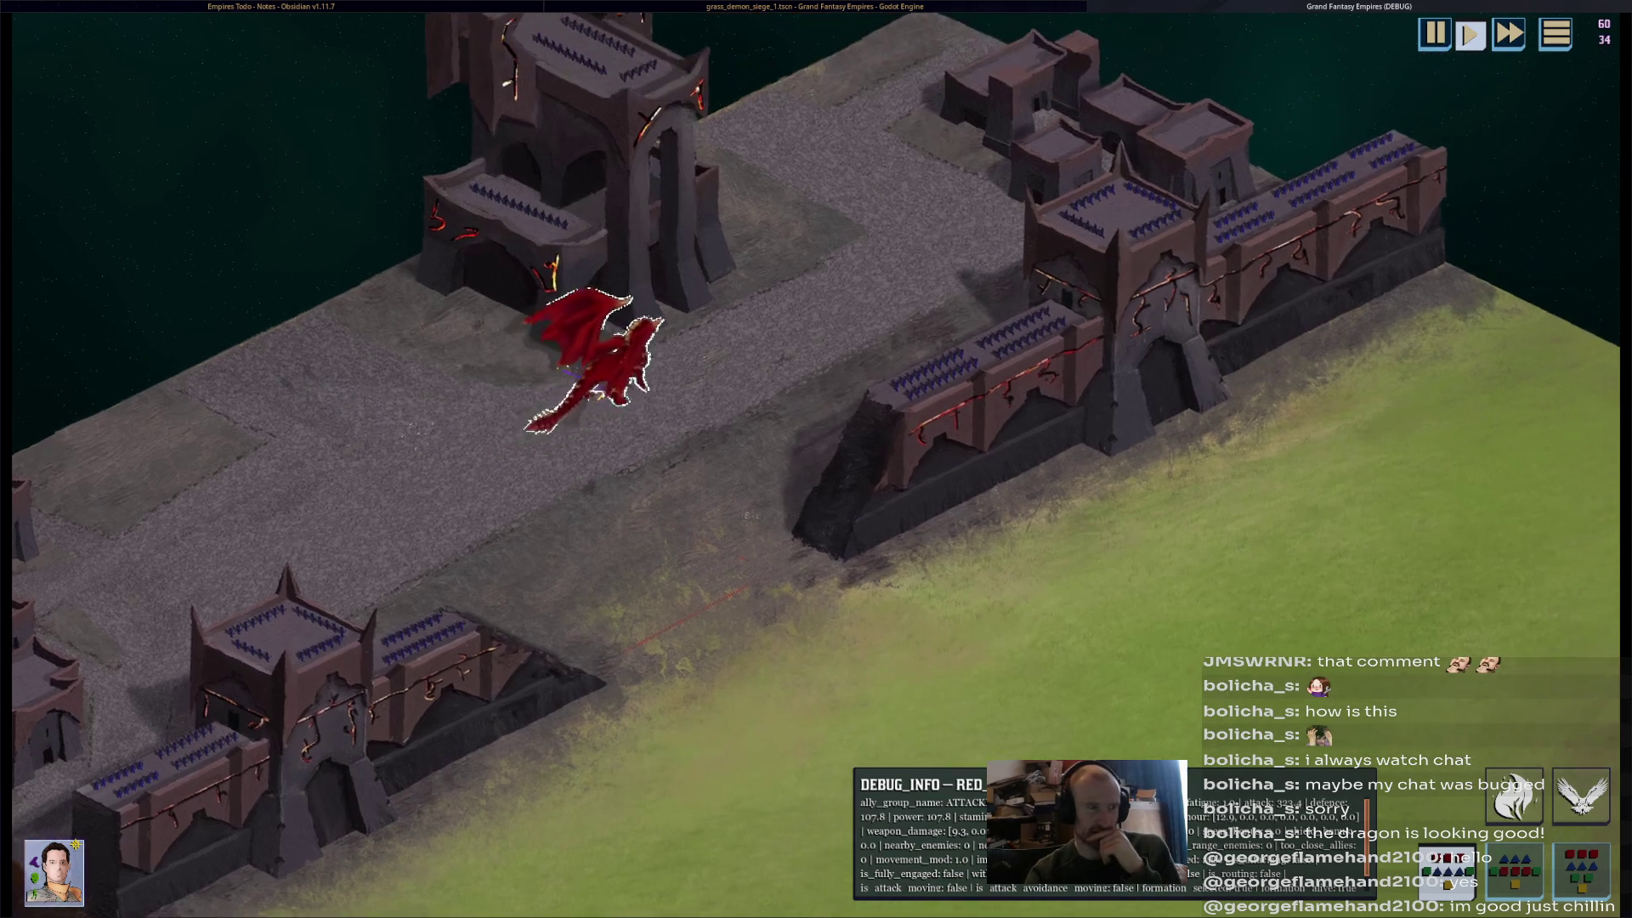
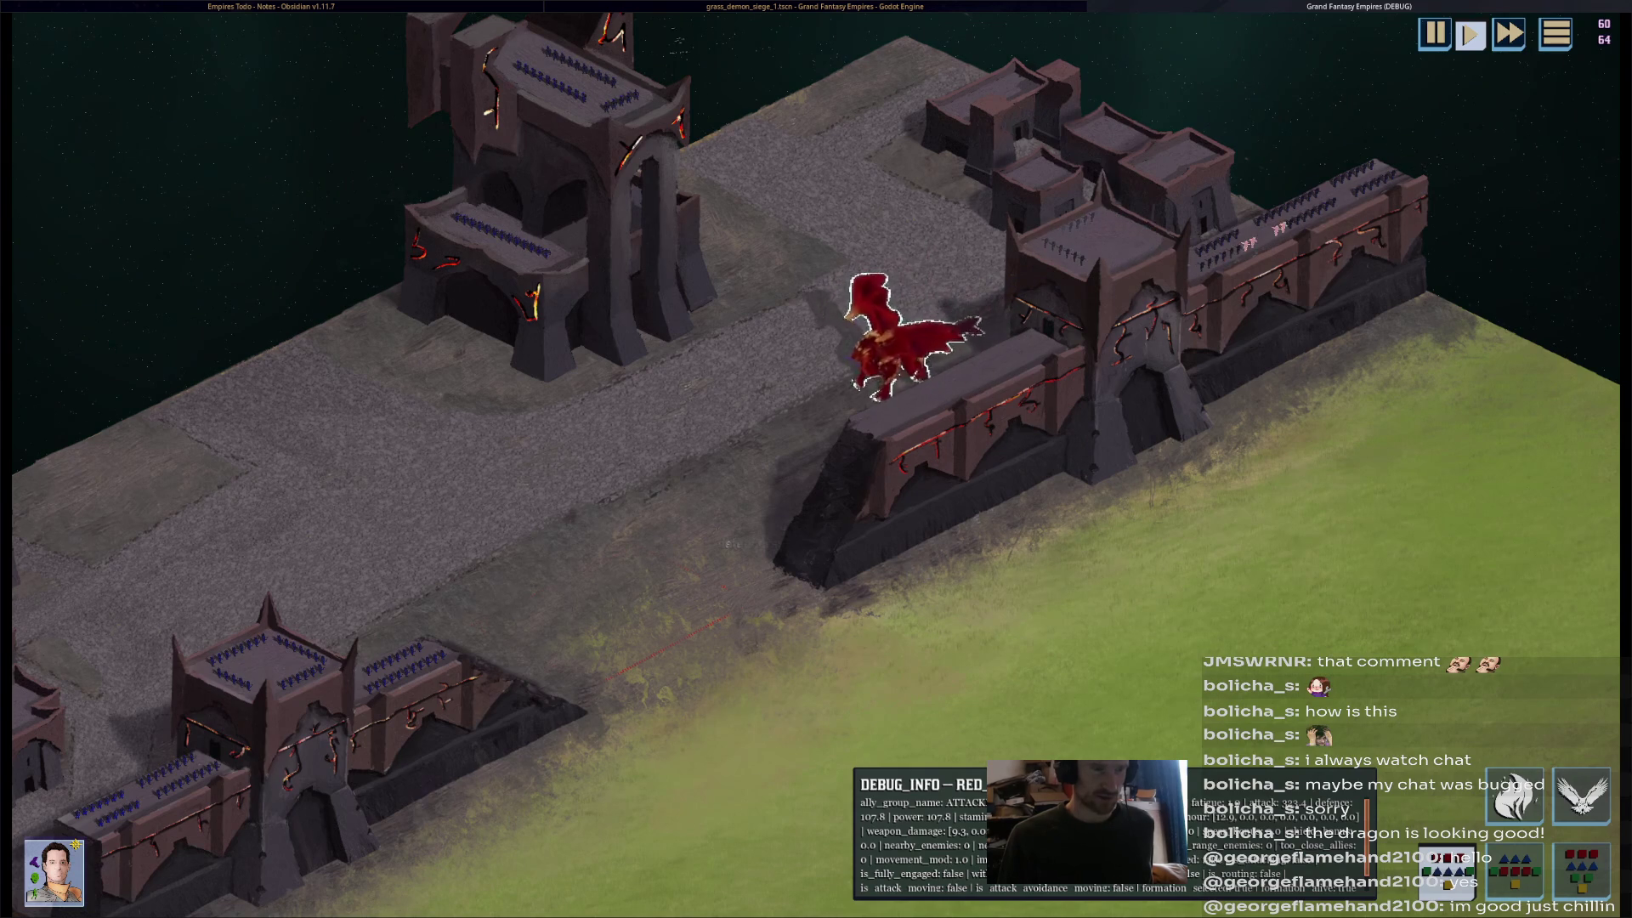
# - Pan after the red dragon as it flies over the siege walls, then stop the playtest
pyautogui.press('Down')
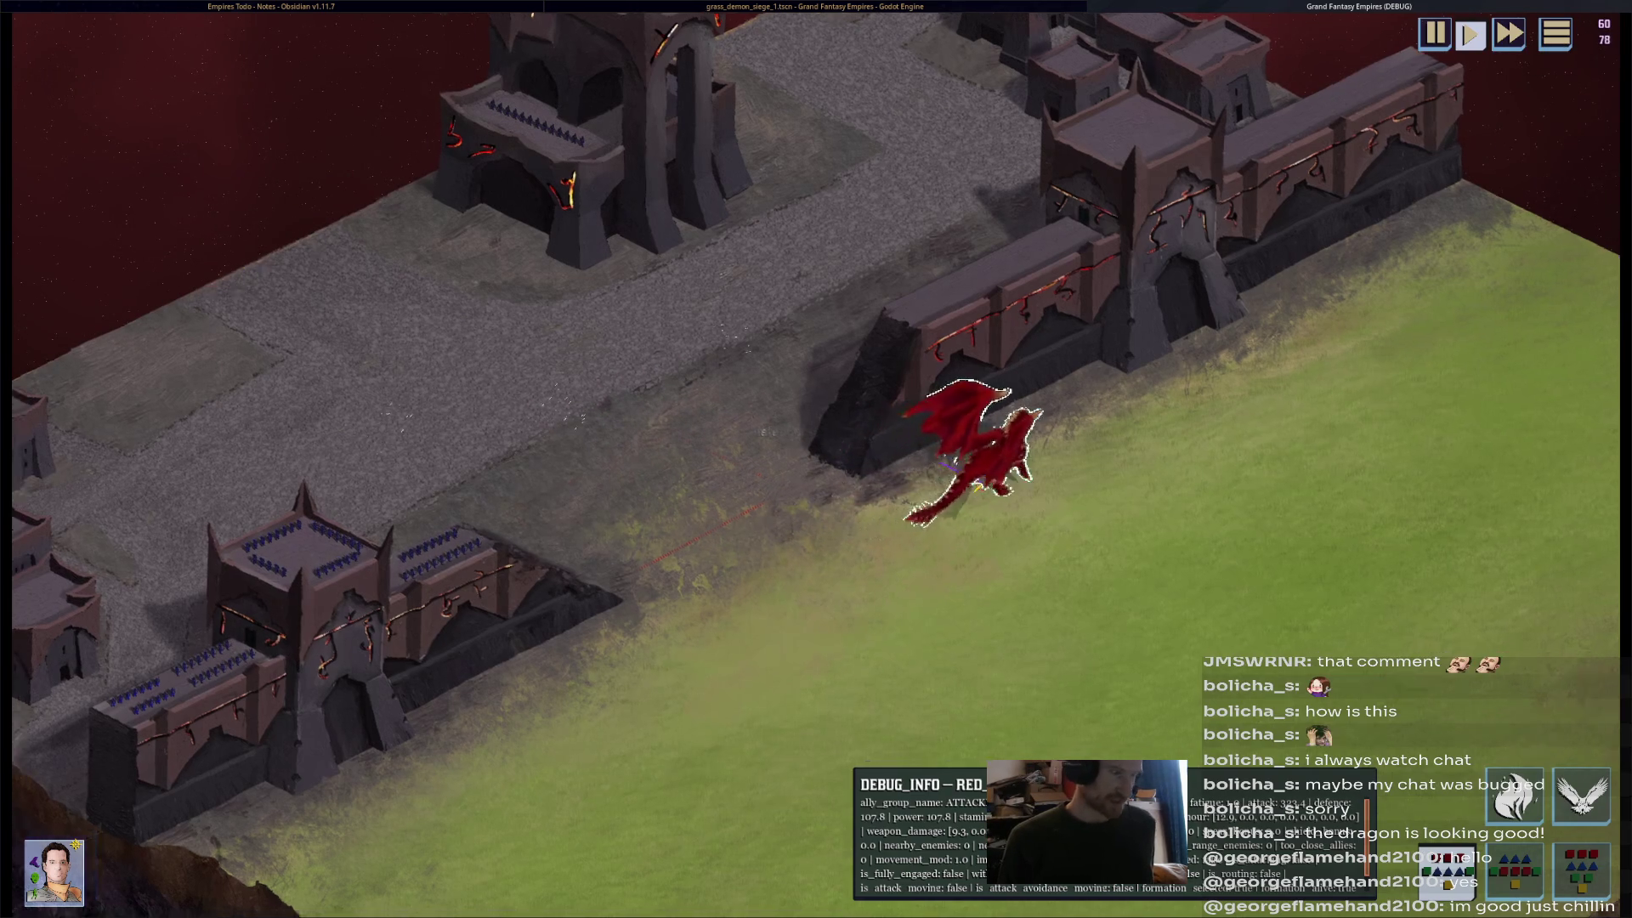
pyautogui.press('a')
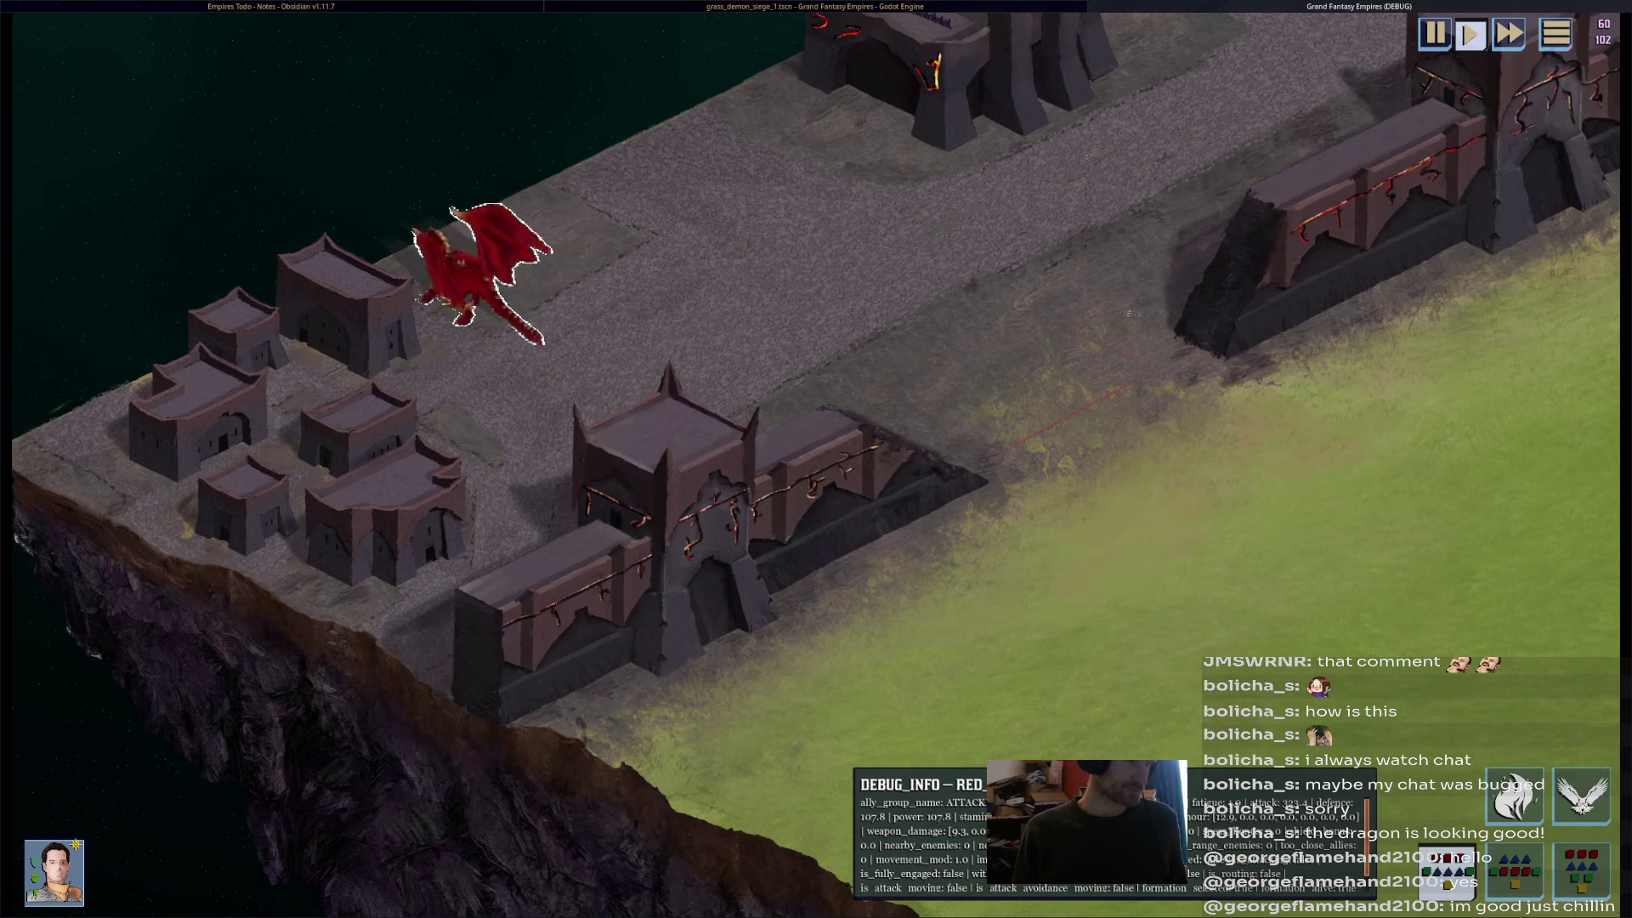
pyautogui.press('F8')
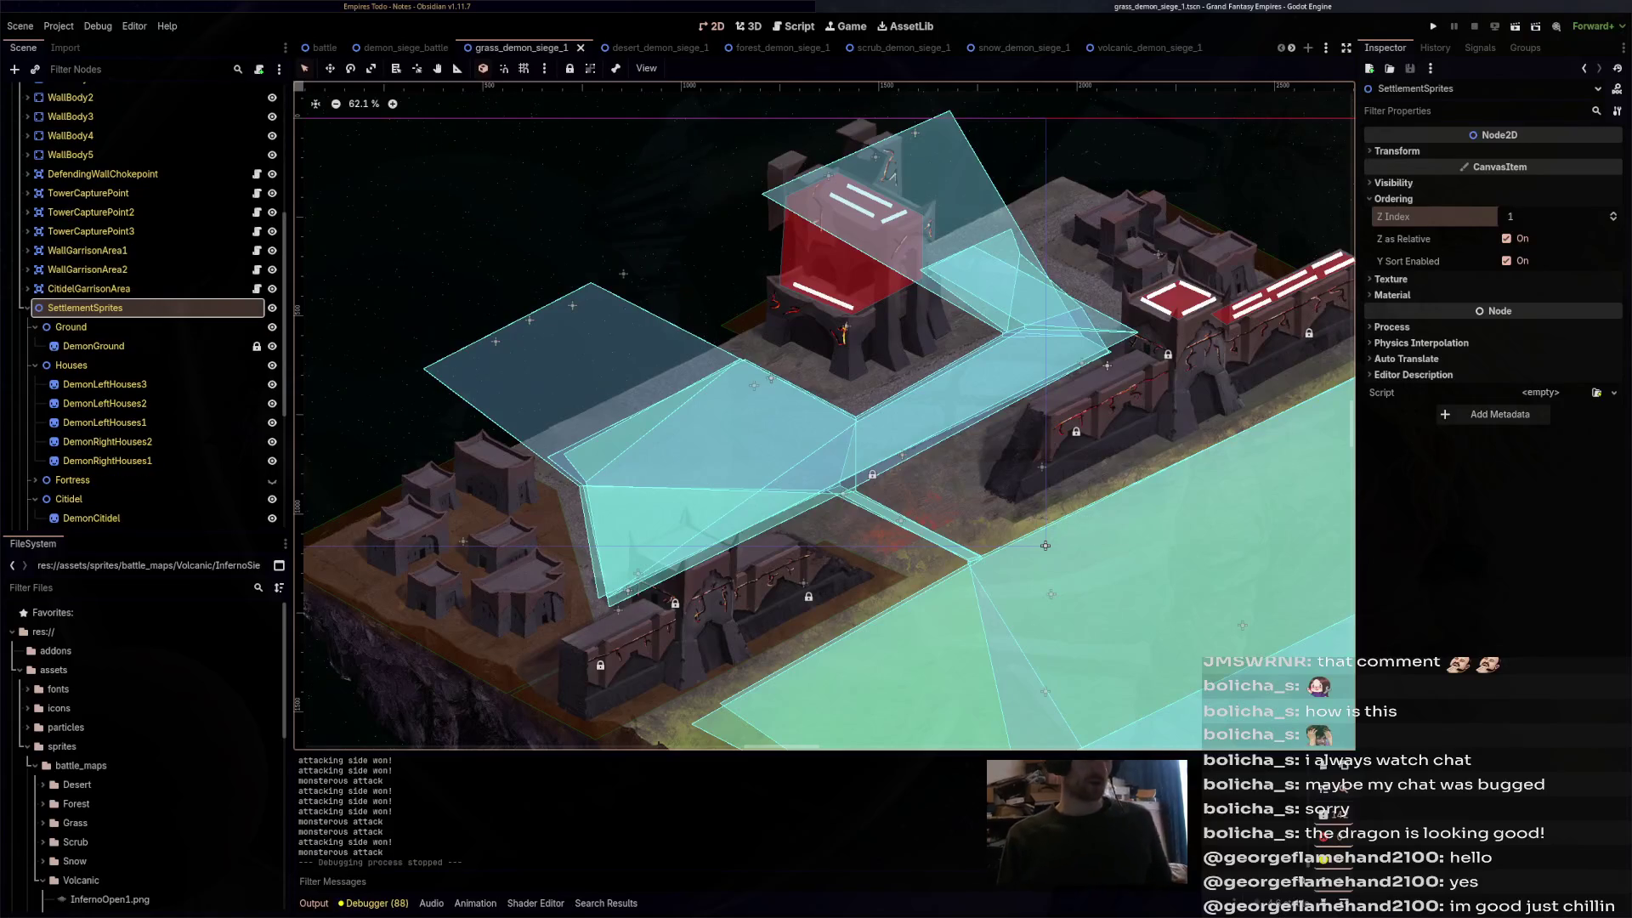
# - Zoom in on the walls and town and cycle through the overlapping regions, starting with ExtendedBattleRegion
pyautogui.scroll(2, 1045, 545)
pyautogui.moveTo(1045, 546); pyautogui.dragTo(1178, 462)
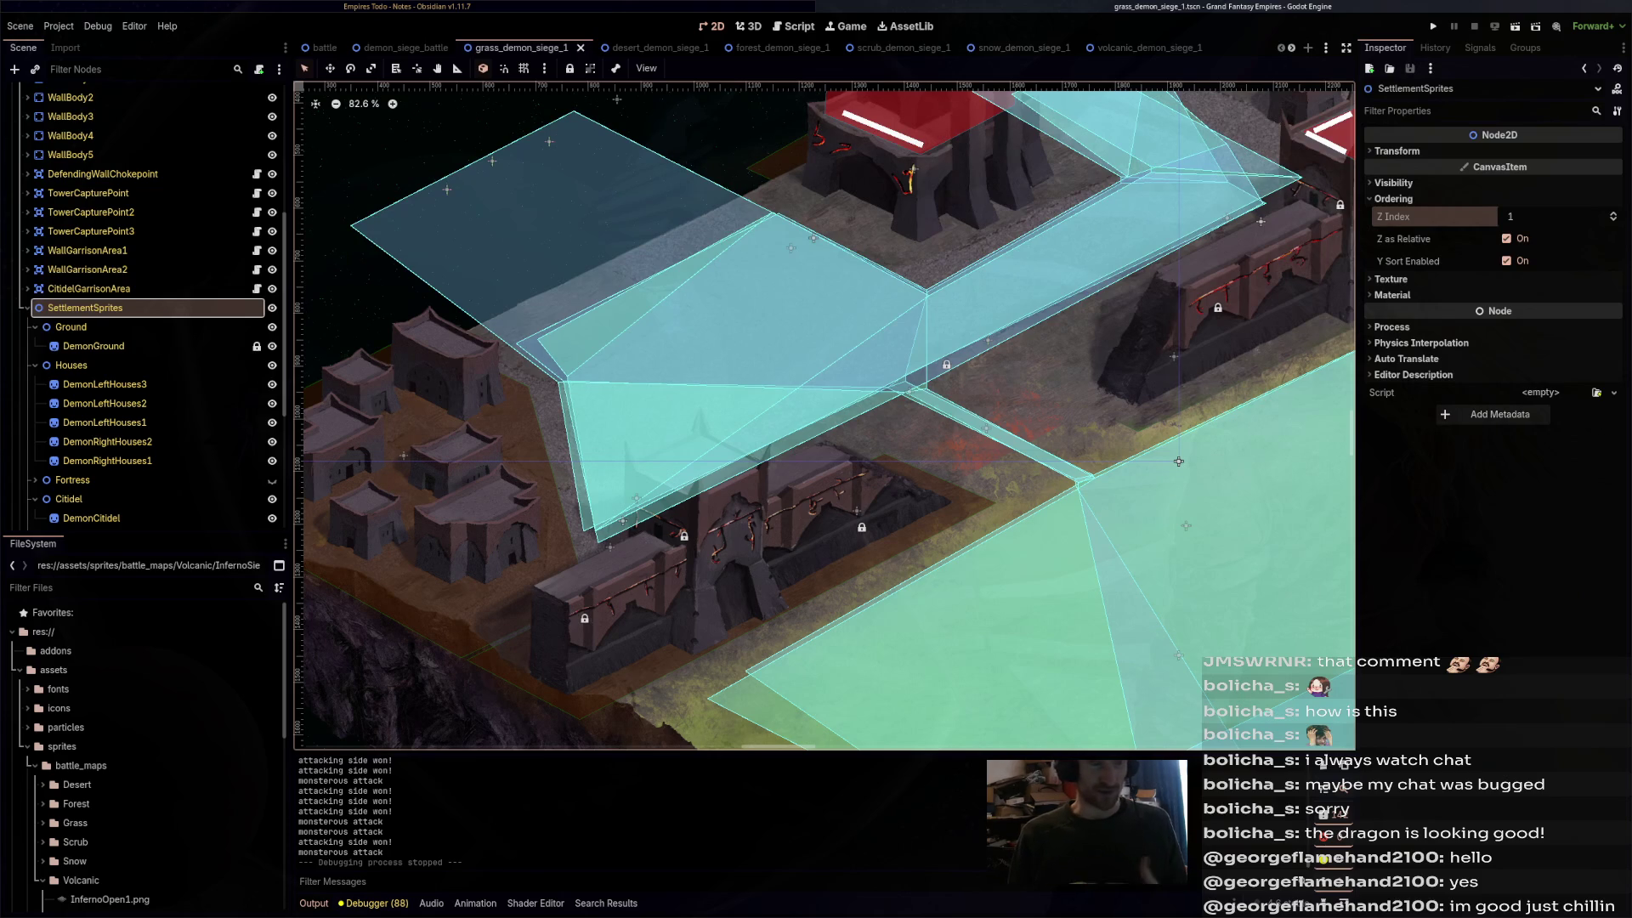
pyautogui.moveTo(1179, 461); pyautogui.dragTo(1147, 463)
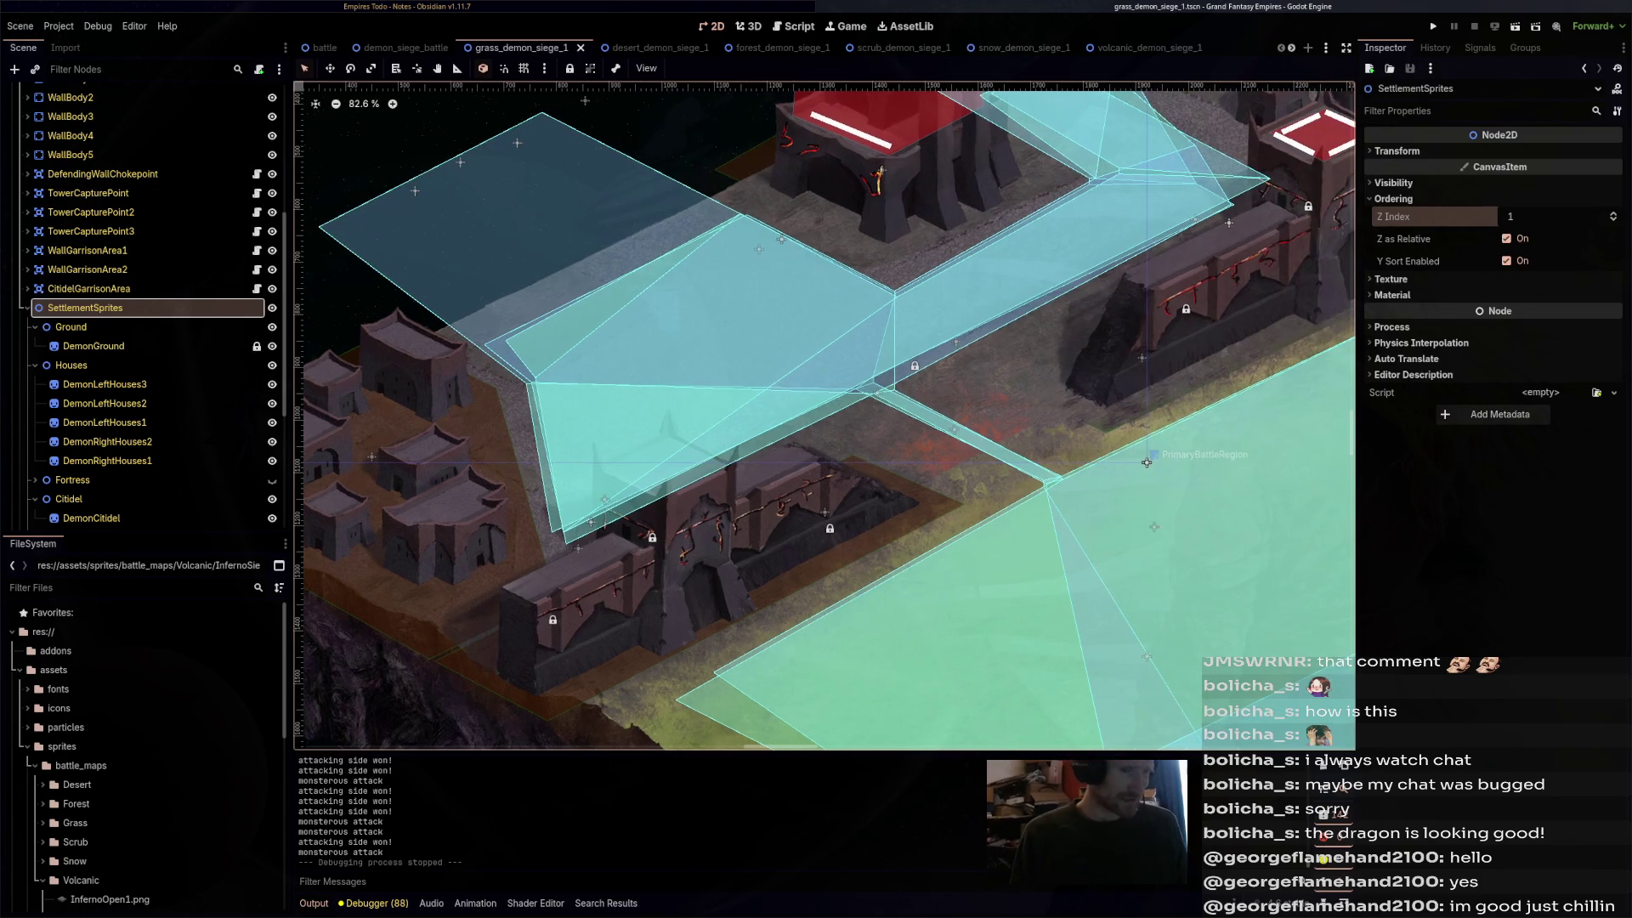
pyautogui.click(1147, 464)
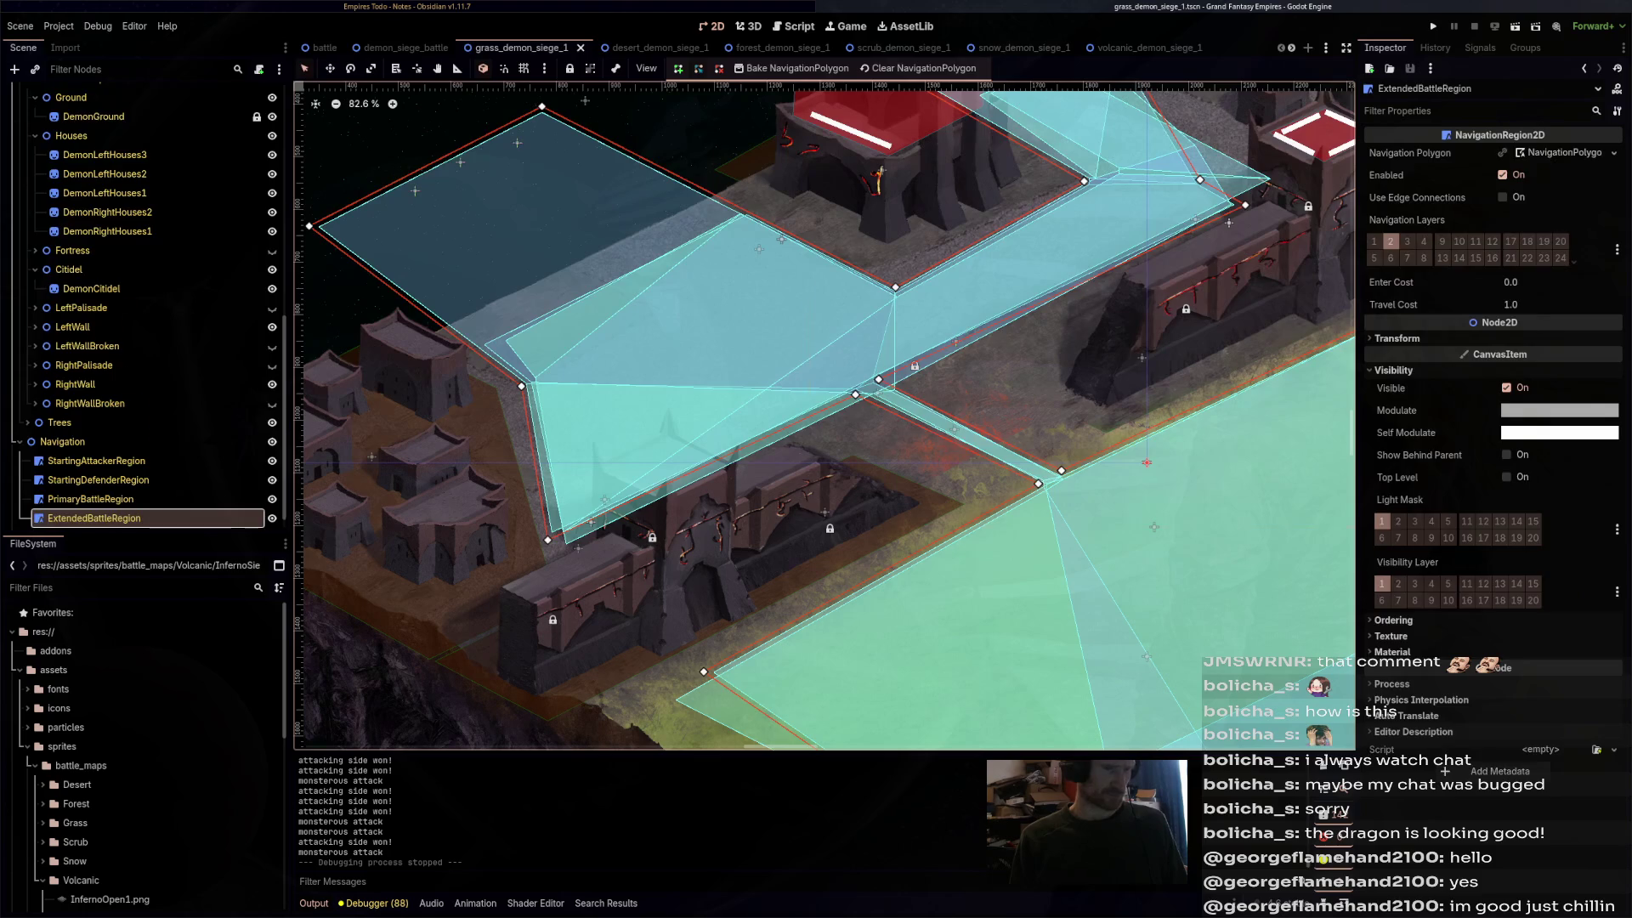
pyautogui.click(1146, 463)
pyautogui.click(1146, 463)
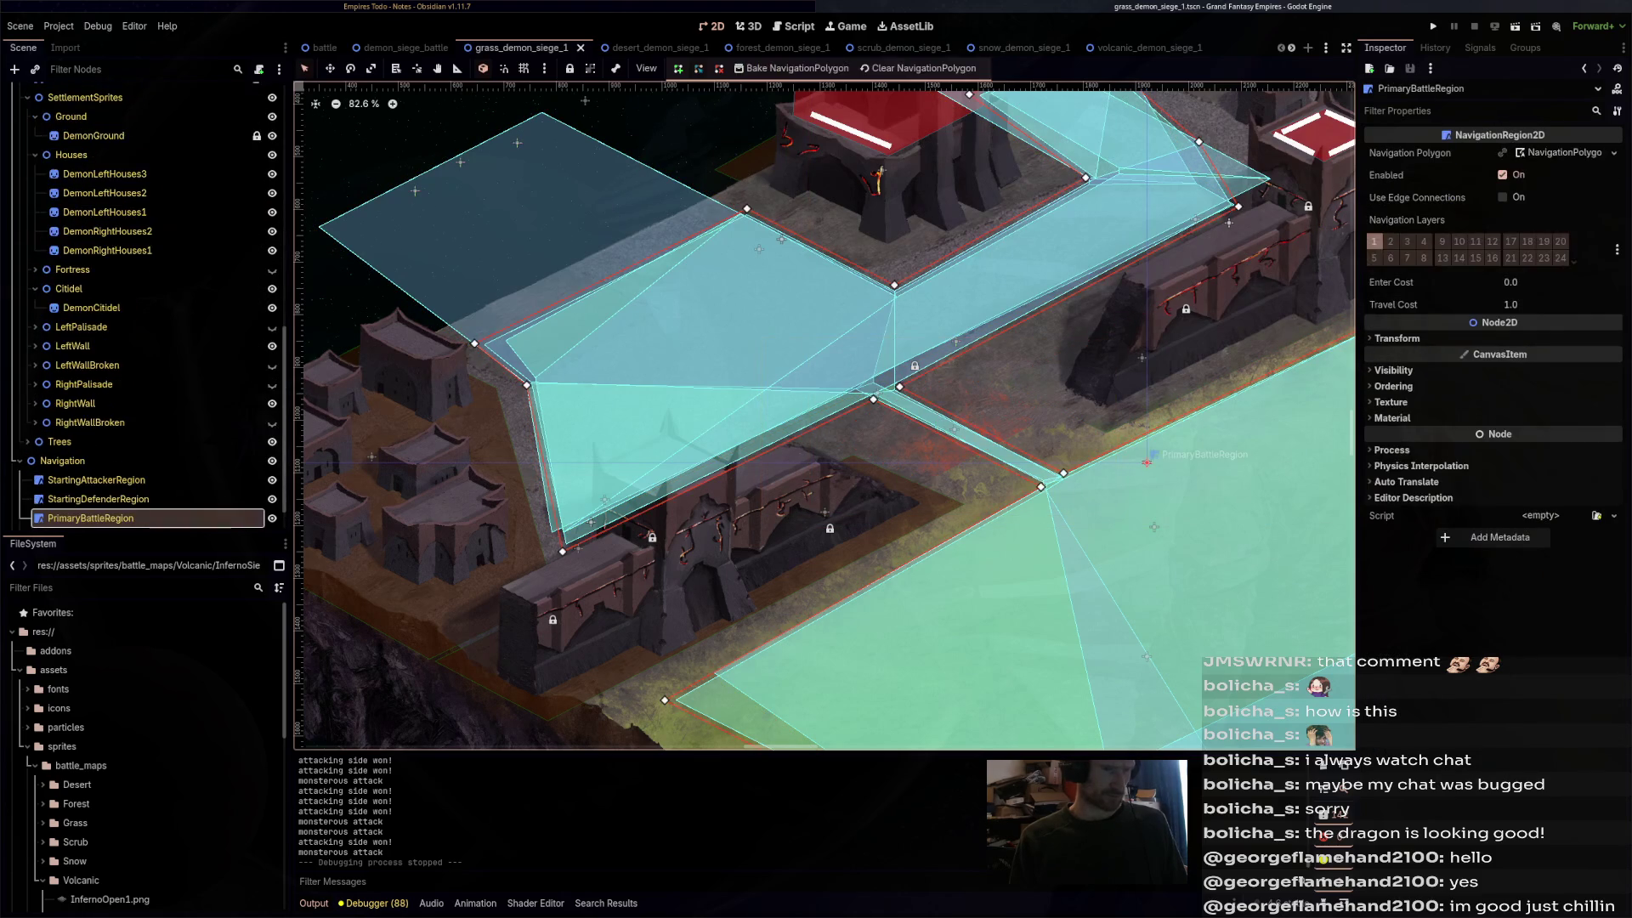
pyautogui.click(1146, 462)
pyautogui.click(1146, 462)
pyautogui.click(1146, 462)
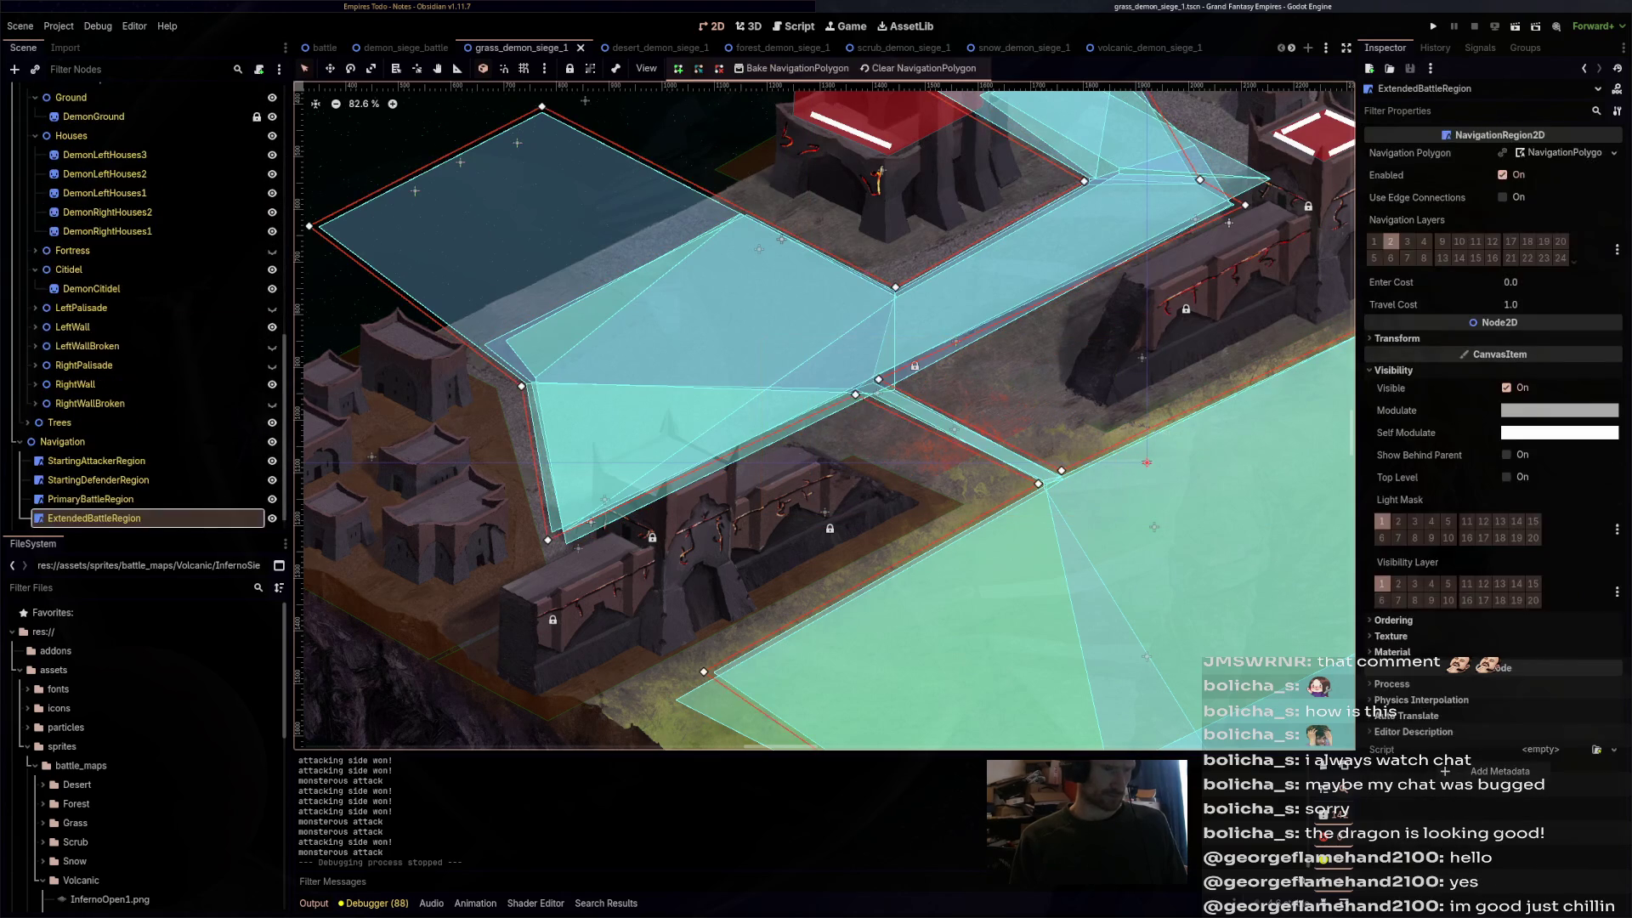
pyautogui.click(1146, 462)
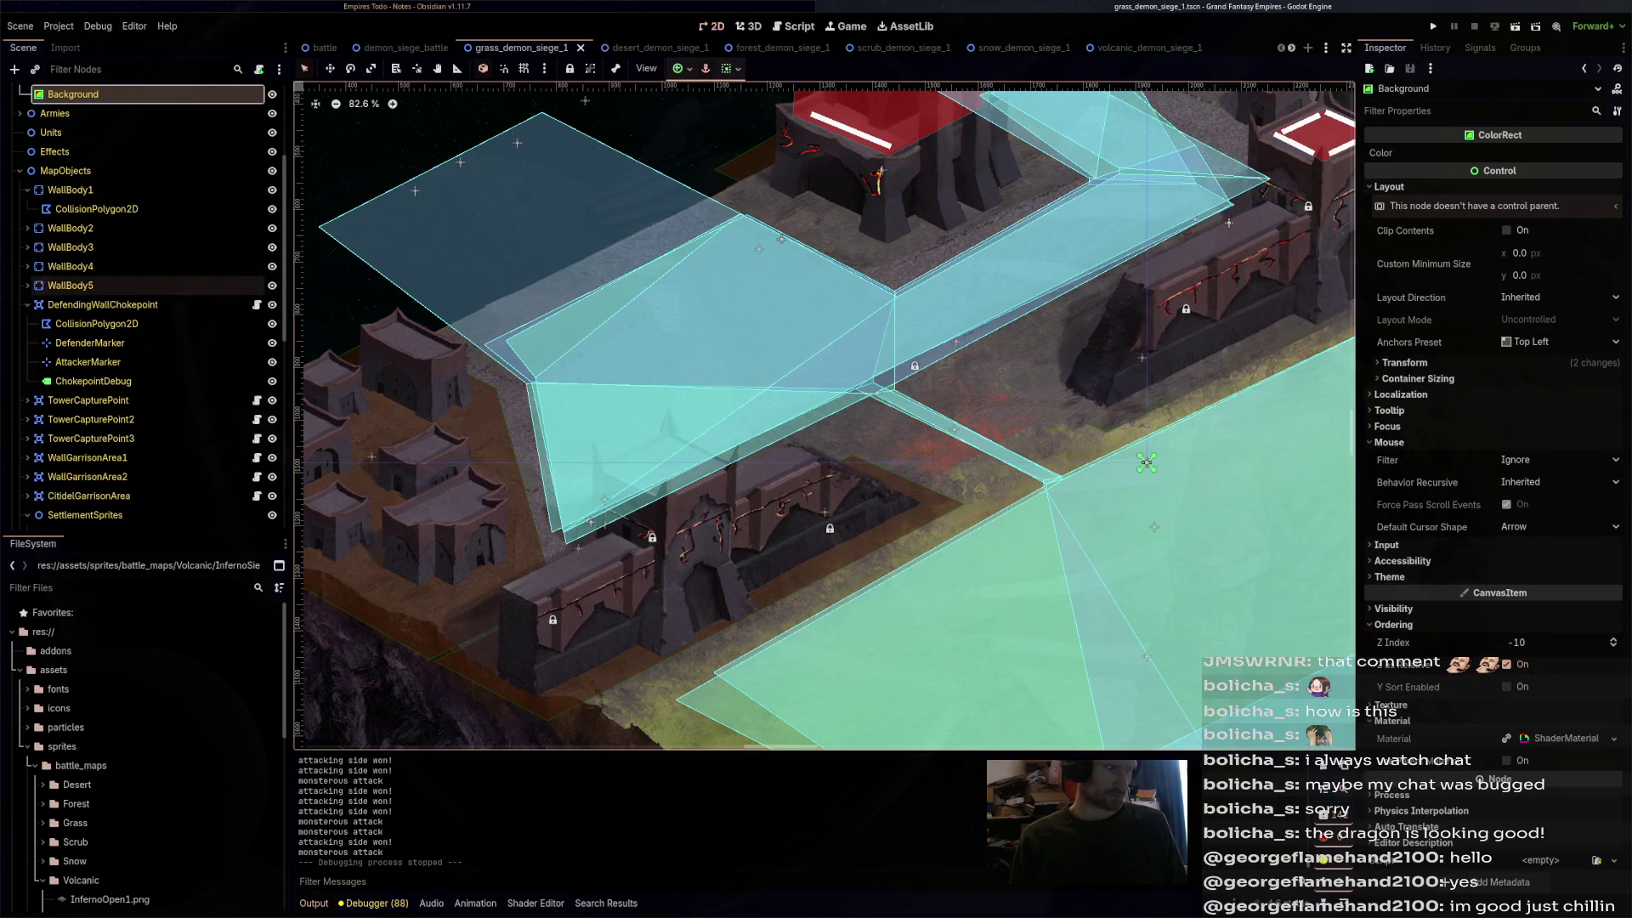
# - Inspect the DemonGround sprite's Ordering settings, then switch to the demon_siege_battle scene
pyautogui.scroll(-5, 141, 344)
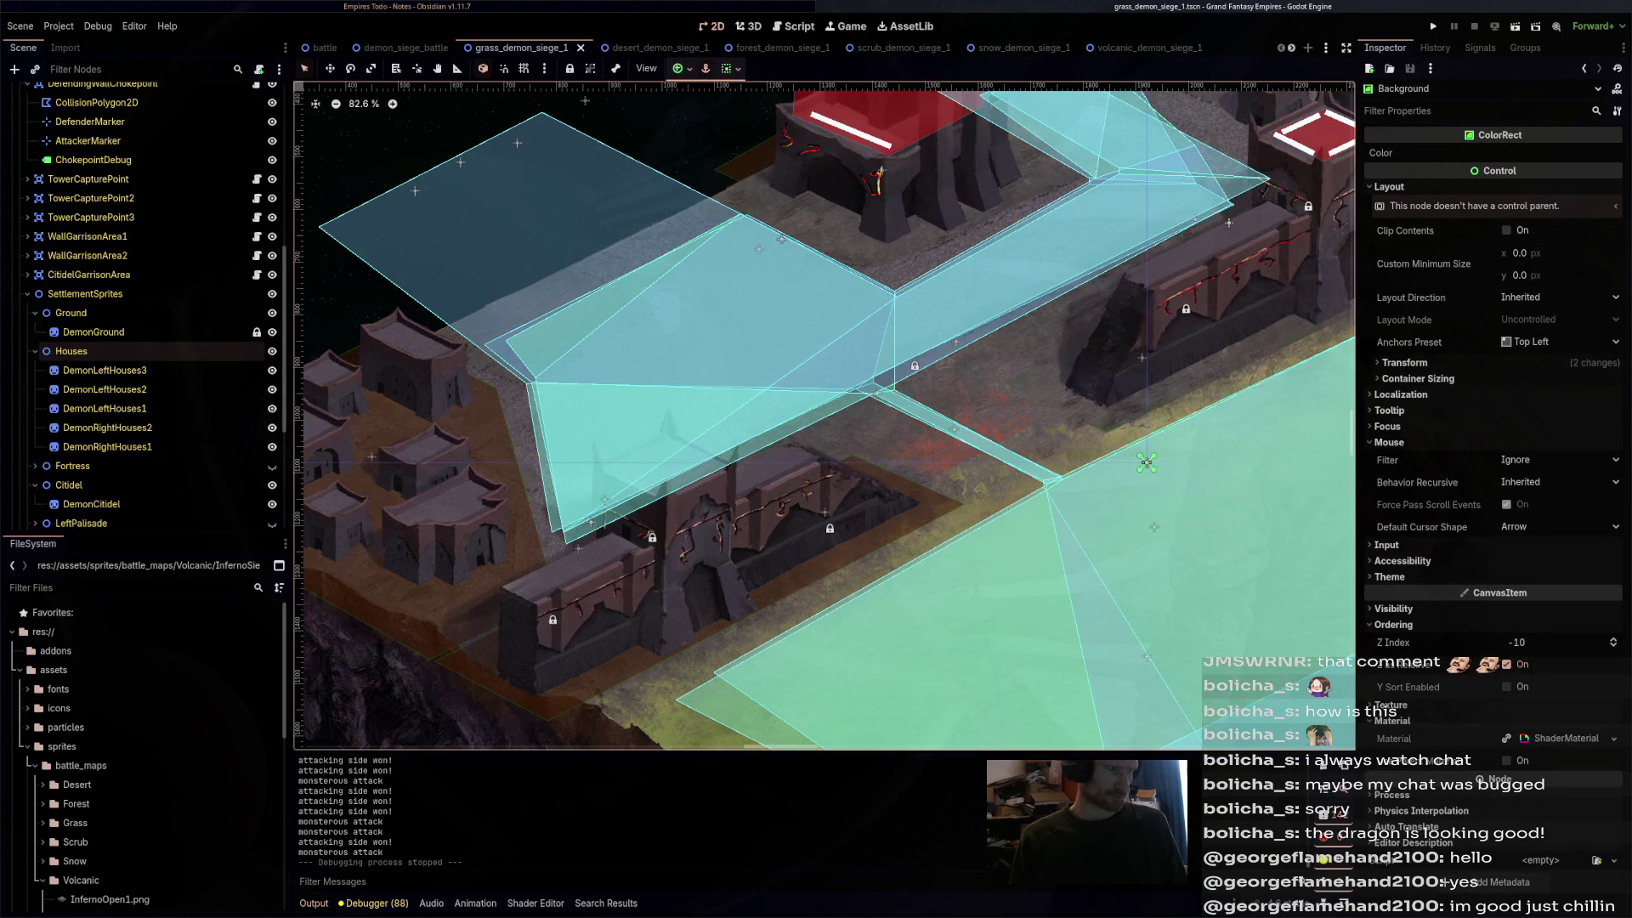
pyautogui.click(94, 313)
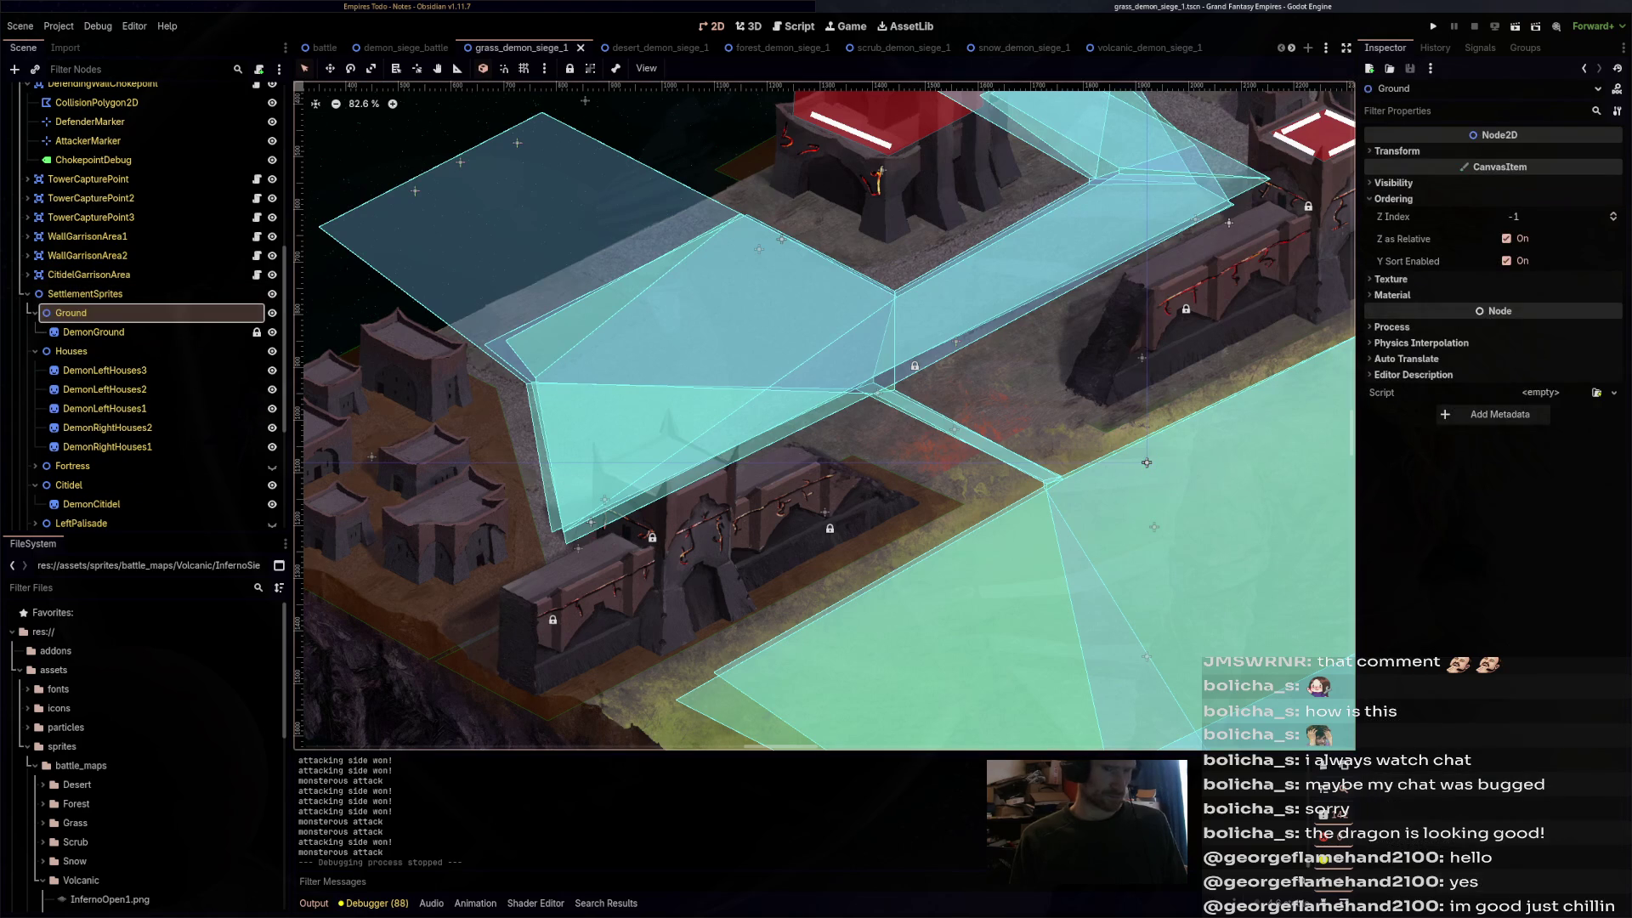
pyautogui.click(94, 331)
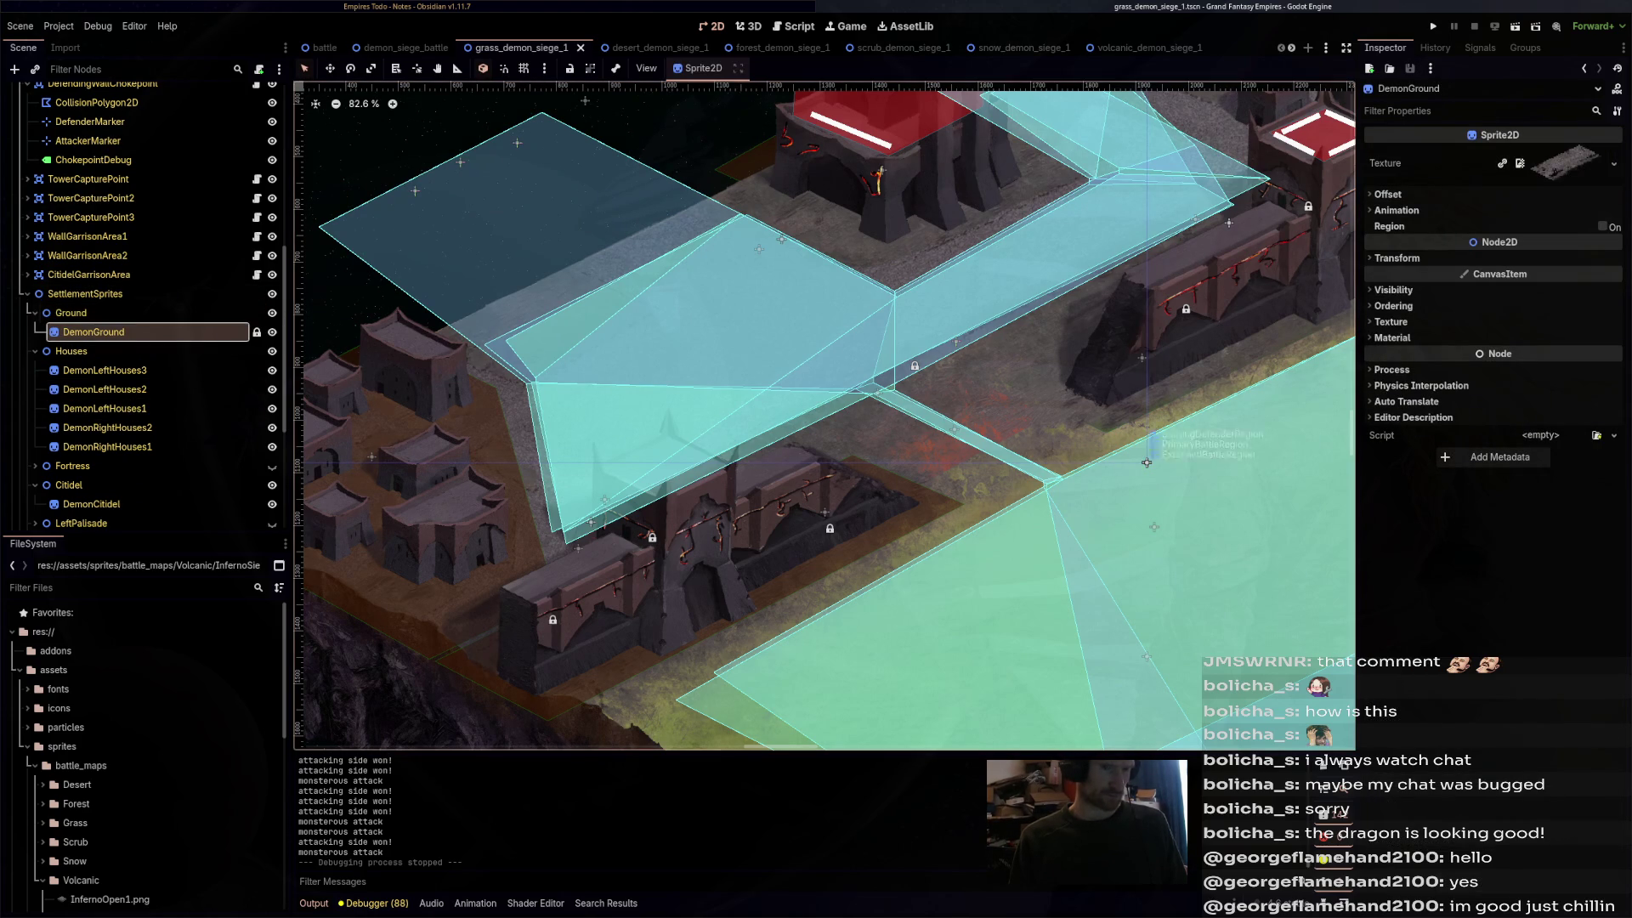
pyautogui.click(1393, 306)
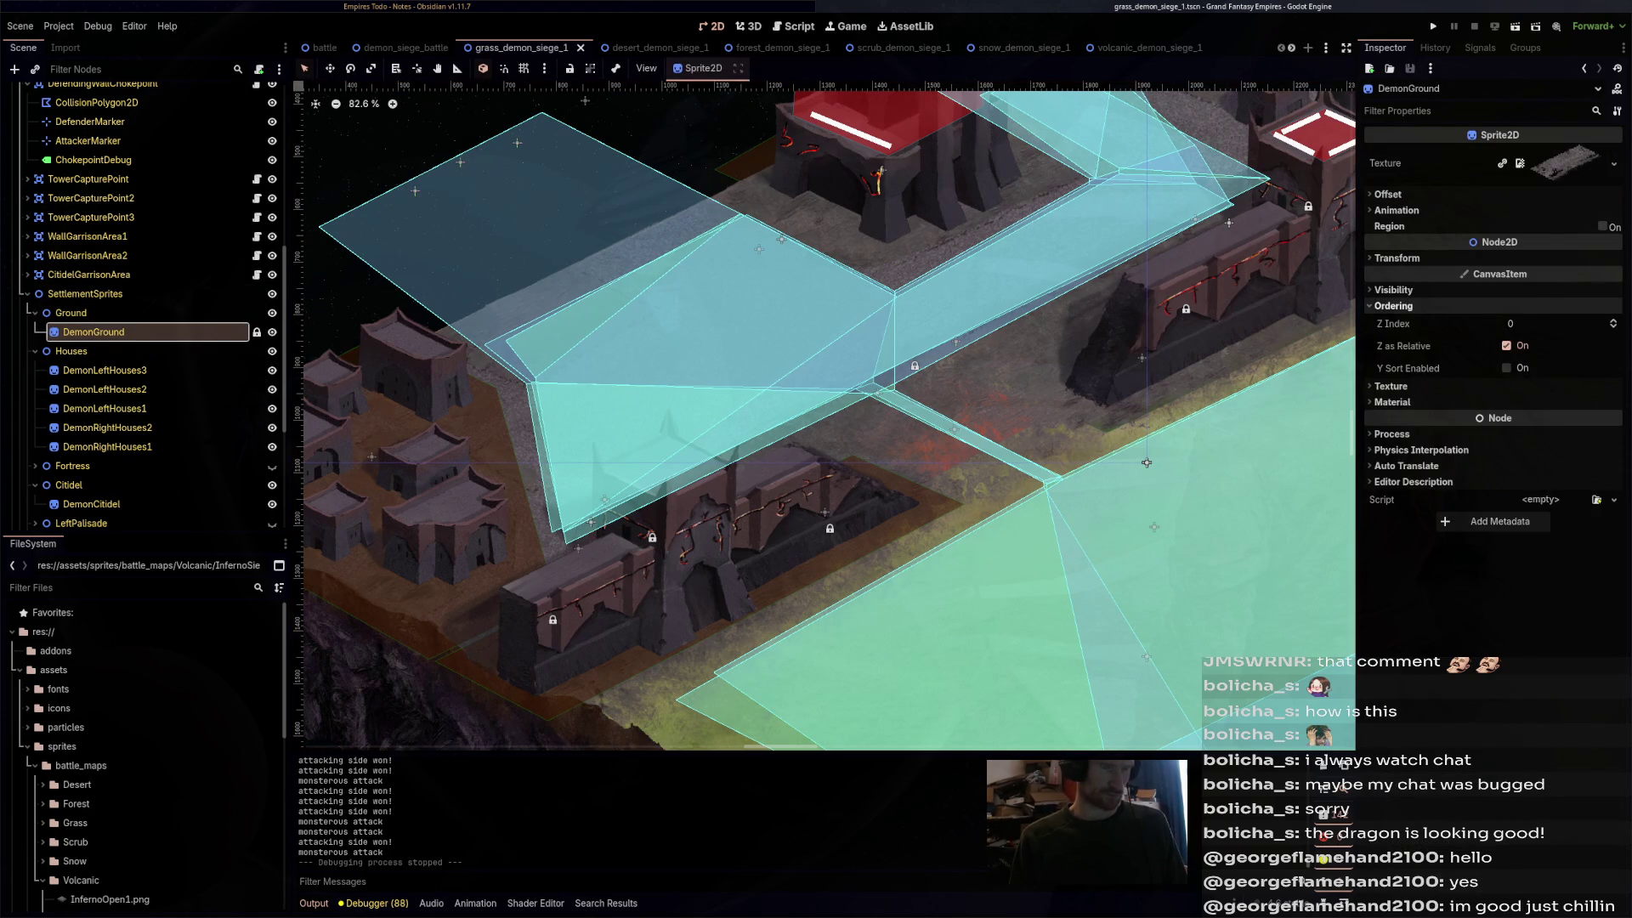
pyautogui.click(399, 48)
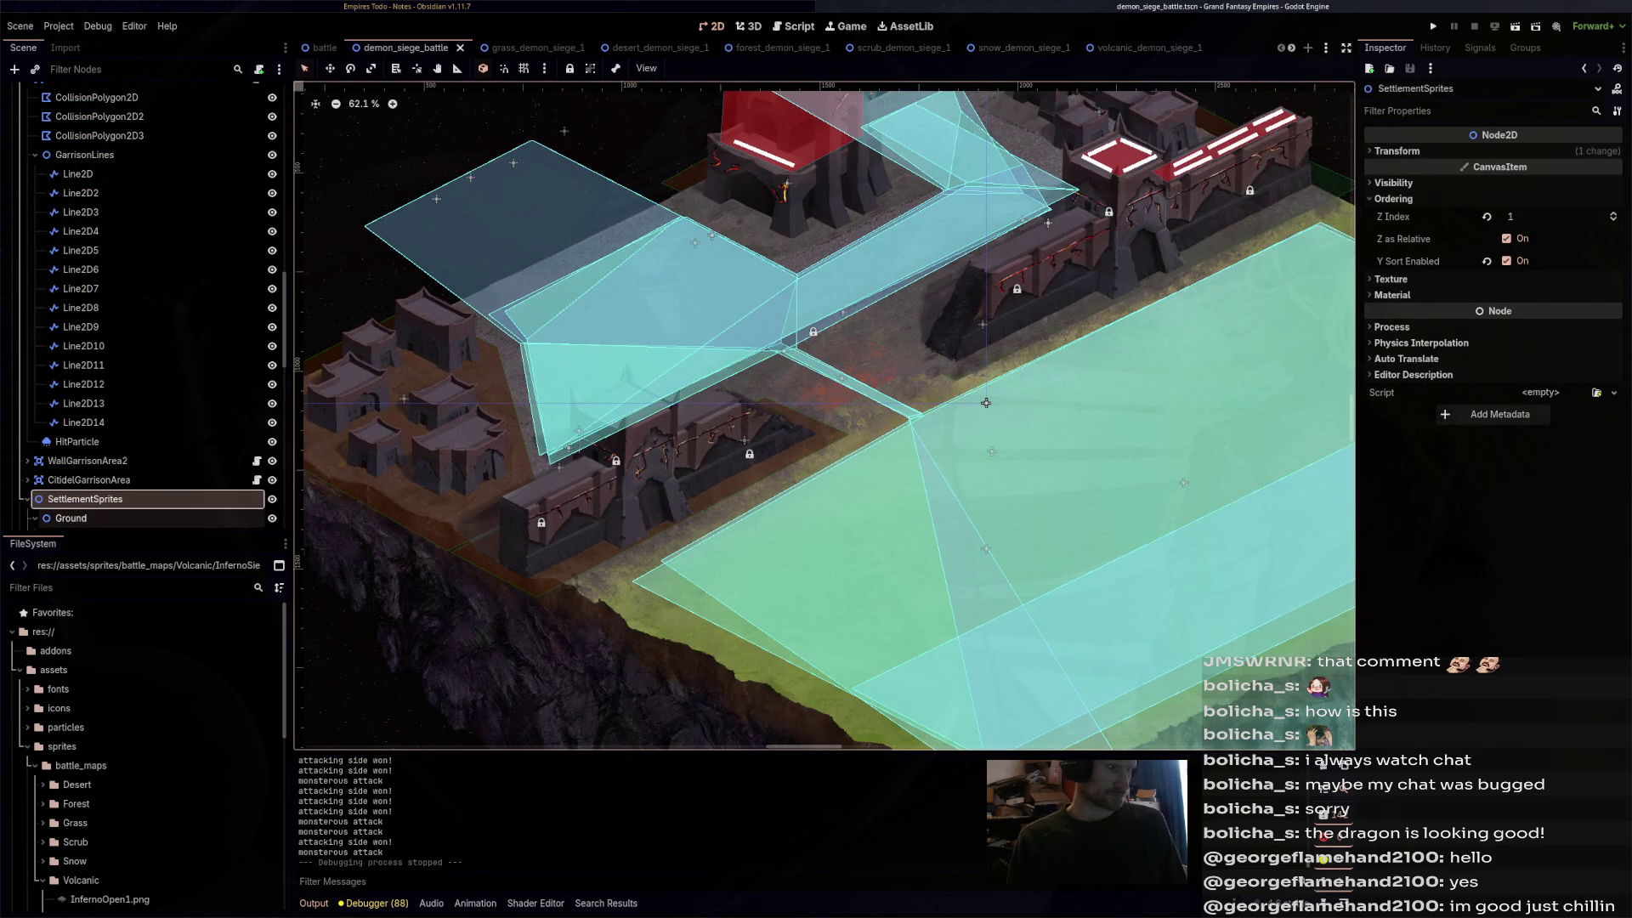
# - Set SettlementSprites' Z Index to 0, save demon_siege_battle, and run the project
pyautogui.press('Down')
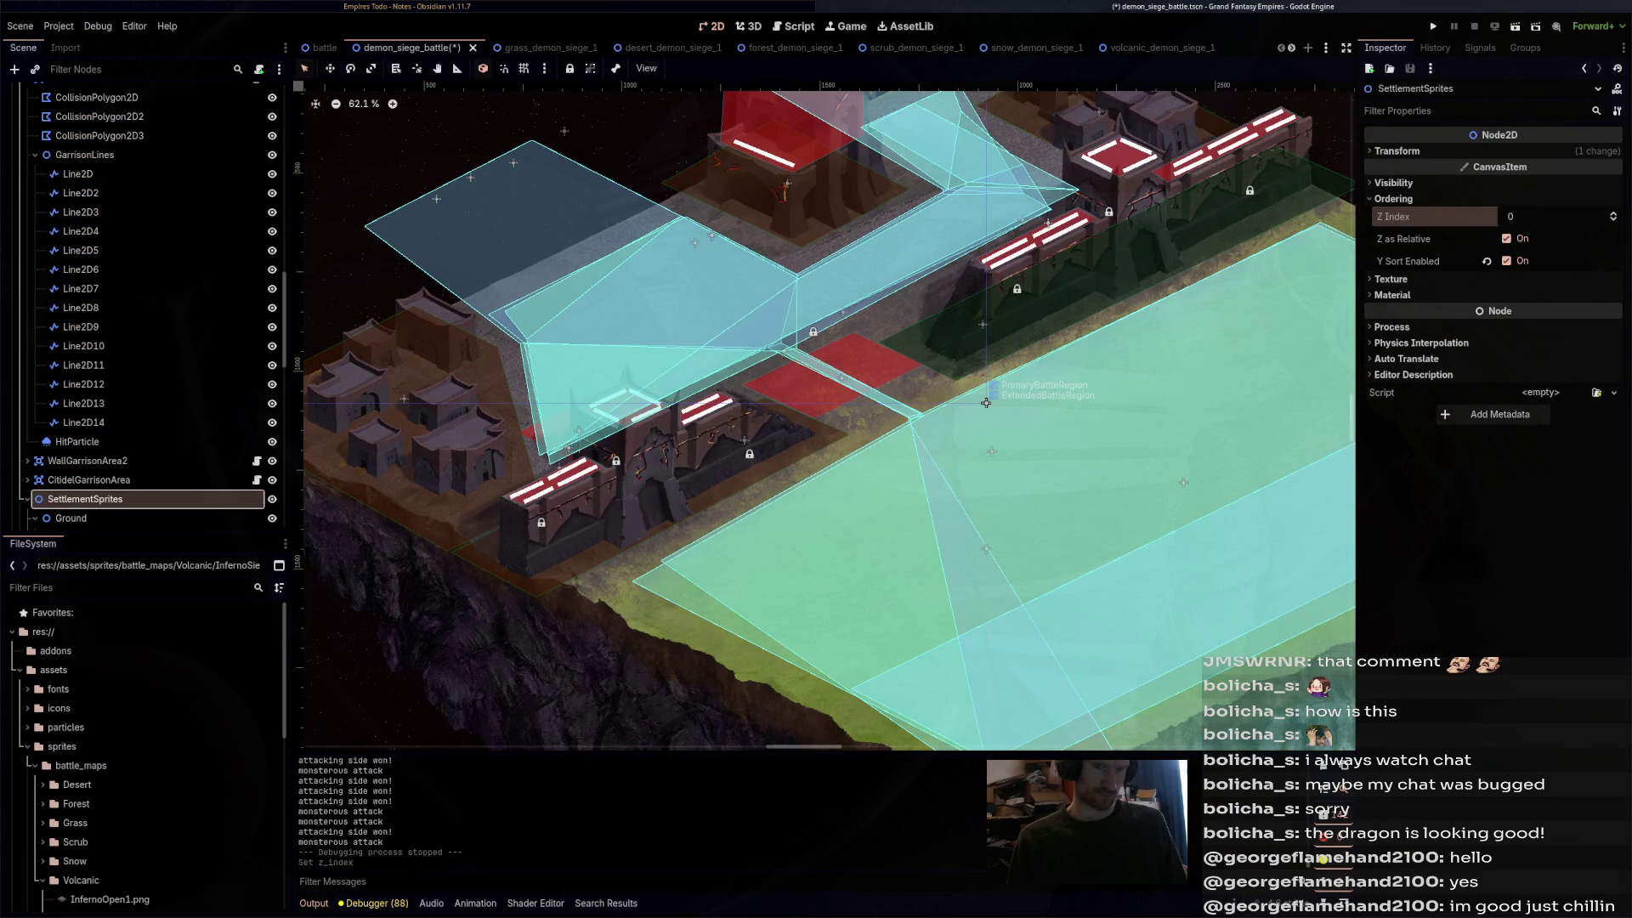
pyautogui.press('Down')
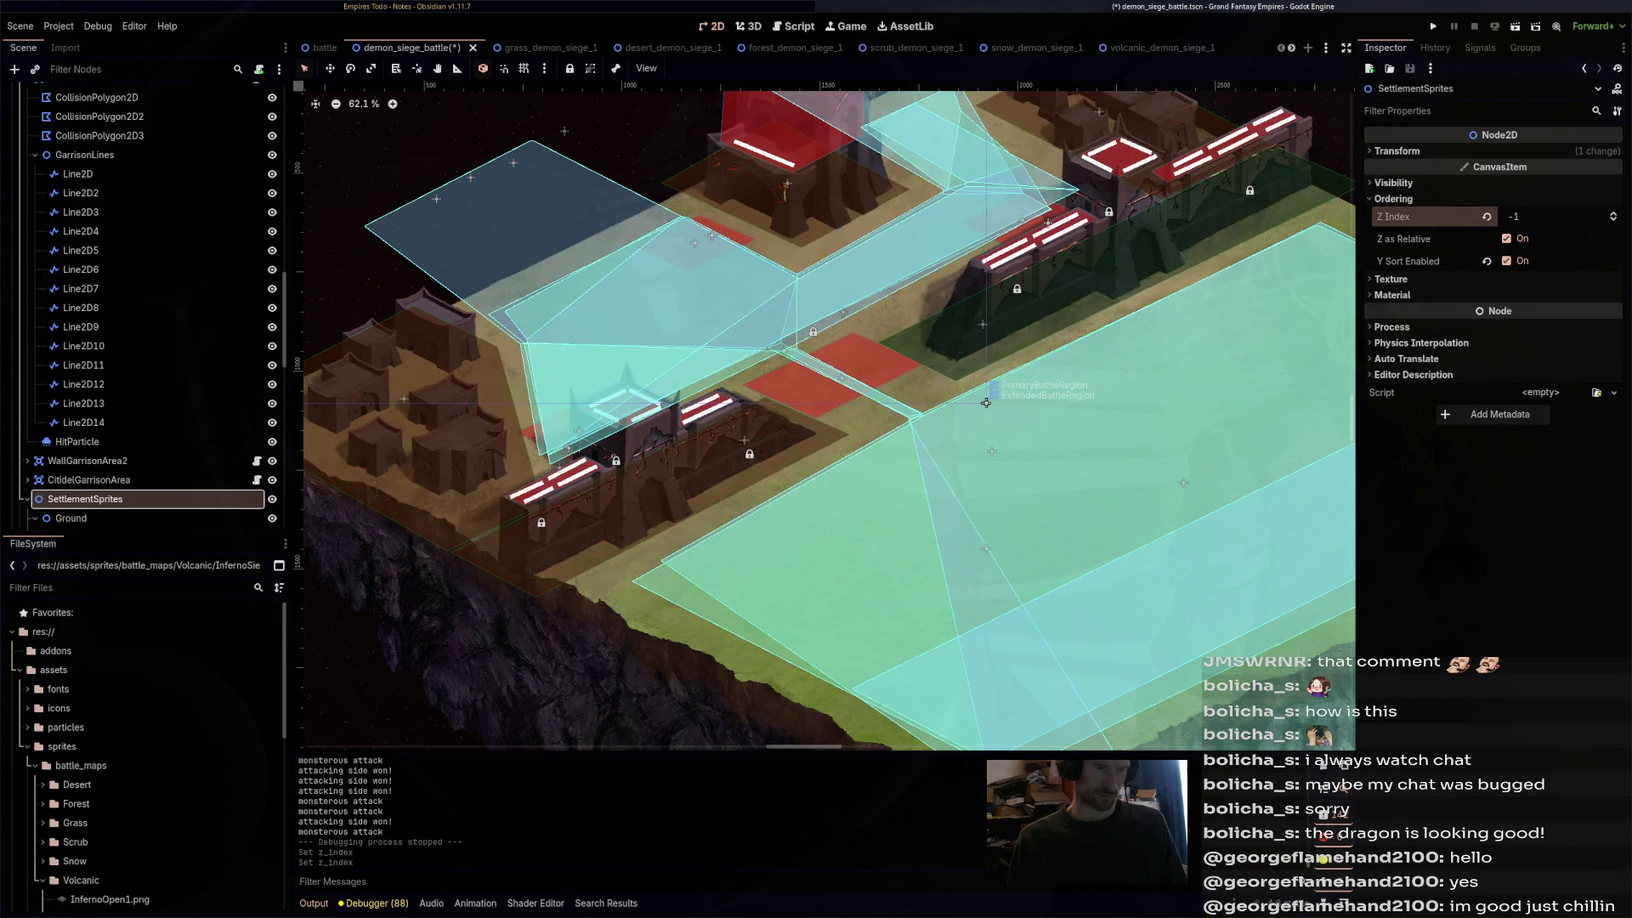
pyautogui.press('Up')
pyautogui.hotkey('ctrl', 's')
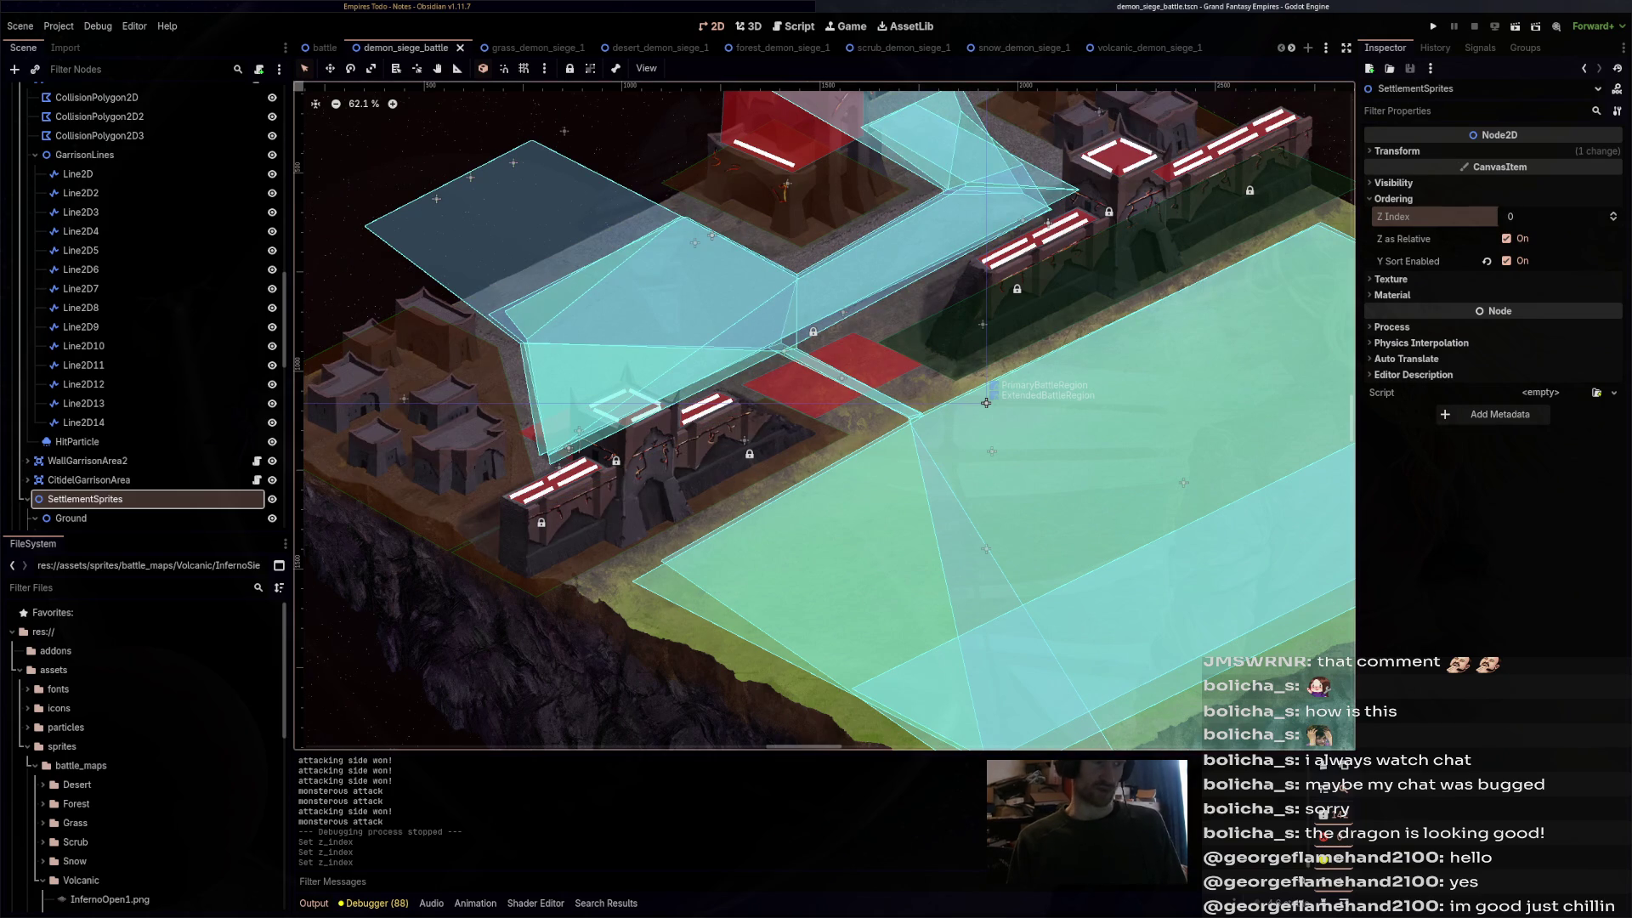
pyautogui.press('F5')
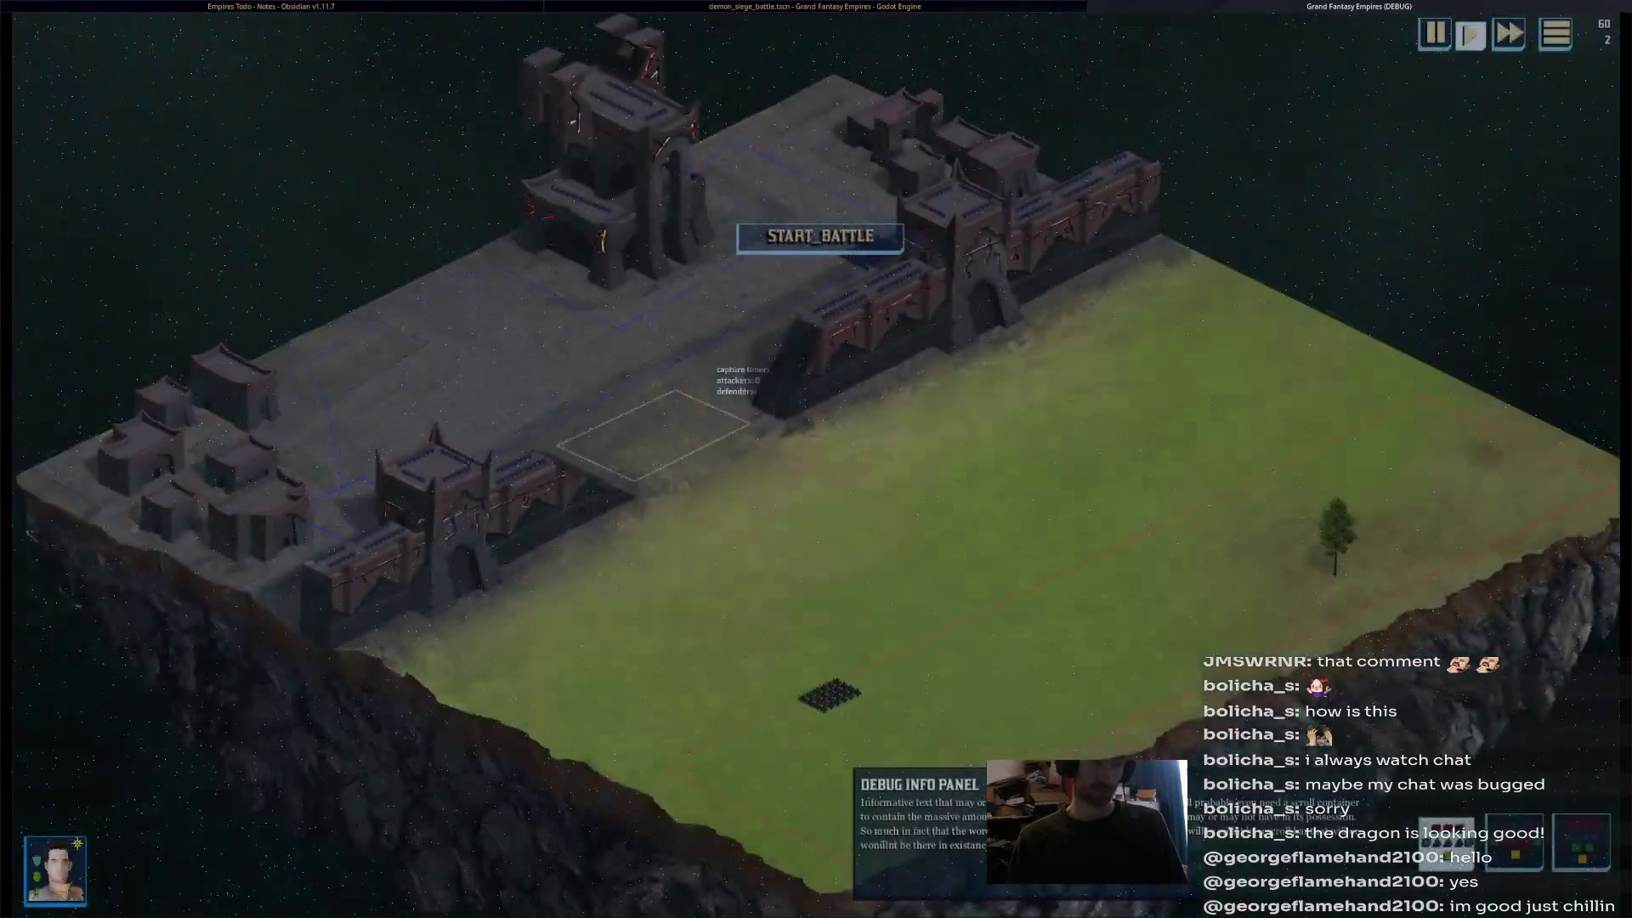
# - Close the running game and run the grass_demon_siege_1 scene instead
pyautogui.scroll(-2, 816, 459)
pyautogui.scroll(-4, 816, 459)
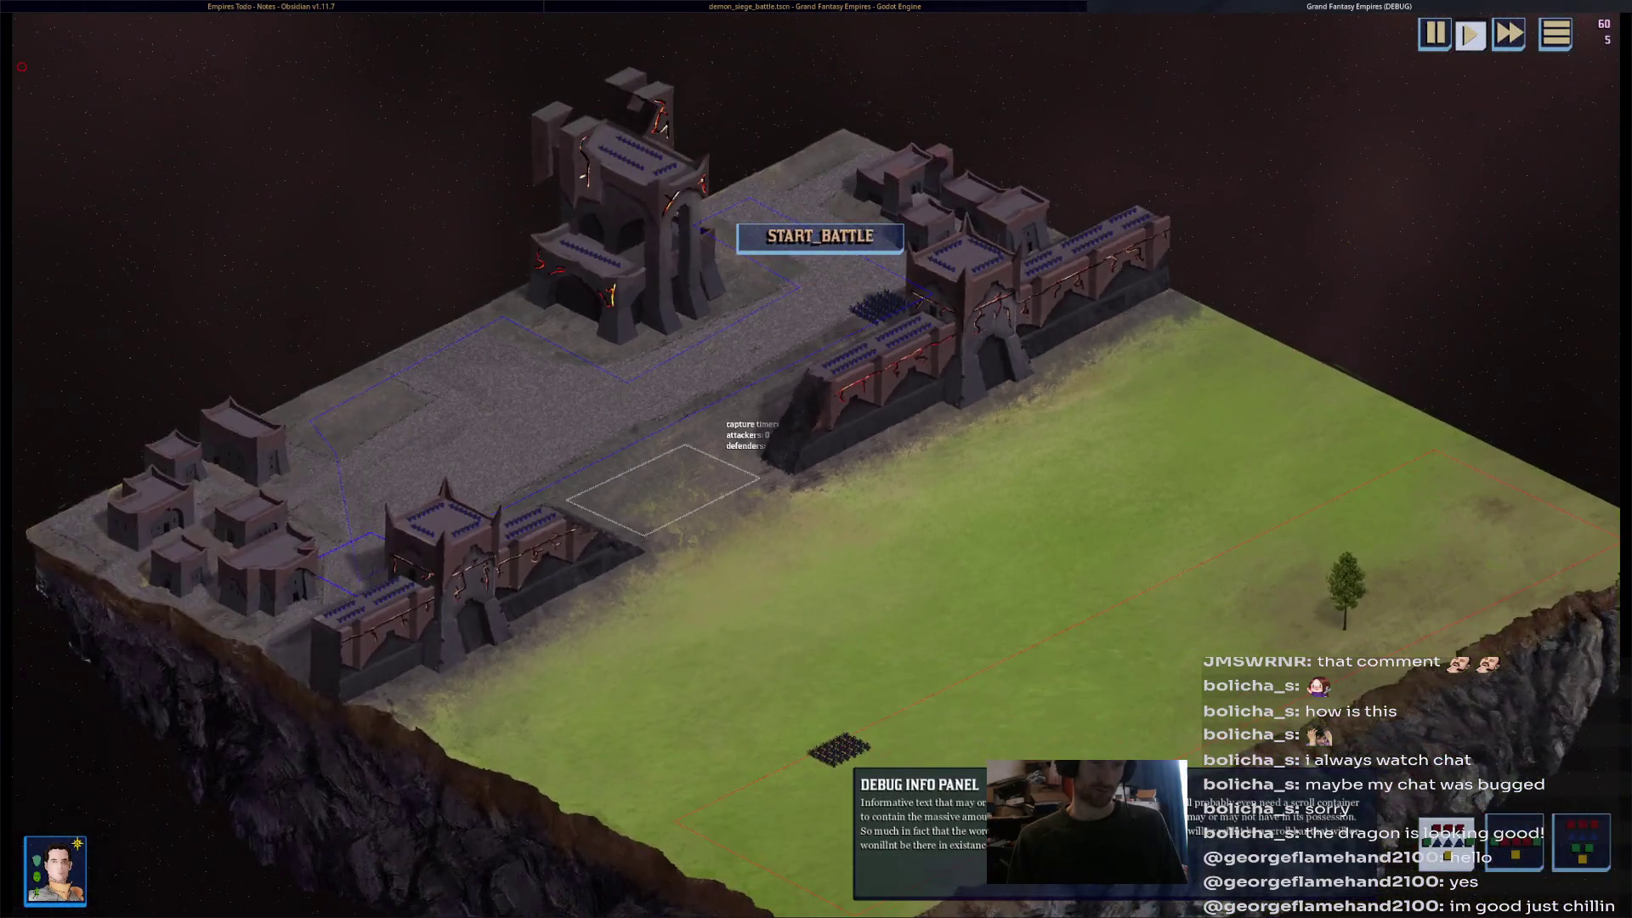
pyautogui.hotkey('alt', 'F4')
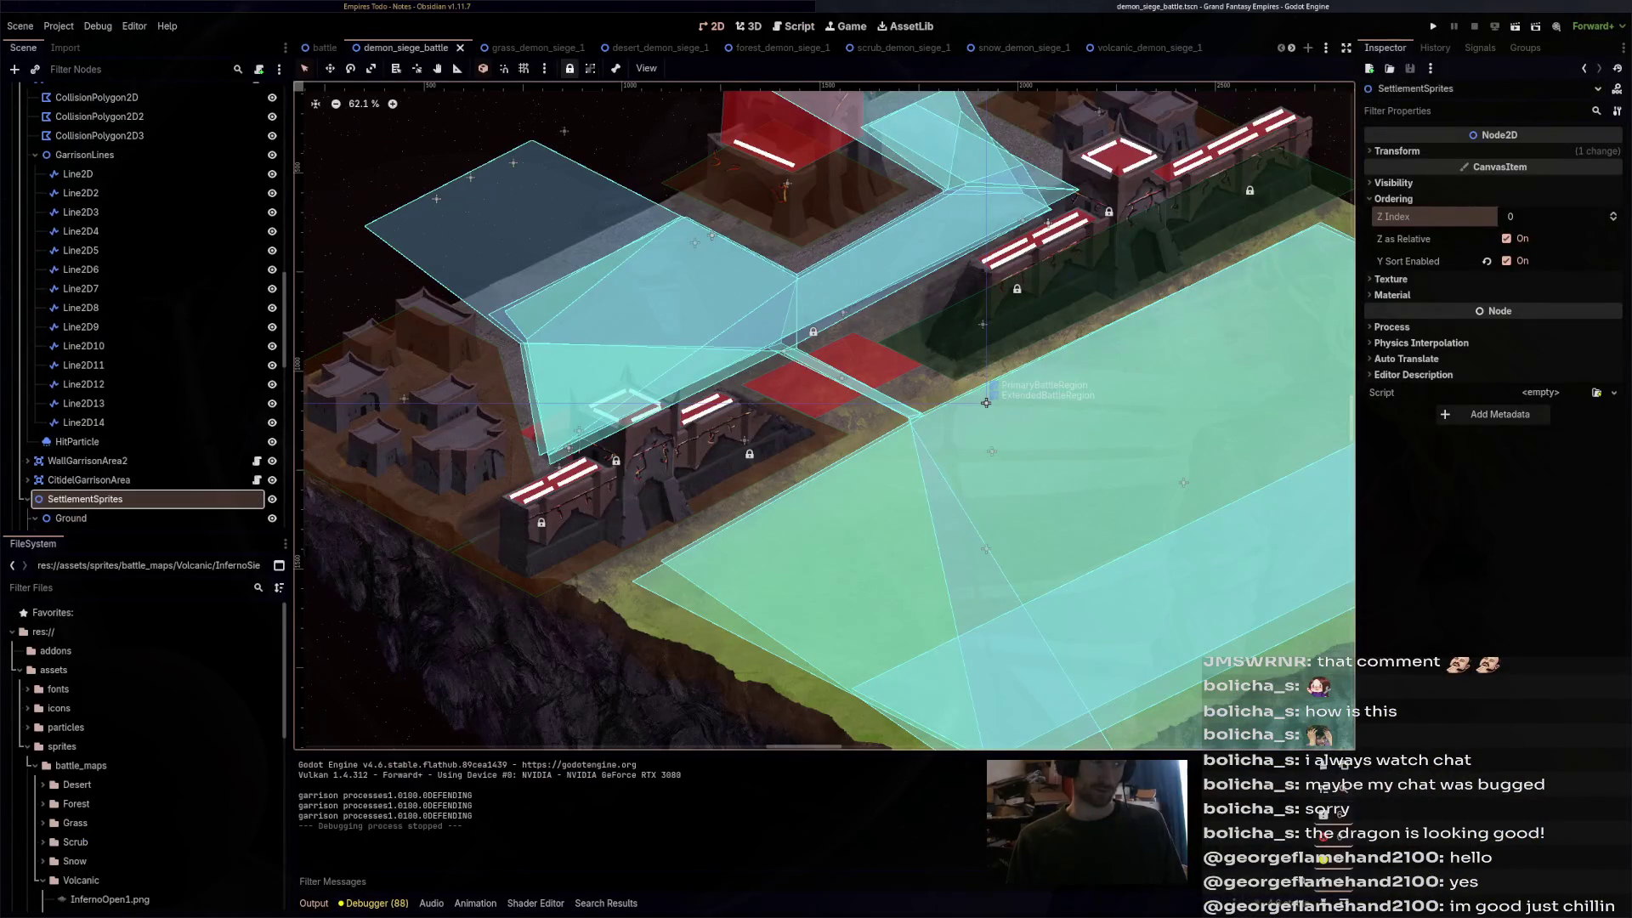
pyautogui.click(536, 47)
pyautogui.click(1515, 26)
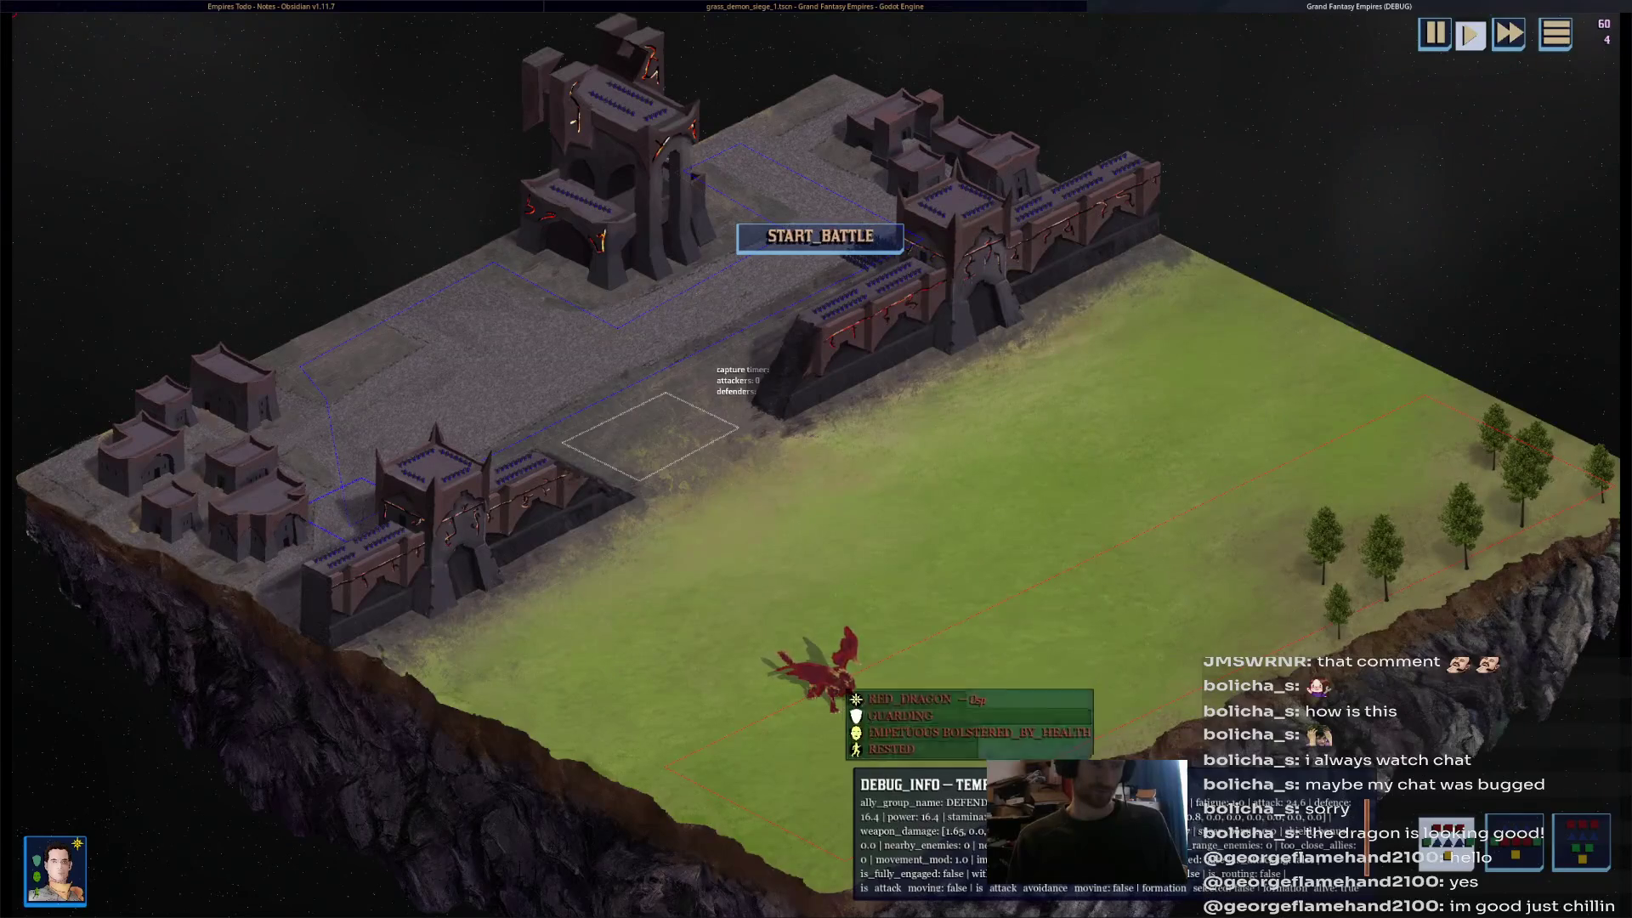
# - Start the battle, watch the red dragon attack the gate, then quit the game
pyautogui.click(871, 244)
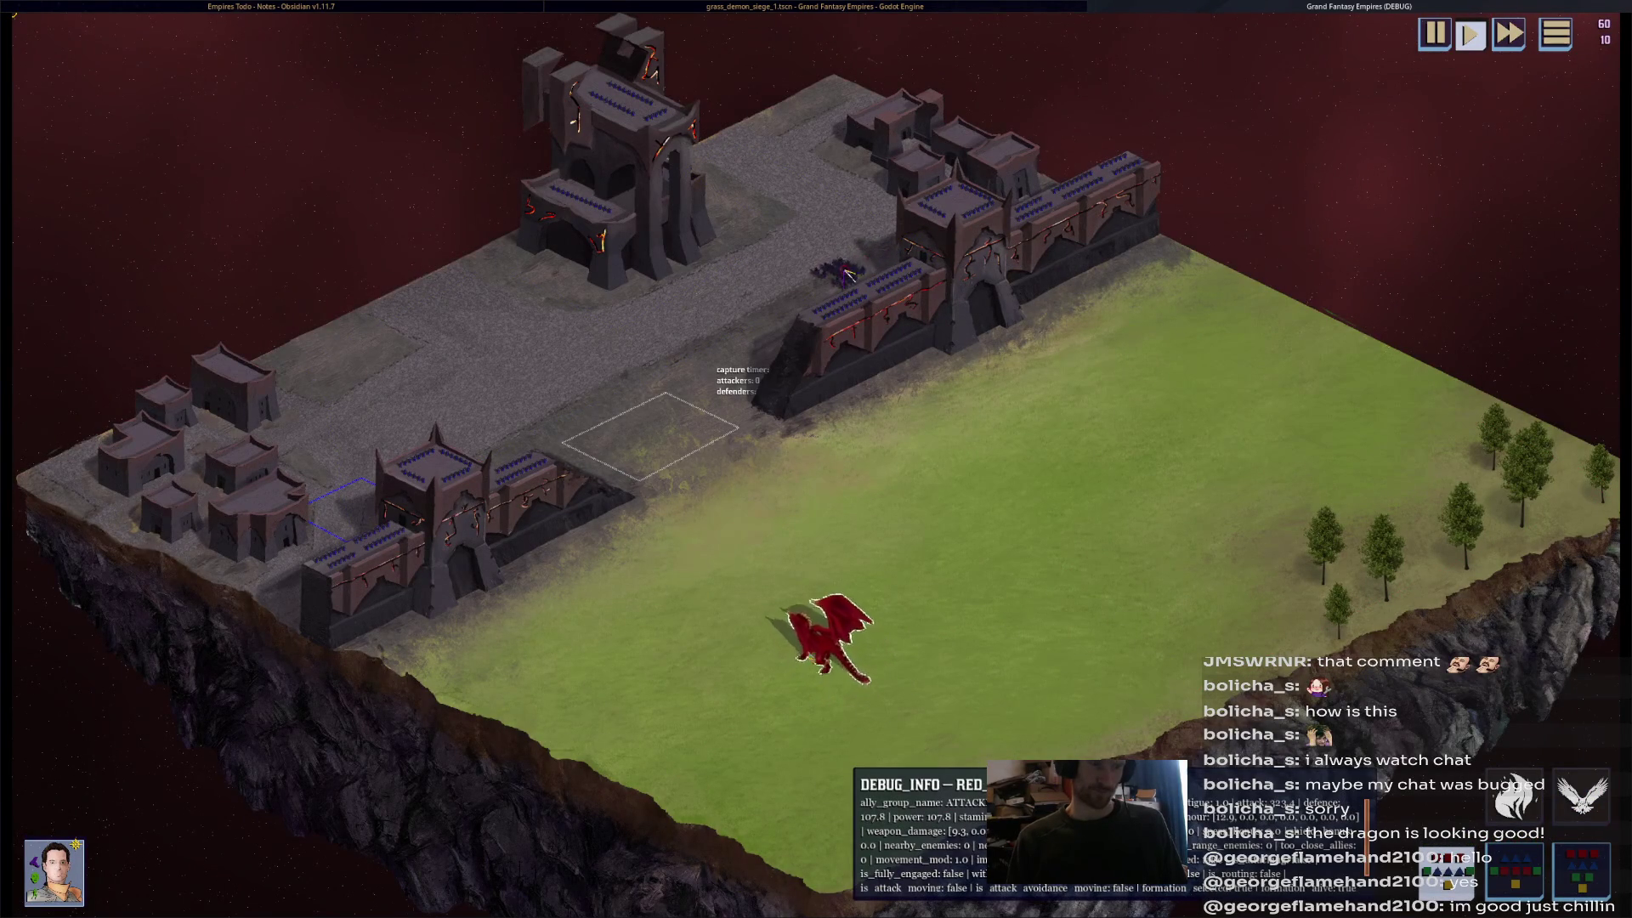
pyautogui.scroll(4, 820, 338)
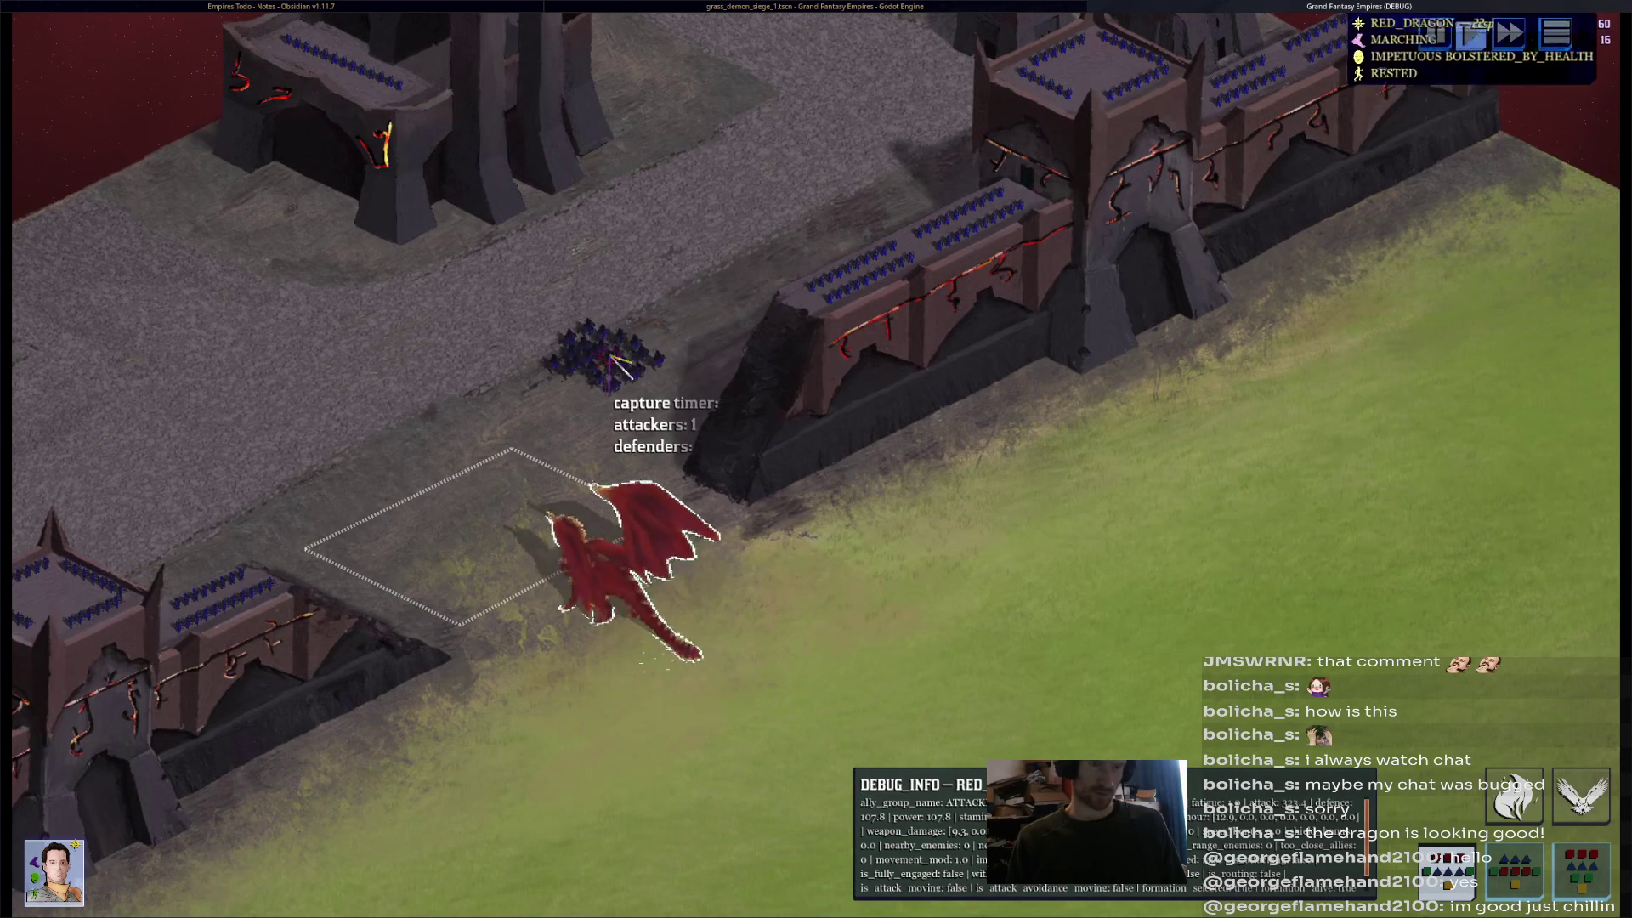
pyautogui.press('F8')
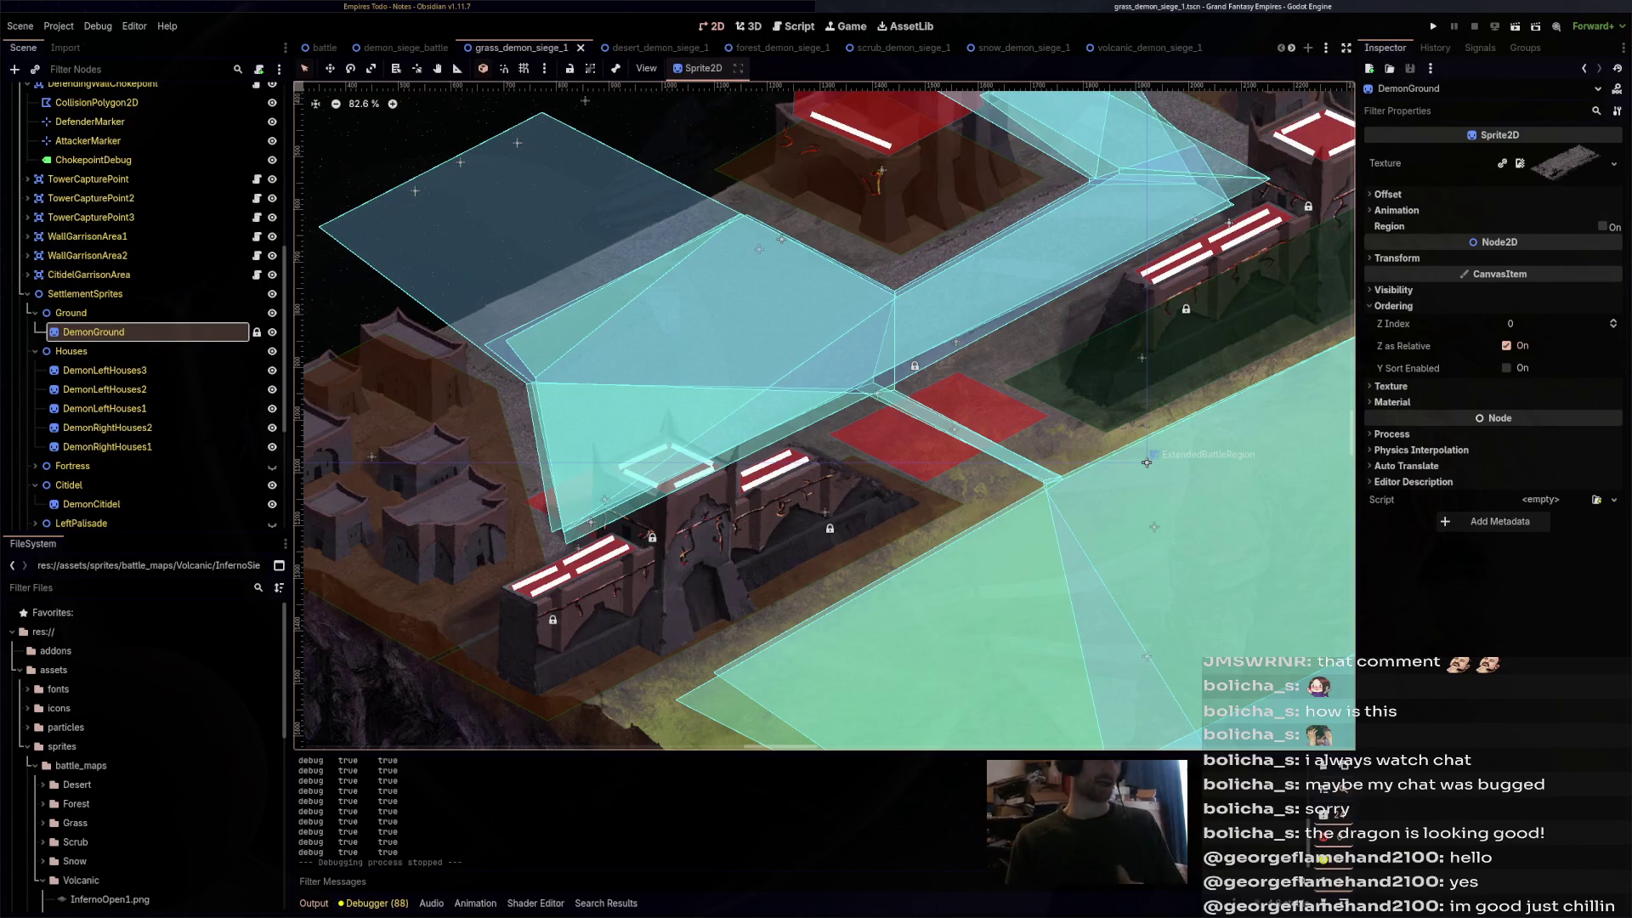
# - Switch to desert_demon_siege_1, look over the map, and playtest it before stopping the run
pyautogui.hotkey('ctrl', 'Tab')
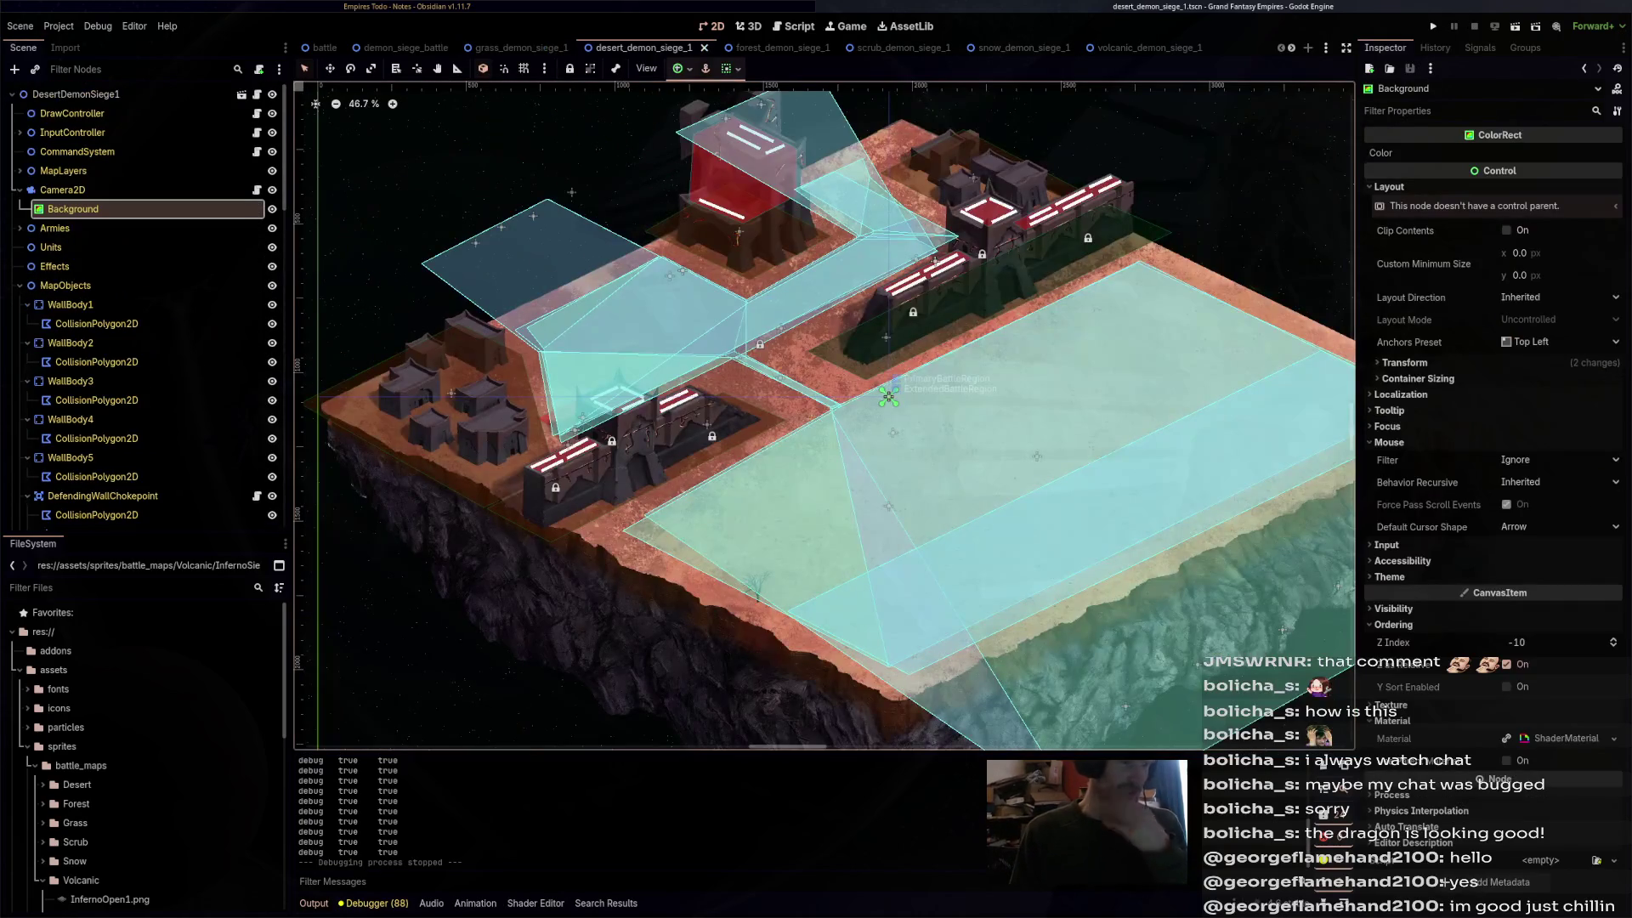
pyautogui.scroll(3, 929, 428)
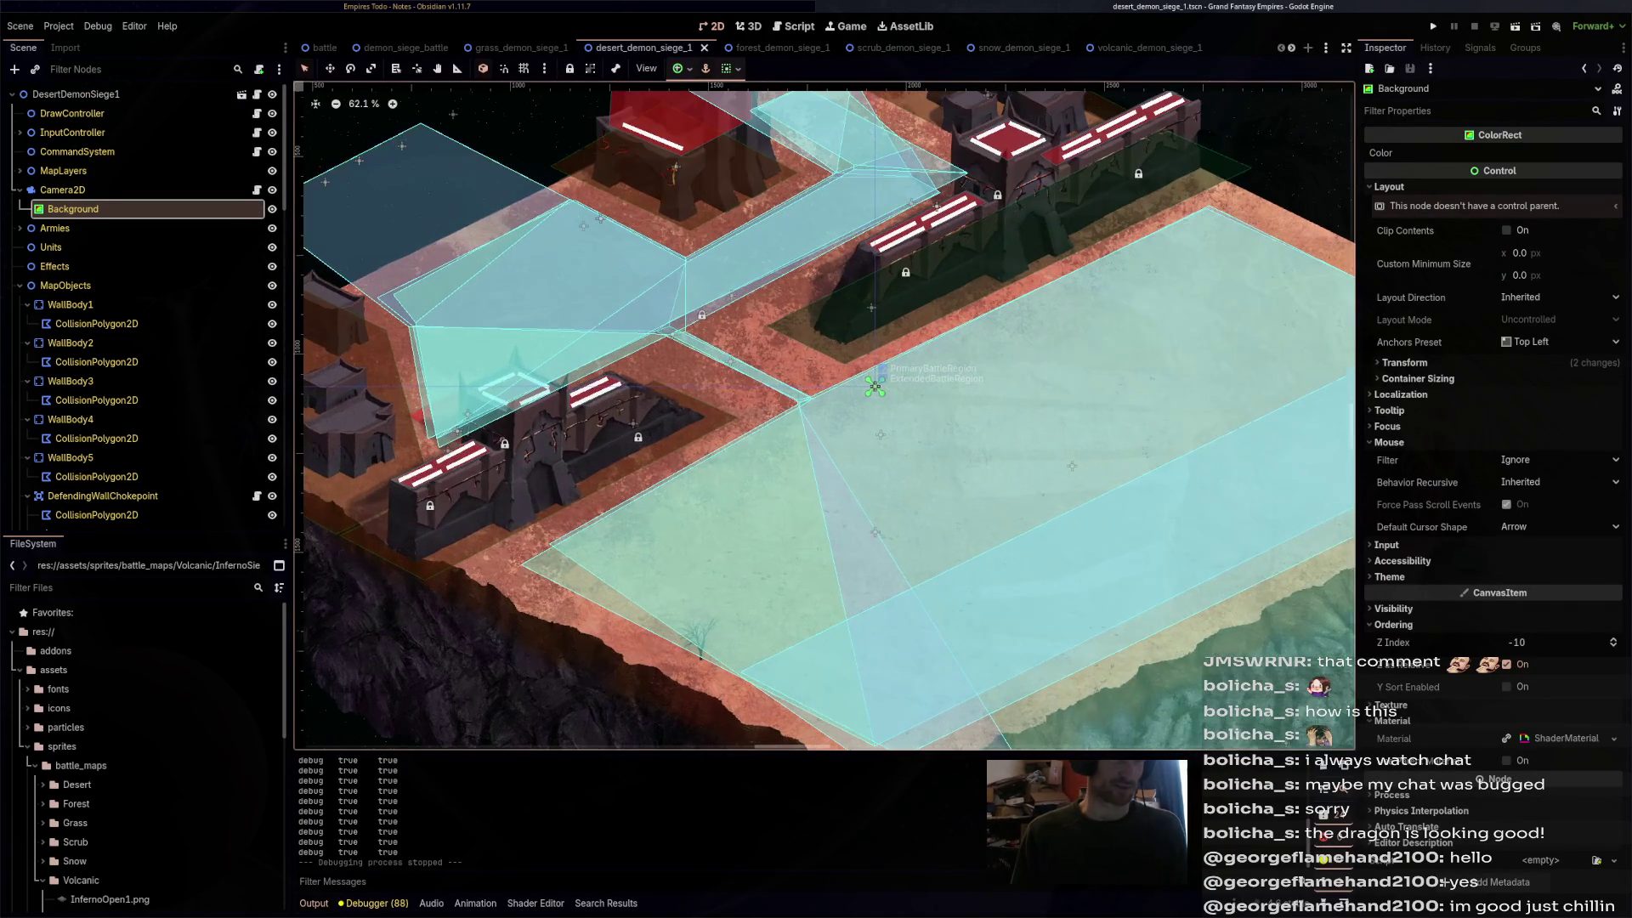
pyautogui.hscroll(-5, 825, 416)
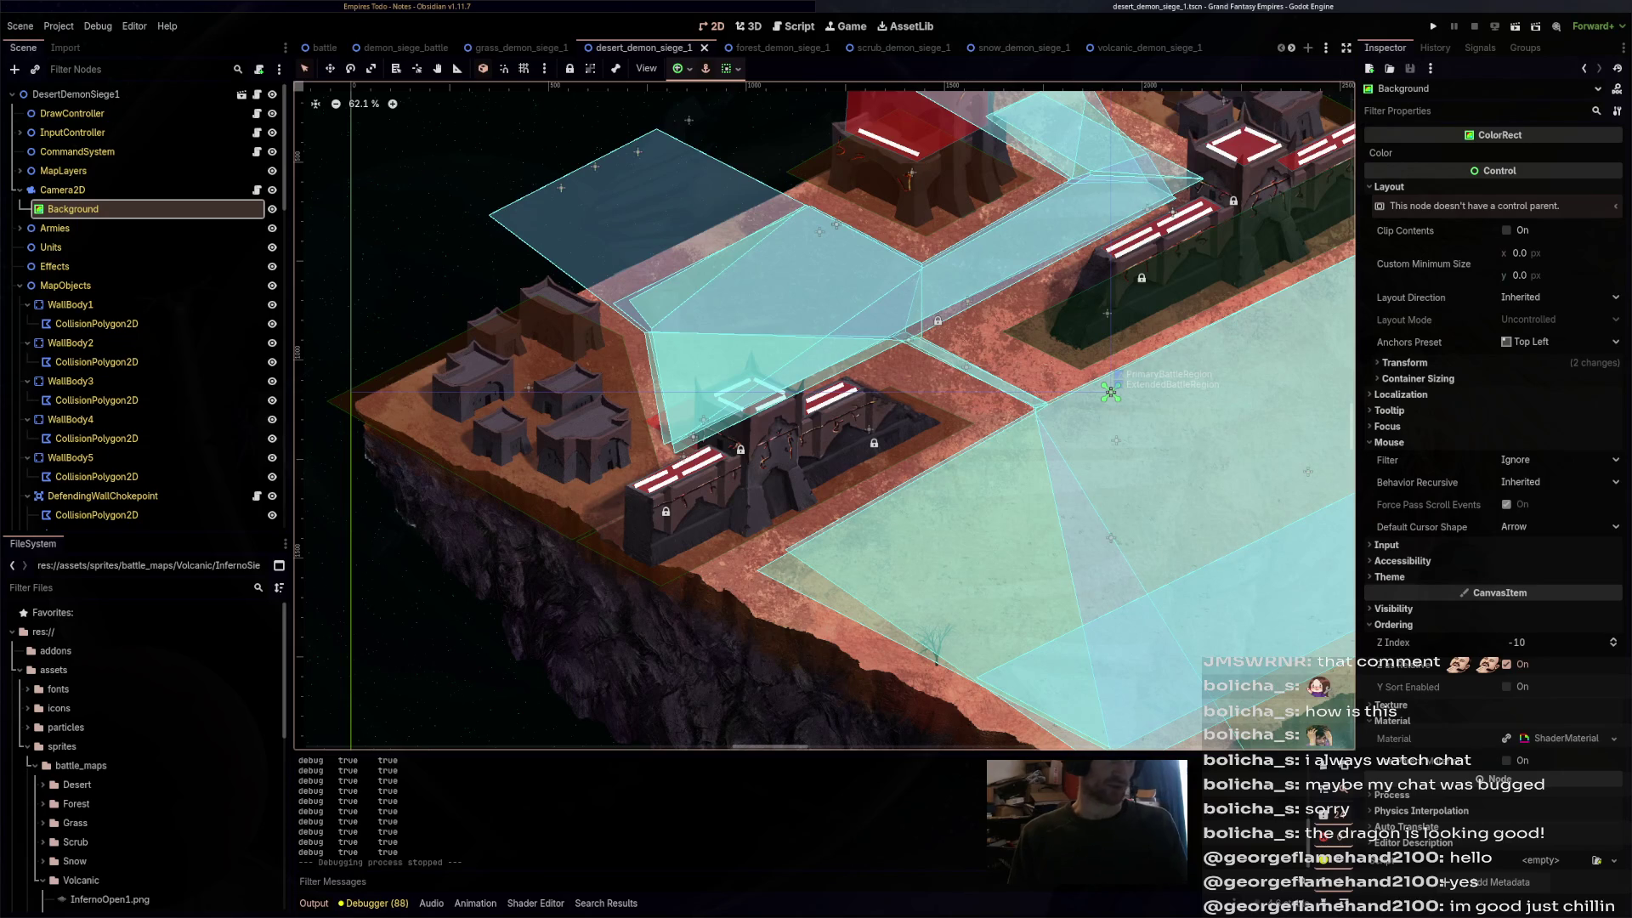
pyautogui.scroll(7, 1110, 391)
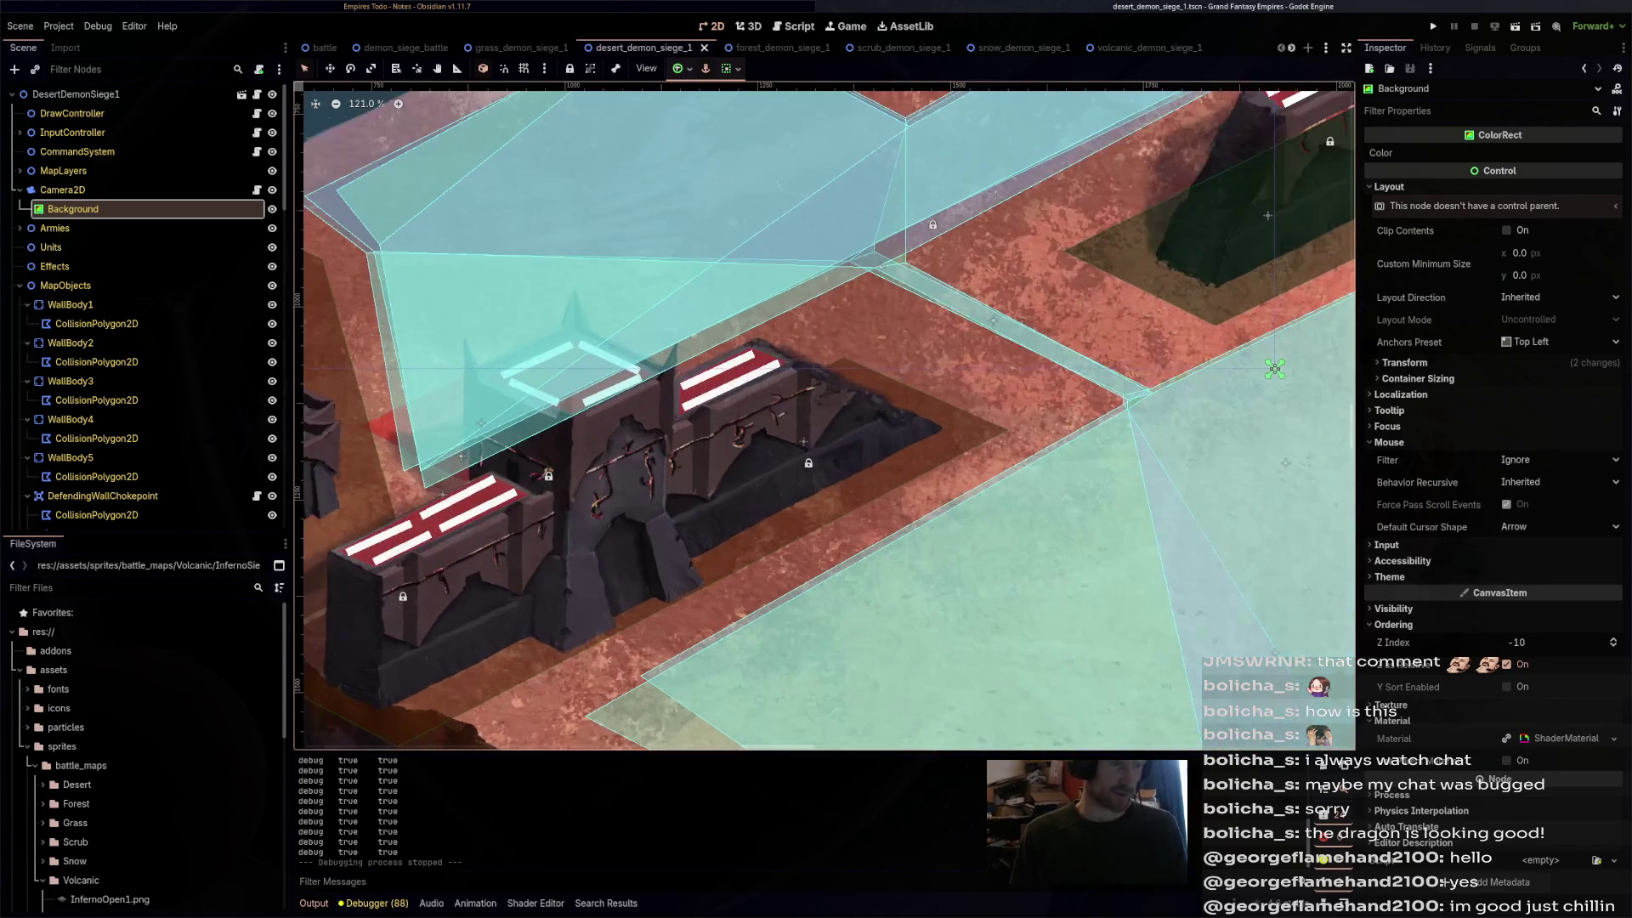
pyautogui.scroll(-3, 896, 361)
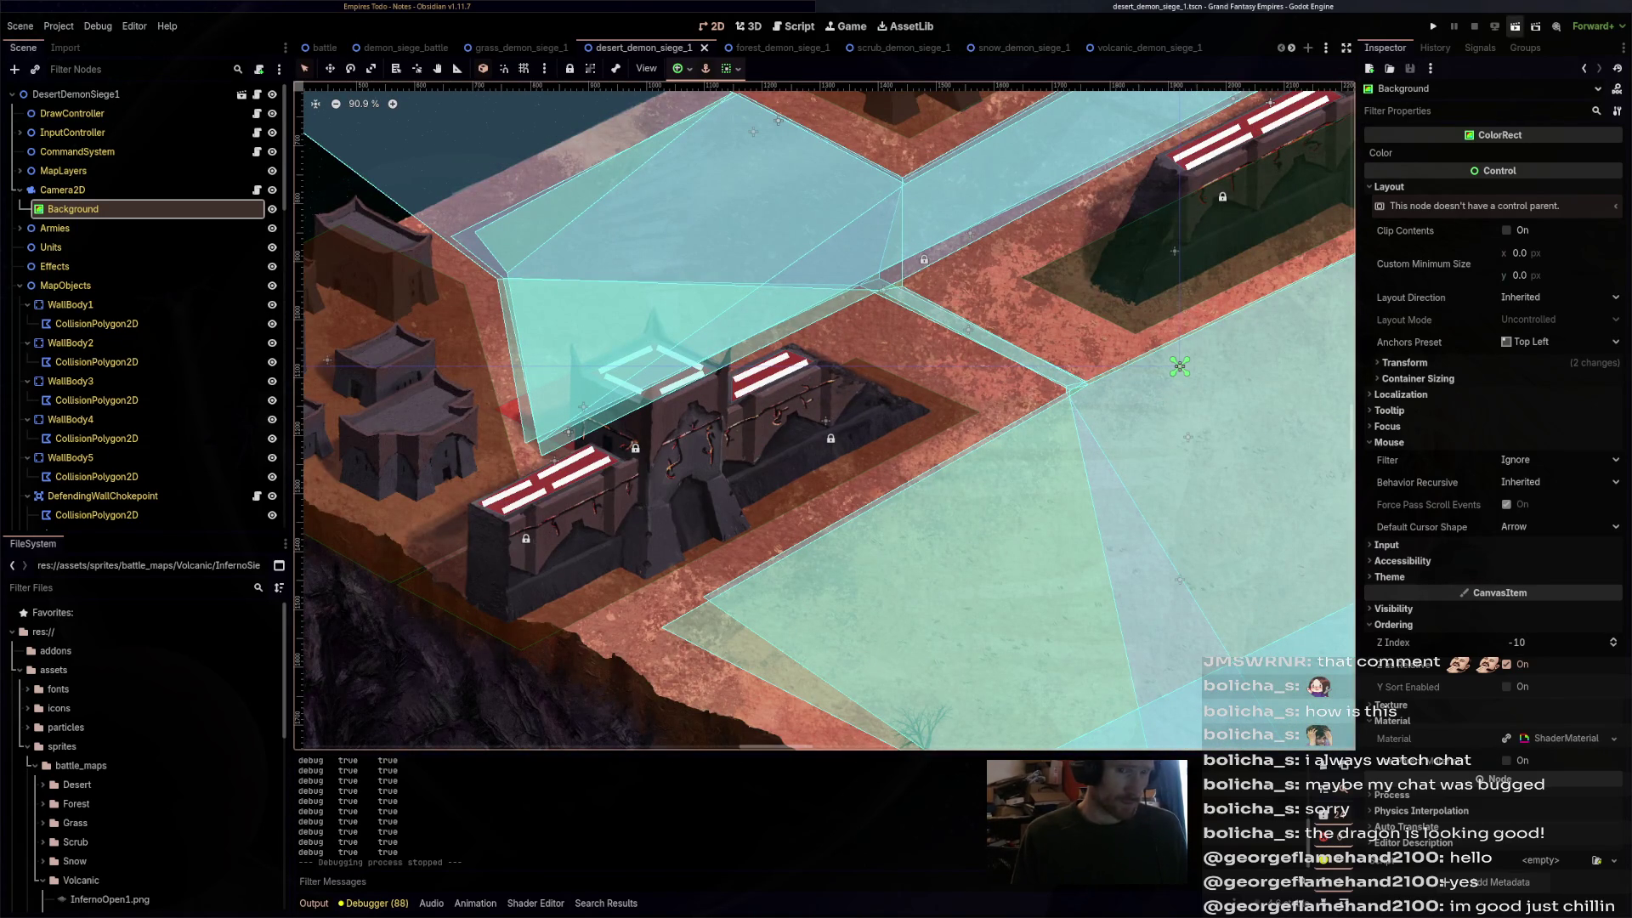
pyautogui.click(1515, 26)
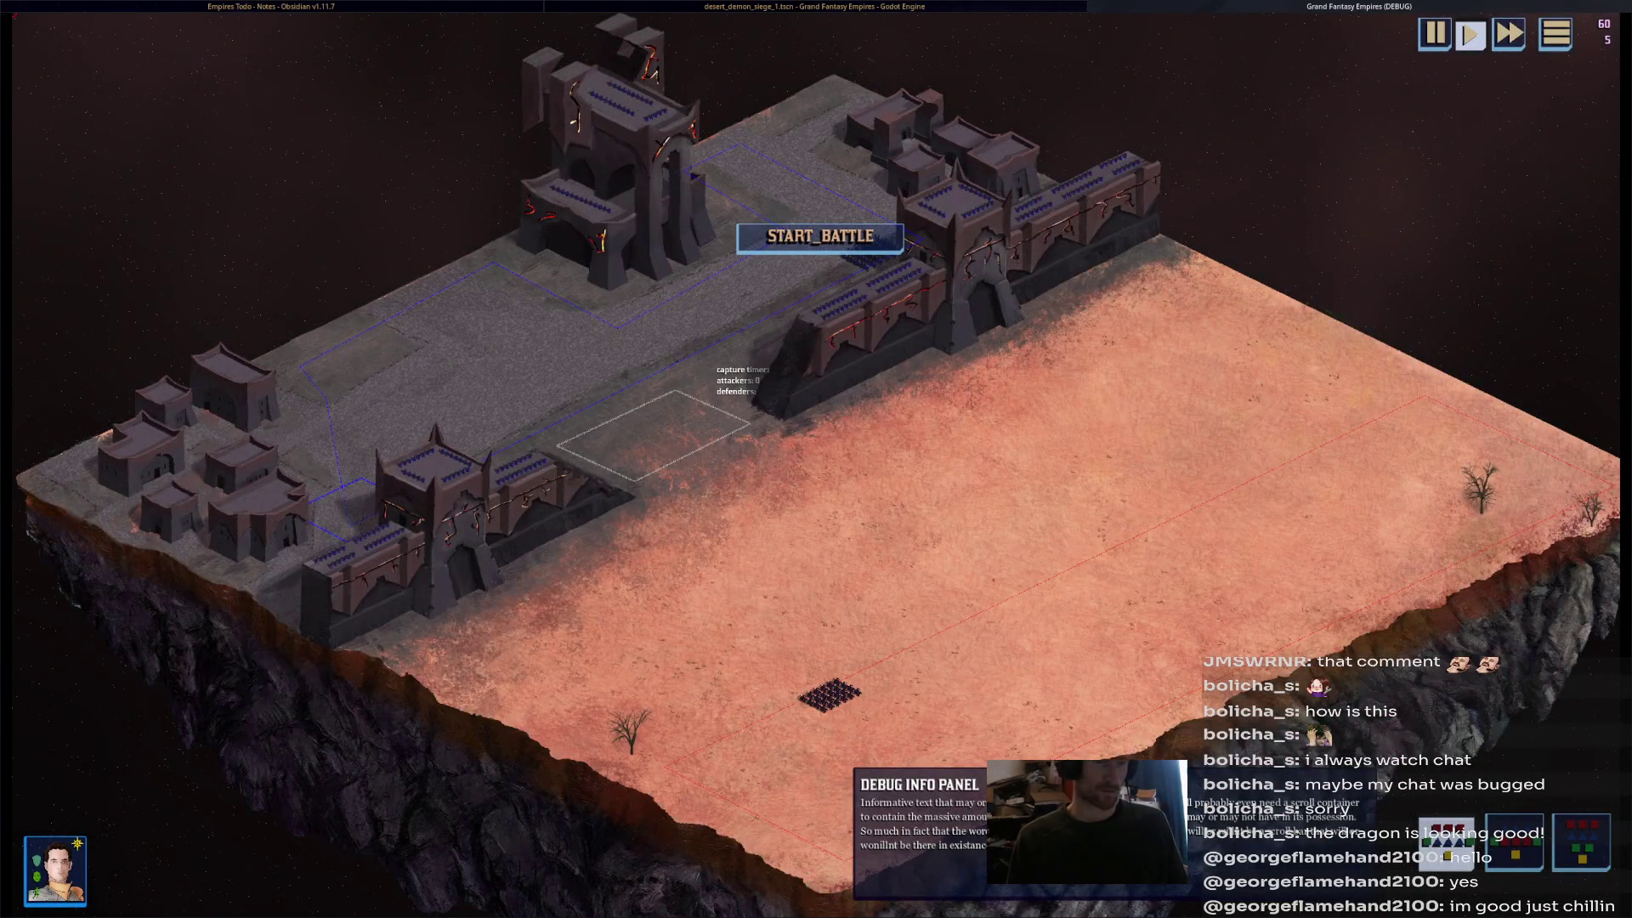
pyautogui.press('F8')
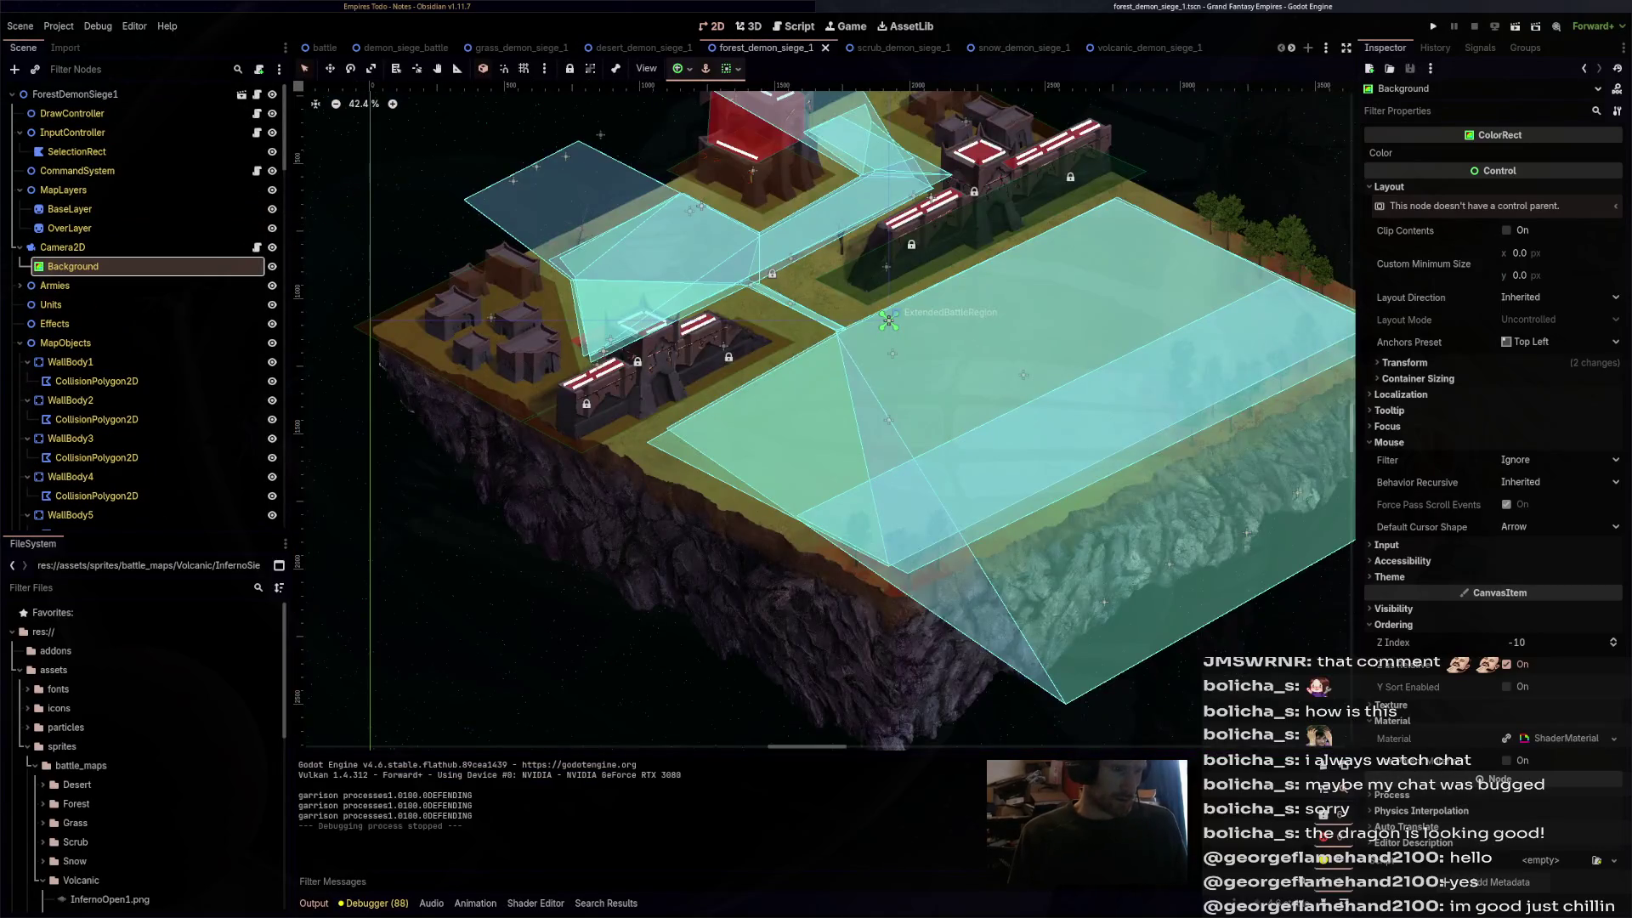
# - In the forest map, unlock DemonGround and inspect the Ground group's Z Index ordering
pyautogui.scroll(4, 934, 250)
pyautogui.moveTo(868, 355); pyautogui.dragTo(967, 395)
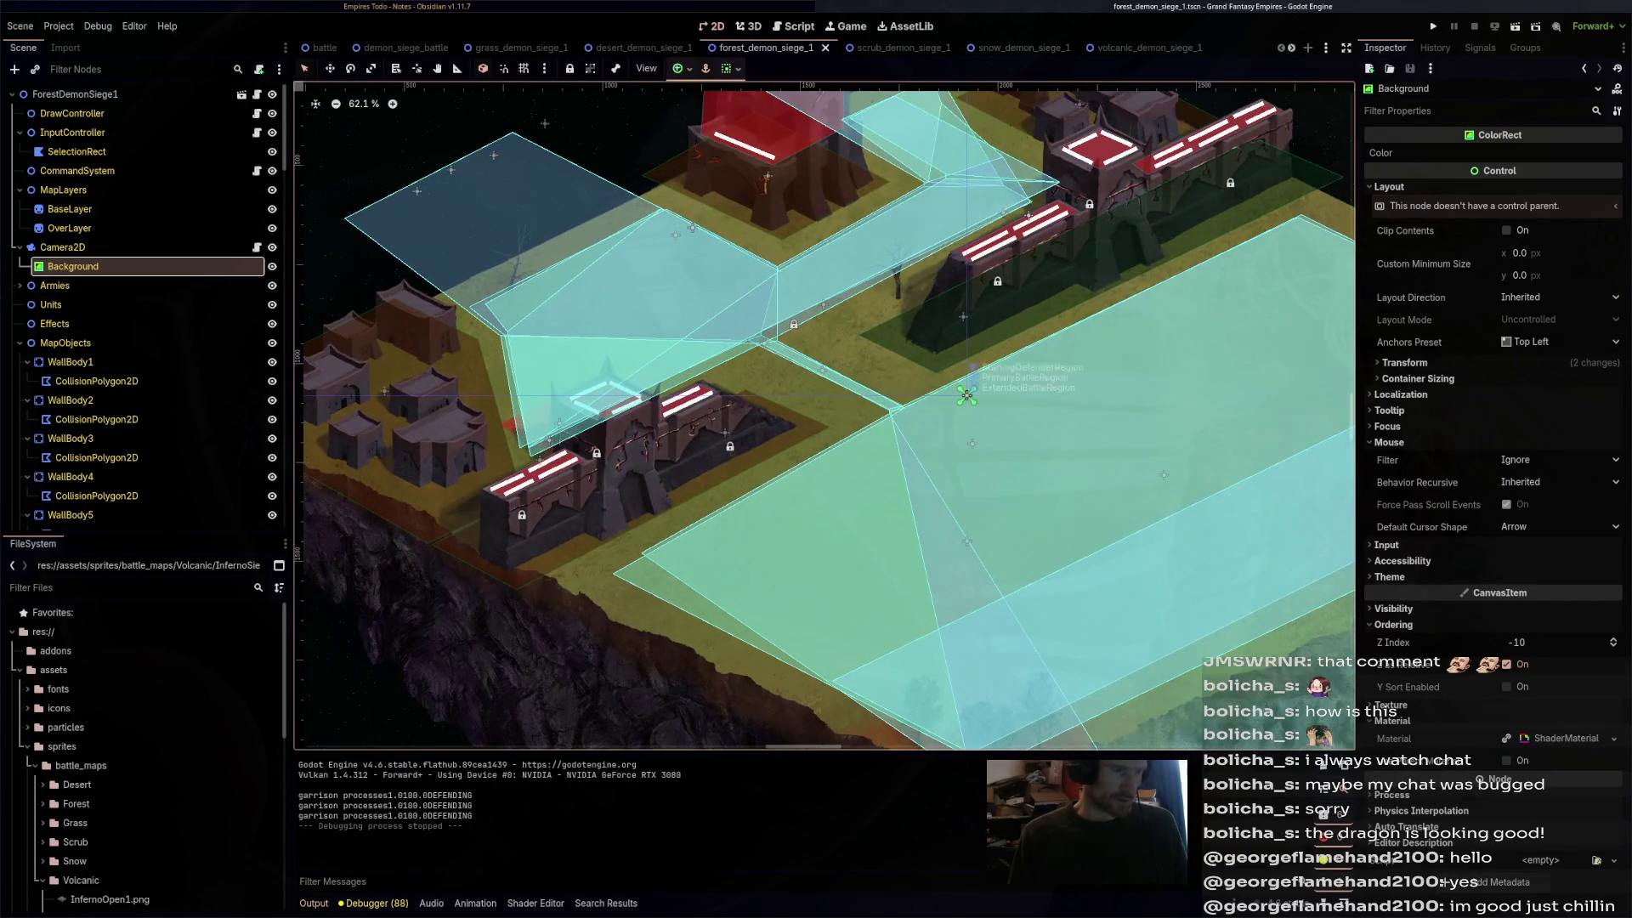
pyautogui.click(967, 395)
pyautogui.scroll(2, 967, 395)
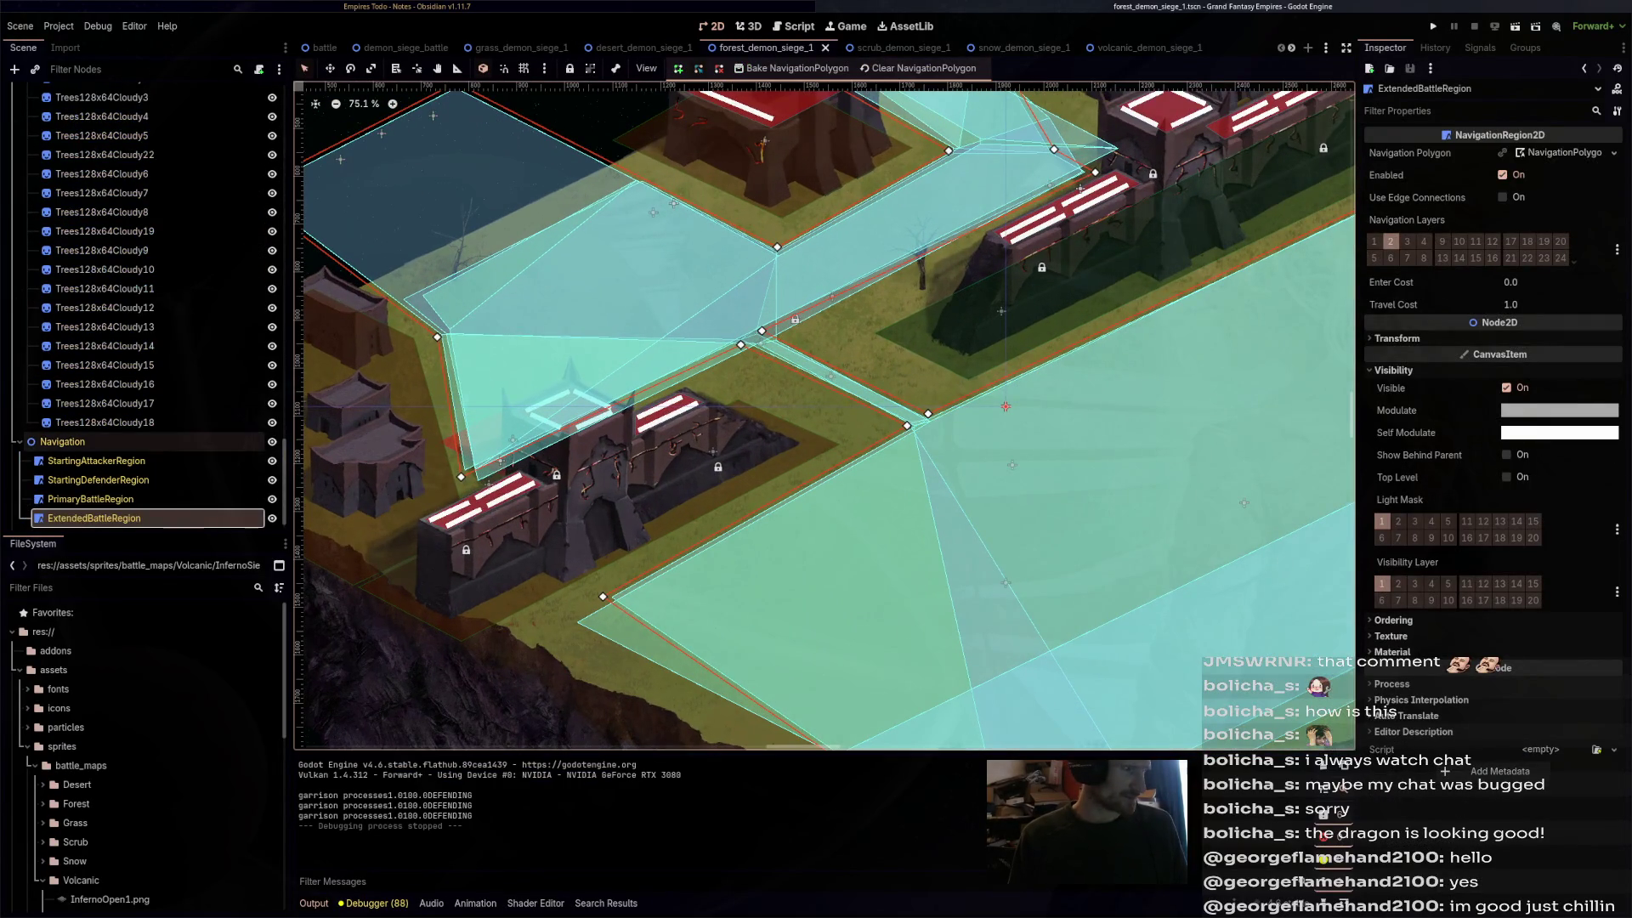
pyautogui.scroll(5, 128, 508)
pyautogui.scroll(5, 127, 506)
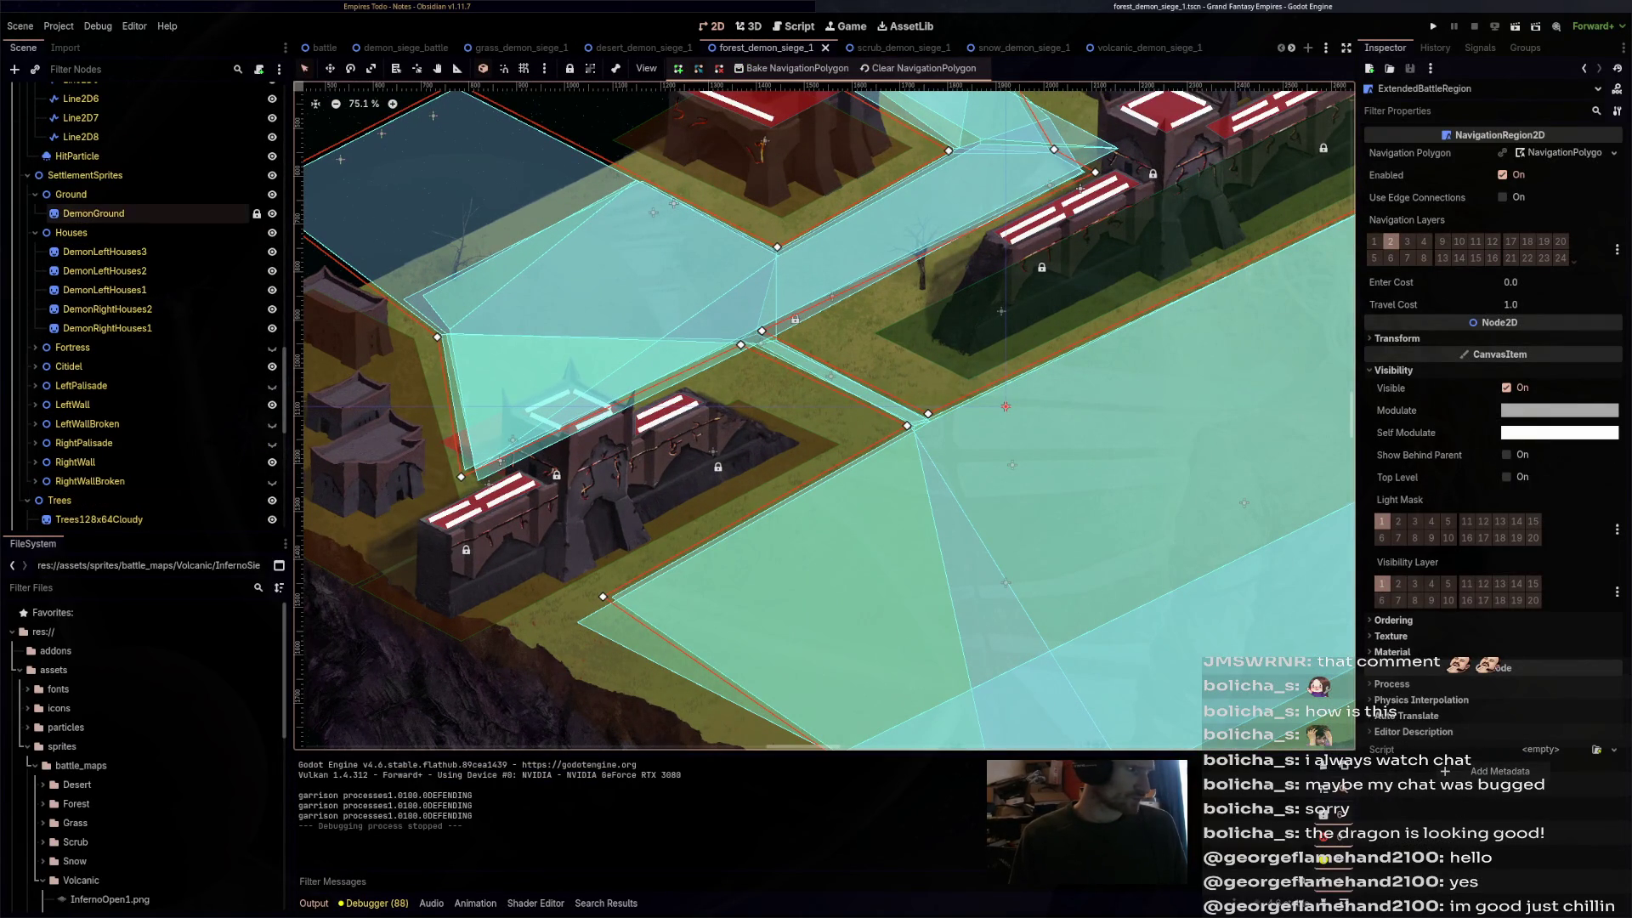
pyautogui.click(128, 214)
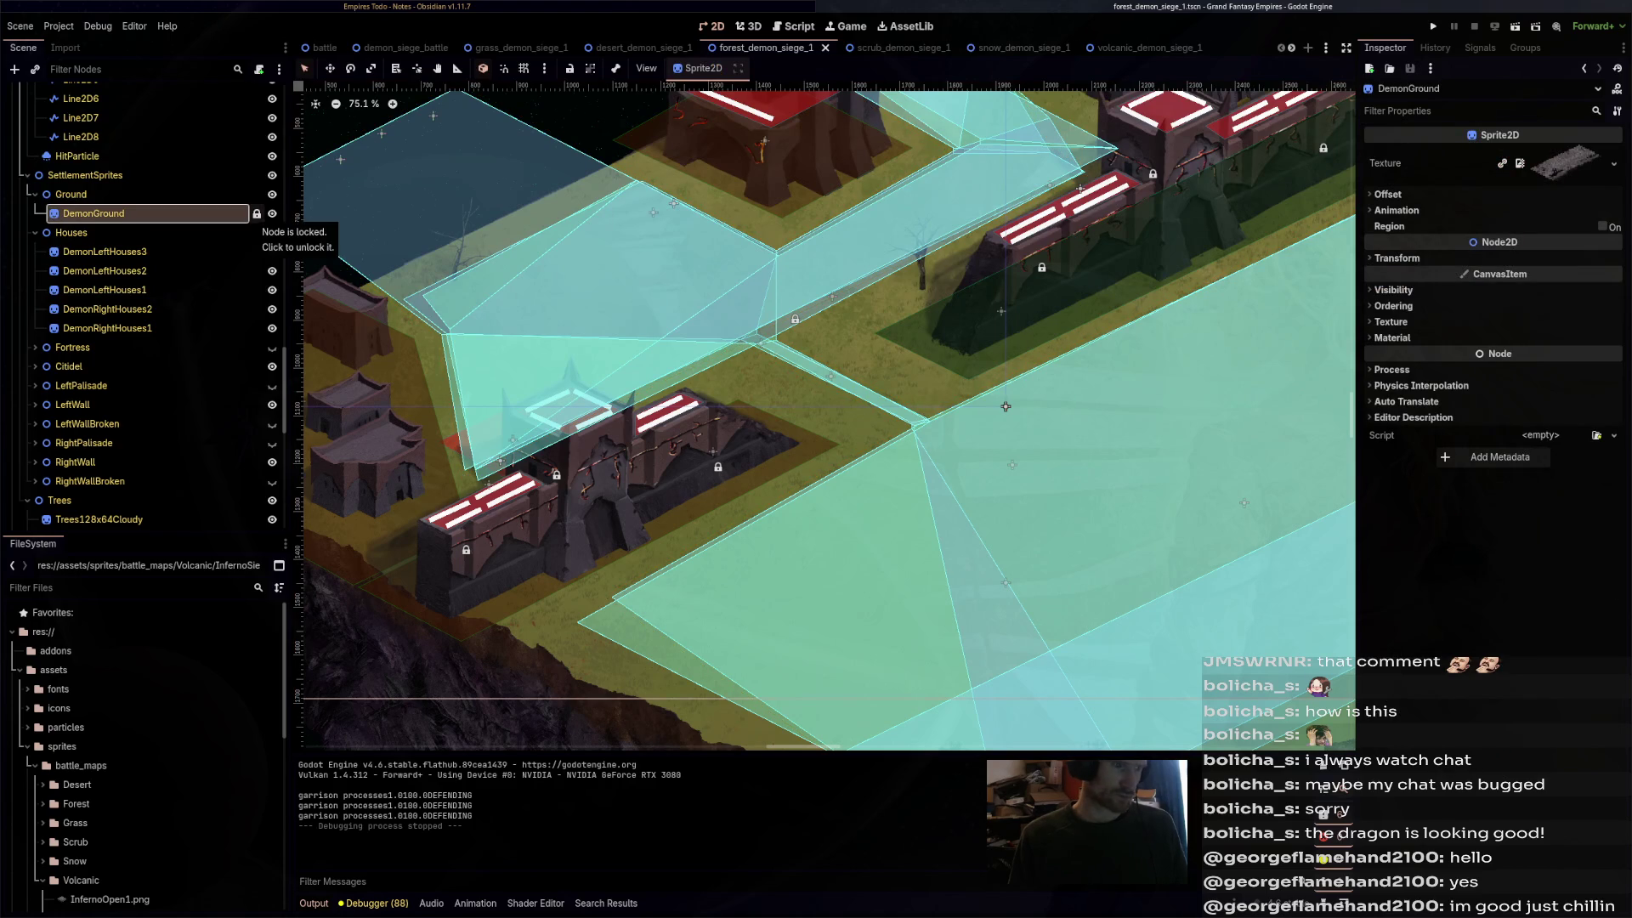
pyautogui.click(256, 213)
pyautogui.click(213, 194)
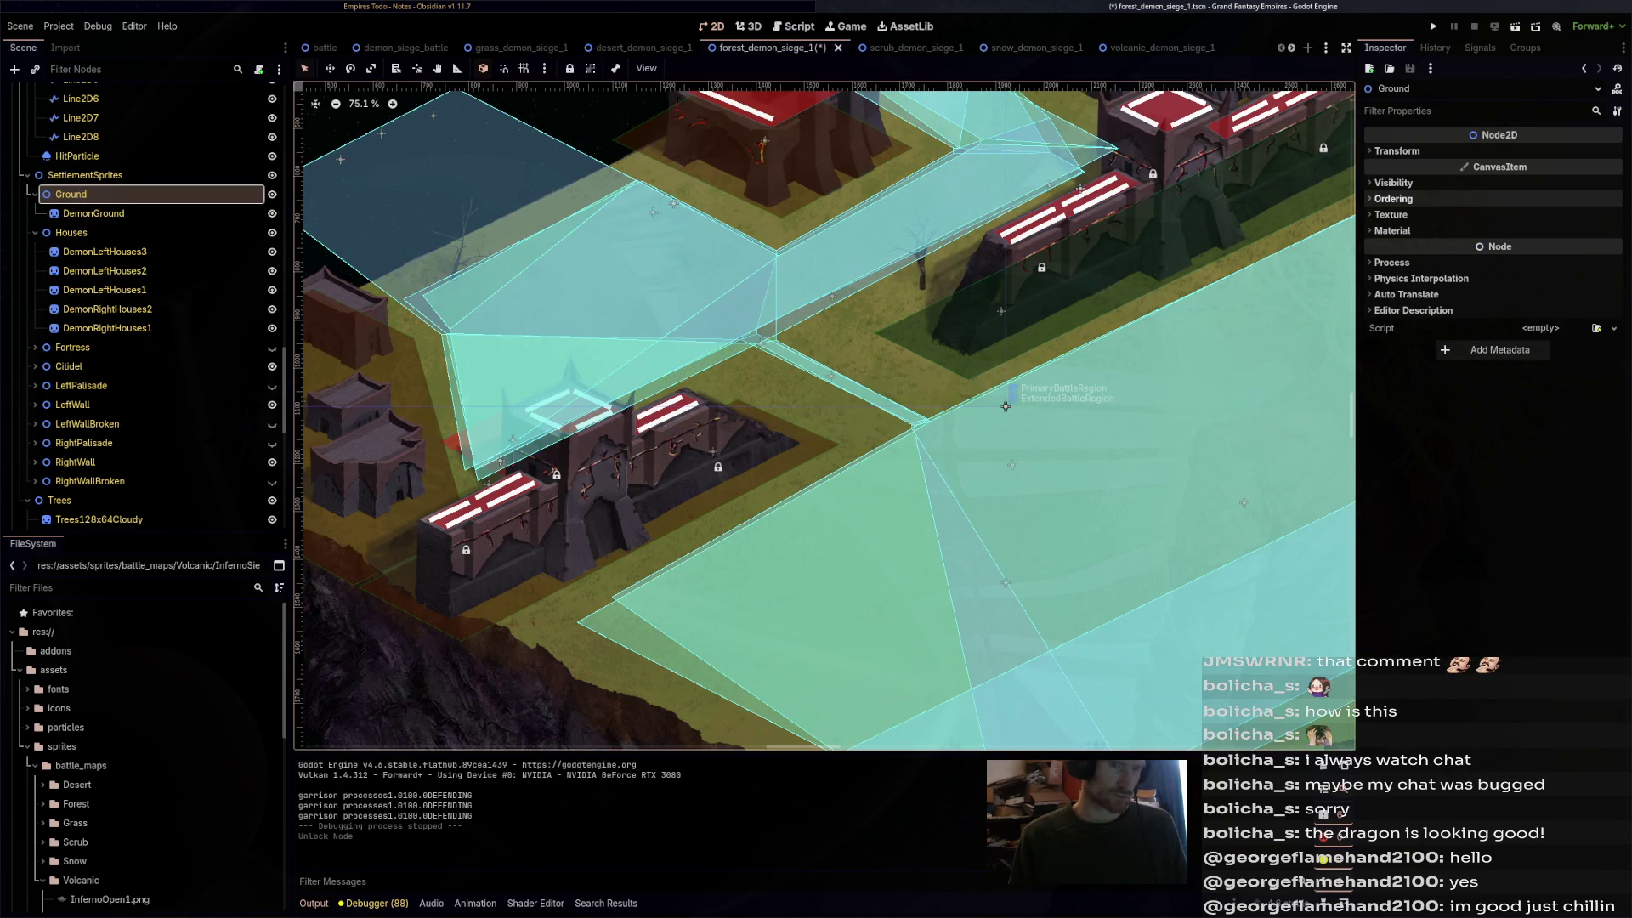
pyautogui.click(1392, 198)
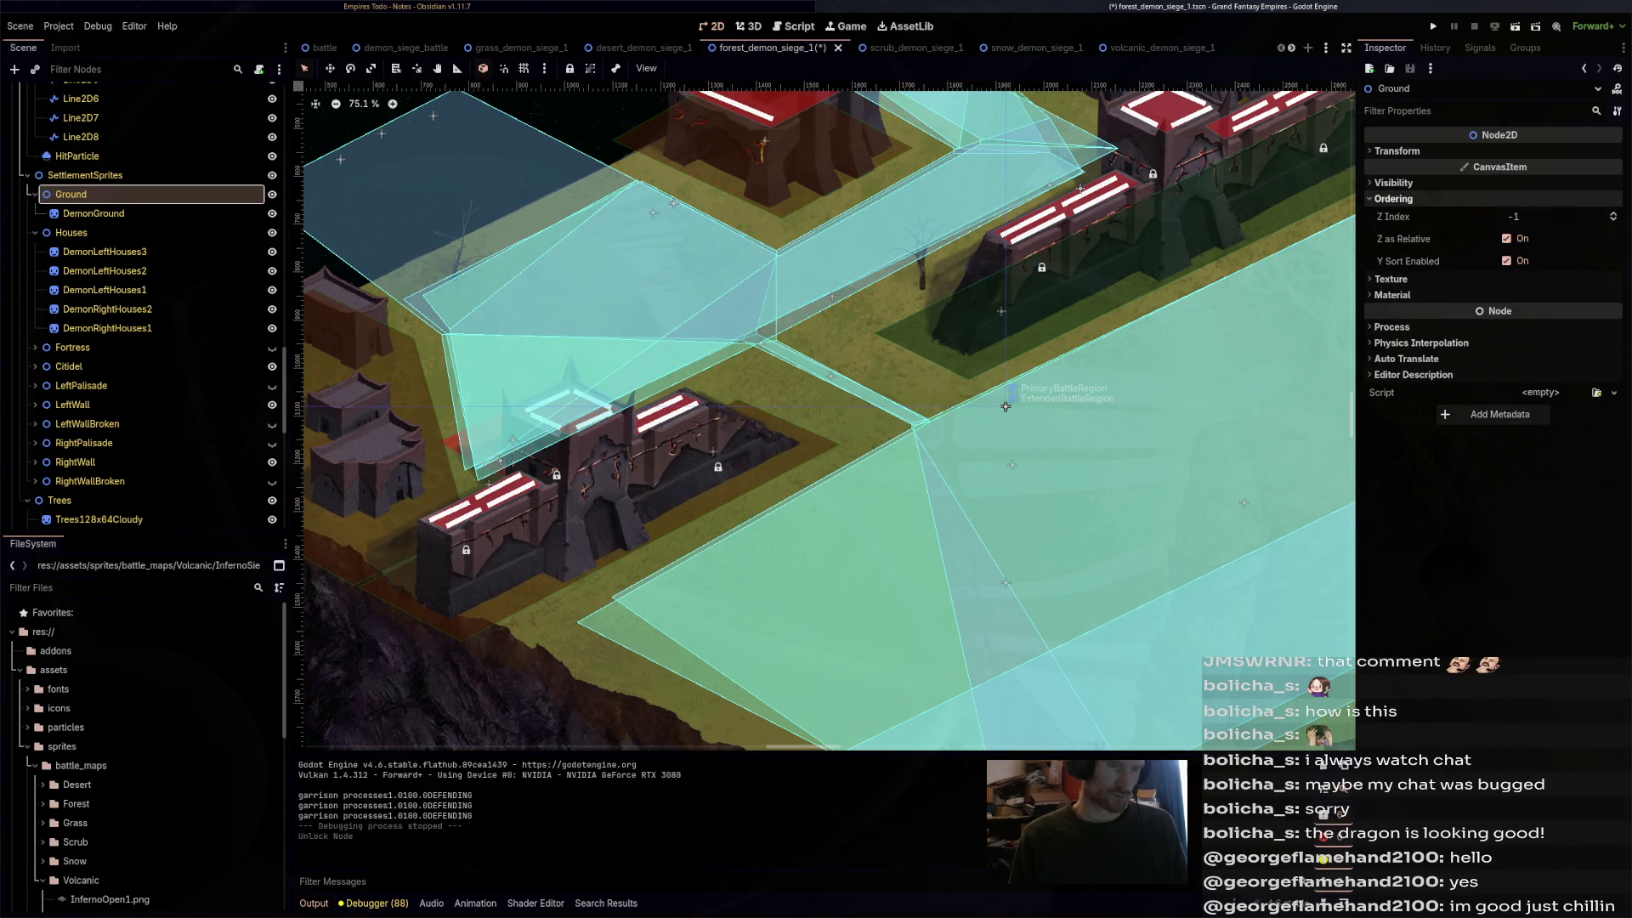
pyautogui.click(1612, 219)
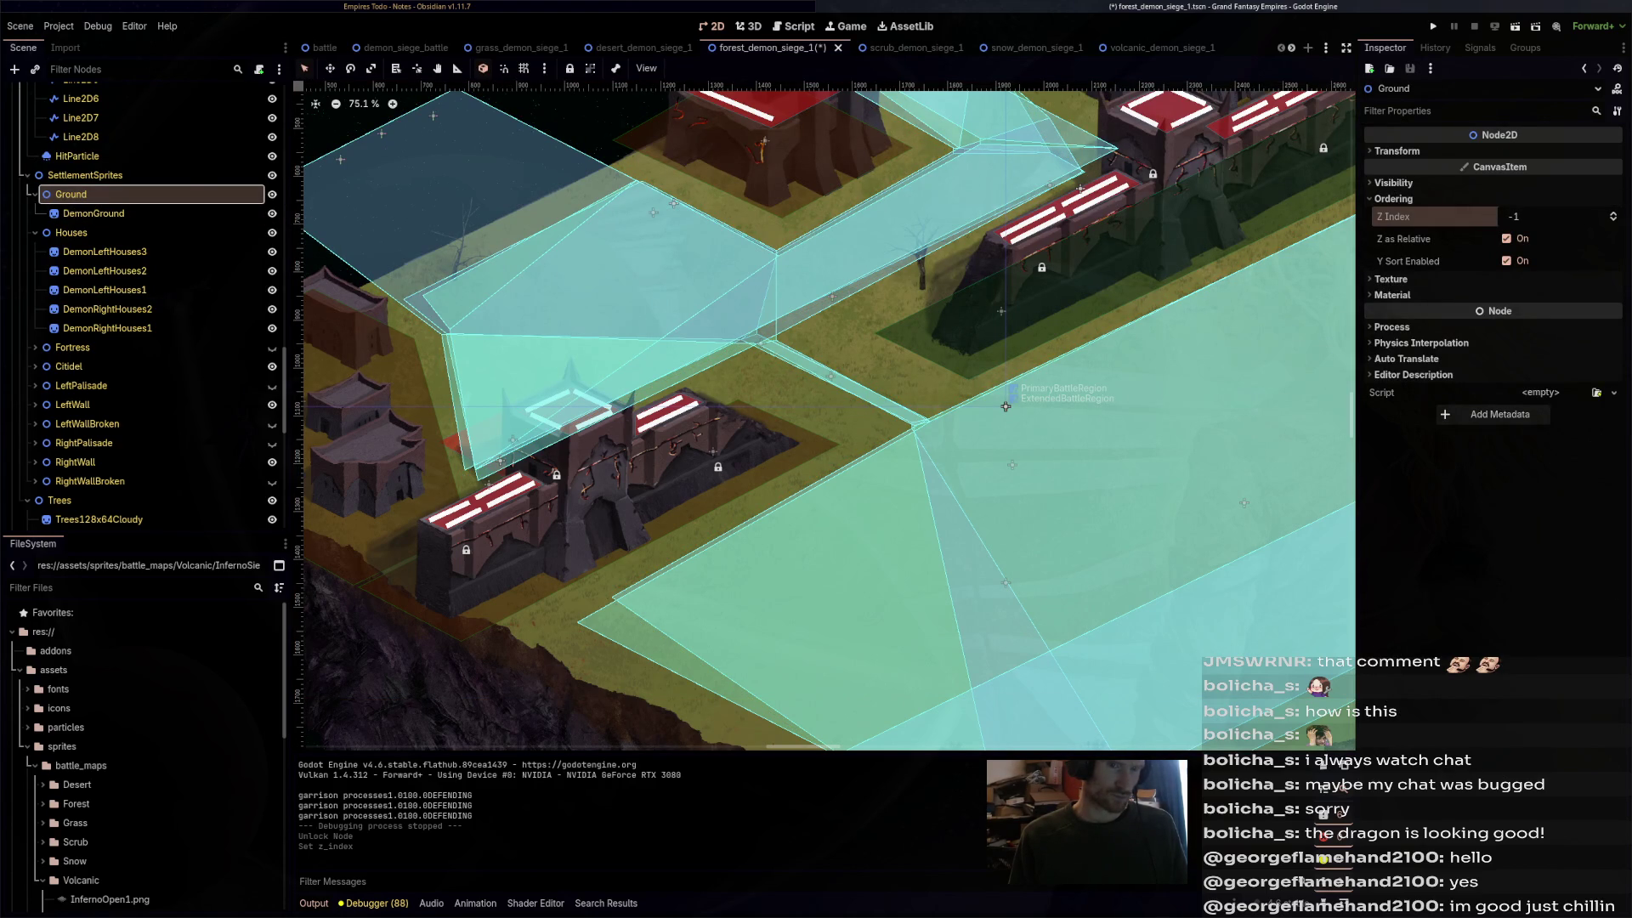
pyautogui.scroll(10, 144, 361)
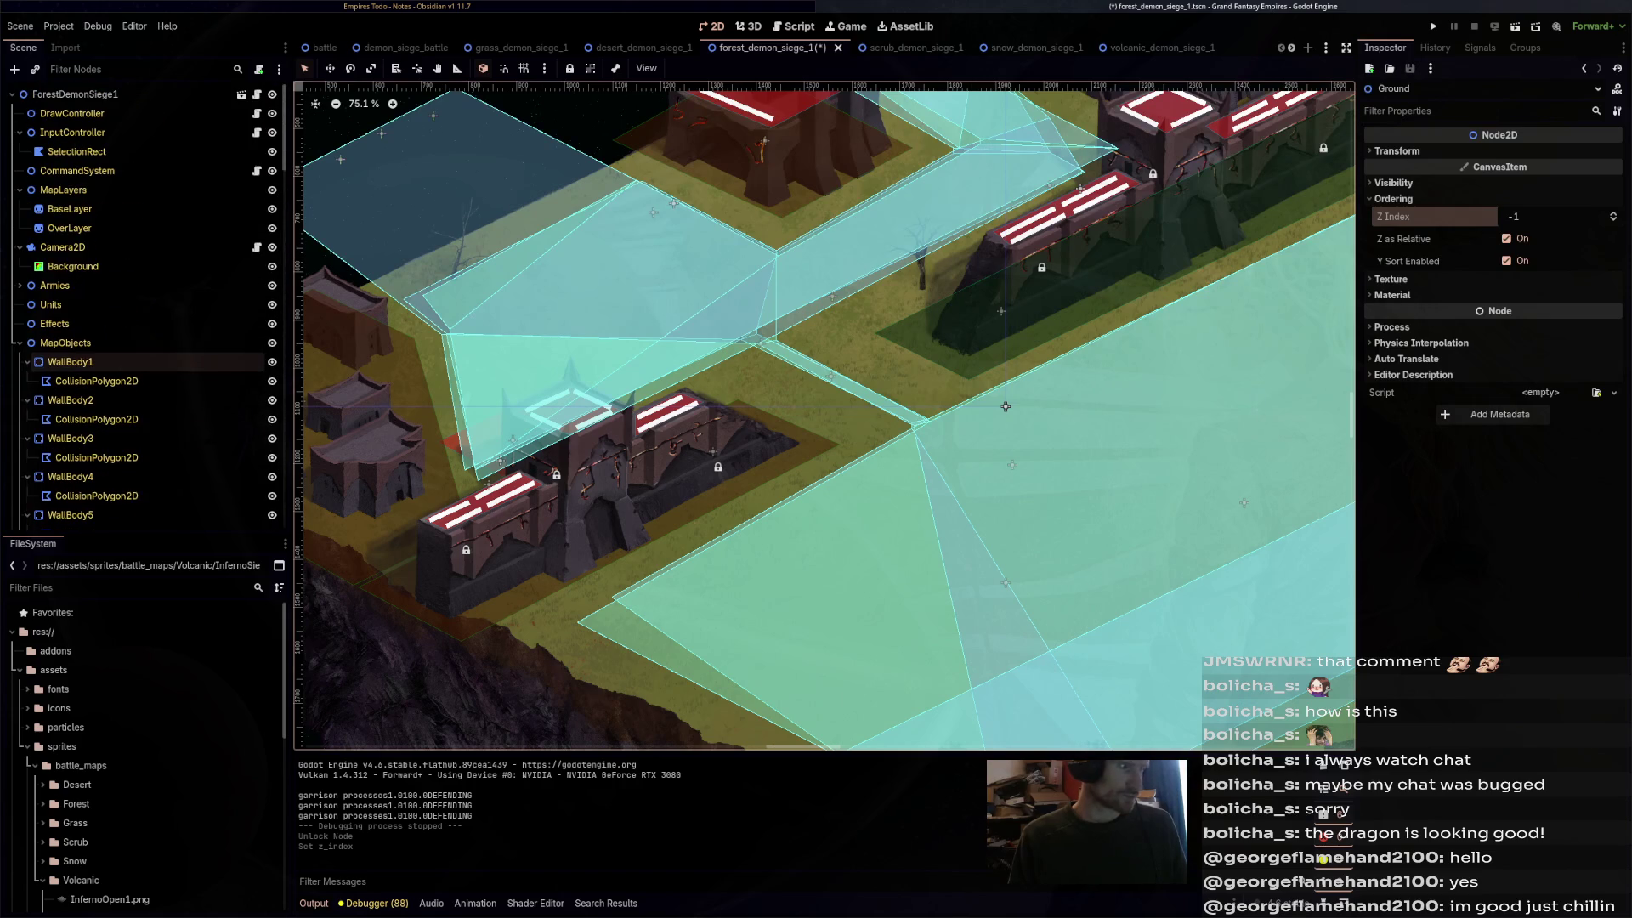
# - Set BaseLayer's Z Index to -2 in the forest and desert siege maps and save both
pyautogui.click(70, 210)
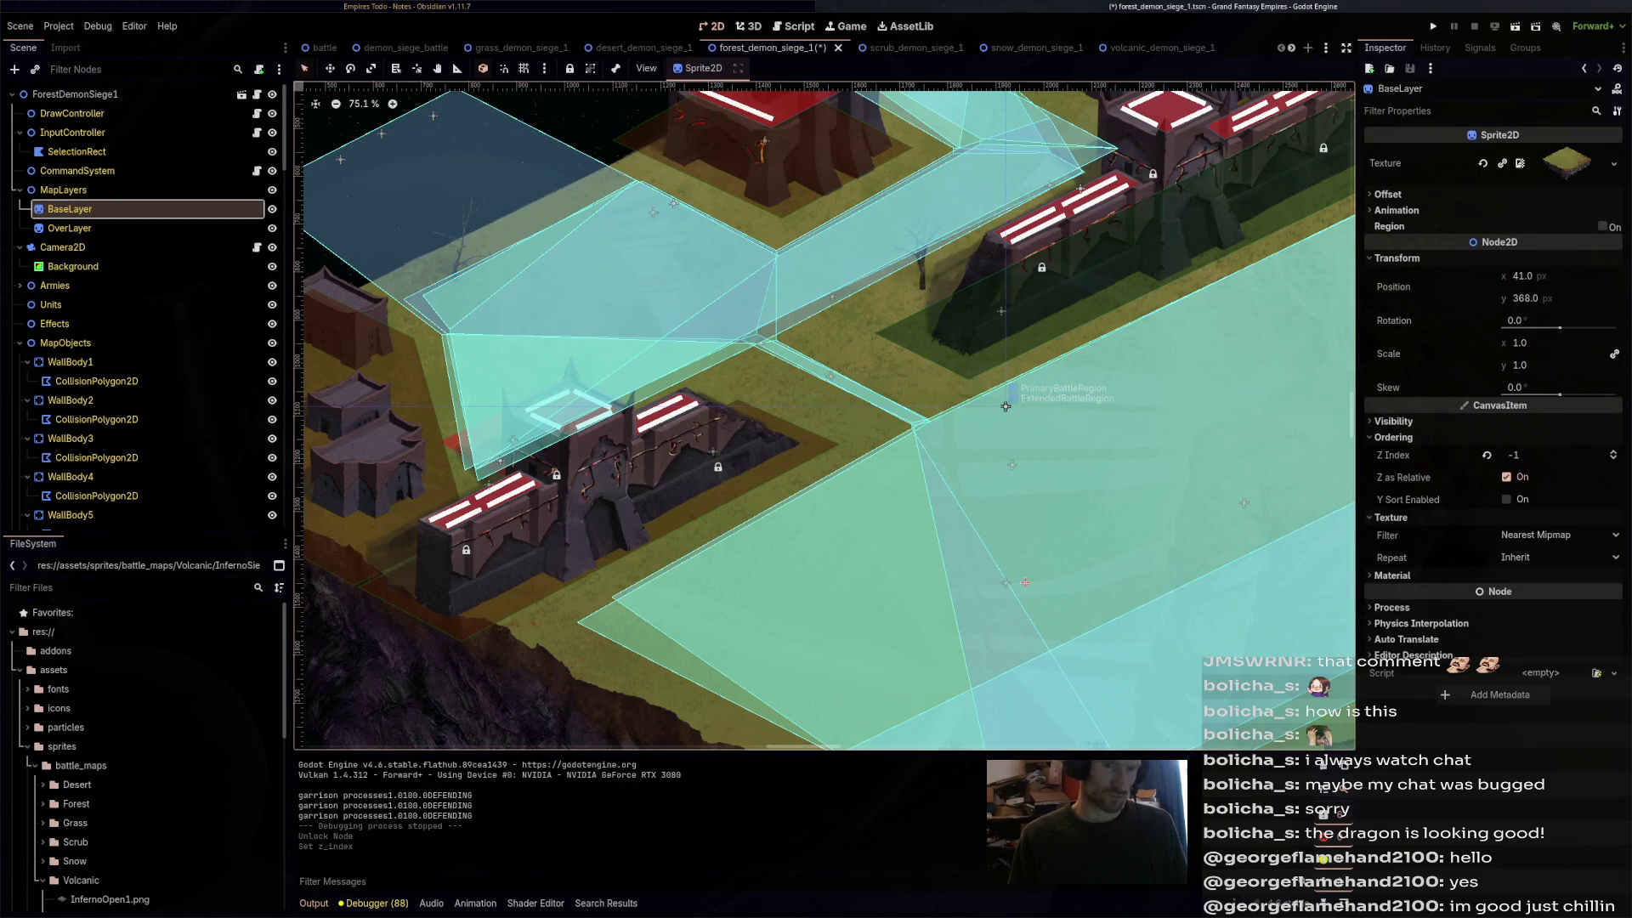
pyautogui.press('Down')
pyautogui.hotkey('ctrl', 's')
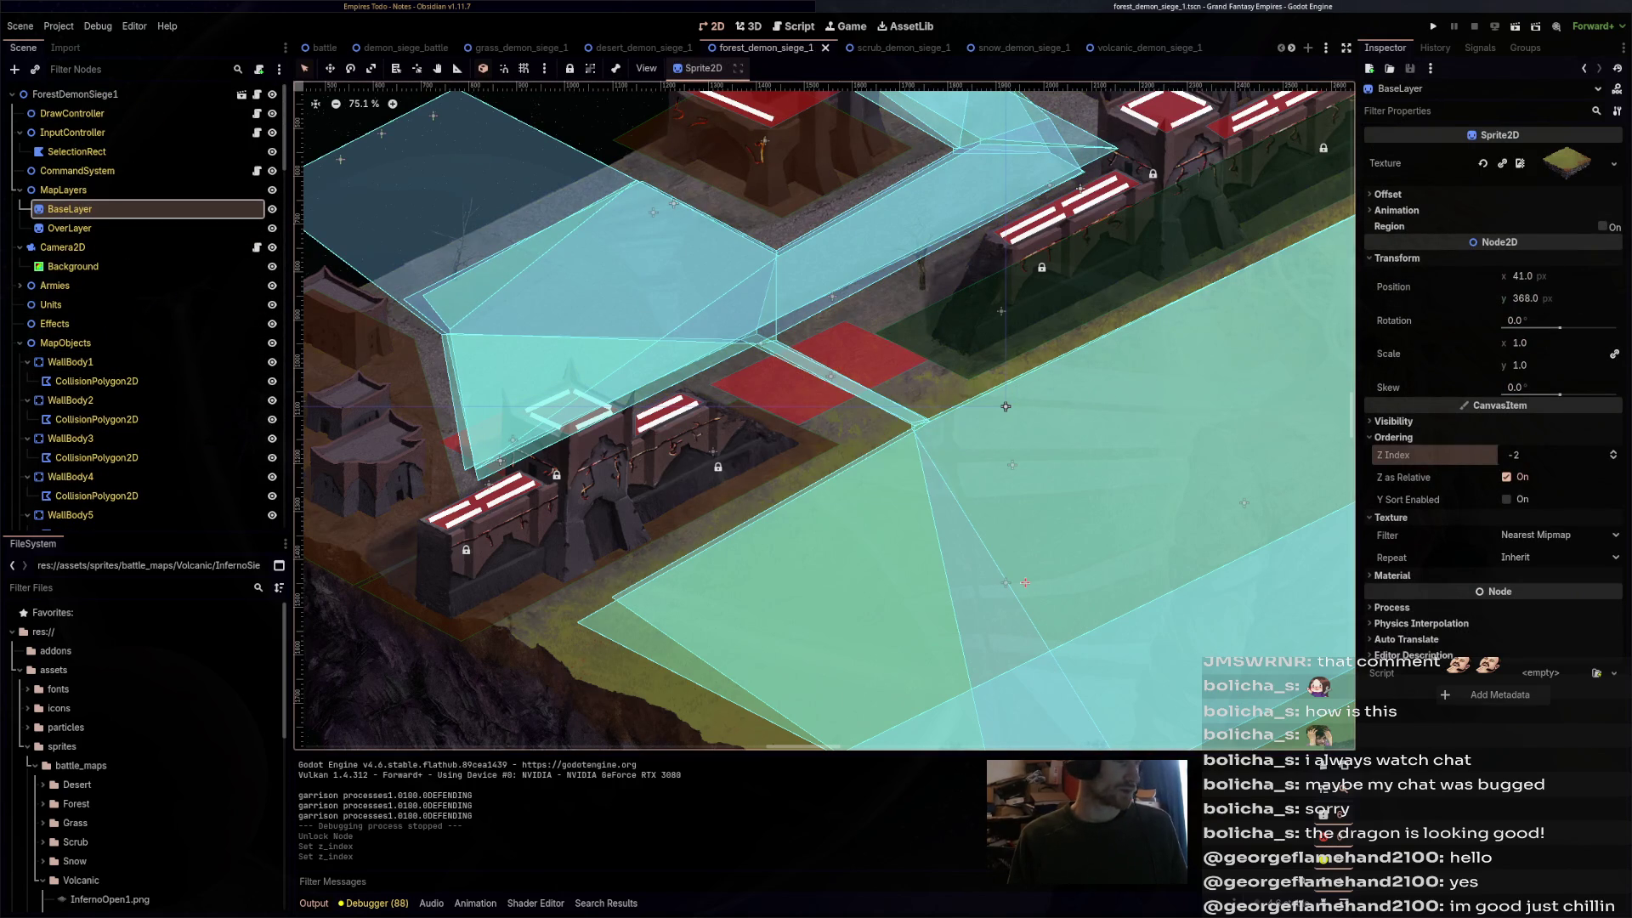
pyautogui.hotkey('ctrl', 'shift', 'Tab')
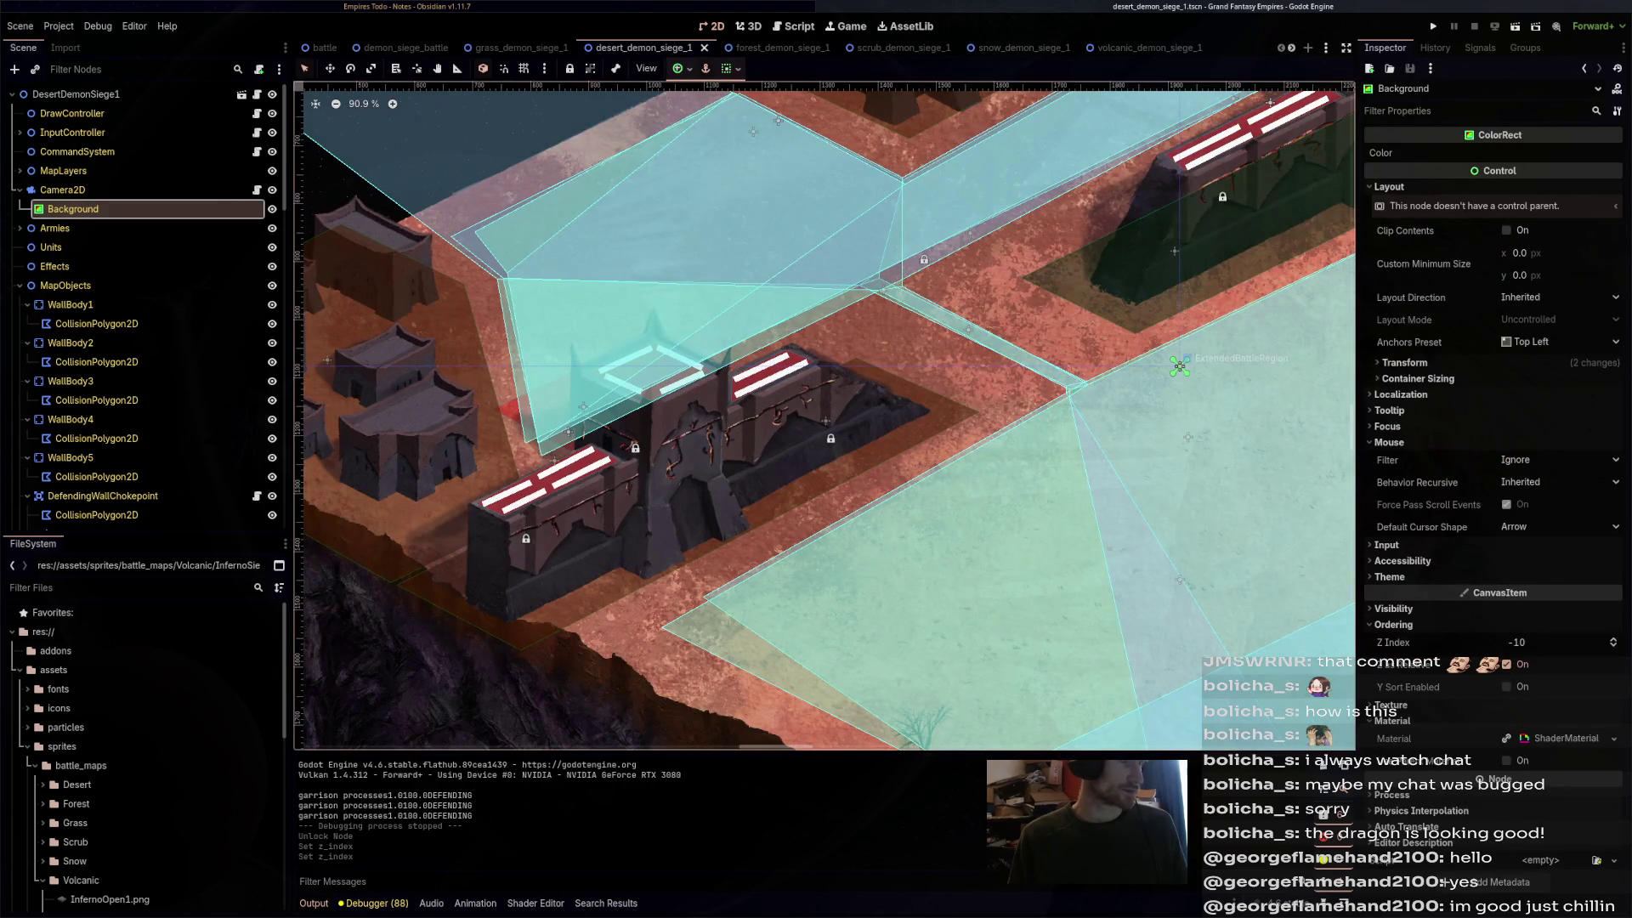
pyautogui.click(1178, 367)
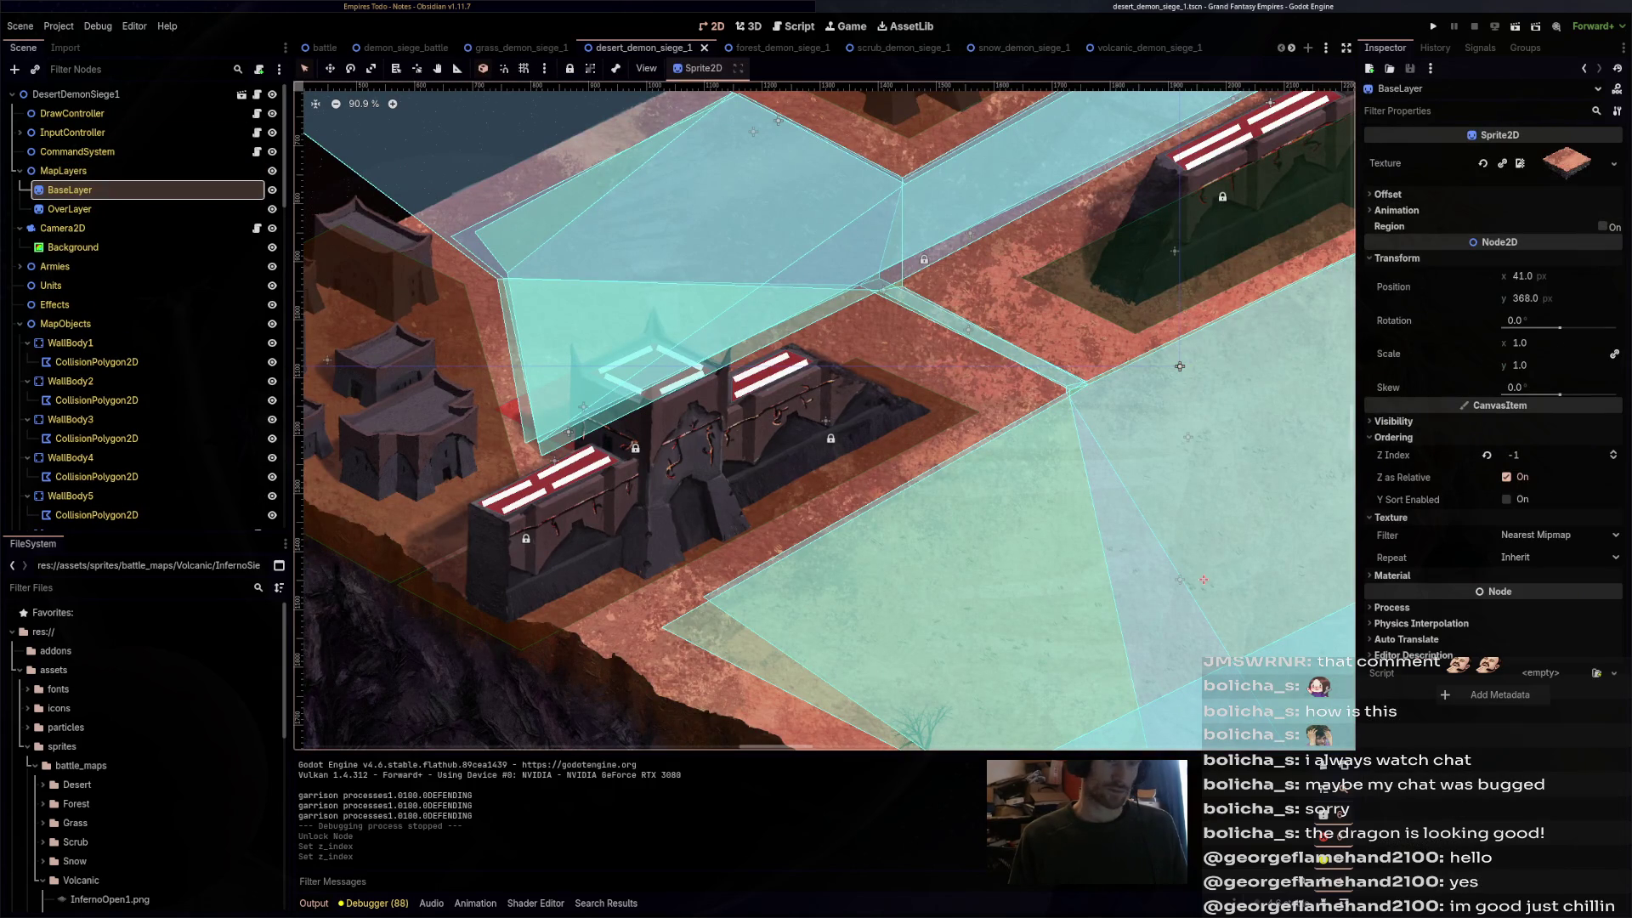
pyautogui.click(1612, 459)
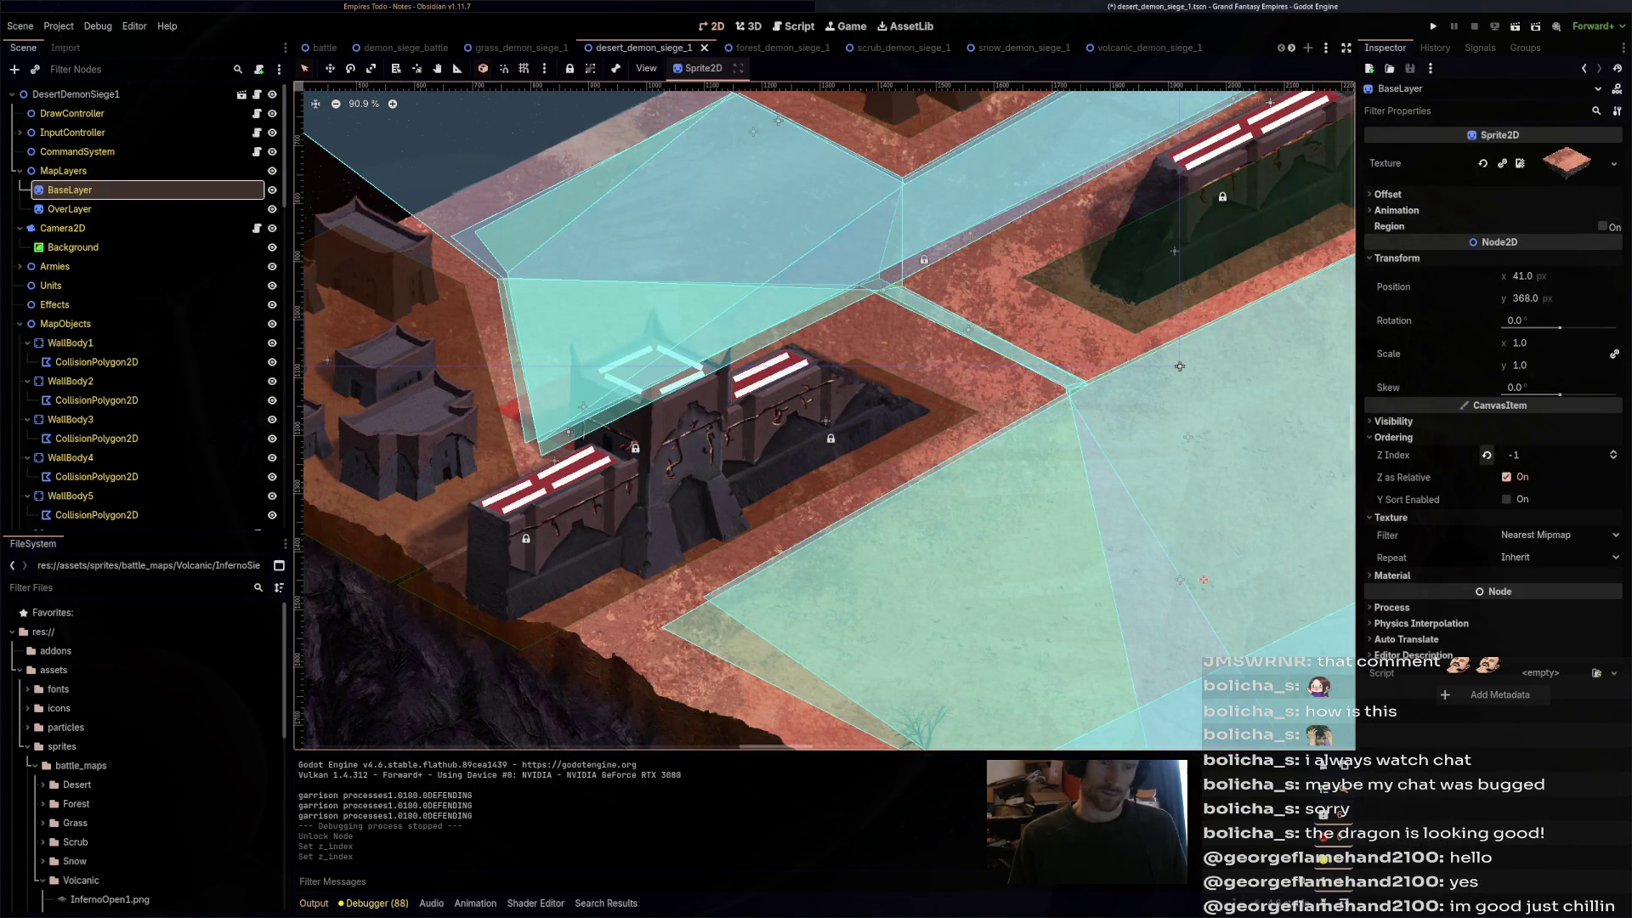
pyautogui.hotkey('ctrl', 's')
# - Check the BaseLayer in the grass, demon_siege_battle and scrub siege scenes
pyautogui.hotkey('ctrl', 'shift', 'Tab')
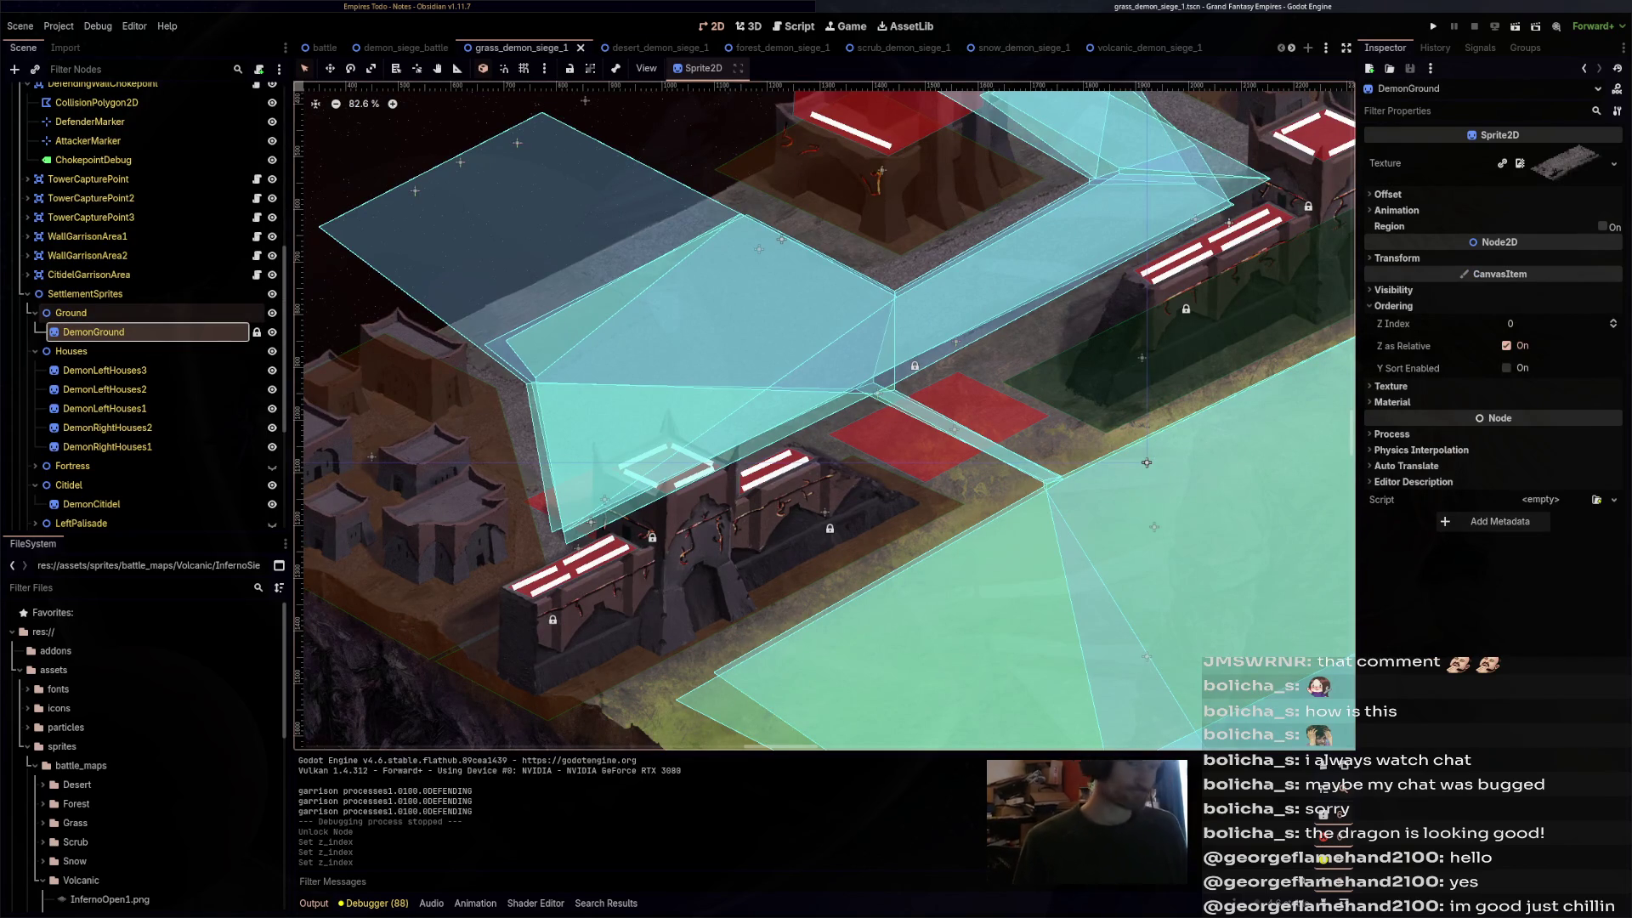
pyautogui.click(111, 314)
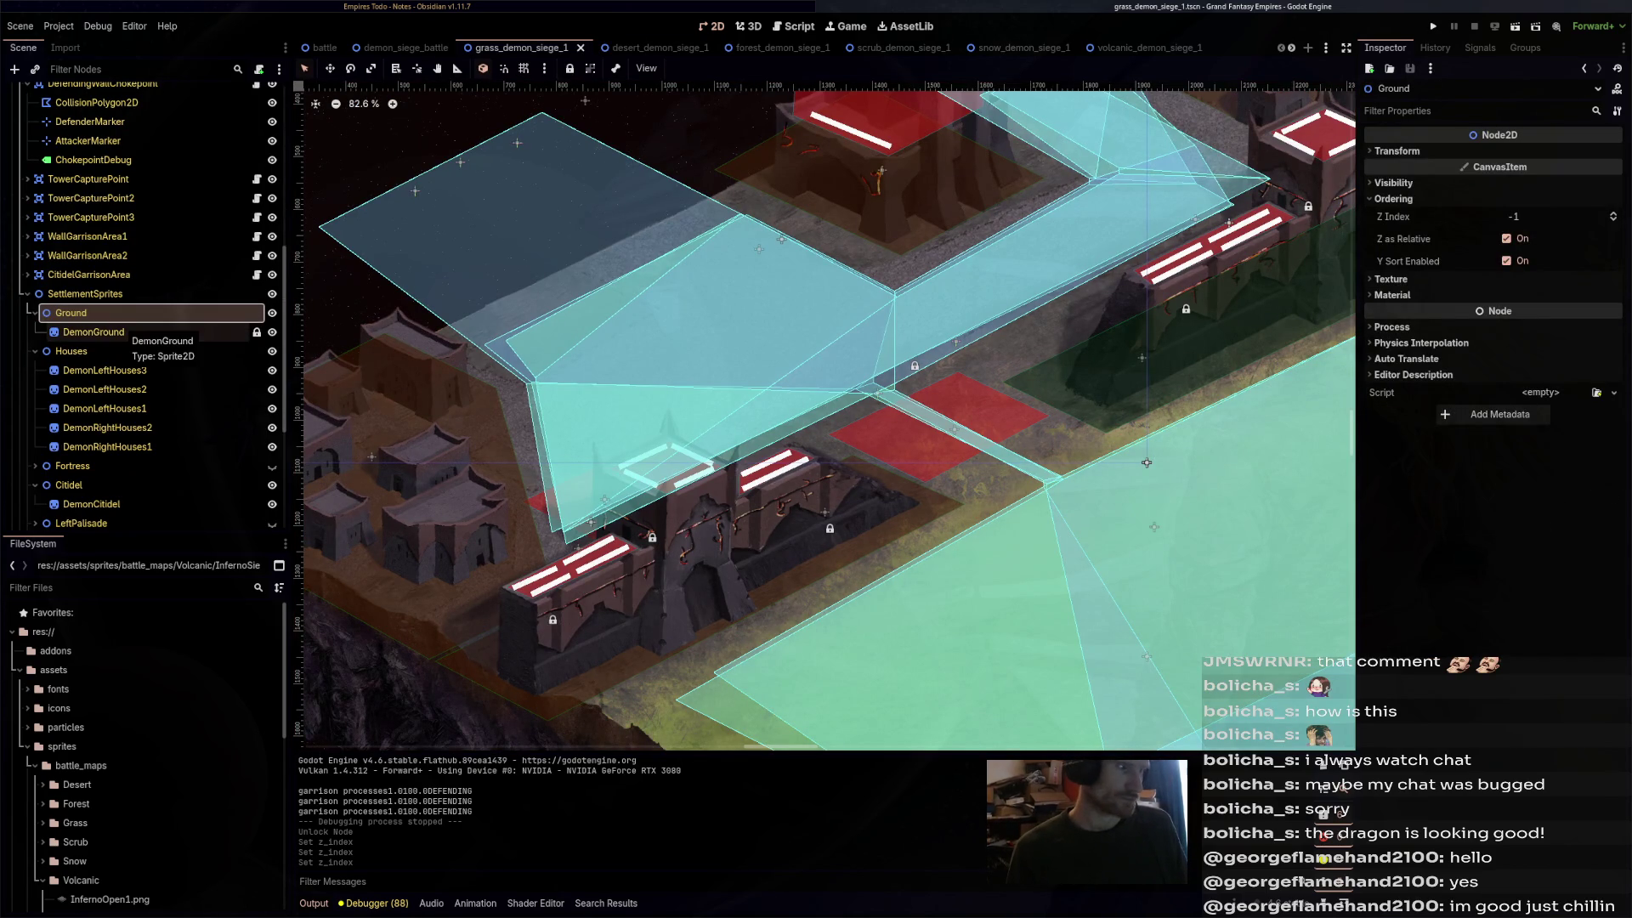
pyautogui.scroll(8, 128, 332)
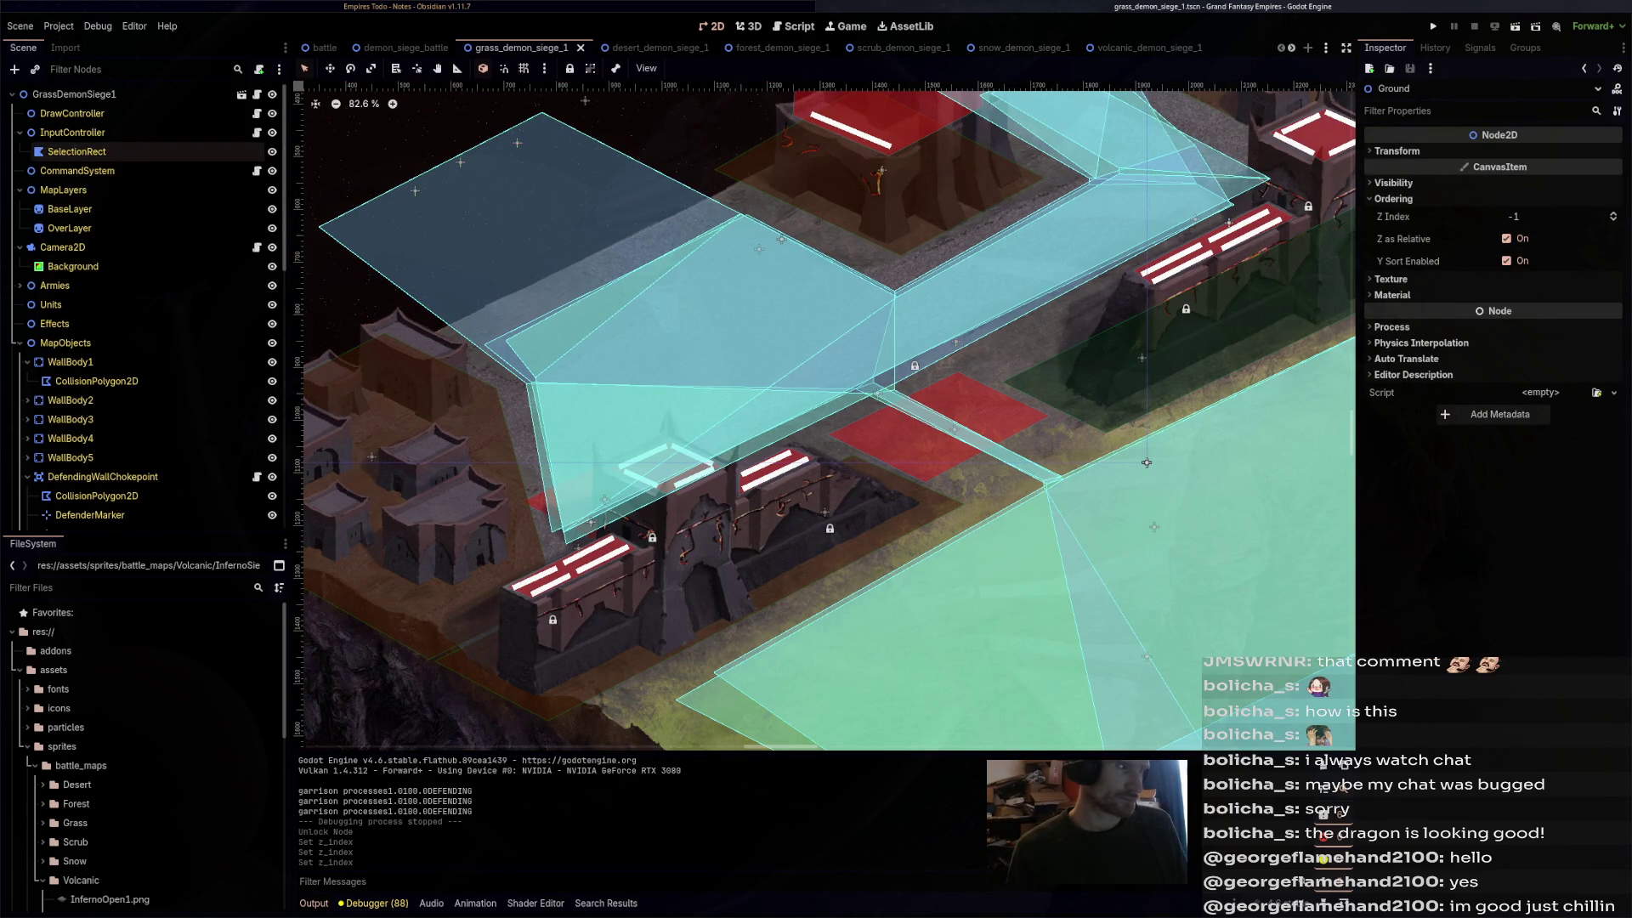
pyautogui.click(69, 208)
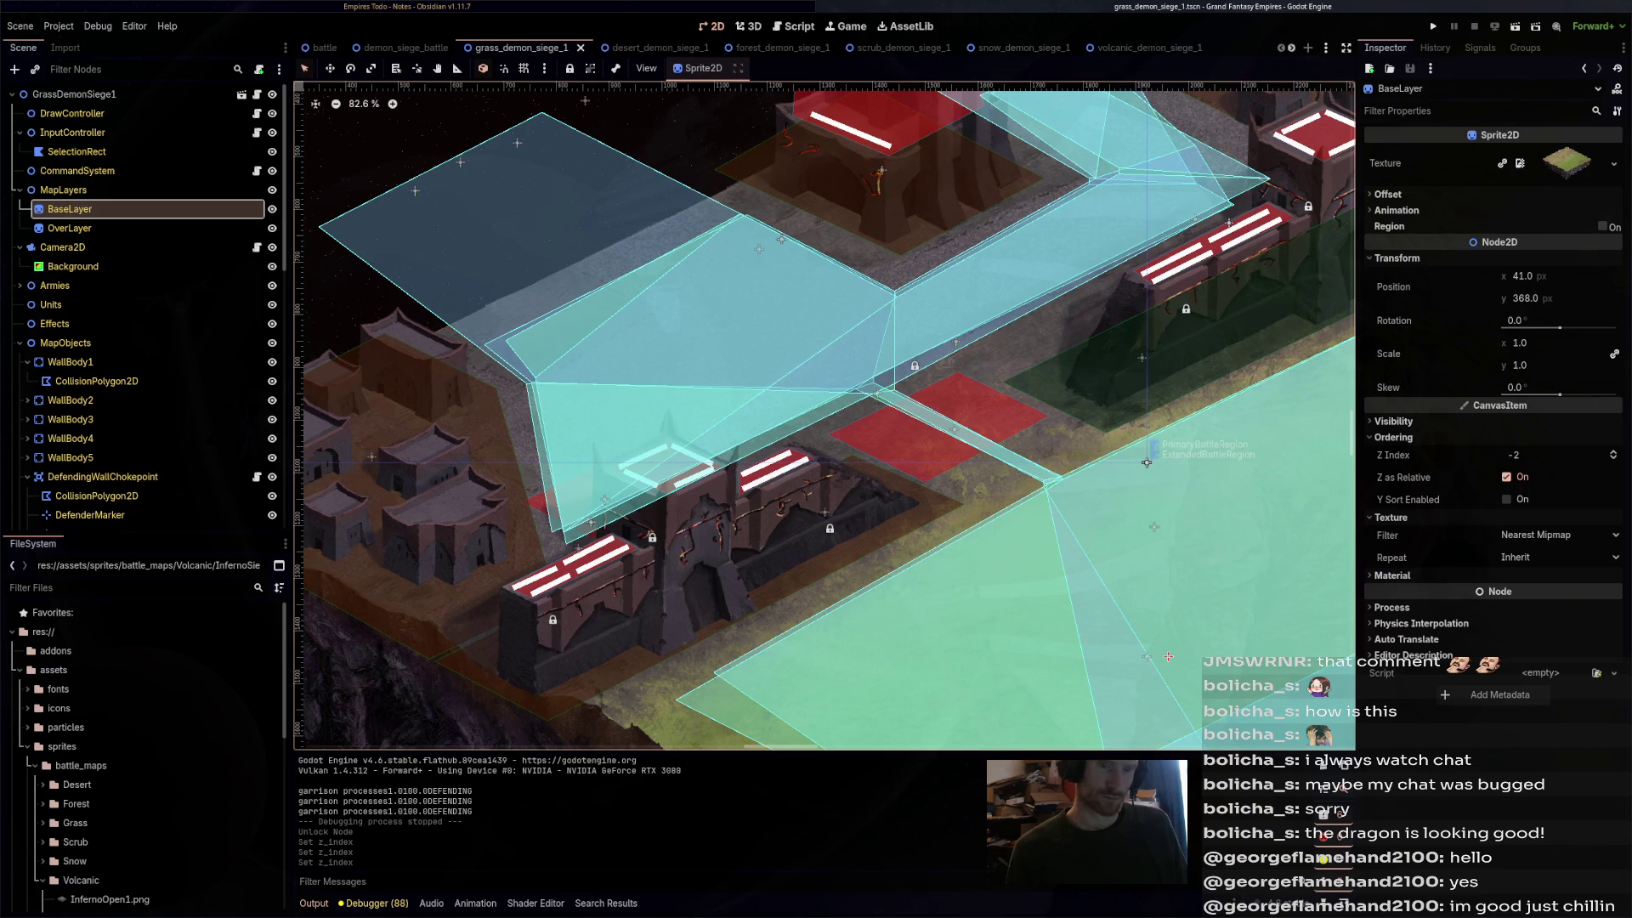
pyautogui.click(405, 48)
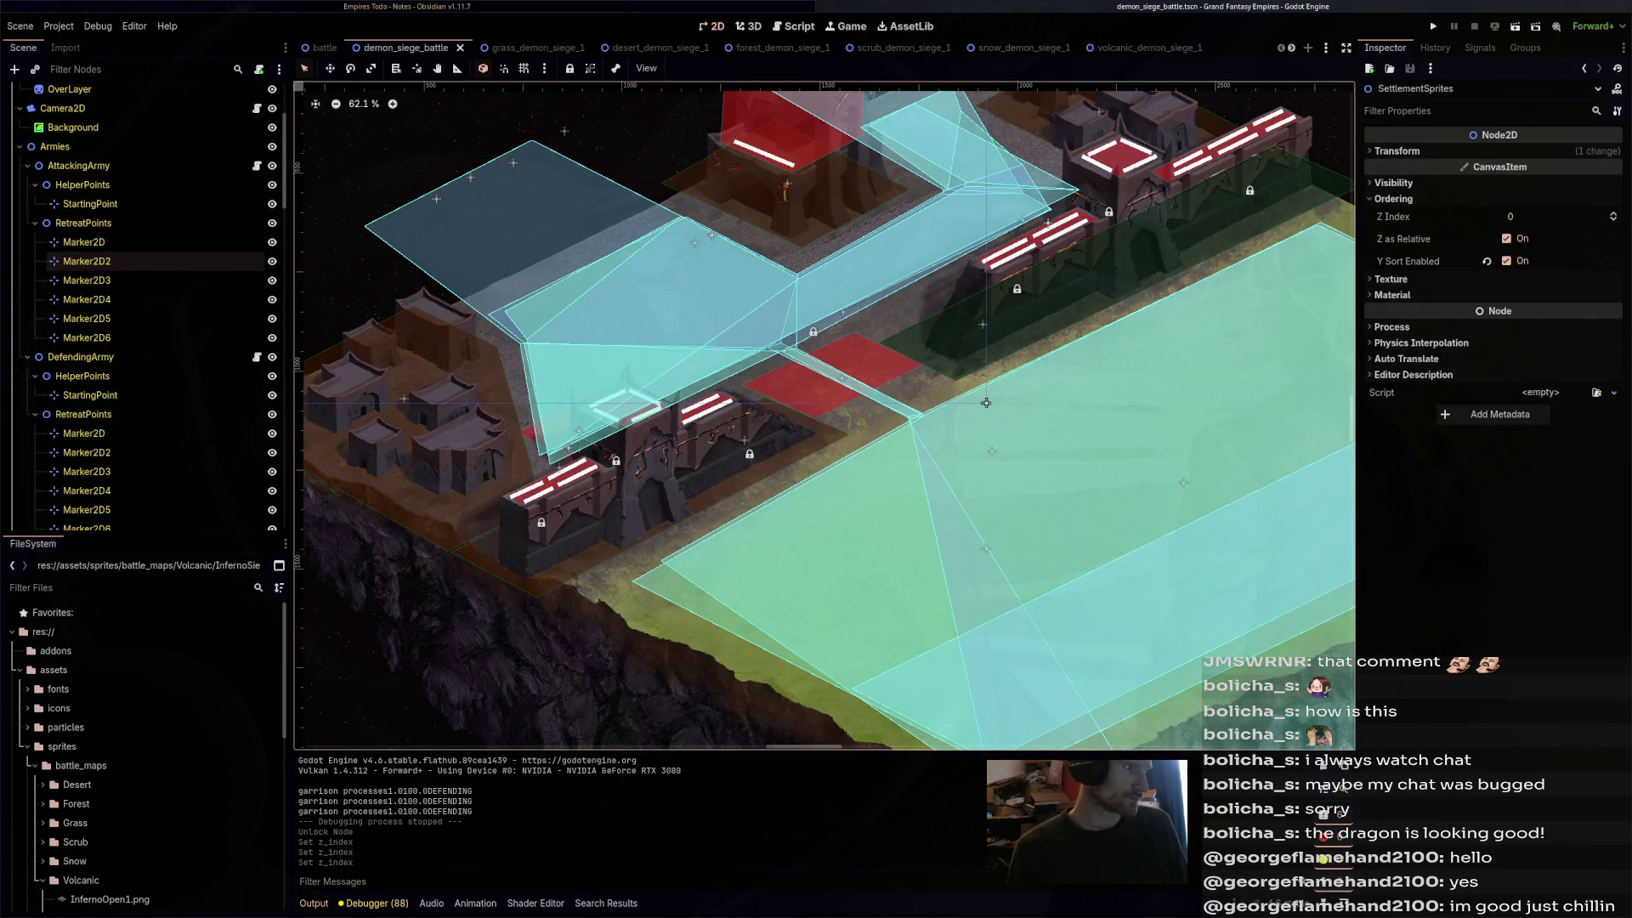
pyautogui.click(70, 209)
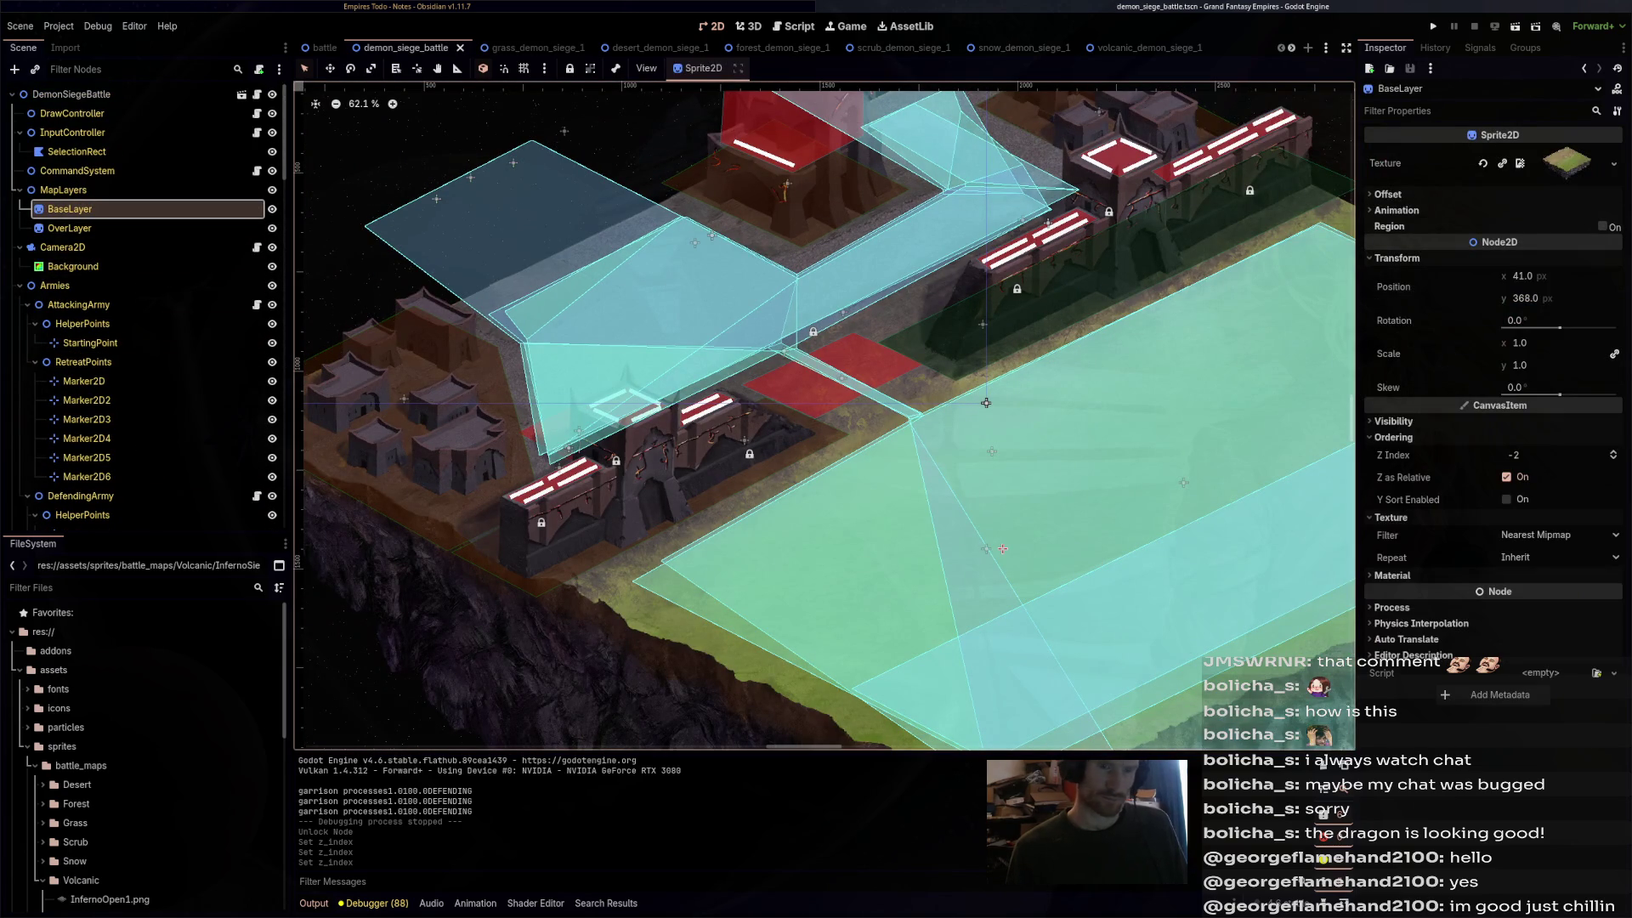
pyautogui.click(323, 47)
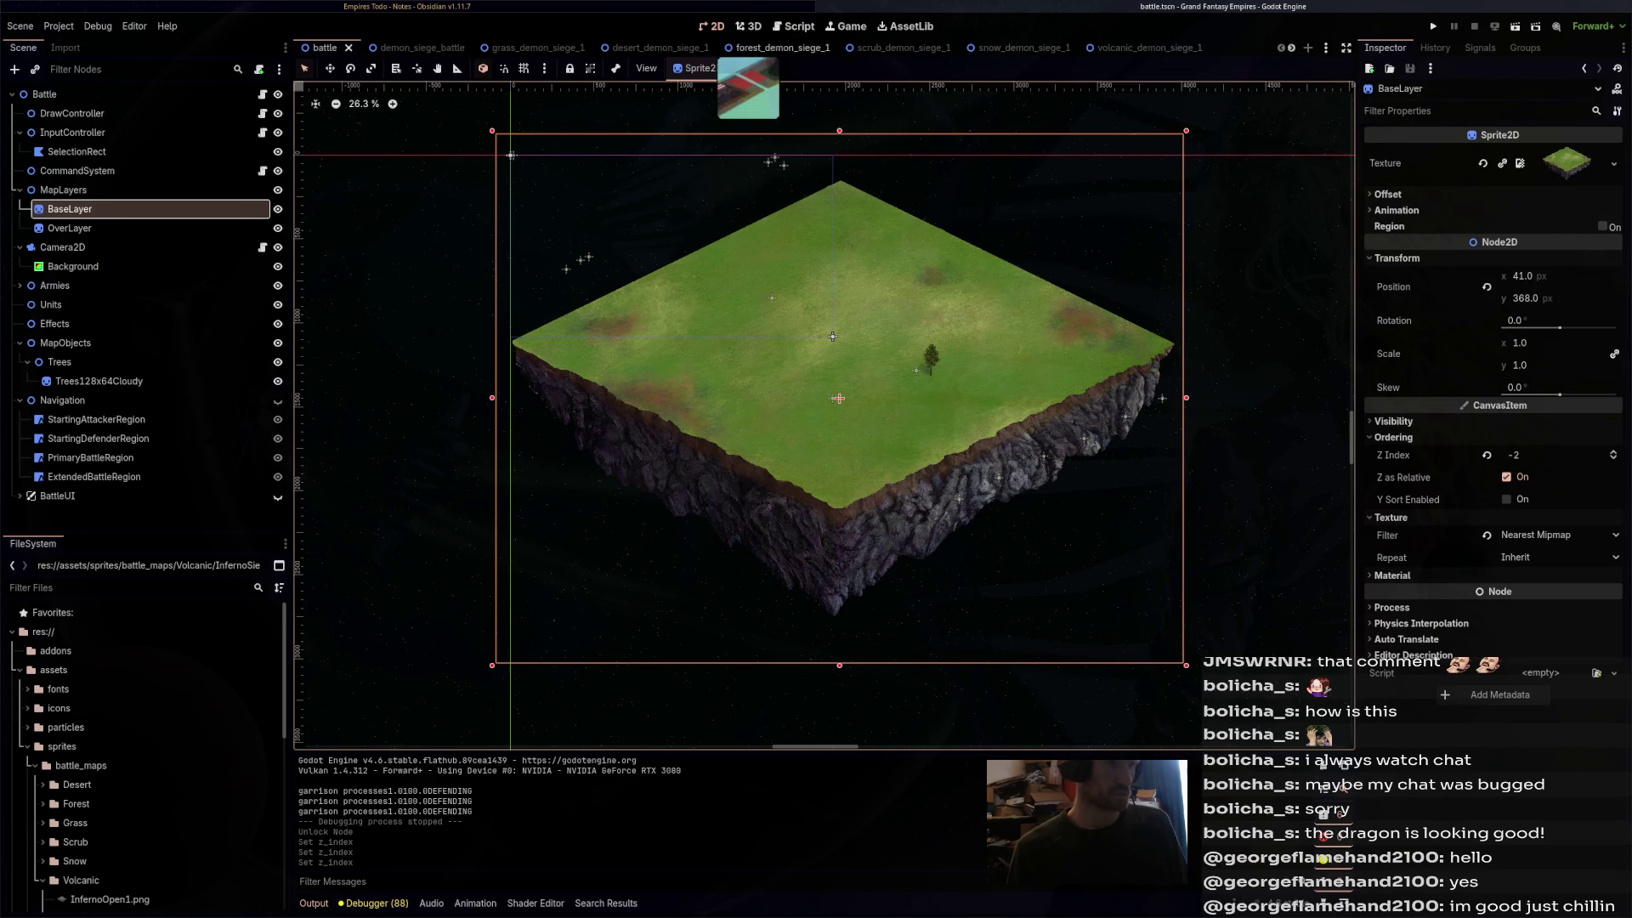
pyautogui.click(765, 48)
pyautogui.click(888, 47)
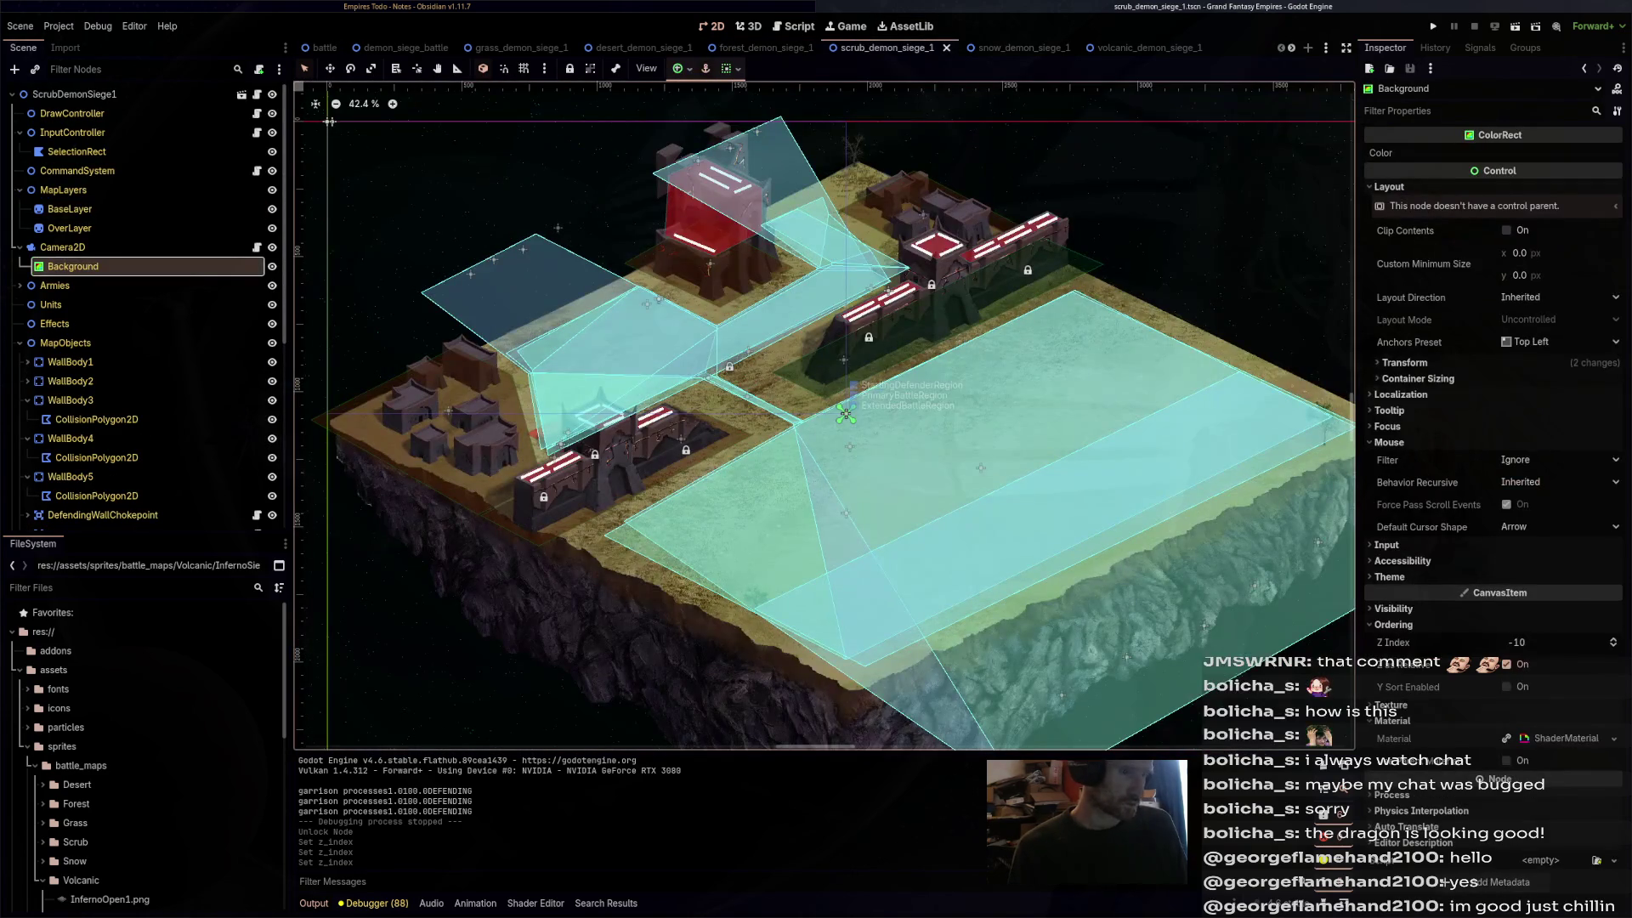
pyautogui.click(70, 209)
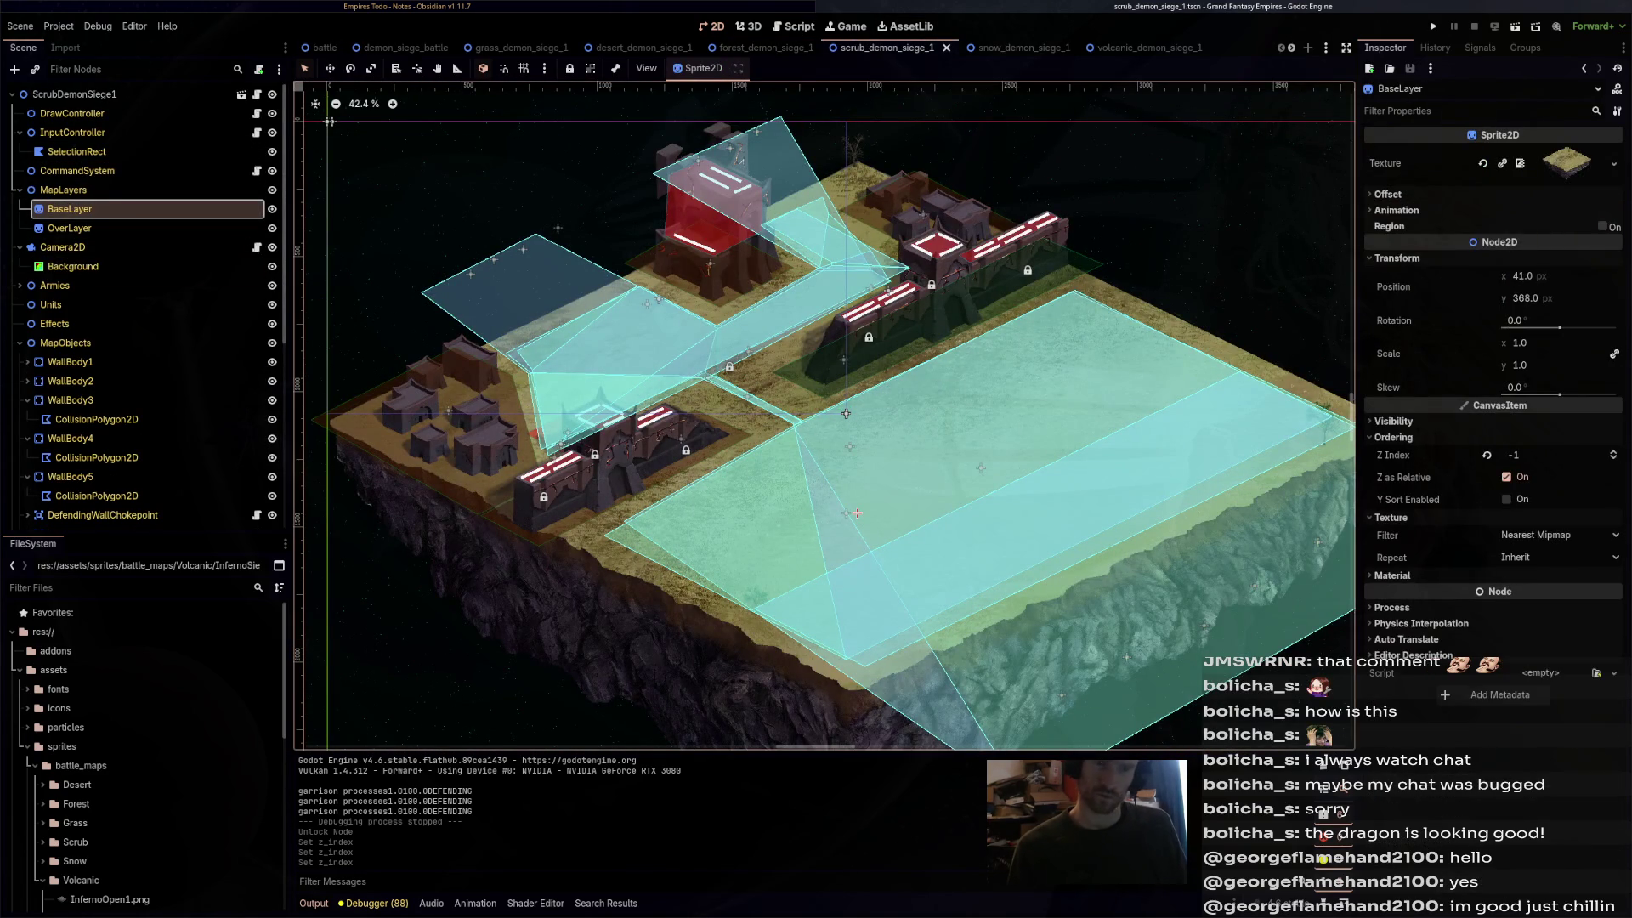
# - Save the snow map with BaseLayer at -2 and inspect the volcanic map's DemonGround and BaseLayer ordering
pyautogui.hotkey('ctrl', 'Tab')
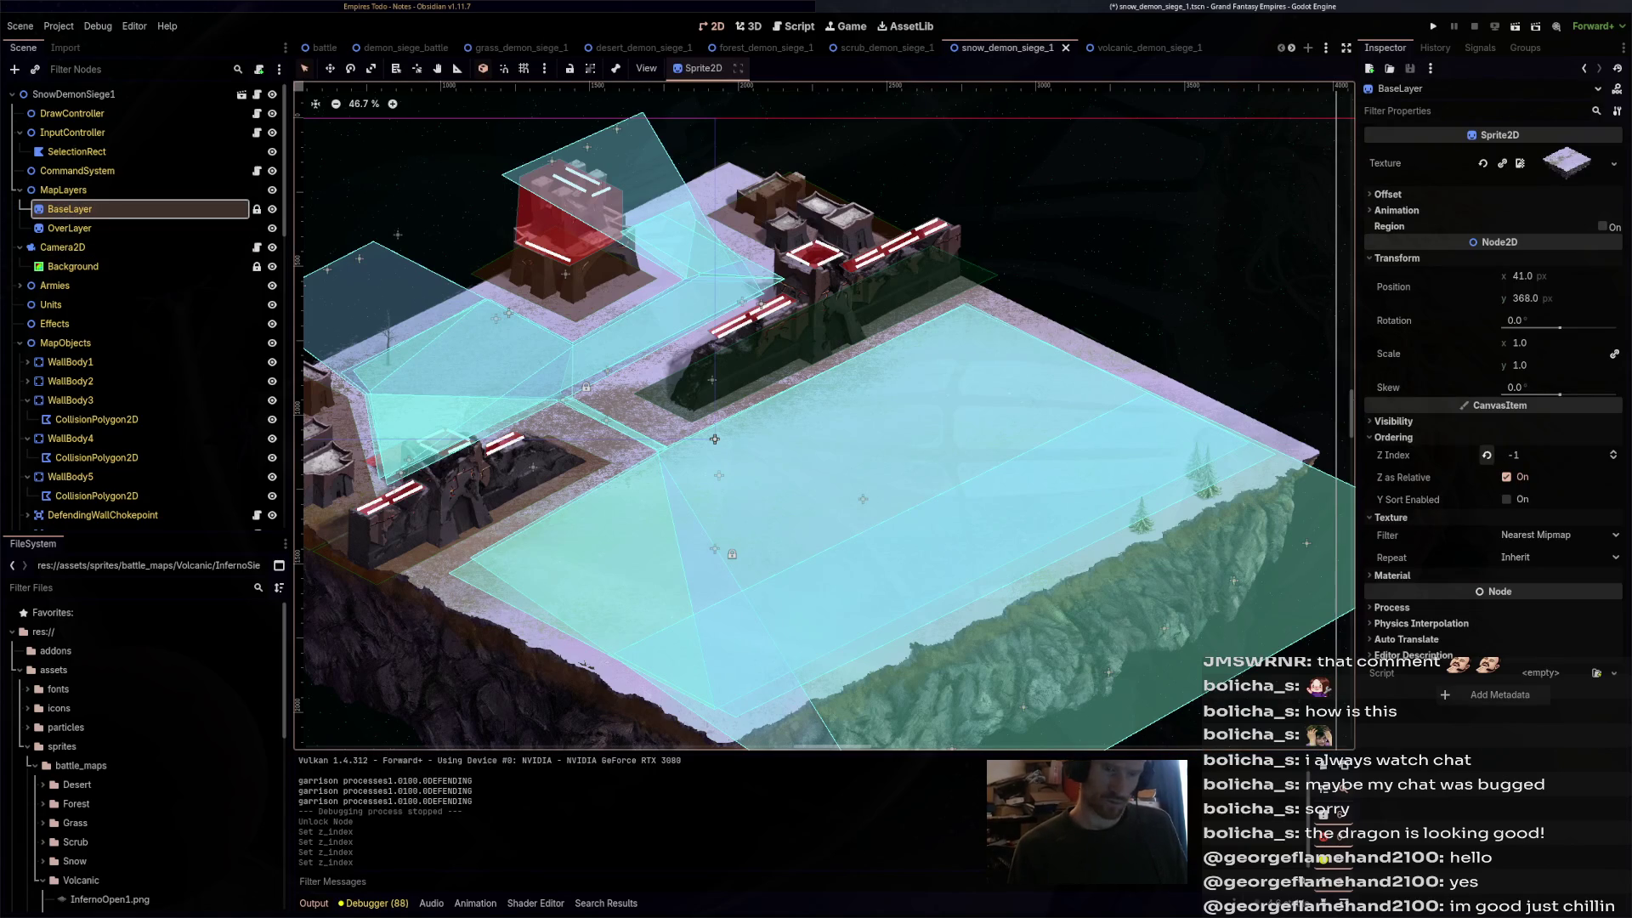
pyautogui.hotkey('ctrl', 's')
pyautogui.hotkey('ctrl', 'Tab')
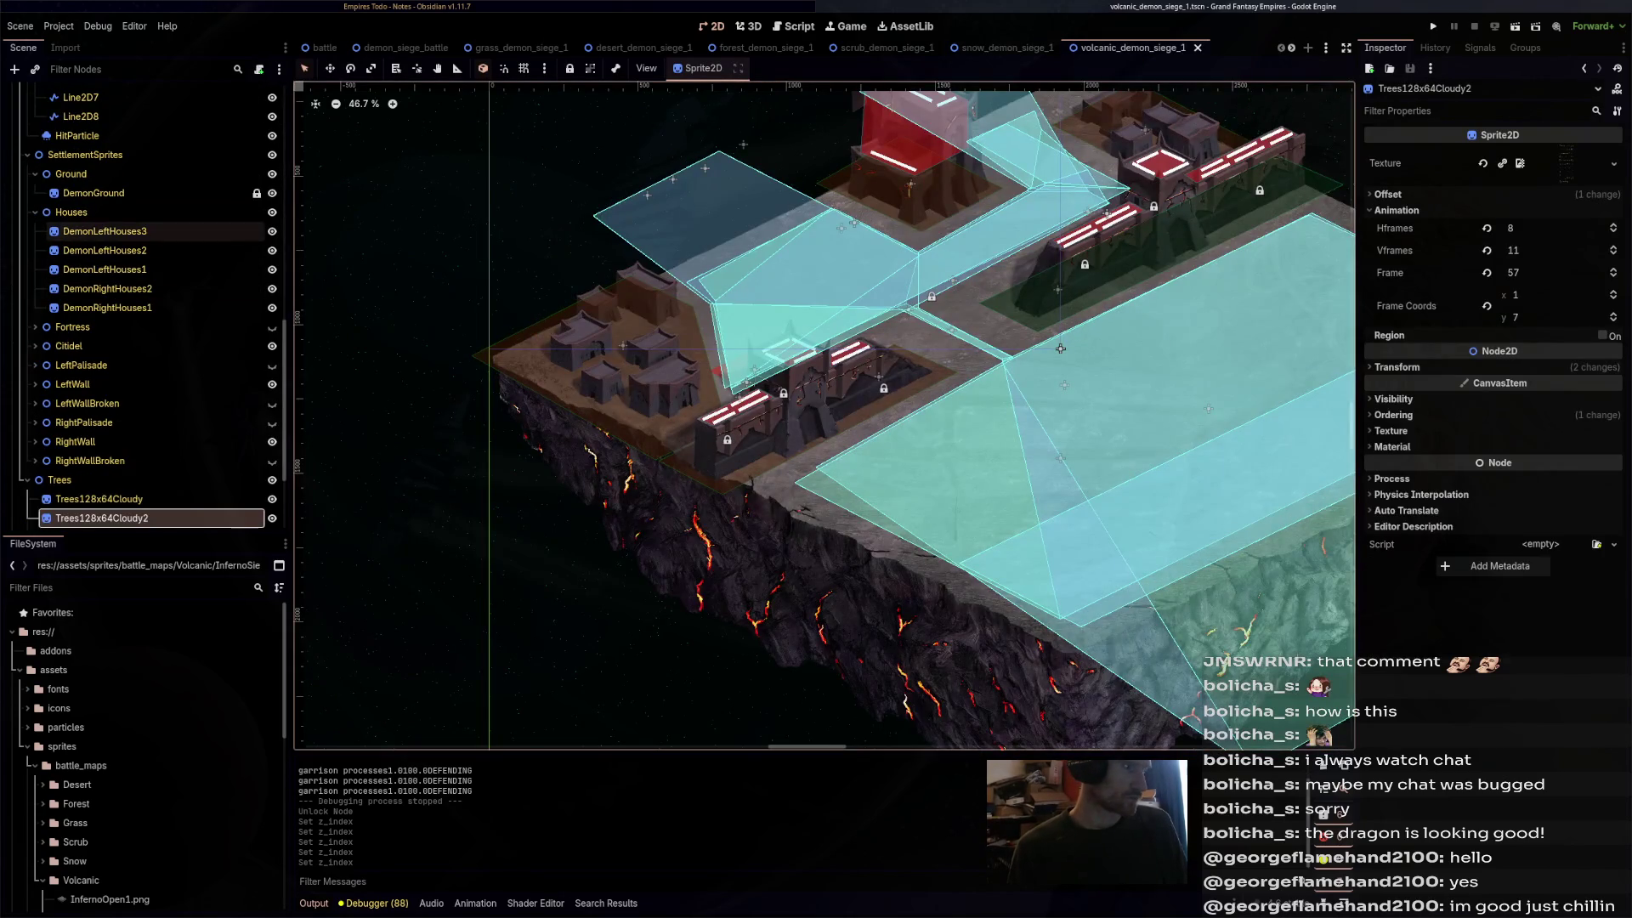
pyautogui.click(1061, 348)
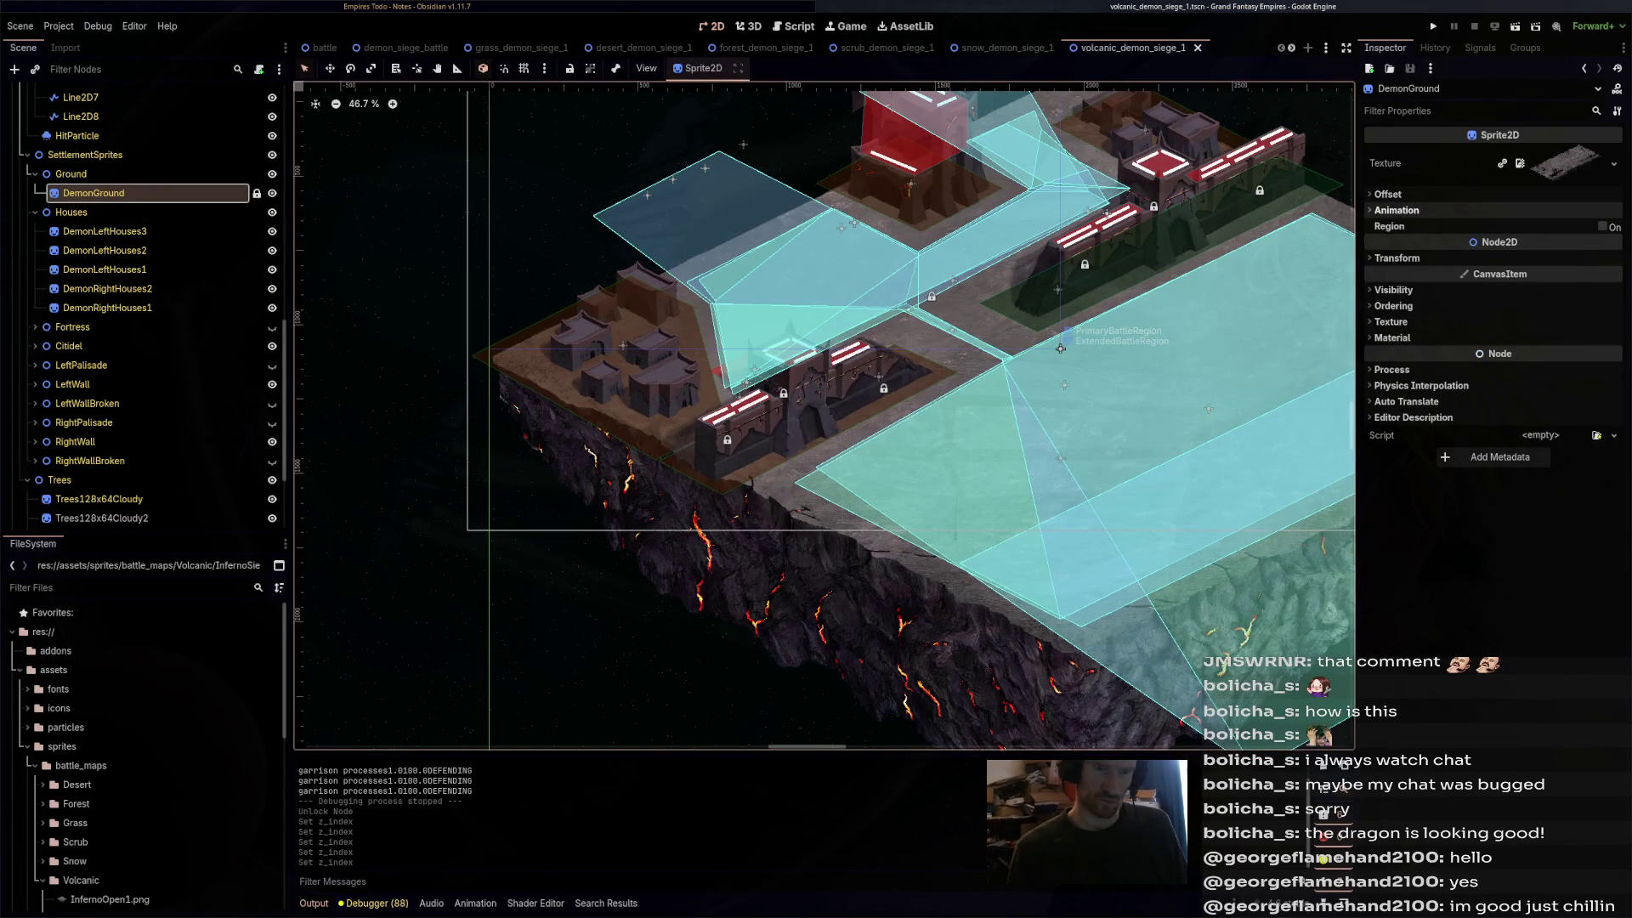
pyautogui.click(1393, 306)
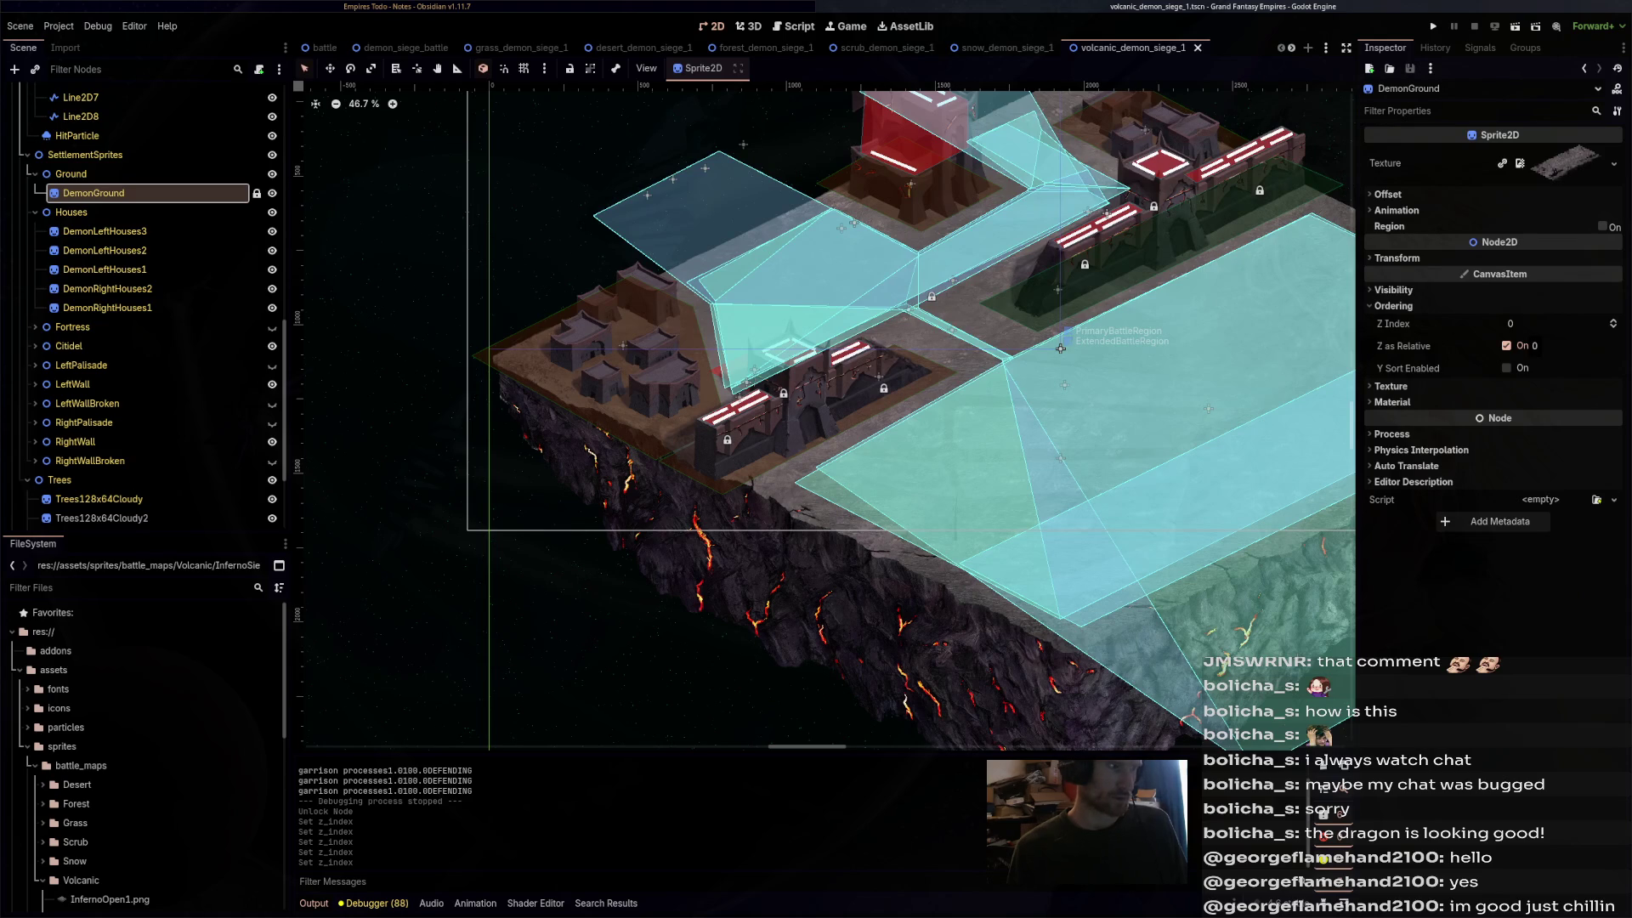
pyautogui.click(1061, 348)
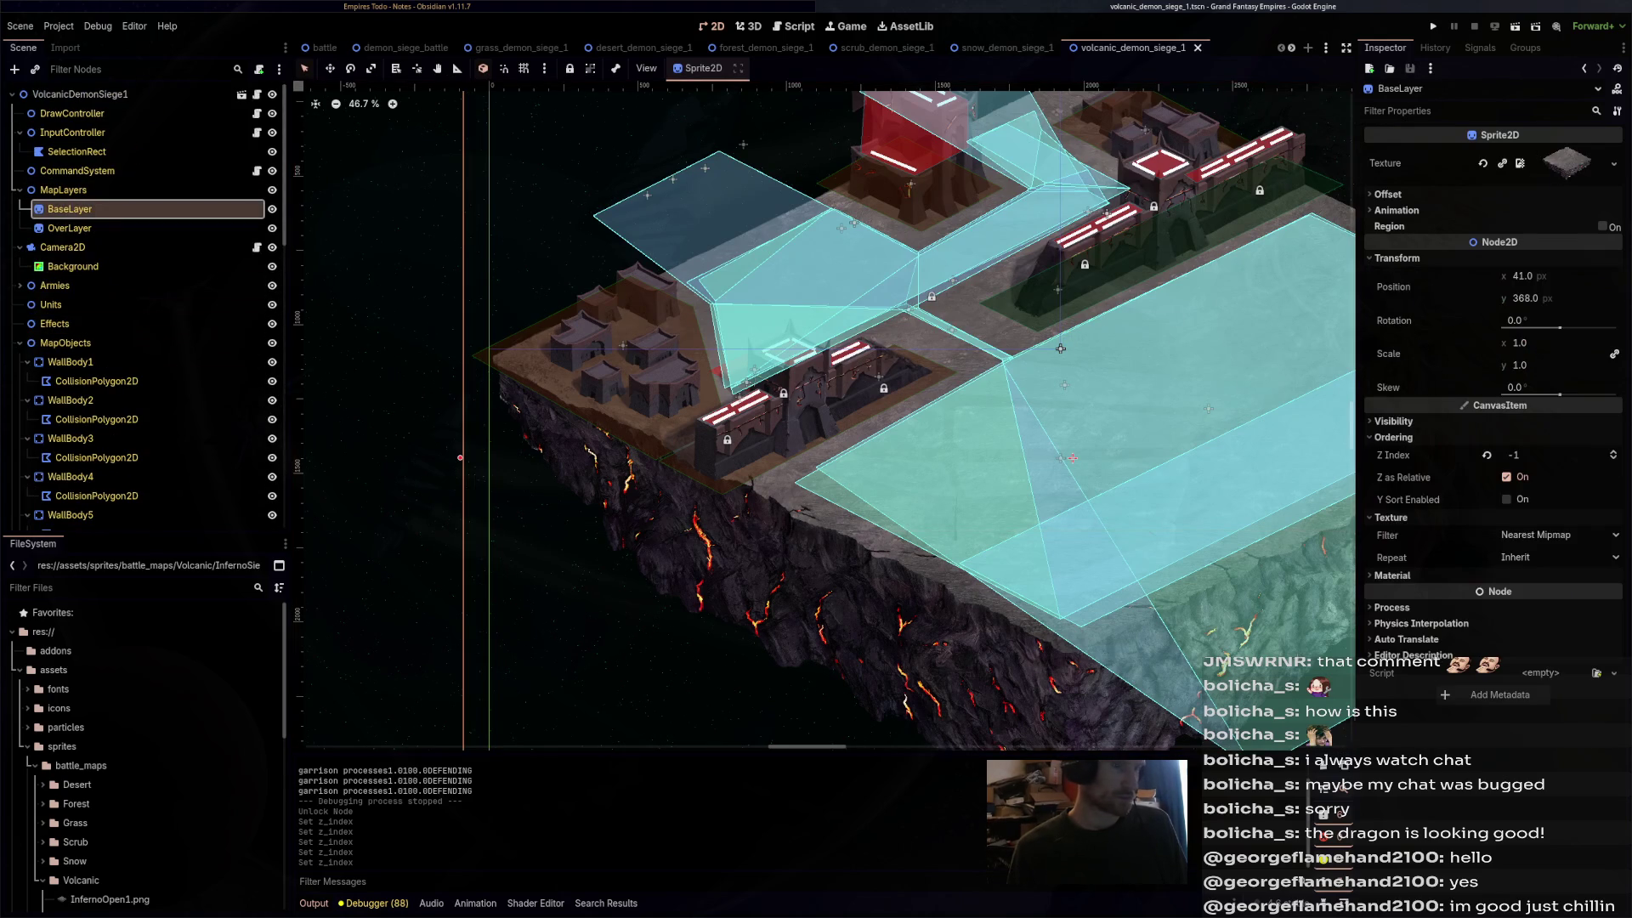
pyautogui.click(1060, 349)
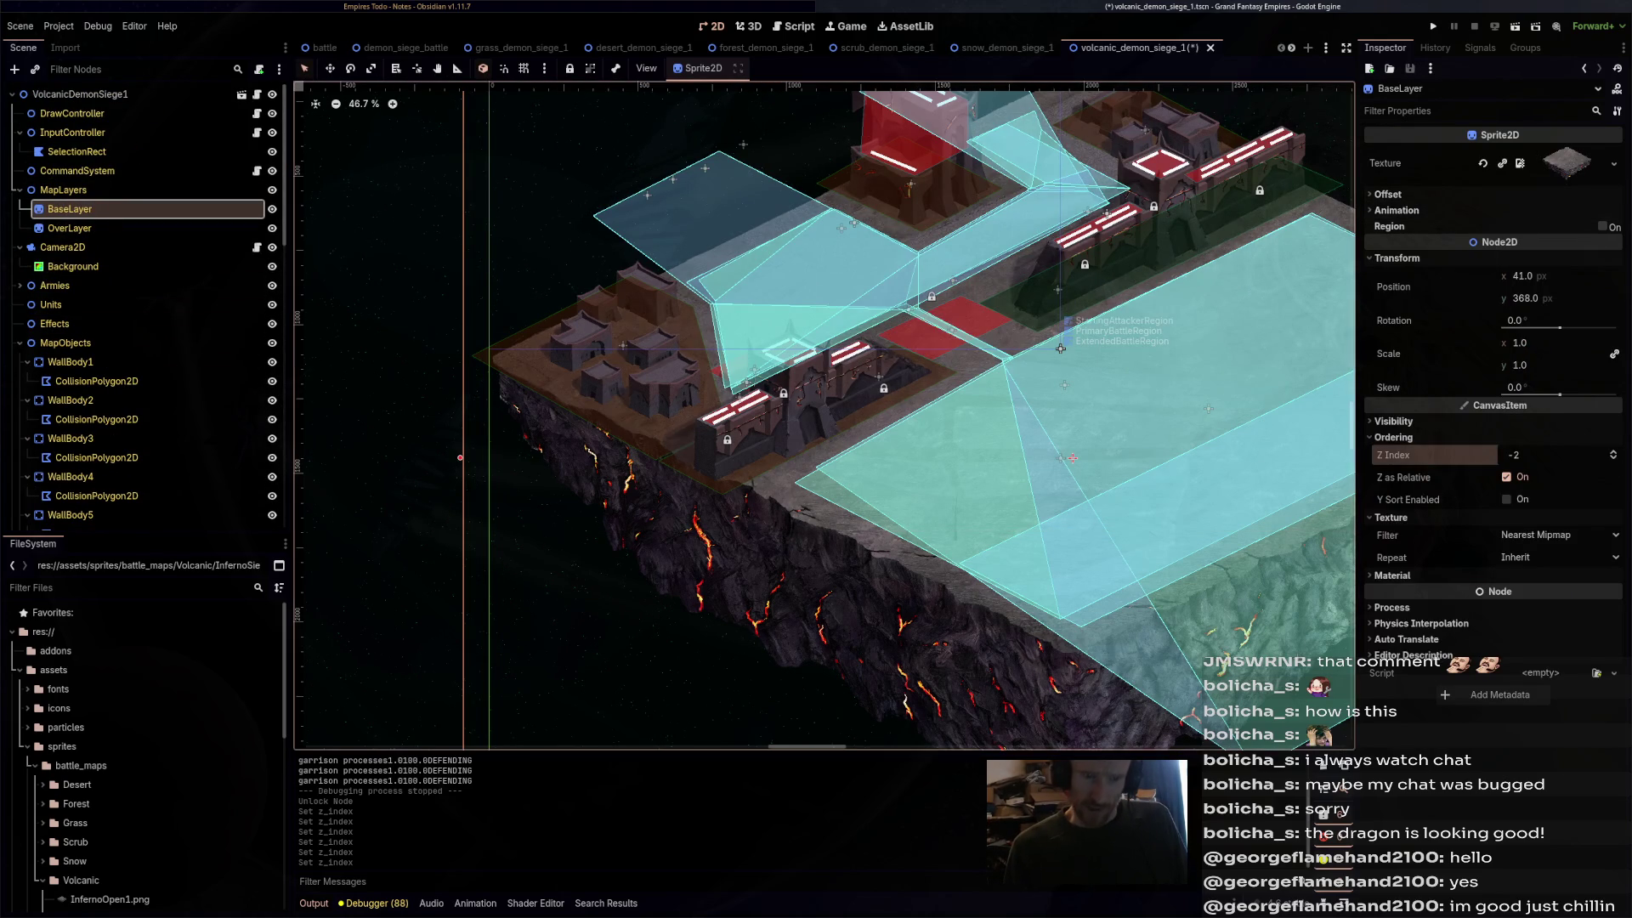
pyautogui.moveTo(1061, 349); pyautogui.dragTo(915, 347)
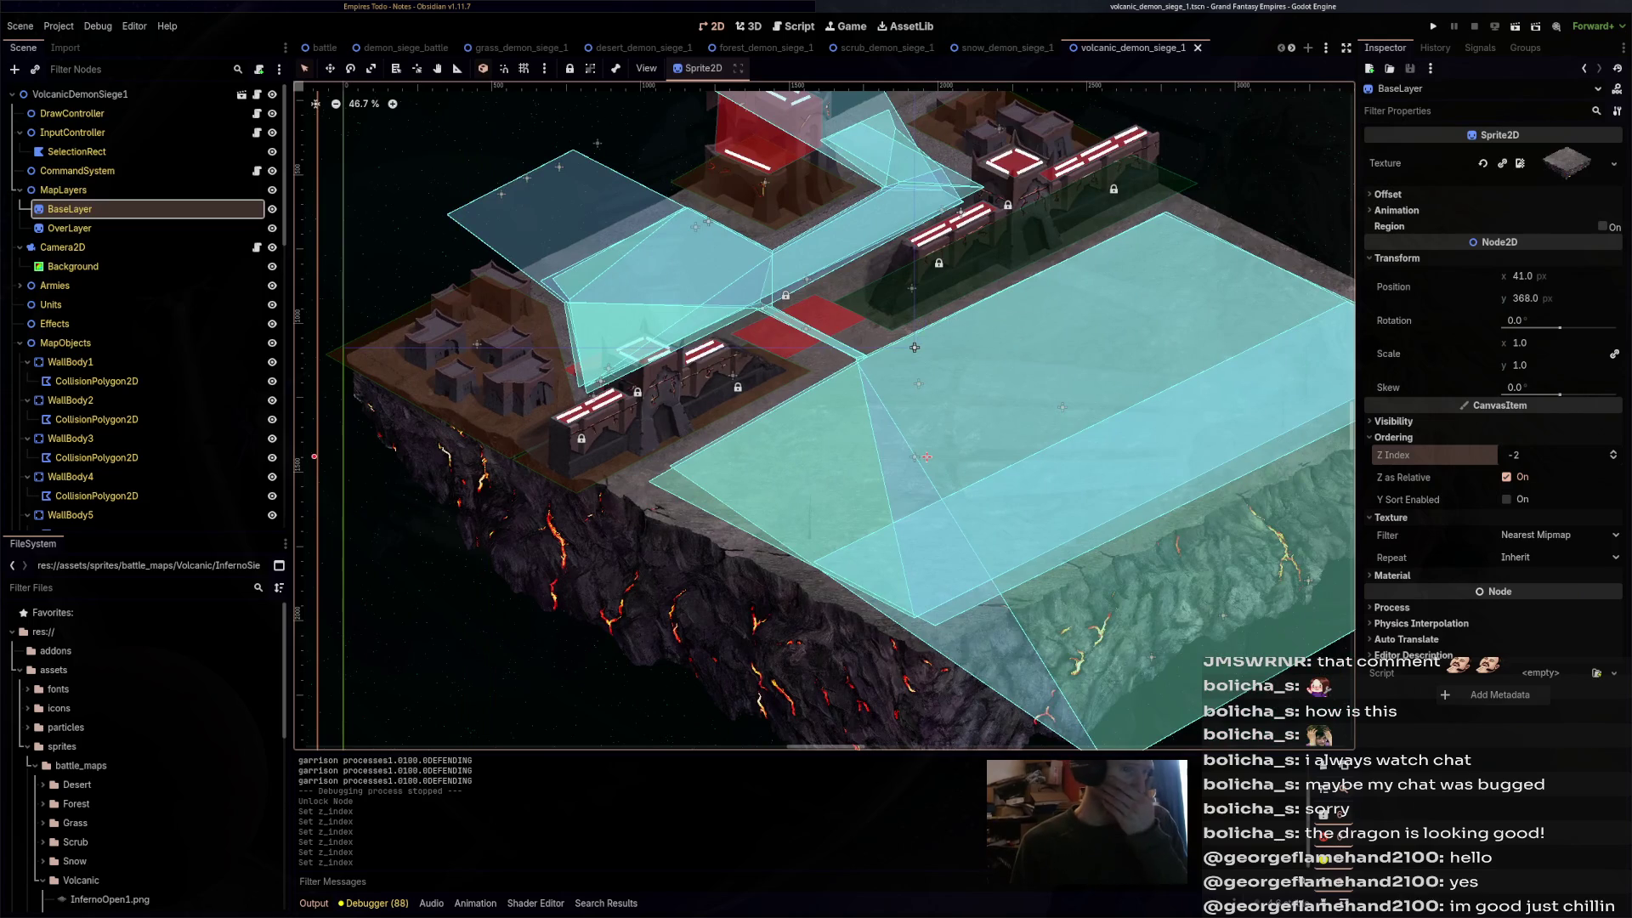
pyautogui.hotkey('ctrl', 'shift', 'Tab')
# - Run the snow siege scene with F6 and zoom the game camera over its town, fortress and walls
pyautogui.press('F6')
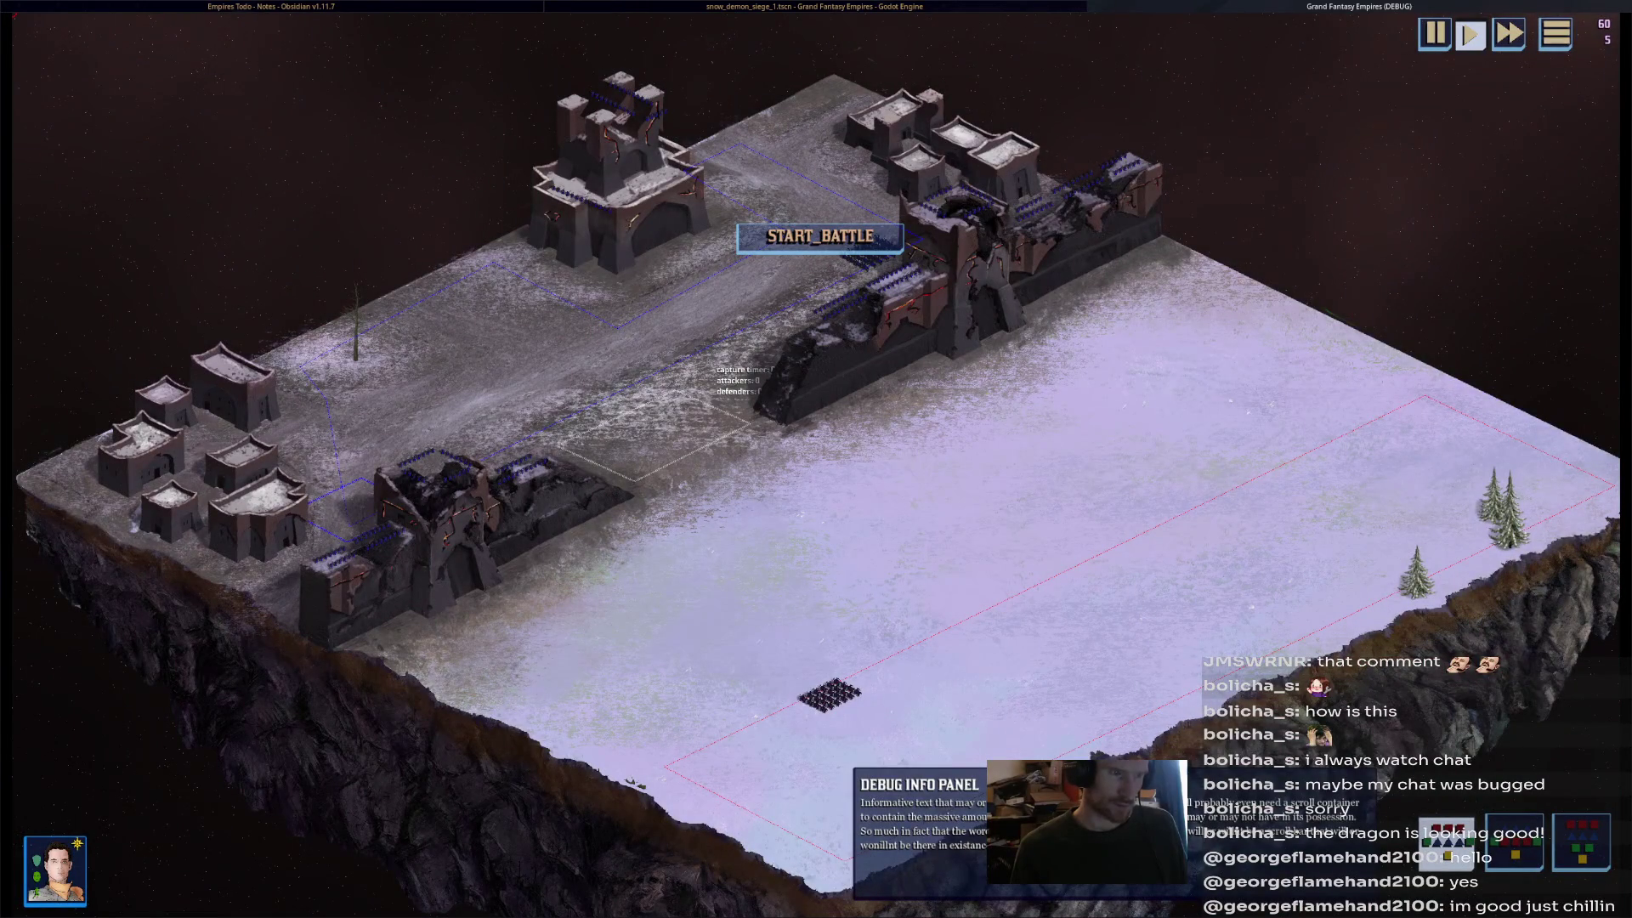
pyautogui.scroll(5, 561, 463)
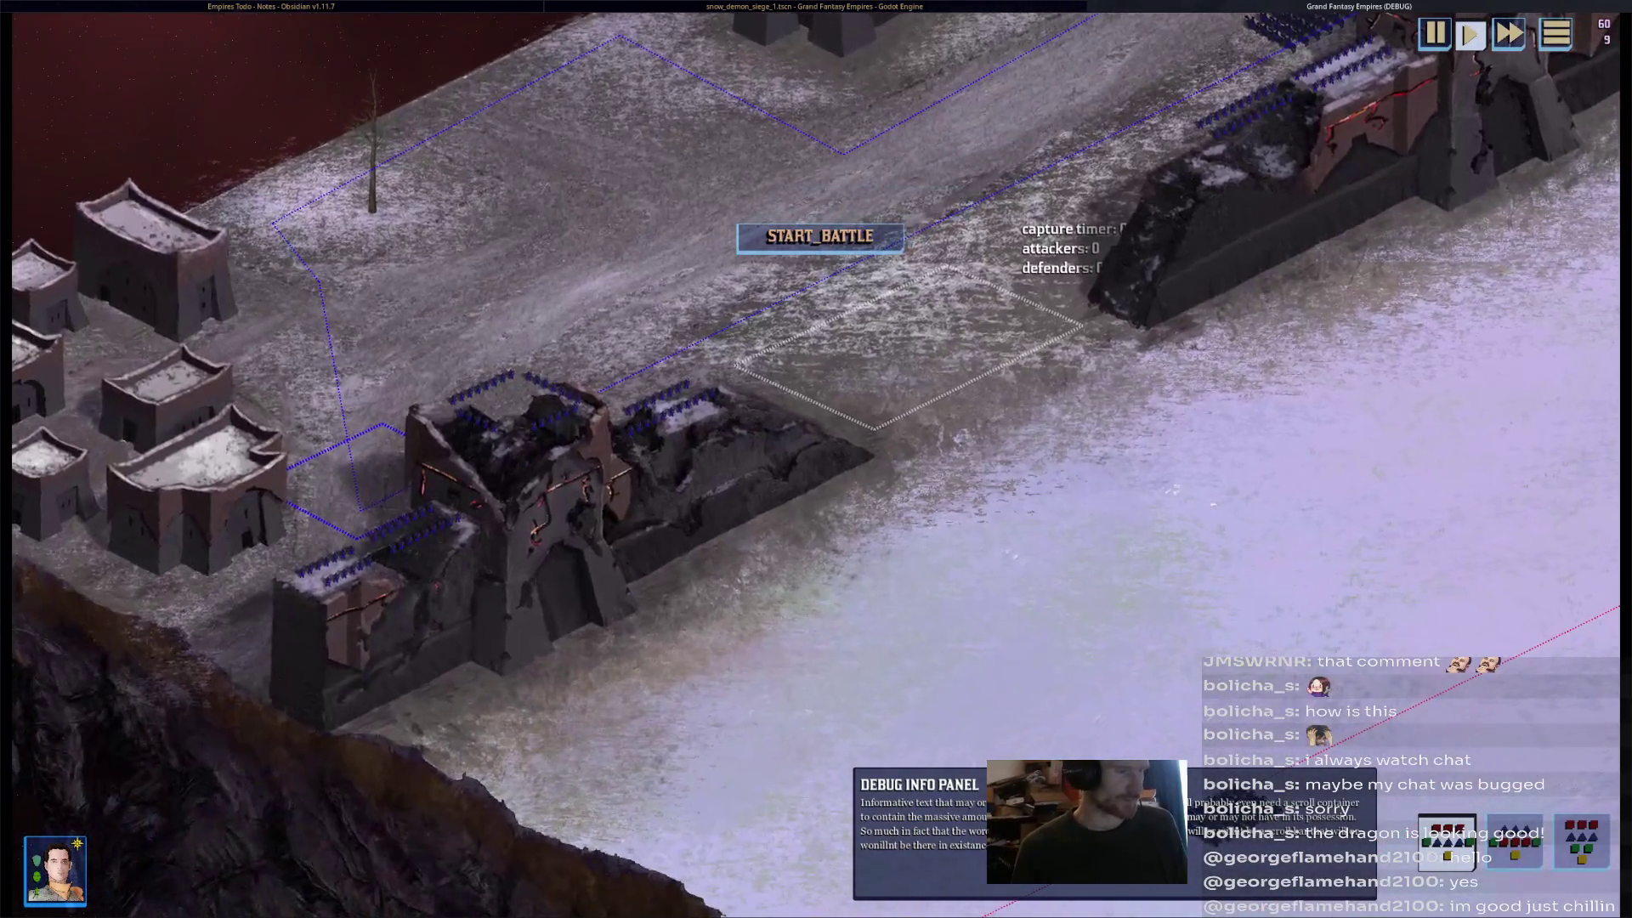
pyautogui.scroll(-5, 816, 459)
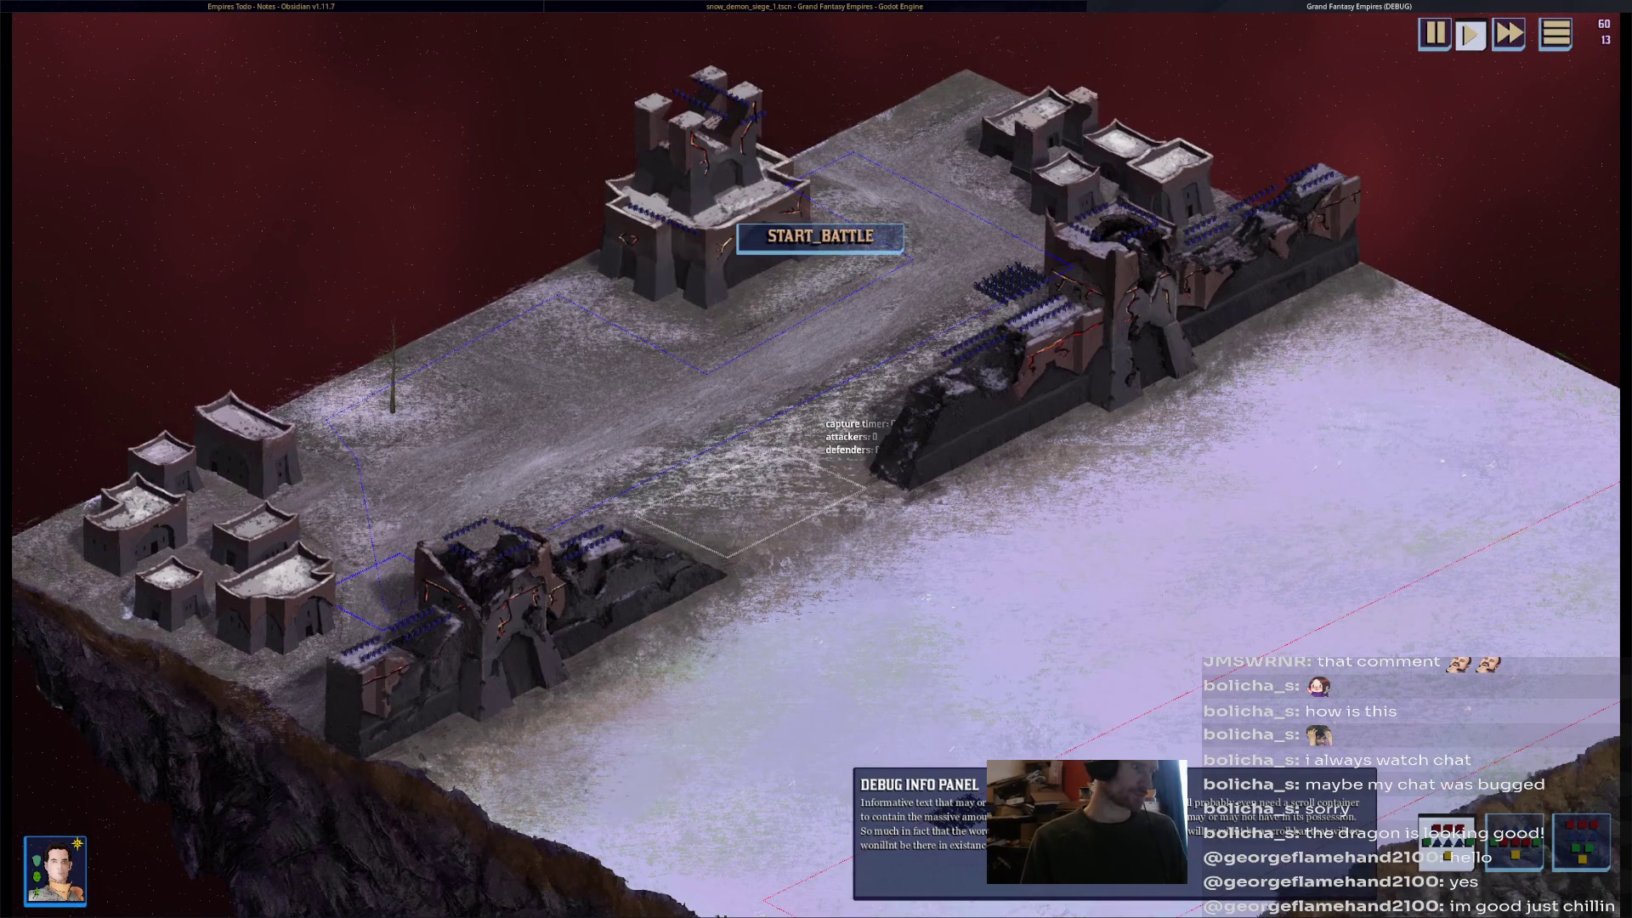
pyautogui.scroll(5, 816, 459)
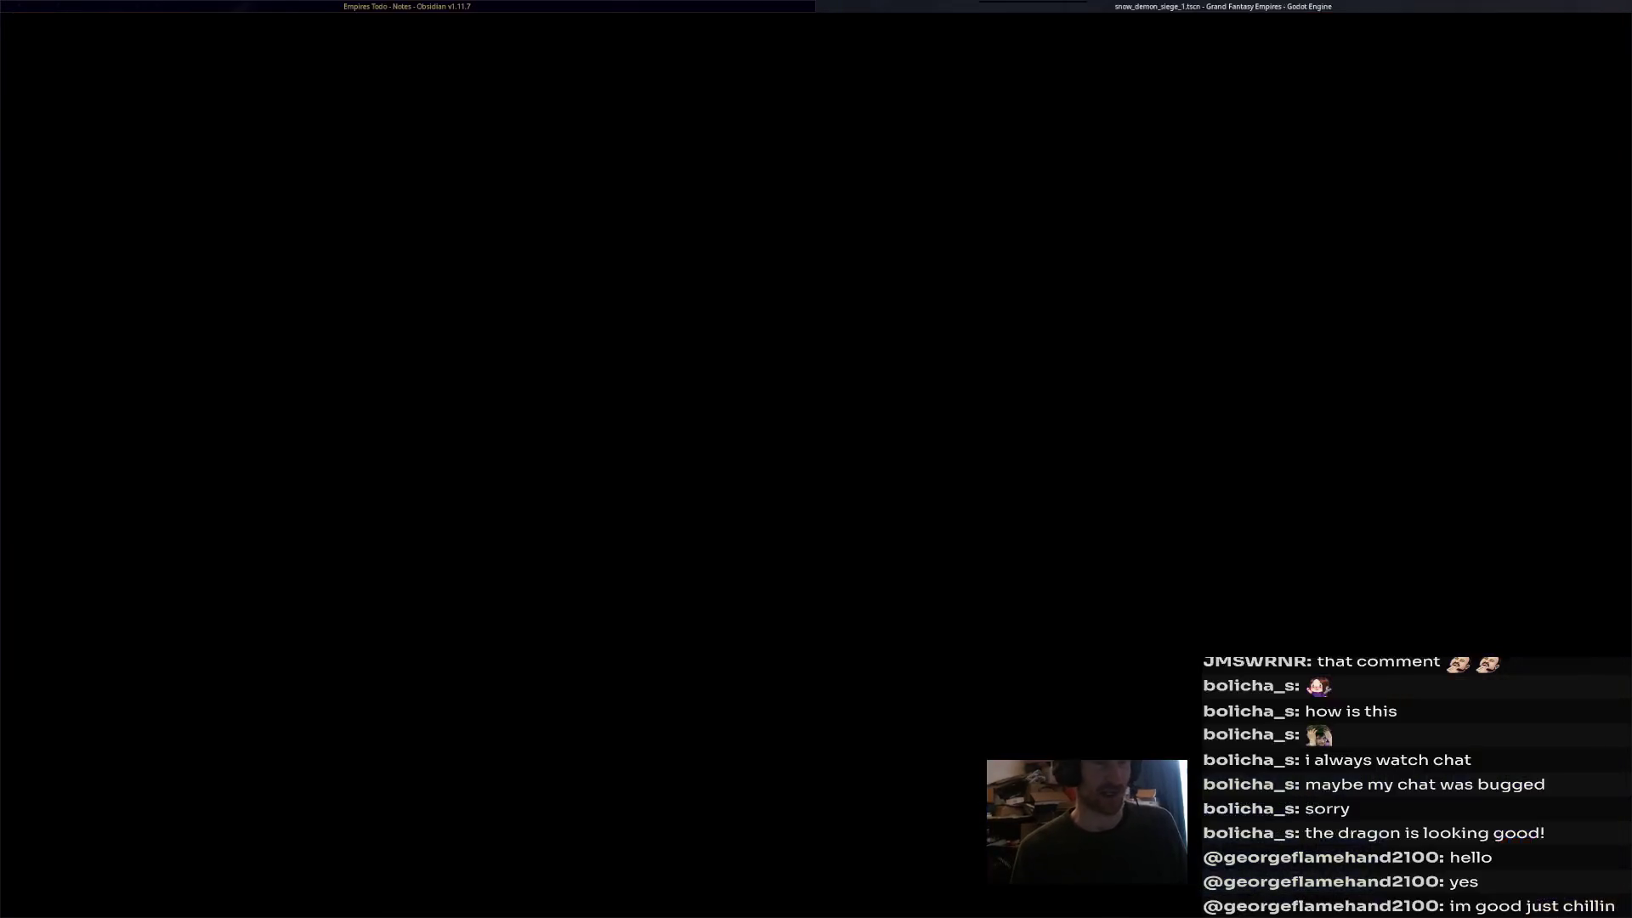
# - Stop the snow-map playtest and move from demon_siege_battle to the grass_demon_siege_1 tab
pyautogui.press('F8')
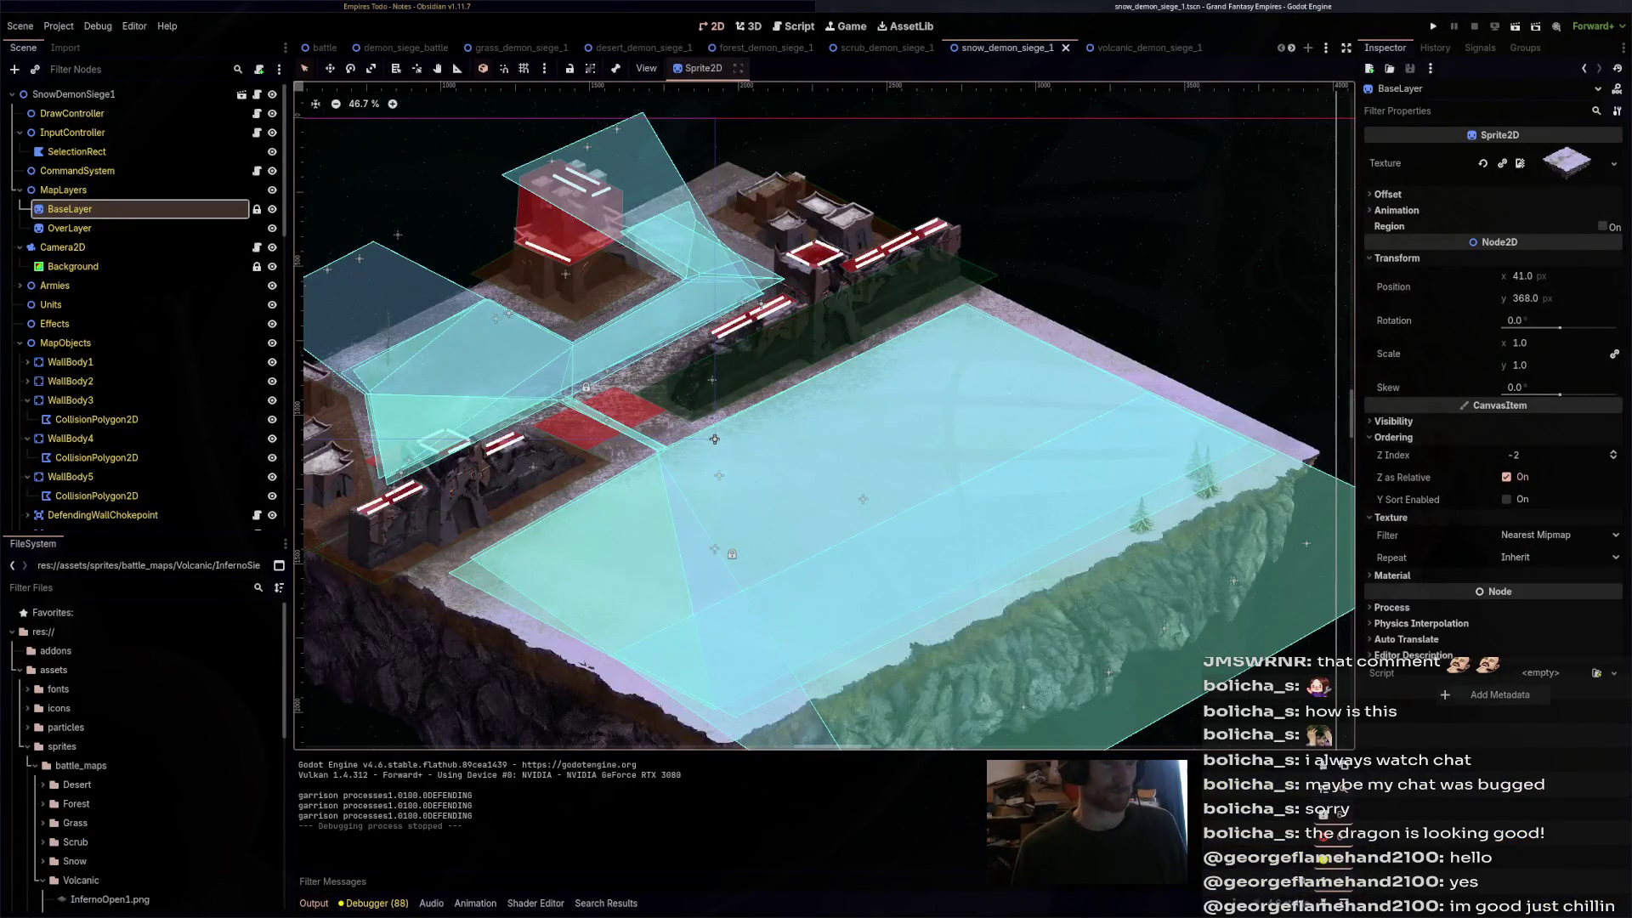
pyautogui.moveTo(714, 440)
pyautogui.mouseDown()
pyautogui.moveTo(736, 401)
pyautogui.moveTo(814, 376)
pyautogui.mouseUp()
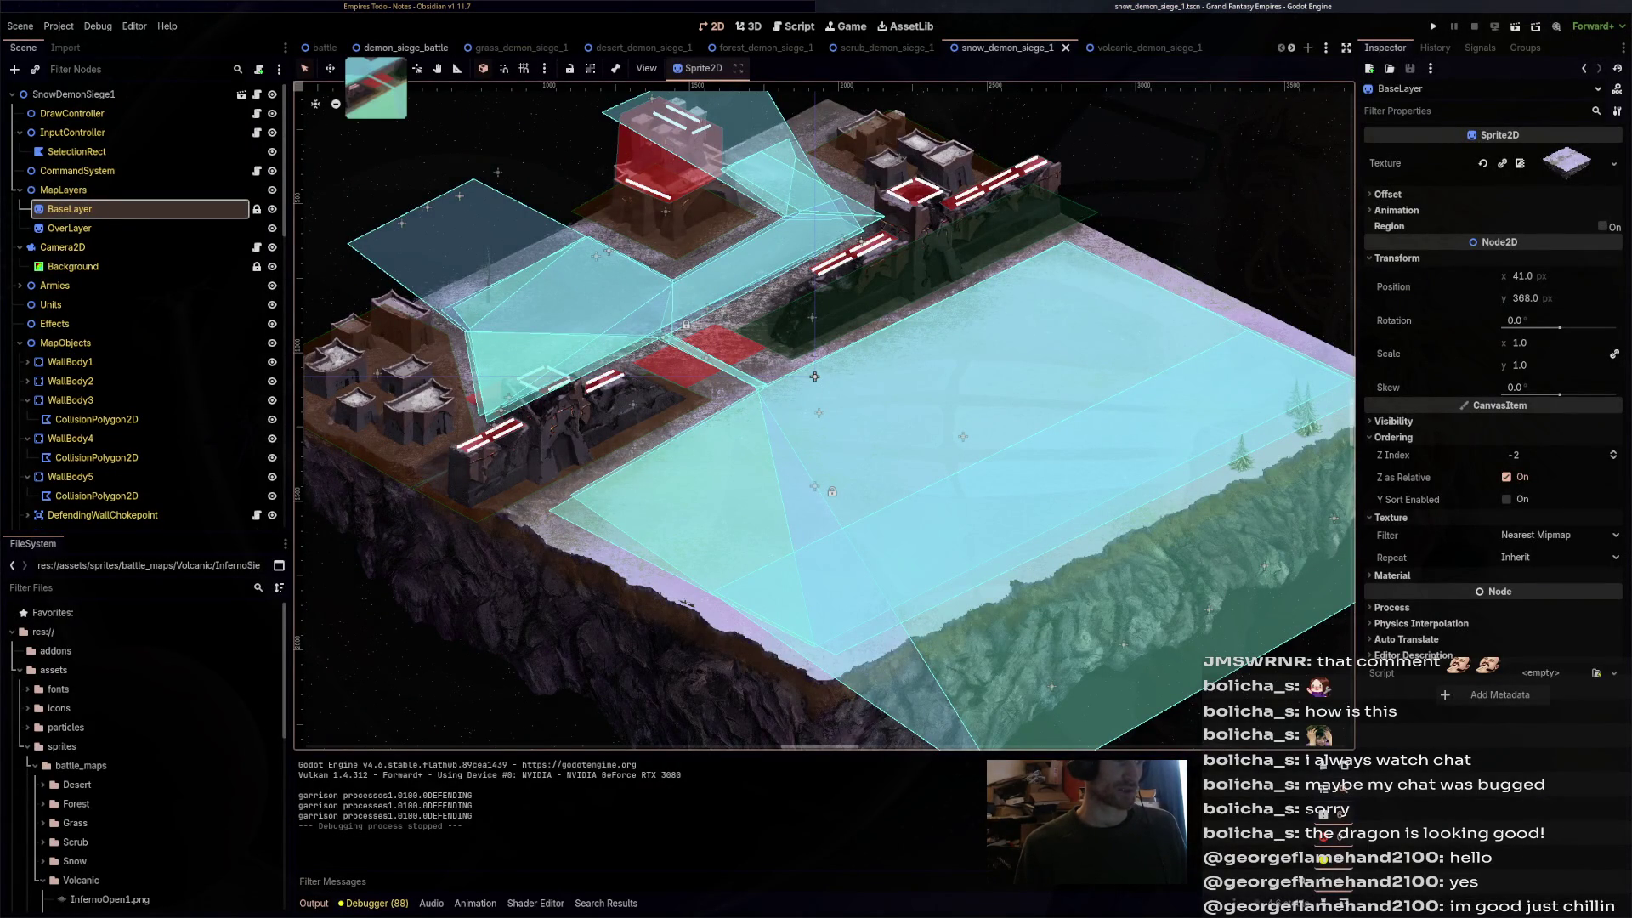
pyautogui.click(401, 47)
pyautogui.click(521, 48)
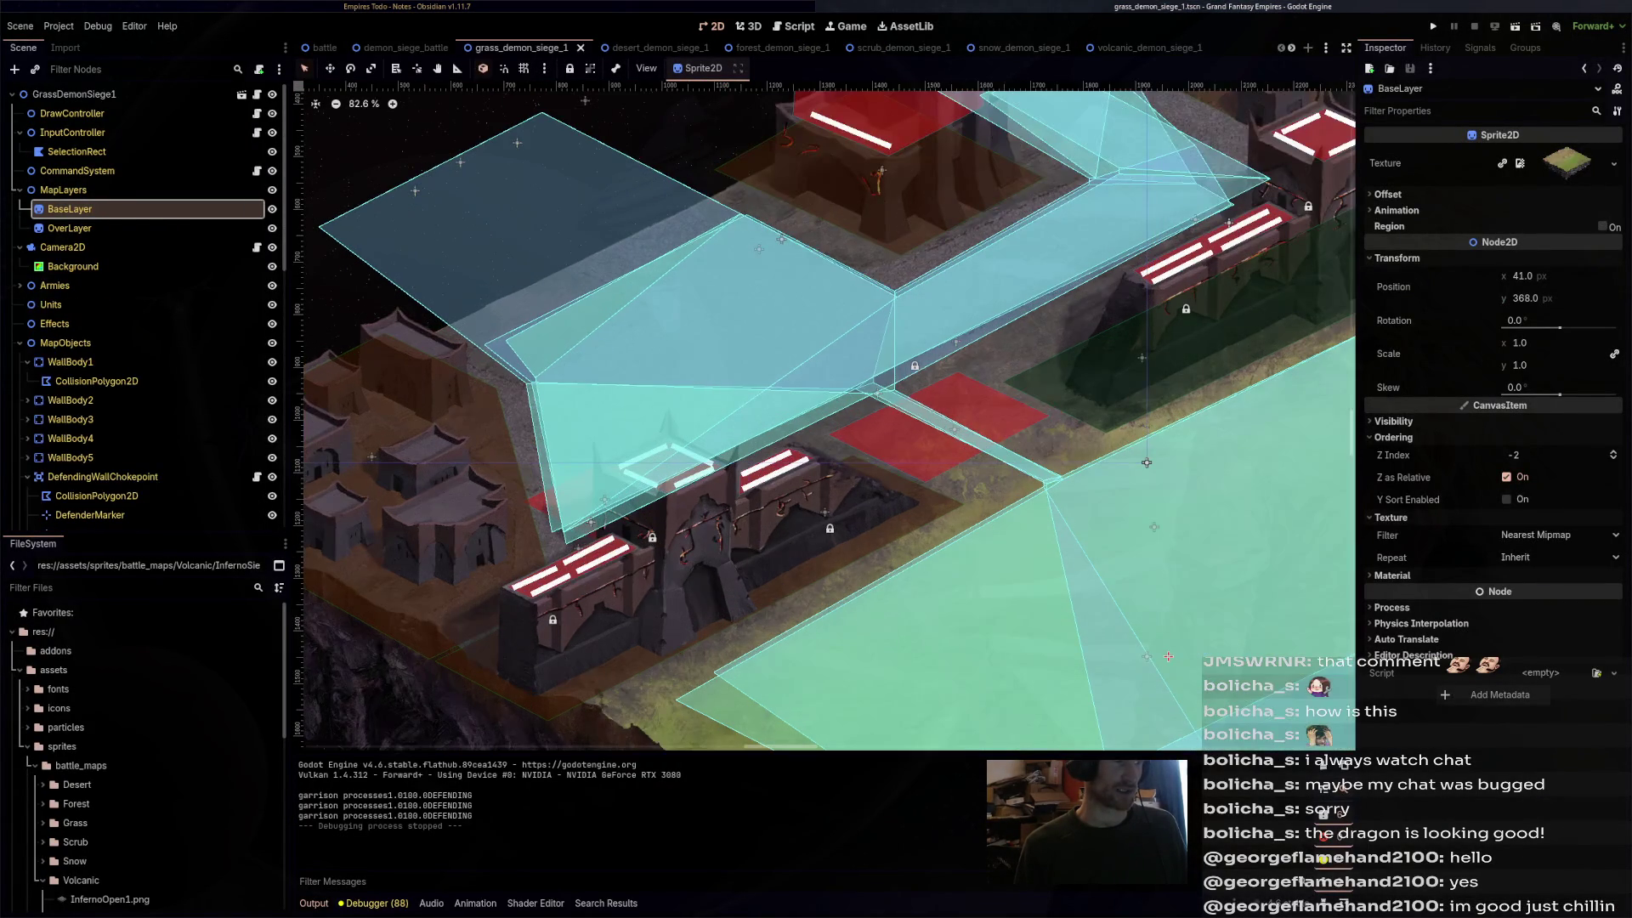
# - Close the grass, desert, forest, scrub, snow, volcanic, grass_open_1 and red_dragon_unit scene tabs
pyautogui.click(580, 47)
pyautogui.click(586, 47)
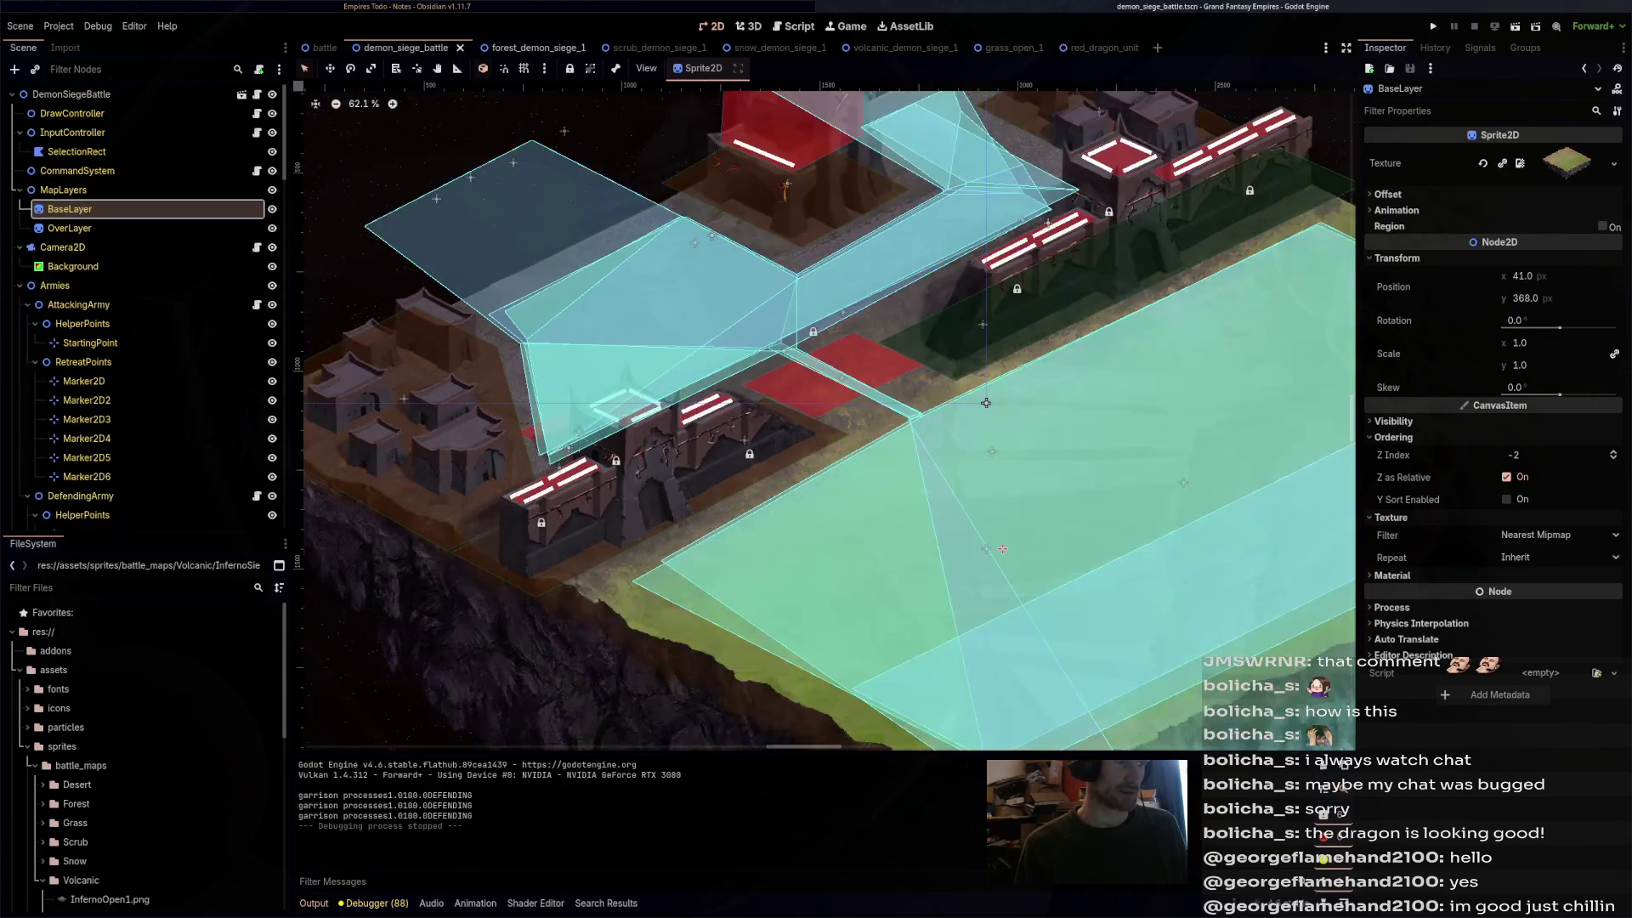
pyautogui.click(595, 48)
pyautogui.click(595, 48)
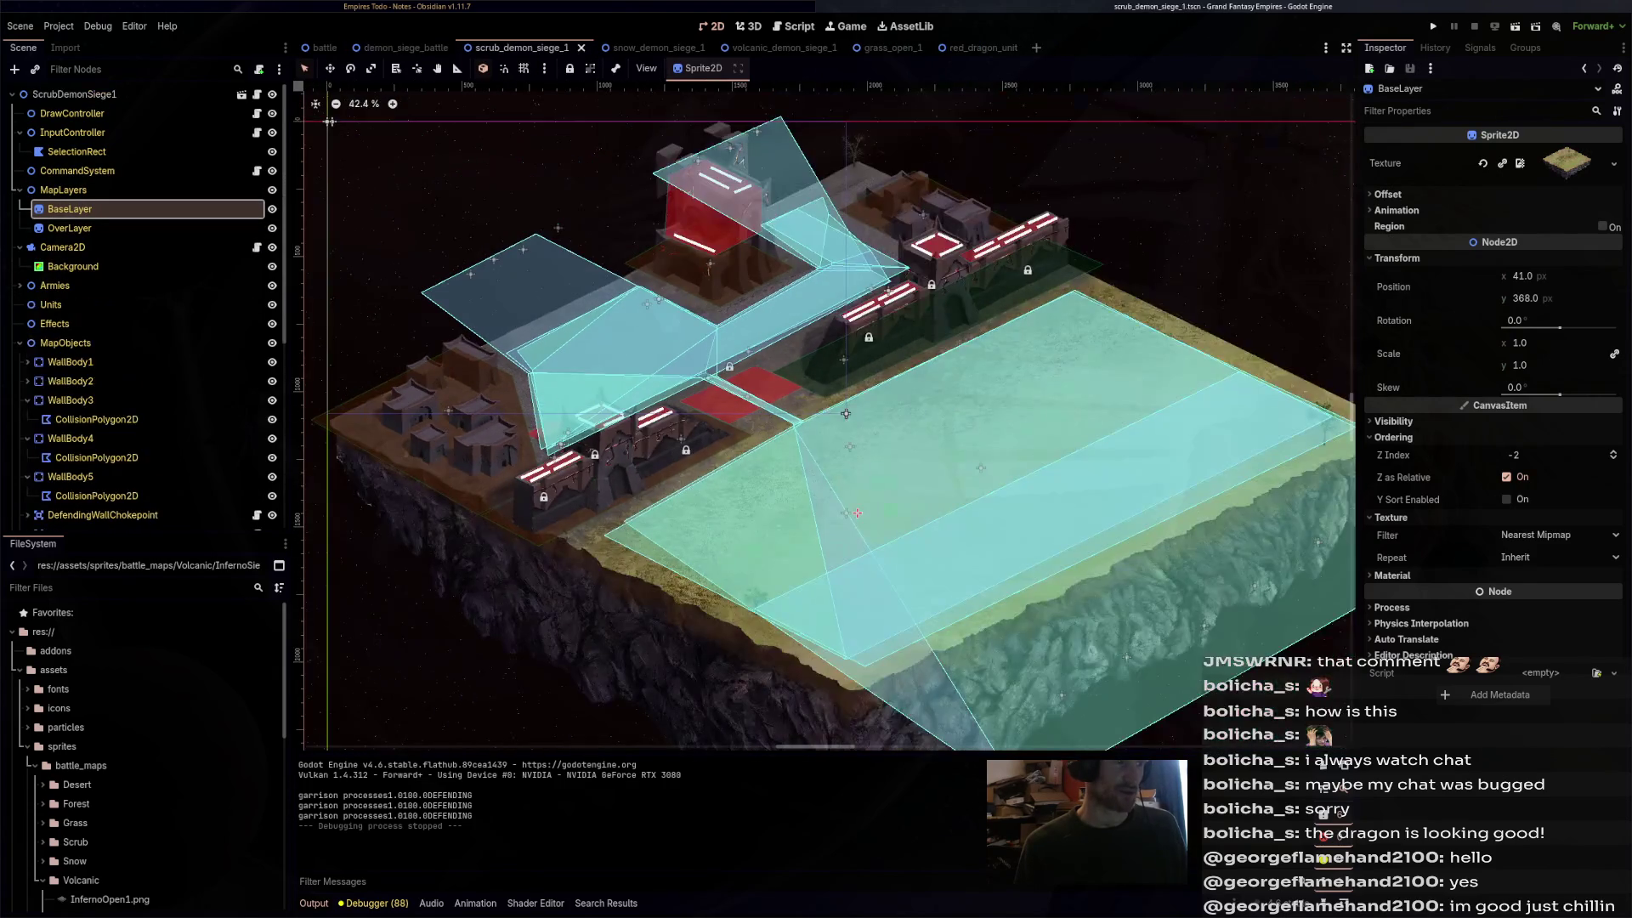
pyautogui.click(594, 48)
pyautogui.click(603, 48)
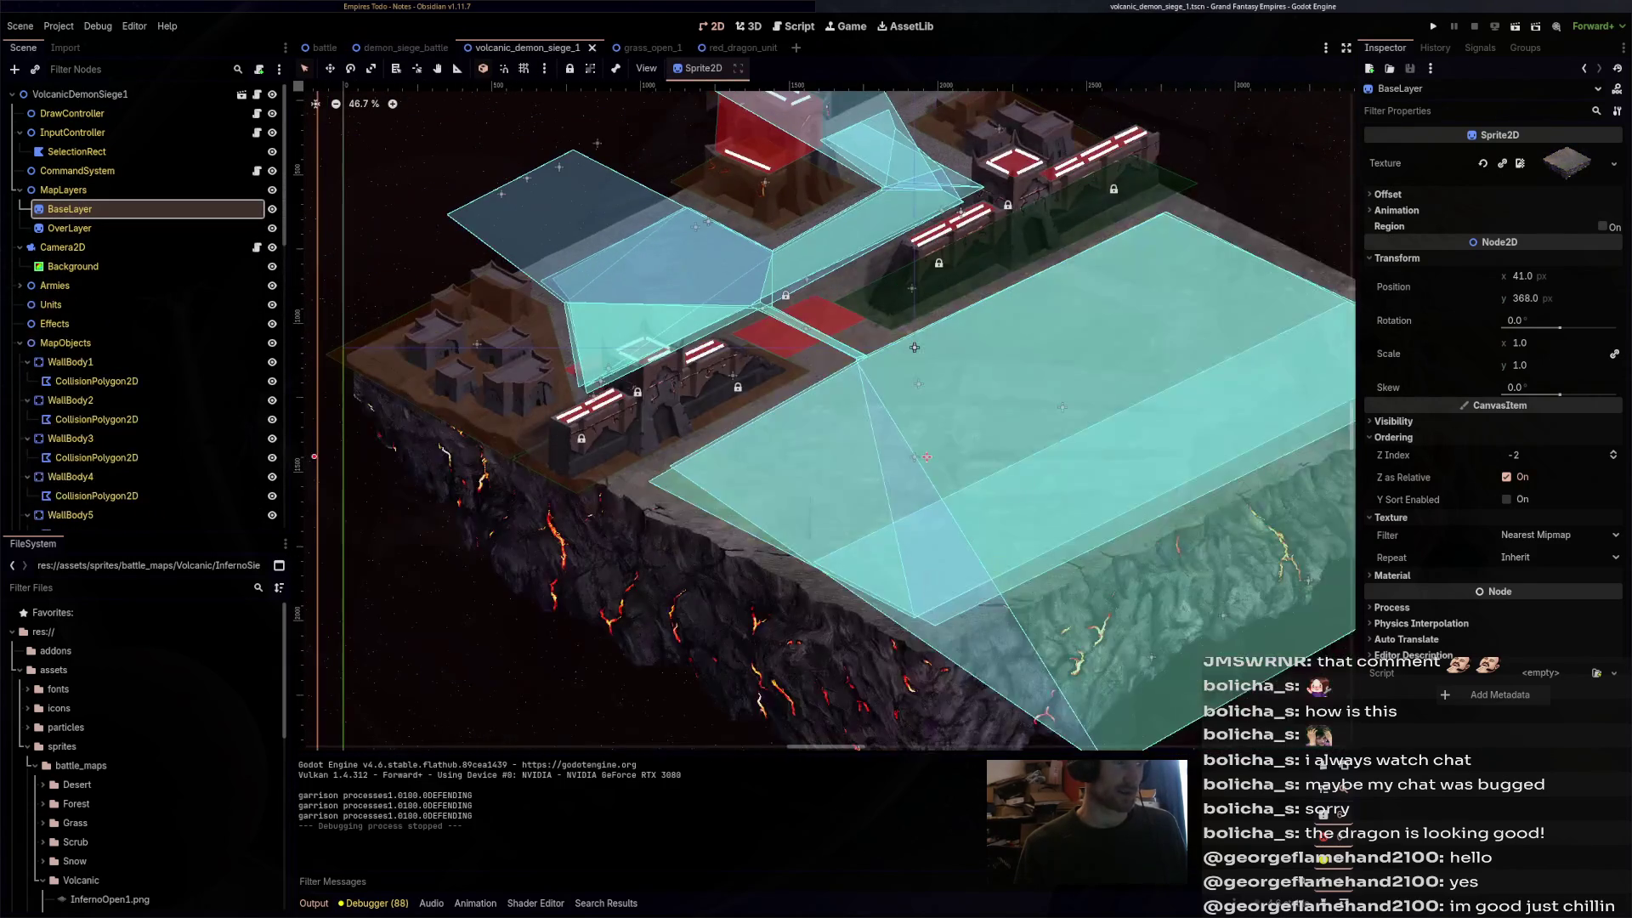
pyautogui.click(504, 47)
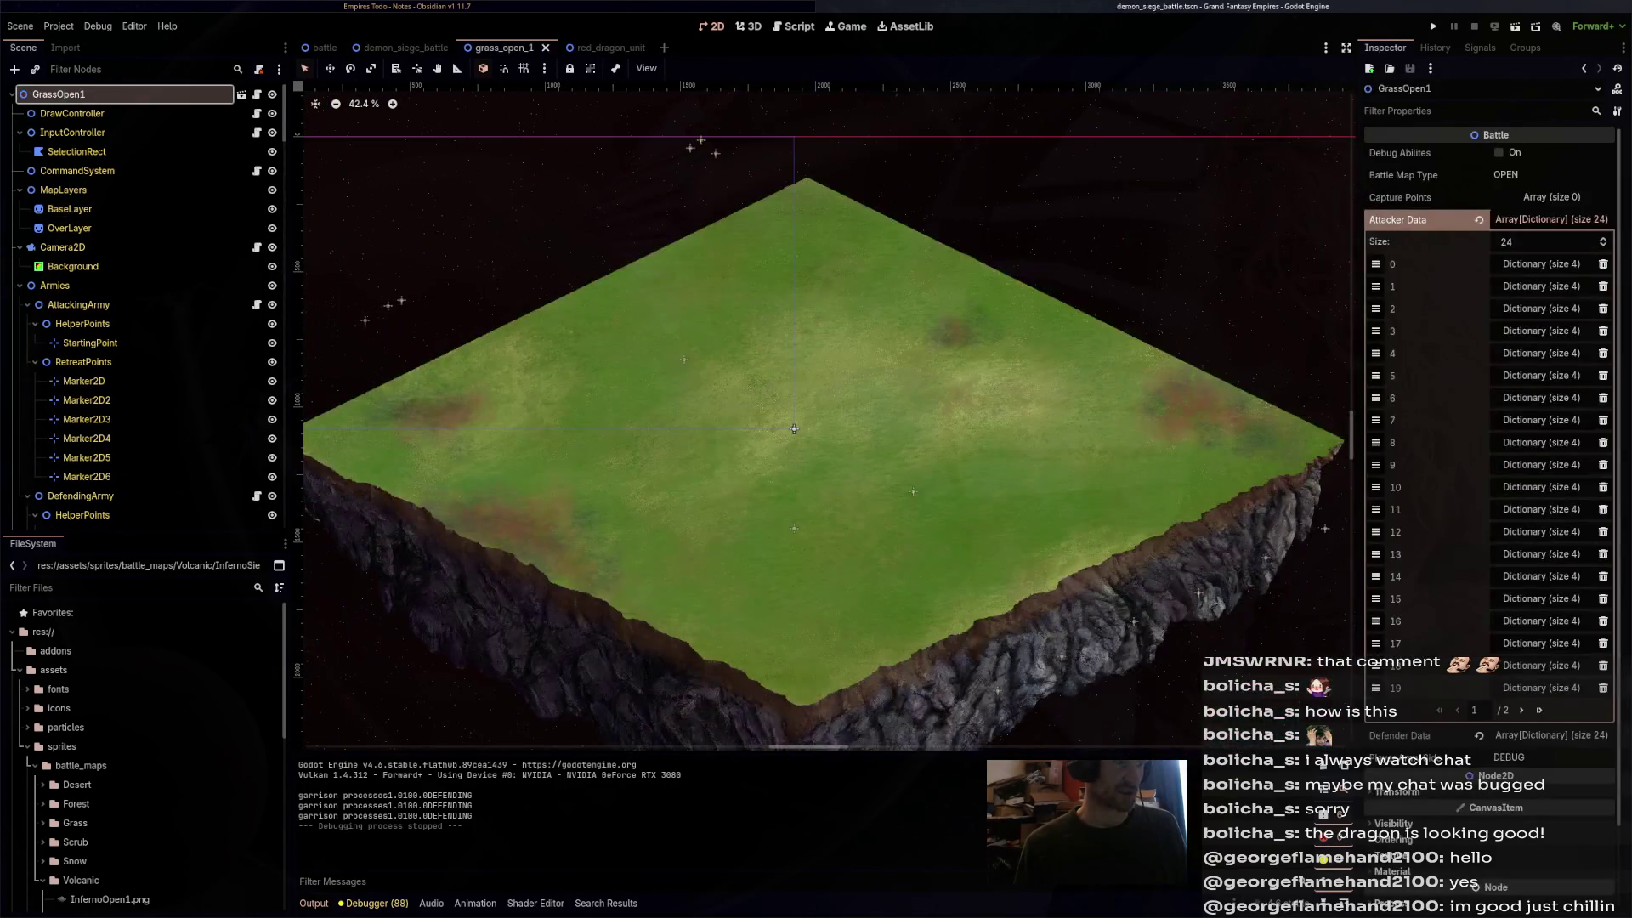
pyautogui.click(545, 47)
pyautogui.click(555, 48)
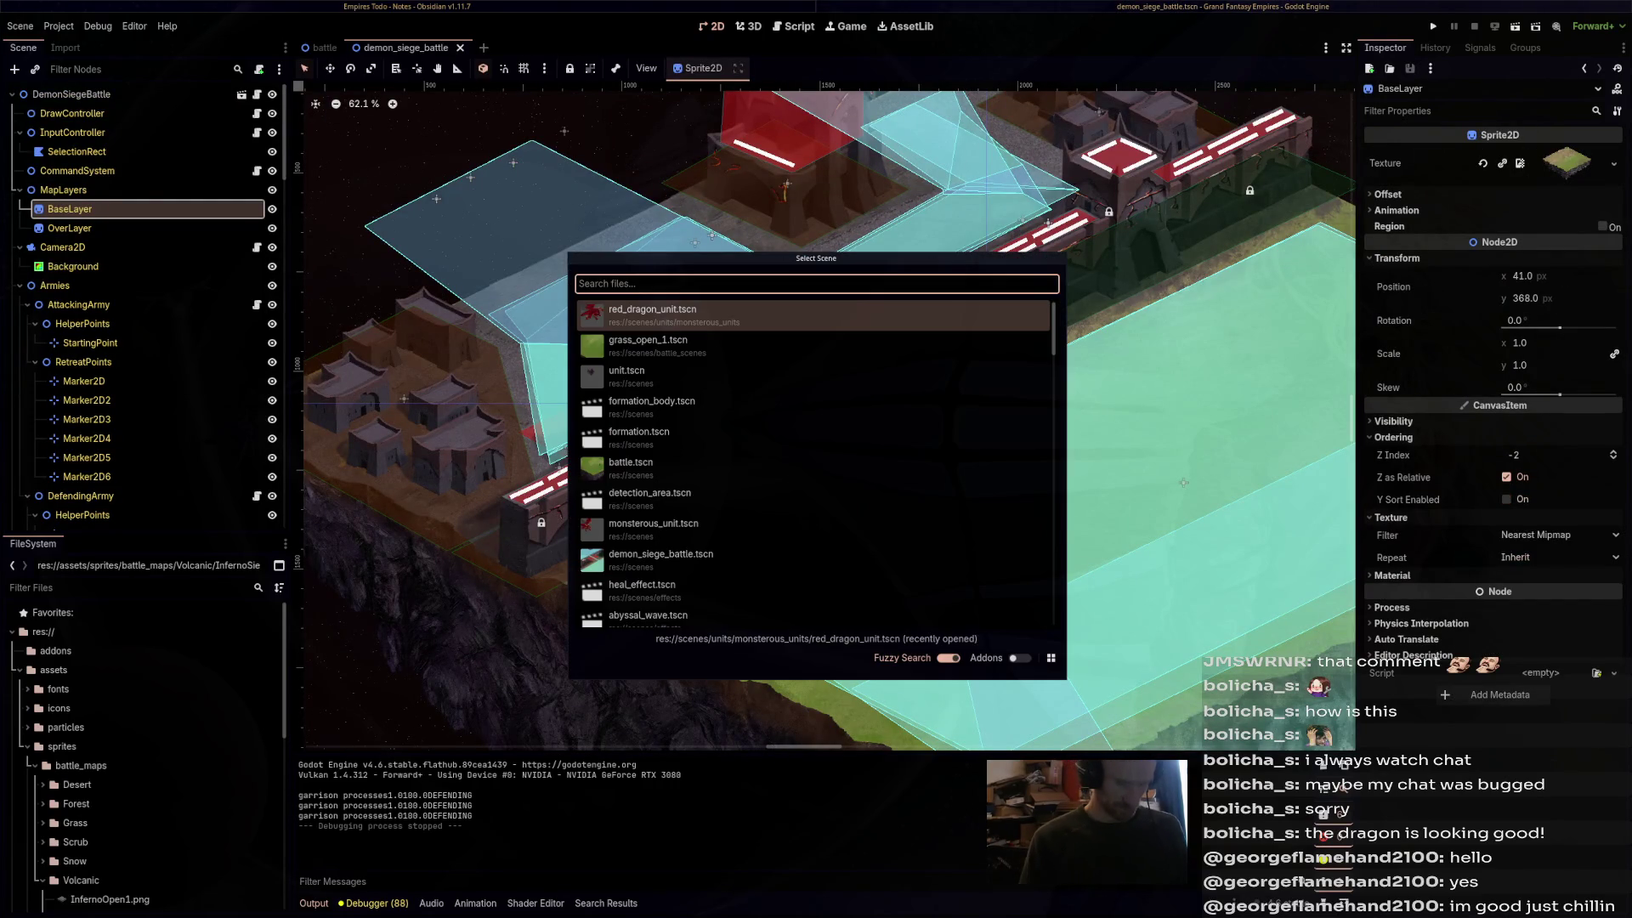
# - Quick-open the kingdom_siege_battle scene
pyautogui.write('kingdom')
pyautogui.press('Return')
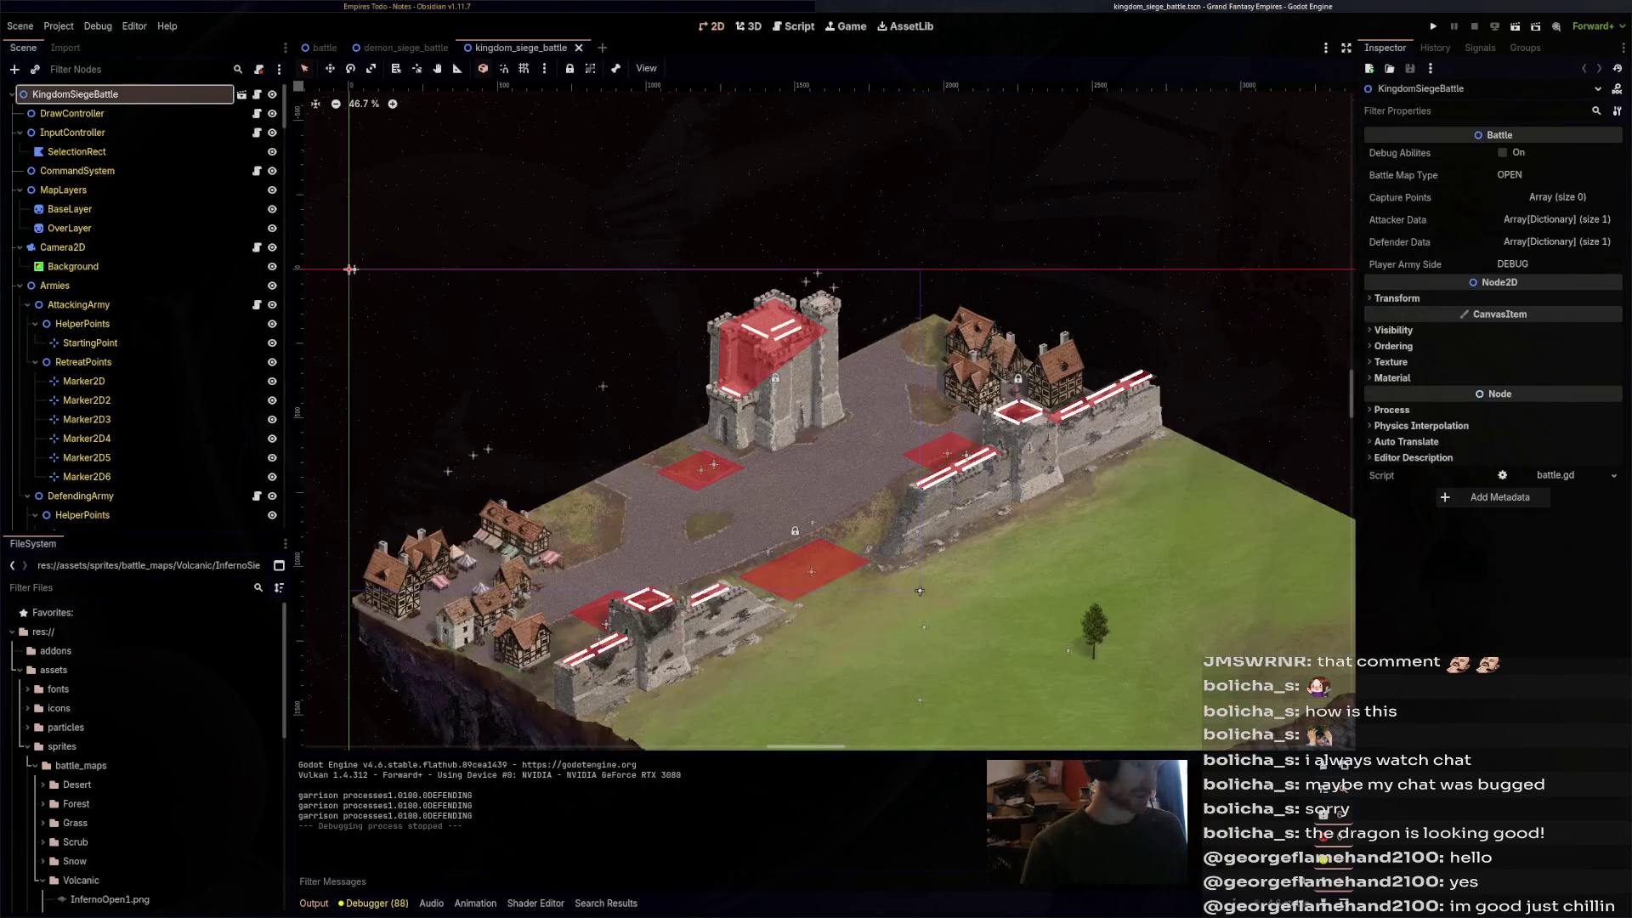
pyautogui.scroll(7, 919, 590)
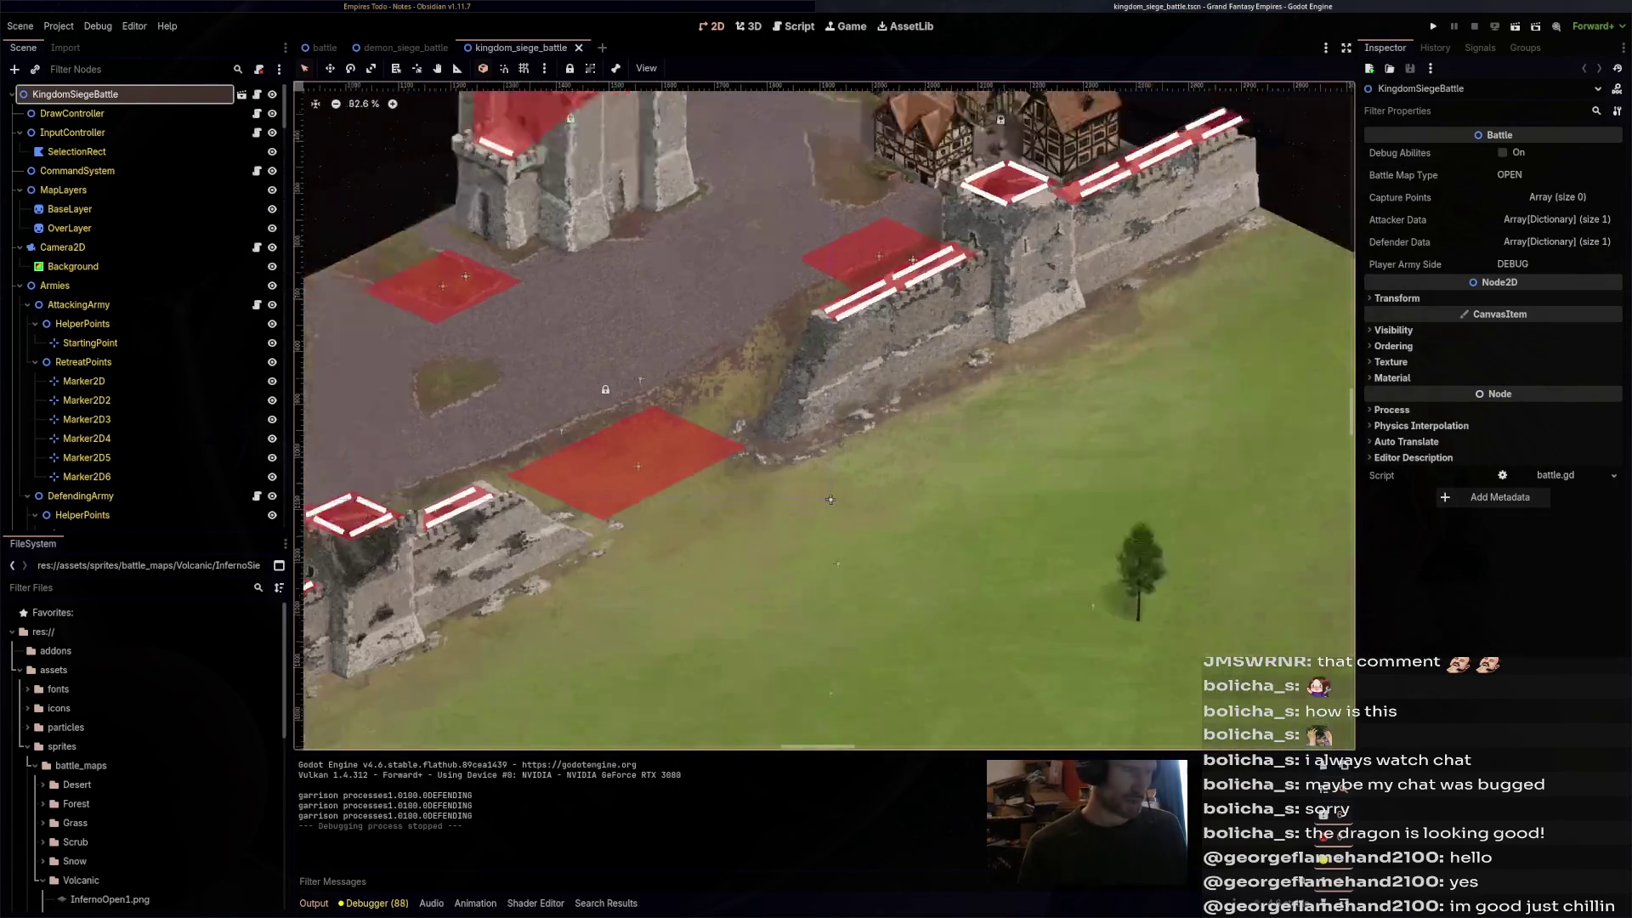
pyautogui.scroll(-1, 1055, 453)
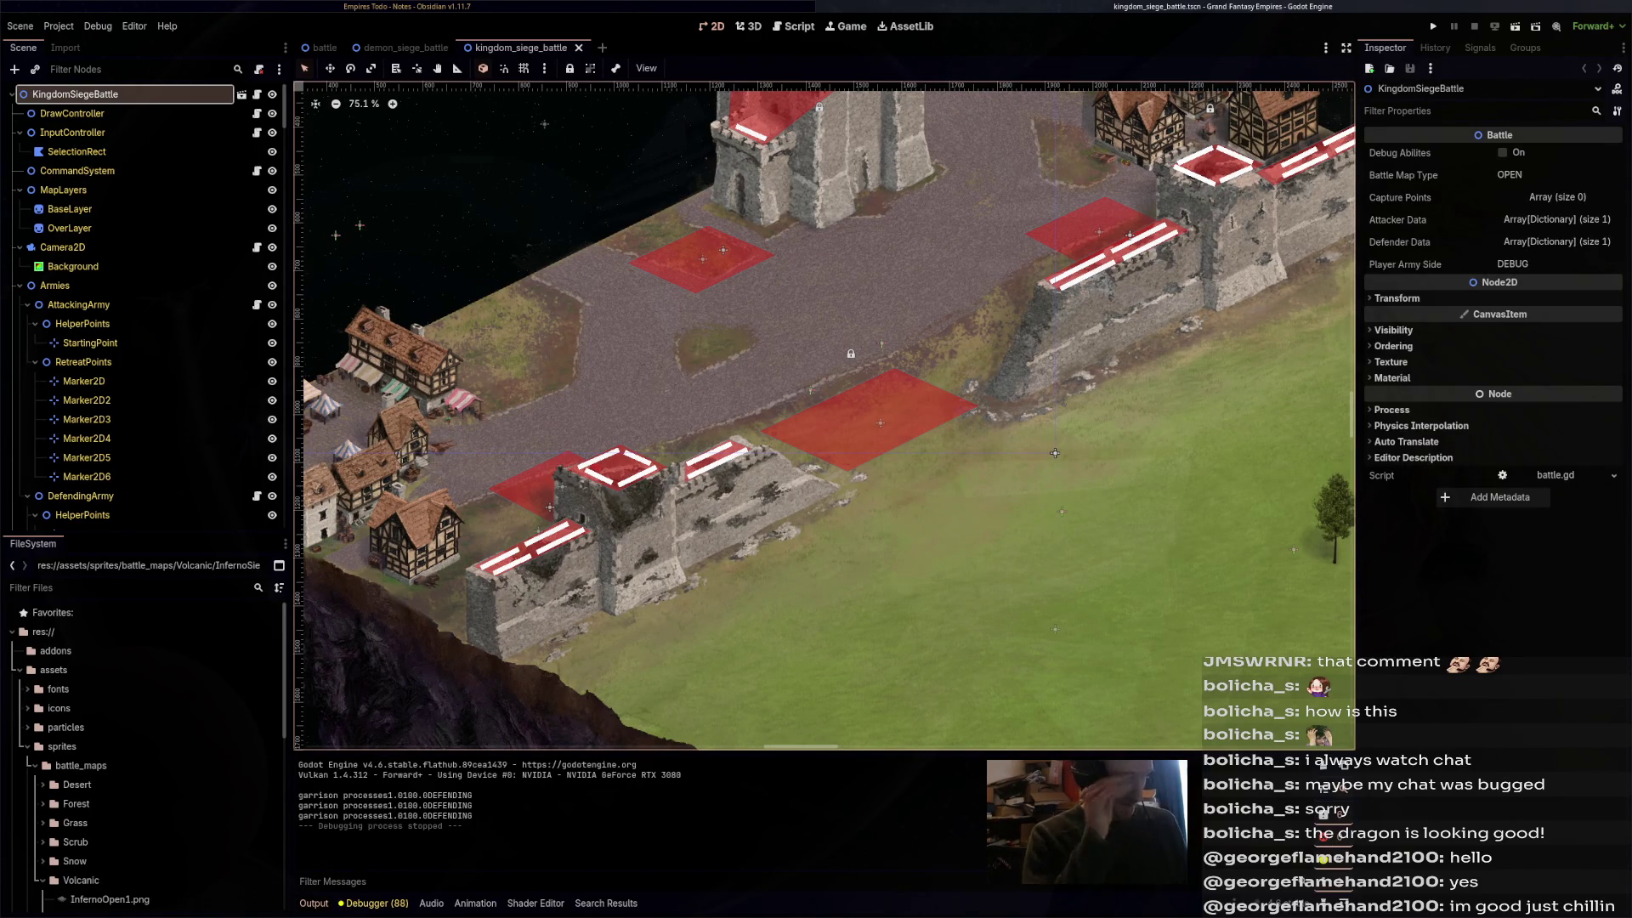
# - Make TowerCapturePoint defender-owned (DEFENDING) and link it to WallGarrisonArea2
pyautogui.click(544, 489)
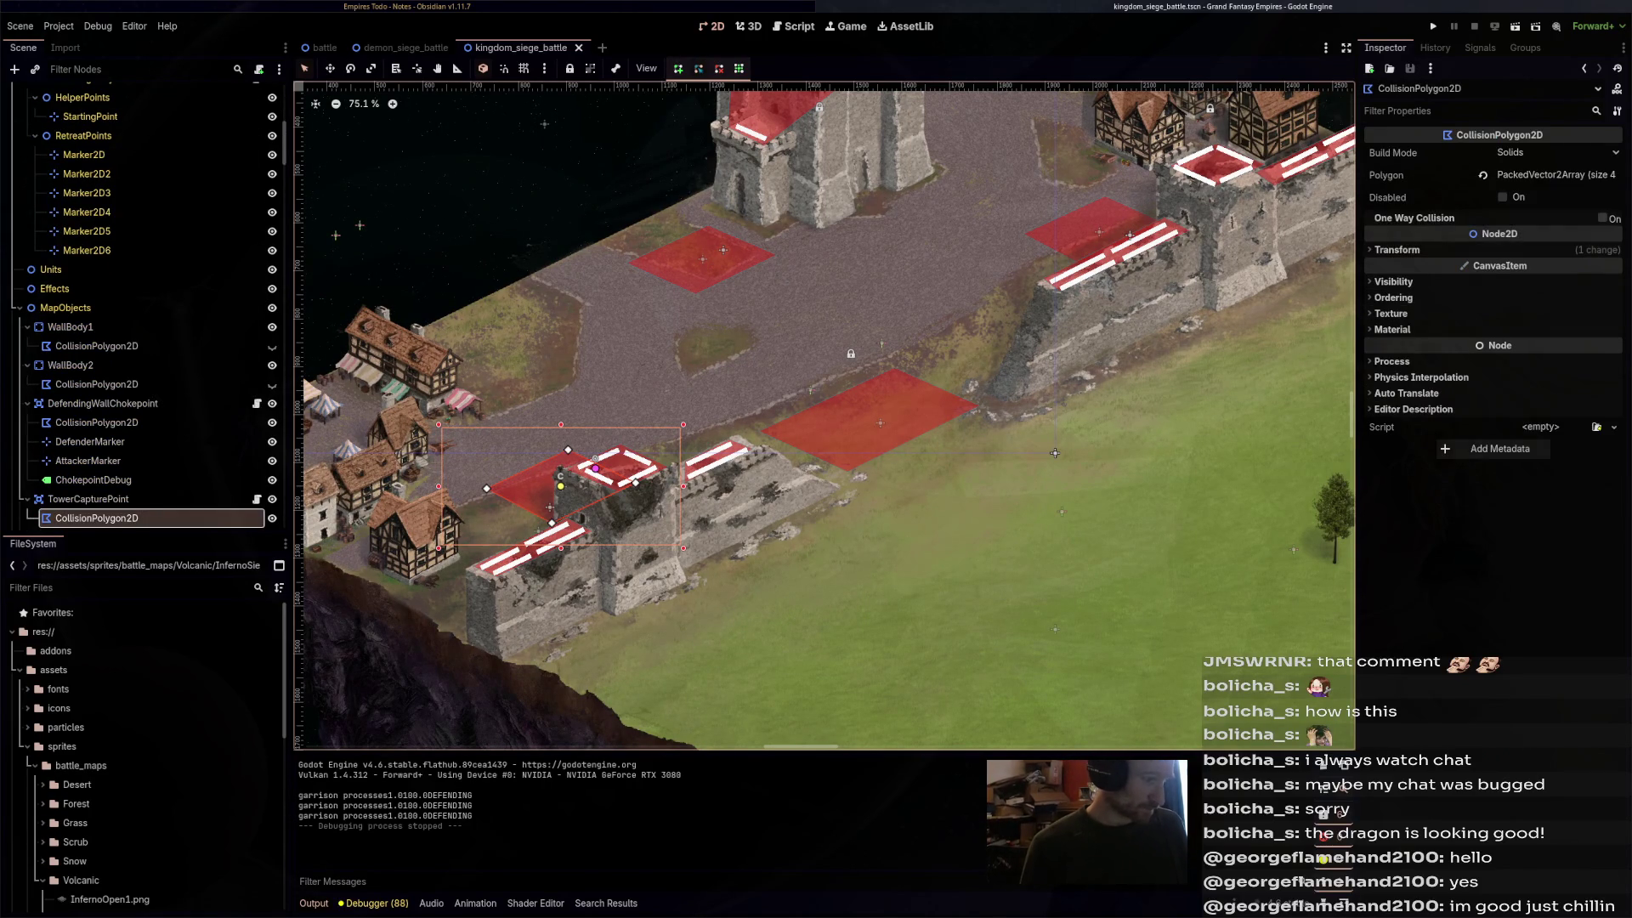
pyautogui.click(89, 499)
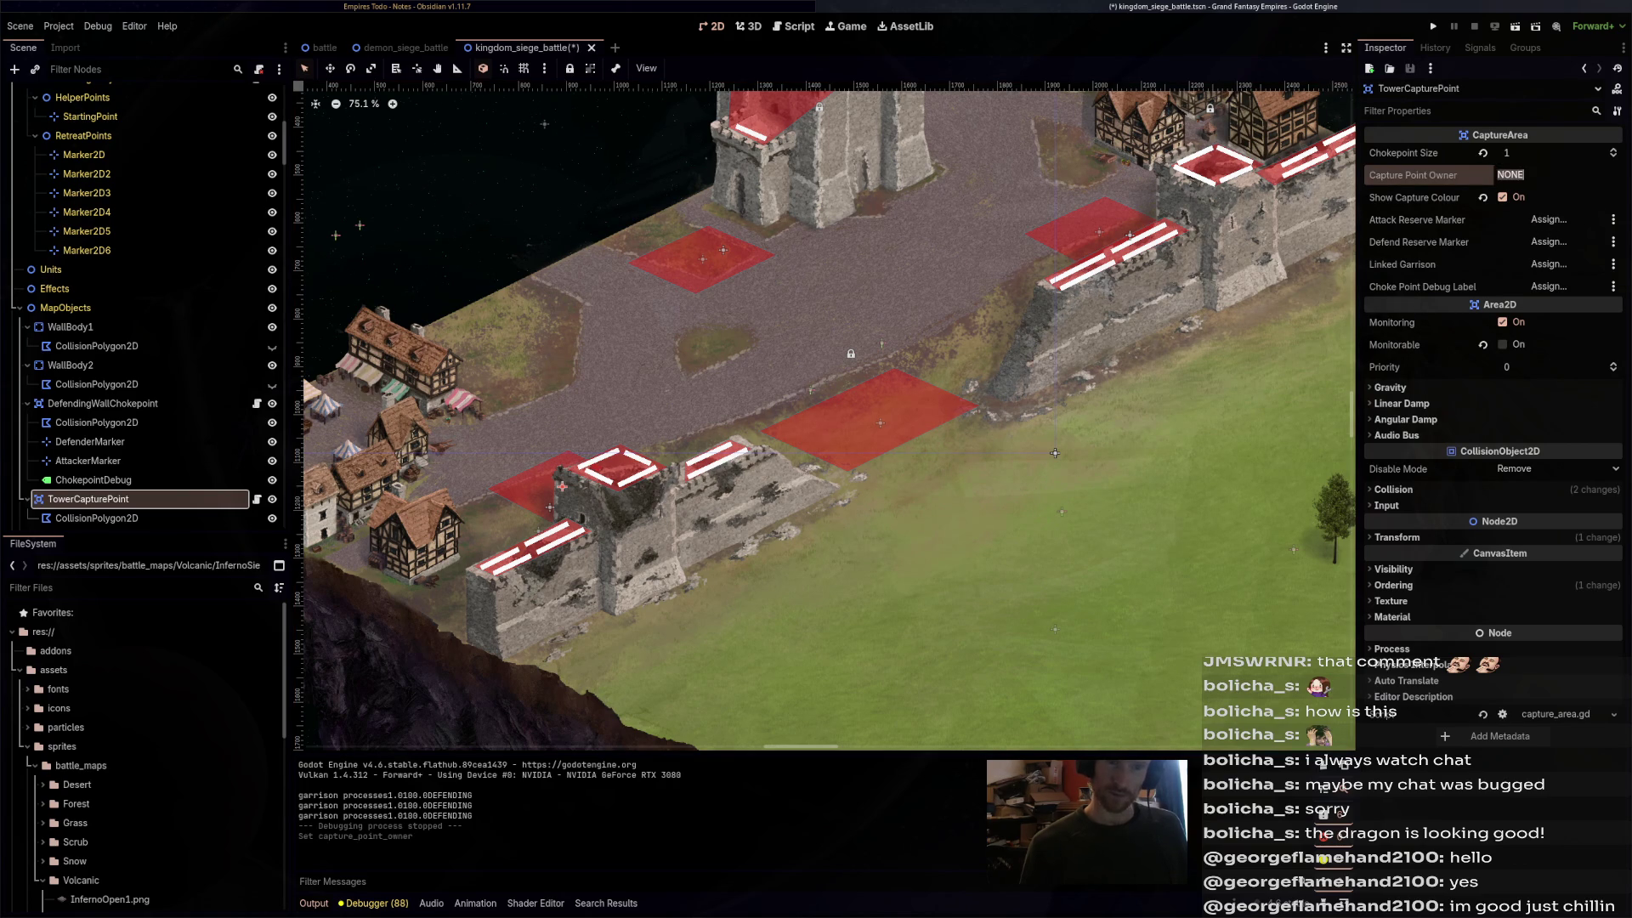
pyautogui.write('DEFENDING')
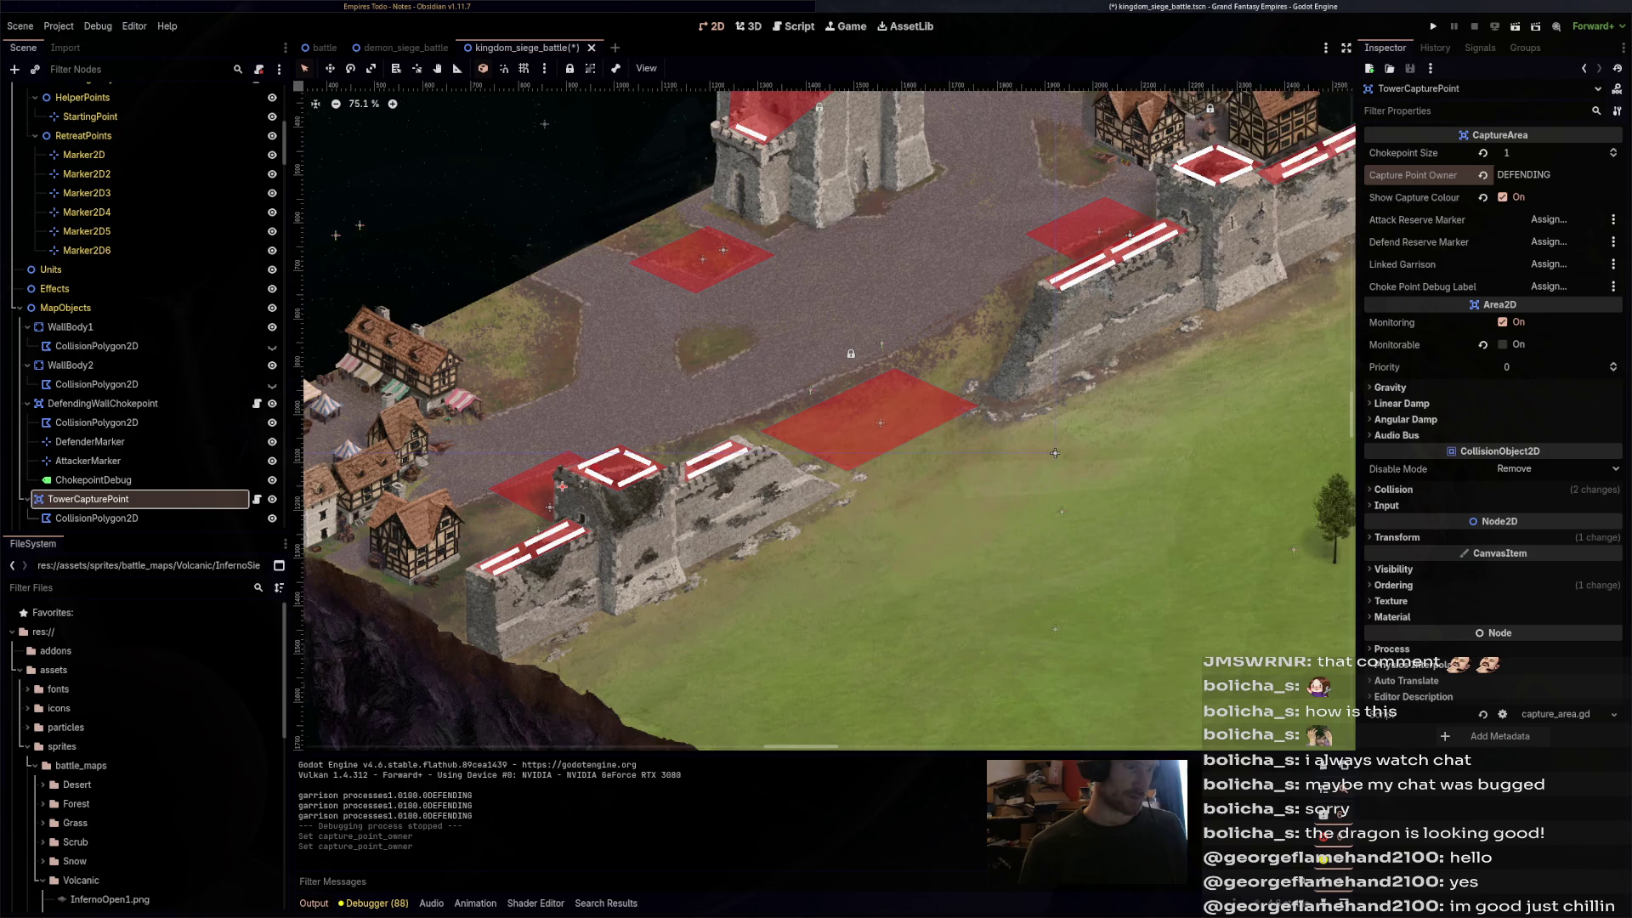
pyautogui.moveTo(1053, 452); pyautogui.dragTo(1126, 414)
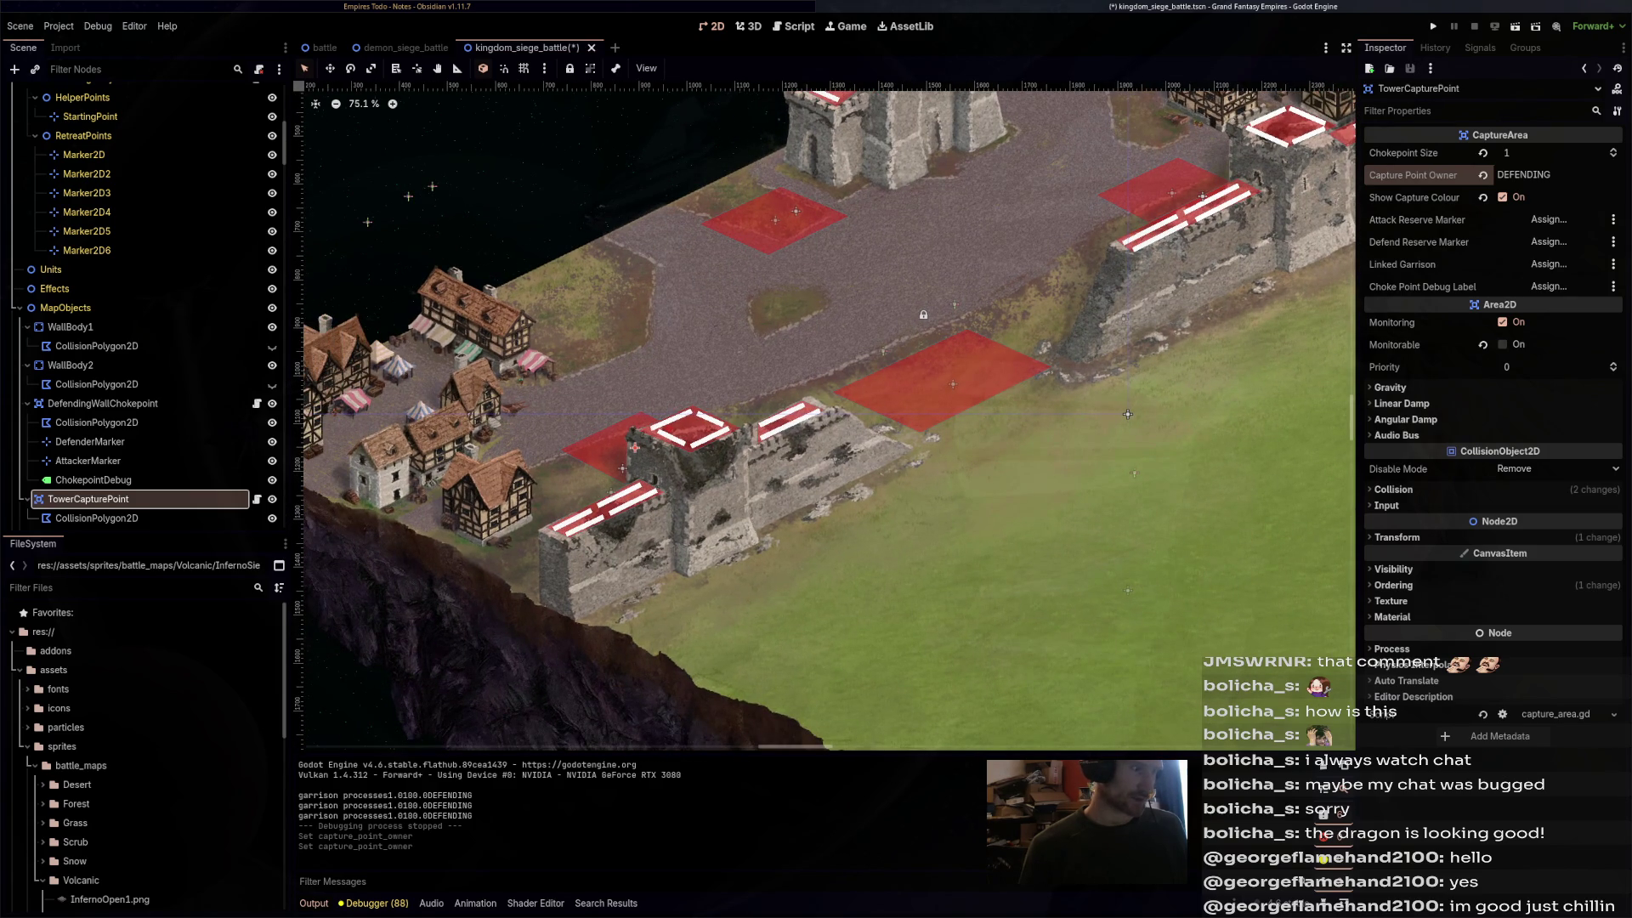
pyautogui.scroll(2, 1127, 414)
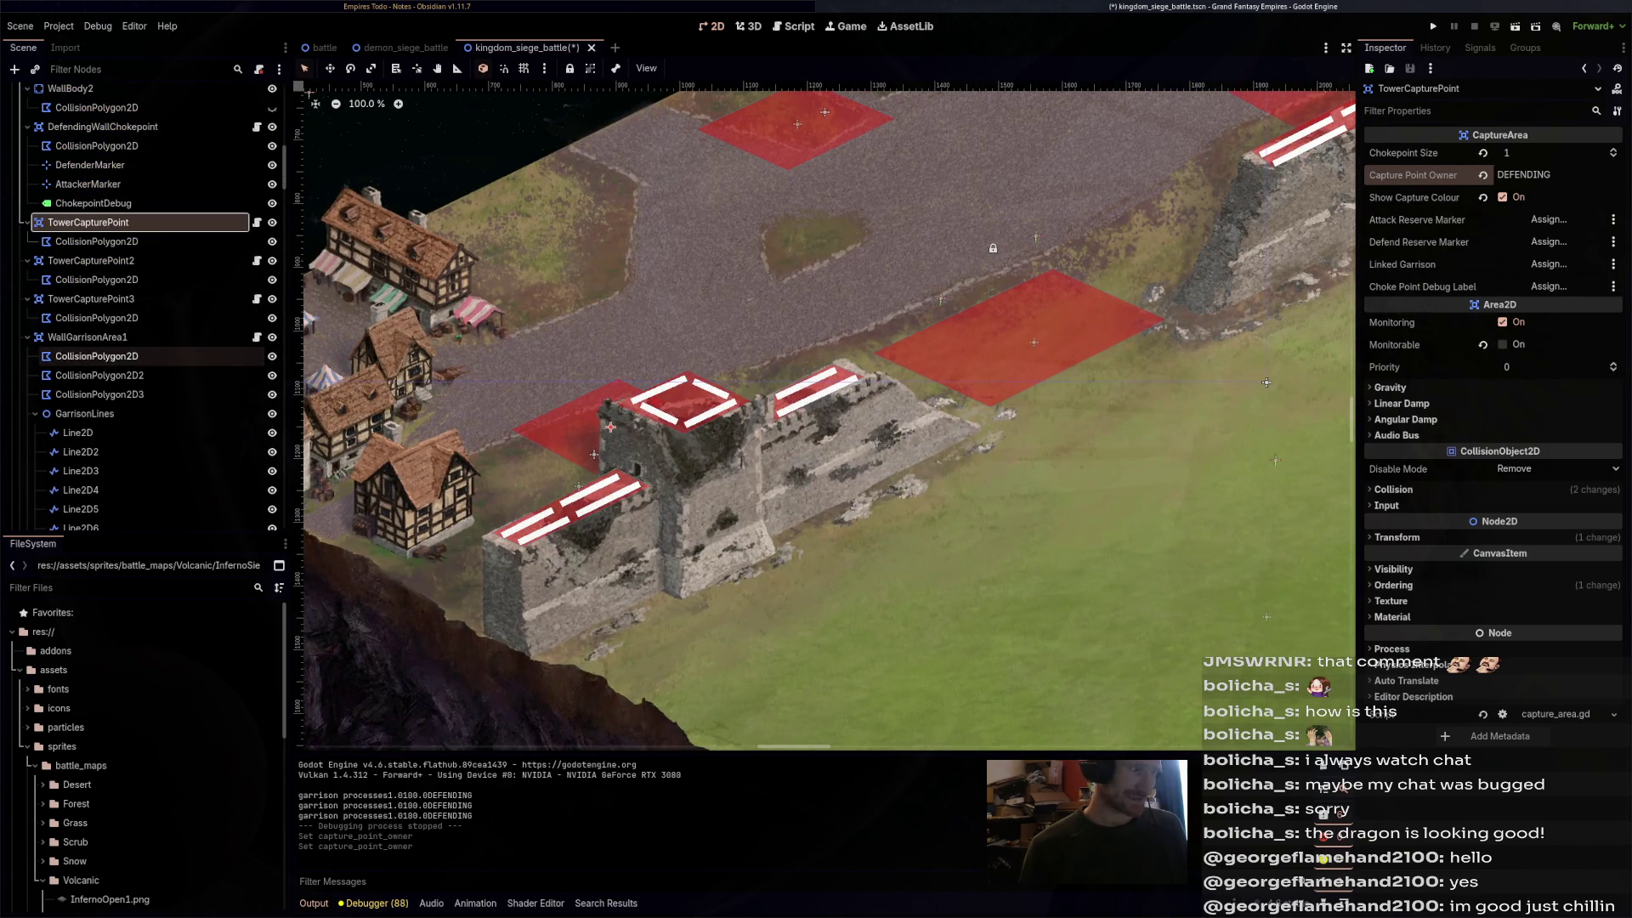
pyautogui.click(1549, 264)
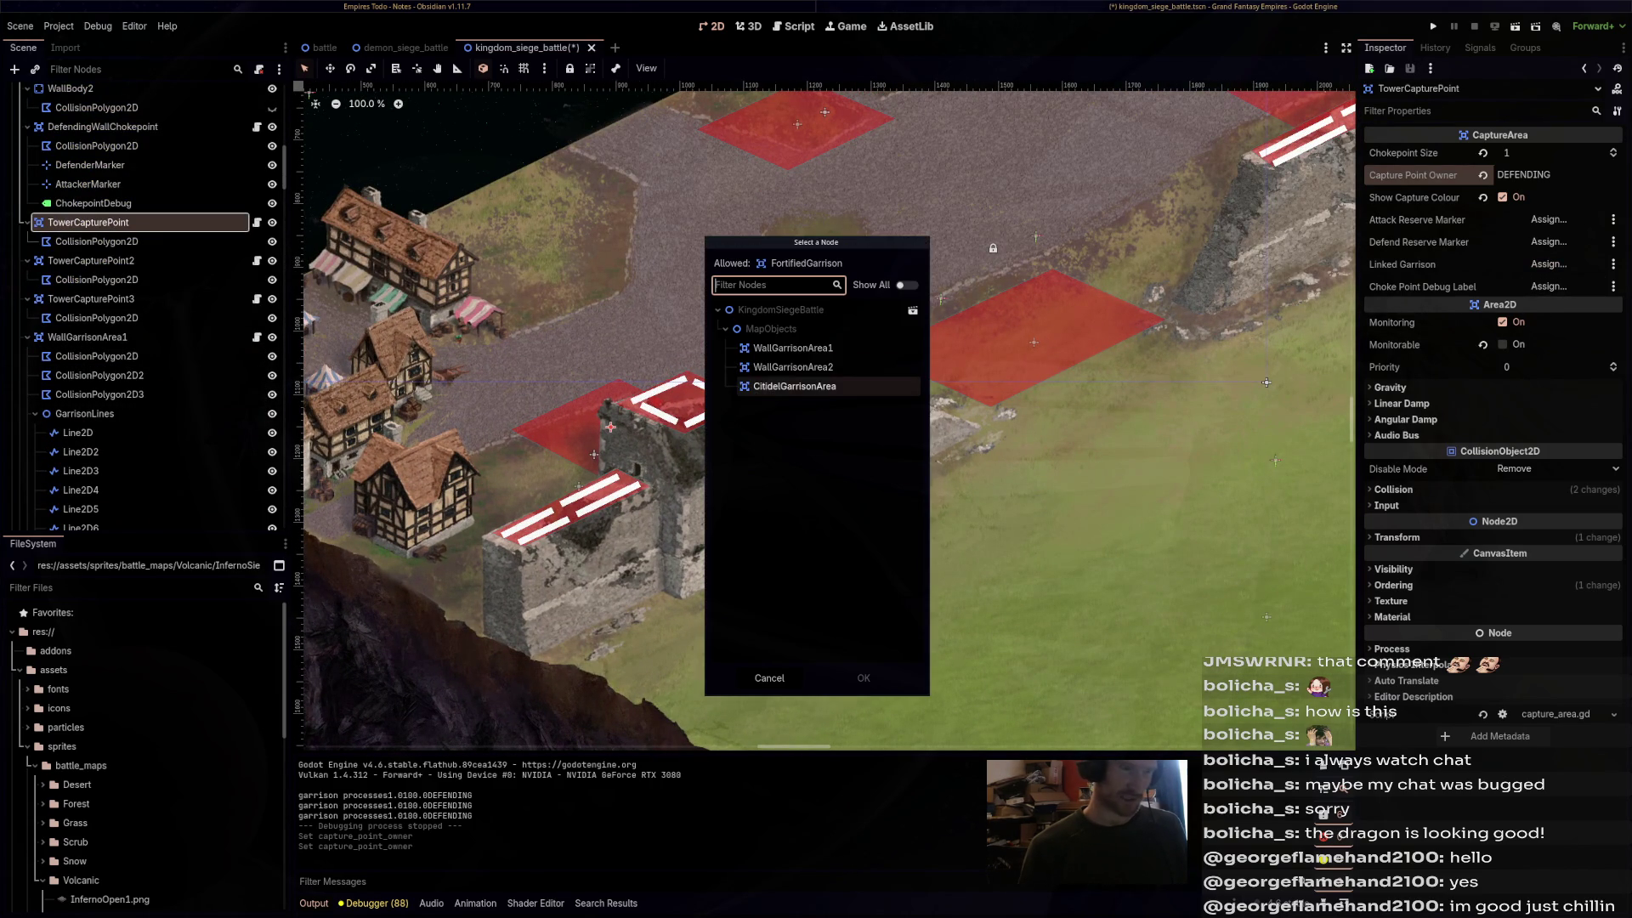
pyautogui.doubleClick(793, 367)
pyautogui.scroll(5, 1266, 382)
pyautogui.hscroll(5, 1266, 382)
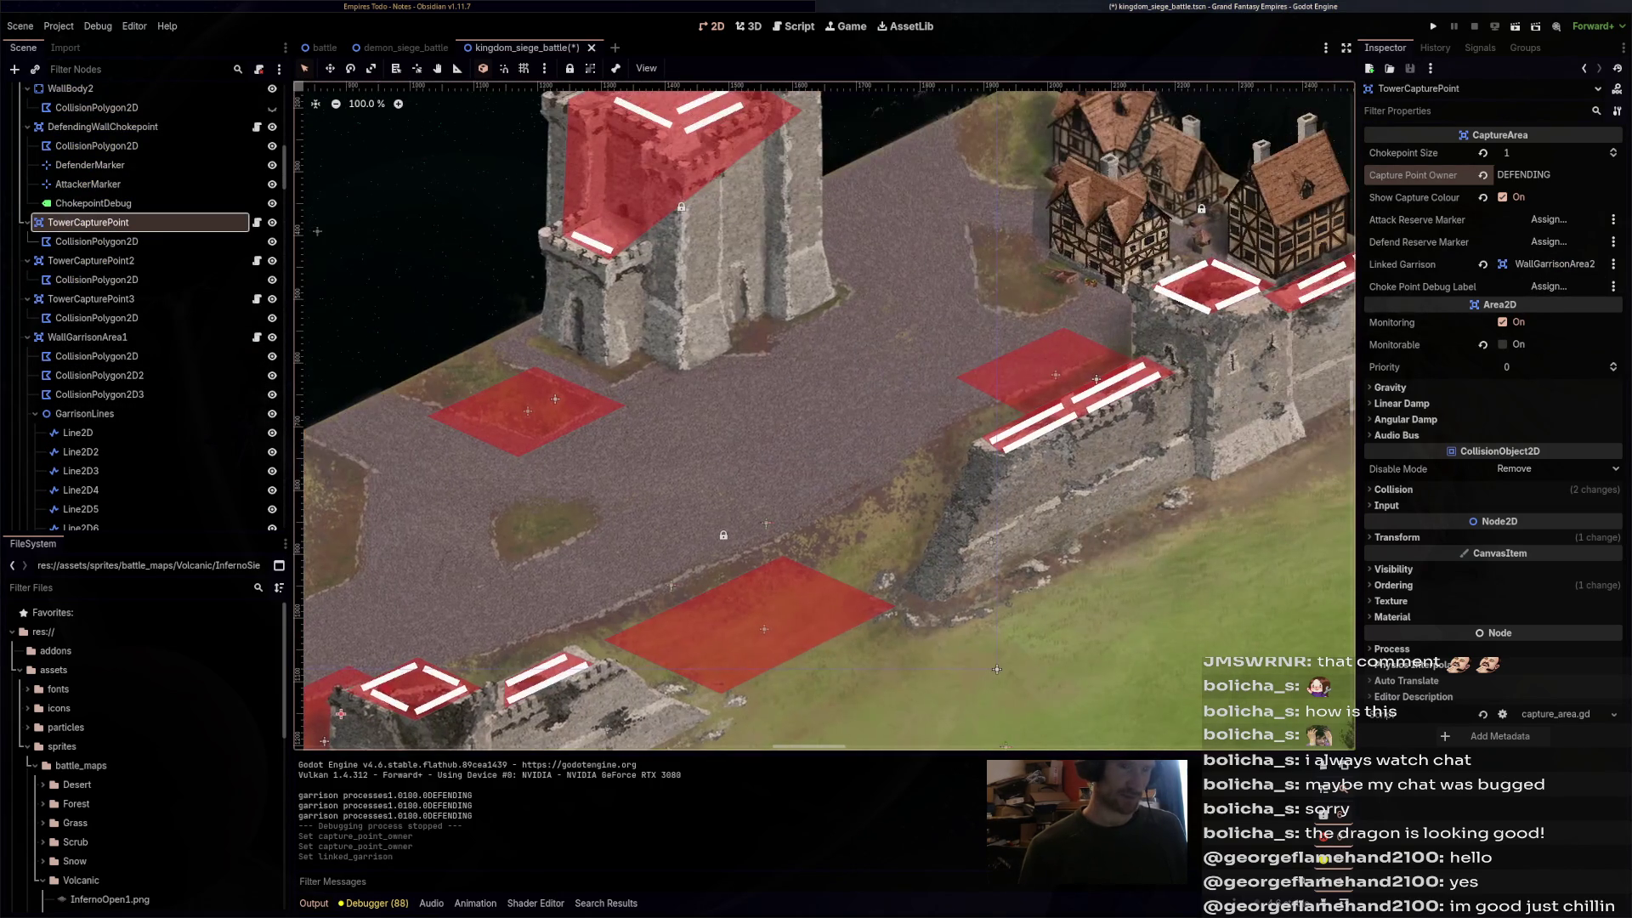
# - Make TowerCapturePoint2 defender-owned and link it to WallGarrisonArea1
pyautogui.click(1096, 379)
pyautogui.click(93, 260)
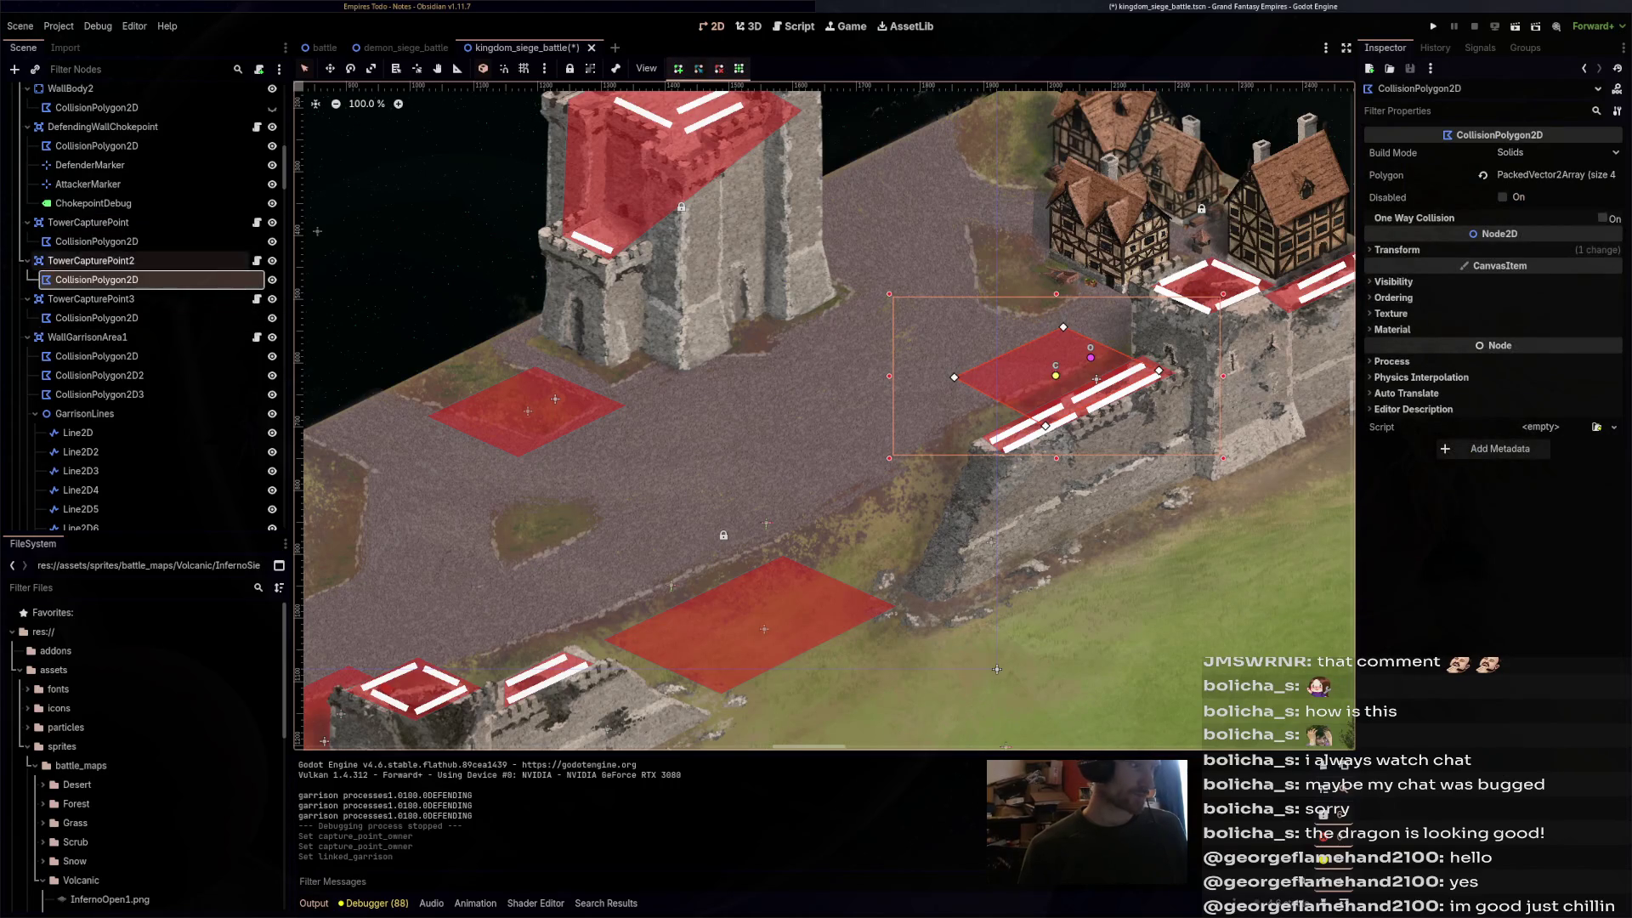
pyautogui.click(1547, 174)
pyautogui.write('DEFENDING')
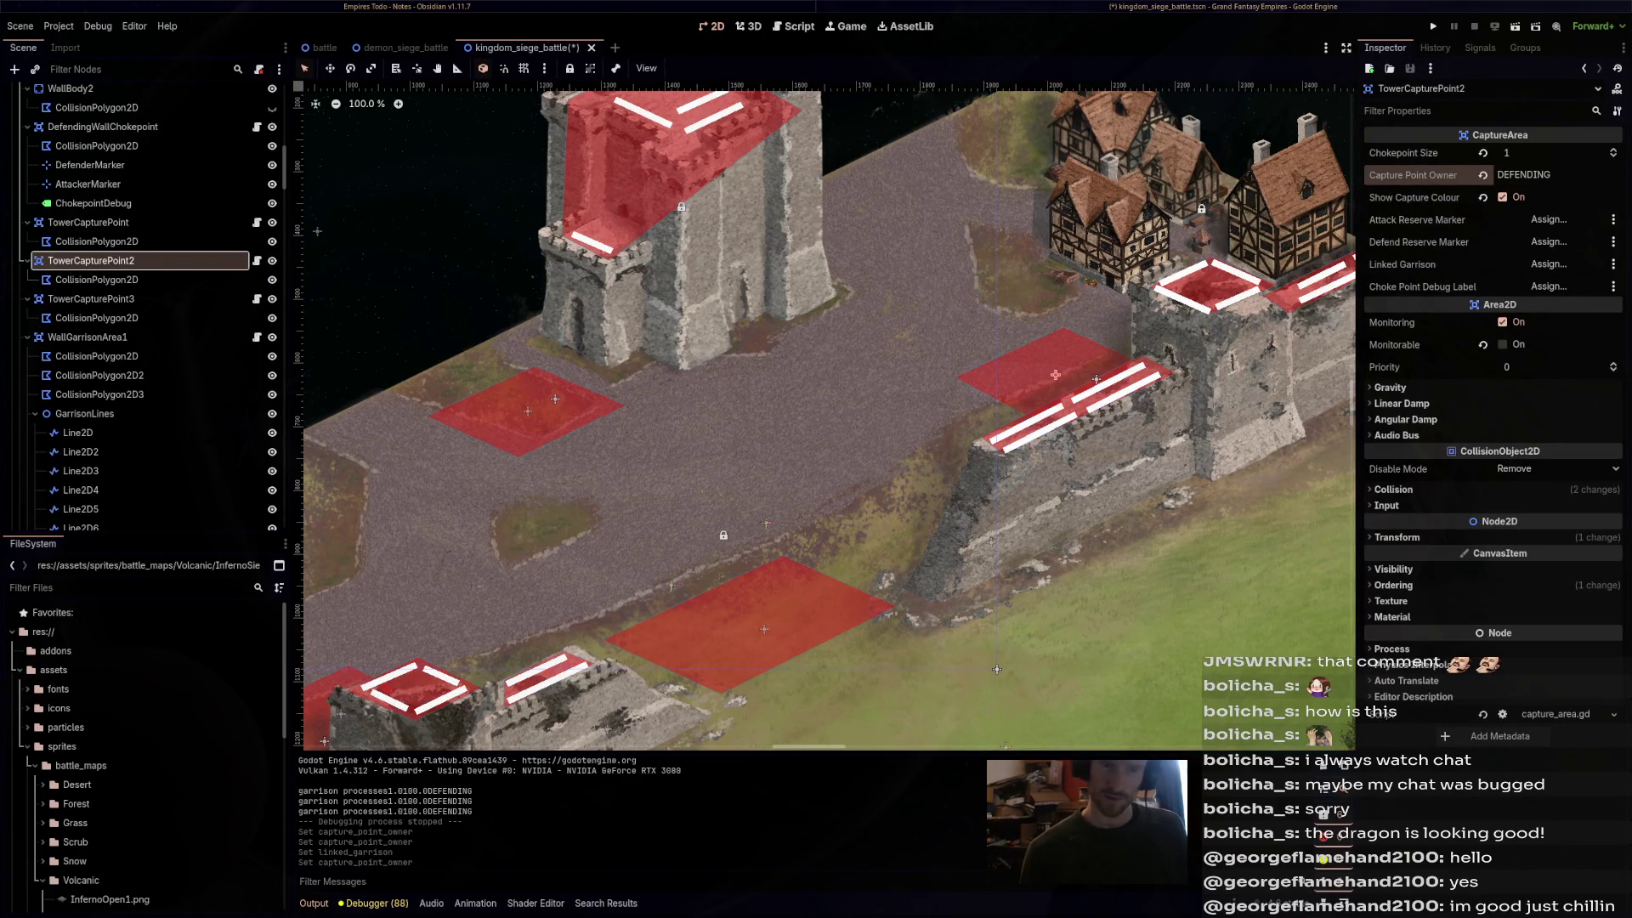
pyautogui.click(1548, 264)
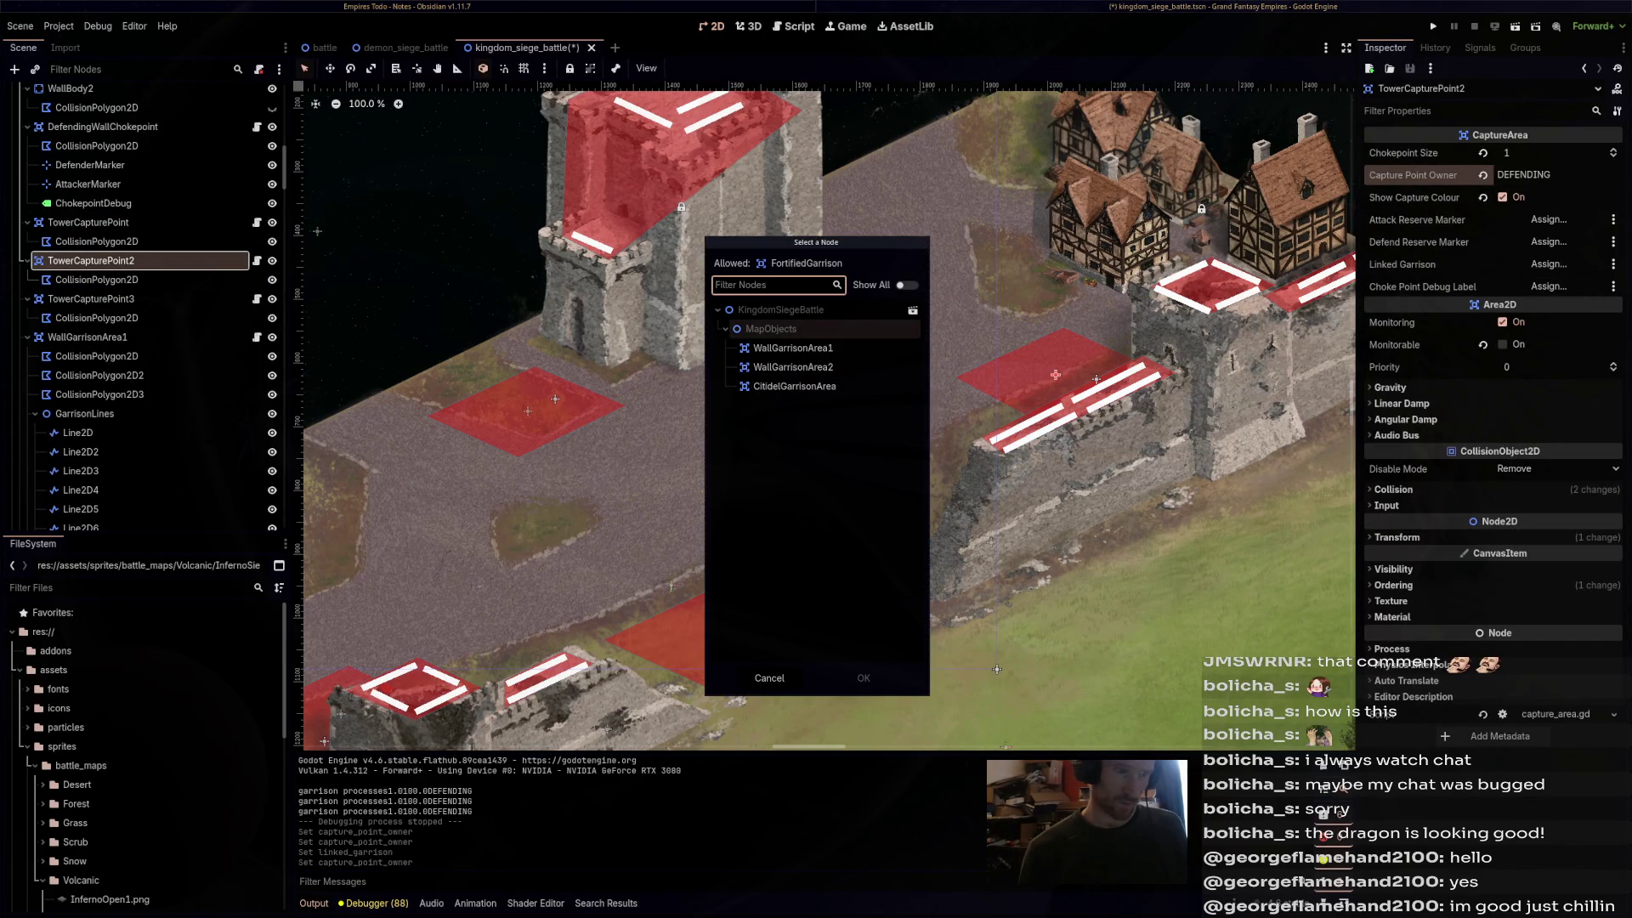
pyautogui.doubleClick(793, 348)
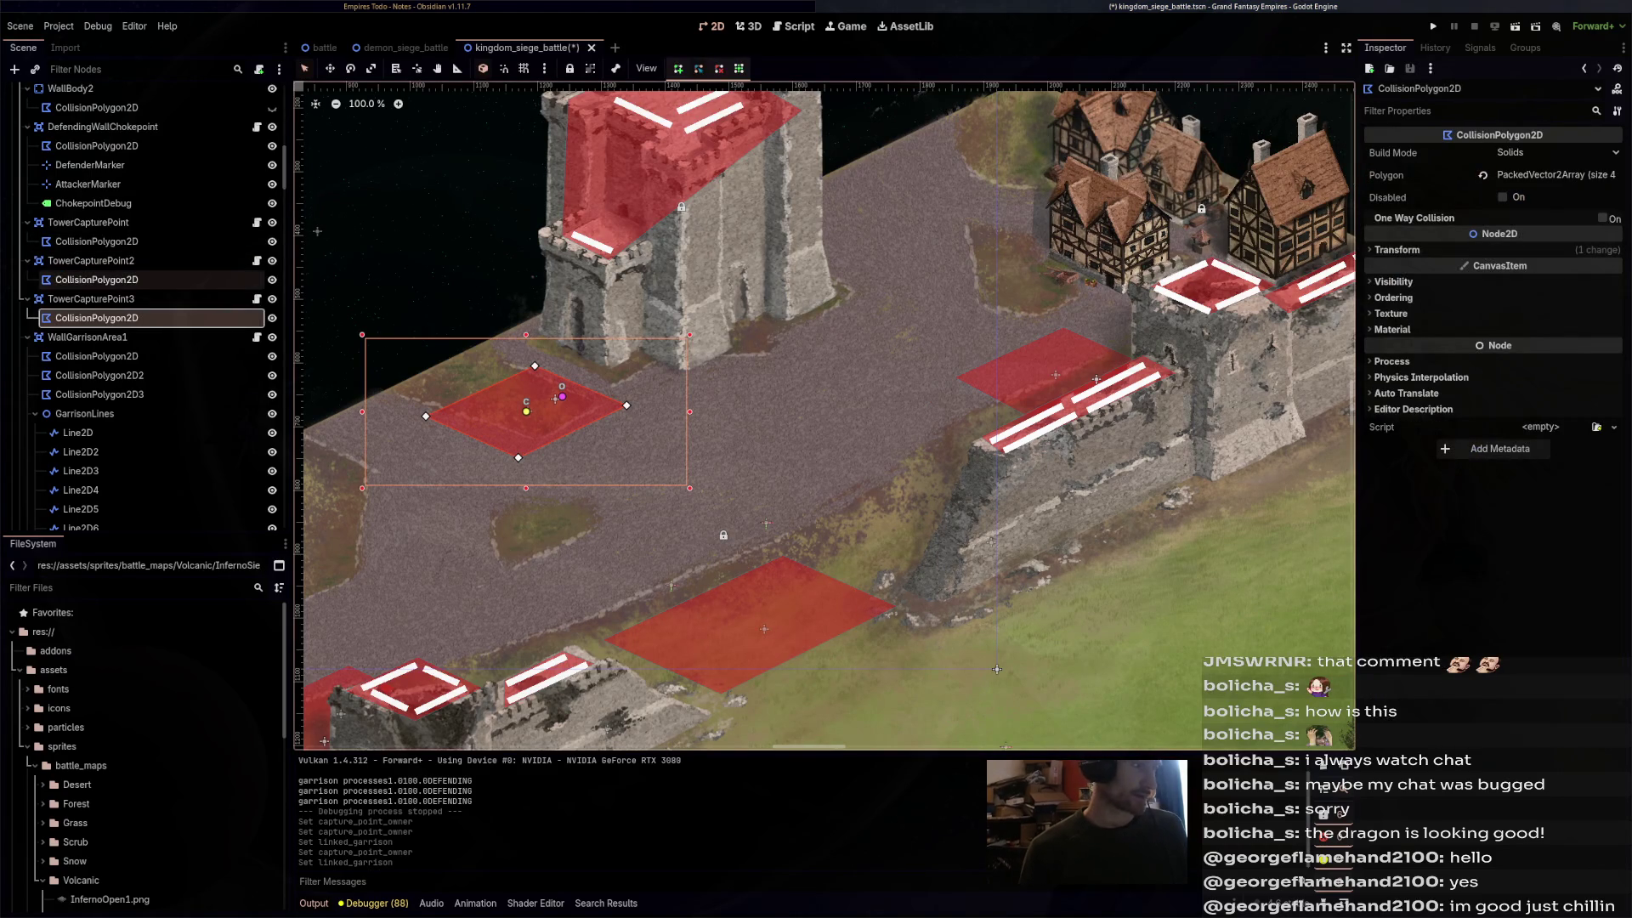
# - Make TowerCapturePoint3 defender-owned, link it to CitidelGarrisonArea, and save the scene
pyautogui.click(91, 298)
pyautogui.click(1521, 174)
pyautogui.write('DEFENDING')
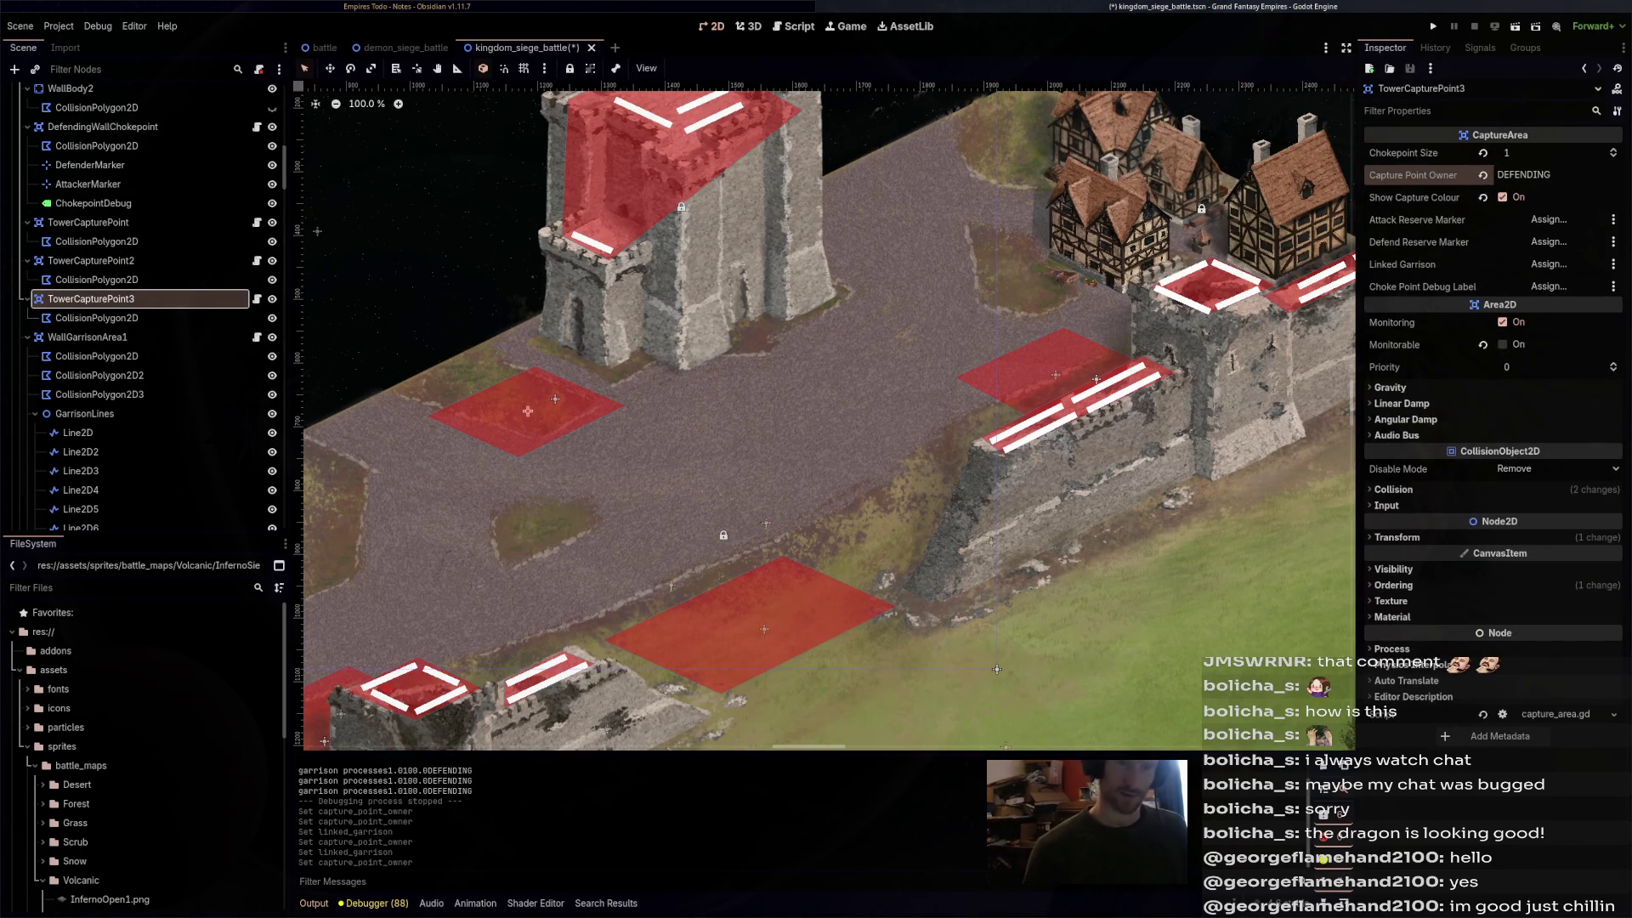
pyautogui.click(1548, 264)
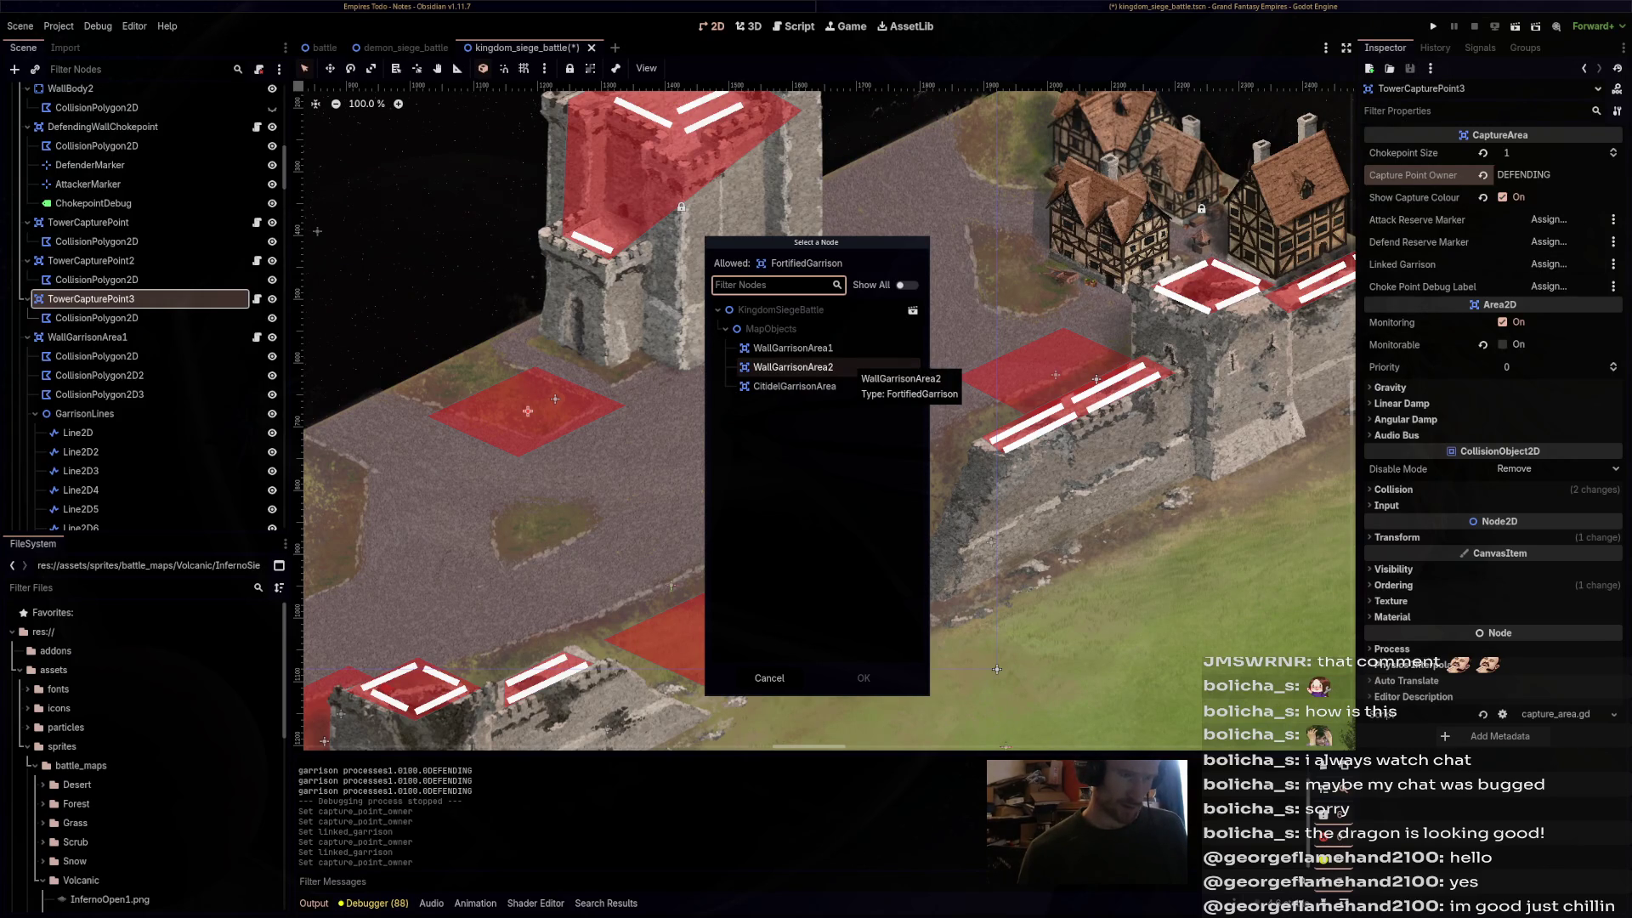
pyautogui.doubleClick(793, 386)
pyautogui.scroll(-2, 981, 422)
pyautogui.hotkey('ctrl', 's')
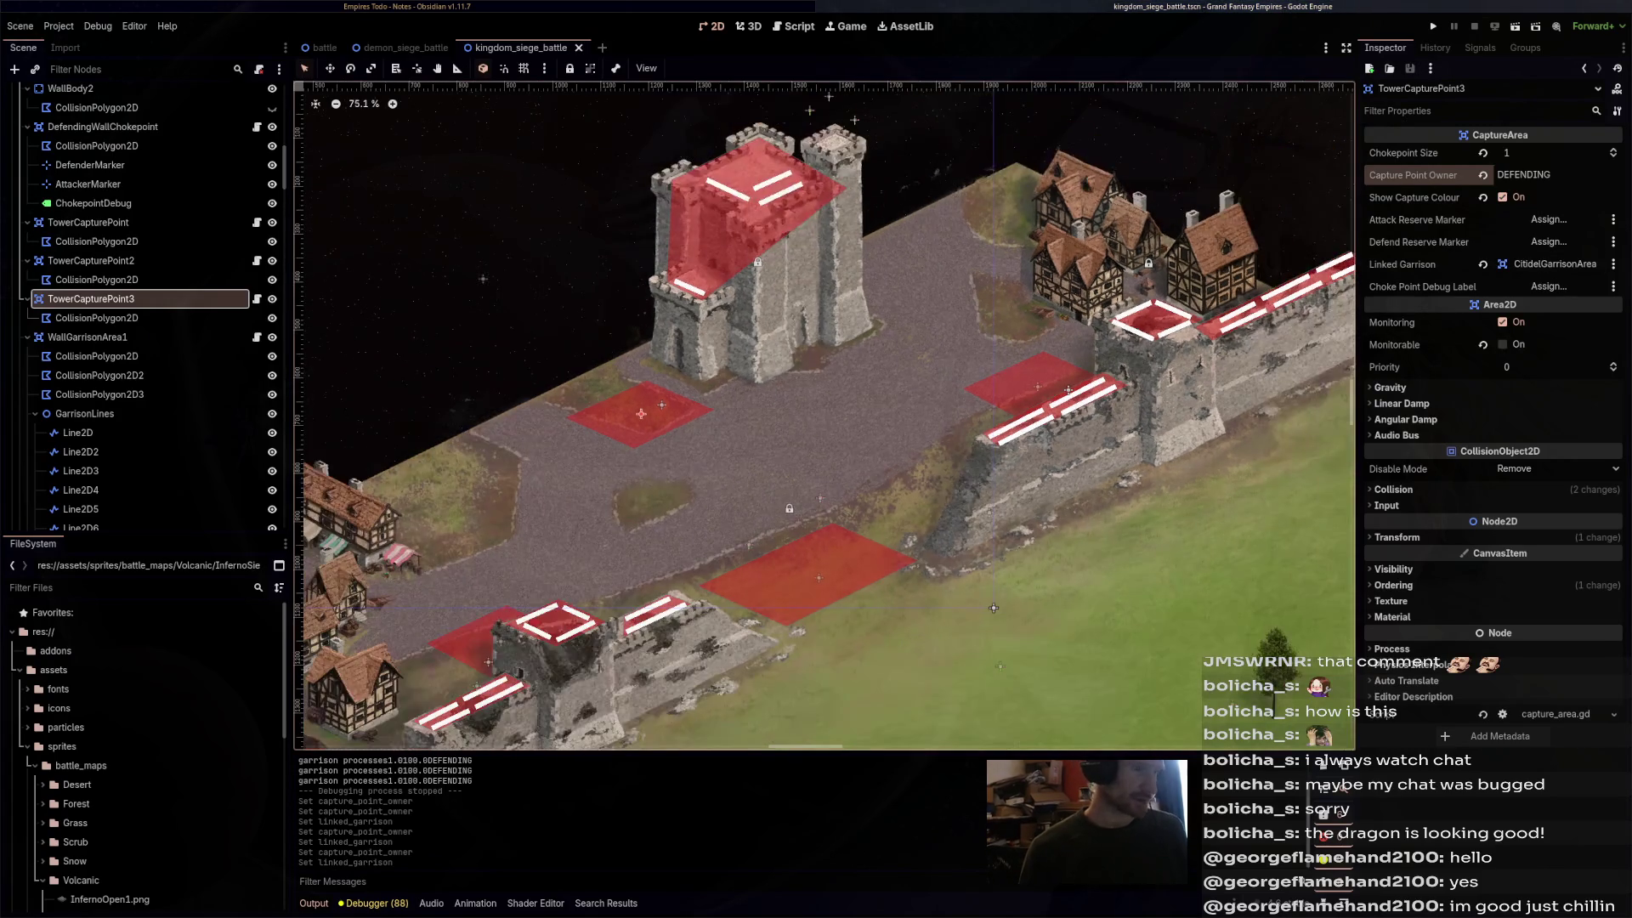
# - Pan the kingdom map and scroll the Scene dock down to the Navigation group's StartingAttackerRegion
pyautogui.moveTo(993, 607); pyautogui.dragTo(1188, 539)
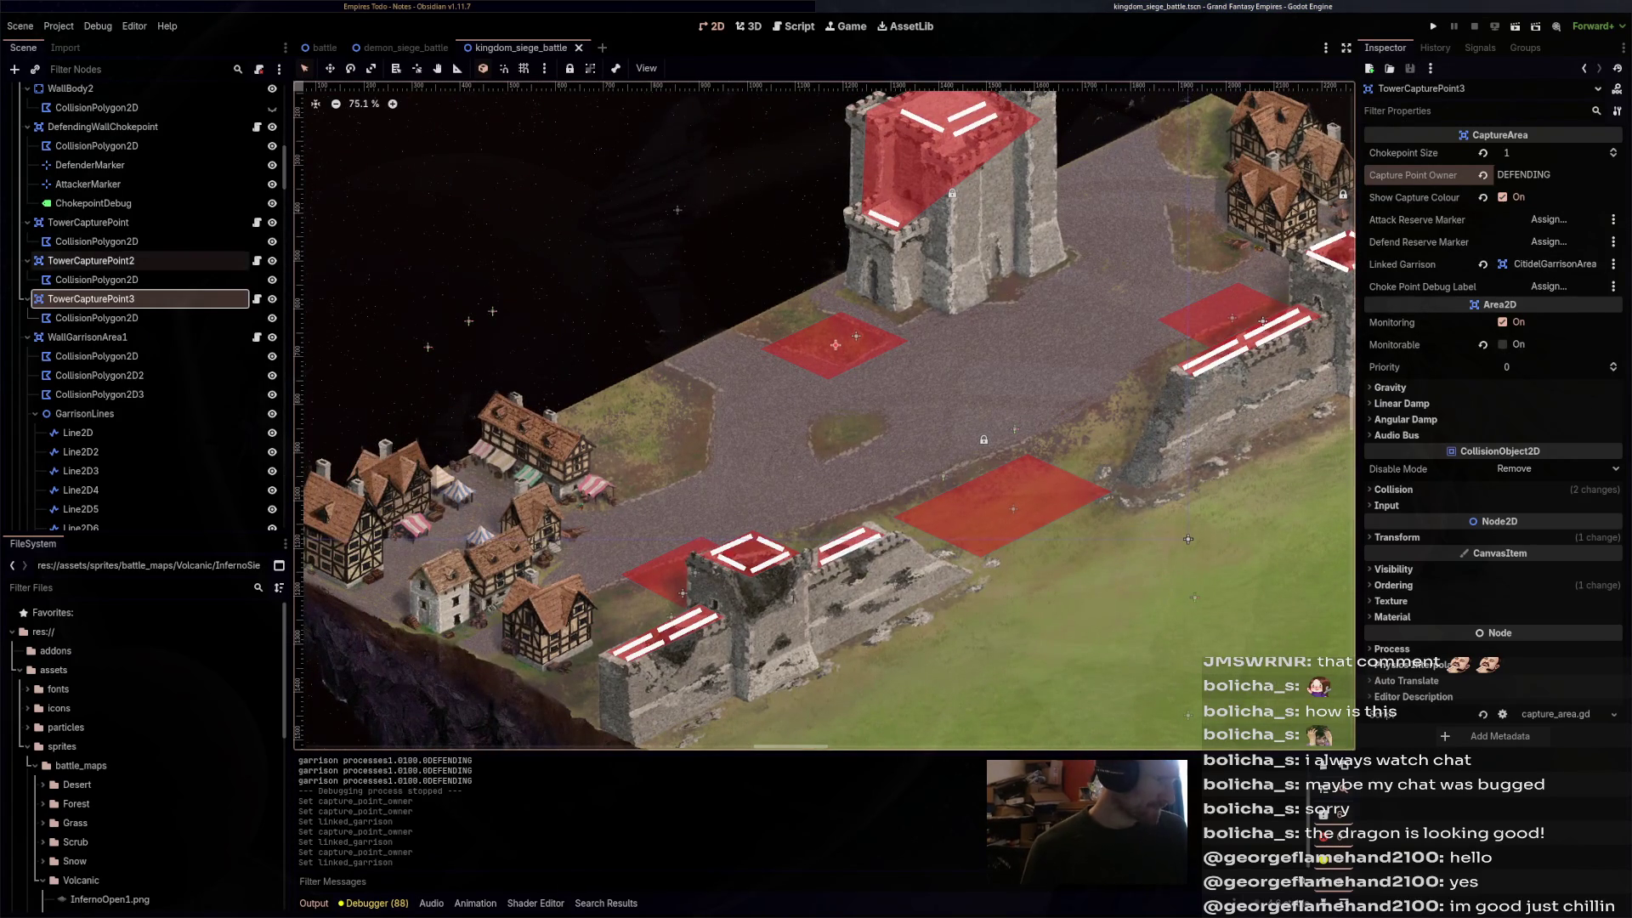
pyautogui.scroll(-6, 144, 357)
pyautogui.scroll(-5, 145, 353)
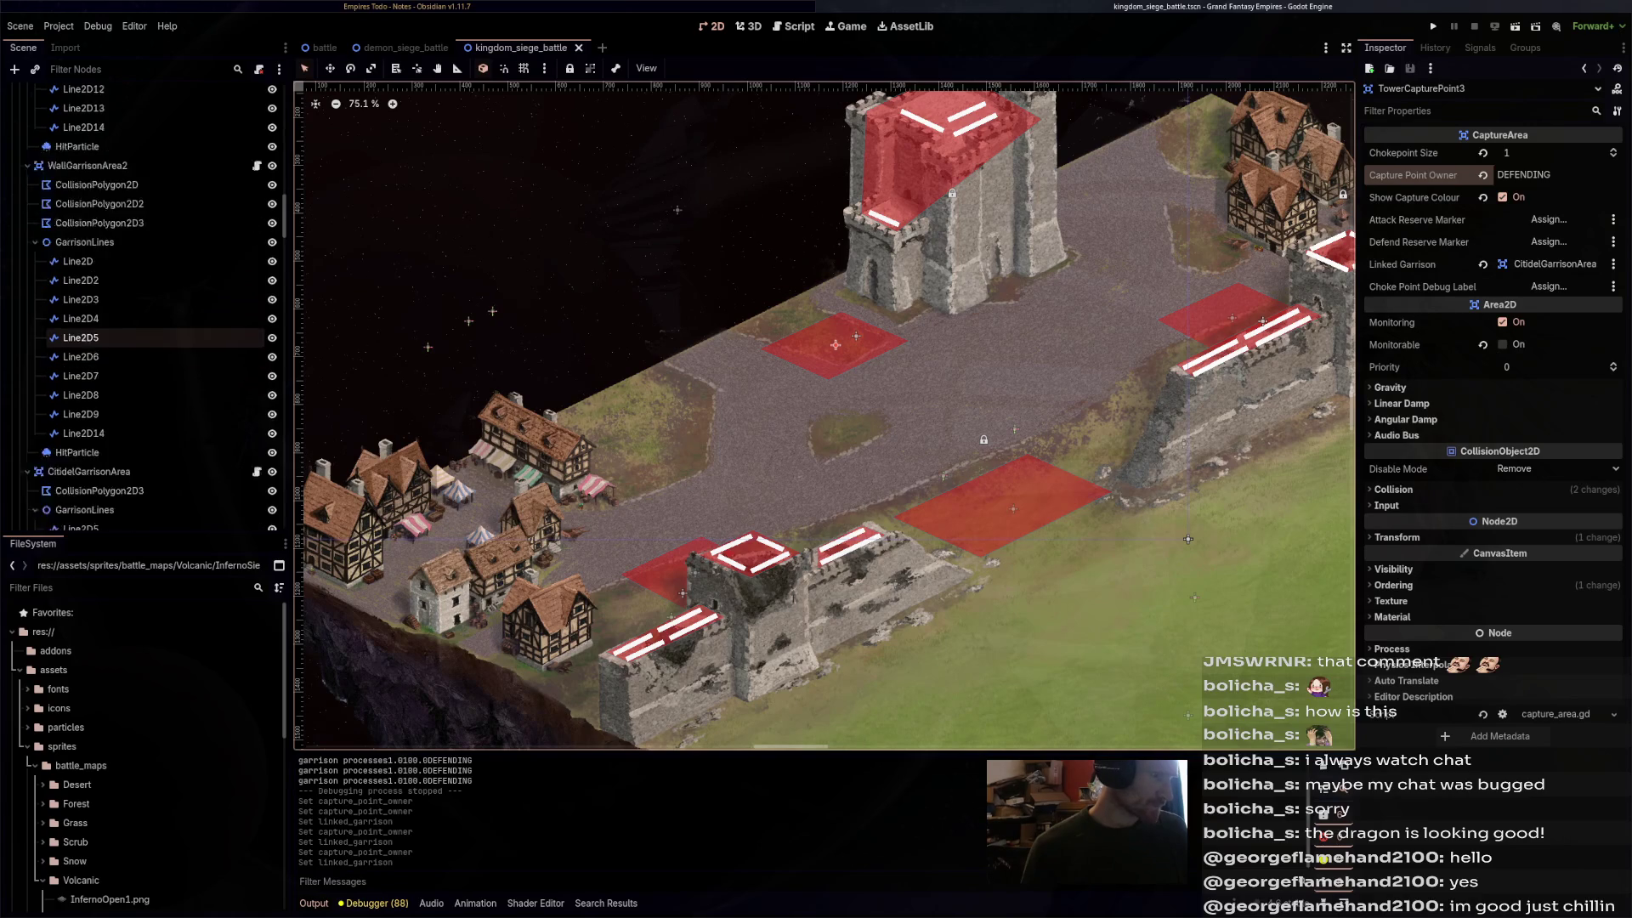
pyautogui.scroll(-3, 144, 340)
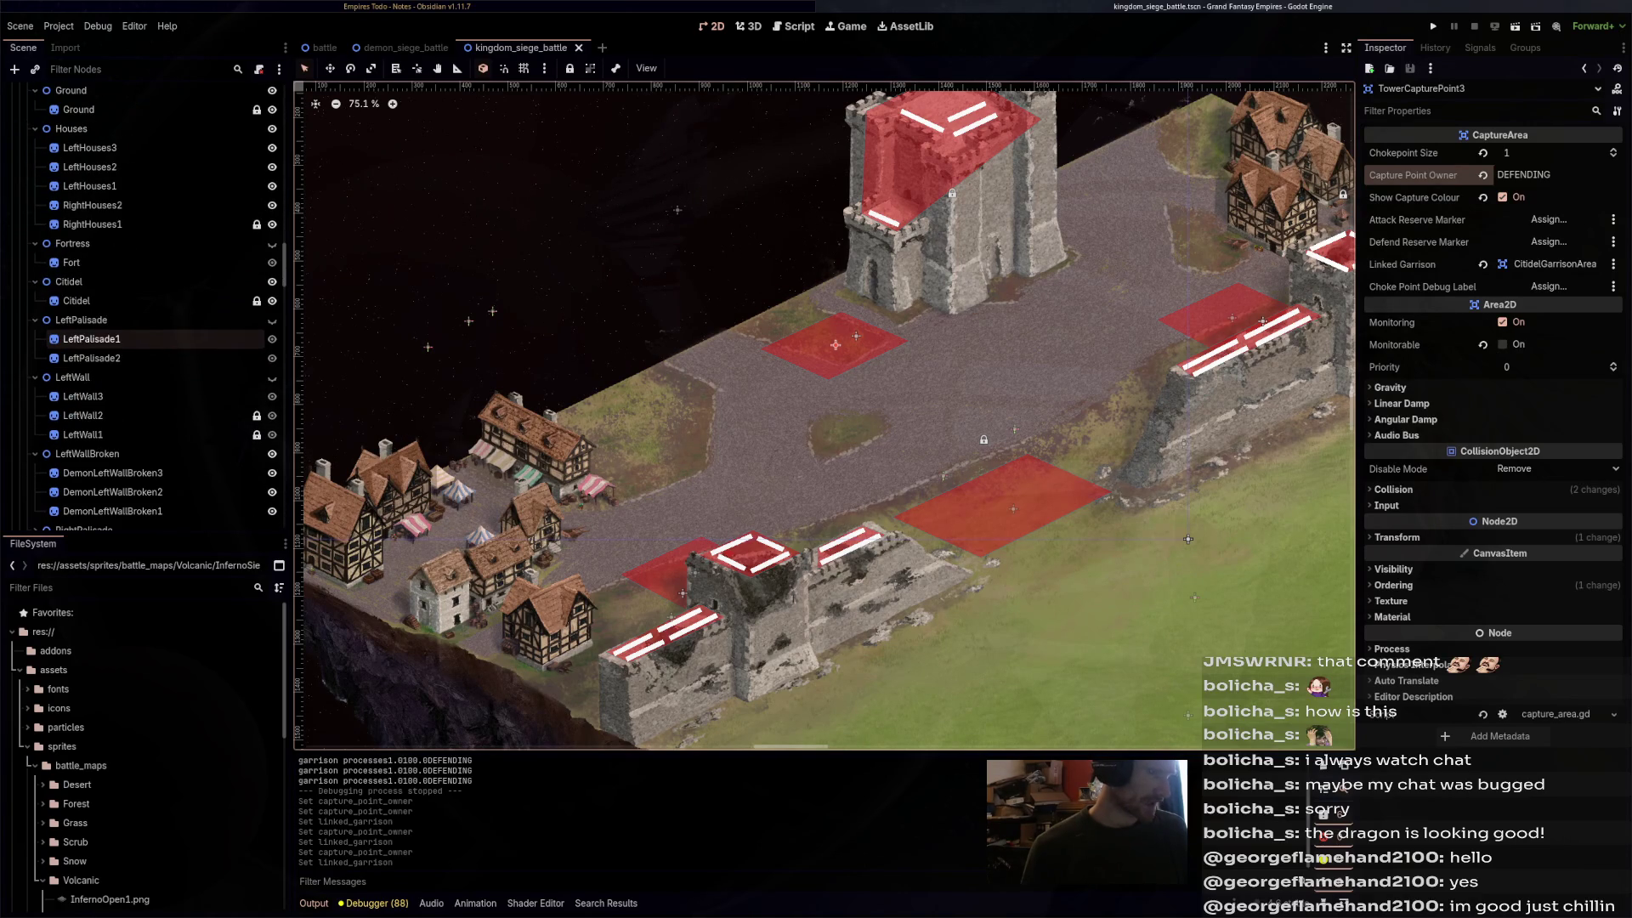
pyautogui.scroll(-3, 825, 416)
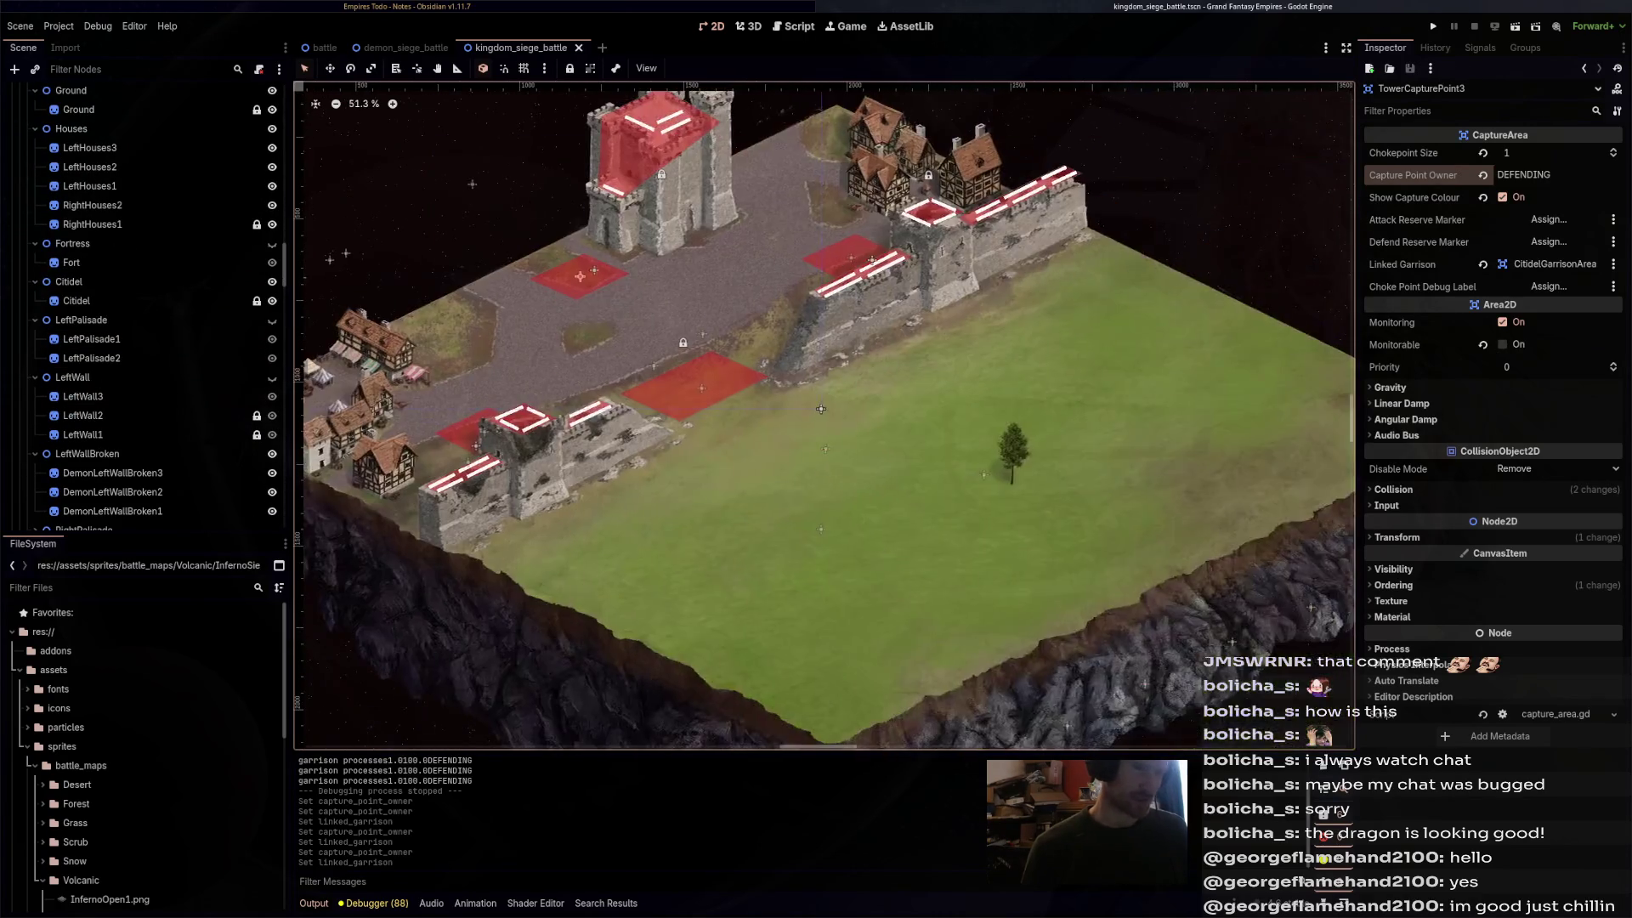
pyautogui.moveTo(821, 409); pyautogui.dragTo(1001, 477)
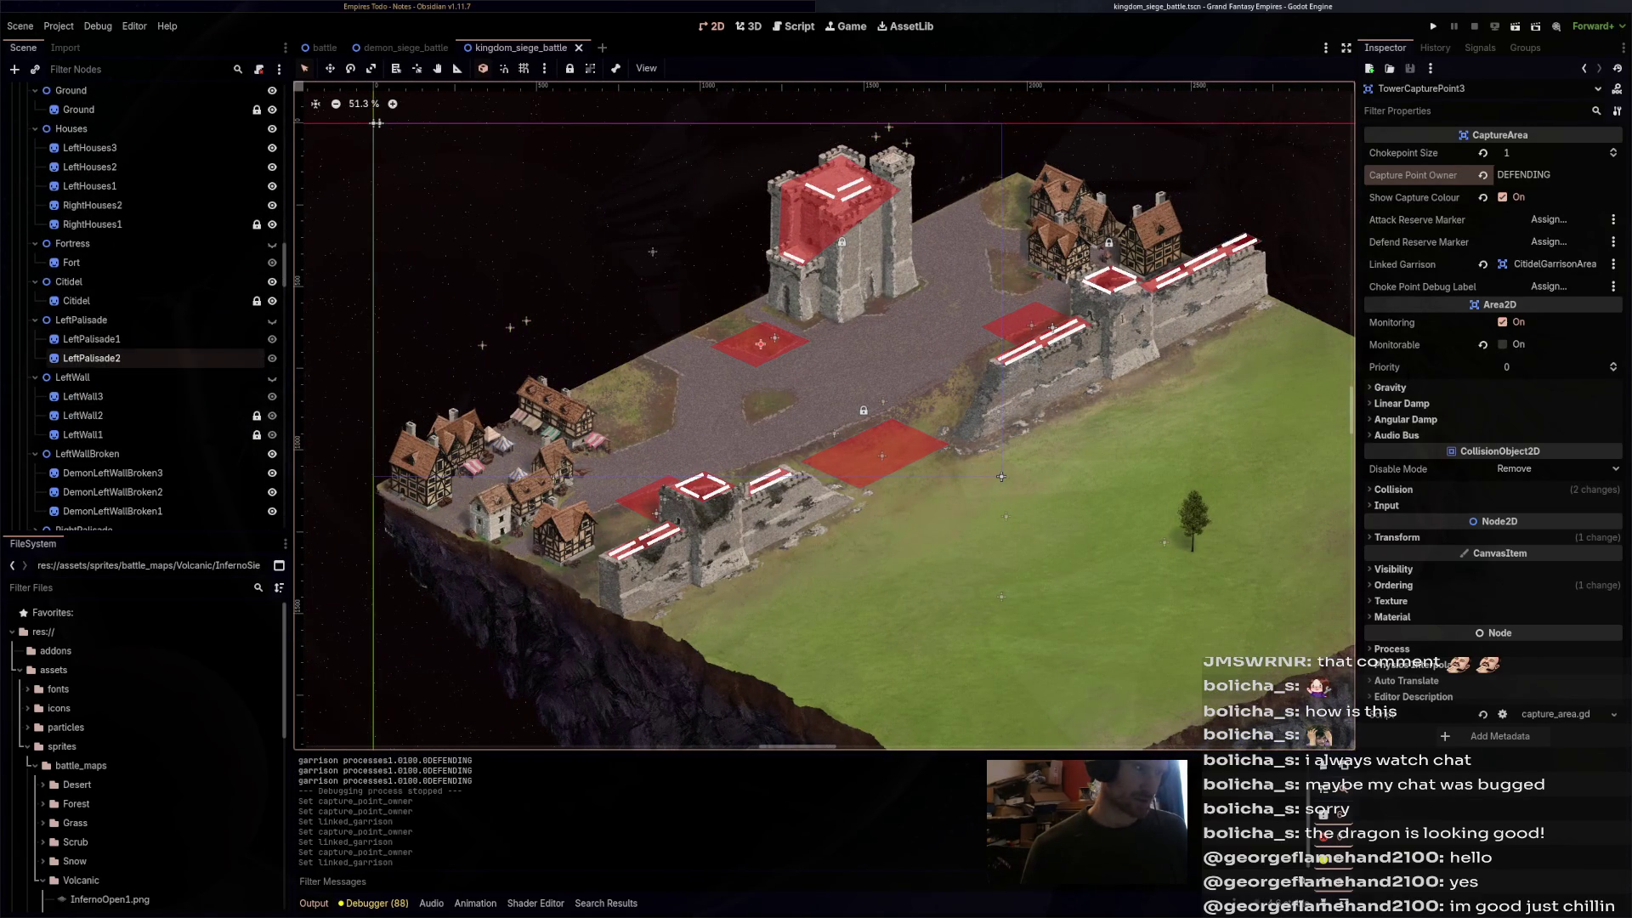
pyautogui.scroll(5, 153, 352)
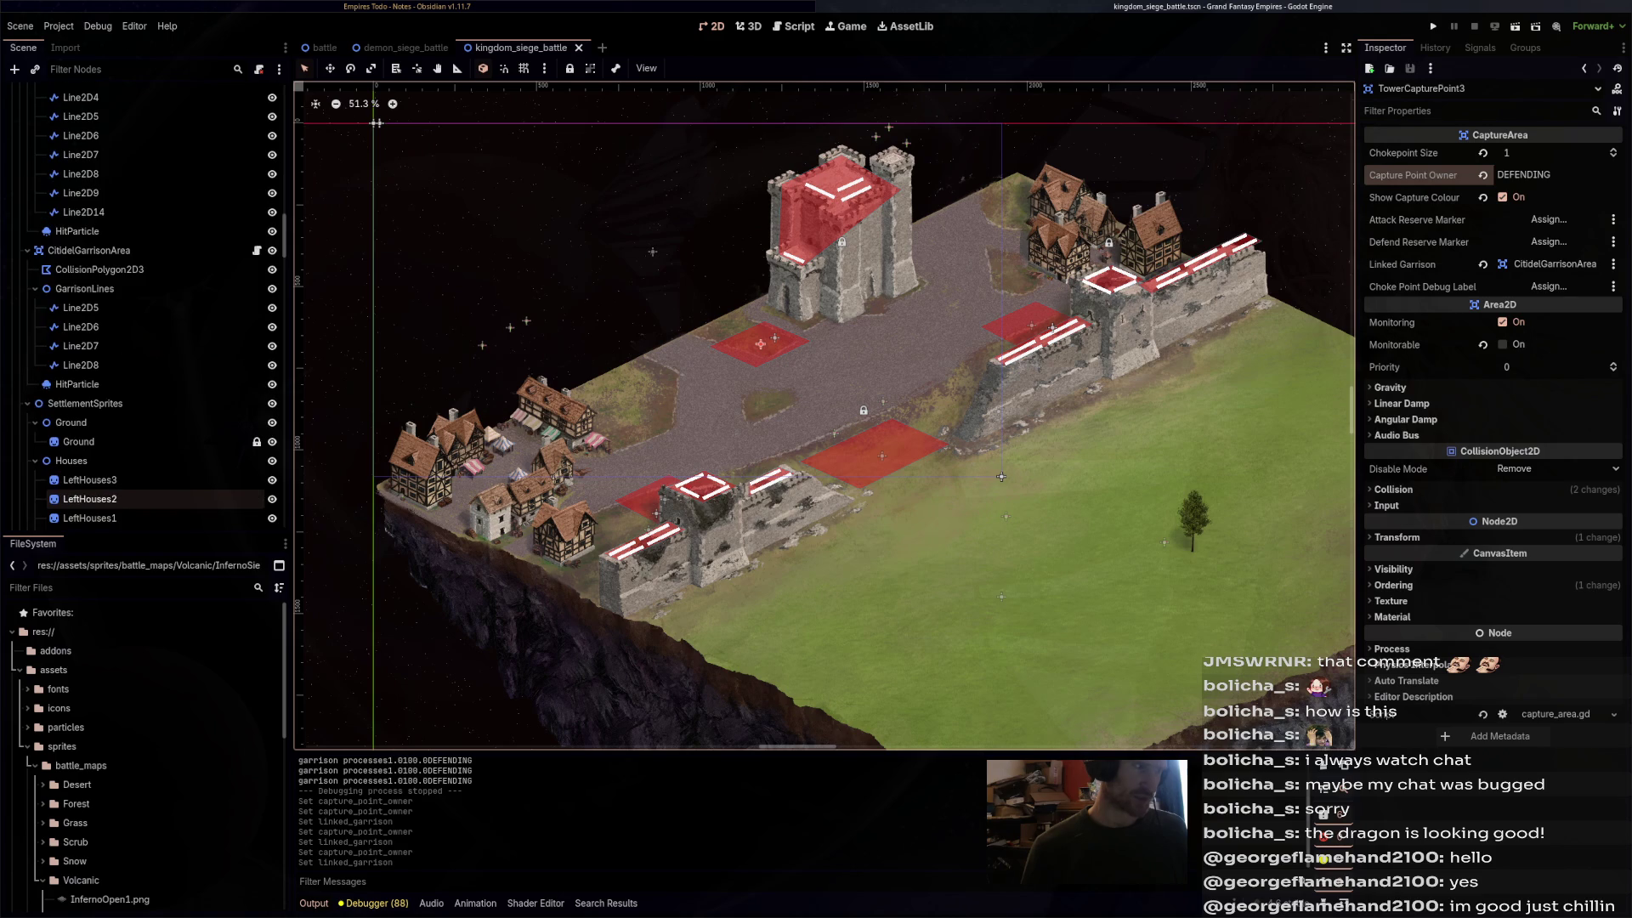
pyautogui.scroll(-15, 153, 357)
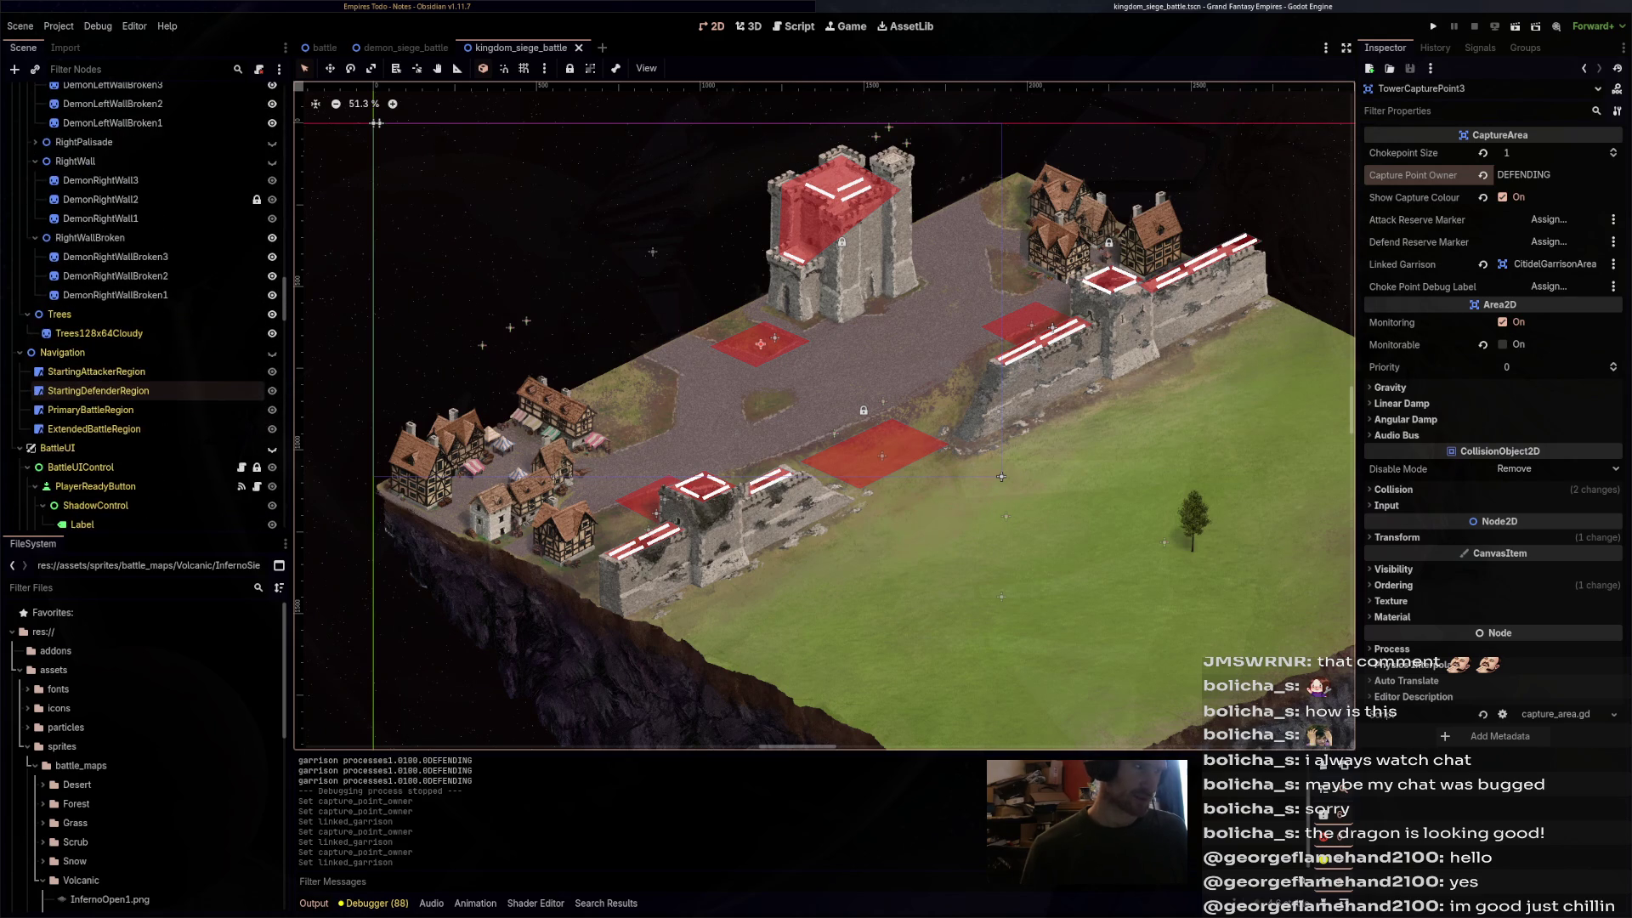
pyautogui.scroll(-2, 149, 390)
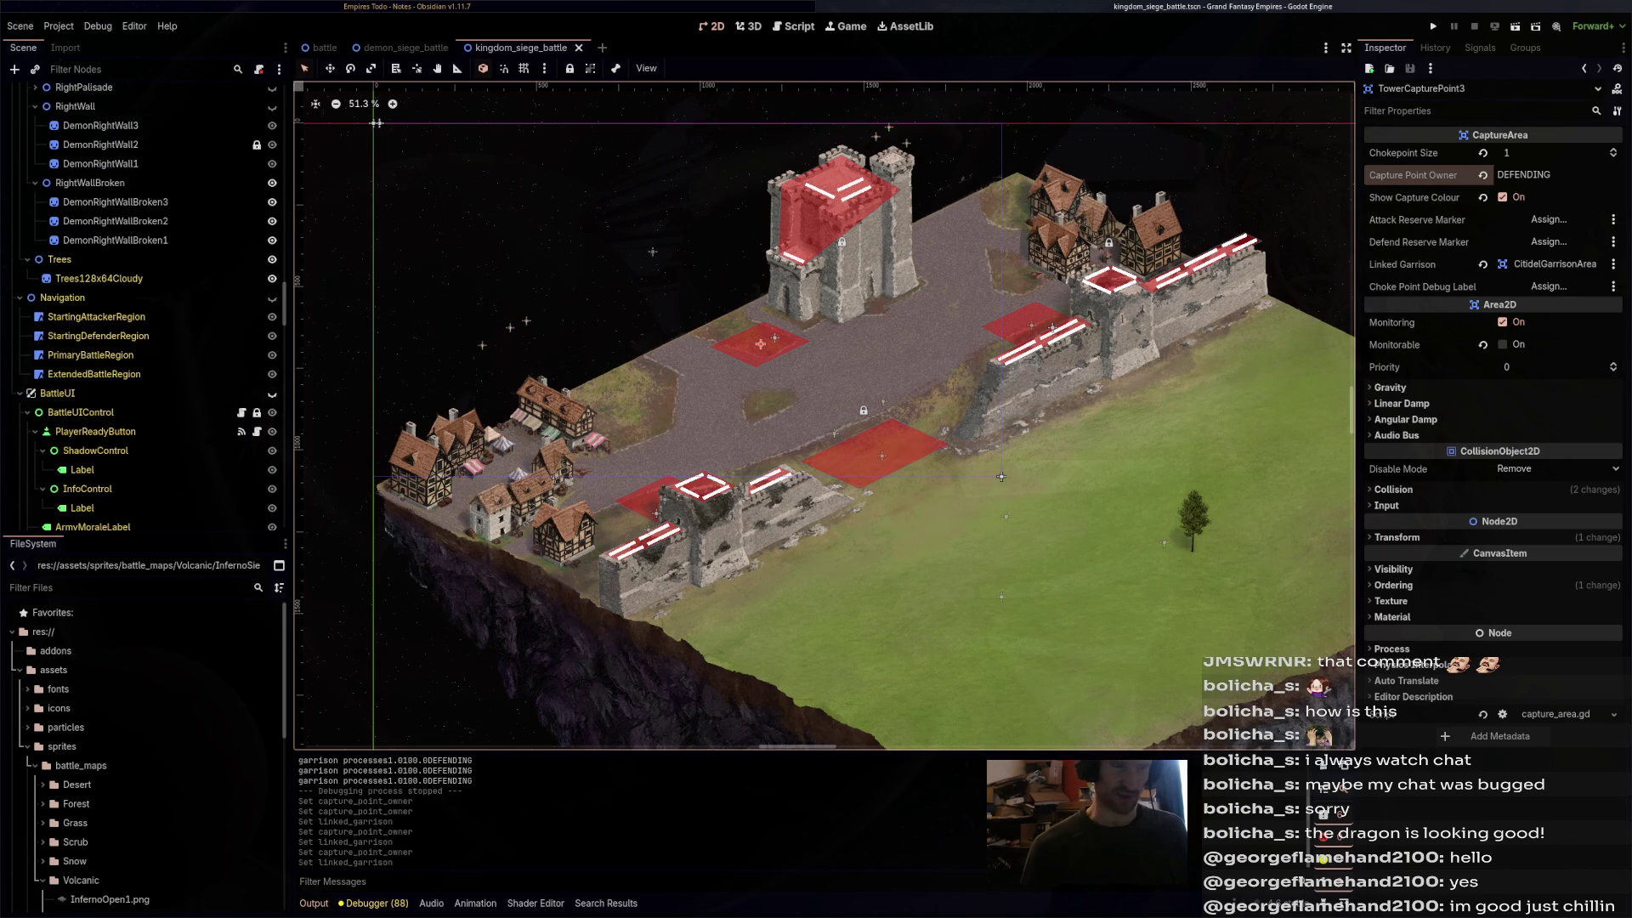
pyautogui.scroll(1, 1001, 476)
pyautogui.scroll(-2, 1062, 425)
pyautogui.scroll(1, 1136, 362)
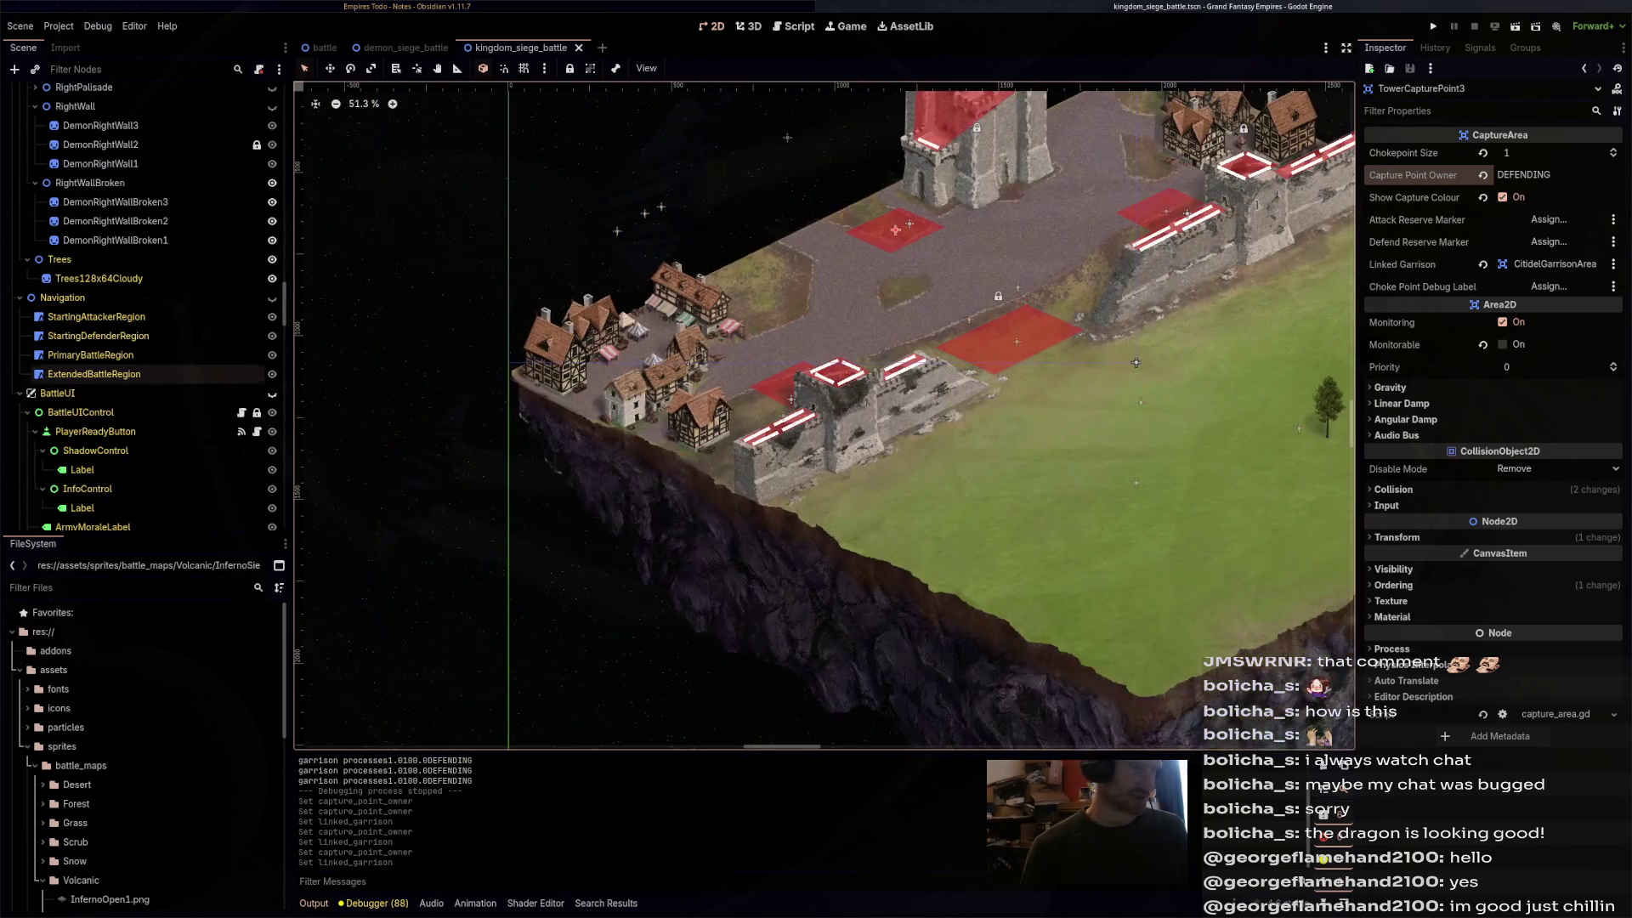
pyautogui.scroll(4, 145, 383)
# - Make the navigation region overlays visible and frame the attacker and defender regions
pyautogui.click(96, 427)
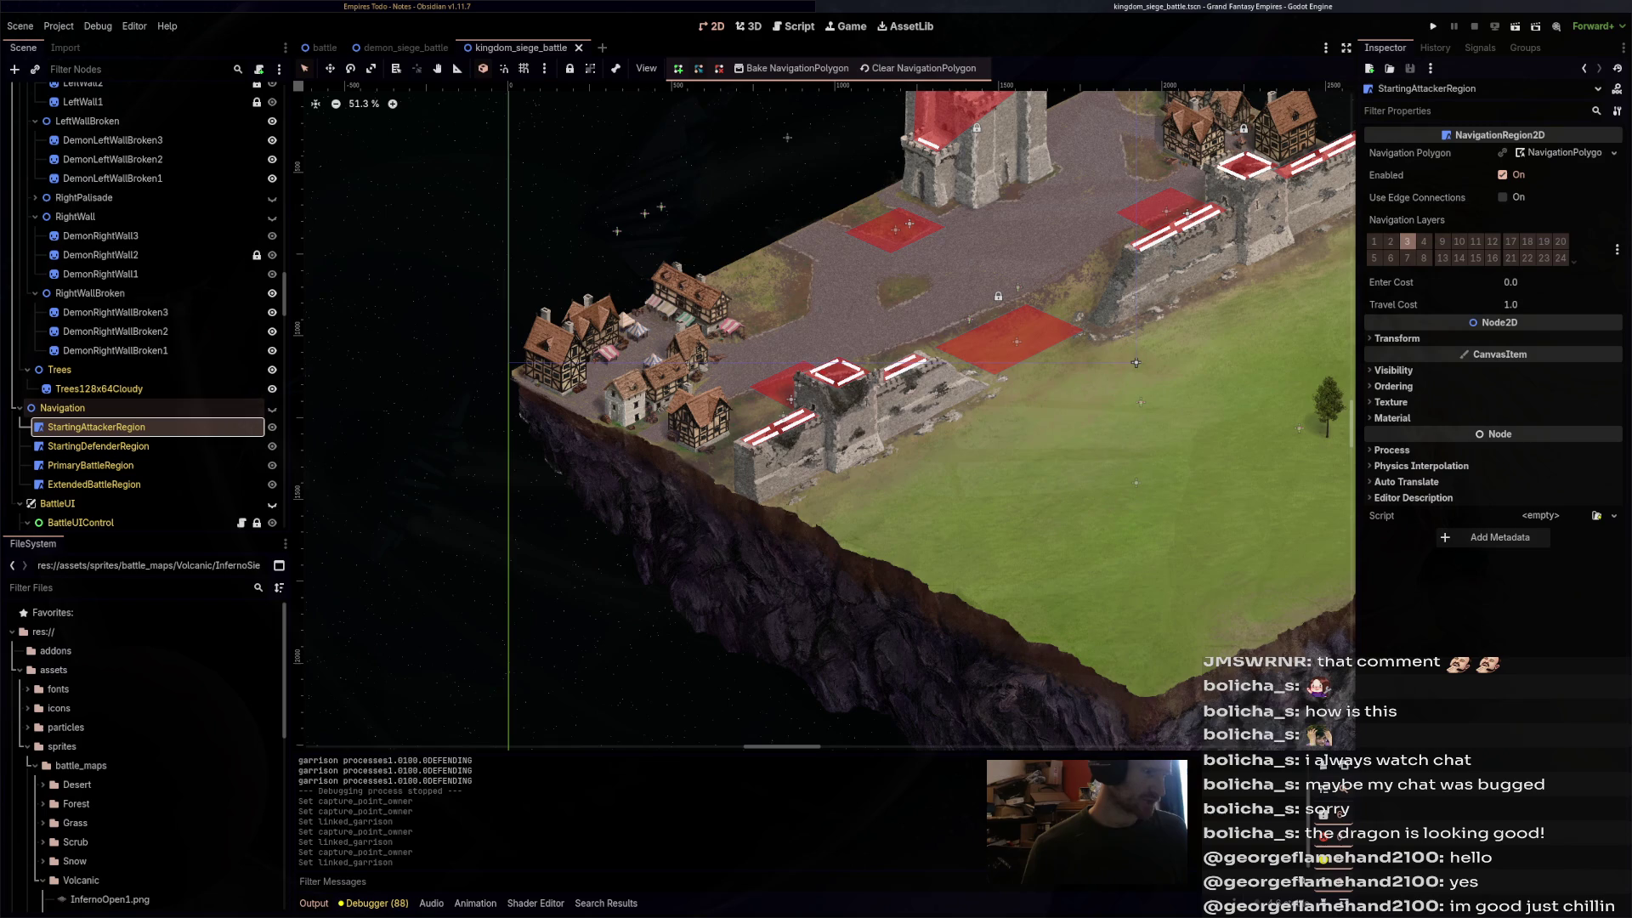
pyautogui.click(272, 407)
pyautogui.moveTo(850, 425); pyautogui.dragTo(777, 437)
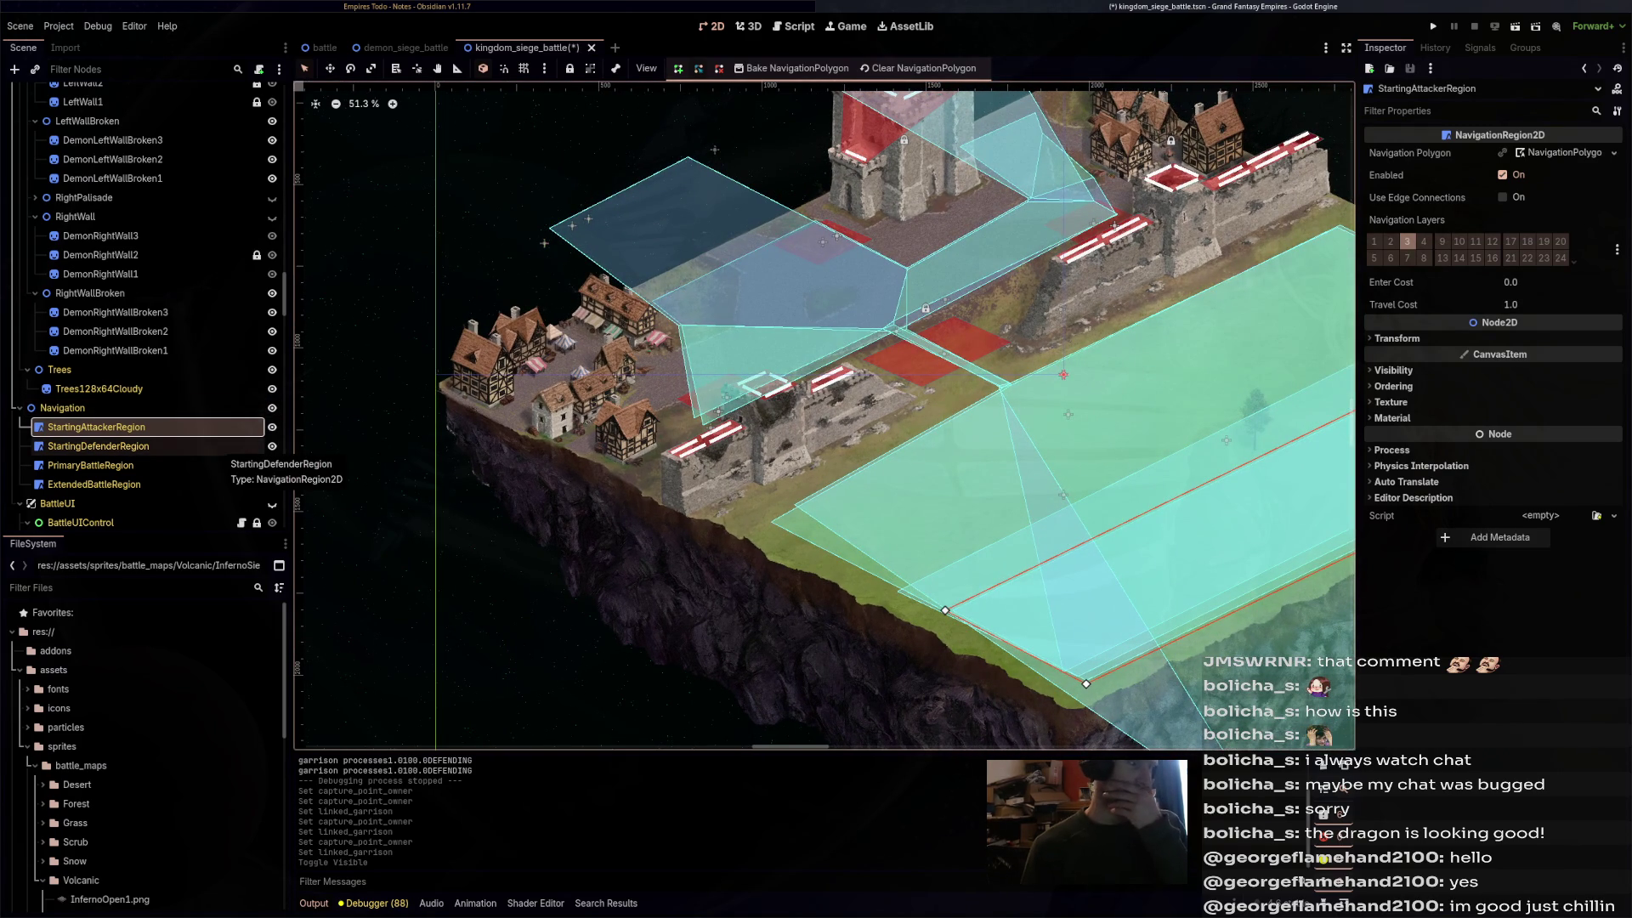
pyautogui.click(222, 446)
pyautogui.click(96, 426)
pyautogui.moveTo(1063, 373); pyautogui.dragTo(824, 415)
# - Toggle StartingAttackerRegion on and off to compare, then check StartingDefenderRegion's Navigation Polygon options
pyautogui.press('h')
pyautogui.press('h')
pyautogui.press('h')
pyautogui.press('h')
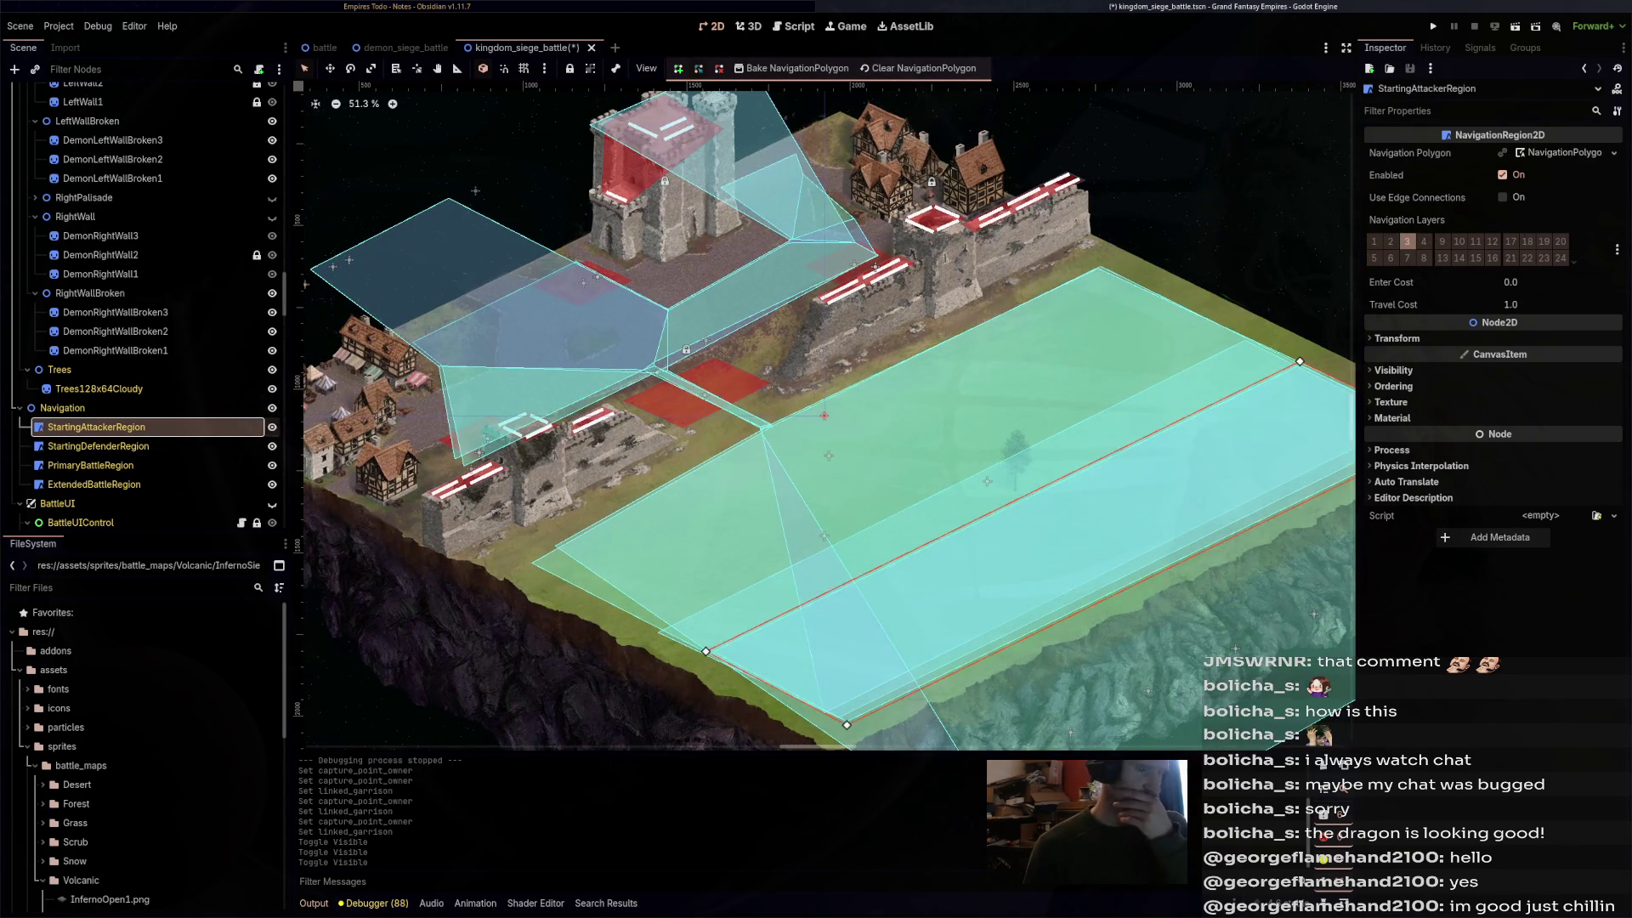
pyautogui.press('h')
pyautogui.press('h')
pyautogui.press('h')
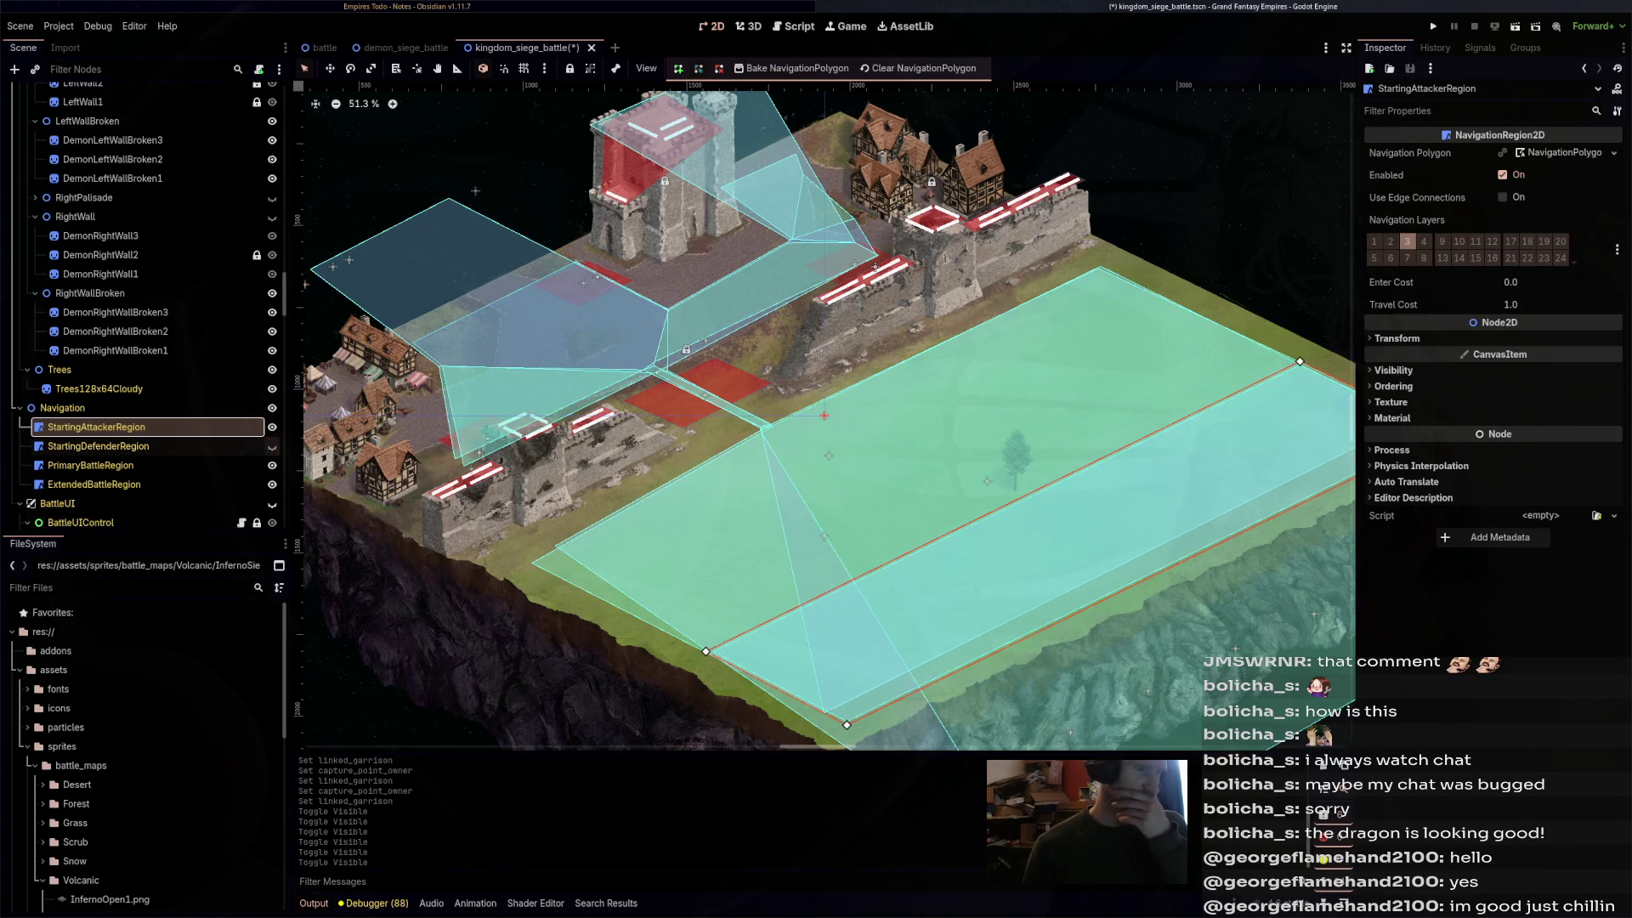
pyautogui.press('h')
pyautogui.press('h')
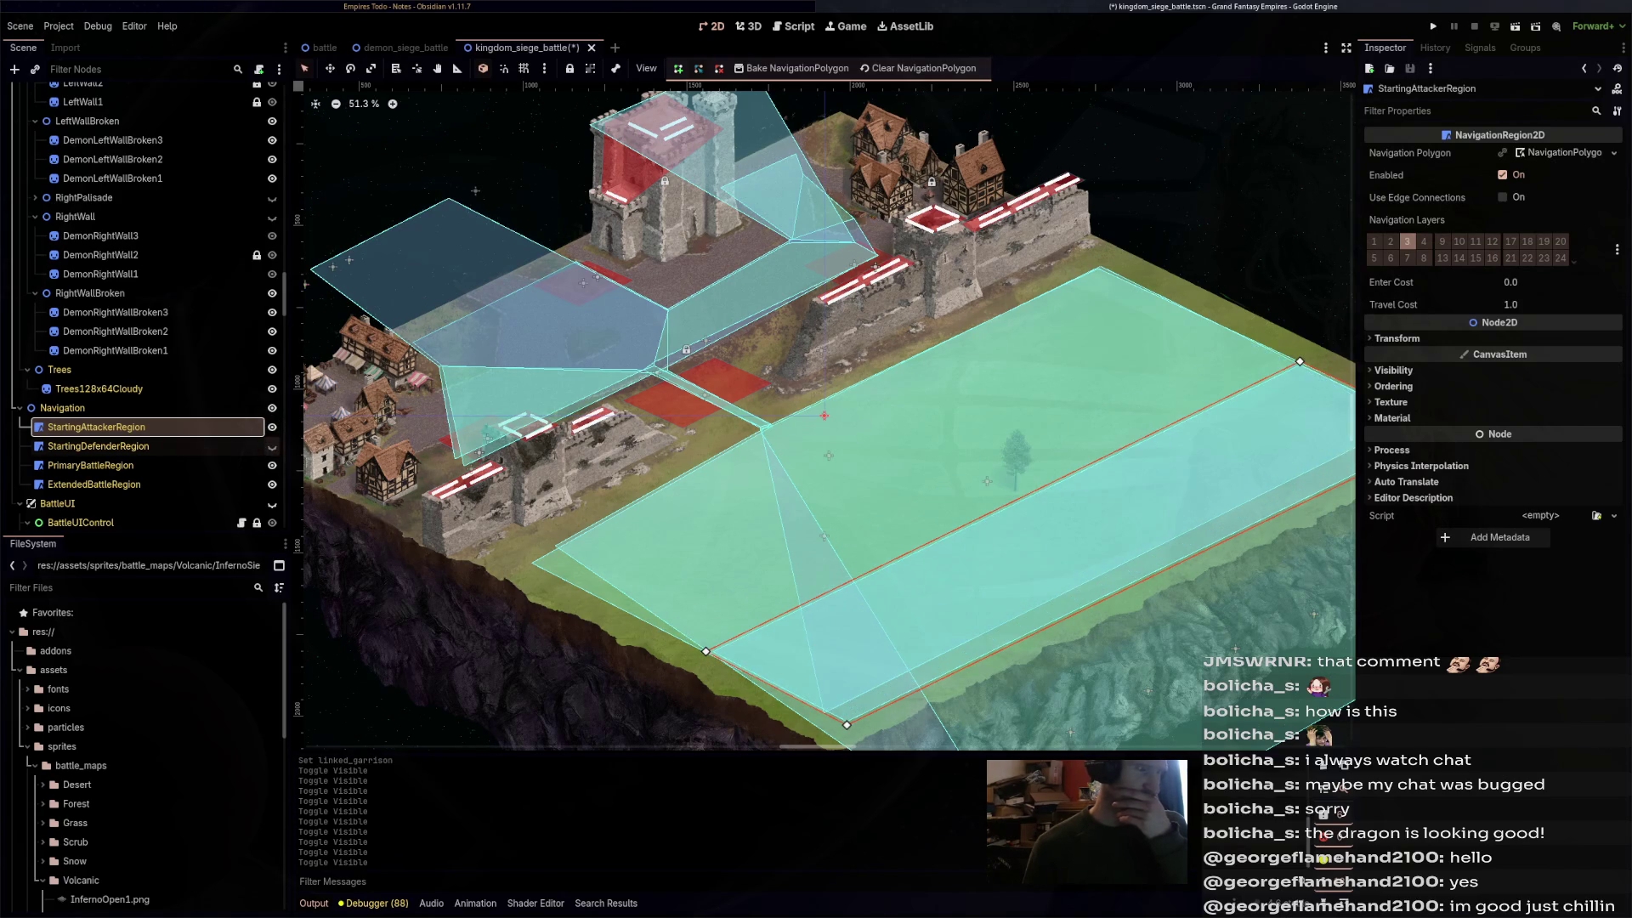
pyautogui.press('Down')
pyautogui.moveTo(824, 416)
pyautogui.mouseDown()
pyautogui.moveTo(836, 353)
pyautogui.moveTo(816, 333)
pyautogui.mouseUp()
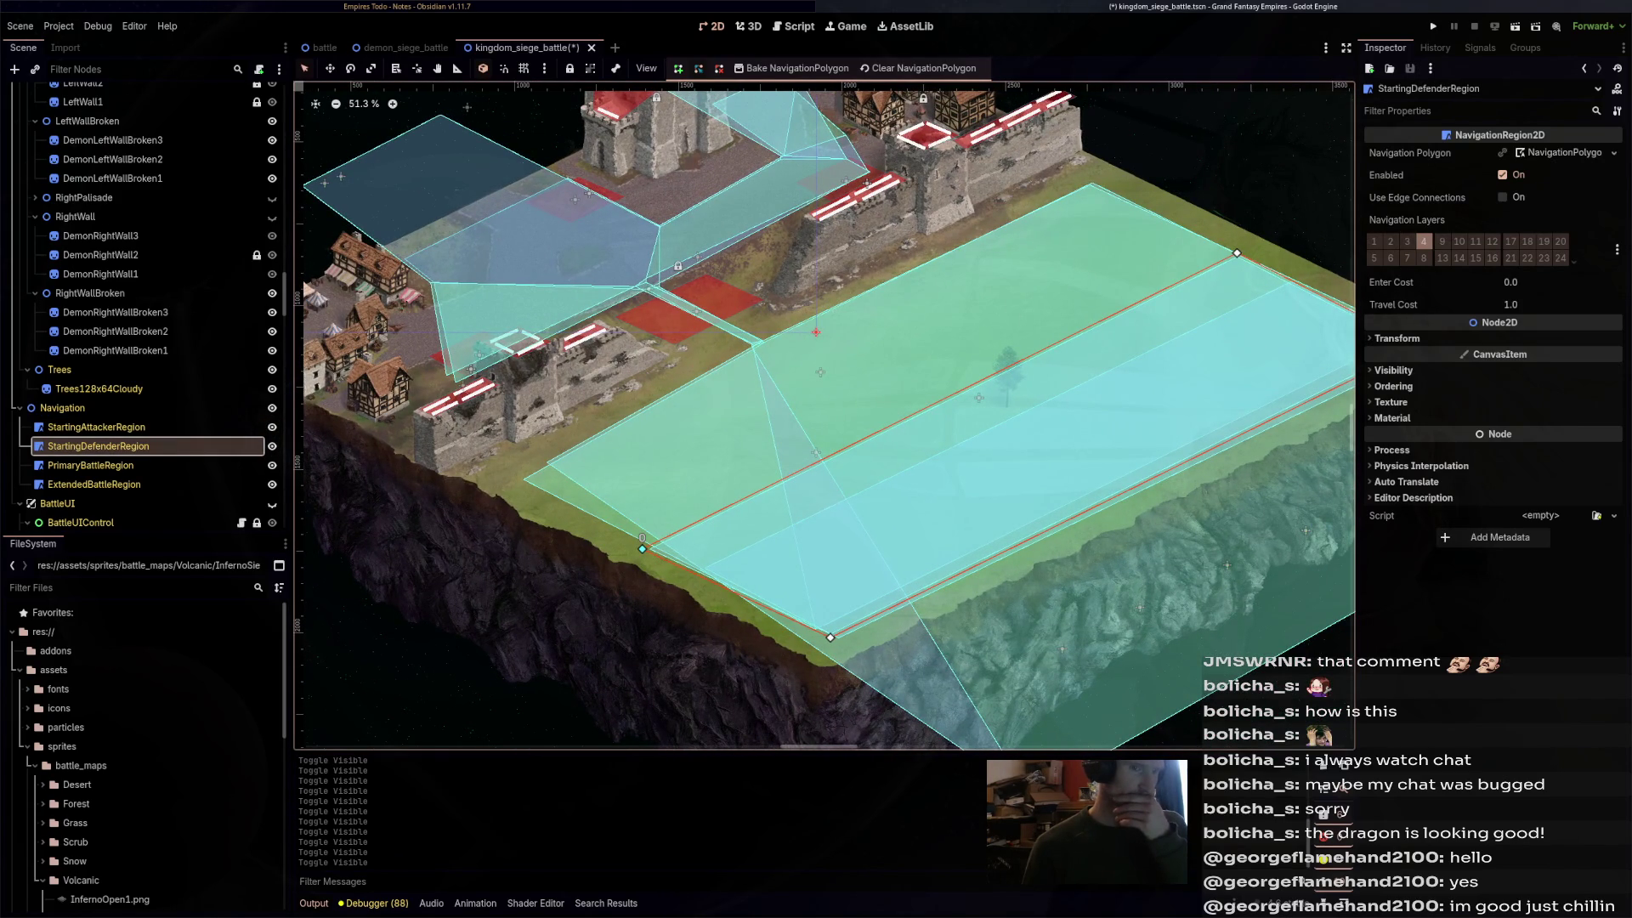
pyautogui.click(1613, 152)
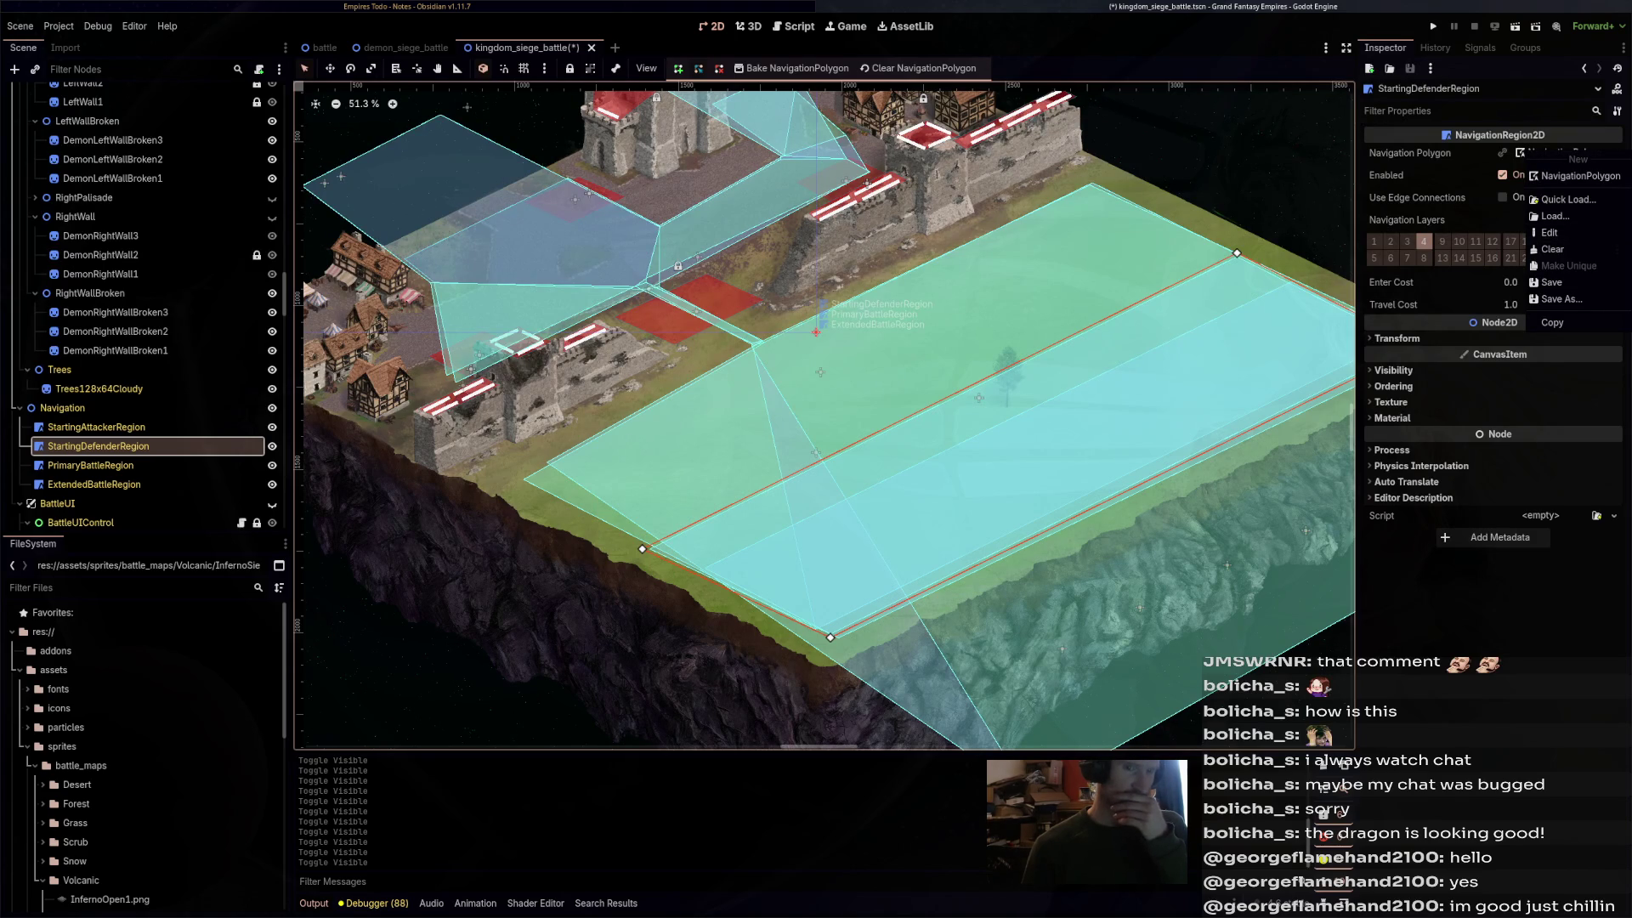
pyautogui.press('Escape')
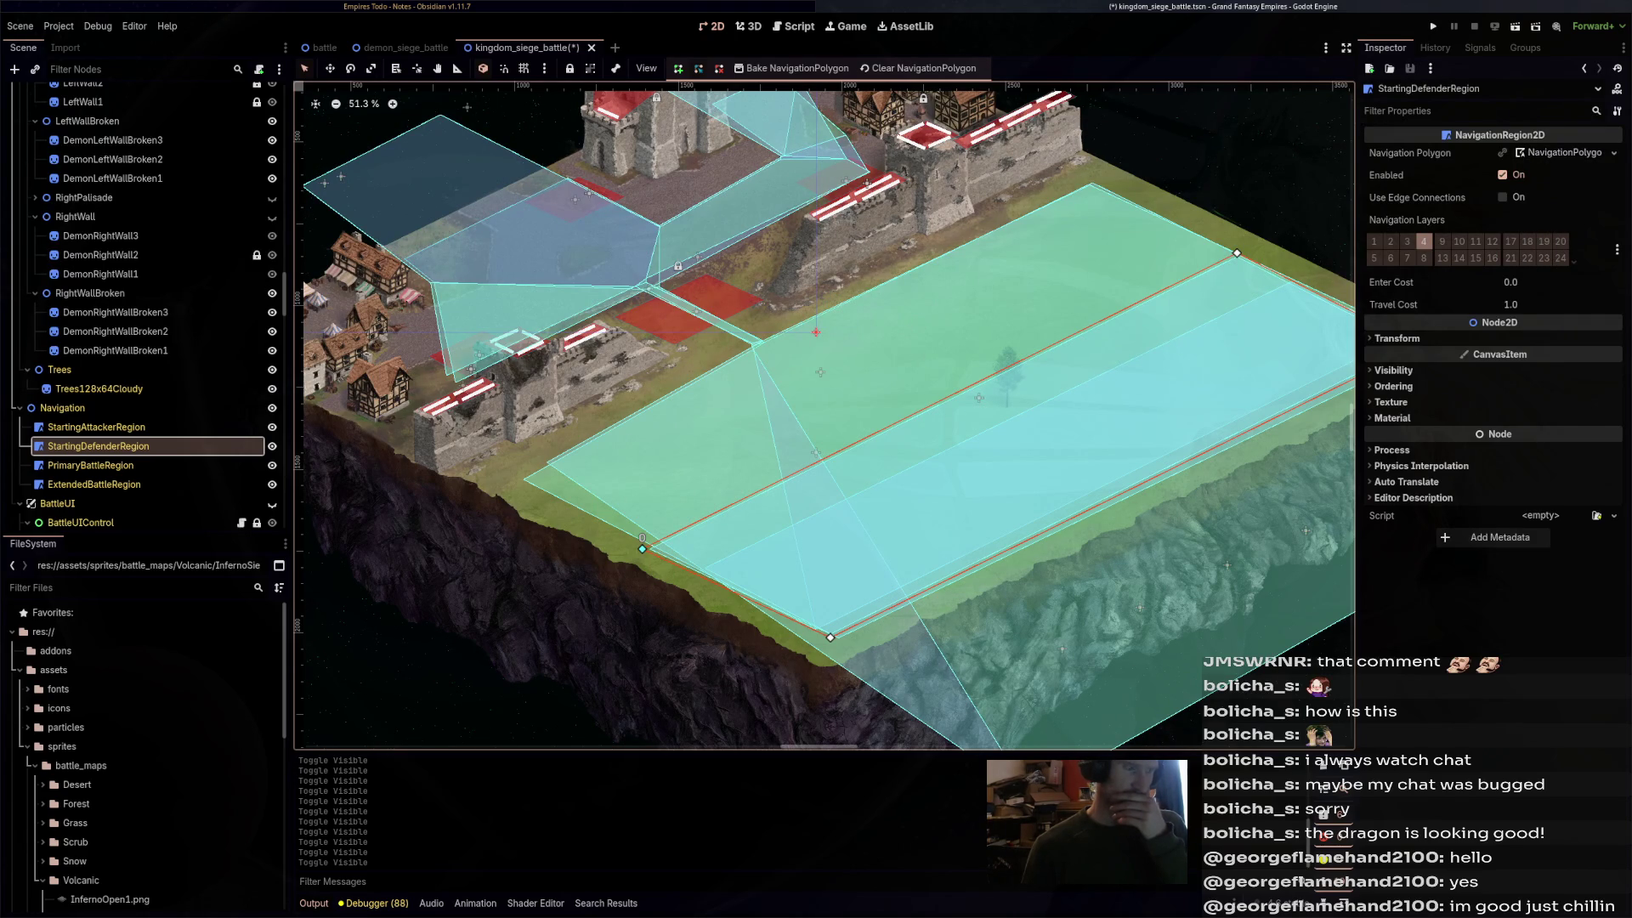
# - Drag the StartingDefenderRegion polygon's corners up-left toward the castle walls
pyautogui.moveTo(642, 548)
pyautogui.mouseDown()
pyautogui.moveTo(493, 322)
pyautogui.moveTo(411, 253)
pyautogui.mouseUp()
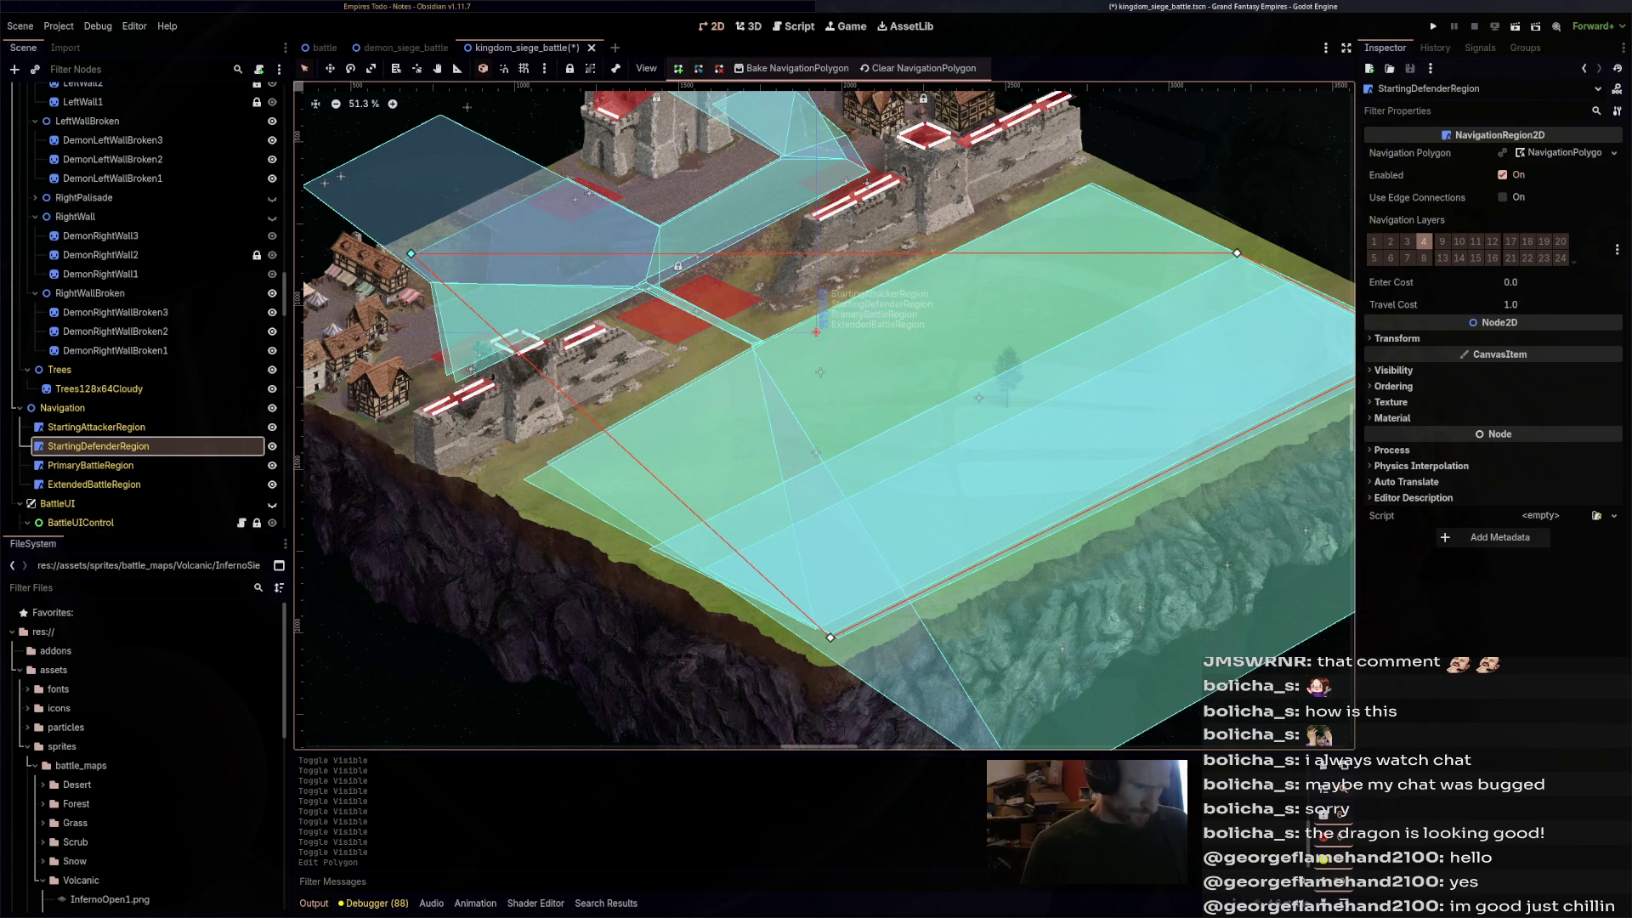
pyautogui.moveTo(830, 637); pyautogui.dragTo(460, 384)
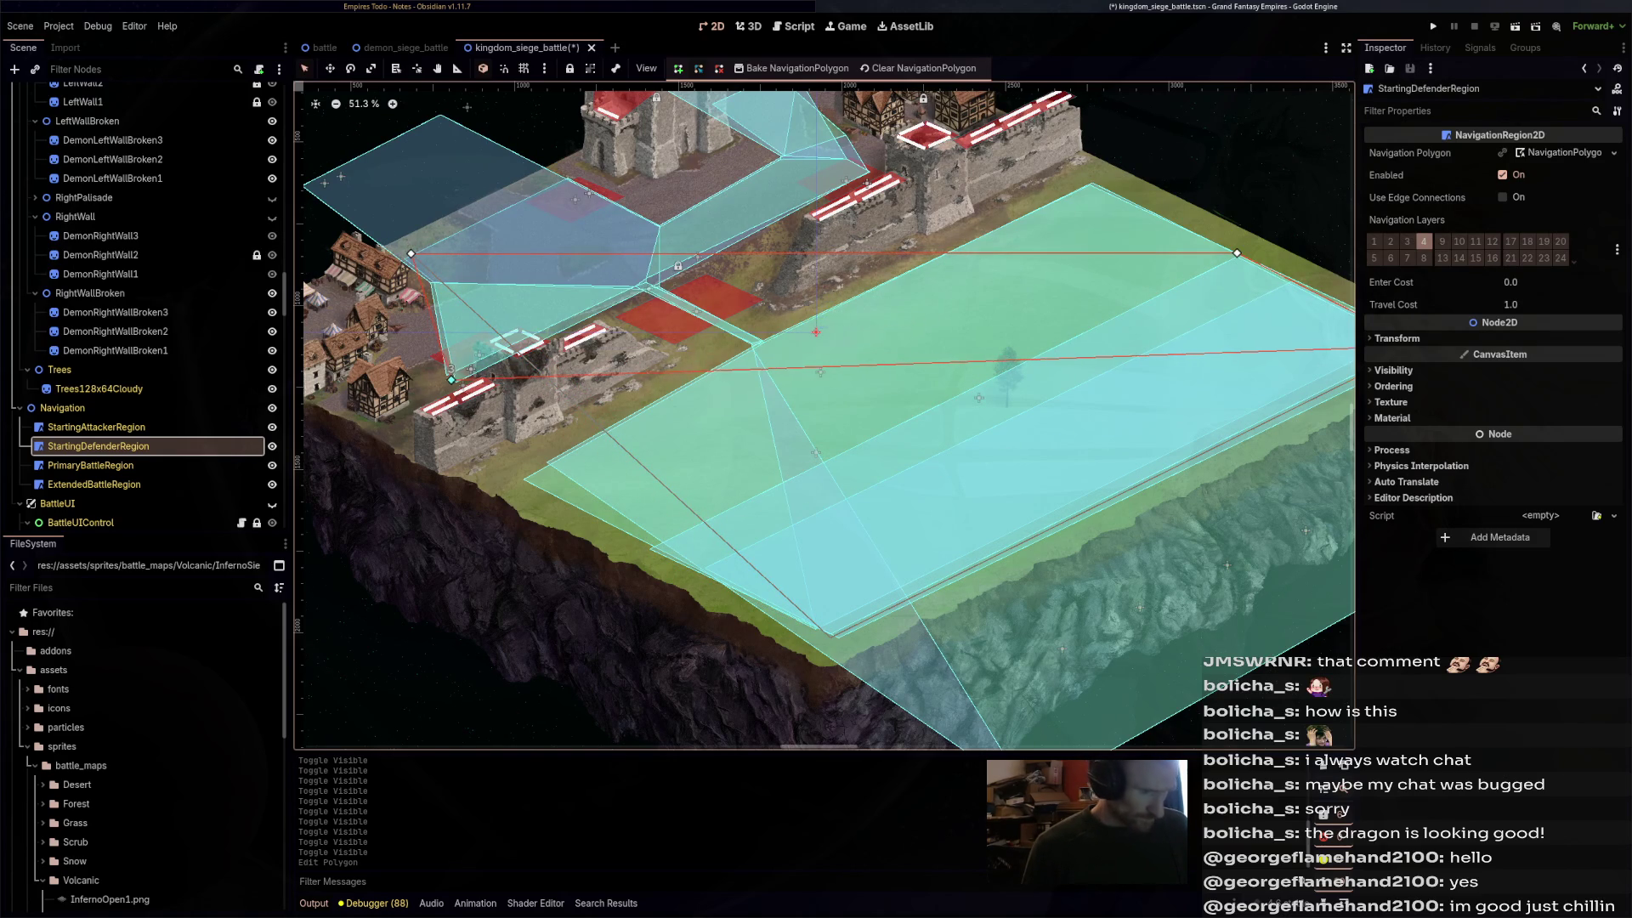
pyautogui.hscroll(5, 593, 365)
pyautogui.moveTo(1195, 378); pyautogui.dragTo(646, 205)
pyautogui.moveTo(1012, 286); pyautogui.dragTo(545, 106)
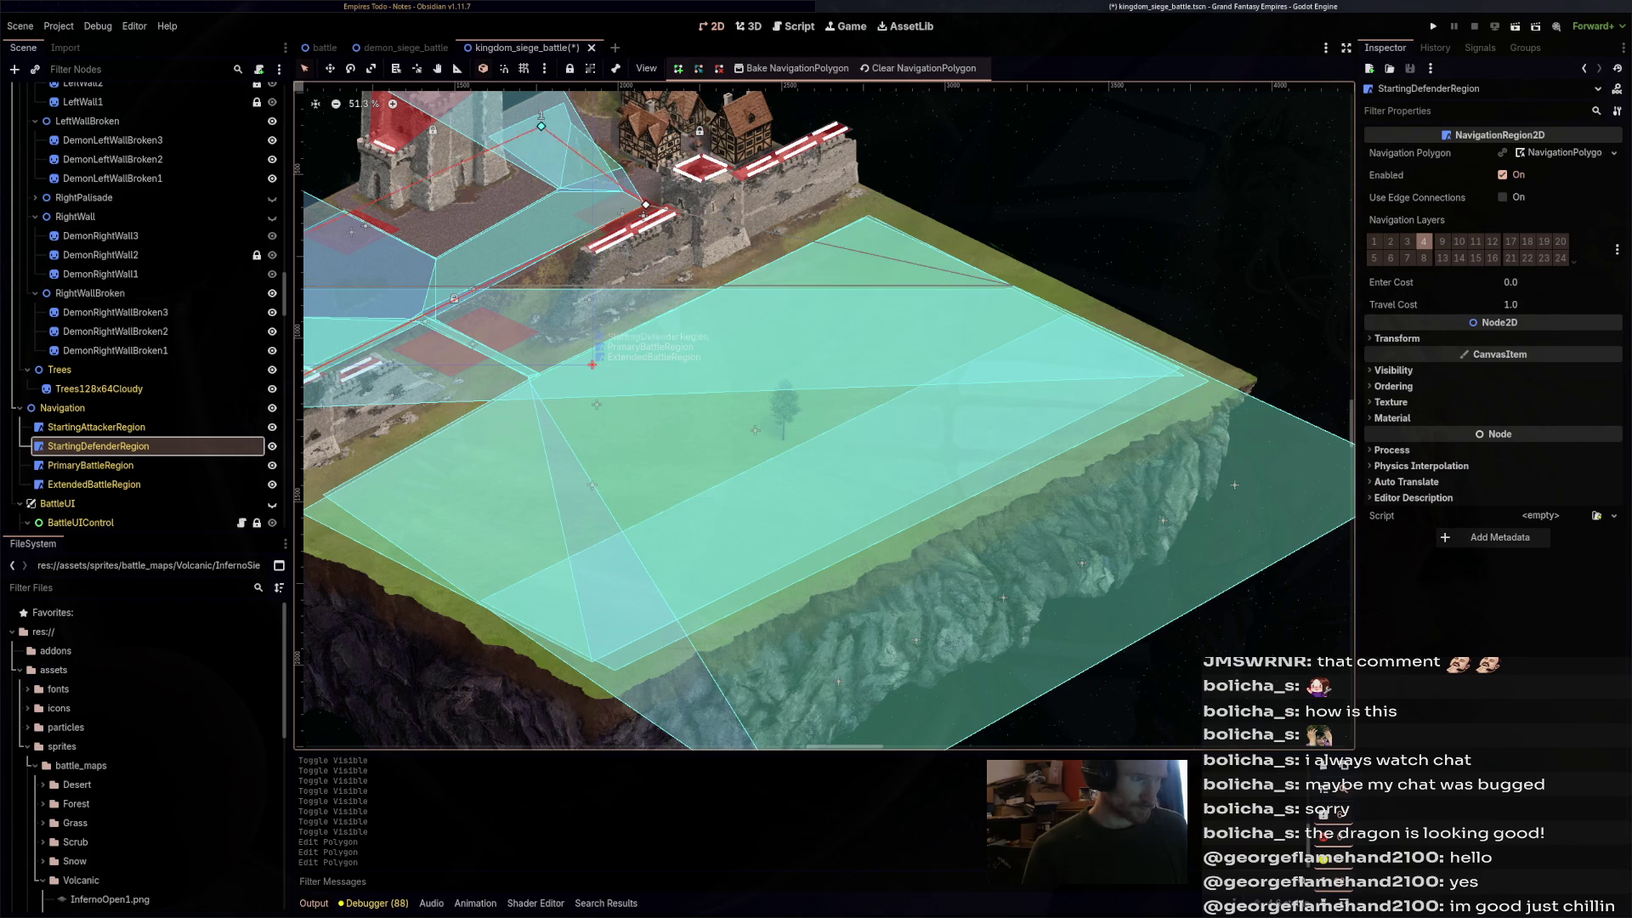
pyautogui.hscroll(-3, 544, 107)
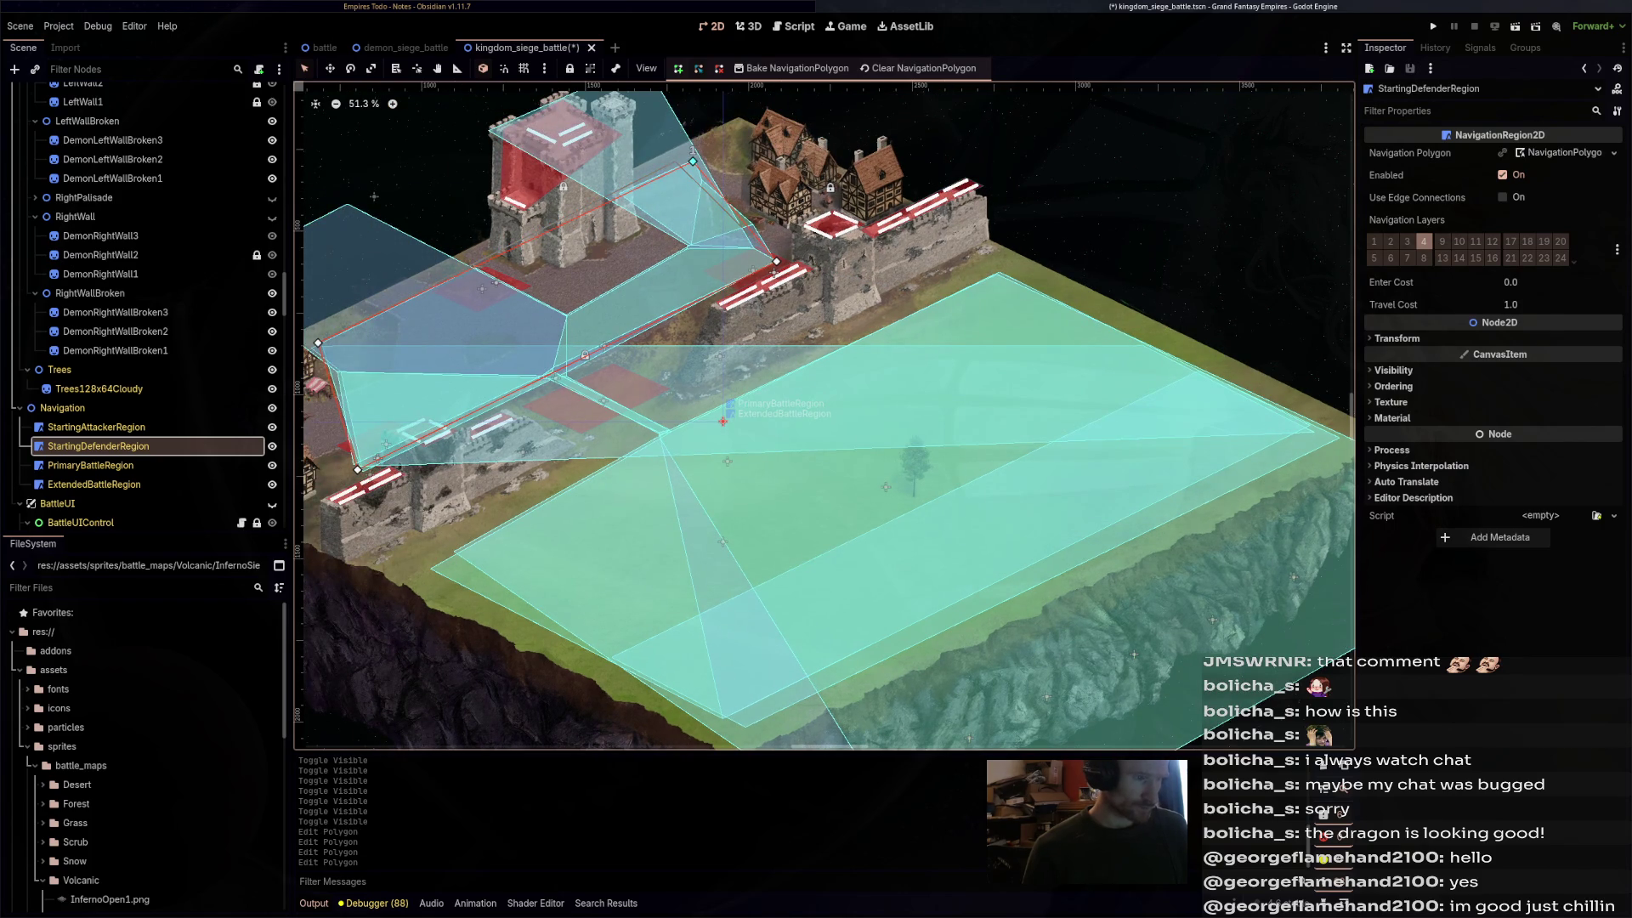
# - Insert and adjust extra outline points along the wall, then save kingdom_siege_battle
pyautogui.click(616, 194)
pyautogui.moveTo(625, 190); pyautogui.dragTo(627, 192)
pyautogui.click(711, 256)
pyautogui.moveTo(690, 244); pyautogui.dragTo(690, 245)
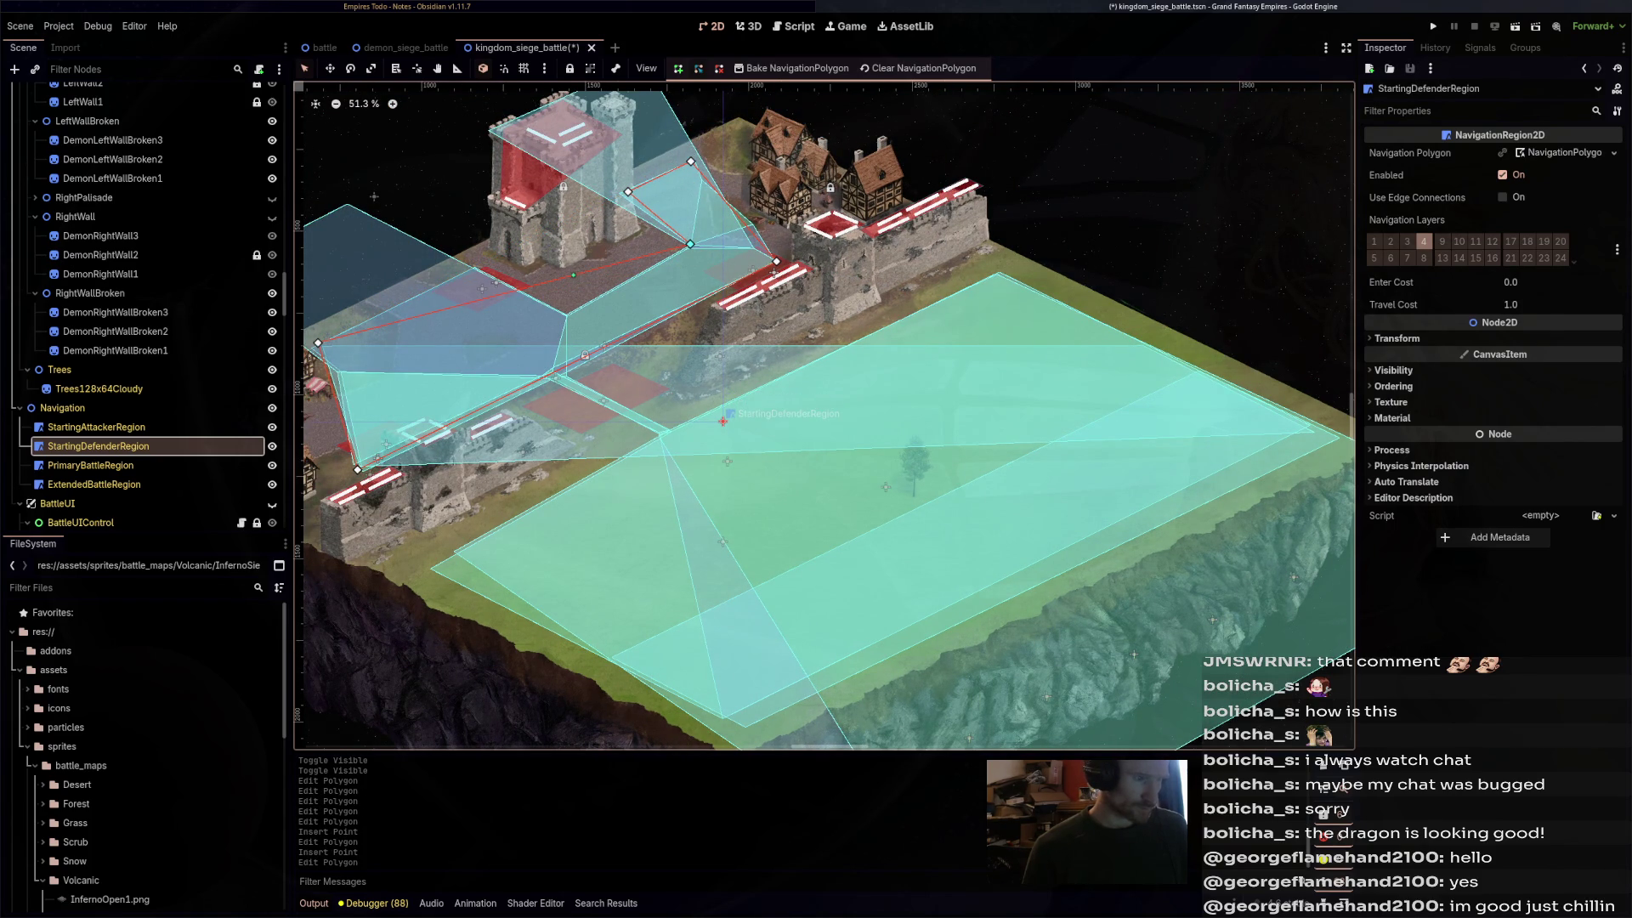
pyautogui.click(566, 301)
pyautogui.moveTo(566, 303); pyautogui.dragTo(474, 264)
pyautogui.click(473, 318)
pyautogui.moveTo(723, 422); pyautogui.dragTo(821, 384)
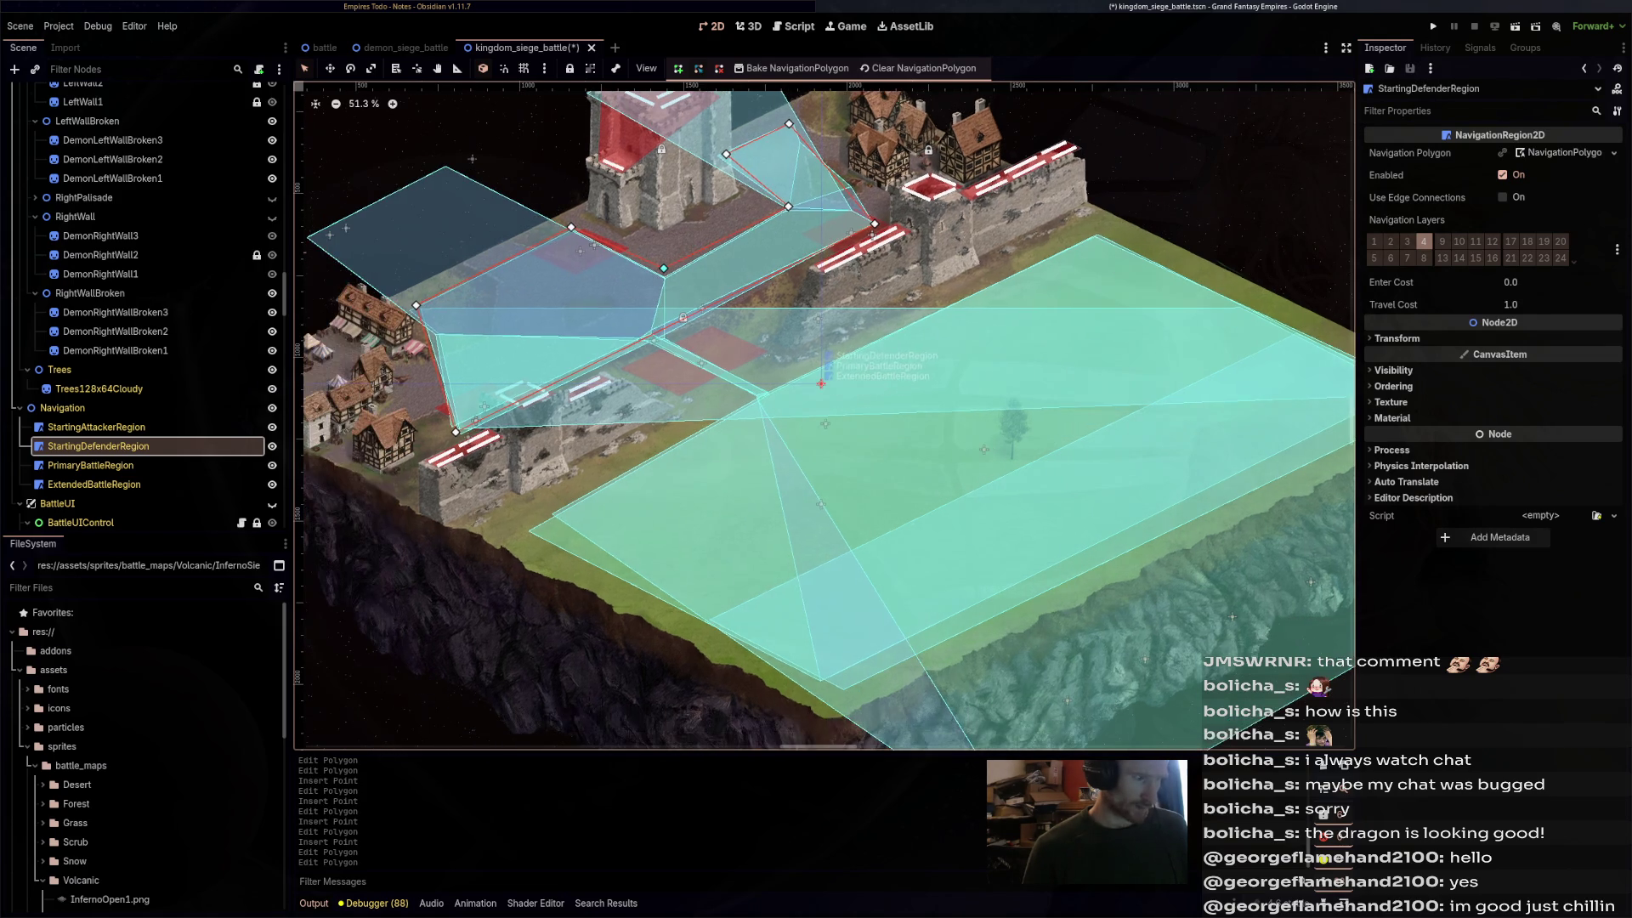
pyautogui.moveTo(455, 432); pyautogui.dragTo(484, 408)
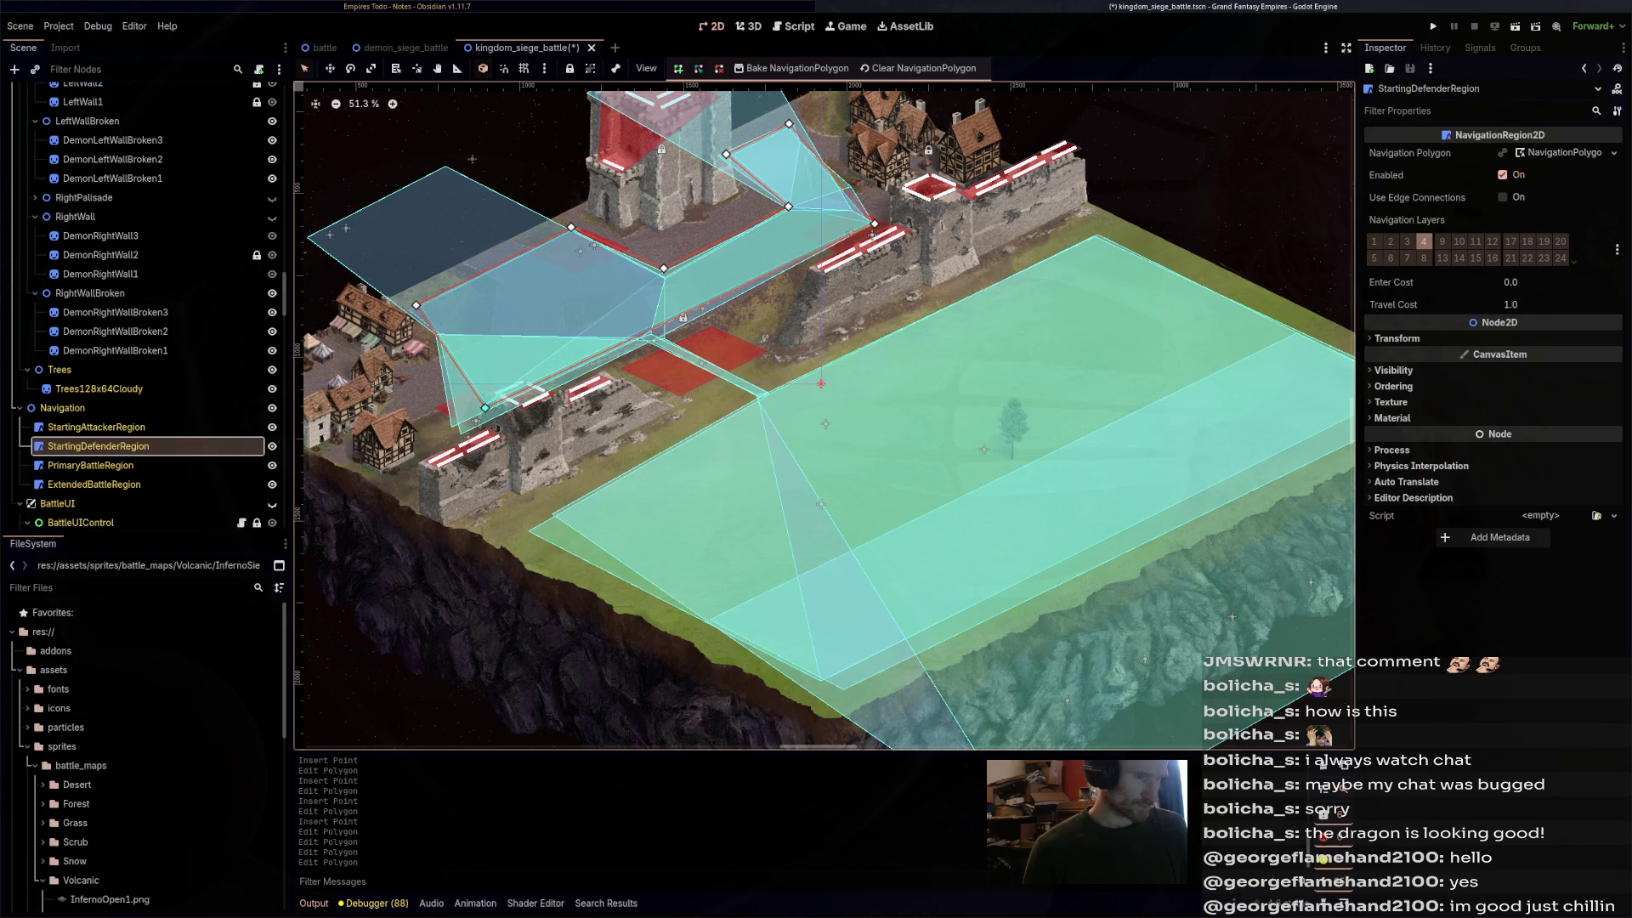
pyautogui.hotkey('ctrl', 's')
pyautogui.click(96, 427)
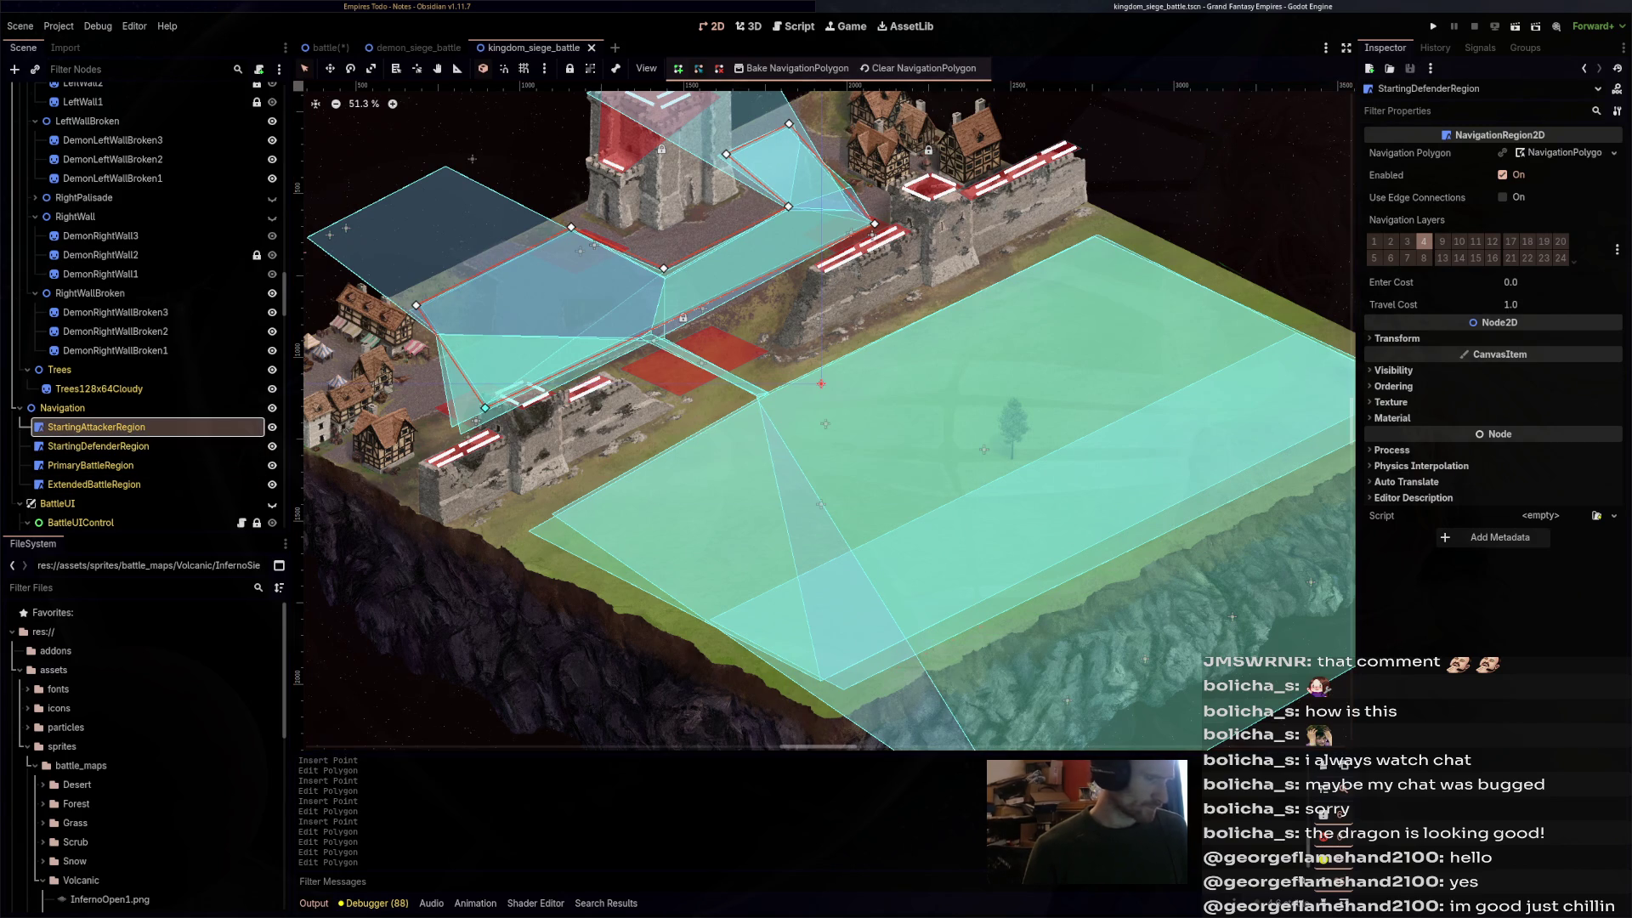
pyautogui.click(98, 447)
pyautogui.click(90, 465)
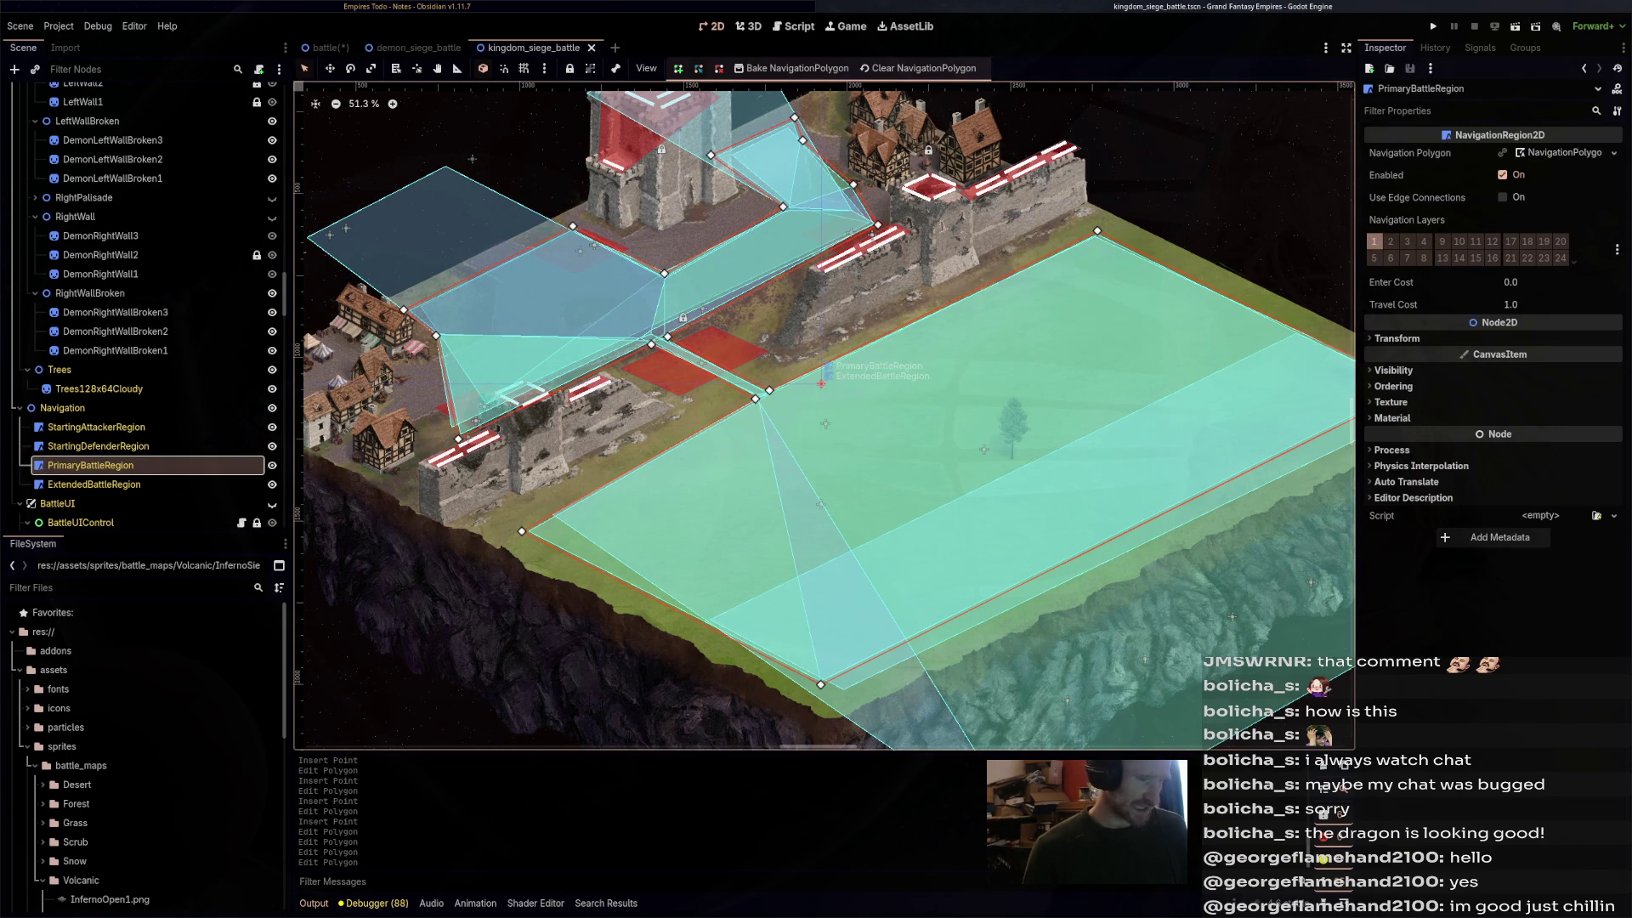
pyautogui.click(93, 483)
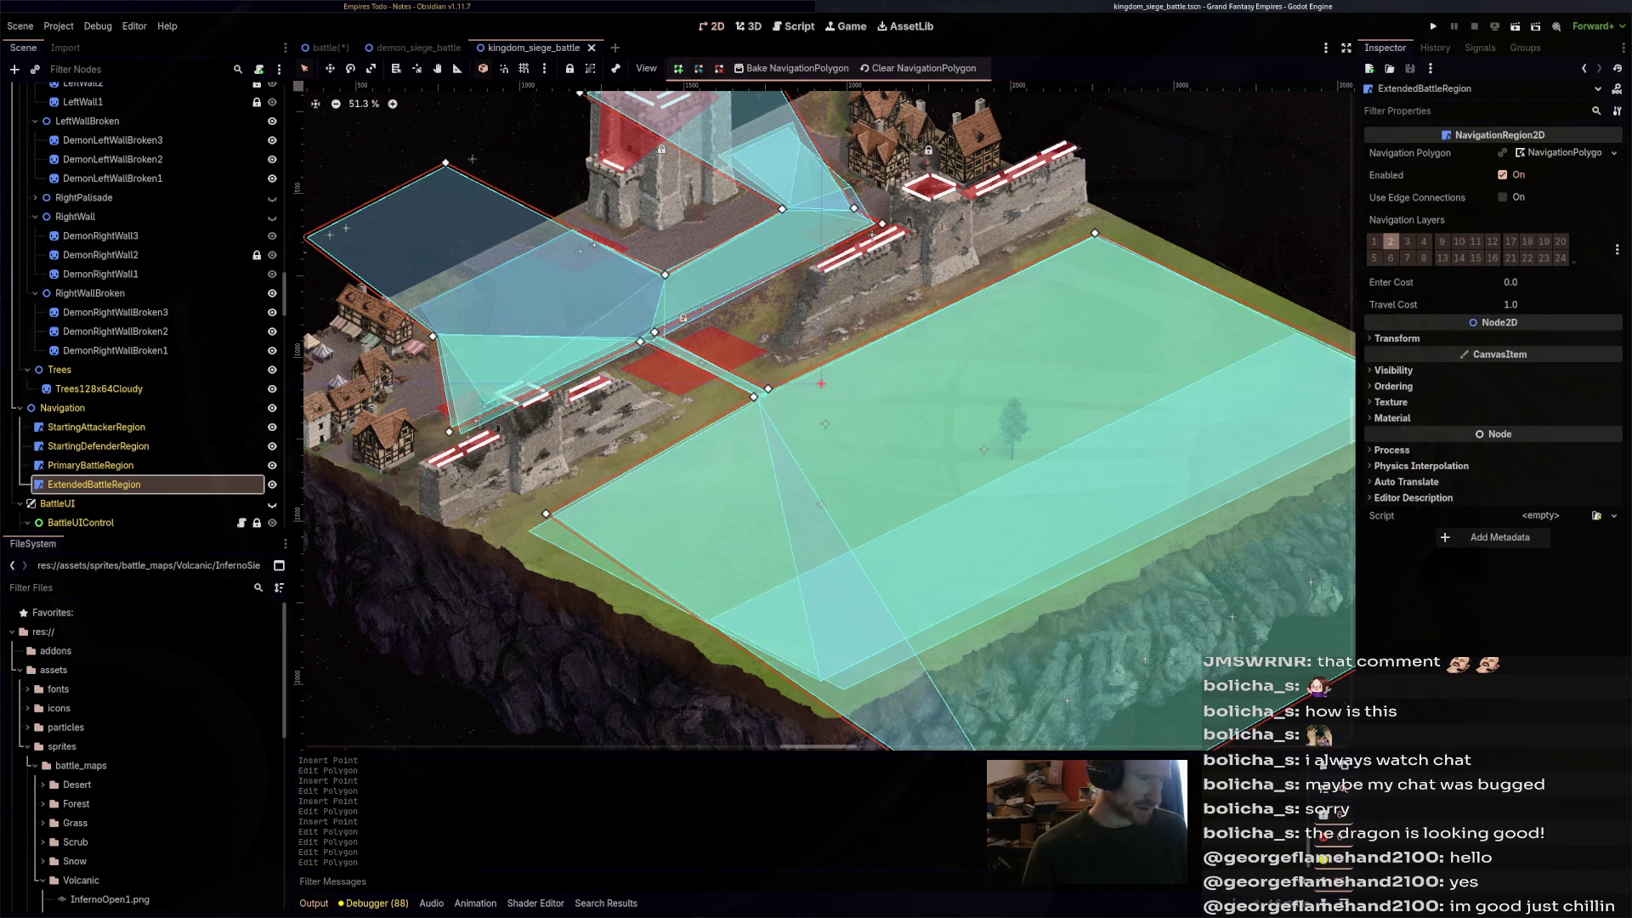
pyautogui.scroll(-2, 745, 348)
pyautogui.scroll(2, 653, 333)
pyautogui.scroll(-3, 144, 442)
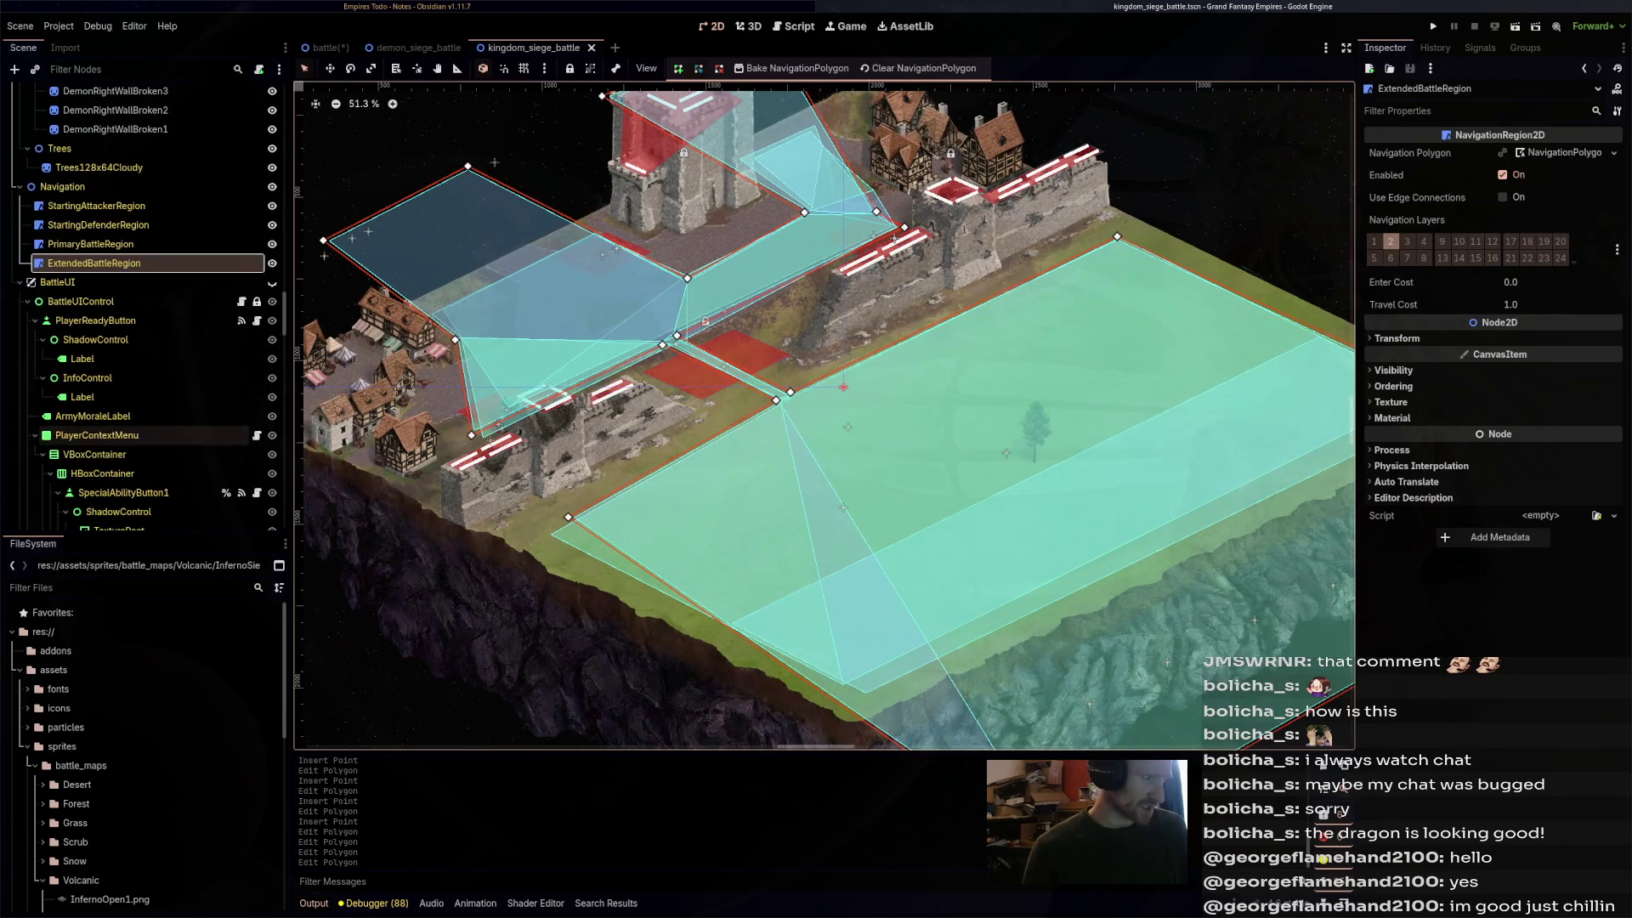
pyautogui.scroll(-15, 136, 507)
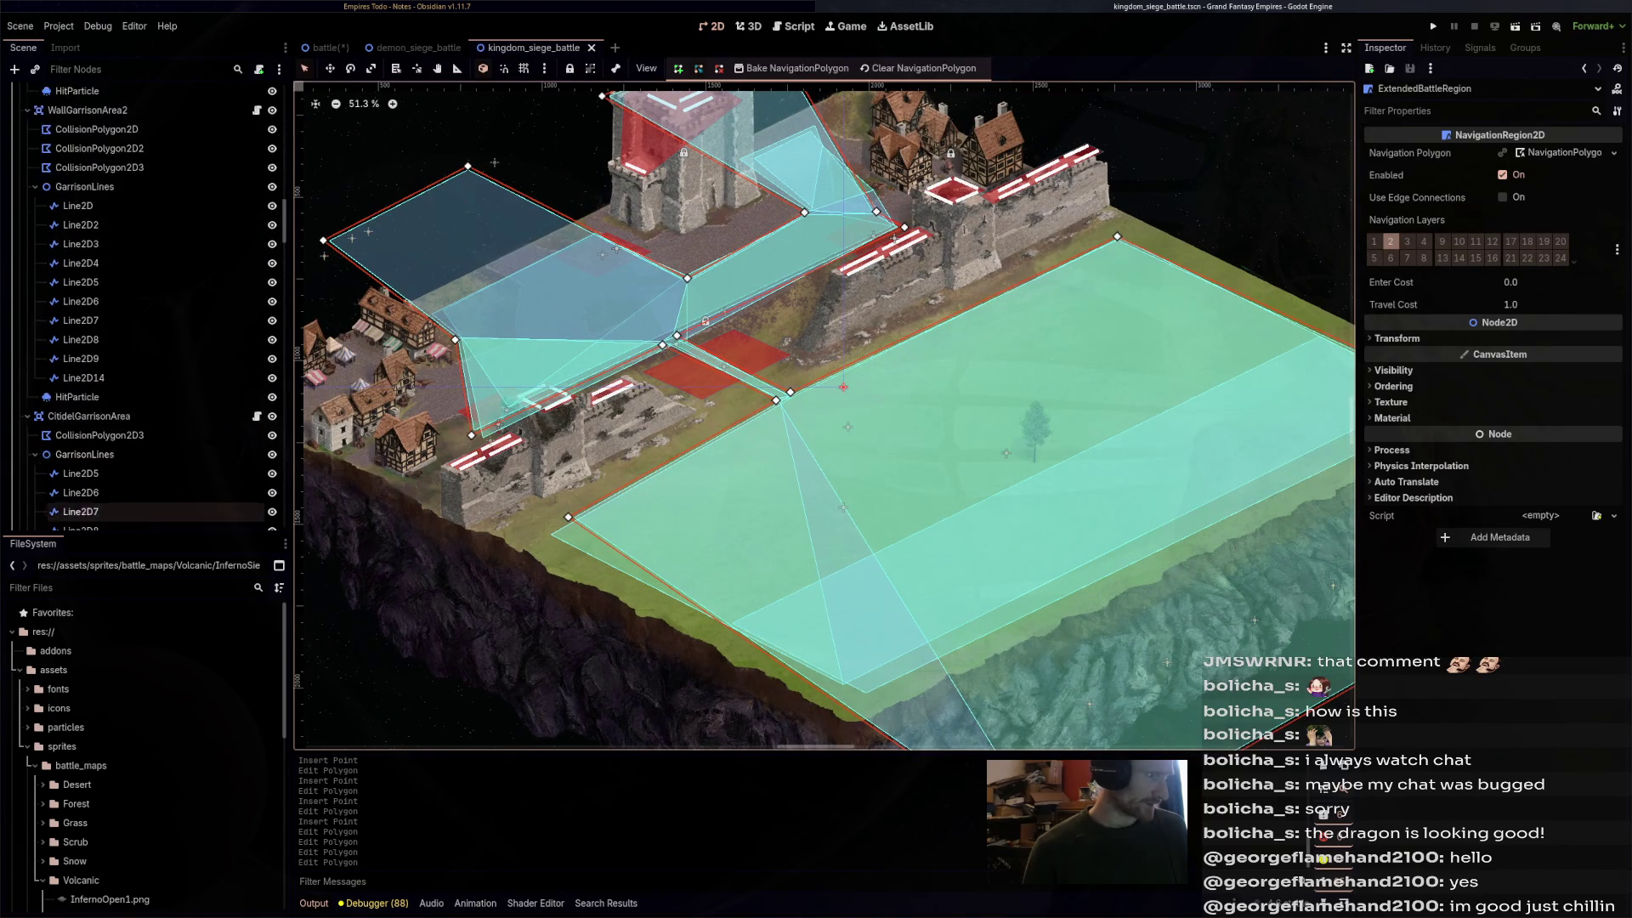
pyautogui.scroll(-10, 136, 510)
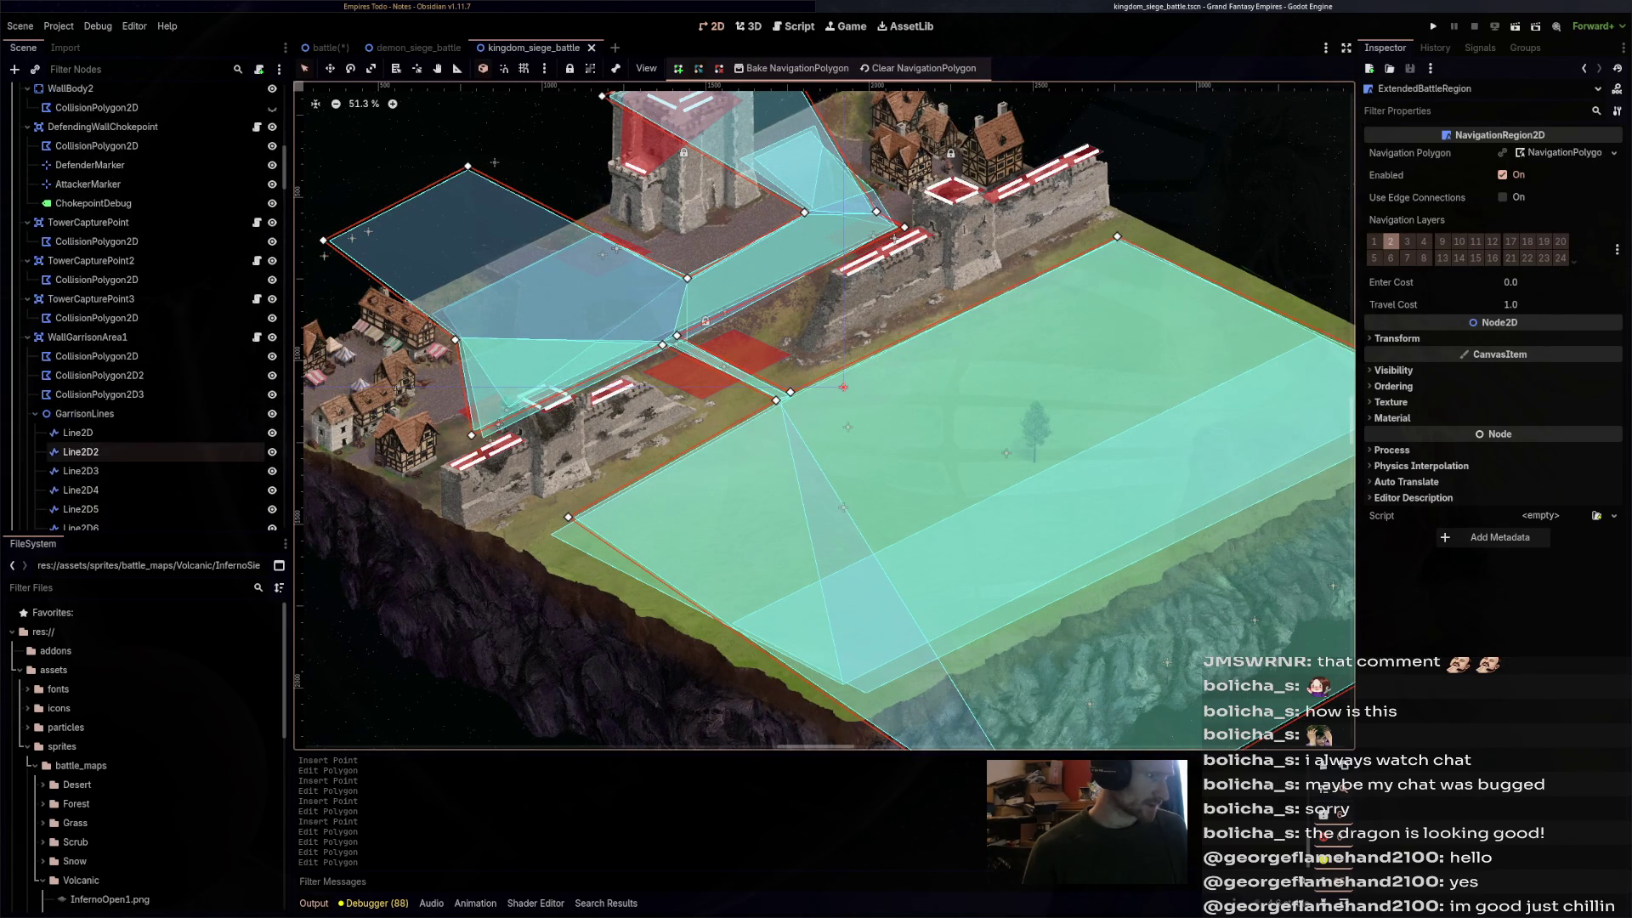
pyautogui.click(19, 252)
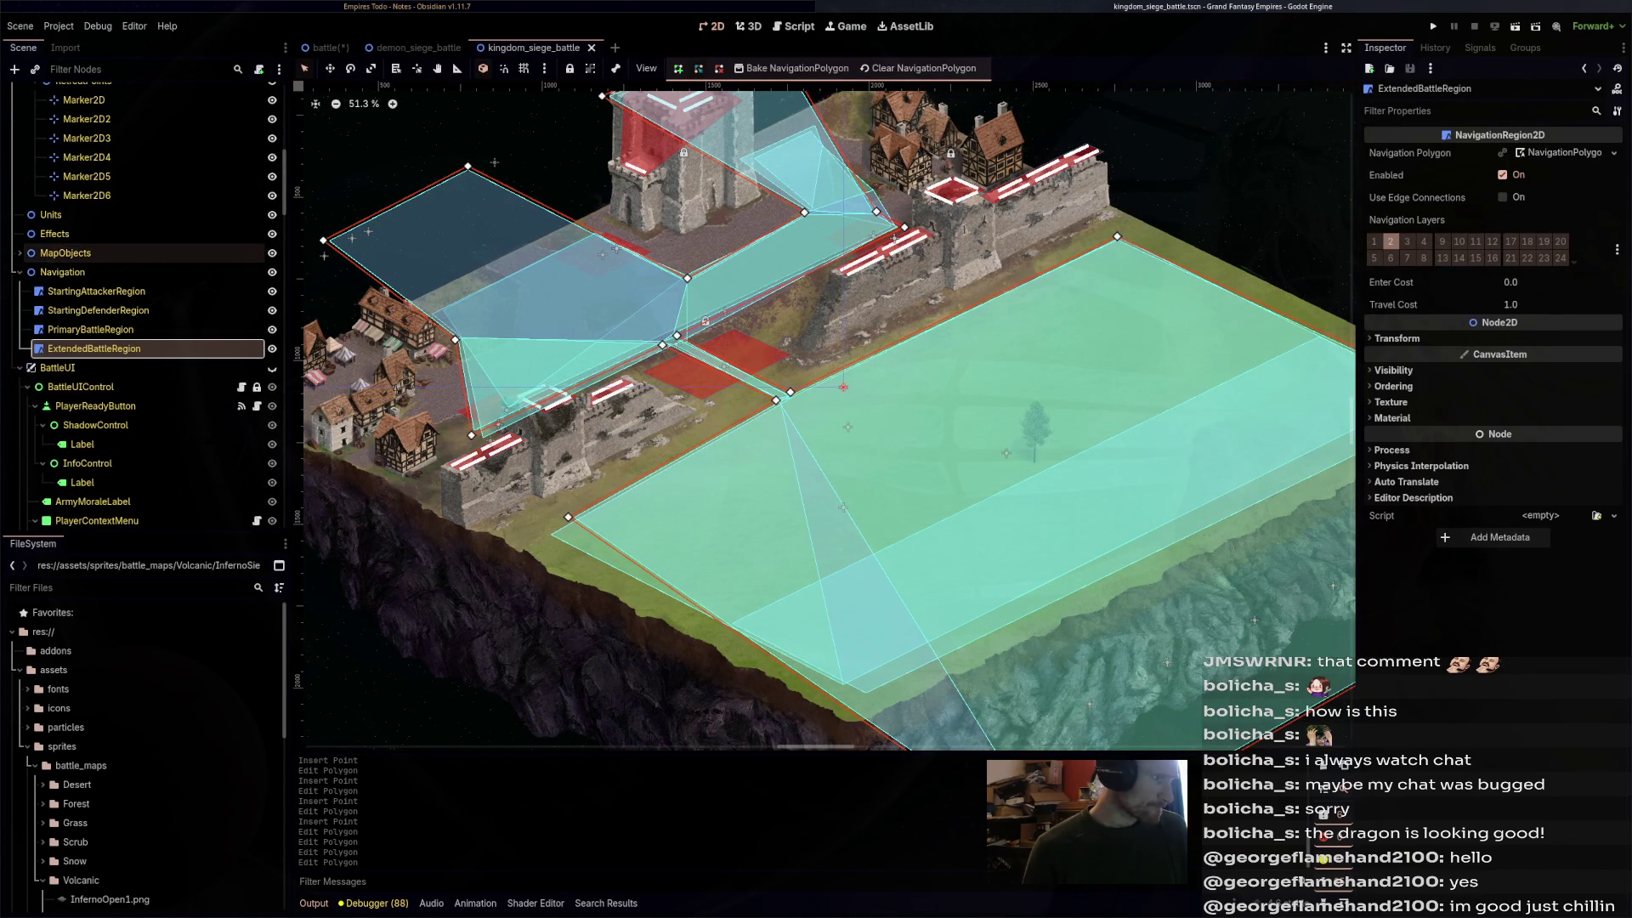
pyautogui.scroll(5, 136, 345)
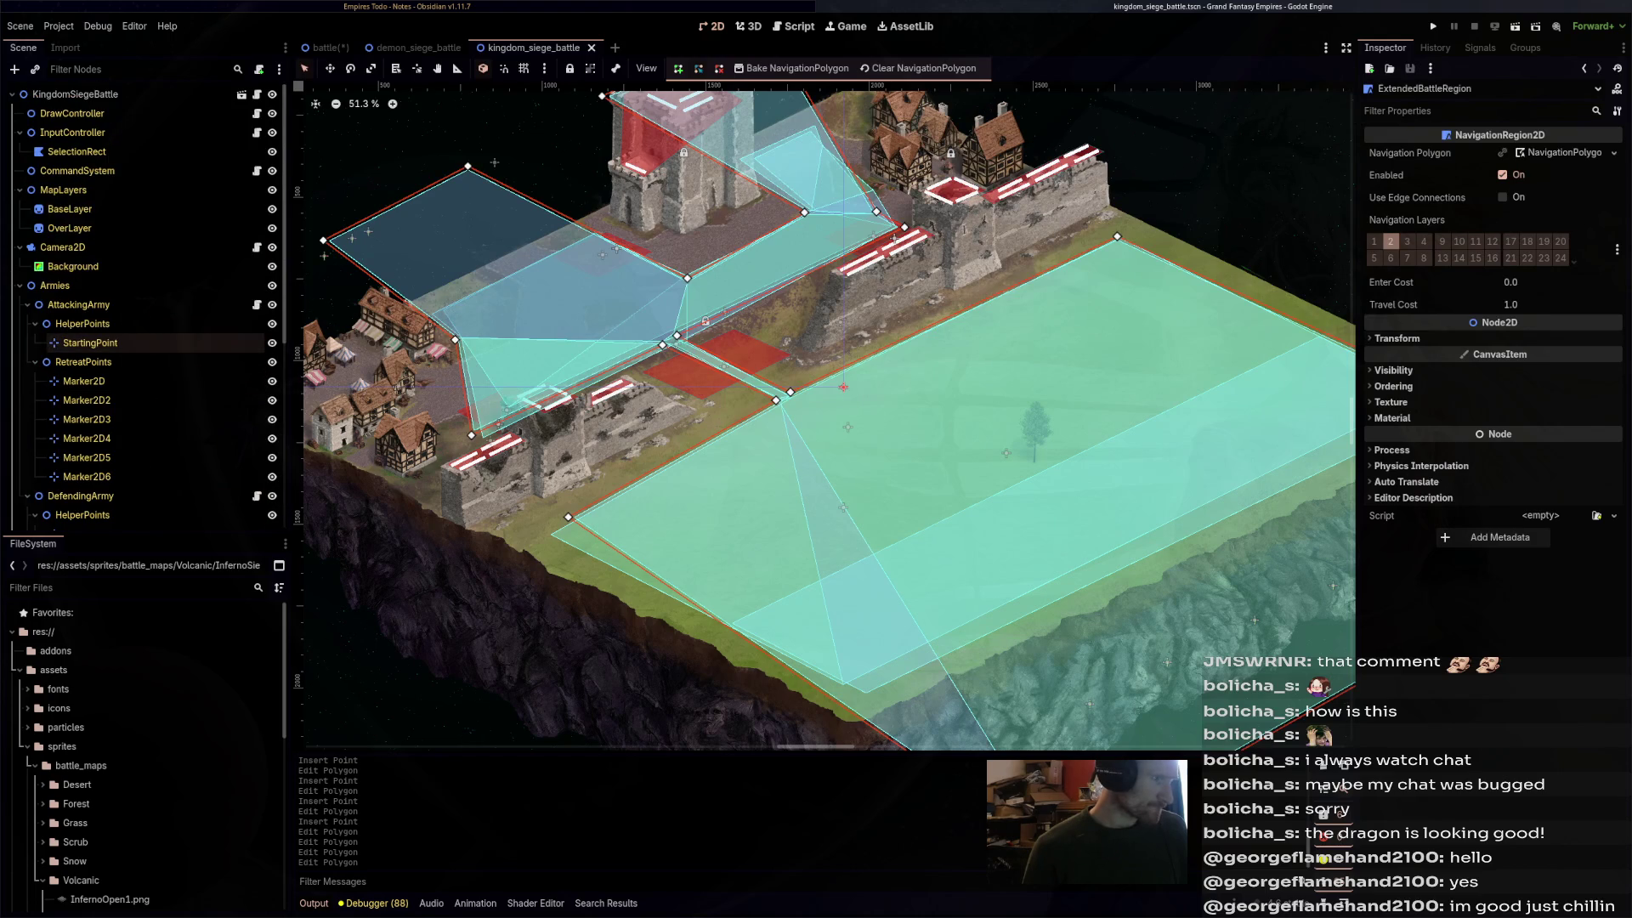
pyautogui.click(19, 286)
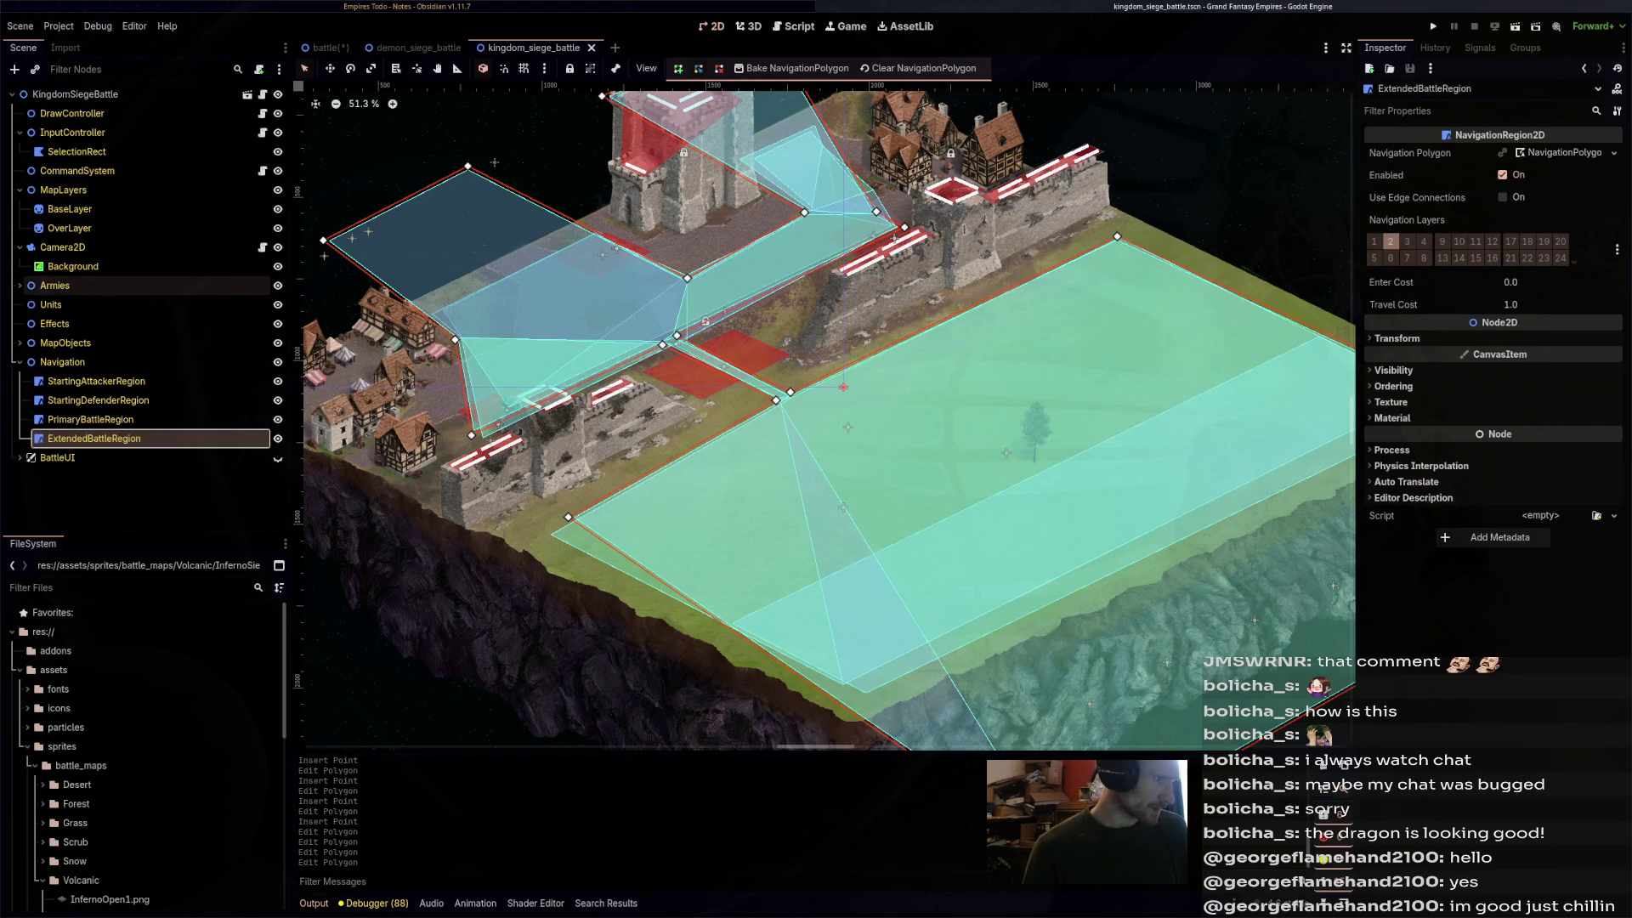
pyautogui.click(20, 285)
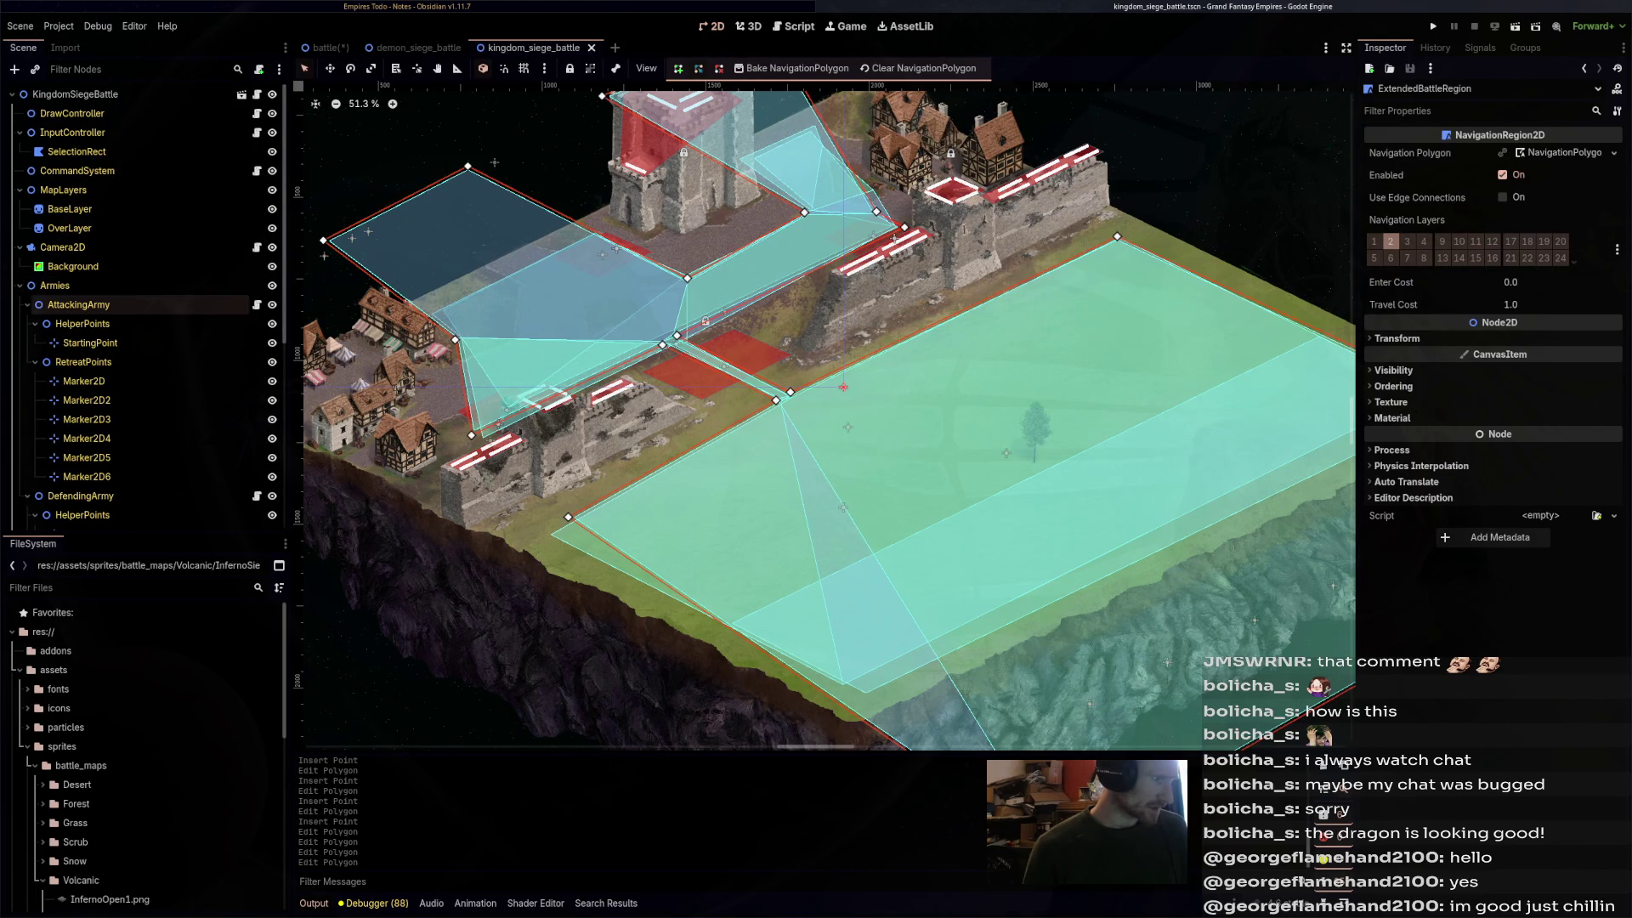
# - Move the attacking army's first retreat marker onto the cliff
pyautogui.click(83, 381)
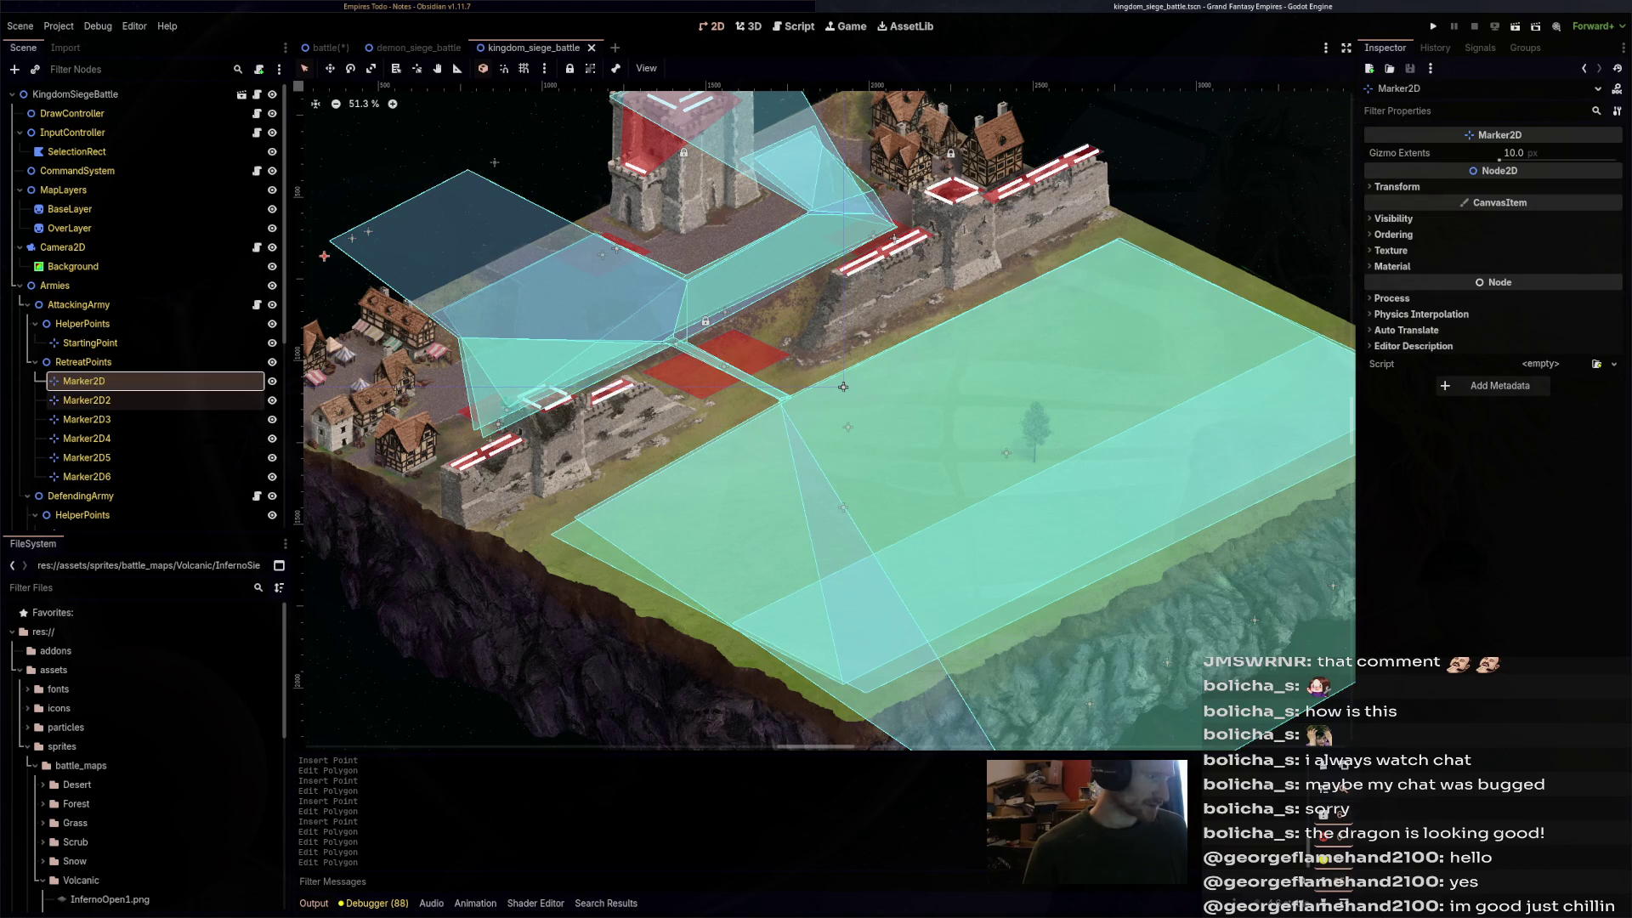
pyautogui.scroll(-1, 786, 396)
pyautogui.keyDown('shift'); pyautogui.click(86, 476); pyautogui.keyUp('shift')
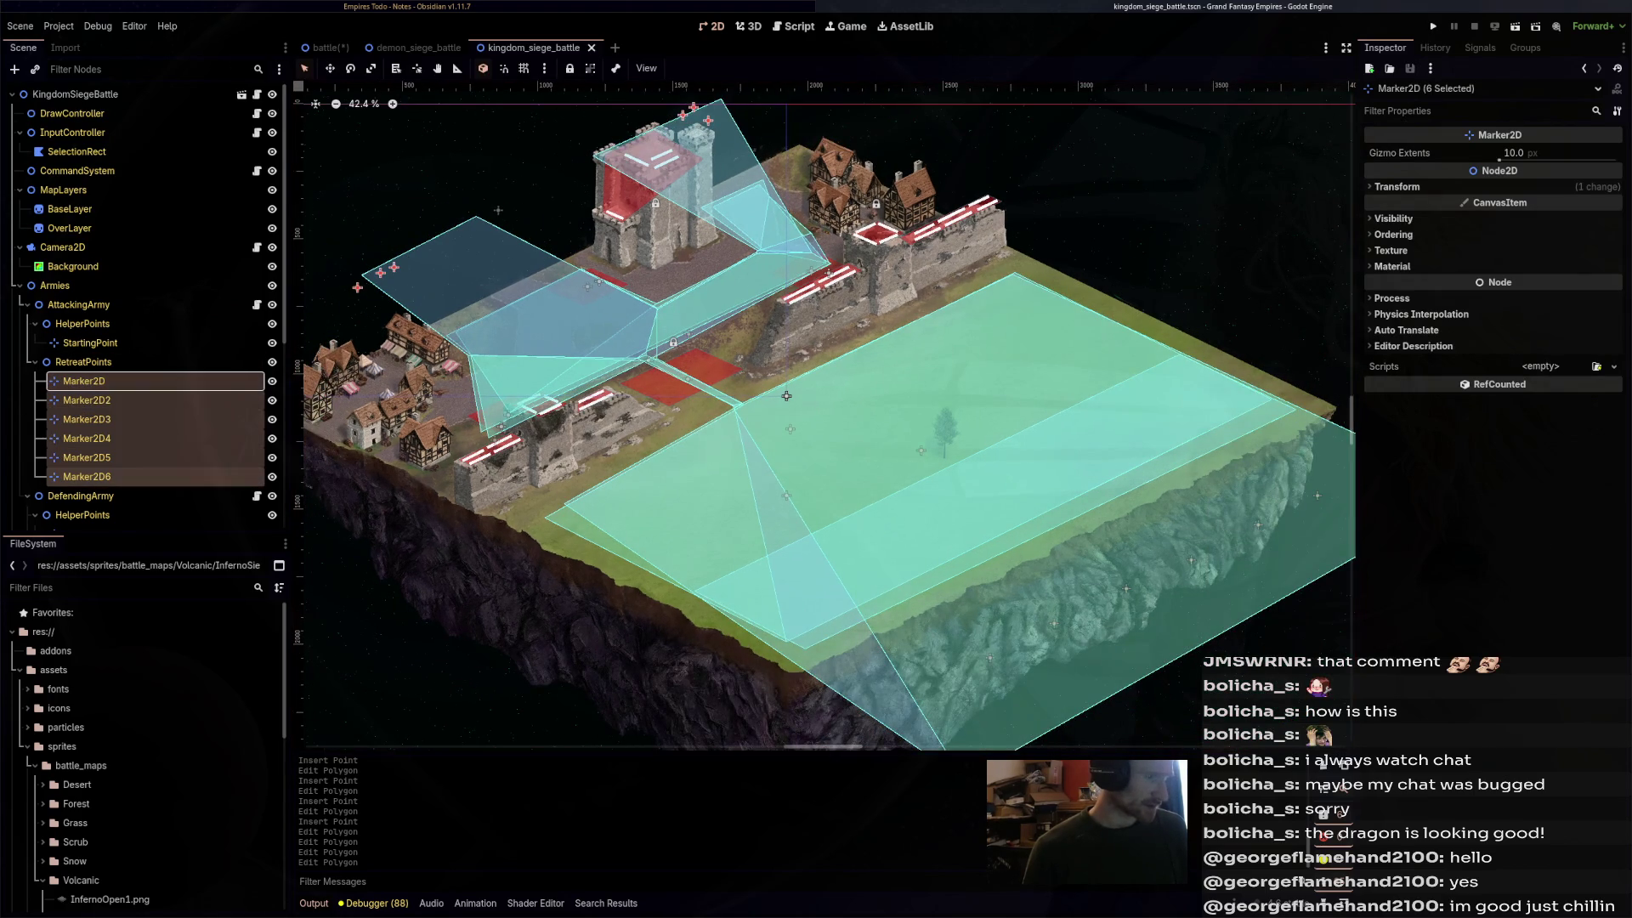
pyautogui.scroll(-2, 741, 315)
pyautogui.moveTo(741, 315)
pyautogui.mouseDown()
pyautogui.moveTo(739, 334)
pyautogui.moveTo(1201, 618)
pyautogui.mouseUp()
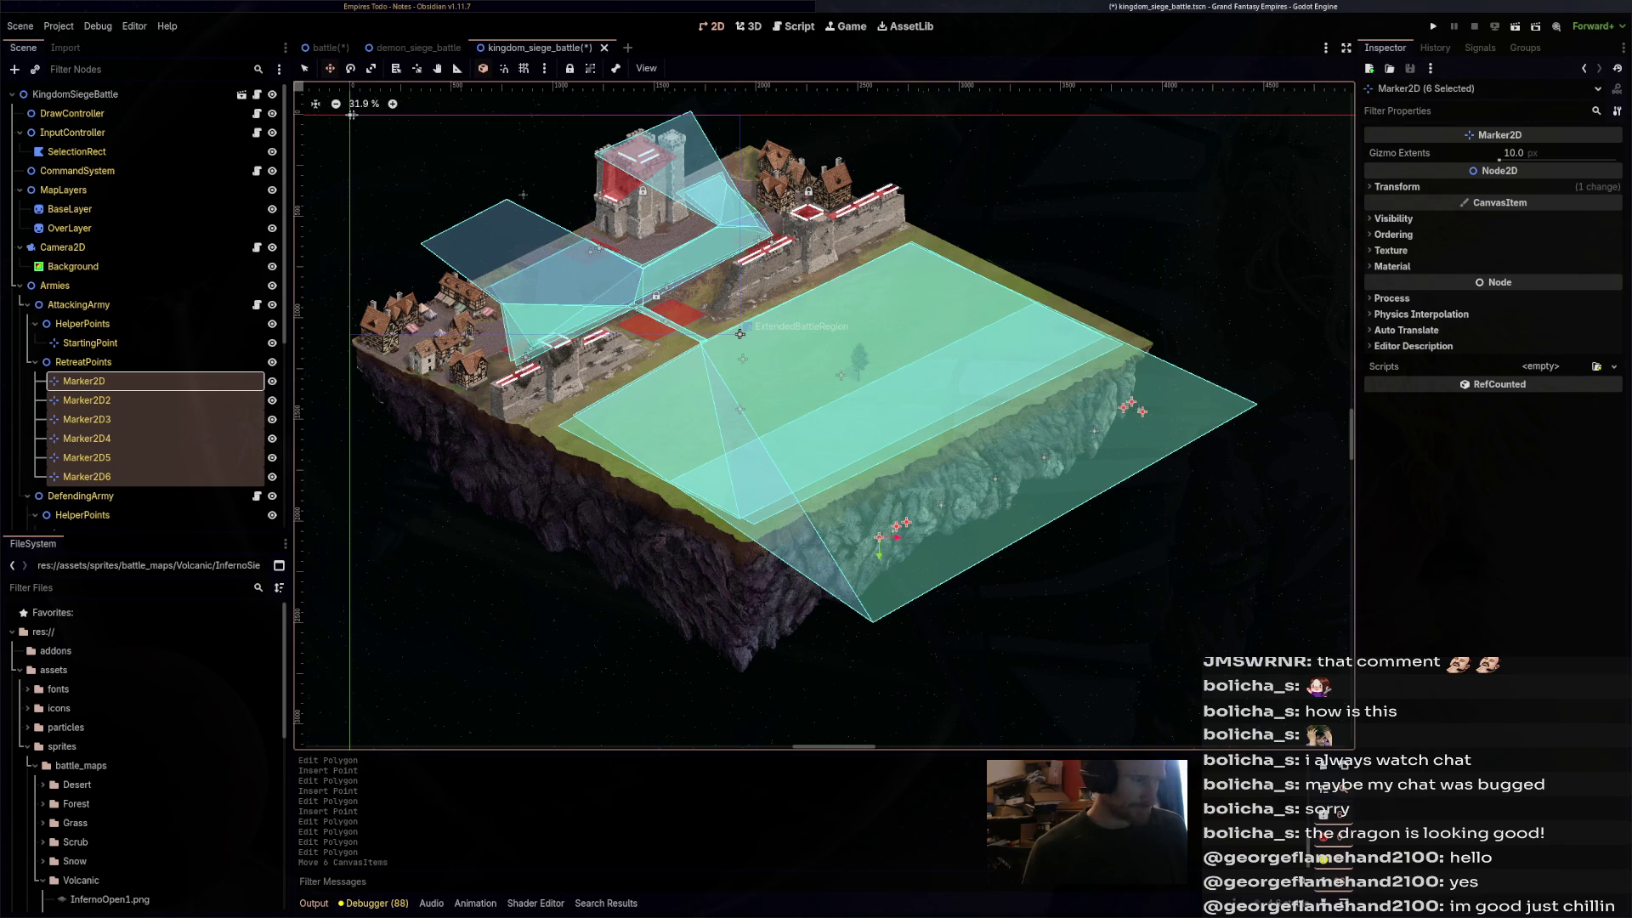
pyautogui.click(84, 381)
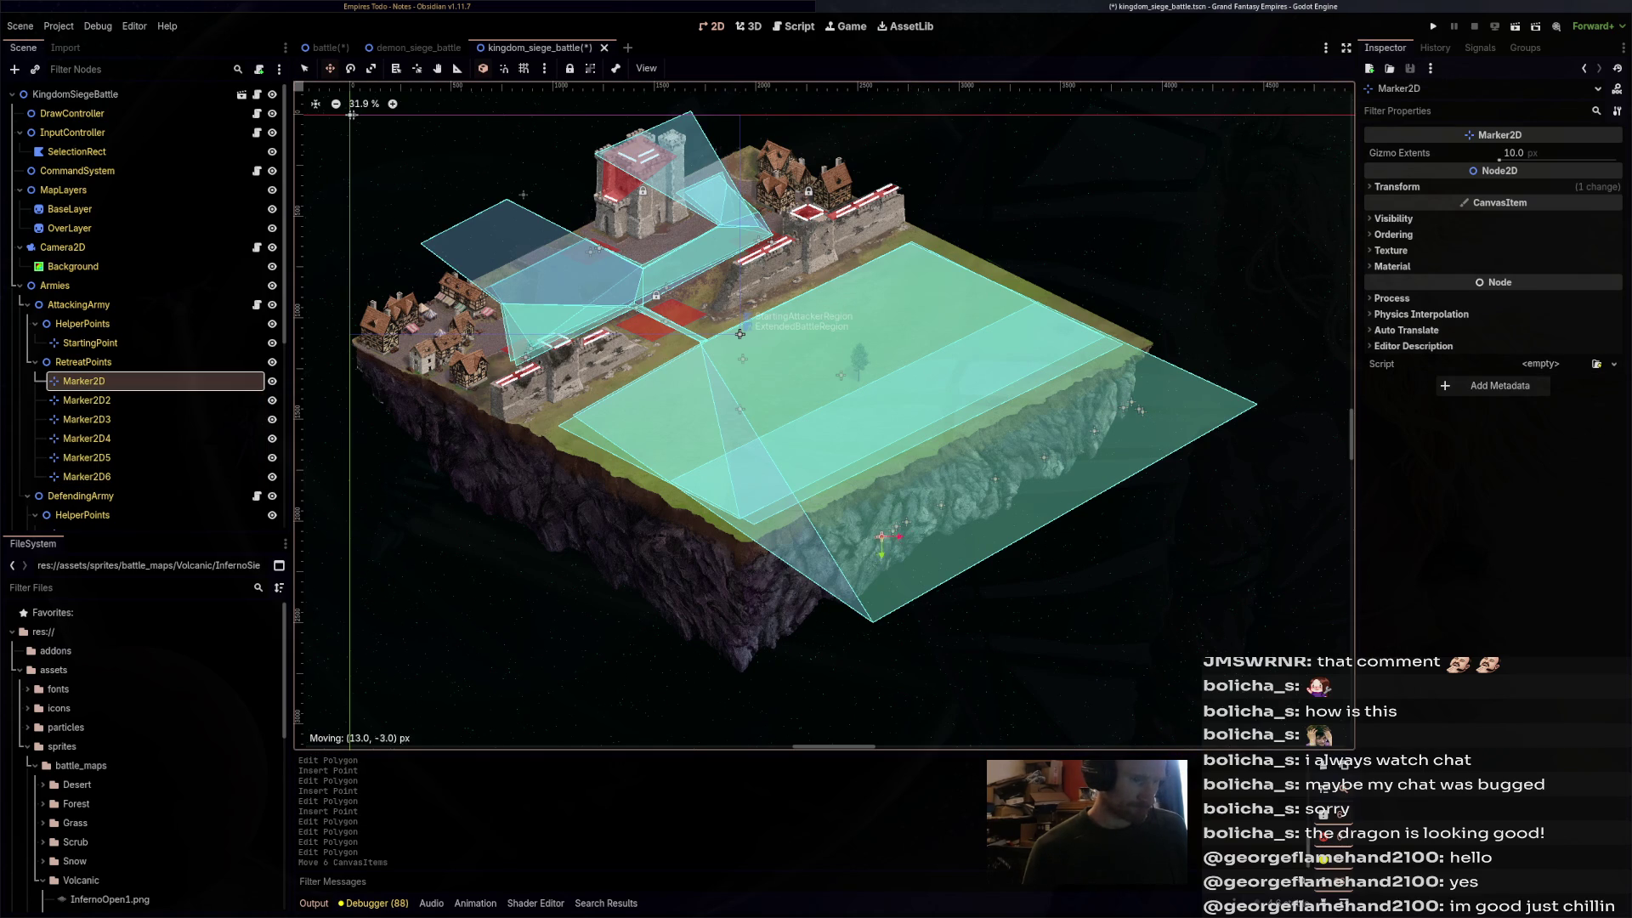
pyautogui.moveTo(881, 537); pyautogui.dragTo(1038, 456)
# - Place retreat markers Marker2D2 through Marker2D6 along the cliff to the right
pyautogui.click(87, 400)
pyautogui.click(87, 419)
pyautogui.click(87, 438)
pyautogui.click(87, 458)
pyautogui.moveTo(926, 510); pyautogui.dragTo(1129, 405)
pyautogui.click(87, 476)
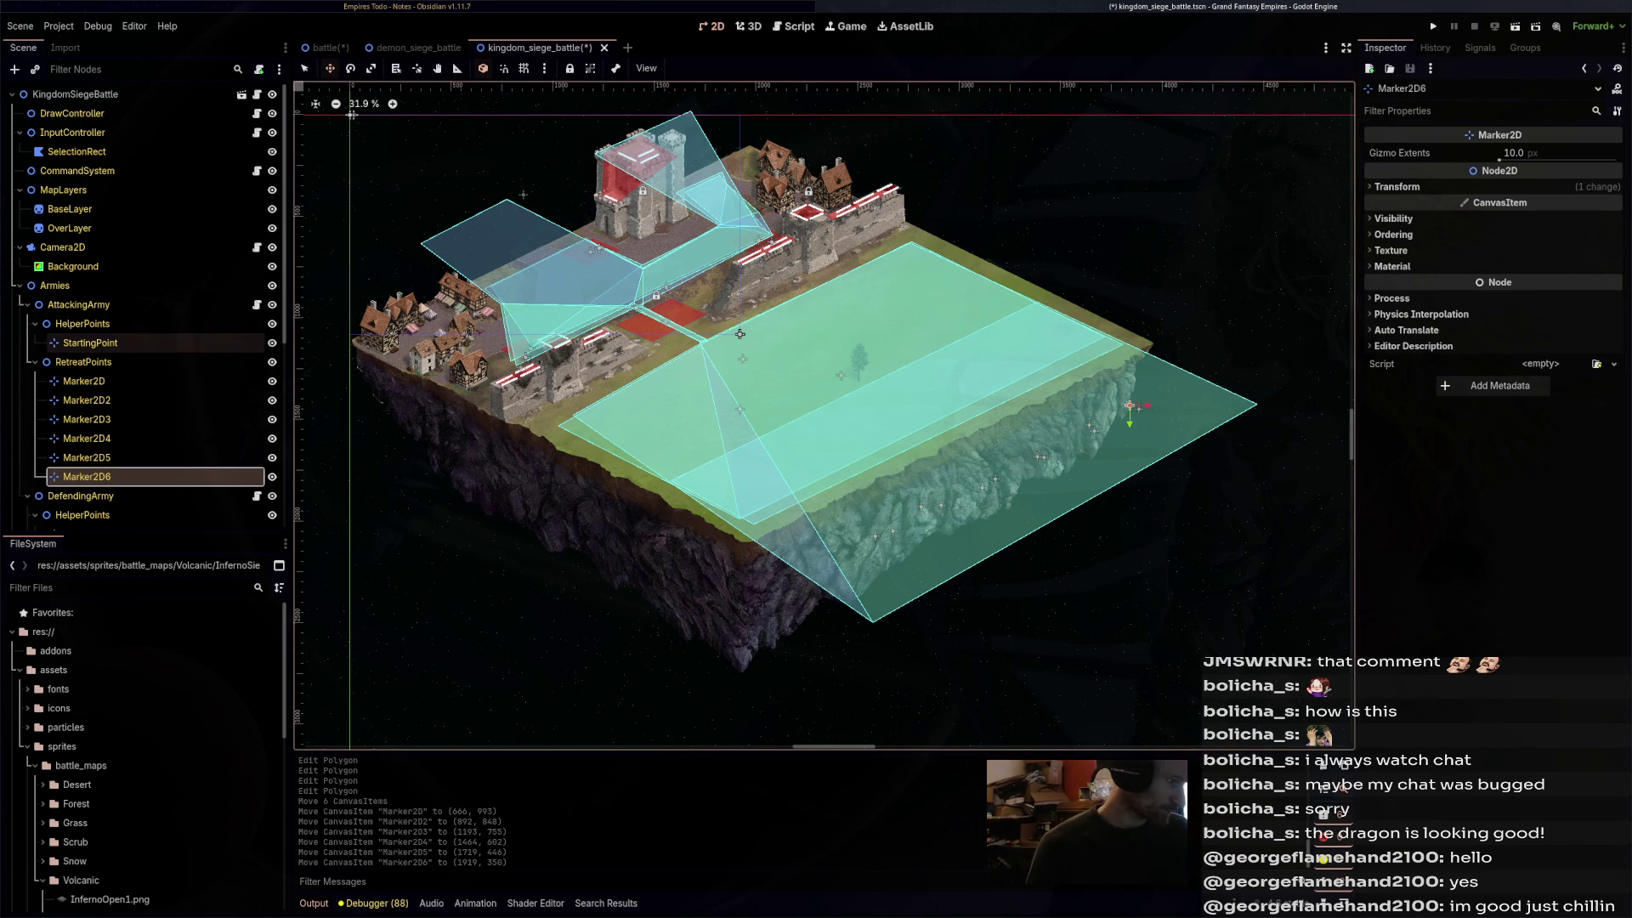
pyautogui.scroll(-5, 128, 353)
pyautogui.scroll(-3, 128, 297)
# - Move the six DefendingArmy retreat markers together up-left toward the castle
pyautogui.click(84, 295)
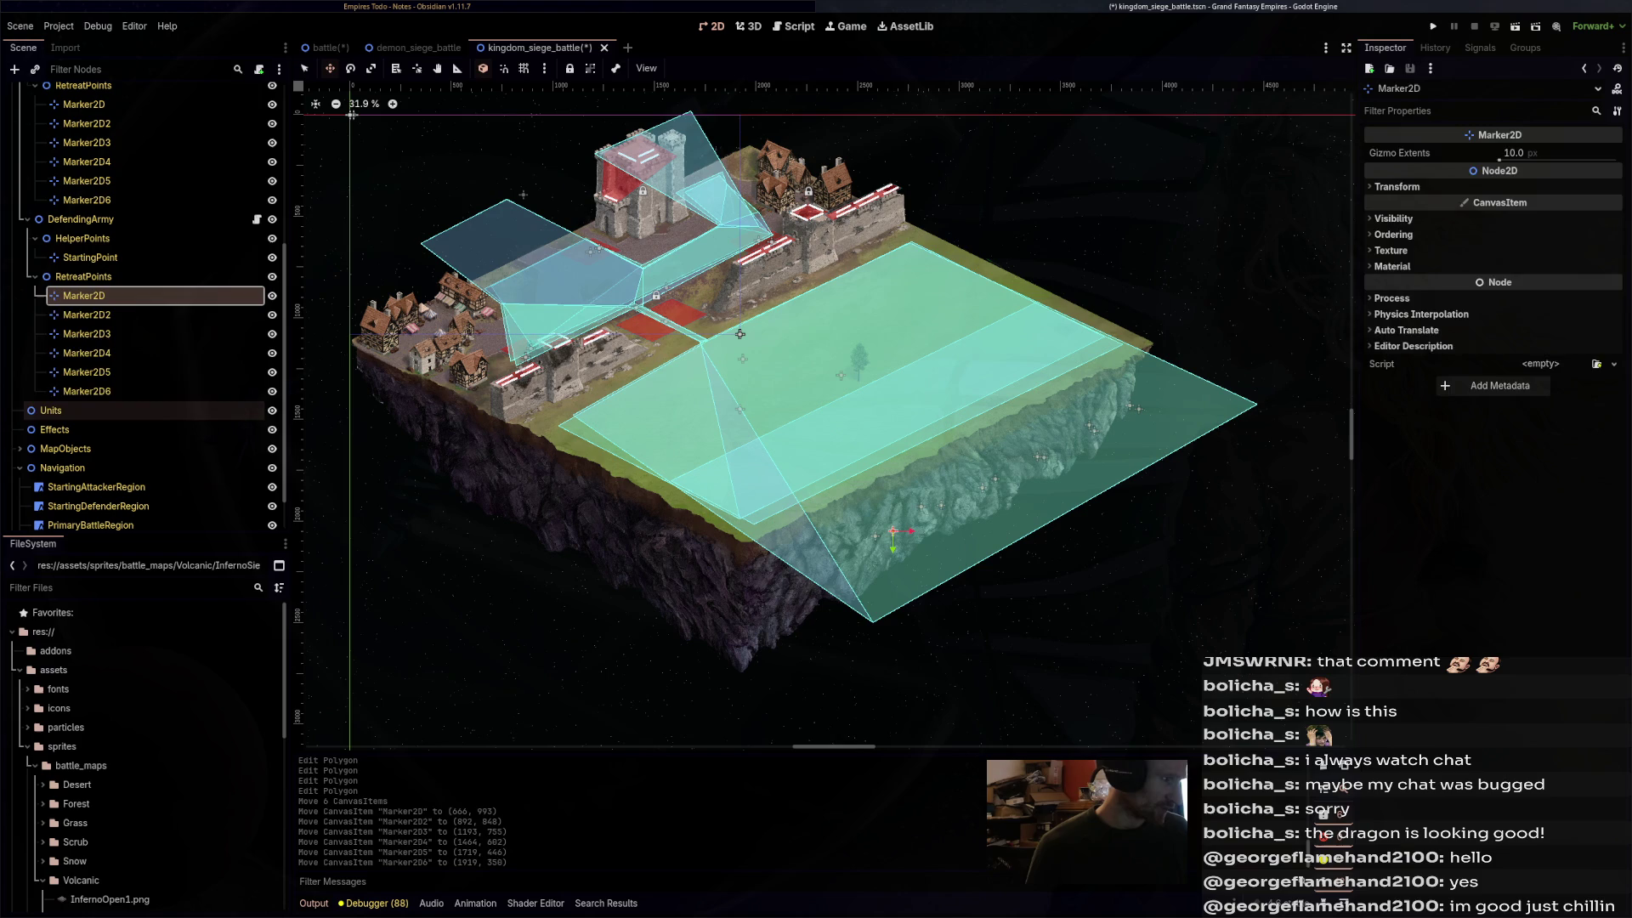
pyautogui.keyDown('shift'); pyautogui.click(51, 410); pyautogui.keyUp('shift')
pyautogui.keyDown('ctrl'); pyautogui.click(51, 410); pyautogui.keyUp('ctrl')
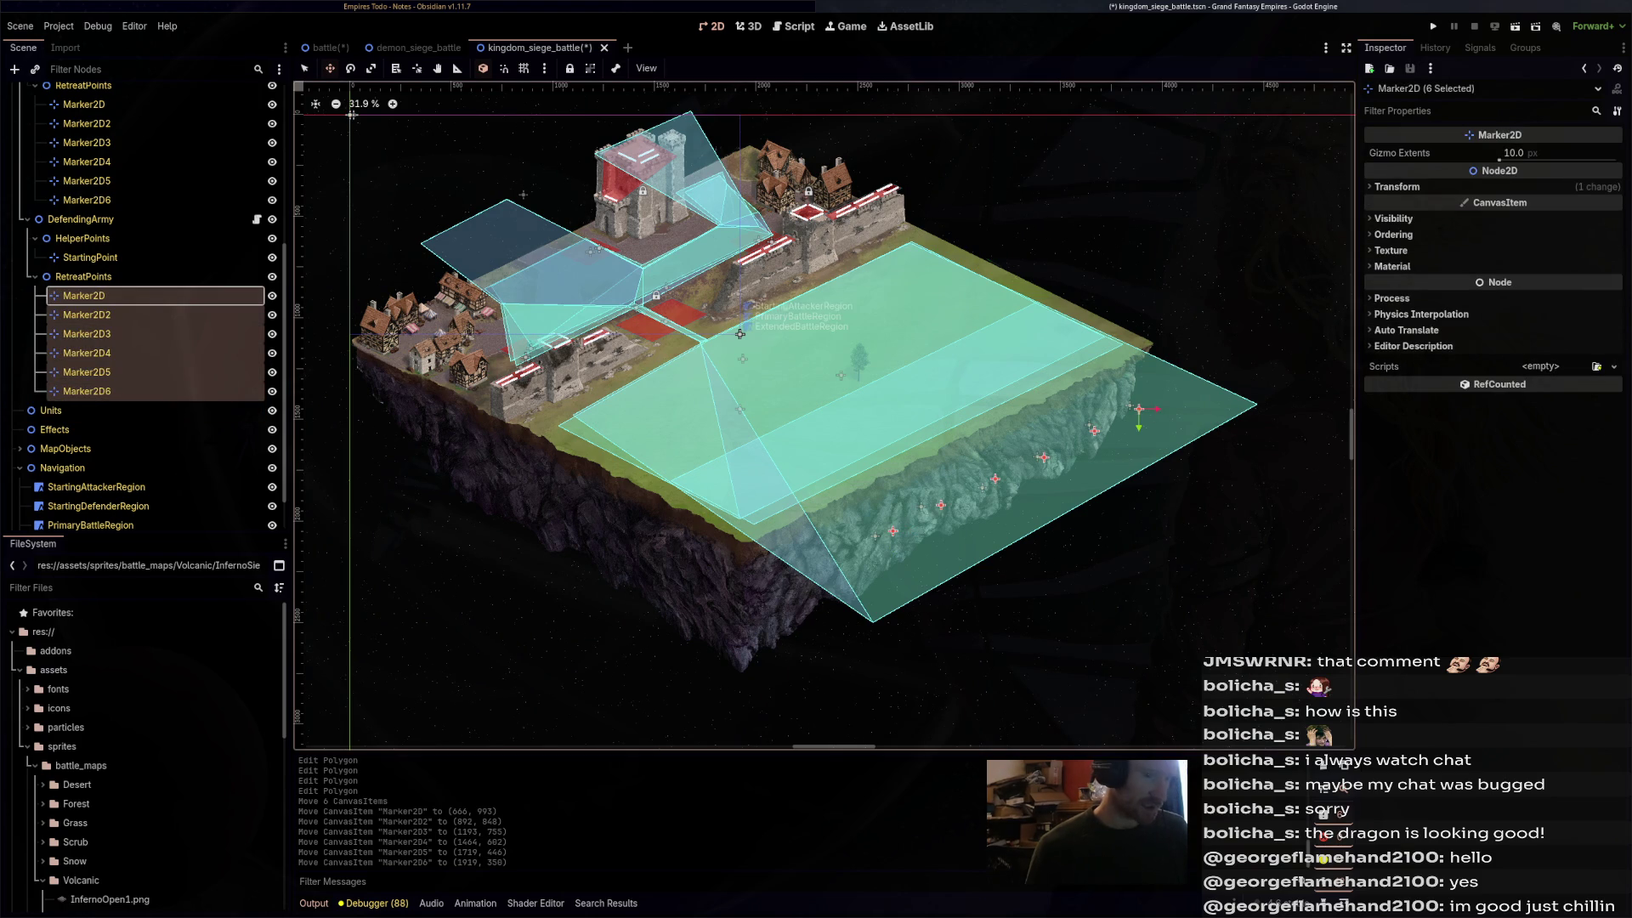
pyautogui.moveTo(587, 245); pyautogui.dragTo(350, 115)
pyautogui.moveTo(902, 279); pyautogui.dragTo(691, 121)
pyautogui.click(84, 295)
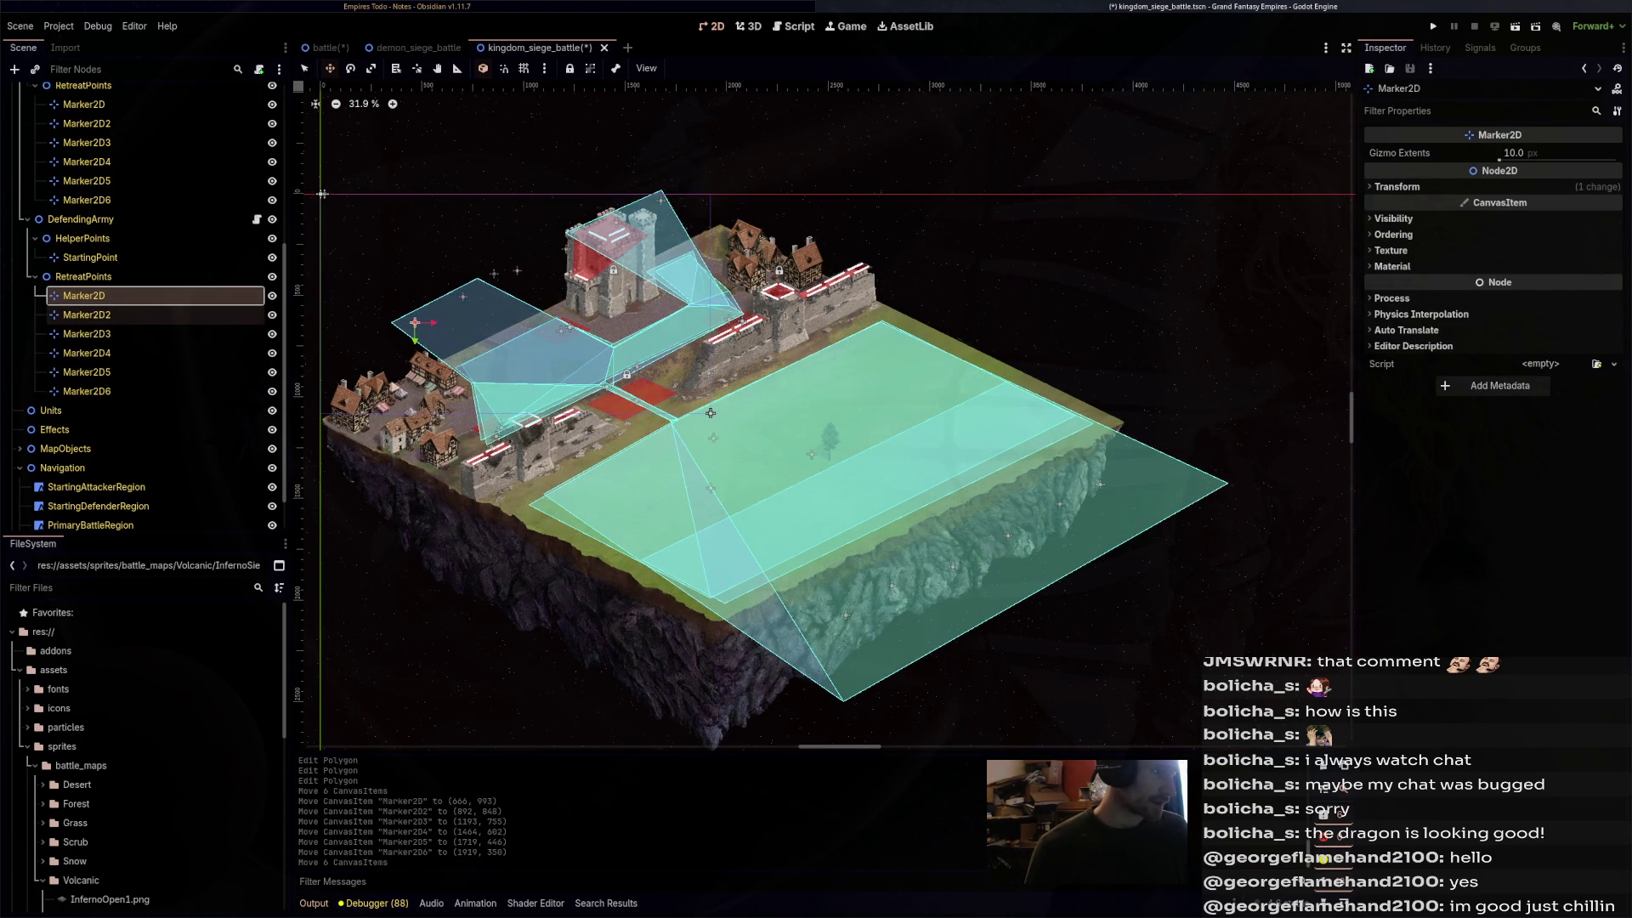
# - Adjust defending Marker2D3 and Marker2D4 positions individually and save the scene
pyautogui.press('Down')
pyautogui.press('Down')
pyautogui.moveTo(539, 259)
pyautogui.mouseDown()
pyautogui.moveTo(450, 303)
pyautogui.moveTo(463, 298)
pyautogui.mouseUp()
pyautogui.click(87, 353)
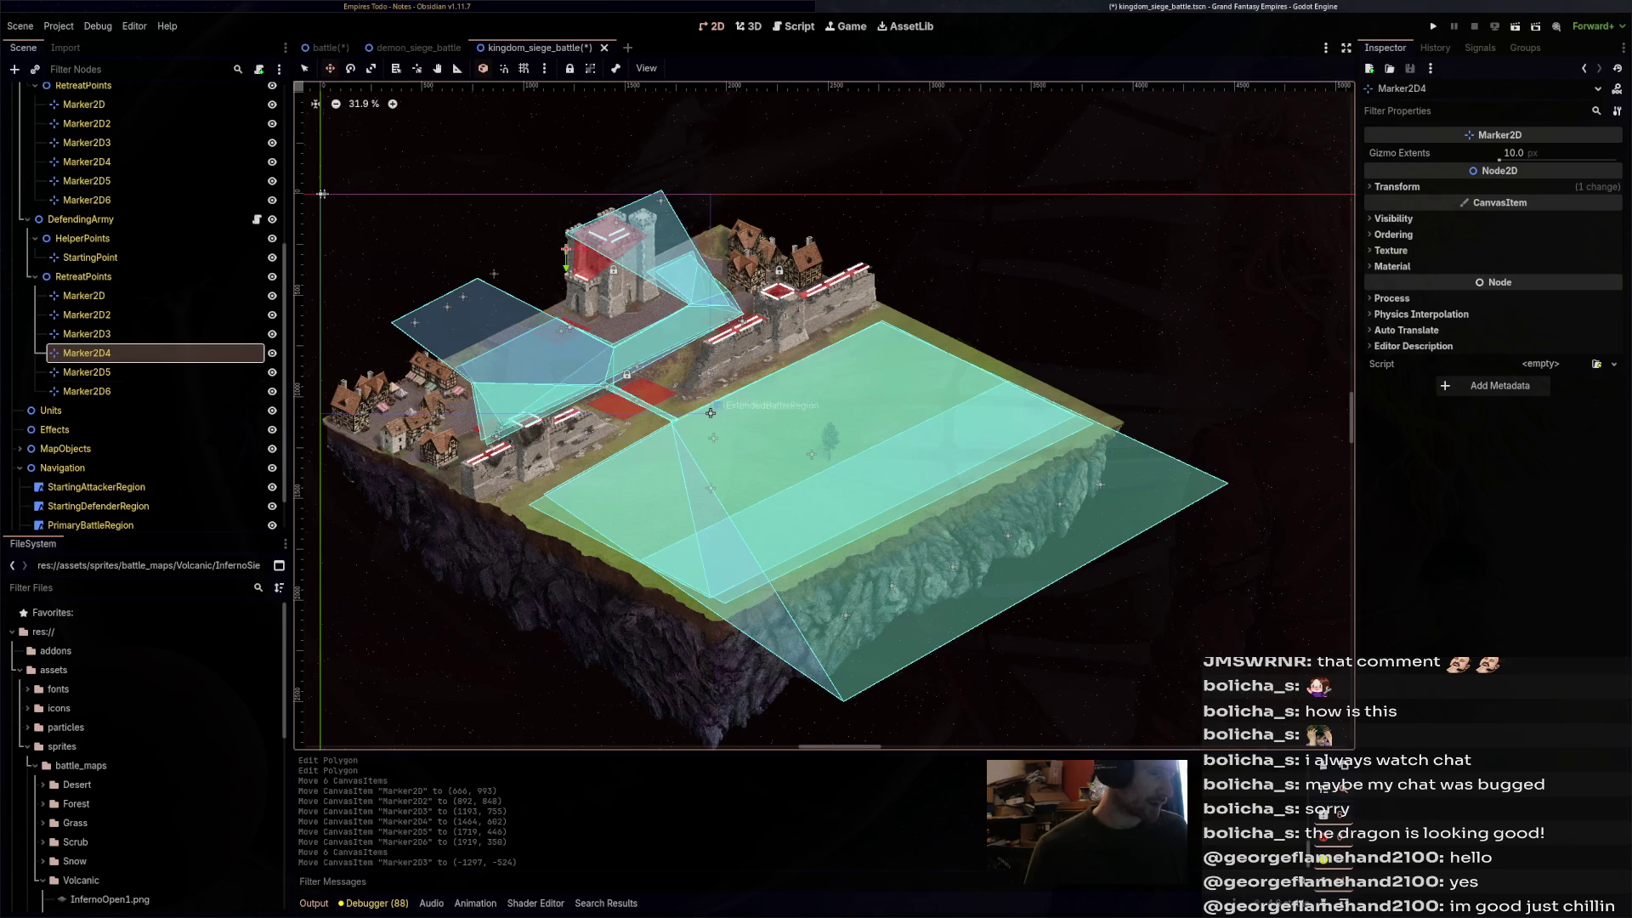
pyautogui.moveTo(566, 249)
pyautogui.mouseDown()
pyautogui.moveTo(622, 206)
pyautogui.moveTo(644, 212)
pyautogui.mouseUp()
pyautogui.hotkey('ctrl', 's')
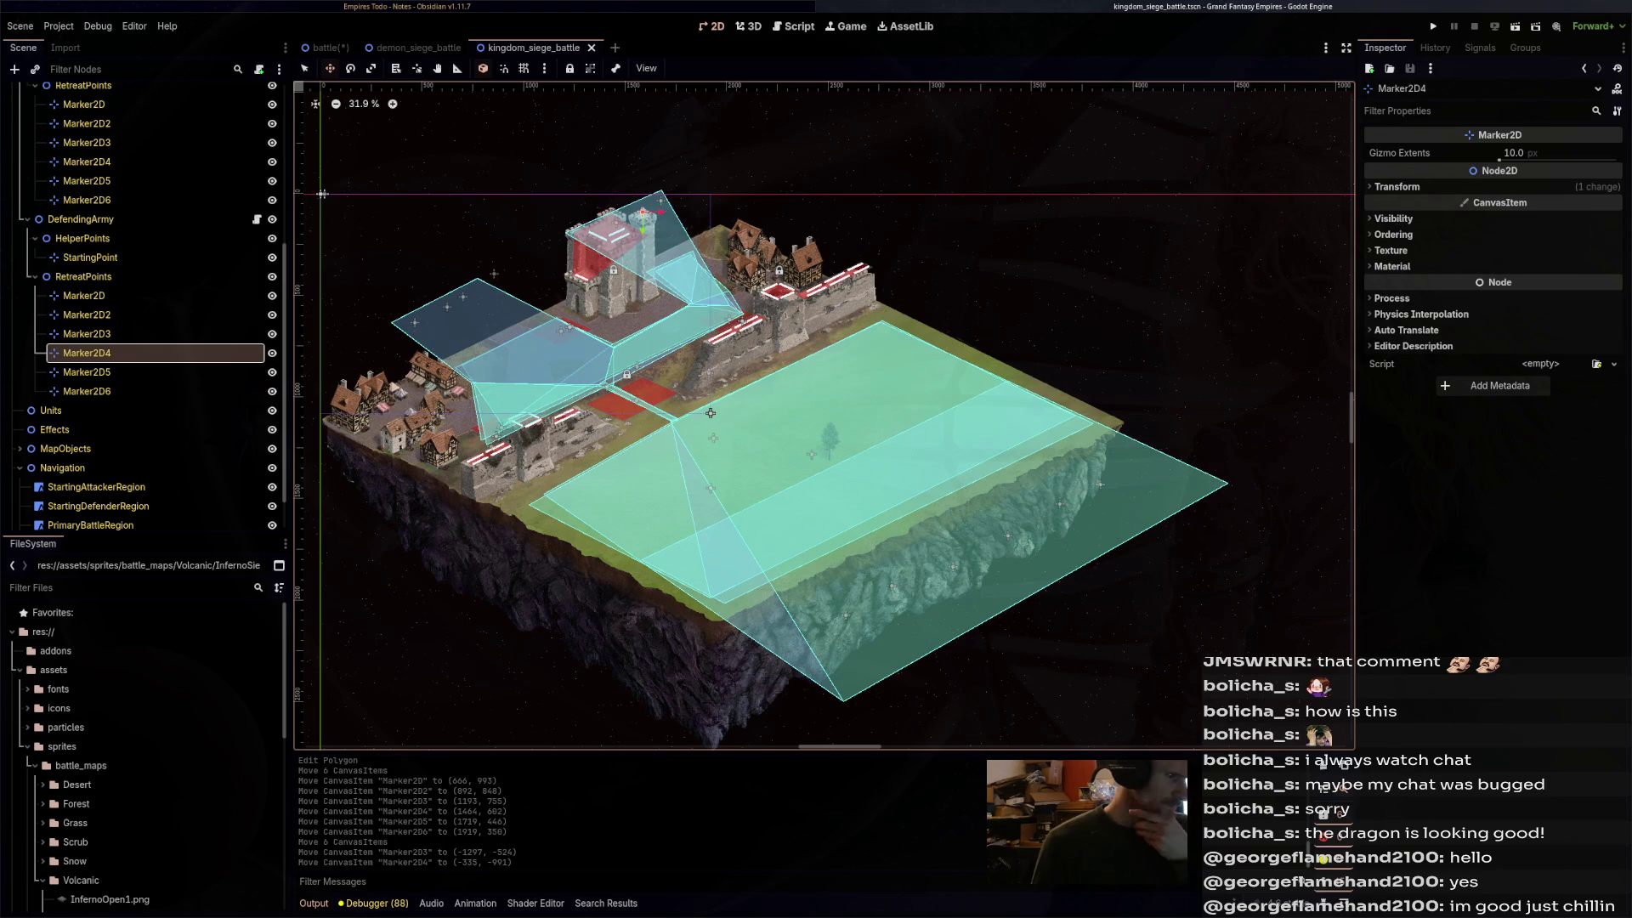
pyautogui.moveTo(710, 413); pyautogui.dragTo(834, 382)
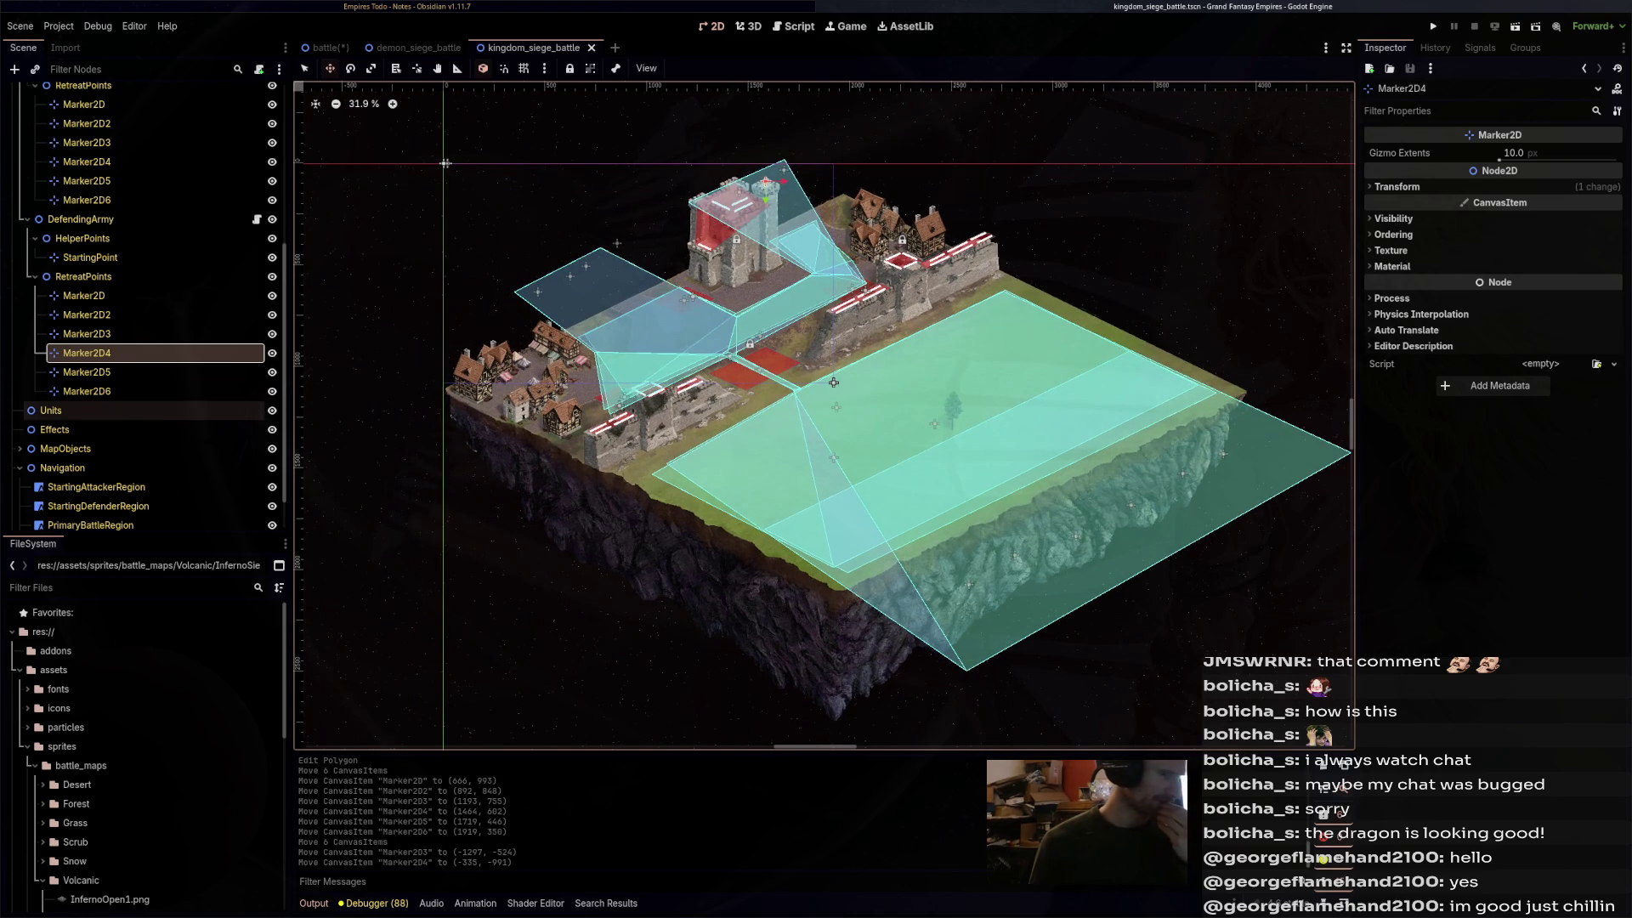
# - Collapse AttackingArmy and DefendingArmy, expand MapObjects, and make WallBody2 visible
pyautogui.scroll(5, 144, 306)
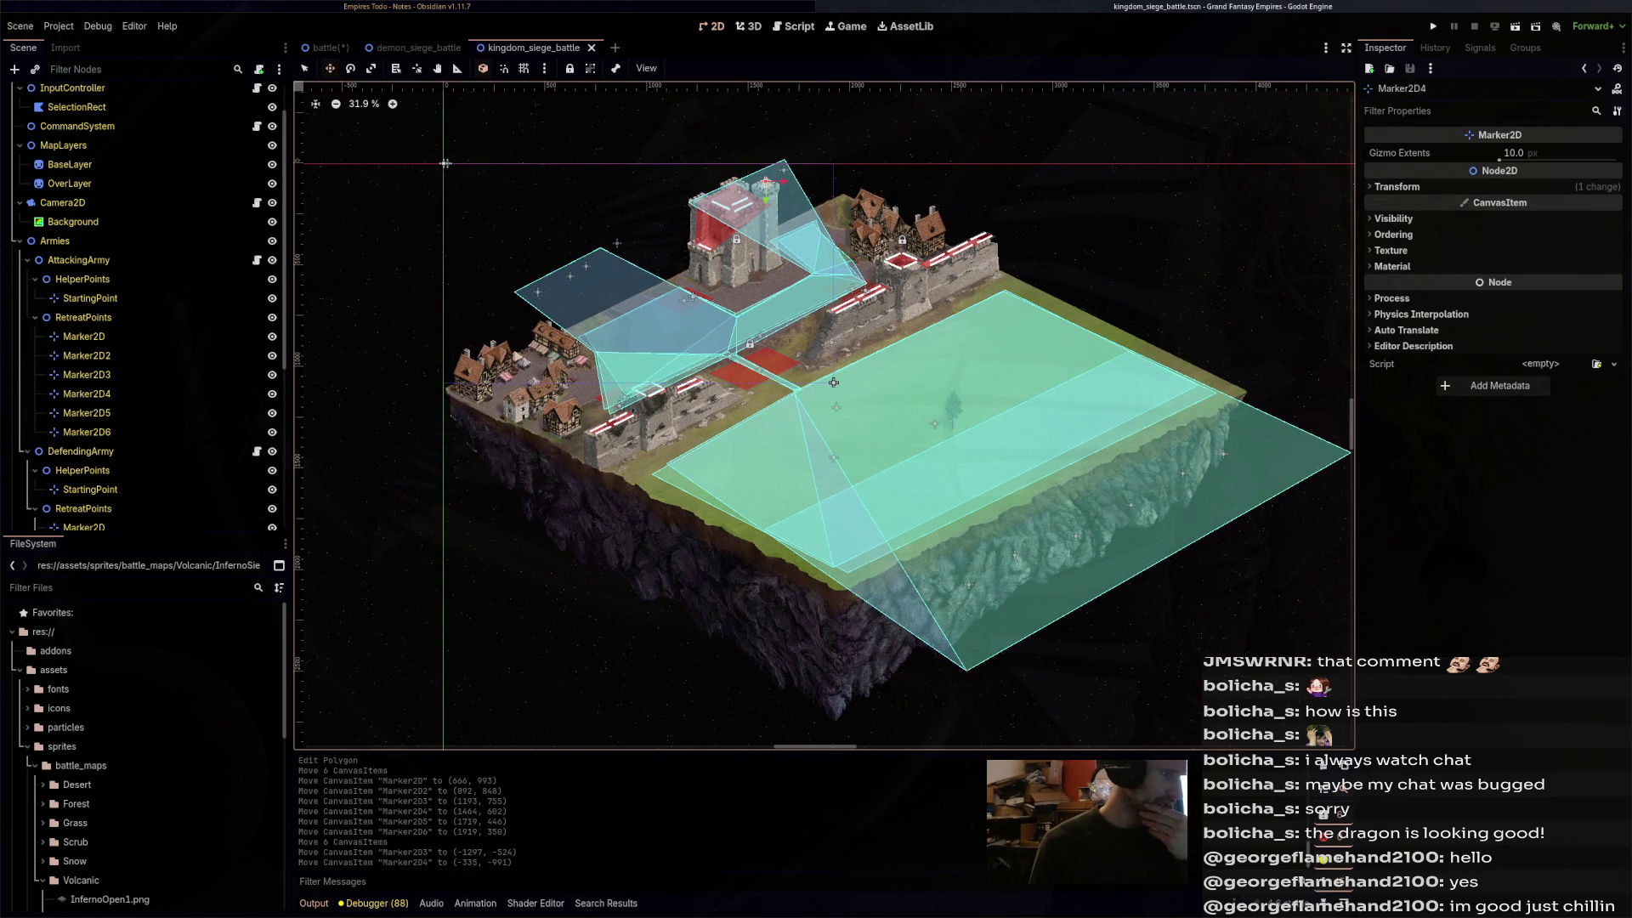
pyautogui.click(28, 259)
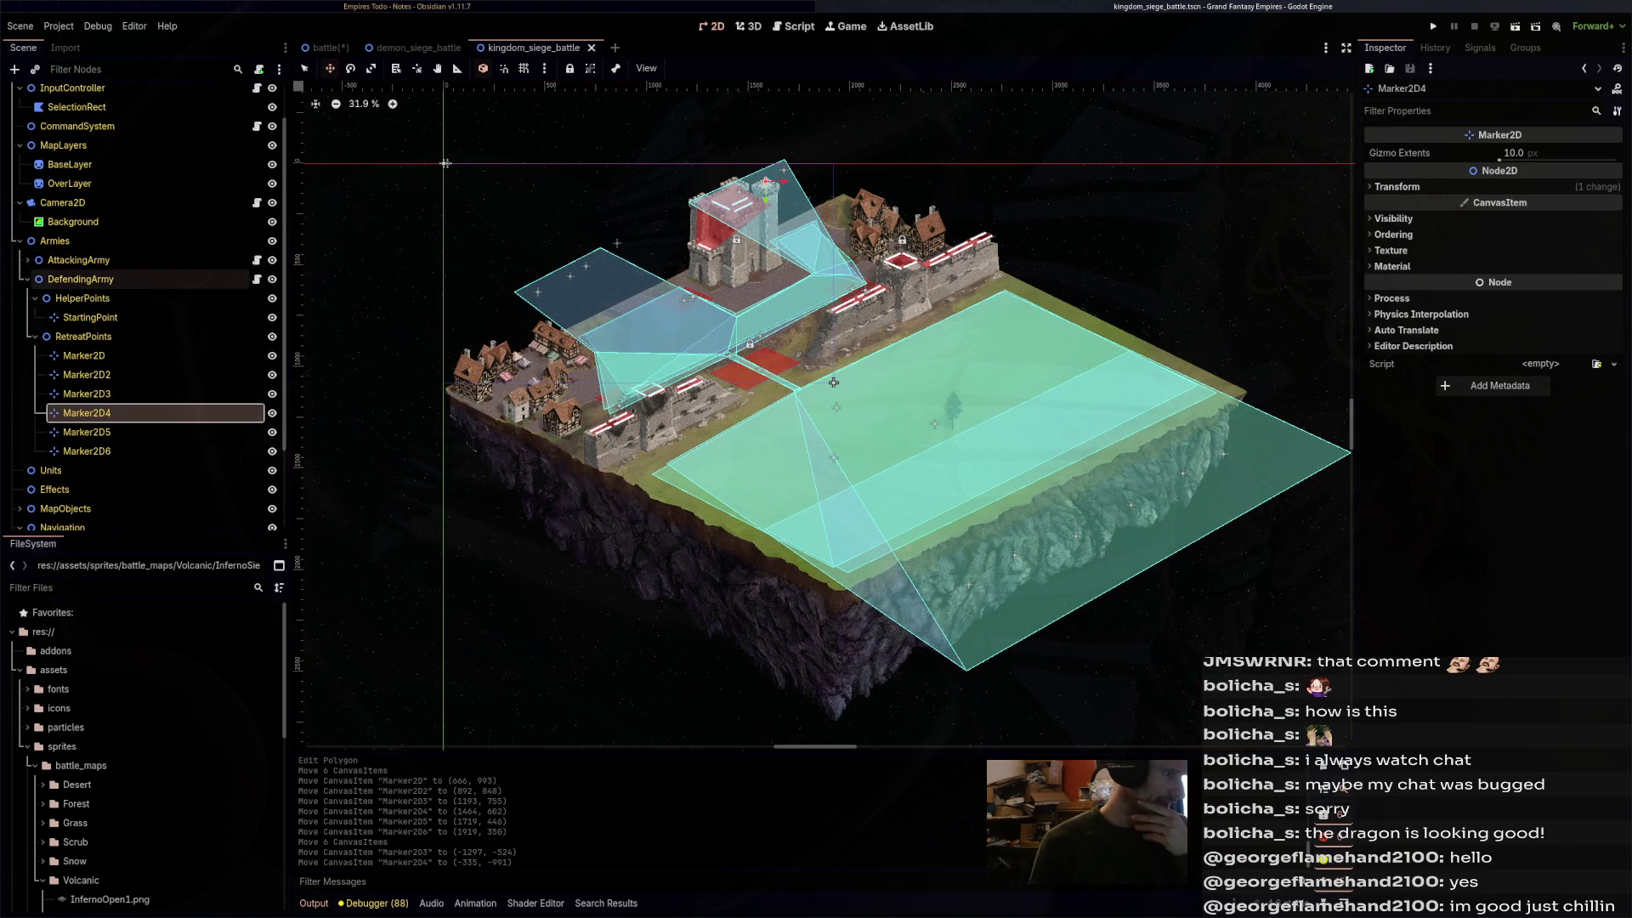
pyautogui.click(28, 279)
pyautogui.click(19, 381)
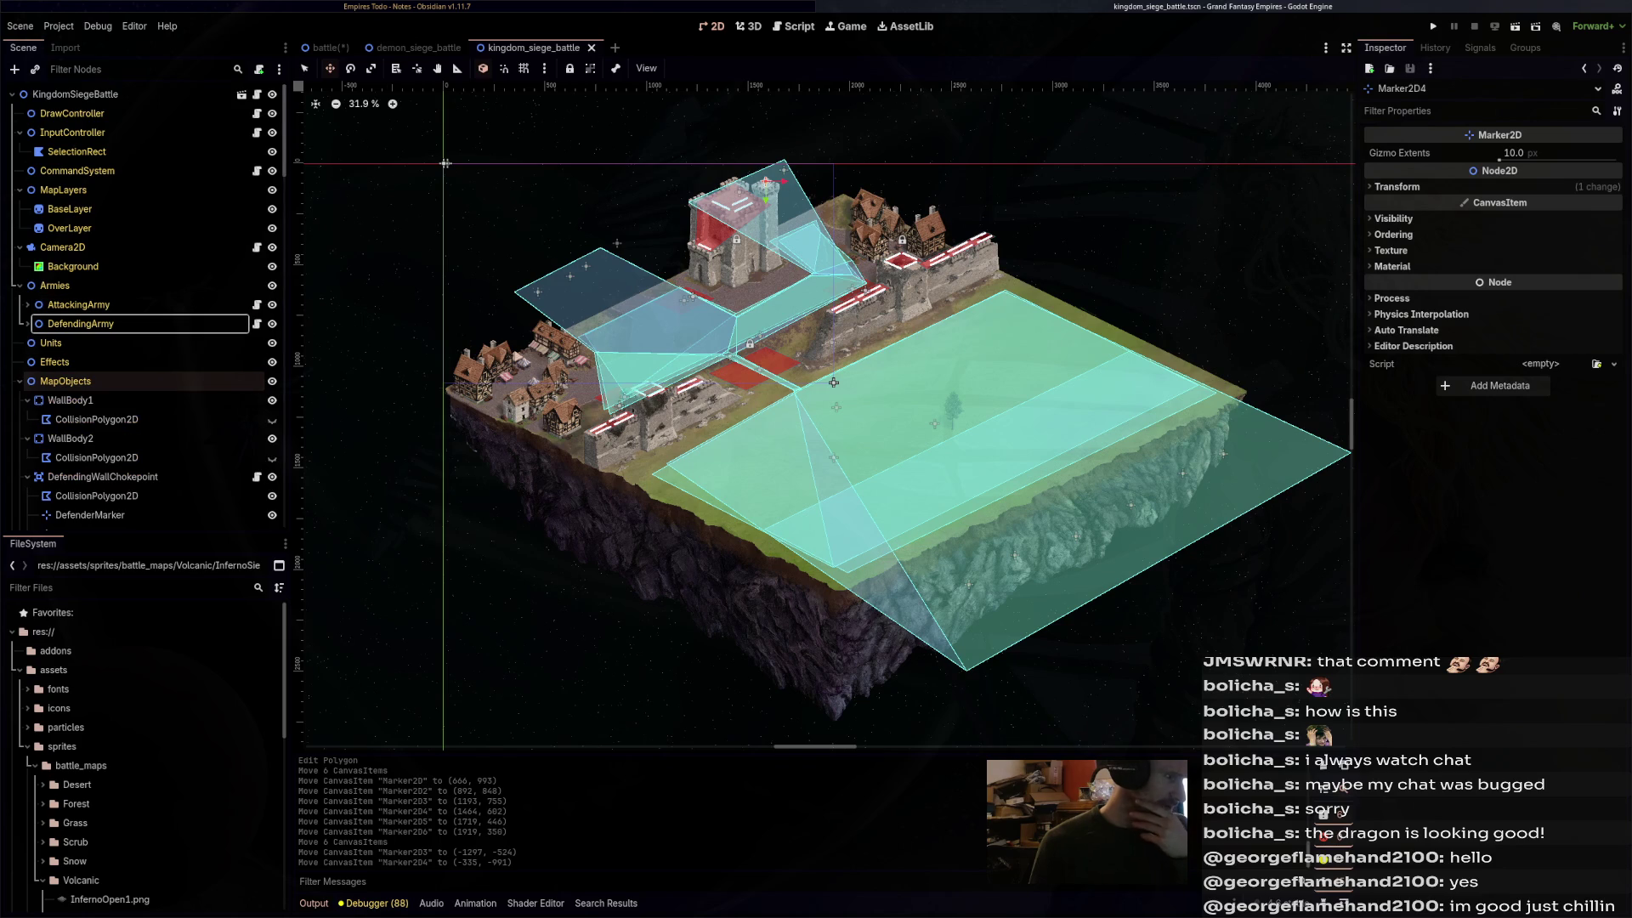
pyautogui.scroll(-3, 144, 382)
pyautogui.click(70, 328)
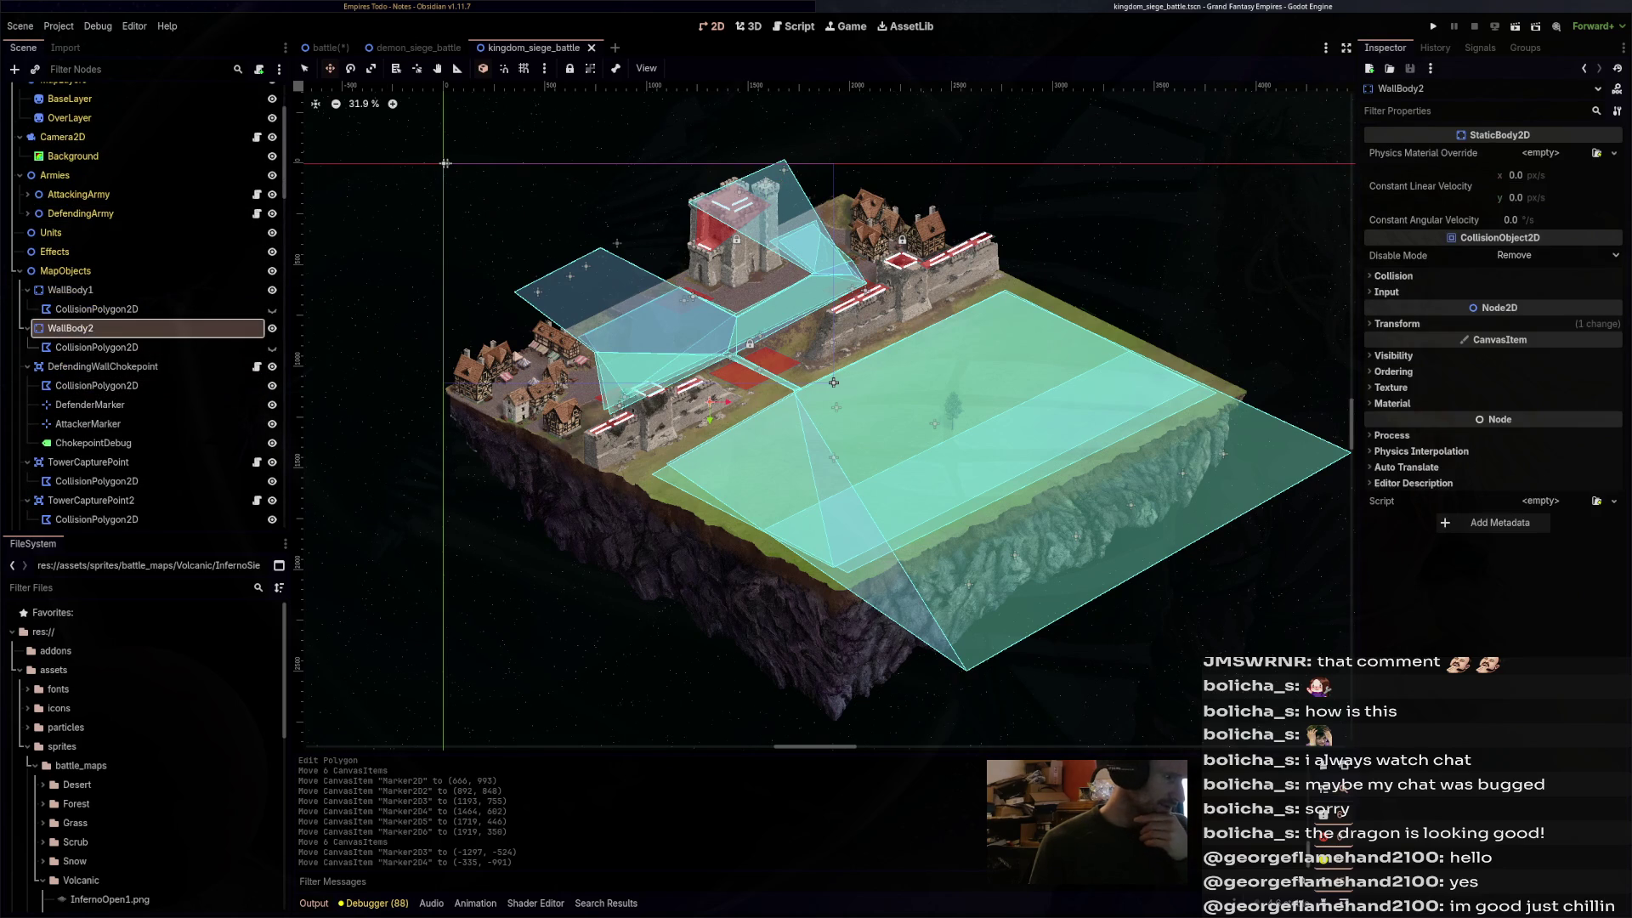
pyautogui.click(272, 347)
pyautogui.scroll(3, 612, 439)
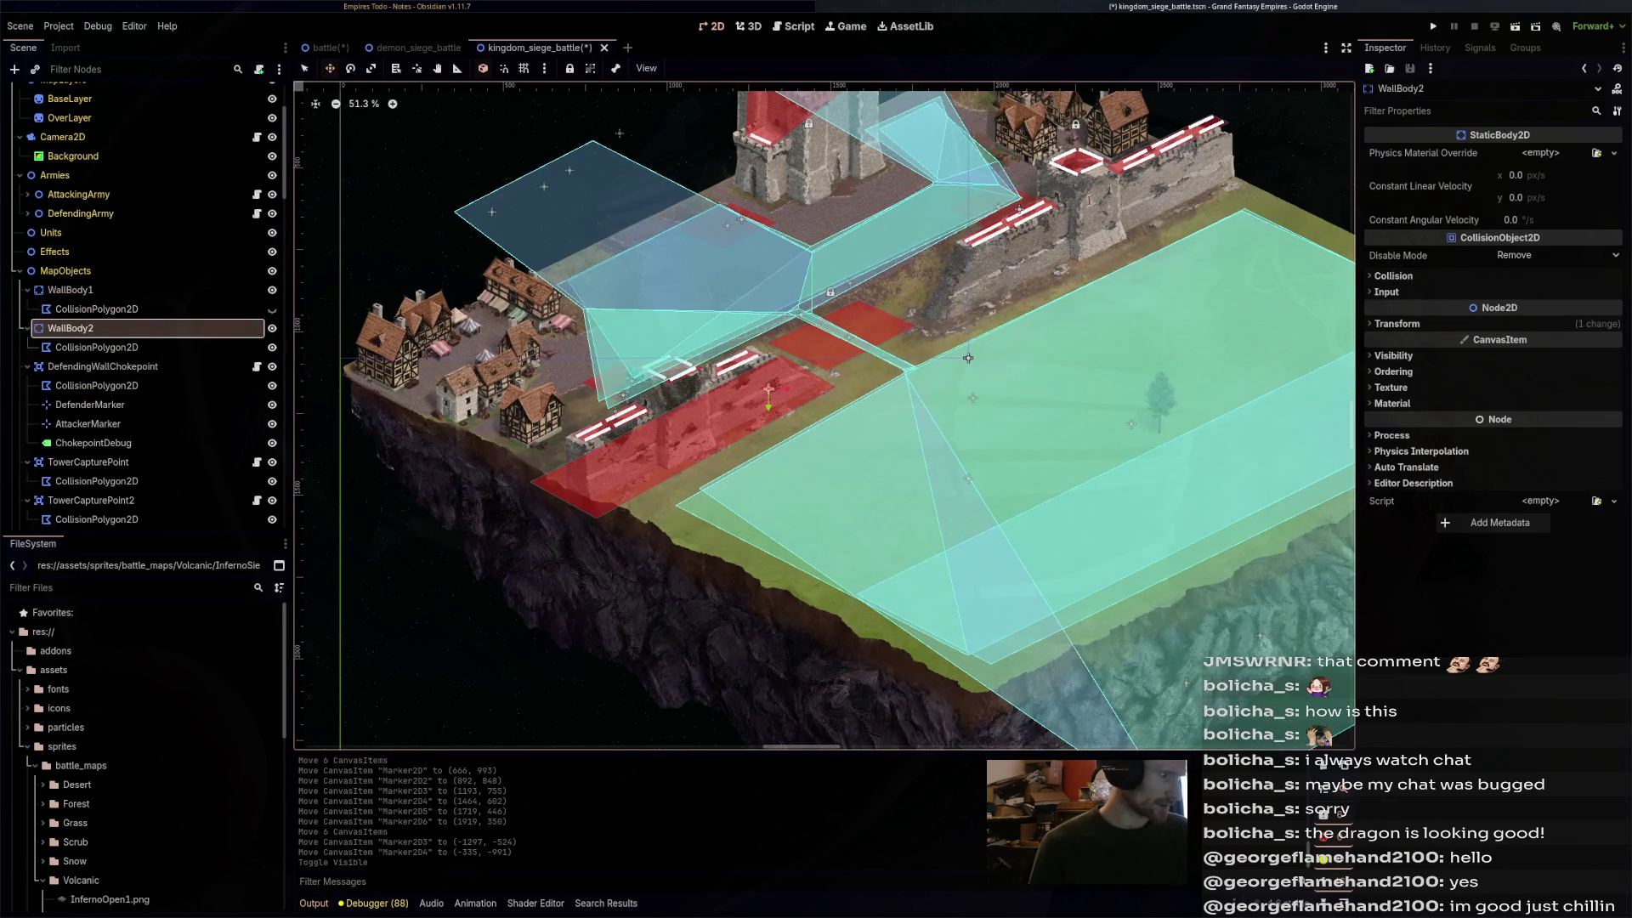
pyautogui.scroll(-5, 145, 309)
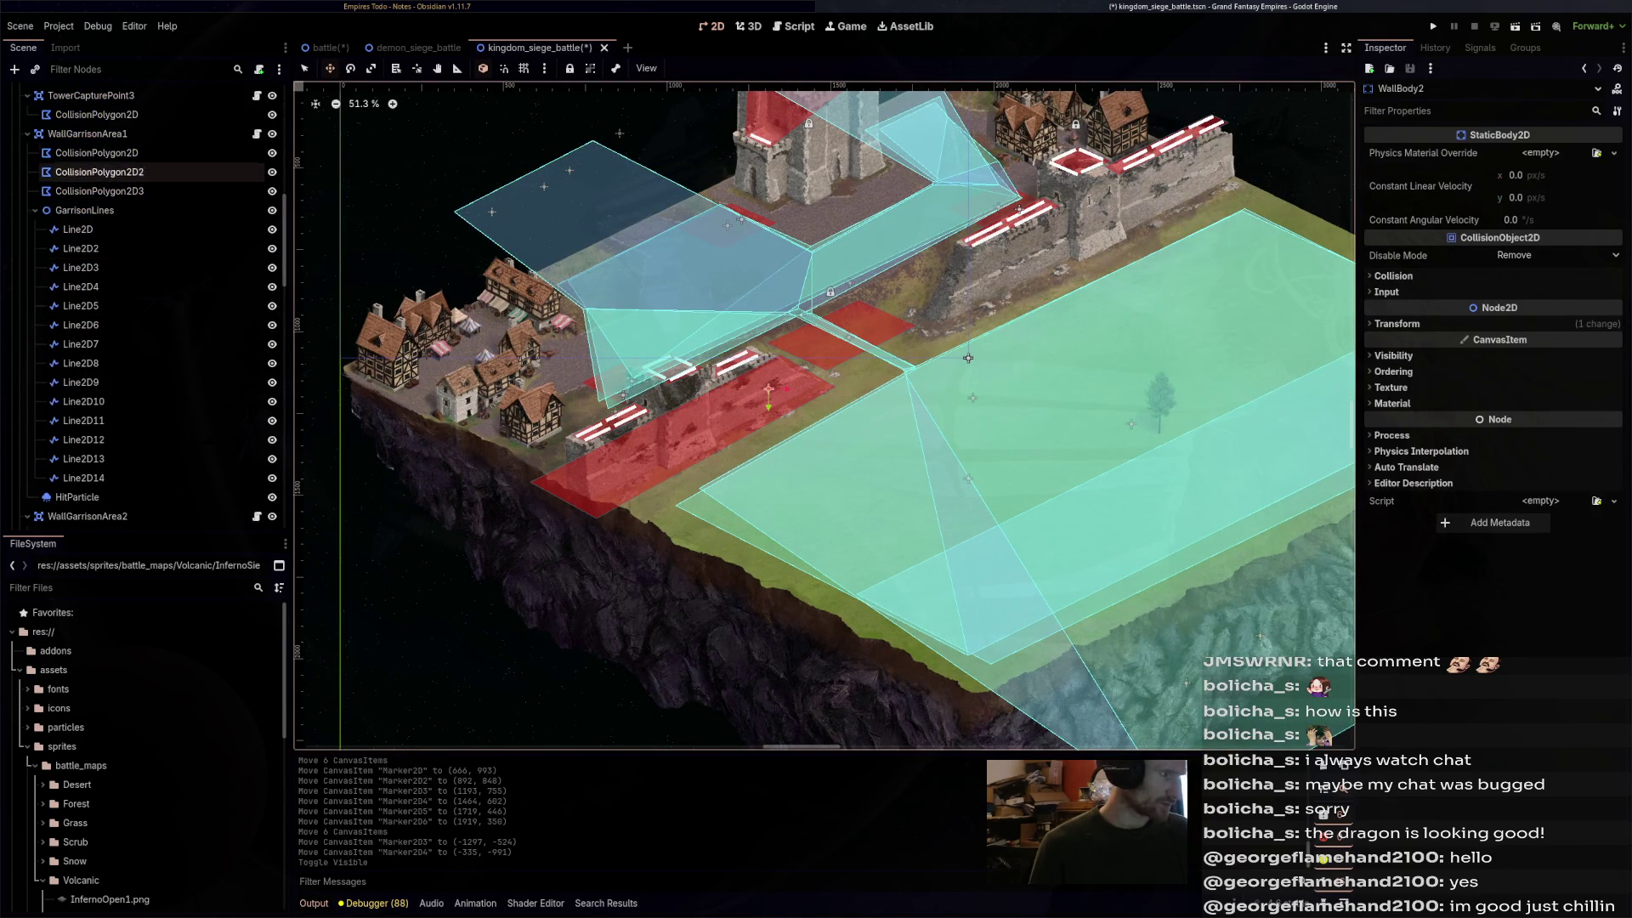
# - Collapse the three garrison areas and SettlementSprites, then select WallBody1's collision polygon
pyautogui.click(27, 133)
pyautogui.click(28, 152)
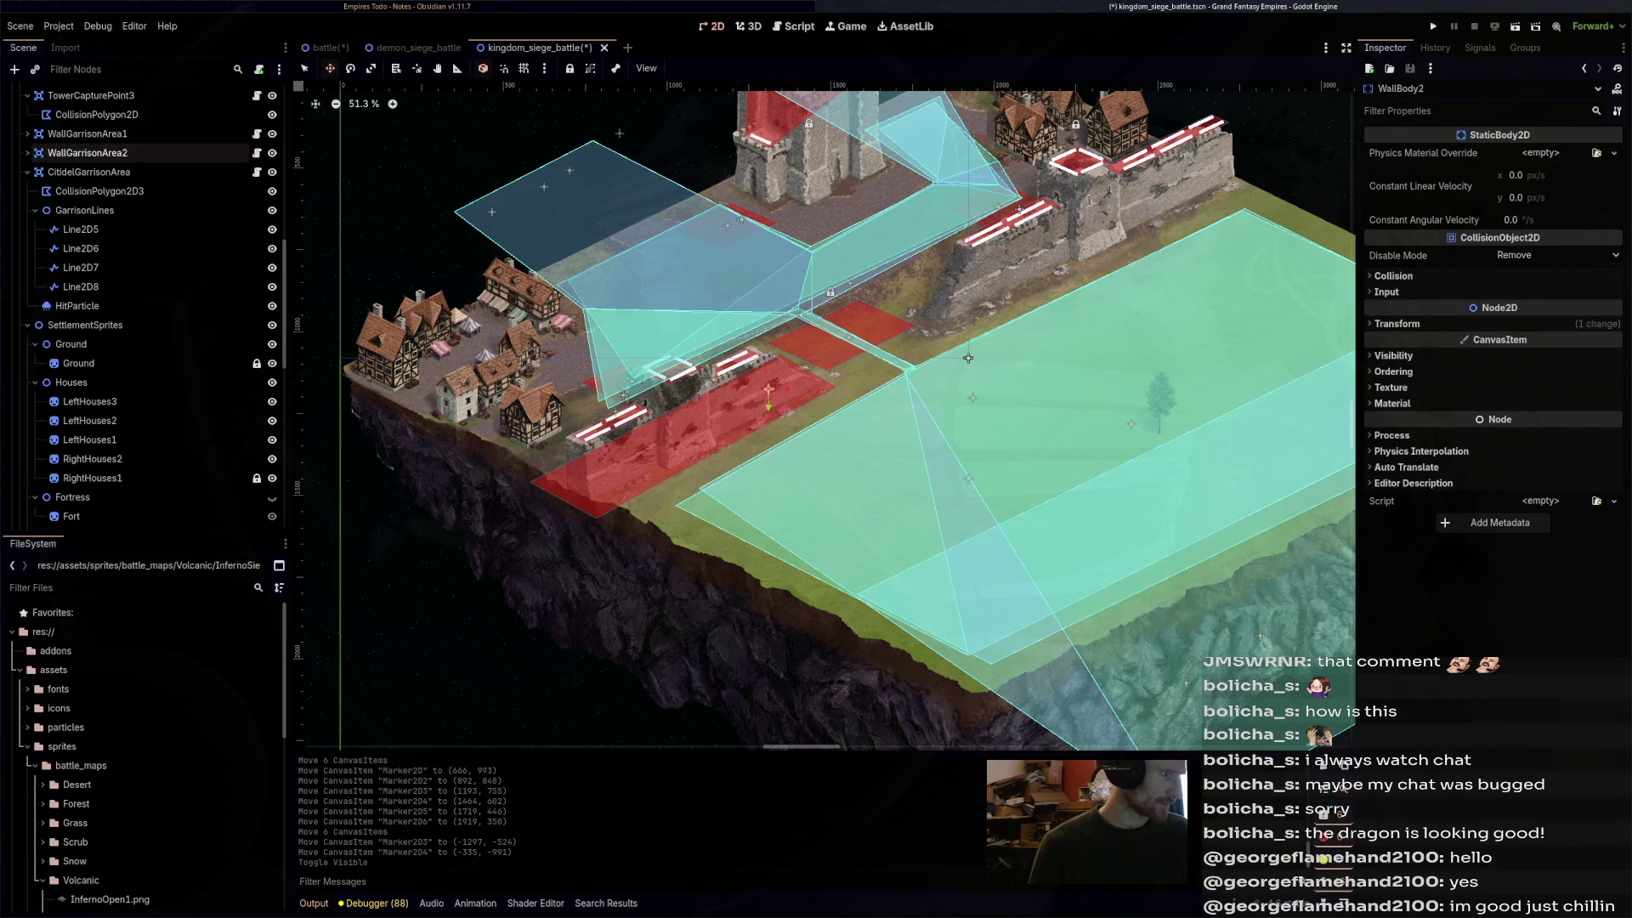
pyautogui.click(27, 172)
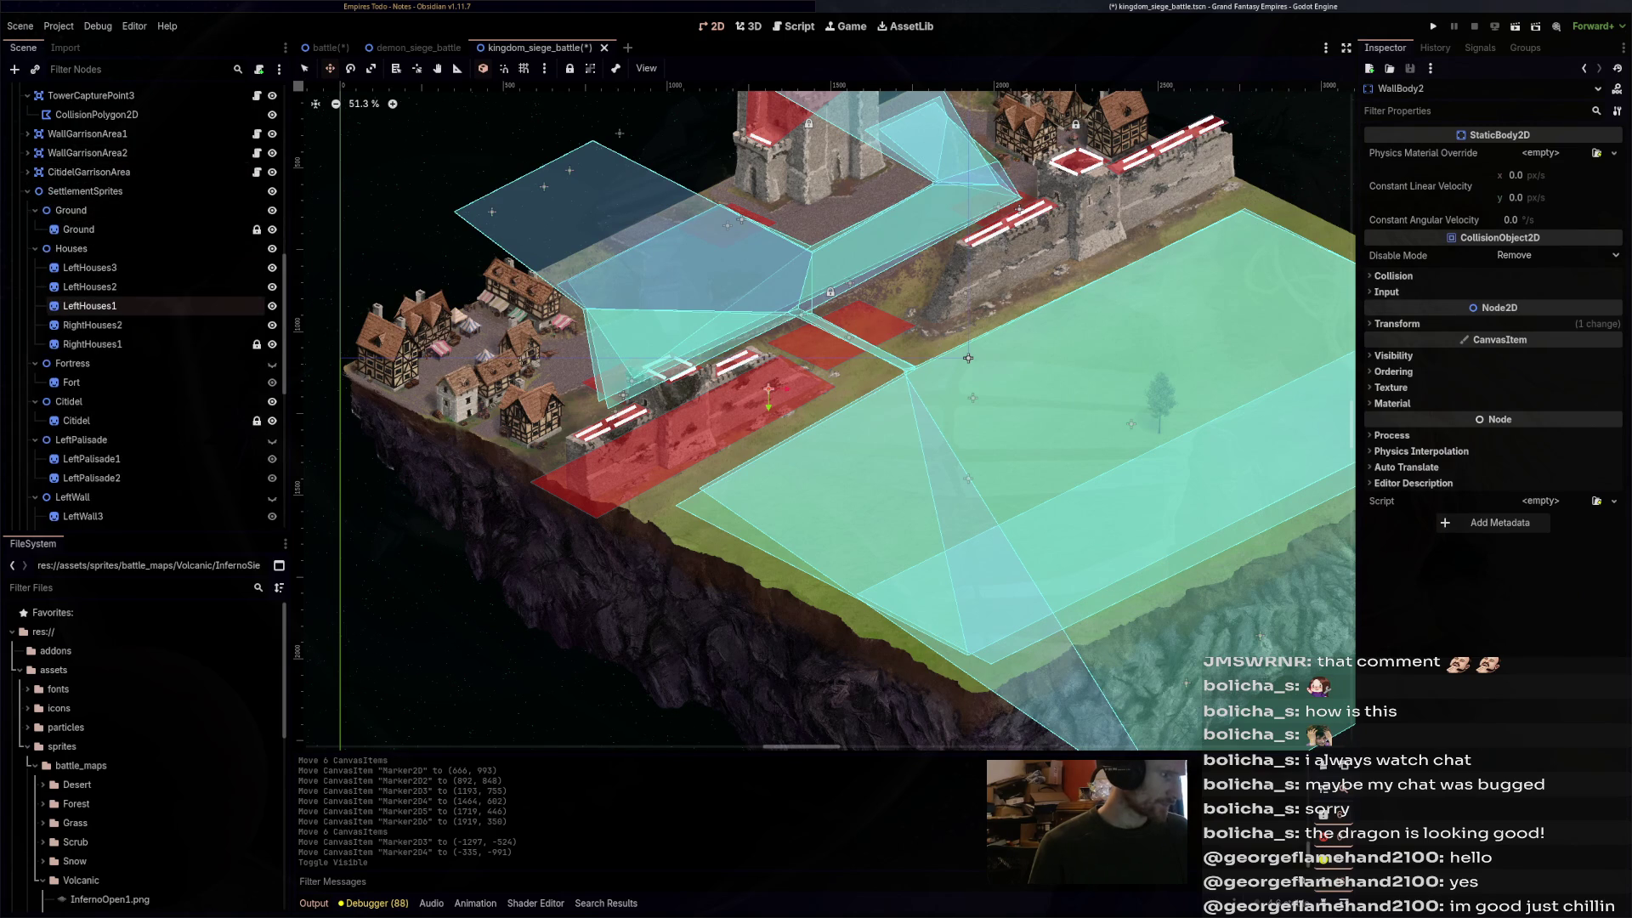
pyautogui.click(28, 190)
pyautogui.scroll(2, 34, 194)
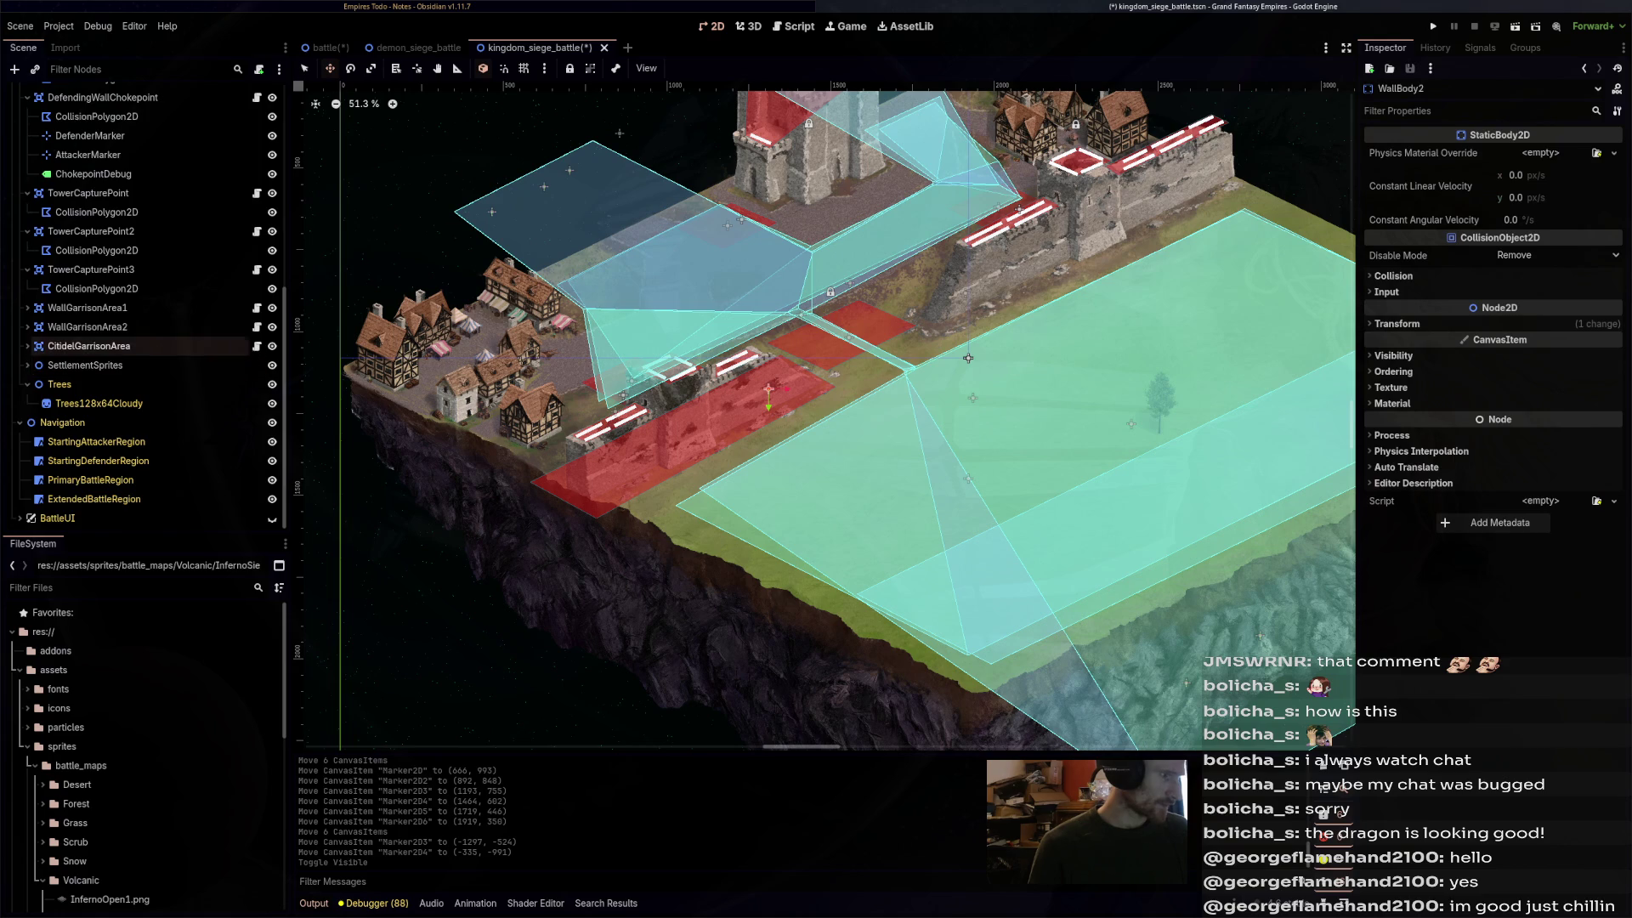
pyautogui.scroll(3, 140, 391)
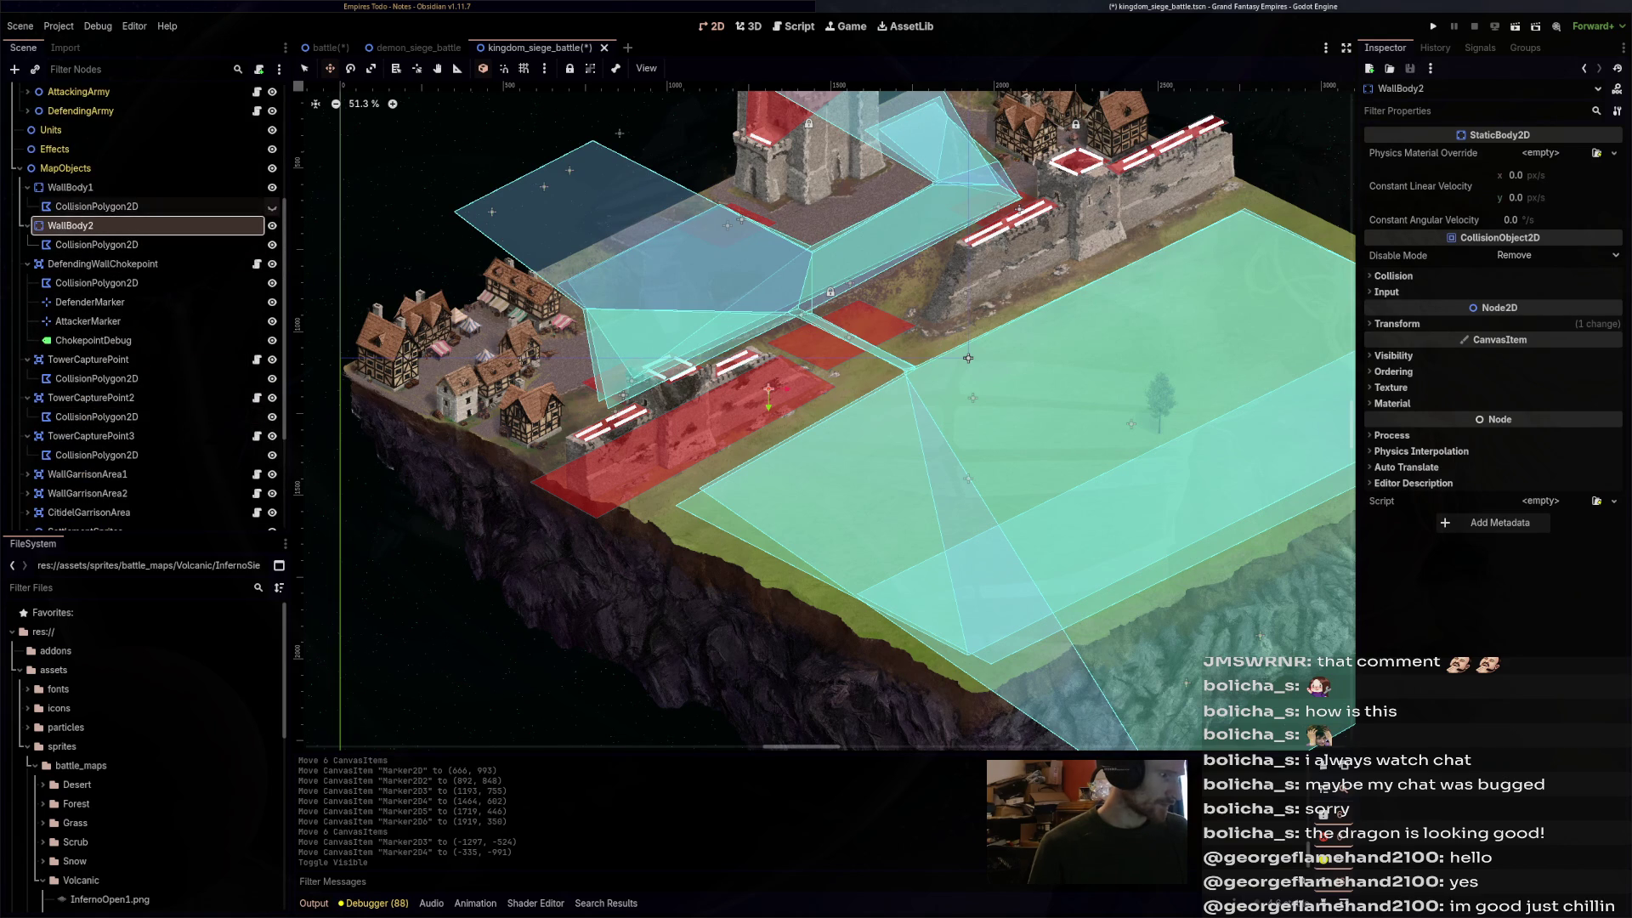
pyautogui.click(96, 206)
# - Set both CollisionPolygon2D nodes' modulate to 00f39e and duplicate WallBody2 as WallBody3
pyautogui.keyDown('ctrl'); pyautogui.click(96, 244); pyautogui.keyUp('ctrl')
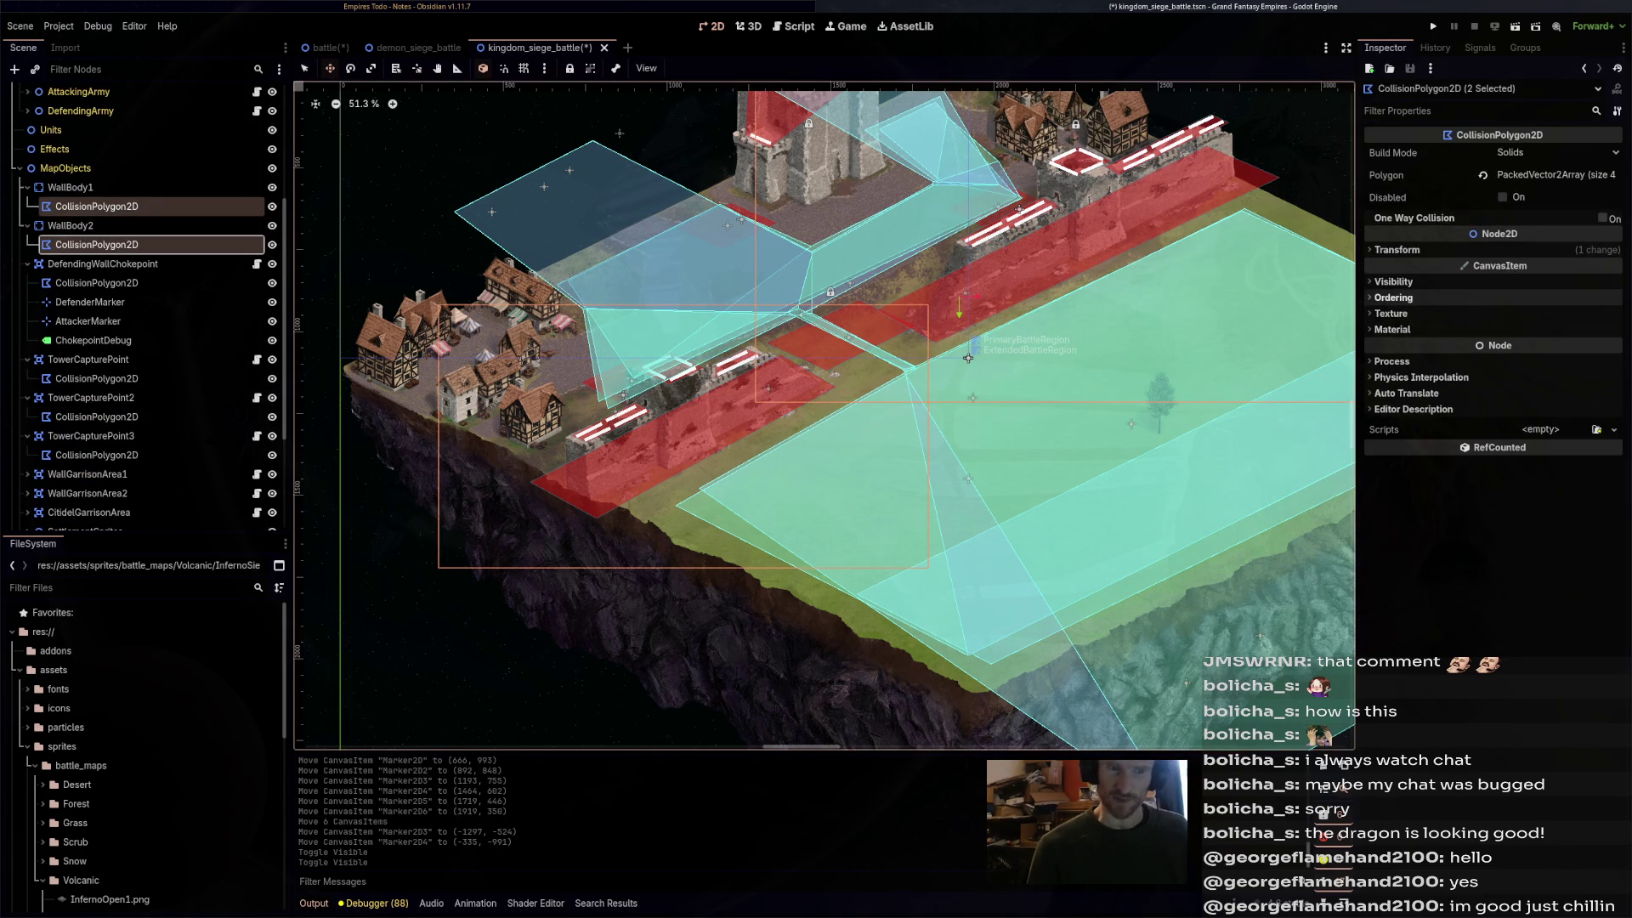
pyautogui.click(1394, 282)
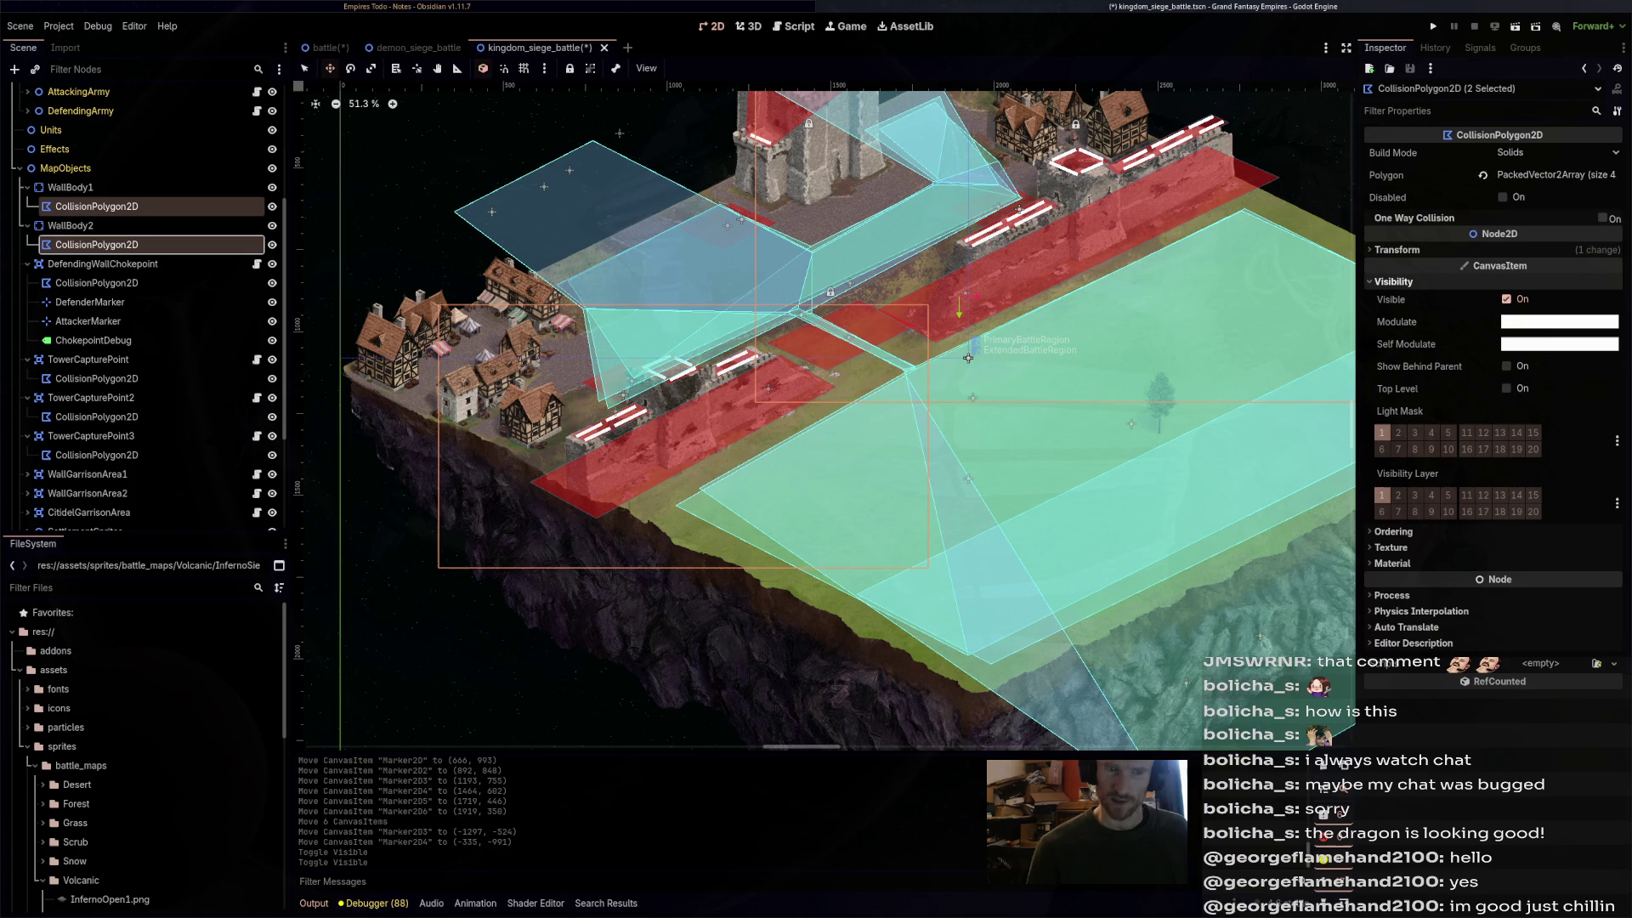
pyautogui.click(1559, 321)
pyautogui.write('00f39e')
pyautogui.press('Return')
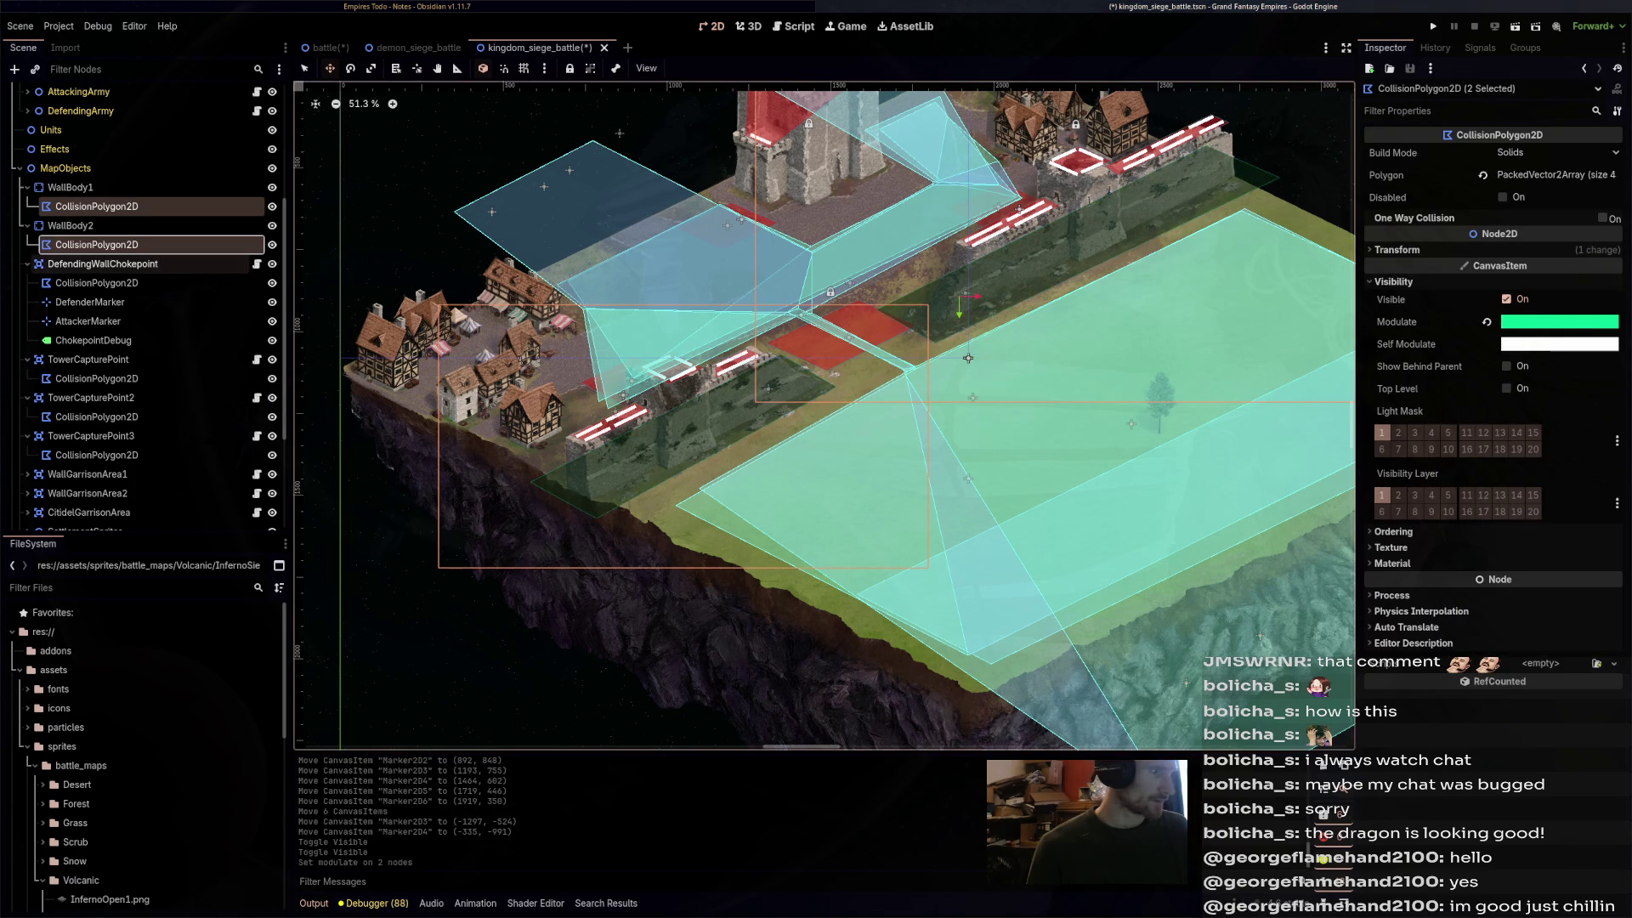
pyautogui.click(70, 226)
pyautogui.hotkey('ctrl', 'd')
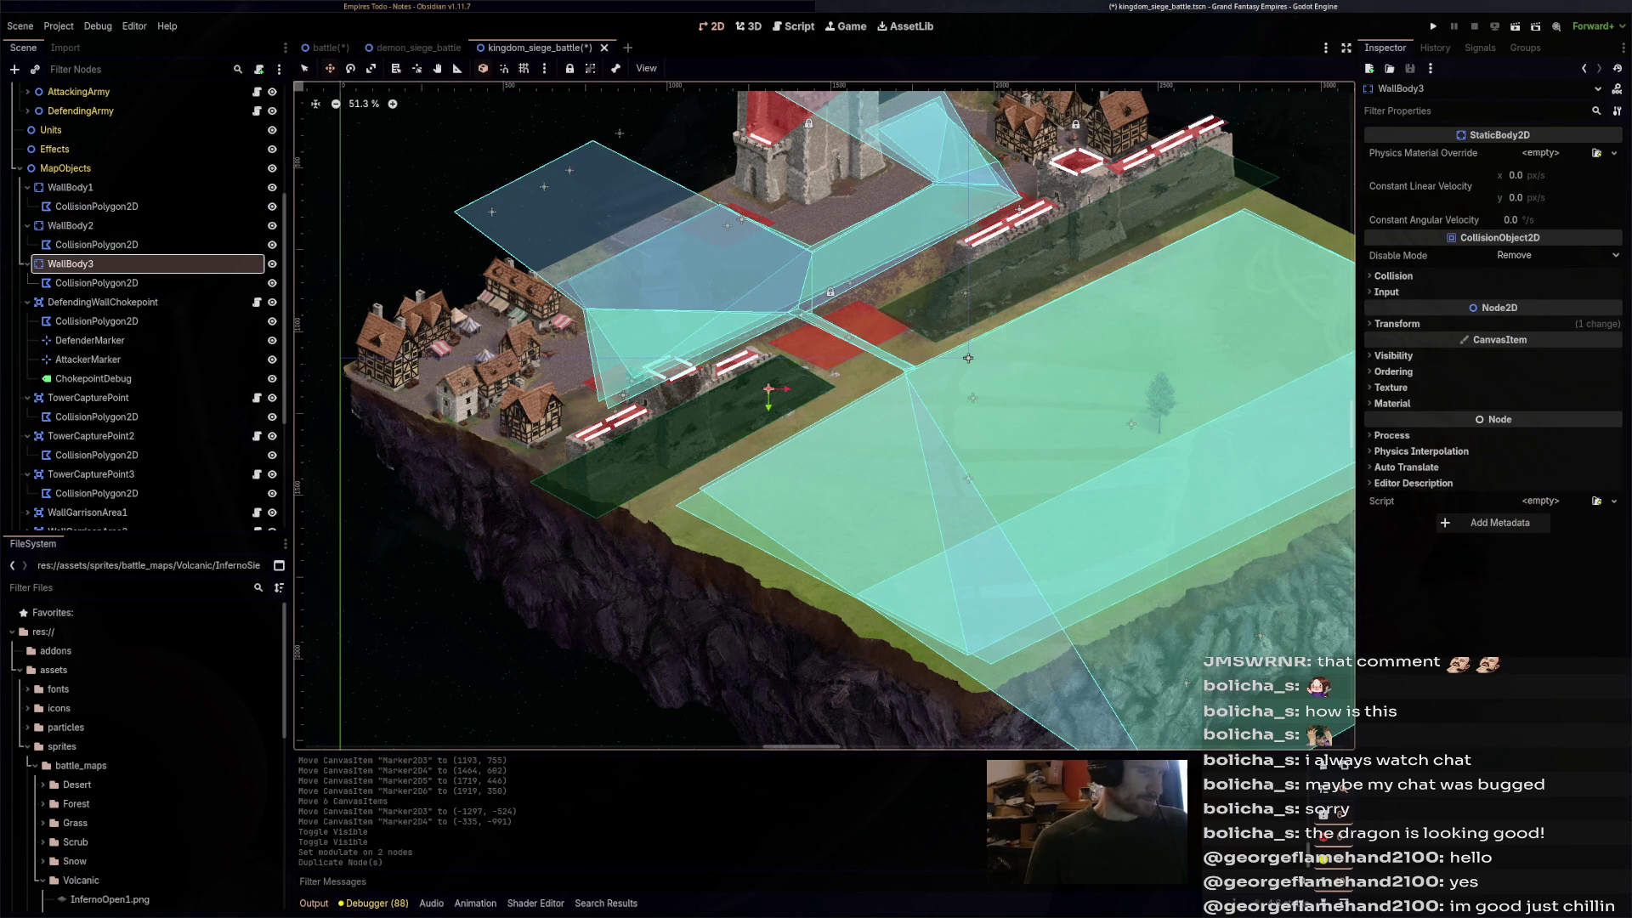
# - Move WallBody3 left of the town, undoing a trial -39 degree rotation
pyautogui.moveTo(968, 357)
pyautogui.mouseDown()
pyautogui.moveTo(1003, 331)
pyautogui.moveTo(659, 328)
pyautogui.mouseUp()
pyautogui.hotkey('ctrl', 'z')
pyautogui.moveTo(970, 357); pyautogui.dragTo(1142, 347)
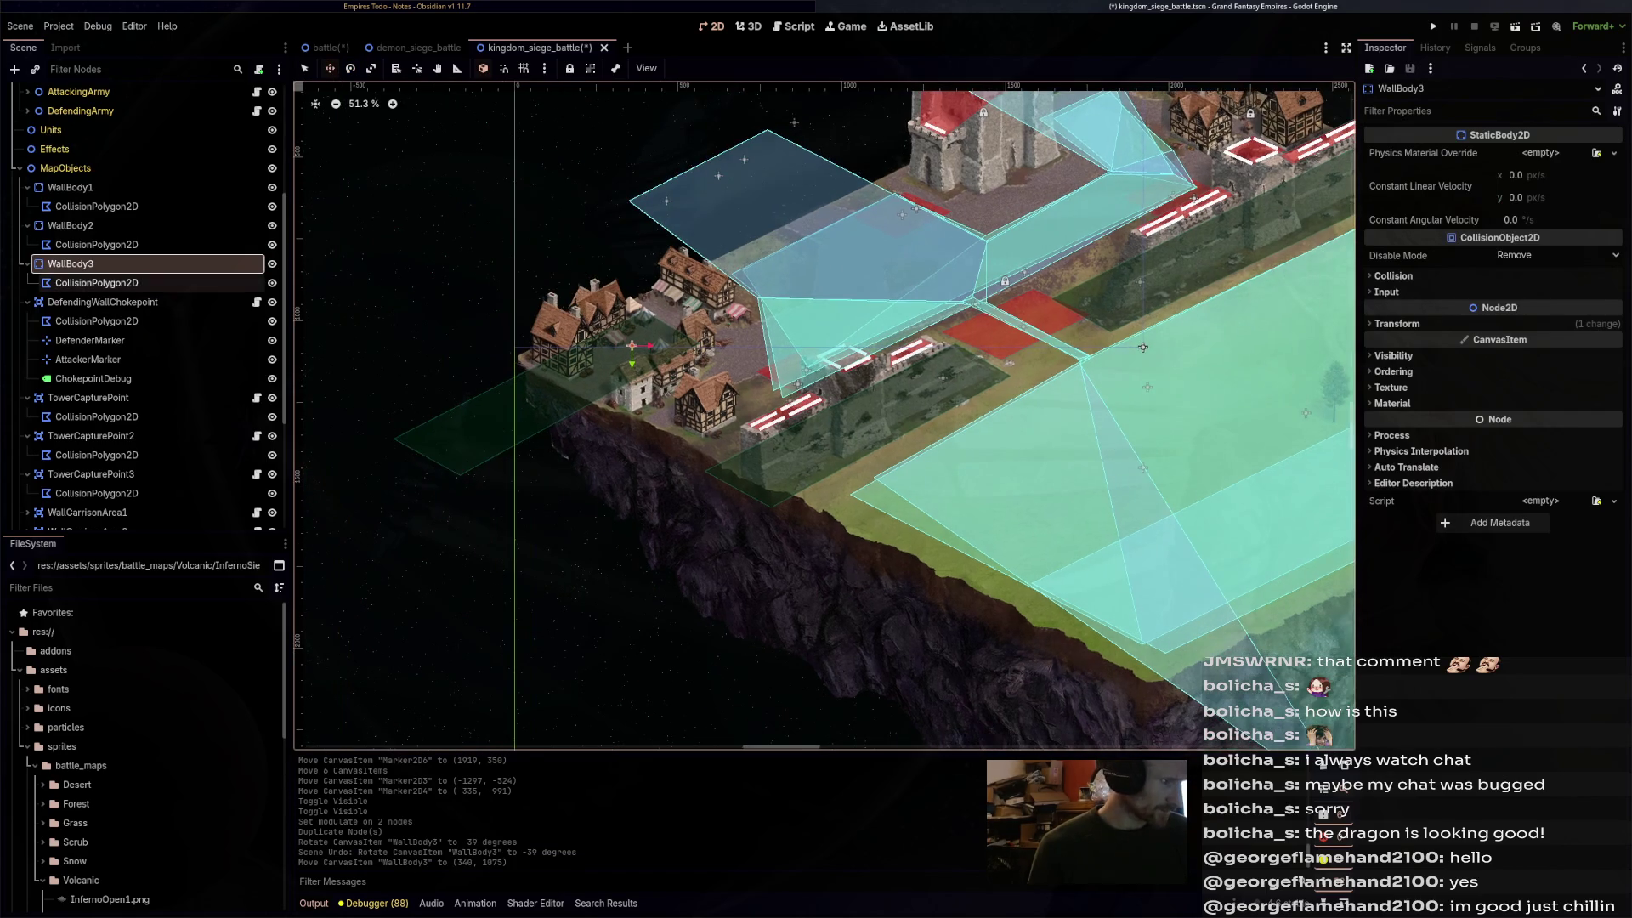
# - Fit WallBody3's collision polygon around the western village houses, deleting a surplus point
pyautogui.press('Down')
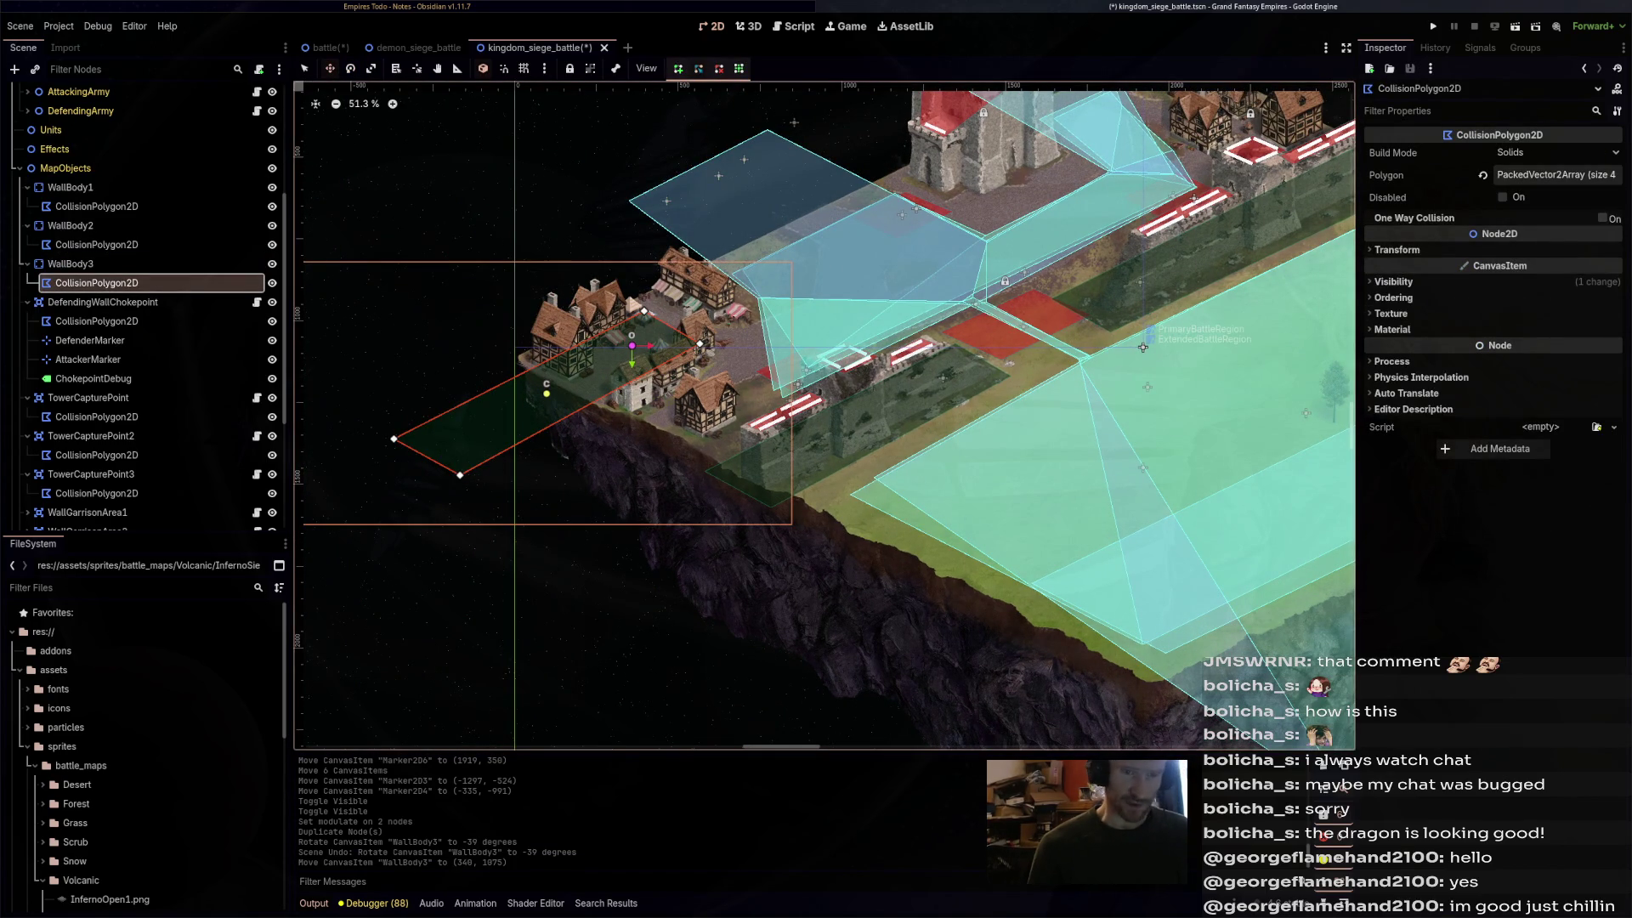
pyautogui.scroll(1, 610, 273)
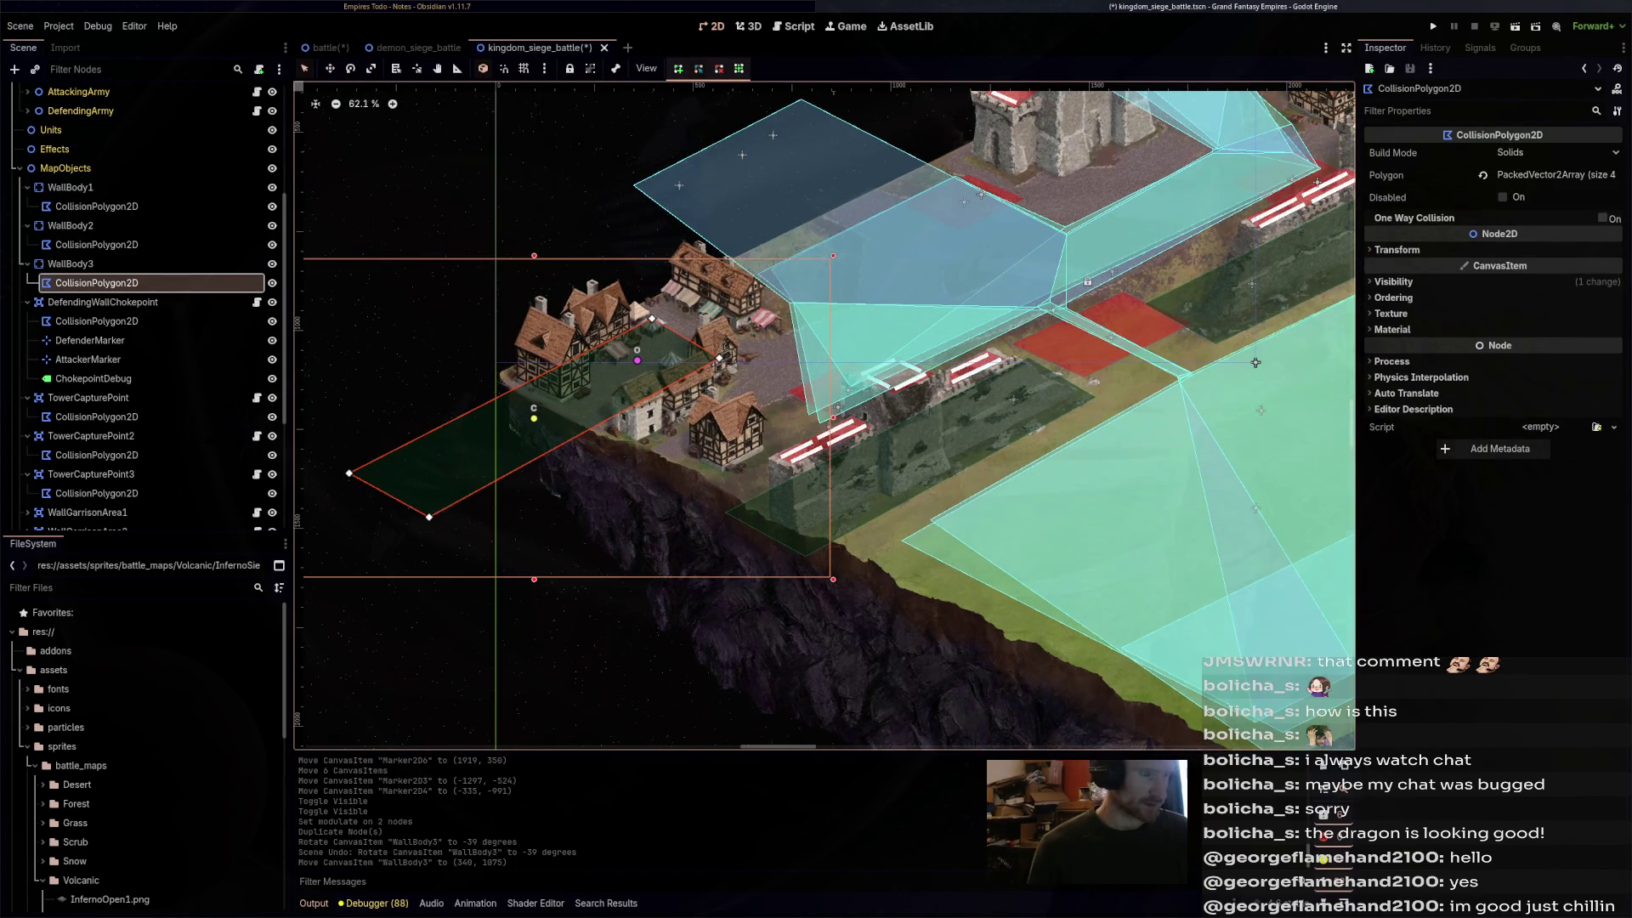
pyautogui.moveTo(652, 318); pyautogui.dragTo(694, 258)
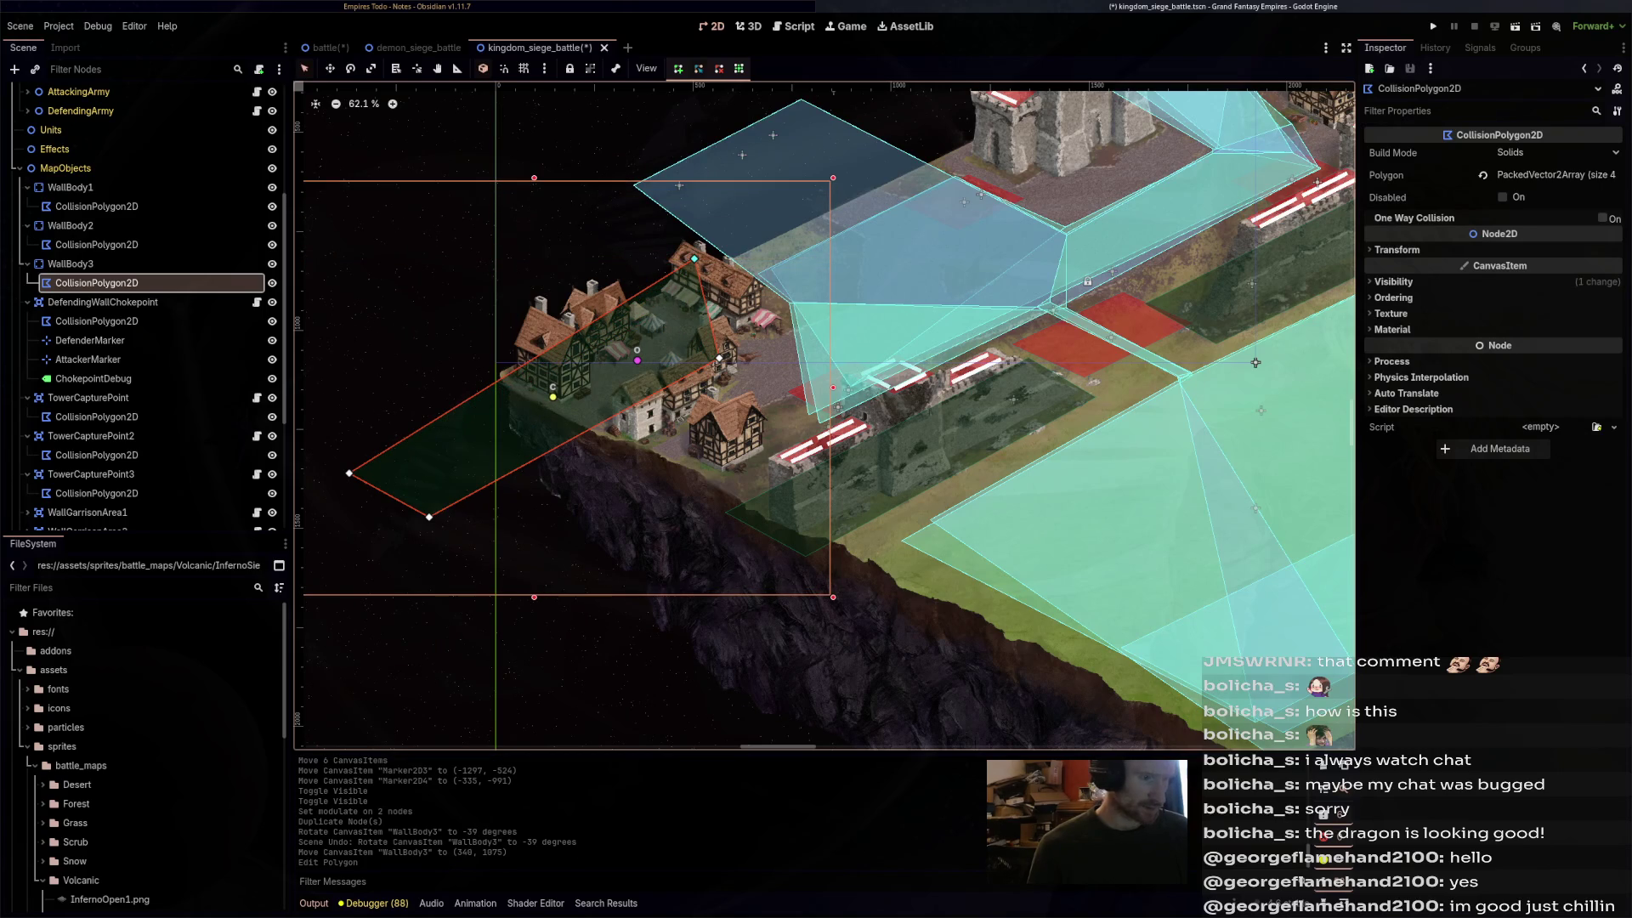
pyautogui.moveTo(719, 358)
pyautogui.mouseDown()
pyautogui.moveTo(775, 319)
pyautogui.moveTo(770, 458)
pyautogui.moveTo(693, 484)
pyautogui.moveTo(702, 499)
pyautogui.moveTo(774, 477)
pyautogui.moveTo(718, 506)
pyautogui.mouseUp()
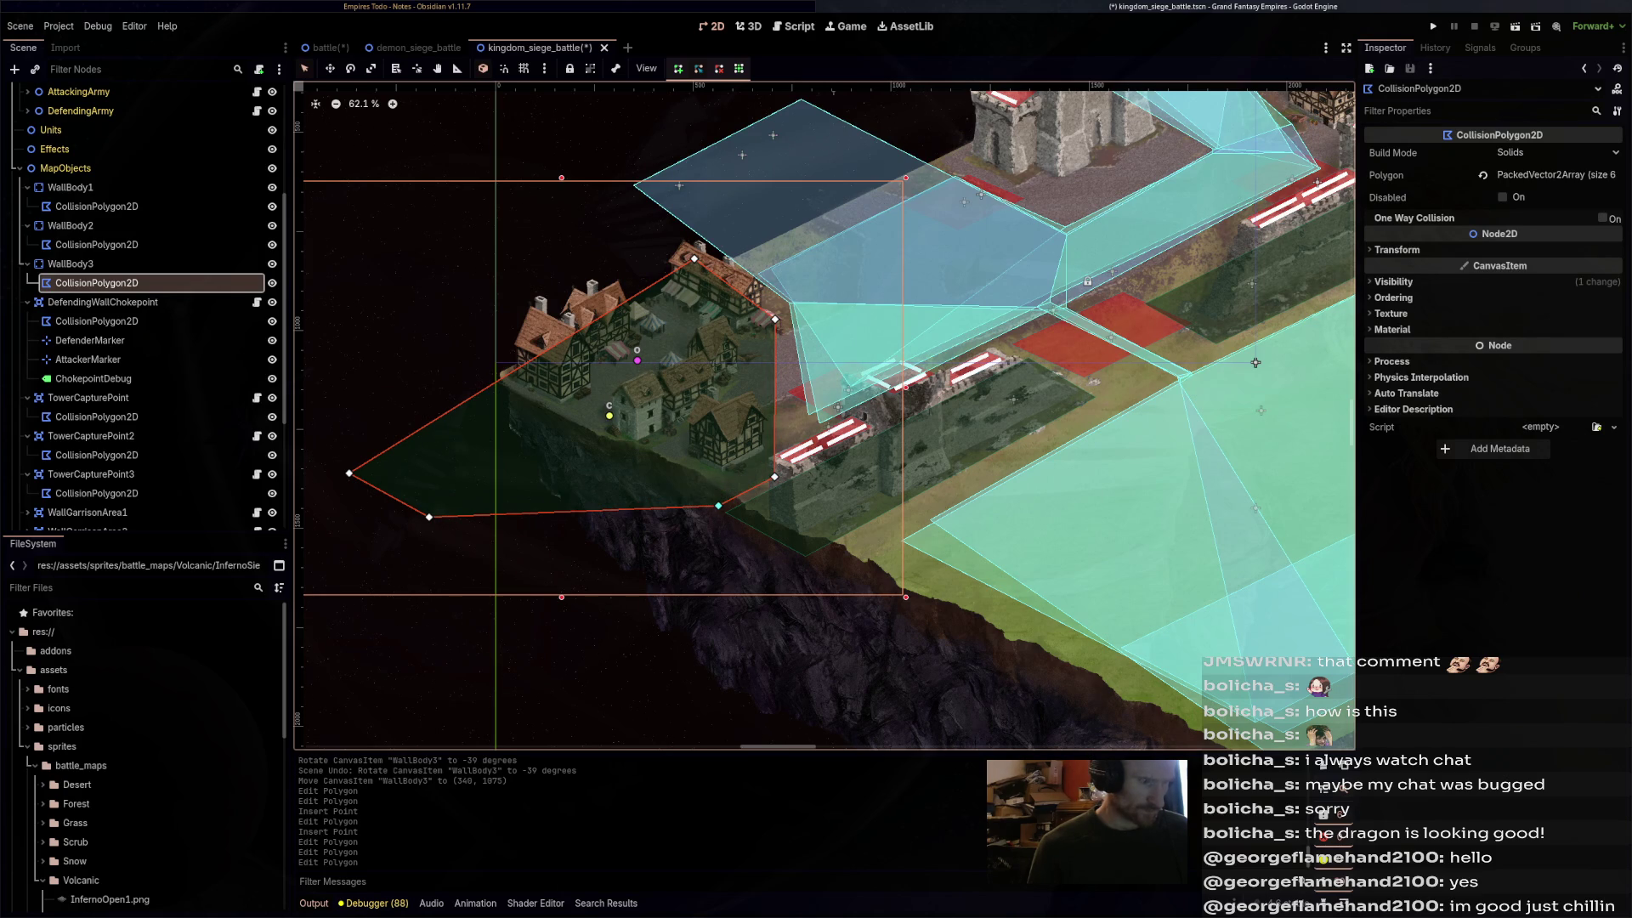
pyautogui.rightClick(430, 517)
pyautogui.moveTo(348, 474); pyautogui.dragTo(469, 377)
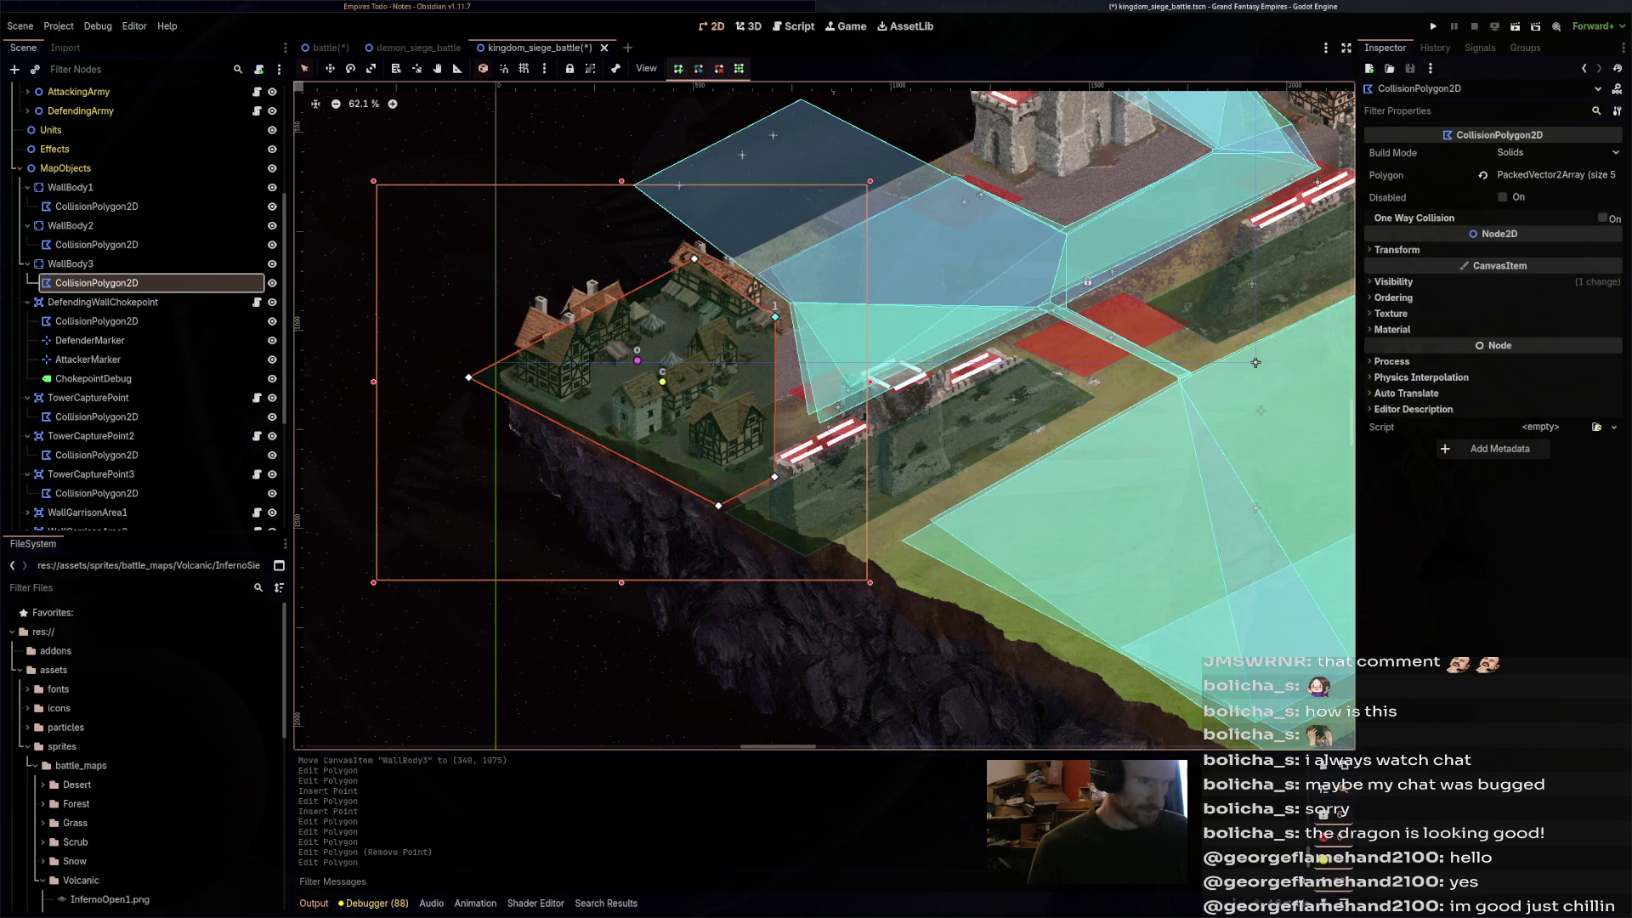
# - Duplicate WallBody3 to create WallBody4
pyautogui.click(71, 264)
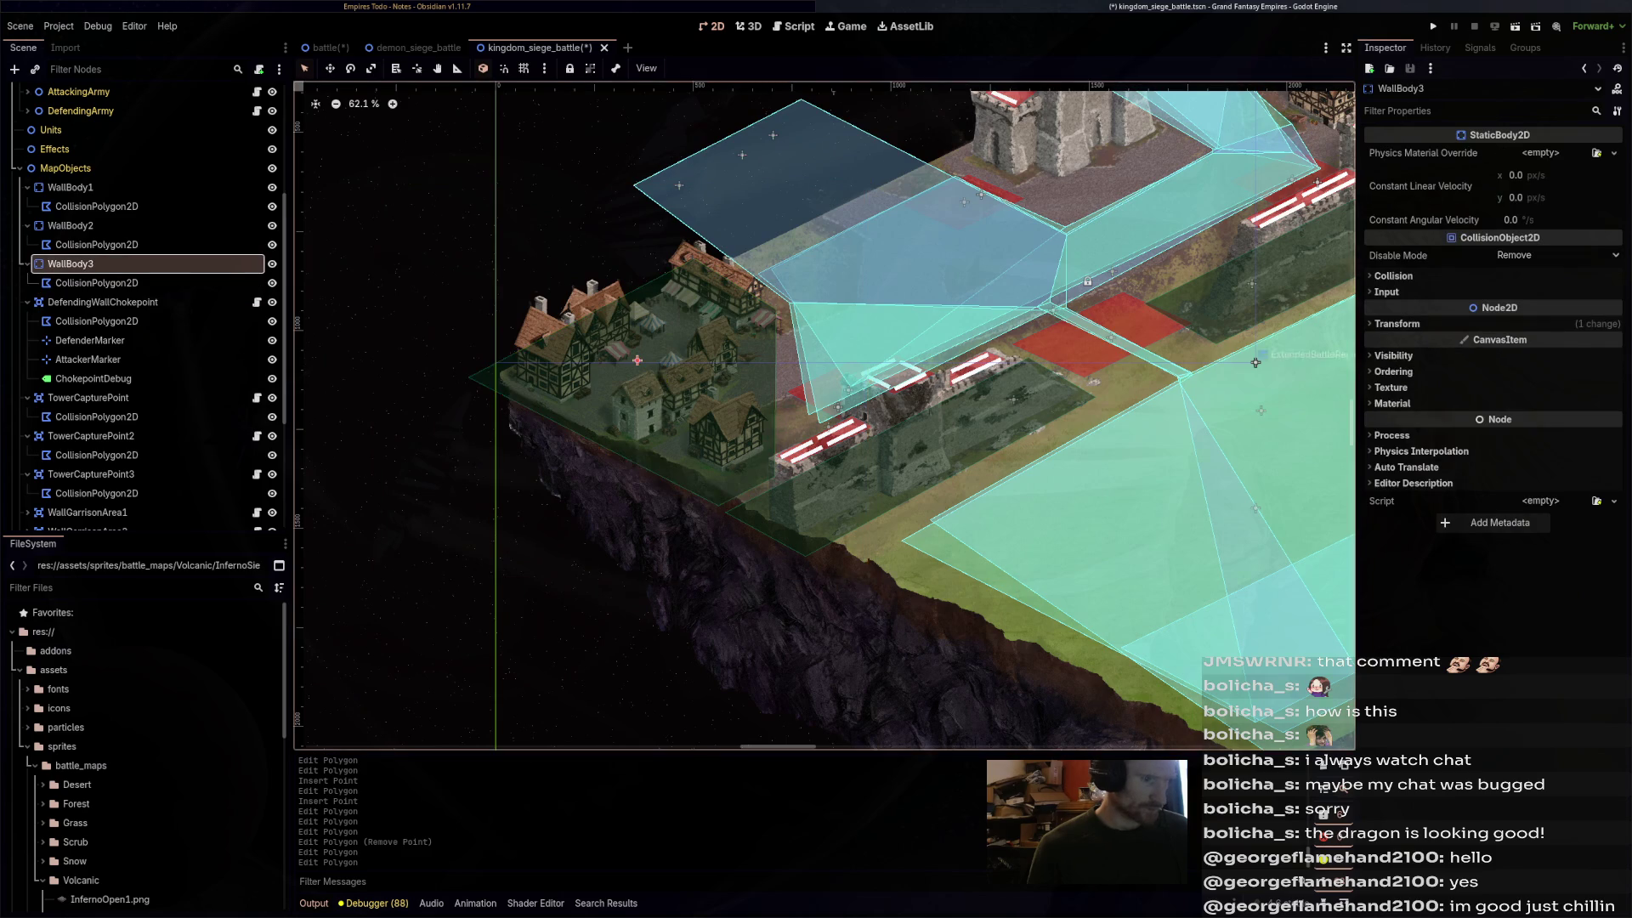
pyautogui.scroll(-2, 857, 424)
pyautogui.hotkey('ctrl', 'd')
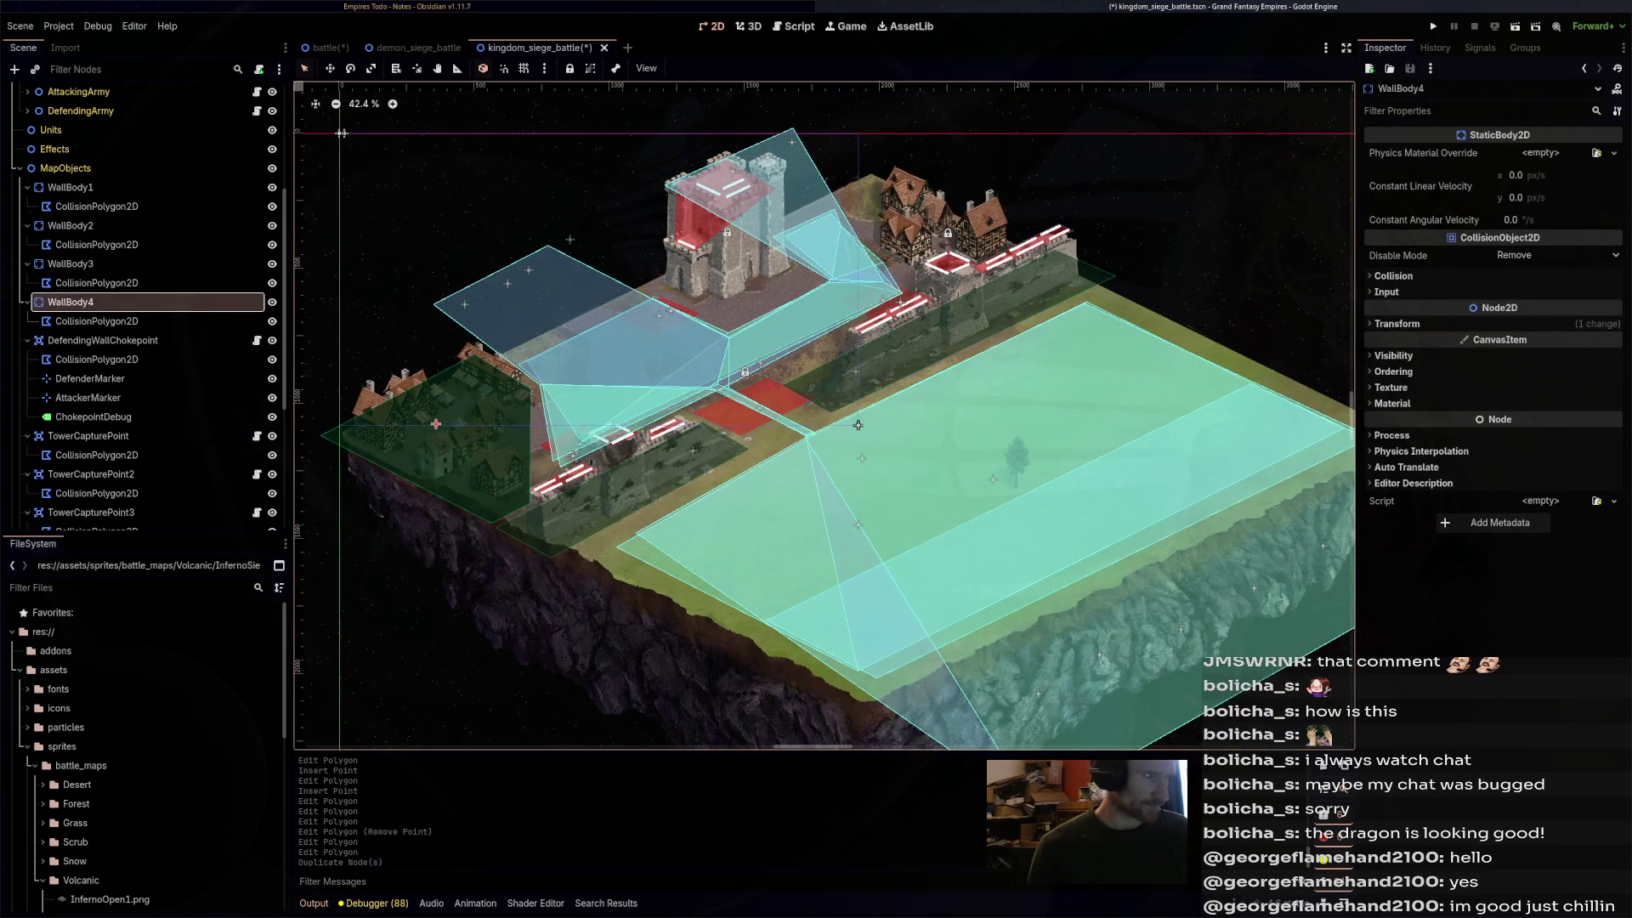
# - Move WallBody4 onto the upper-right houses and select its collision polygon
pyautogui.press('w')
pyautogui.moveTo(436, 423)
pyautogui.mouseDown()
pyautogui.moveTo(927, 233)
pyautogui.moveTo(961, 200)
pyautogui.mouseUp()
pyautogui.scroll(2, 968, 191)
pyautogui.click(97, 320)
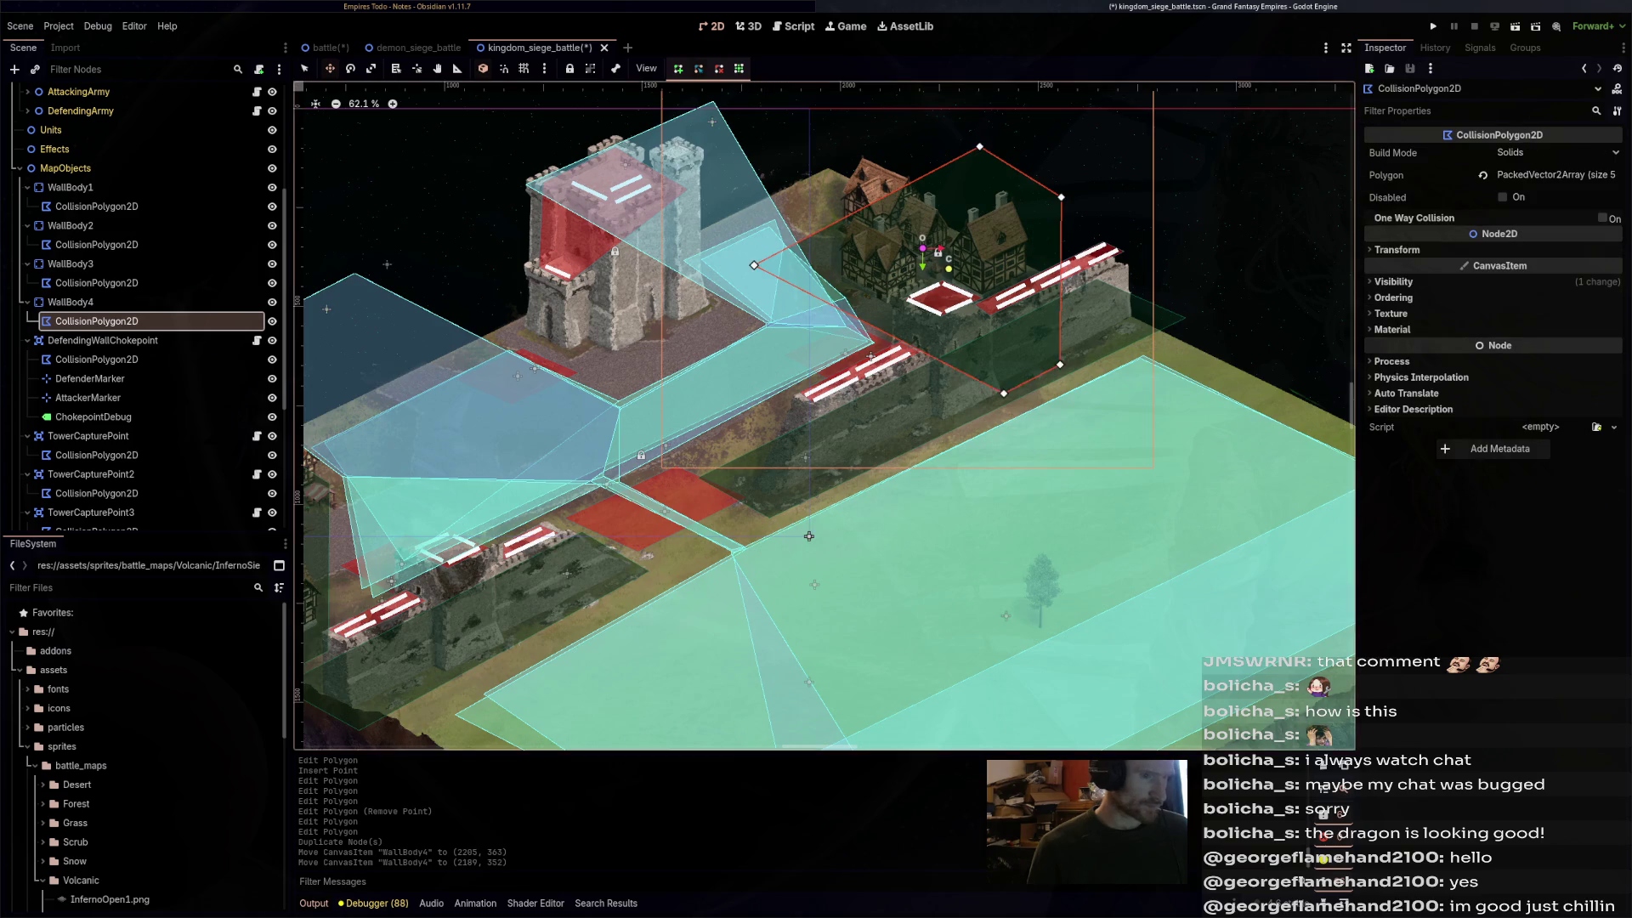
pyautogui.scroll(3, 1042, 179)
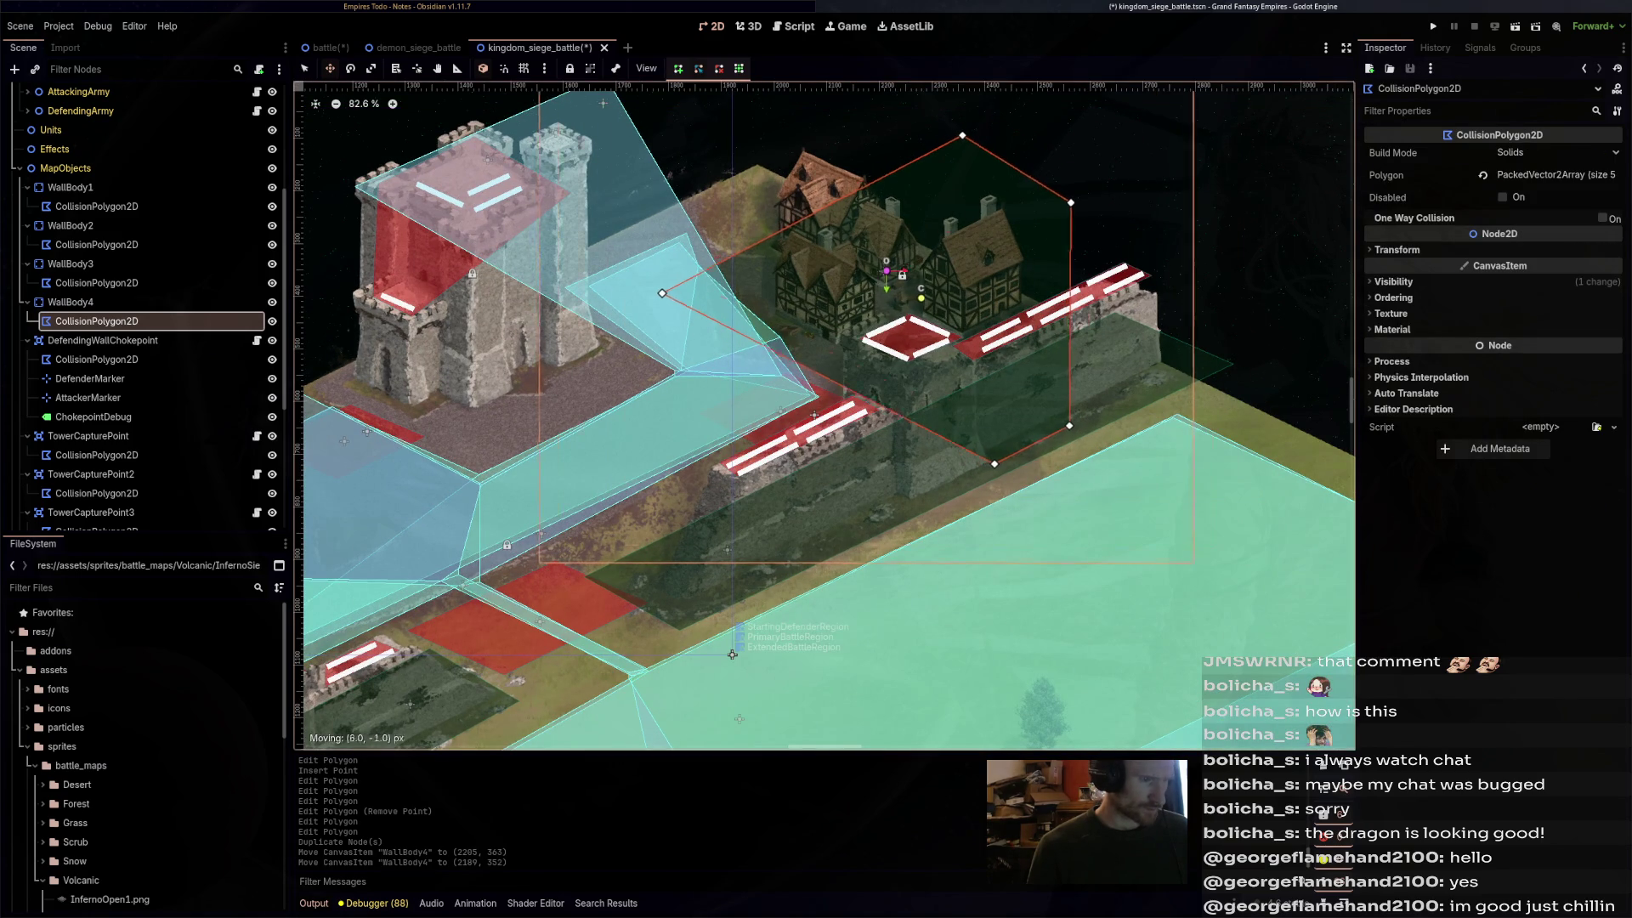
# - Pull a corner up and insert new points so the outline follows the houses
pyautogui.moveTo(732, 655); pyautogui.dragTo(732, 654)
pyautogui.hotkey('ctrl', 'z')
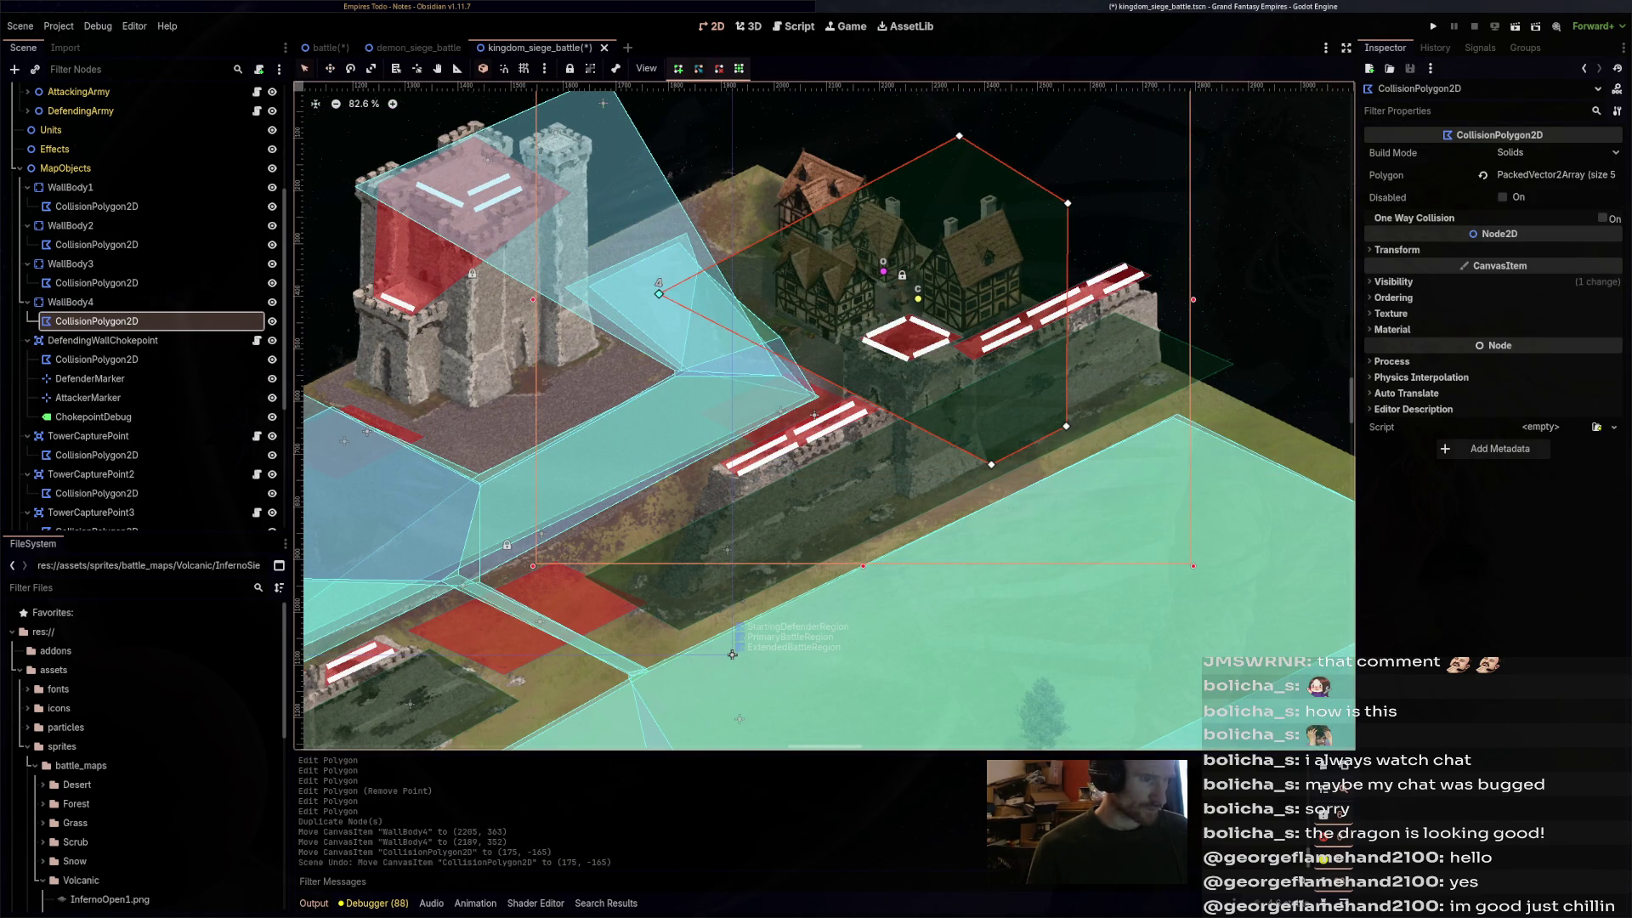
pyautogui.moveTo(658, 294); pyautogui.dragTo(757, 215)
pyautogui.click(810, 328)
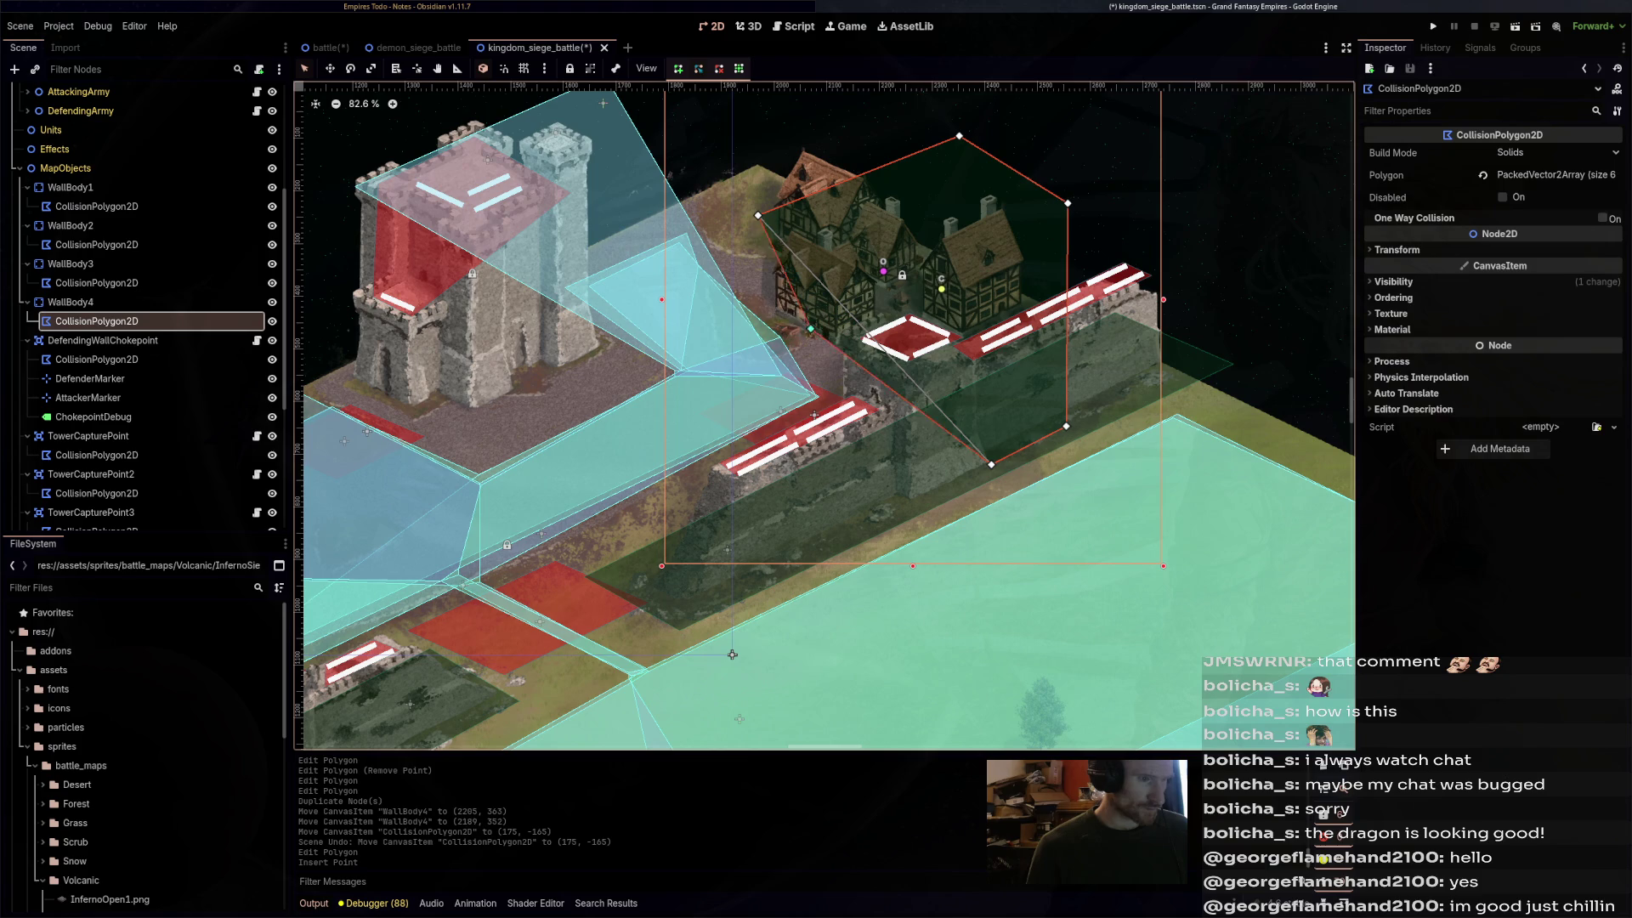
pyautogui.moveTo(810, 328); pyautogui.dragTo(760, 310)
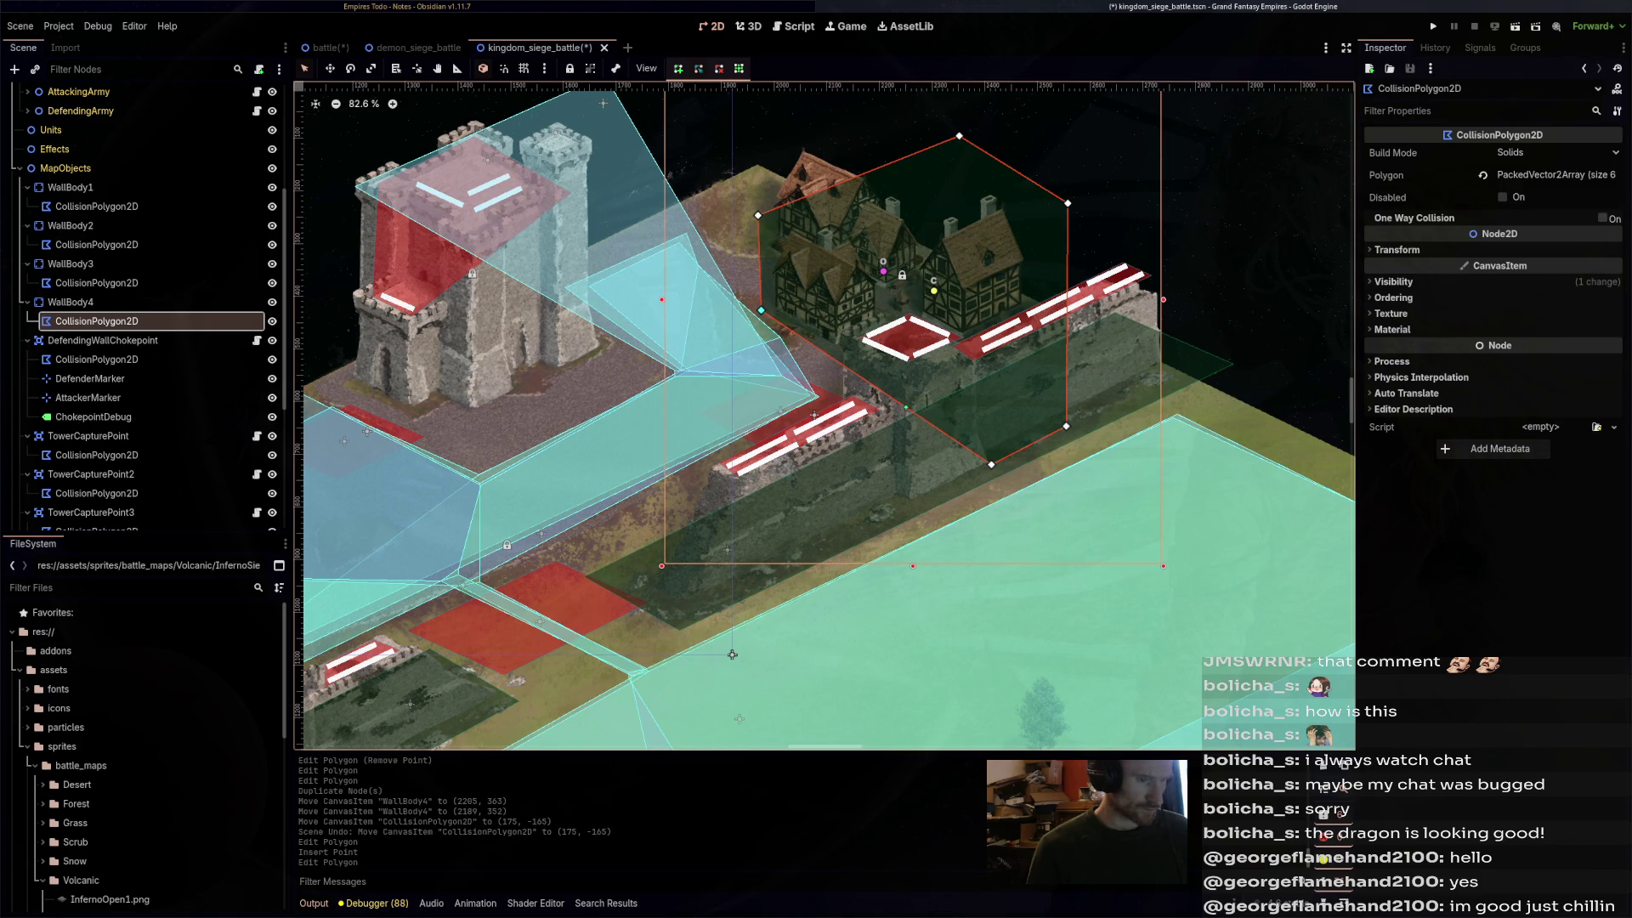
pyautogui.moveTo(906, 407); pyautogui.dragTo(925, 398)
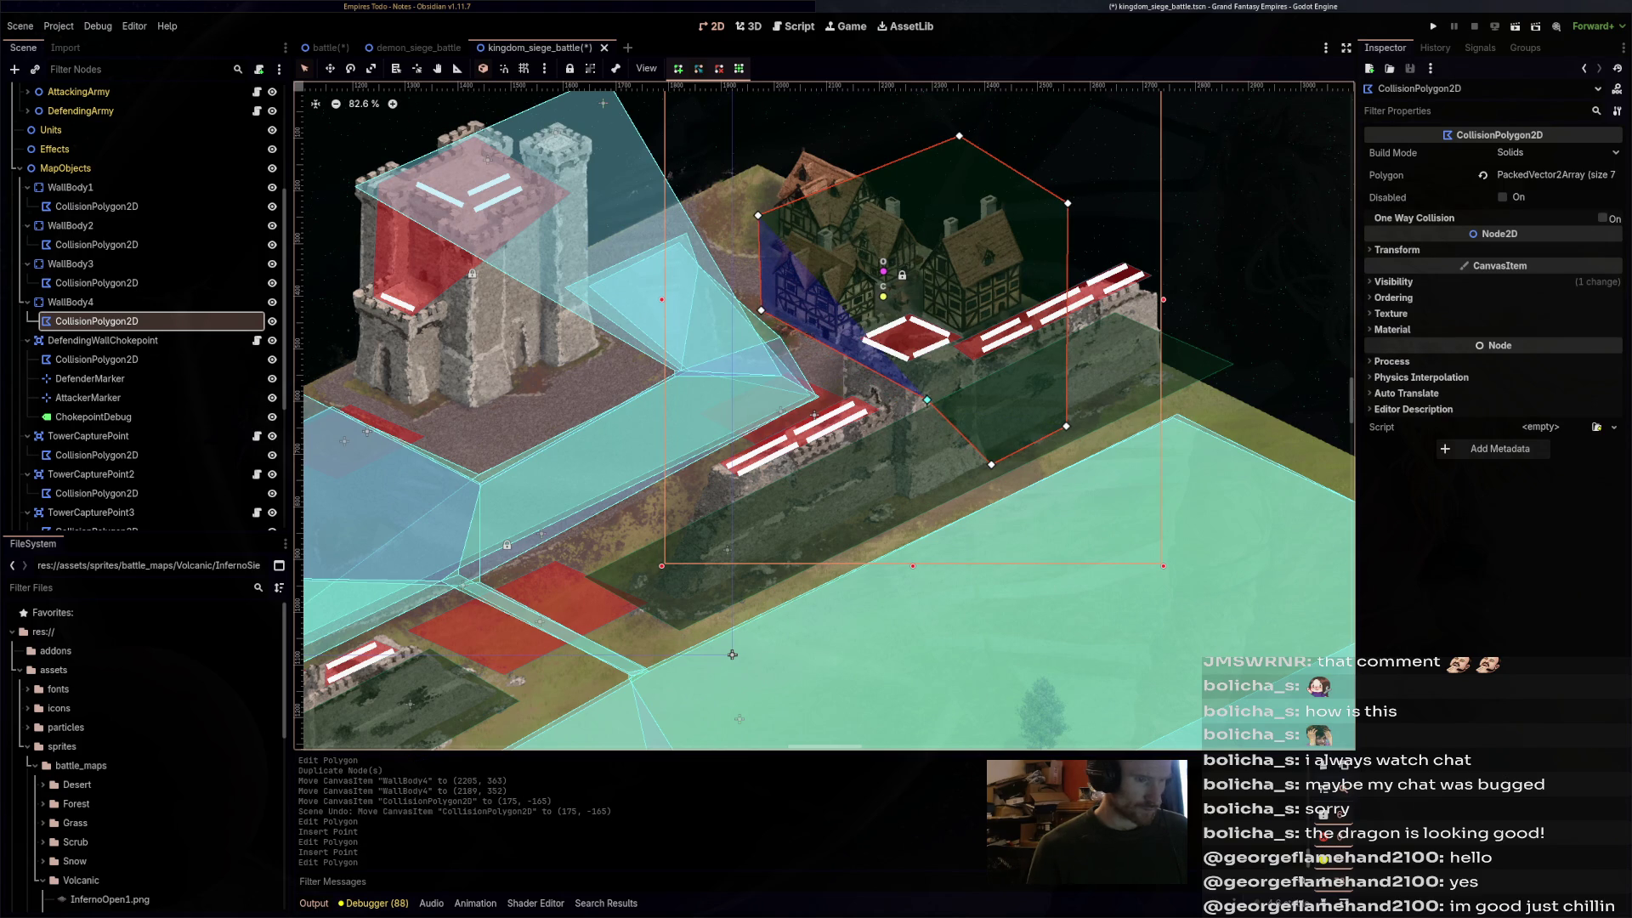
# - Delete two surplus points, settle the remaining corners on wall and roof, and save
pyautogui.rightClick(991, 464)
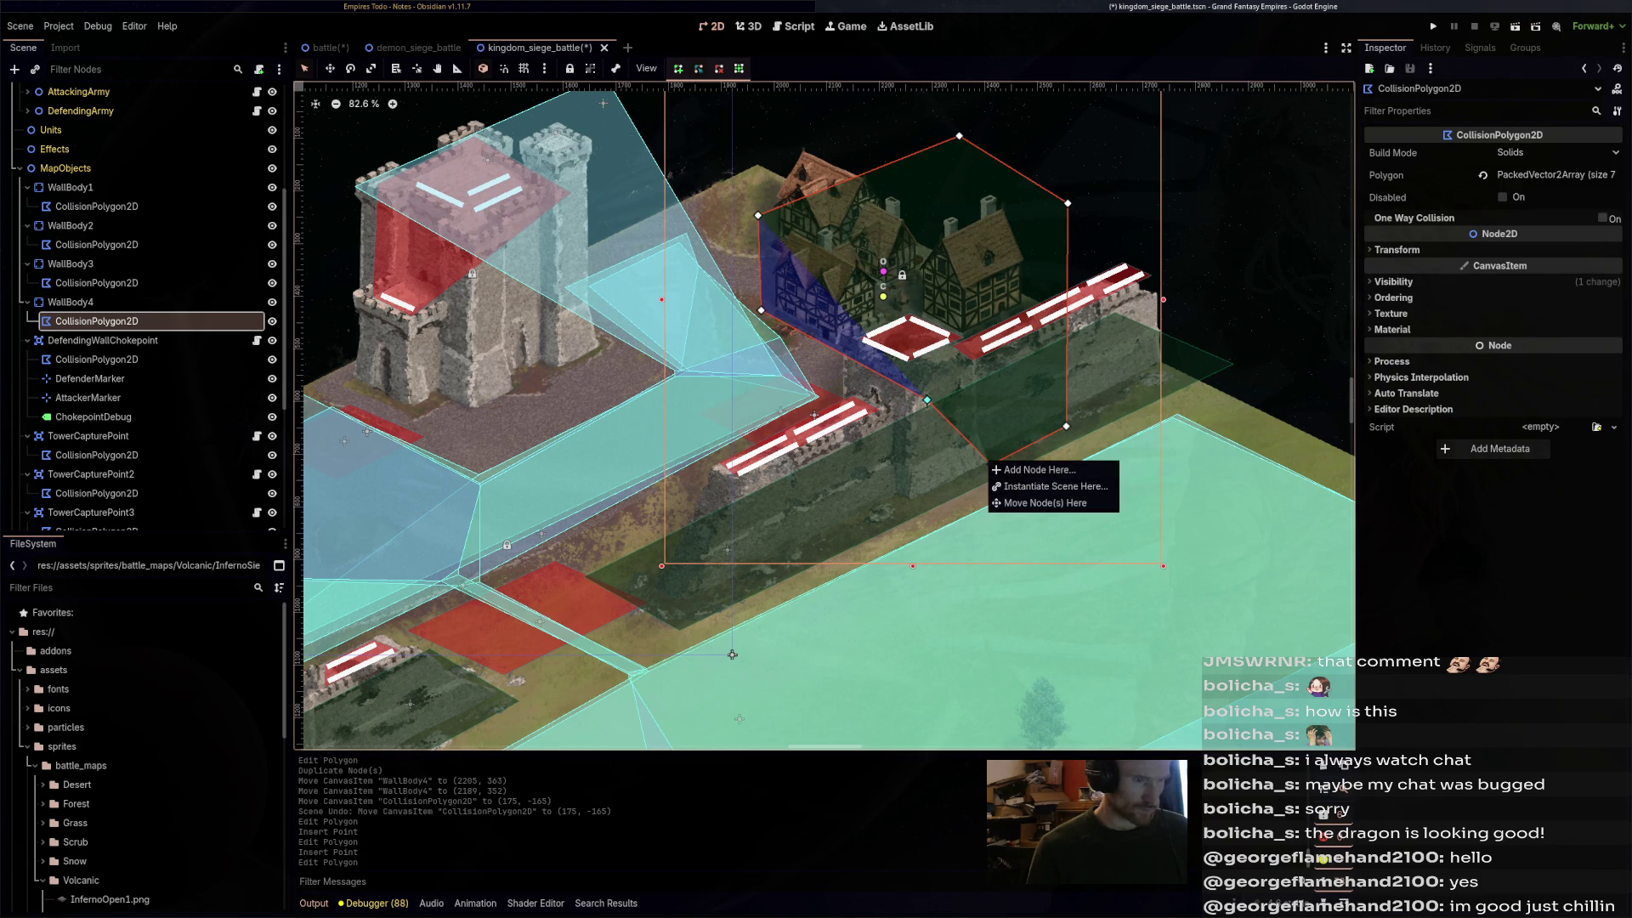
pyautogui.press('Escape')
pyautogui.rightClick(991, 464)
pyautogui.rightClick(1065, 426)
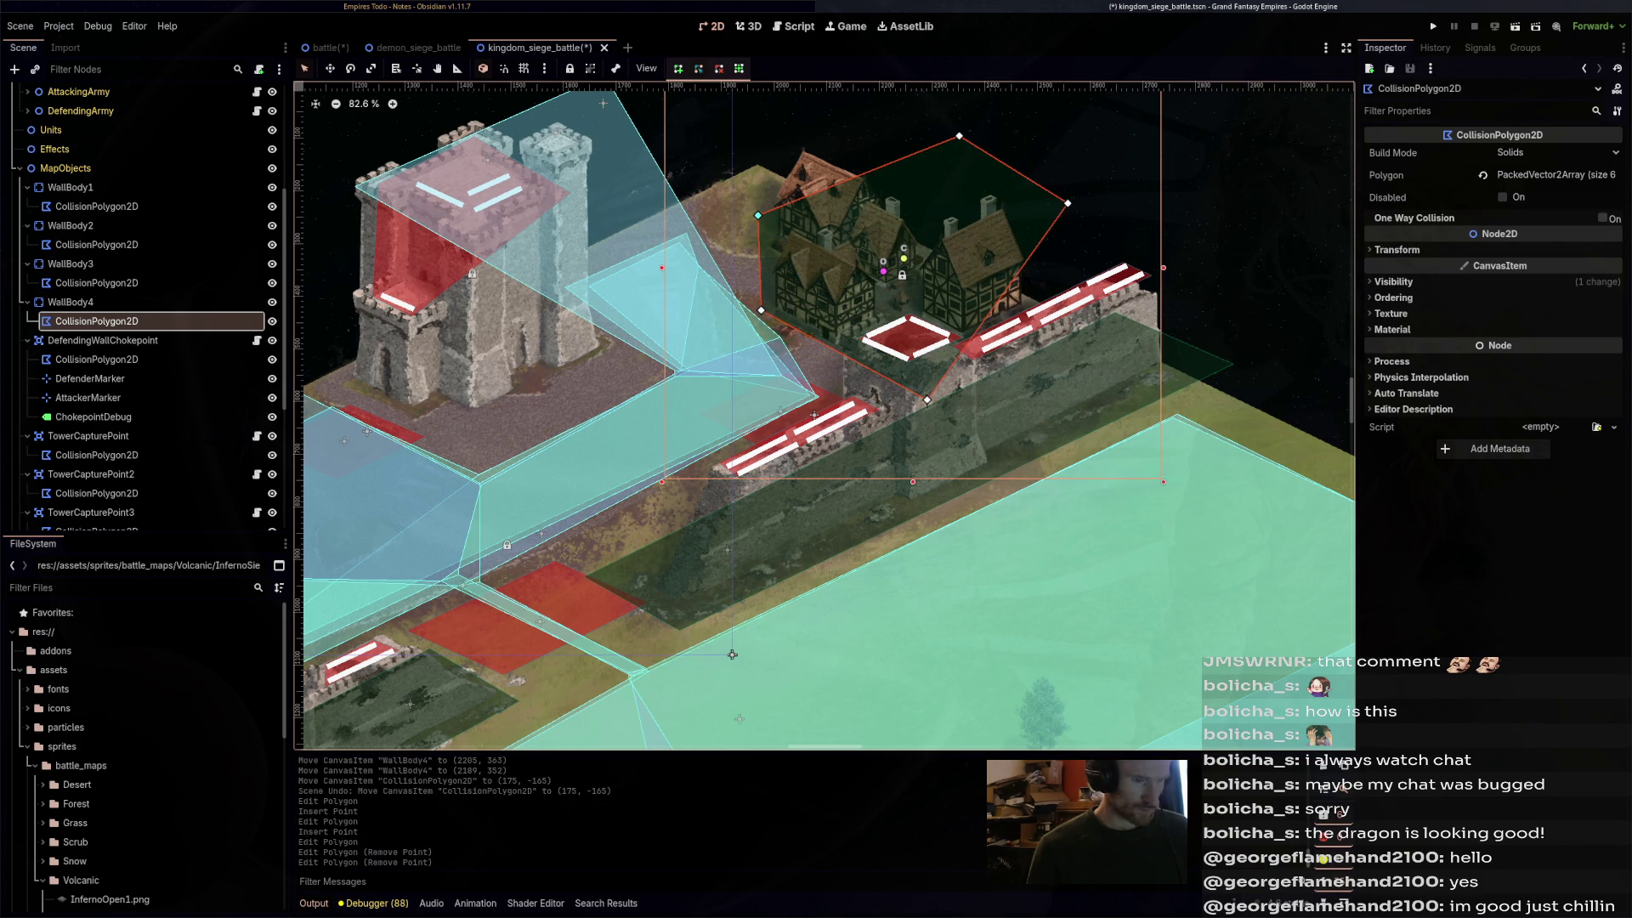
pyautogui.moveTo(1067, 203); pyautogui.dragTo(1102, 308)
pyautogui.moveTo(959, 135); pyautogui.dragTo(834, 176)
pyautogui.scroll(-2, 733, 654)
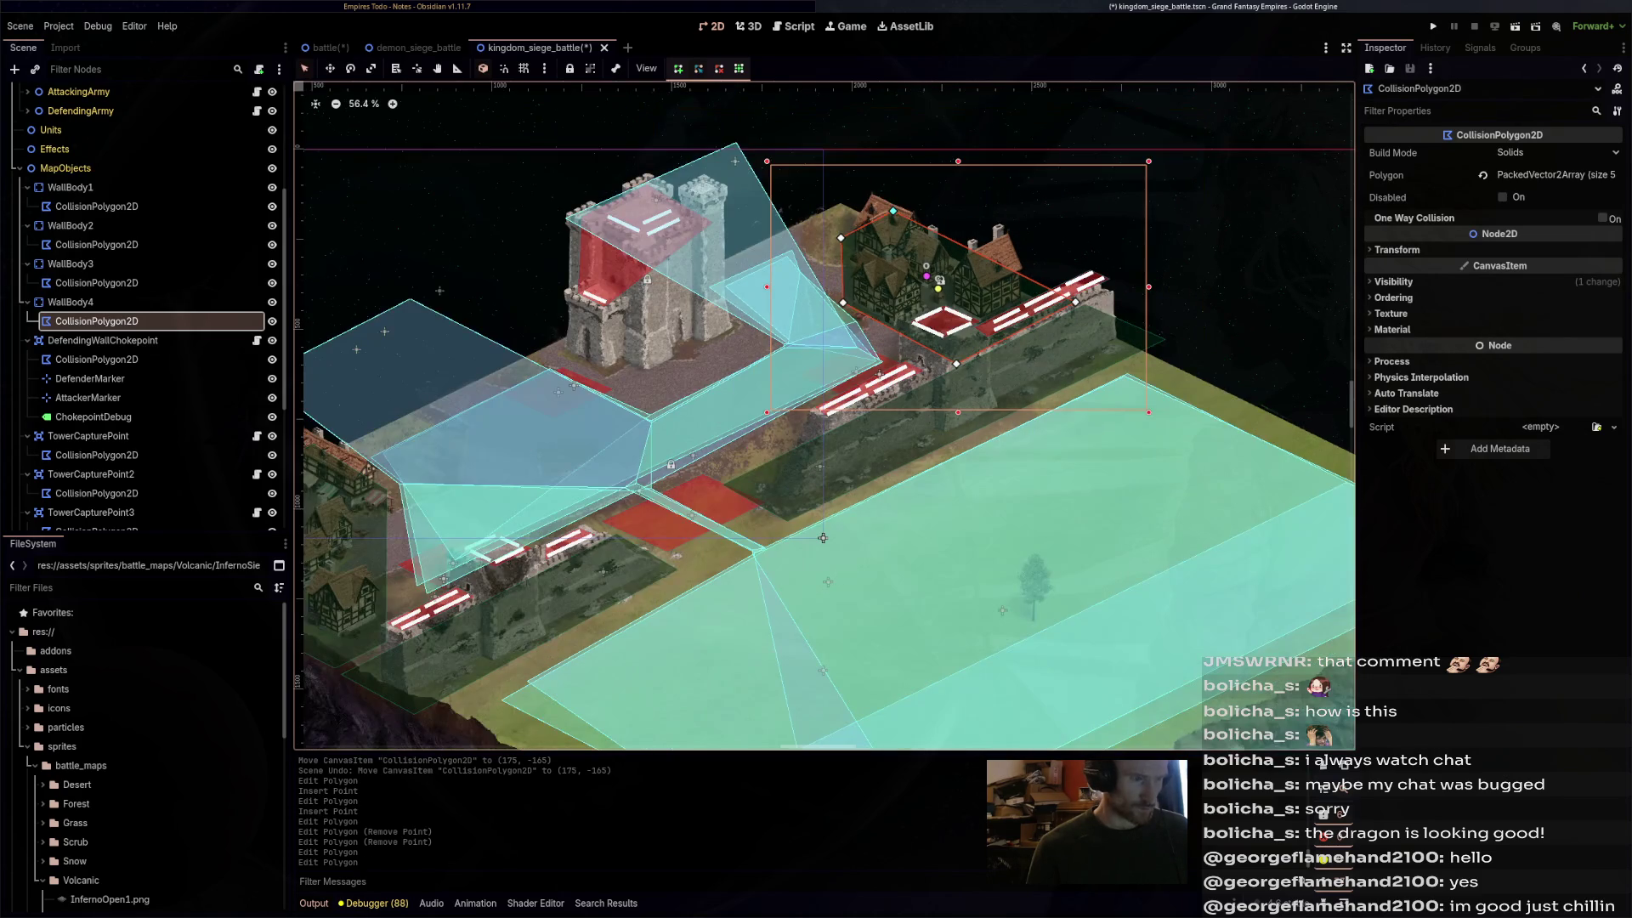
pyautogui.hotkey('ctrl', 's')
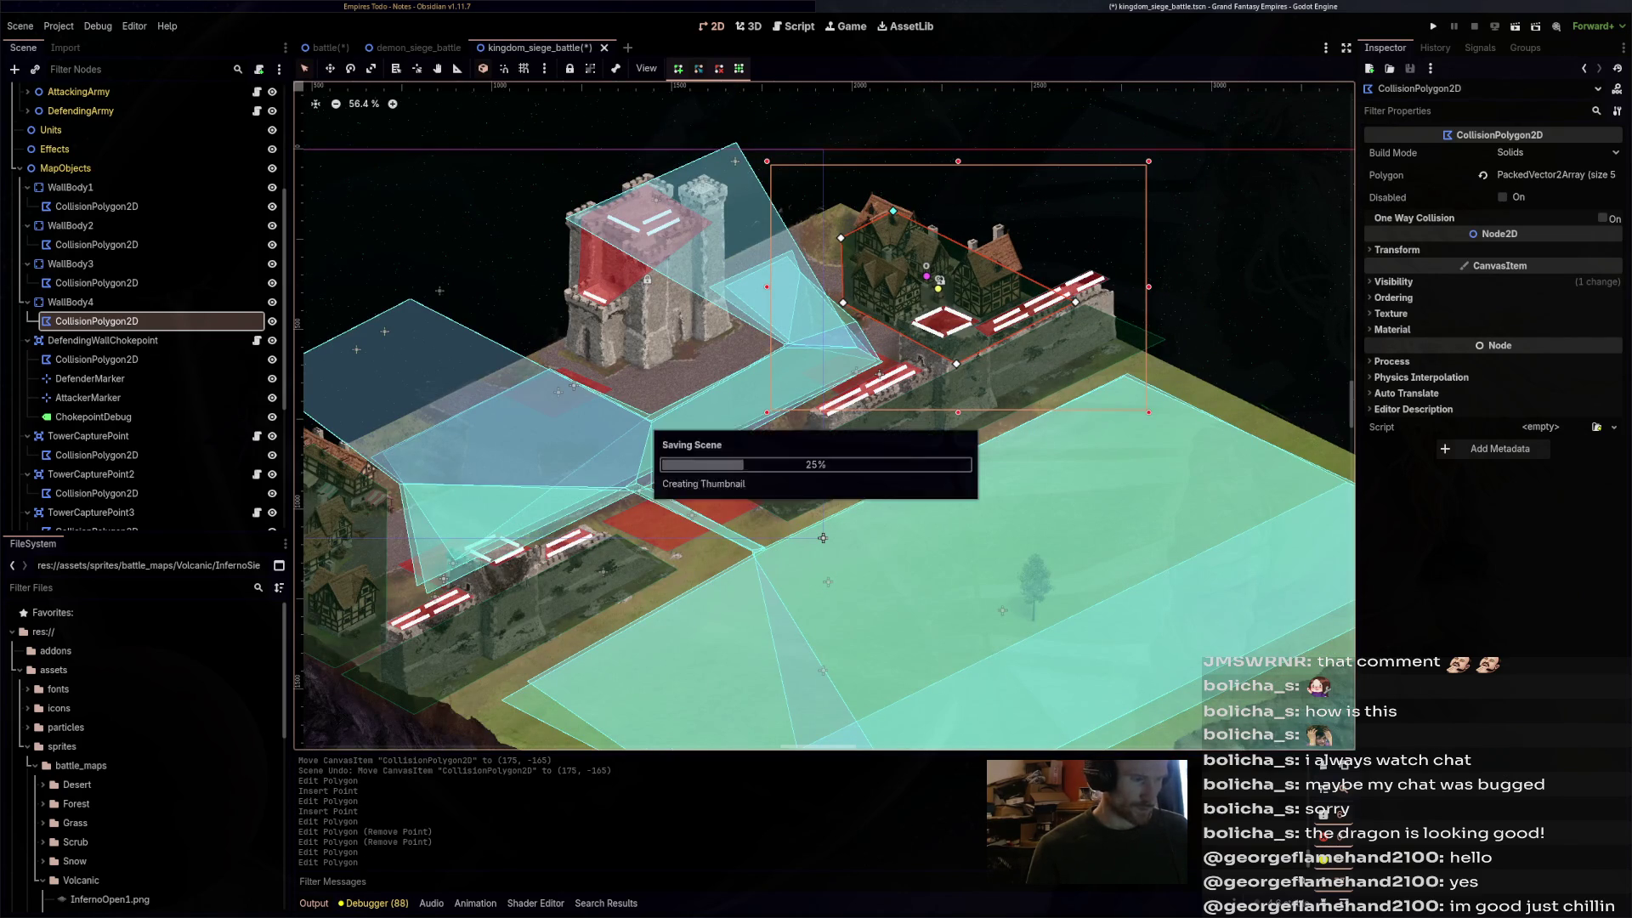
# - Duplicate WallBody4 as WallBody5 and move it onto the castle tower
pyautogui.click(823, 538)
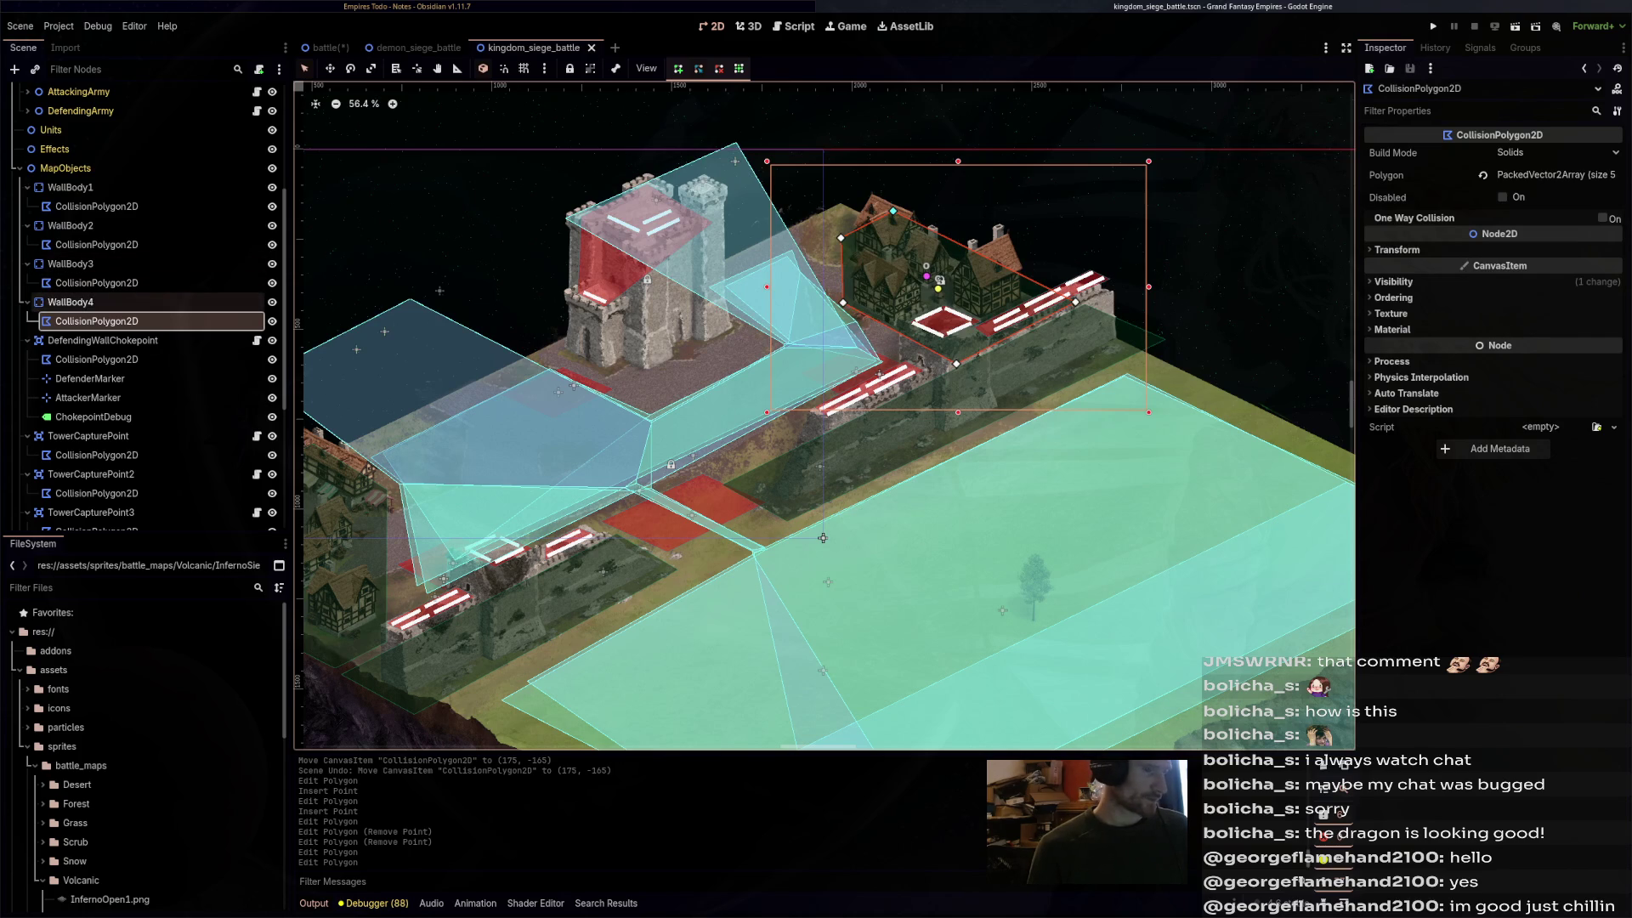
pyautogui.scroll(-2, 854, 474)
pyautogui.hotkey('ctrl', 'd')
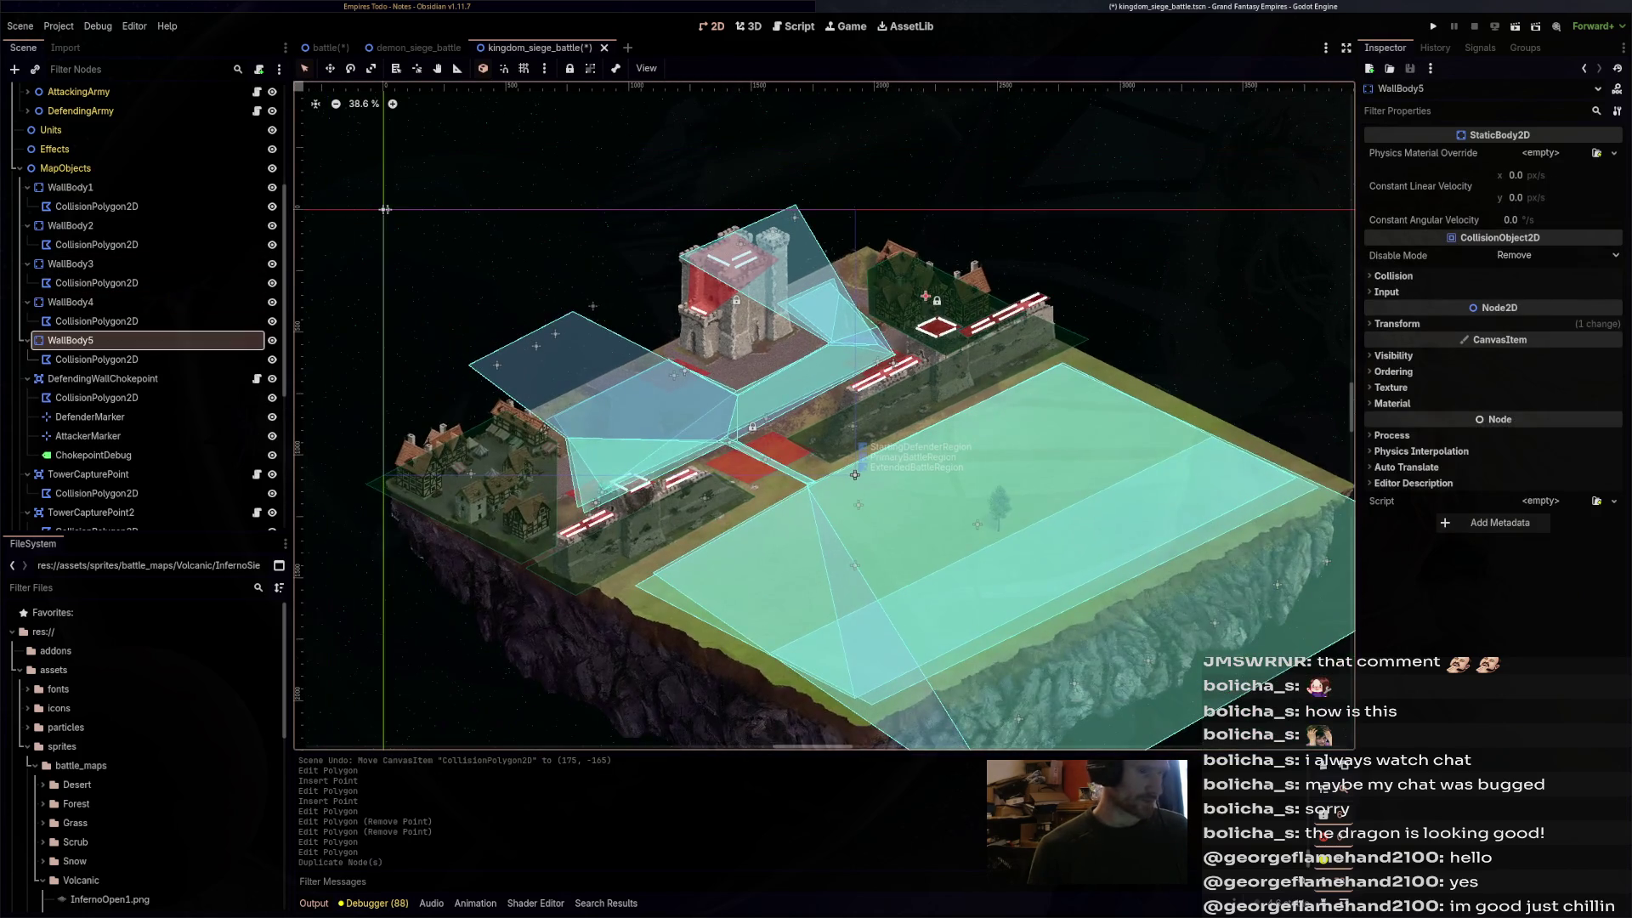
pyautogui.scroll(2, 854, 474)
pyautogui.press('w')
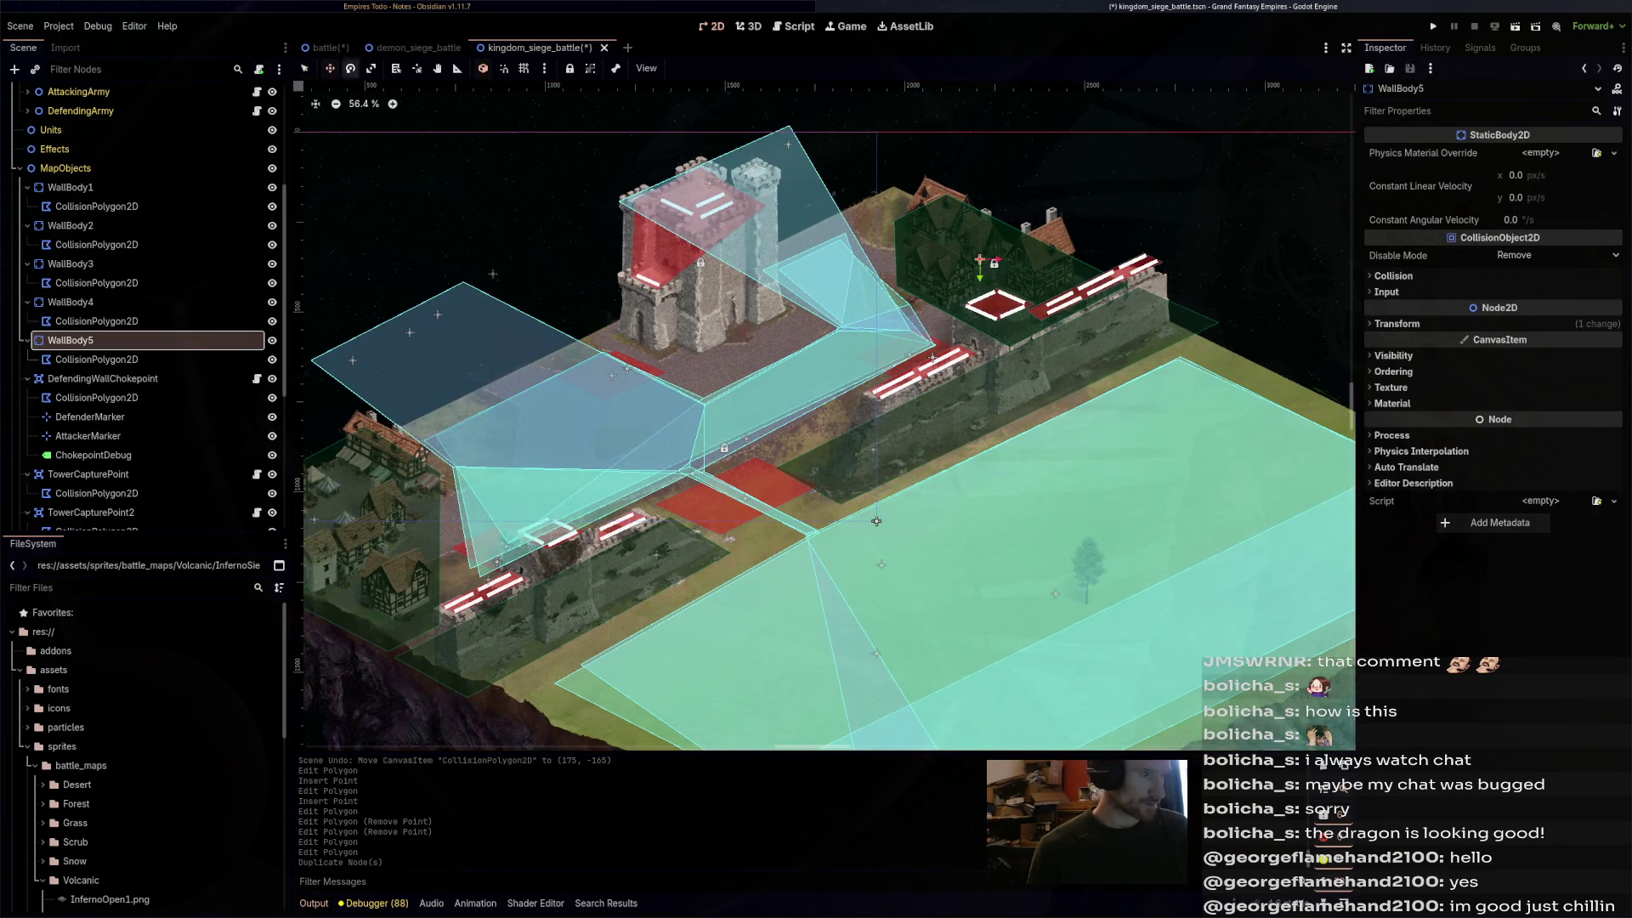
pyautogui.moveTo(980, 260); pyautogui.dragTo(703, 317)
pyautogui.moveTo(555, 272); pyautogui.dragTo(551, 267)
pyautogui.scroll(2, 550, 267)
pyautogui.press('q')
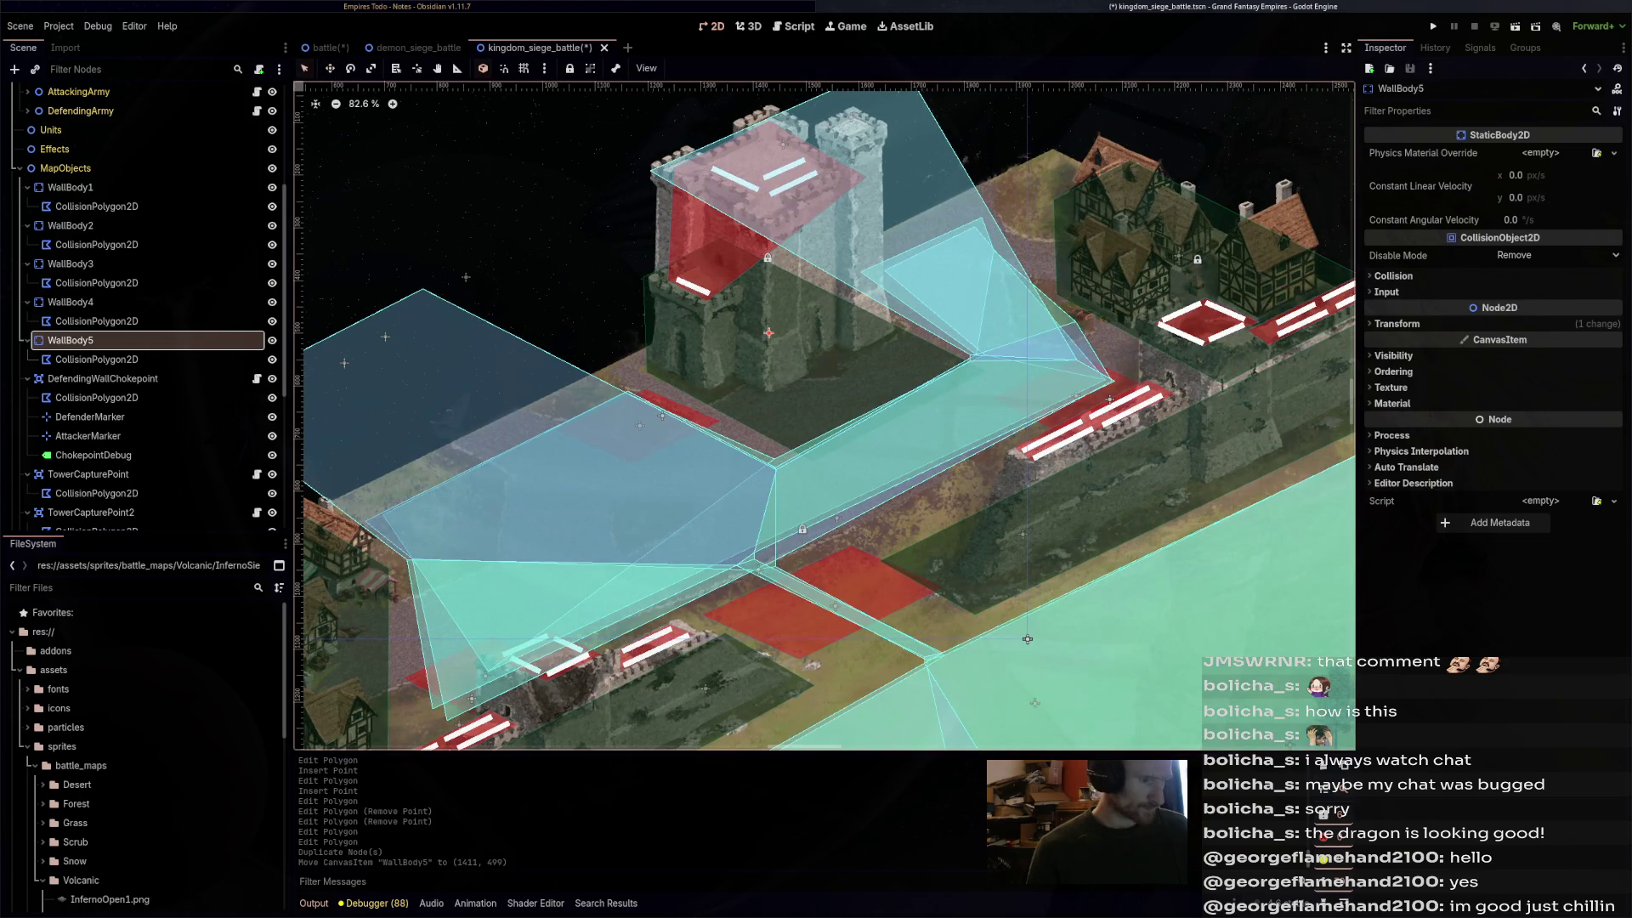
# - Pull WallBody5's polygon corners in to the tower base, deleting a surplus point
pyautogui.click(97, 359)
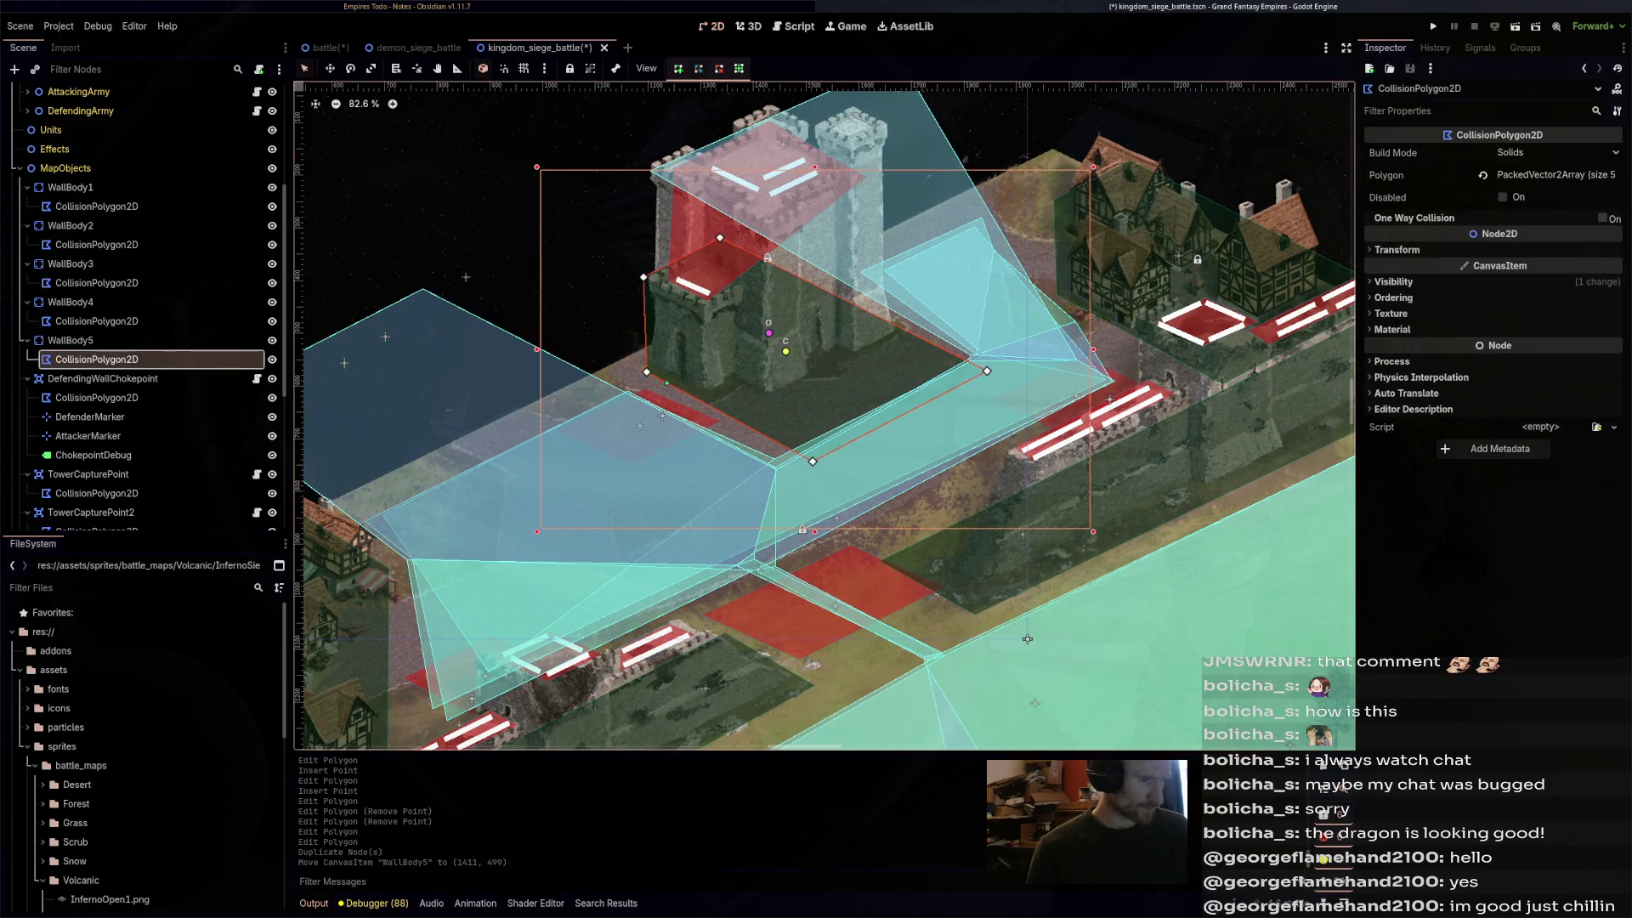
pyautogui.moveTo(646, 372); pyautogui.dragTo(565, 324)
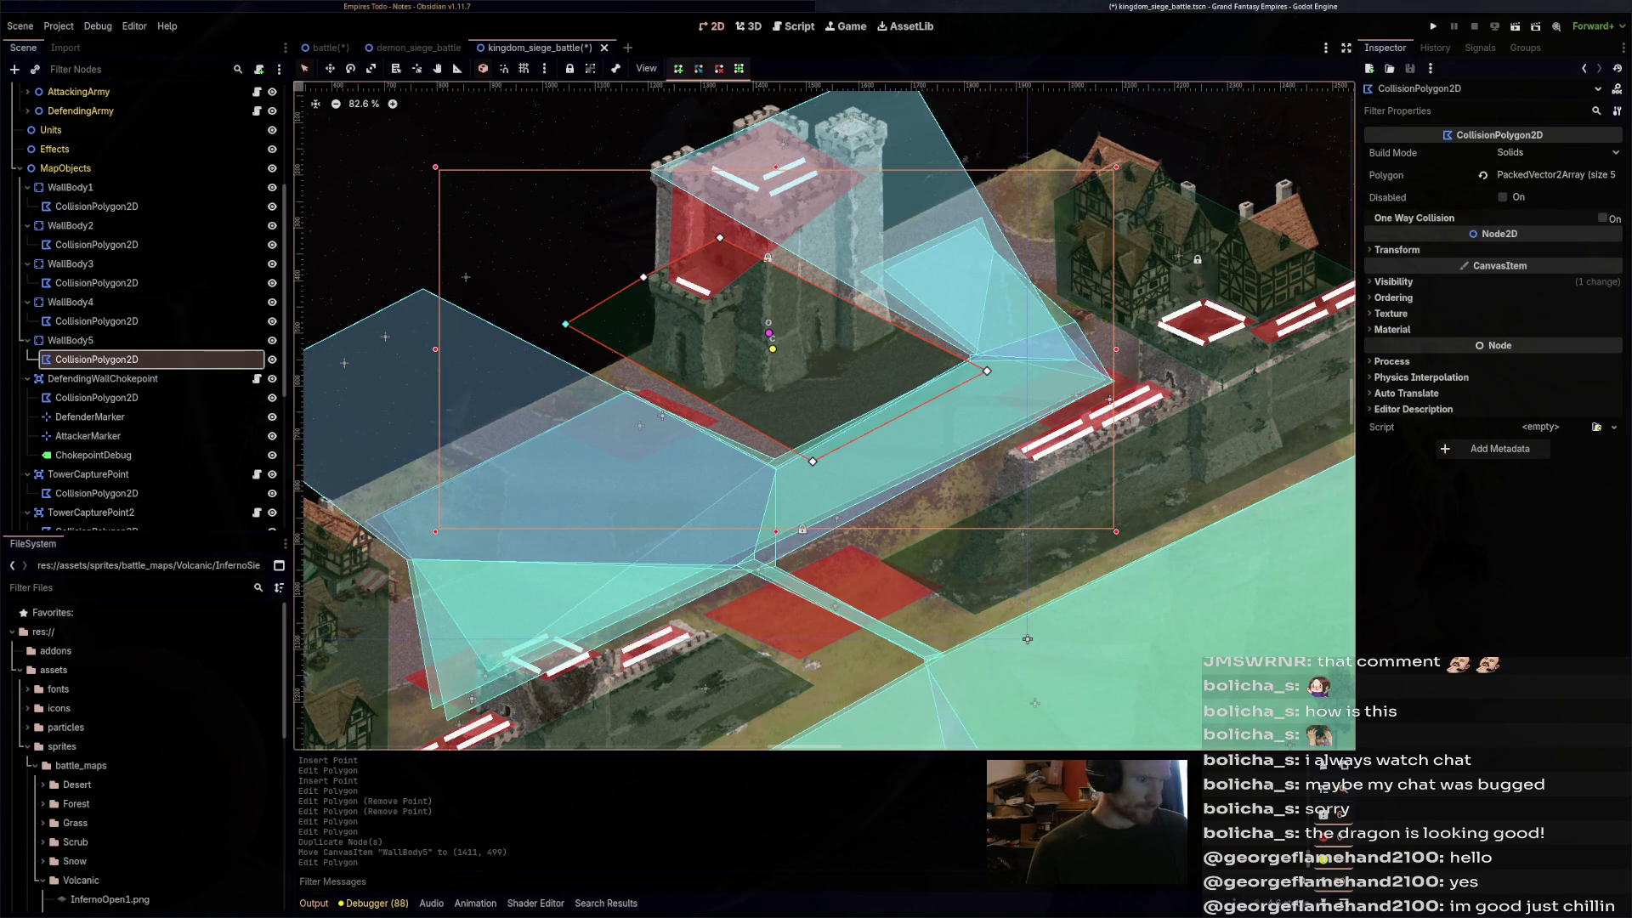
pyautogui.rightClick(644, 276)
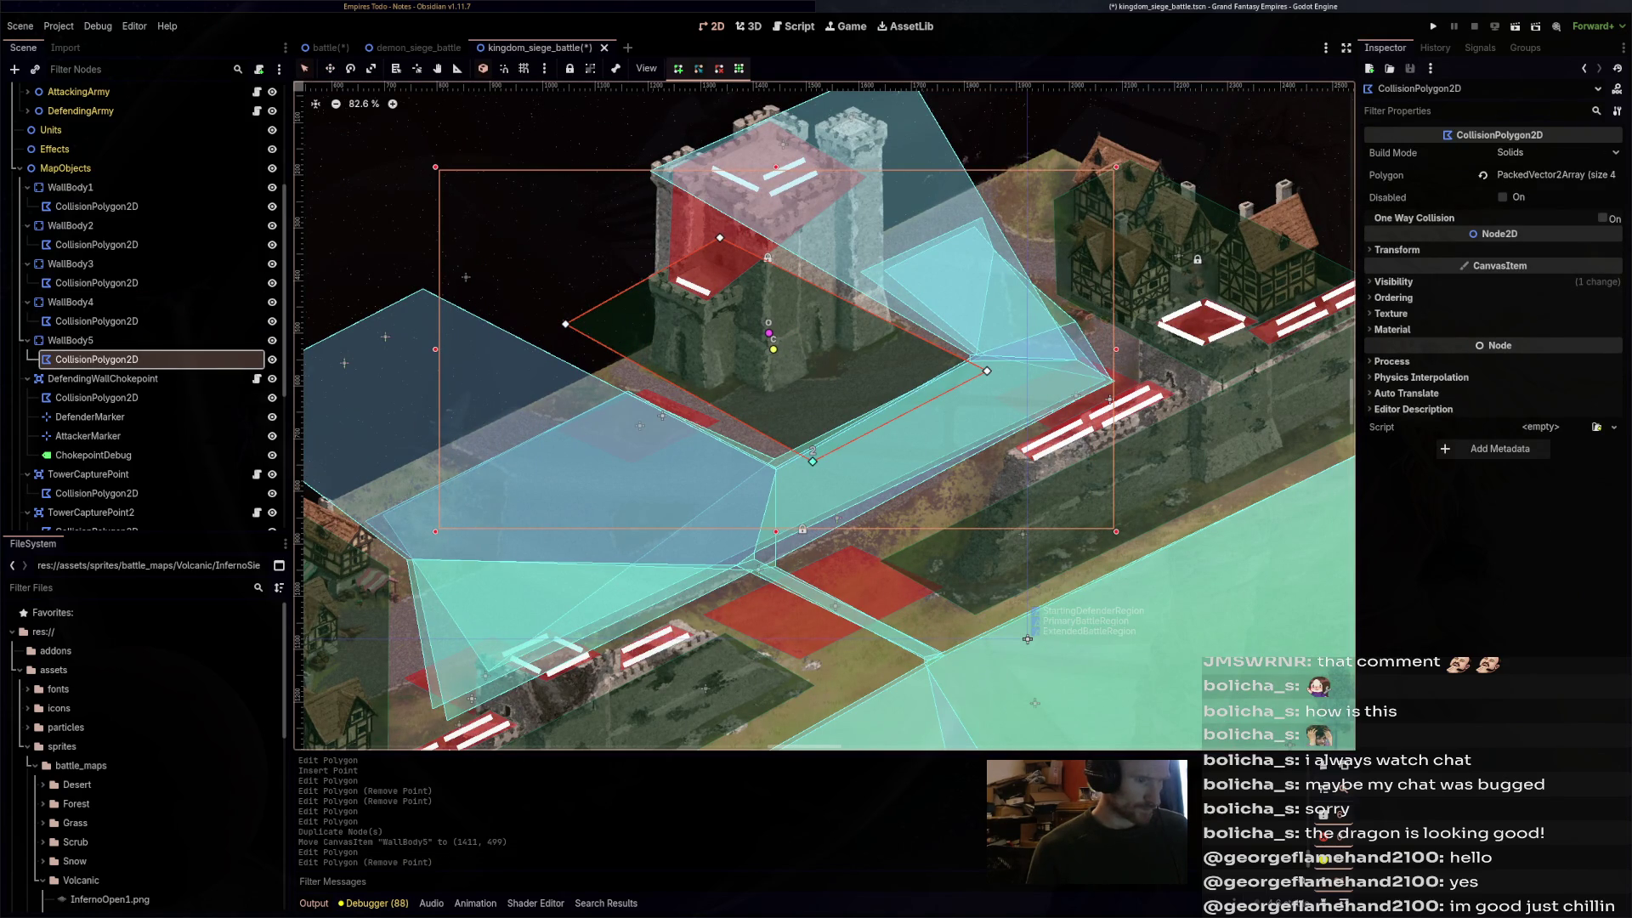
pyautogui.moveTo(812, 461); pyautogui.dragTo(754, 422)
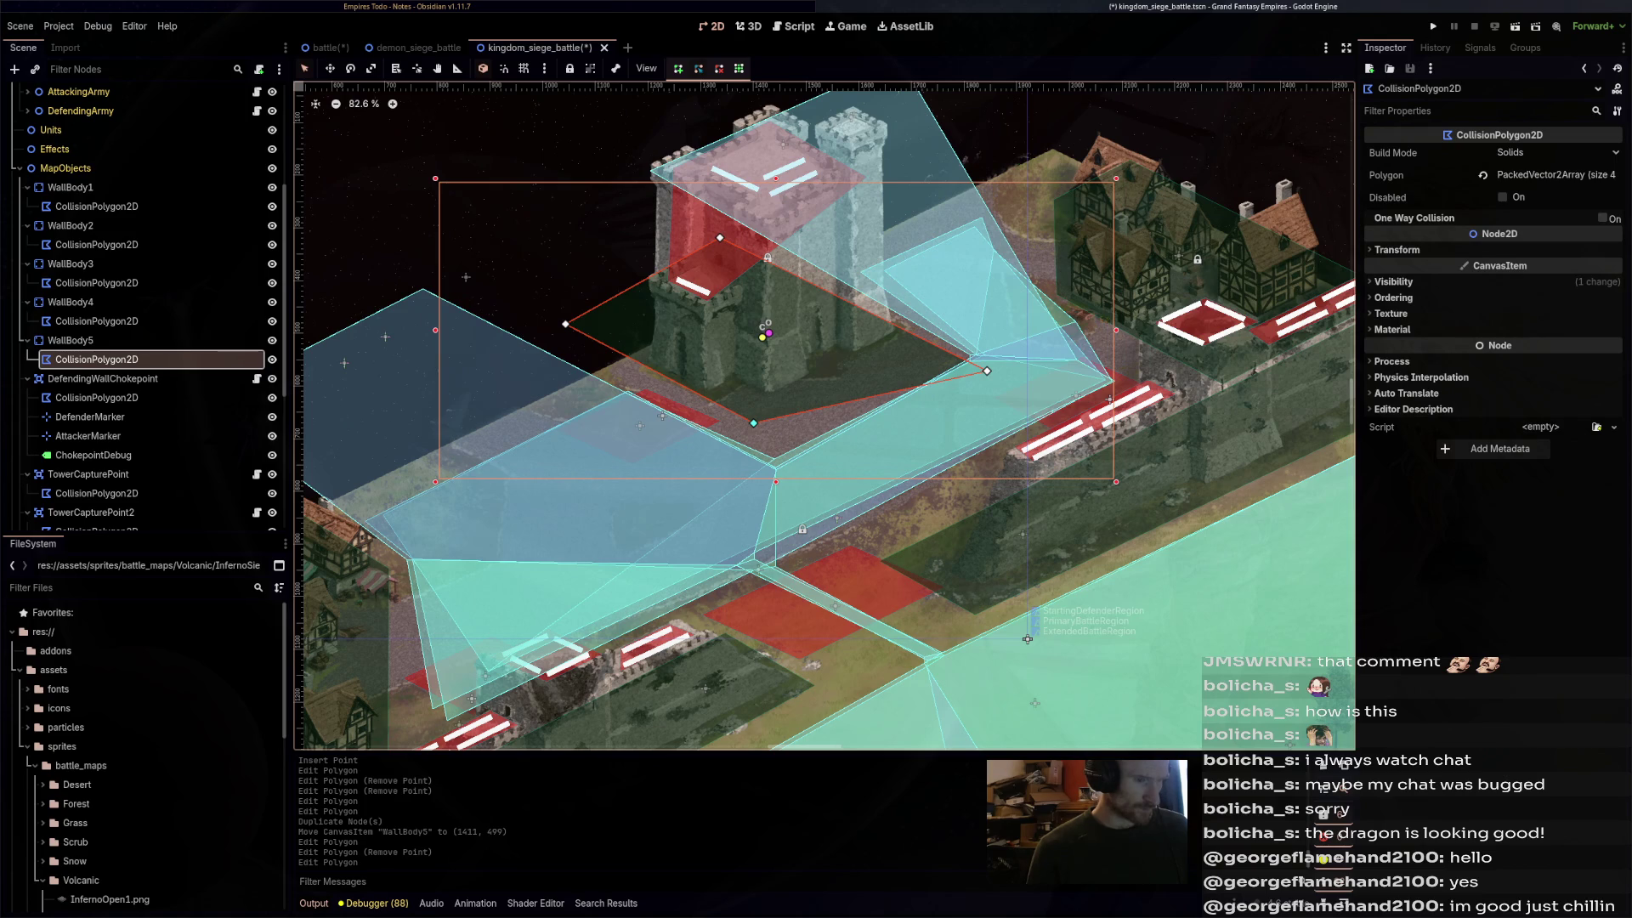
pyautogui.moveTo(987, 370); pyautogui.dragTo(914, 330)
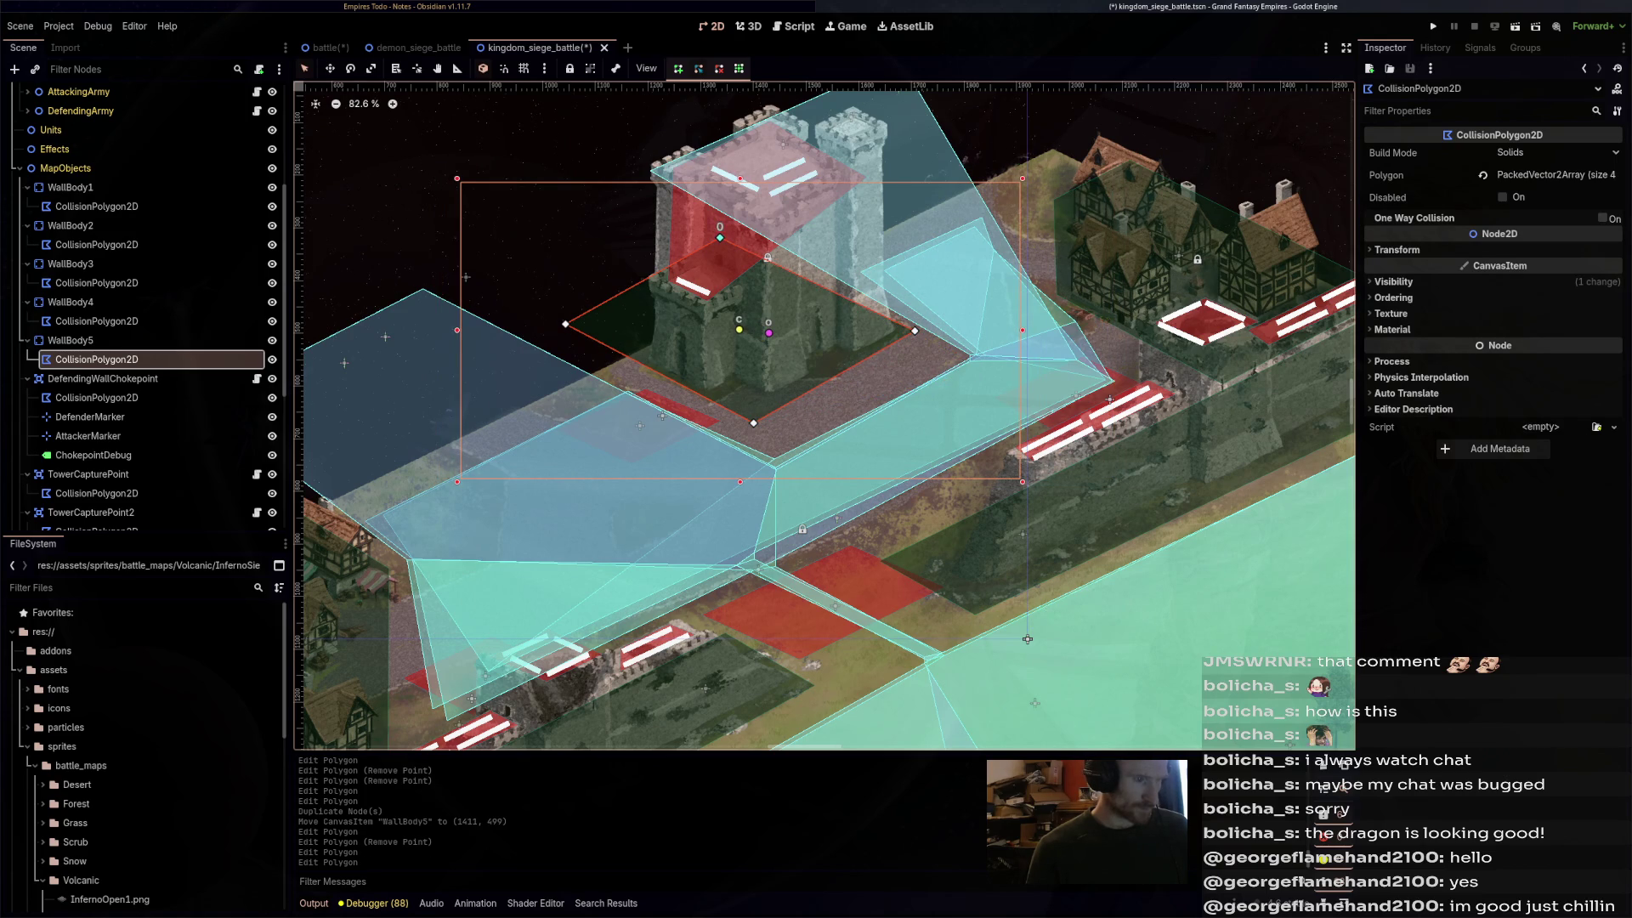
# - Fine-tune the four tower polygon corners and save the scene
pyautogui.moveTo(720, 237); pyautogui.dragTo(748, 235)
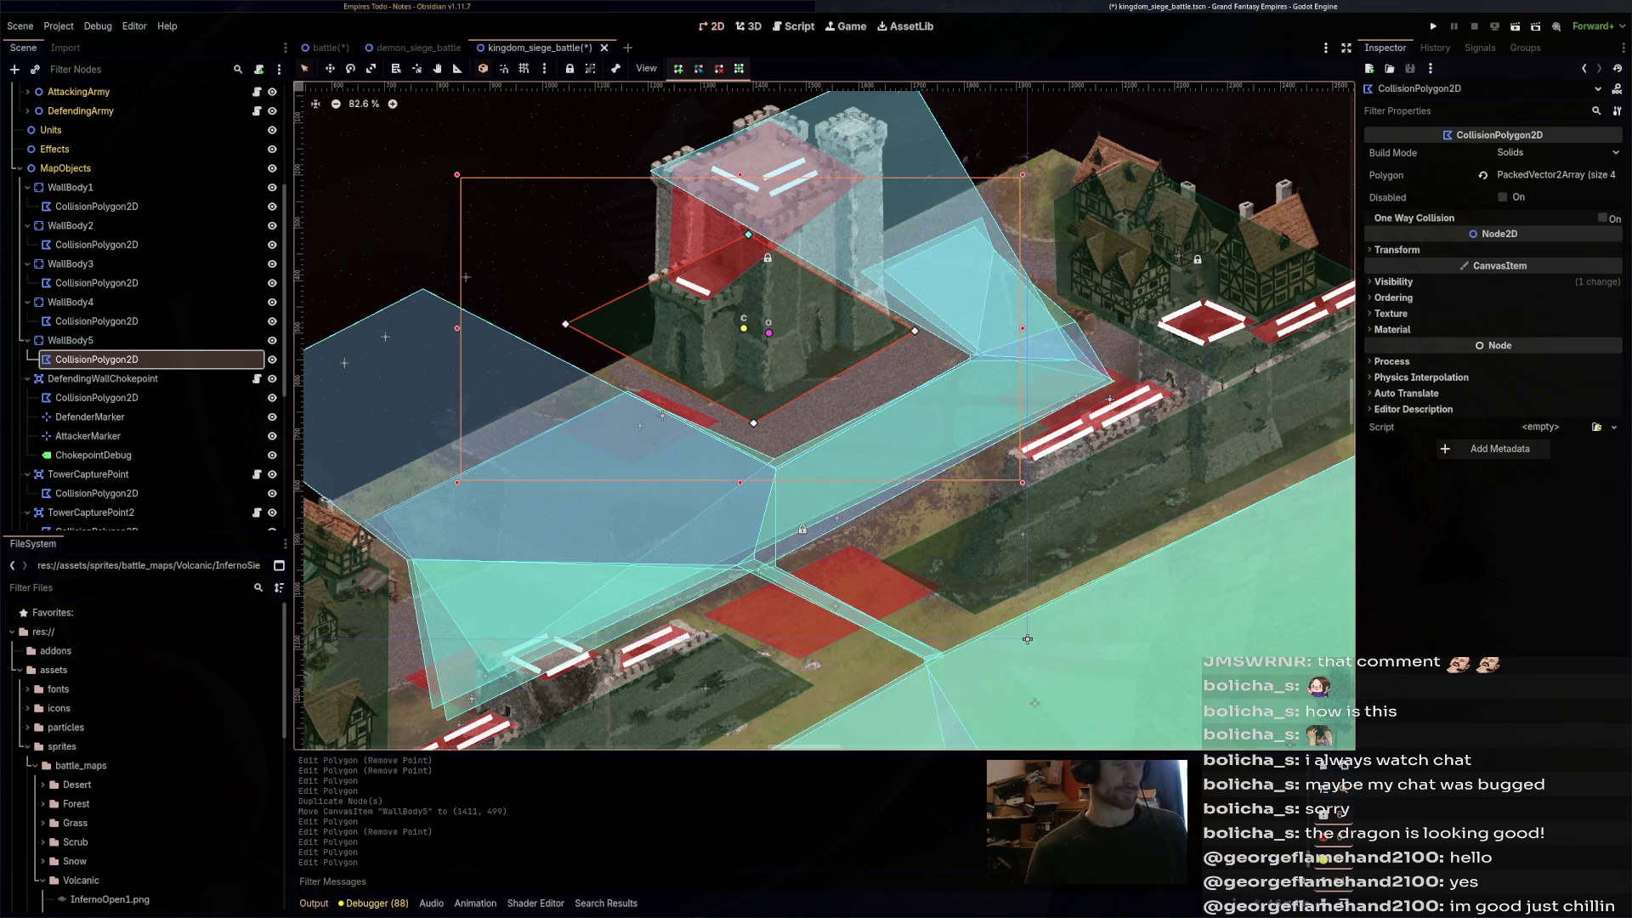
pyautogui.moveTo(565, 323); pyautogui.dragTo(556, 330)
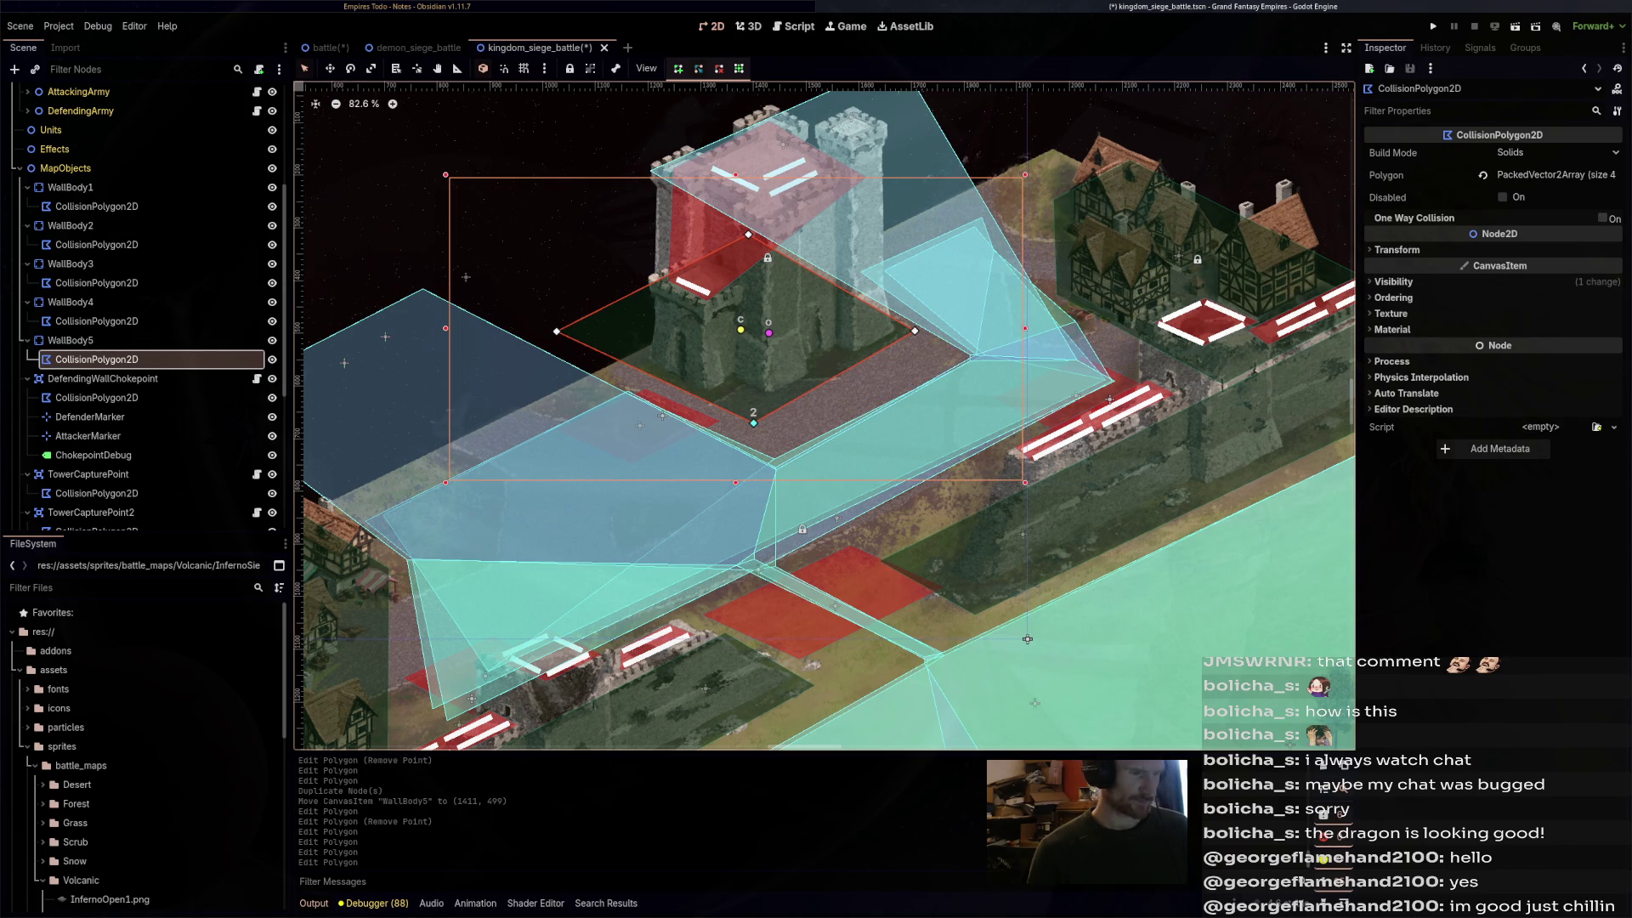
pyautogui.moveTo(756, 422); pyautogui.dragTo(758, 426)
pyautogui.moveTo(915, 331); pyautogui.dragTo(918, 337)
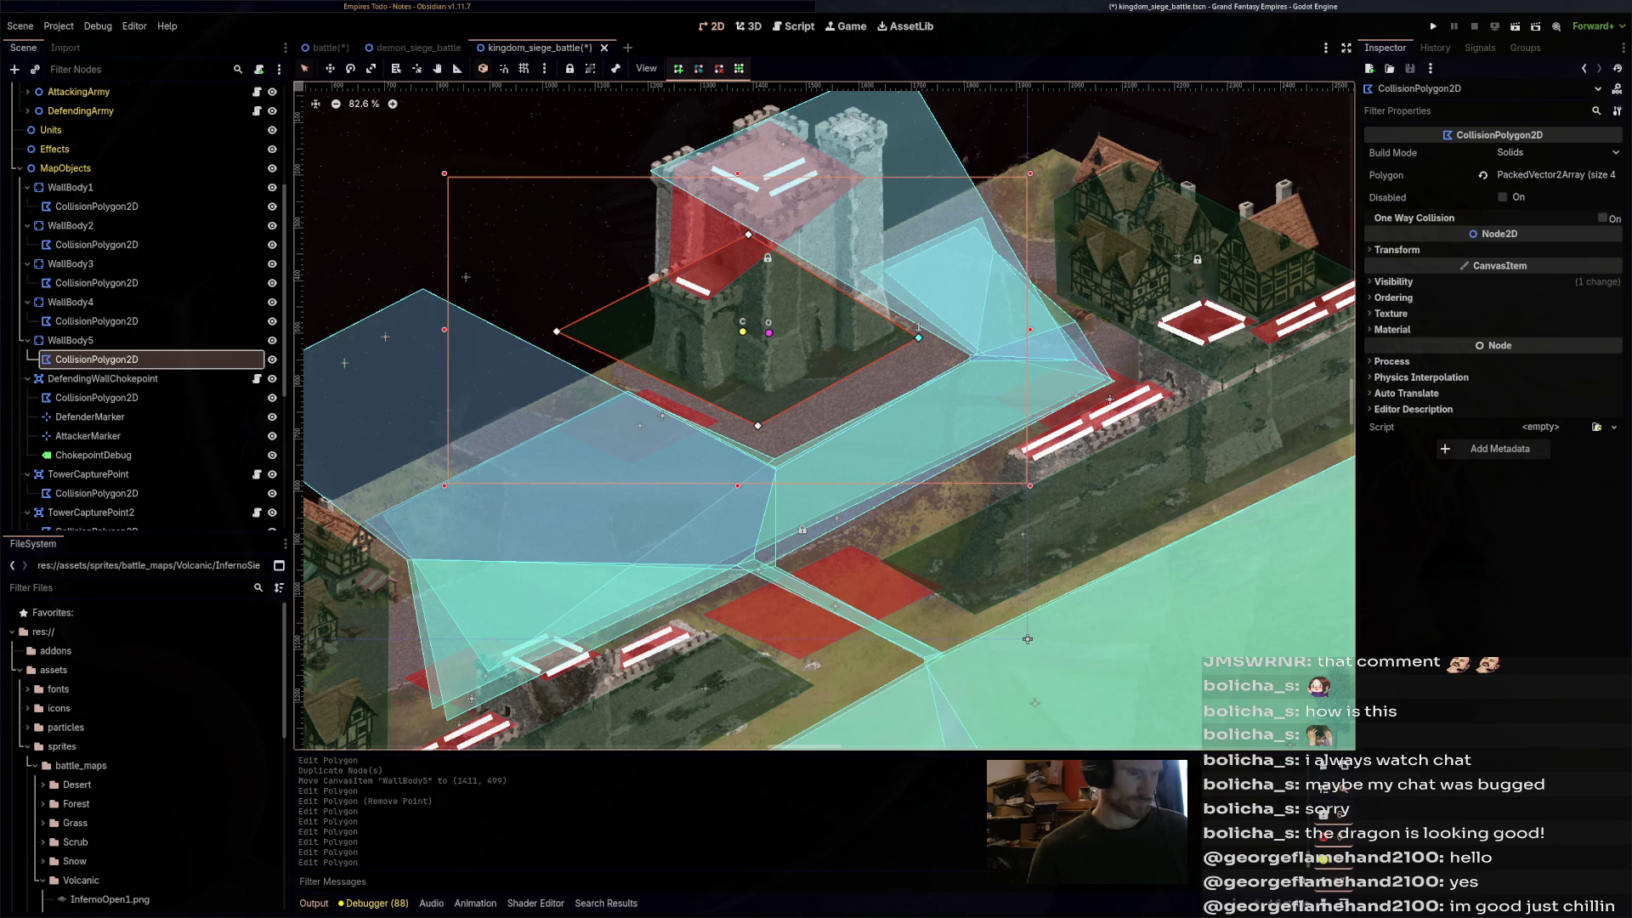
pyautogui.hotkey('ctrl', 's')
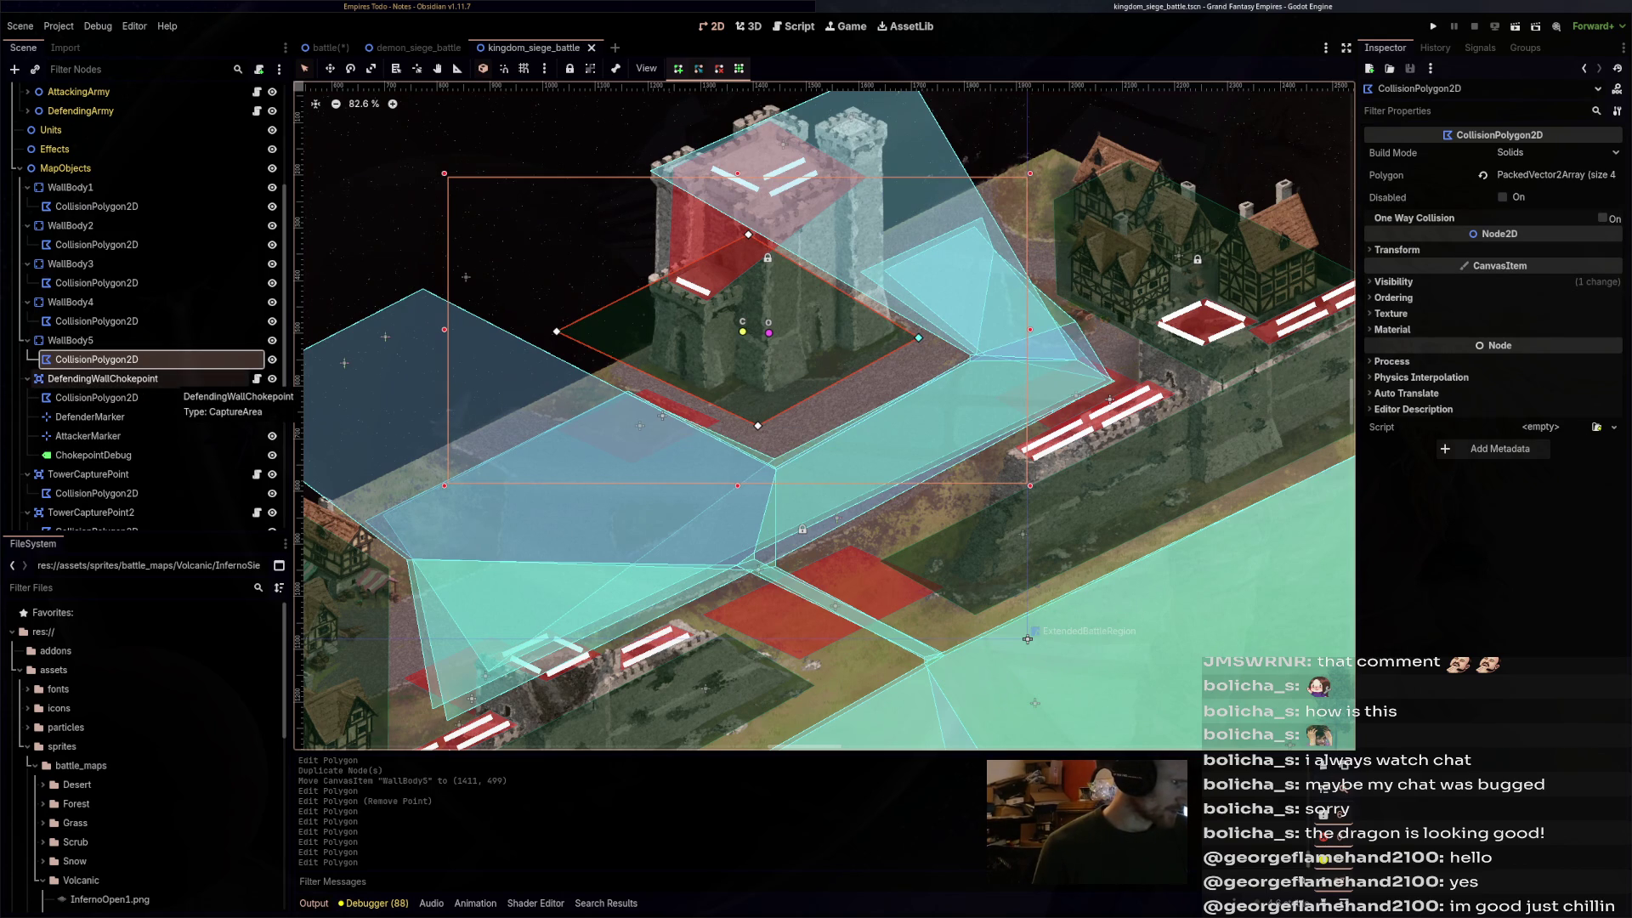
# - Select DefendingWallChokepoint, pan the map, and save kingdom_siege_battle
pyautogui.click(170, 379)
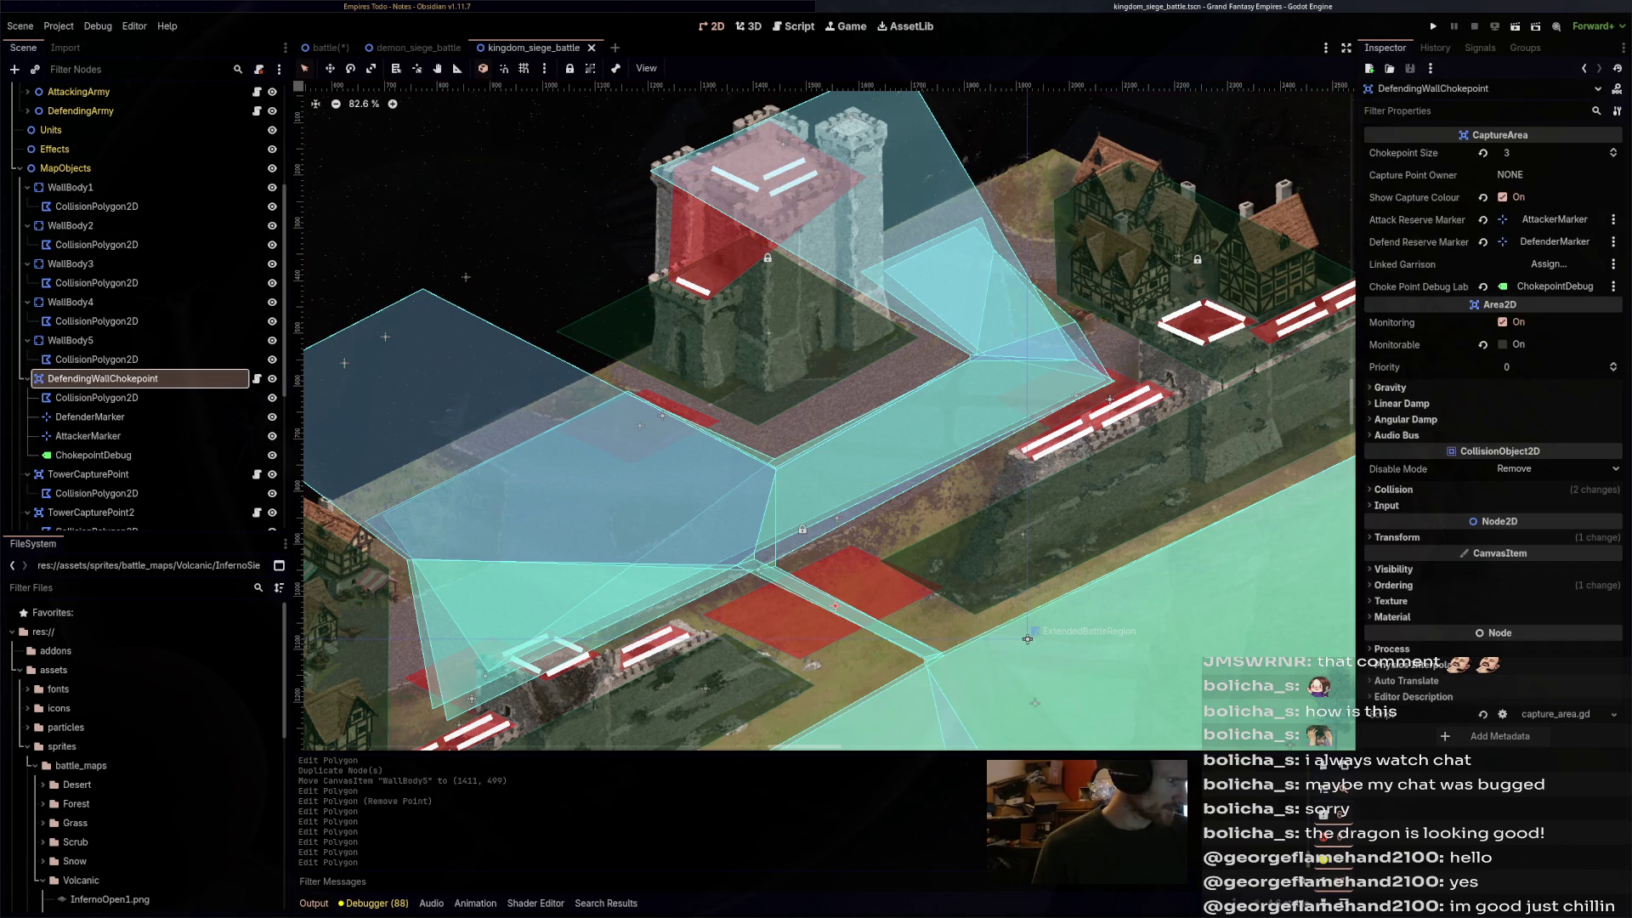
pyautogui.scroll(-3, 1027, 638)
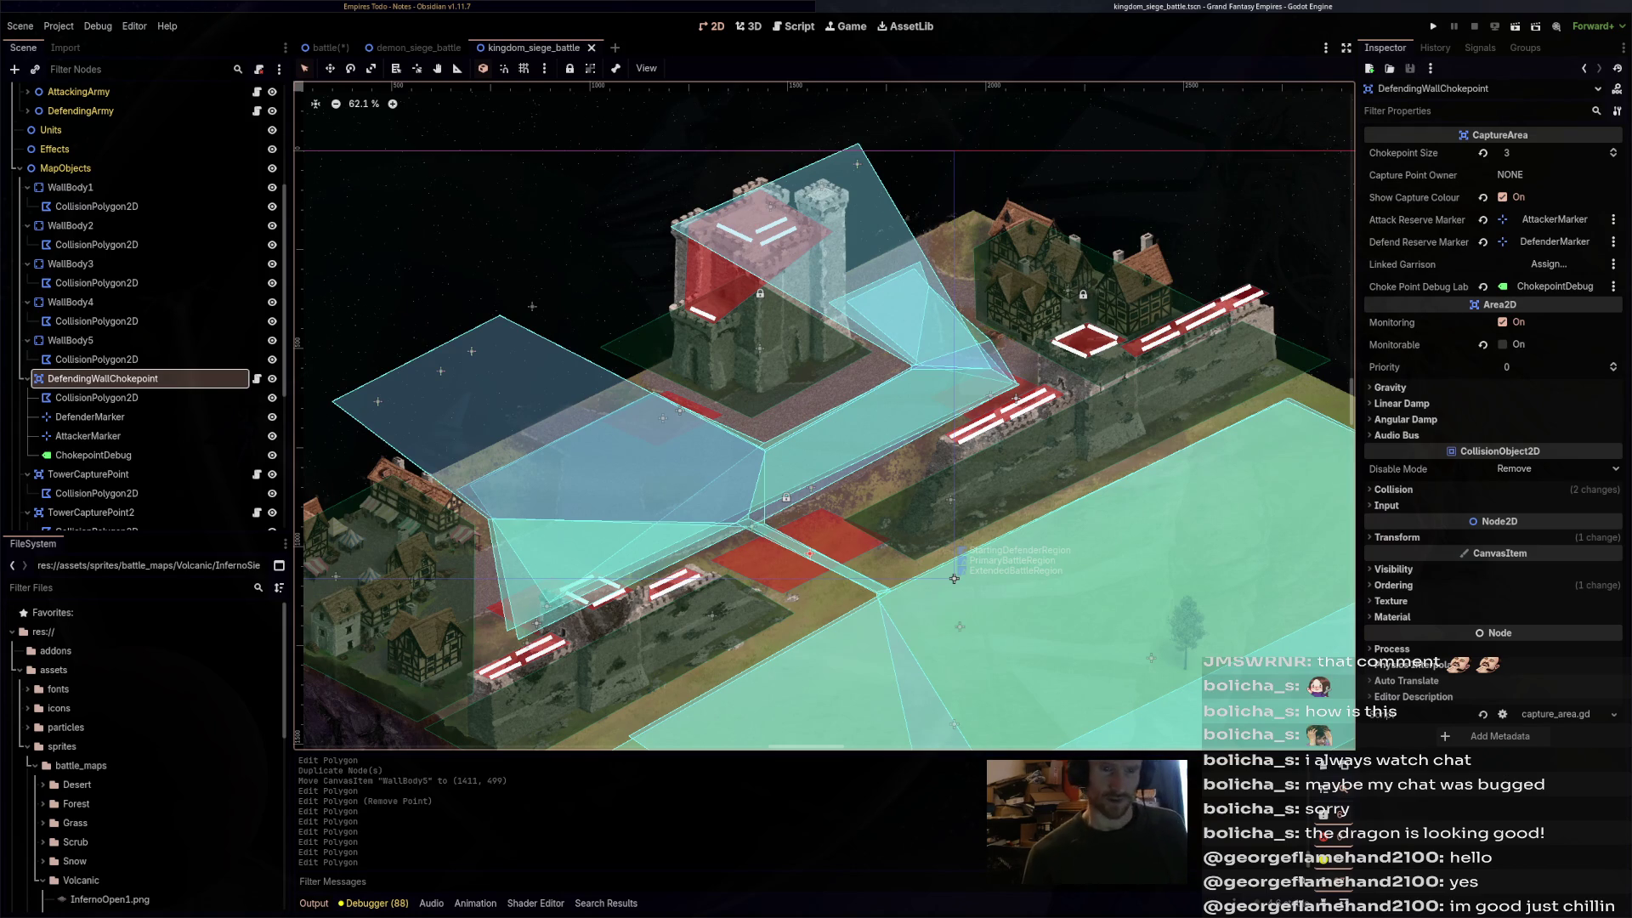
pyautogui.moveTo(954, 579); pyautogui.dragTo(1011, 509)
pyautogui.hotkey('ctrl', 's')
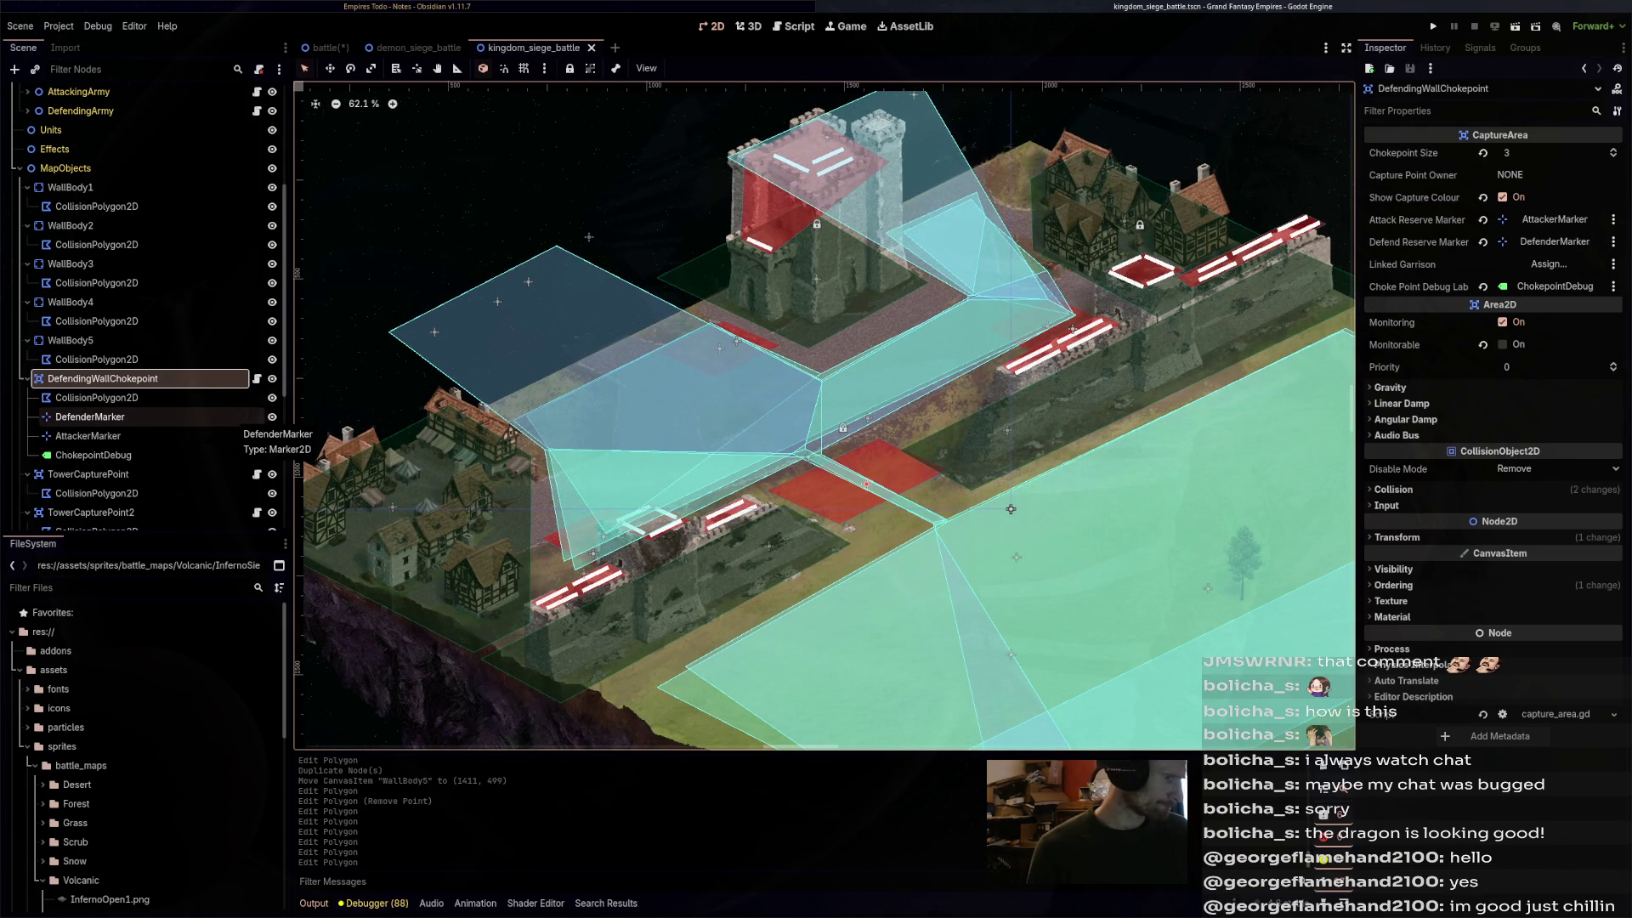
# - Collapse DefendingWallChokepoint, zoom out to the full map, and bring up Quick Open Scene
pyautogui.press('Left')
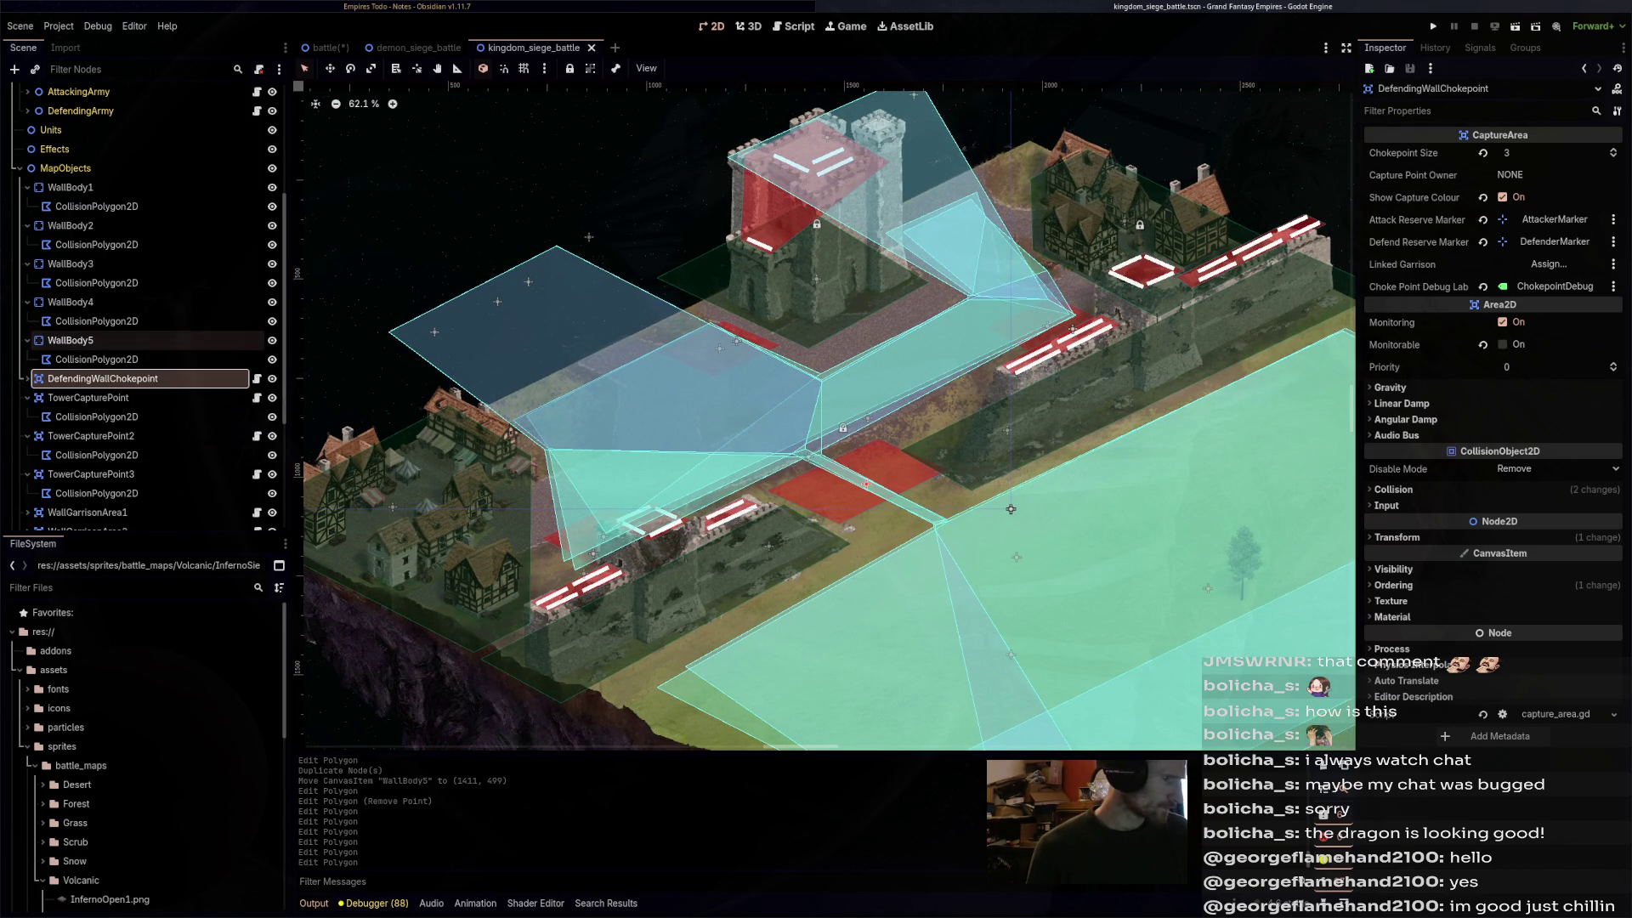
pyautogui.scroll(-2, 1011, 509)
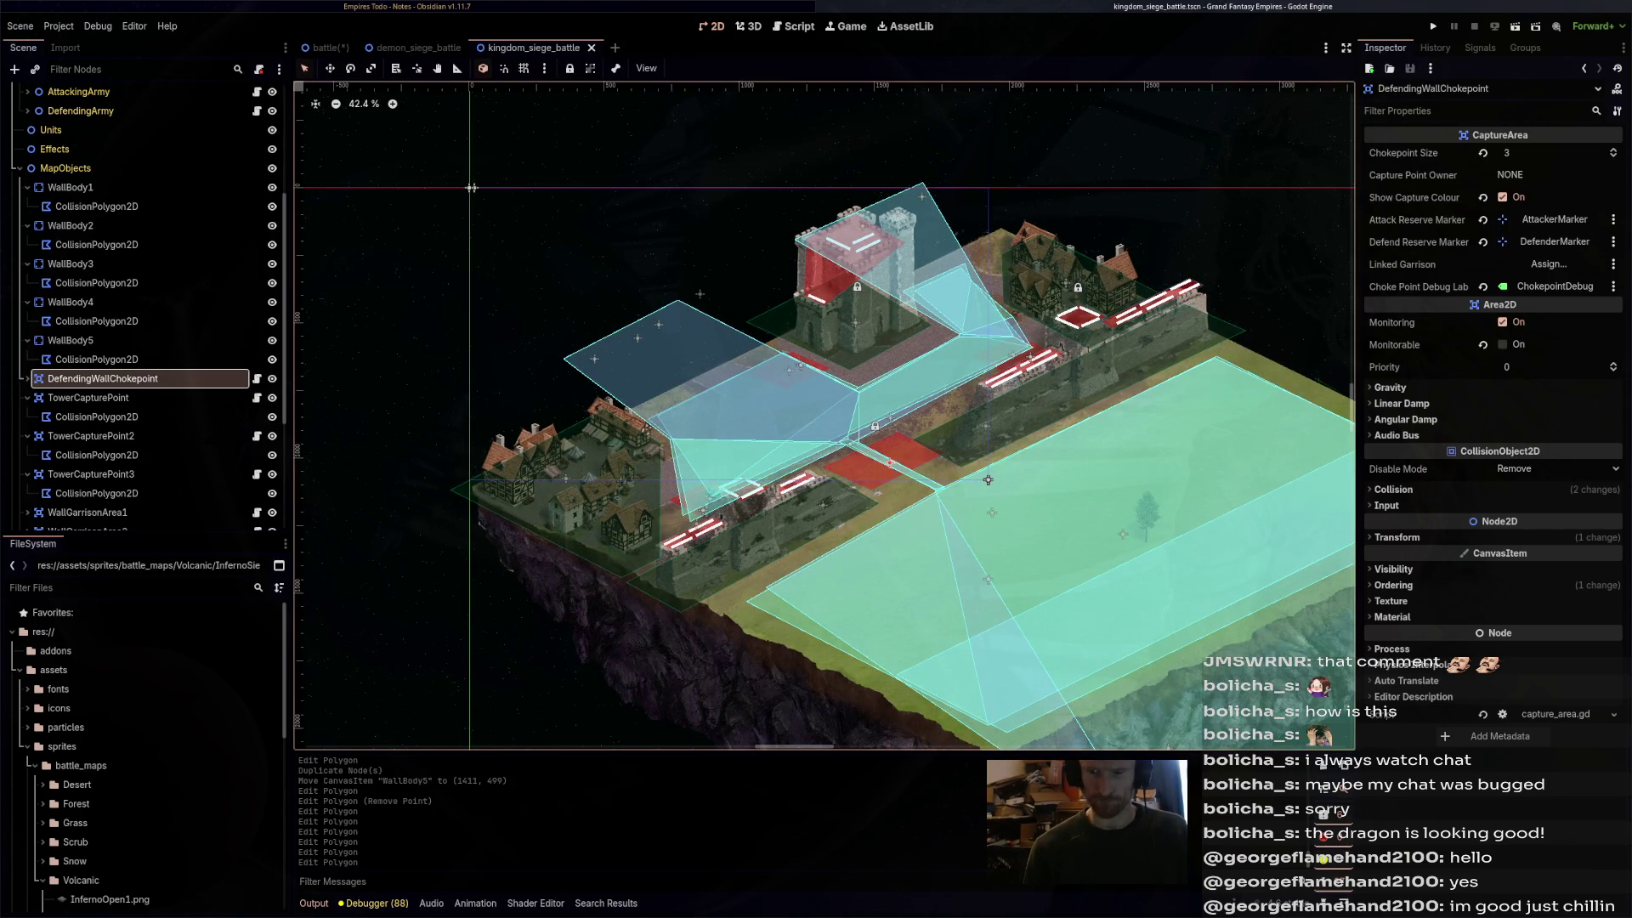
pyautogui.hotkey('ctrl', 'shift', 'o')
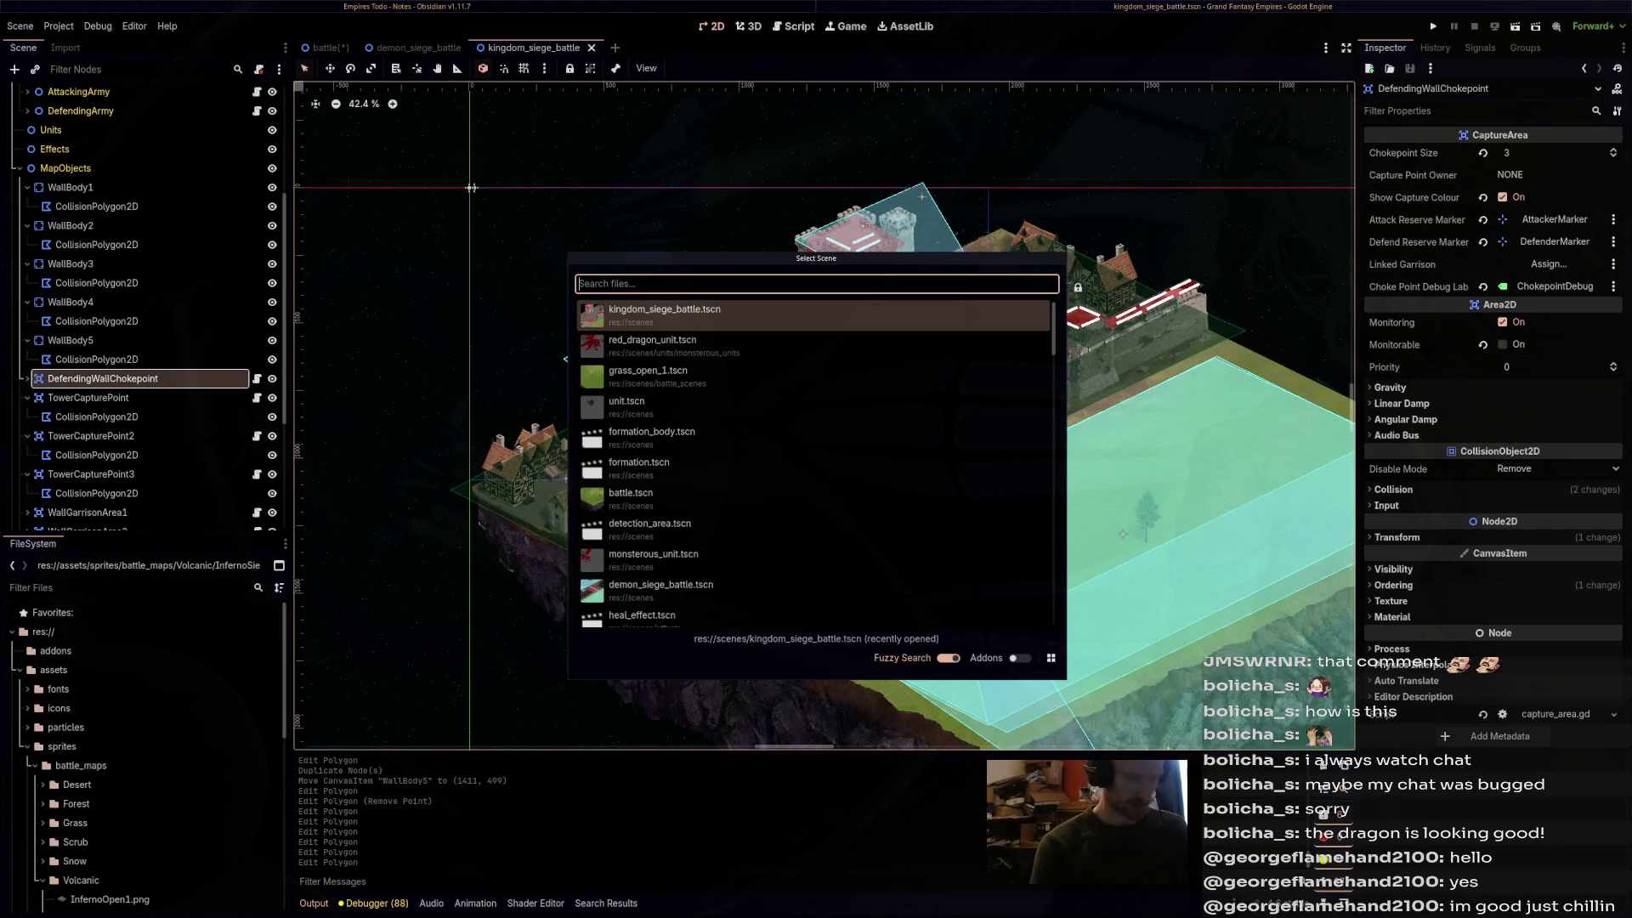
# - Open grass_kingdom_siege_1, snow_kingdom_siege_1 and scrub_kingdom_siege_1 from Quick Open filtered by 'kingdom'
pyautogui.write('kingdom')
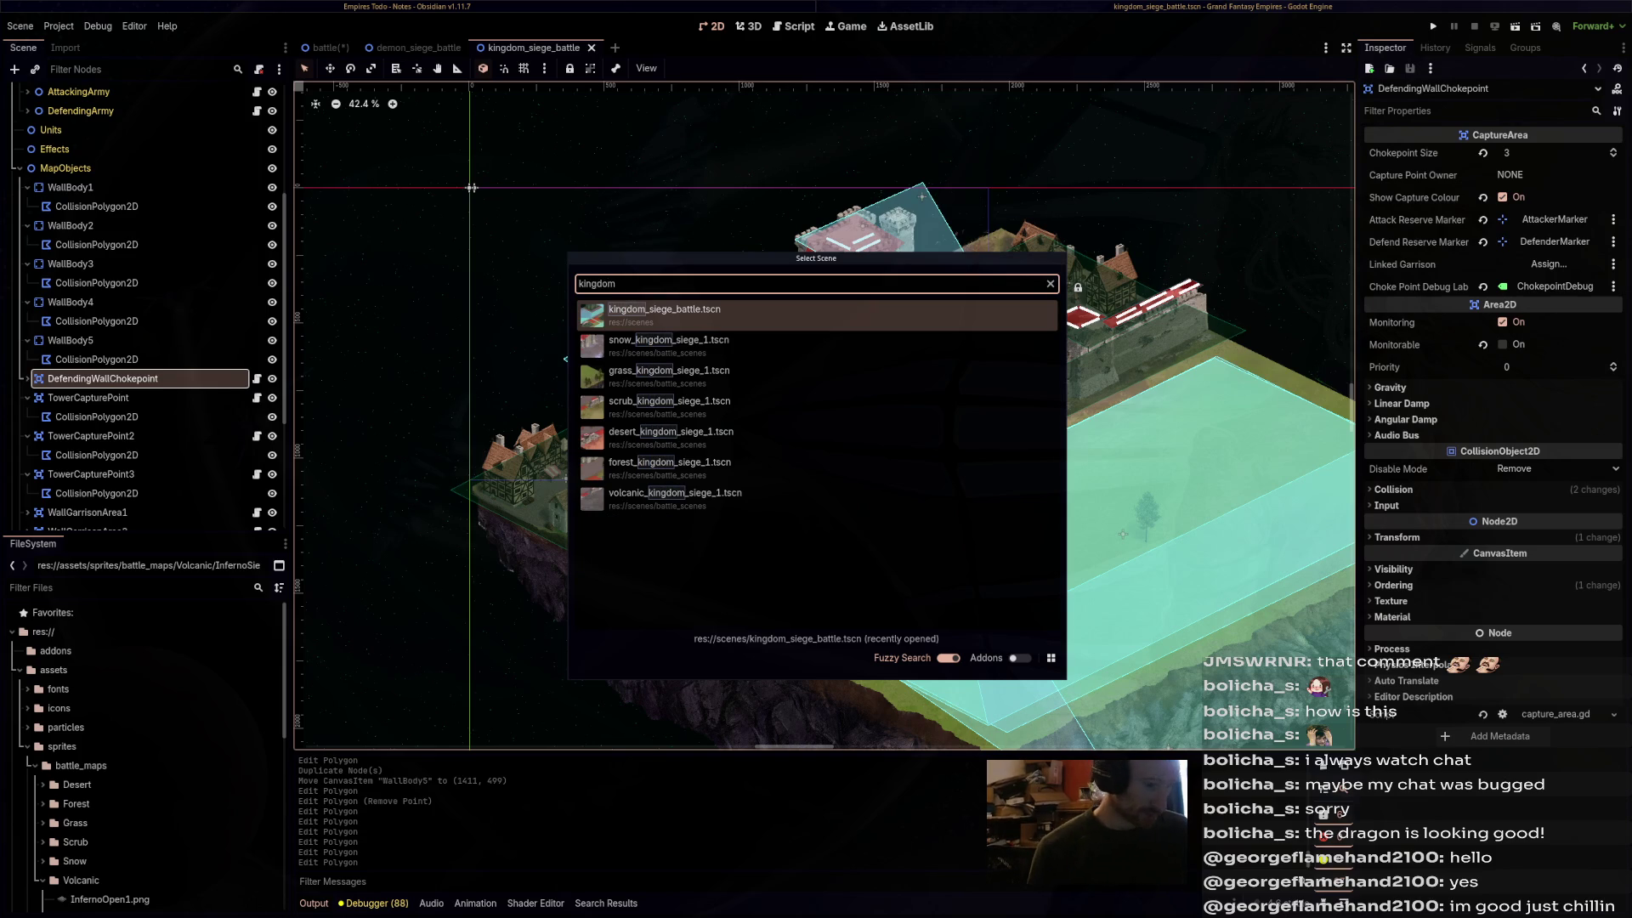
pyautogui.press('Down')
pyautogui.press('Down')
pyautogui.press('Return')
pyautogui.hotkey('ctrl', 'shift', 'o')
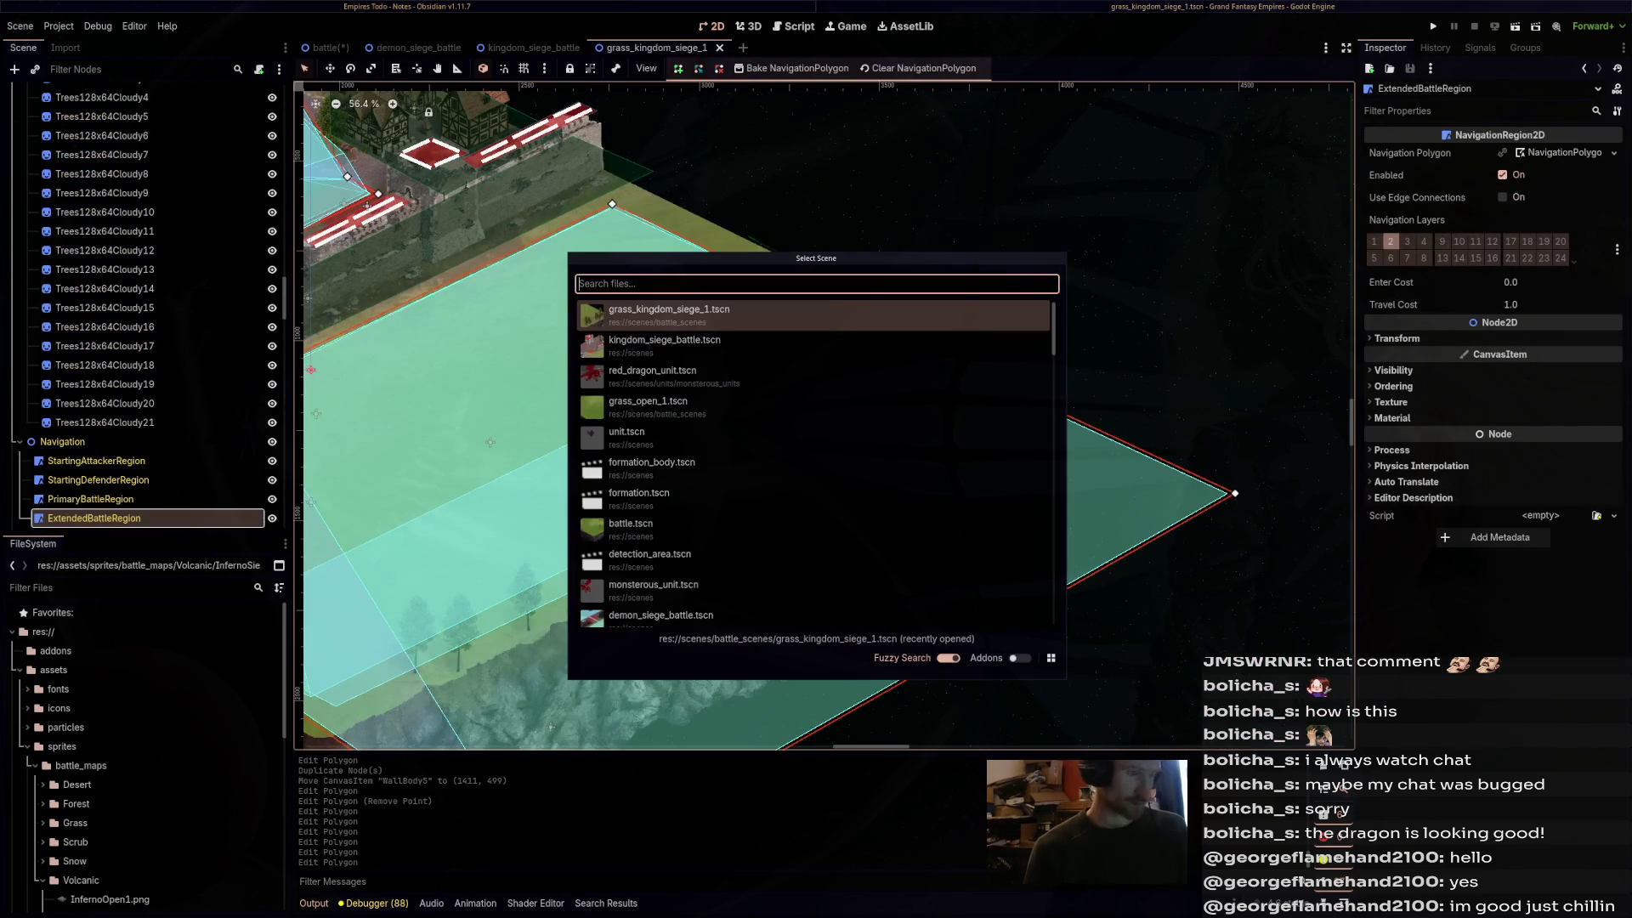
pyautogui.write('kingdom')
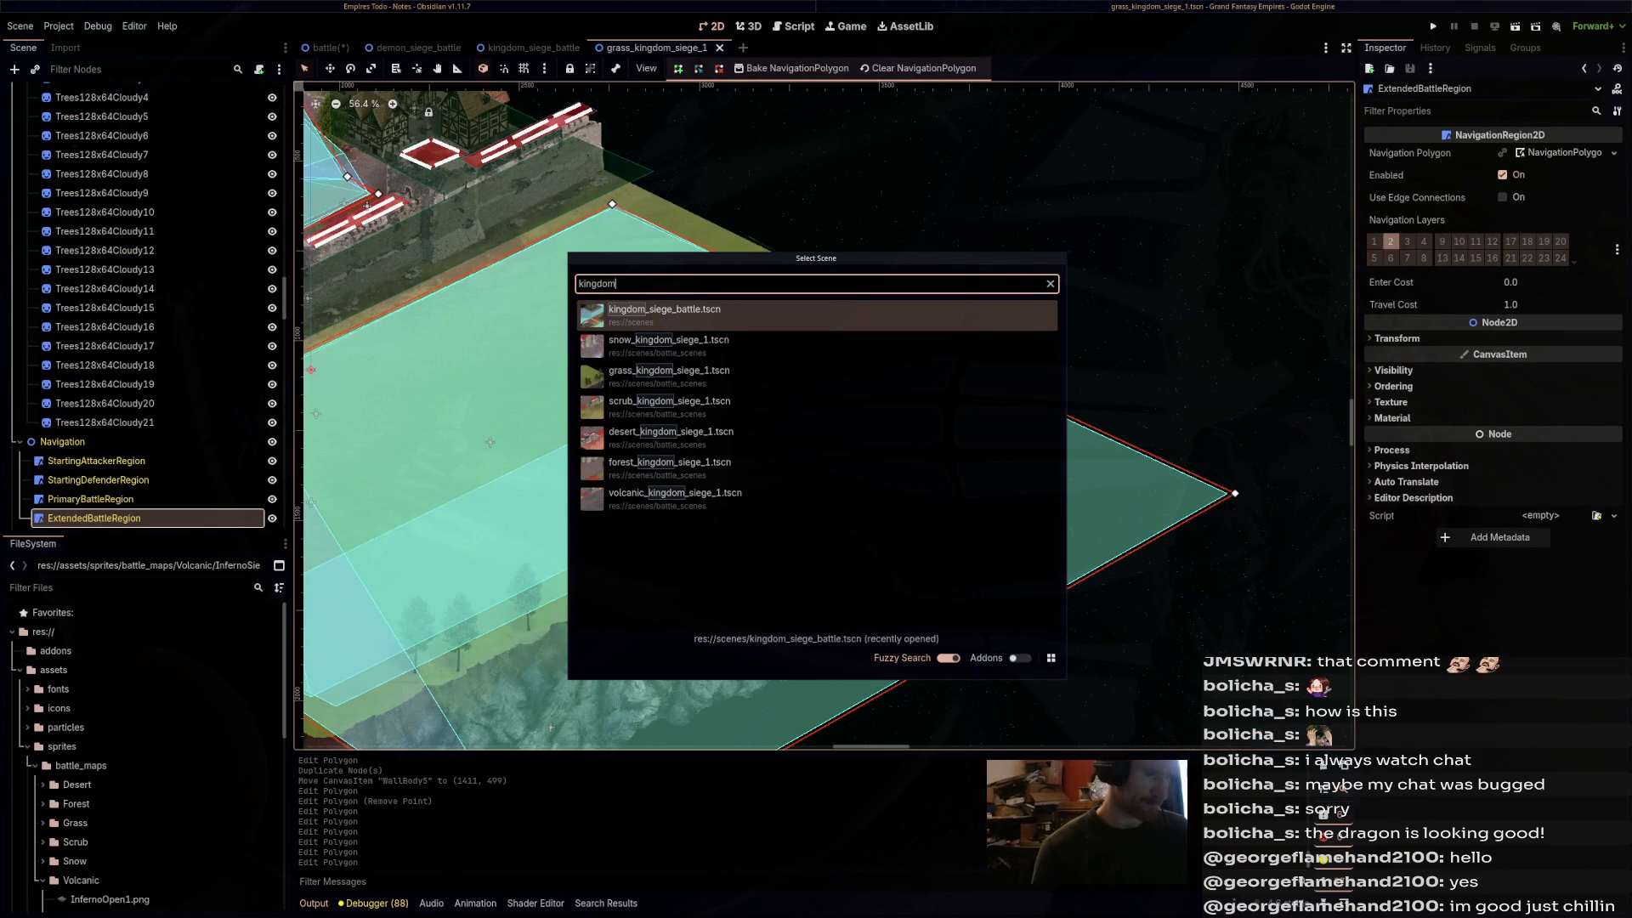
pyautogui.press('Down')
pyautogui.press('Return')
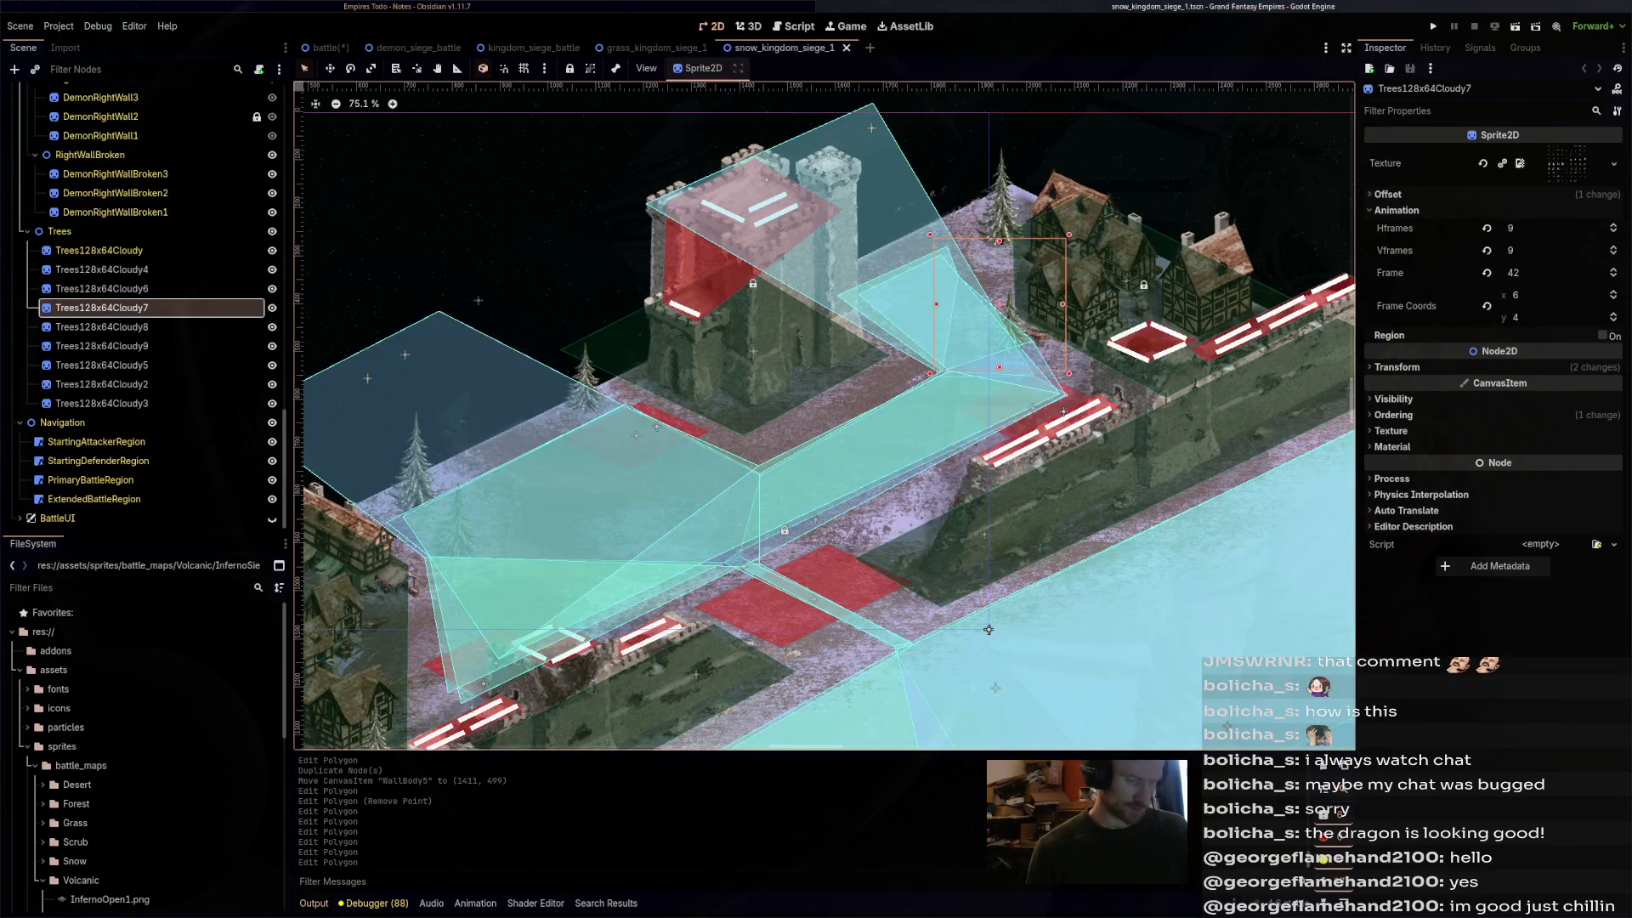
pyautogui.hotkey('ctrl', 'shift', 'o')
pyautogui.write('kingdom')
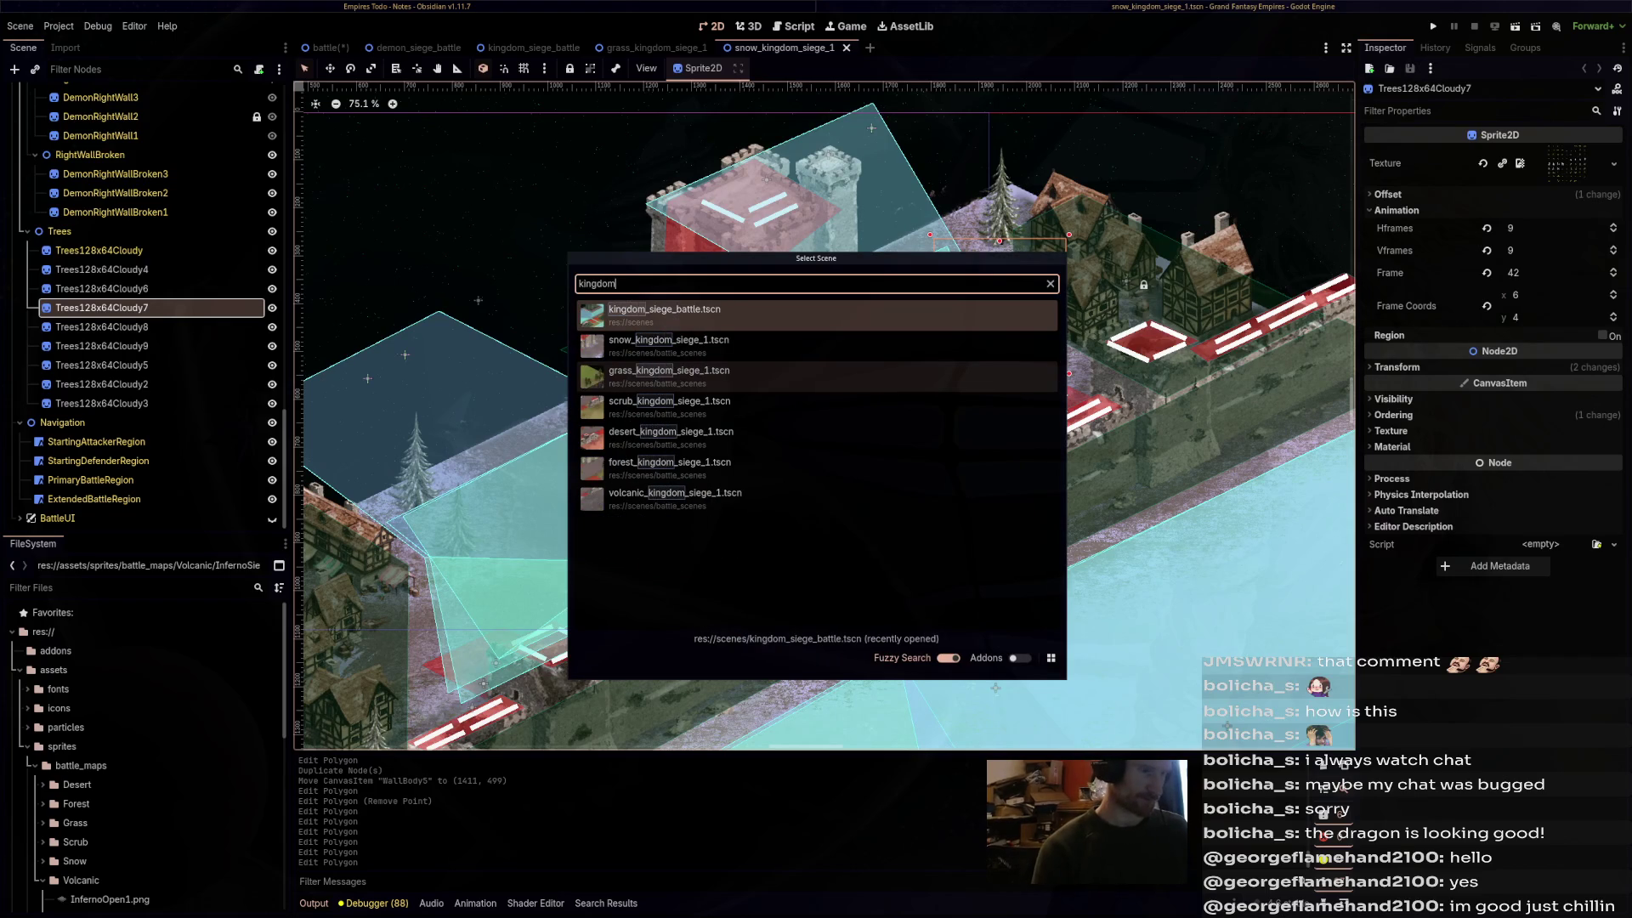
pyautogui.doubleClick(820, 415)
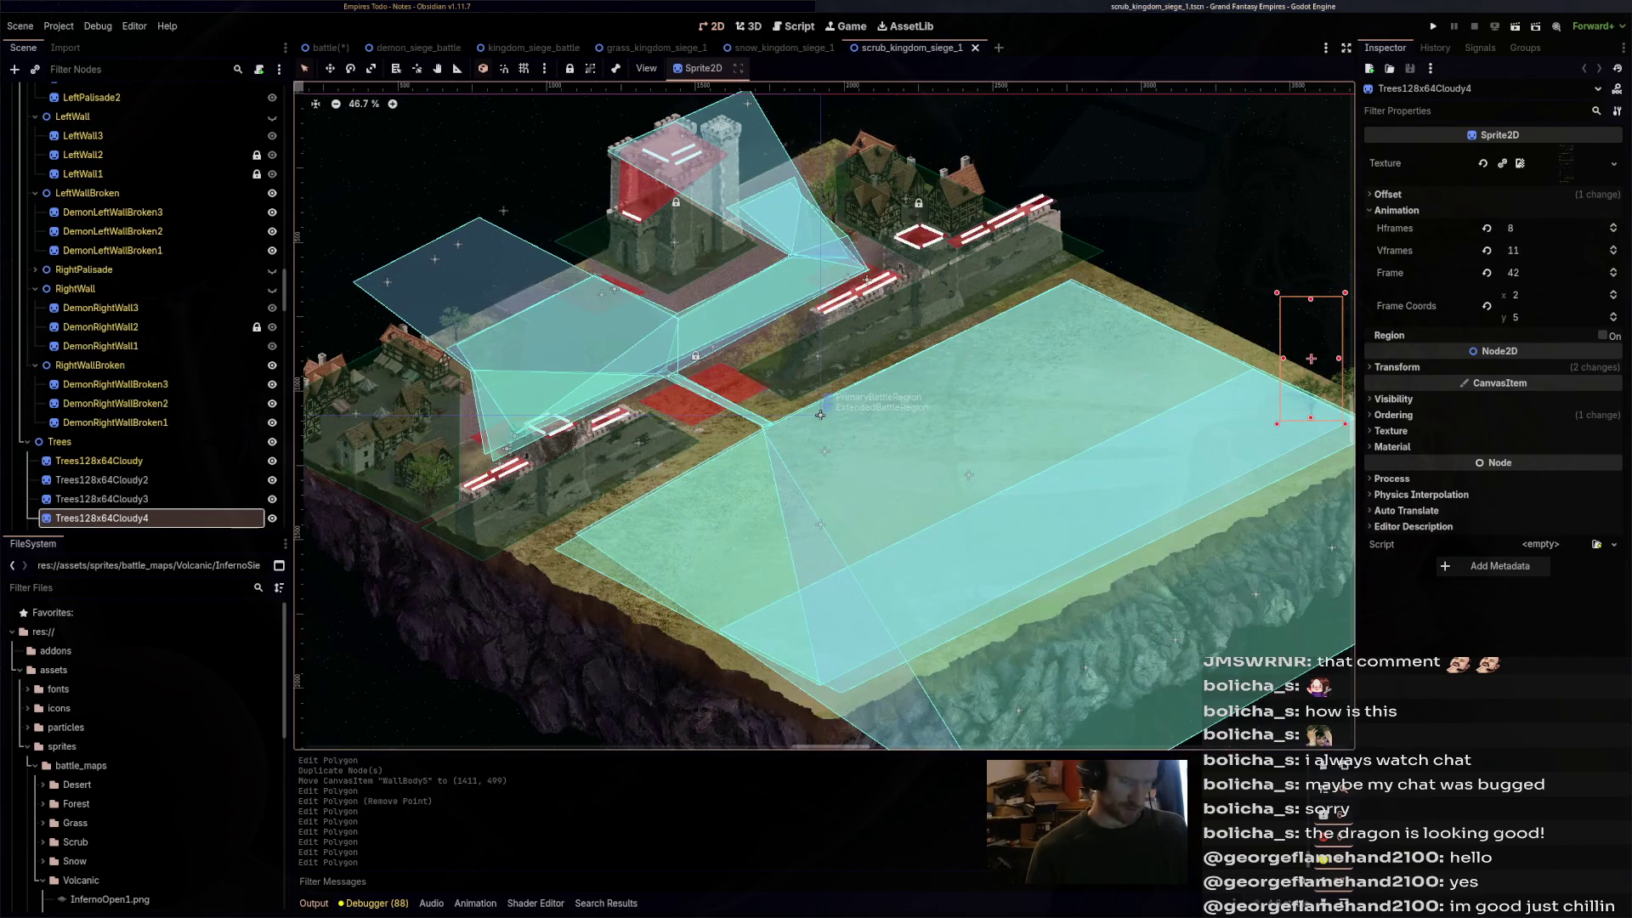
# - Open the desert, forest and volcanic kingdom siege scenes, then zoom and pan the volcanic map
pyautogui.hotkey('ctrl', 'shift', 'o')
pyautogui.write('kingdom')
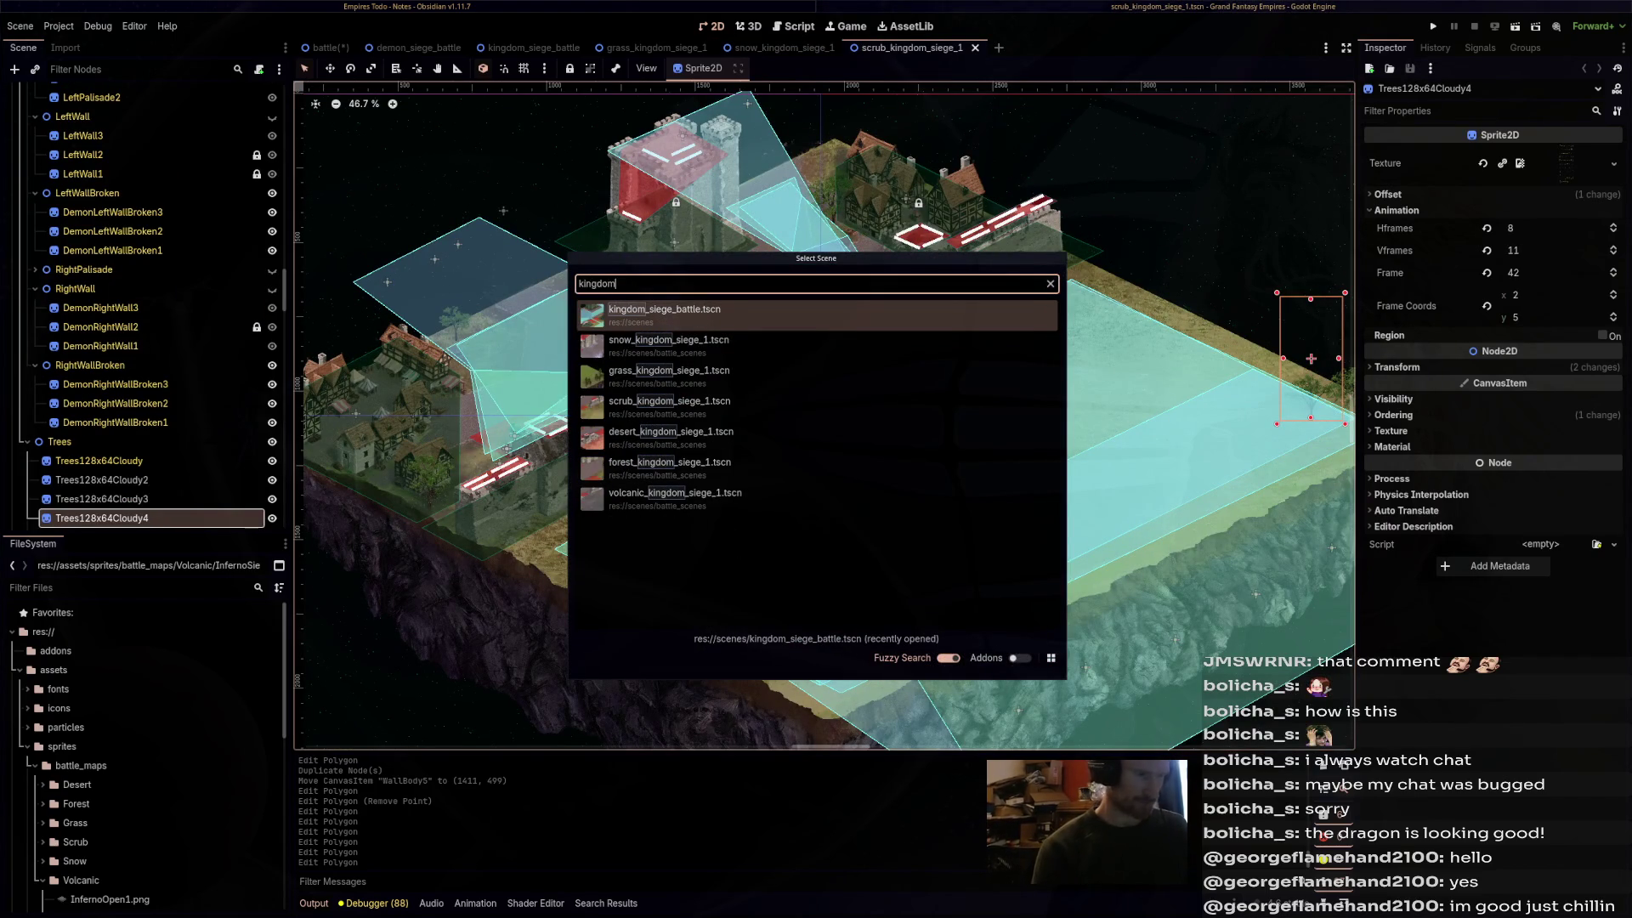
pyautogui.click(679, 436)
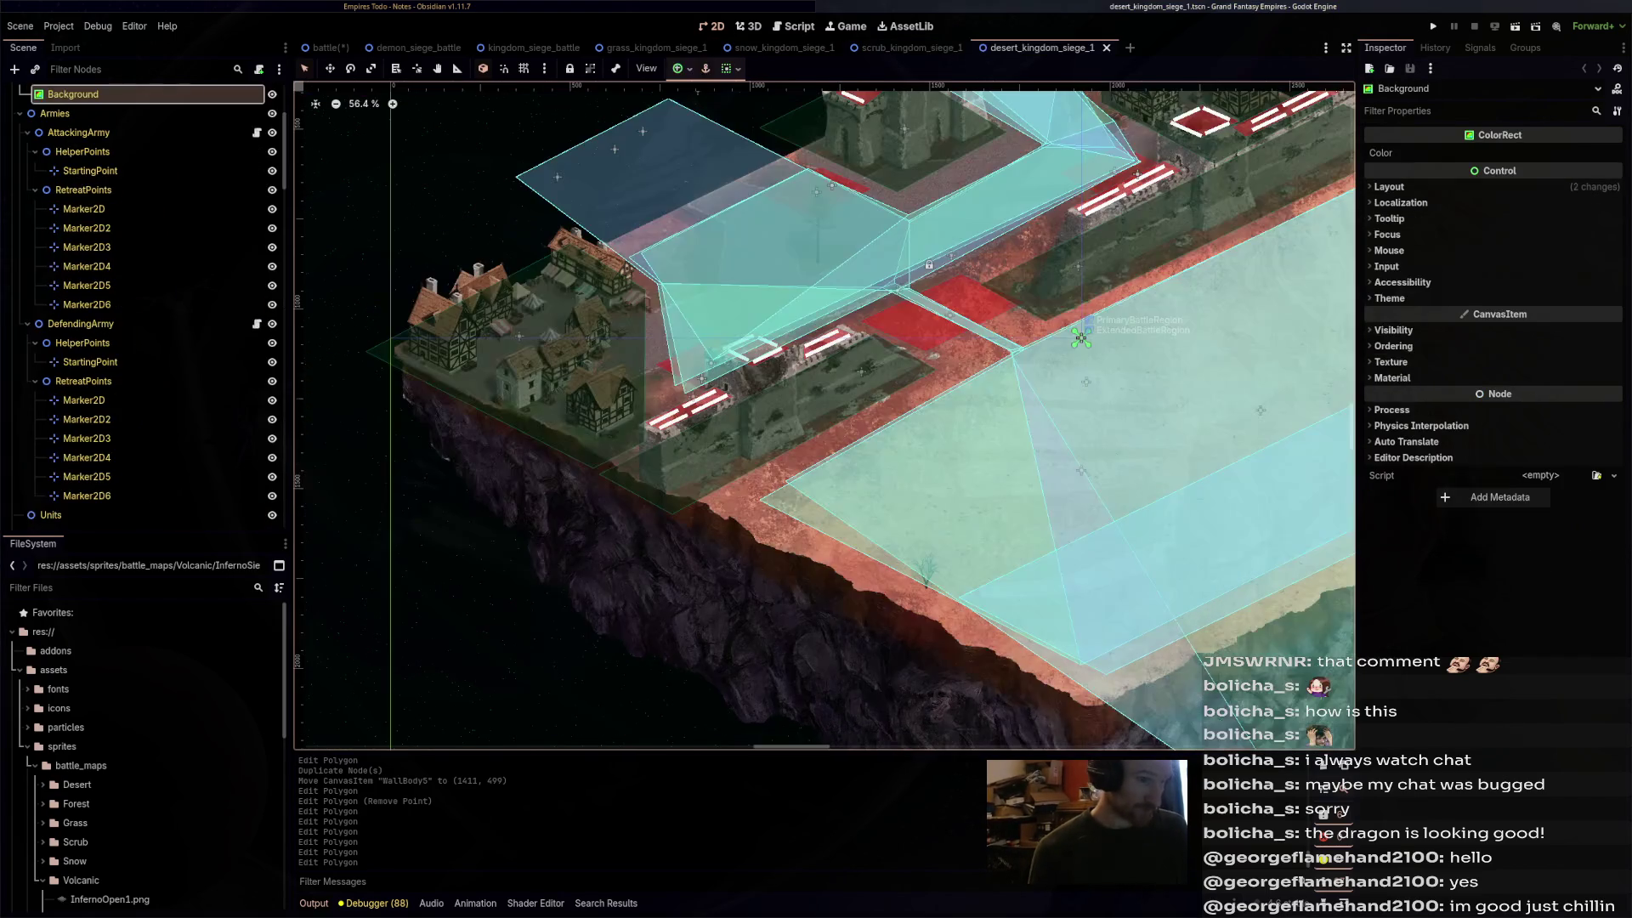
pyautogui.hotkey('ctrl', 'shift', 'o')
pyautogui.write('kingdom')
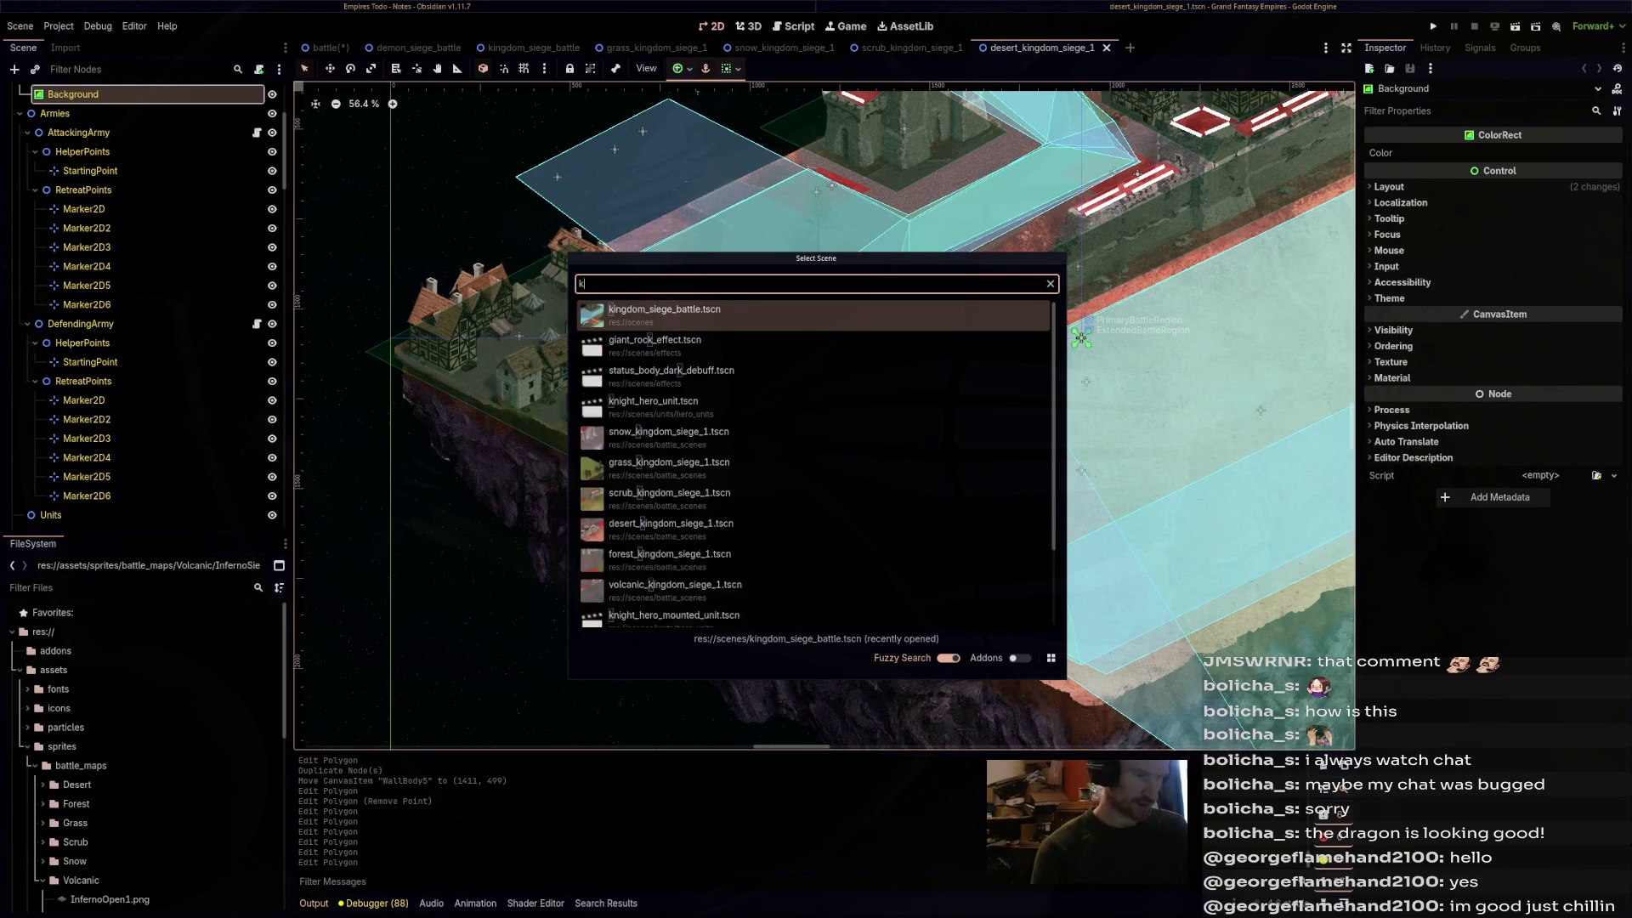
pyautogui.click(680, 466)
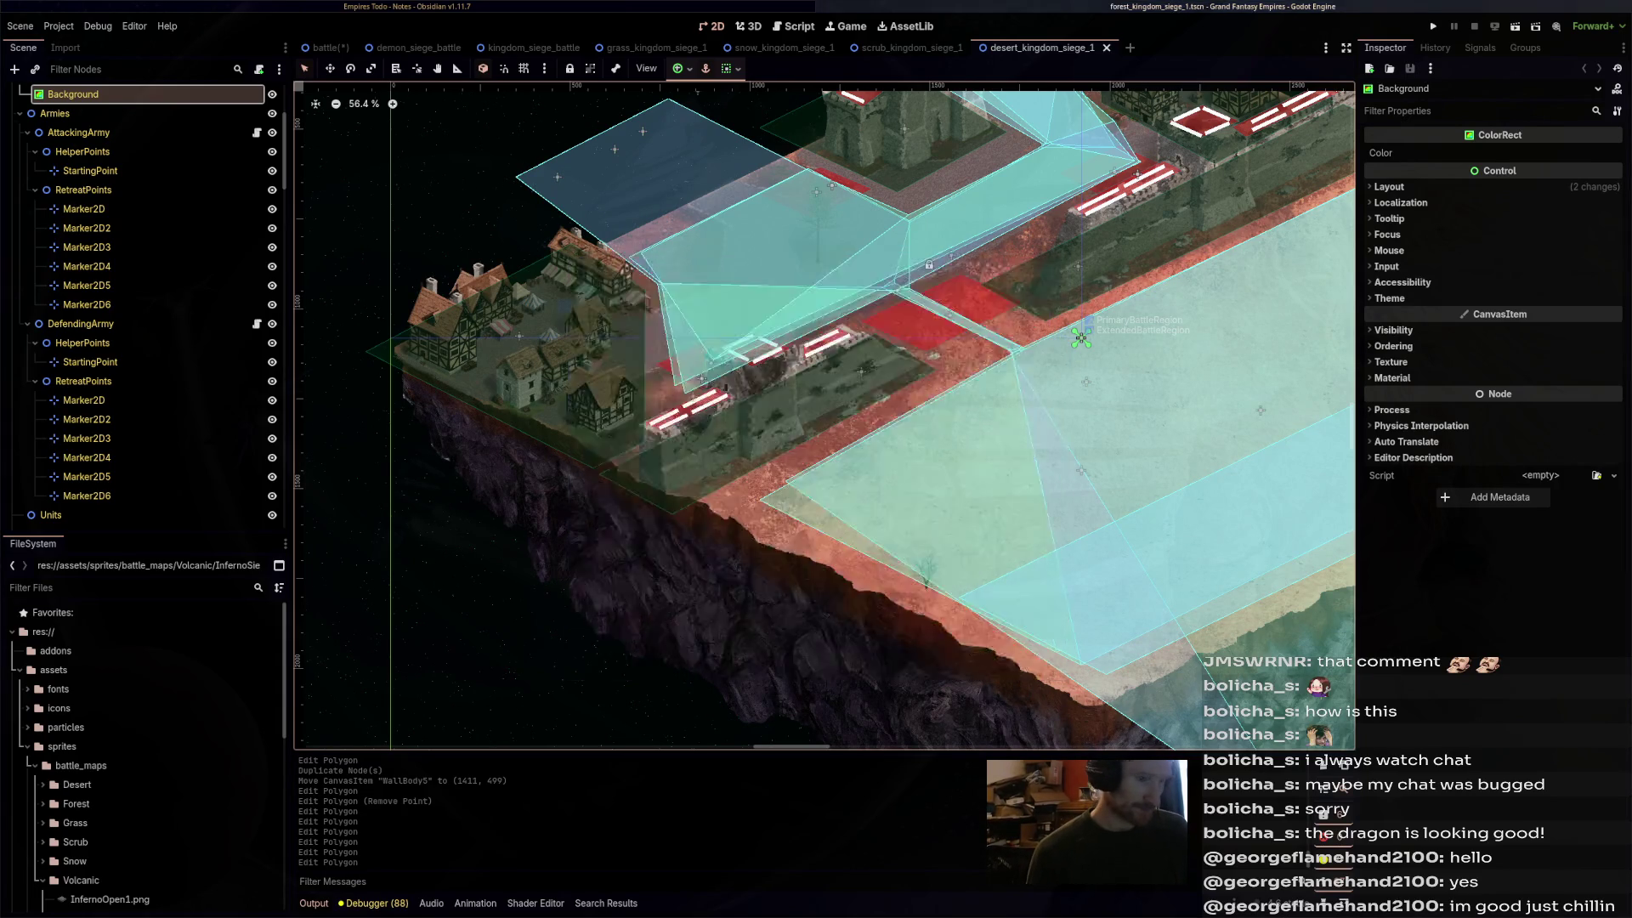
pyautogui.hotkey('ctrl', 'shift', 'o')
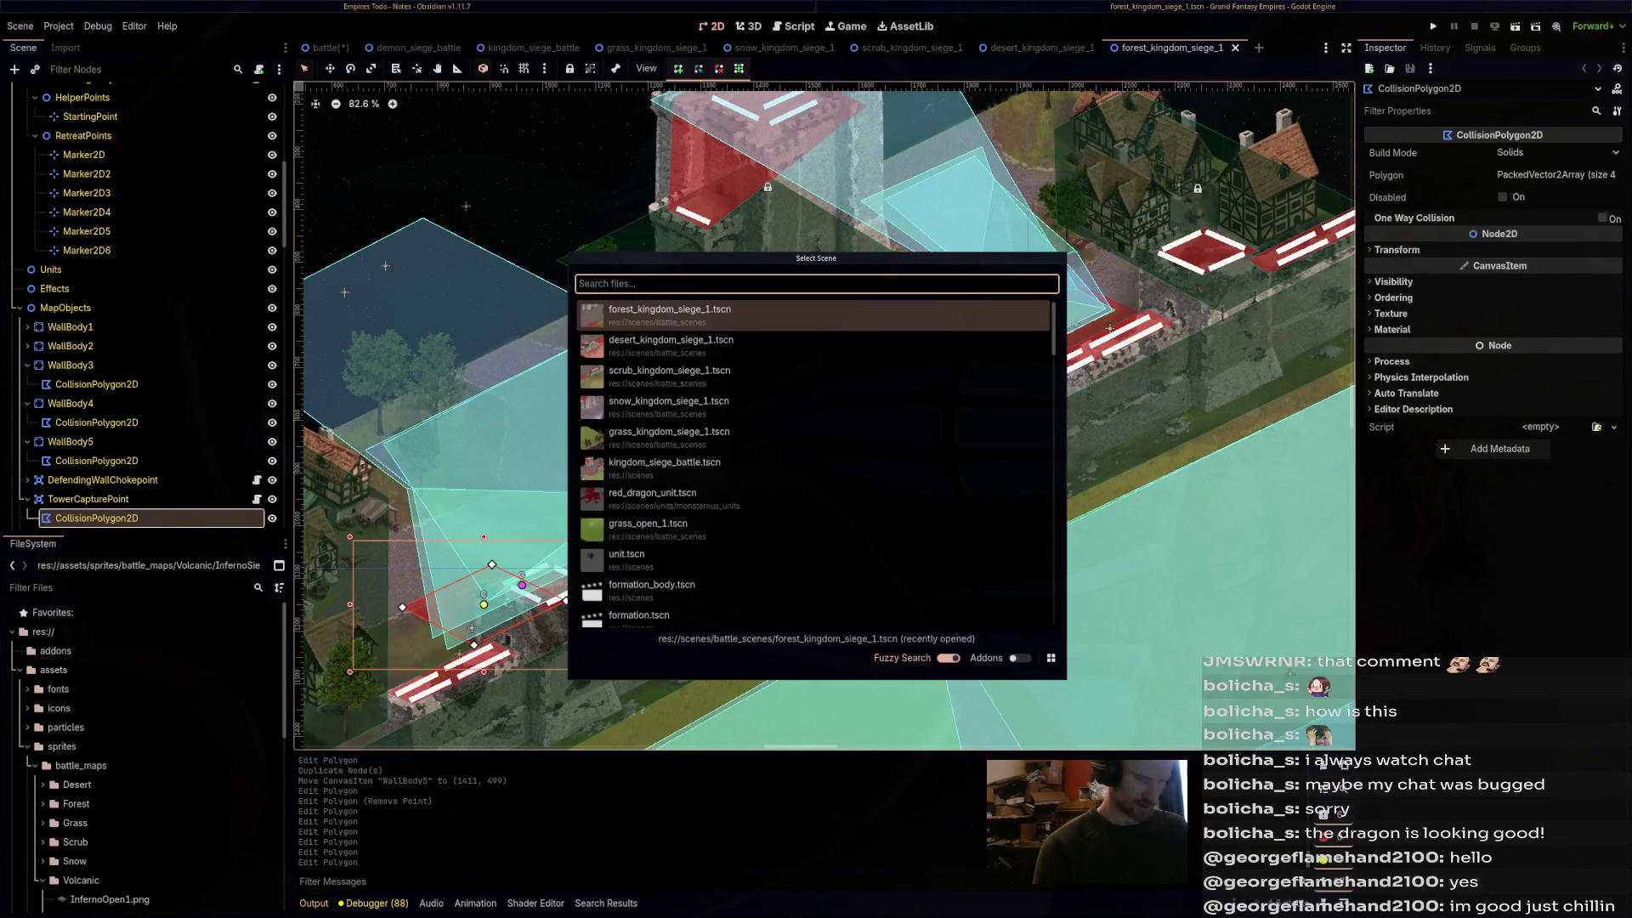
pyautogui.write('kingom')
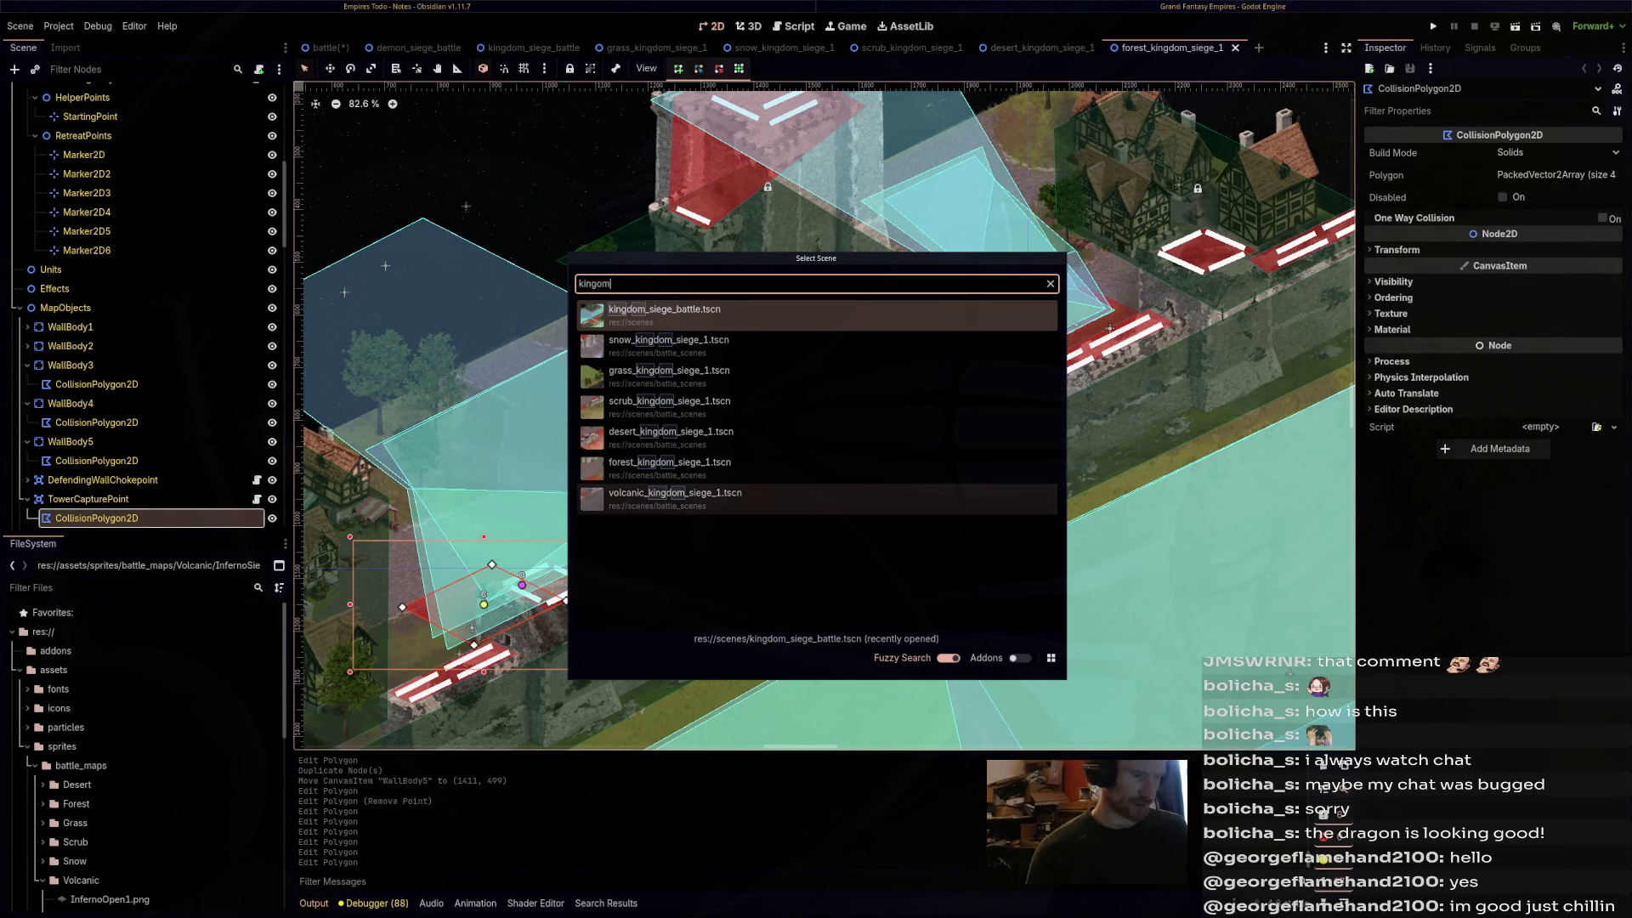
pyautogui.click(675, 497)
pyautogui.scroll(6, 622, 311)
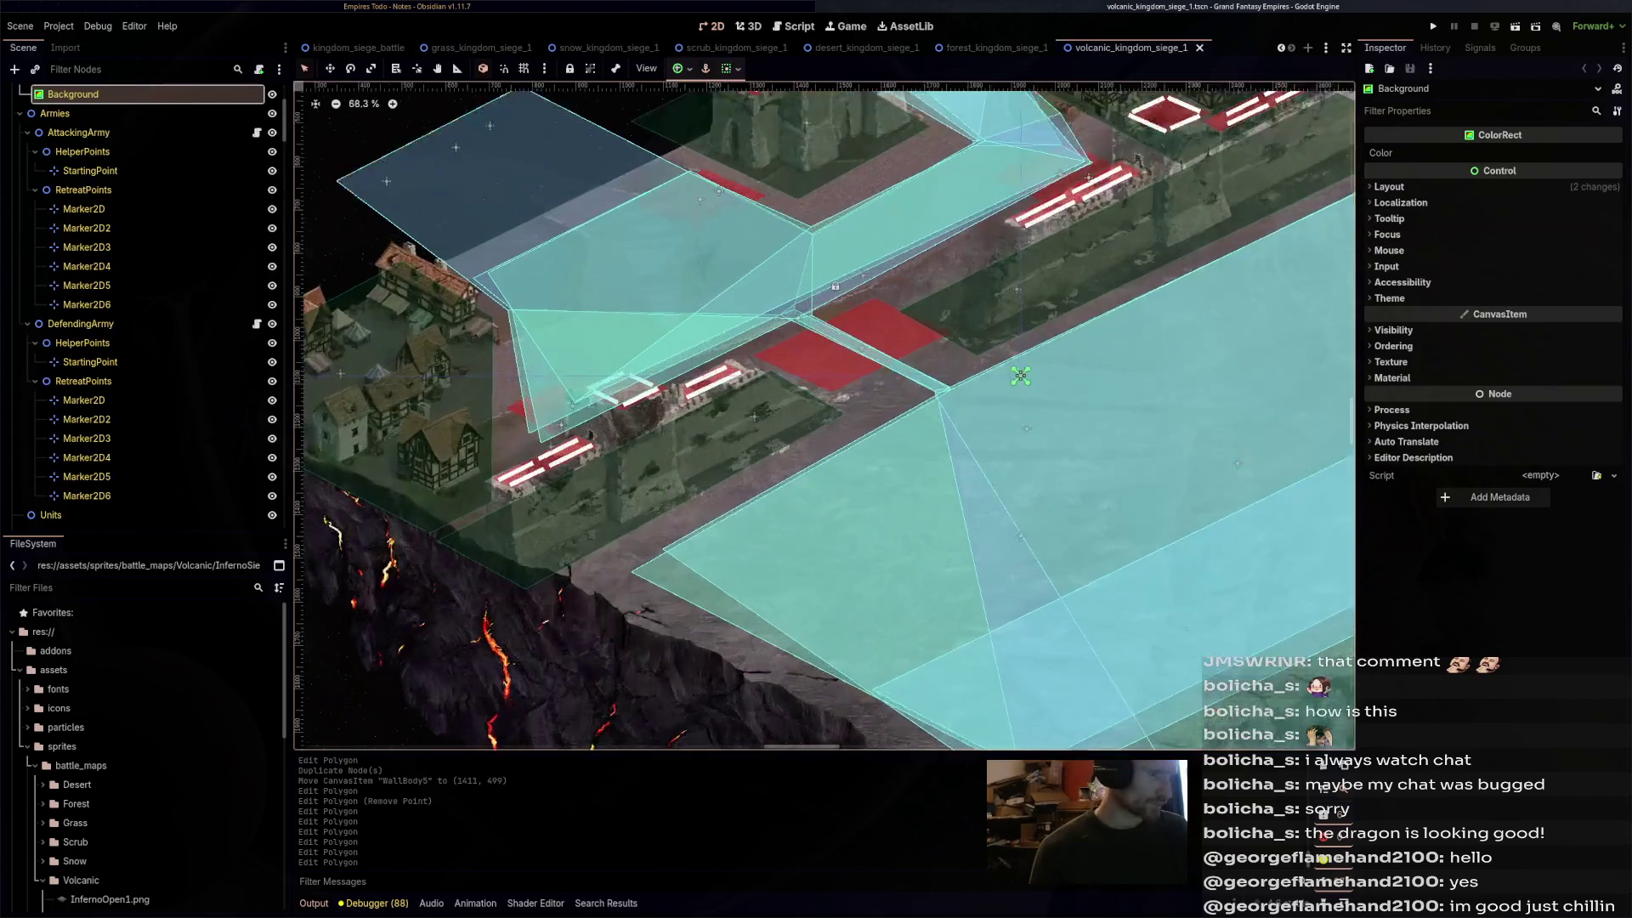
pyautogui.moveTo(1054, 391); pyautogui.dragTo(1152, 419)
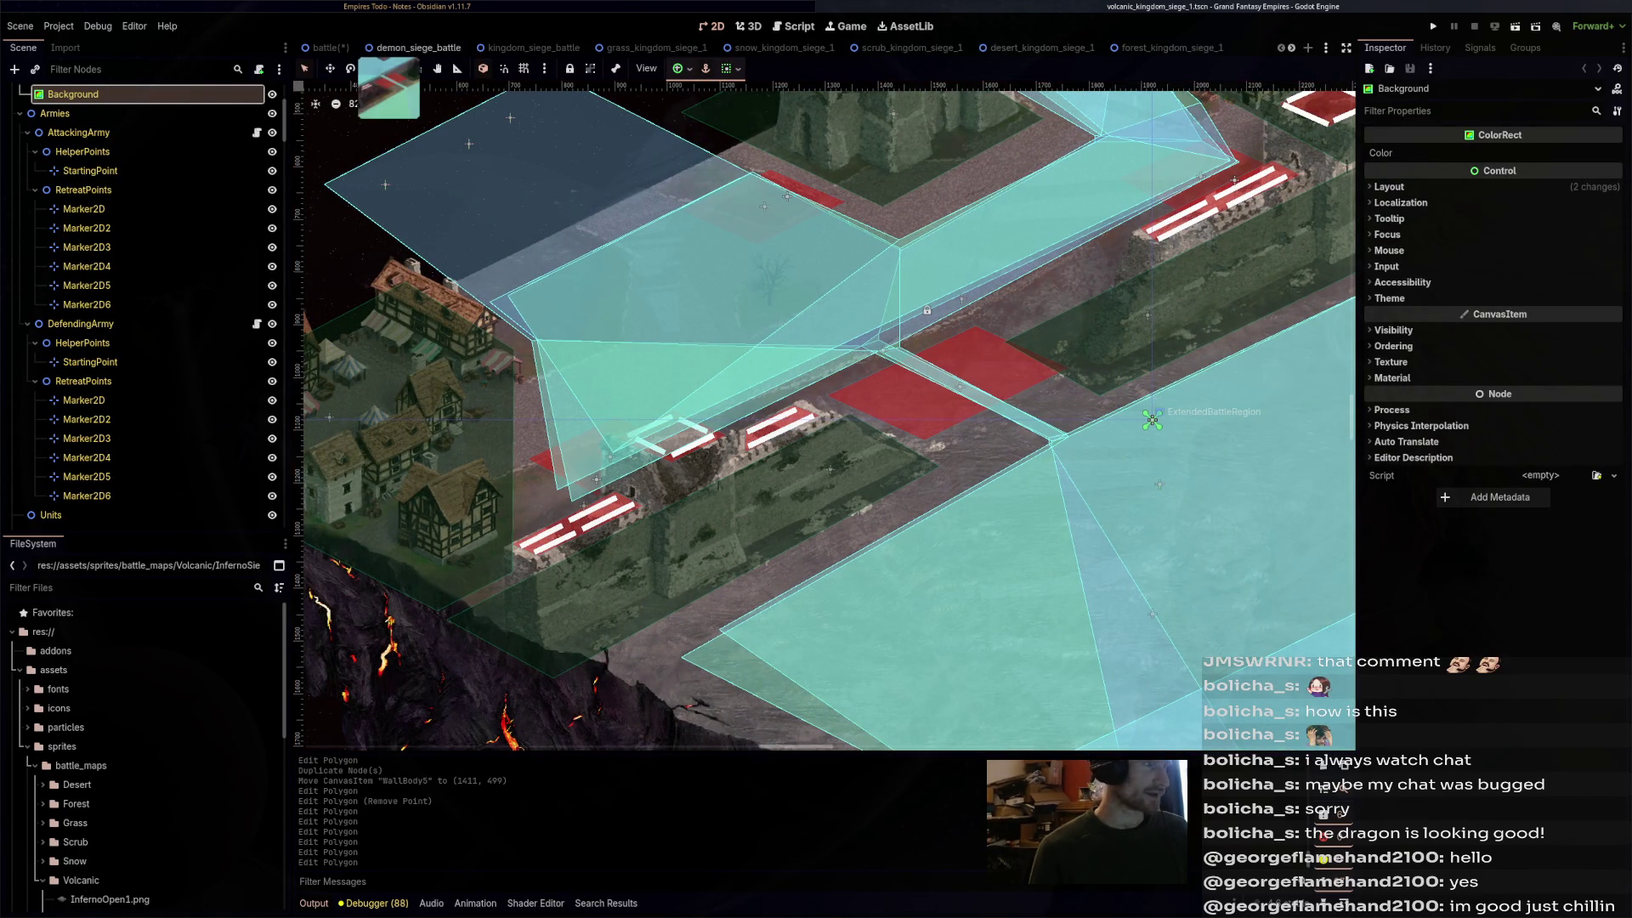
# - On kingdom_siege_battle, compare BaseLayer's Z Index -2 with SettlementSprites' Z Index 0
pyautogui.click(414, 47)
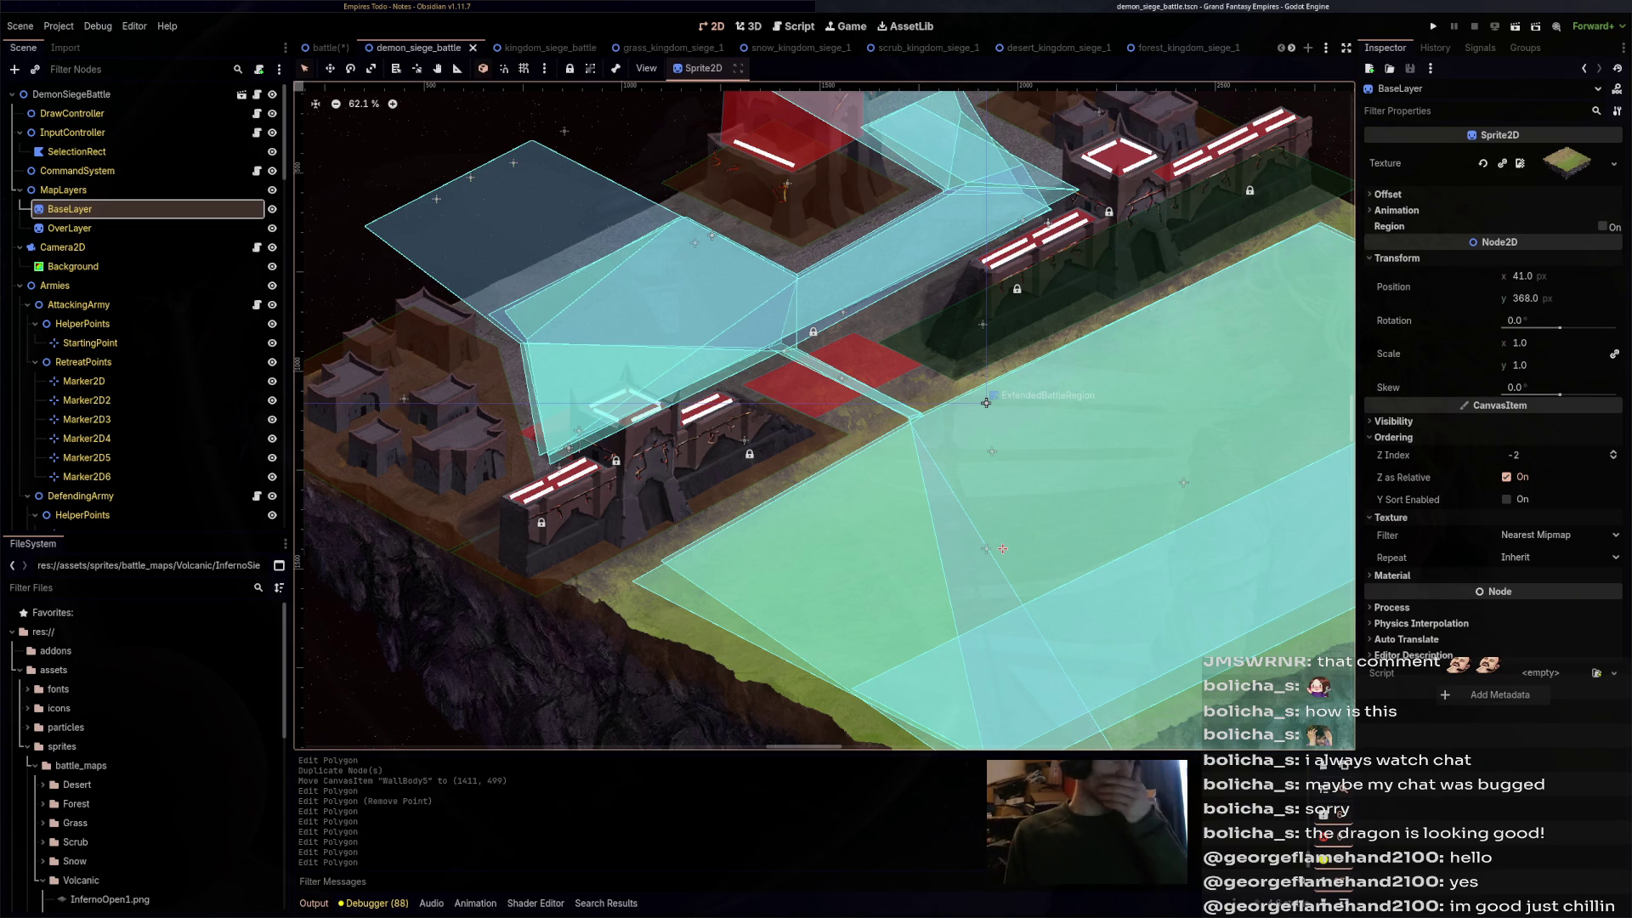
pyautogui.click(534, 48)
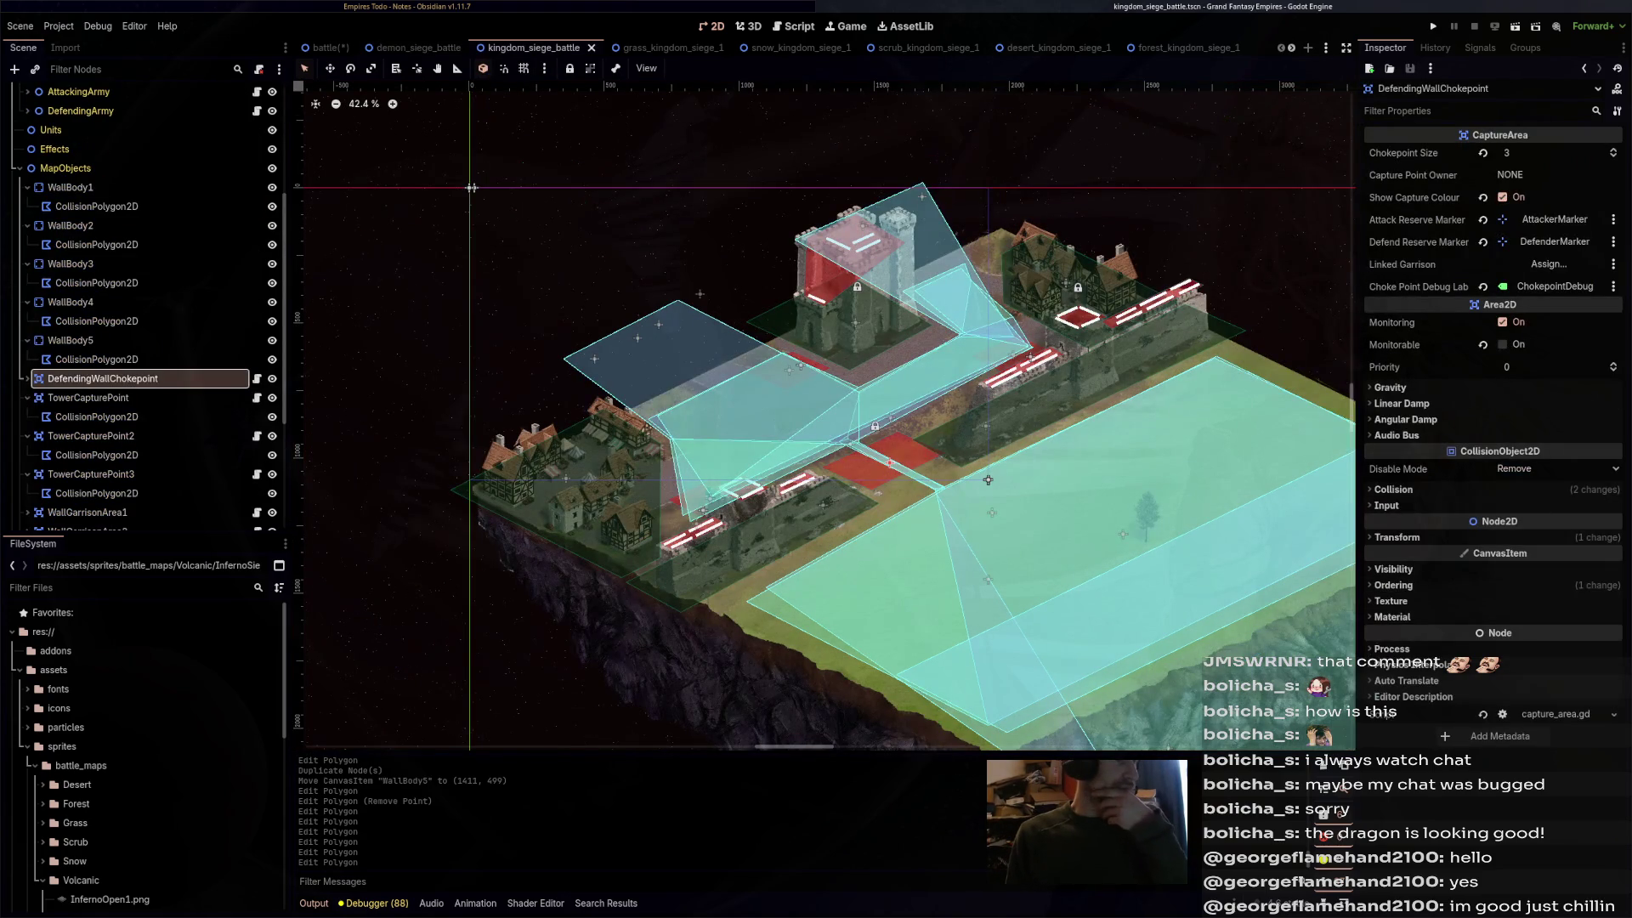
pyautogui.click(987, 480)
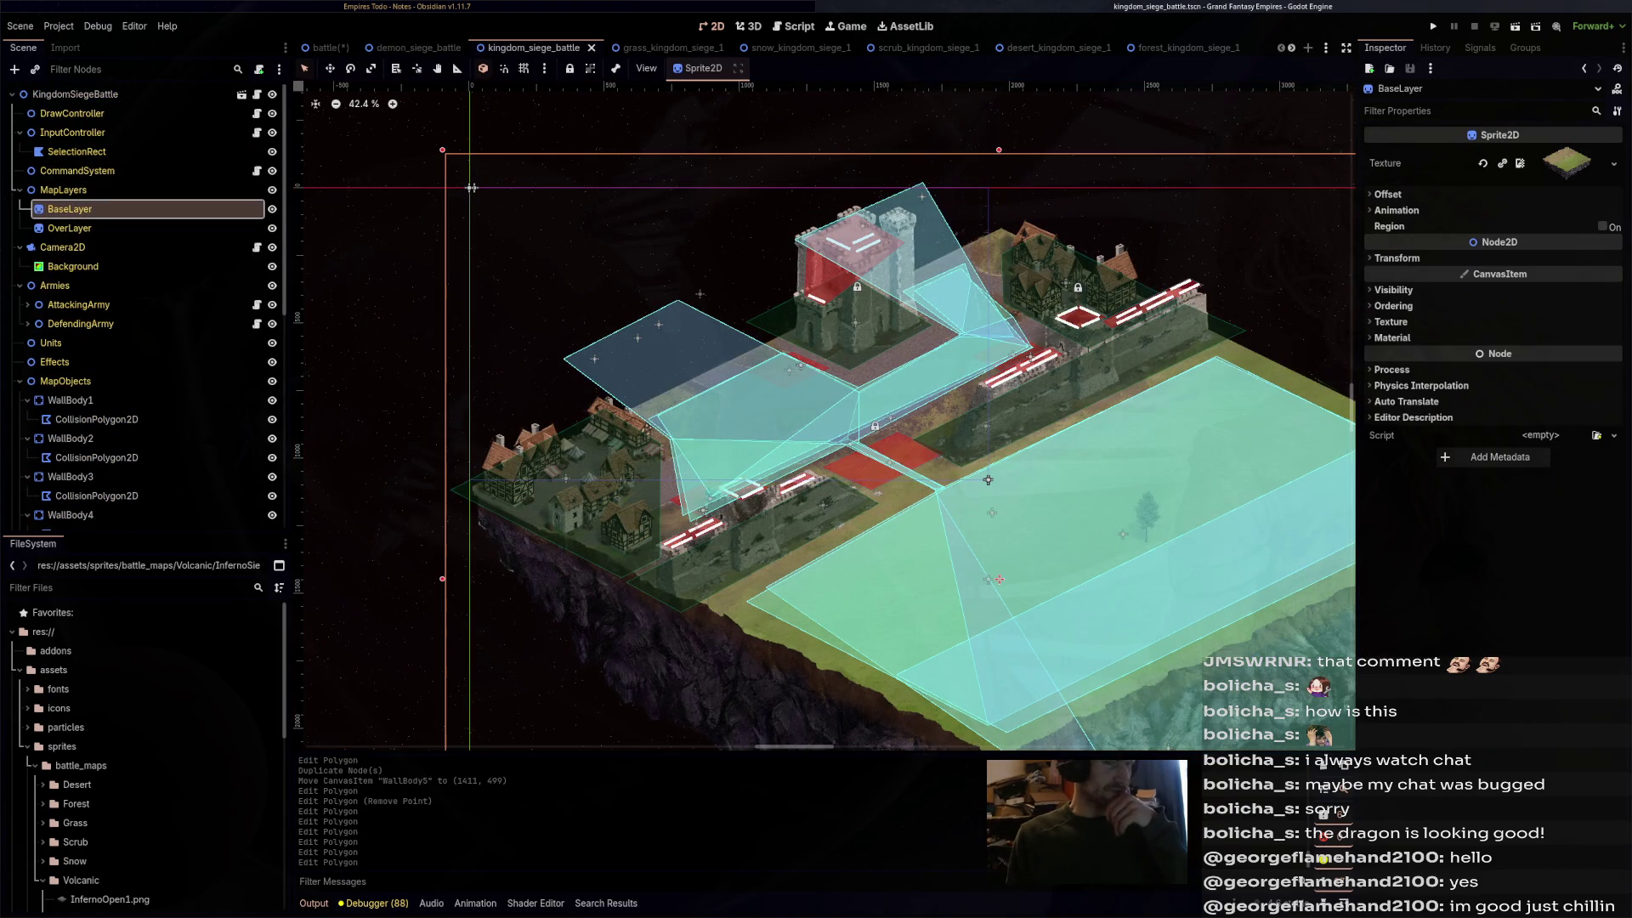
pyautogui.click(1393, 306)
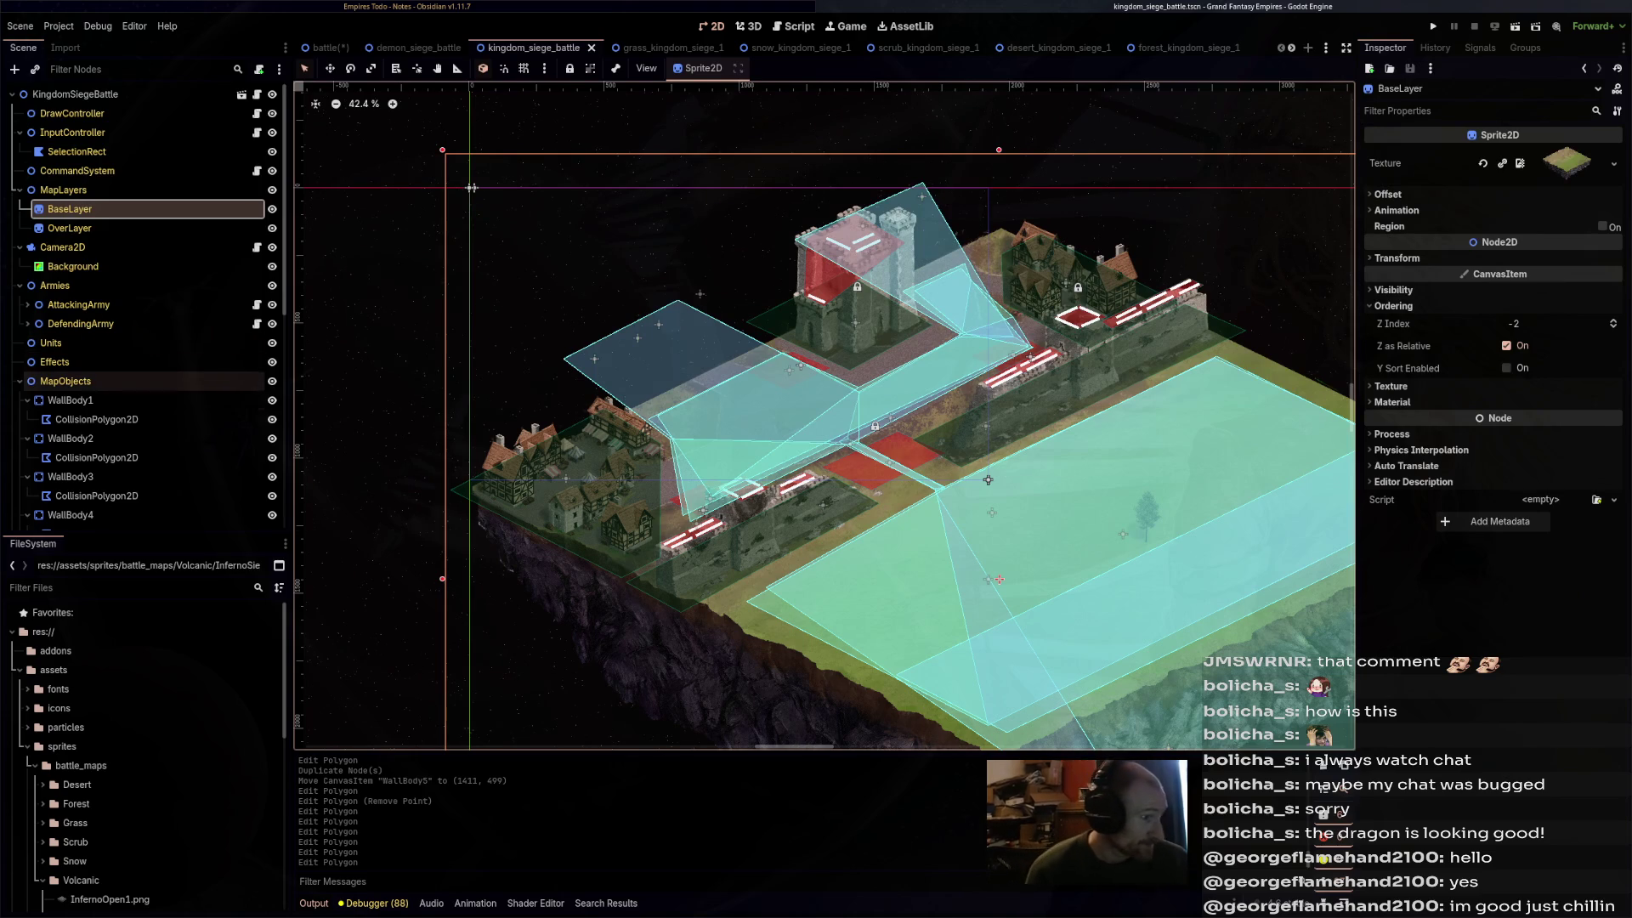
pyautogui.scroll(2, 1097, 350)
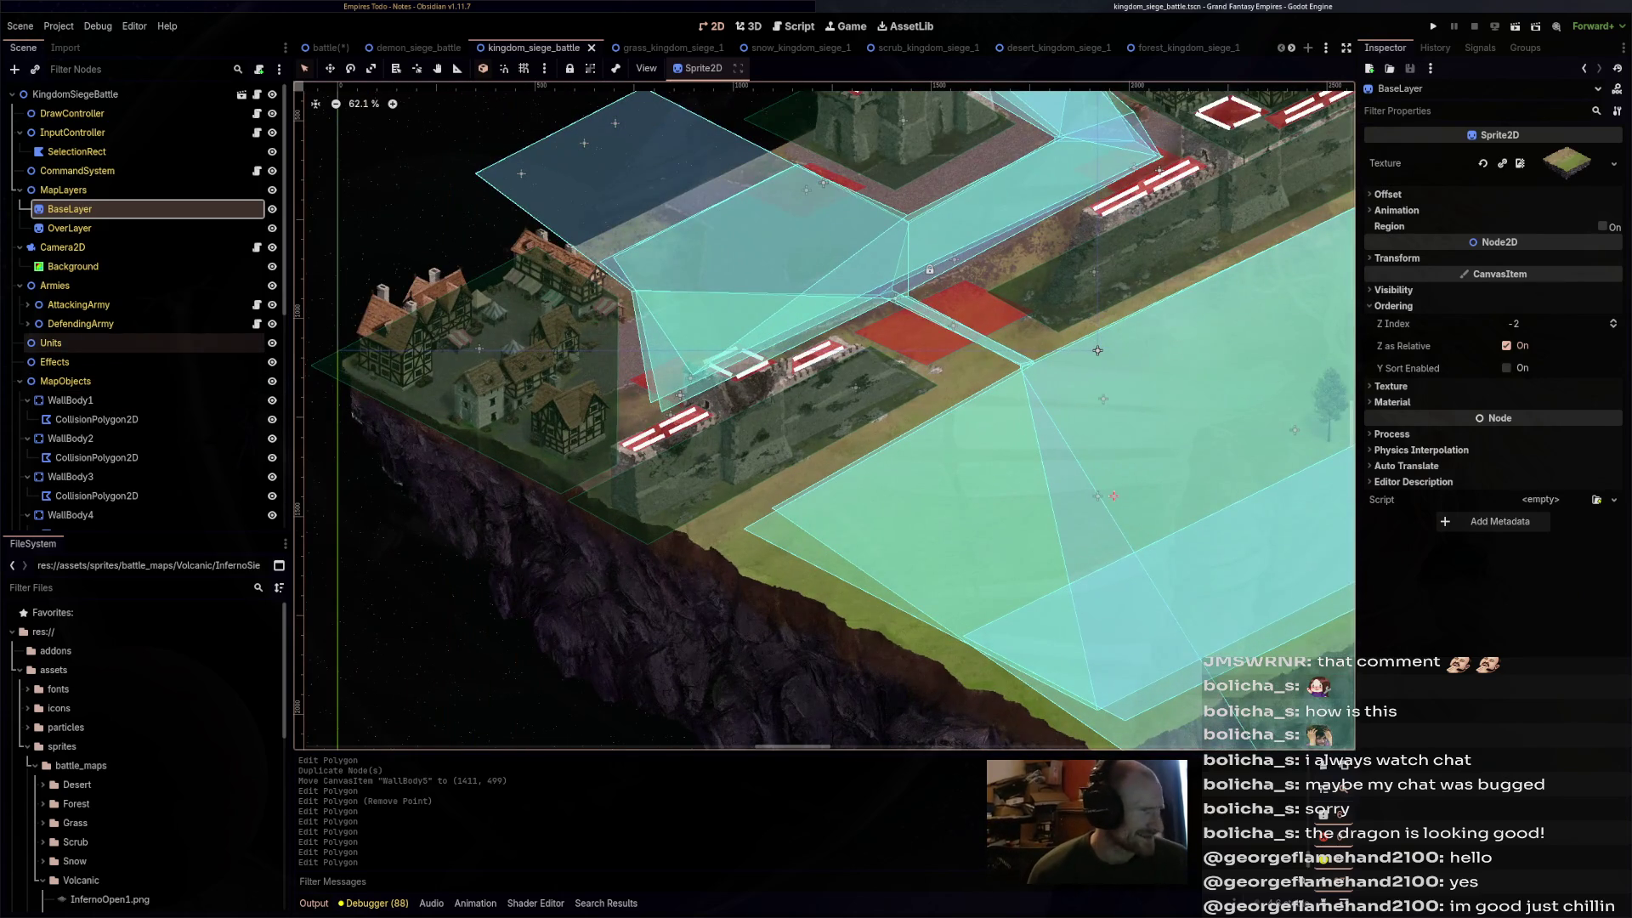
pyautogui.scroll(-4, 153, 389)
pyautogui.scroll(-3, 153, 391)
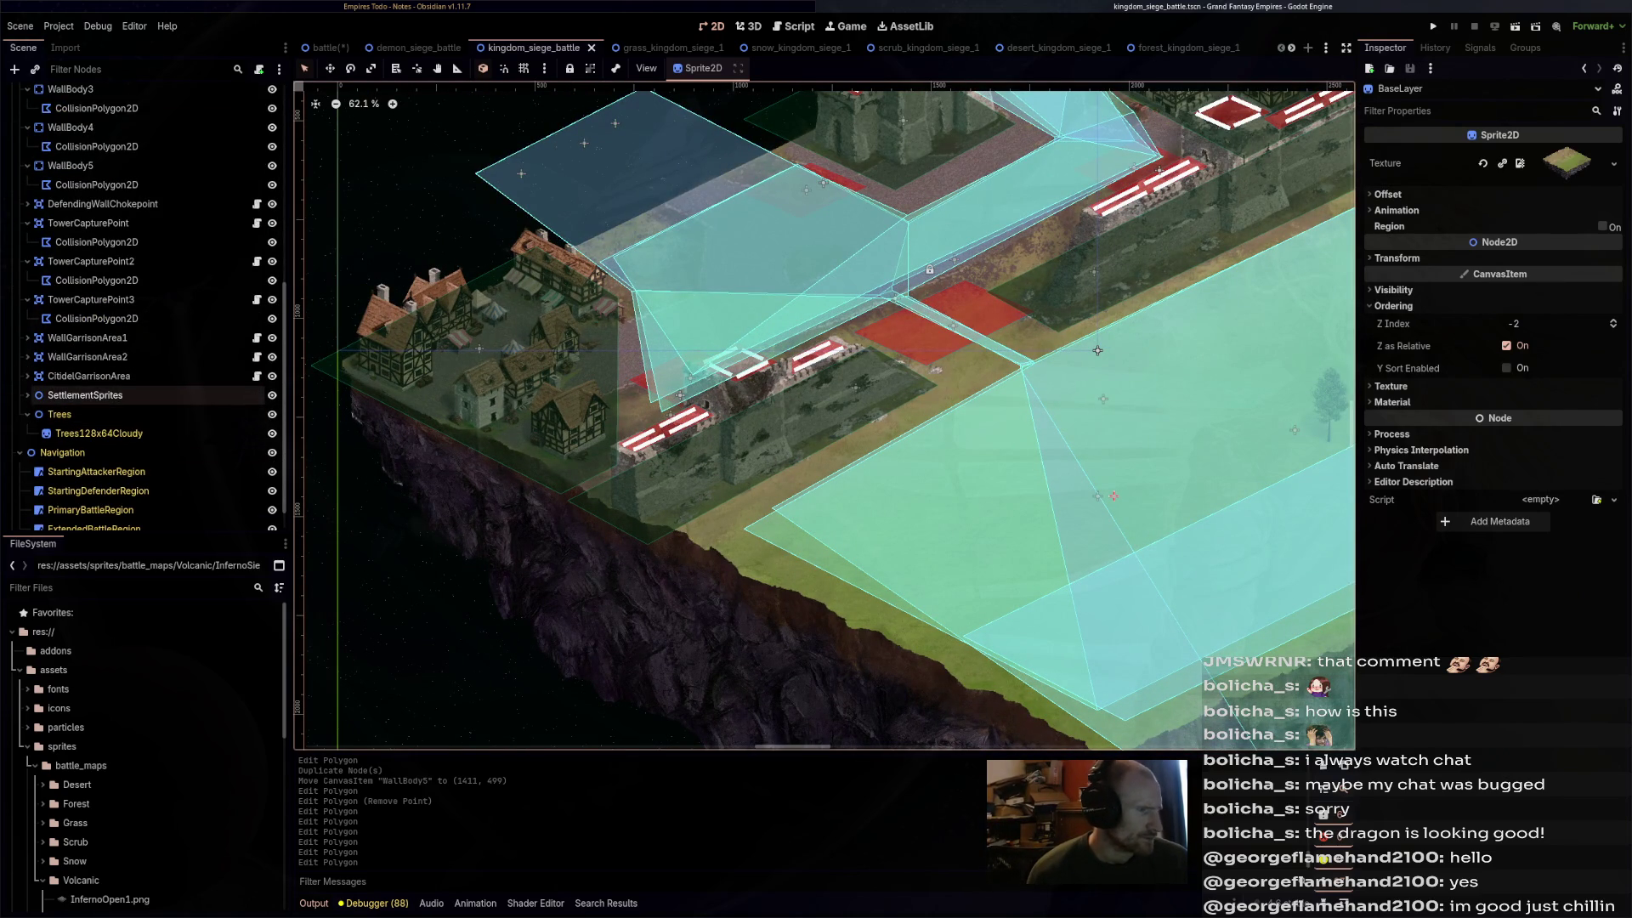
pyautogui.click(85, 395)
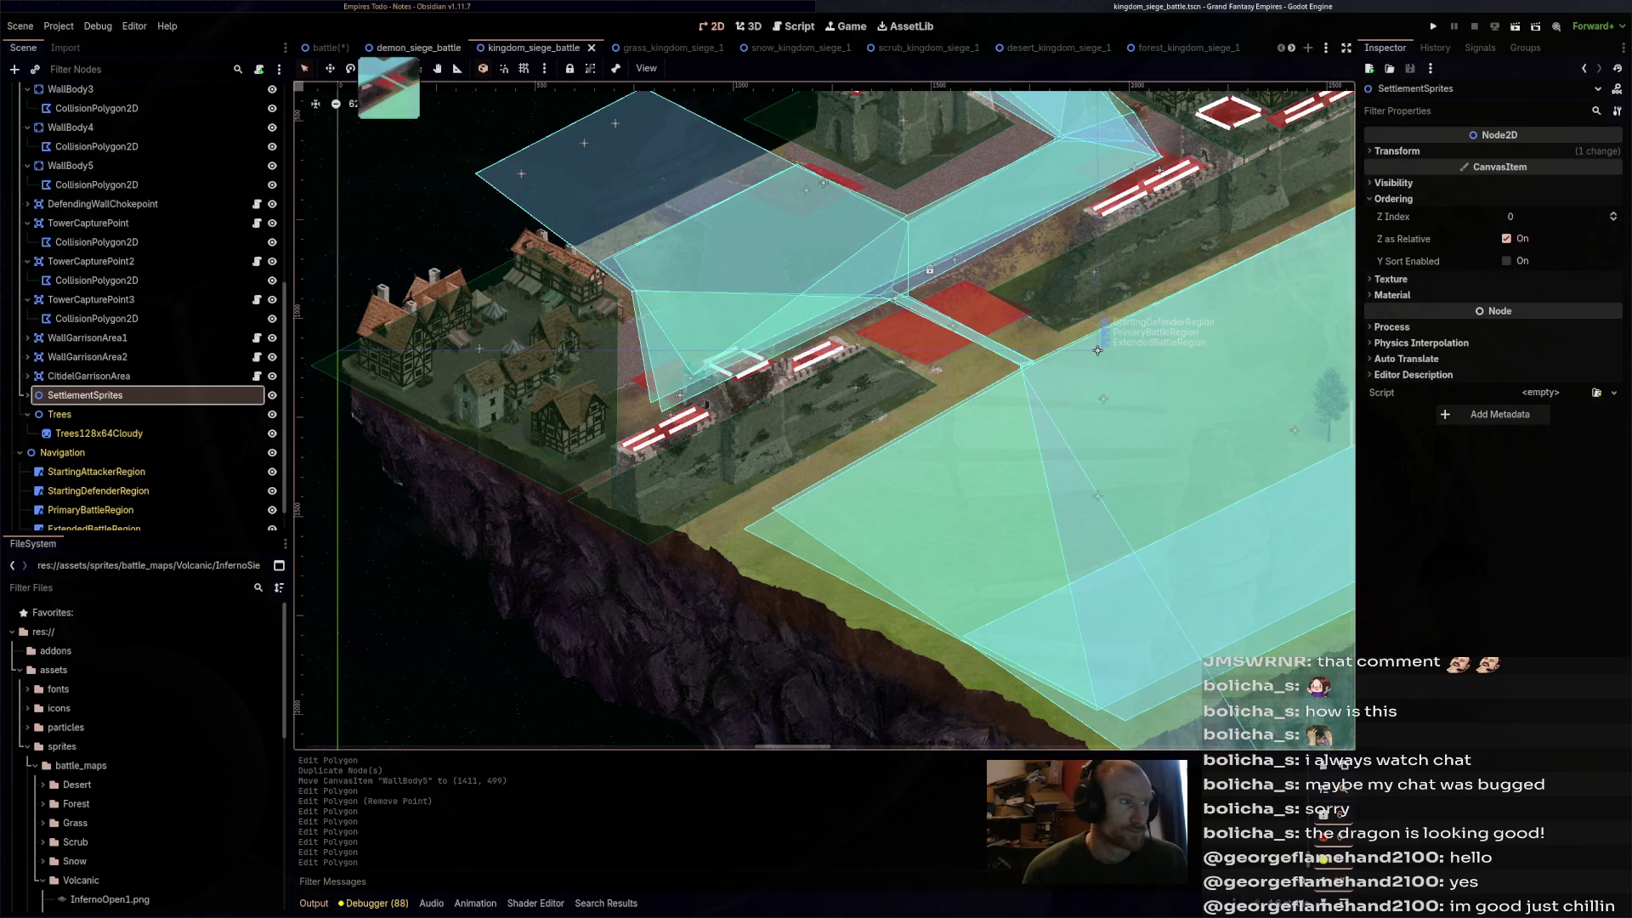
# - Inspect the demon siege map's WallGarrisonArea1 and SettlementSprites nodes
pyautogui.click(416, 48)
pyautogui.scroll(-10, 136, 346)
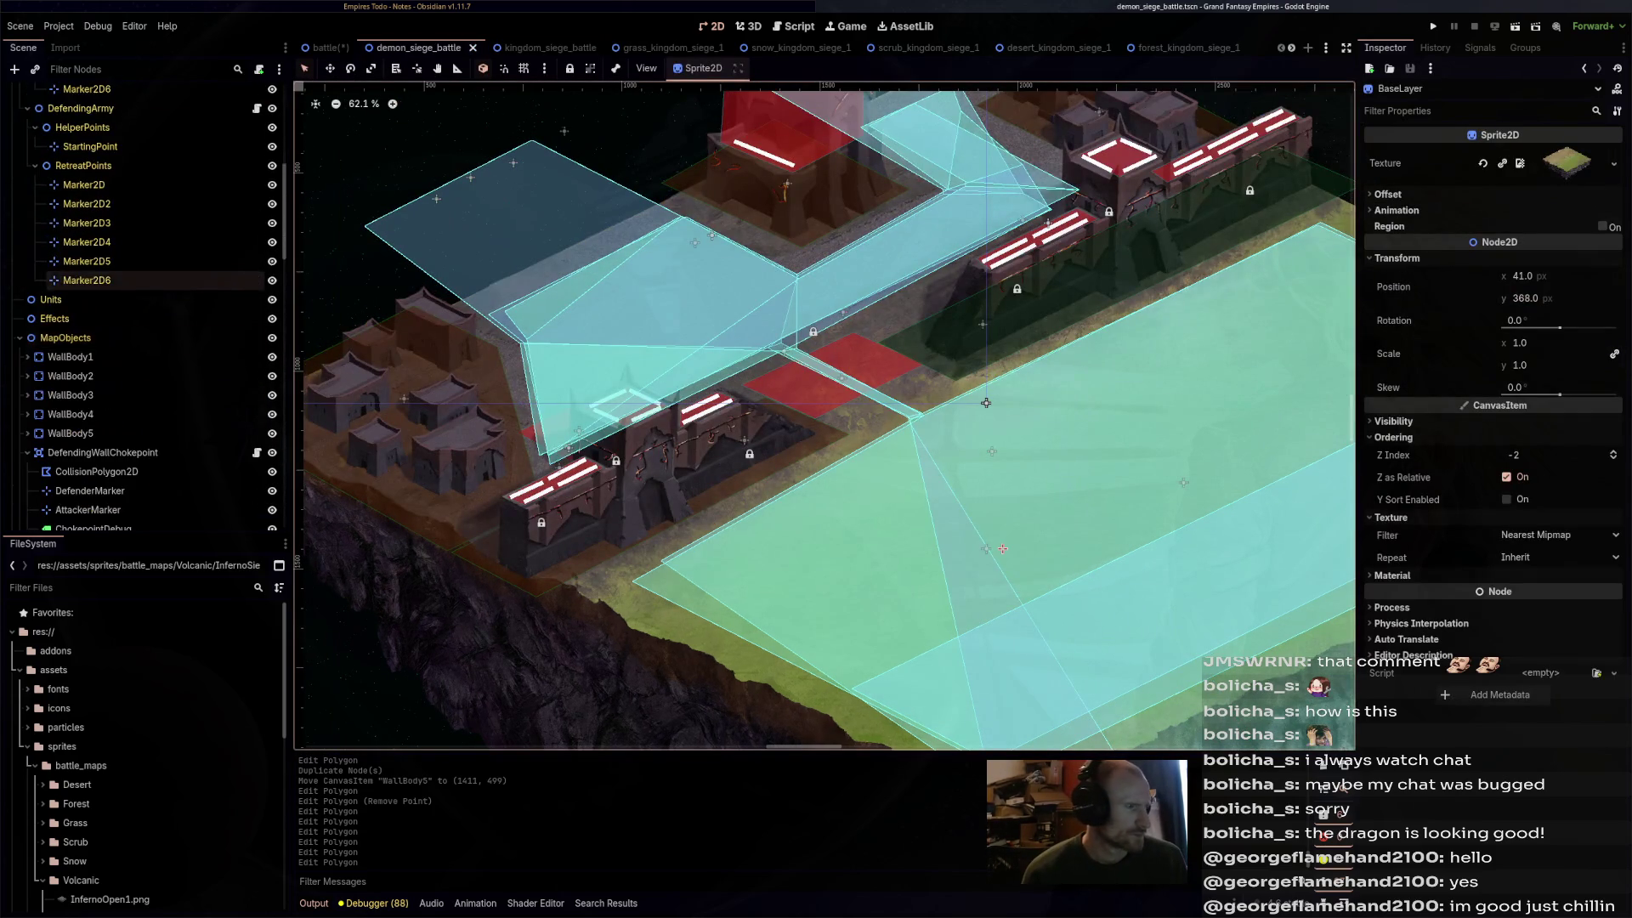
pyautogui.scroll(5, 136, 357)
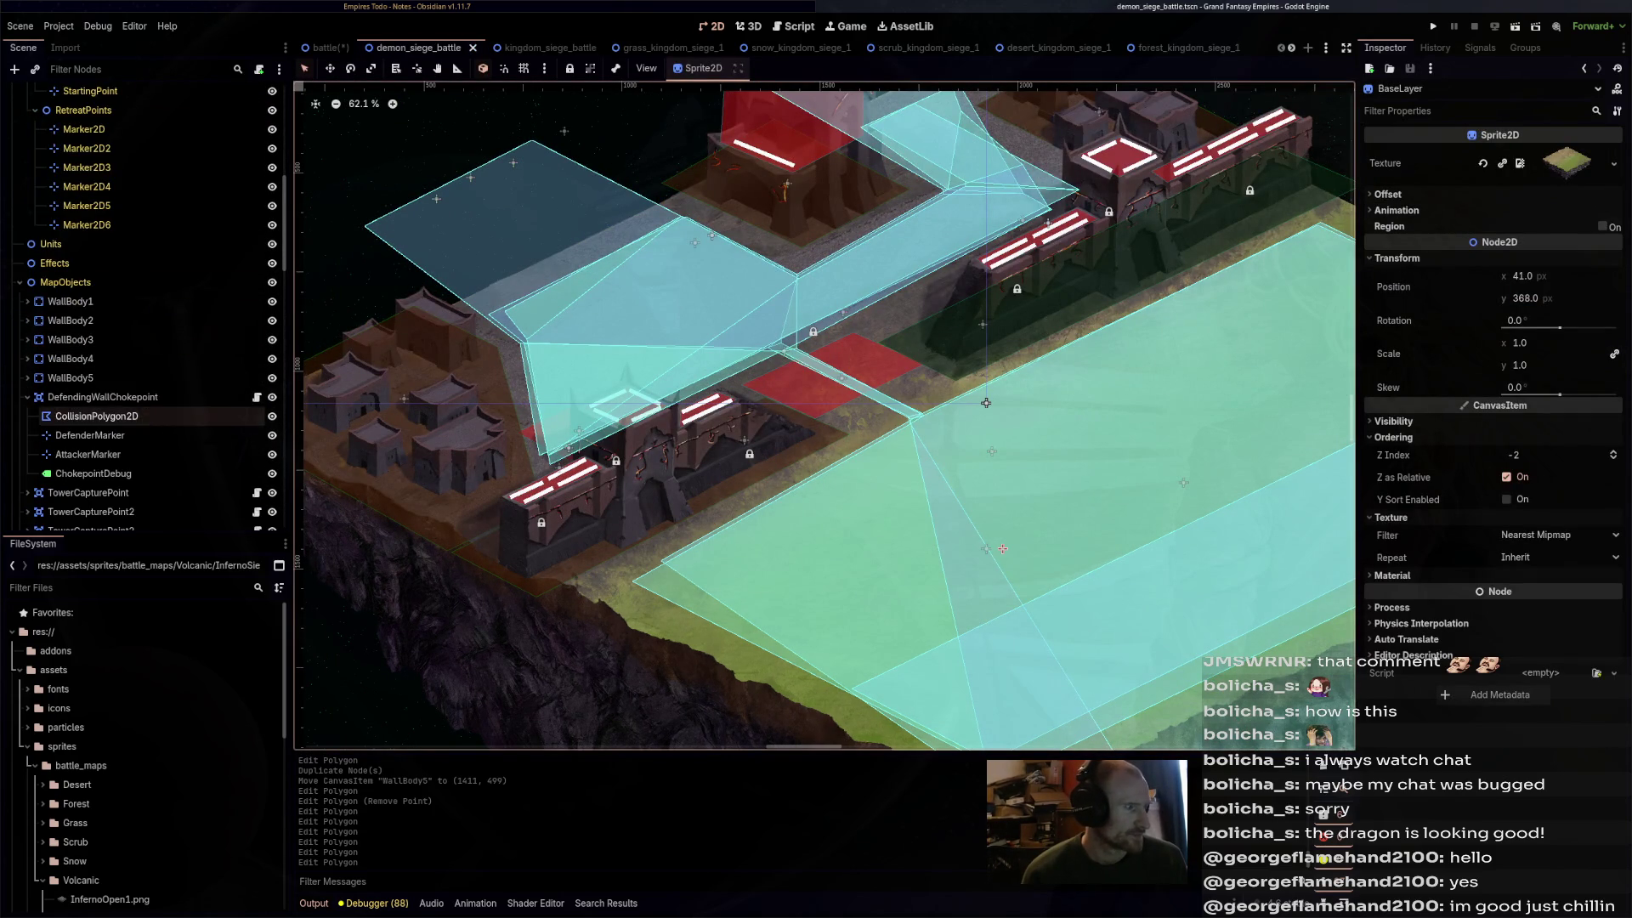
pyautogui.scroll(-5, 135, 415)
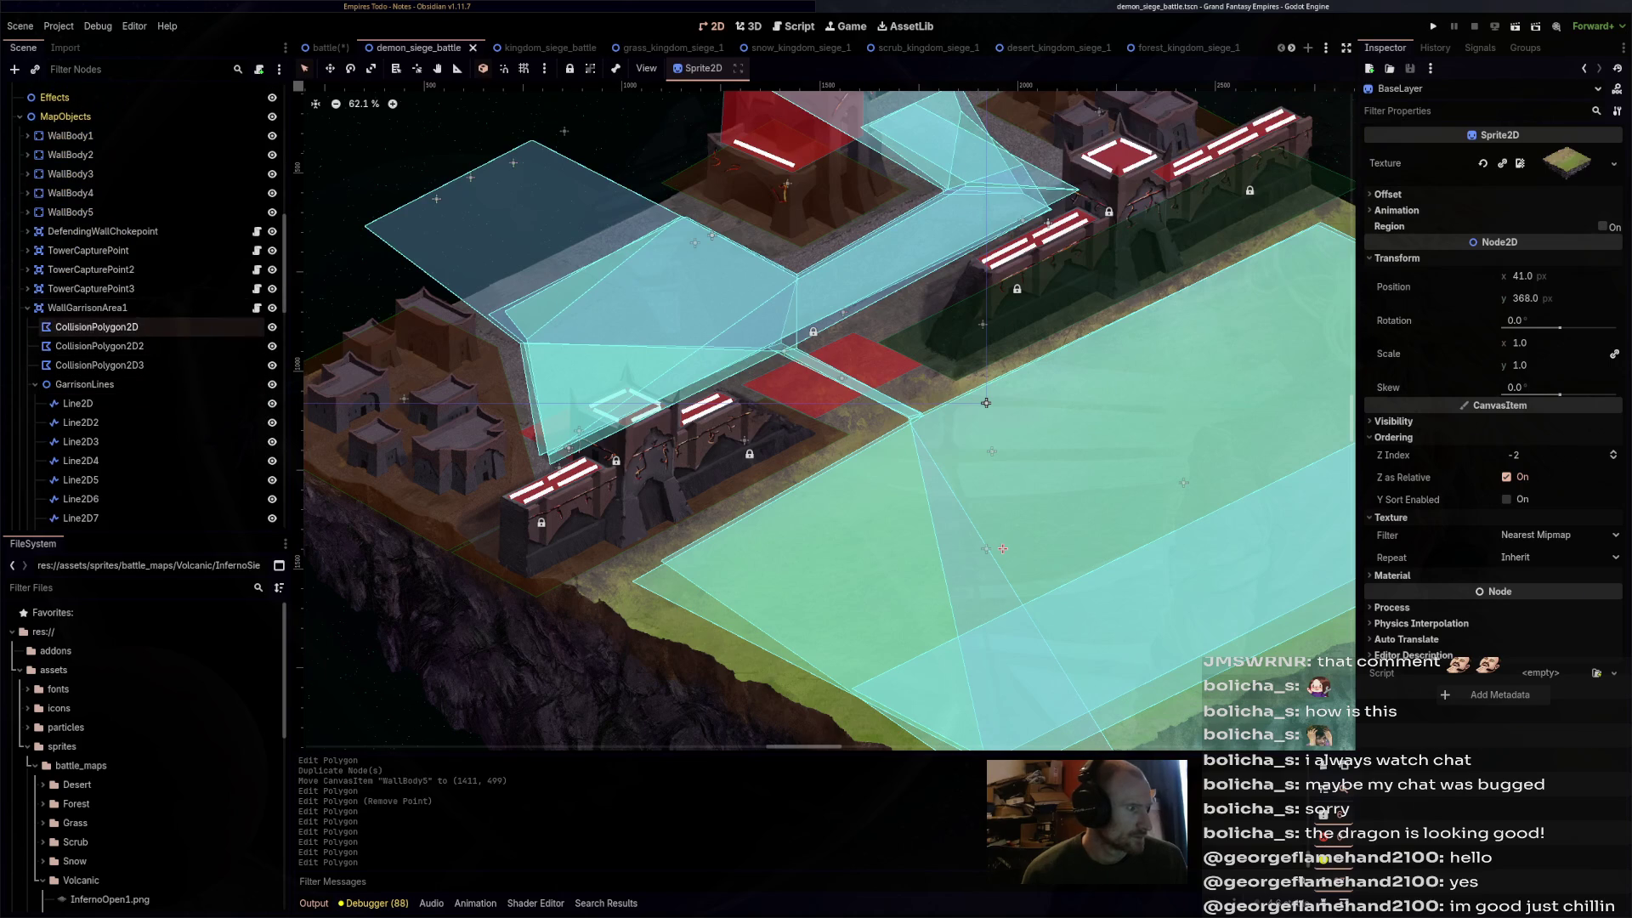
pyautogui.click(136, 307)
pyautogui.click(85, 364)
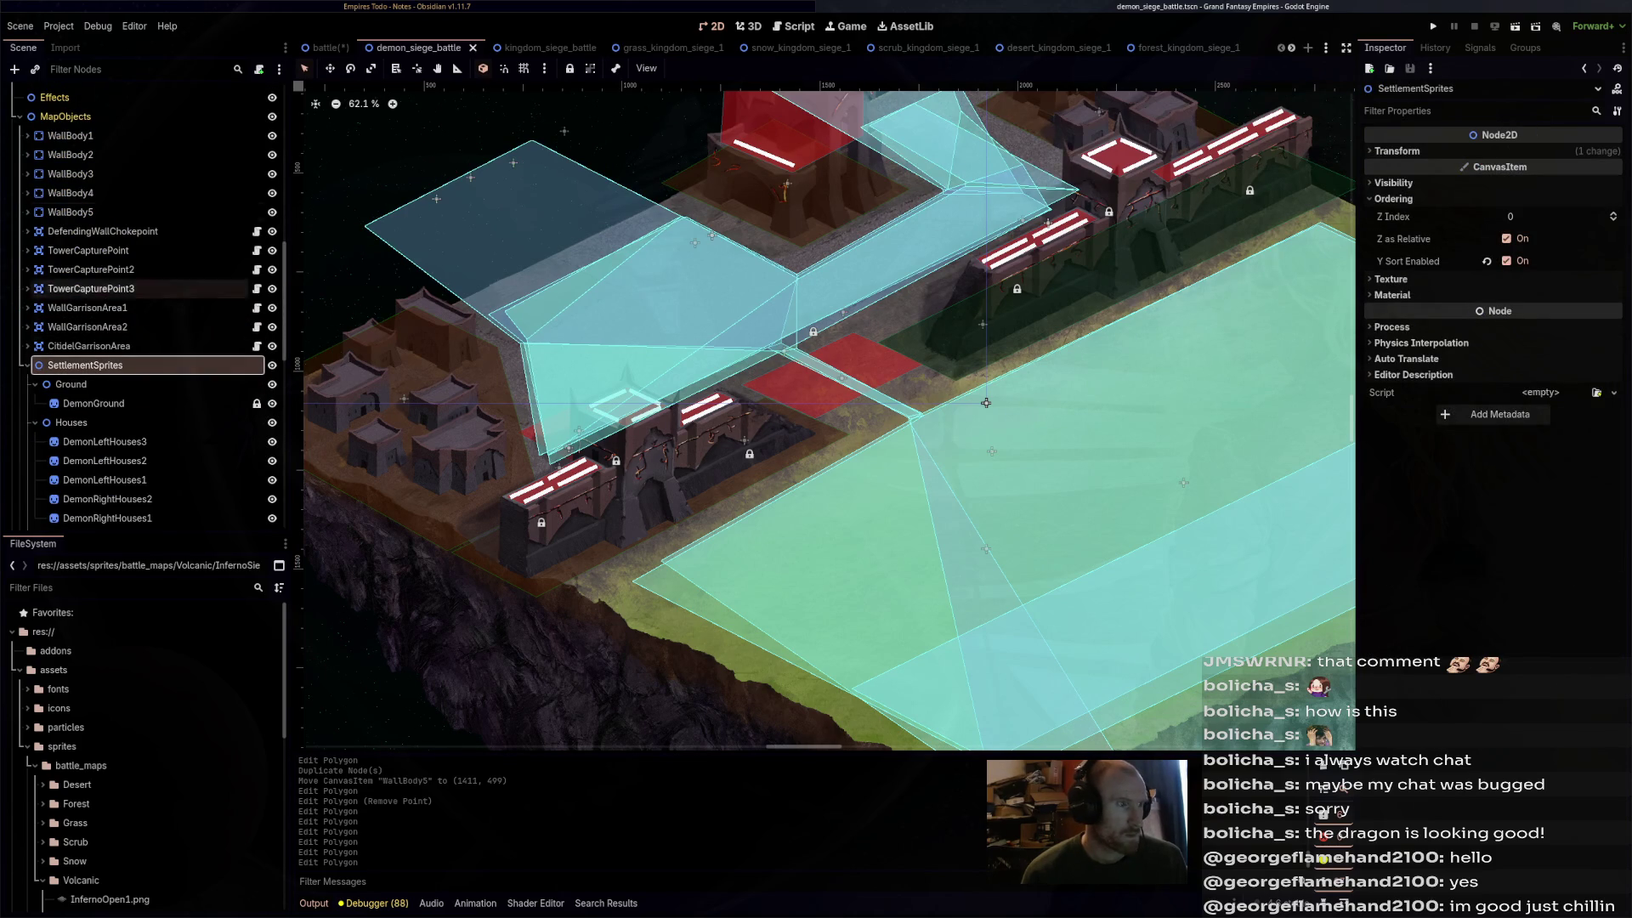
# - On the kingdom map, expand SettlementSprites and collapse its Ground, Houses, palisade and wall groups
pyautogui.hotkey('ctrl', 'Tab')
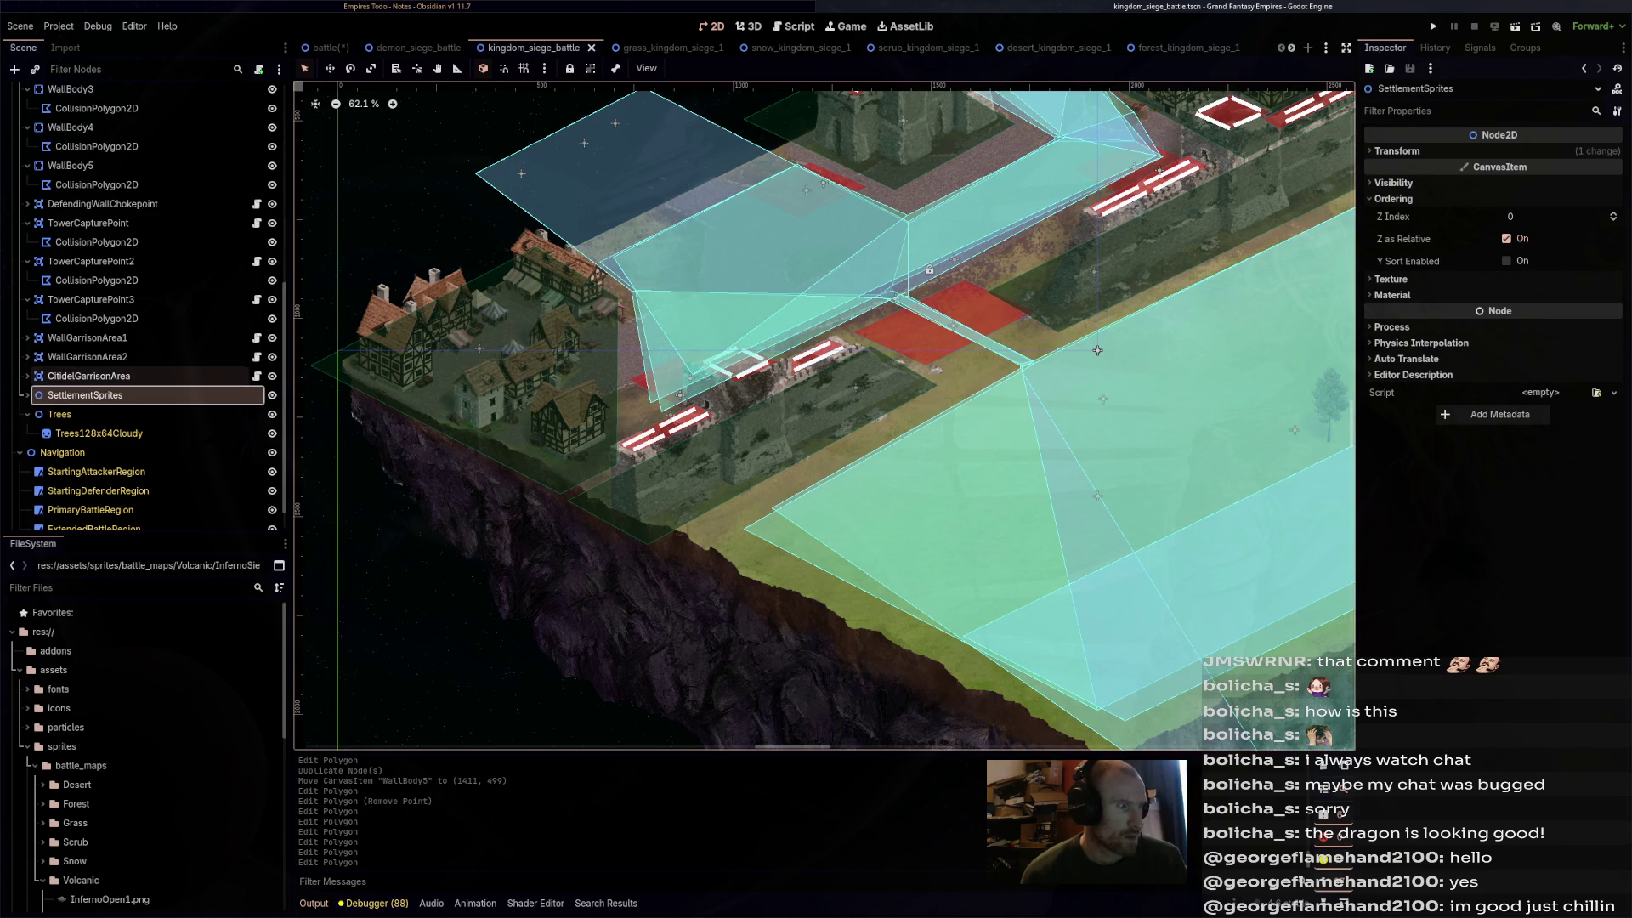
pyautogui.click(27, 395)
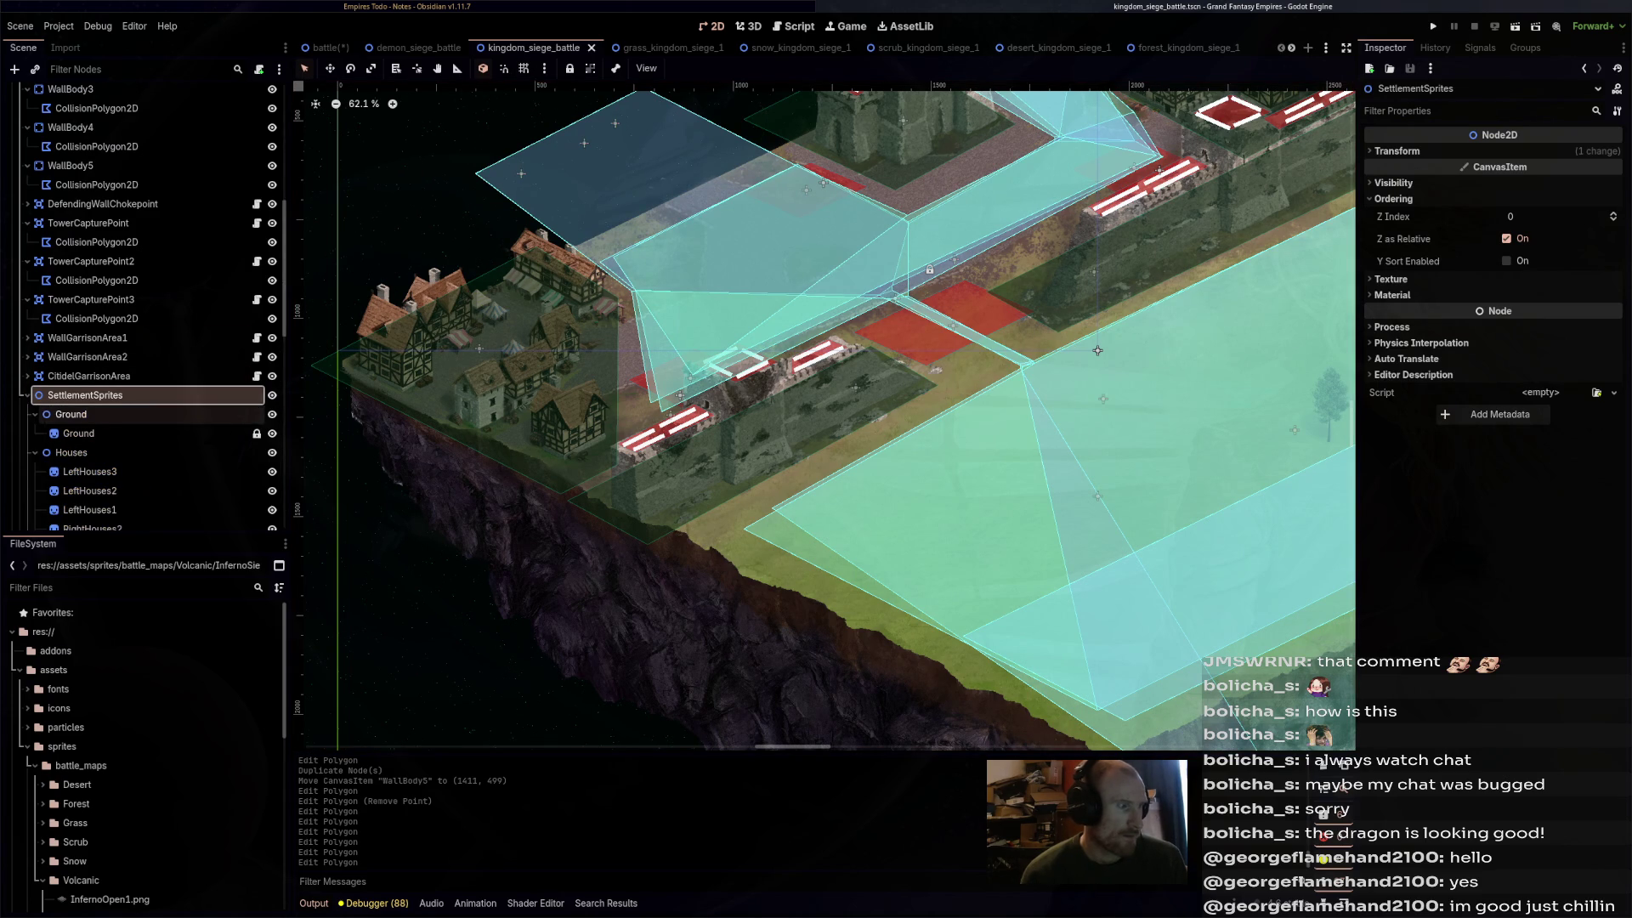
pyautogui.click(35, 414)
pyautogui.click(35, 433)
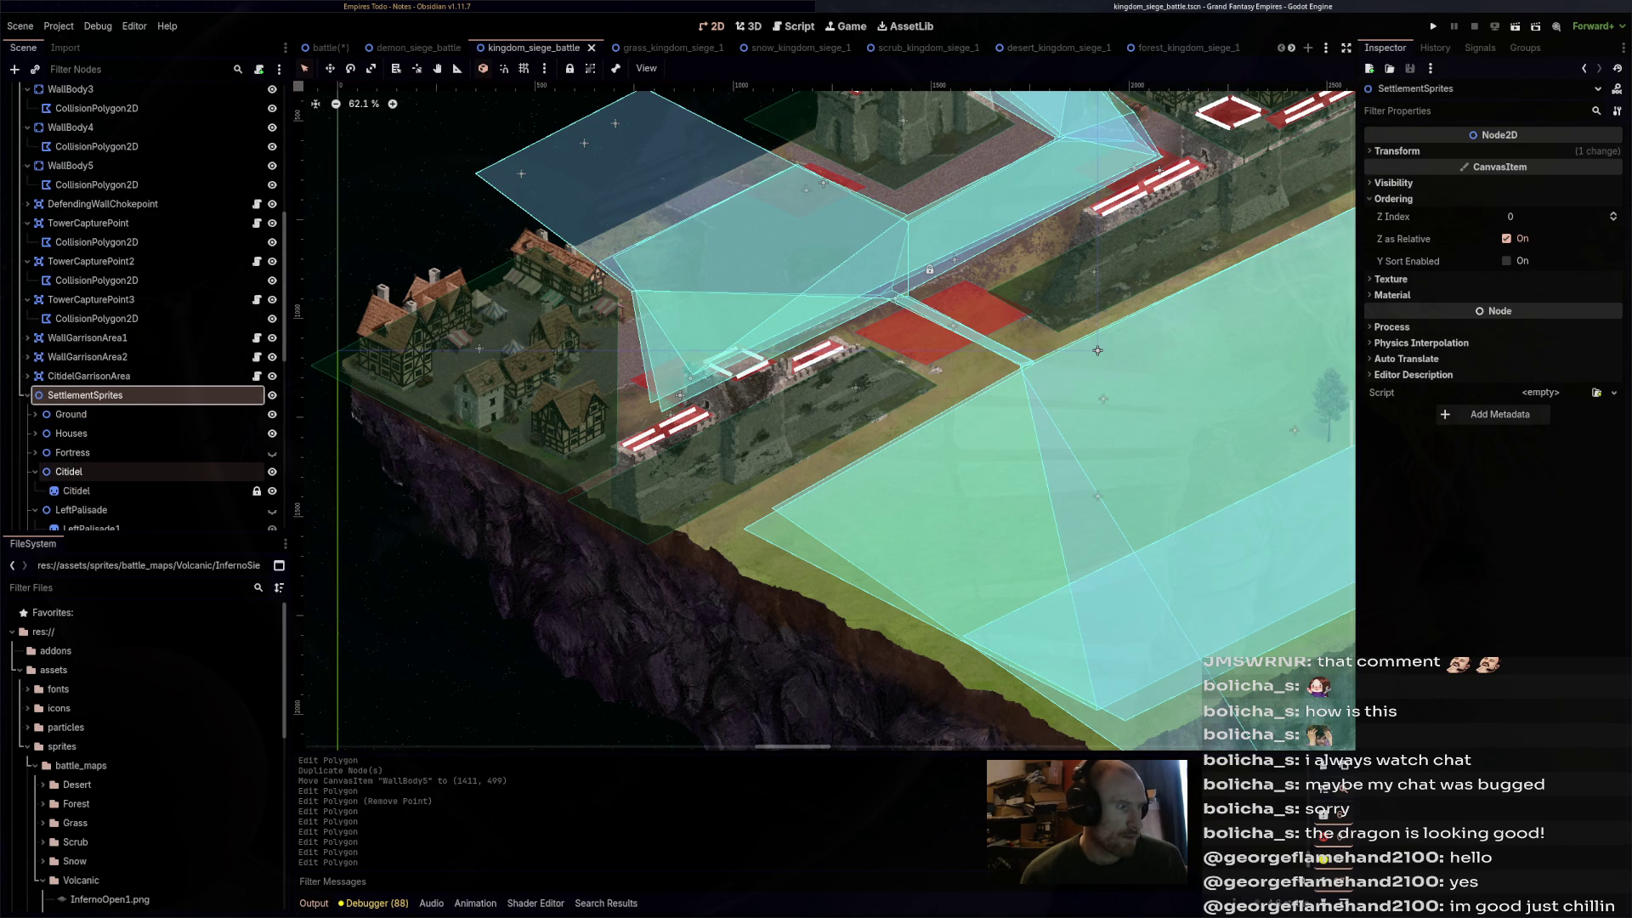
pyautogui.scroll(-3, 127, 471)
pyautogui.click(35, 379)
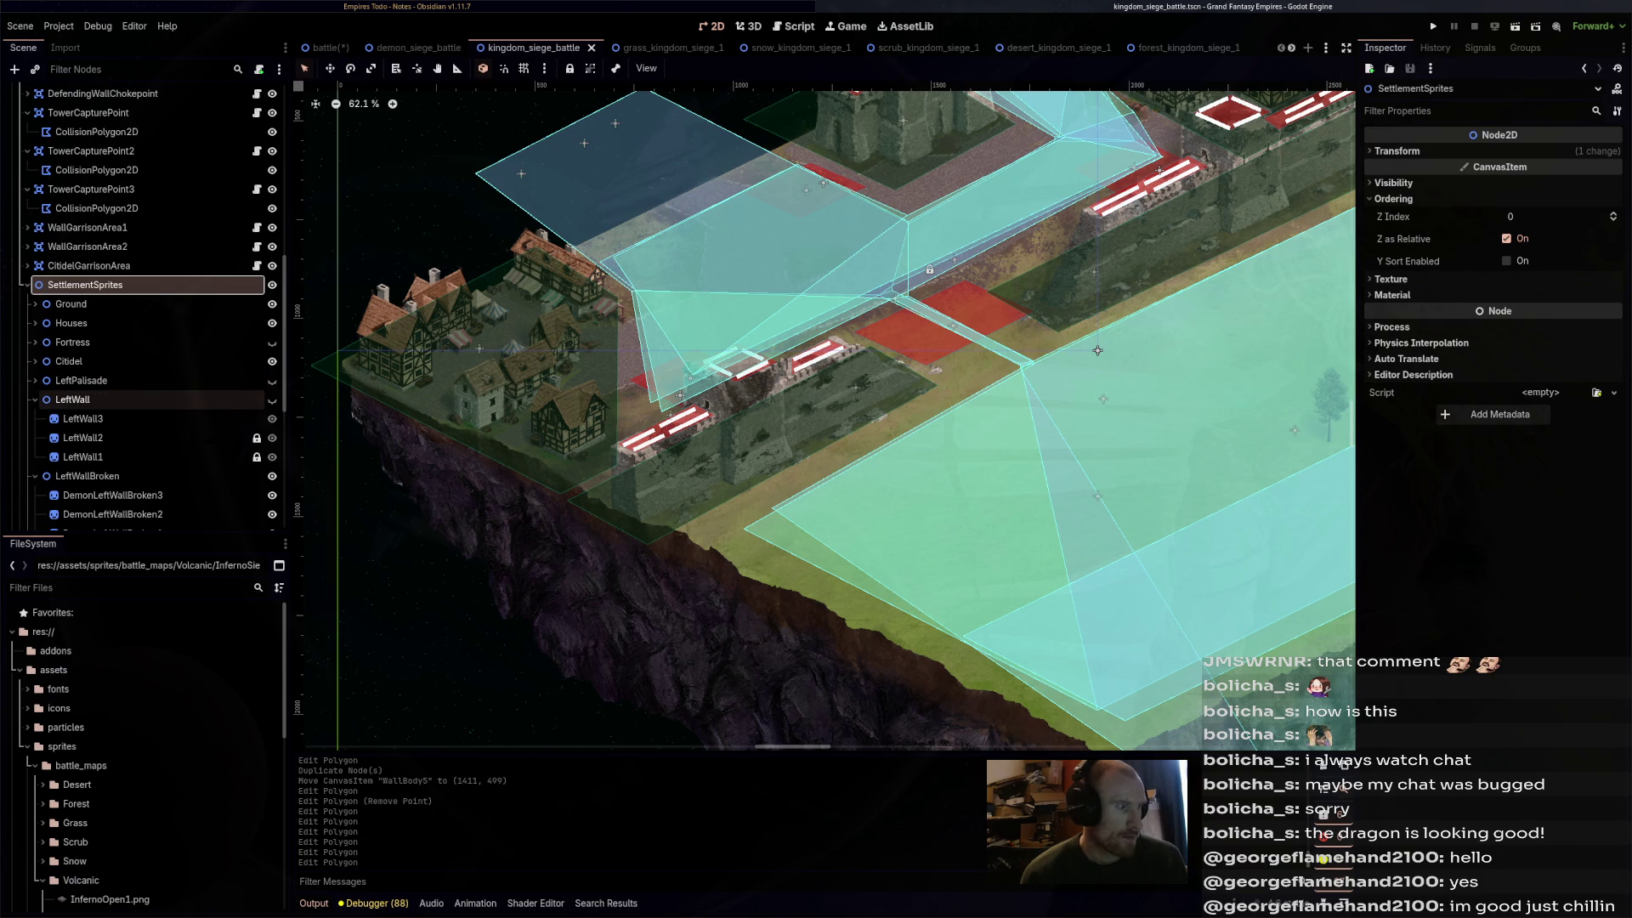
pyautogui.click(35, 418)
pyautogui.click(35, 437)
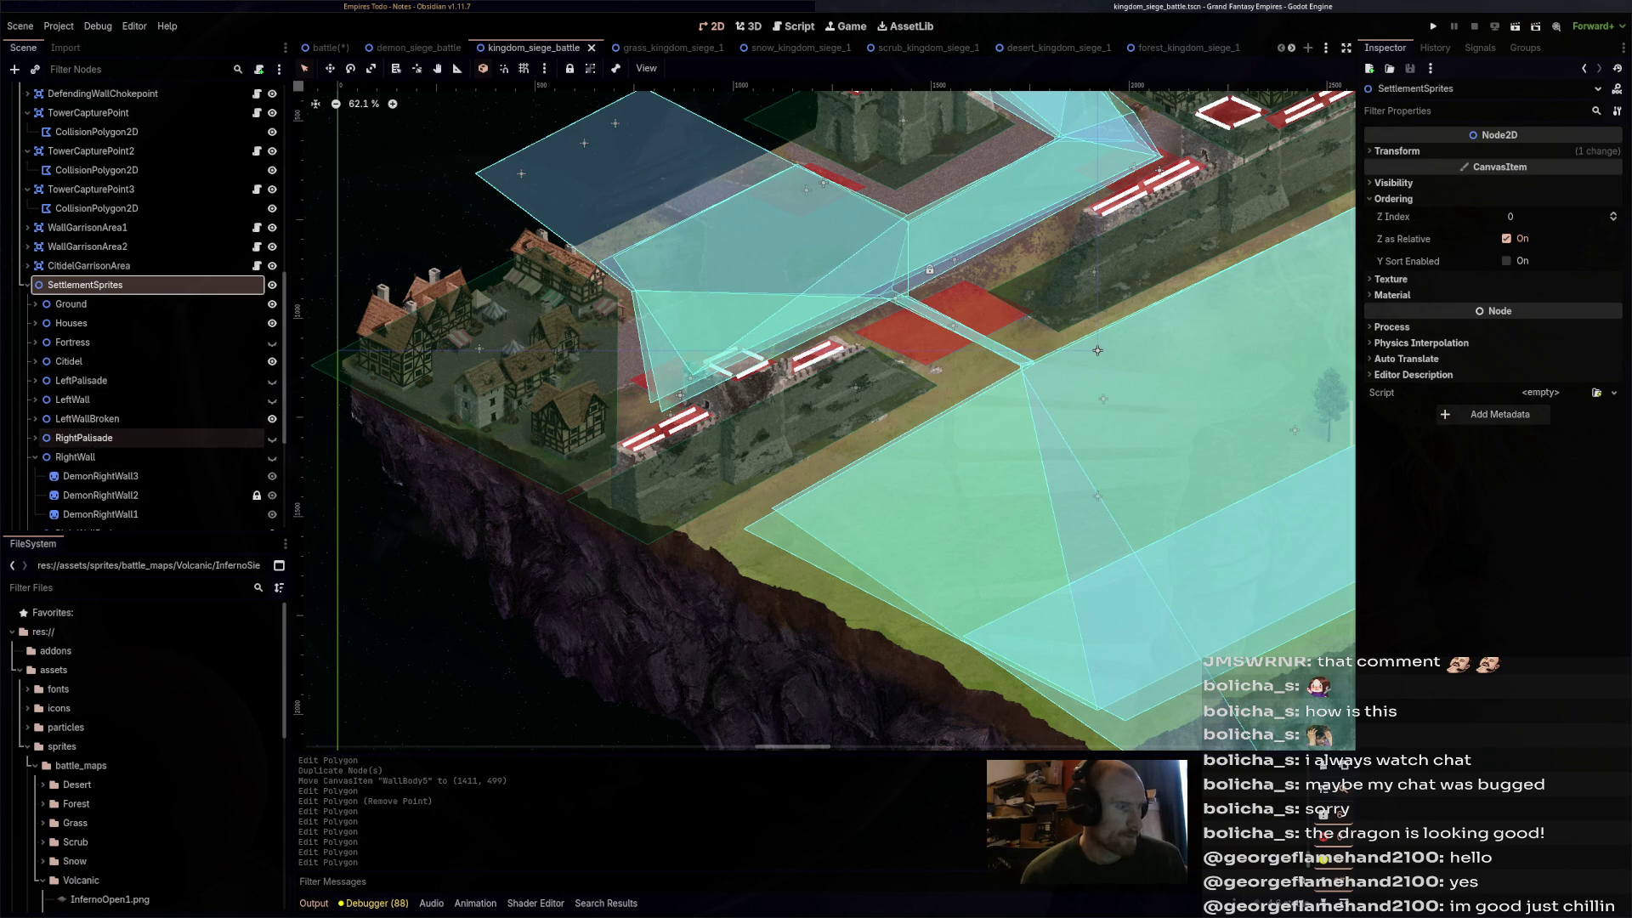
pyautogui.click(35, 456)
# - Confirm the Ground layer sits at Z Index -1, then bring up grass_kingdom_siege_1
pyautogui.click(71, 303)
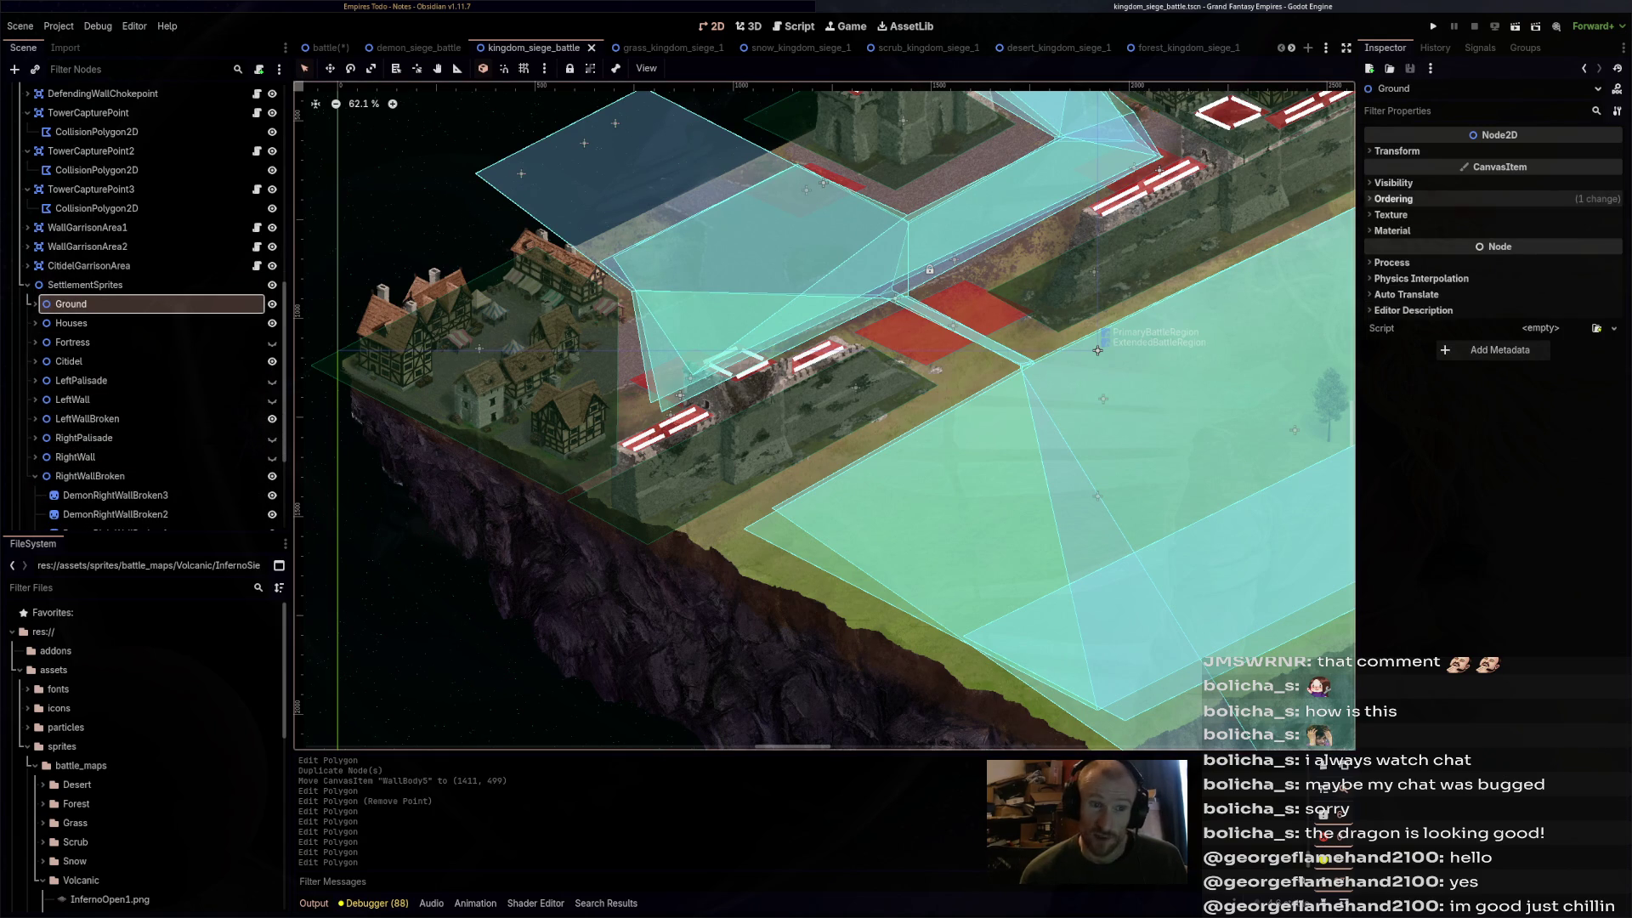
pyautogui.click(1393, 198)
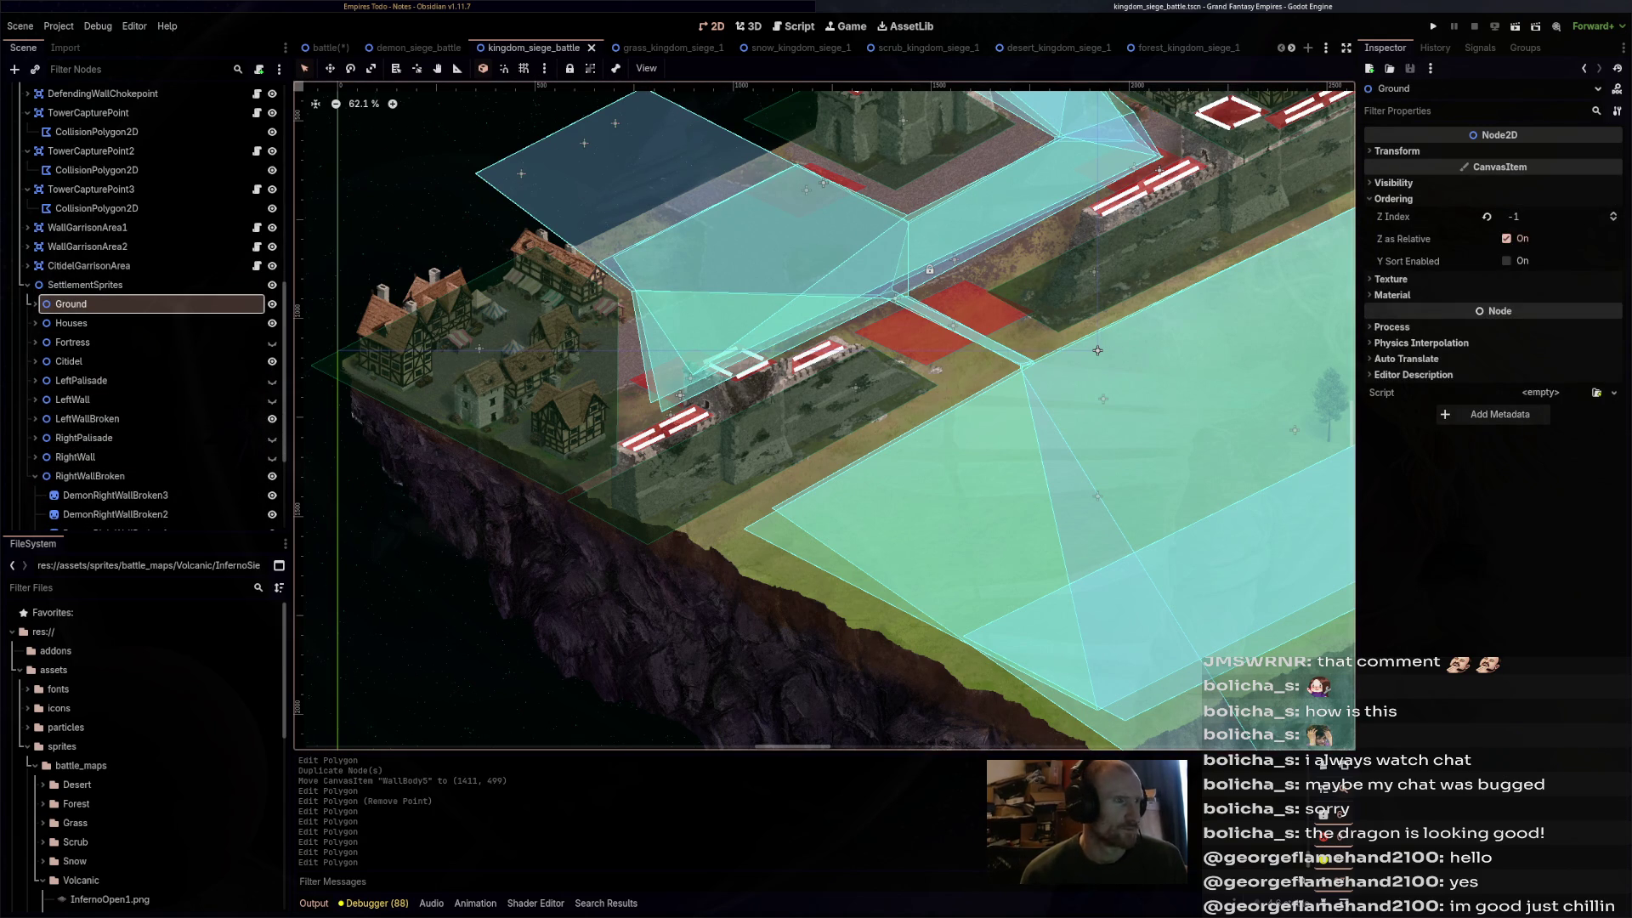
pyautogui.hotkey('ctrl', 'shift', 'Tab')
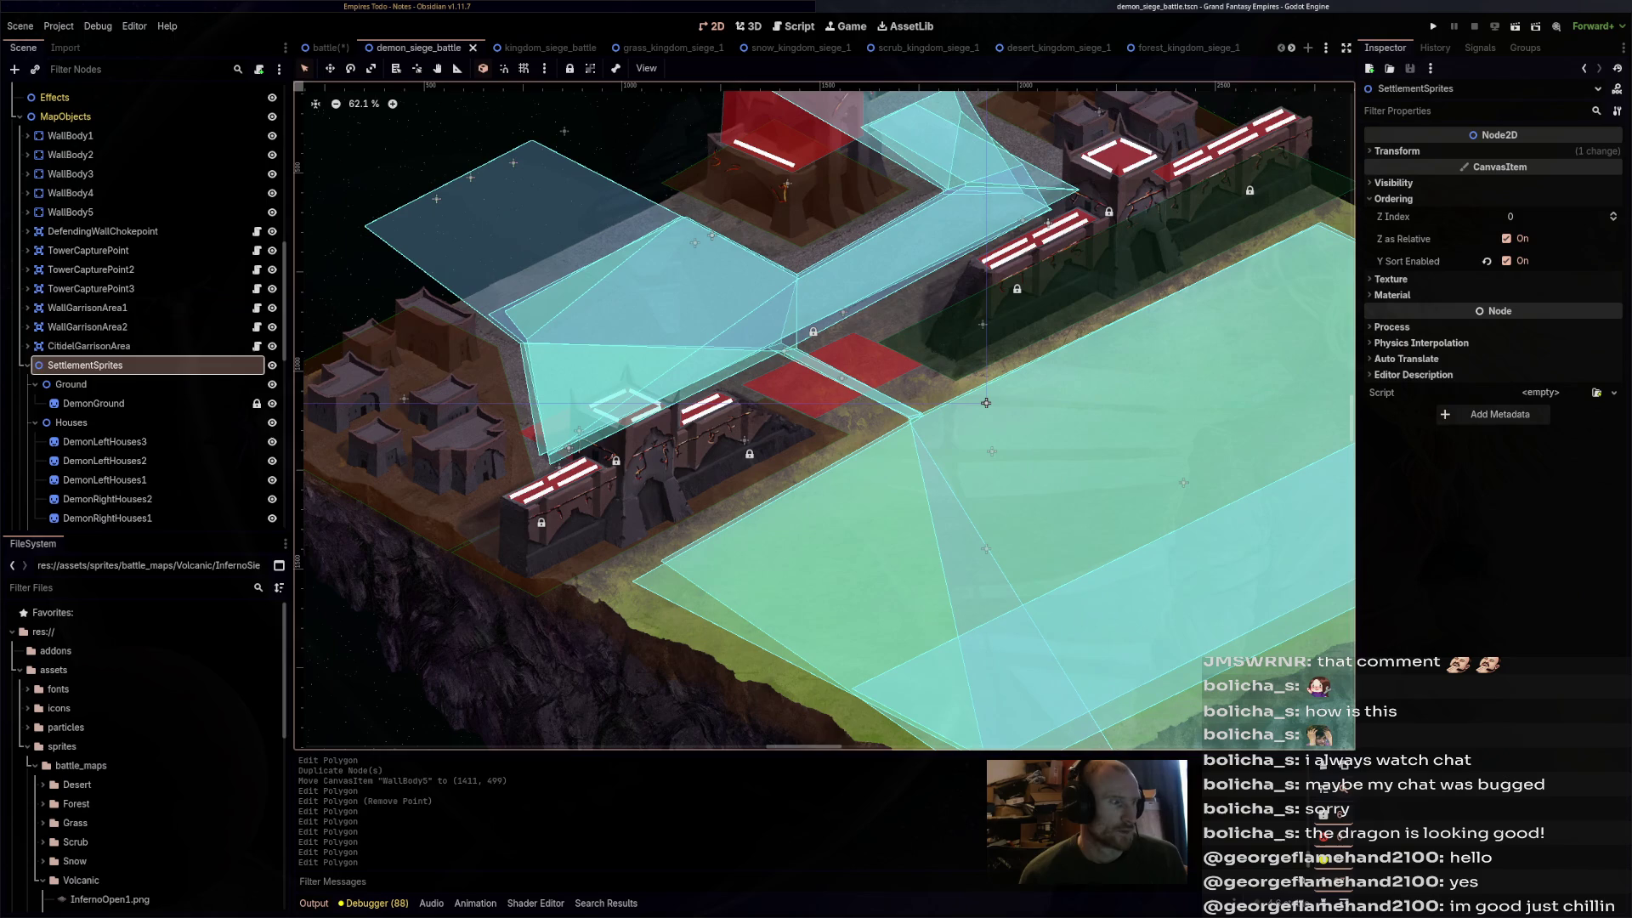
pyautogui.hotkey('ctrl', 'Tab')
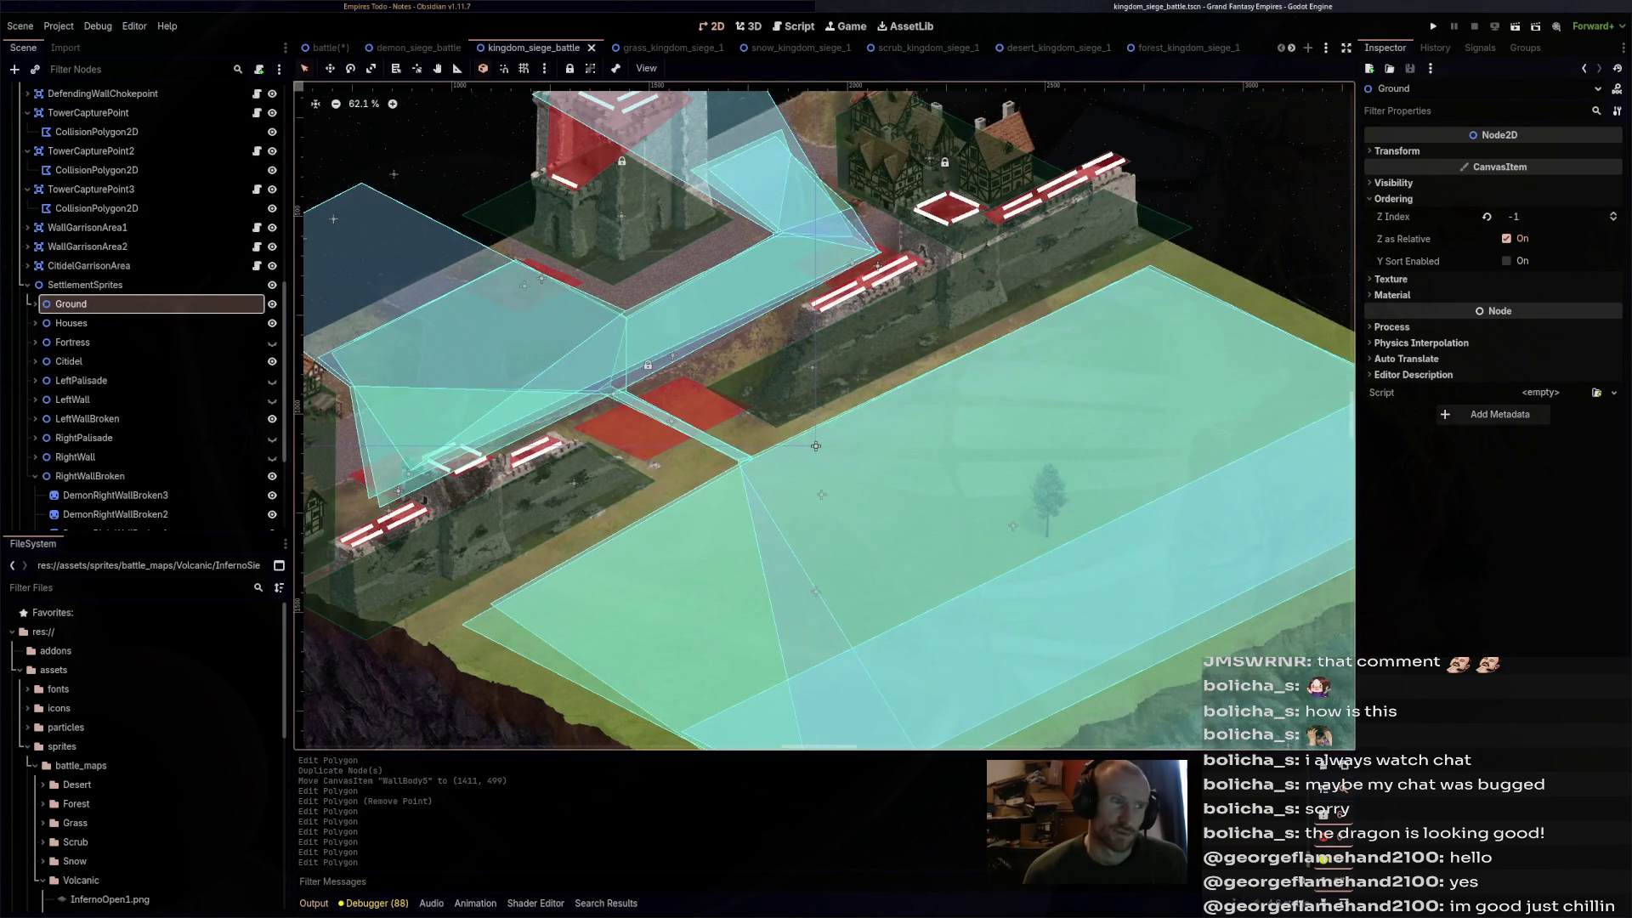
pyautogui.moveTo(815, 446); pyautogui.dragTo(953, 475)
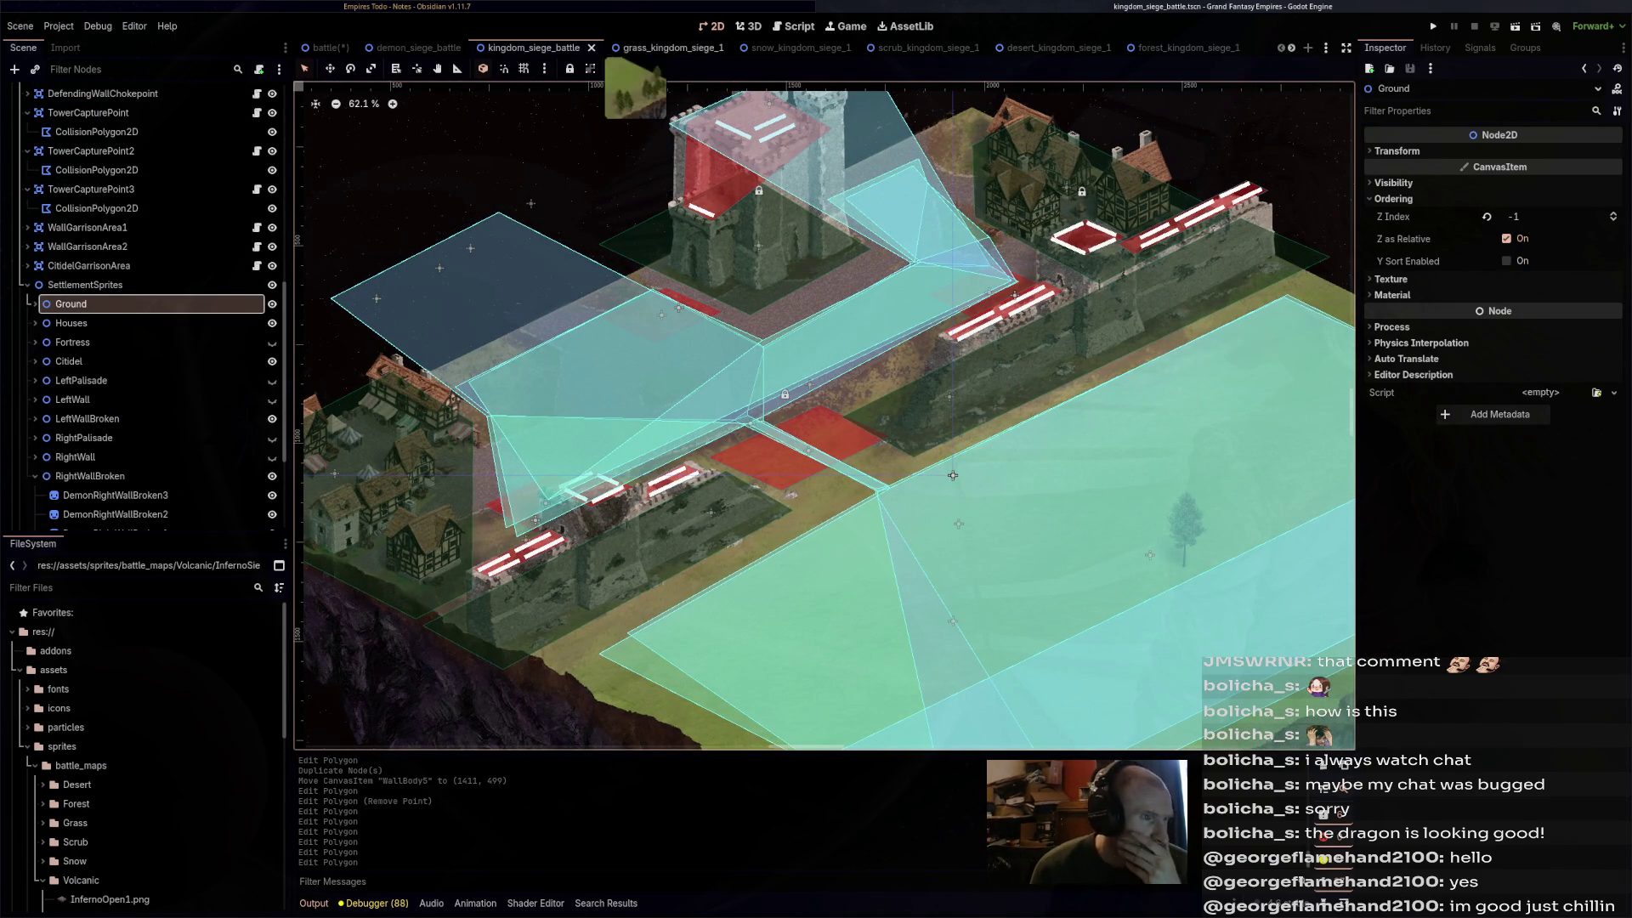
pyautogui.hotkey('ctrl', 'Tab')
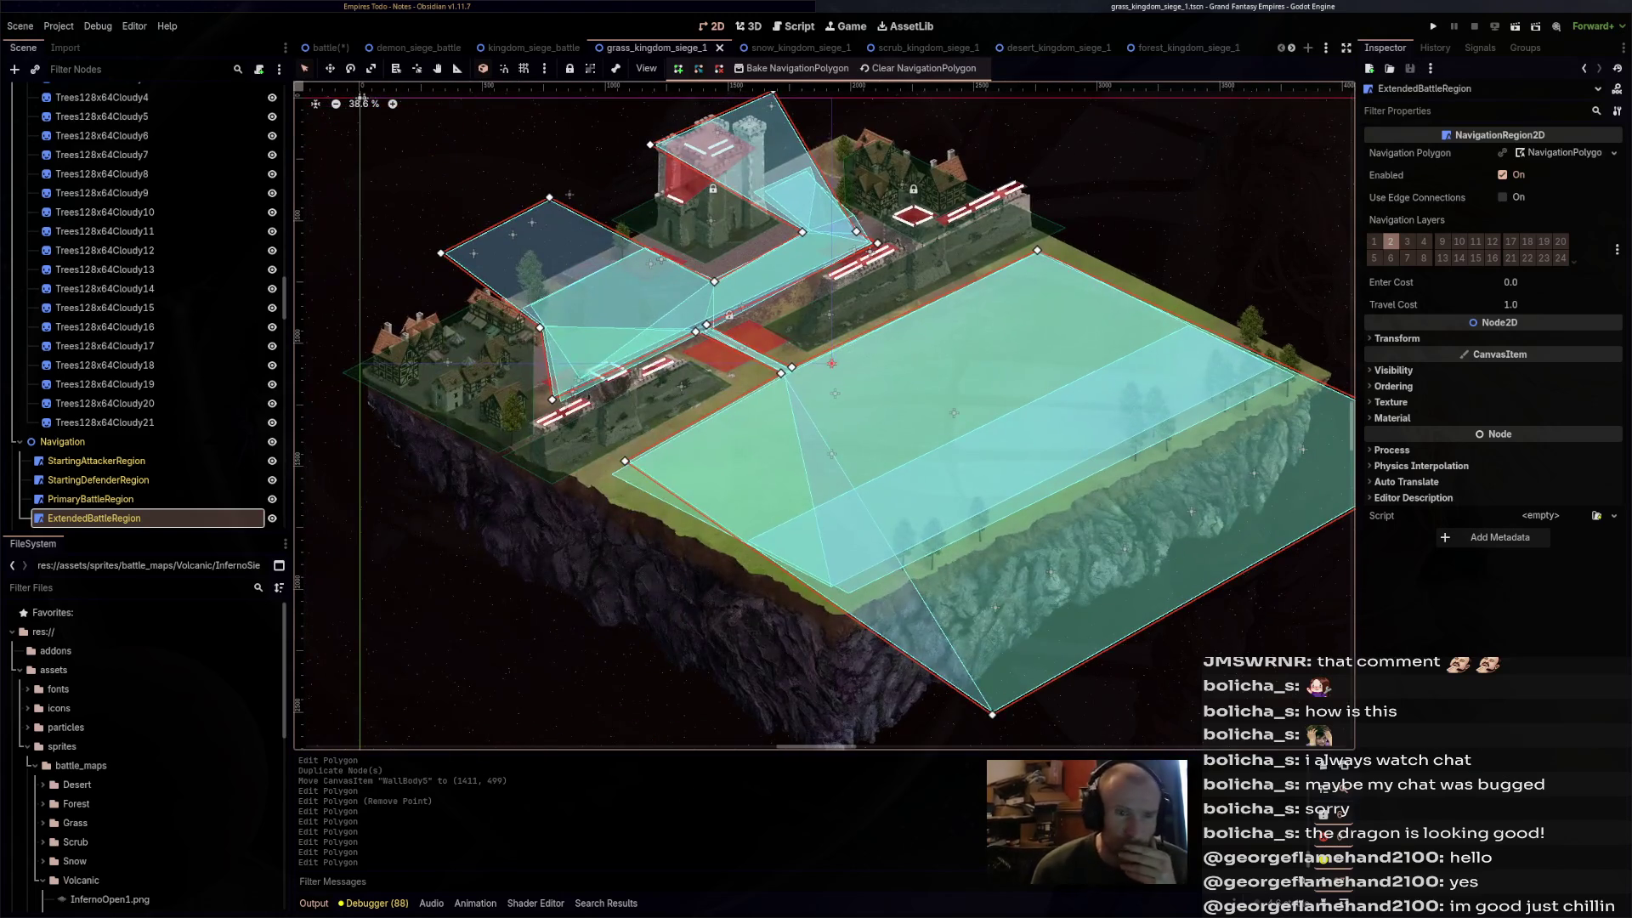
# - Set GrassKingdomSiege1 to Player Army Side ATTACKING with a RED_DRAGON attacker, save, and run it
pyautogui.scroll(10, 144, 306)
pyautogui.click(77, 94)
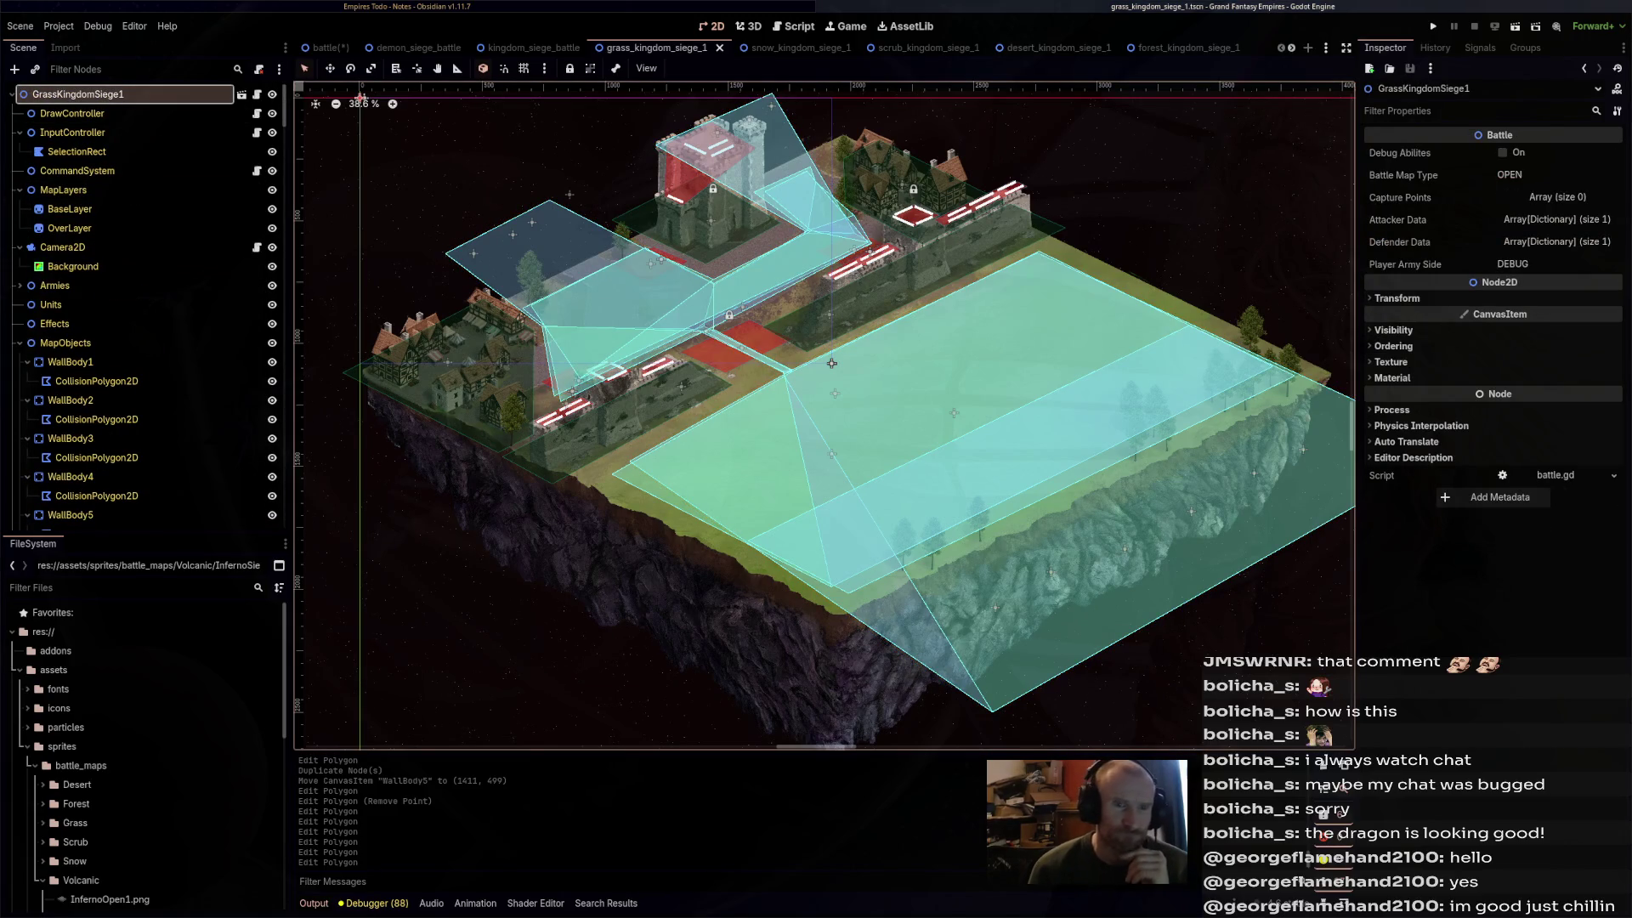
pyautogui.click(1513, 263)
pyautogui.write('ATTACKING')
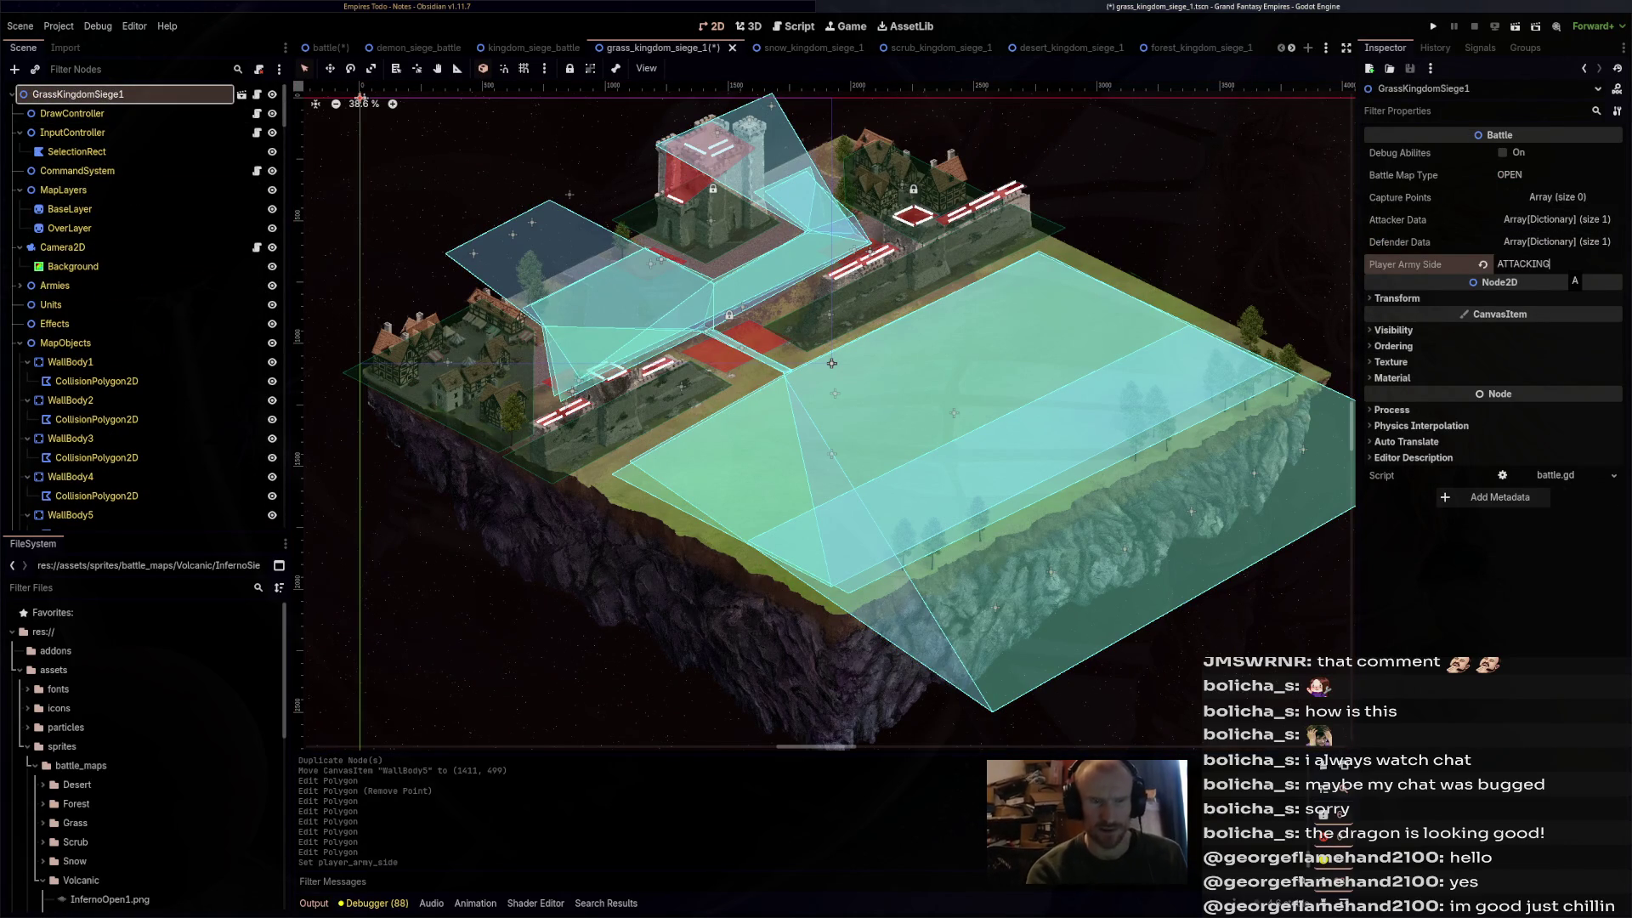
pyautogui.click(1556, 219)
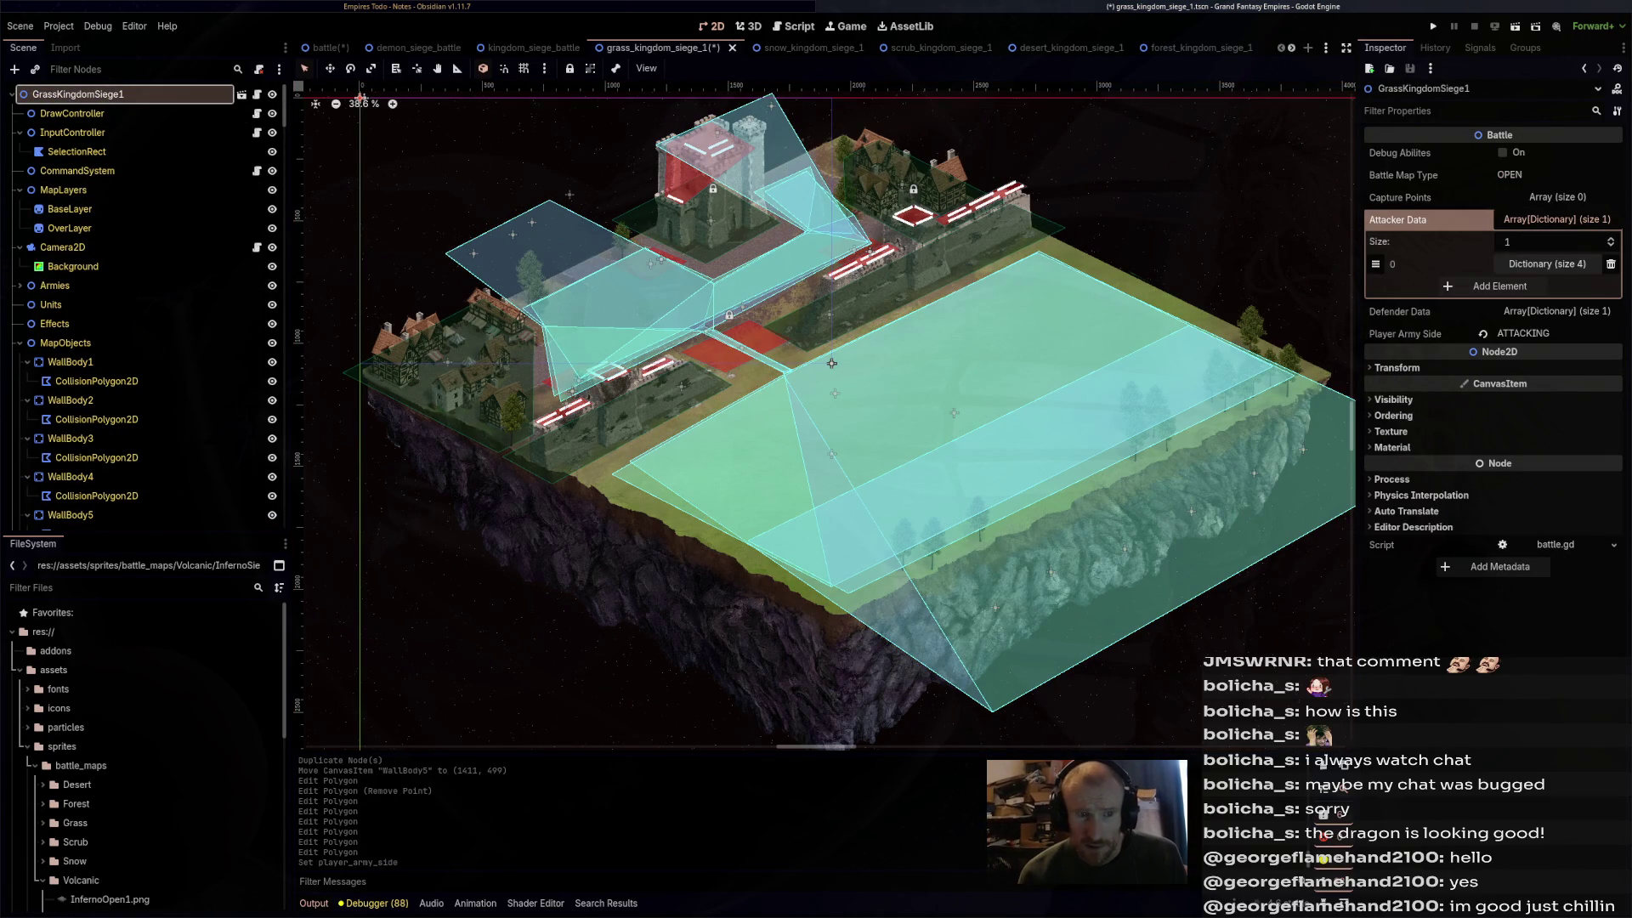
pyautogui.click(1546, 263)
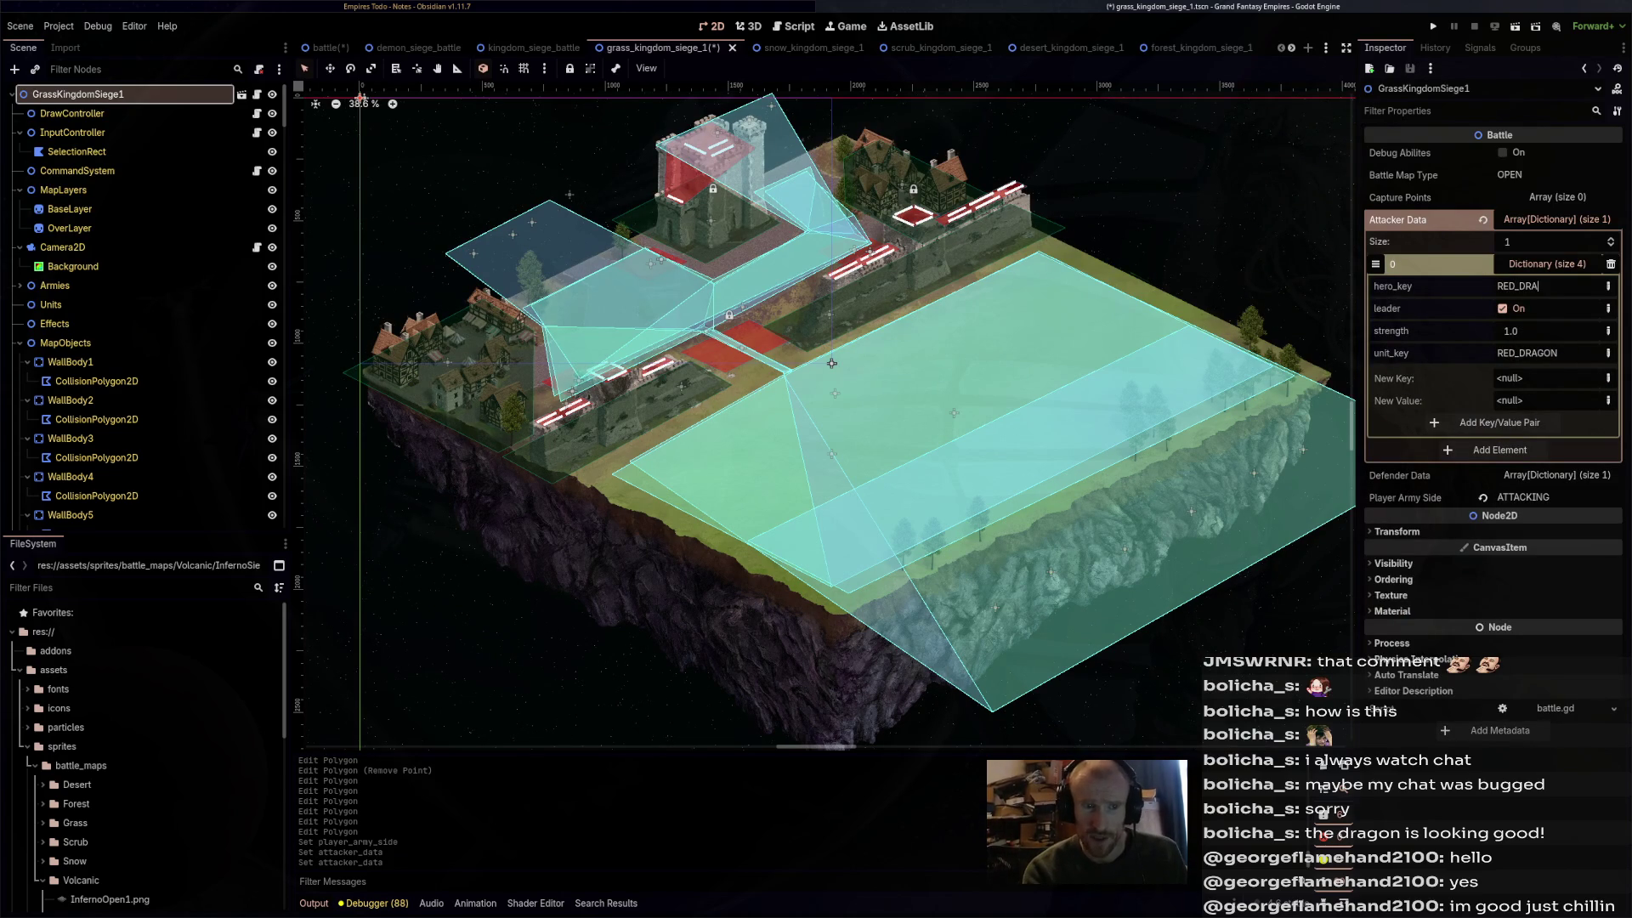
pyautogui.hotkey('ctrl', 's')
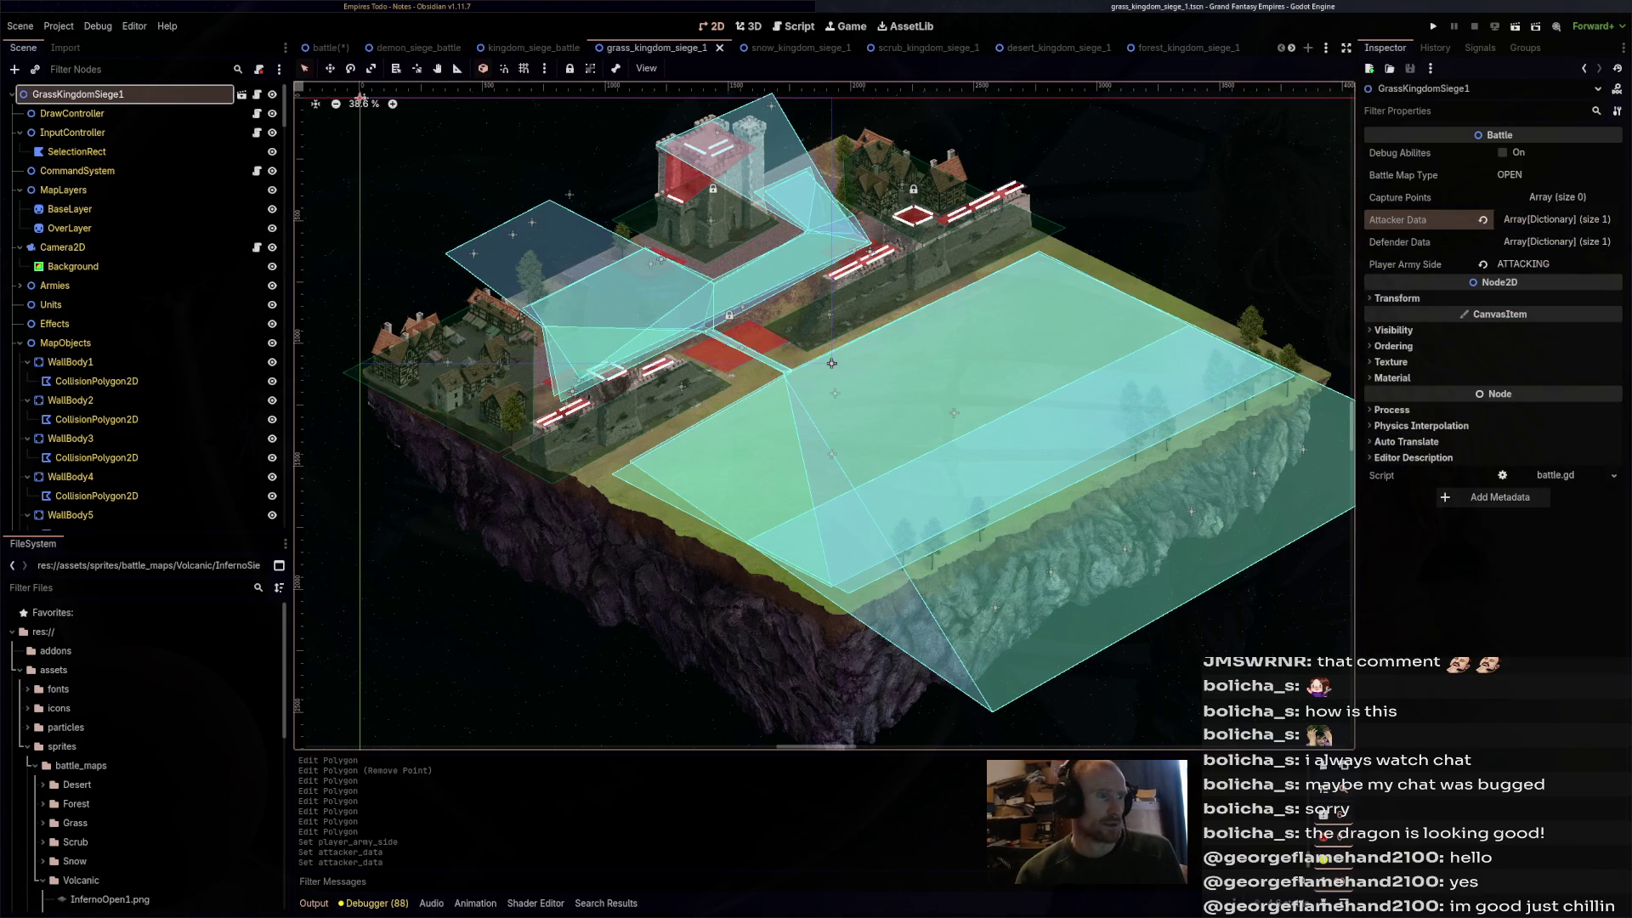
pyautogui.press('F6')
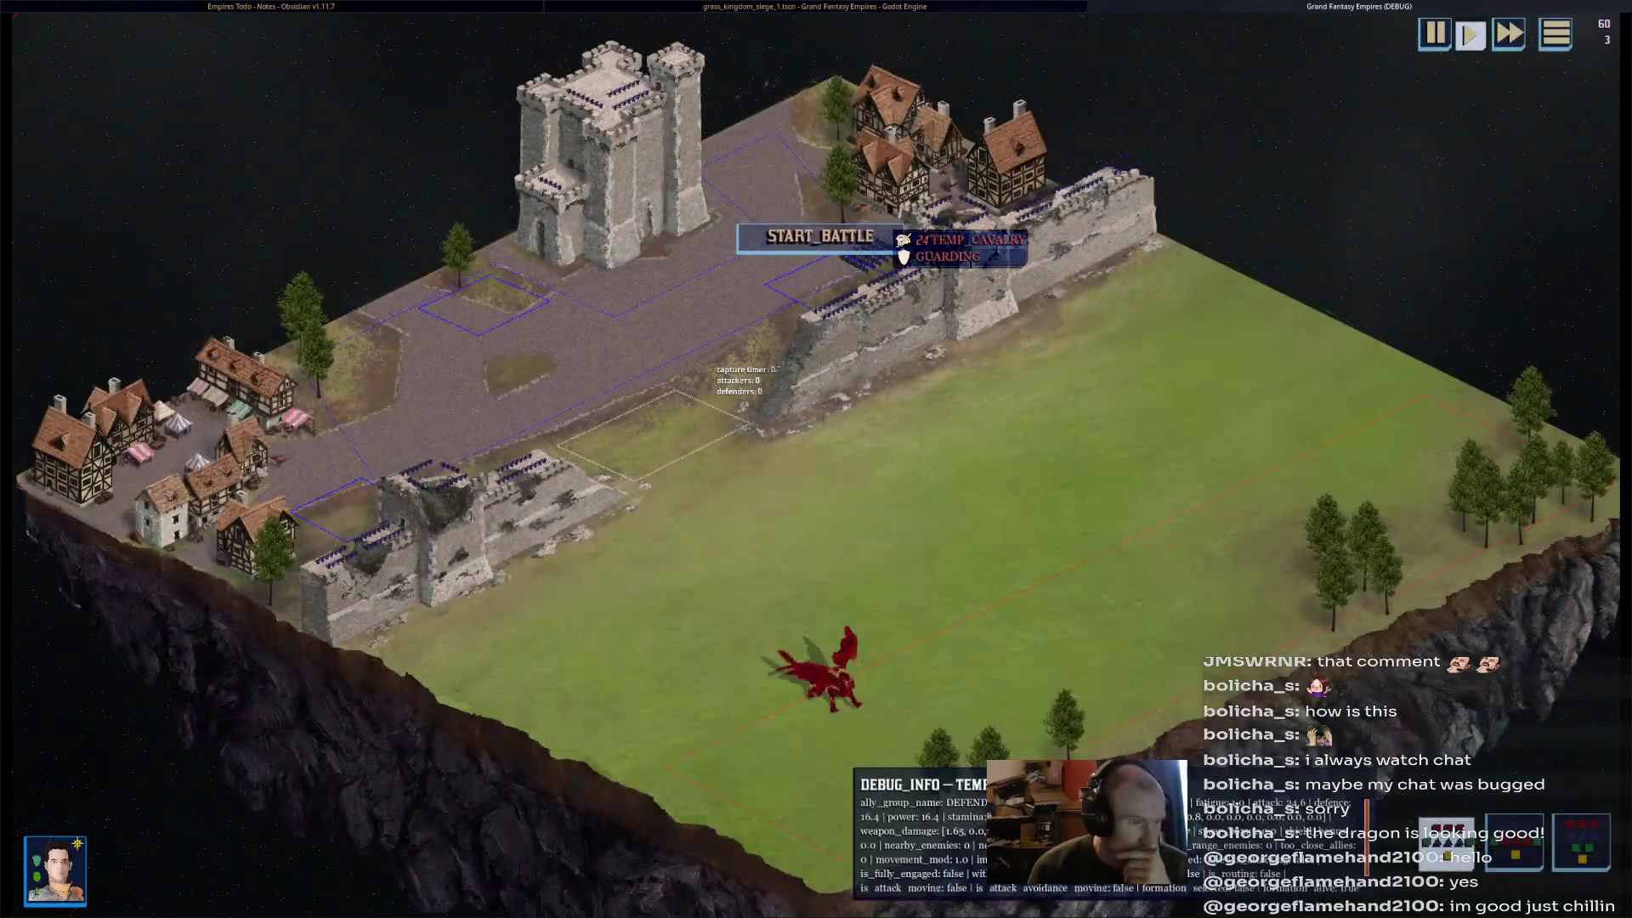
# - Start the battle, follow the red dragon over the castle walls with the camera, then stop the game
pyautogui.click(876, 242)
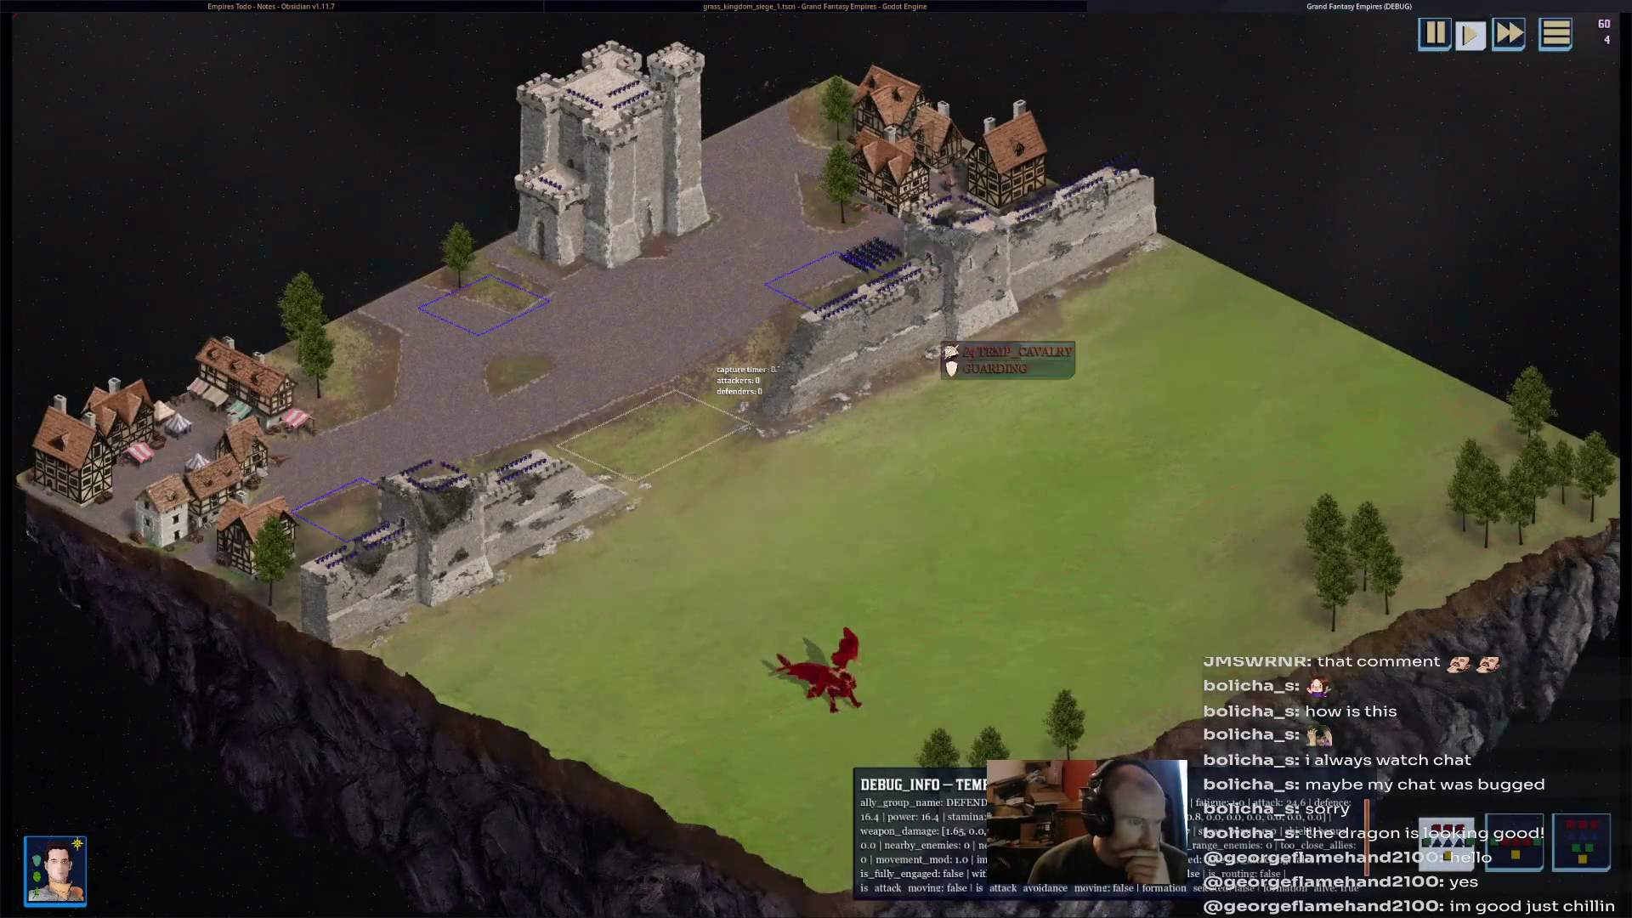
pyautogui.scroll(3, 935, 340)
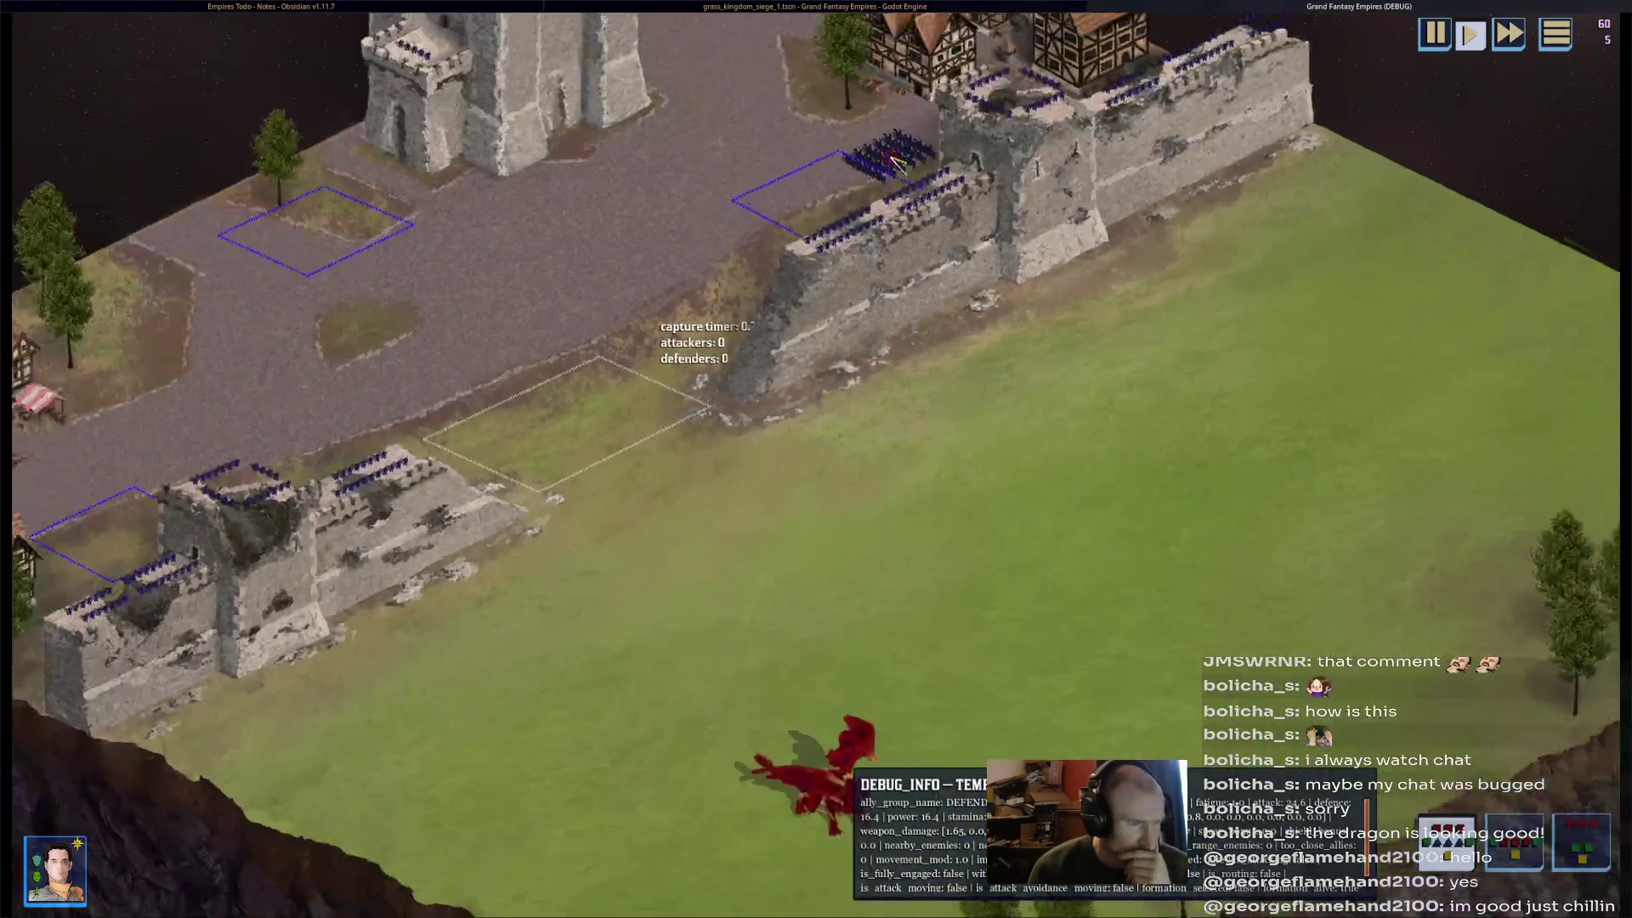
pyautogui.scroll(-1, 896, 162)
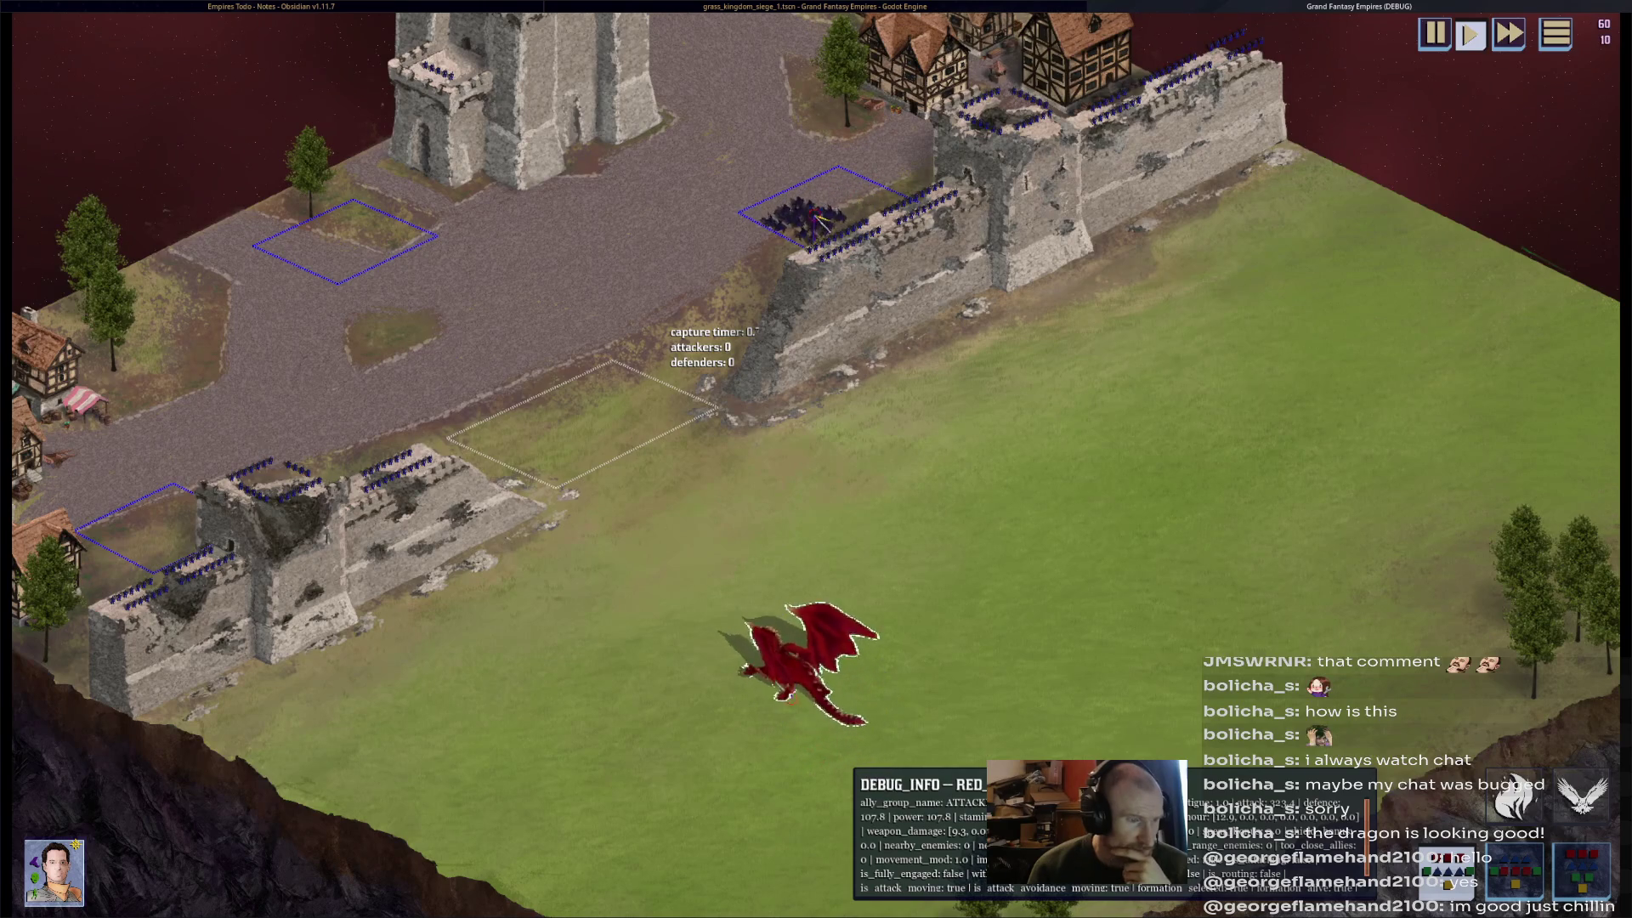
pyautogui.press('Left')
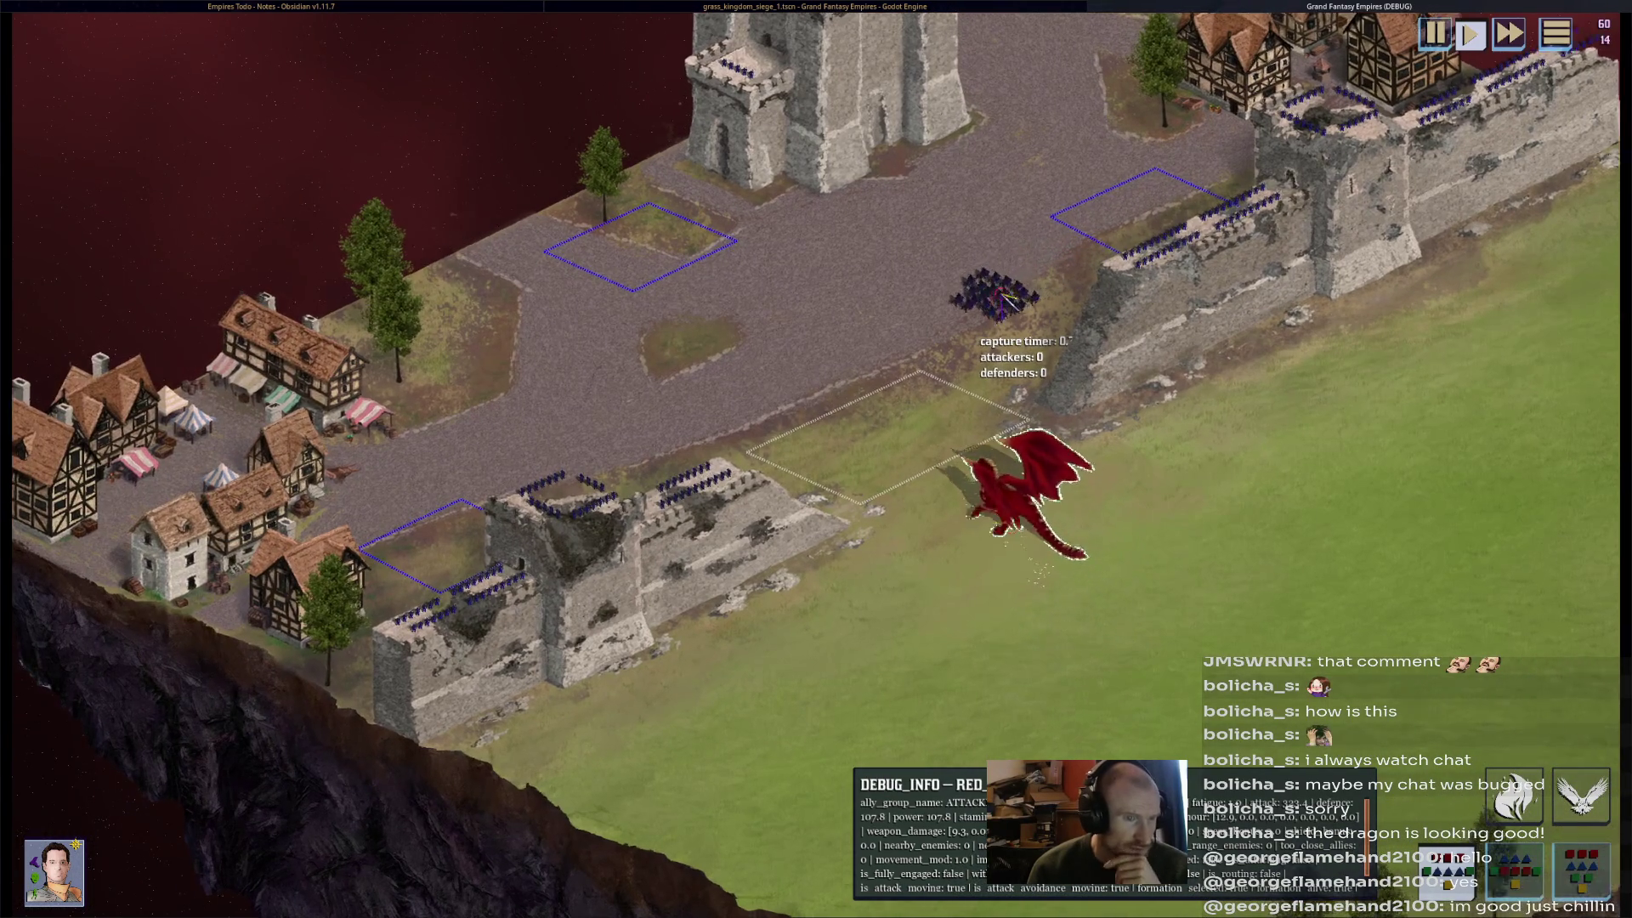
pyautogui.scroll(2, 816, 459)
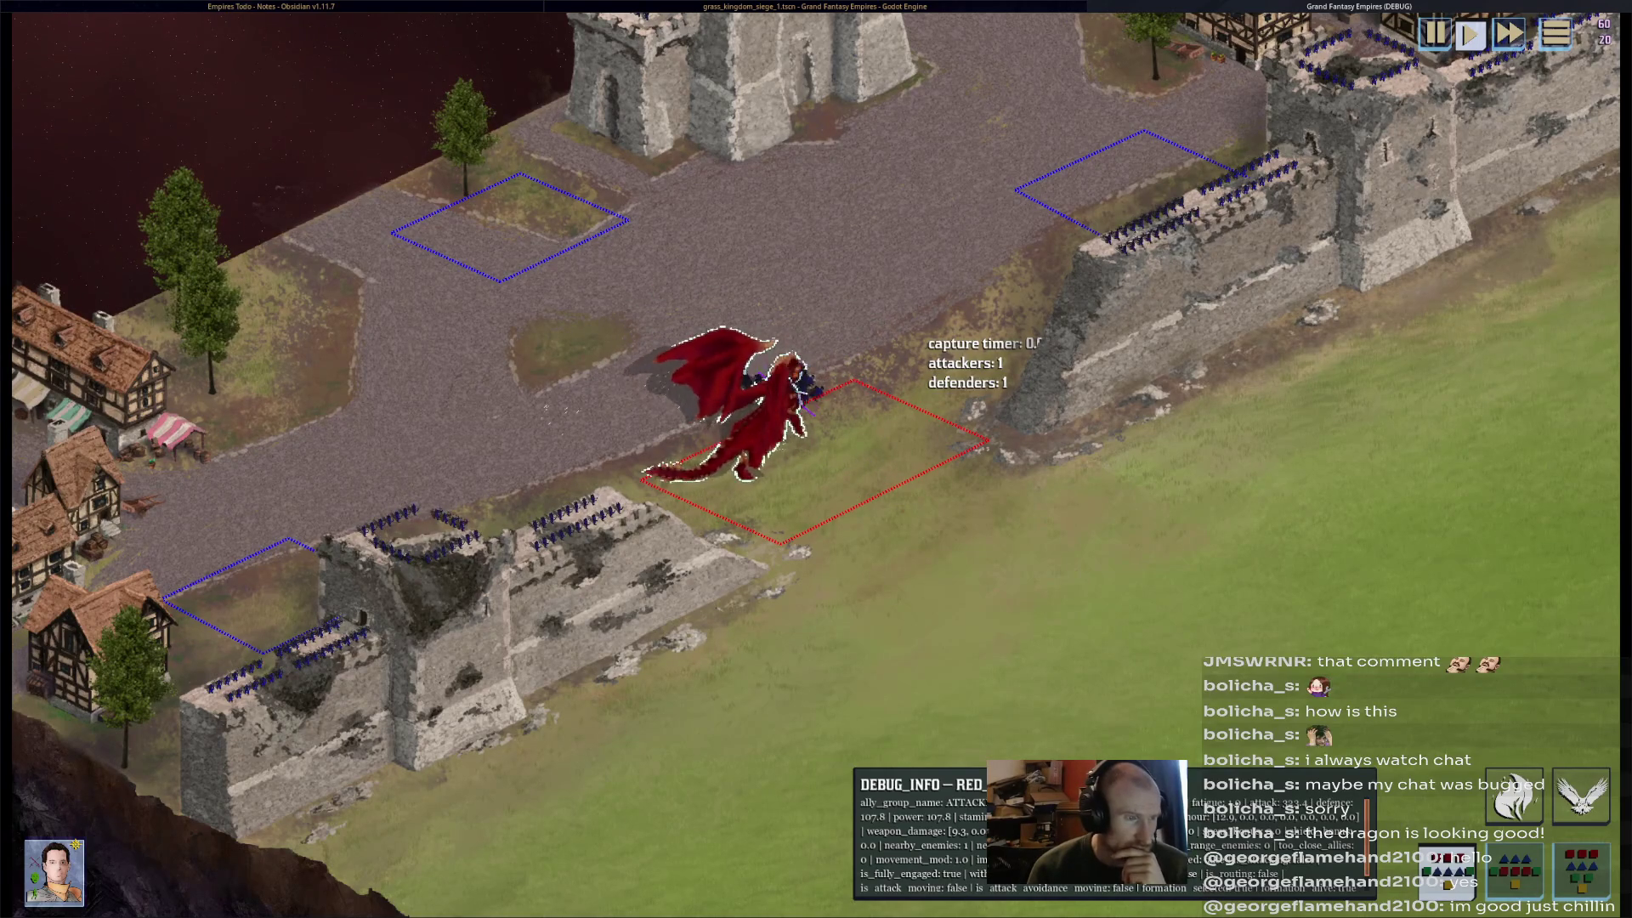
pyautogui.press('w')
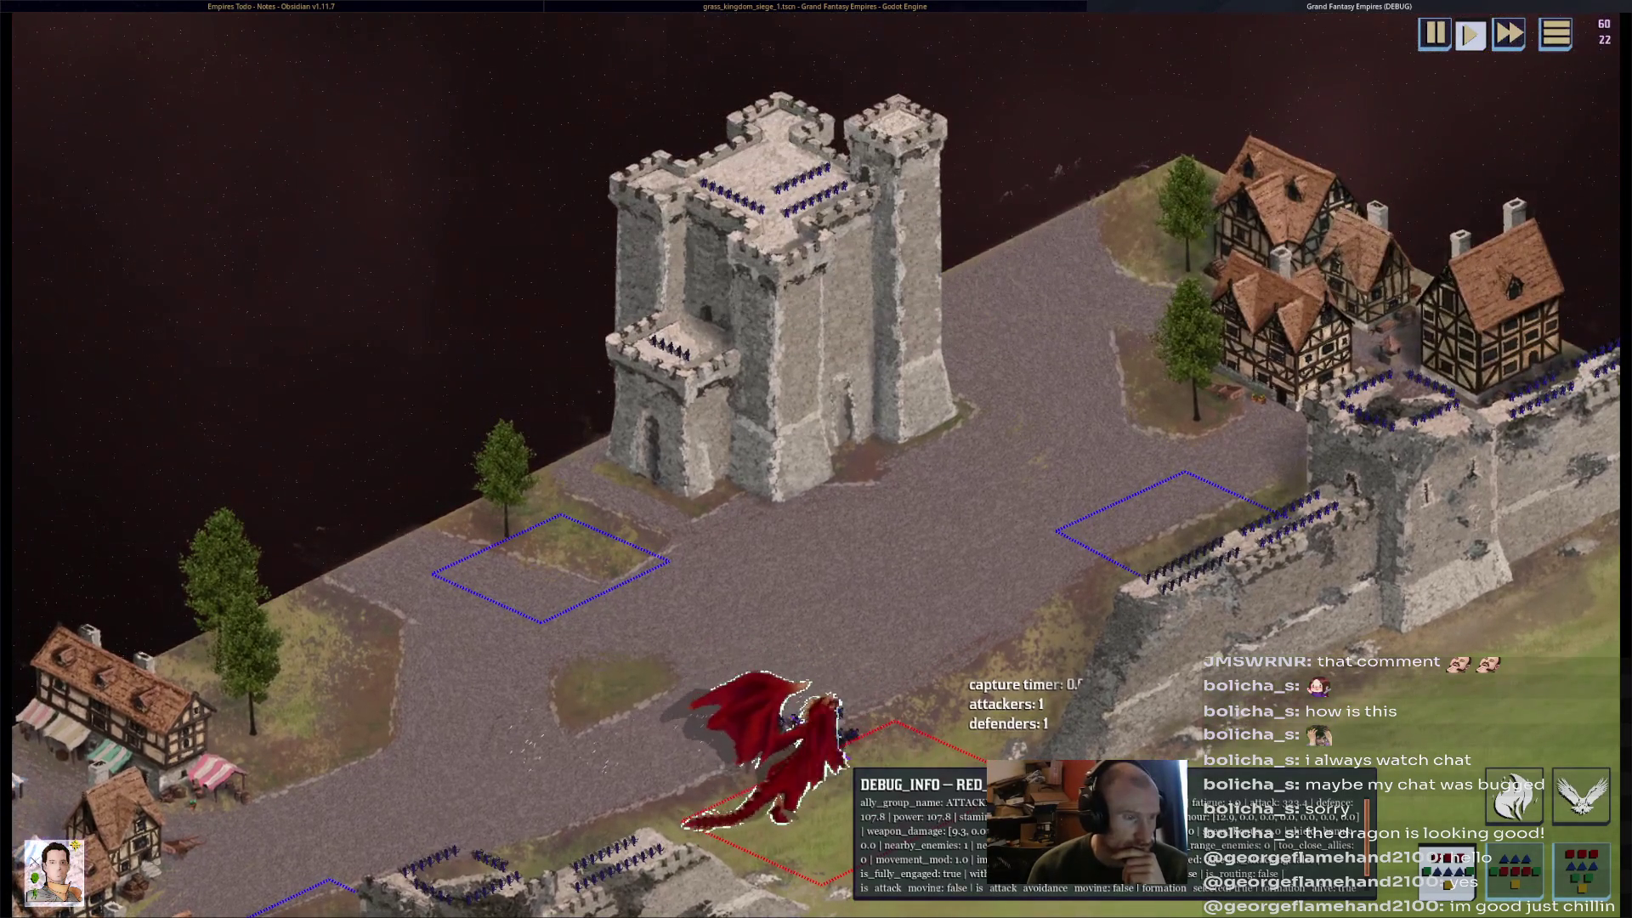
pyautogui.press('s')
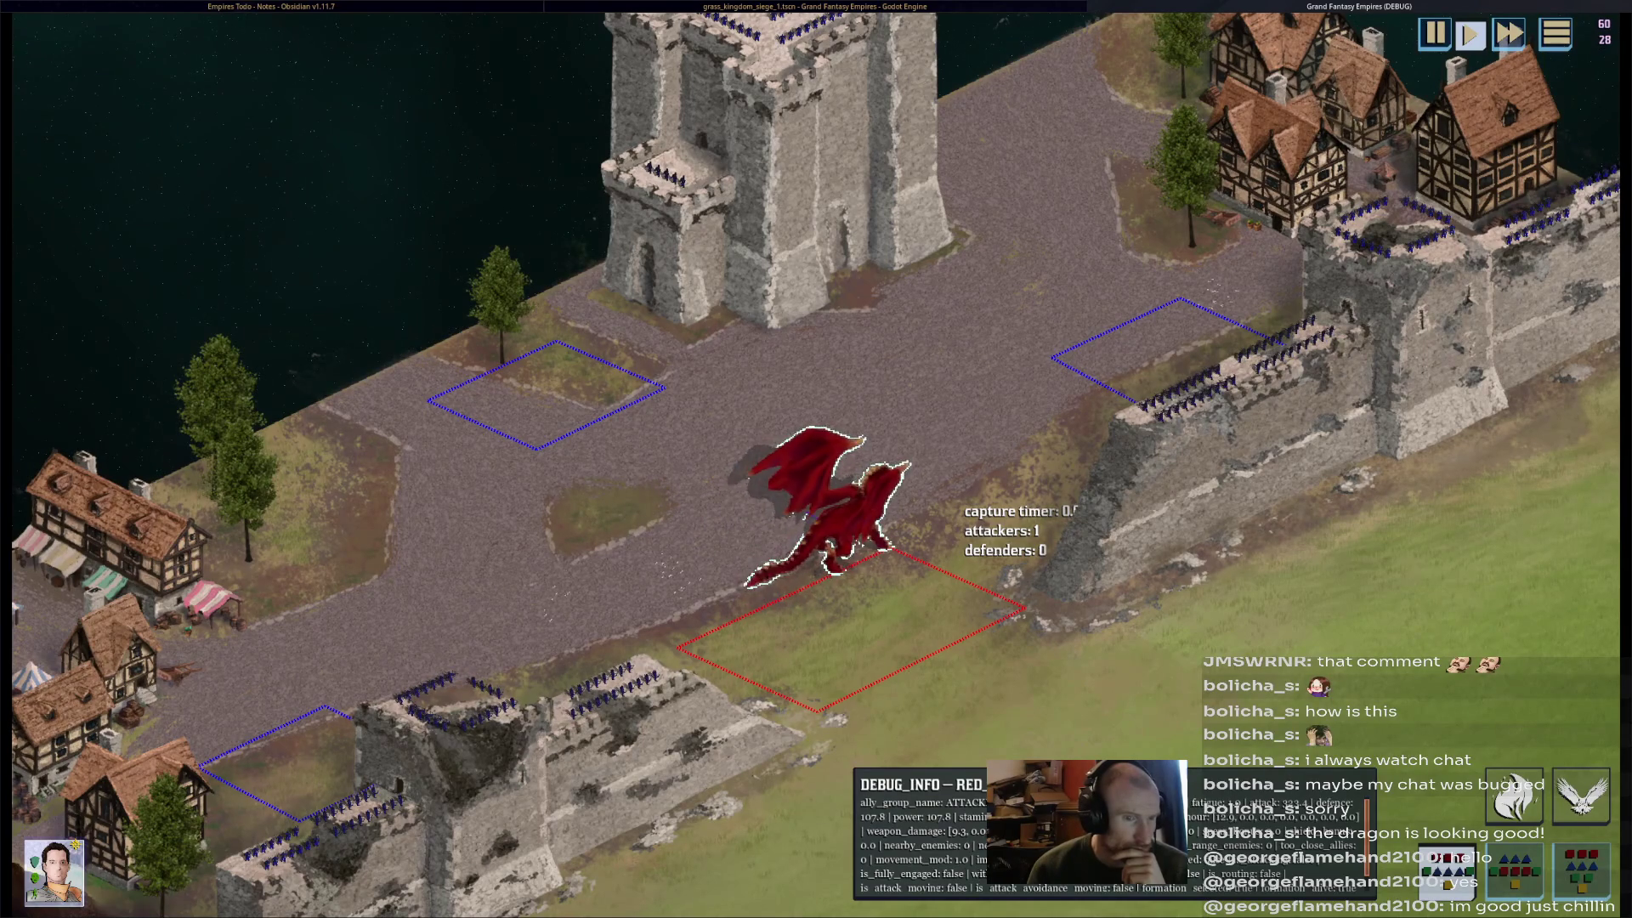
pyautogui.press('Right')
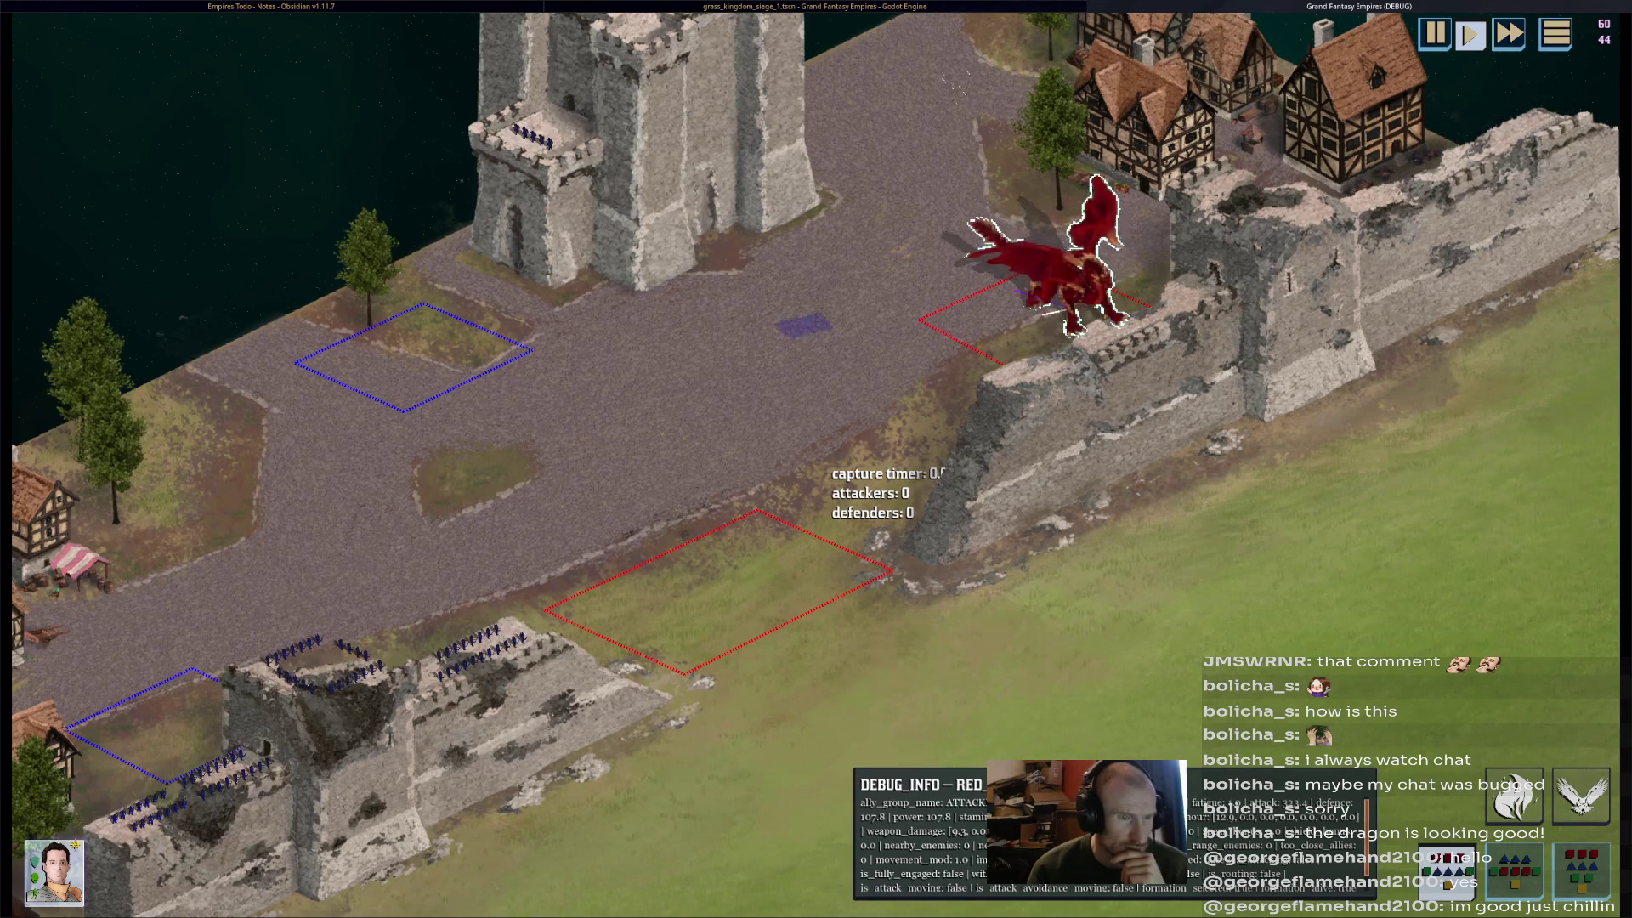
pyautogui.press('Up')
pyautogui.press('Left')
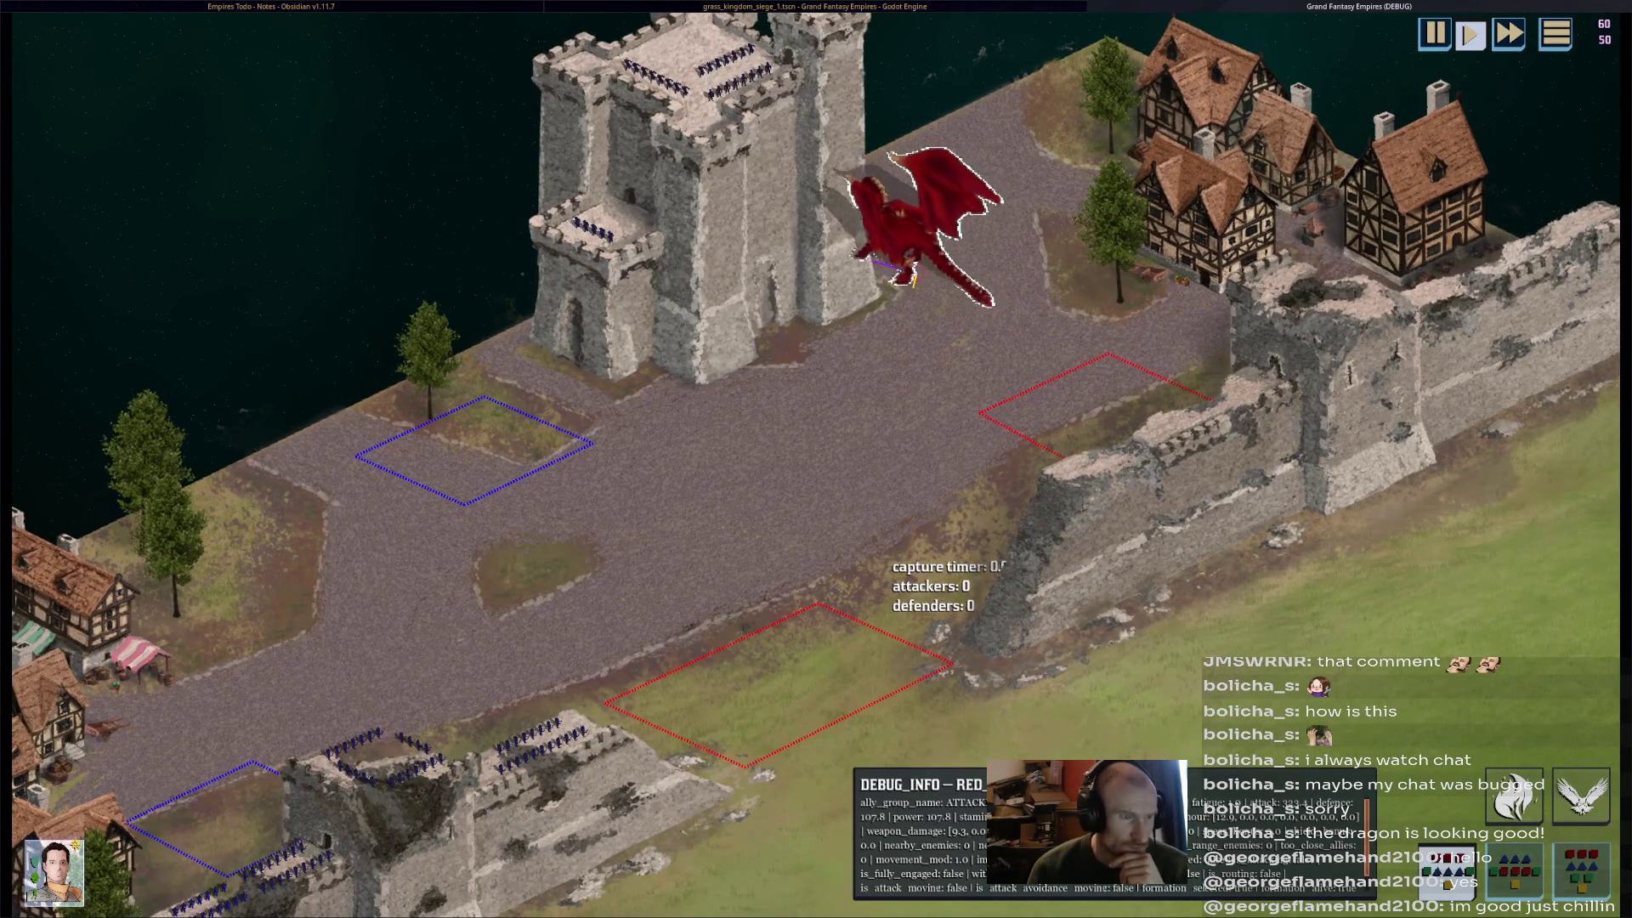
pyautogui.press('Down')
pyautogui.press('Left')
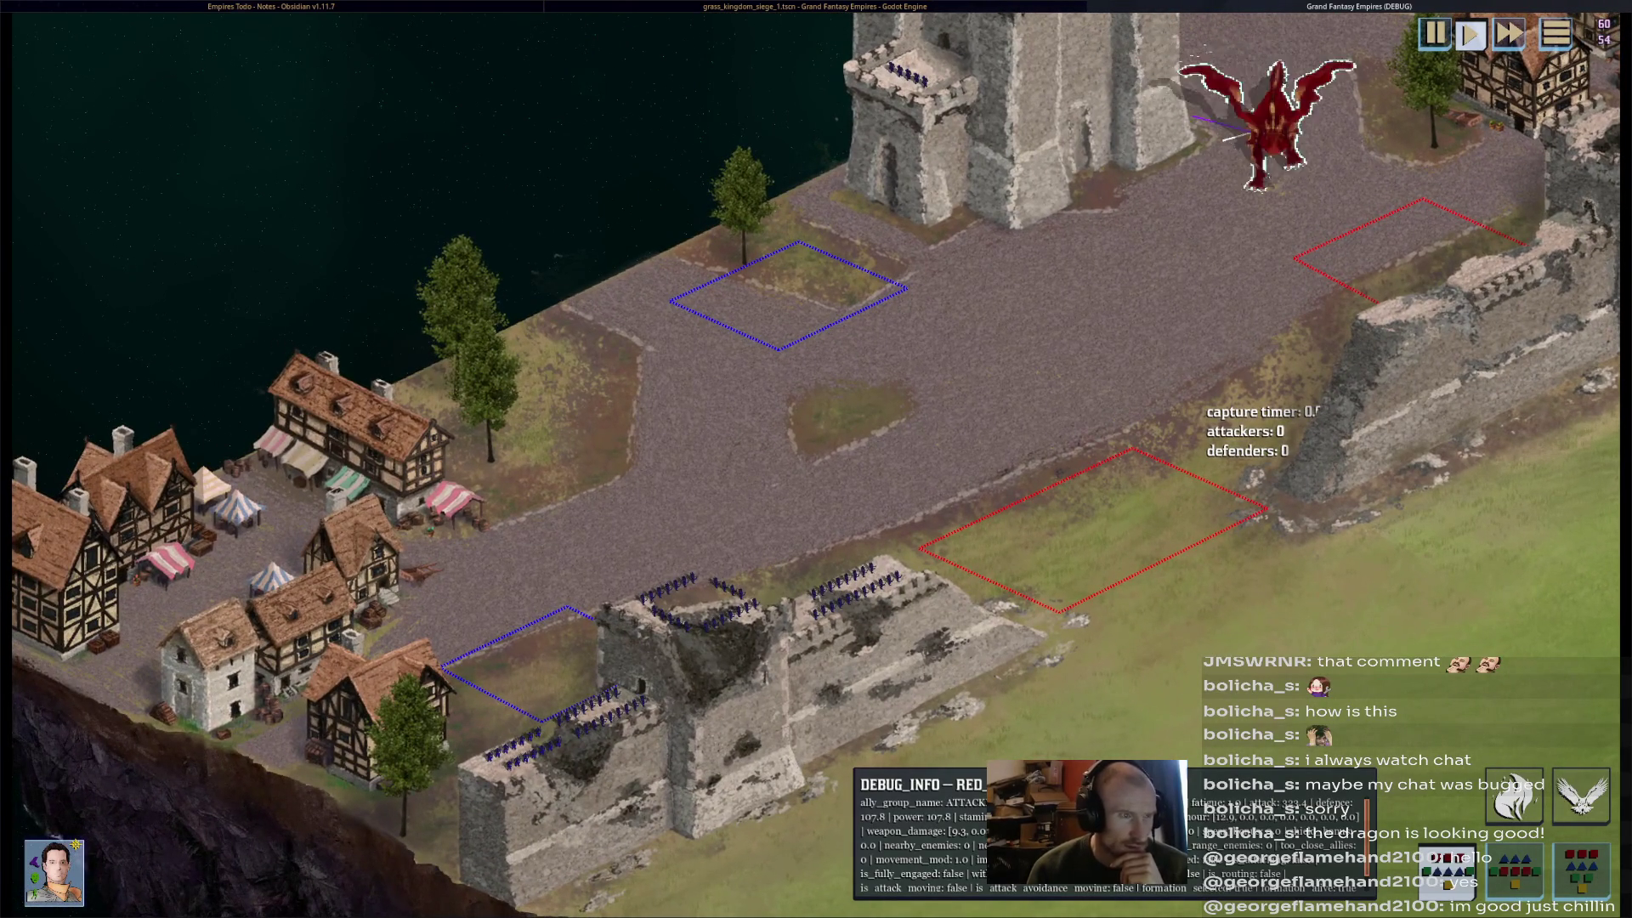
pyautogui.press('F8')
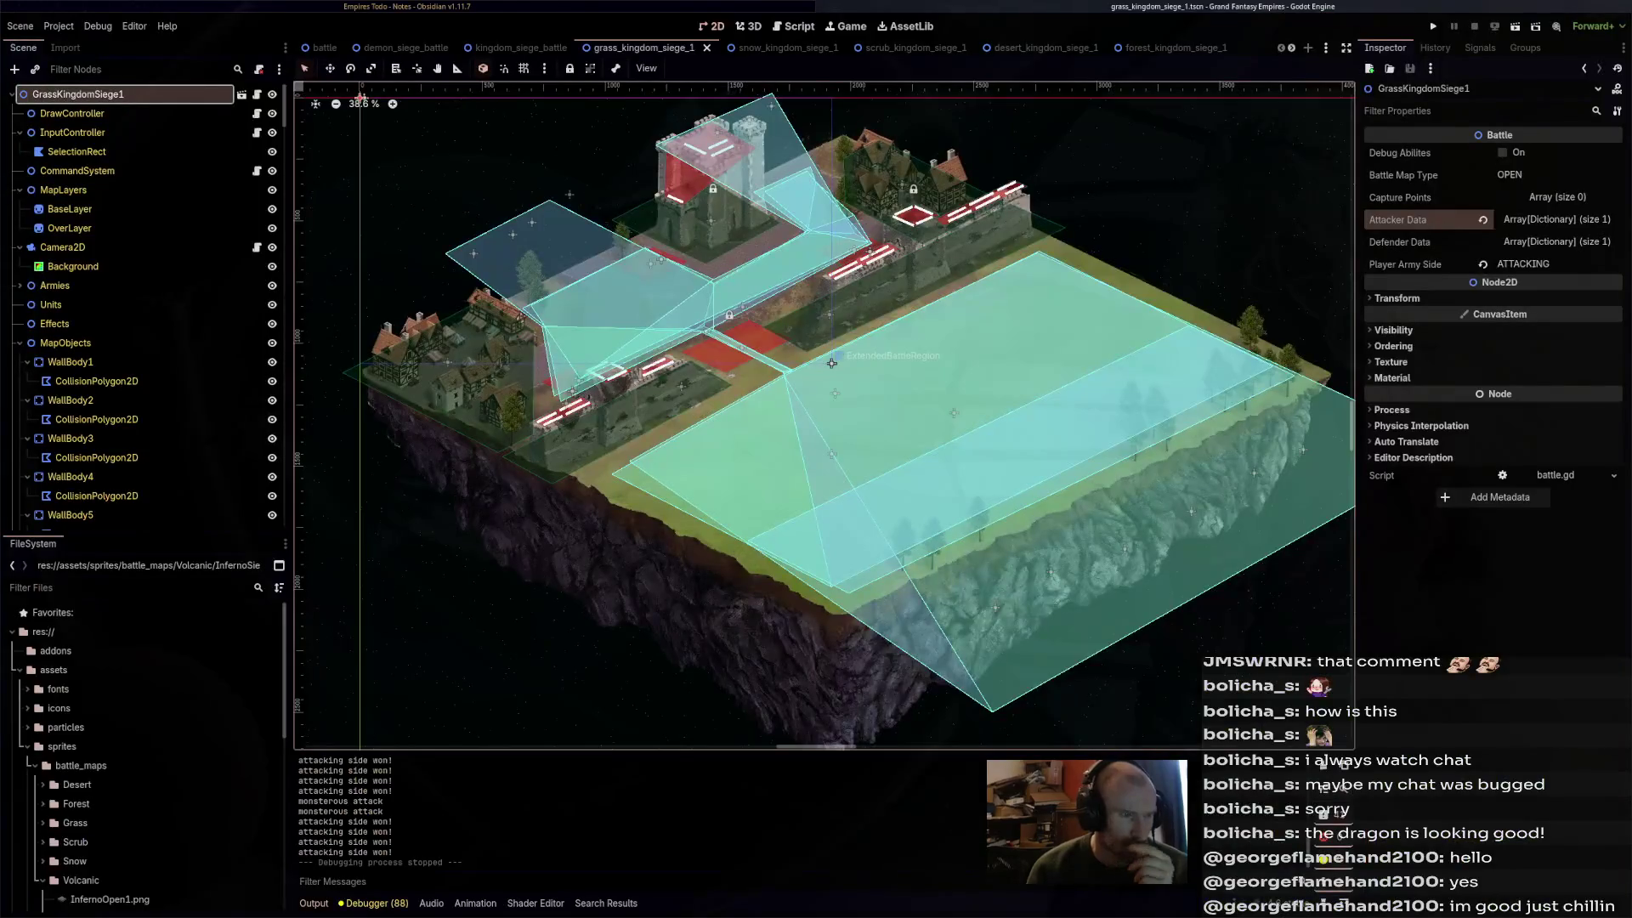
# - Reset the main battle scene's MapObjects Z Index back to 0
pyautogui.moveTo(831, 363); pyautogui.dragTo(926, 407)
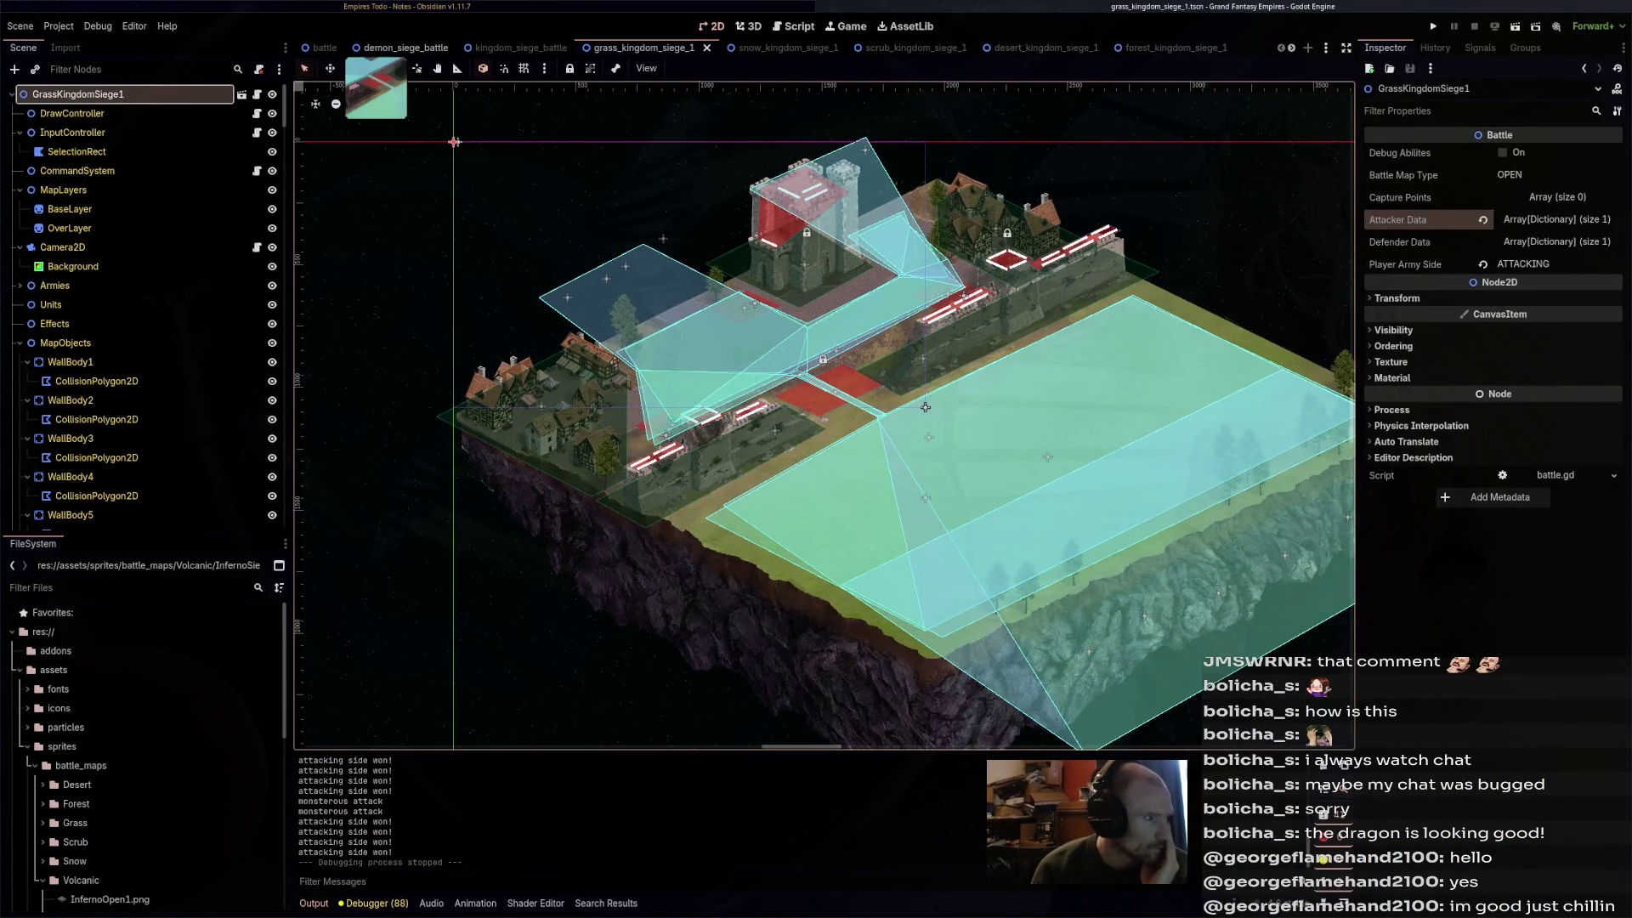
pyautogui.hotkey('ctrl', 'shift', 'Tab')
pyautogui.hotkey('ctrl', 'shift', 'Tab')
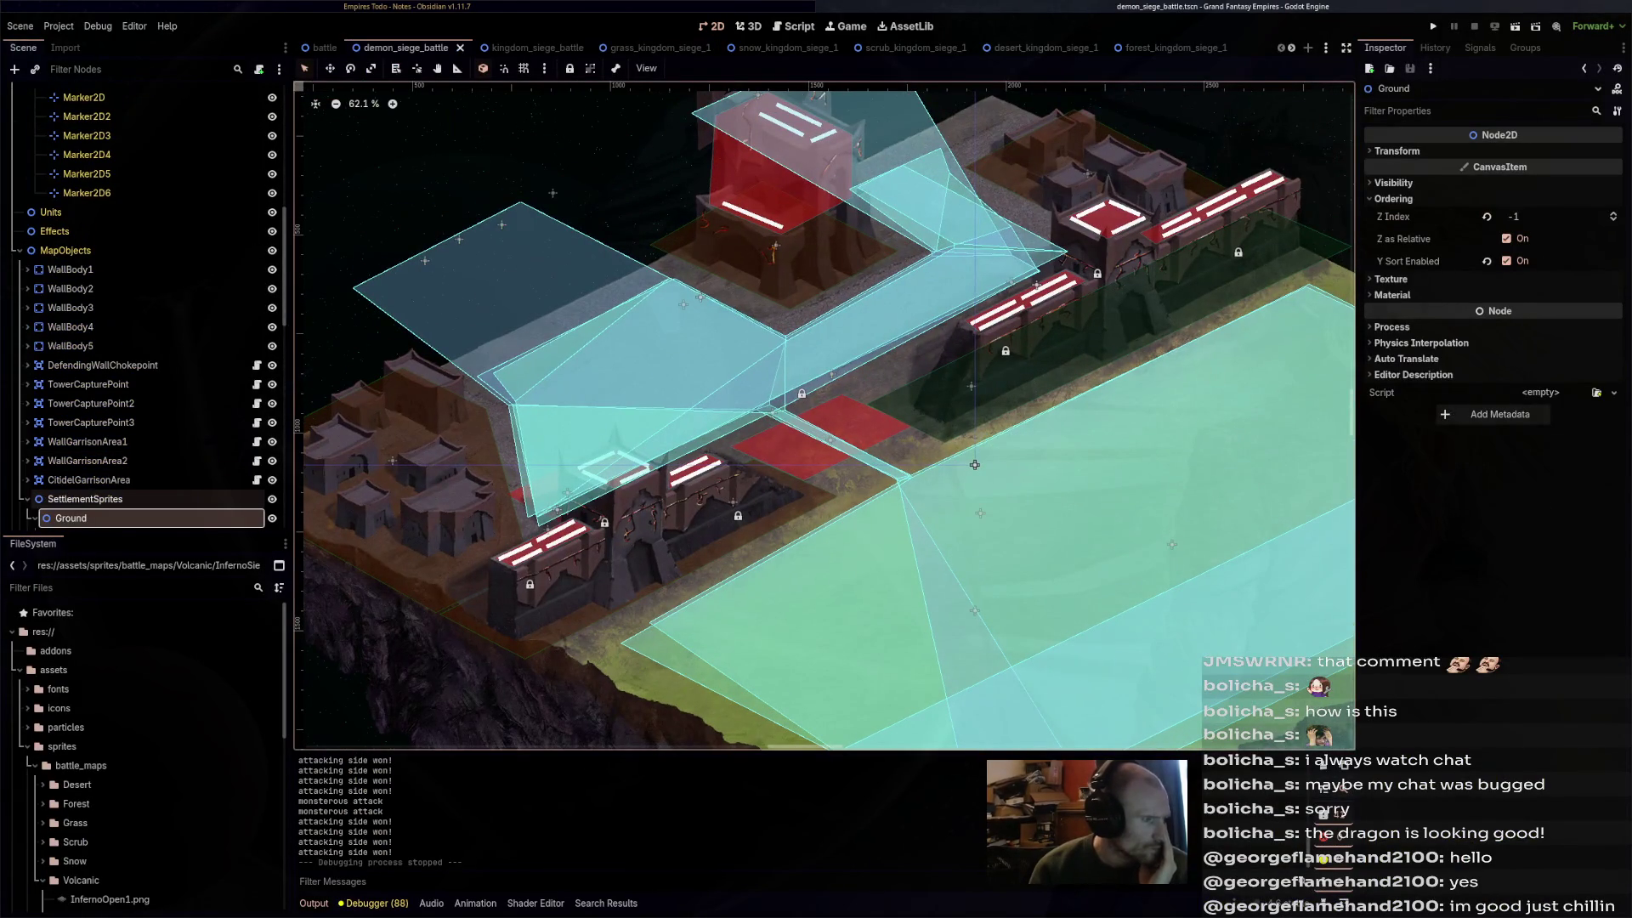
pyautogui.click(974, 465)
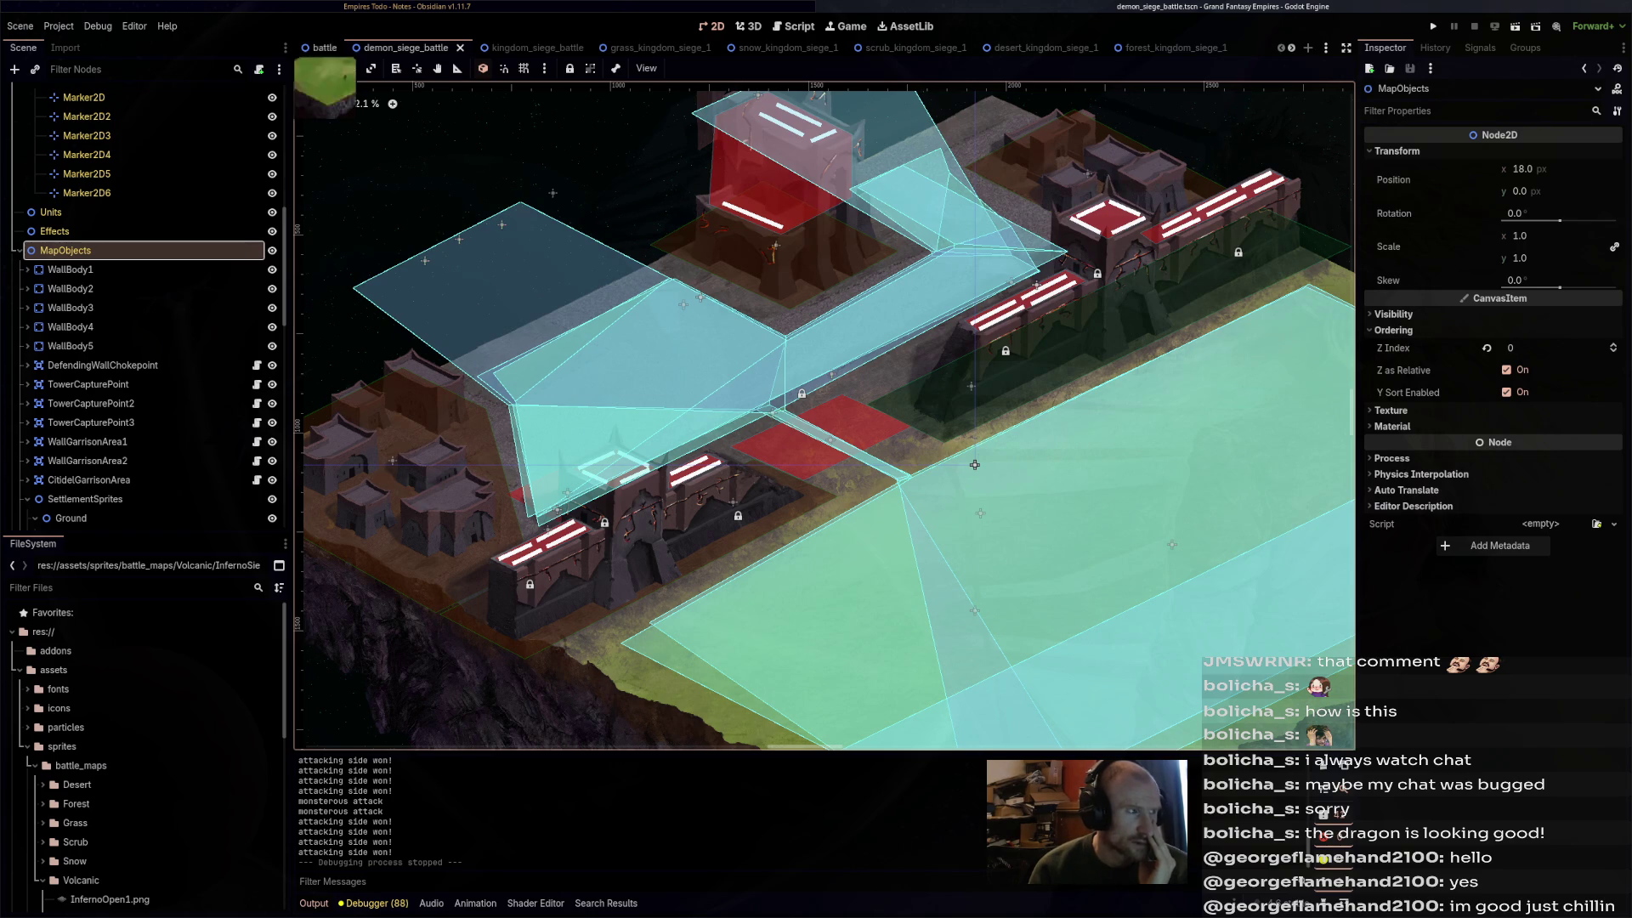
pyautogui.hotkey('ctrl', 'shift', 'Tab')
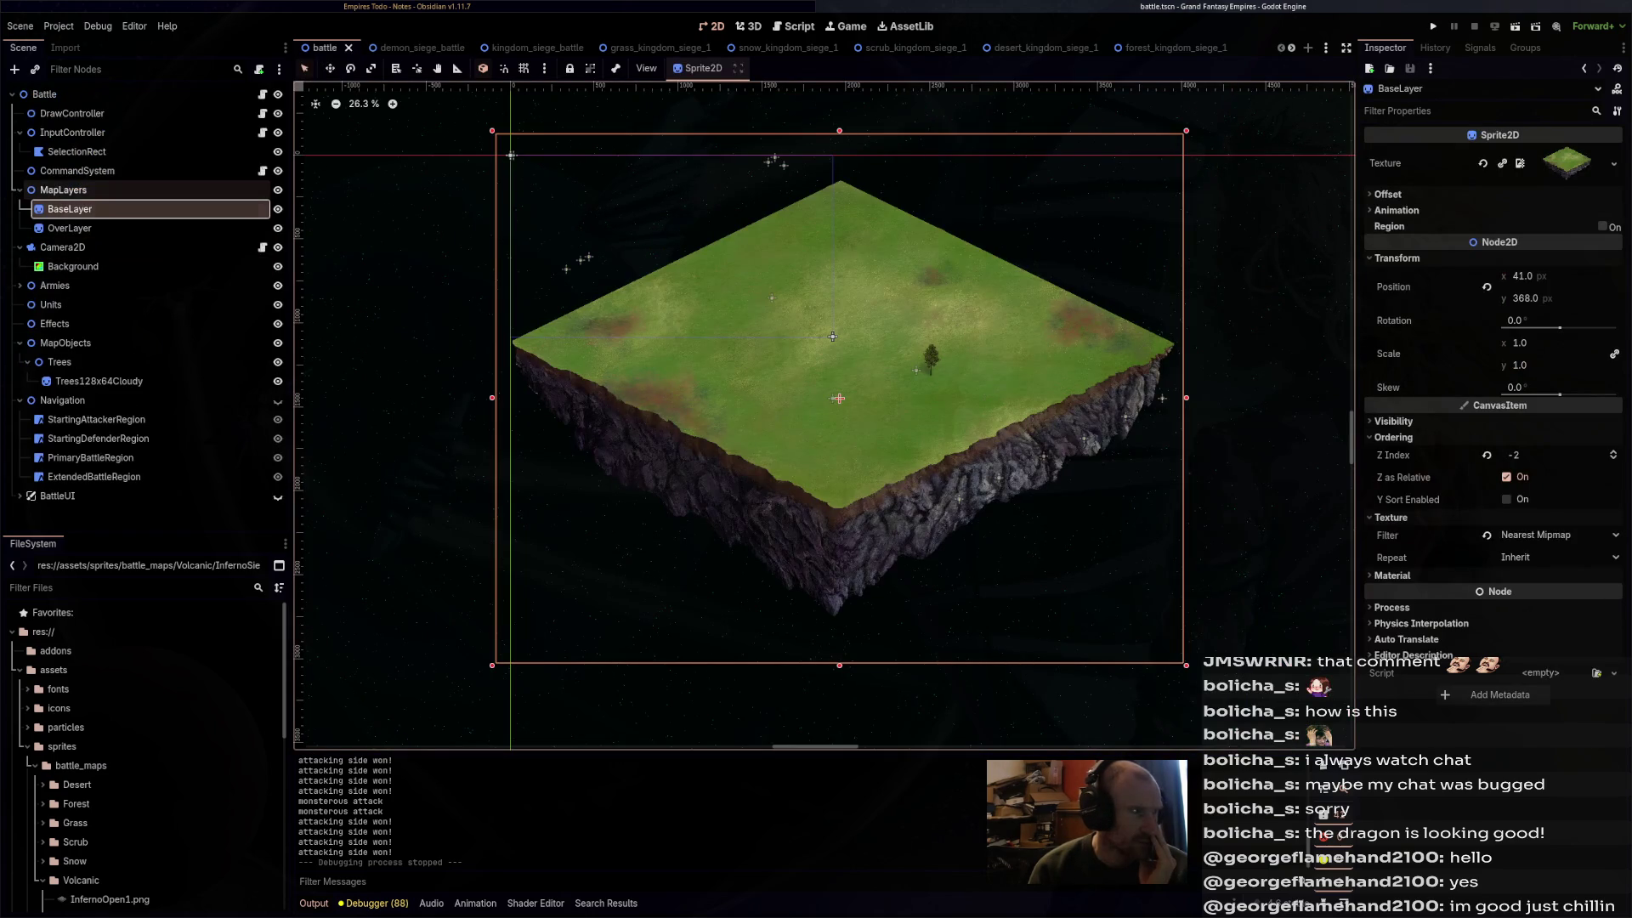
pyautogui.click(66, 343)
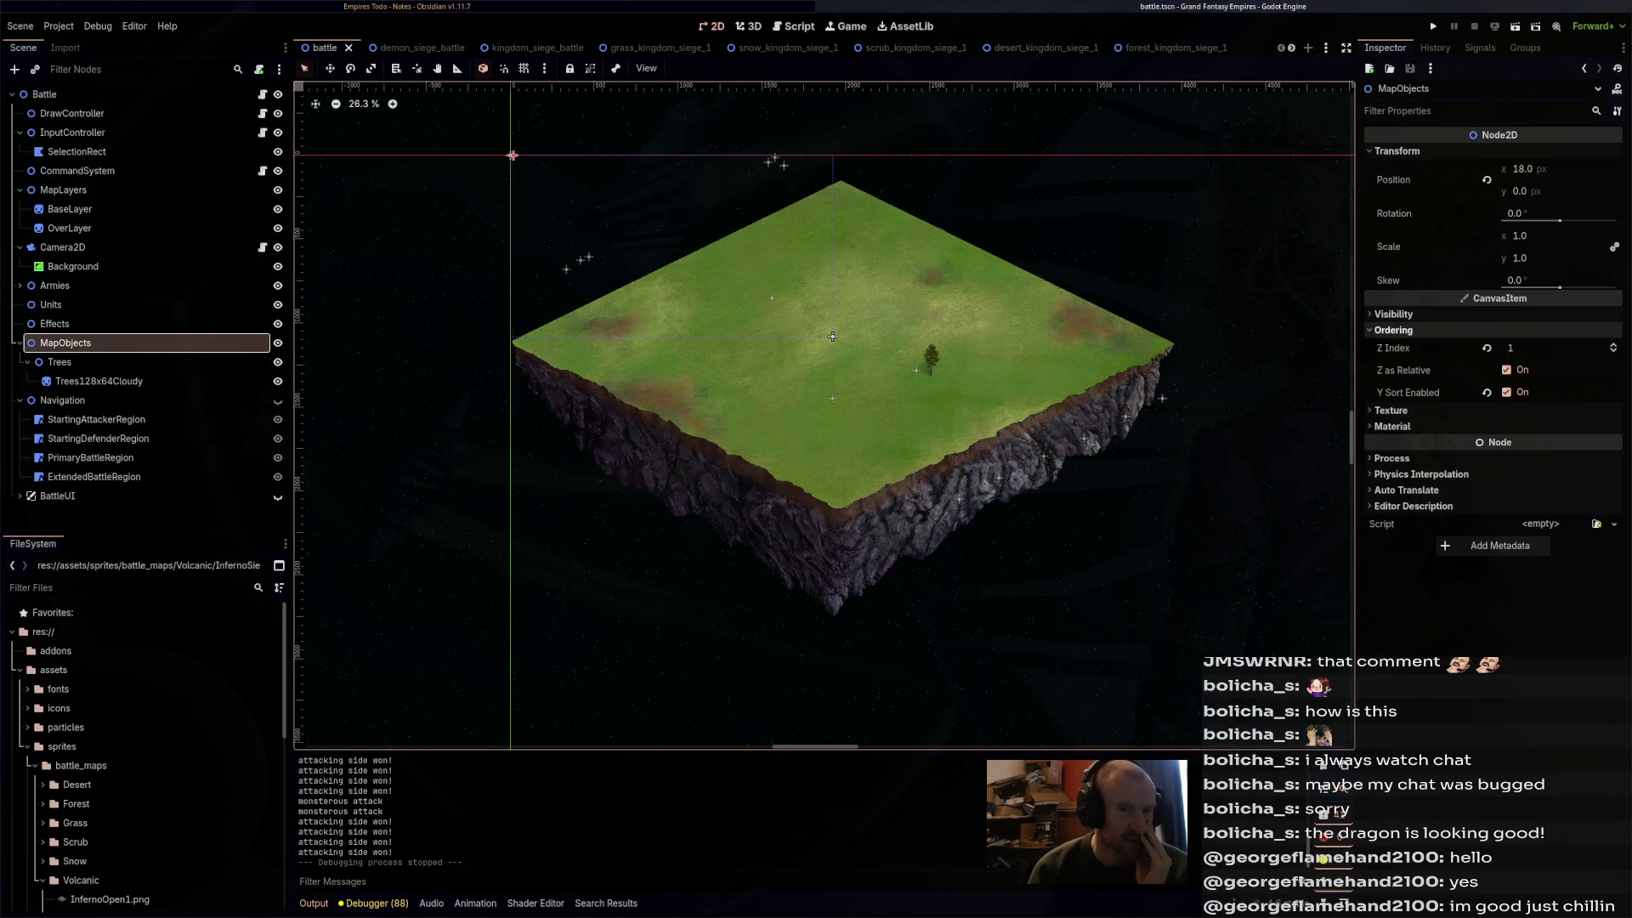
pyautogui.click(1486, 347)
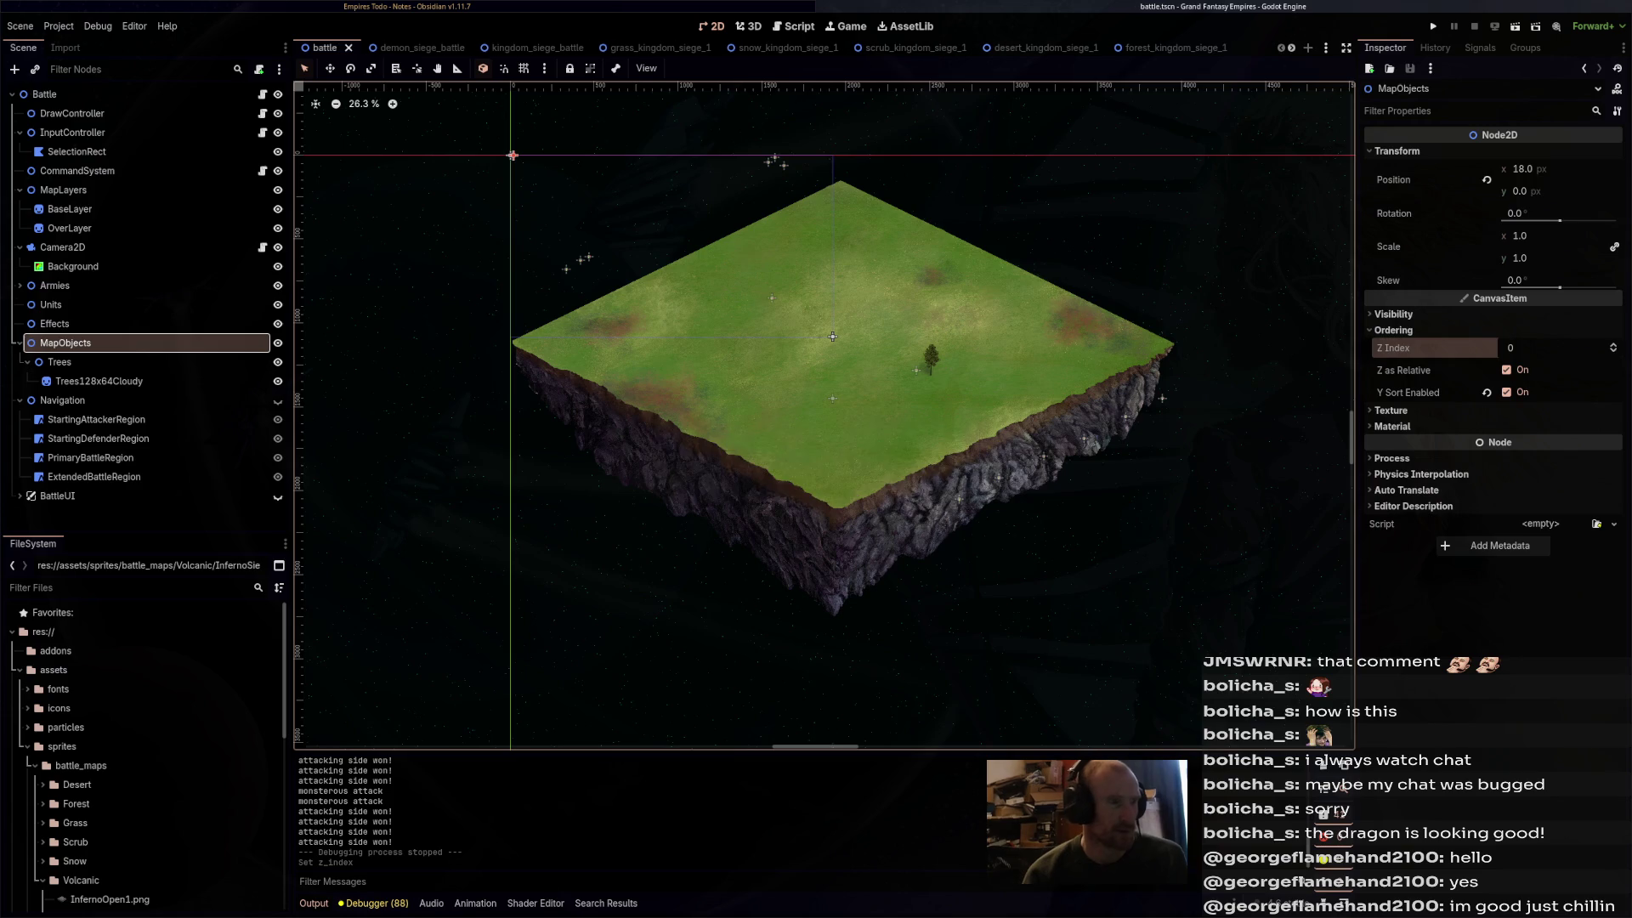
# - Check MapObjects' ordering on kingdom_siege_battle, save the scene and run it
pyautogui.hotkey('ctrl', 'Tab')
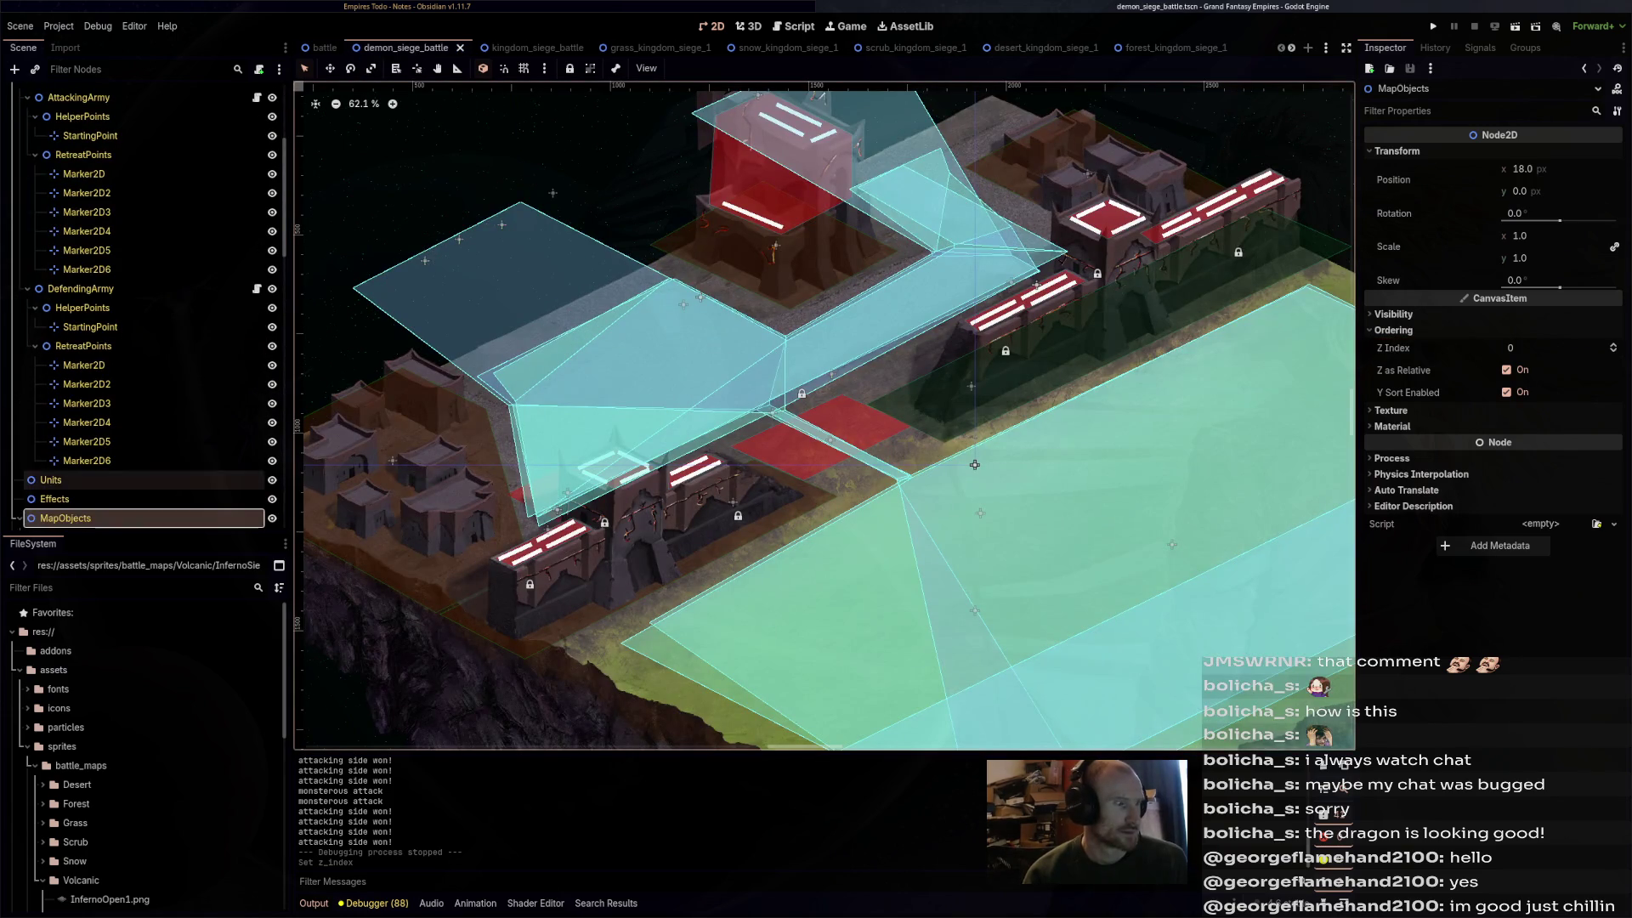
pyautogui.hotkey('ctrl', 'Tab')
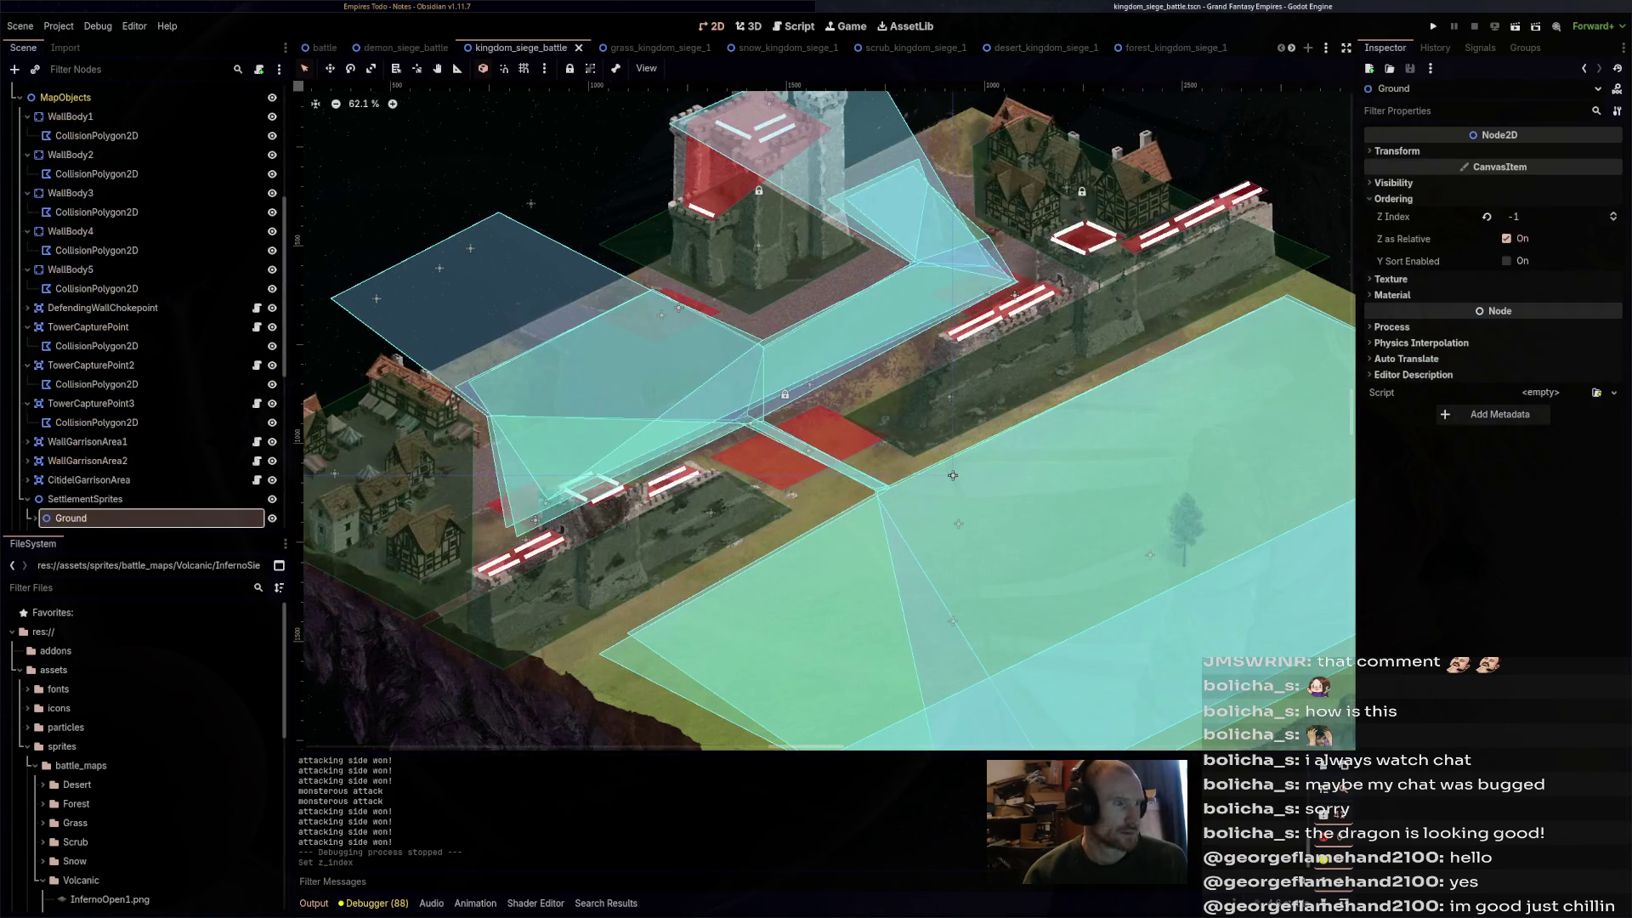
pyautogui.press('pageup')
pyautogui.press('pageup')
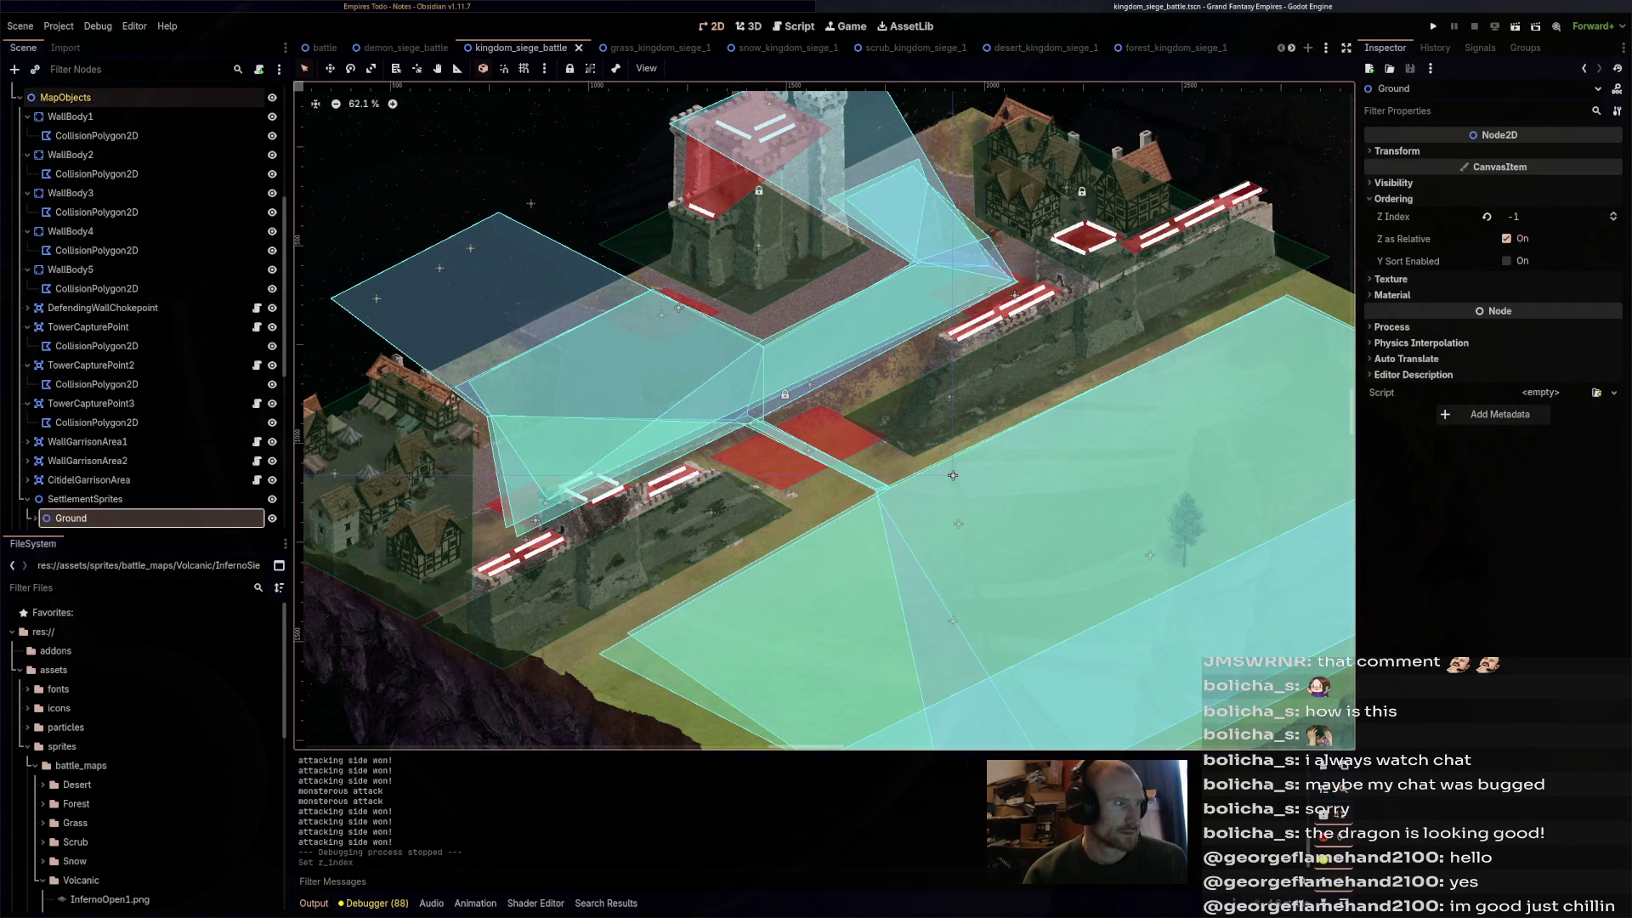
pyautogui.click(1393, 198)
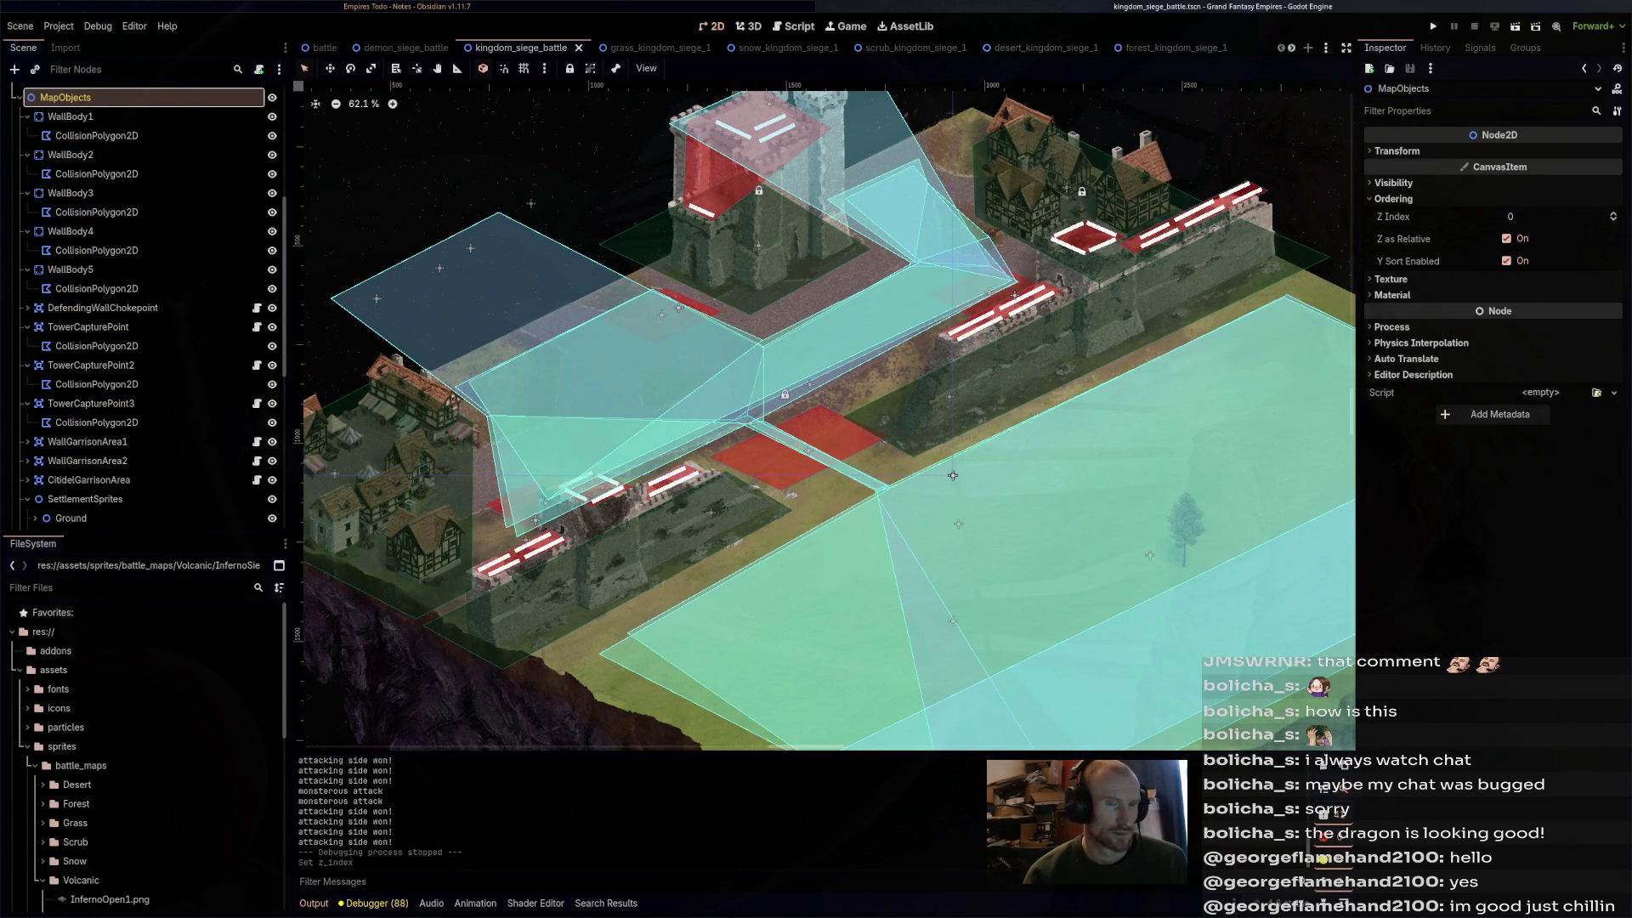
pyautogui.hotkey('ctrl', 's')
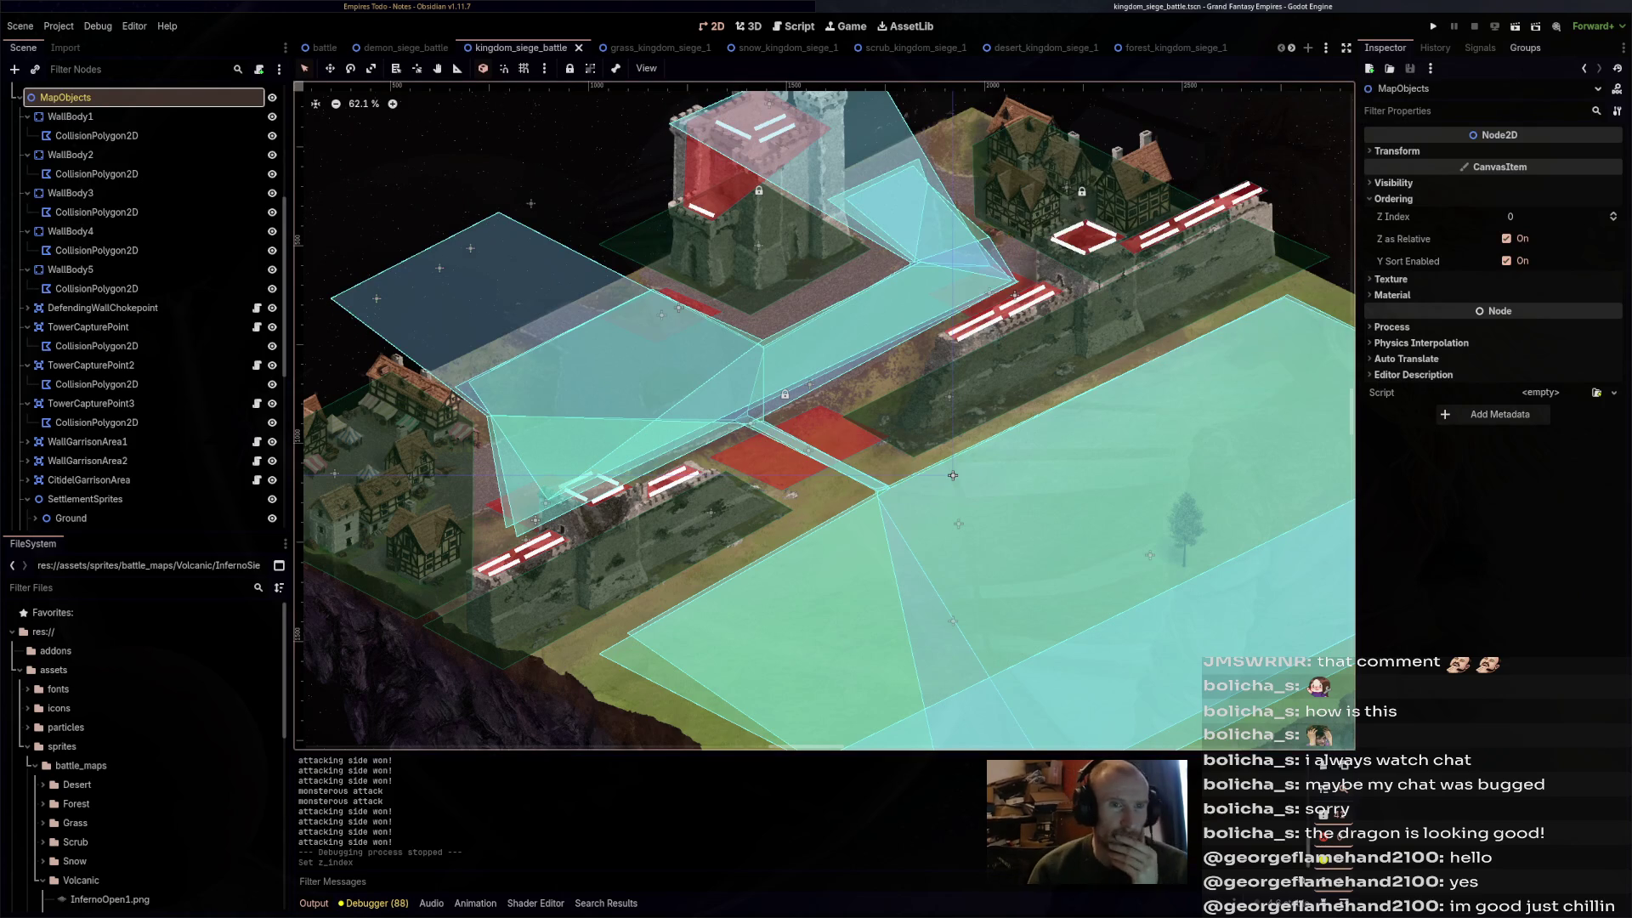
pyautogui.press('F6')
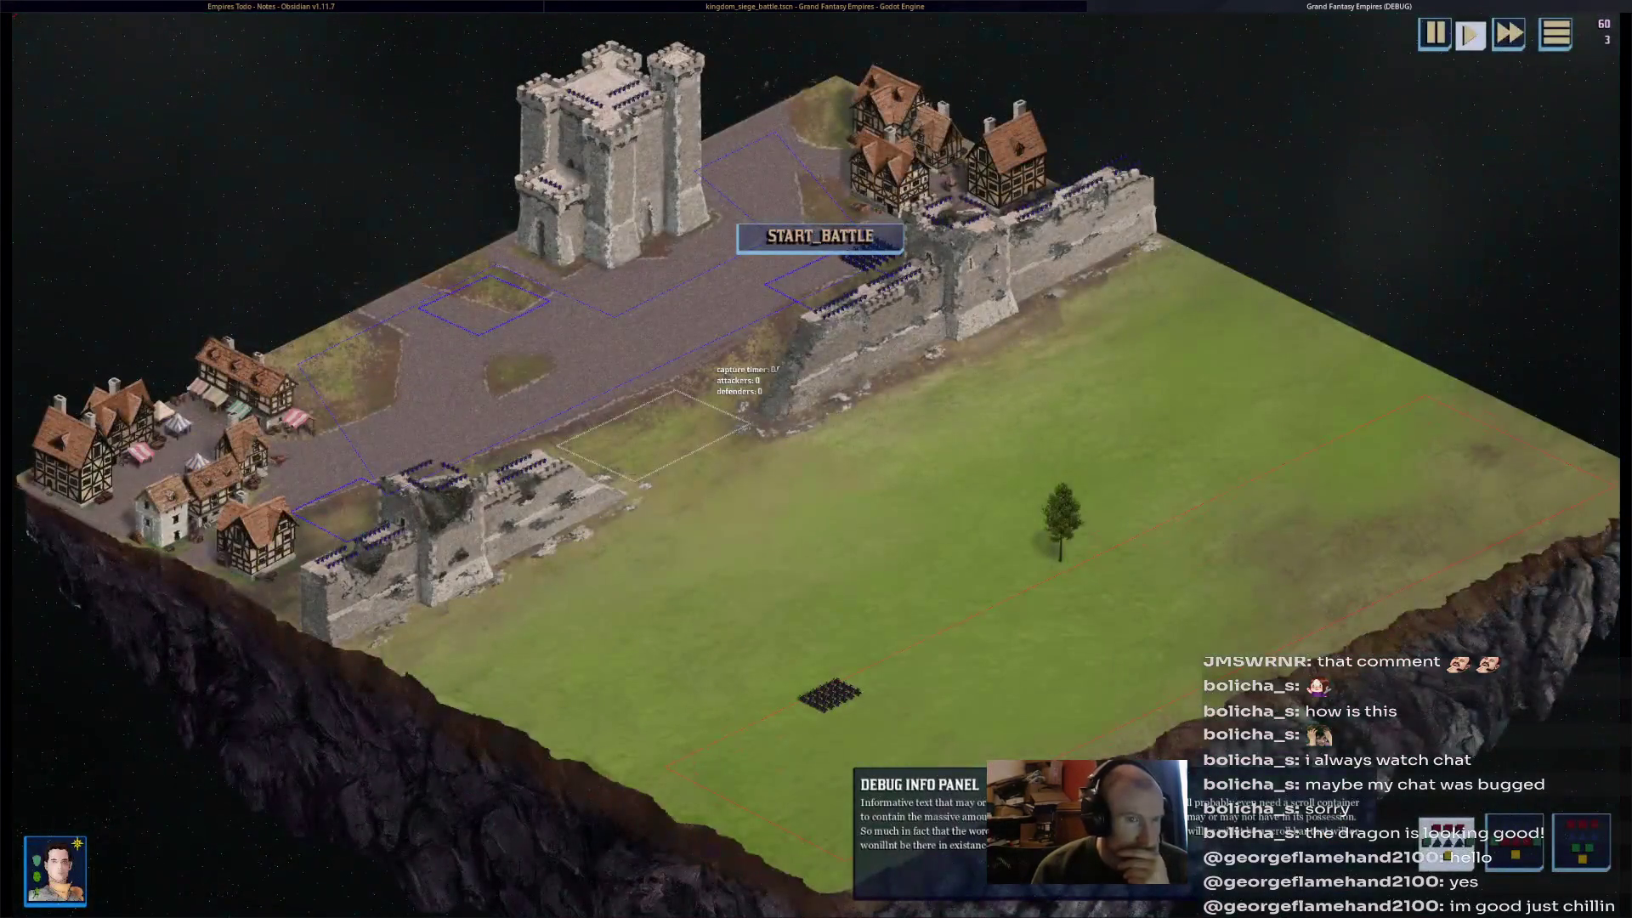
# - Run grass_kingdom_siege_1, start the battle, send the red dragon toward the keep, then stop
pyautogui.press('F8')
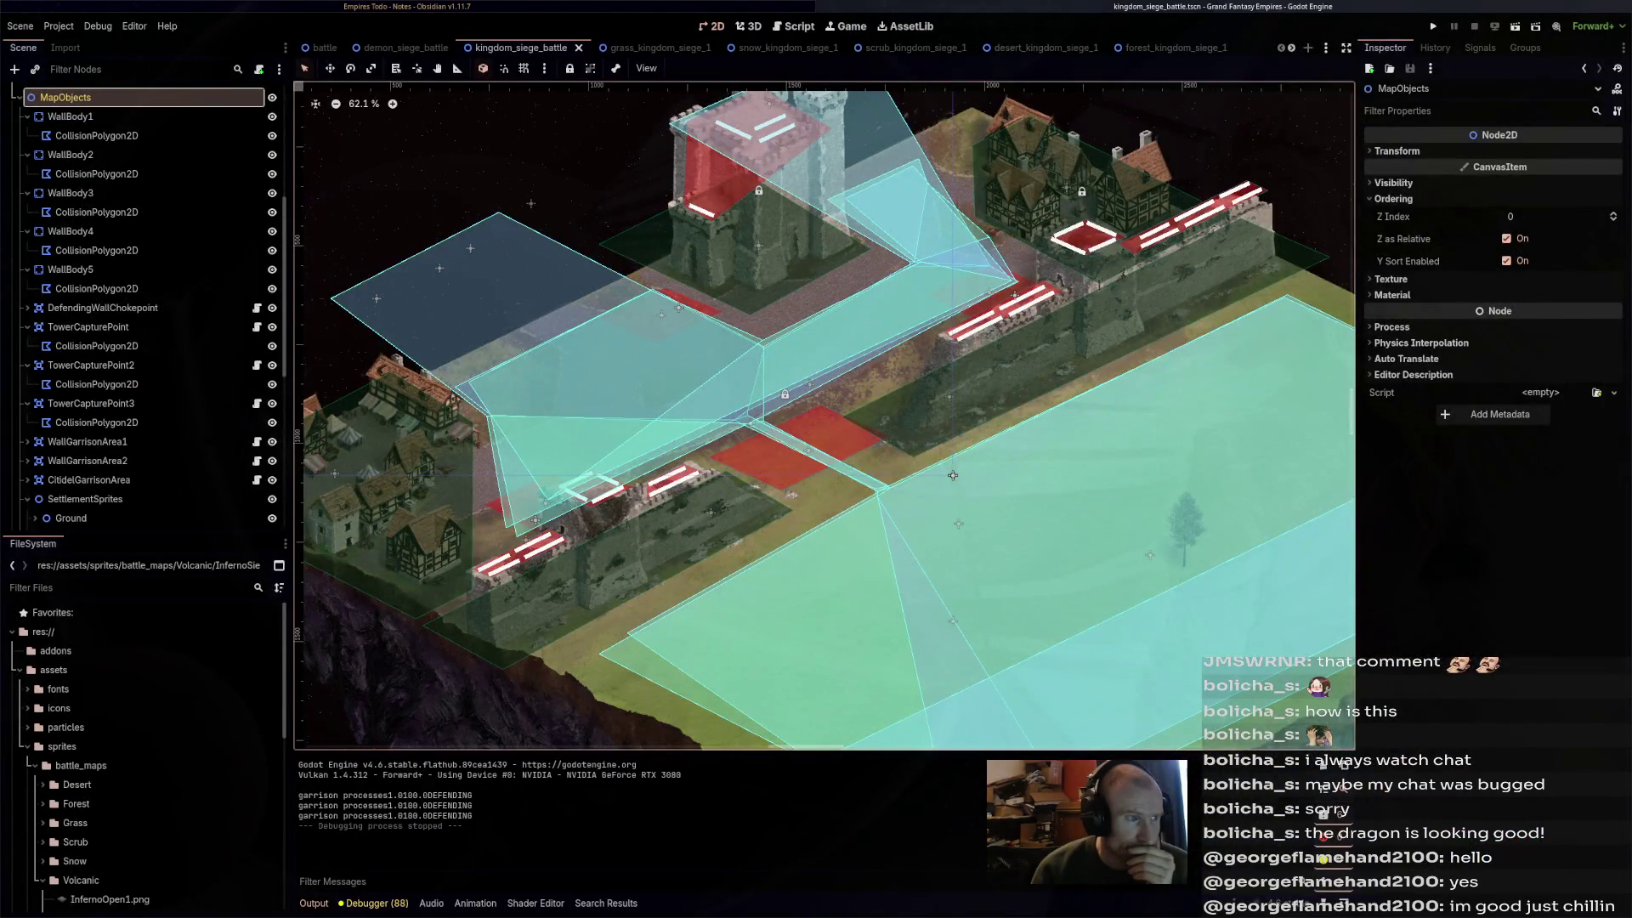
pyautogui.hotkey('ctrl', 'Tab')
pyautogui.press('F6')
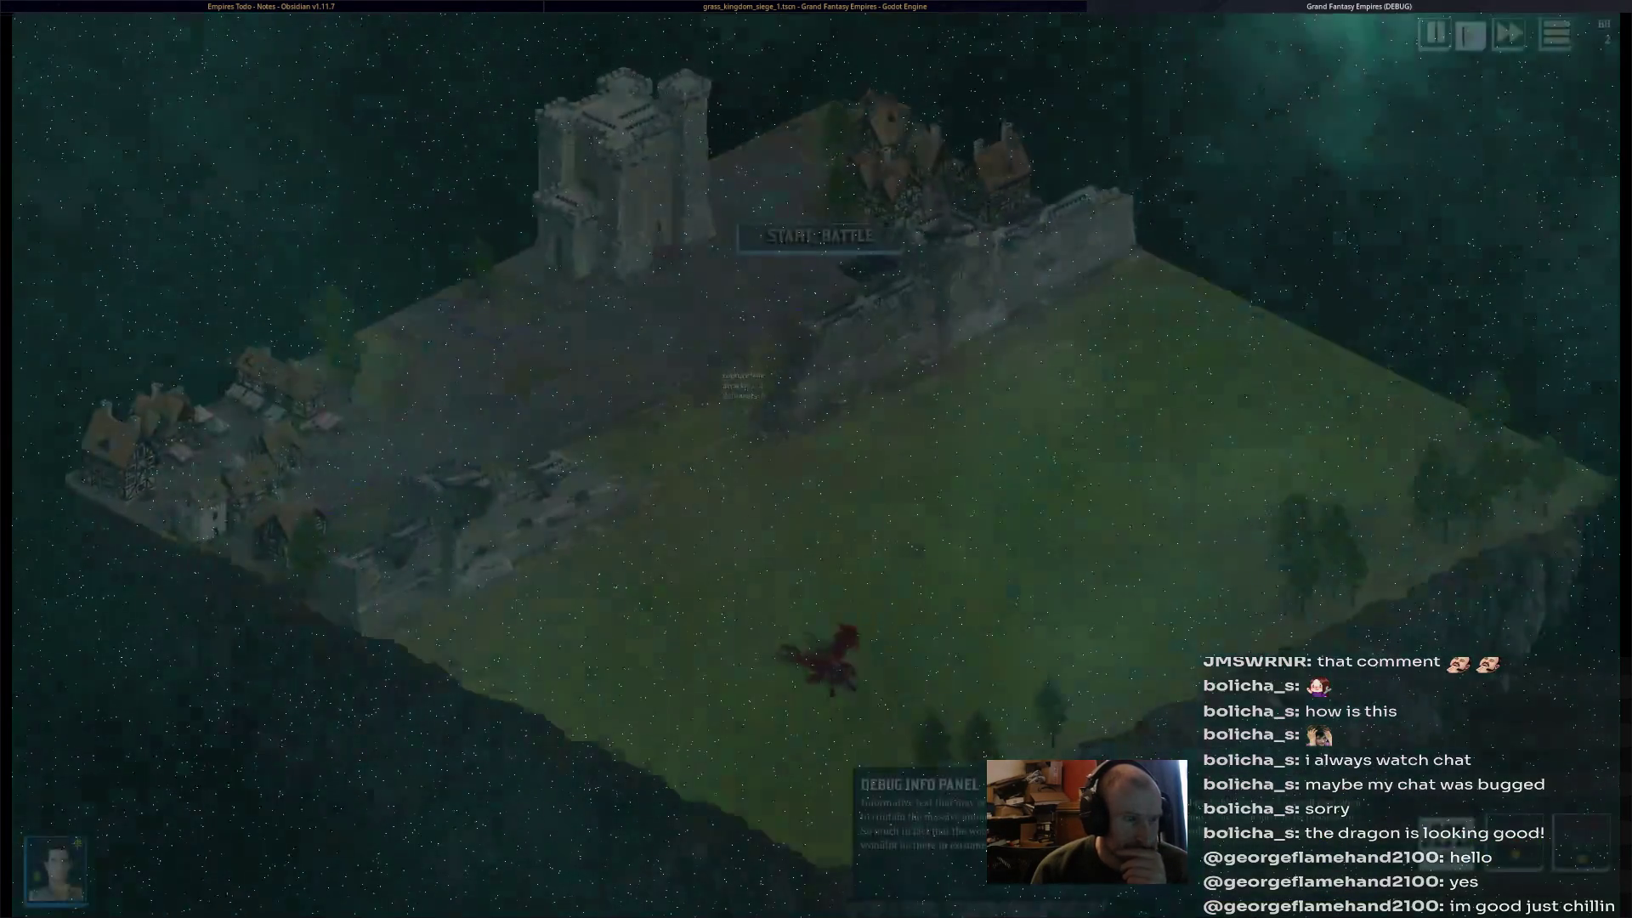
pyautogui.click(821, 236)
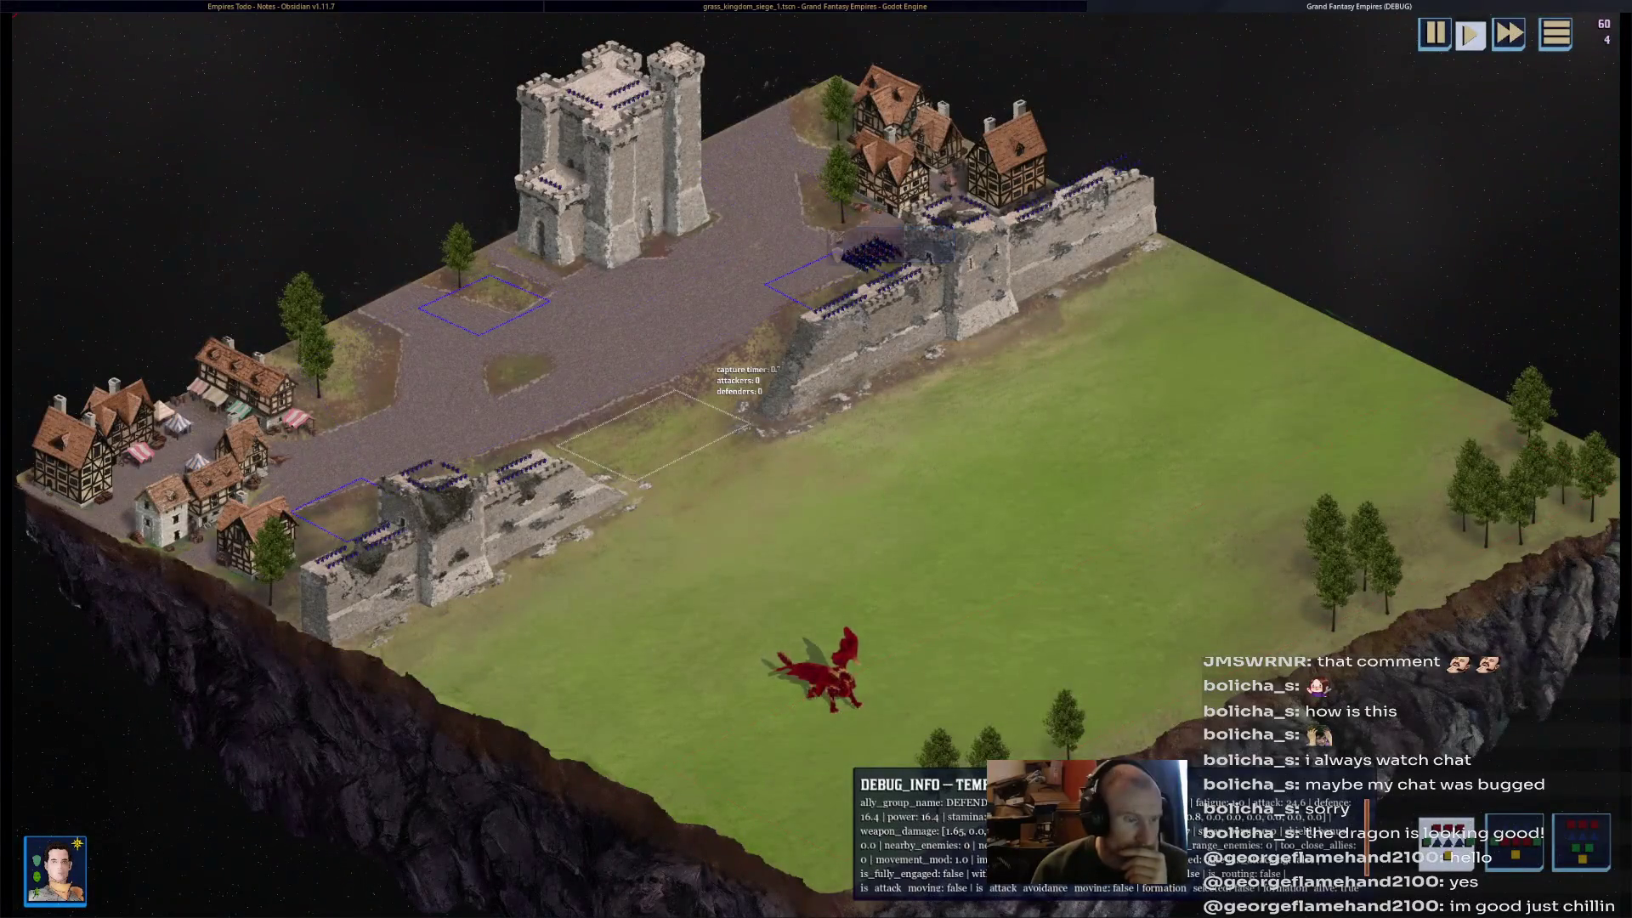
pyautogui.press('Tab')
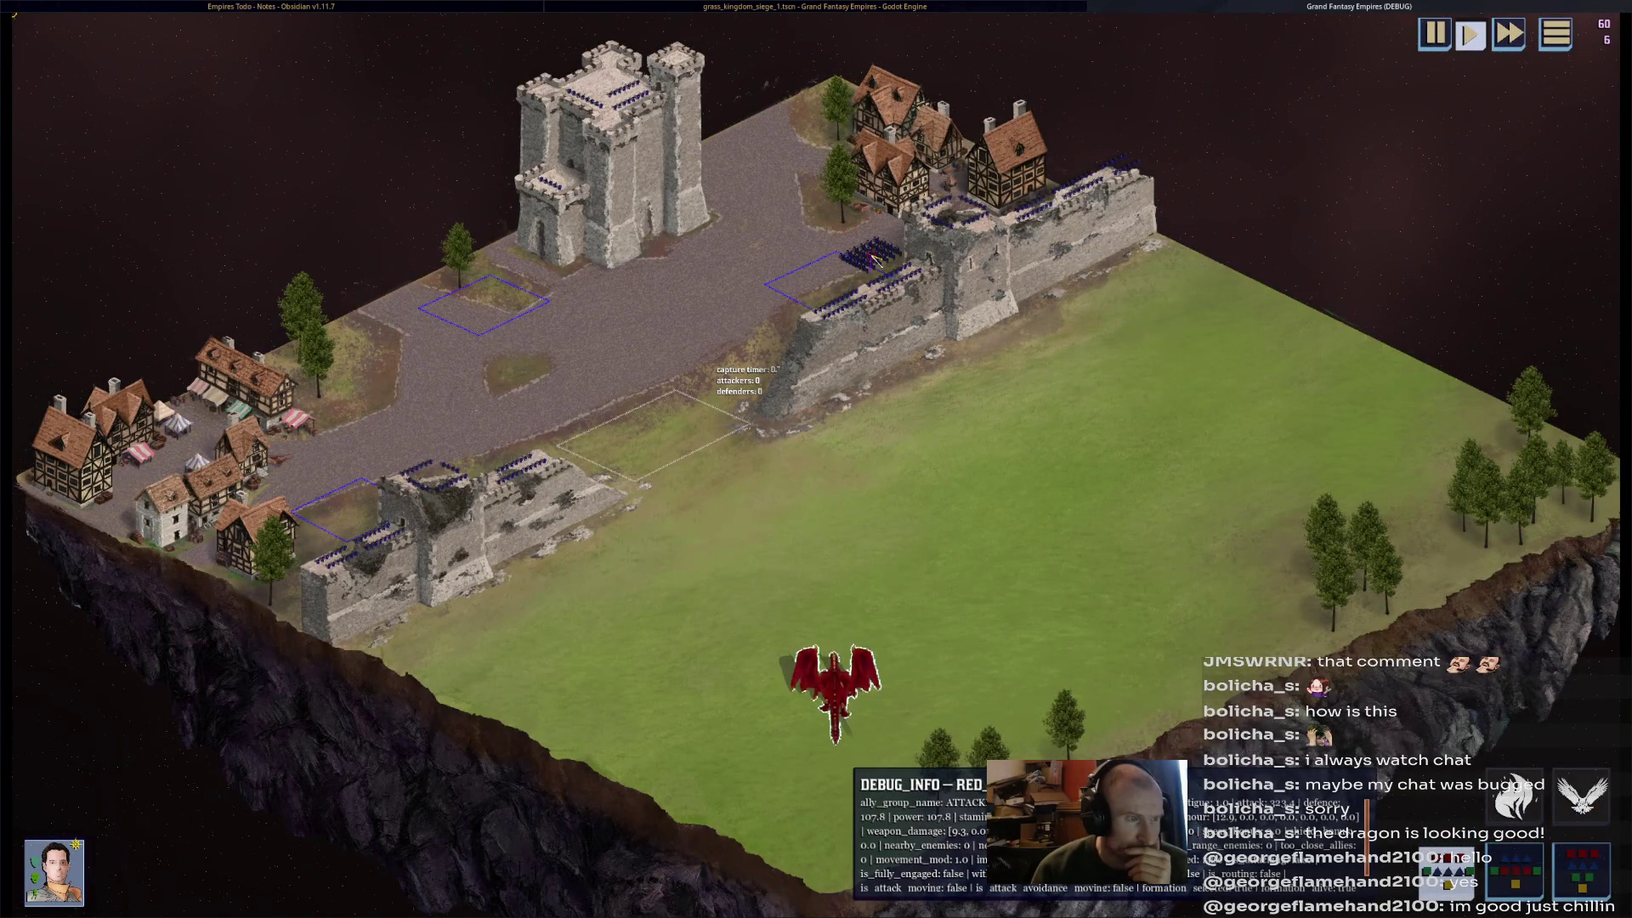
pyautogui.scroll(3, 786, 561)
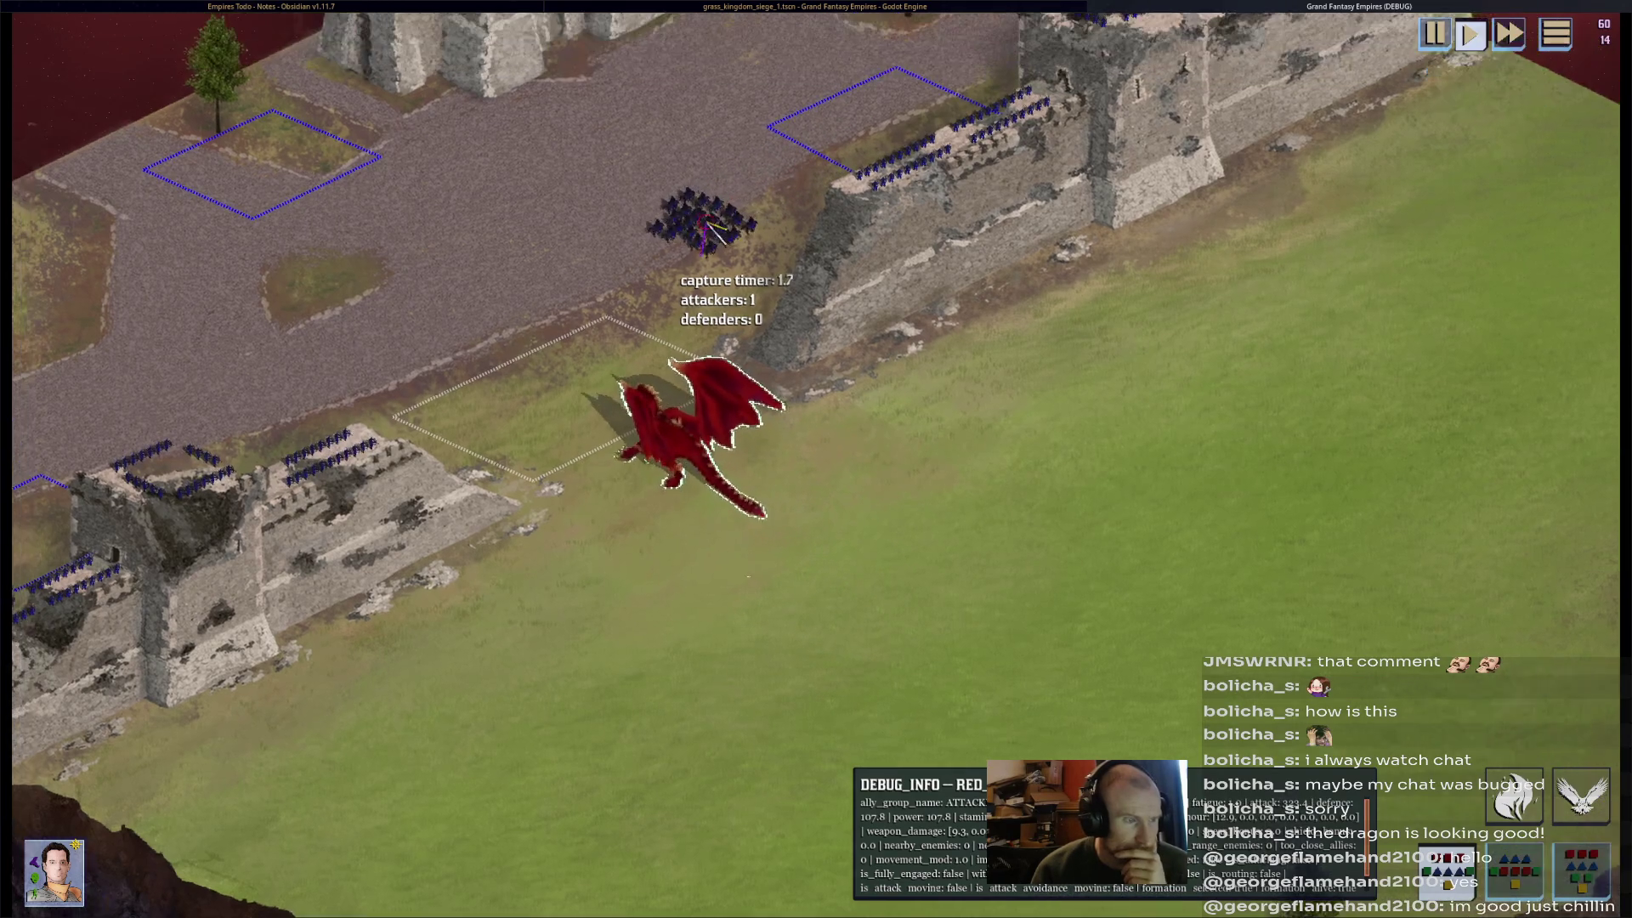
pyautogui.press('Up')
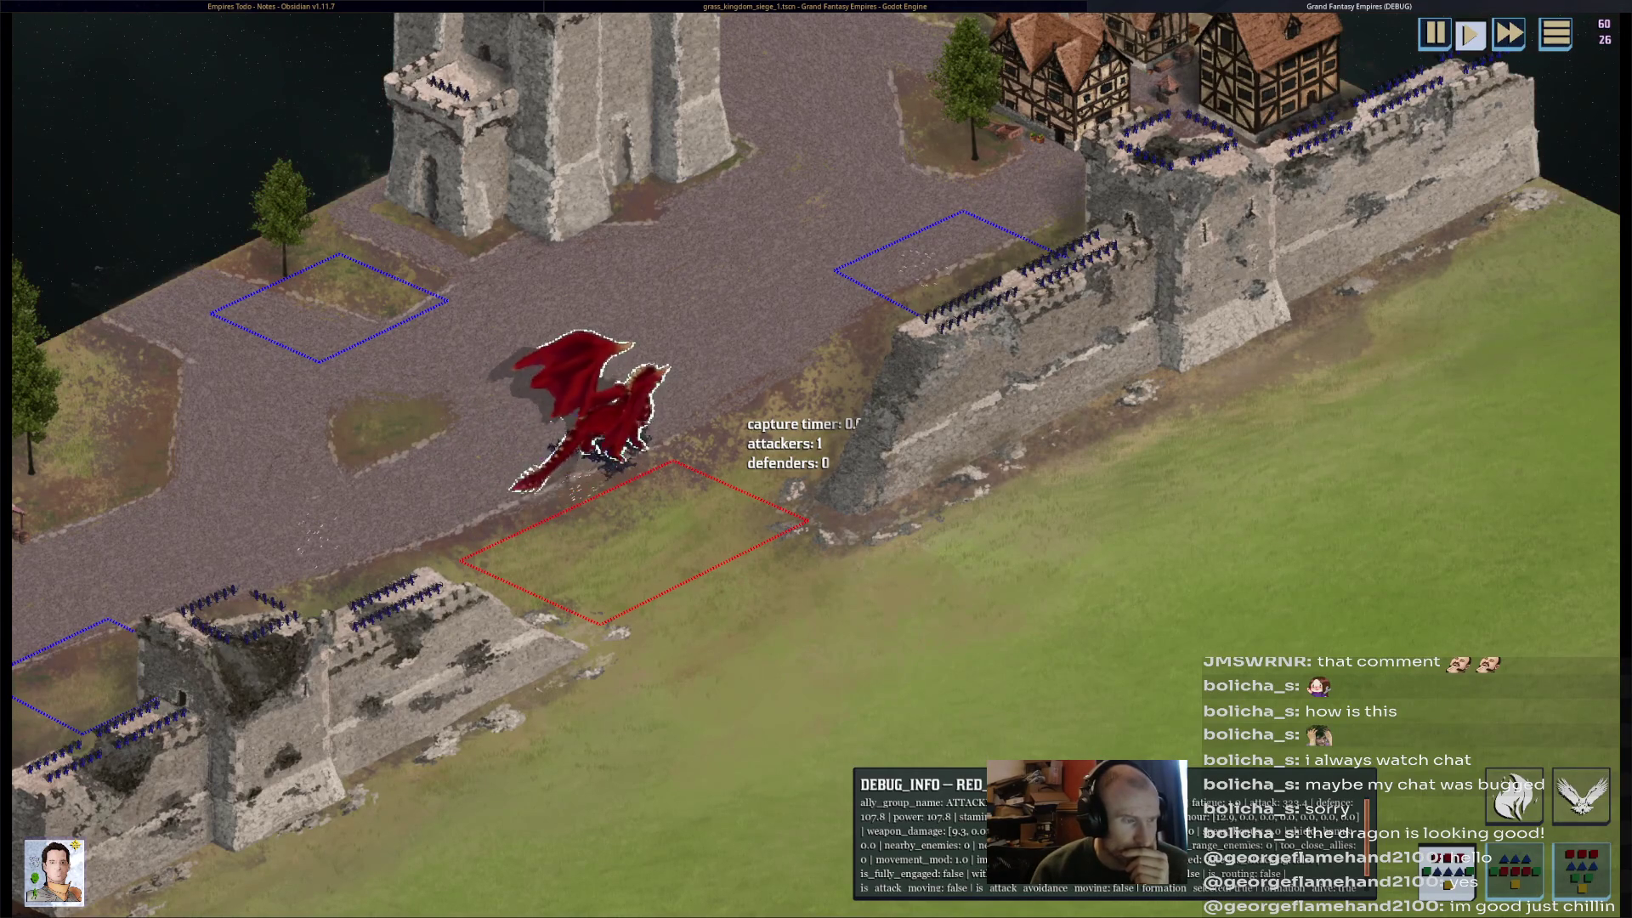
pyautogui.scroll(-3, 815, 459)
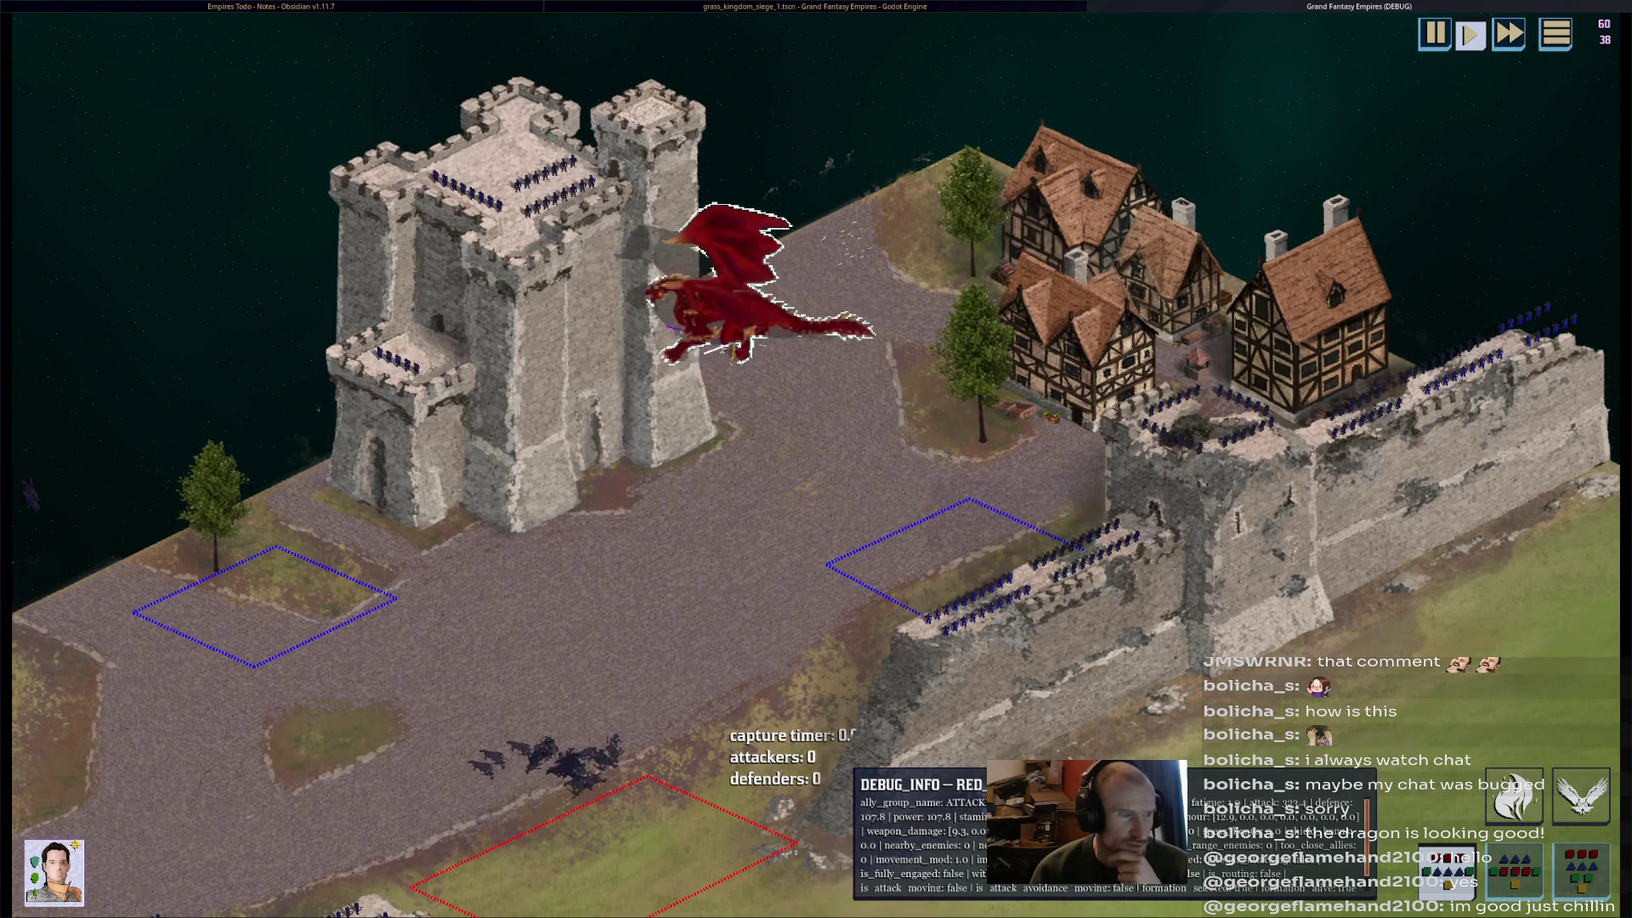
pyautogui.press('F8')
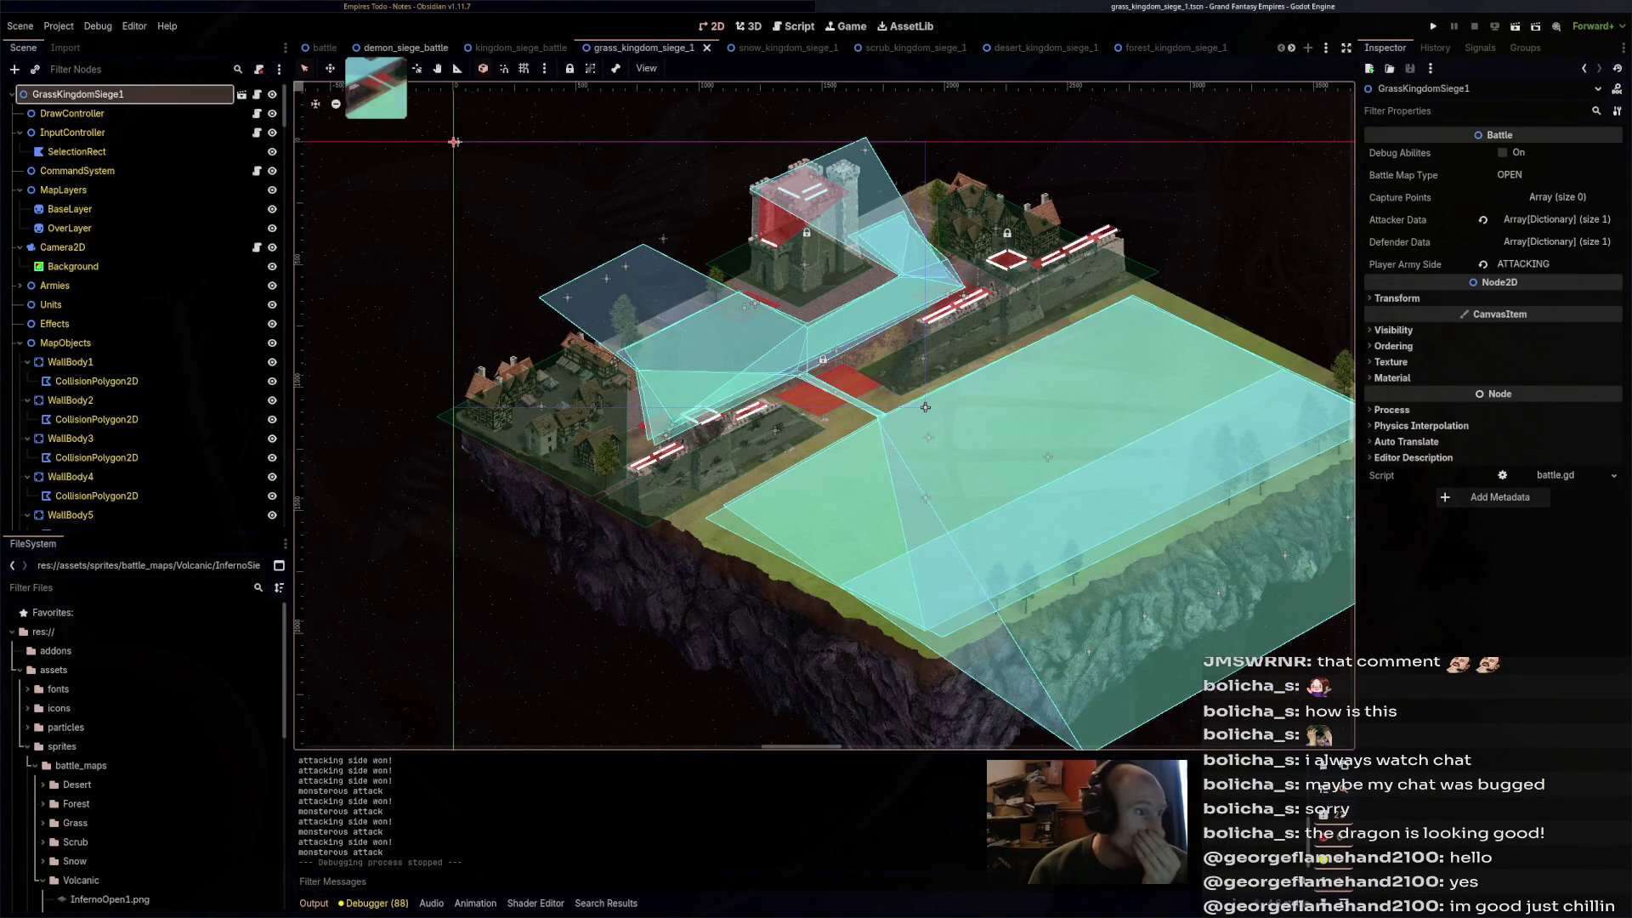
# - Inspect the demon siege map's SettlementSprites node, then return to kingdom_siege_battle
pyautogui.hotkey('ctrl', 'shift', 'Tab')
pyautogui.hotkey('ctrl', 'shift', 'Tab')
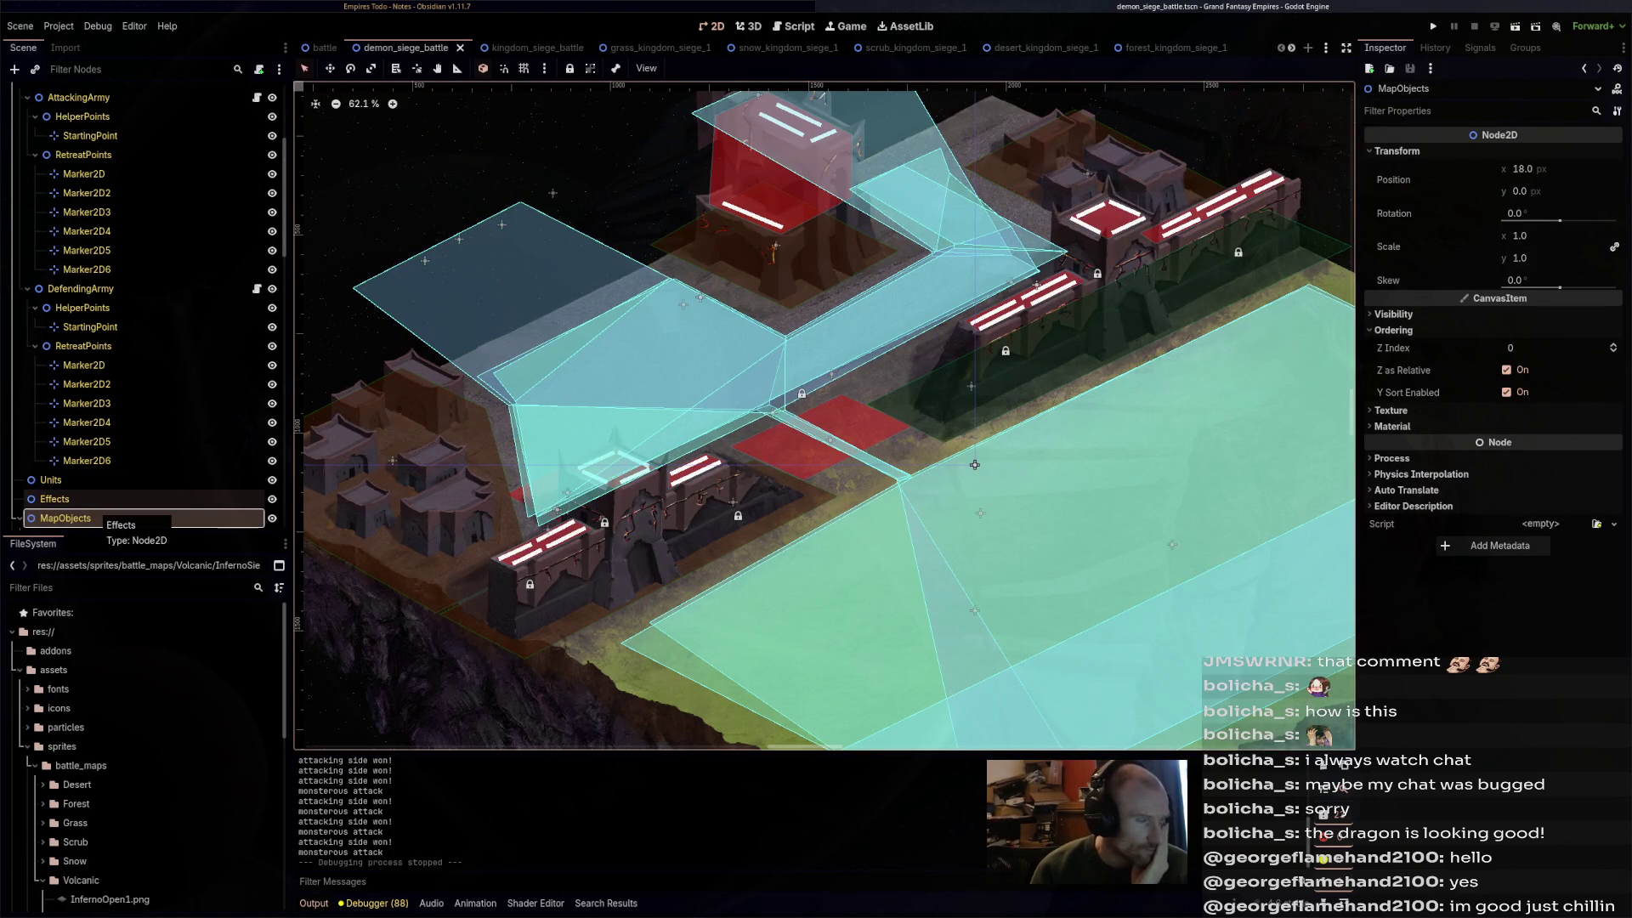
pyautogui.scroll(-5, 94, 450)
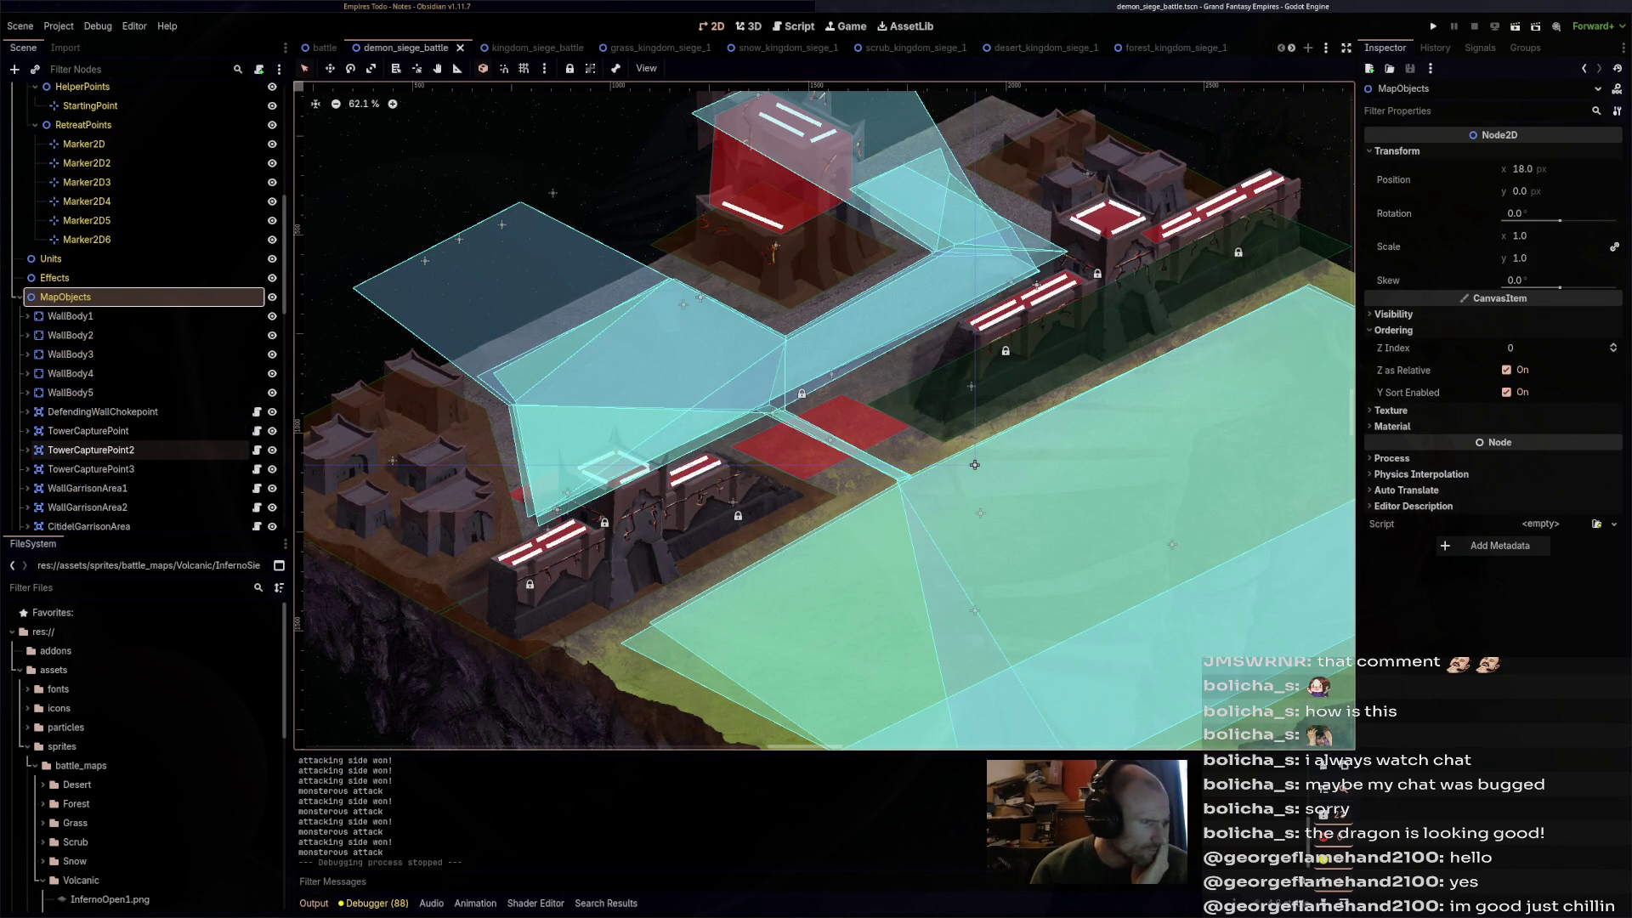
pyautogui.scroll(-5, 128, 430)
pyautogui.click(85, 324)
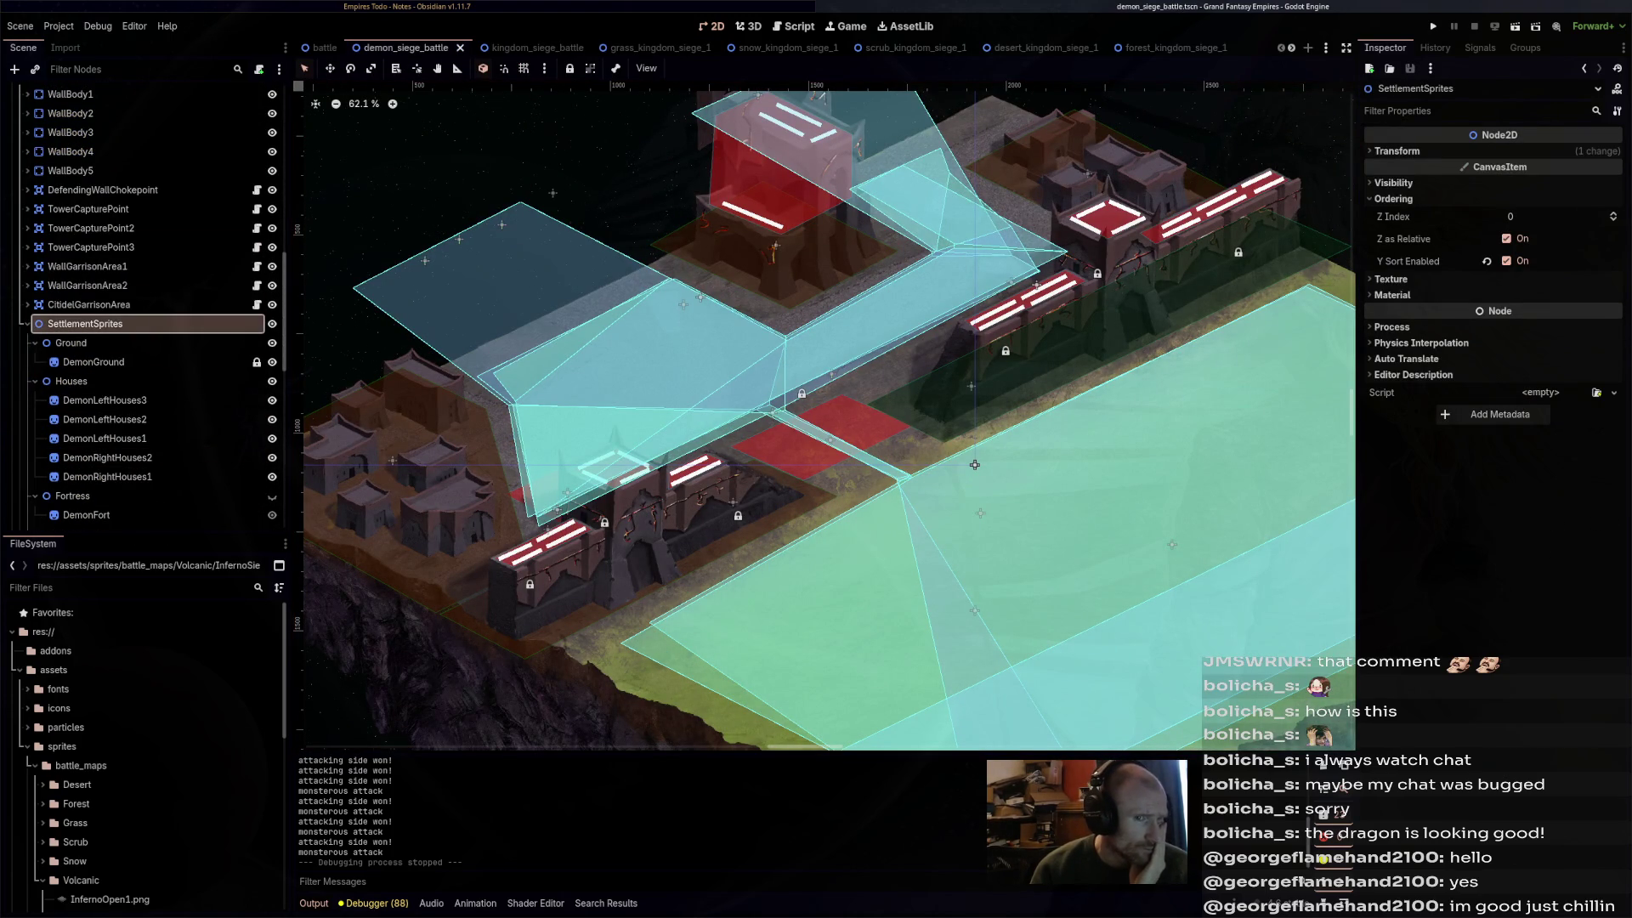
pyautogui.press('r')
pyautogui.hotkey('ctrl', 'Tab')
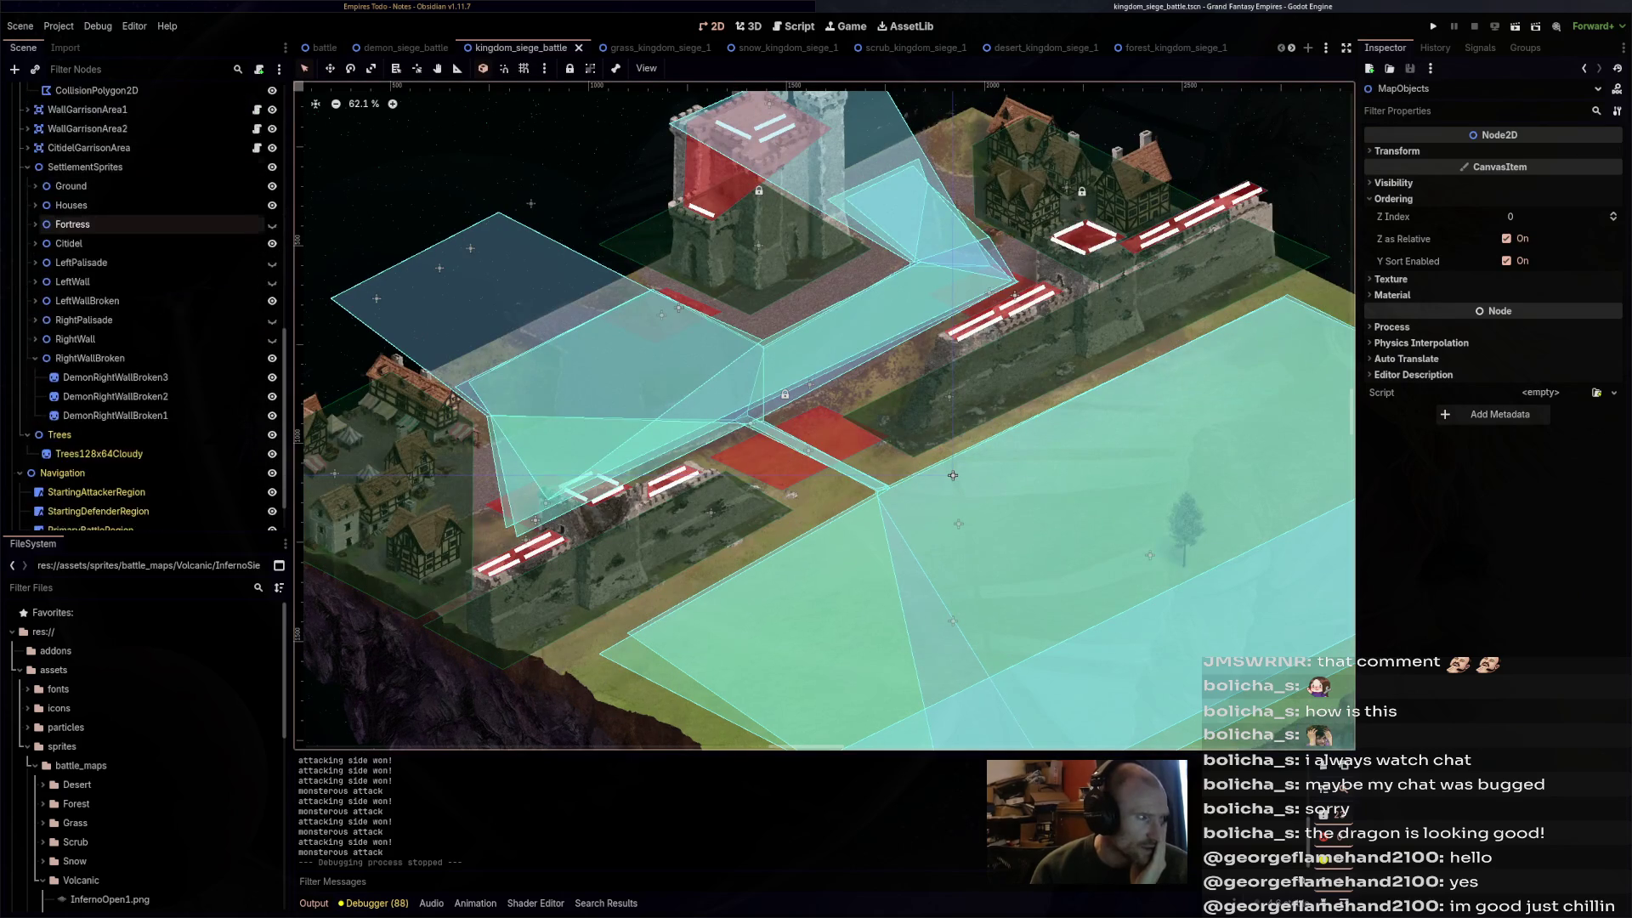
# - Enable Y Sort on the SettlementSprites node
pyautogui.scroll(3, 128, 378)
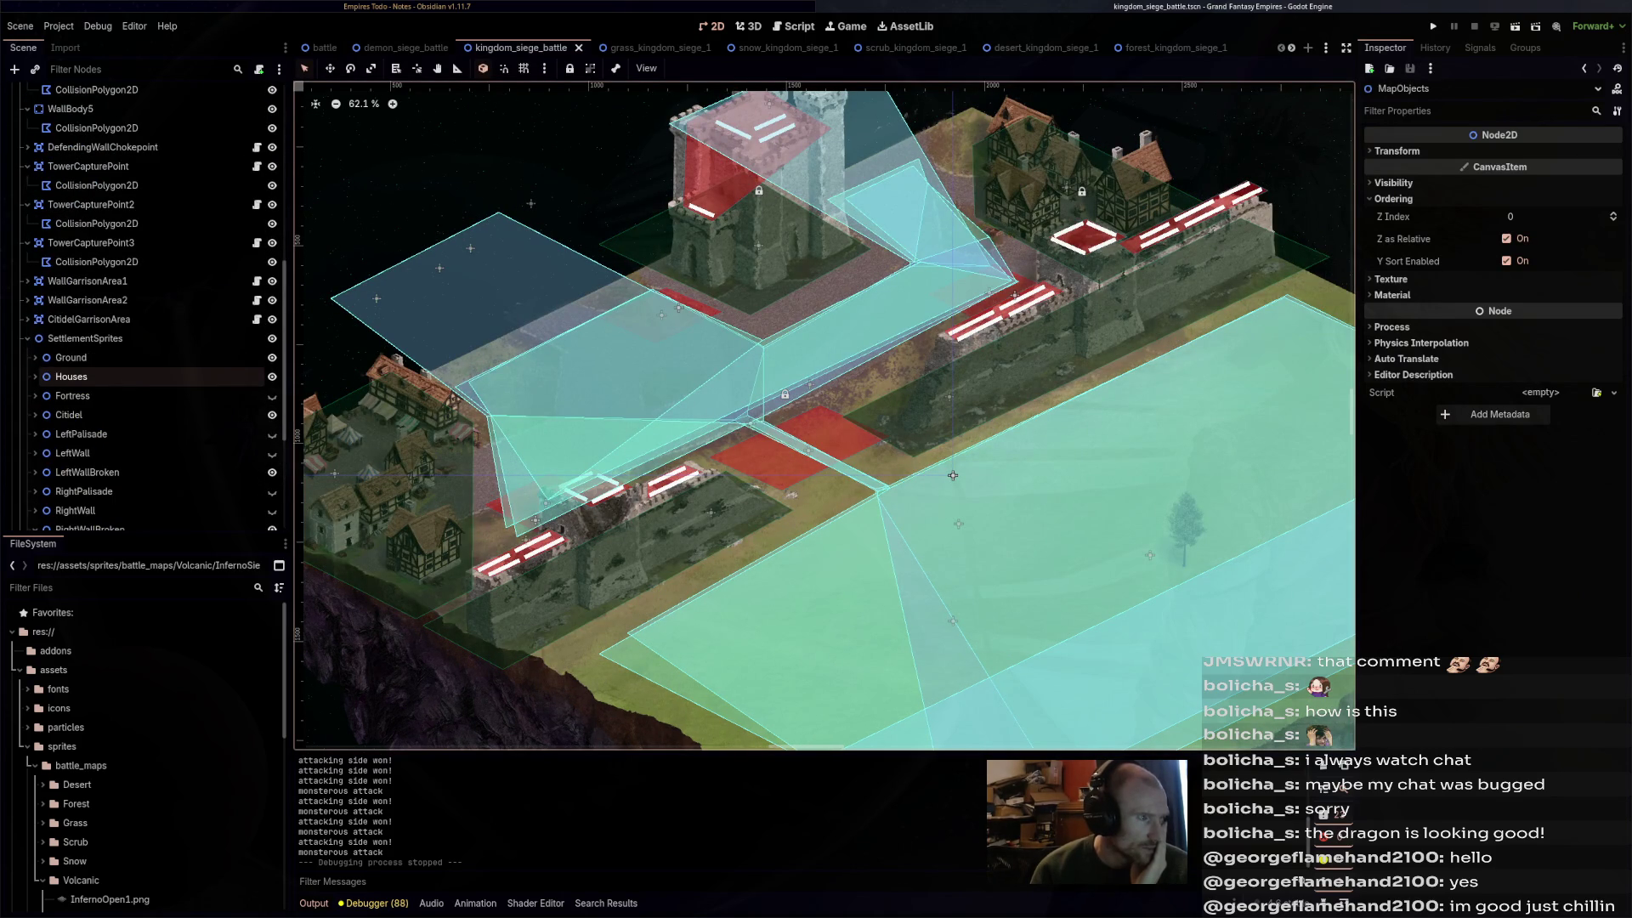
pyautogui.click(85, 338)
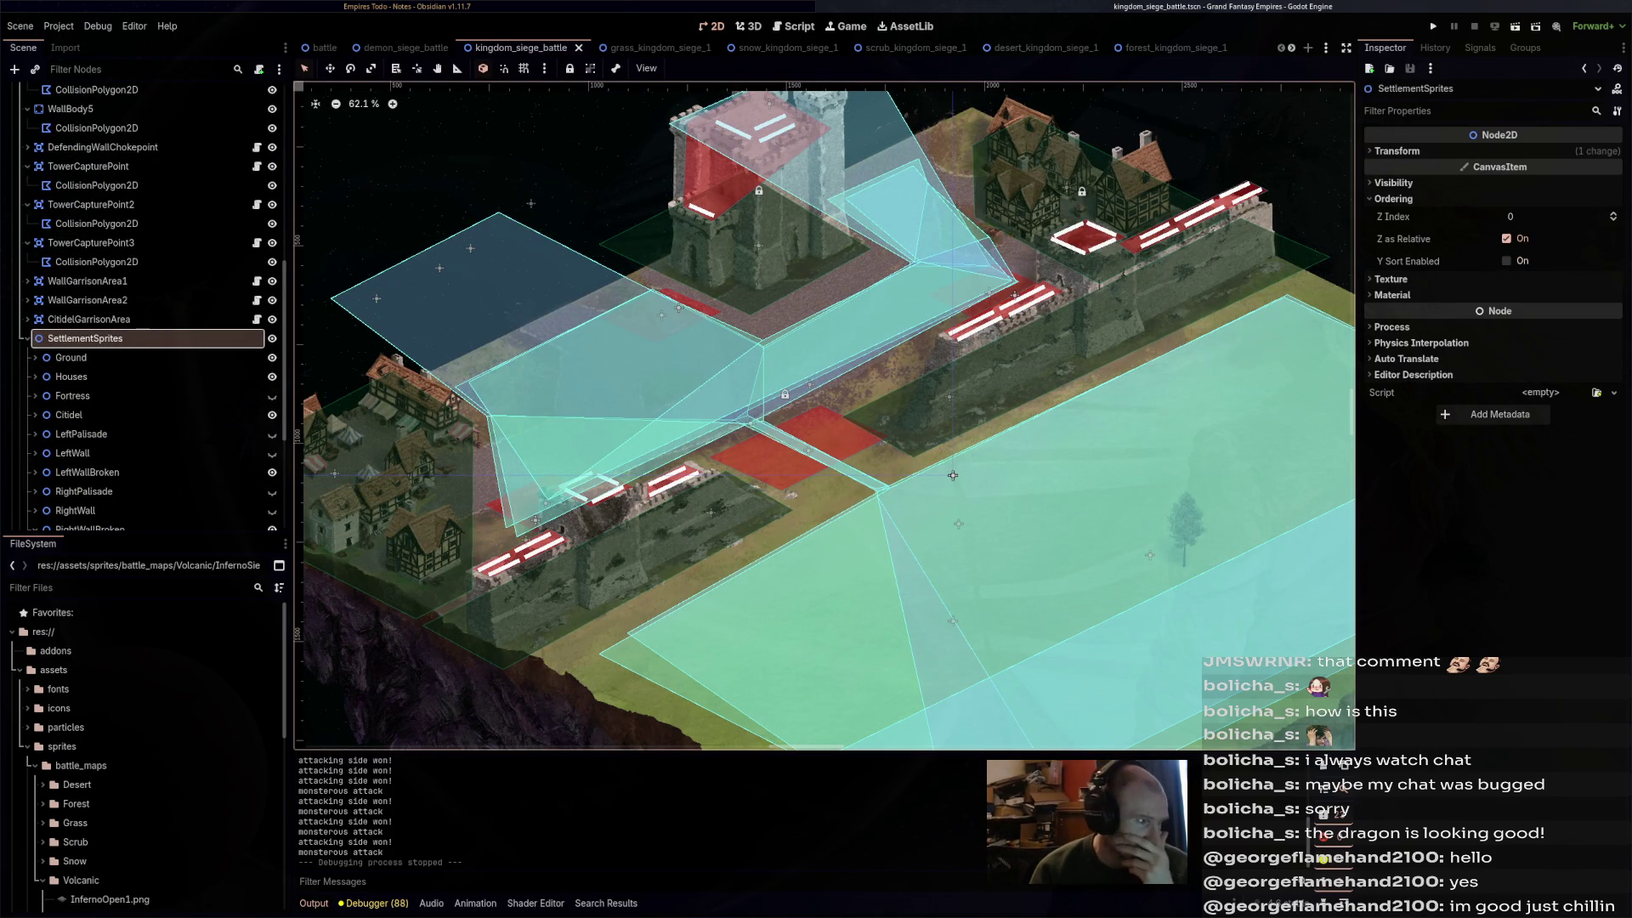
pyautogui.click(1506, 261)
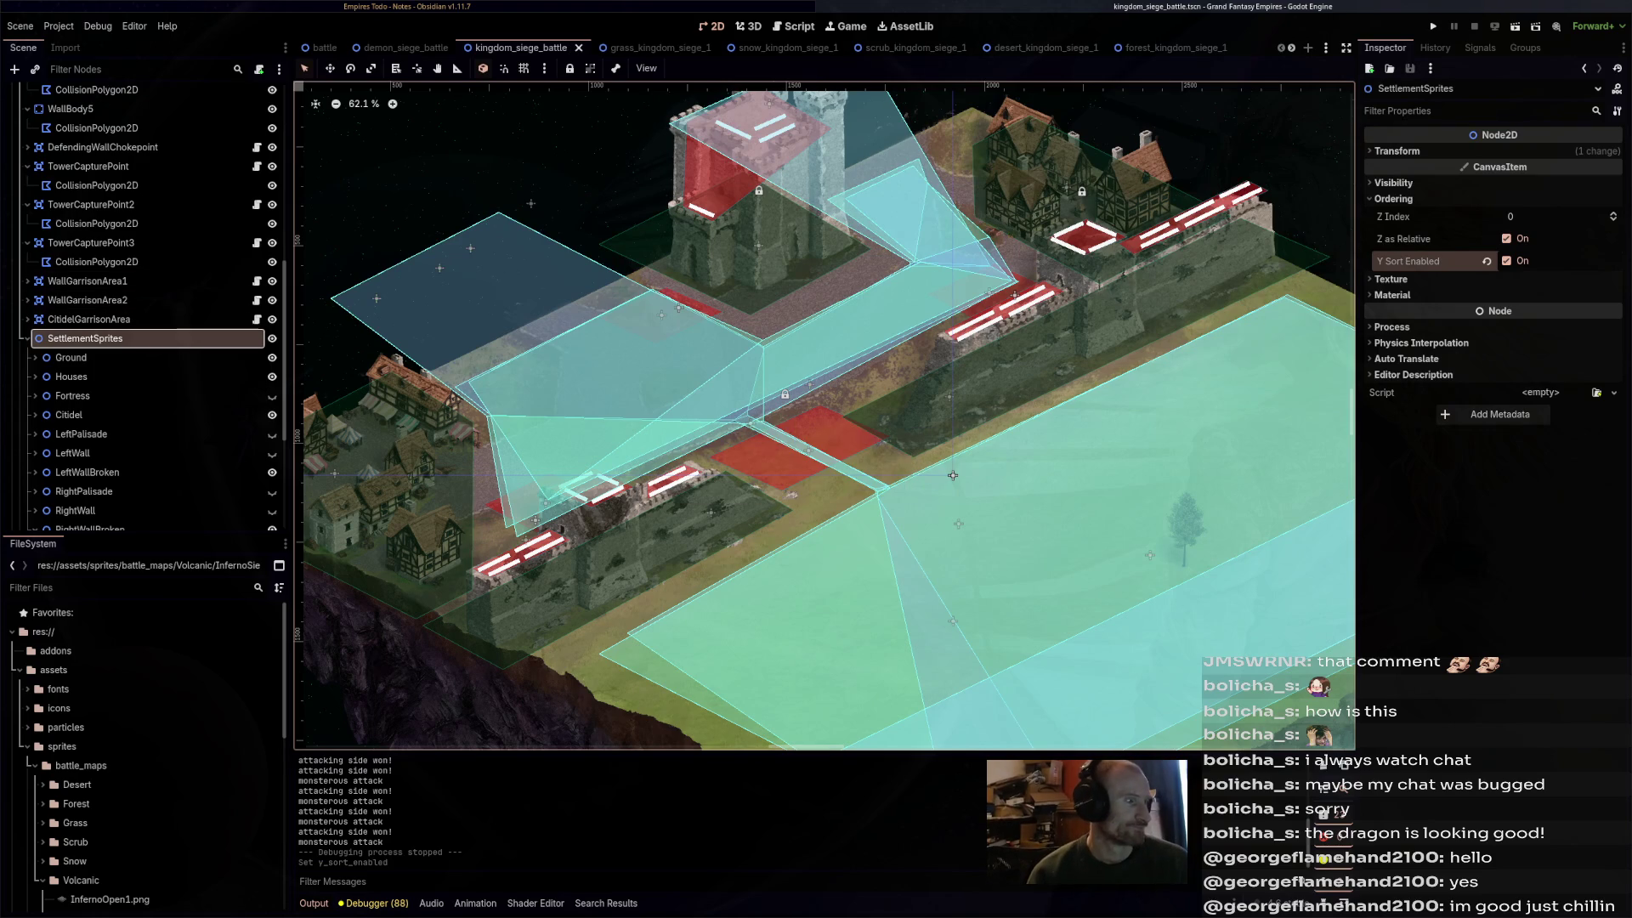
# - Enable Y Sort on all ten groups from Ground to RightWallBroken, then select the Ground sprite
pyautogui.click(71, 357)
pyautogui.scroll(-3, 136, 340)
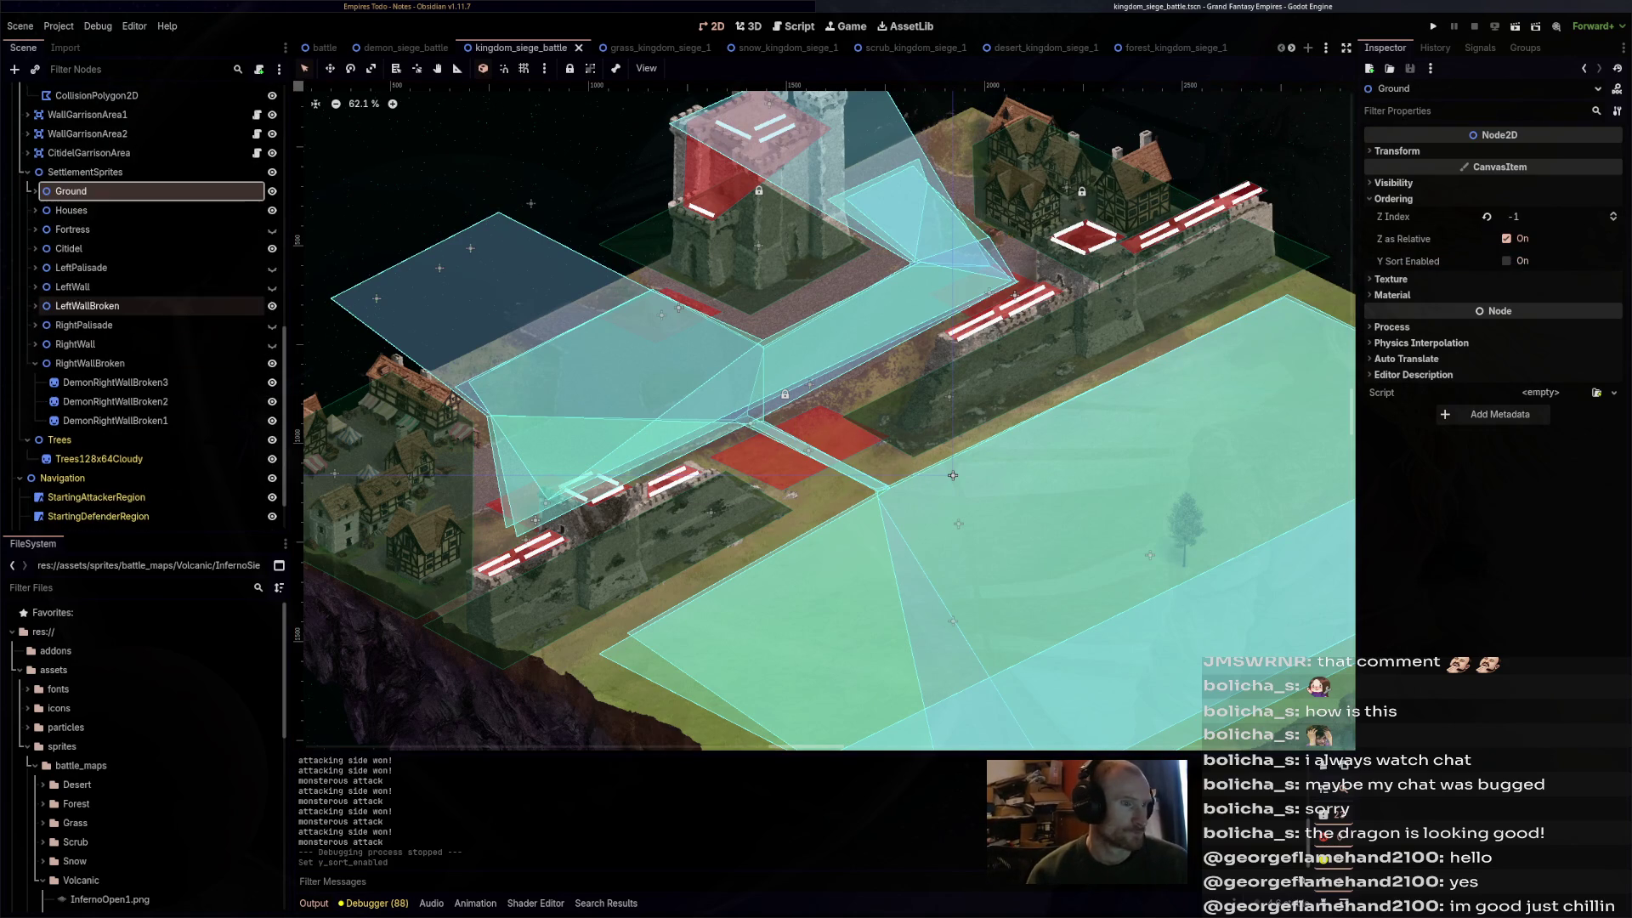
pyautogui.keyDown('shift'); pyautogui.click(89, 362); pyautogui.keyUp('shift')
pyautogui.press('Left')
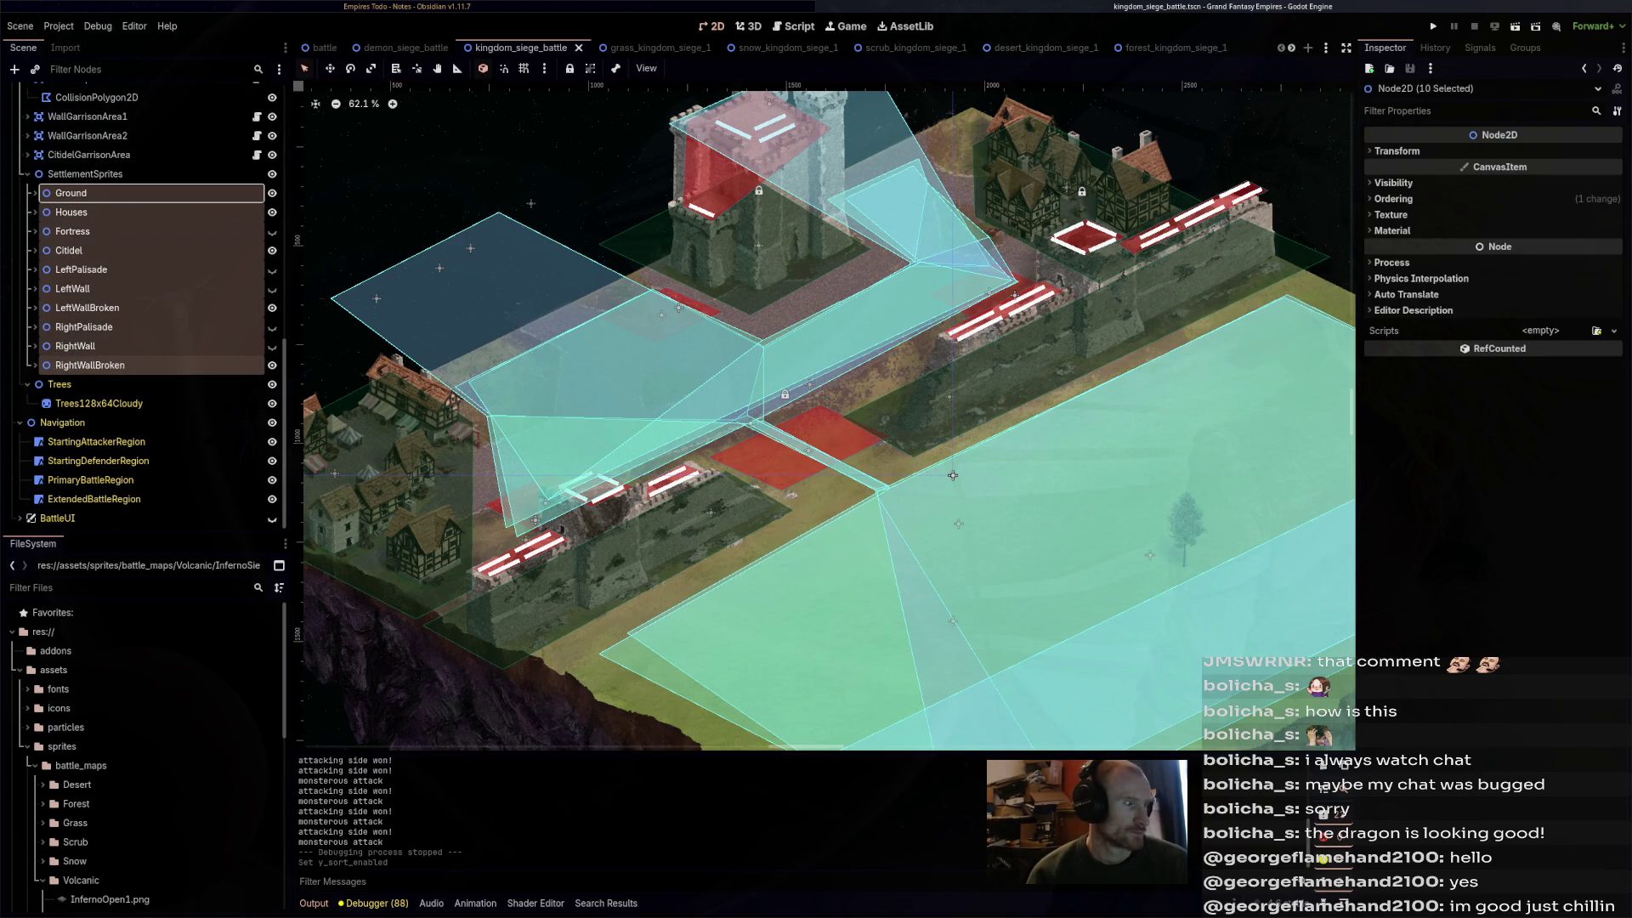
pyautogui.click(1393, 198)
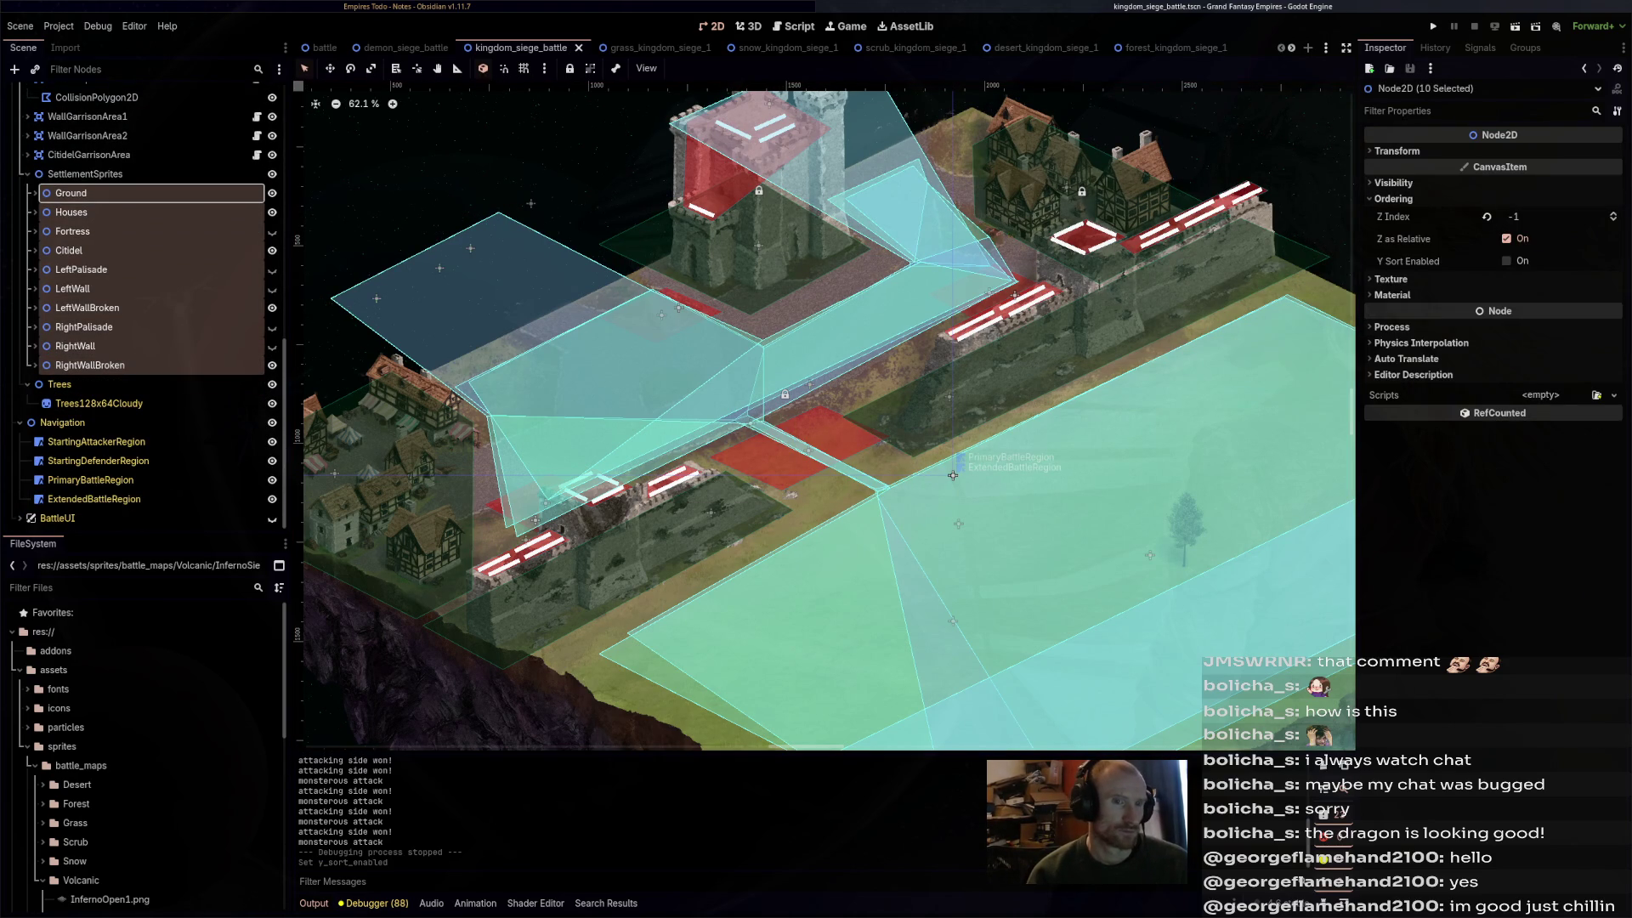
pyautogui.click(1506, 261)
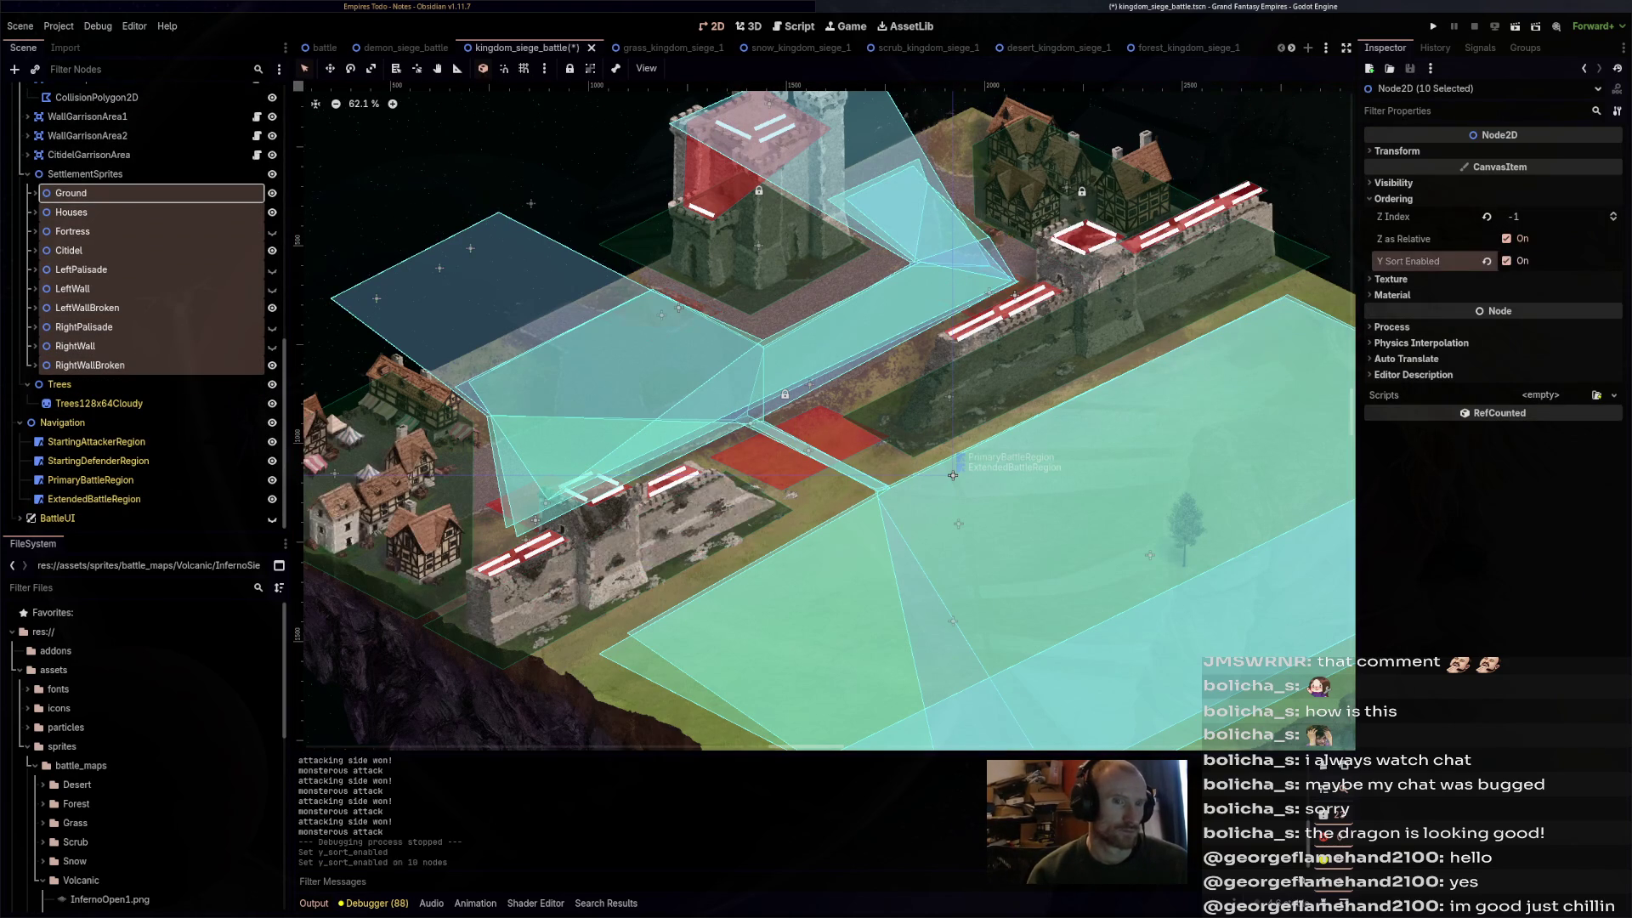
pyautogui.click(952, 475)
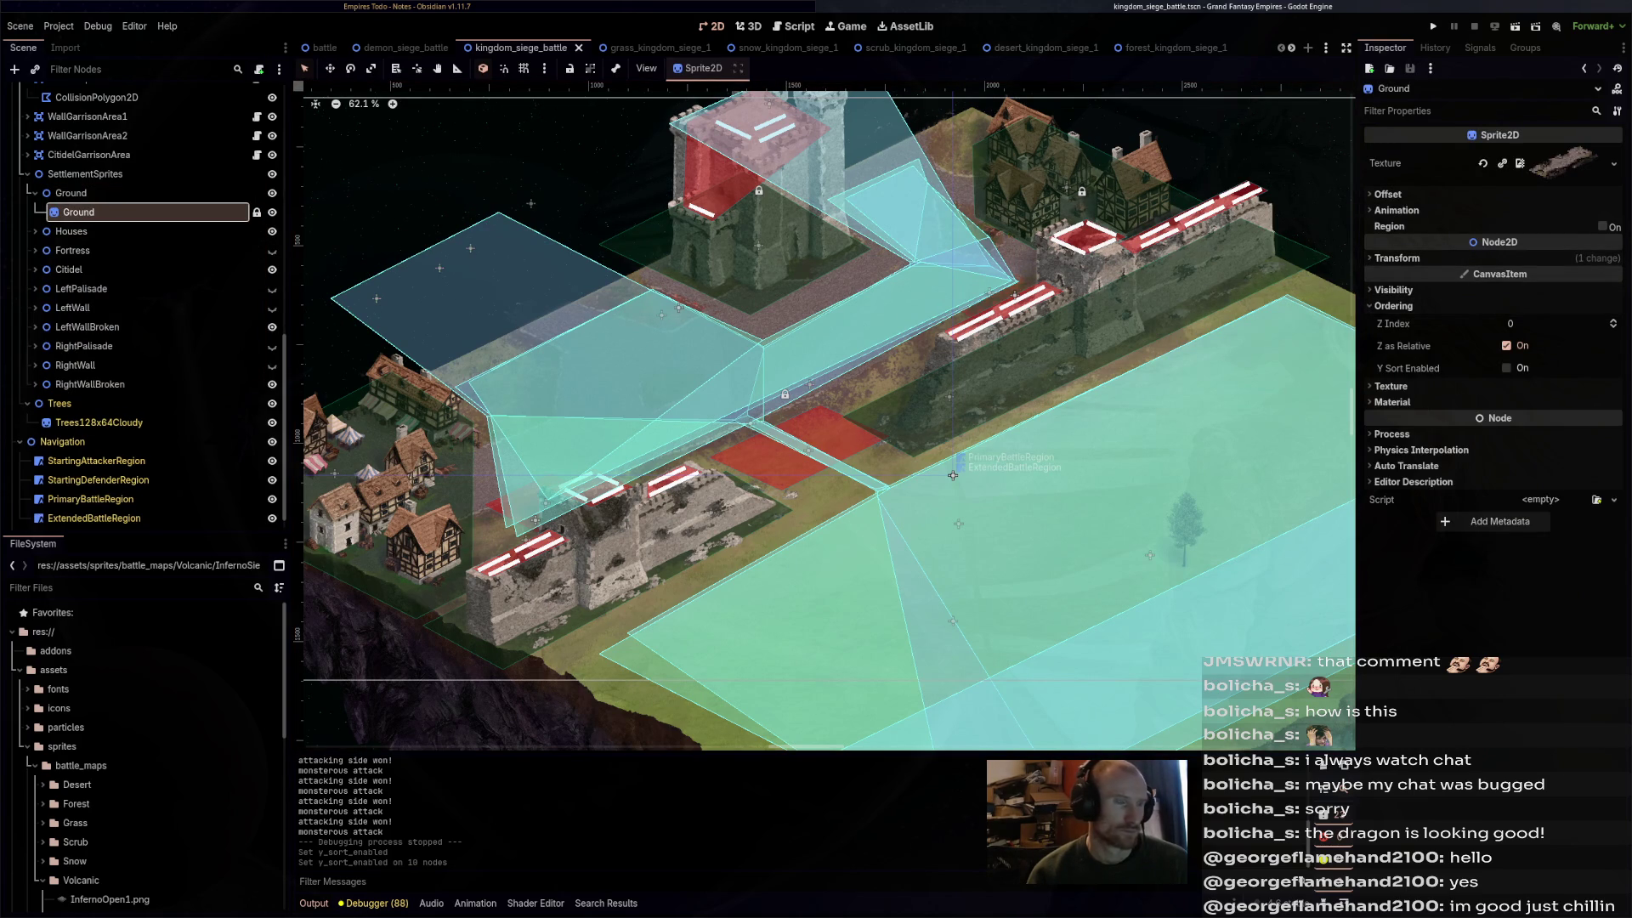
# - Enable Y Sort on the five house sprites and the Fort, leaving Ground unsorted
pyautogui.hotkey('ctrl', 'shift', 'x')
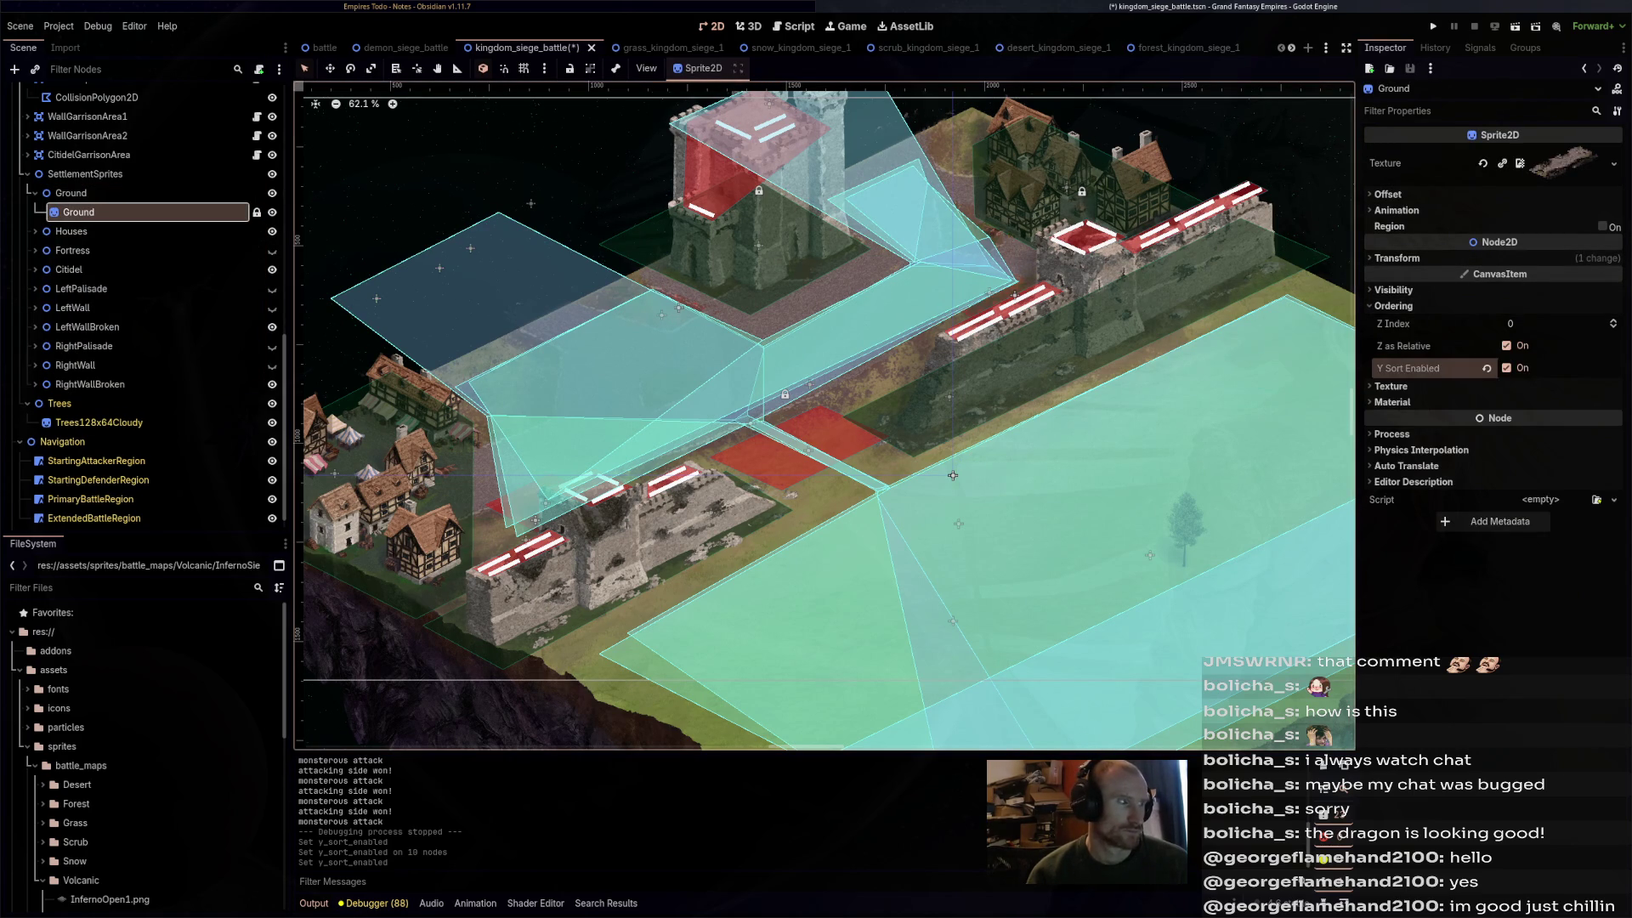
pyautogui.hotkey('ctrl', 'z')
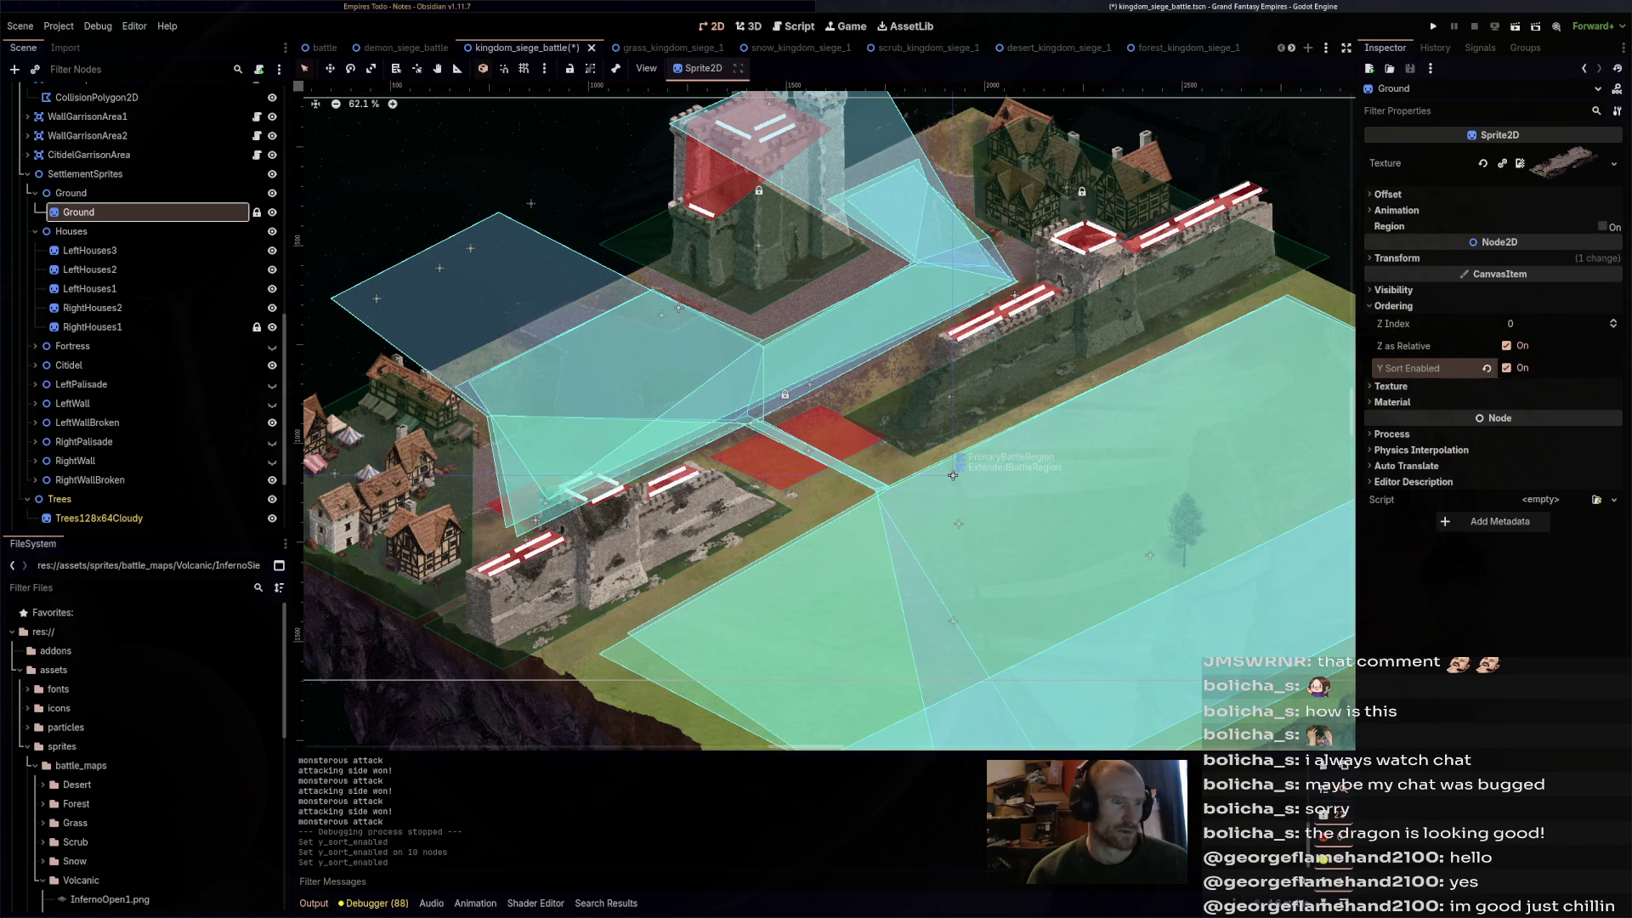
pyautogui.hotkey('shift', 'Down')
pyautogui.hotkey('shift', 'Down')
pyautogui.hotkey('shift', 'Down')
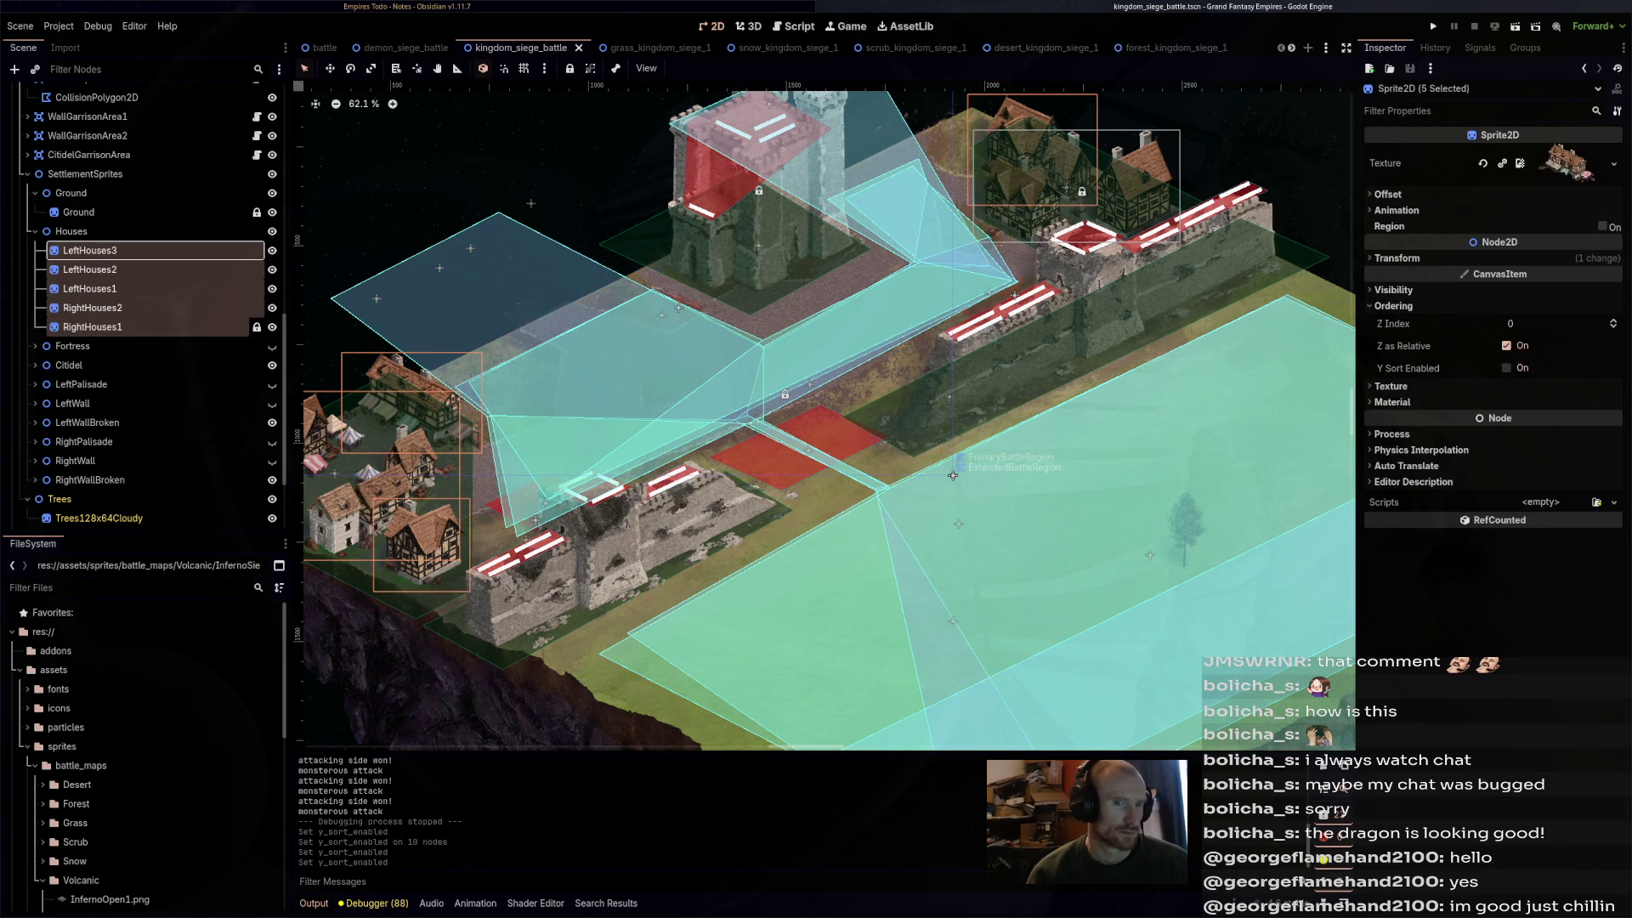
pyautogui.hotkey('ctrl', 'shift', 'x')
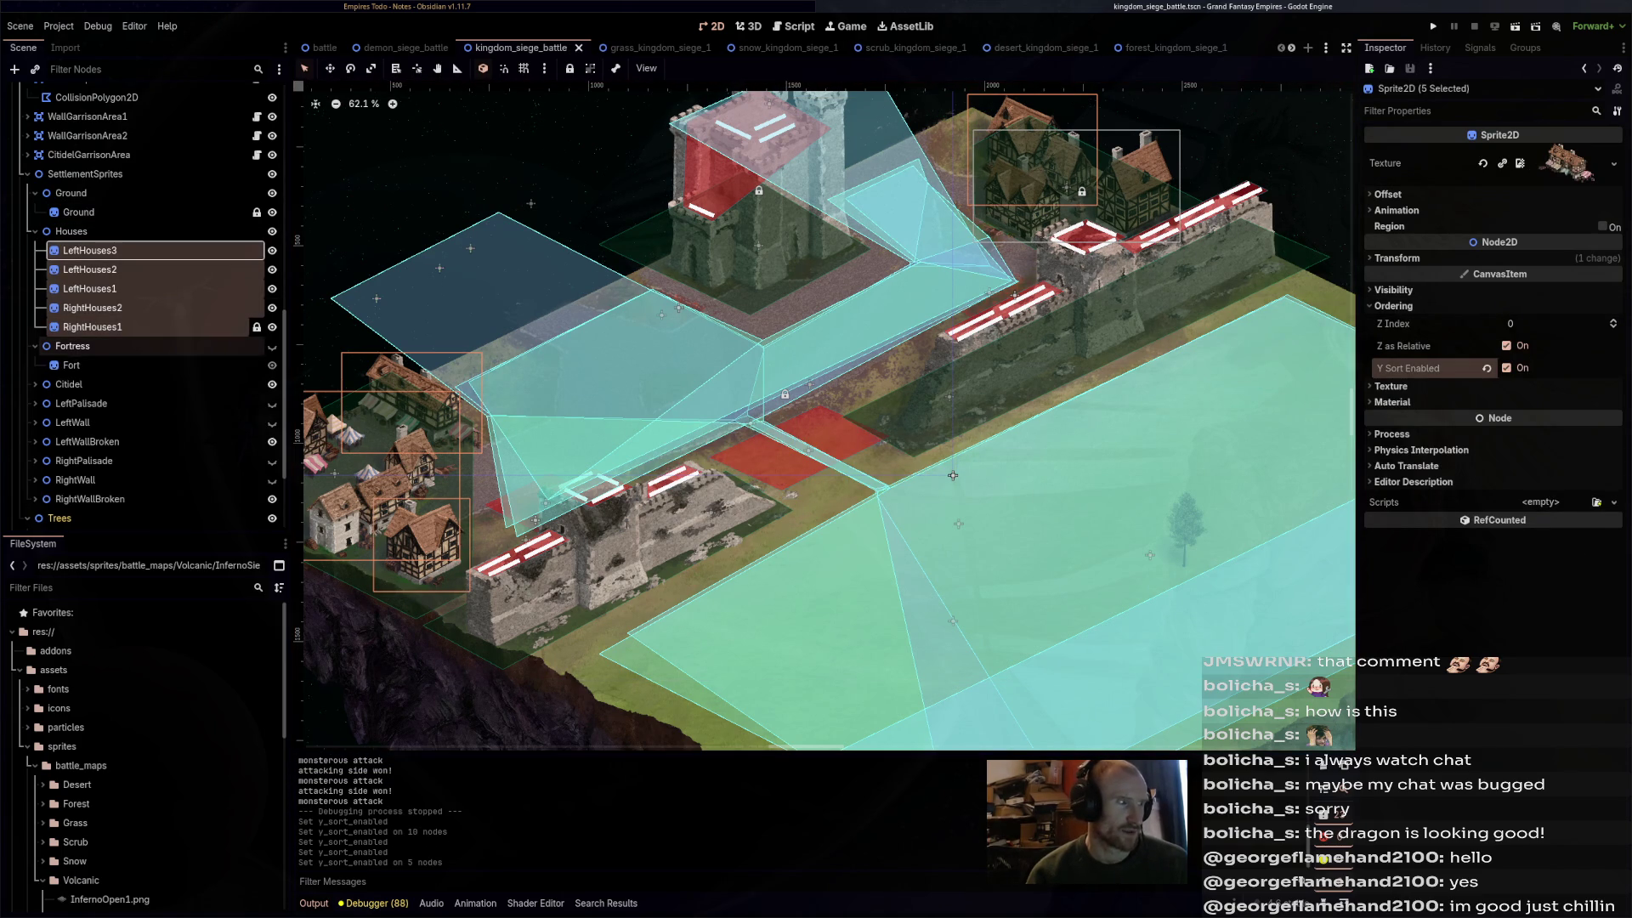
pyautogui.press('Down')
pyautogui.press('Down')
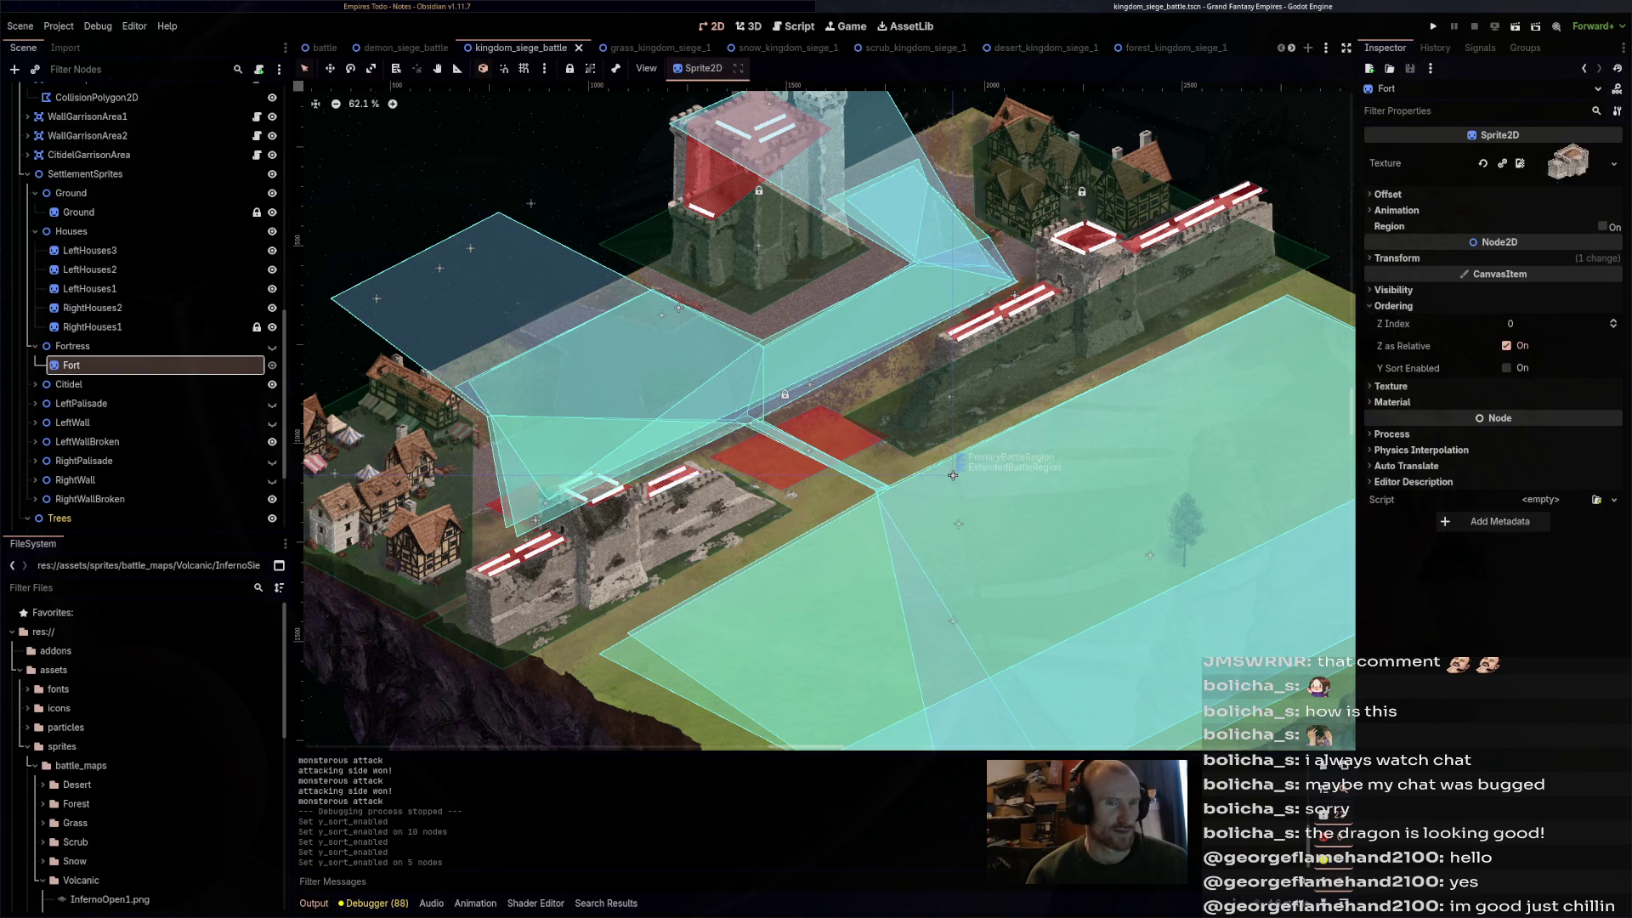
pyautogui.hotkey('ctrl', 'shift', 'x')
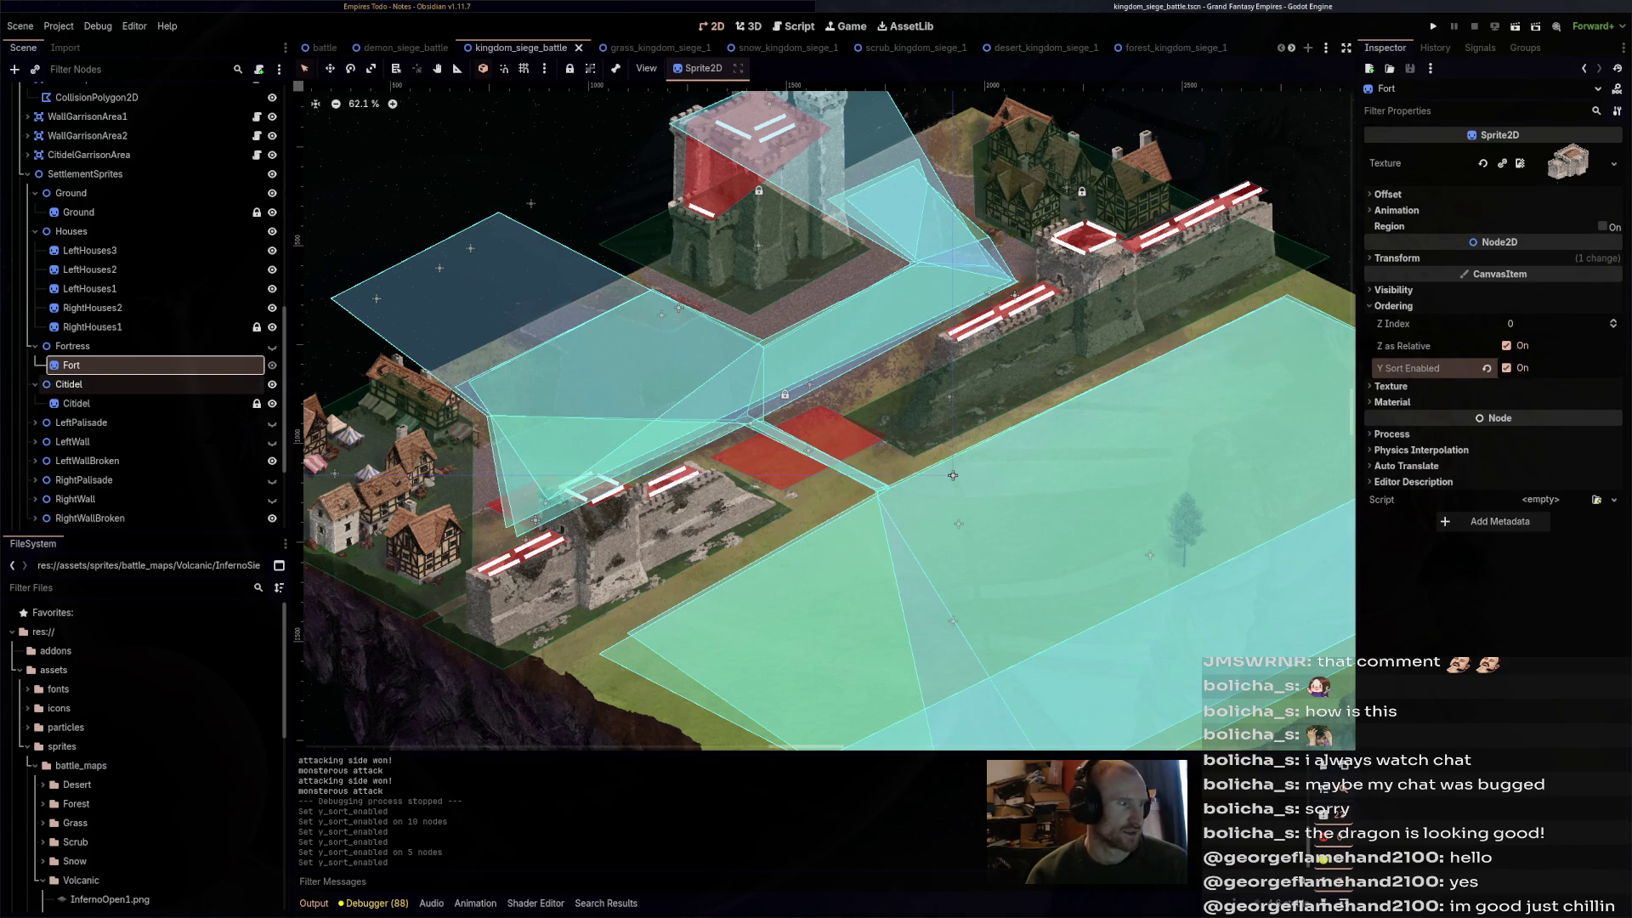
# - Enable Y Sort on the Citadel and both LeftPalisade sprites, then save
pyautogui.press('Down')
pyautogui.press('Down')
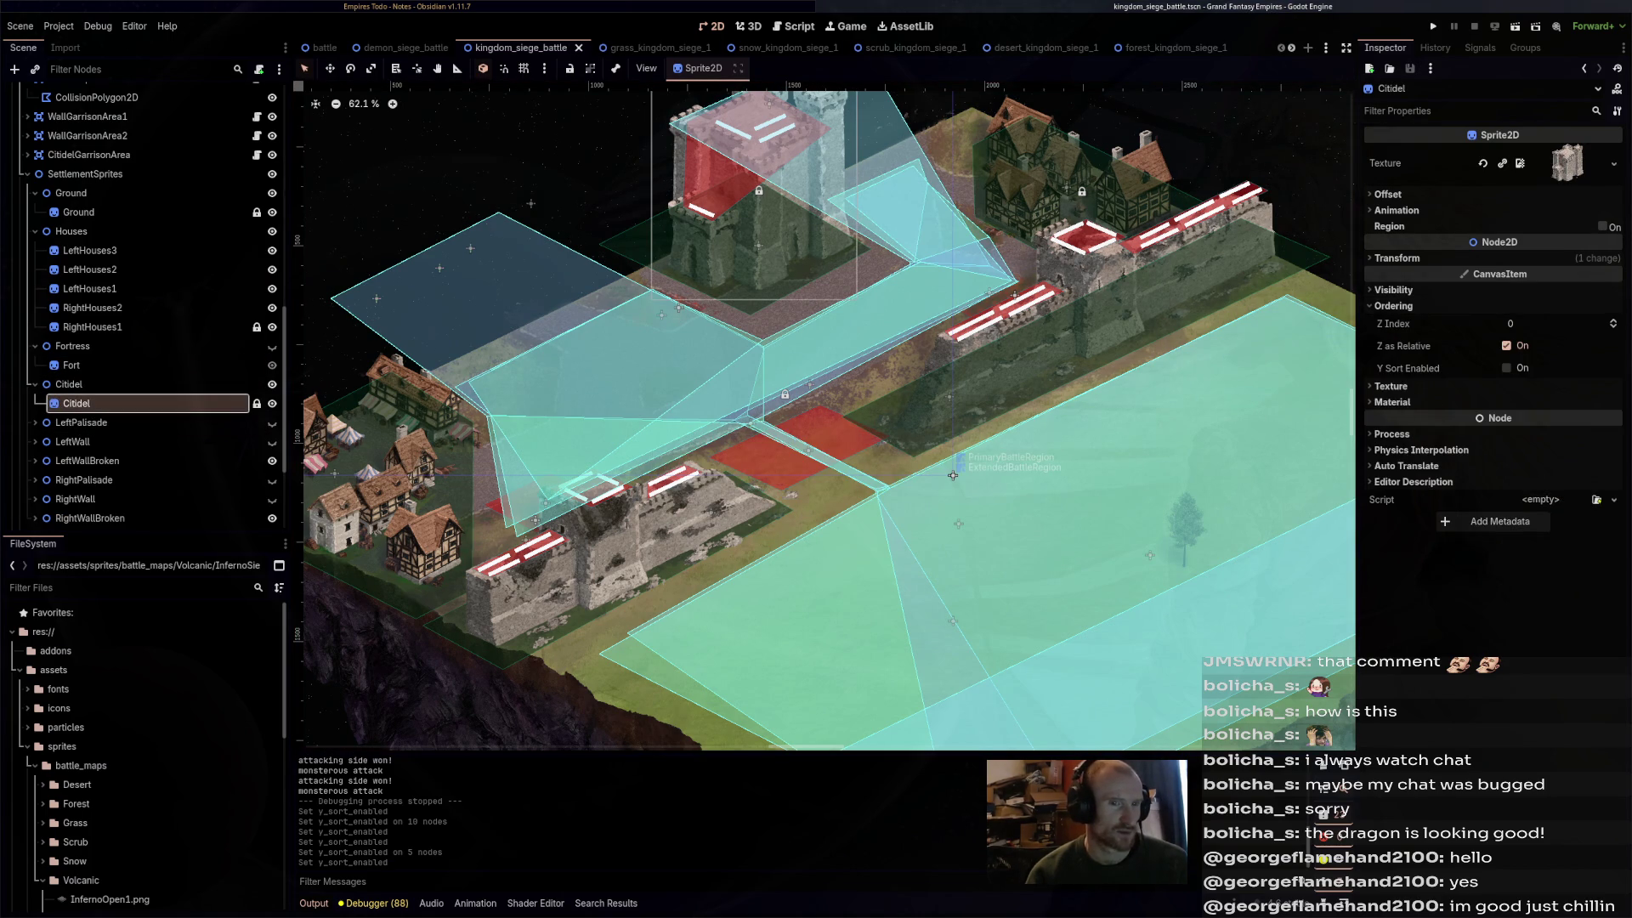
pyautogui.hotkey('ctrl', 'shift', 'x')
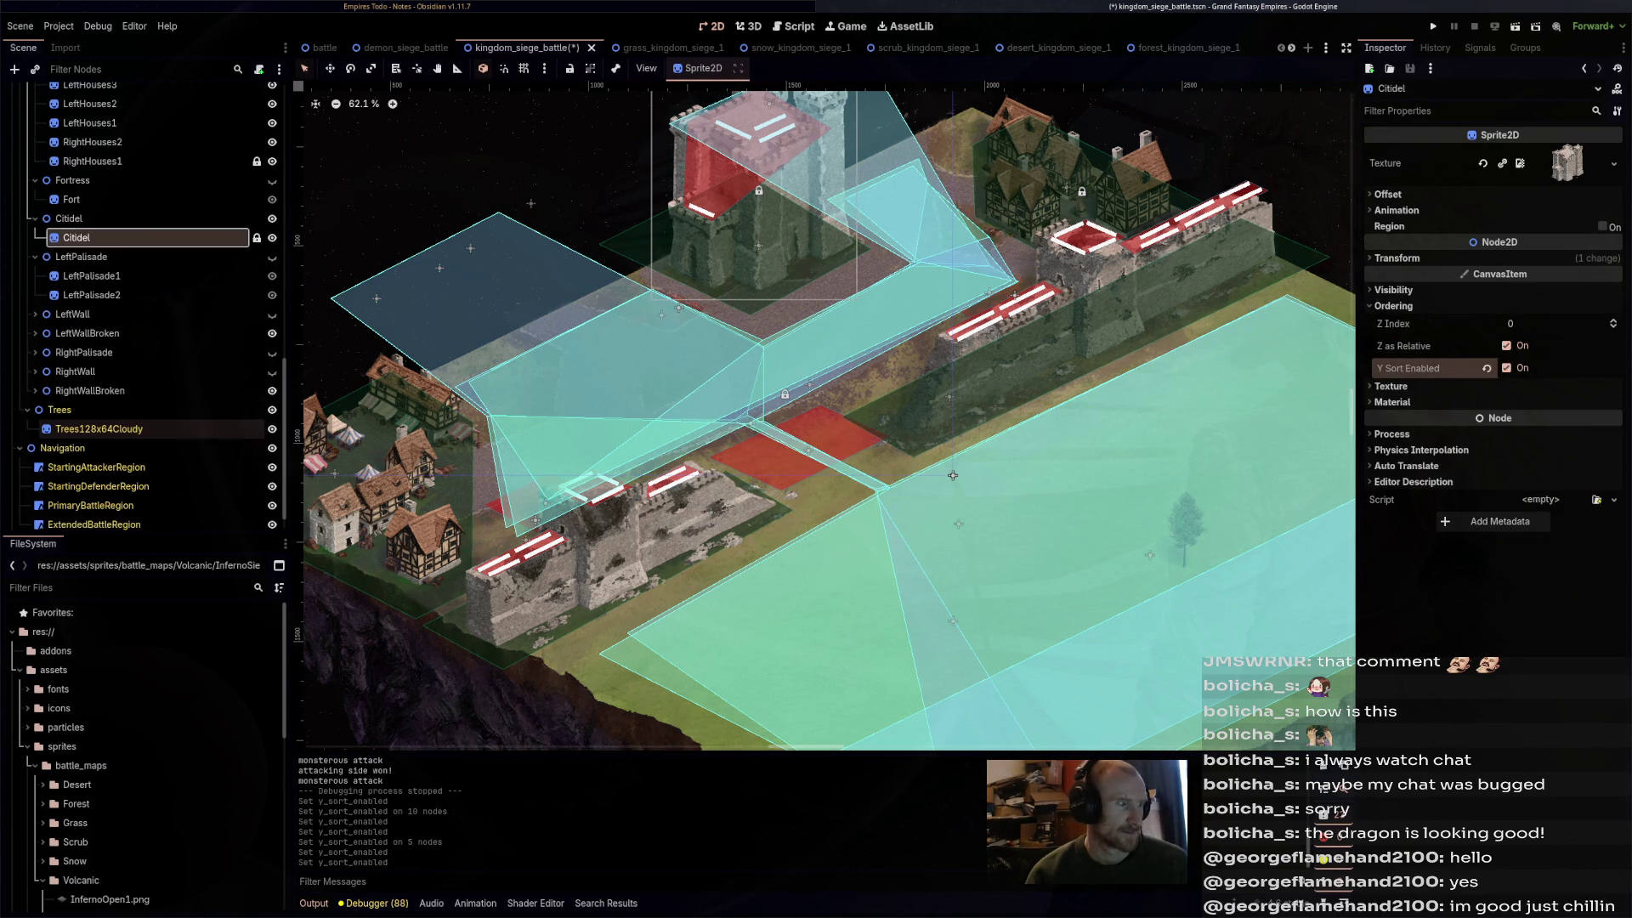
pyautogui.press('Down')
pyautogui.press('Down')
pyautogui.hotkey('shift', 'Down')
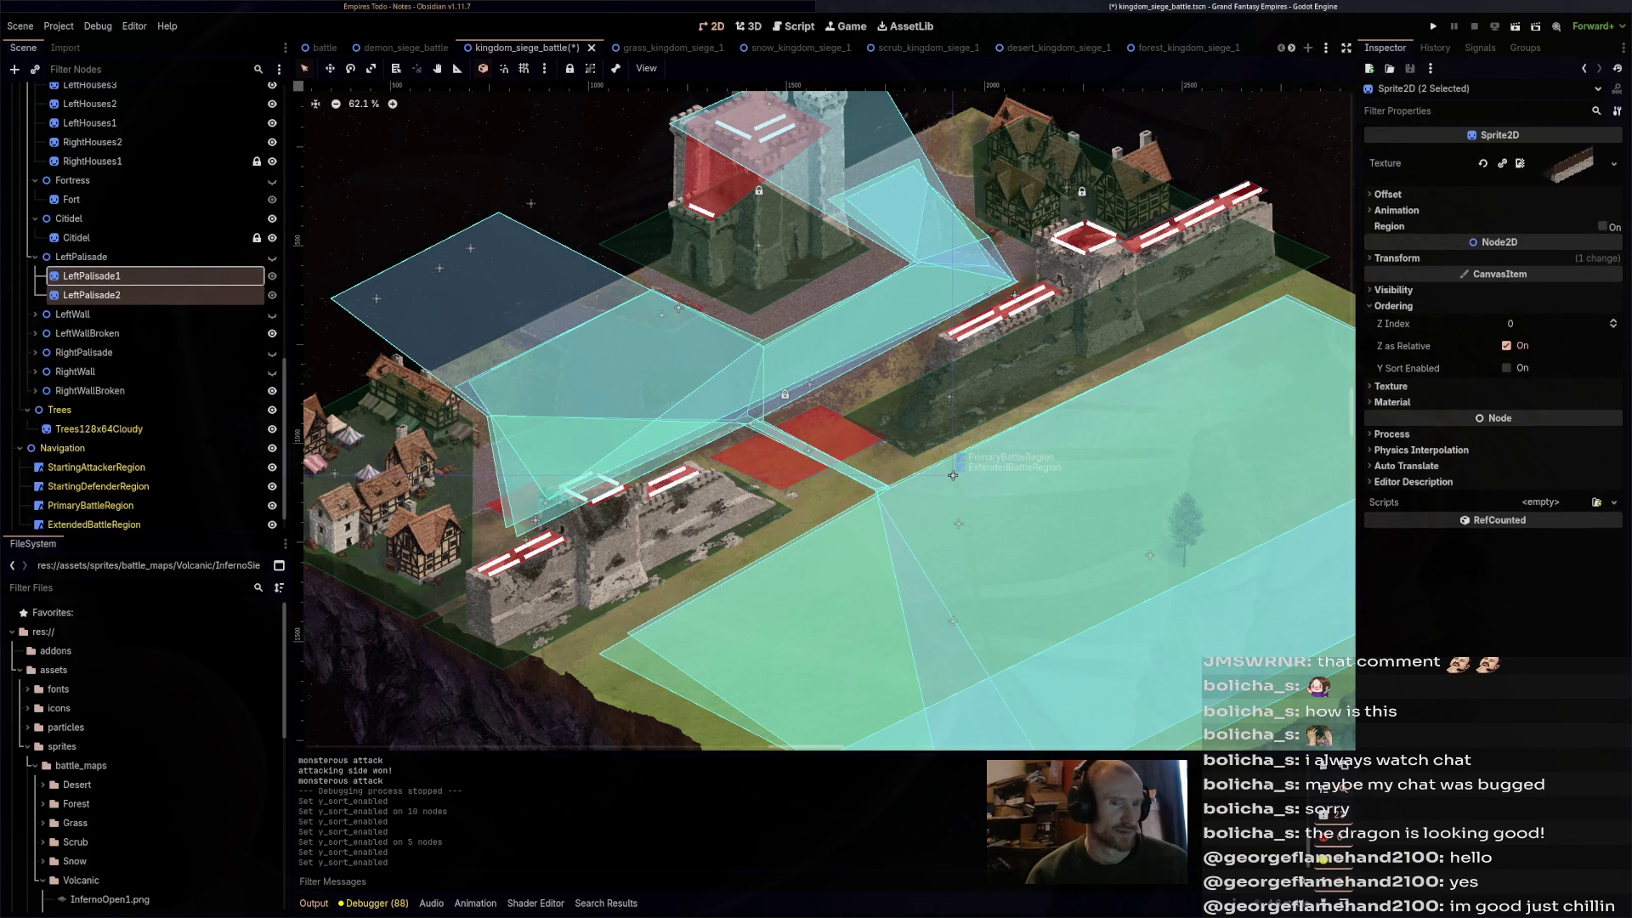
pyautogui.hotkey('ctrl', 'shift', 'x')
pyautogui.hotkey('ctrl', 's')
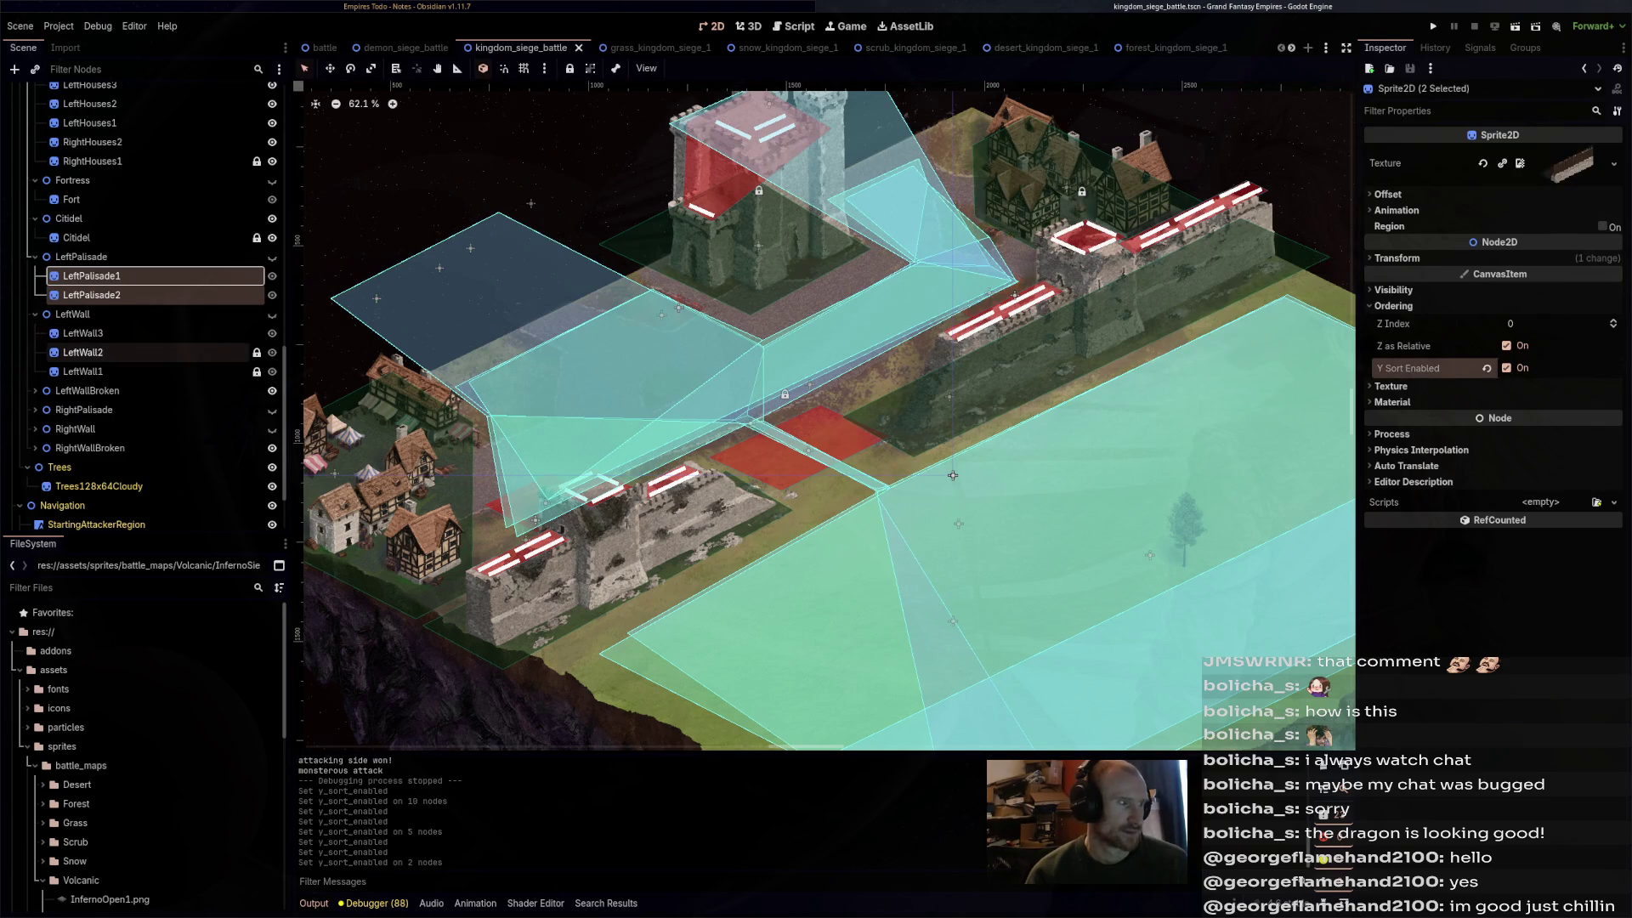
# - Enable Y Sort on the three LeftWall sprites and save the scene
pyautogui.press('Down')
pyautogui.press('Down')
pyautogui.press('Down')
pyautogui.hotkey('shift', 'Down')
pyautogui.hotkey('shift', 'Down')
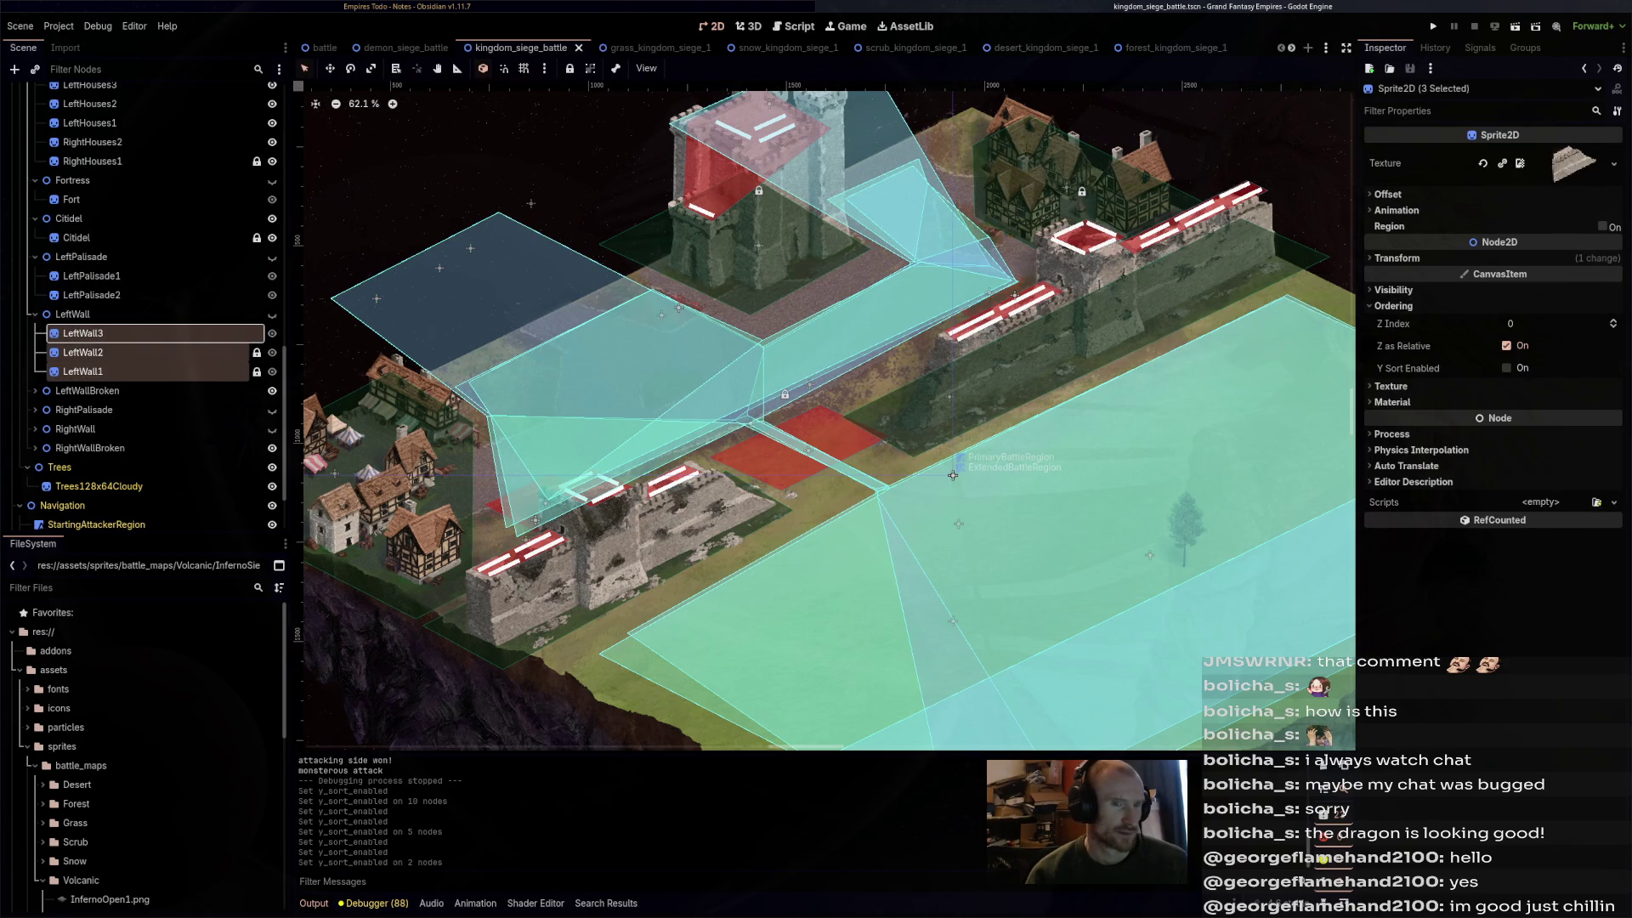
pyautogui.hotkey('ctrl', 'shift', 'x')
pyautogui.hotkey('ctrl', 's')
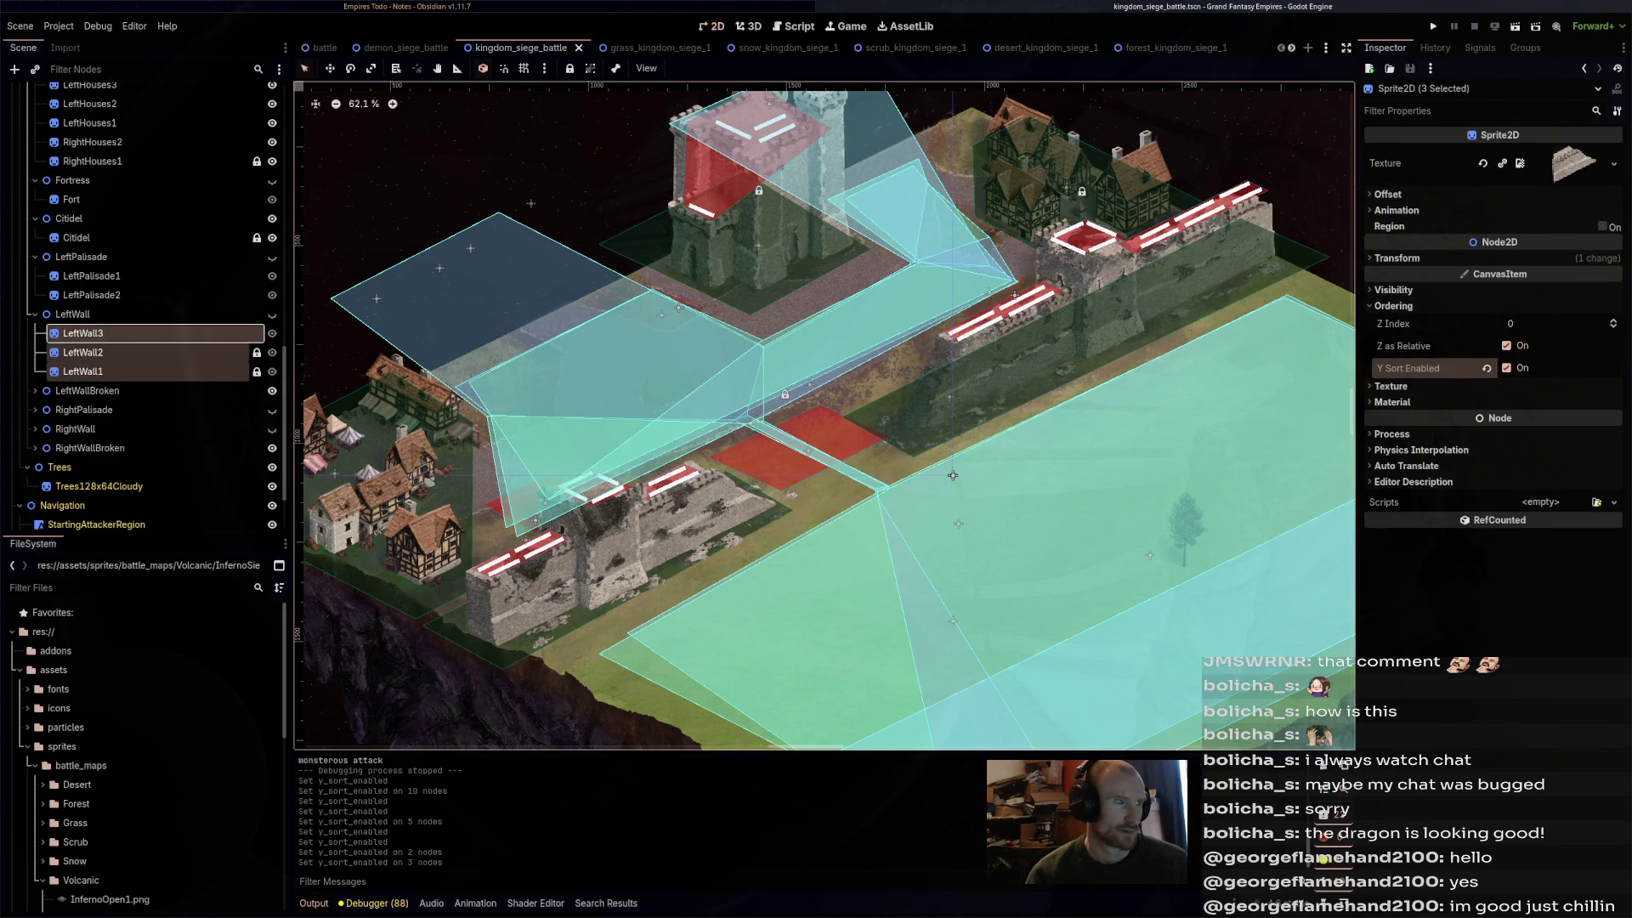
# - Enable Y Sort on the three DemonLeftWallBroken sprites and save
pyautogui.press('Right')
pyautogui.press('Down')
pyautogui.hotkey('shift', 'Down')
pyautogui.hotkey('shift', 'Down')
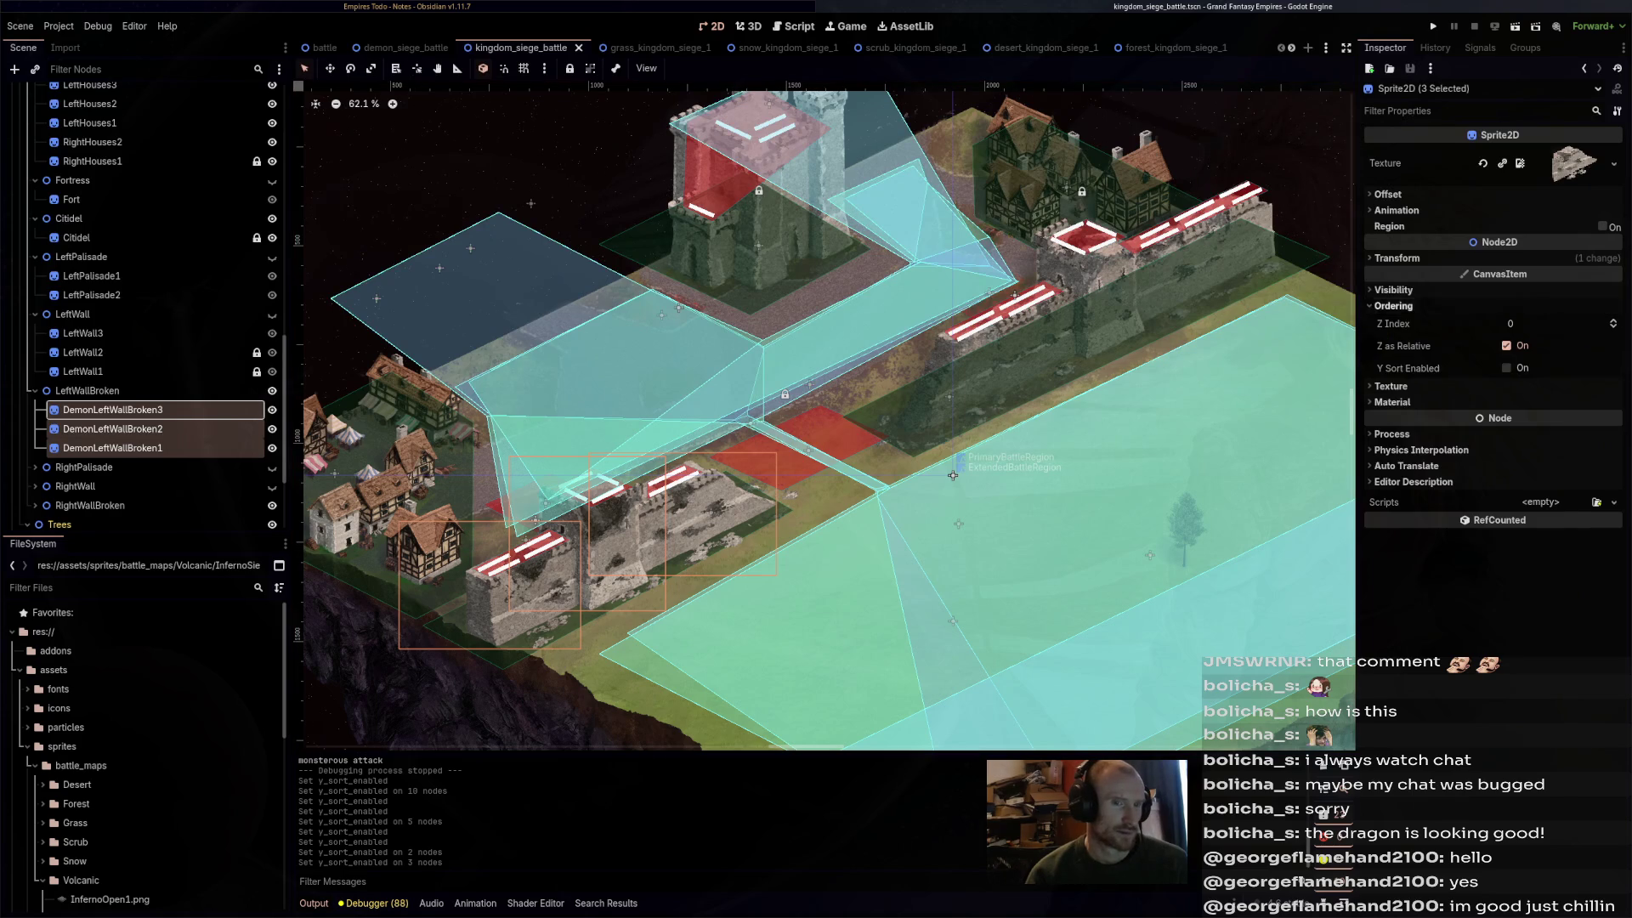
pyautogui.hotkey('ctrl', 's')
pyautogui.press('Down')
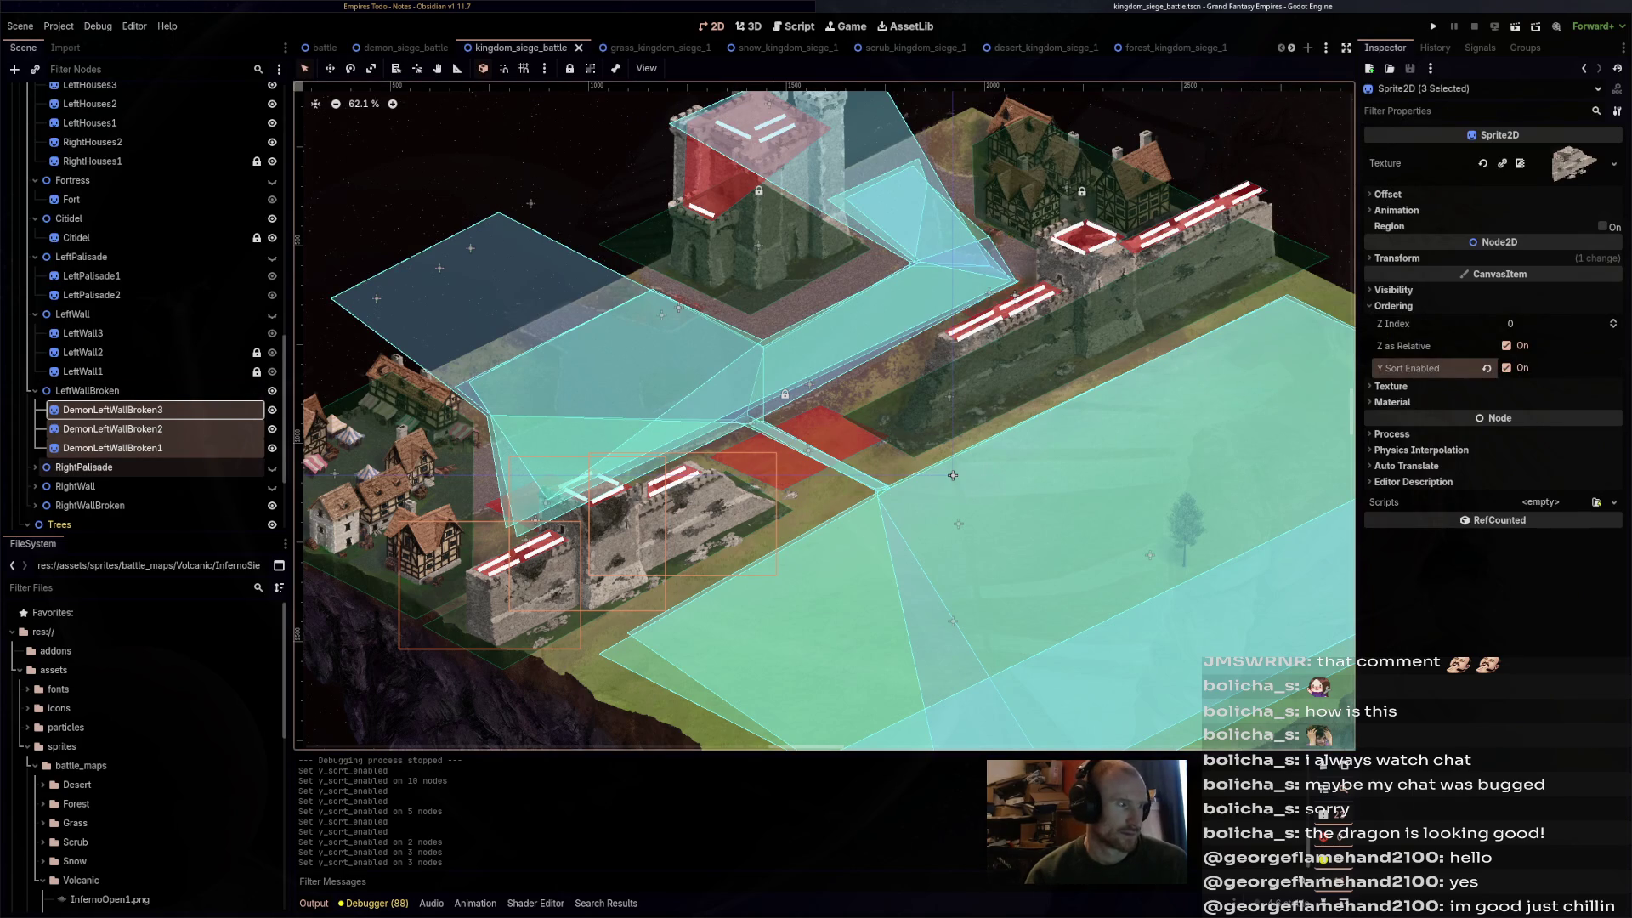
pyautogui.press('Right')
pyautogui.press('Down')
# - Enable Y Sort on both DemonRightPalisade sprites and the three DemonRightWall sprites
pyautogui.hotkey('shift', 'Down')
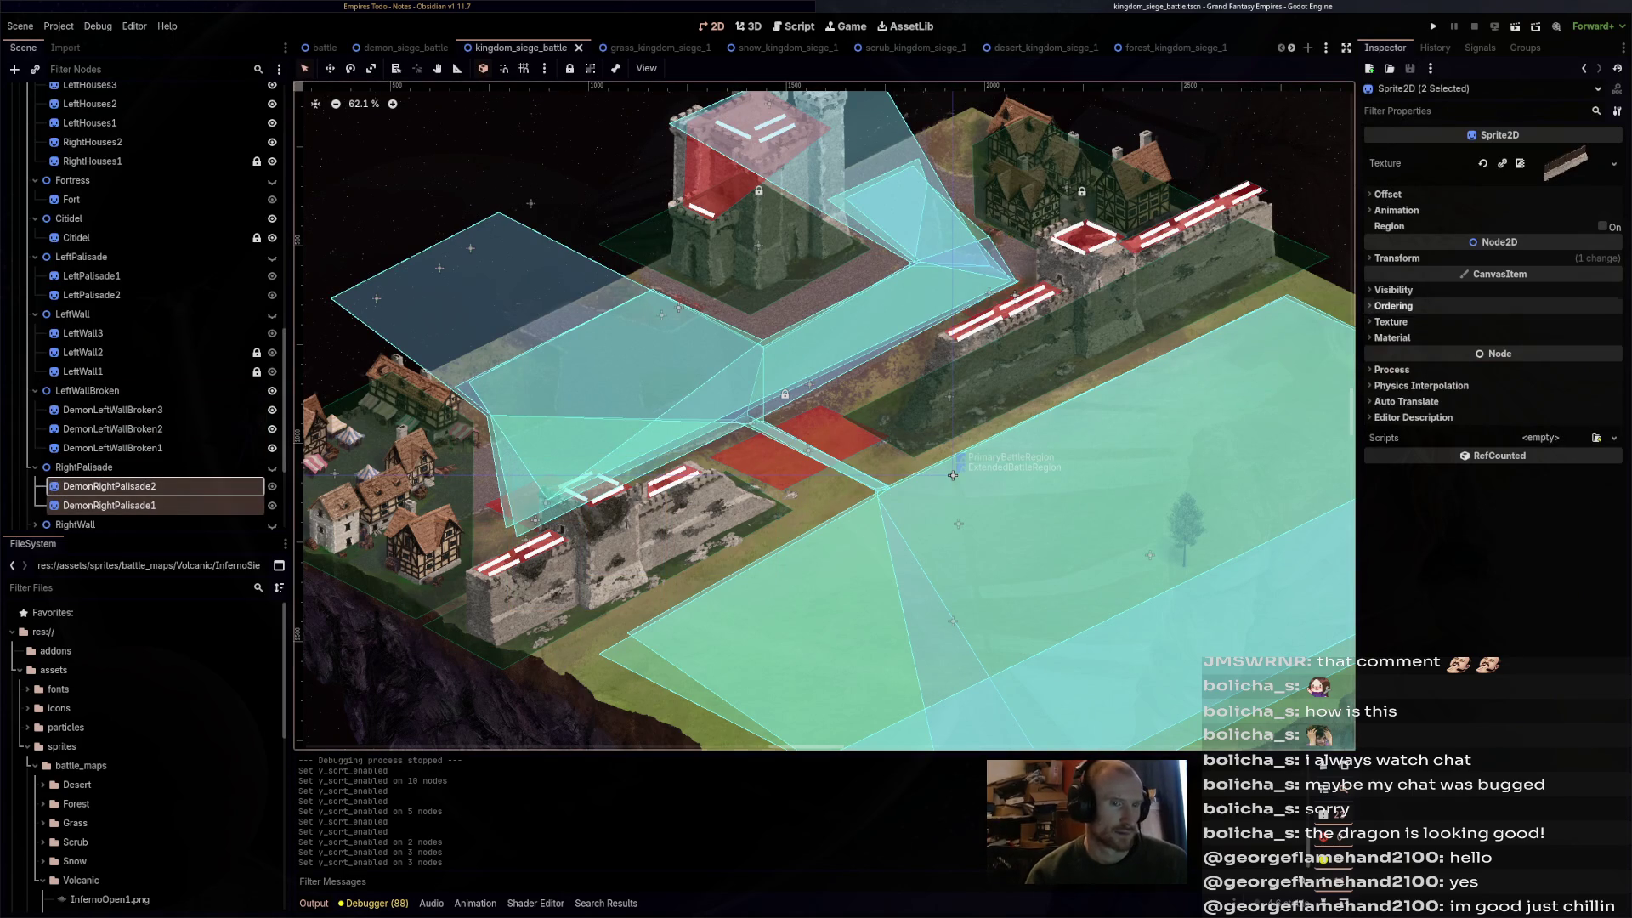
pyautogui.hotkey('ctrl', 's')
pyautogui.press('Down')
pyautogui.press('Right')
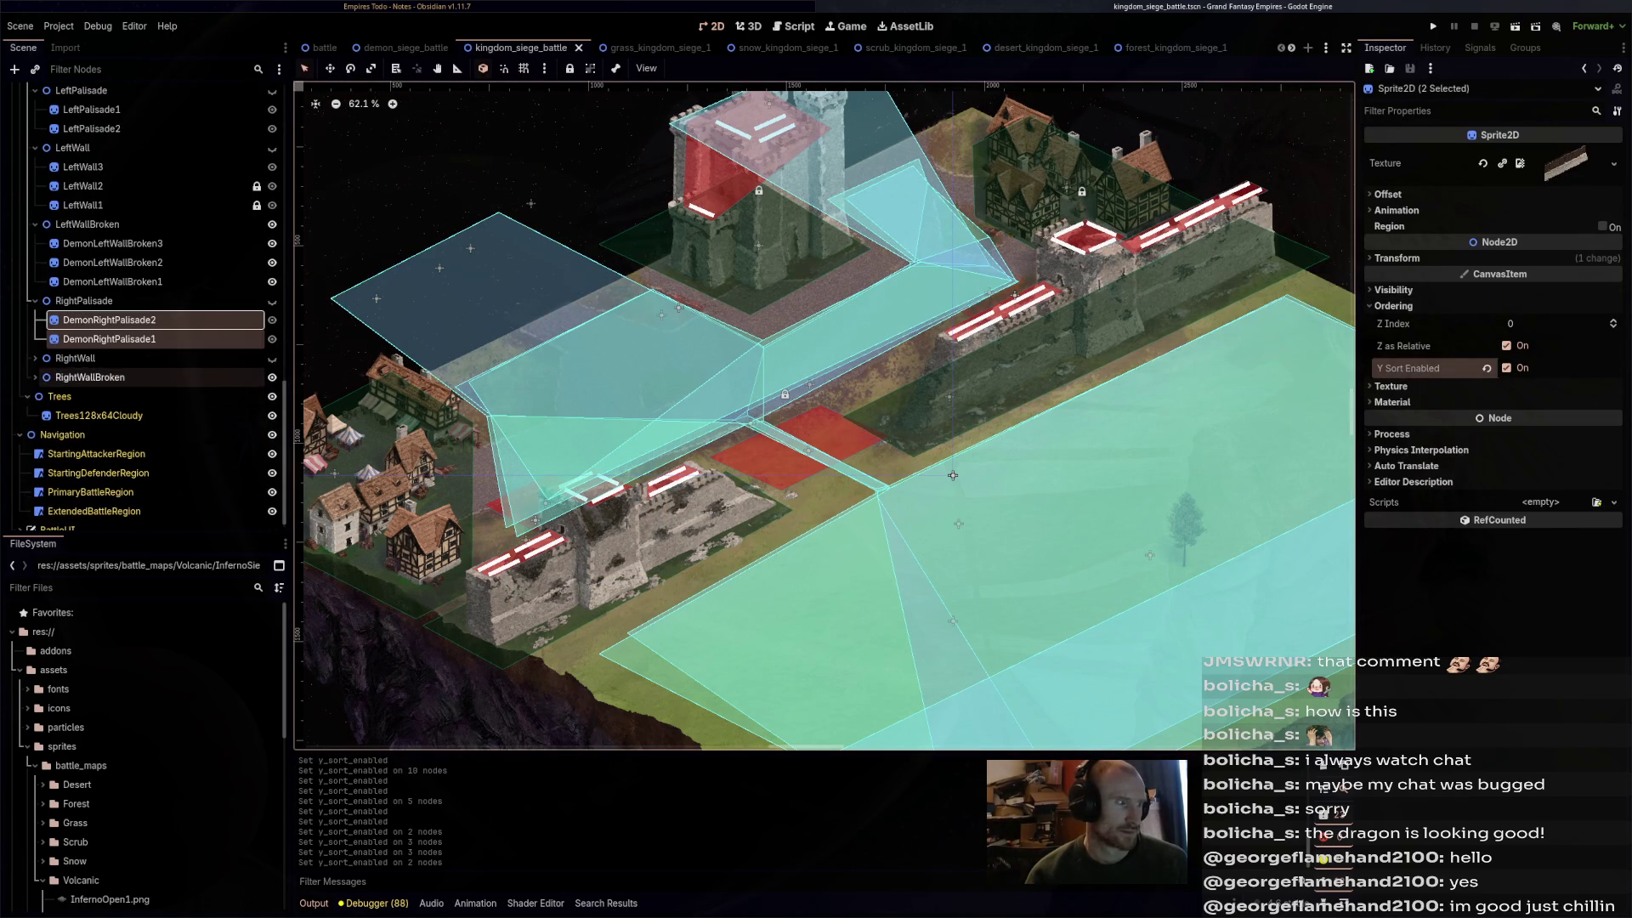
pyautogui.press('Down')
pyautogui.press('Down')
pyautogui.press('Down')
pyautogui.hotkey('shift', 'Down')
pyautogui.hotkey('shift', 'Down')
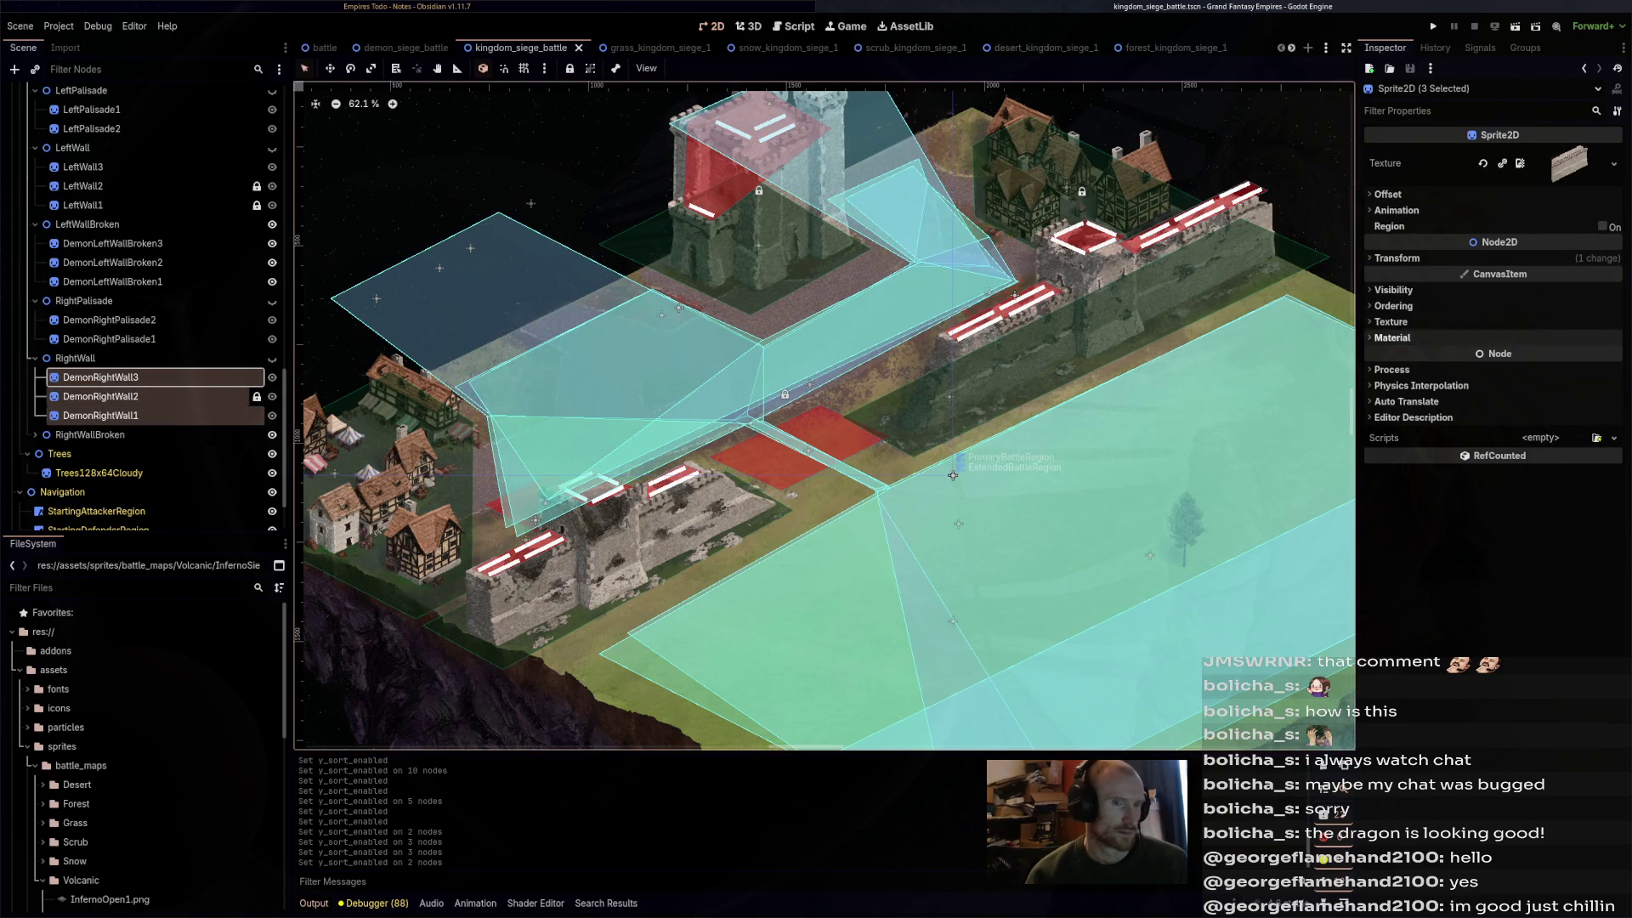
pyautogui.hotkey('ctrl', 's')
pyautogui.press('Down')
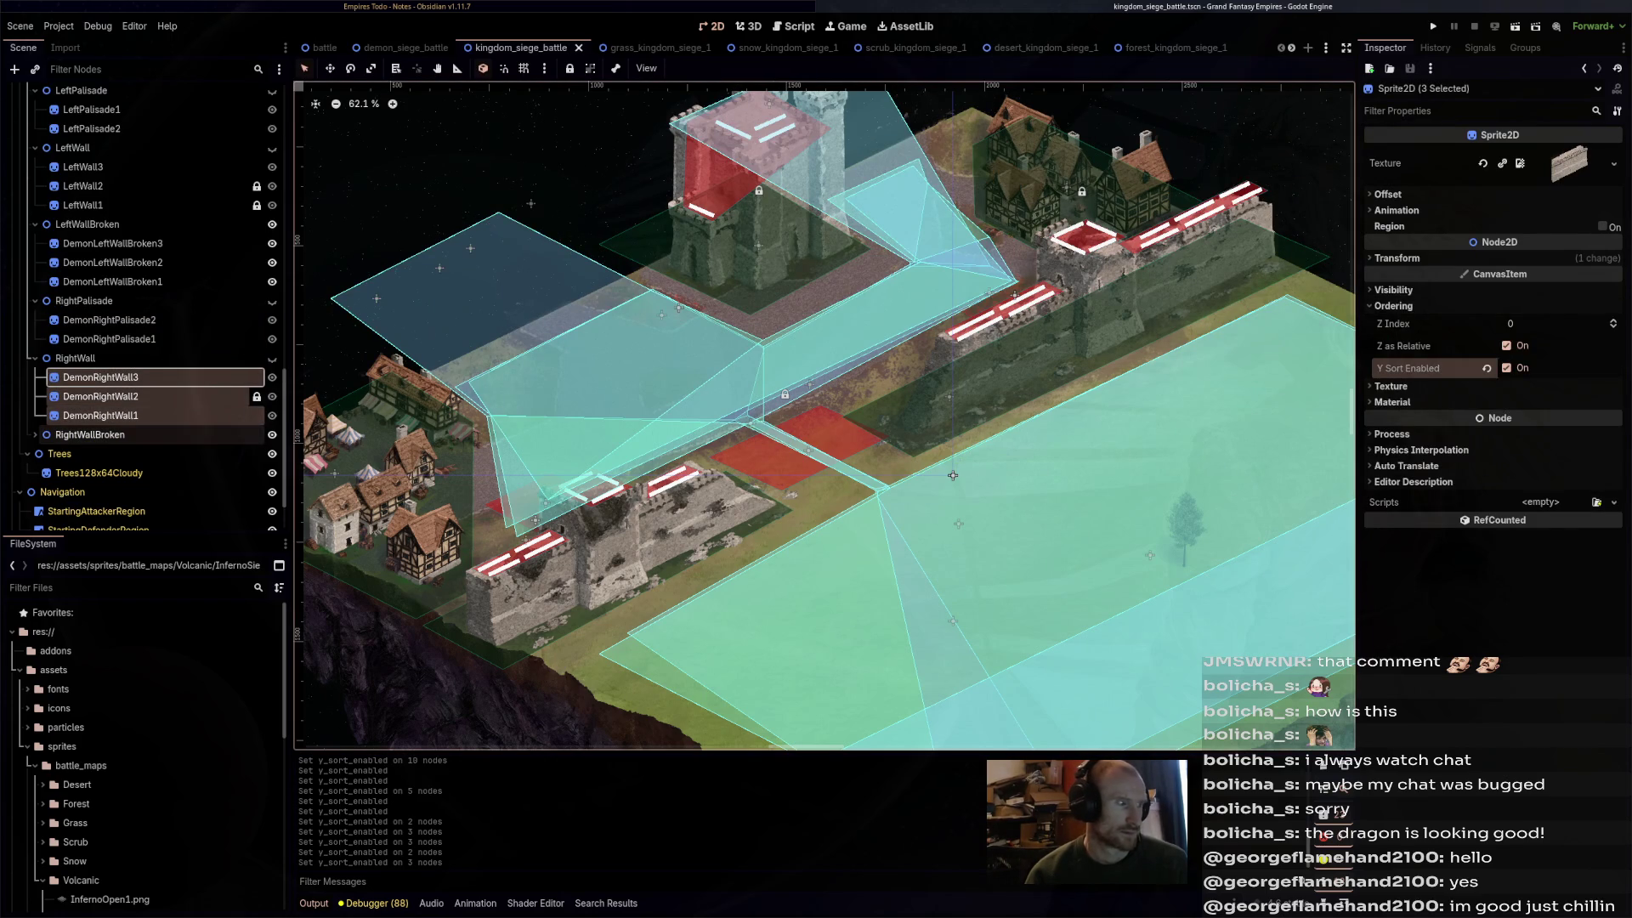
pyautogui.press('Right')
pyautogui.press('Down')
# - Y-sort the three DemonRightWallBroken sprites, save, and run grass_kingdom_siege_1 with F6
pyautogui.hotkey('shift', 'Down')
pyautogui.hotkey('shift', 'Down')
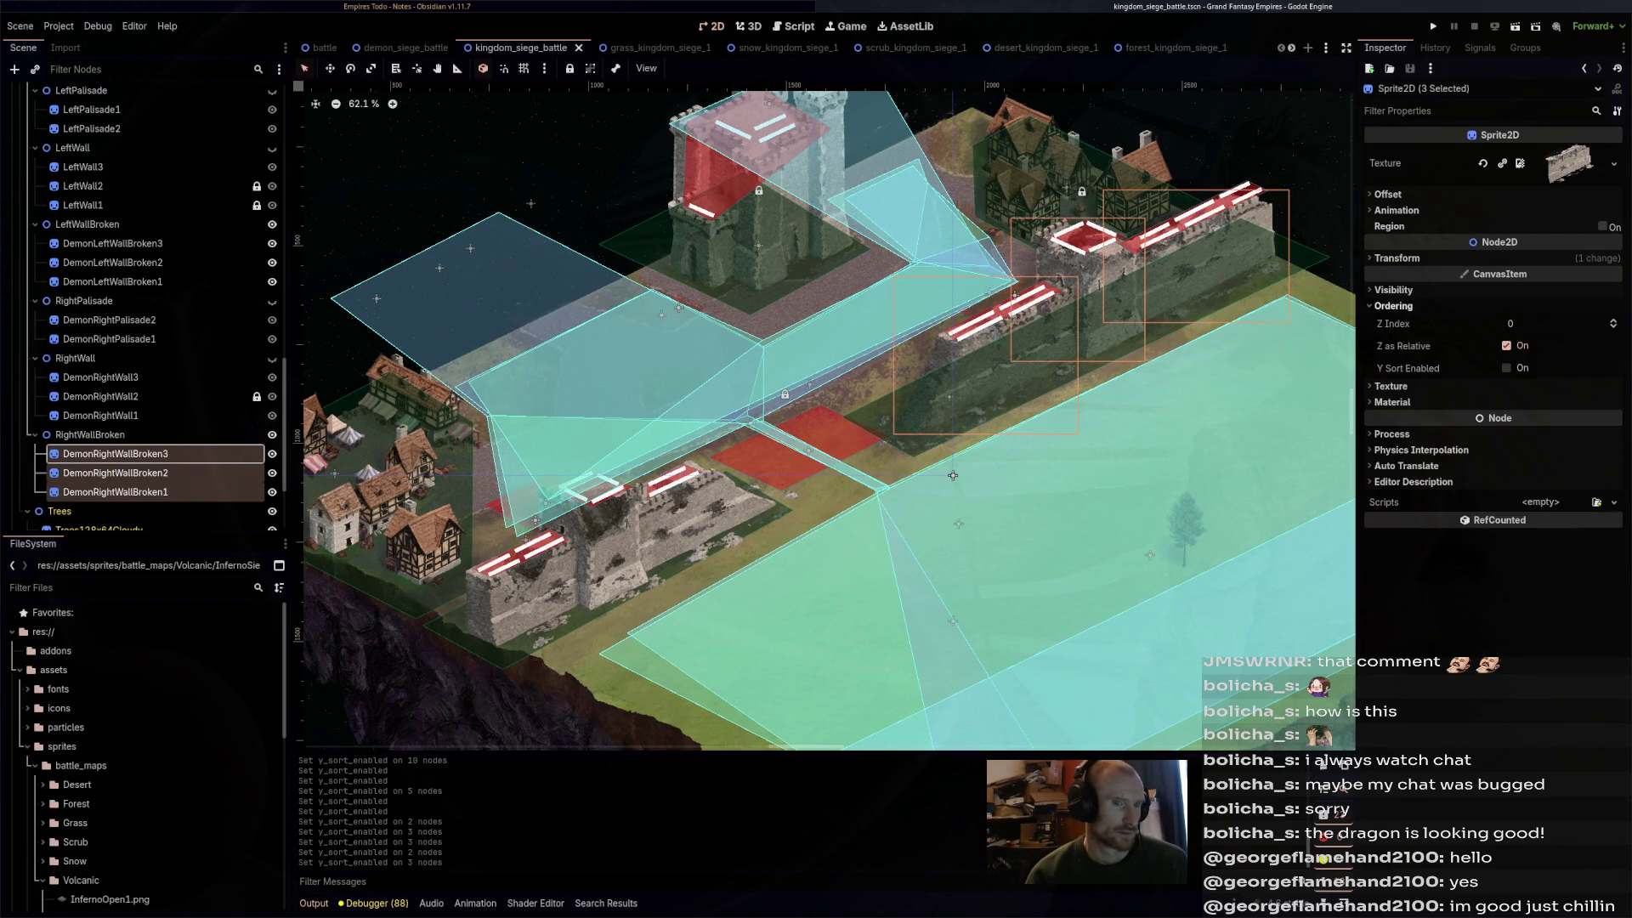
pyautogui.hotkey('ctrl', 's')
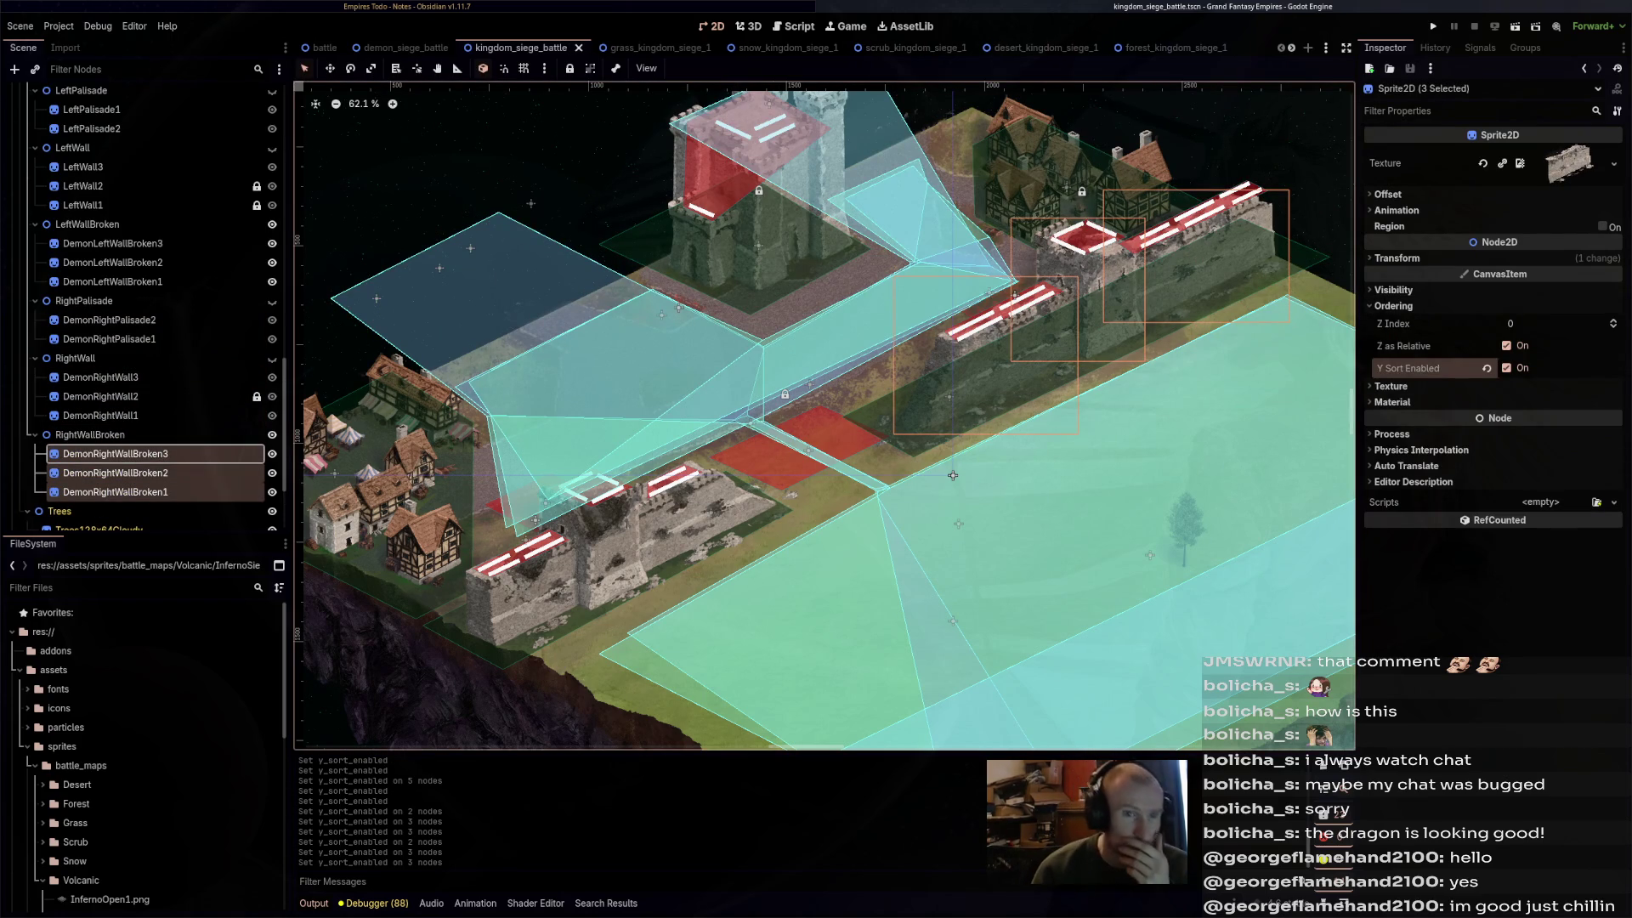
pyautogui.hotkey('ctrl', 'Tab')
pyautogui.press('F6')
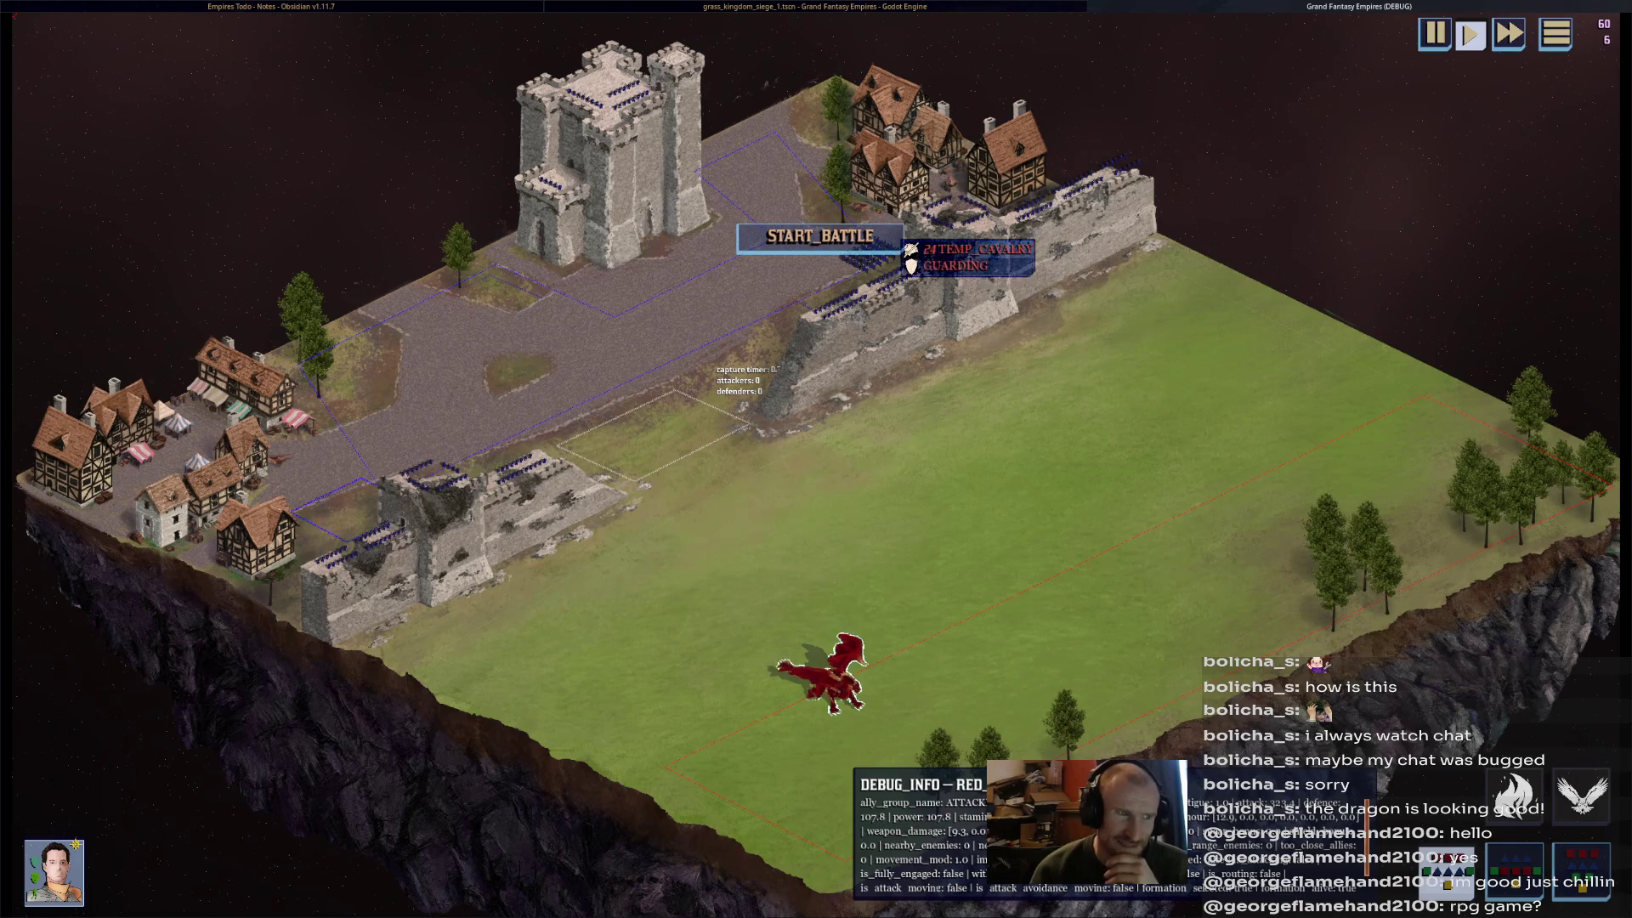
# - Start the battle, zoom and pan toward the keep as the dragon approaches, then stop the run
pyautogui.click(872, 252)
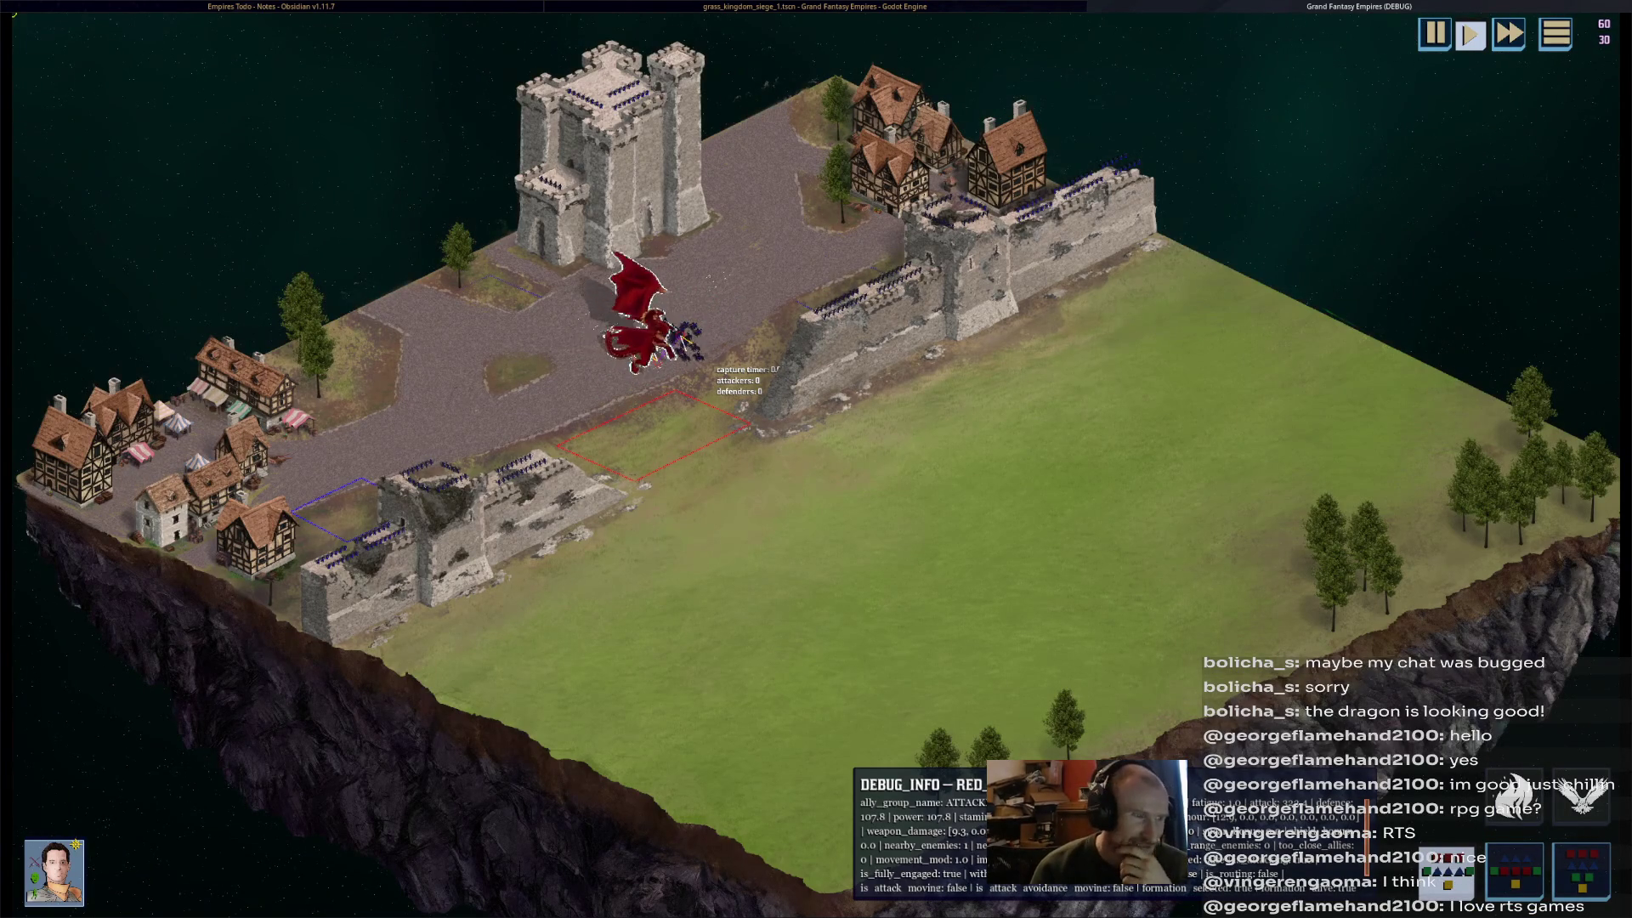
pyautogui.scroll(3, 725, 298)
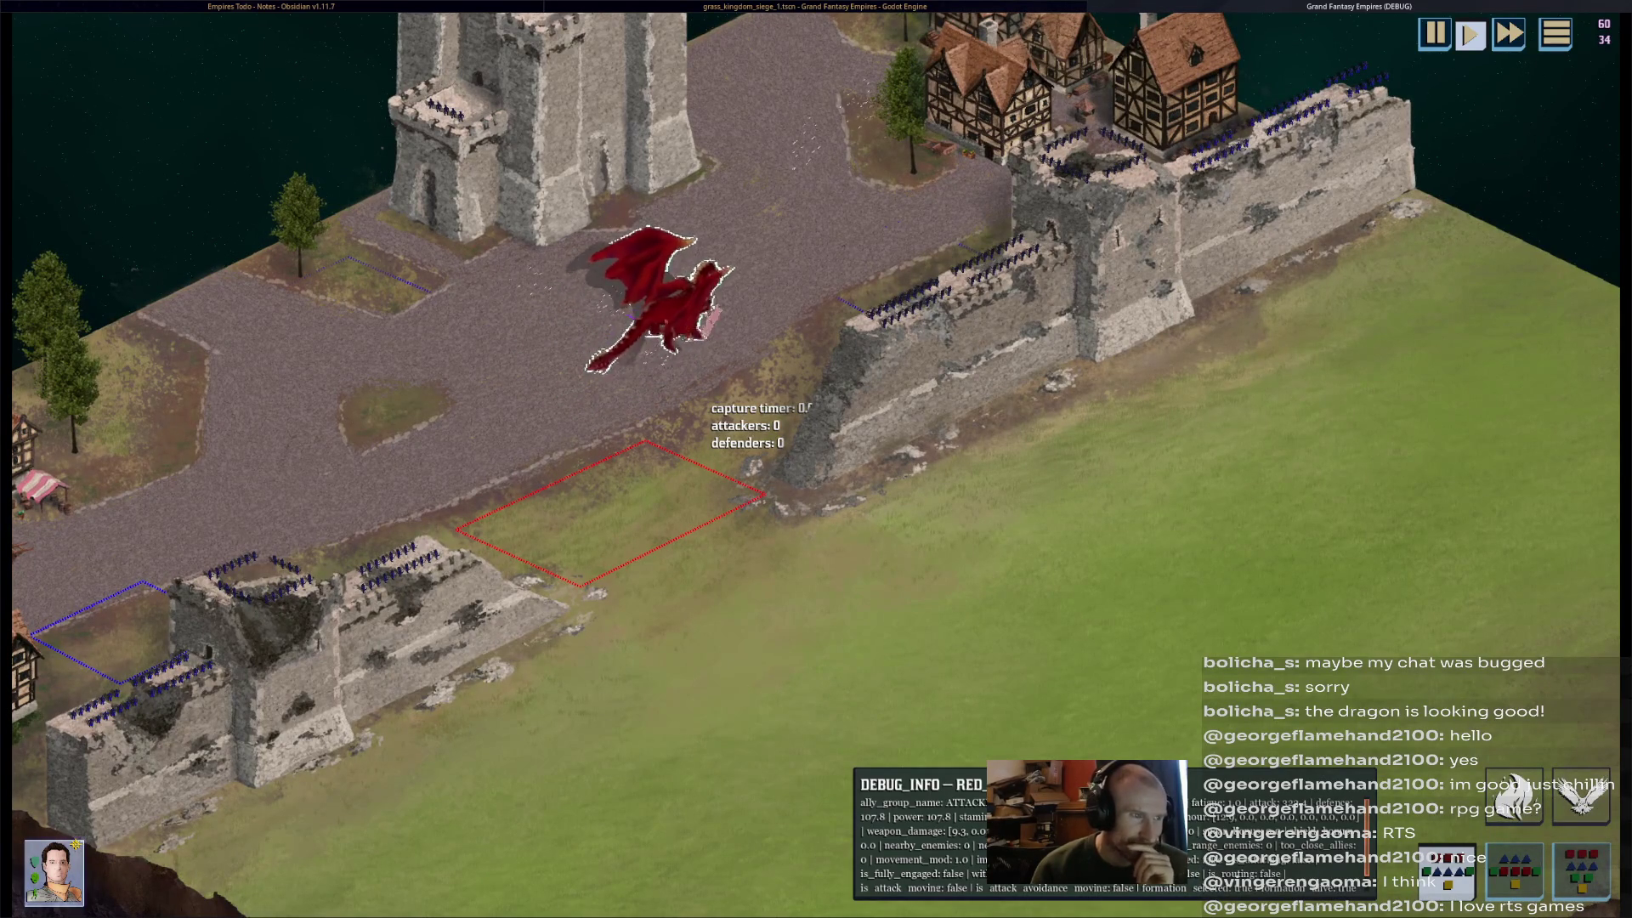
pyautogui.press('Up')
pyautogui.press('Left')
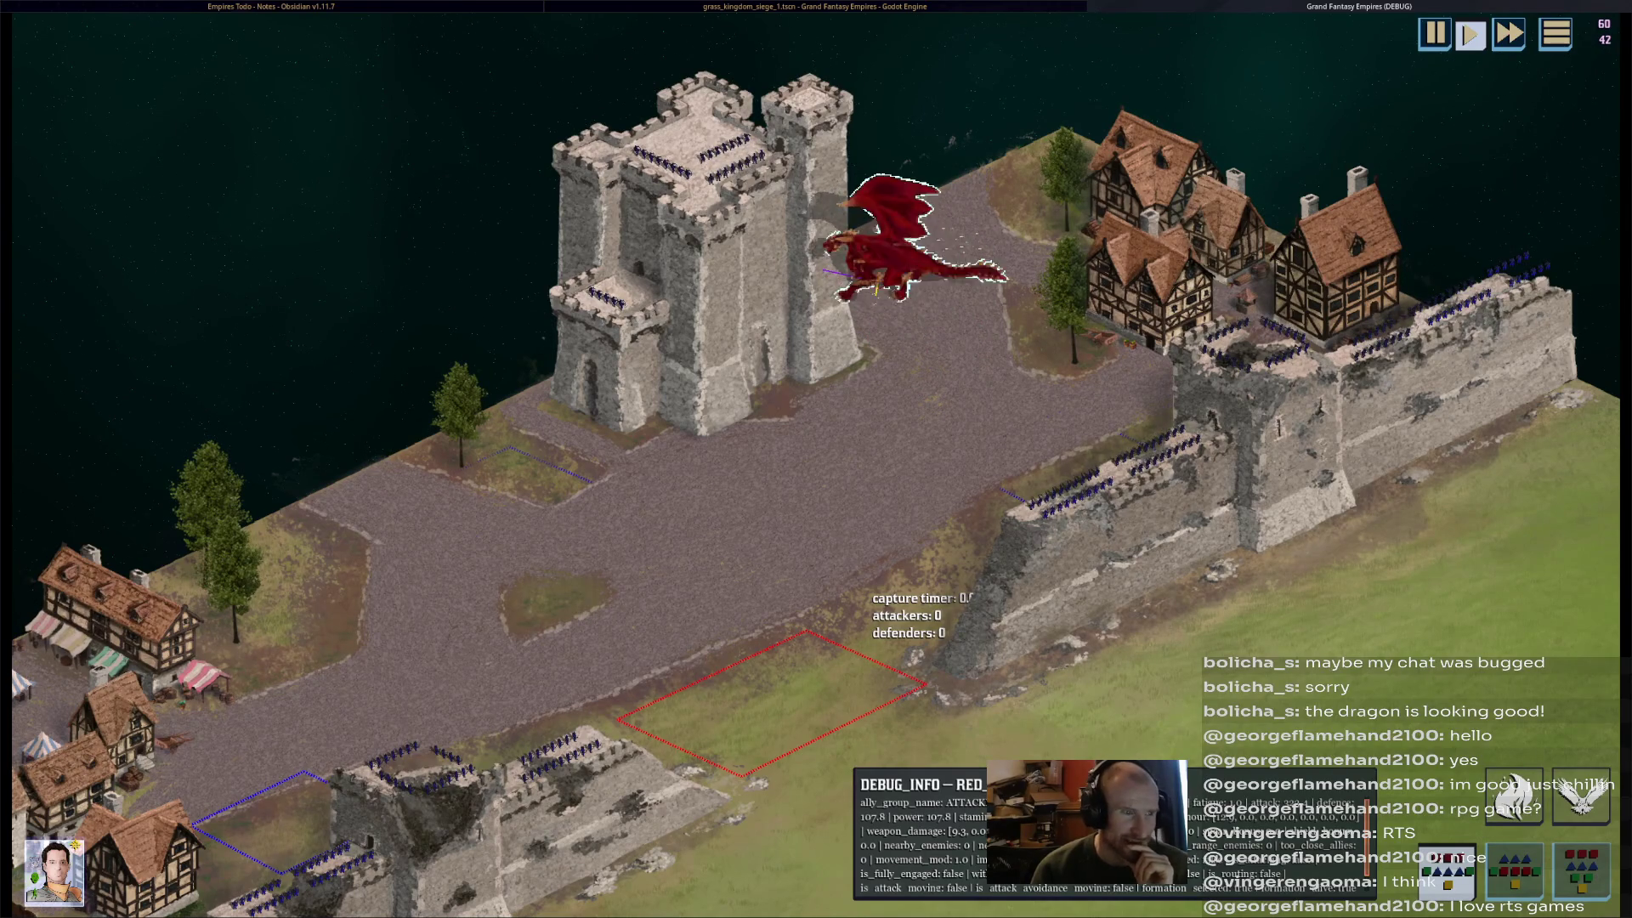
pyautogui.press('F8')
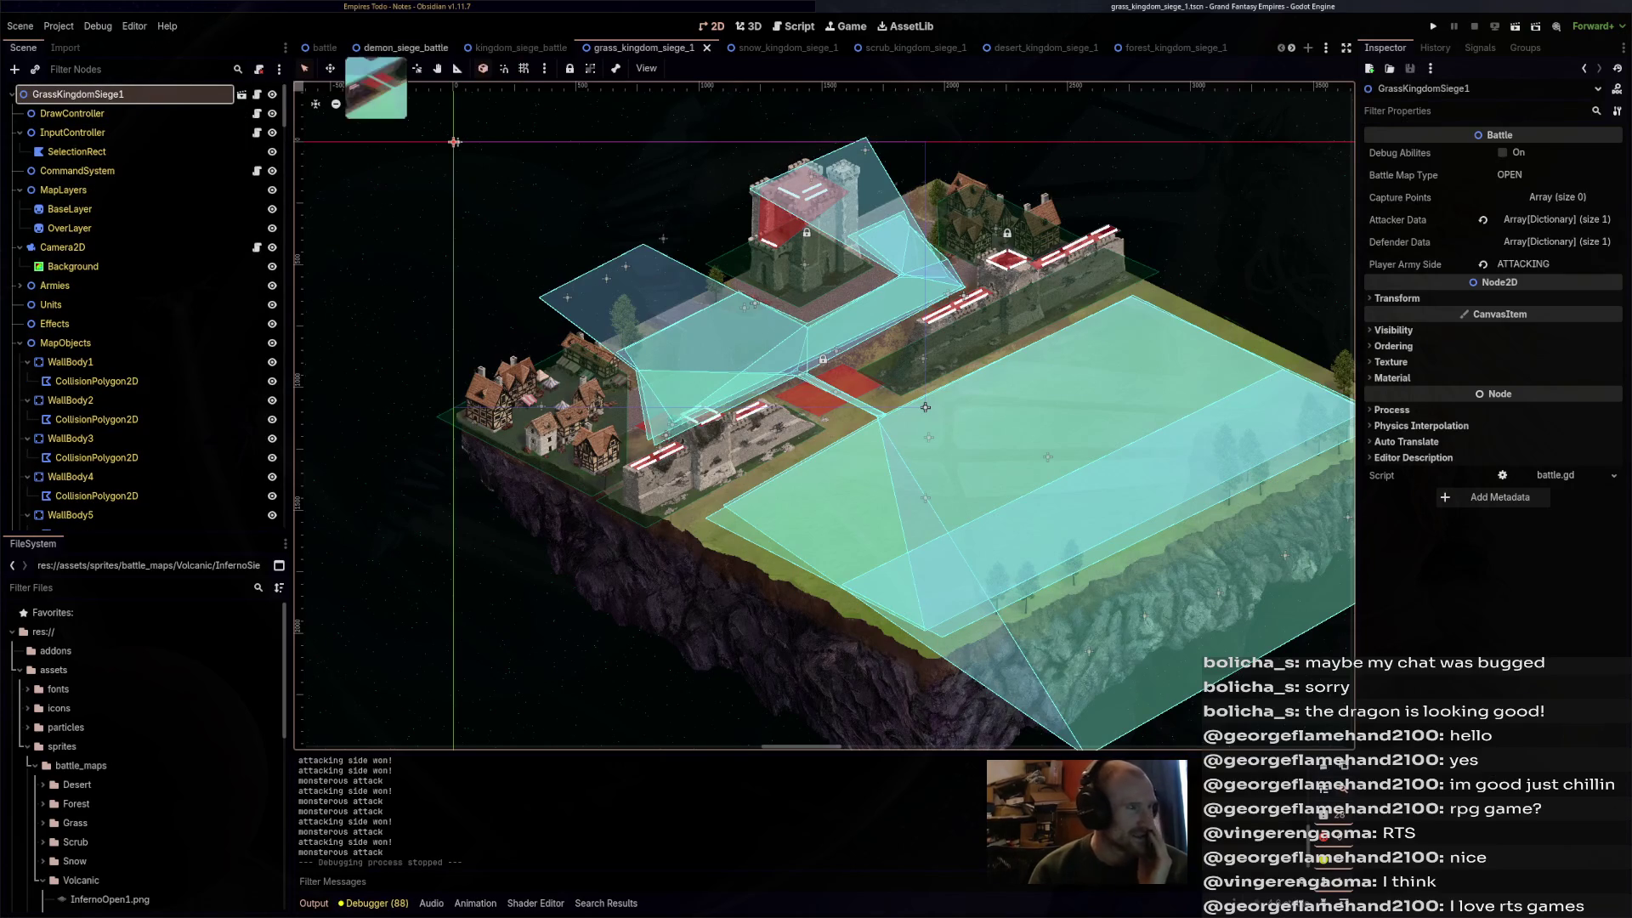
# - Open grass_demon_siege_1.tscn from the quick scene picker and run it with F6
pyautogui.hotkey('ctrl', 'shift', 'o')
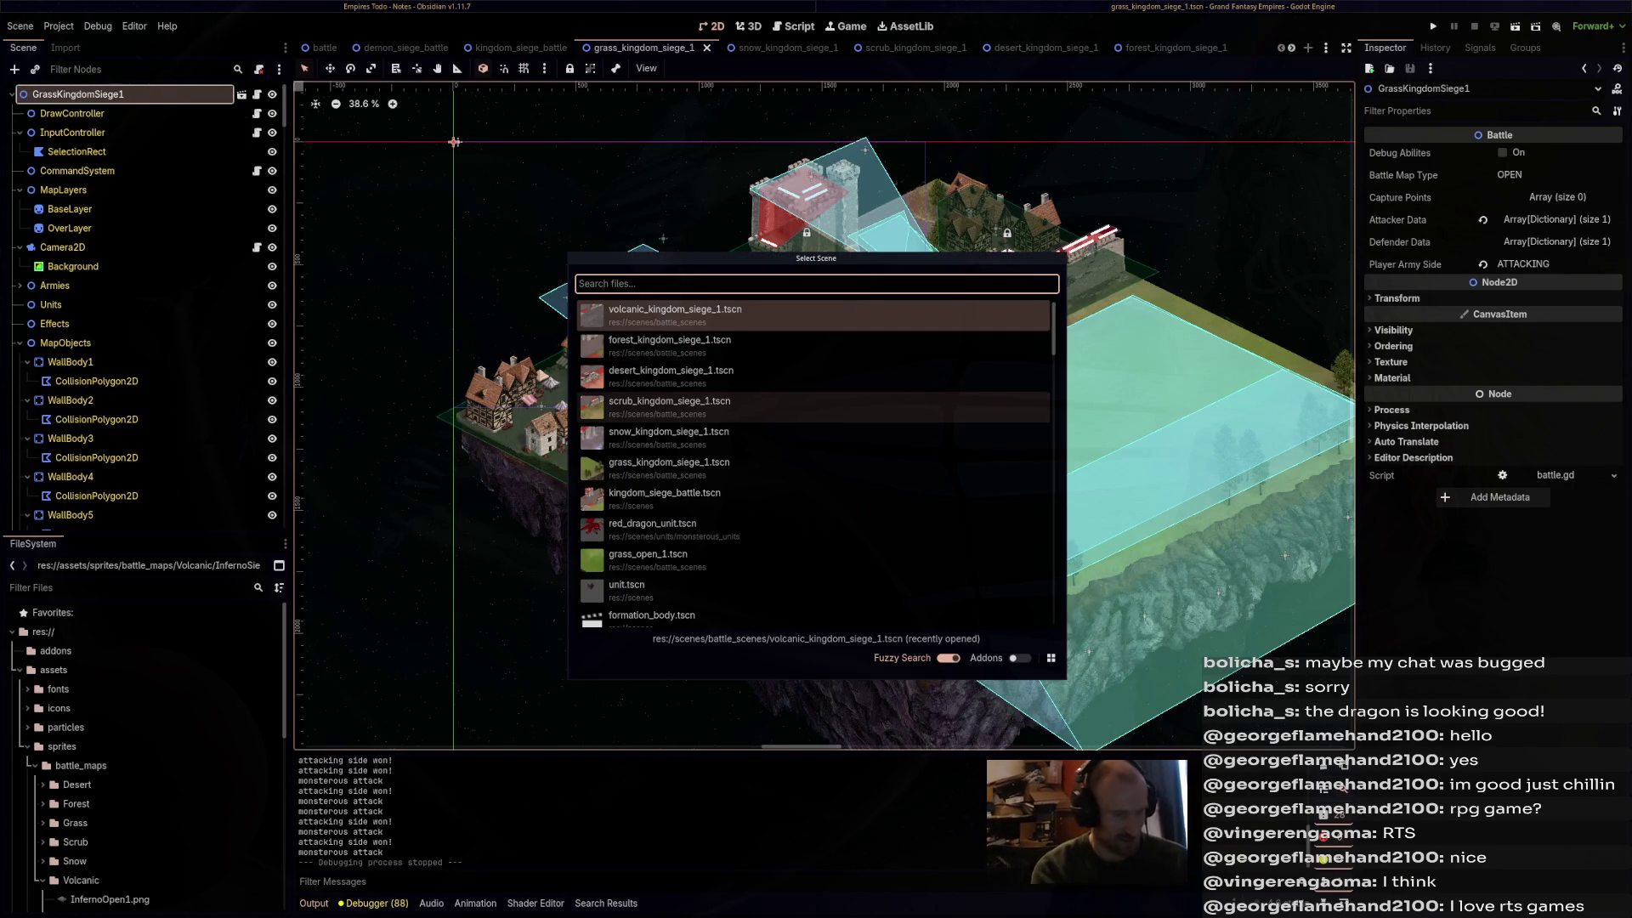
pyautogui.write('demon')
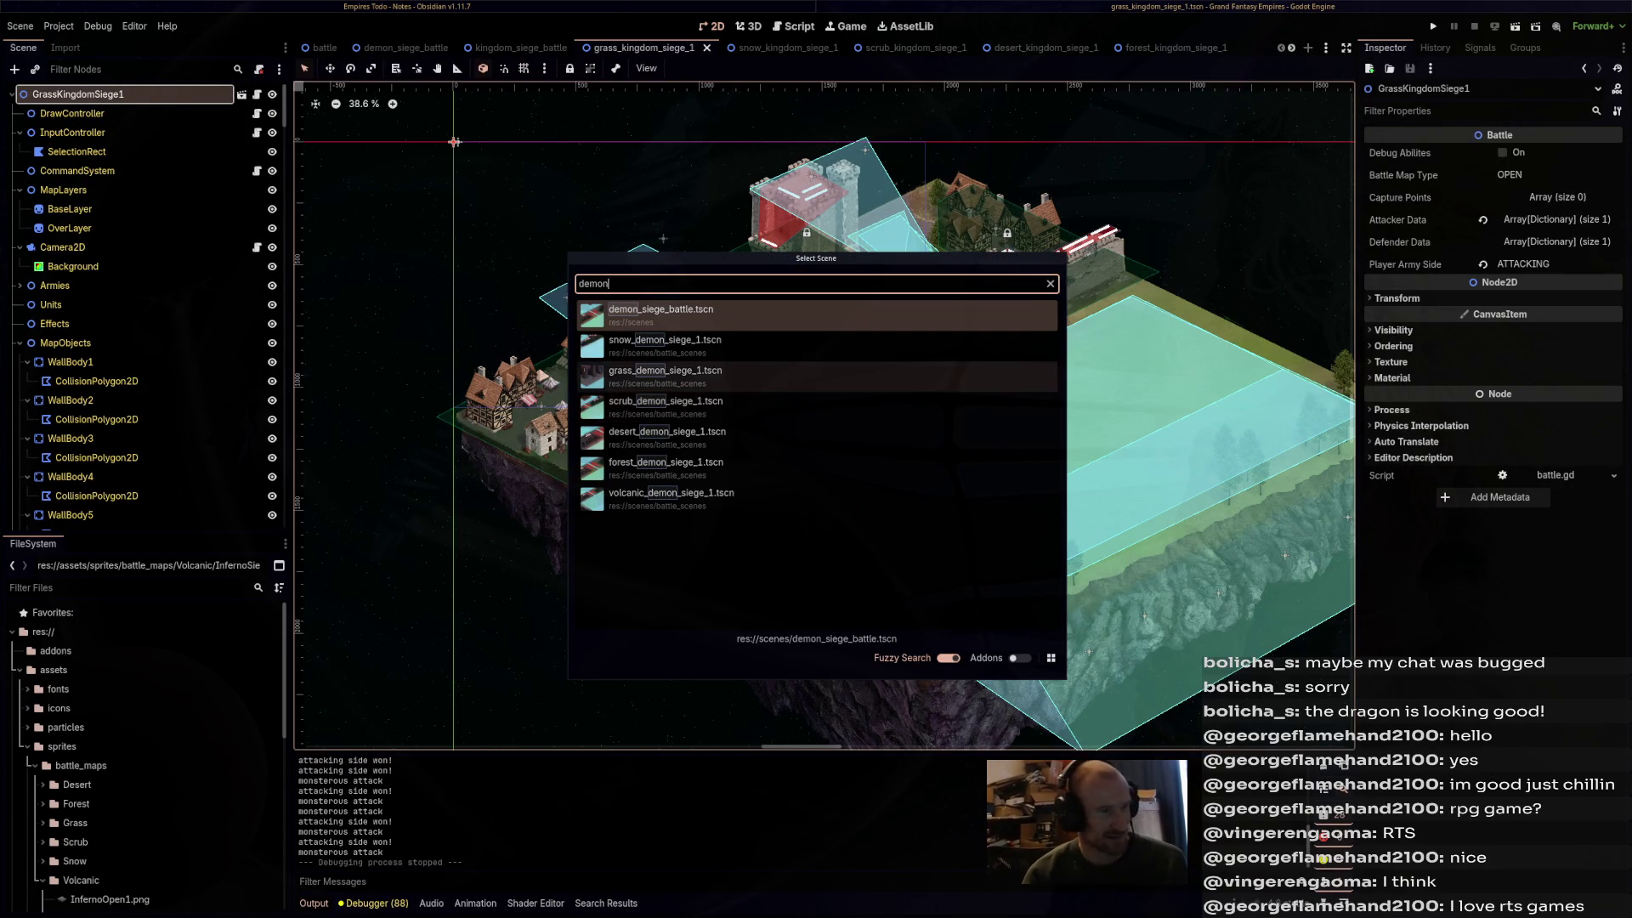
pyautogui.click(665, 376)
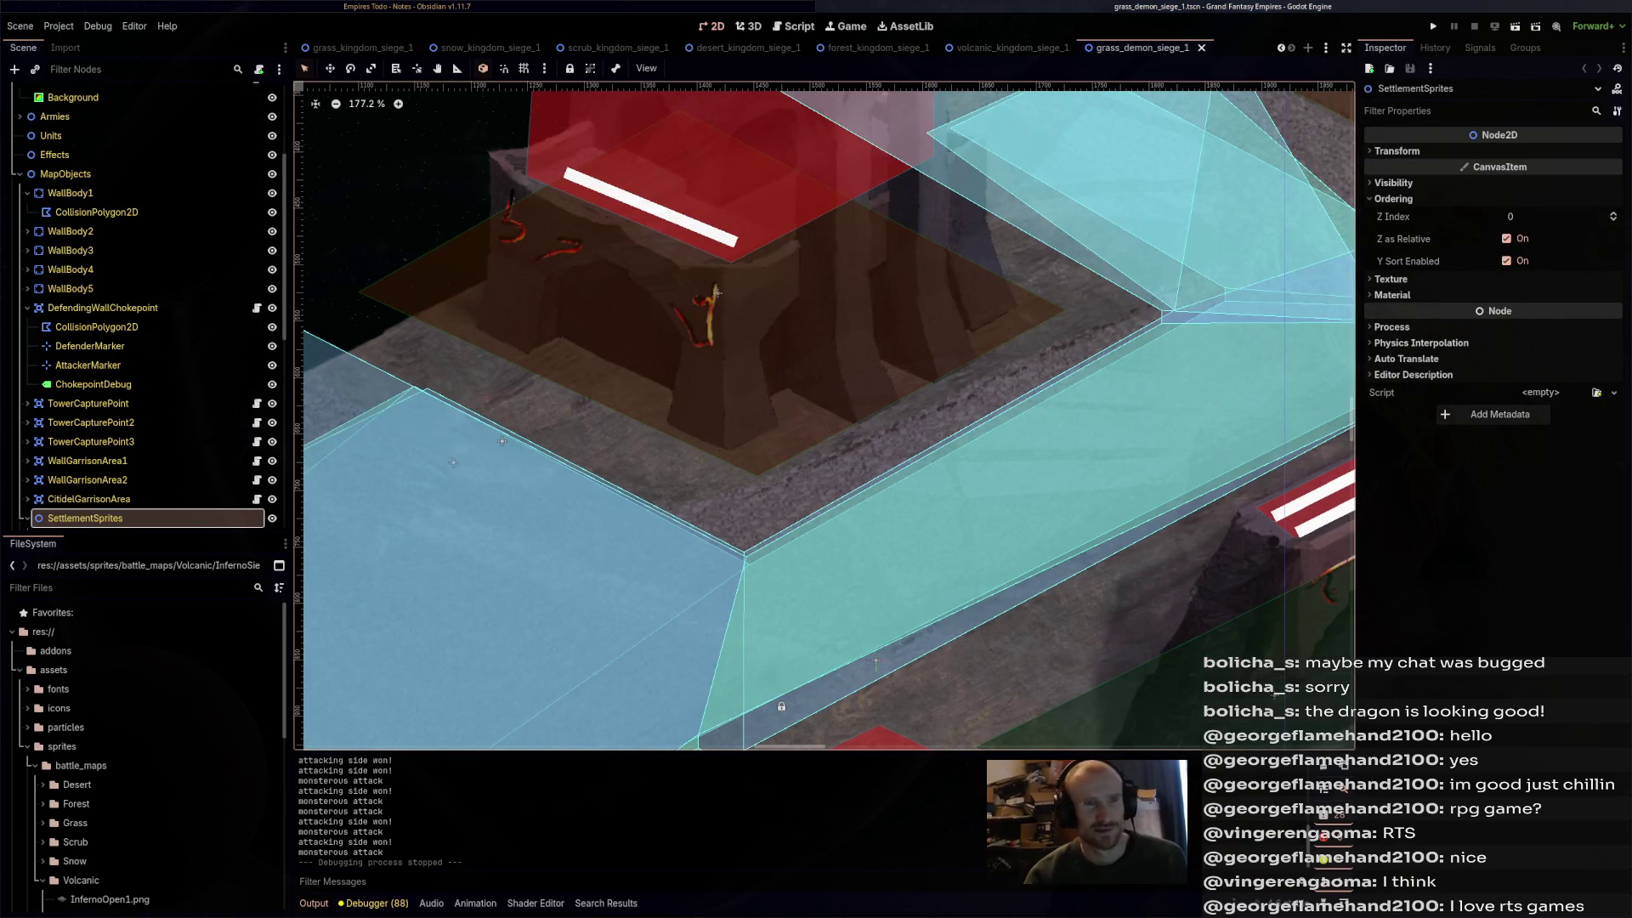
pyautogui.press('F6')
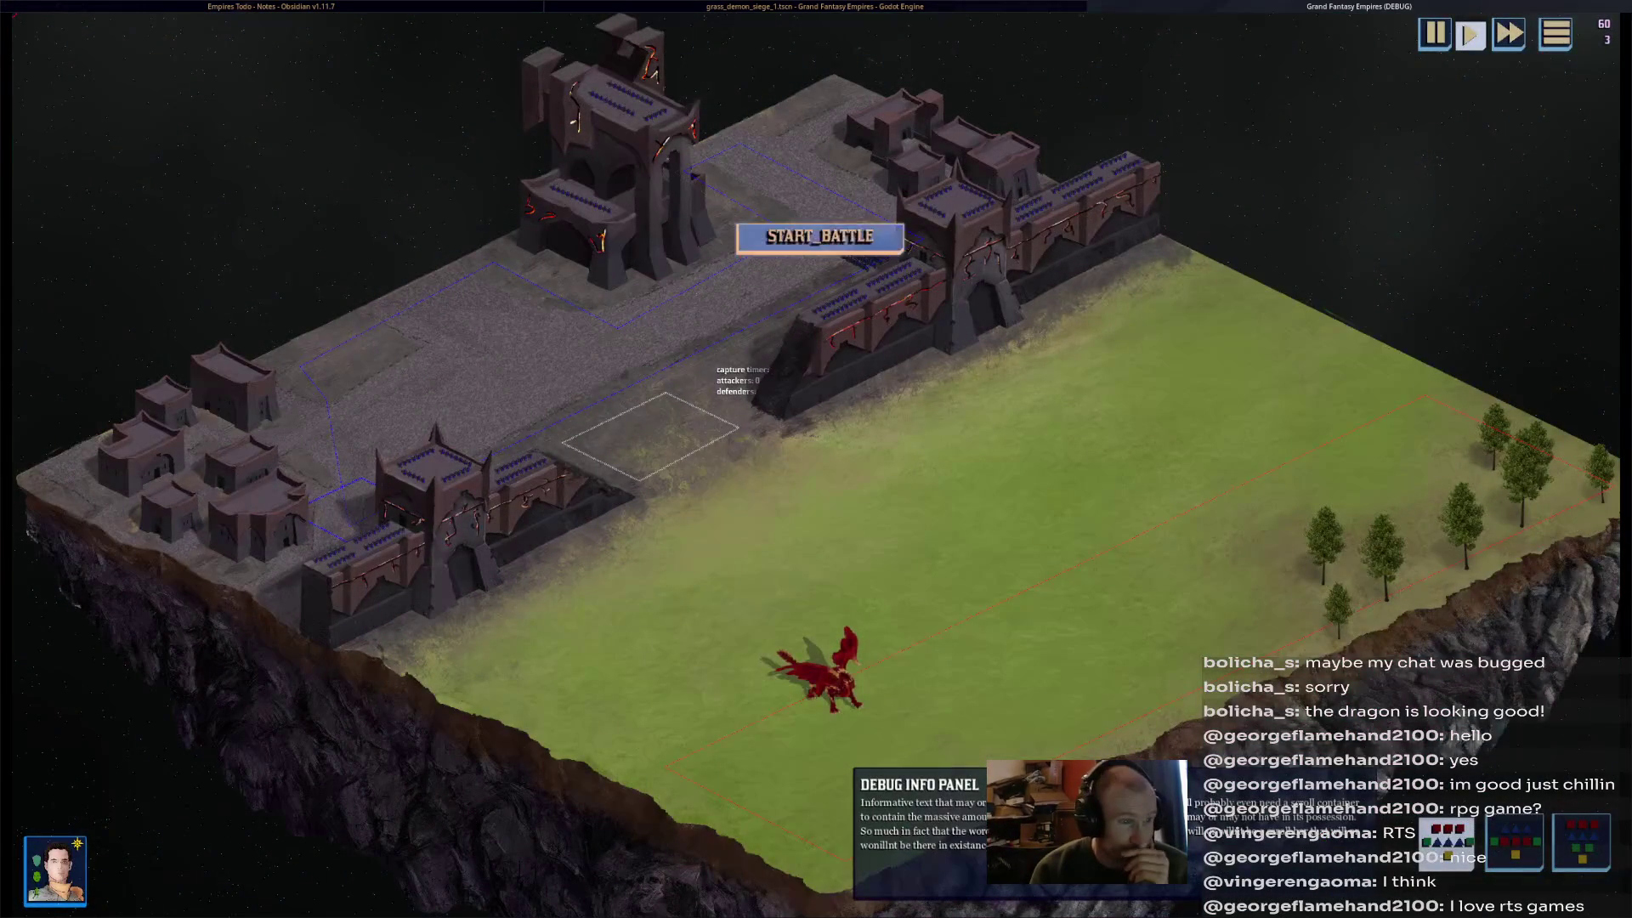
# - Press START_BATTLE in the grass_demon_siege_1 debug window
pyautogui.click(875, 244)
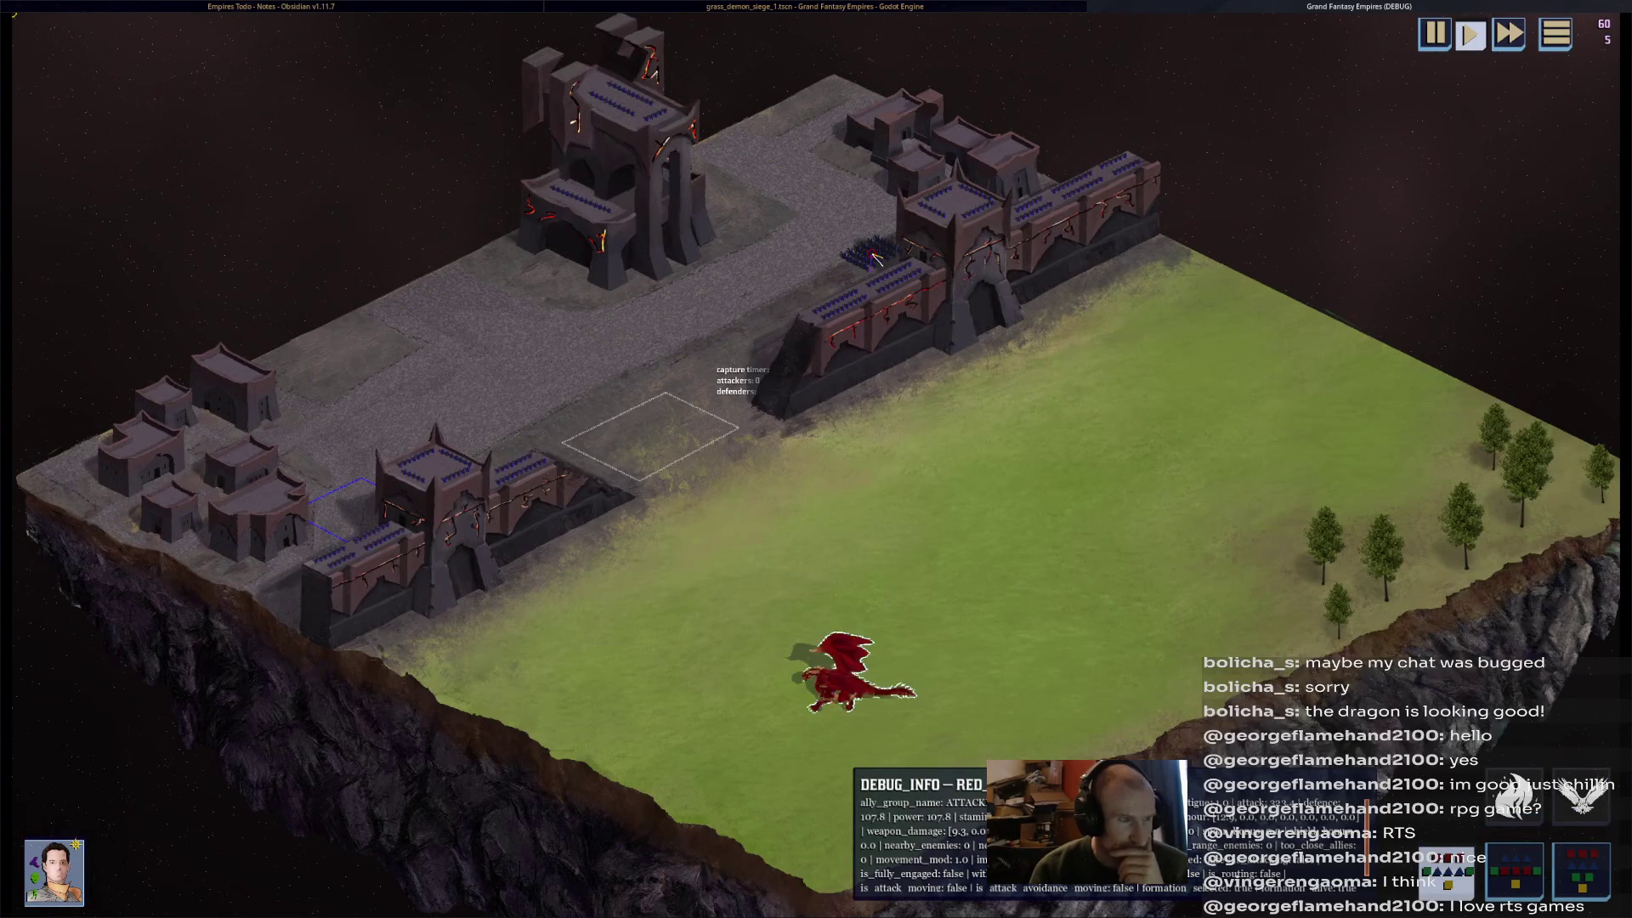
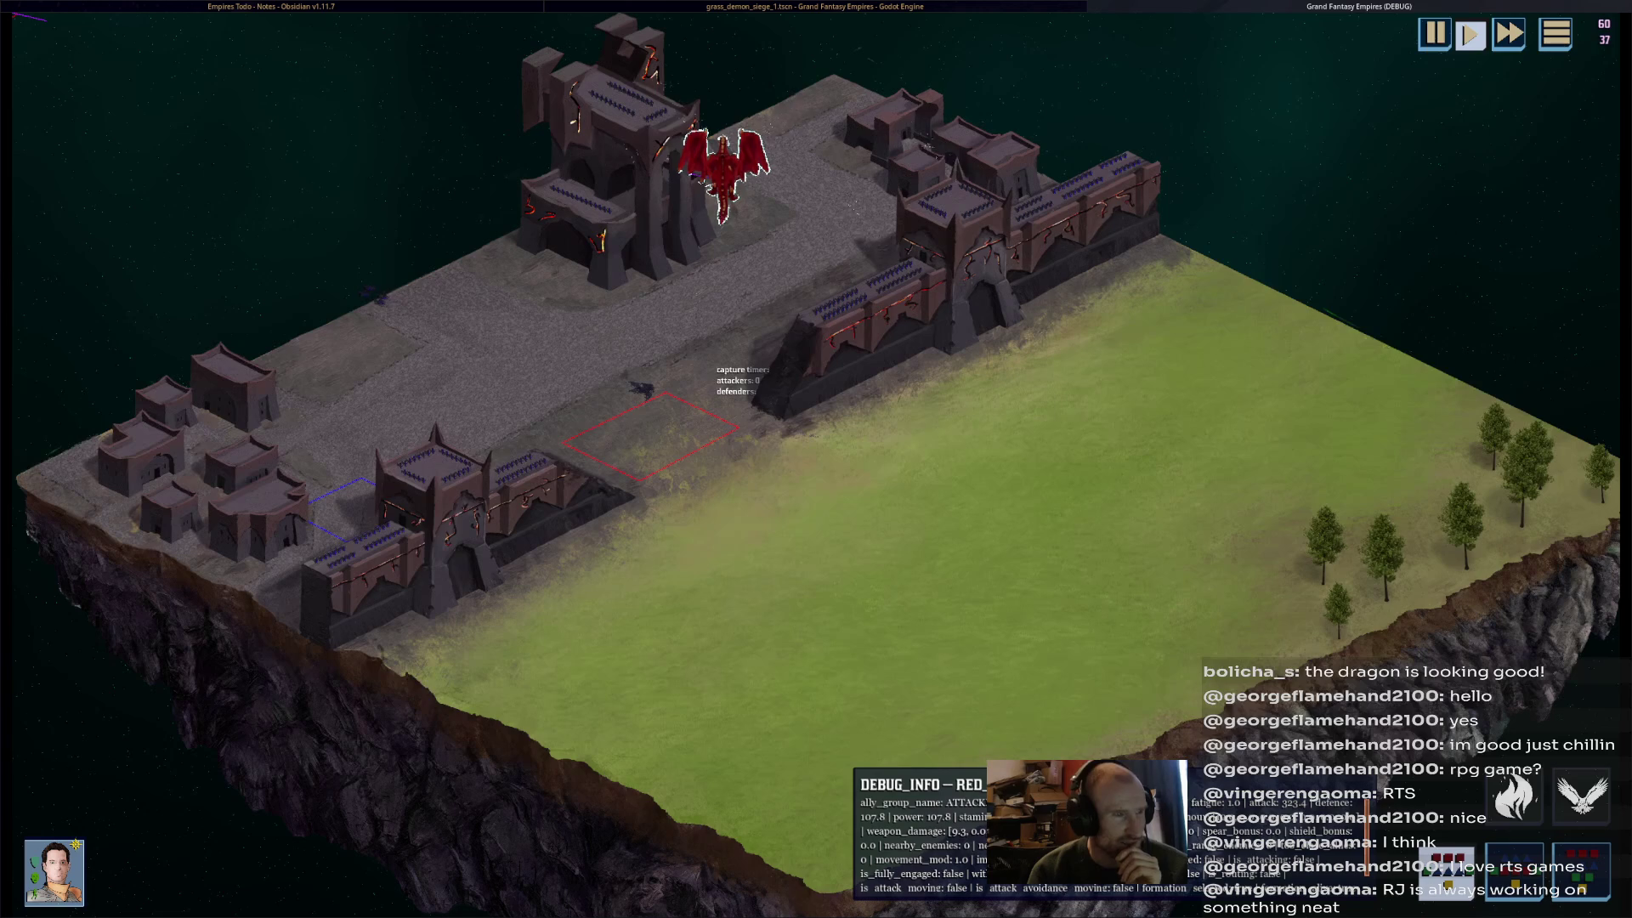
# - Stop the running battle with F8 and return to the grass_demon_siege_1 scene
pyautogui.press('F8')
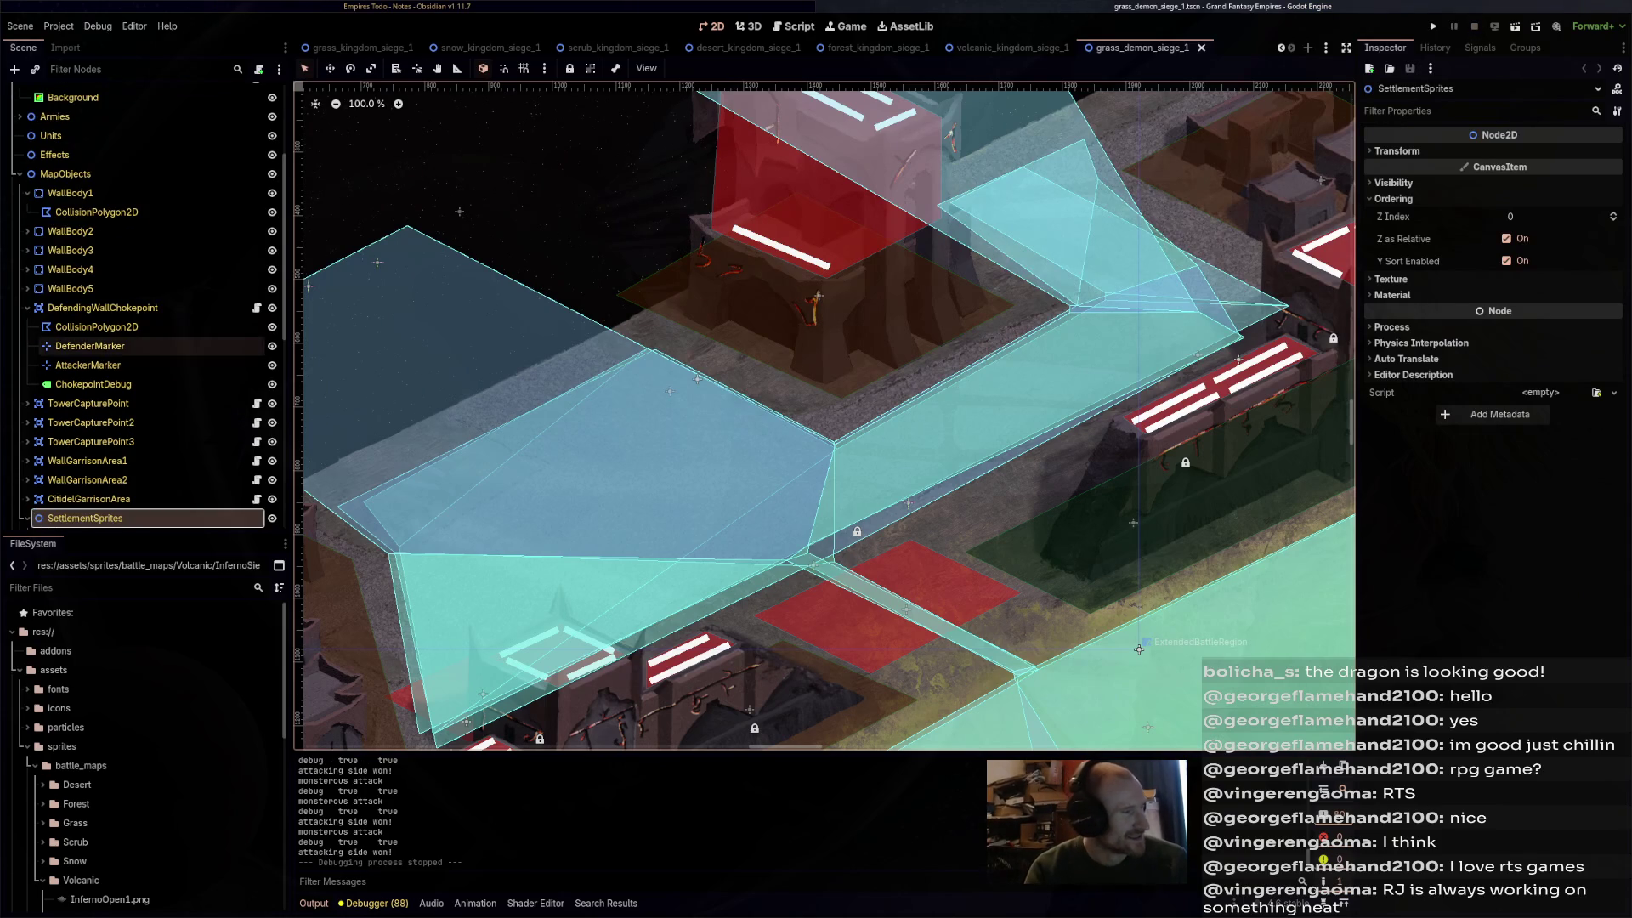
# - Inspect the ordering of the Trees and MapObjects nodes in the Scene dock
pyautogui.scroll(-5, 144, 323)
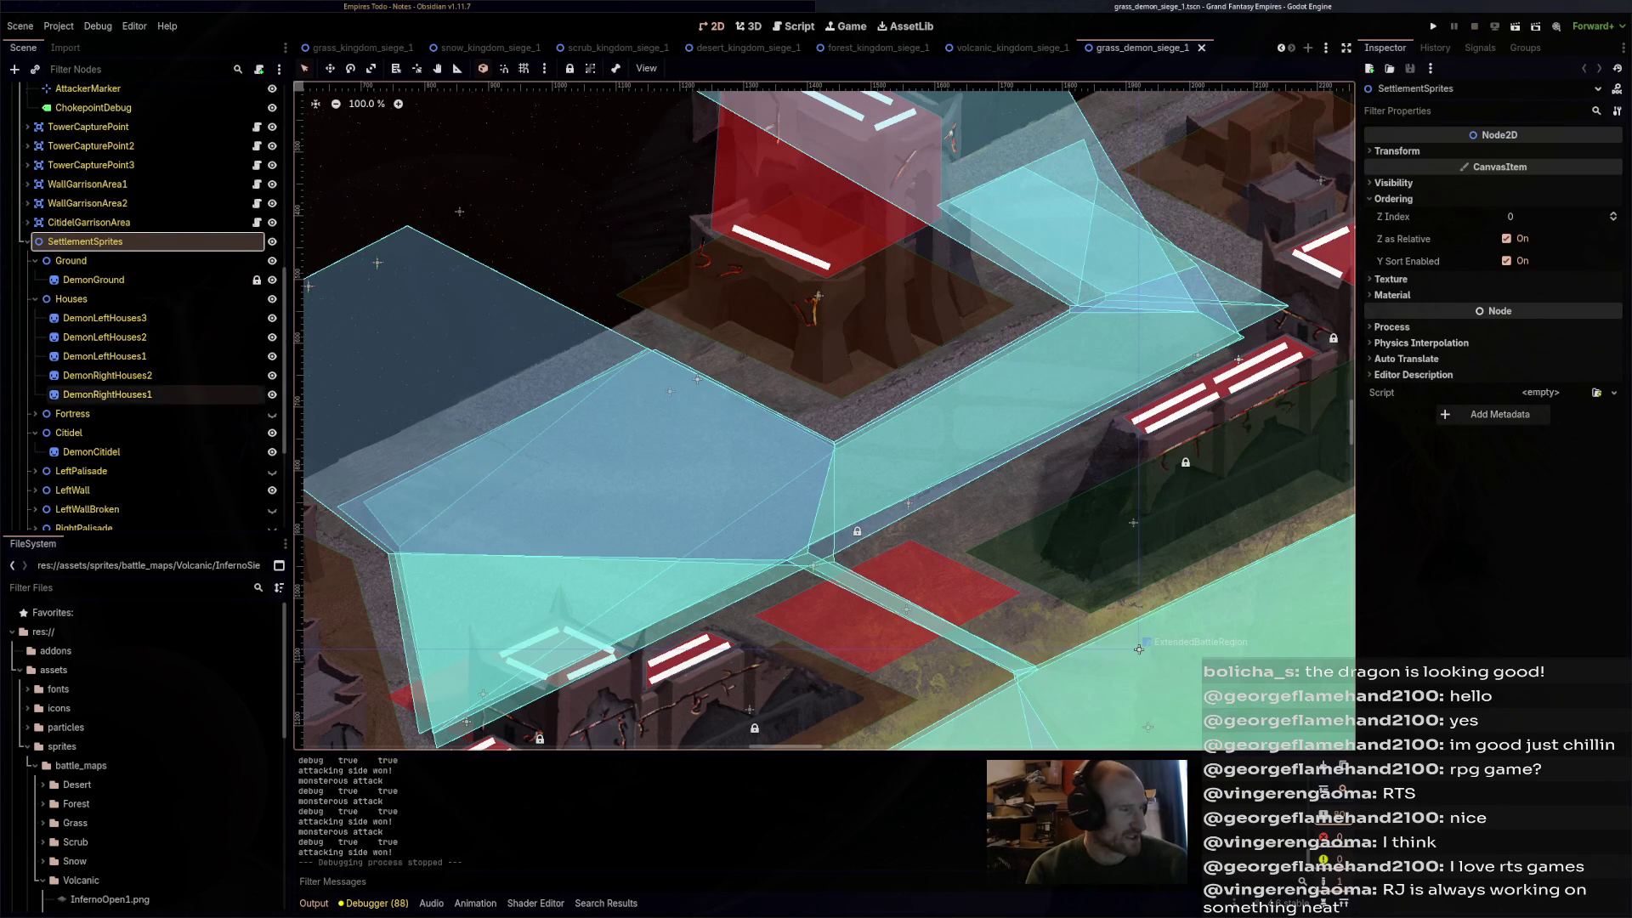
pyautogui.scroll(-3, 144, 395)
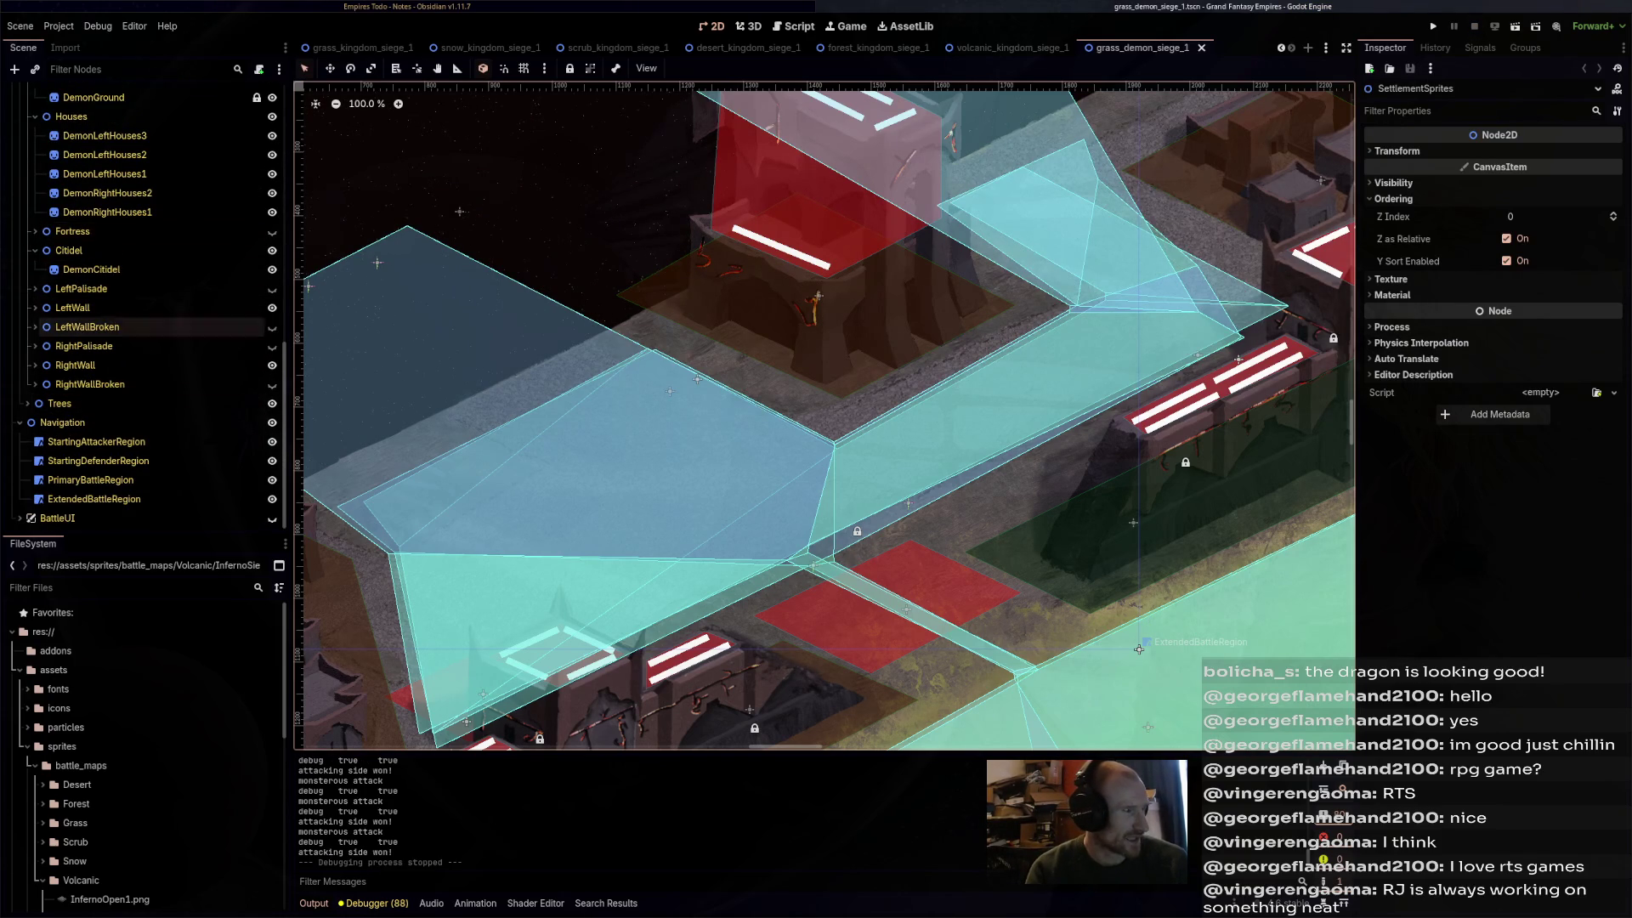
pyautogui.click(144, 403)
pyautogui.scroll(5, 145, 442)
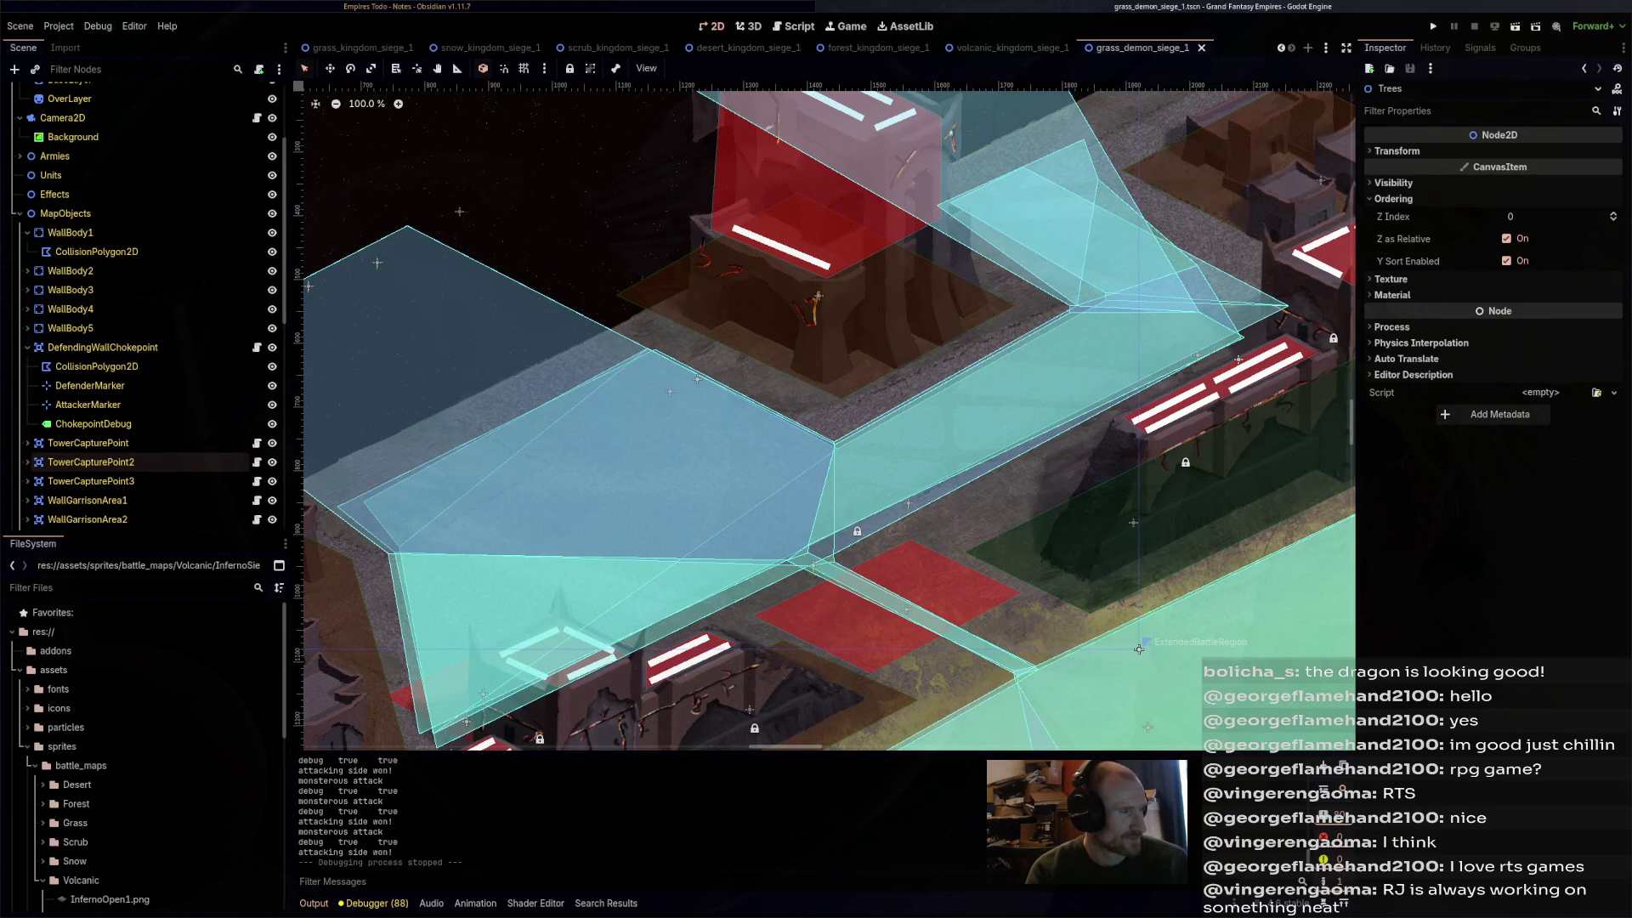
pyautogui.click(76, 213)
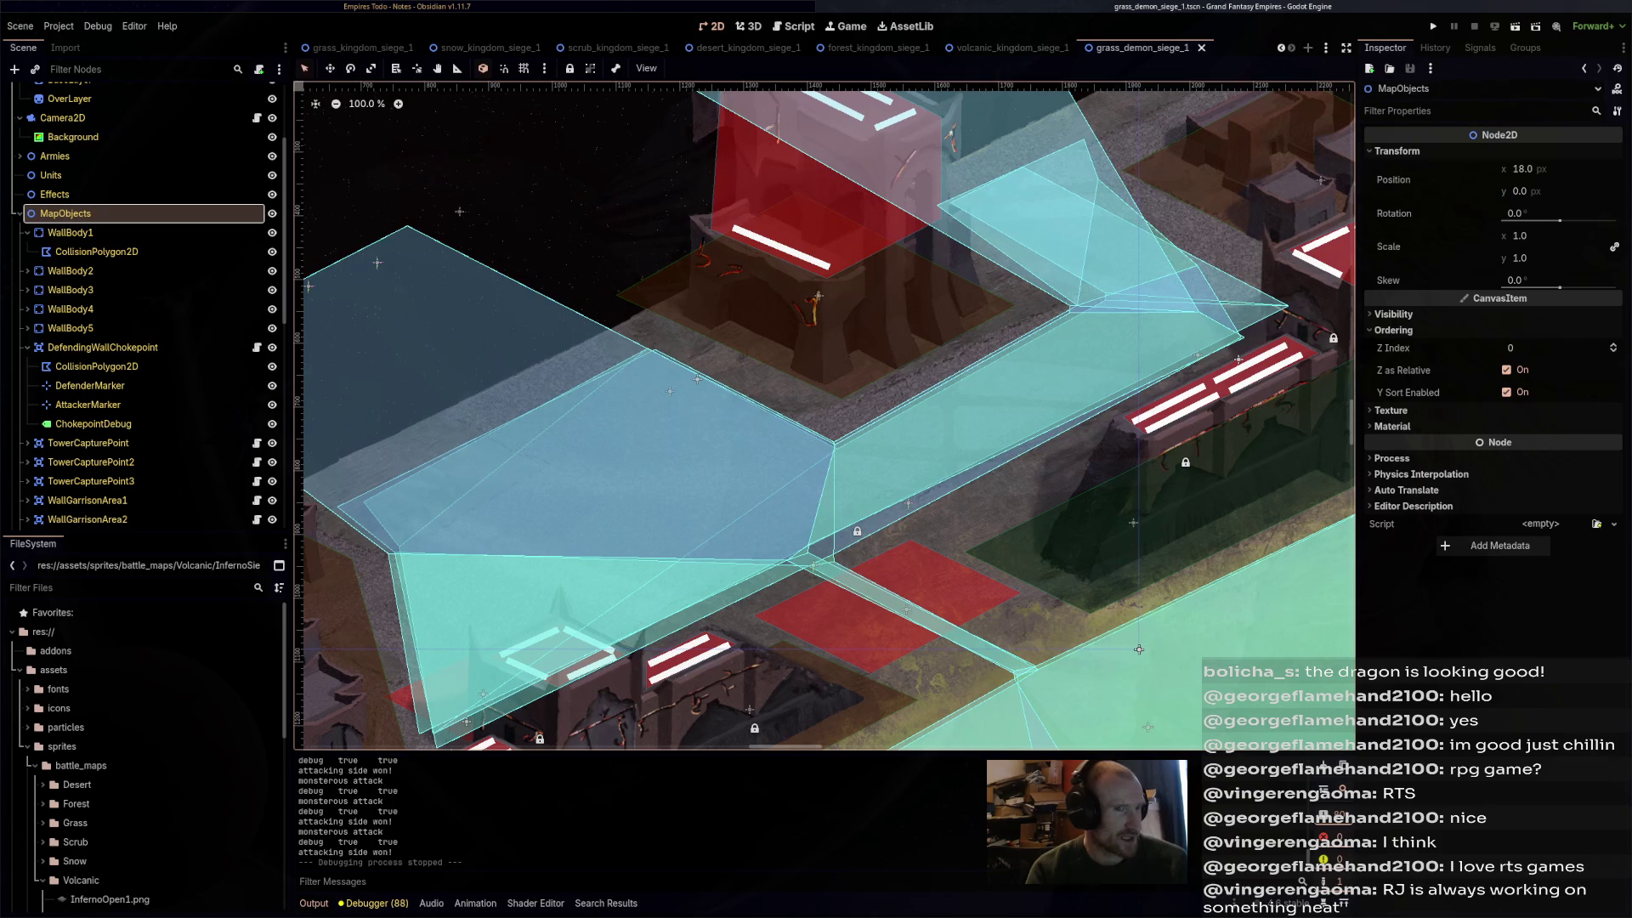
pyautogui.scroll(1, 1012, 47)
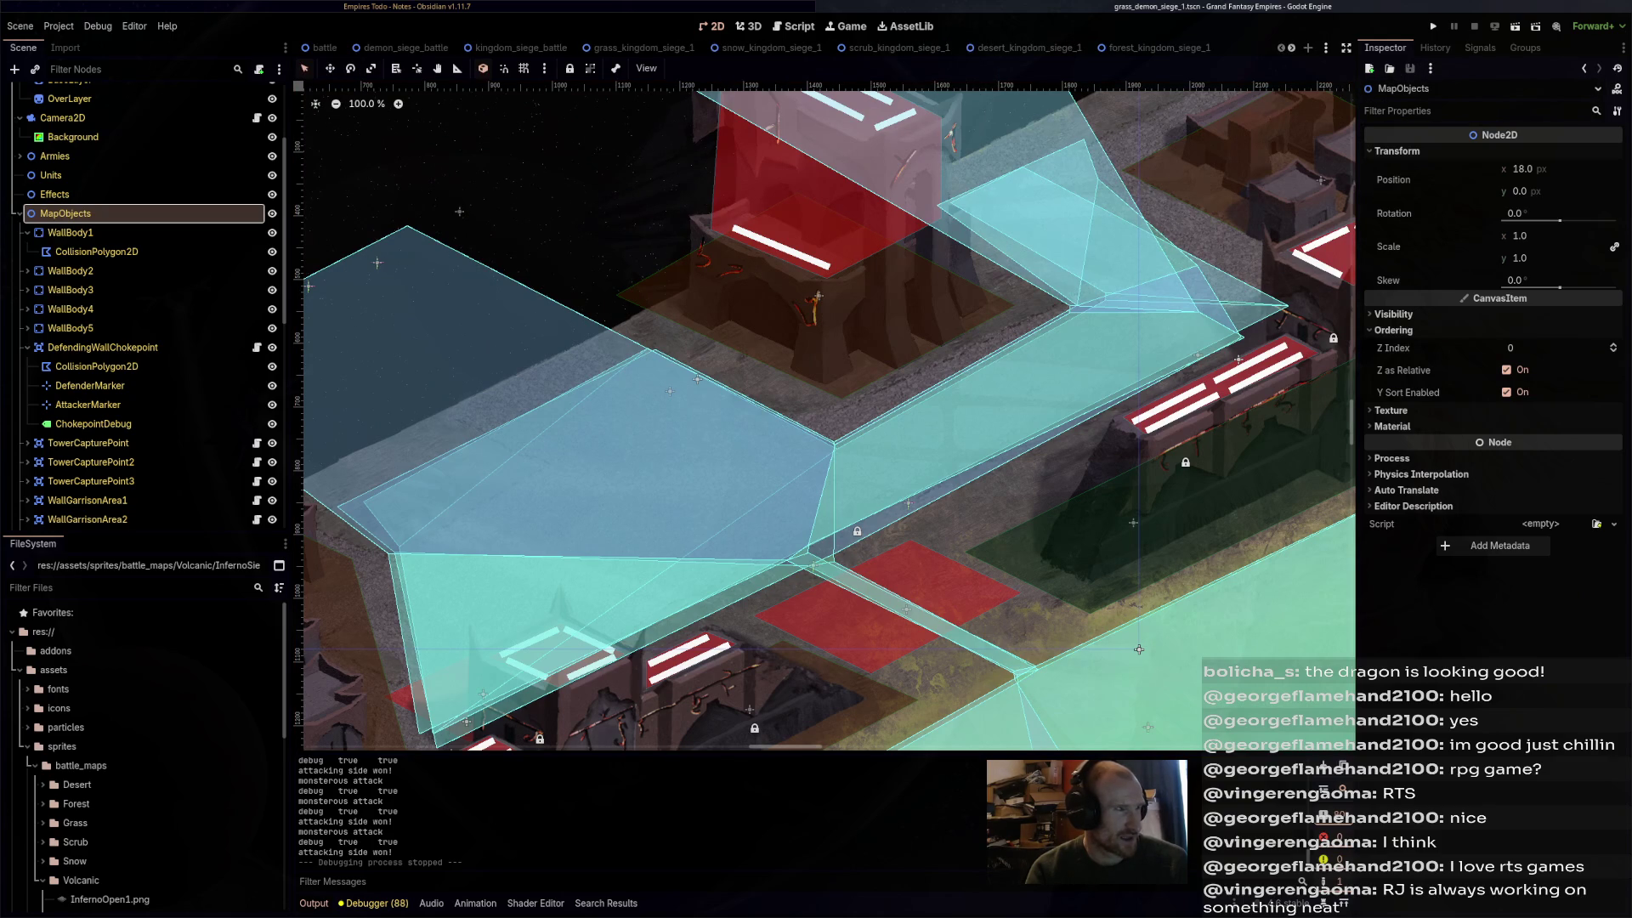
# - Switch over to the battle scene and save it
pyautogui.click(405, 47)
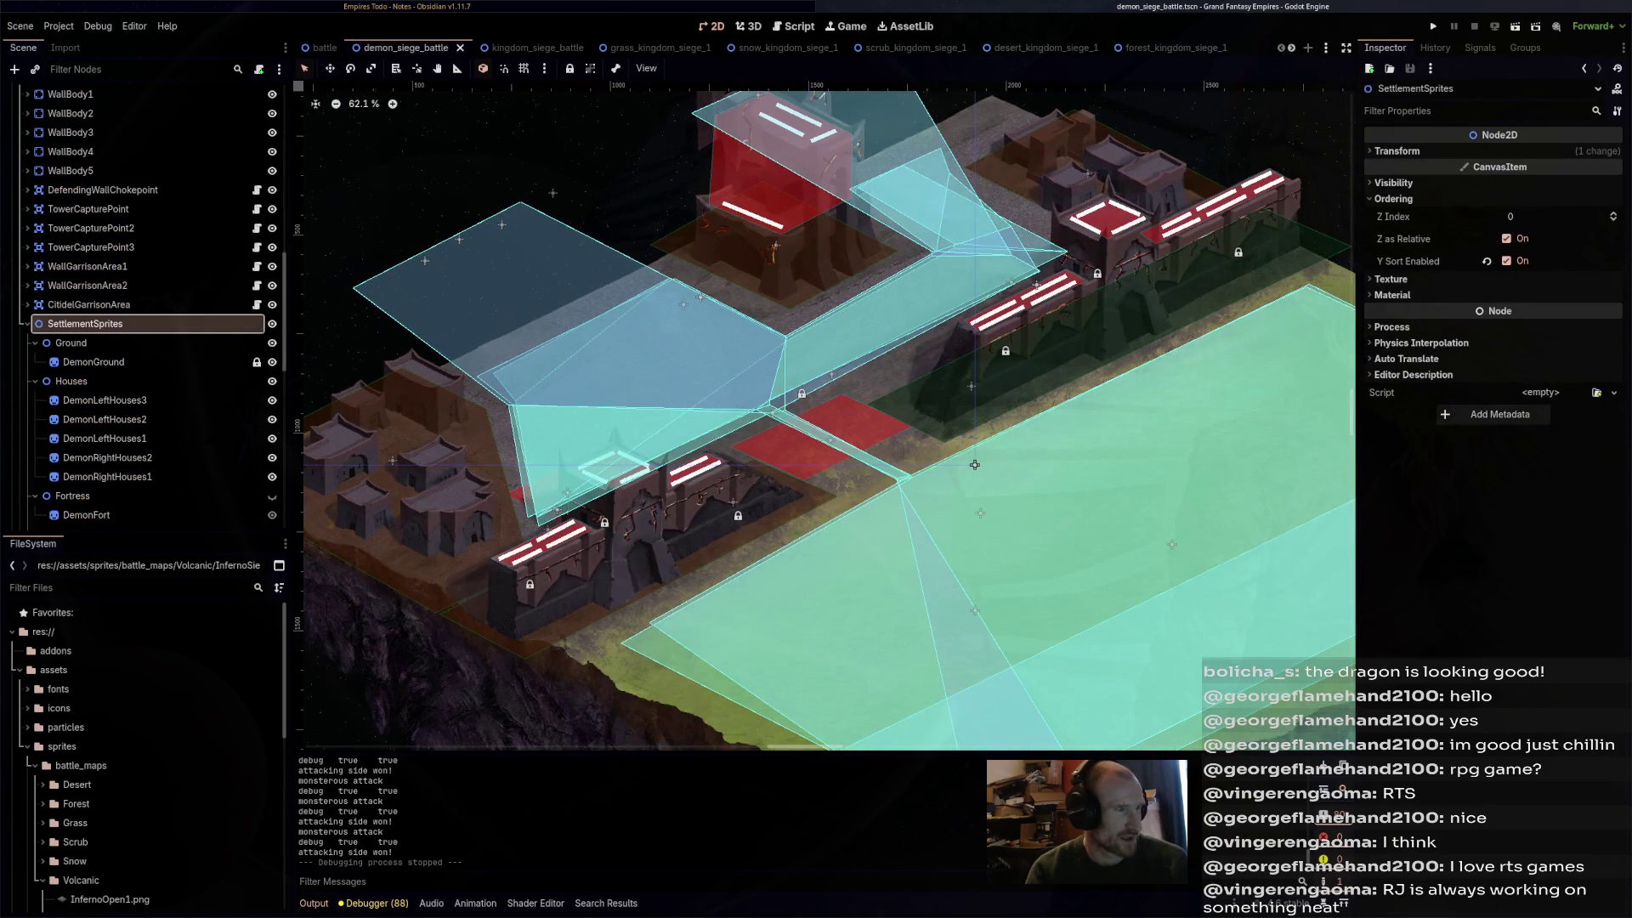
pyautogui.click(323, 47)
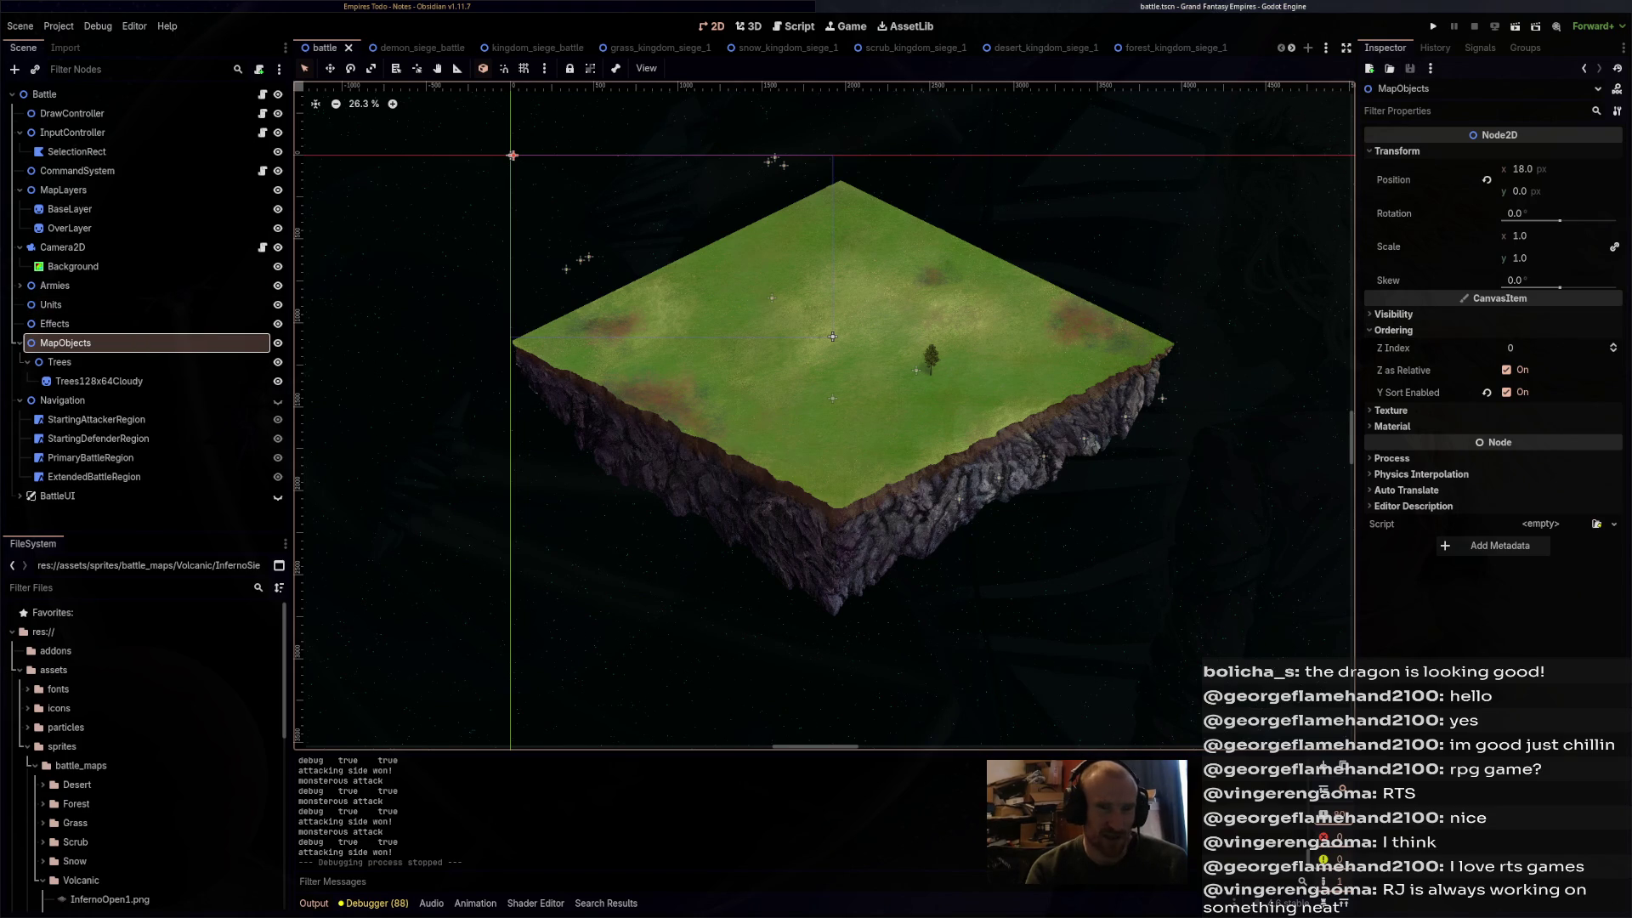
pyautogui.hotkey('ctrl', 's')
# - Check MapObjects' Z Index in demon_siege_battle, then open grass_kingdom_siege_1
pyautogui.click(400, 47)
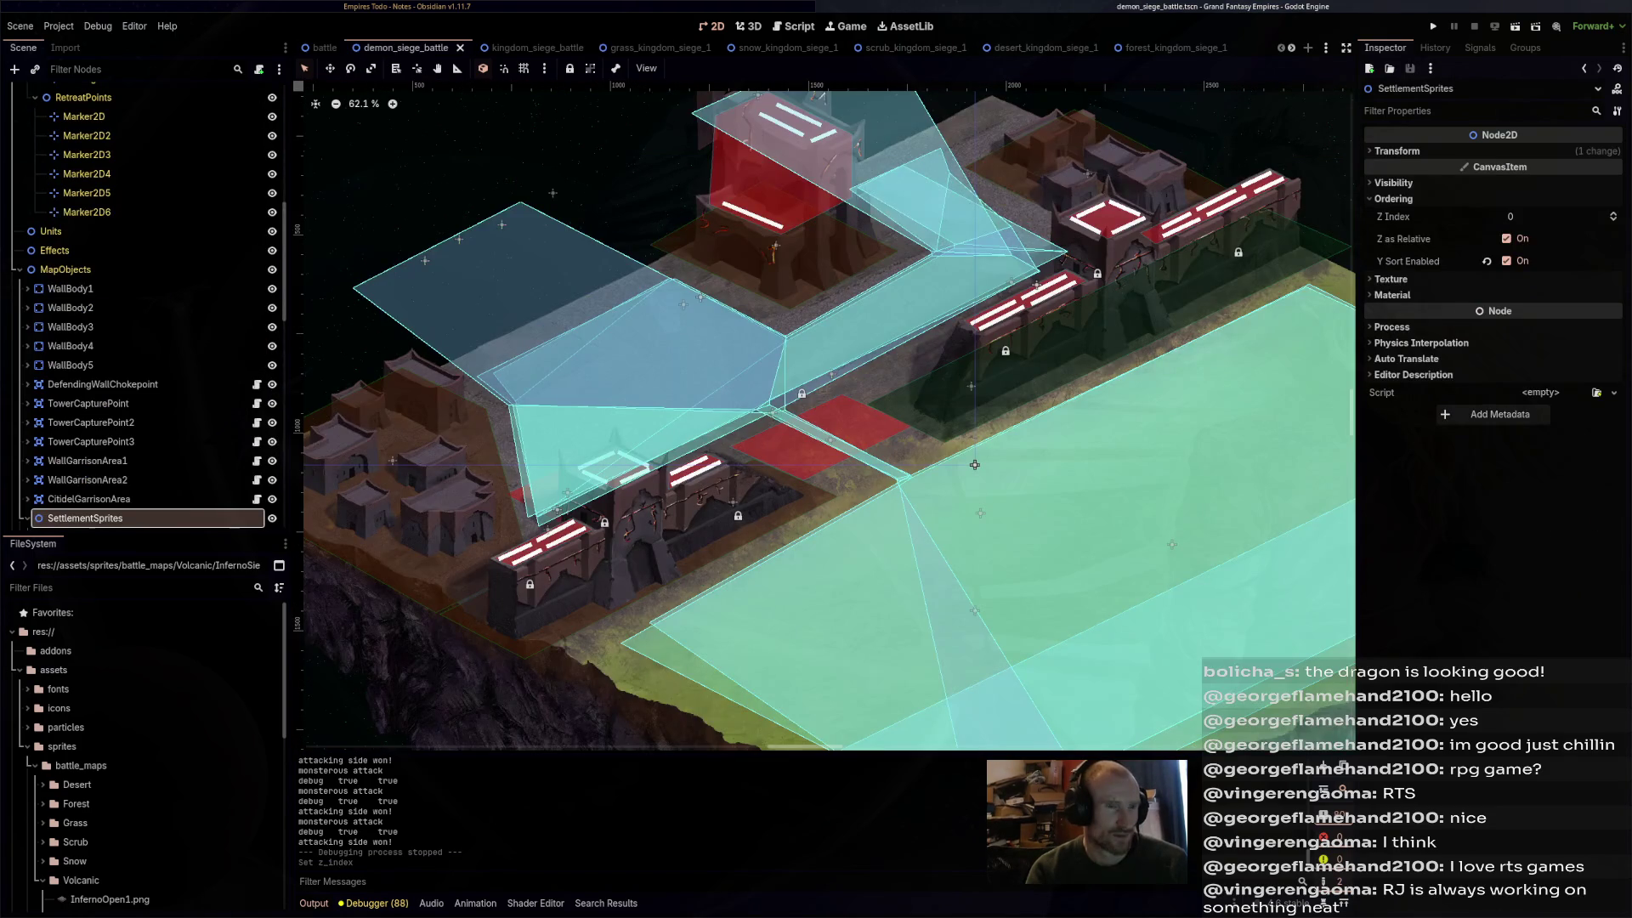
pyautogui.click(66, 269)
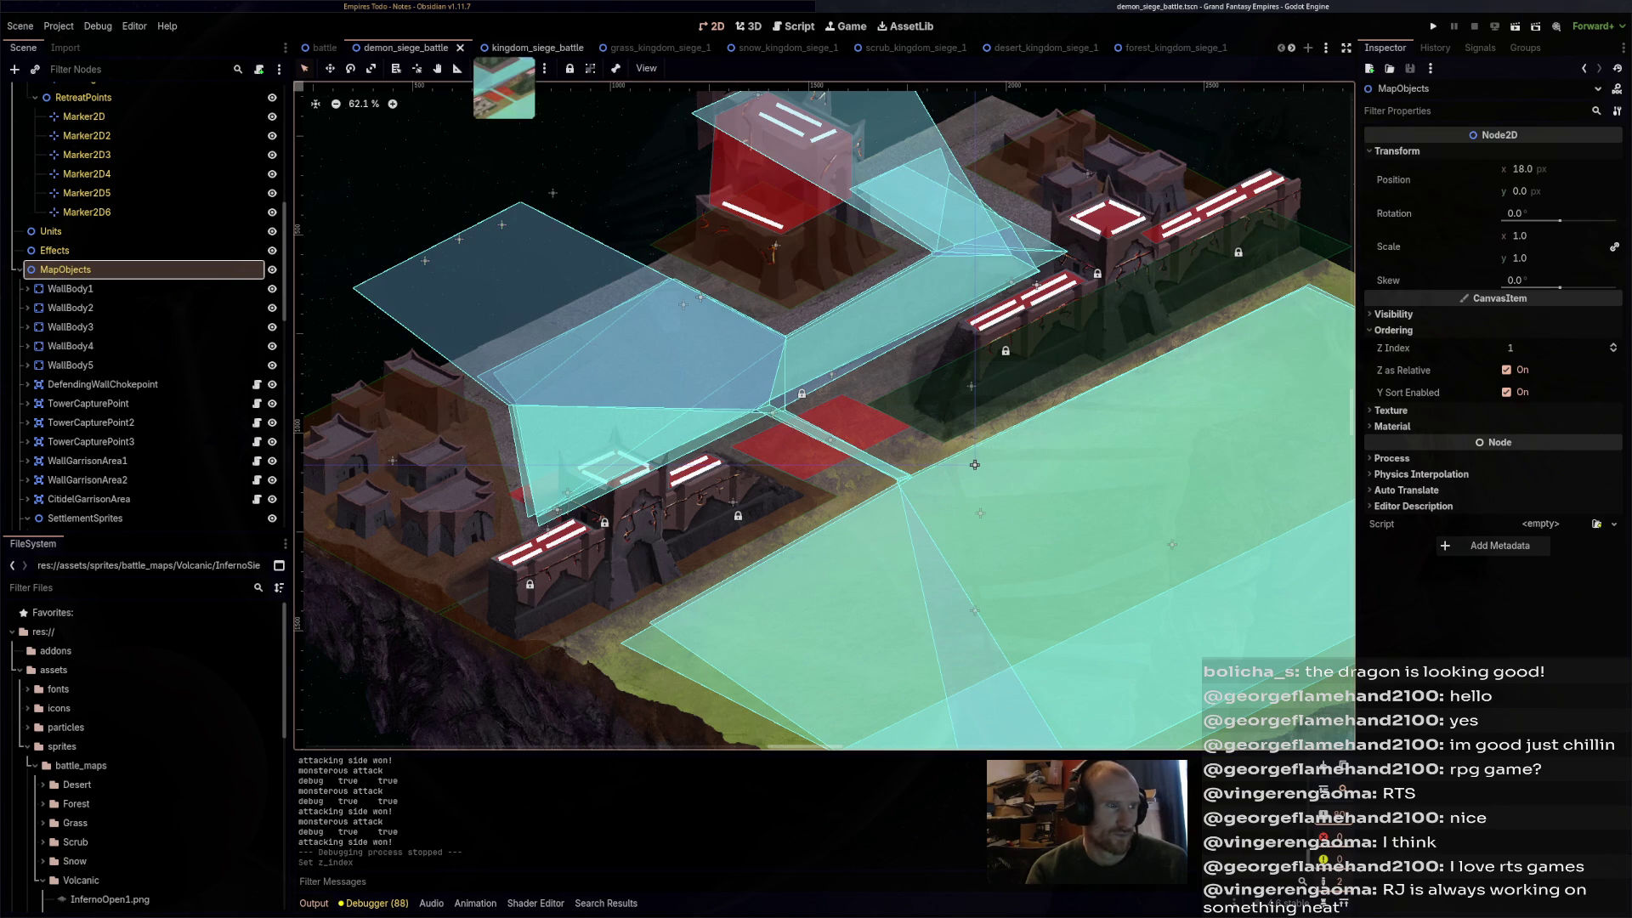
pyautogui.click(646, 48)
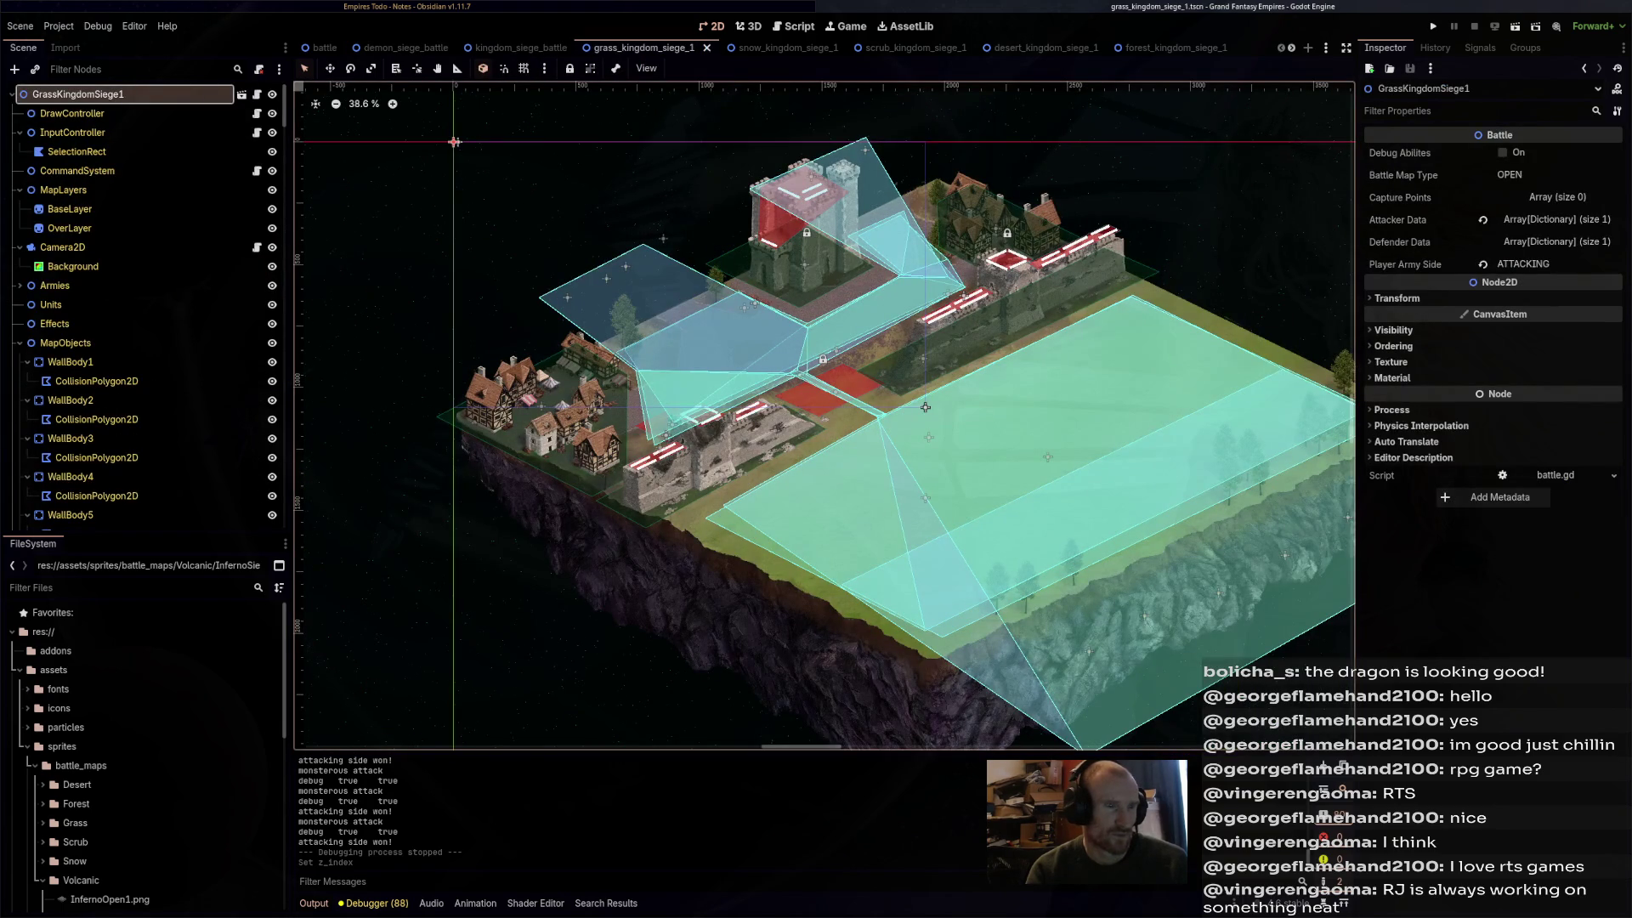
pyautogui.press('F6')
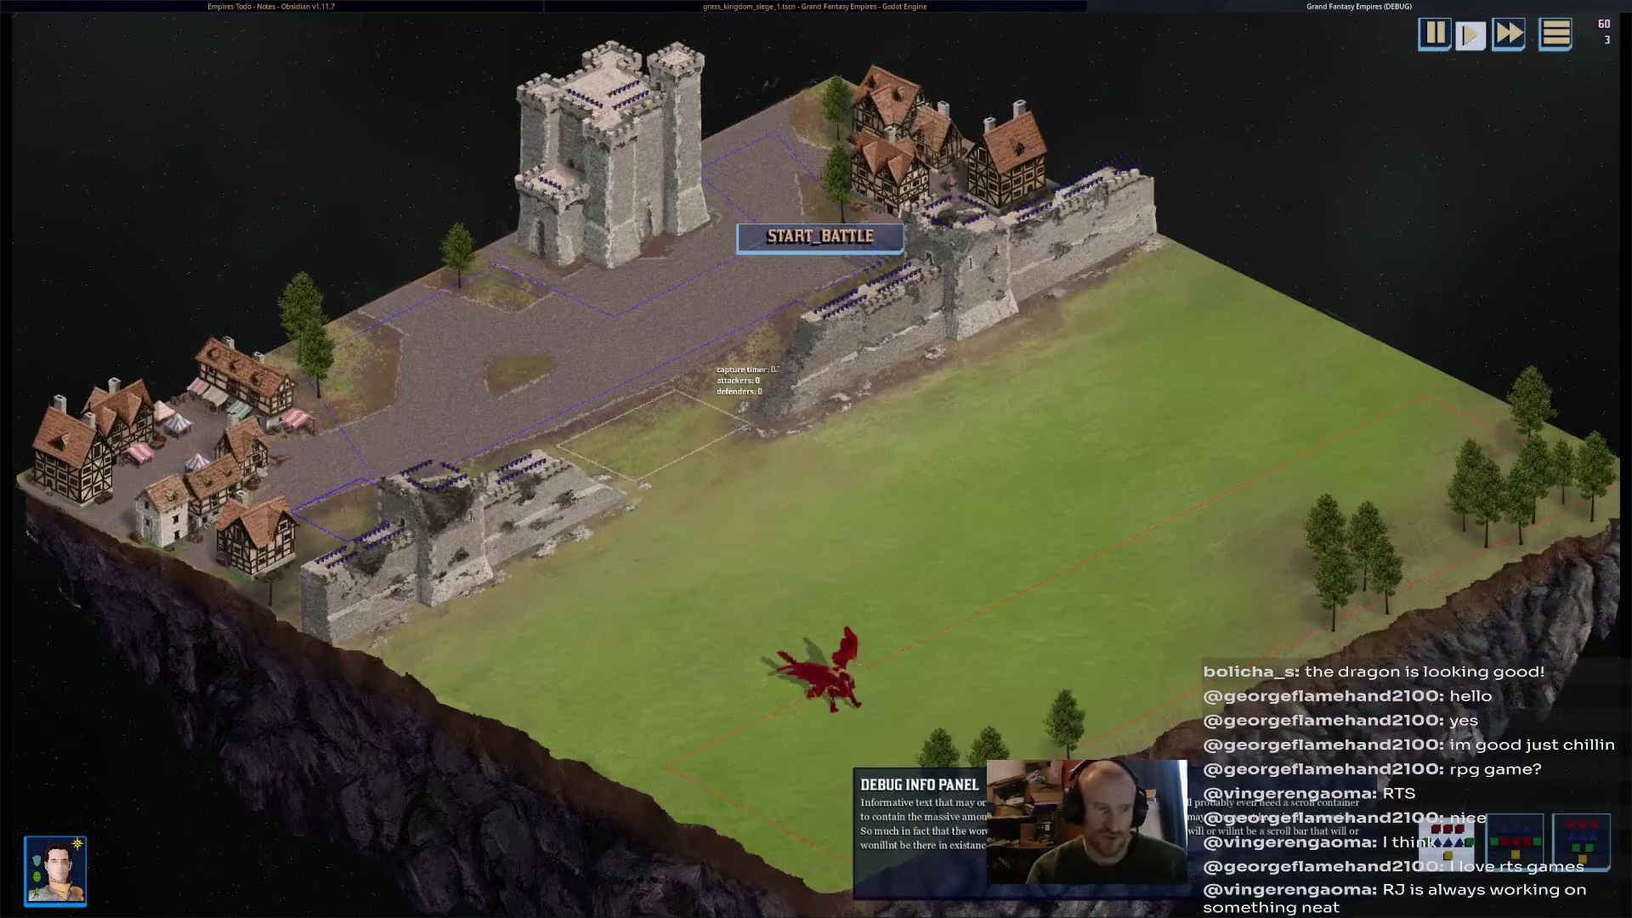
pyautogui.click(874, 246)
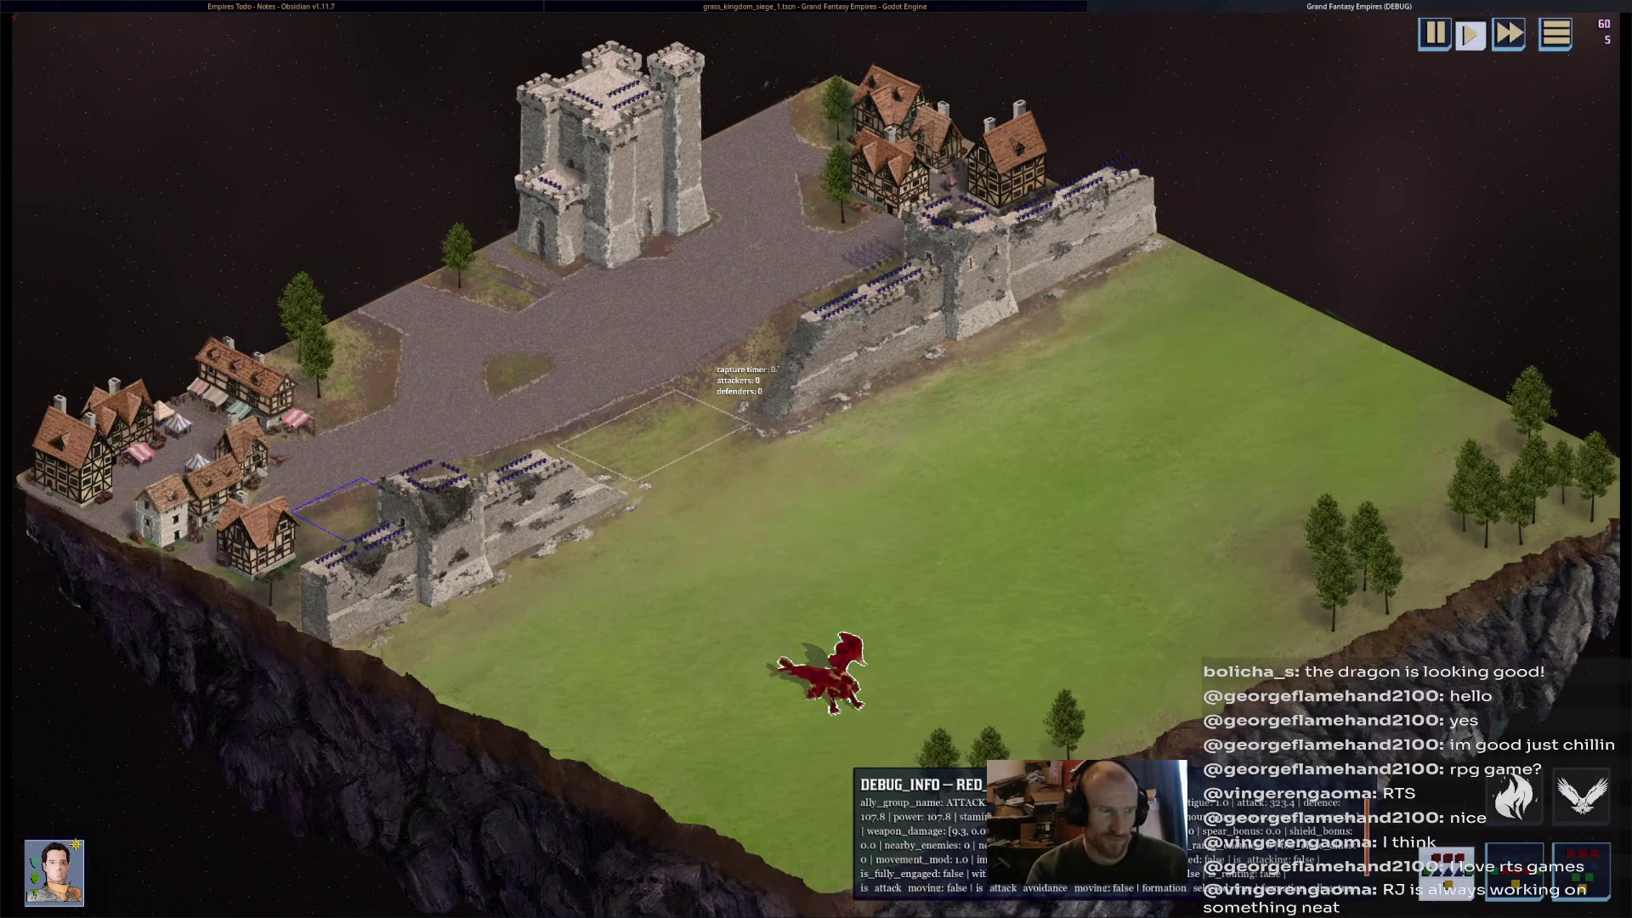
pyautogui.scroll(5, 873, 257)
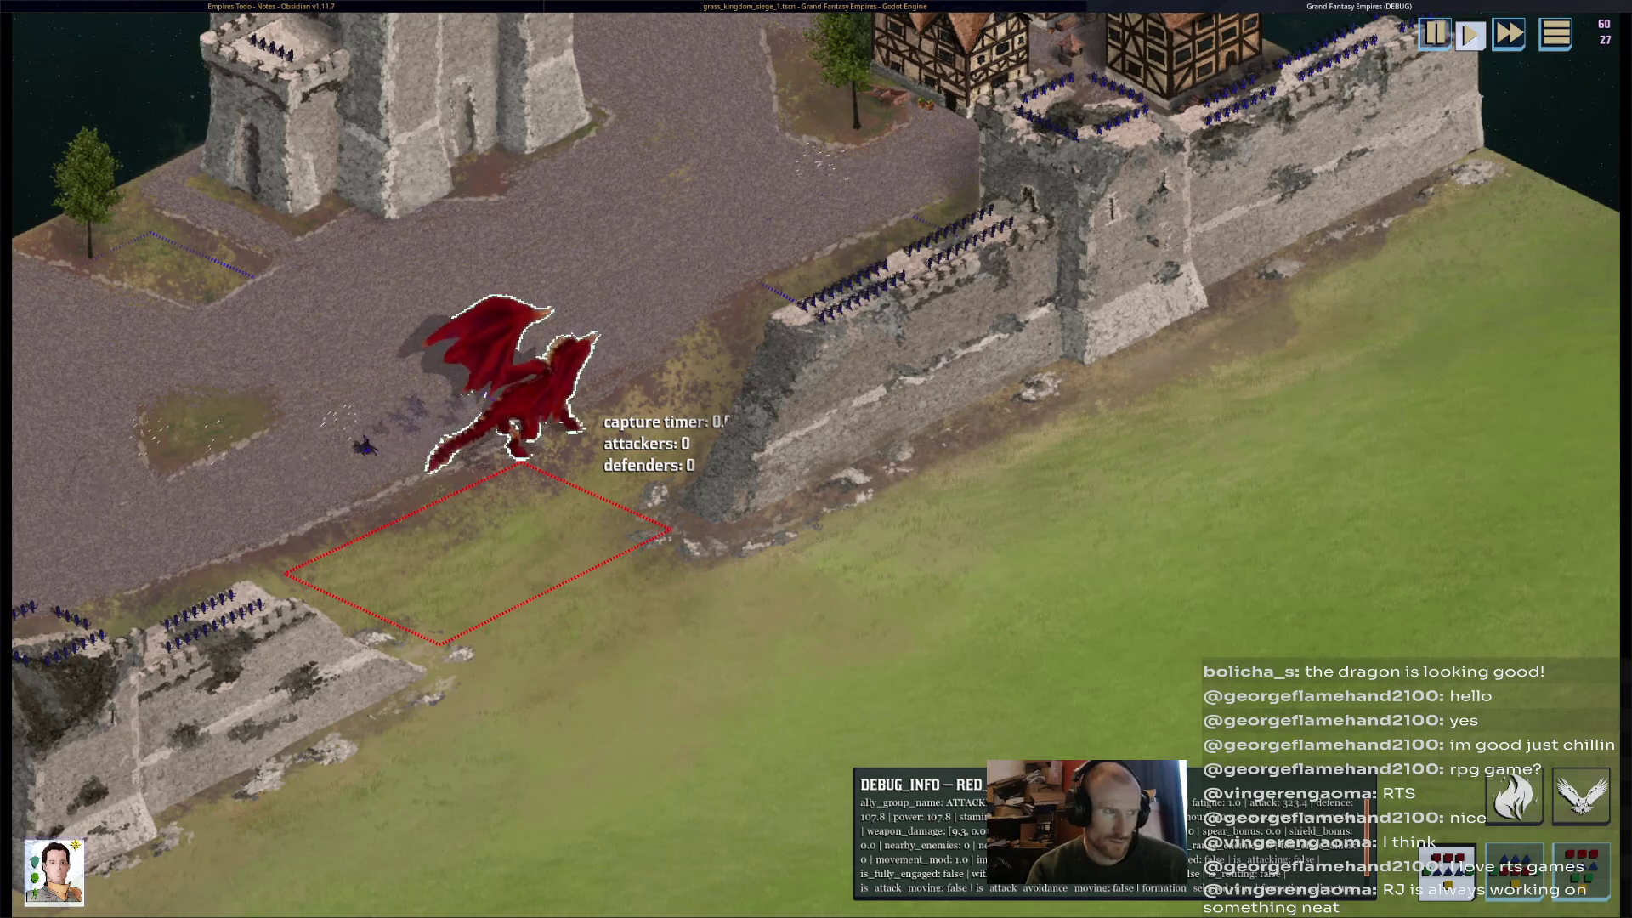
pyautogui.press('w')
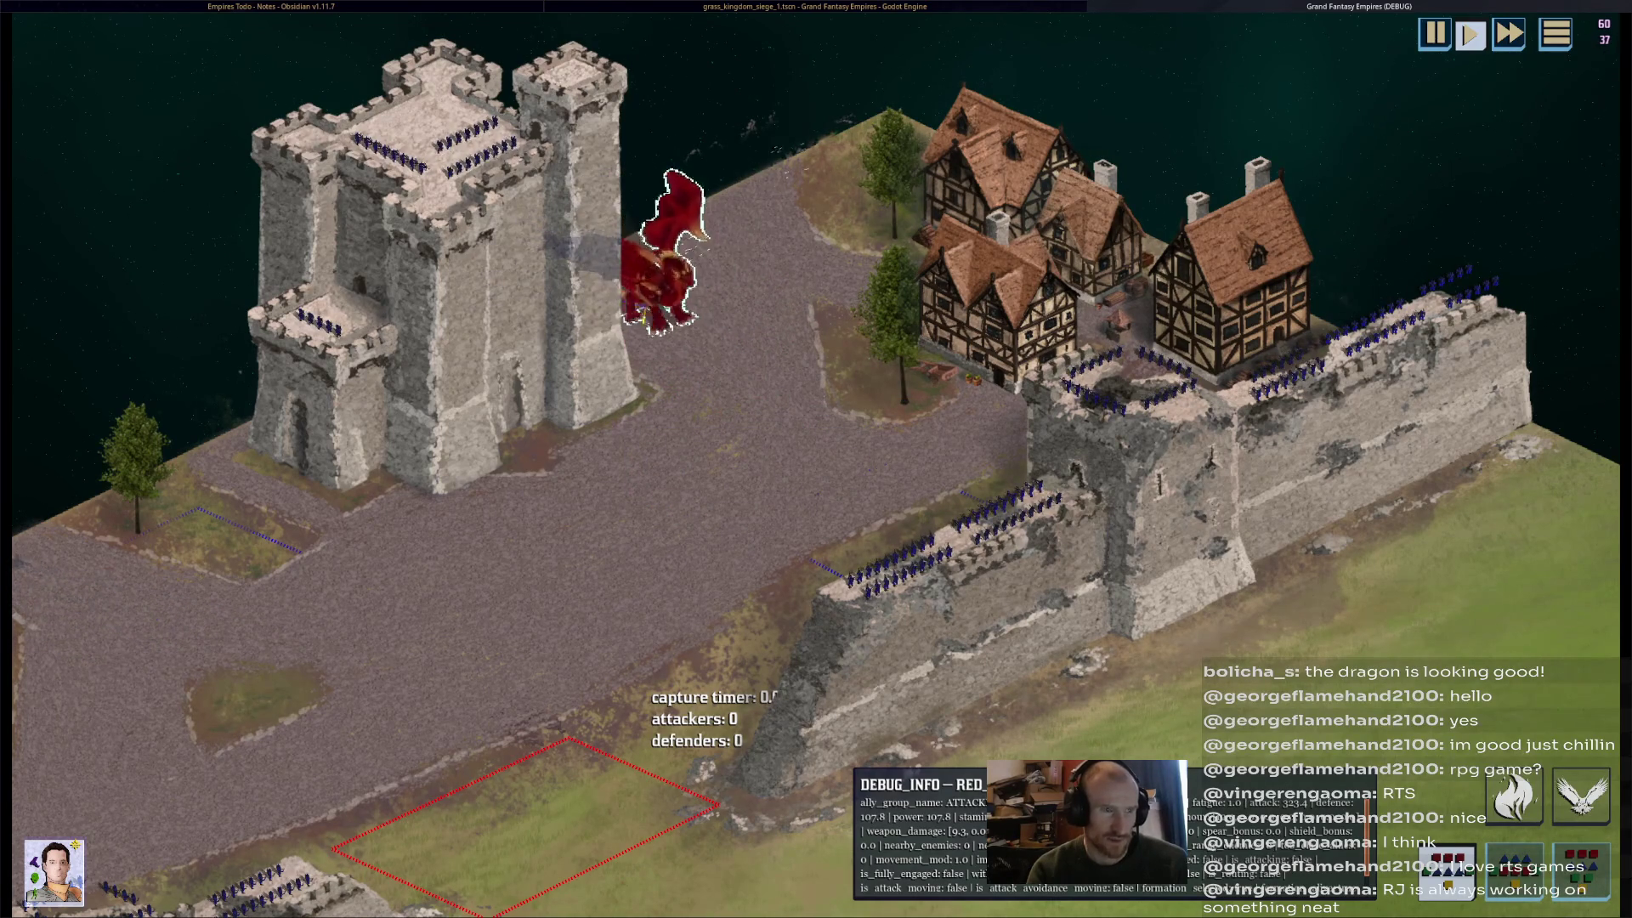
pyautogui.press('F8')
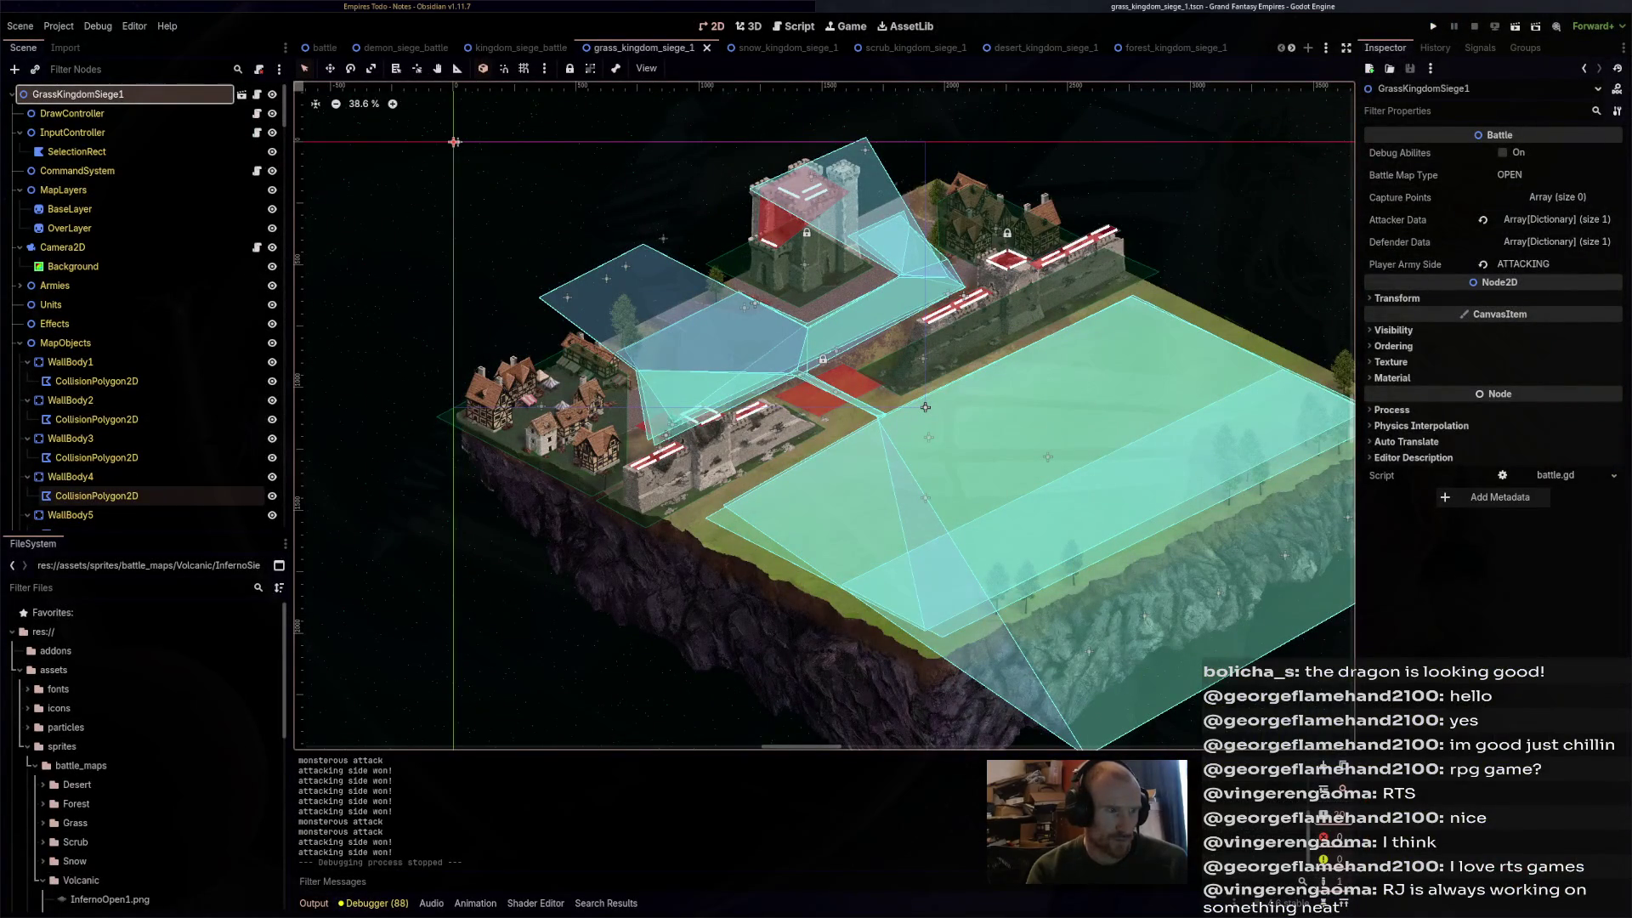
# - Lower kingdom_siege_battle's Ground Z Index from -1 to -2, save, and run grass_kingdom_siege_1
pyautogui.click(406, 47)
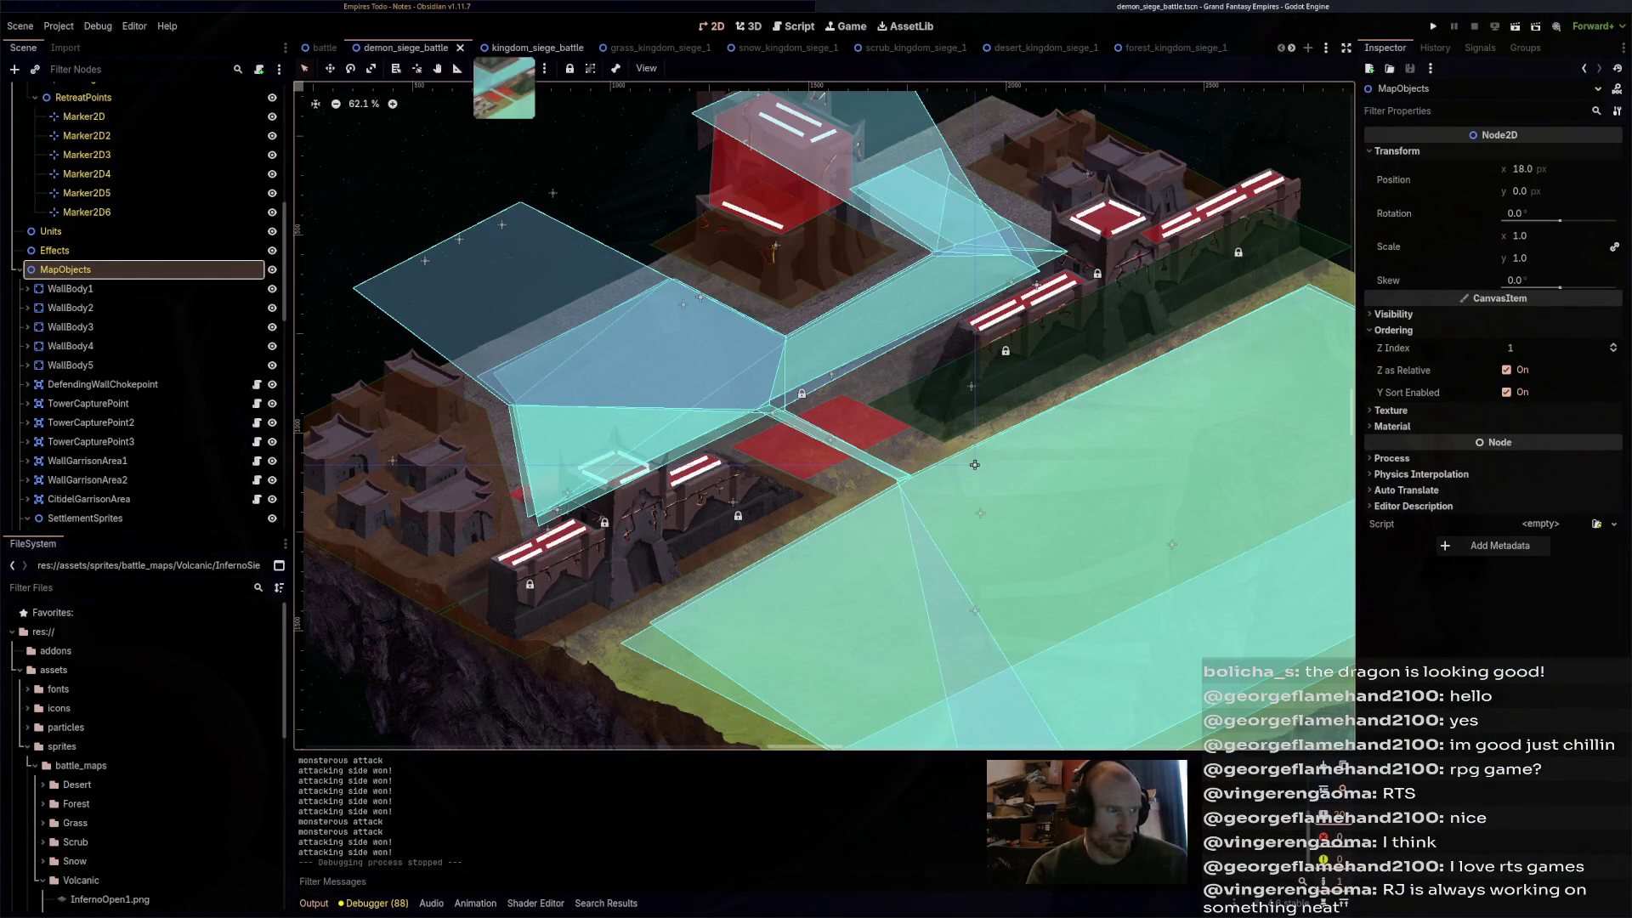
pyautogui.click(521, 47)
pyautogui.scroll(5, 144, 297)
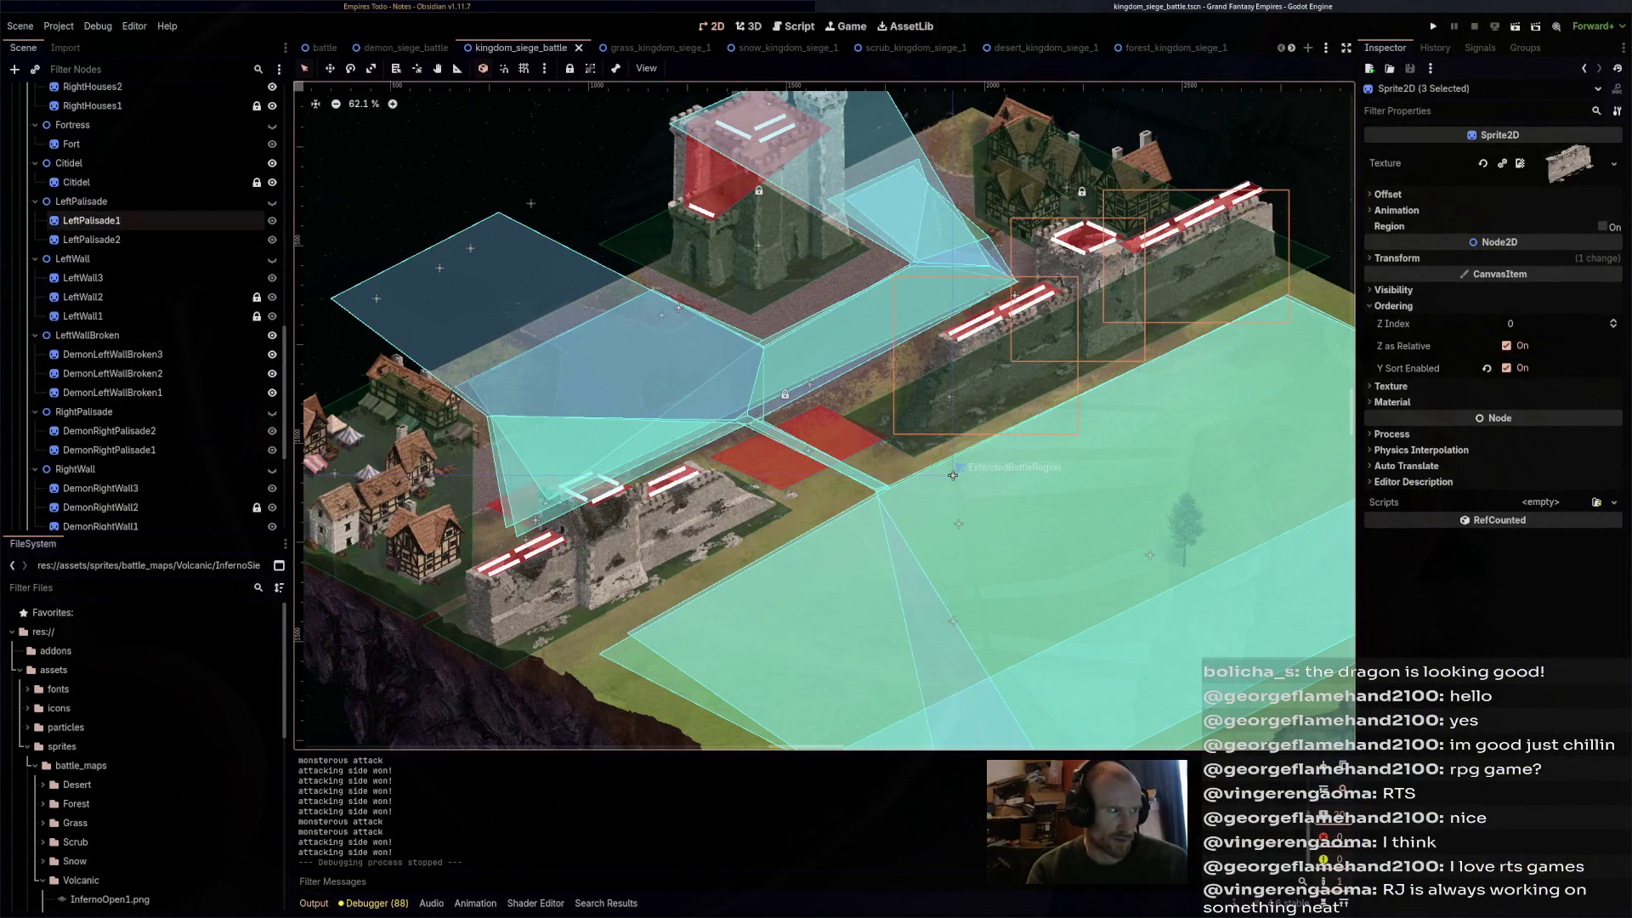
pyautogui.click(71, 138)
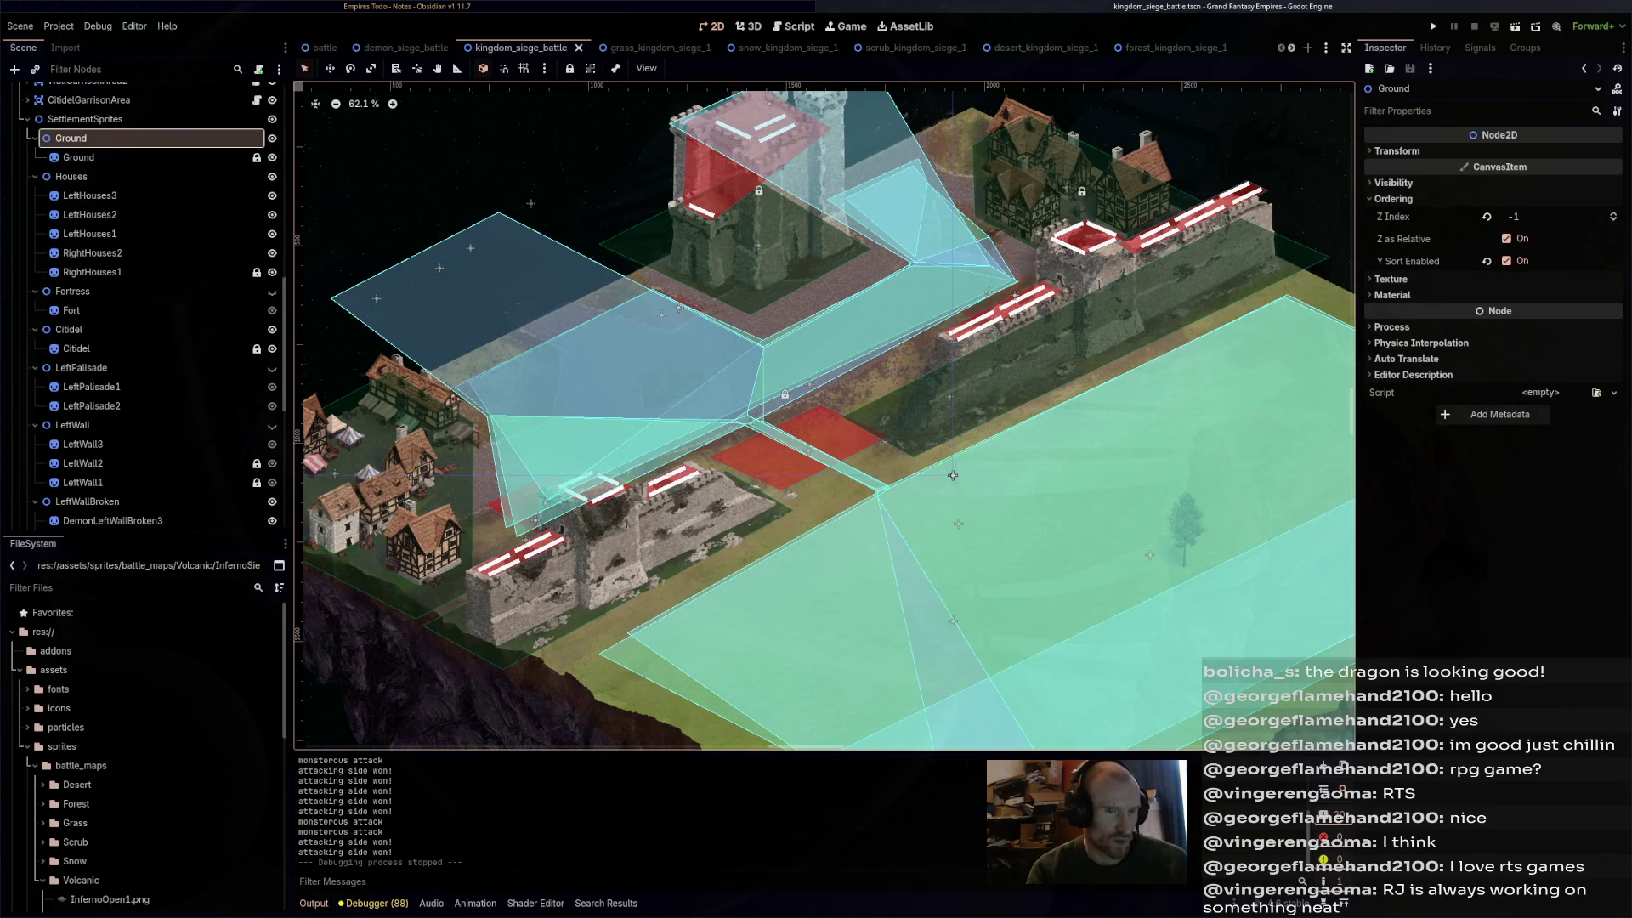
pyautogui.click(1612, 220)
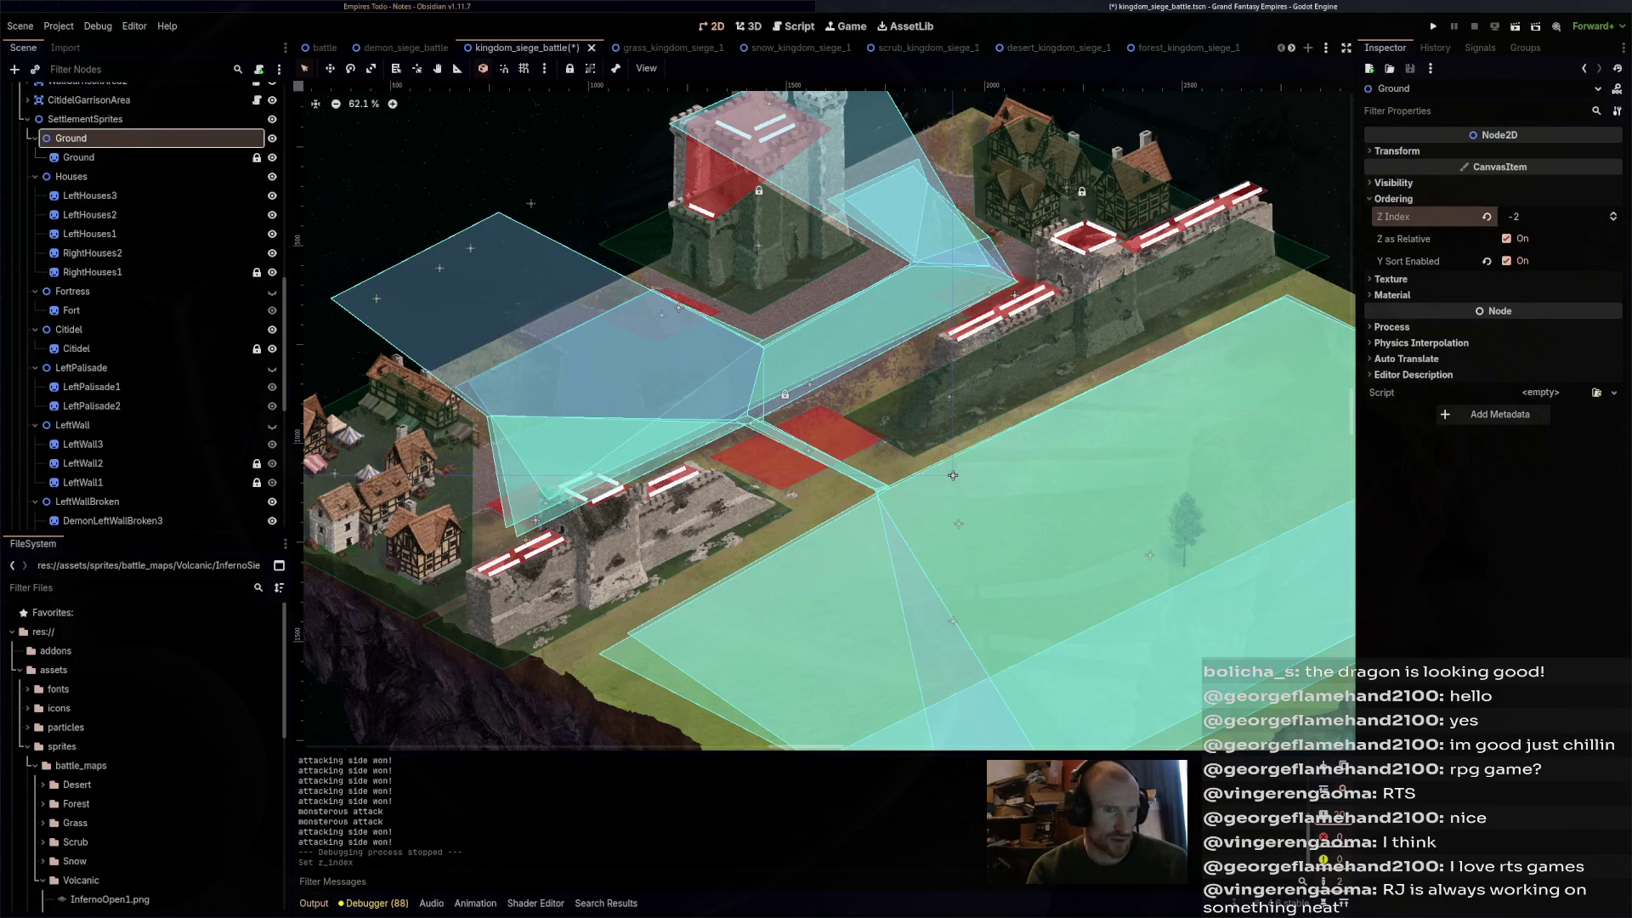
pyautogui.hotkey('ctrl', 's')
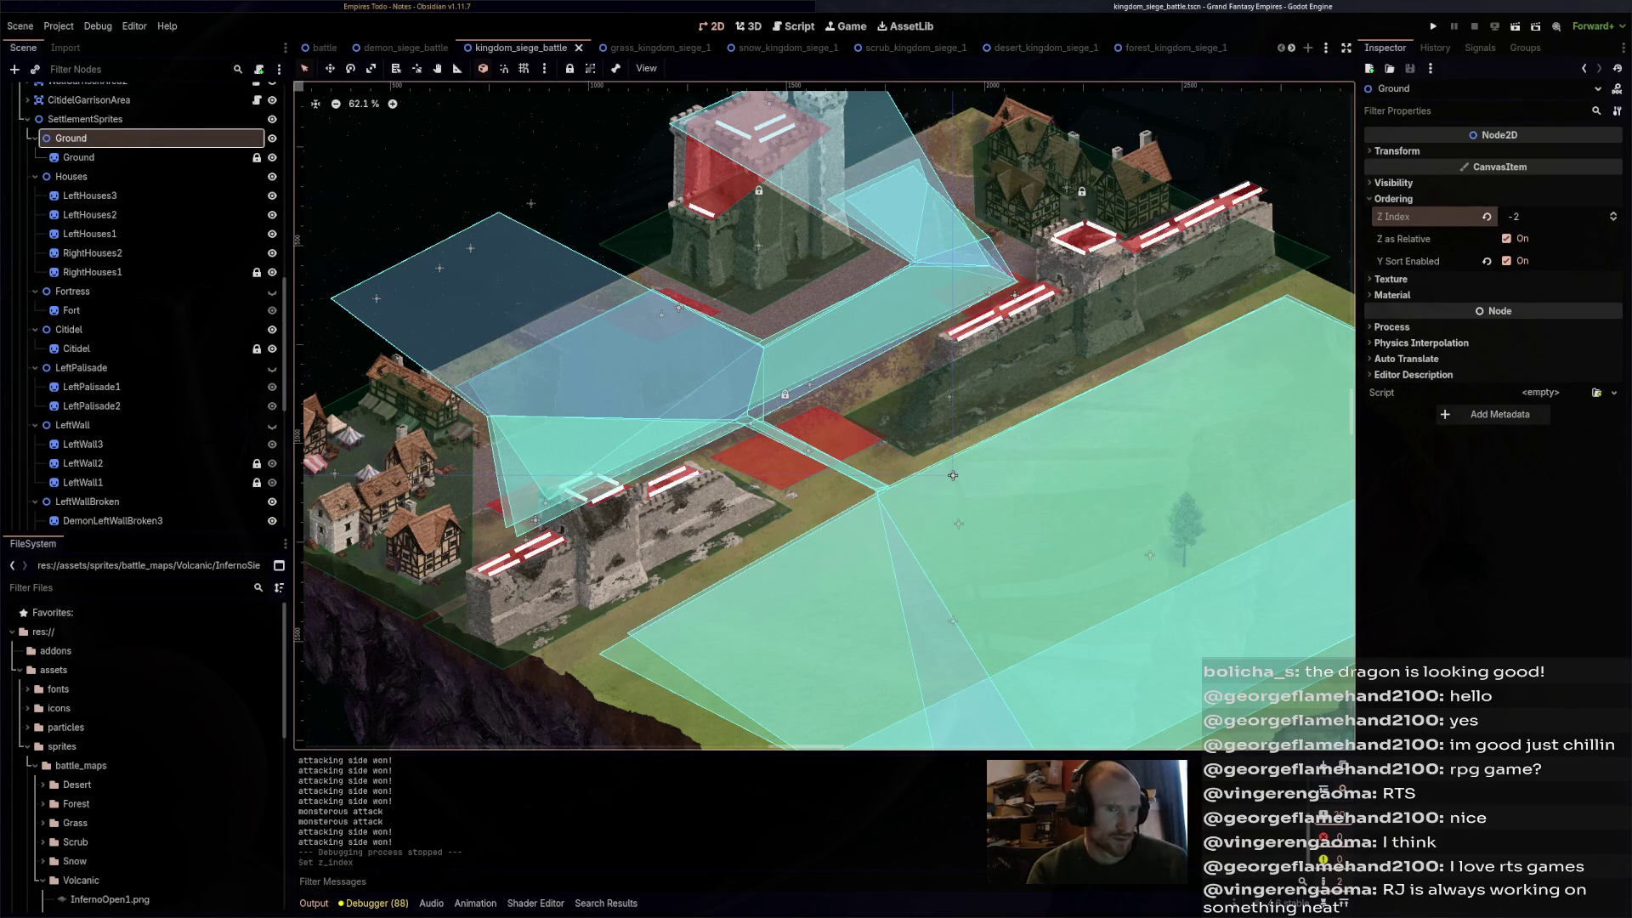
pyautogui.hotkey('ctrl', 'Tab')
pyautogui.press('F6')
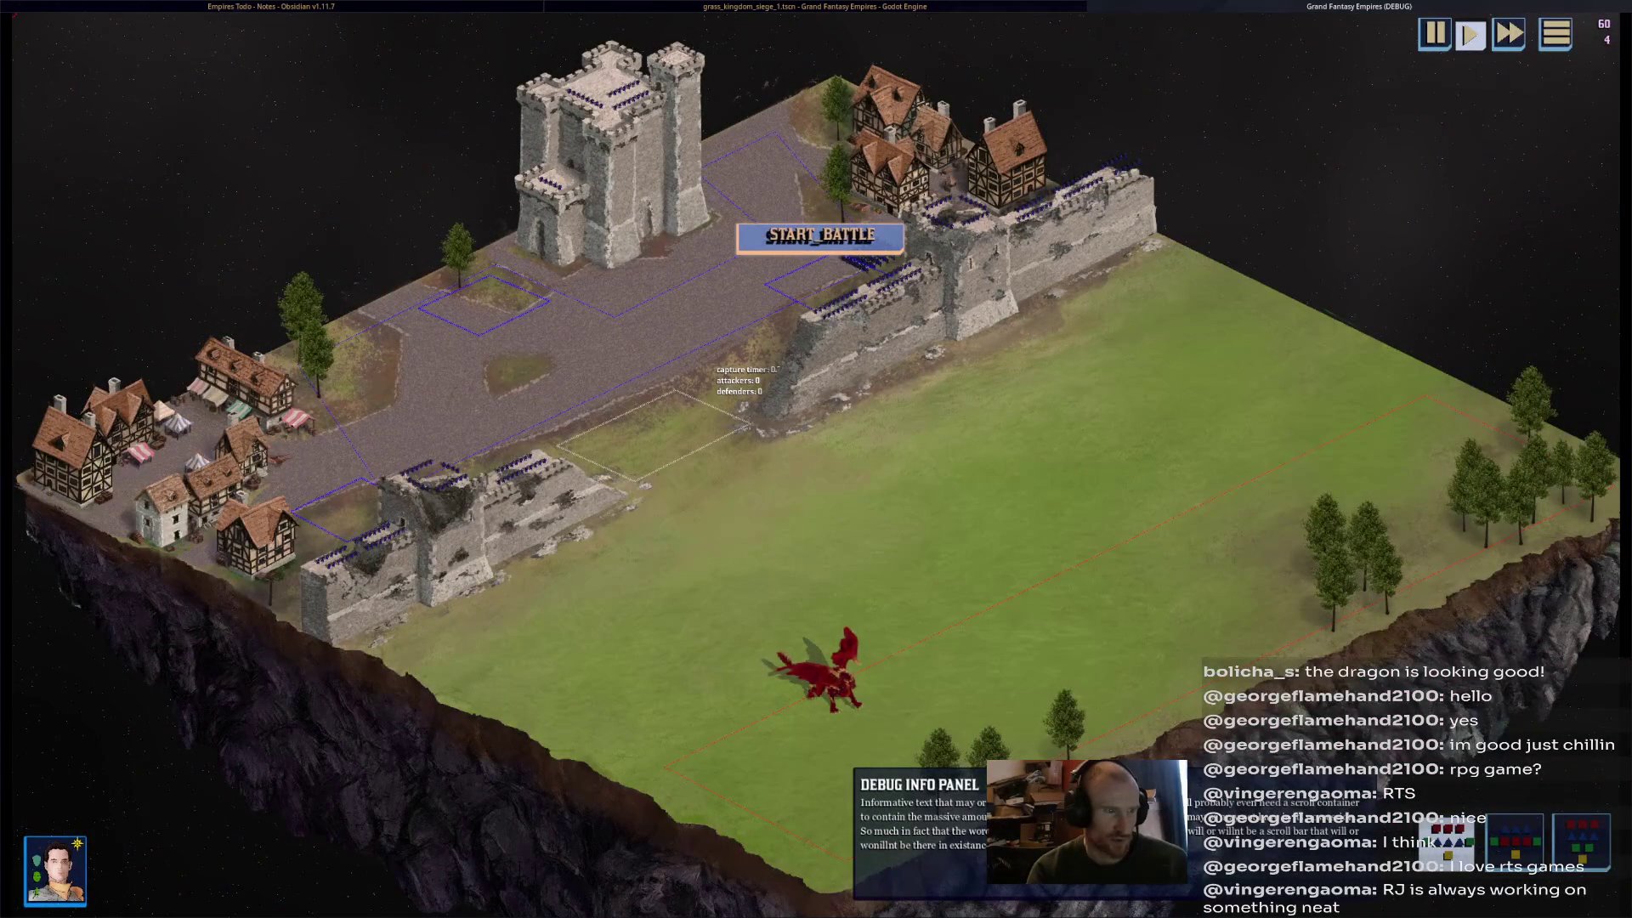
# - Start the battle, select the red dragon, view the town, then stop the game
pyautogui.click(820, 237)
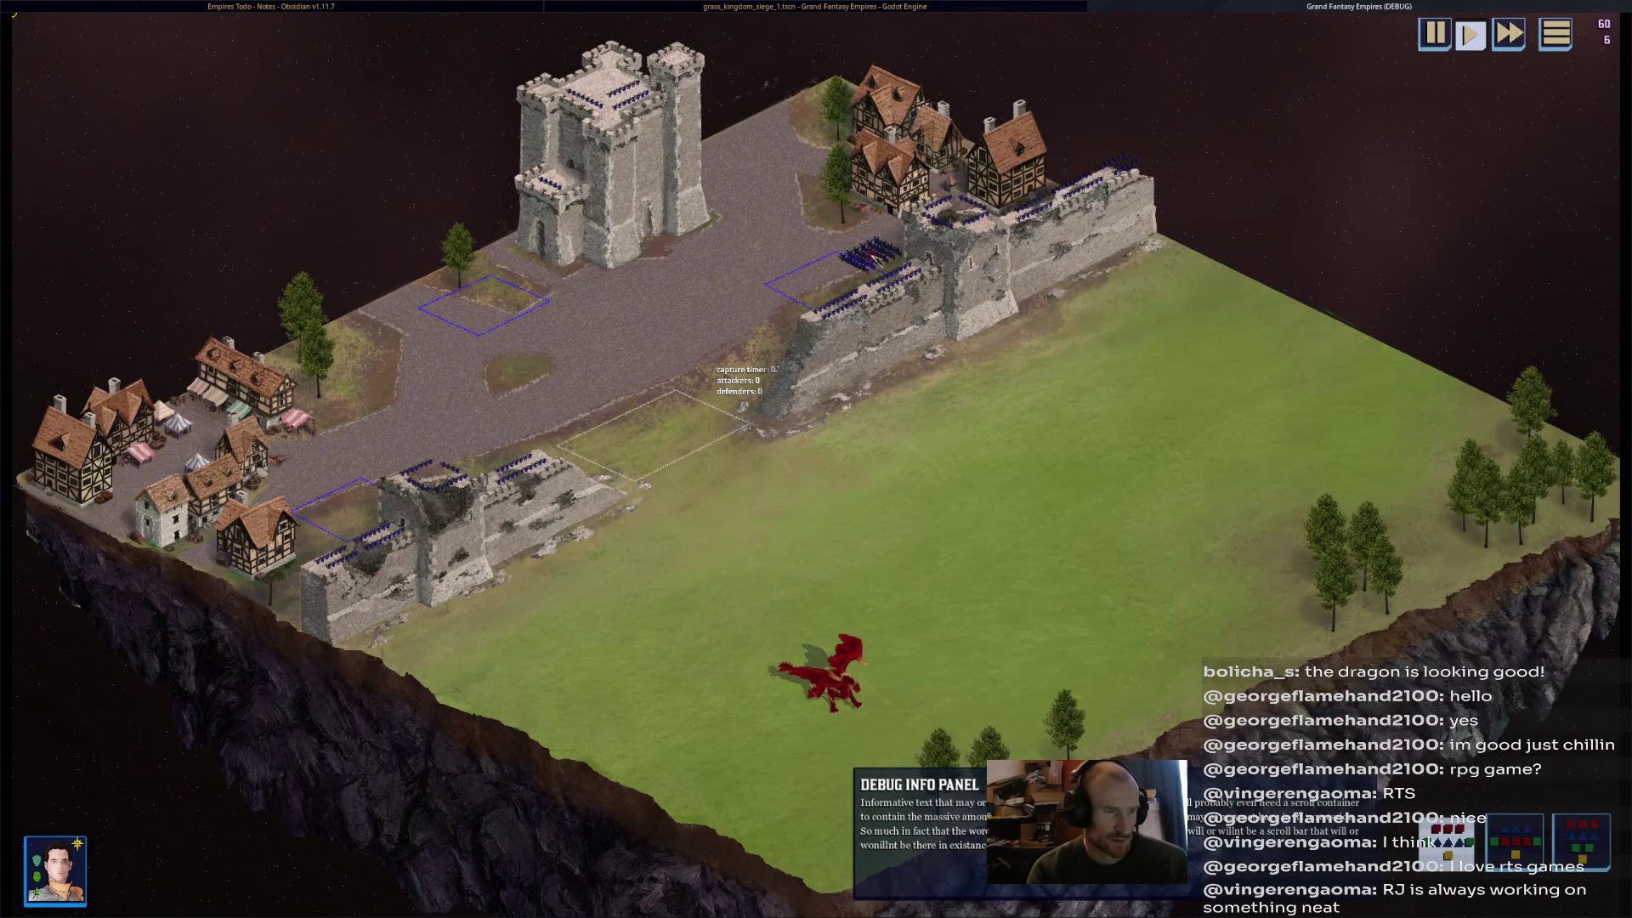
pyautogui.click(829, 675)
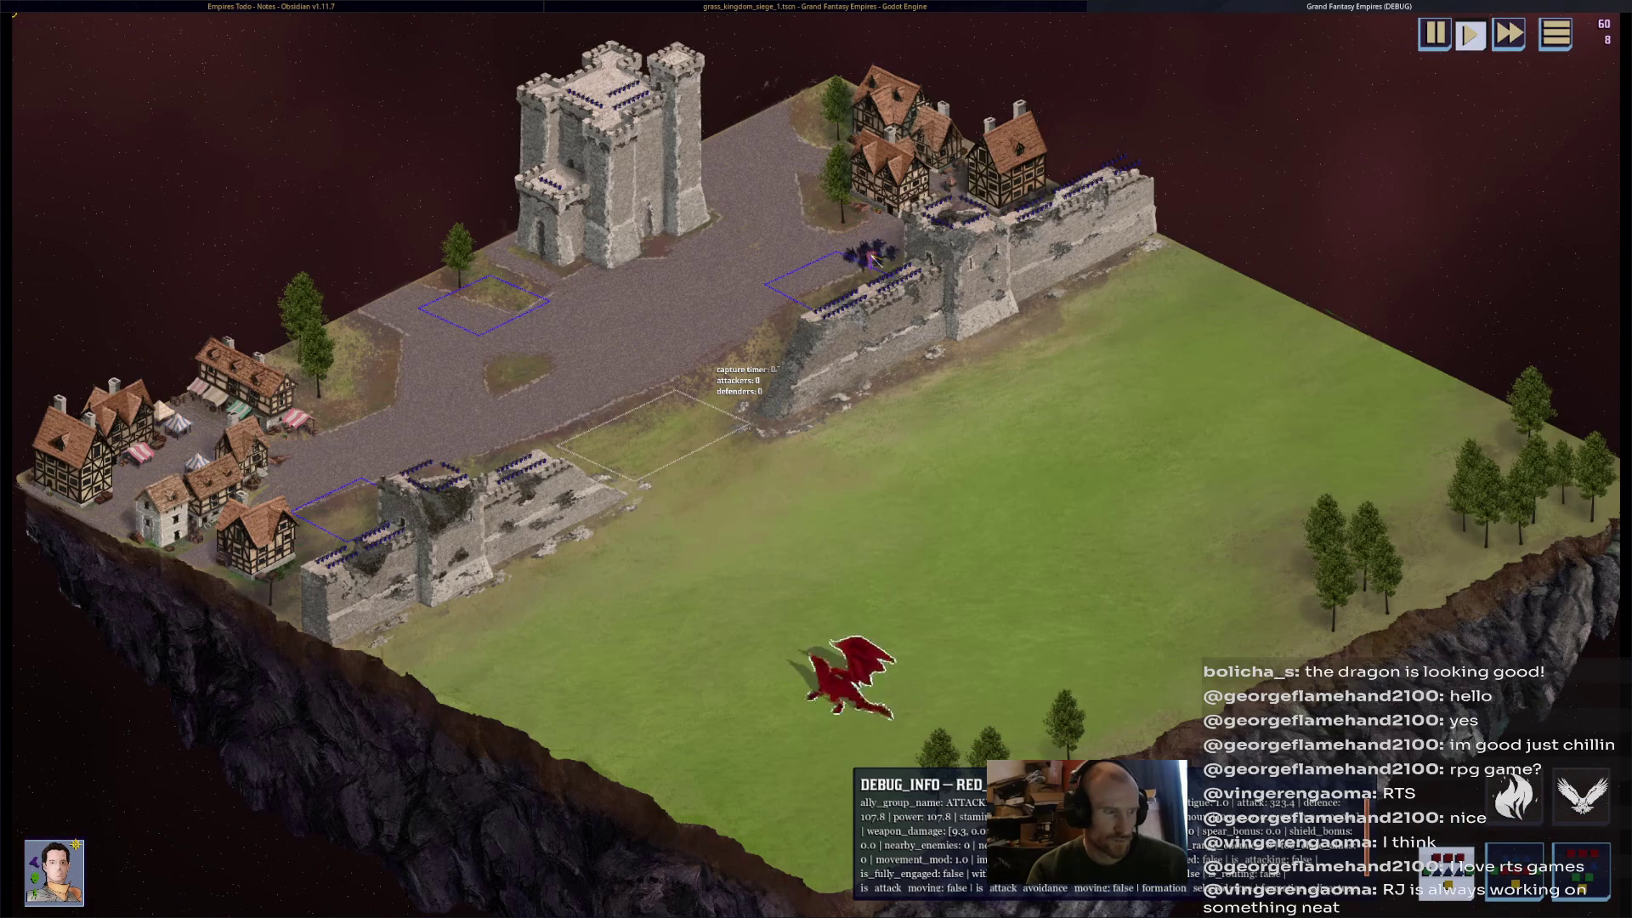
pyautogui.scroll(3, 717, 479)
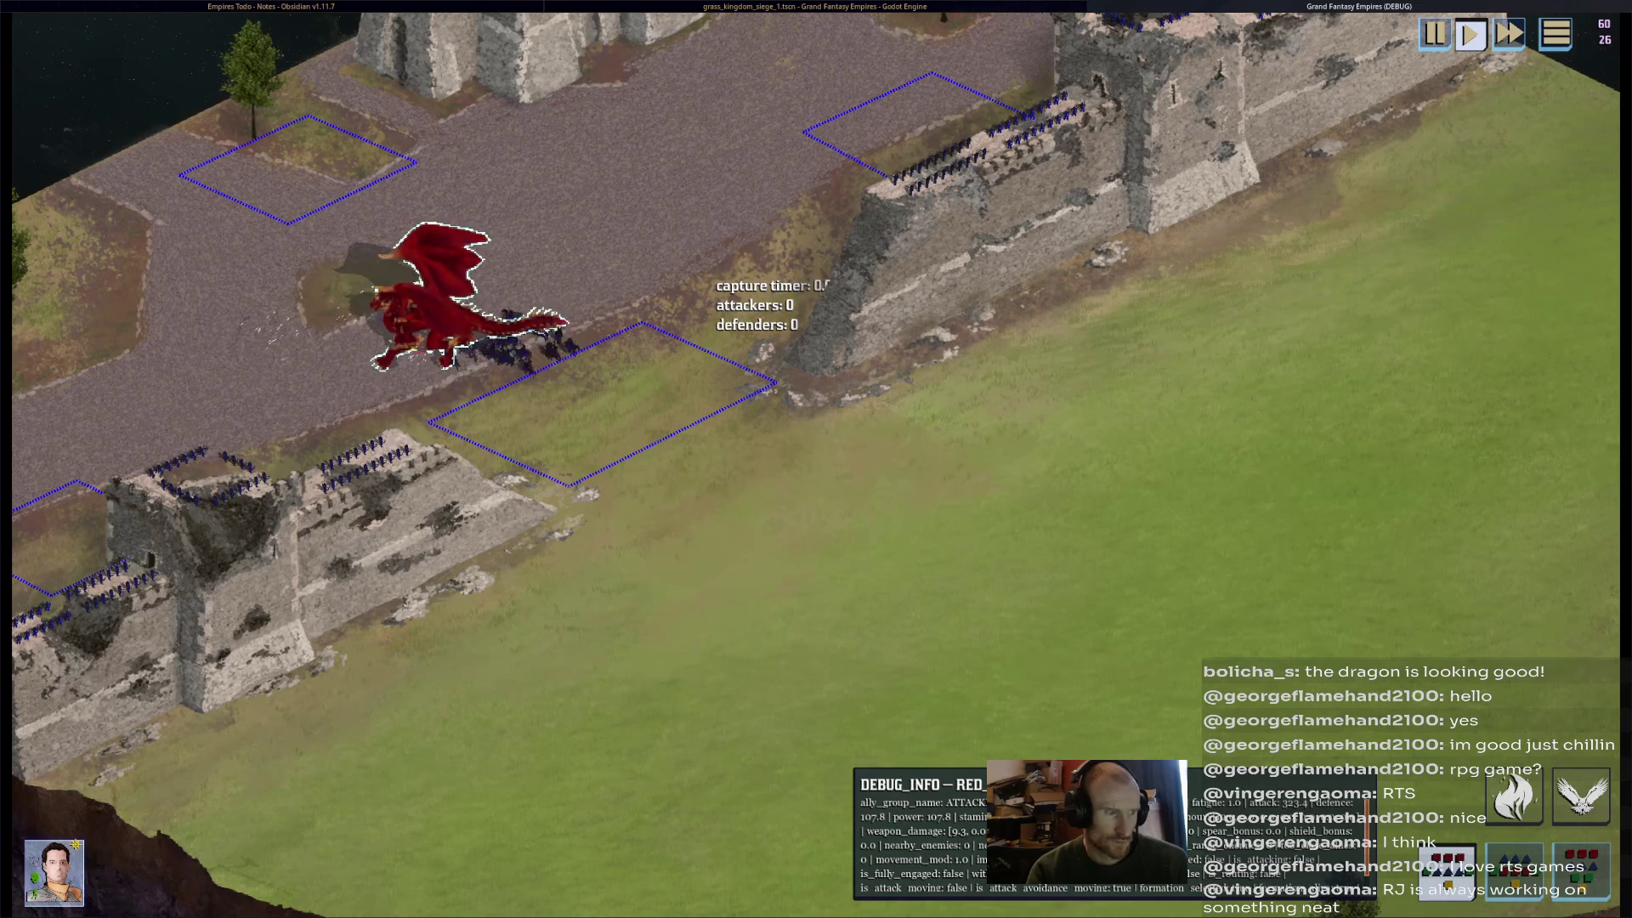
pyautogui.press('Left')
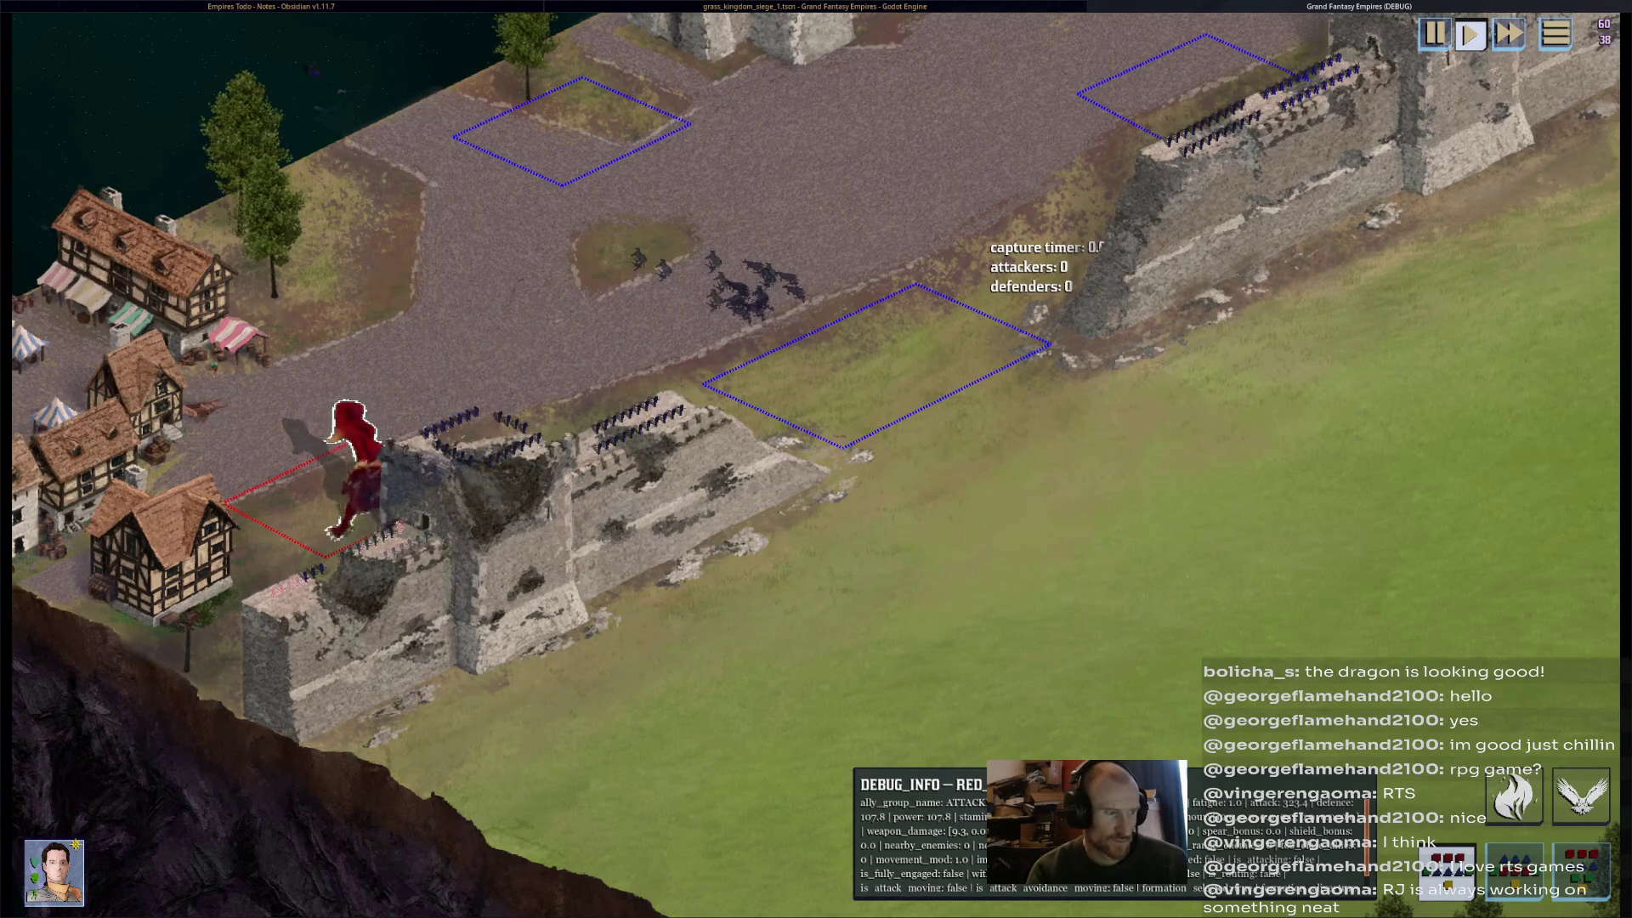
pyautogui.press('F8')
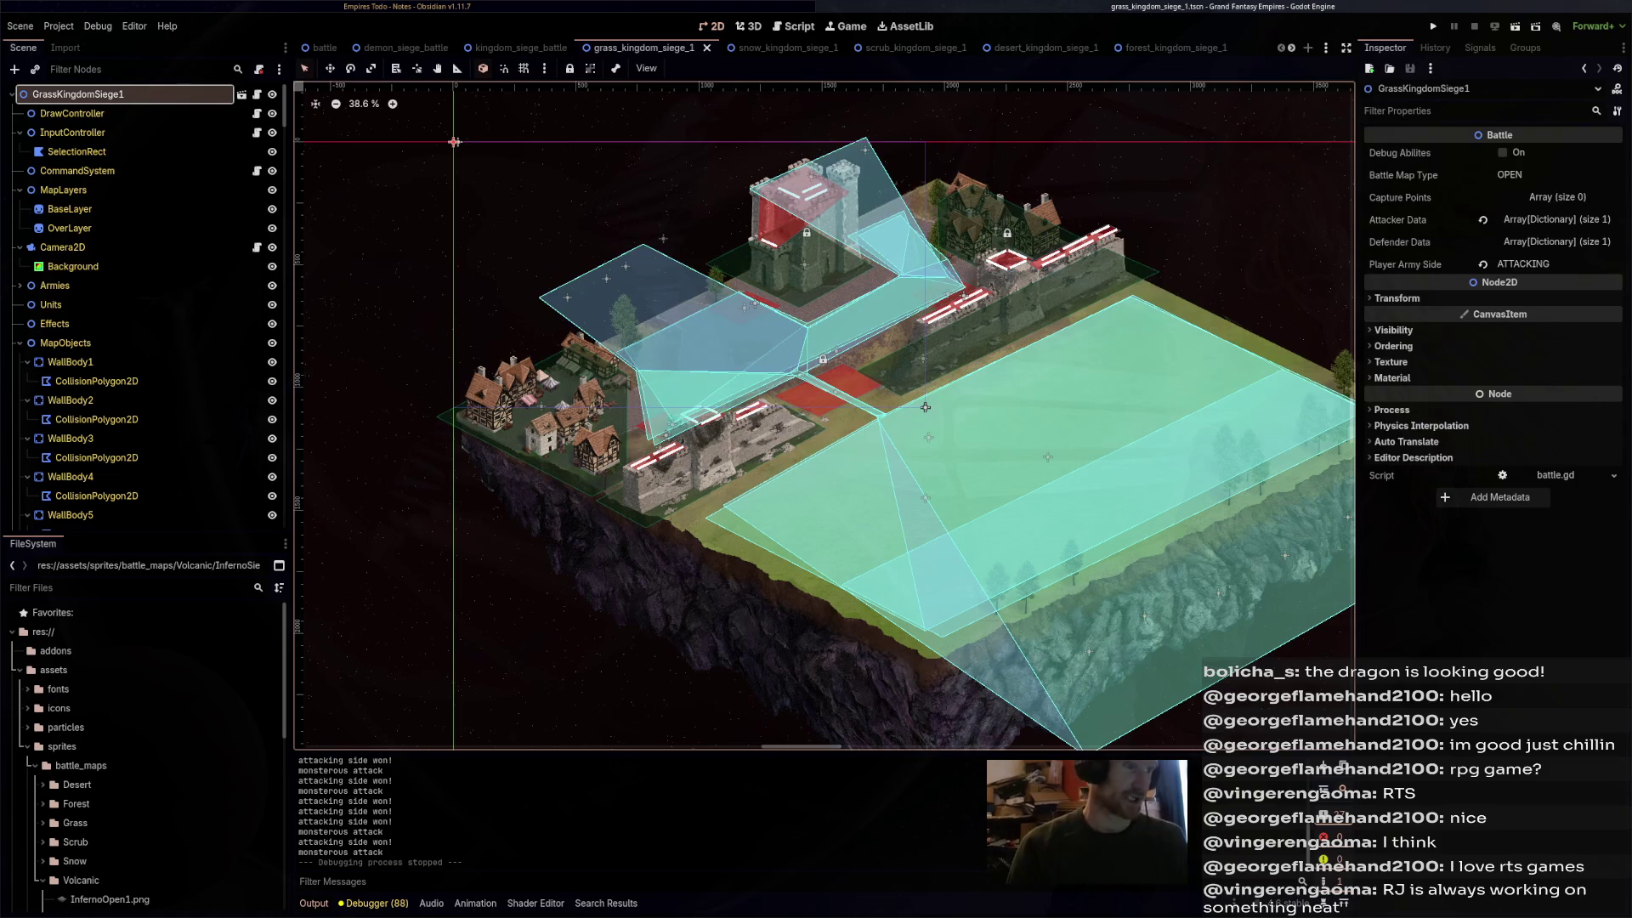
# - Review the Empires Todo battlemaps list in Obsidian, then return to Godot's kingdom_siege_battle scene
pyautogui.hotkey('alt', 'Tab')
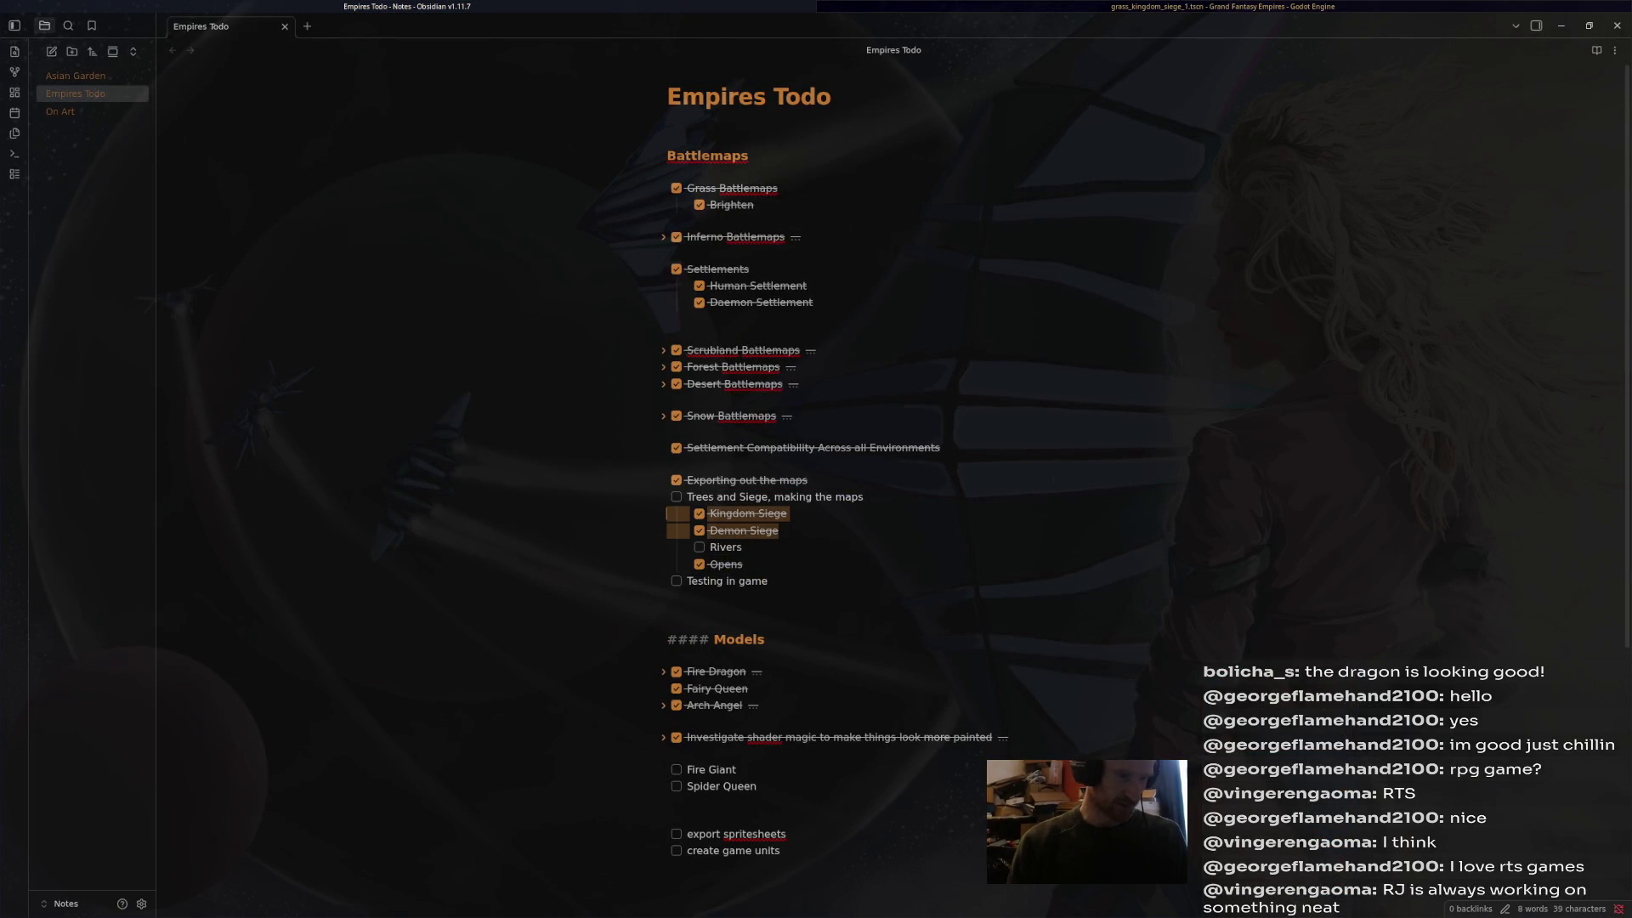
pyautogui.click(668, 596)
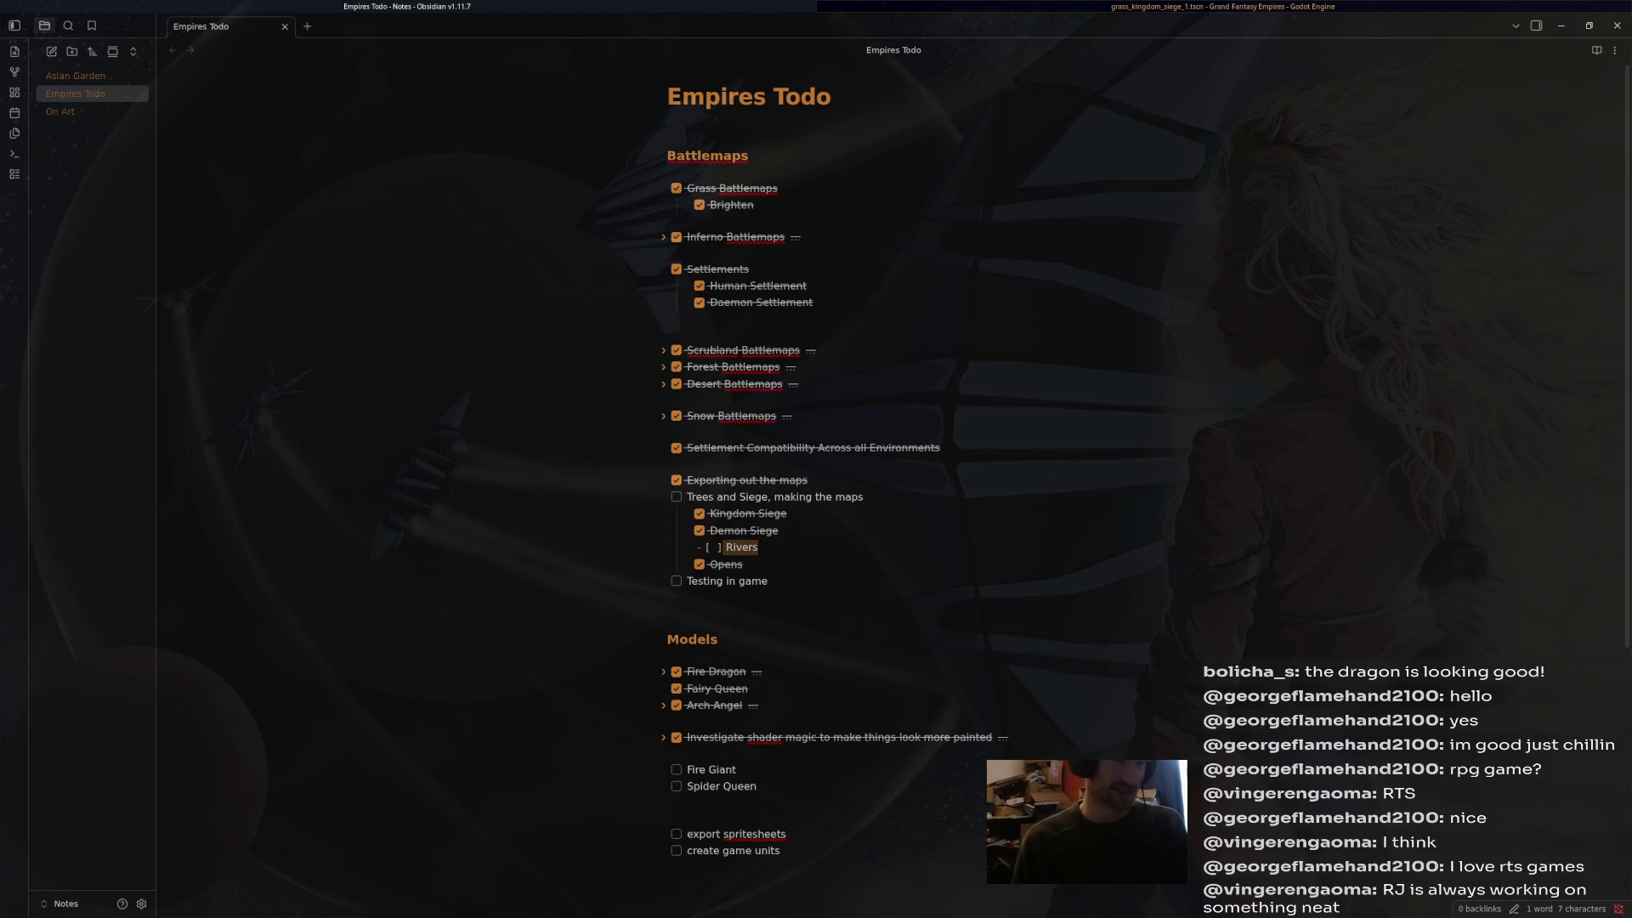
pyautogui.hotkey('alt', 'Tab')
pyautogui.click(521, 48)
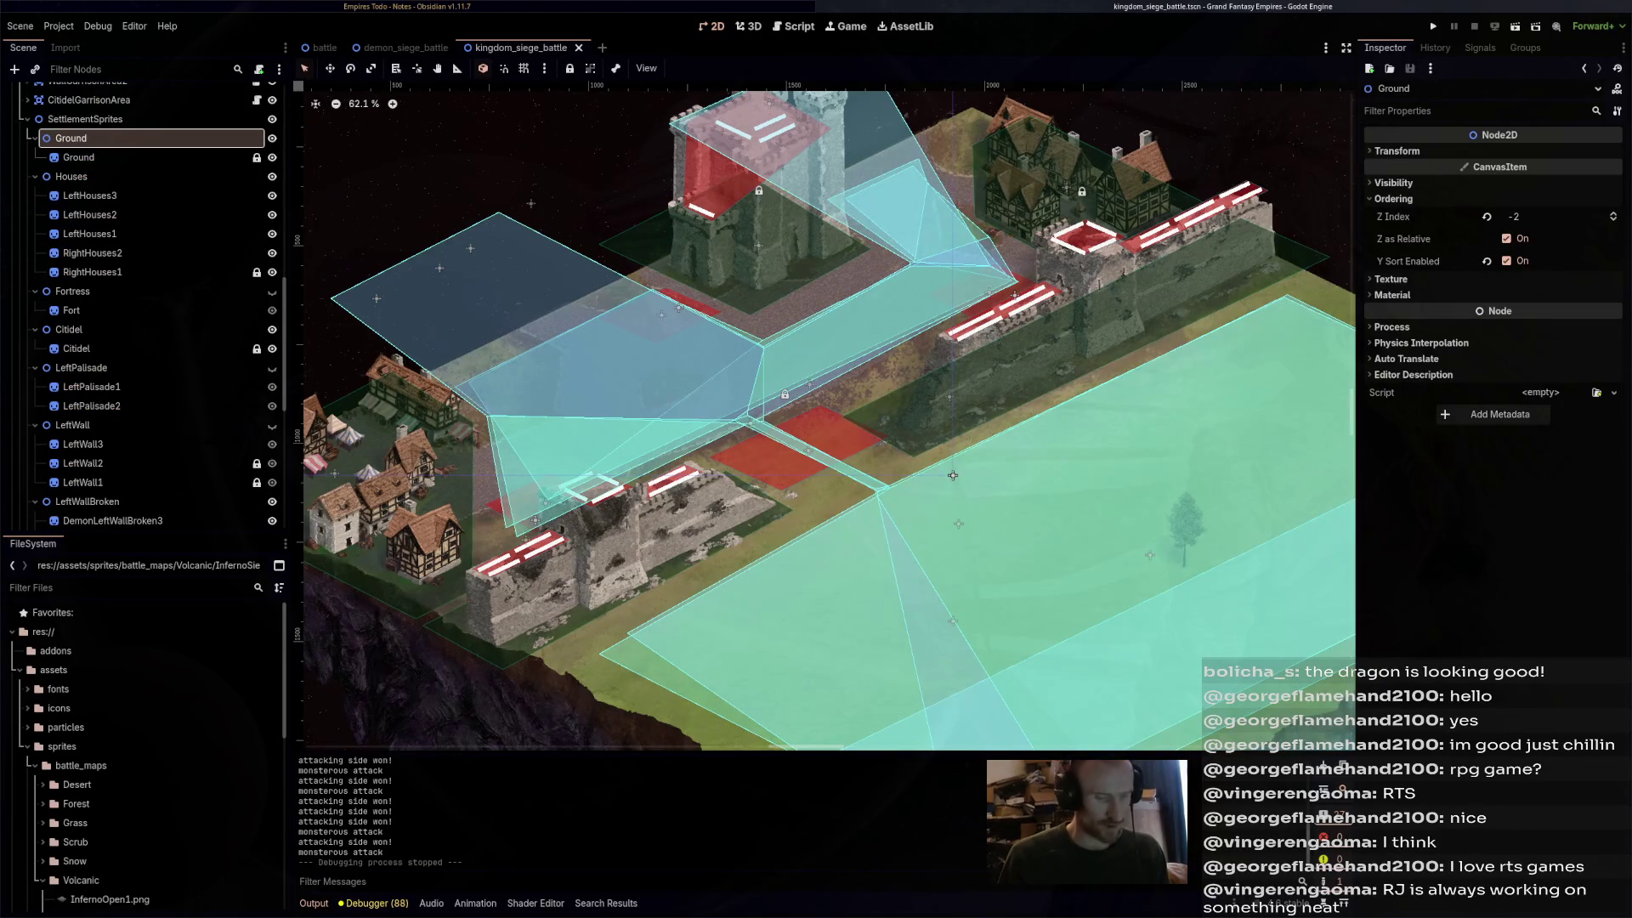
# - Quick-open grass_river_1.tscn by searching for 'river'
pyautogui.hotkey('ctrl', 'shift', 'o')
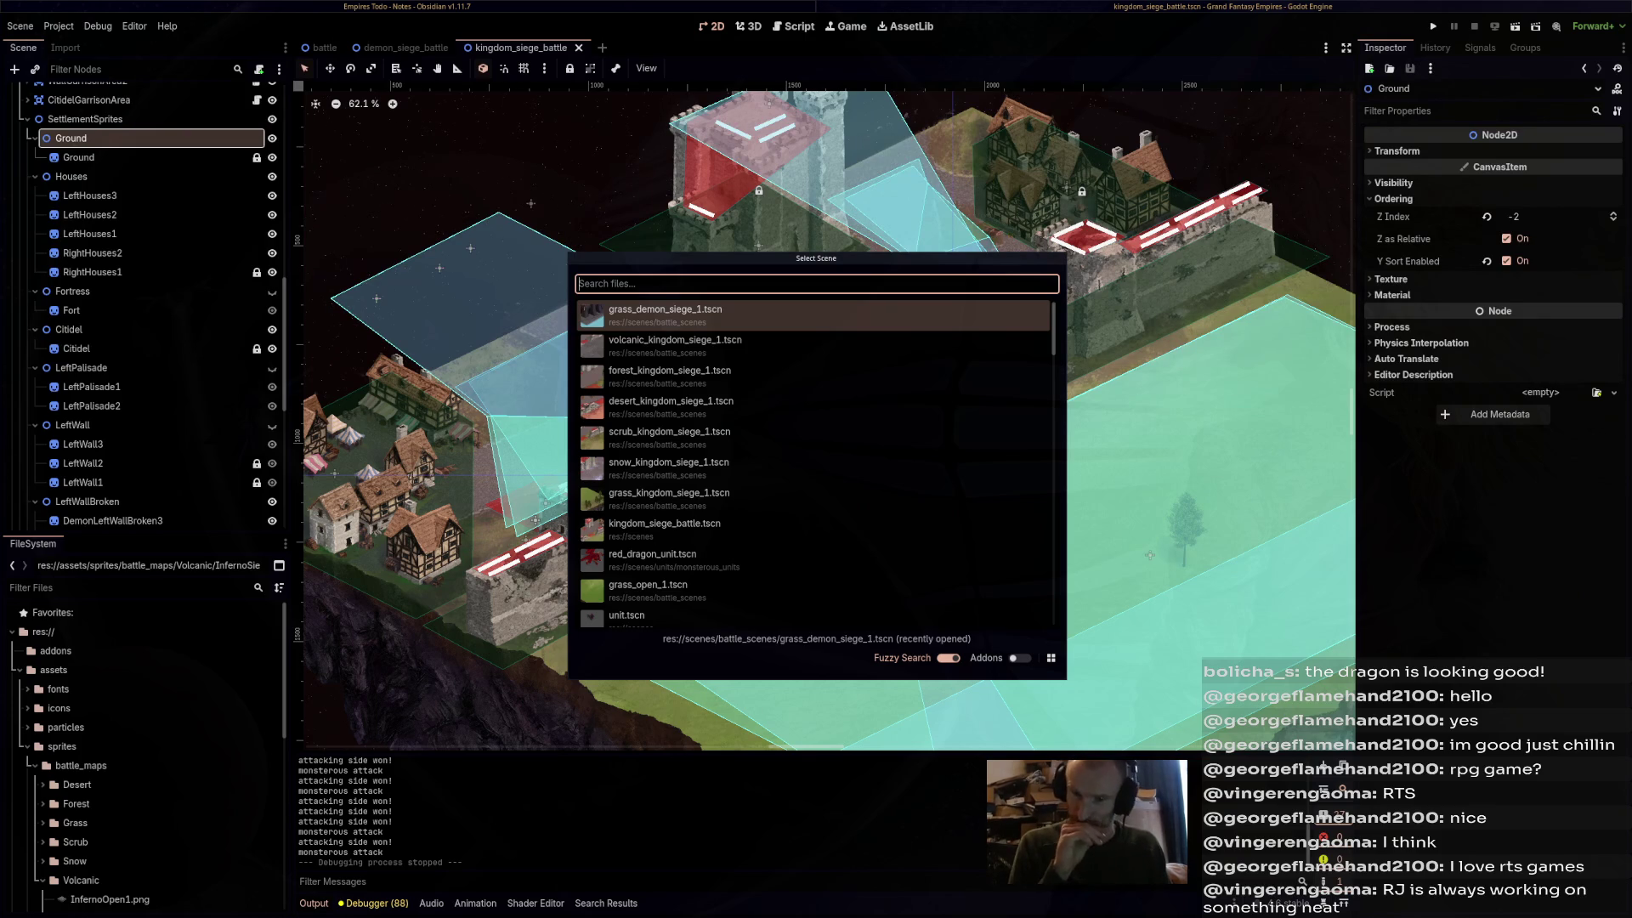
pyautogui.write('river')
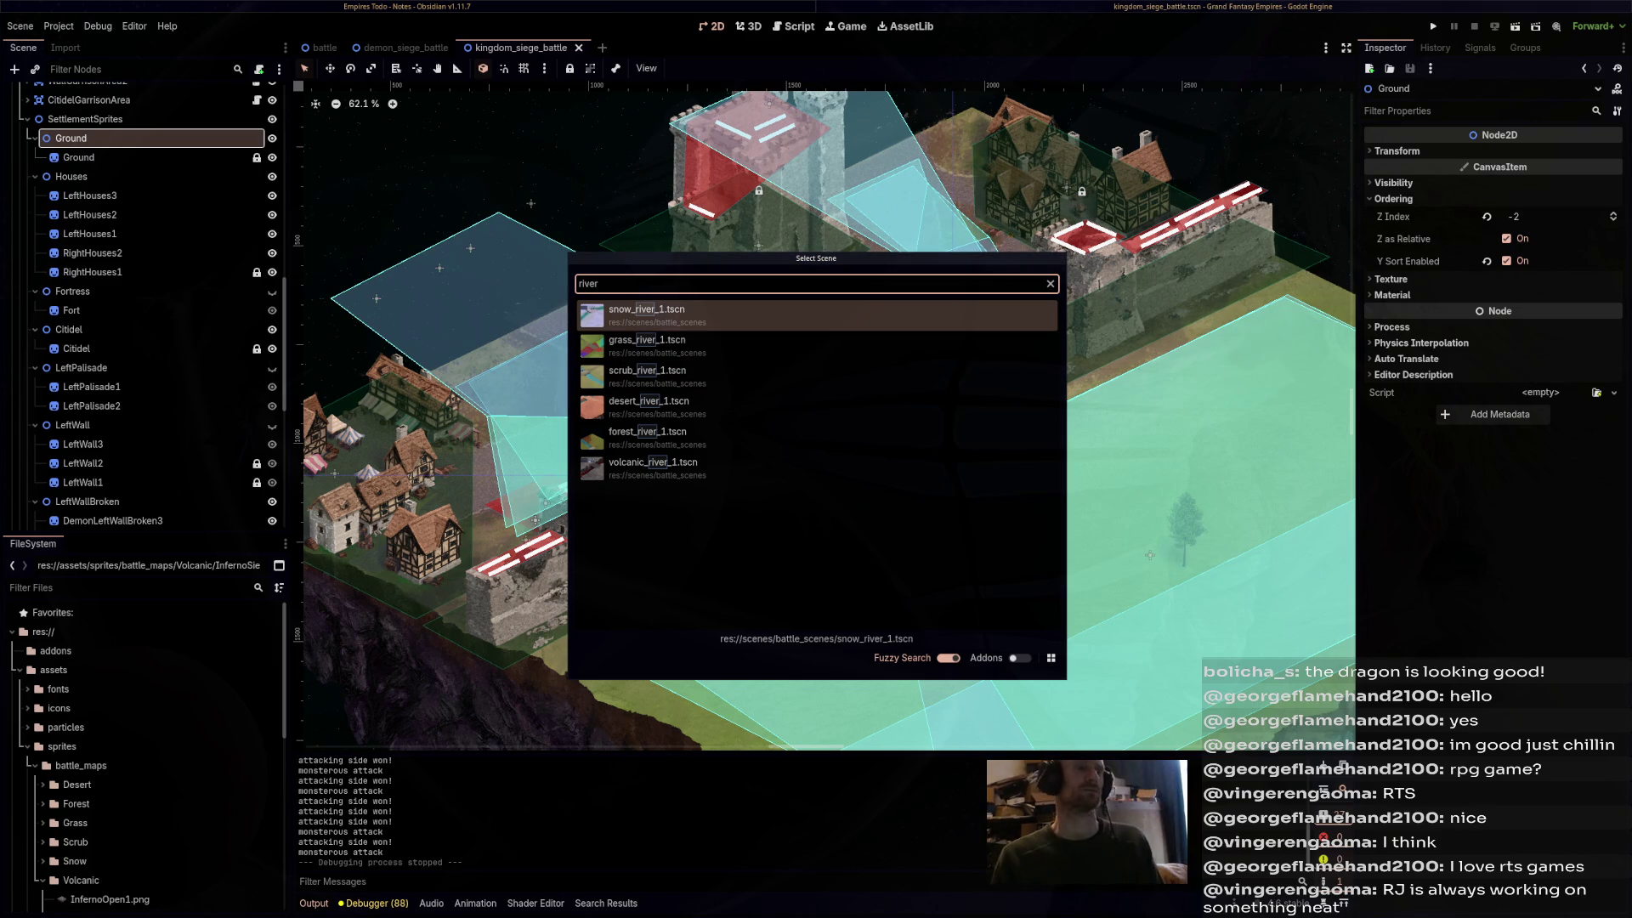
pyautogui.press('Down')
pyautogui.press('Return')
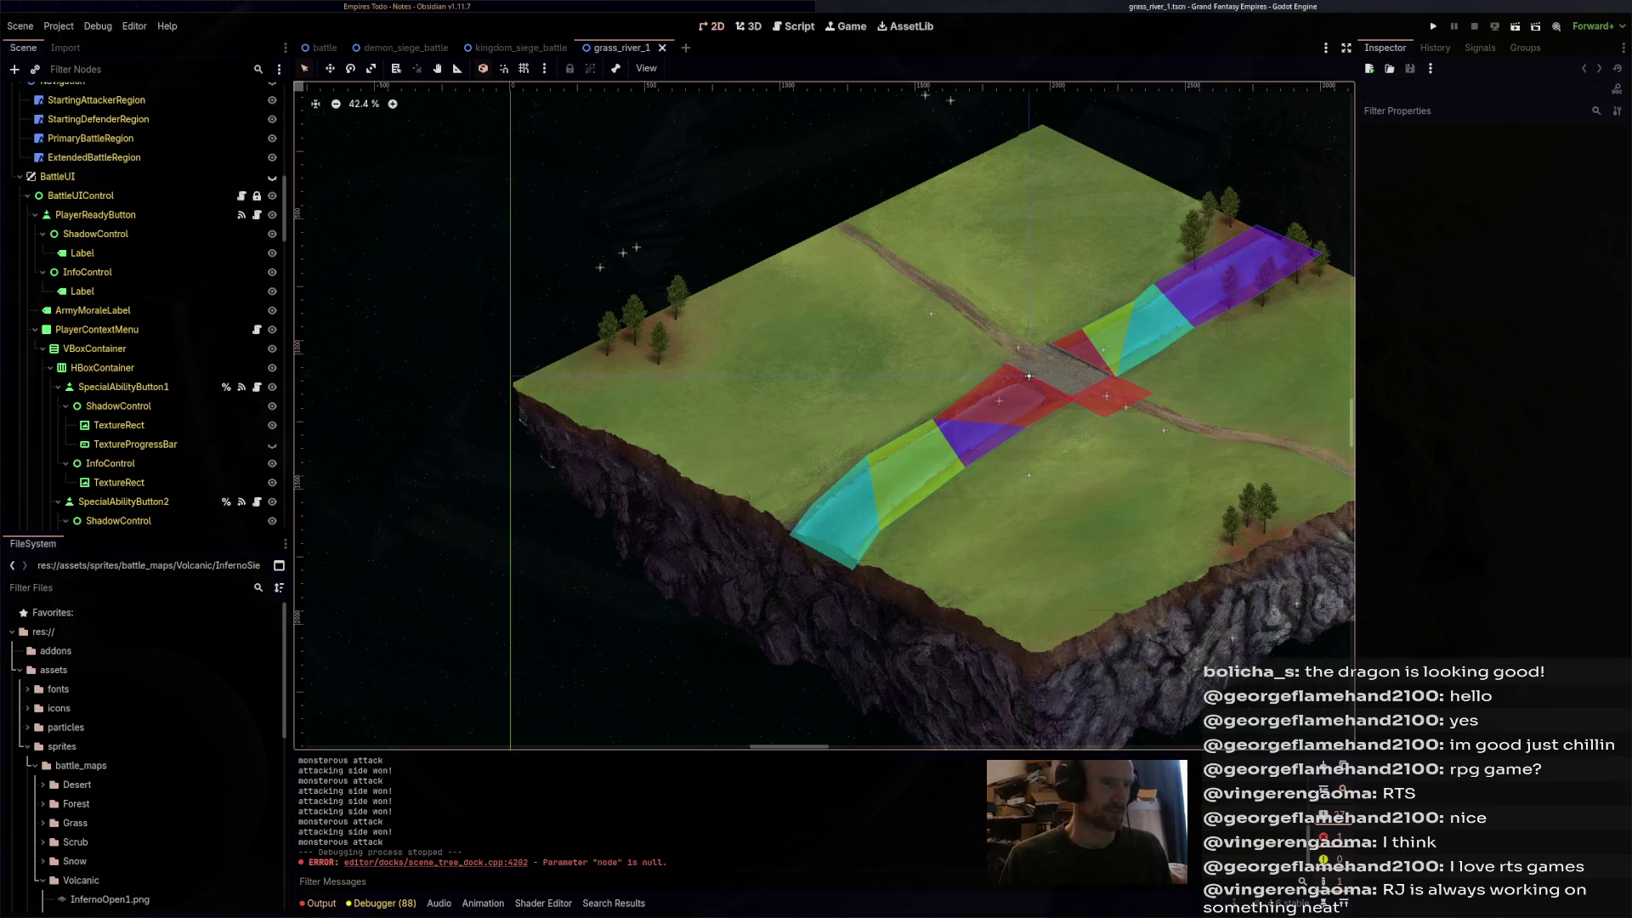
pyautogui.scroll(5, 1270, 451)
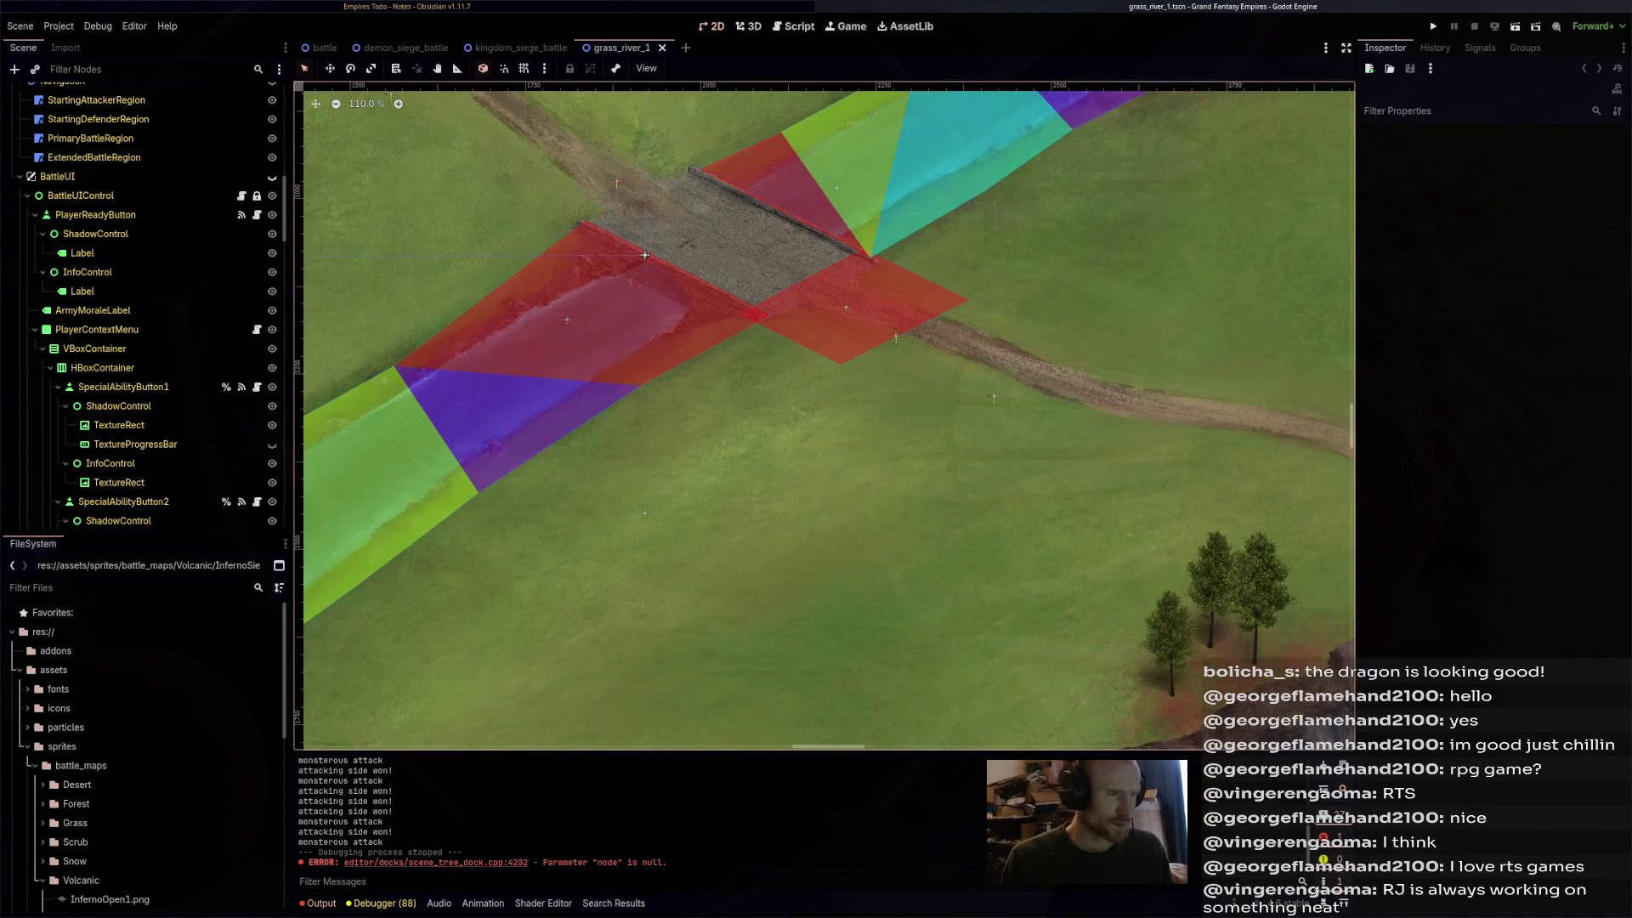
pyautogui.moveTo(645, 254); pyautogui.dragTo(715, 364)
pyautogui.scroll(-4, 865, 400)
pyautogui.click(865, 399)
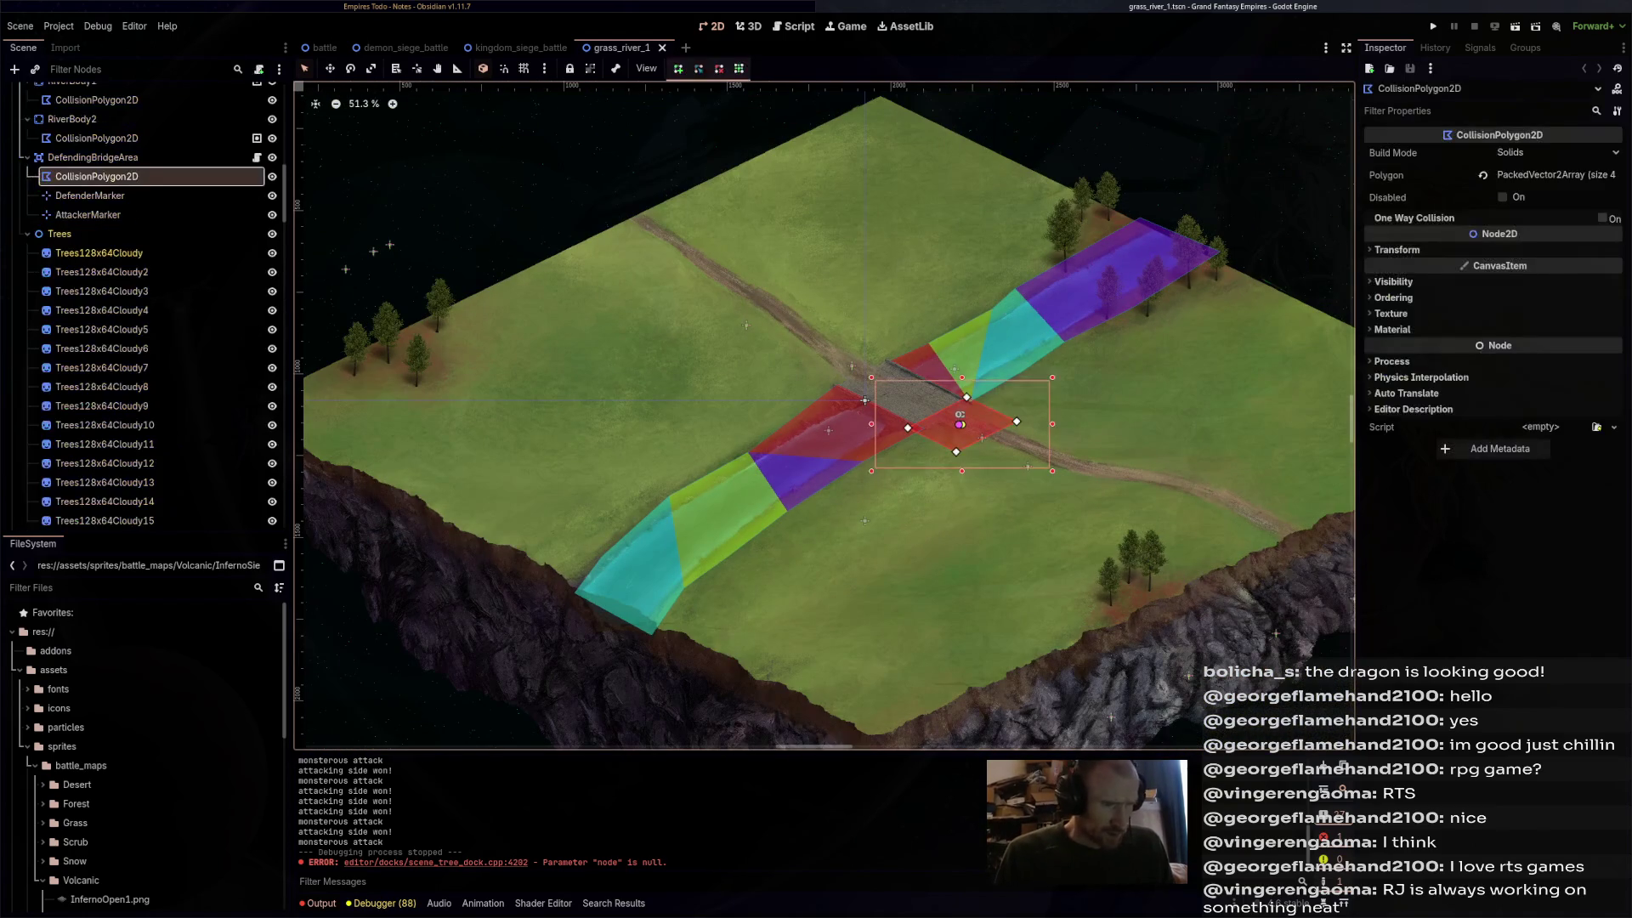
pyautogui.click(864, 399)
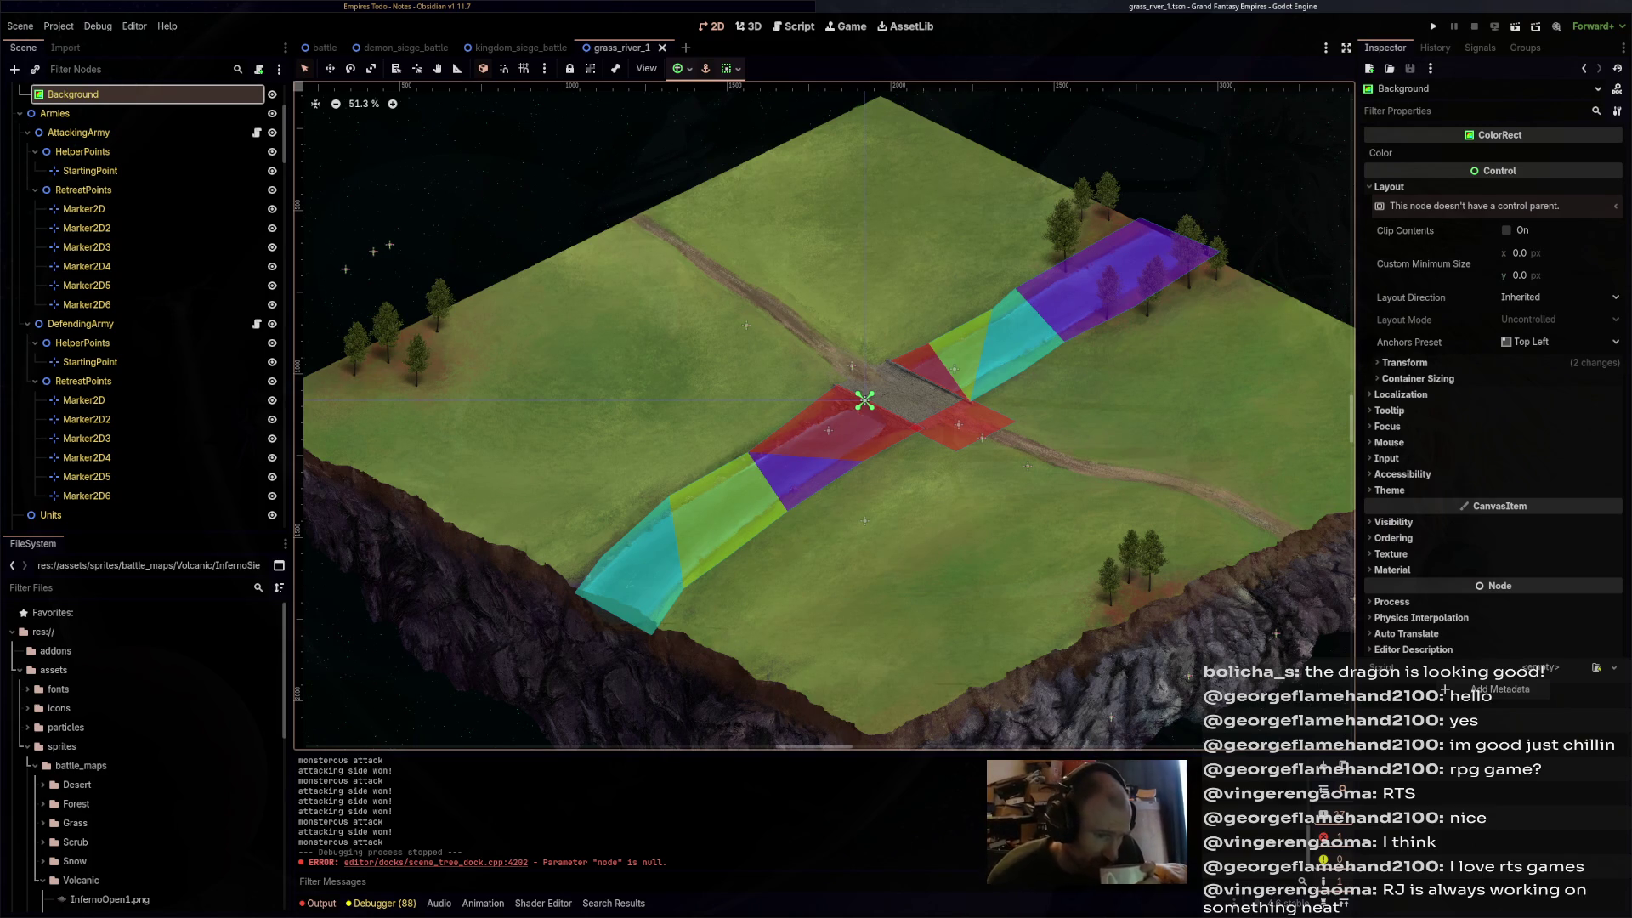
pyautogui.hscroll(5, 825, 417)
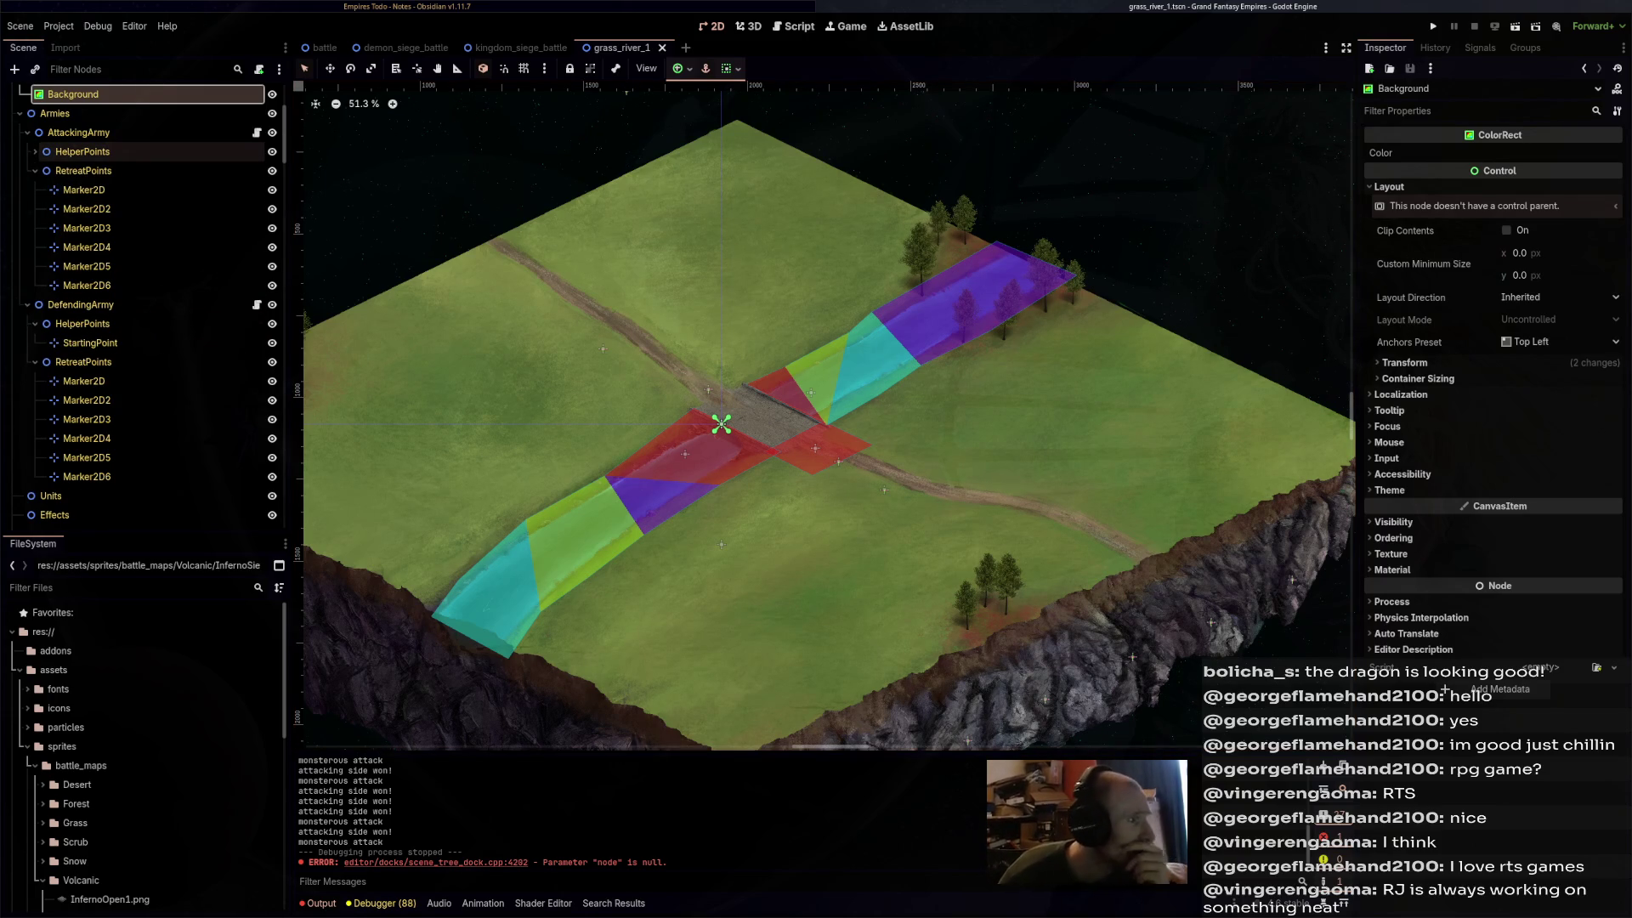
# - Collapse HelperPoints, RetreatPoints, RiverBody1, RiverBody2, DefendingBridgeArea and Trees in the Scene dock
pyautogui.click(35, 151)
pyautogui.click(35, 170)
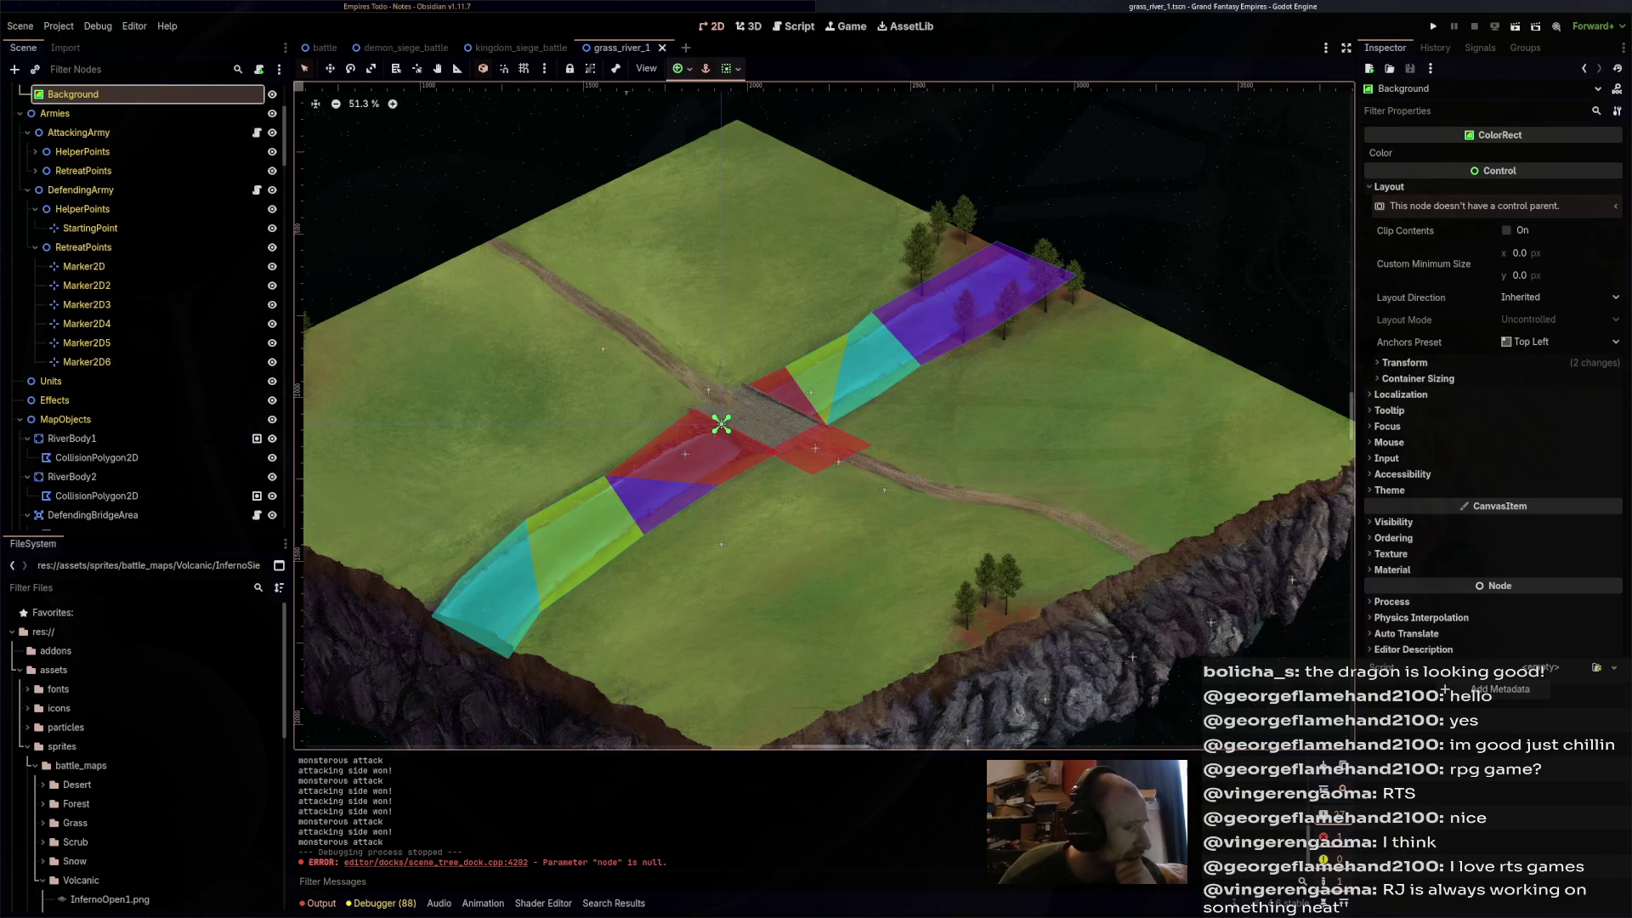
pyautogui.scroll(-5, 93, 398)
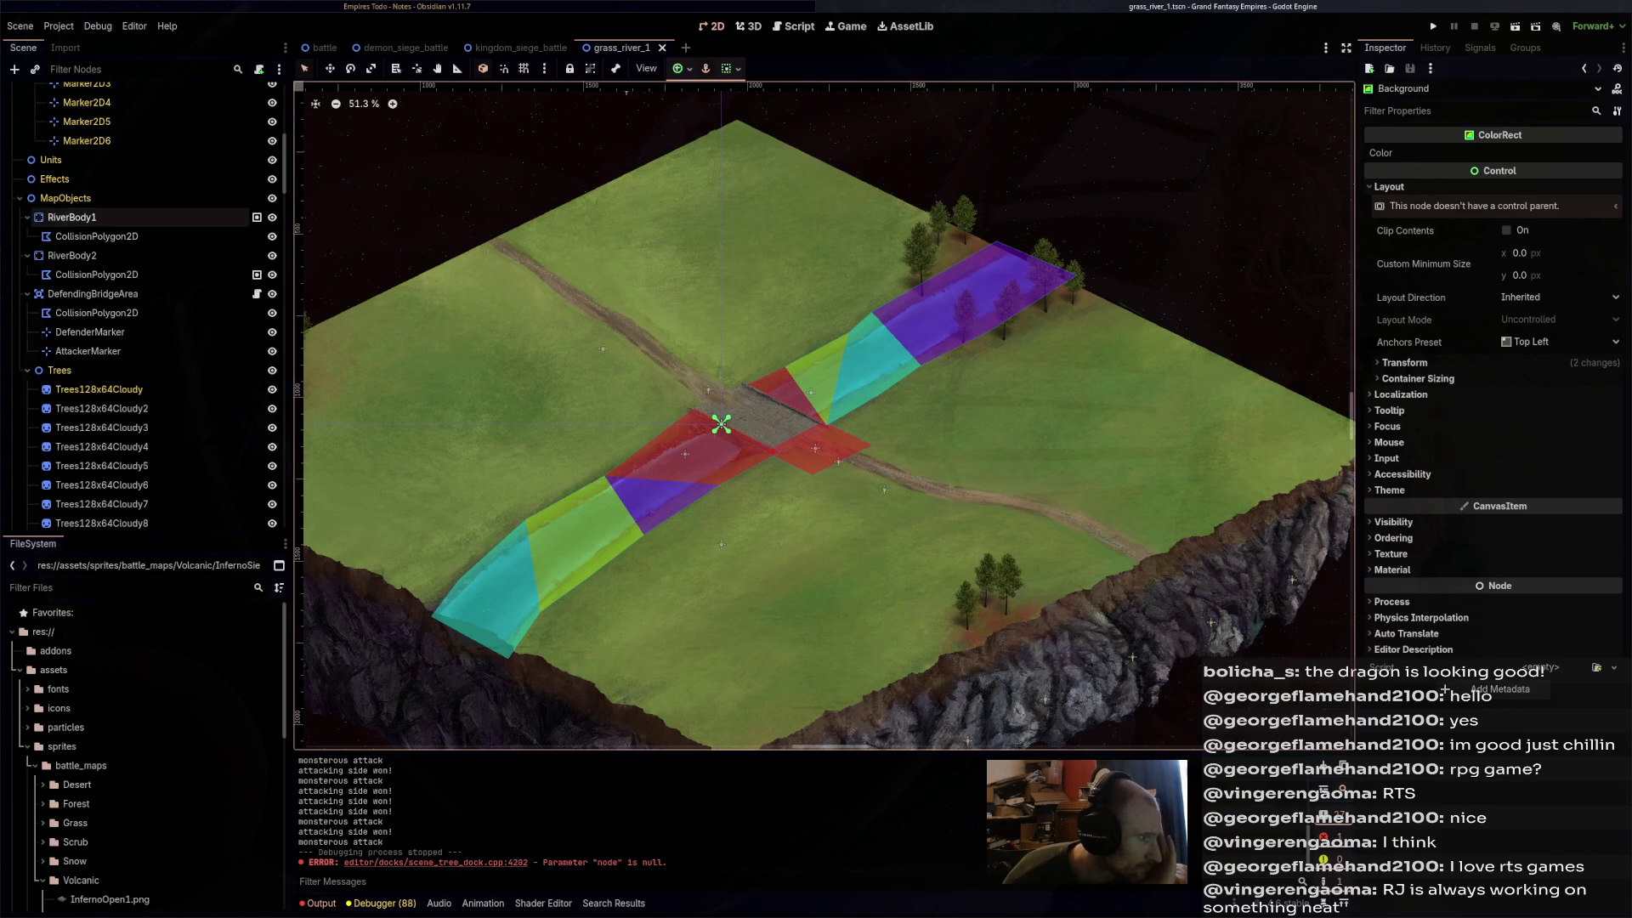
pyautogui.click(28, 216)
pyautogui.click(27, 236)
pyautogui.click(28, 255)
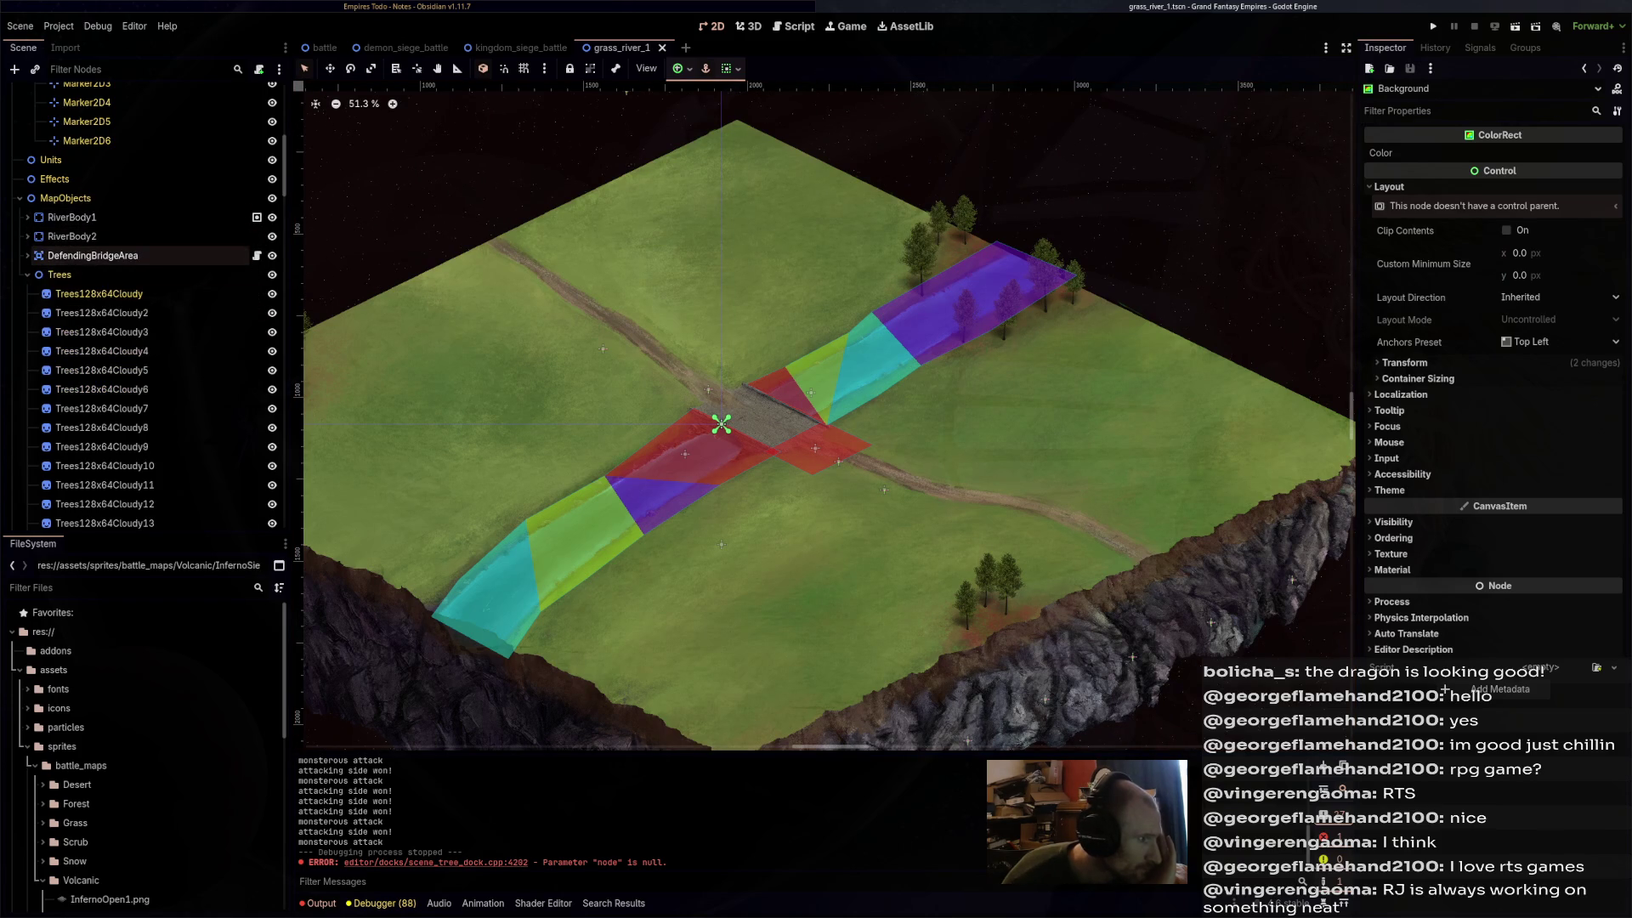
pyautogui.click(27, 274)
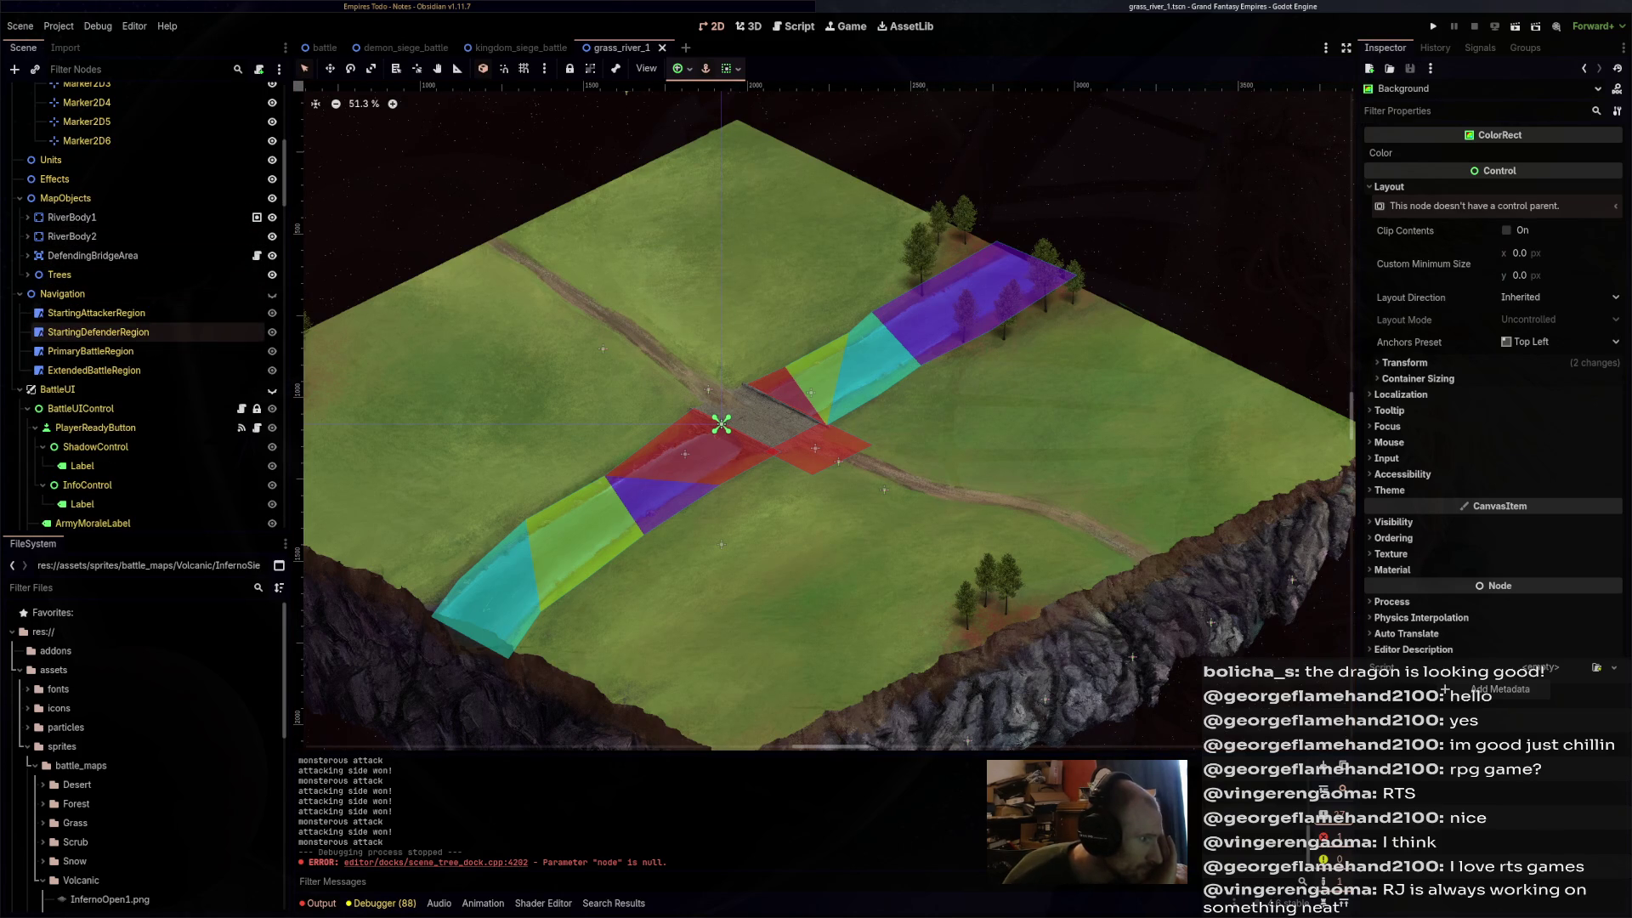
# - Inspect RiverBody1, RiverBody2 and the DefendingBridgeArea capture settings
pyautogui.click(72, 217)
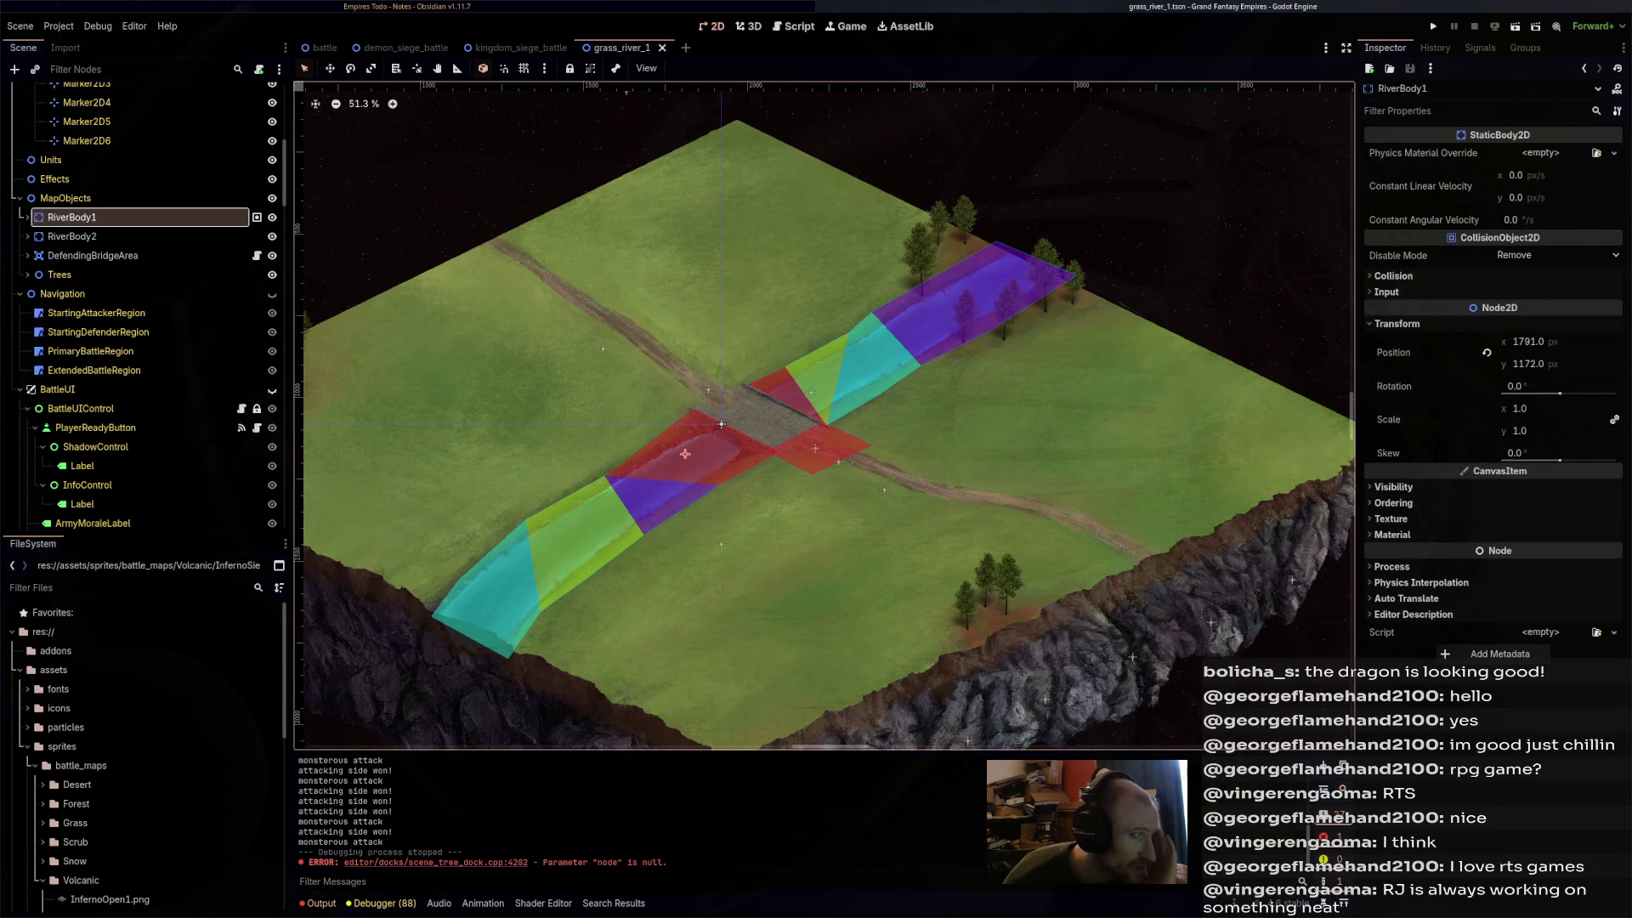
pyautogui.click(73, 236)
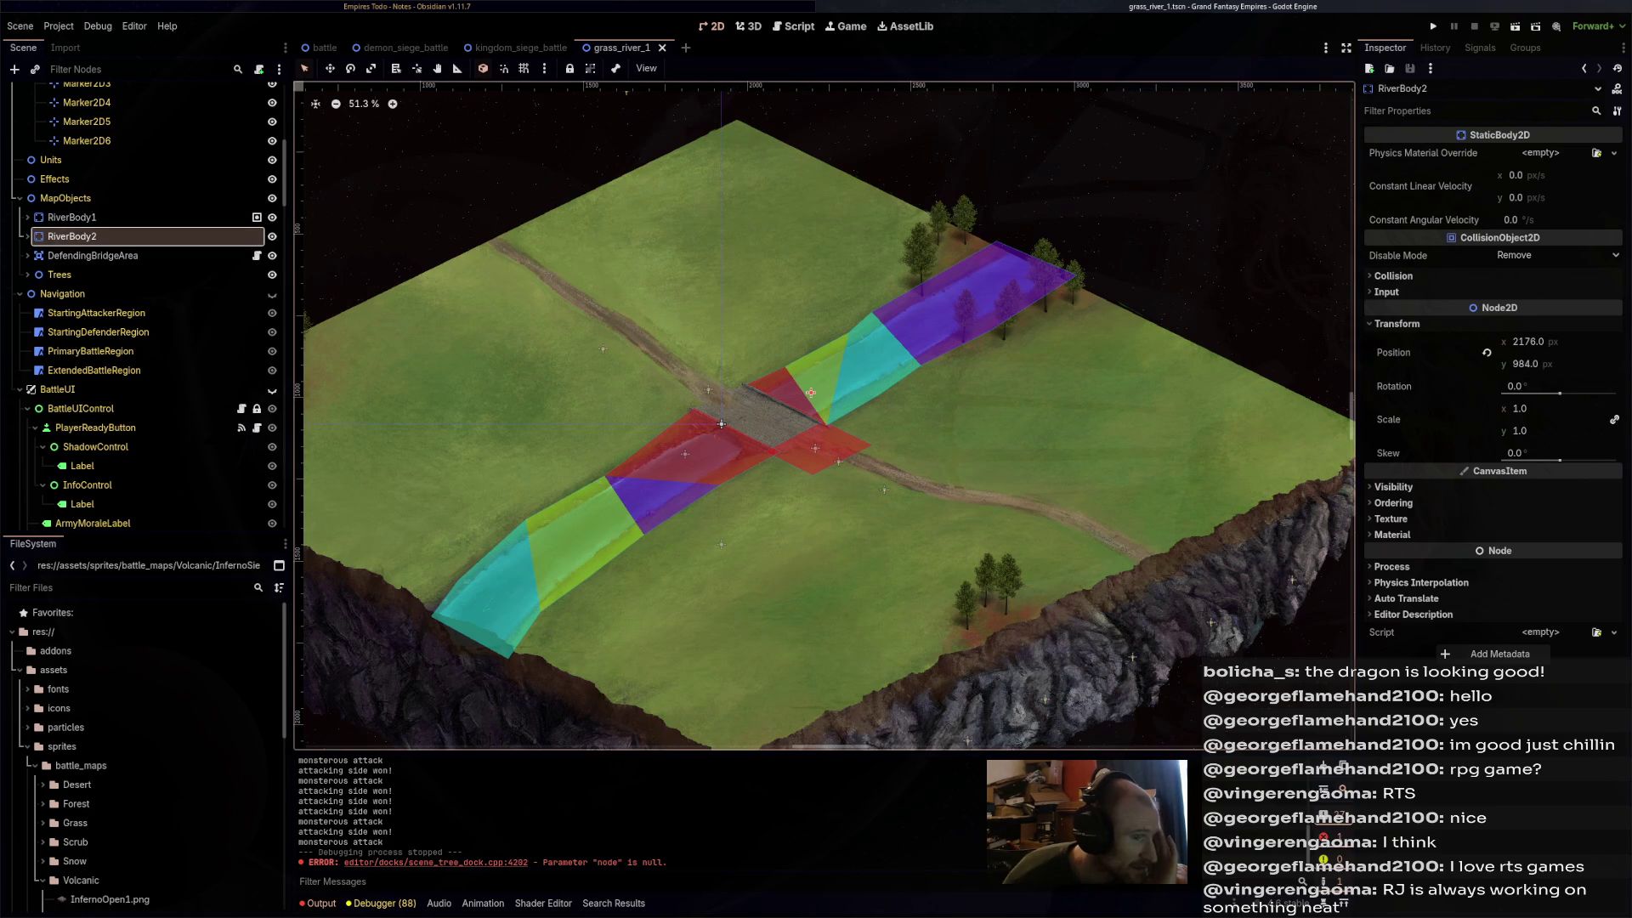
pyautogui.click(89, 255)
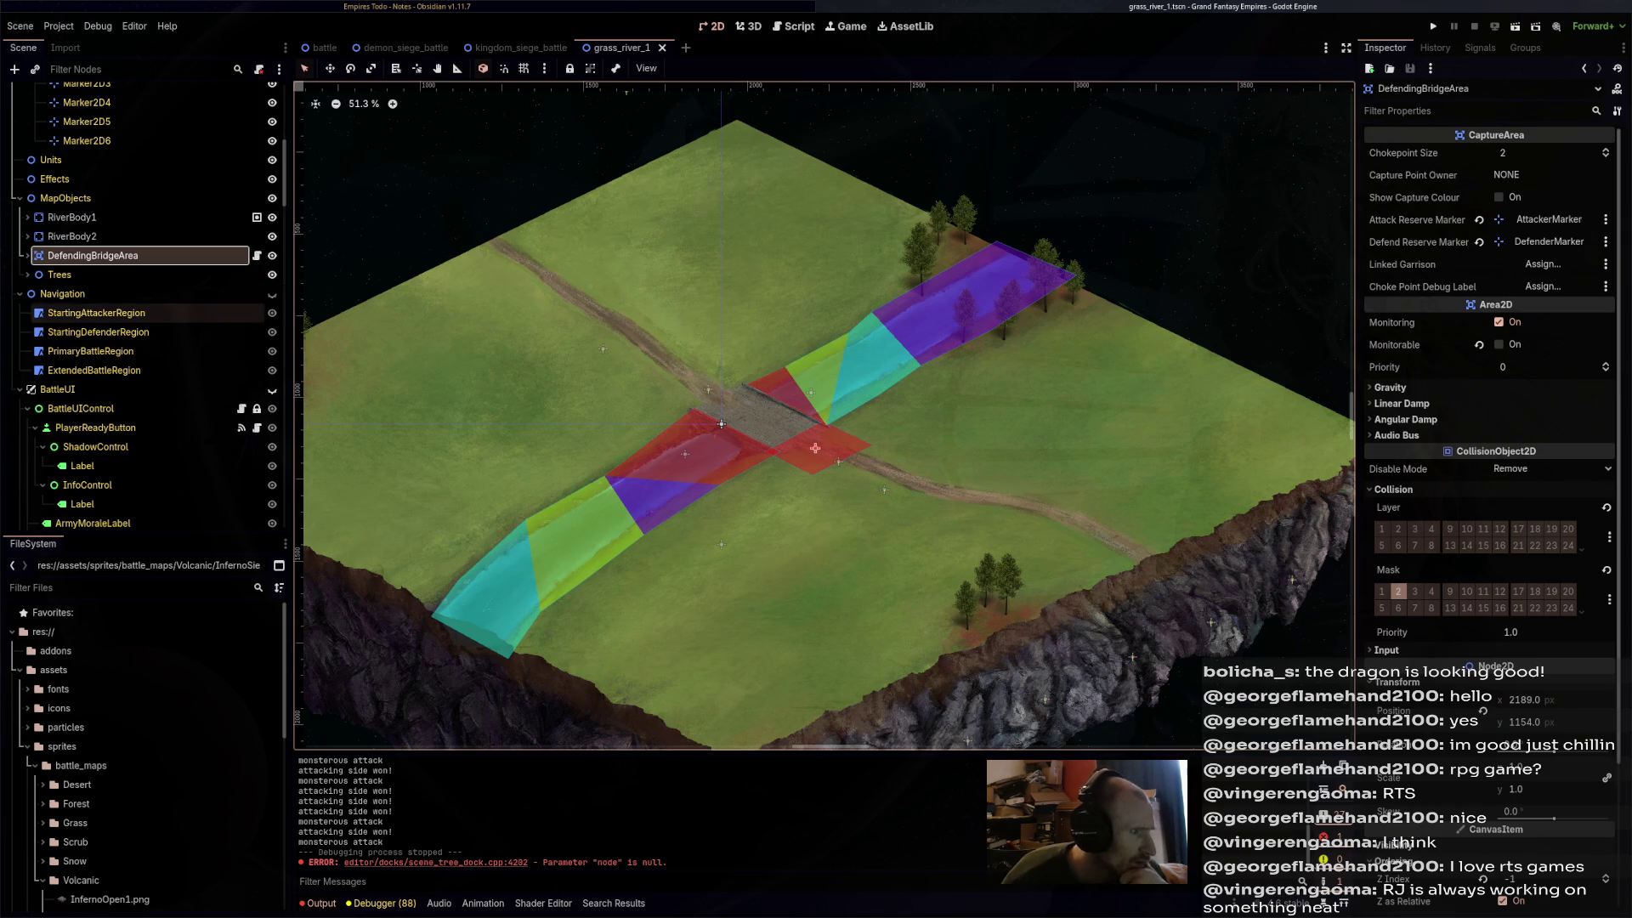
# - Show the Navigation regions and compare the PrimaryBattleRegion and ExtendedBattleRegion outlines
pyautogui.click(271, 293)
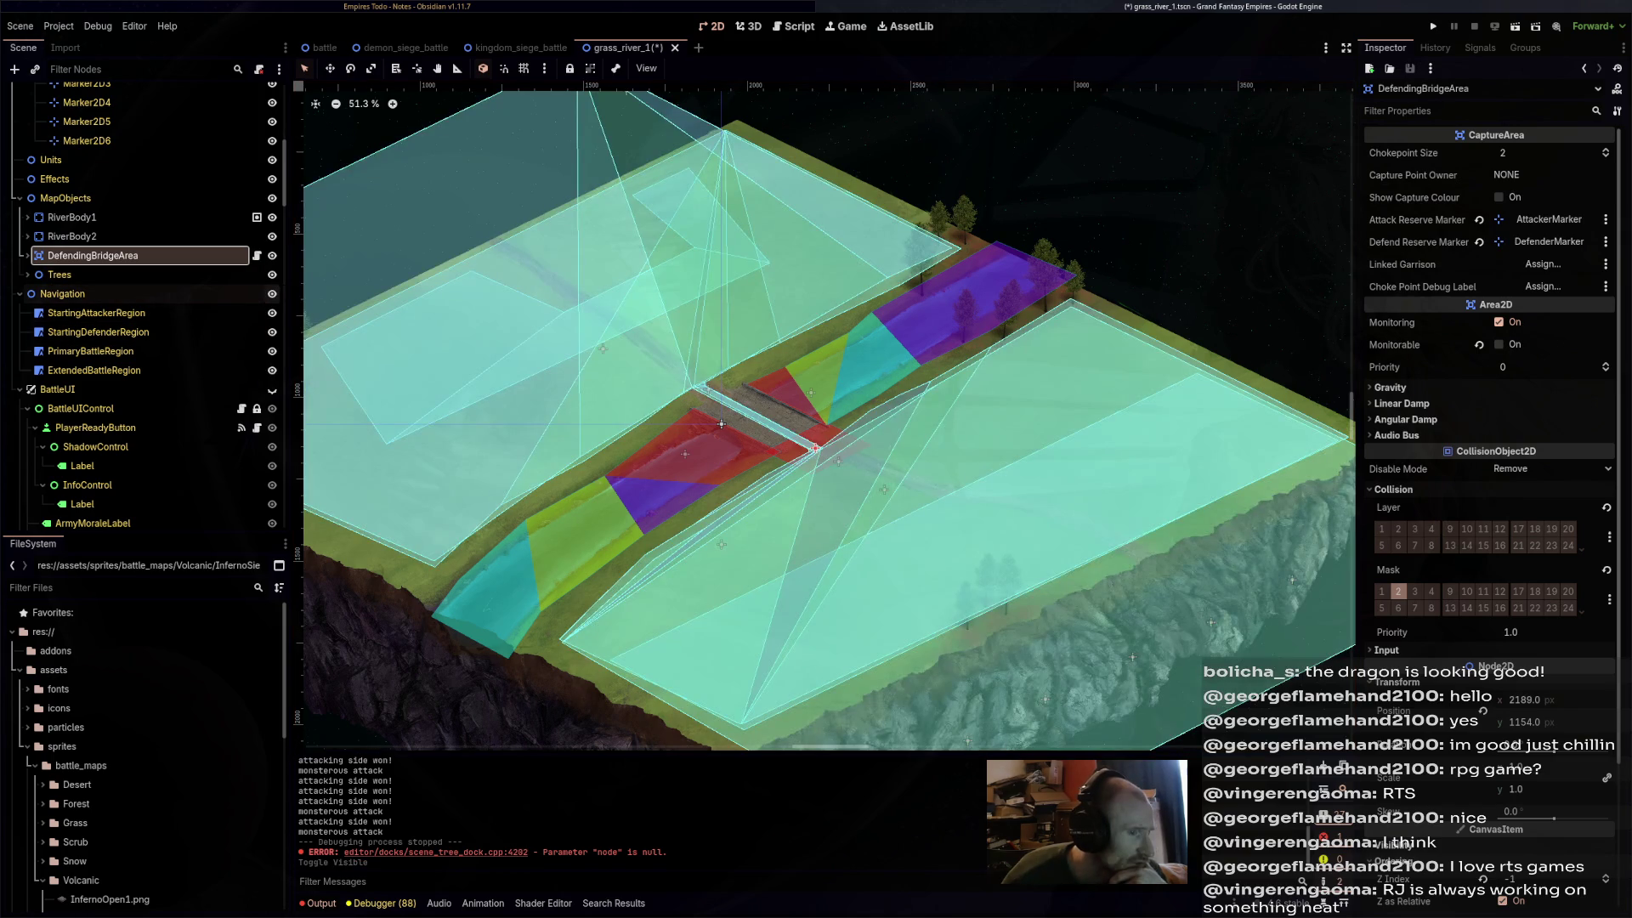
pyautogui.click(721, 423)
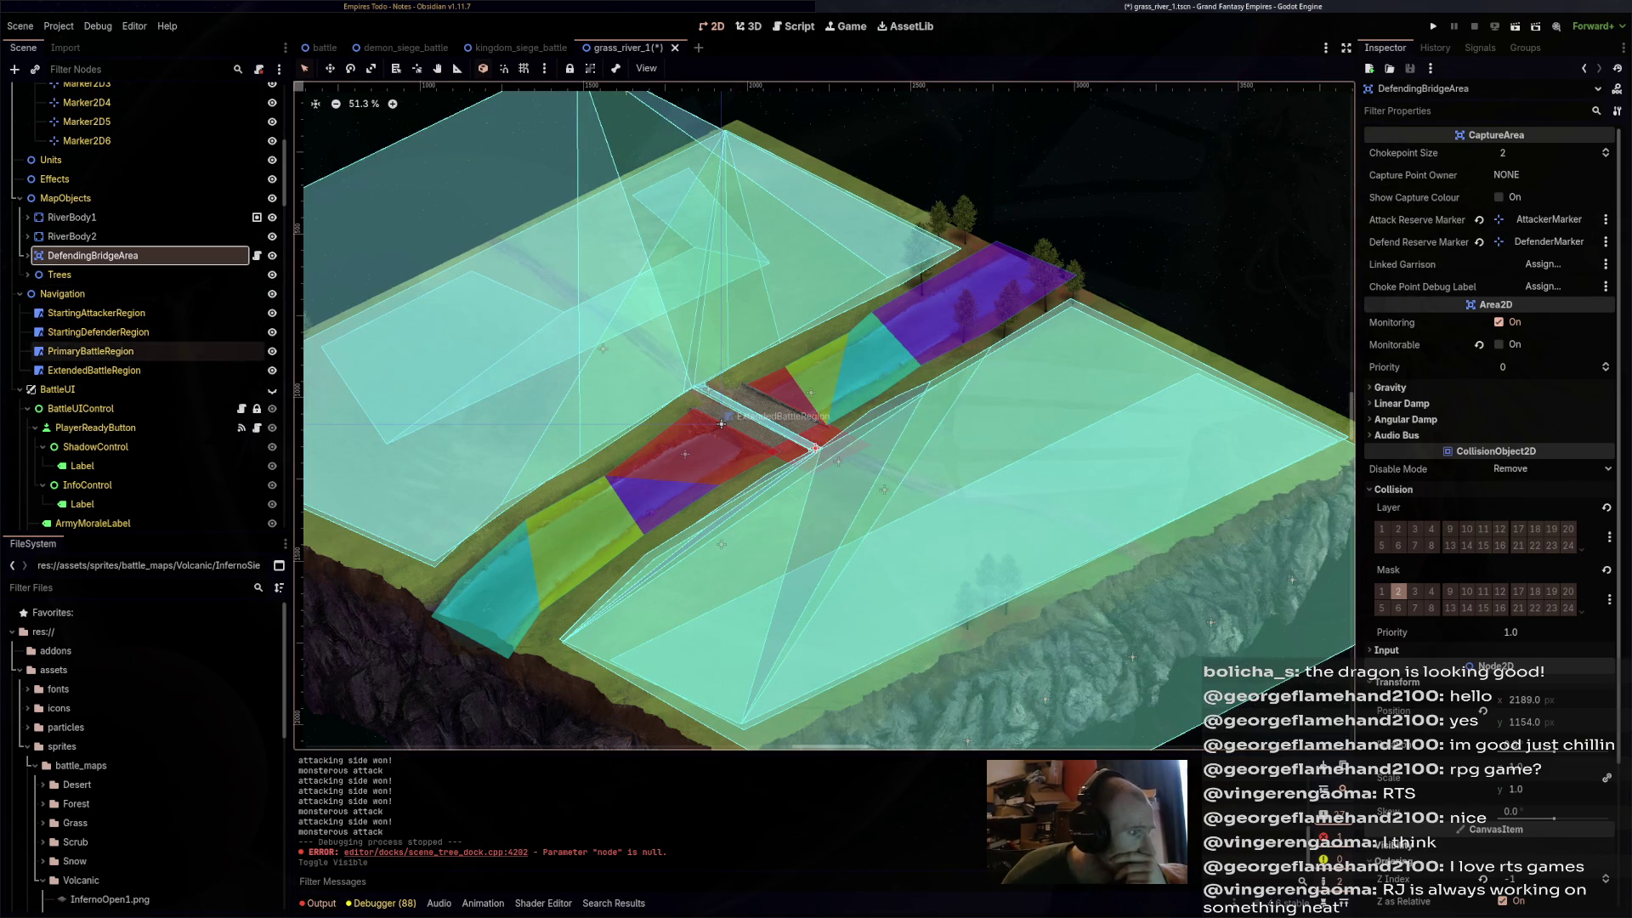
pyautogui.click(720, 422)
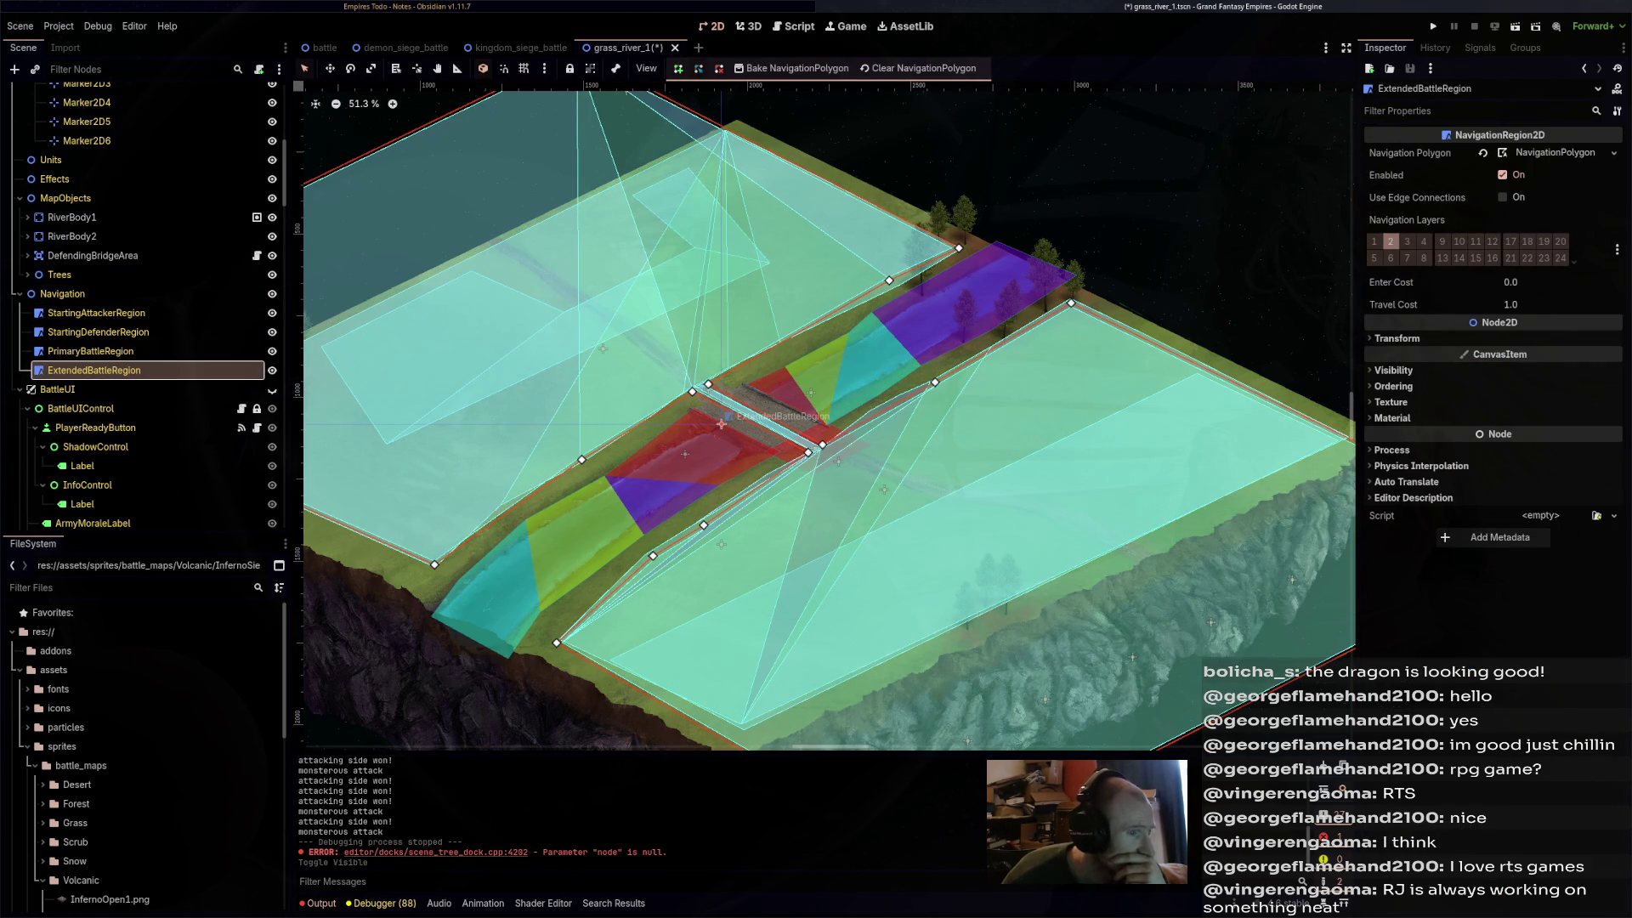
pyautogui.click(721, 423)
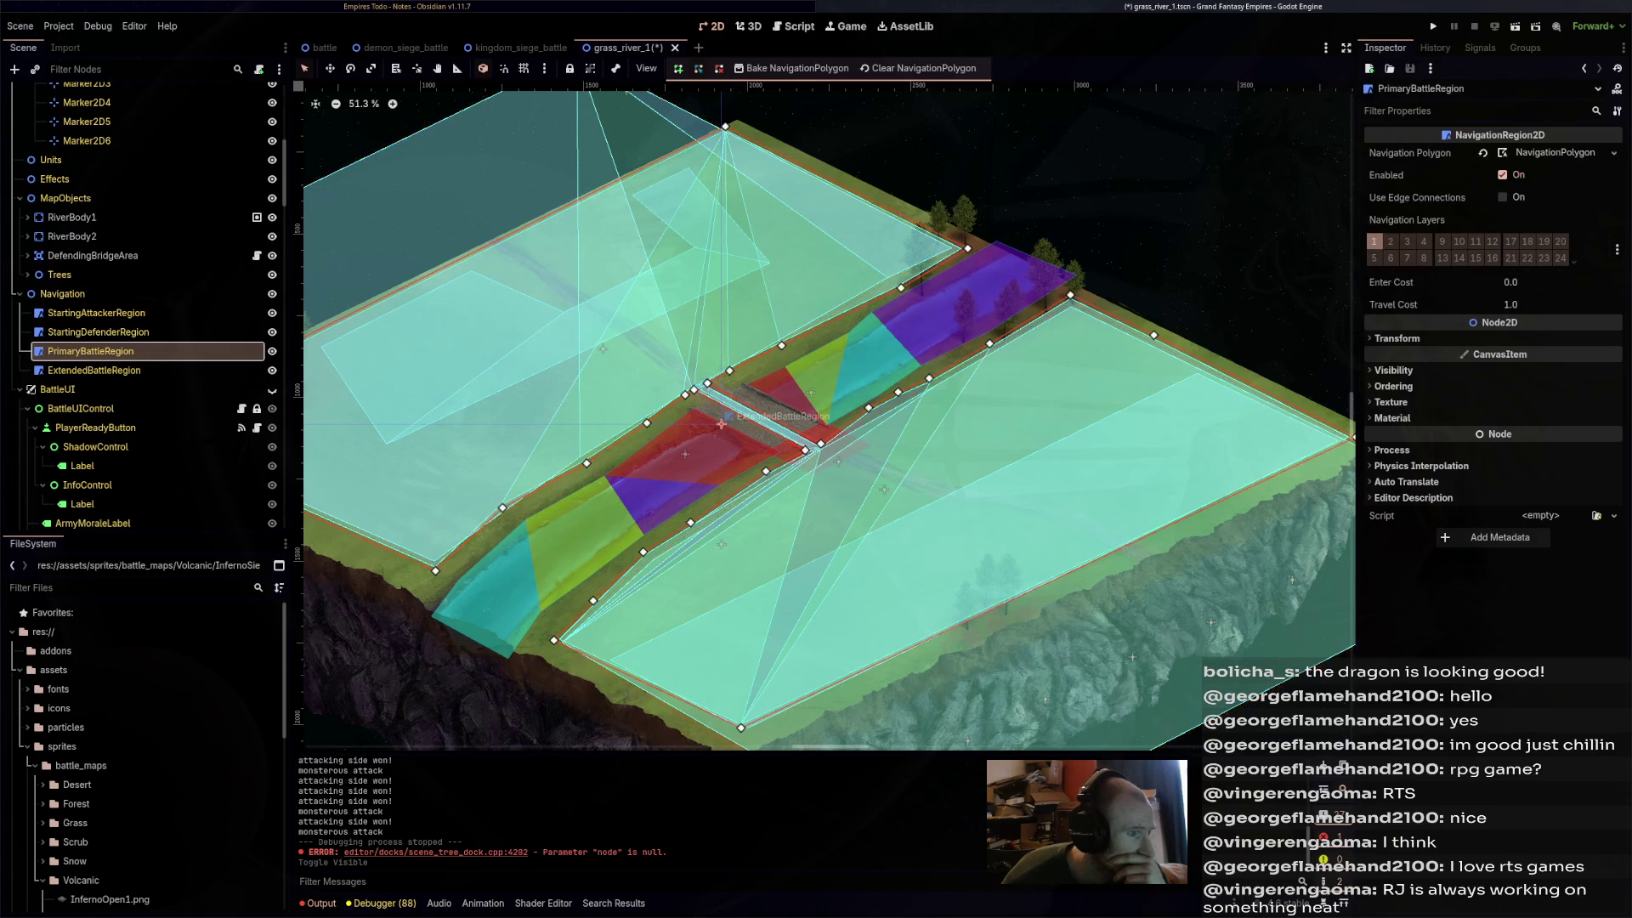
# - Clear StartingDefenderRegion's navigation polygon and create a new empty one
pyautogui.click(98, 331)
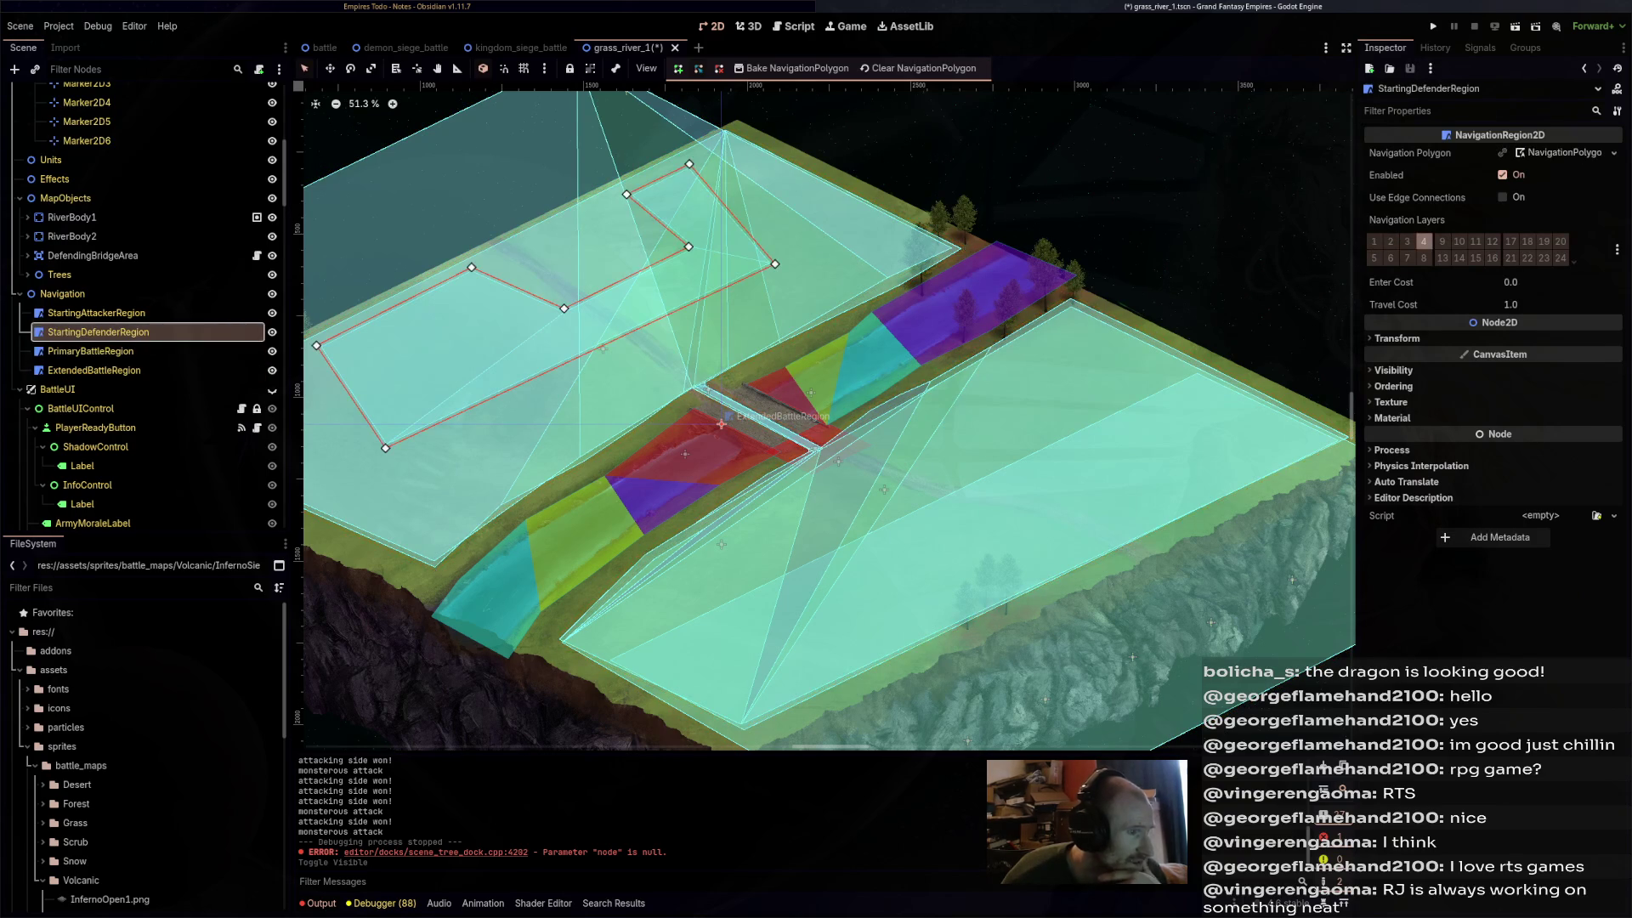
pyautogui.scroll(2, 721, 422)
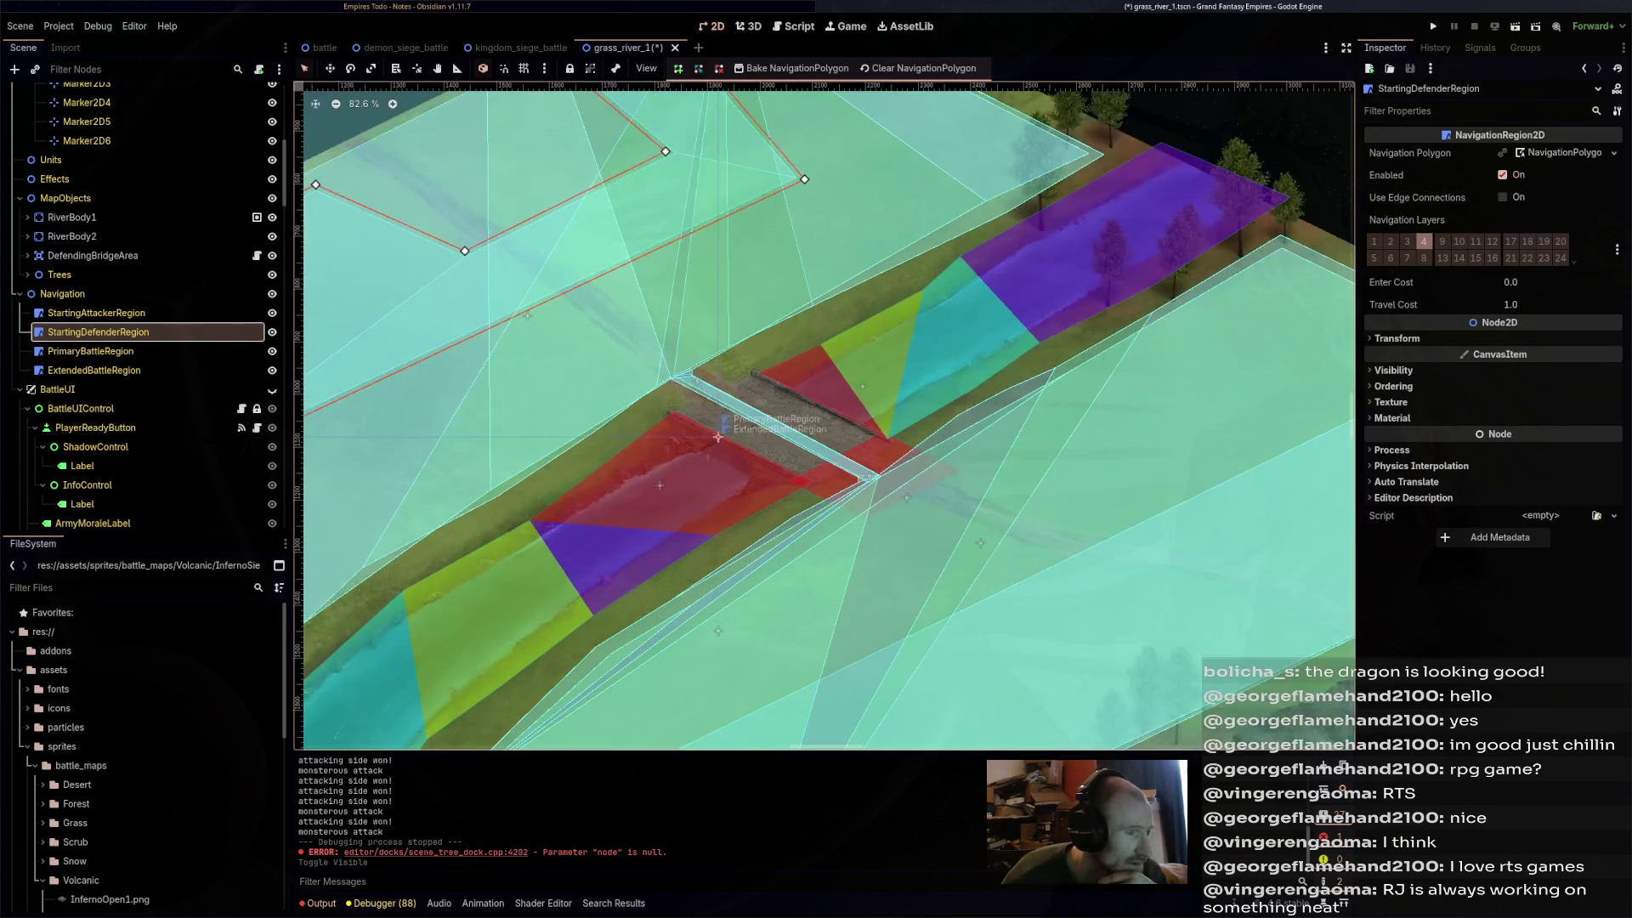
pyautogui.scroll(-2, 717, 437)
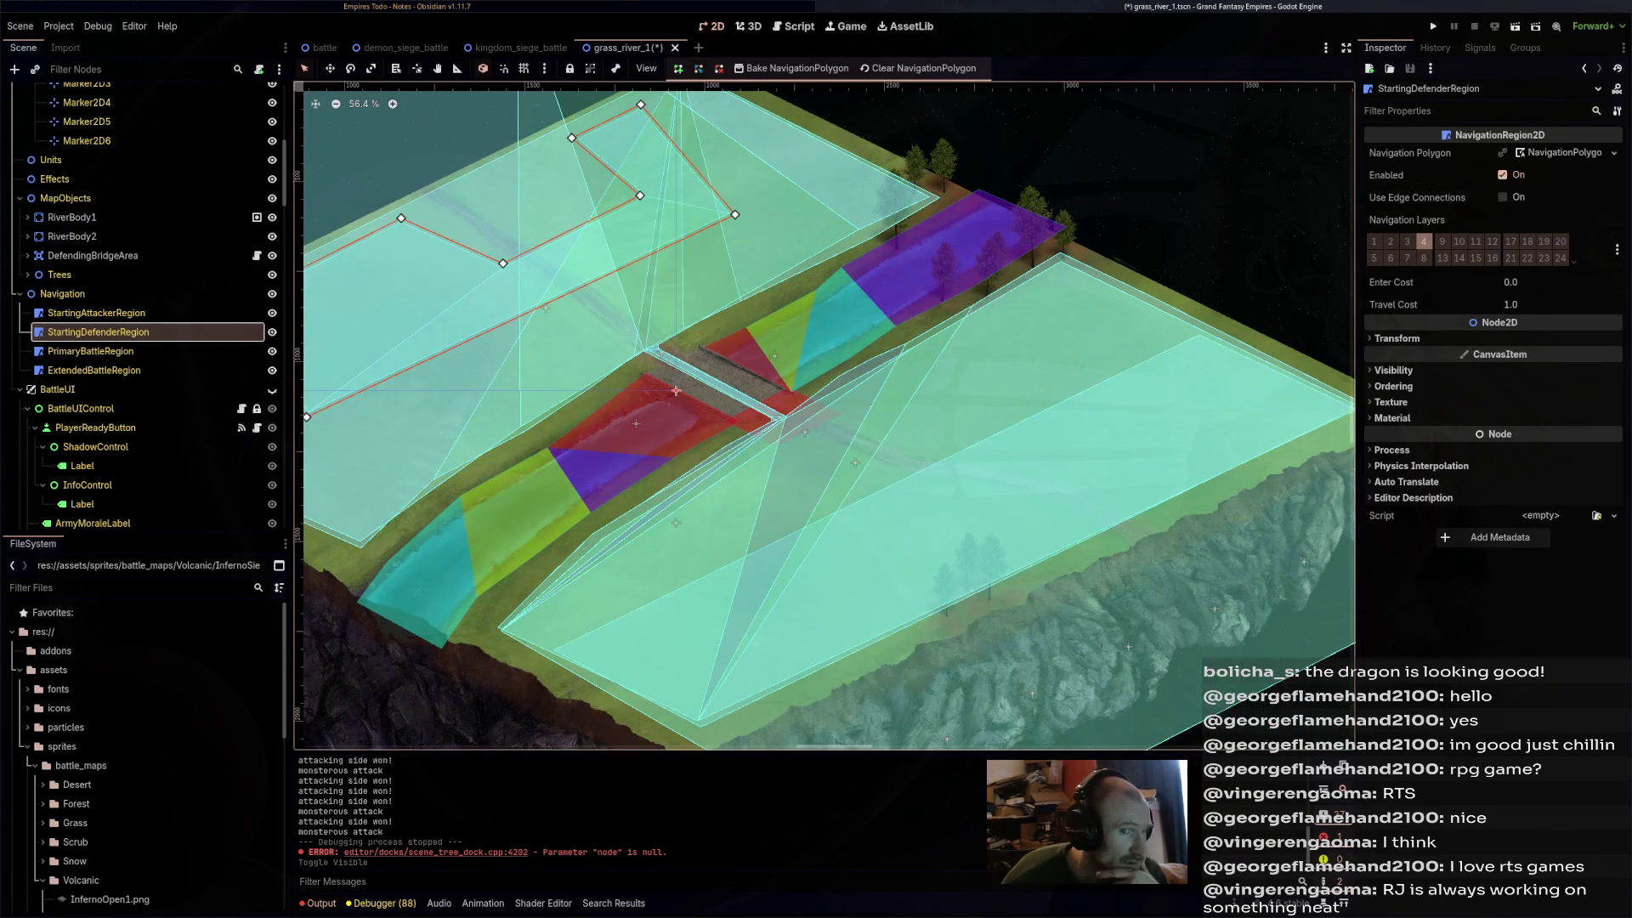
pyautogui.click(1613, 153)
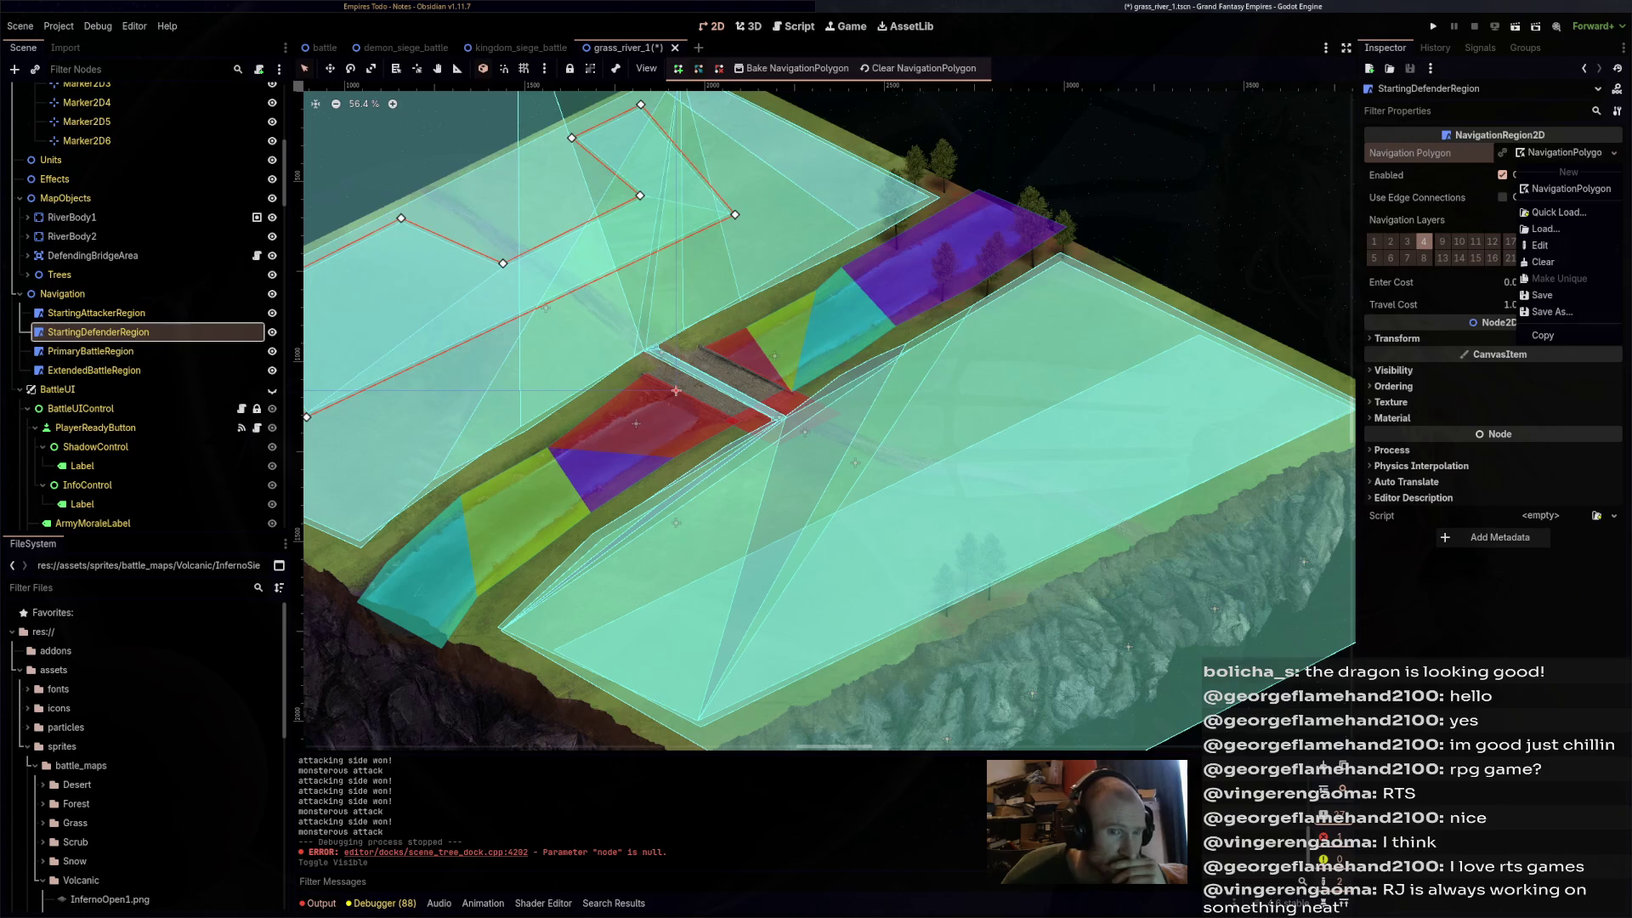
pyautogui.click(1543, 261)
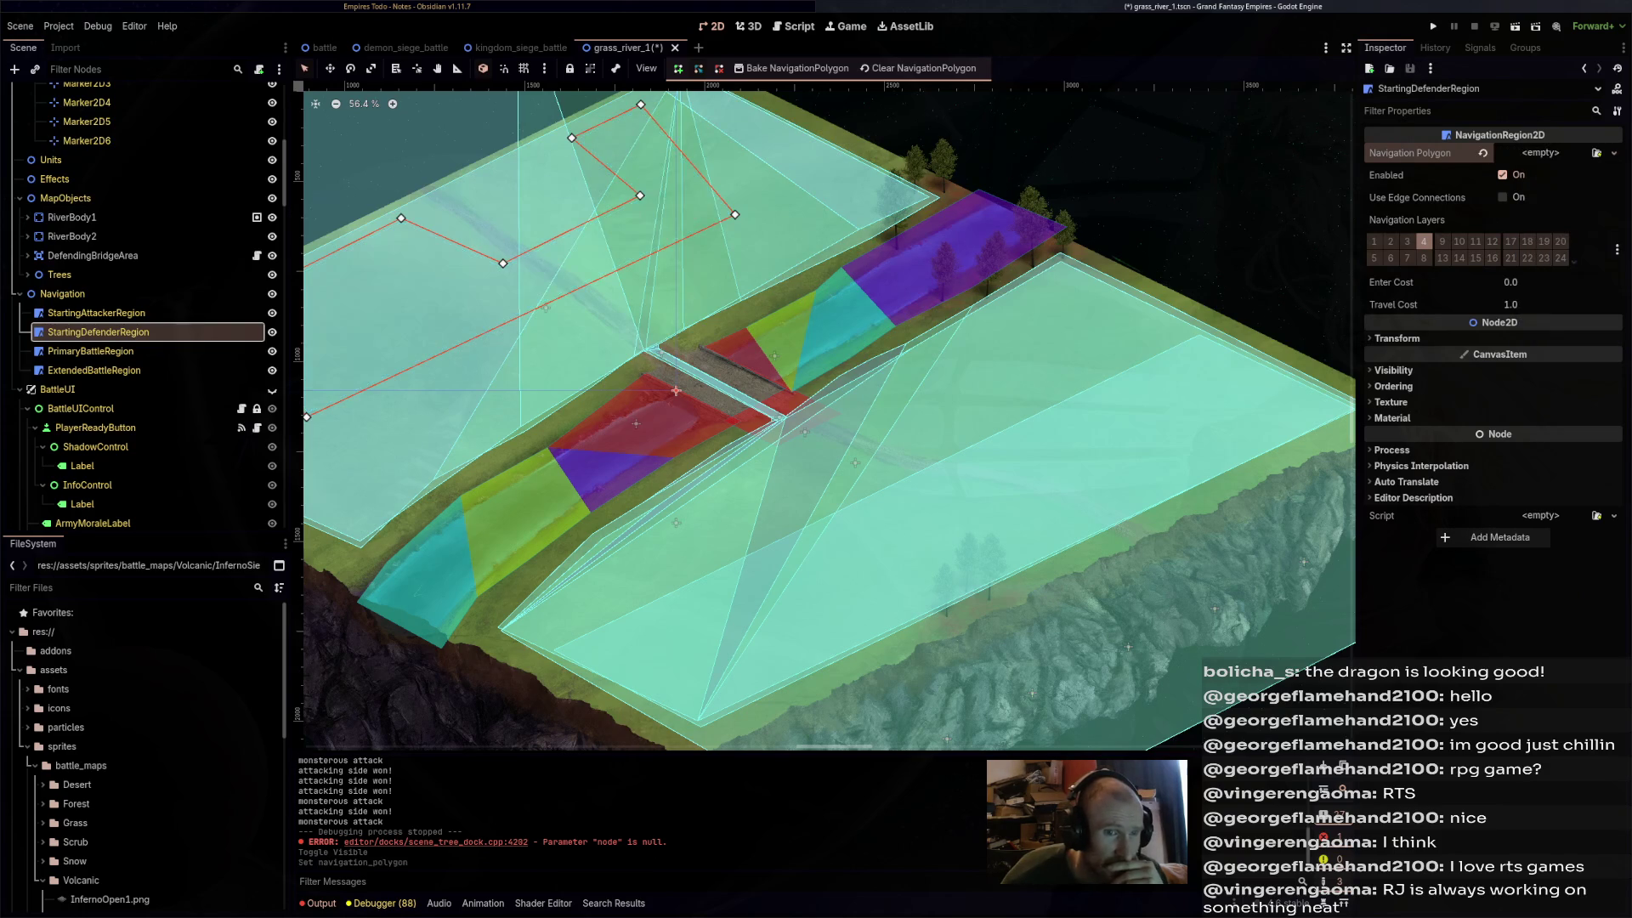
pyautogui.click(675, 391)
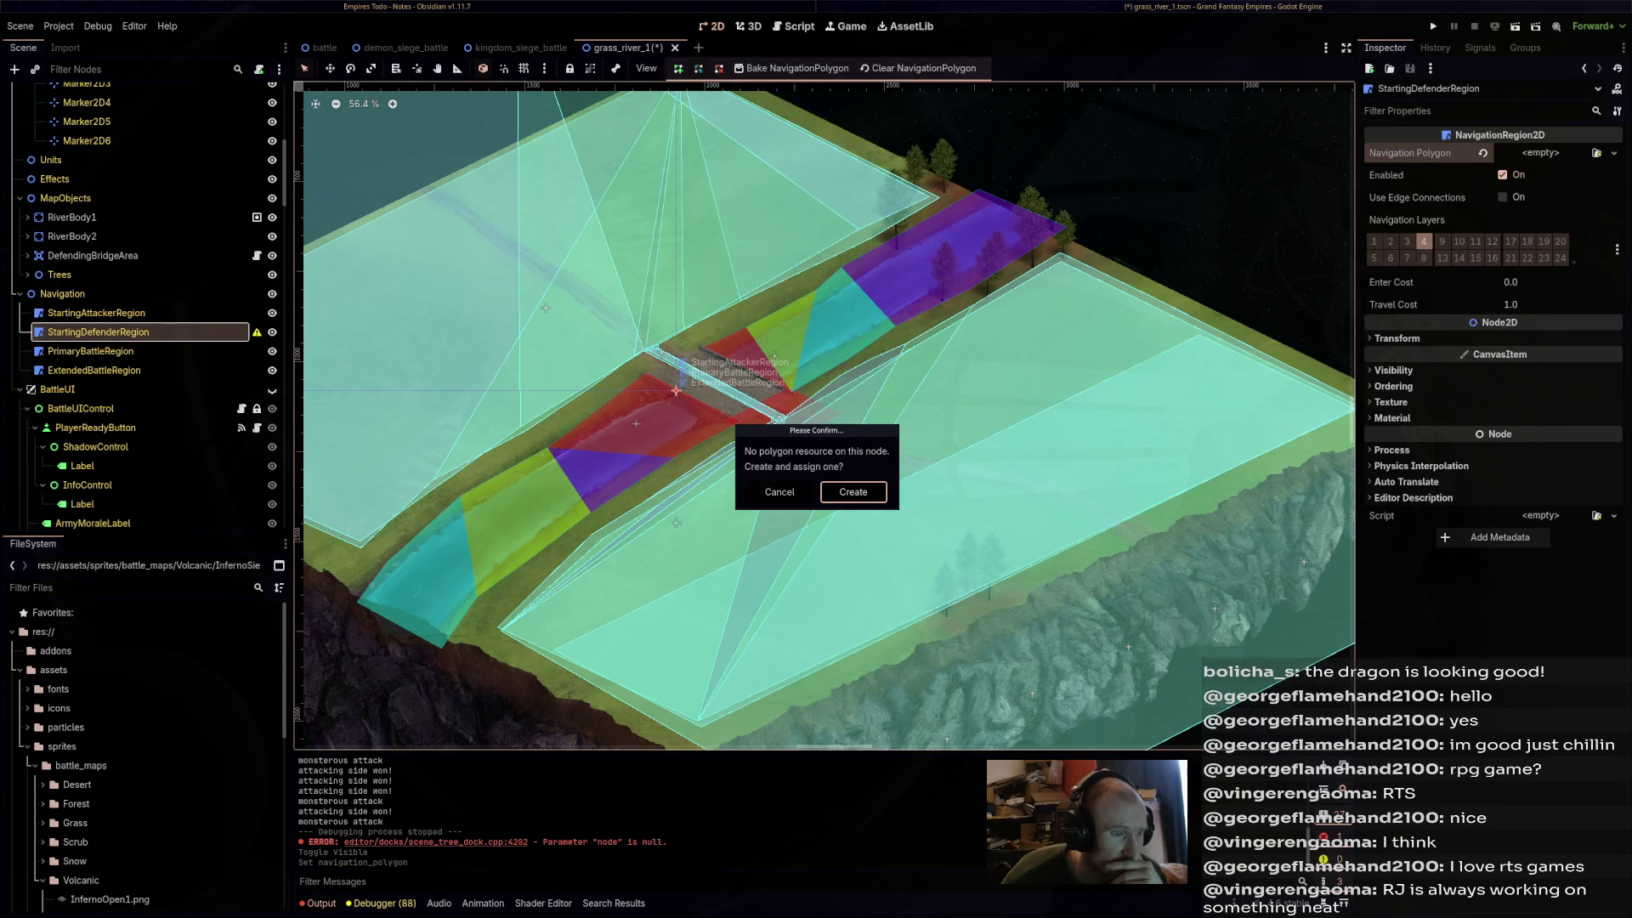
pyautogui.click(854, 492)
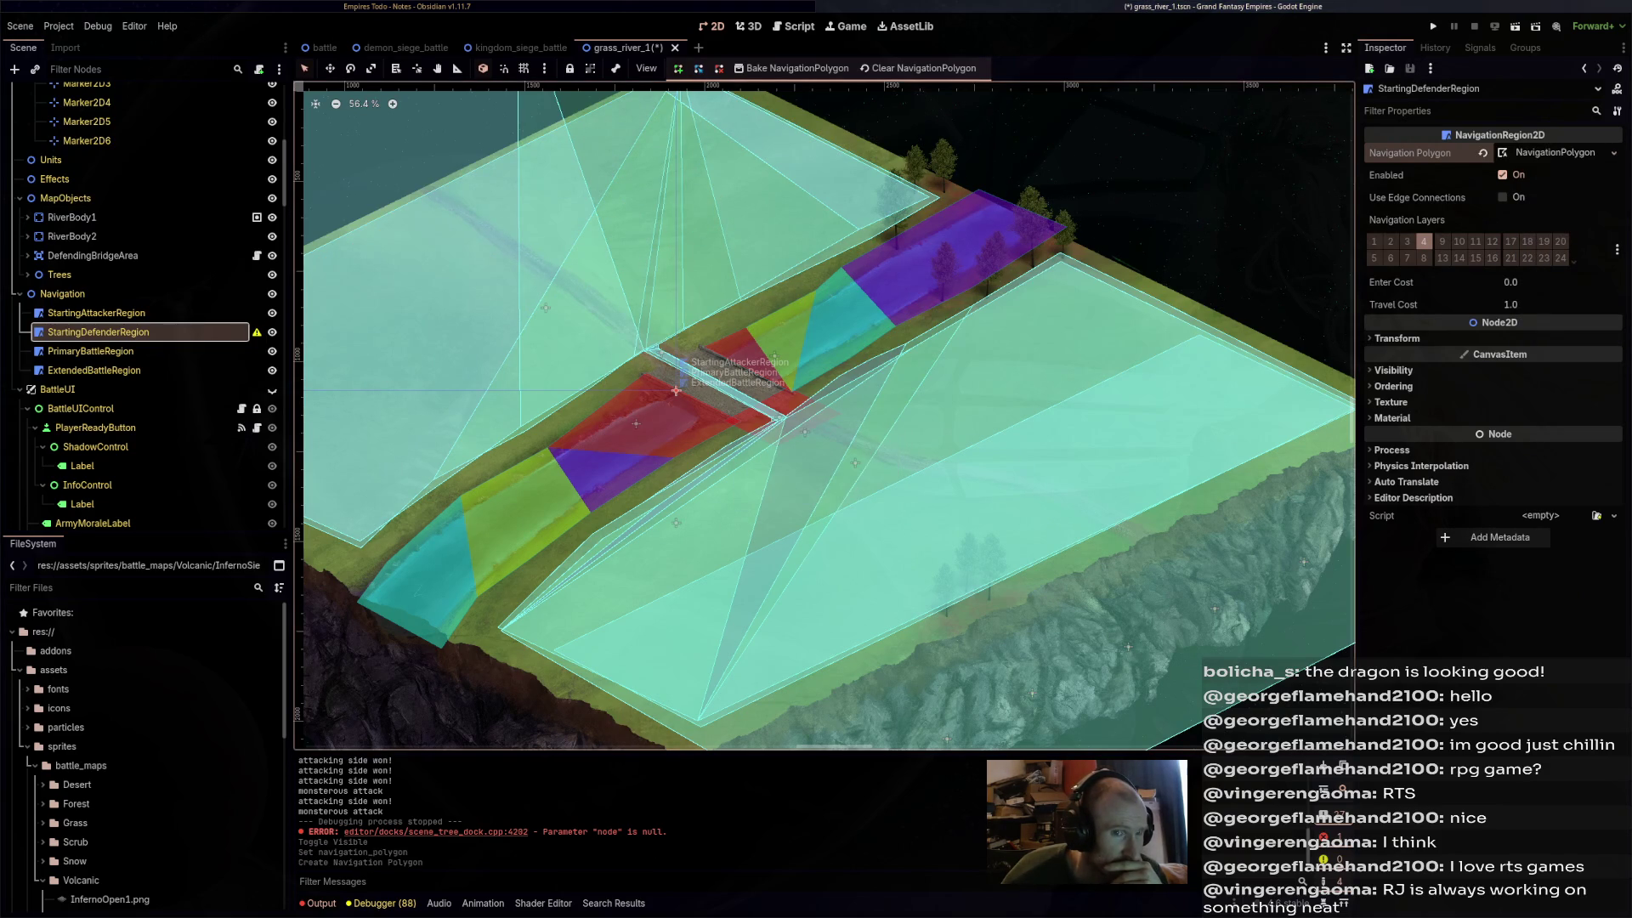
# - Clear StartingAttackerRegion's navigation polygon and create a new empty one
pyautogui.click(96, 313)
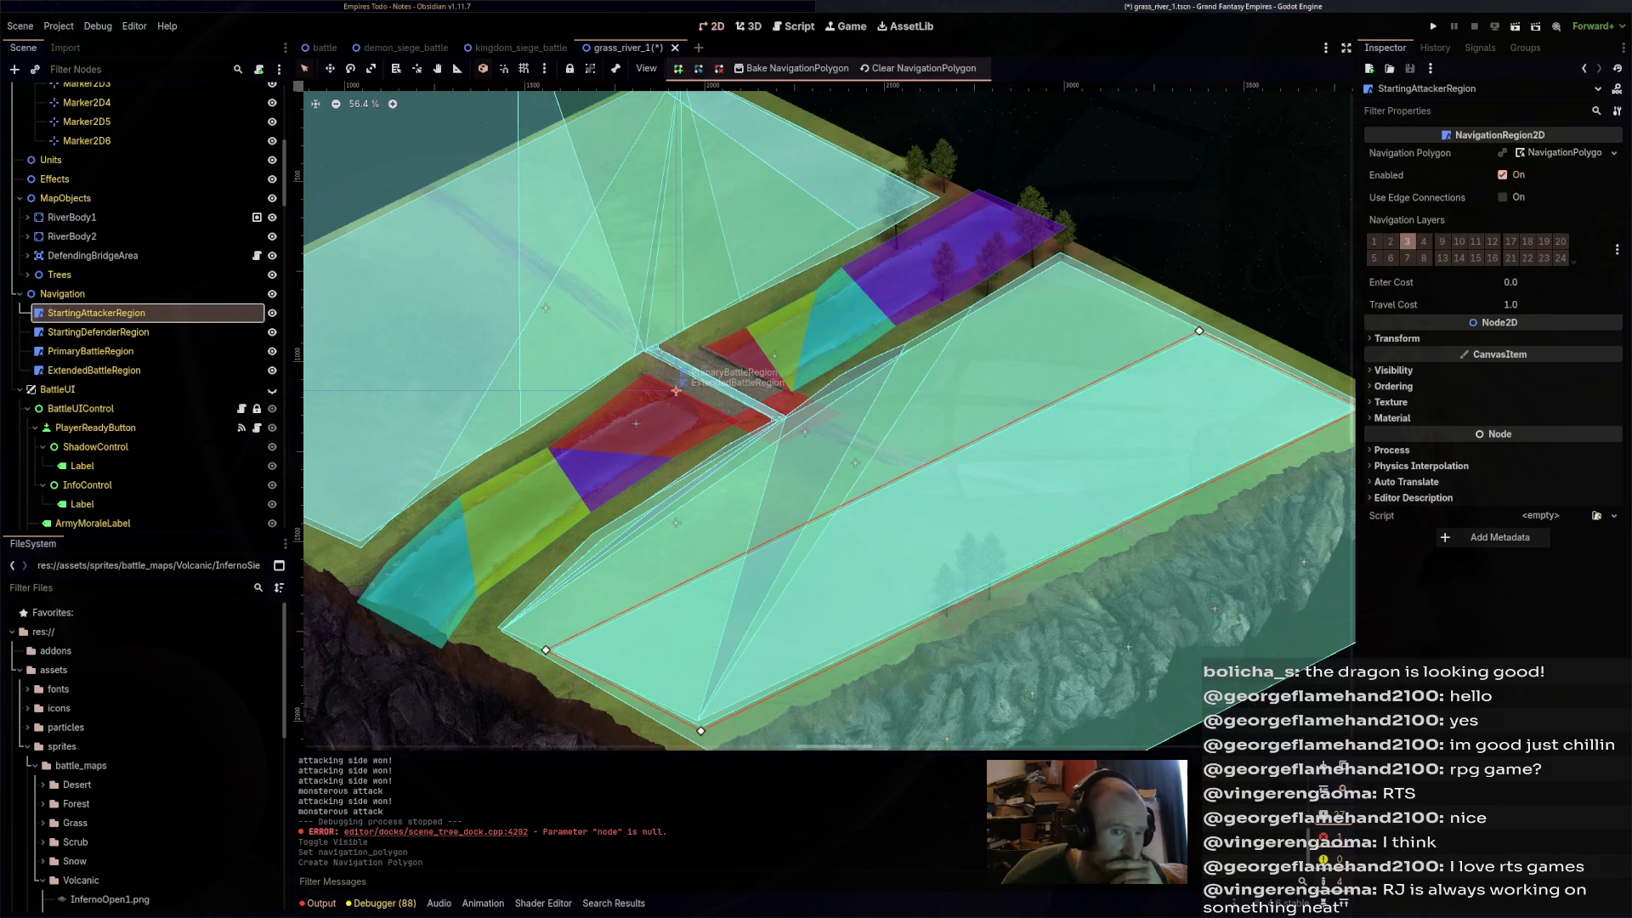
pyautogui.click(1612, 153)
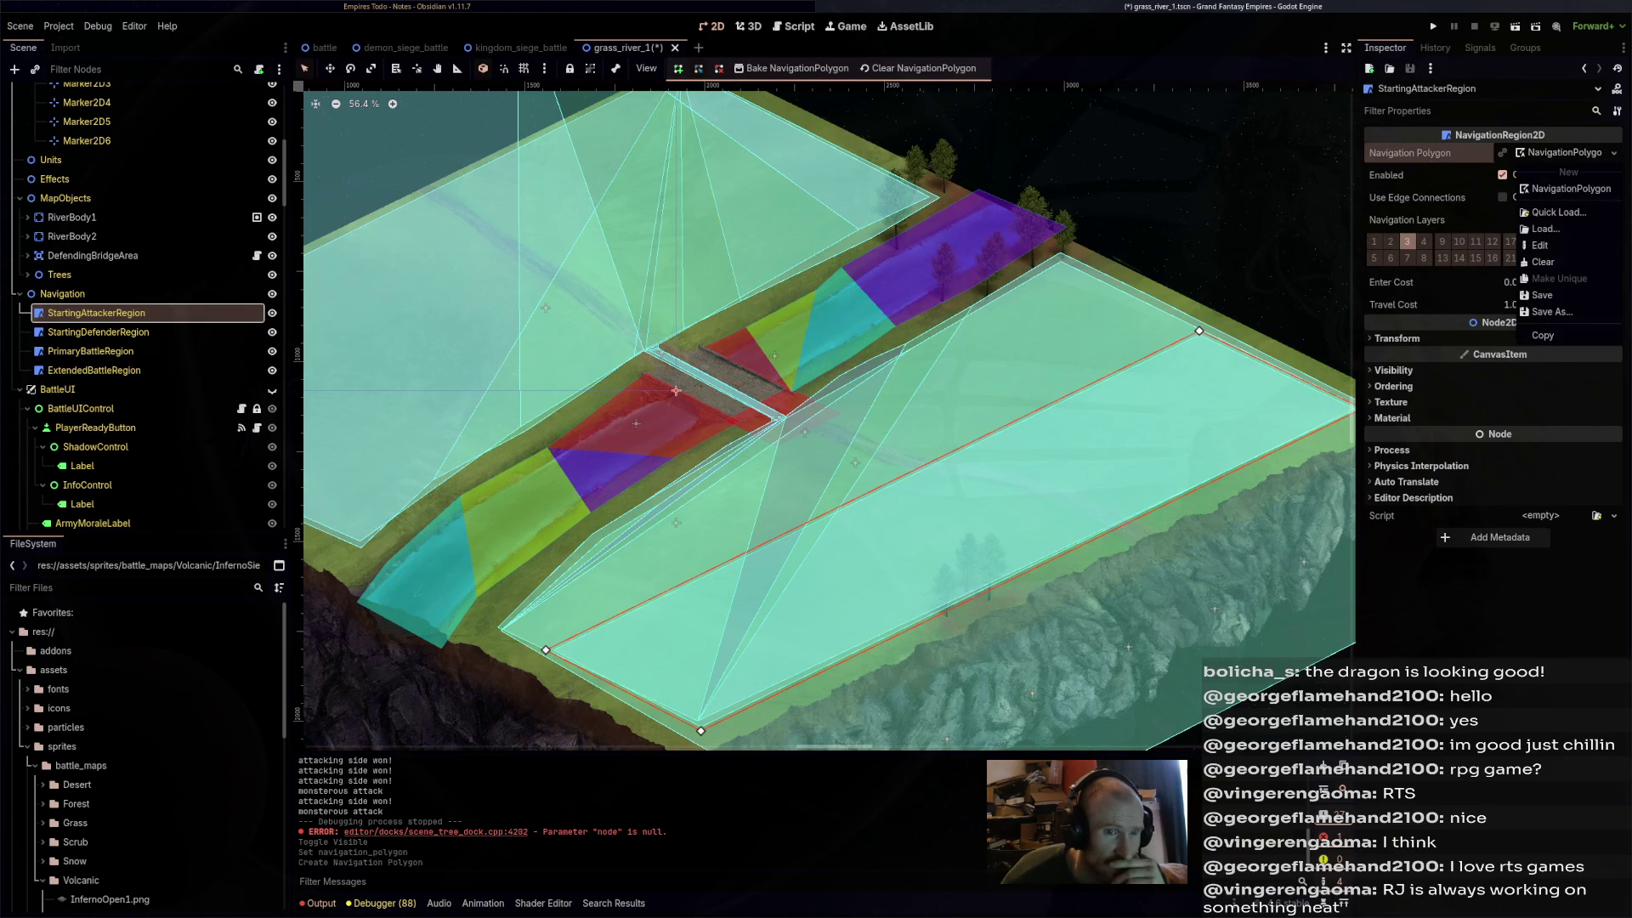
pyautogui.click(1542, 261)
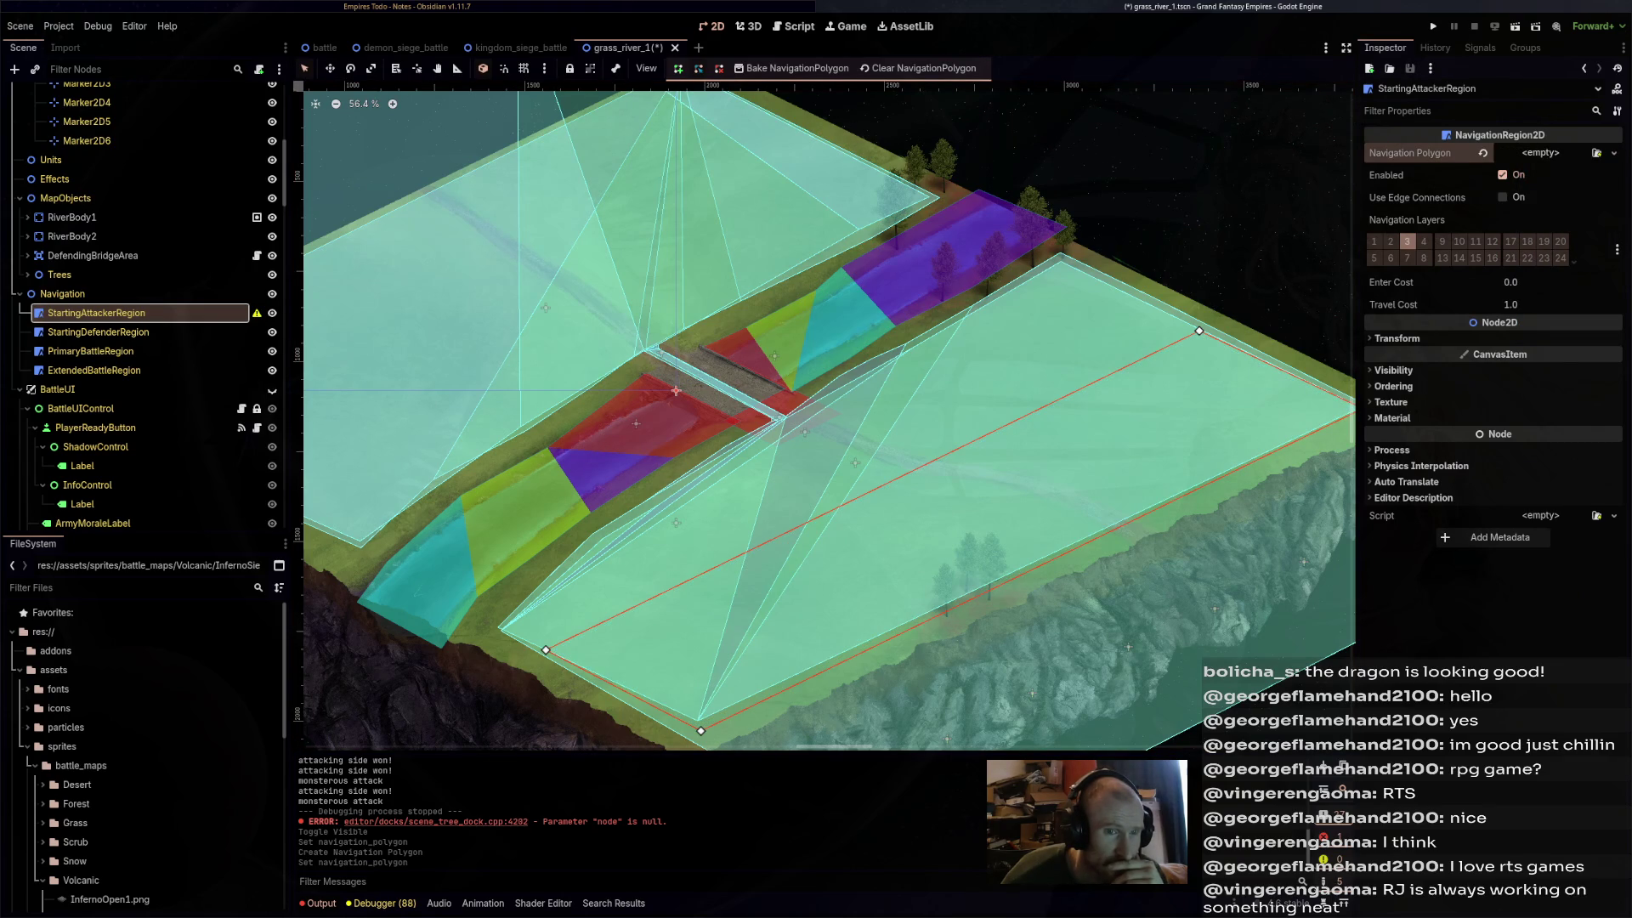
pyautogui.click(682, 374)
pyautogui.press('Return')
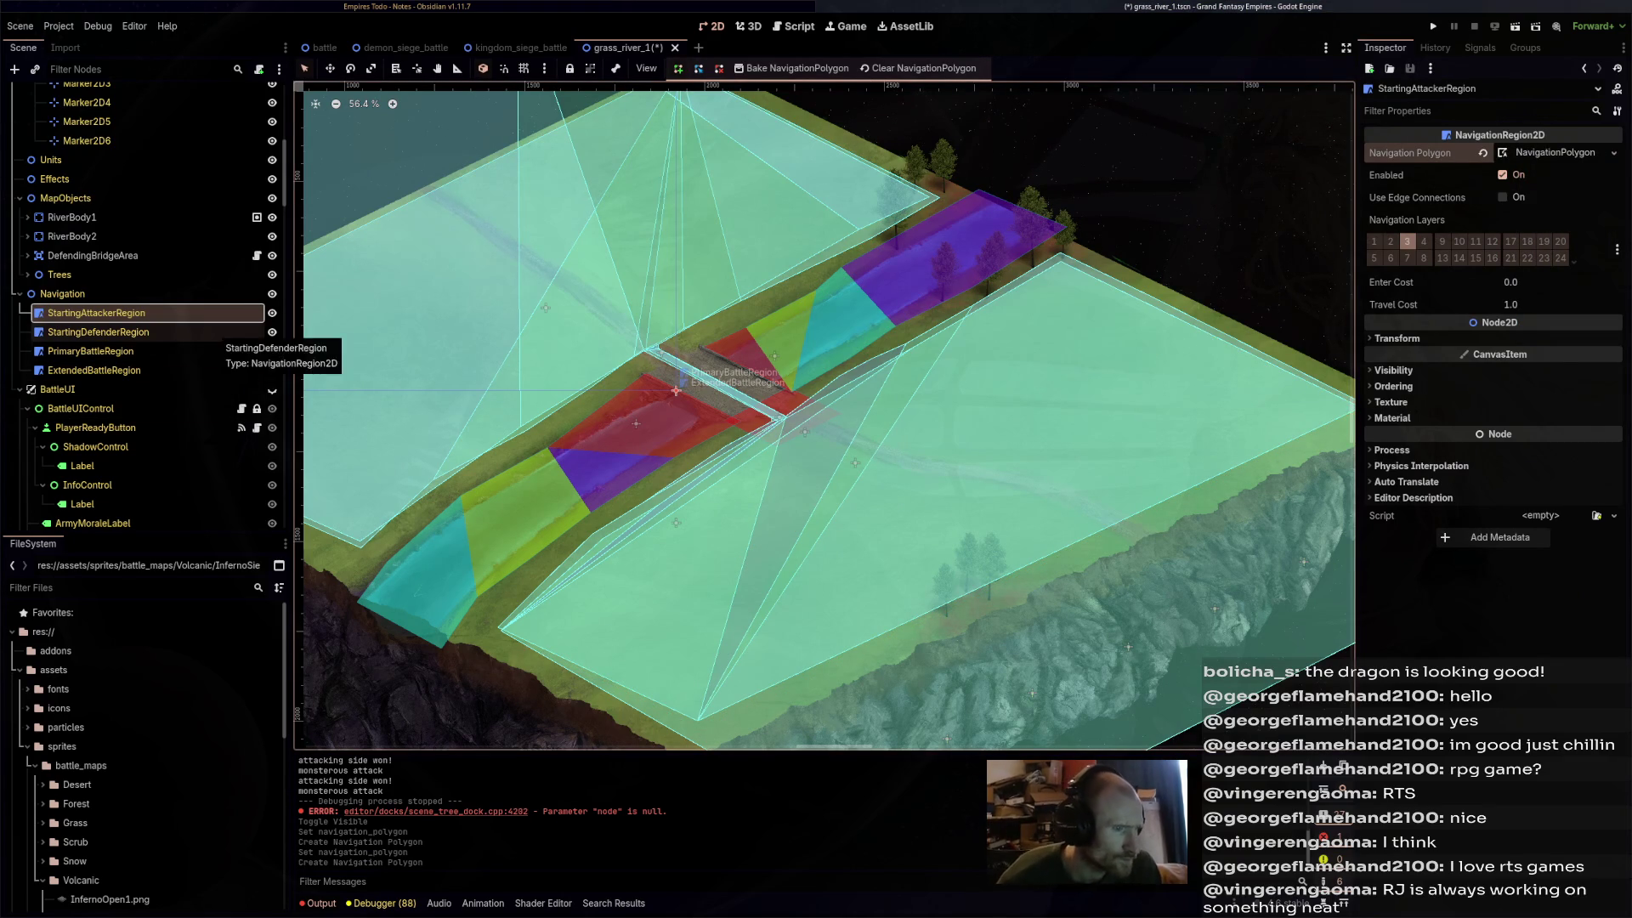
# - Complete StartingDefenderRegion as a closed four-corner strip along the lower-right field's outer edge
pyautogui.scroll(5, 780, 416)
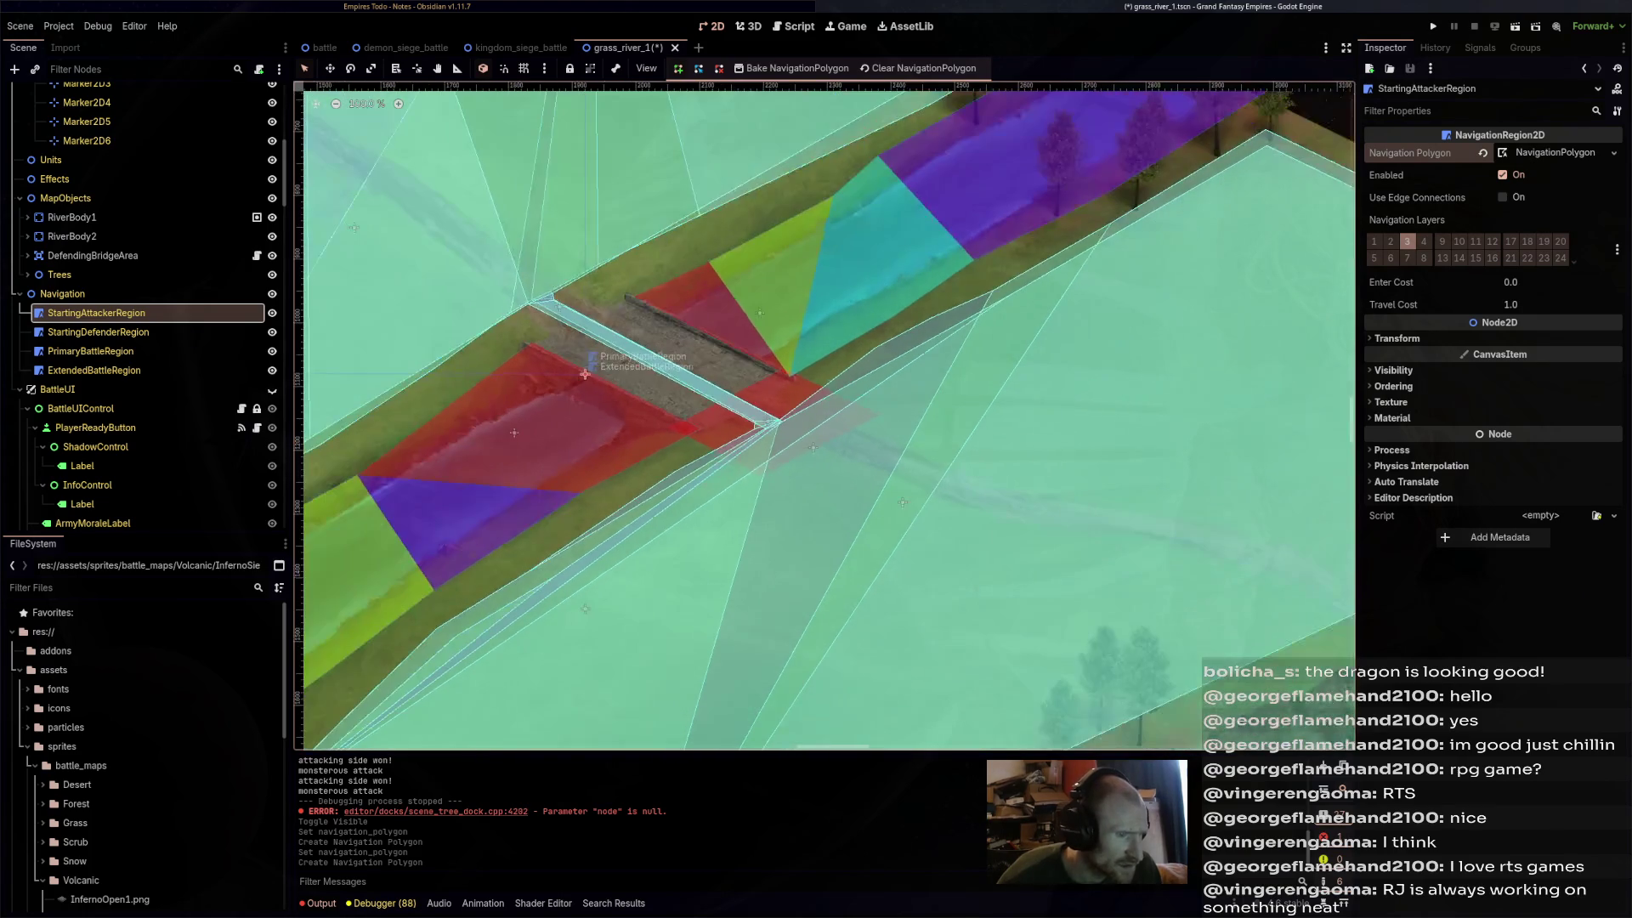
pyautogui.click(98, 331)
pyautogui.scroll(-4, 544, 429)
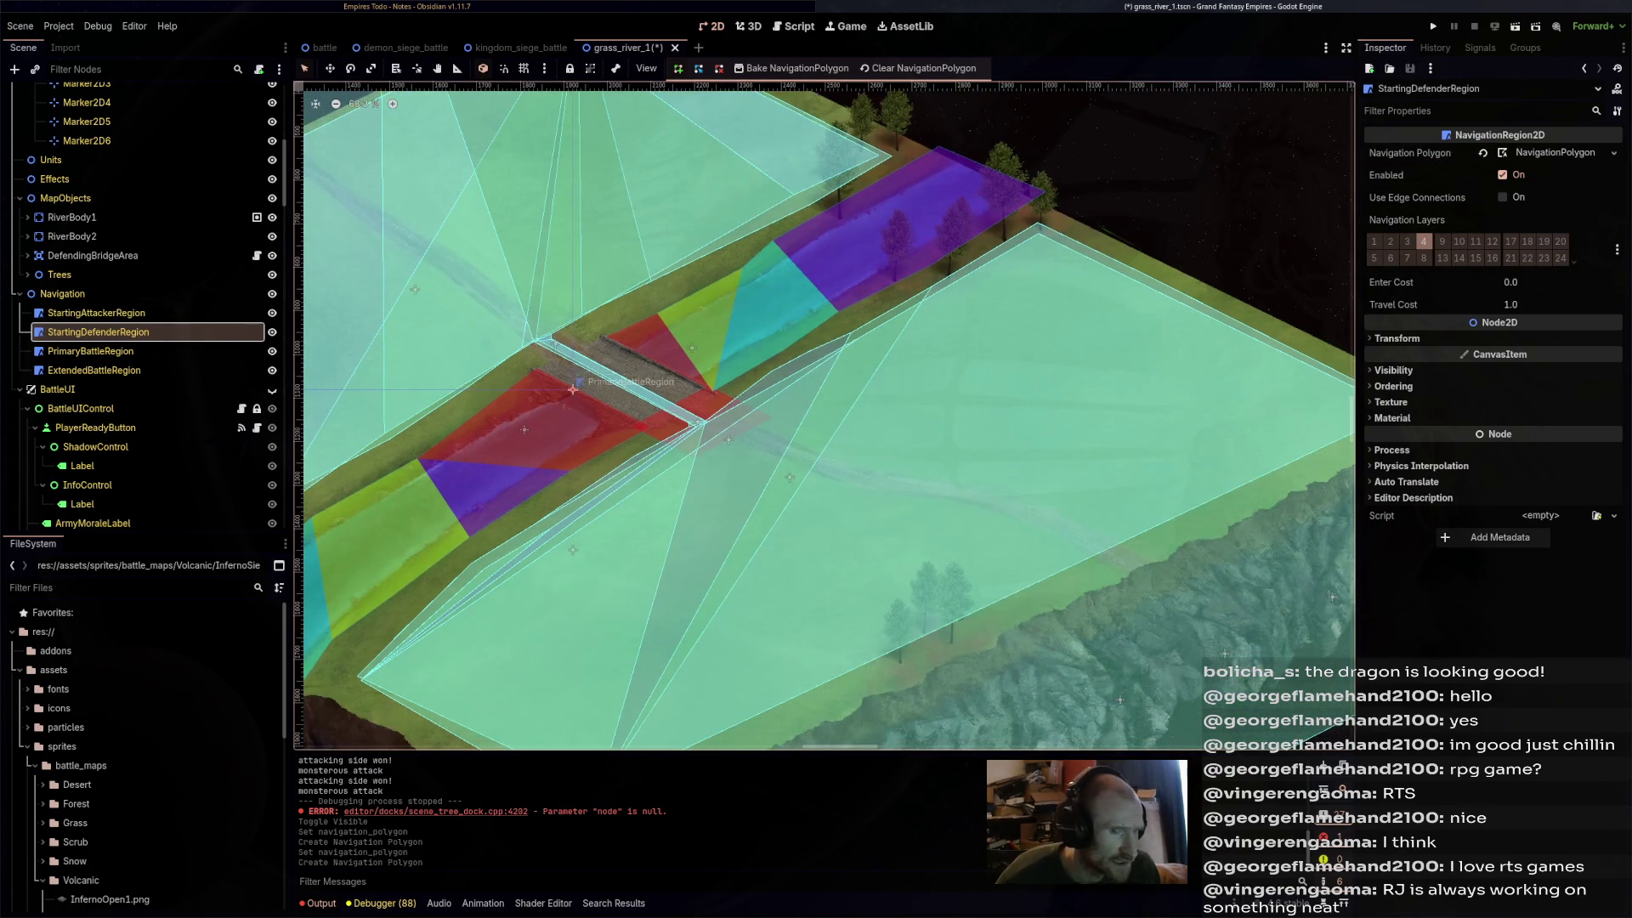
pyautogui.scroll(-3, 824, 416)
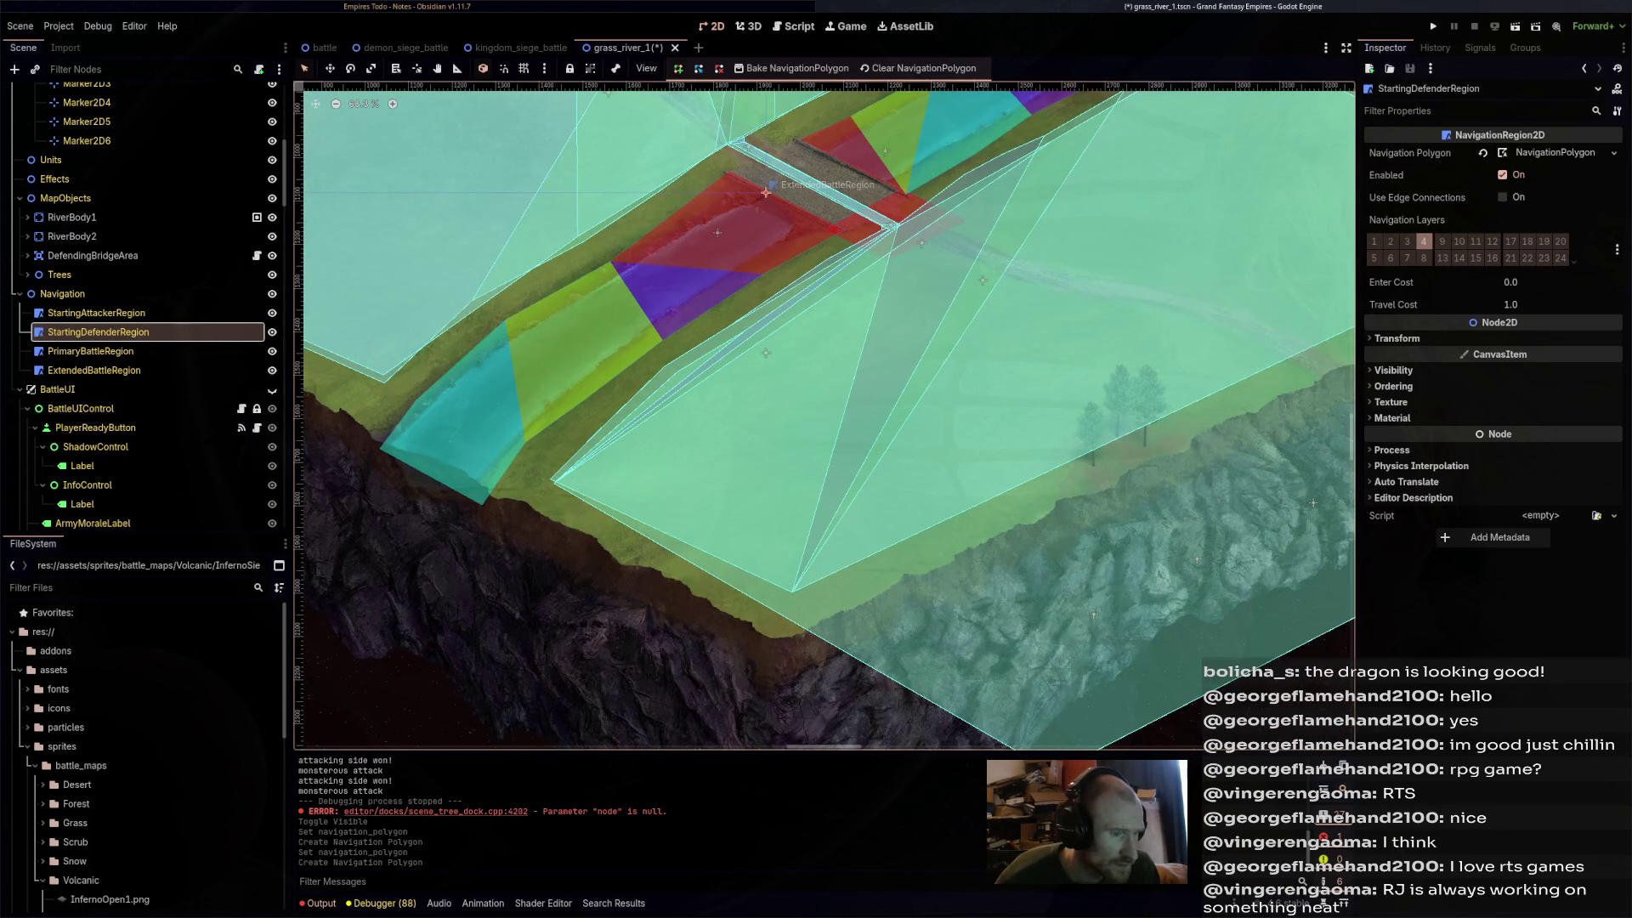
pyautogui.scroll(-2, 824, 417)
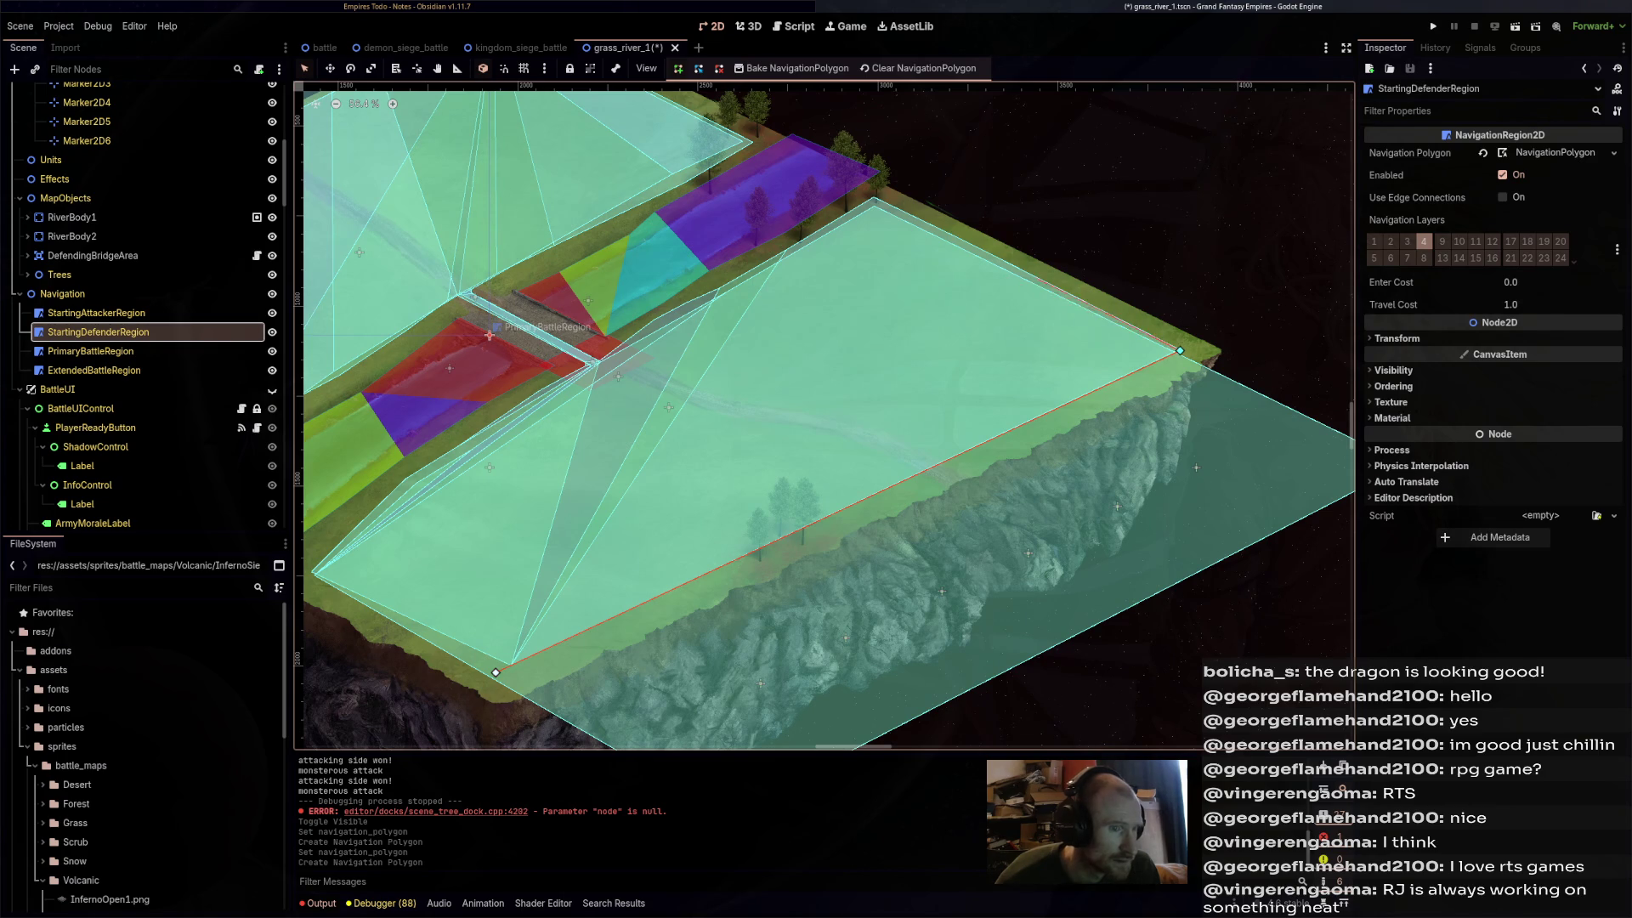
pyautogui.click(1034, 275)
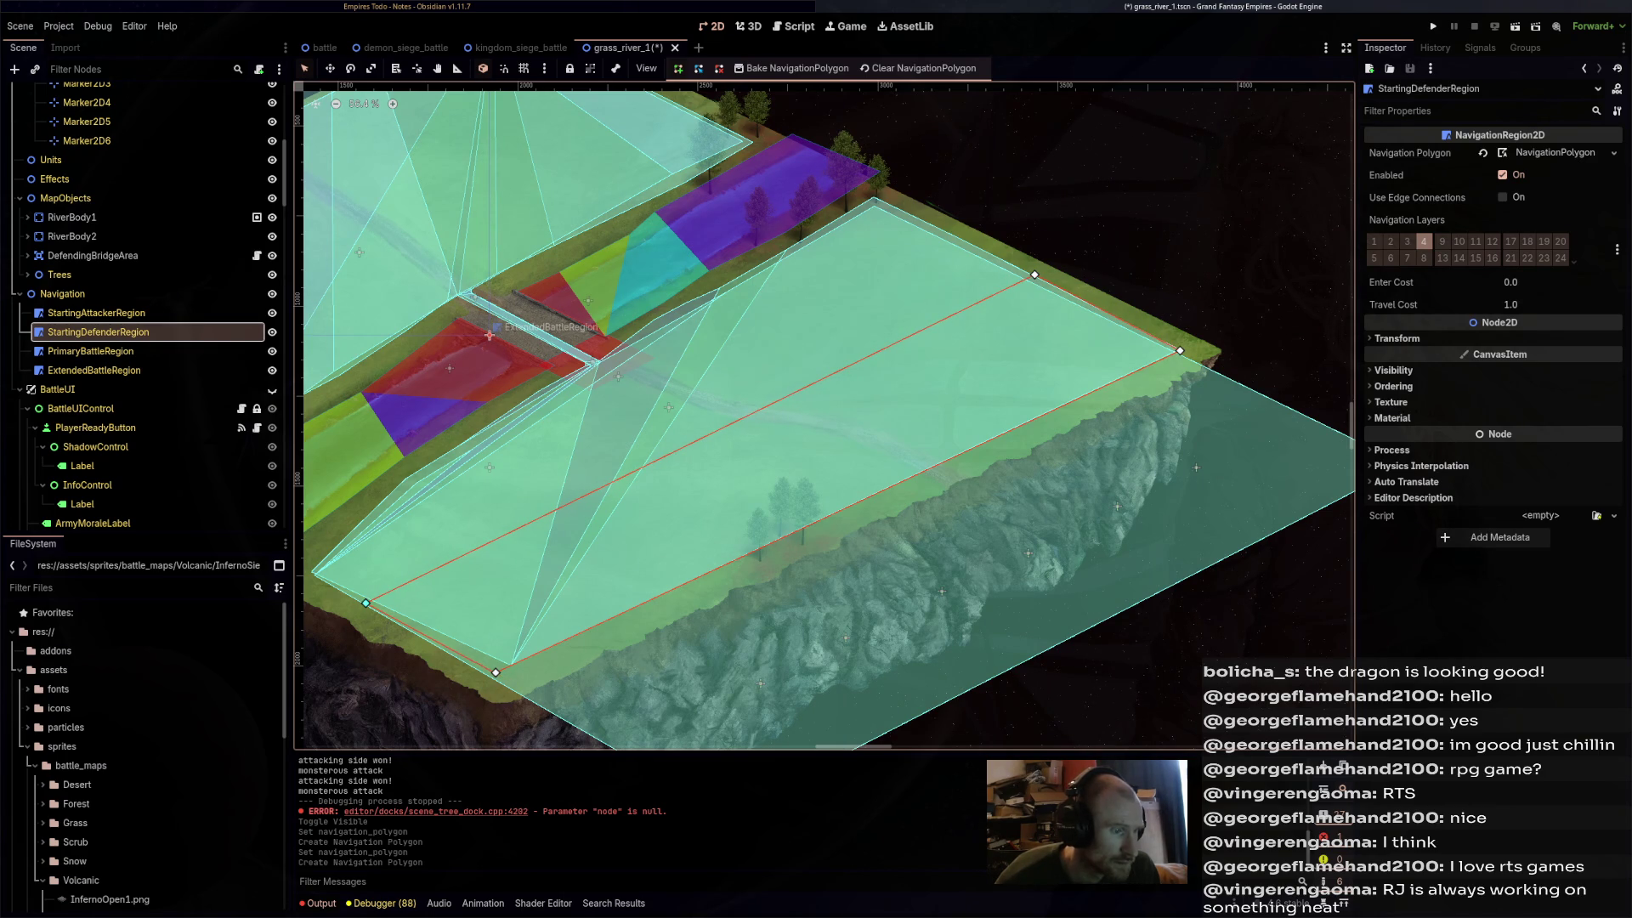
pyautogui.click(365, 603)
pyautogui.hscroll(-5, 566, 594)
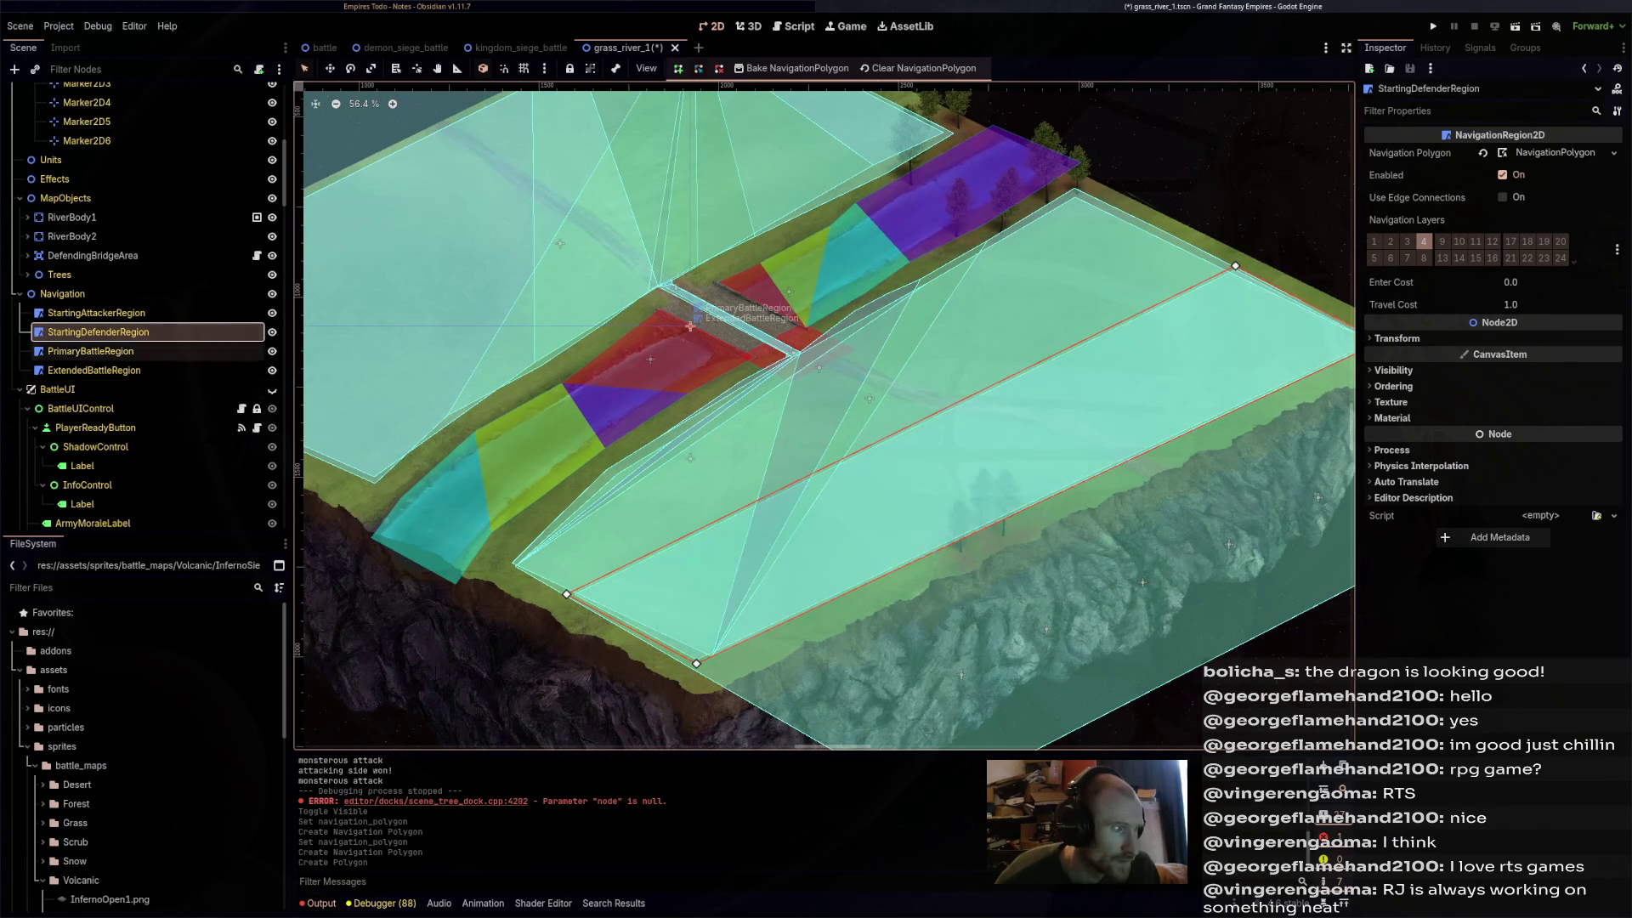
pyautogui.click(97, 313)
pyautogui.hscroll(-8, 824, 417)
pyautogui.scroll(4, 825, 416)
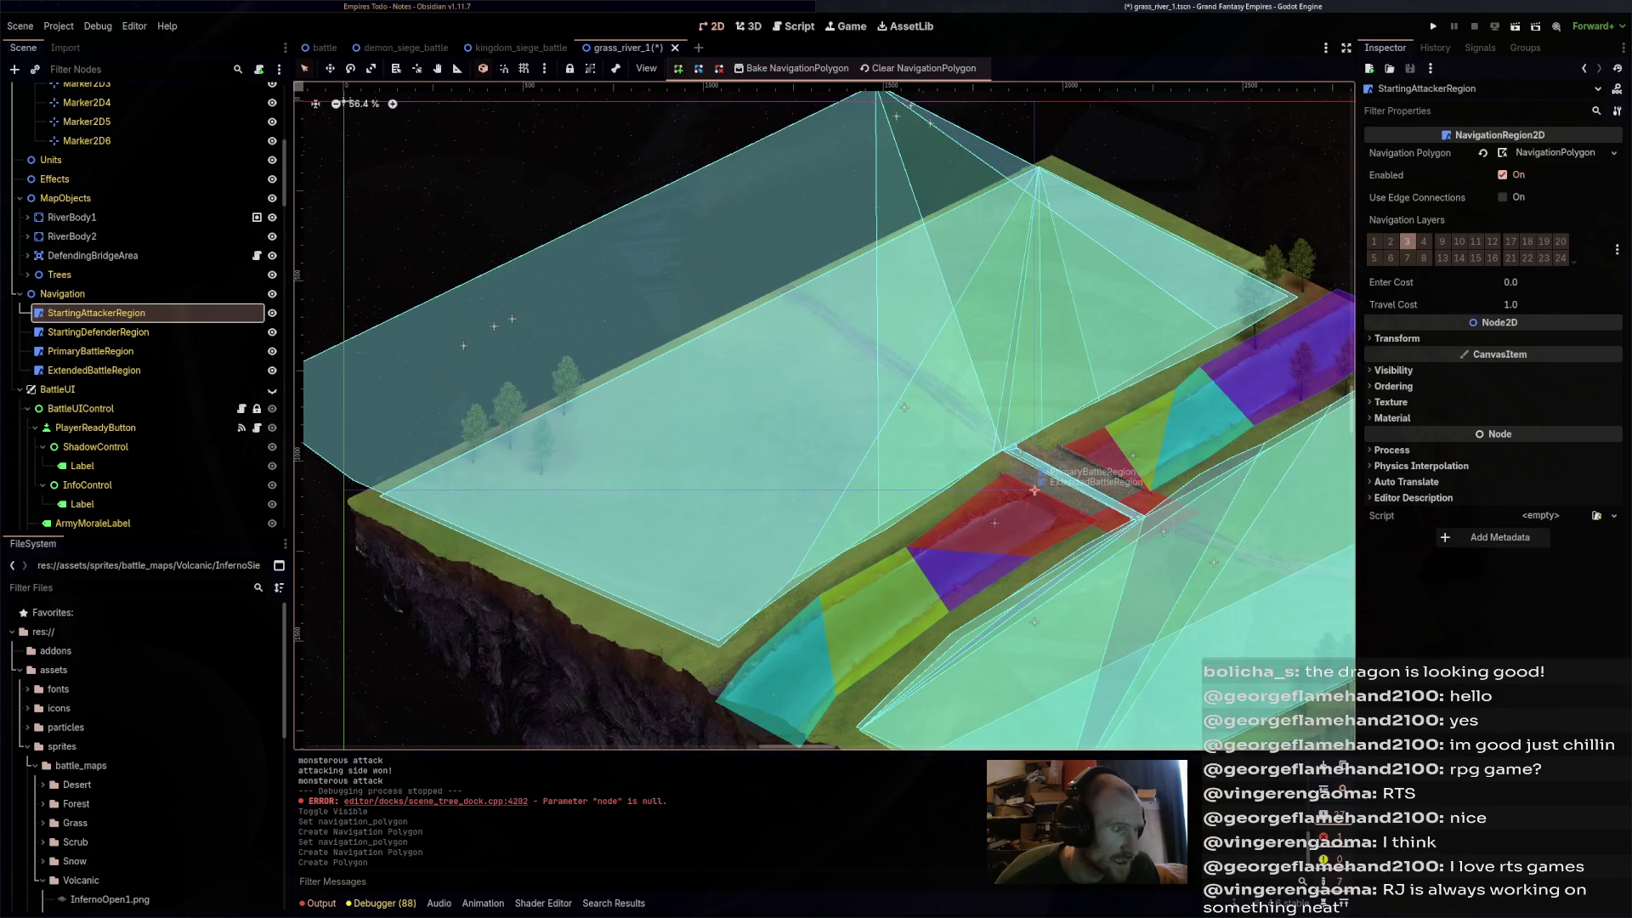
# - Draw StartingAttackerRegion's four-corner strip along the upper-left field edge, adjust a corner, and save
pyautogui.click(385, 493)
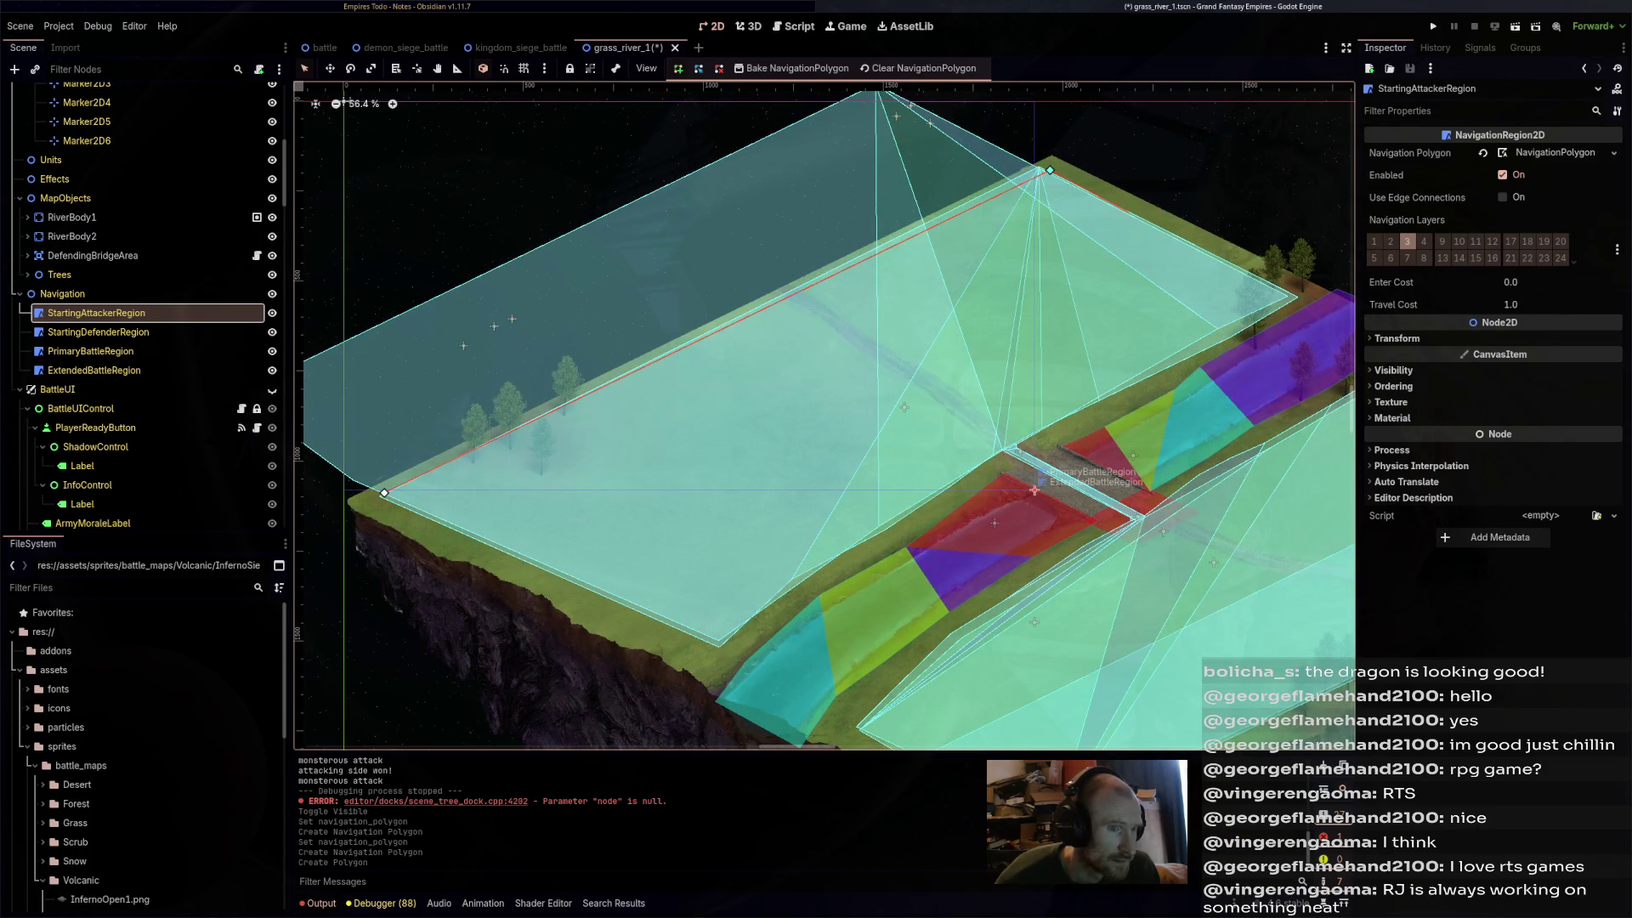
pyautogui.click(1049, 170)
pyautogui.rightClick(1200, 248)
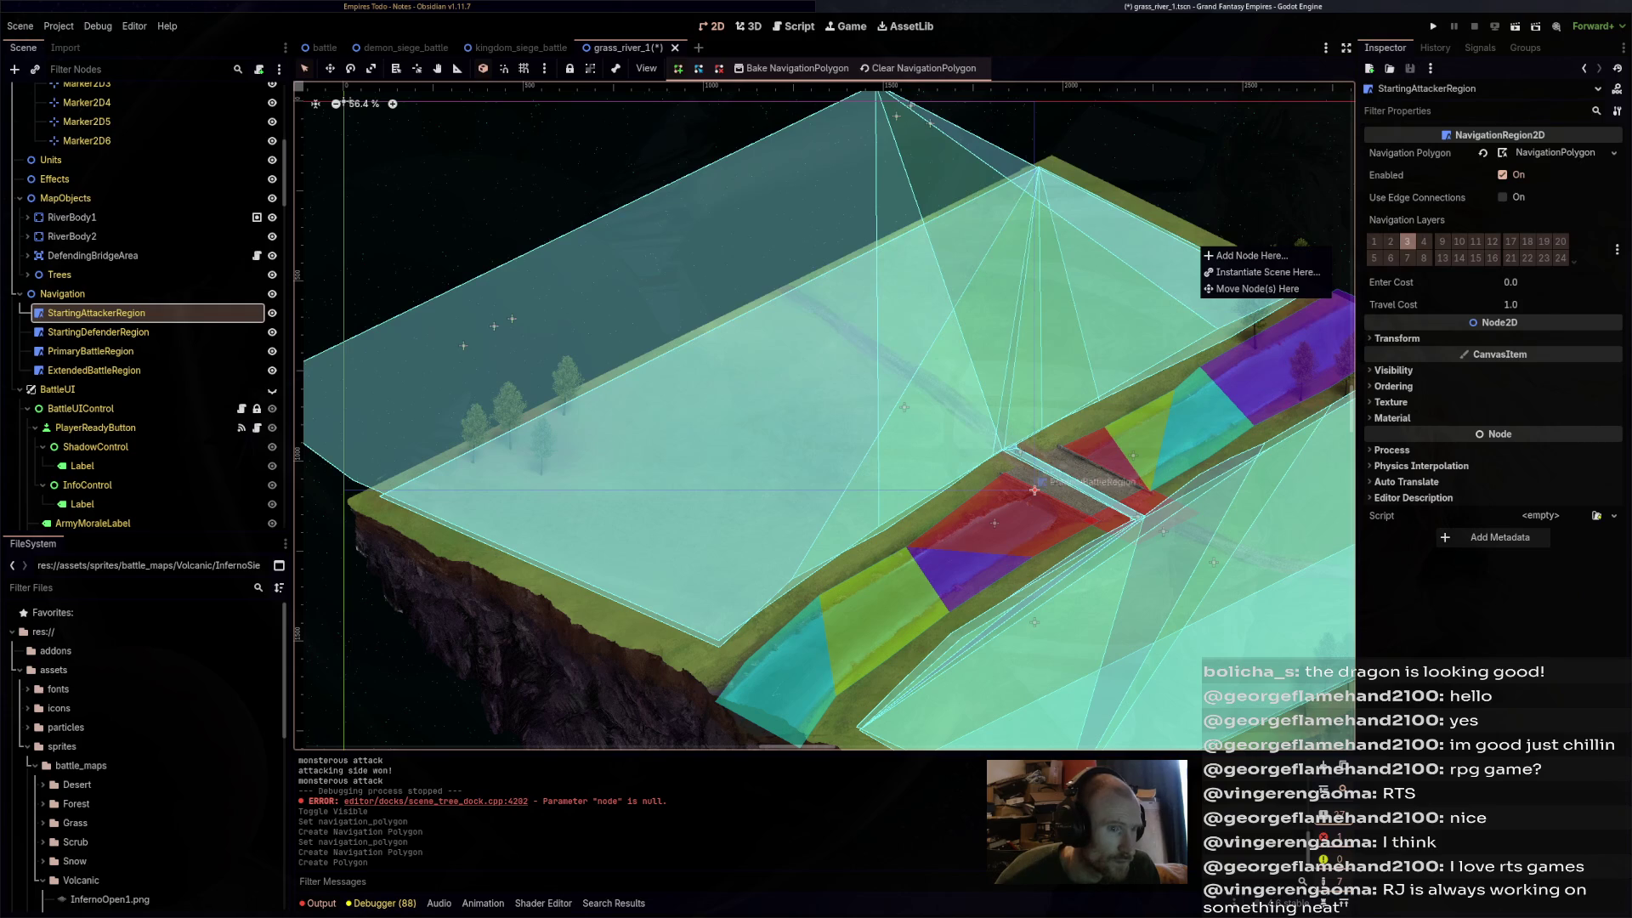
pyautogui.press('Escape')
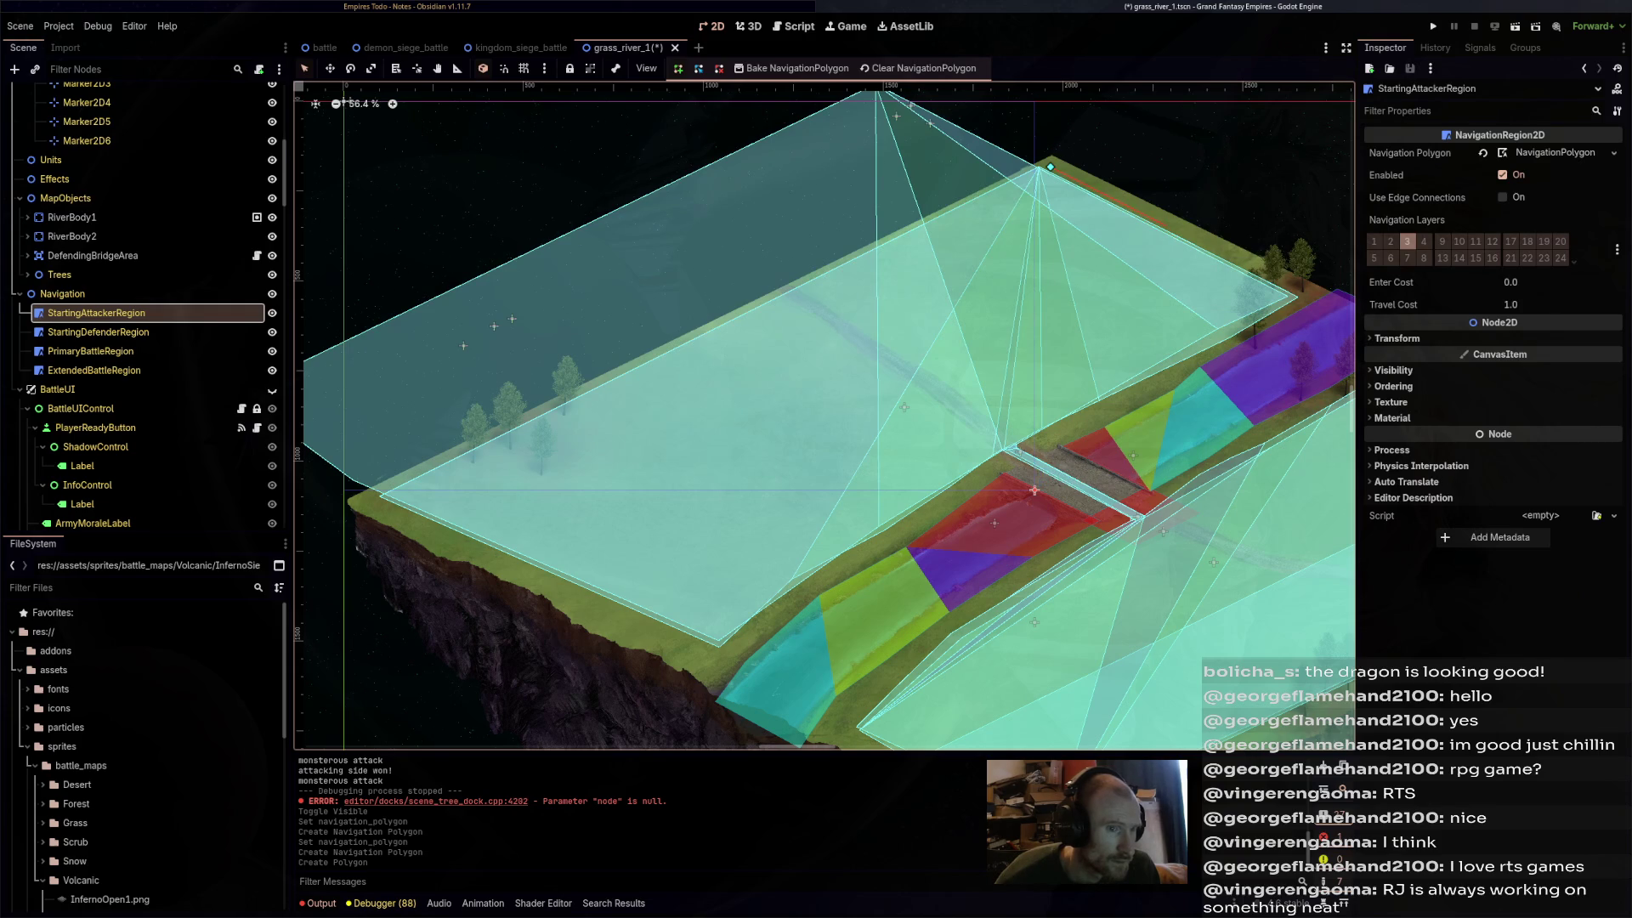
pyautogui.click(1165, 225)
pyautogui.click(379, 496)
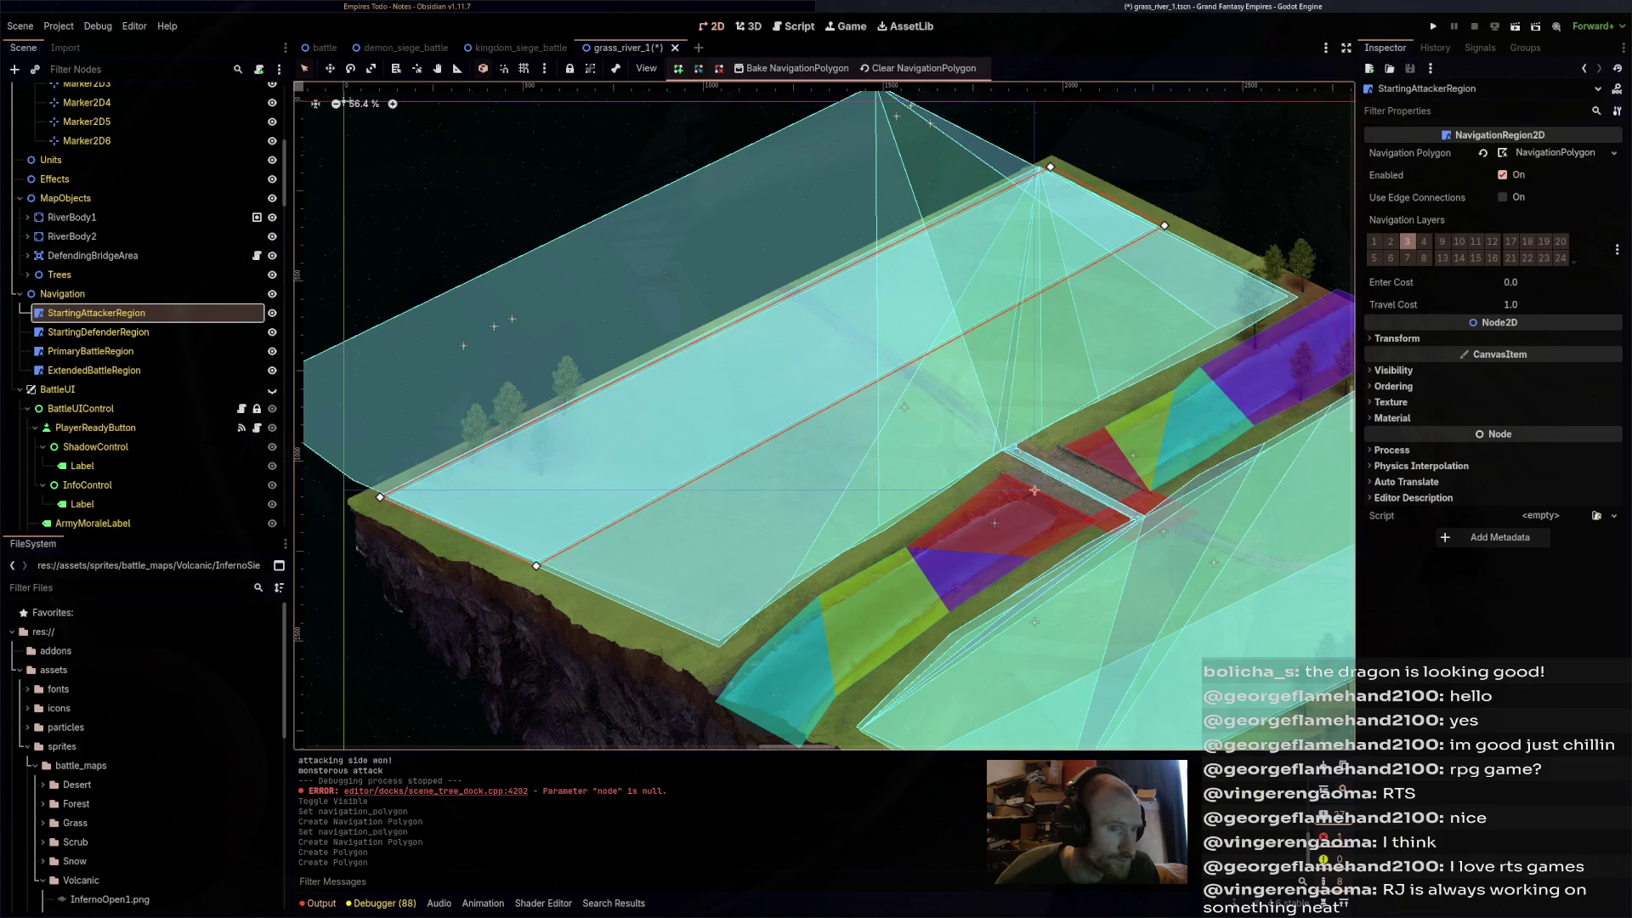
pyautogui.moveTo(1164, 225); pyautogui.dragTo(1177, 230)
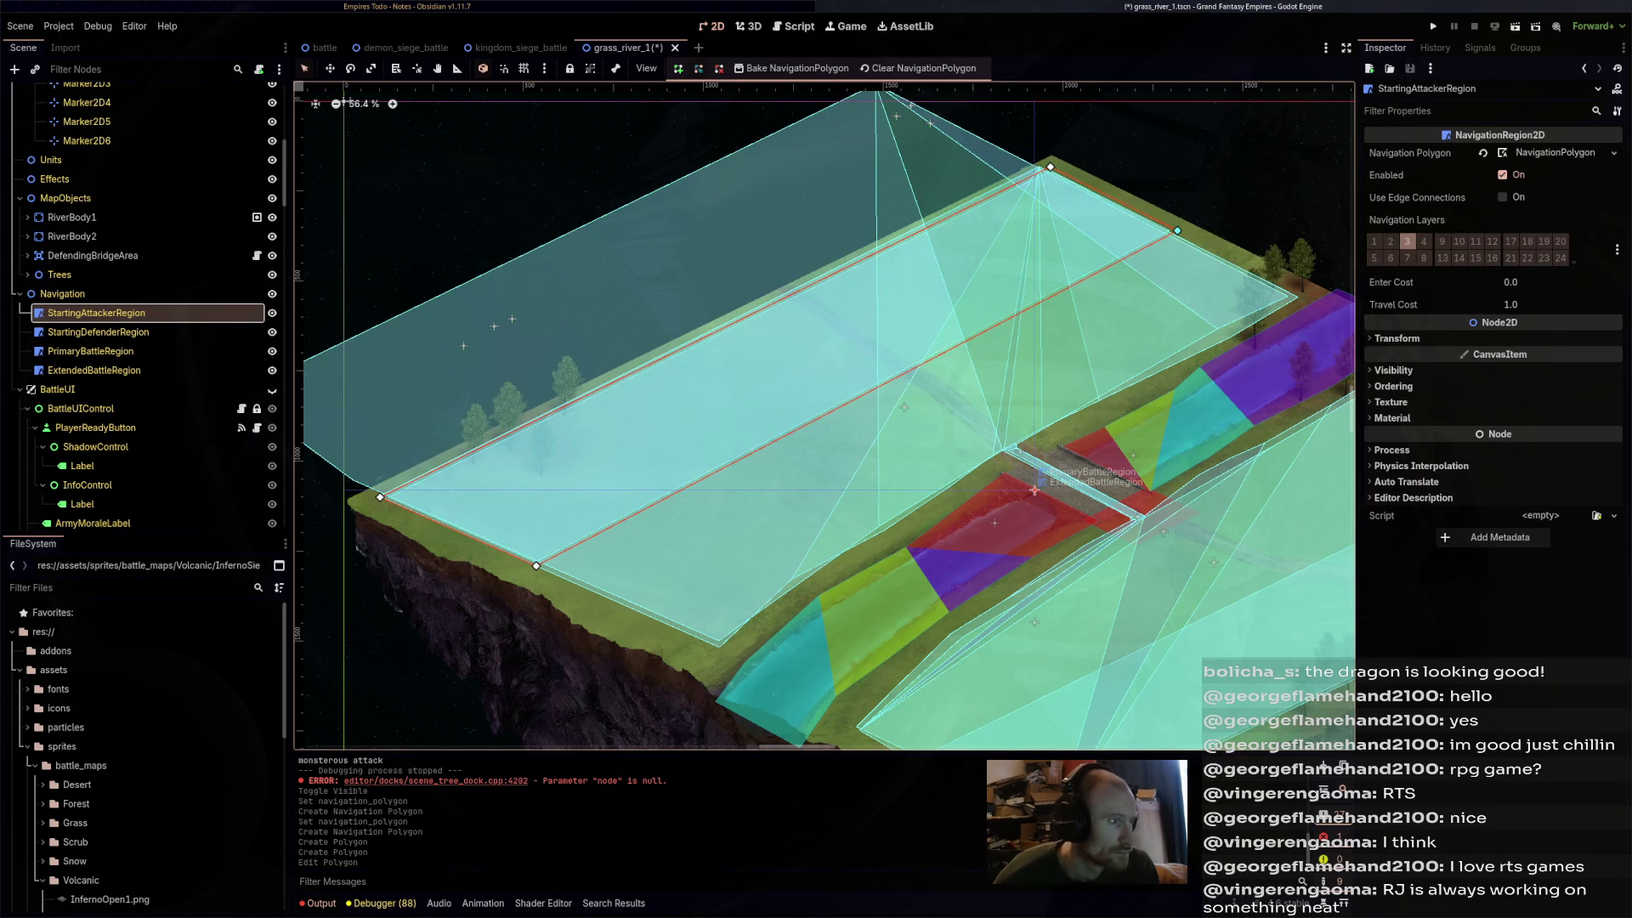
pyautogui.hotkey('ctrl', 's')
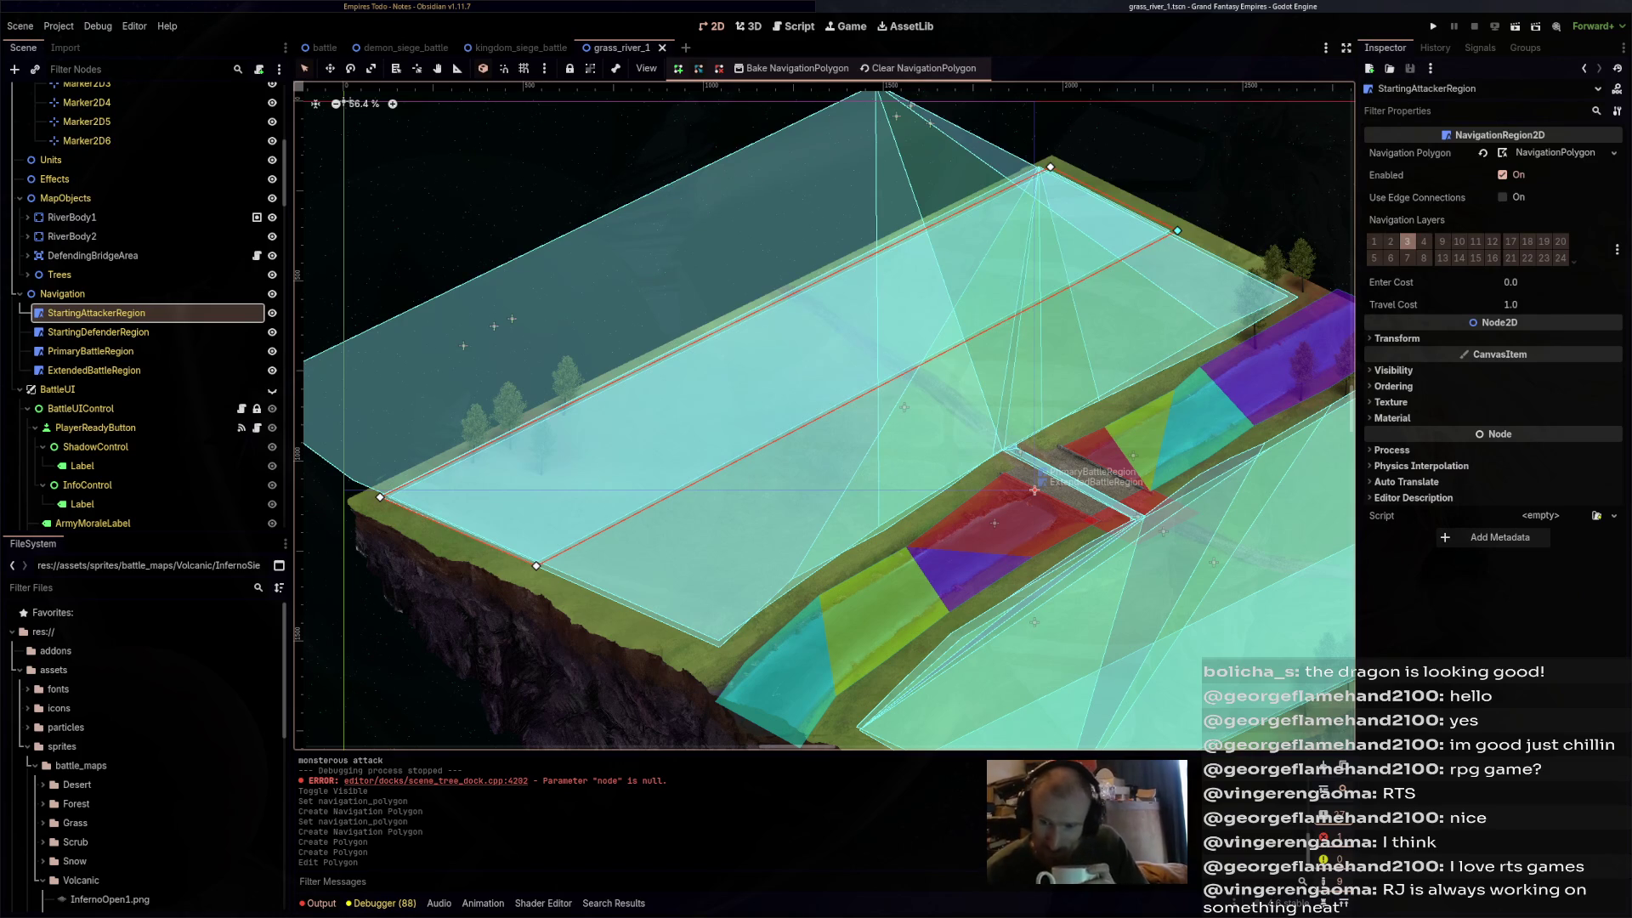
# - Hide the StartingAttackerRegion and PrimaryBattleRegion overlays on the grass river map
pyautogui.hscroll(5, 825, 417)
pyautogui.scroll(-2, 824, 416)
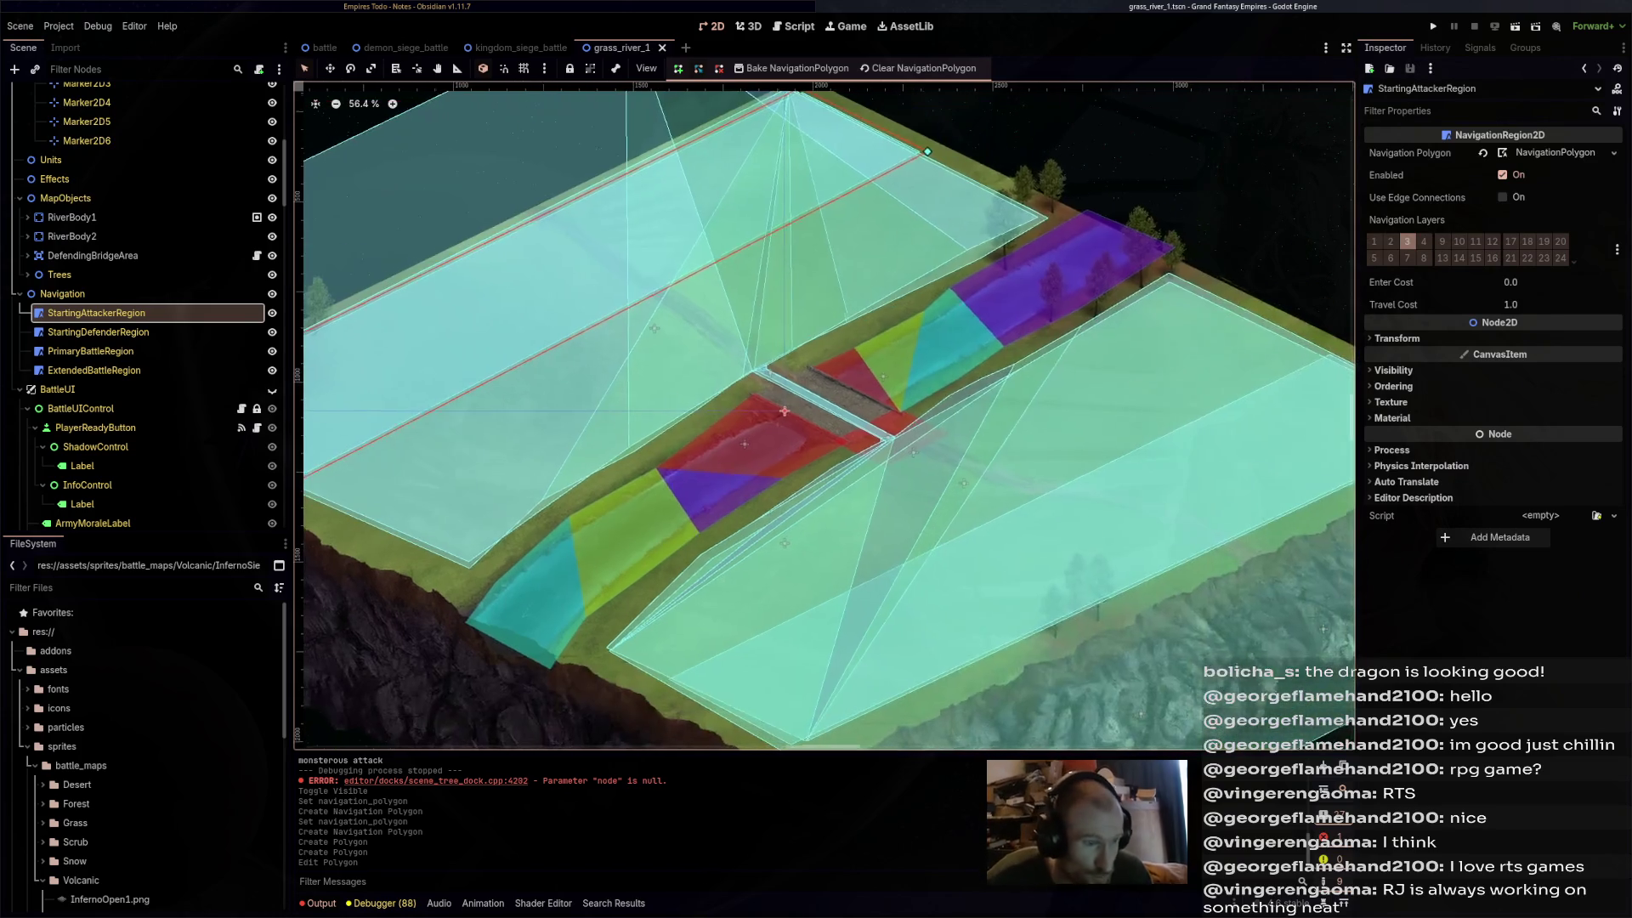
pyautogui.hscroll(4, 824, 416)
pyautogui.scroll(-1, 824, 416)
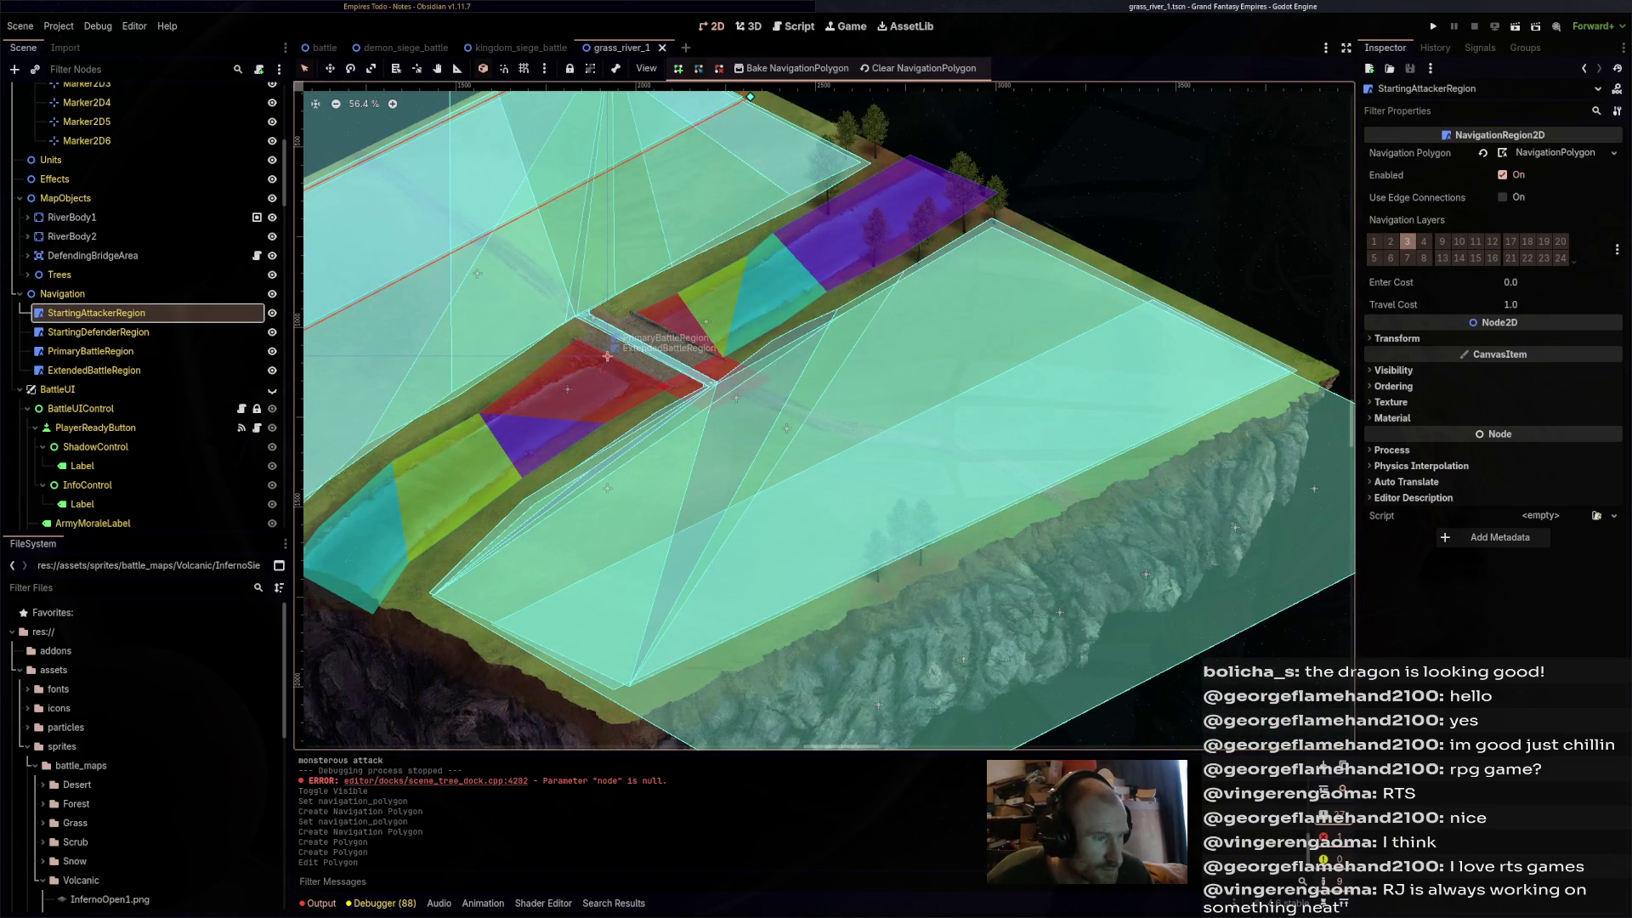
pyautogui.hscroll(-2, 824, 416)
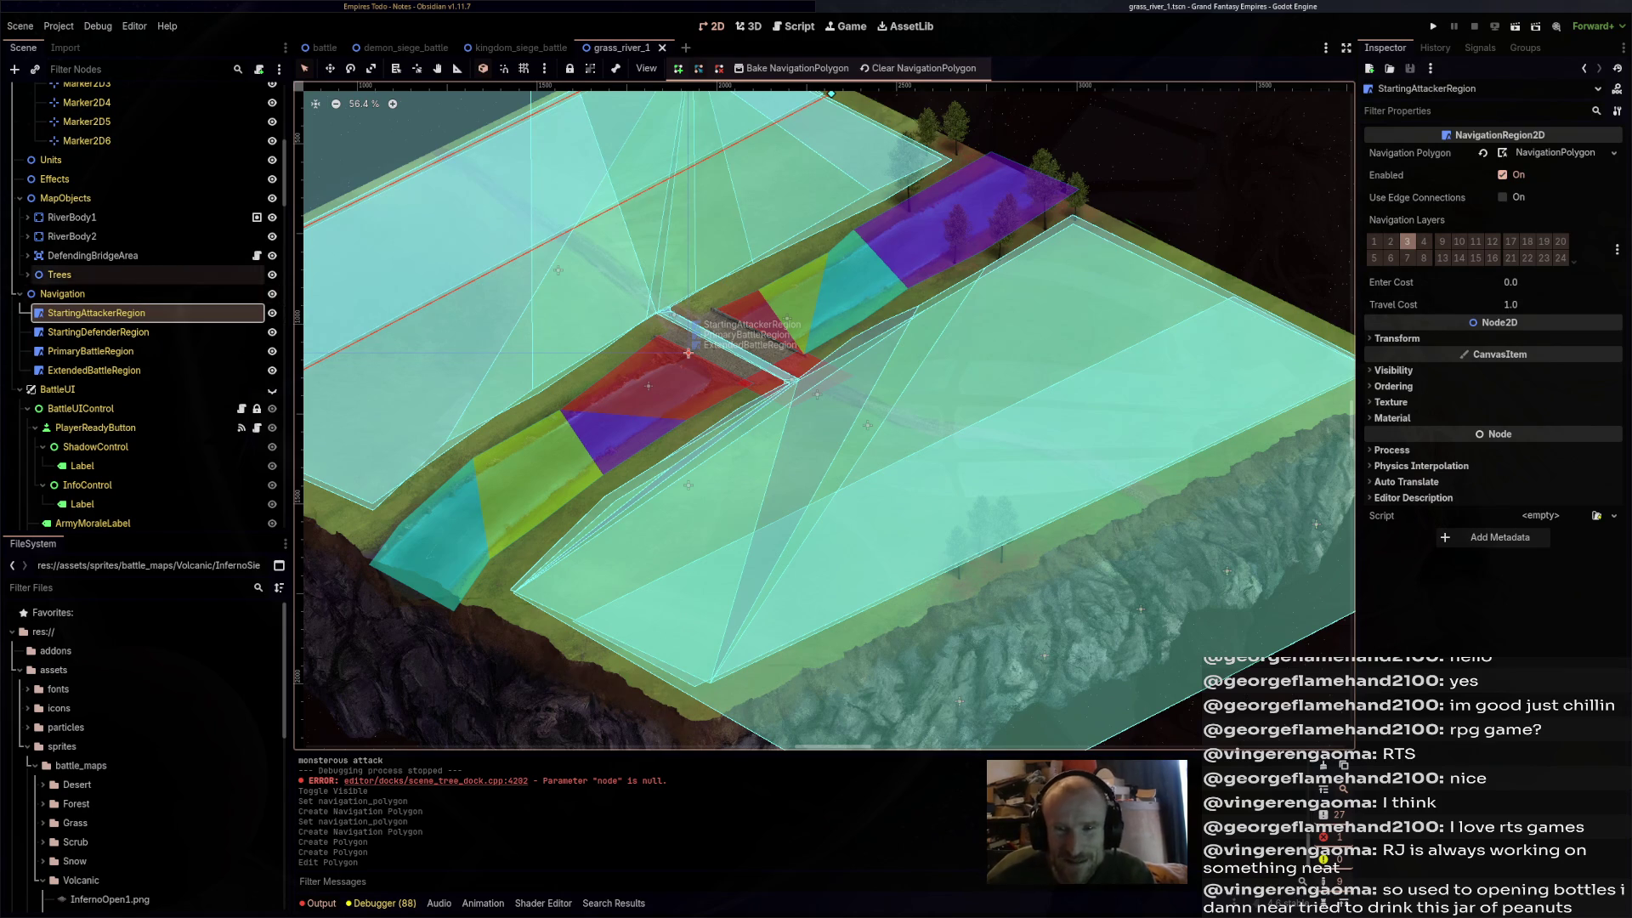
pyautogui.click(272, 313)
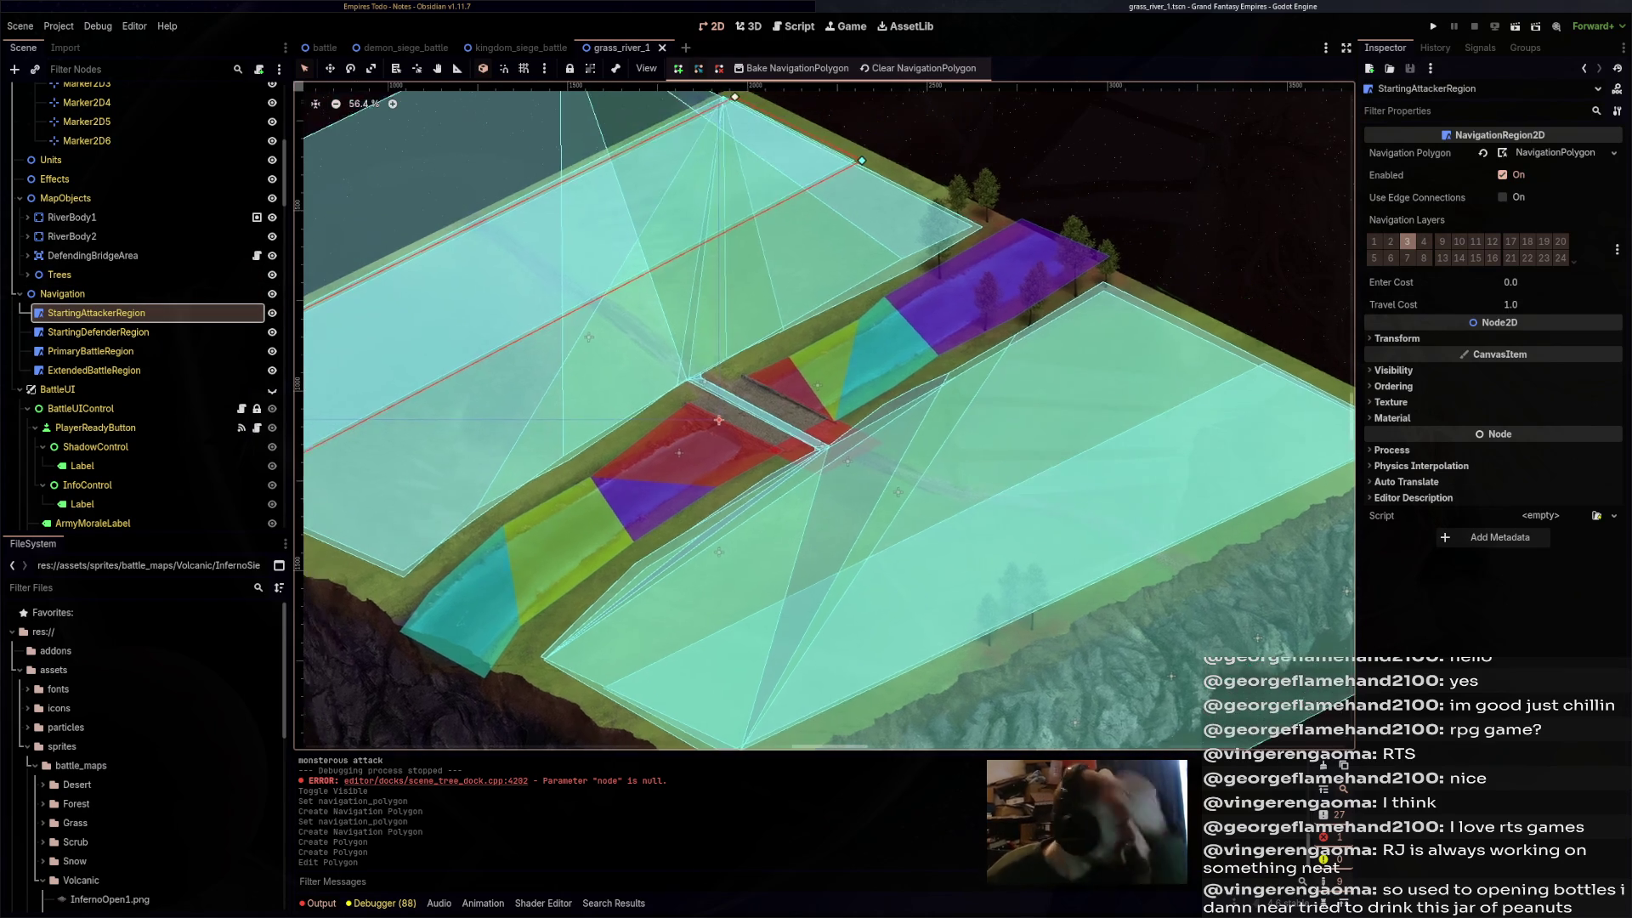
pyautogui.moveTo(824, 416); pyautogui.dragTo(849, 470)
pyautogui.click(272, 351)
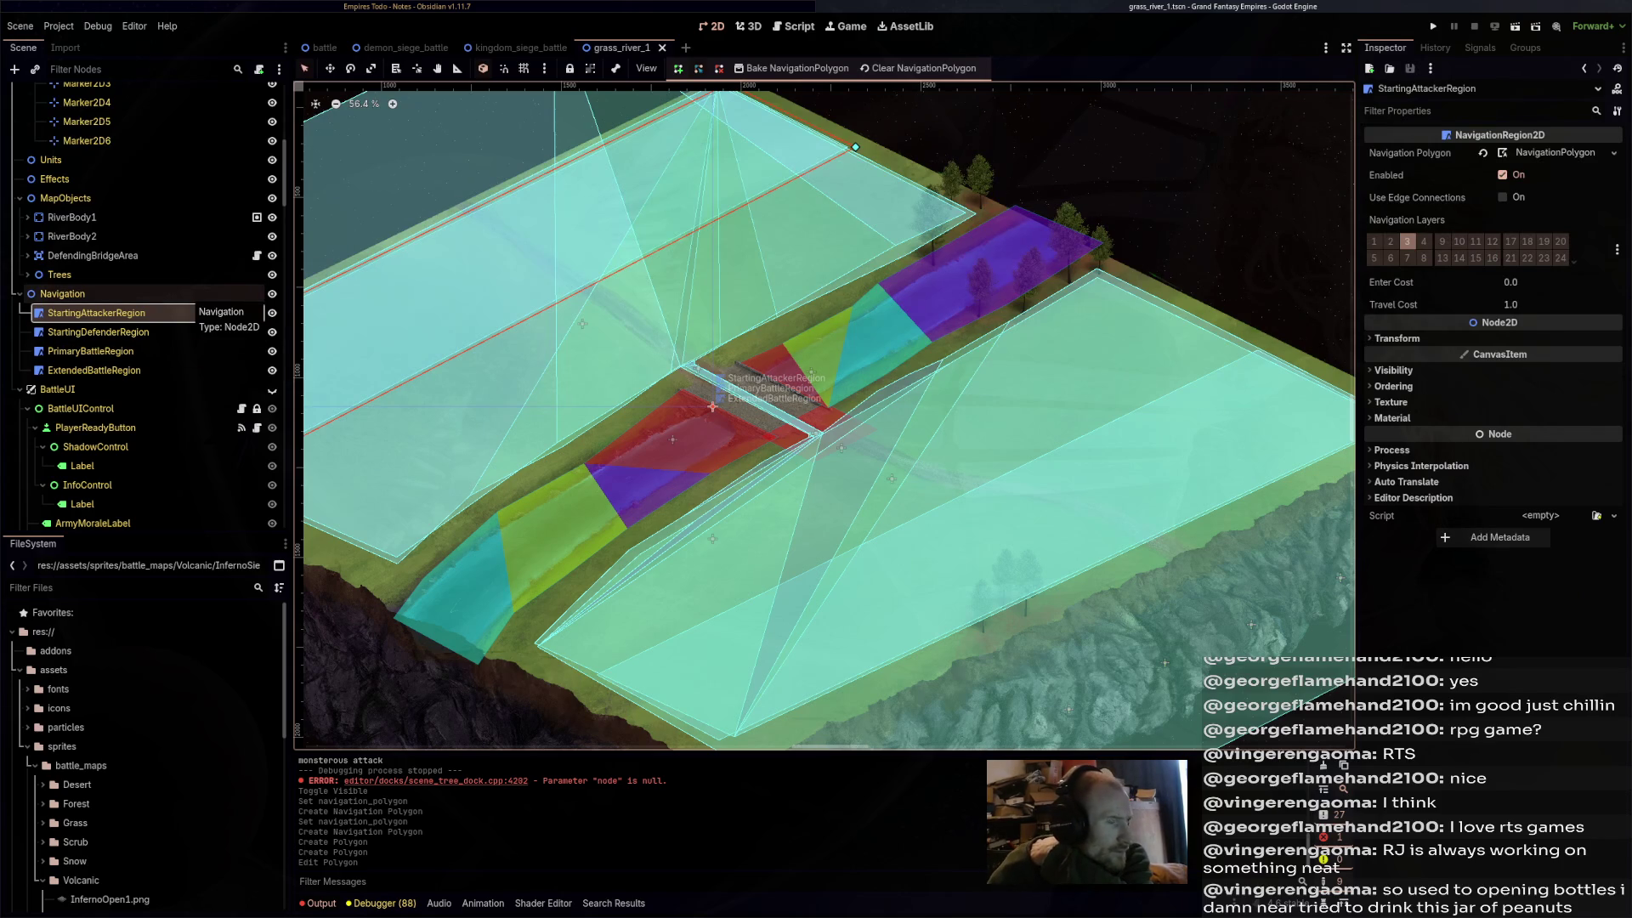
# - Select GrassRiver1 and review its four Attacker Data and Defender Data entries in the Inspector
pyautogui.scroll(-2, 824, 416)
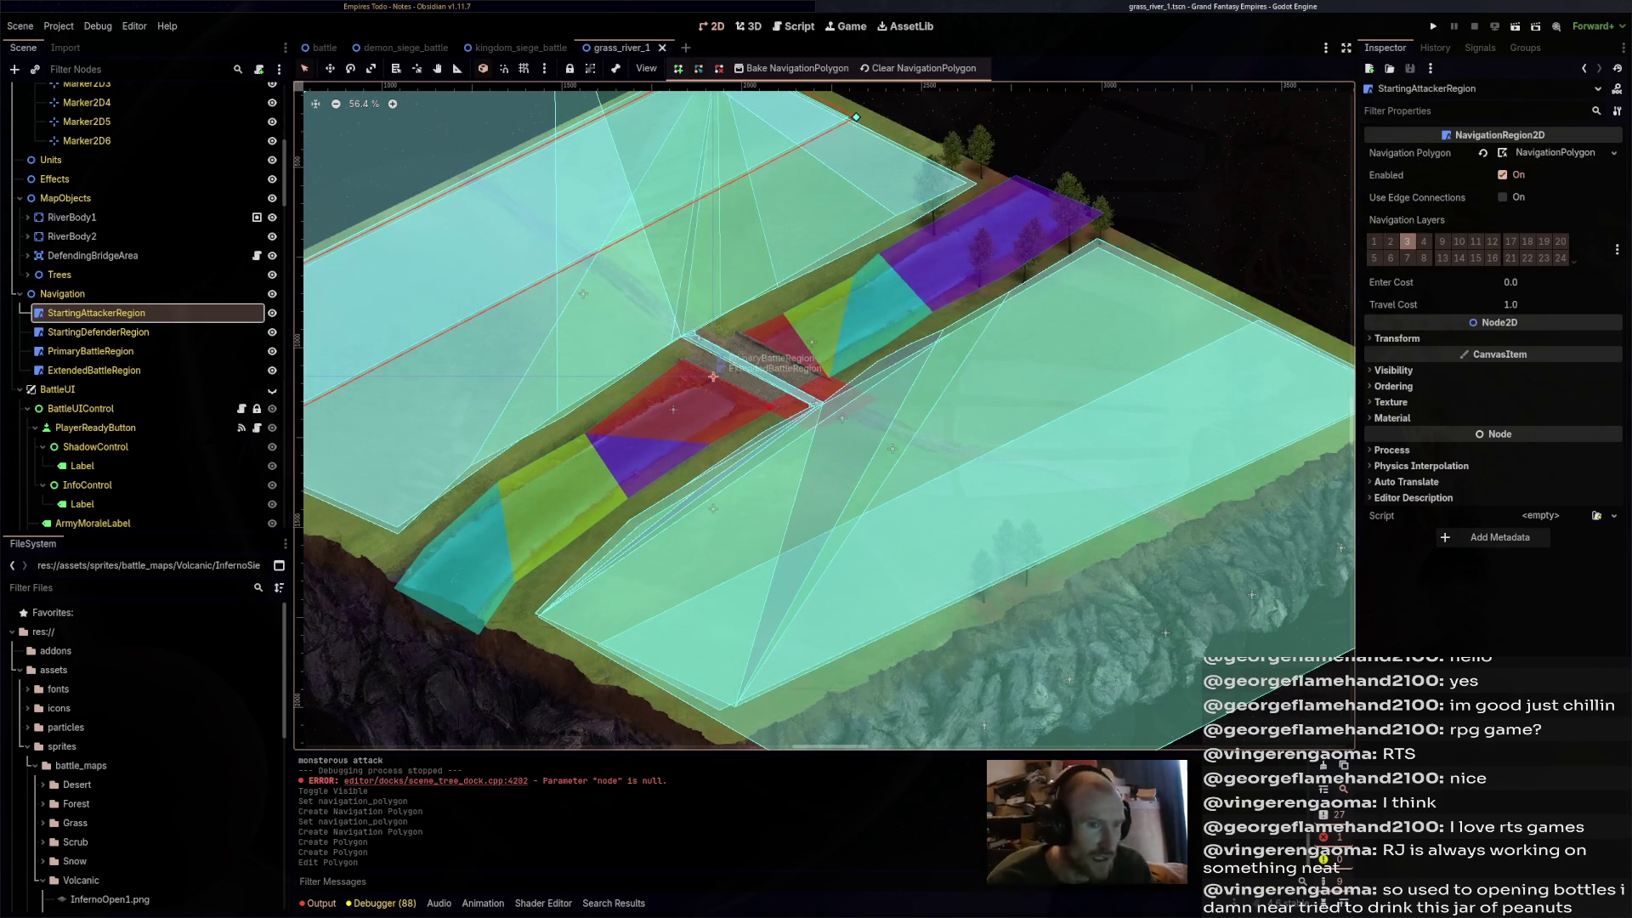
pyautogui.scroll(5, 136, 272)
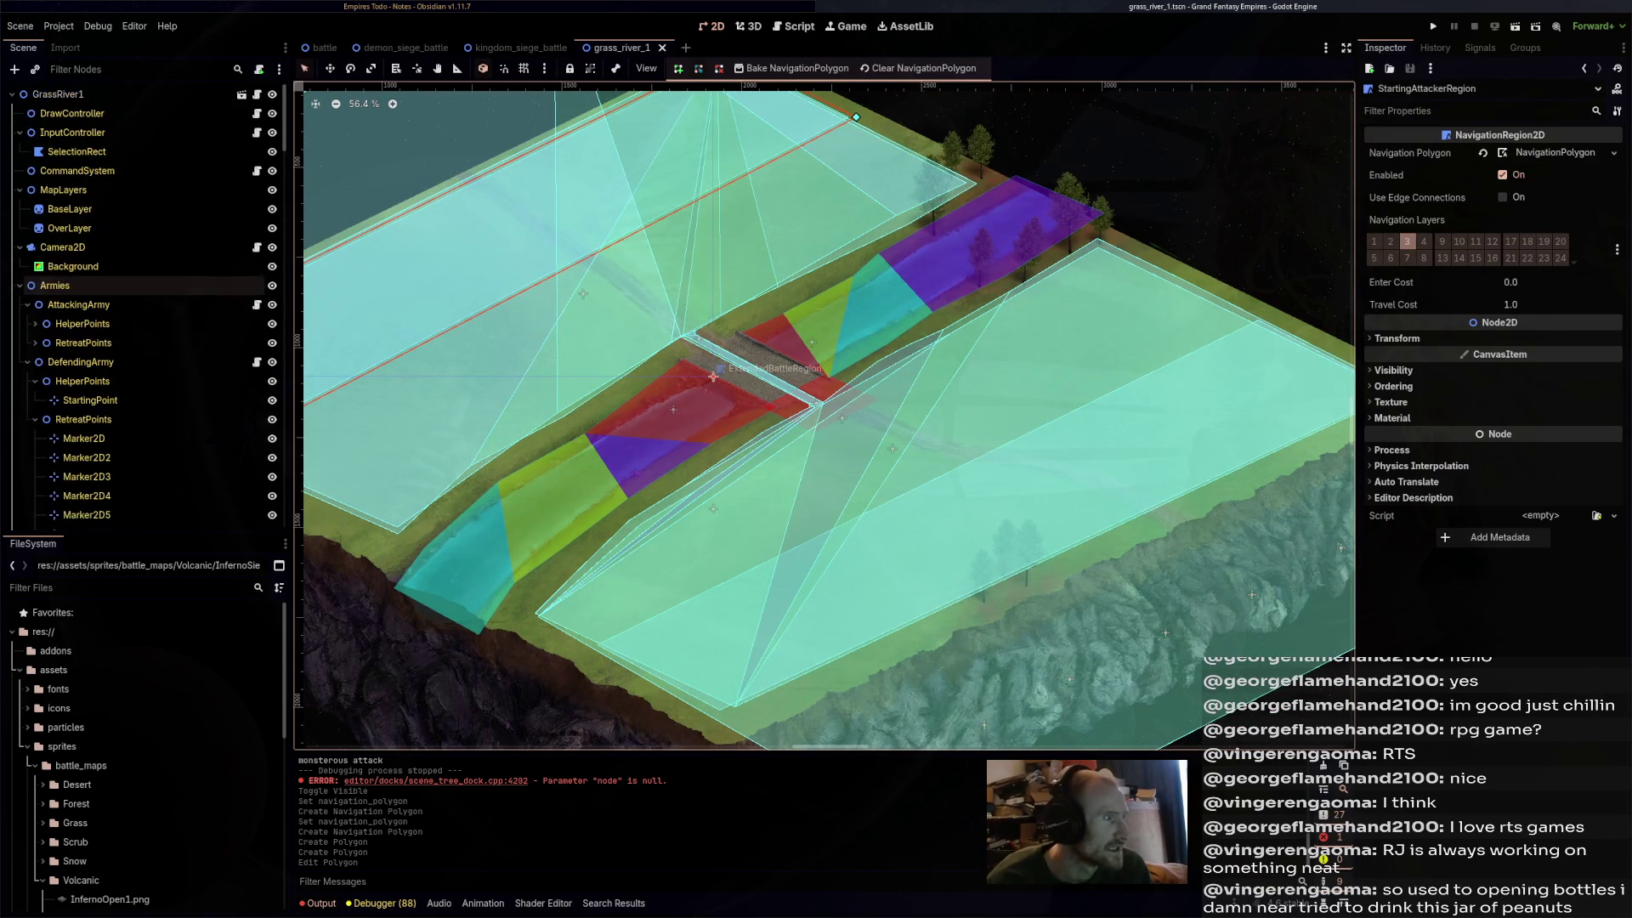
pyautogui.click(58, 93)
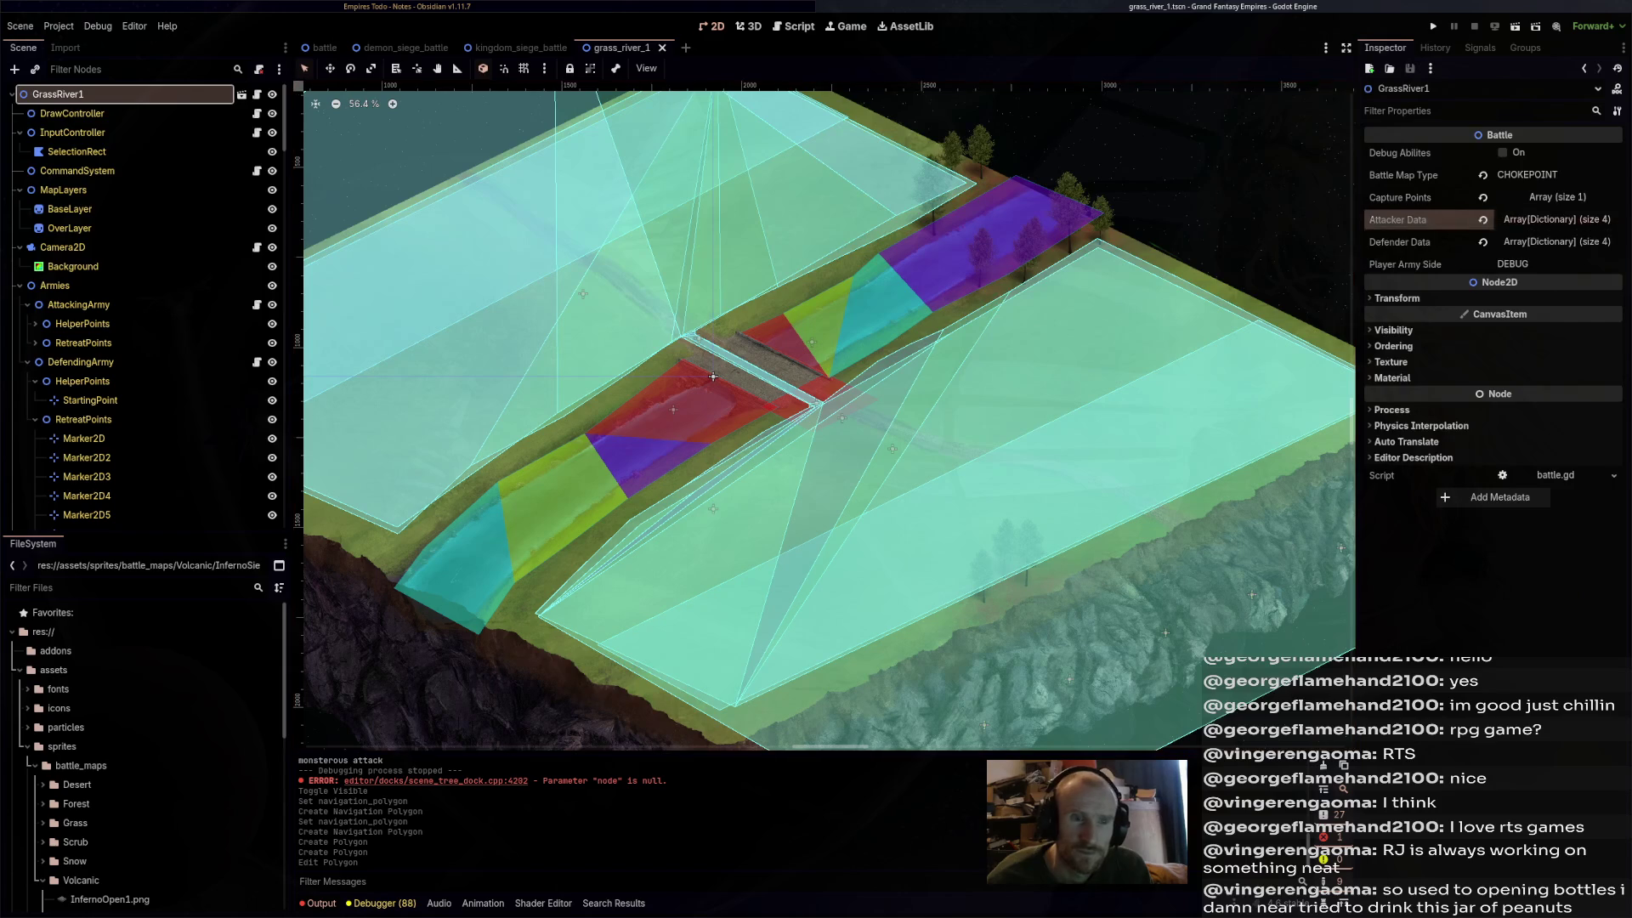
pyautogui.click(1556, 219)
pyautogui.click(1556, 219)
pyautogui.click(1556, 241)
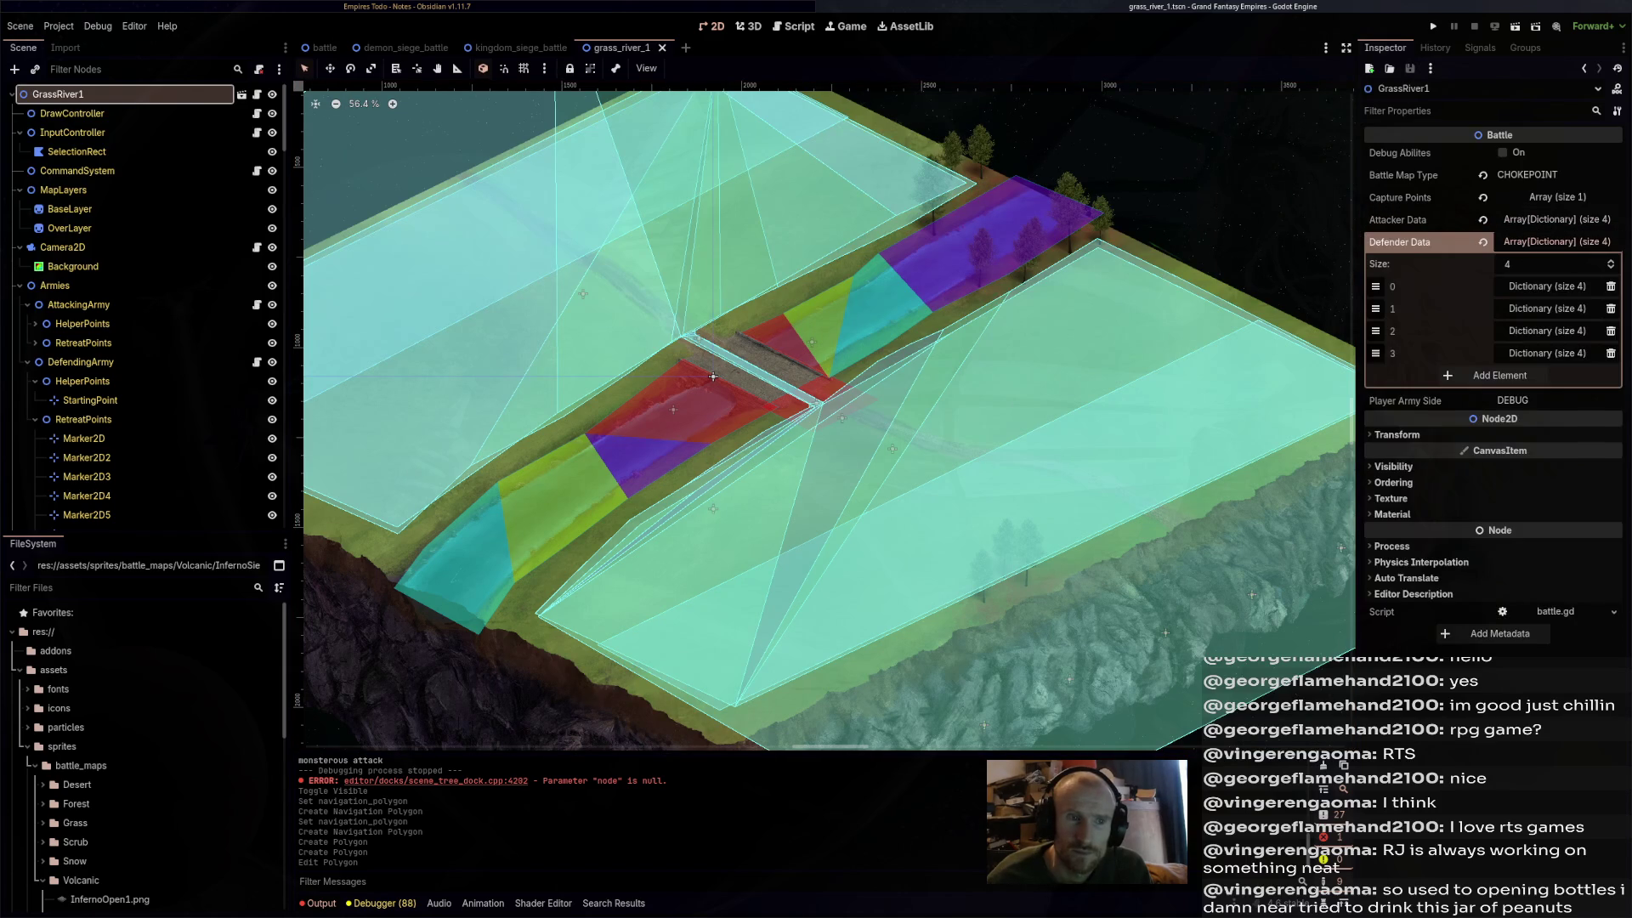
pyautogui.click(1556, 241)
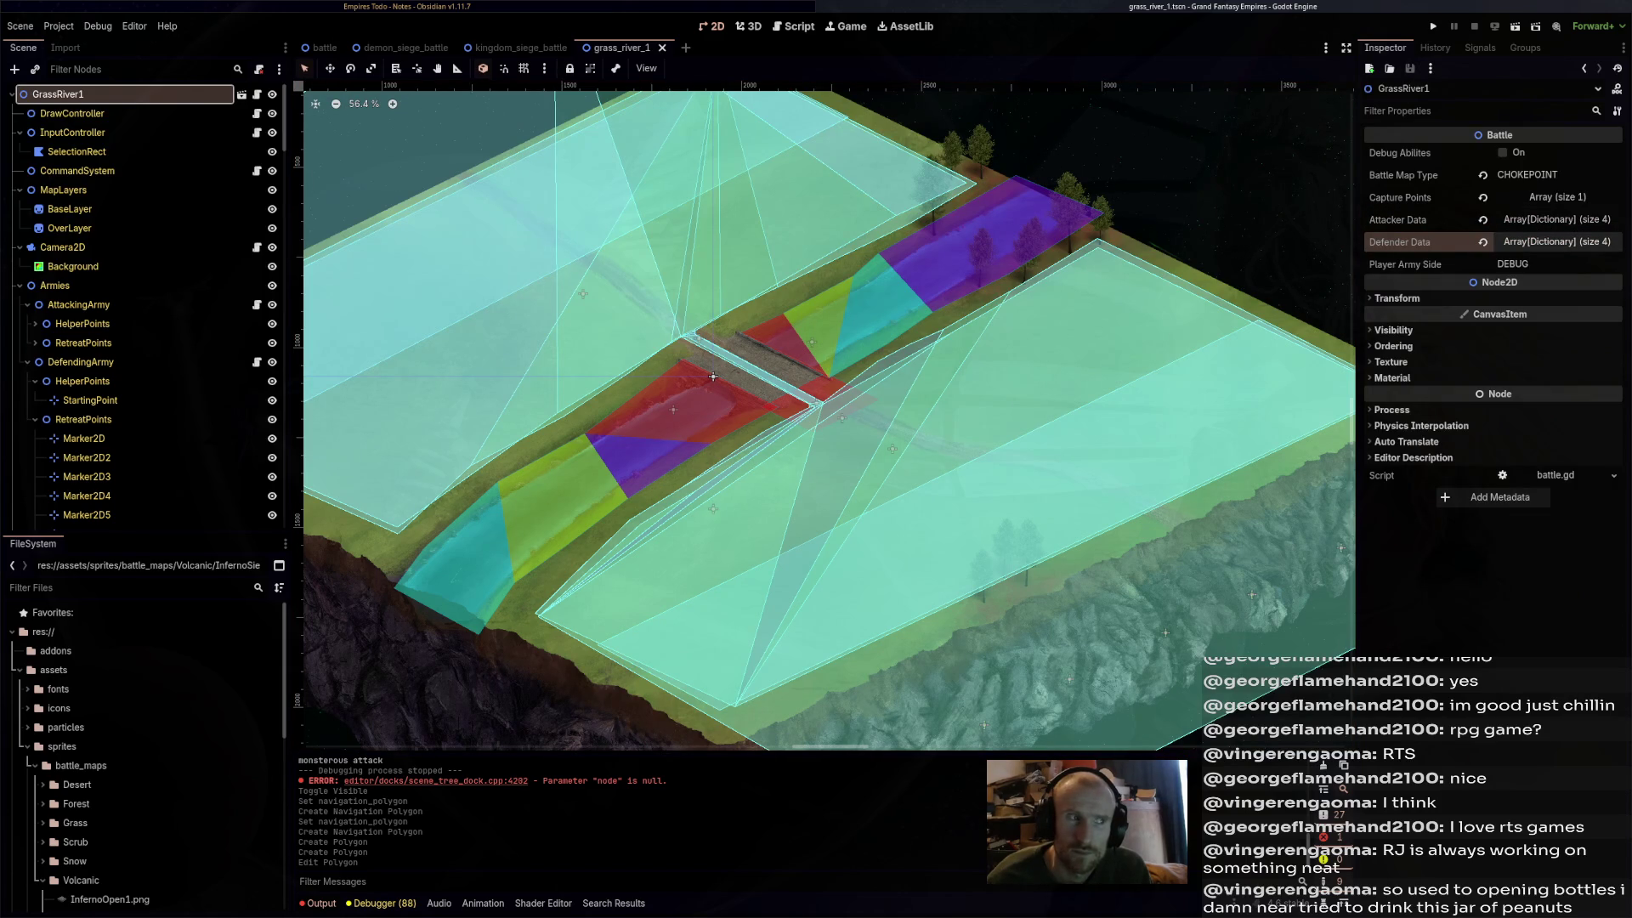
pyautogui.press('F6')
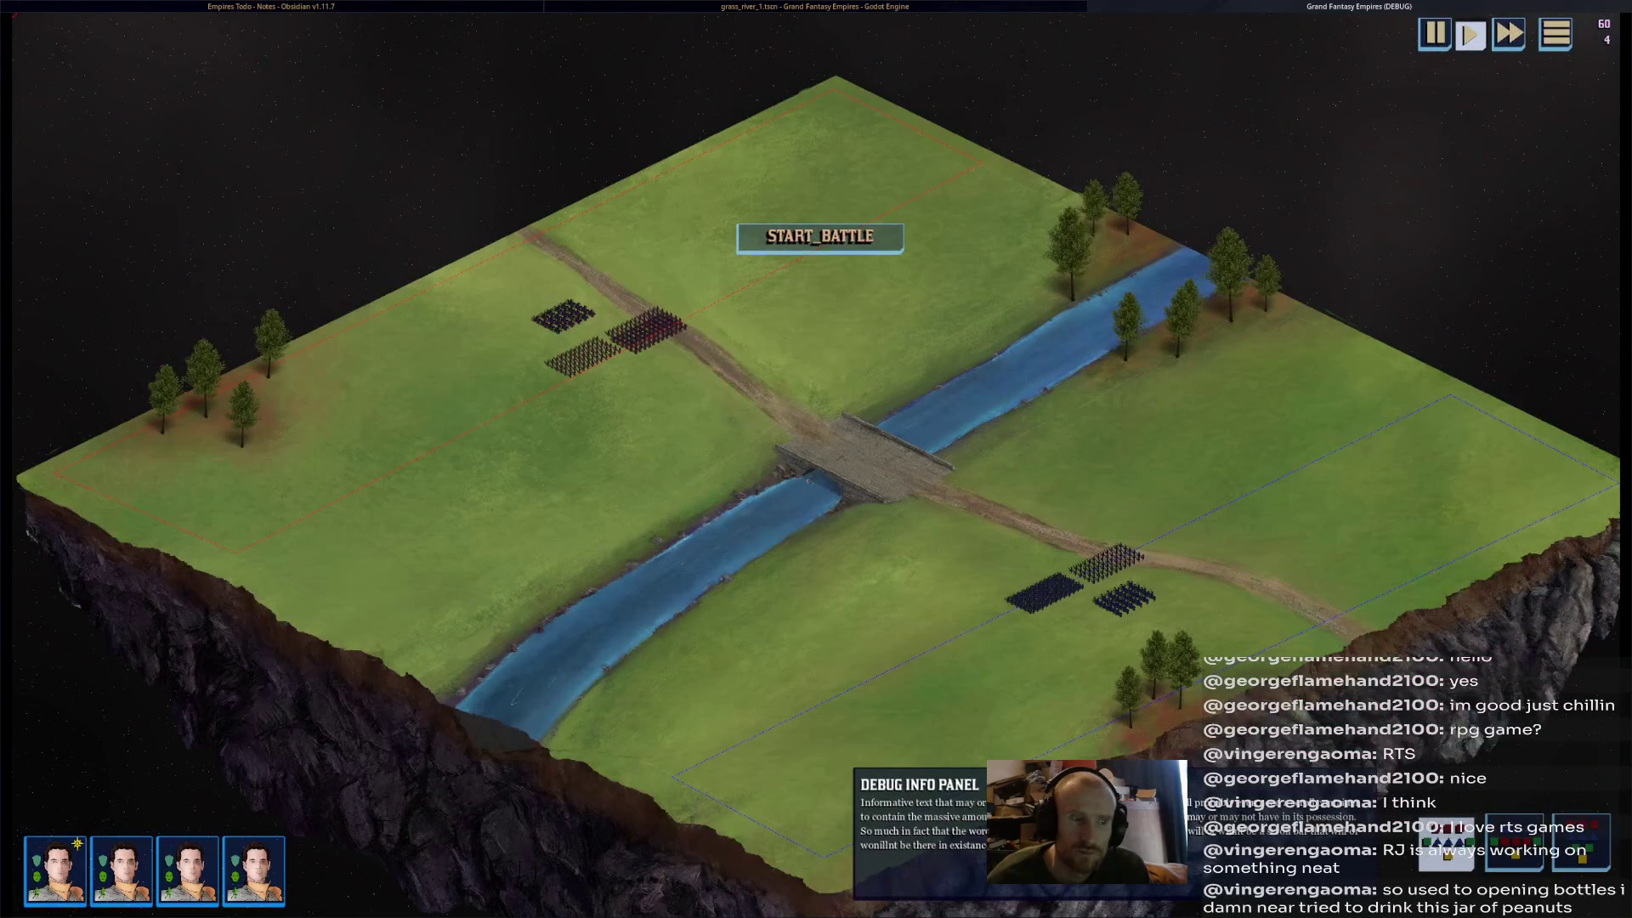
pyautogui.click(820, 236)
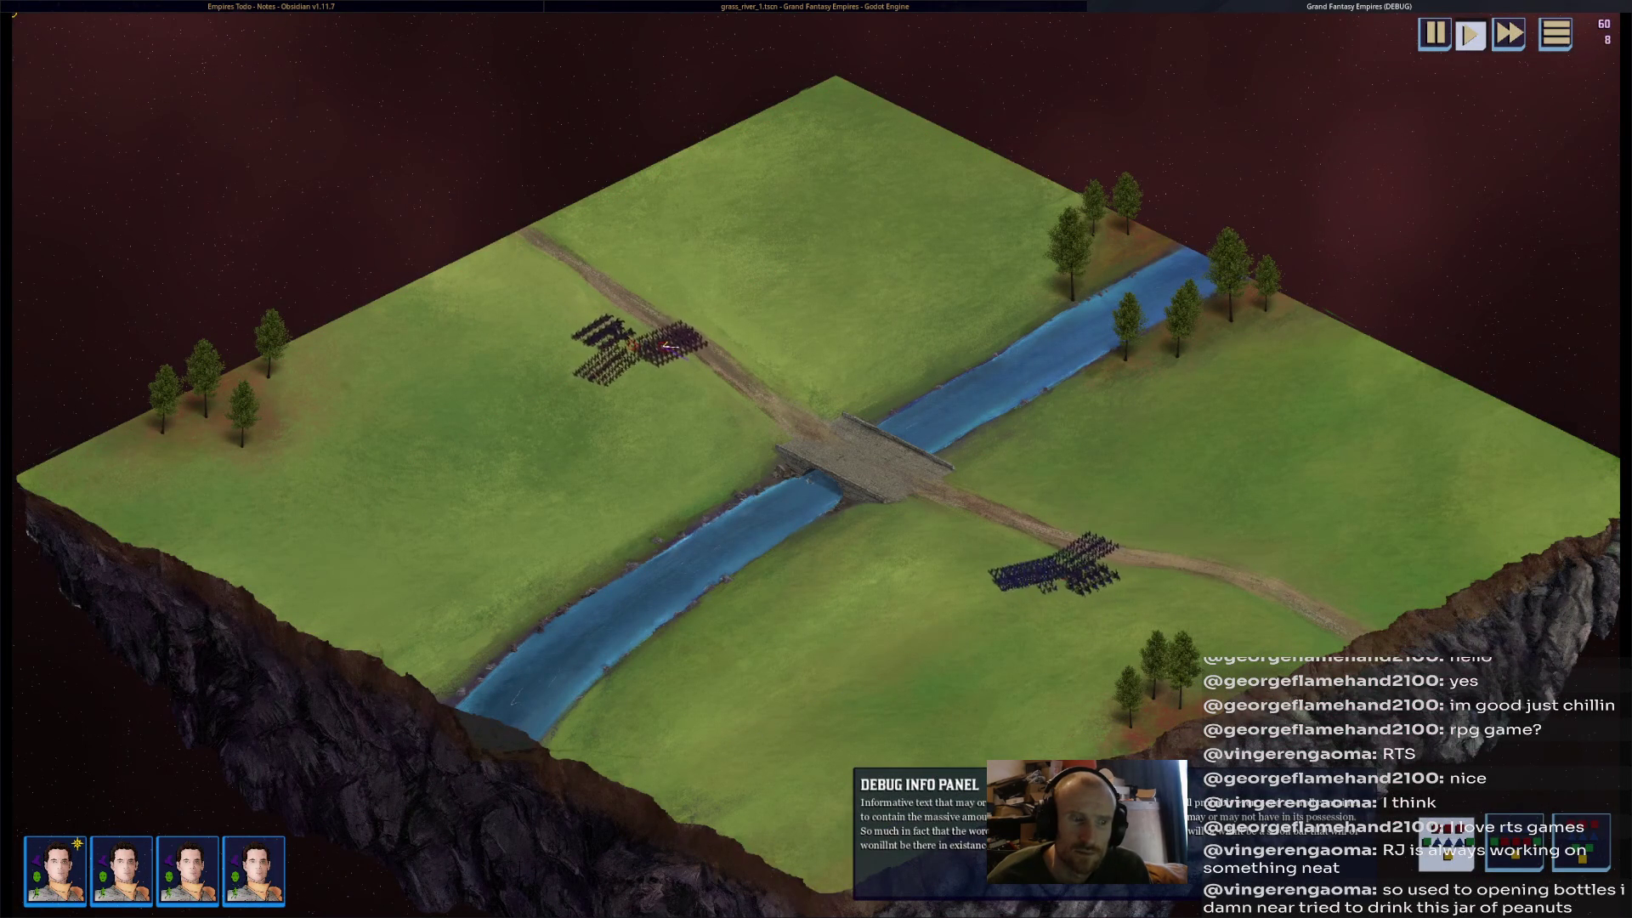
pyautogui.scroll(3, 1020, 643)
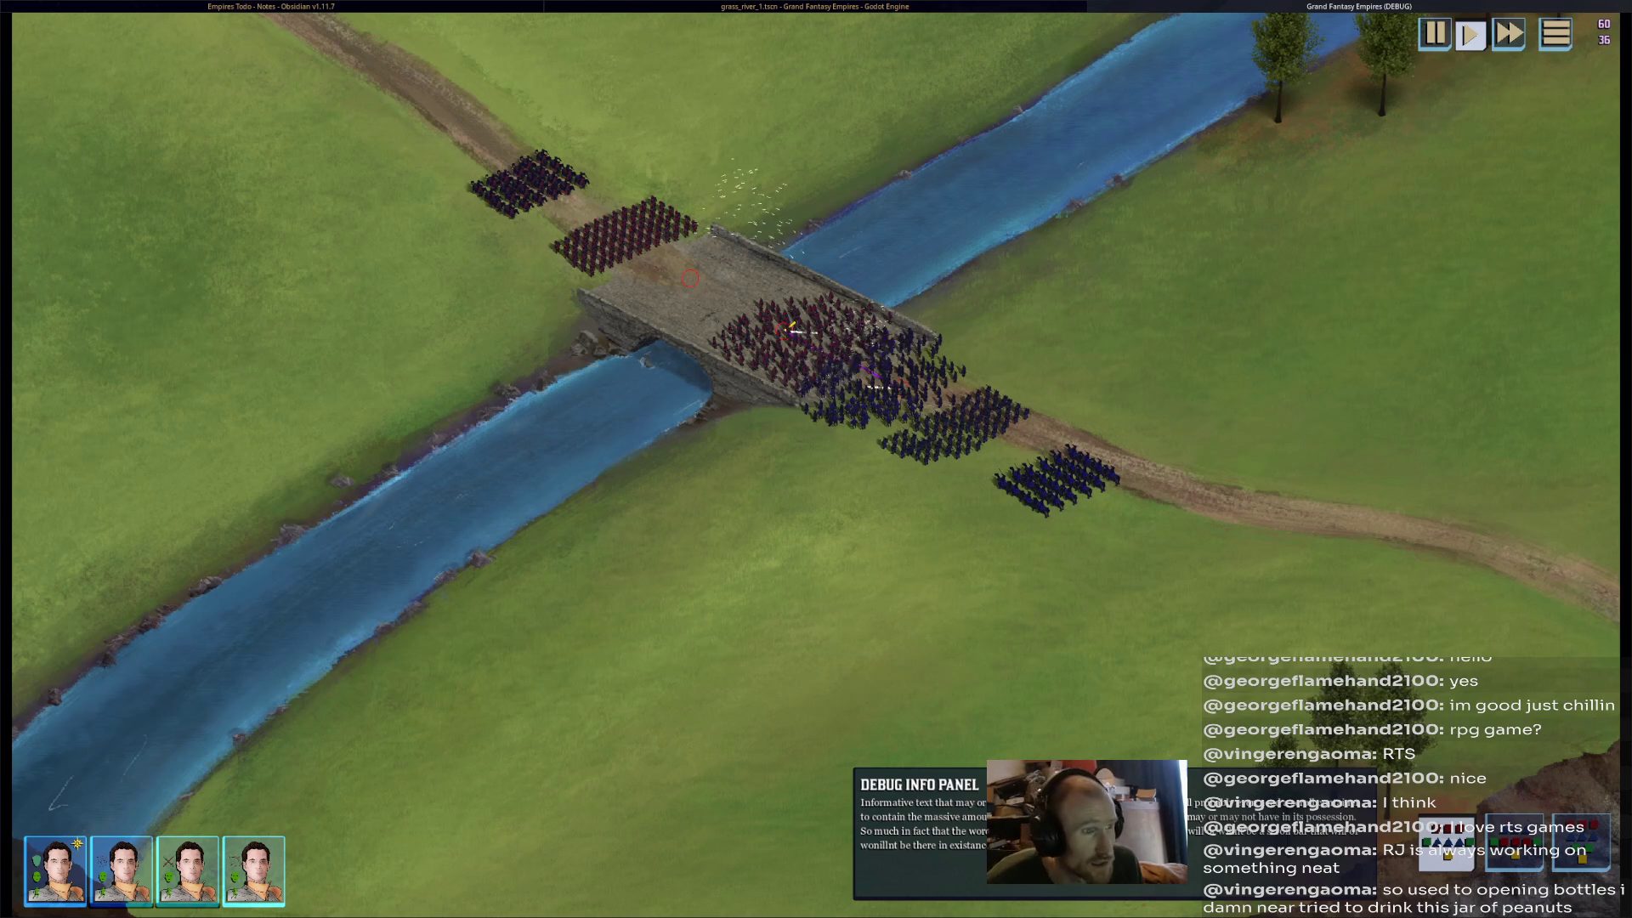
pyautogui.press('F8')
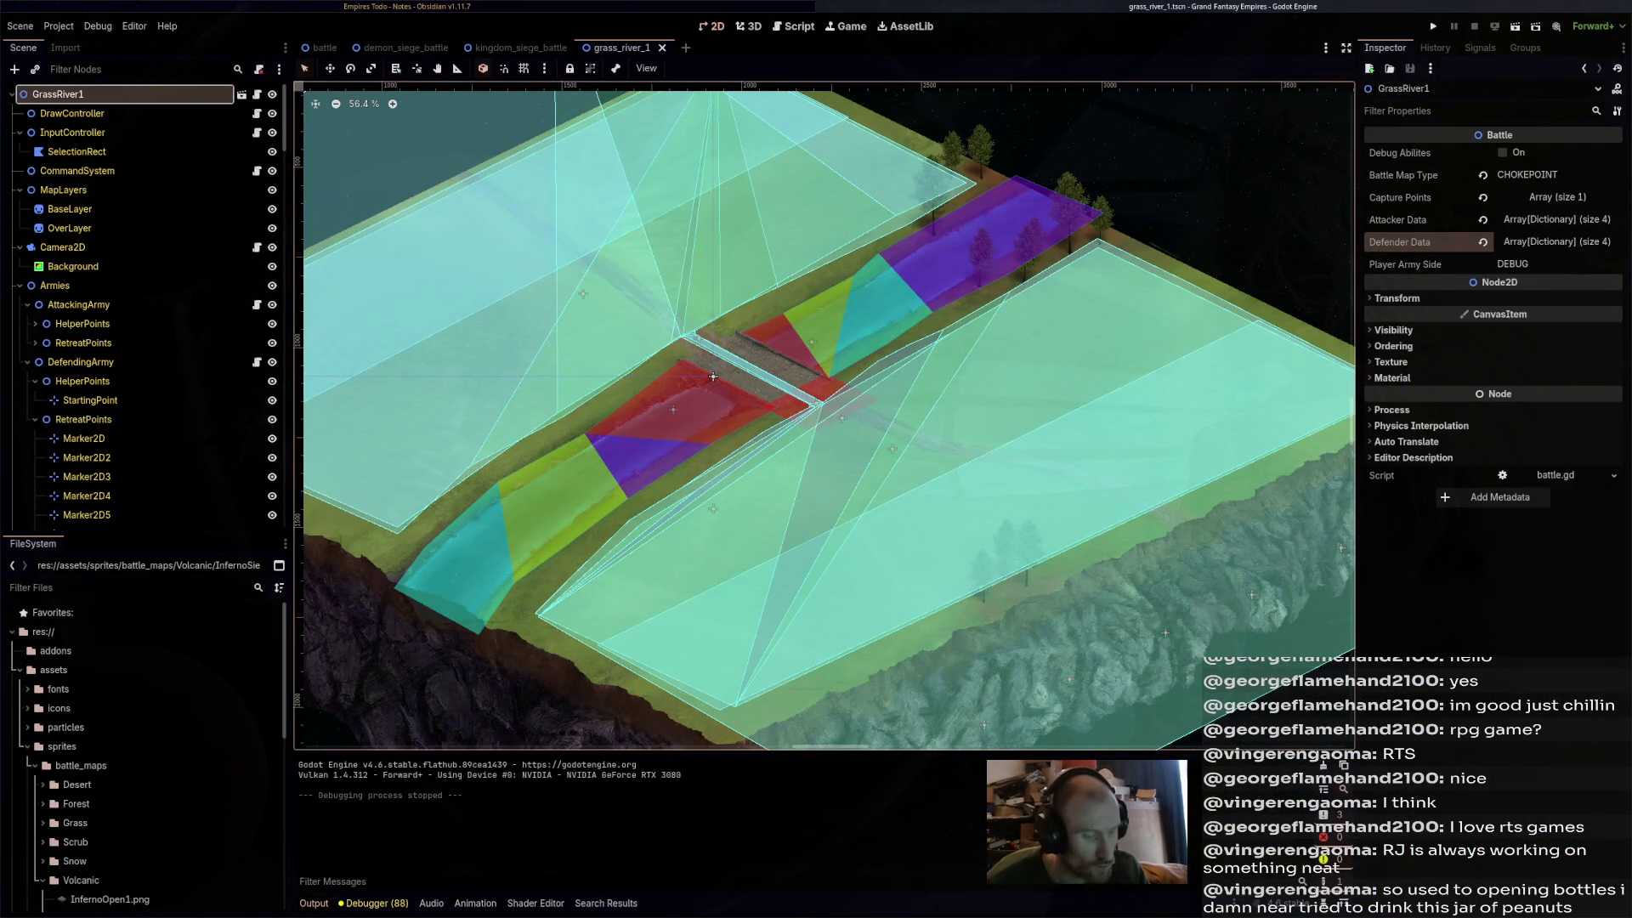
# - Quick-open snow_river_1, scrub_river_1 and desert_river_1 by searching 'river'
pyautogui.hotkey('ctrl', 'shift', 'o')
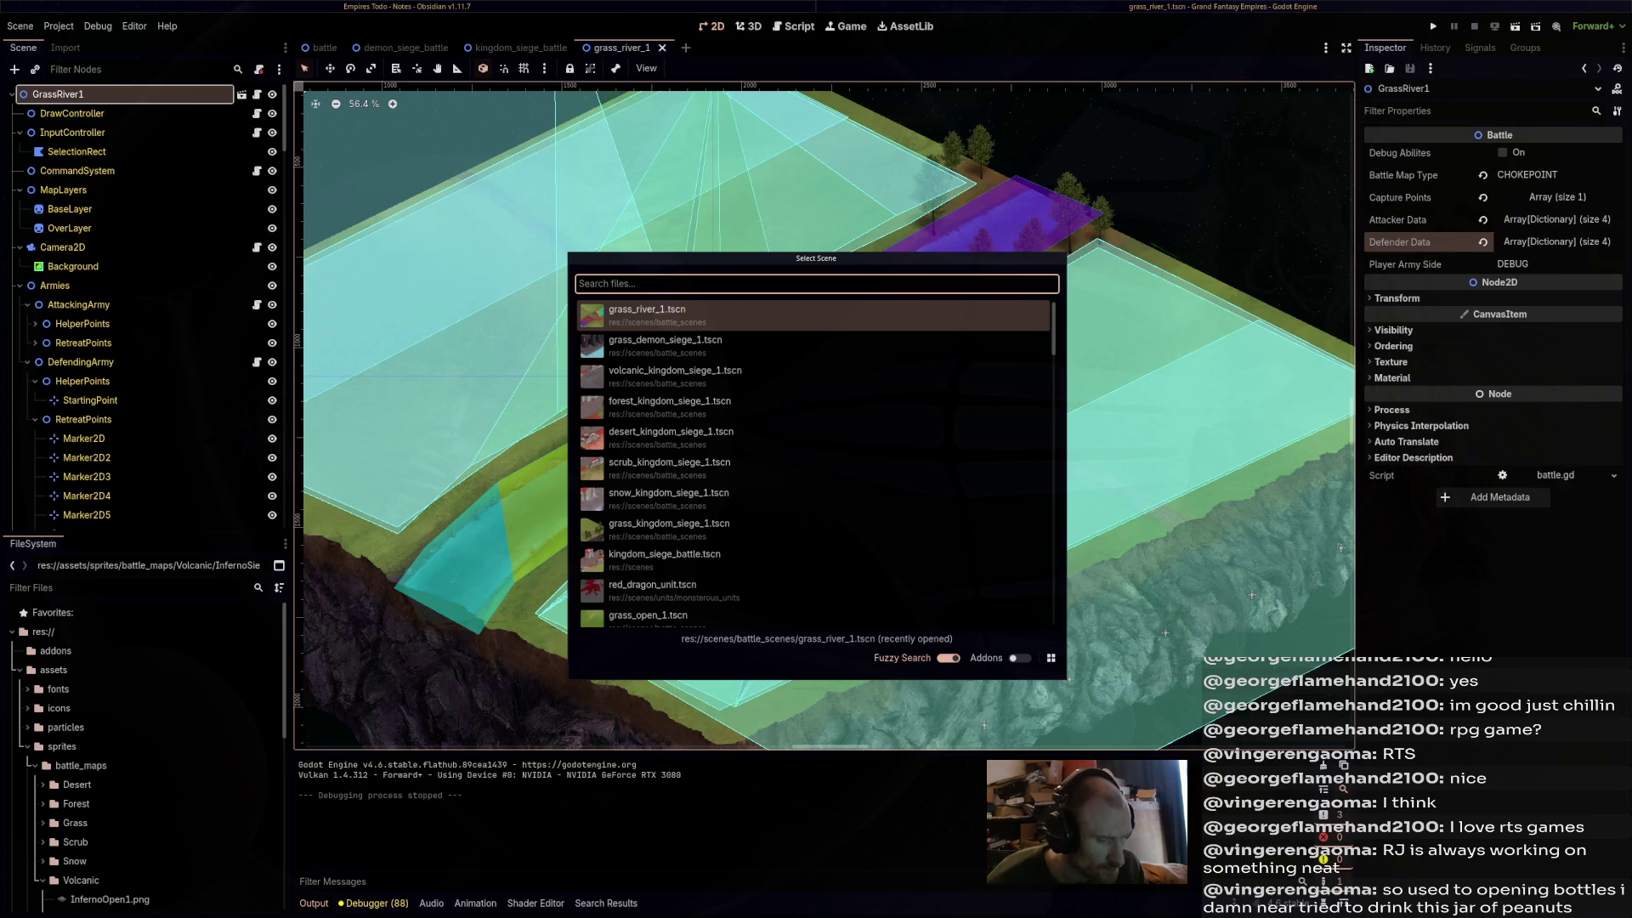
pyautogui.write('river')
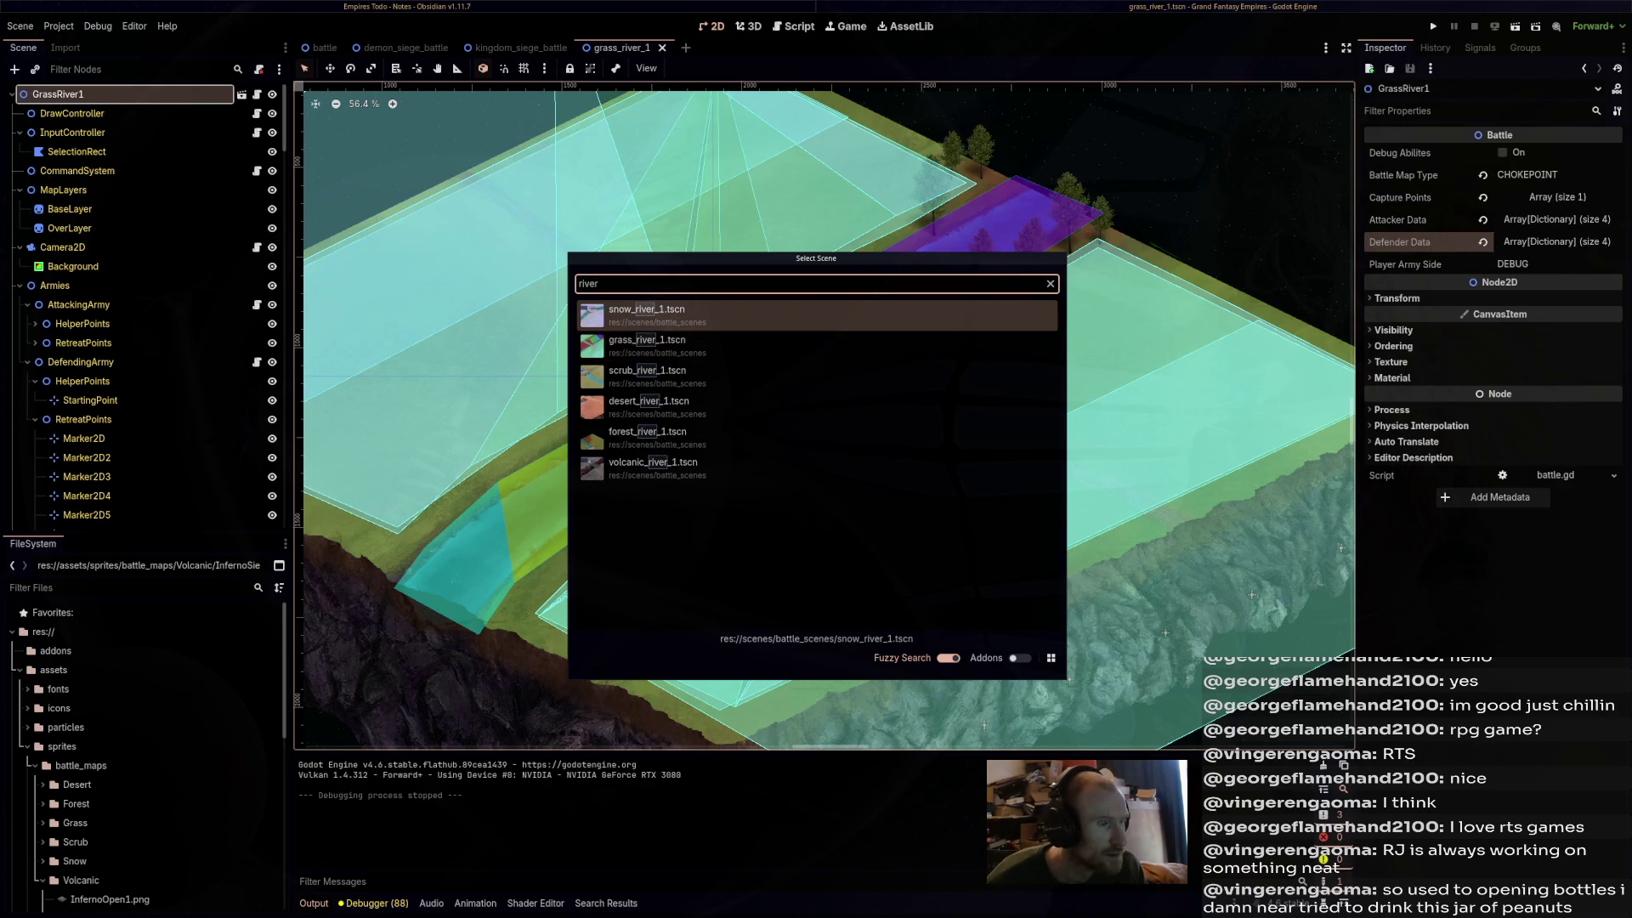
pyautogui.press('Return')
pyautogui.hotkey('ctrl', 'shift', 'o')
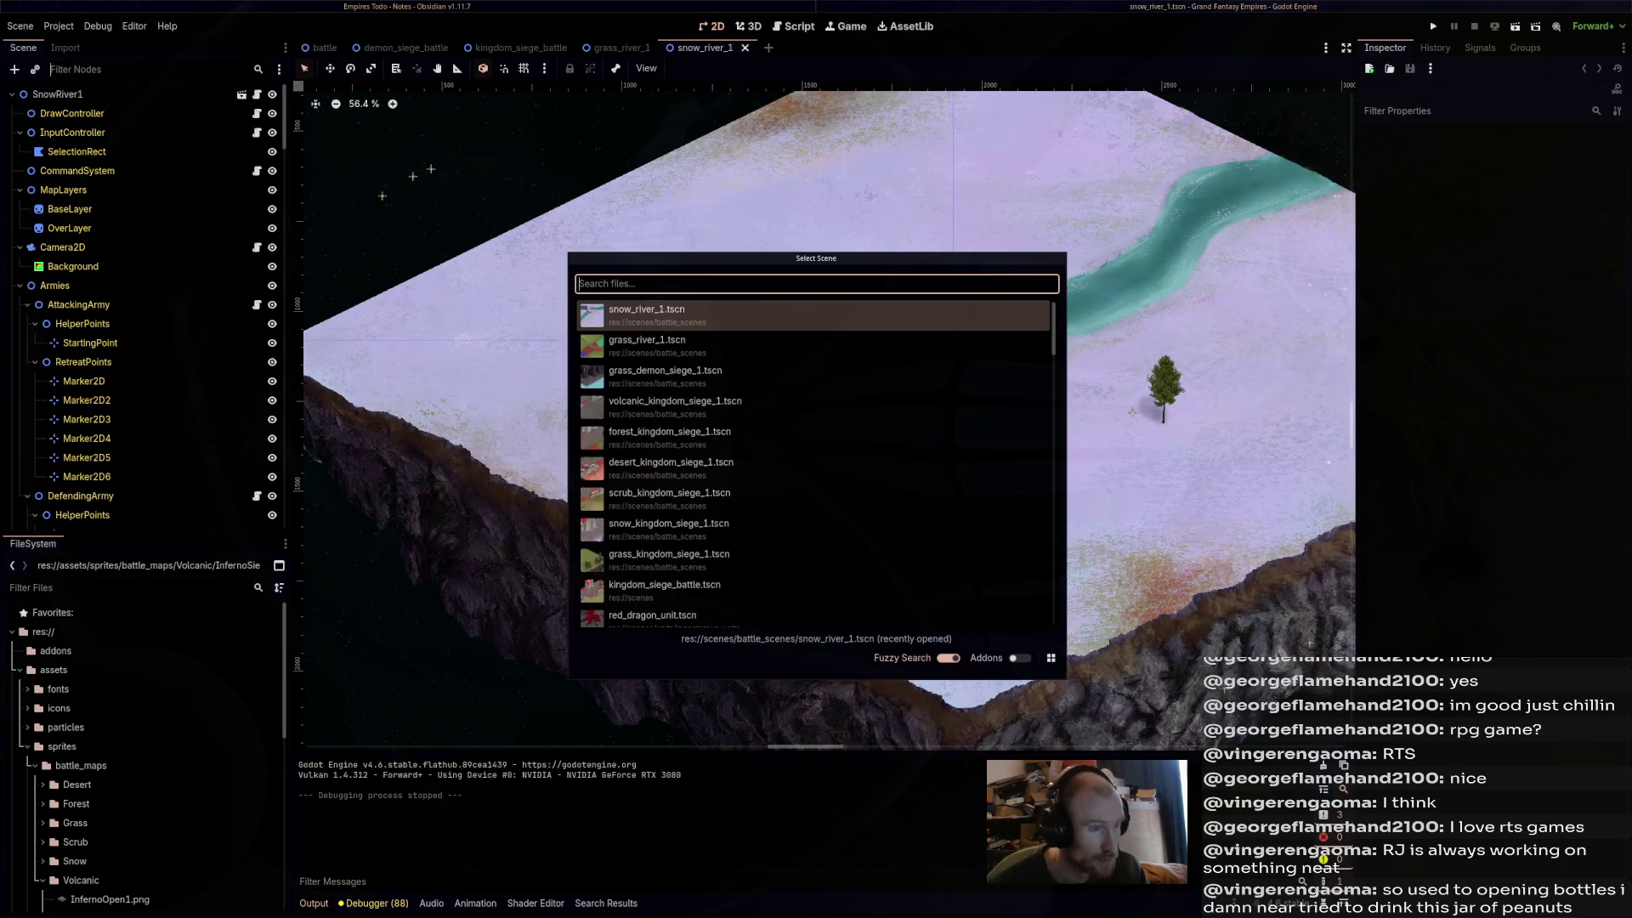
pyautogui.write('river')
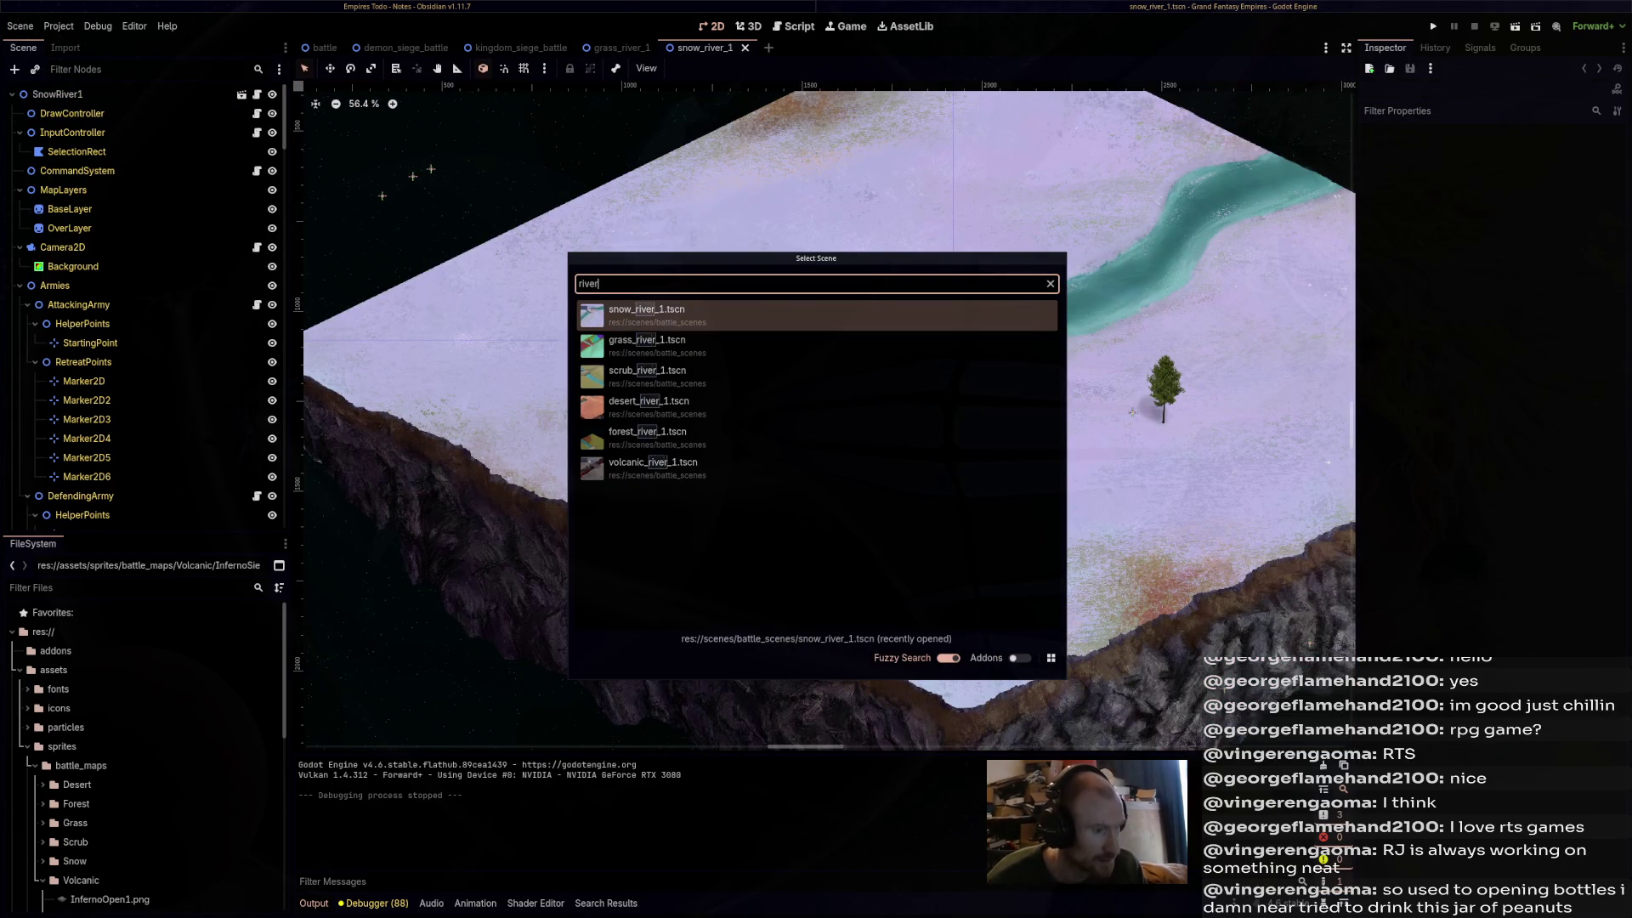
pyautogui.click(816, 377)
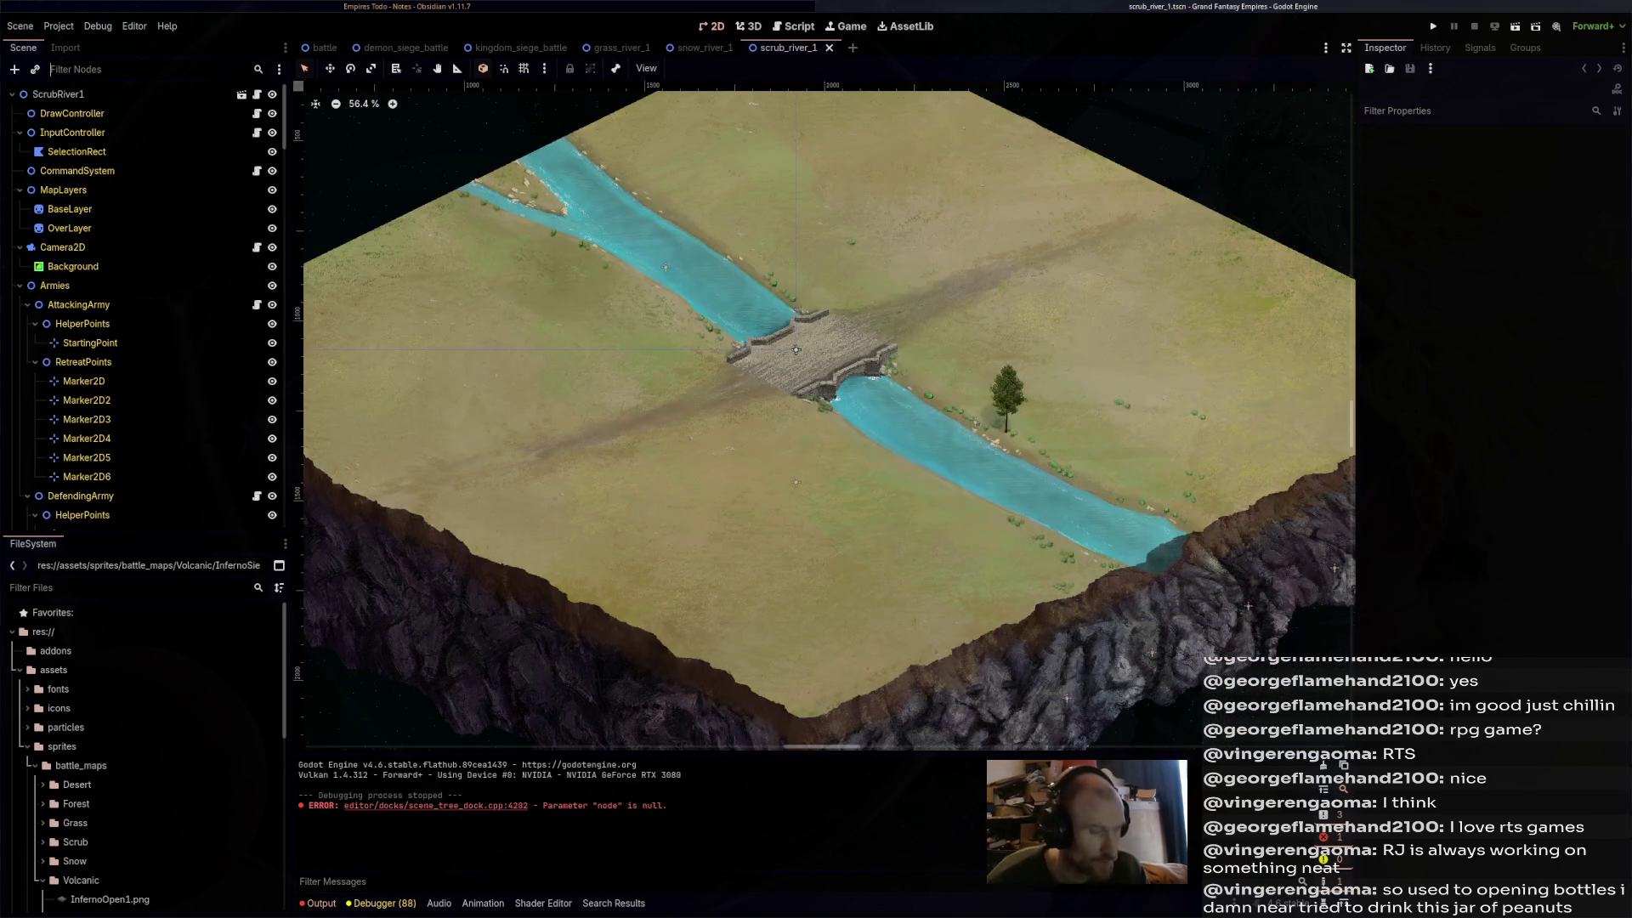
pyautogui.hotkey('ctrl', 'shift', 'o')
pyautogui.write('river')
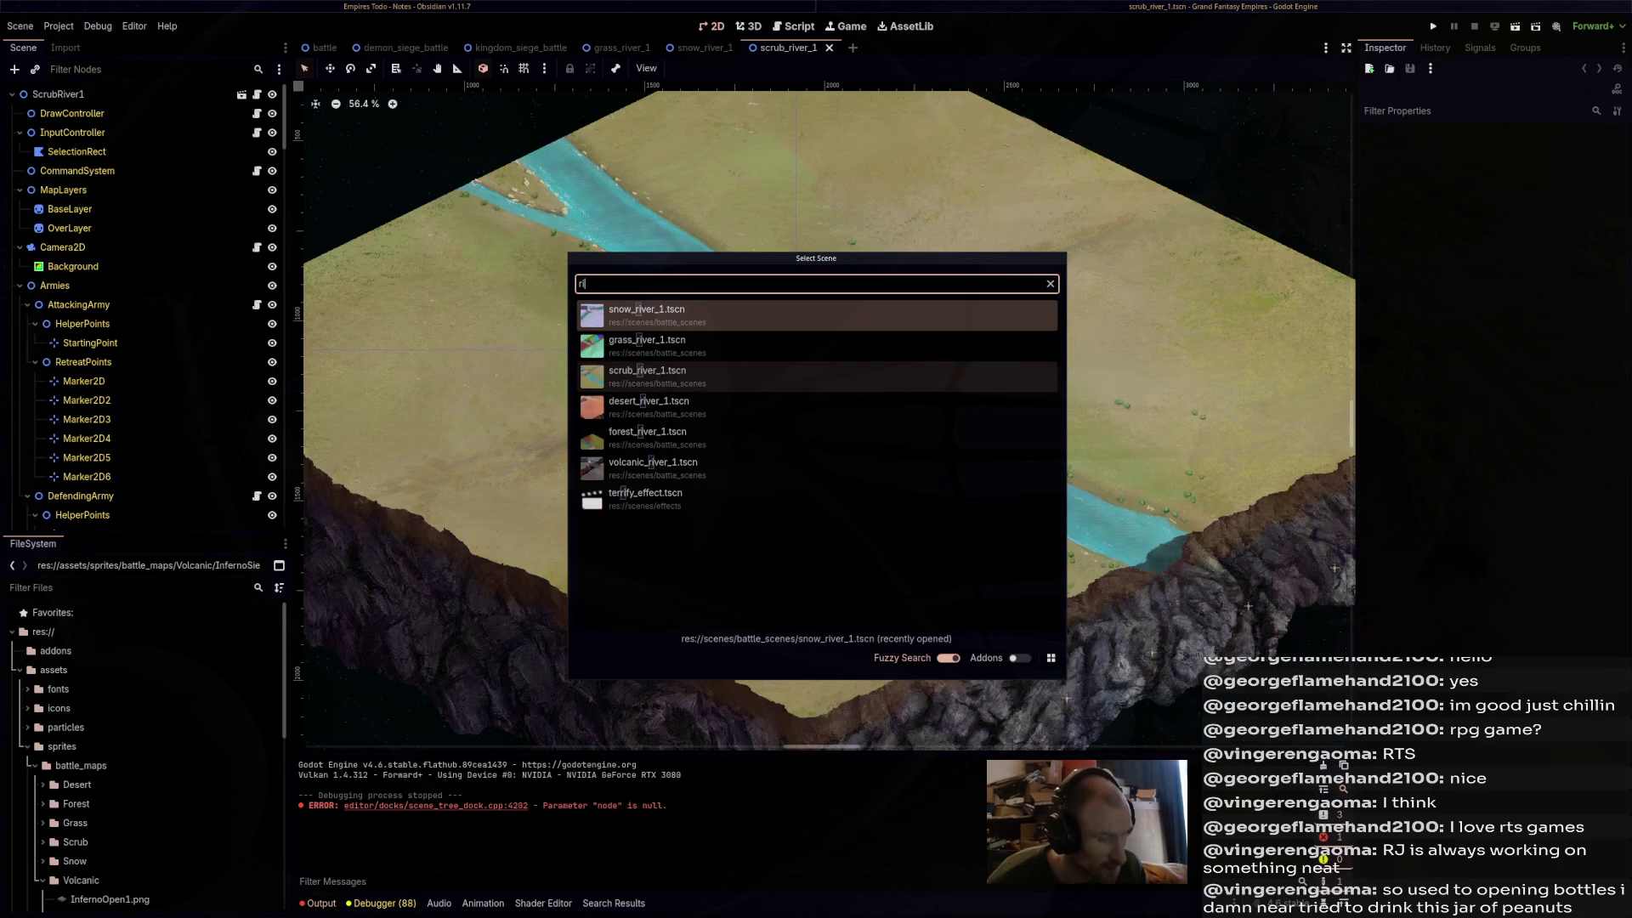
pyautogui.click(816, 407)
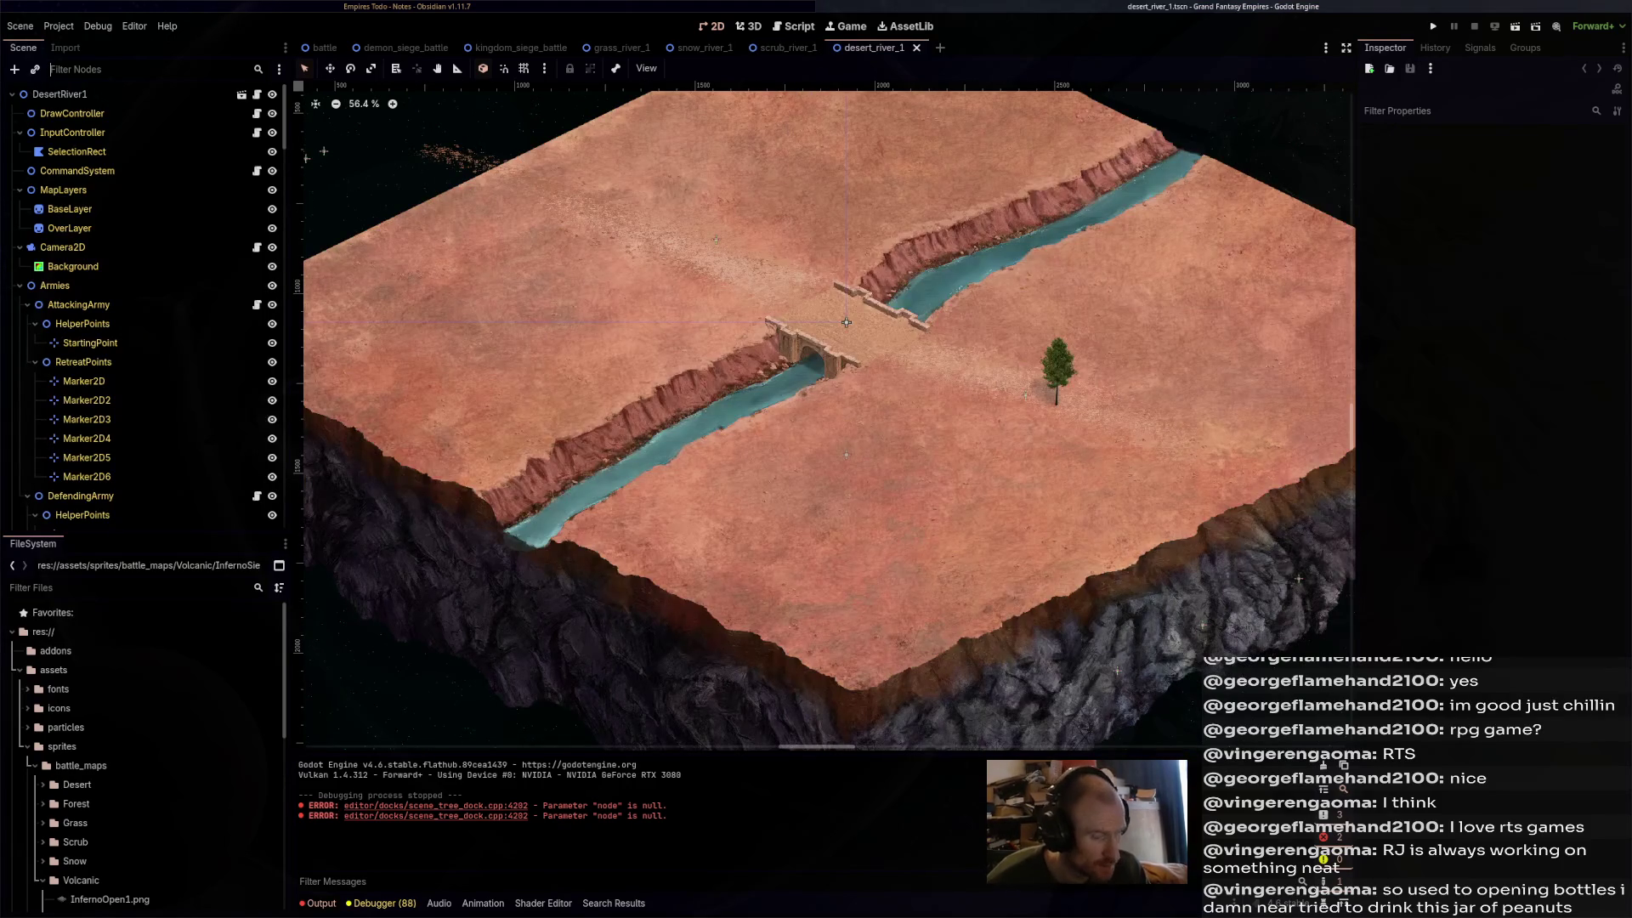
# - Quick-open the forest_river_1 and volcanic_river_1 scenes
pyautogui.hotkey('ctrl', 'shift', 'o')
pyautogui.write('rive')
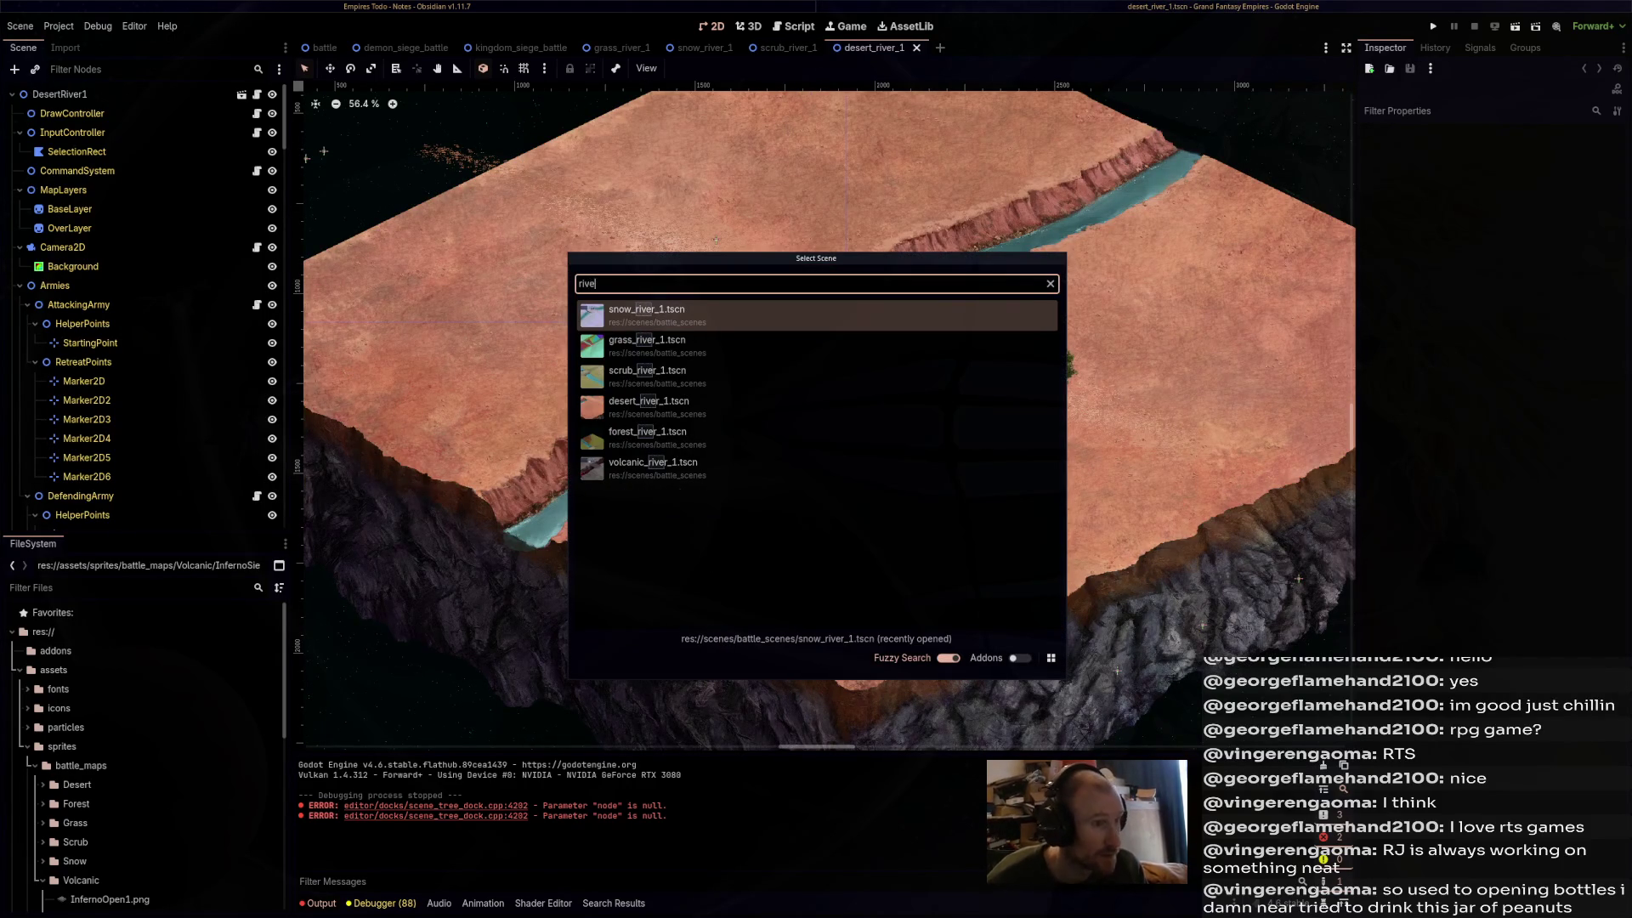
pyautogui.write('r')
pyautogui.press('Down')
pyautogui.press('Down')
pyautogui.press('Down')
pyautogui.press('Return')
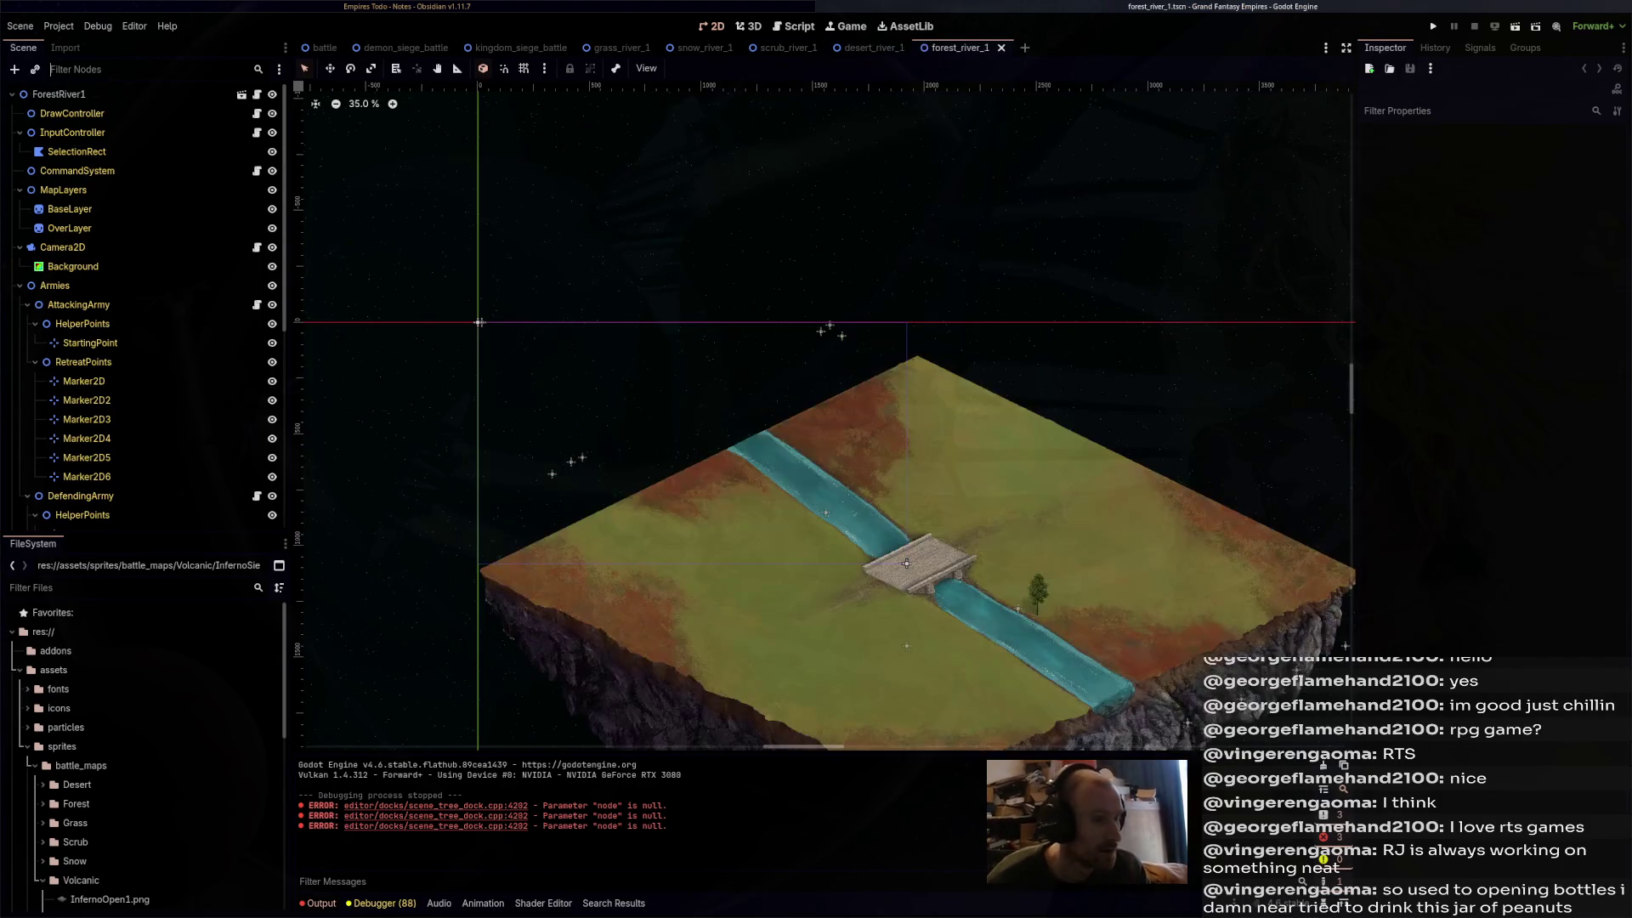
pyautogui.hotkey('ctrl', 'shift', 'o')
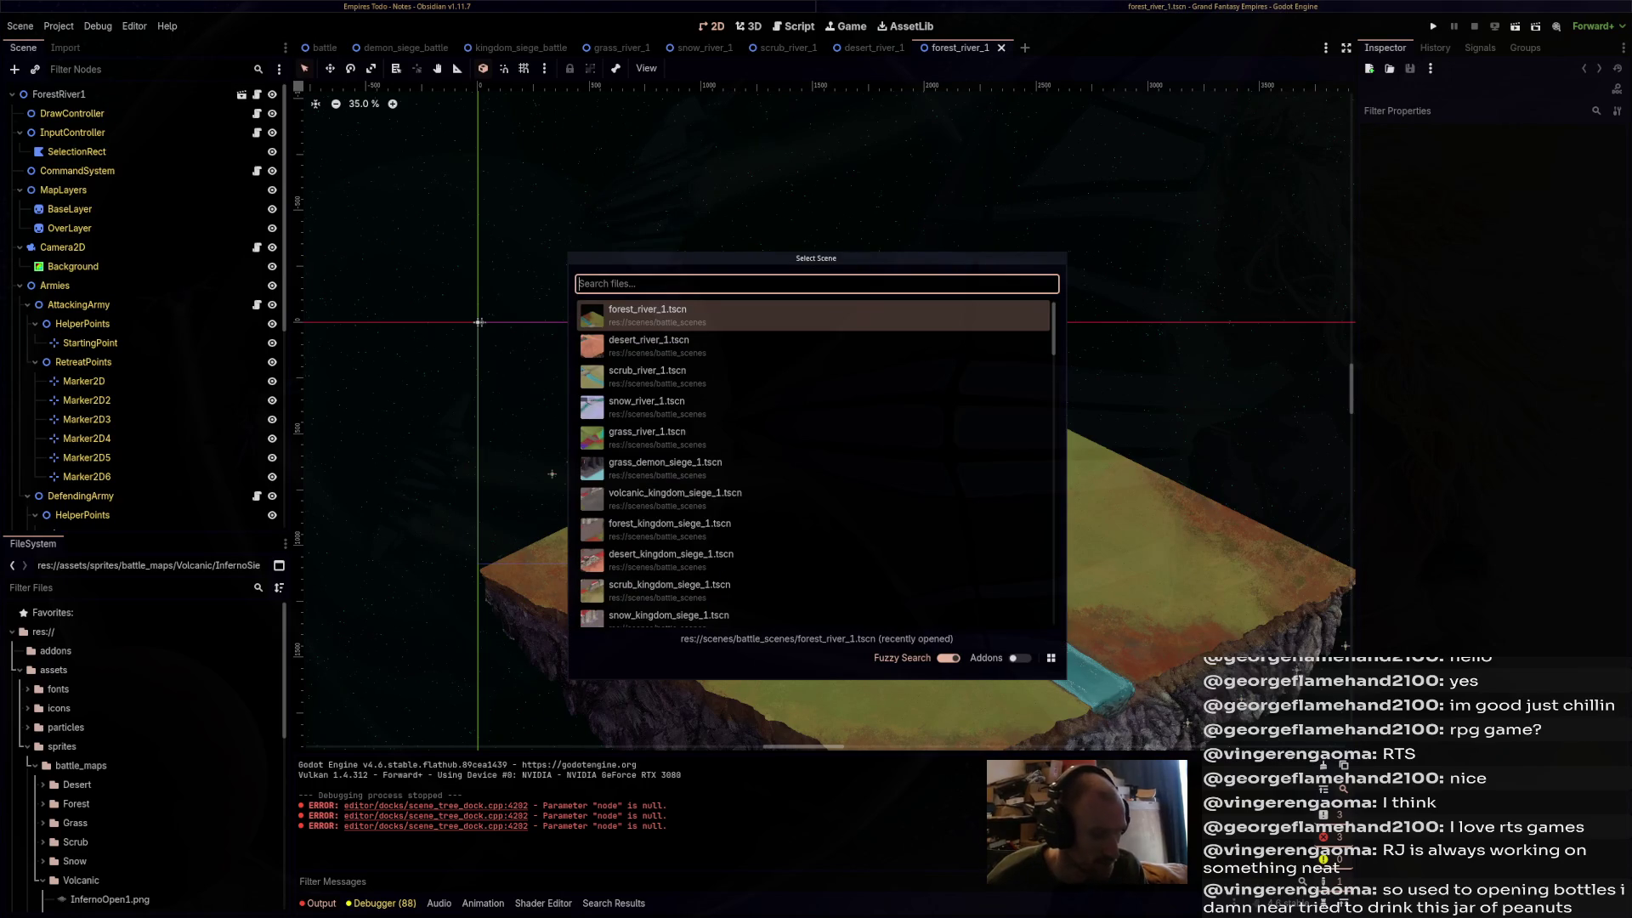
pyautogui.write('riv')
pyautogui.press('Down')
pyautogui.press('Down')
pyautogui.press('Down')
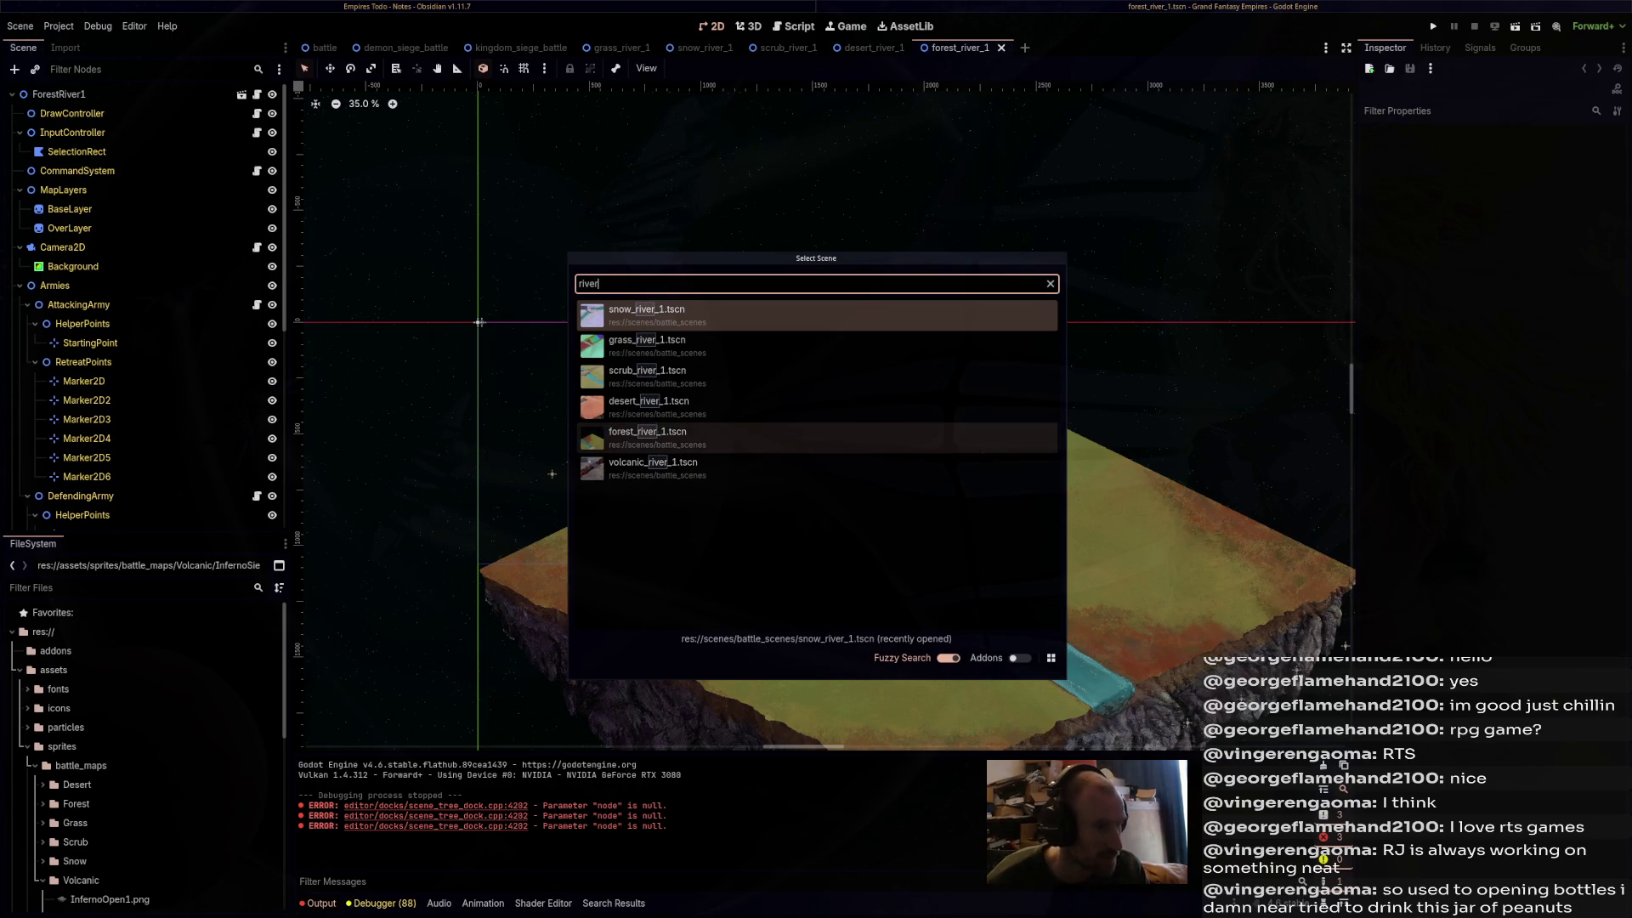
pyautogui.press('Return')
# - Select the Background node, check grass_river_1, then bring up the snow_river_1 map
pyautogui.click(73, 266)
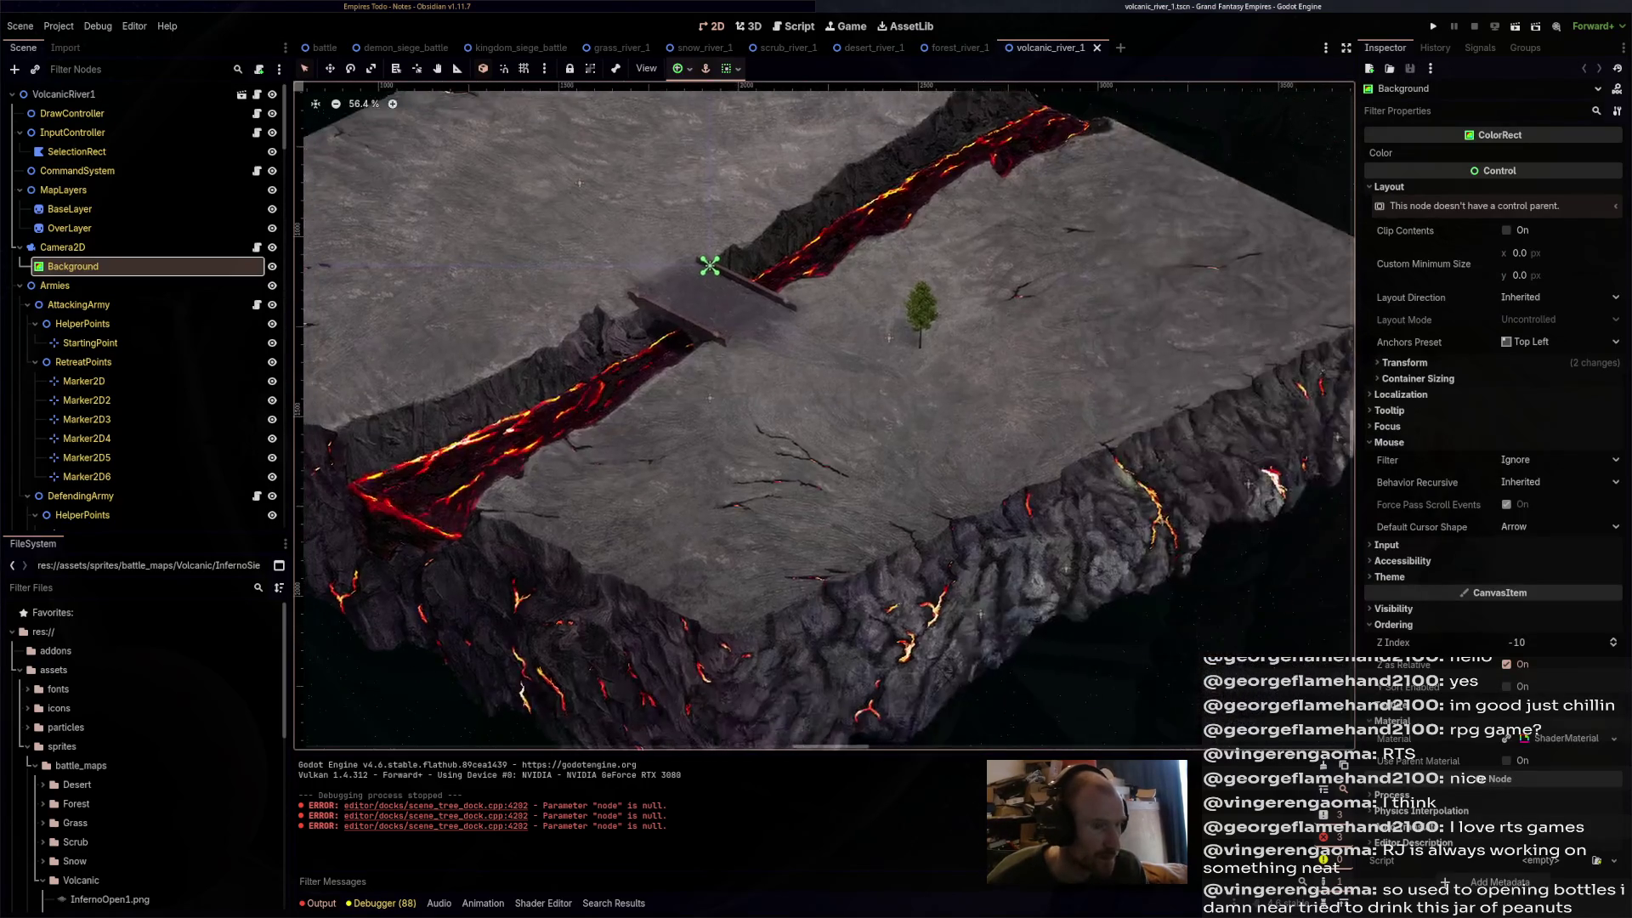
pyautogui.click(621, 47)
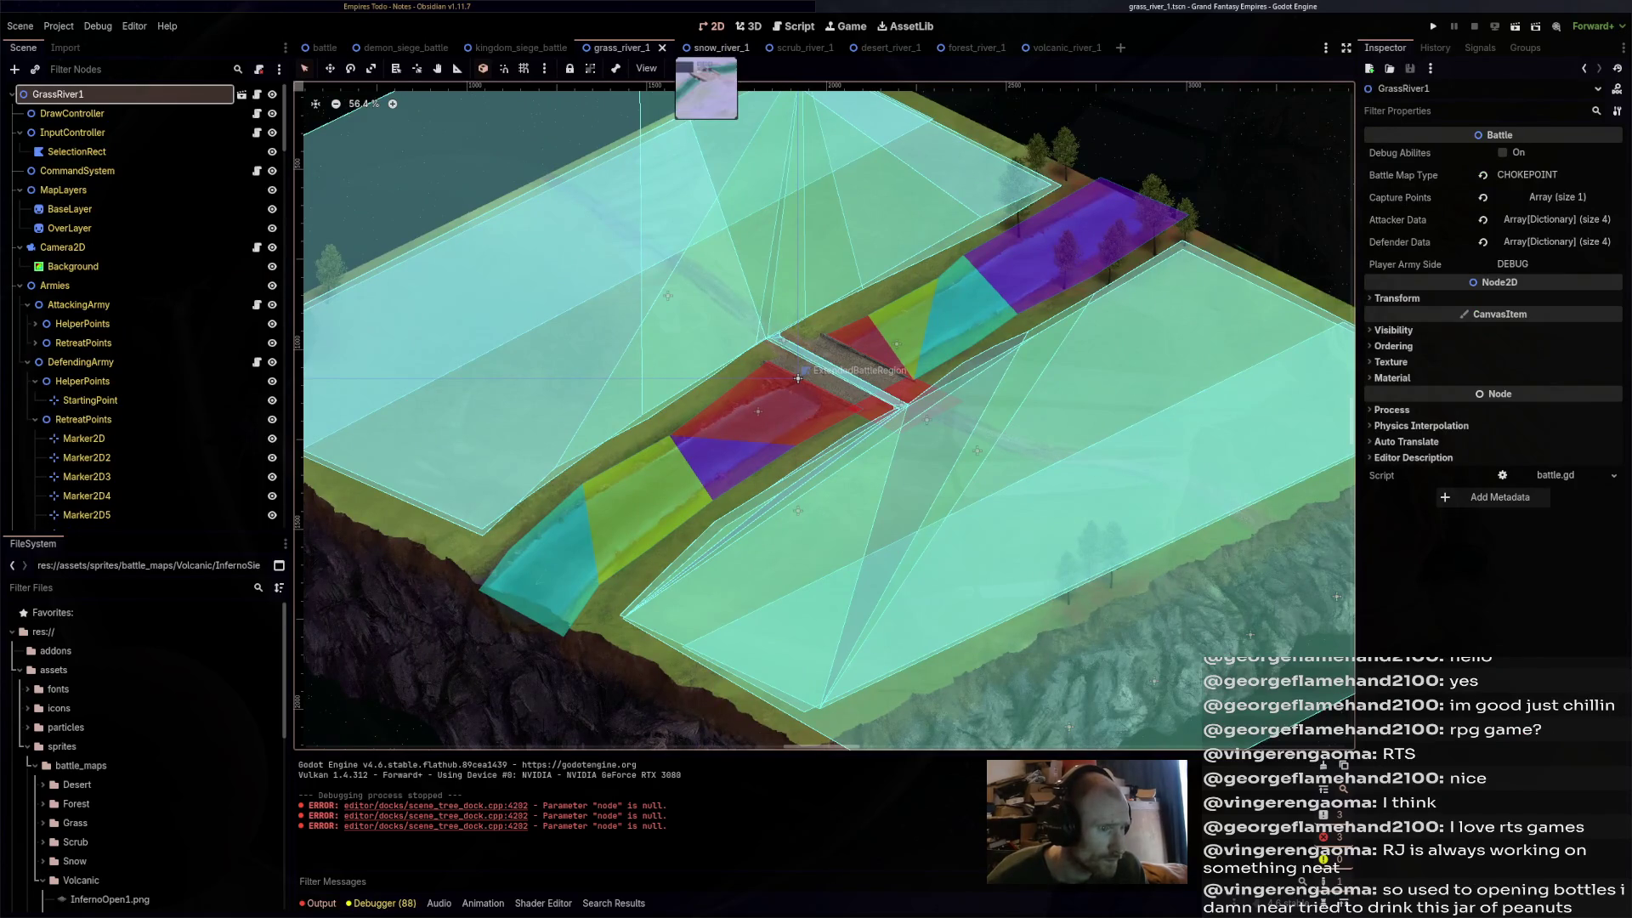
pyautogui.click(706, 47)
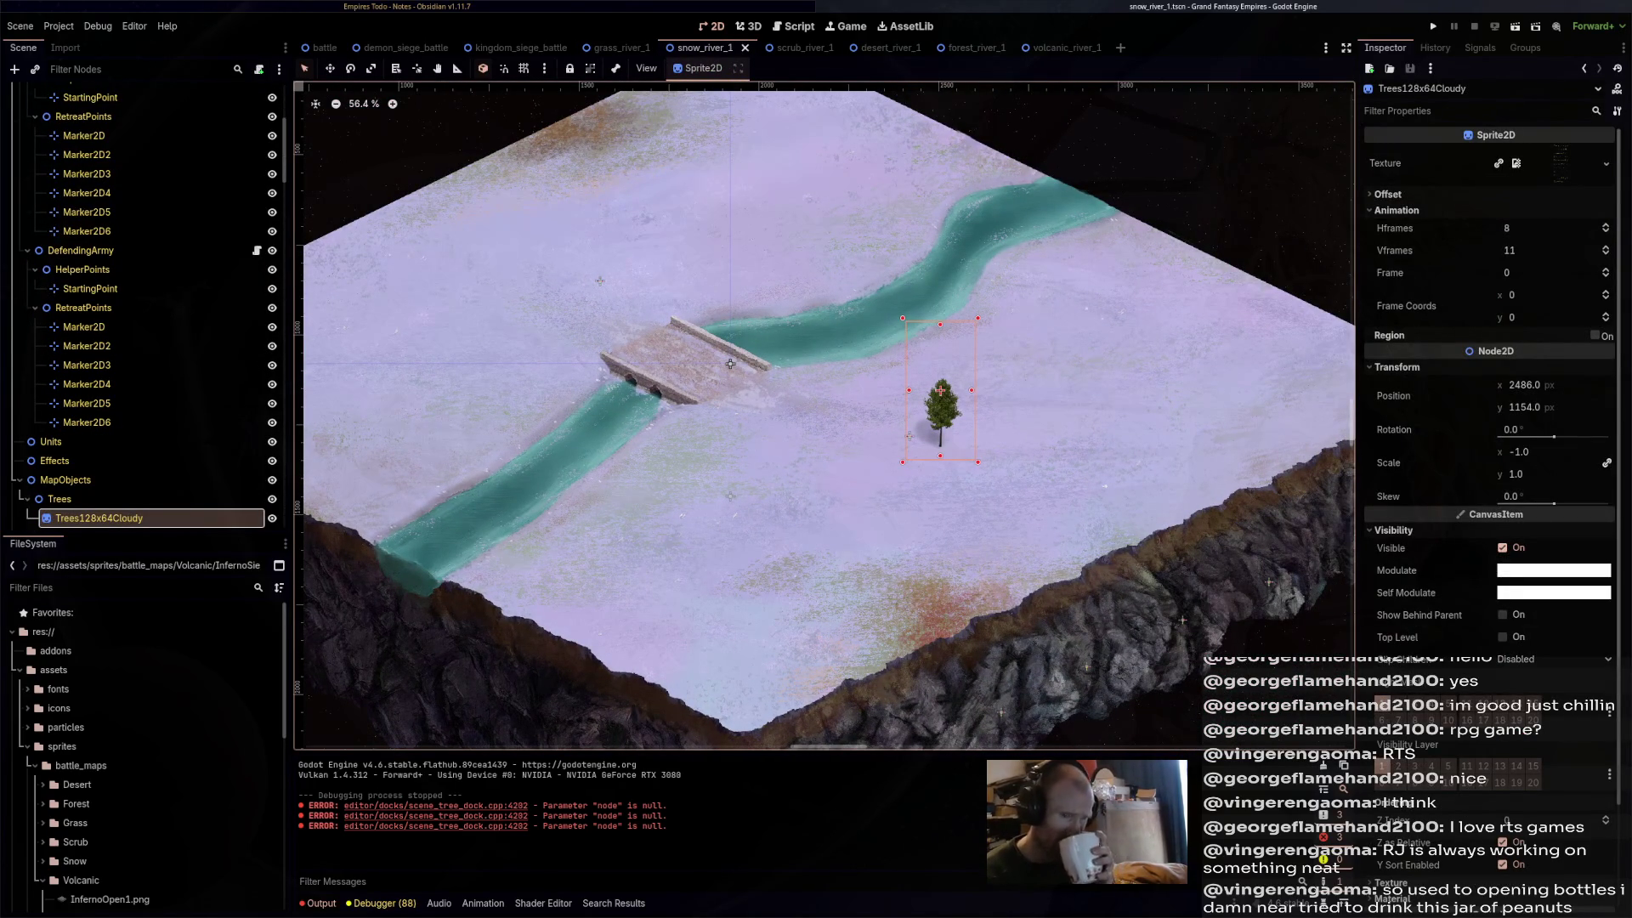
# - Give the tree sprite the iso-plants.png texture with 9 Hframes, 9 Vframes and frame 41
pyautogui.scroll(-5, 145, 757)
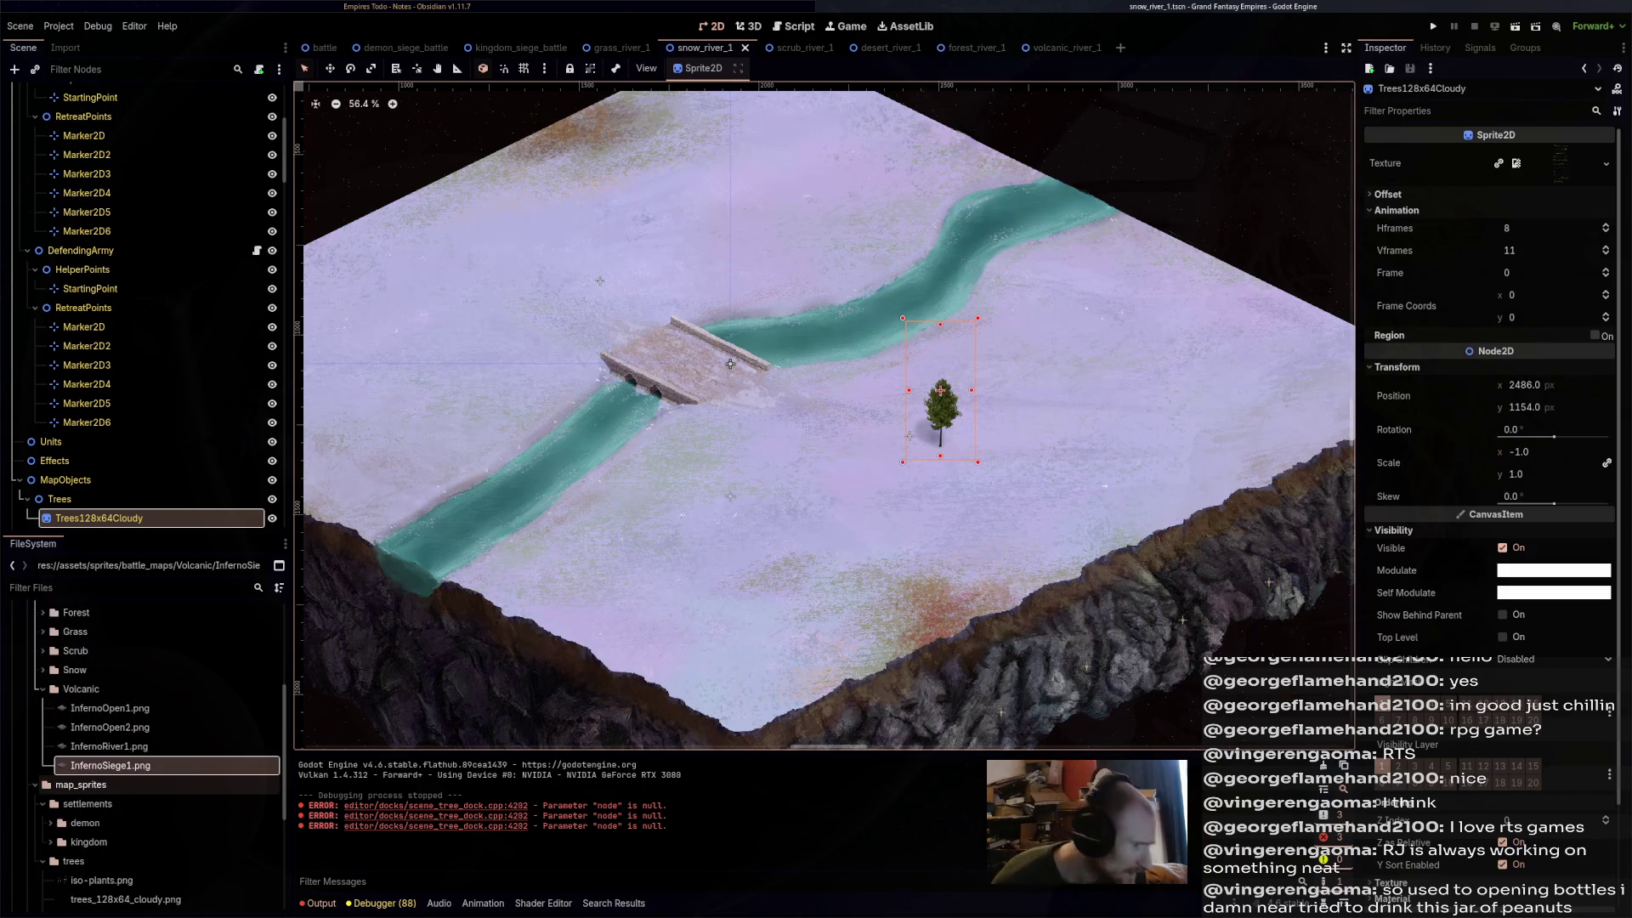
pyautogui.moveTo(102, 765); pyautogui.dragTo(1511, 316)
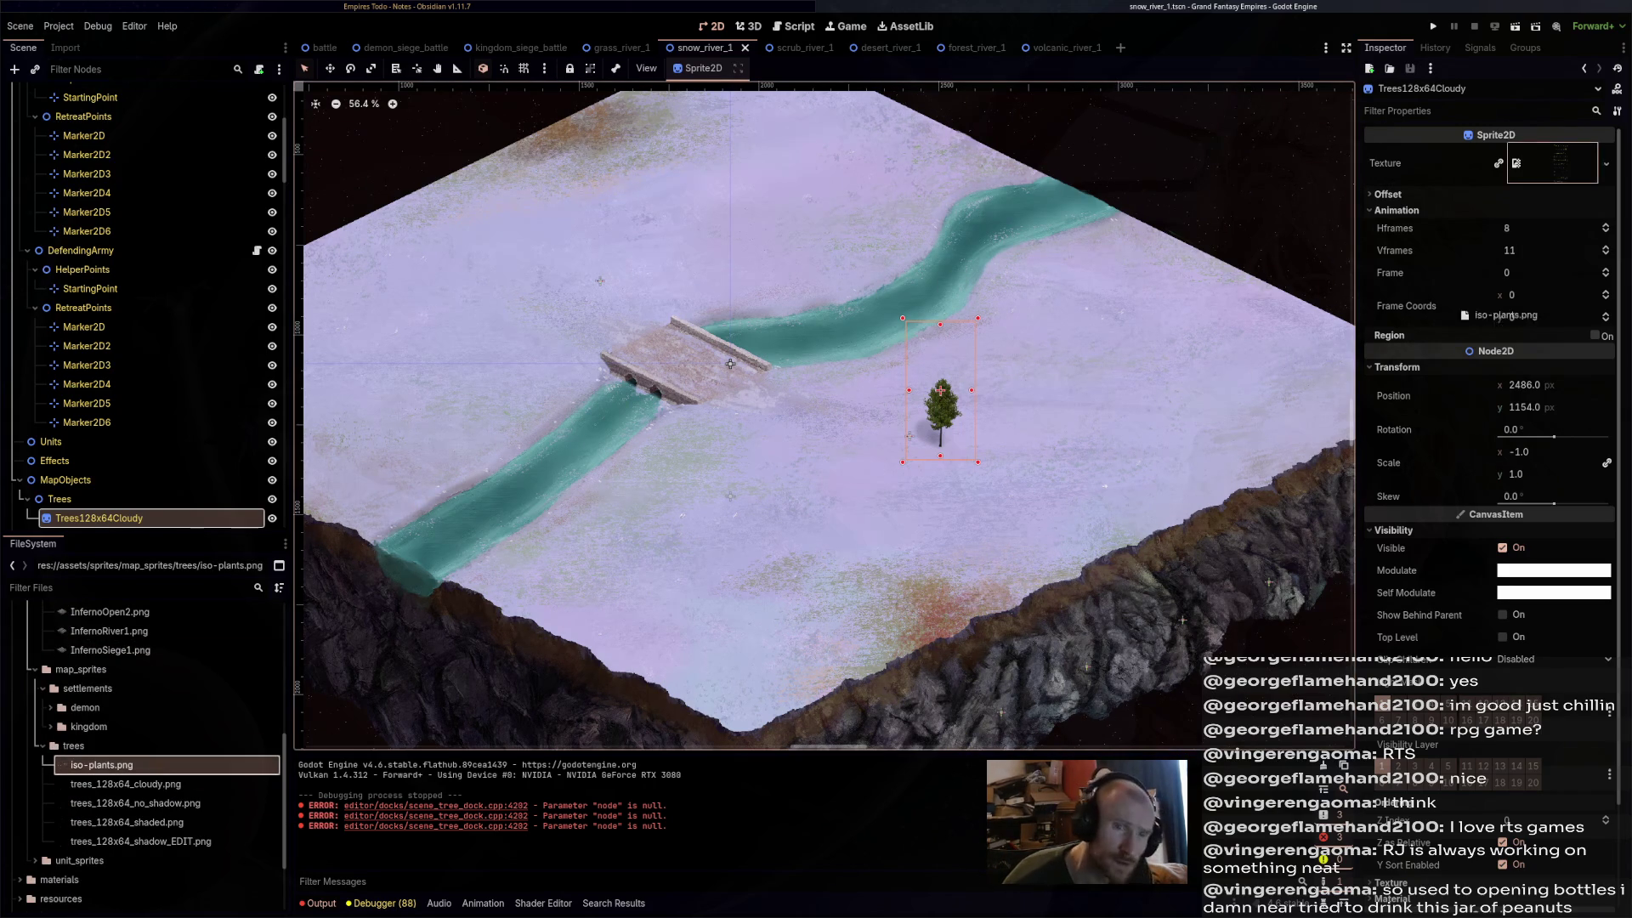
pyautogui.moveTo(1516, 163); pyautogui.dragTo(1516, 163)
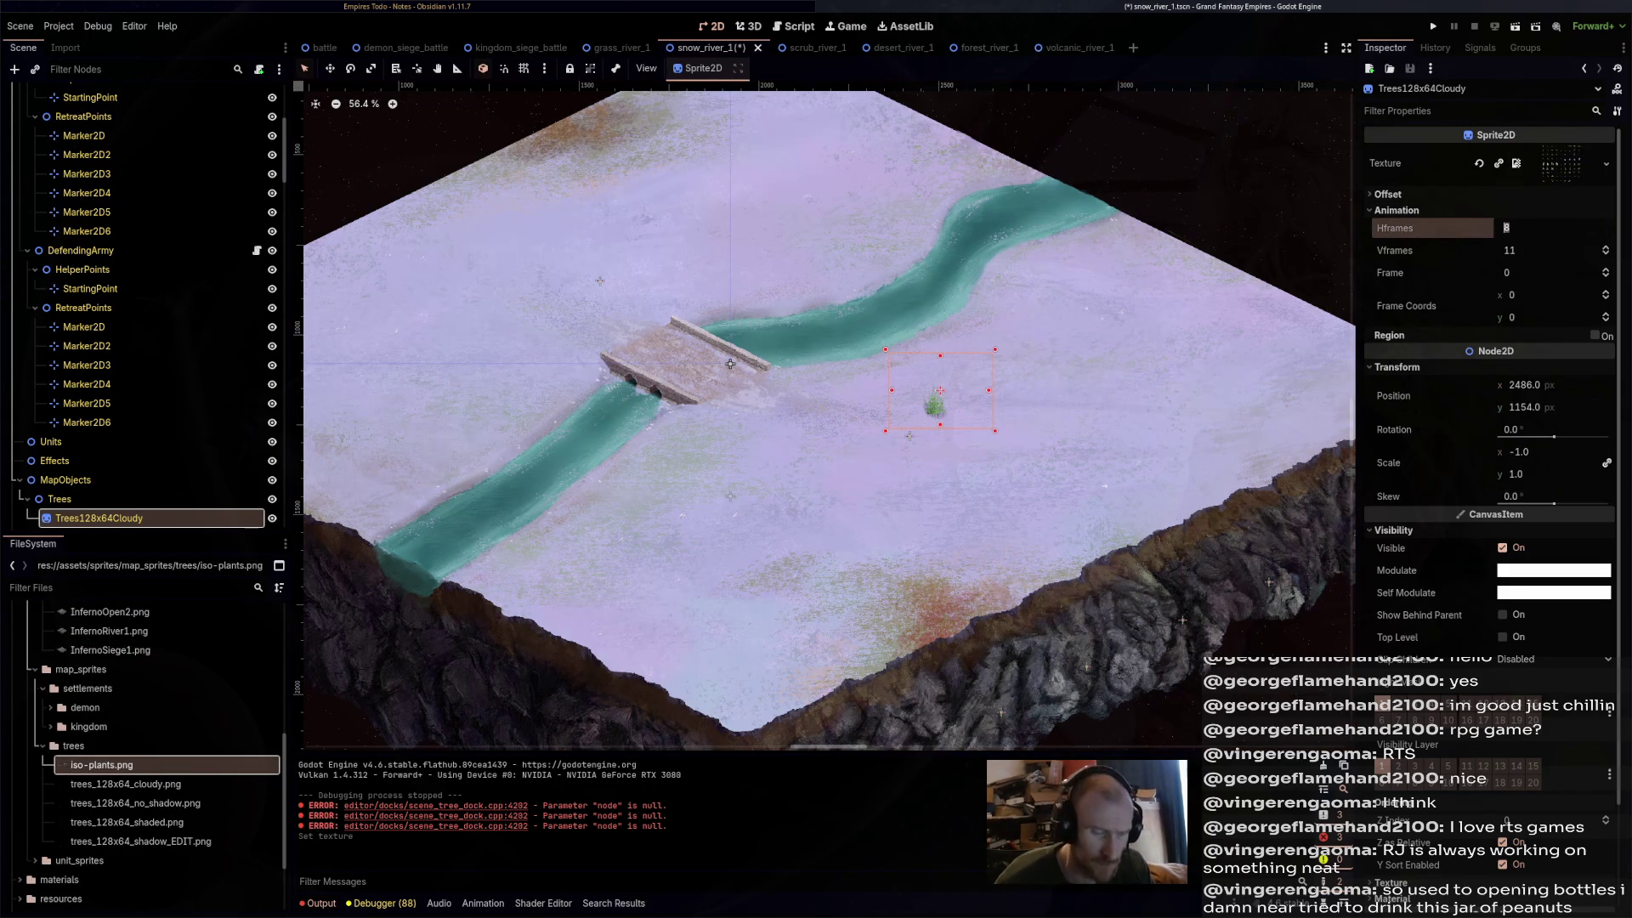
pyautogui.click(1552, 227)
pyautogui.write('9')
pyautogui.press('Tab')
pyautogui.write('9')
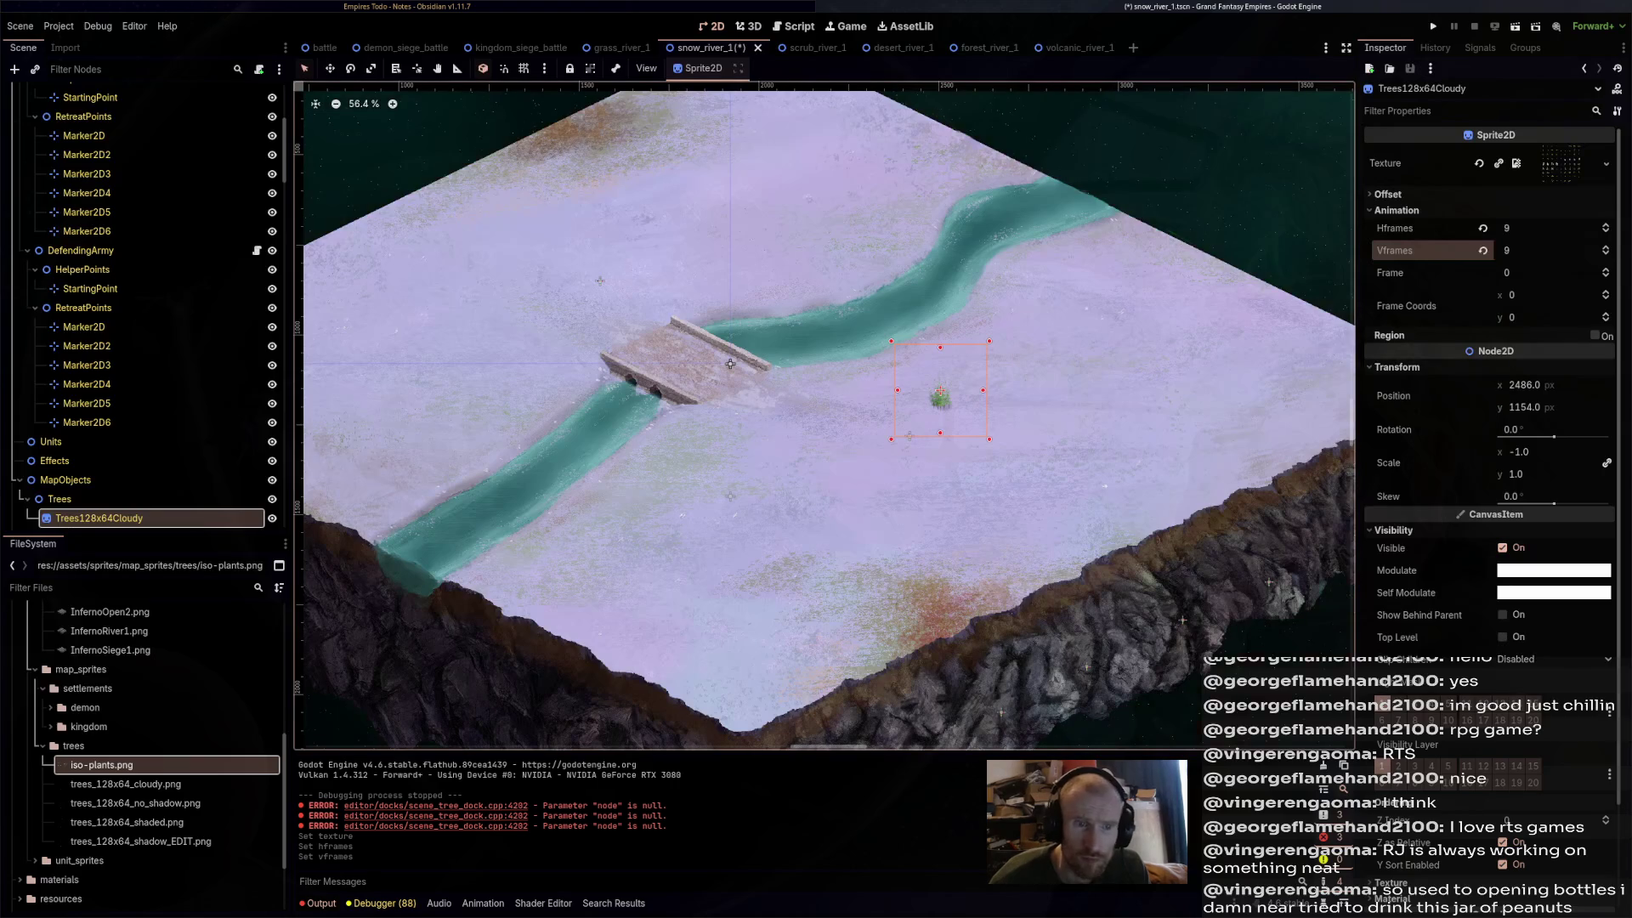
pyautogui.press('Tab')
pyautogui.write('2')
pyautogui.press('Return')
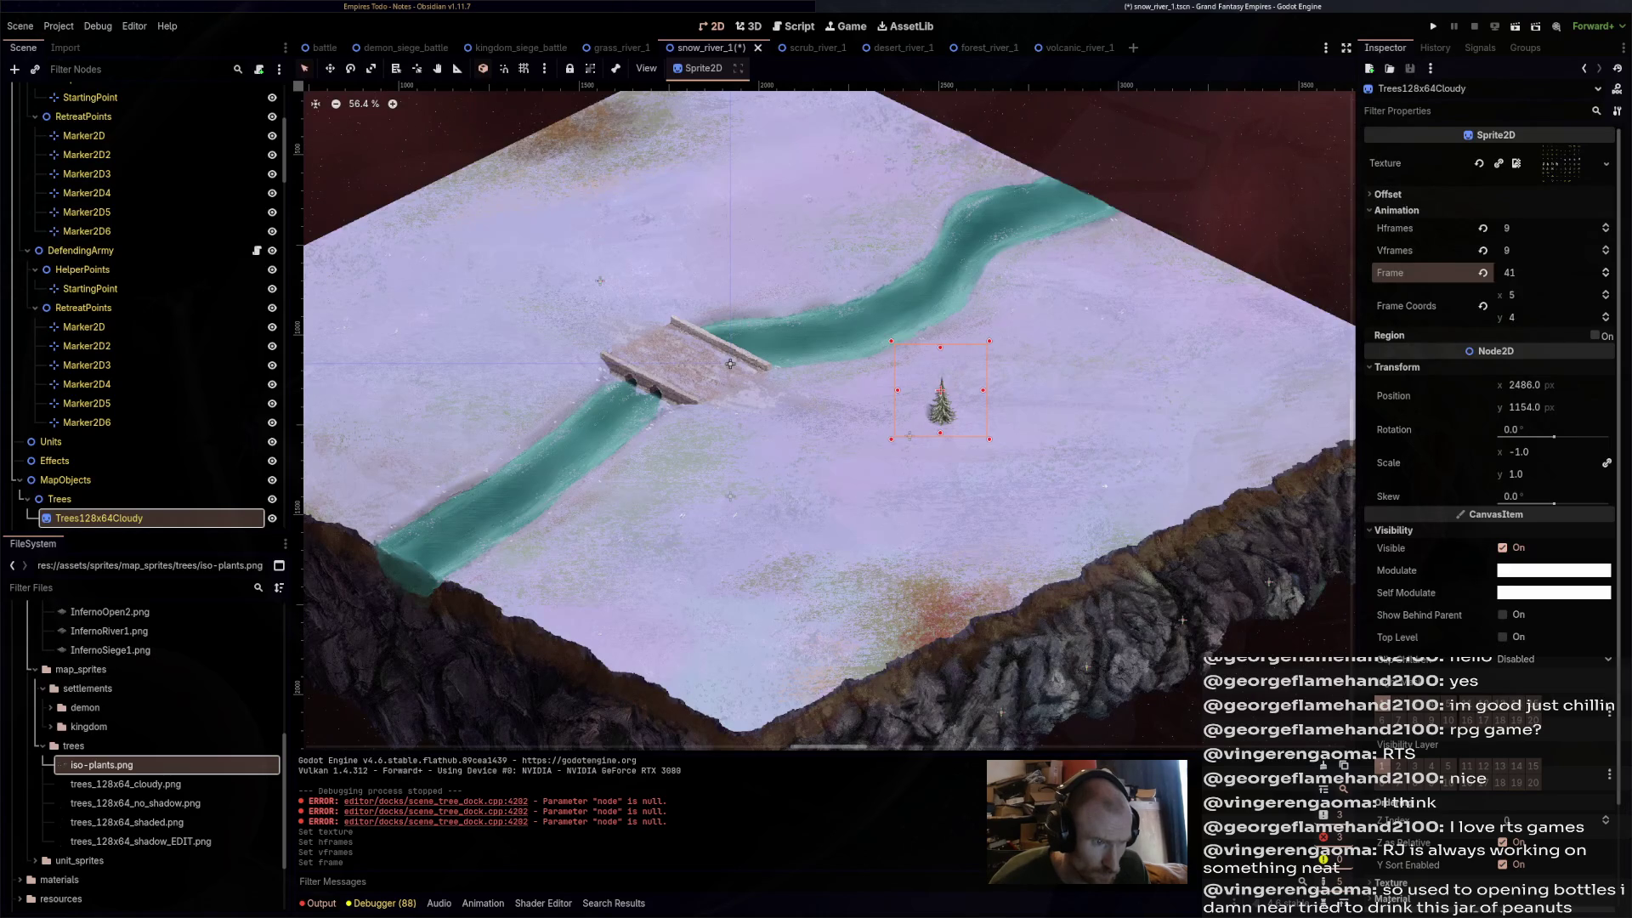
# - Move the pine near the lower-right cliff edge and duplicate copies into a cluster
pyautogui.click(330, 68)
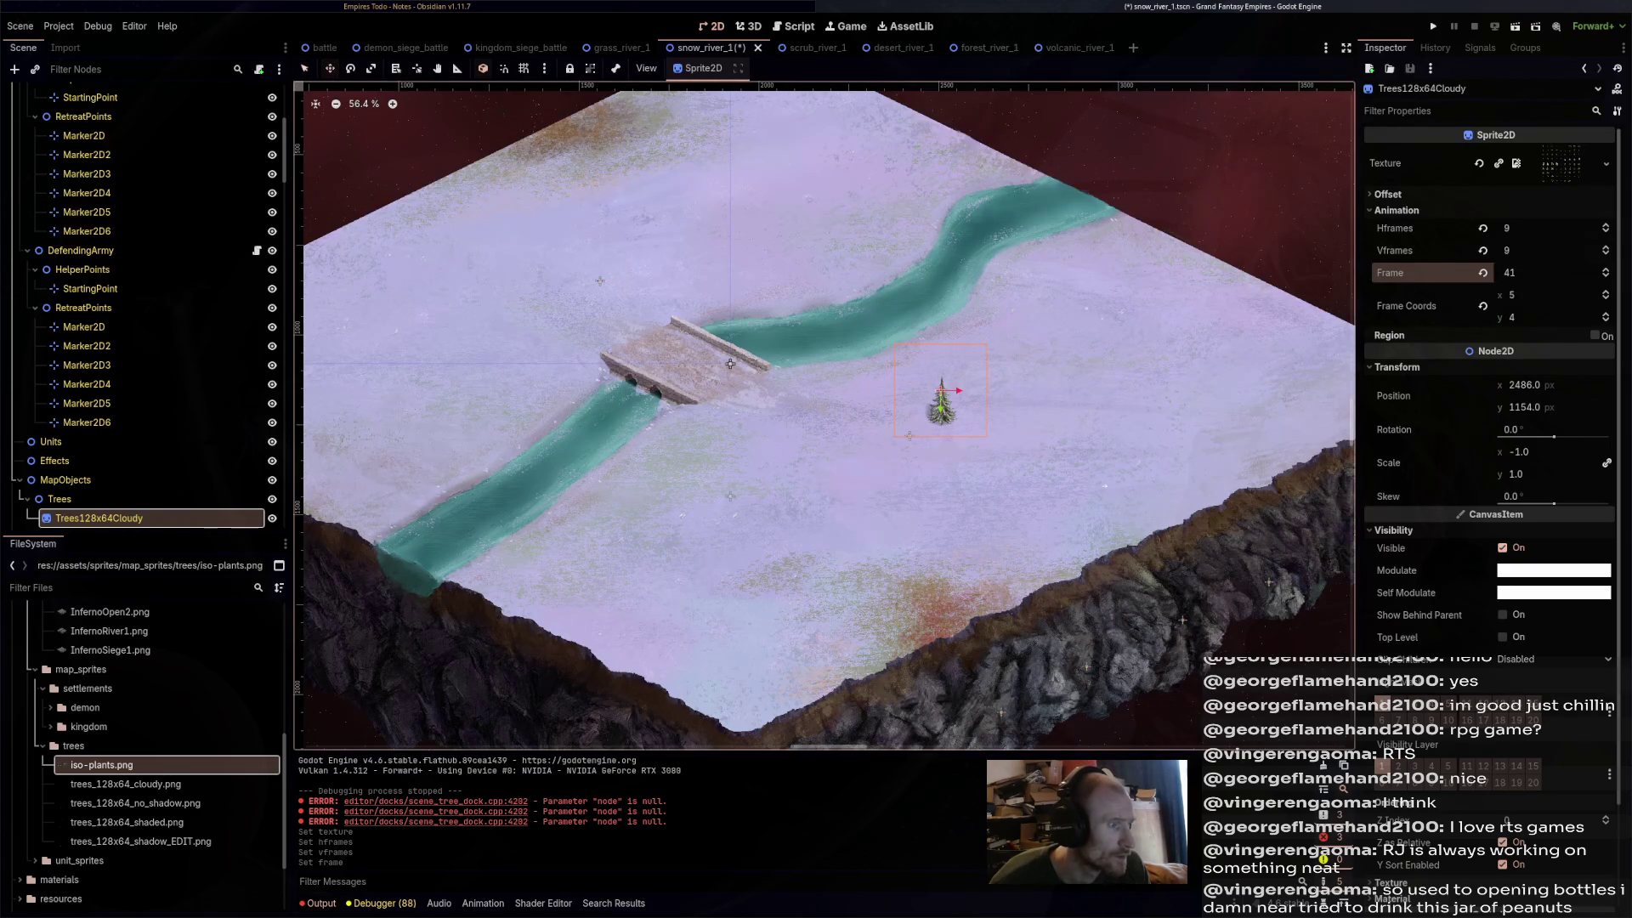
pyautogui.moveTo(940, 406)
pyautogui.mouseDown()
pyautogui.moveTo(923, 583)
pyautogui.moveTo(1046, 561)
pyautogui.moveTo(974, 594)
pyautogui.mouseUp()
pyautogui.scroll(5, 880, 637)
pyautogui.scroll(1, 974, 610)
pyautogui.hotkey('ctrl', 'd')
pyautogui.hotkey('ctrl', 'd')
pyautogui.hotkey('ctrl', 'd')
pyautogui.moveTo(973, 594)
pyautogui.mouseDown()
pyautogui.moveTo(884, 599)
pyautogui.moveTo(898, 684)
pyautogui.moveTo(899, 666)
pyautogui.mouseUp()
pyautogui.hotkey('ctrl', 'd')
# - Duplicate pines and place the copies at the snow map's top corner
pyautogui.scroll(-4, 1143, 553)
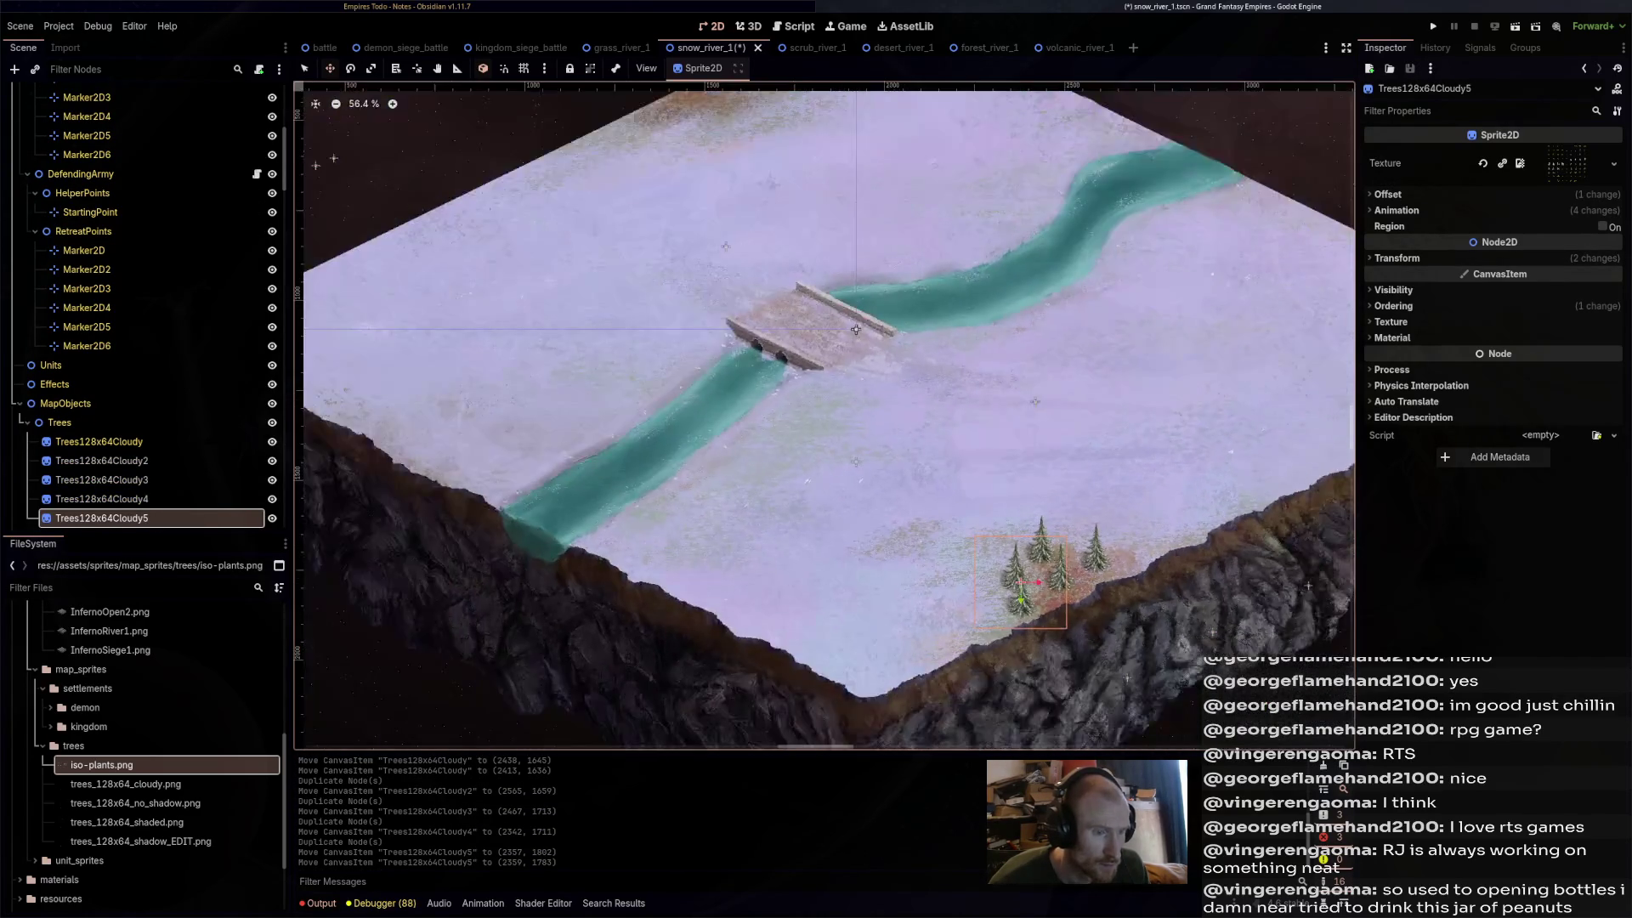
pyautogui.moveTo(856, 329); pyautogui.dragTo(706, 406)
pyautogui.hotkey('ctrl', 'd')
pyautogui.moveTo(871, 658)
pyautogui.mouseDown()
pyautogui.moveTo(583, 157)
pyautogui.moveTo(564, 141)
pyautogui.moveTo(564, 166)
pyautogui.moveTo(516, 172)
pyautogui.mouseUp()
pyautogui.hotkey('ctrl', 'd')
pyautogui.hotkey('ctrl', 'd')
pyautogui.moveTo(516, 172); pyautogui.dragTo(630, 157)
pyautogui.hotkey('ctrl', 'd')
# - Shrink four pines, including Trees128x64Cloudy2, 3 and 6, slightly via their Scale
pyautogui.hscroll(-5, 629, 158)
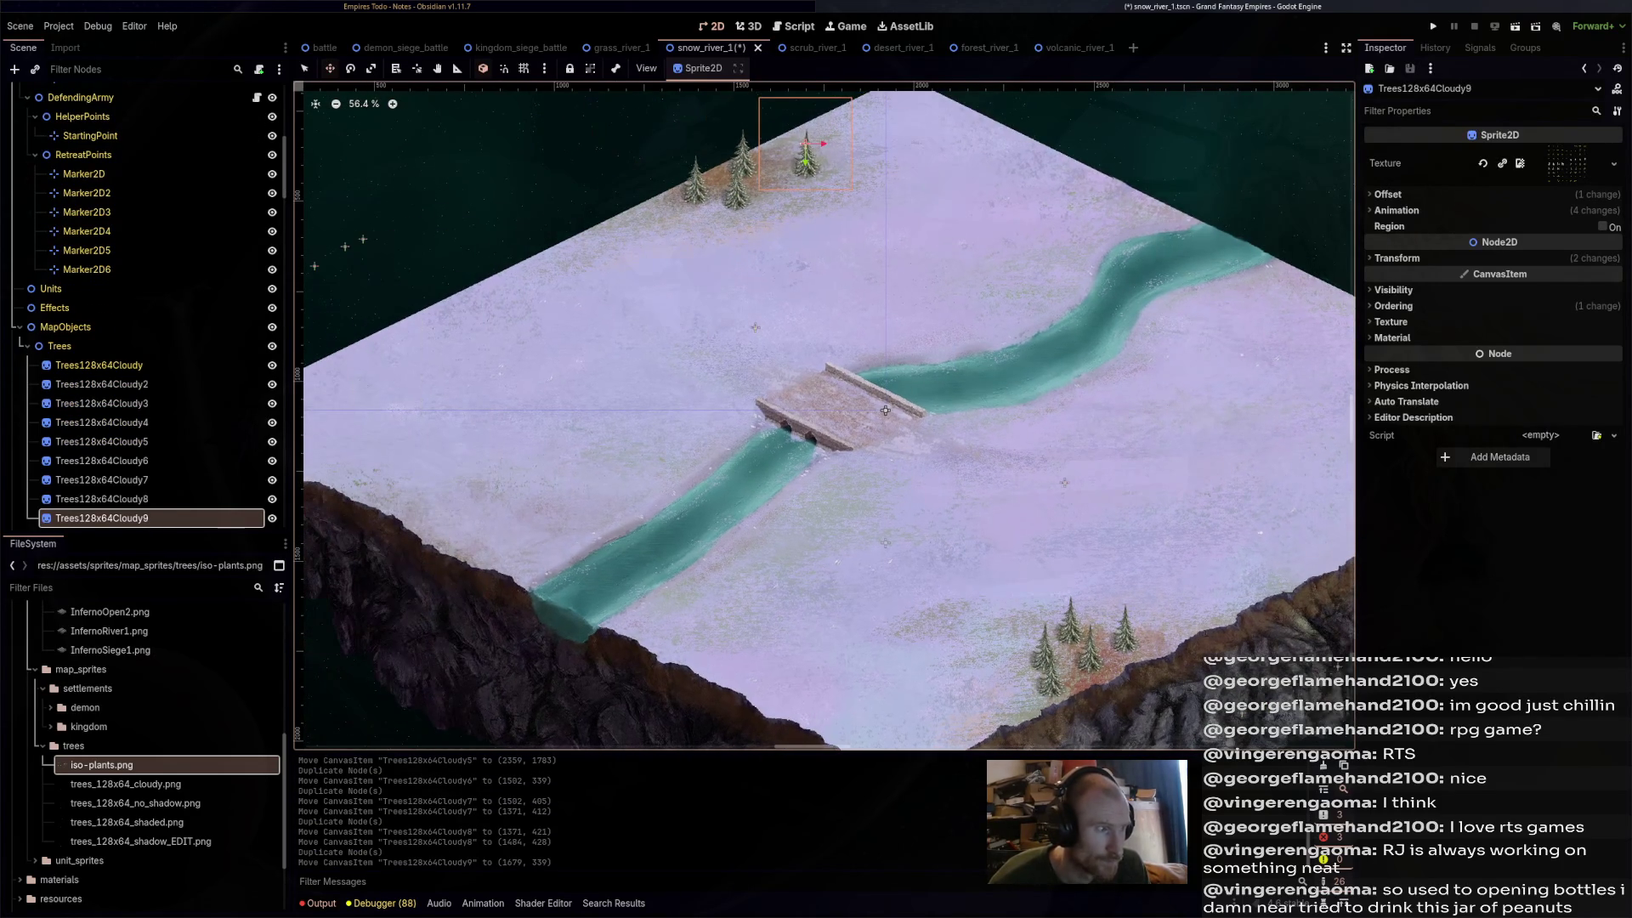
pyautogui.keyDown('ctrl'); pyautogui.click(102, 384); pyautogui.keyUp('ctrl')
pyautogui.keyDown('ctrl'); pyautogui.click(102, 461); pyautogui.keyUp('ctrl')
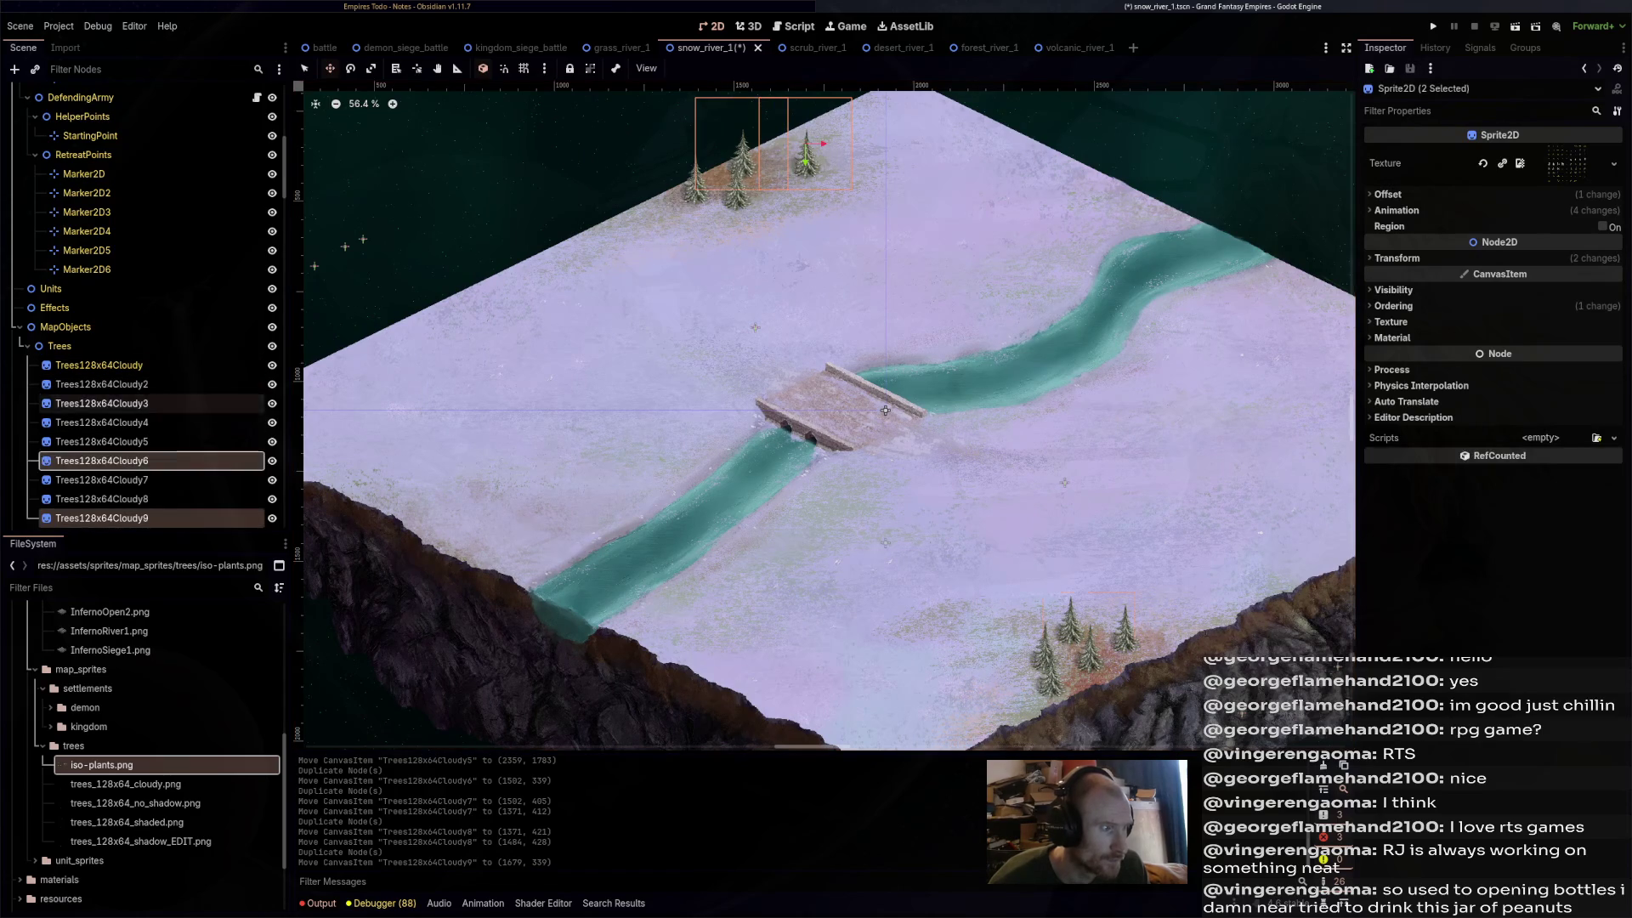
pyautogui.keyDown('ctrl'); pyautogui.click(102, 402); pyautogui.keyUp('ctrl')
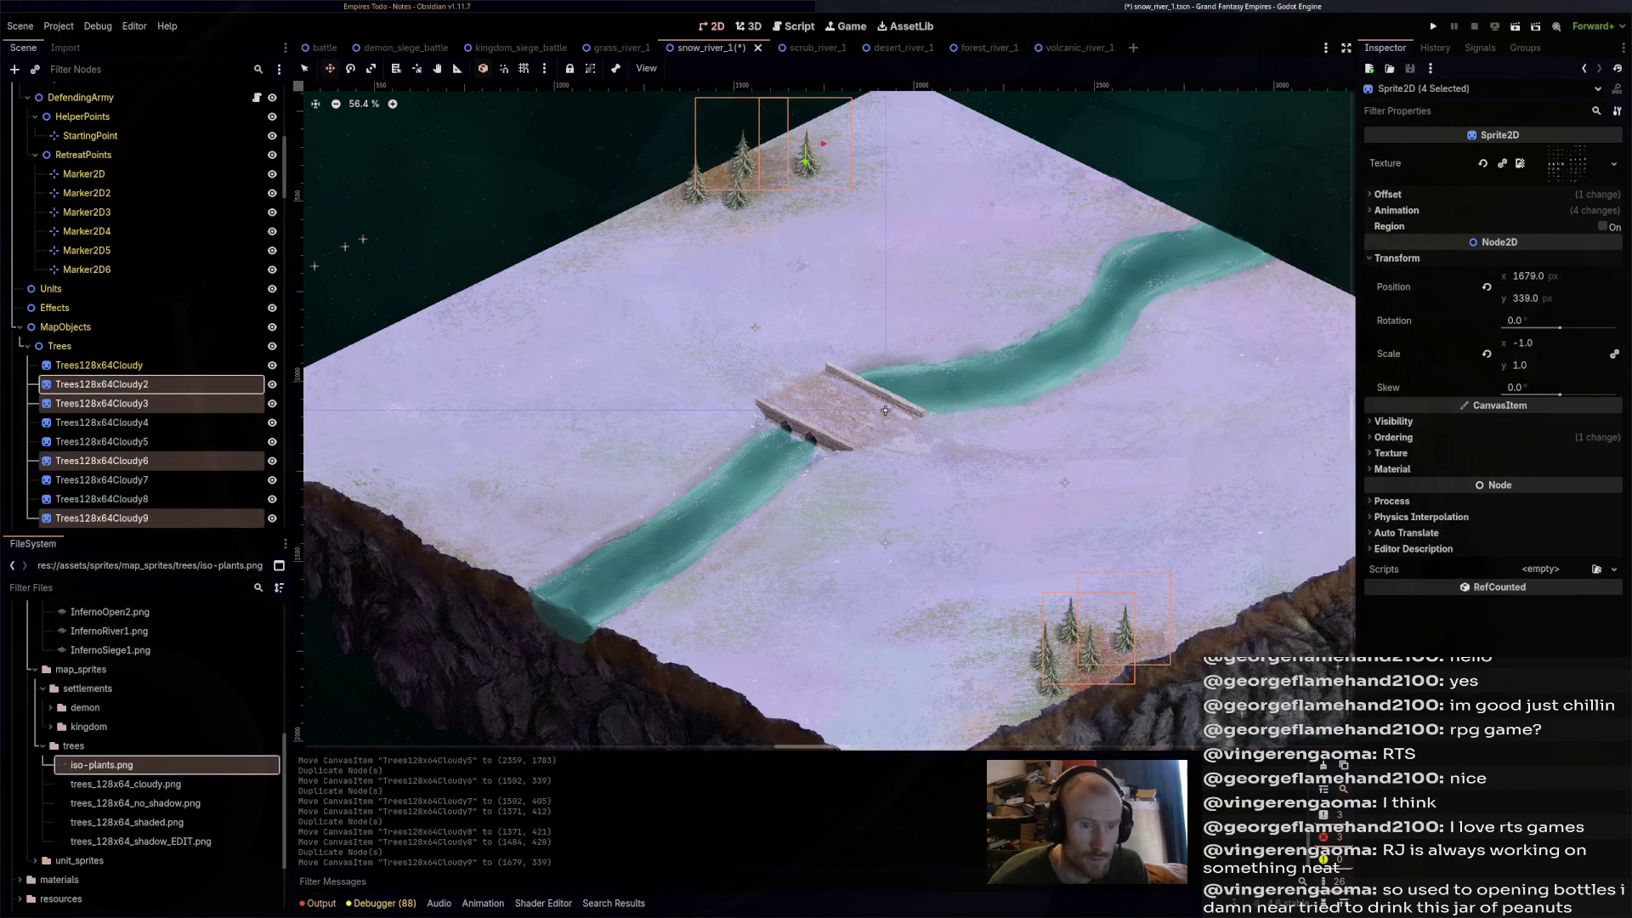
pyautogui.moveTo(1530, 342); pyautogui.dragTo(1513, 342)
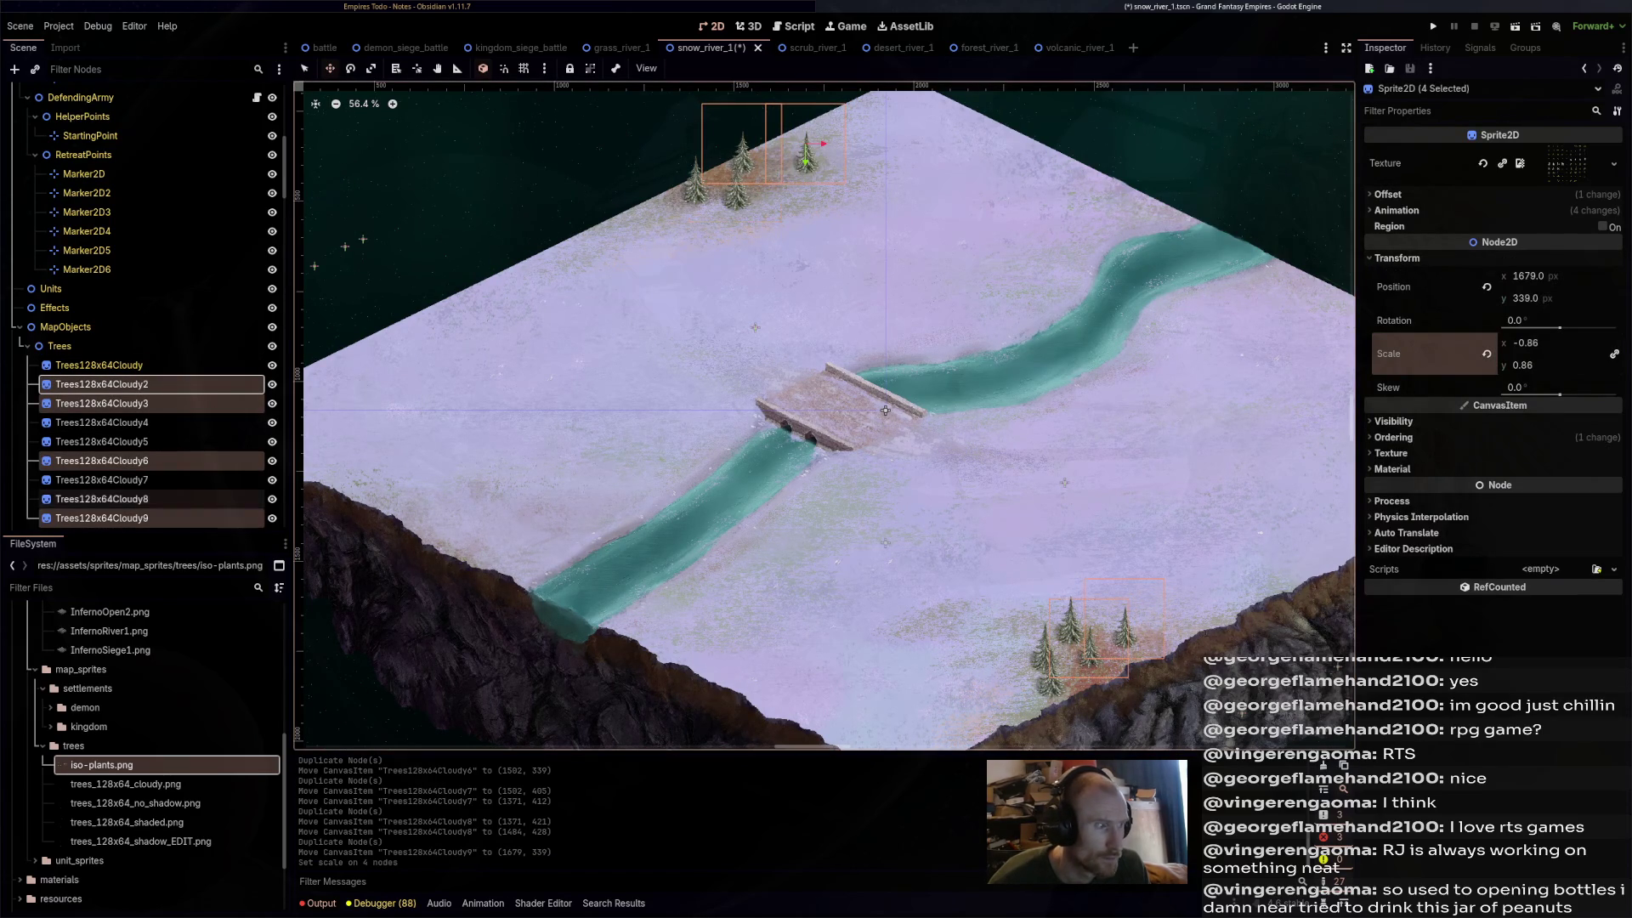
# - Enlarge Trees128x64Cloudy8, Cloudy5 and Cloudy3 via their Scale
pyautogui.click(102, 499)
pyautogui.keyDown('ctrl'); pyautogui.click(102, 441); pyautogui.keyUp('ctrl')
pyautogui.keyDown('ctrl'); pyautogui.click(102, 402); pyautogui.keyUp('ctrl')
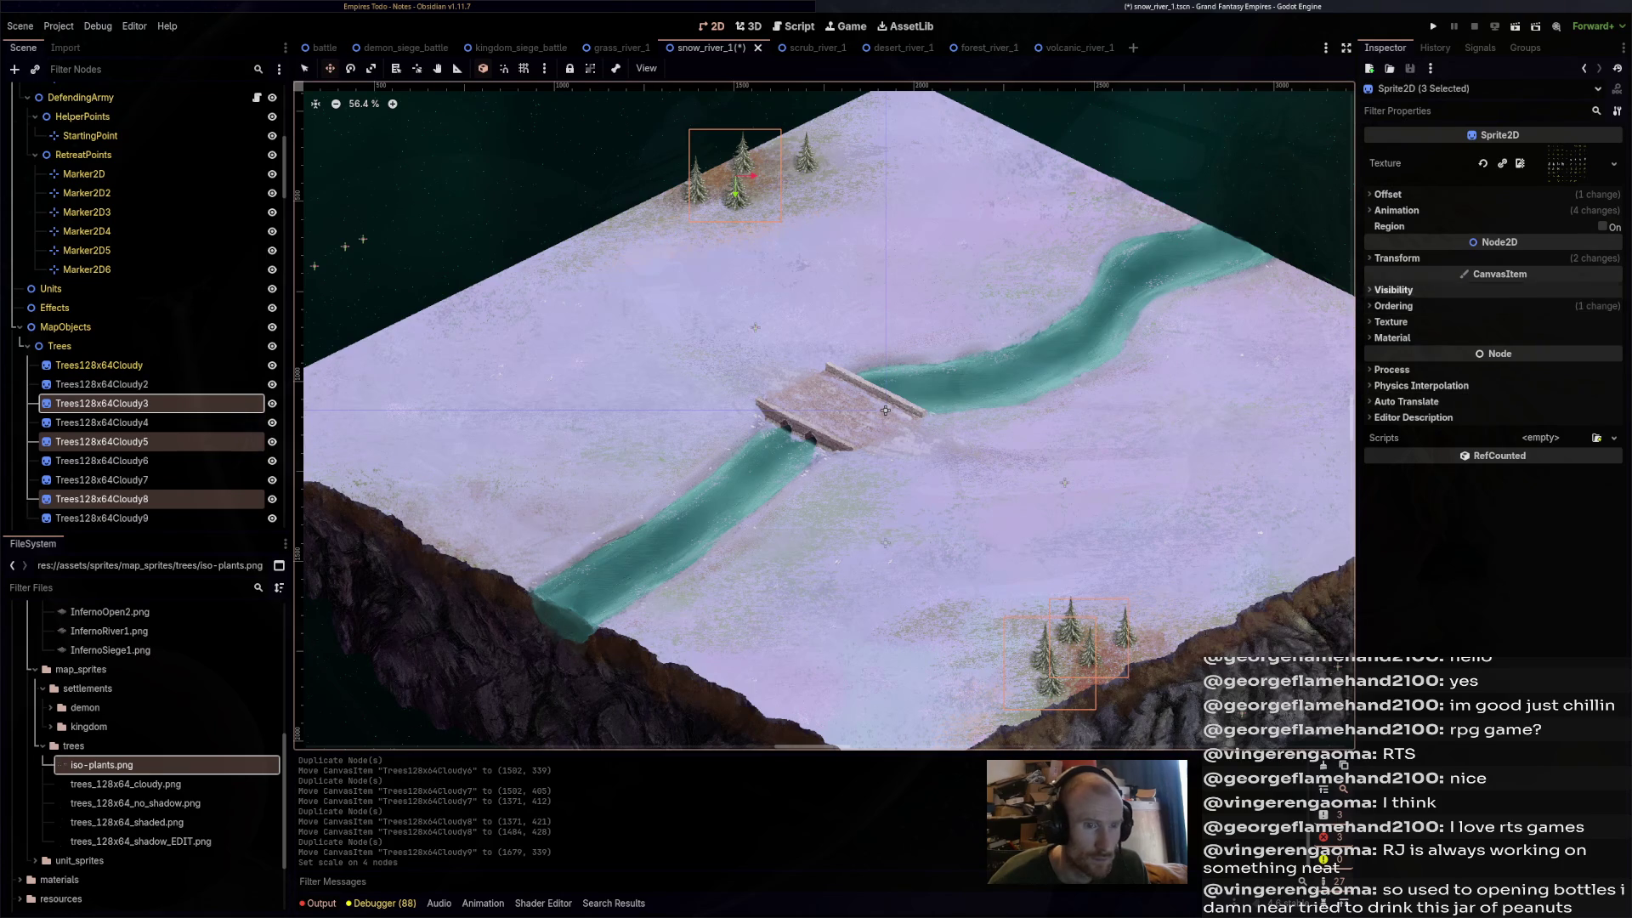
pyautogui.click(1396, 257)
pyautogui.moveTo(1529, 343); pyautogui.dragTo(1568, 343)
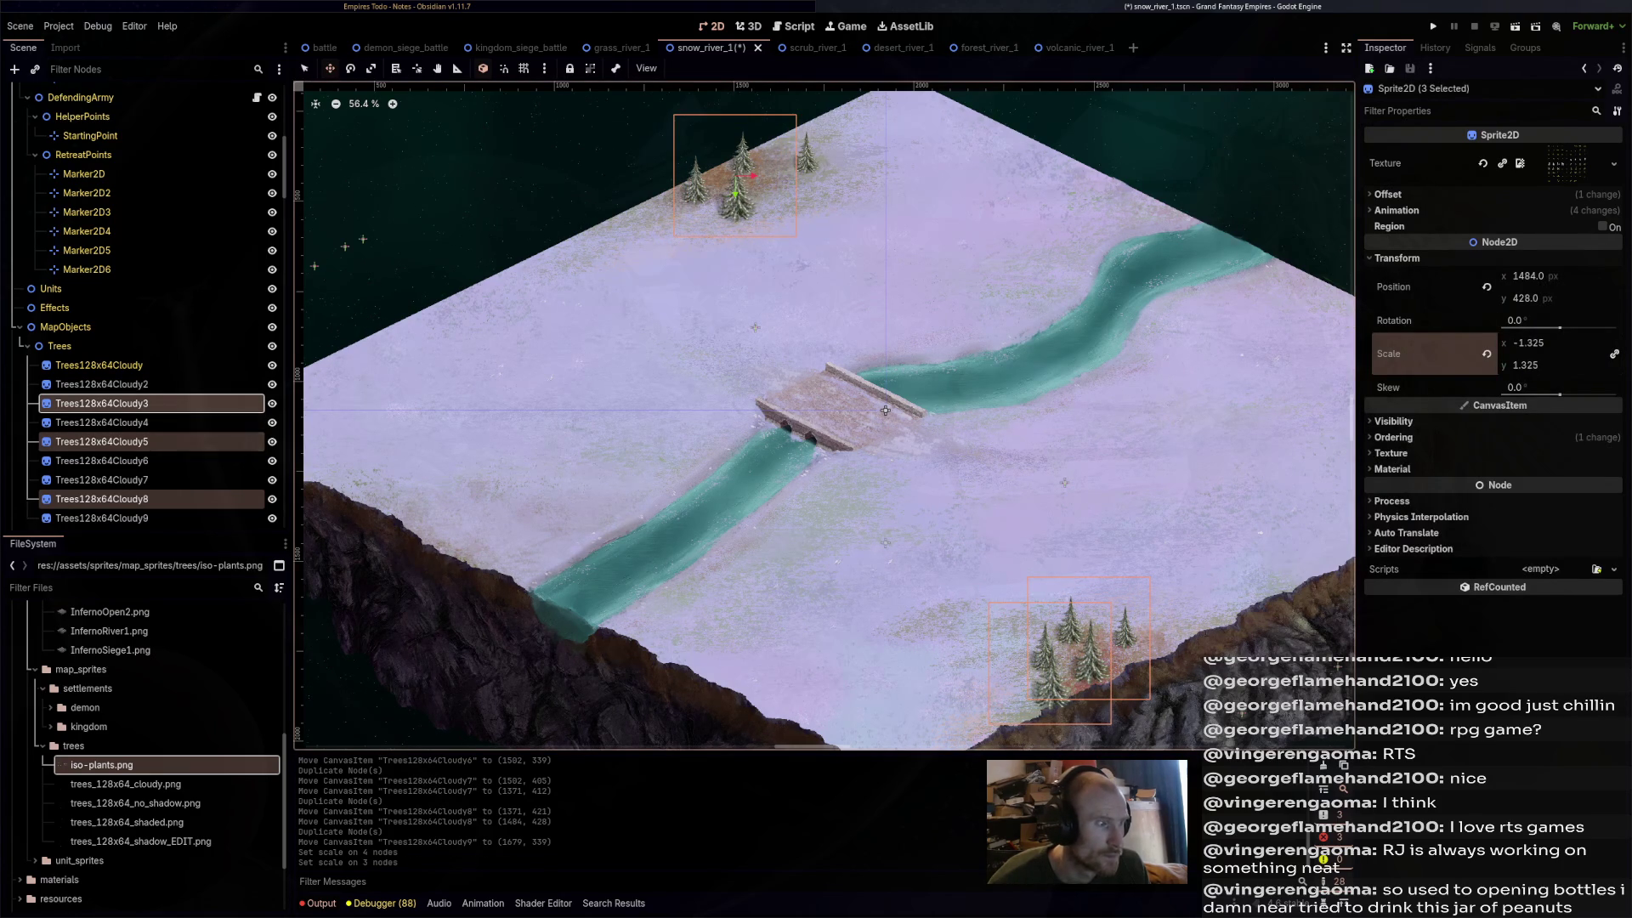
# - Change the Frame of two groups of three pines to different pine sprites
pyautogui.click(102, 403)
pyautogui.keyDown('ctrl'); pyautogui.click(102, 479); pyautogui.keyUp('ctrl')
pyautogui.keyDown('ctrl'); pyautogui.click(102, 441); pyautogui.keyUp('ctrl')
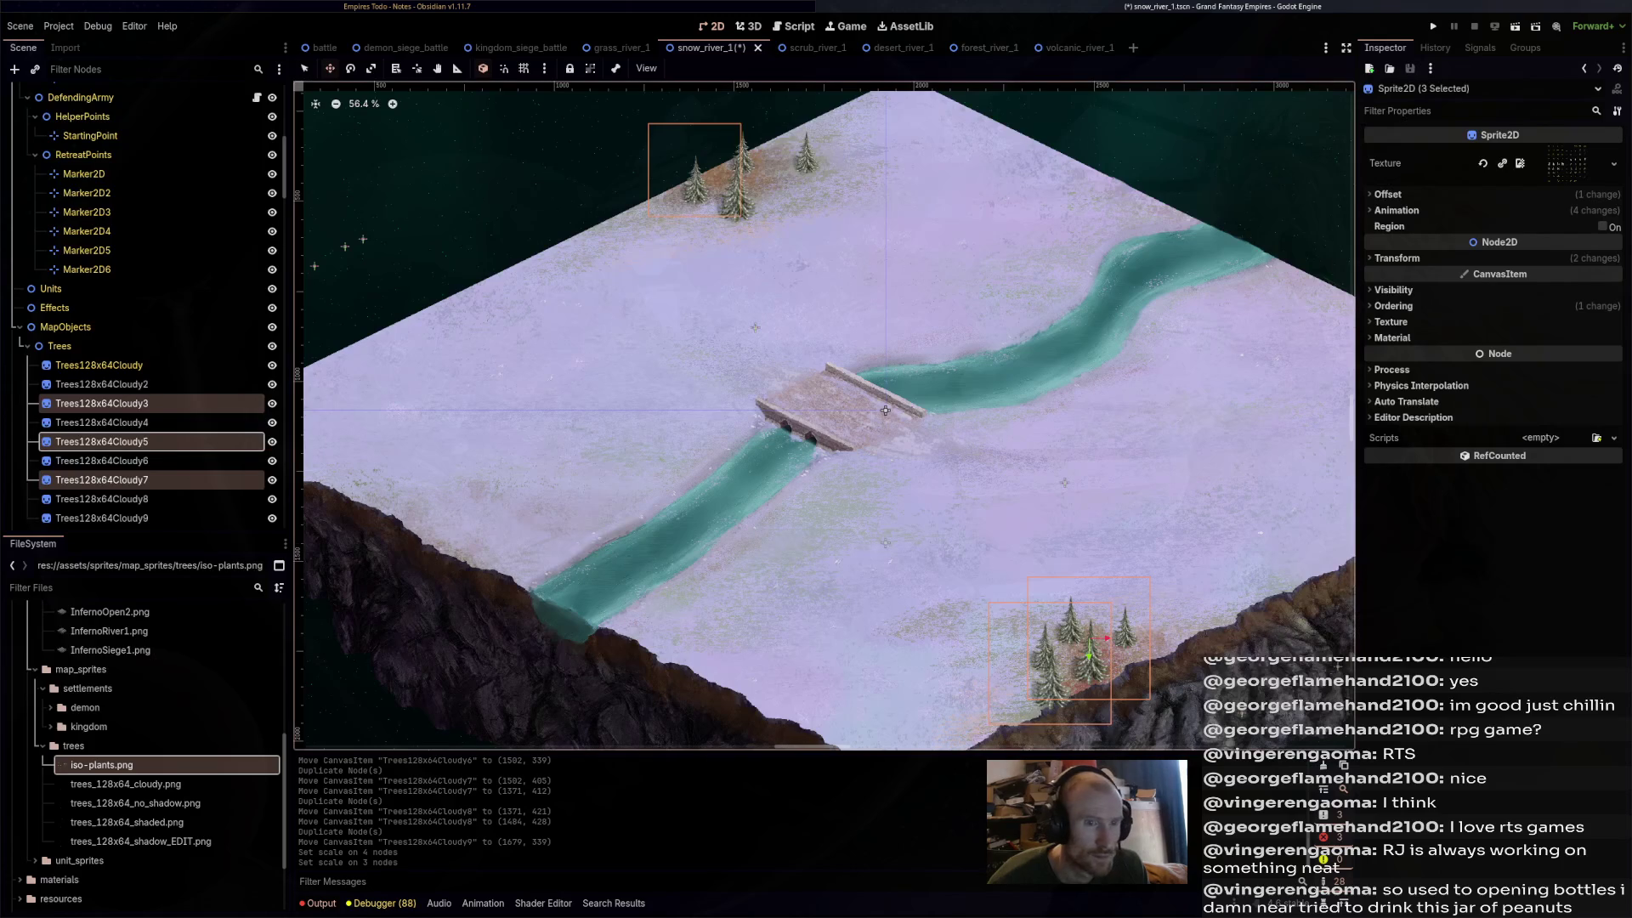
pyautogui.click(1396, 210)
pyautogui.moveTo(1521, 272); pyautogui.dragTo(1534, 272)
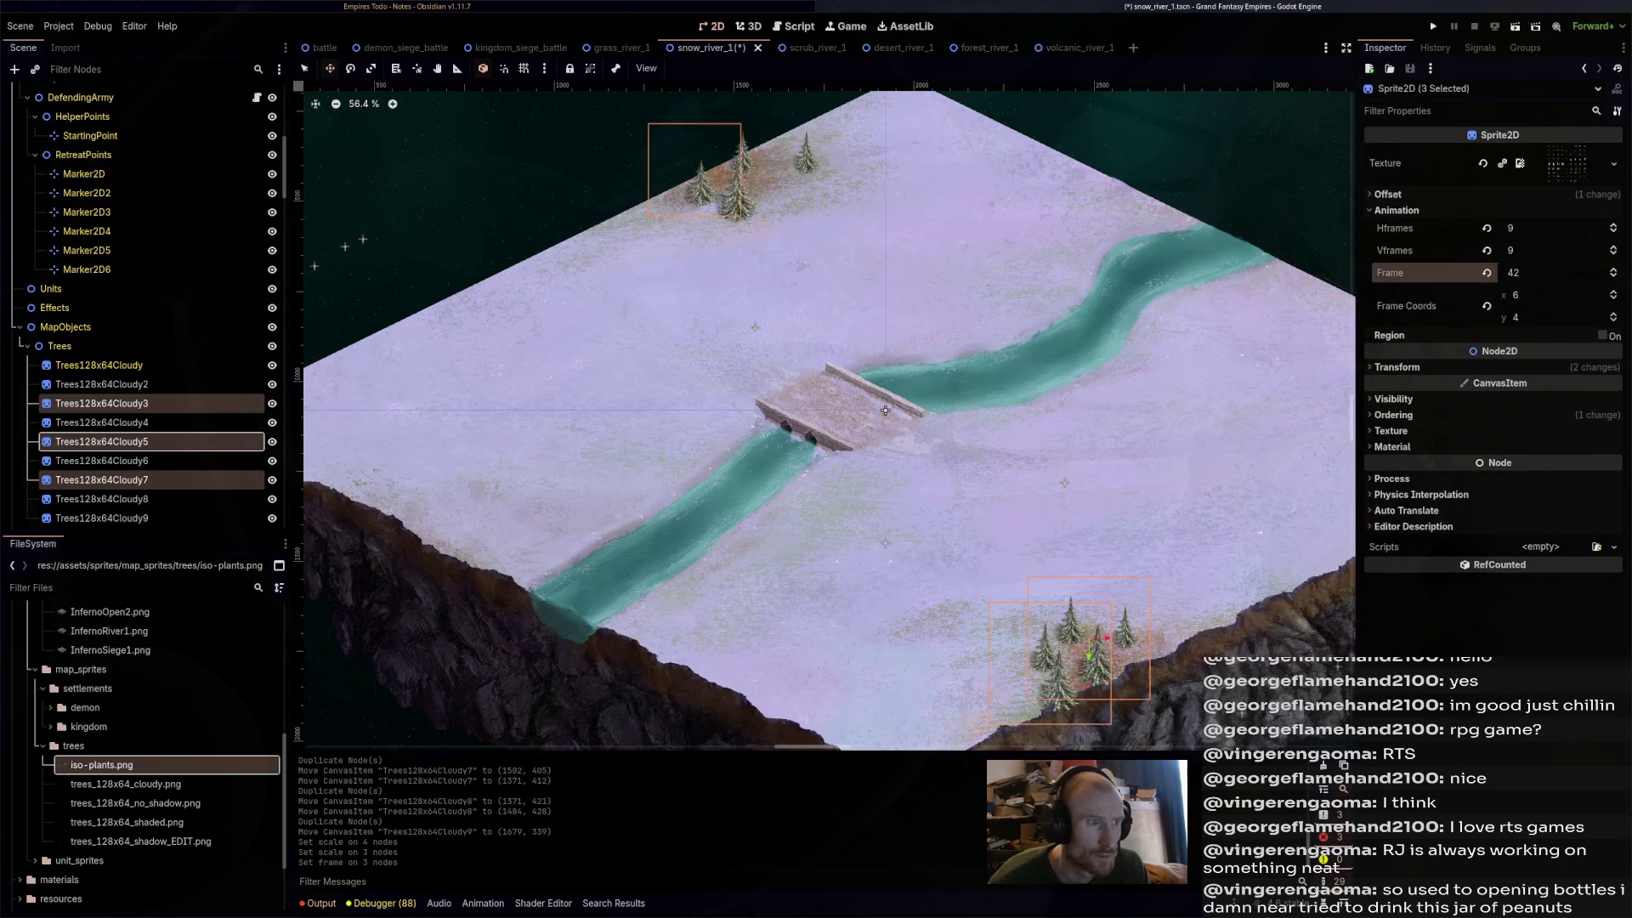
pyautogui.click(102, 498)
pyautogui.keyDown('ctrl'); pyautogui.click(102, 460); pyautogui.keyUp('ctrl')
pyautogui.keyDown('ctrl'); pyautogui.click(102, 402); pyautogui.keyUp('ctrl')
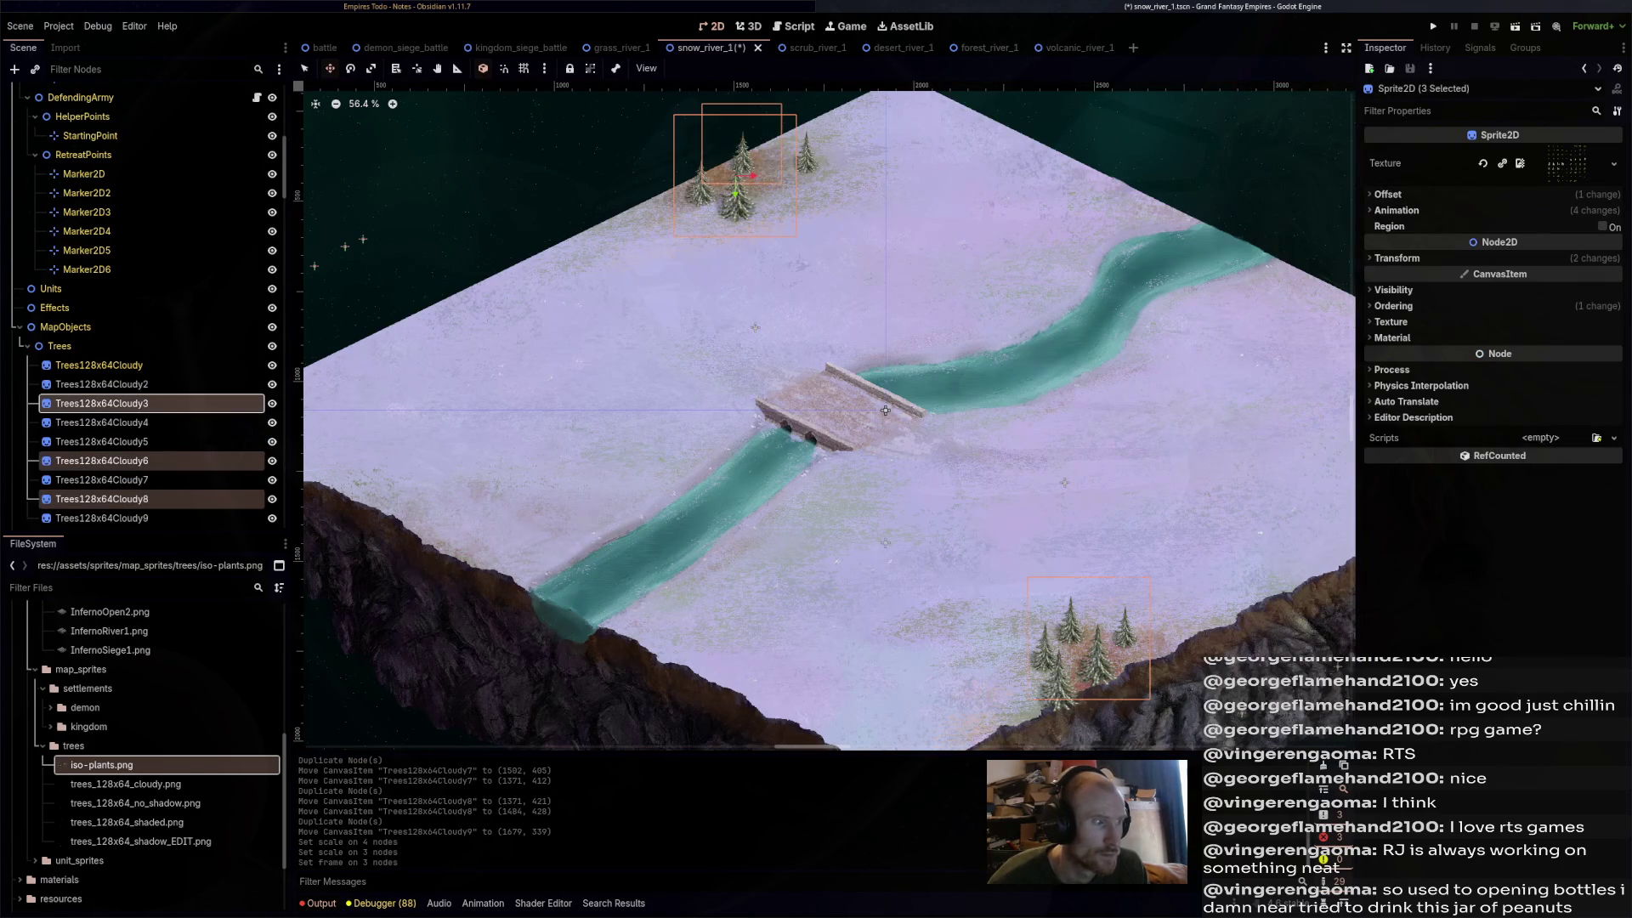
pyautogui.click(1397, 210)
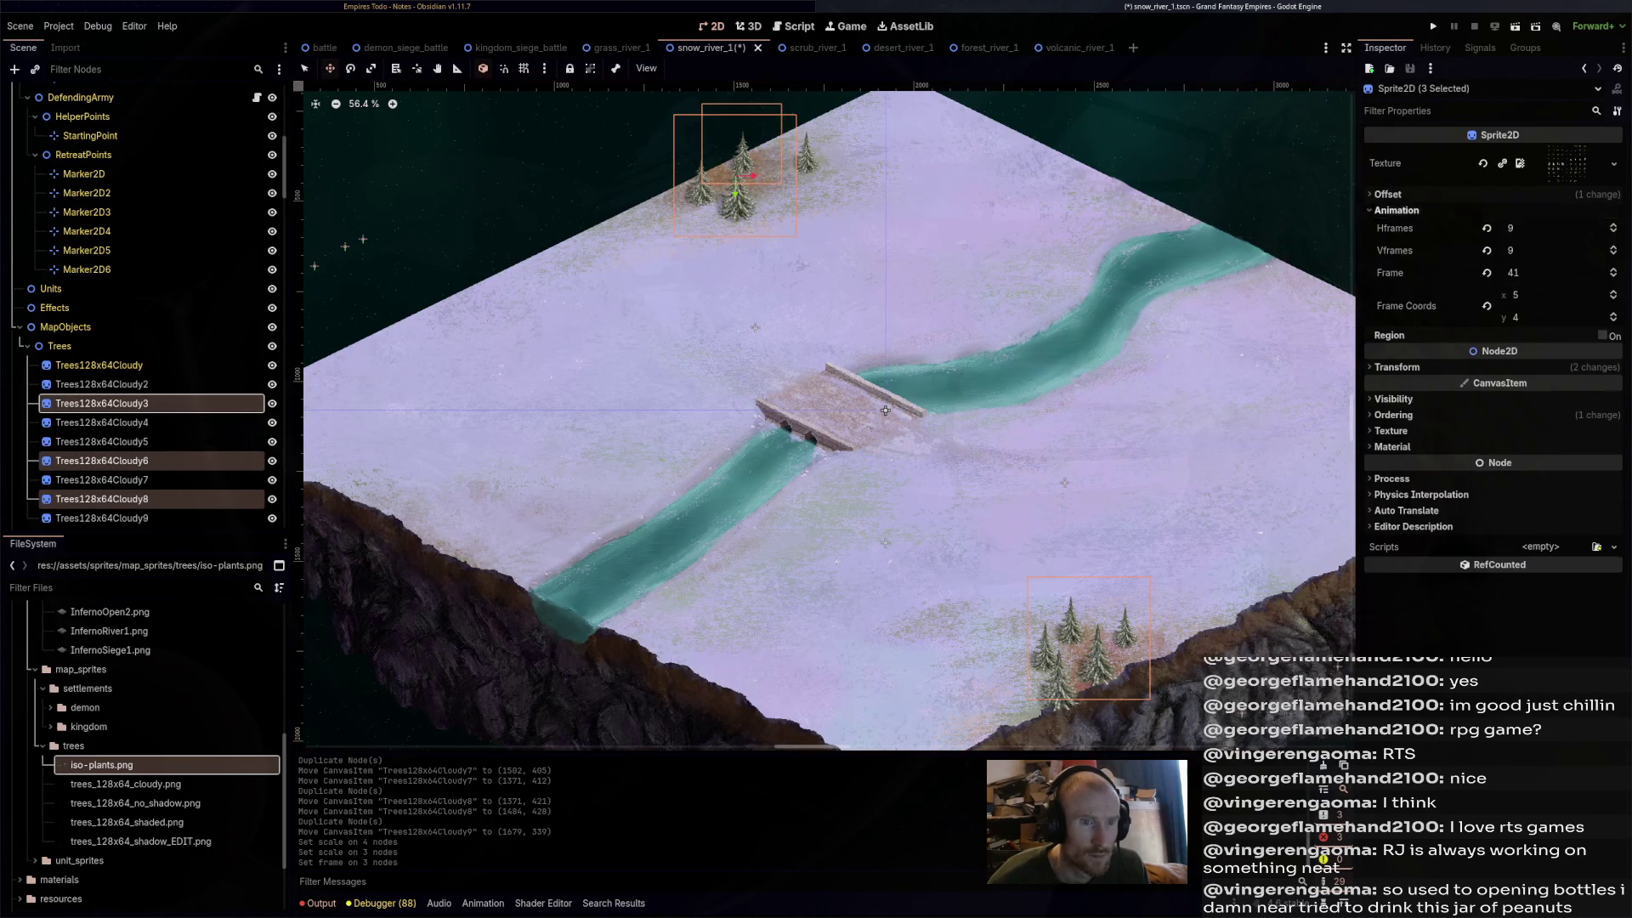
pyautogui.moveTo(1521, 272); pyautogui.dragTo(1542, 271)
# - Nudge the selected trees up and left, then switch to grass_river_1
pyautogui.scroll(3, 893, 476)
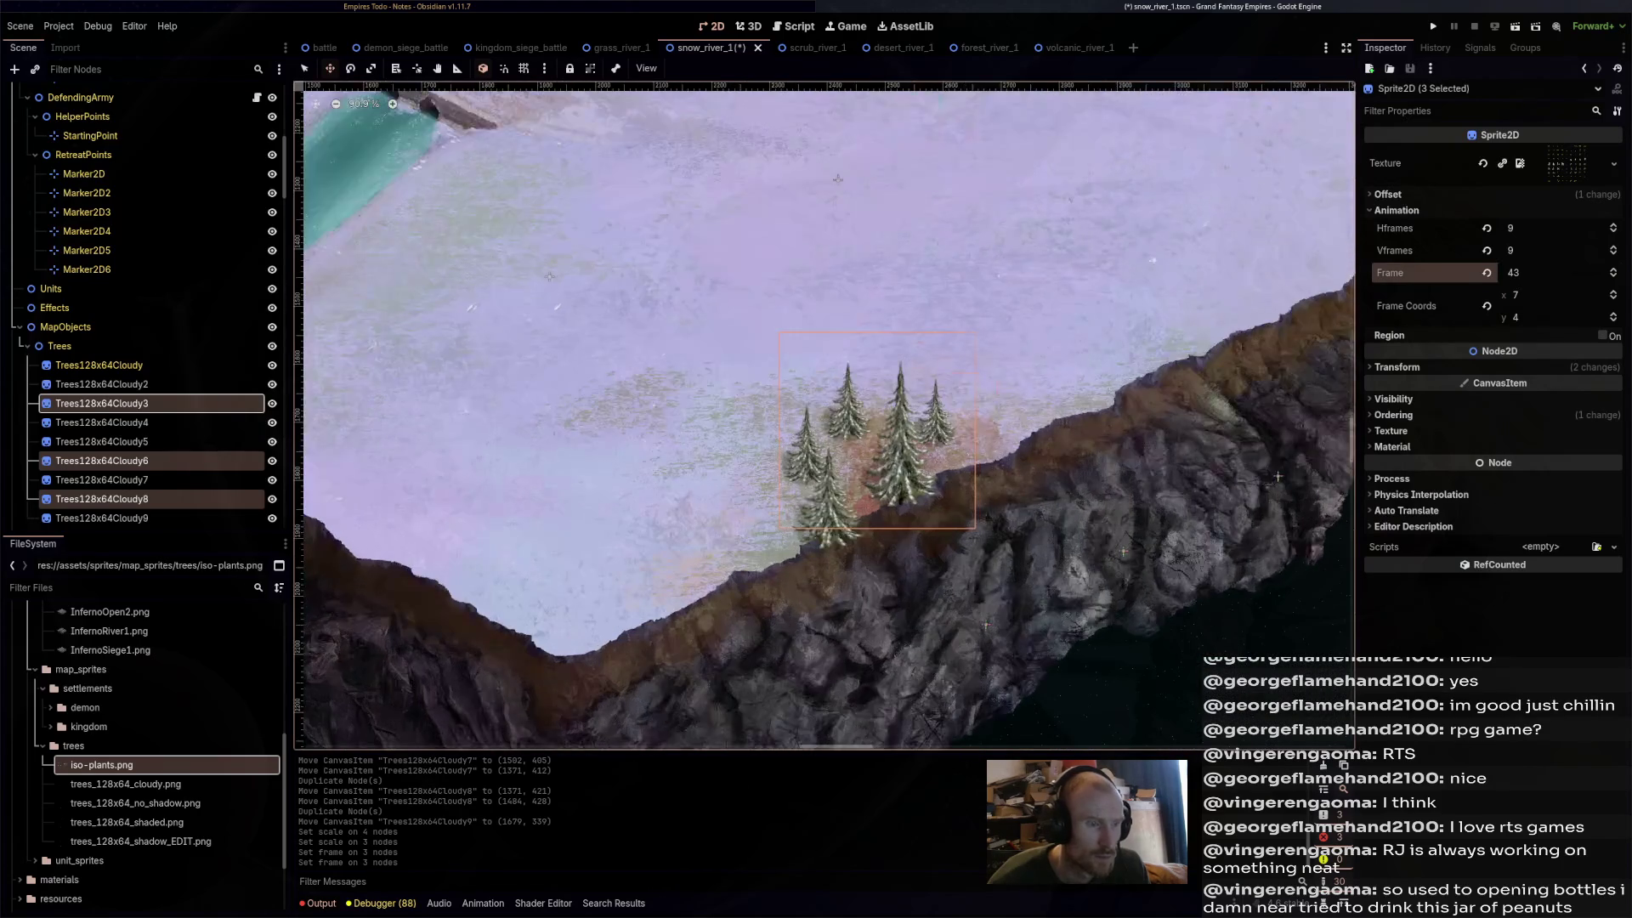
pyautogui.press('Up')
pyautogui.press('Left')
pyautogui.press('Left')
pyautogui.press('Left')
pyautogui.press('Left')
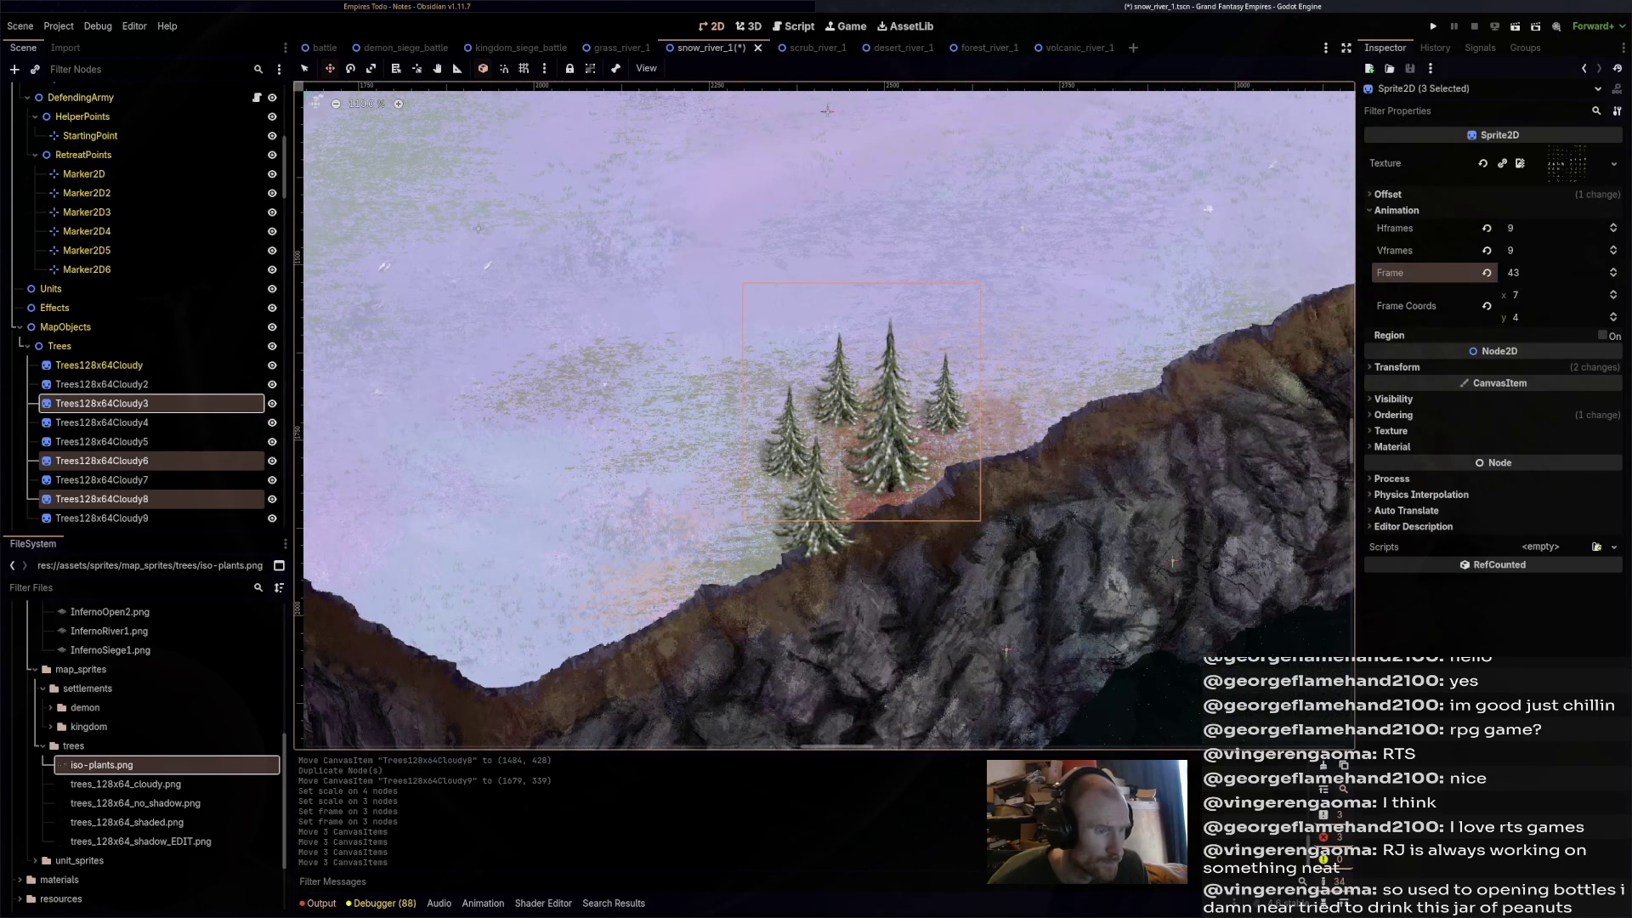
pyautogui.scroll(-5, 901, 707)
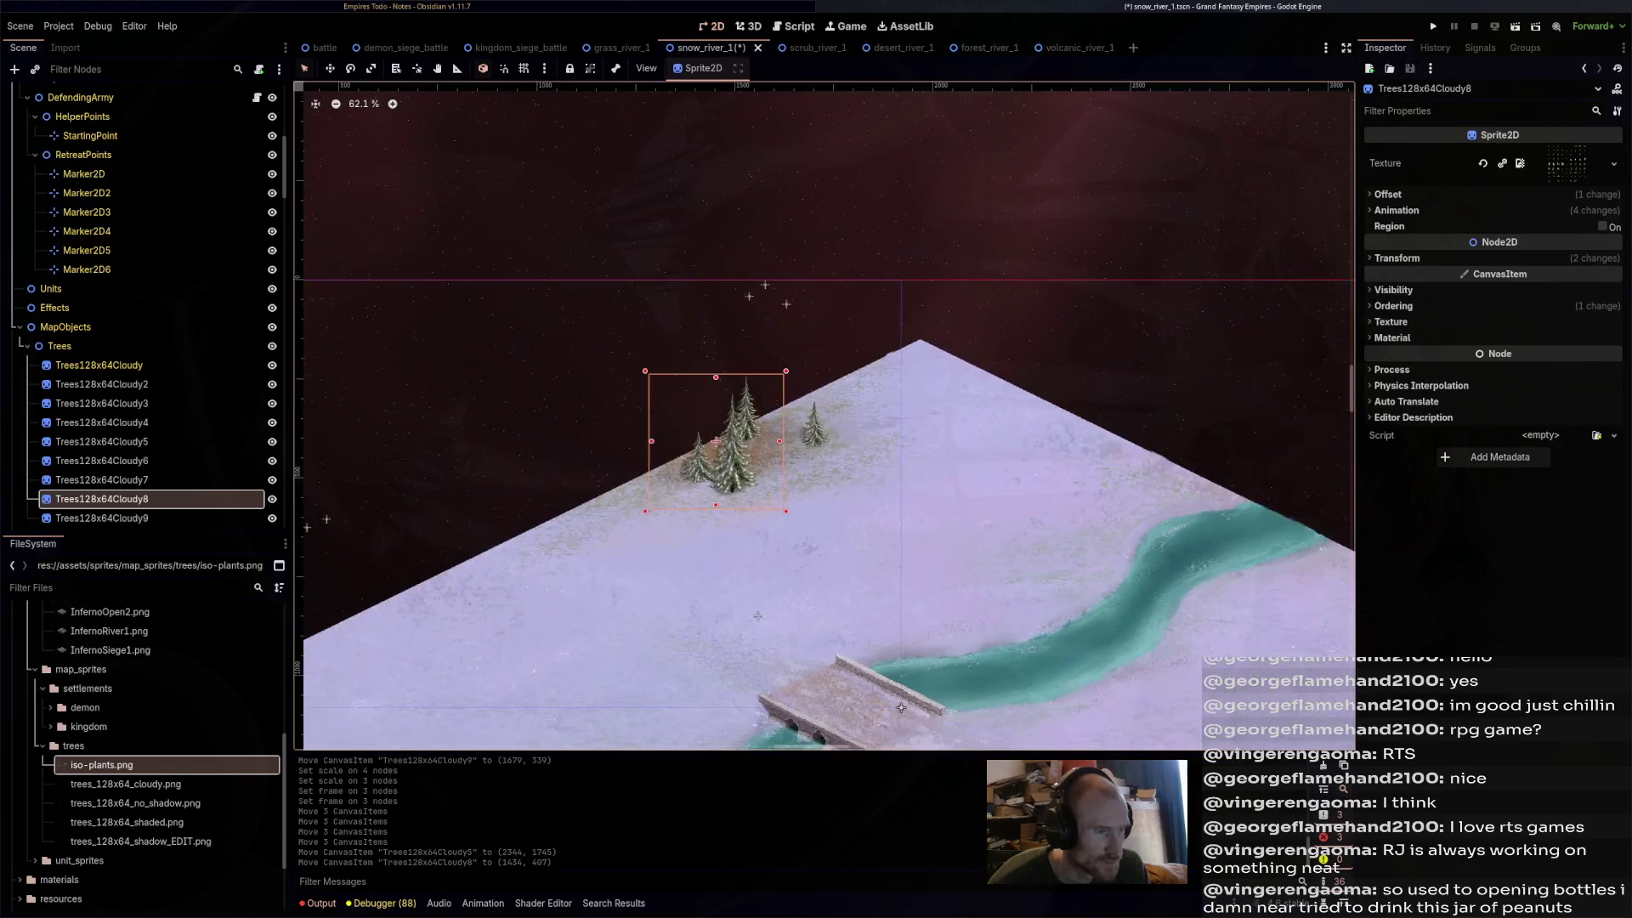
pyautogui.moveTo(901, 707); pyautogui.dragTo(957, 513)
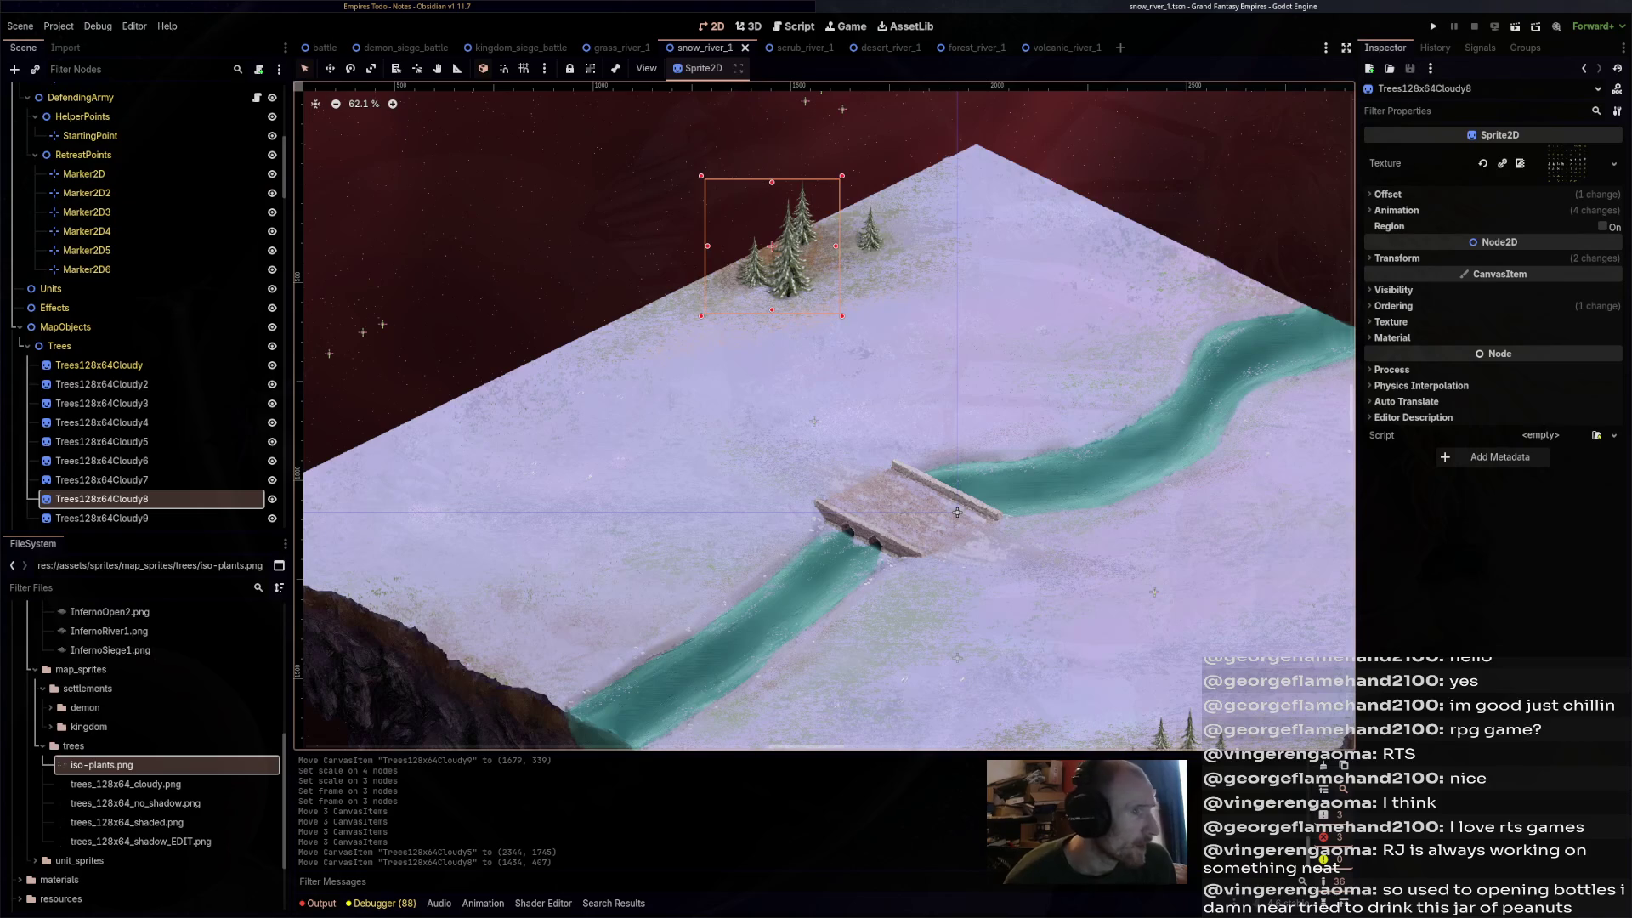
pyautogui.click(619, 48)
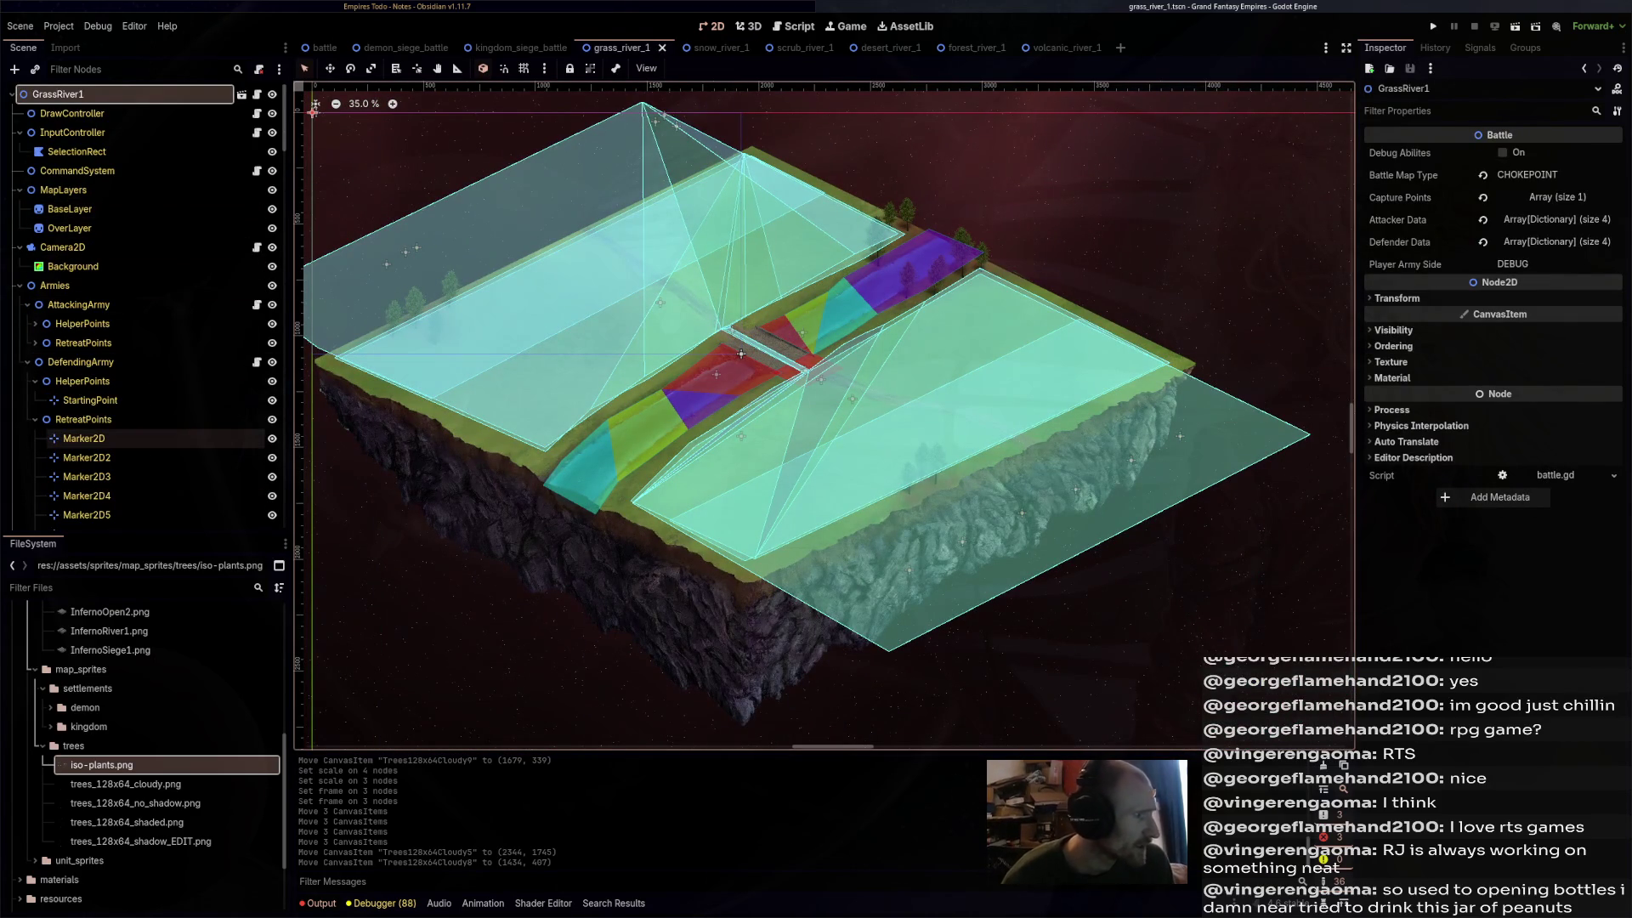
# - Expand the attacking army's RetreatPoints and undo an accidental move of the extended region
pyautogui.doubleClick(83, 438)
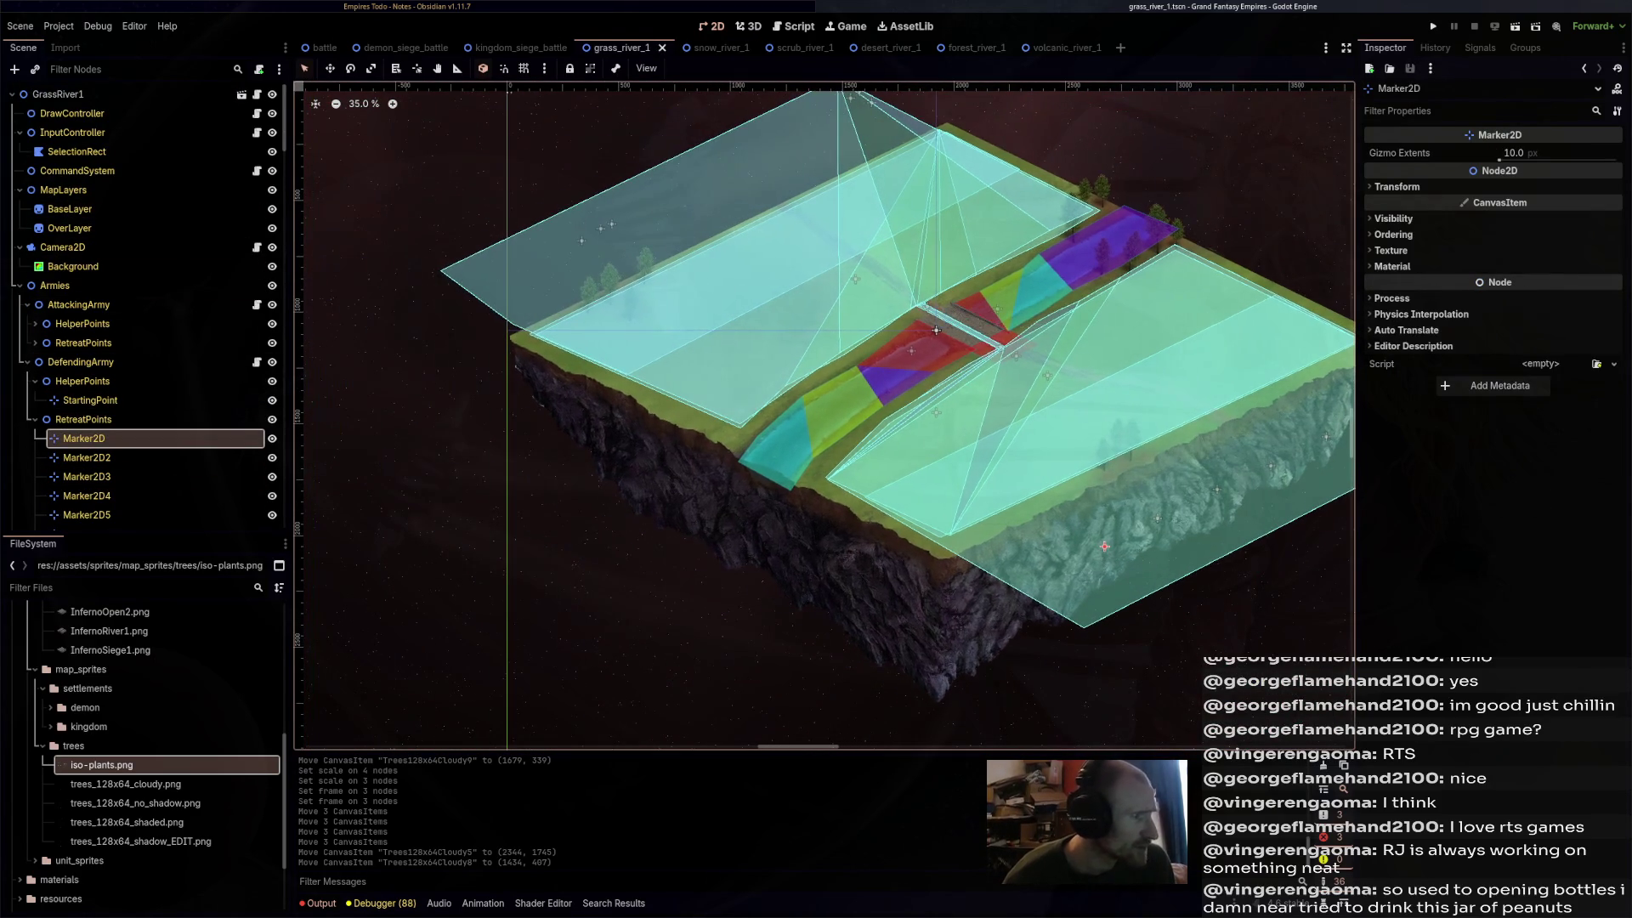
pyautogui.hscroll(5, 939, 333)
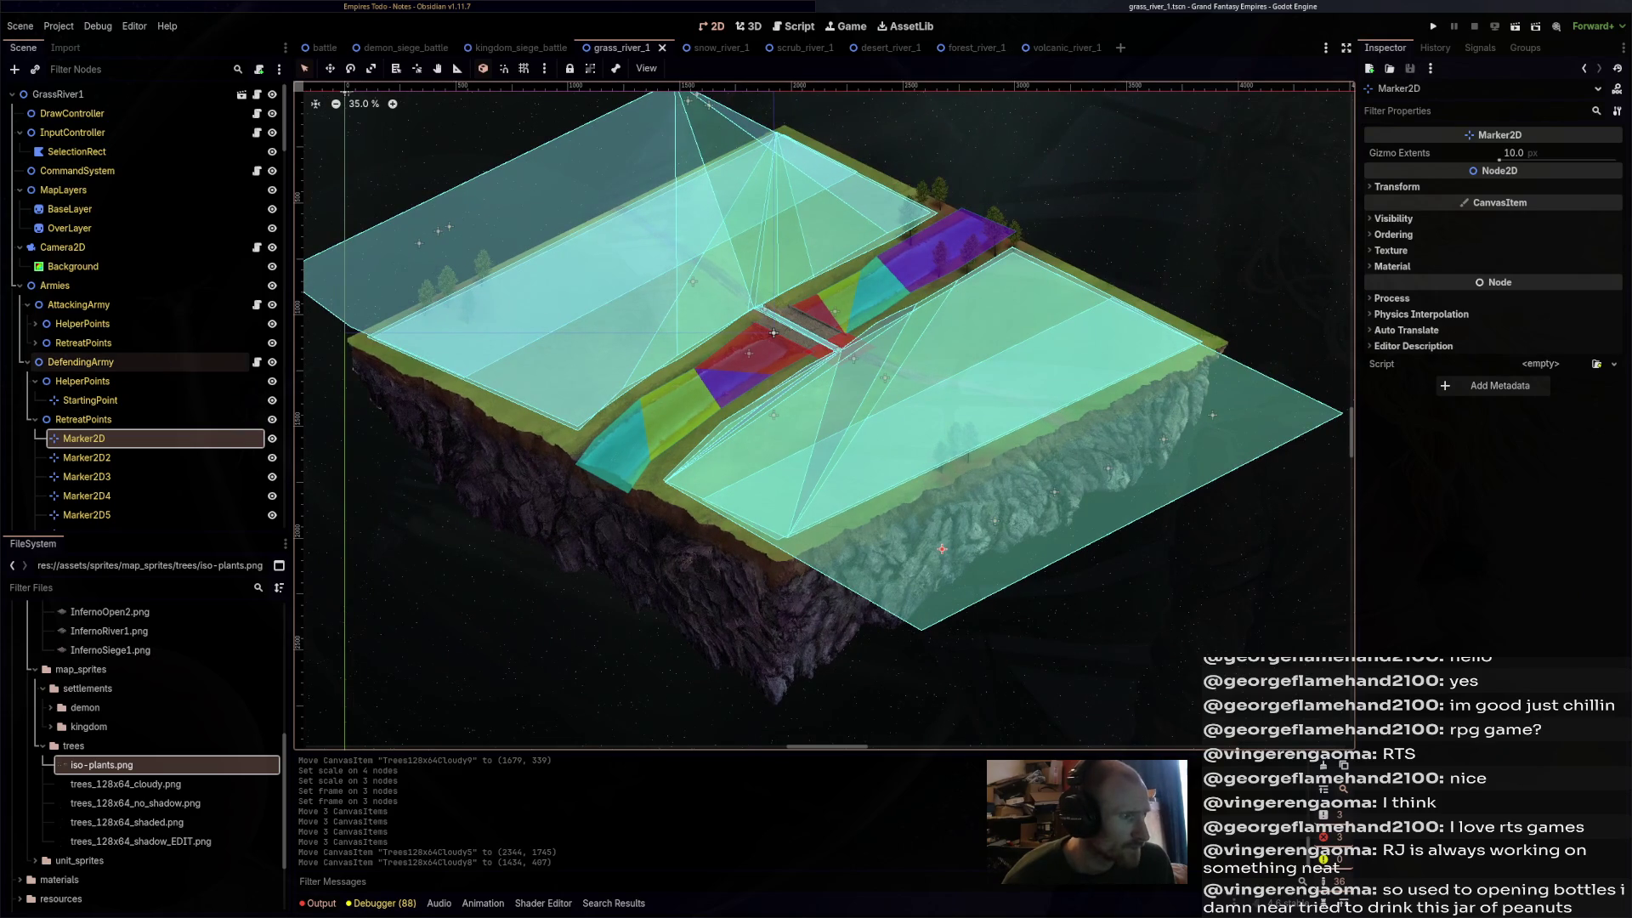
pyautogui.click(87, 458)
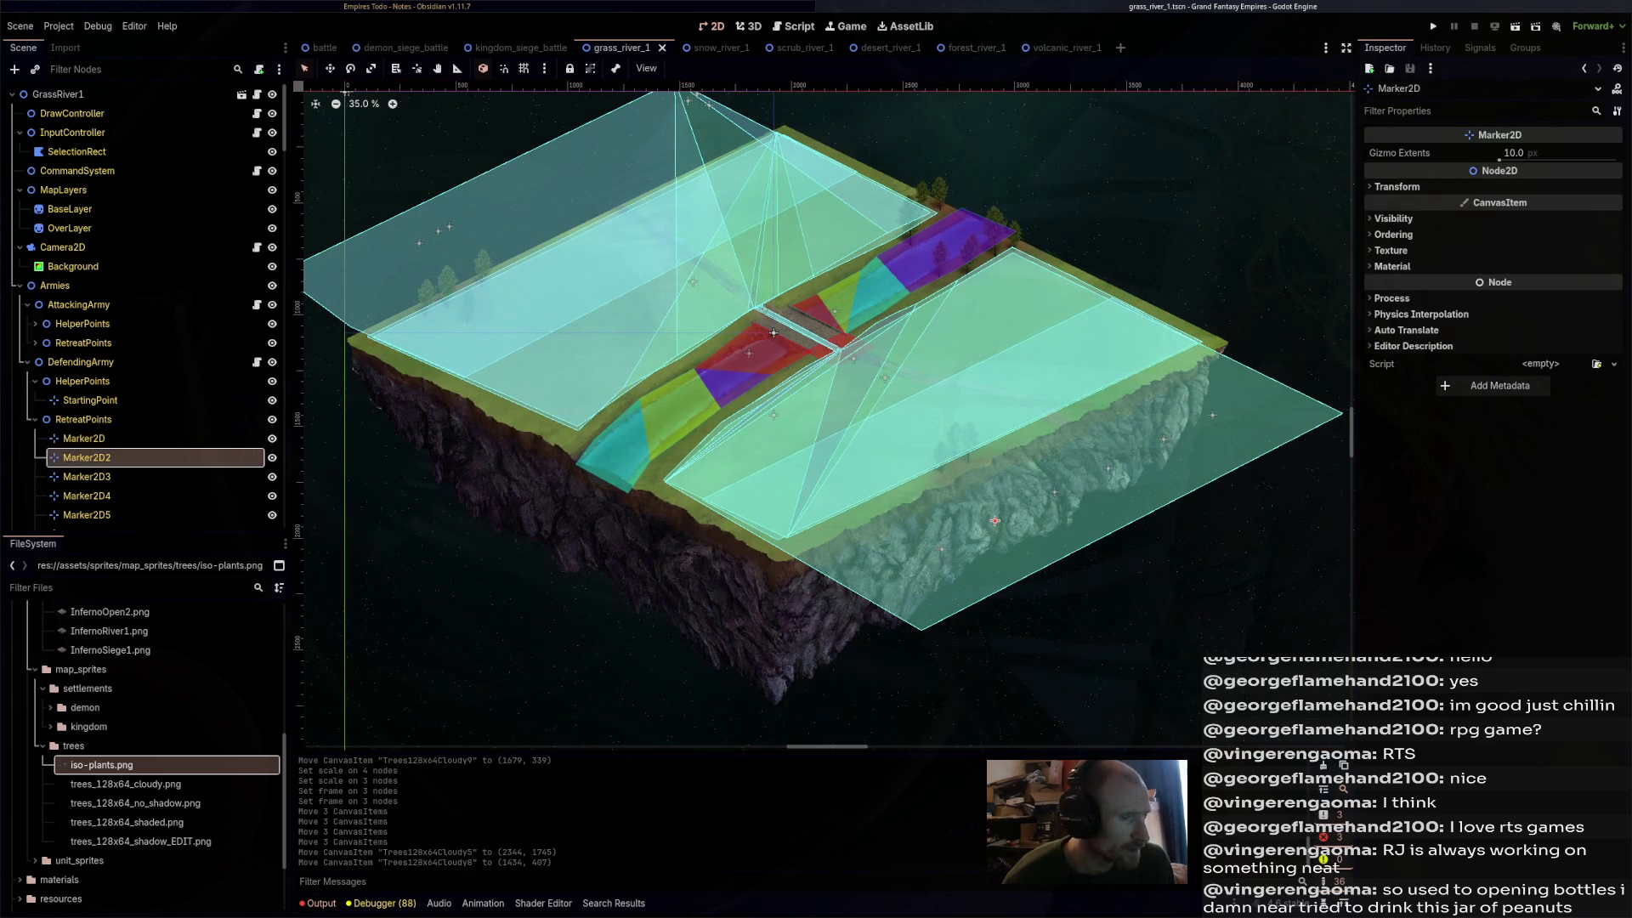
pyautogui.click(87, 496)
pyautogui.scroll(-3, 87, 459)
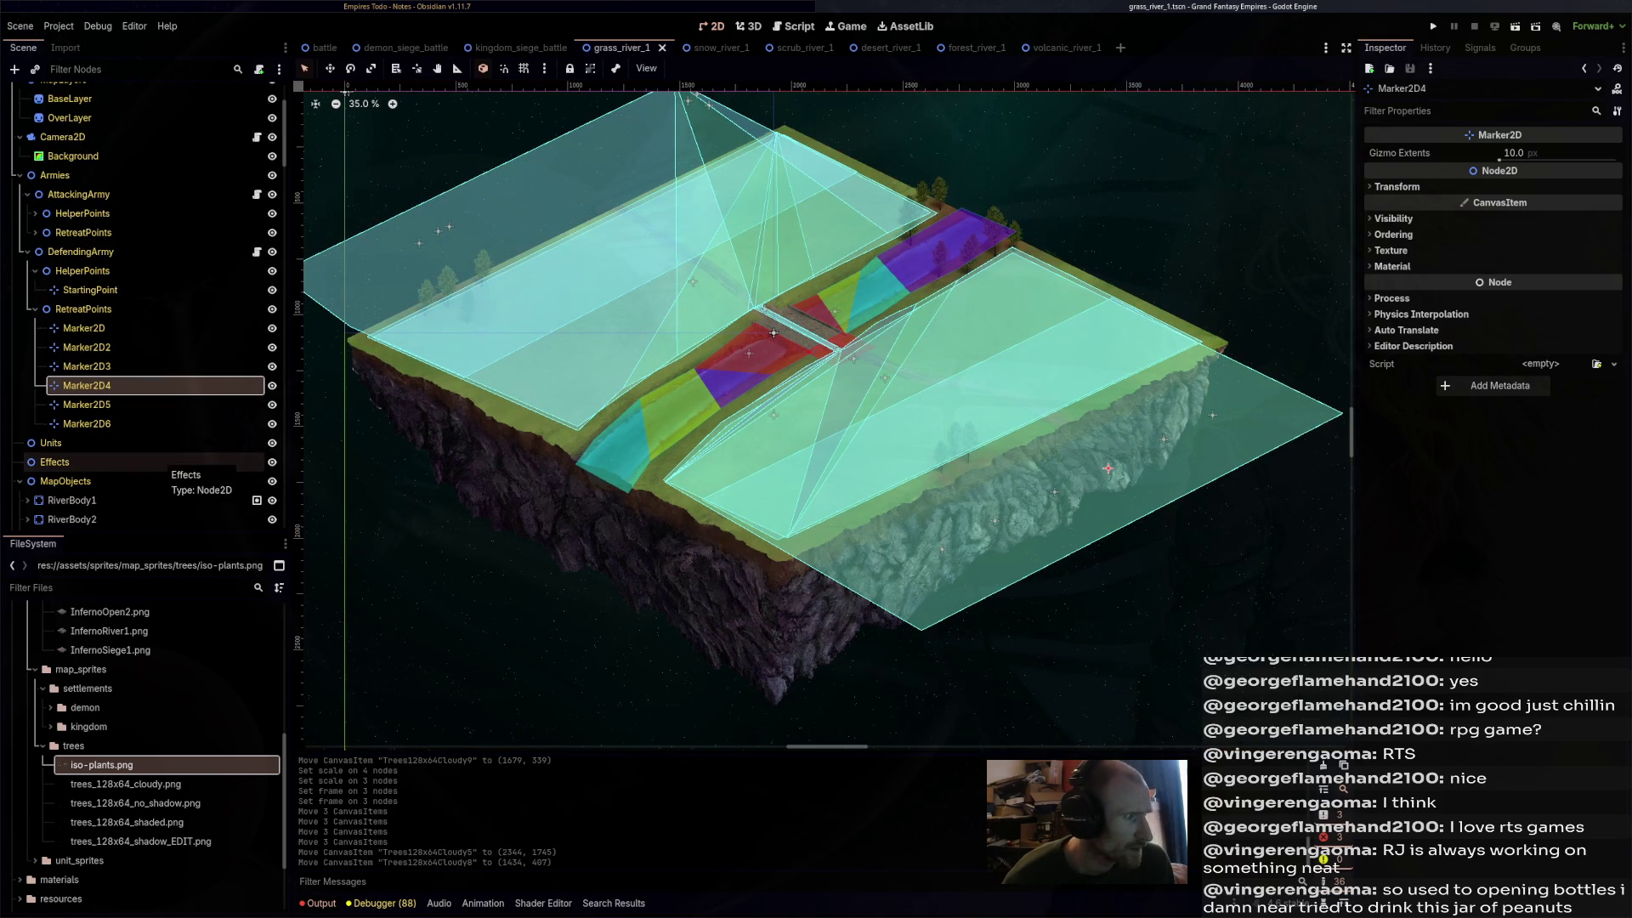
pyautogui.scroll(3, 161, 463)
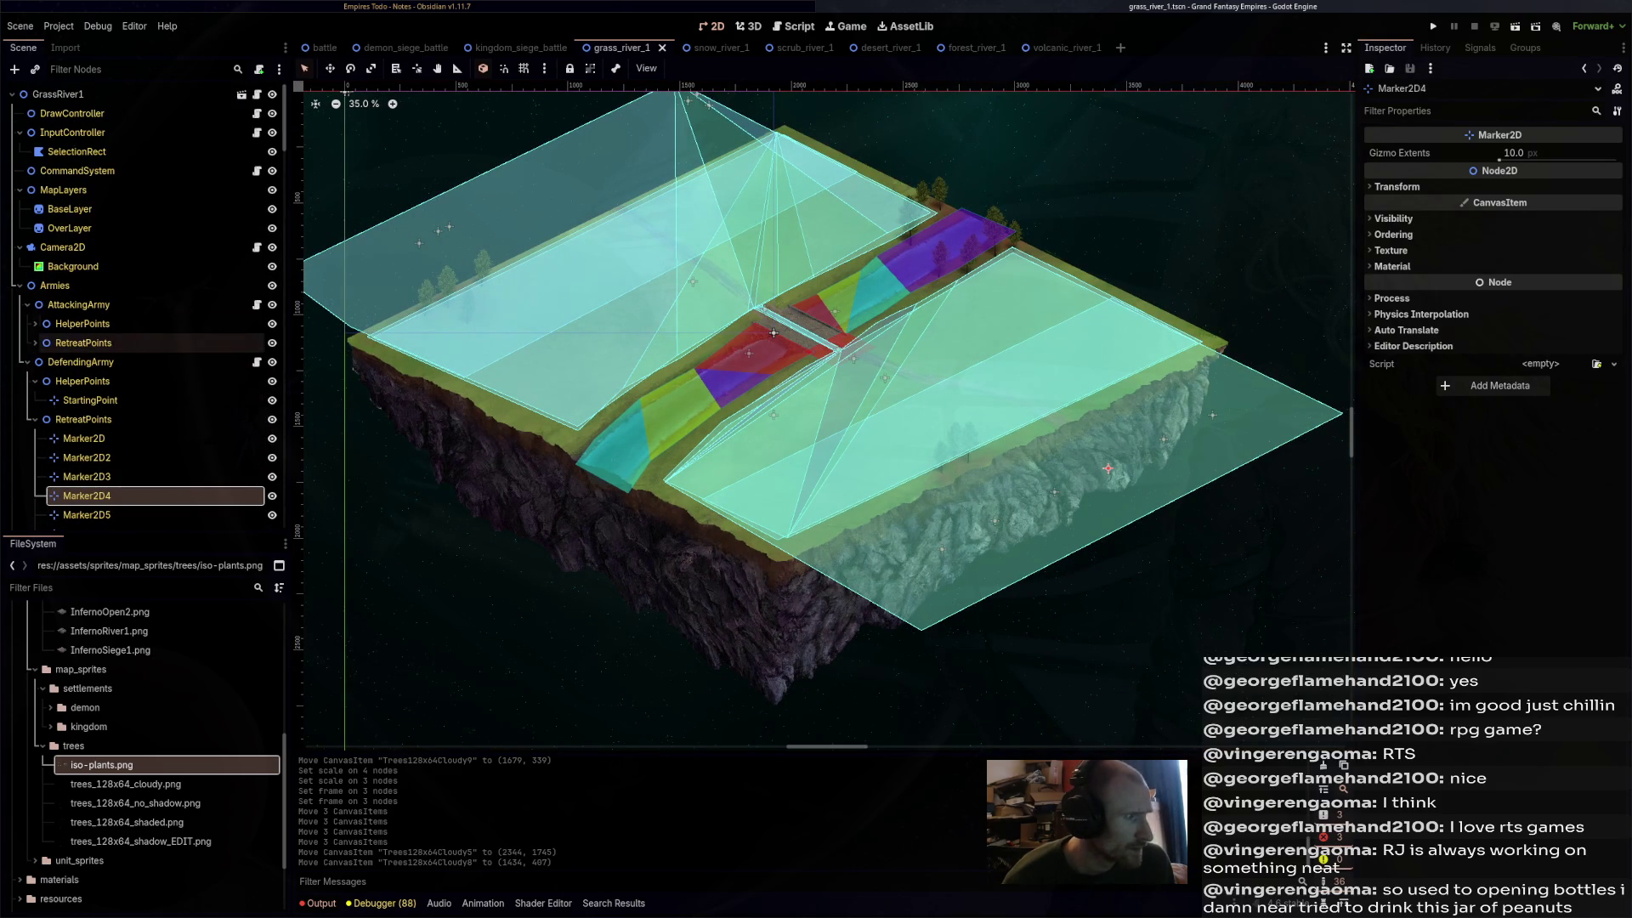
pyautogui.click(35, 343)
pyautogui.click(87, 381)
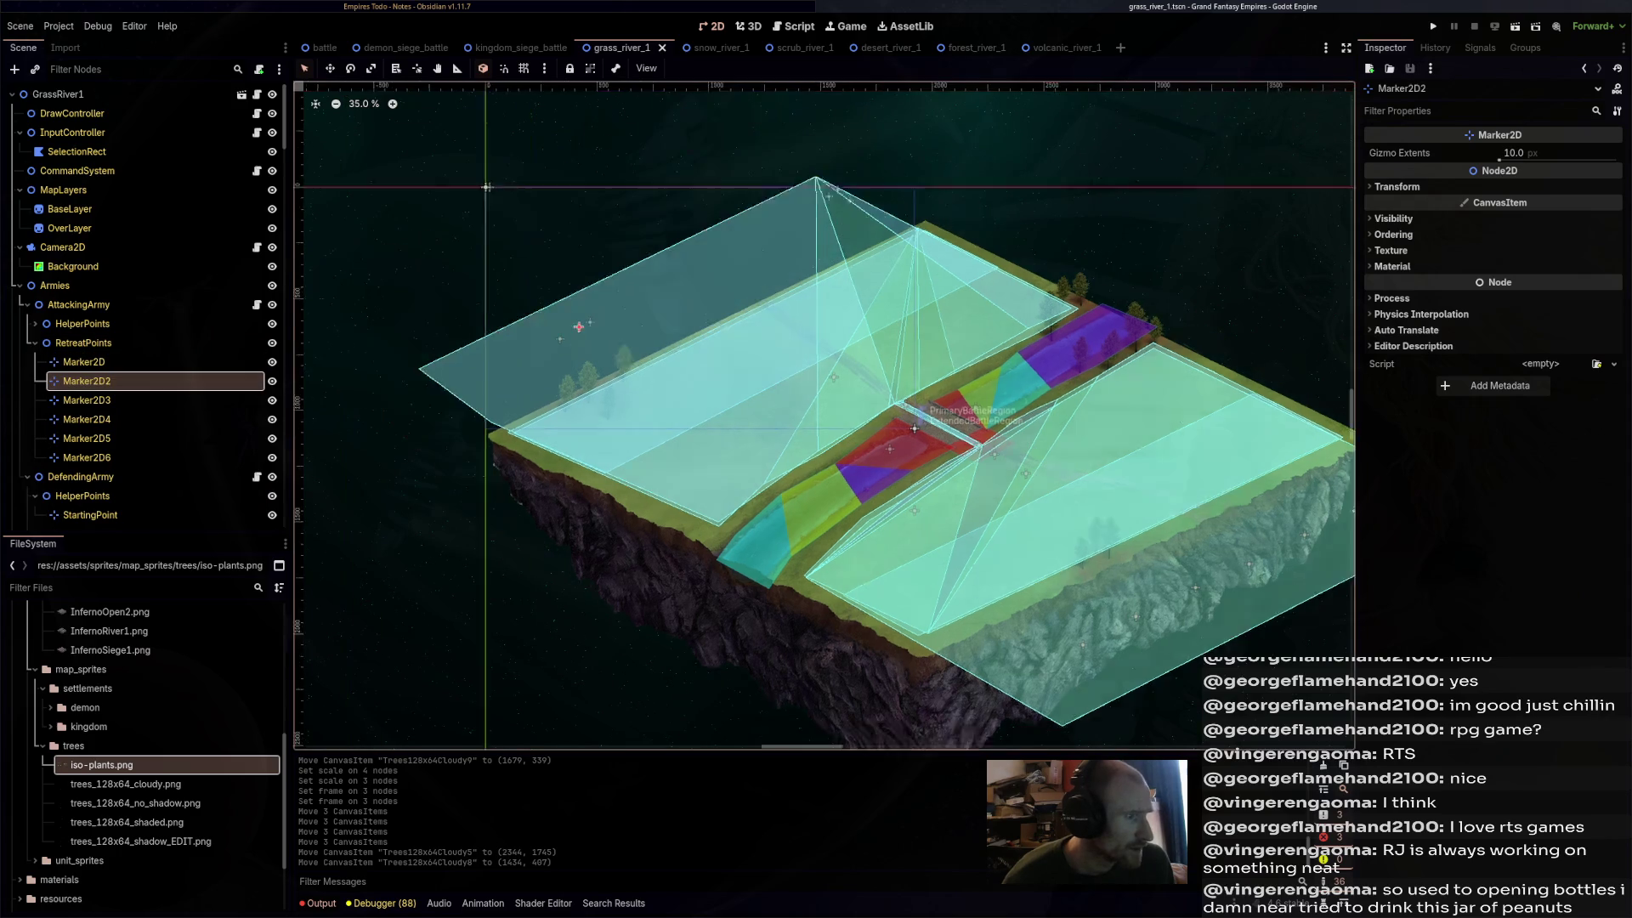
pyautogui.moveTo(748, 357); pyautogui.dragTo(791, 383)
pyautogui.hotkey('ctrl', 'z')
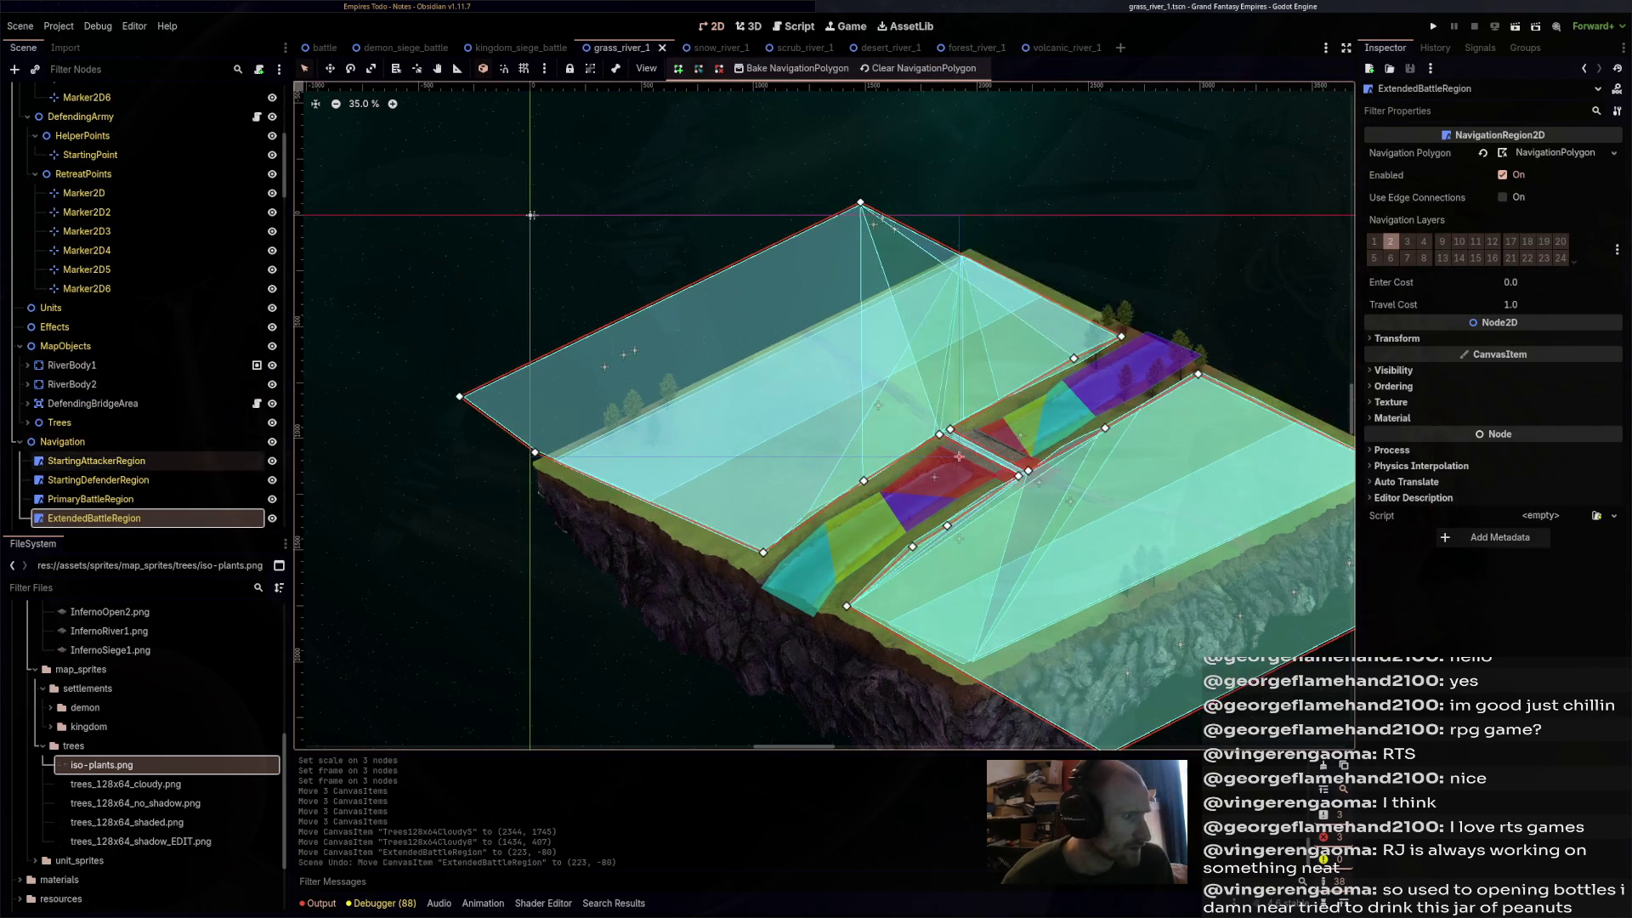
pyautogui.scroll(-4, 127, 459)
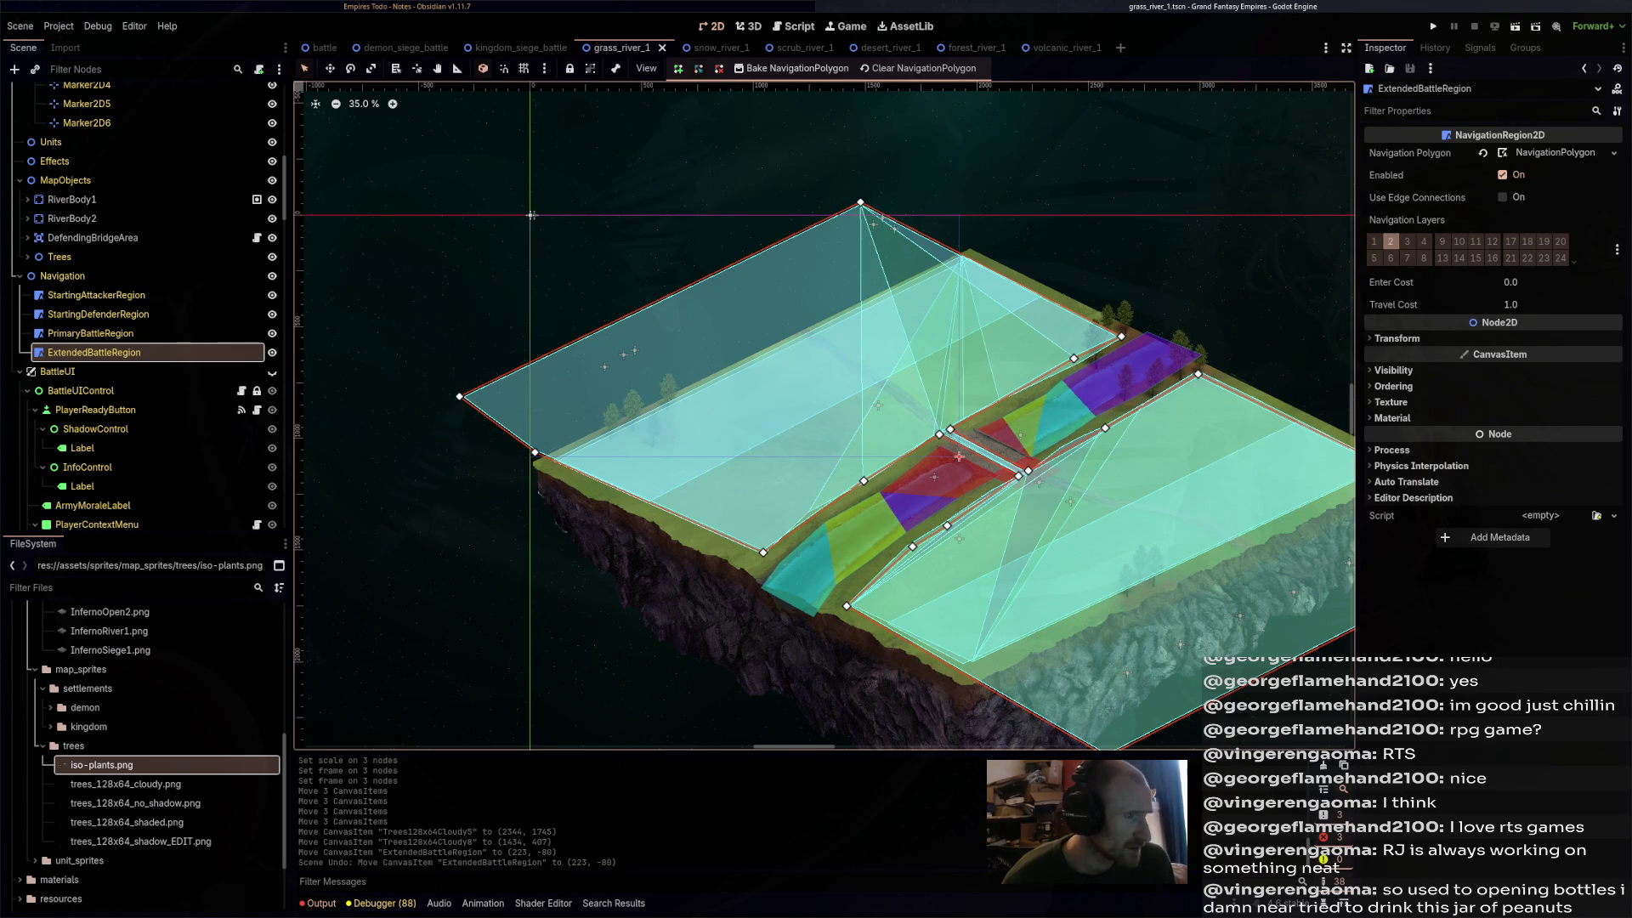
# - Collapse the battle UI nodes in the scene tree
pyautogui.moveTo(720, 47)
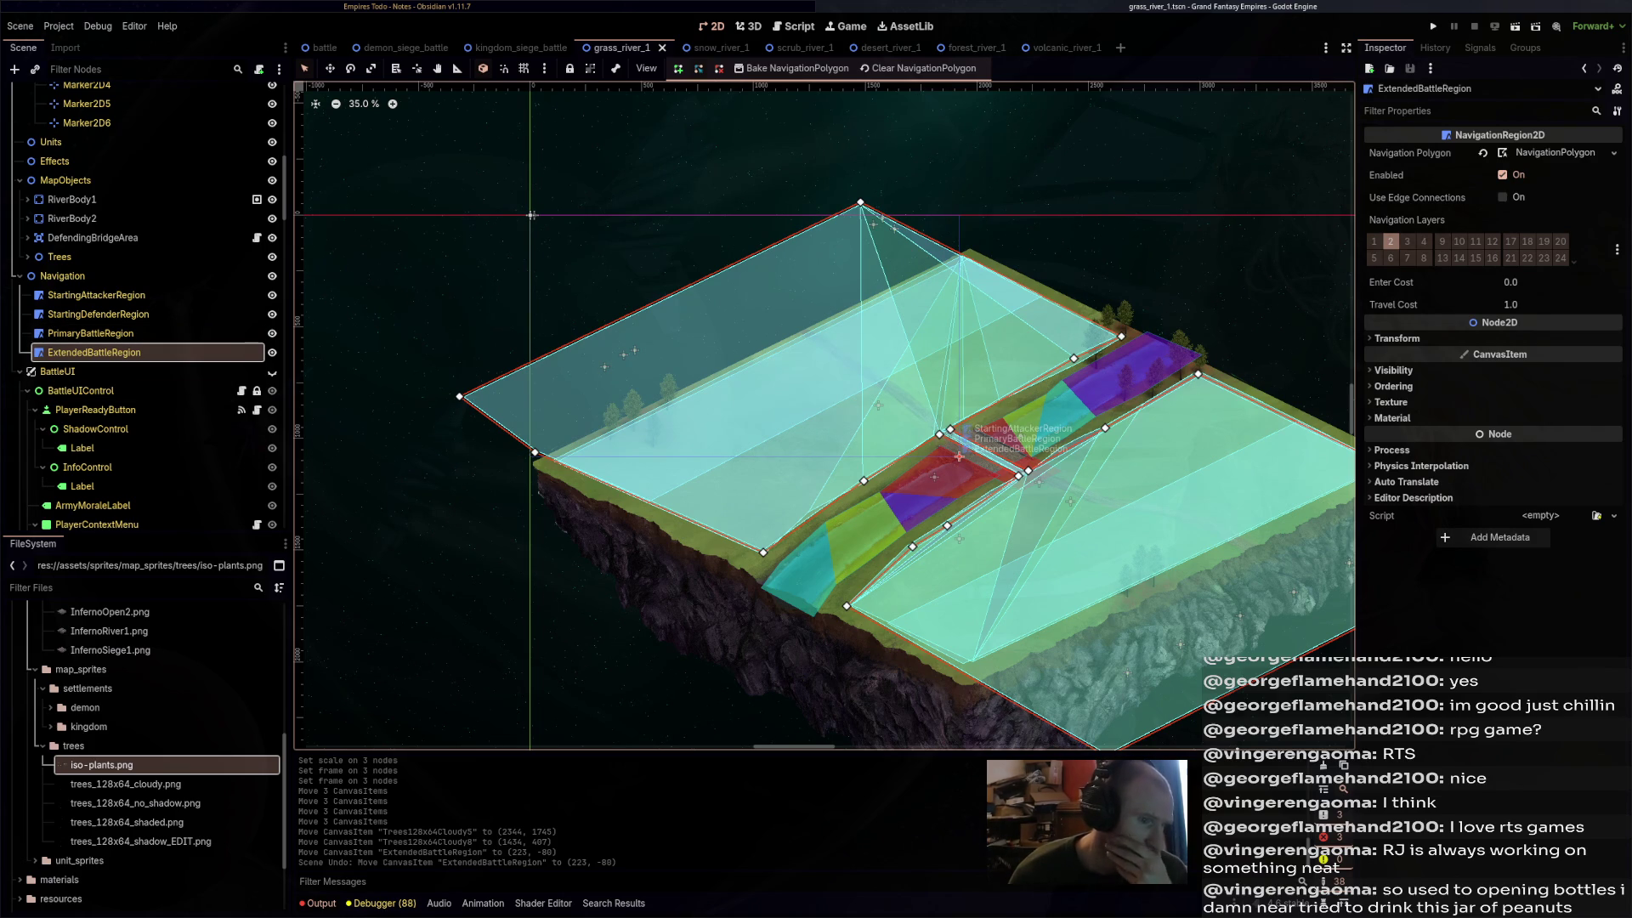
pyautogui.scroll(-5, 149, 306)
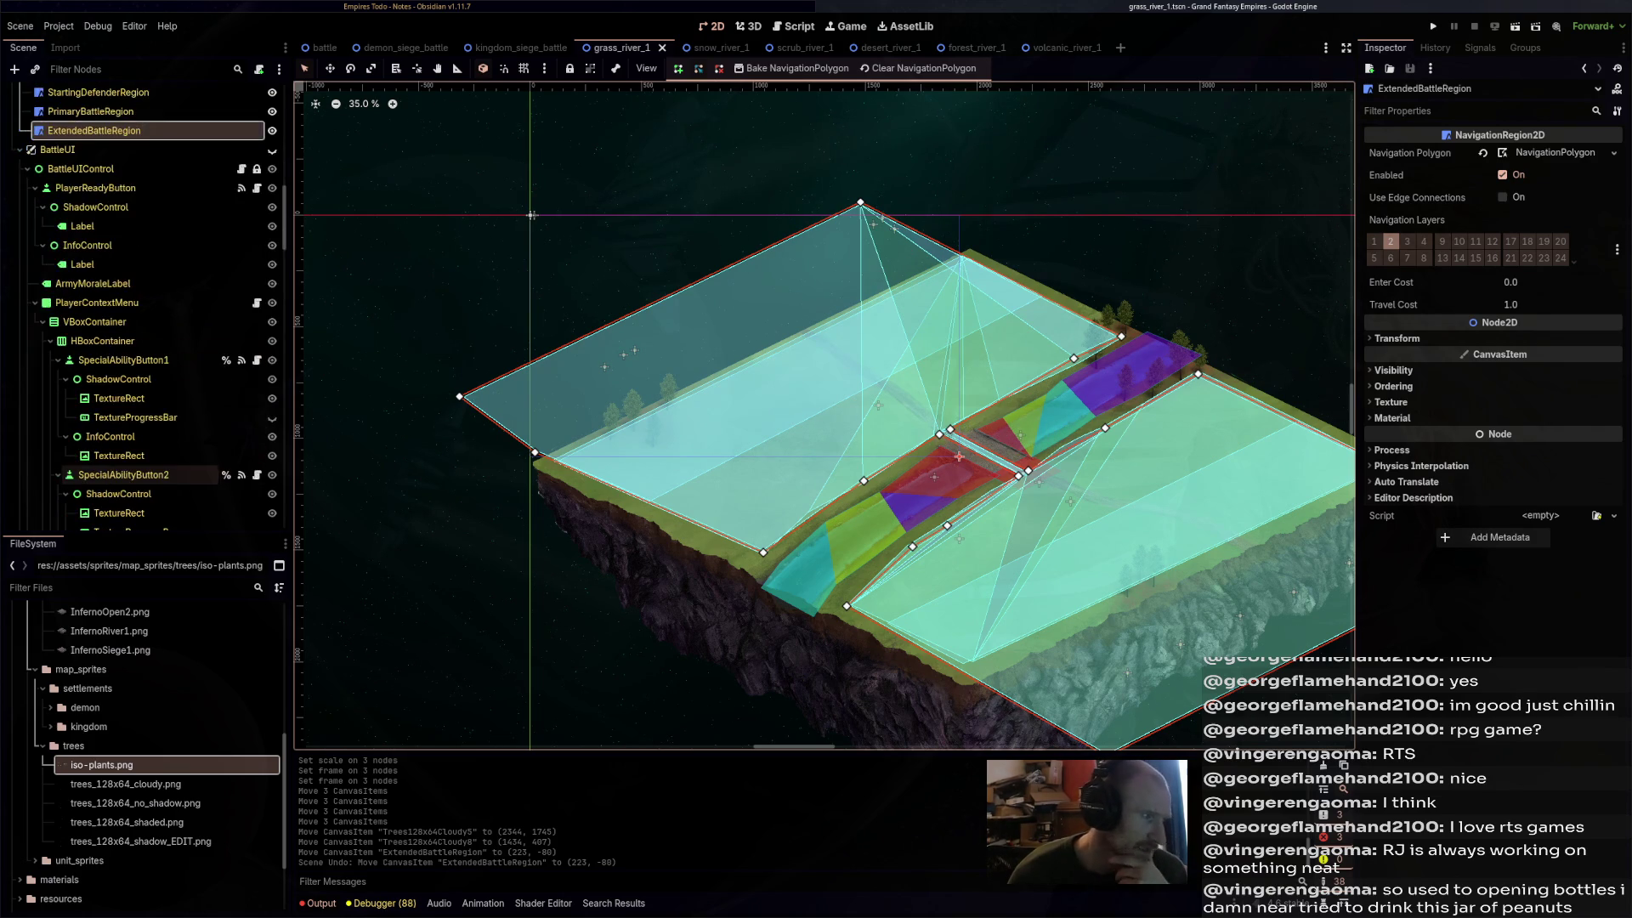
pyautogui.scroll(-8, 162, 476)
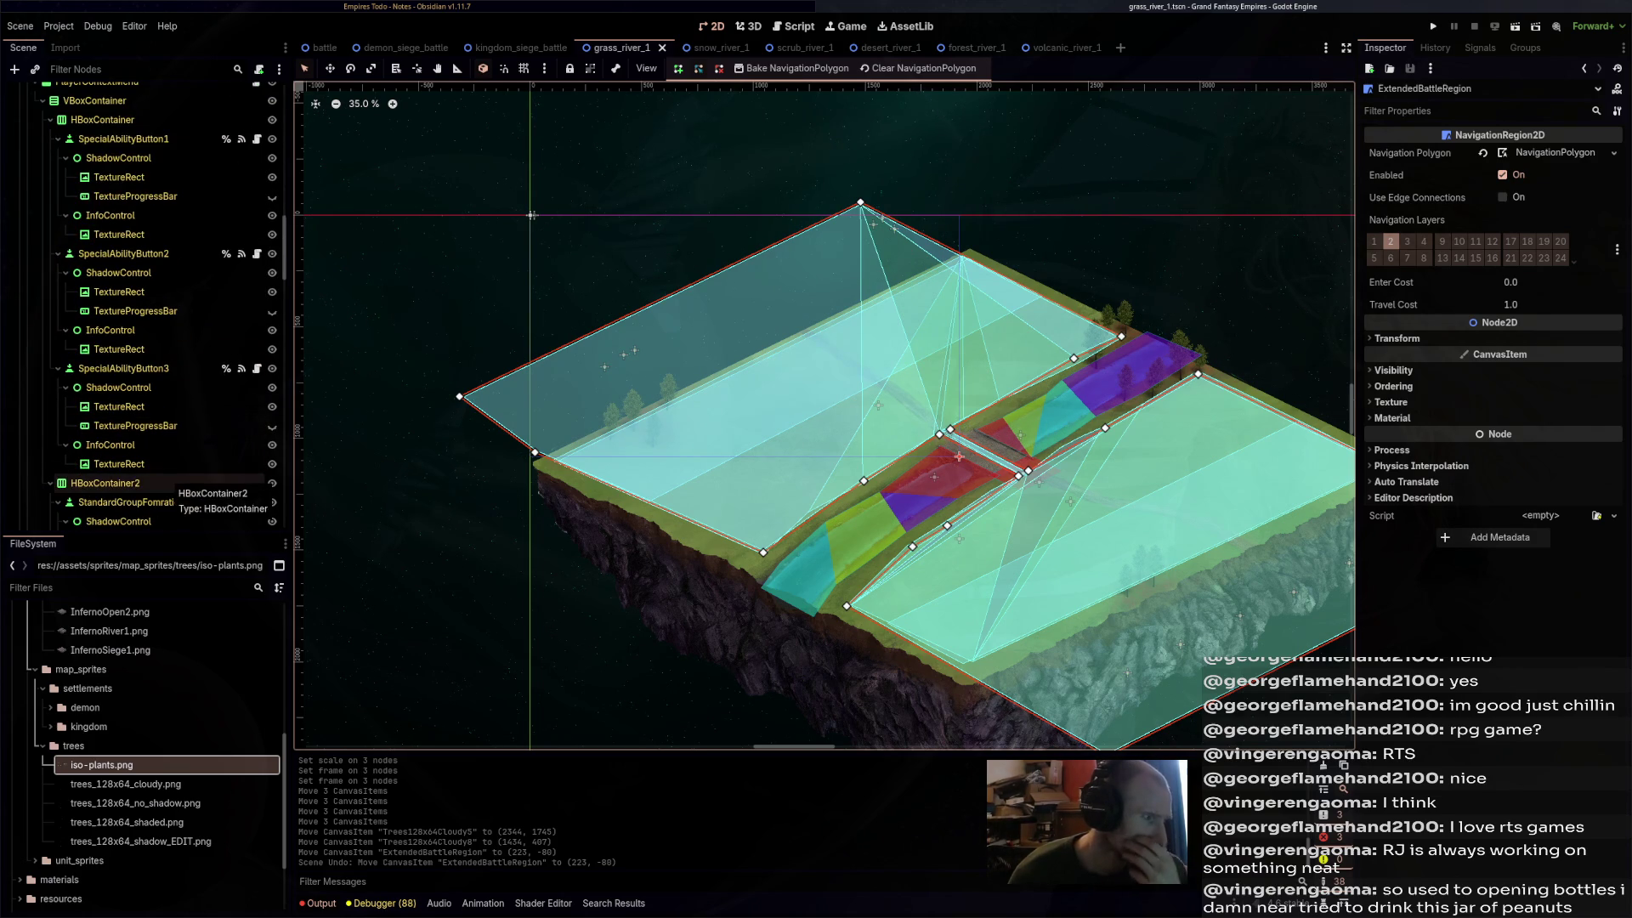
pyautogui.scroll(8, 140, 474)
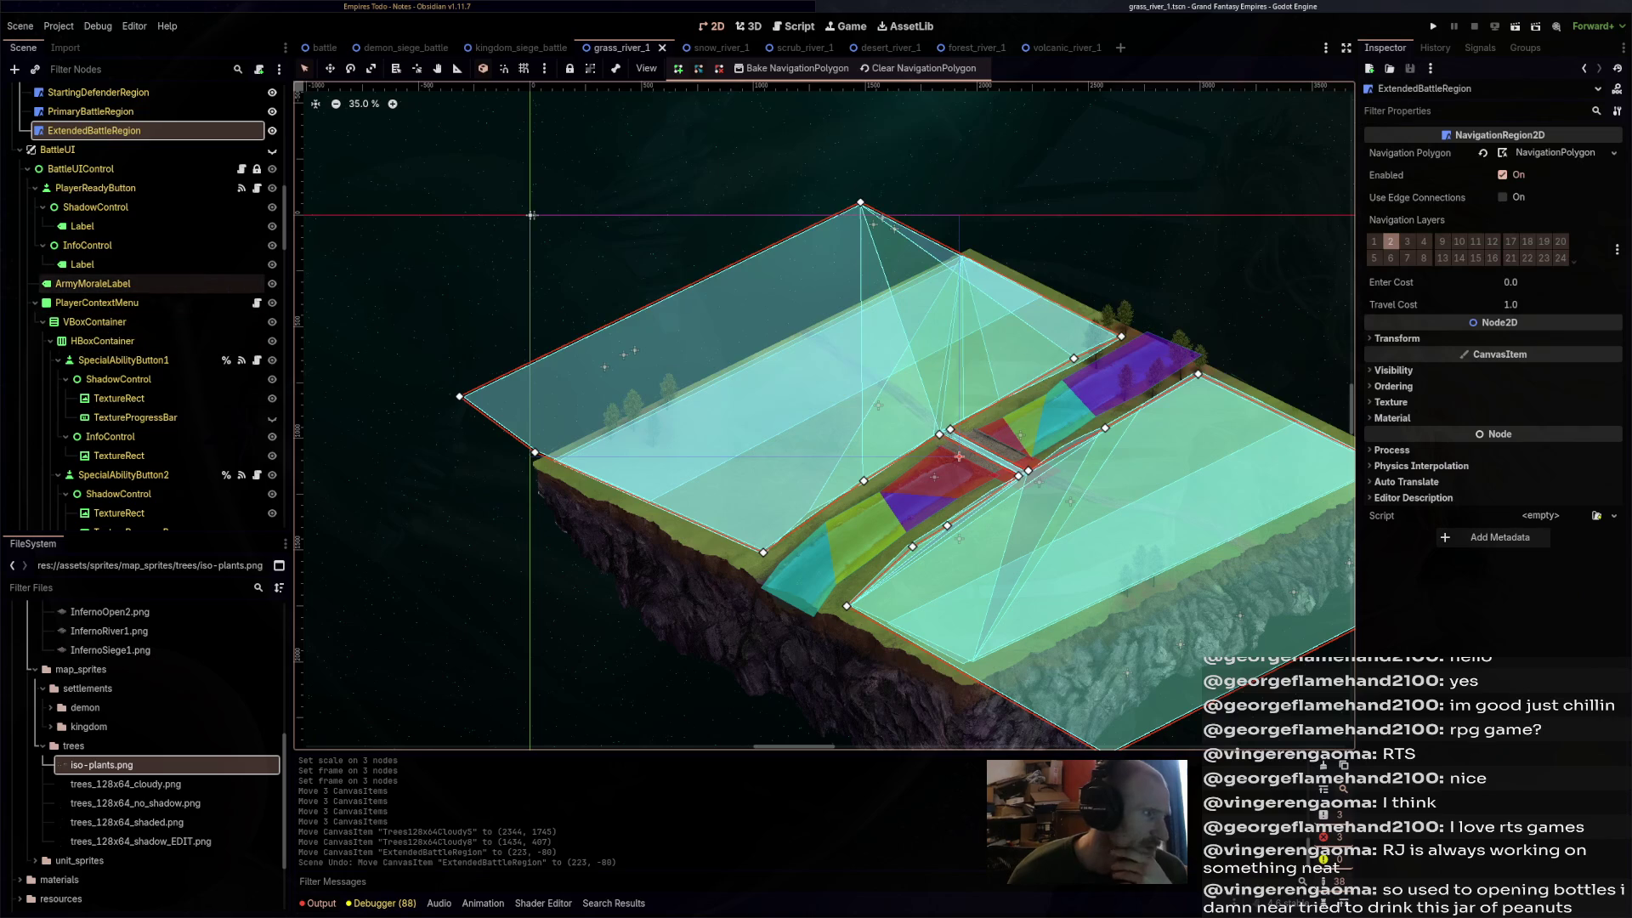
pyautogui.click(19, 150)
pyautogui.scroll(2, 102, 229)
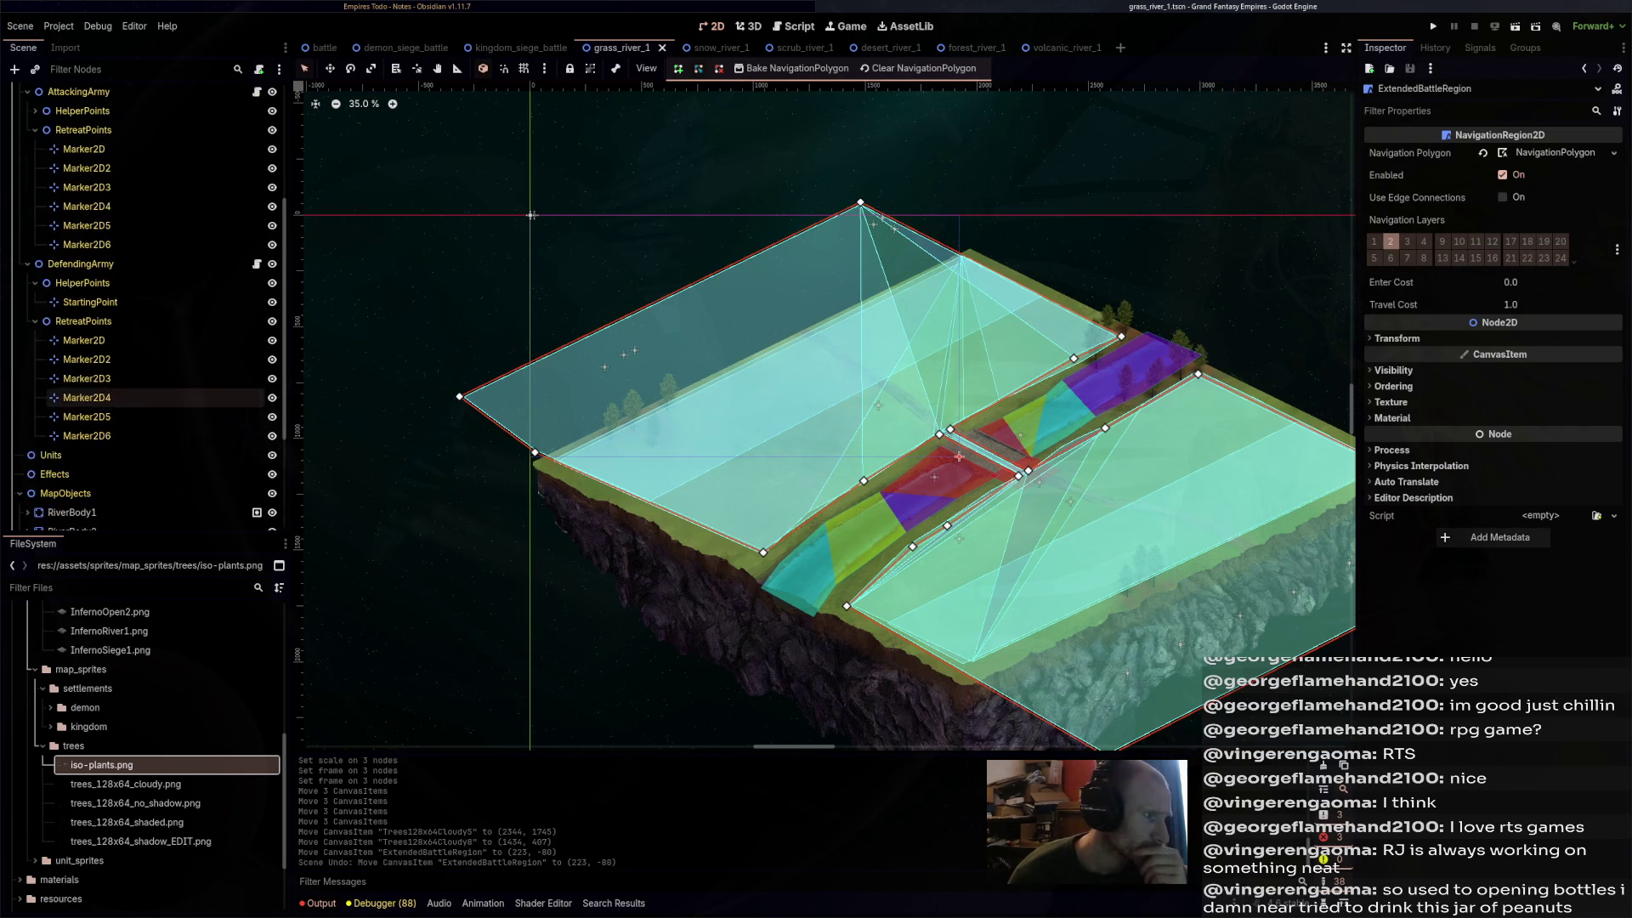
pyautogui.scroll(3, 102, 340)
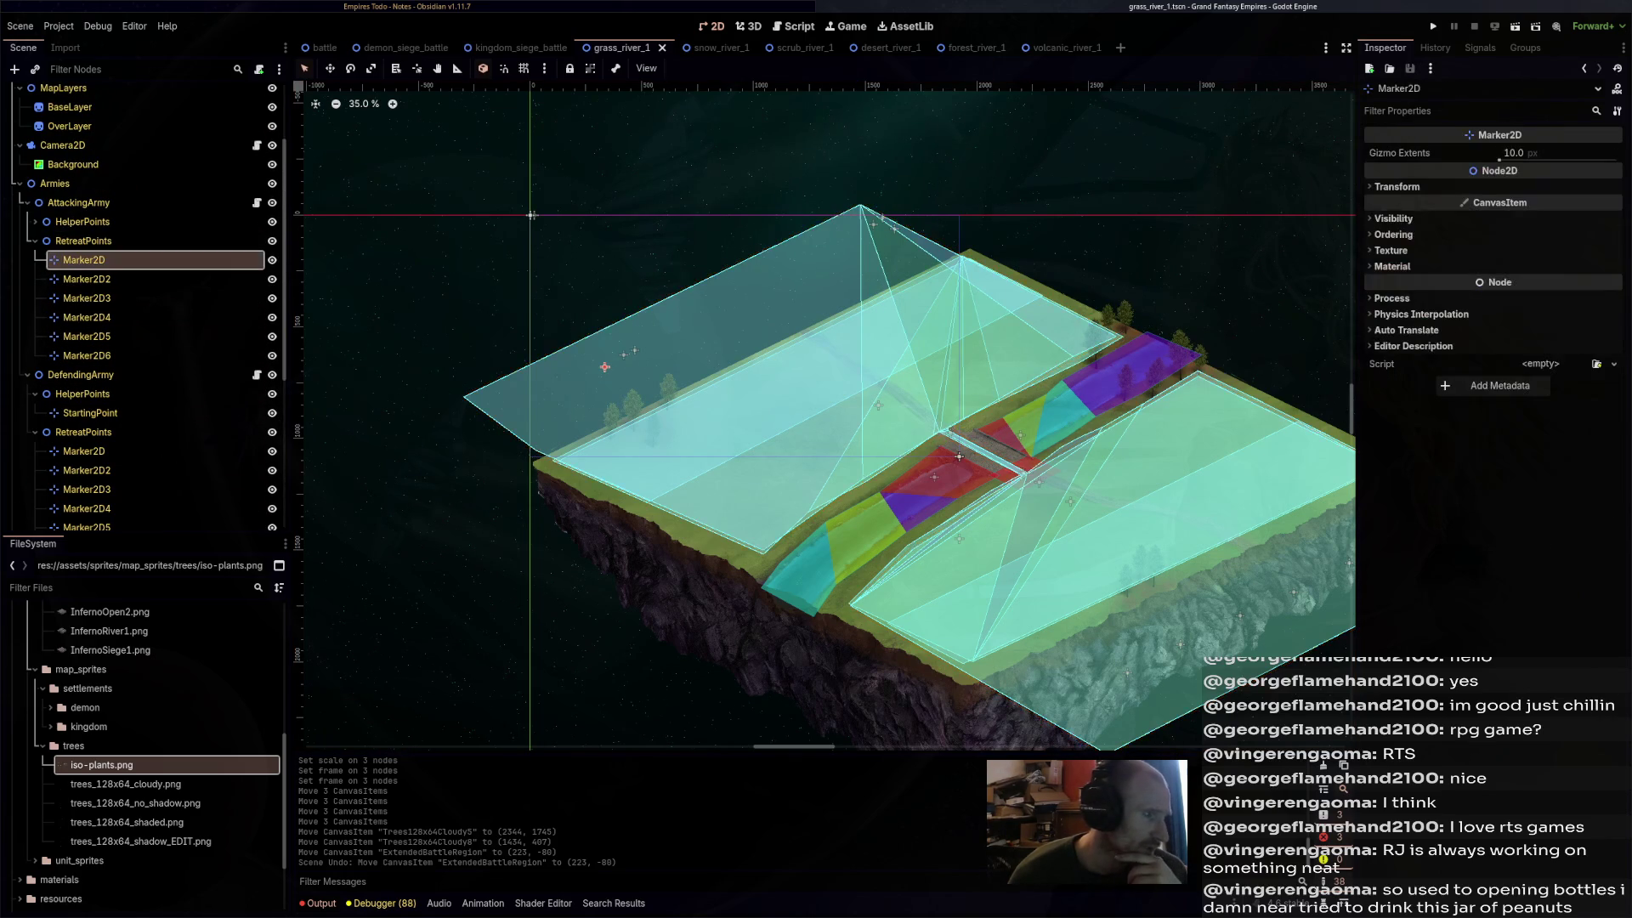
# - With the Move tool, drag the attacking retreat markers past the map's upper-left edge
pyautogui.click(83, 260)
pyautogui.press('w')
pyautogui.moveTo(605, 367)
pyautogui.mouseDown()
pyautogui.moveTo(575, 378)
pyautogui.moveTo(741, 291)
pyautogui.mouseUp()
pyautogui.click(882, 217)
pyautogui.moveTo(872, 223)
pyautogui.mouseDown()
pyautogui.moveTo(821, 258)
pyautogui.moveTo(868, 236)
pyautogui.mouseUp()
pyautogui.click(894, 228)
# - Switch to snow_river_1 and locate the army retreat markers in the scene tree
pyautogui.click(717, 48)
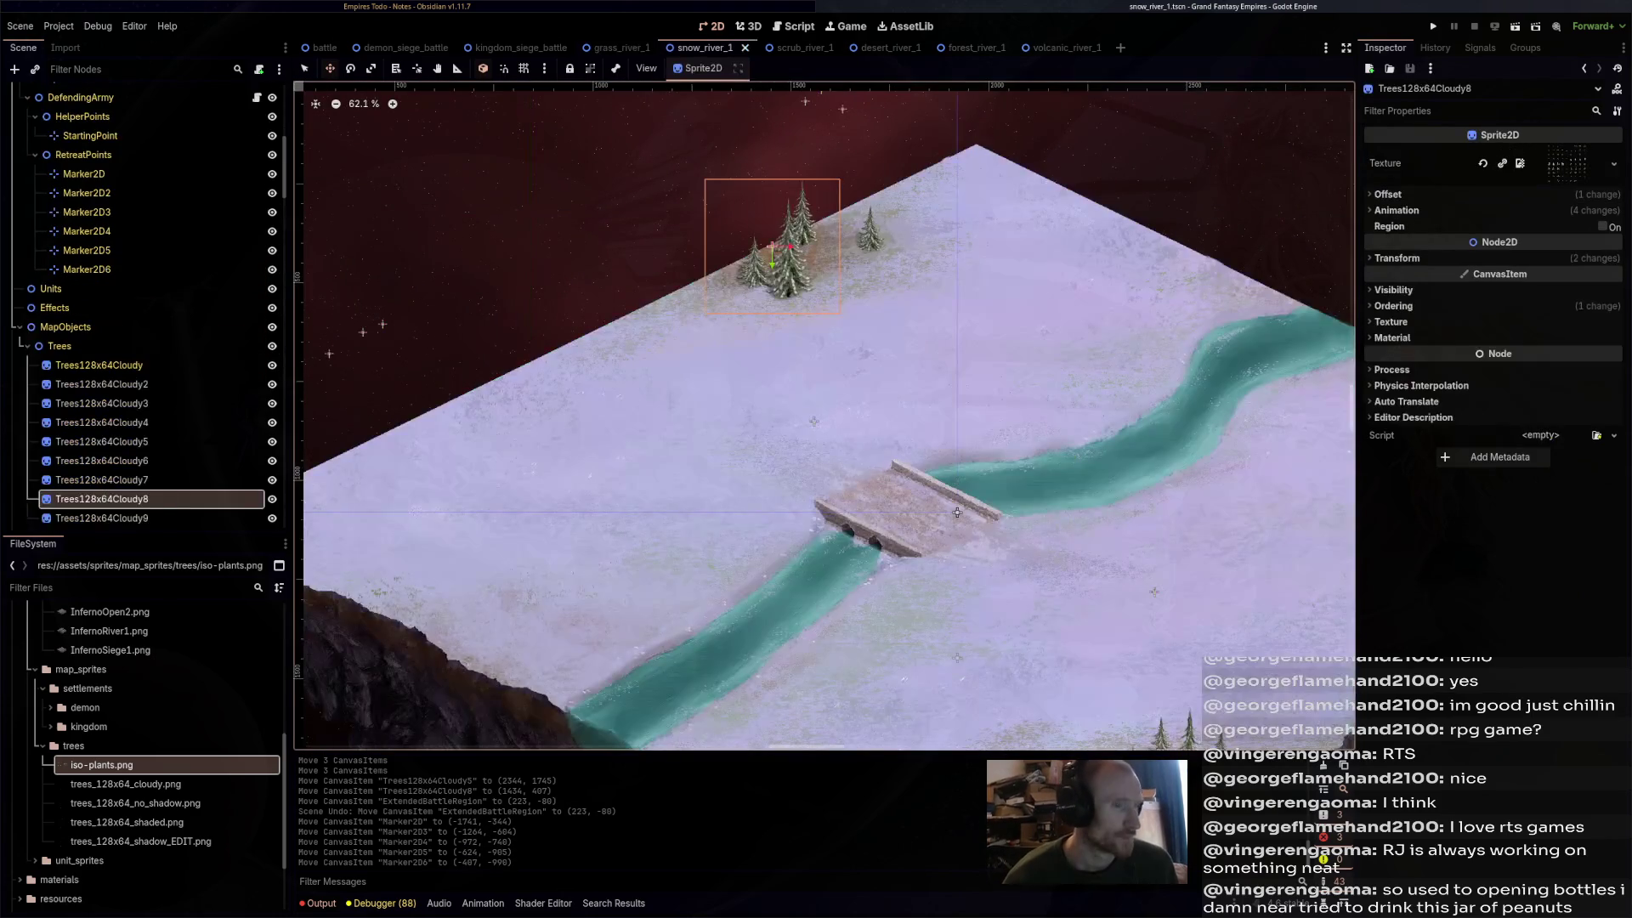
pyautogui.scroll(1, 946, 448)
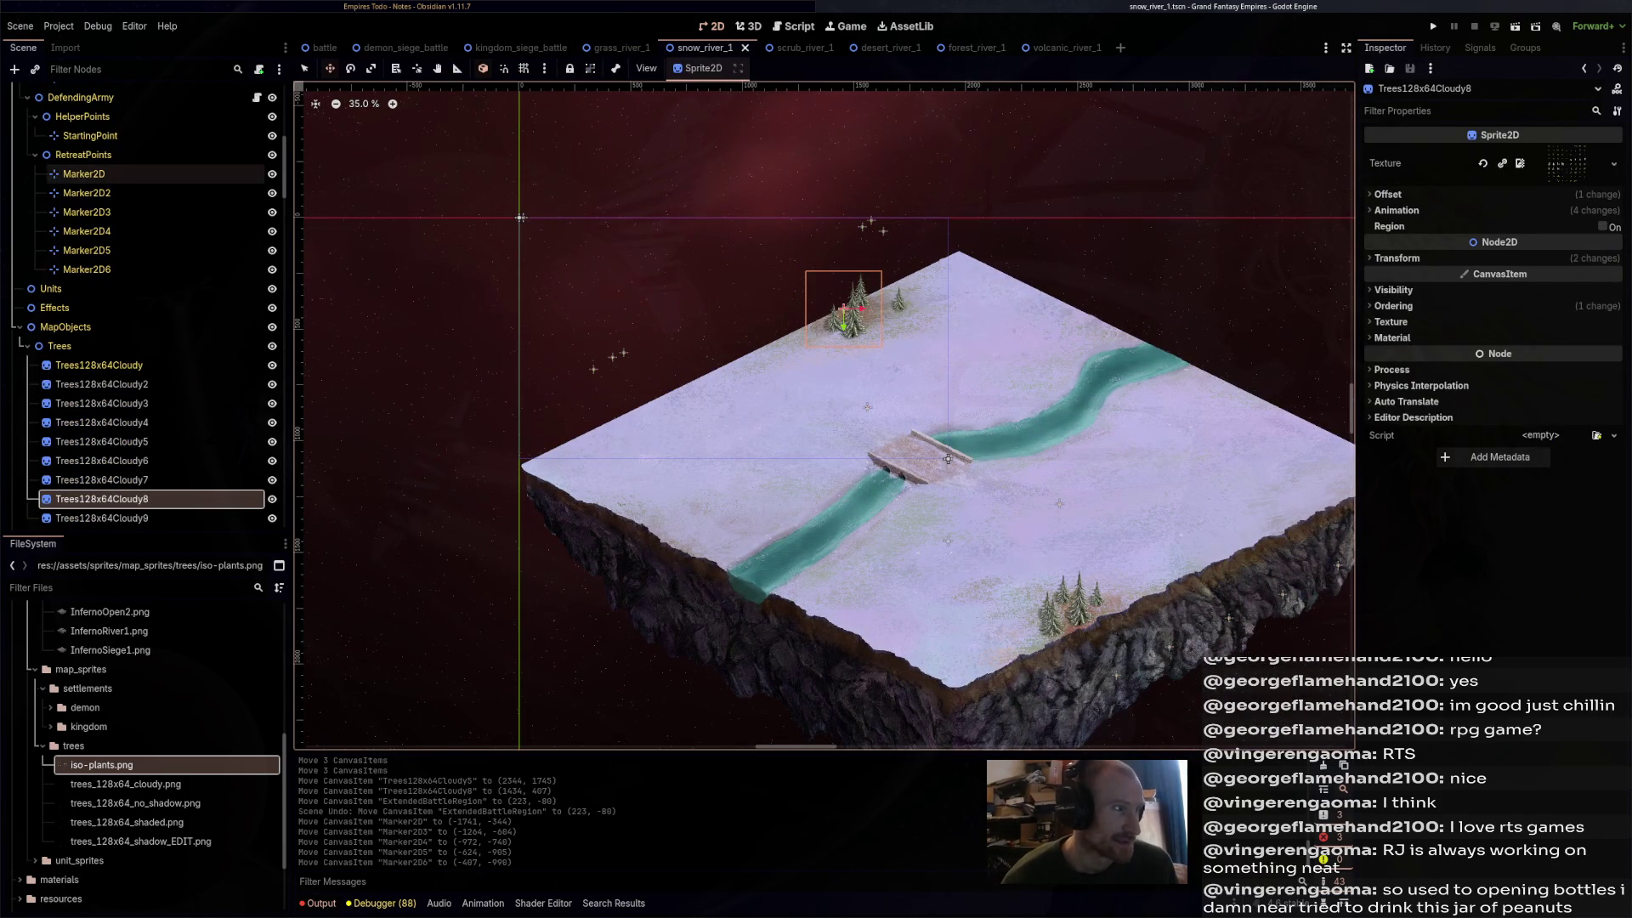
pyautogui.click(83, 174)
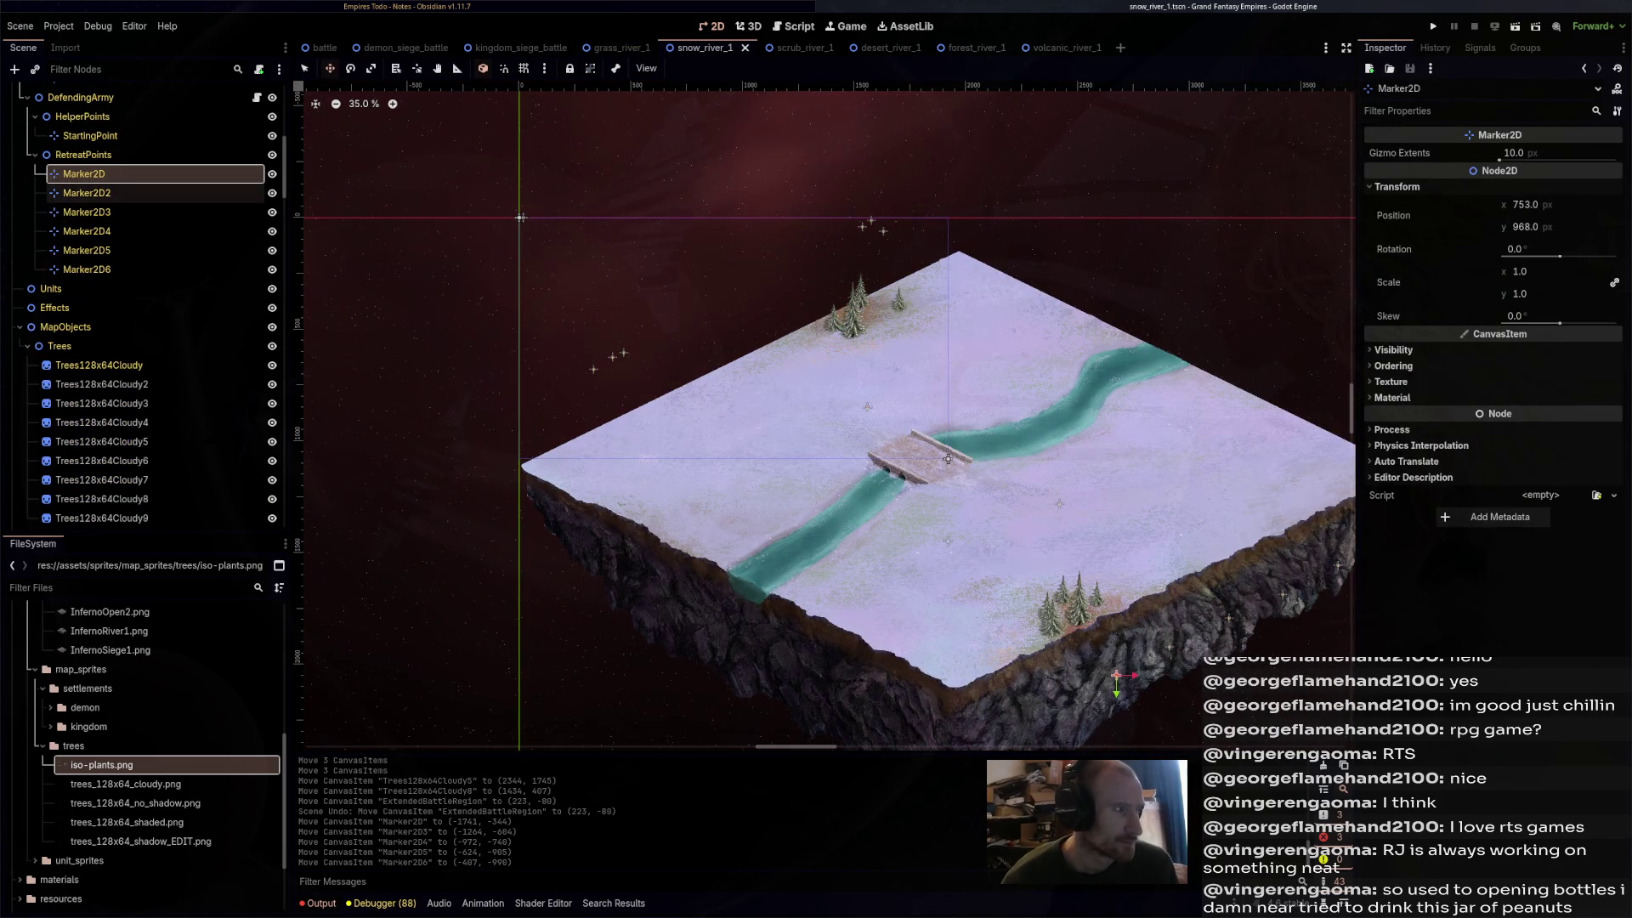
pyautogui.scroll(-3, 824, 416)
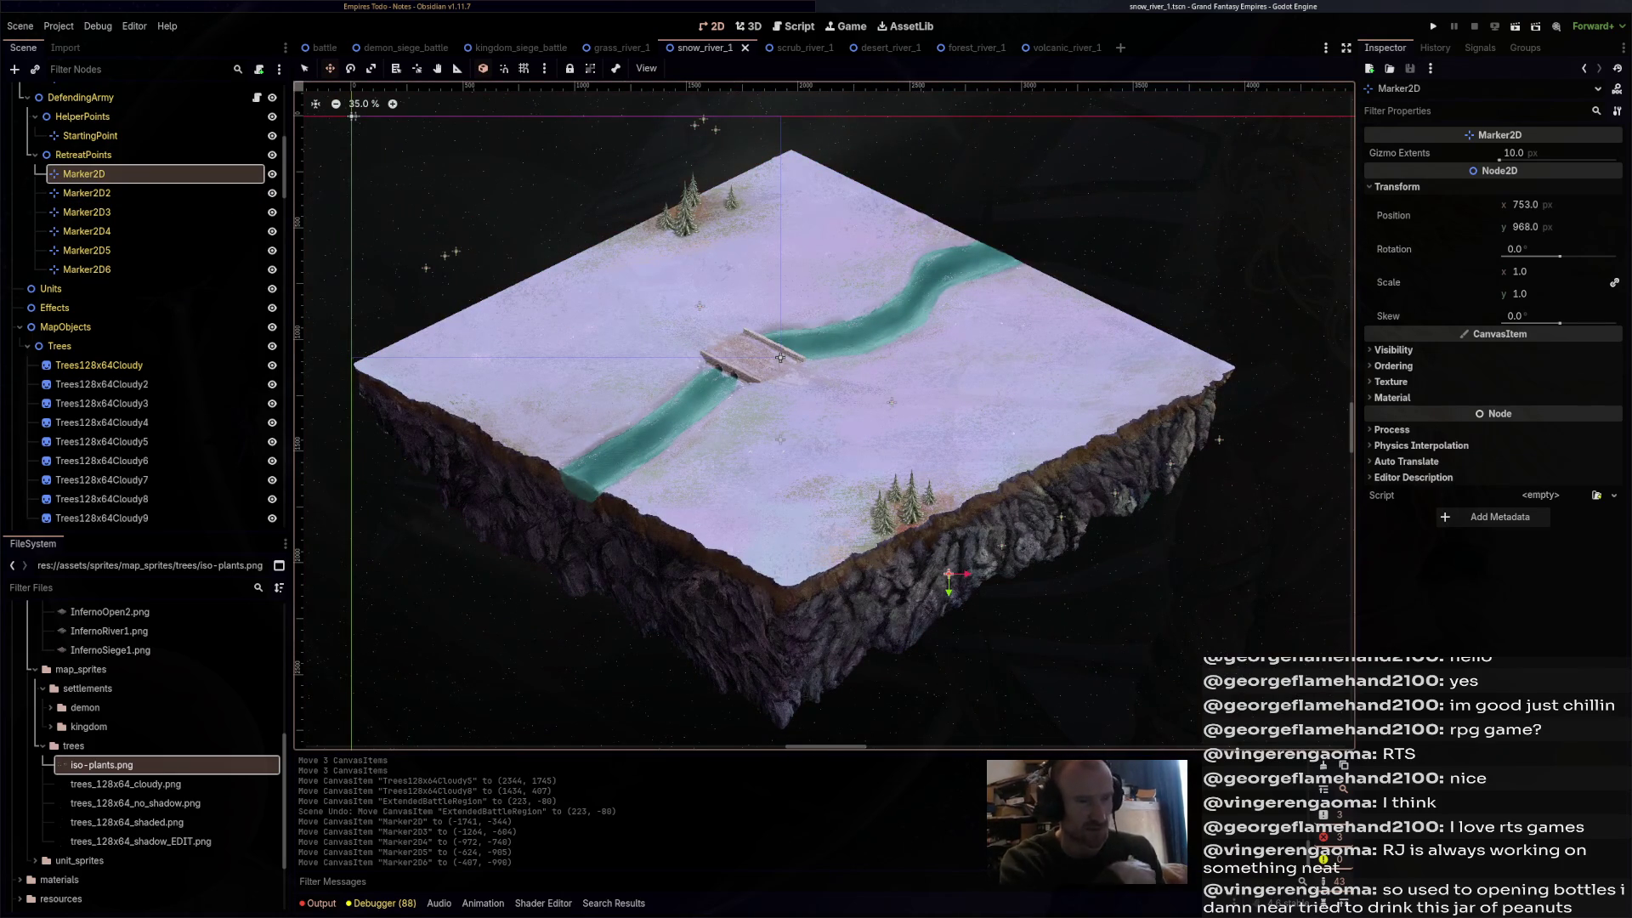
pyautogui.moveTo(780, 357); pyautogui.dragTo(943, 511)
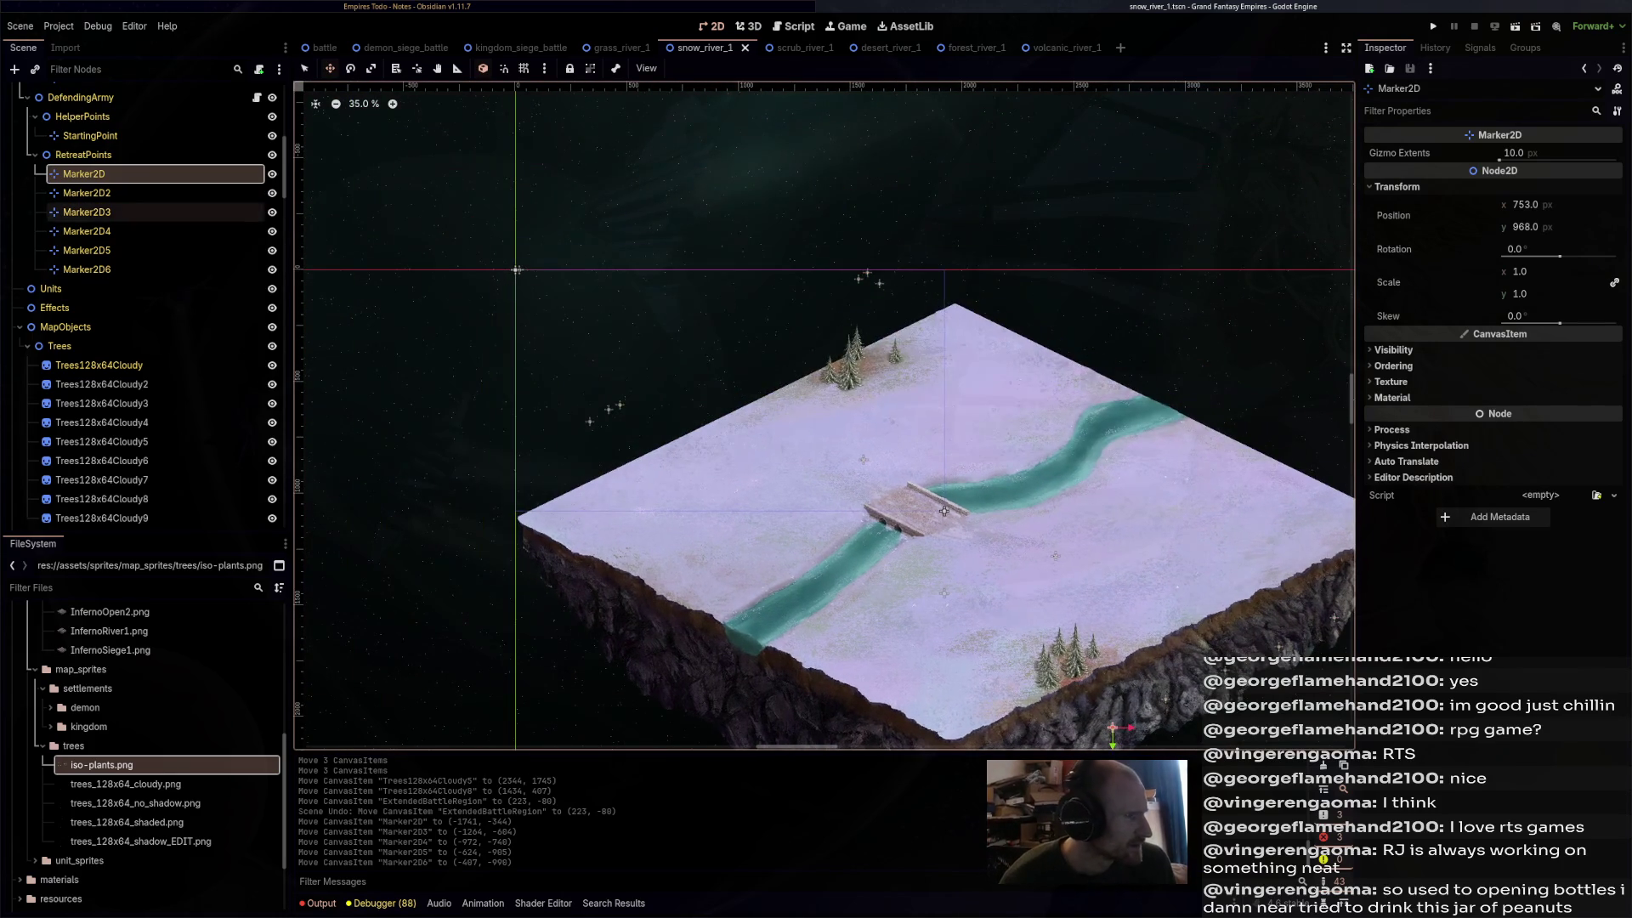
# - Drag the attacking retreat markers beyond the upper-left edge and save snow_river_1
pyautogui.click(84, 204)
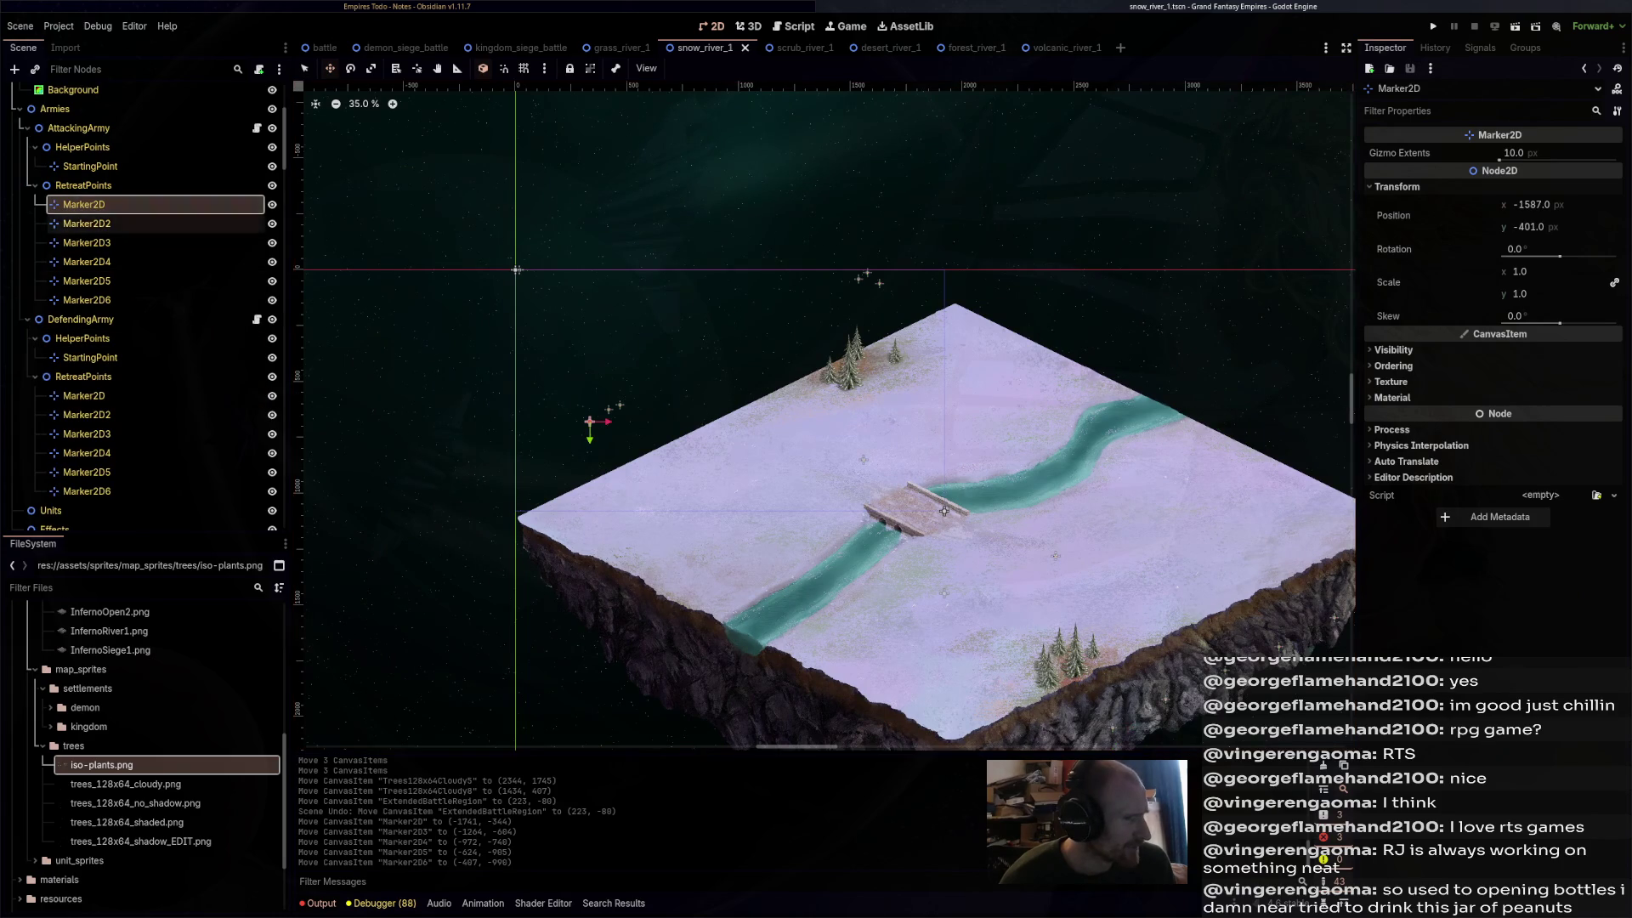
pyautogui.click(86, 223)
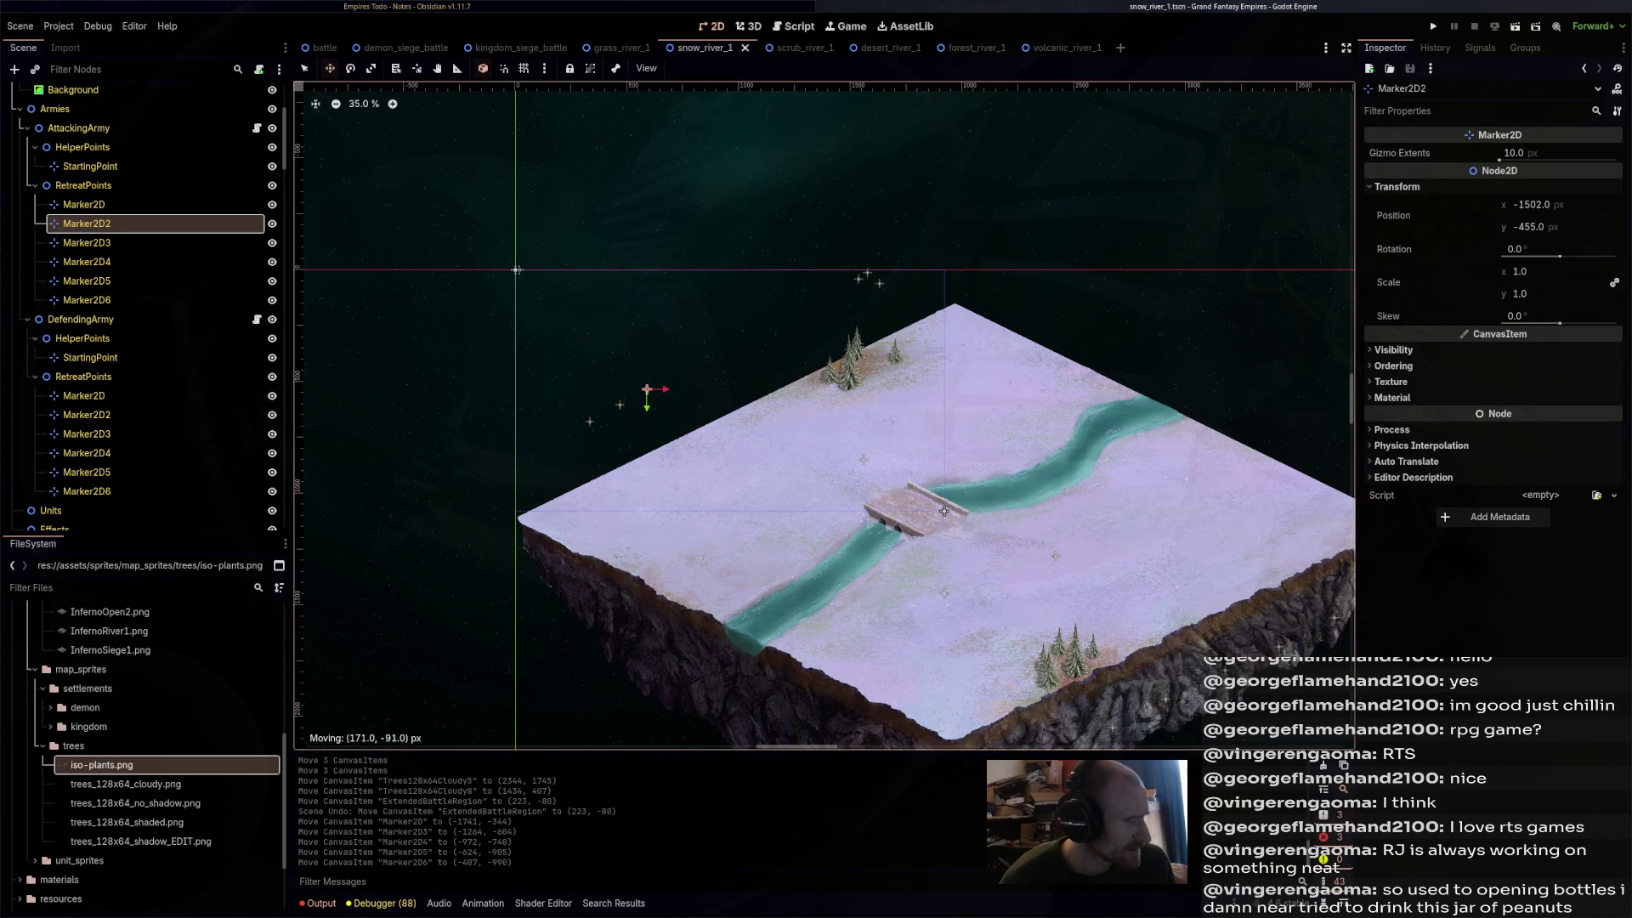
pyautogui.moveTo(647, 388); pyautogui.dragTo(683, 359)
pyautogui.click(87, 242)
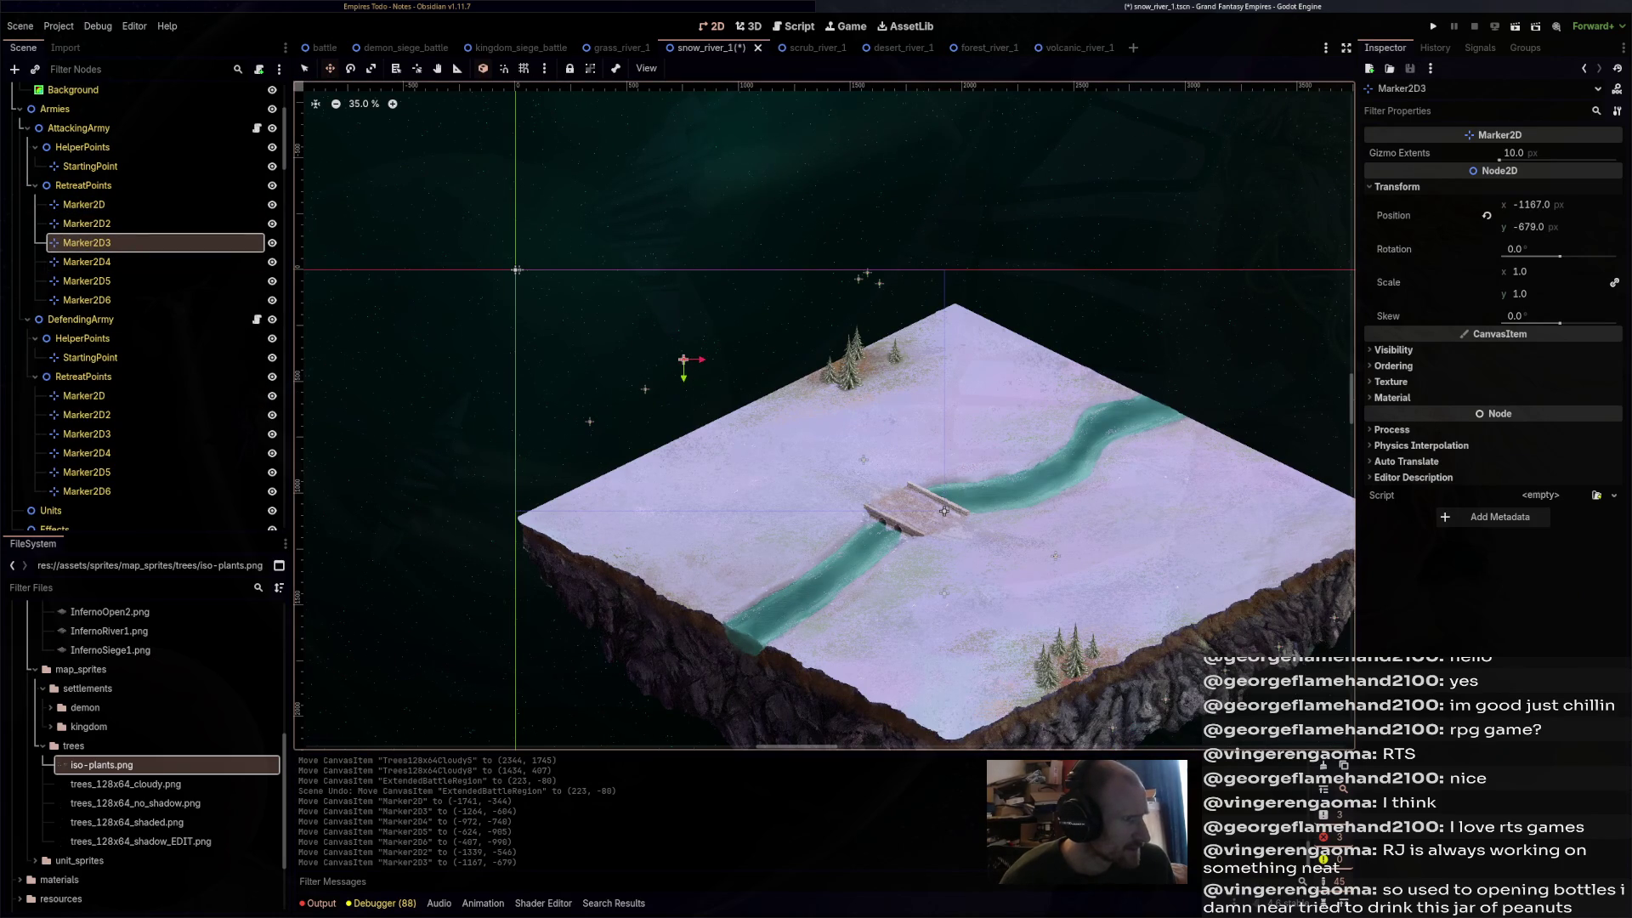
pyautogui.click(86, 262)
pyautogui.moveTo(867, 270); pyautogui.dragTo(840, 286)
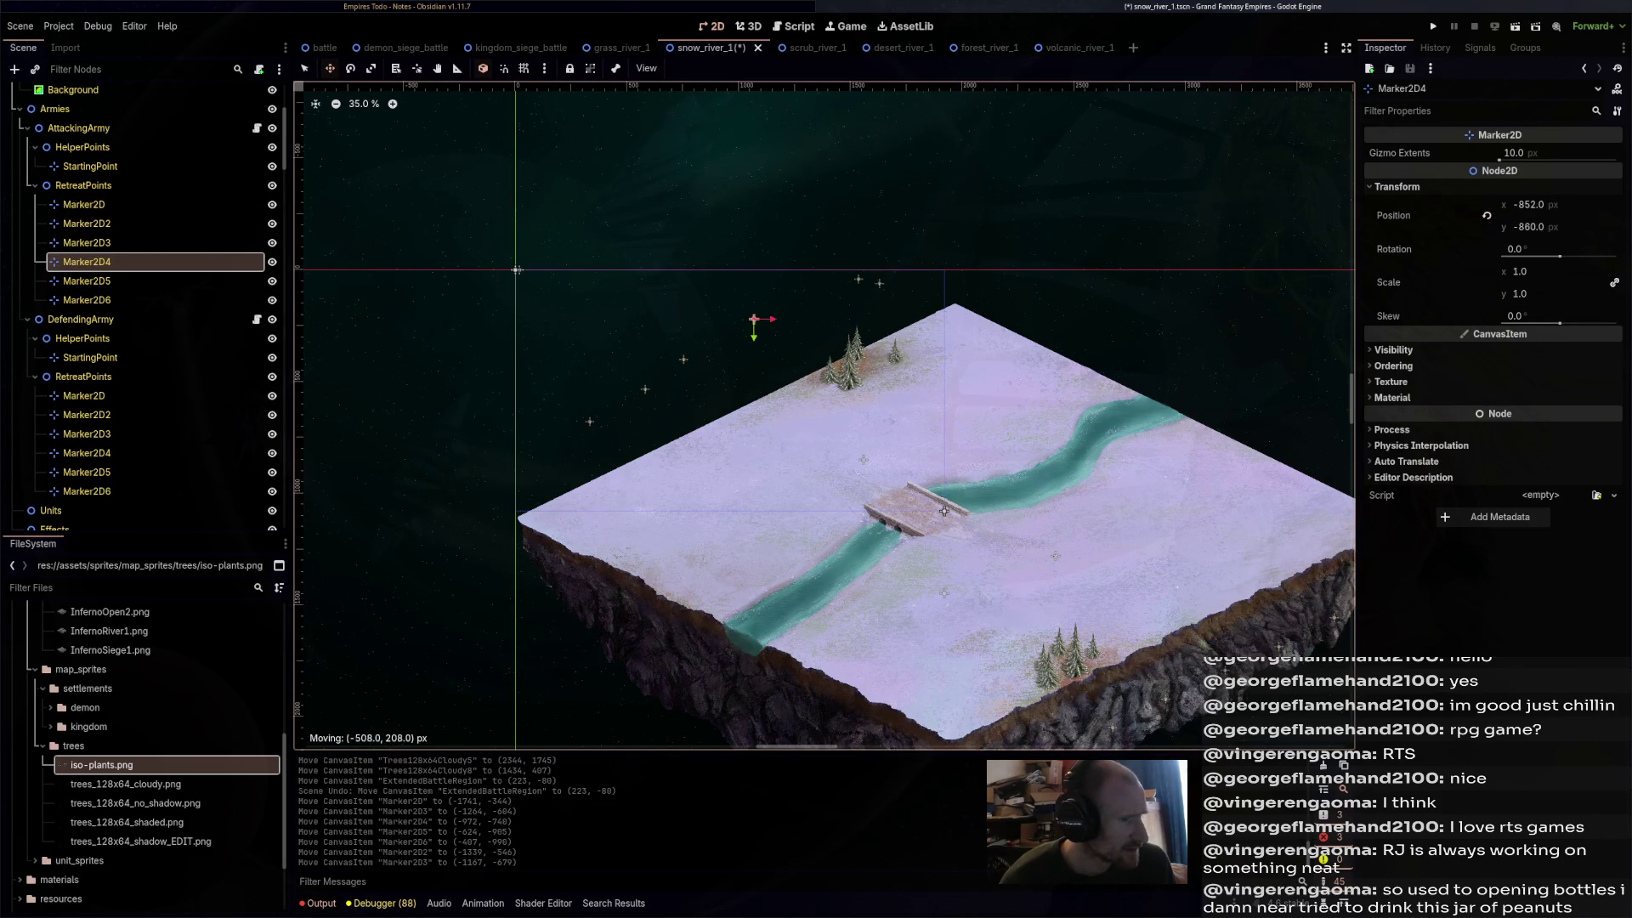
pyautogui.moveTo(754, 320); pyautogui.dragTo(756, 319)
pyautogui.click(86, 281)
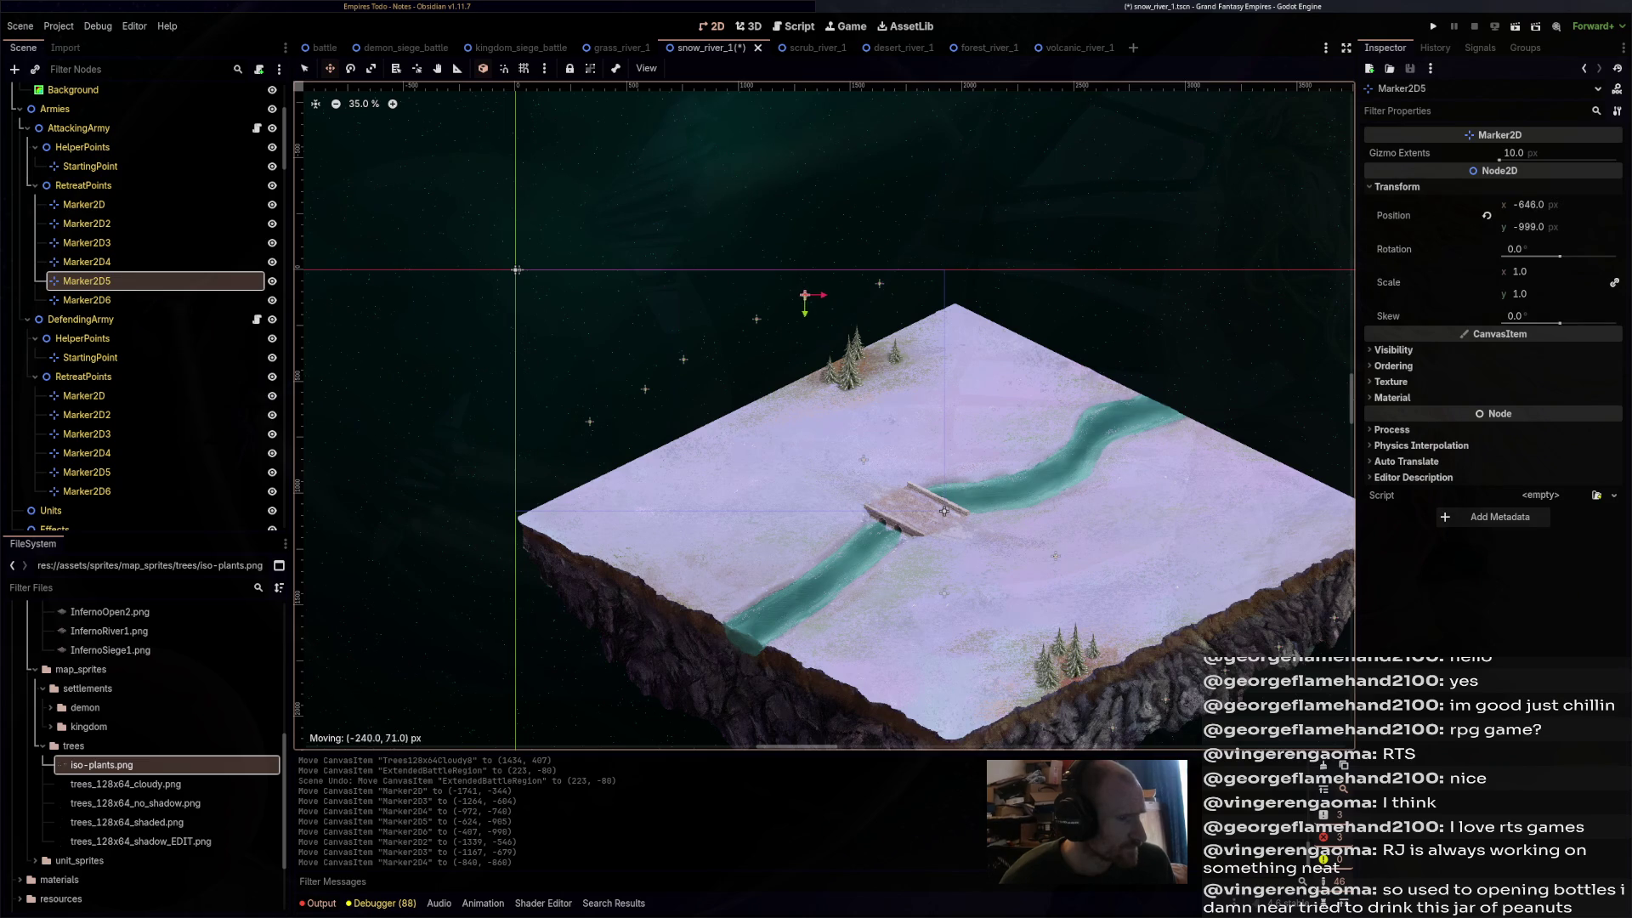
pyautogui.moveTo(944, 511); pyautogui.dragTo(943, 511)
pyautogui.hotkey('ctrl', 's')
pyautogui.click(785, 48)
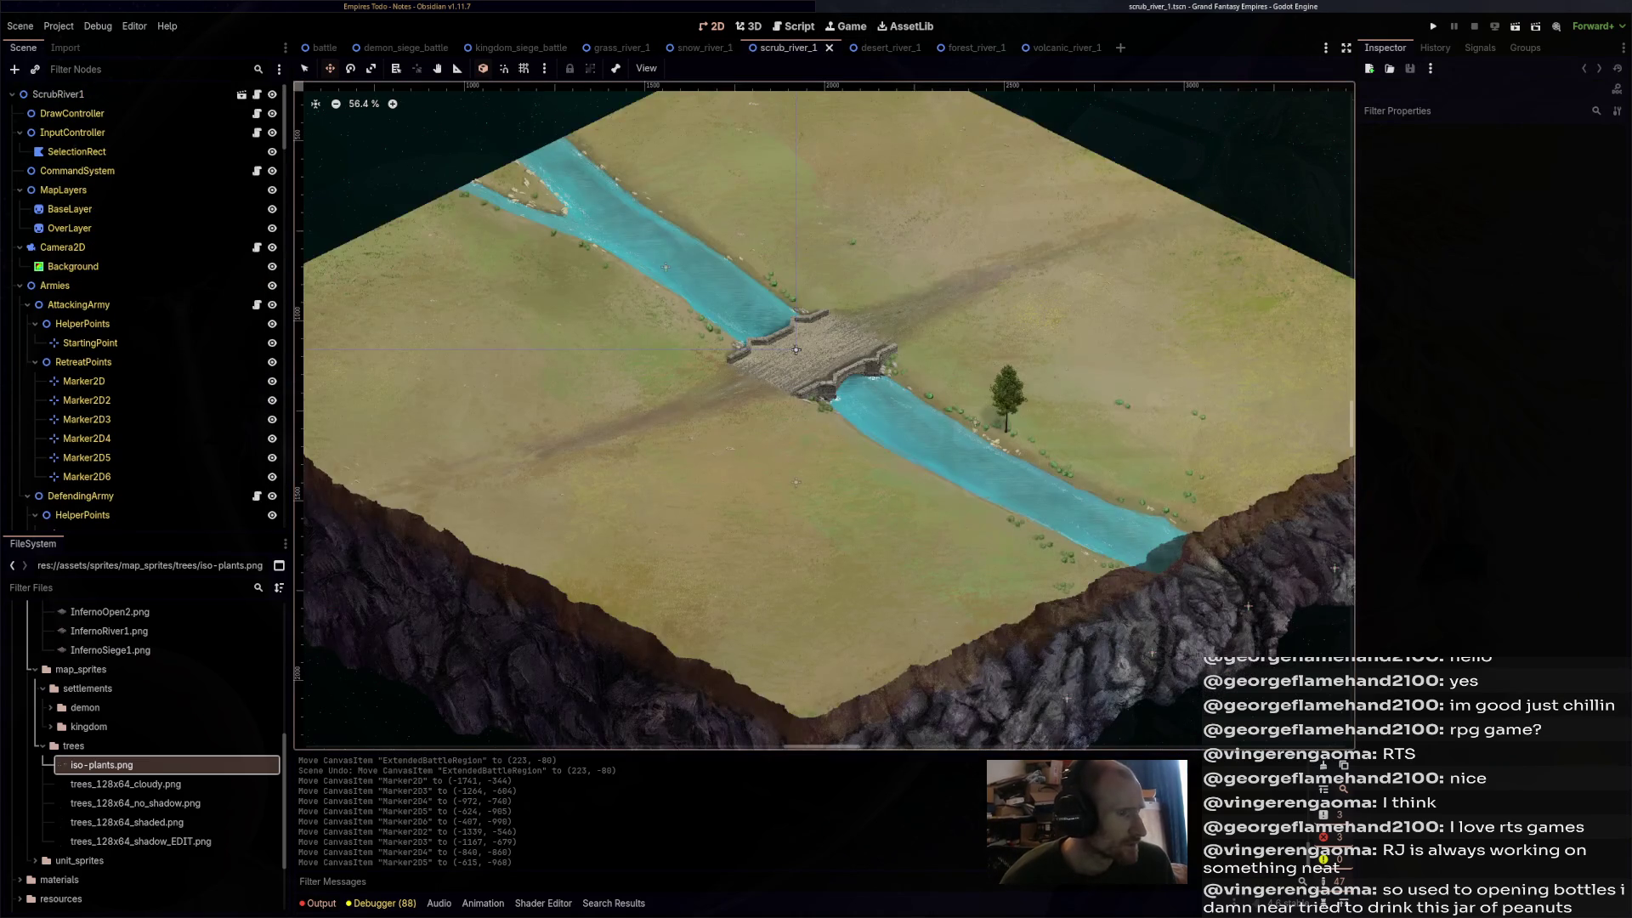
# - Move the attacking army's first three retreat markers beside the scrub map's left edge
pyautogui.scroll(-4, 1163, 646)
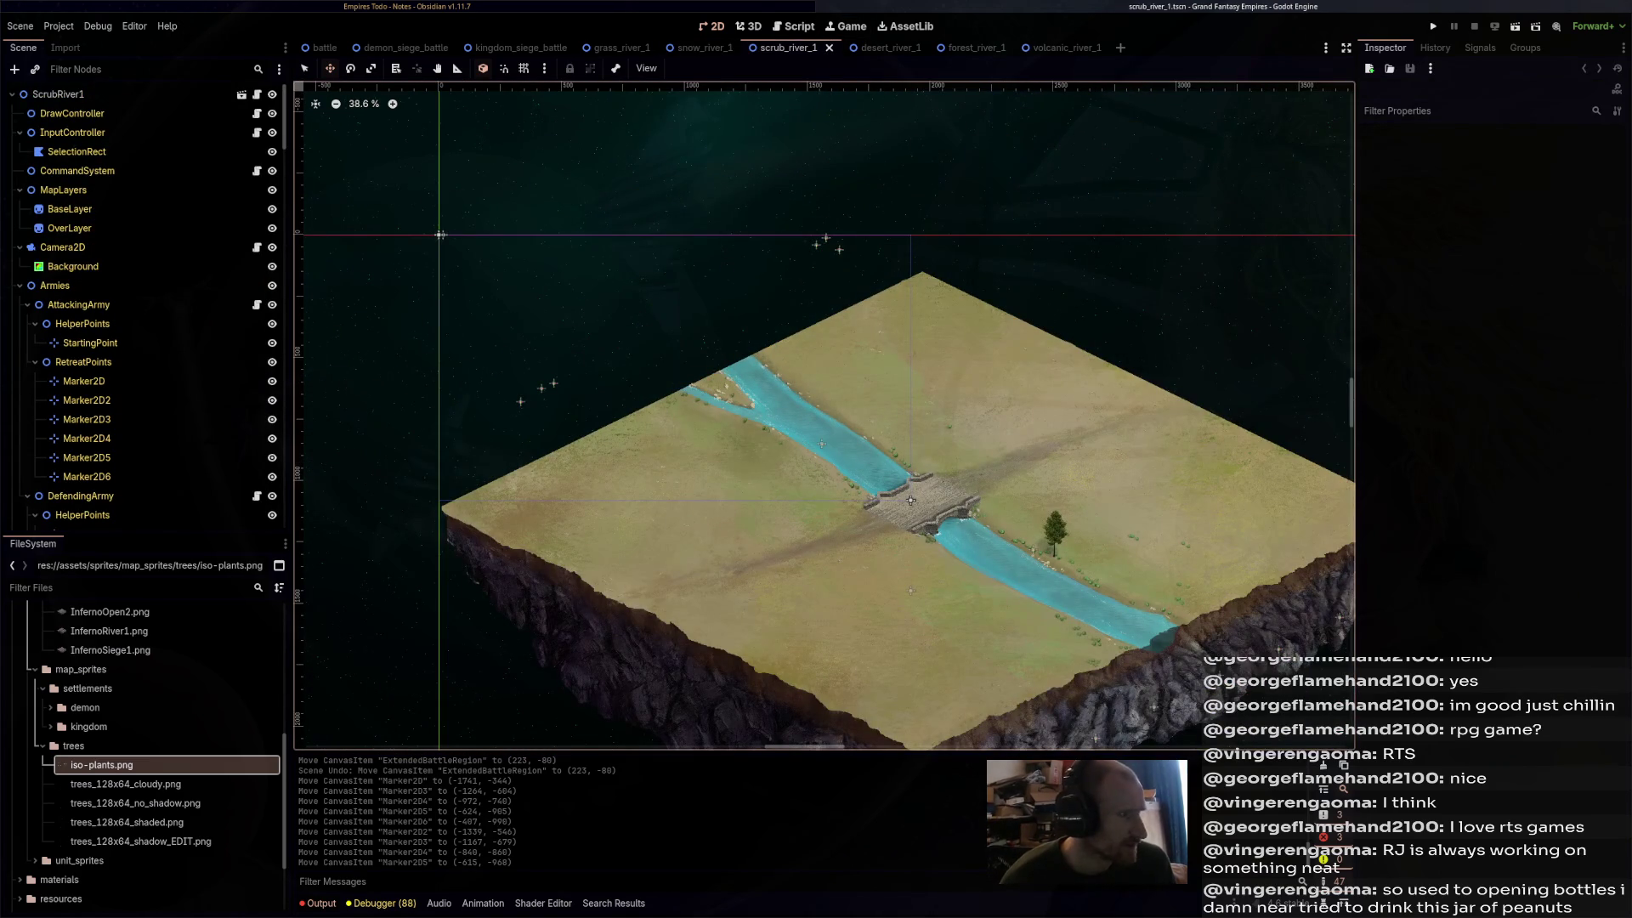
pyautogui.click(136, 381)
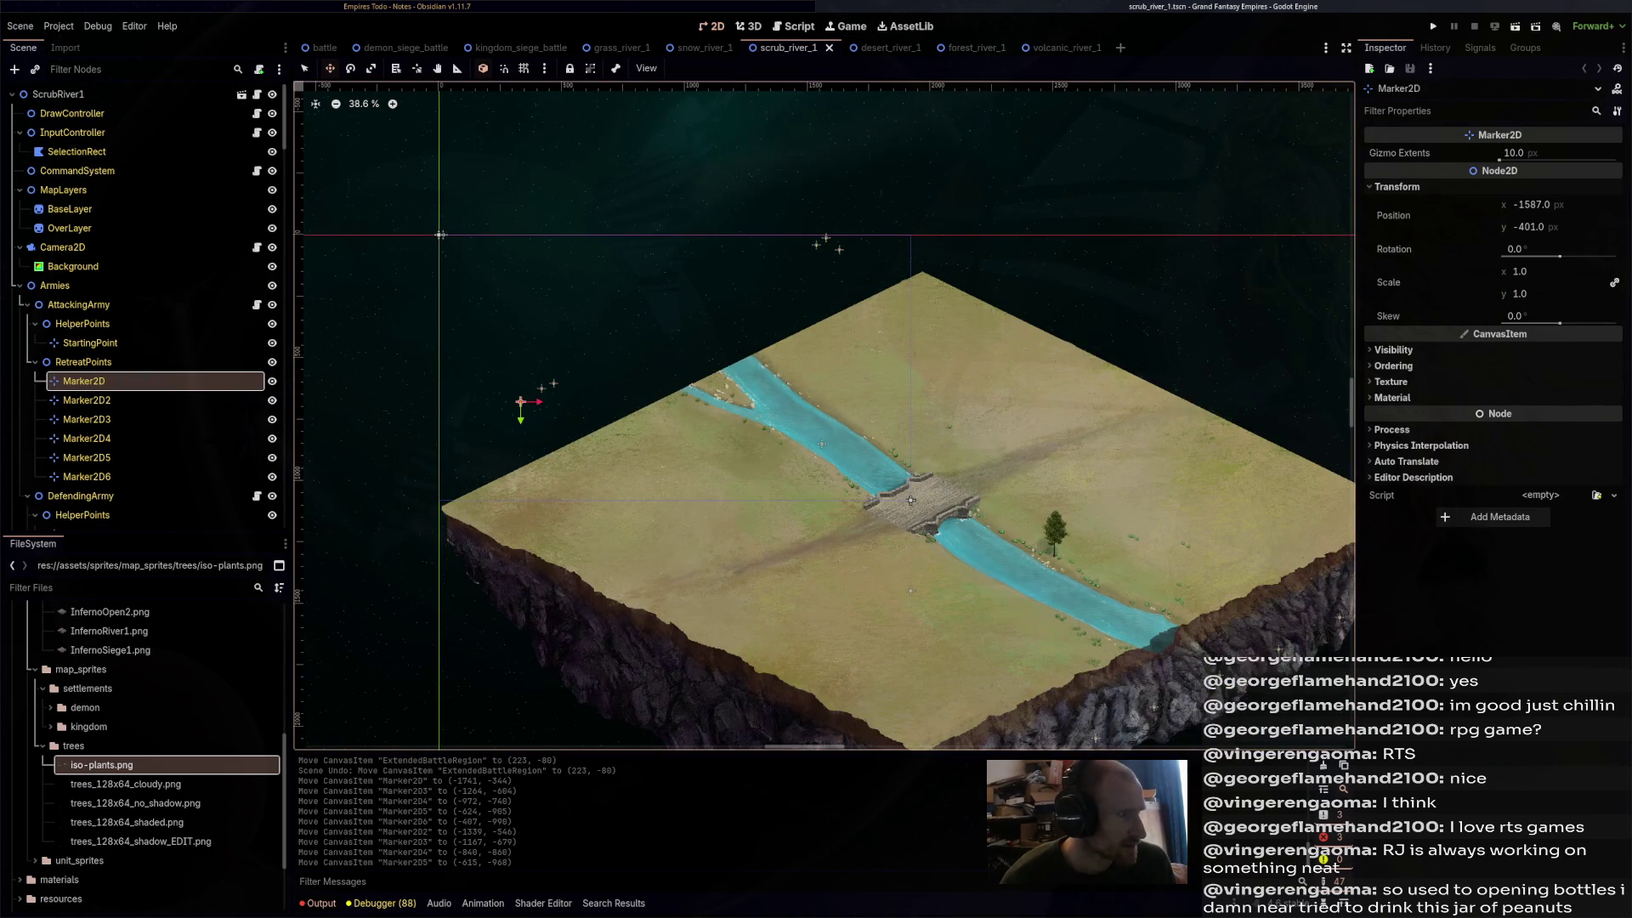
pyautogui.scroll(-2, 569, 403)
pyautogui.moveTo(520, 401)
pyautogui.mouseDown()
pyautogui.moveTo(570, 403)
pyautogui.moveTo(538, 346)
pyautogui.mouseUp()
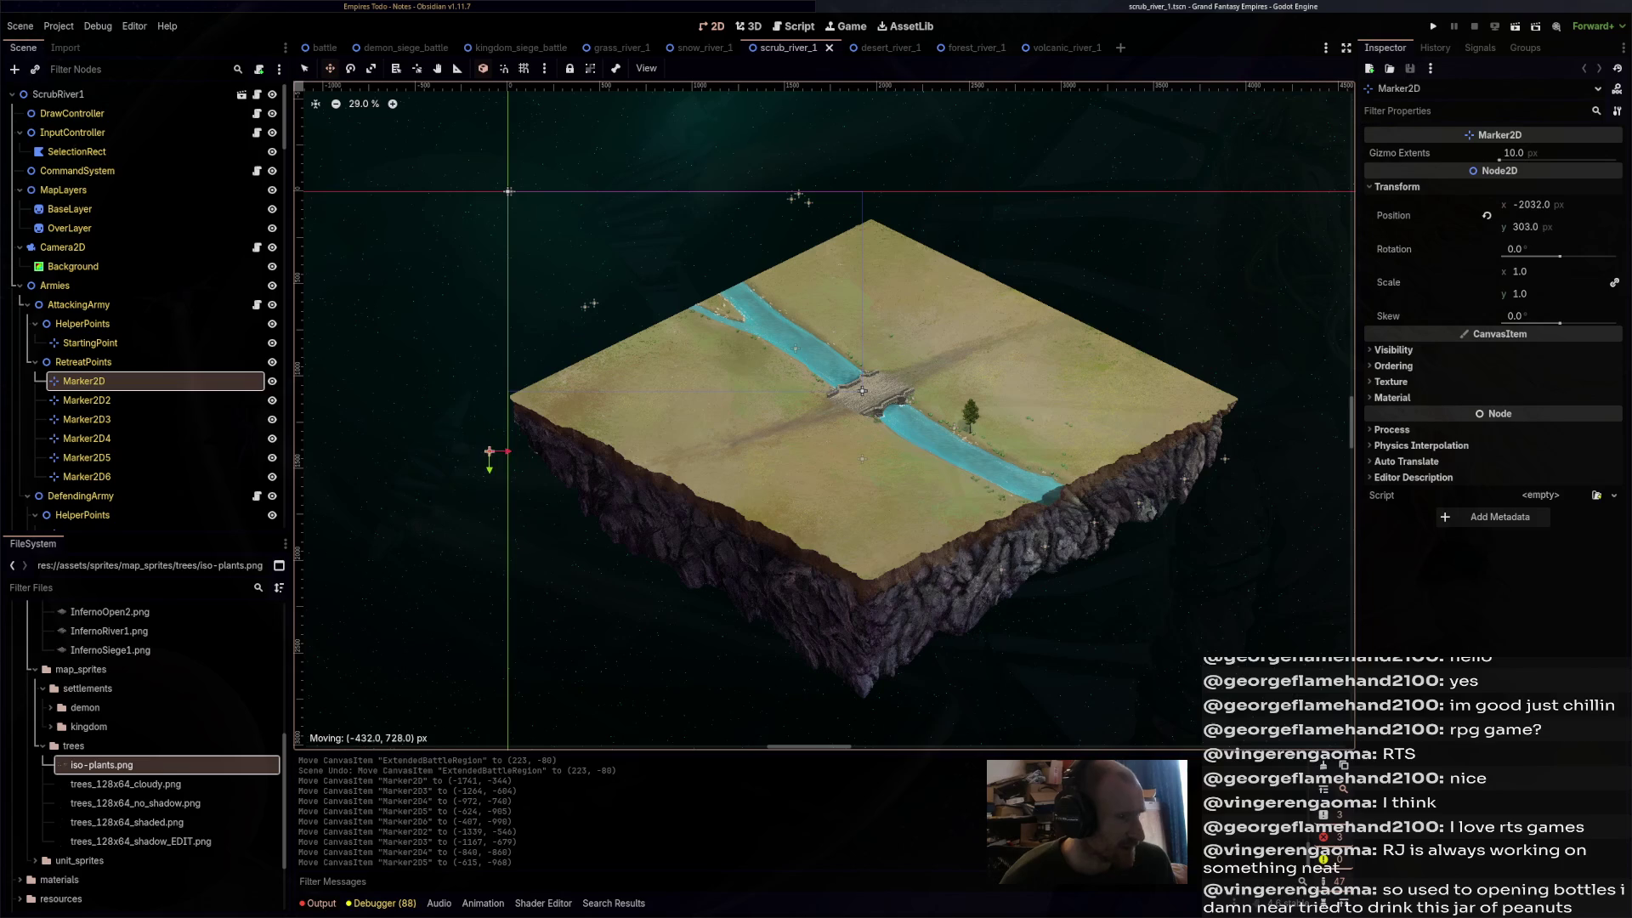
pyautogui.moveTo(489, 451); pyautogui.dragTo(490, 451)
pyautogui.moveTo(586, 304); pyautogui.dragTo(566, 384)
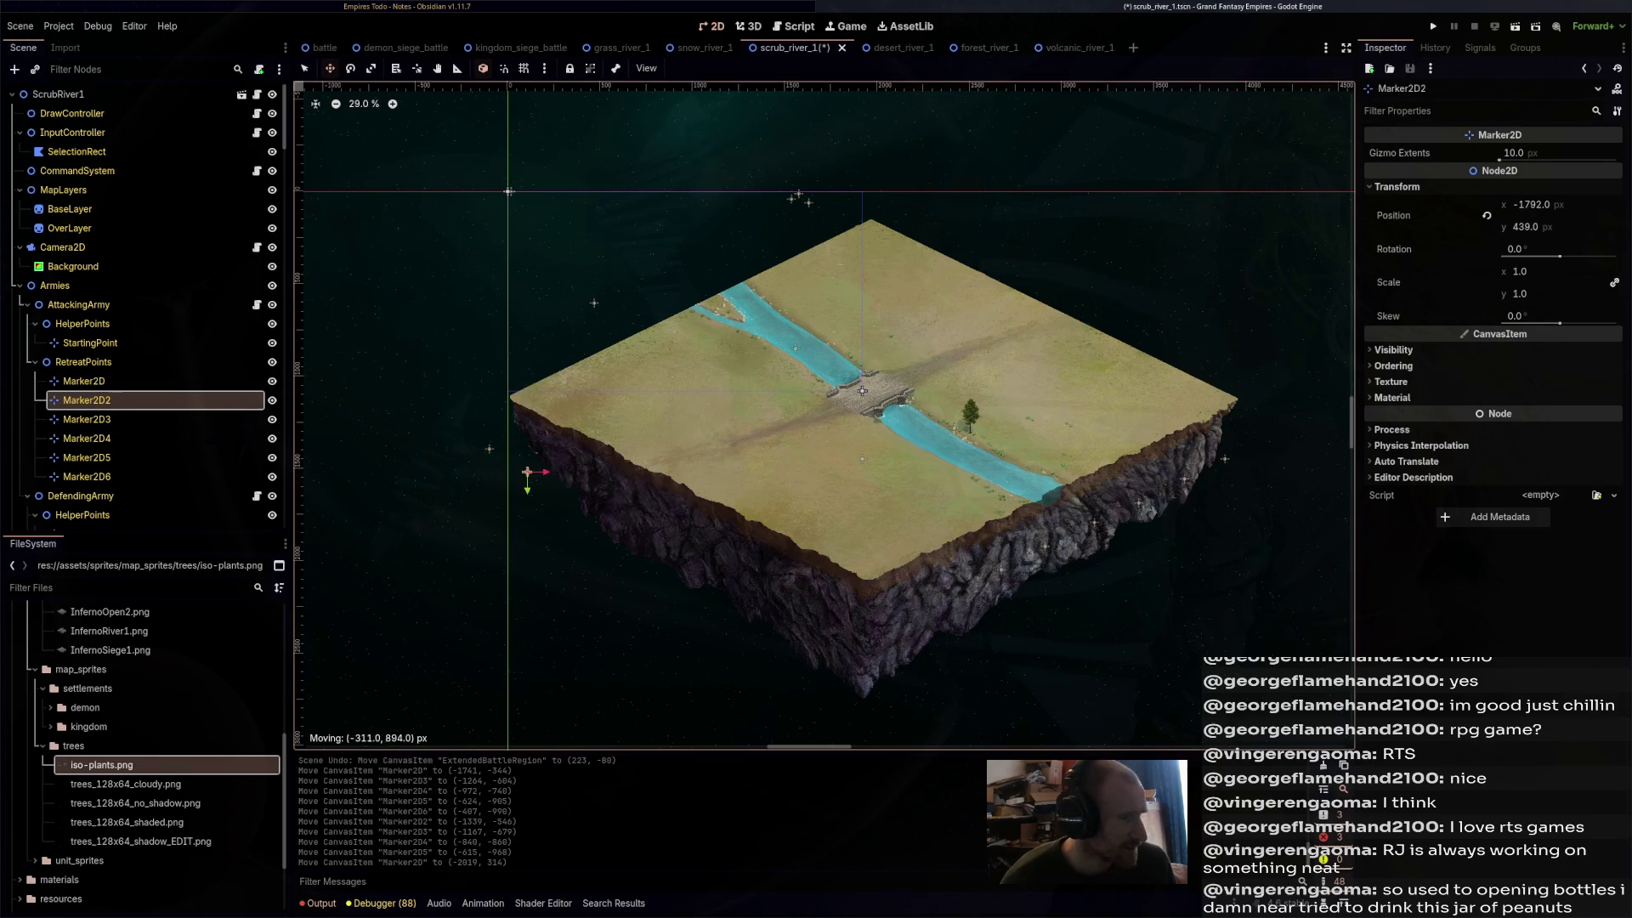
pyautogui.moveTo(526, 471); pyautogui.dragTo(527, 472)
pyautogui.moveTo(593, 303); pyautogui.dragTo(582, 504)
# - Place the attacking army's fourth to sixth retreat markers on the cliff side and save the scene
pyautogui.click(797, 196)
pyautogui.moveTo(797, 196); pyautogui.dragTo(761, 342)
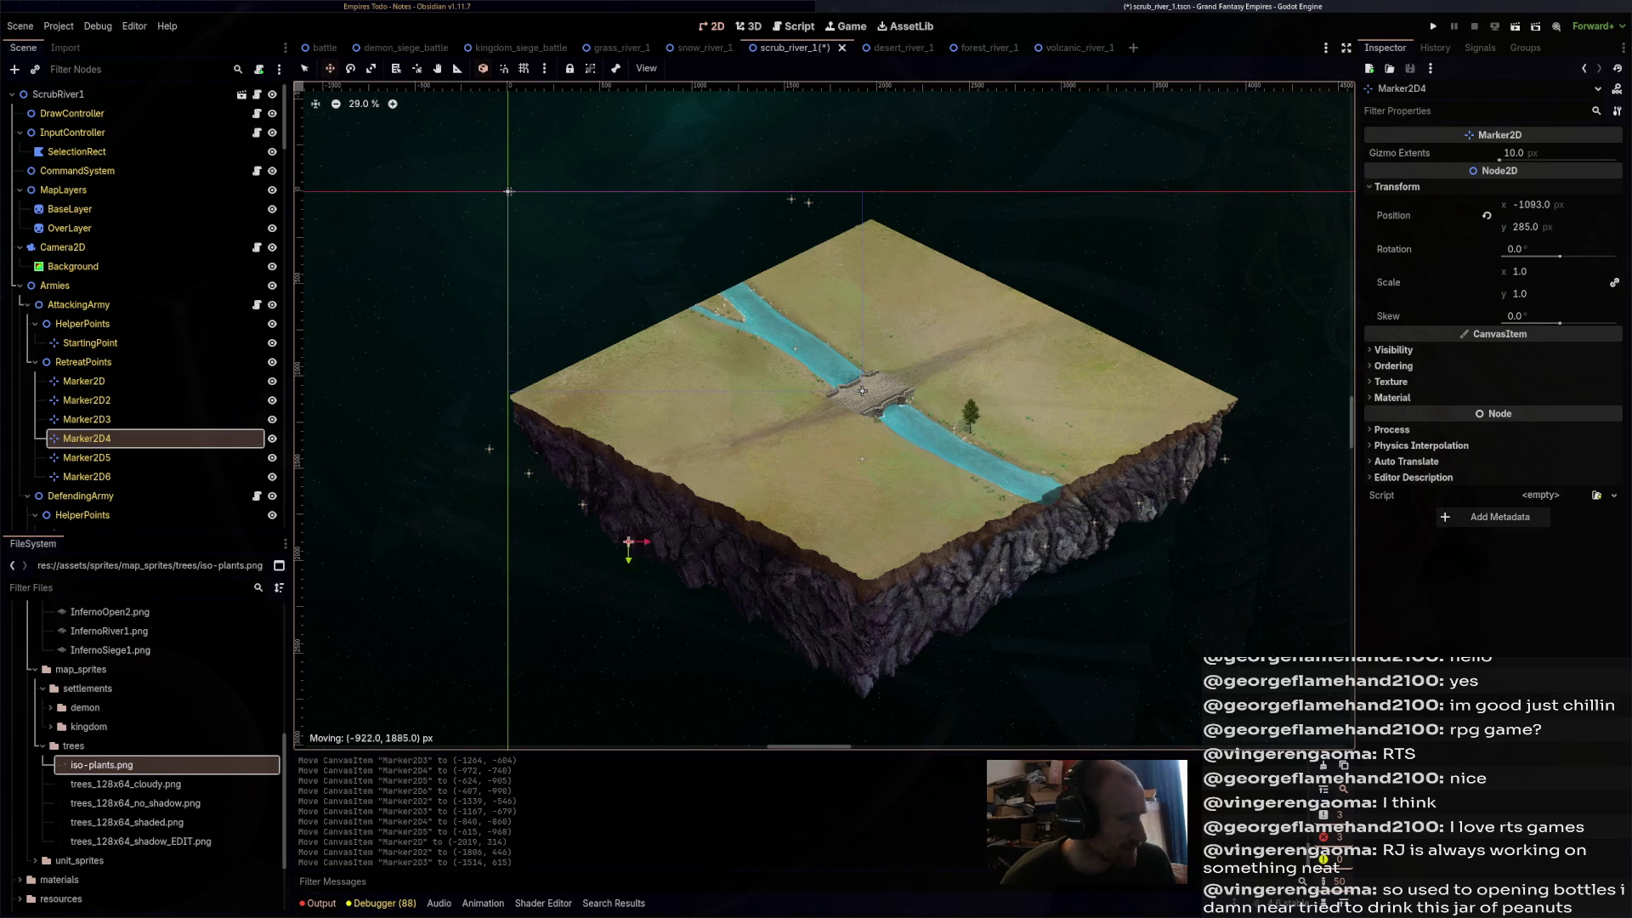
pyautogui.moveTo(652, 541); pyautogui.dragTo(651, 541)
pyautogui.moveTo(790, 199); pyautogui.dragTo(828, 482)
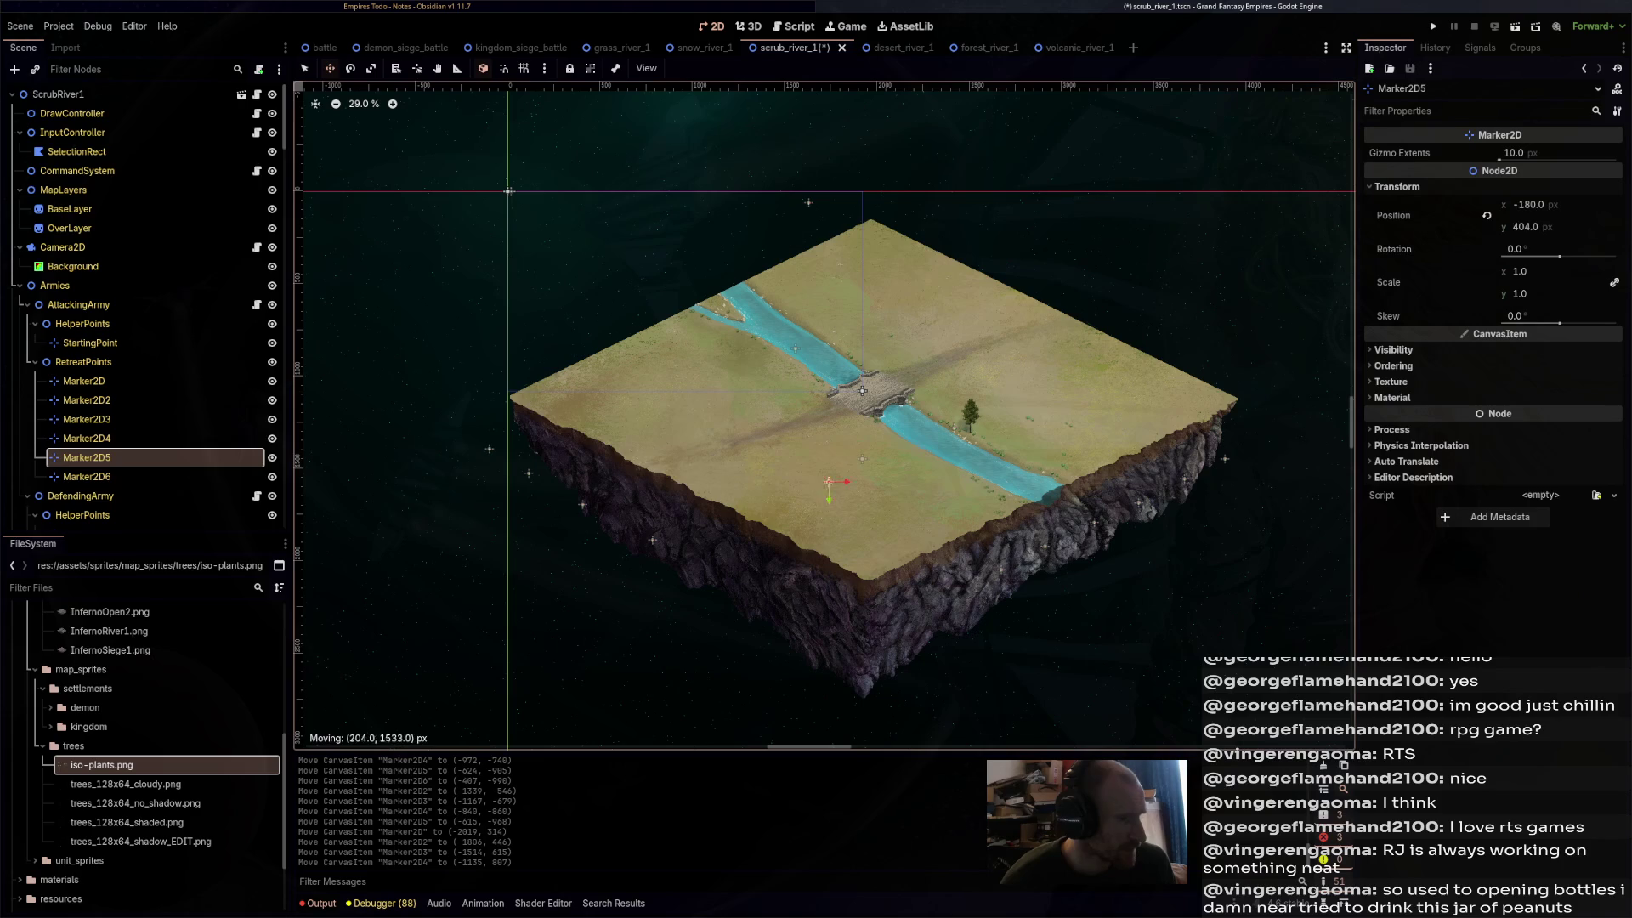
pyautogui.moveTo(709, 558); pyautogui.dragTo(709, 558)
pyautogui.moveTo(808, 202); pyautogui.dragTo(856, 527)
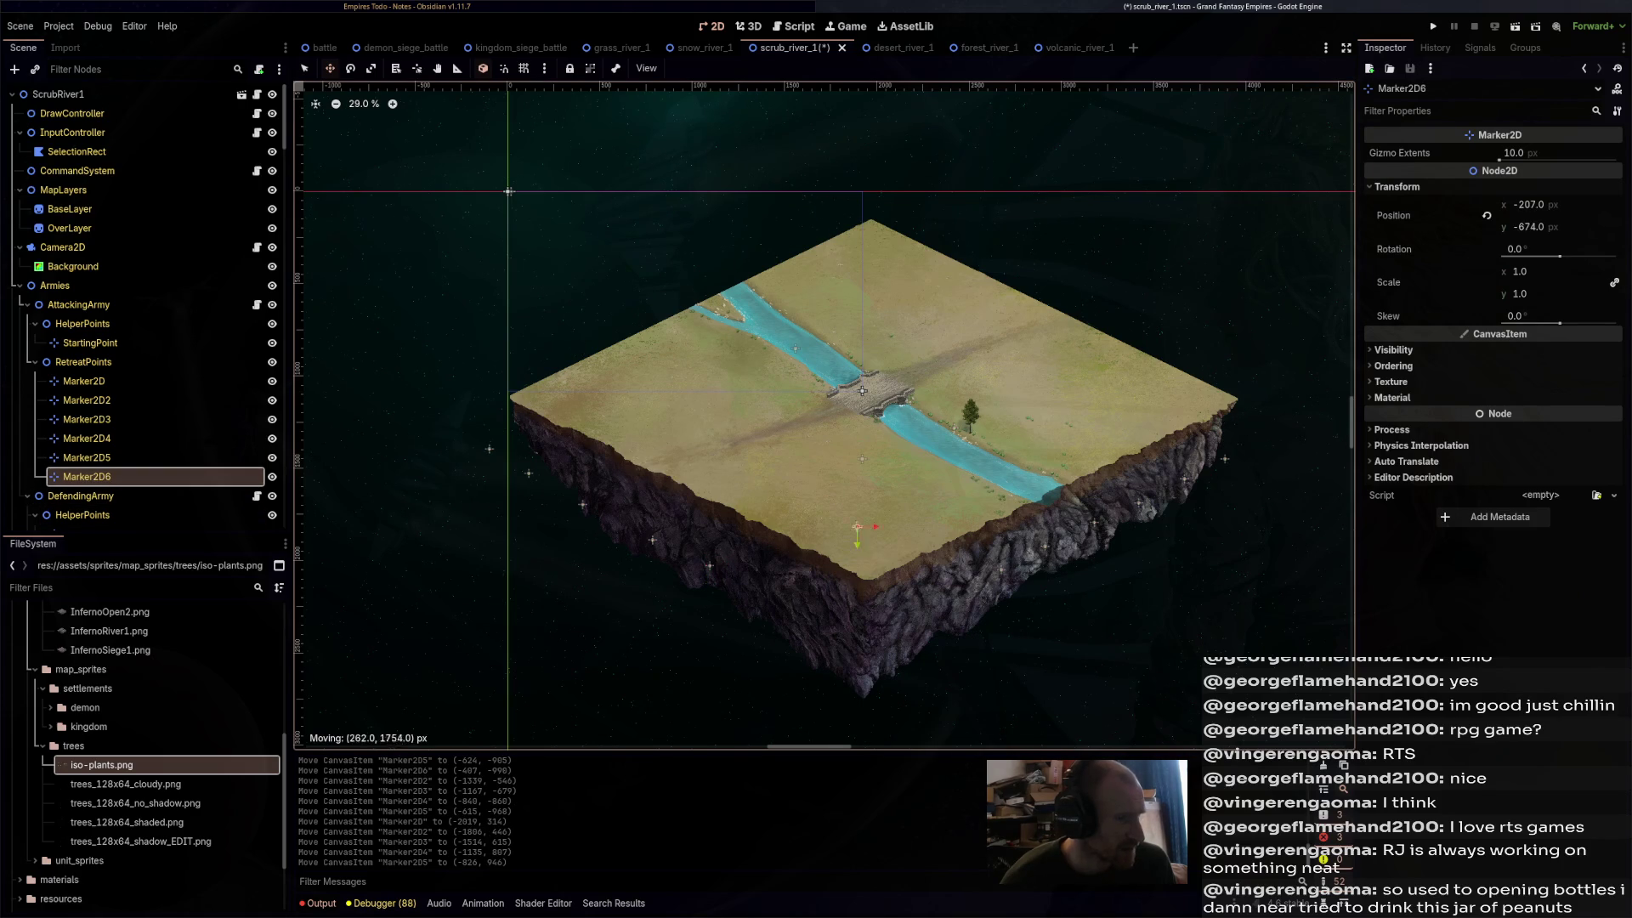
pyautogui.moveTo(780, 598); pyautogui.dragTo(763, 600)
pyautogui.hotkey('ctrl', 's')
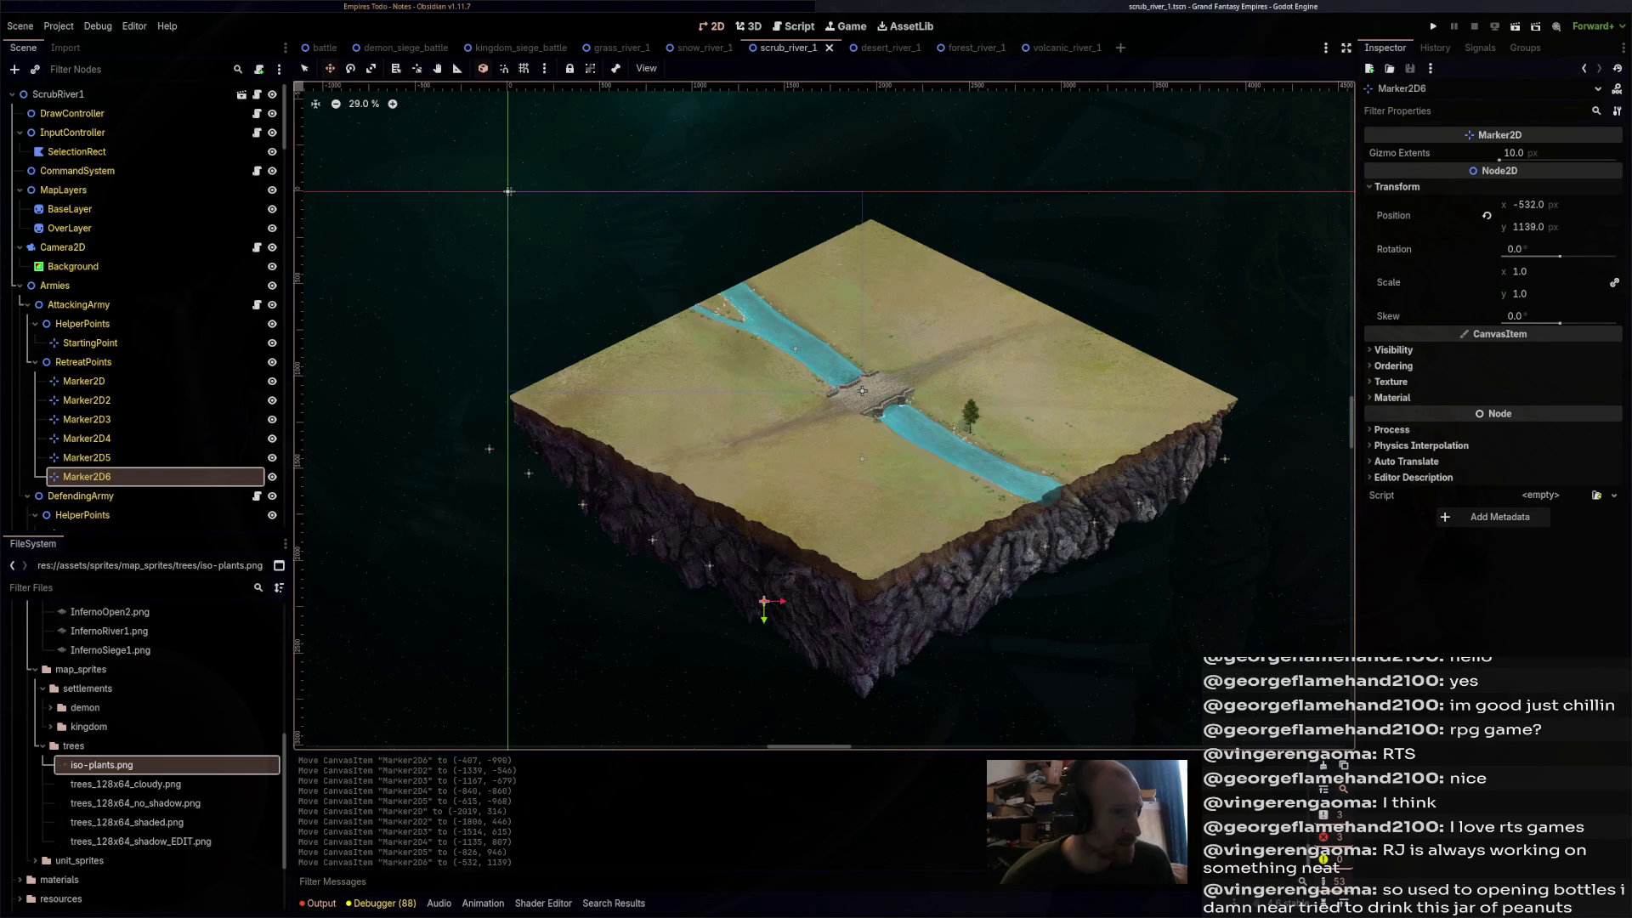
# - Move the defending army's retreat markers to the top corner and beyond the upper-right edge, then save
pyautogui.scroll(-5, 144, 306)
pyautogui.click(83, 295)
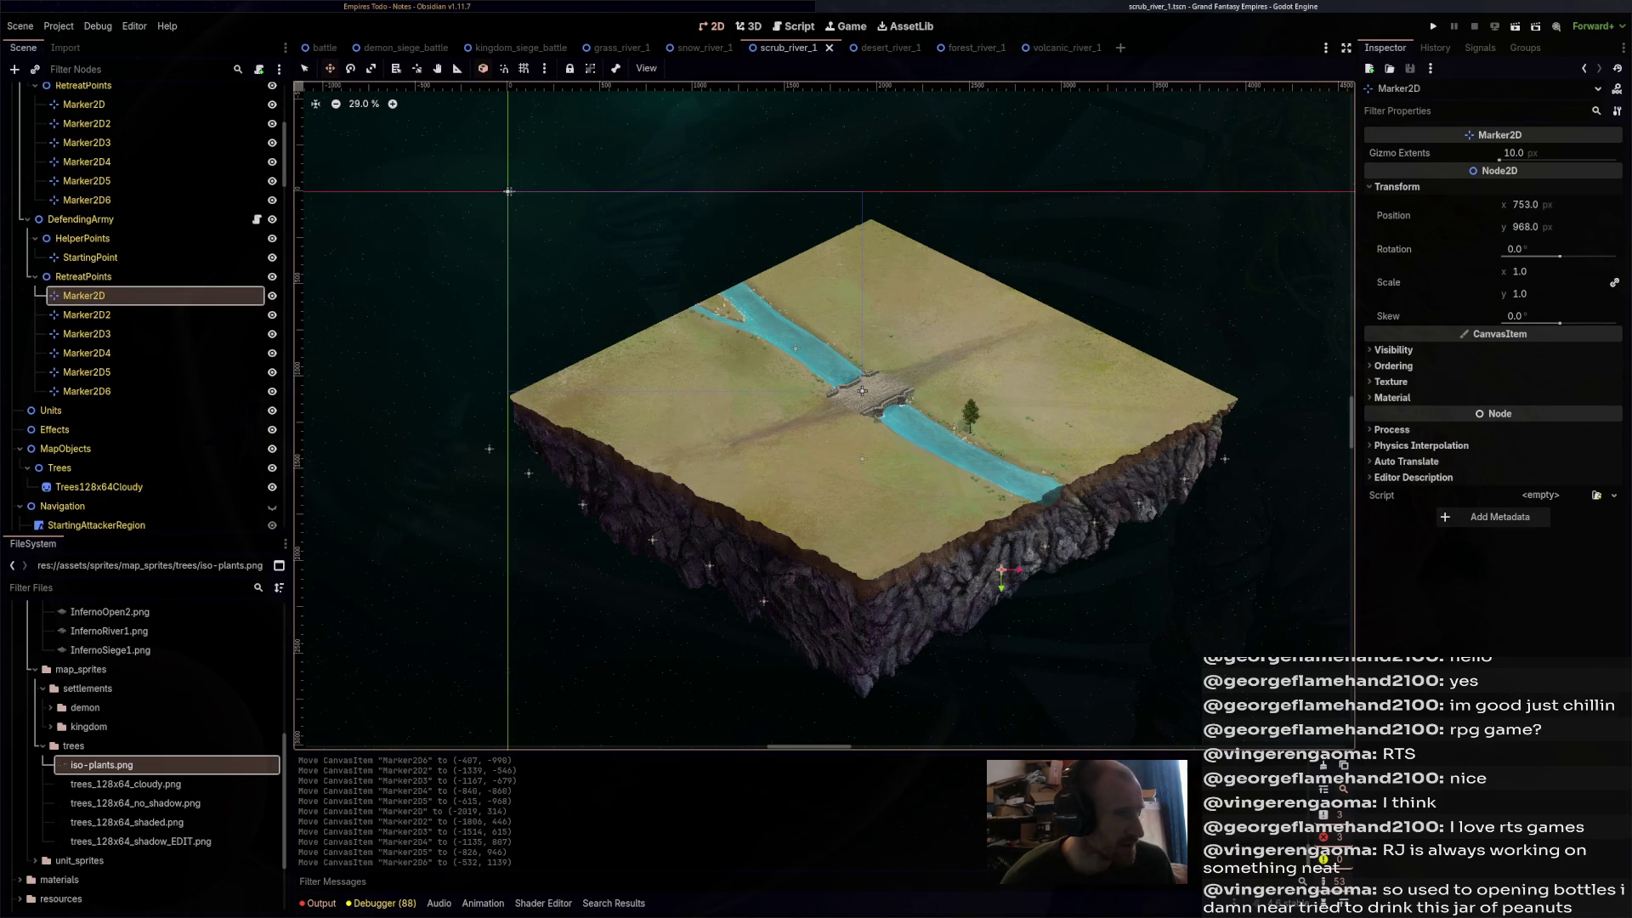
pyautogui.moveTo(863, 391); pyautogui.dragTo(686, 411)
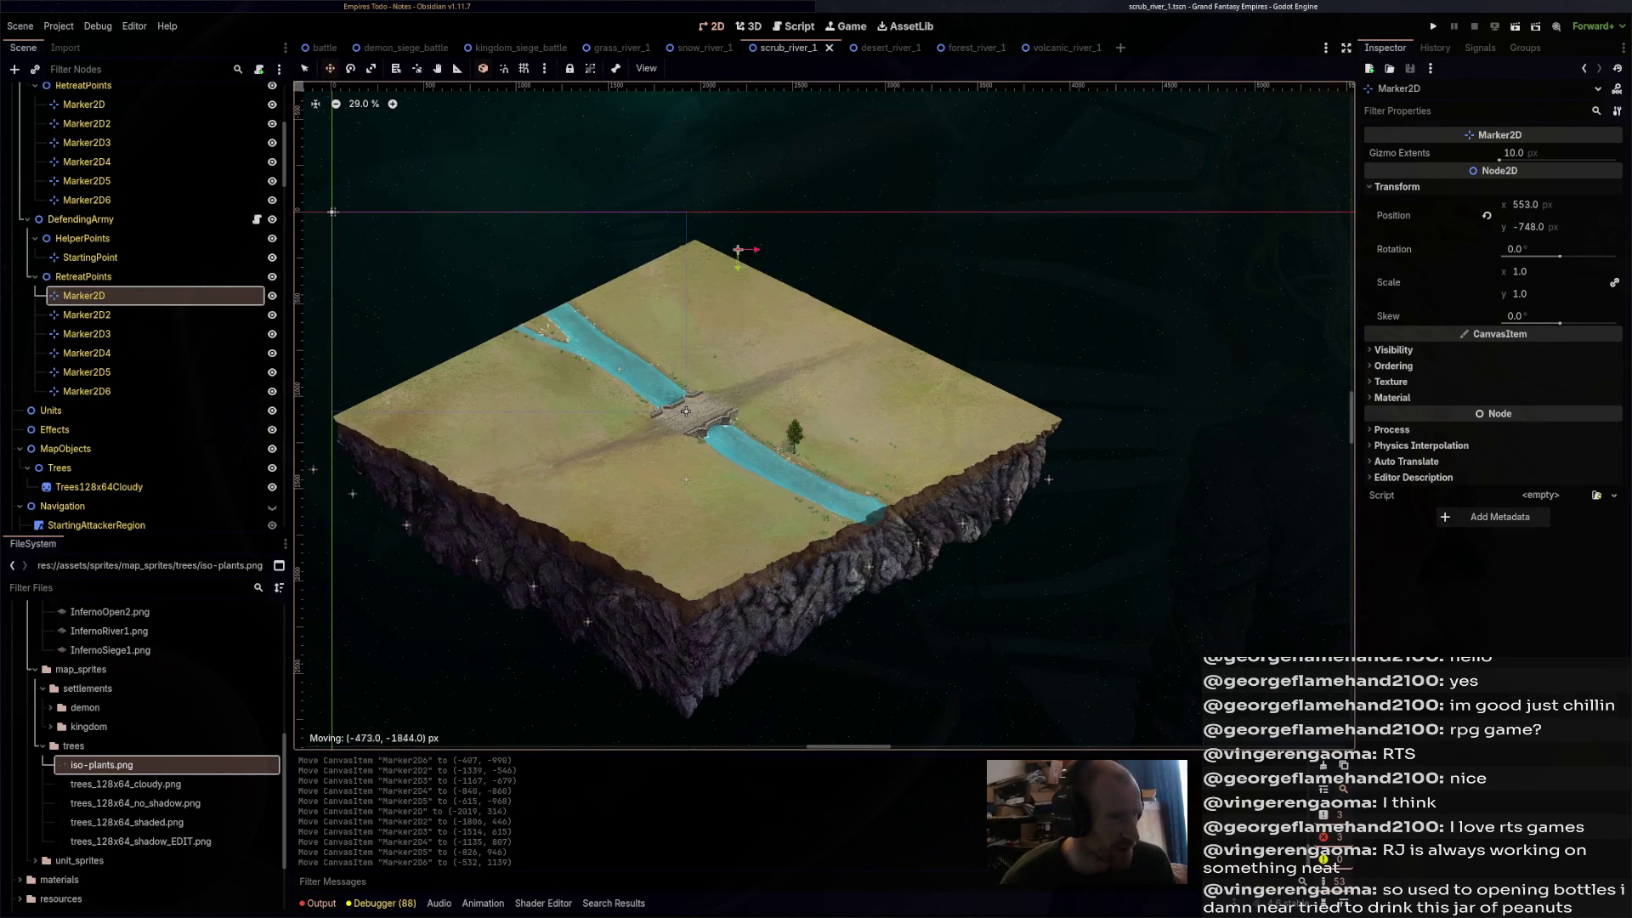
pyautogui.moveTo(770, 215); pyautogui.dragTo(831, 242)
pyautogui.click(84, 315)
pyautogui.click(87, 333)
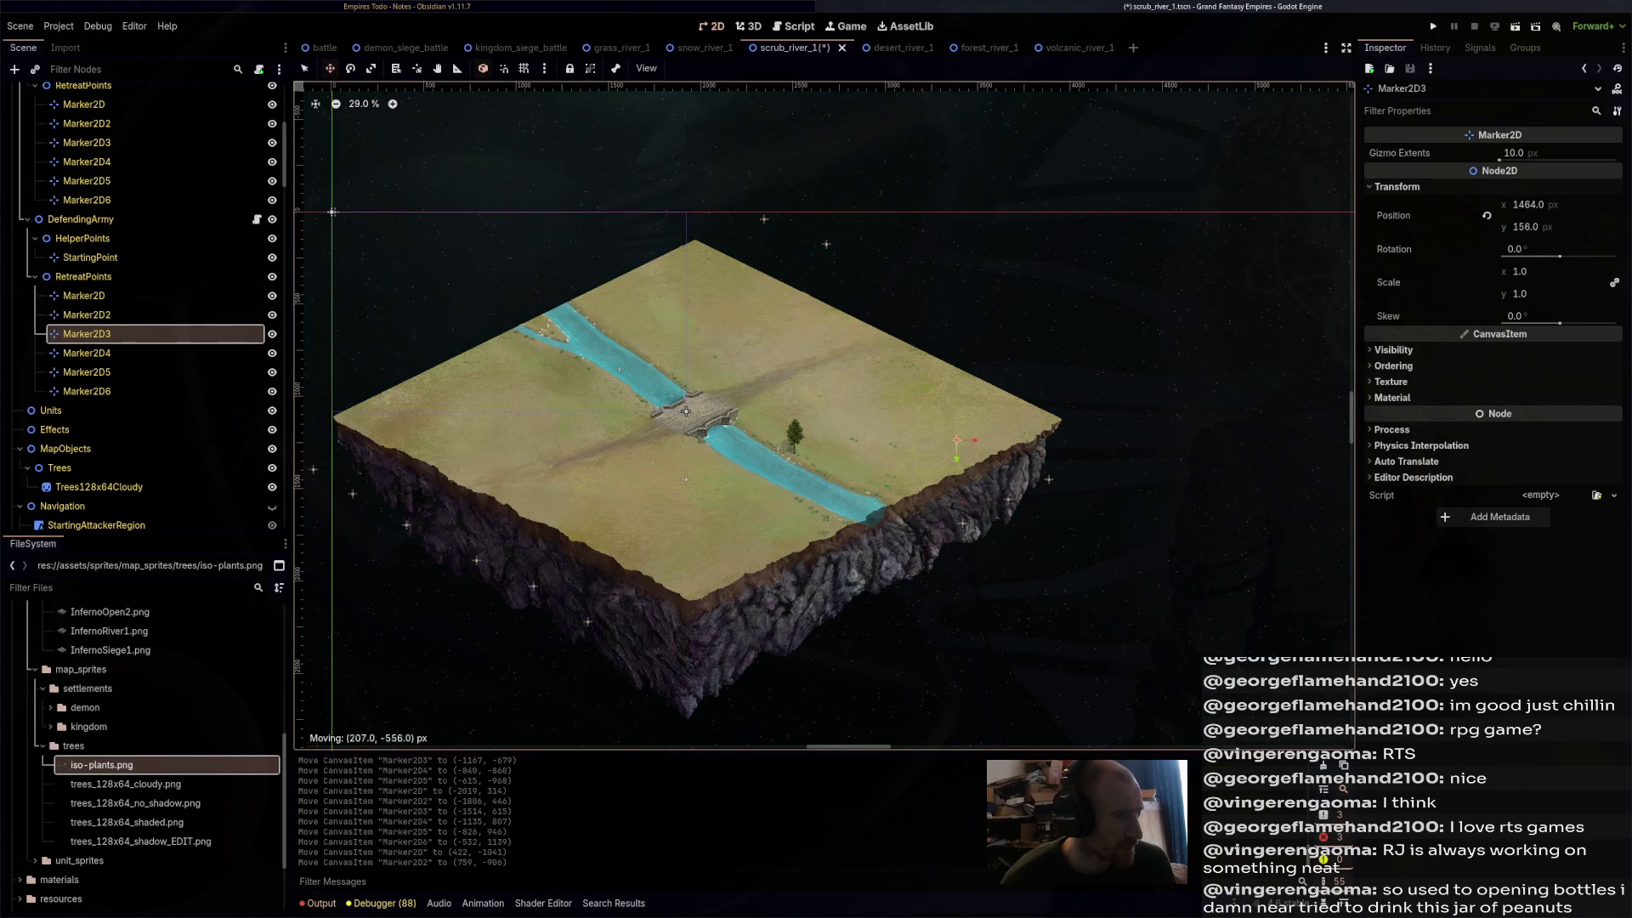
pyautogui.moveTo(963, 523); pyautogui.dragTo(960, 307)
pyautogui.moveTo(1008, 499)
pyautogui.mouseDown()
pyautogui.moveTo(1024, 331)
pyautogui.moveTo(1008, 332)
pyautogui.mouseUp()
pyautogui.moveTo(1049, 479); pyautogui.dragTo(1068, 360)
pyautogui.hotkey('ctrl', 's')
# - In desert_river_1, move the attacking Marker2D2 and Marker2D3 to the map's lower-right and right edges
pyautogui.click(873, 48)
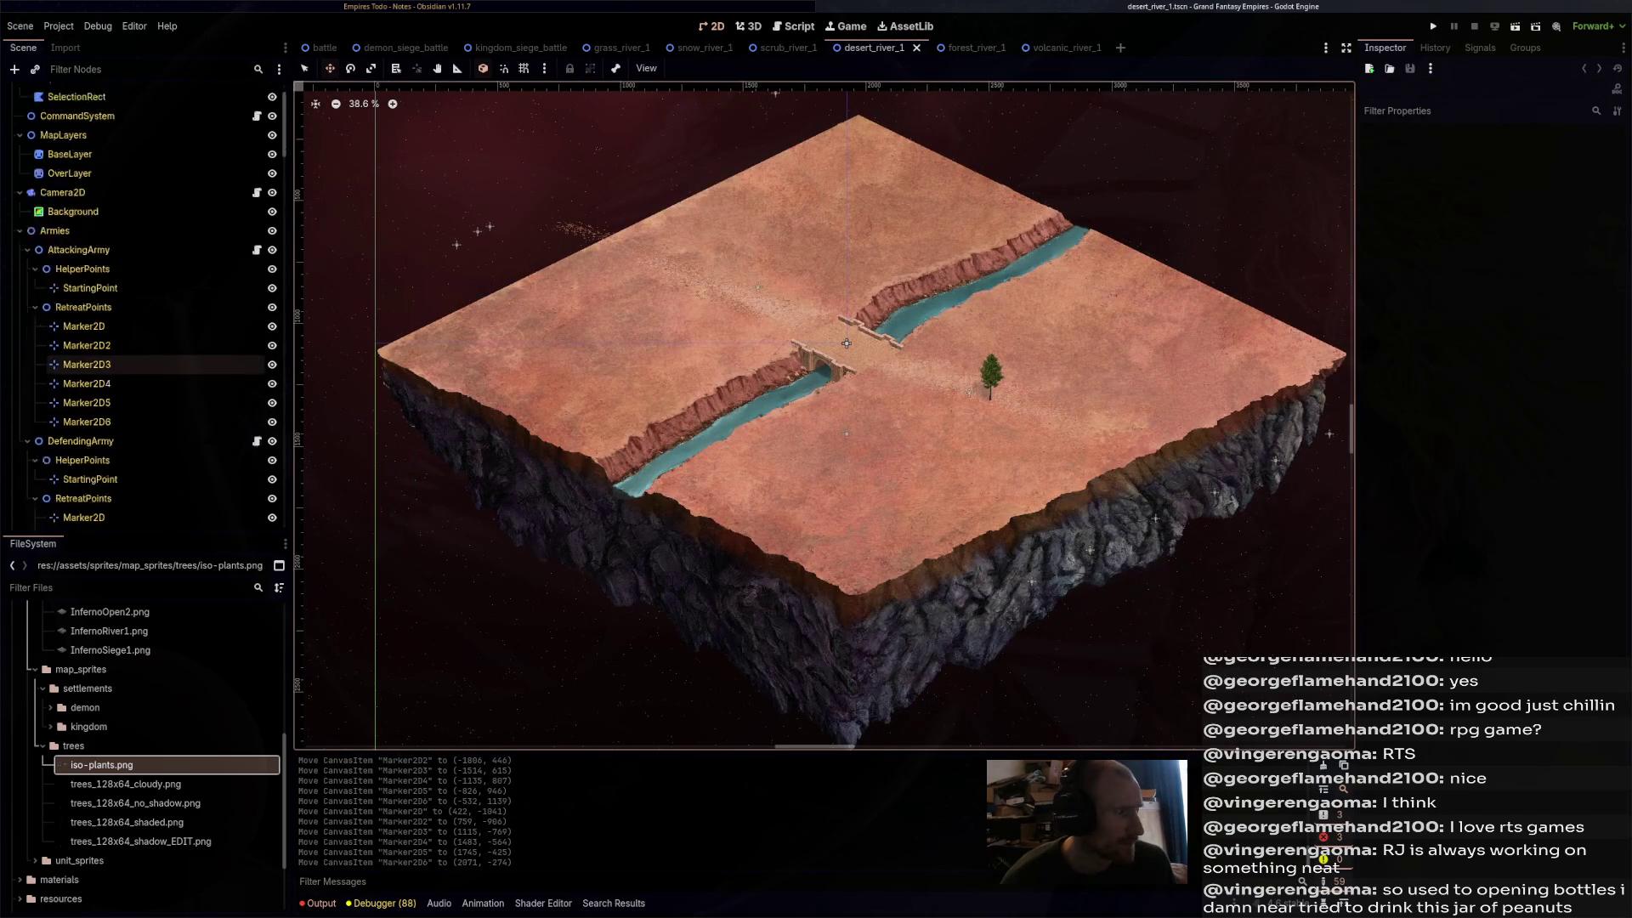
pyautogui.scroll(-2, 128, 340)
pyautogui.click(83, 270)
pyautogui.scroll(-3, 726, 330)
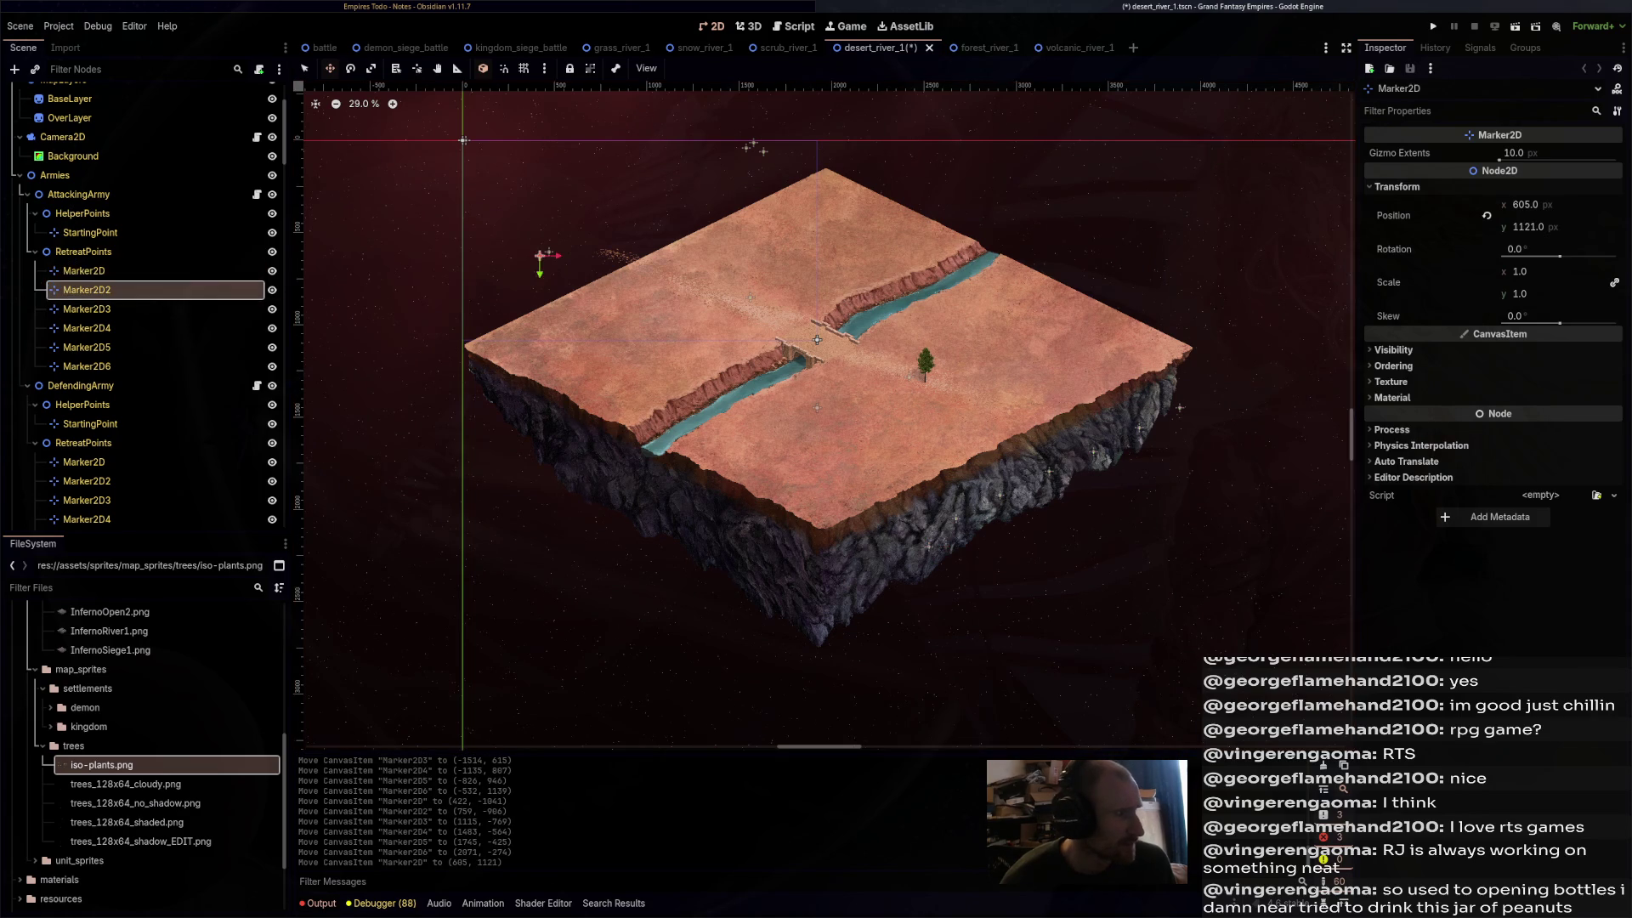
pyautogui.moveTo(541, 253); pyautogui.dragTo(977, 516)
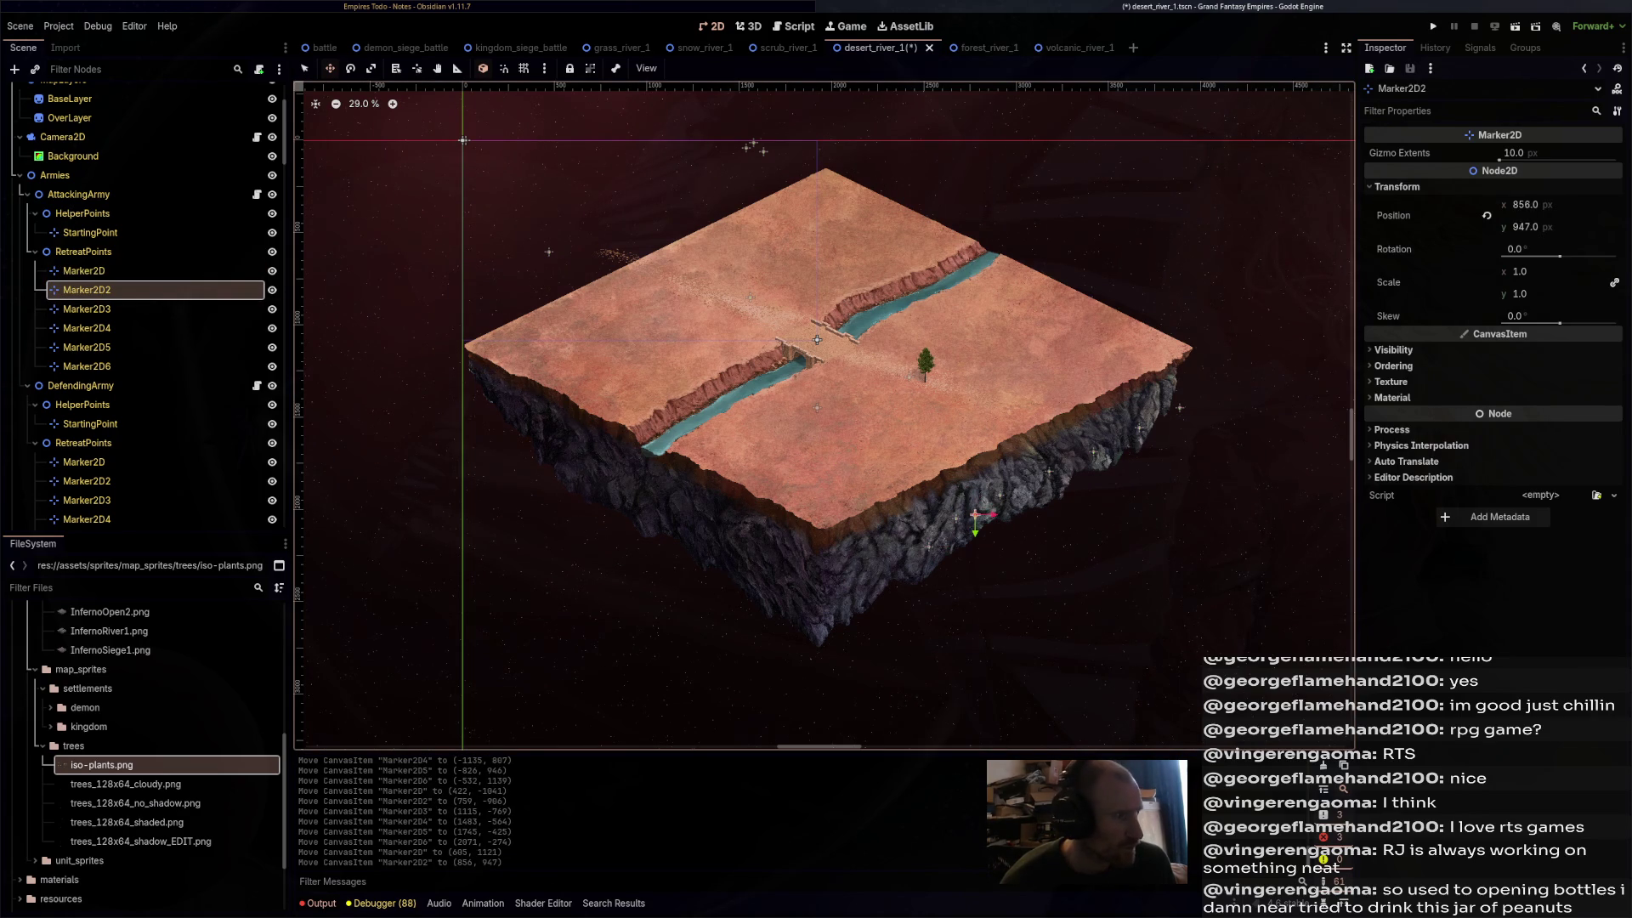
pyautogui.click(87, 308)
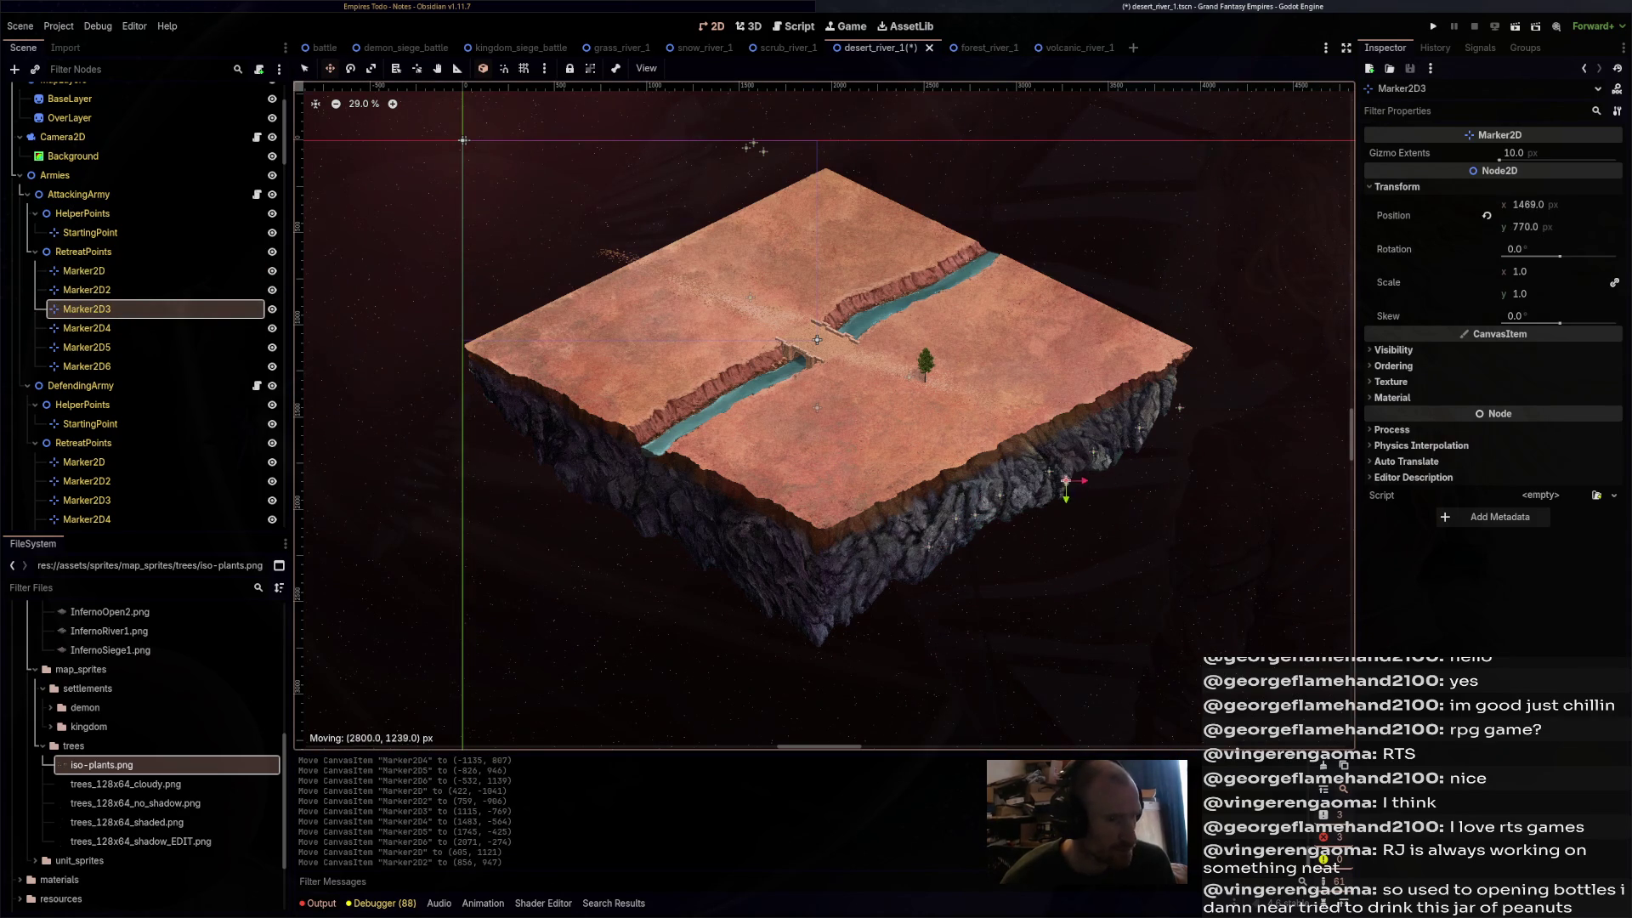
pyautogui.moveTo(1039, 478); pyautogui.dragTo(1037, 477)
# - Place attacking Marker2D4 to Marker2D6 beside the right side and corner, saving the scene
pyautogui.click(87, 328)
pyautogui.moveTo(1179, 409); pyautogui.dragTo(1124, 435)
pyautogui.click(87, 347)
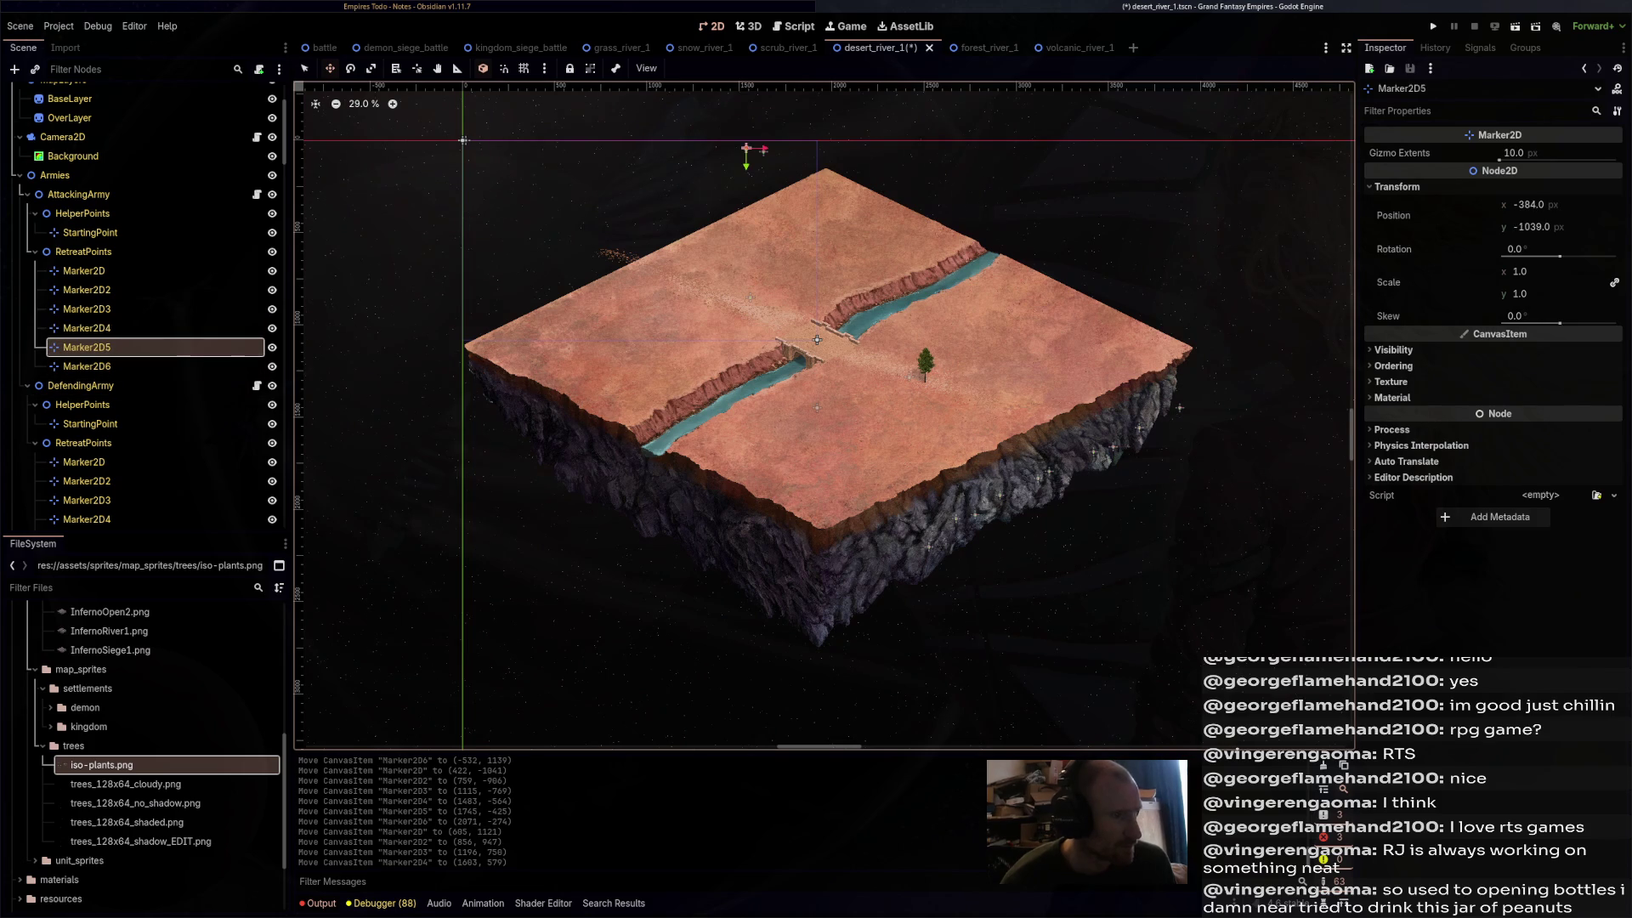
pyautogui.moveTo(746, 149); pyautogui.dragTo(1195, 412)
pyautogui.hotkey('ctrl', 's')
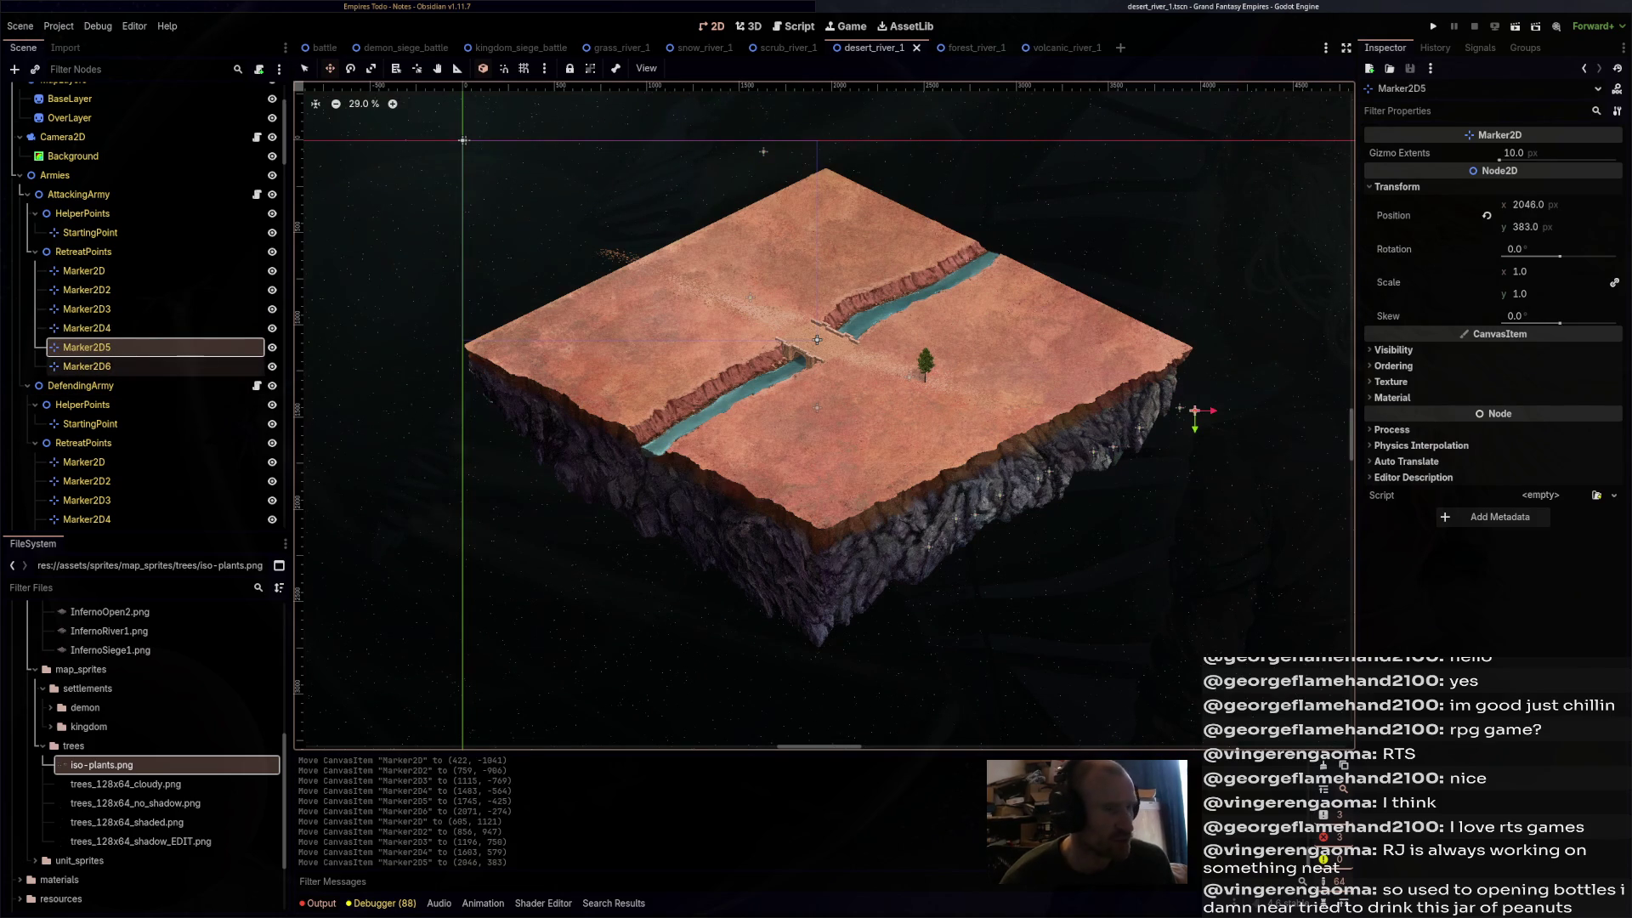
pyautogui.click(87, 366)
pyautogui.moveTo(764, 151); pyautogui.dragTo(1161, 346)
pyautogui.moveTo(1281, 383); pyautogui.dragTo(1246, 383)
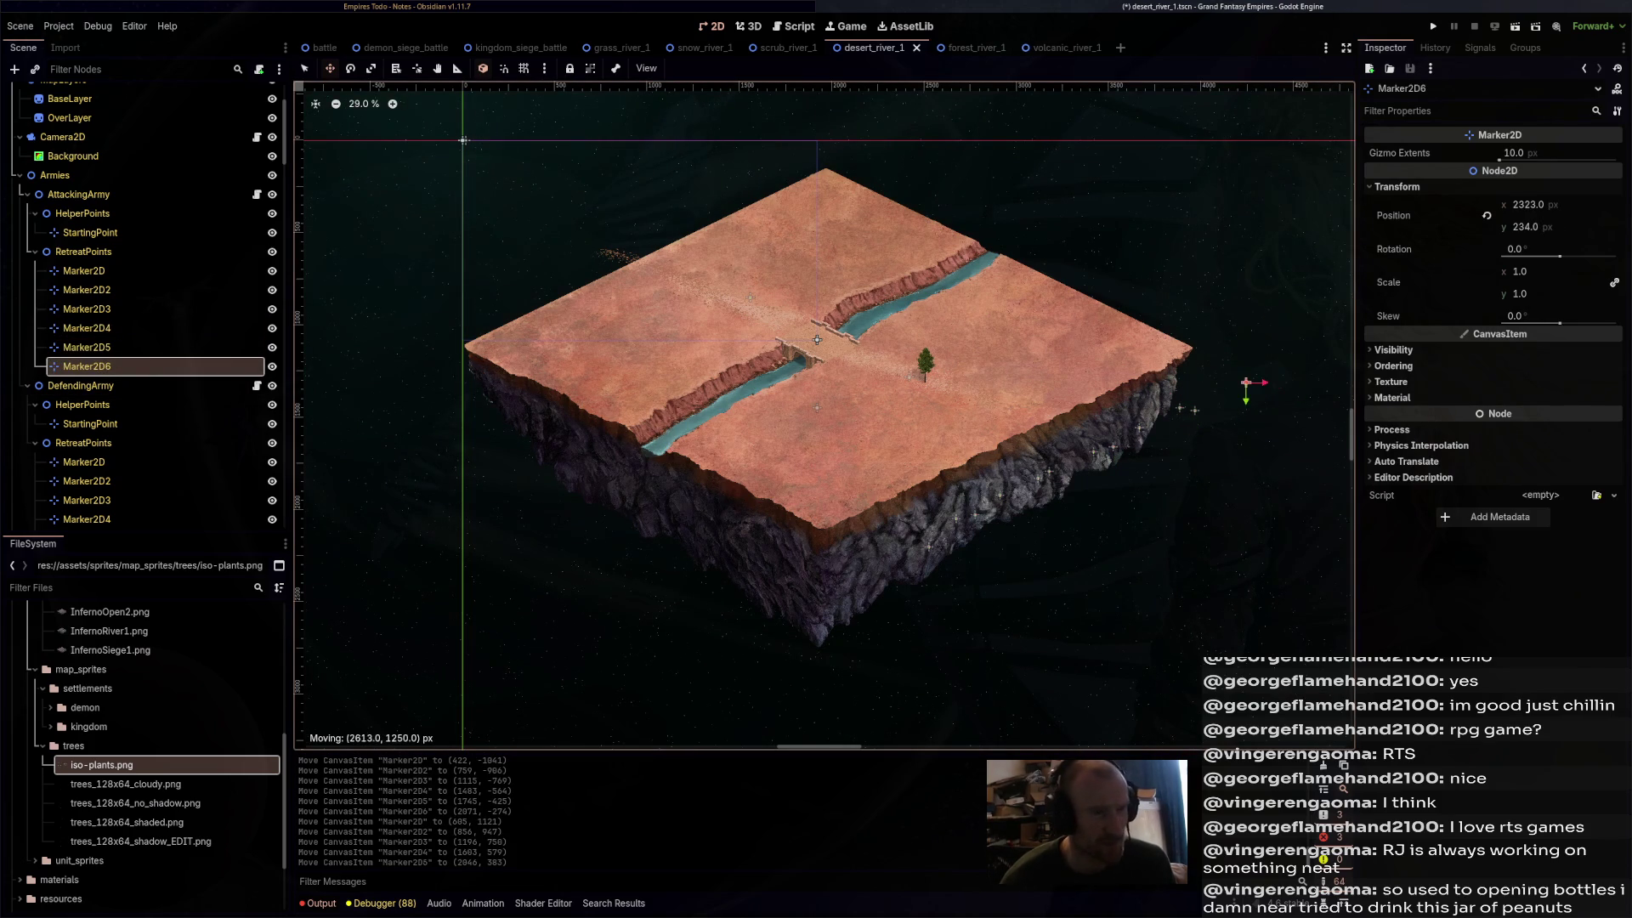
pyautogui.hotkey('ctrl', 's')
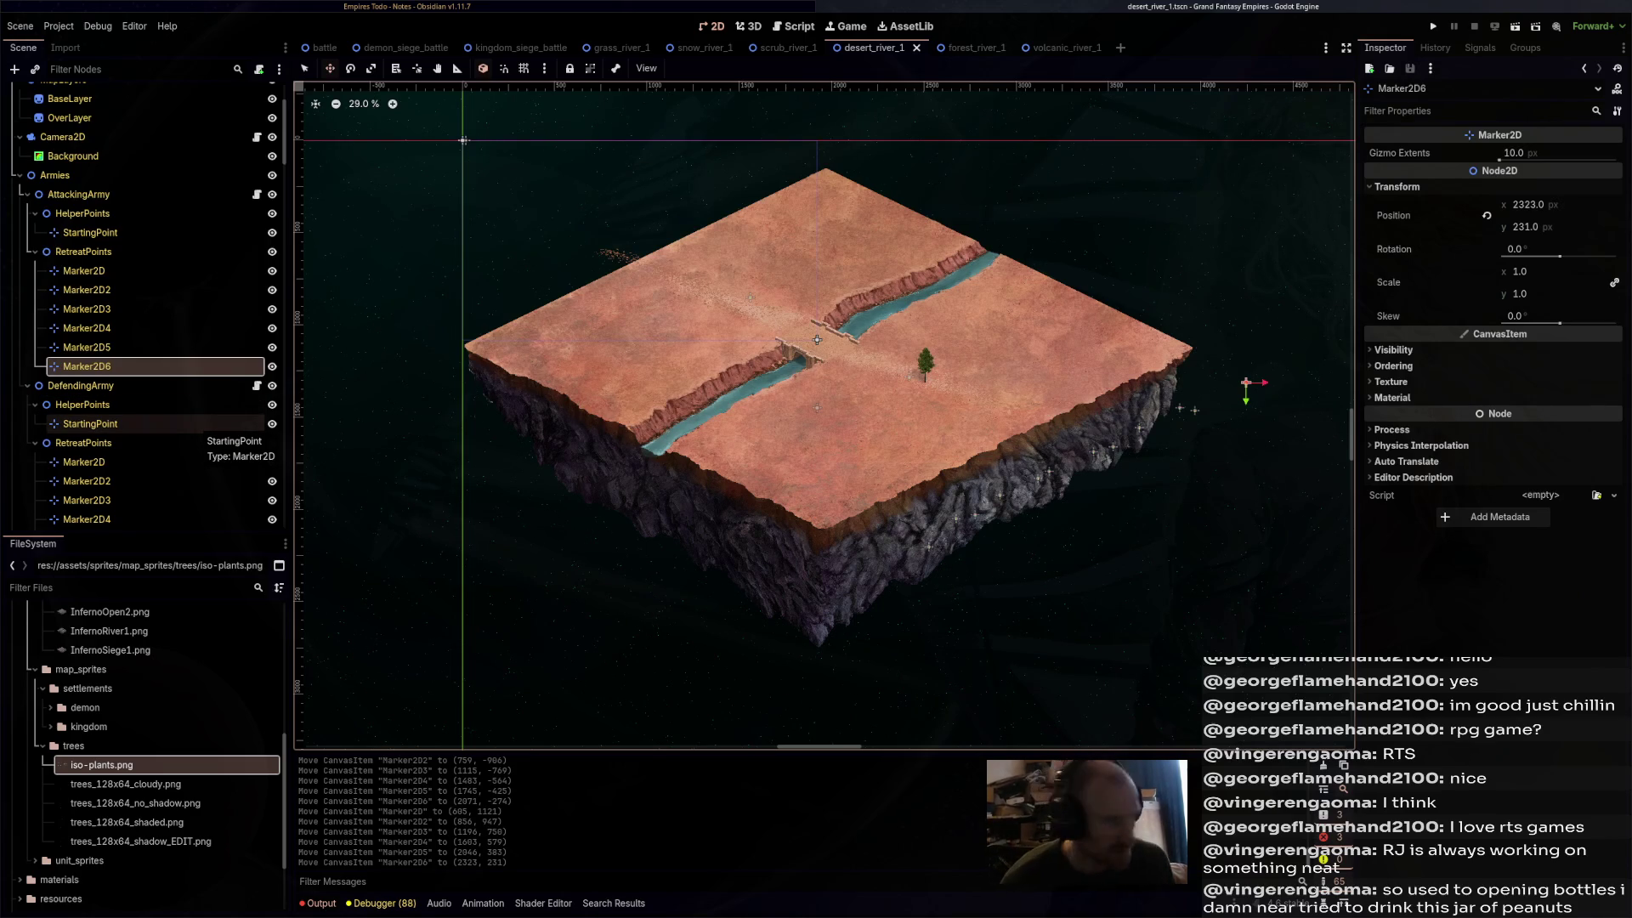
# - Arc the defending army's retreat markers out along the desert map's upper-left edge
pyautogui.click(87, 481)
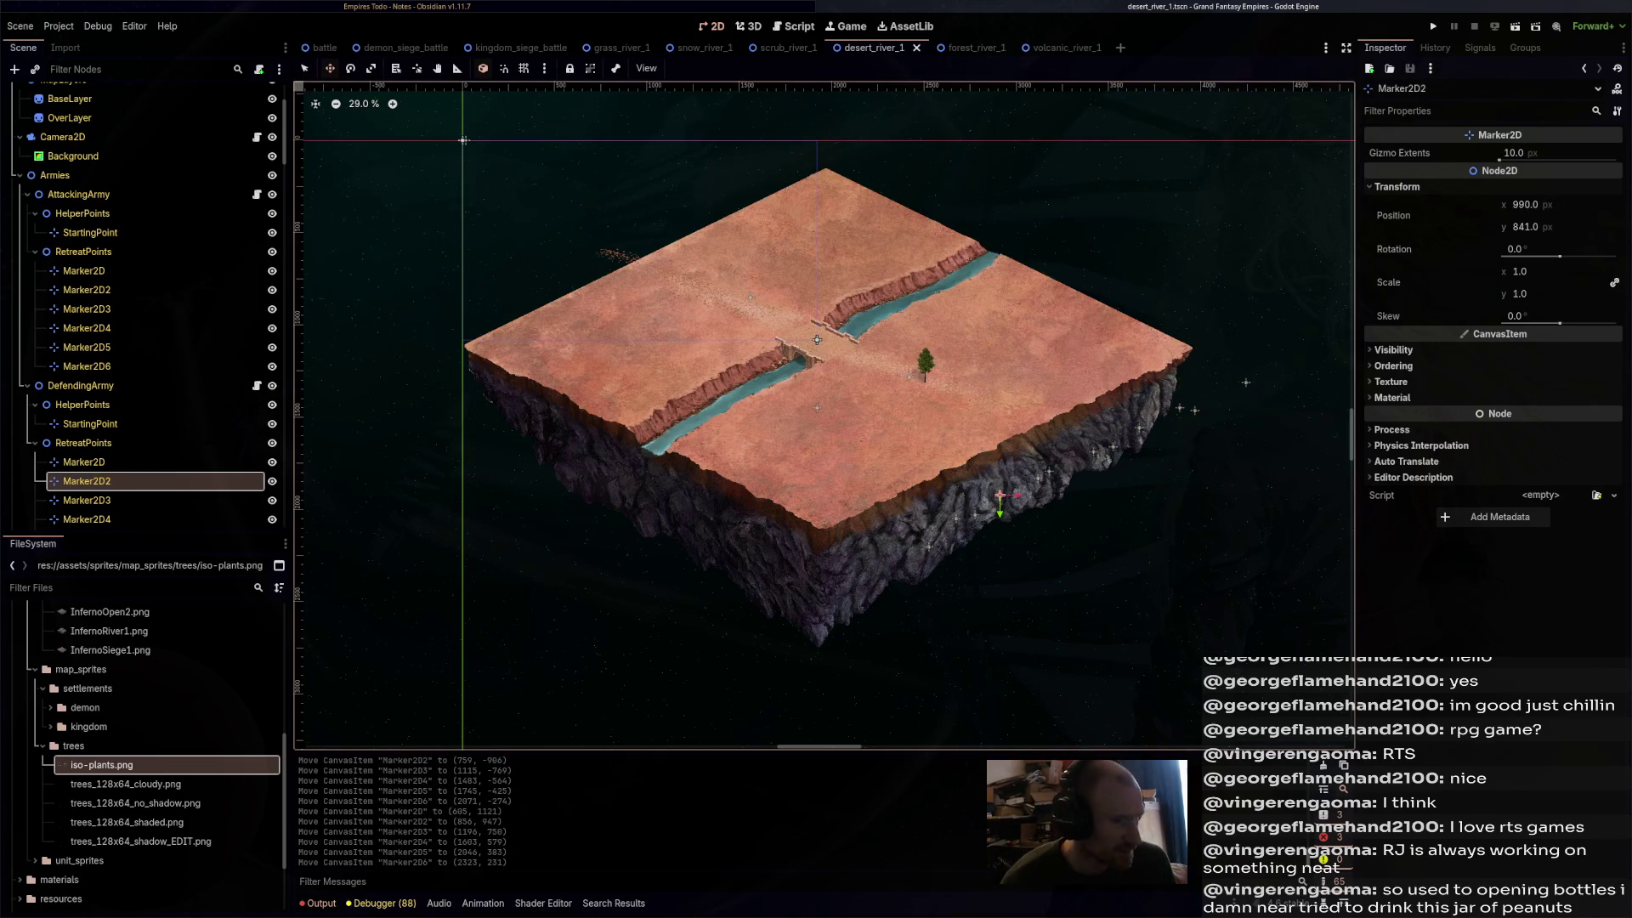
pyautogui.click(83, 462)
pyautogui.moveTo(962, 522)
pyautogui.mouseDown()
pyautogui.moveTo(549, 419)
pyautogui.moveTo(441, 299)
pyautogui.mouseUp()
pyautogui.click(87, 481)
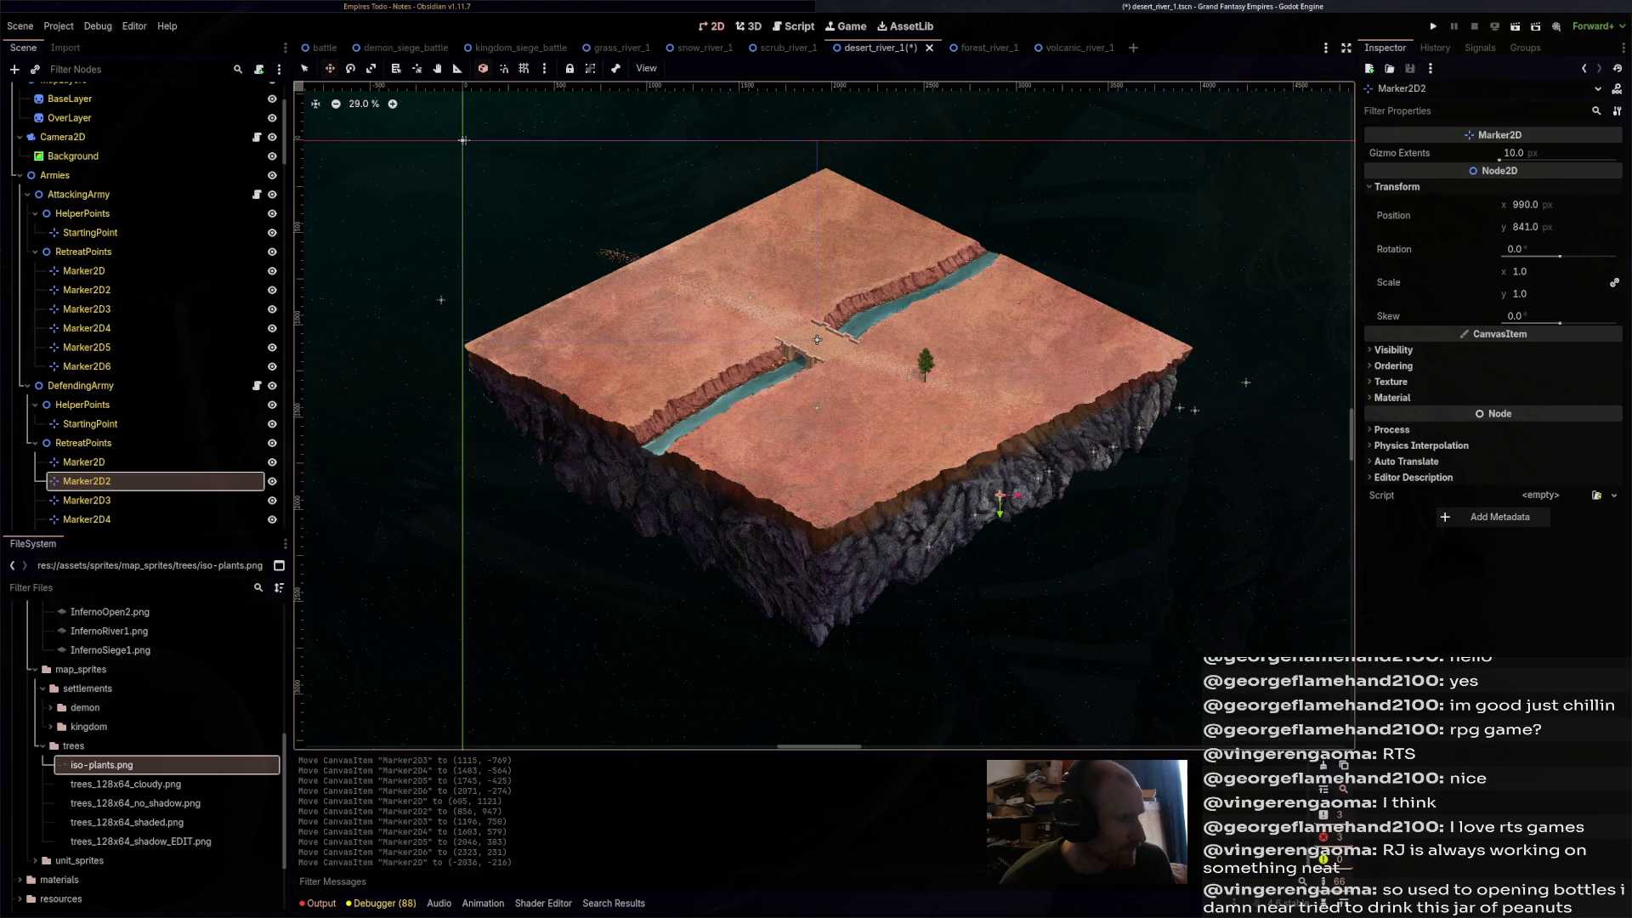
pyautogui.moveTo(646, 367); pyautogui.dragTo(515, 266)
pyautogui.click(87, 500)
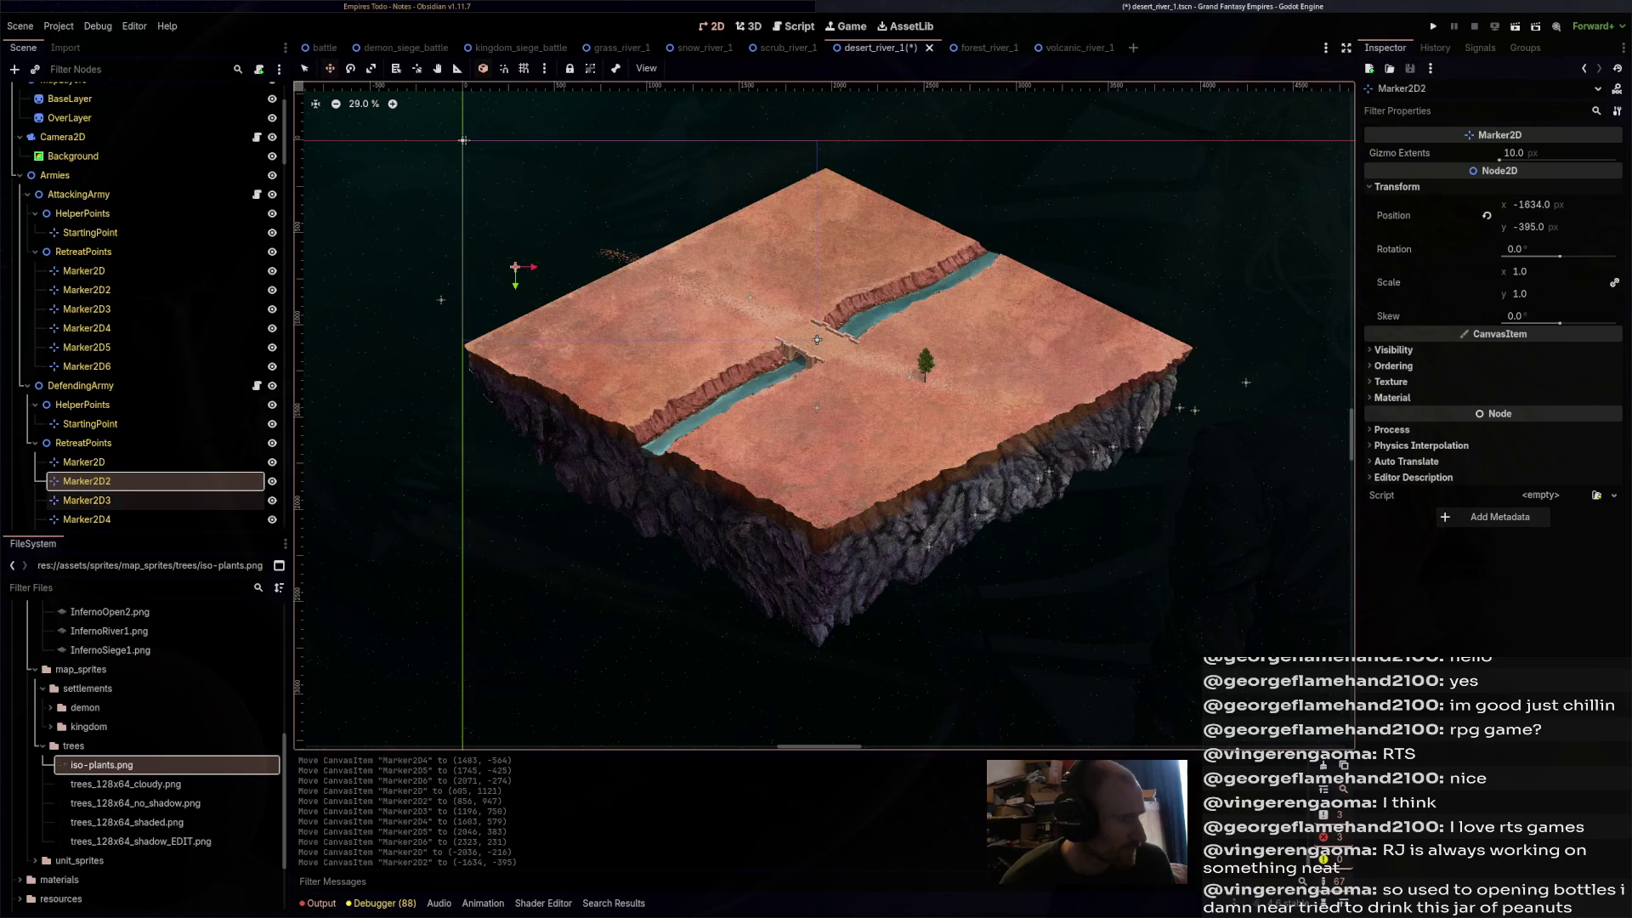
pyautogui.moveTo(1050, 476); pyautogui.dragTo(582, 230)
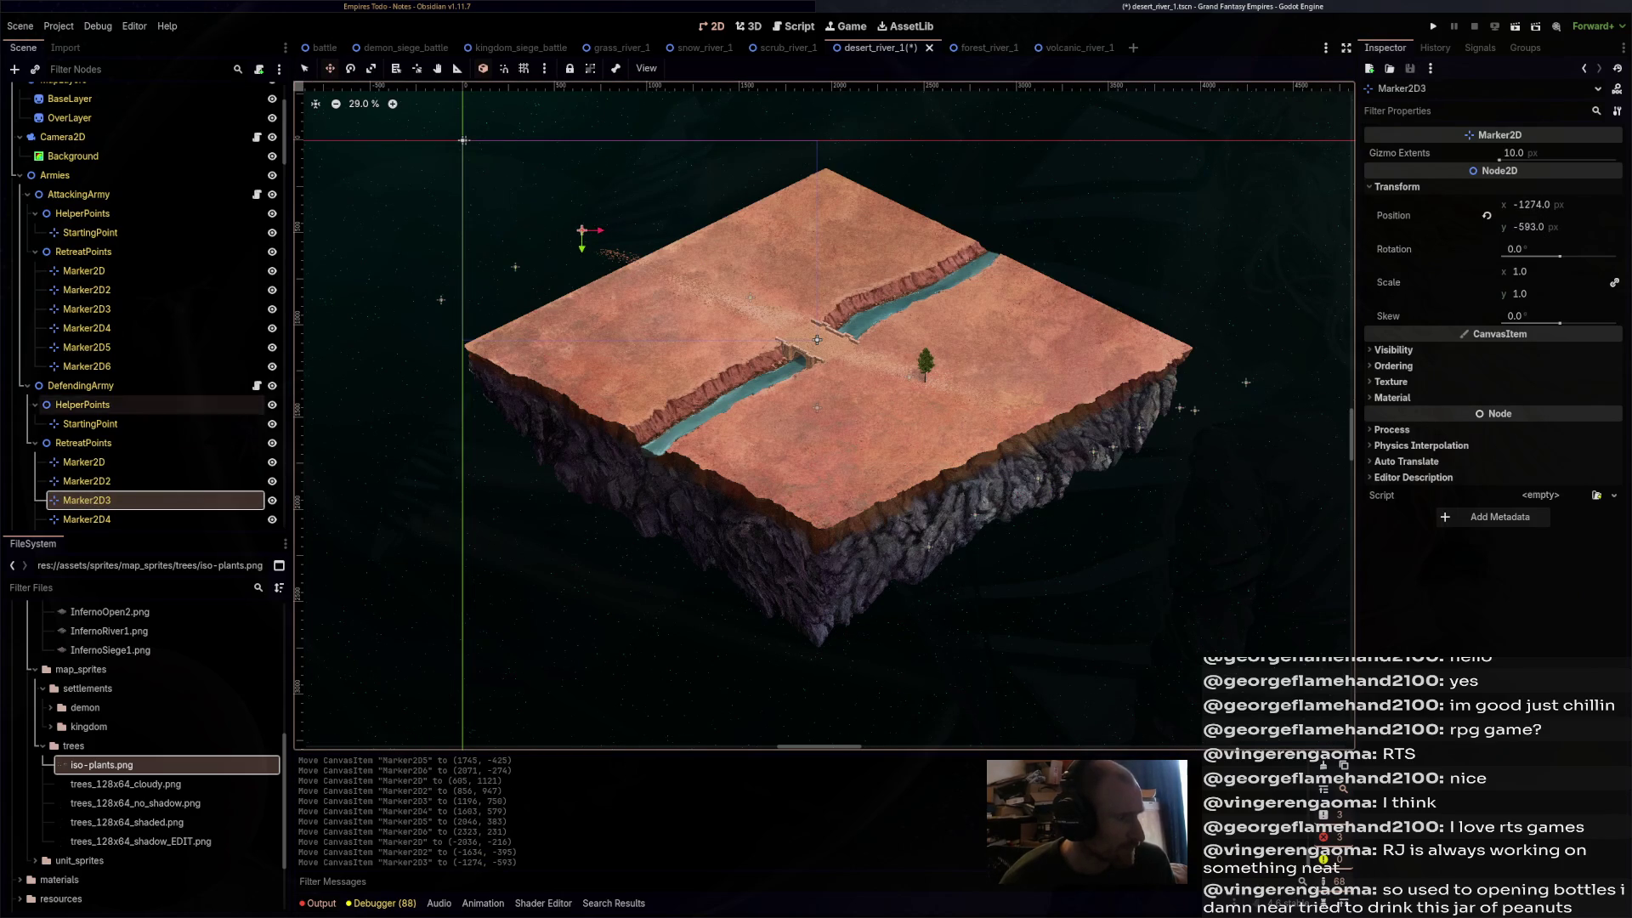
pyautogui.click(87, 408)
pyautogui.moveTo(1091, 452); pyautogui.dragTo(635, 195)
pyautogui.click(87, 428)
pyautogui.moveTo(1195, 410)
pyautogui.mouseDown()
pyautogui.moveTo(700, 173)
pyautogui.moveTo(765, 142)
pyautogui.mouseUp()
pyautogui.click(86, 446)
# - Save the desert map, then move forest_river_1's attacking Marker2D and Marker2D2 near the top corner
pyautogui.hotkey('ctrl', 's')
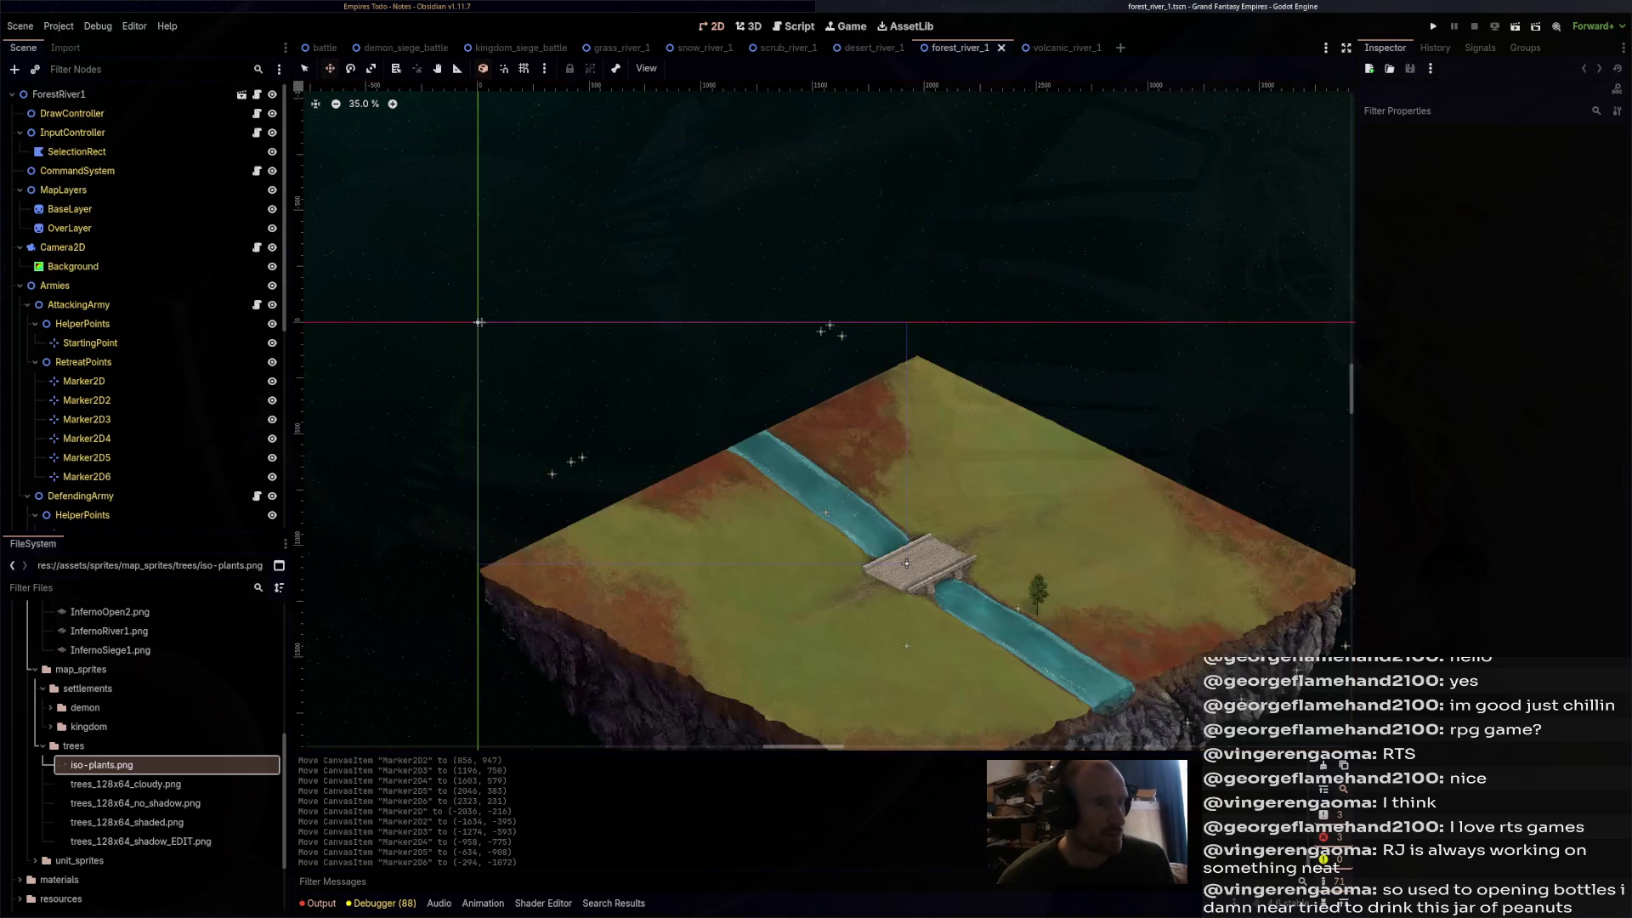
pyautogui.hotkey('ctrl', 'Tab')
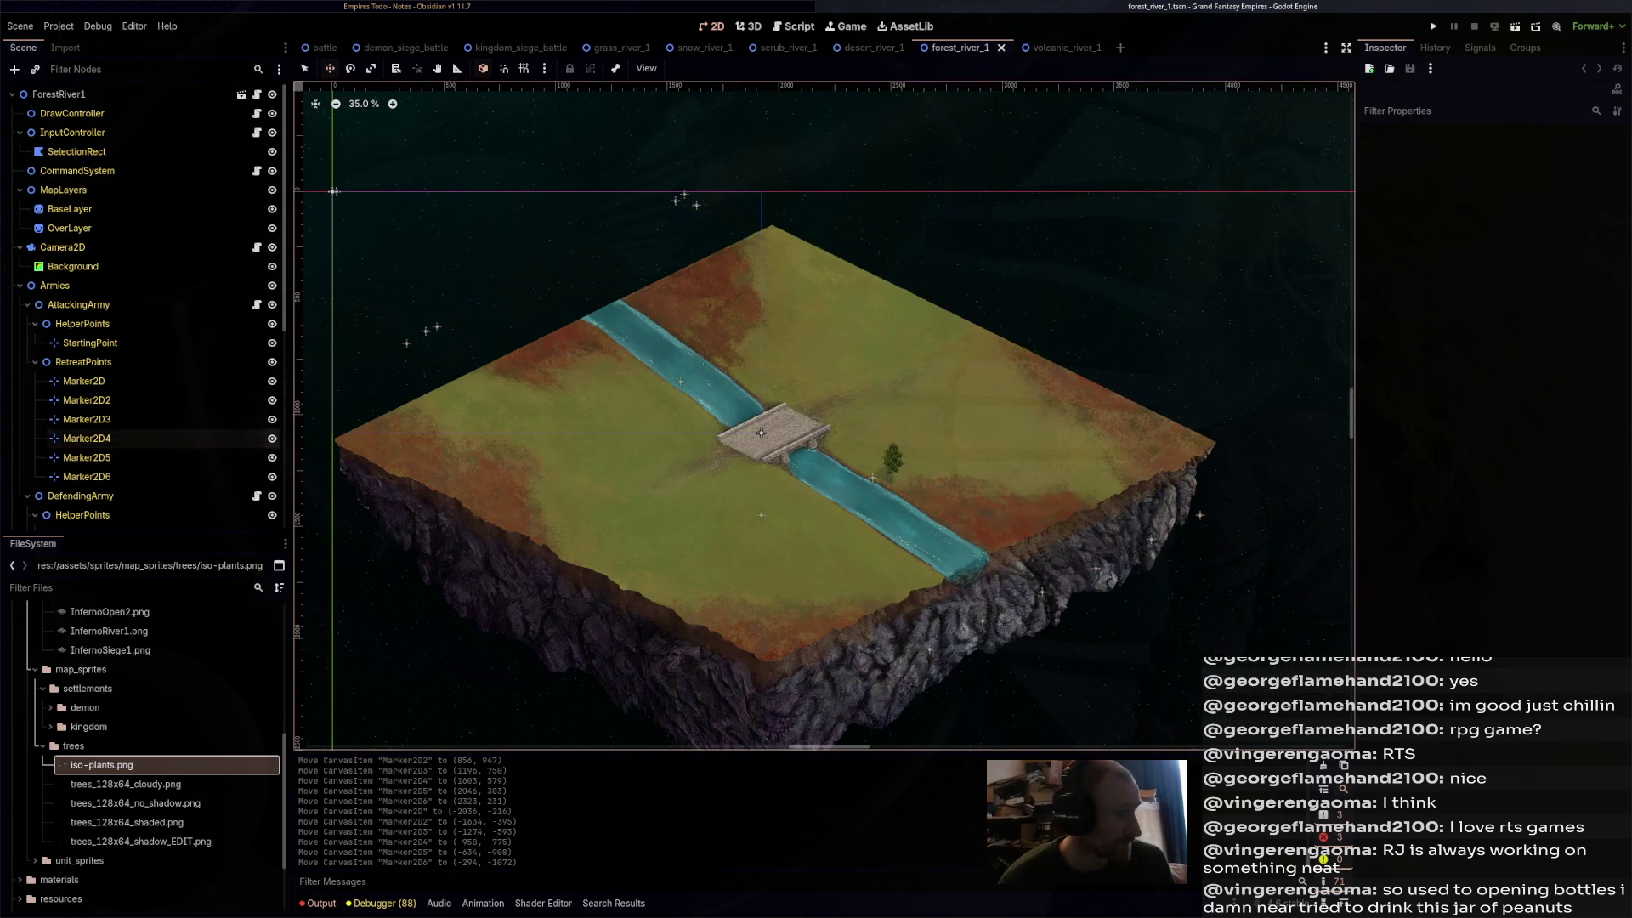
pyautogui.click(84, 381)
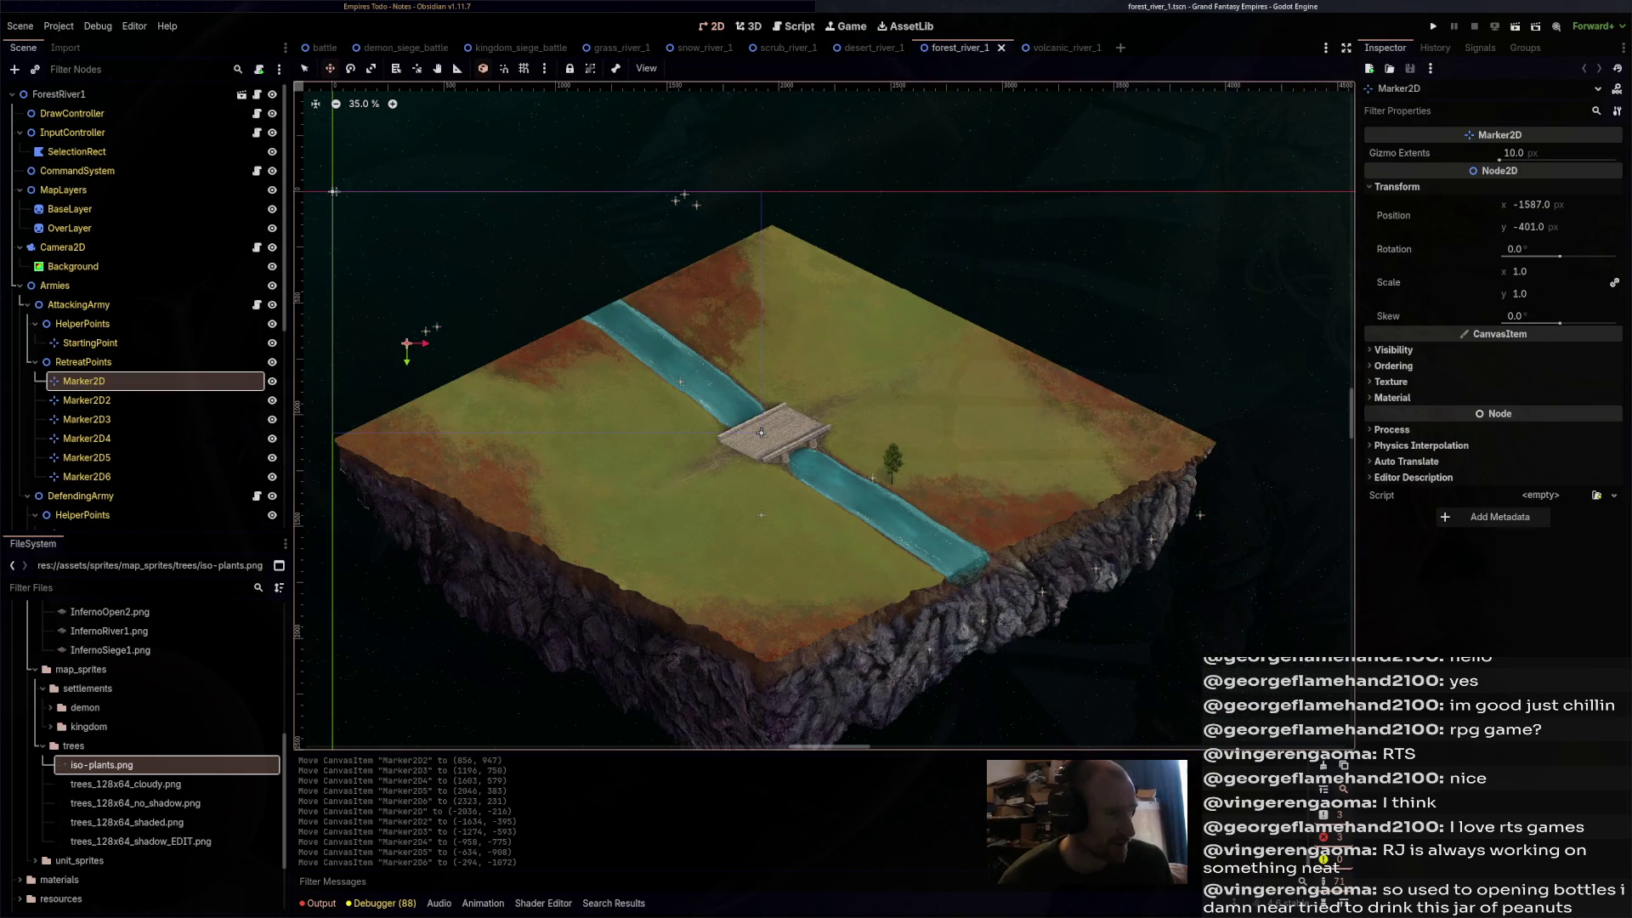
pyautogui.moveTo(407, 343); pyautogui.dragTo(832, 266)
pyautogui.moveTo(853, 198); pyautogui.dragTo(852, 196)
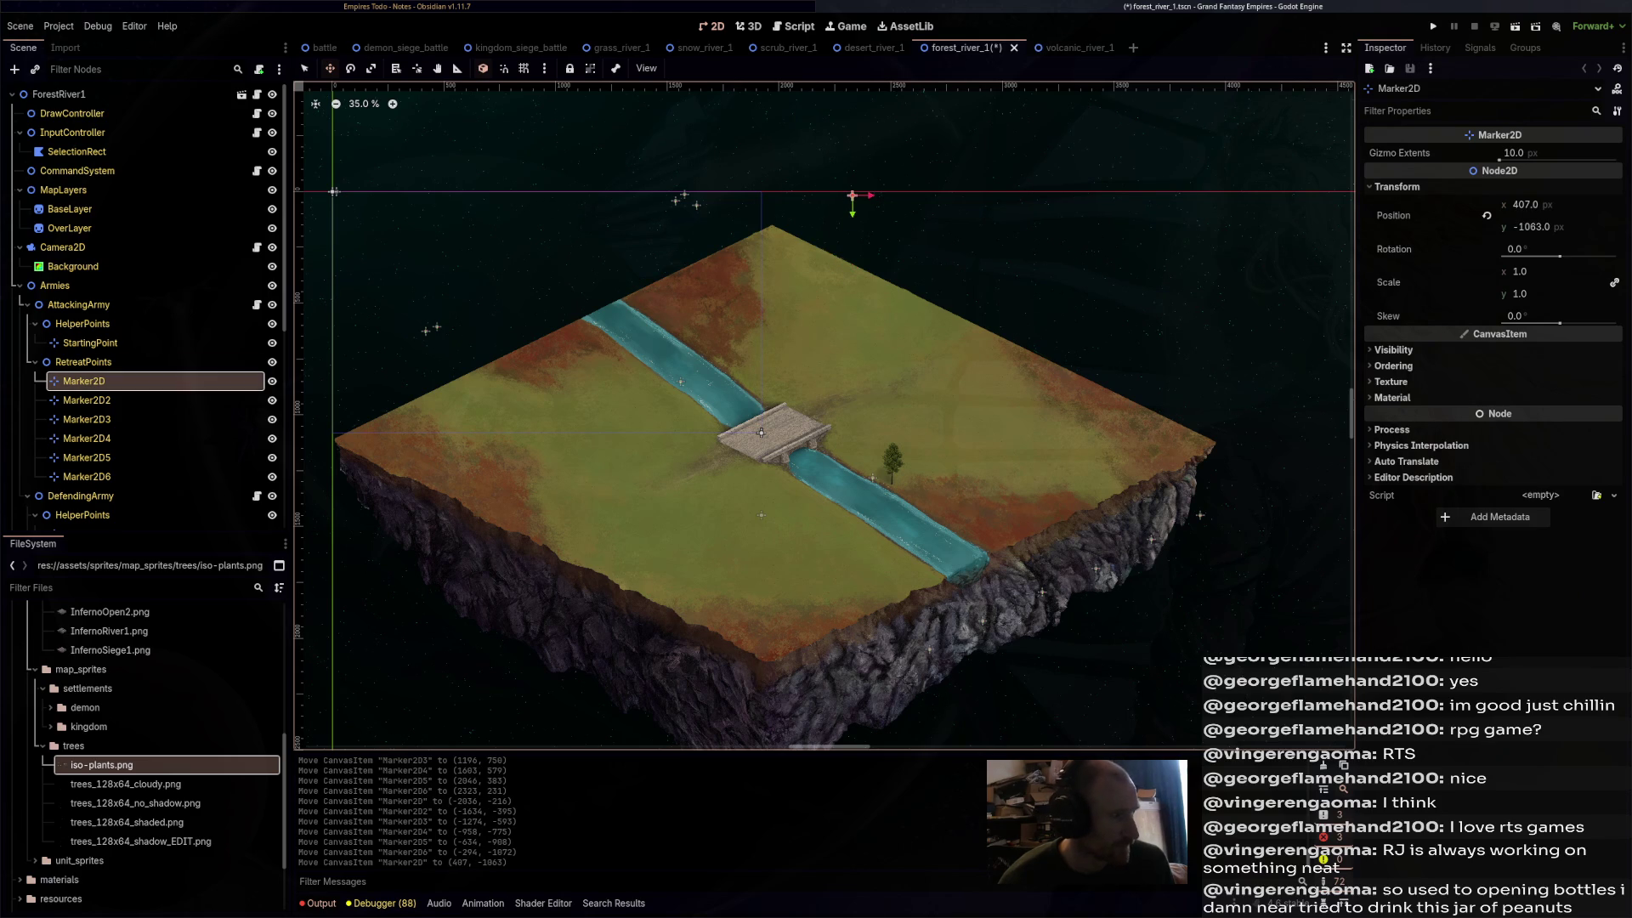
pyautogui.click(87, 400)
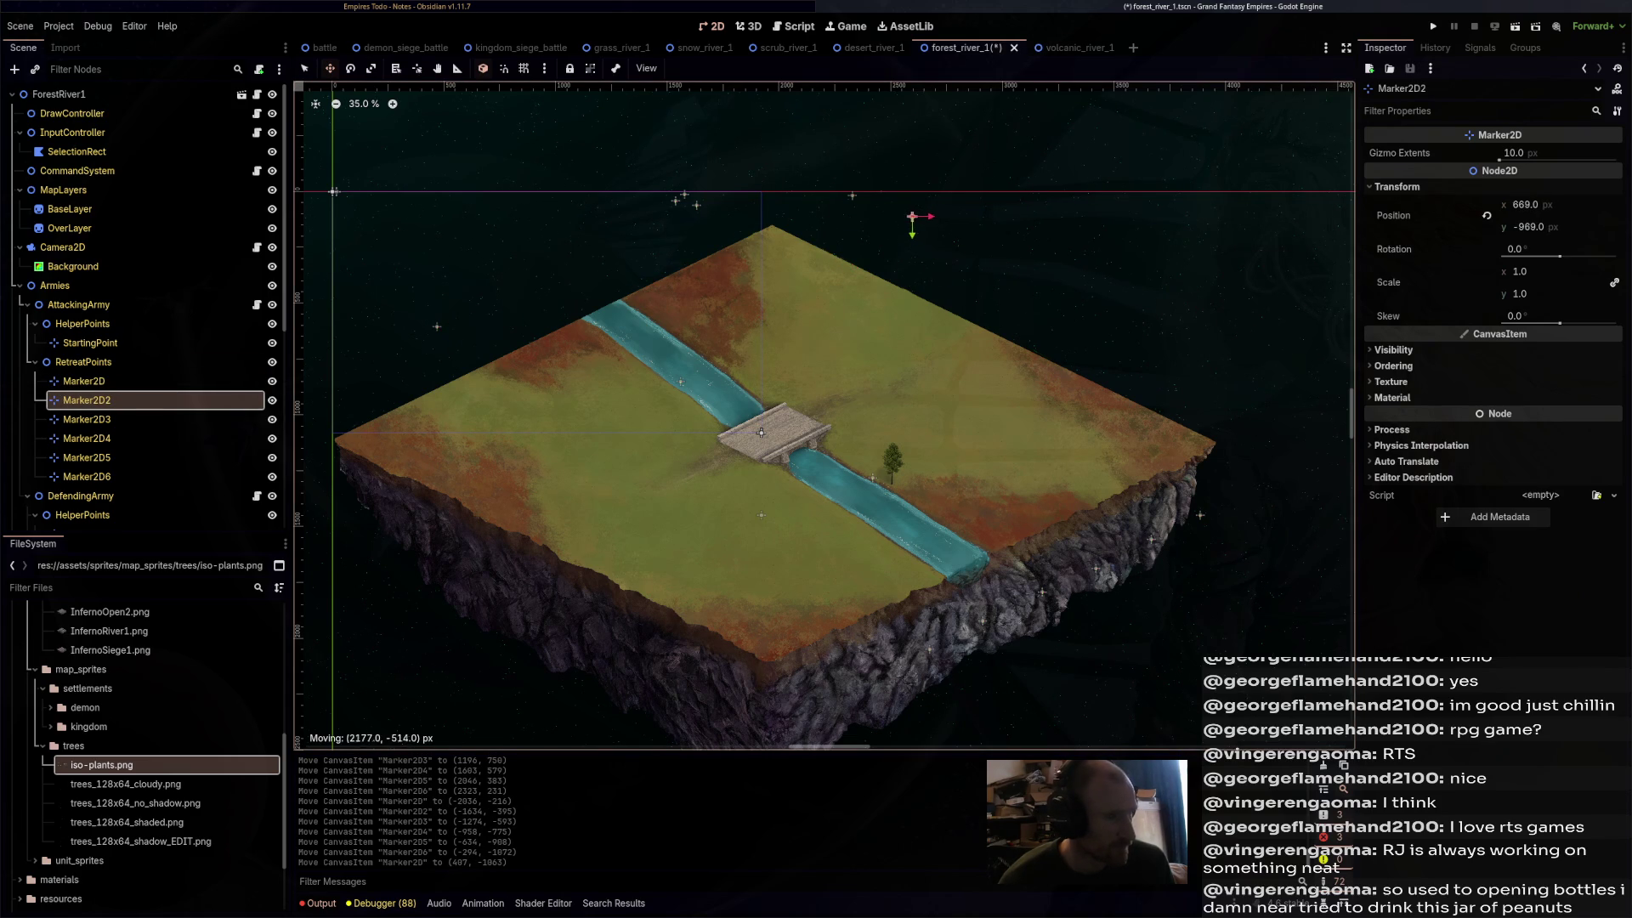
pyautogui.moveTo(912, 216); pyautogui.dragTo(959, 246)
# - Place attacking Marker2D4 beside the forest map's upper-right edge and save the scene
pyautogui.click(87, 419)
pyautogui.click(87, 438)
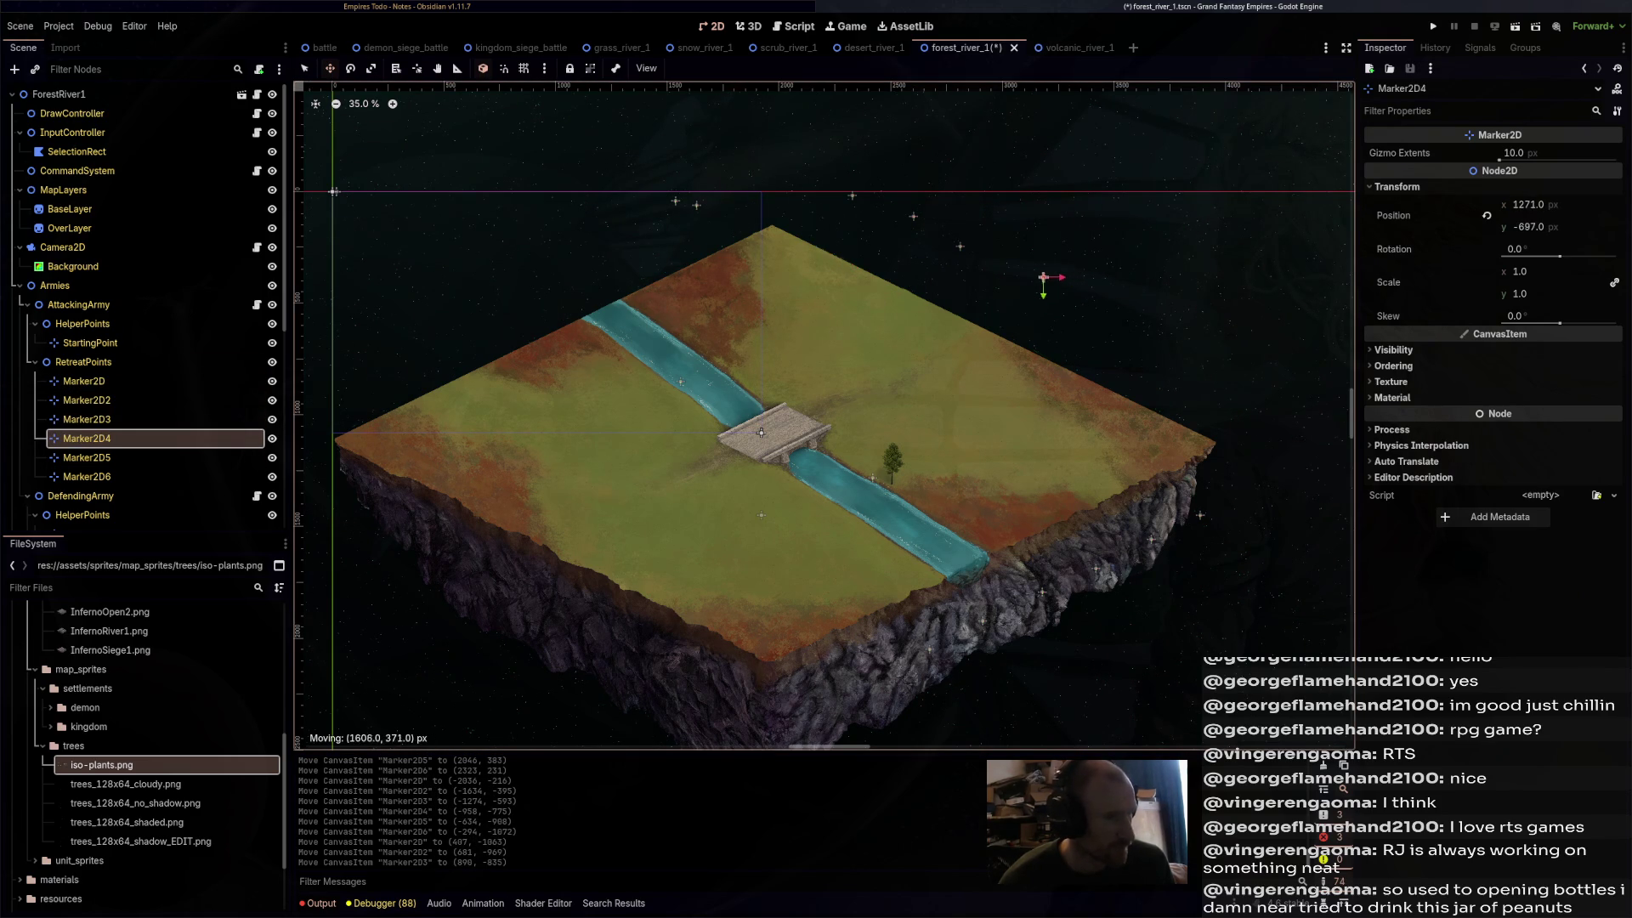
pyautogui.moveTo(1043, 277); pyautogui.dragTo(1109, 311)
pyautogui.click(87, 457)
pyautogui.click(87, 476)
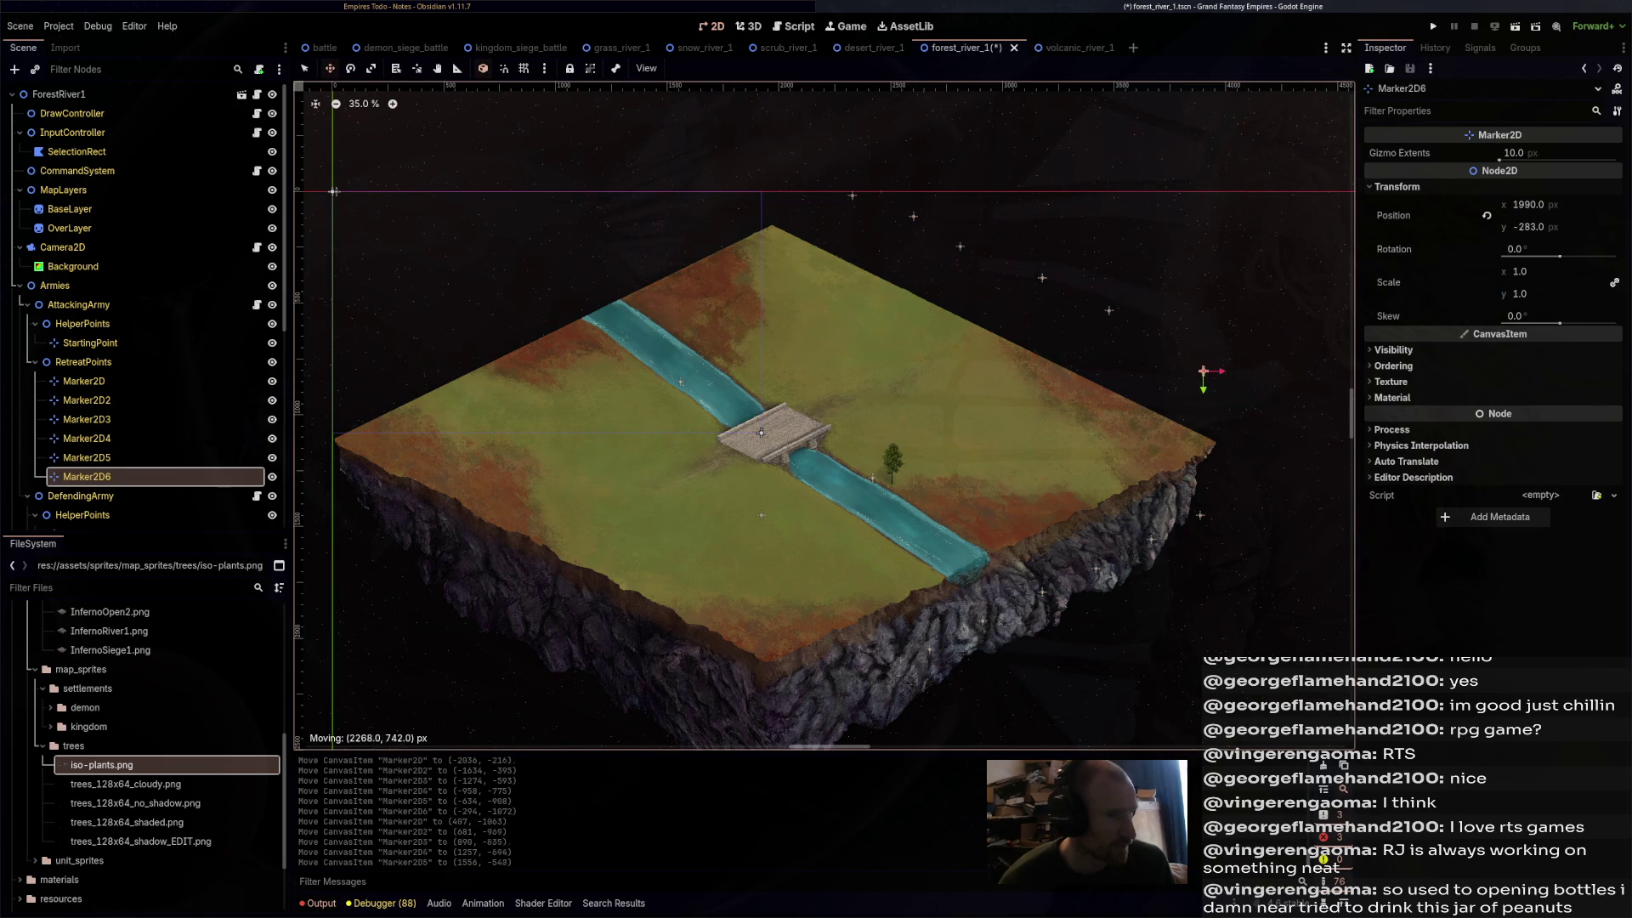
pyautogui.moveTo(1203, 370); pyautogui.dragTo(1202, 371)
pyautogui.hotkey('ctrl', 's')
# - Move the defending Marker2D to Marker2D3 to the forest map's left corner and lower-left edge
pyautogui.scroll(-5, 128, 365)
pyautogui.click(87, 369)
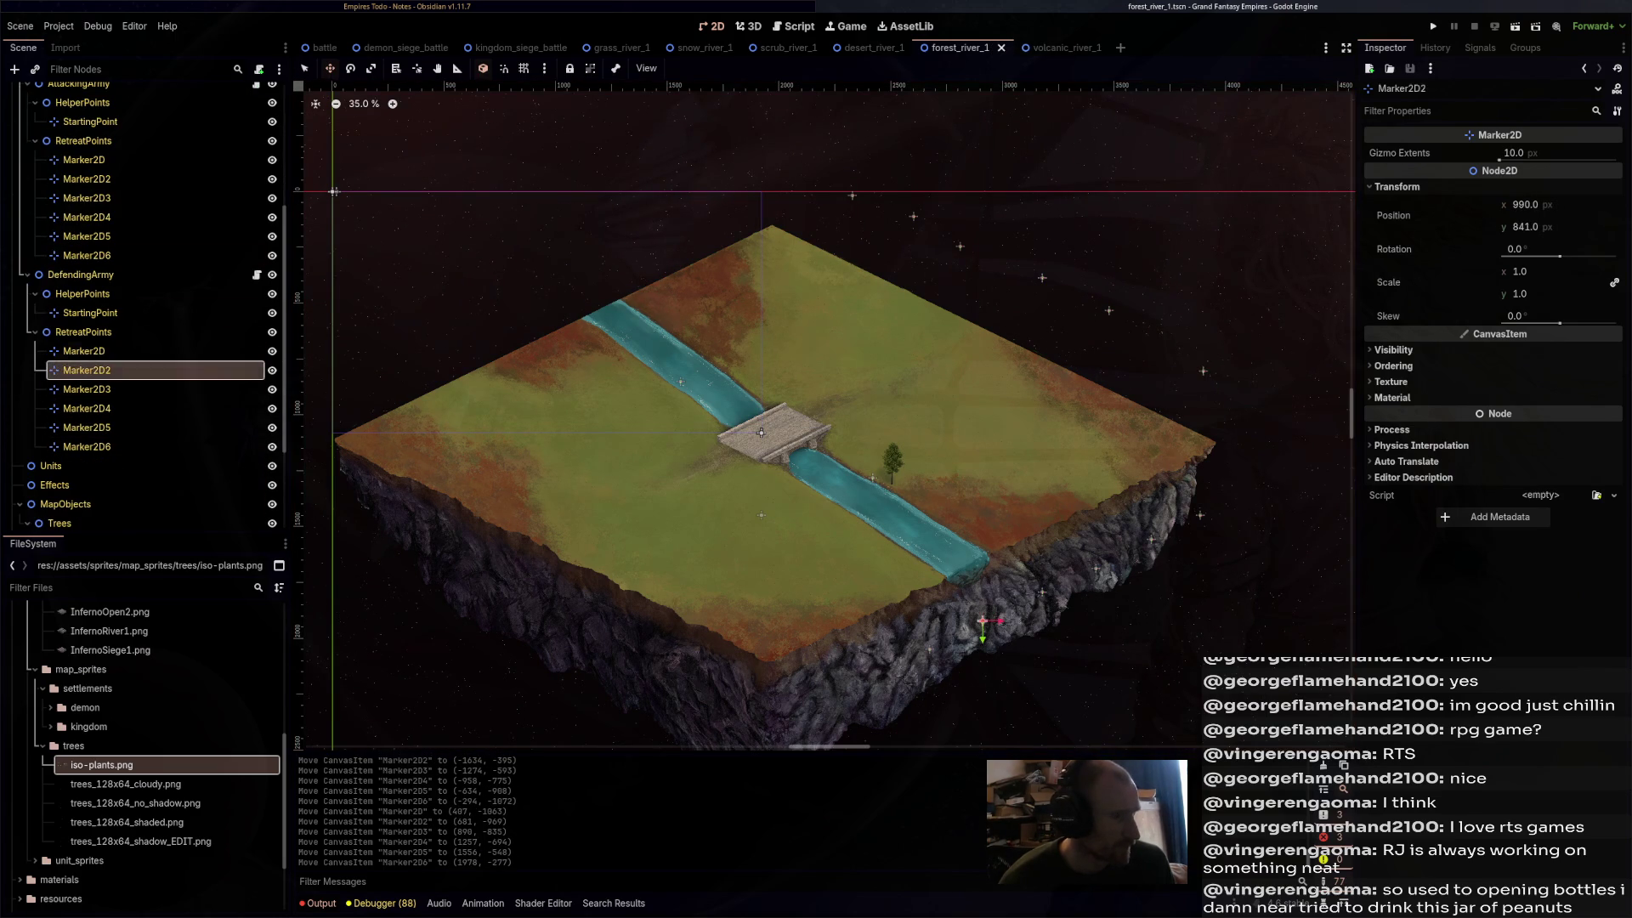
pyautogui.click(83, 351)
pyautogui.moveTo(765, 425); pyautogui.dragTo(908, 341)
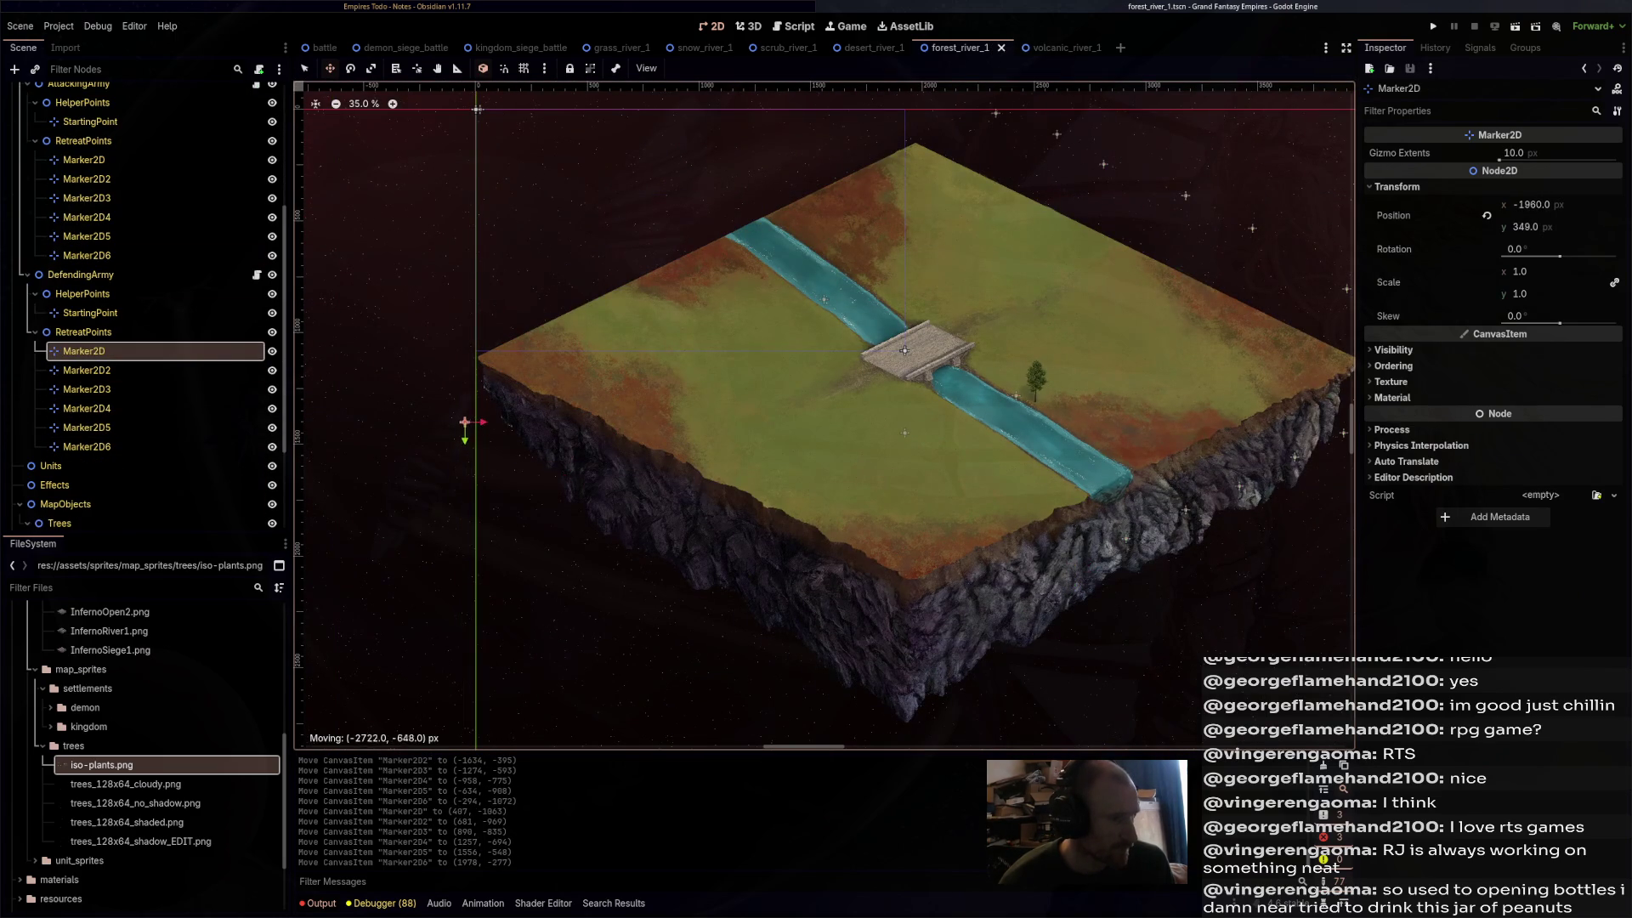
pyautogui.moveTo(465, 423); pyautogui.dragTo(465, 423)
pyautogui.click(86, 370)
pyautogui.moveTo(1126, 538)
pyautogui.mouseDown()
pyautogui.moveTo(719, 506)
pyautogui.moveTo(541, 463)
pyautogui.mouseUp()
pyautogui.click(86, 389)
pyautogui.moveTo(1185, 510); pyautogui.dragTo(607, 499)
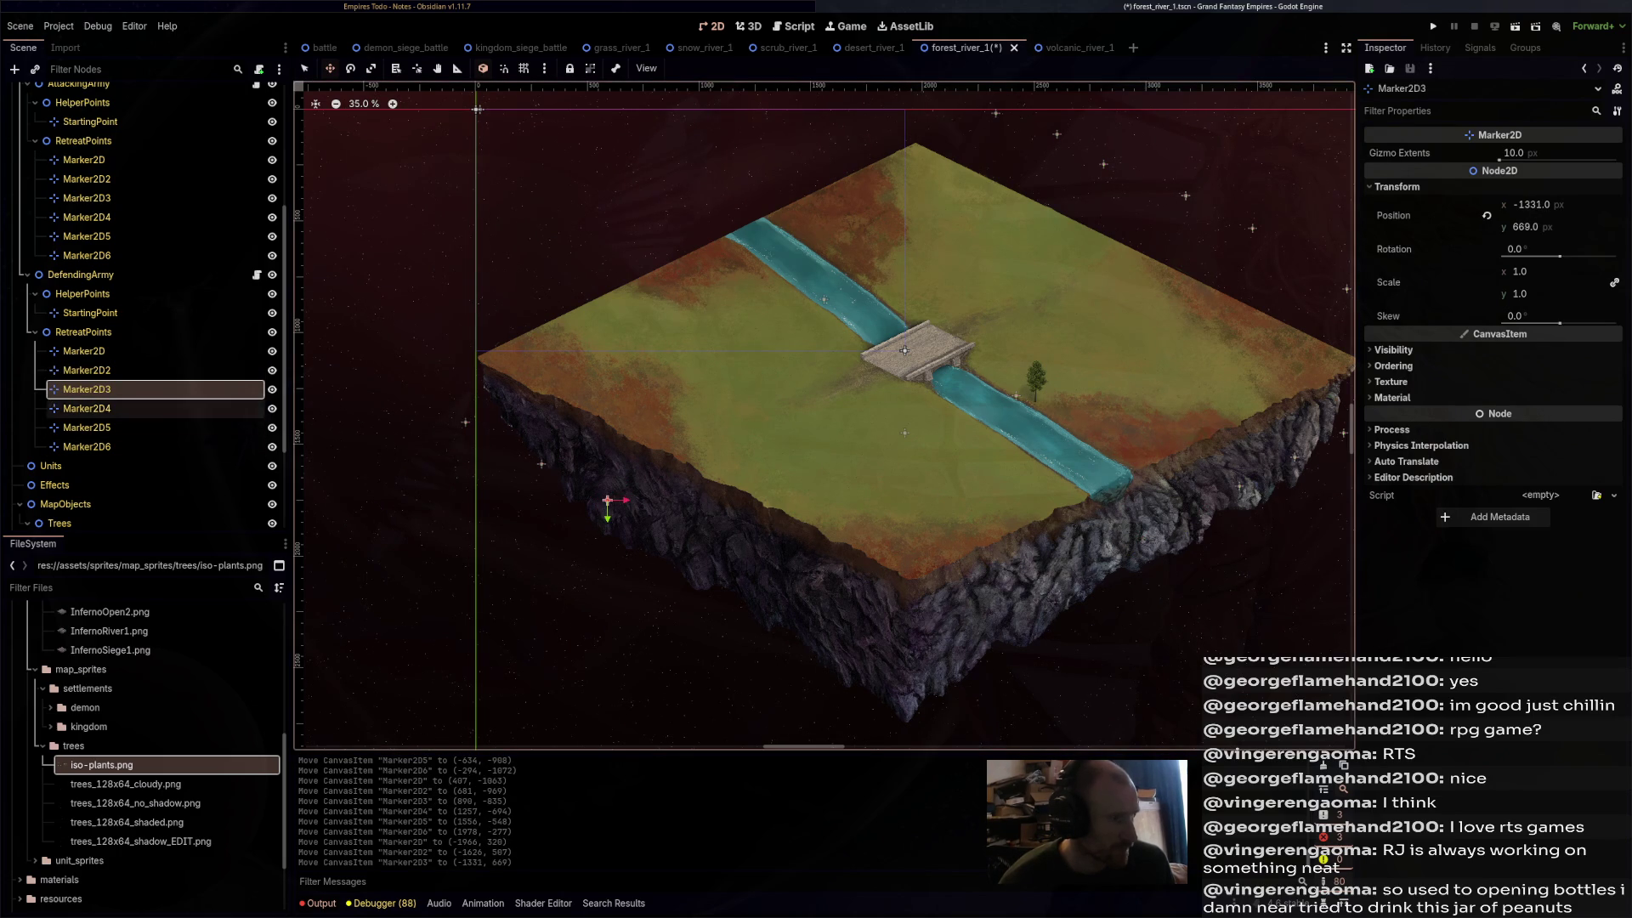
# - Spread defending Marker2D4 to Marker2D6 along the lower-left edge, save, and bring up kingdom_siege_battle
pyautogui.click(87, 408)
pyautogui.moveTo(1239, 486)
pyautogui.mouseDown()
pyautogui.moveTo(786, 473)
pyautogui.moveTo(642, 507)
pyautogui.moveTo(655, 531)
pyautogui.mouseUp()
pyautogui.hotkey('ctrl', 's')
pyautogui.click(87, 428)
pyautogui.moveTo(1296, 459); pyautogui.dragTo(723, 563)
pyautogui.click(86, 446)
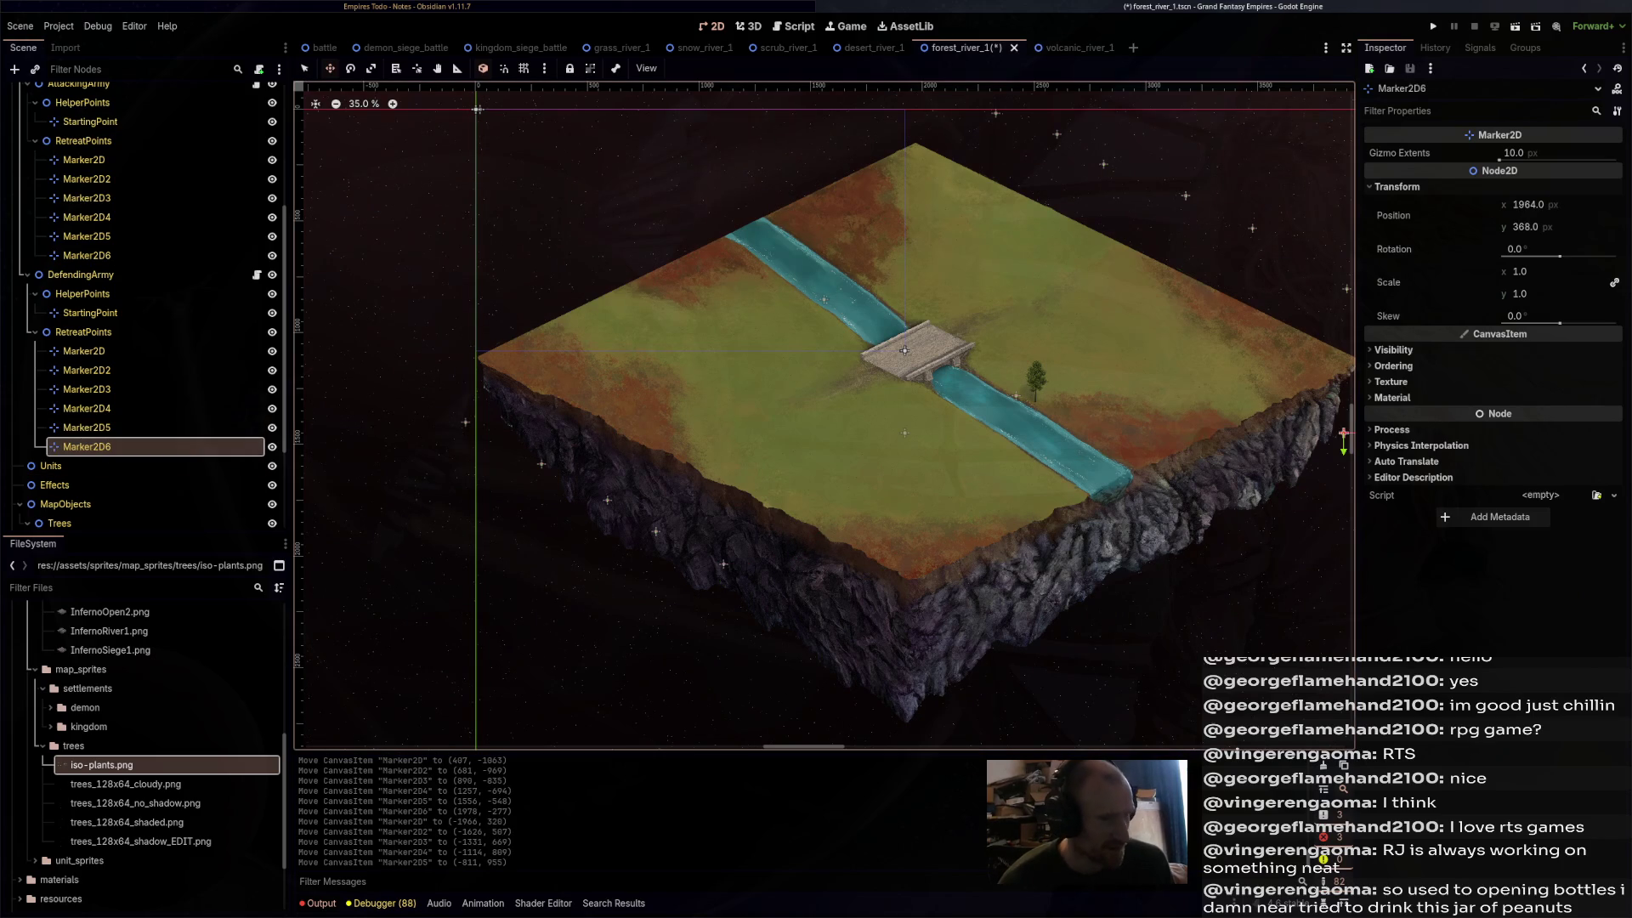
pyautogui.moveTo(1351, 286)
pyautogui.mouseDown()
pyautogui.moveTo(911, 480)
pyautogui.moveTo(799, 610)
pyautogui.mouseUp()
pyautogui.hotkey('ctrl', 's')
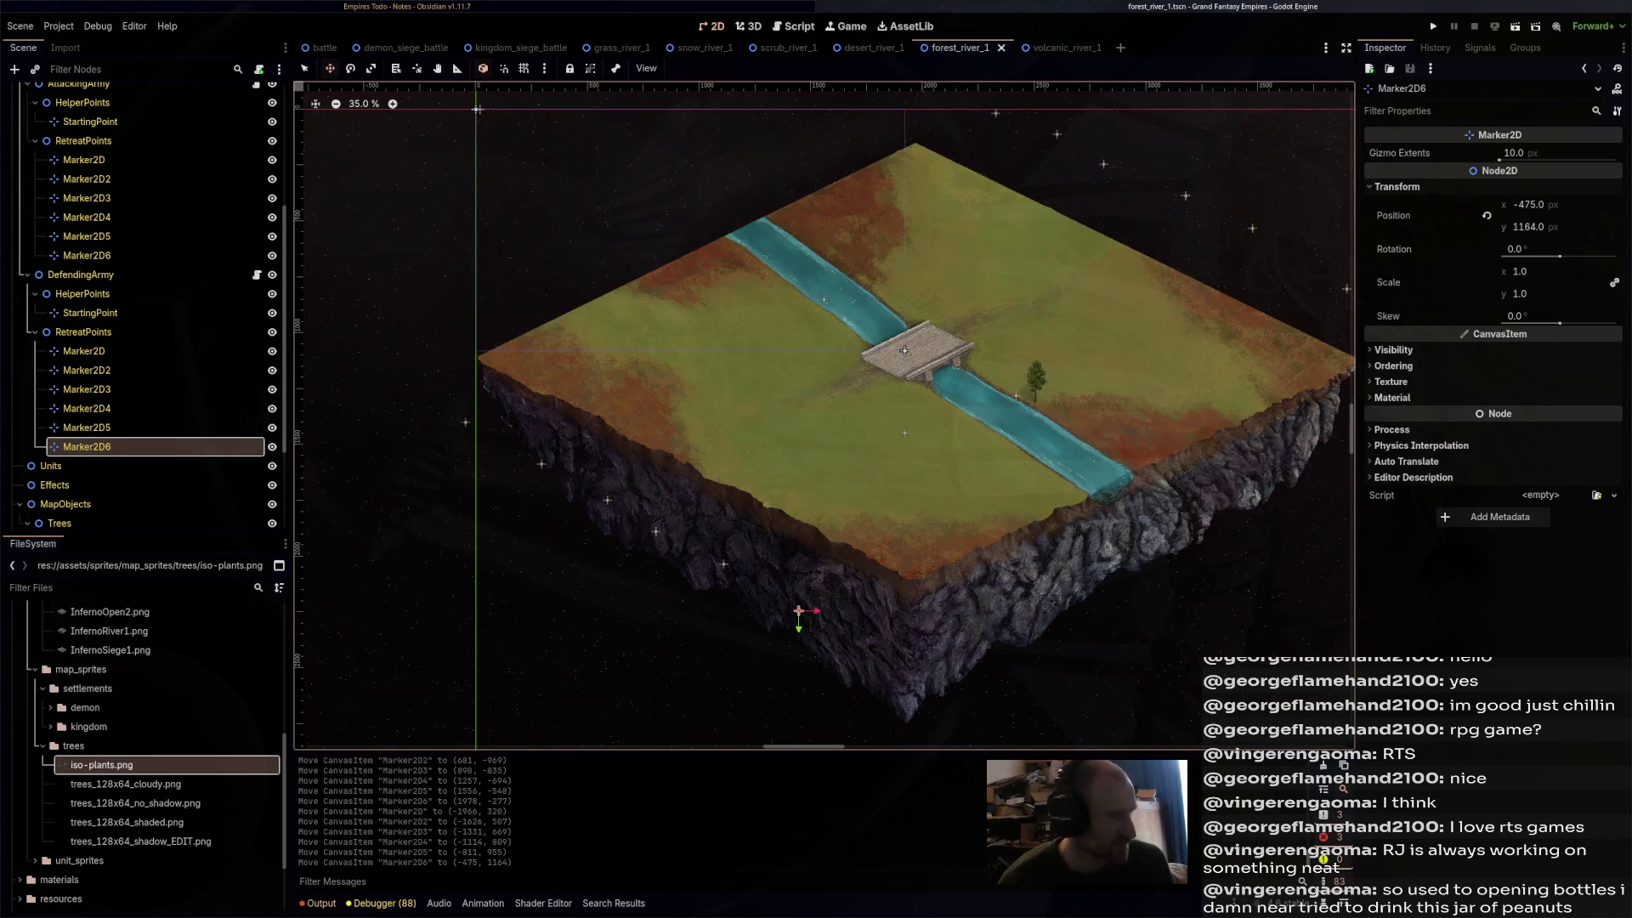
pyautogui.click(510, 47)
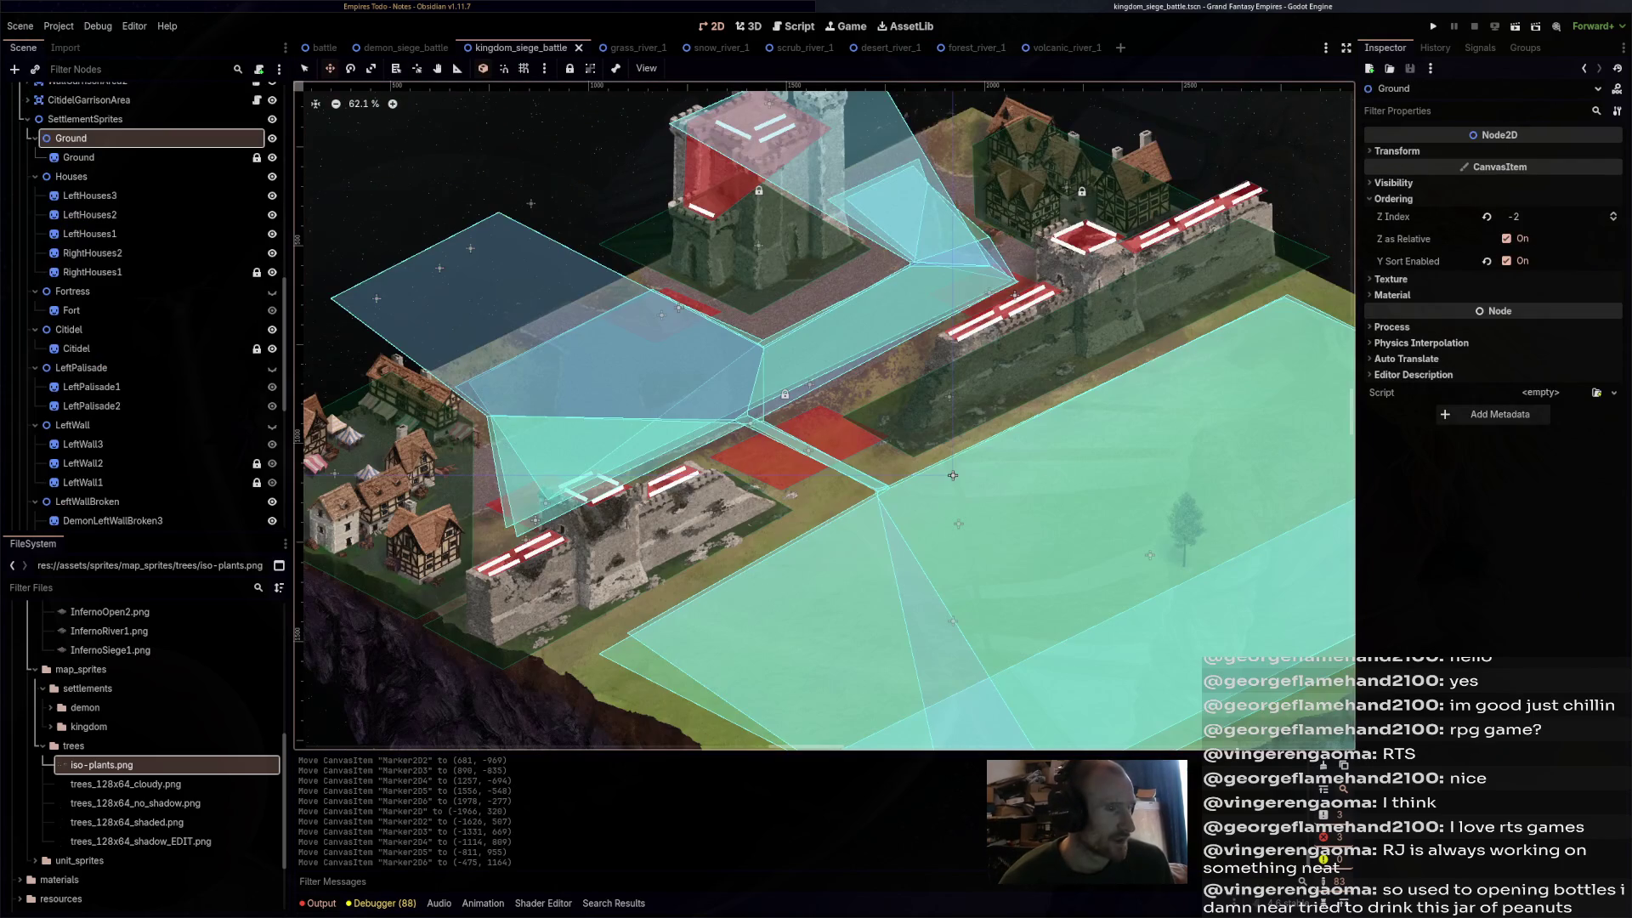
# - Look over the grass river map's river and bridge, then return to snow_river_1
pyautogui.click(633, 48)
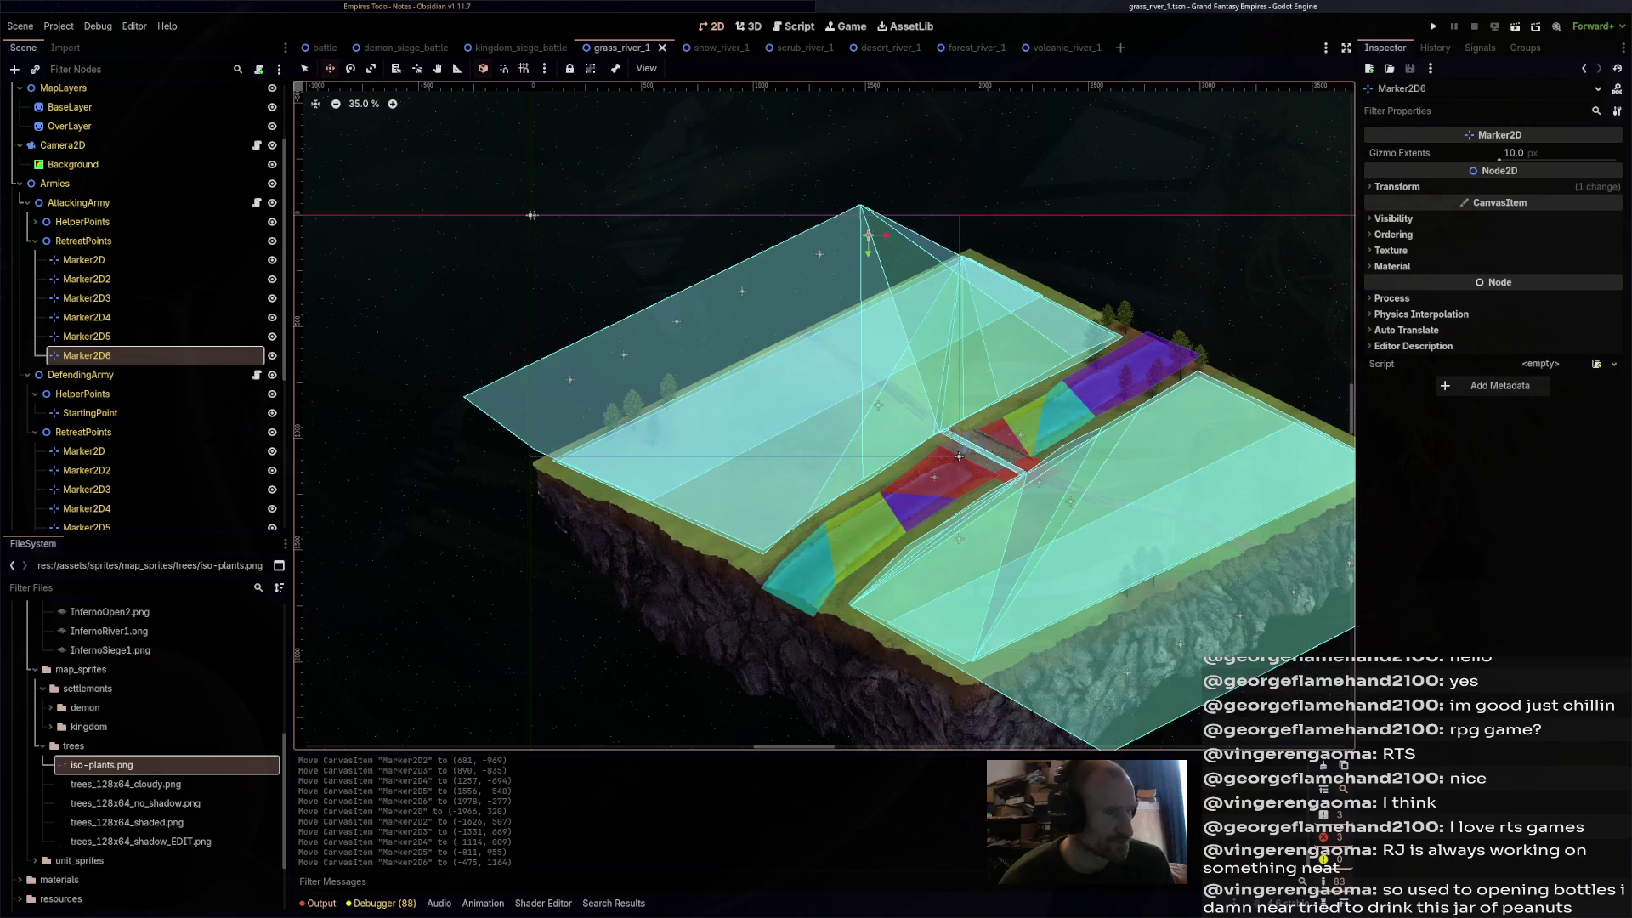
pyautogui.scroll(4, 888, 432)
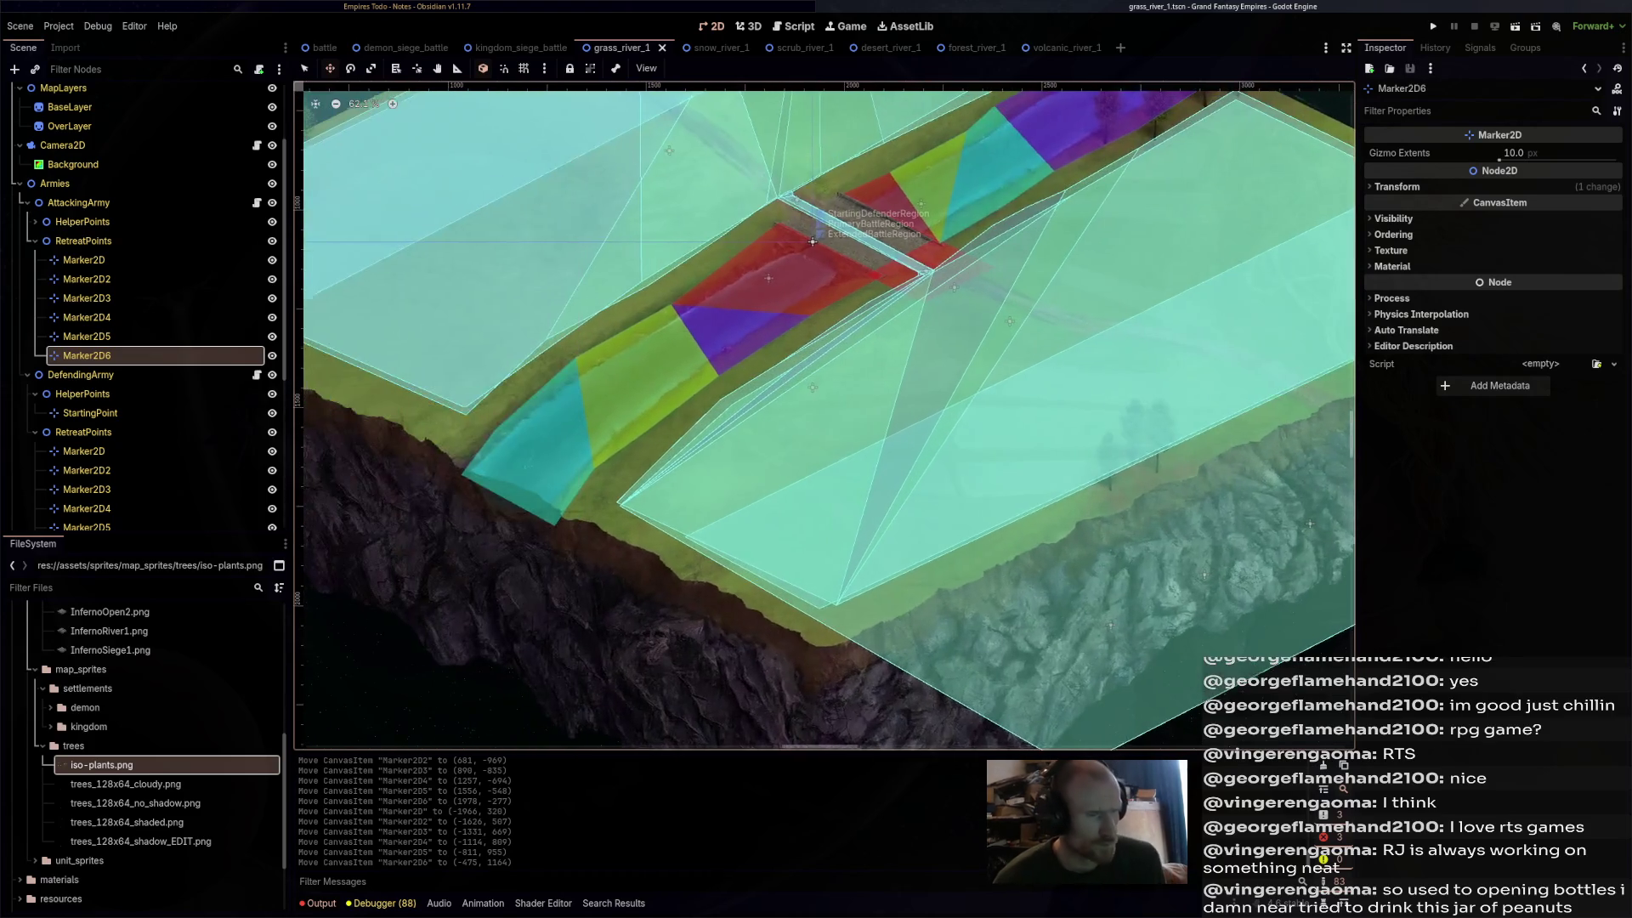
pyautogui.moveTo(811, 242); pyautogui.dragTo(915, 473)
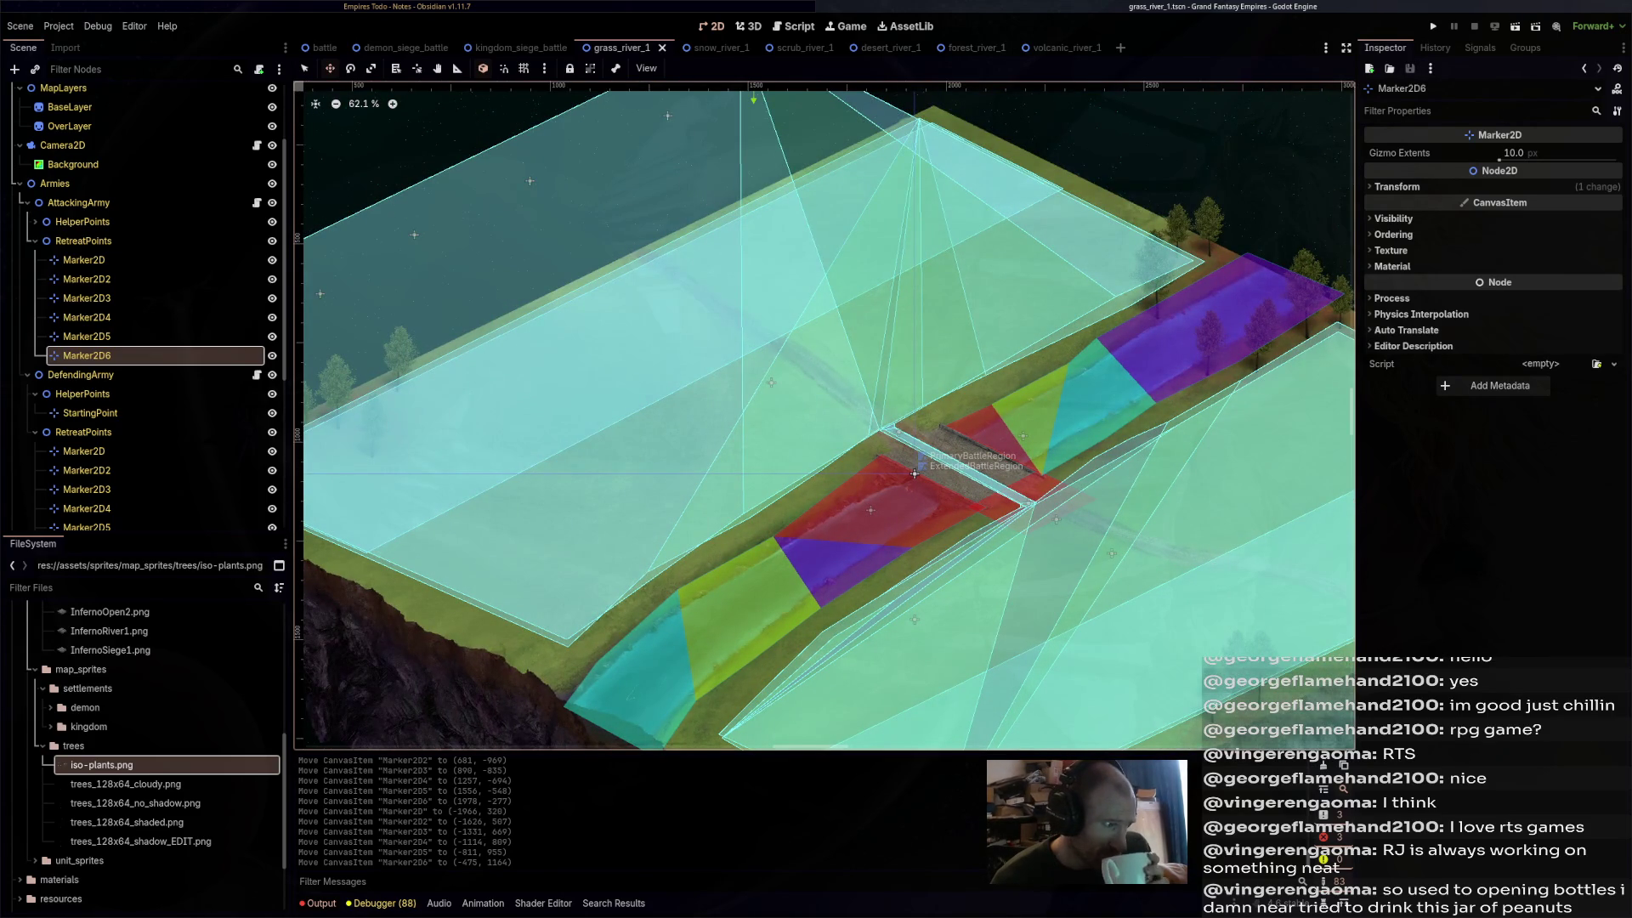
pyautogui.scroll(-2, 914, 473)
pyautogui.hotkey('ctrl', 'Tab')
pyautogui.scroll(2, 894, 390)
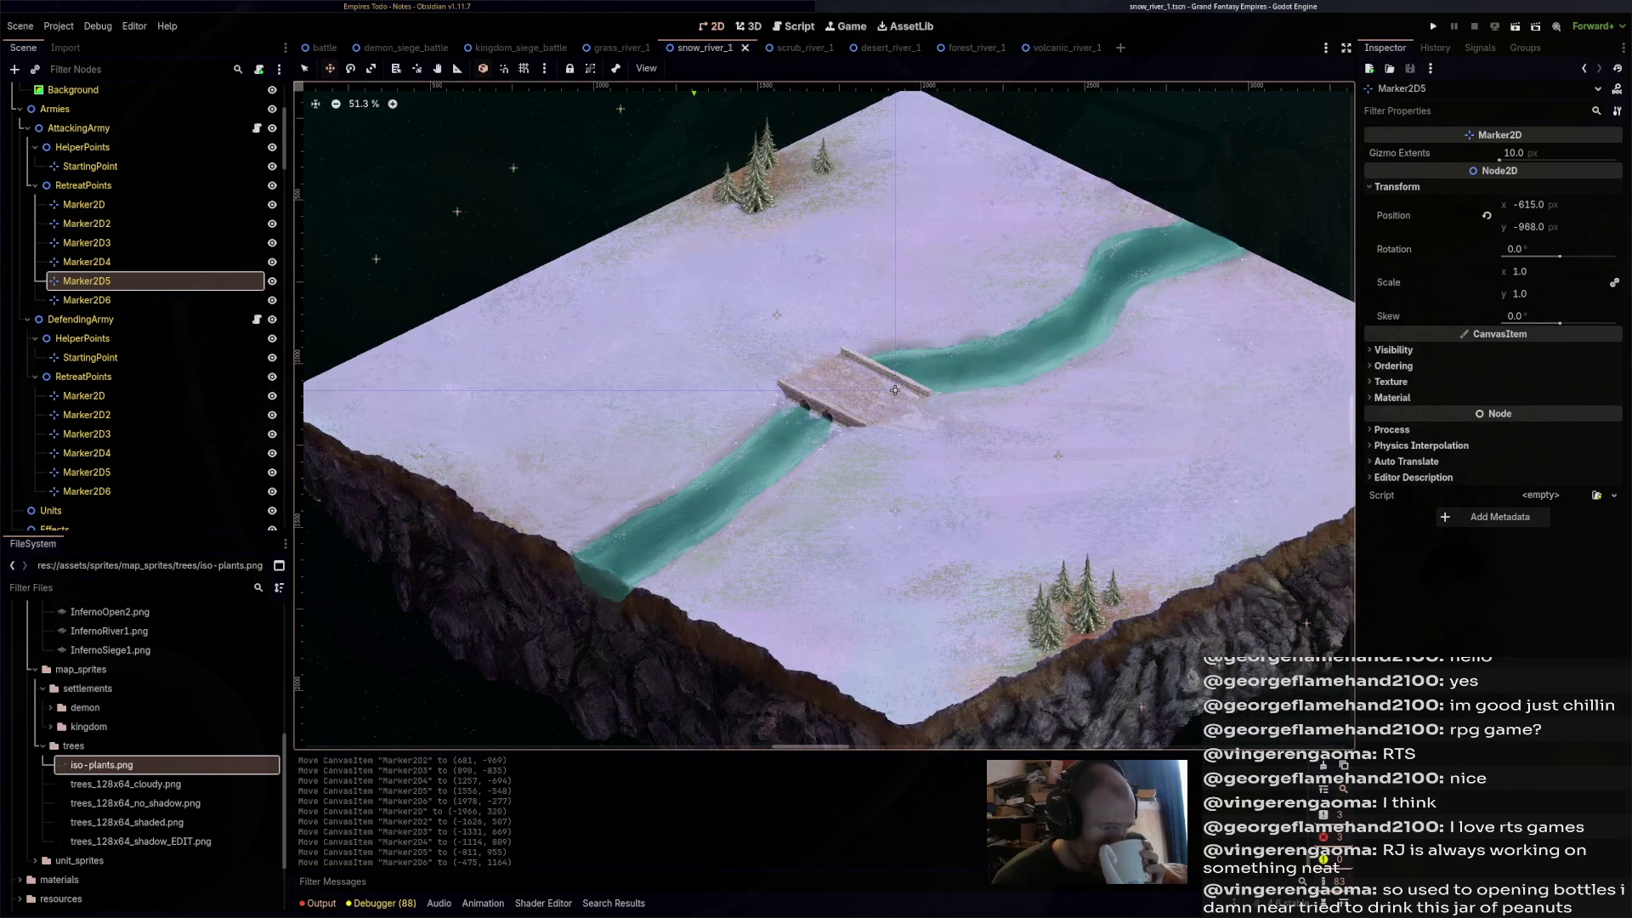
# - Scroll down through snow_river_1 toward its Navigation node
pyautogui.scroll(-3, 894, 390)
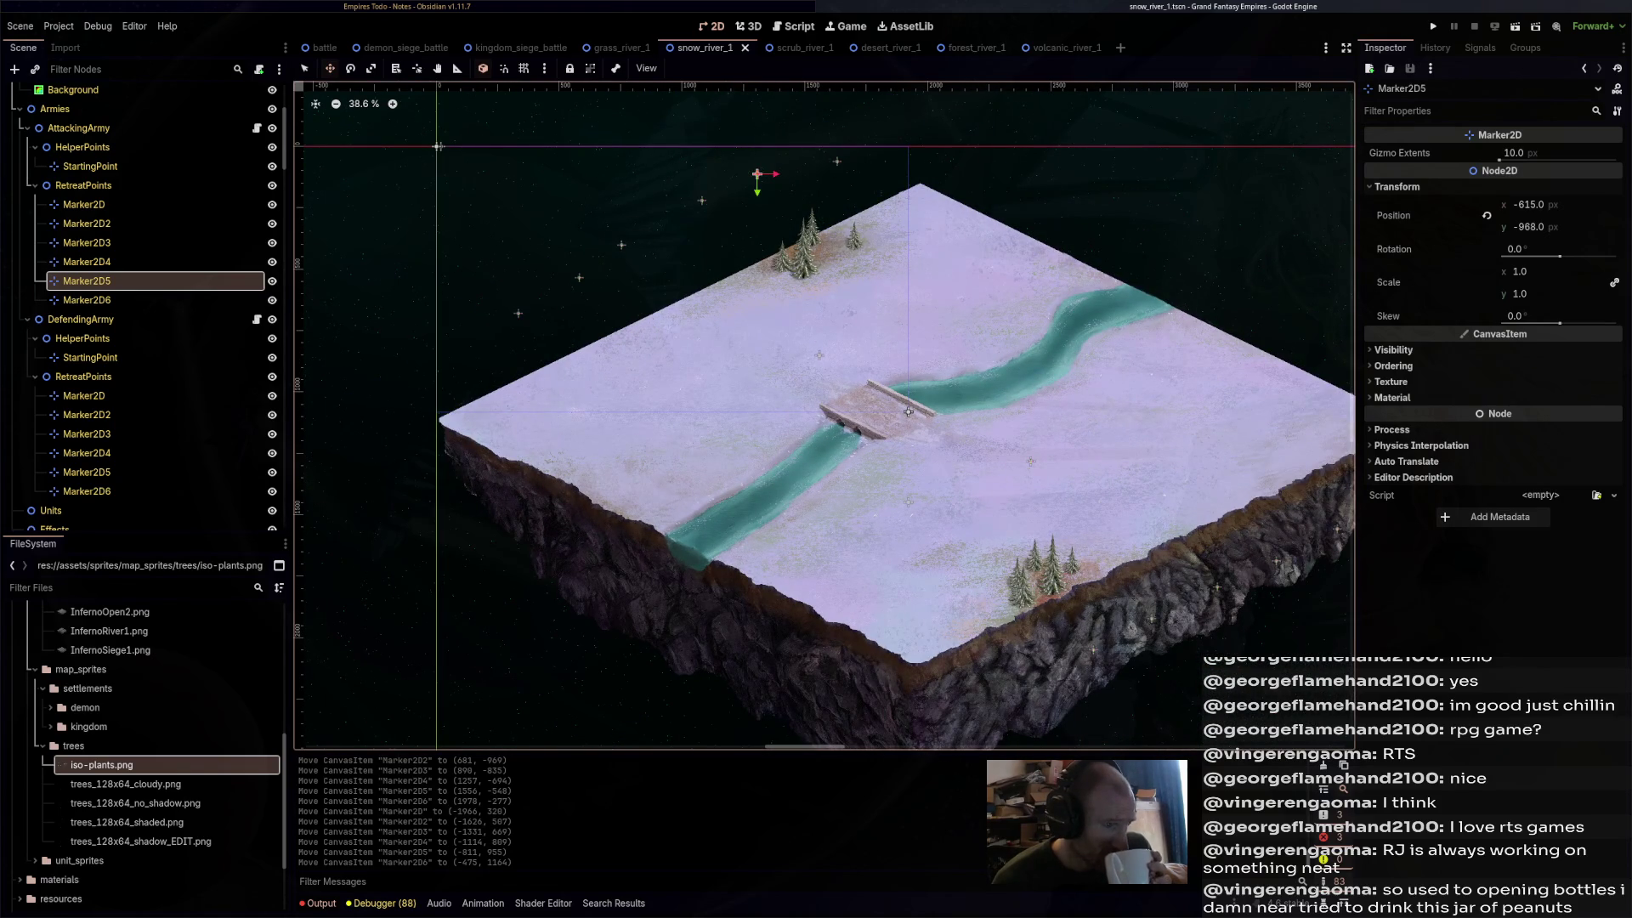
pyautogui.scroll(-5, 144, 306)
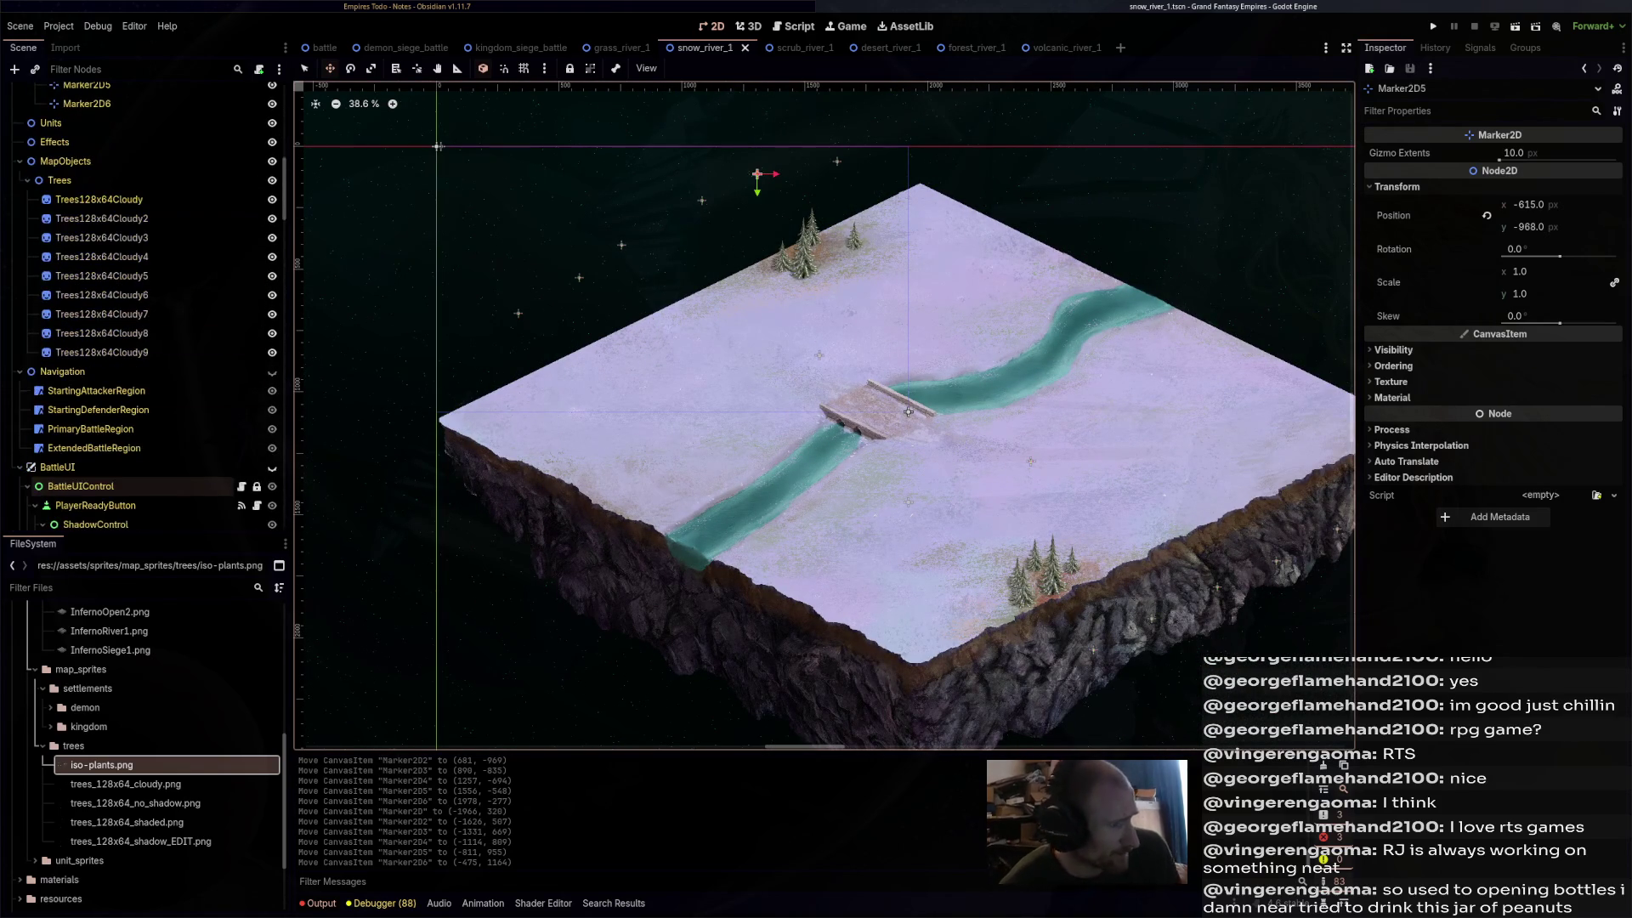
pyautogui.scroll(-3, 127, 485)
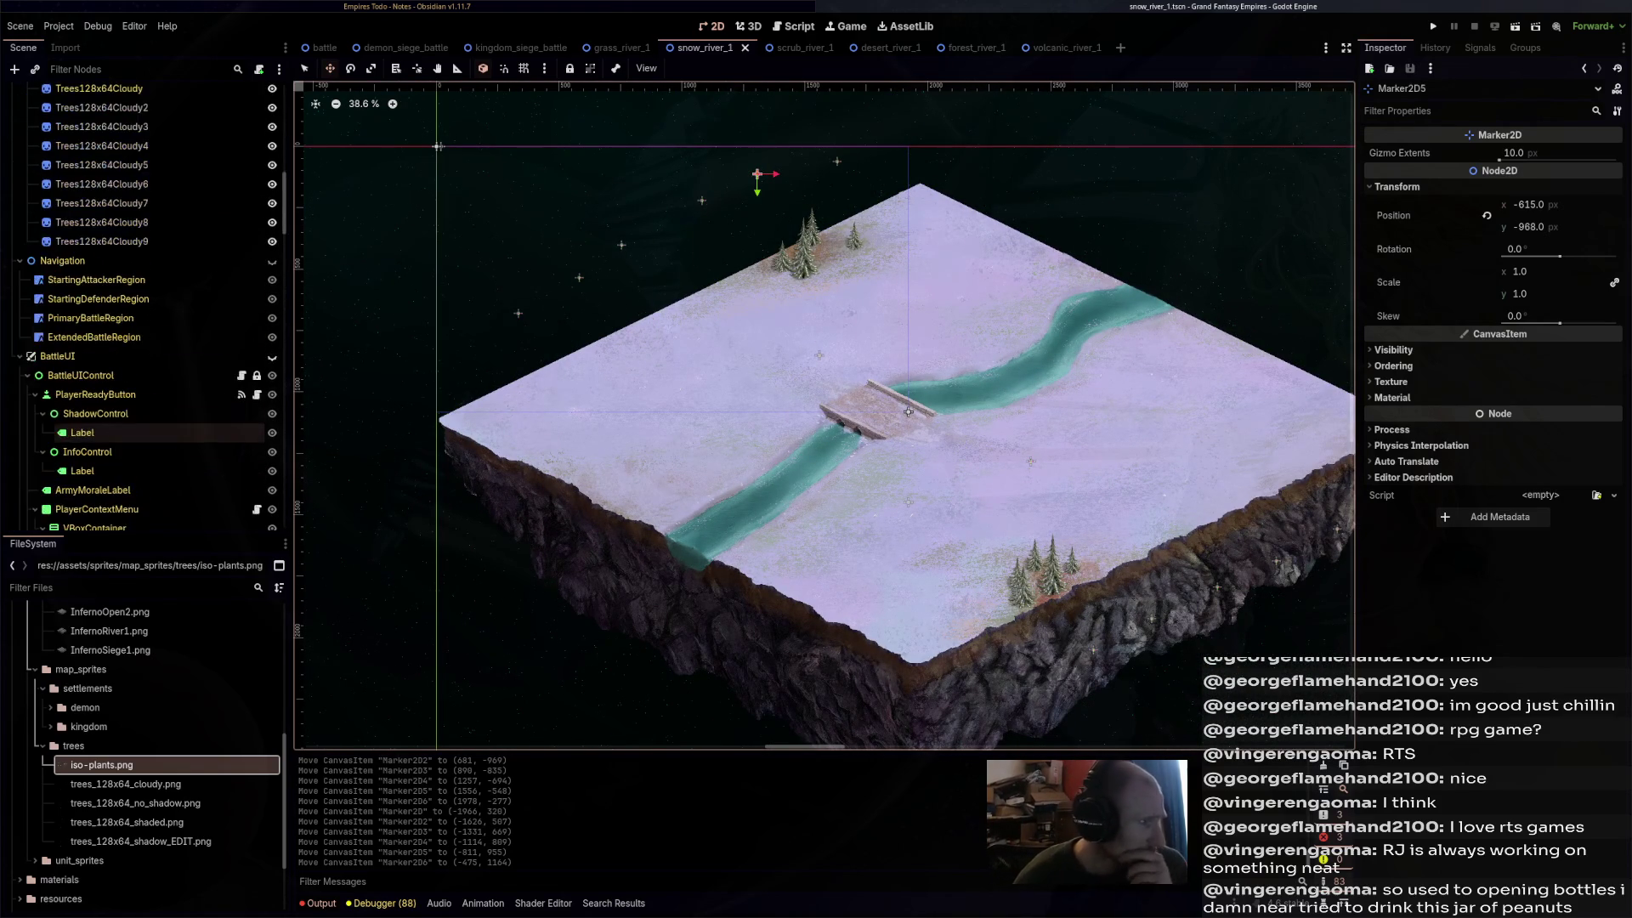
# - Show the navigation regions and give StartingAttackerRegion a cleared, new NavigationPolygon
pyautogui.click(272, 260)
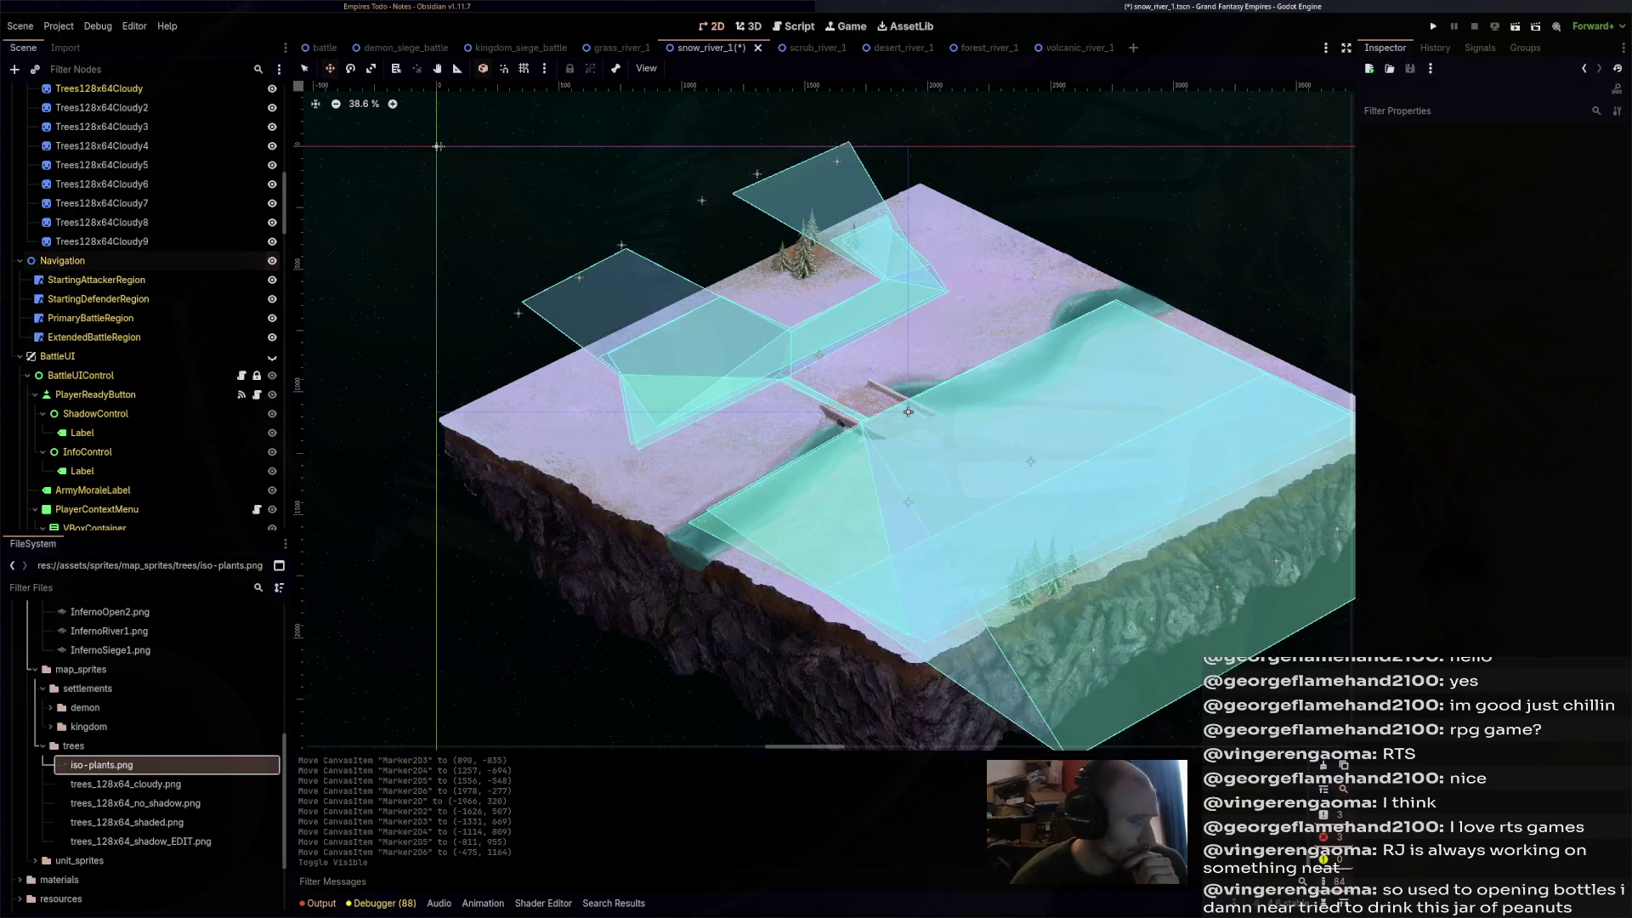
pyautogui.click(96, 280)
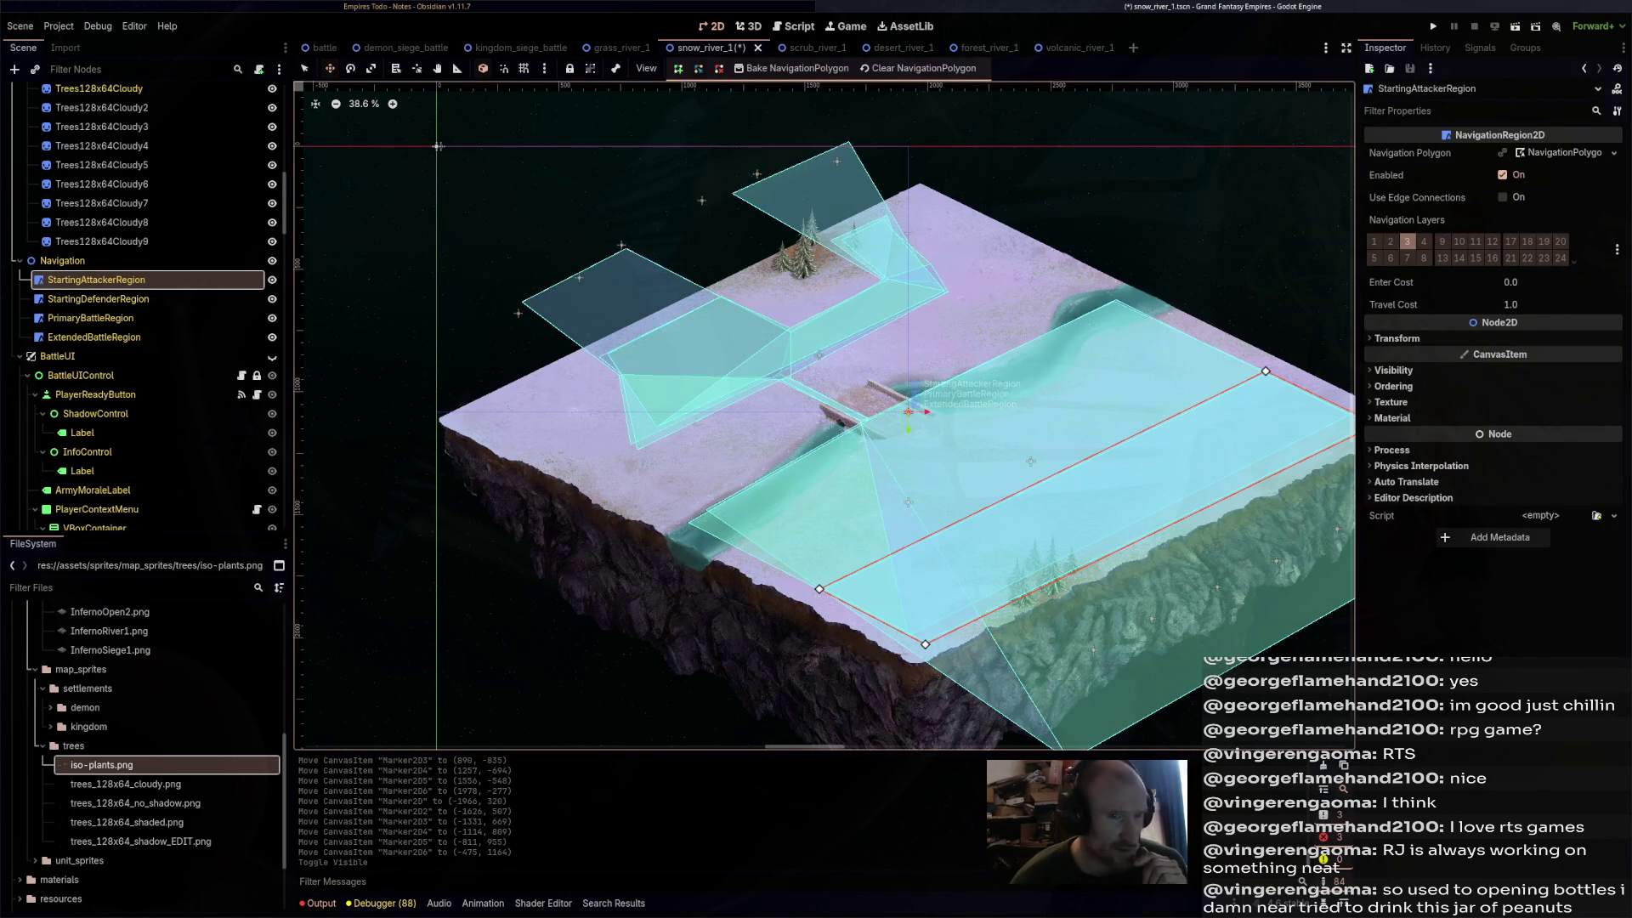
pyautogui.click(1563, 153)
pyautogui.click(1613, 153)
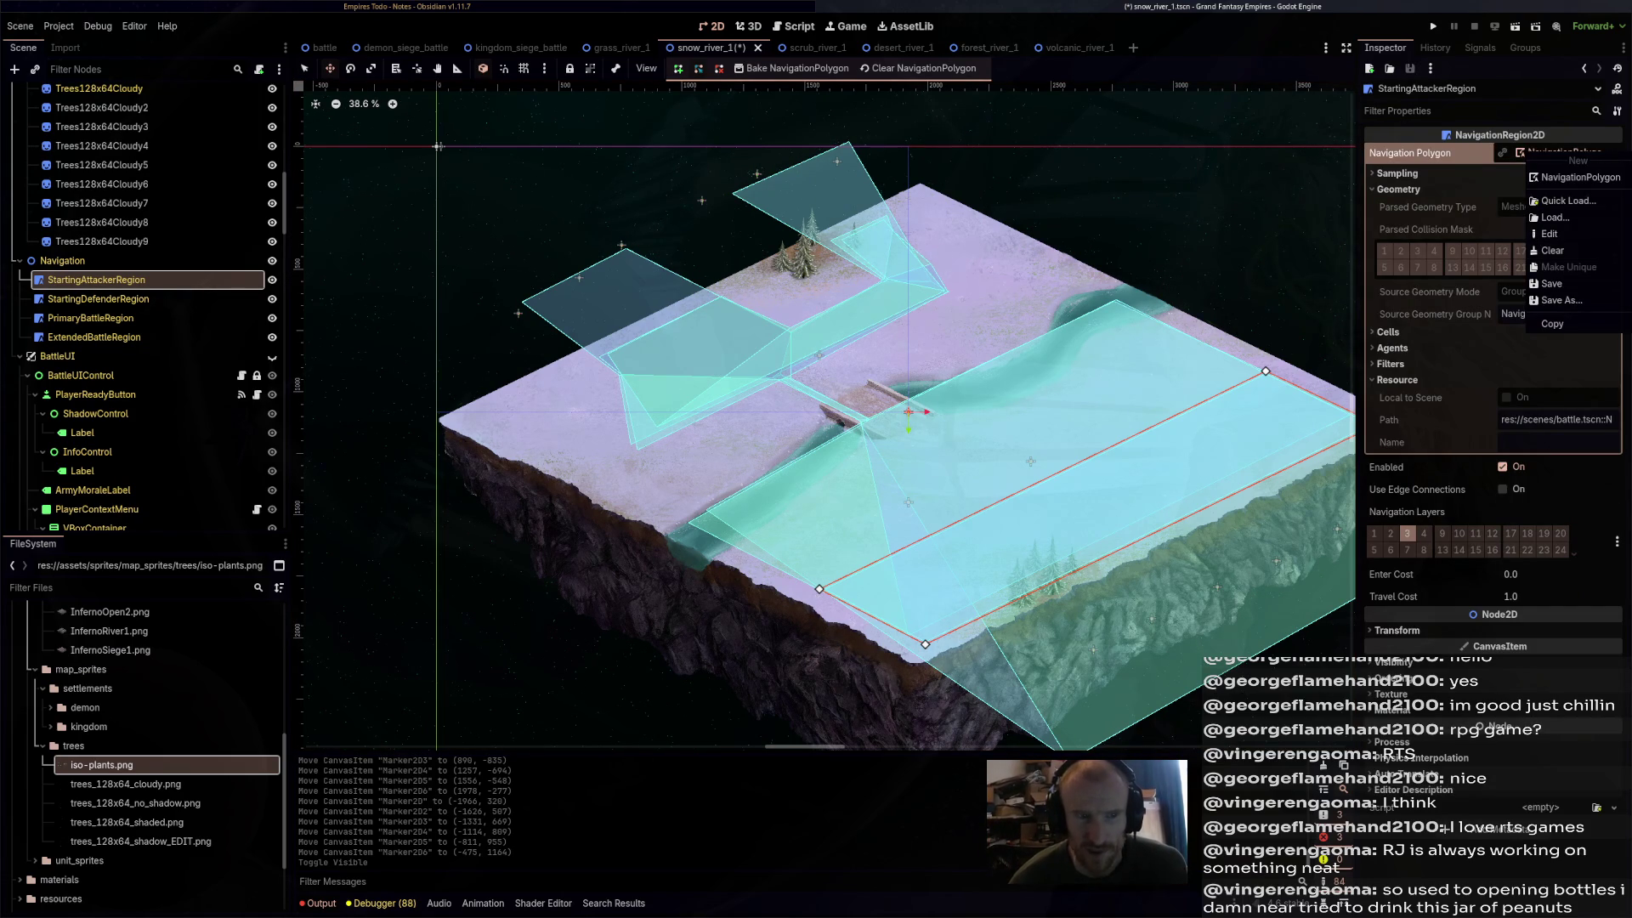
pyautogui.click(1552, 251)
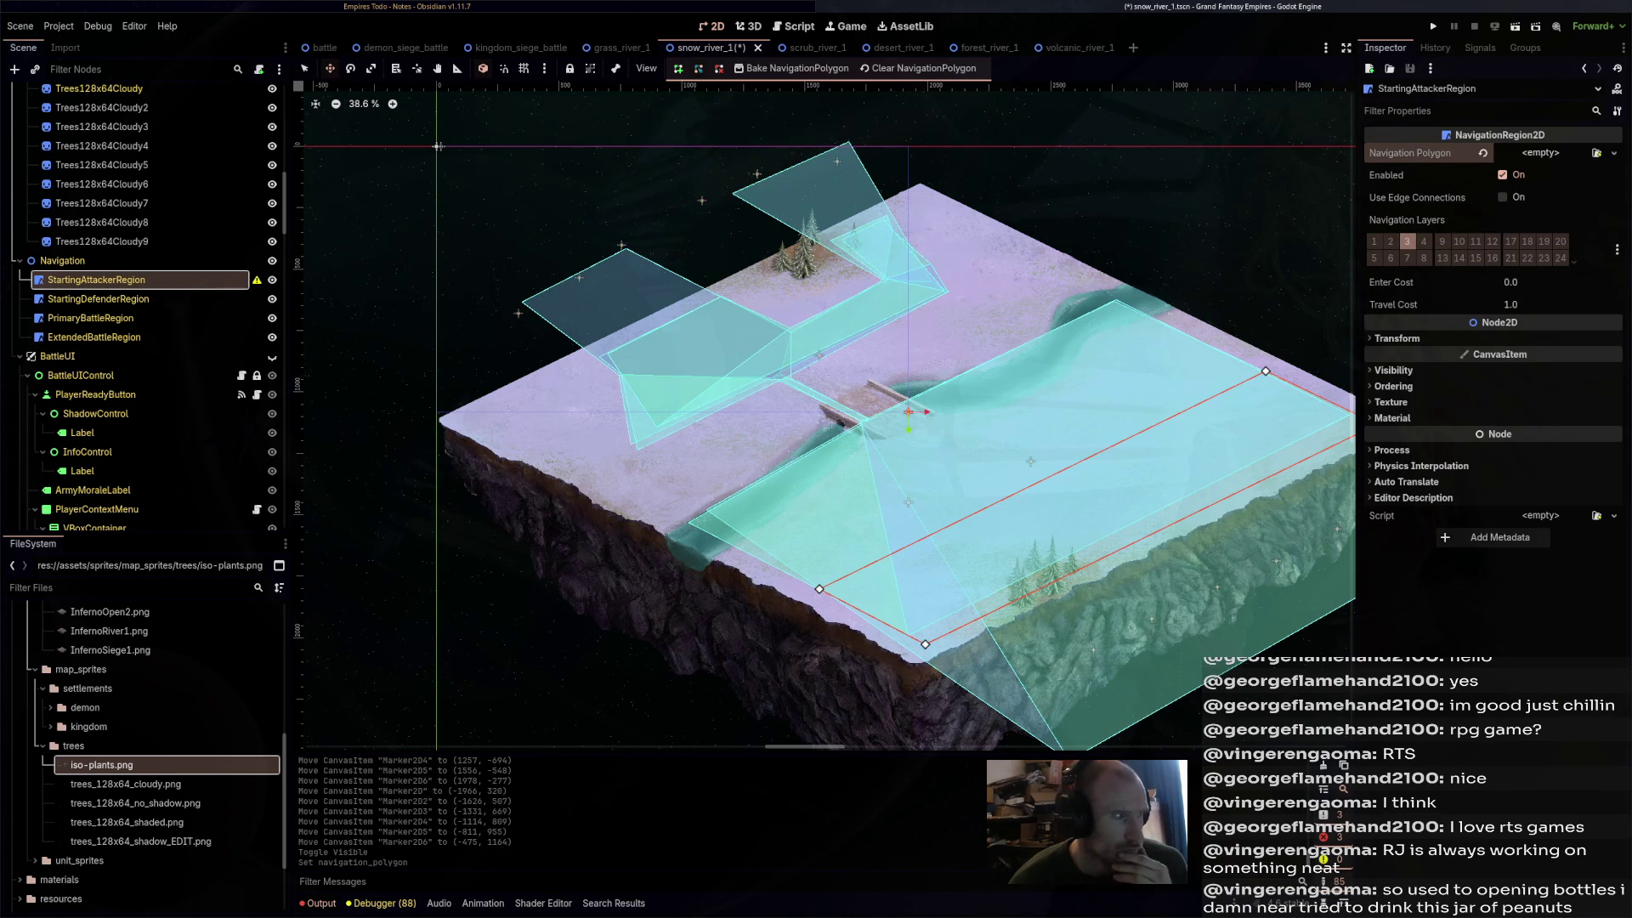
pyautogui.click(1613, 153)
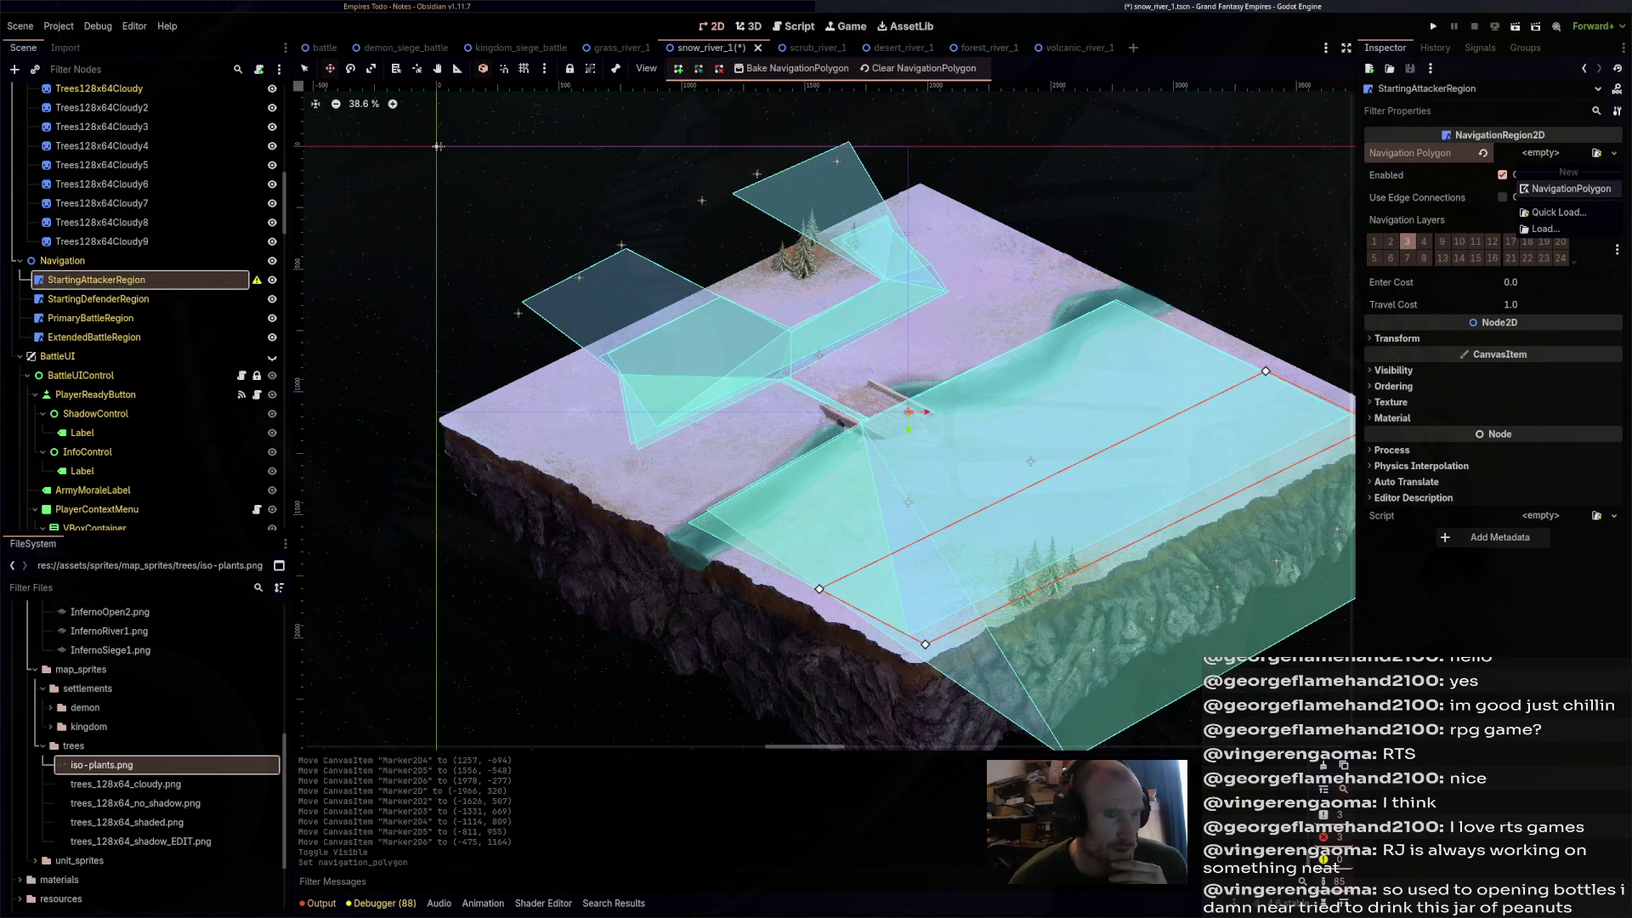
pyautogui.click(1570, 189)
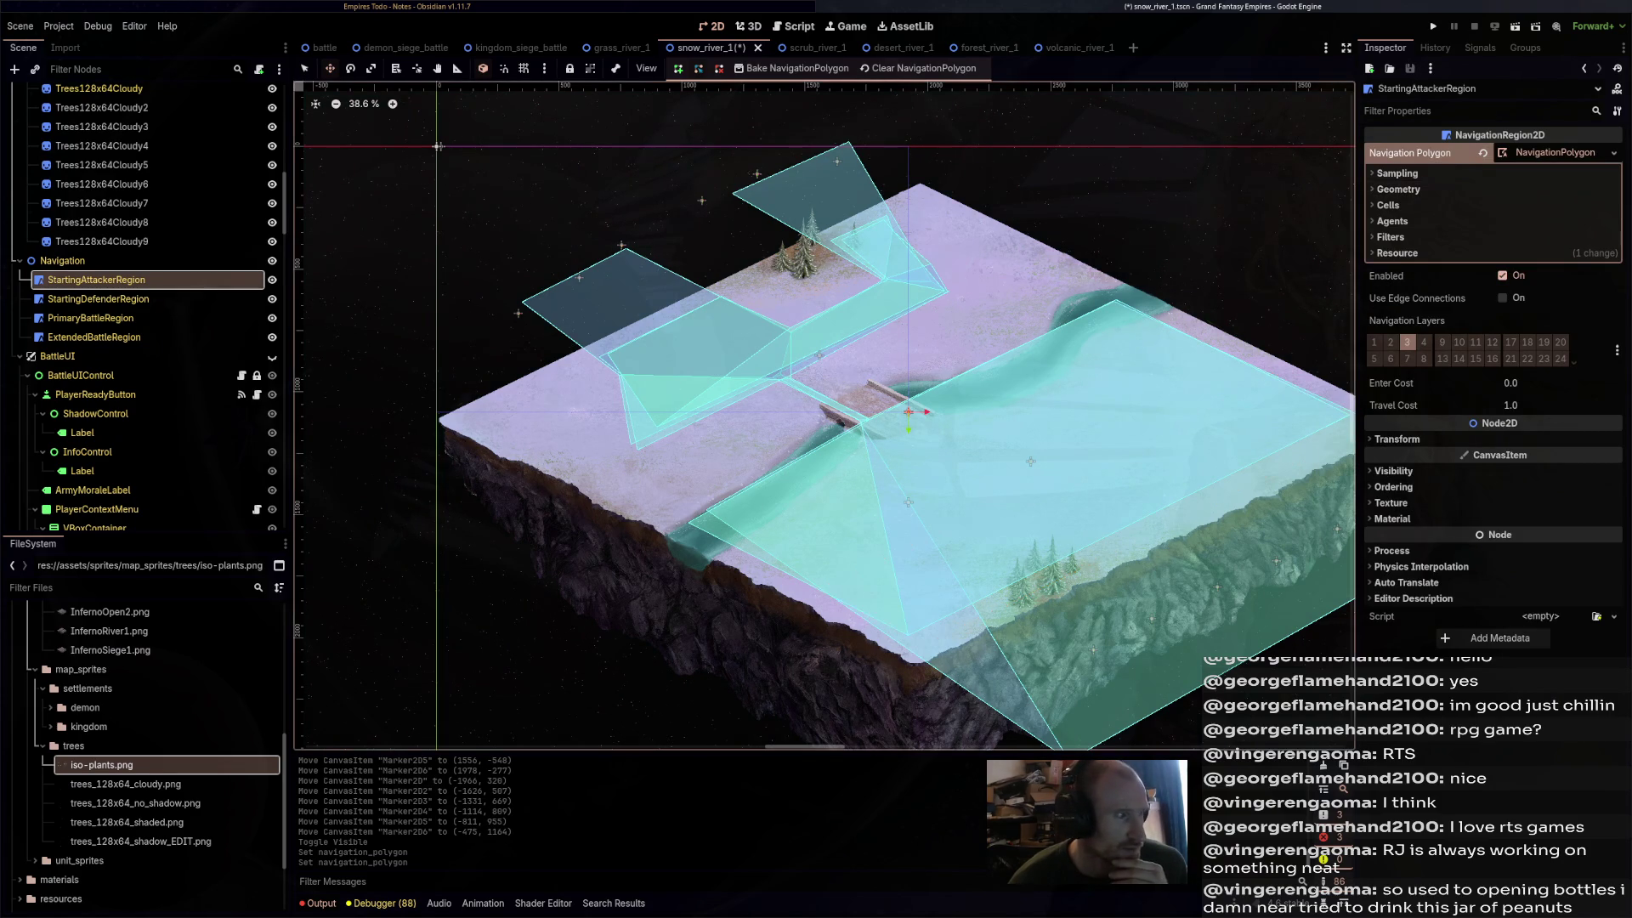
# - Replace StartingDefenderRegion's old polygon with a new NavigationPolygon
pyautogui.click(98, 298)
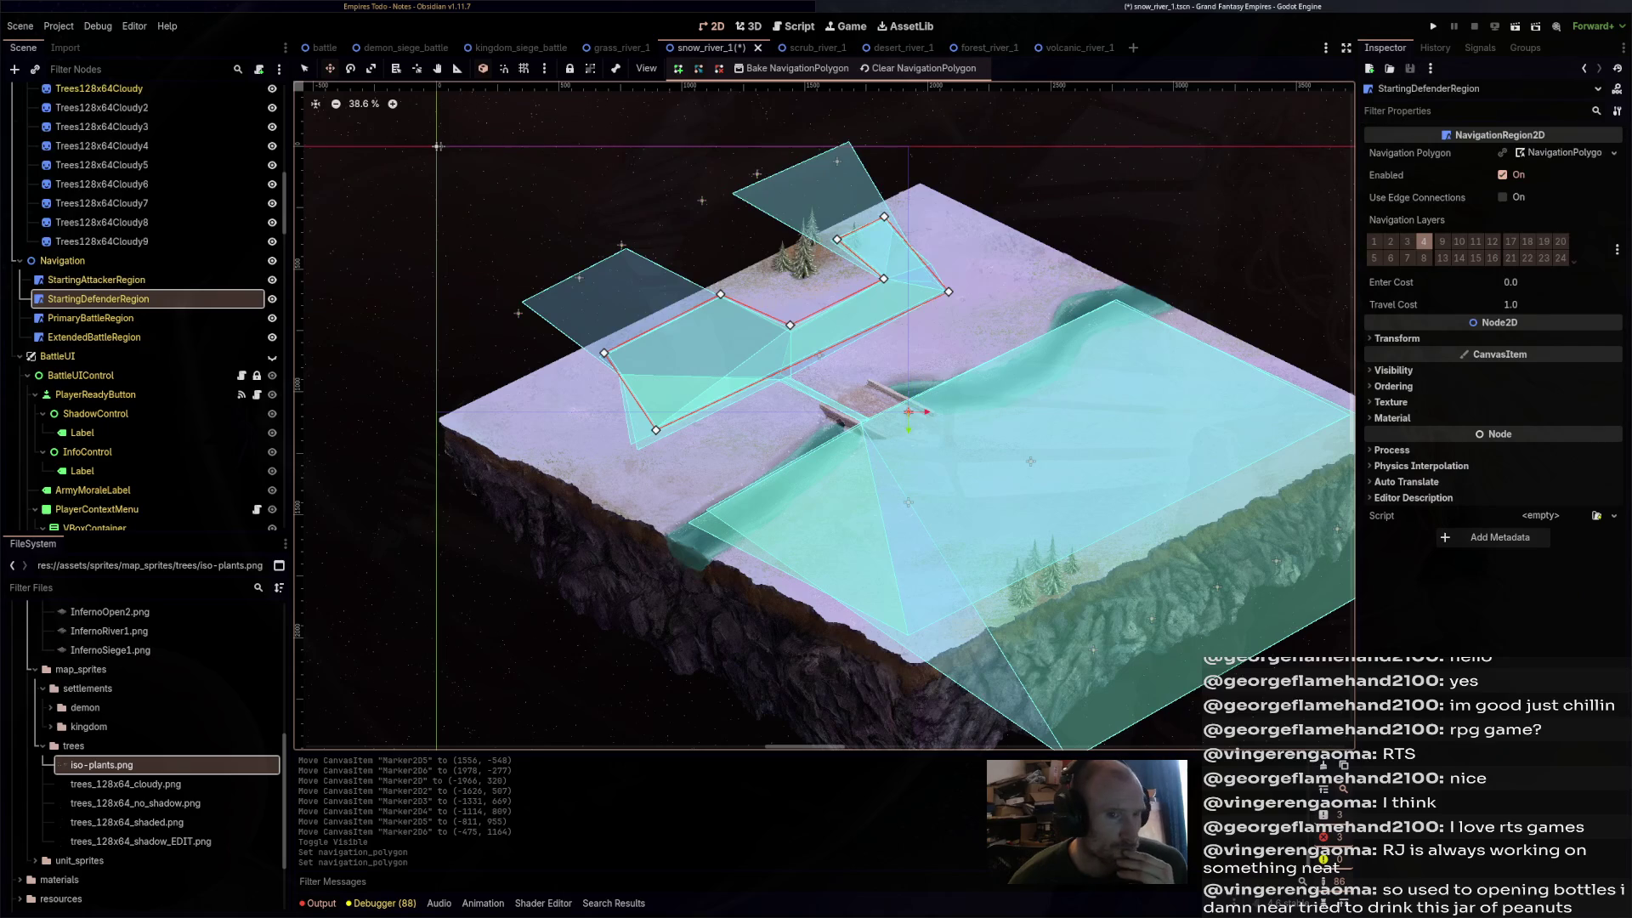
pyautogui.click(1613, 153)
pyautogui.click(1552, 249)
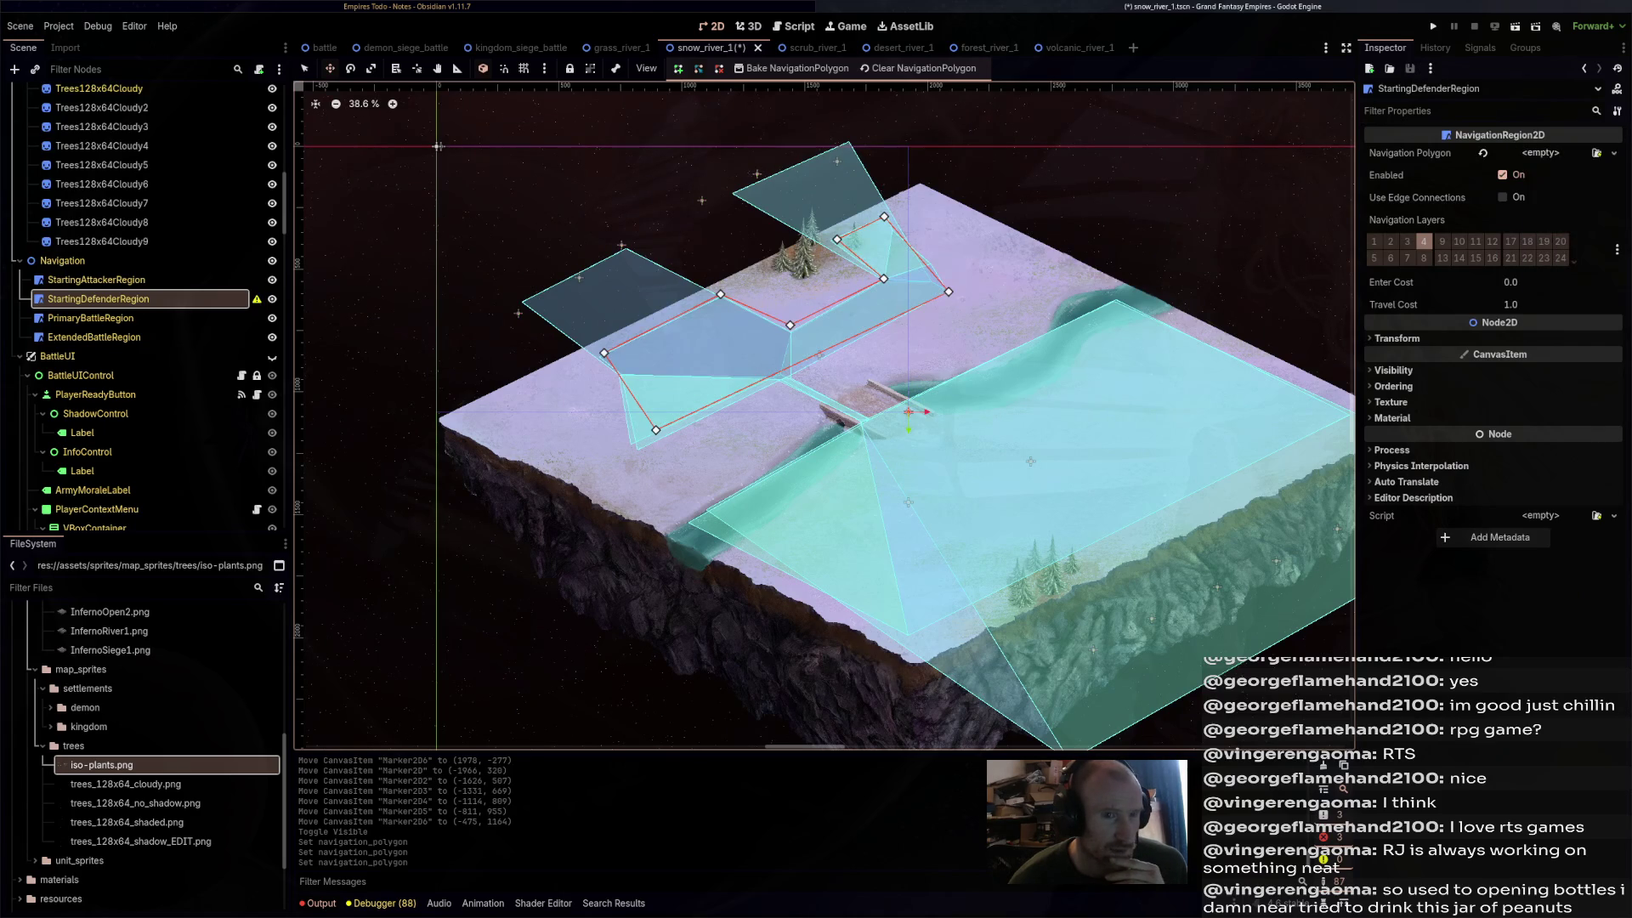
pyautogui.click(1540, 153)
pyautogui.click(1572, 176)
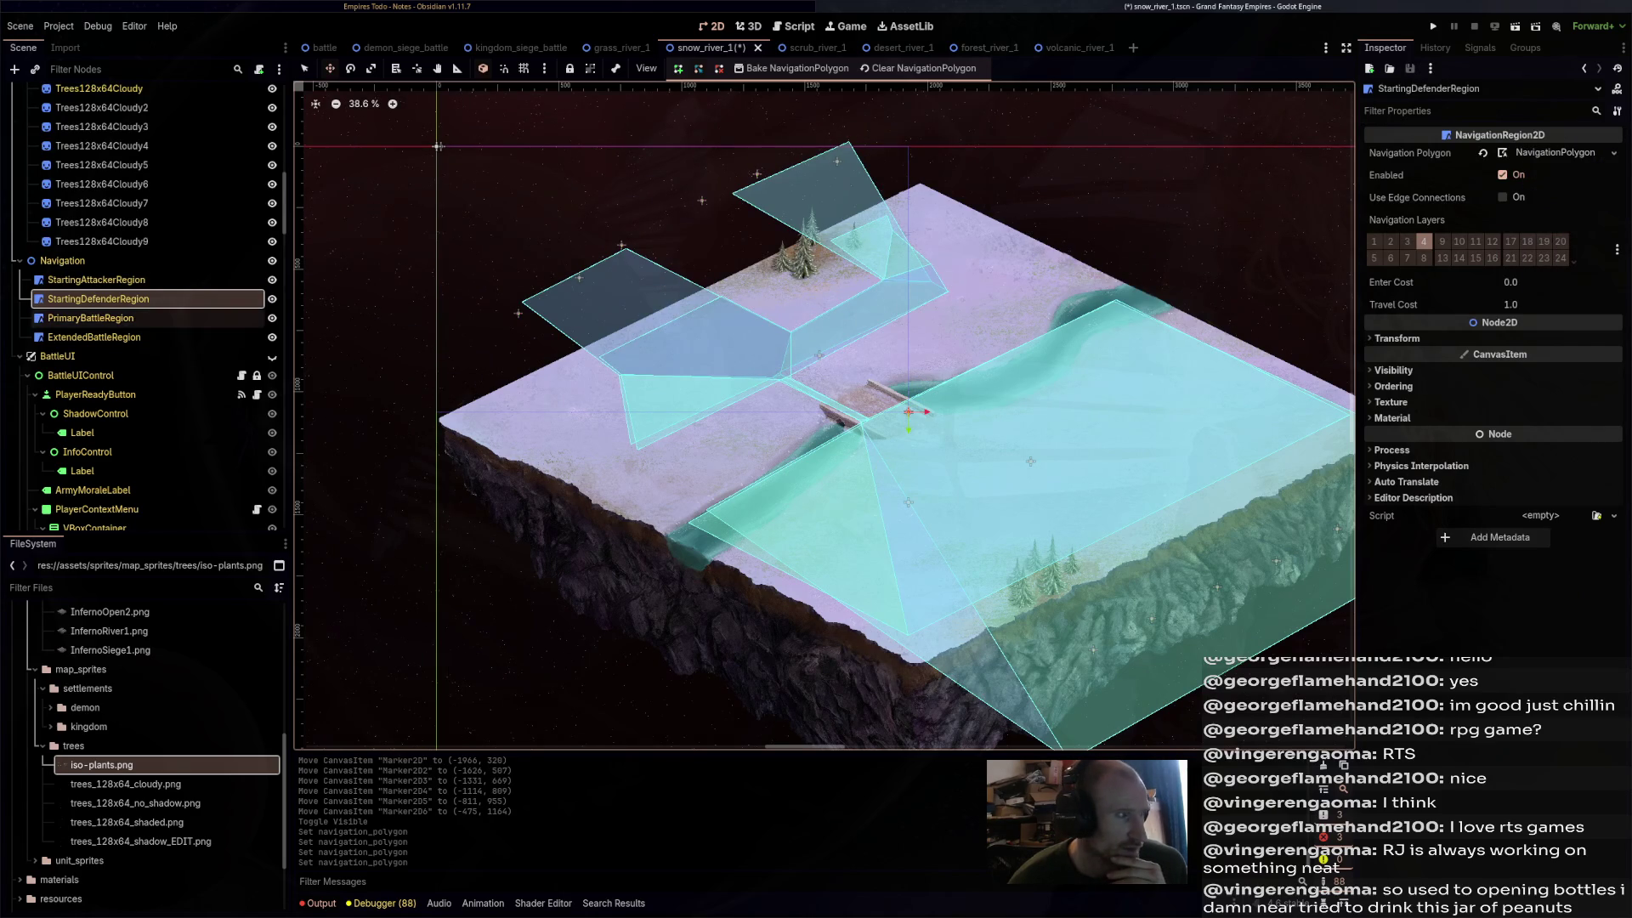
# - Clear PrimaryBattleRegion's polygon and give ExtendedBattleRegion a new NavigationPolygon
pyautogui.click(90, 317)
pyautogui.click(1613, 153)
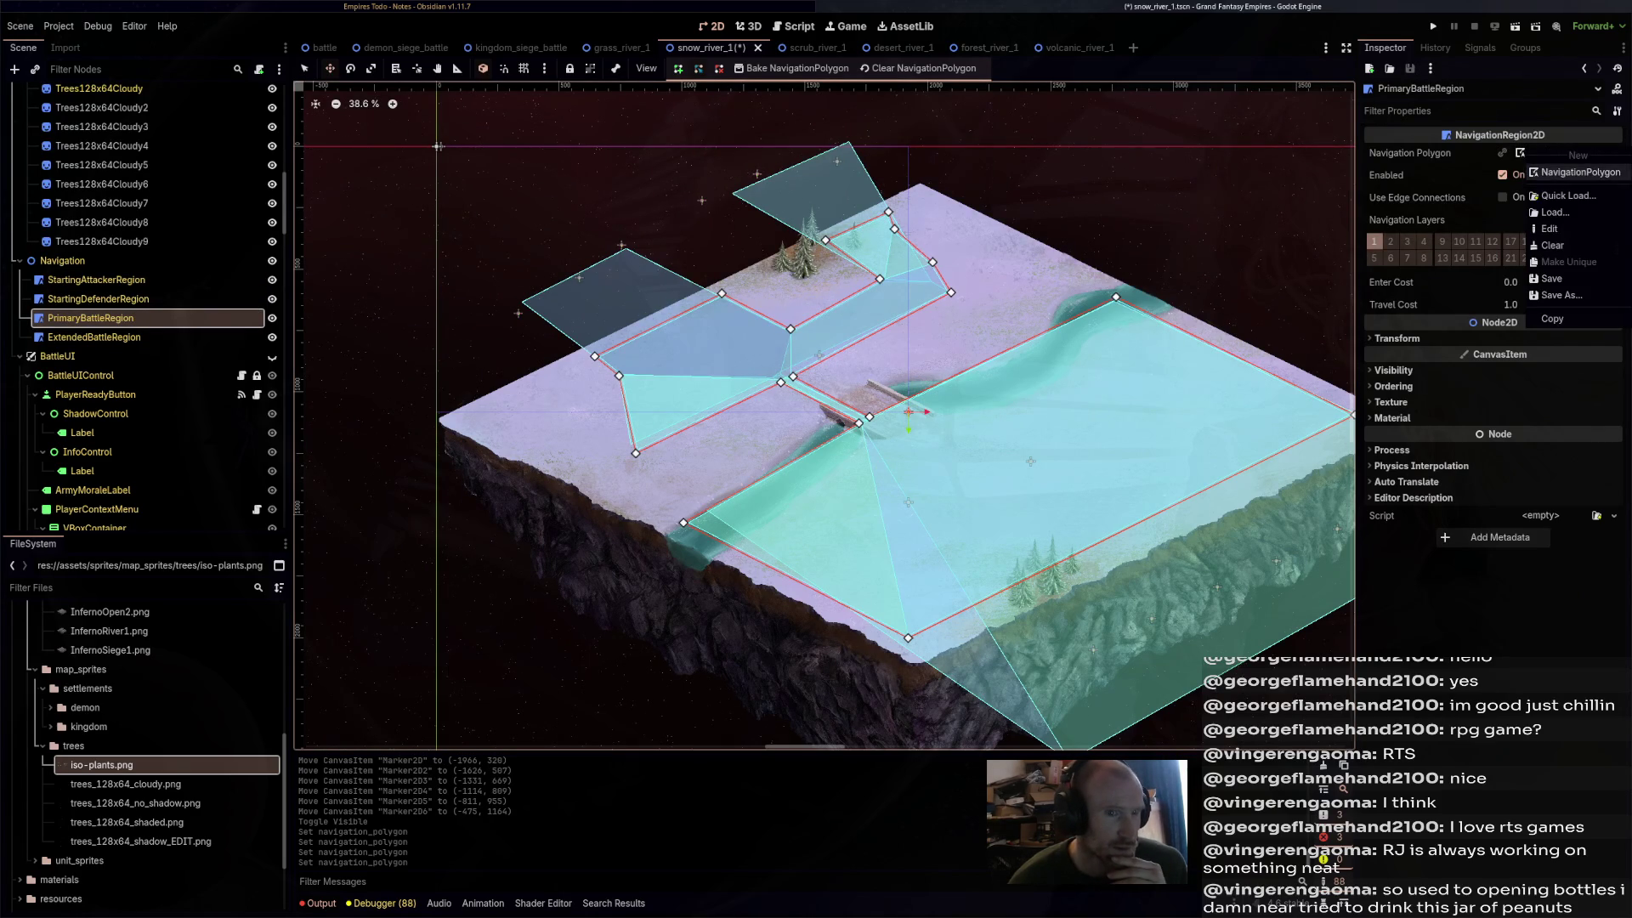
pyautogui.click(1552, 245)
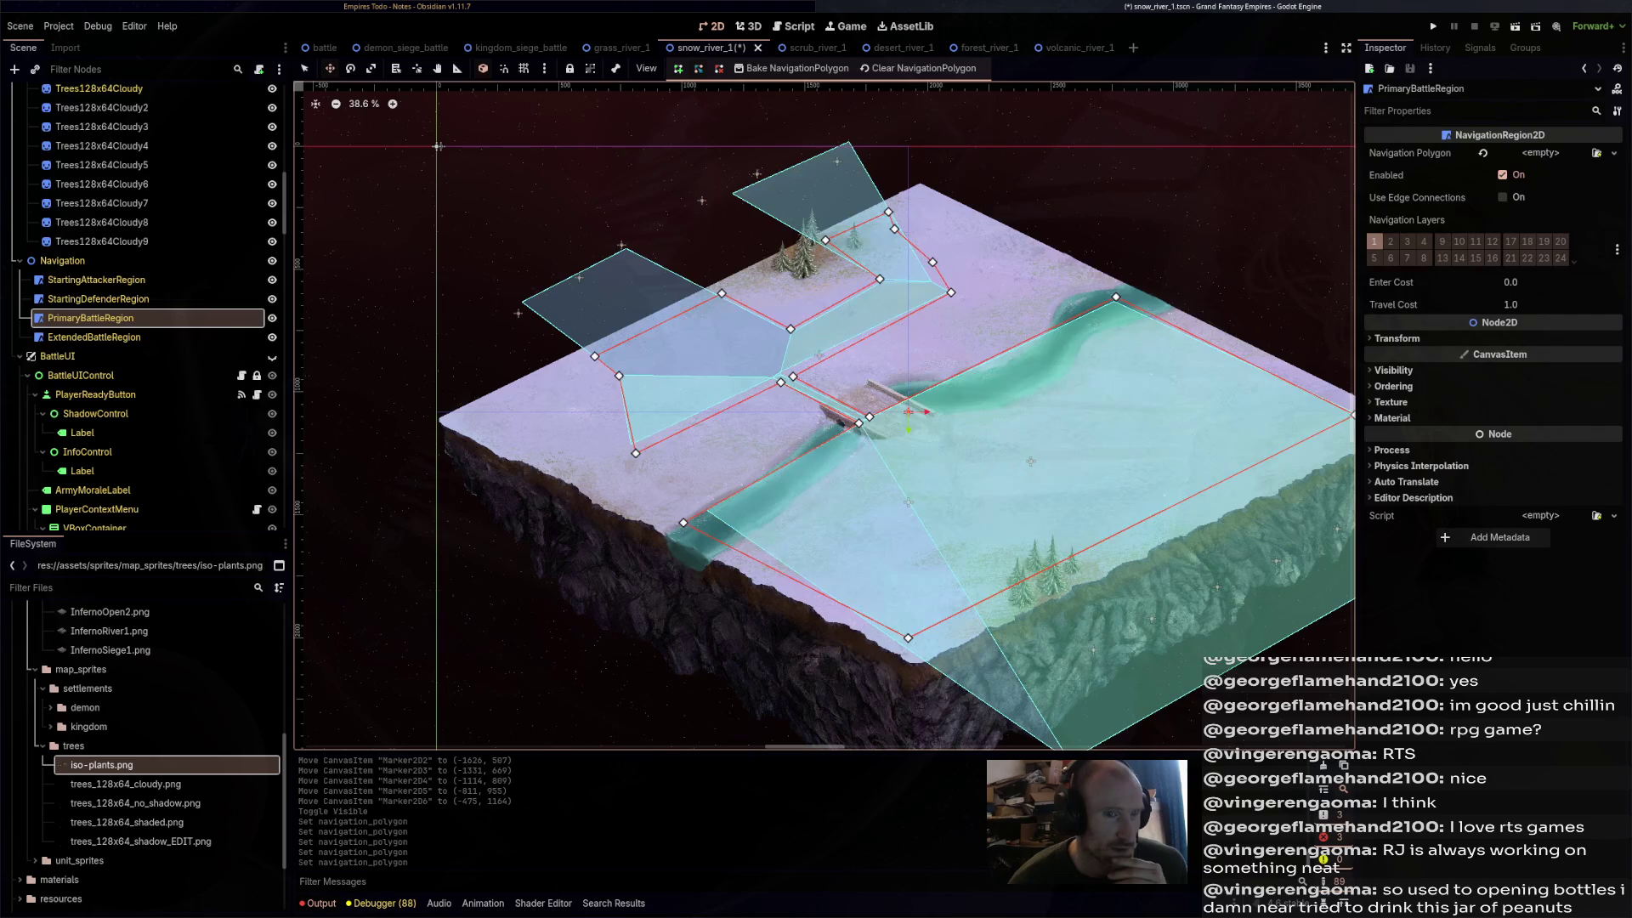
pyautogui.click(94, 337)
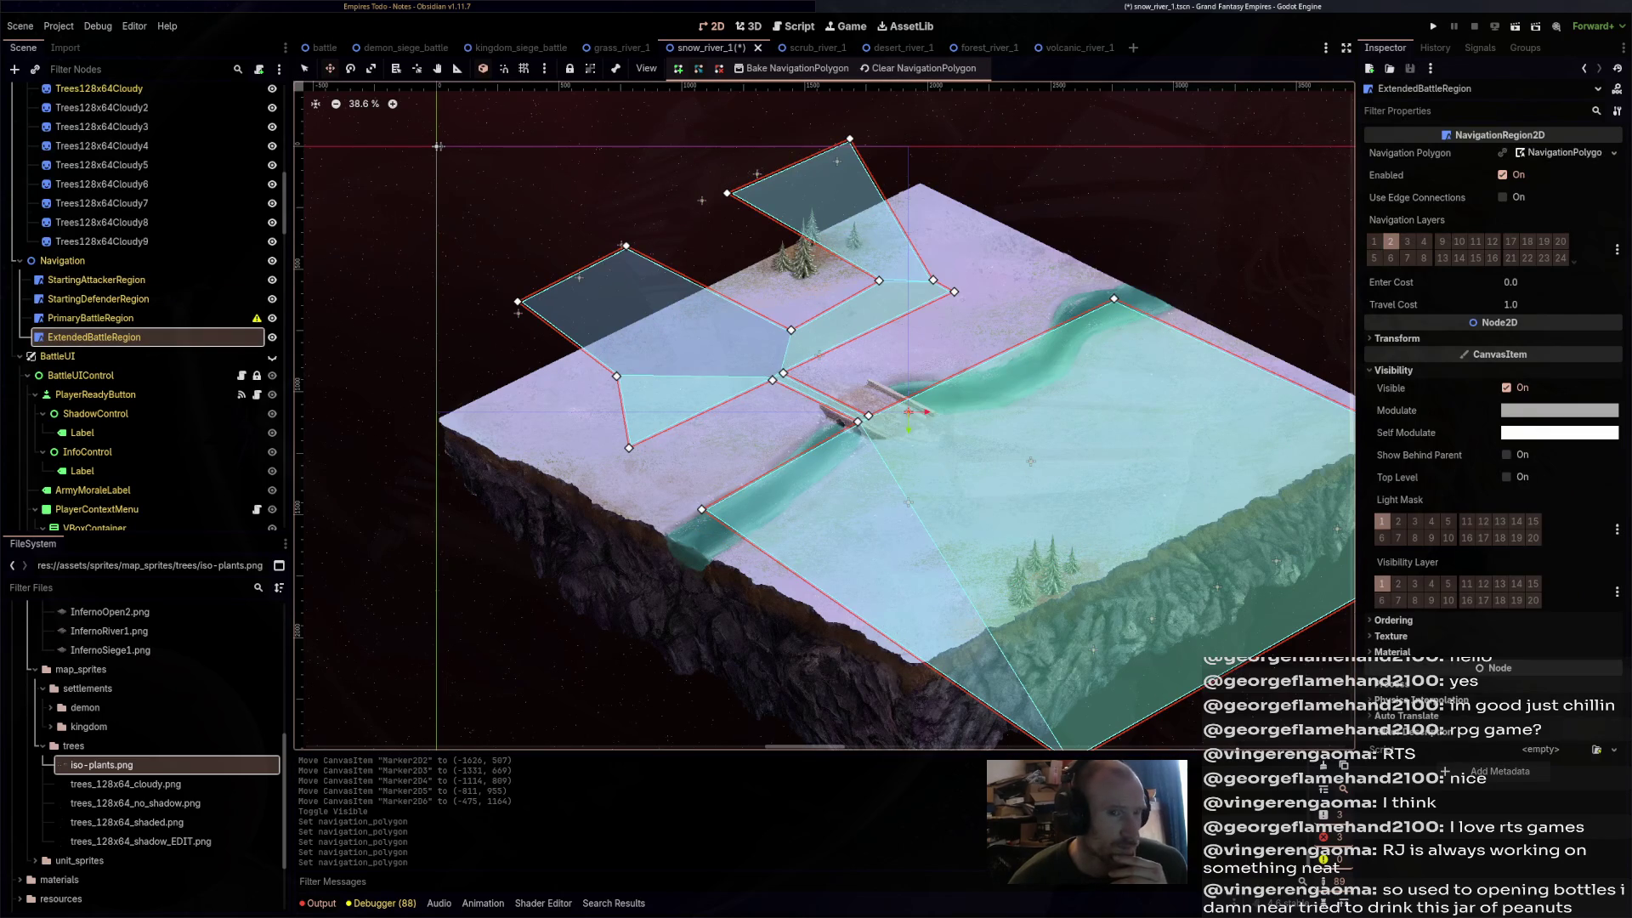
pyautogui.click(1613, 153)
pyautogui.click(1552, 246)
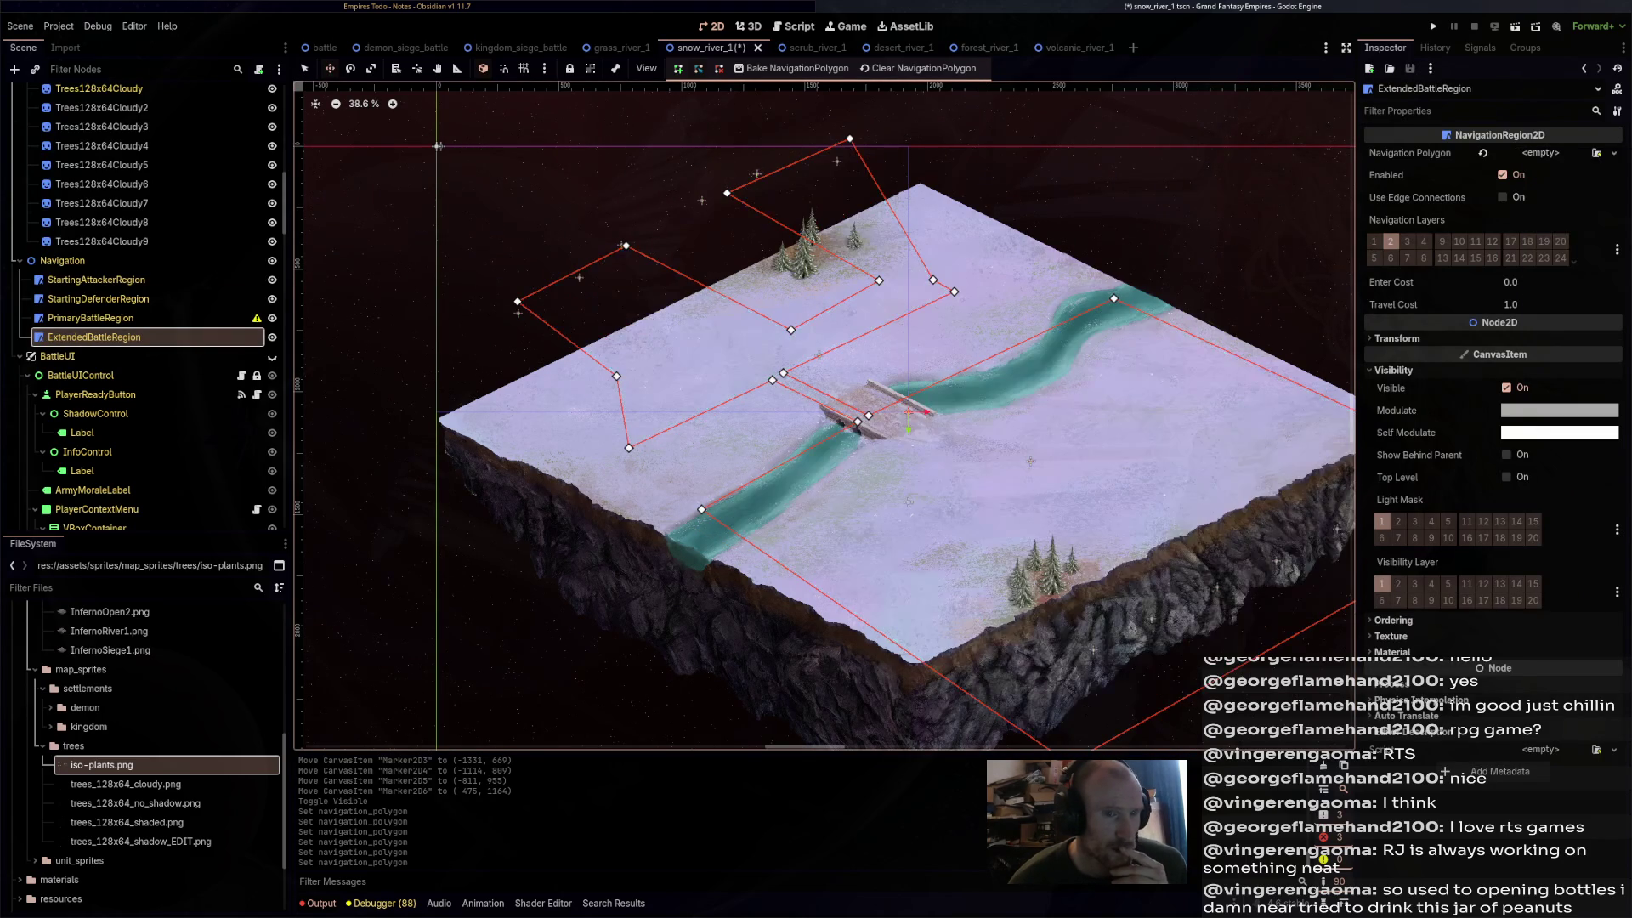
pyautogui.click(1613, 153)
pyautogui.click(1556, 174)
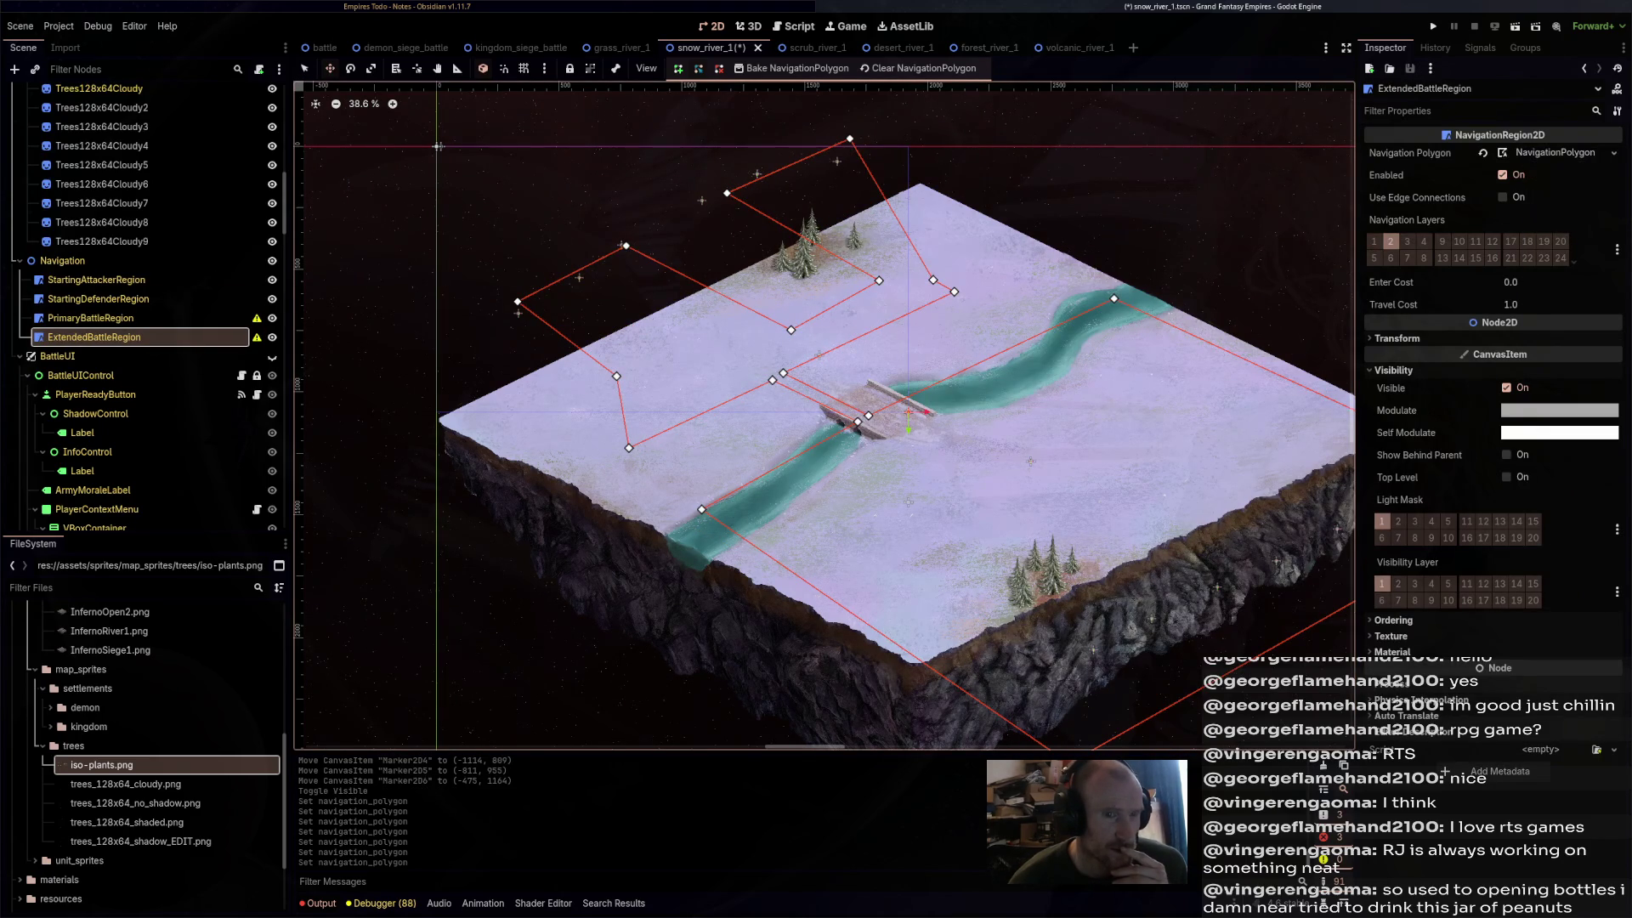
# - Draw the StartingAttackerRegion rectangle along the snow map's upper-left bank
pyautogui.click(91, 318)
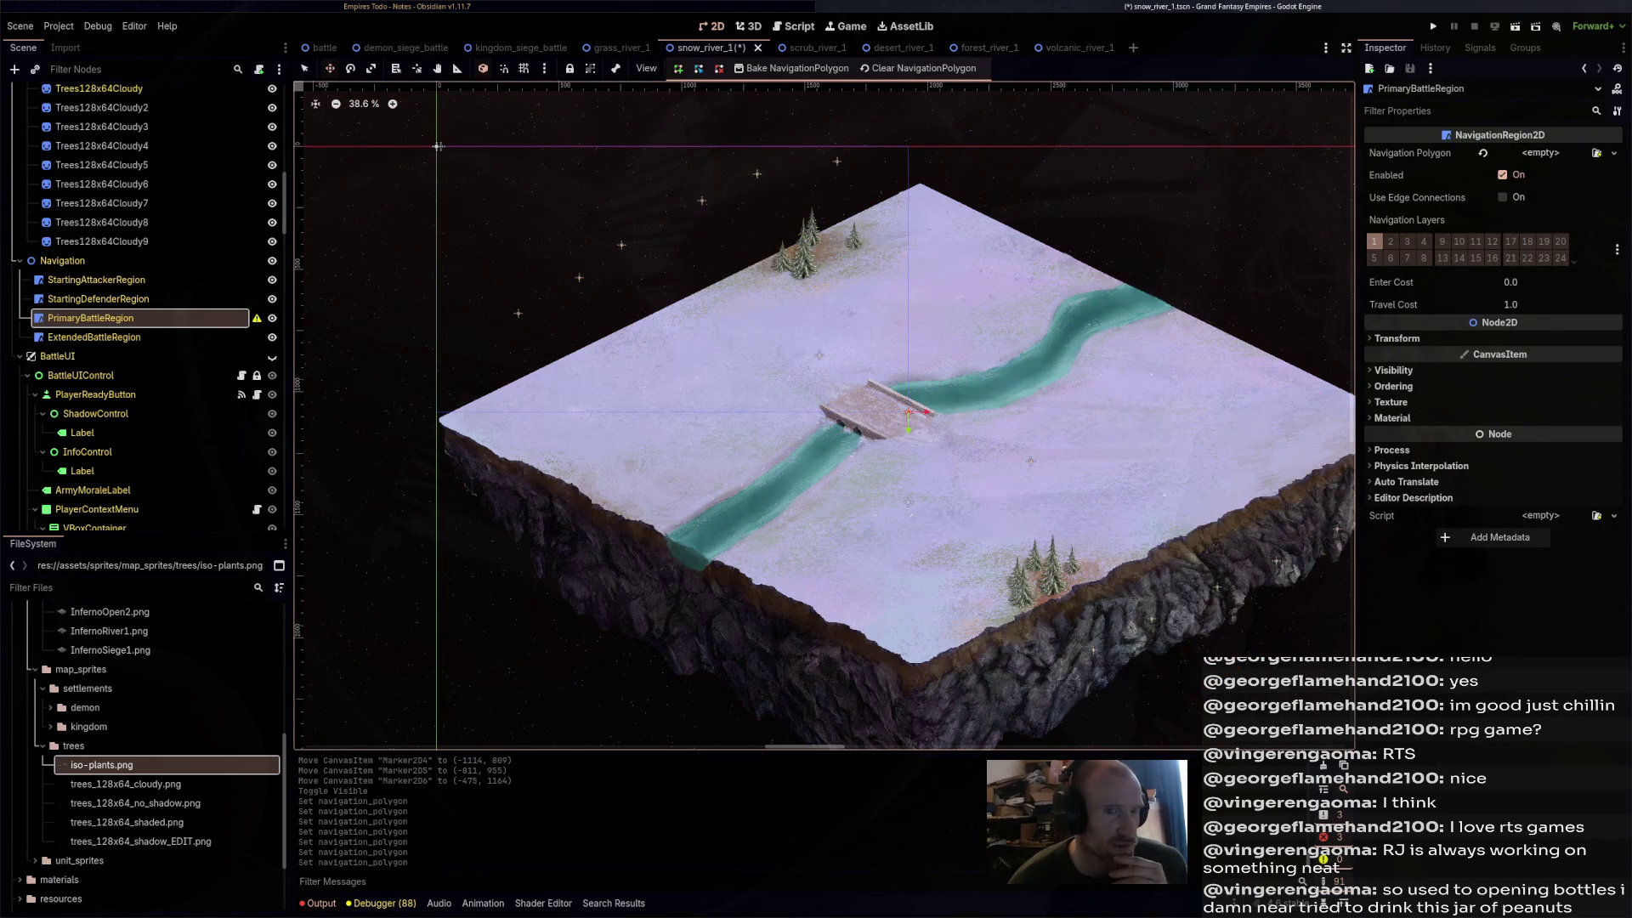
pyautogui.click(96, 280)
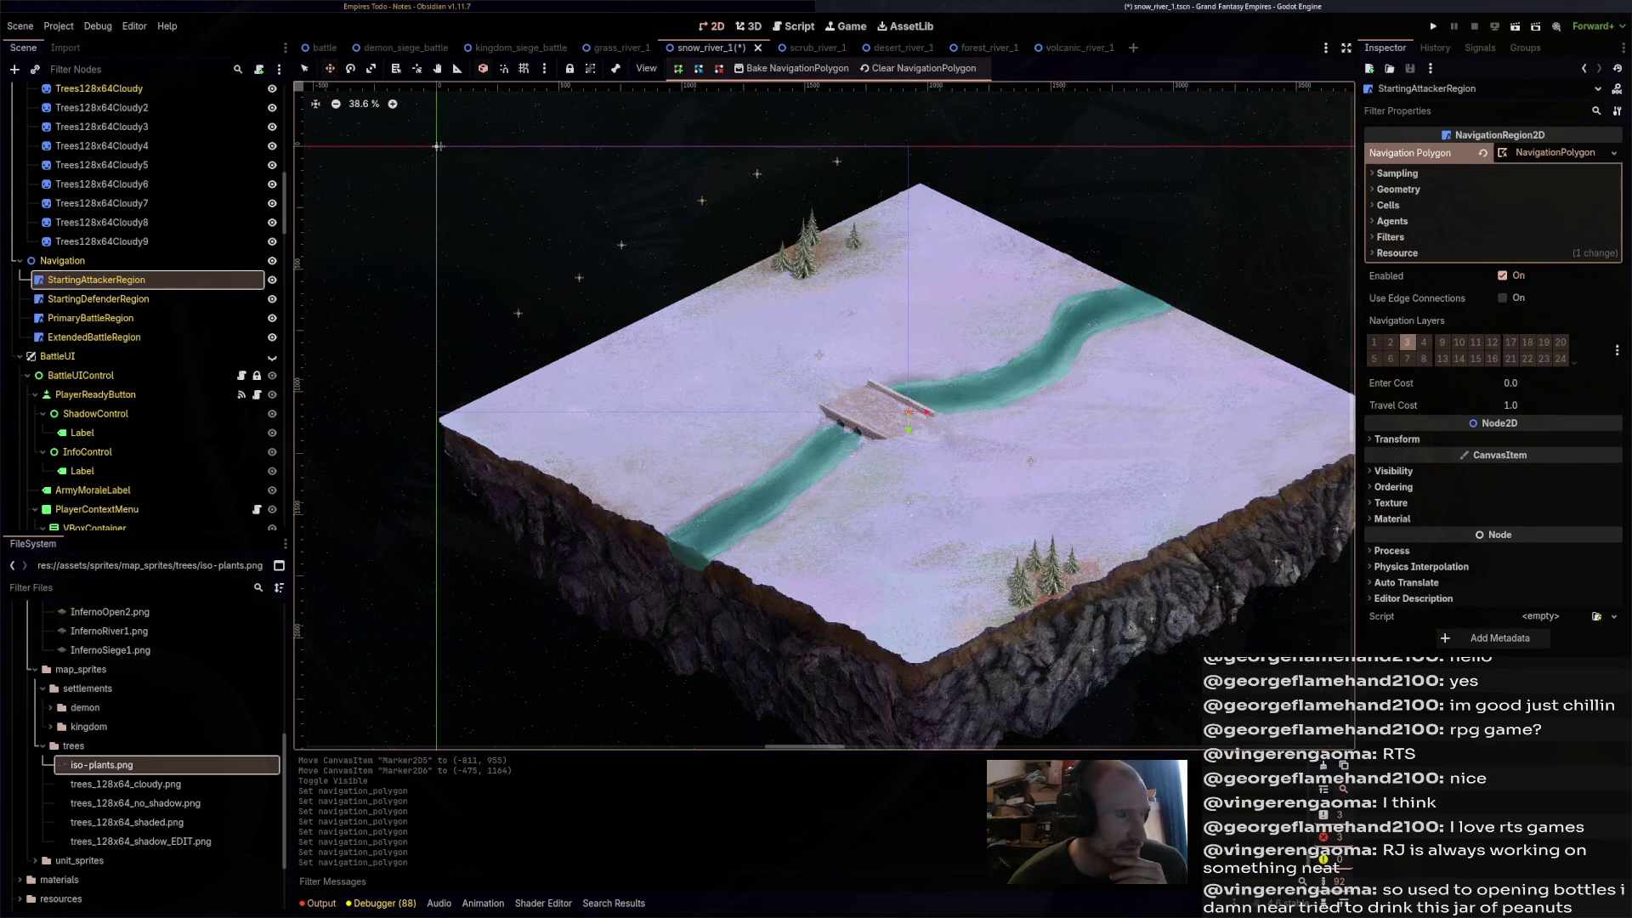
pyautogui.scroll(8, 144, 382)
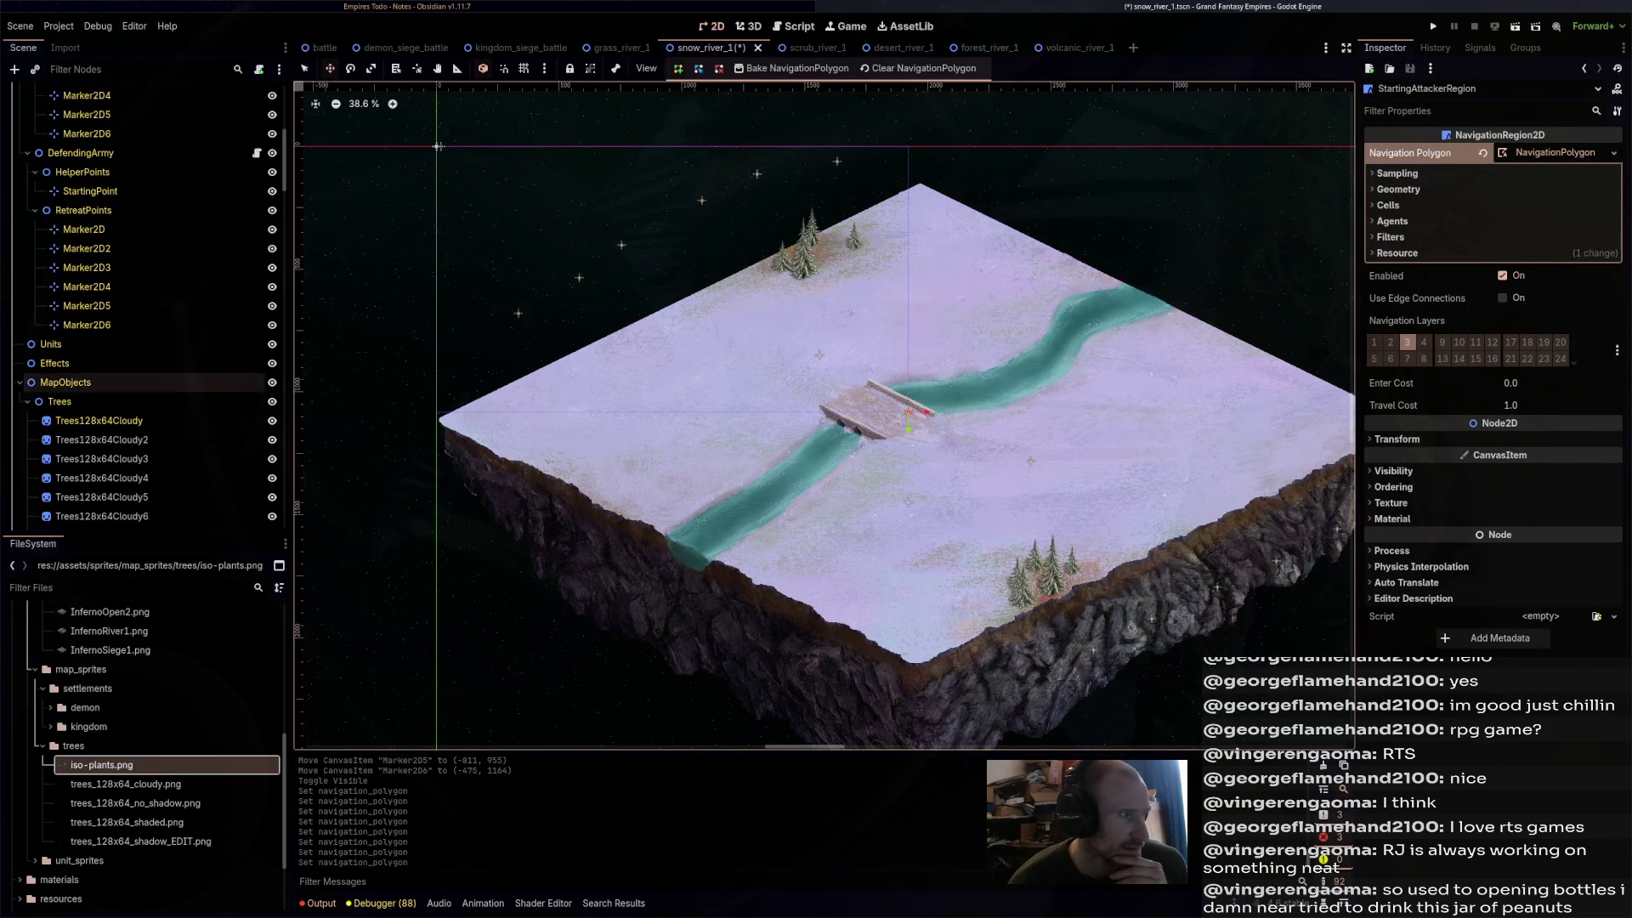
pyautogui.scroll(4, 144, 382)
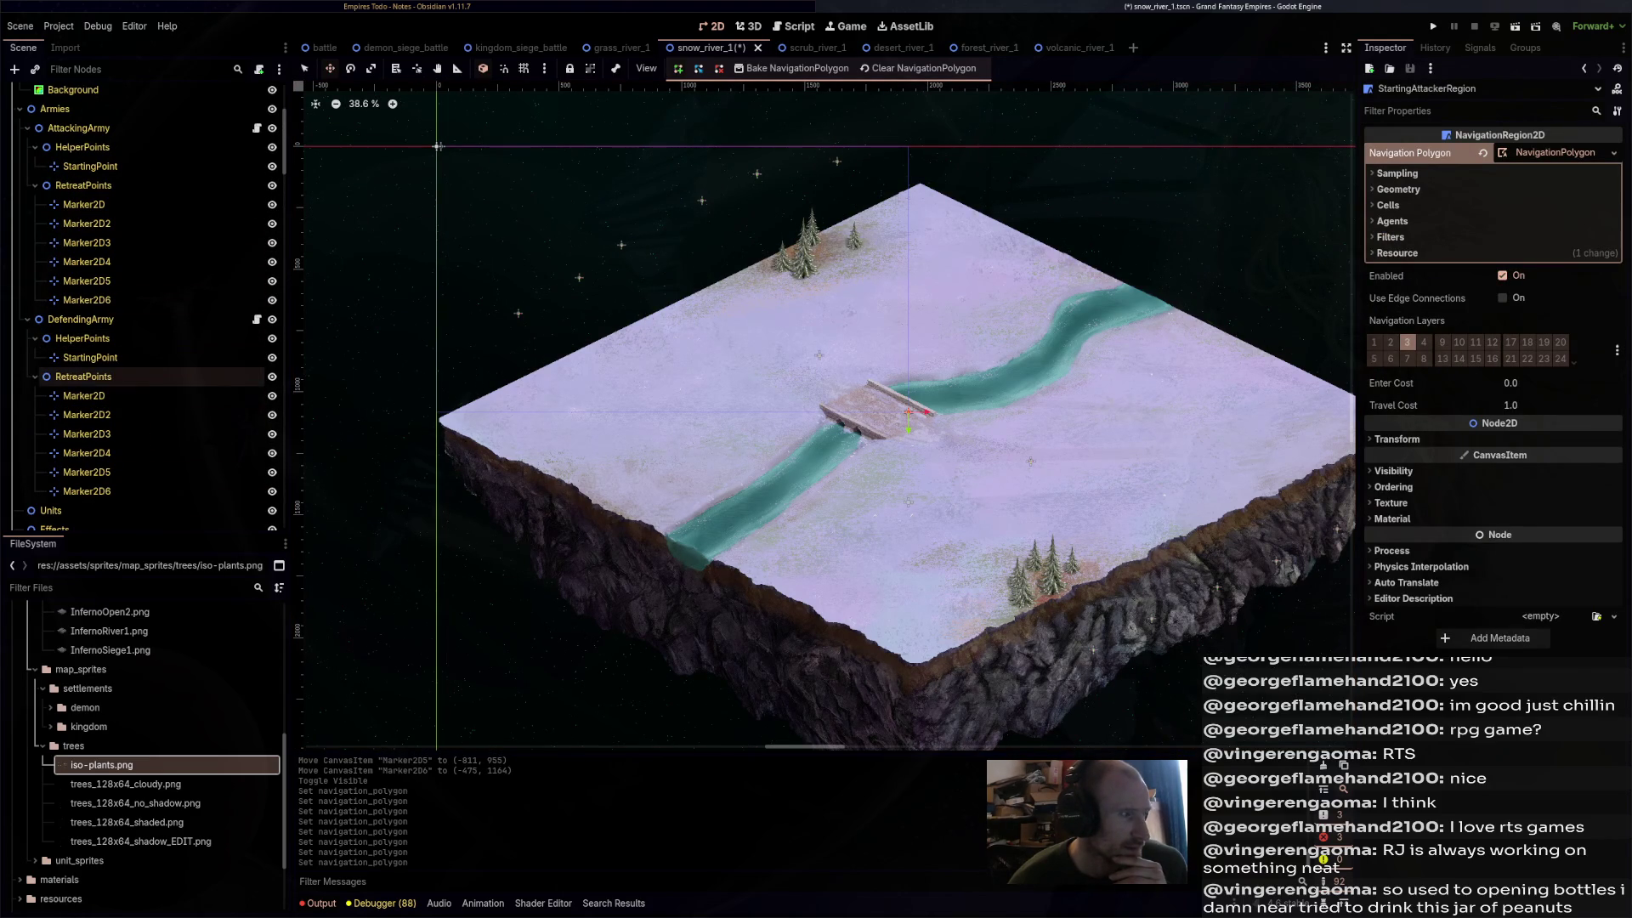
pyautogui.click(87, 224)
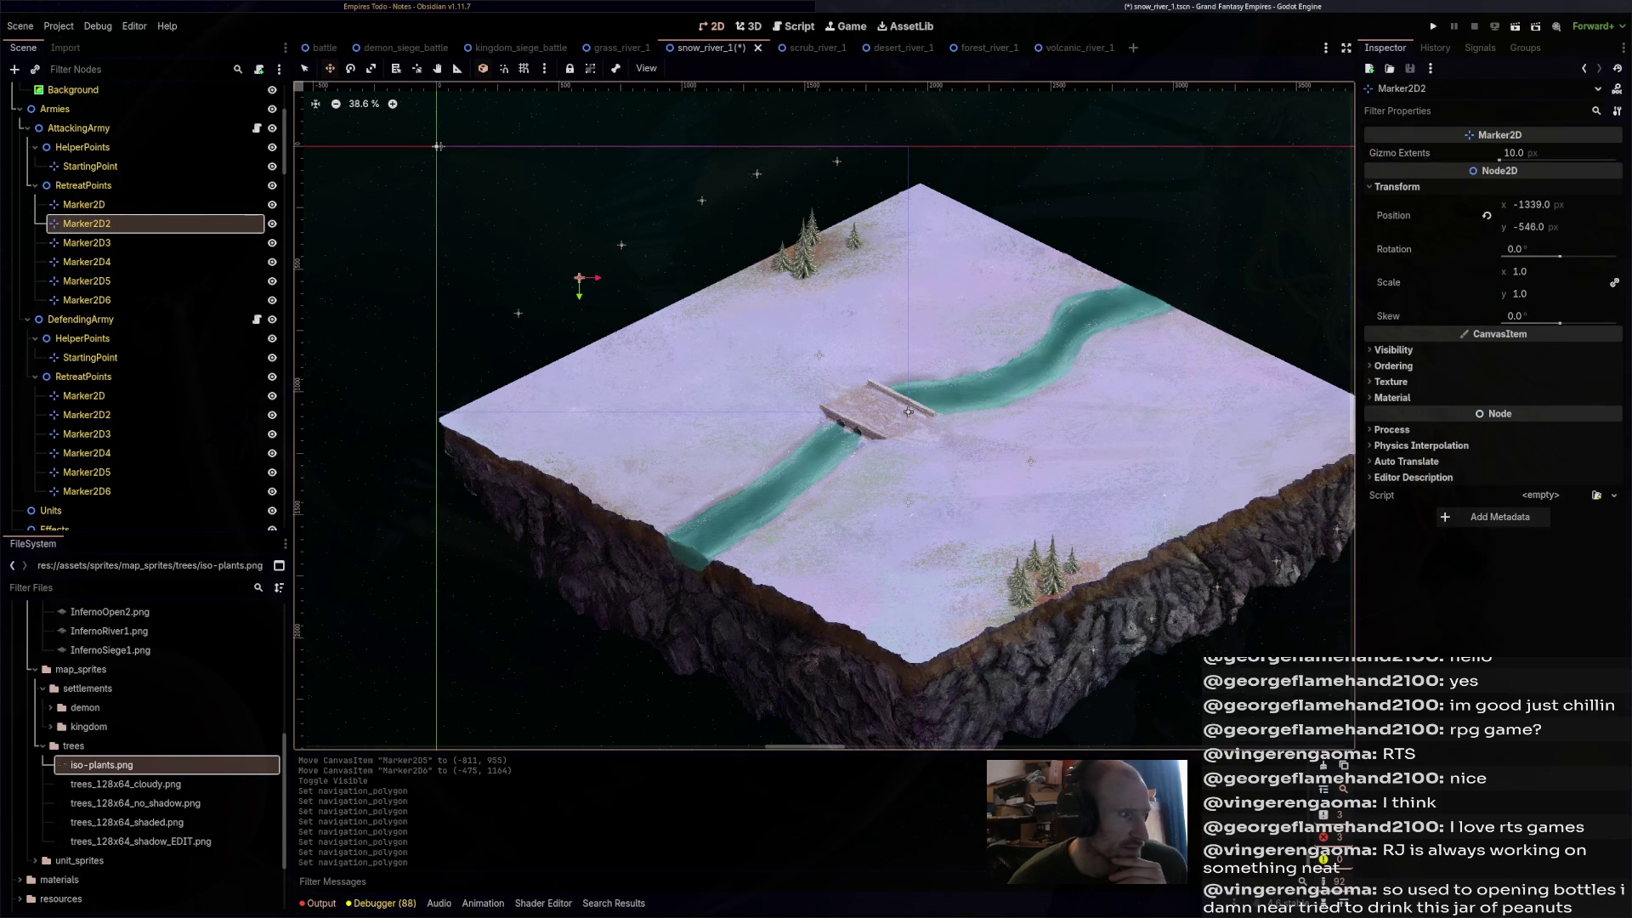
pyautogui.scroll(-11, 136, 357)
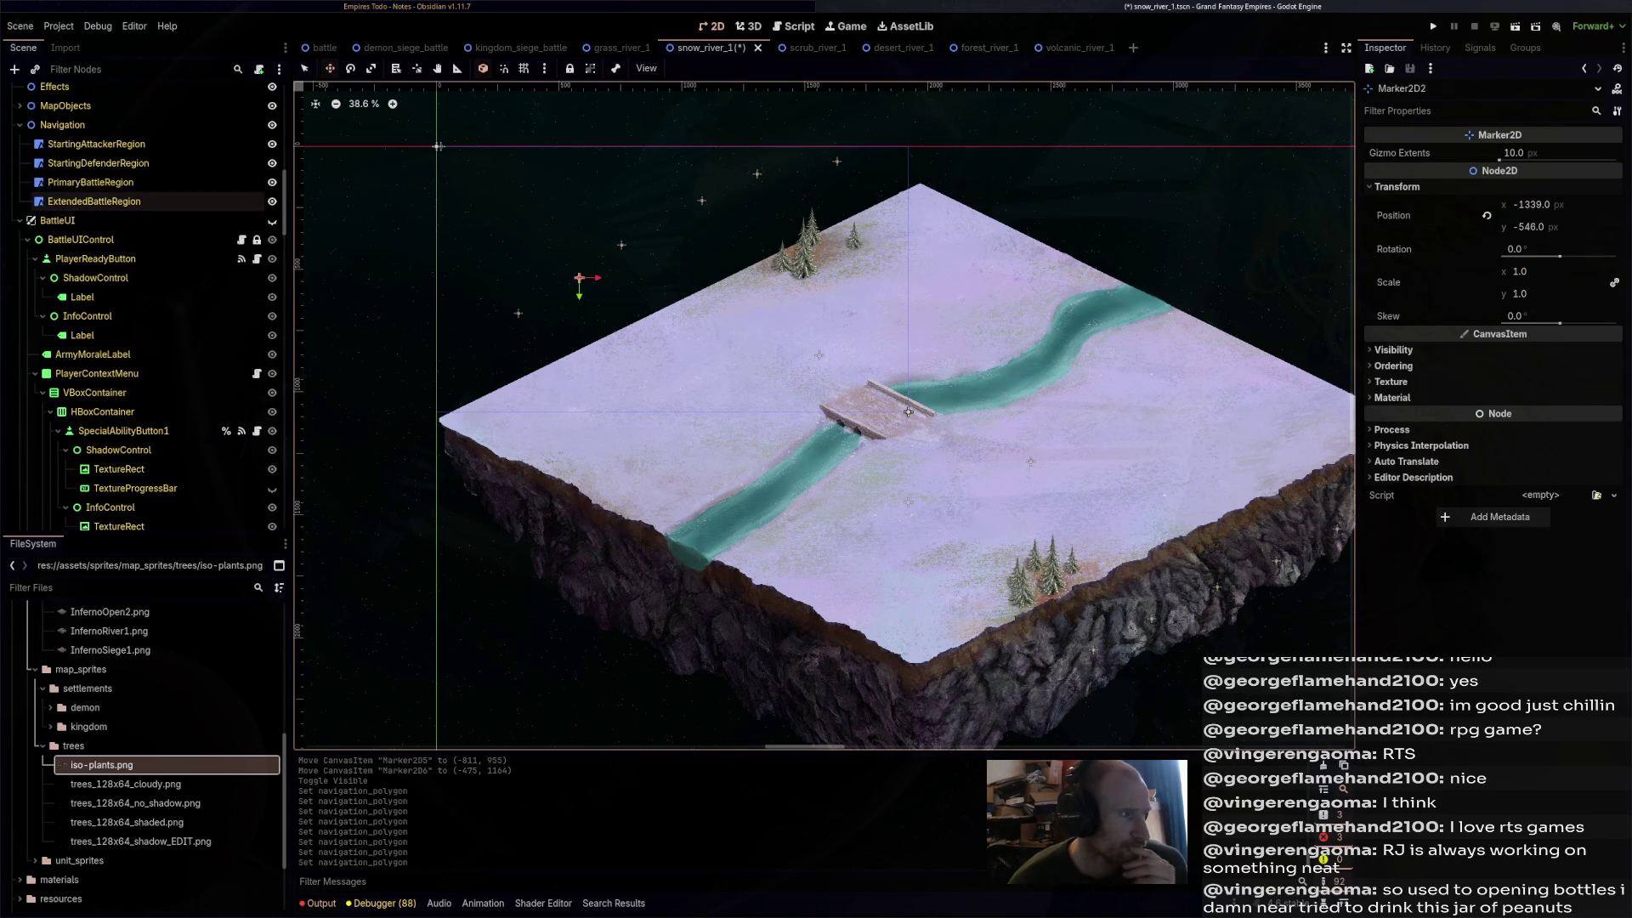
pyautogui.click(96, 143)
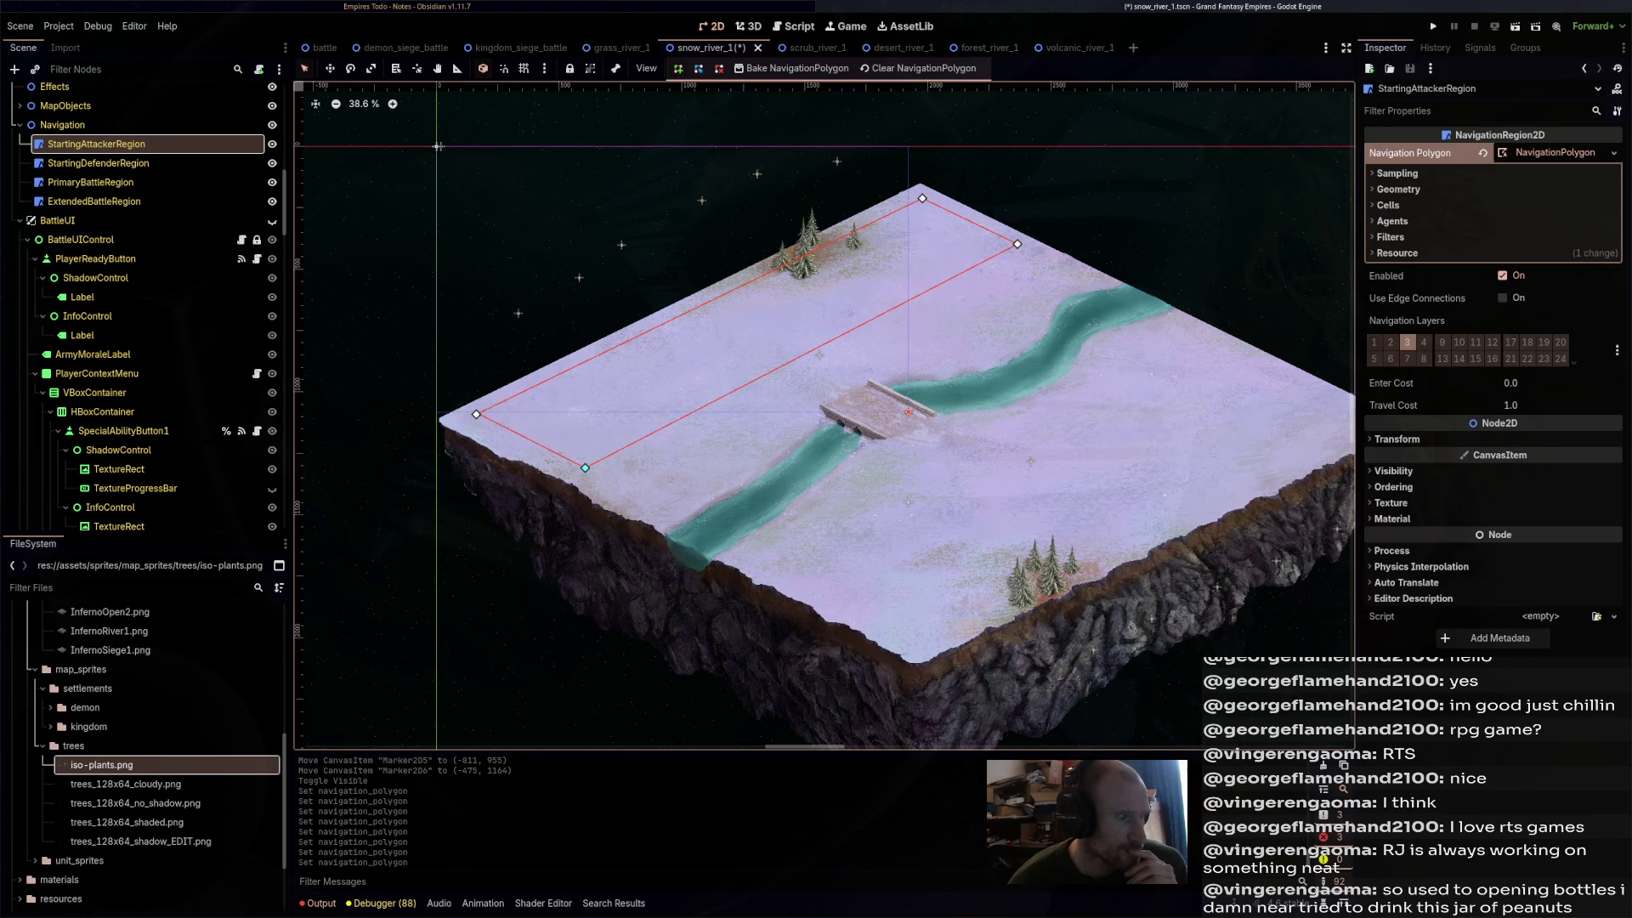
pyautogui.click(584, 468)
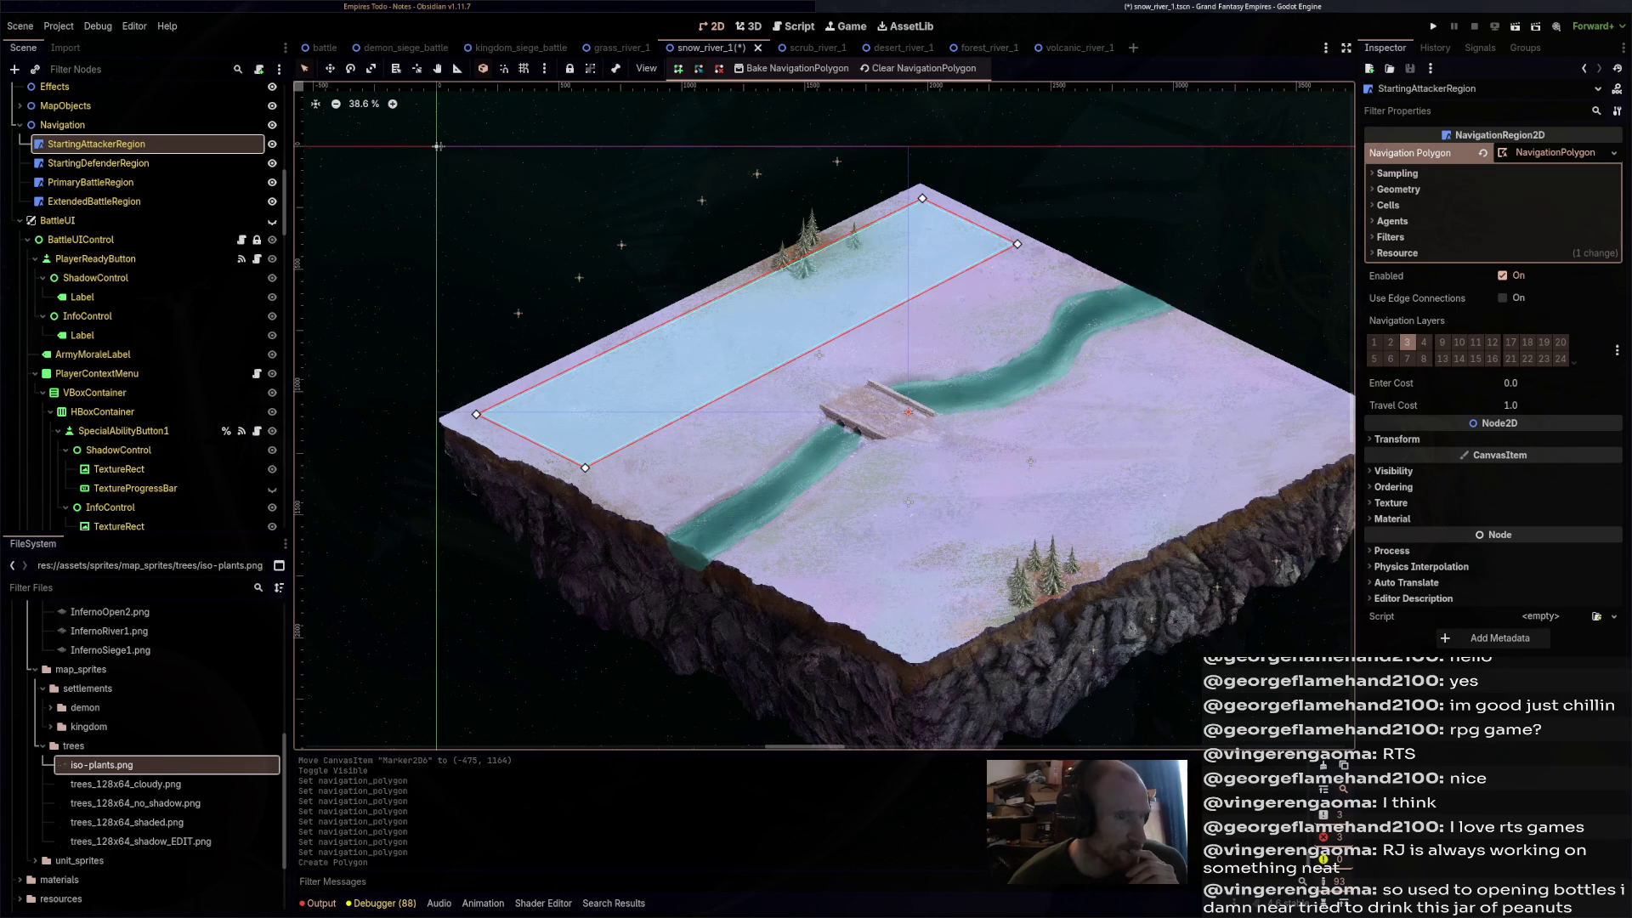
pyautogui.moveTo(1017, 244); pyautogui.dragTo(1027, 249)
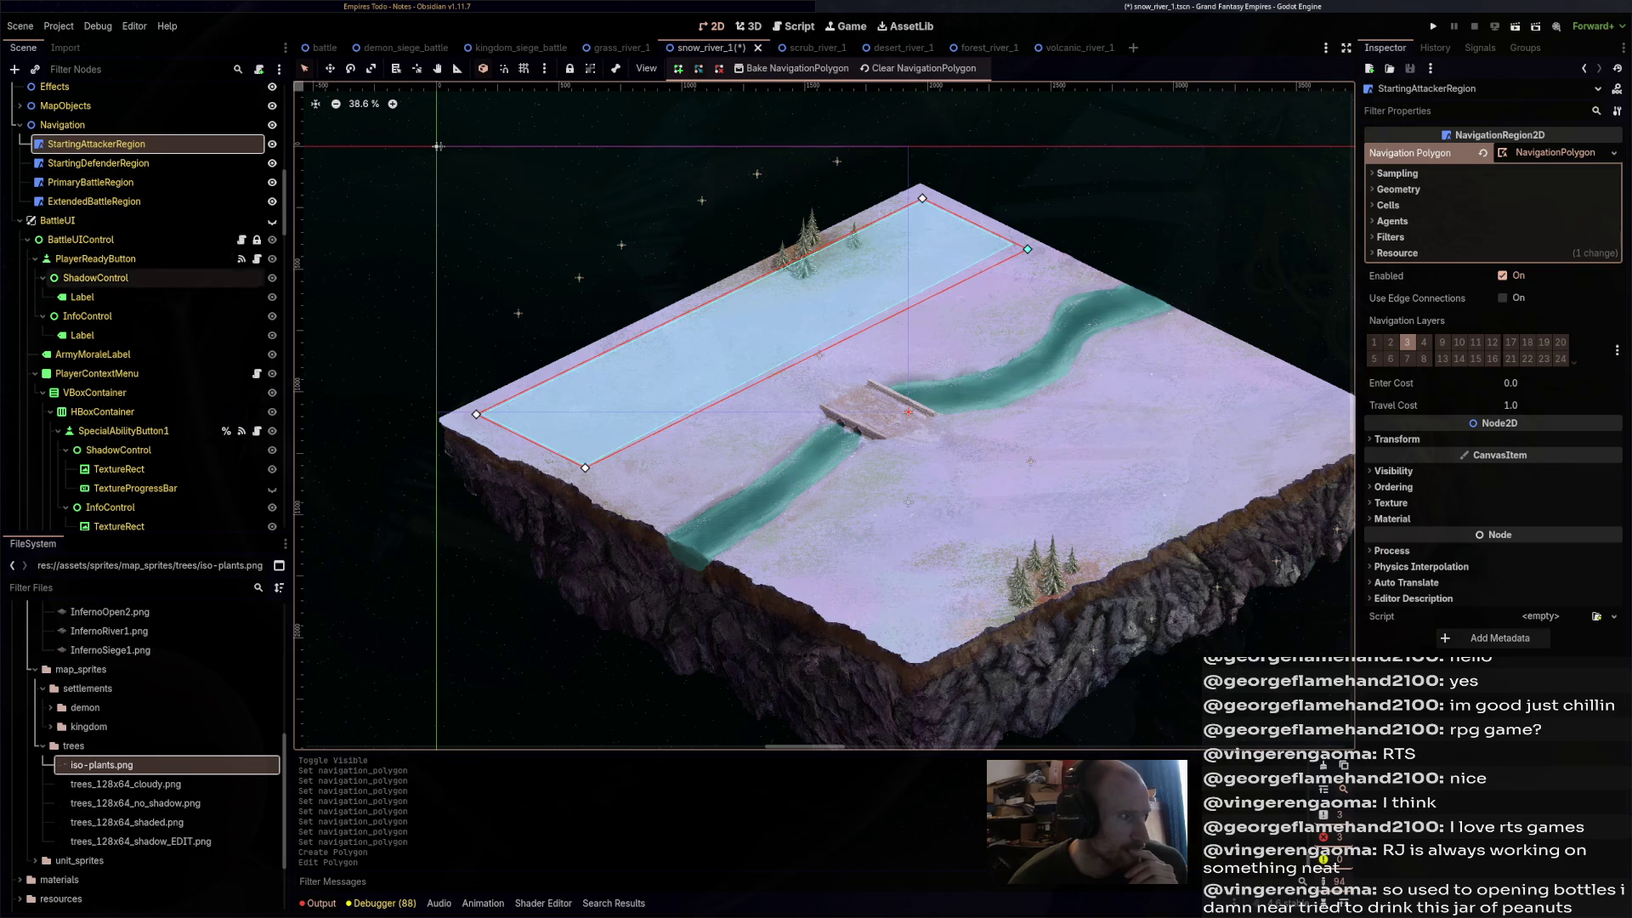
# - Draw the StartingDefenderRegion rectangle on the lower-right bank
pyautogui.click(98, 163)
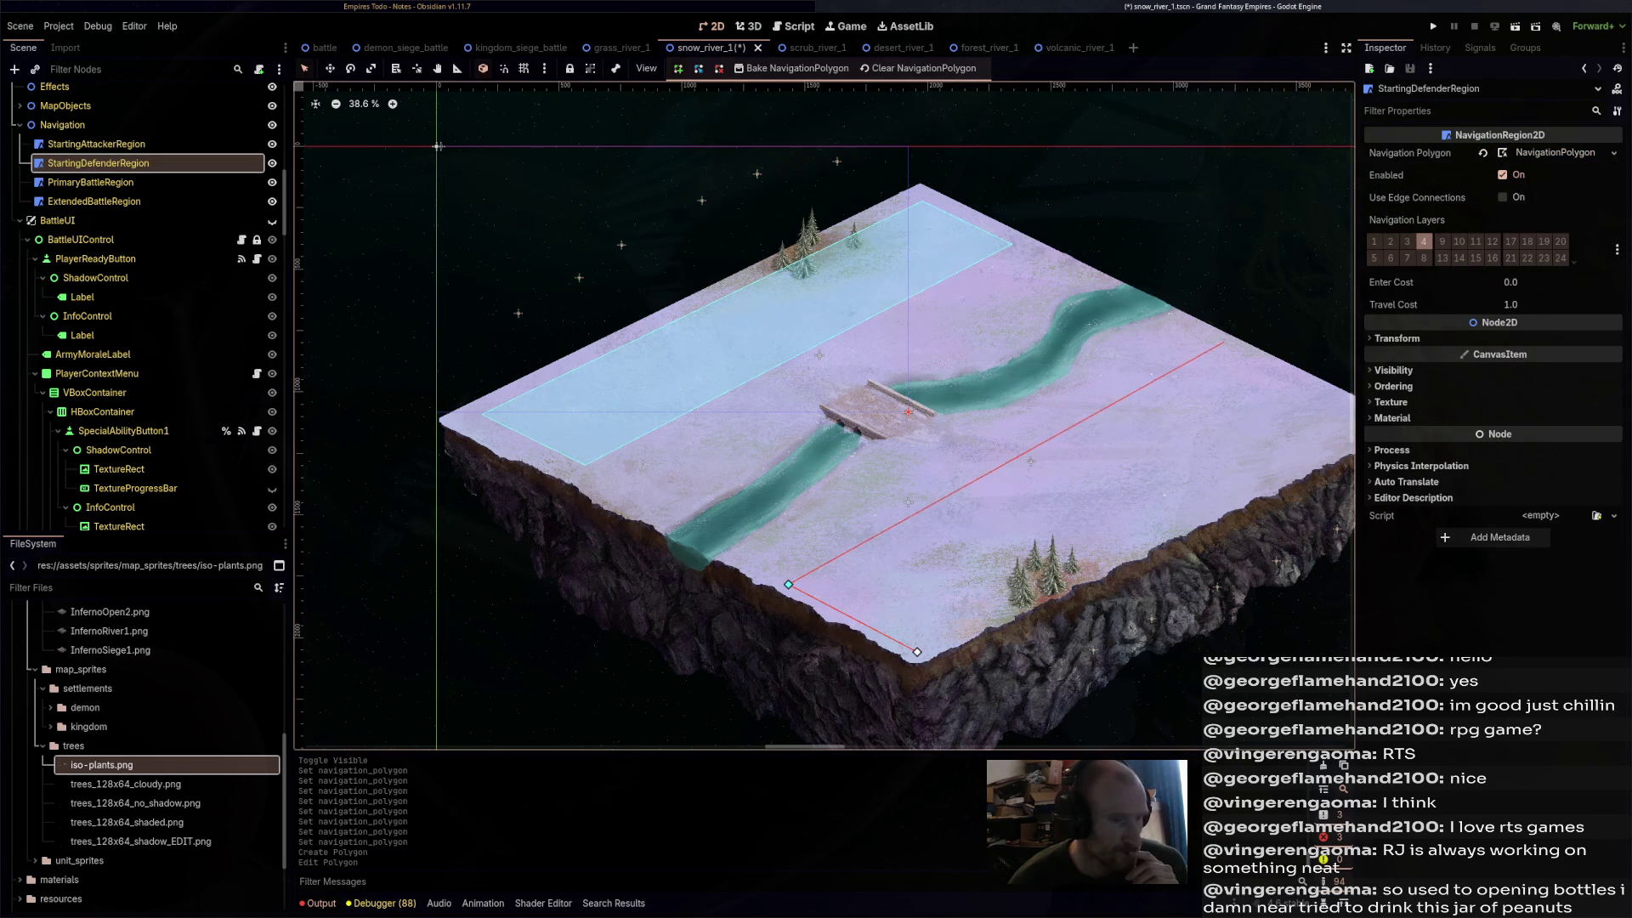
pyautogui.click(1237, 352)
pyautogui.hscroll(2, 1152, 347)
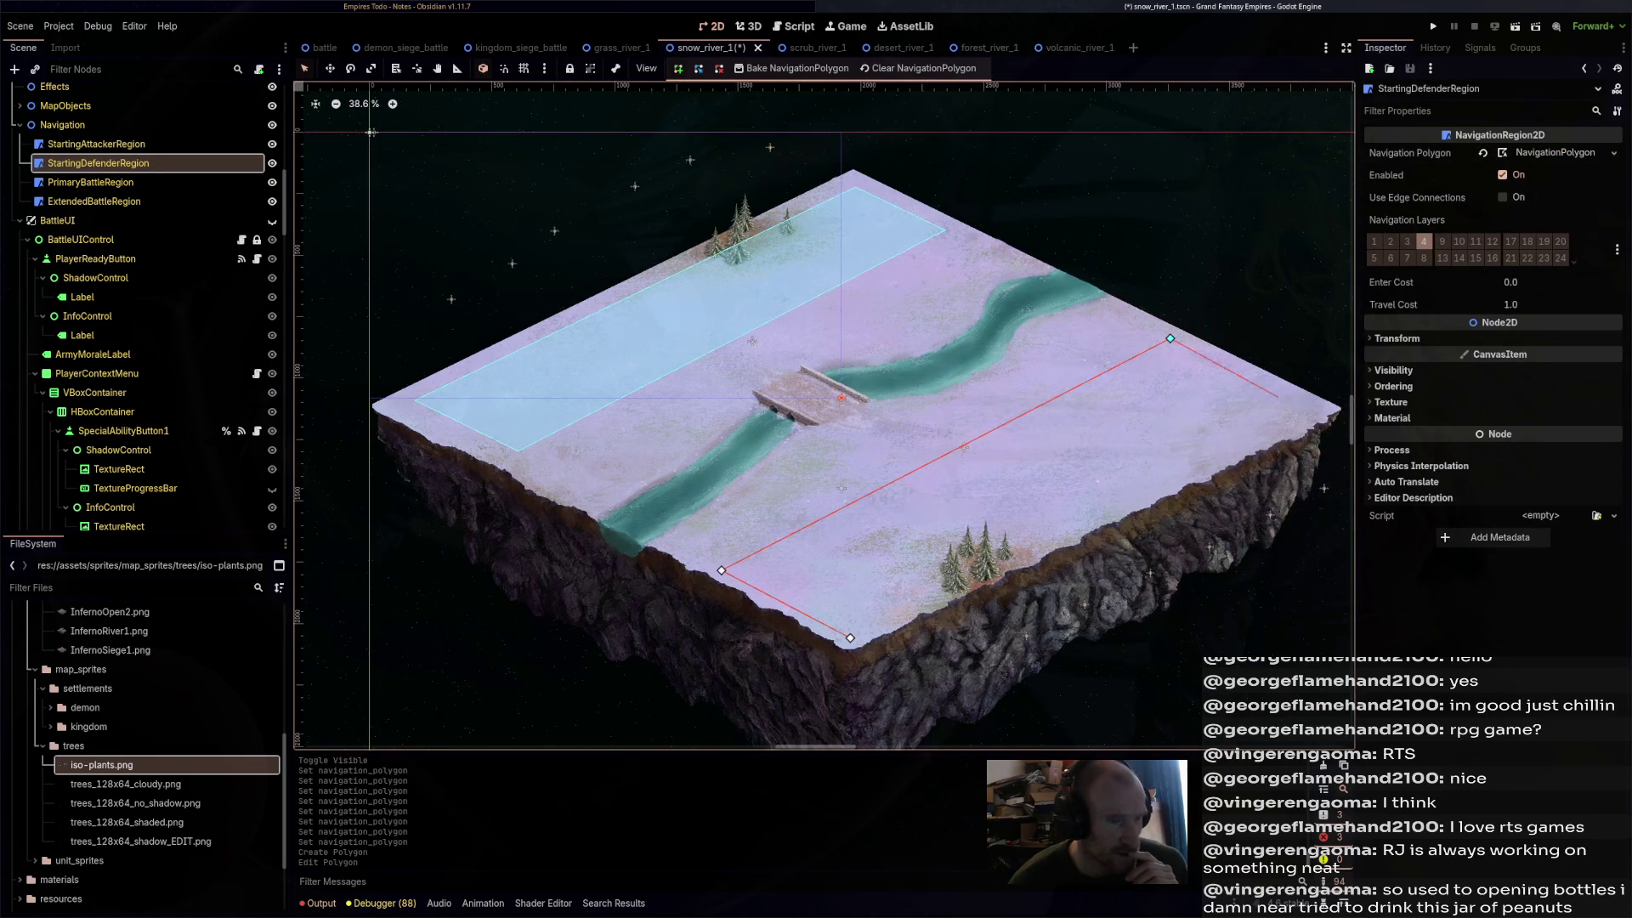
pyautogui.click(1306, 405)
pyautogui.click(850, 638)
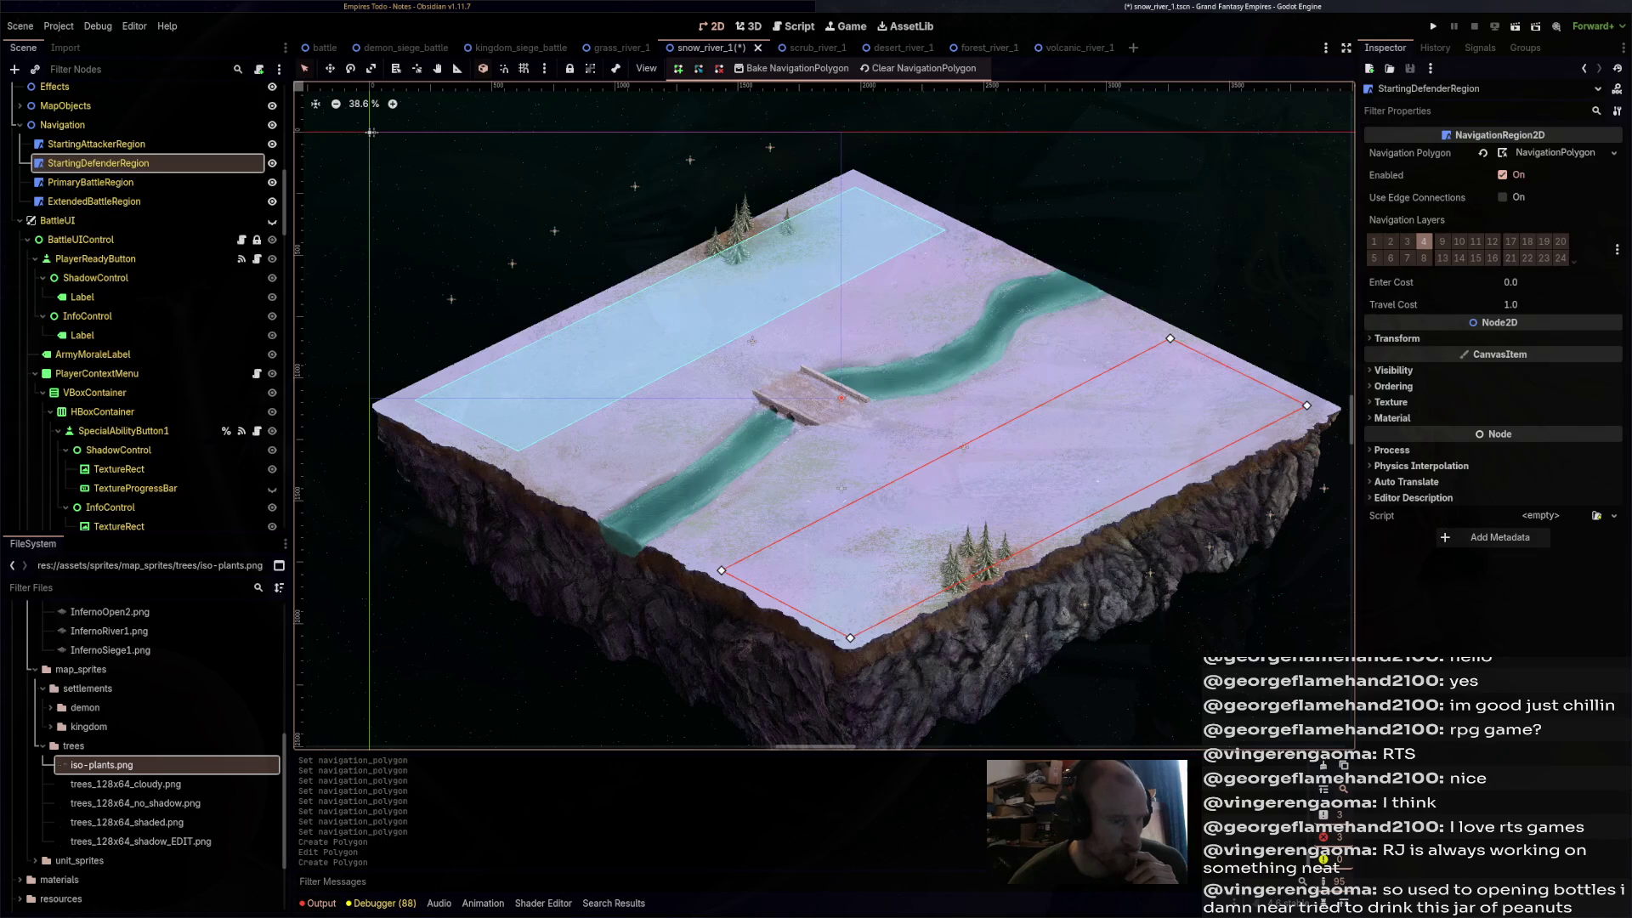
pyautogui.click(90, 182)
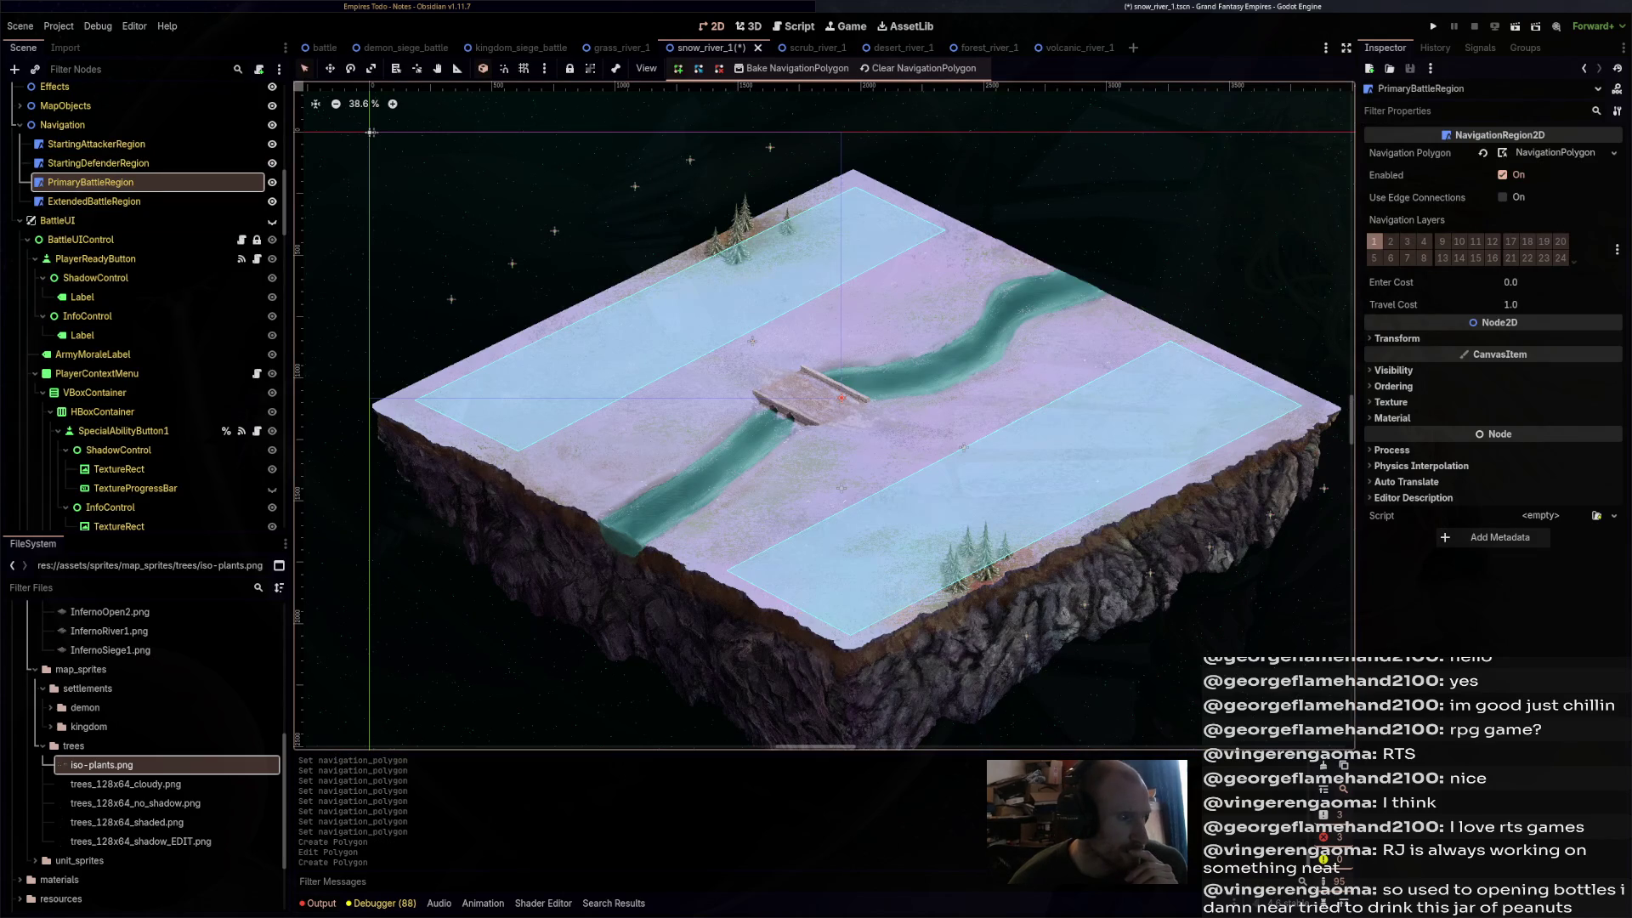
# - Place the first corner of PrimaryBattleRegion's outline, then bring the upper river into view
pyautogui.click(410, 398)
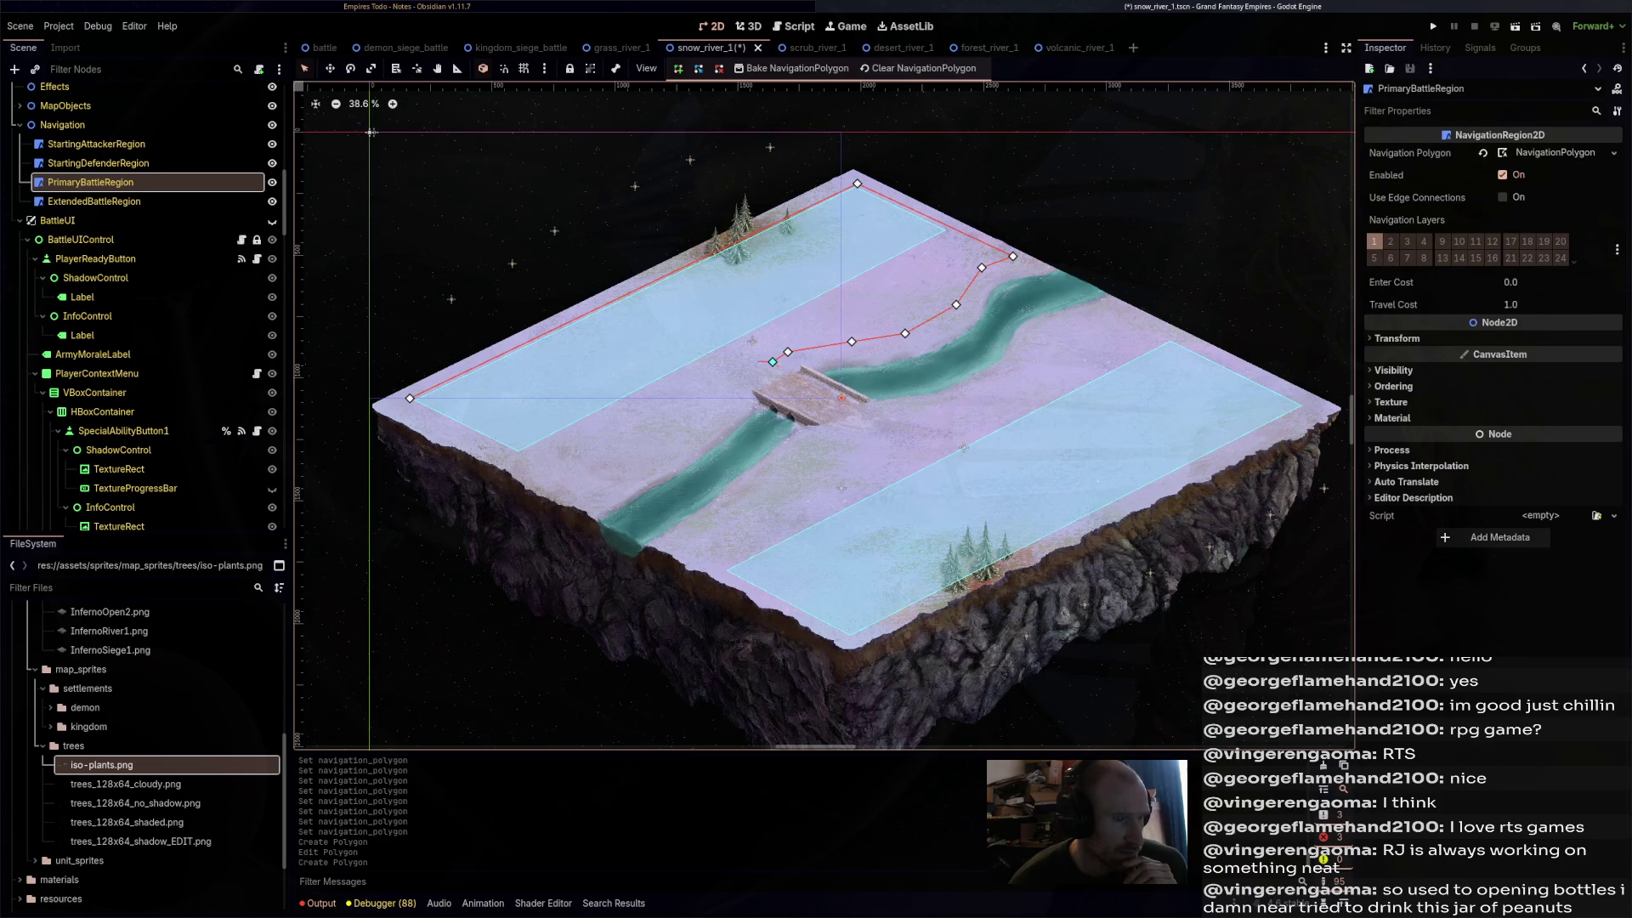
pyautogui.scroll(5, 775, 374)
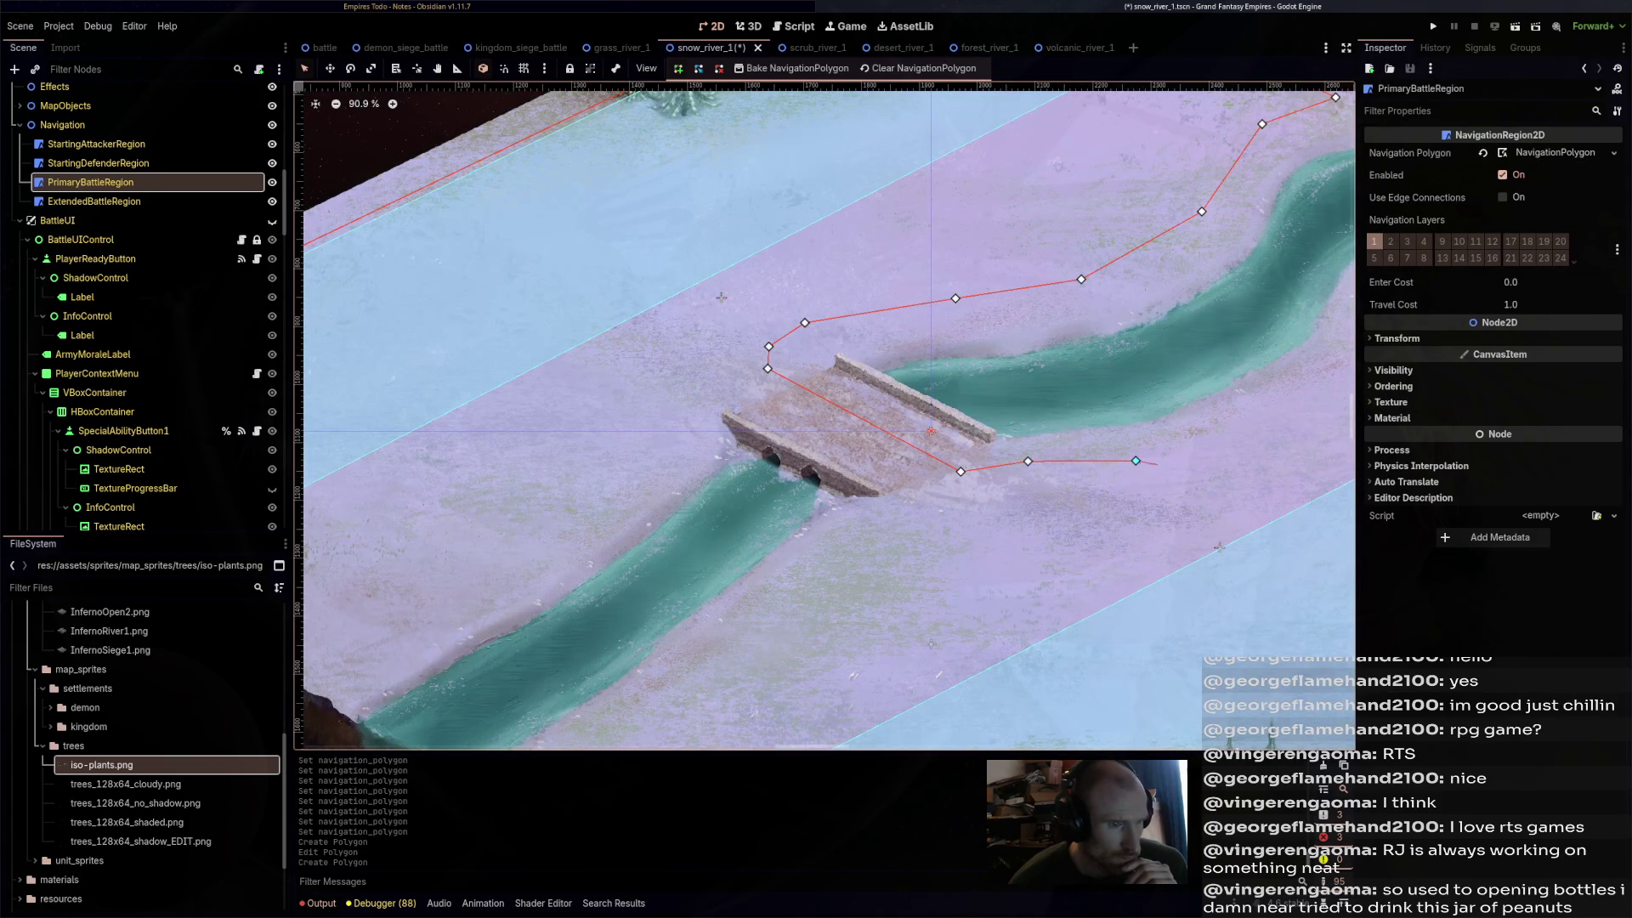
pyautogui.moveTo(722, 296); pyautogui.dragTo(356, 392)
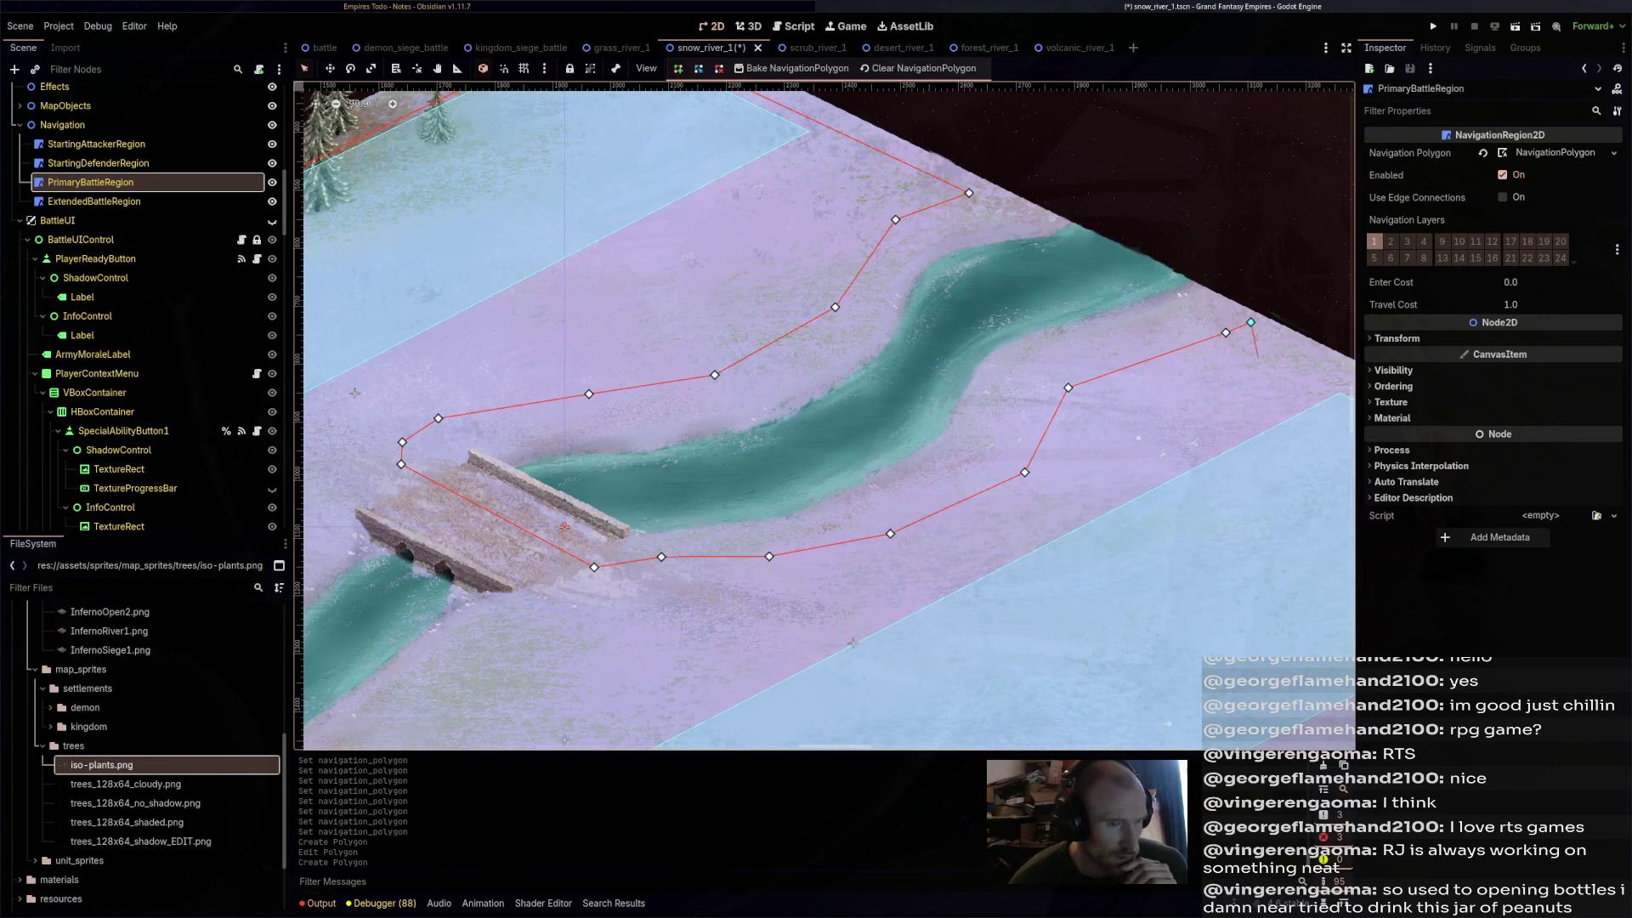
pyautogui.scroll(-3, 824, 416)
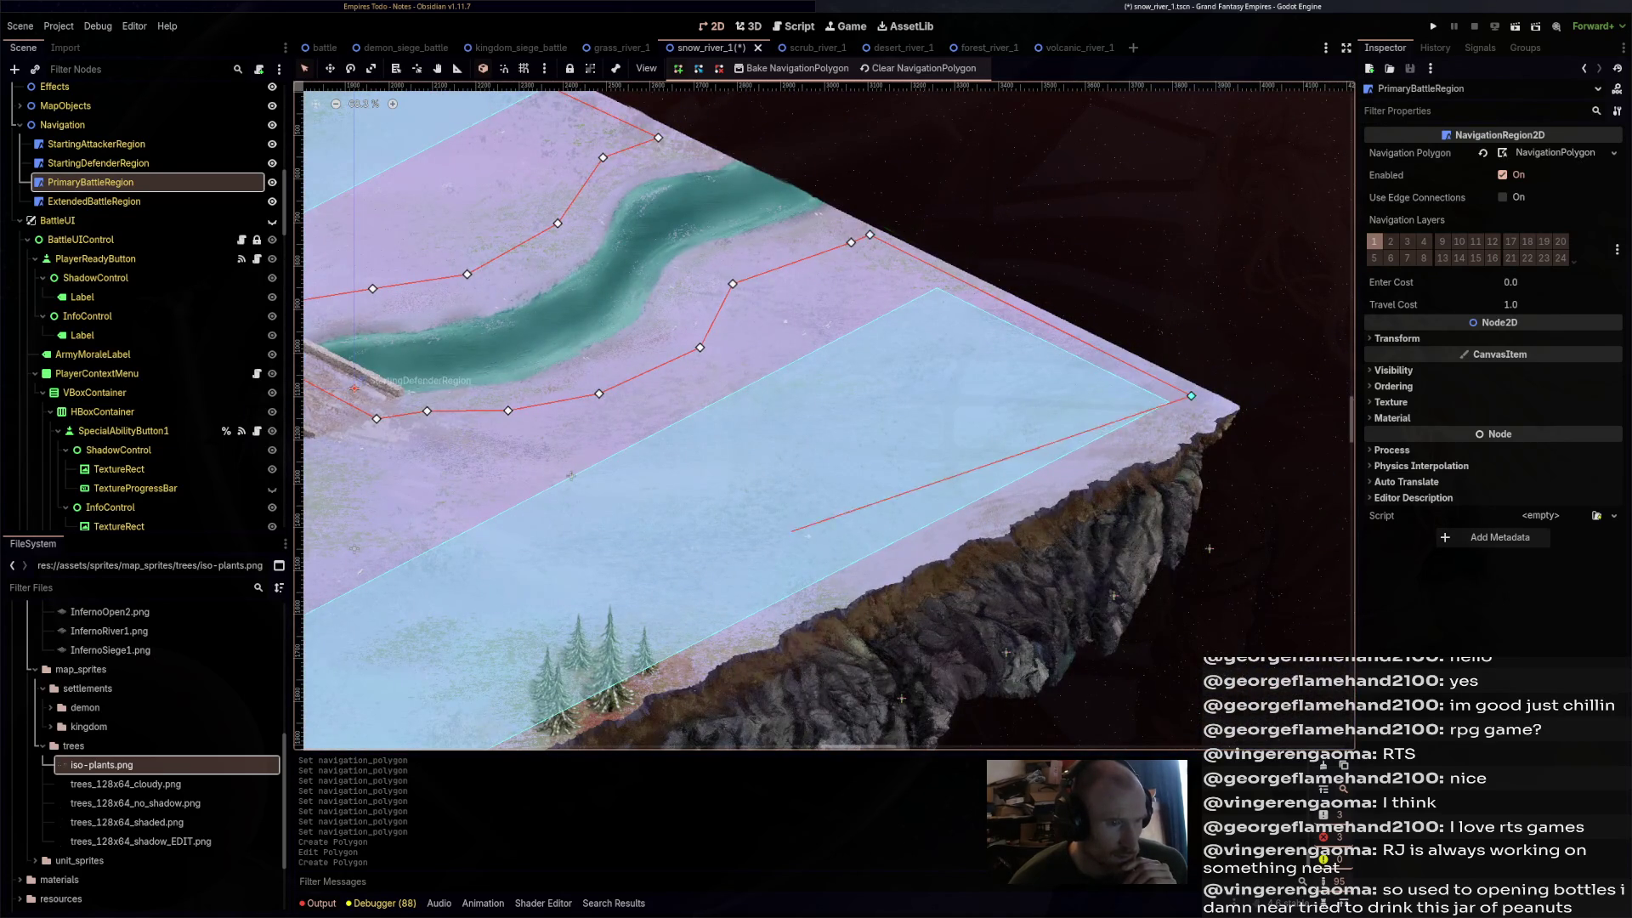
pyautogui.scroll(-5, 825, 416)
pyautogui.hscroll(-5, 825, 416)
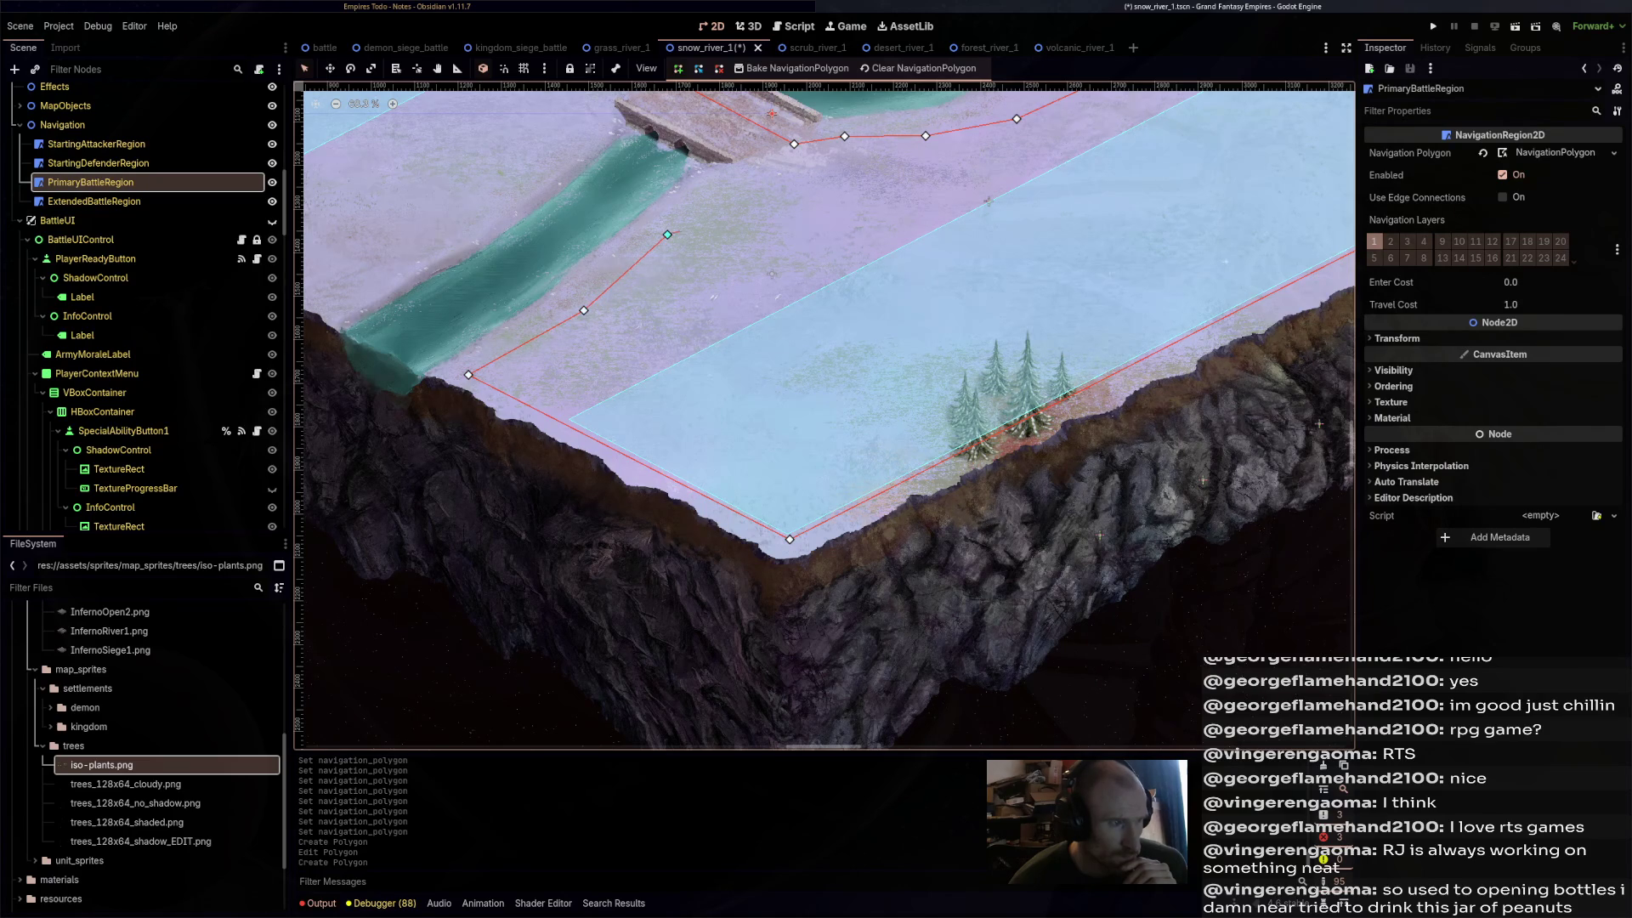
# - Add outline points beside the bridge and along the riverbank, nudging one near the bridge
pyautogui.click(781, 153)
pyautogui.scroll(2, 781, 154)
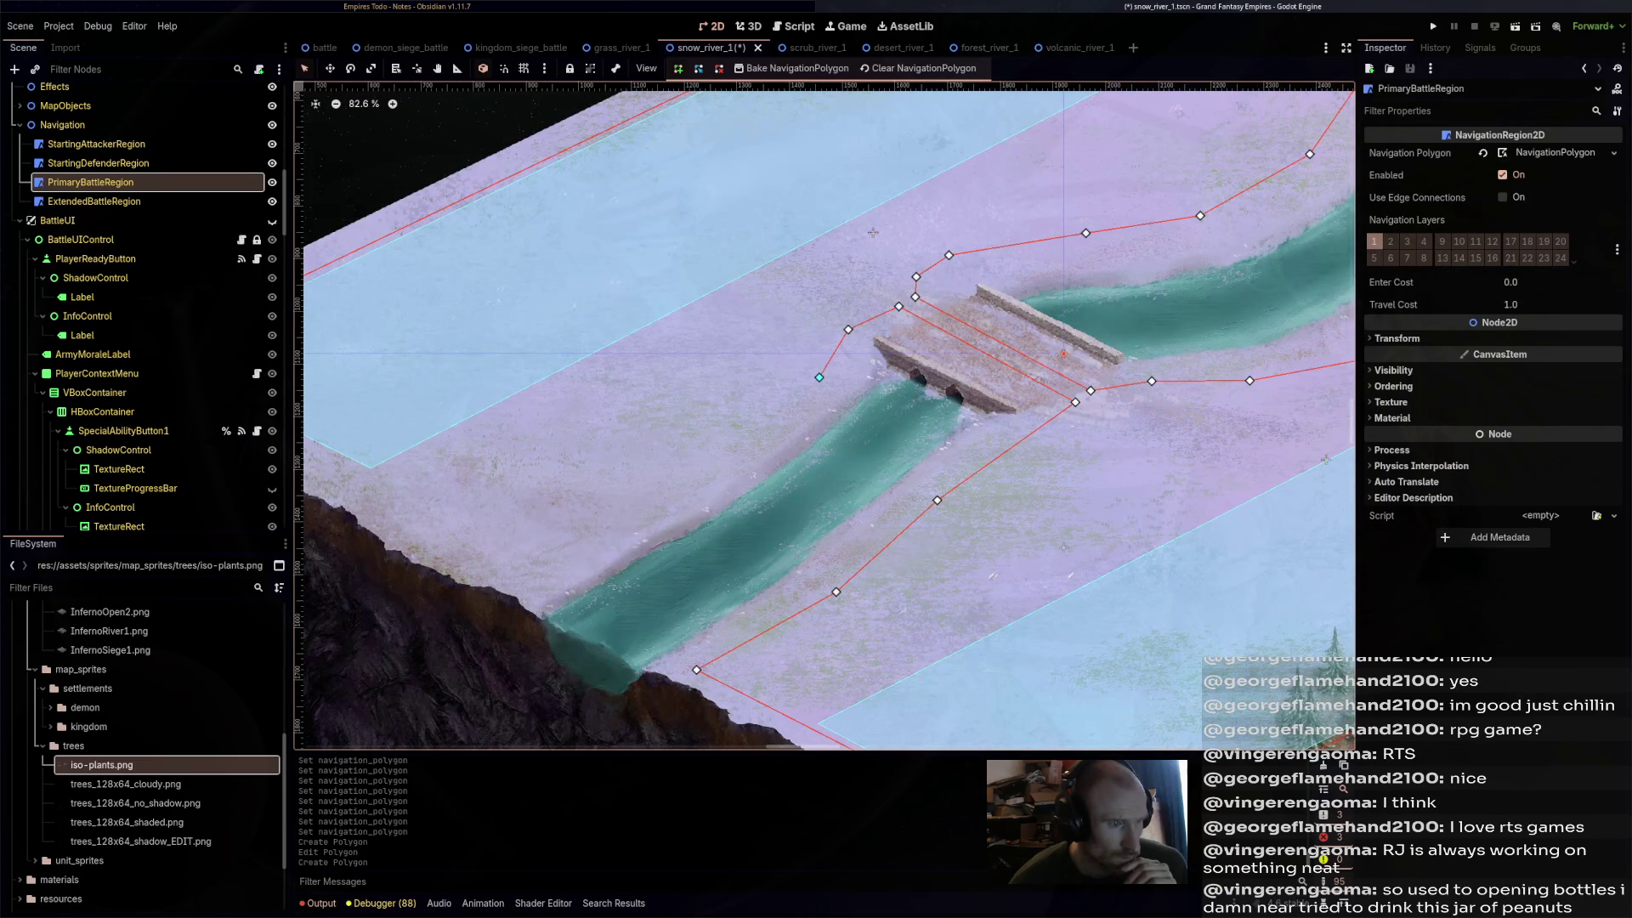
pyautogui.hscroll(-5, 510, 510)
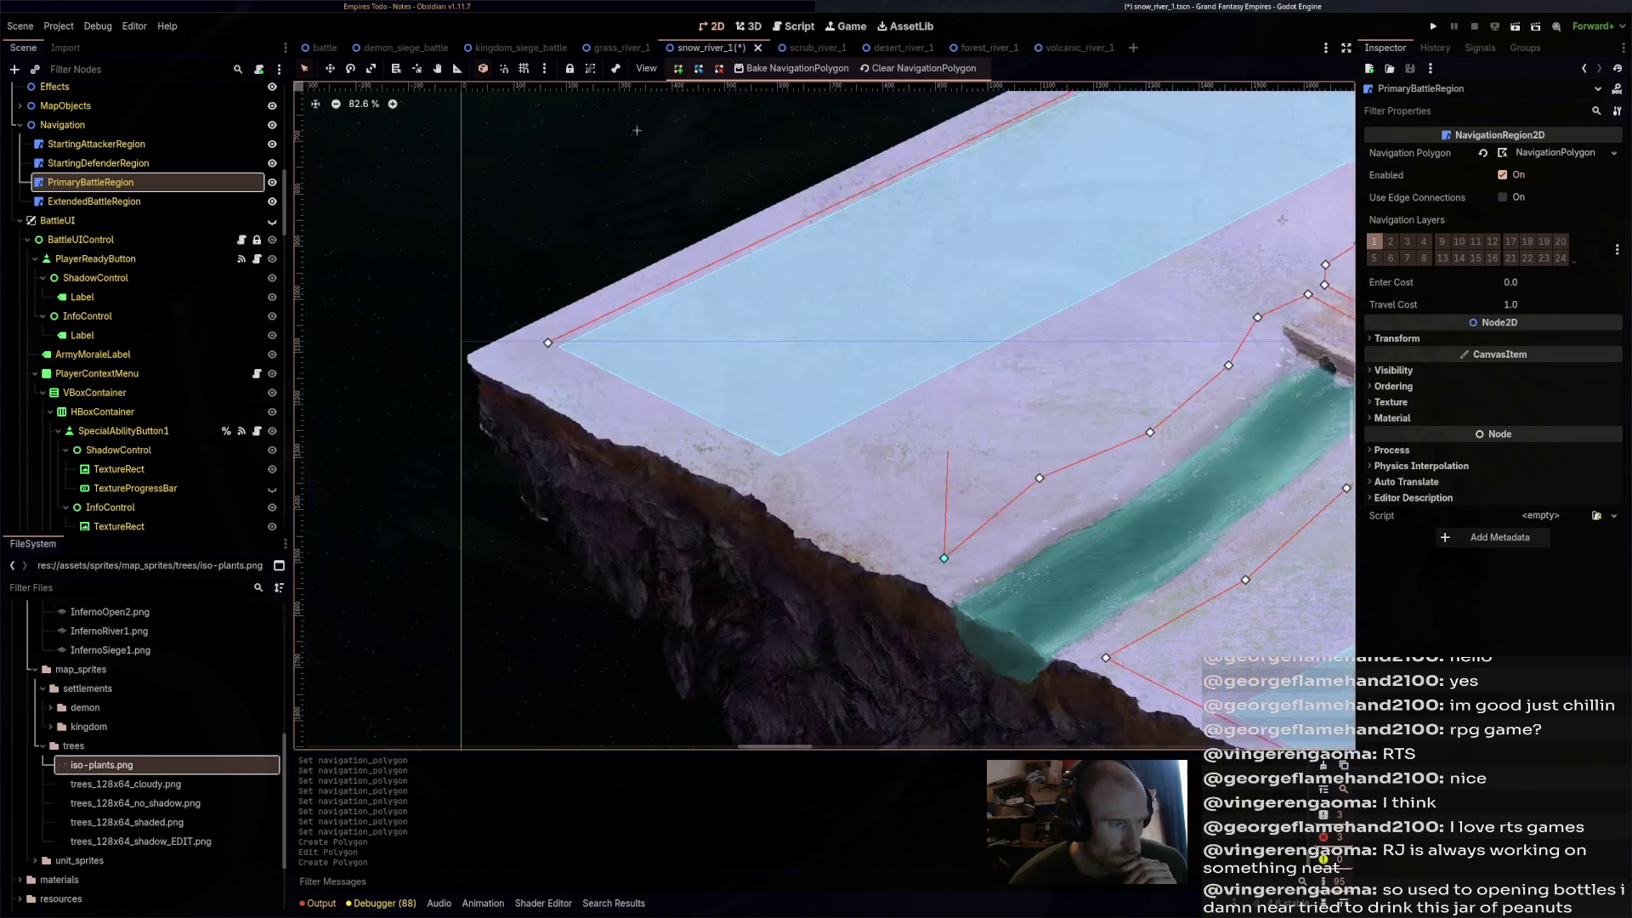
pyautogui.click(554, 341)
pyautogui.moveTo(553, 341); pyautogui.dragTo(534, 352)
pyautogui.scroll(-3, 307, 624)
pyautogui.scroll(-2, 370, 634)
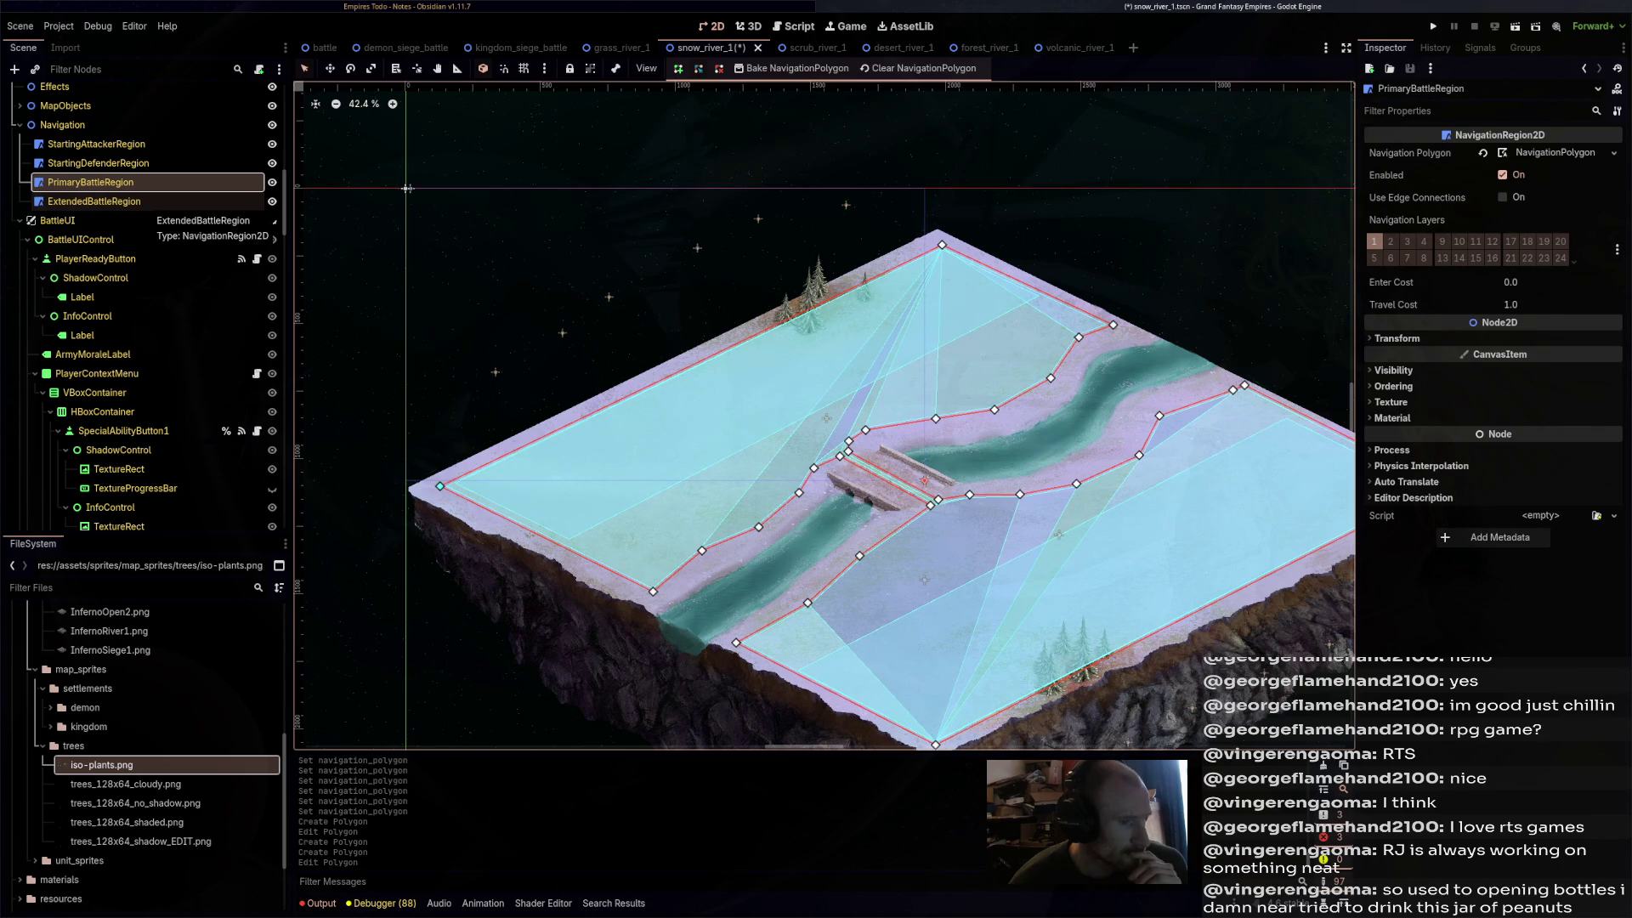
# - Start the ExtendedBattleRegion outline at the riverbank's map edge and trace up the bank
pyautogui.click(93, 202)
pyautogui.scroll(3, 824, 416)
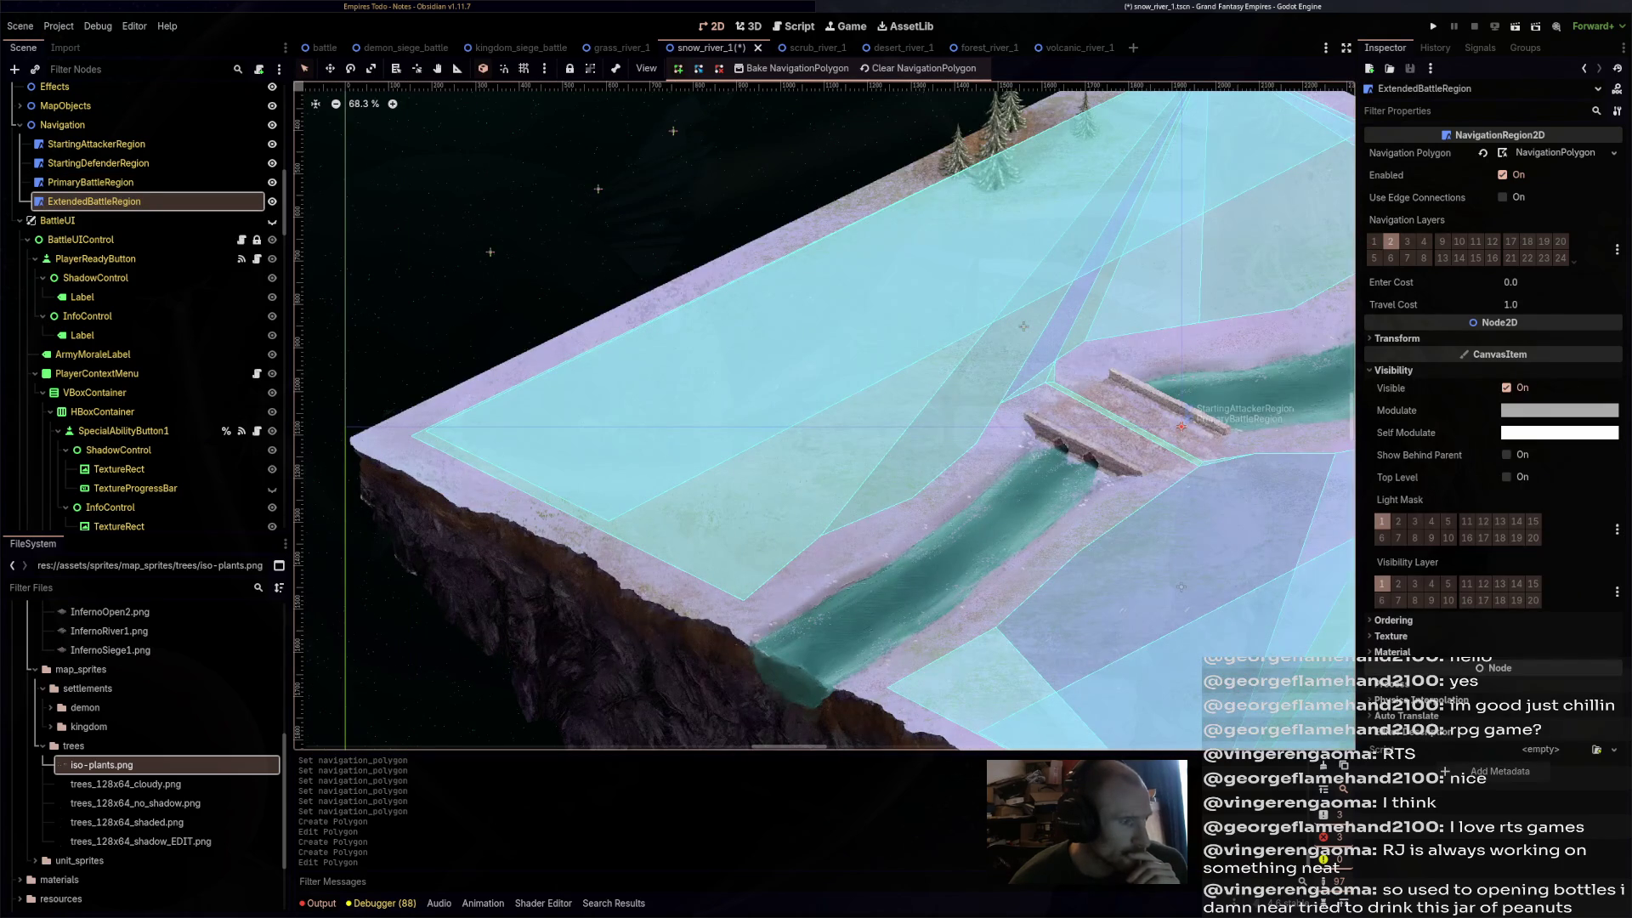
pyautogui.click(744, 601)
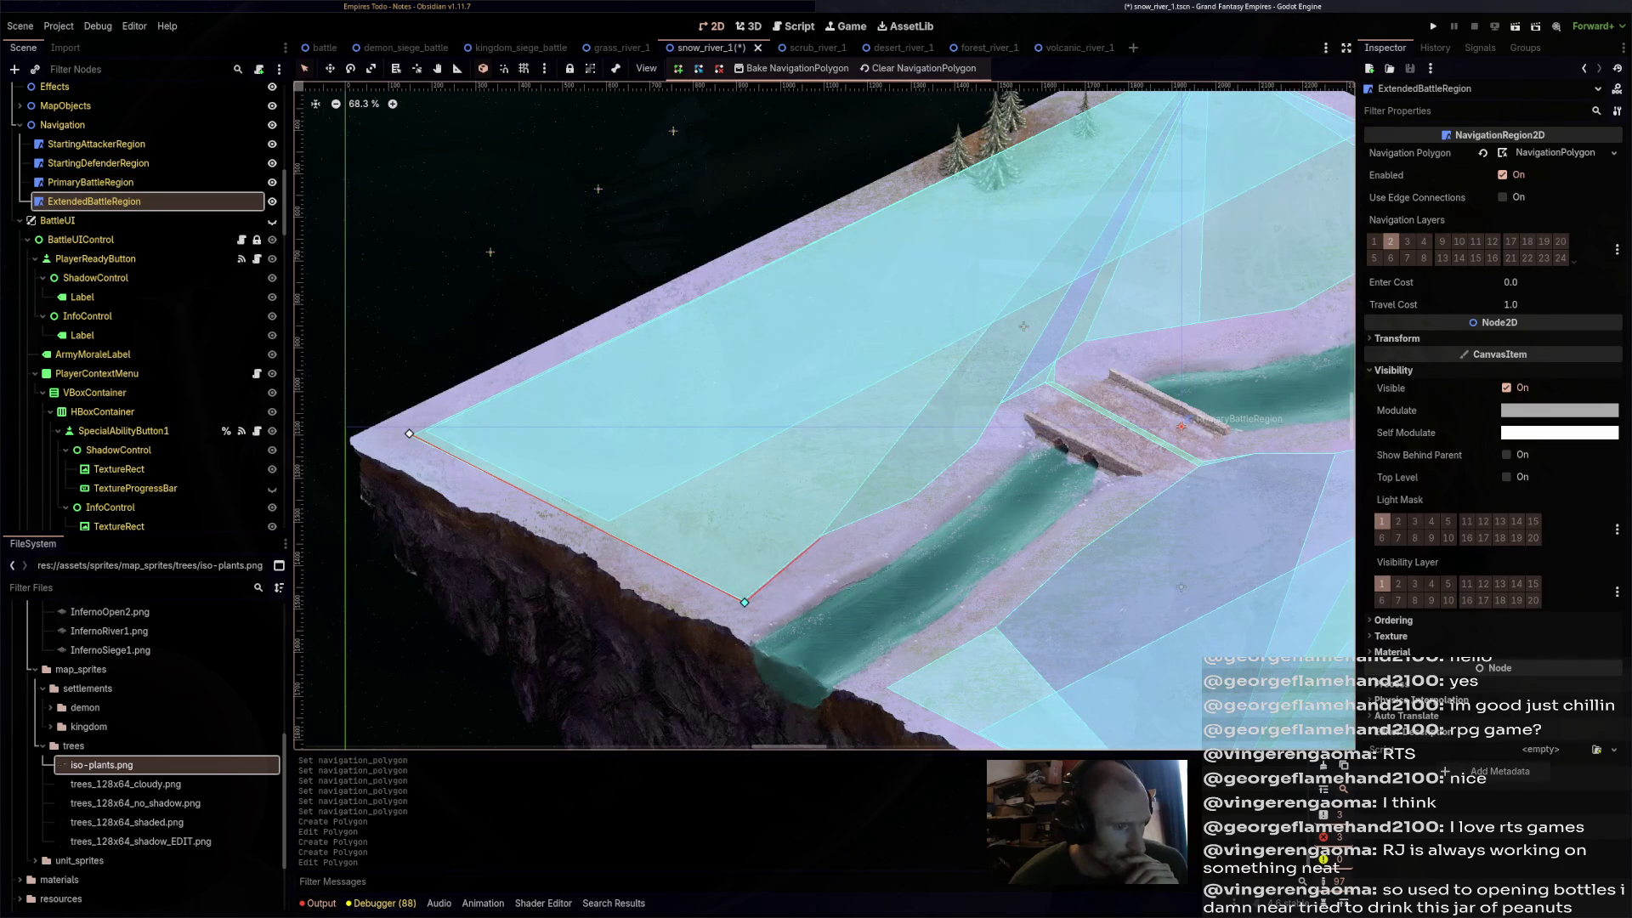
pyautogui.click(822, 536)
pyautogui.click(915, 495)
pyautogui.click(981, 445)
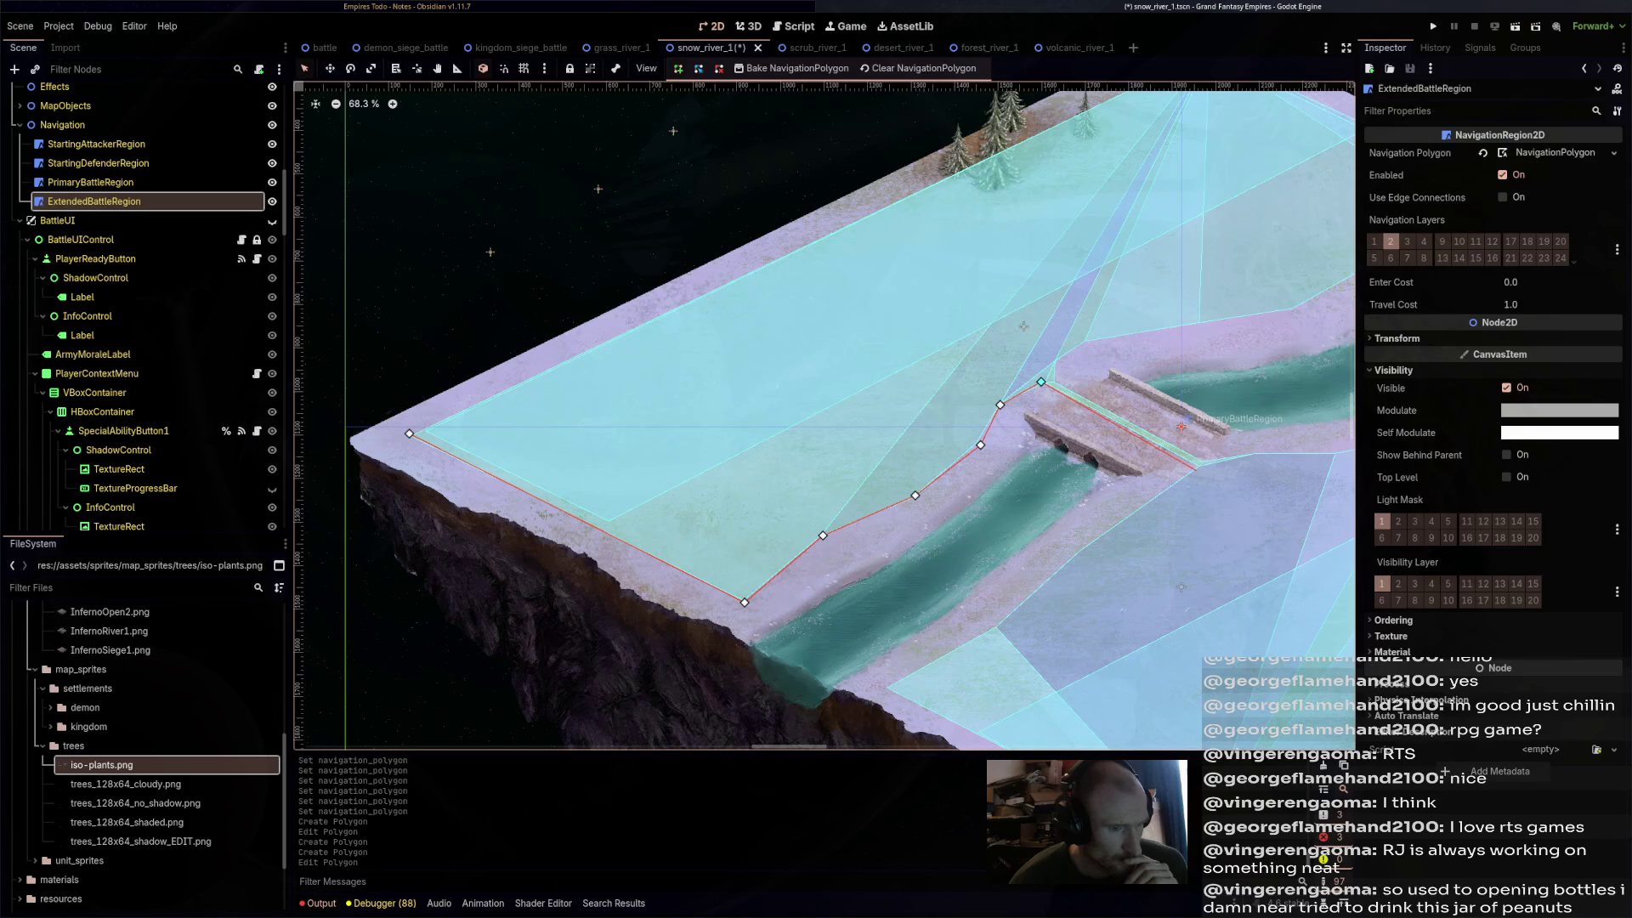
# - Extend the outline past the bridge and down the far riverbank
pyautogui.click(1197, 468)
pyautogui.click(891, 691)
pyautogui.click(825, 617)
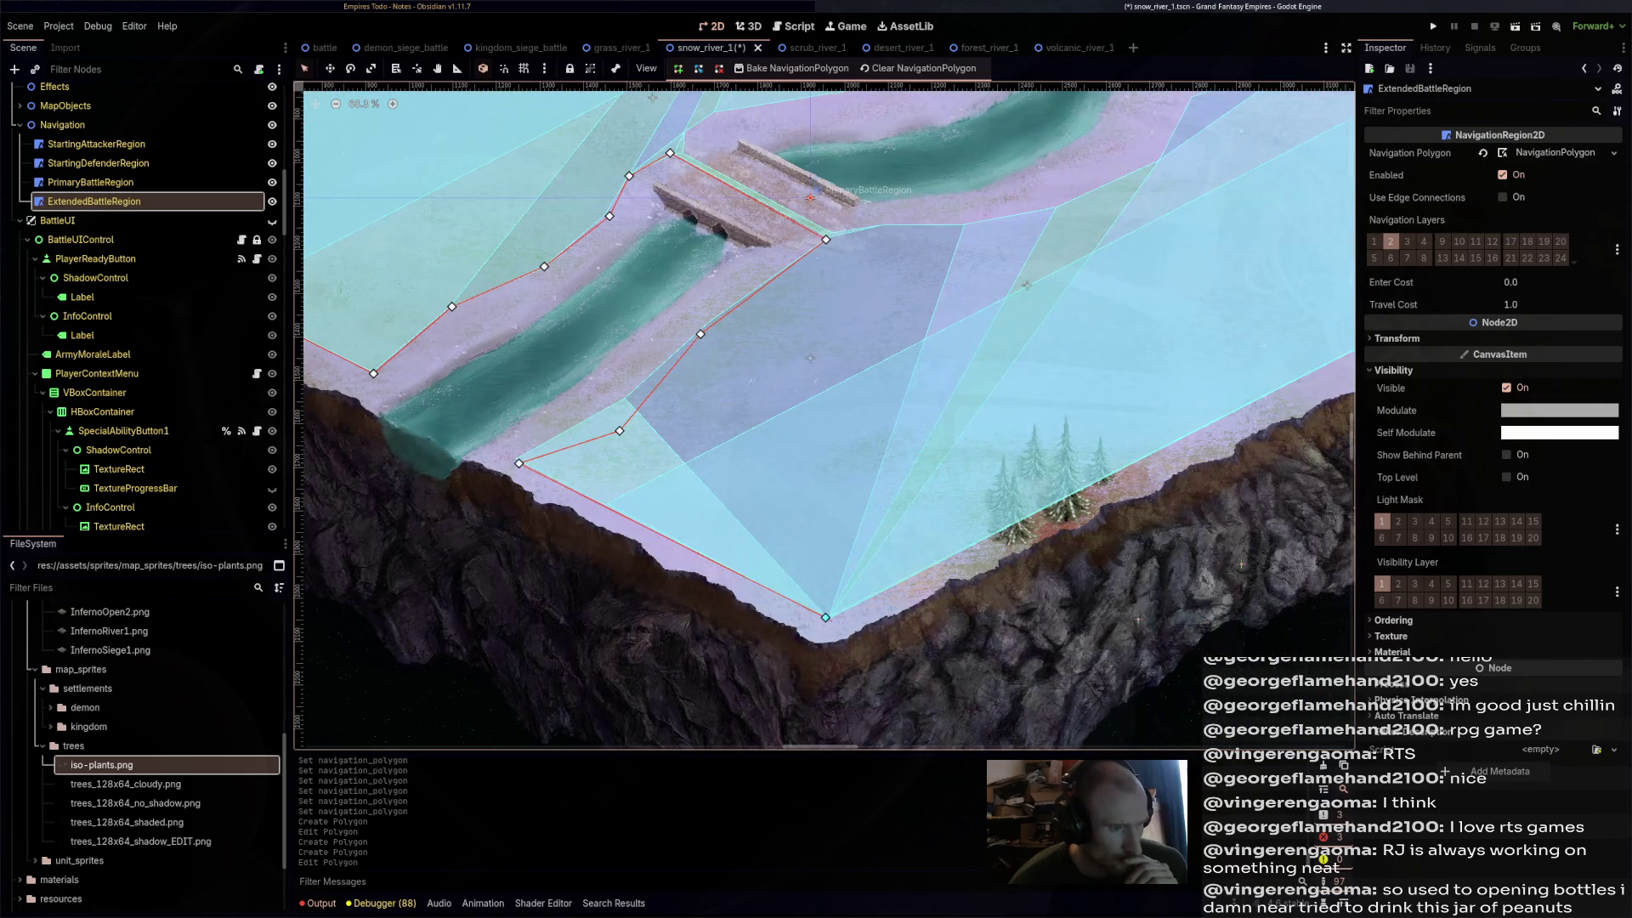
pyautogui.scroll(-3, 824, 416)
pyautogui.scroll(3, 934, 424)
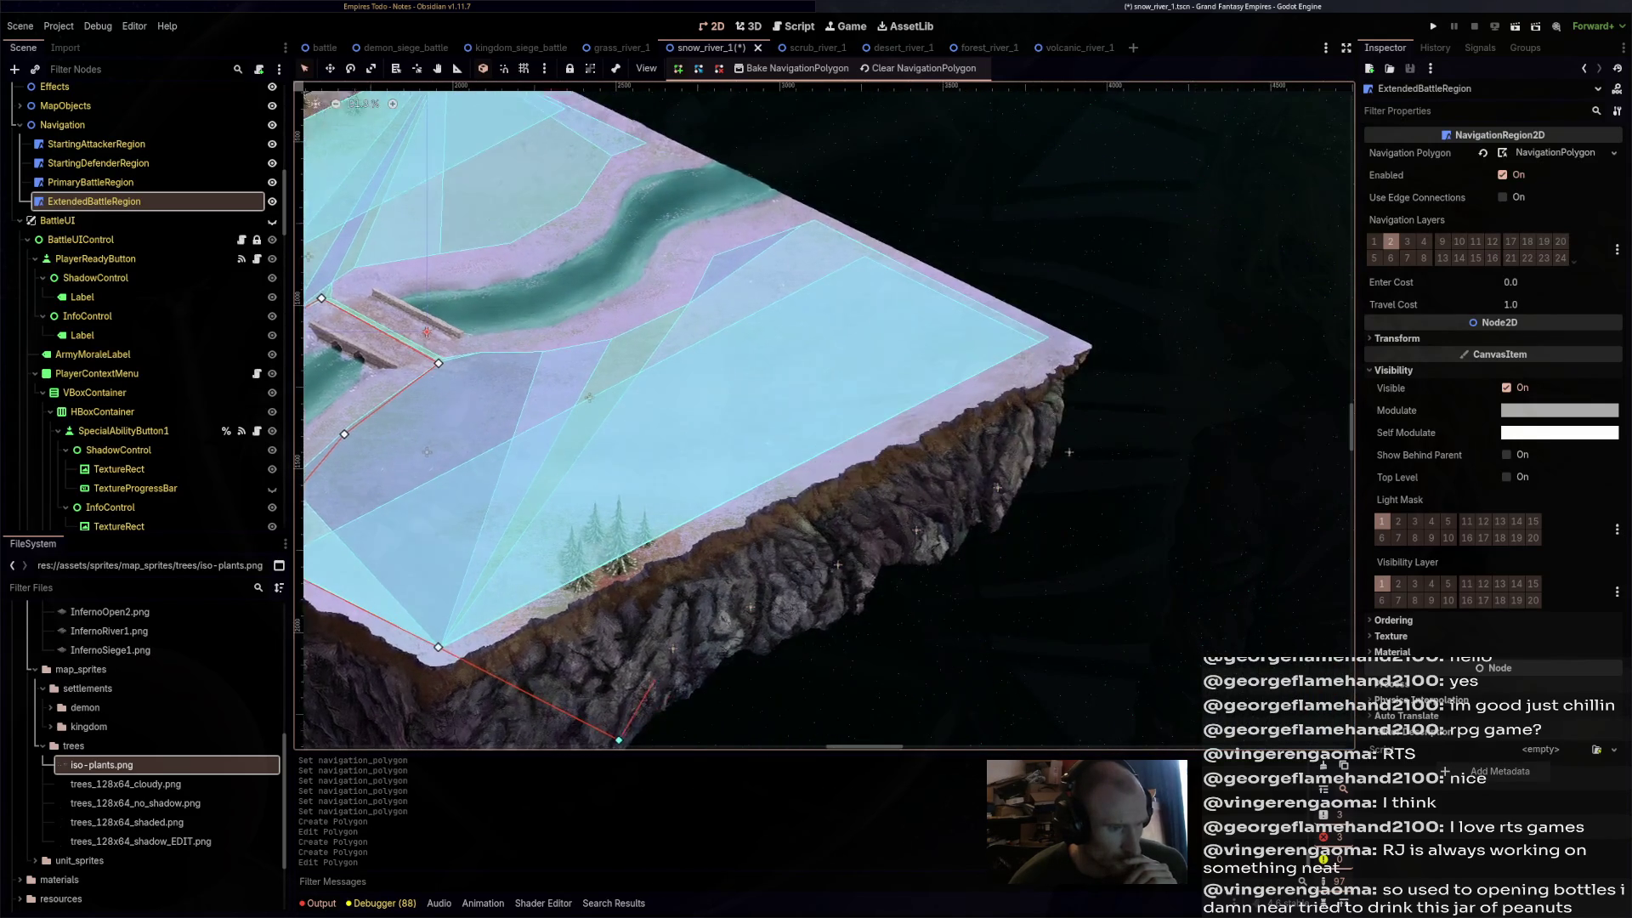
# - Add a corner beyond the map's right edge and trace back along the riverbank toward the bridge
pyautogui.click(1187, 421)
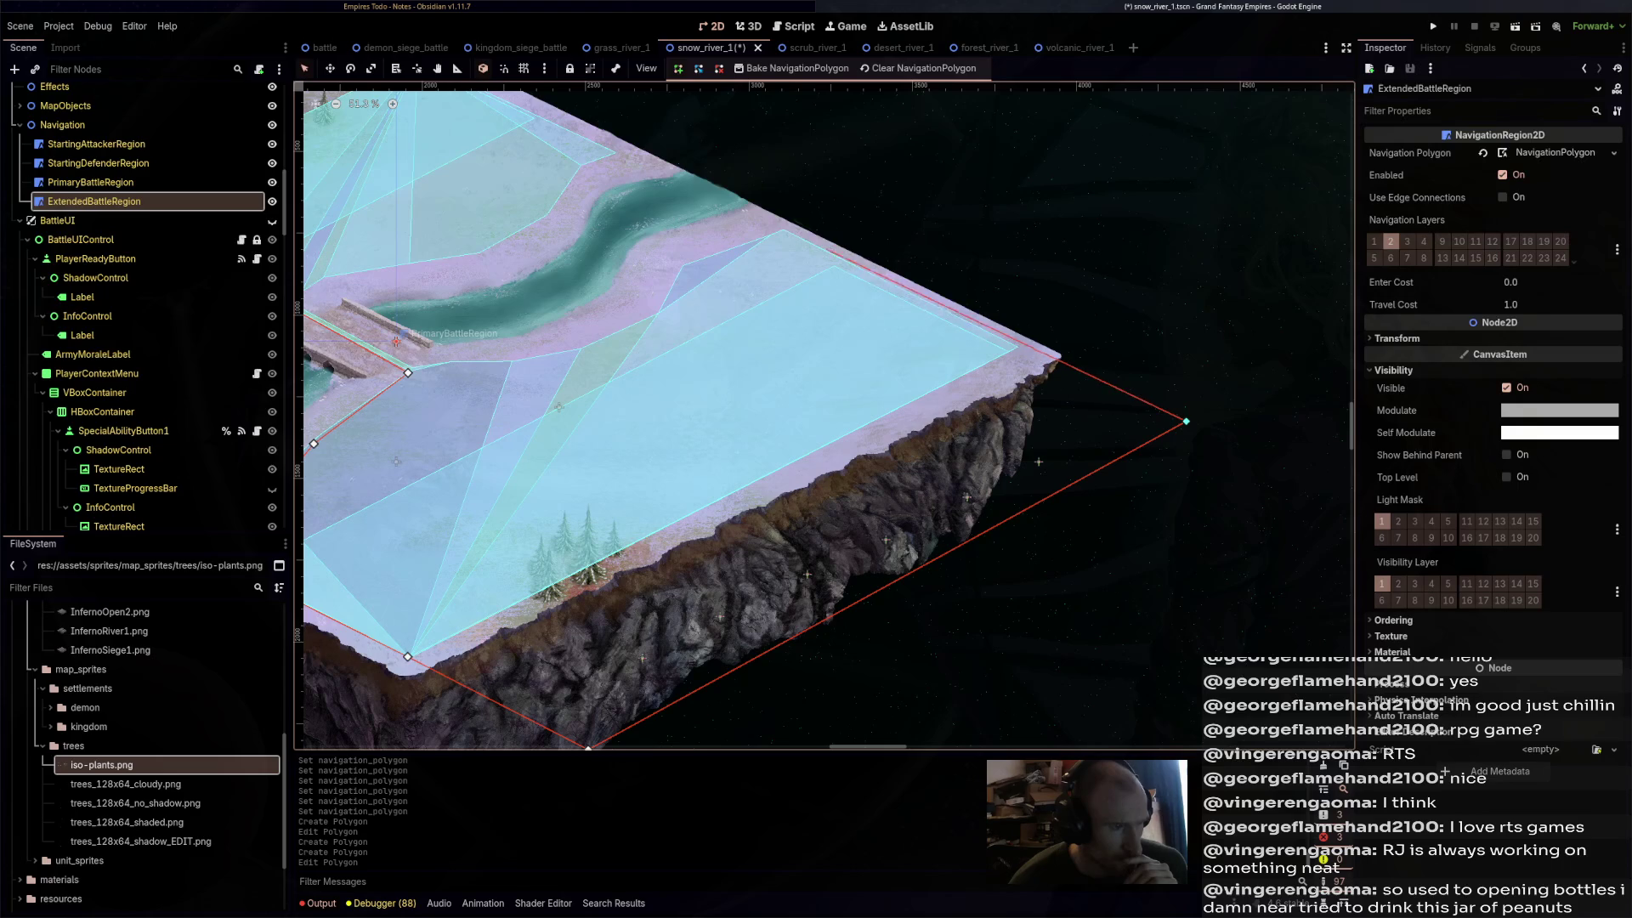
pyautogui.click(781, 230)
pyautogui.click(681, 262)
pyautogui.click(573, 350)
pyautogui.click(482, 357)
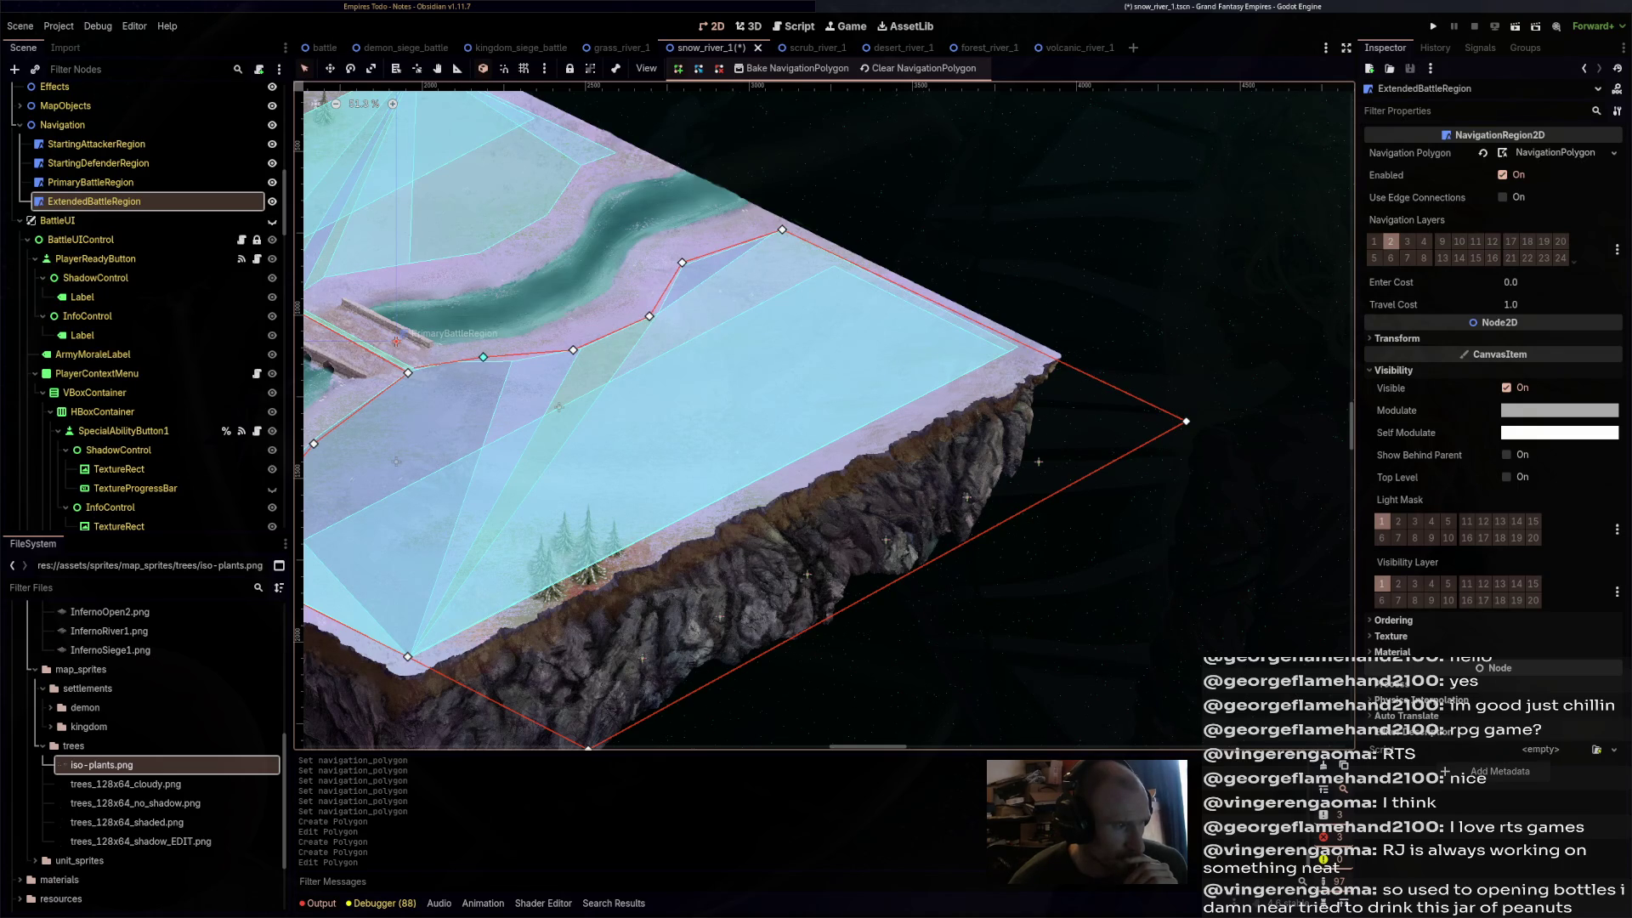
pyautogui.moveTo(414, 368); pyautogui.dragTo(726, 434)
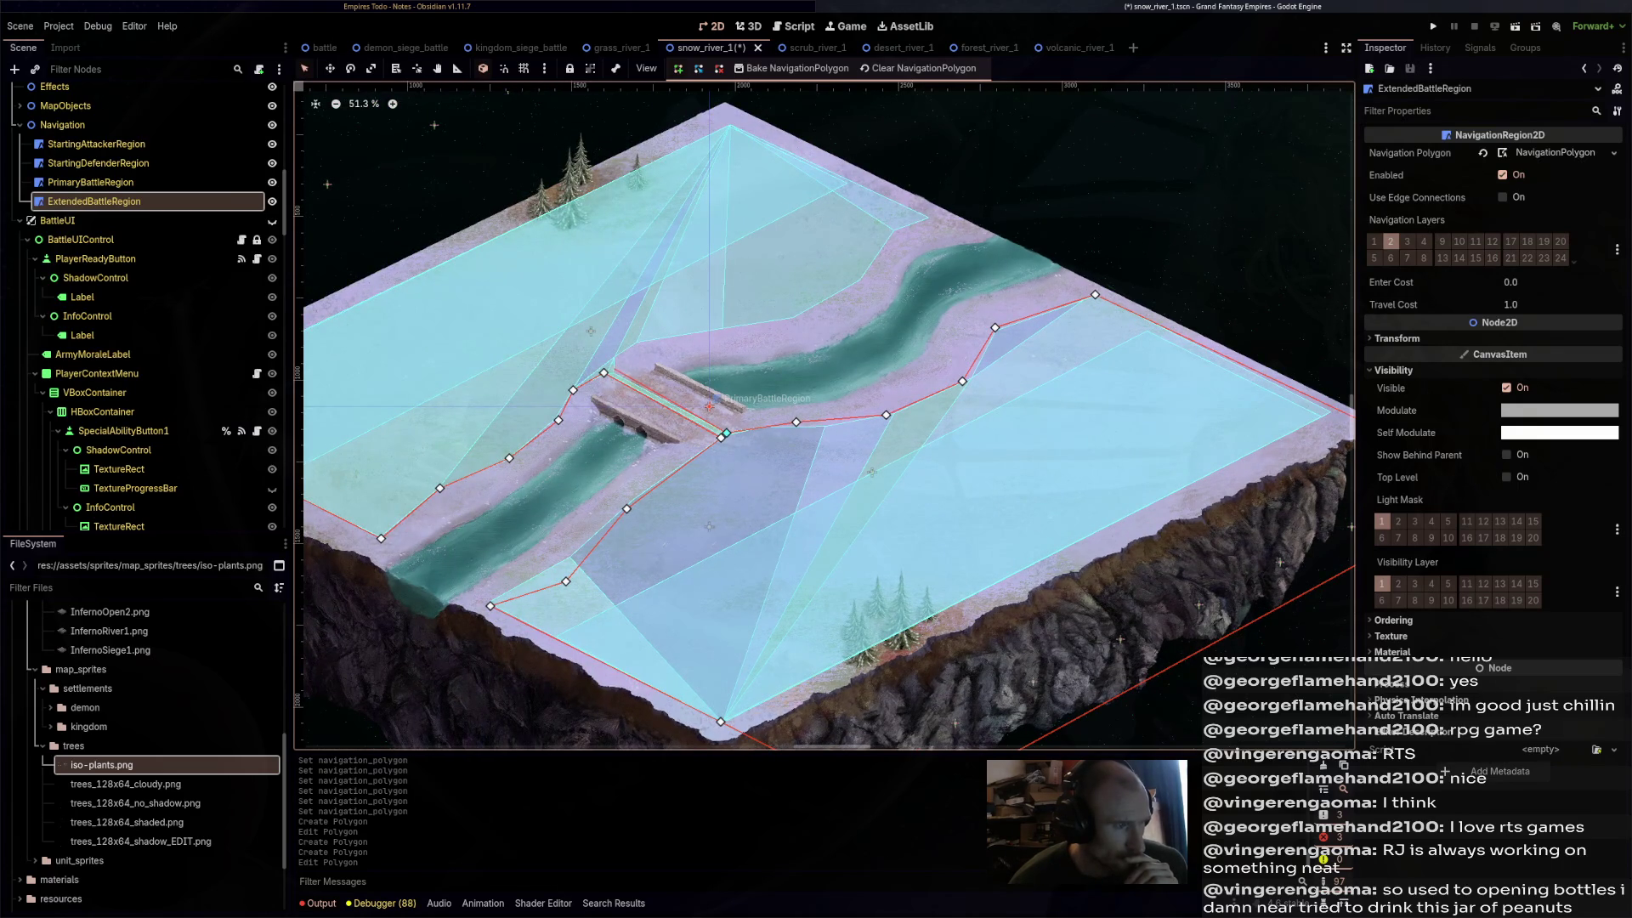
# - Close the outline via the bridge with corners past the top and left edges, then save the scene
pyautogui.click(710, 326)
pyautogui.click(870, 275)
pyautogui.click(912, 219)
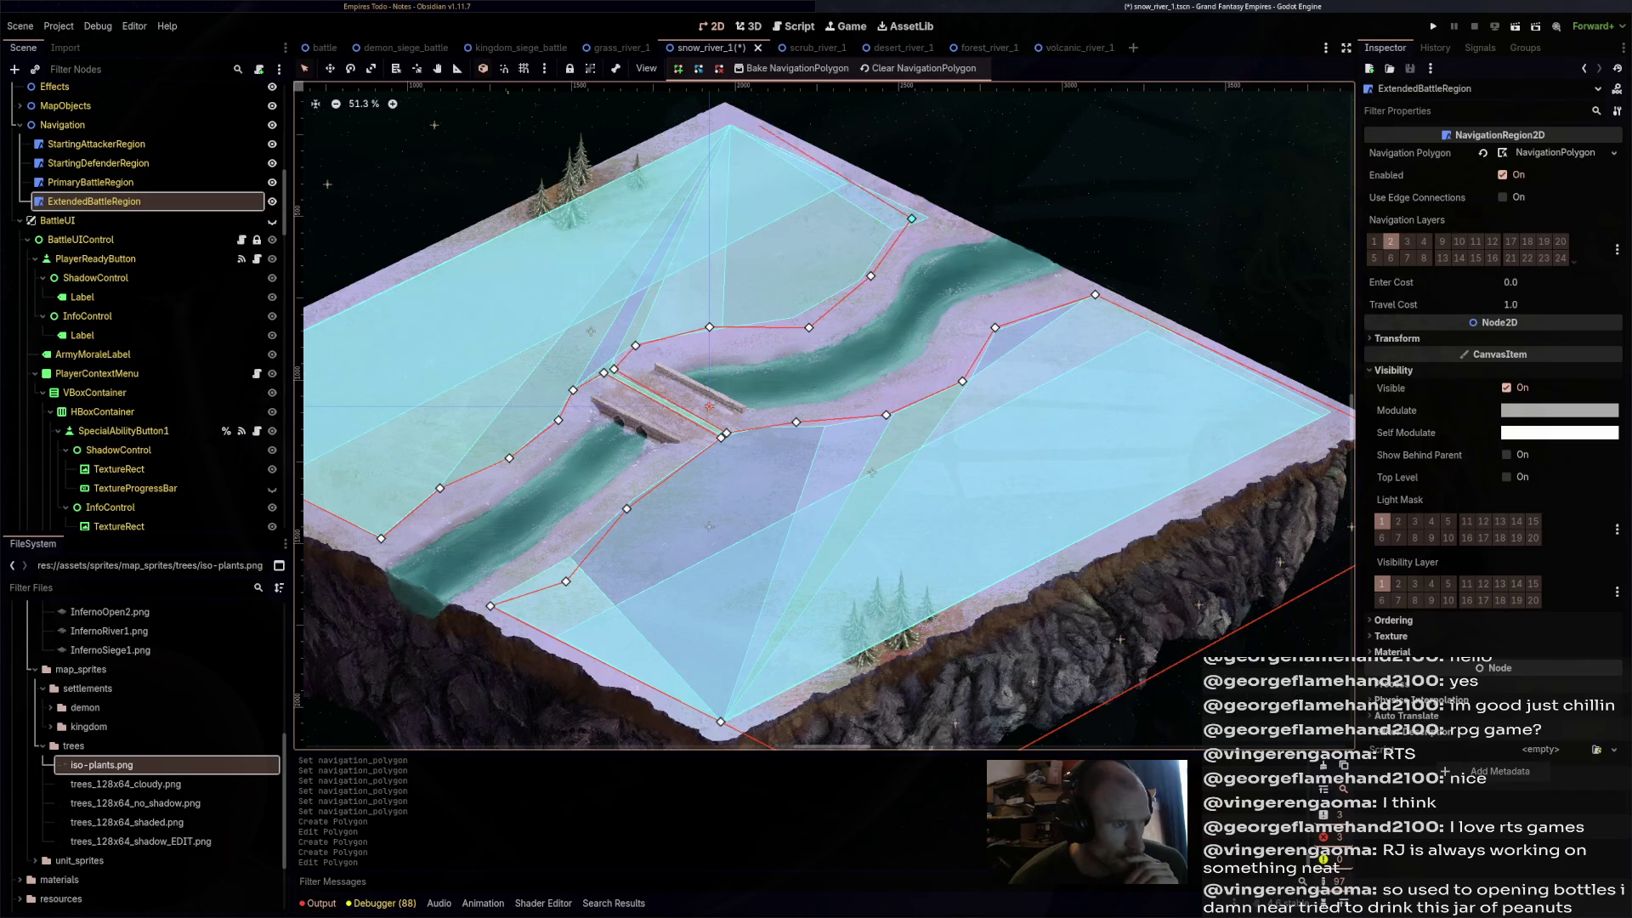
pyautogui.moveTo(963, 202); pyautogui.dragTo(1013, 344)
pyautogui.click(620, 164)
pyautogui.moveTo(582, 204); pyautogui.dragTo(1066, 180)
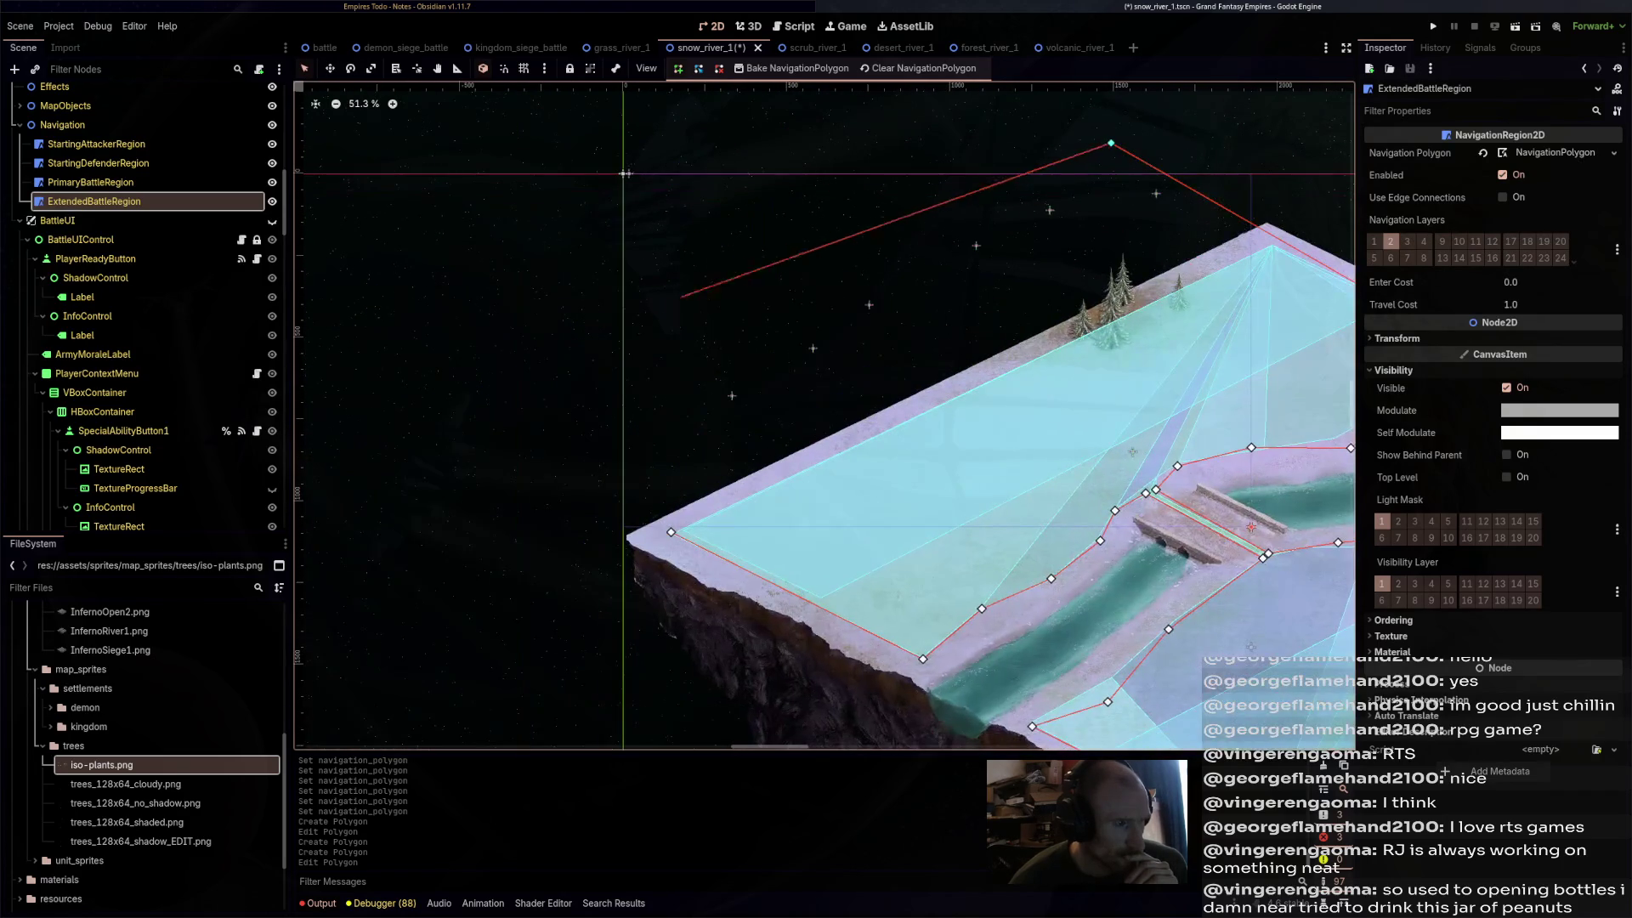
pyautogui.click(541, 445)
pyautogui.scroll(-4, 824, 416)
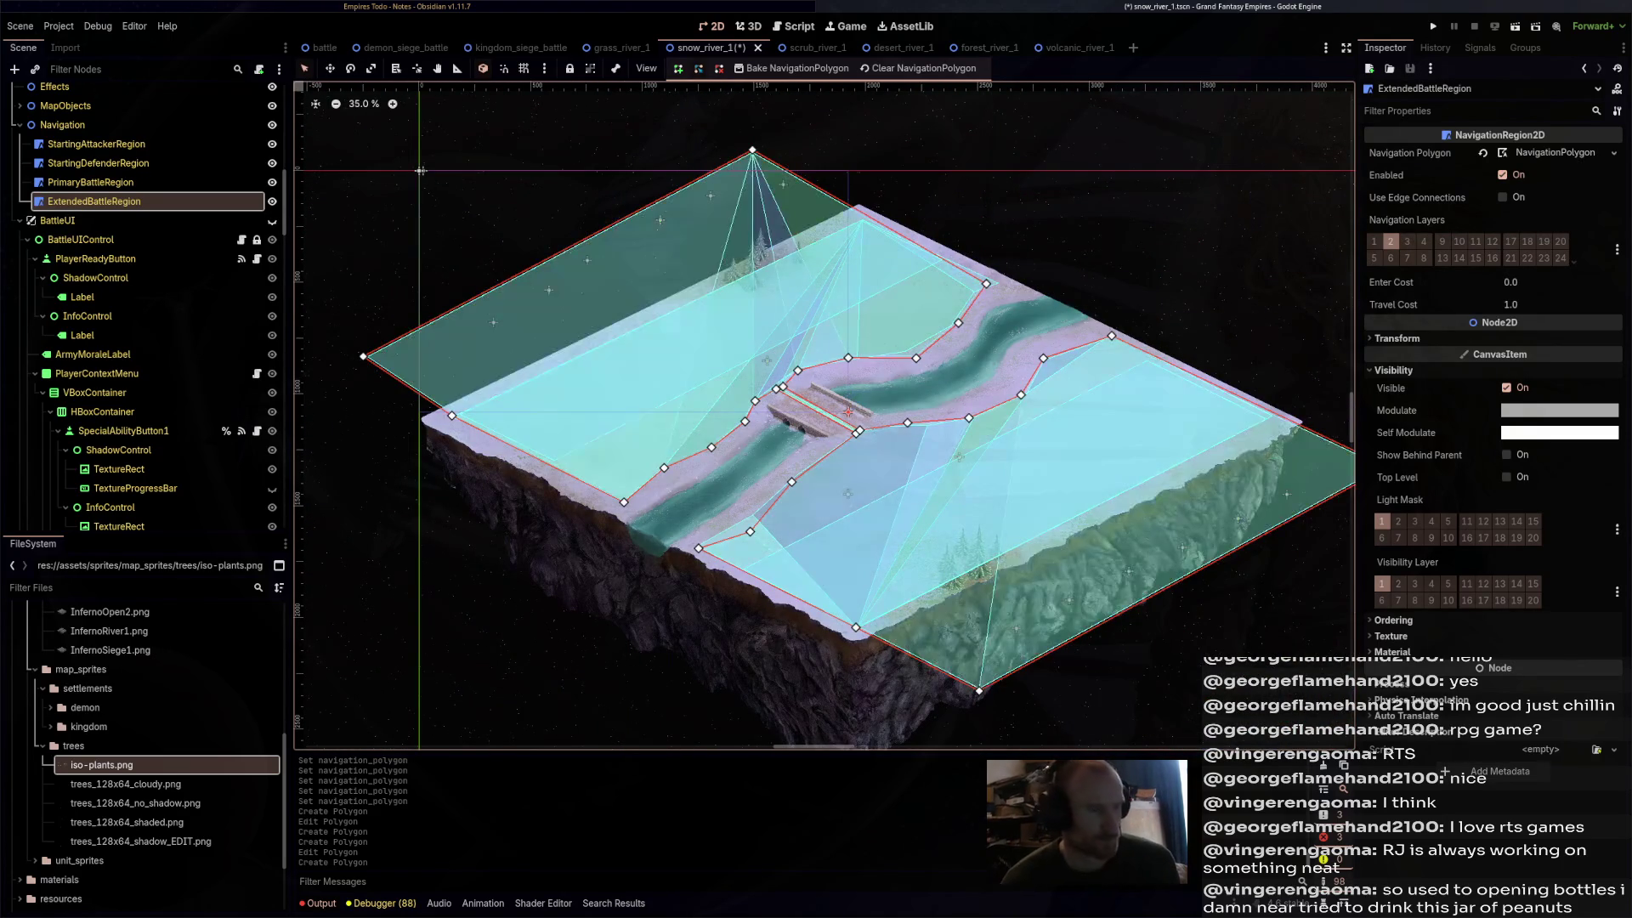
pyautogui.hotkey('ctrl', 's')
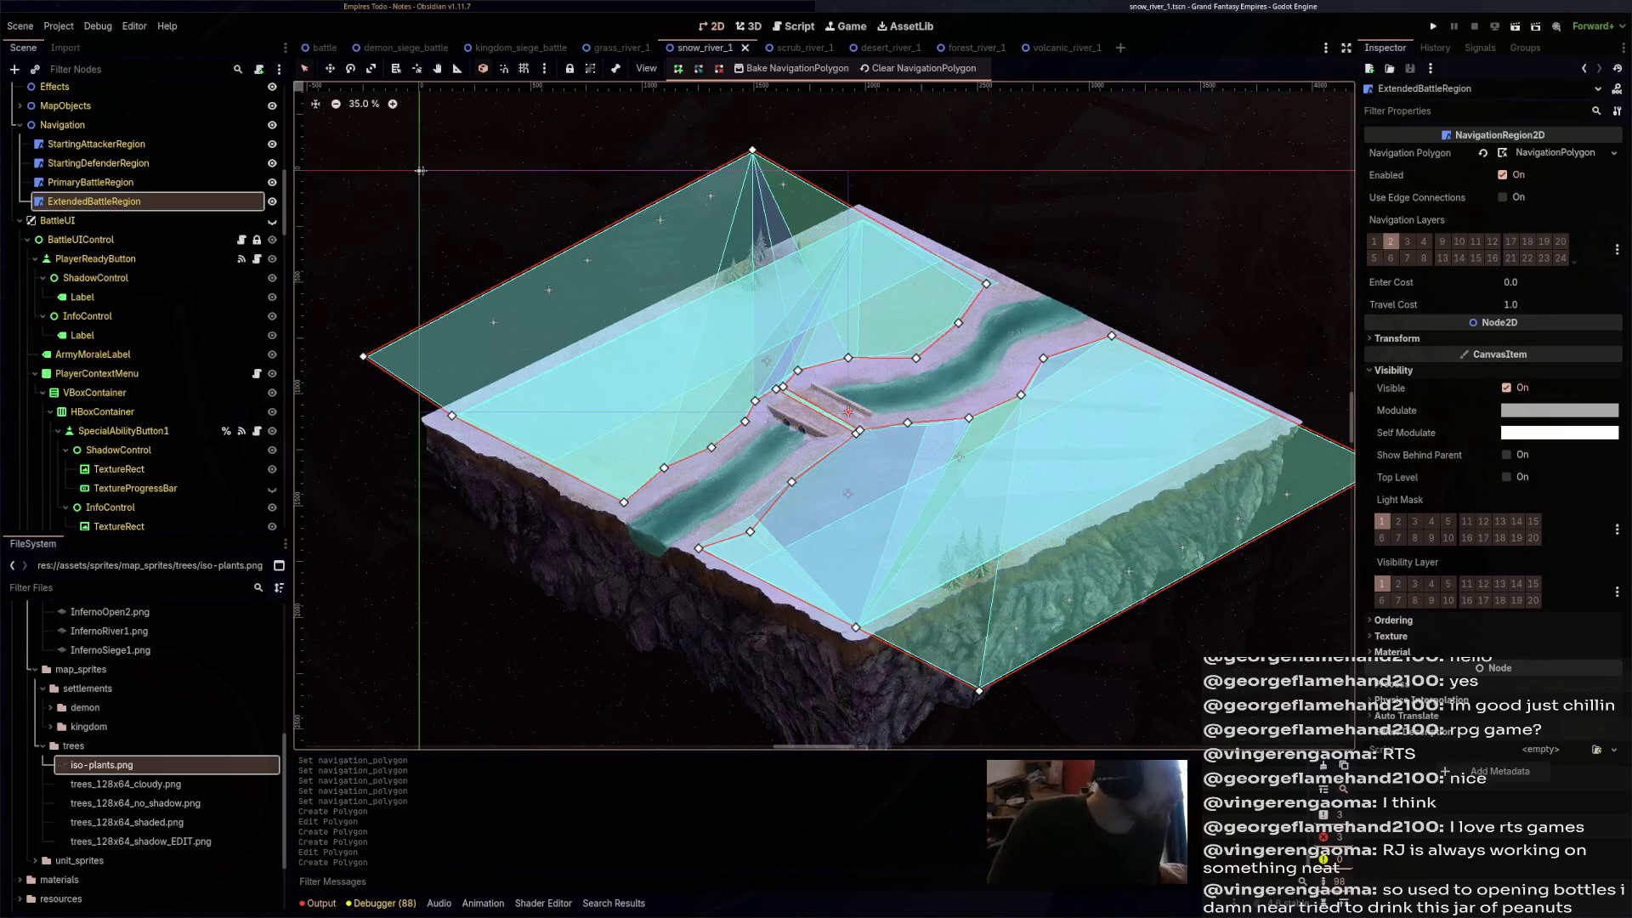
pyautogui.scroll(5, 153, 267)
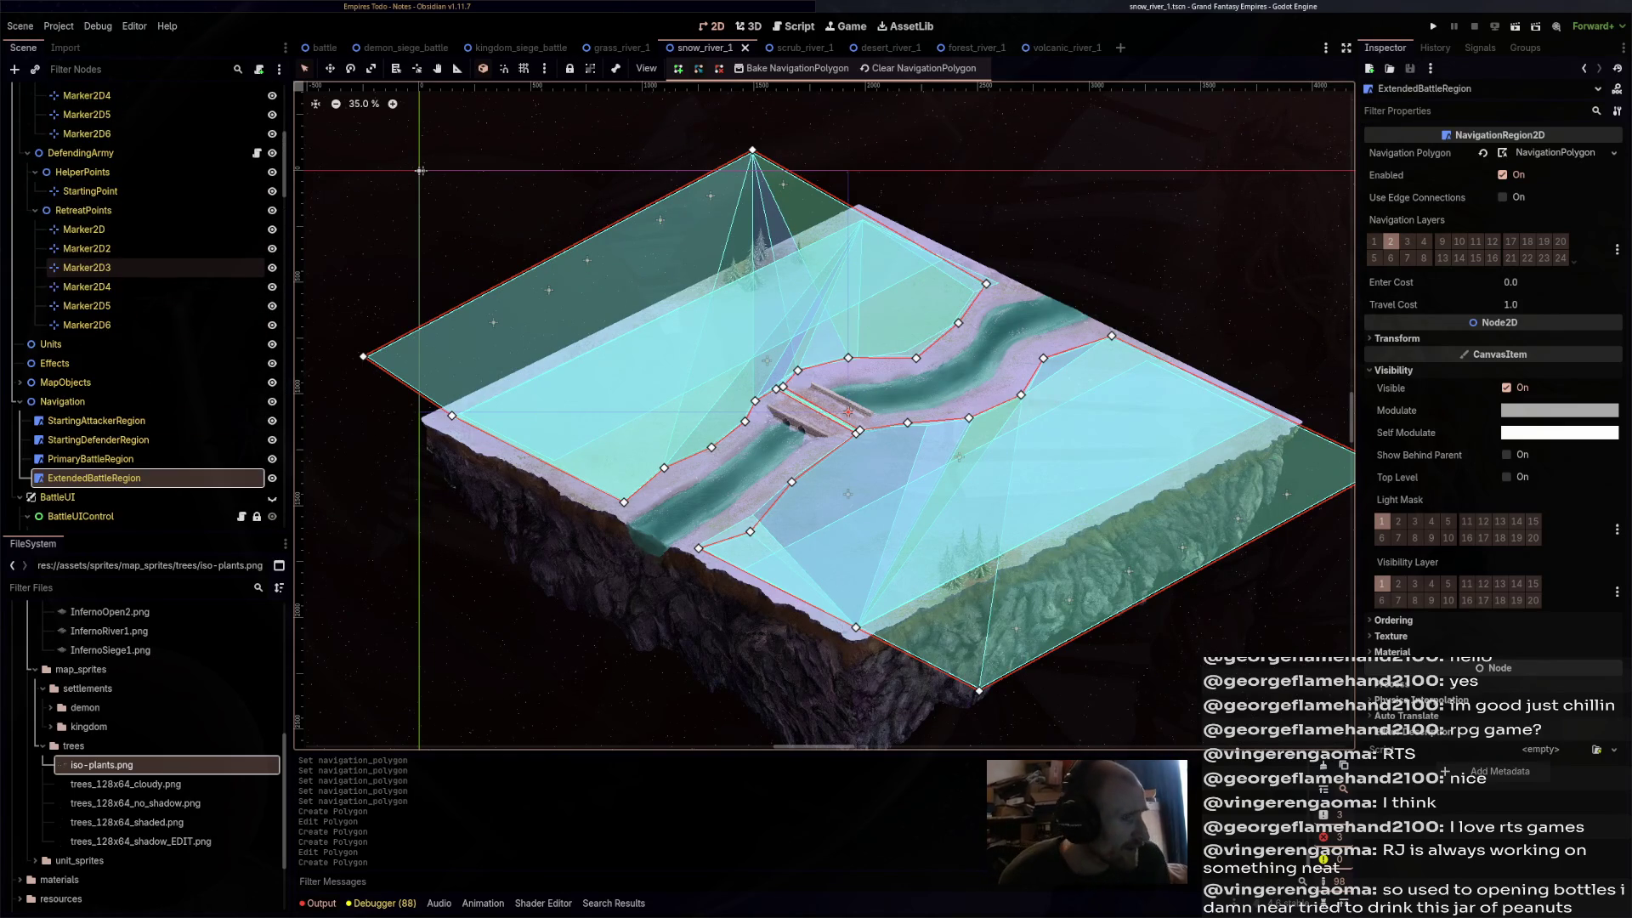
pyautogui.scroll(6, 153, 267)
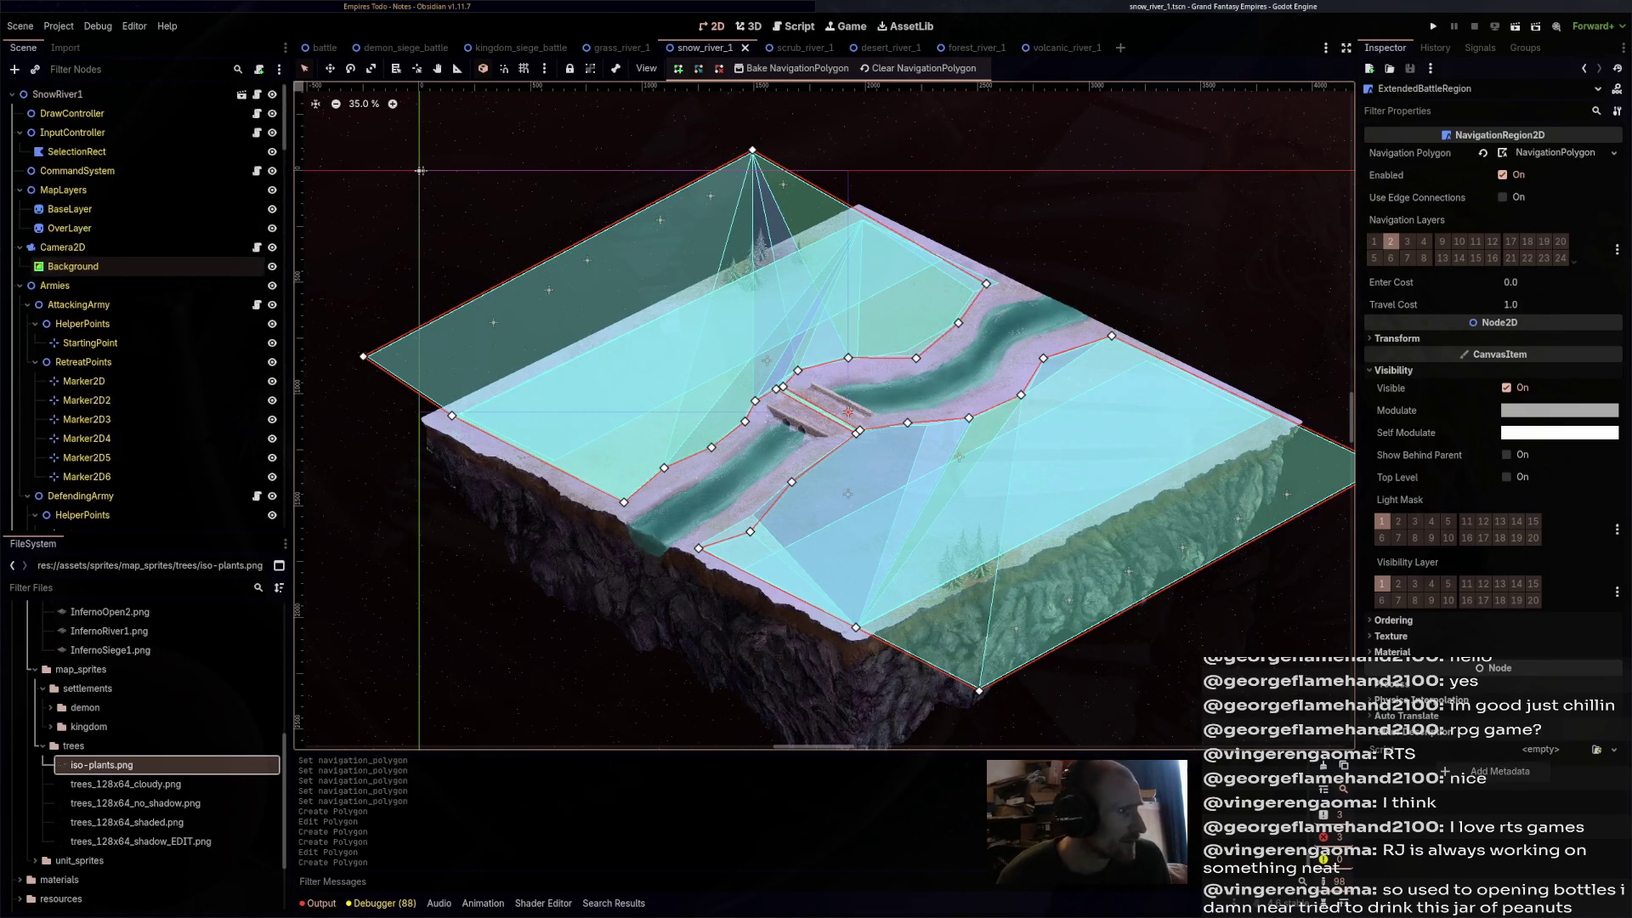
pyautogui.click(85, 94)
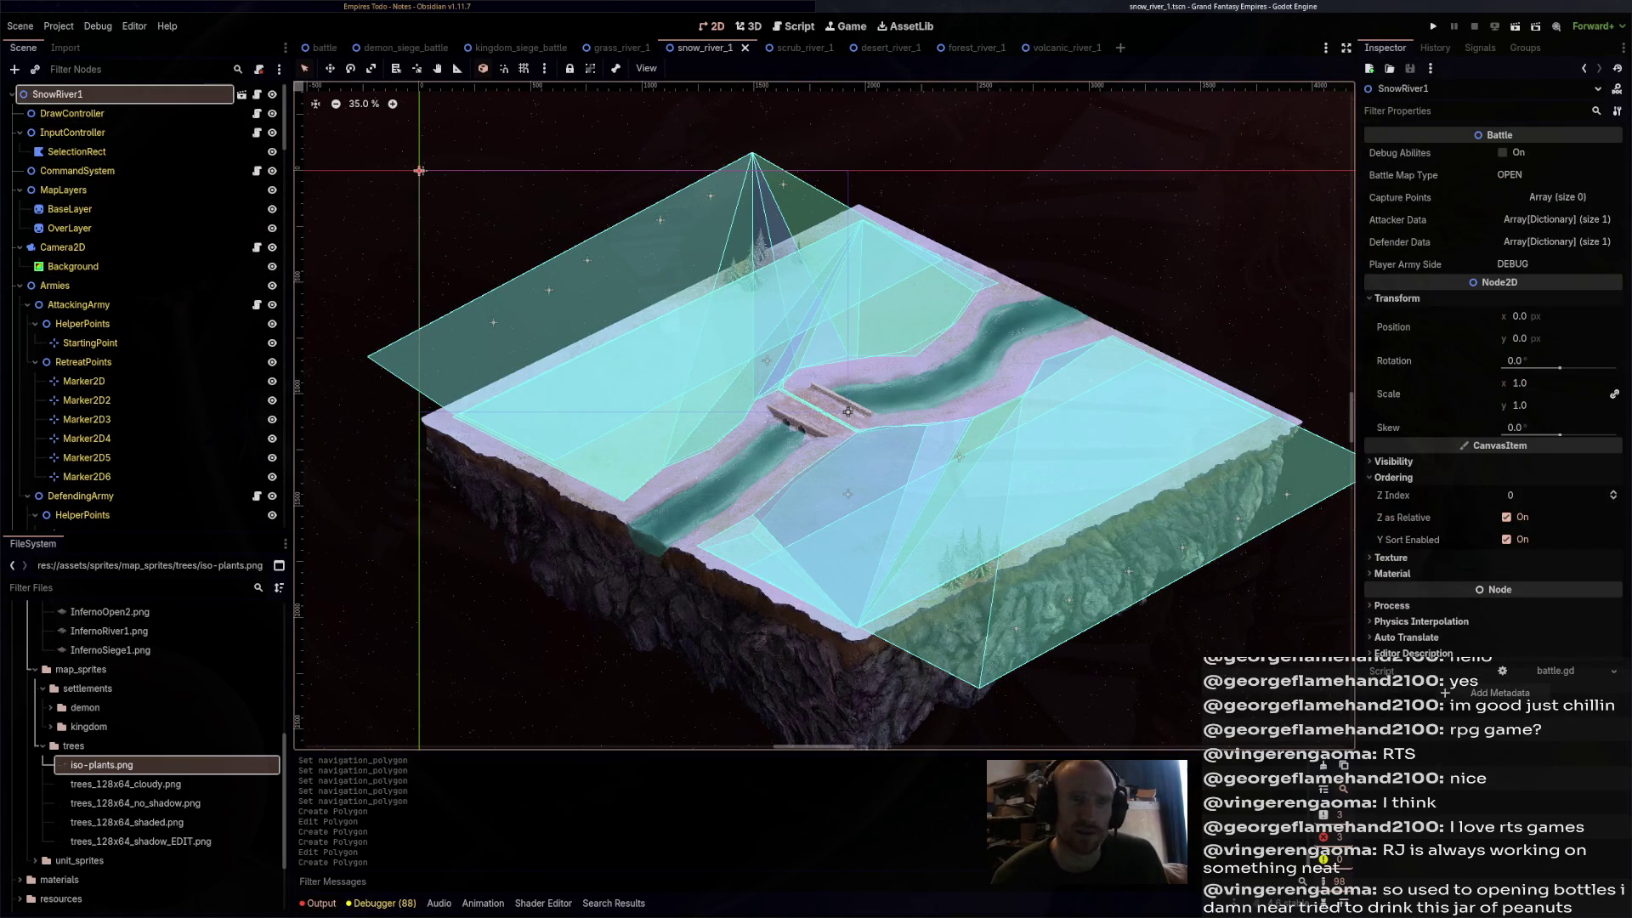
pyautogui.hotkey('ctrl', 'shift', 'Tab')
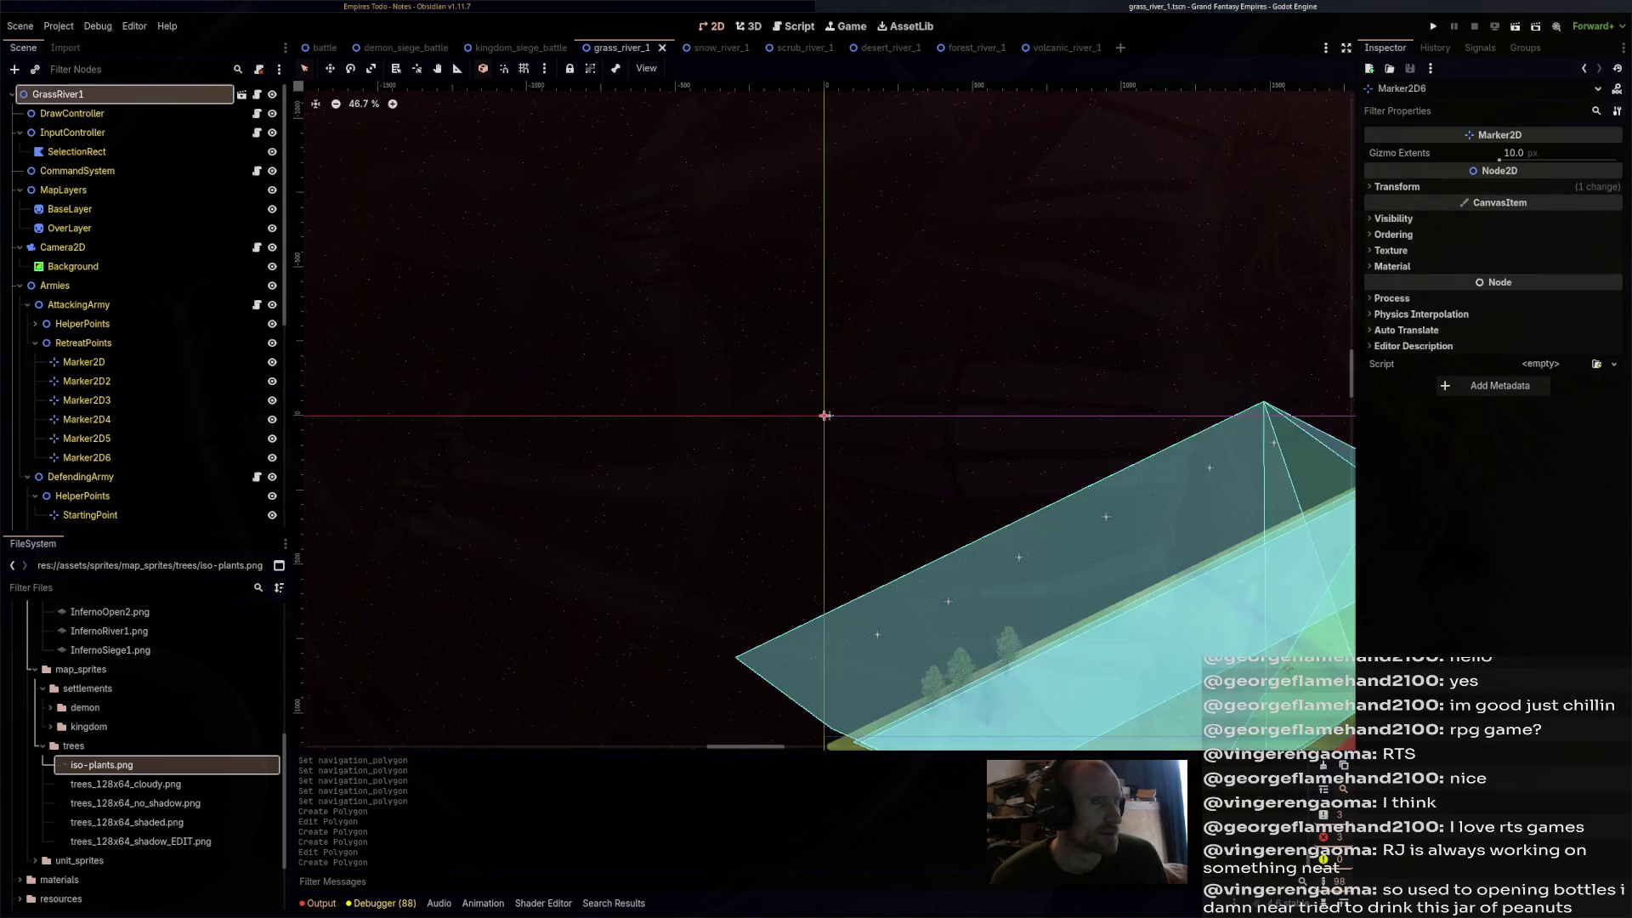
pyautogui.rightClick(1427, 221)
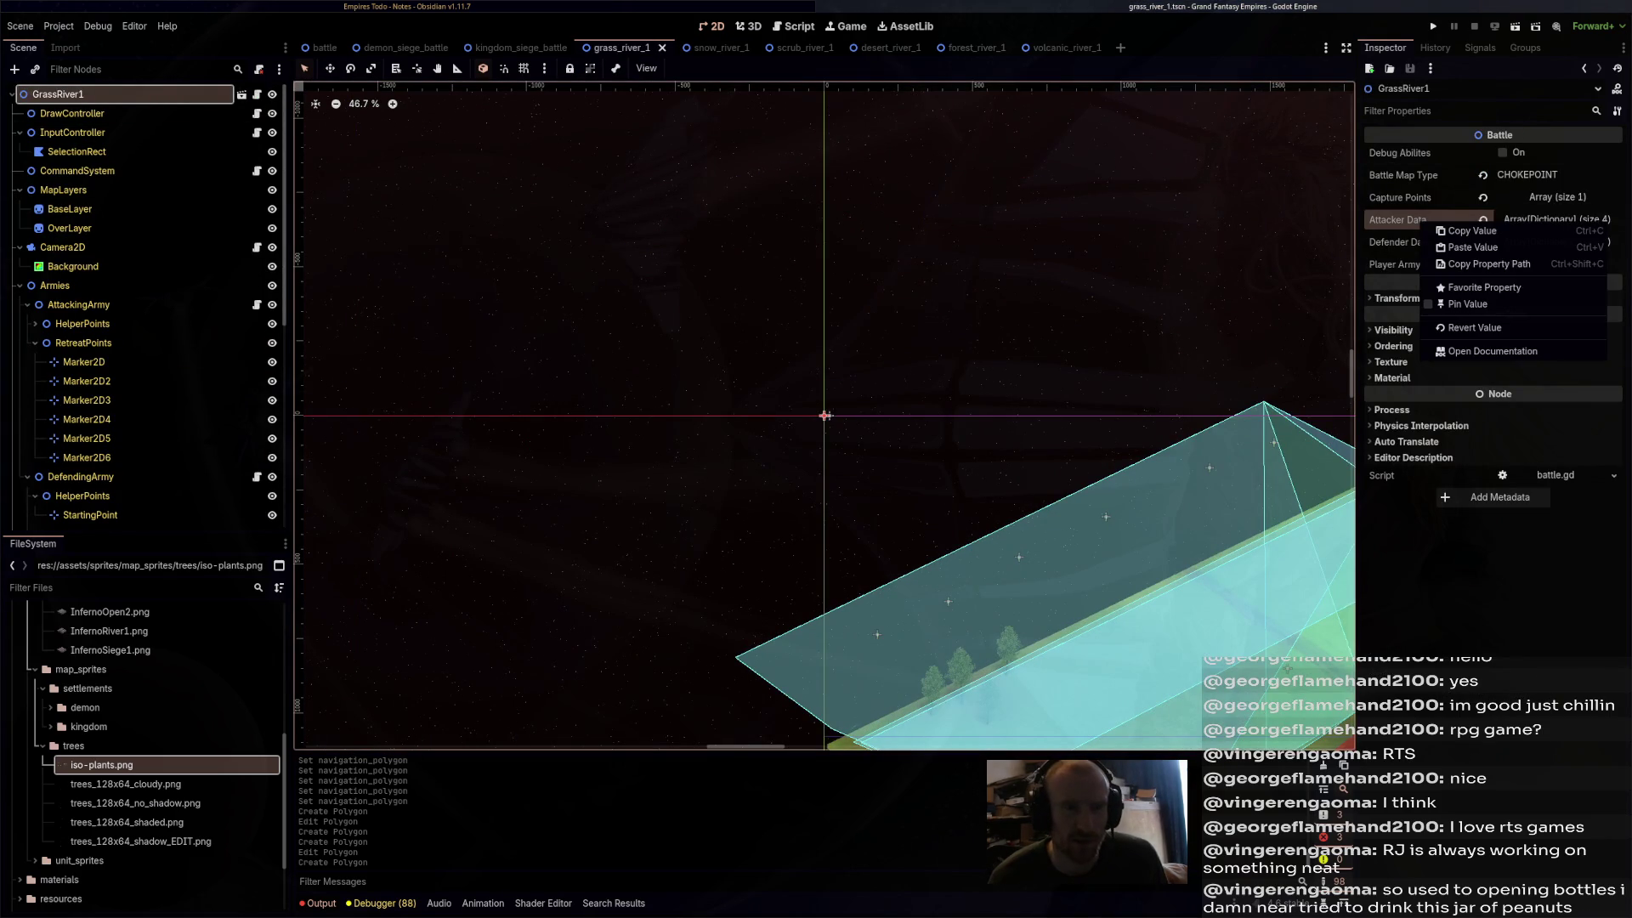
pyautogui.press('Escape')
pyautogui.click(1557, 197)
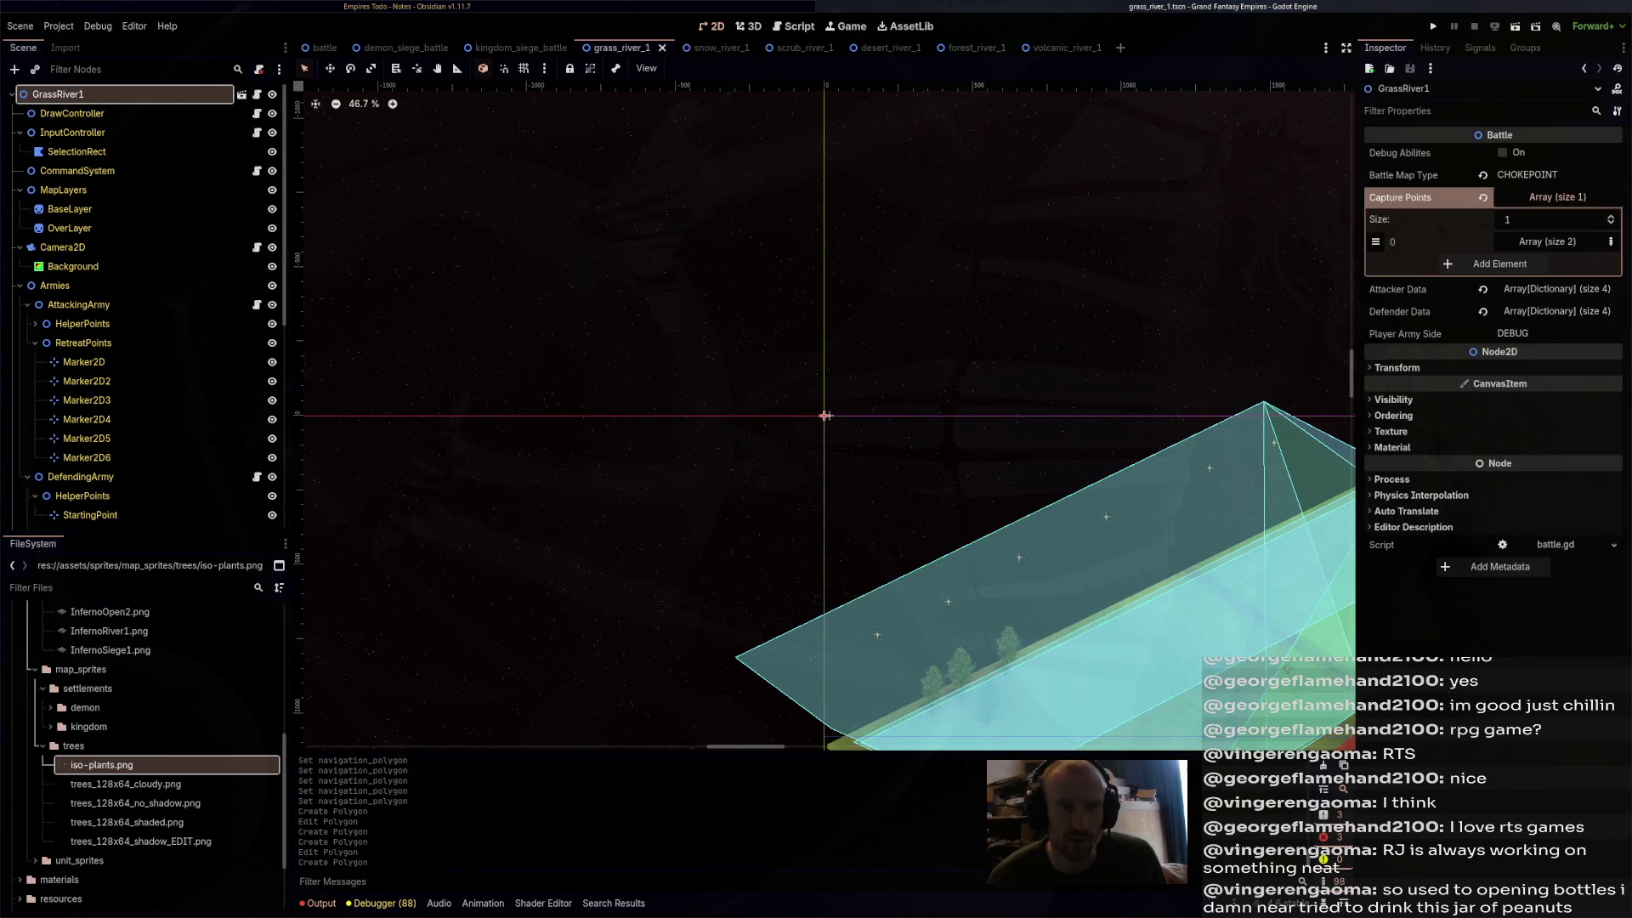
pyautogui.hotkey('ctrl', 'Tab')
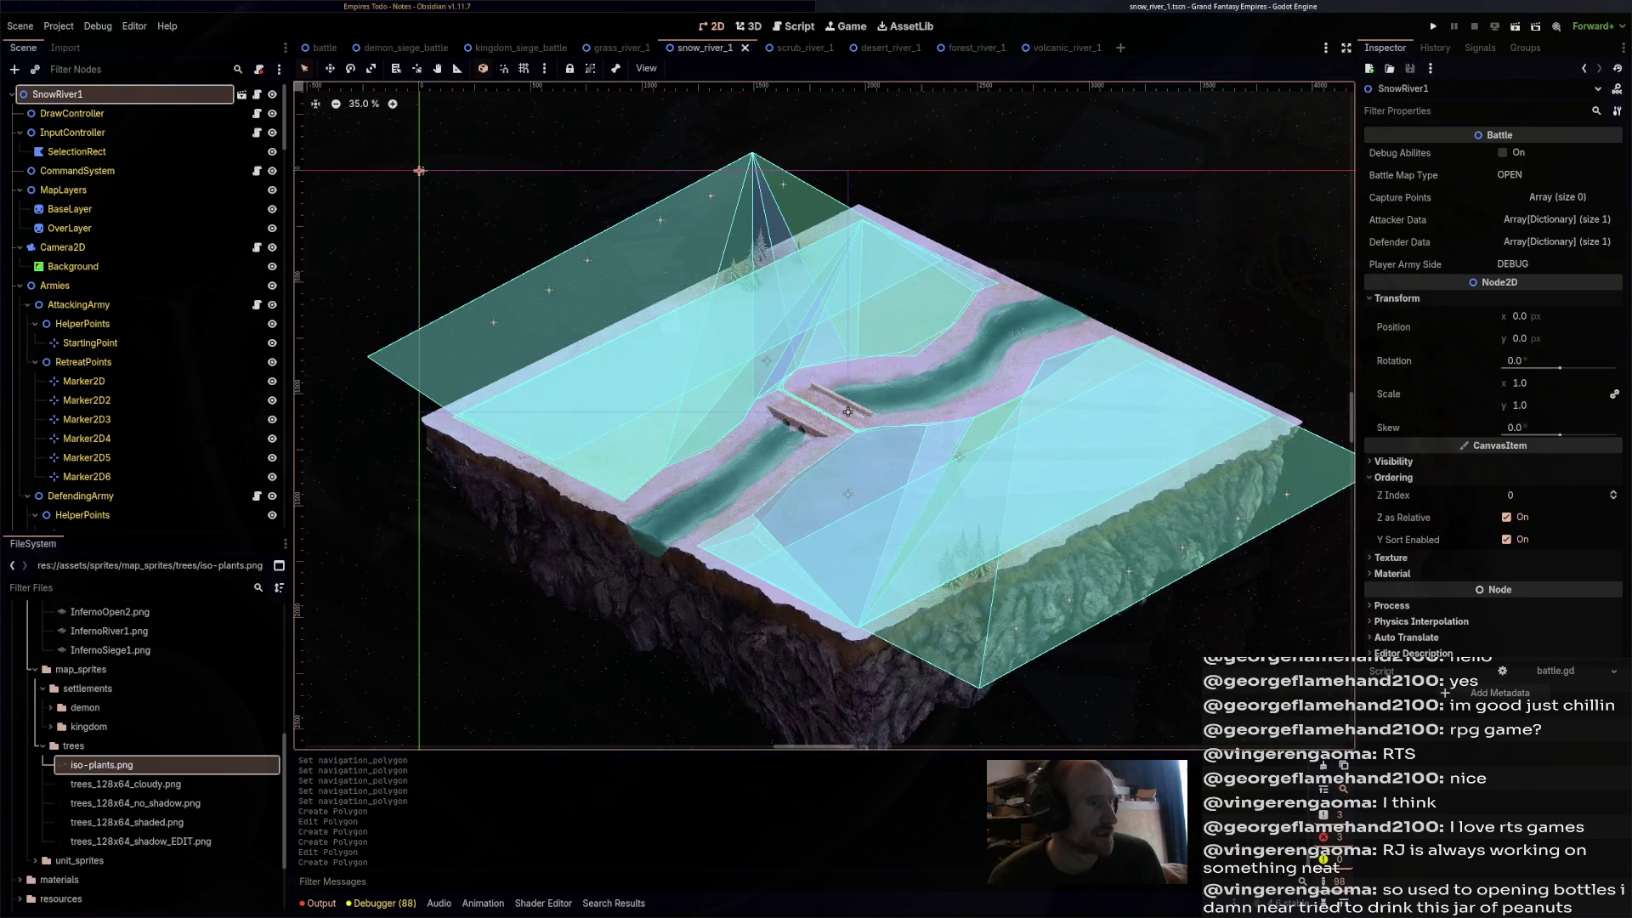
pyautogui.moveTo(618, 48)
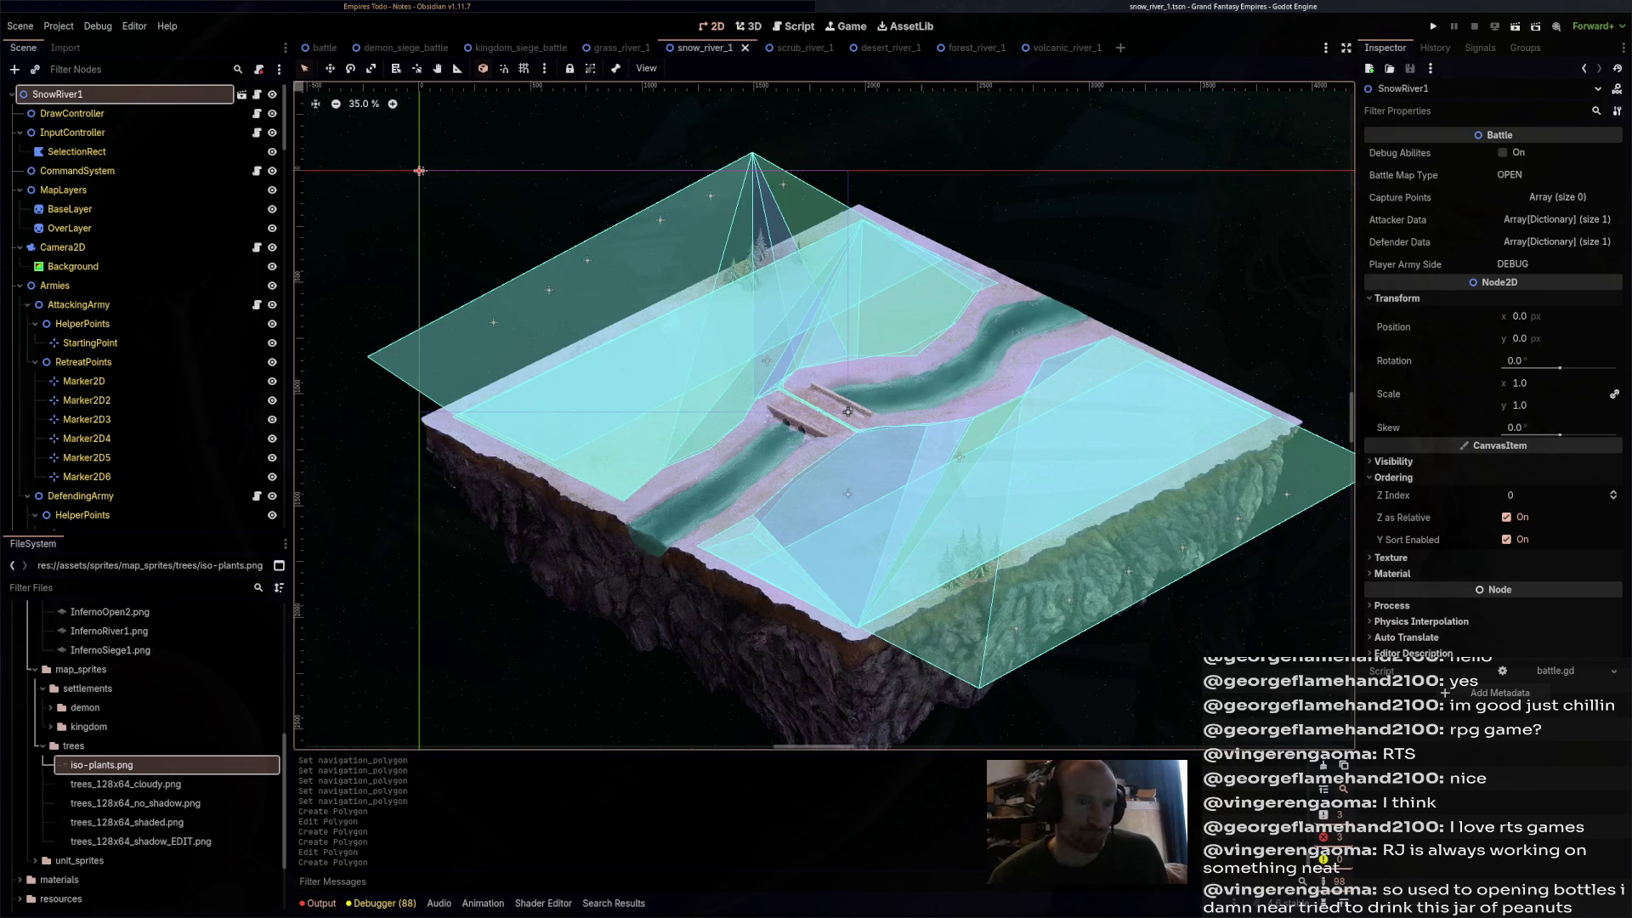
pyautogui.click(1559, 184)
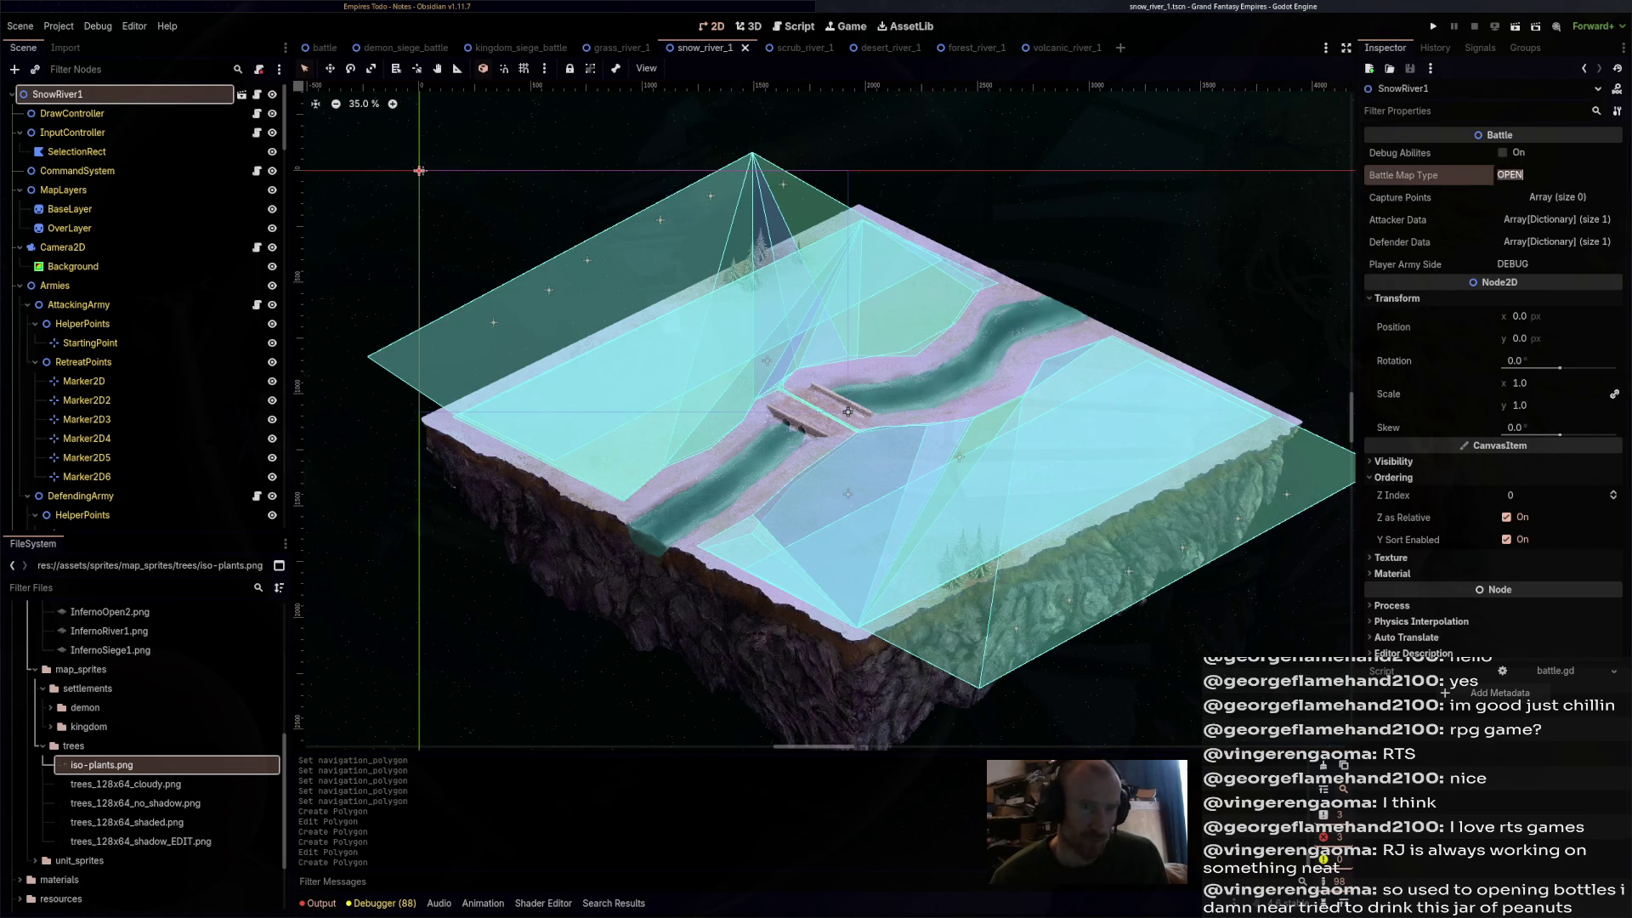
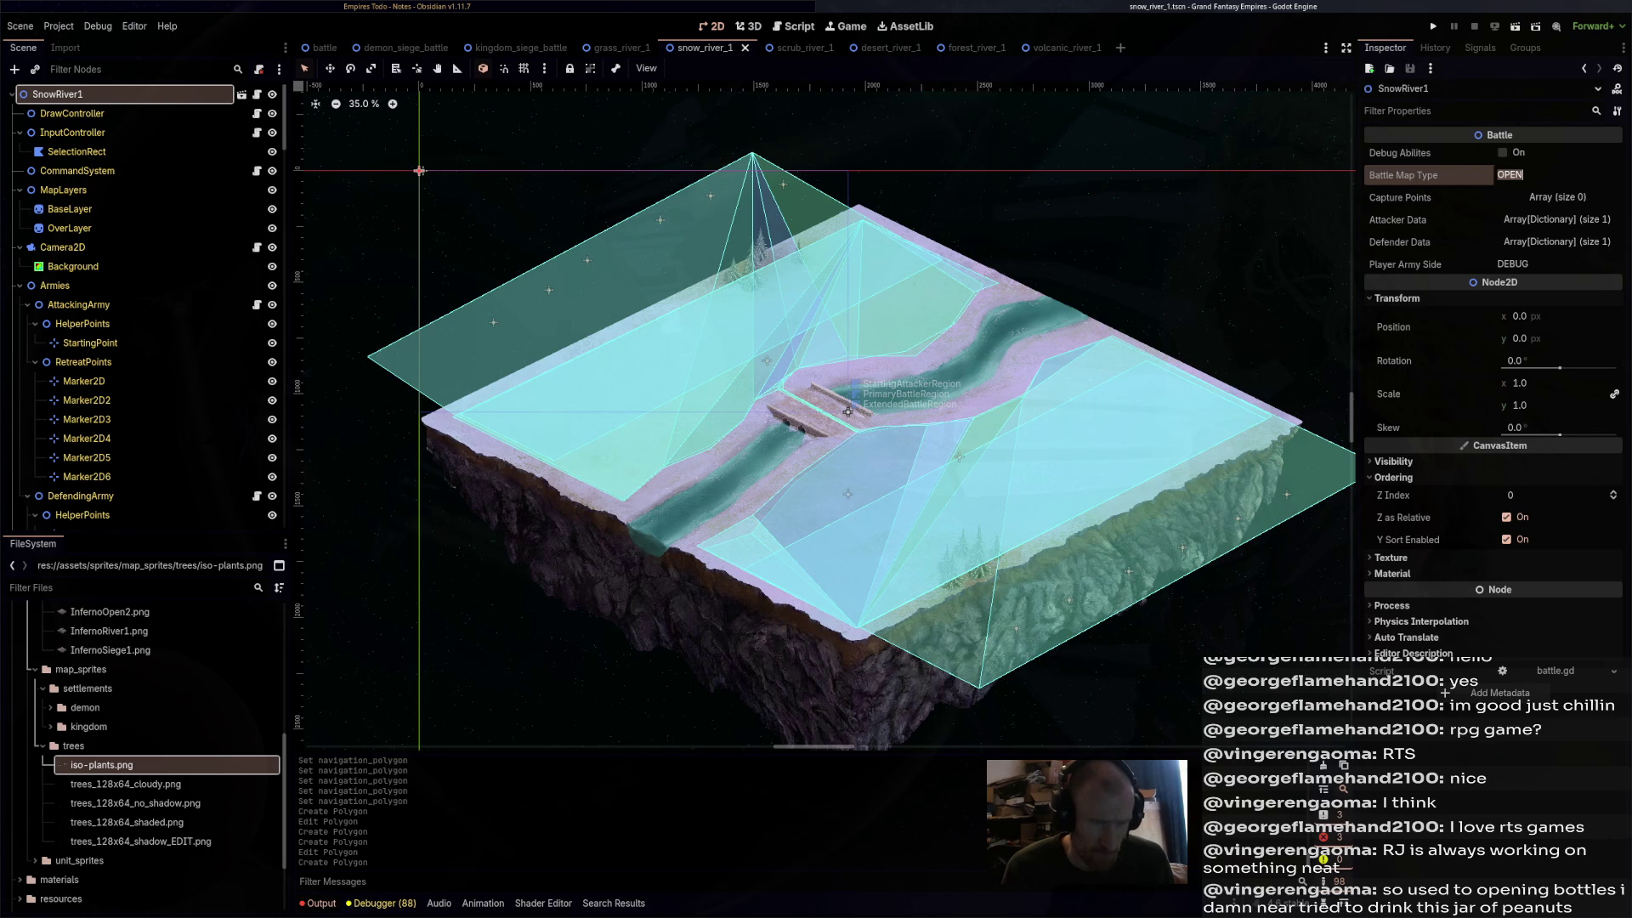
# - Compare with grass_river_1, set snow_river_1's Battle Map Type to CHOKEPOINT, and save
pyautogui.moveTo(619, 47)
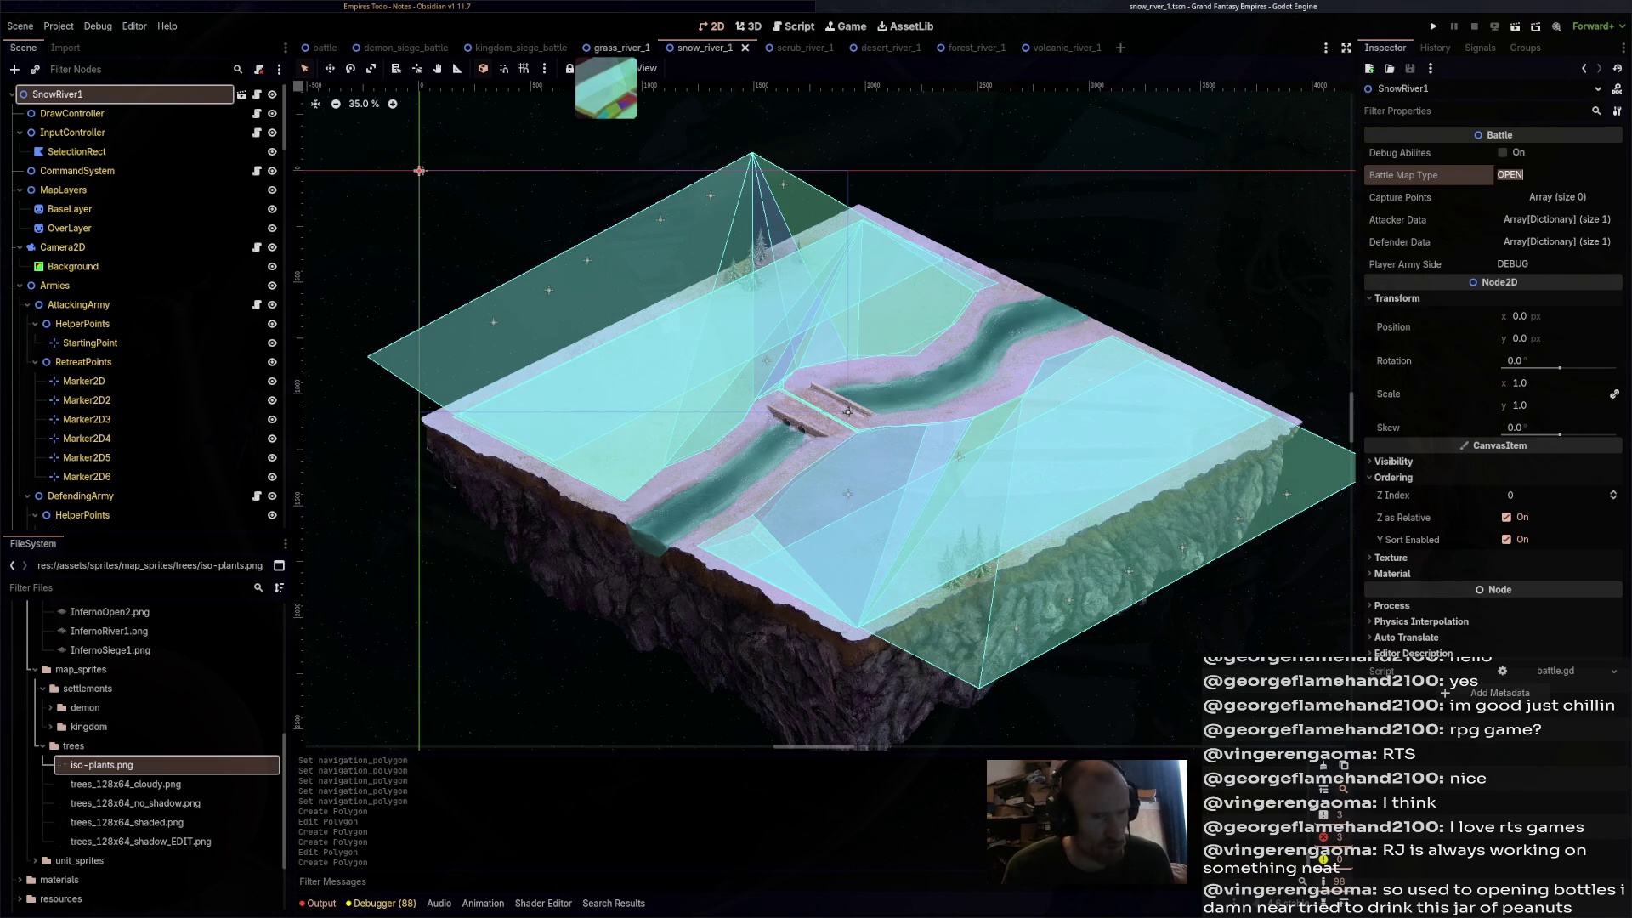
pyautogui.click(619, 48)
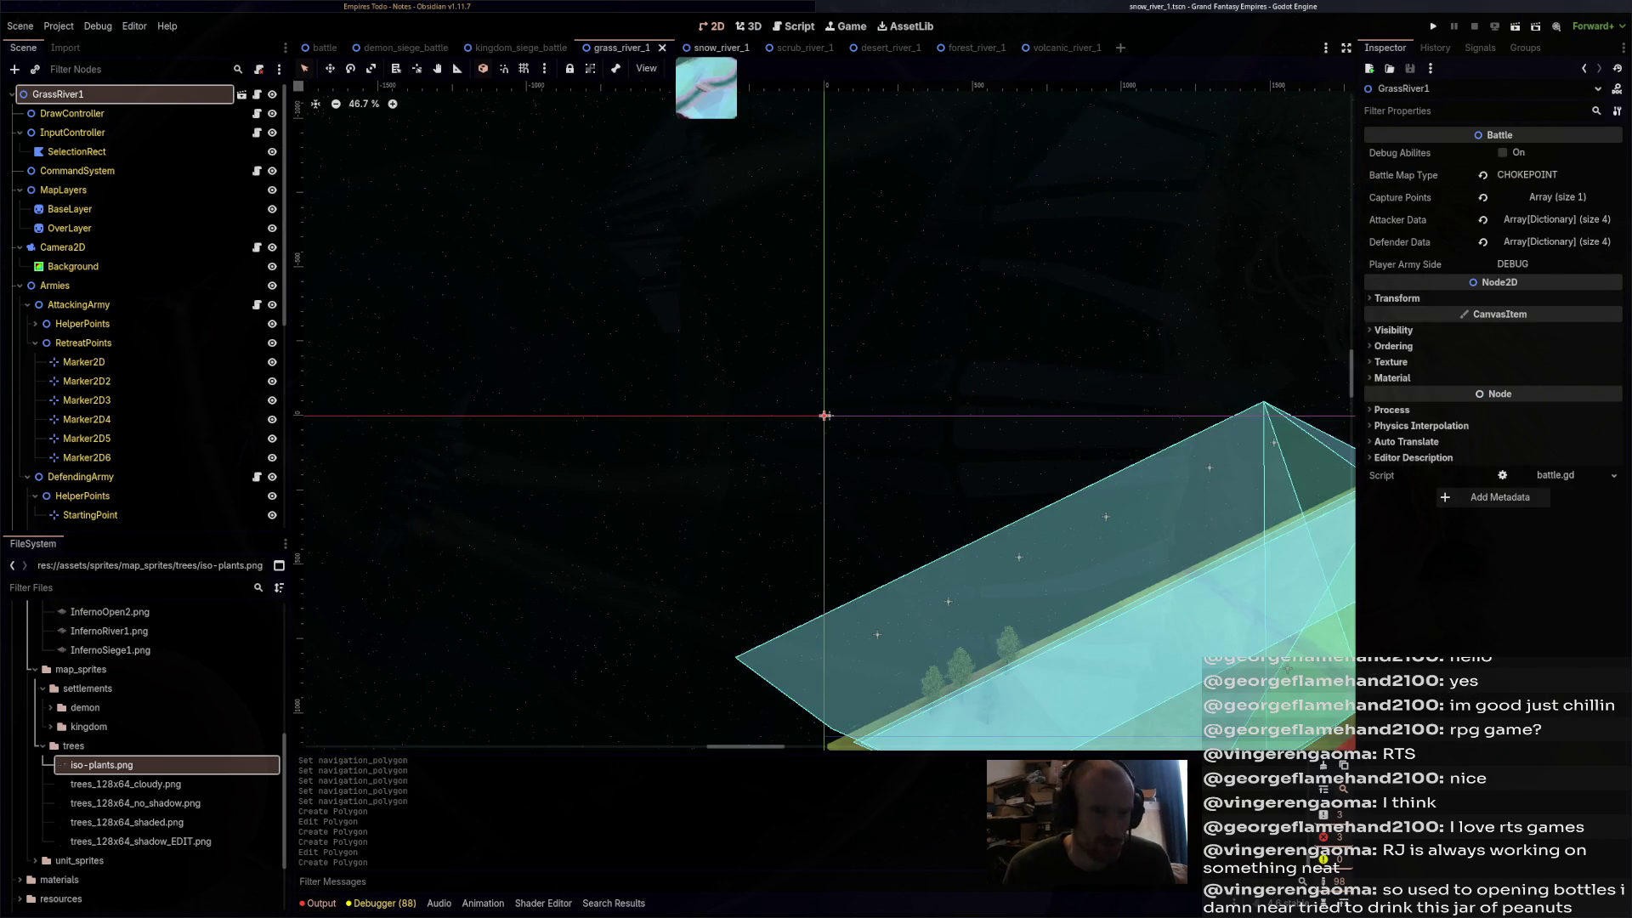
pyautogui.click(714, 48)
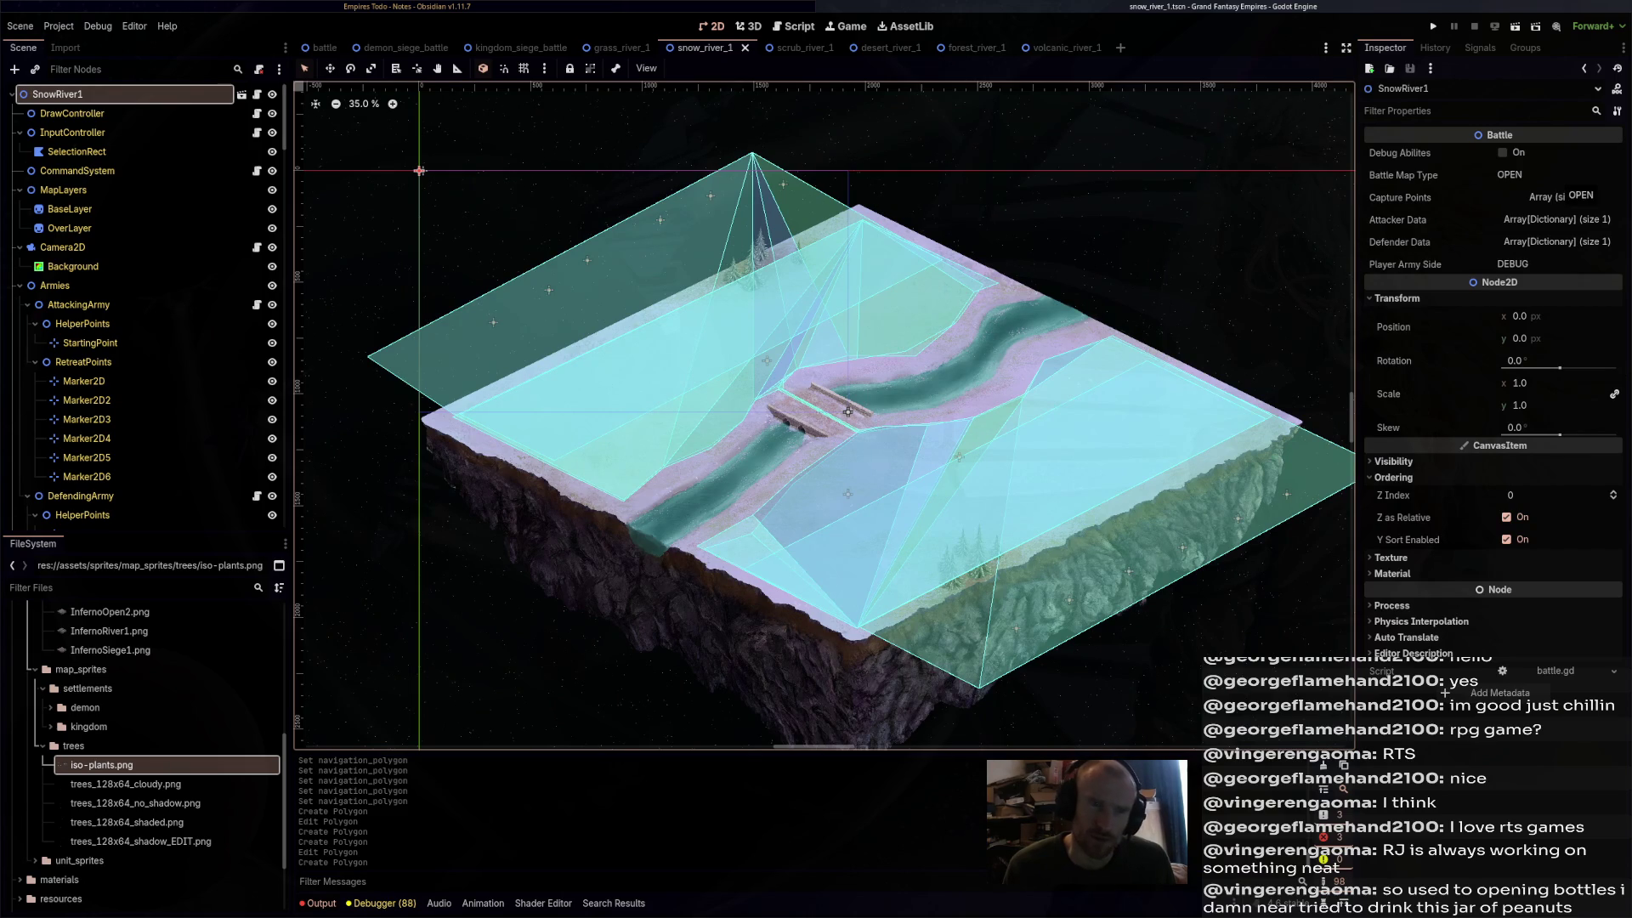
pyautogui.click(1510, 175)
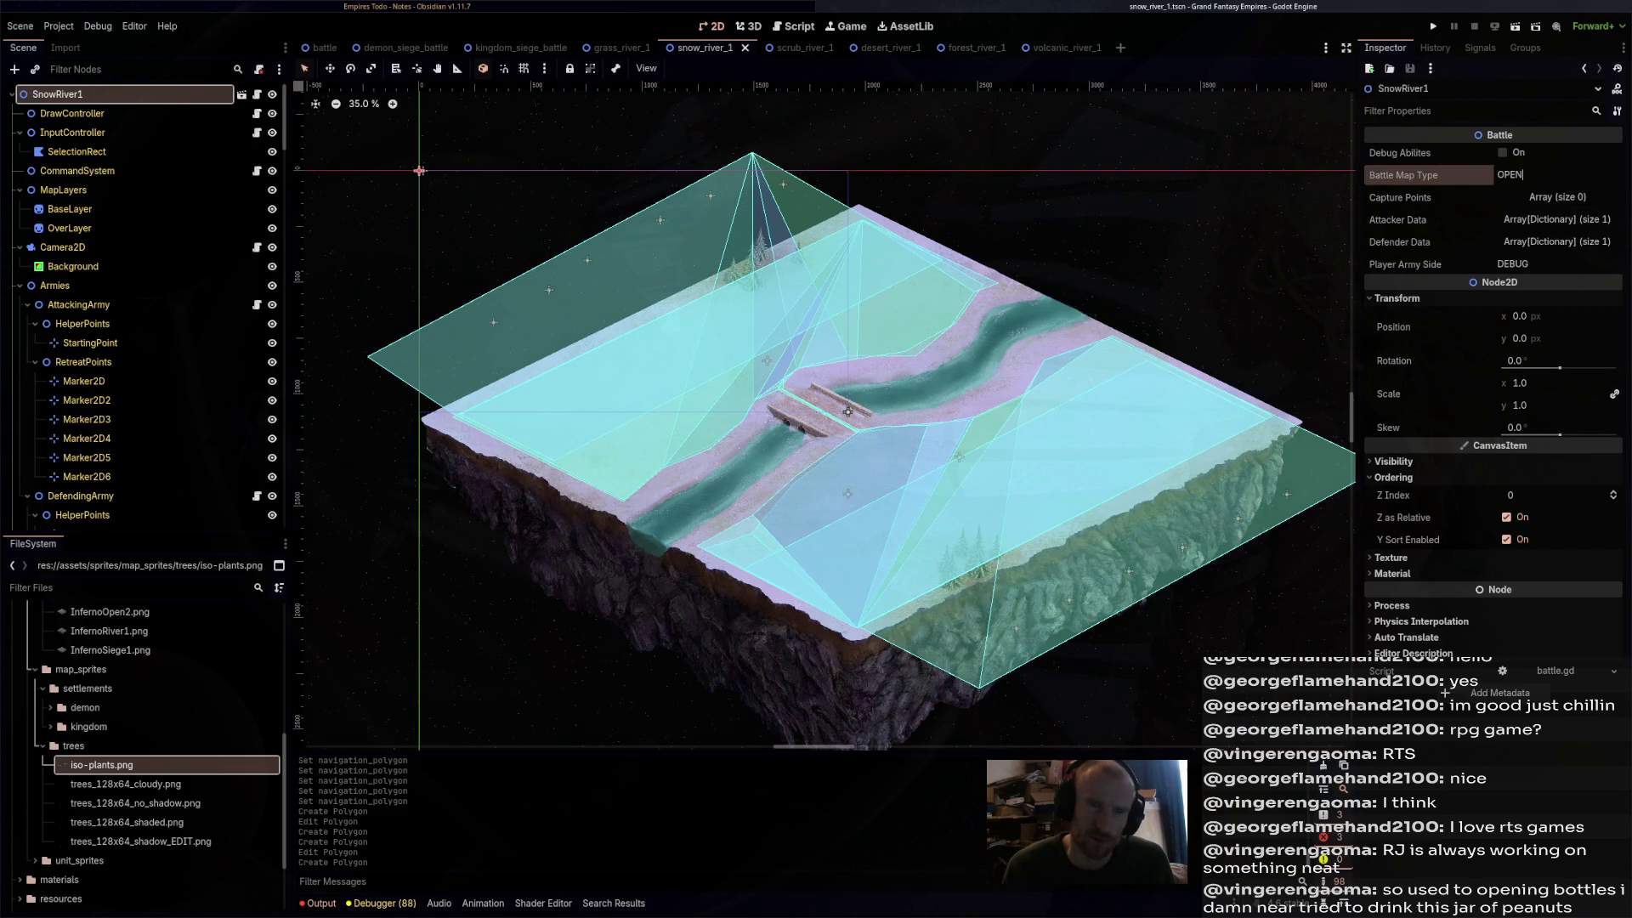
pyautogui.write('CHOKEPOINT')
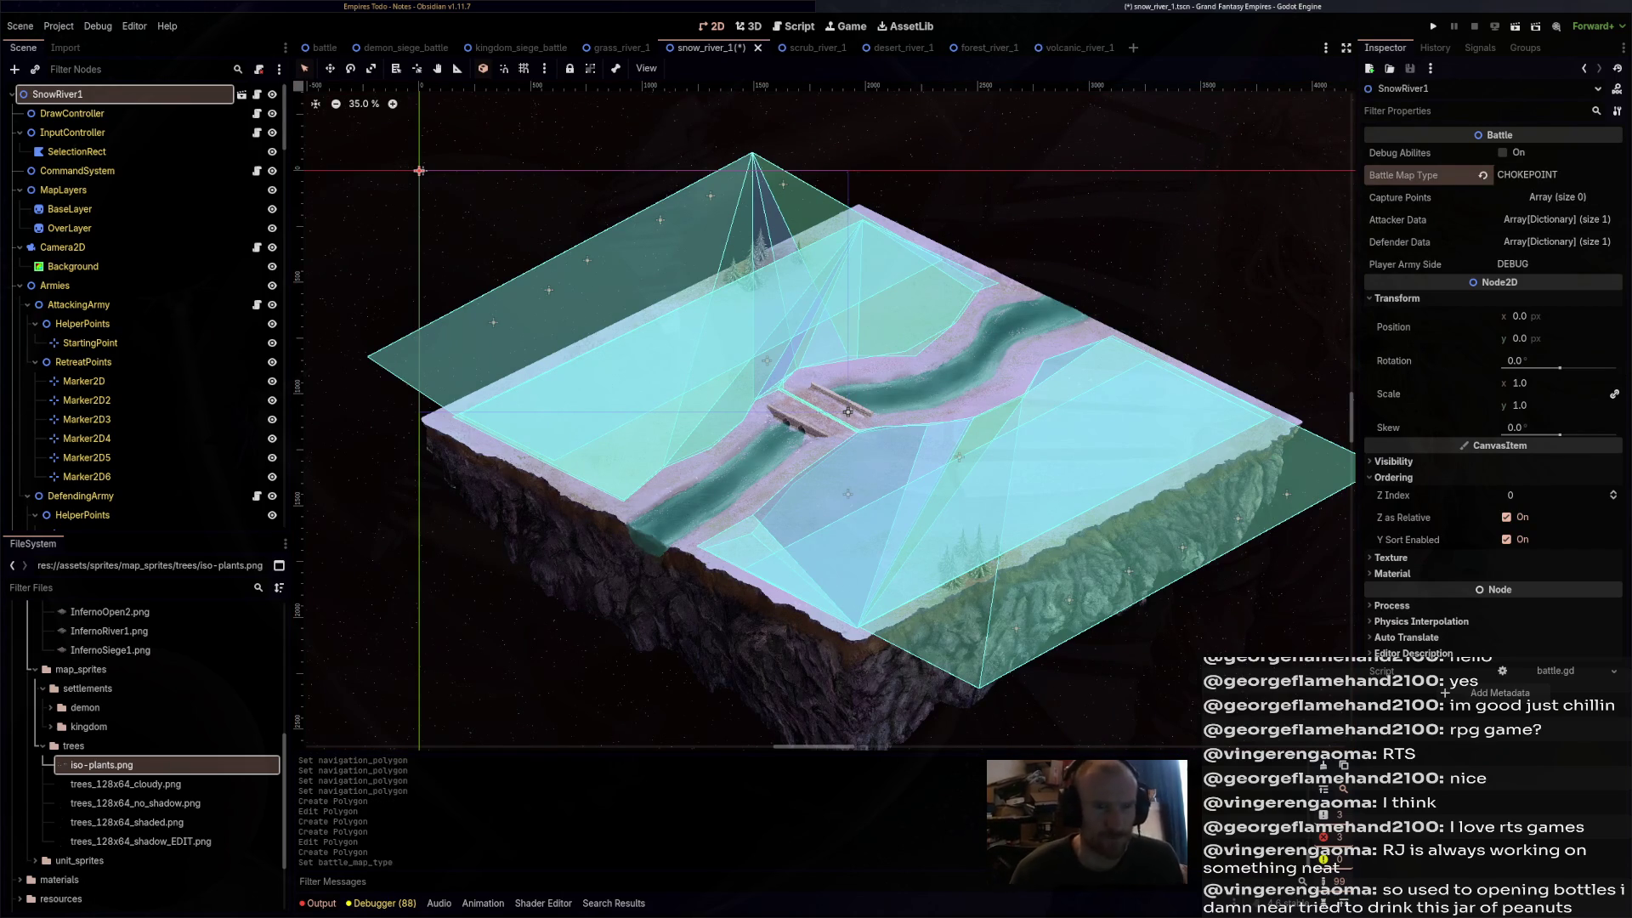
pyautogui.hotkey('ctrl', 's')
pyautogui.scroll(5, 781, 441)
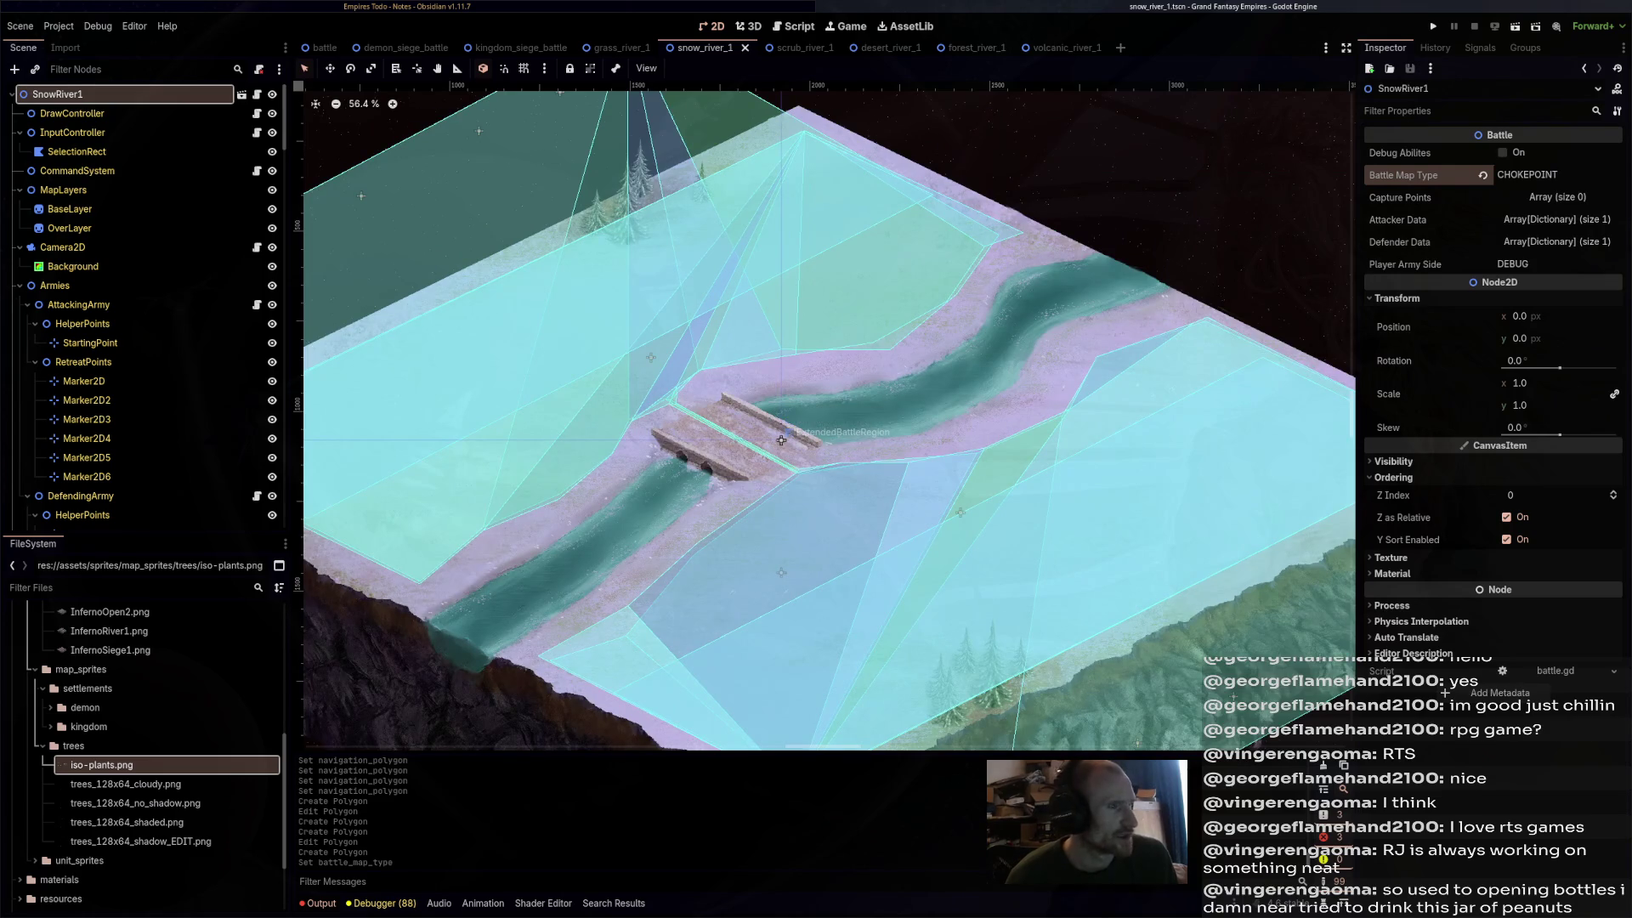
# - Copy RiverBody1, RiverBody2 and DefendingBridgeArea from the grass_river_1 scene
pyautogui.click(619, 48)
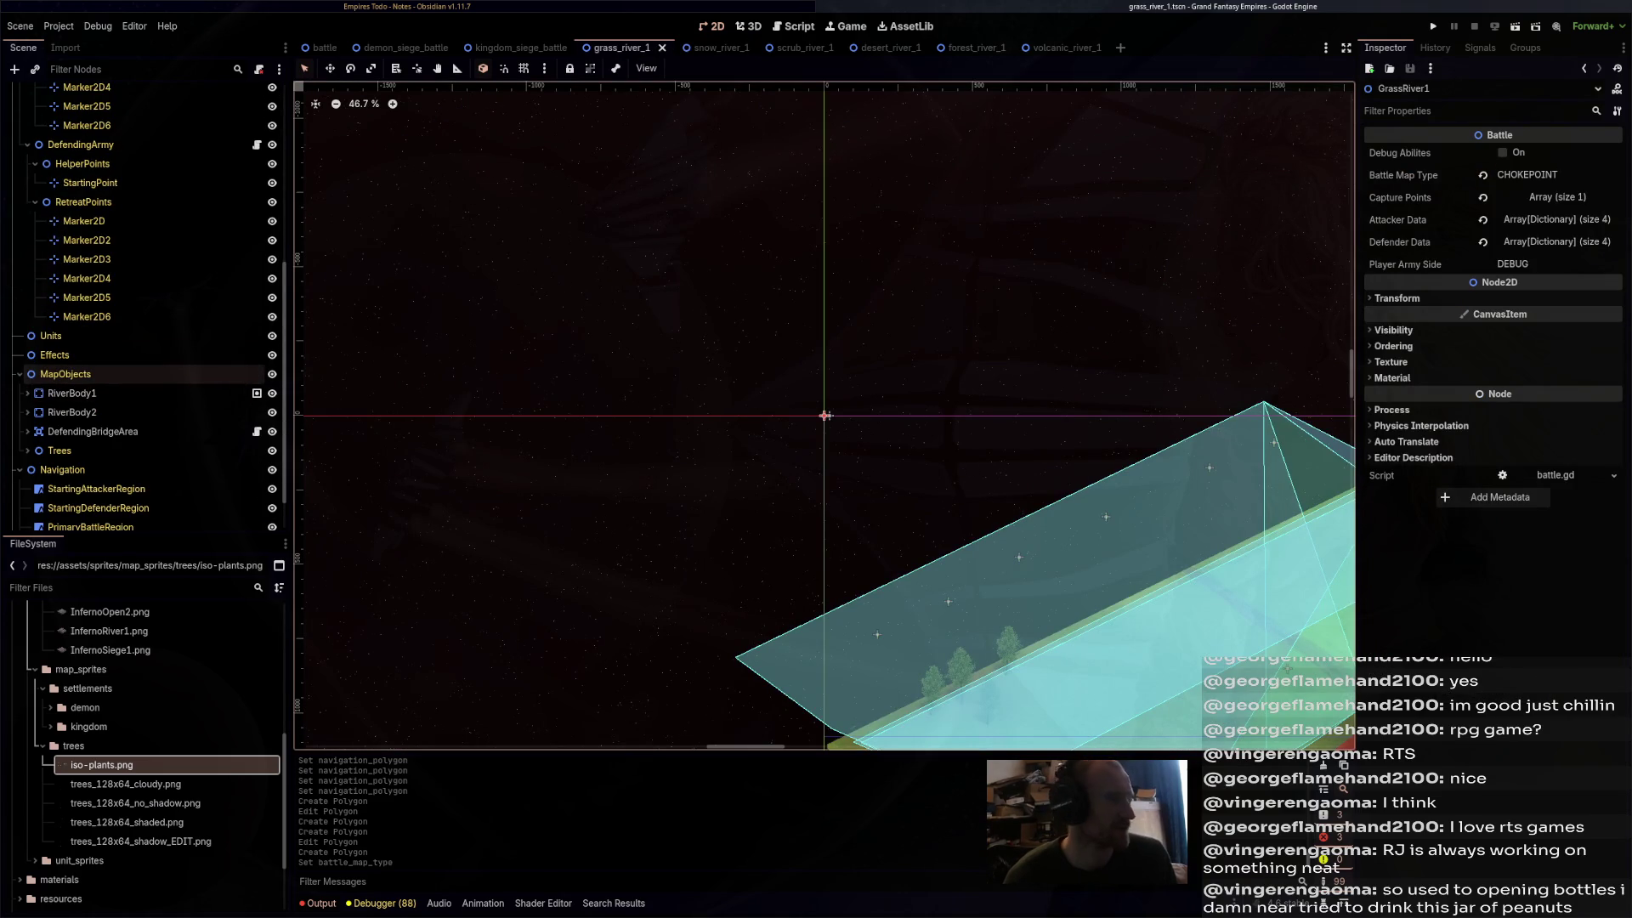
pyautogui.scroll(-2, 144, 382)
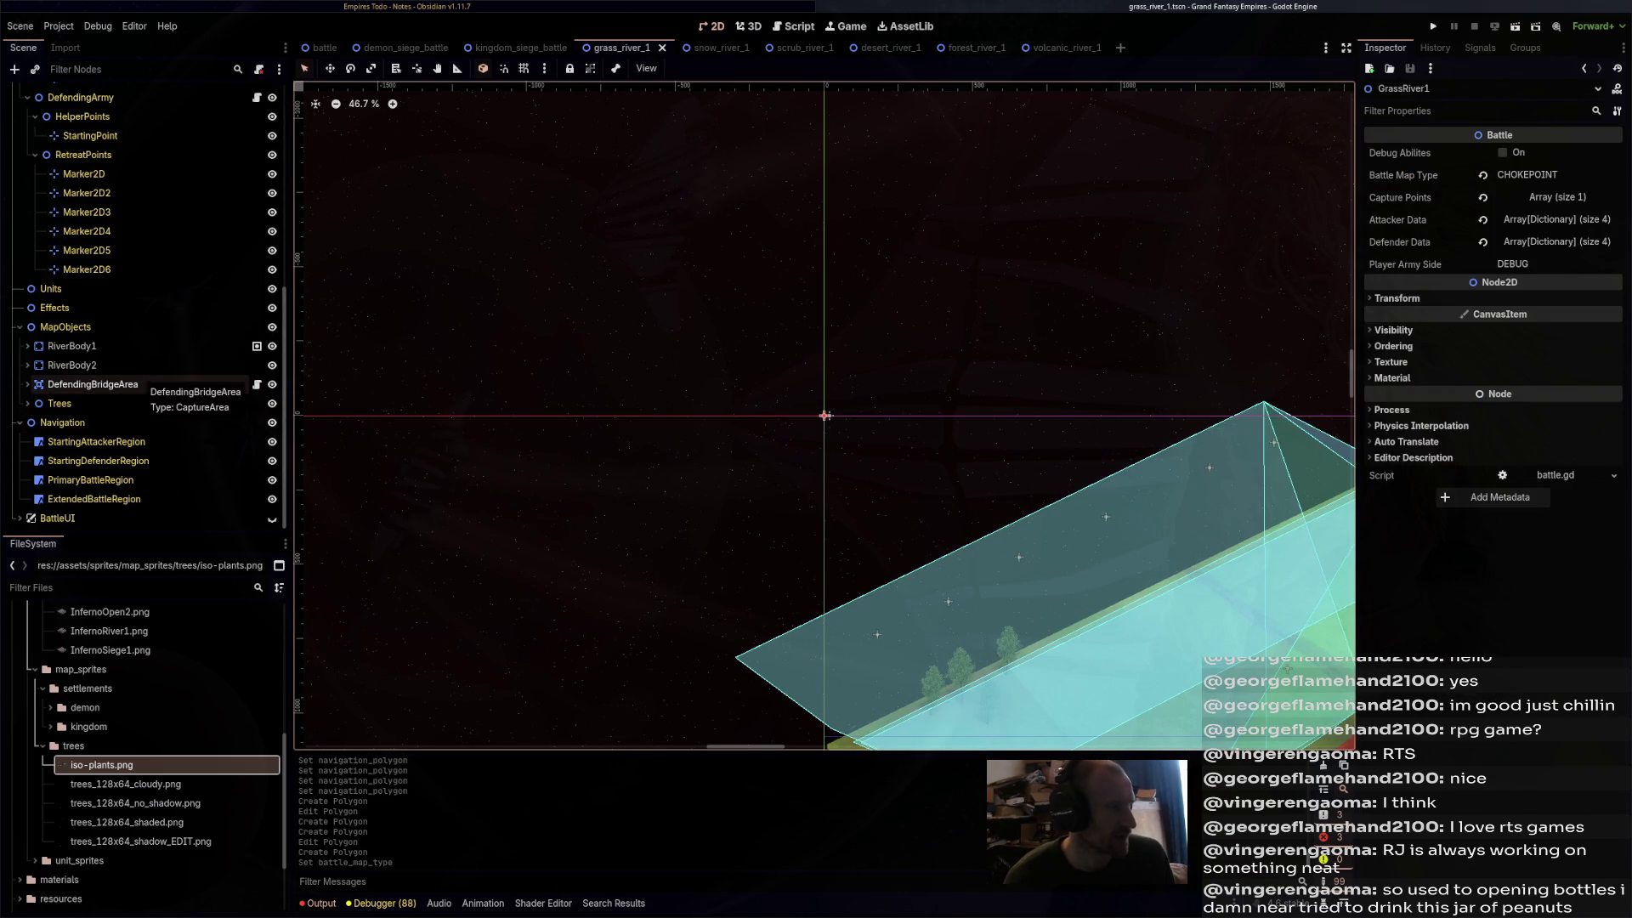
pyautogui.click(145, 384)
pyautogui.keyDown('shift'); pyautogui.click(140, 346); pyautogui.keyUp('shift')
pyautogui.rightClick(142, 344)
pyautogui.click(714, 47)
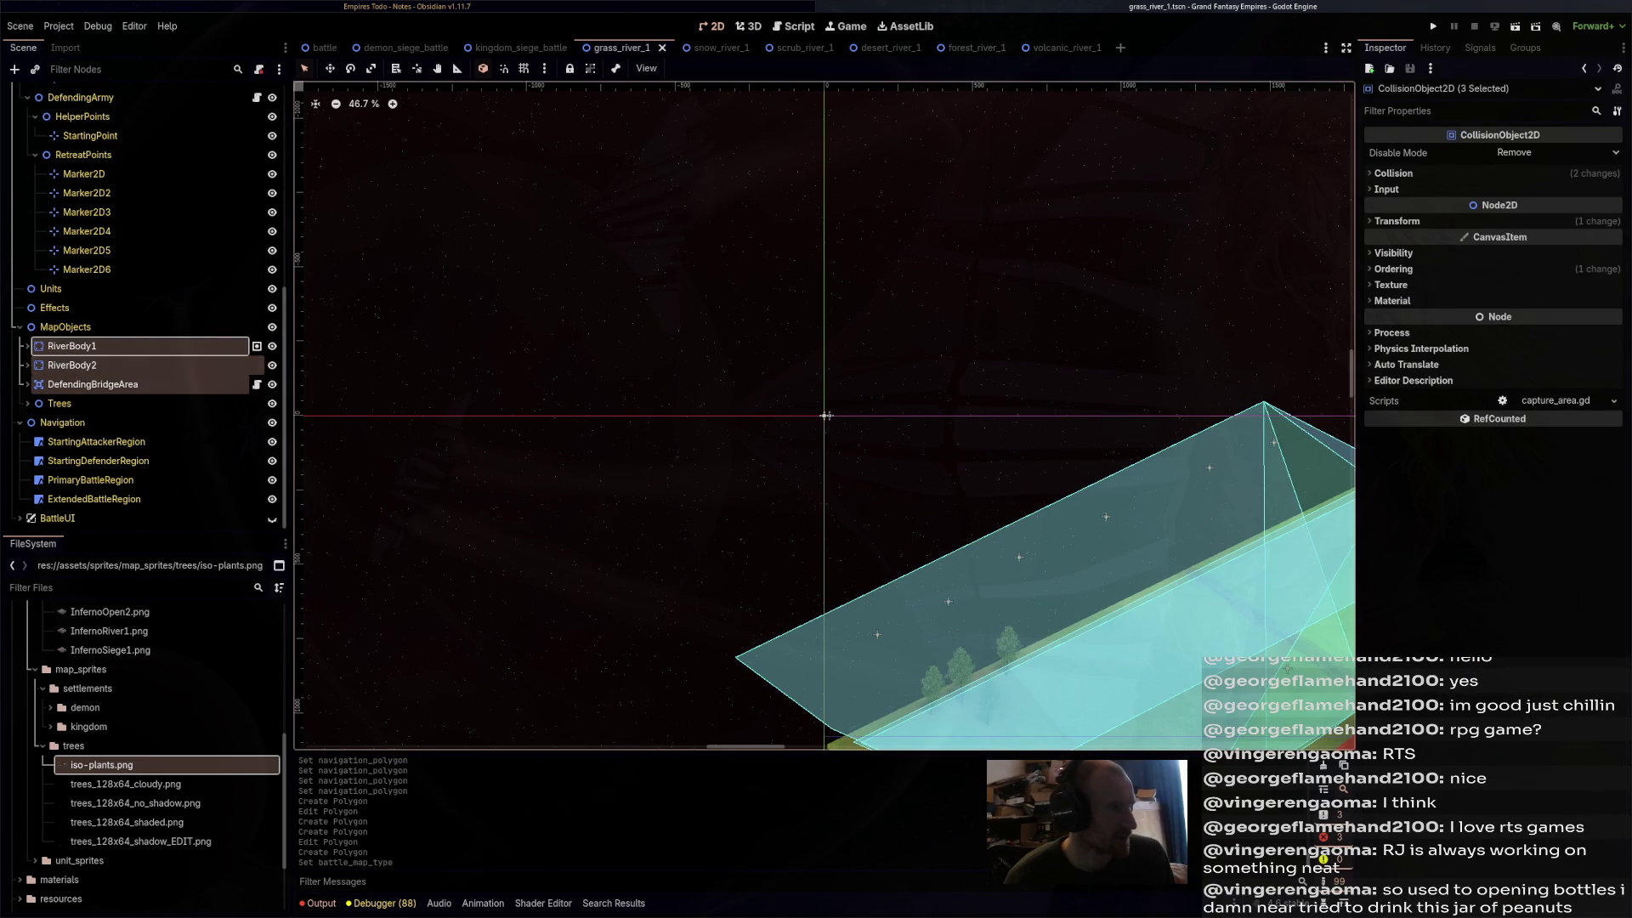
# - Paste the three nodes under snow_river_1's MapObjects above Trees and save the scene
pyautogui.click(714, 47)
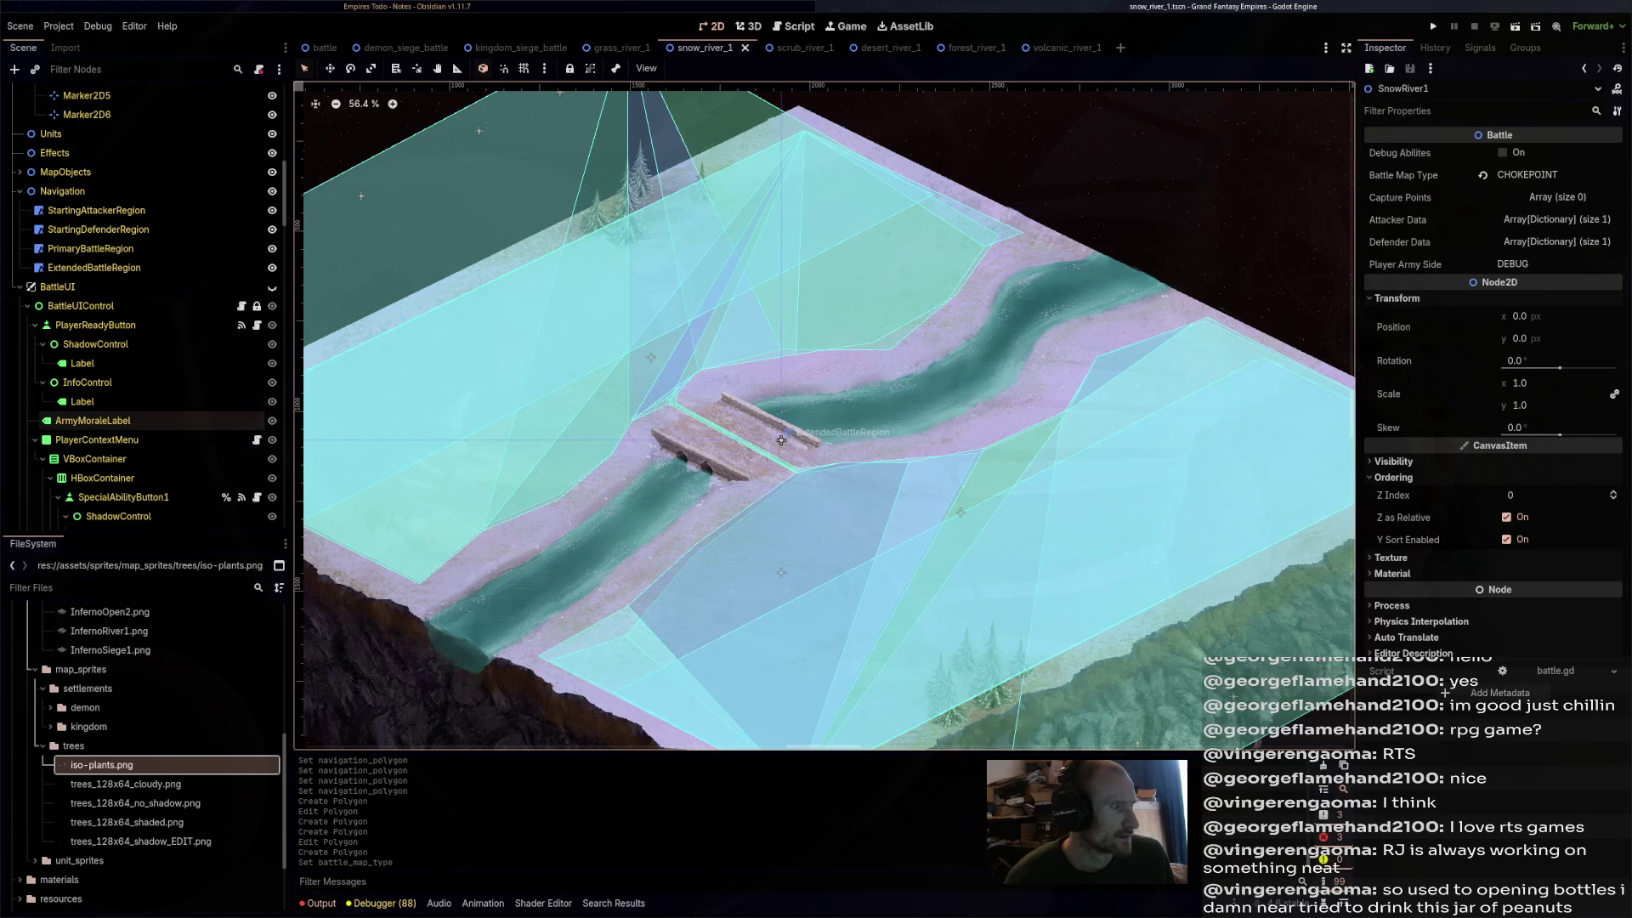
pyautogui.scroll(10, 145, 420)
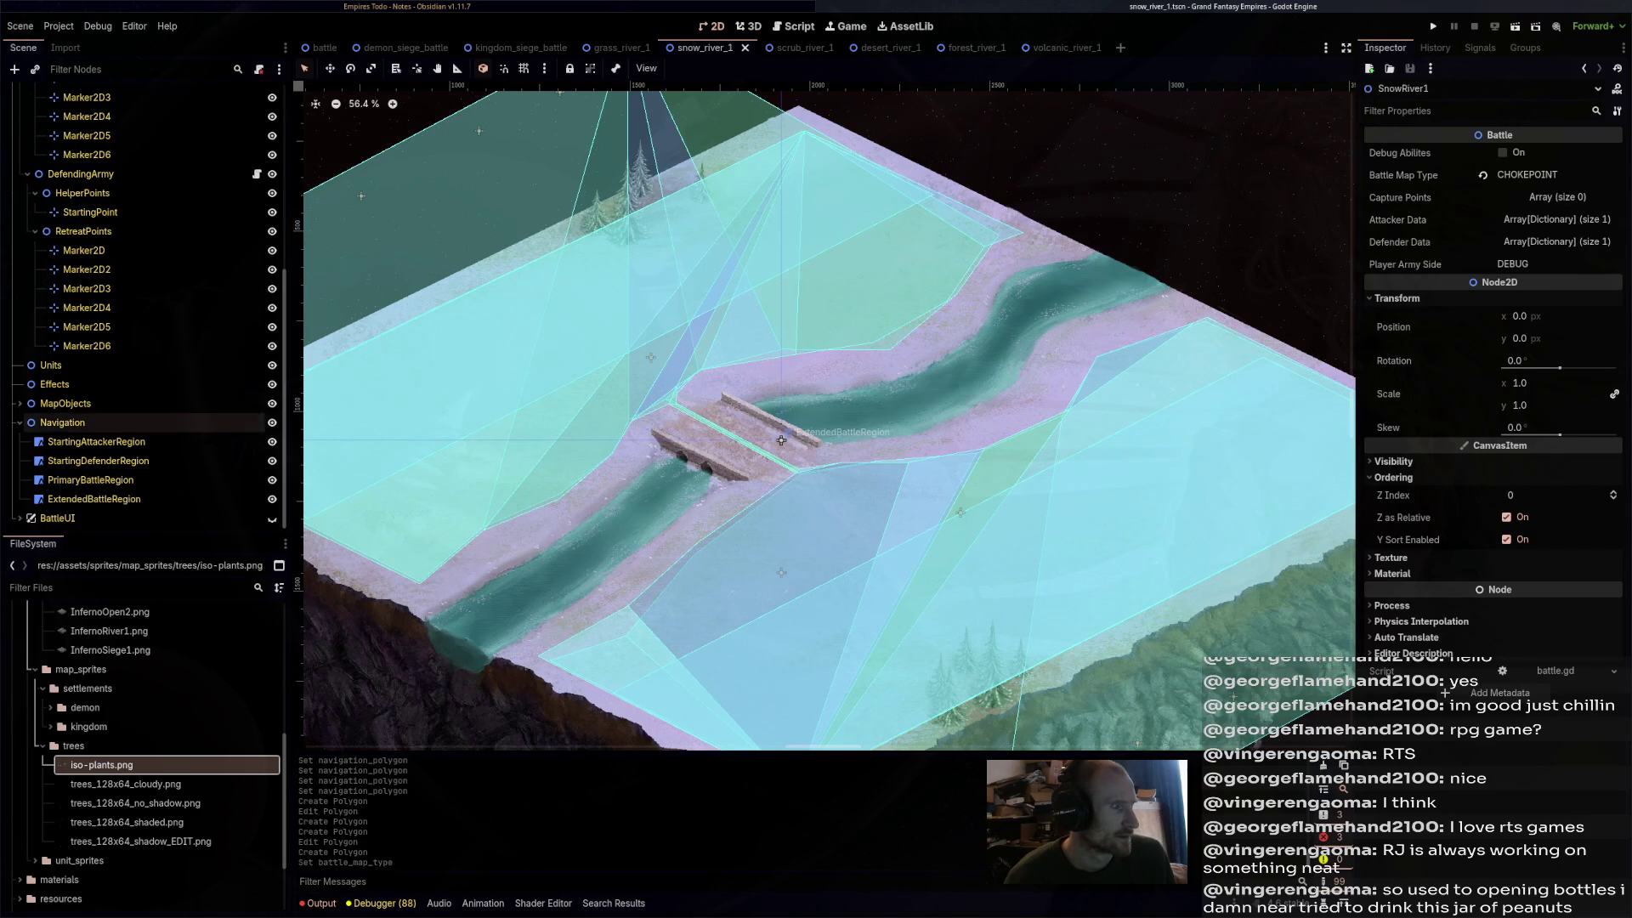
pyautogui.click(19, 403)
pyautogui.scroll(-8, 144, 383)
pyautogui.rightClick(89, 208)
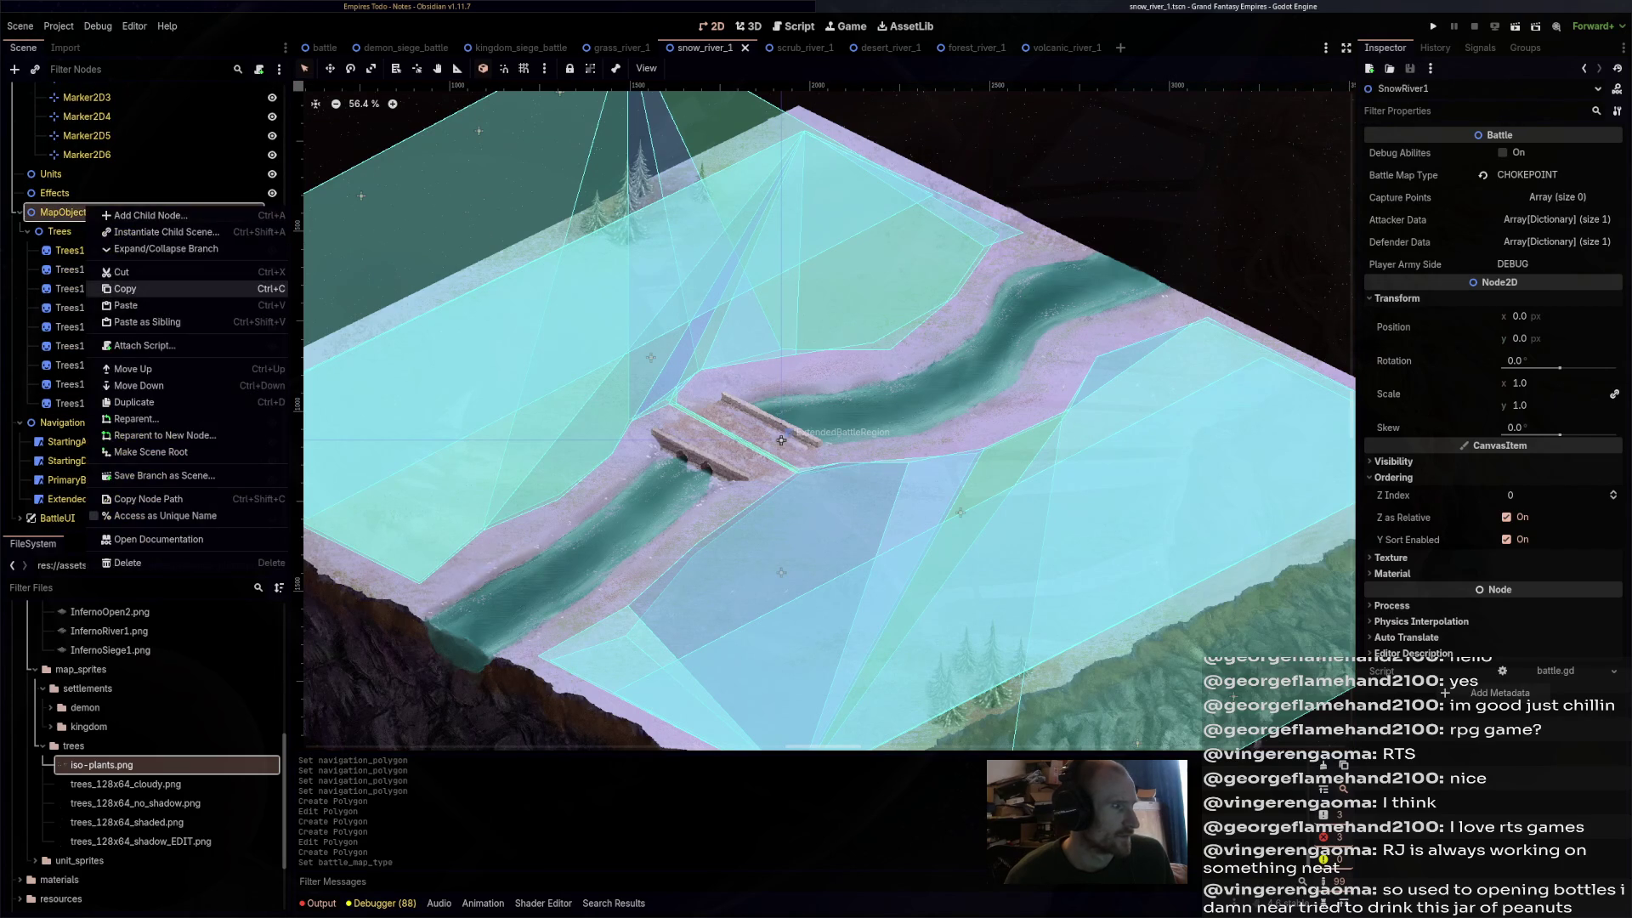
pyautogui.click(128, 305)
pyautogui.moveTo(72, 423); pyautogui.dragTo(174, 228)
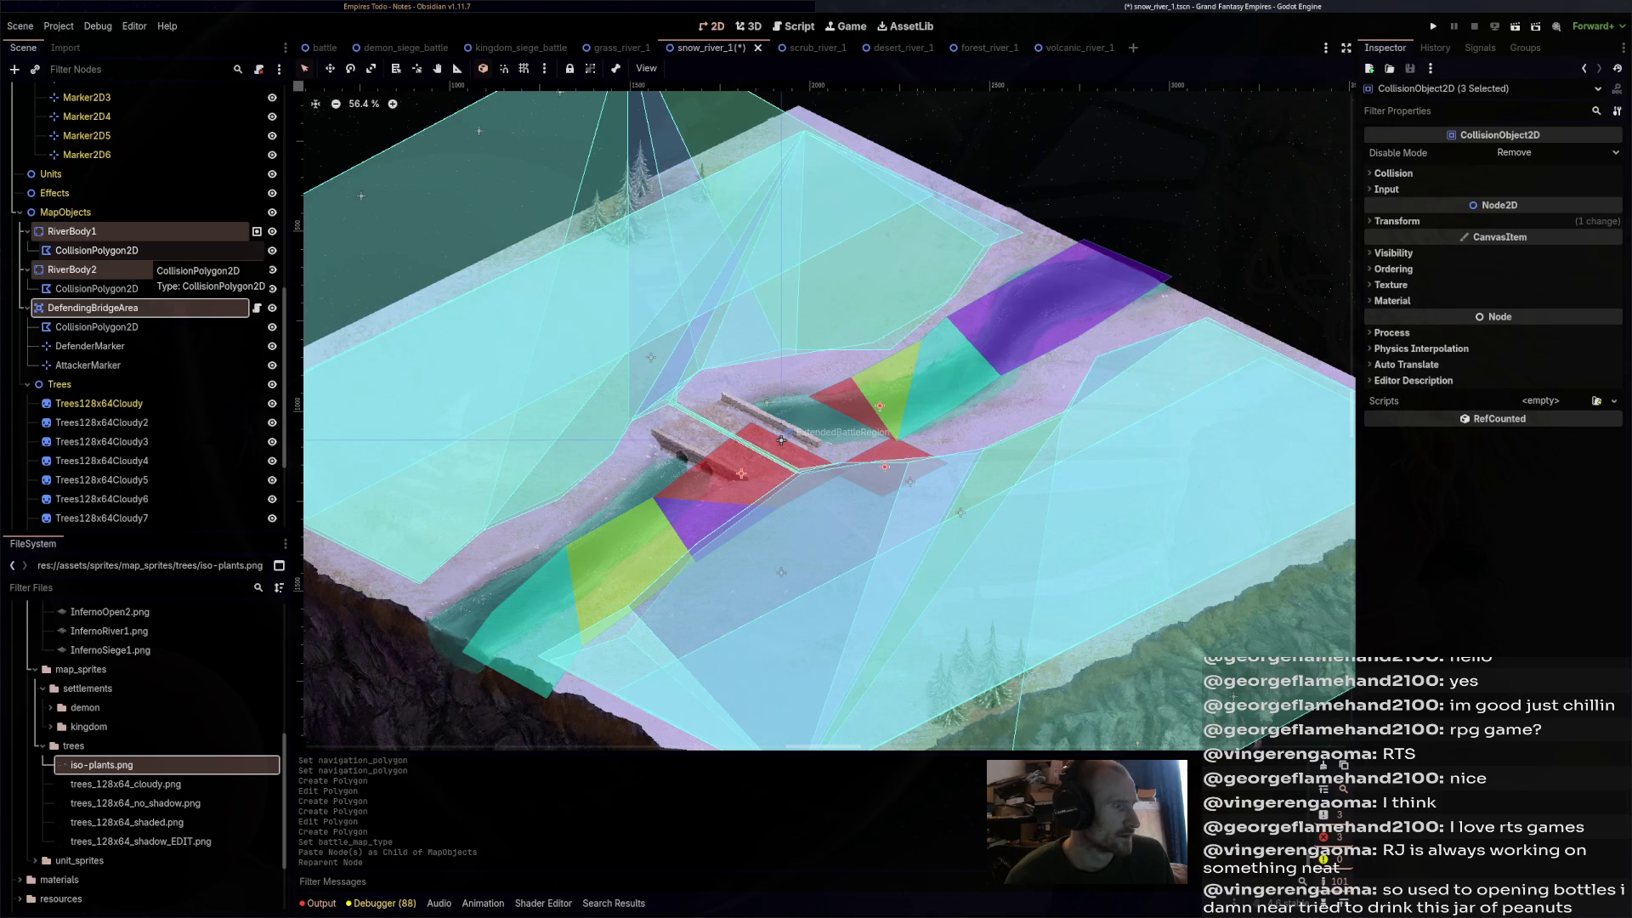
pyautogui.hotkey('ctrl', 's')
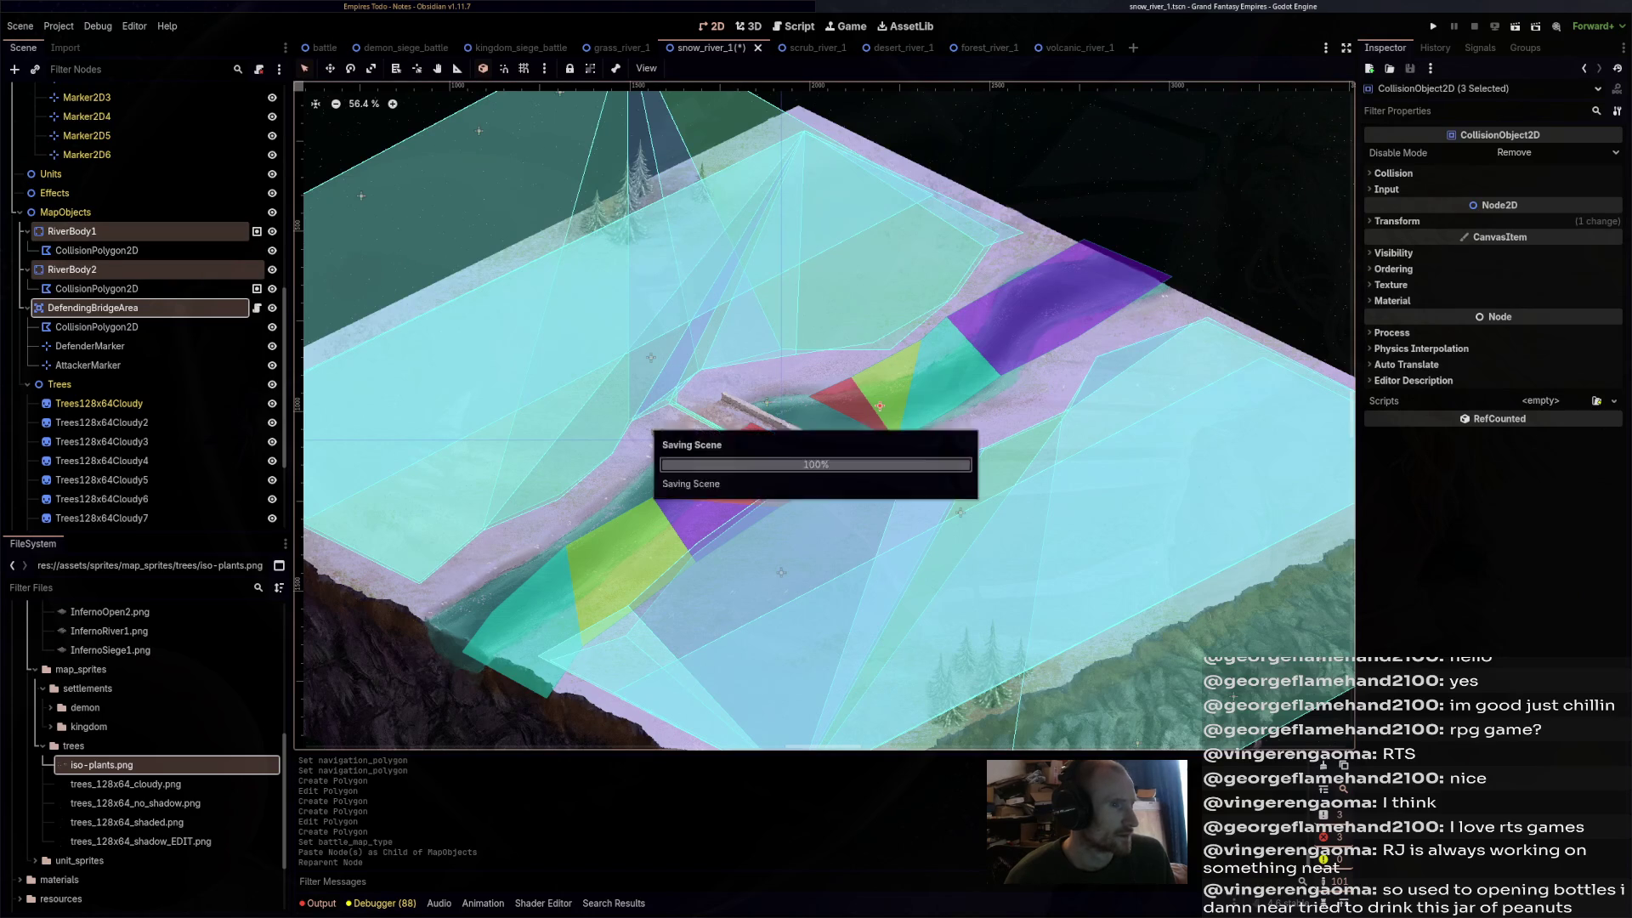
pyautogui.hotkey('ctrl', 'Tab')
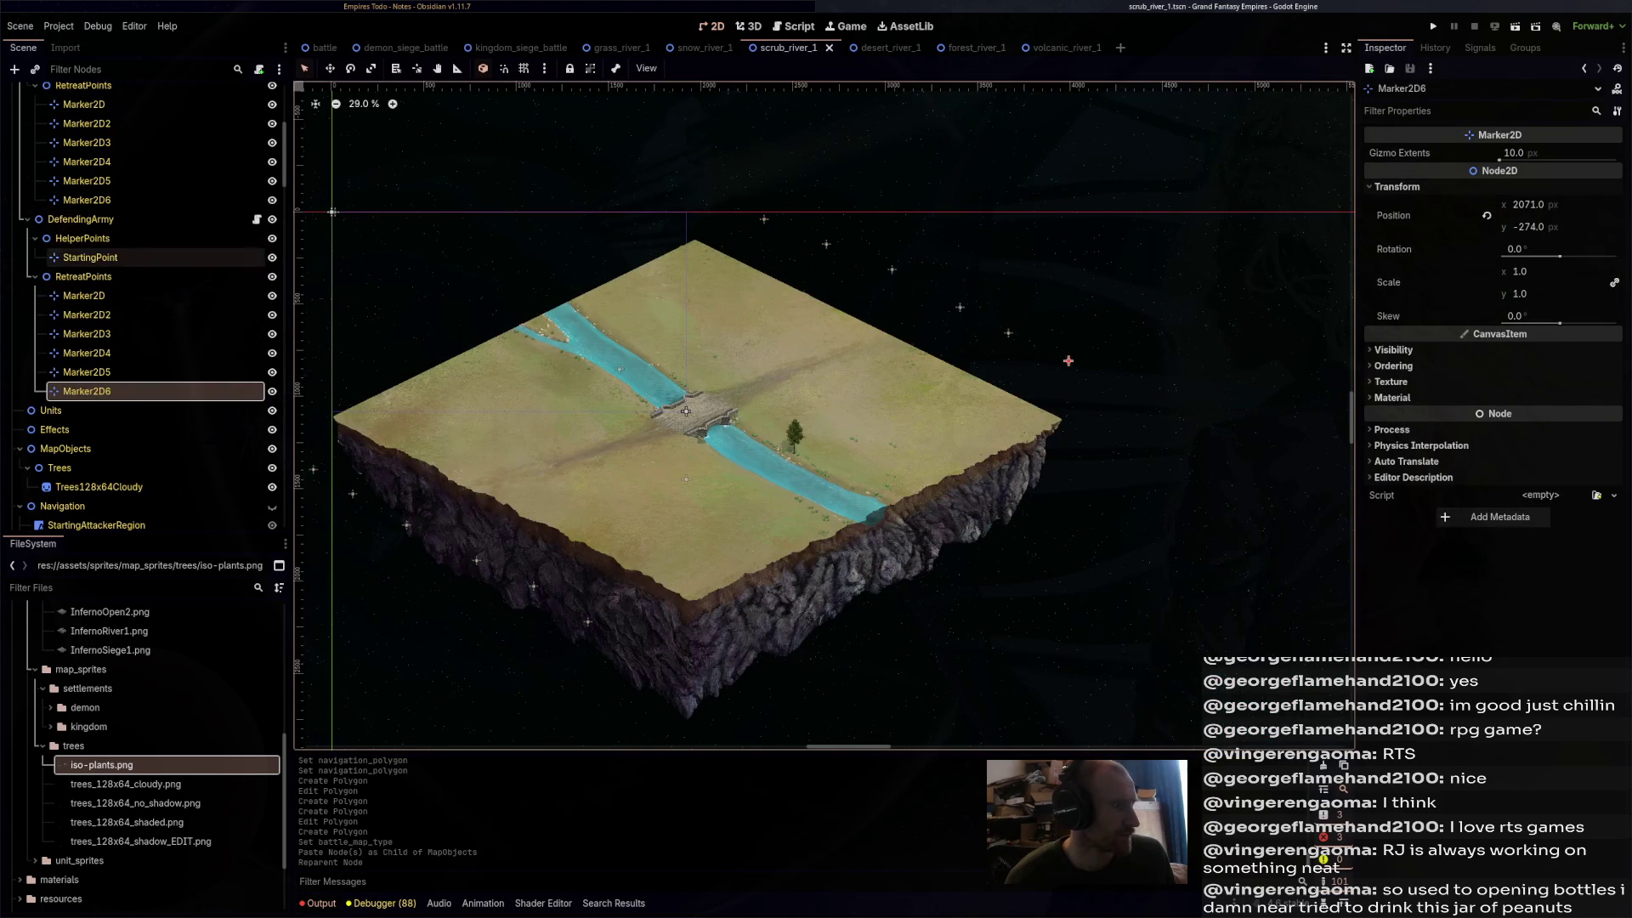
# - Paste the river and bridge nodes under scrub_river_1's MapObjects above Trees and save
pyautogui.rightClick(66, 448)
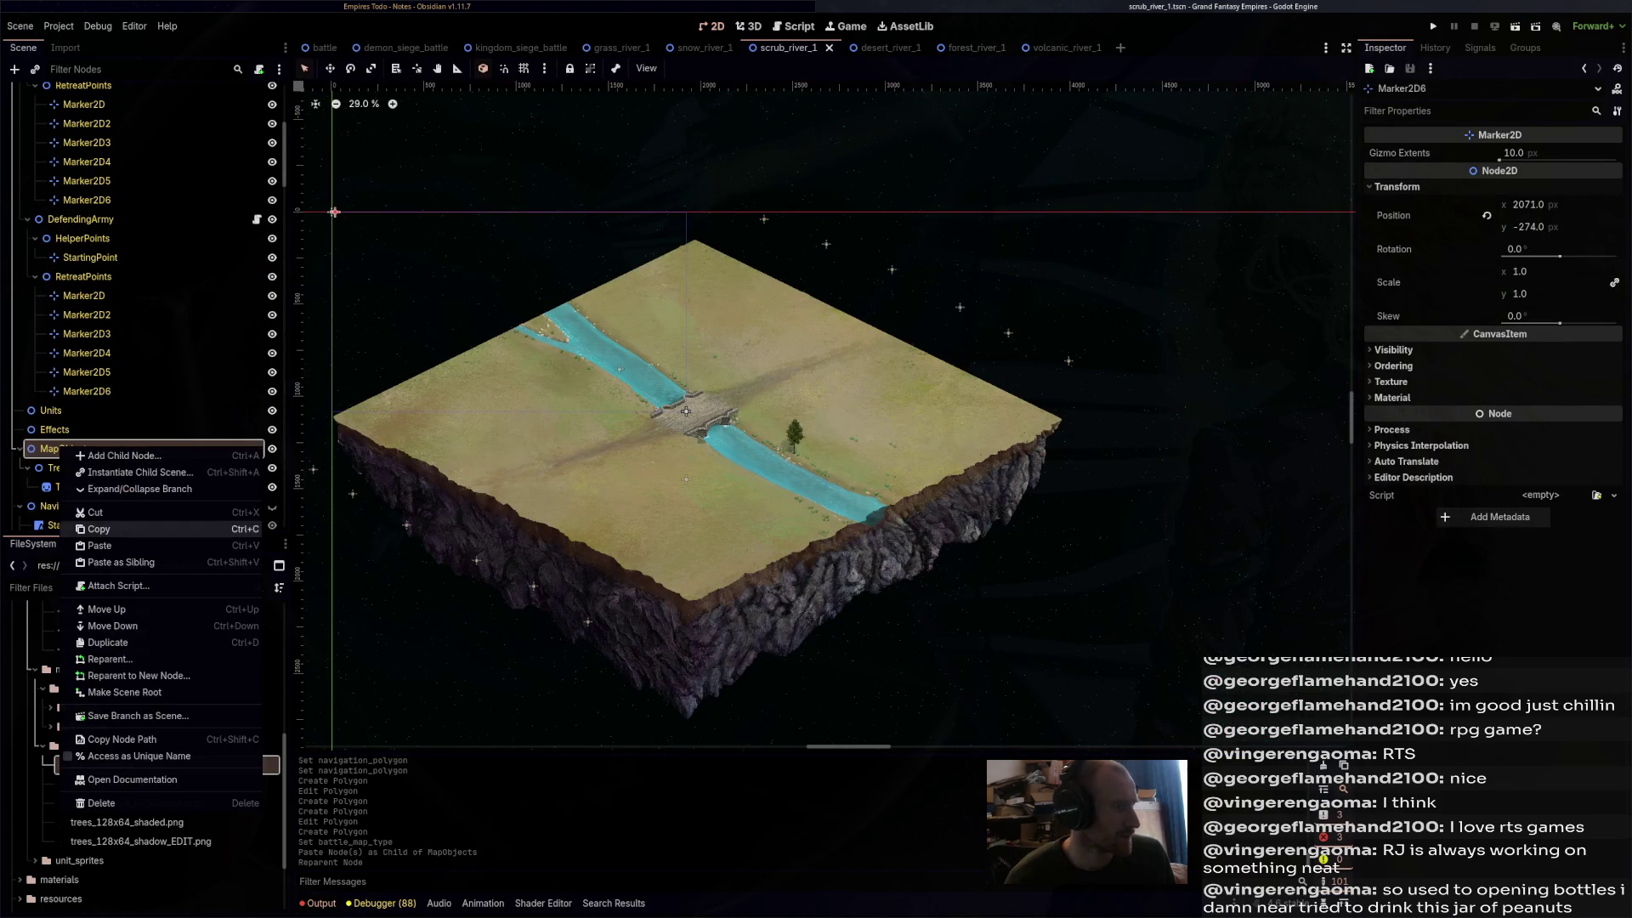
pyautogui.click(102, 528)
pyautogui.moveTo(71, 505)
pyautogui.mouseDown()
pyautogui.moveTo(93, 487)
pyautogui.moveTo(102, 527)
pyautogui.moveTo(68, 459)
pyautogui.mouseUp()
pyautogui.hotkey('ctrl', 's')
# - Paste the river and bridge nodes under desert_river_1's MapObjects above Trees and save
pyautogui.hotkey('ctrl', 'Tab')
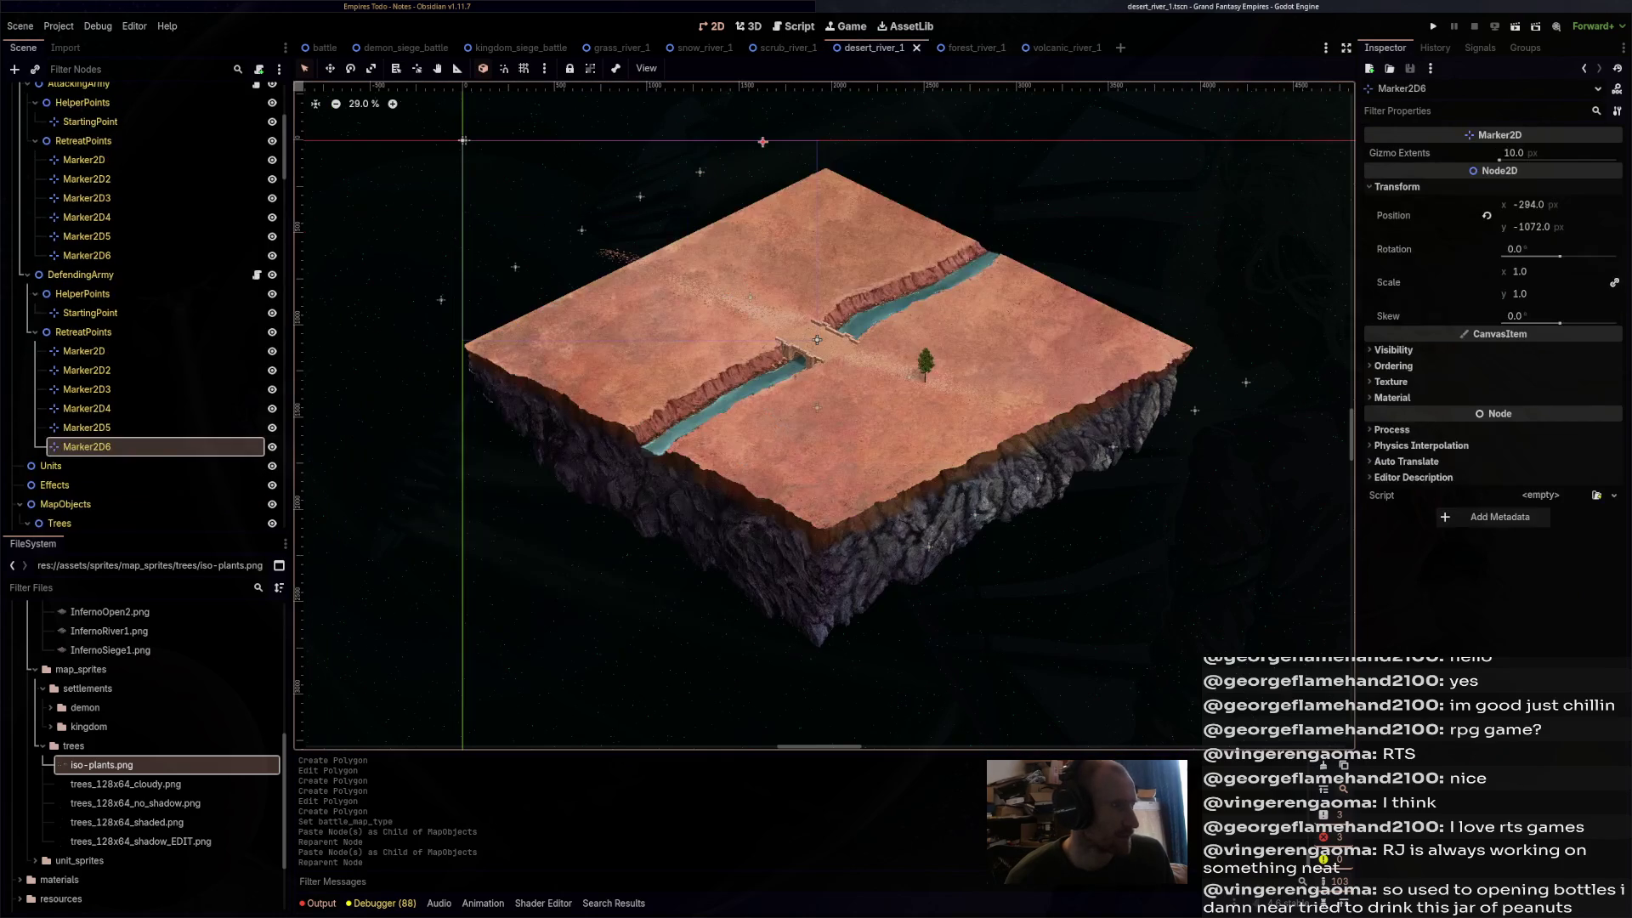
pyautogui.scroll(-5, 128, 339)
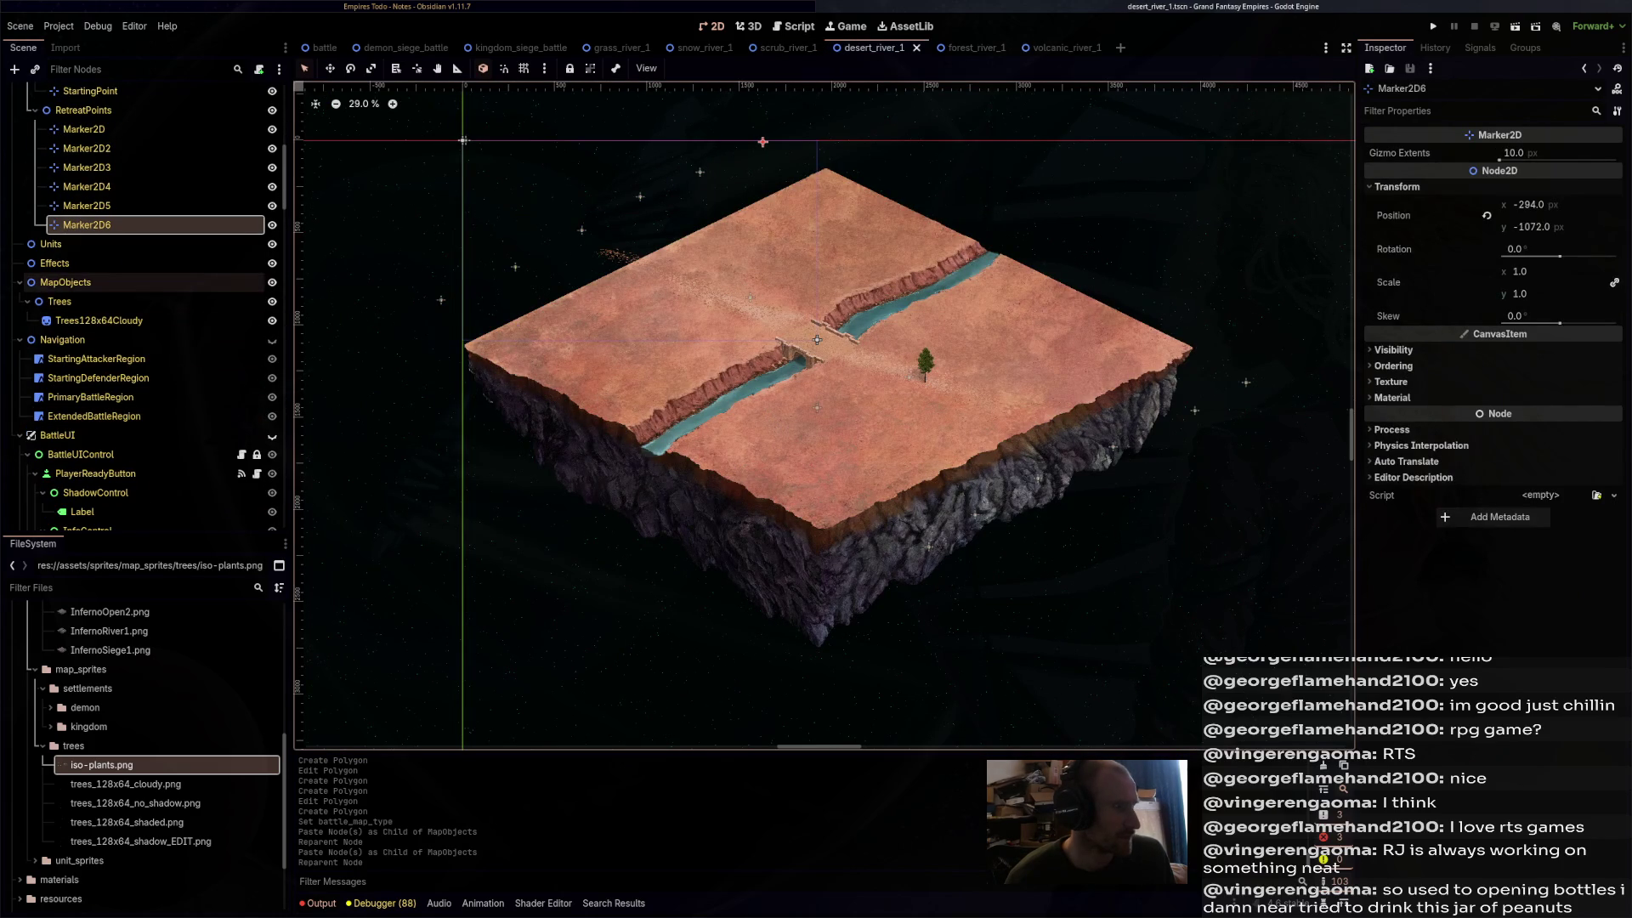
pyautogui.rightClick(93, 282)
pyautogui.click(128, 374)
pyautogui.moveTo(77, 358); pyautogui.dragTo(77, 291)
pyautogui.hotkey('ctrl', 's')
# - Paste the river and bridge nodes under forest_river_1's MapObjects above Trees and save
pyautogui.click(978, 47)
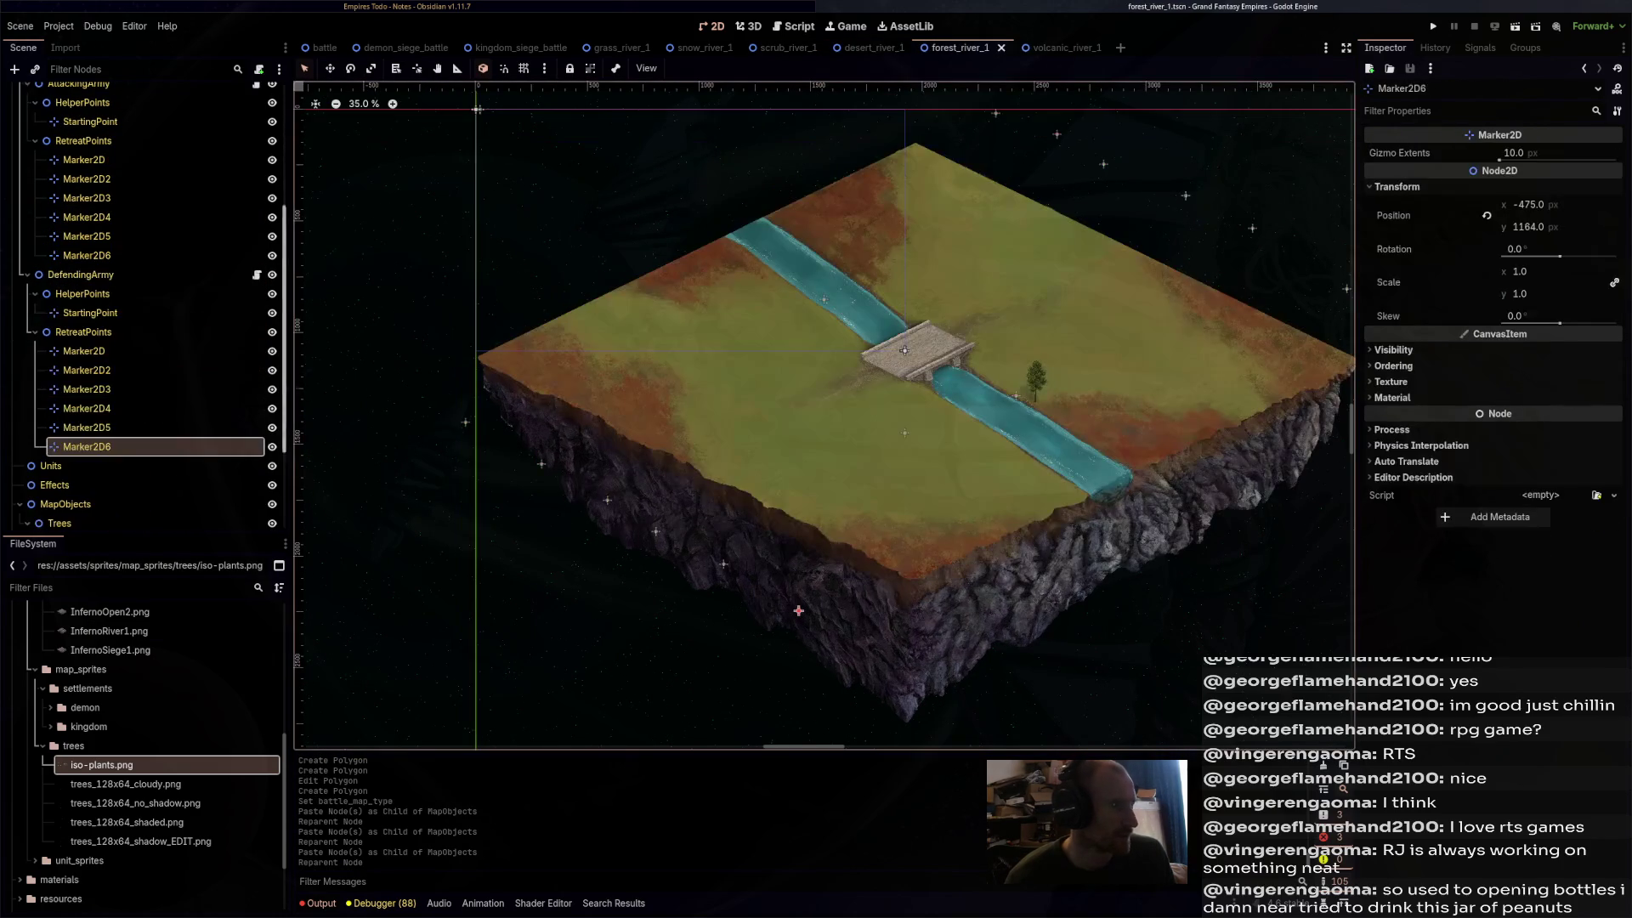
pyautogui.scroll(-3, 127, 312)
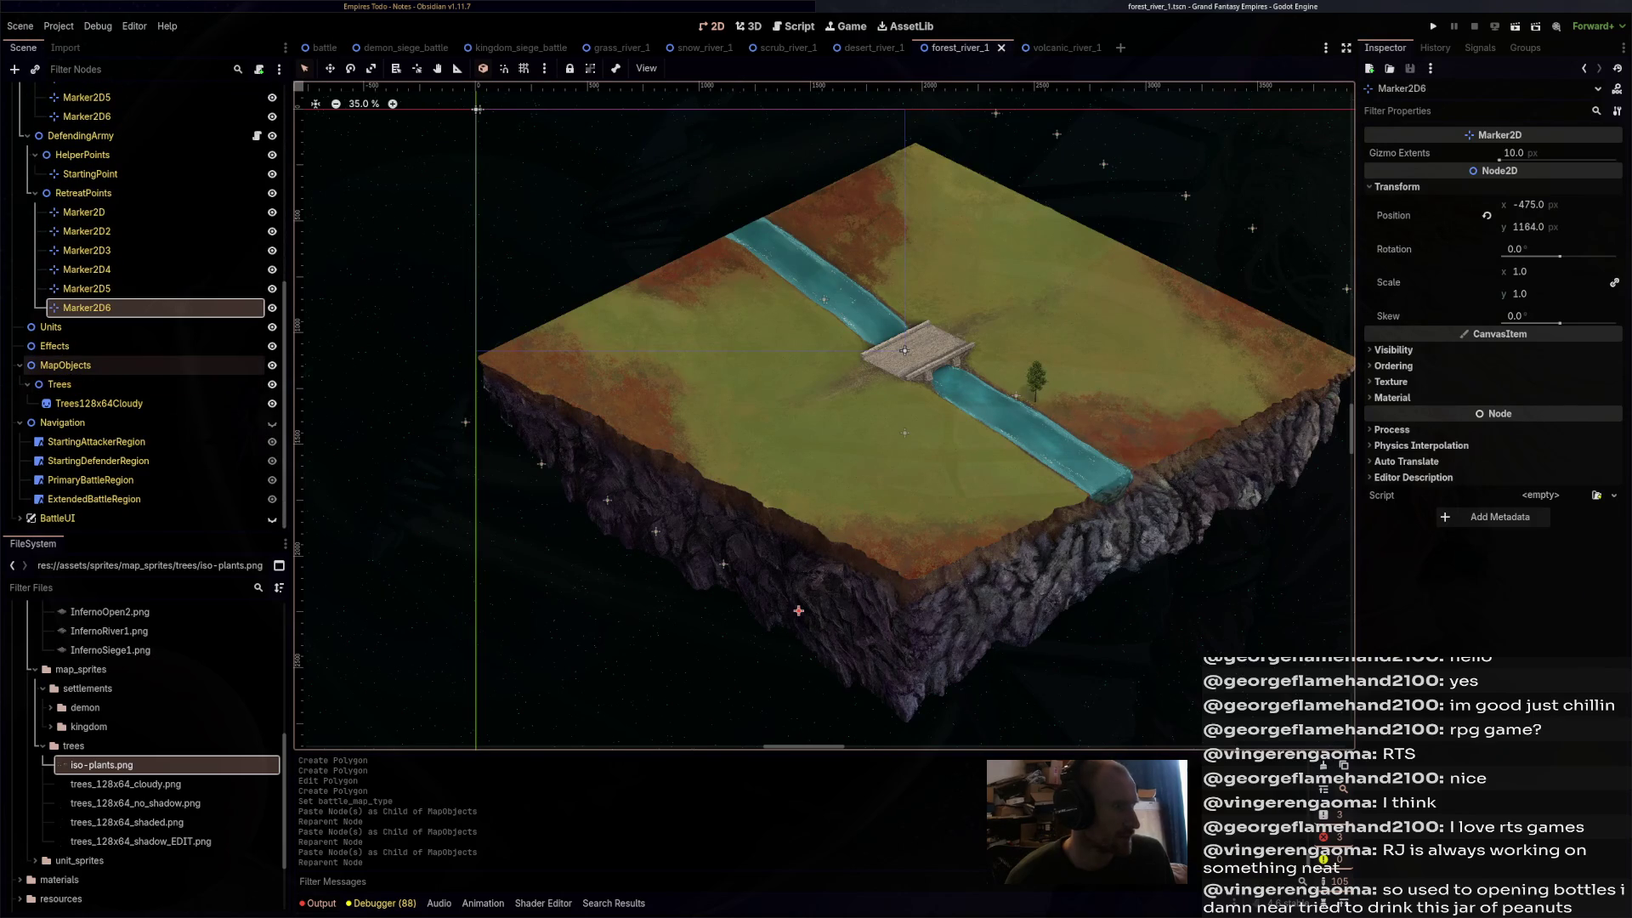
pyautogui.click(65, 365)
pyautogui.hotkey('ctrl', 'v')
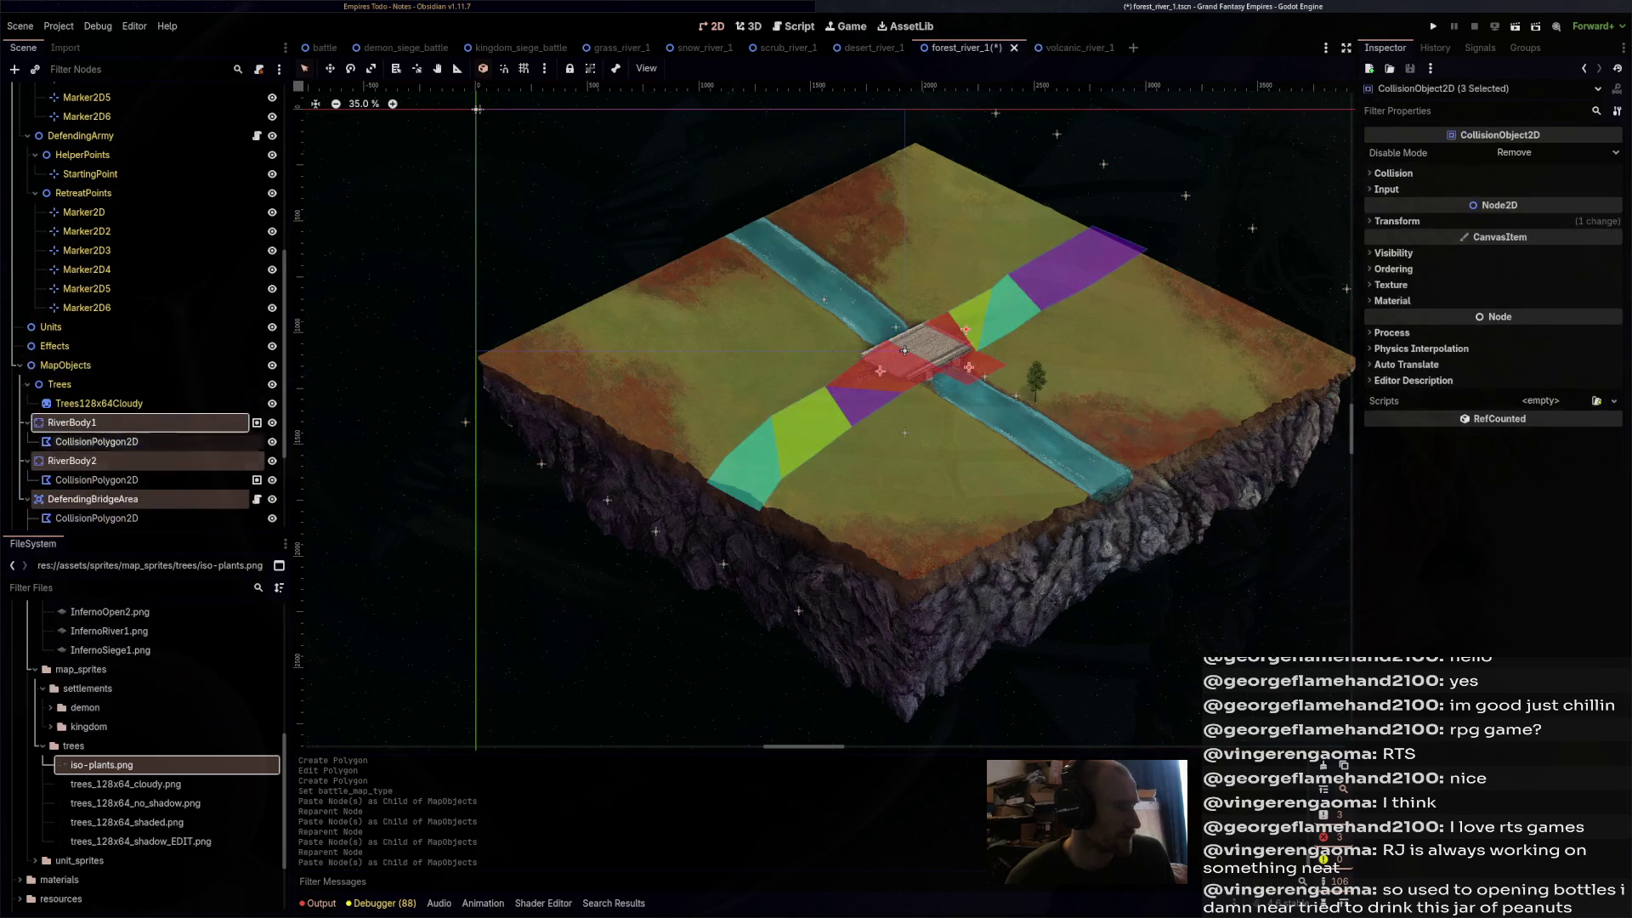
pyautogui.moveTo(72, 422); pyautogui.dragTo(127, 376)
pyautogui.hotkey('ctrl', 's')
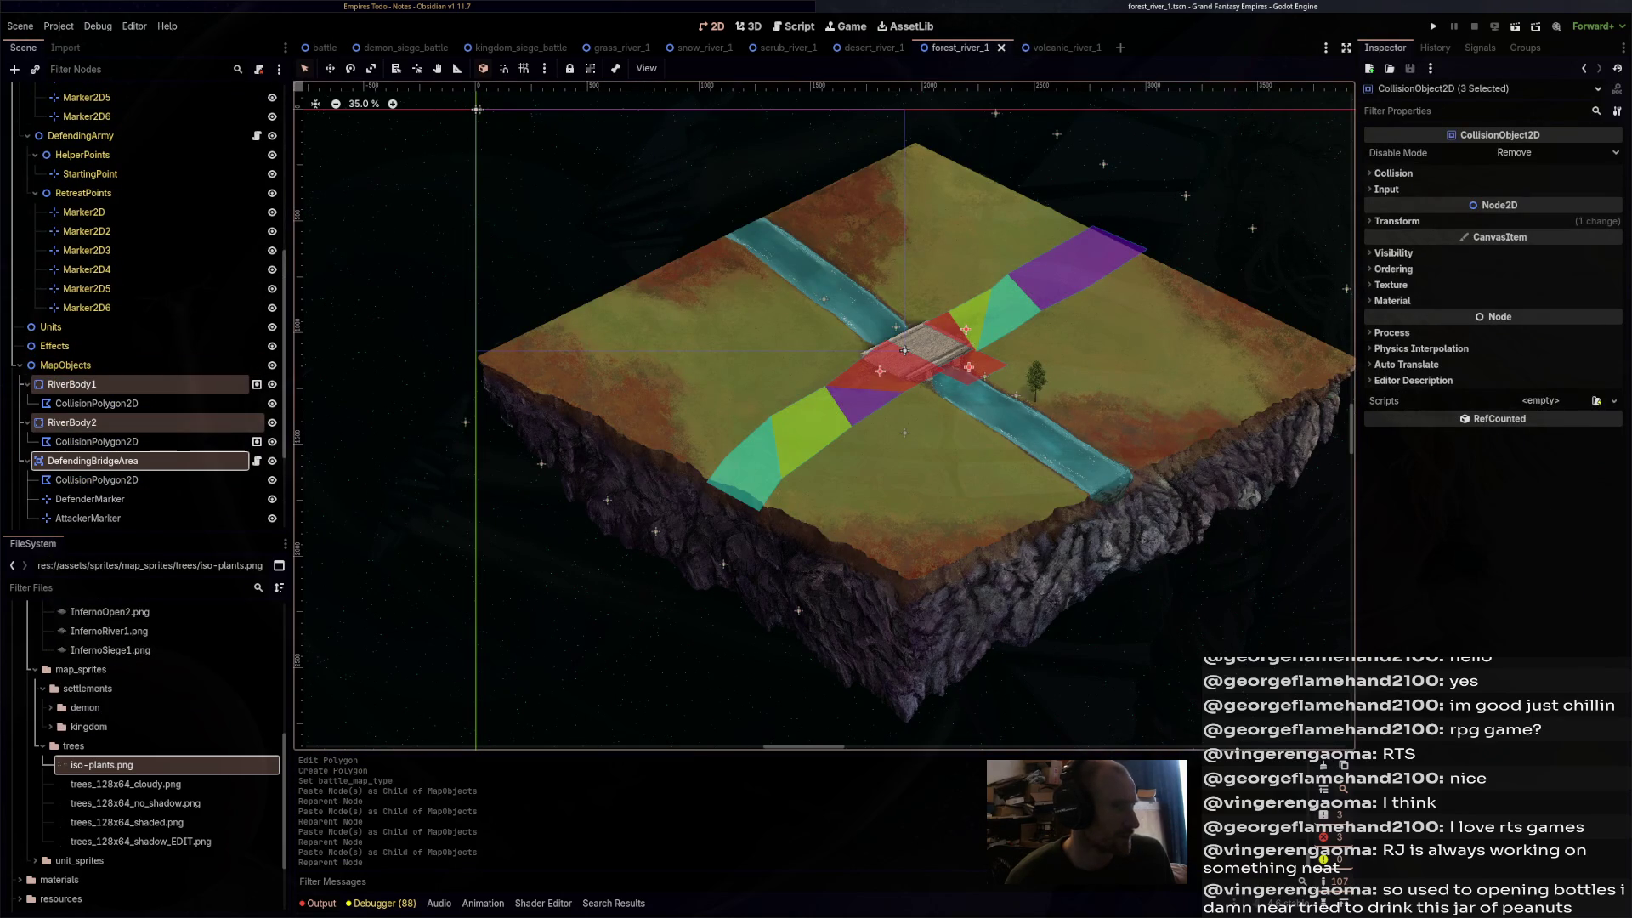
# - Paste the river and bridge nodes under volcanic_river_1's MapObjects above Trees and save
pyautogui.click(1054, 48)
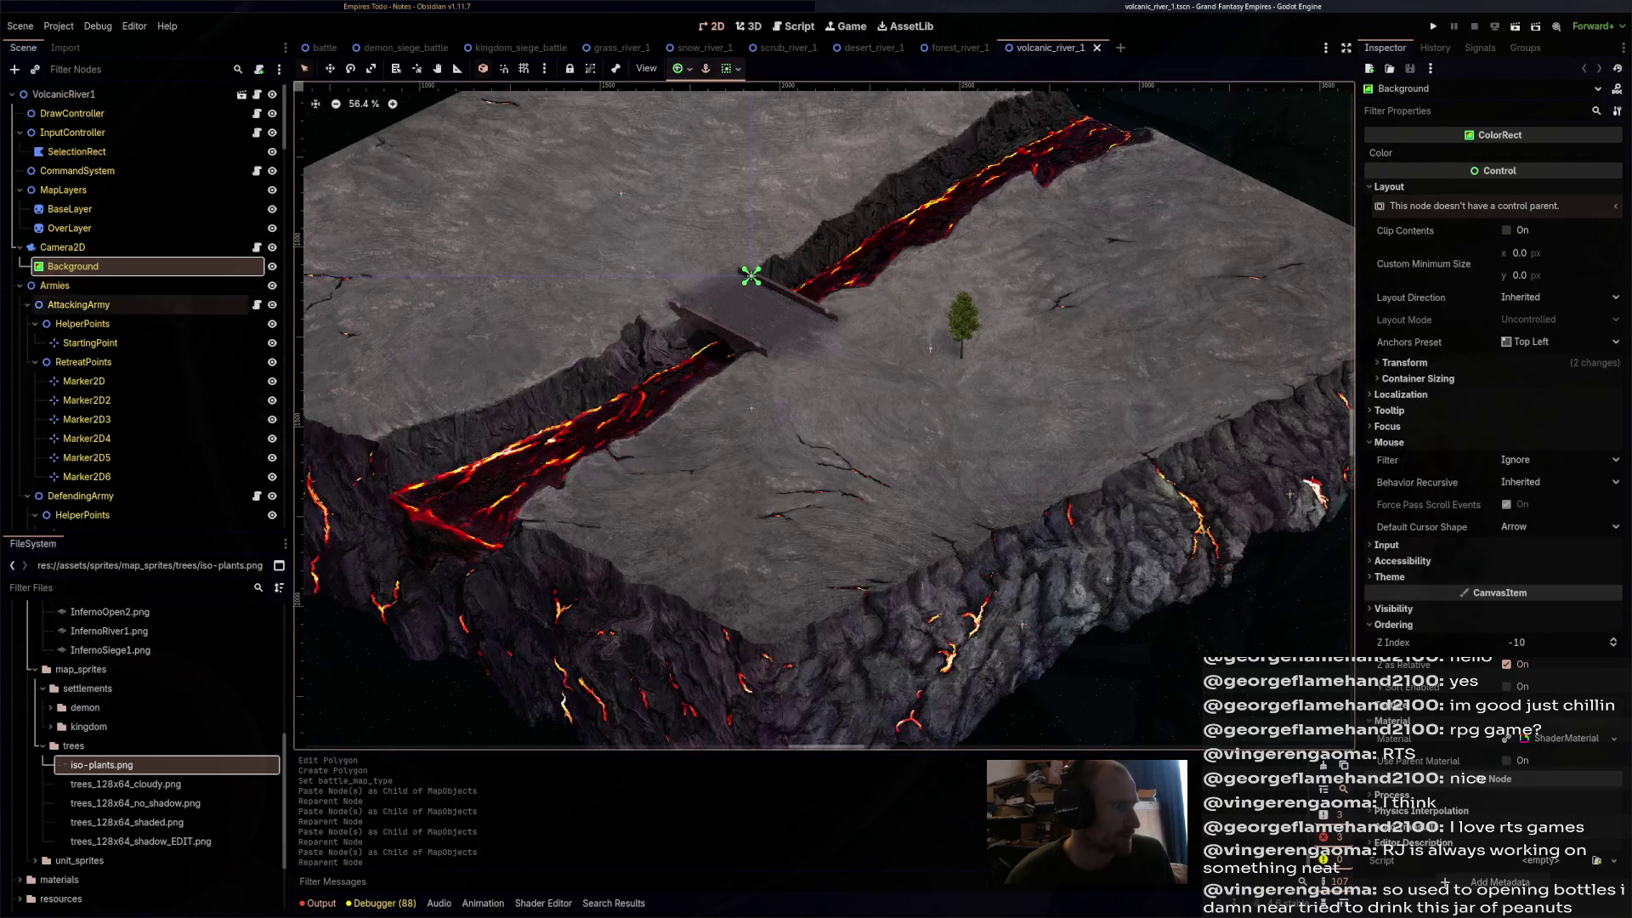
pyautogui.scroll(-7, 127, 373)
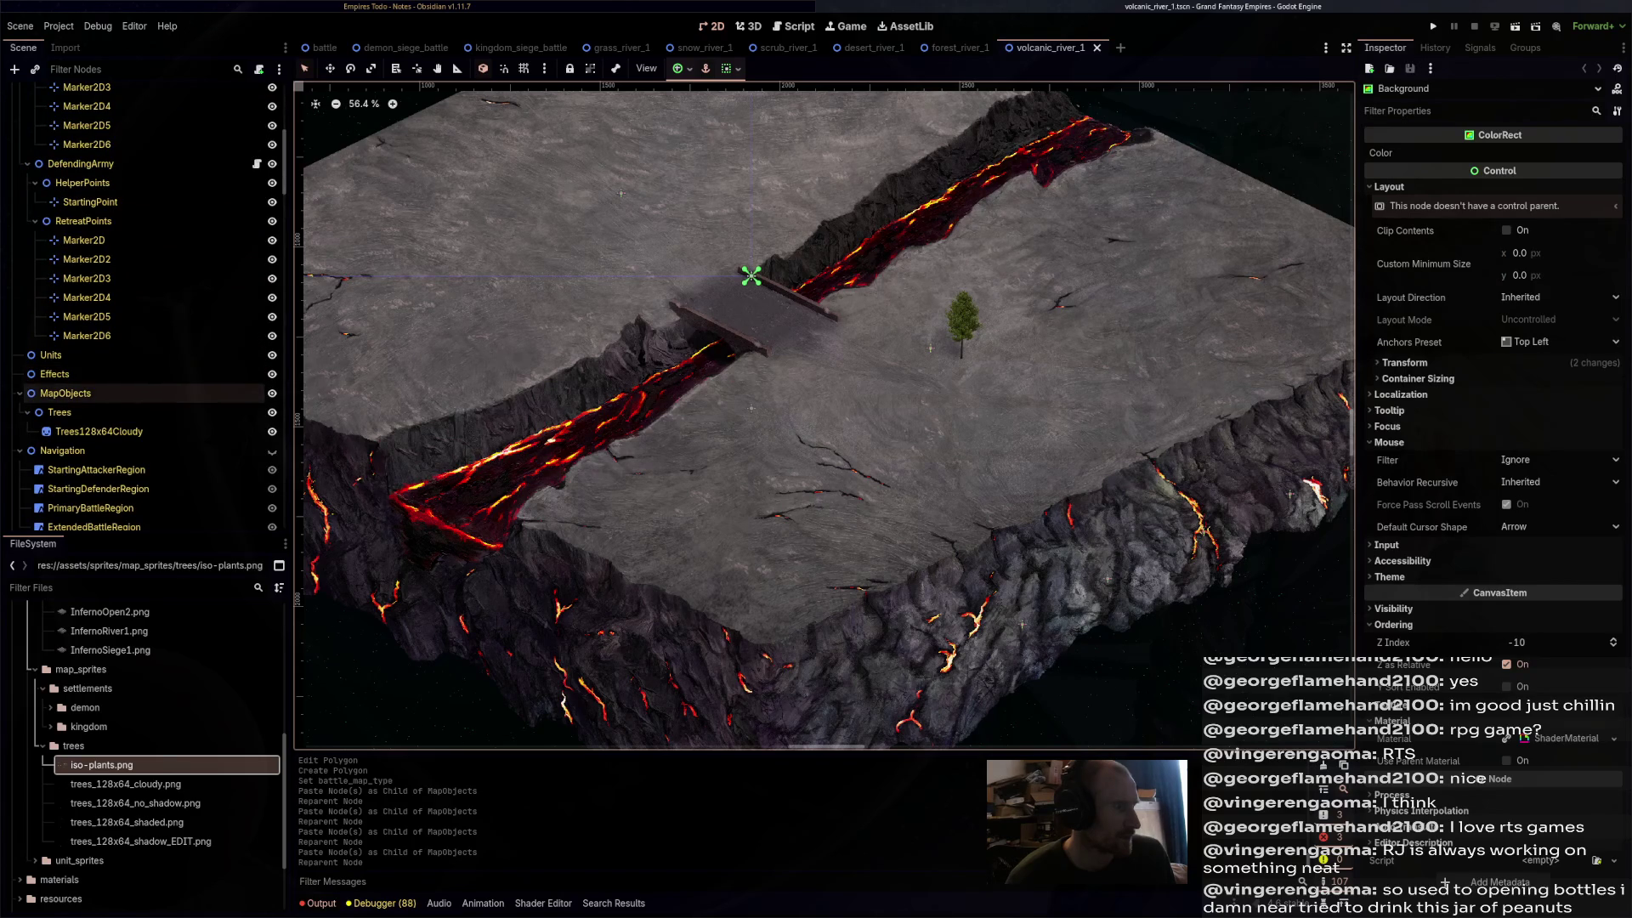
pyautogui.rightClick(115, 393)
pyautogui.click(161, 516)
pyautogui.moveTo(128, 451); pyautogui.dragTo(128, 403)
pyautogui.hotkey('ctrl', 's')
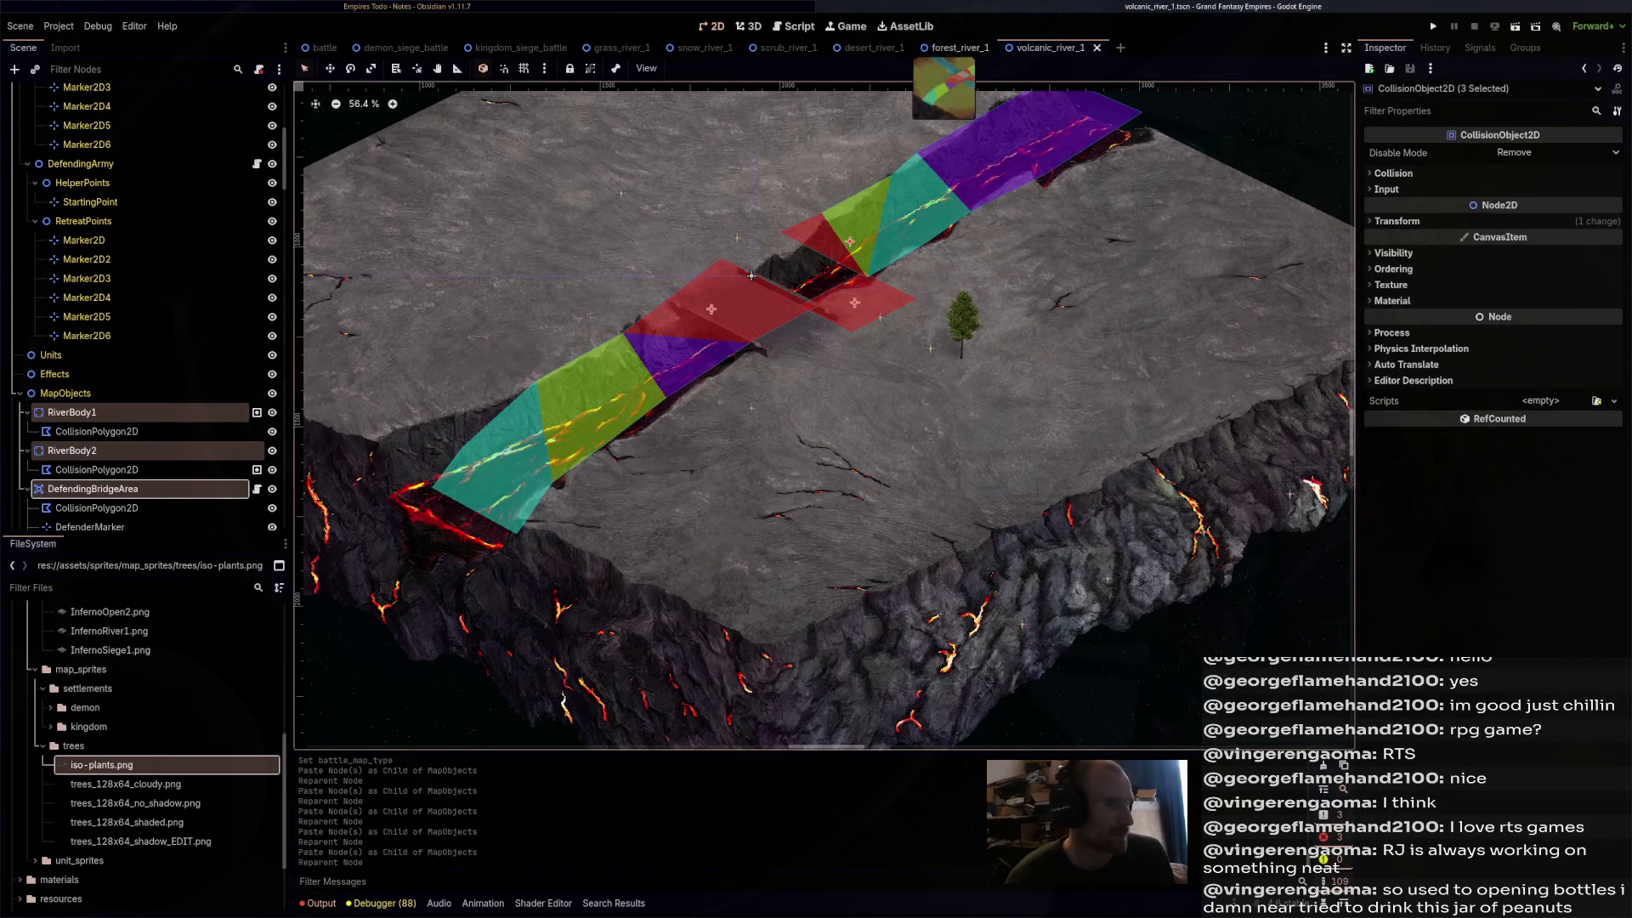
pyautogui.click(612, 47)
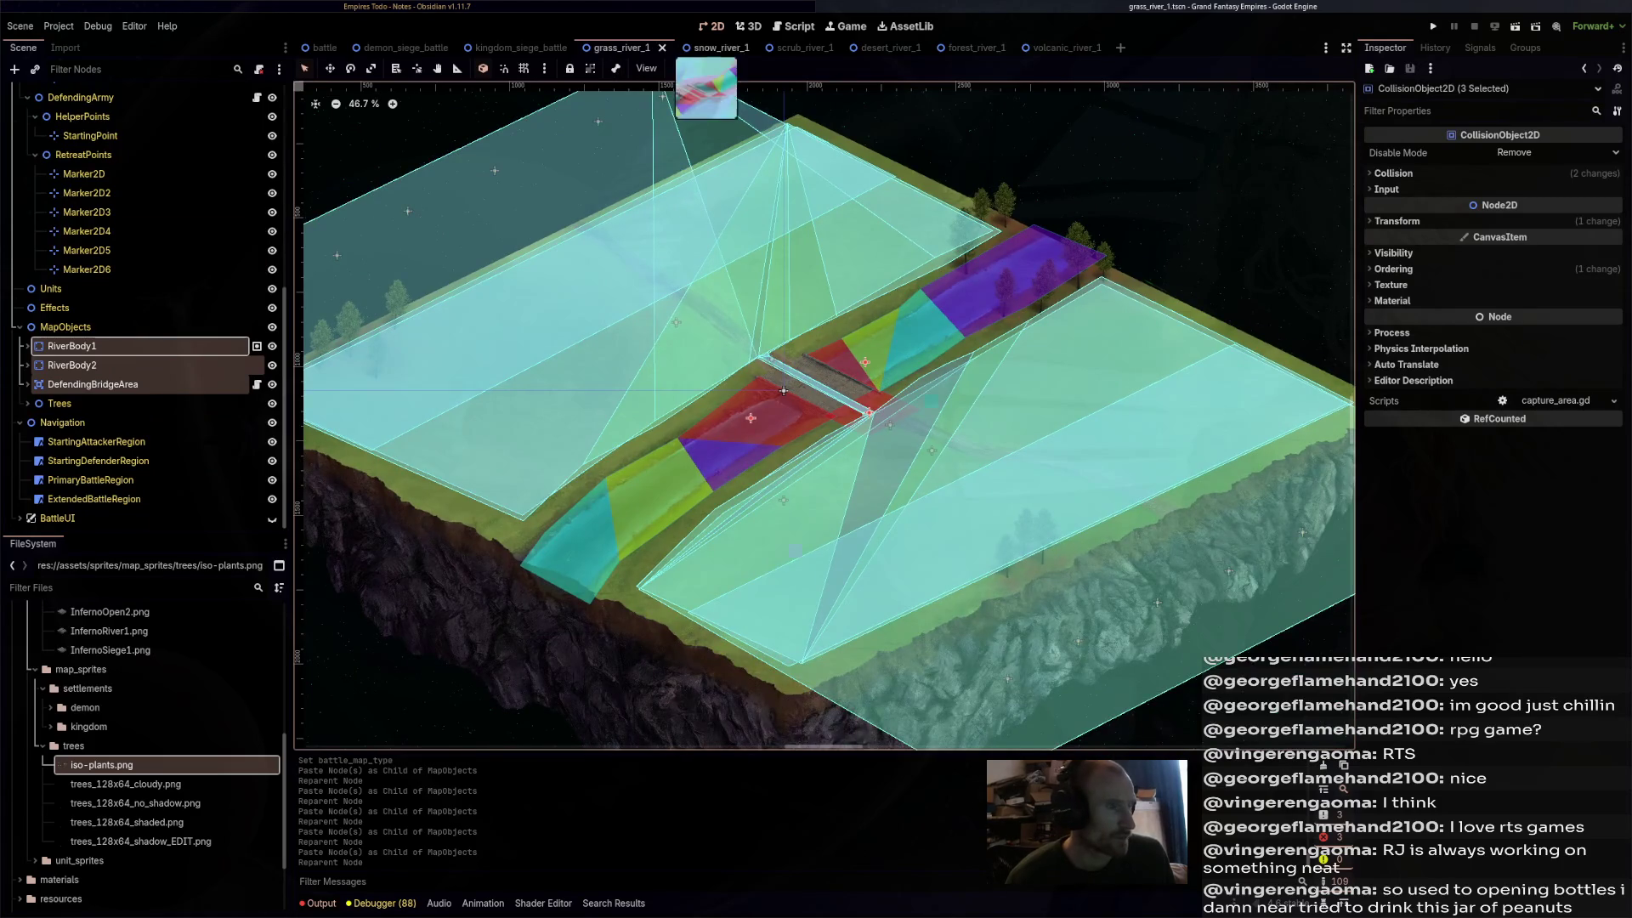
# - In snow_river_1, select RiverBody1's collision polygon, inspect its vertices, and pan to the bridge
pyautogui.click(710, 47)
pyautogui.scroll(5, 866, 301)
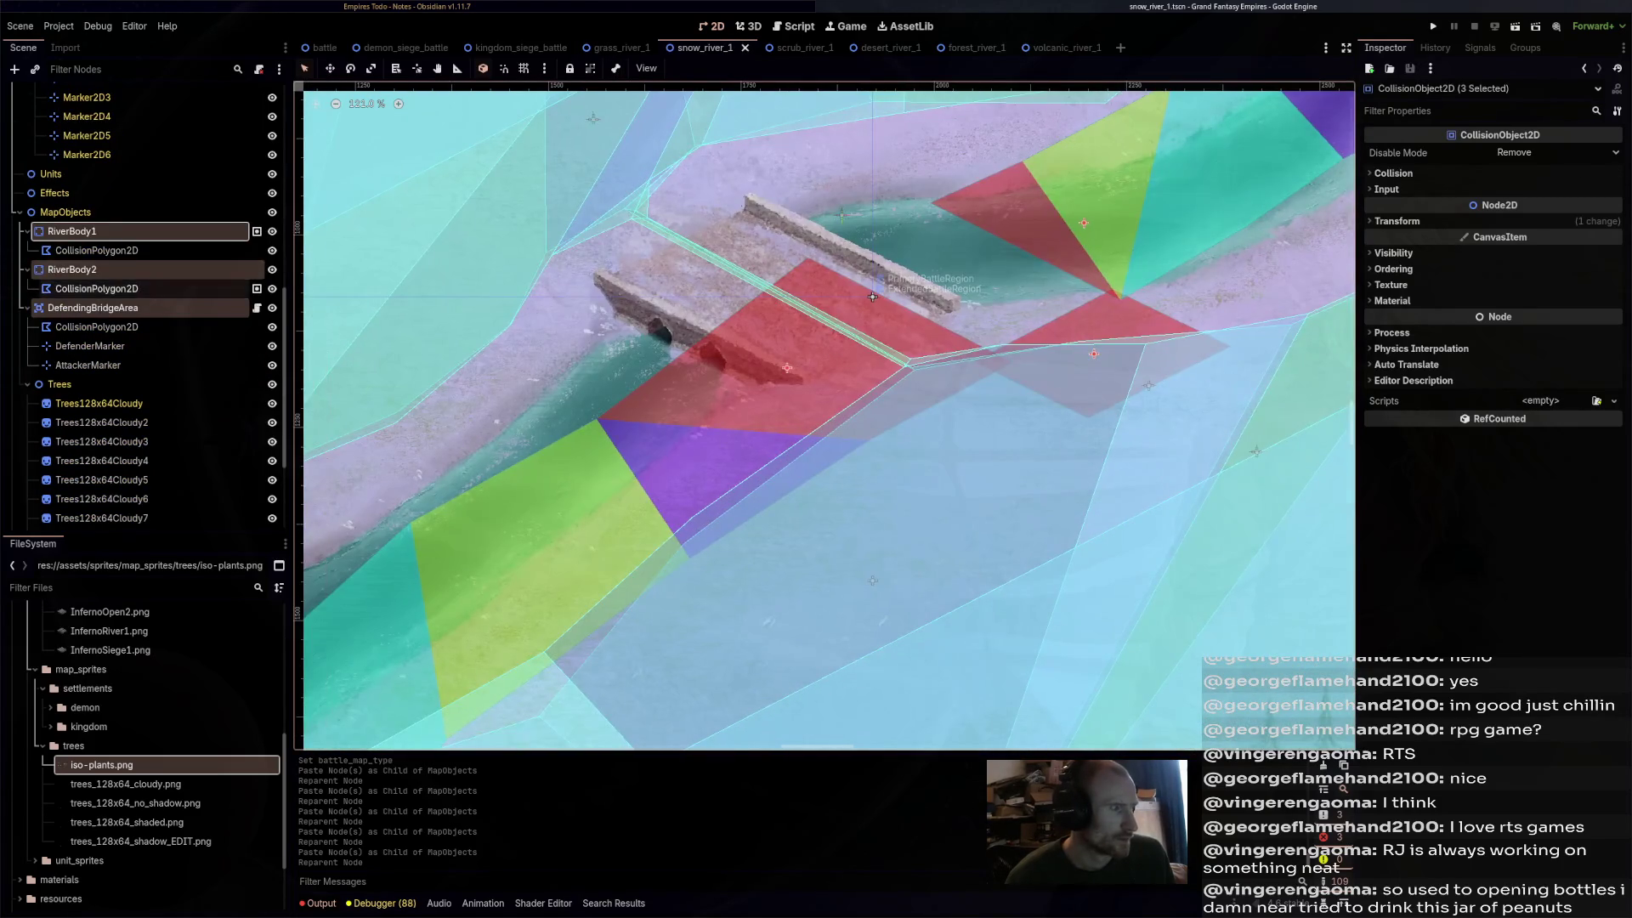
pyautogui.click(869, 298)
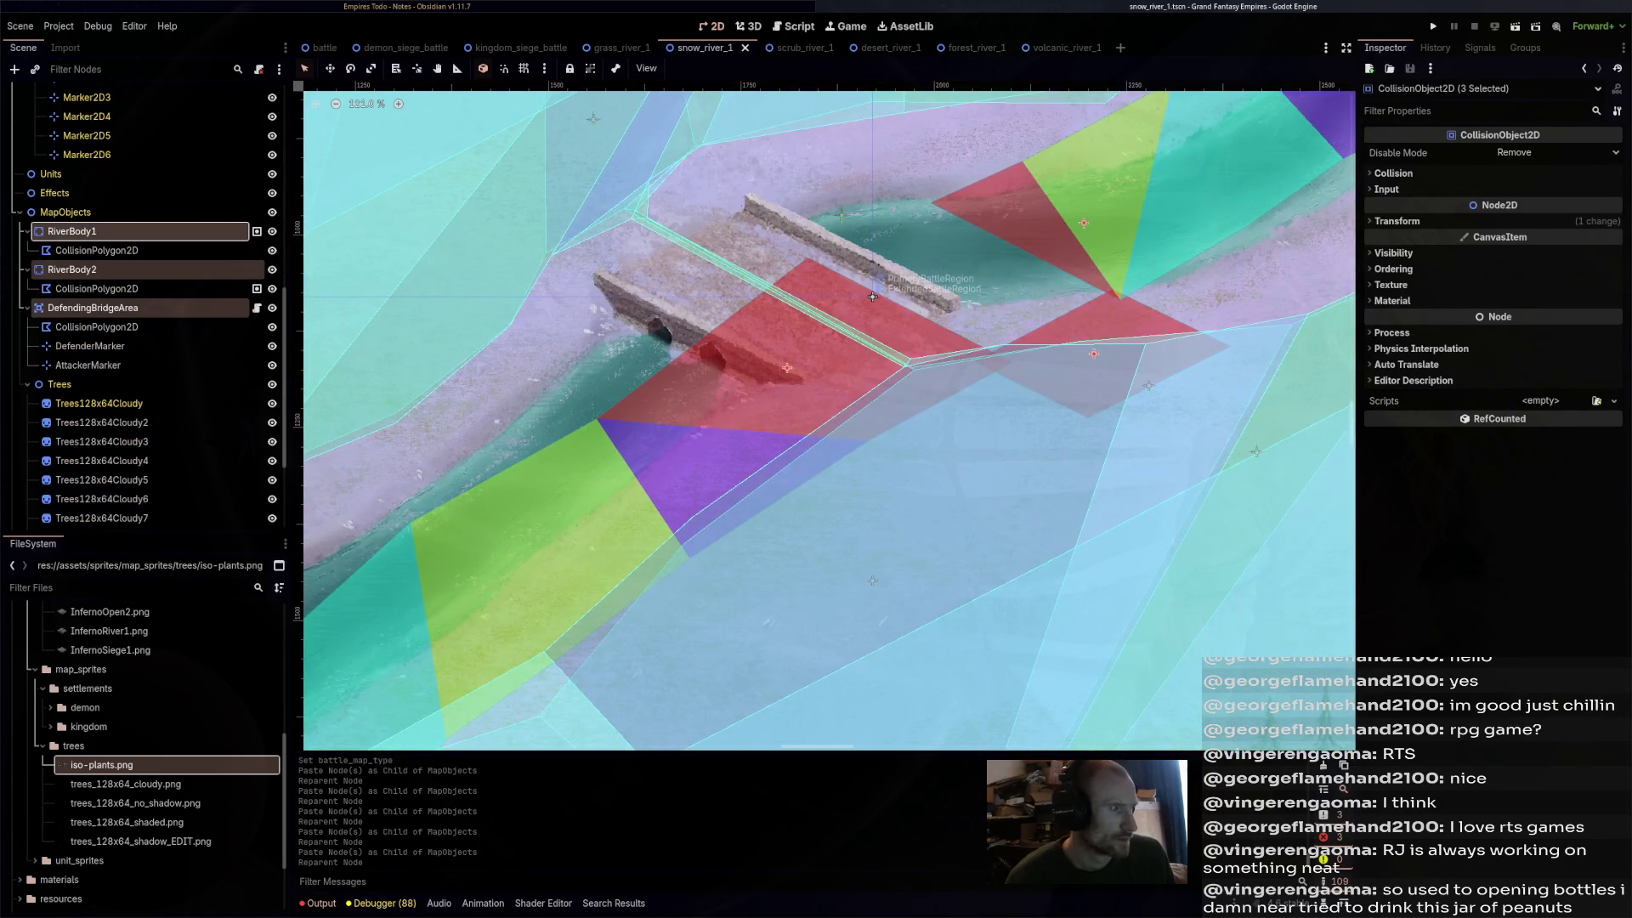
pyautogui.click(872, 297)
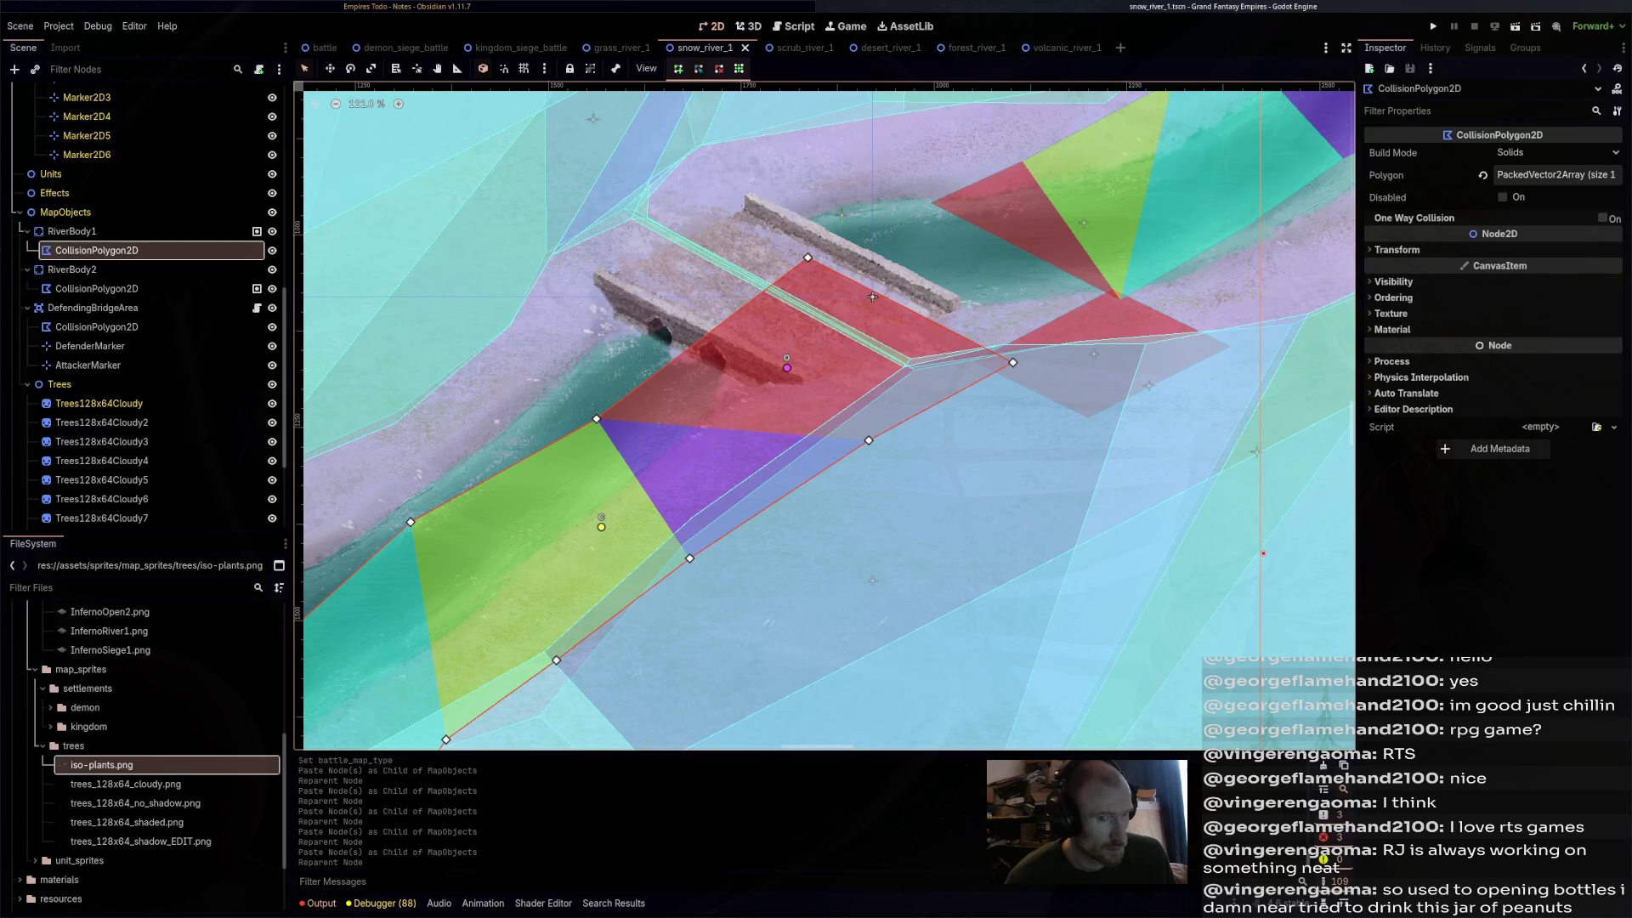
pyautogui.click(1555, 174)
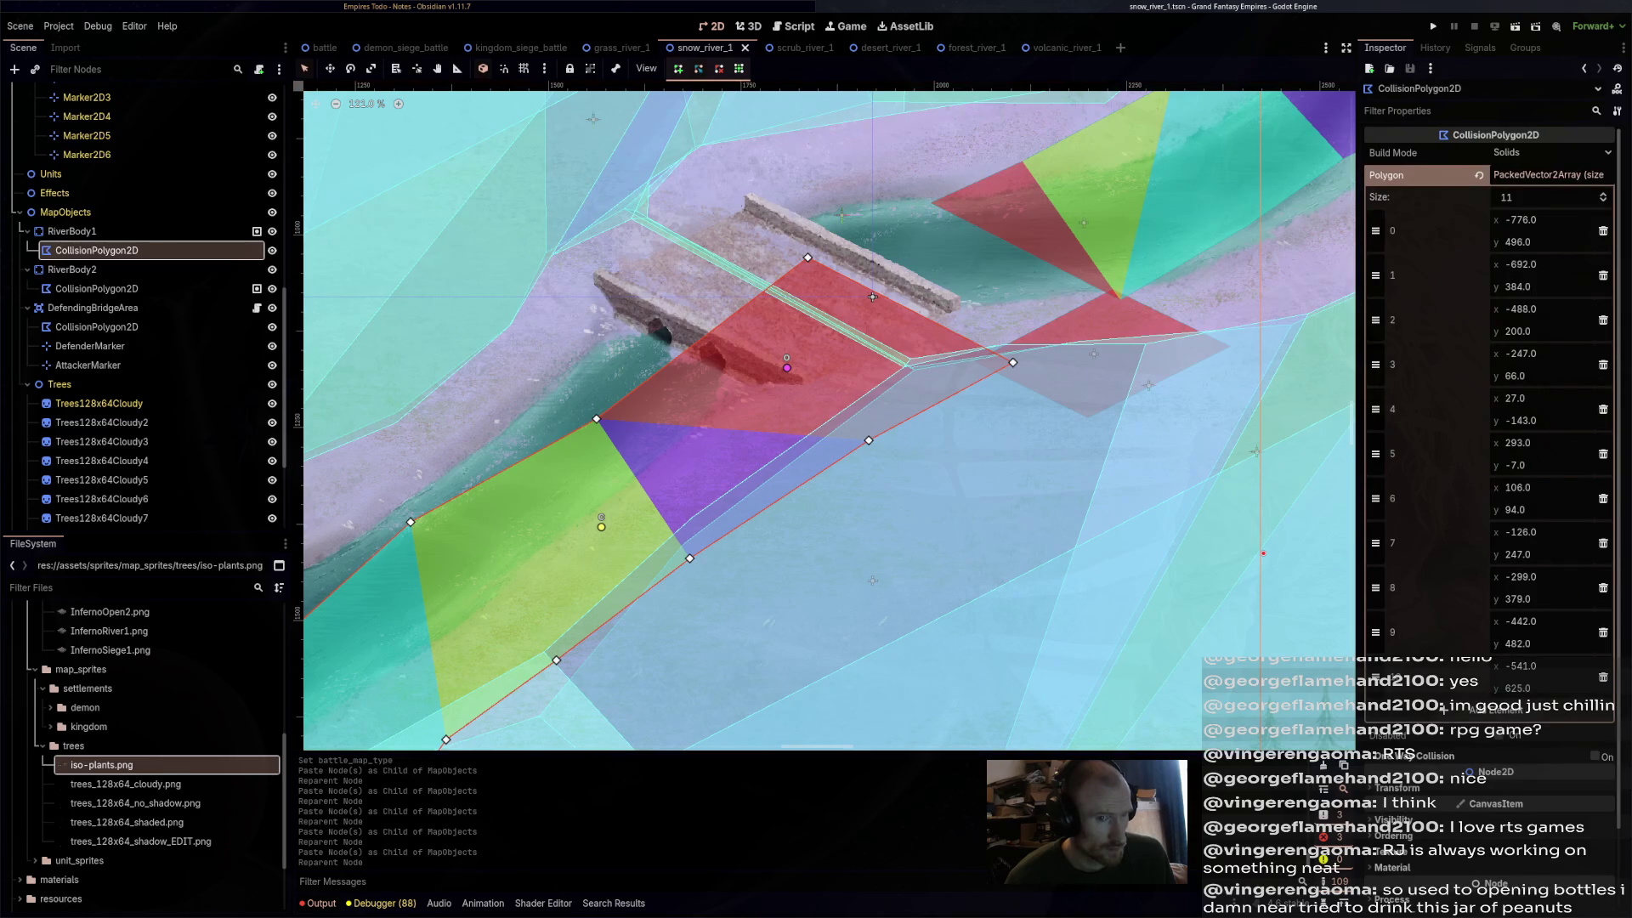
pyautogui.click(1555, 174)
pyautogui.rightClick(1458, 177)
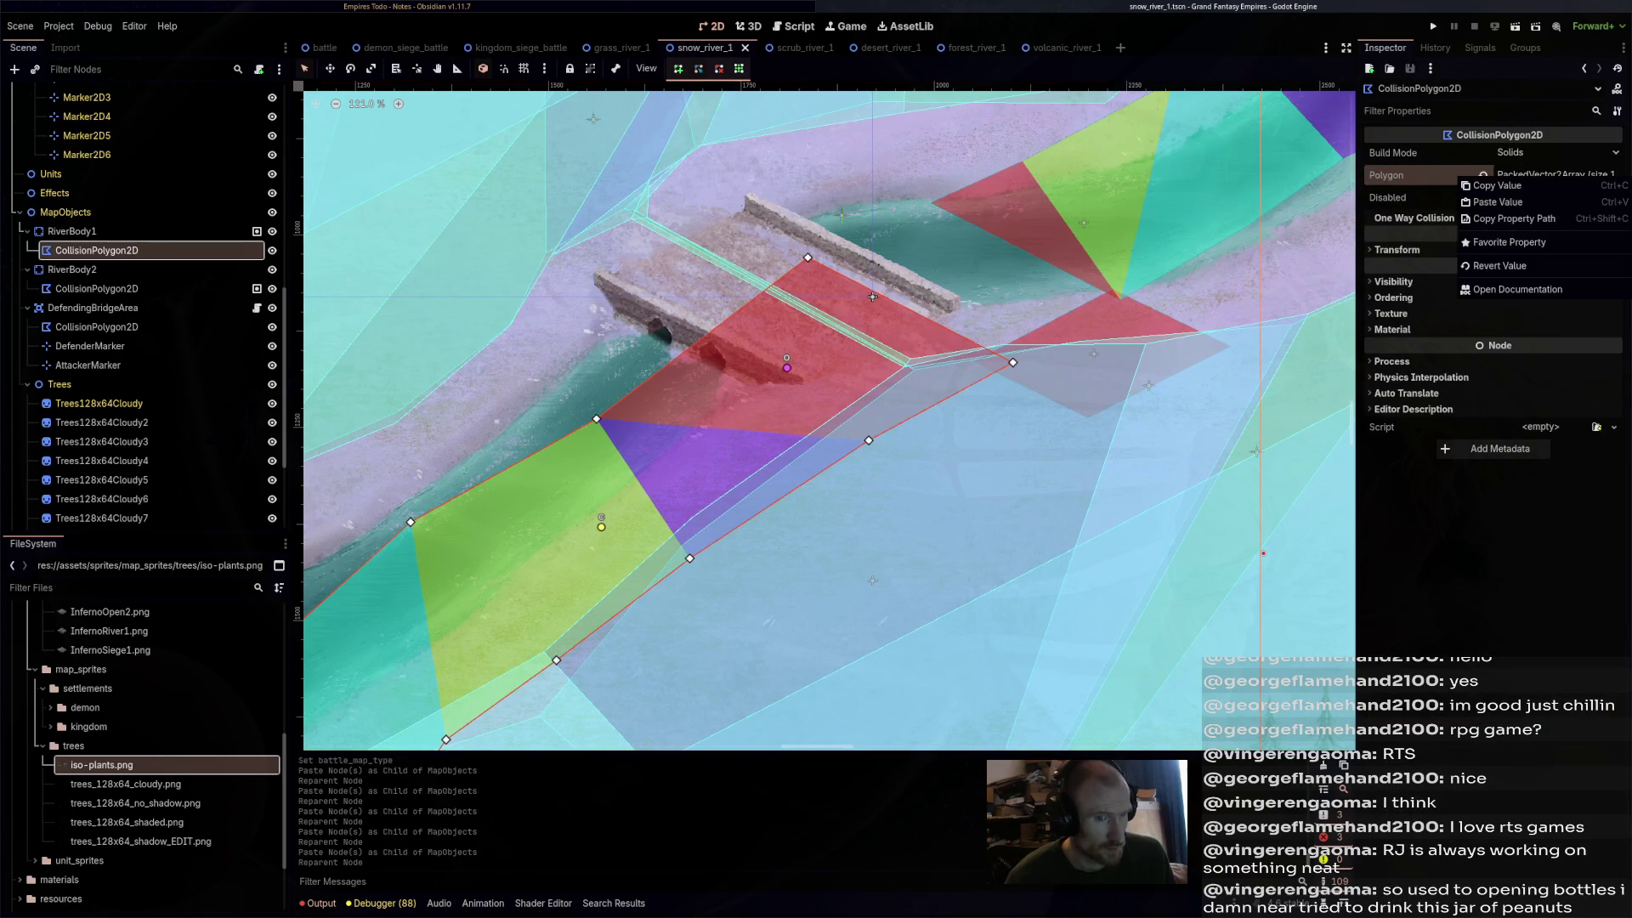
pyautogui.press('Escape')
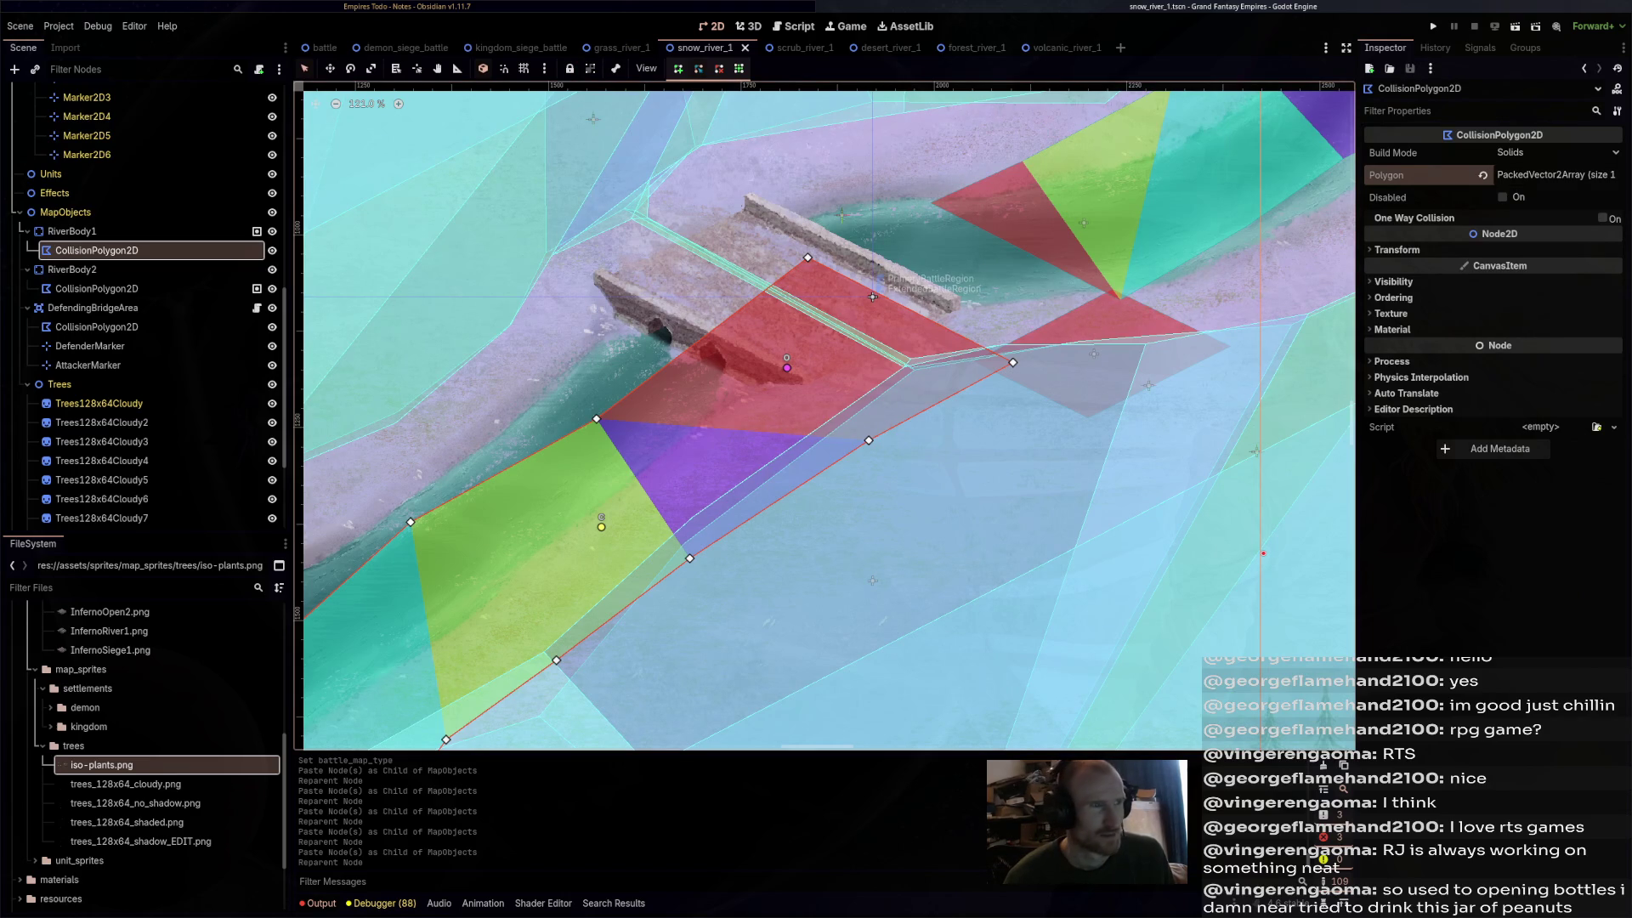
pyautogui.hscroll(-5, 824, 416)
pyautogui.scroll(-2, 824, 417)
pyautogui.hscroll(-2, 824, 416)
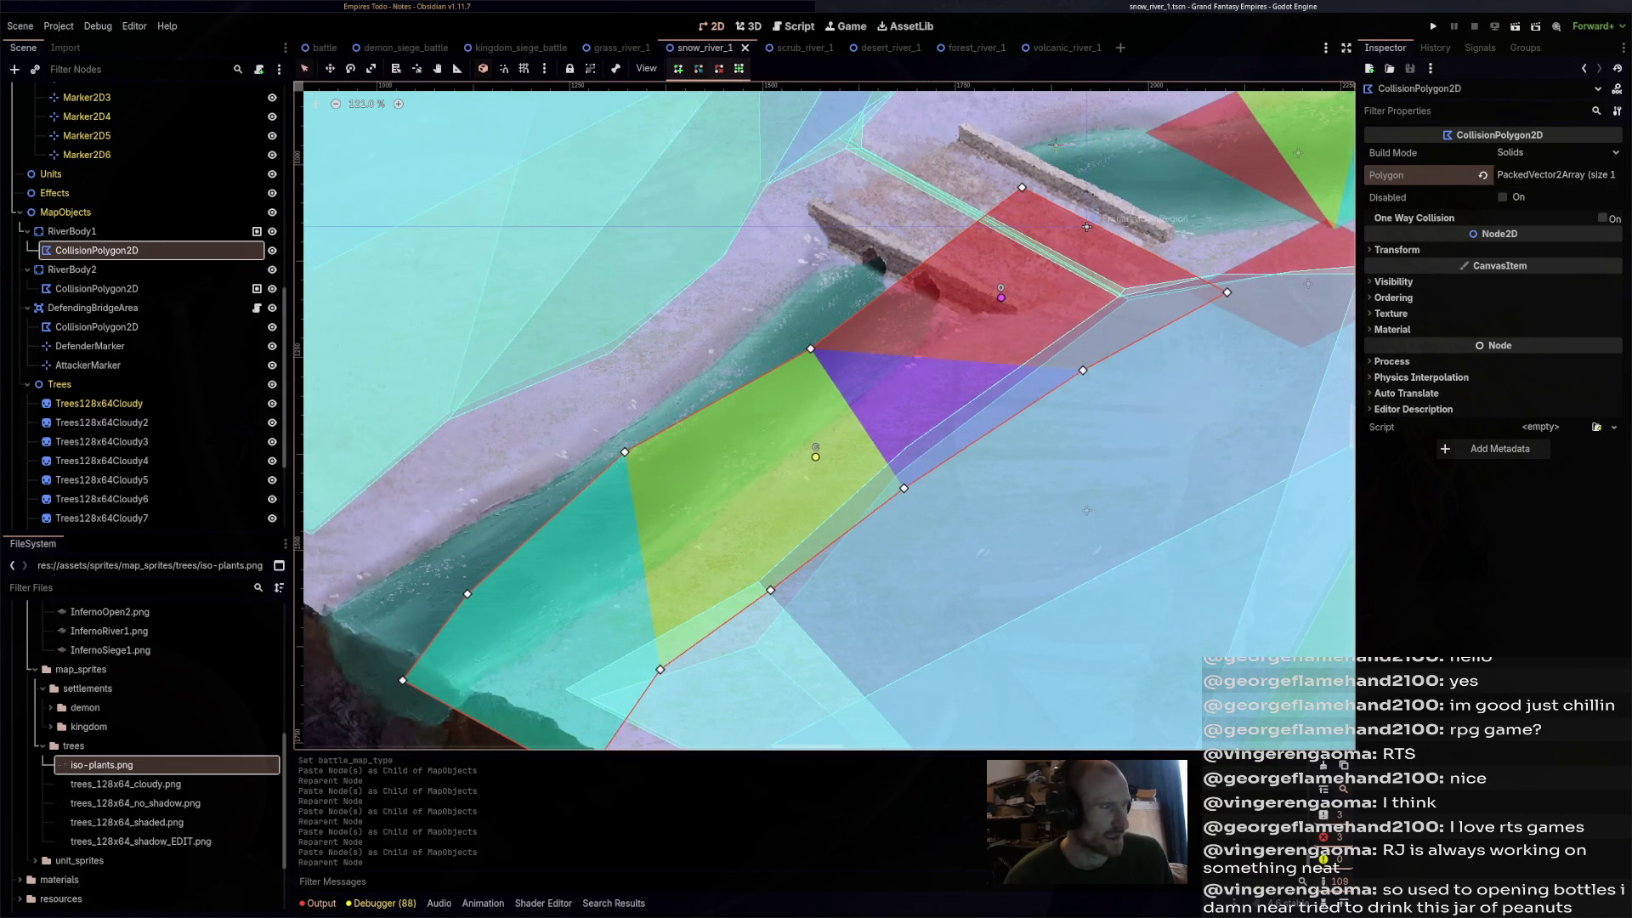
# - Move RiverBody1 down-left onto the snow river, to about (1549, 1266)
pyautogui.press('w')
pyautogui.press('q')
pyautogui.click(1086, 227)
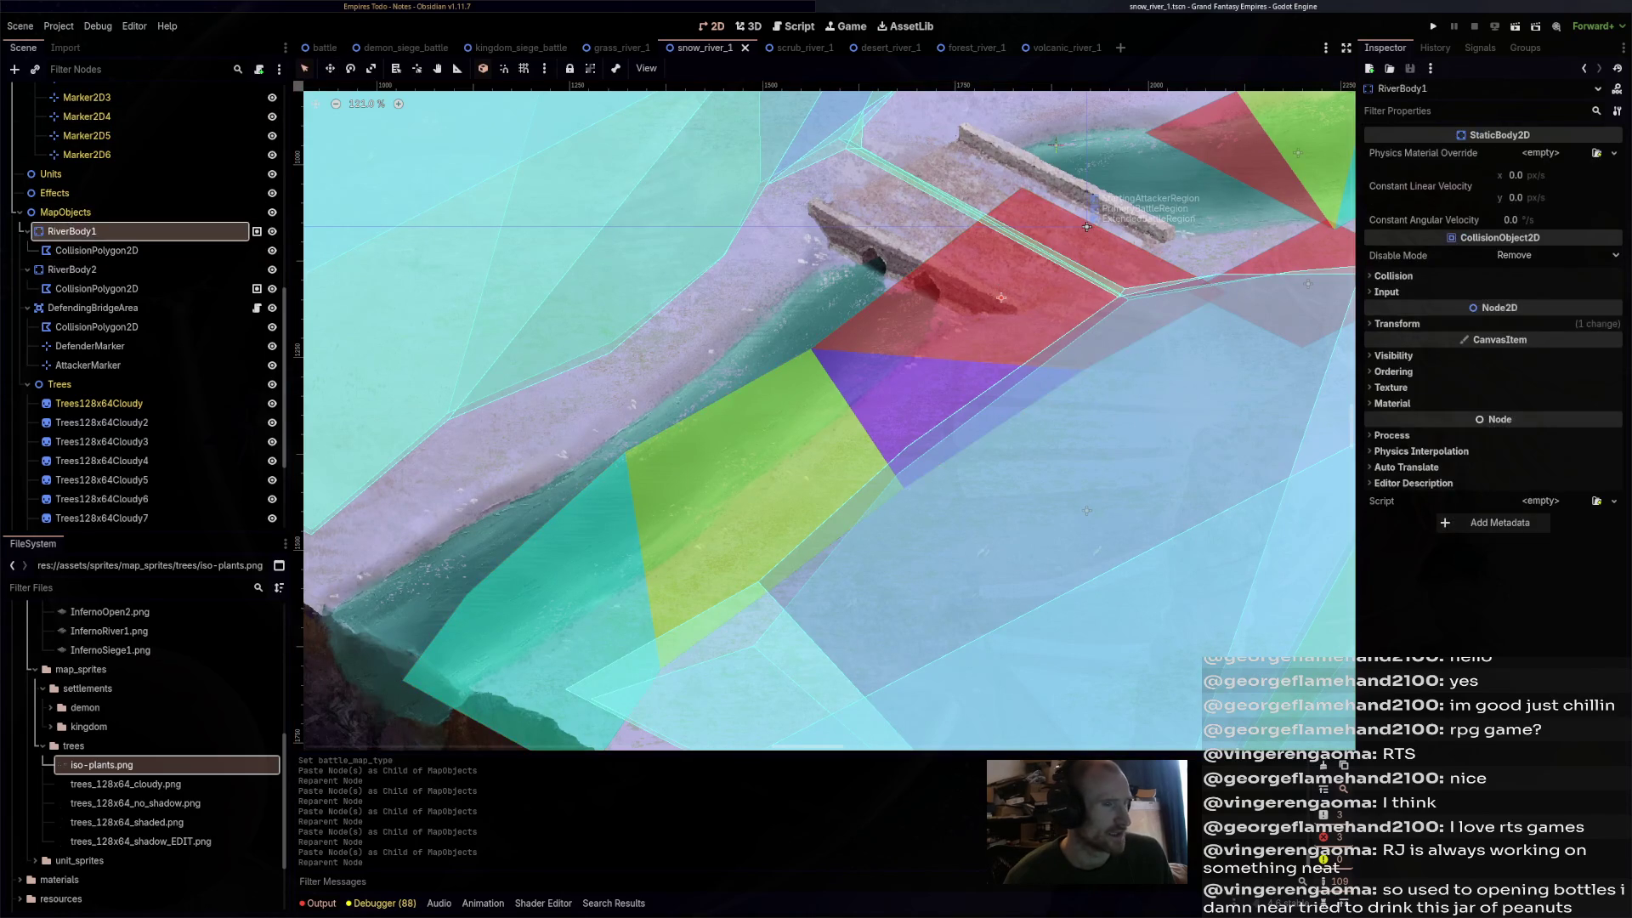
pyautogui.press('w')
pyautogui.moveTo(1001, 297); pyautogui.dragTo(809, 324)
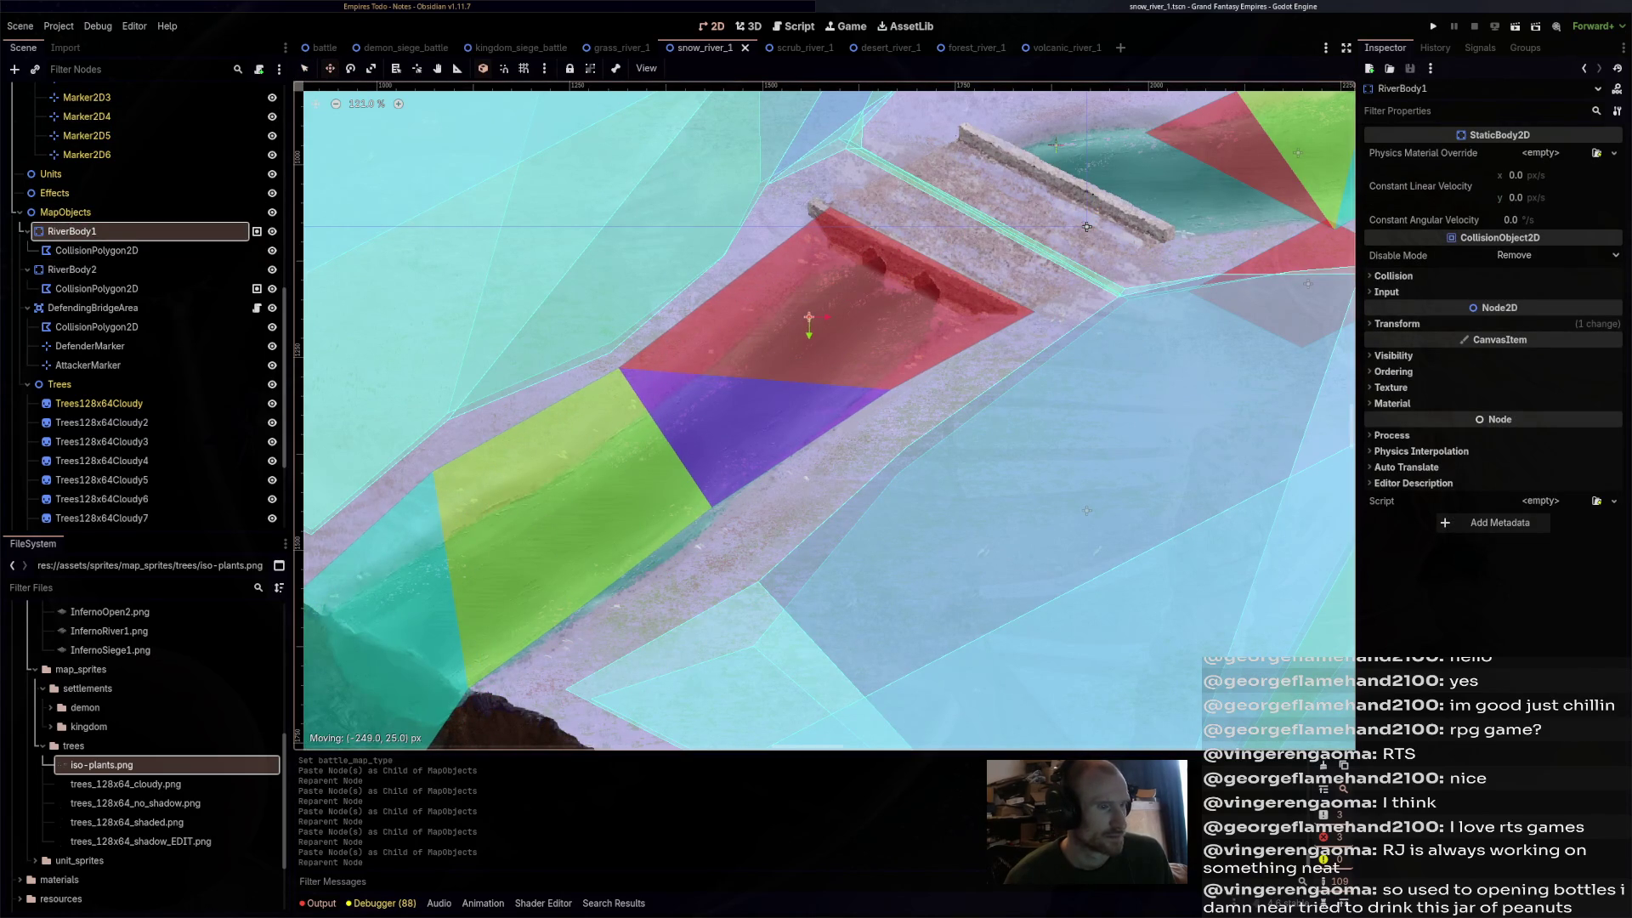
pyautogui.moveTo(808, 318); pyautogui.dragTo(814, 324)
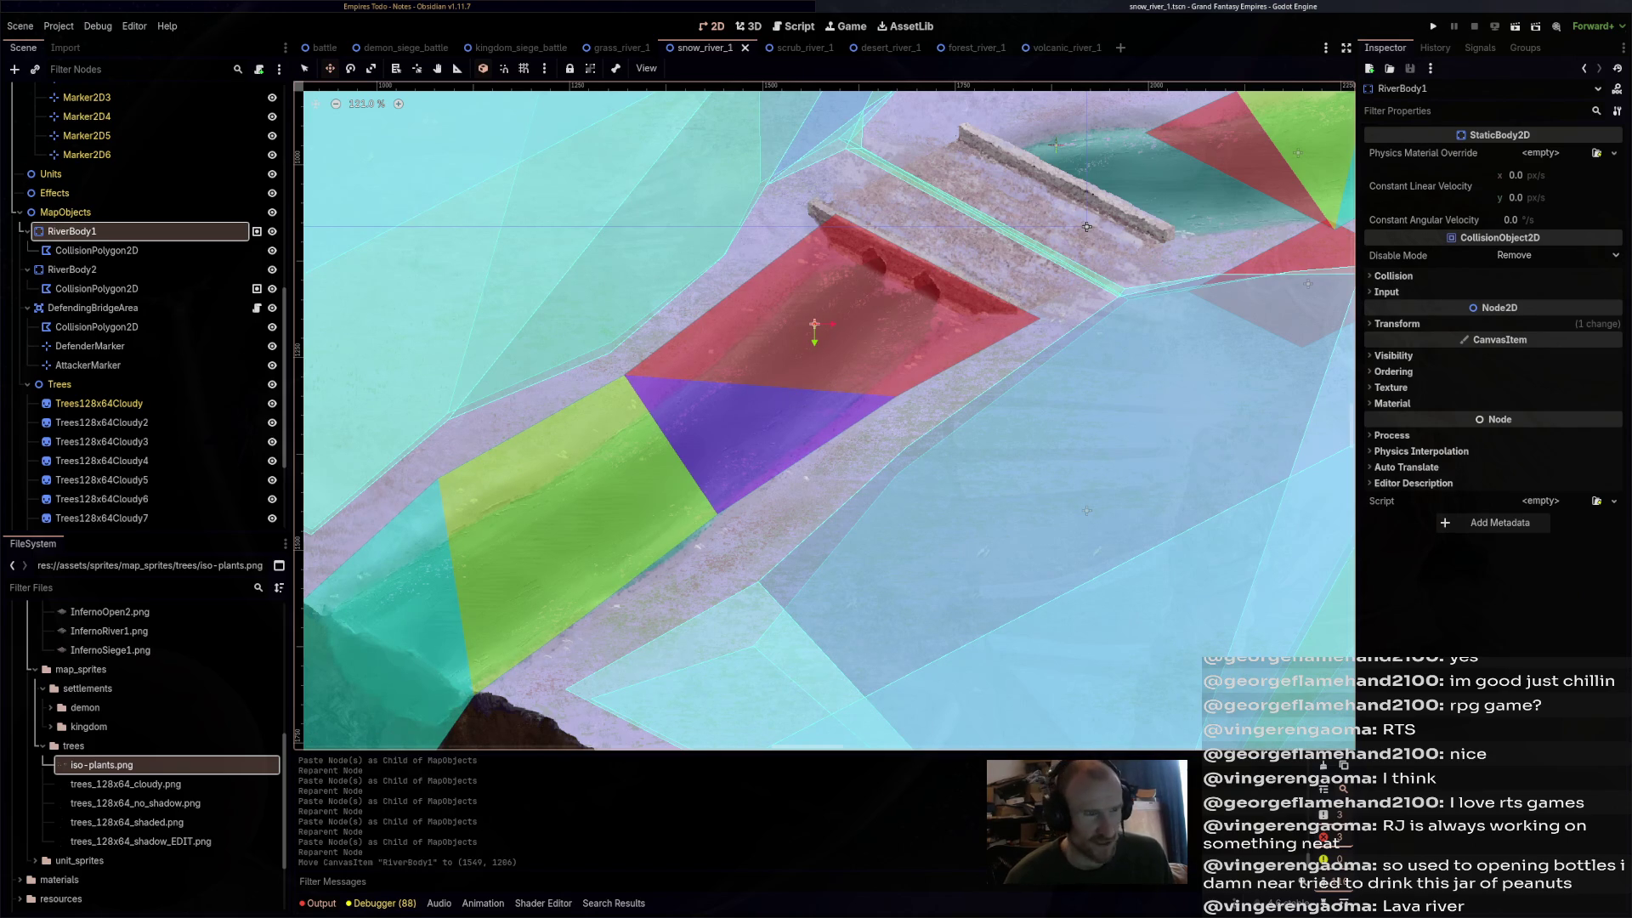
# - Check the volcanic river's bridge layout for reference, then return to snow_river_1's RiverBody1 polygon
pyautogui.click(1046, 48)
pyautogui.scroll(4, 410, 490)
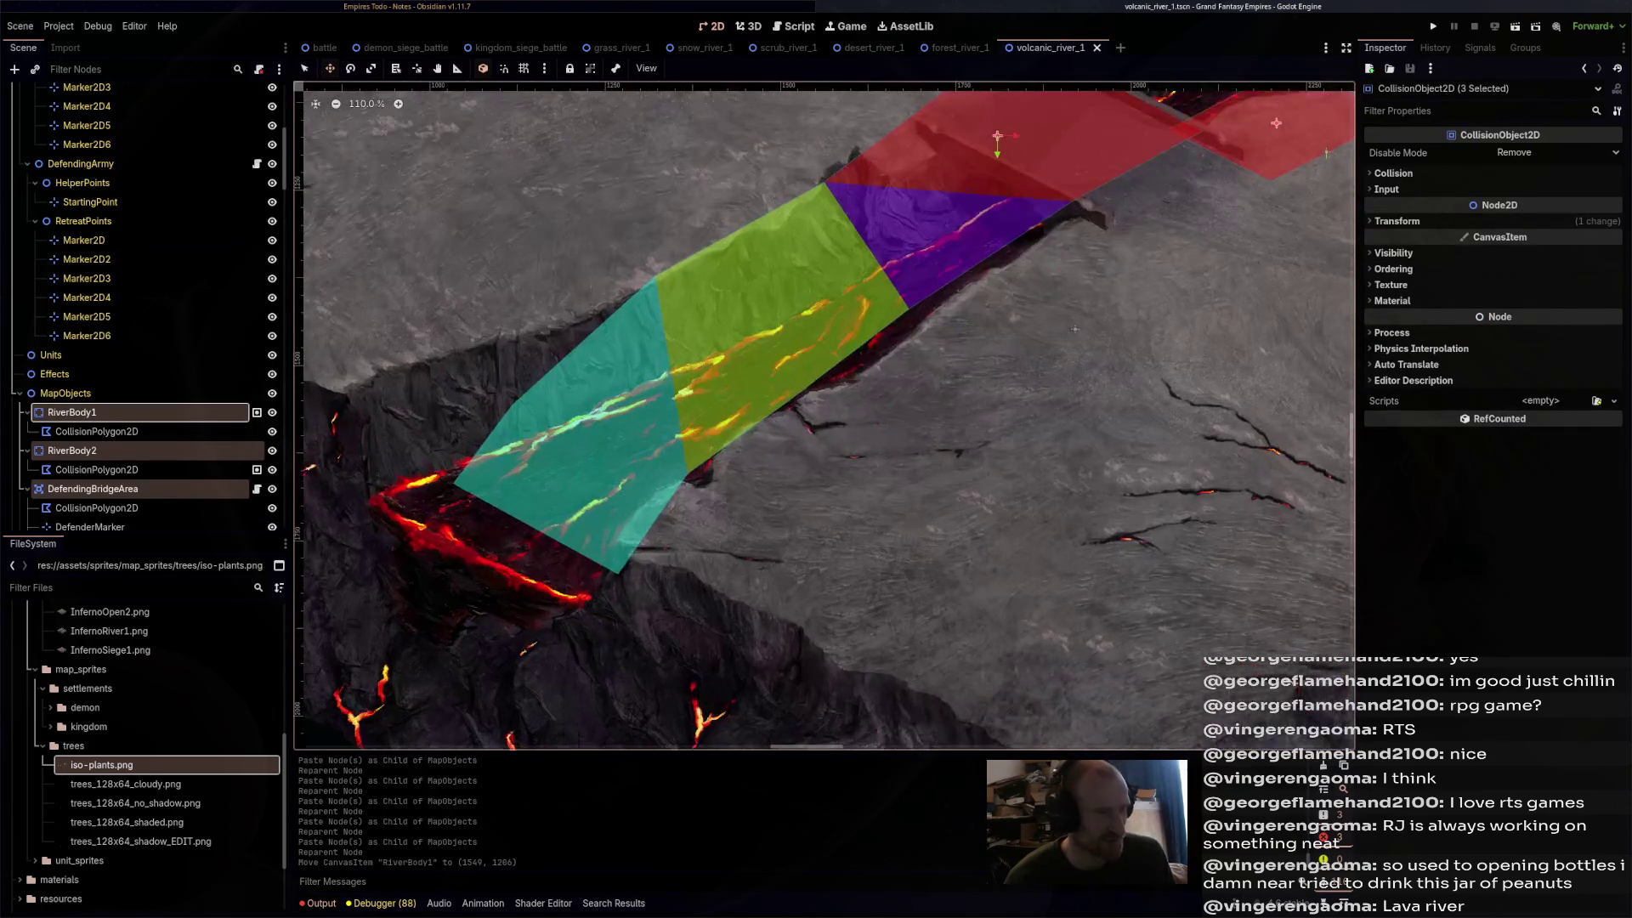
pyautogui.scroll(-2, 1075, 329)
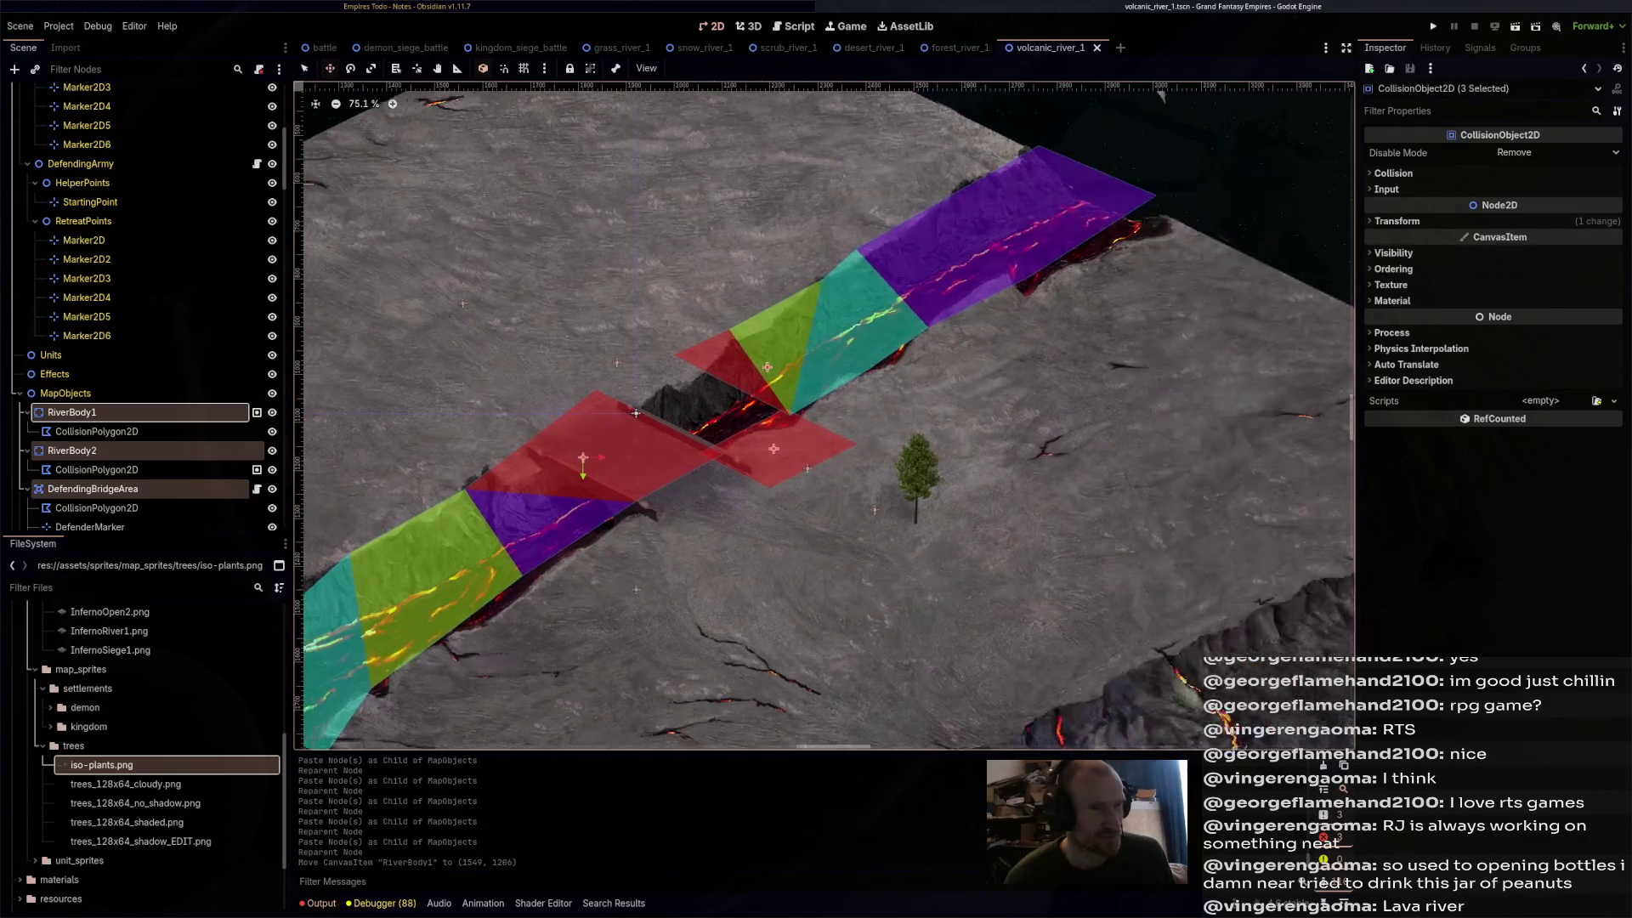
pyautogui.moveTo(824, 417)
pyautogui.mouseDown()
pyautogui.moveTo(921, 384)
pyautogui.moveTo(1094, 276)
pyautogui.mouseUp()
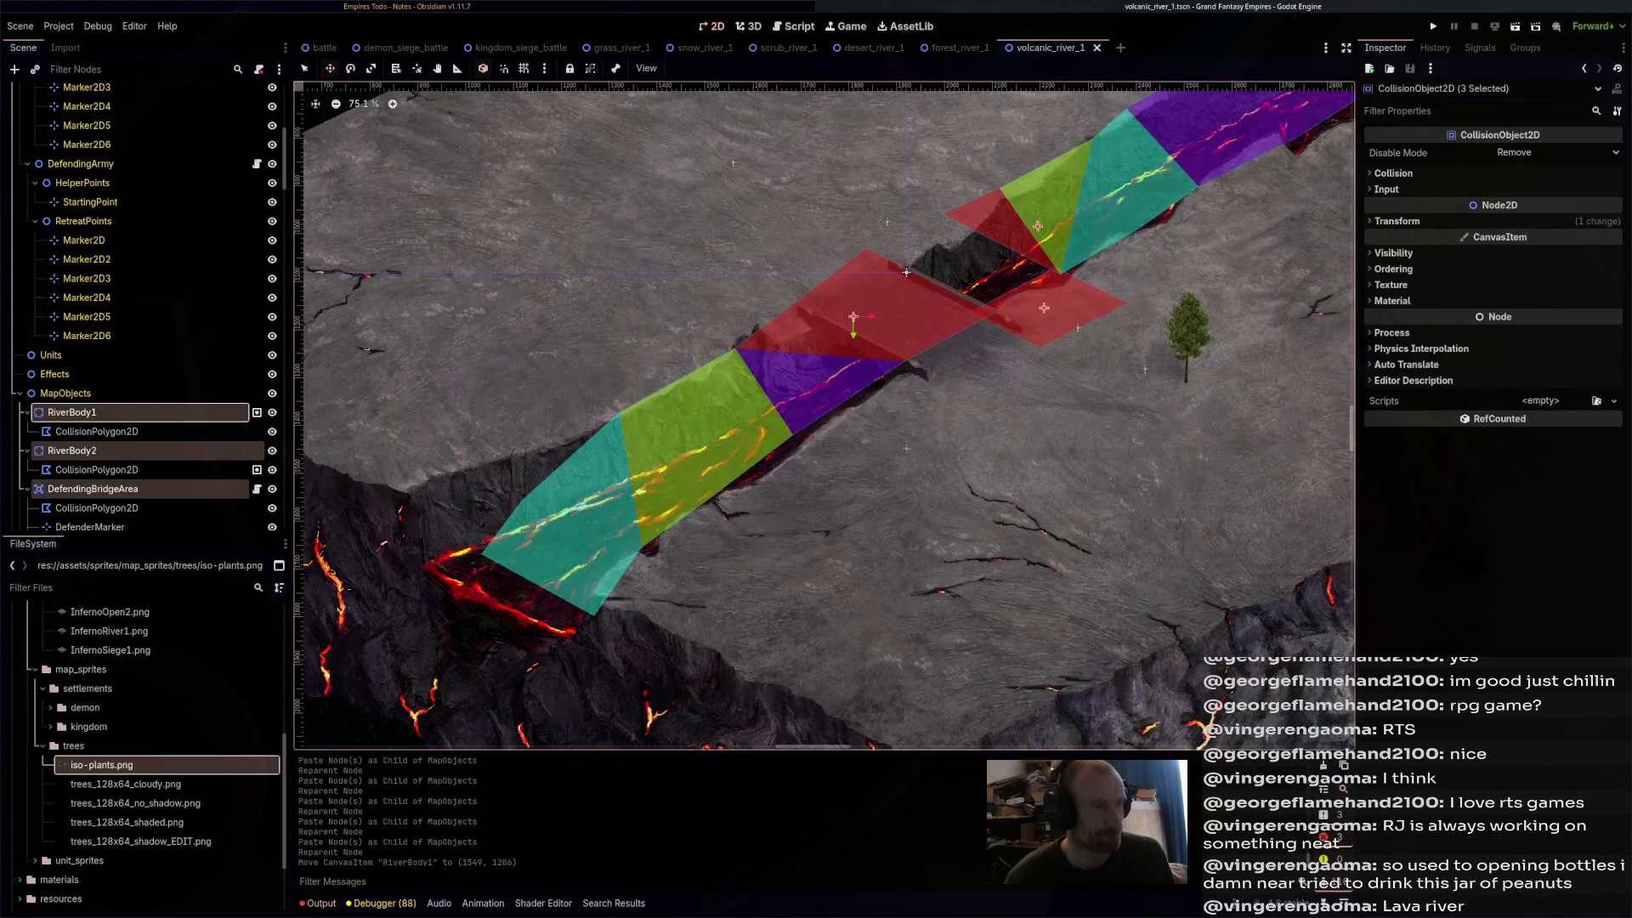
pyautogui.click(510, 47)
pyautogui.hotkey('ctrl', 'Tab')
pyautogui.hotkey('ctrl', 'Tab')
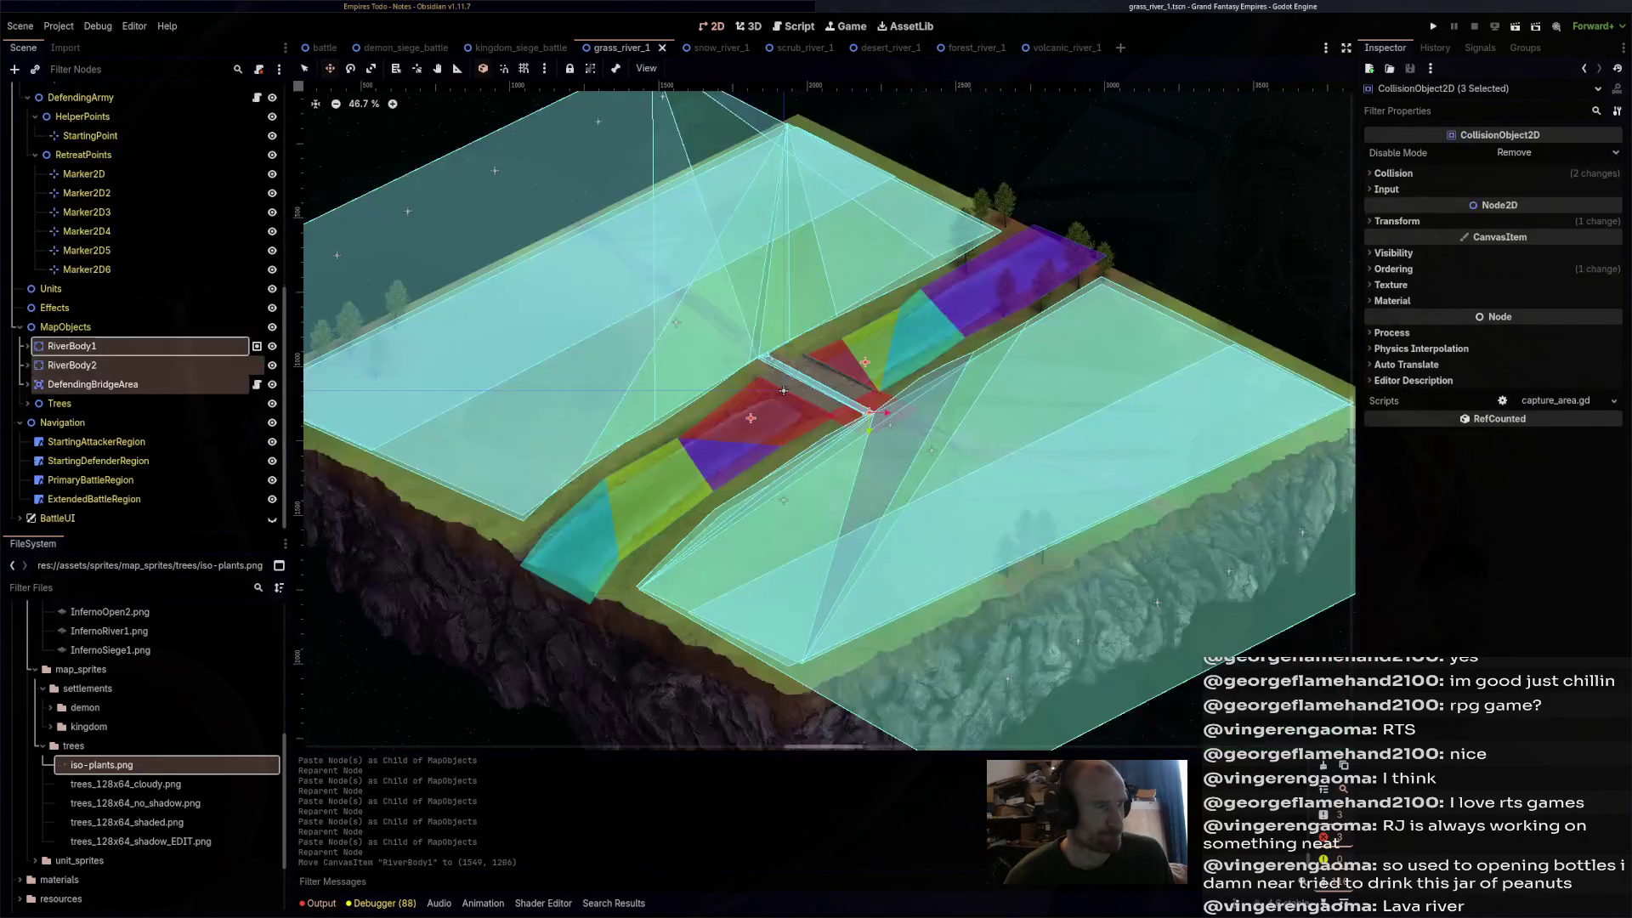
pyautogui.press('Down')
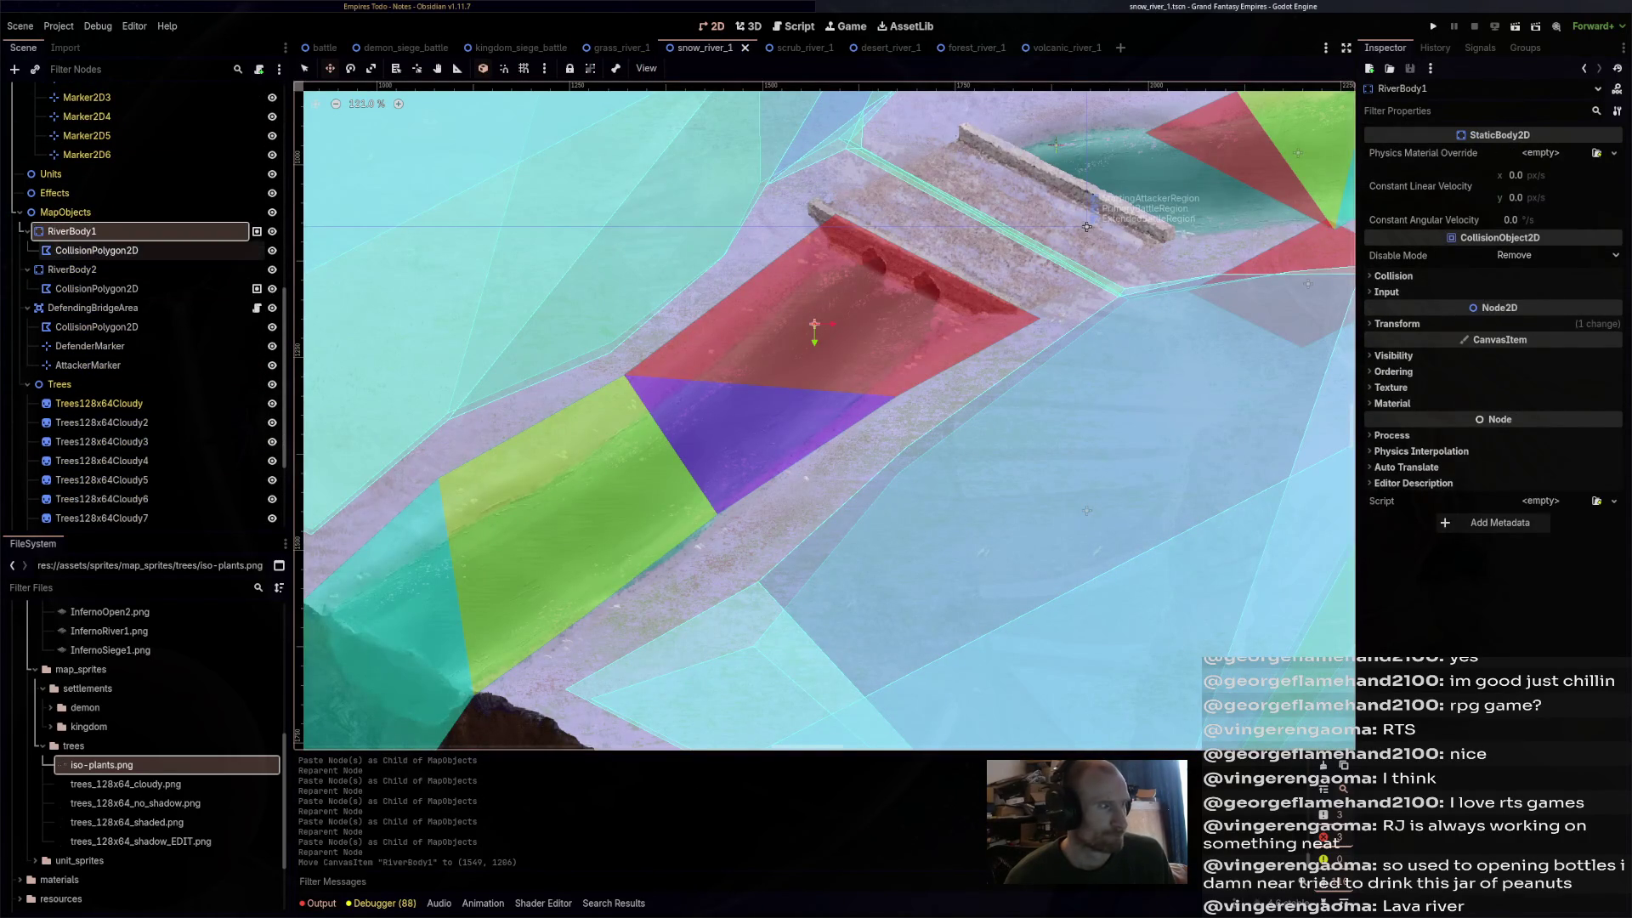
# - Drag RiverBody1's collision polygon corners so the red and green zones follow the downstream riverbanks
pyautogui.press('Down')
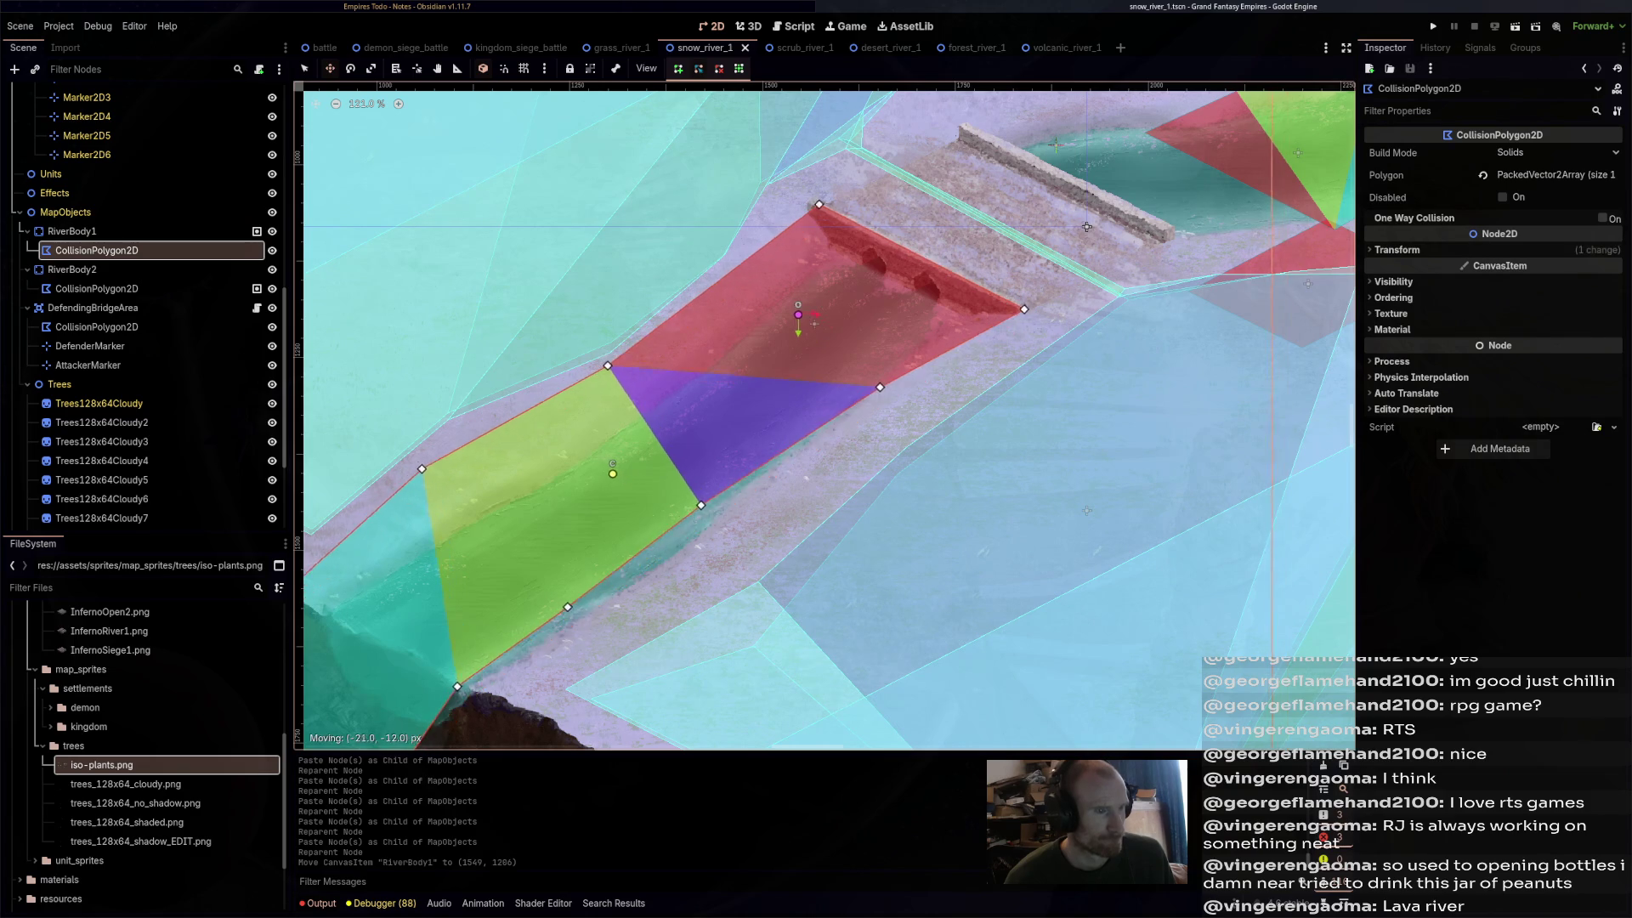
pyautogui.press('Right')
pyautogui.press('Up')
pyautogui.press('Left')
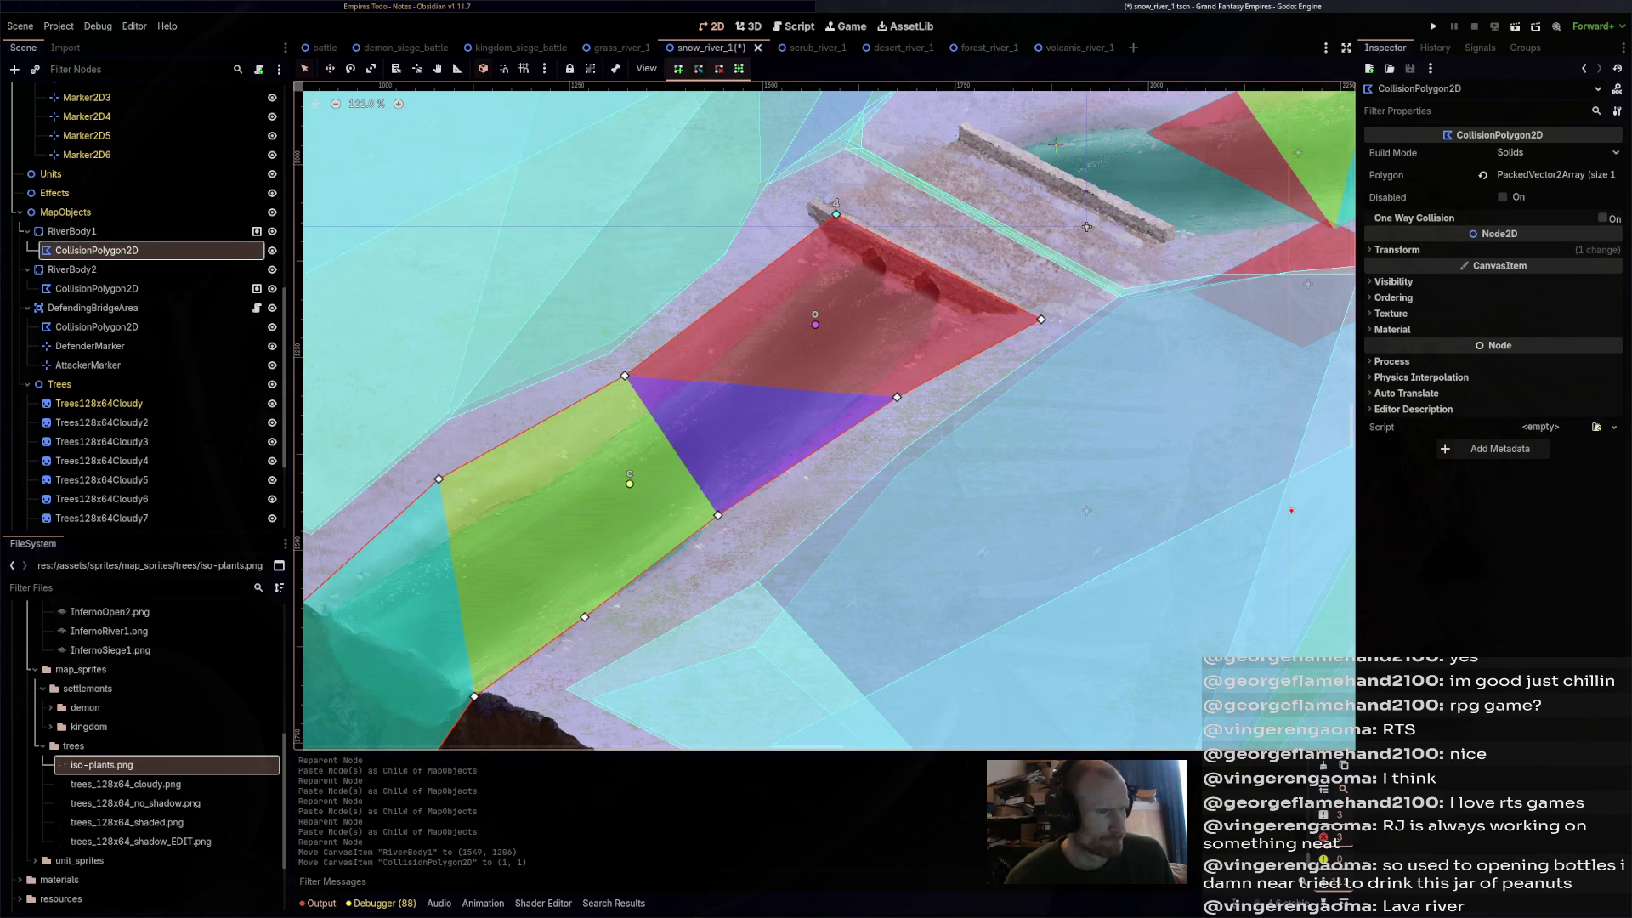
pyautogui.moveTo(836, 214); pyautogui.dragTo(816, 204)
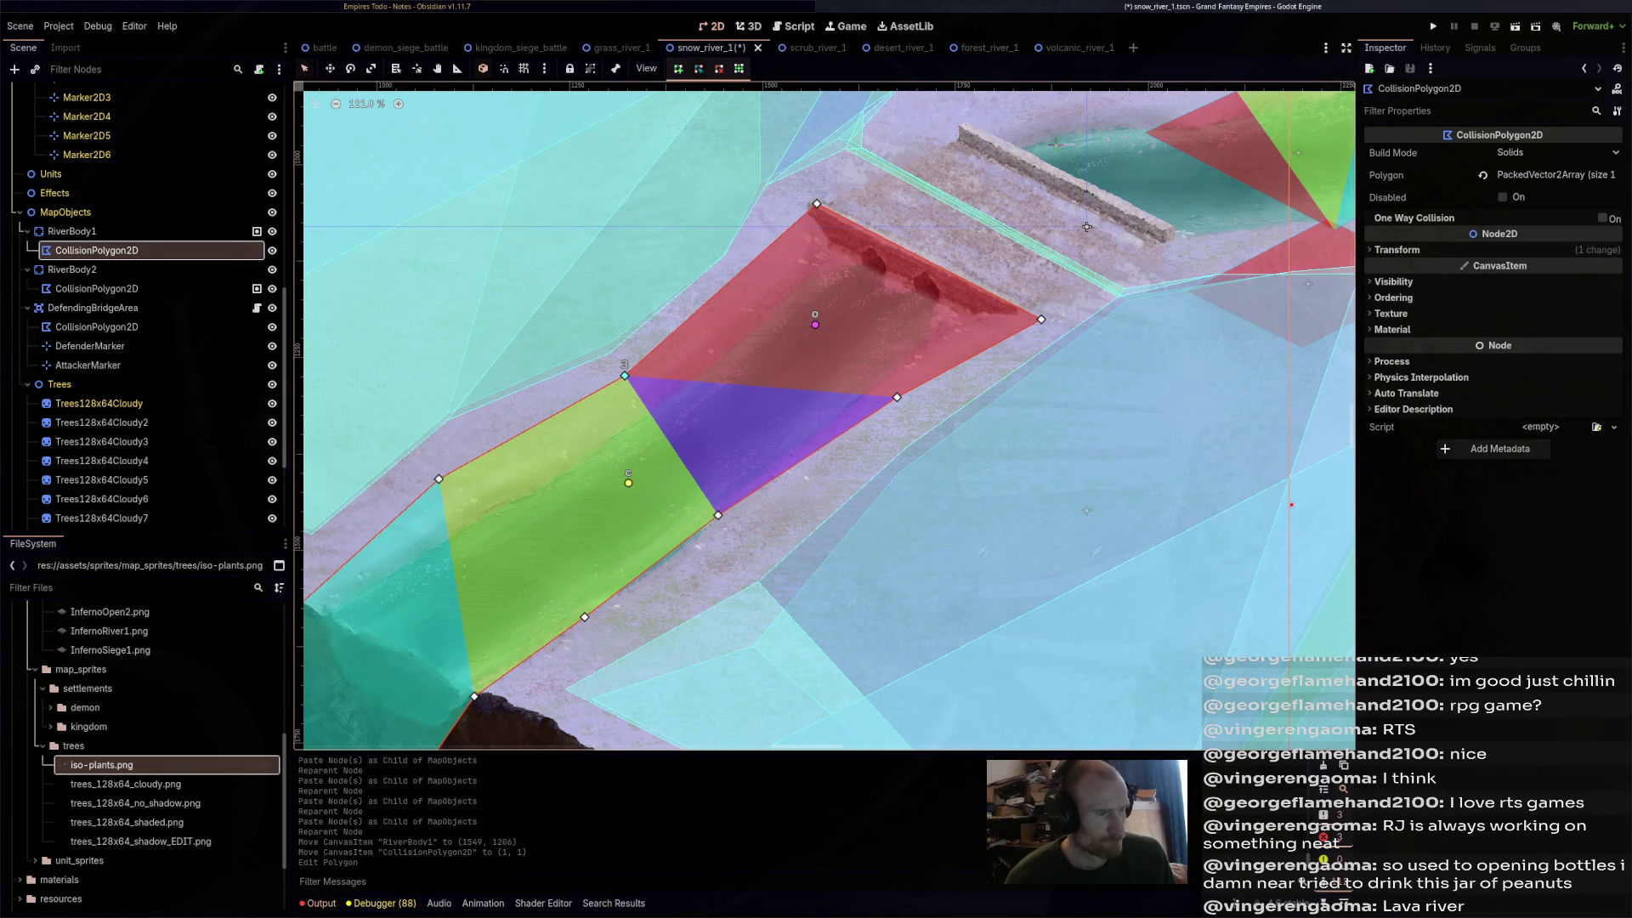
pyautogui.moveTo(625, 375); pyautogui.dragTo(889, 281)
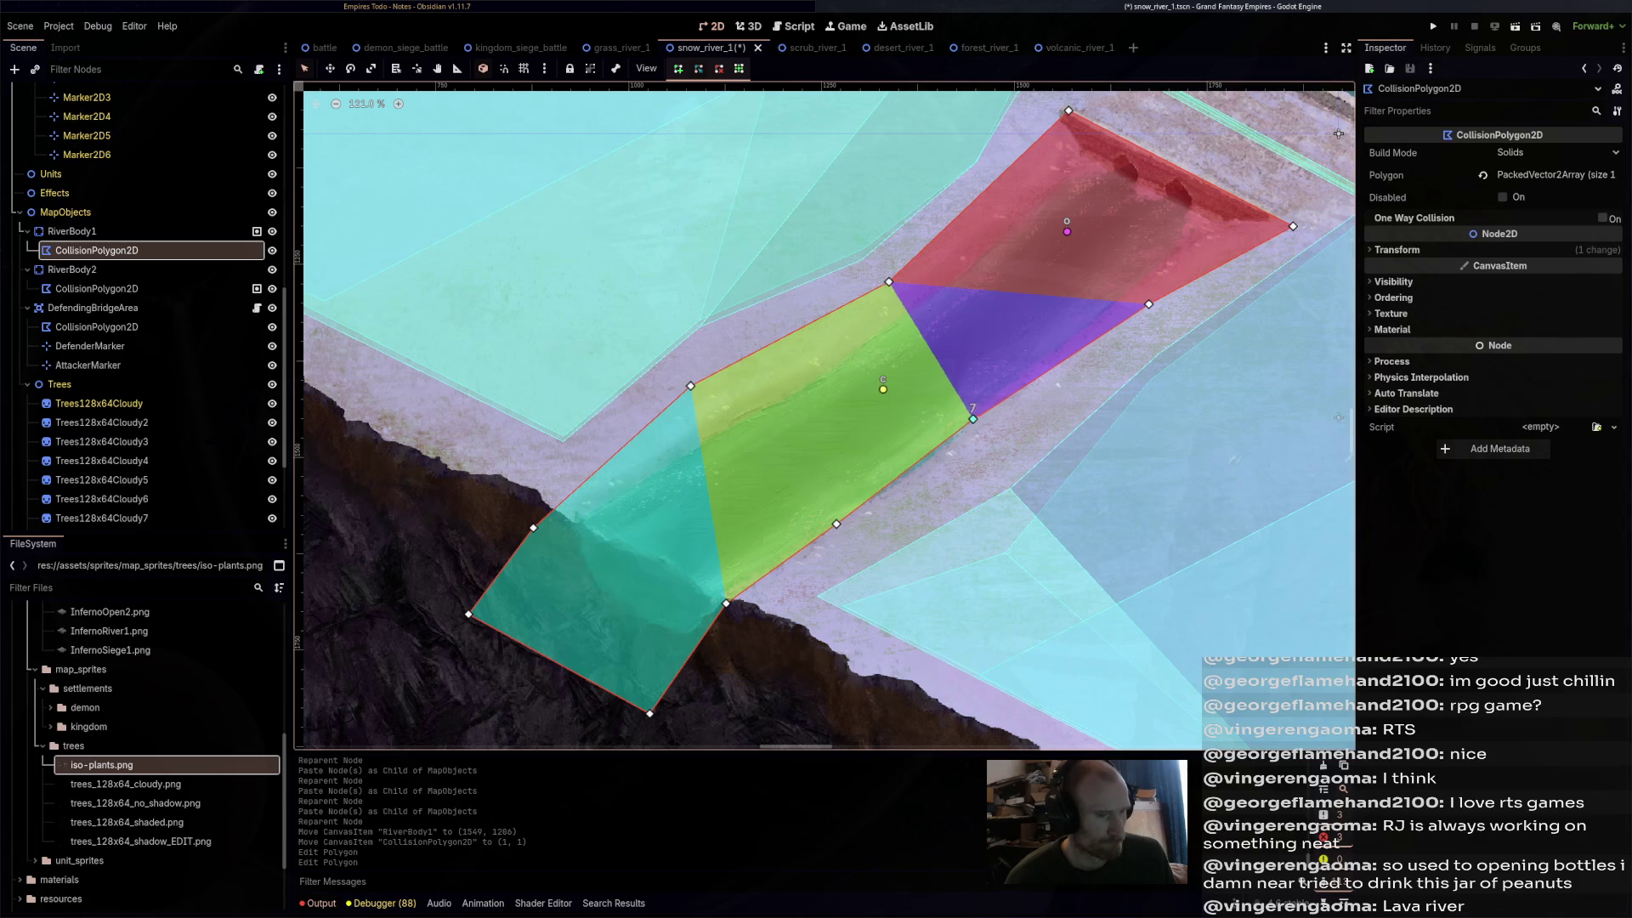
pyautogui.moveTo(973, 419); pyautogui.dragTo(992, 447)
pyautogui.moveTo(836, 525); pyautogui.dragTo(848, 543)
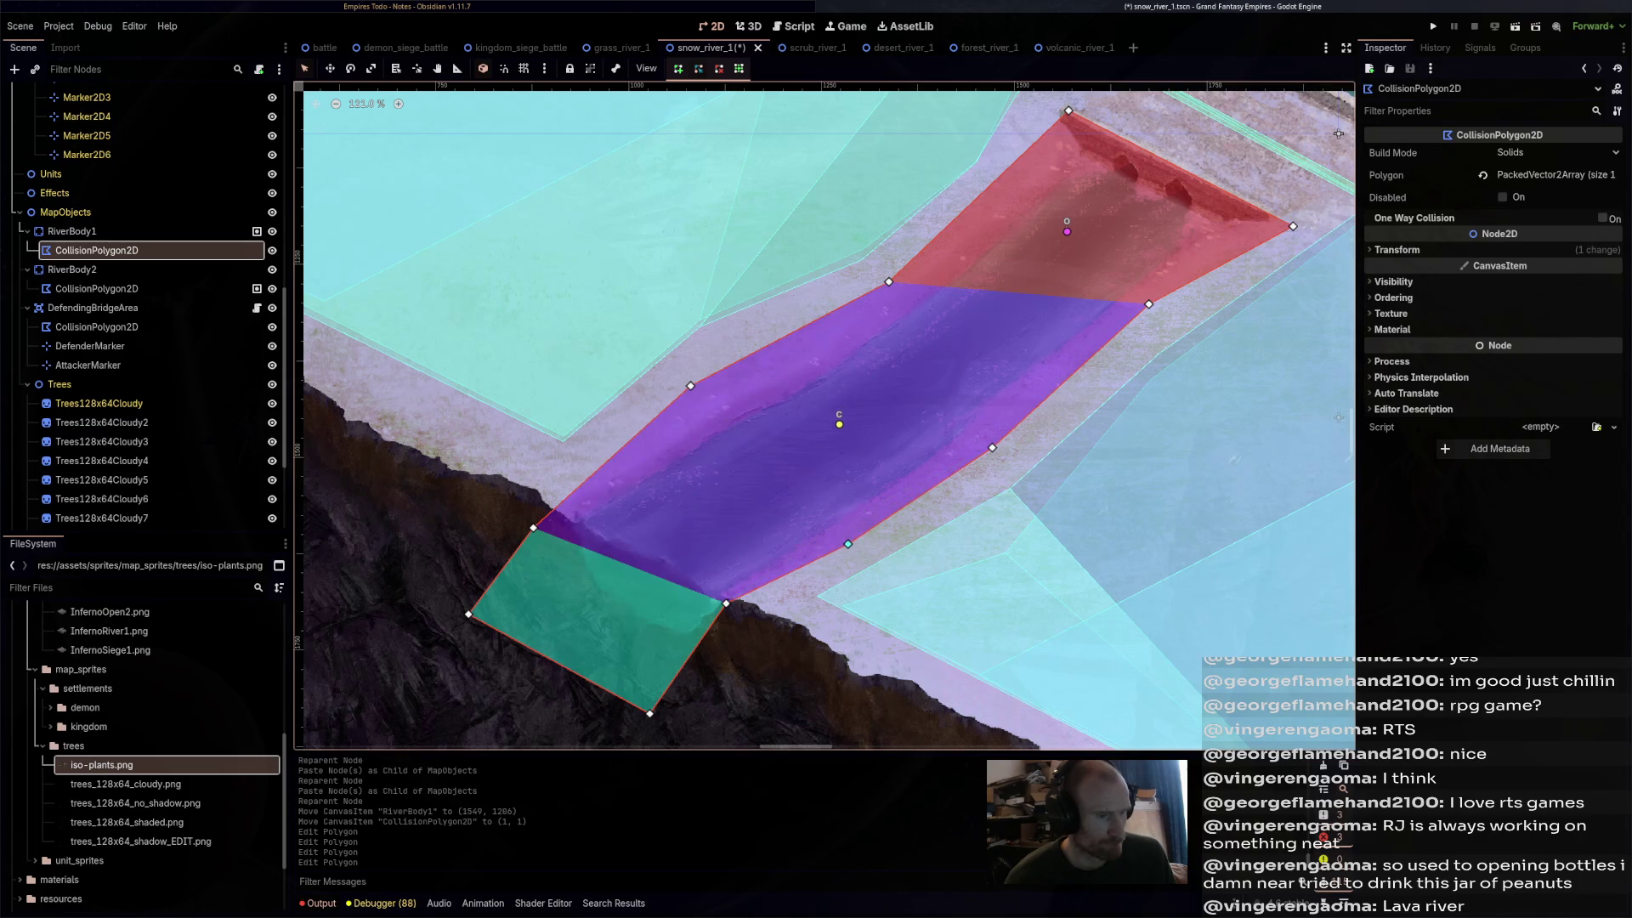
pyautogui.moveTo(726, 604); pyautogui.dragTo(762, 613)
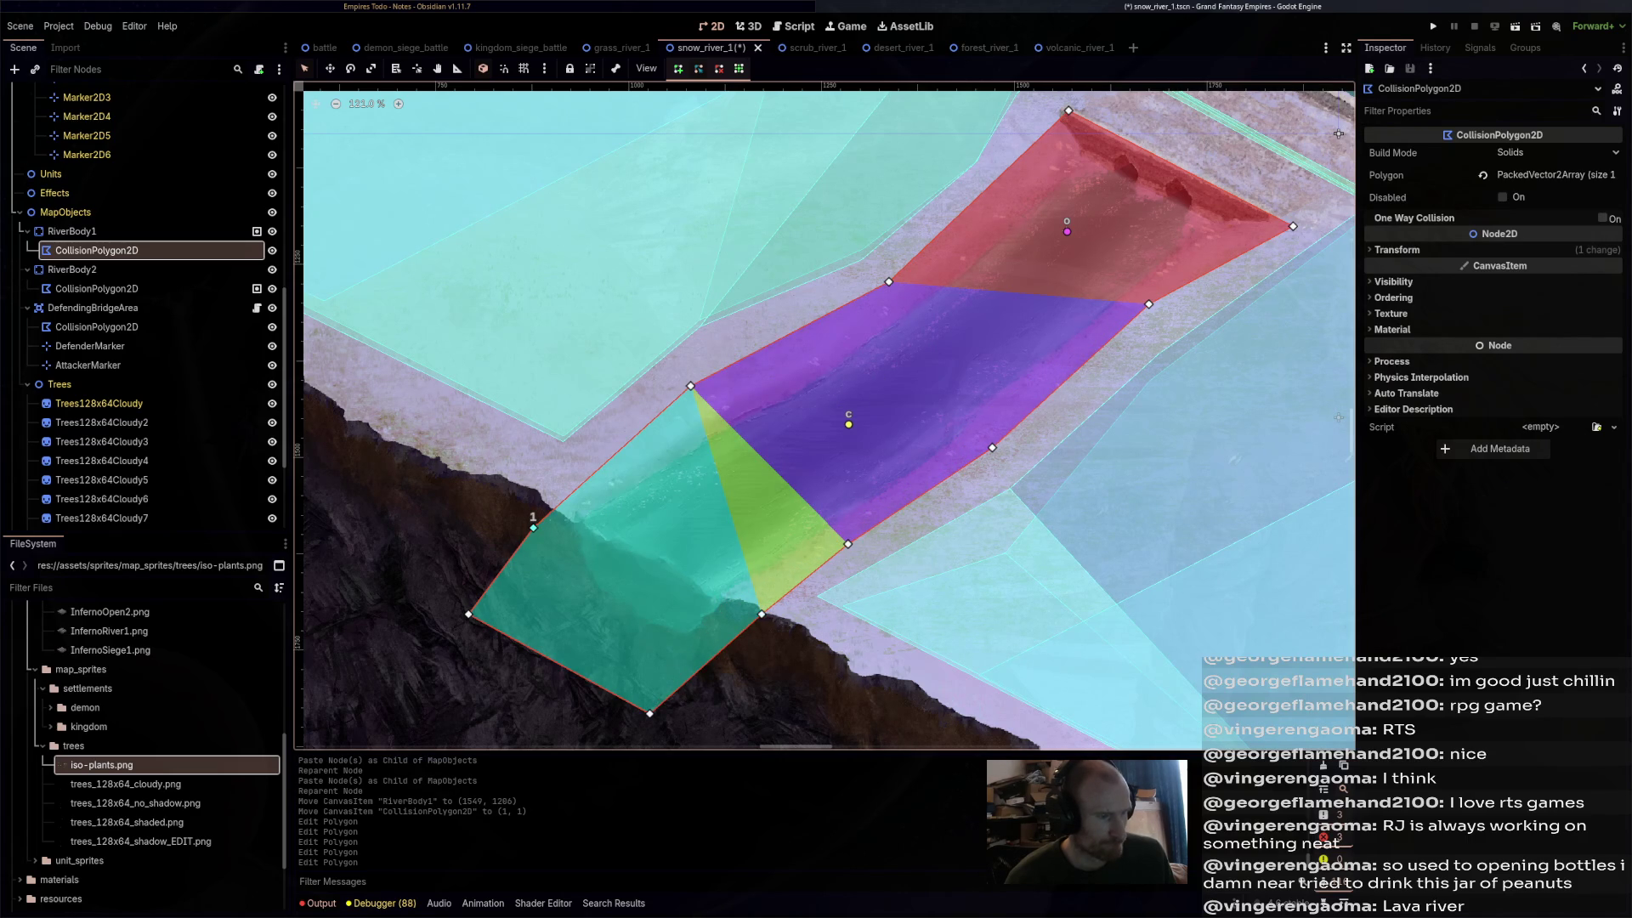
pyautogui.moveTo(533, 527); pyautogui.dragTo(518, 509)
pyautogui.scroll(-3, 713, 417)
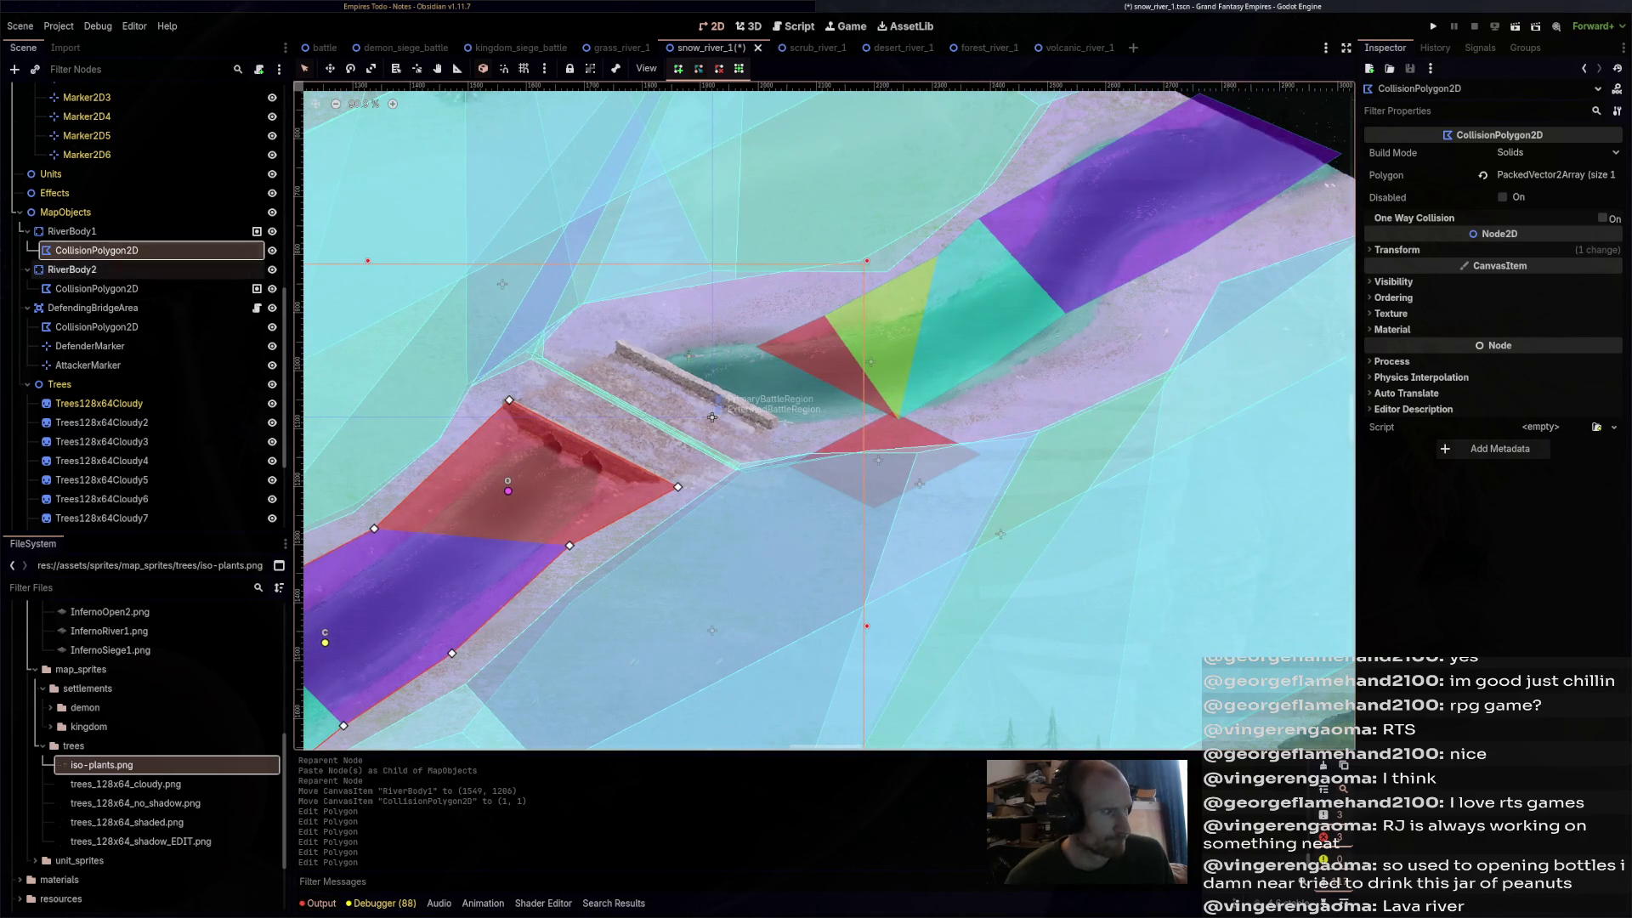
# - Move RiverBody2 left onto the river upstream of the bridge, at (2011, 993)
pyautogui.click(712, 417)
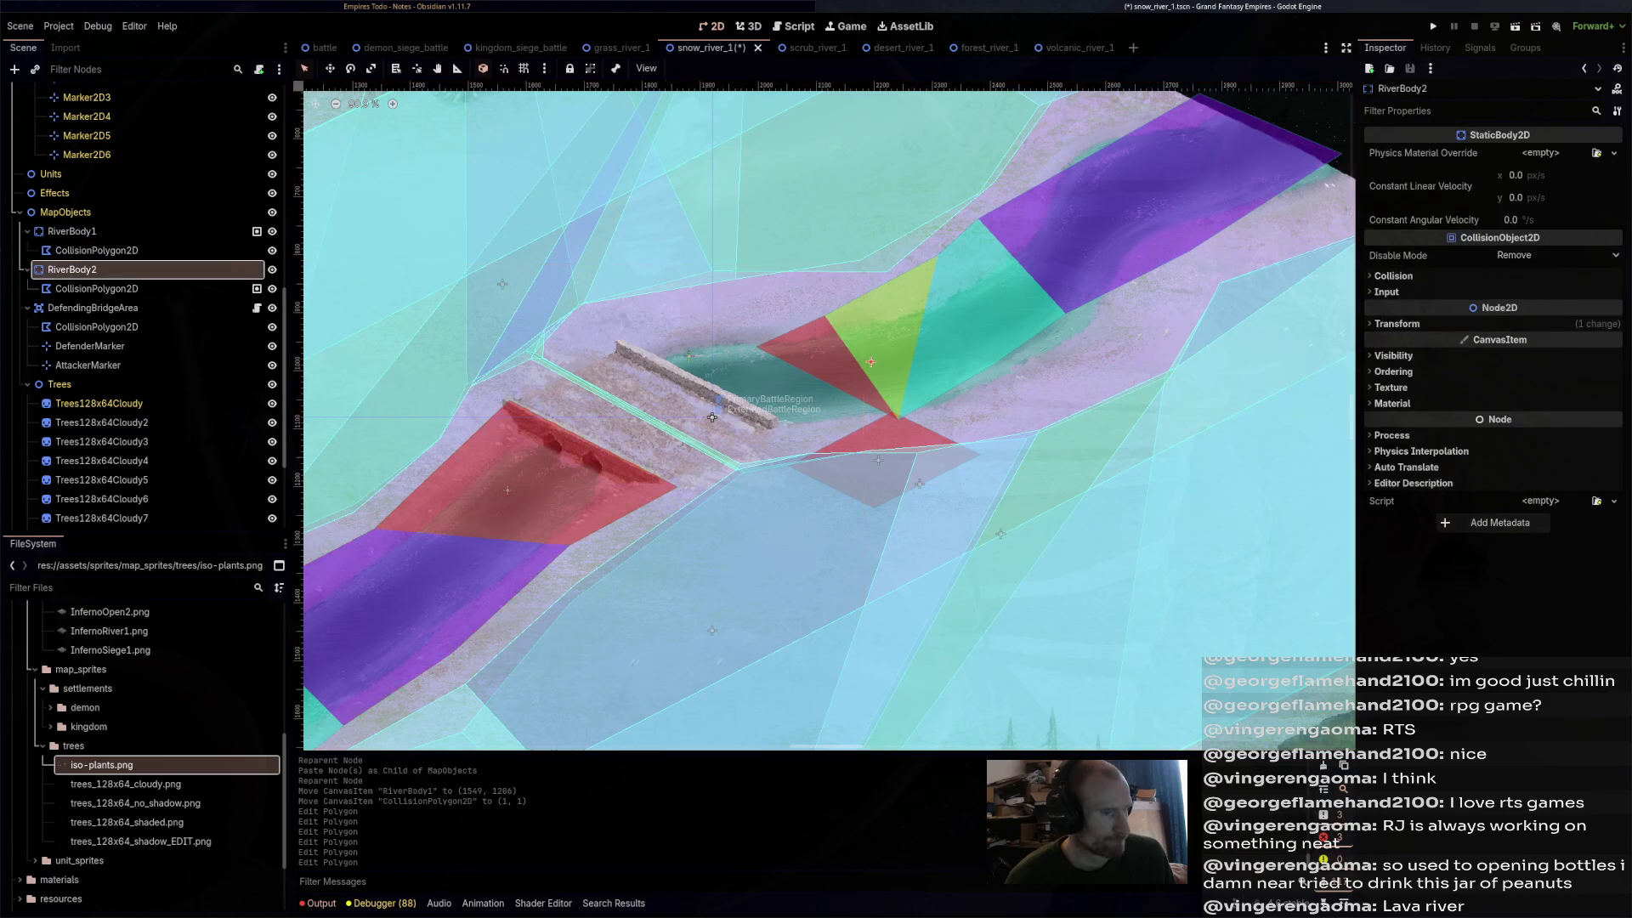
pyautogui.press('w')
pyautogui.moveTo(712, 417)
pyautogui.mouseDown()
pyautogui.moveTo(591, 423)
pyautogui.moveTo(616, 423)
pyautogui.mouseUp()
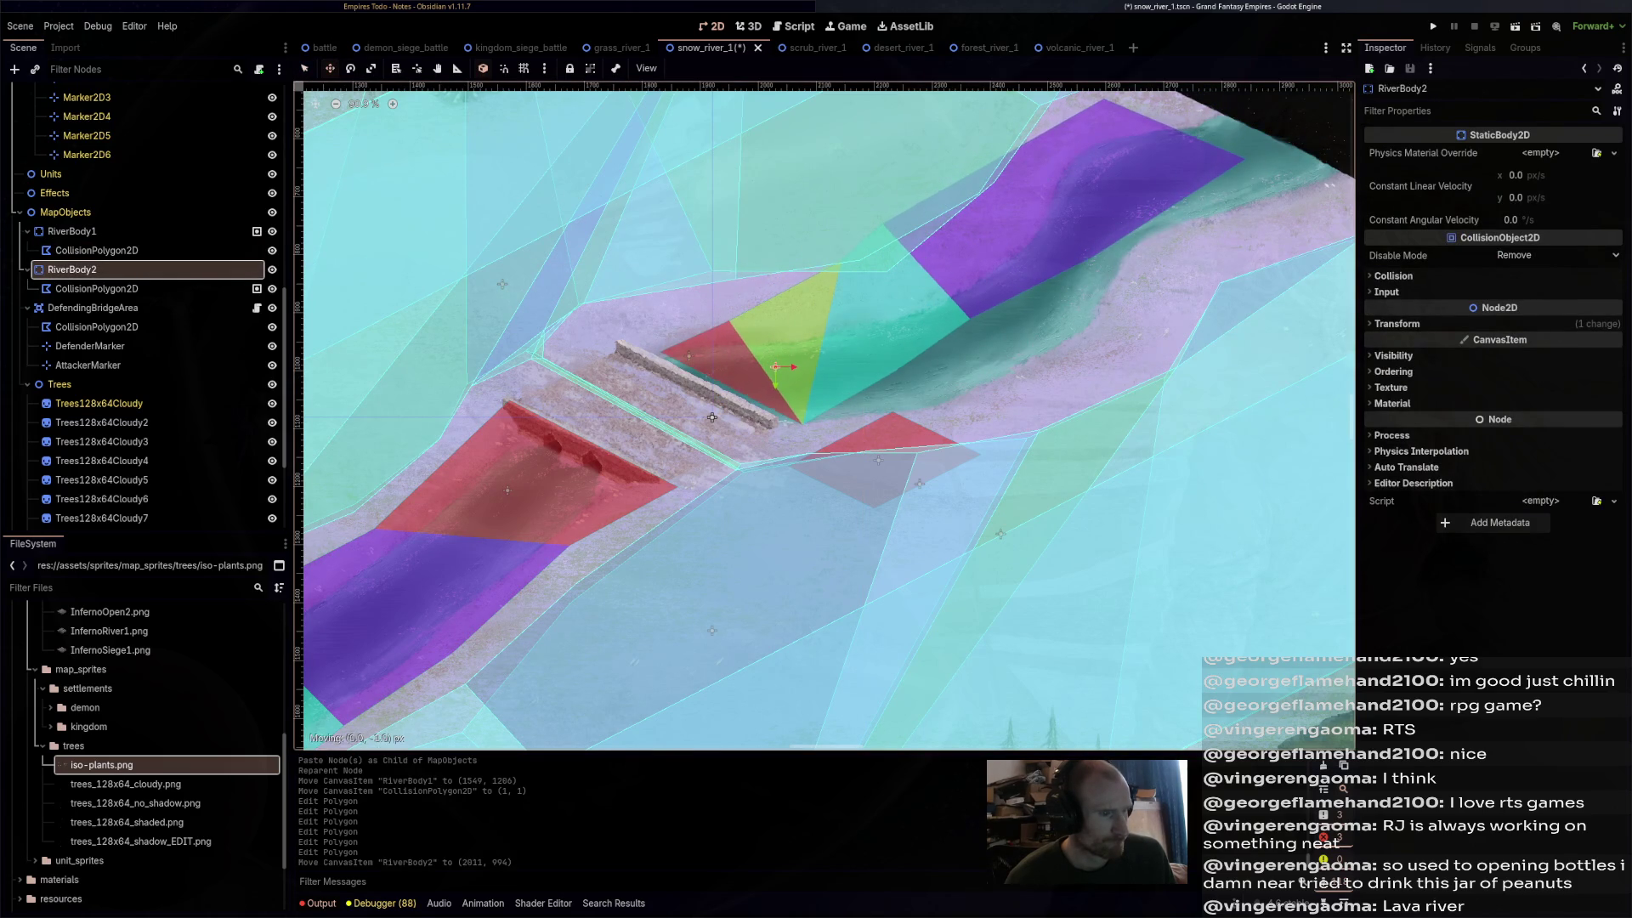
pyautogui.click(712, 417)
pyautogui.scroll(2, 712, 416)
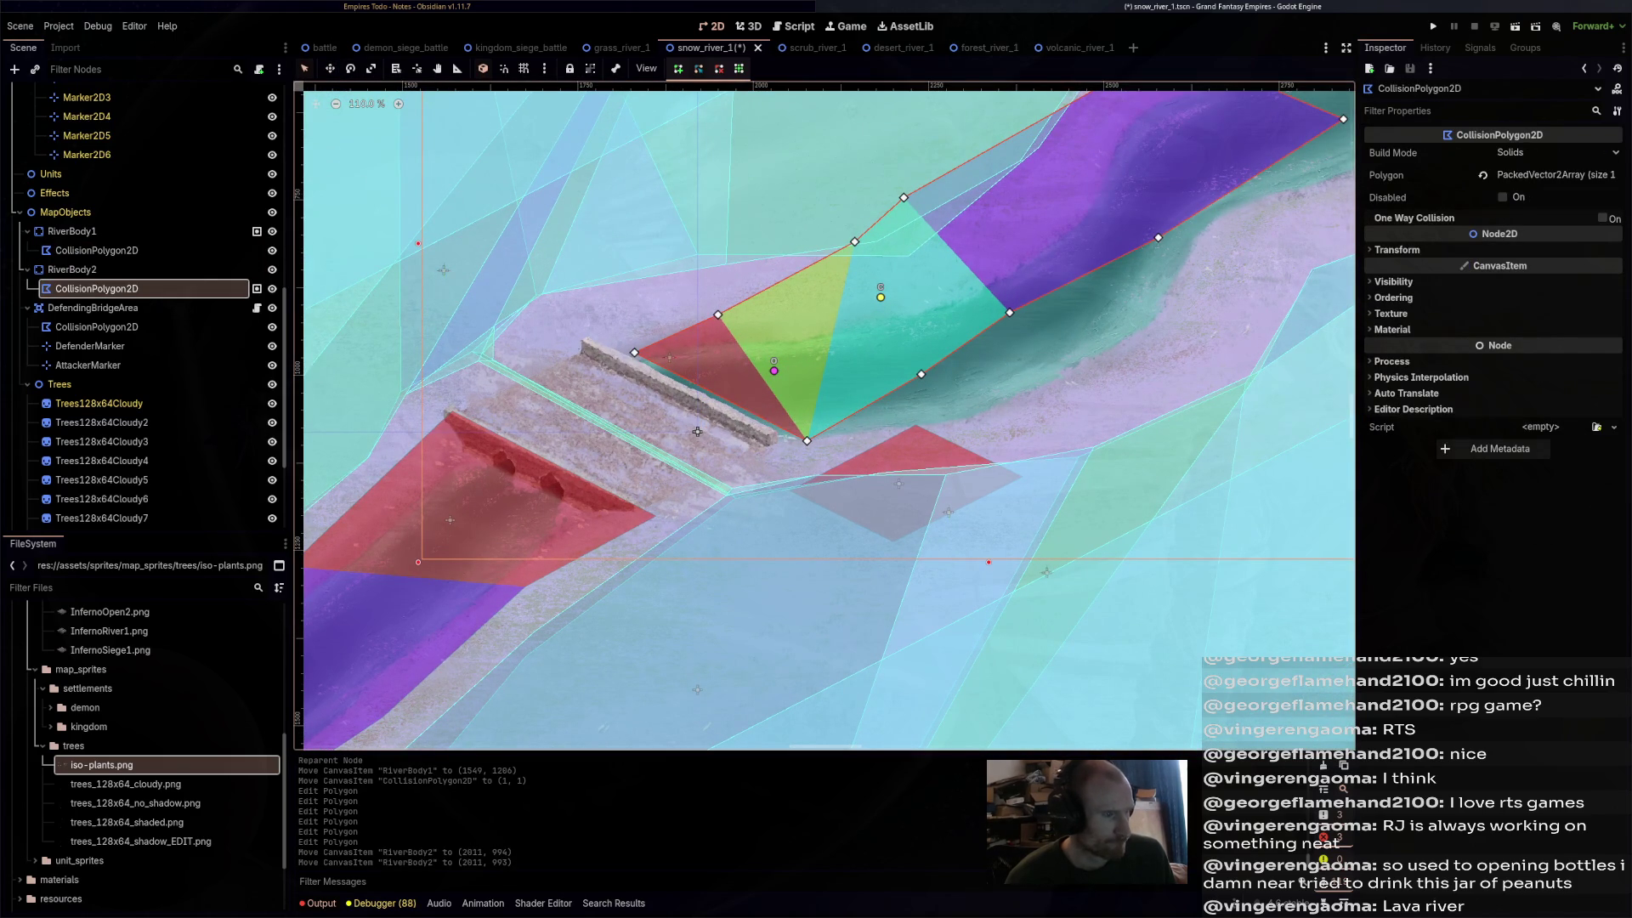
# - Drag and add RiverBody2's collision polygon corners to fit the upstream riverbanks
pyautogui.moveTo(634, 352); pyautogui.dragTo(593, 339)
pyautogui.moveTo(806, 440); pyautogui.dragTo(782, 434)
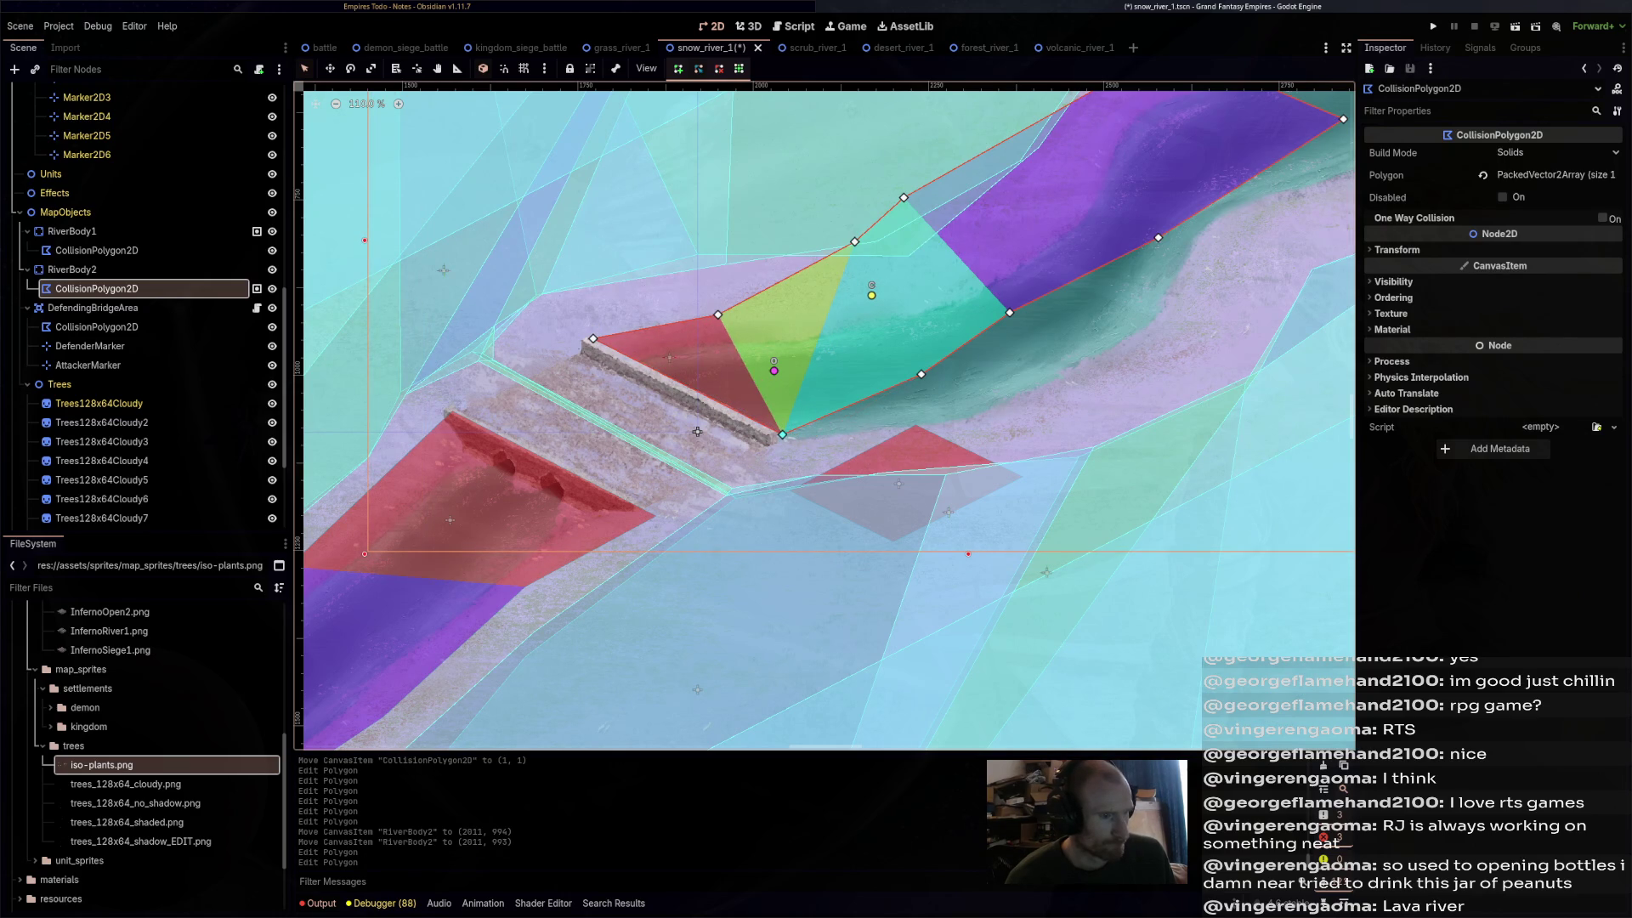
pyautogui.moveTo(921, 374); pyautogui.dragTo(924, 430)
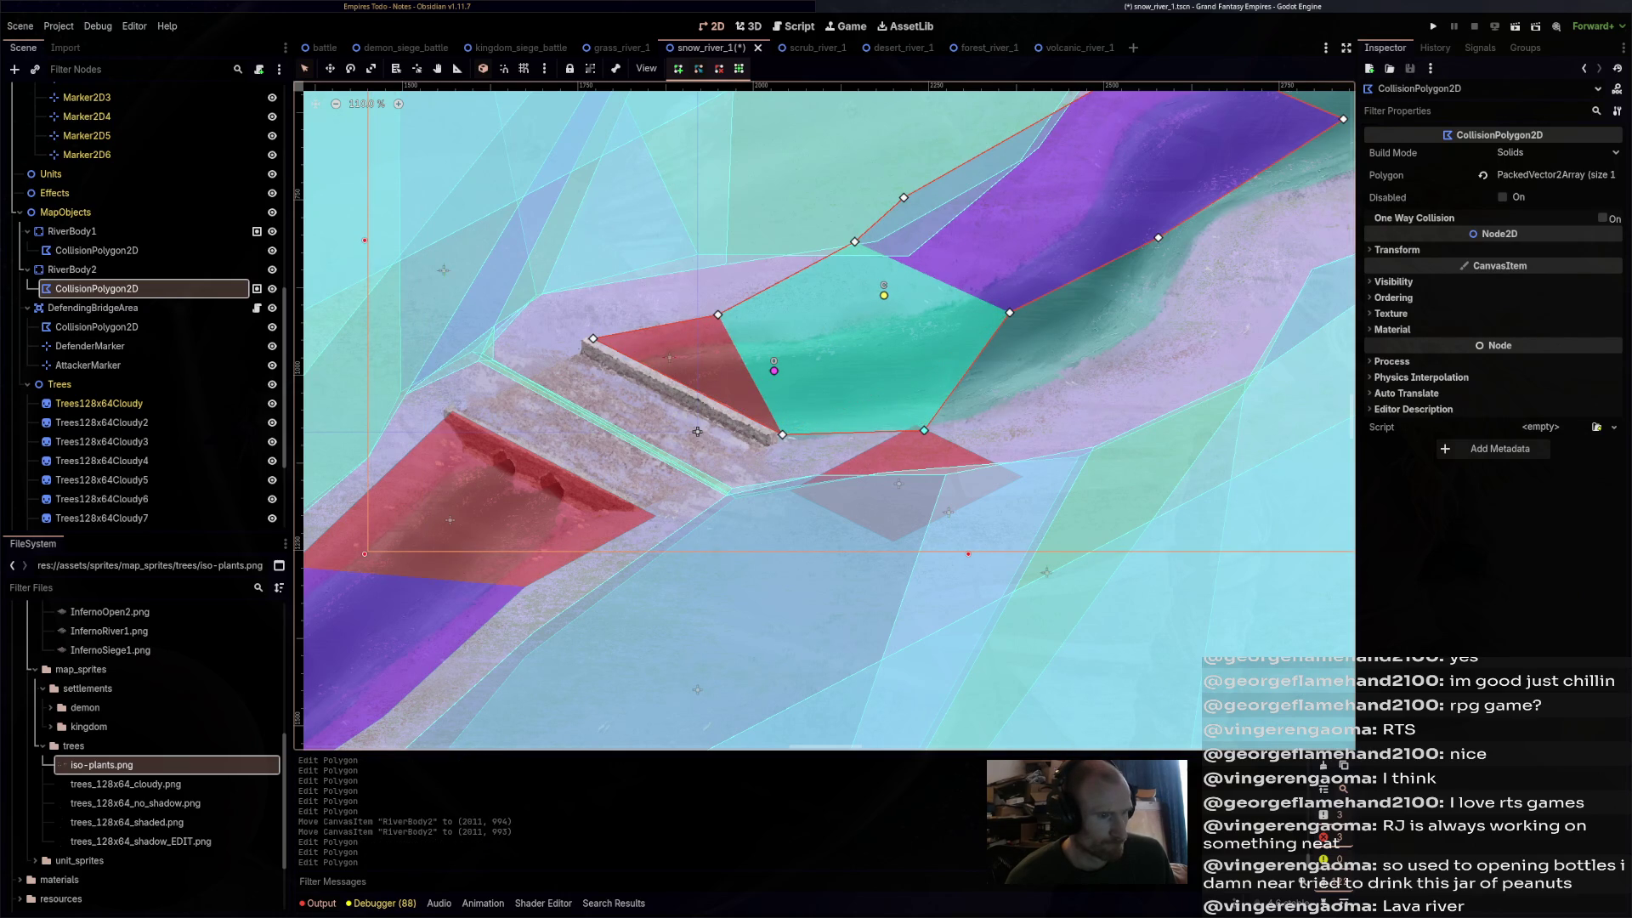
pyautogui.moveTo(1010, 313)
pyautogui.mouseDown()
pyautogui.moveTo(1100, 396)
pyautogui.moveTo(1083, 390)
pyautogui.mouseUp()
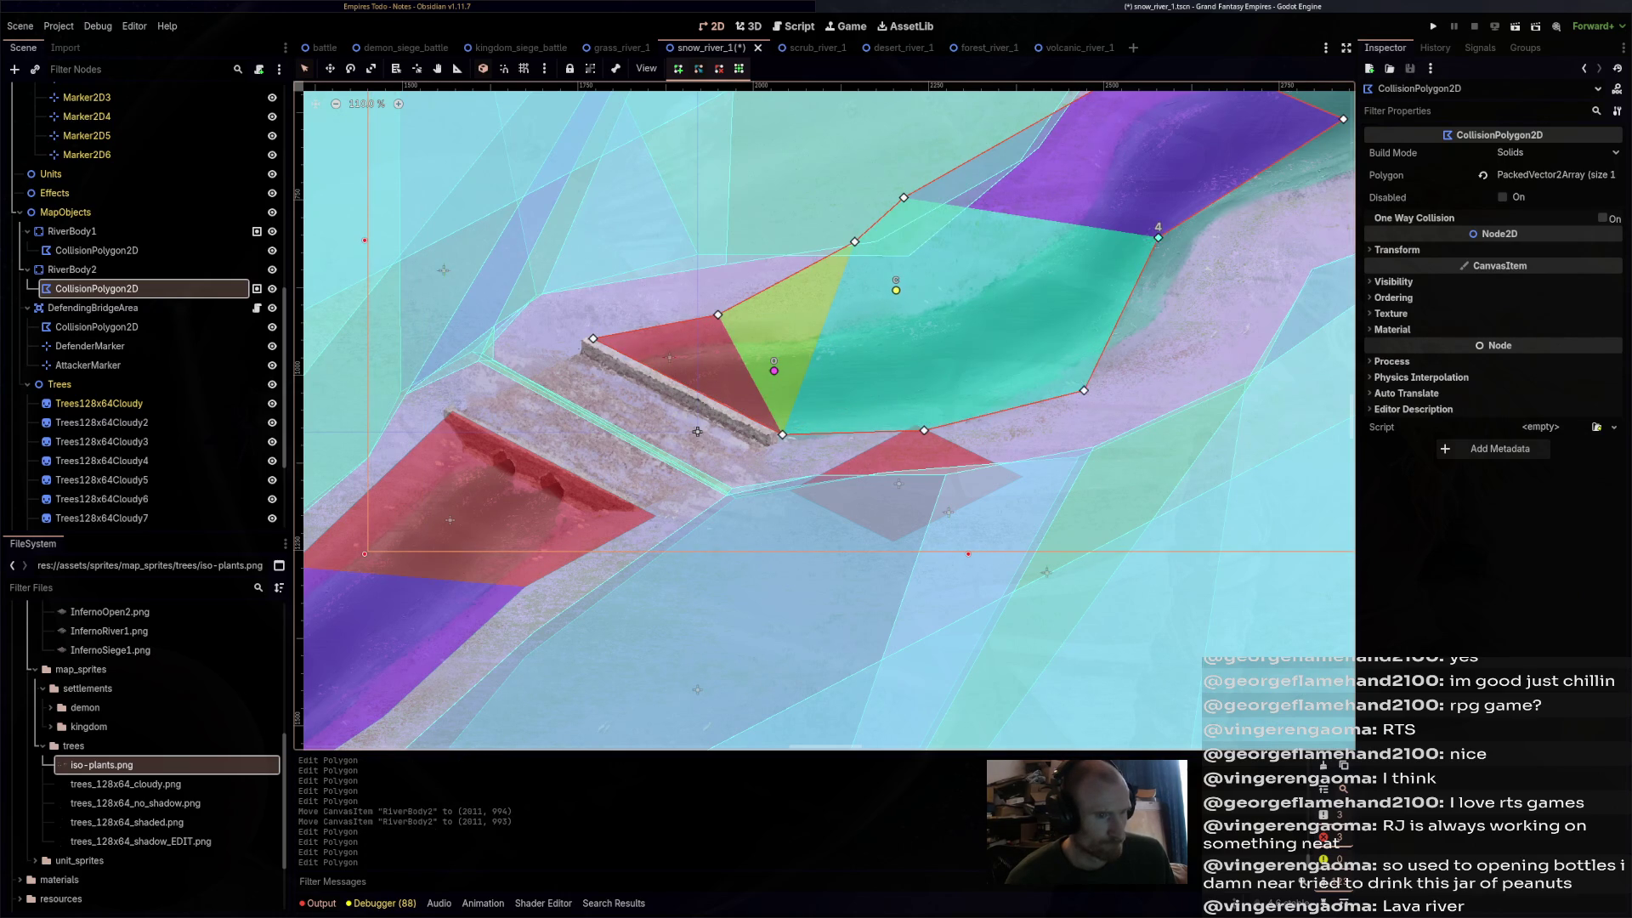
pyautogui.moveTo(1157, 237); pyautogui.dragTo(1214, 261)
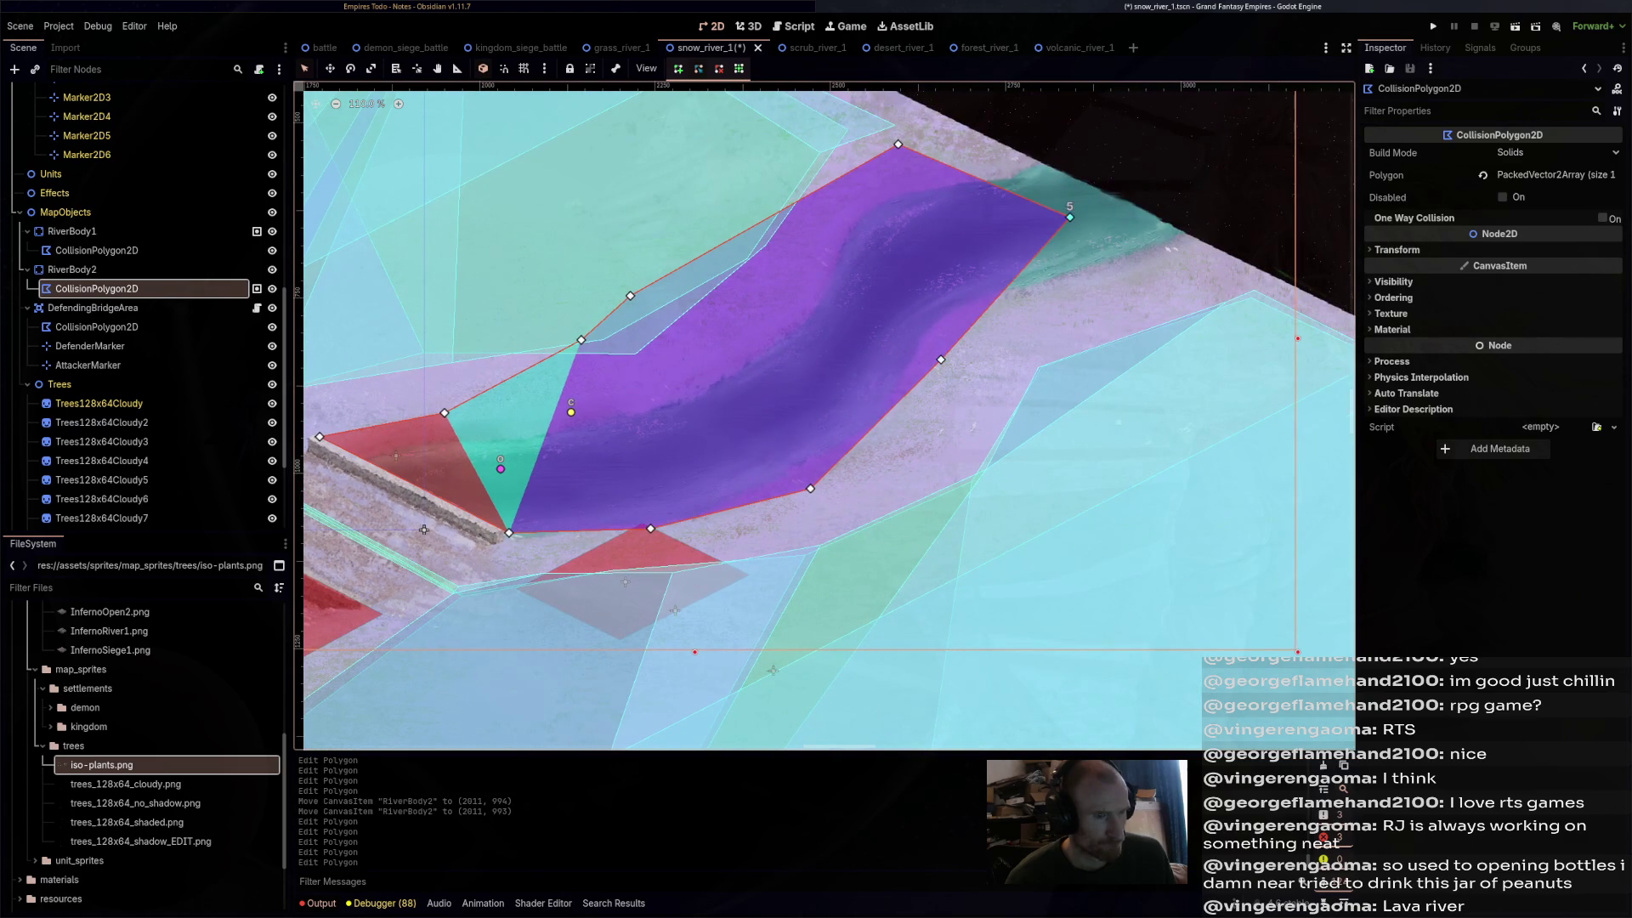
pyautogui.moveTo(1069, 217); pyautogui.dragTo(1231, 231)
pyautogui.moveTo(899, 144); pyautogui.dragTo(1049, 136)
pyautogui.moveTo(849, 213); pyautogui.dragTo(866, 189)
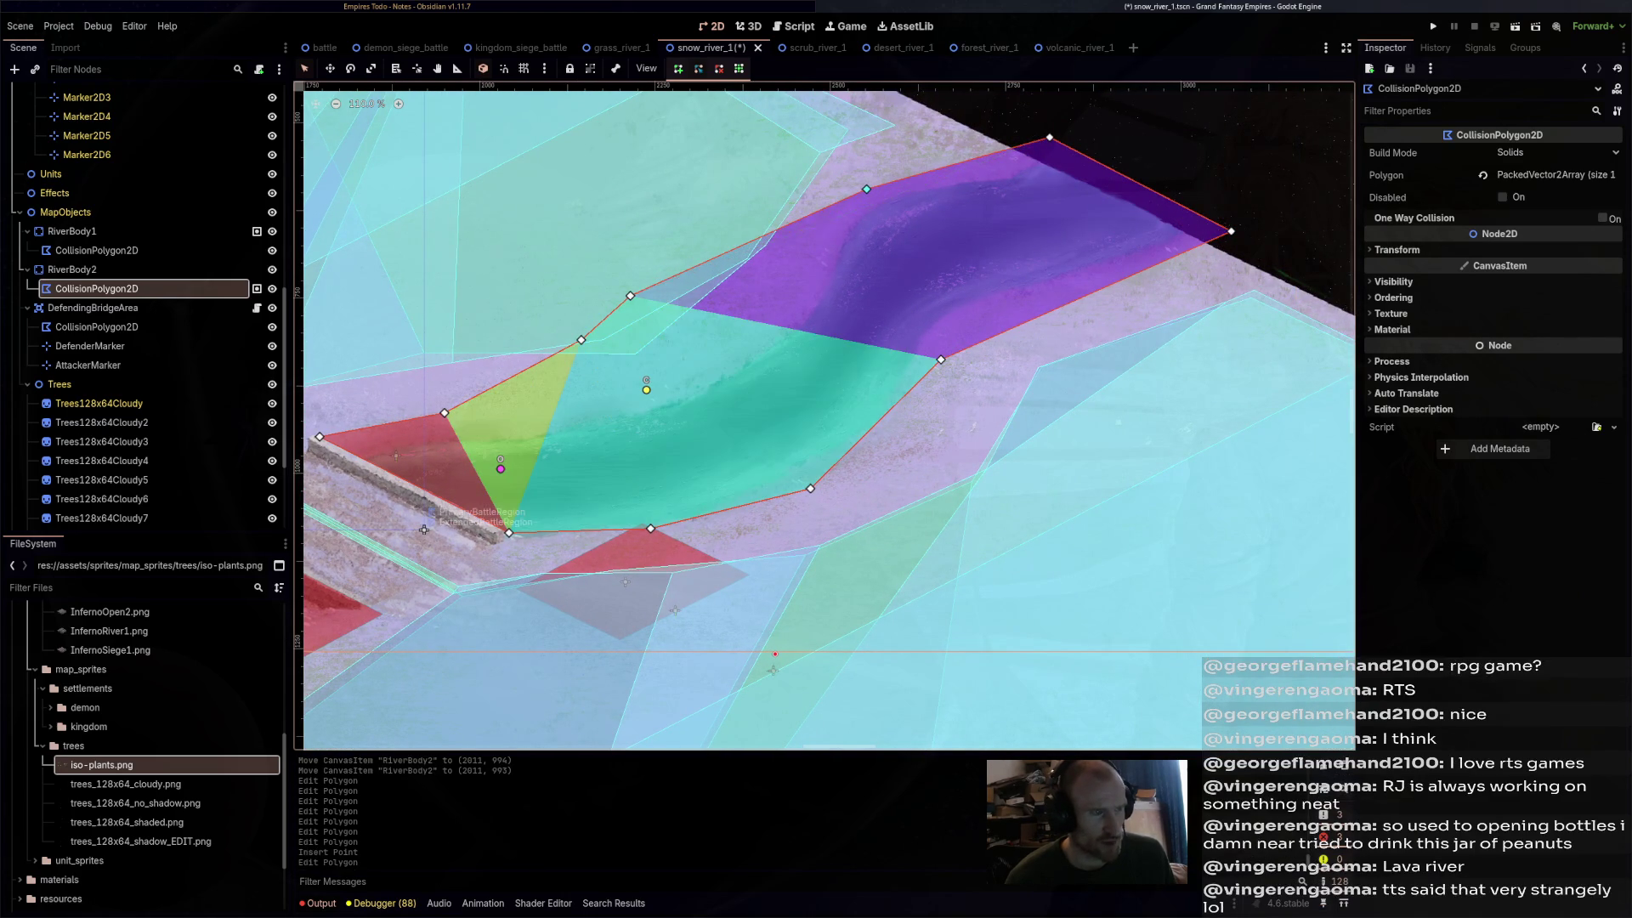
pyautogui.moveTo(630, 296); pyautogui.dragTo(777, 321)
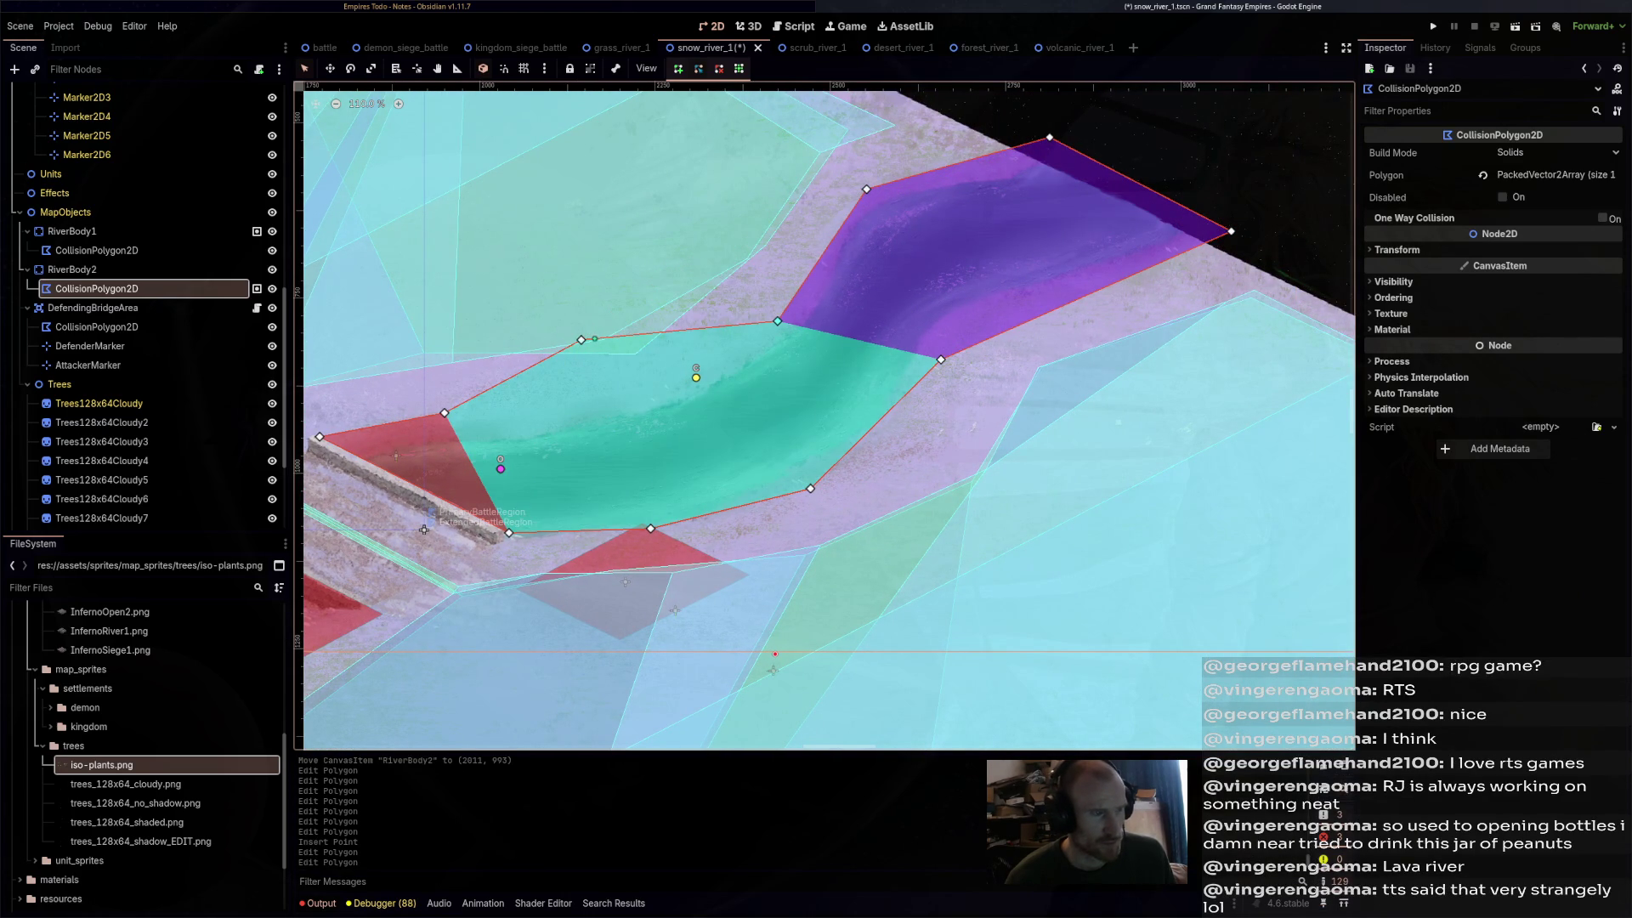
pyautogui.moveTo(581, 340)
pyautogui.mouseDown()
pyautogui.moveTo(602, 376)
pyautogui.moveTo(1000, 275)
pyautogui.moveTo(1003, 295)
pyautogui.mouseUp()
# - Add a corner on the polygon's upper edge, adjust a red-zone corner near the bridge, and save
pyautogui.scroll(-3, 821, 428)
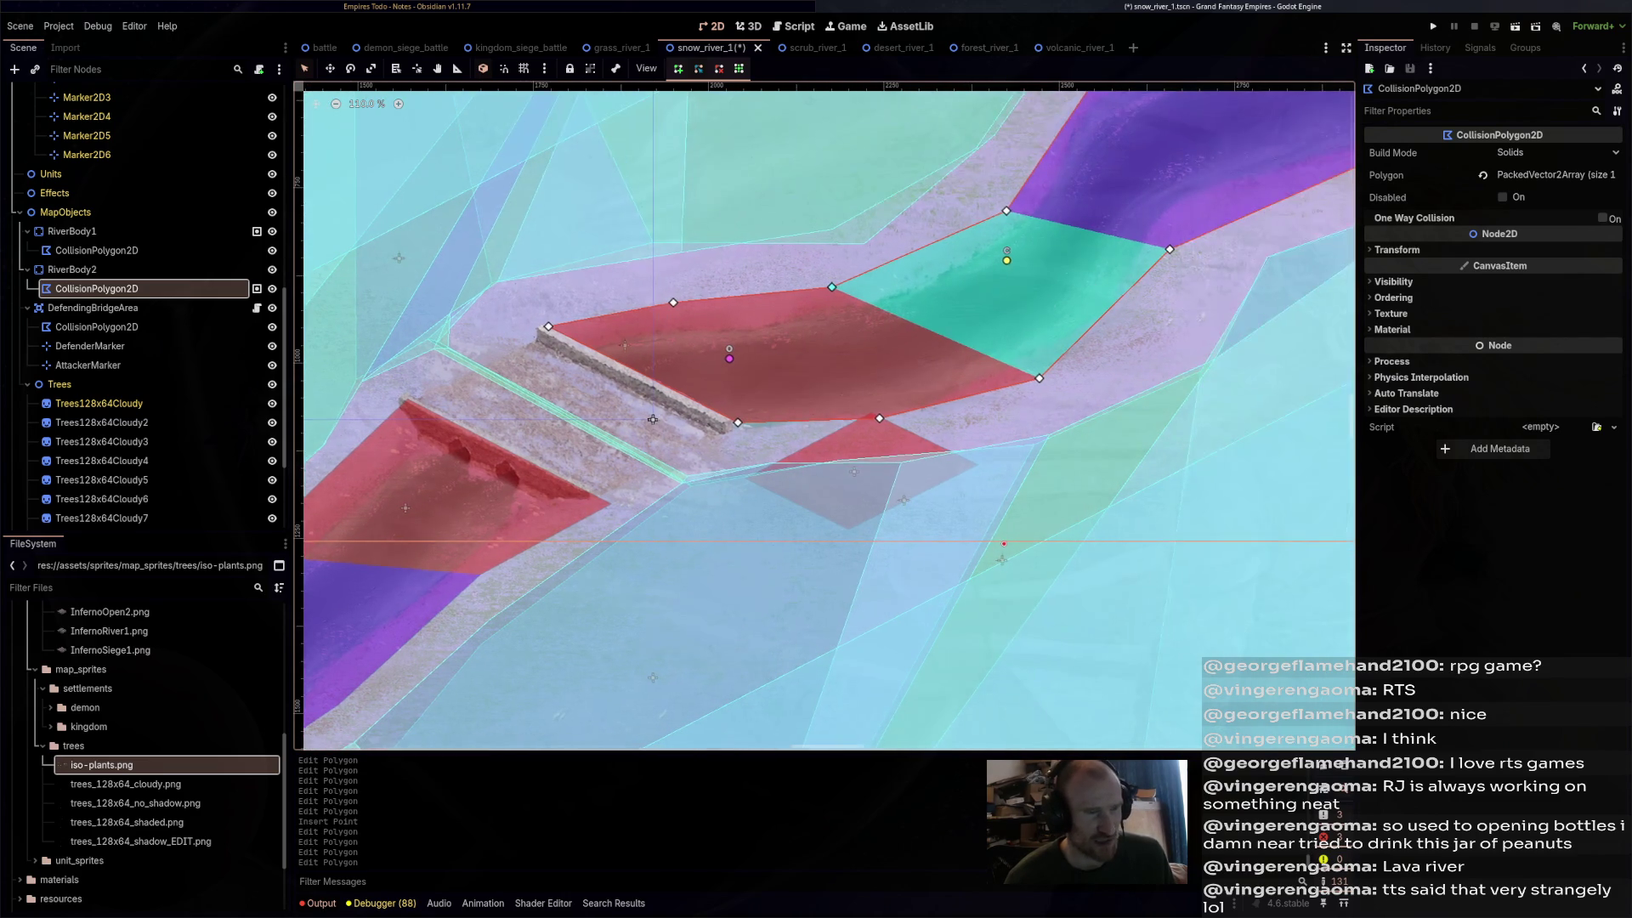
pyautogui.scroll(-1, 893, 298)
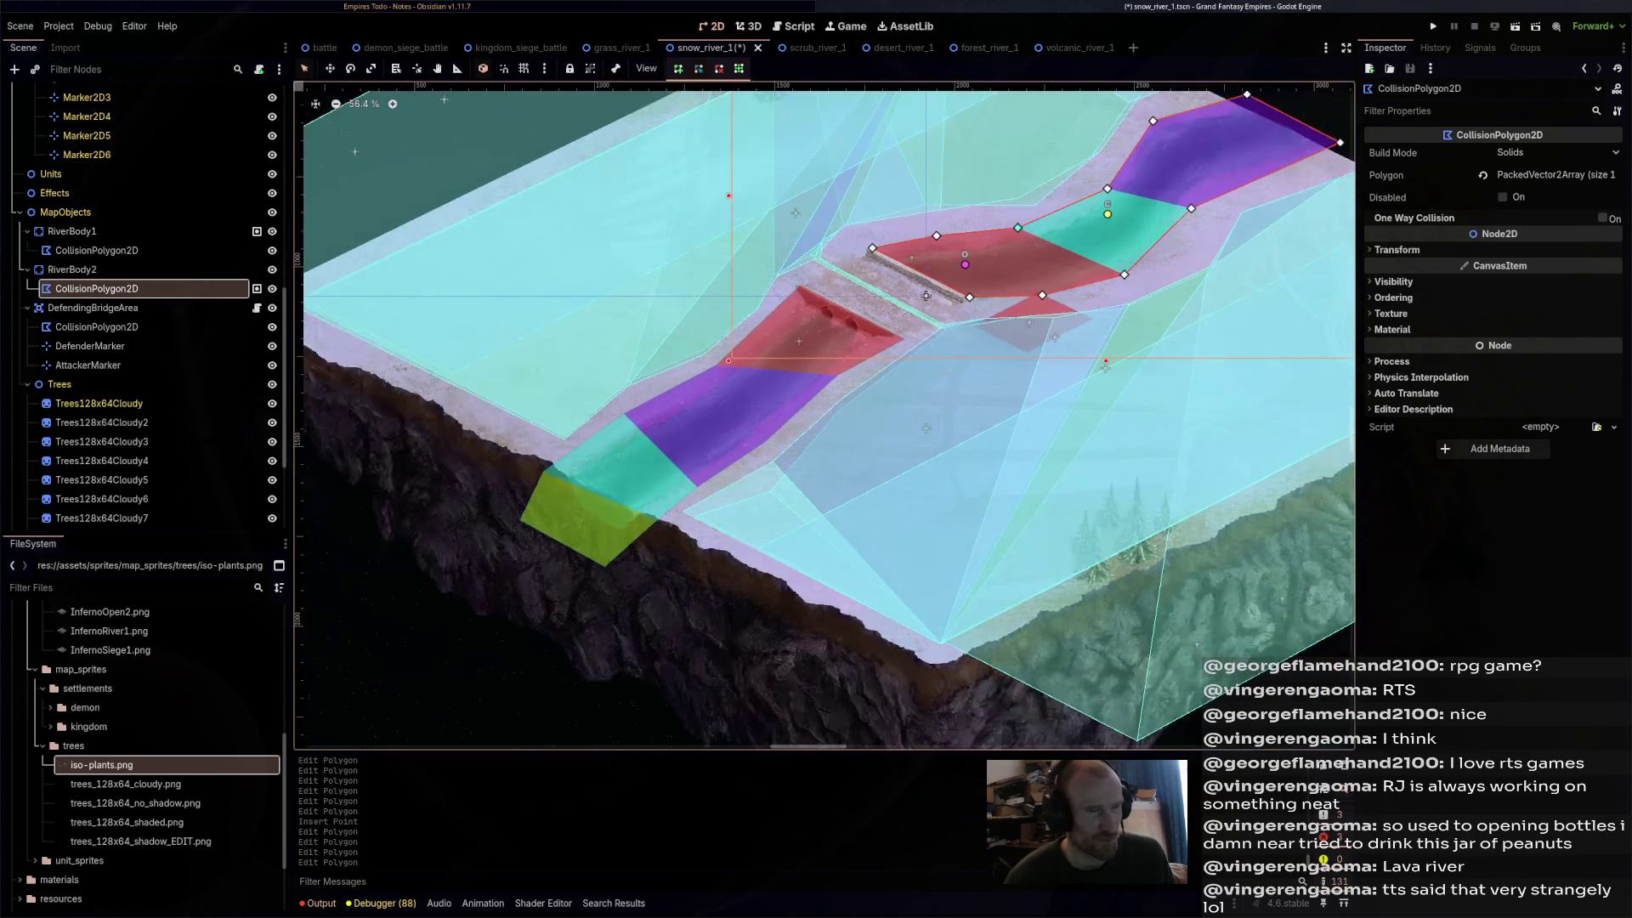
pyautogui.moveTo(1150, 250); pyautogui.dragTo(1159, 245)
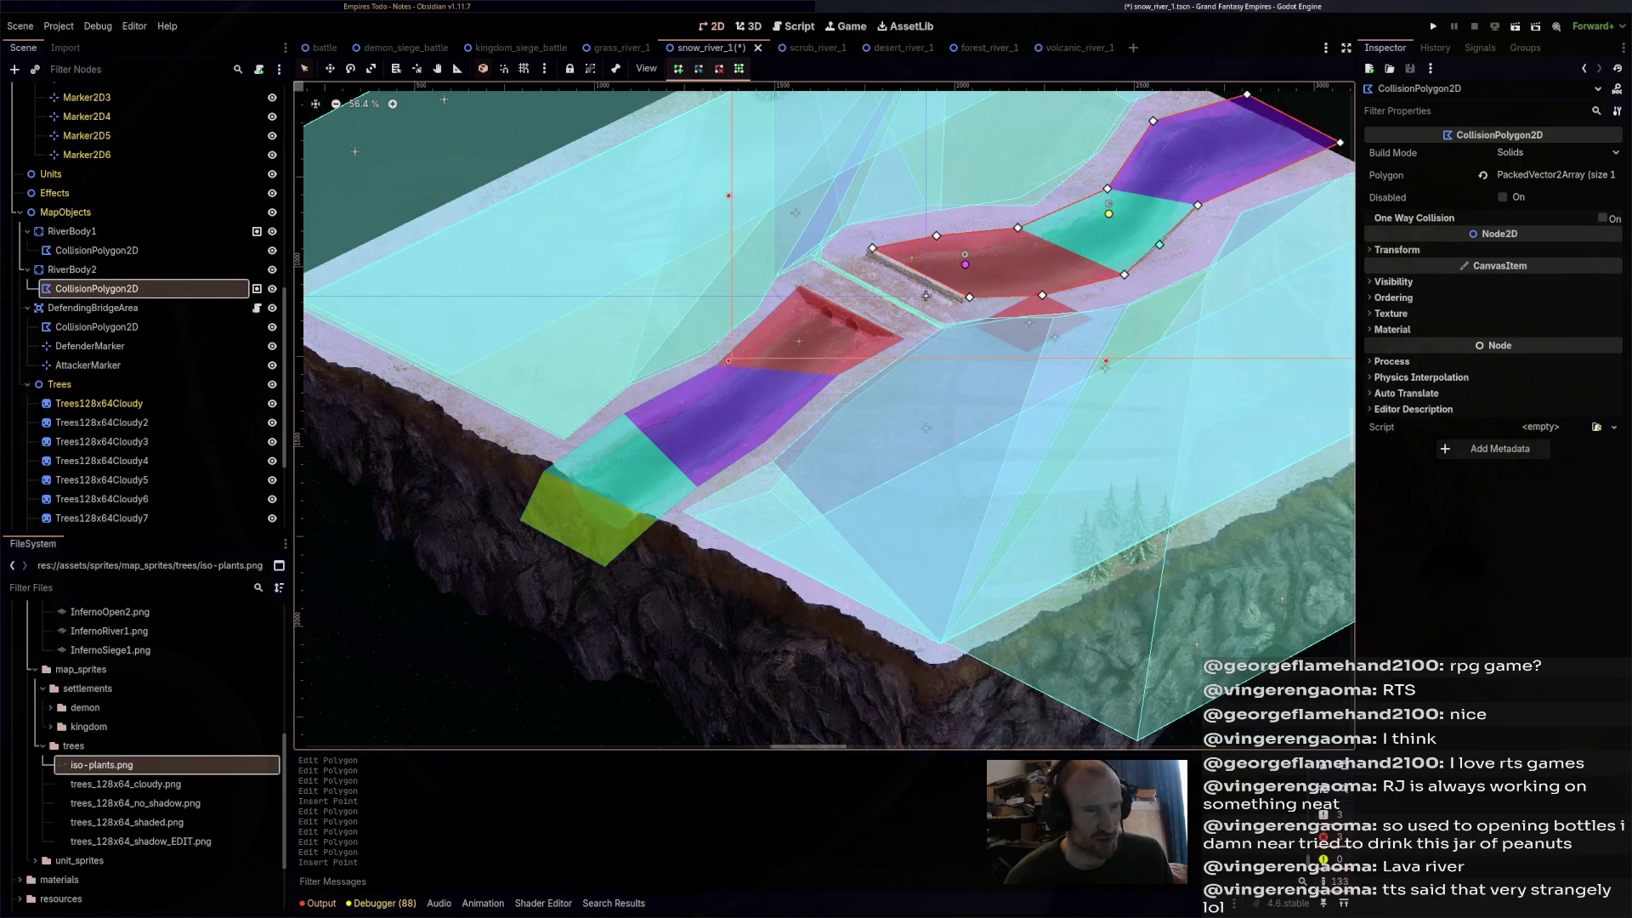
pyautogui.scroll(4, 926, 296)
pyautogui.hotkey('ctrl', 's')
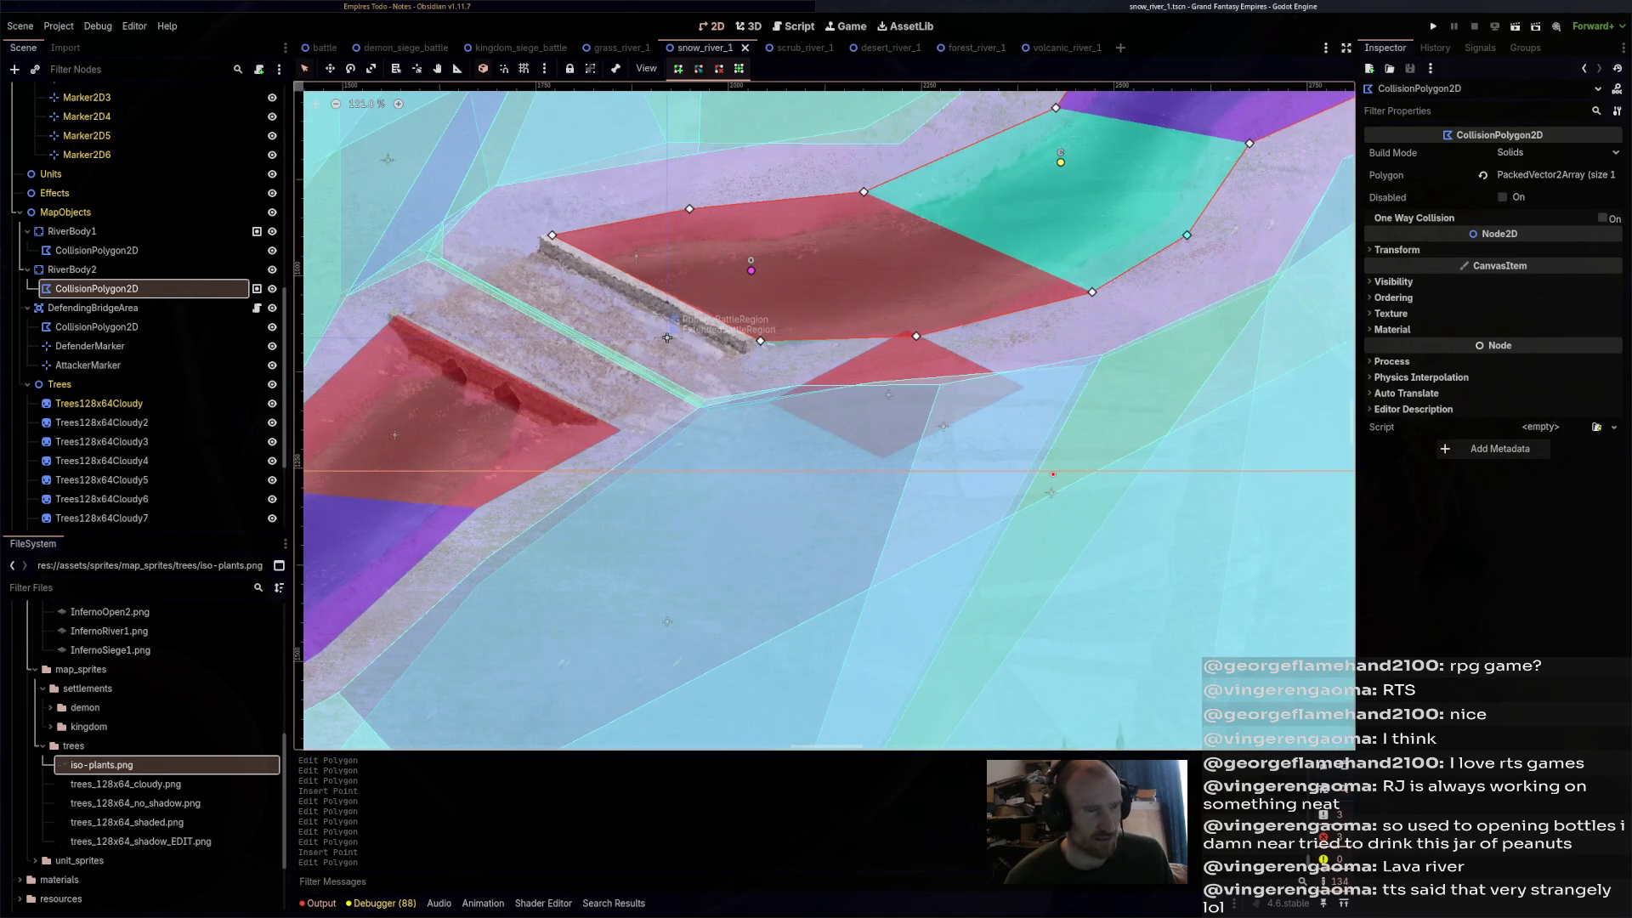
pyautogui.moveTo(919, 317); pyautogui.dragTo(939, 329)
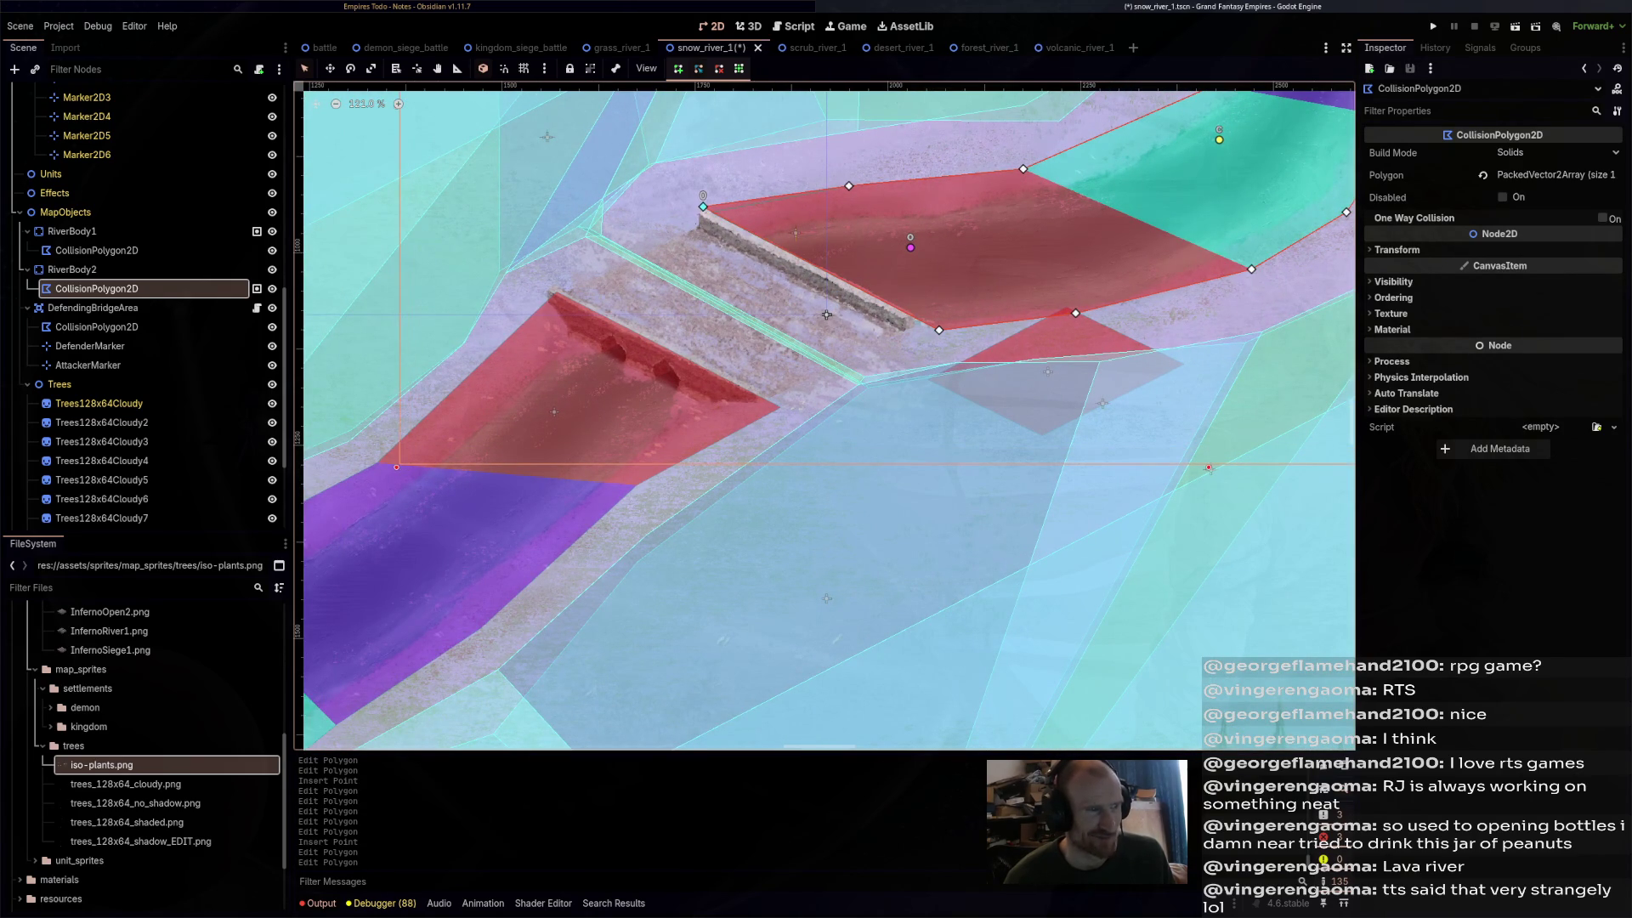
pyautogui.hotkey('ctrl', 's')
# - Move DefendingBridgeArea down-left onto the snow river bridge, at (1769, 1172)
pyautogui.click(96, 326)
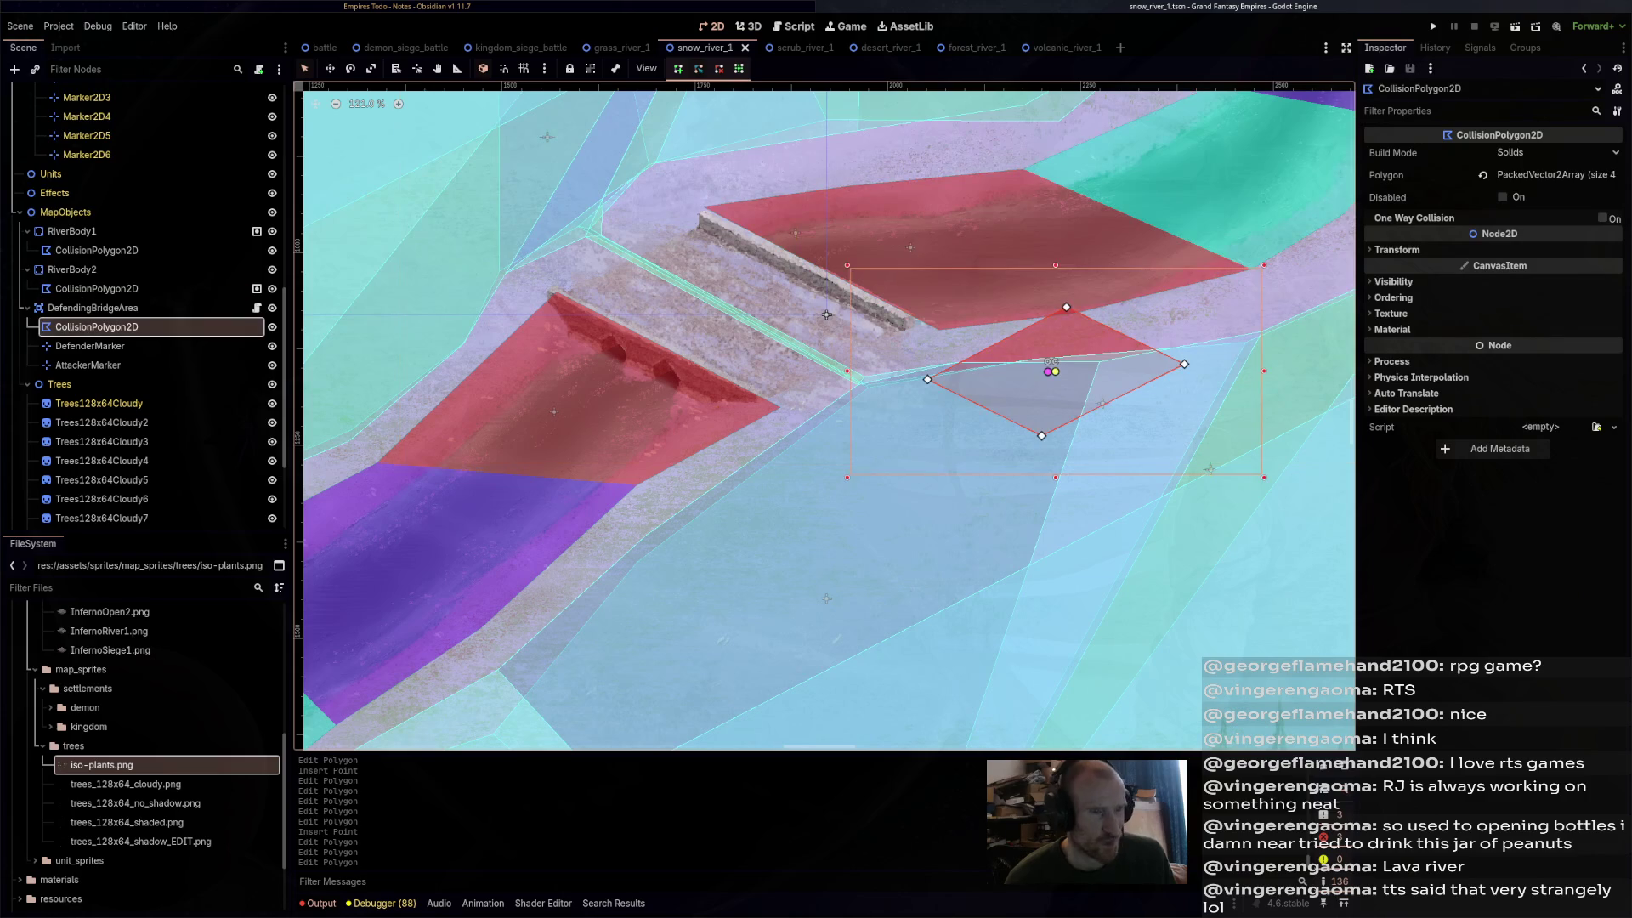
pyautogui.click(136, 307)
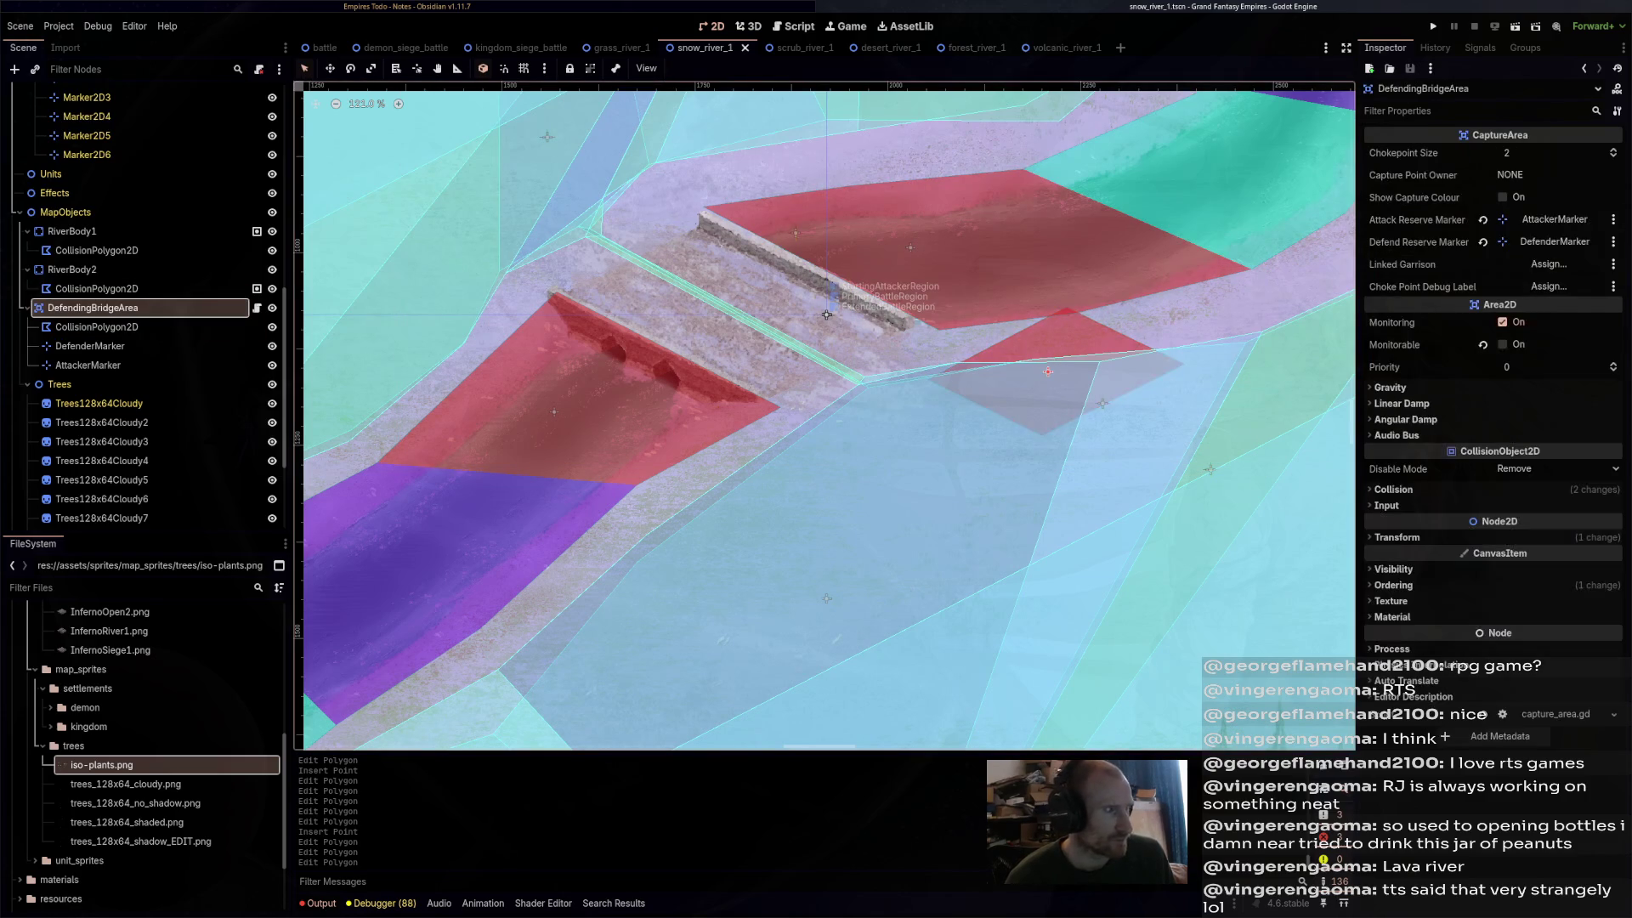
pyautogui.moveTo(1048, 372)
pyautogui.mouseDown()
pyautogui.moveTo(894, 399)
pyautogui.moveTo(878, 384)
pyautogui.mouseUp()
pyautogui.scroll(-5, 609, 283)
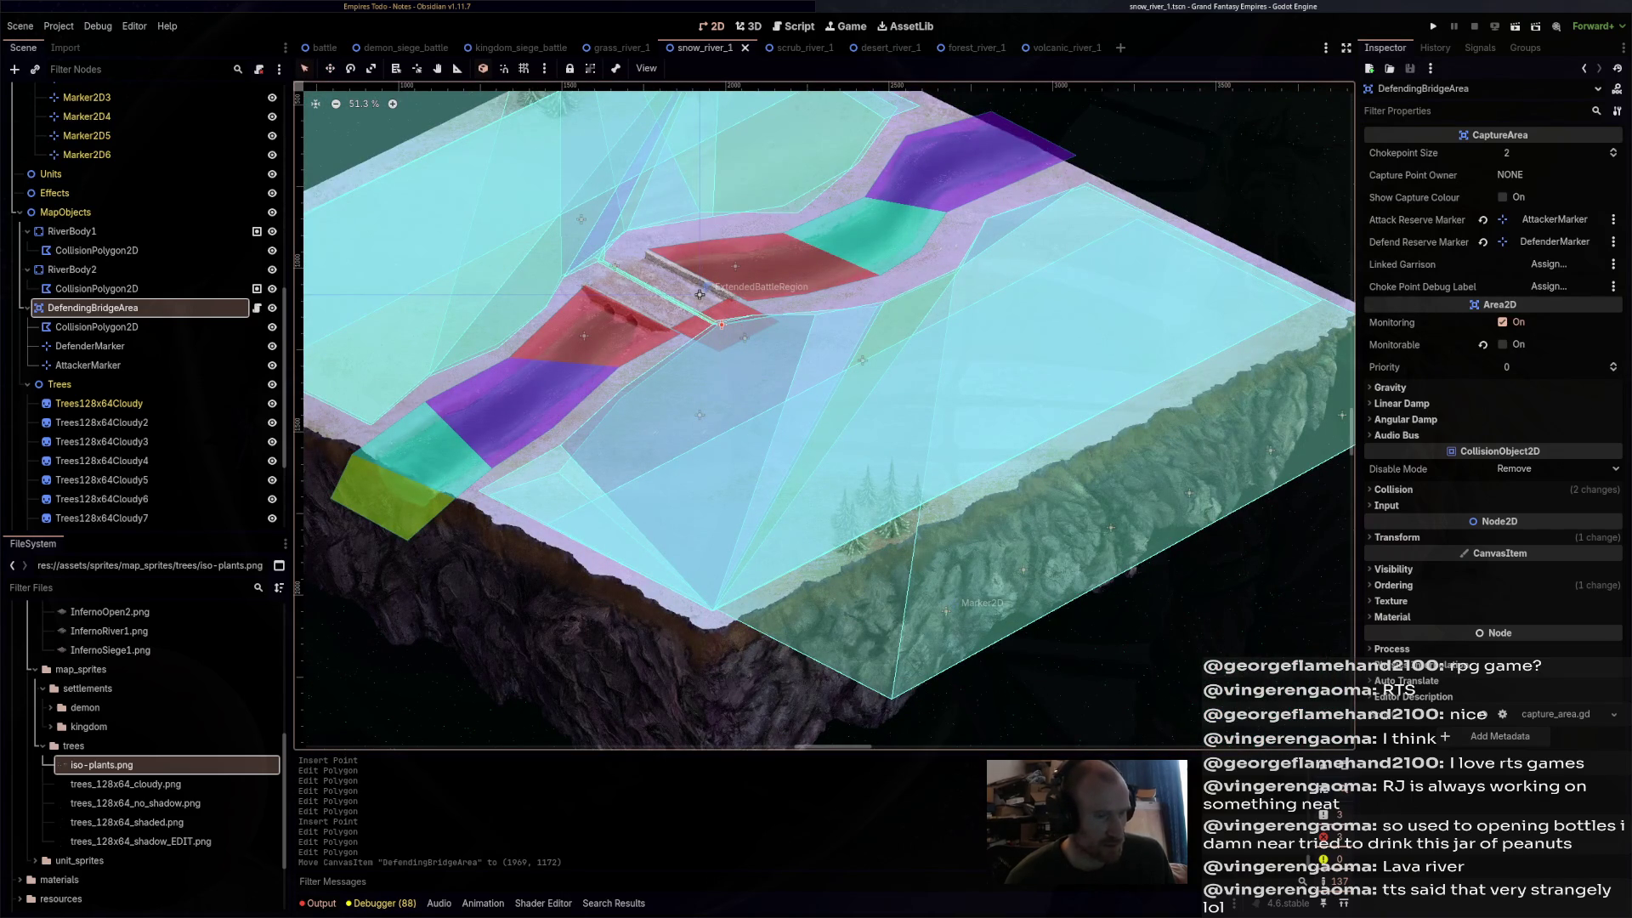
# - Check ExtendedBattleRegion and Marker2D2, recheck DefendingBridgeArea's polygon, then select the SnowRiver1 root
pyautogui.click(699, 294)
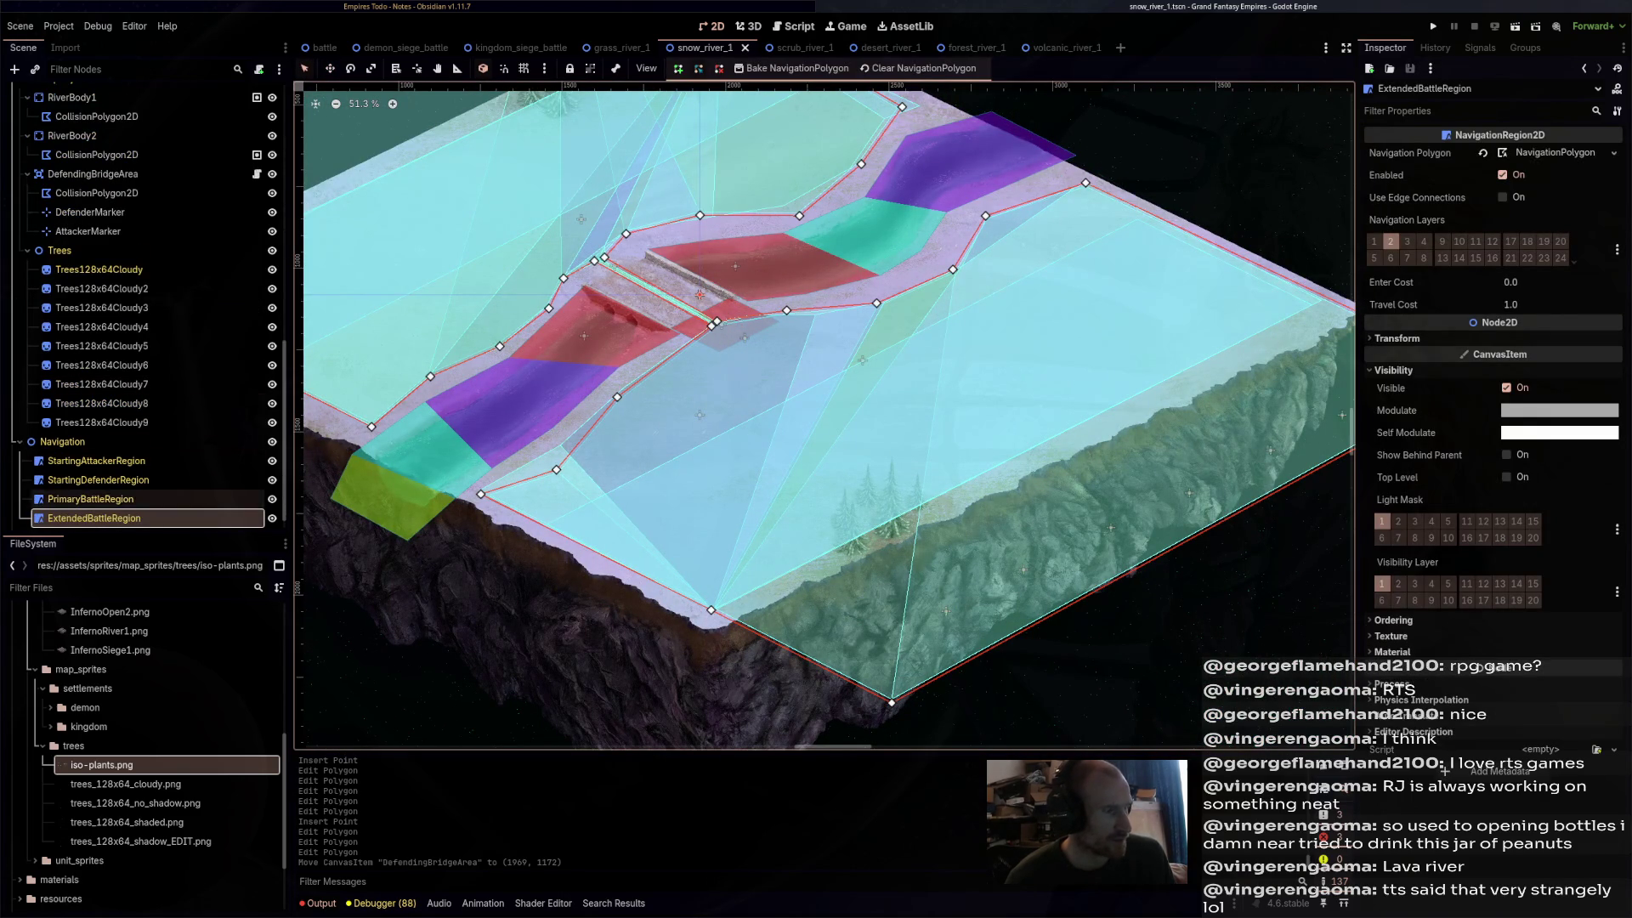
pyautogui.scroll(-1, 145, 500)
pyautogui.scroll(10, 144, 288)
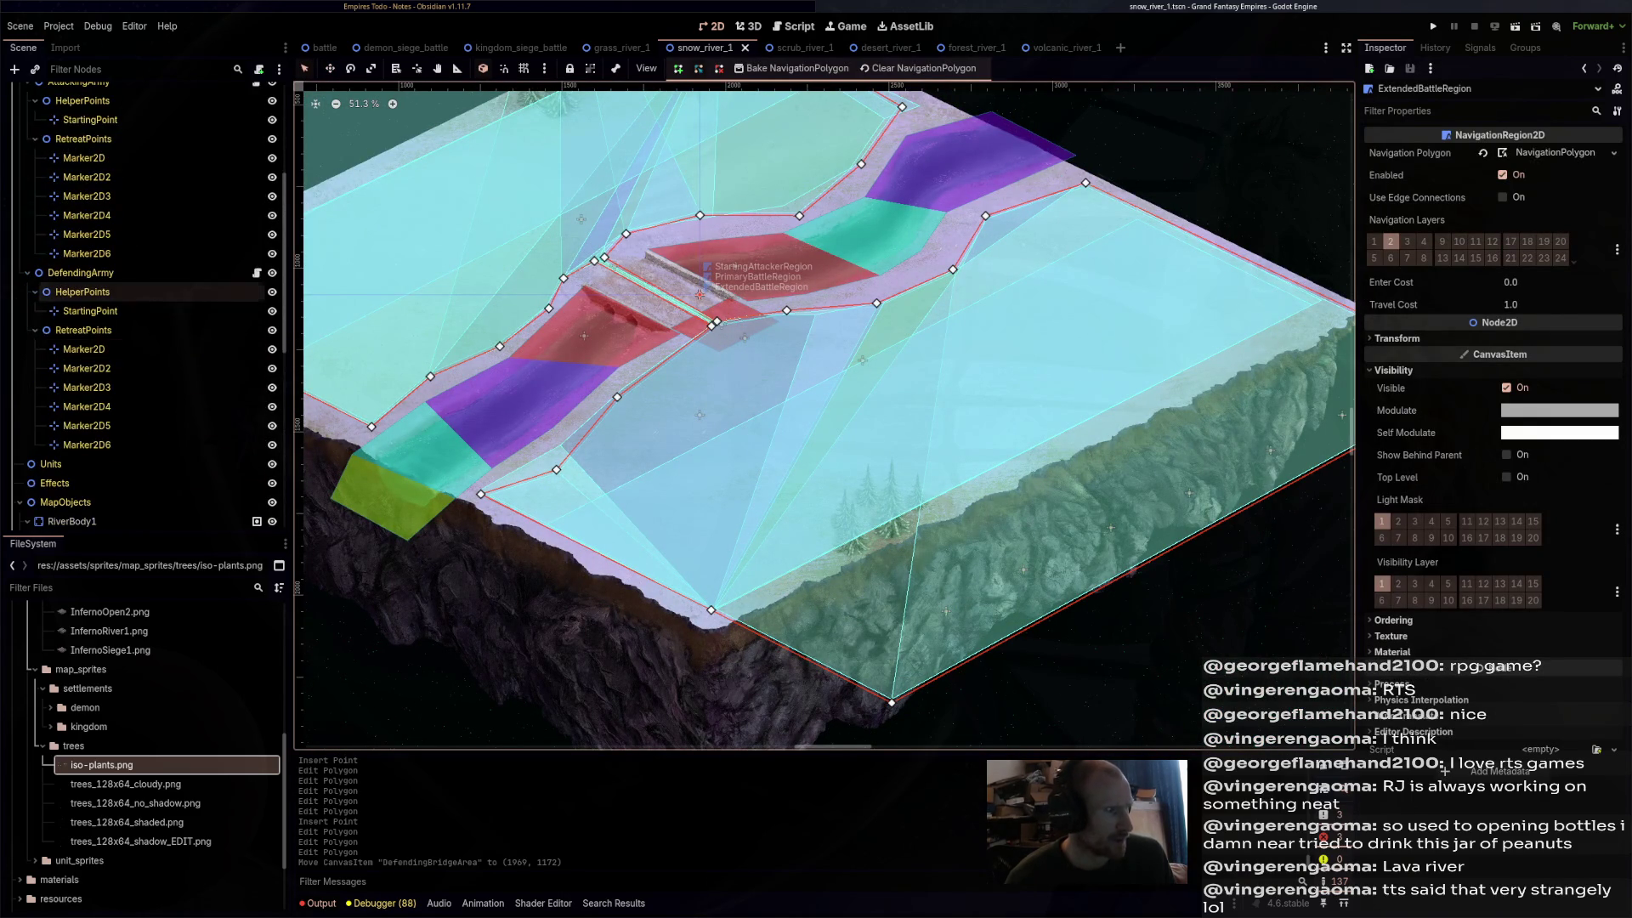
pyautogui.scroll(3, 144, 215)
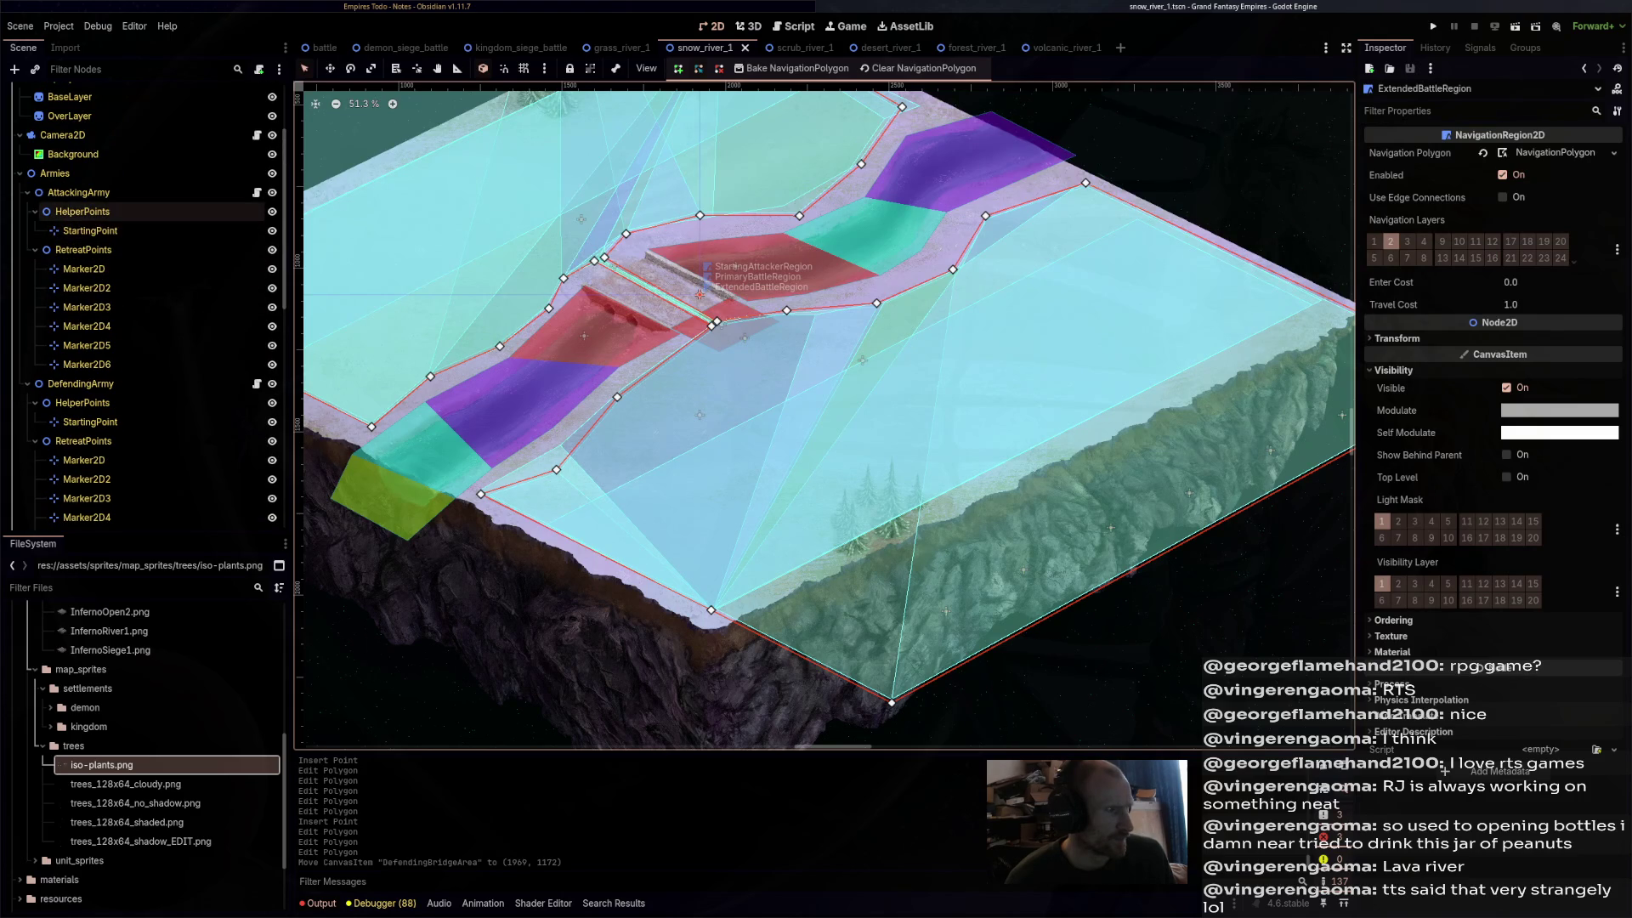
pyautogui.click(85, 289)
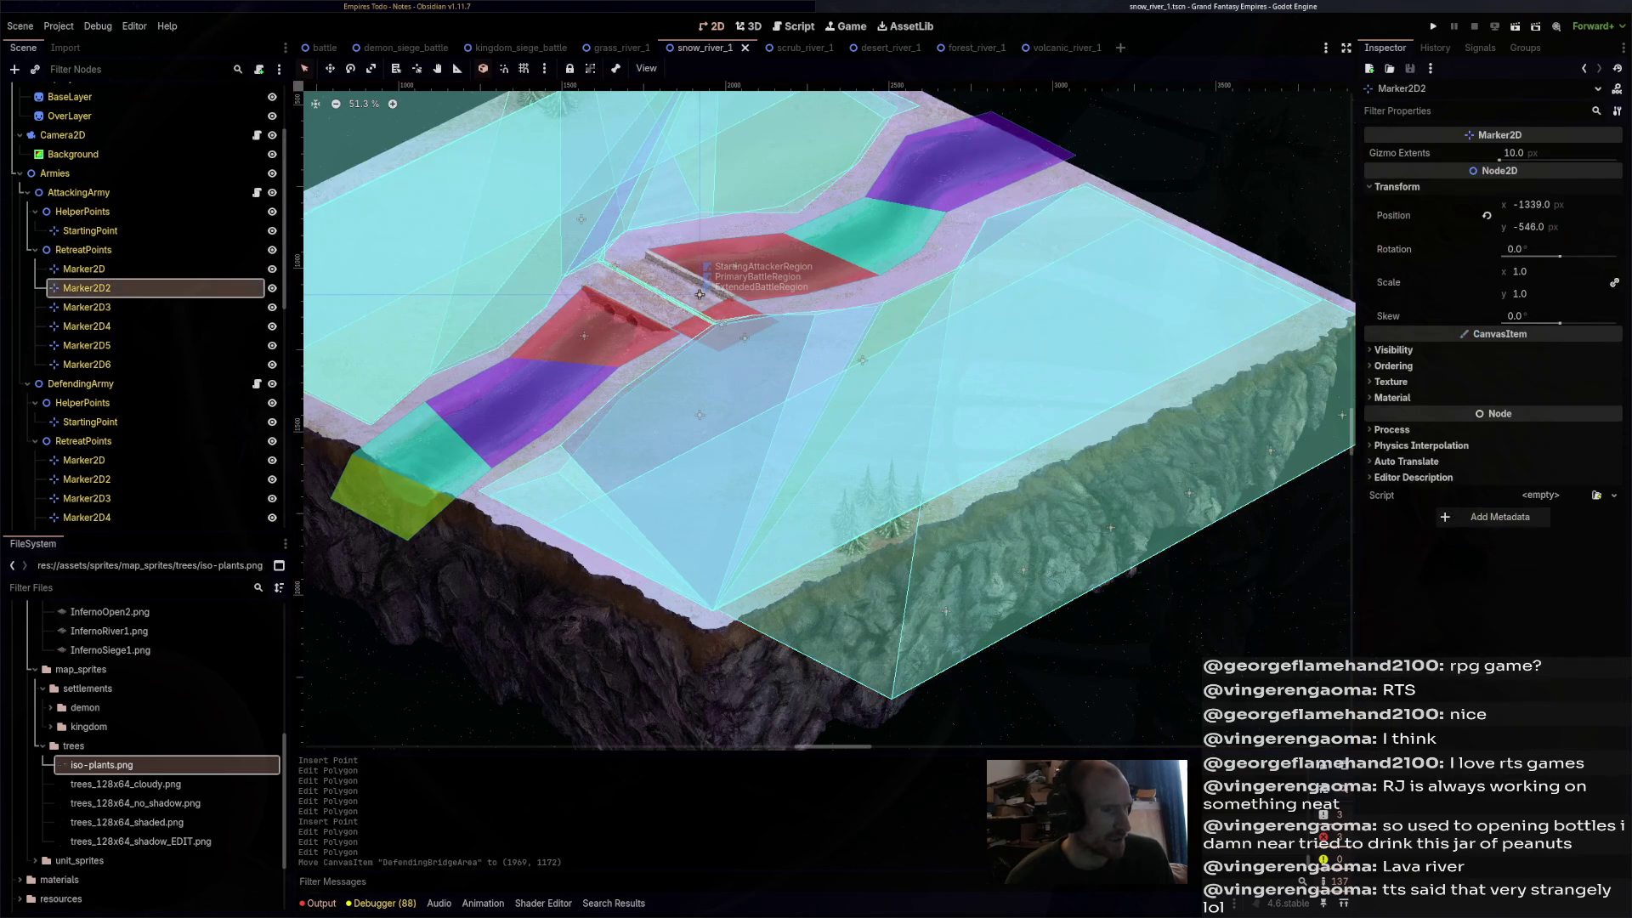
pyautogui.moveTo(699, 294); pyautogui.dragTo(965, 450)
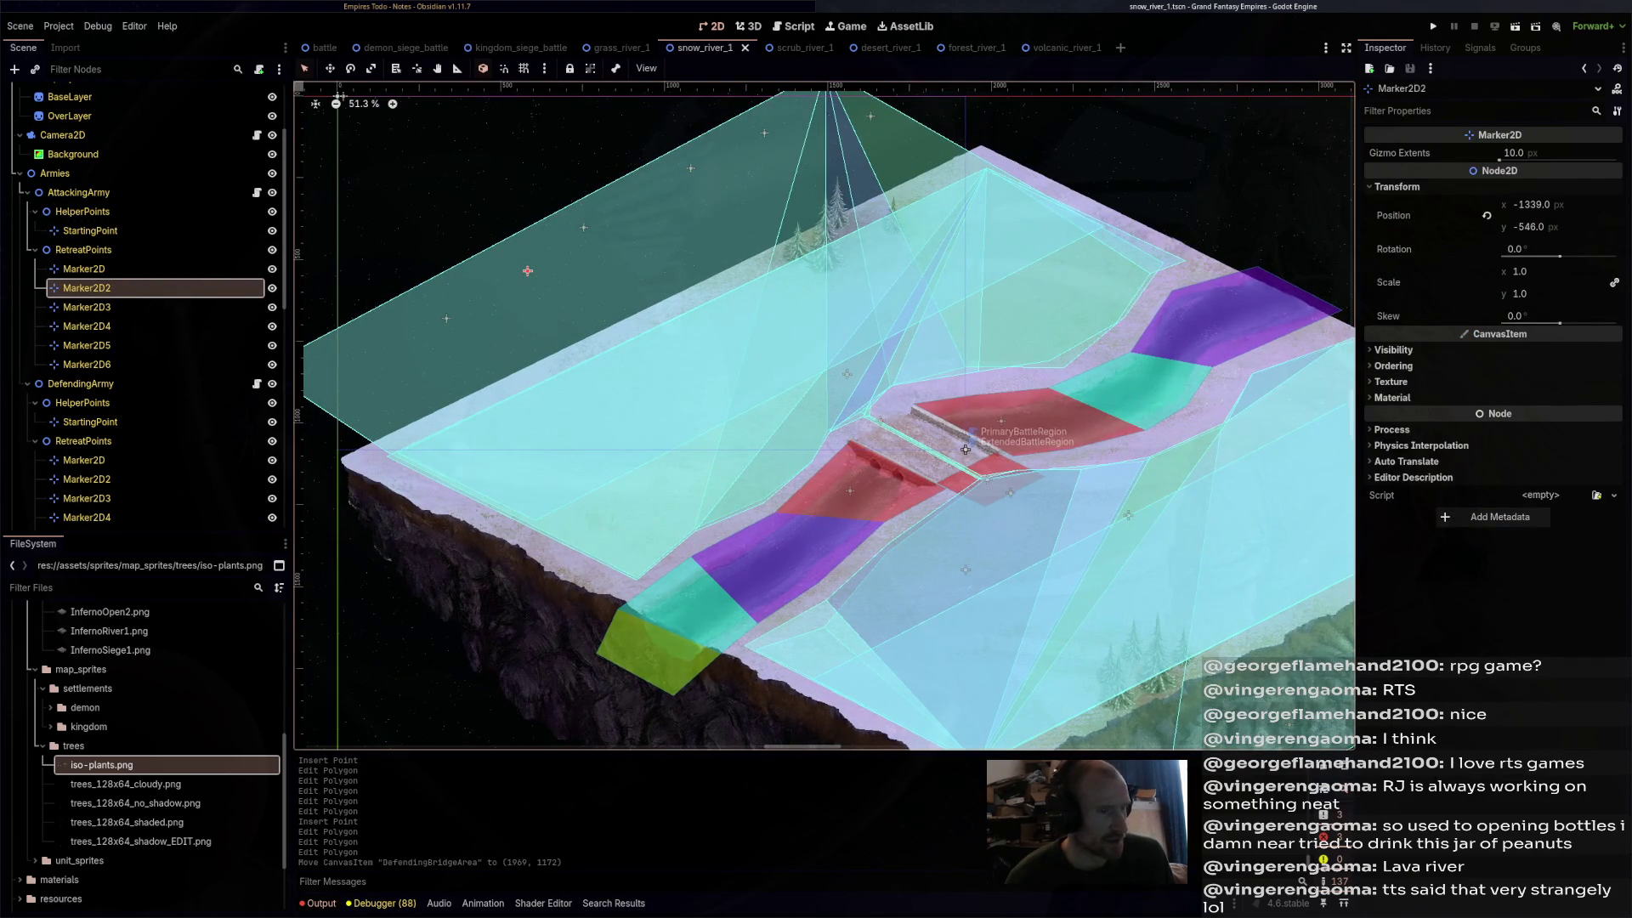
pyautogui.scroll(6, 965, 450)
pyautogui.click(808, 341)
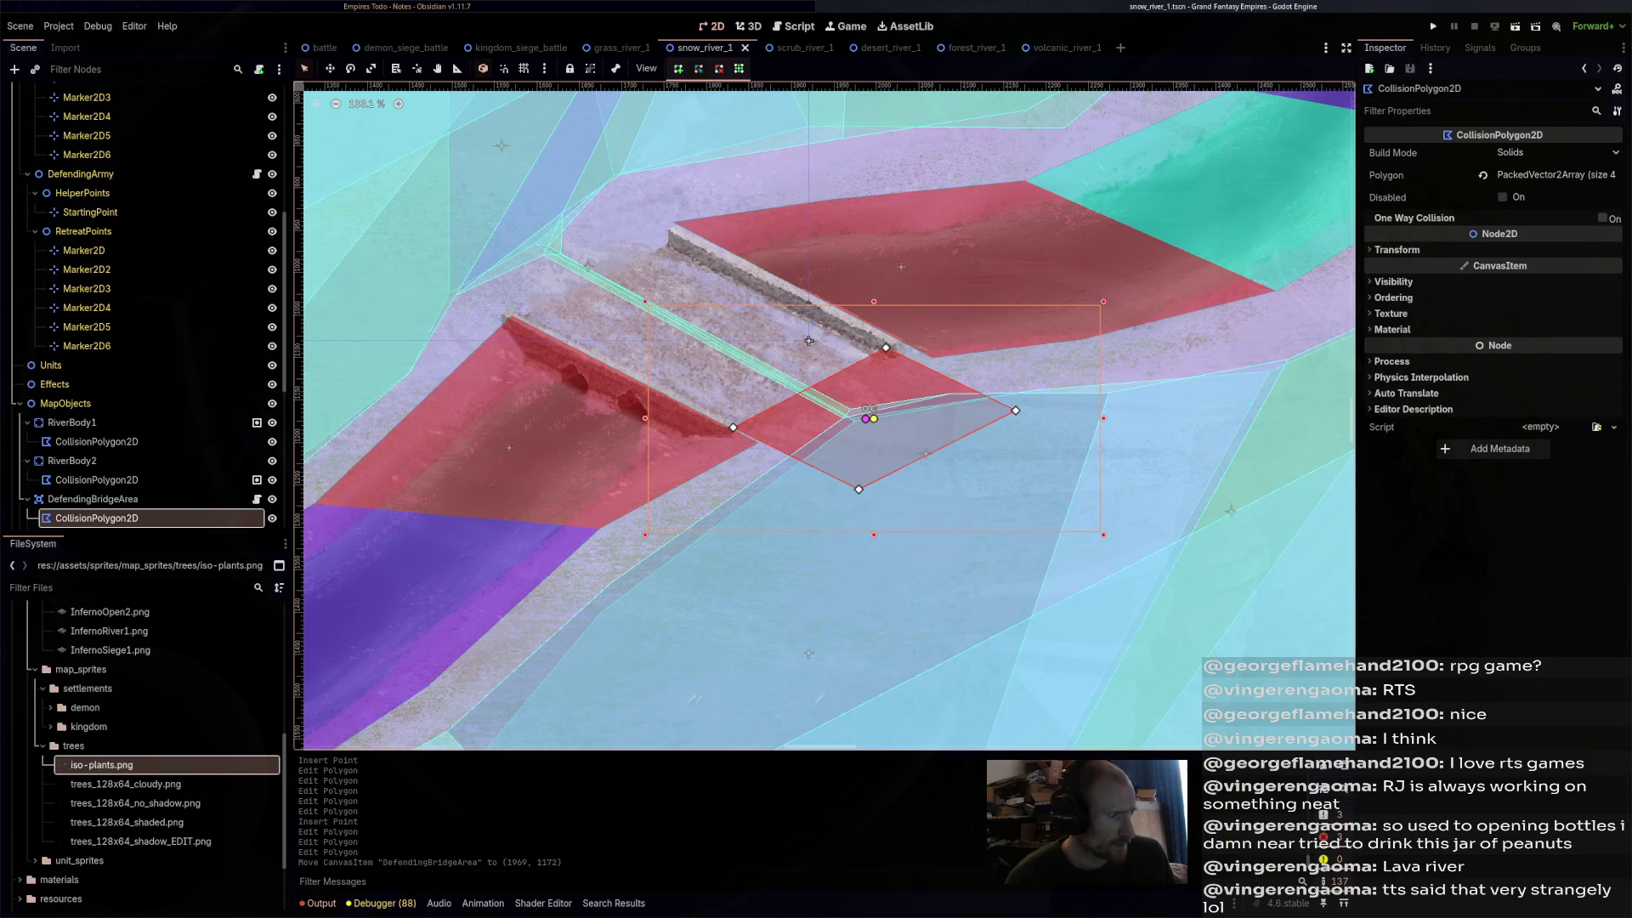
pyautogui.click(808, 341)
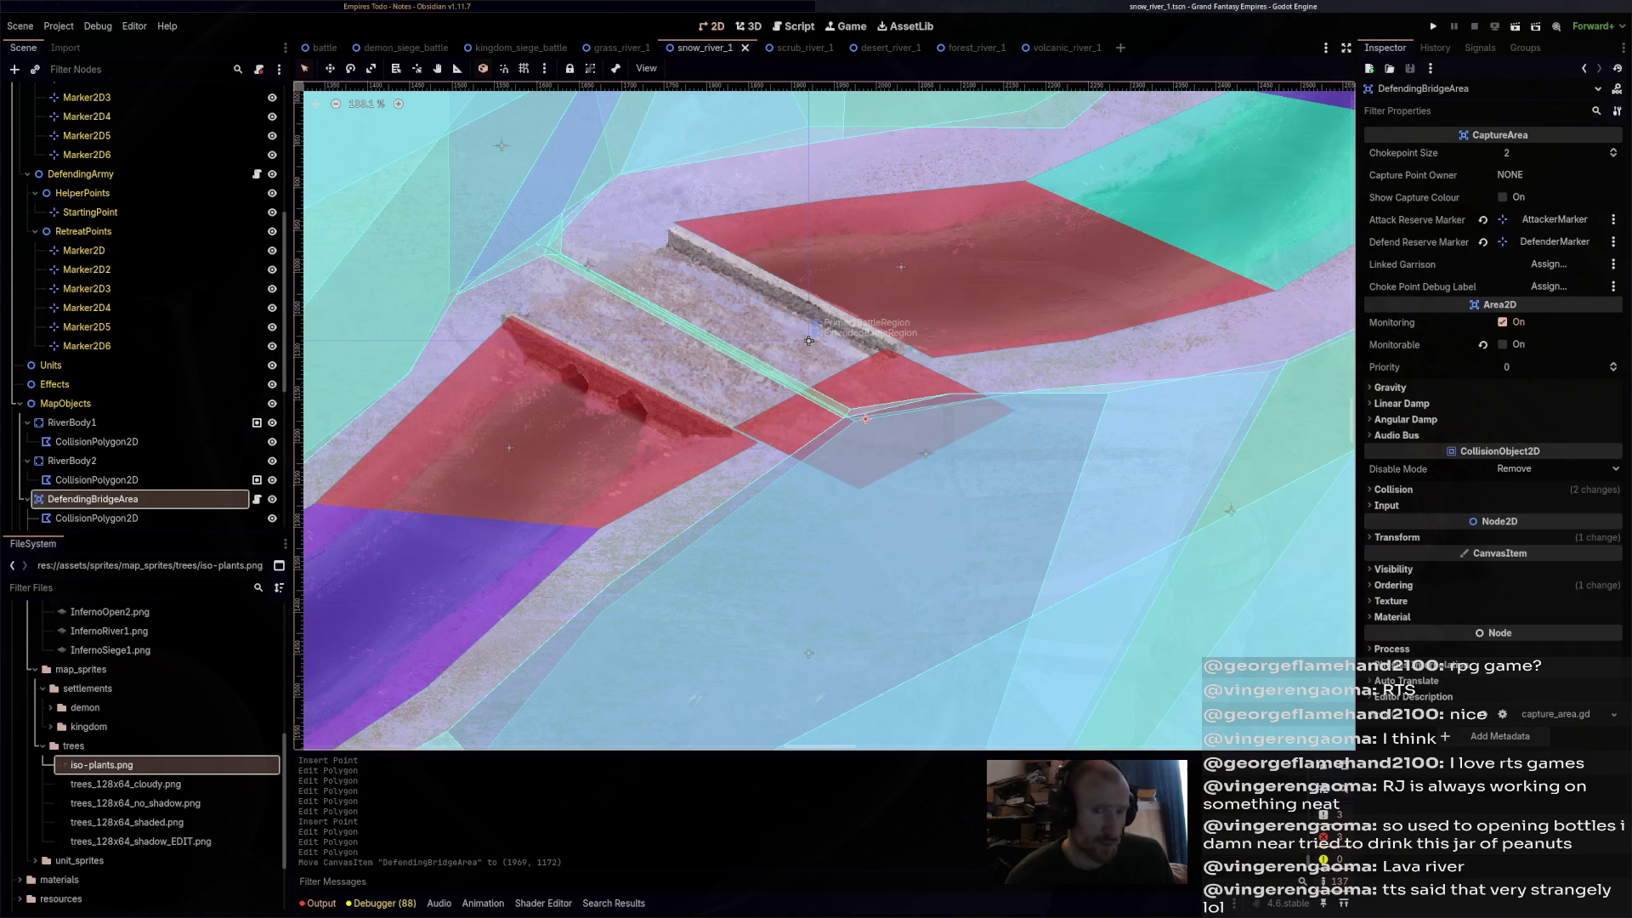
pyautogui.scroll(6, 135, 457)
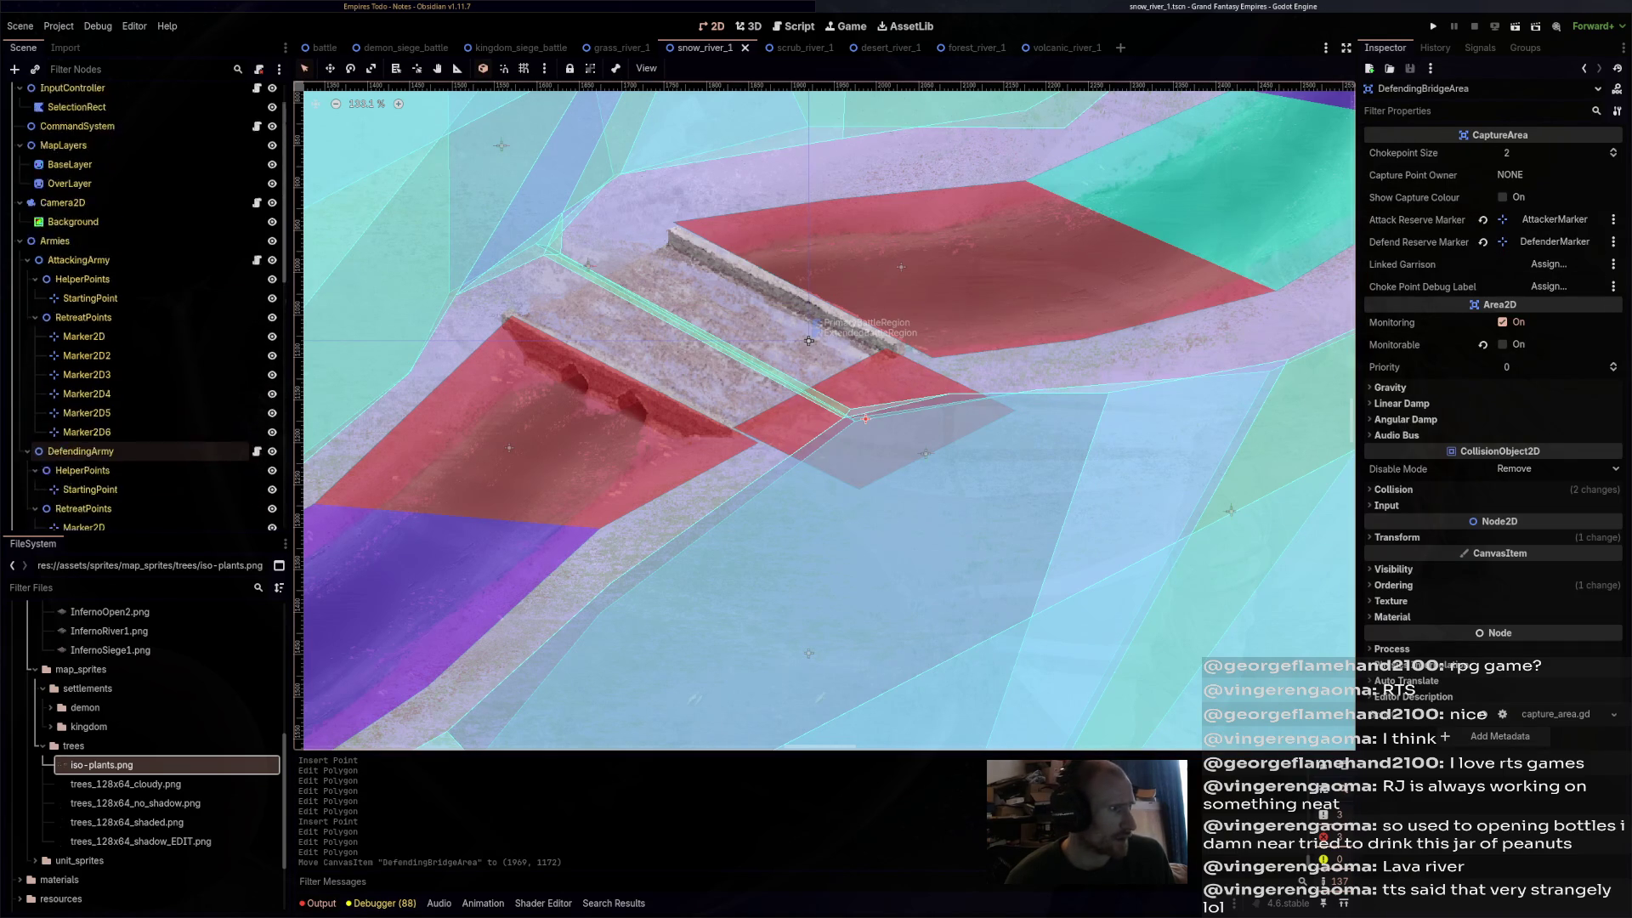
pyautogui.scroll(-1, 808, 341)
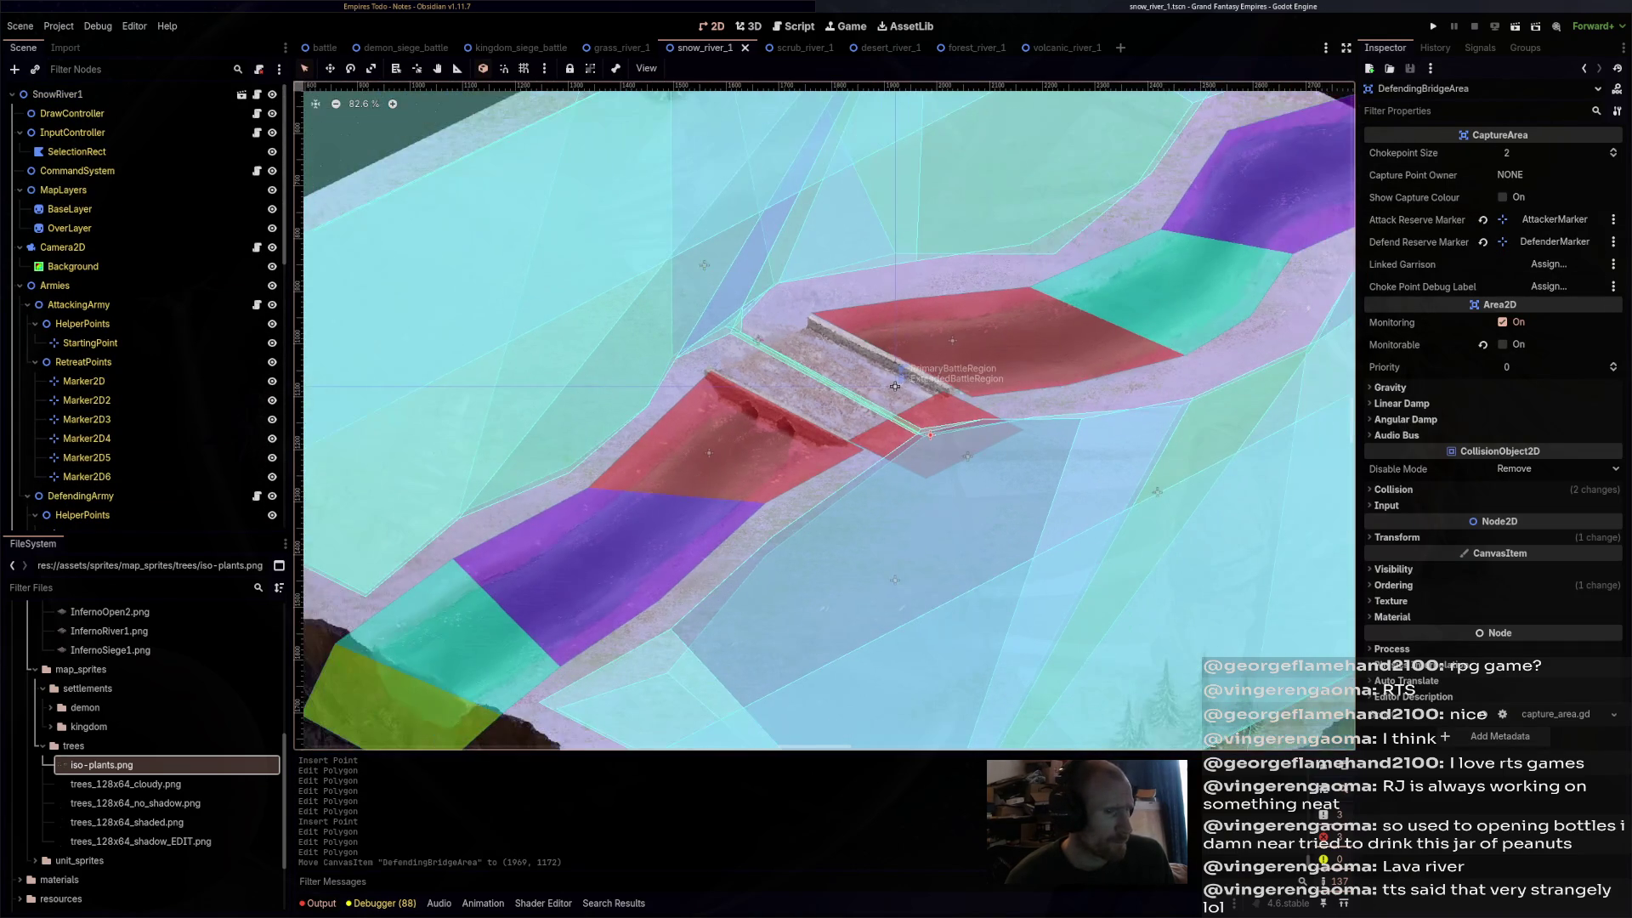
pyautogui.click(895, 386)
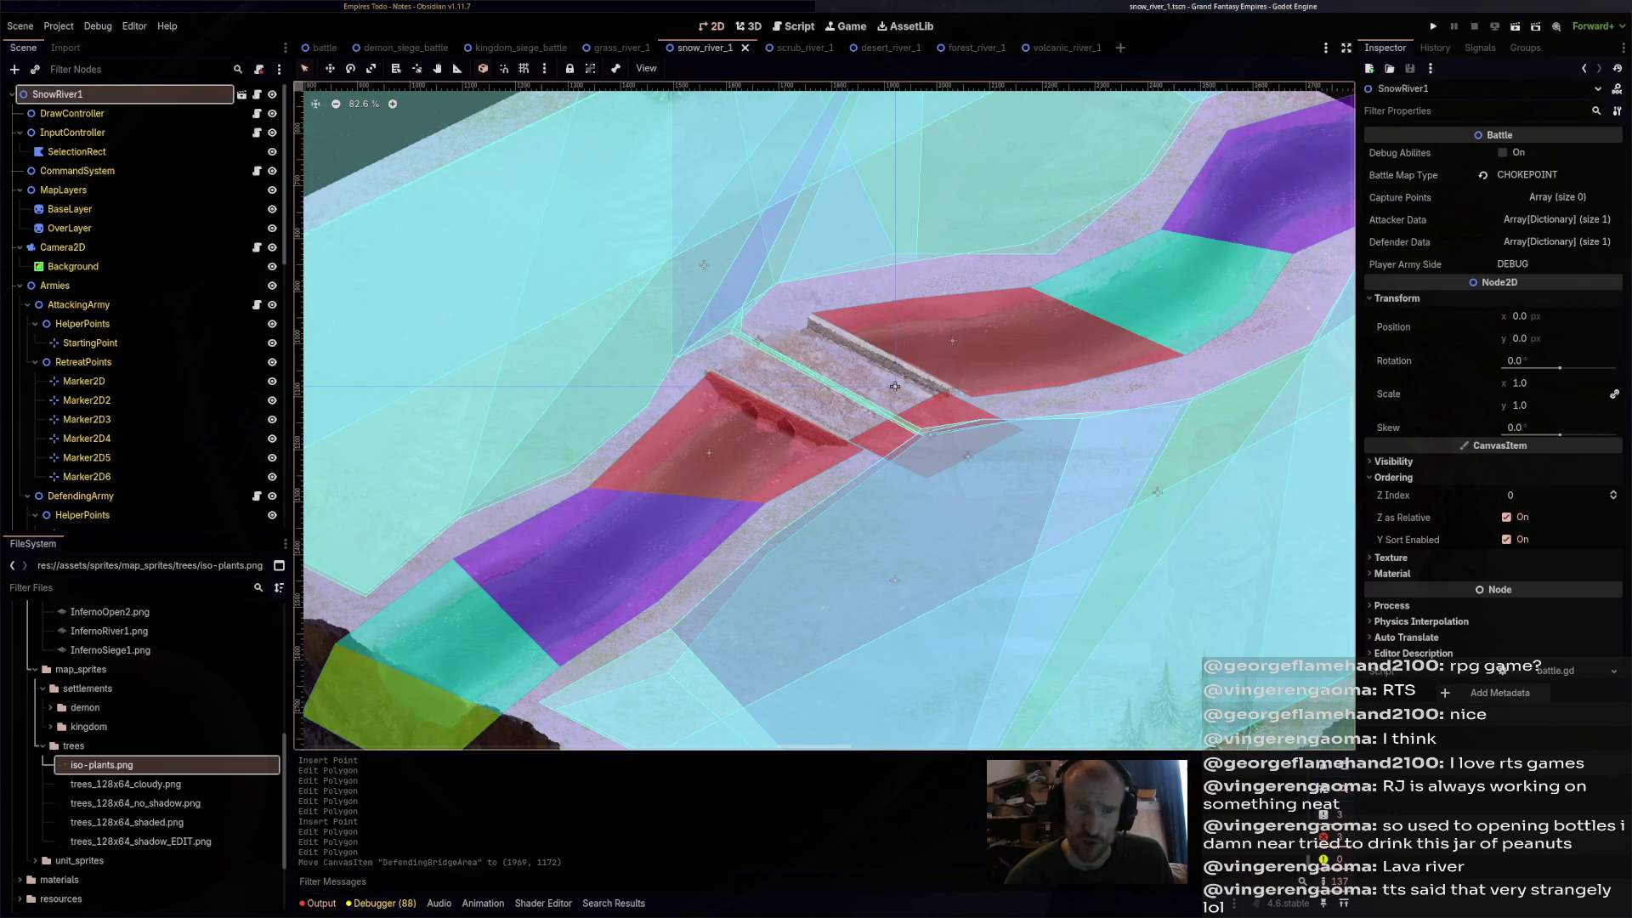
# - Add a new entry to SnowRiver1's Capture Points list, leaving its type unchosen
pyautogui.click(1557, 197)
pyautogui.click(1499, 243)
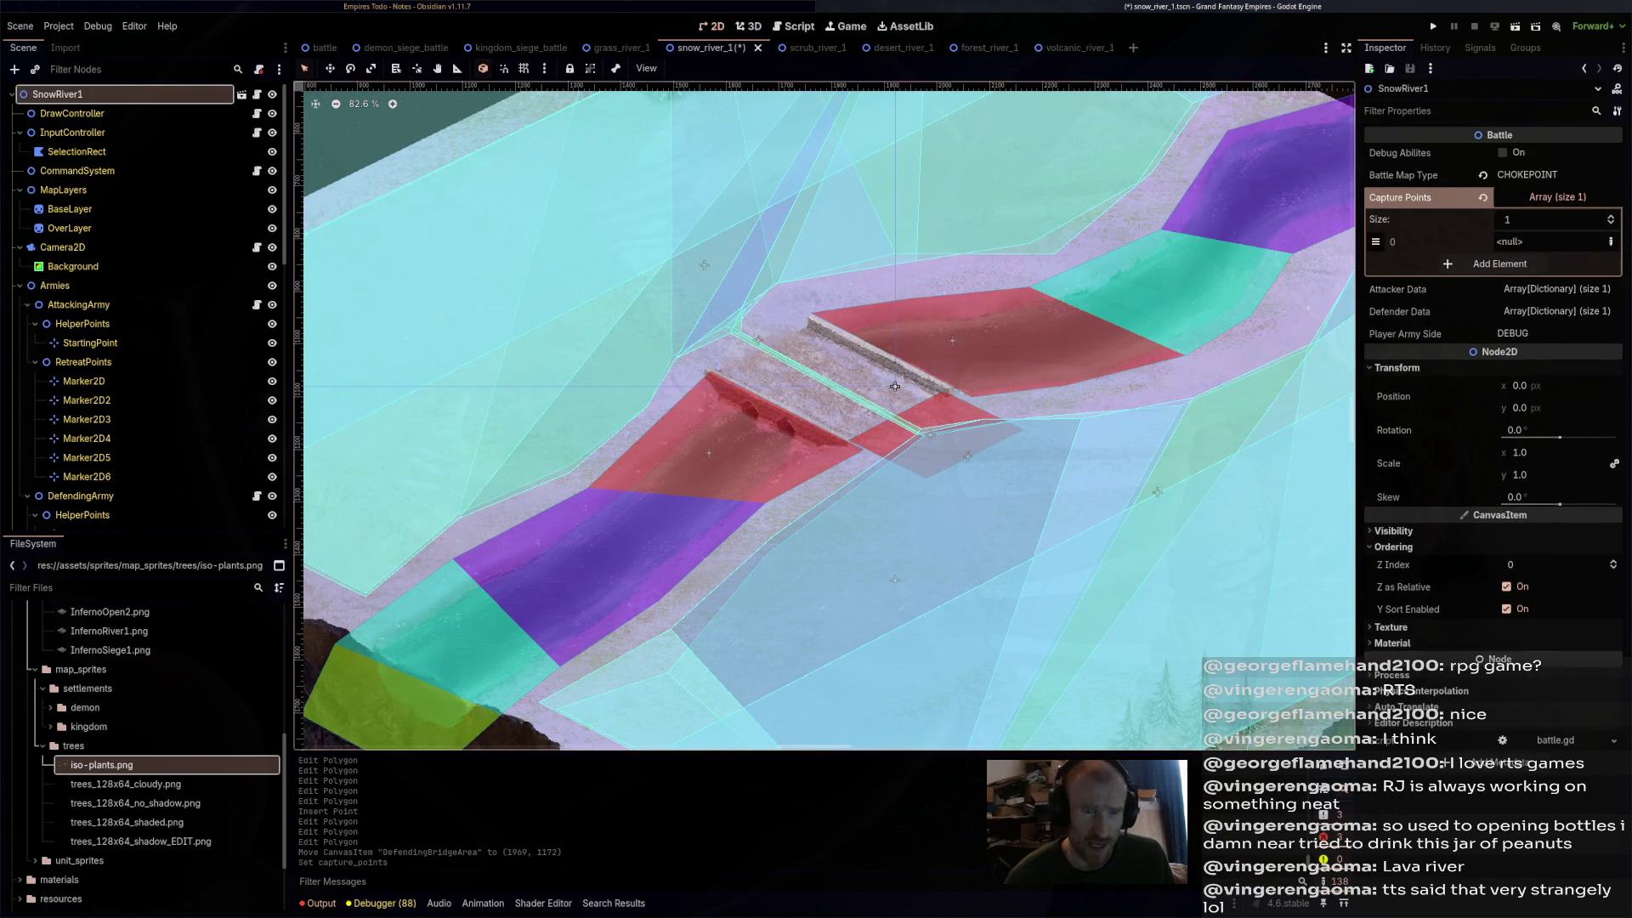
pyautogui.click(1610, 242)
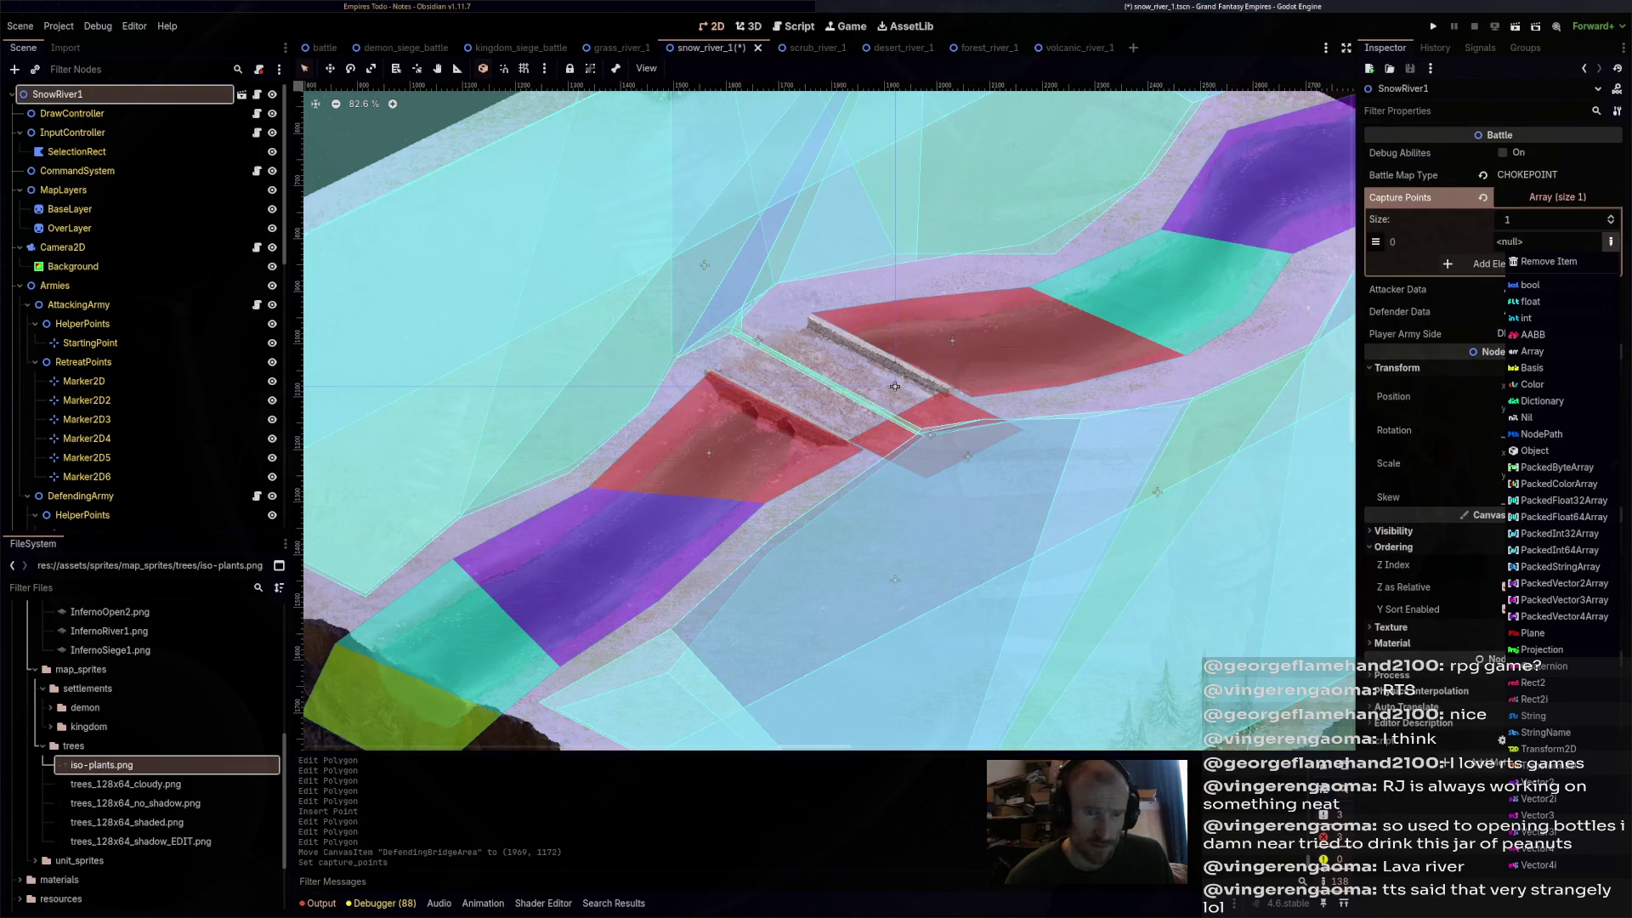
pyautogui.press('Escape')
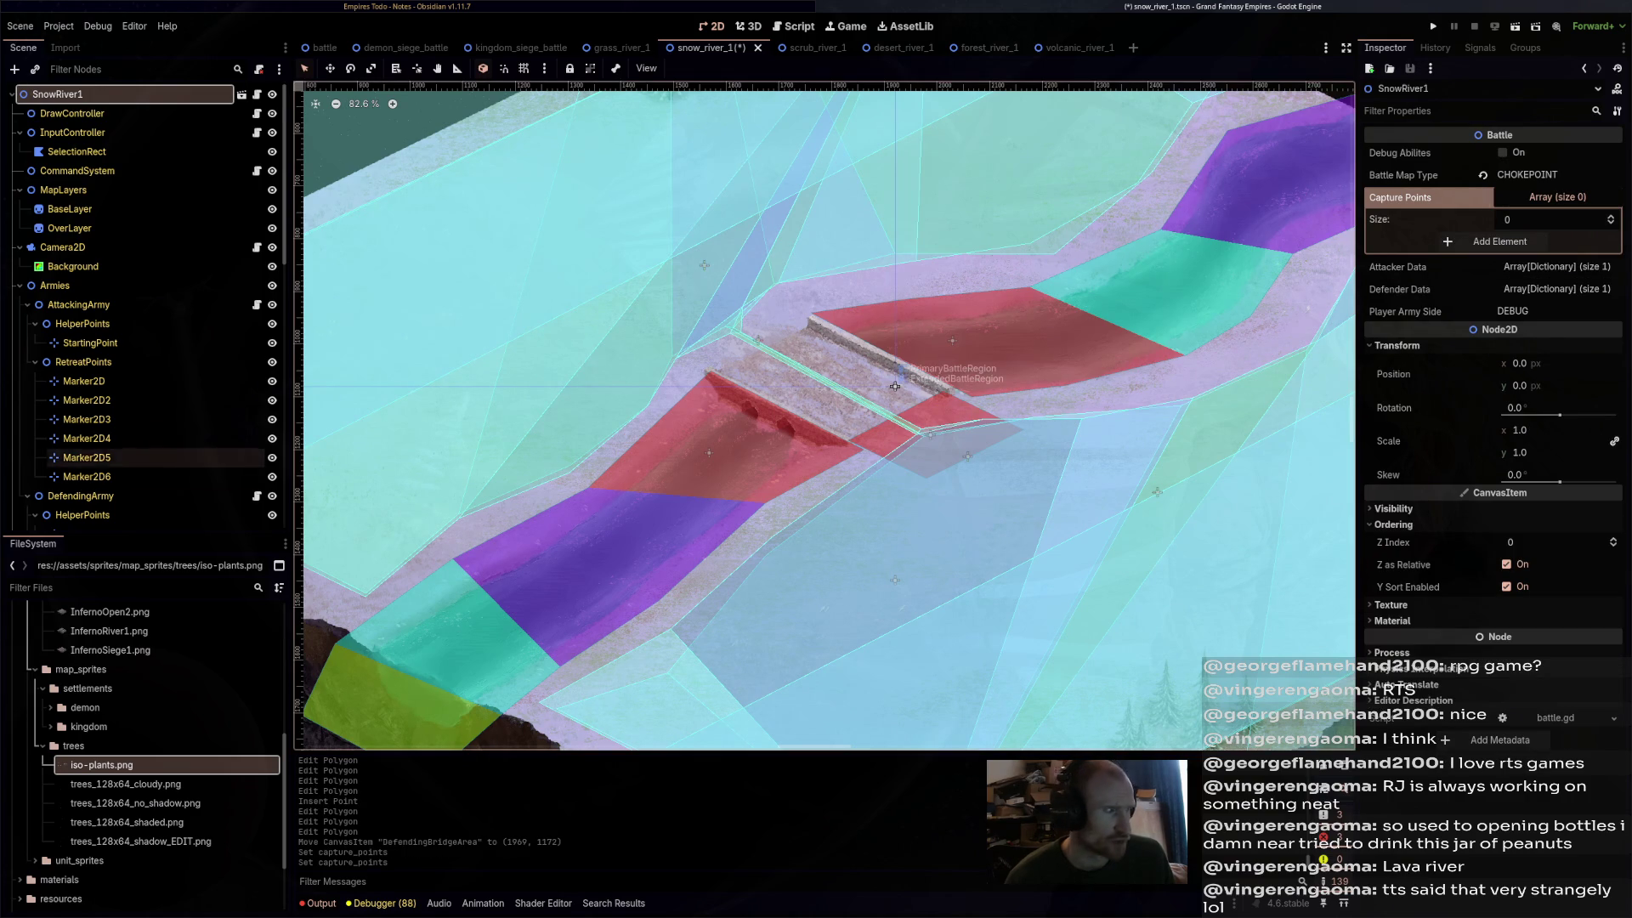
# - Drag the DefendingBridgeArea node from the scene tree into SnowRiver1's Capture Points list
pyautogui.click(895, 387)
pyautogui.click(895, 386)
pyautogui.click(895, 387)
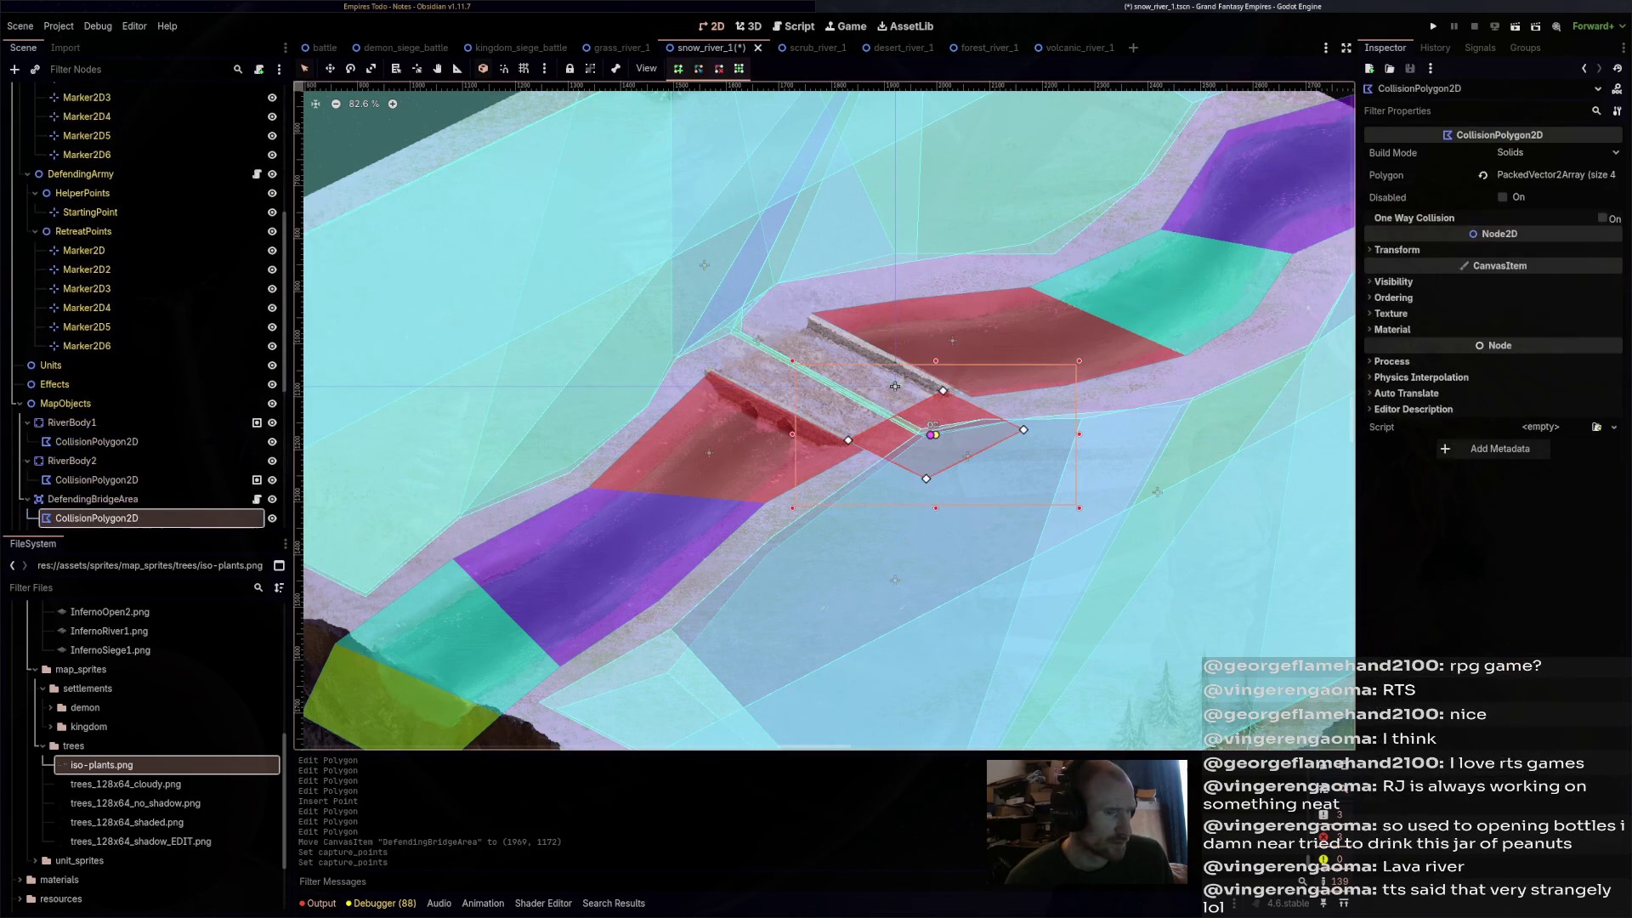
pyautogui.click(894, 387)
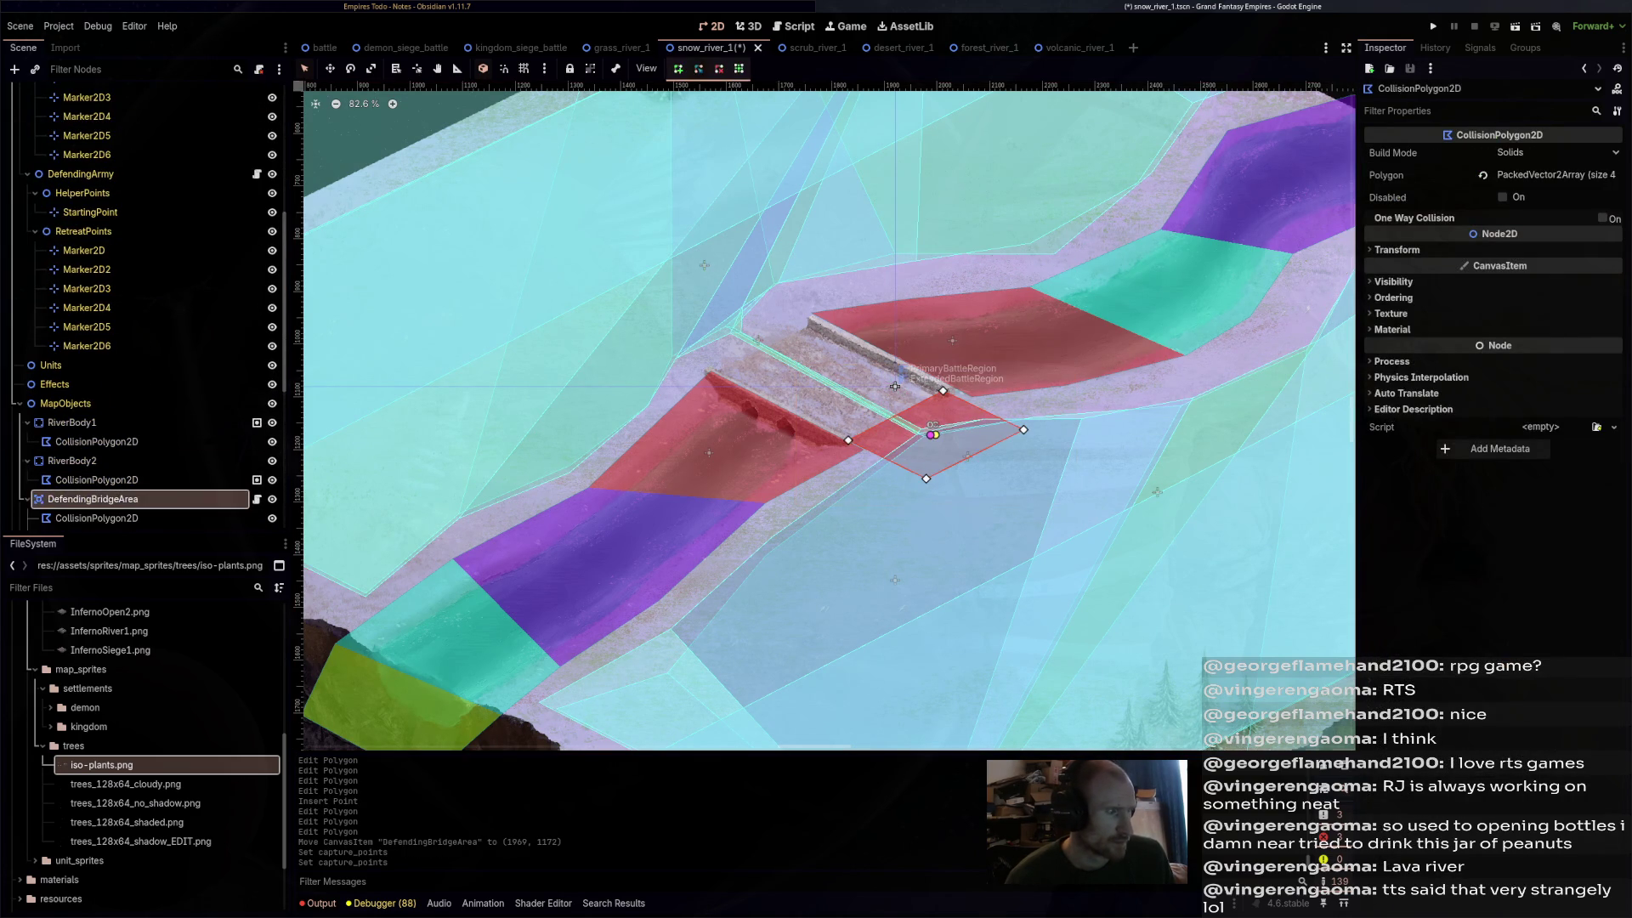
pyautogui.click(895, 387)
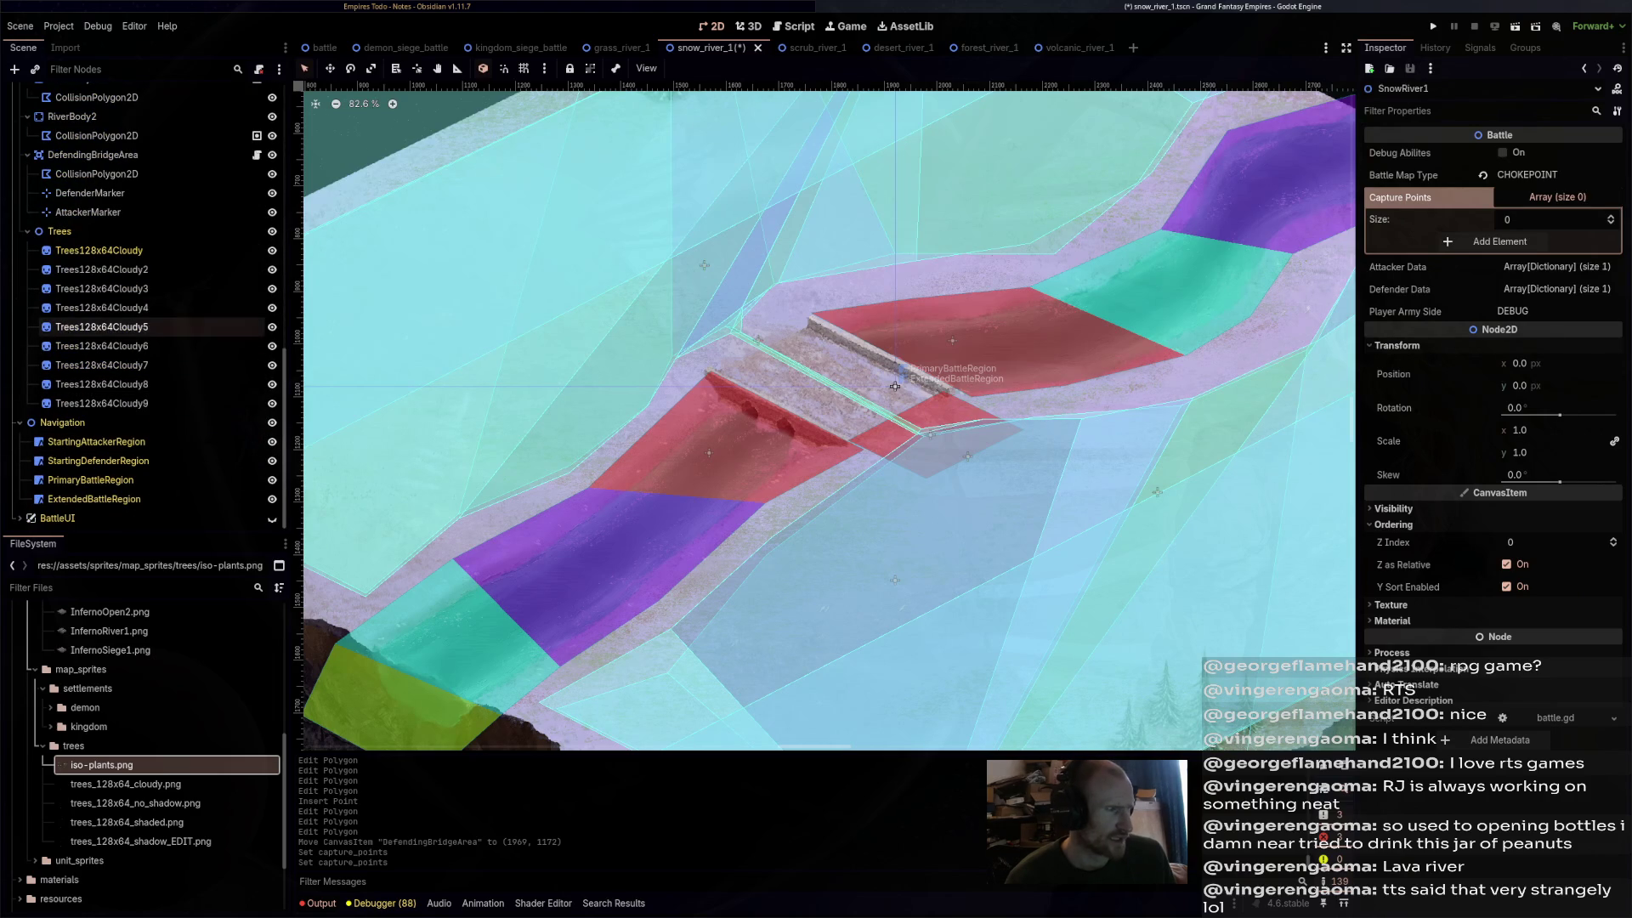
pyautogui.moveTo(128, 154)
pyautogui.mouseDown()
pyautogui.moveTo(934, 255)
pyautogui.moveTo(1521, 215)
pyautogui.mouseUp()
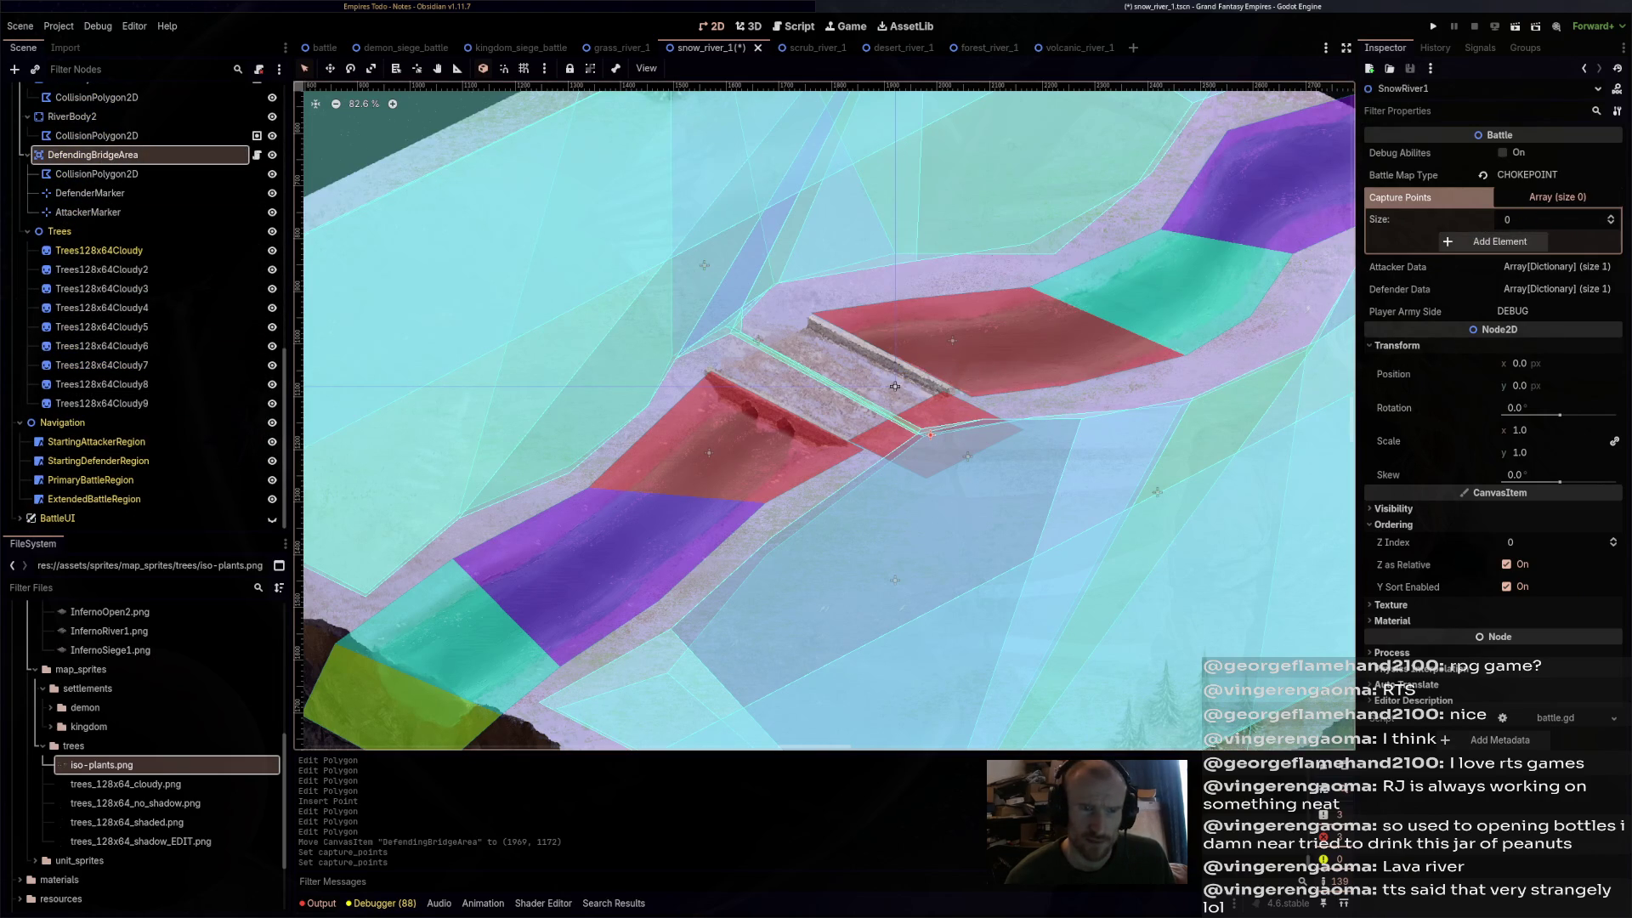
# - Save the snow scene and inspect GrassRiver1's capture point entries, undoing an accidental paste
pyautogui.hotkey('ctrl', 's')
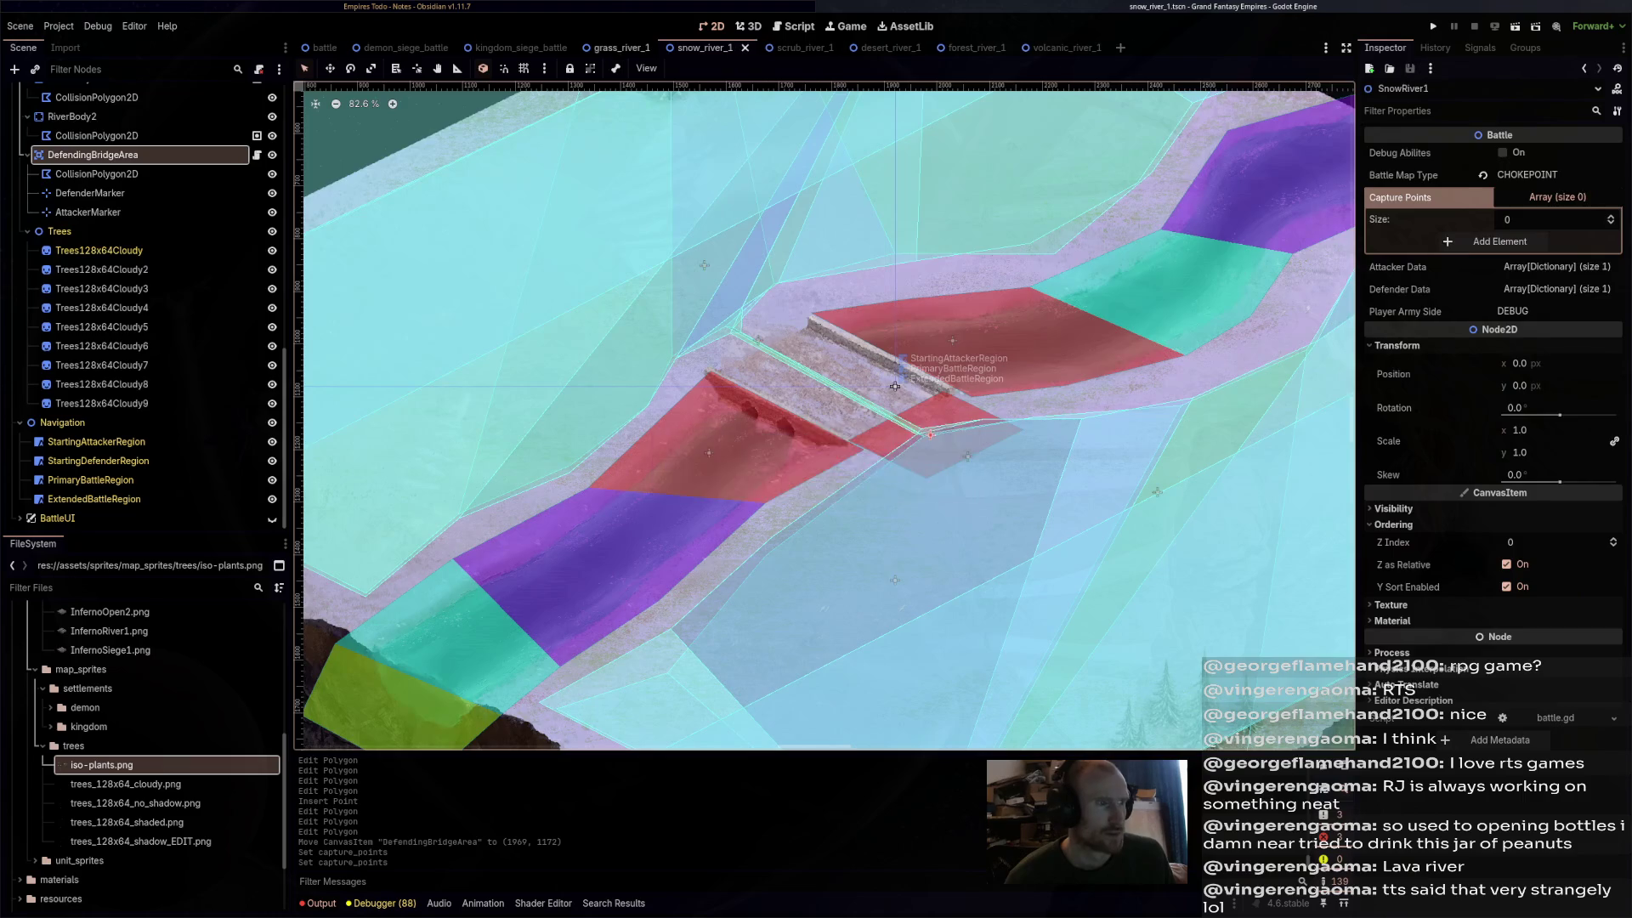
pyautogui.click(616, 48)
pyautogui.scroll(6, 145, 306)
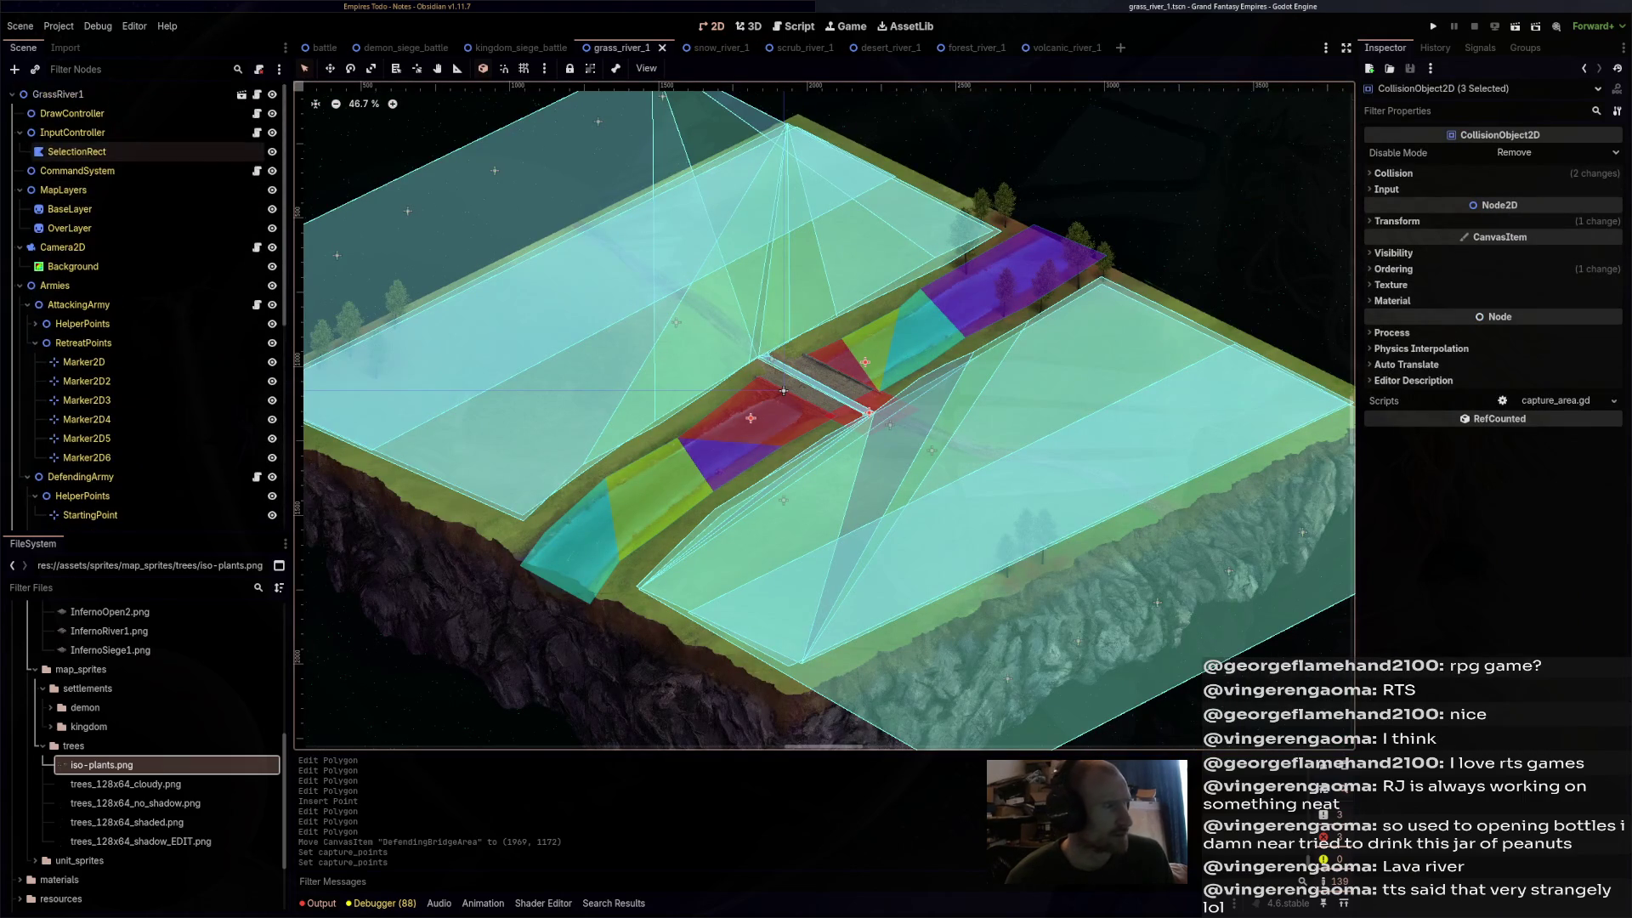
pyautogui.click(128, 94)
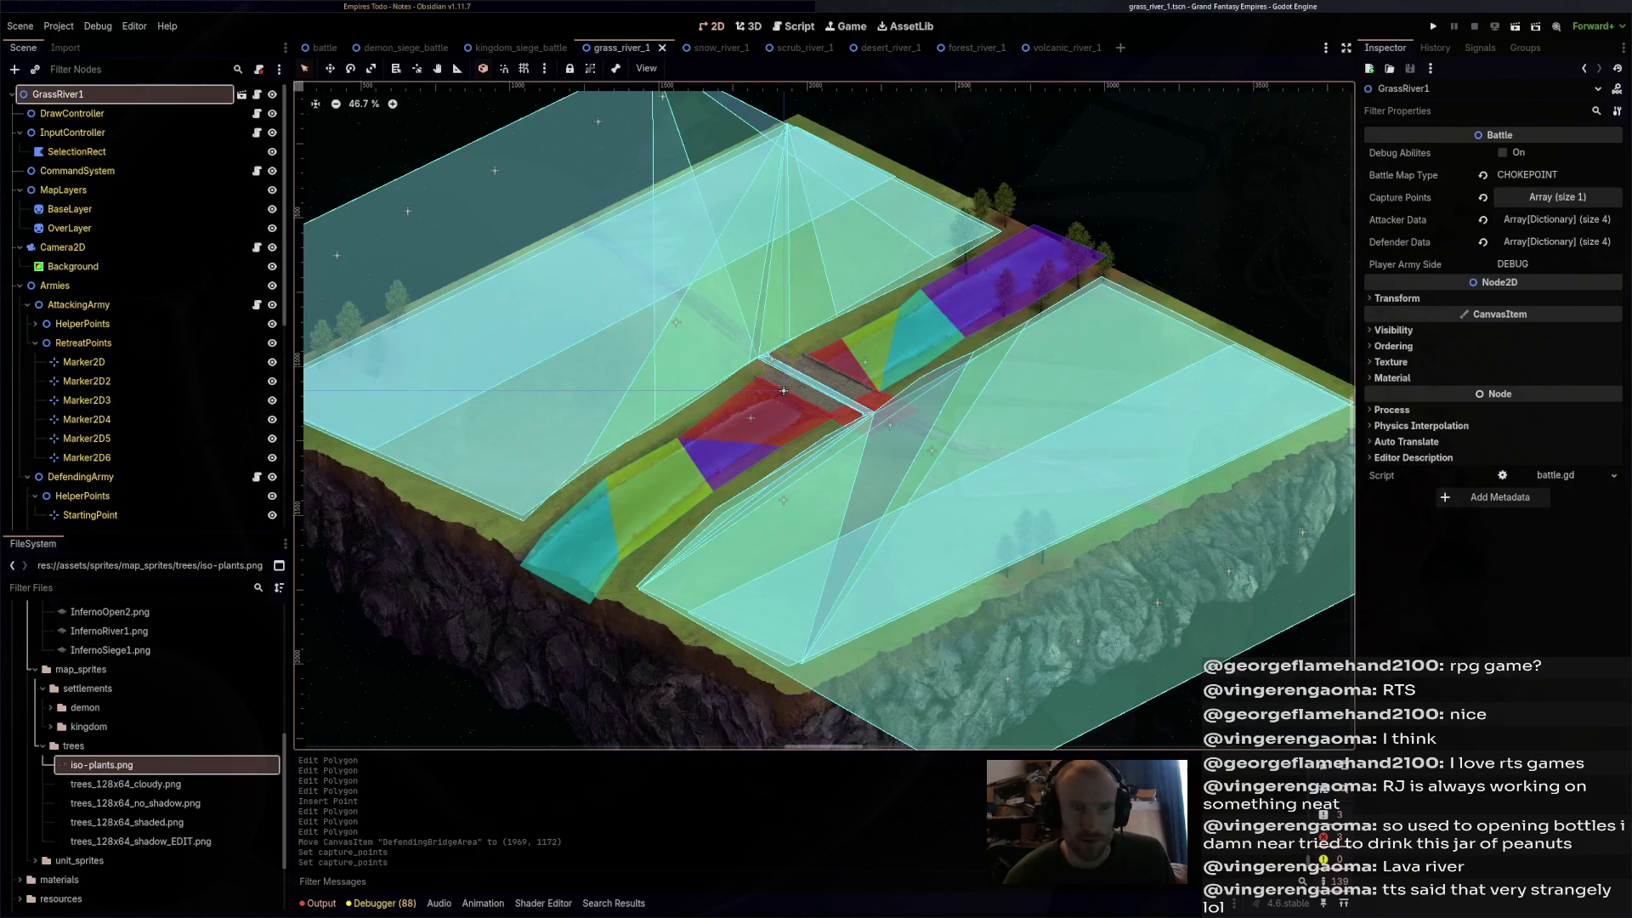
pyautogui.click(1557, 197)
pyautogui.click(1547, 241)
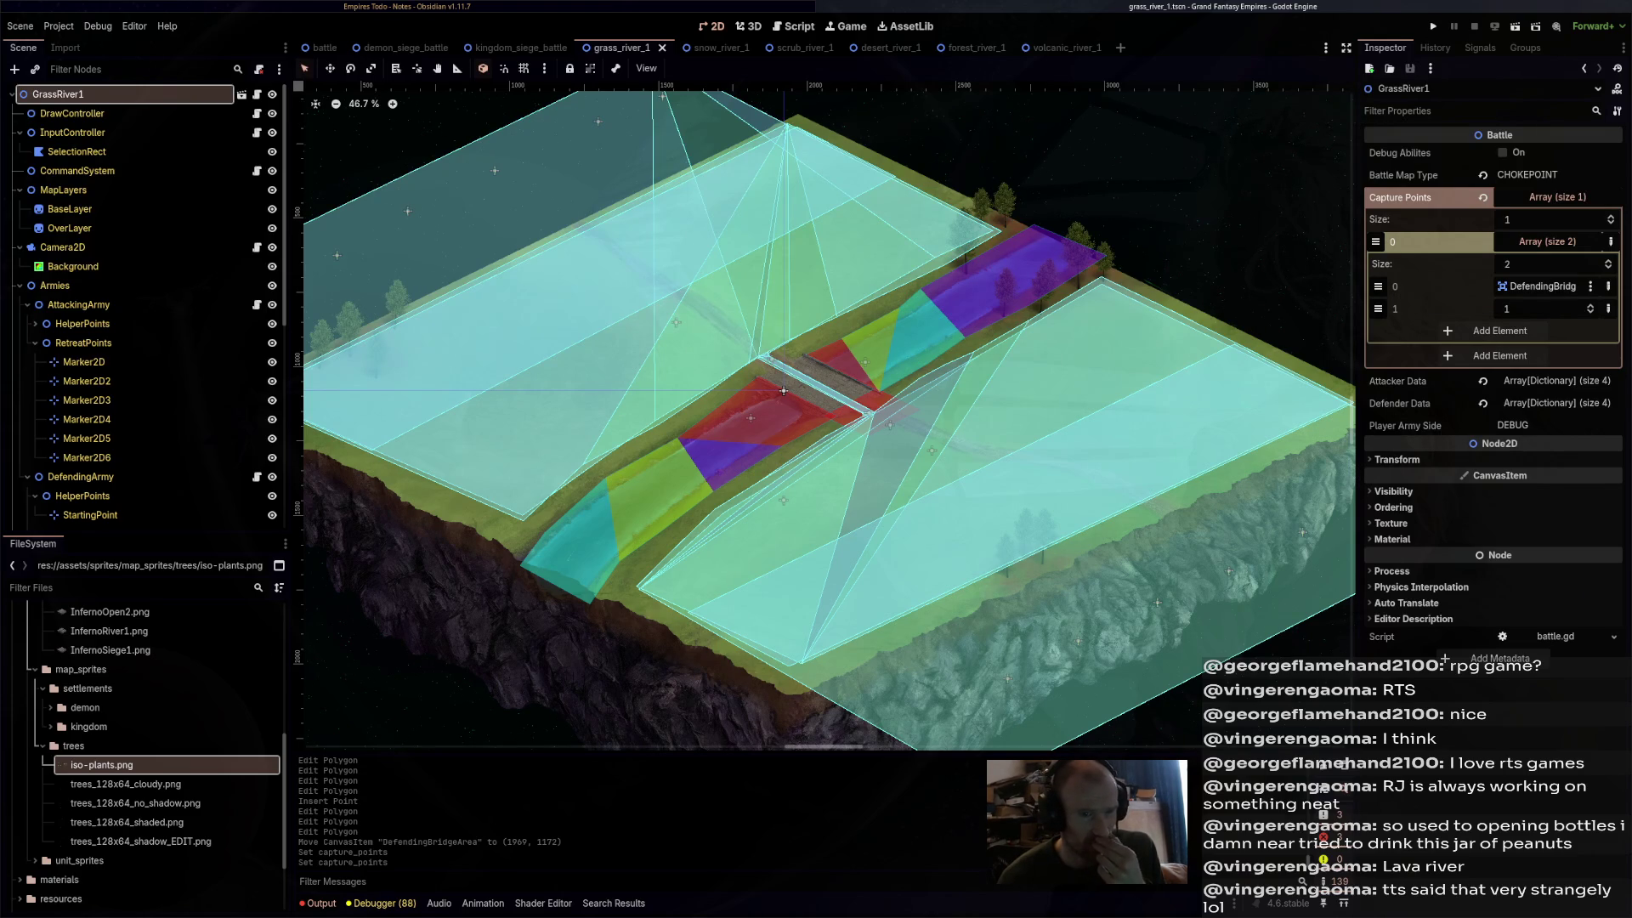
pyautogui.write('MapObjects/DefendingBridgeArea')
pyautogui.hotkey('ctrl', 'z')
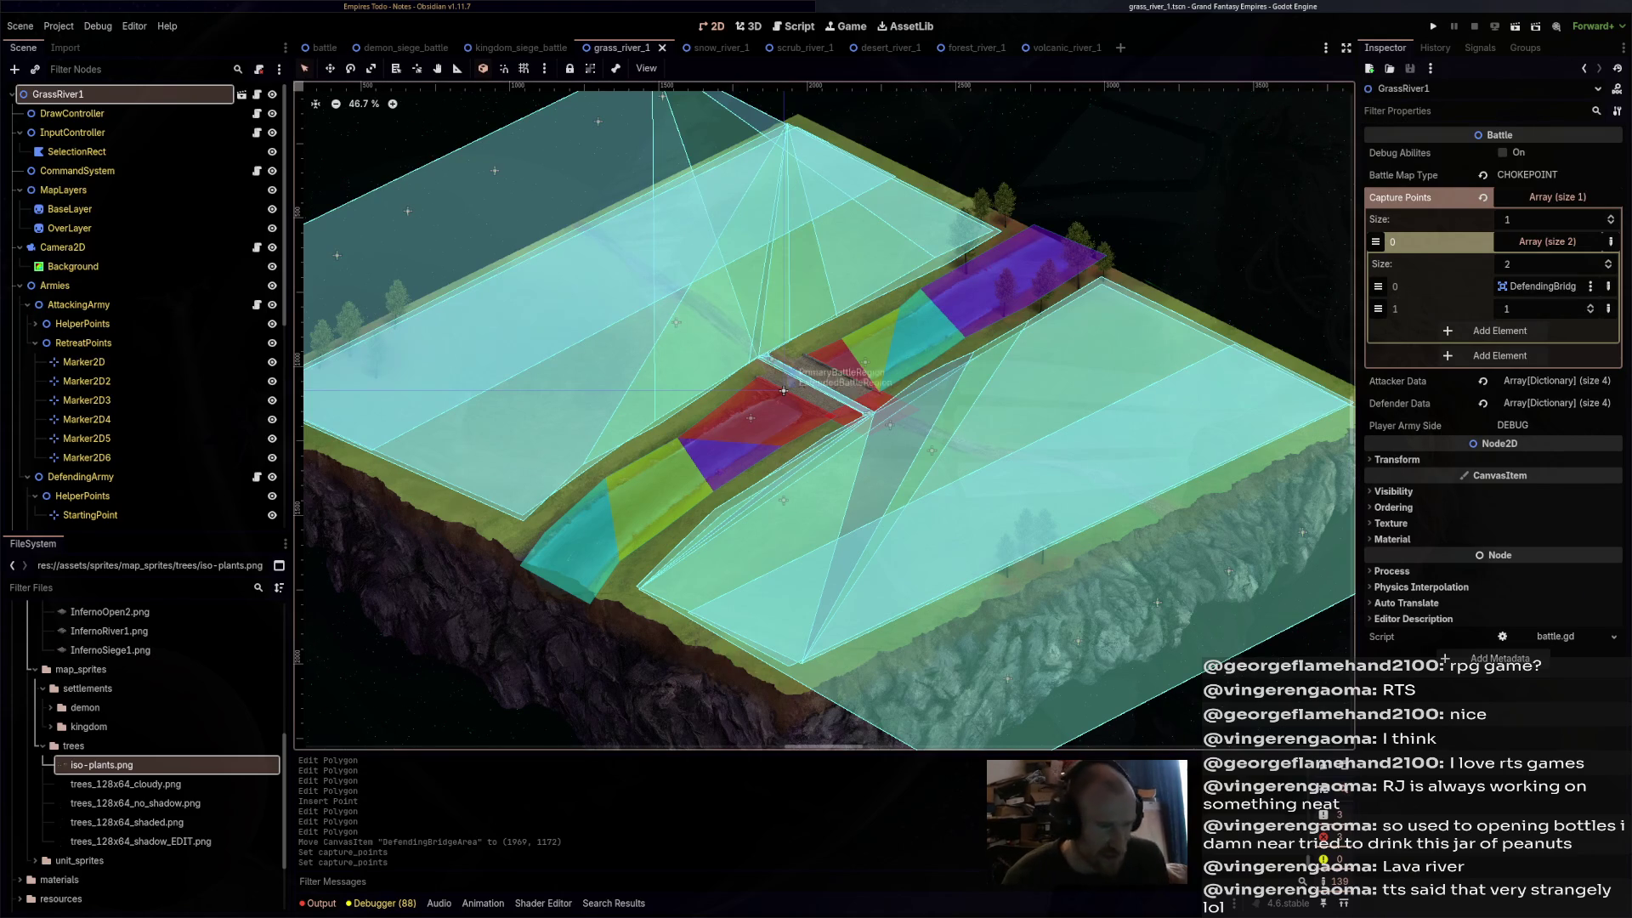
# - Paste GrassRiver1's capture points into SnowRiver1's Capture Points property
pyautogui.hotkey('ctrl', 'Tab')
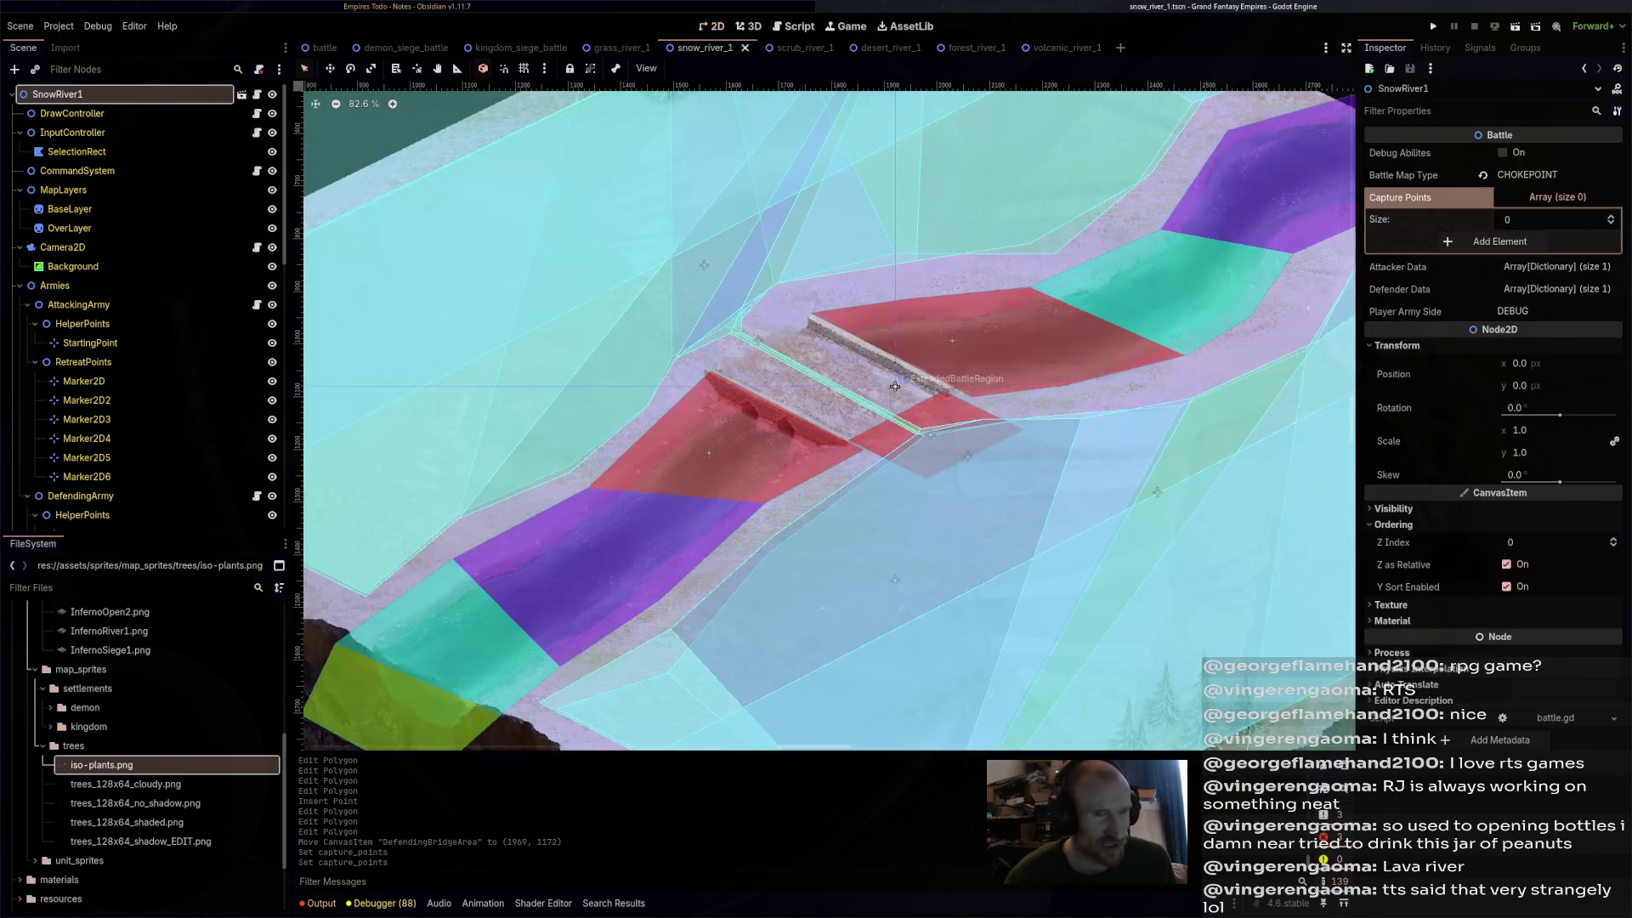
pyautogui.hotkey('ctrl', 'shift', 'Tab')
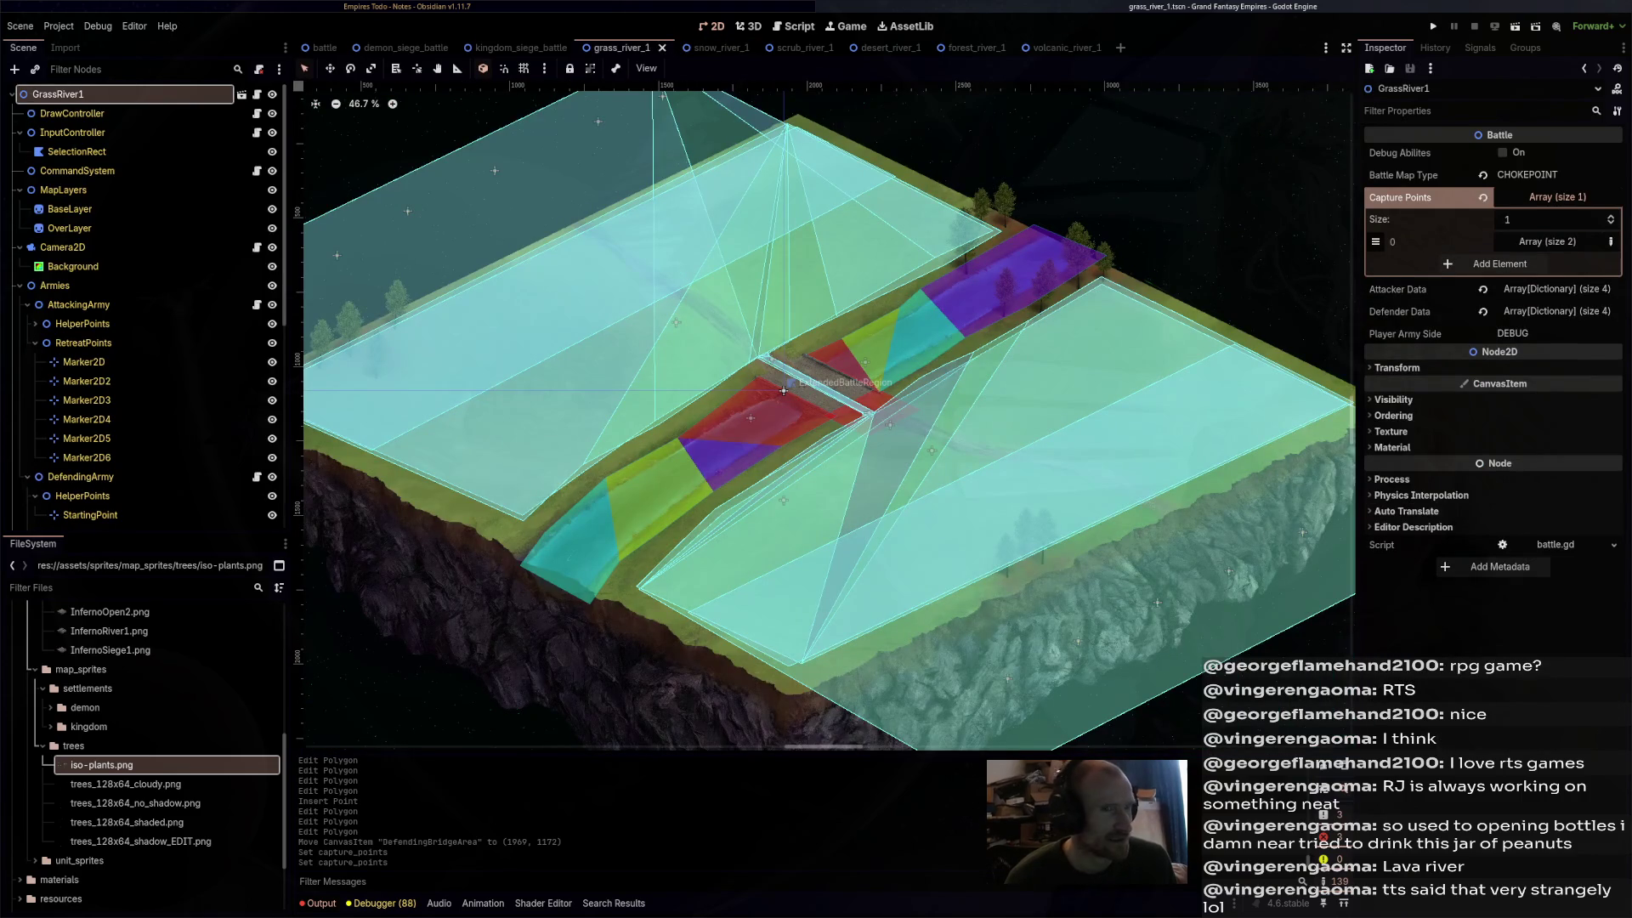
pyautogui.moveTo(717, 48)
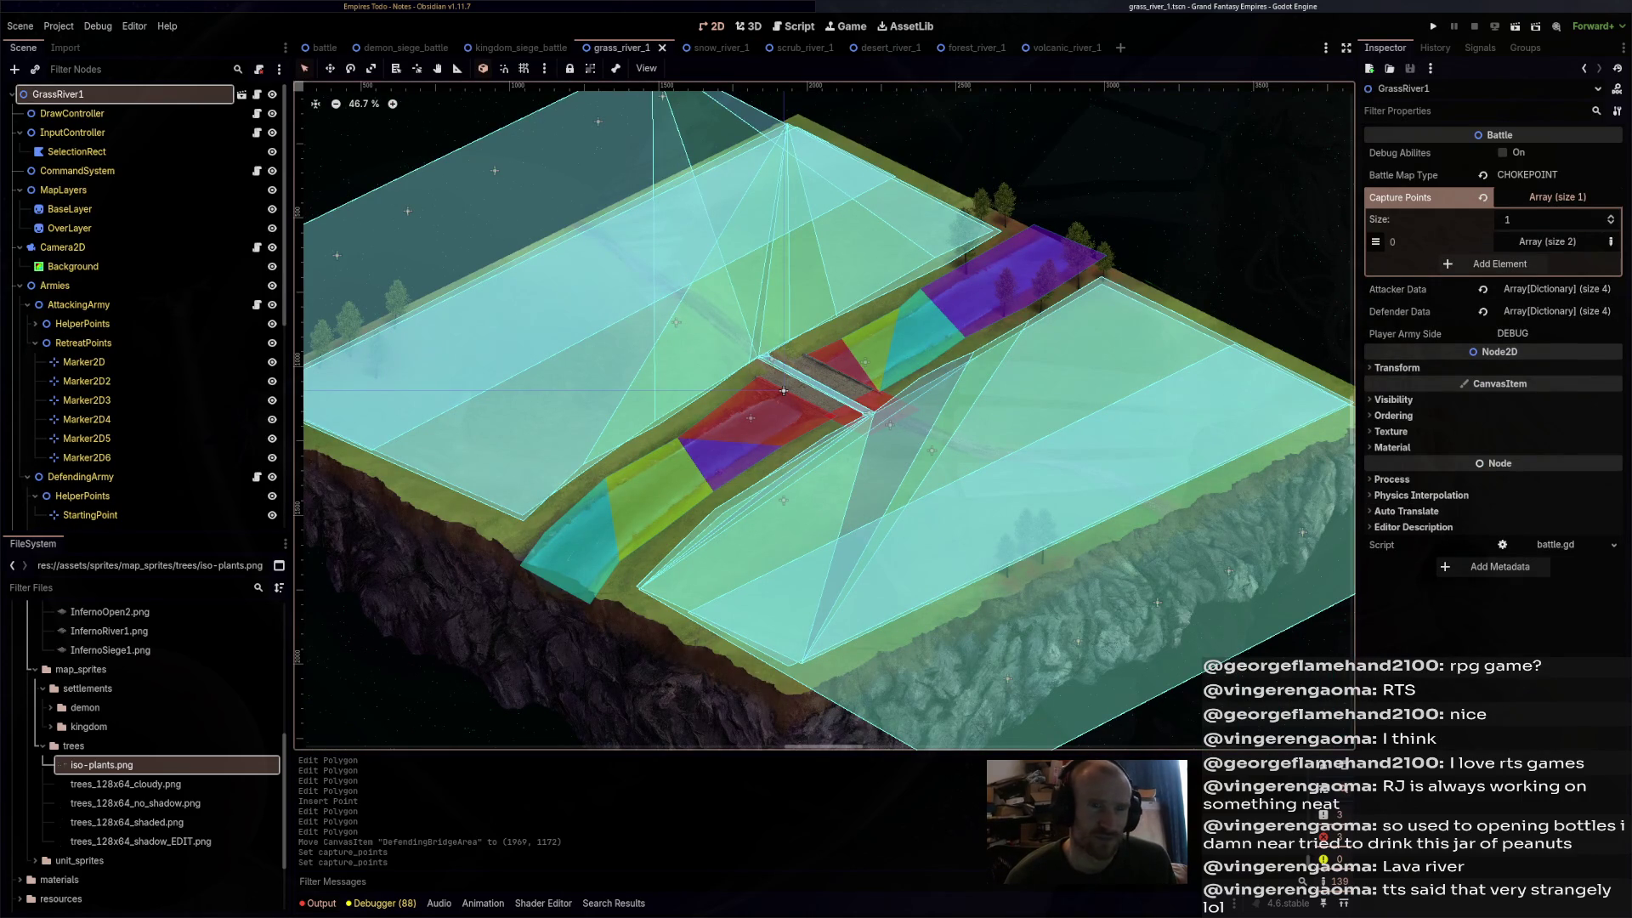
pyautogui.hotkey('ctrl', 'Tab')
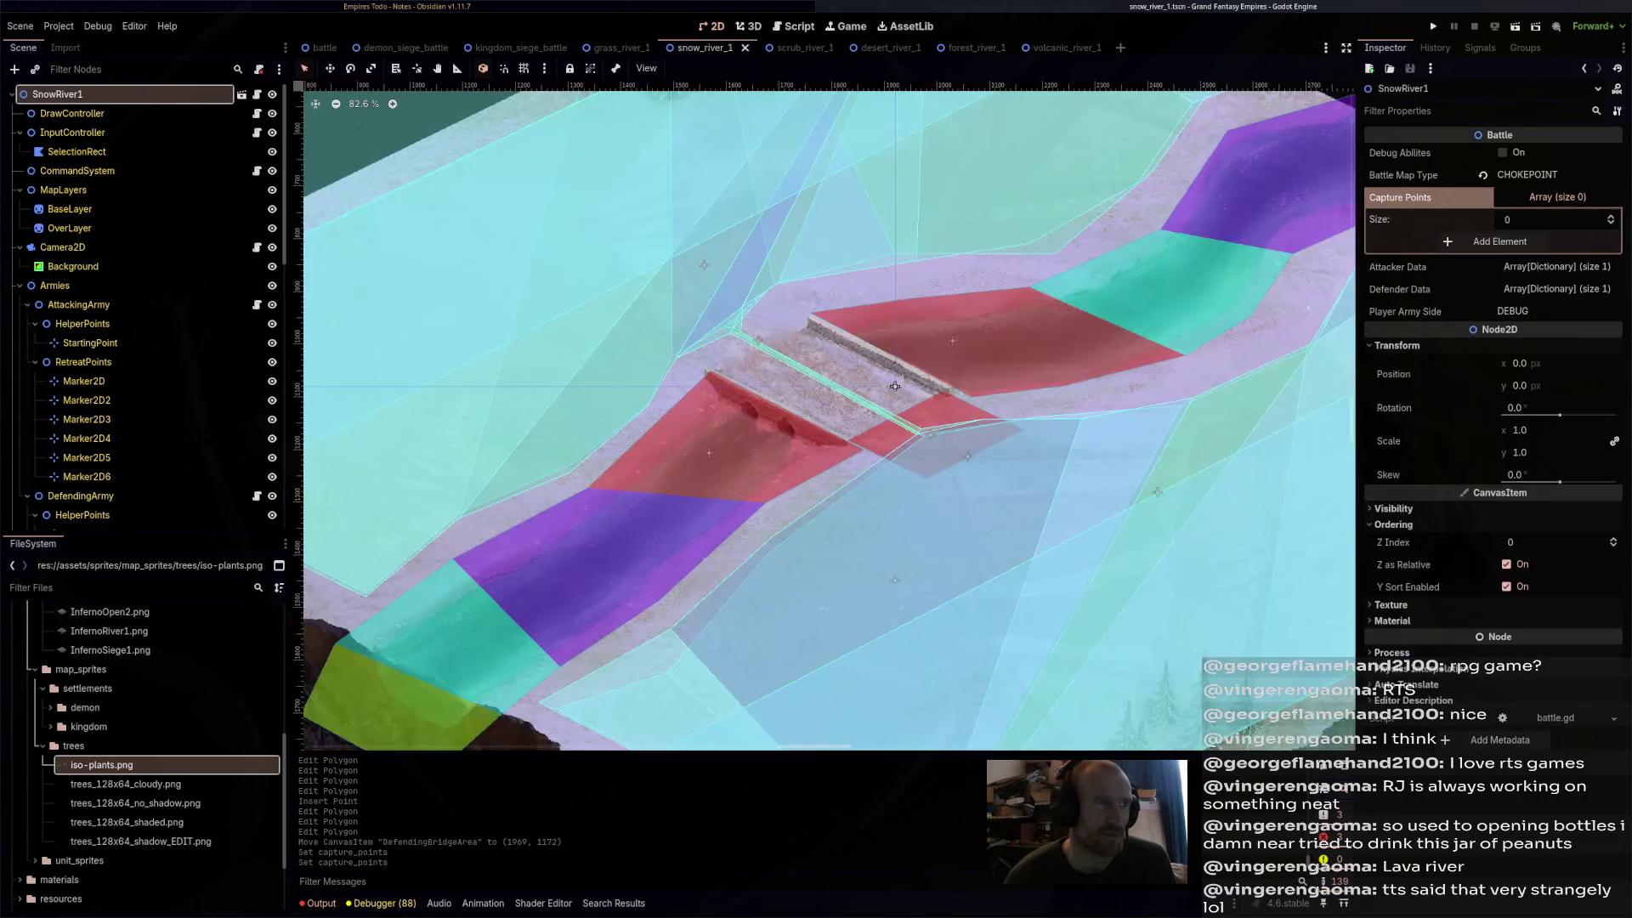
pyautogui.rightClick(1444, 193)
pyautogui.click(1495, 217)
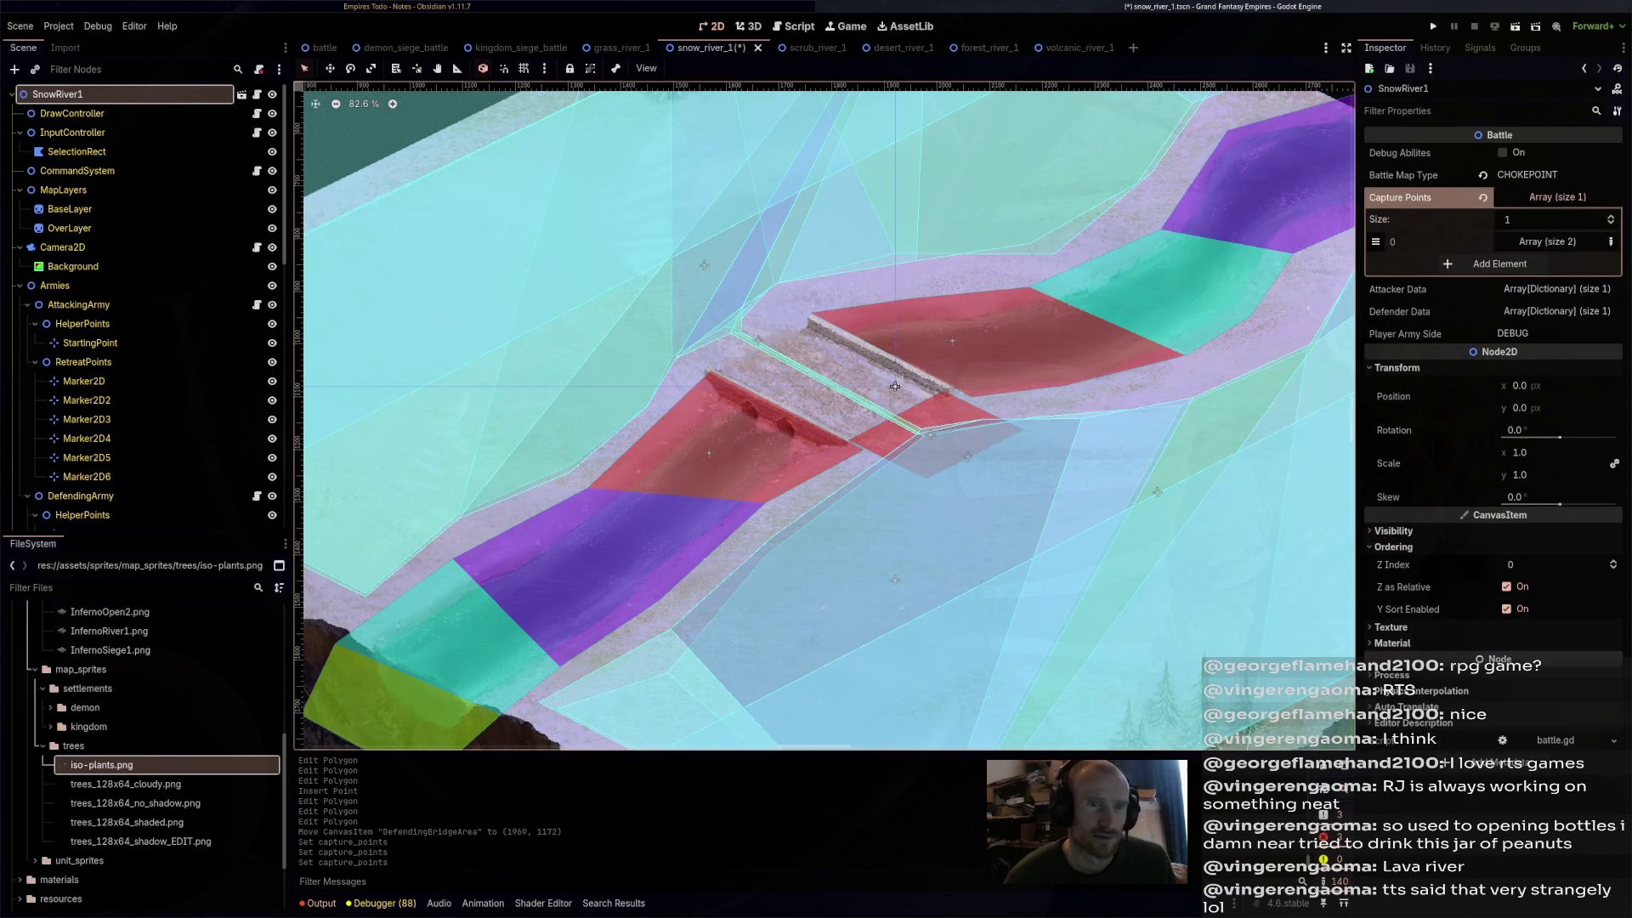
# - Expand the pasted capture point and find DefendingBridgeArea in the snow scene tree
pyautogui.click(1547, 242)
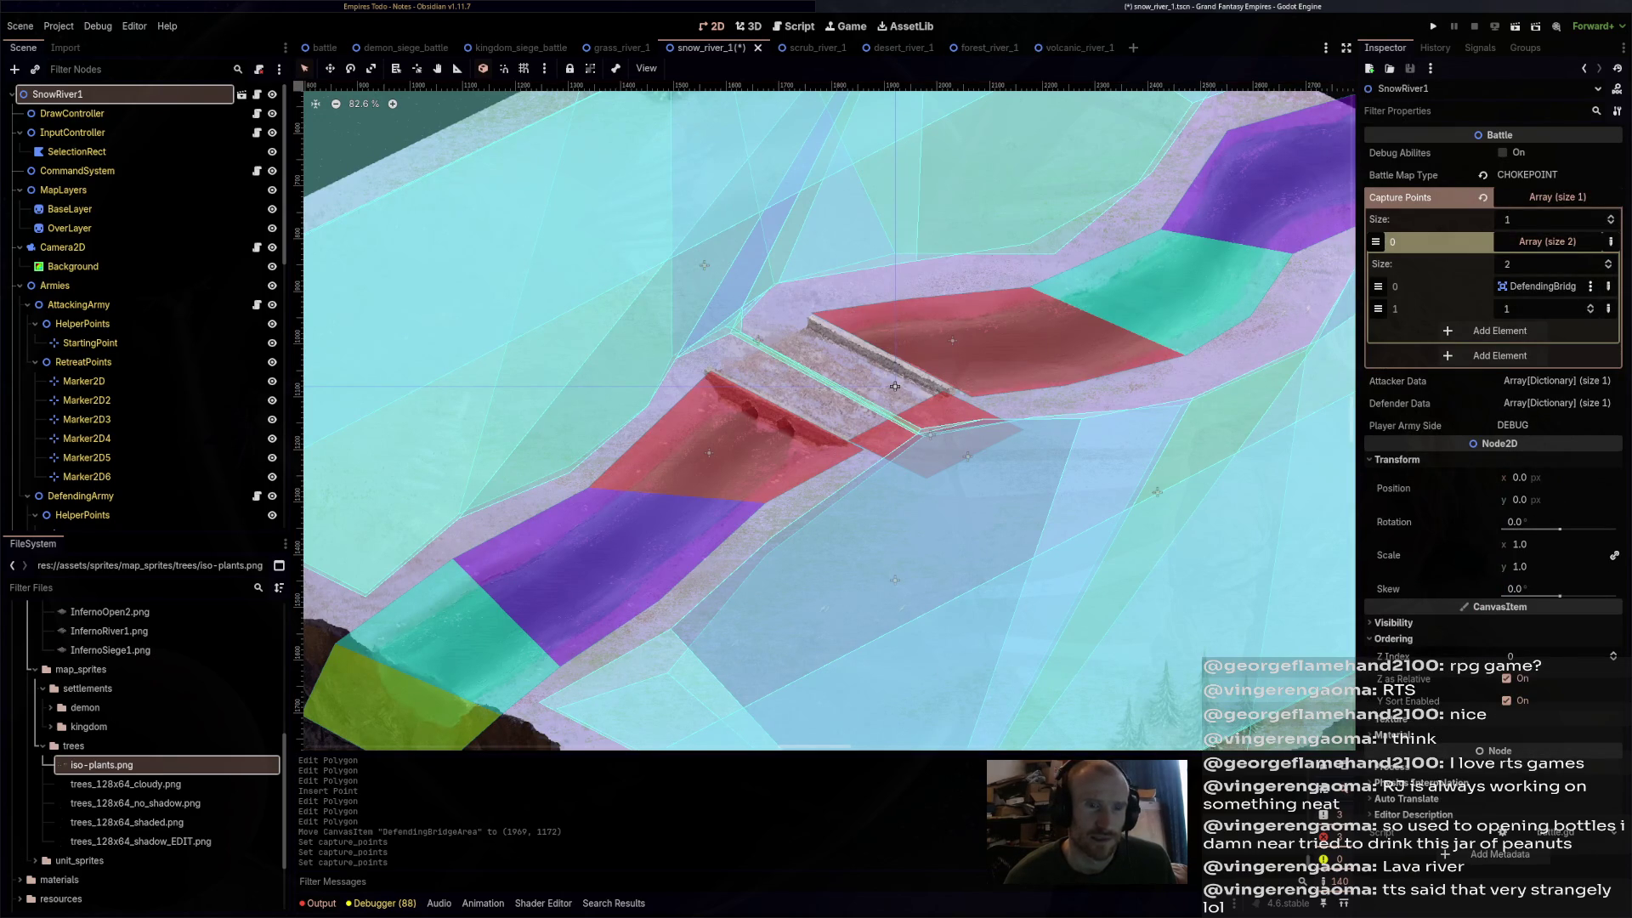
pyautogui.scroll(-5, 136, 382)
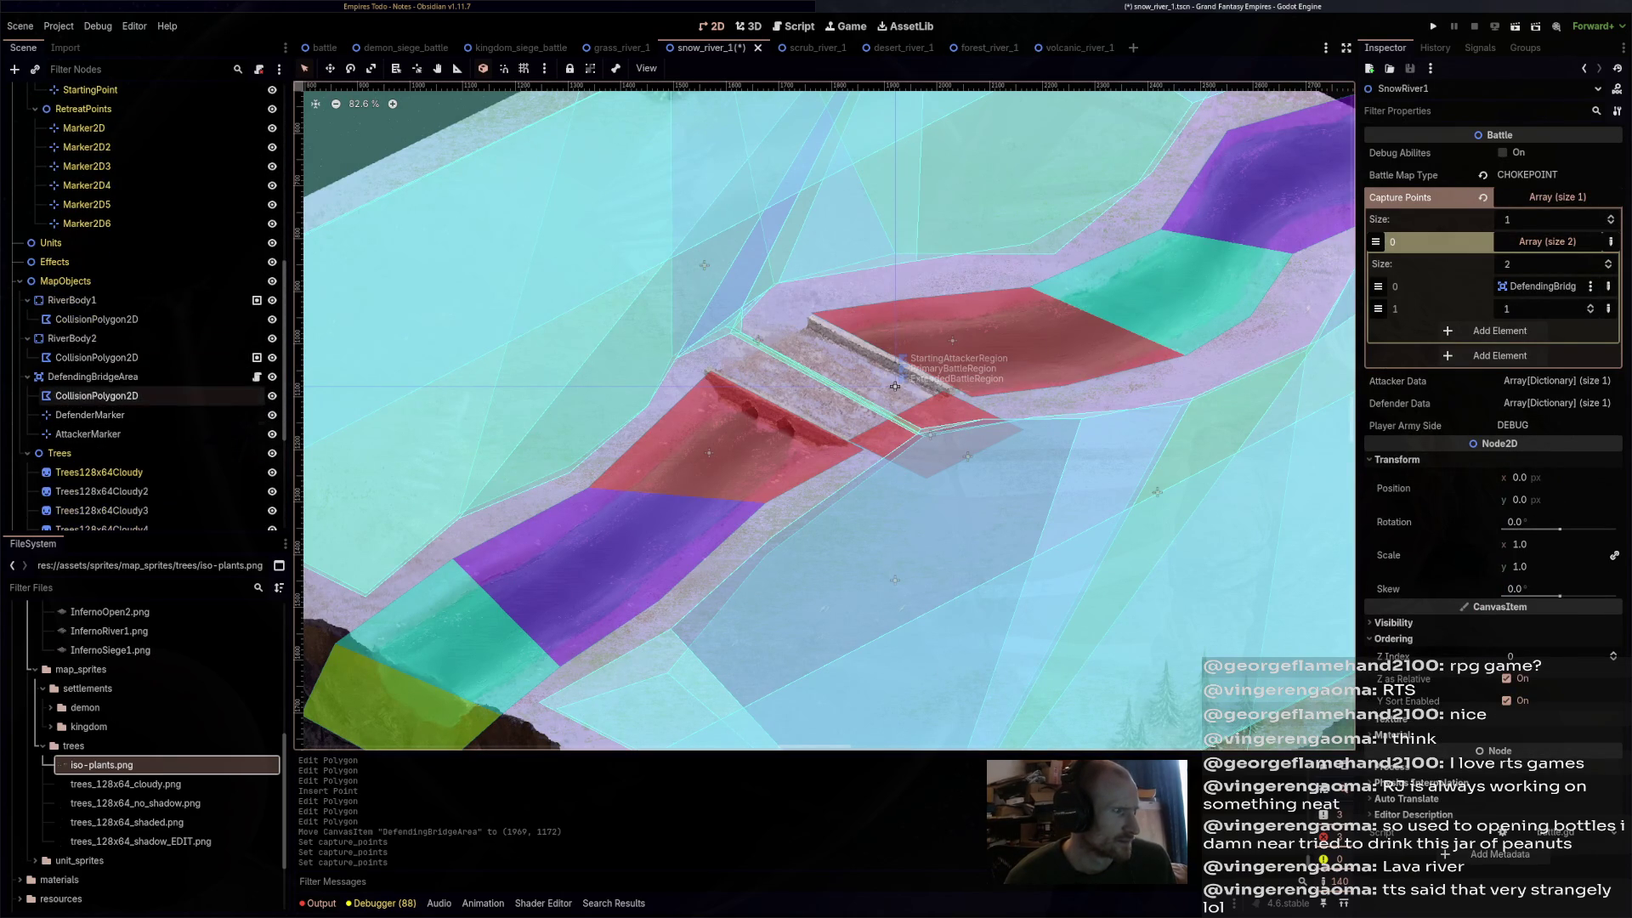
pyautogui.click(91, 376)
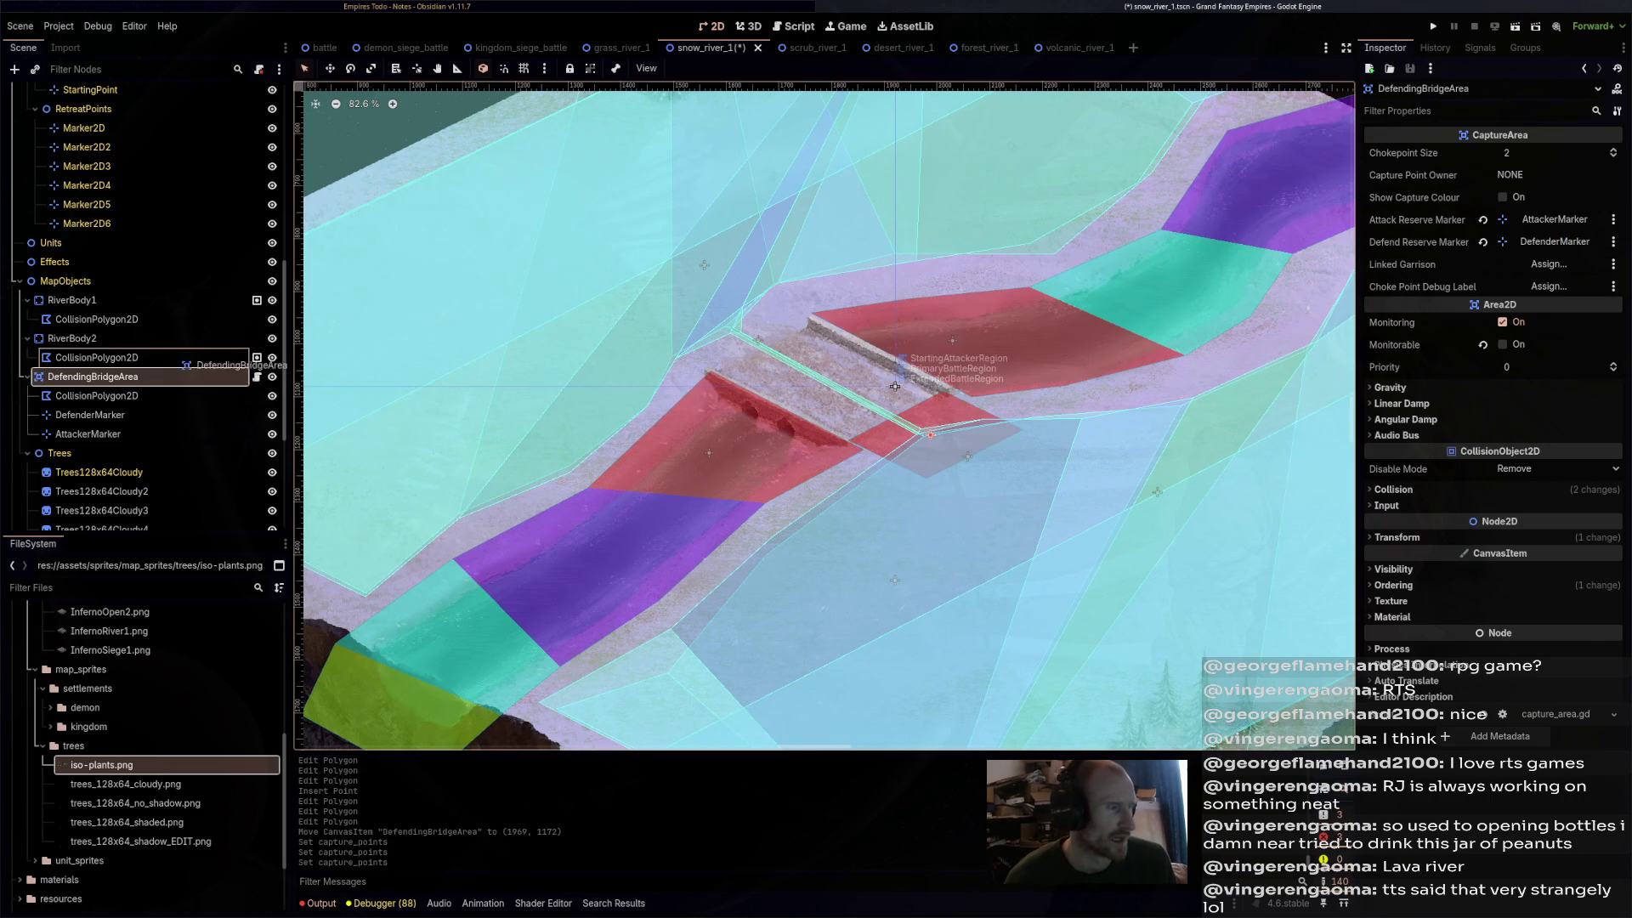
pyautogui.scroll(5, 135, 383)
pyautogui.scroll(3, 145, 306)
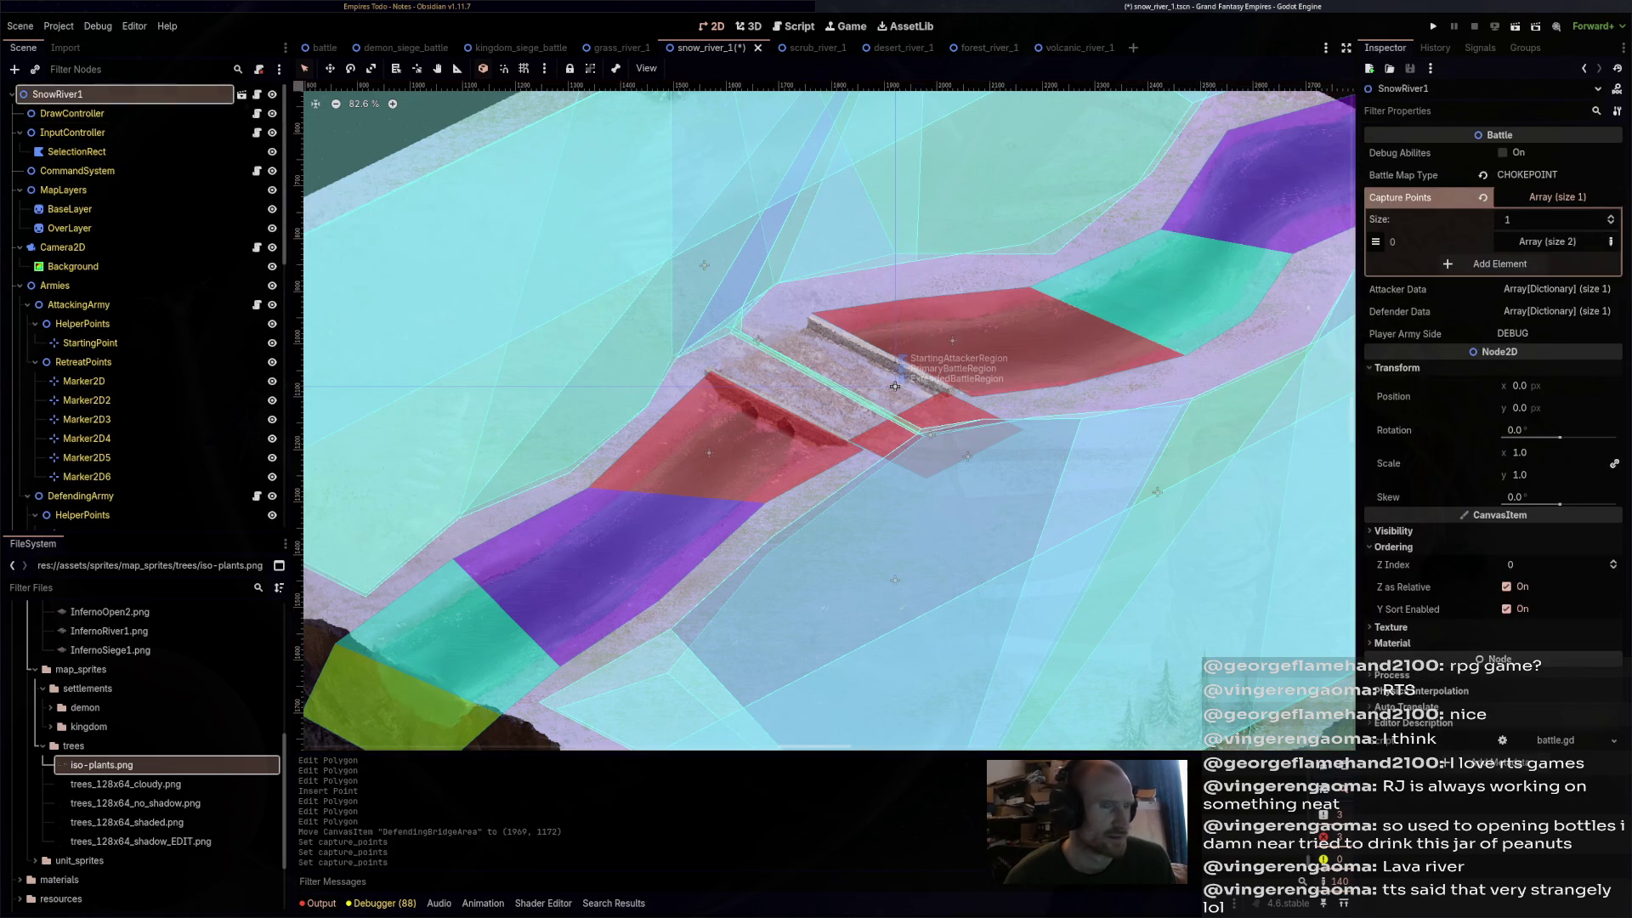
pyautogui.click(56, 93)
# - Set the first capture point's node path to DefendingBridgeArea and save snow_river_1
pyautogui.click(1547, 241)
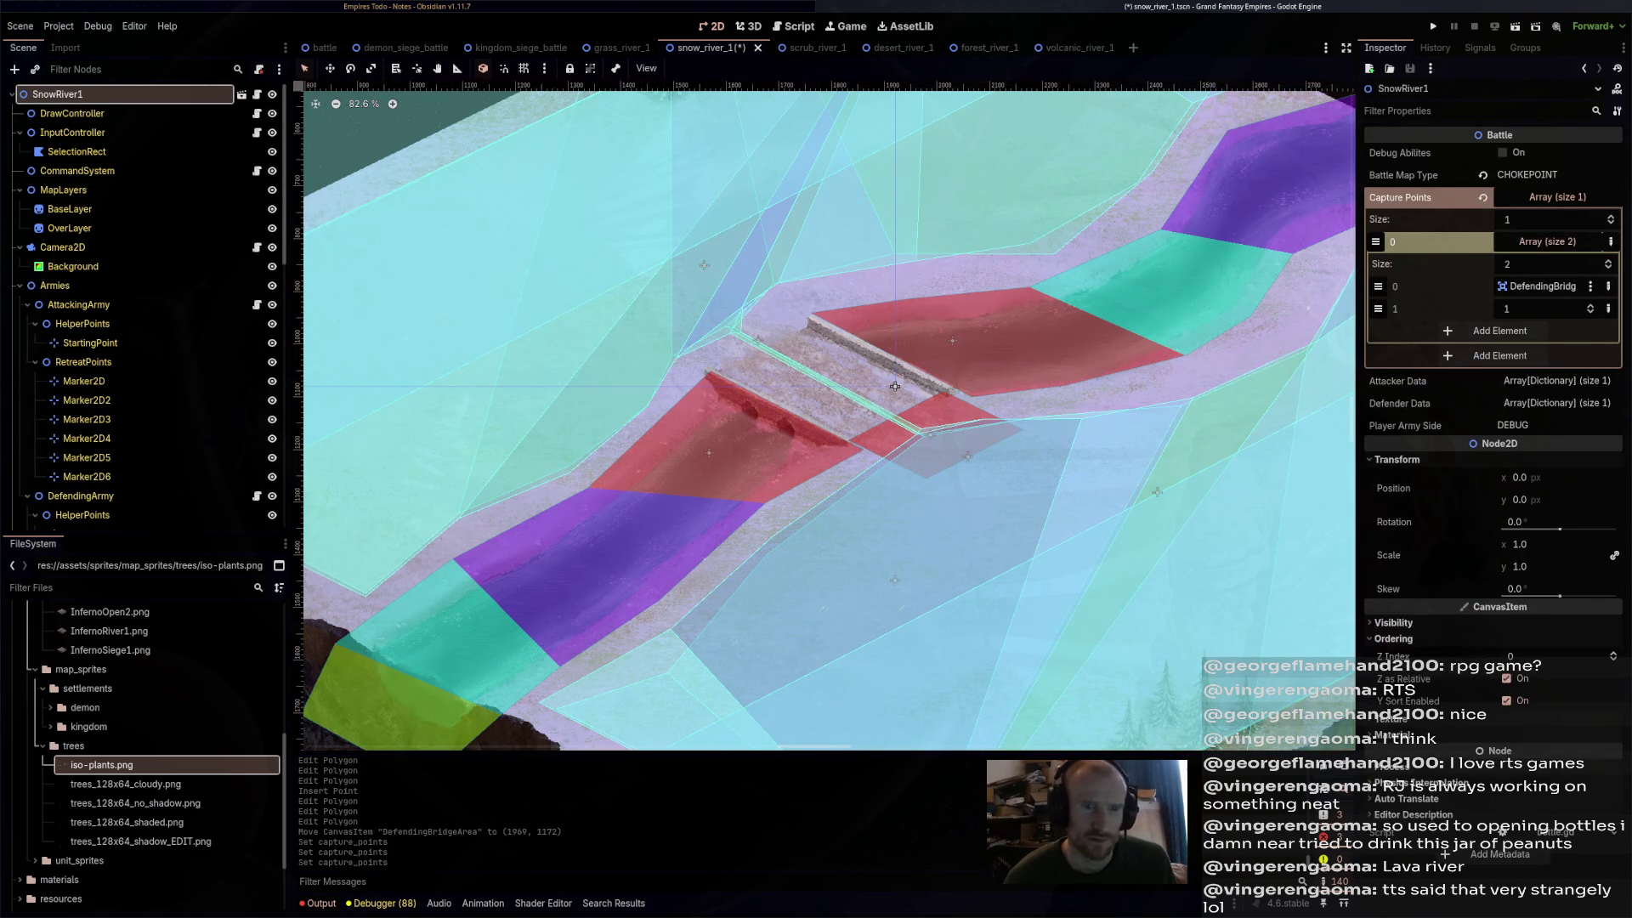
pyautogui.click(1608, 286)
pyautogui.click(1543, 286)
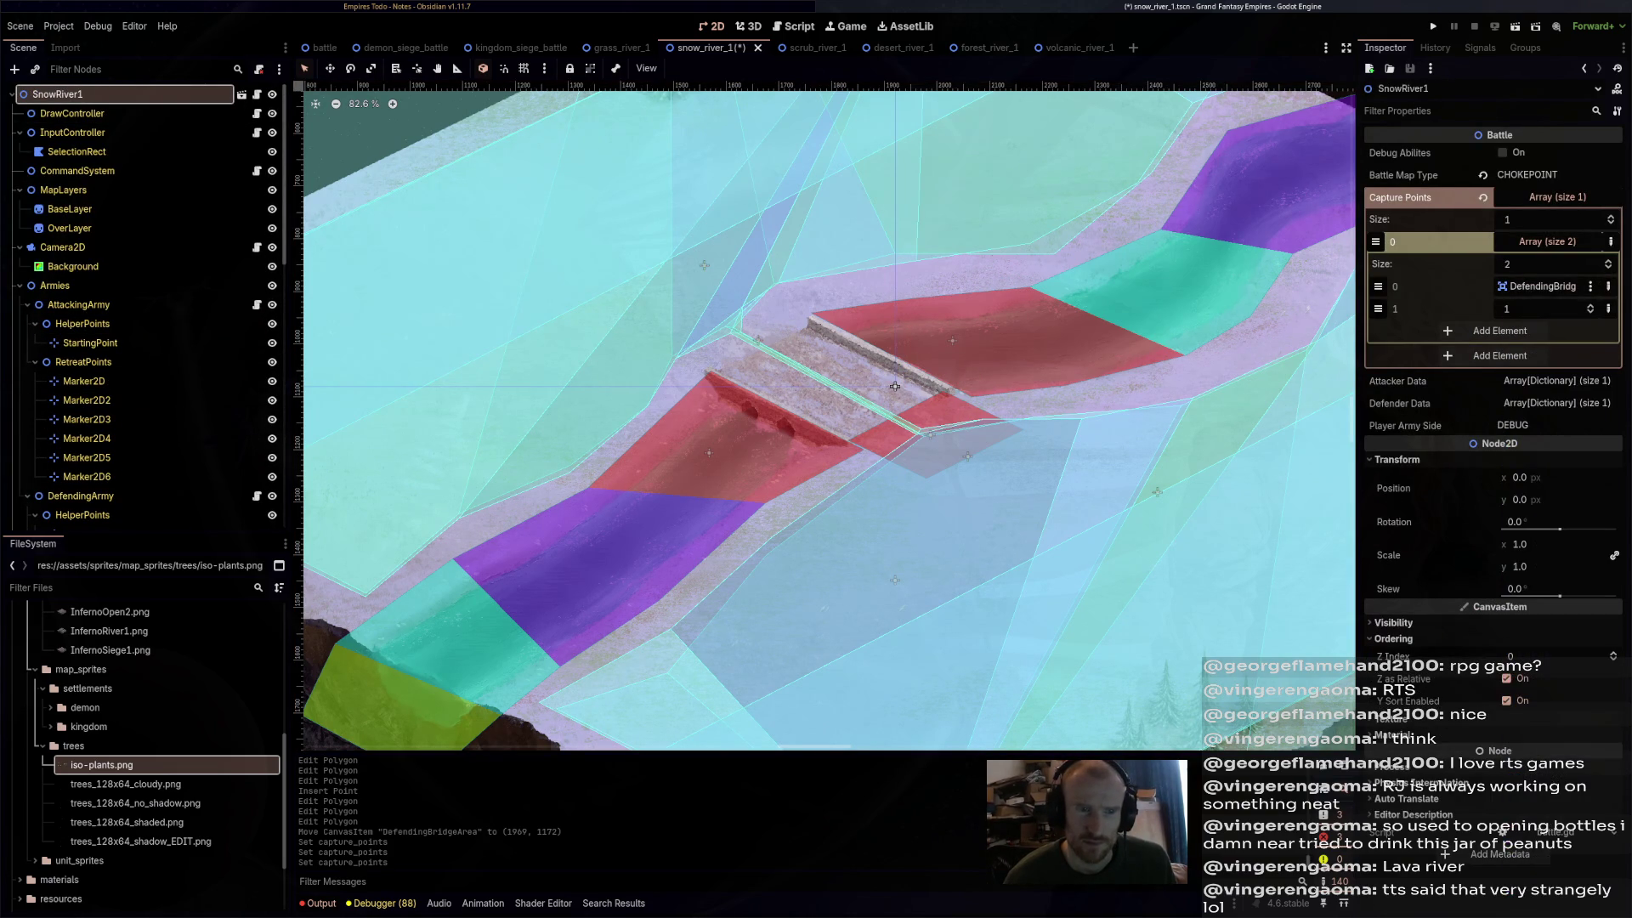
pyautogui.click(1542, 286)
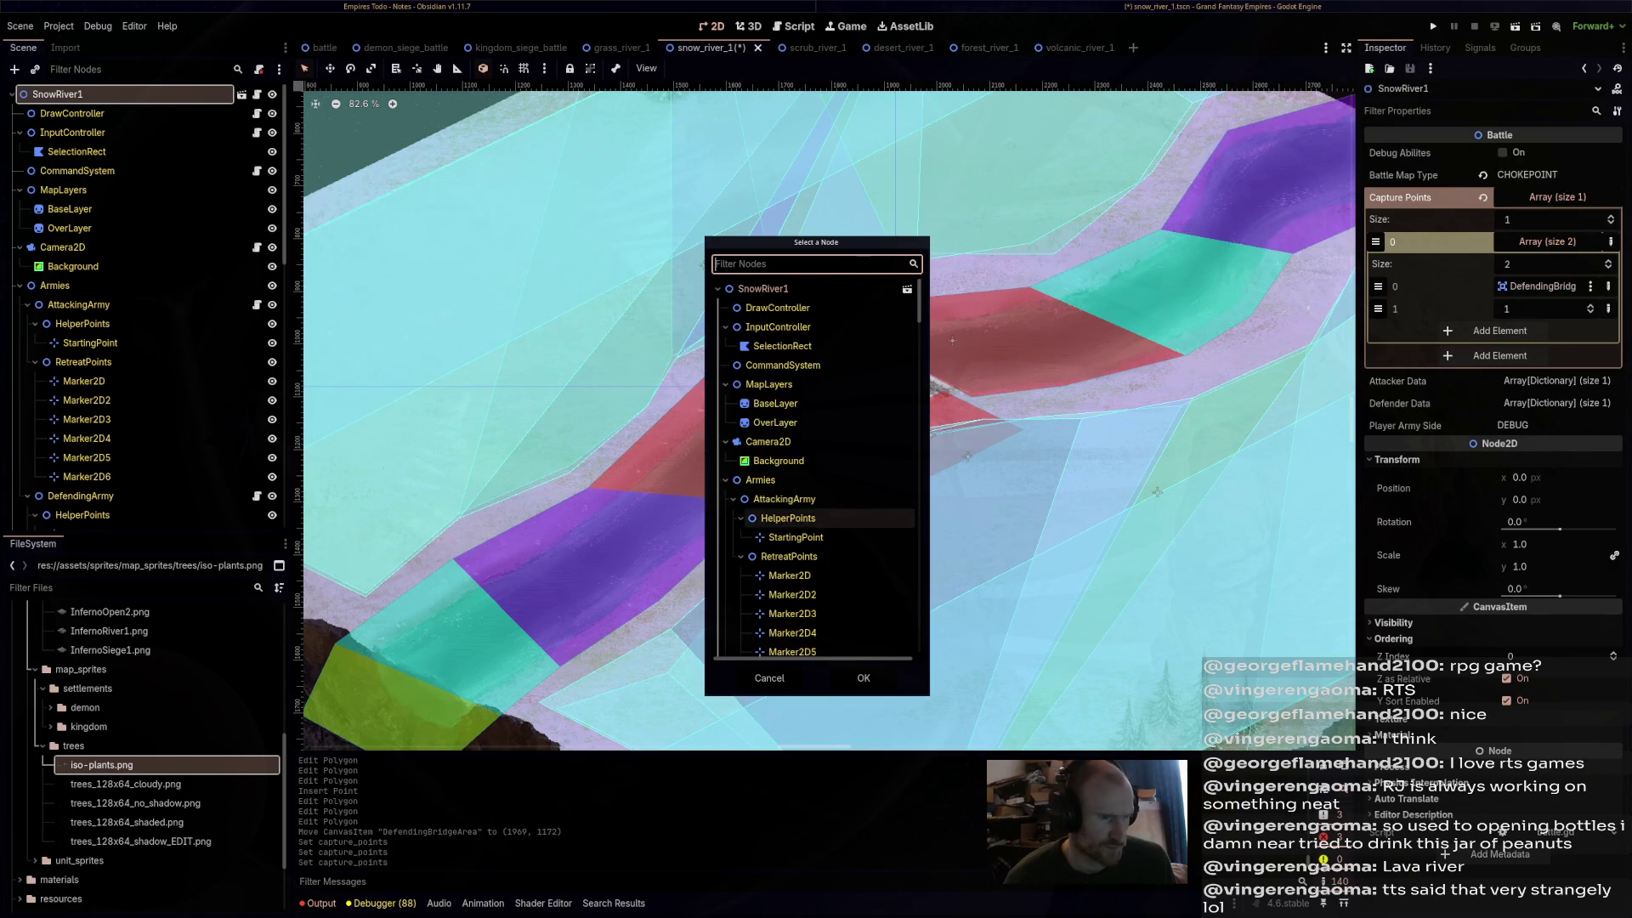
pyautogui.scroll(-10, 814, 459)
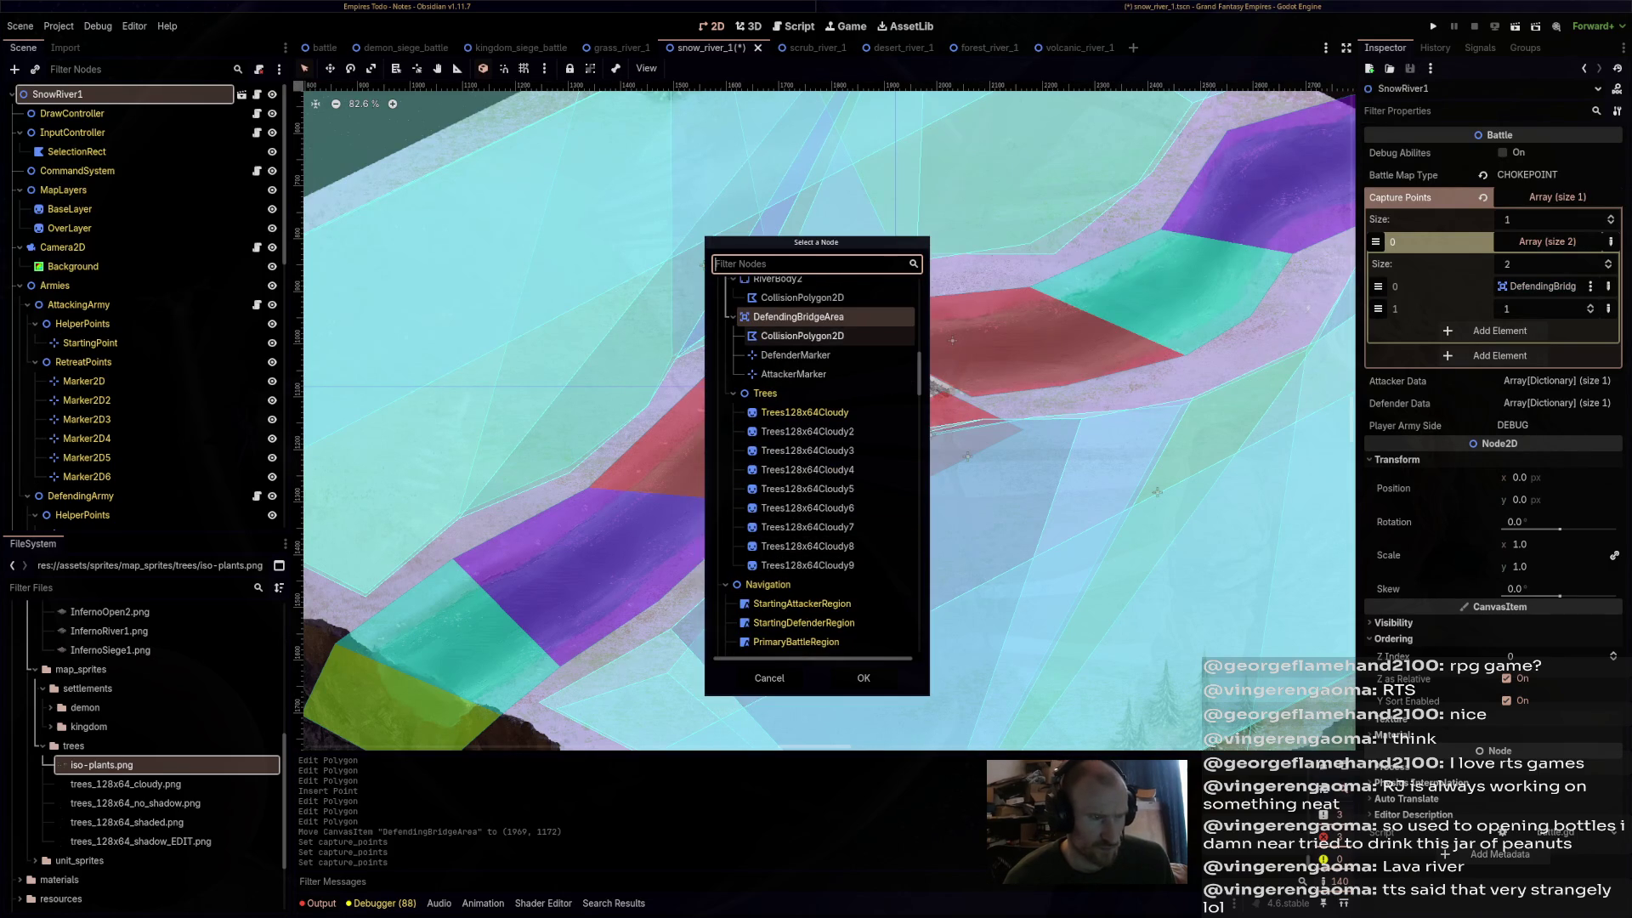
pyautogui.doubleClick(798, 316)
pyautogui.hotkey('ctrl', 's')
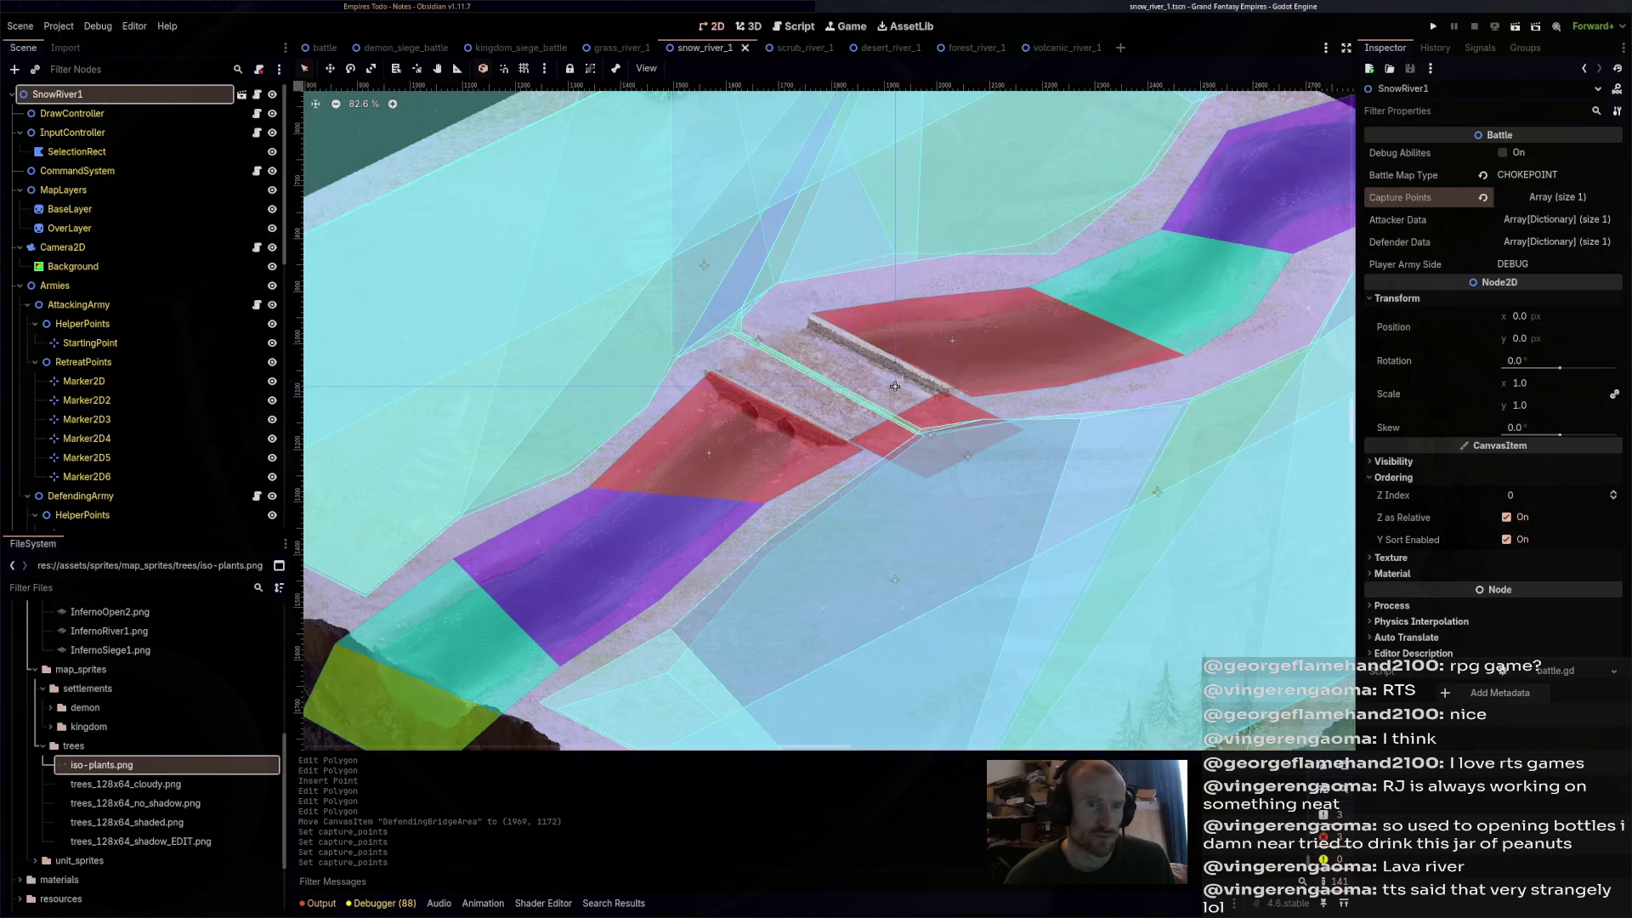
pyautogui.click(618, 47)
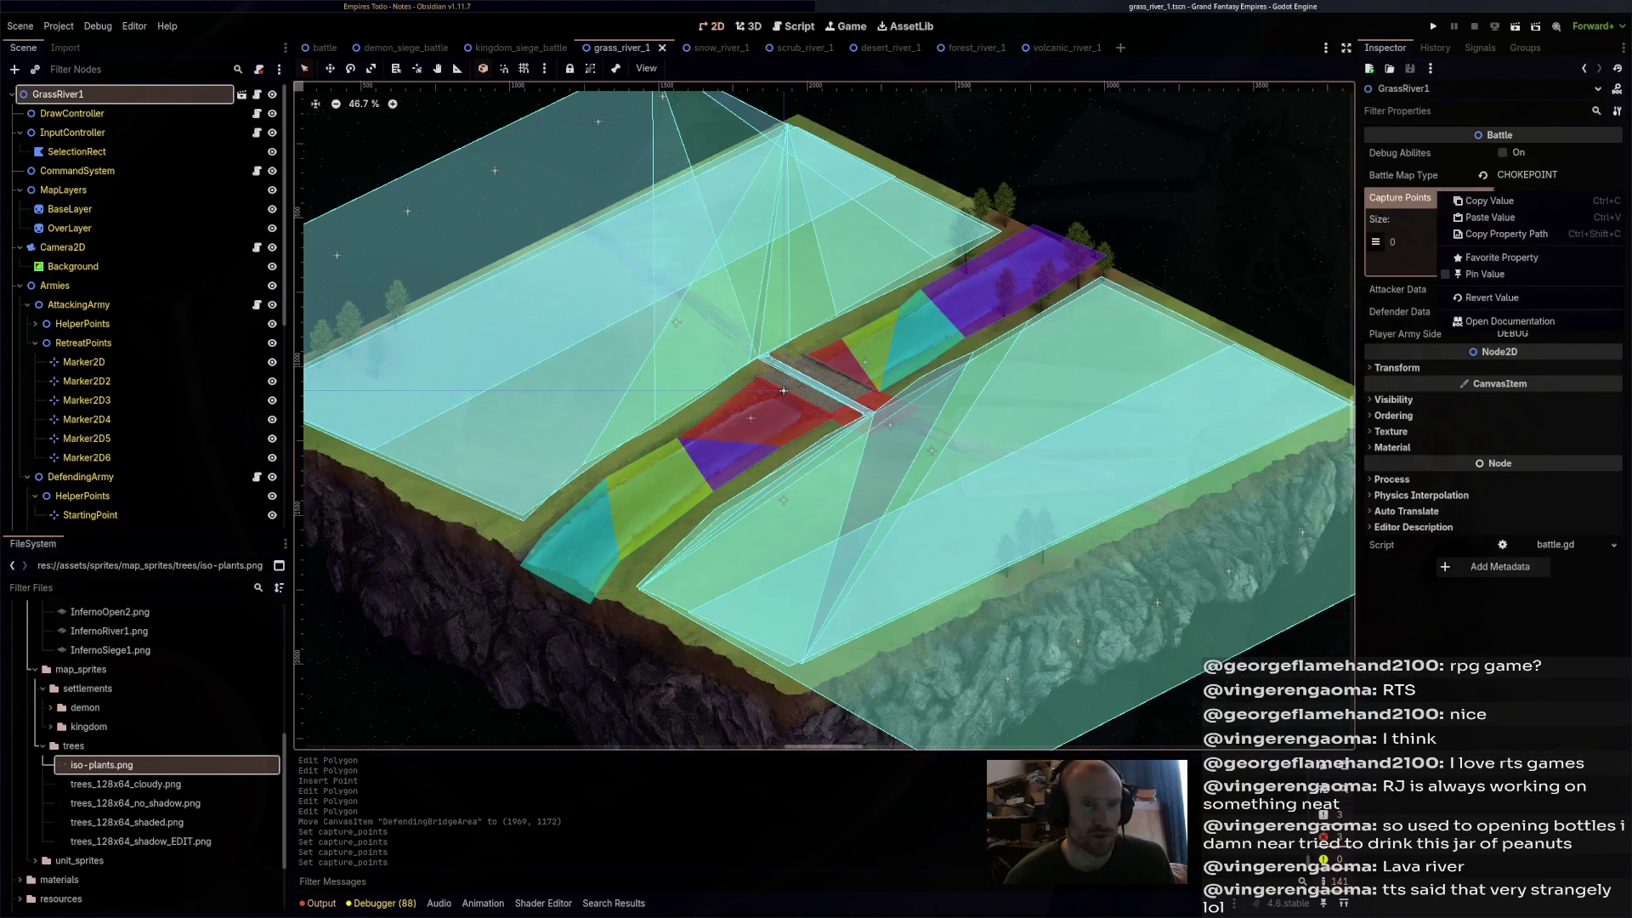
# - Paste GrassRiver1's capture points into the desert river scene and save it
pyautogui.click(790, 48)
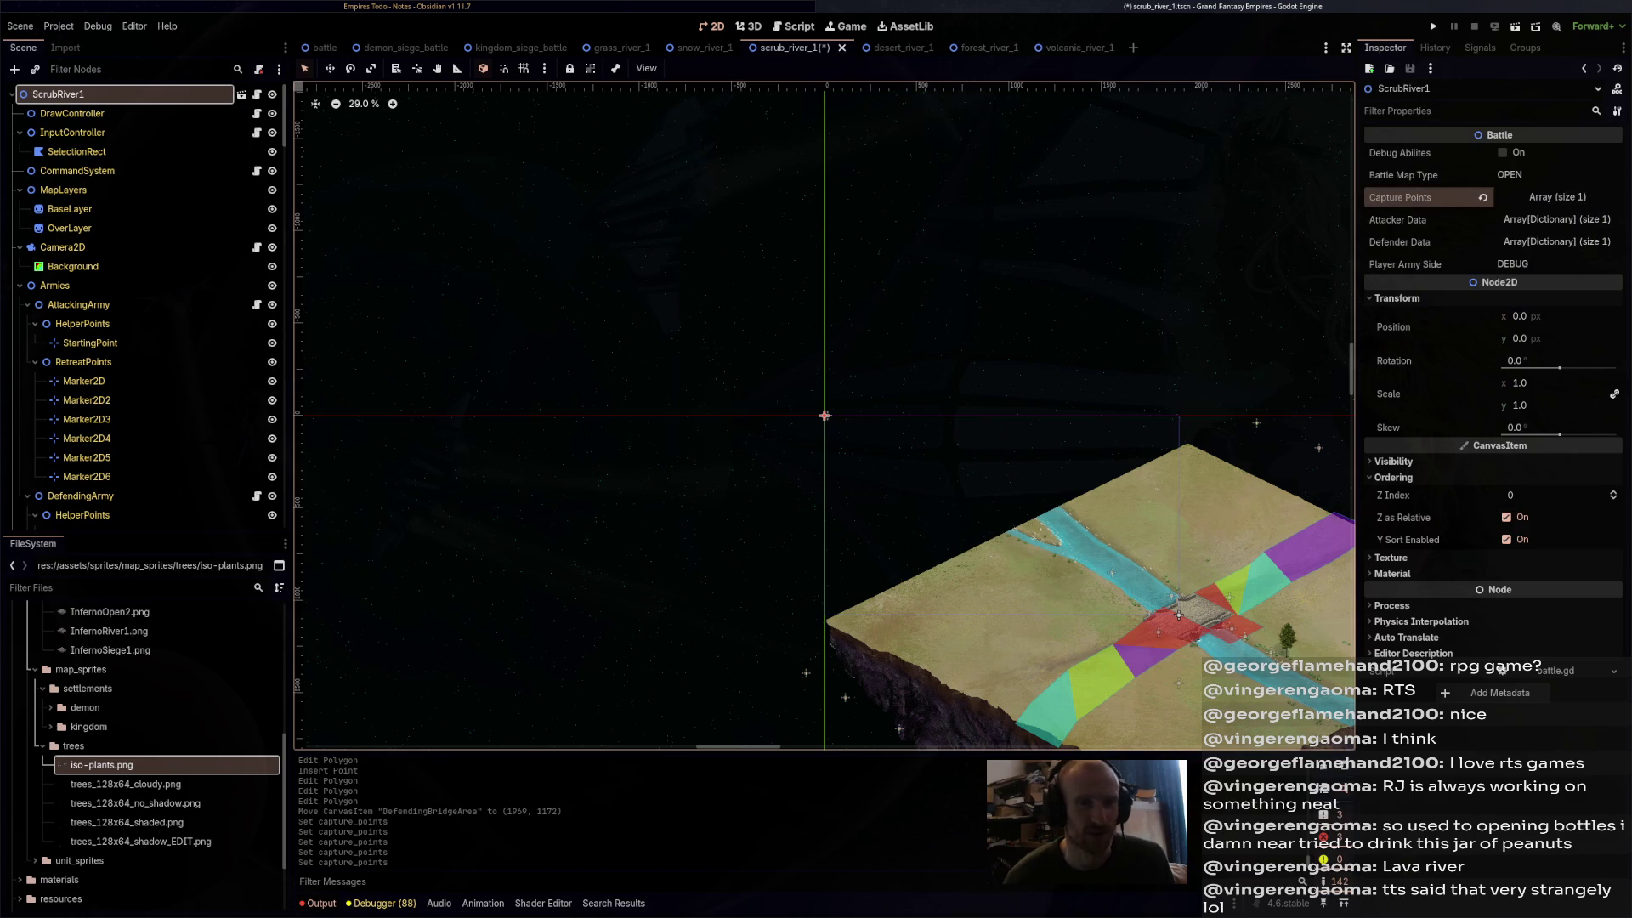
pyautogui.click(884, 48)
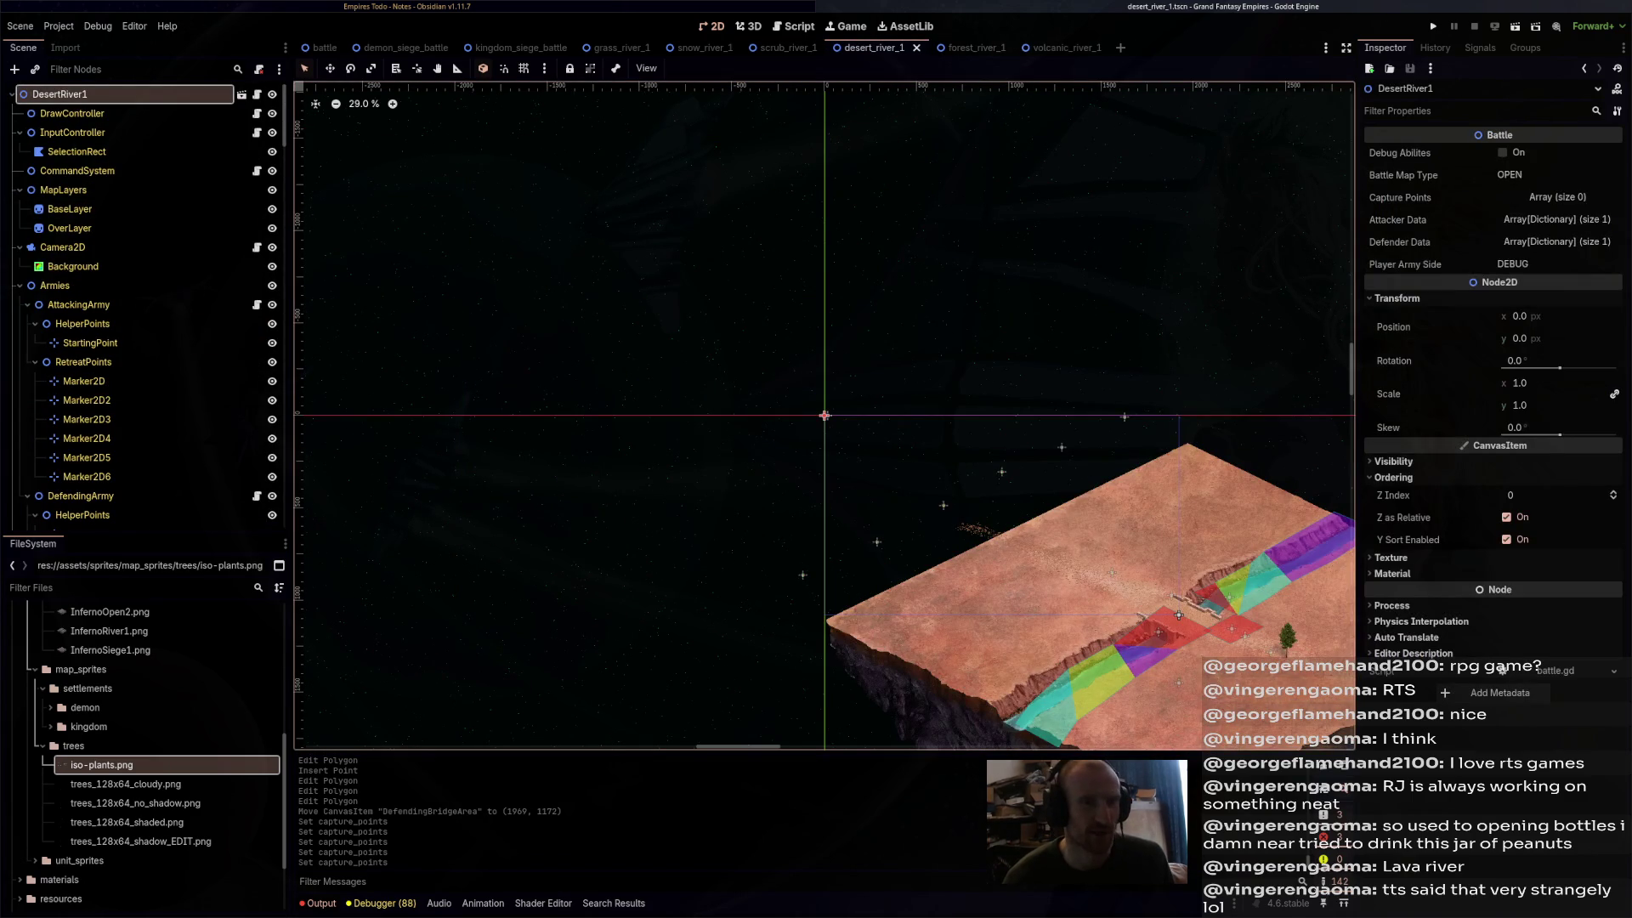
pyautogui.rightClick(1454, 197)
pyautogui.click(1487, 222)
pyautogui.hotkey('ctrl', 's')
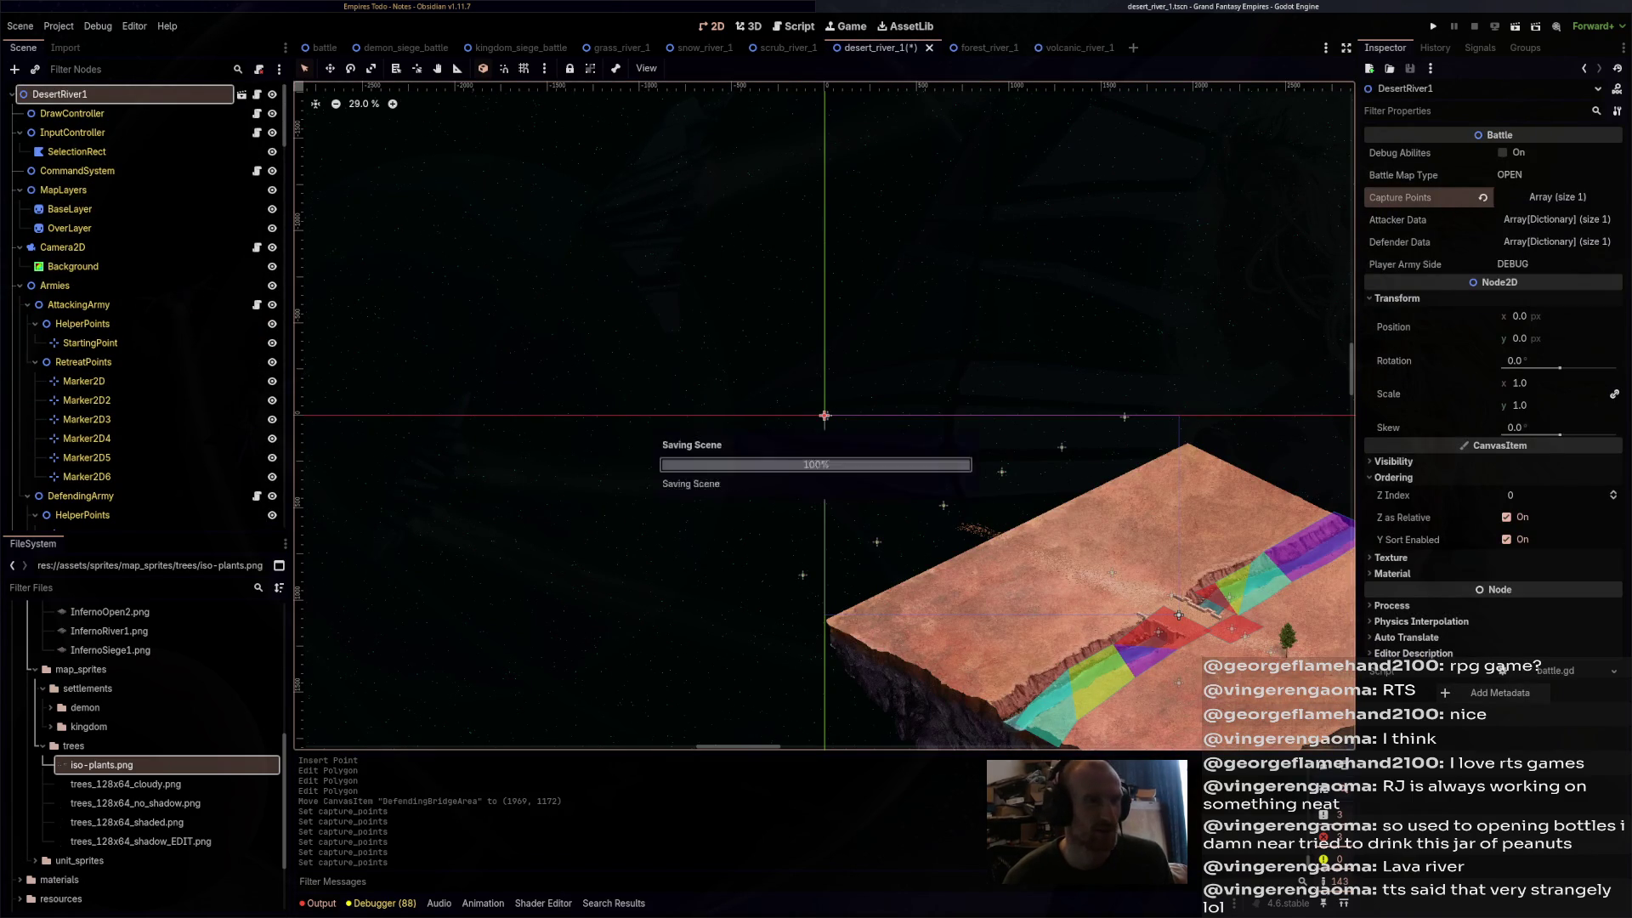
pyautogui.hotkey('ctrl', 'Tab')
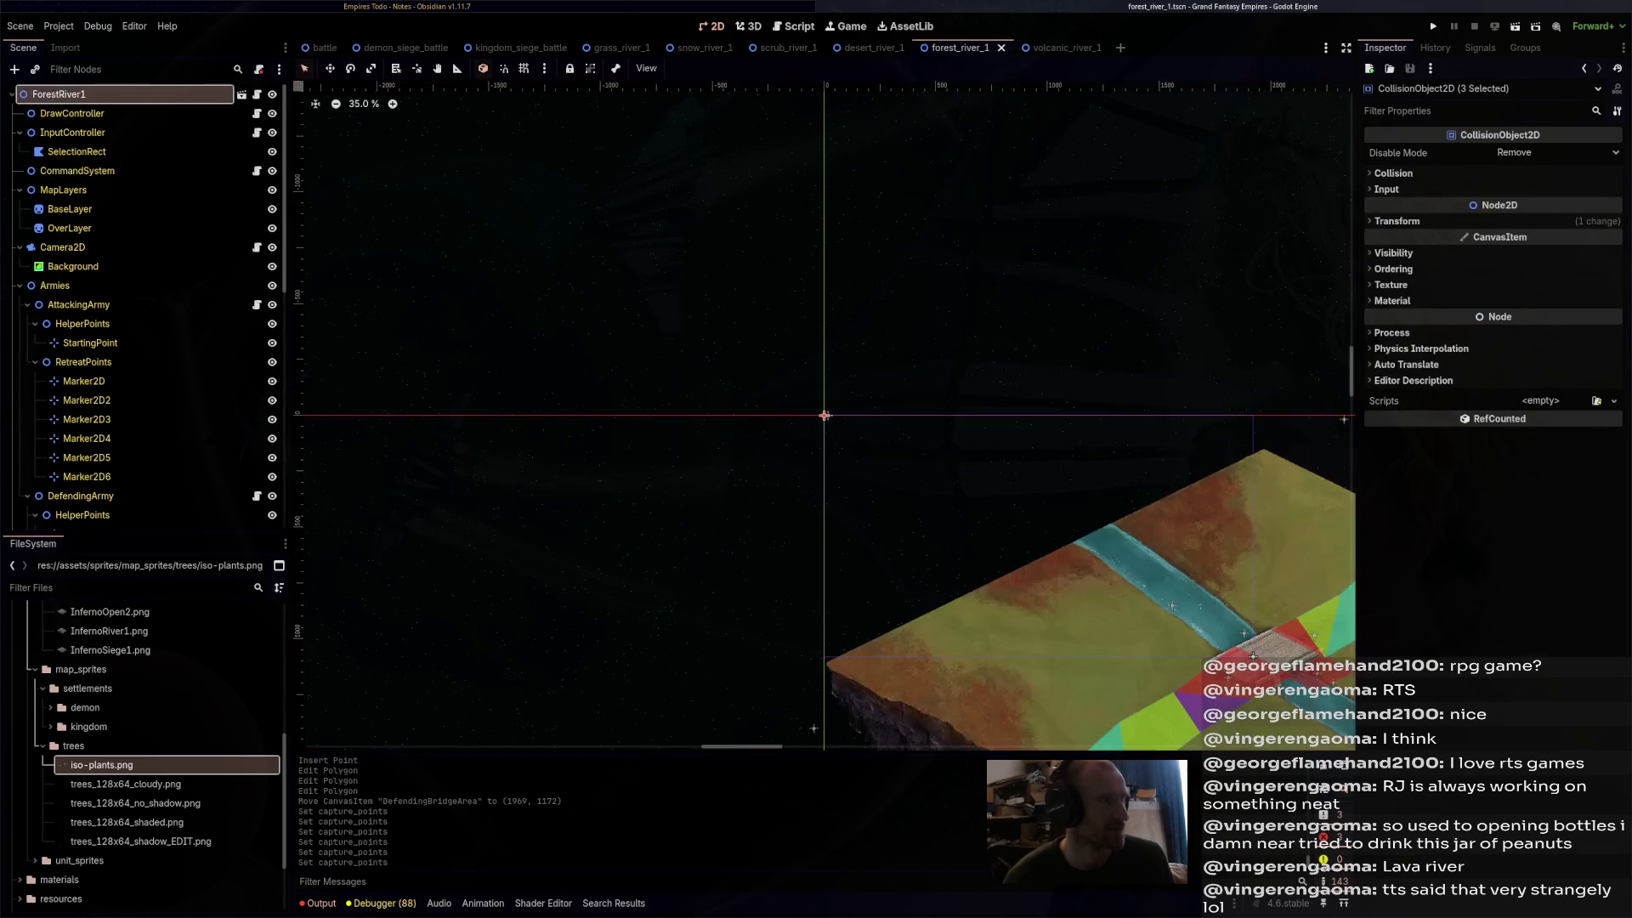
# - Paste the capture points into the forest and volcanic river scenes, saving them, then return to GrassRiver1
pyautogui.rightClick(1453, 197)
pyautogui.click(1487, 218)
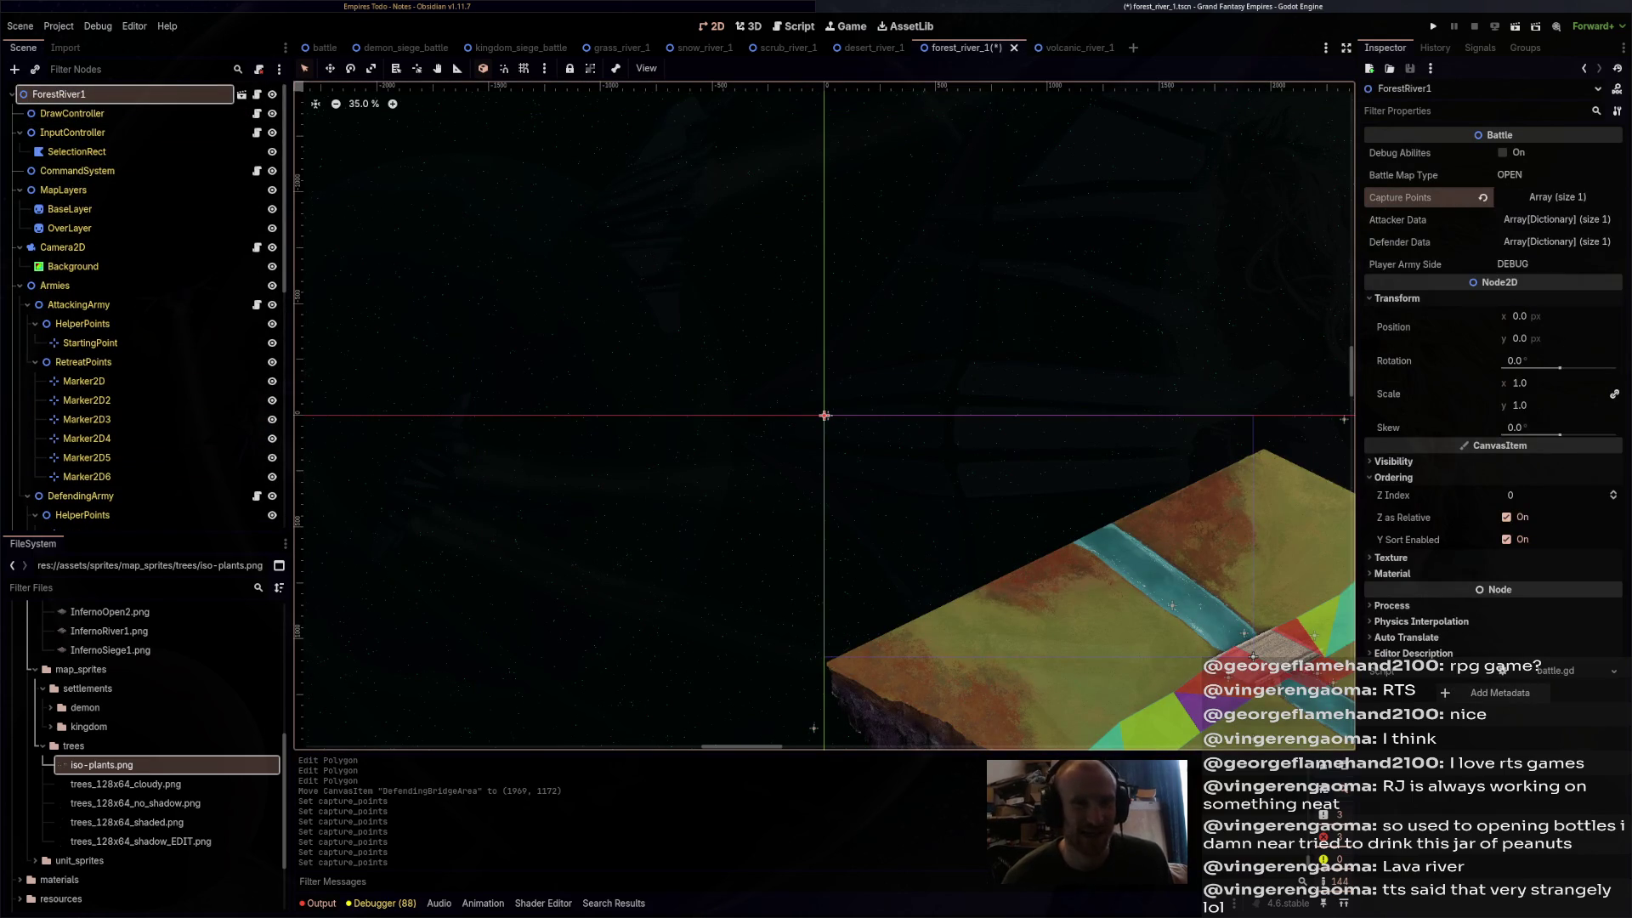
pyautogui.hotkey('ctrl', 'Tab')
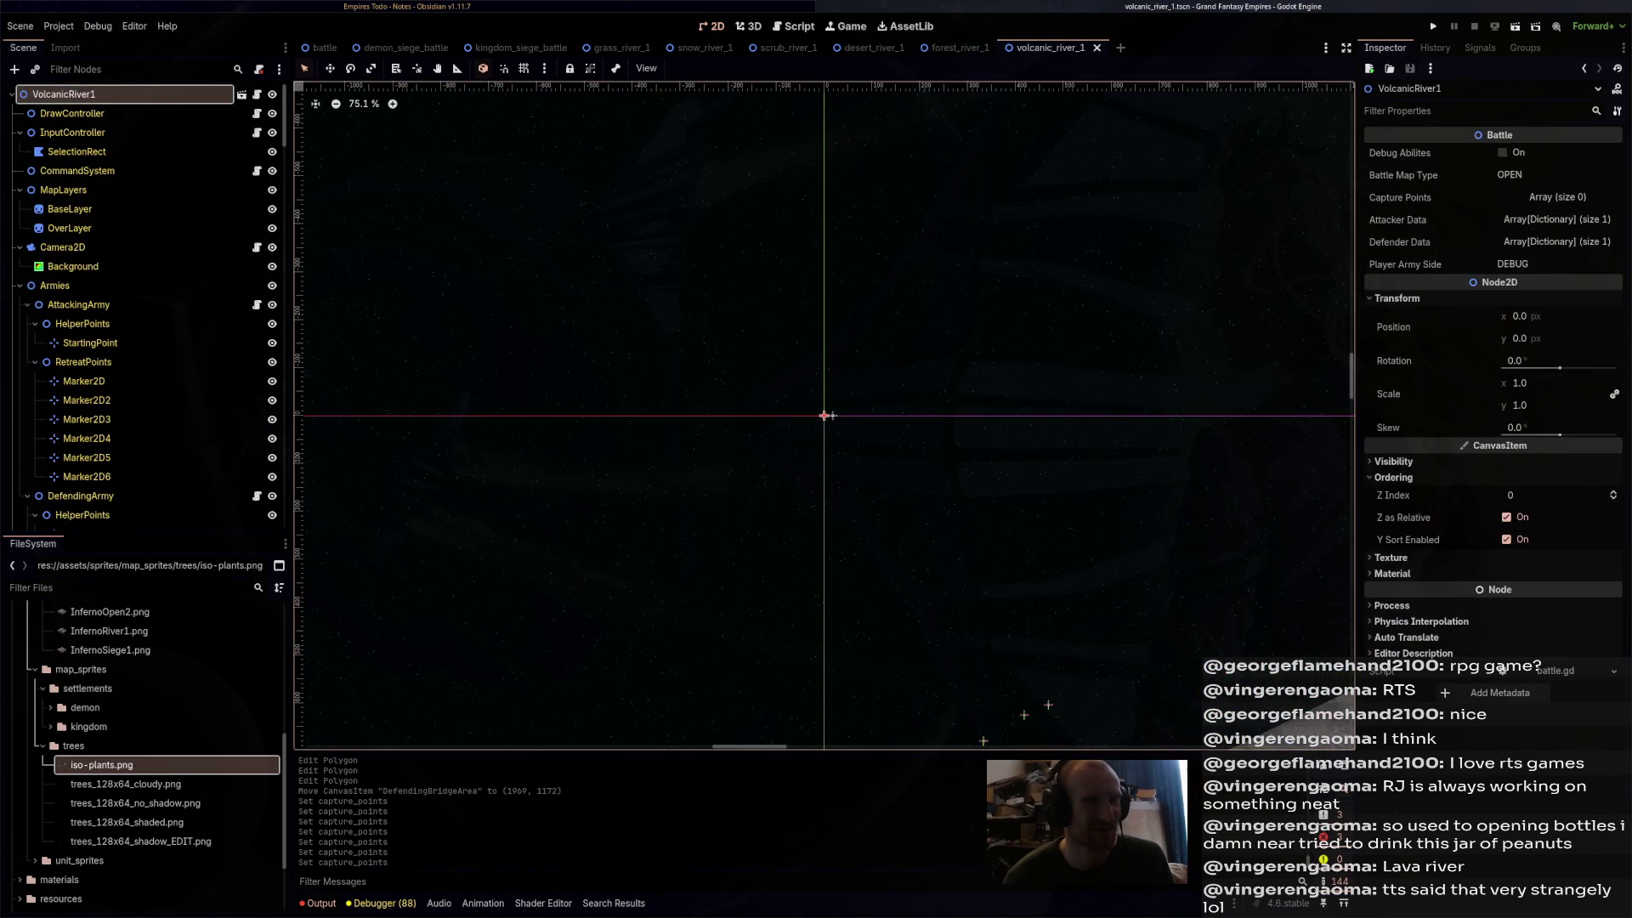
pyautogui.rightClick(1454, 197)
pyautogui.click(1488, 217)
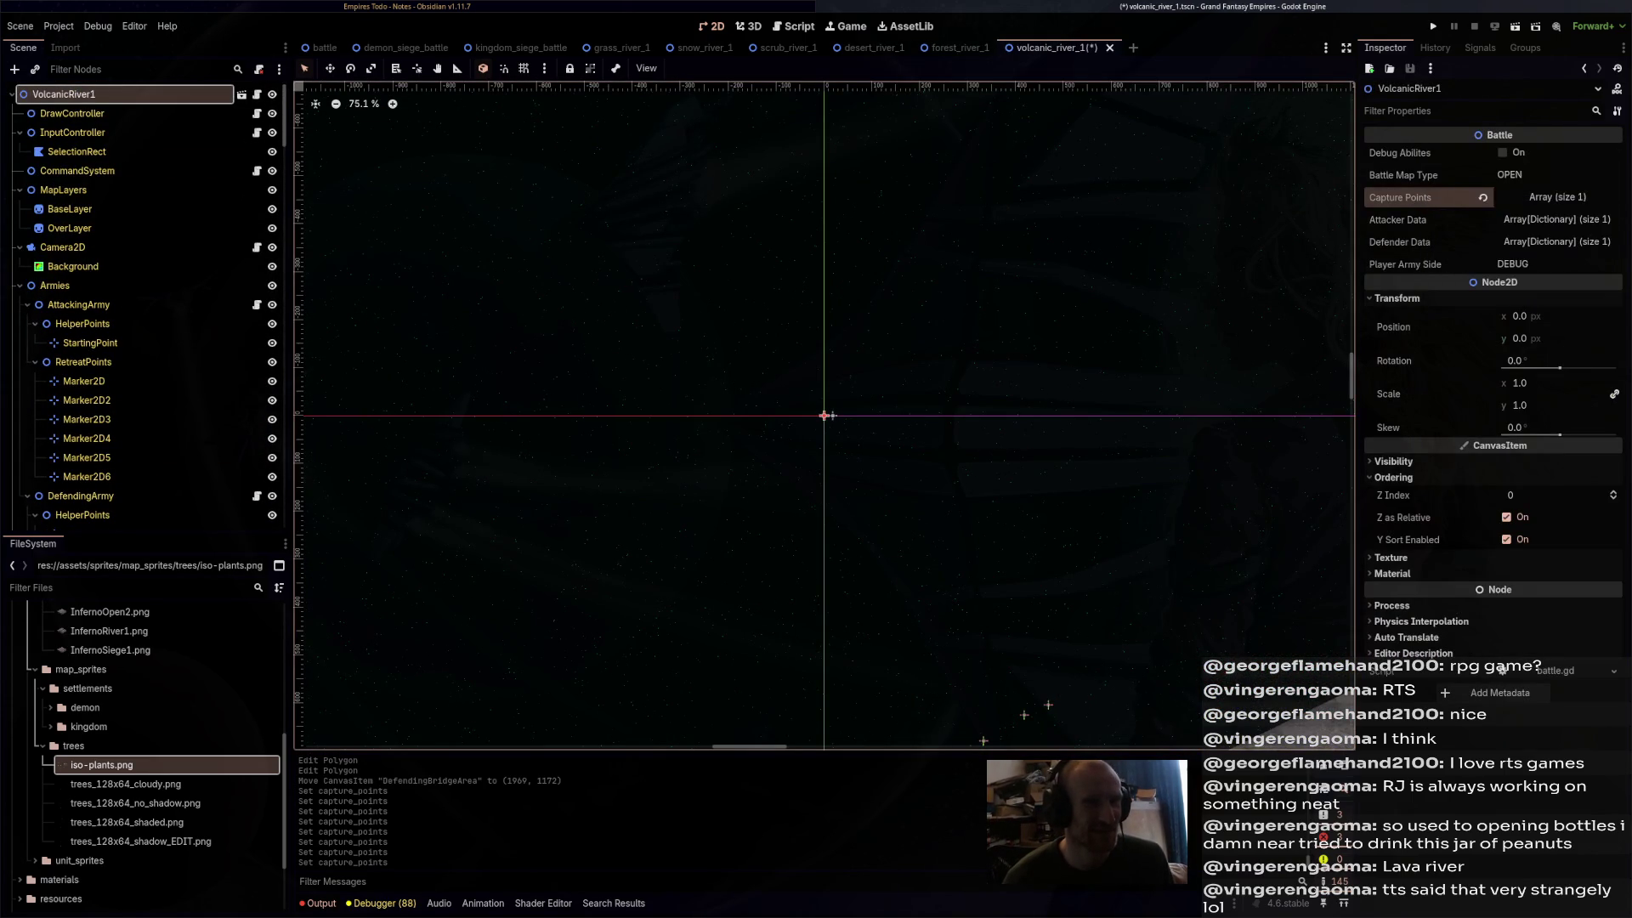
pyautogui.hotkey('ctrl', 's')
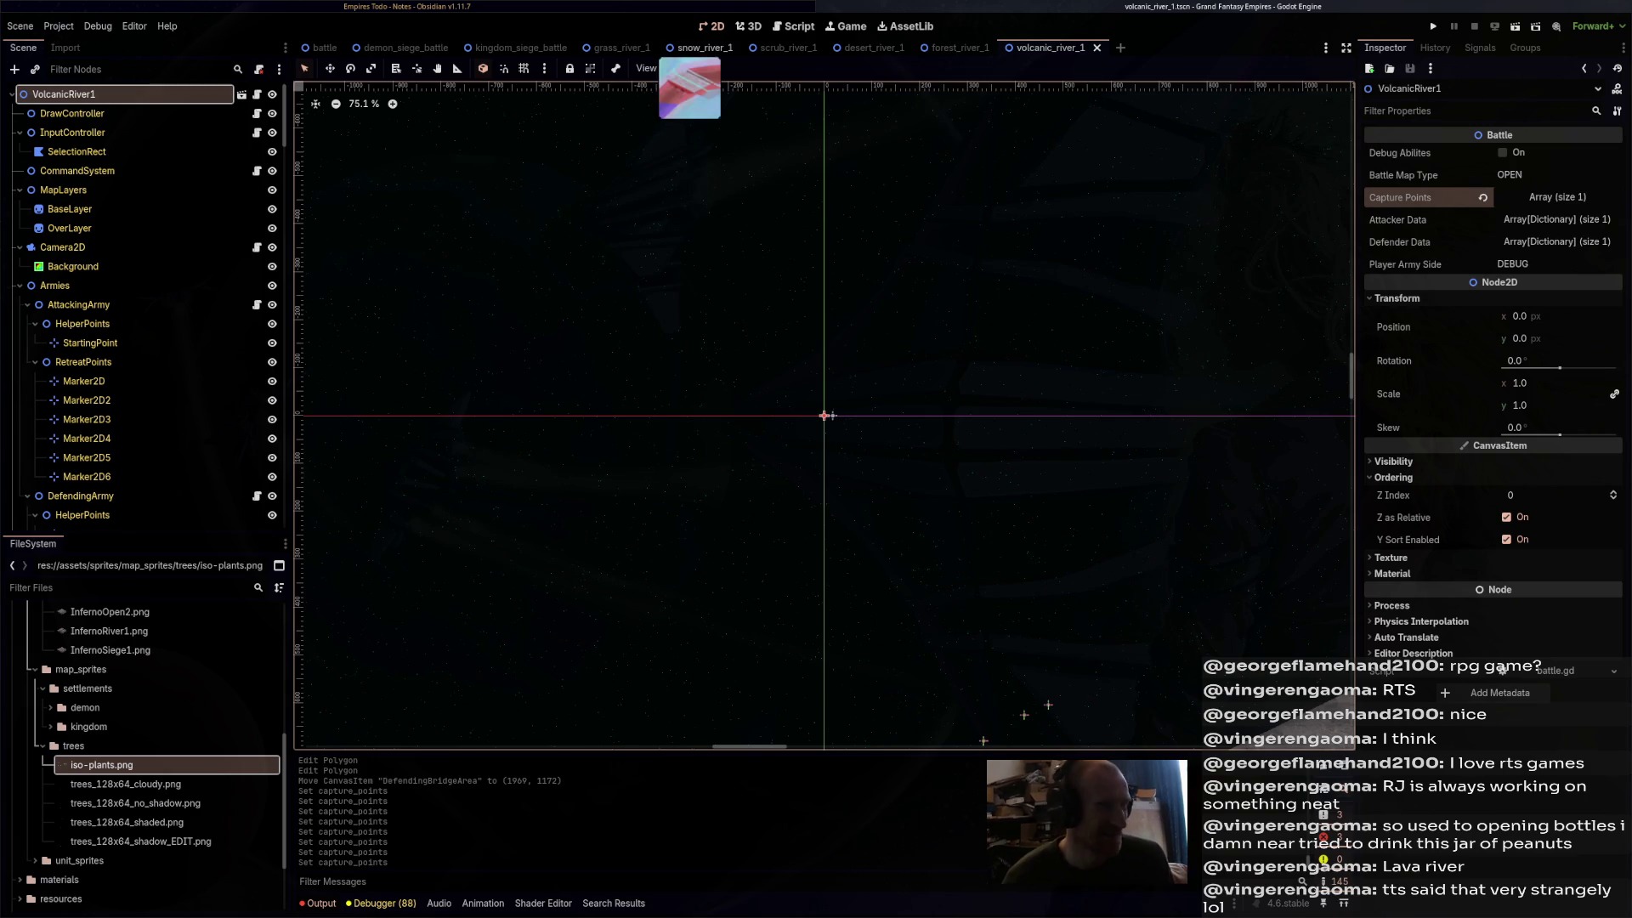
pyautogui.click(702, 48)
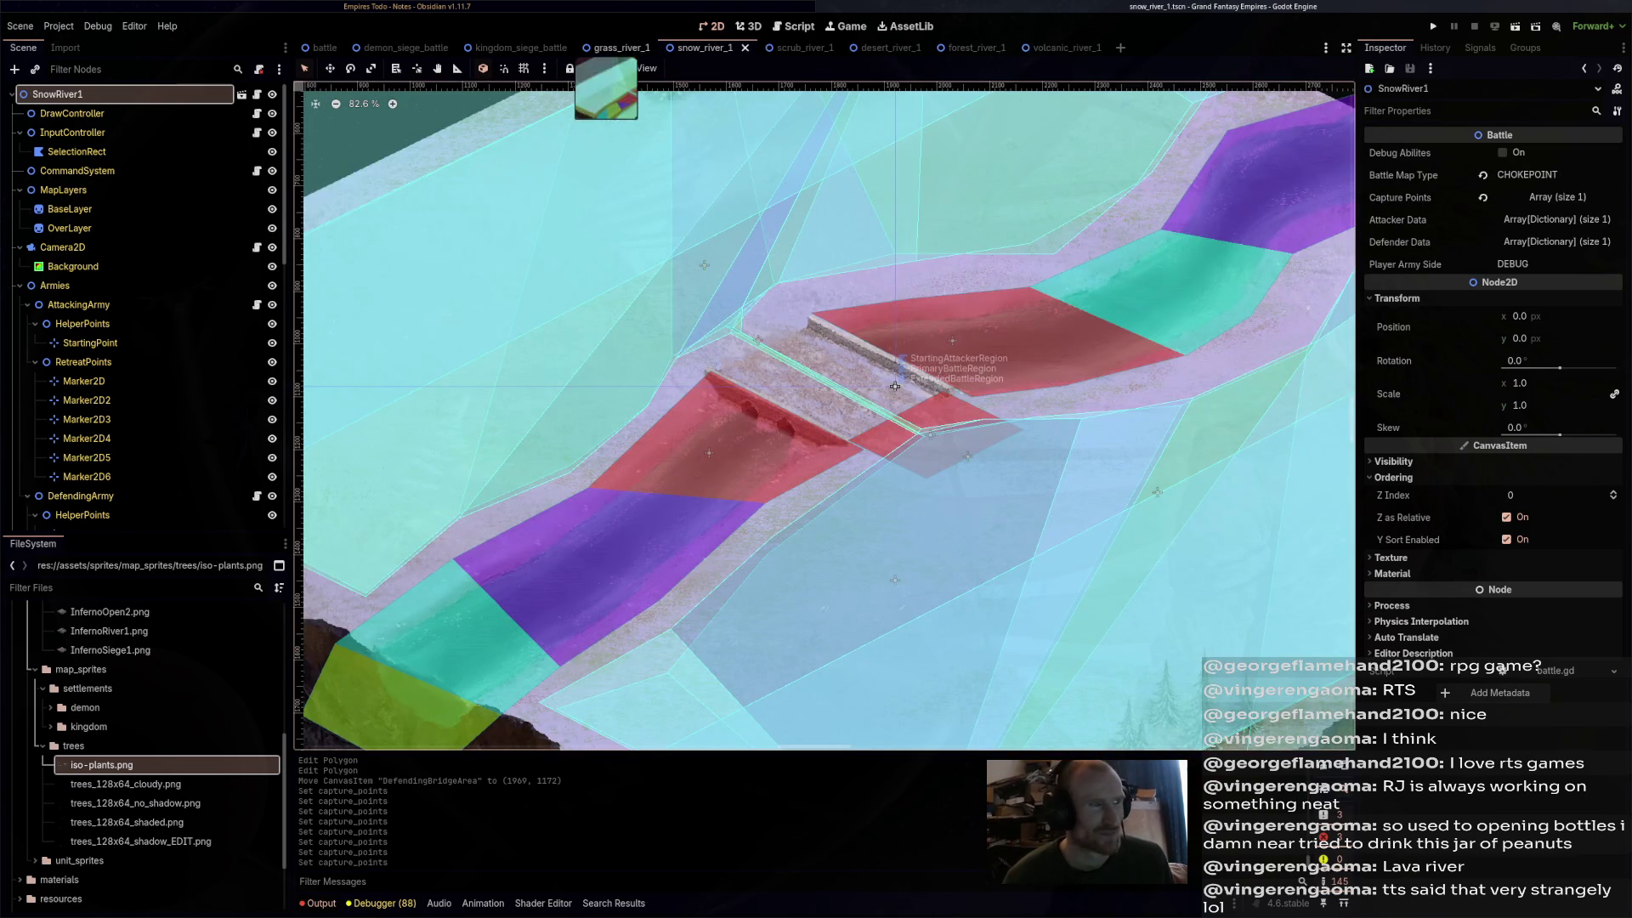
pyautogui.click(619, 47)
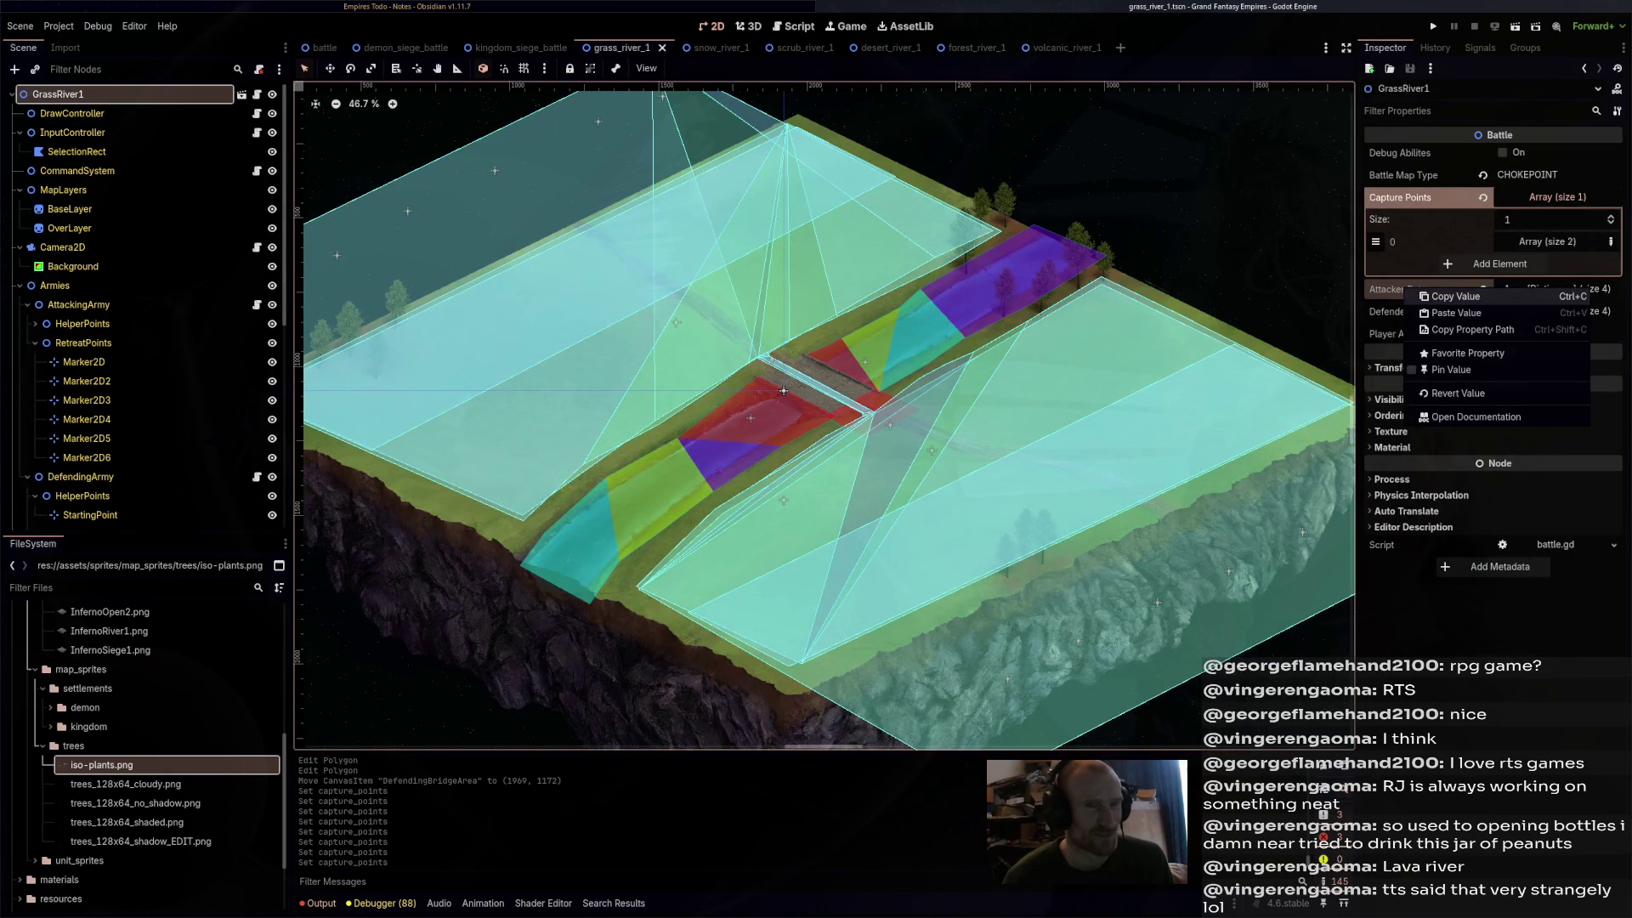
# - Paste the Attacker Data and Defender Data into the snow and scrub river scenes
pyautogui.click(702, 47)
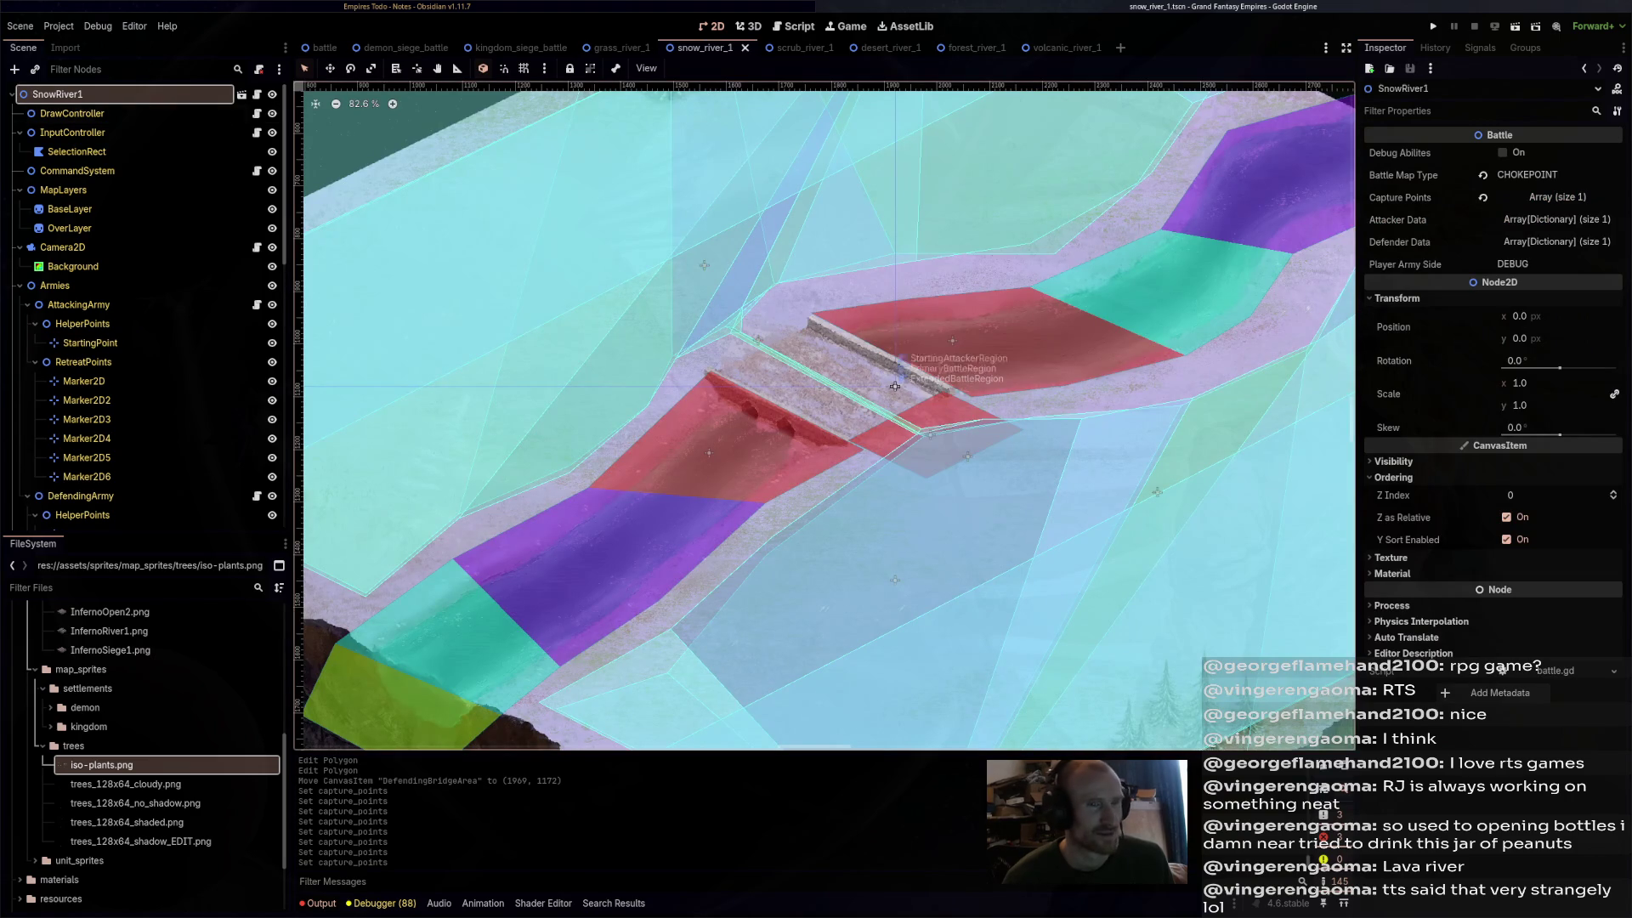
pyautogui.rightClick(1453, 221)
pyautogui.click(1496, 248)
pyautogui.rightClick(1453, 243)
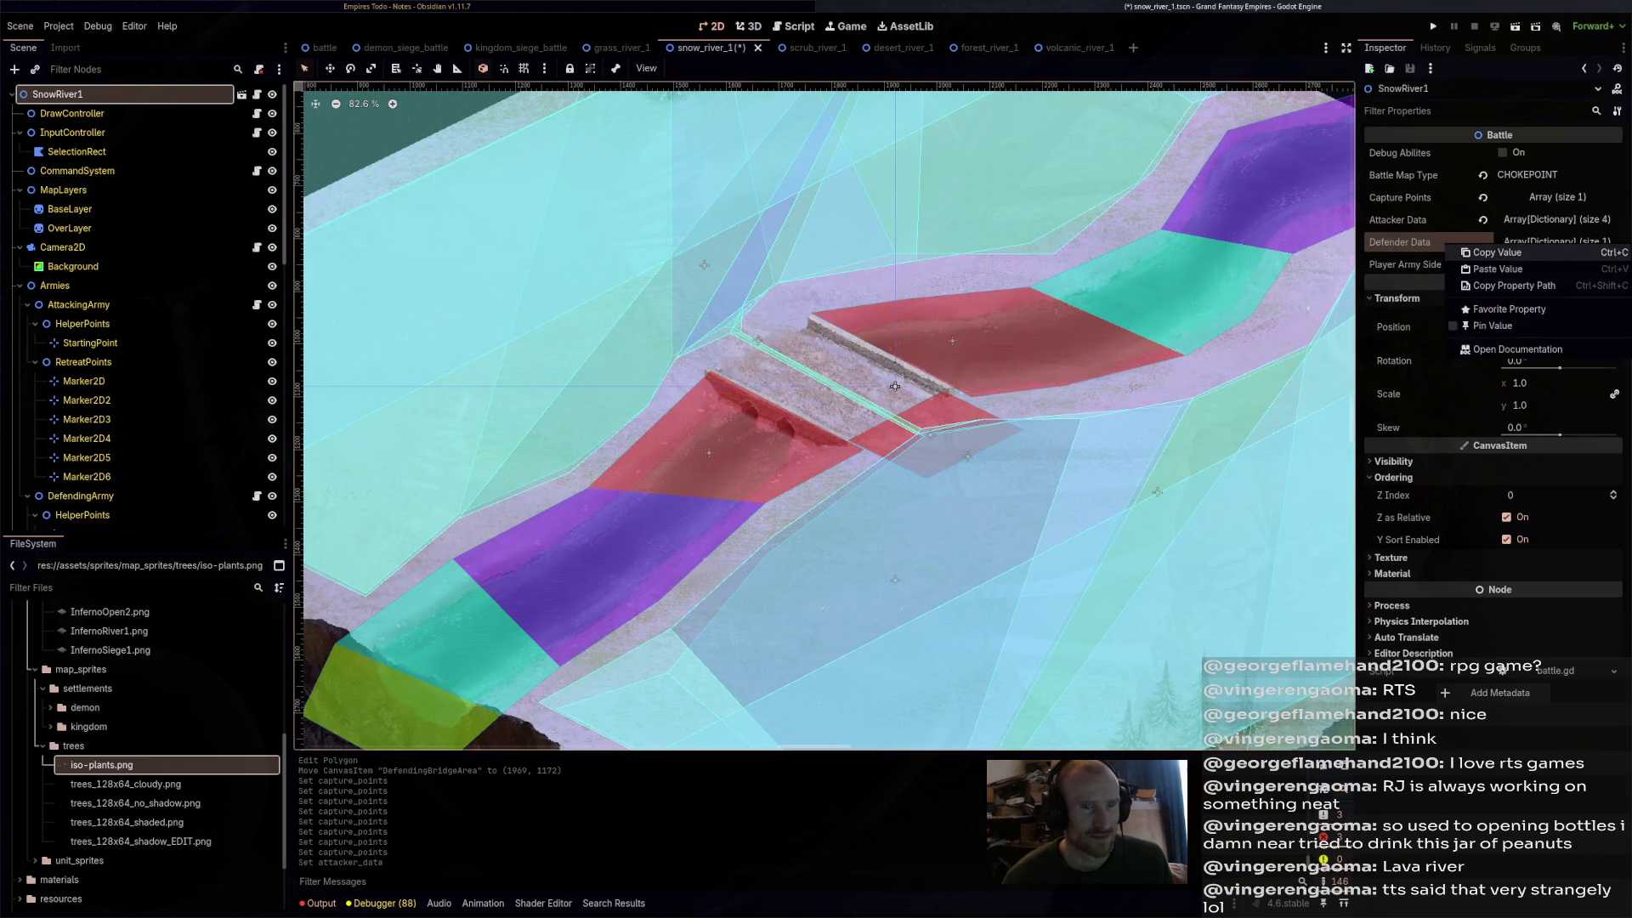
pyautogui.click(1498, 268)
pyautogui.hotkey('ctrl', 's')
pyautogui.click(786, 47)
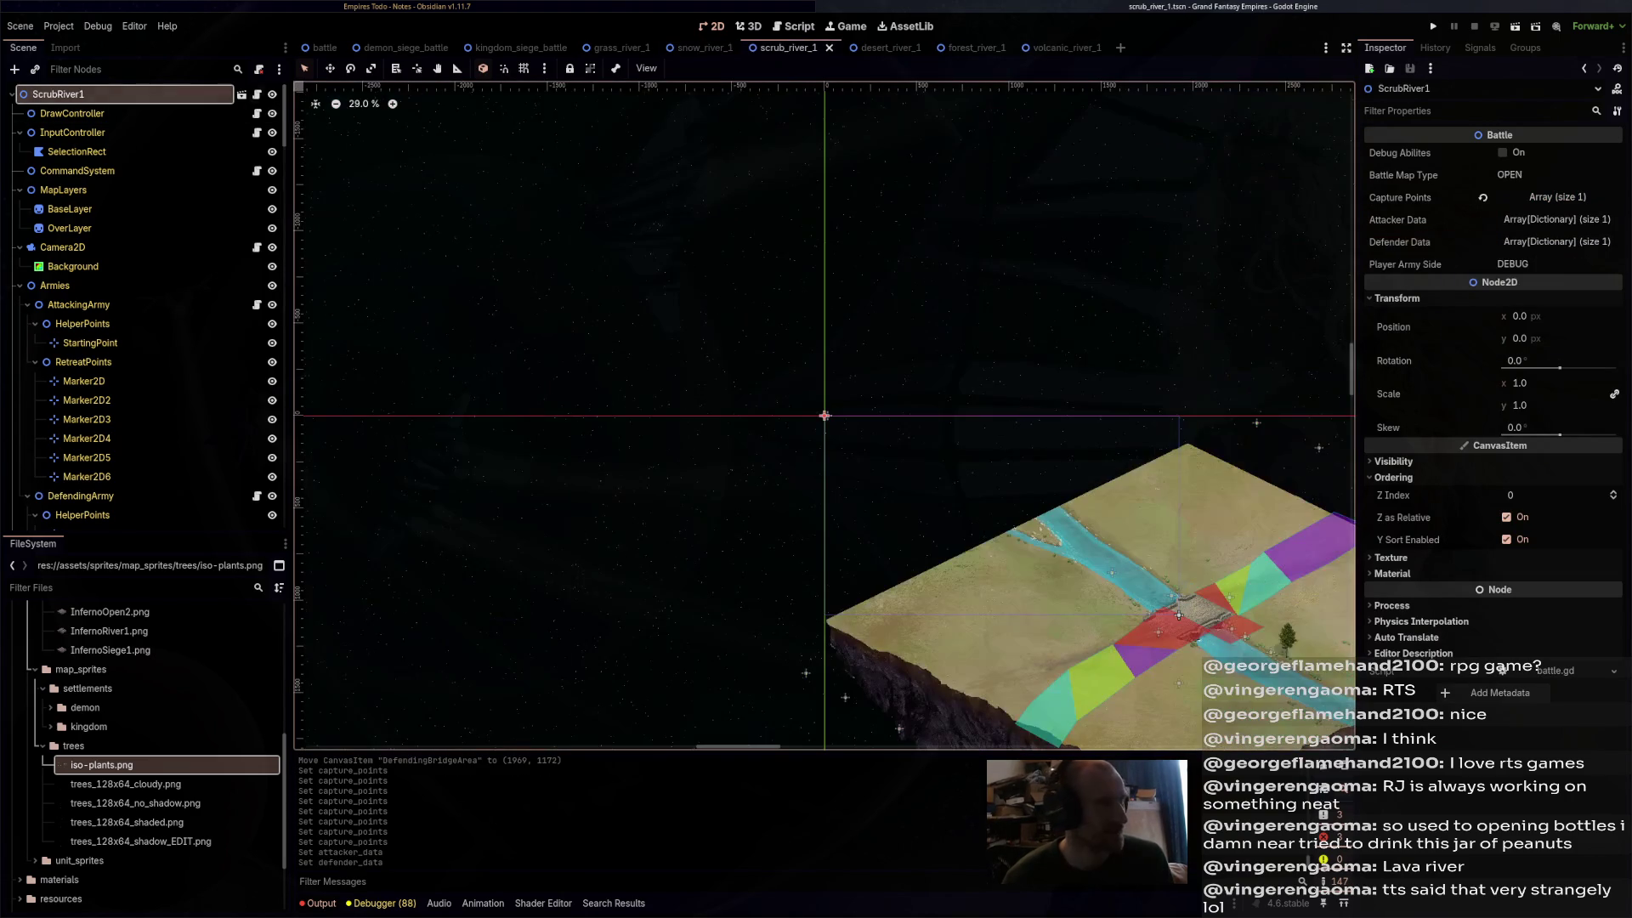
pyautogui.rightClick(1453, 220)
pyautogui.click(1496, 248)
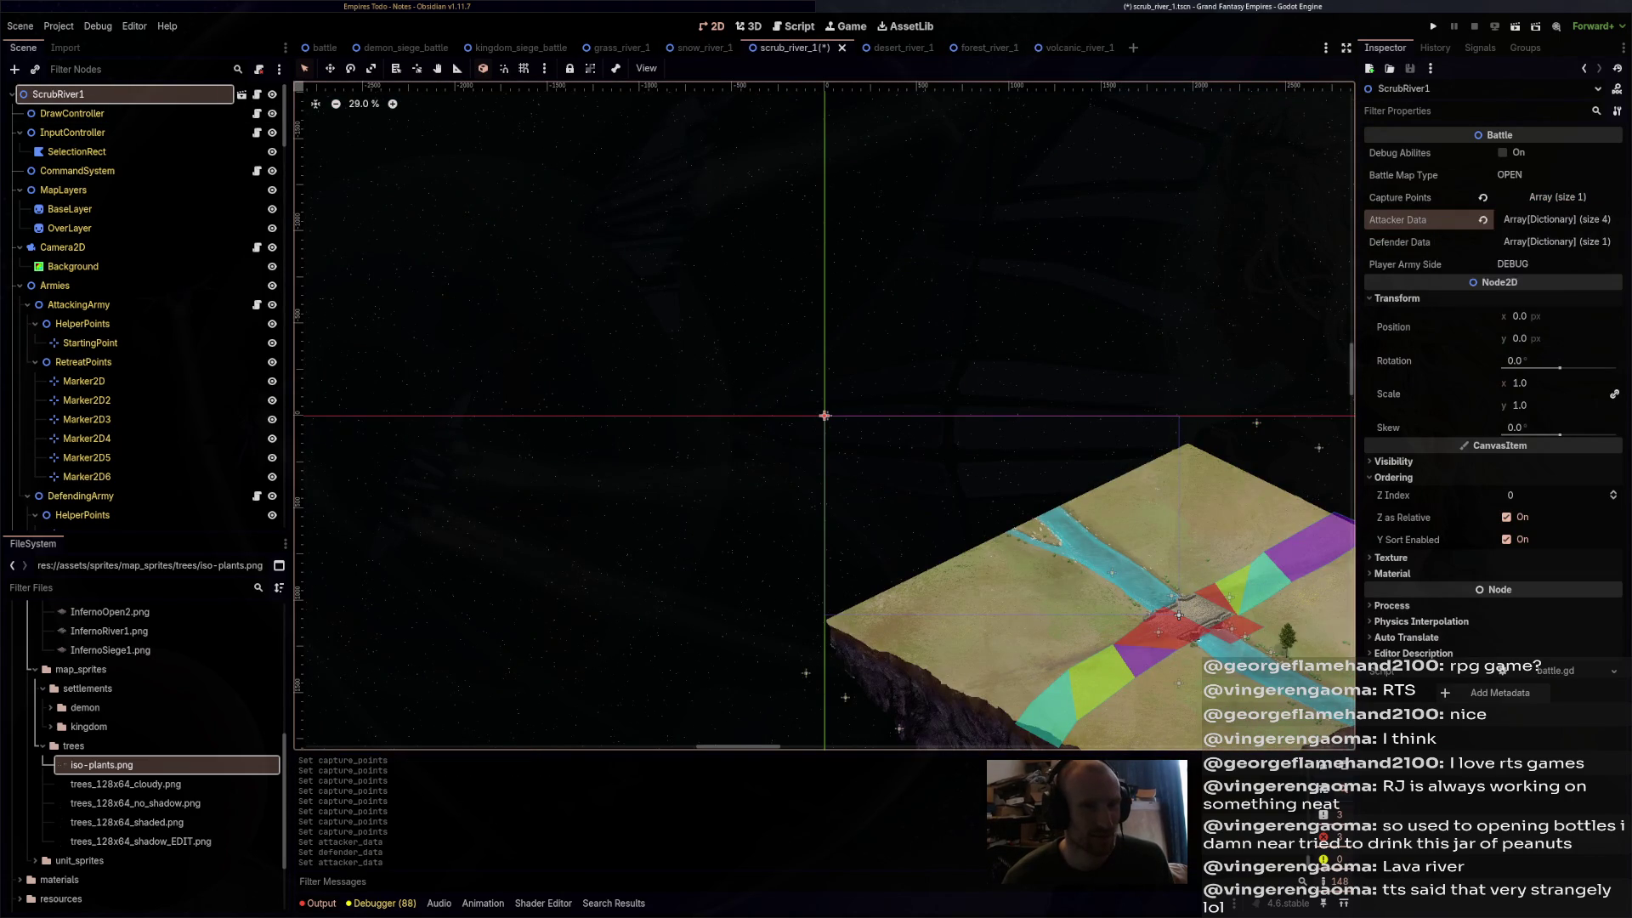
pyautogui.rightClick(1453, 244)
pyautogui.click(1497, 269)
# - Paste Attacker Data and Defender Data into the desert and forest river scenes, saving forest
pyautogui.click(883, 48)
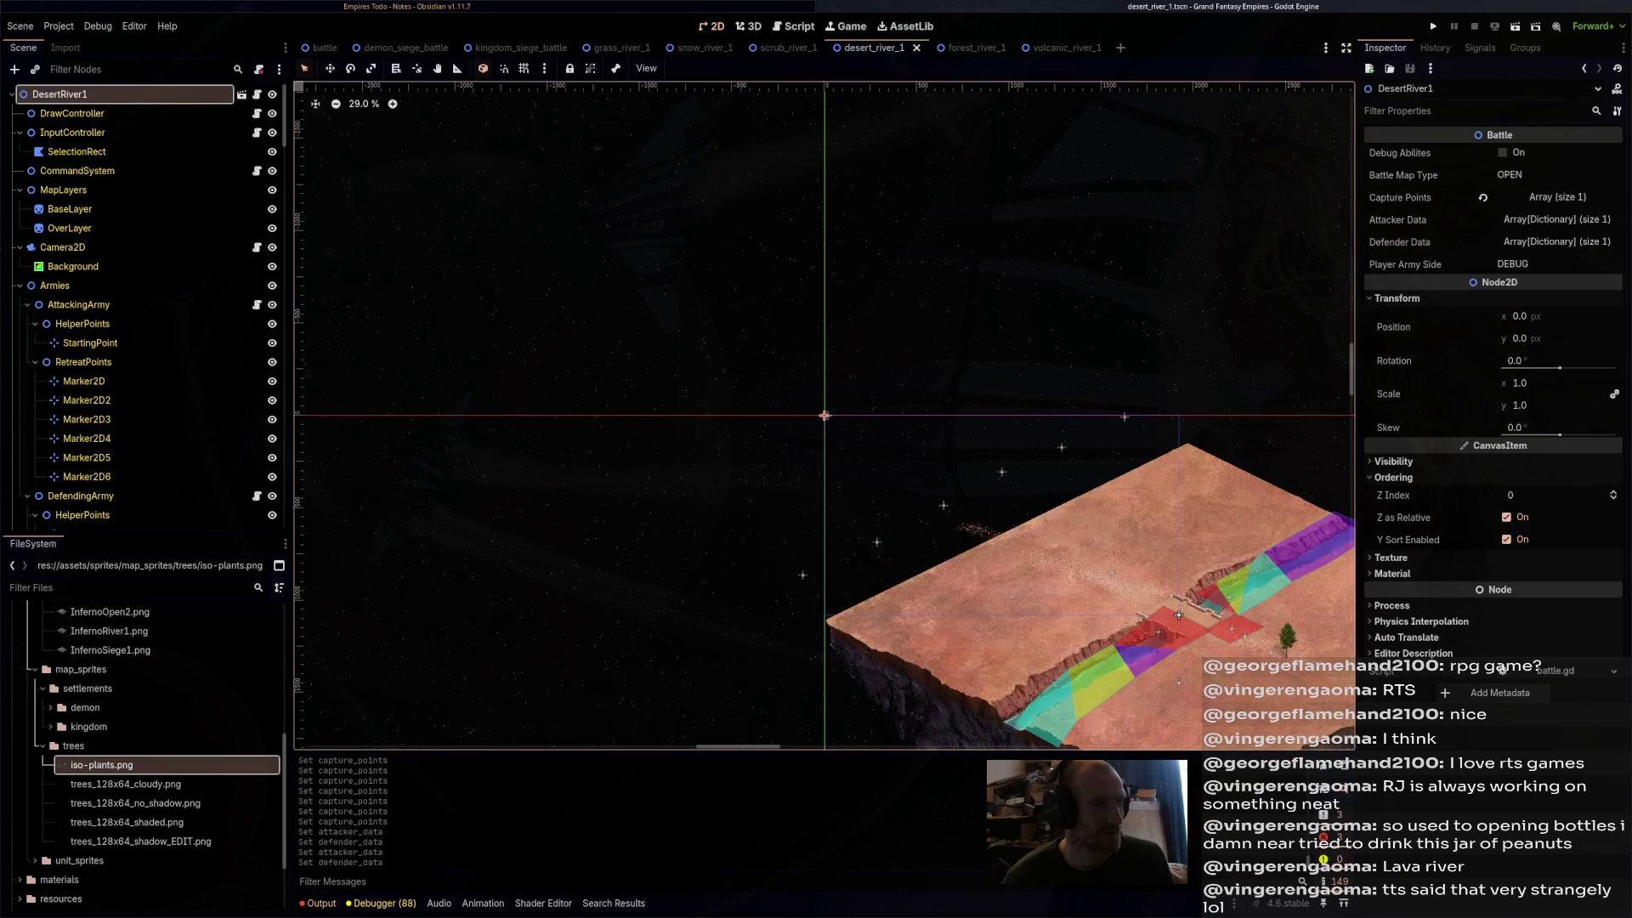
pyautogui.rightClick(1438, 221)
pyautogui.click(1491, 248)
pyautogui.rightClick(1438, 244)
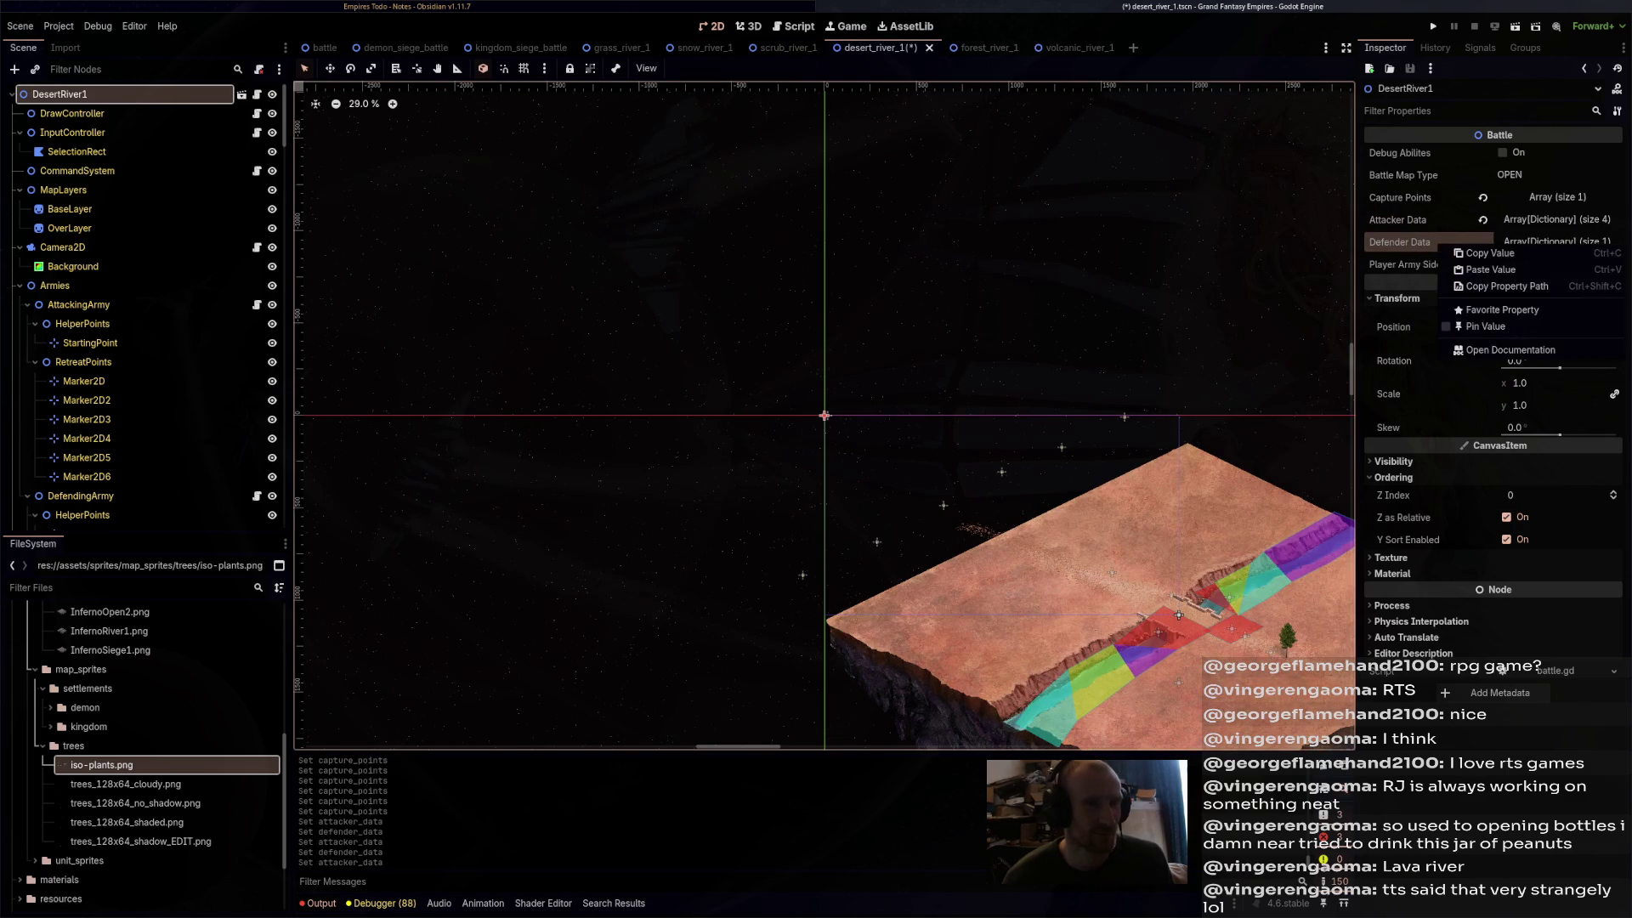
pyautogui.click(1492, 270)
pyautogui.click(971, 47)
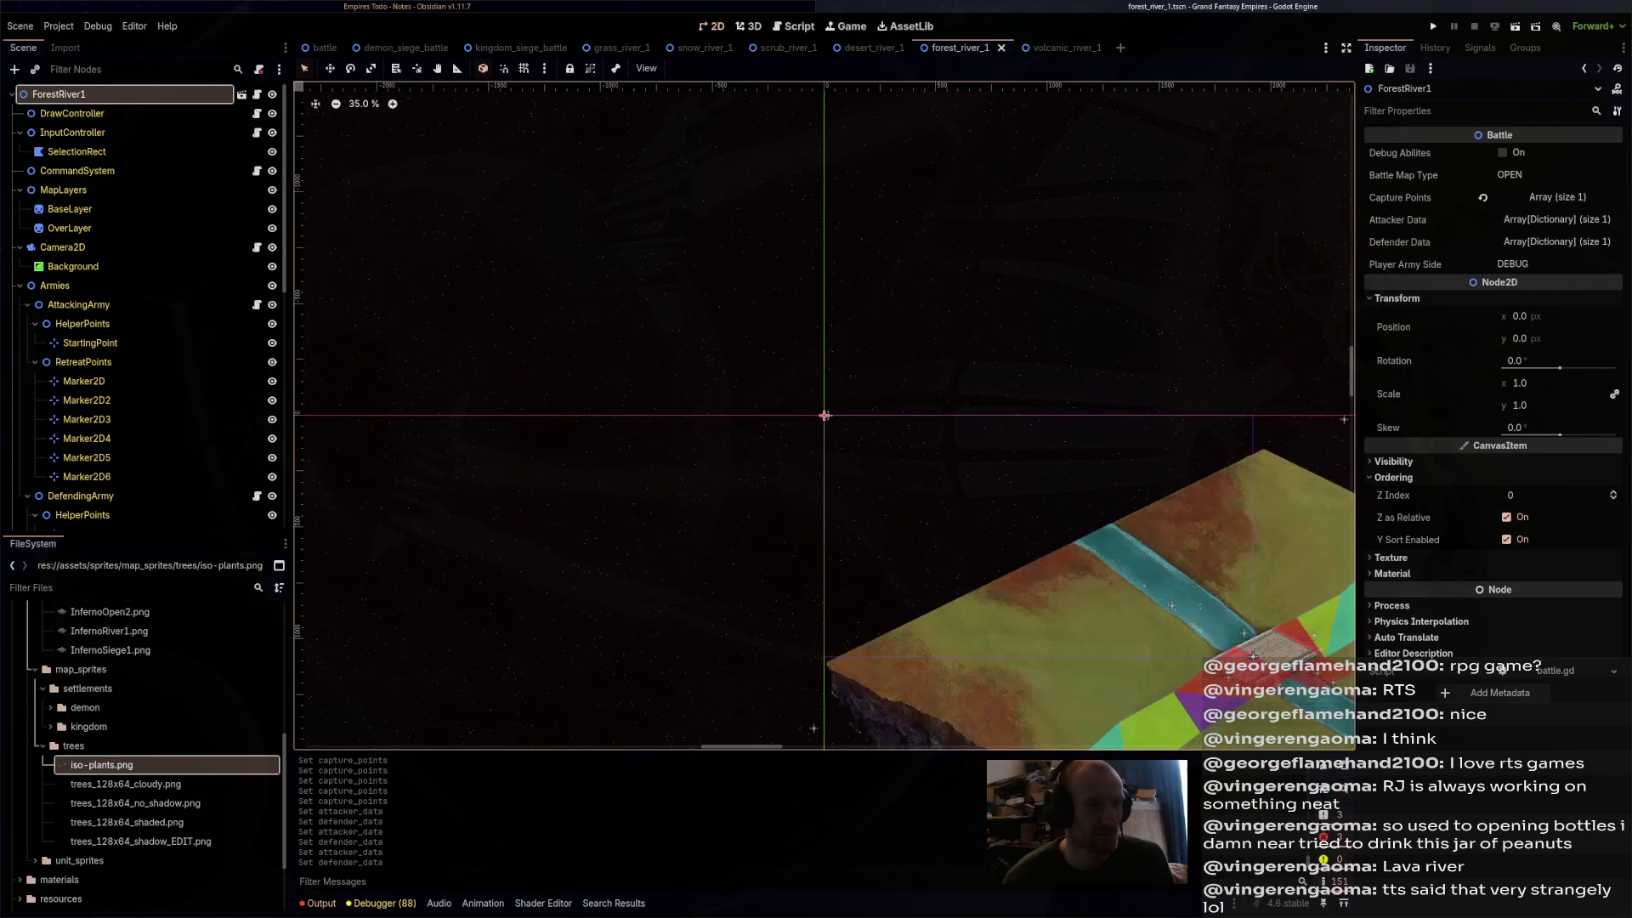
pyautogui.rightClick(1437, 220)
pyautogui.click(1491, 248)
pyautogui.rightClick(1438, 242)
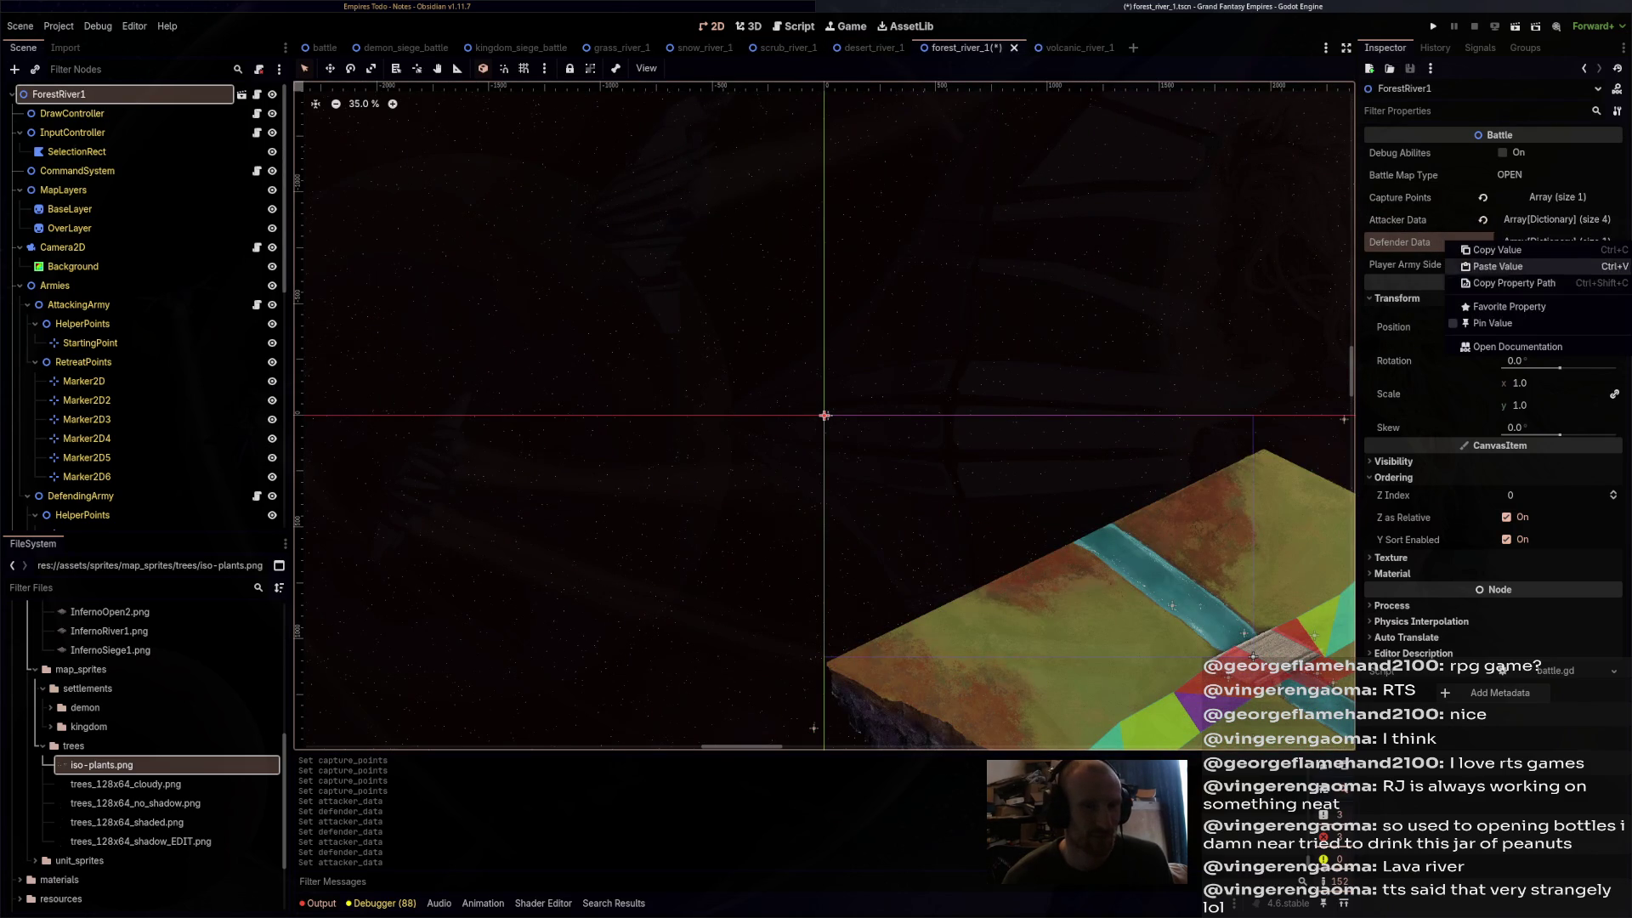
pyautogui.click(1491, 269)
pyautogui.hotkey('ctrl', 's')
# - Paste both data lists into the volcanic river scene, save it, and return to GrassRiver1
pyautogui.click(1062, 47)
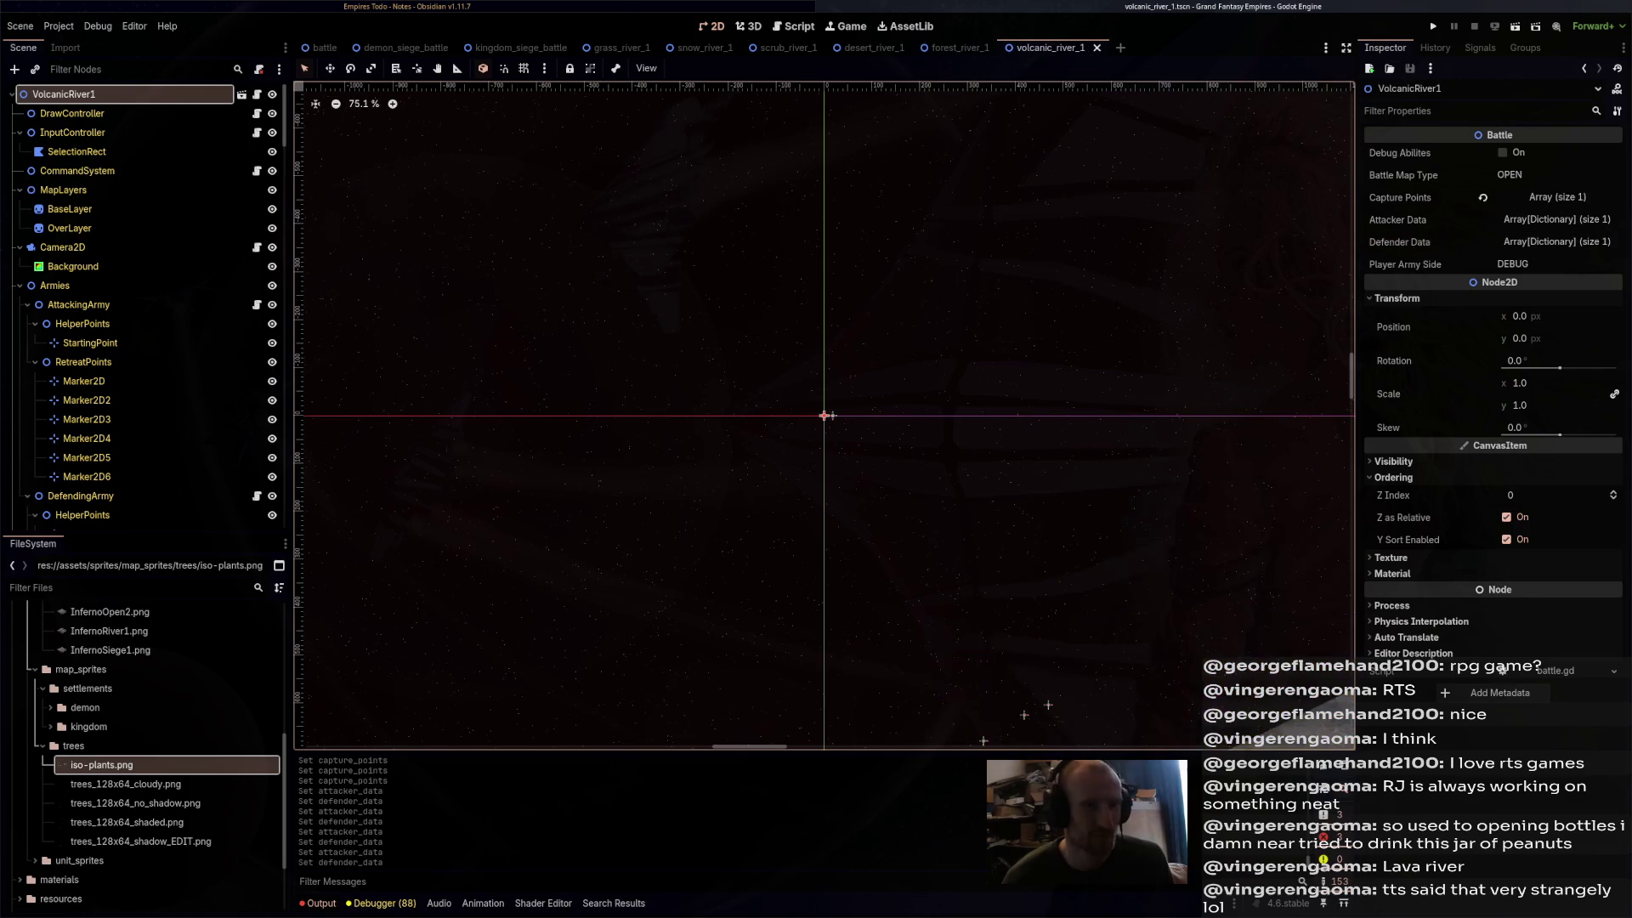
pyautogui.rightClick(1438, 220)
pyautogui.click(1491, 248)
pyautogui.rightClick(1438, 242)
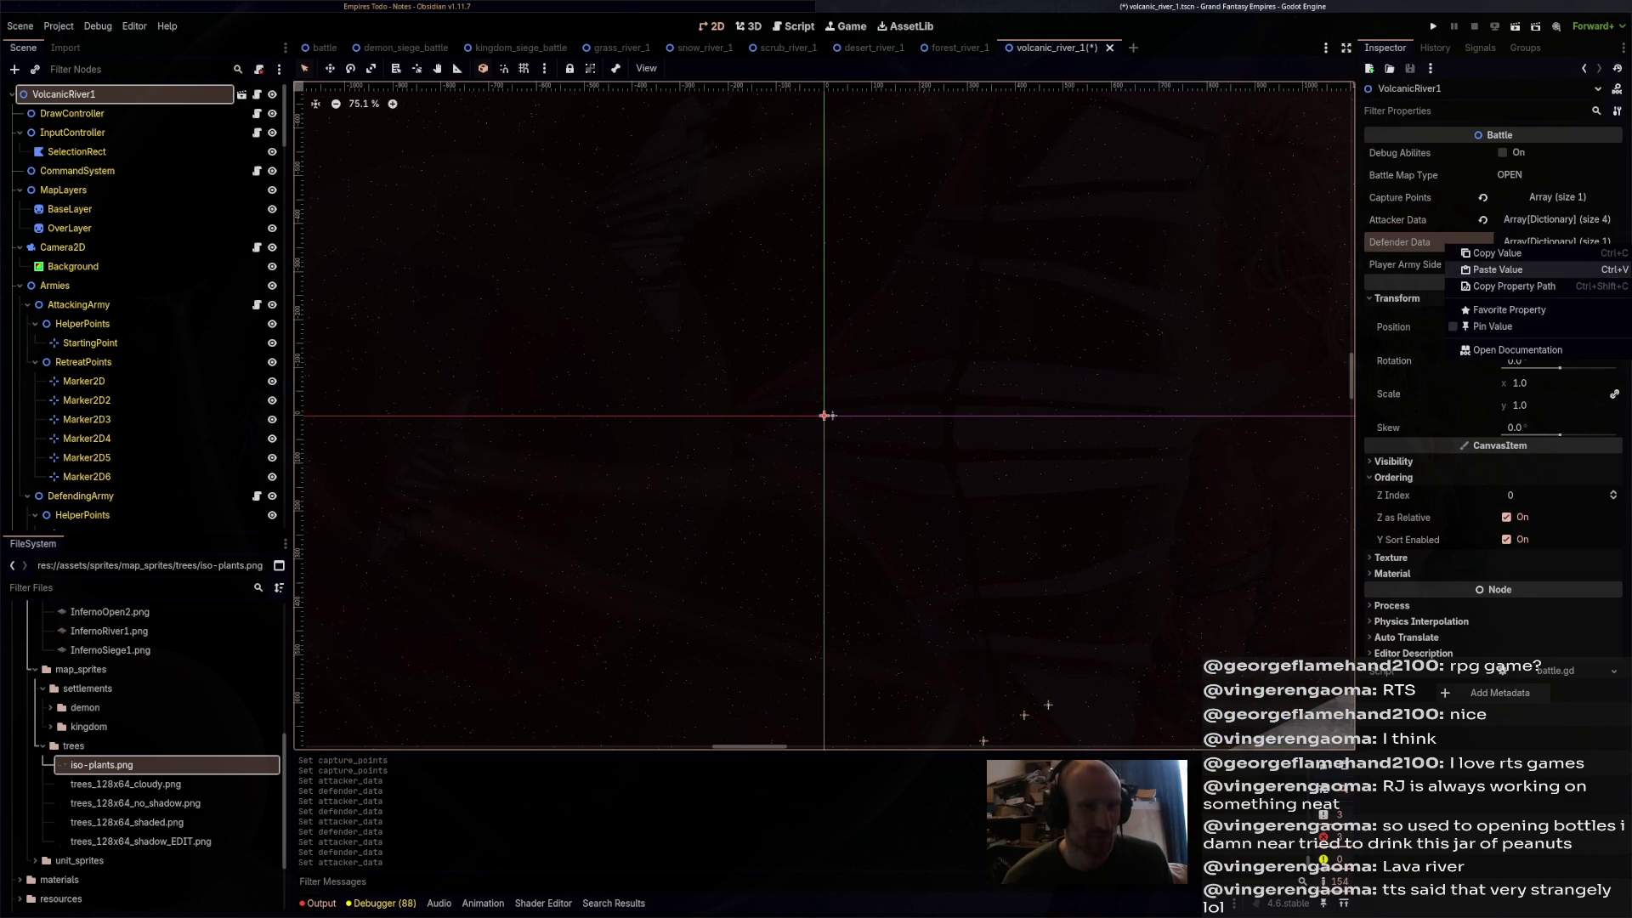
pyautogui.click(1492, 269)
pyautogui.hotkey('ctrl', 's')
pyautogui.click(616, 48)
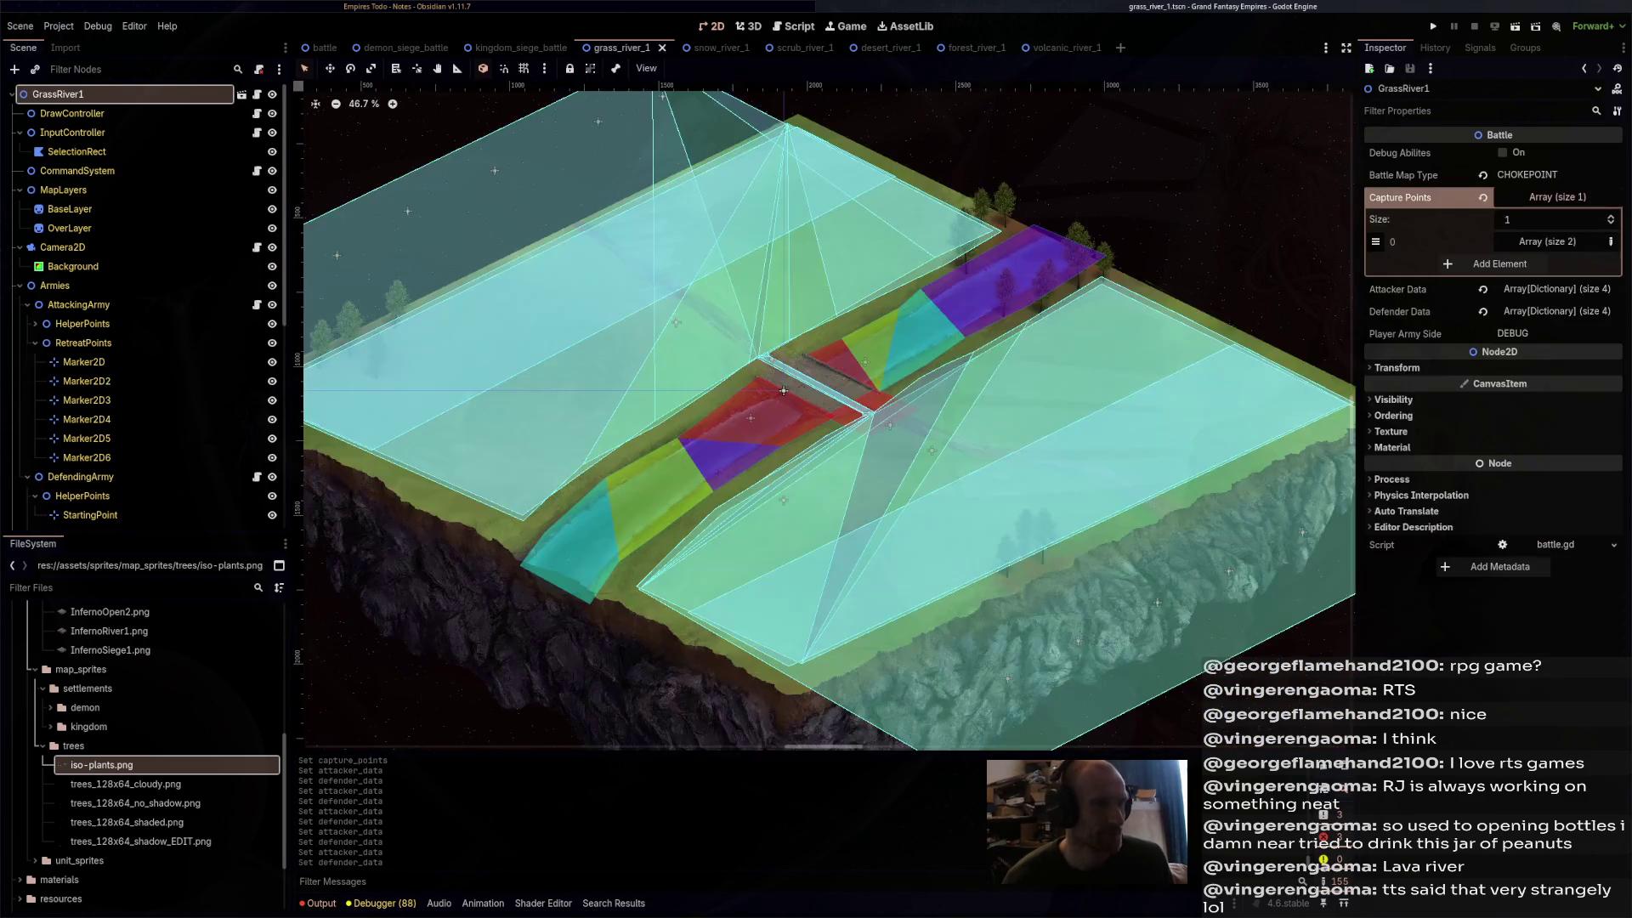
pyautogui.scroll(2, 771, 366)
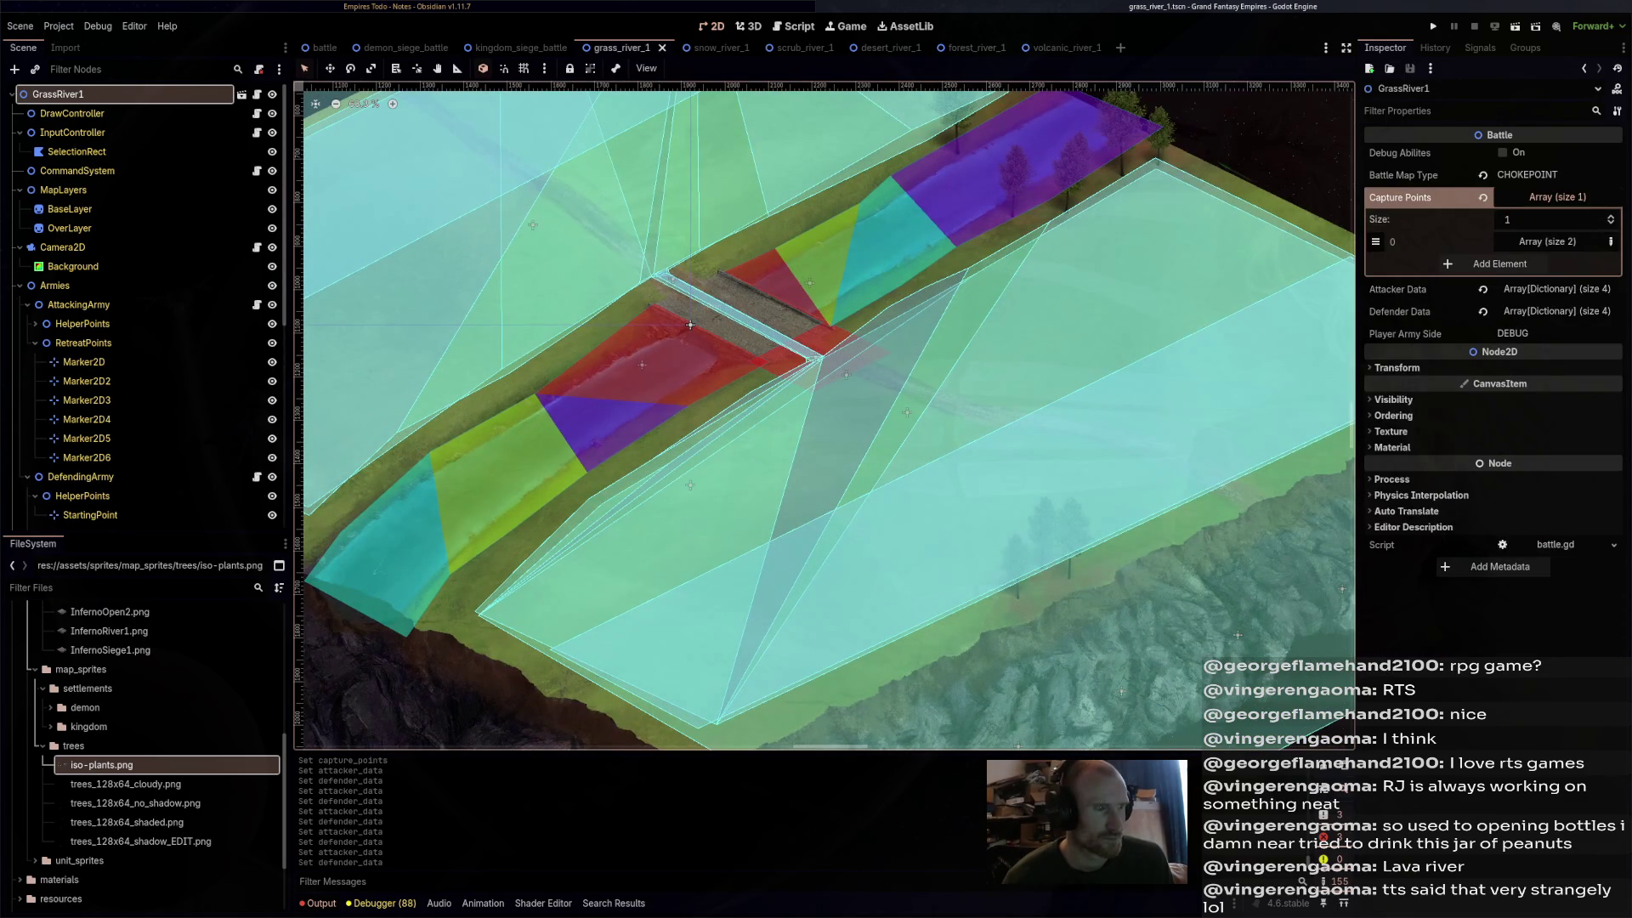